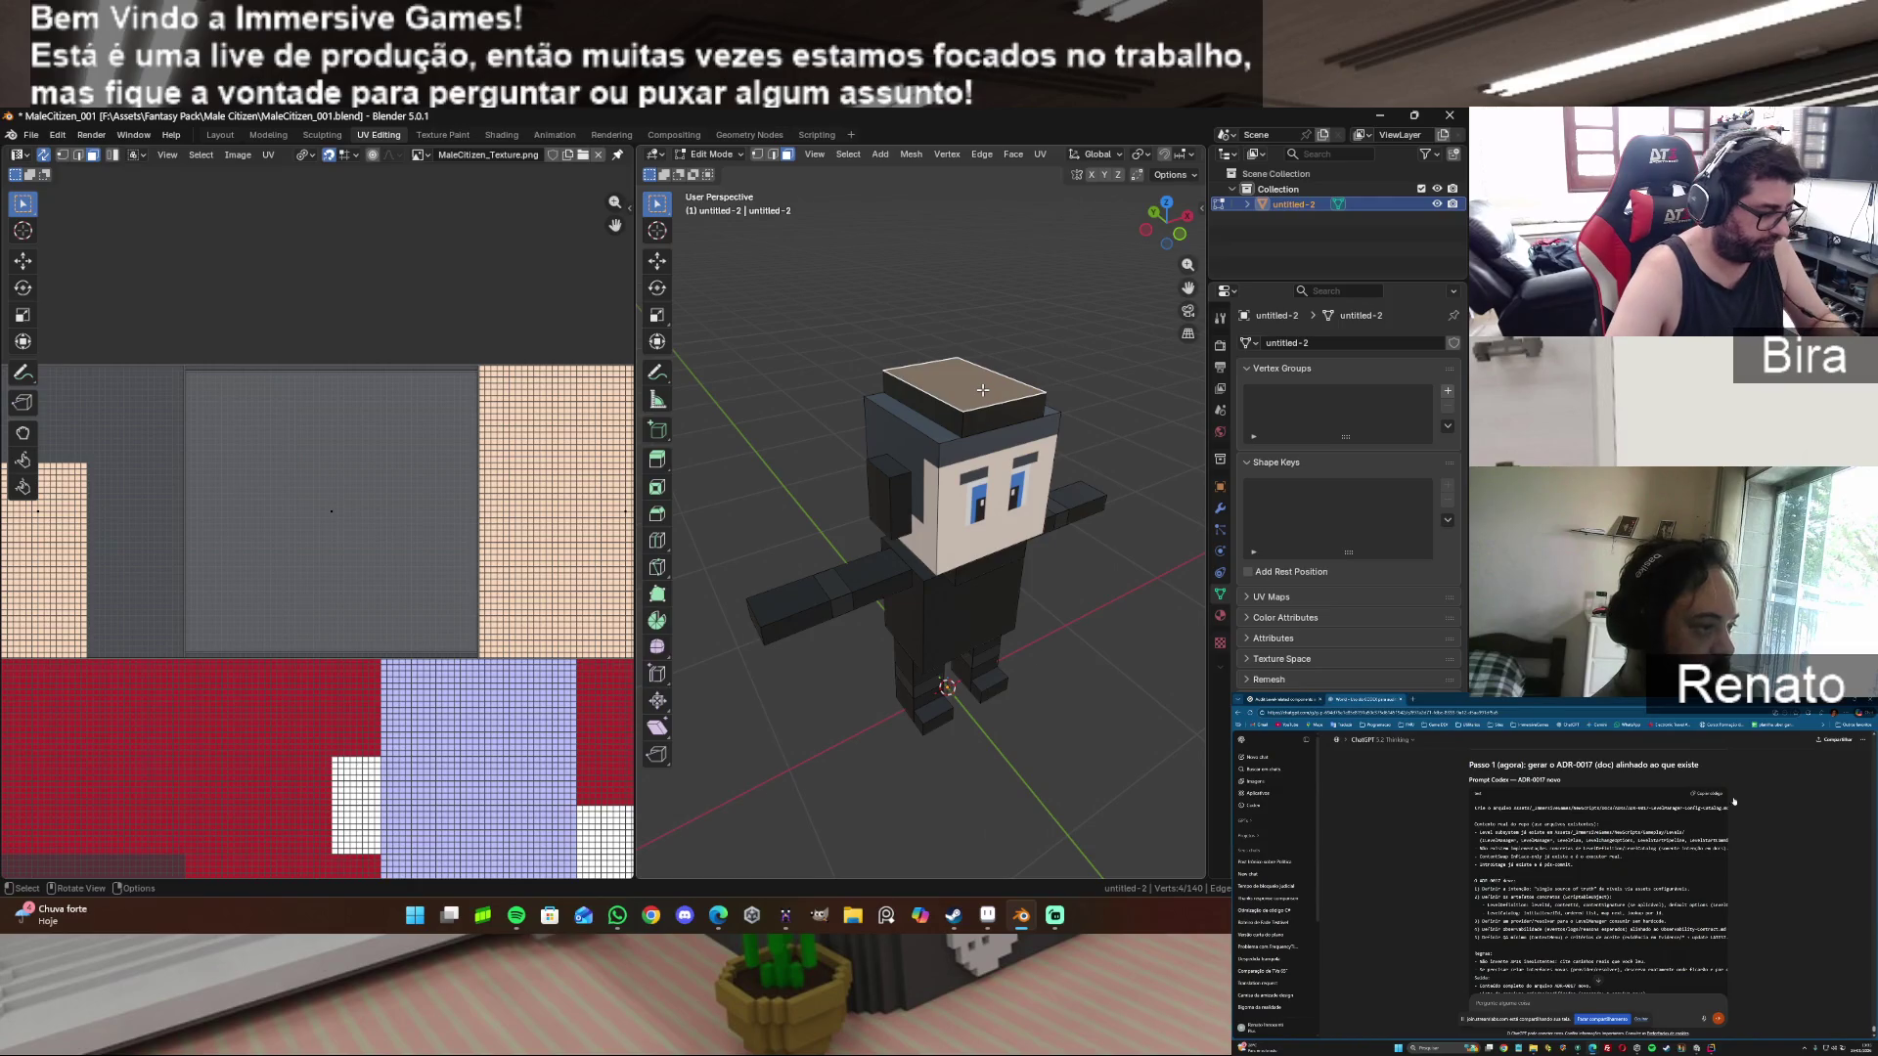
# Unwrap the head's top face and move its UV island to a new spot on the texture.
pyautogui.press('u')
pyautogui.click(982, 389)
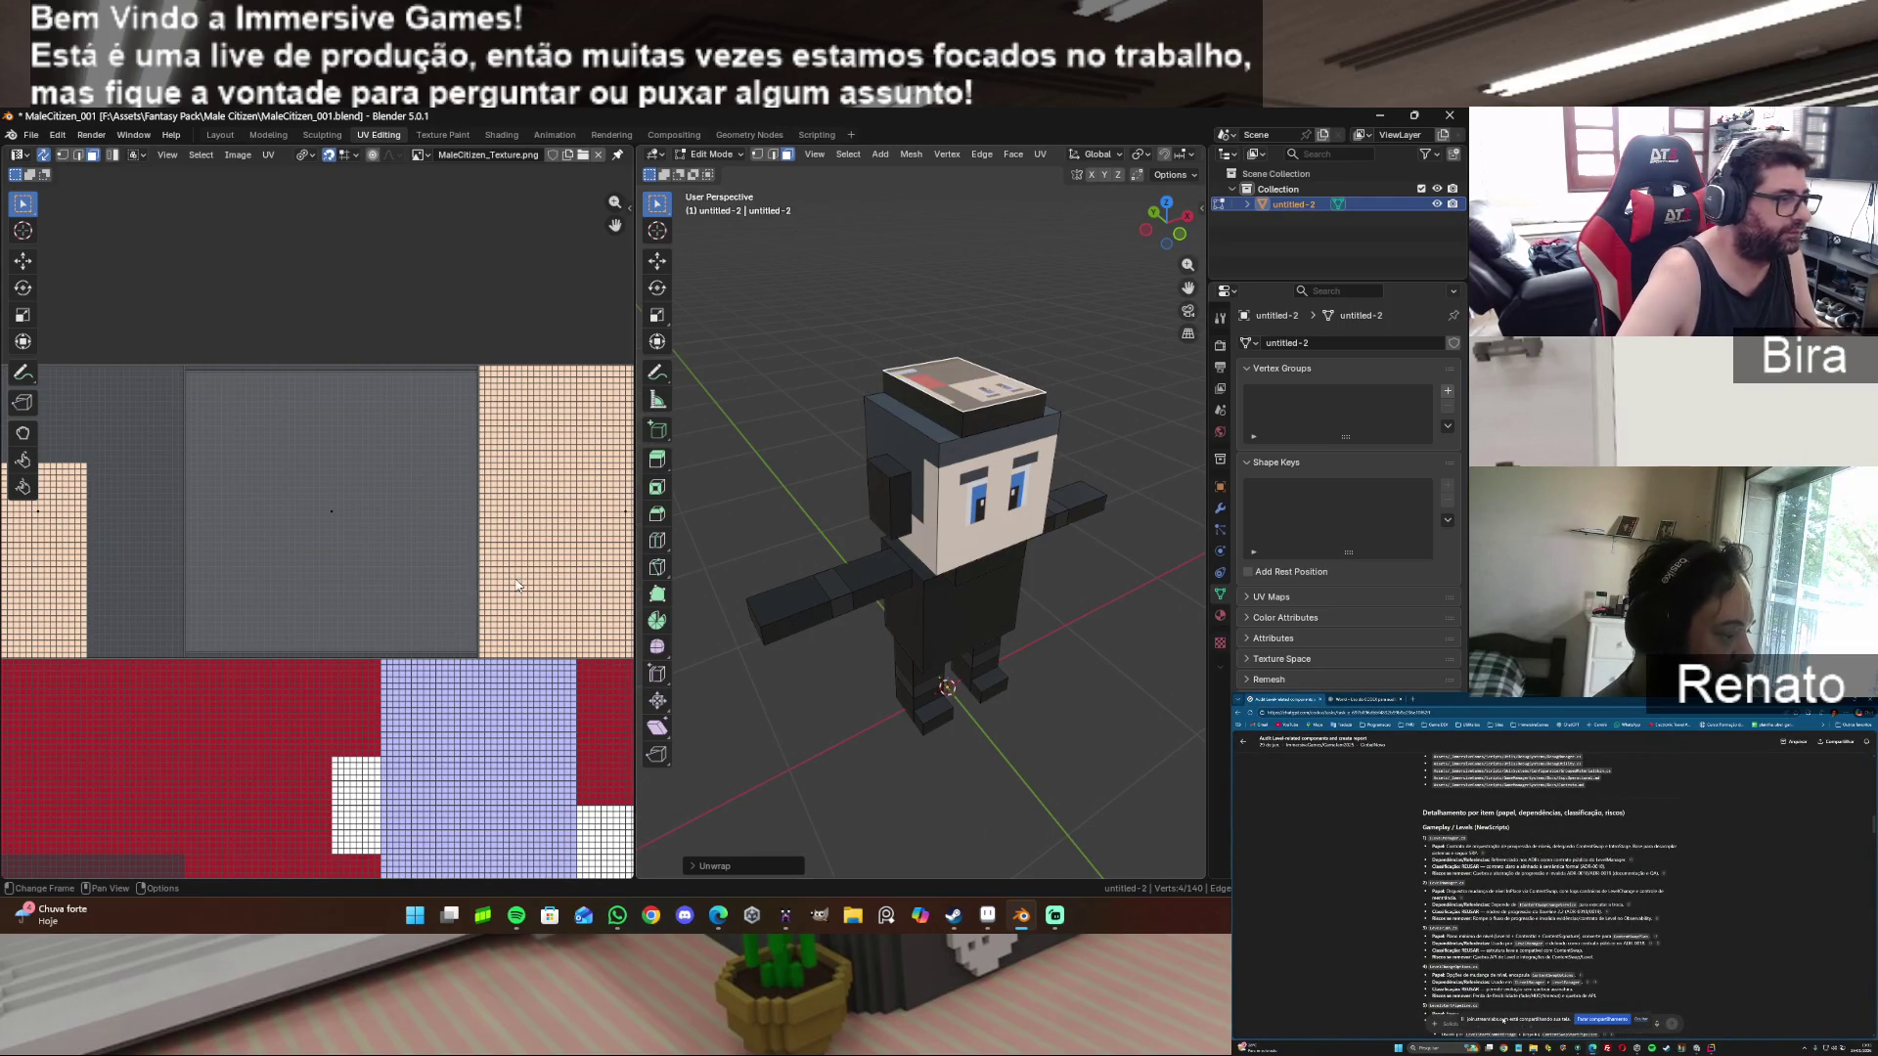
pyautogui.scroll(-5, 318, 530)
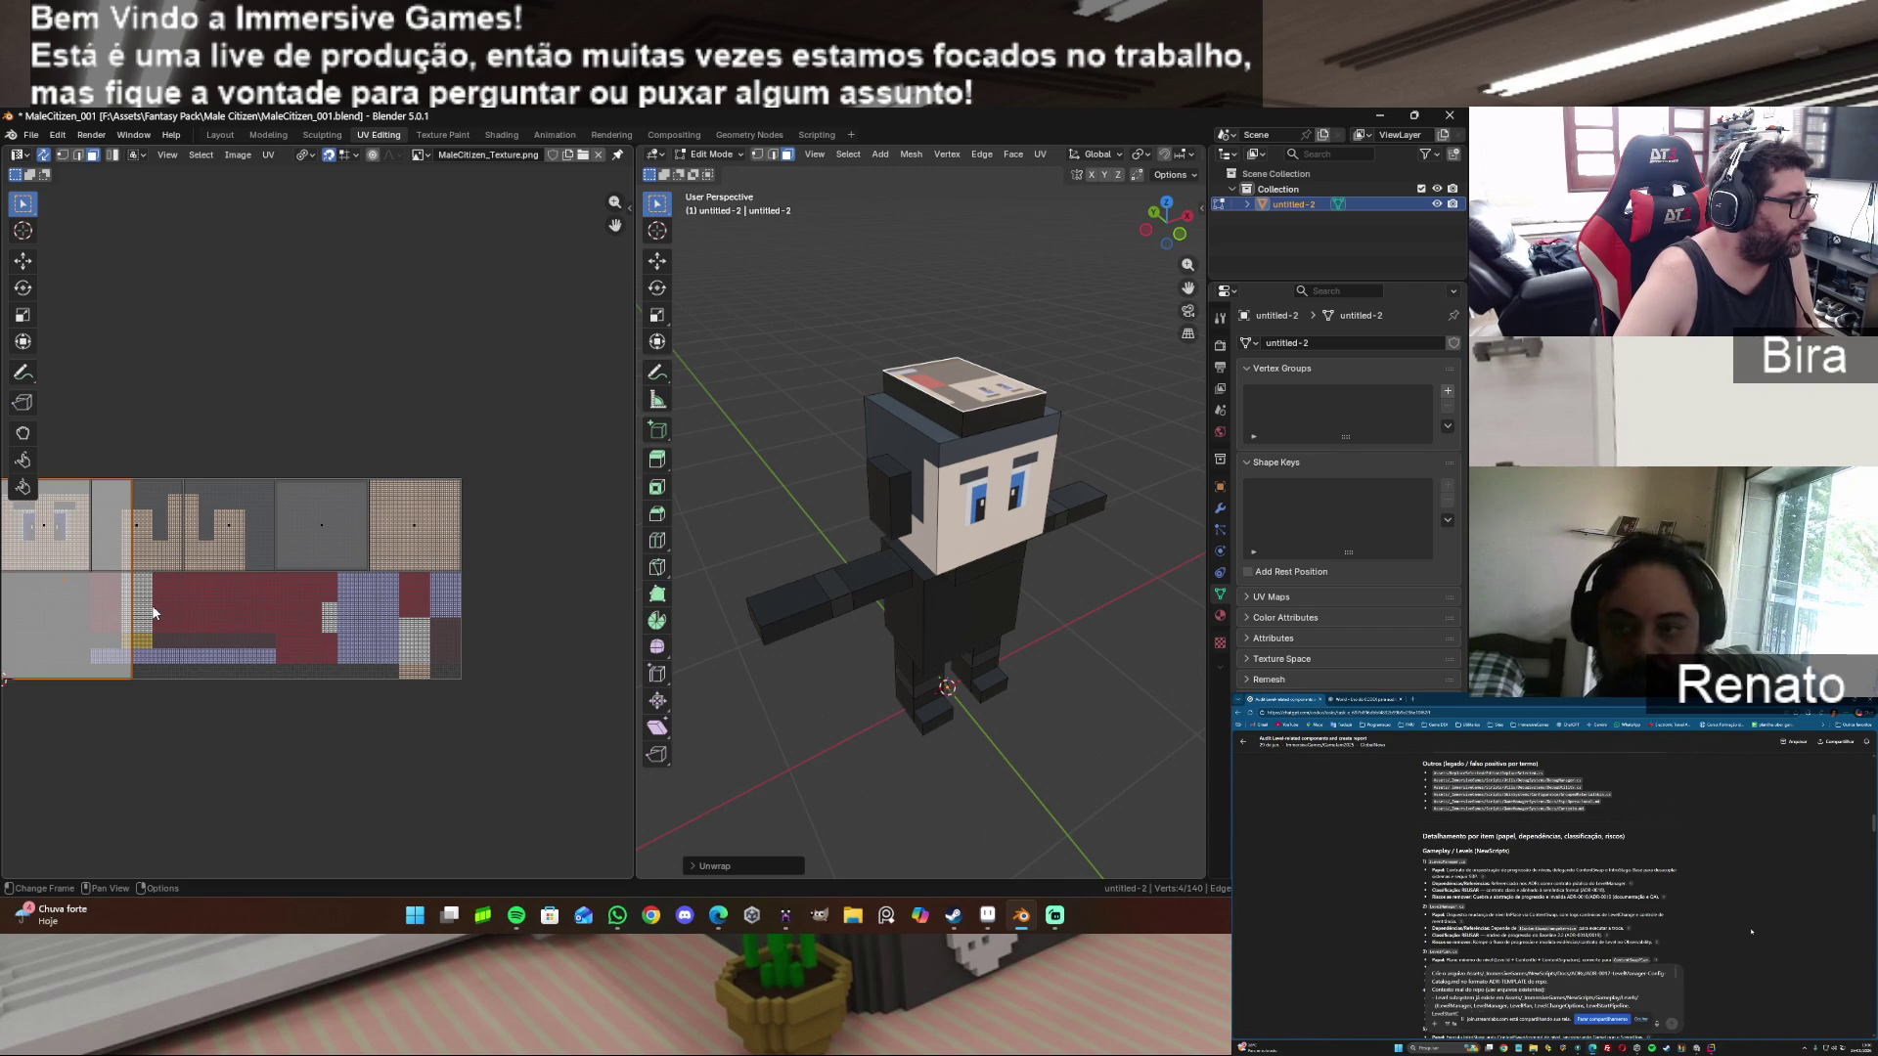
pyautogui.press('g')
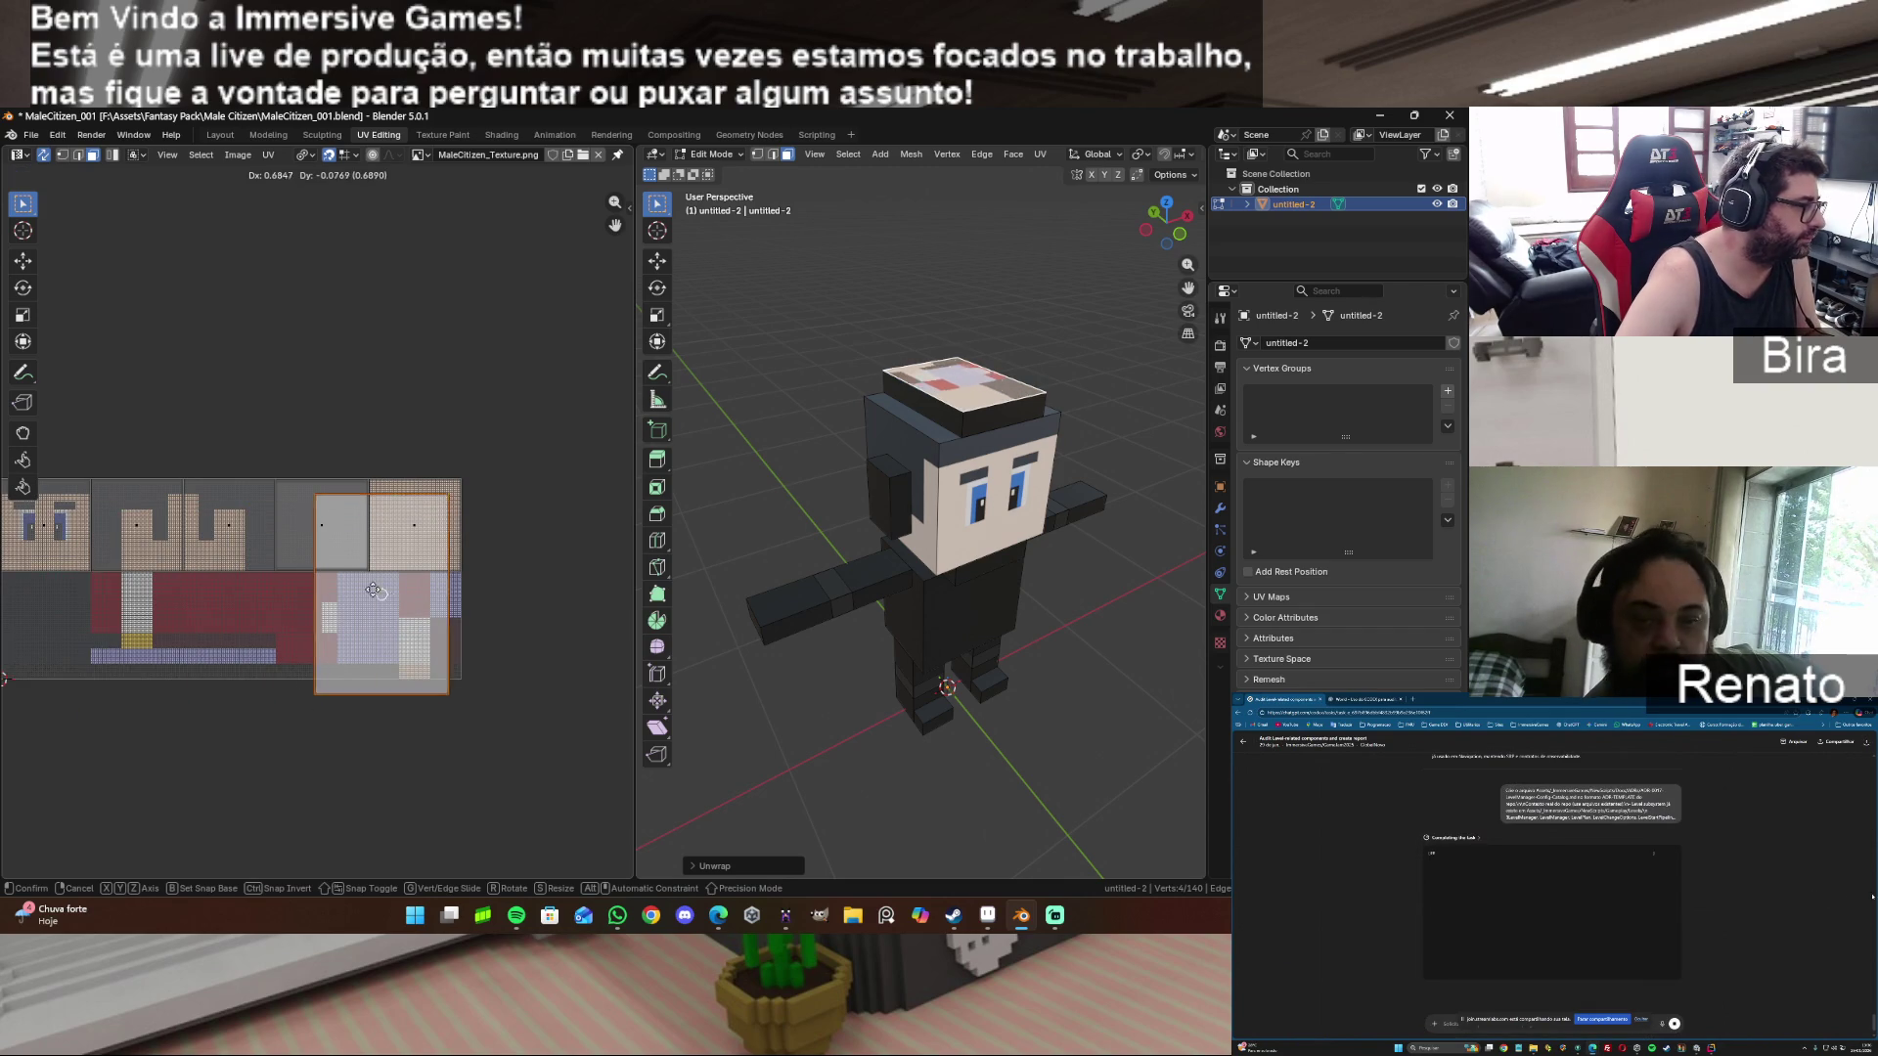
pyautogui.click(364, 586)
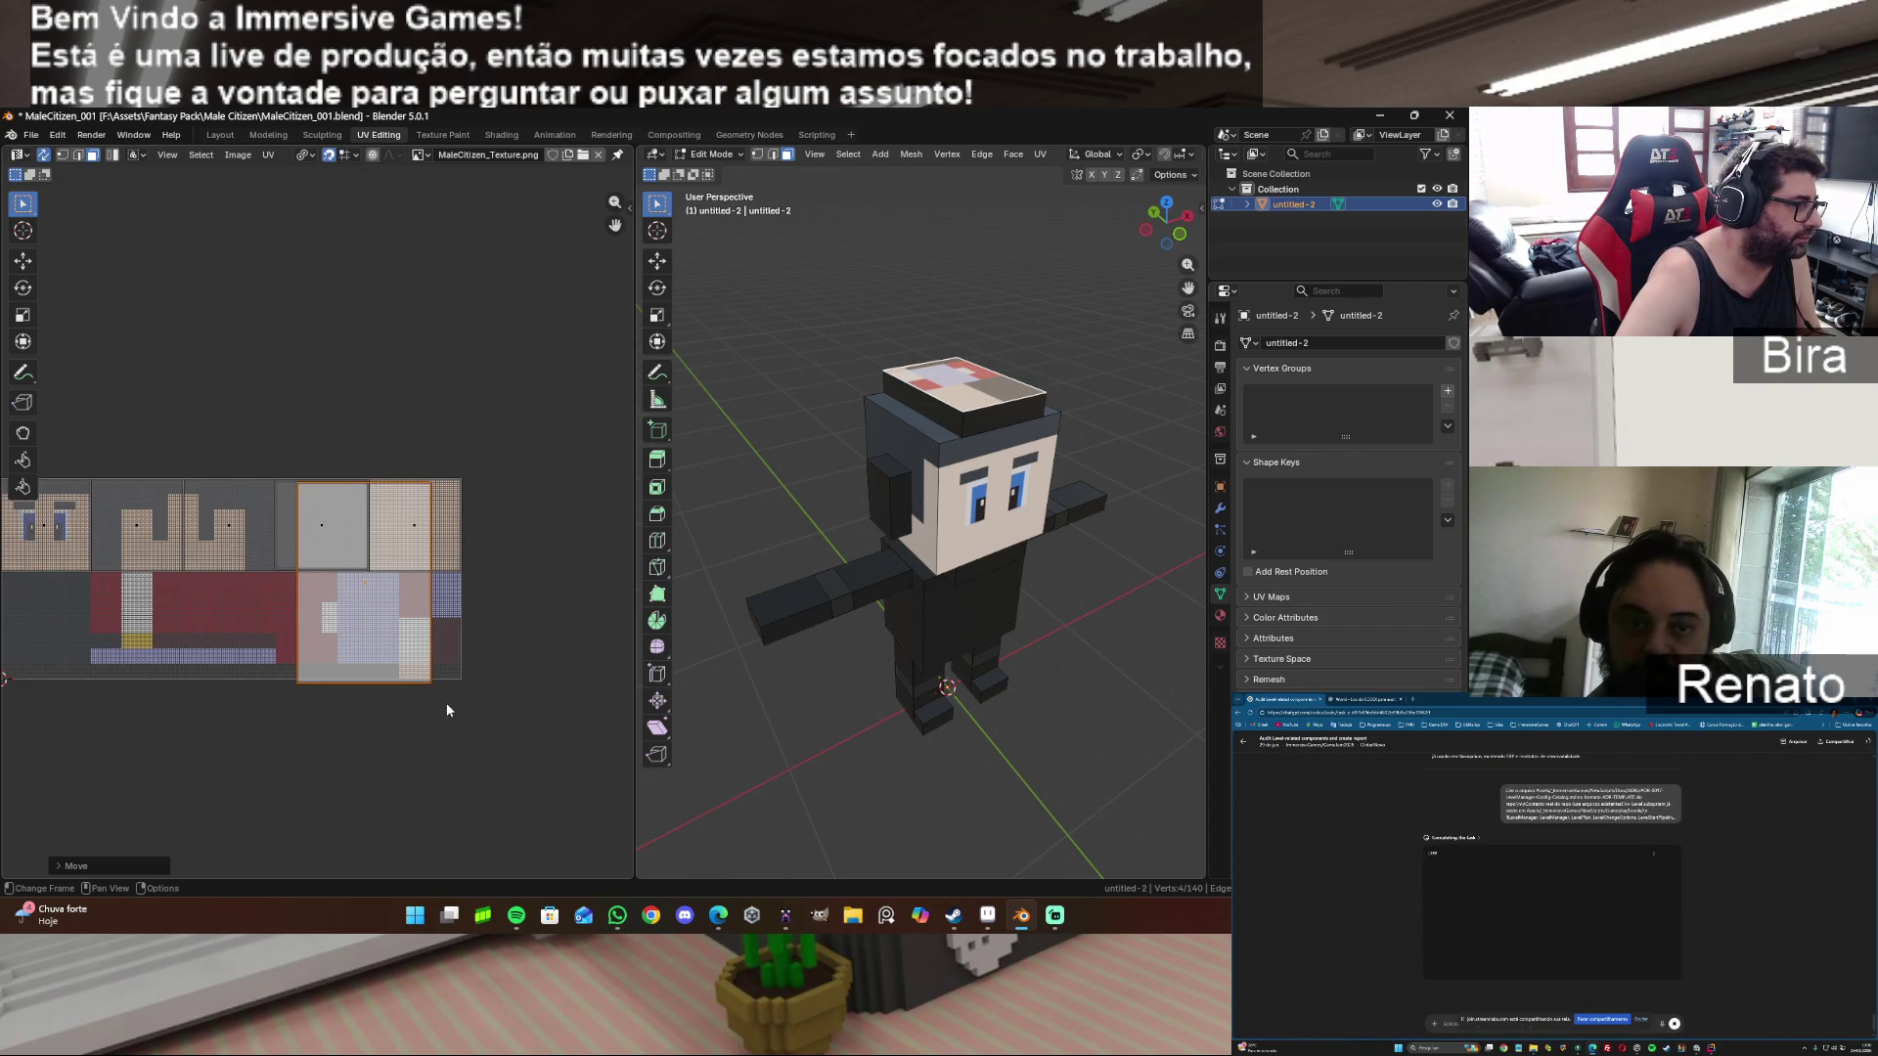
pyautogui.moveTo(615, 225)
pyautogui.mouseDown()
pyautogui.moveTo(773, 227)
pyautogui.moveTo(759, 184)
pyautogui.mouseUp()
pyautogui.scroll(3, 295, 589)
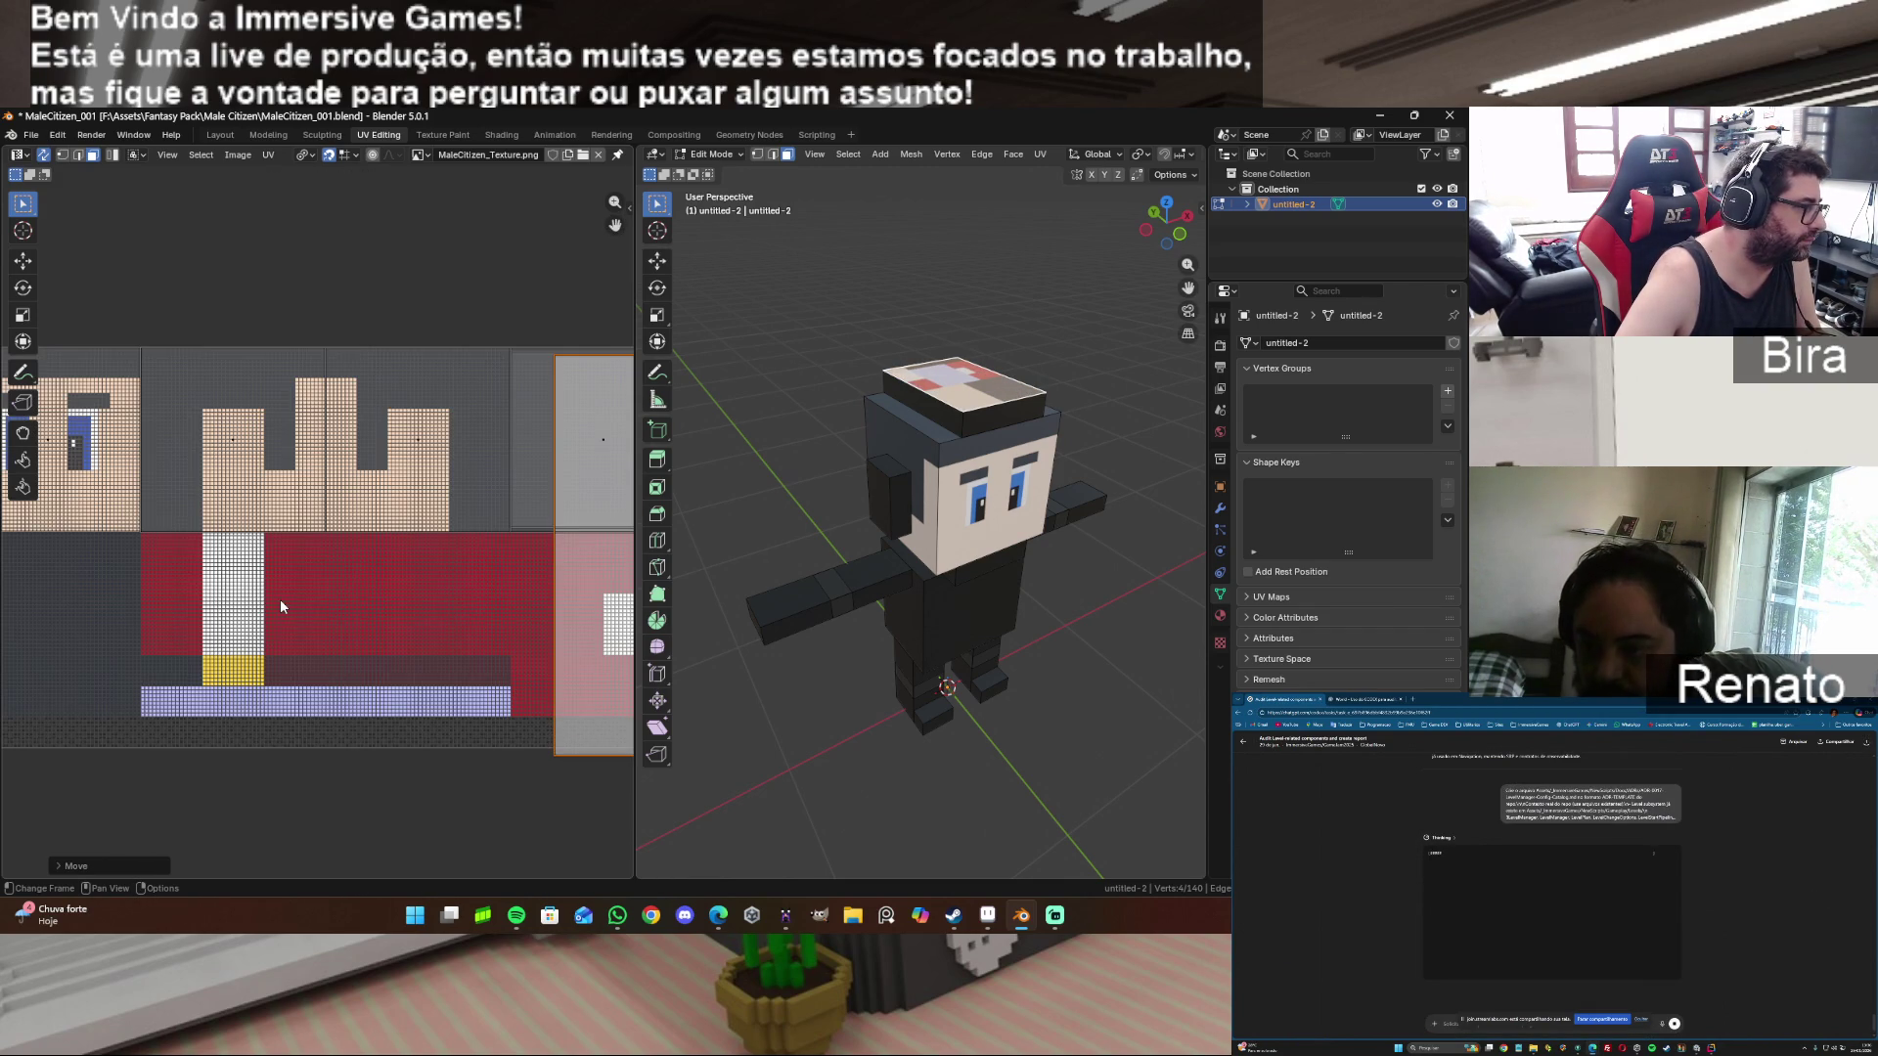
pyautogui.moveTo(610, 228)
pyautogui.mouseDown()
pyautogui.moveTo(806, 235)
pyautogui.moveTo(472, 240)
pyautogui.moveTo(501, 235)
pyautogui.mouseUp()
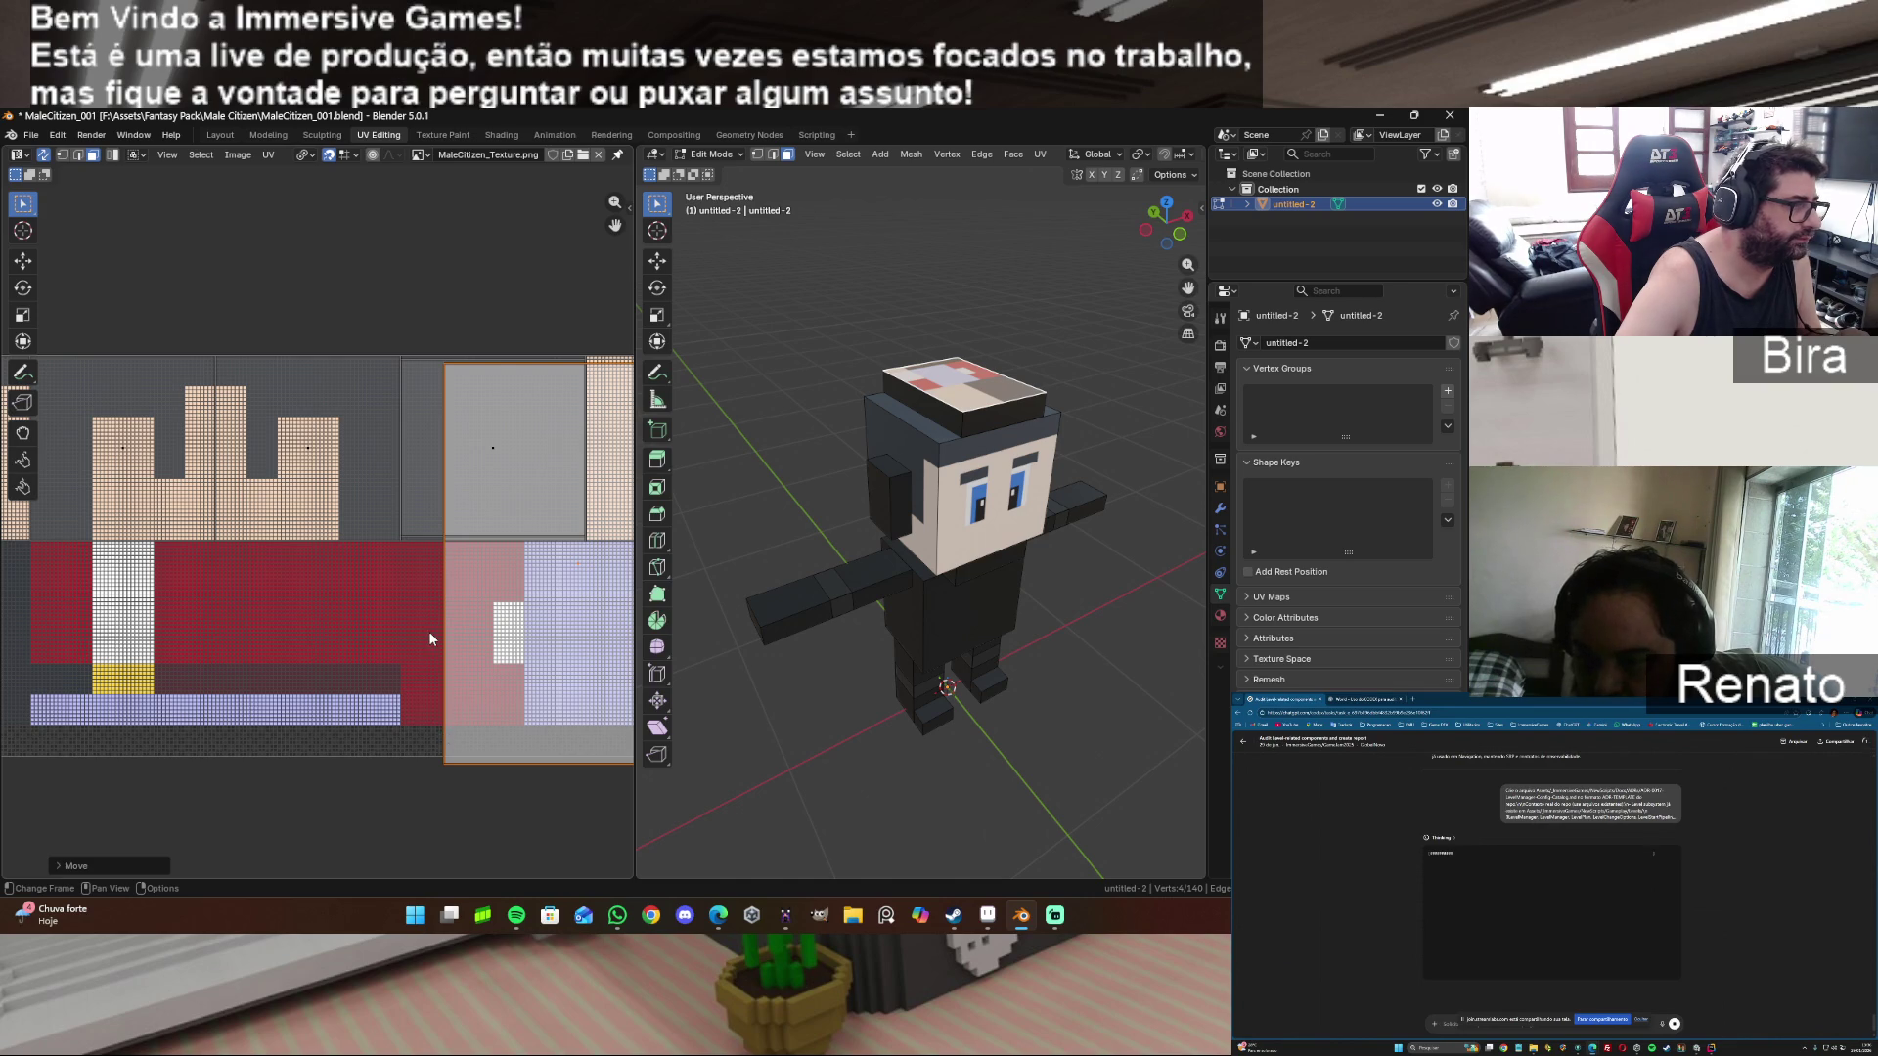
# Select the grey UV island and drop it onto the lower-left area of the texture.
pyautogui.click(421, 498)
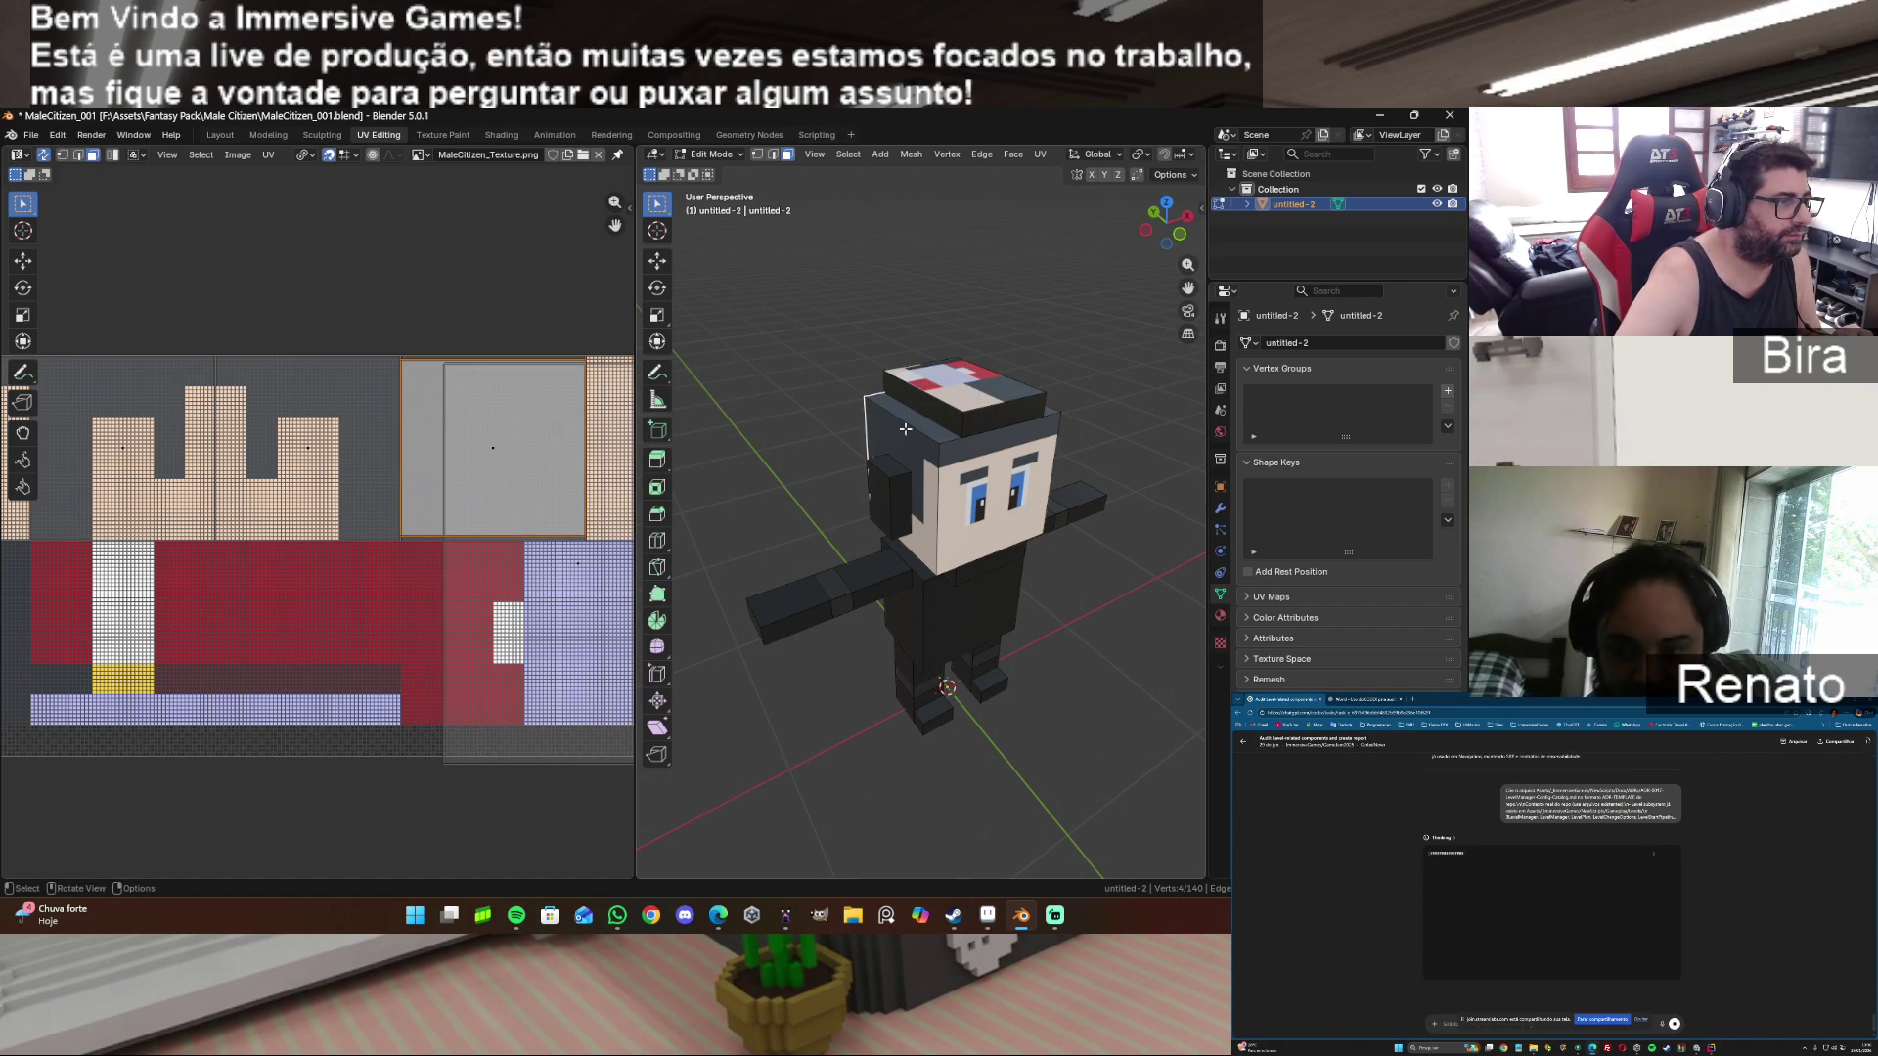
pyautogui.keyDown('shift'); pyautogui.click(436, 468); pyautogui.keyUp('shift')
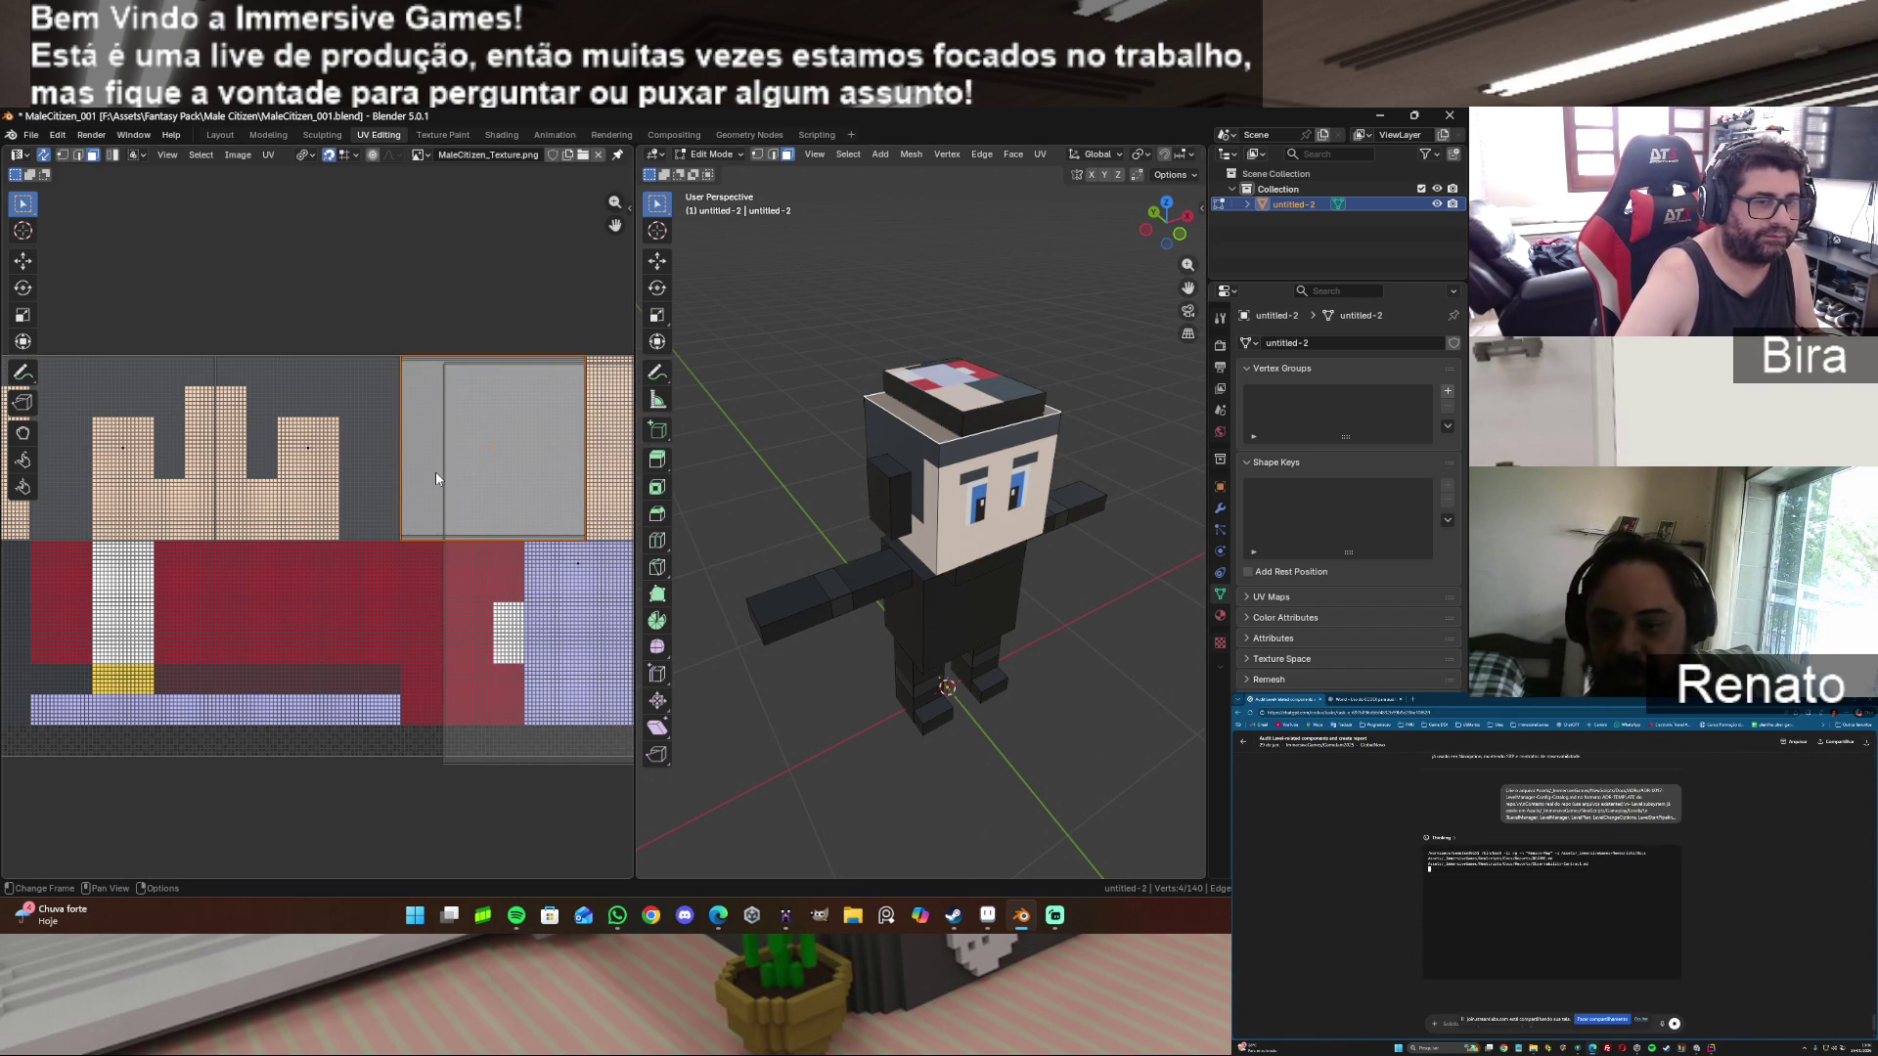
pyautogui.press('g')
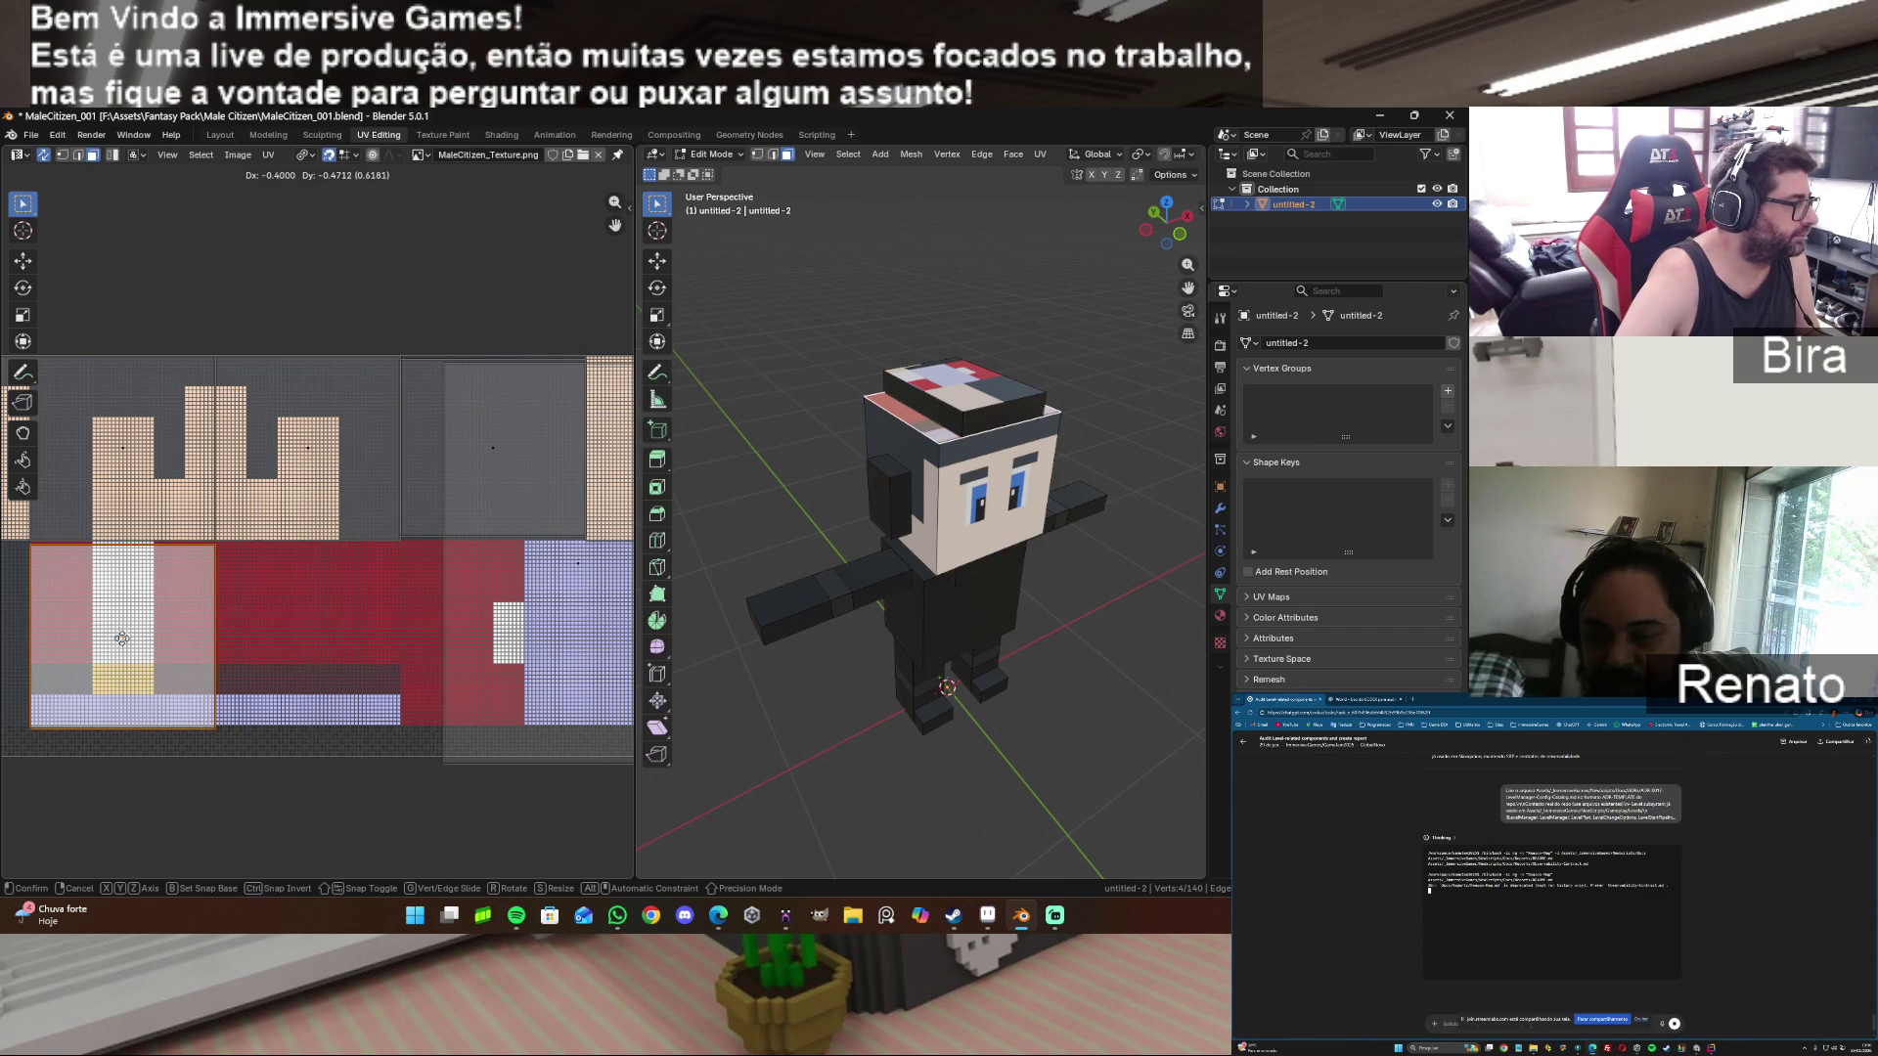
pyautogui.click(338, 692)
pyautogui.moveTo(615, 225); pyautogui.dragTo(1013, 213)
pyautogui.scroll(1, 252, 616)
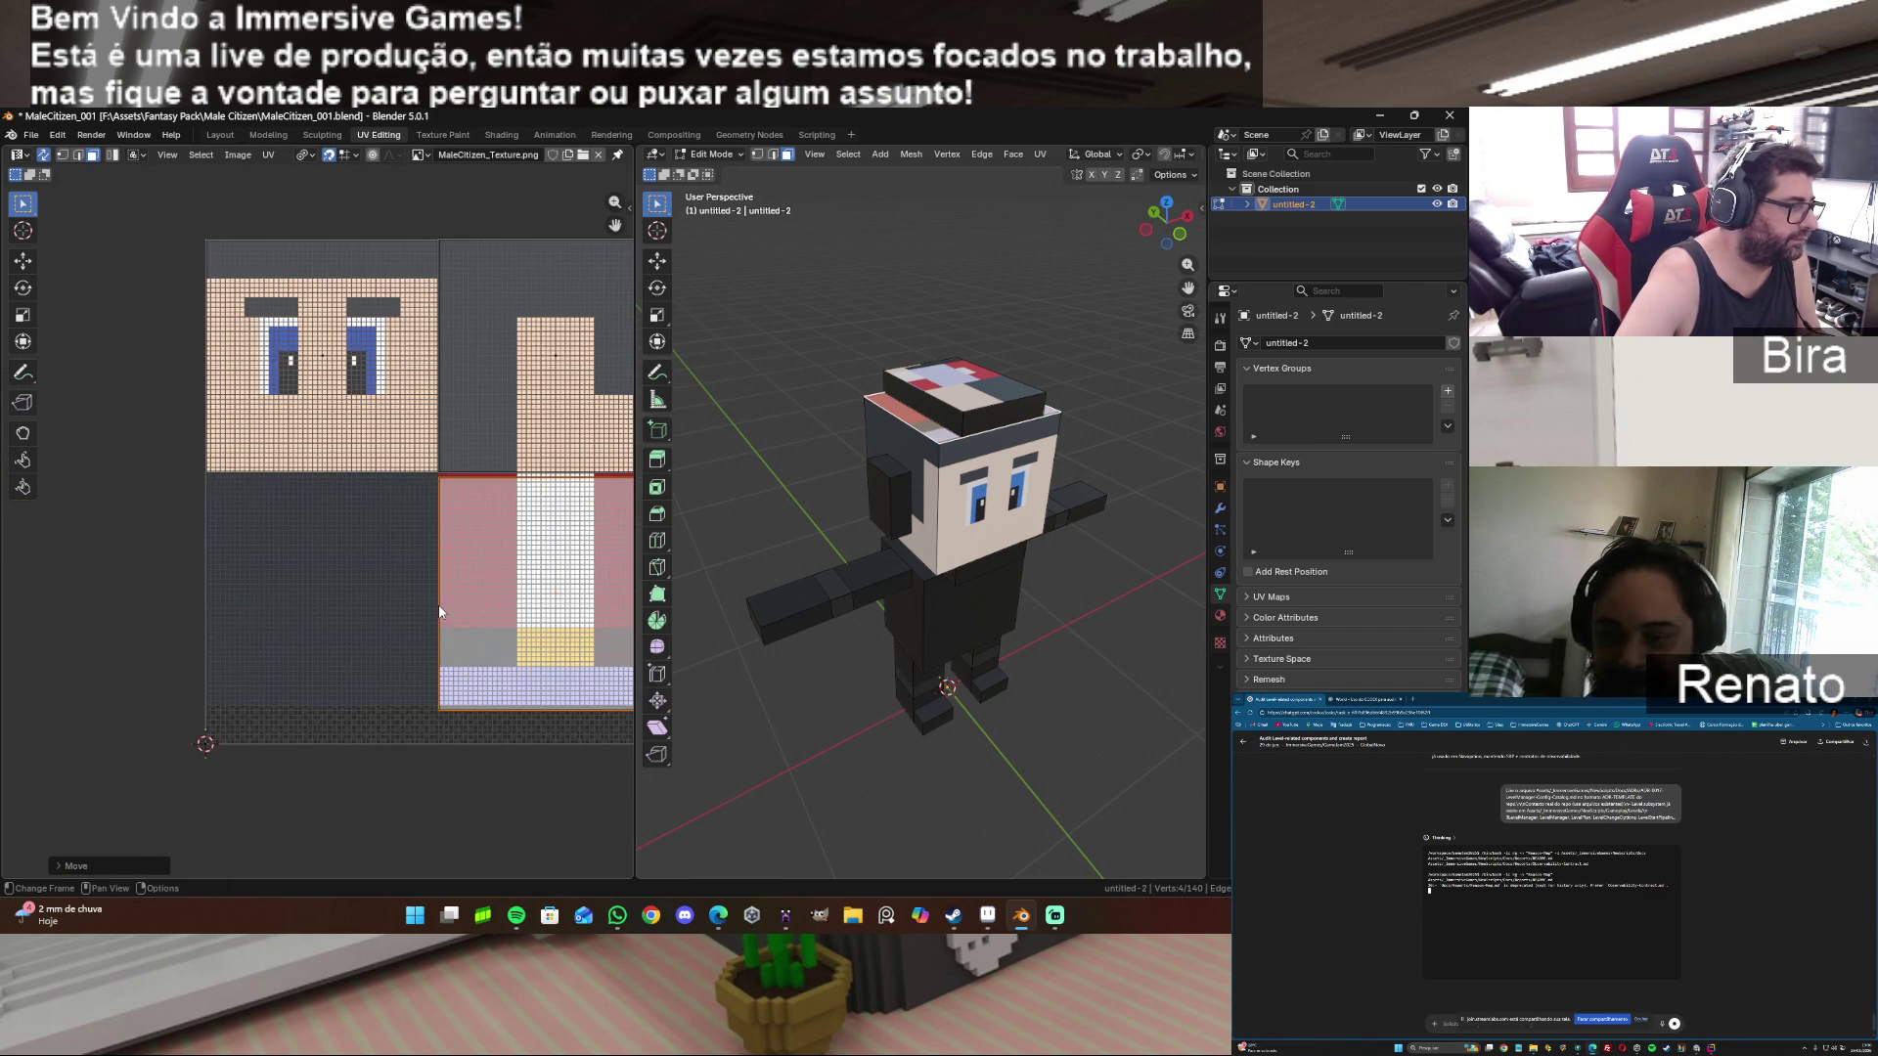
# Shift the island left, then select the head-top island, shrink it and move it further left.
pyautogui.press('g')
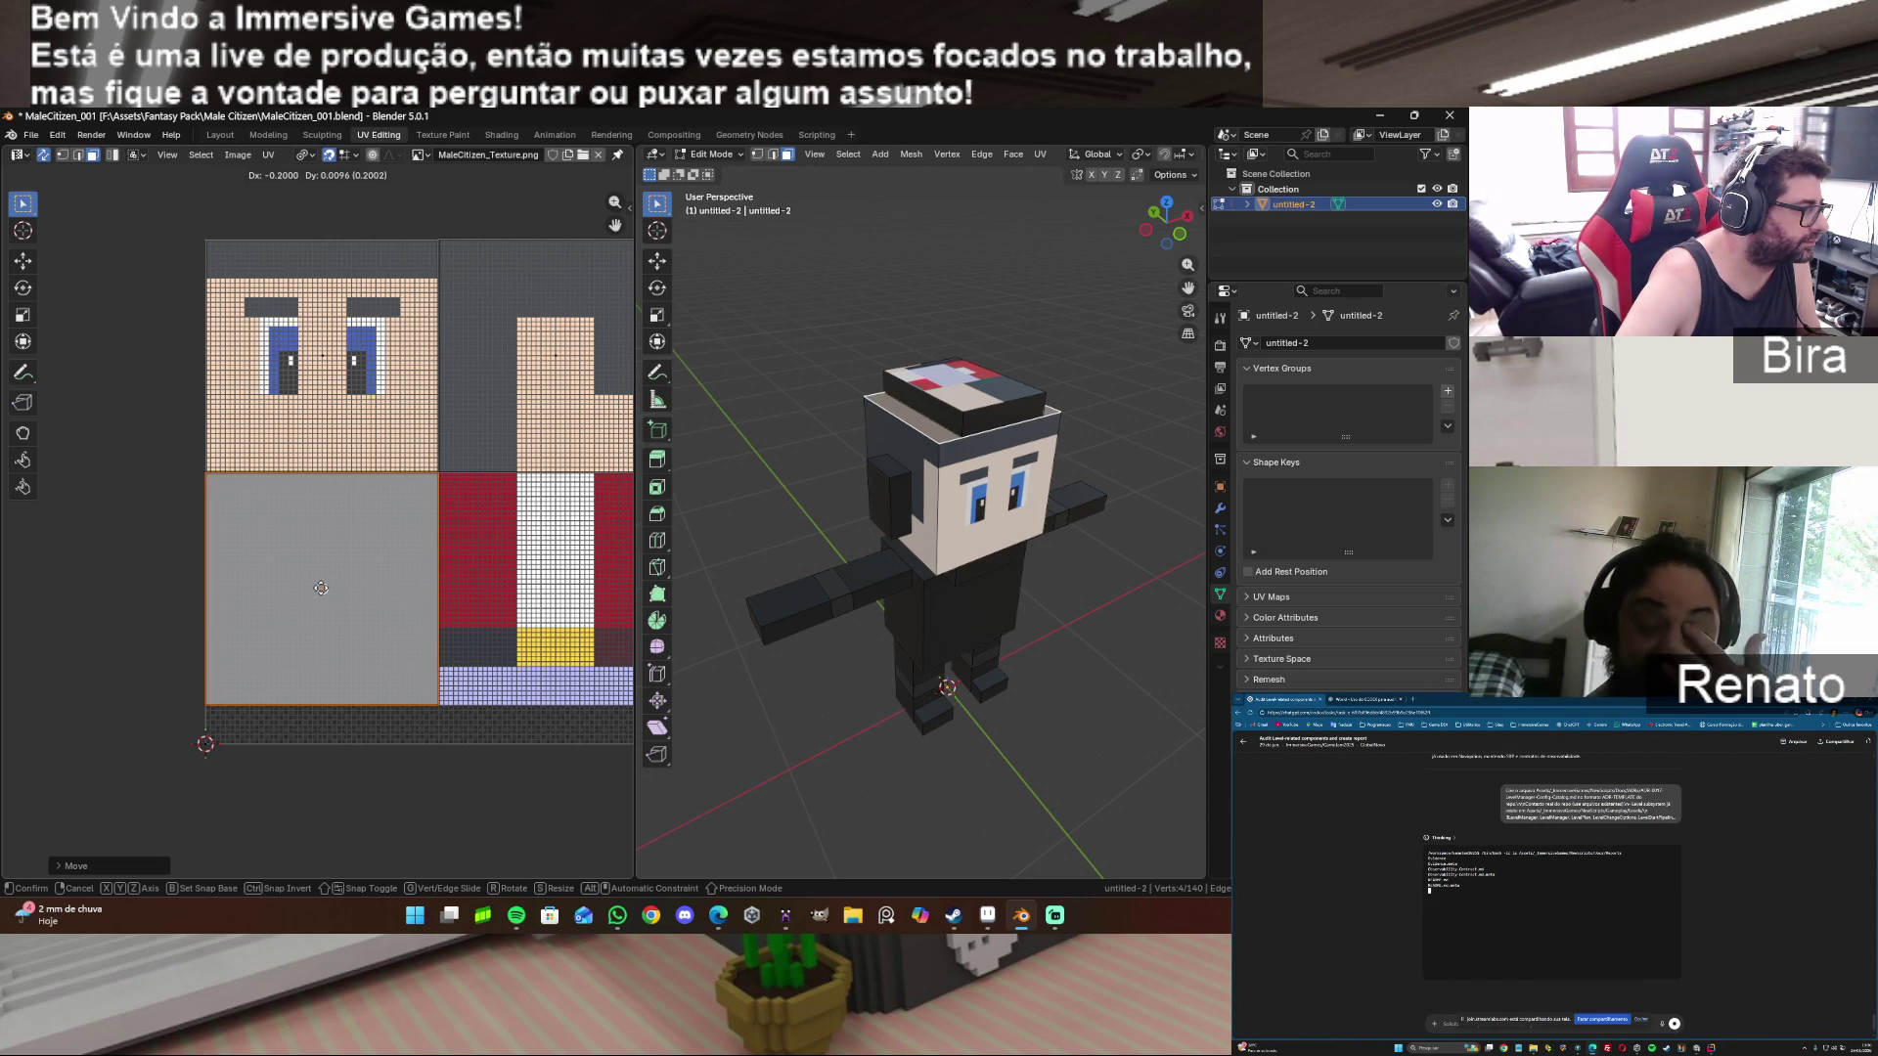
pyautogui.click(321, 587)
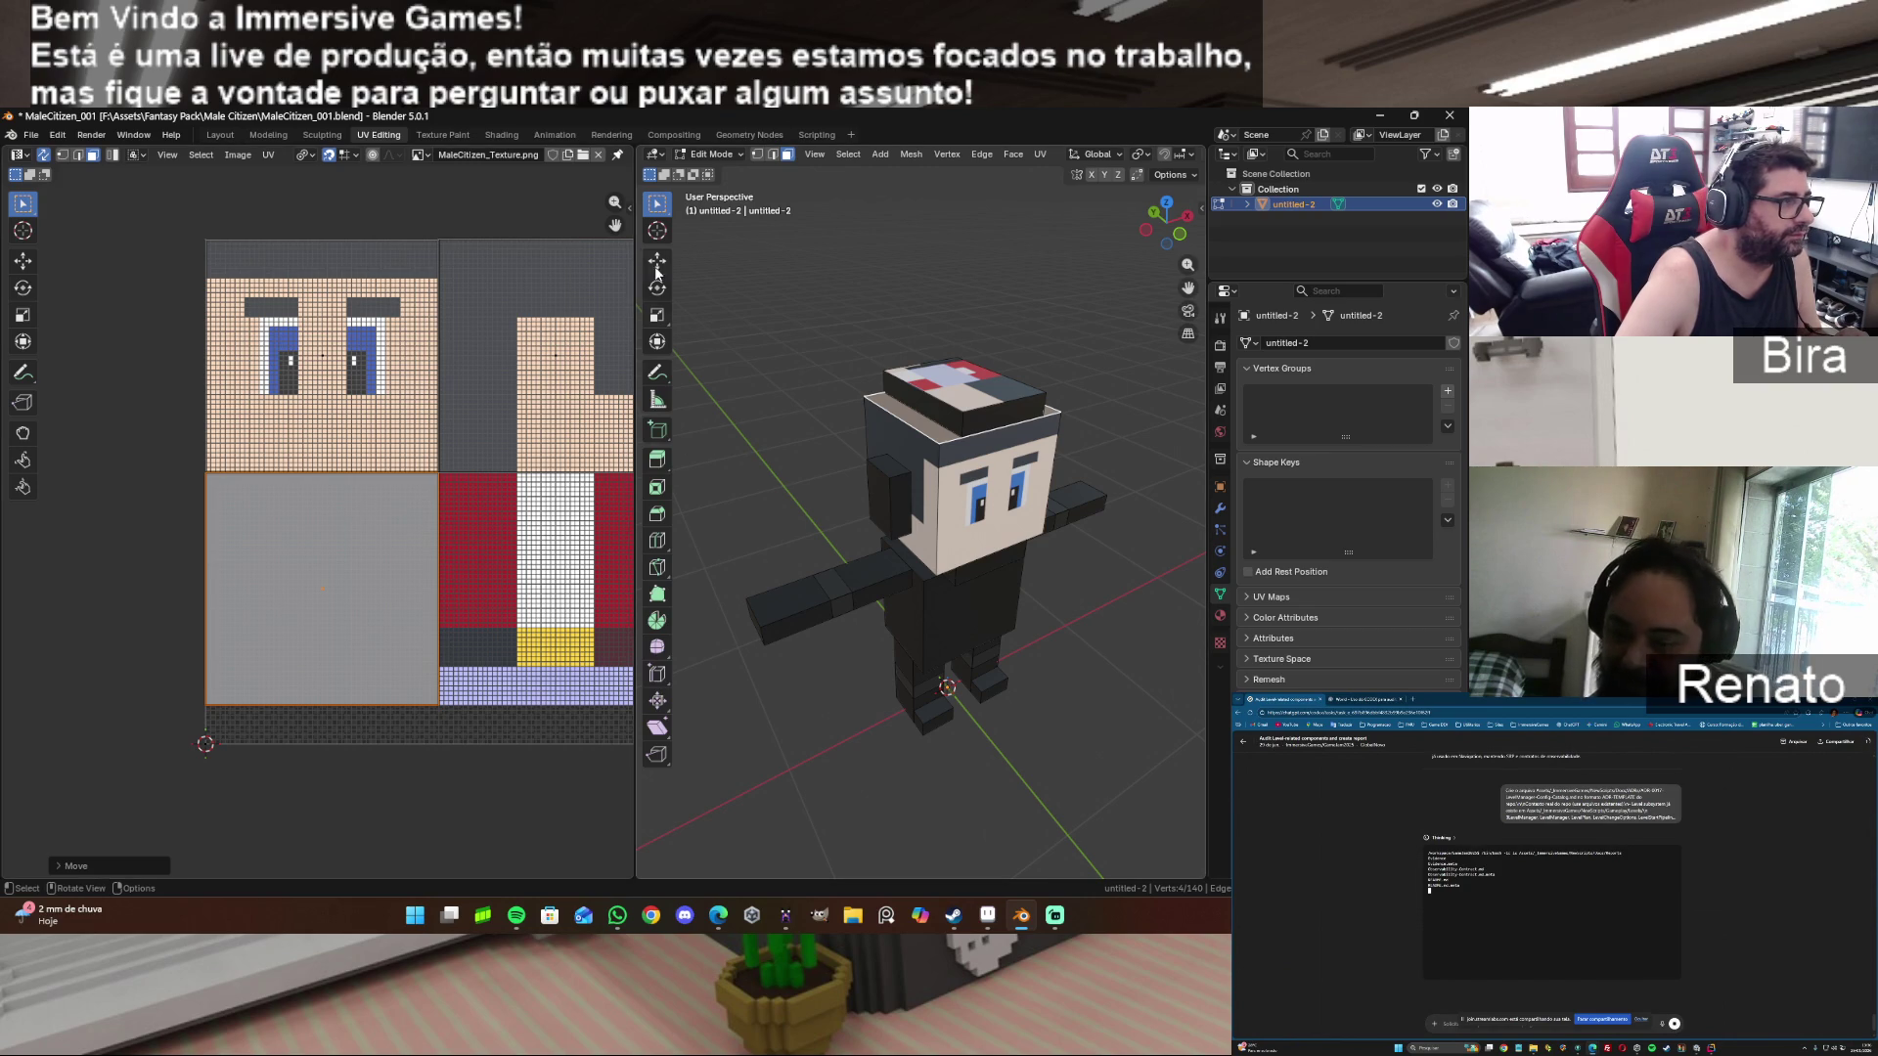
pyautogui.moveTo(616, 226)
pyautogui.mouseDown()
pyautogui.moveTo(391, 244)
pyautogui.moveTo(421, 186)
pyautogui.moveTo(570, 132)
pyautogui.mouseUp()
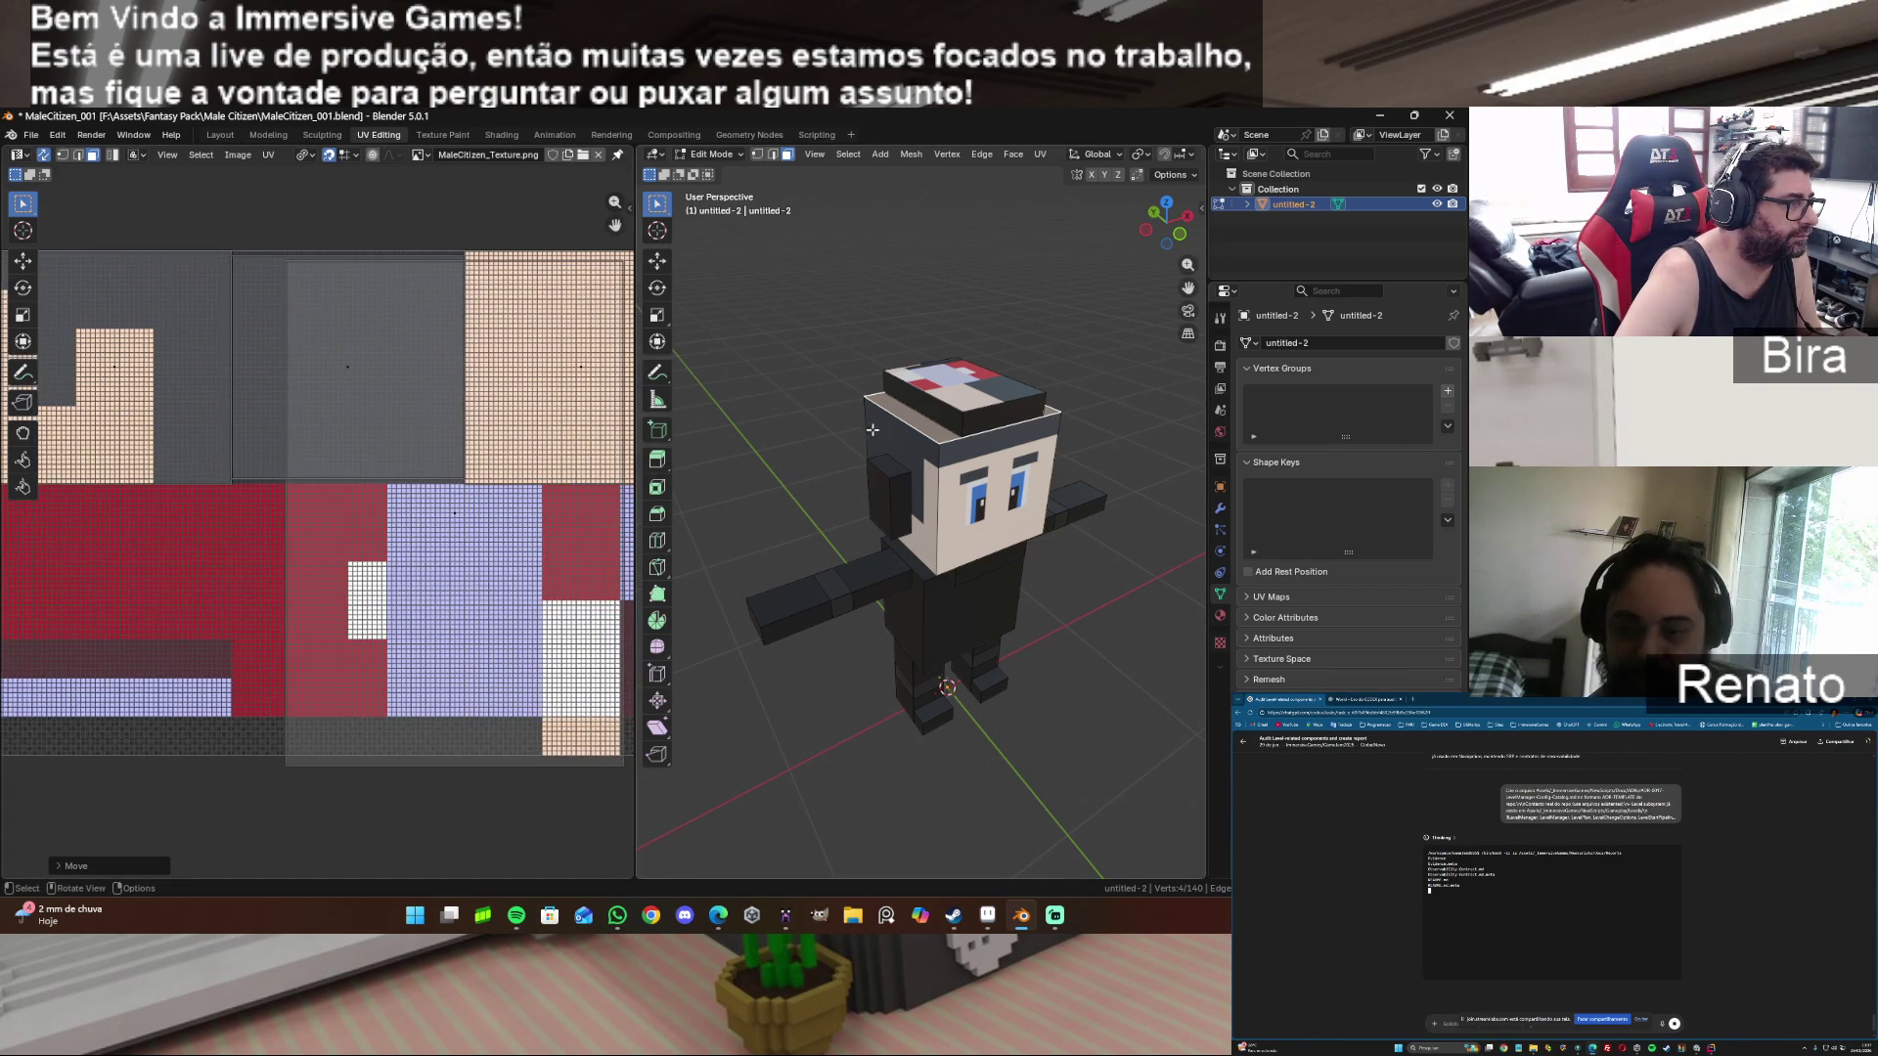
pyautogui.click(969, 389)
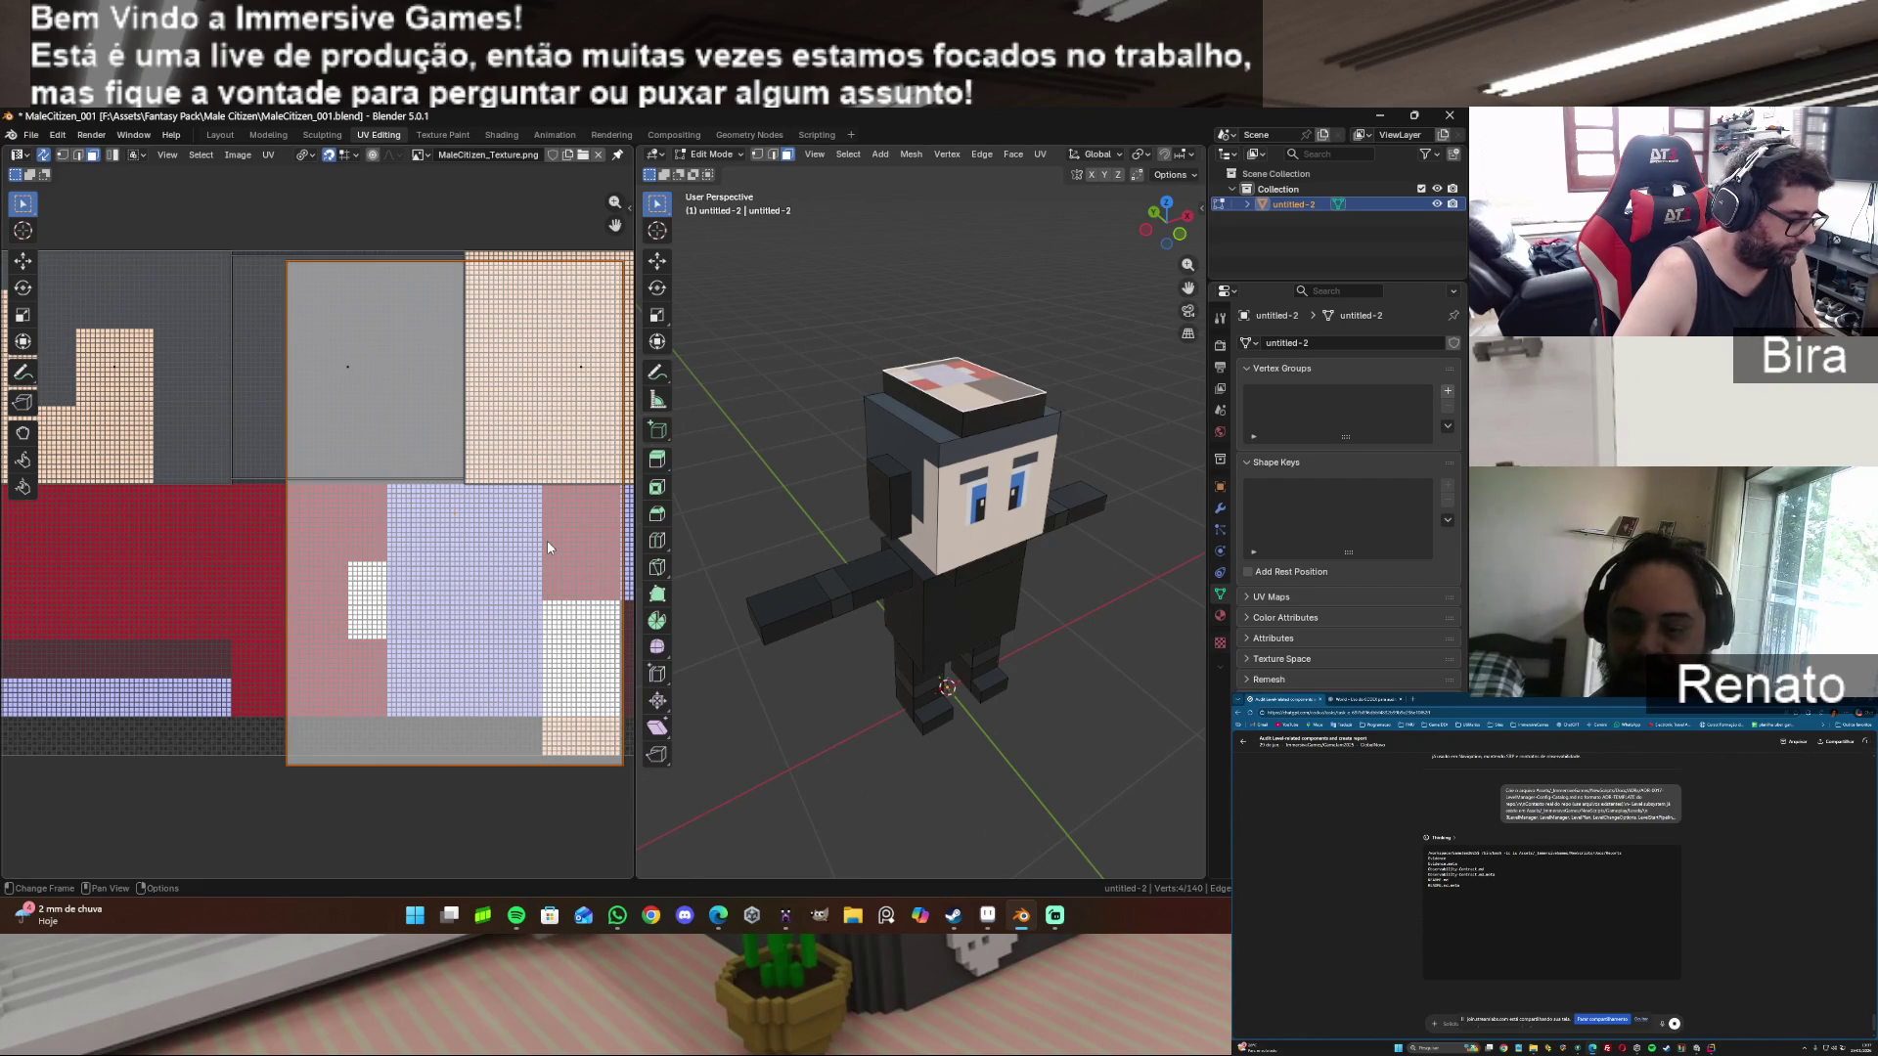
pyautogui.press('s')
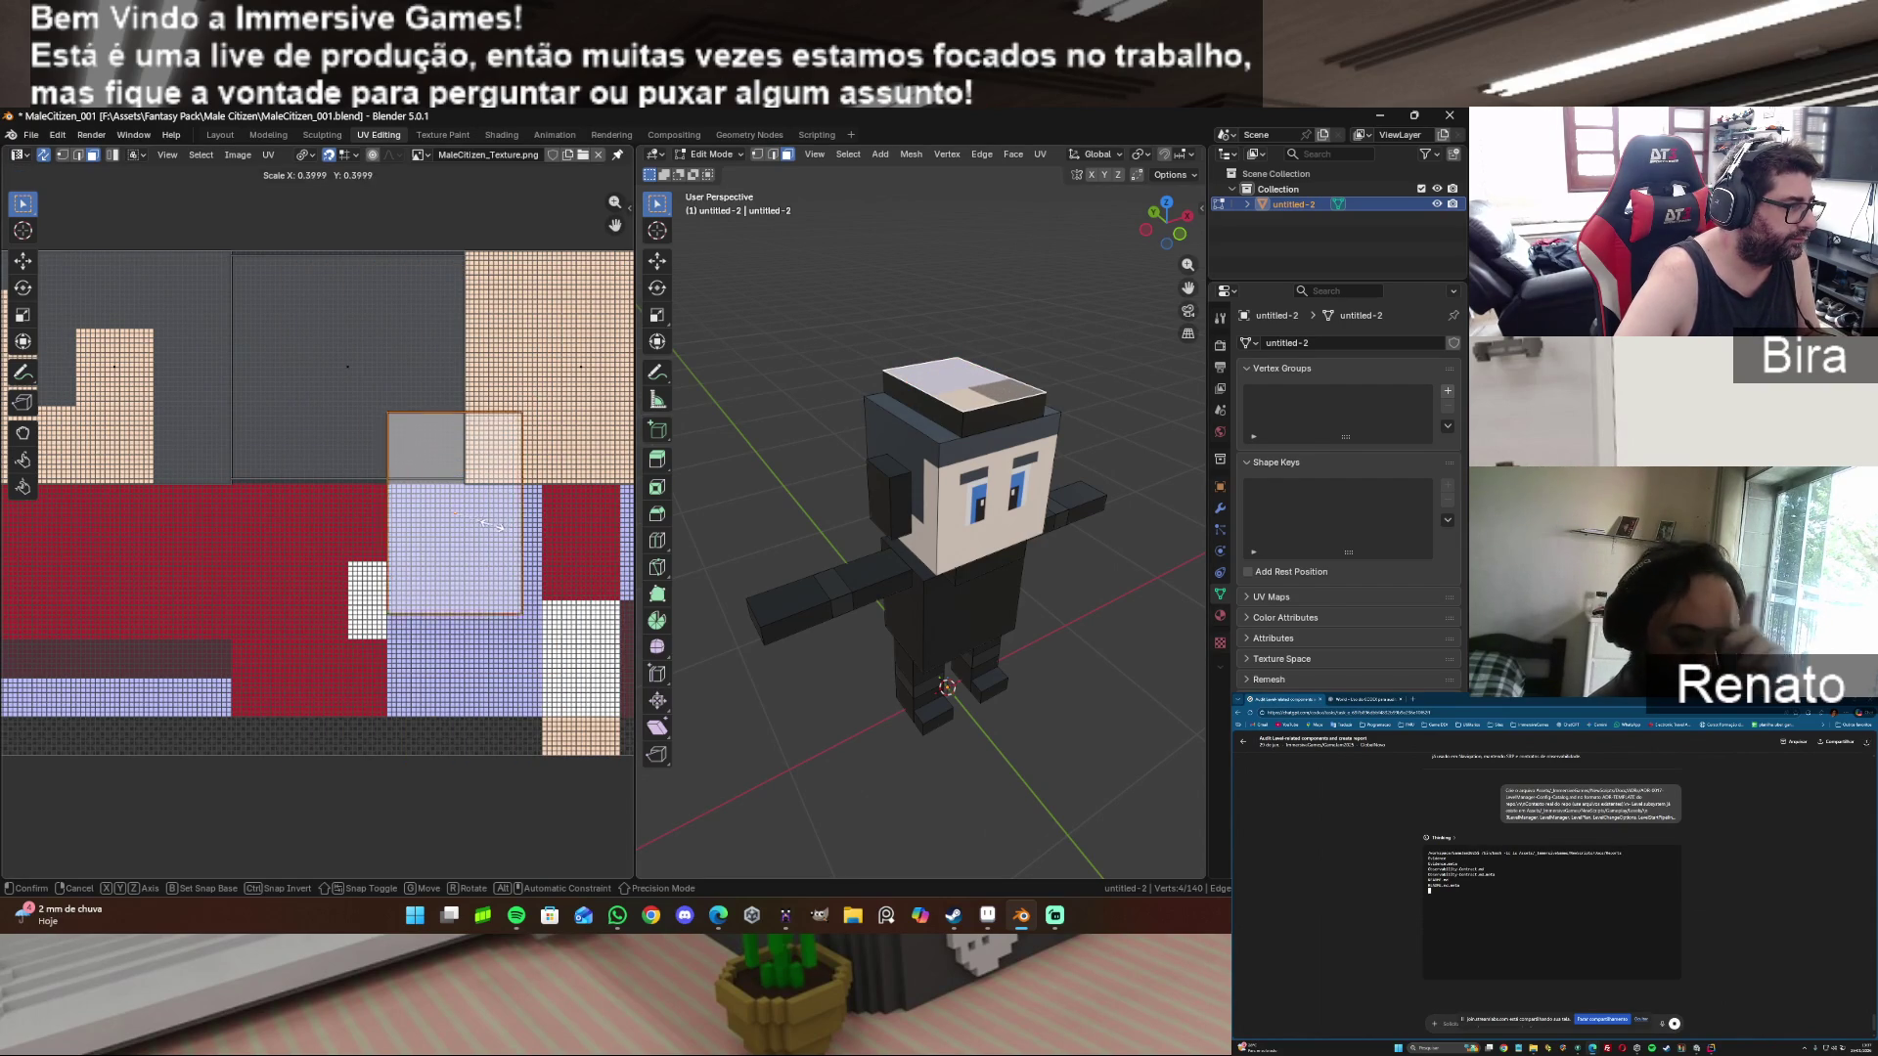
pyautogui.click(498, 529)
pyautogui.press('g')
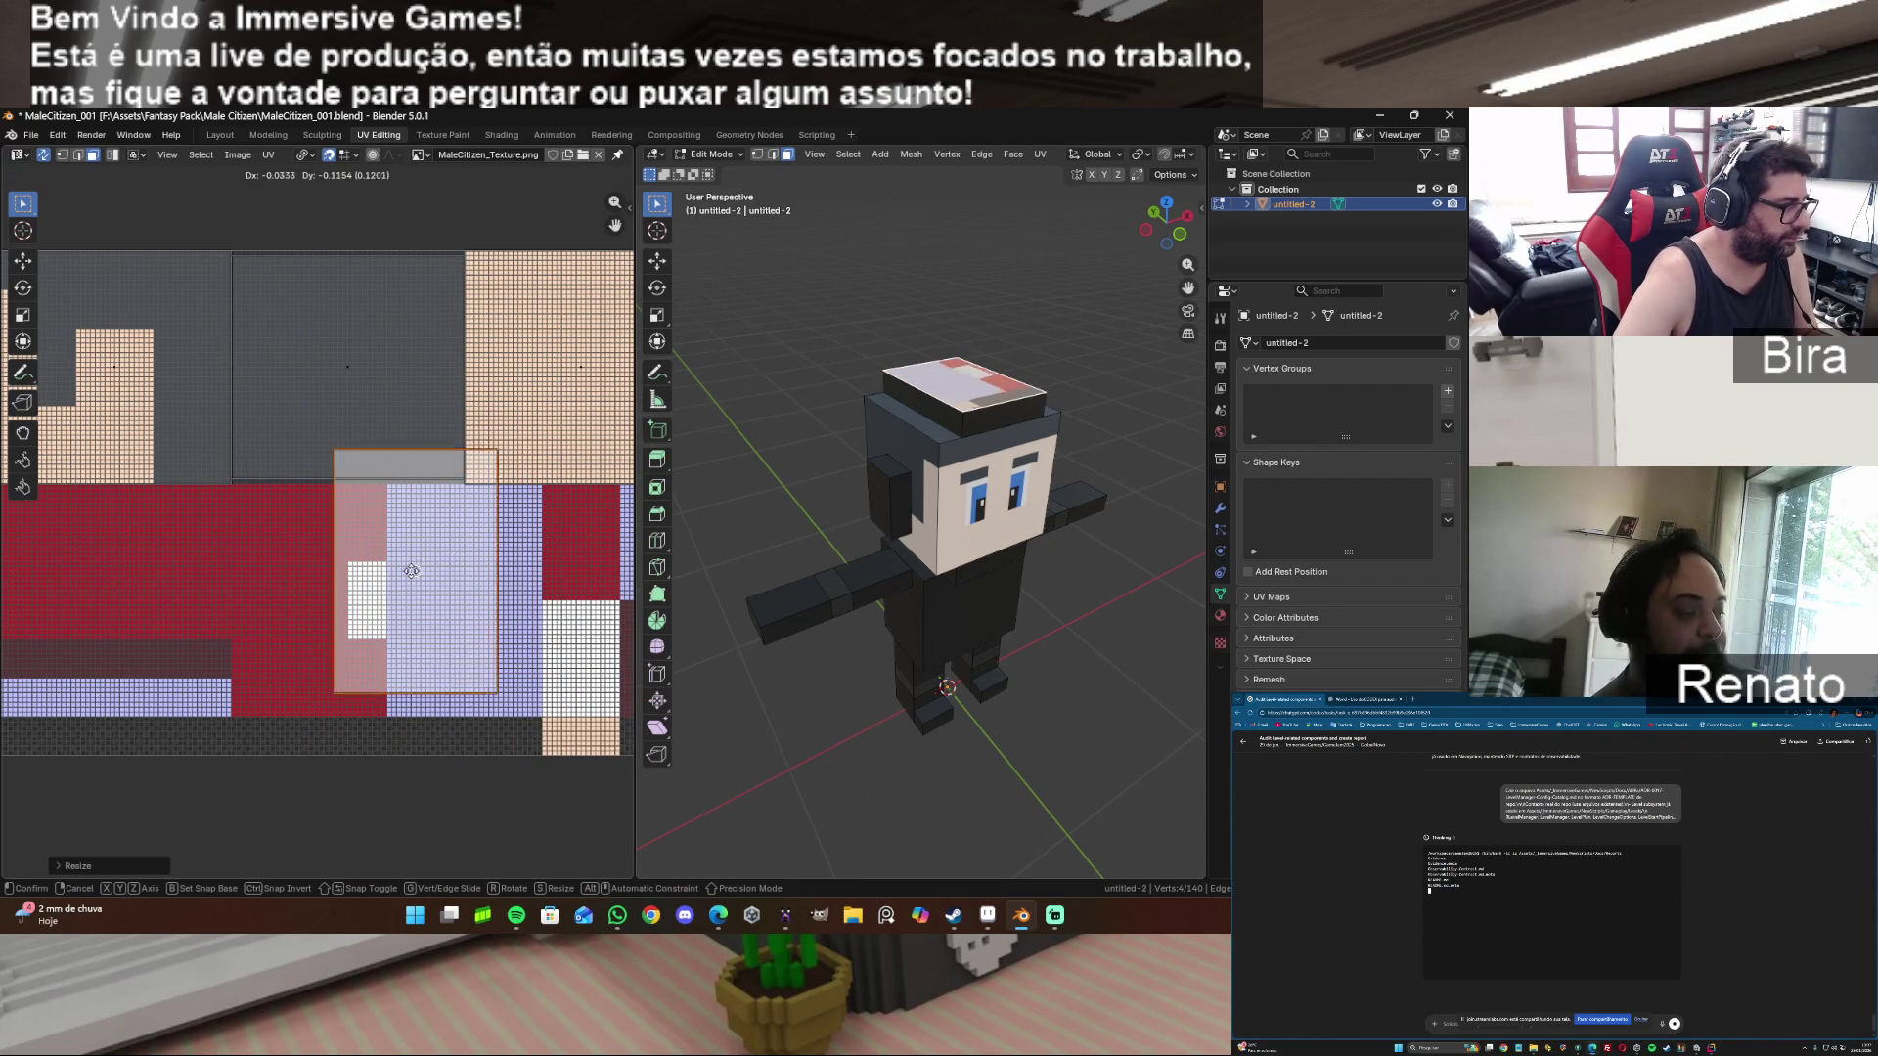
pyautogui.click(109, 615)
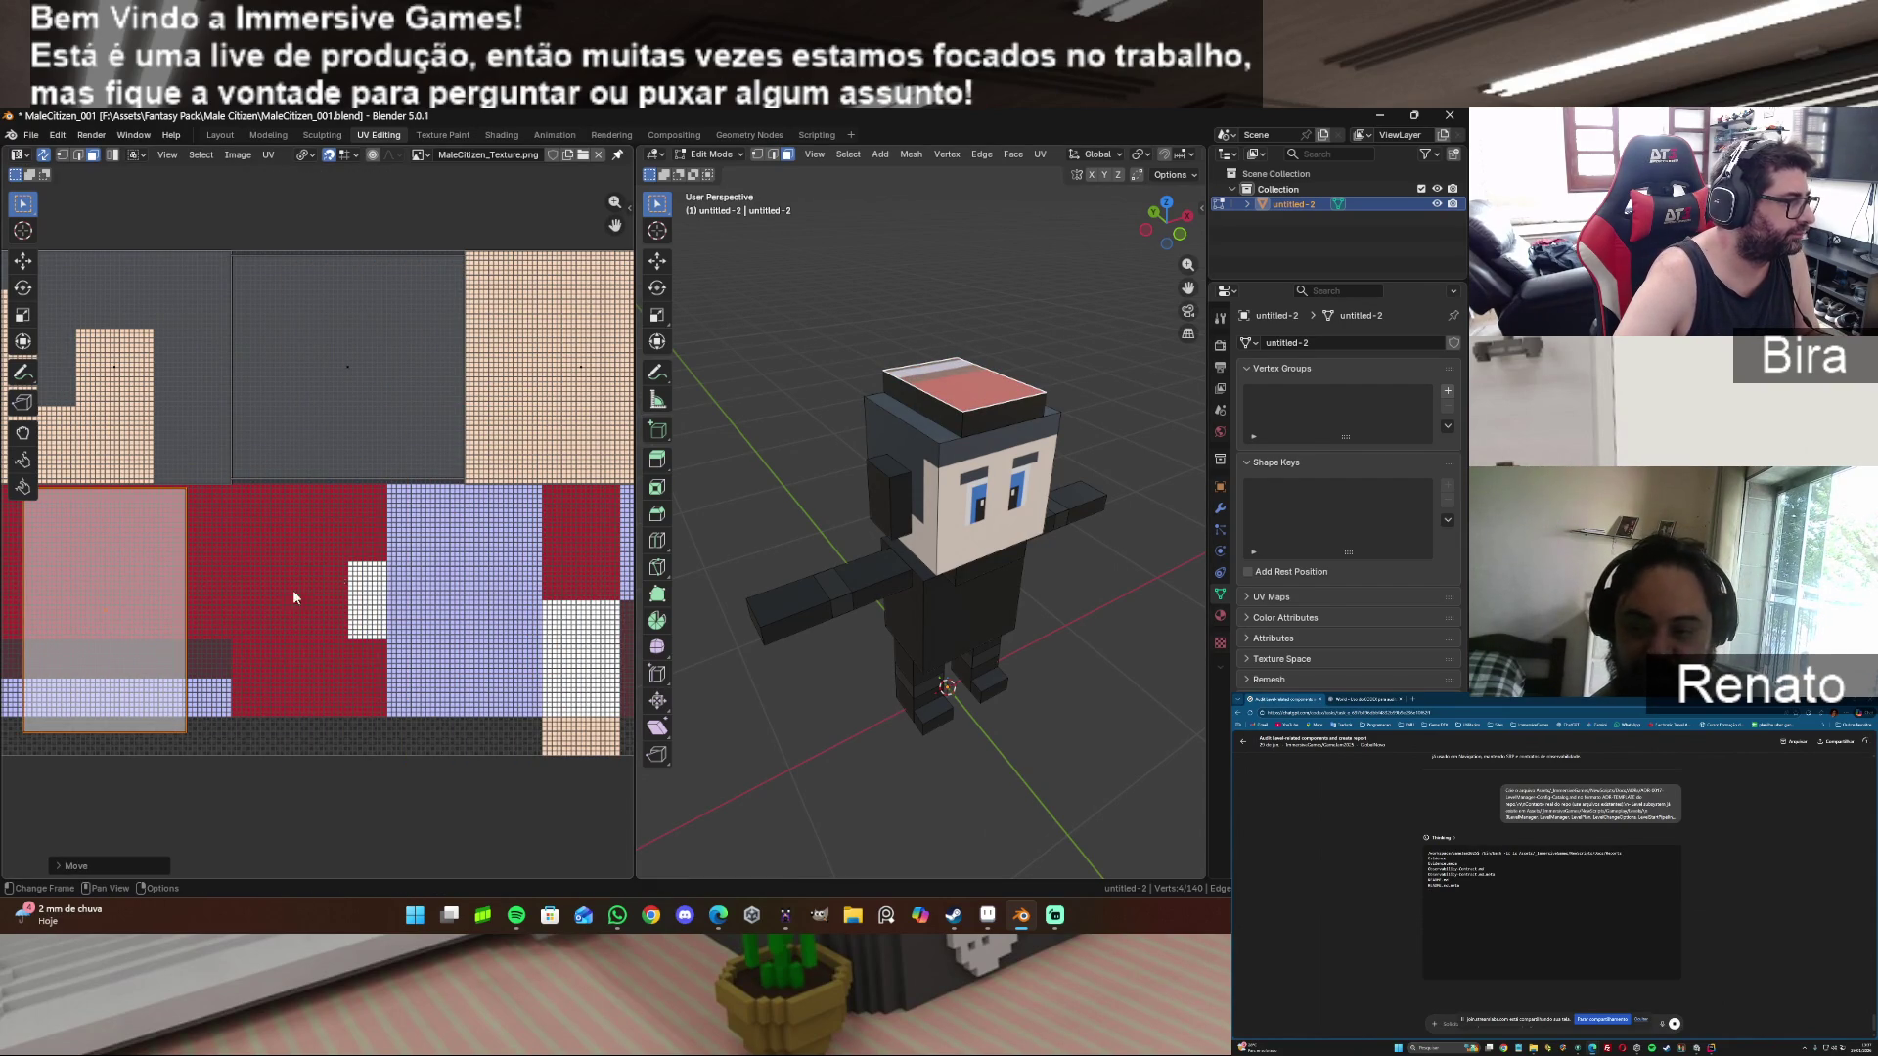
pyautogui.moveTo(614, 225)
pyautogui.mouseDown()
pyautogui.moveTo(205, 210)
pyautogui.moveTo(481, 196)
pyautogui.moveTo(431, 594)
pyautogui.mouseUp()
# Place the head-top island on the grey area and shrink it to fit.
pyautogui.press('g')
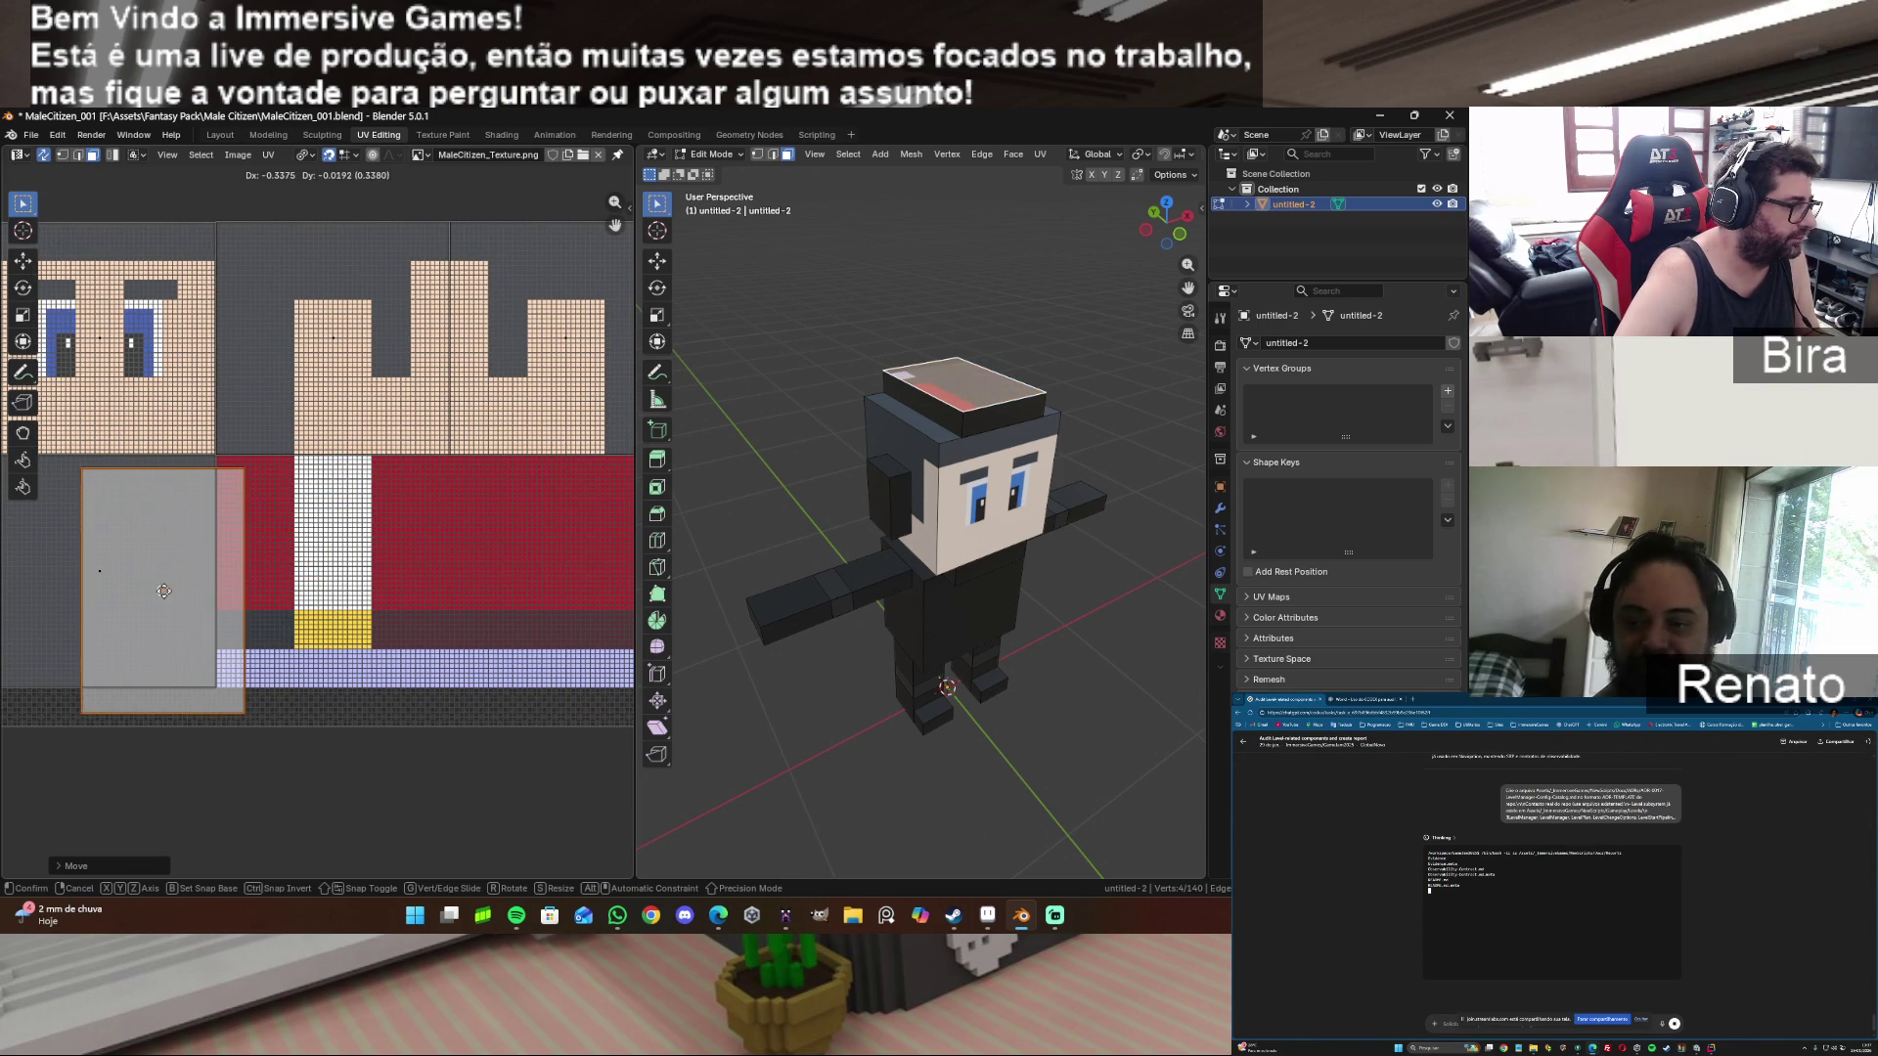
pyautogui.click(161, 594)
pyautogui.moveTo(615, 225)
pyautogui.mouseDown()
pyautogui.moveTo(910, 210)
pyautogui.moveTo(892, 176)
pyautogui.mouseUp()
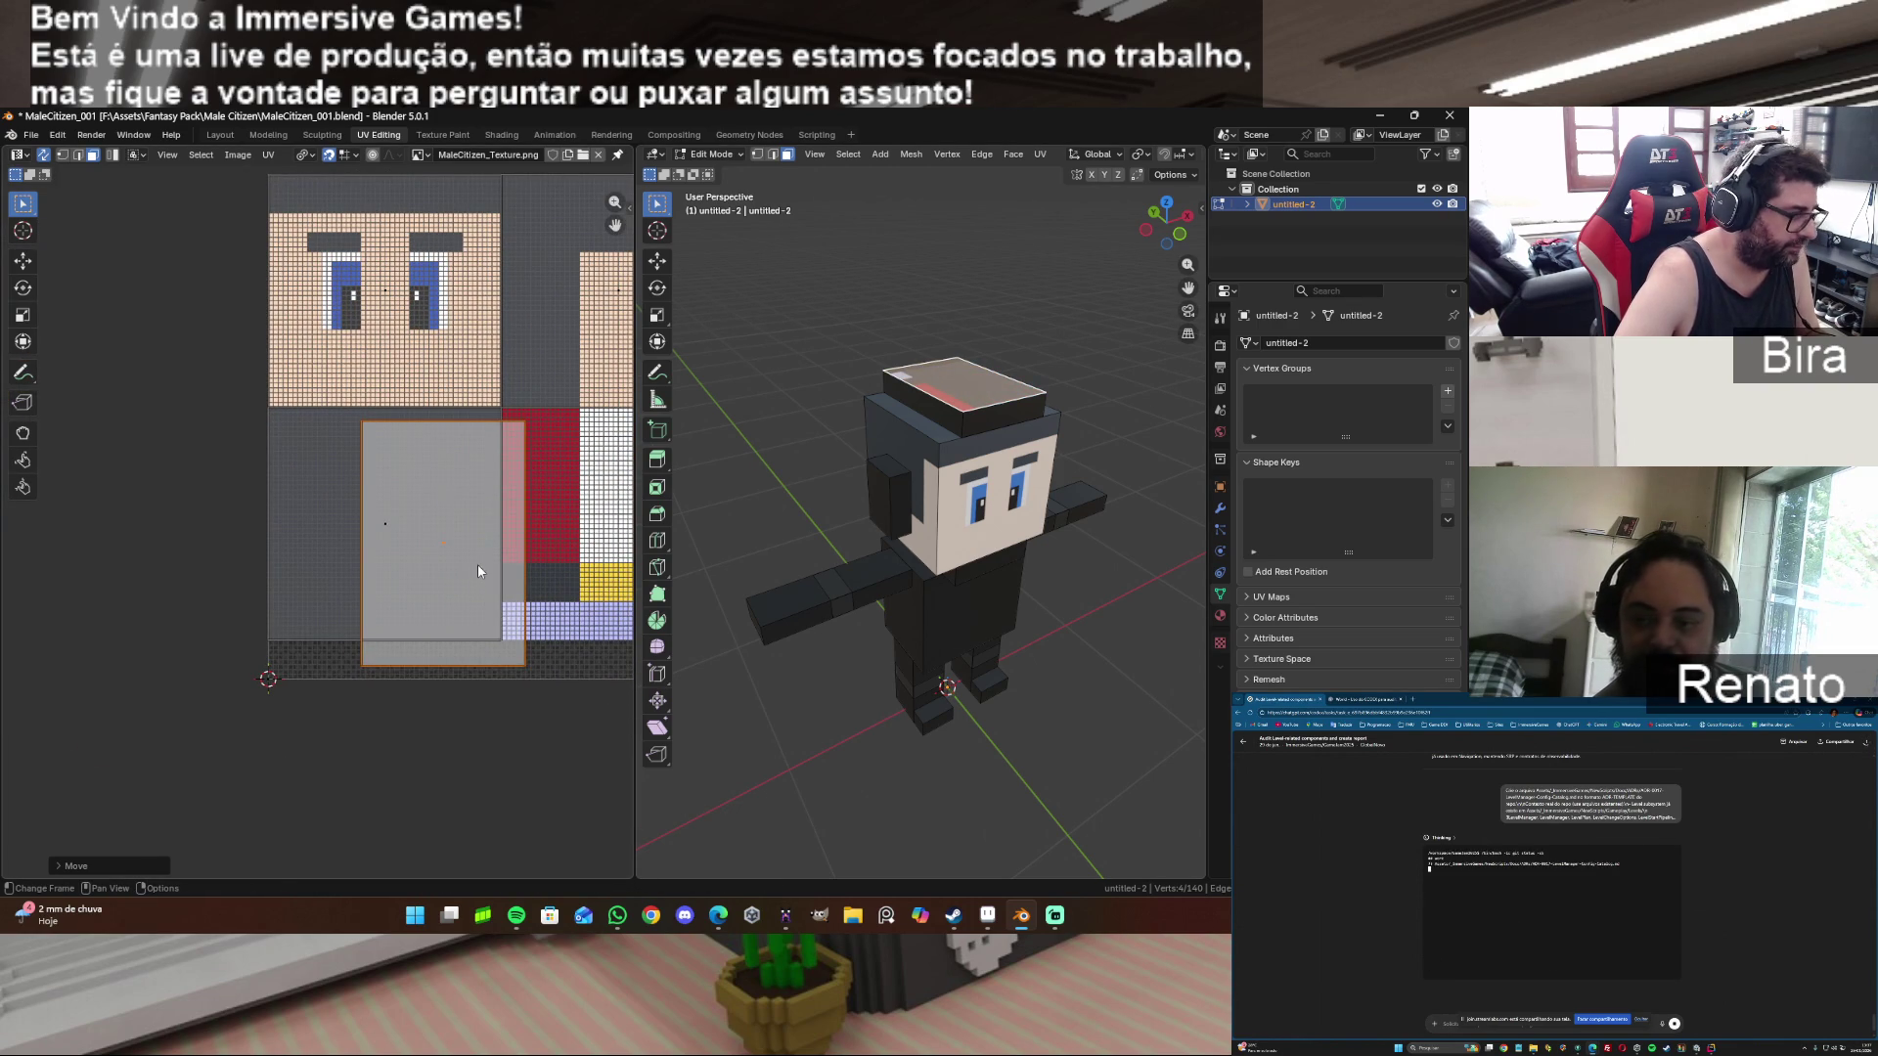
pyautogui.press('g')
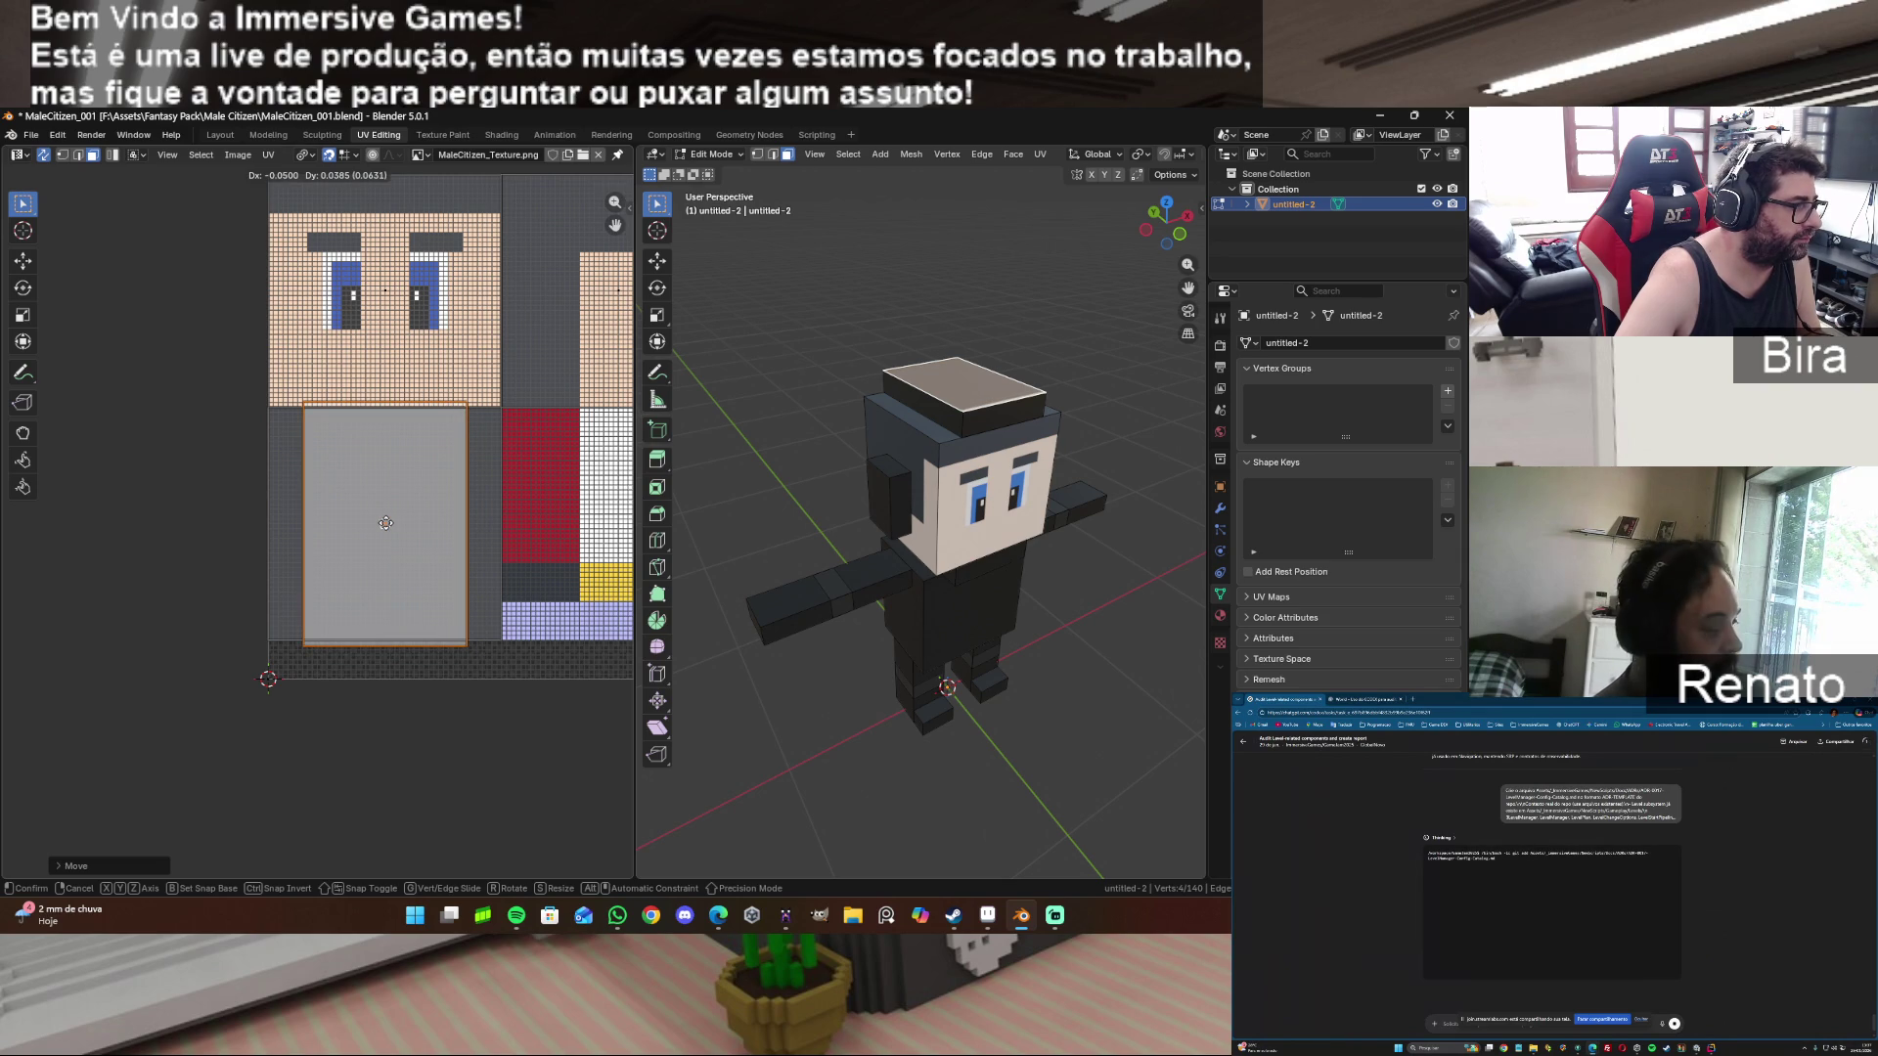
pyautogui.click(385, 523)
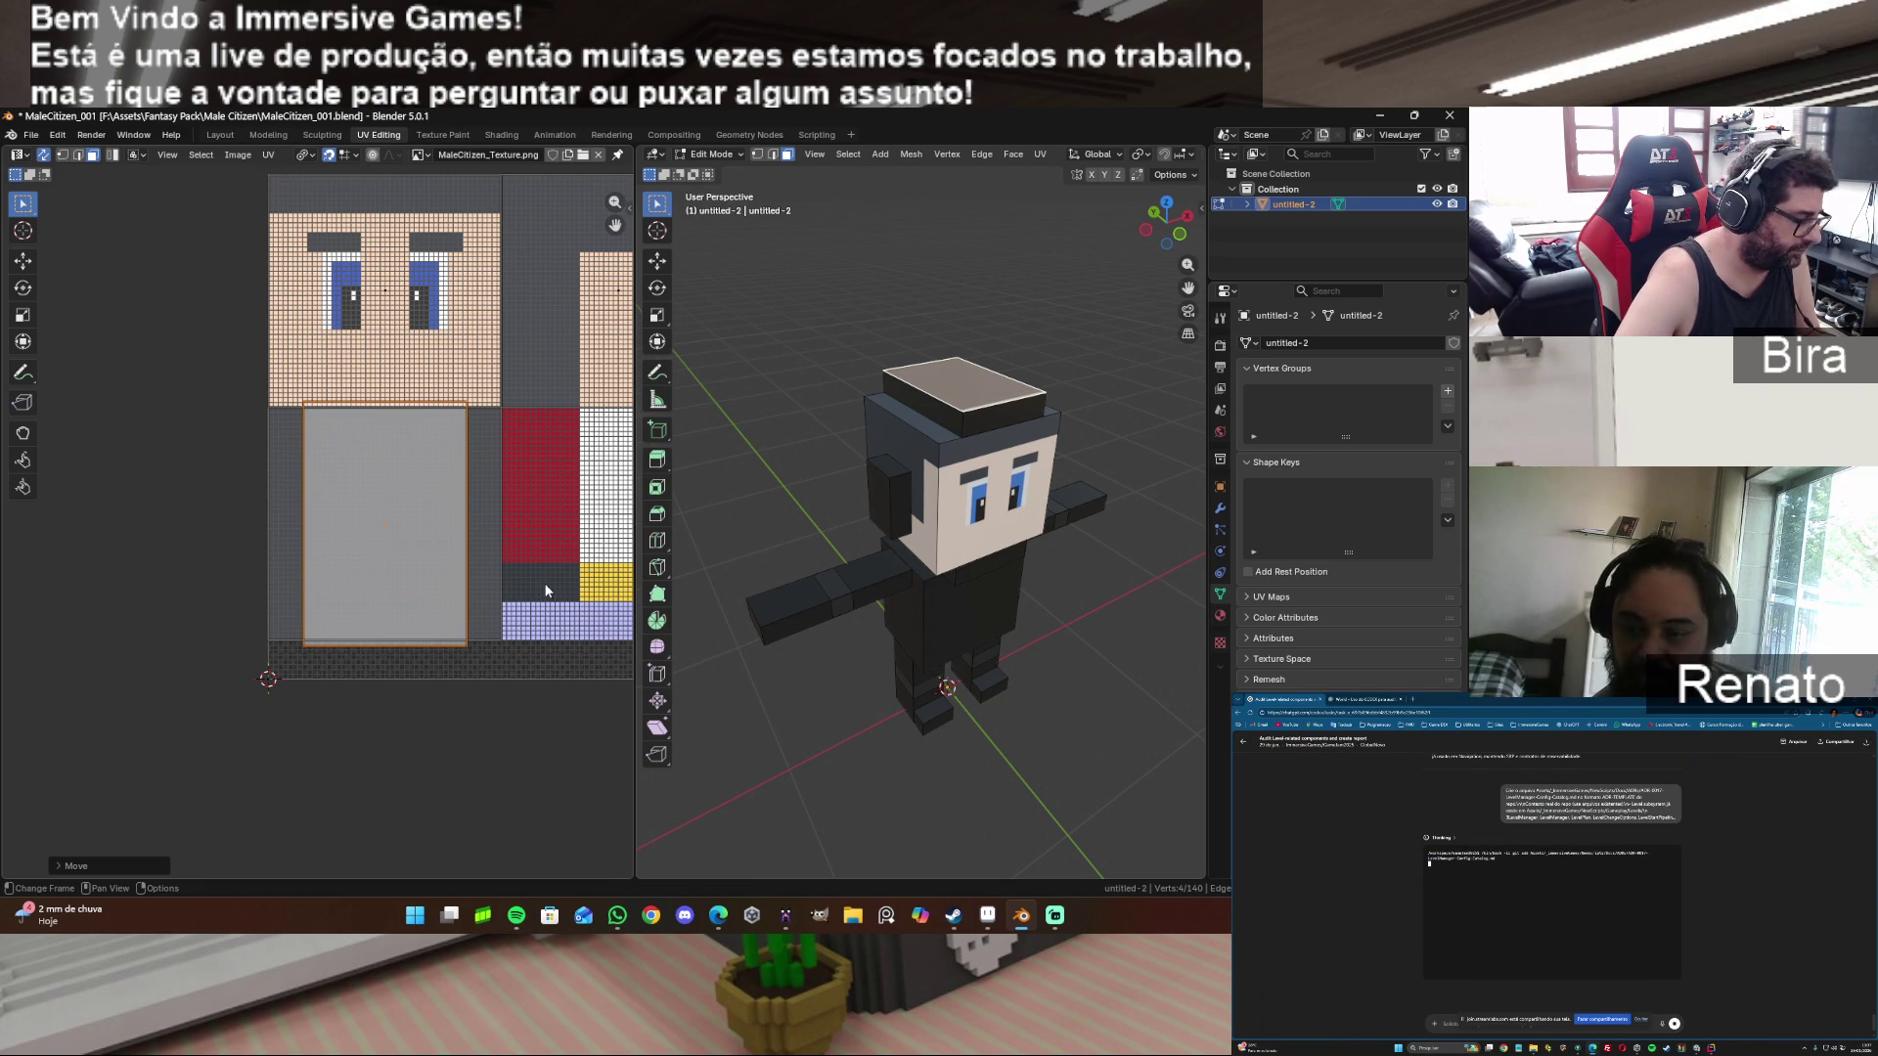
pyautogui.press('s')
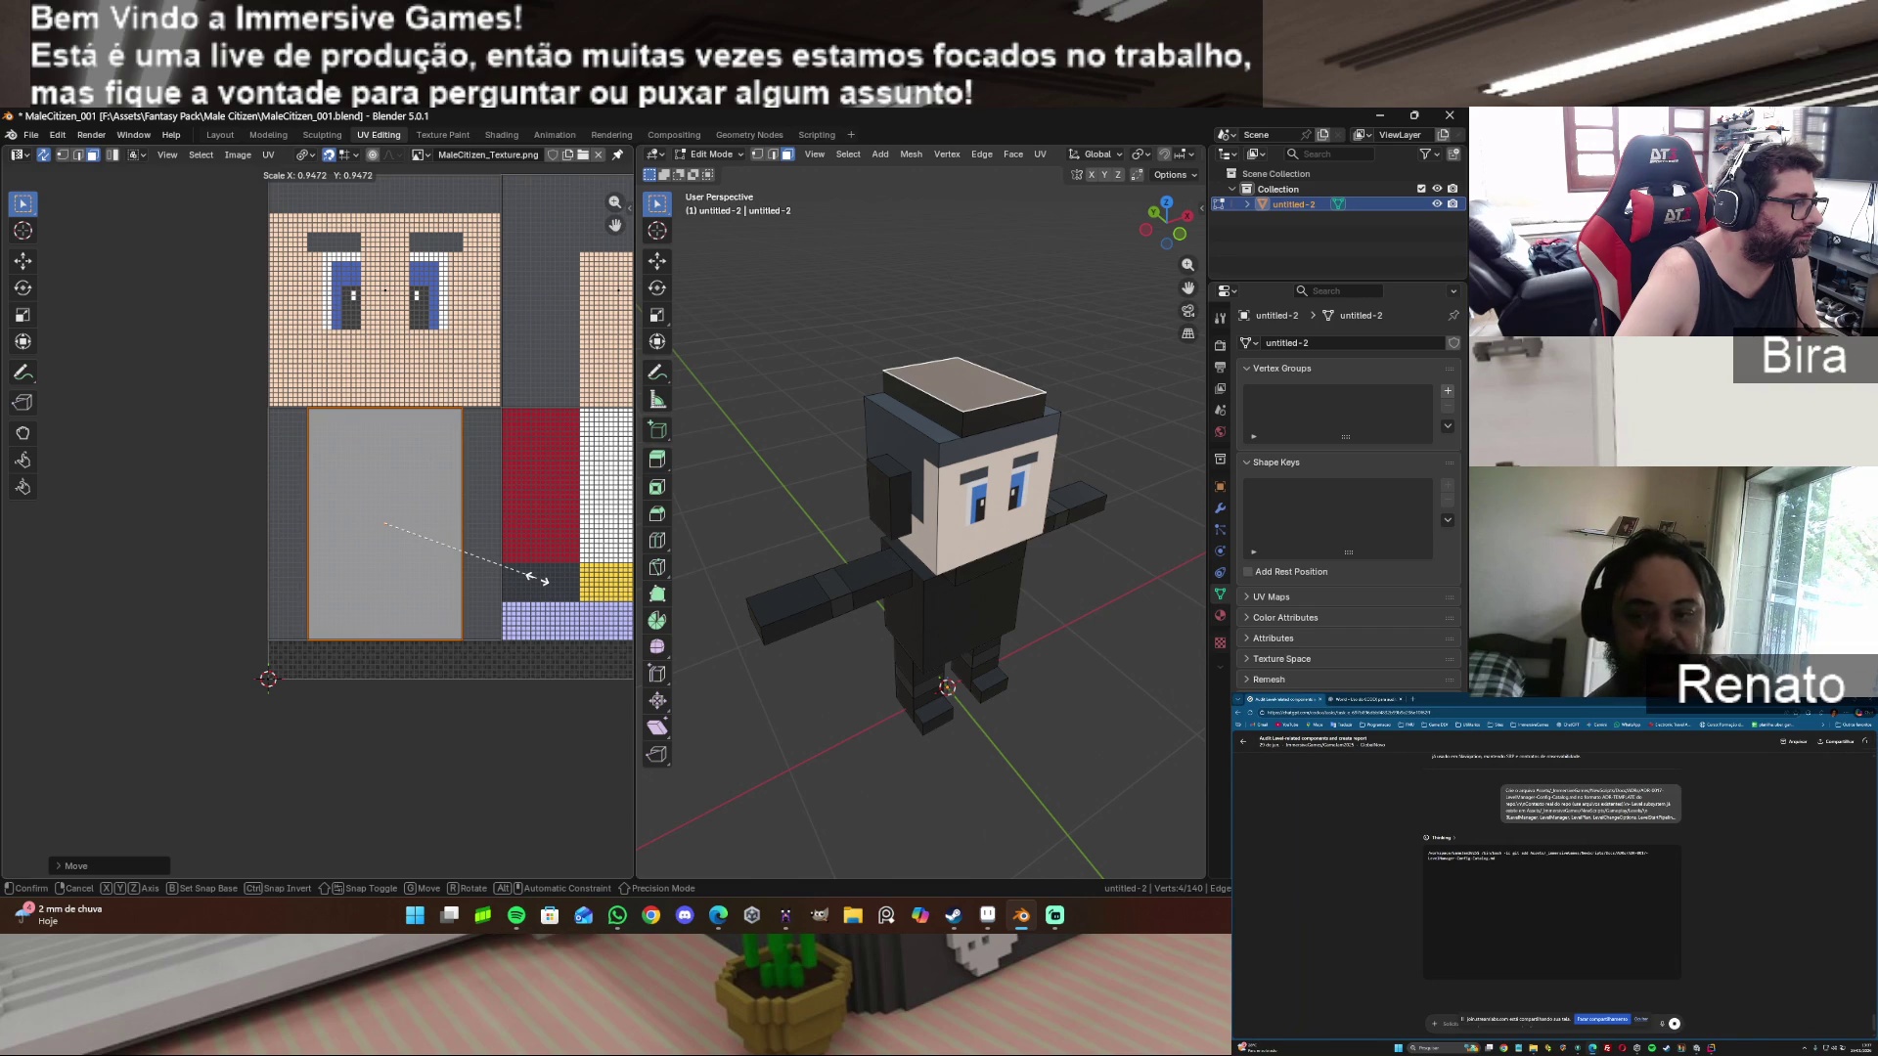
pyautogui.click(536, 579)
pyautogui.scroll(1, 332, 442)
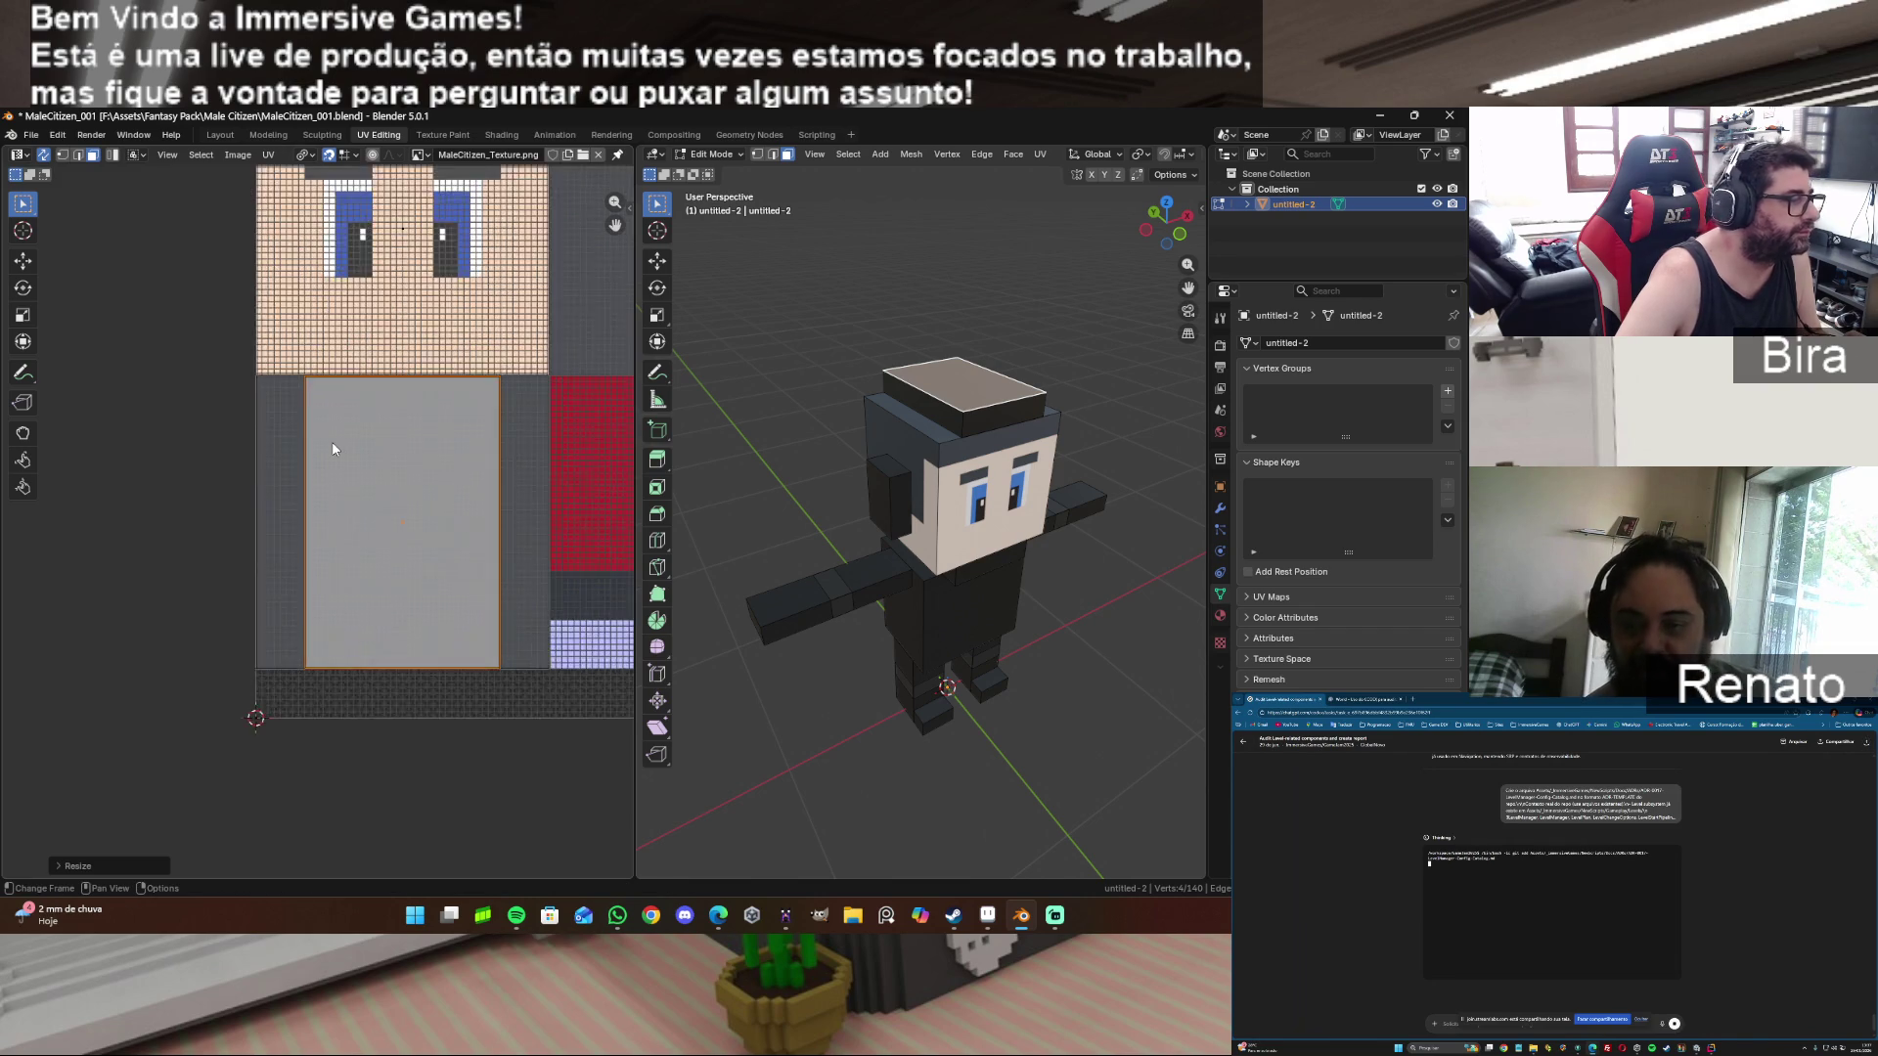
pyautogui.scroll(1, 332, 442)
# Snap the island to texture pixels and clear the face selection.
pyautogui.click(266, 154)
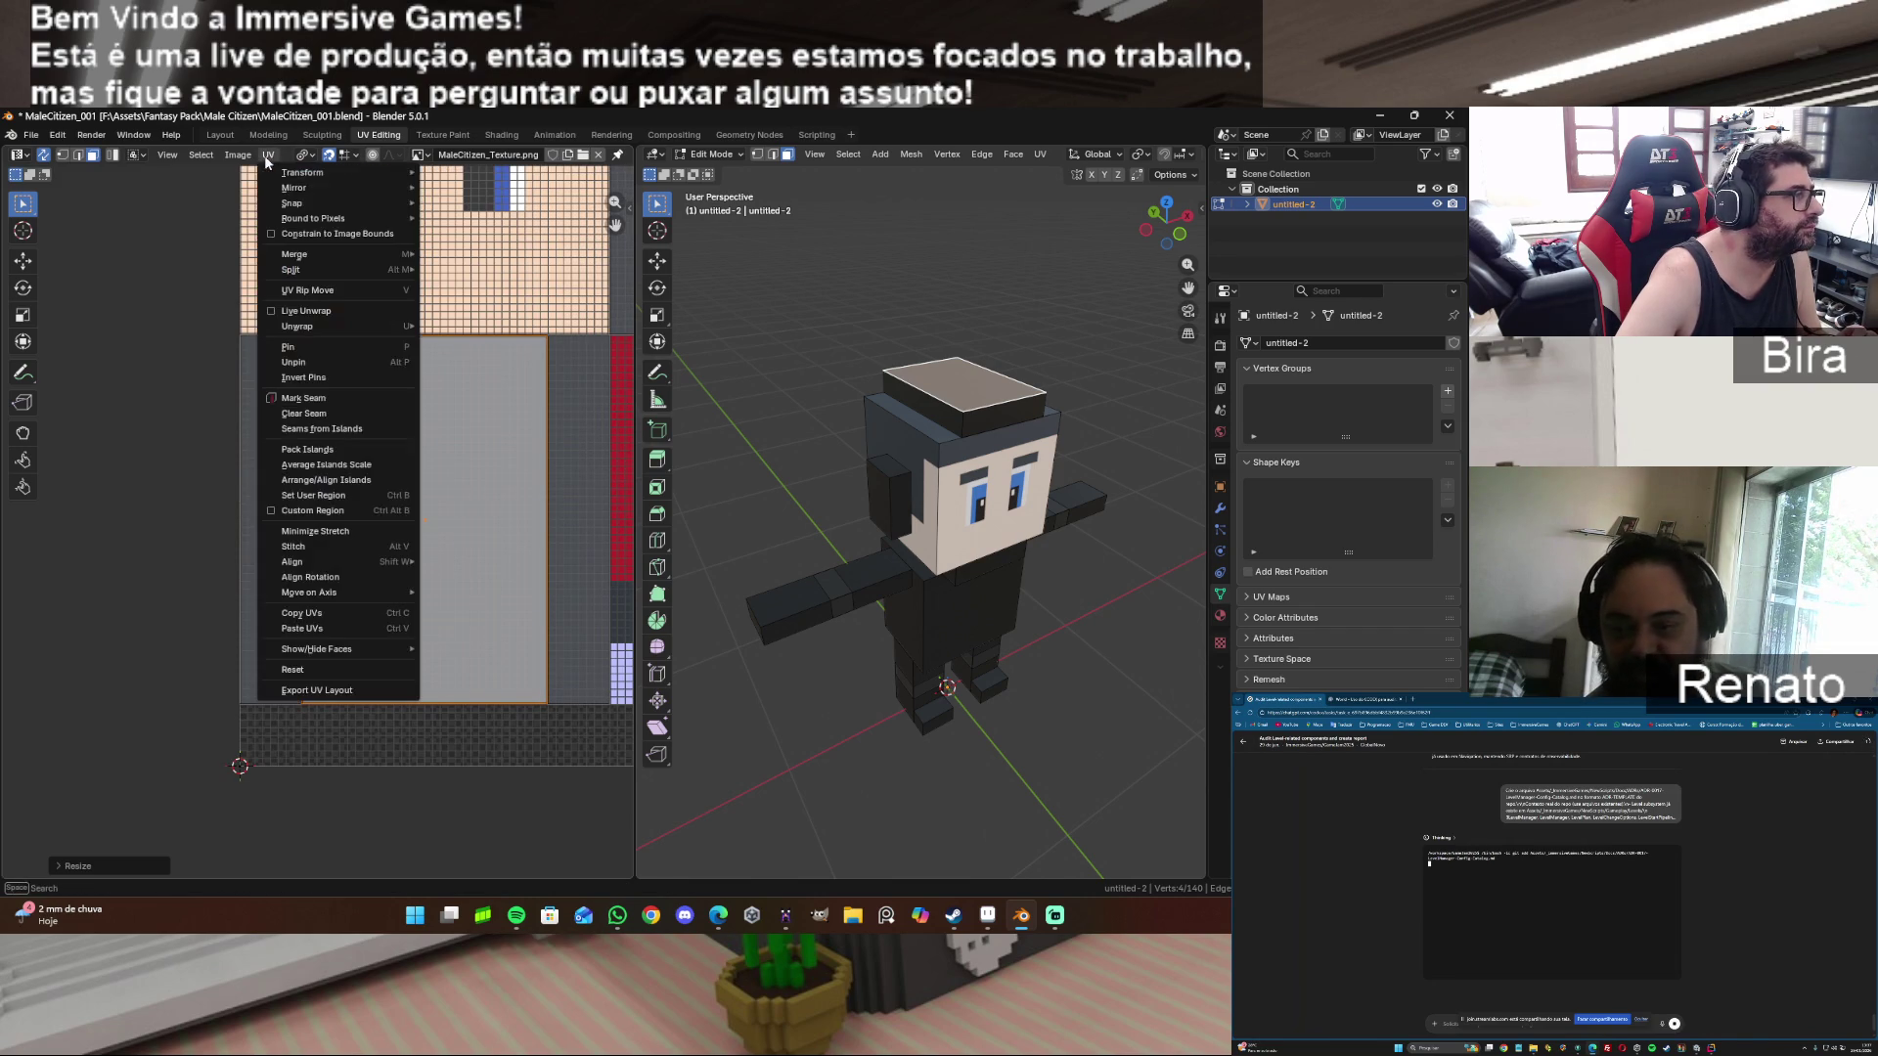
pyautogui.moveTo(313, 204)
pyautogui.click(496, 201)
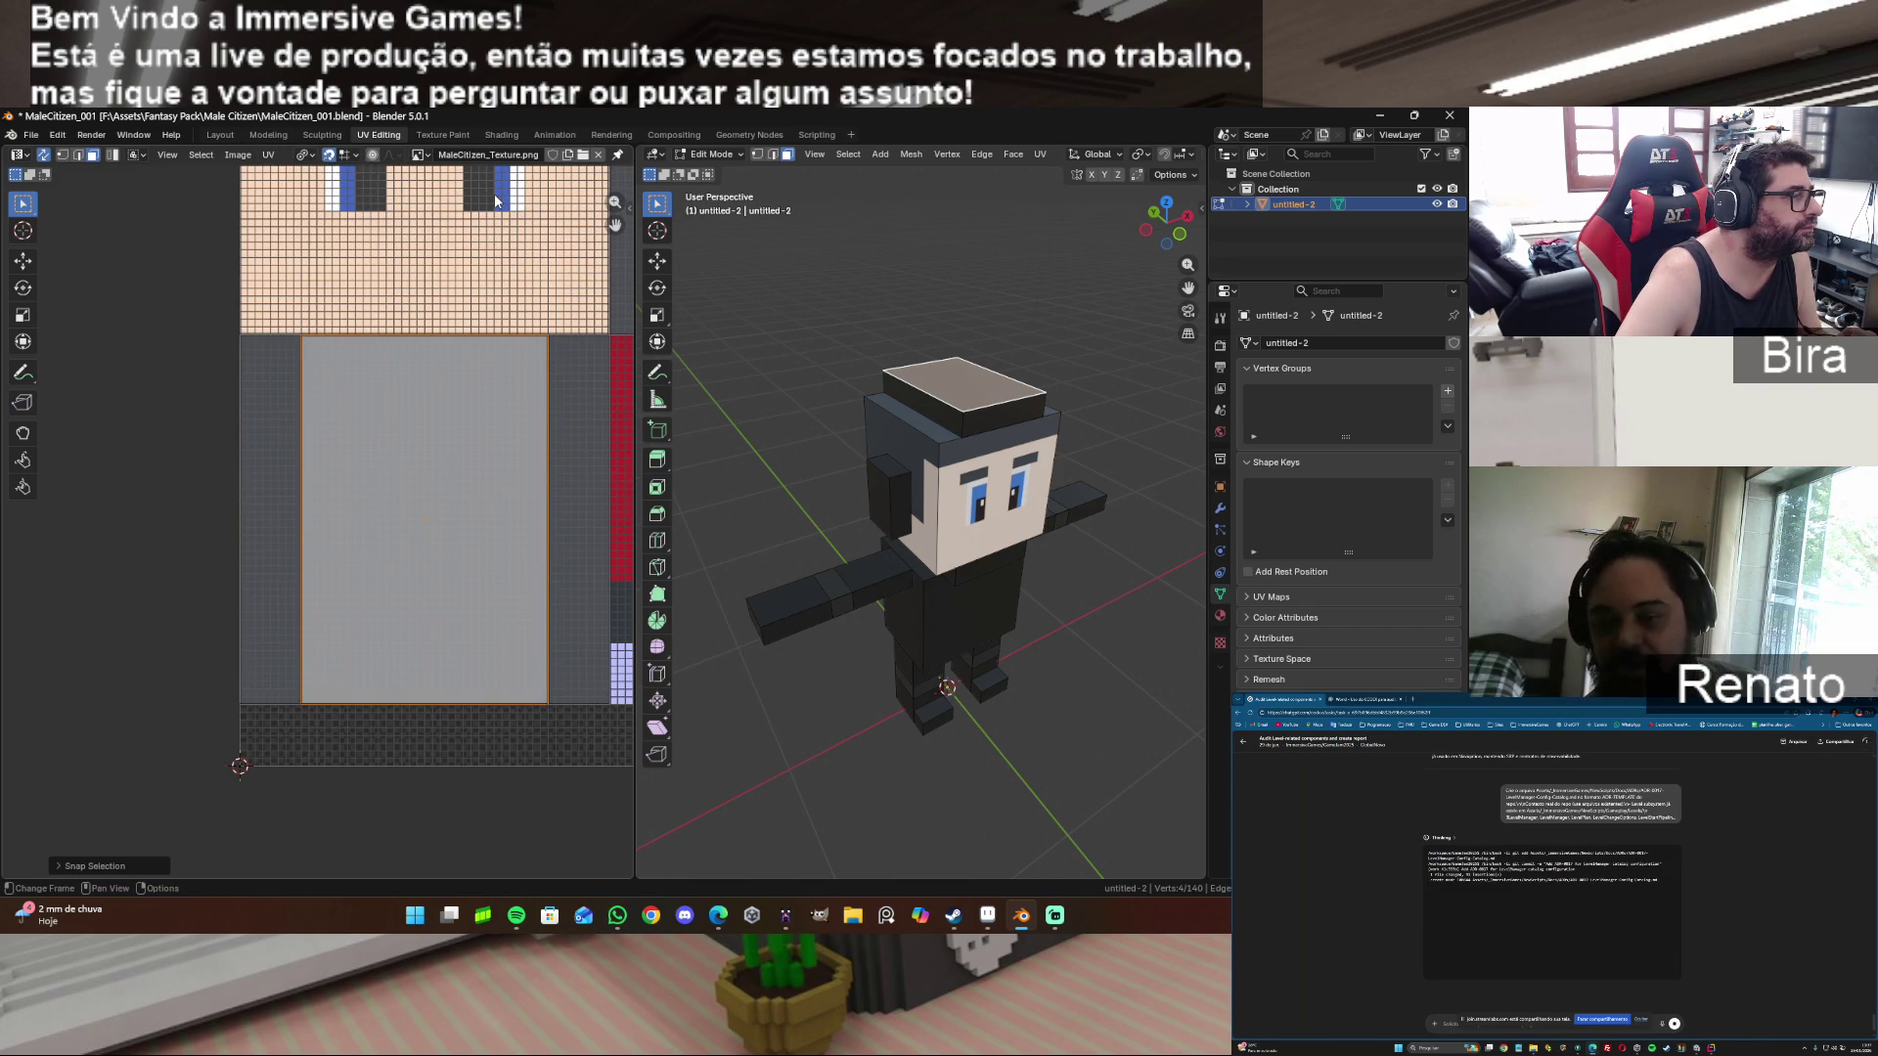
pyautogui.scroll(1, 494, 323)
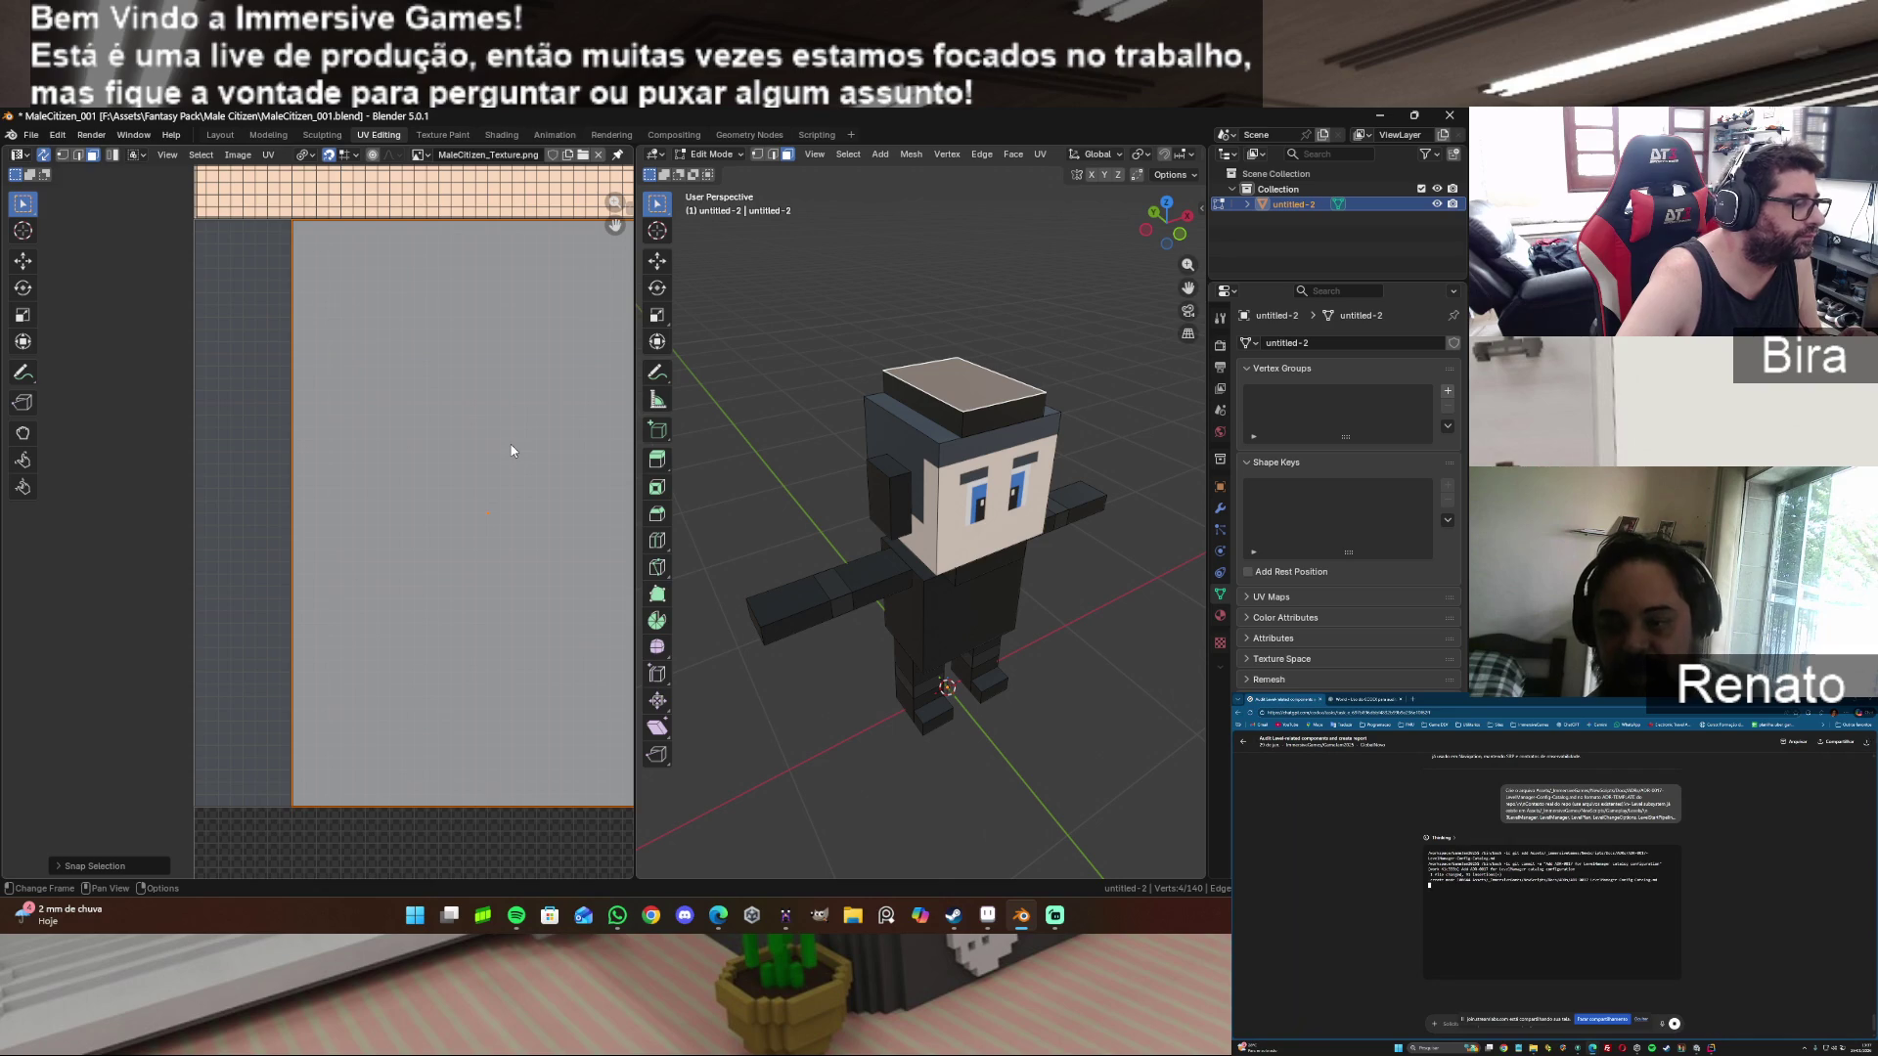
pyautogui.scroll(-2, 510, 450)
pyautogui.click(1063, 329)
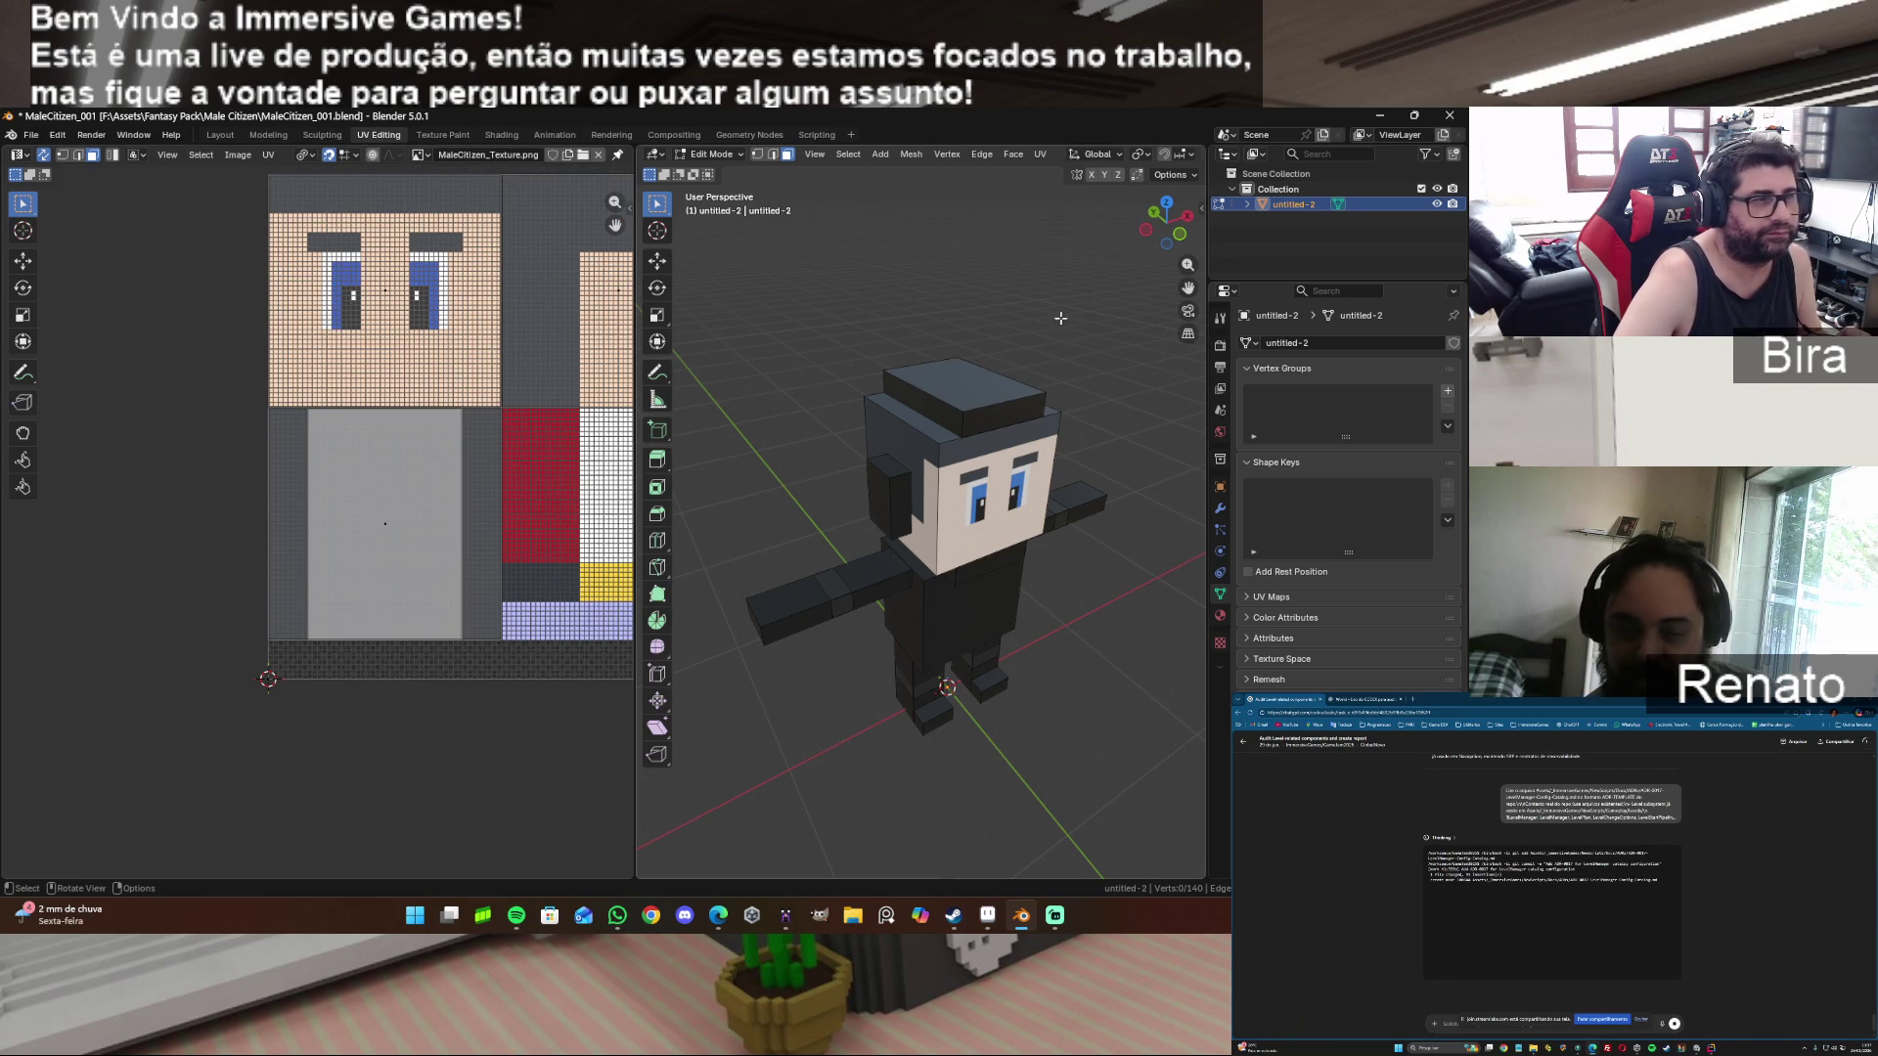
pyautogui.moveTo(1180, 240); pyautogui.dragTo(1139, 235)
# Select the head's front face and stretch its UV island vertically over its texture area.
pyautogui.click(910, 470)
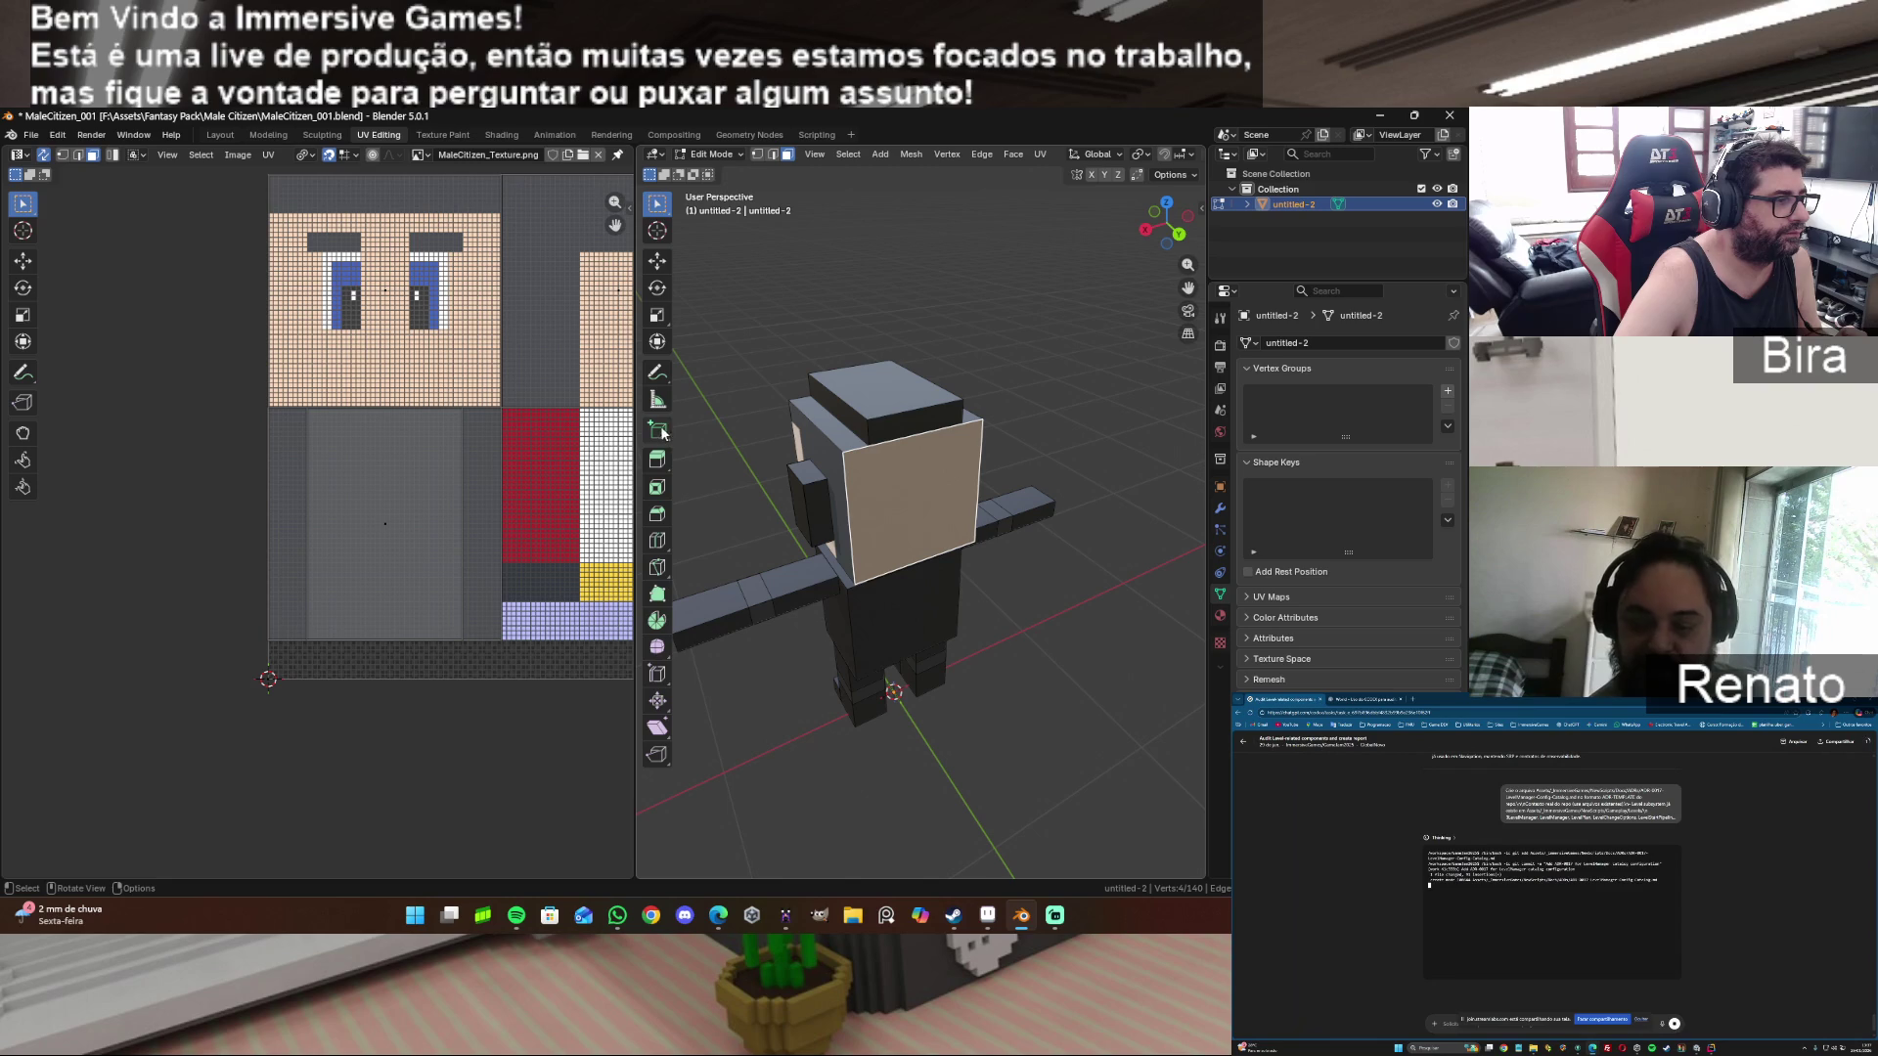
pyautogui.moveTo(1183, 251); pyautogui.dragTo(1164, 237)
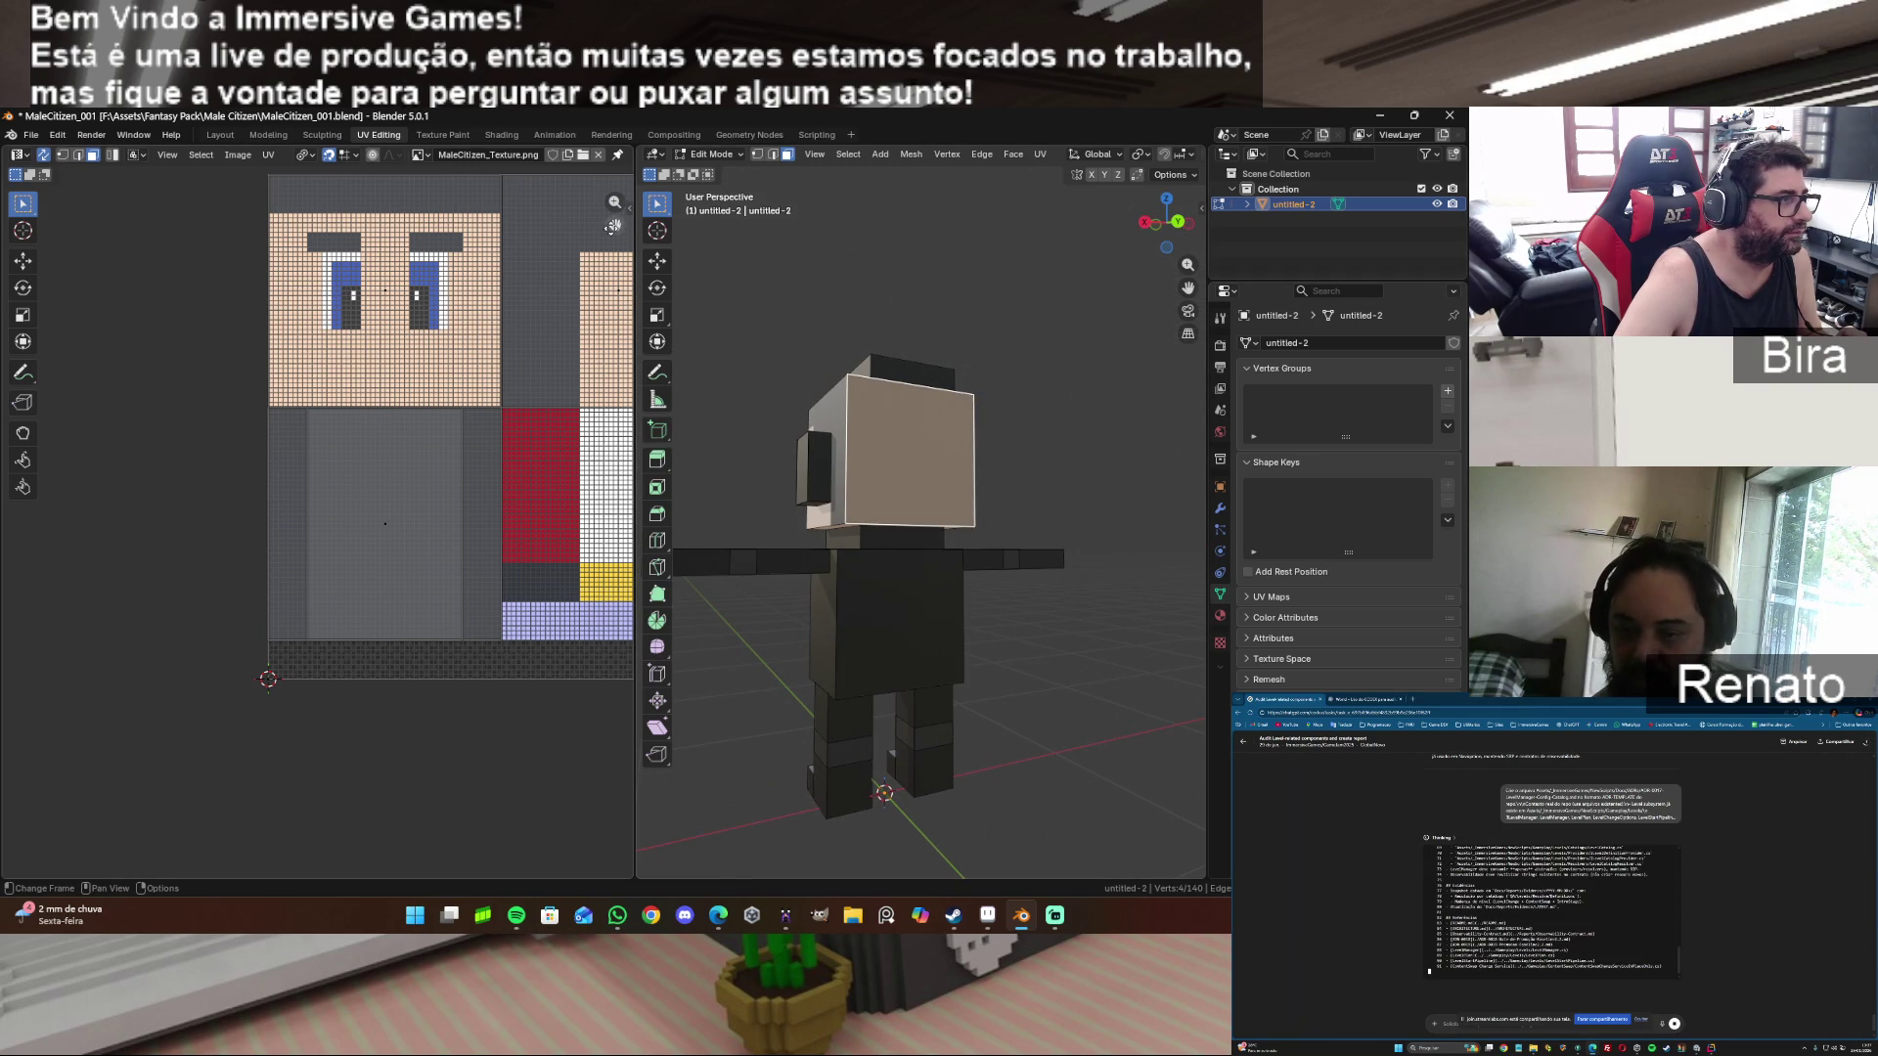
pyautogui.moveTo(615, 225)
pyautogui.mouseDown()
pyautogui.moveTo(505, 304)
pyautogui.moveTo(615, 186)
pyautogui.moveTo(615, 157)
pyautogui.mouseUp()
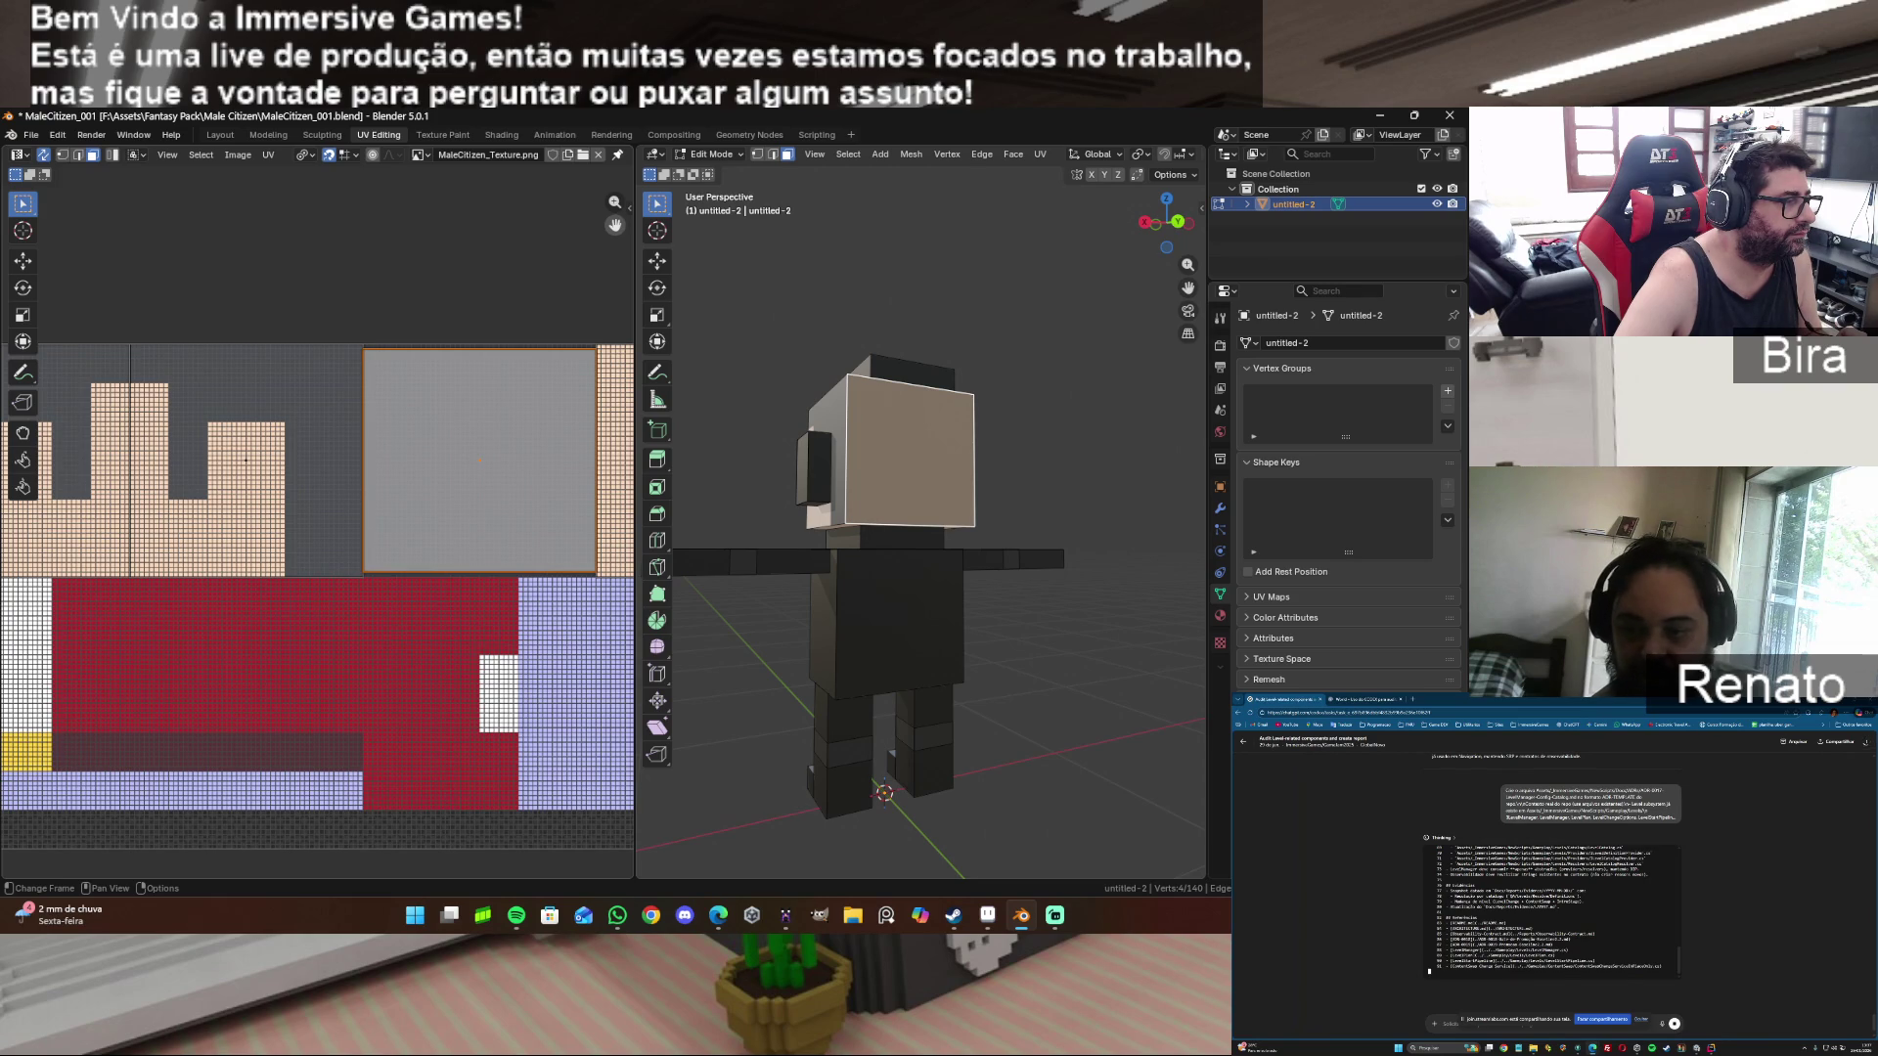
pyautogui.moveTo(615, 225); pyautogui.dragTo(590, 229)
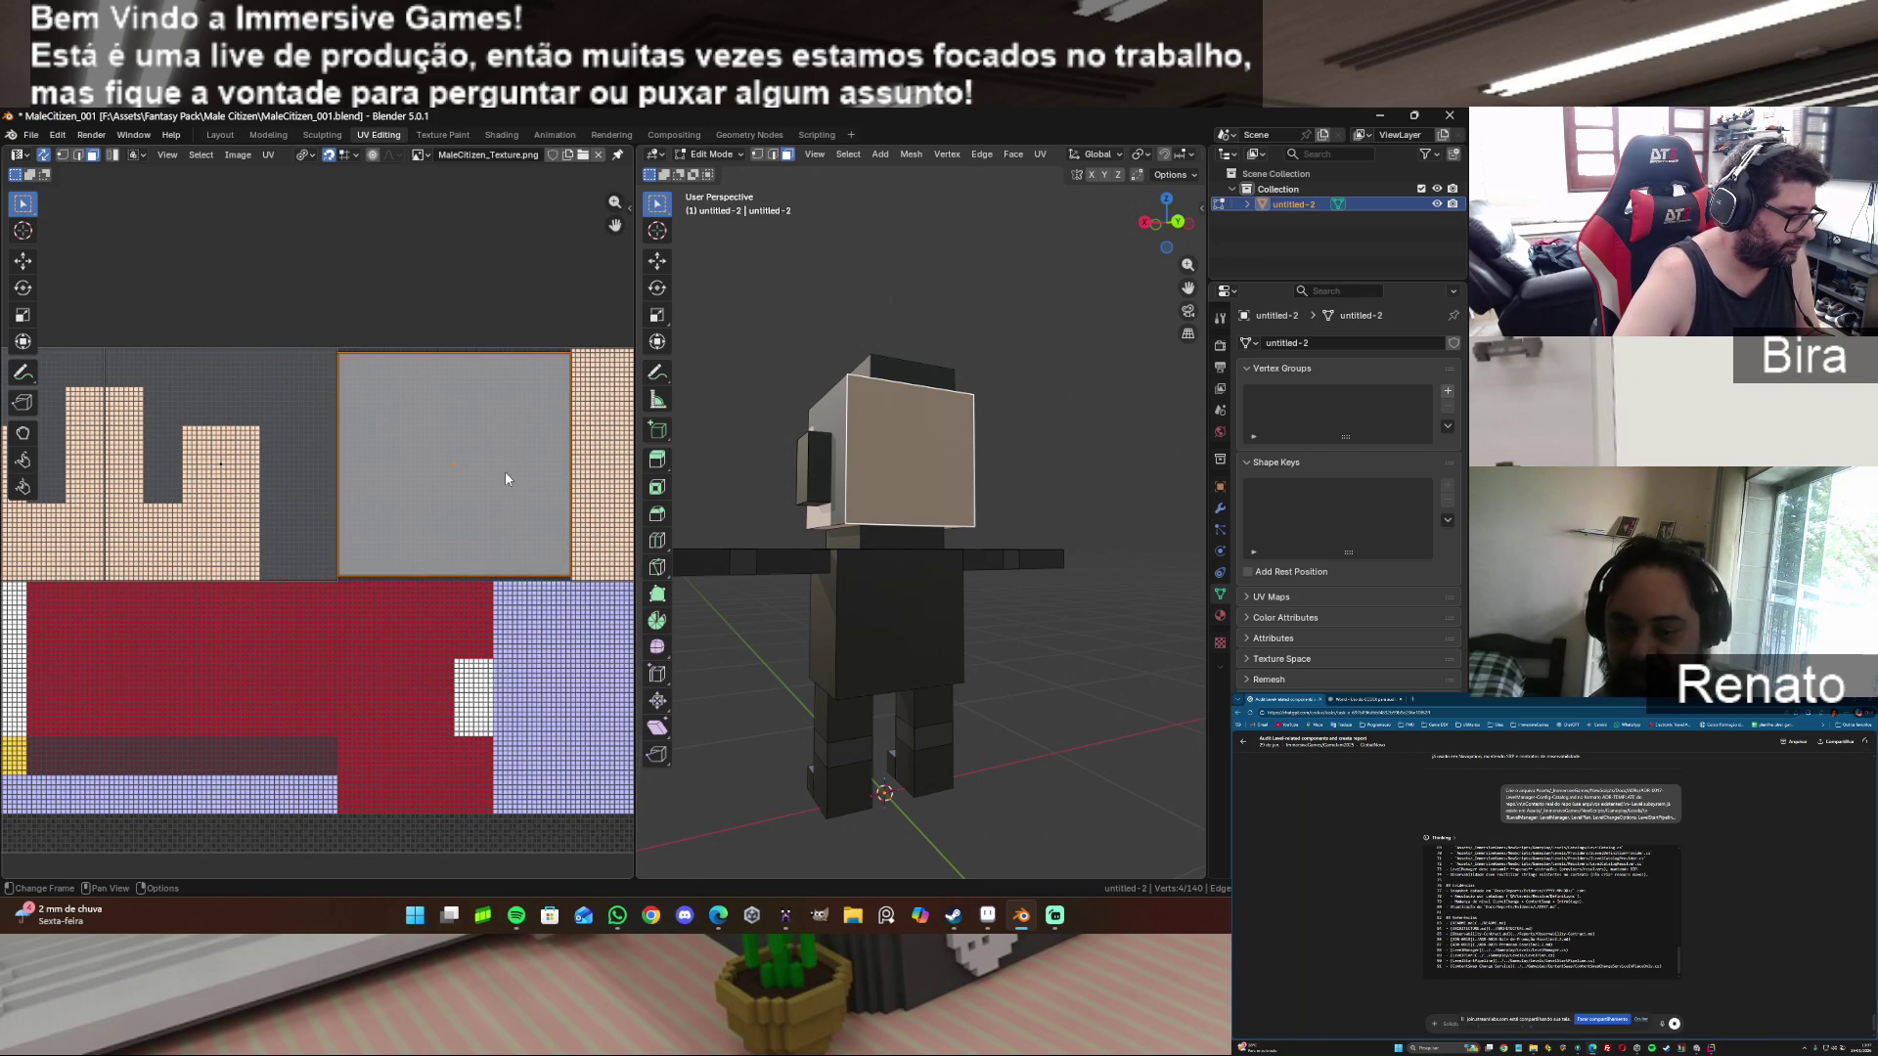
pyautogui.press('s')
pyautogui.press('y')
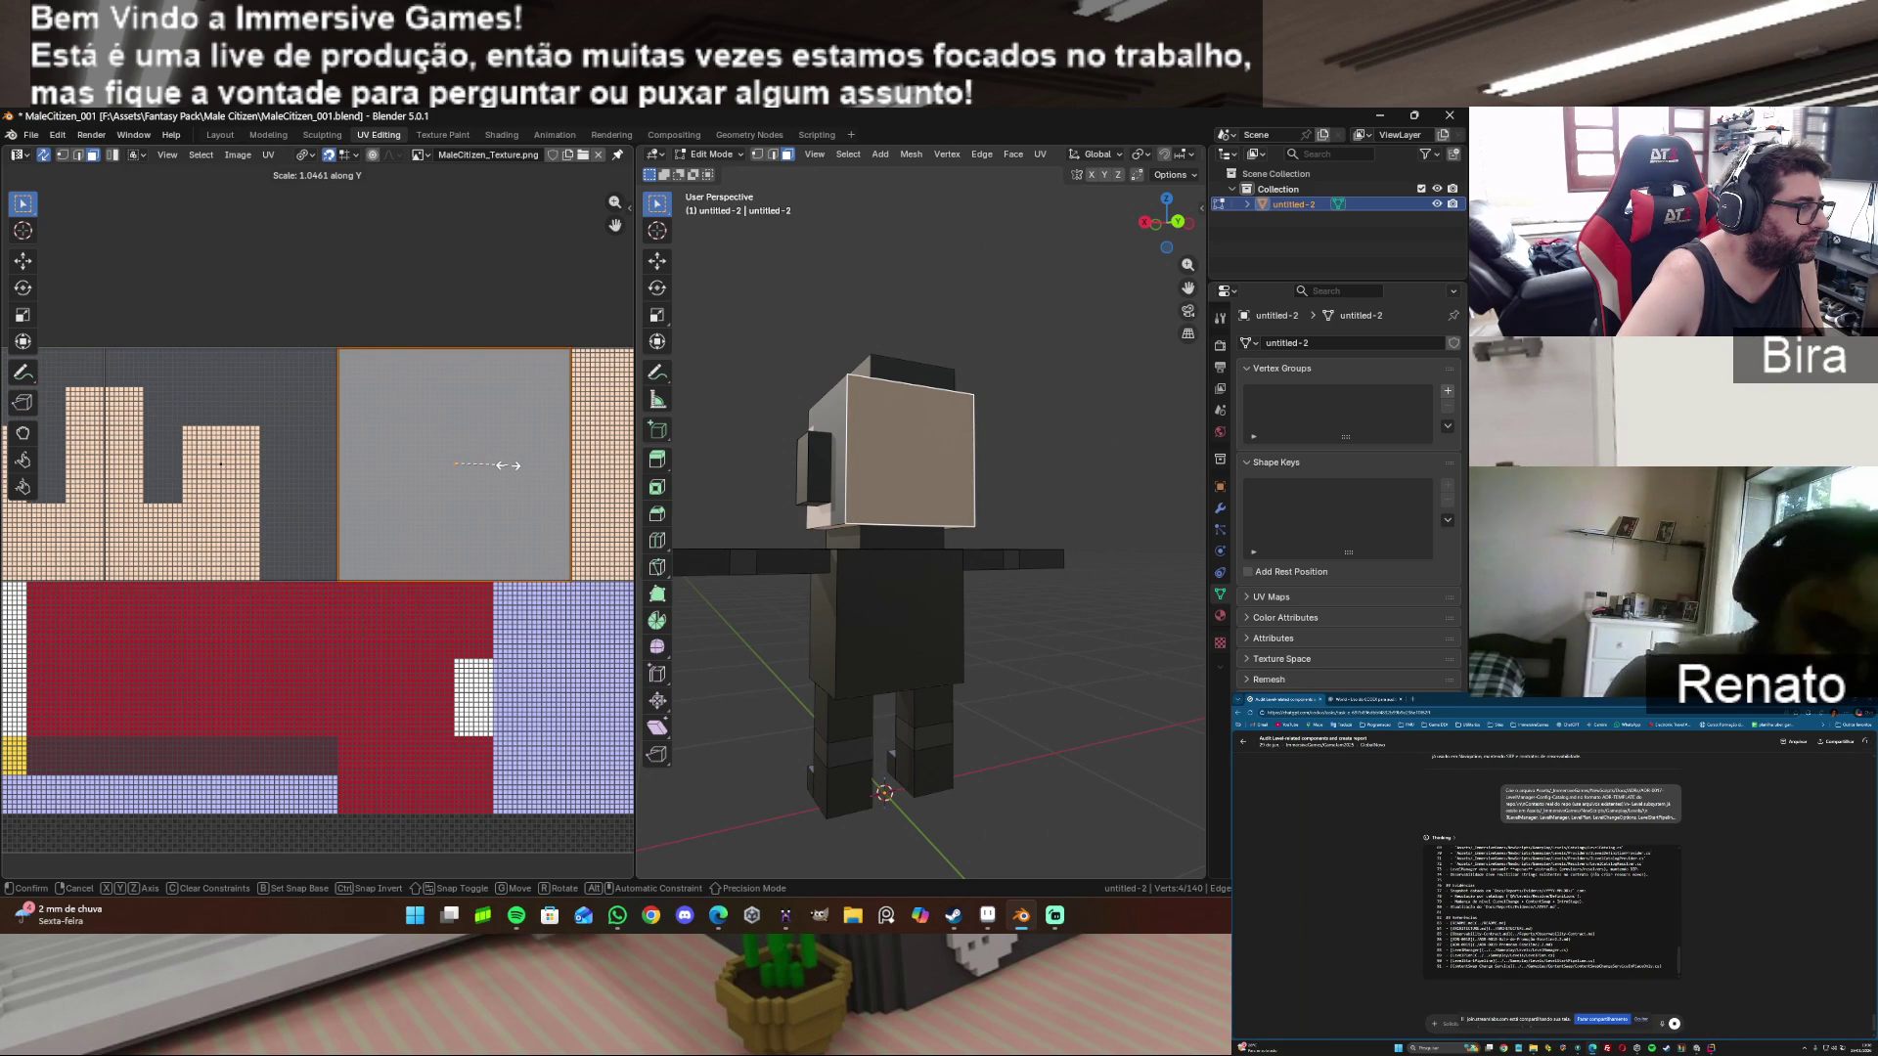
pyautogui.click(507, 466)
# Deselect the face, look the head over, and switch to the Shading workspace.
pyautogui.click(1105, 394)
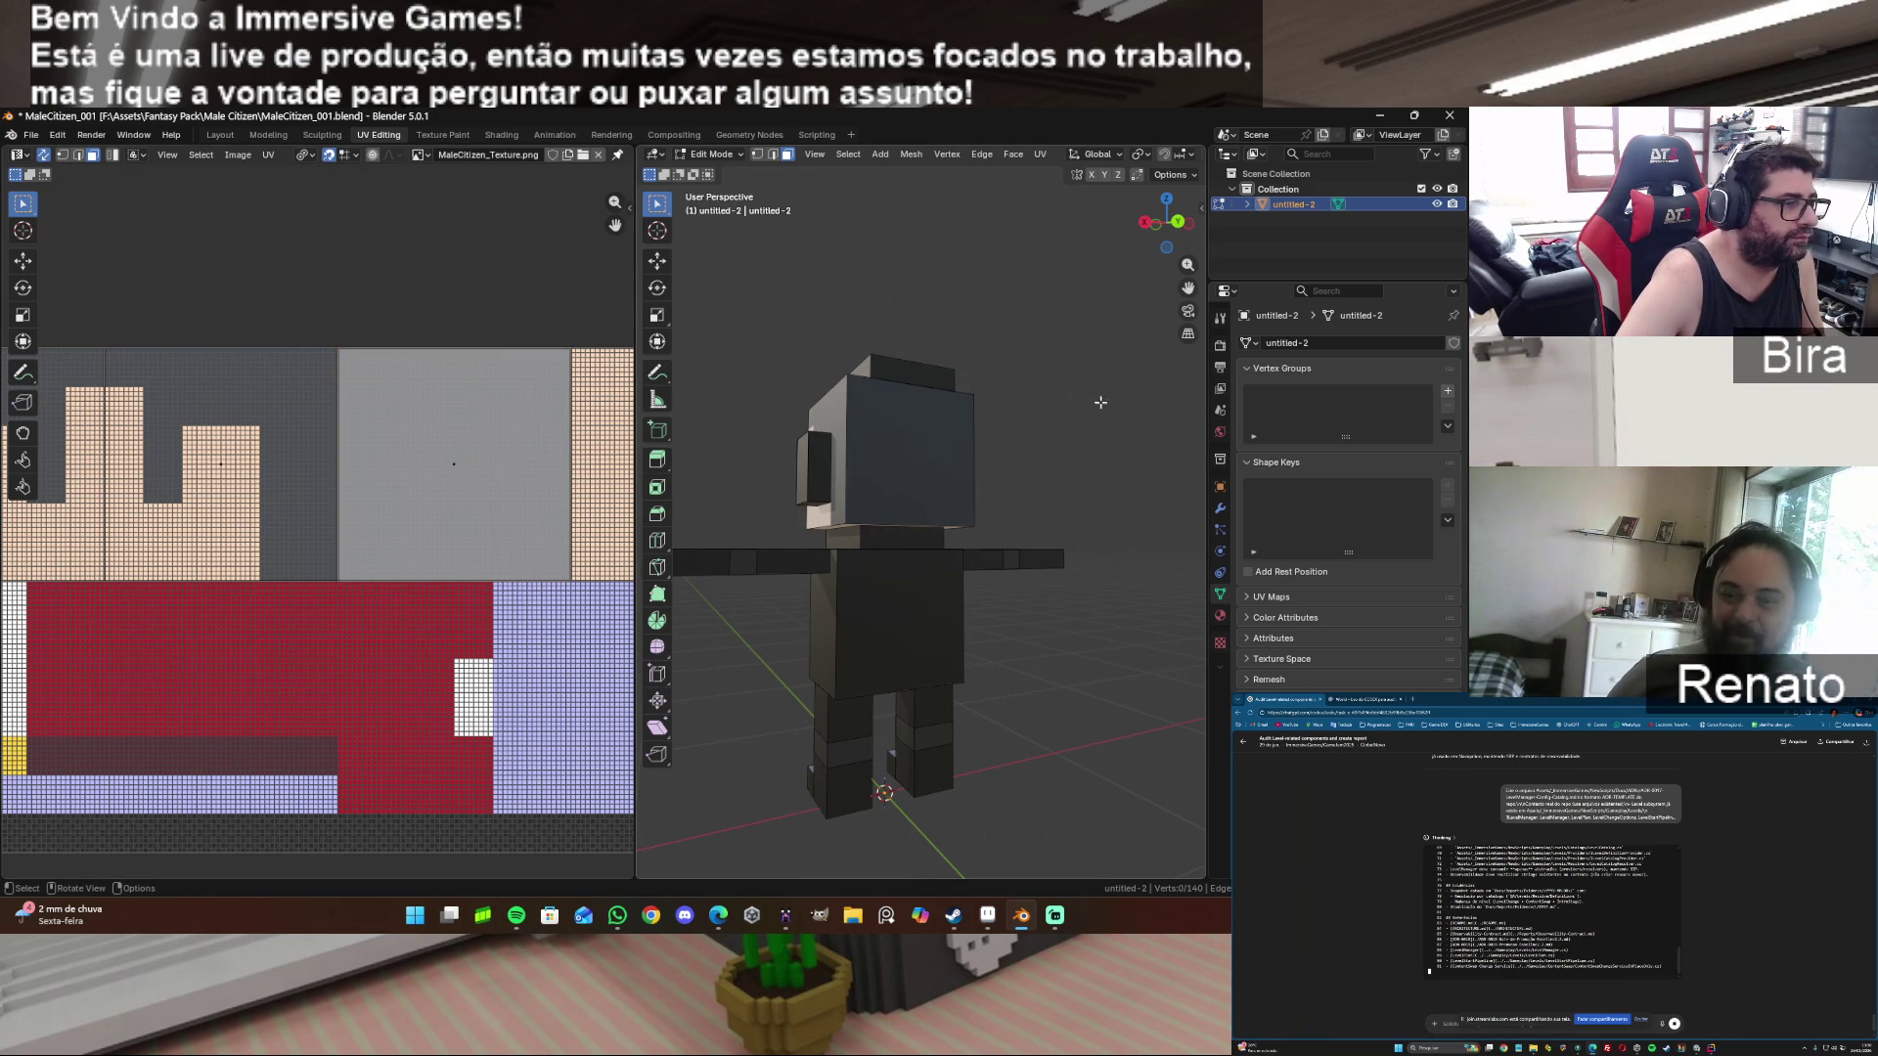
pyautogui.moveTo(1167, 223)
pyautogui.mouseDown()
pyautogui.moveTo(1120, 274)
pyautogui.moveTo(1051, 221)
pyautogui.moveTo(988, 223)
pyautogui.mouseUp()
pyautogui.scroll(5, 1111, 469)
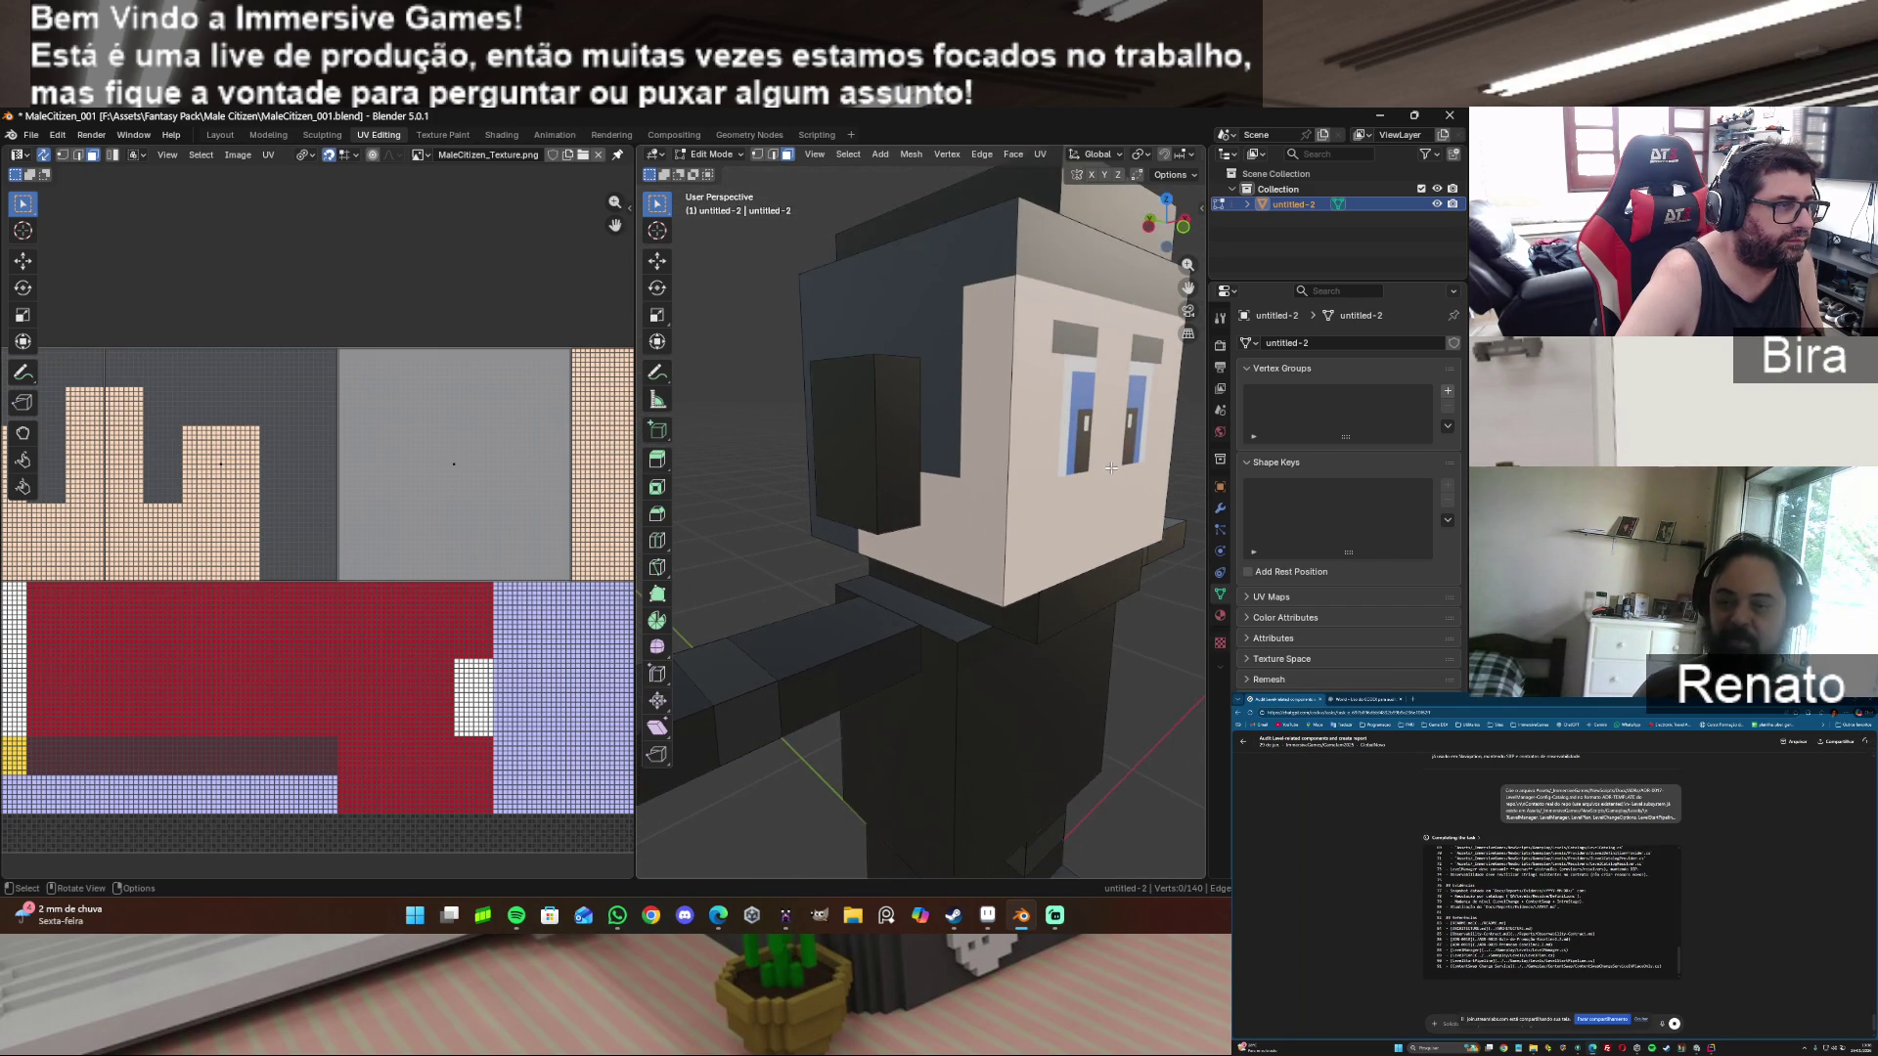
pyautogui.scroll(-5, 1111, 467)
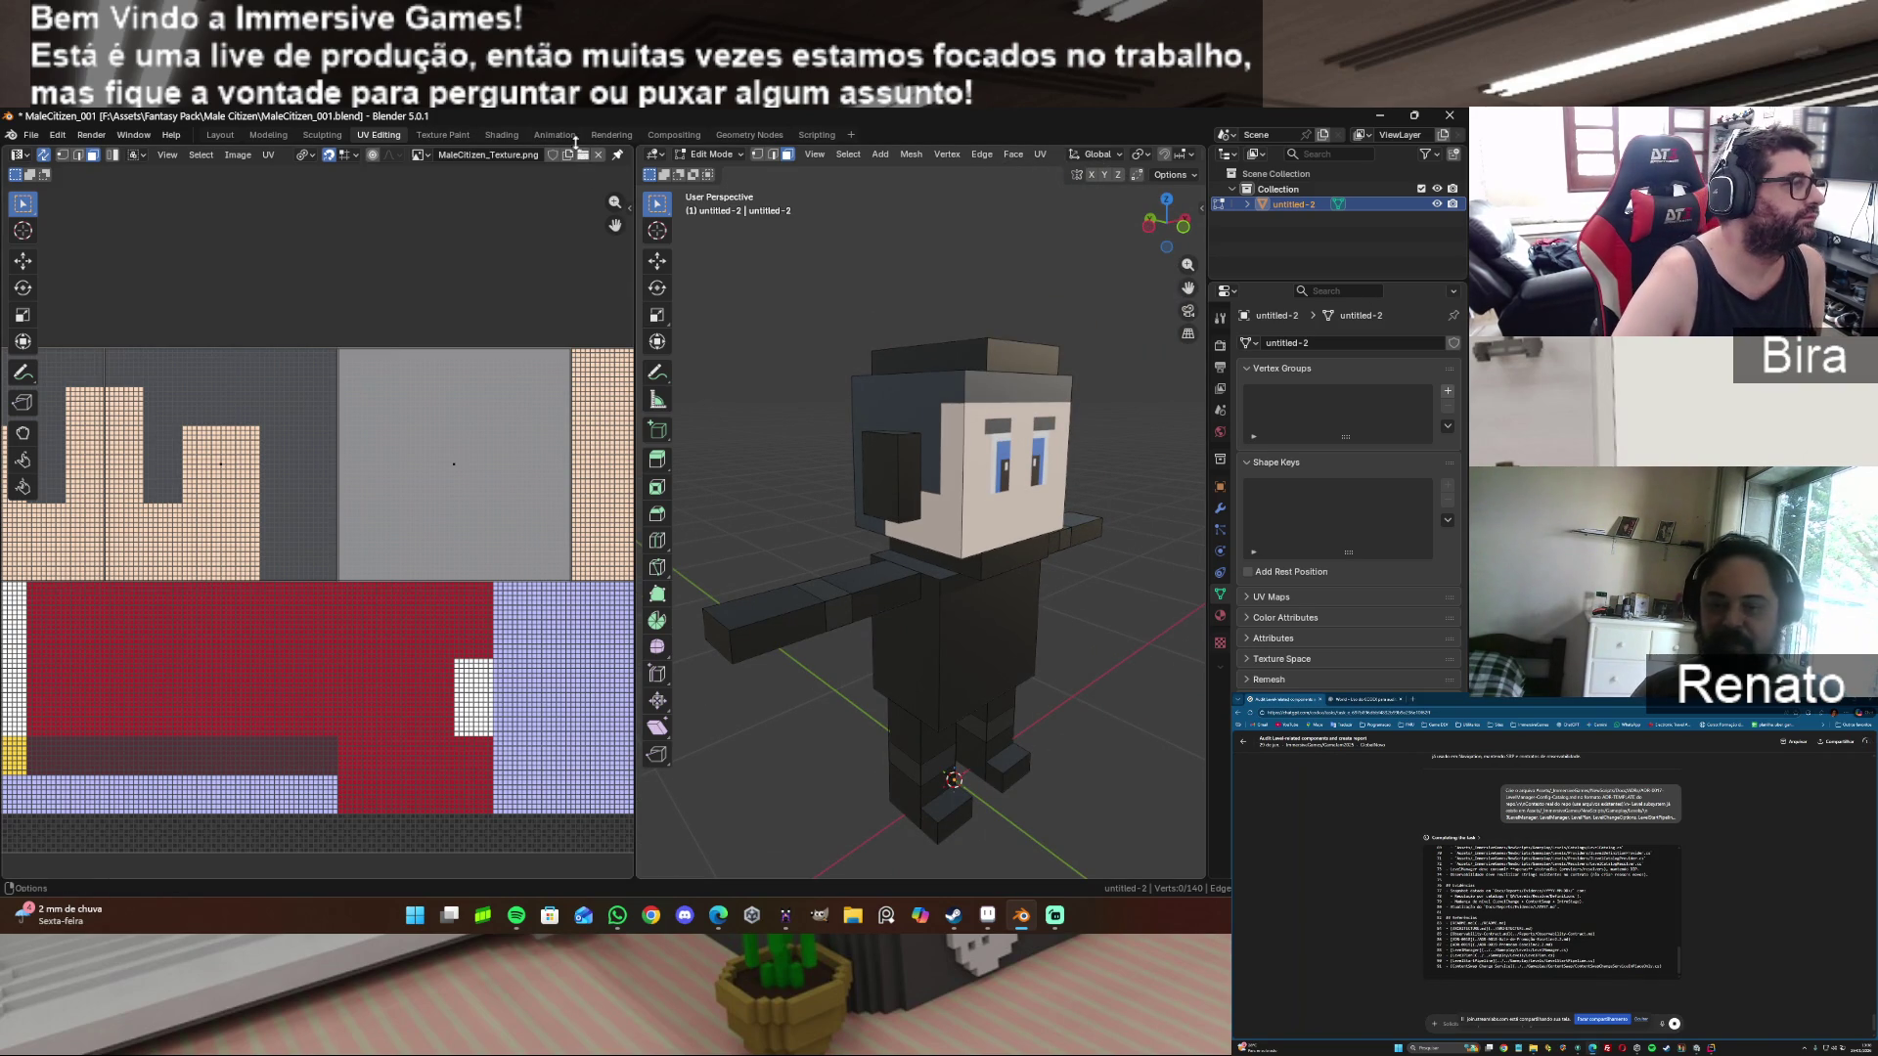
pyautogui.click(501, 135)
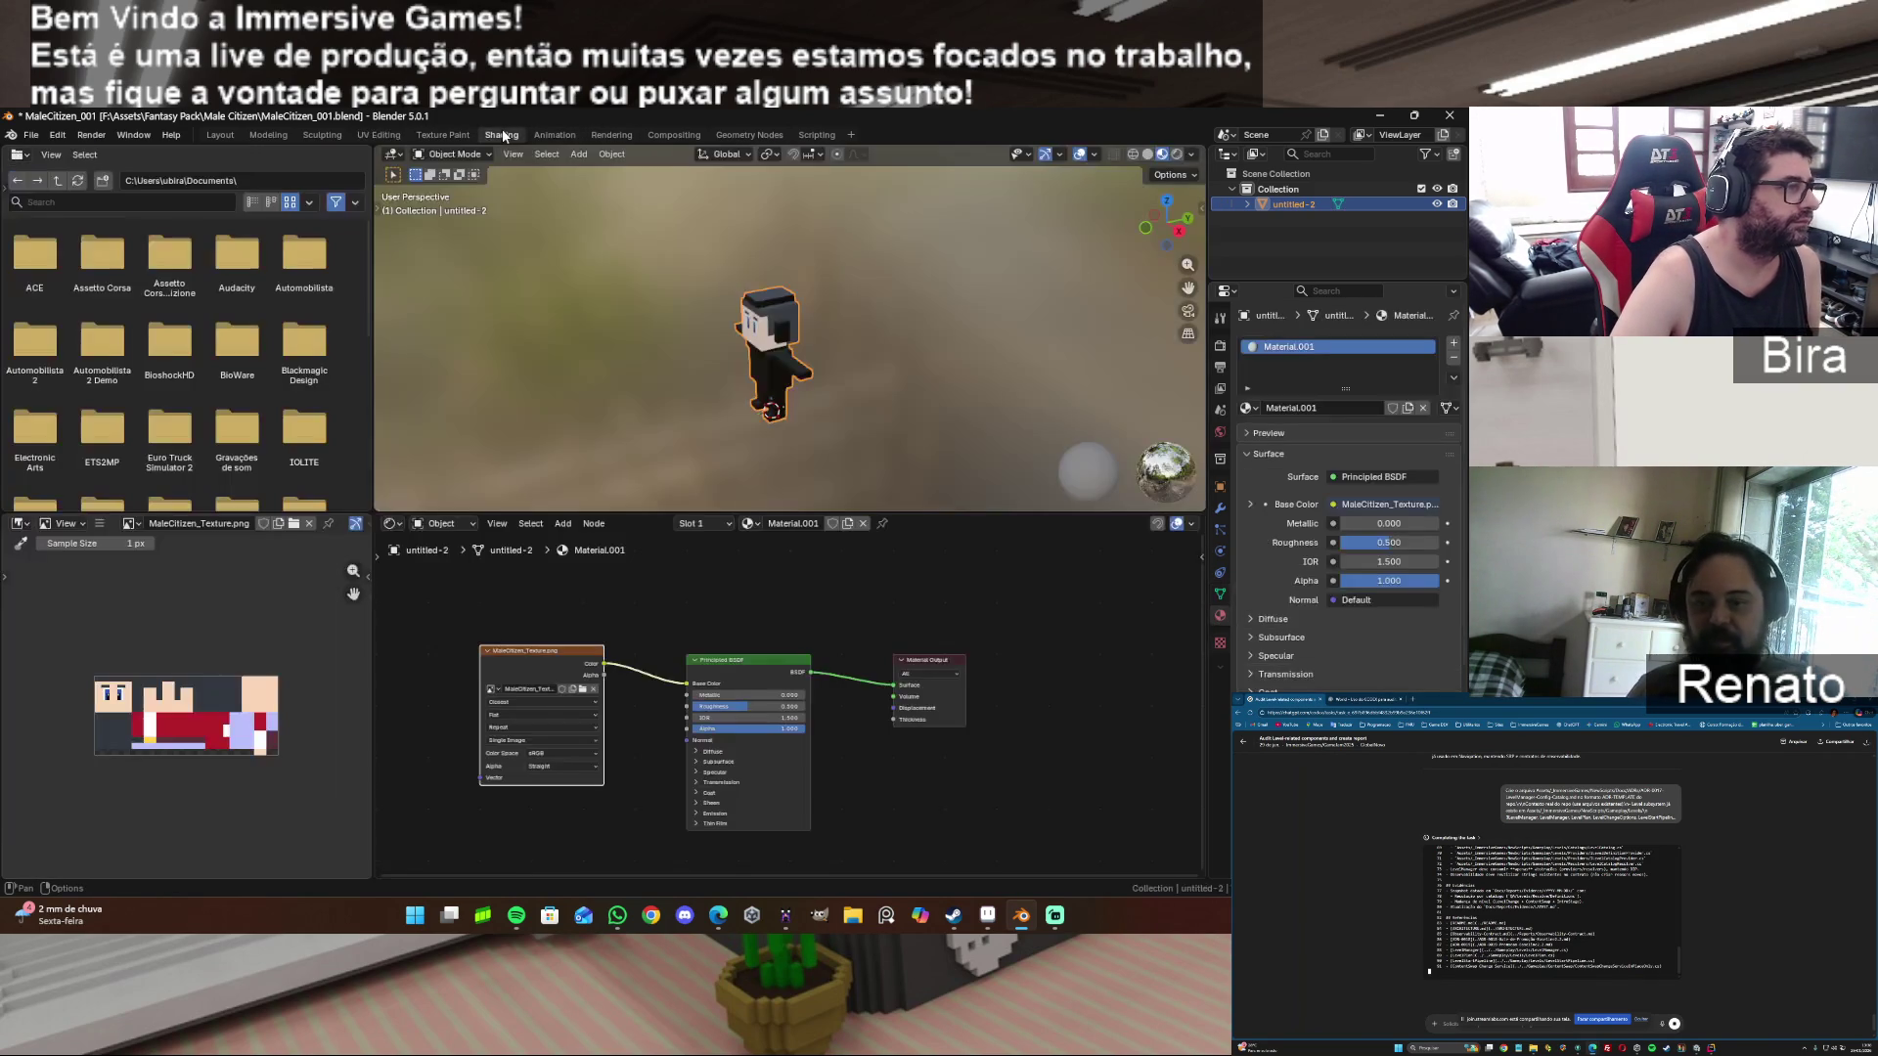
# Deselect the character, view the grey hair, skin and blue eyes up close, then return to UV Editing.
pyautogui.click(972, 315)
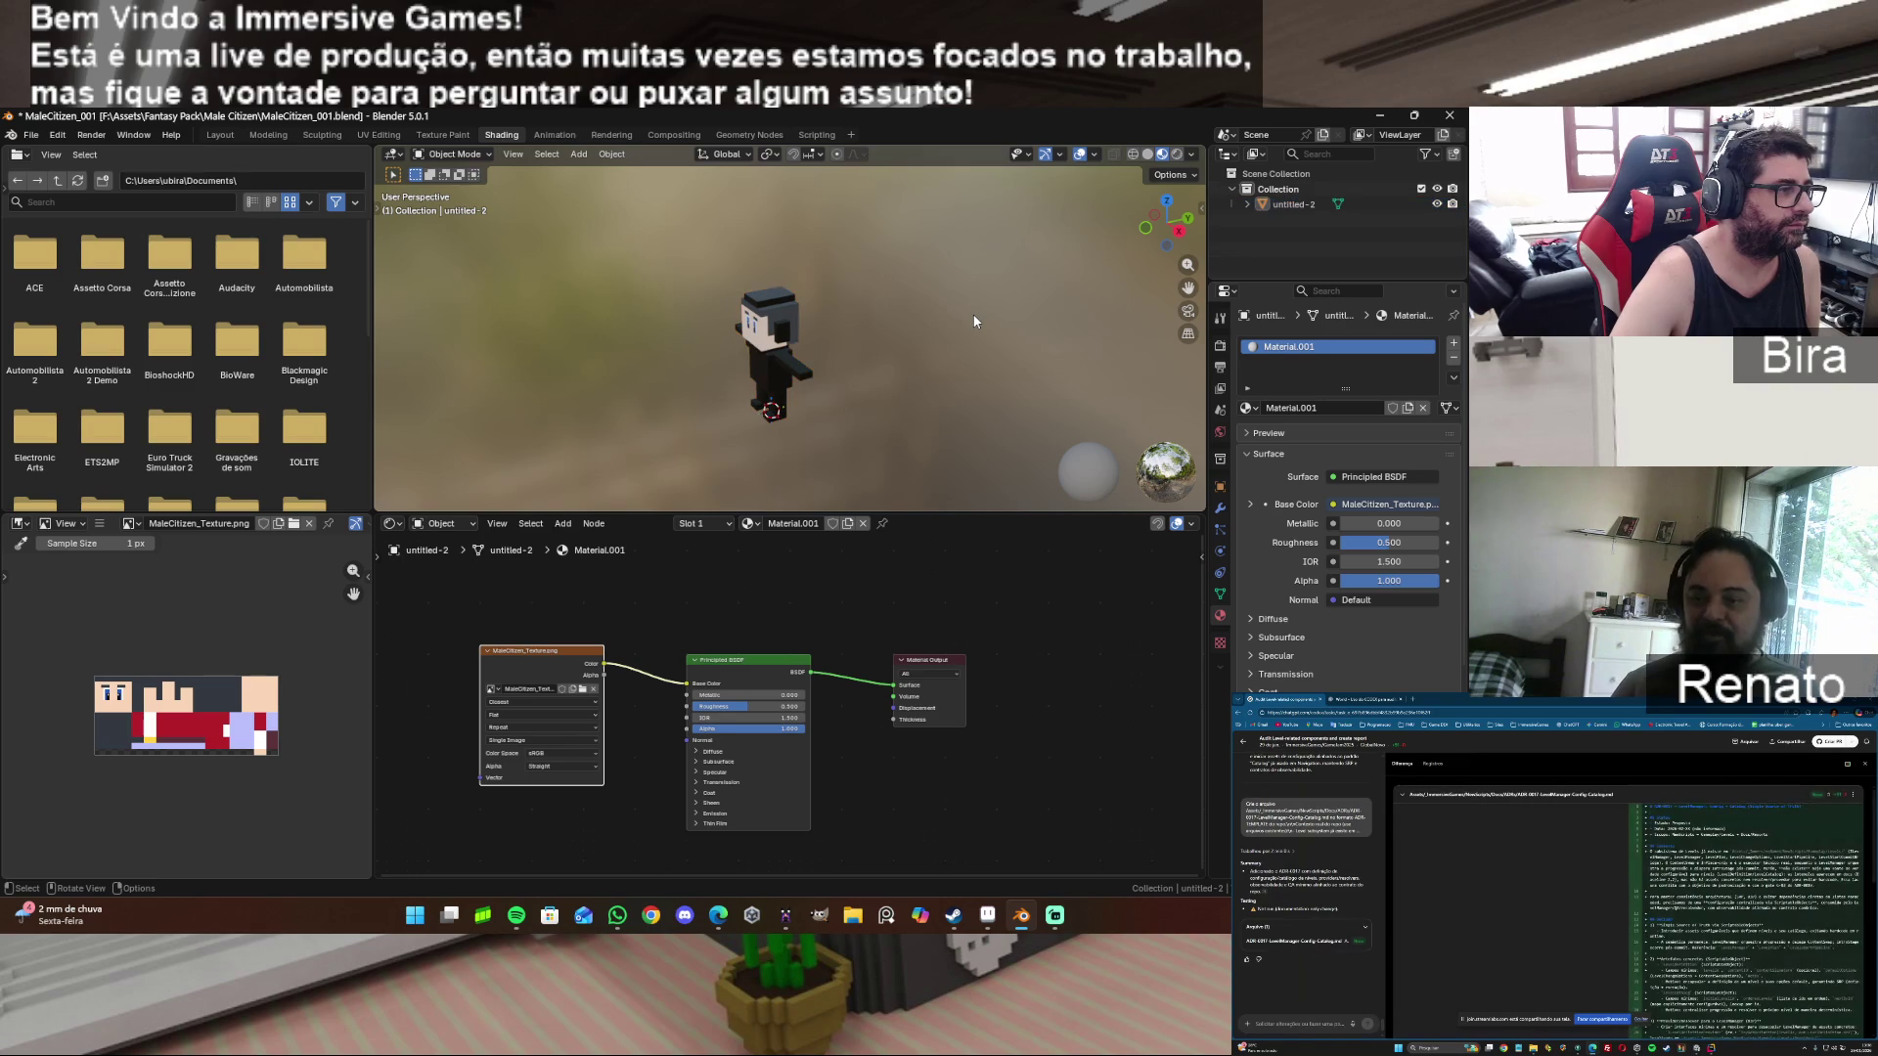
pyautogui.moveTo(1178, 233); pyautogui.dragTo(910, 298)
pyautogui.scroll(8, 893, 307)
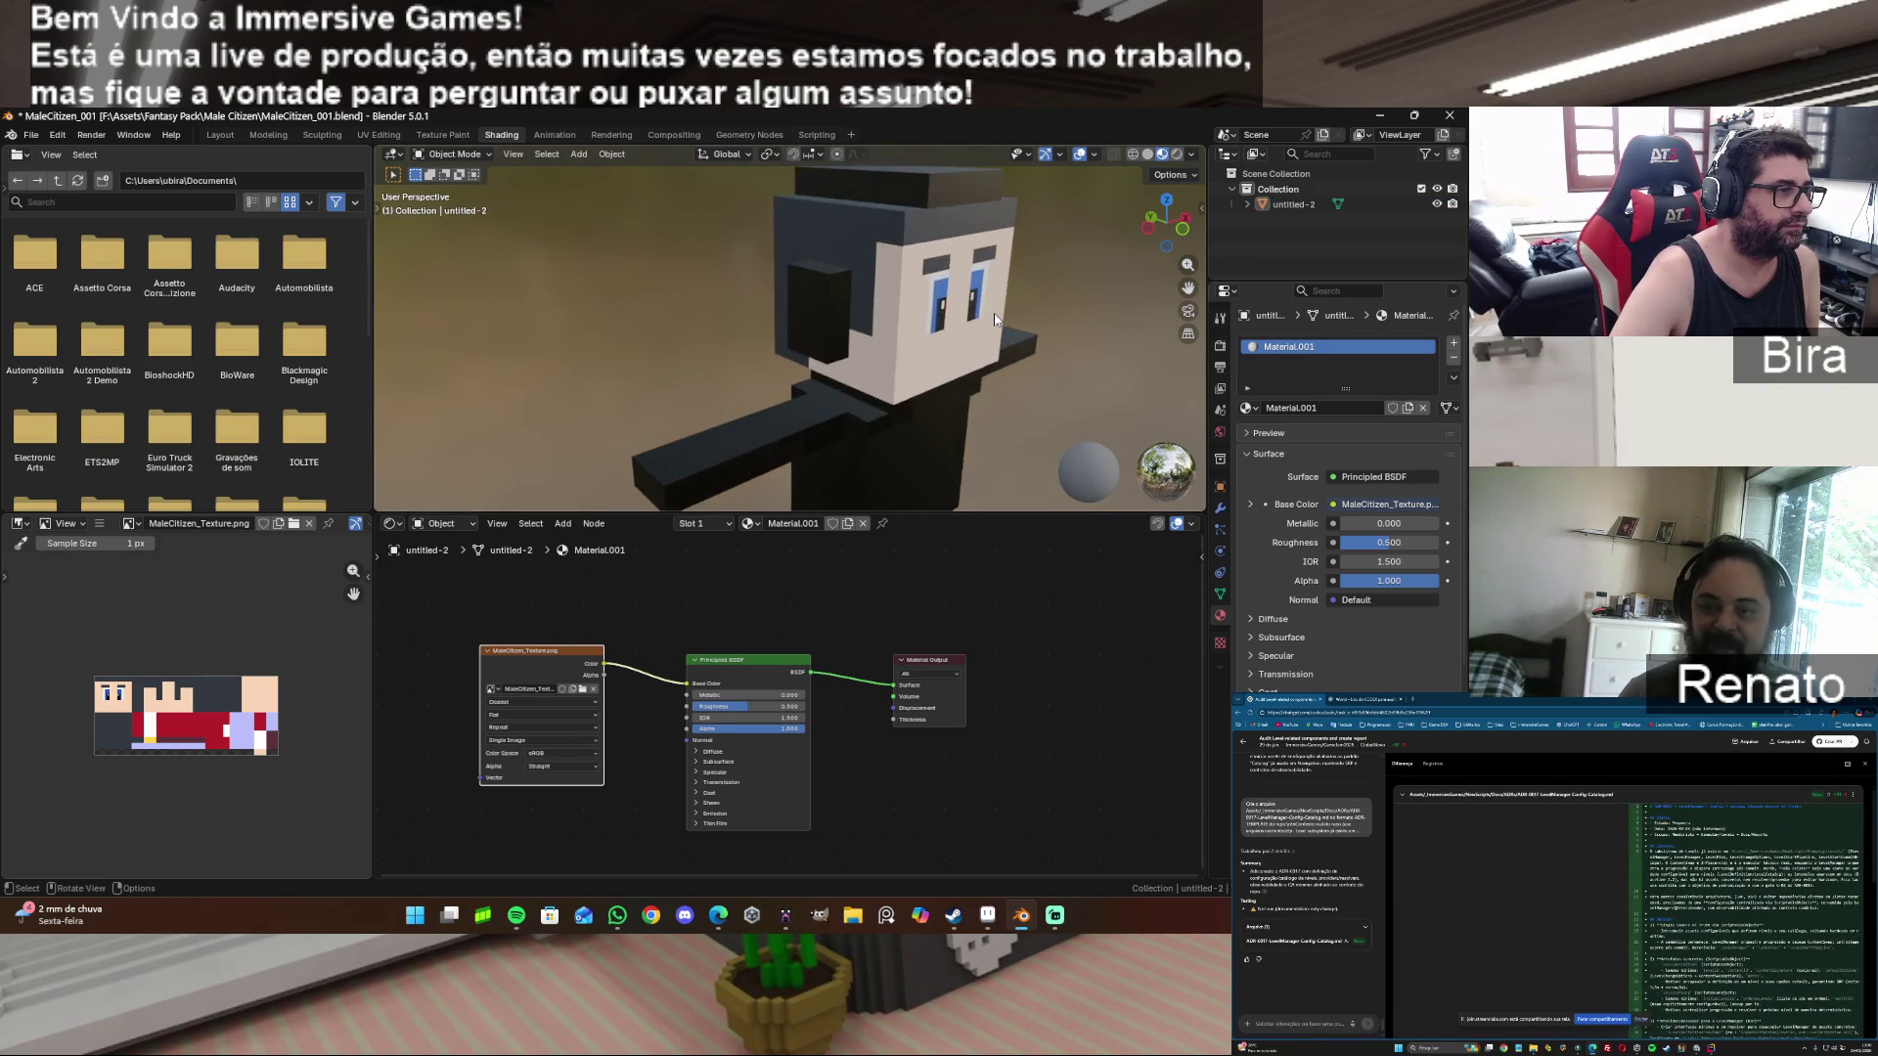
pyautogui.moveTo(1164, 220)
pyautogui.mouseDown()
pyautogui.moveTo(1076, 242)
pyautogui.moveTo(1189, 298)
pyautogui.mouseUp()
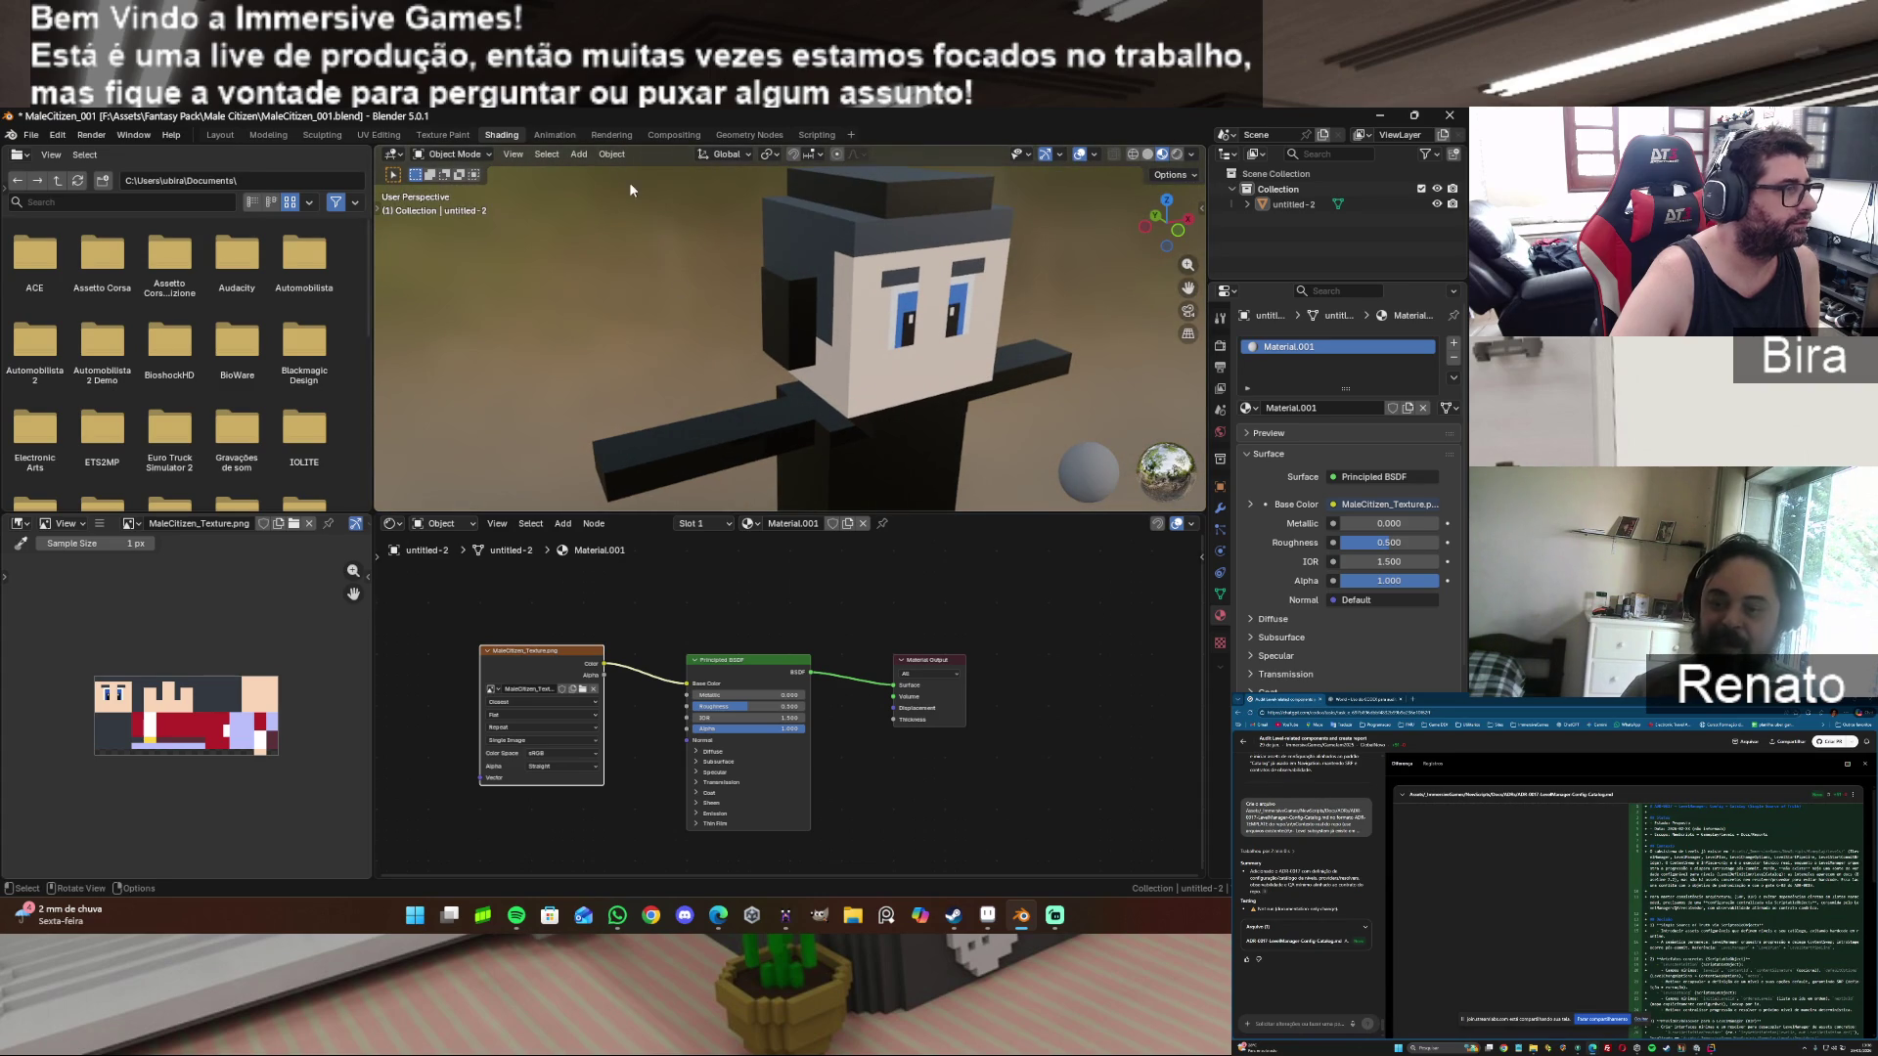
pyautogui.click(382, 135)
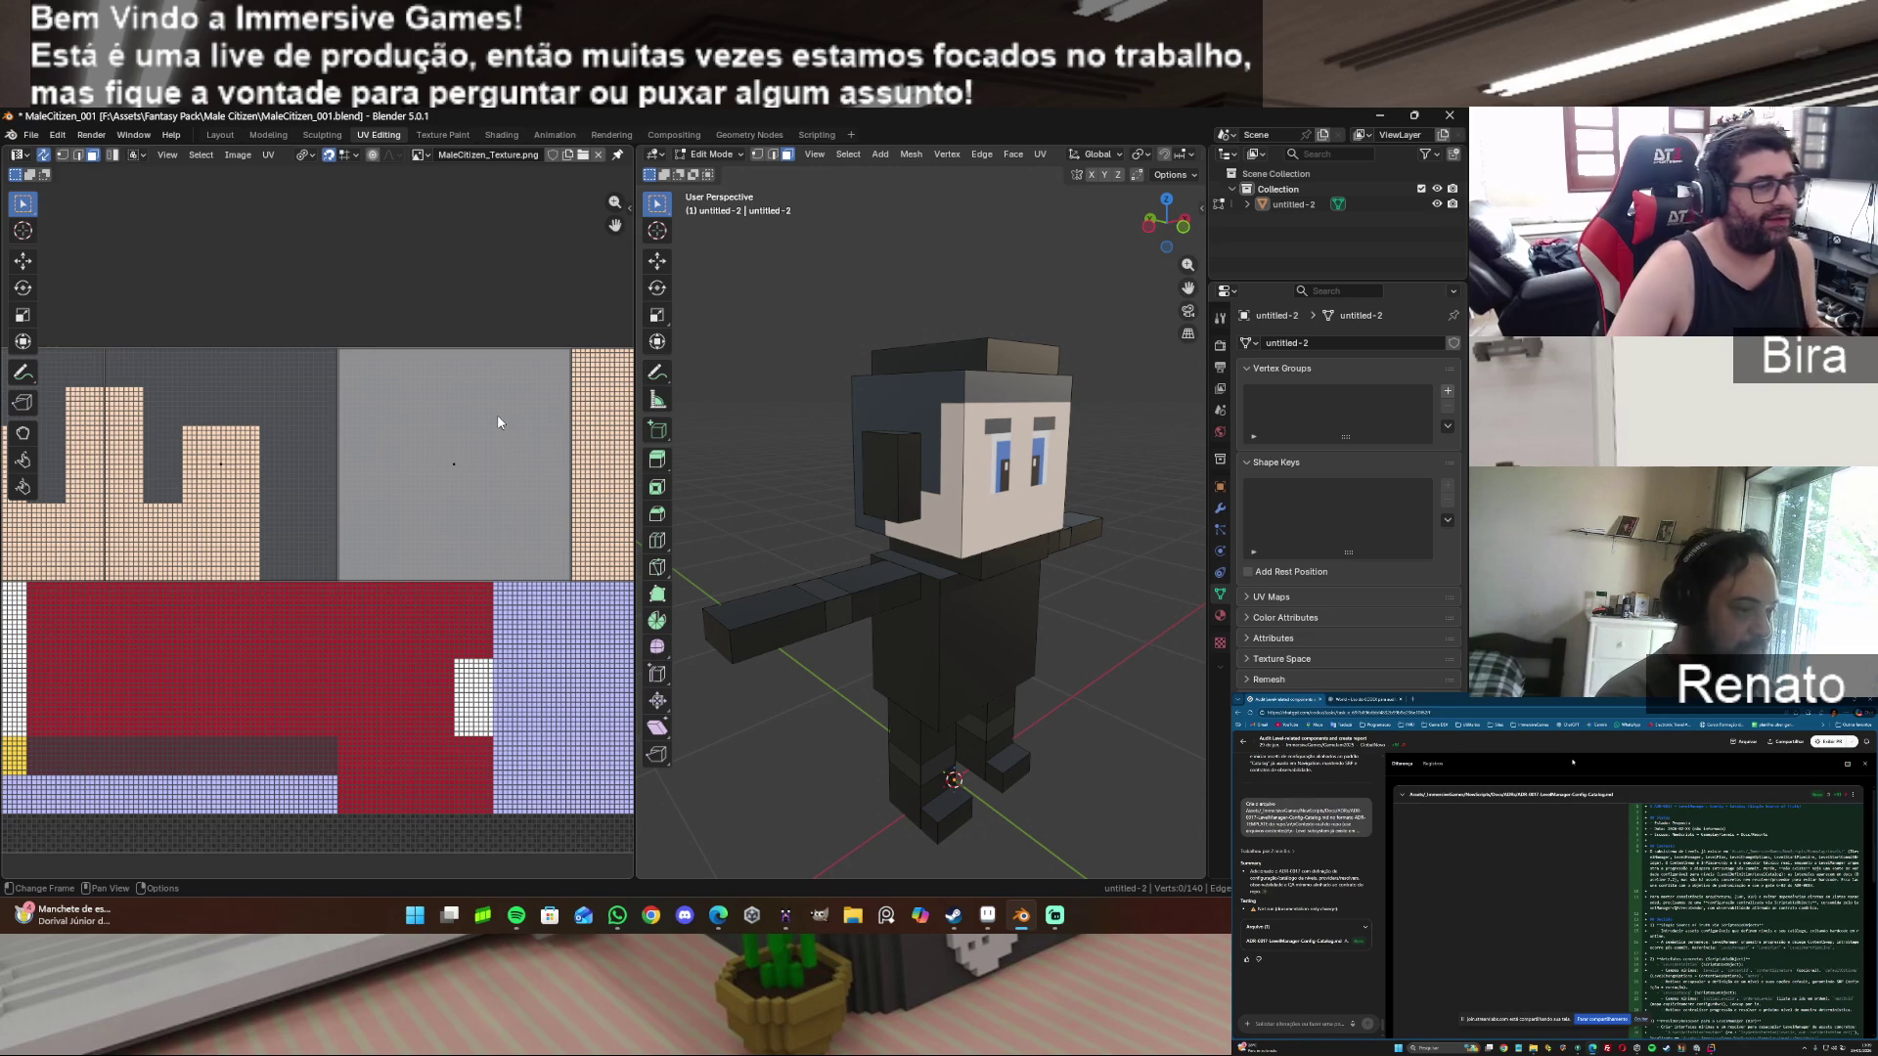
# Orbit above the head, select its top face and unwrap it.
pyautogui.scroll(5, 1074, 348)
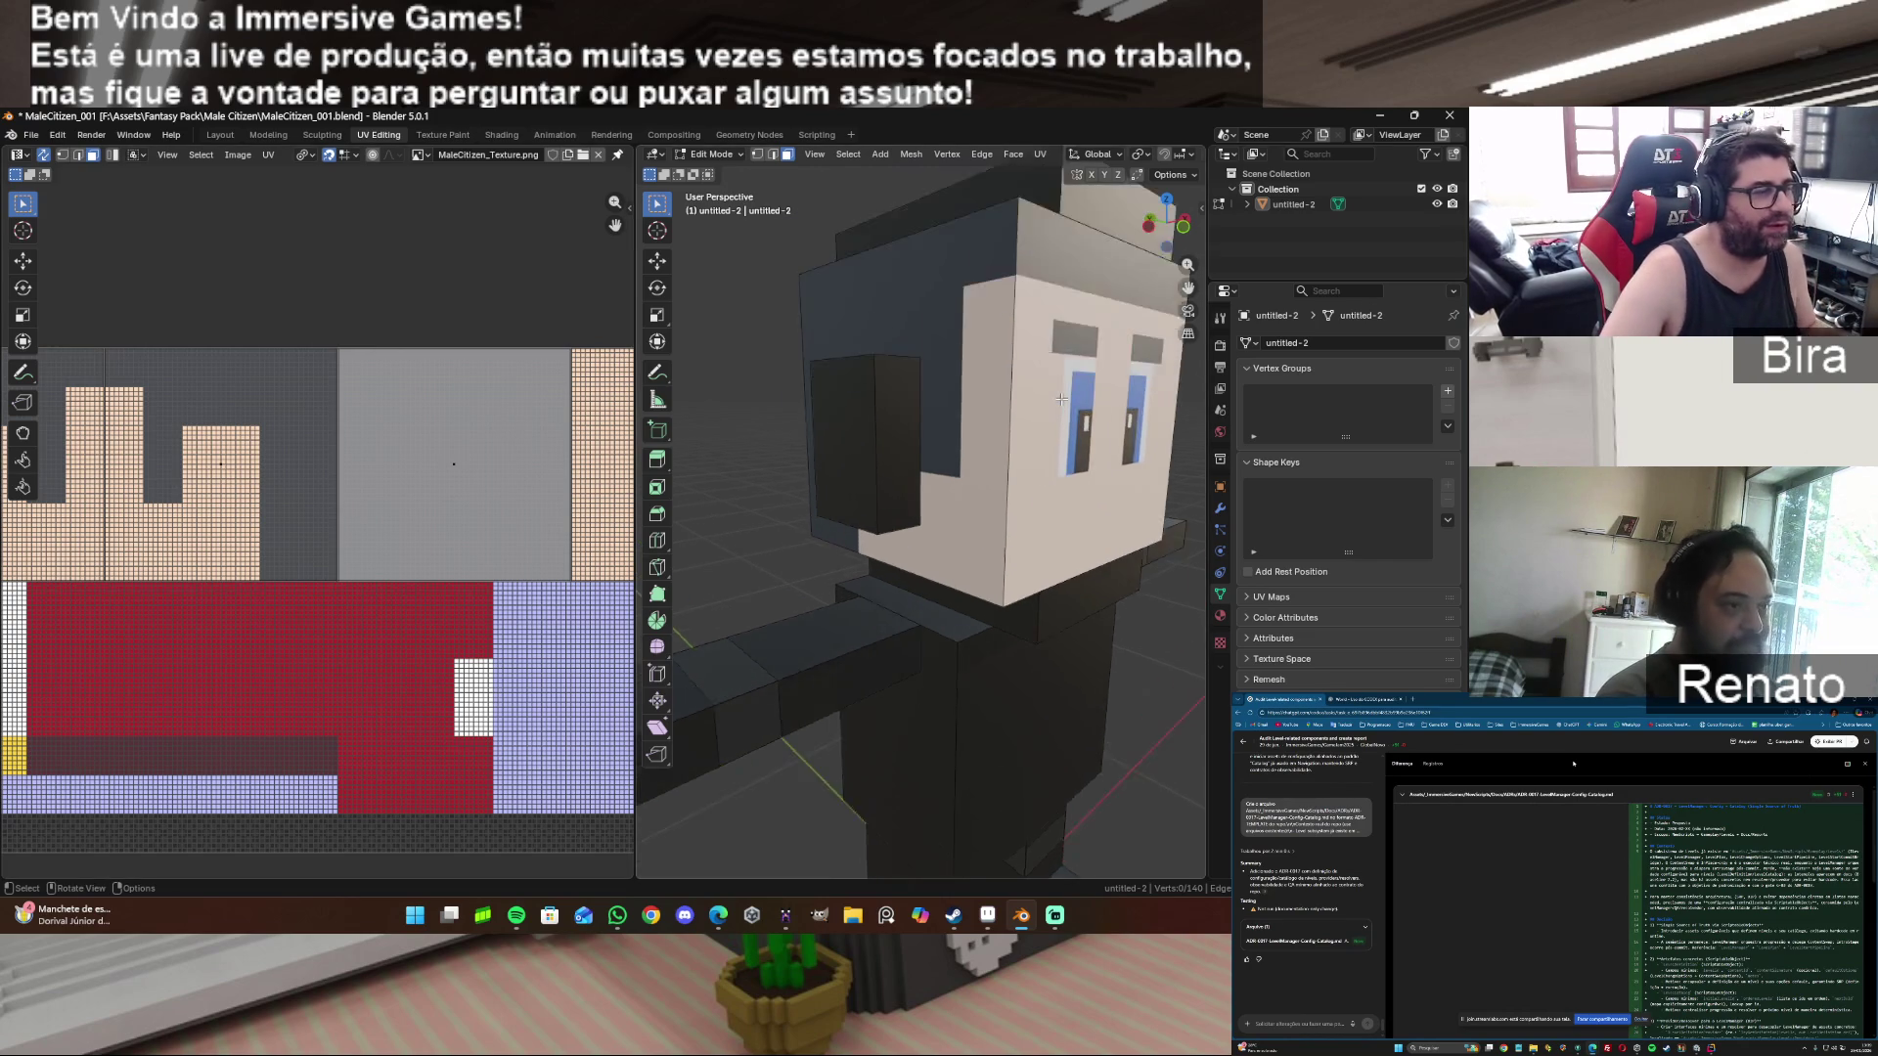
pyautogui.moveTo(1172, 219)
pyautogui.mouseDown()
pyautogui.moveTo(1125, 225)
pyautogui.moveTo(1086, 197)
pyautogui.mouseUp()
pyautogui.scroll(-3, 411, 408)
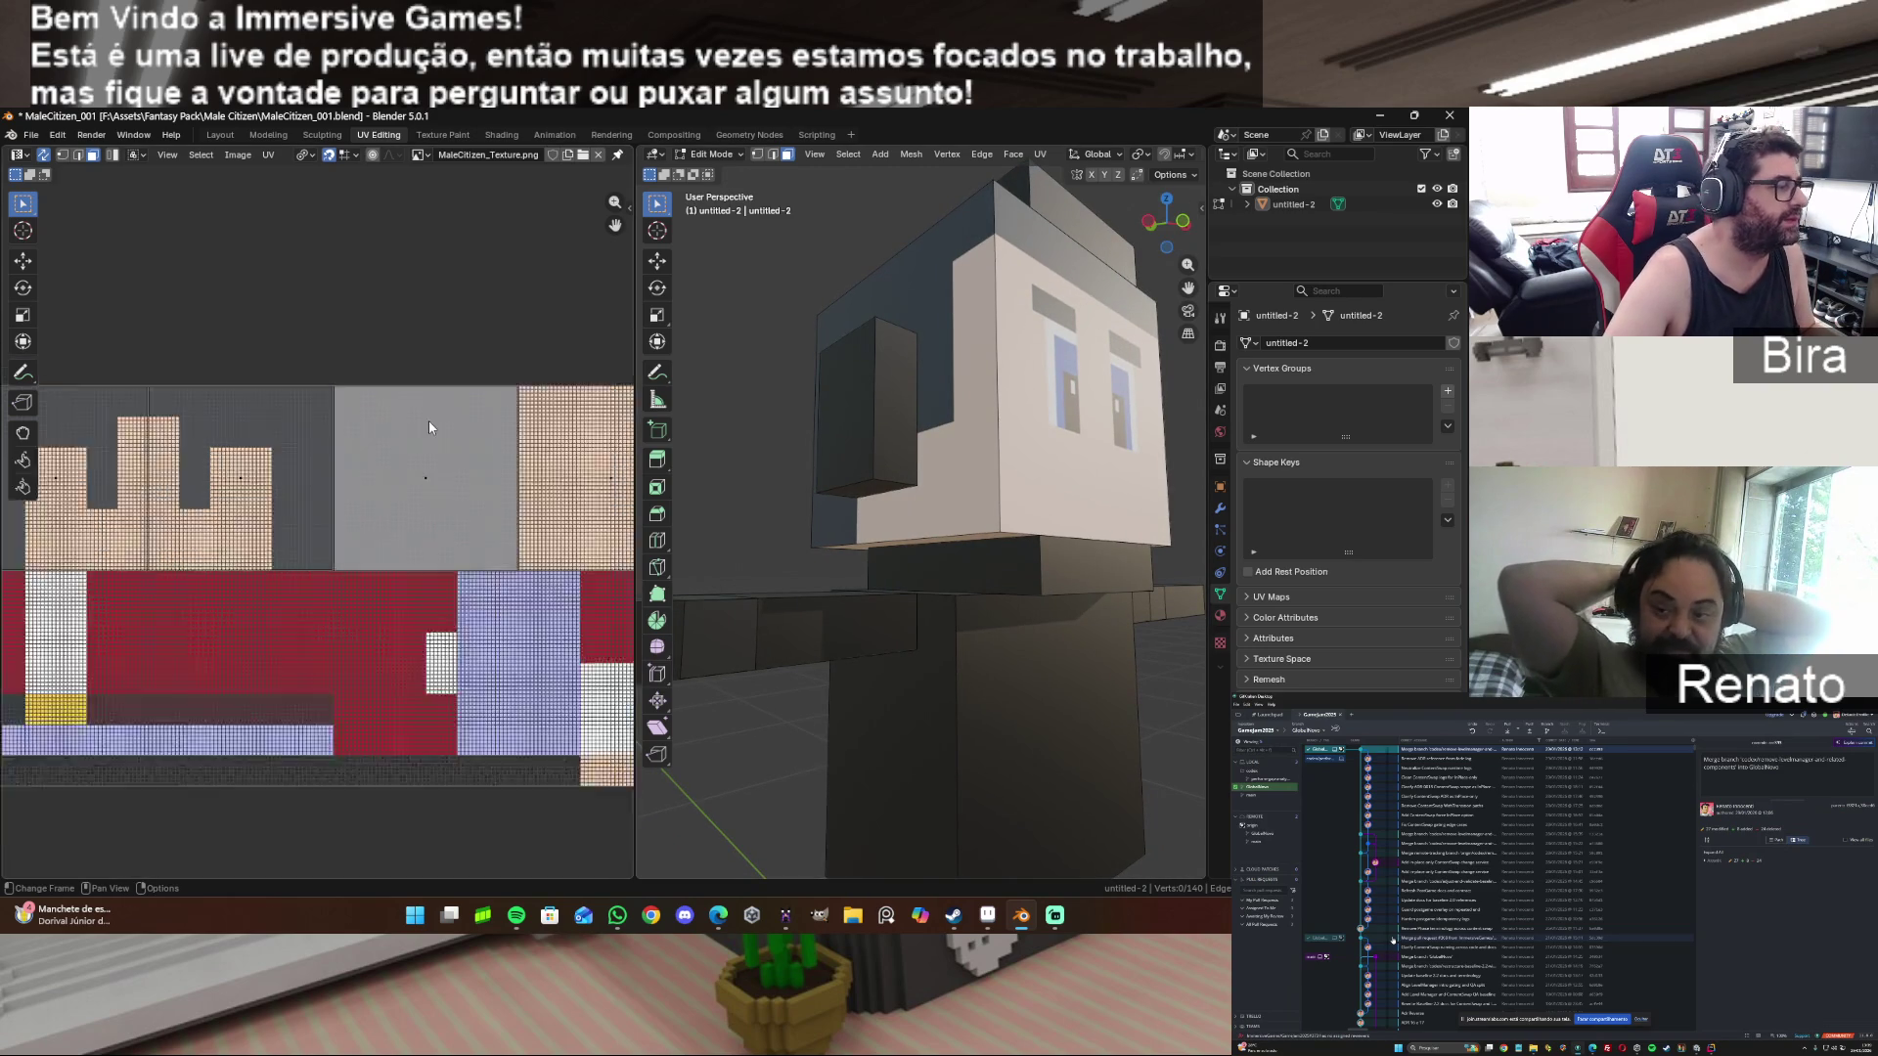
pyautogui.moveTo(616, 224)
pyautogui.mouseDown()
pyautogui.moveTo(773, 230)
pyautogui.moveTo(663, 234)
pyautogui.mouseUp()
pyautogui.moveTo(1170, 207)
pyautogui.mouseDown()
pyautogui.moveTo(1125, 256)
pyautogui.moveTo(989, 222)
pyautogui.mouseUp()
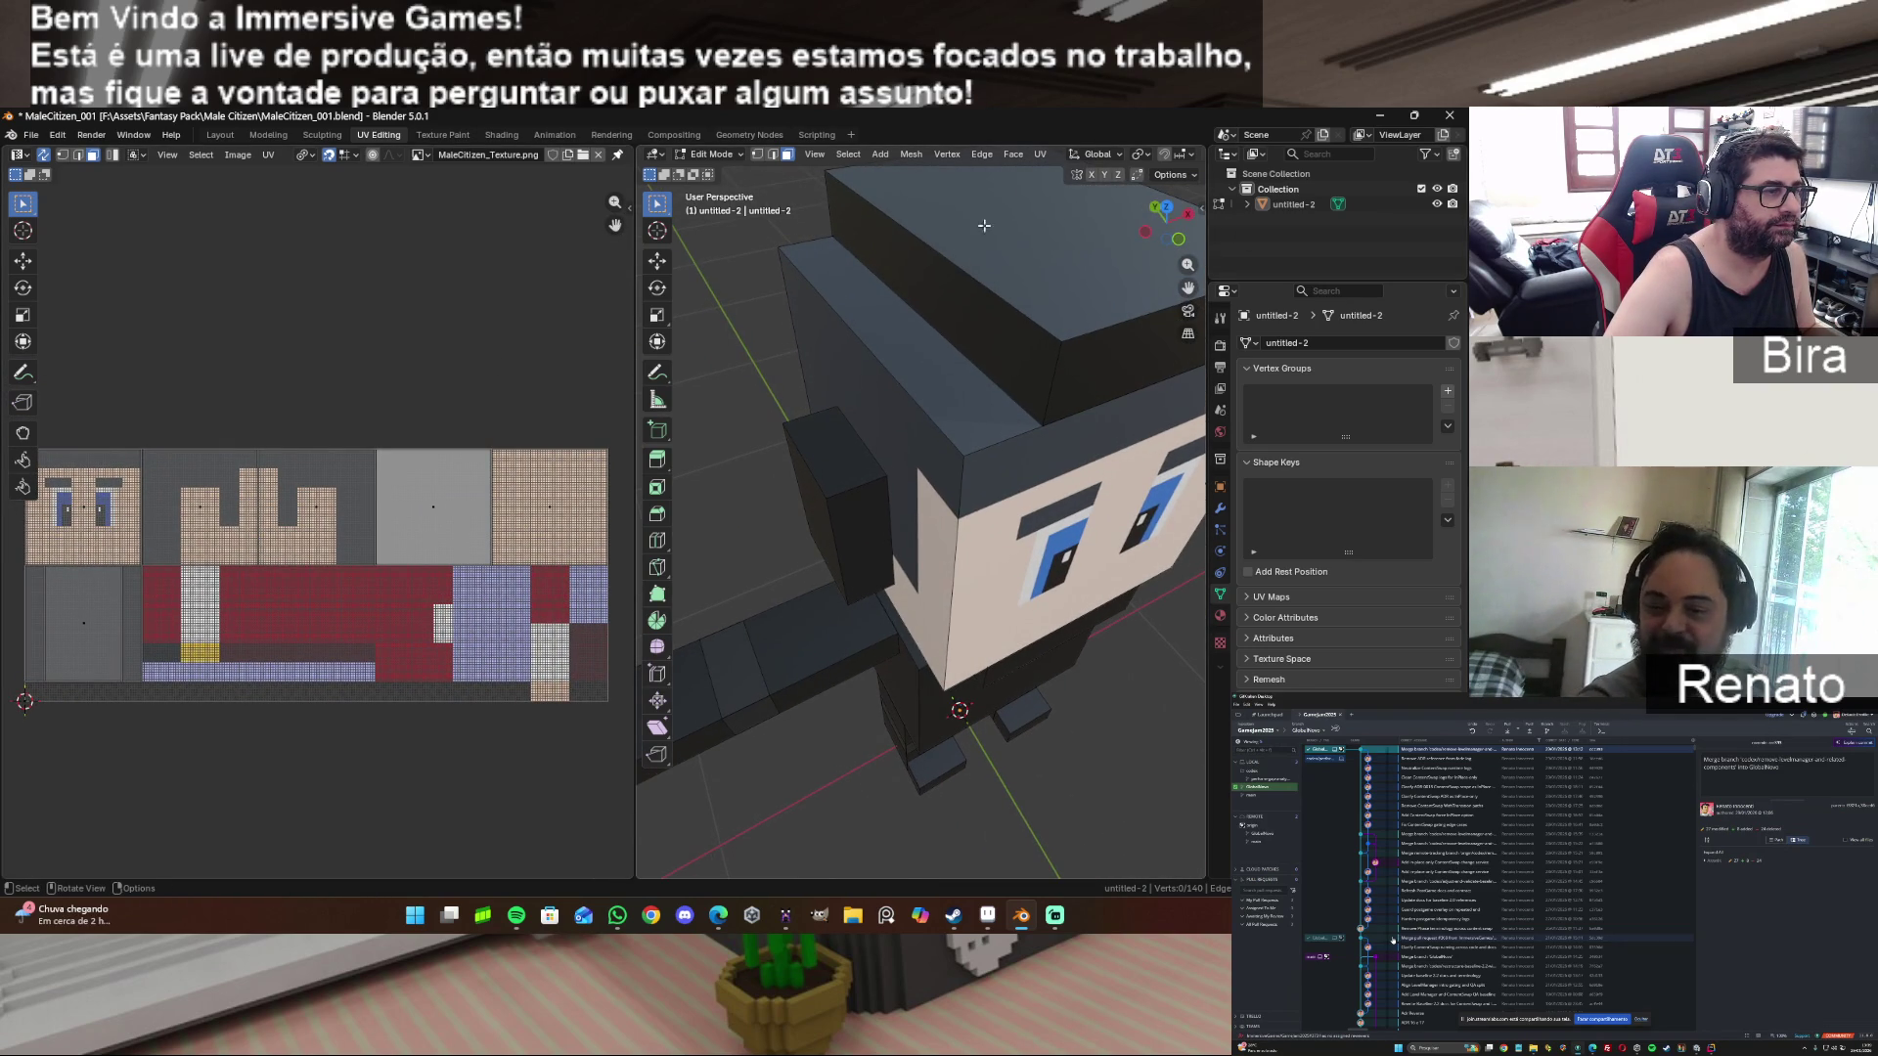
pyautogui.moveTo(1162, 223)
pyautogui.mouseDown()
pyautogui.moveTo(1154, 201)
pyautogui.moveTo(1125, 254)
pyautogui.mouseUp()
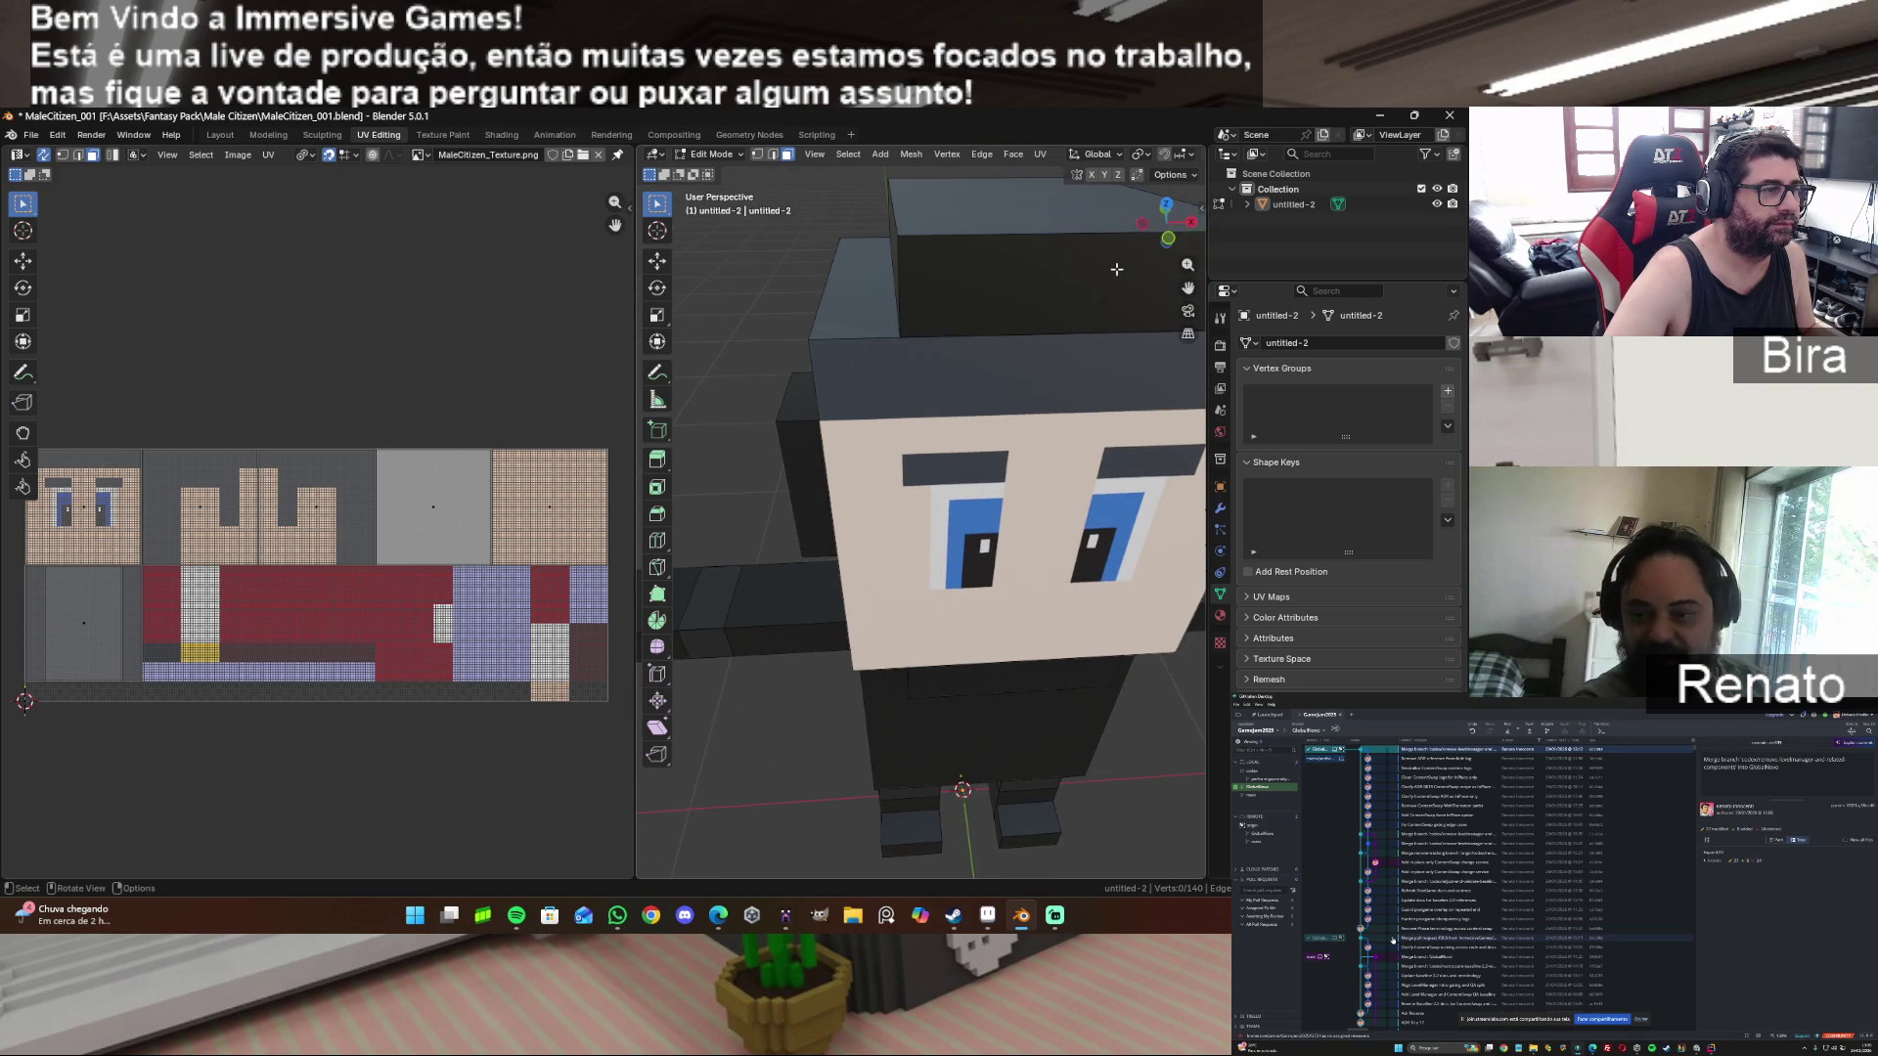
pyautogui.click(1069, 289)
pyautogui.press('u')
pyautogui.click(1070, 285)
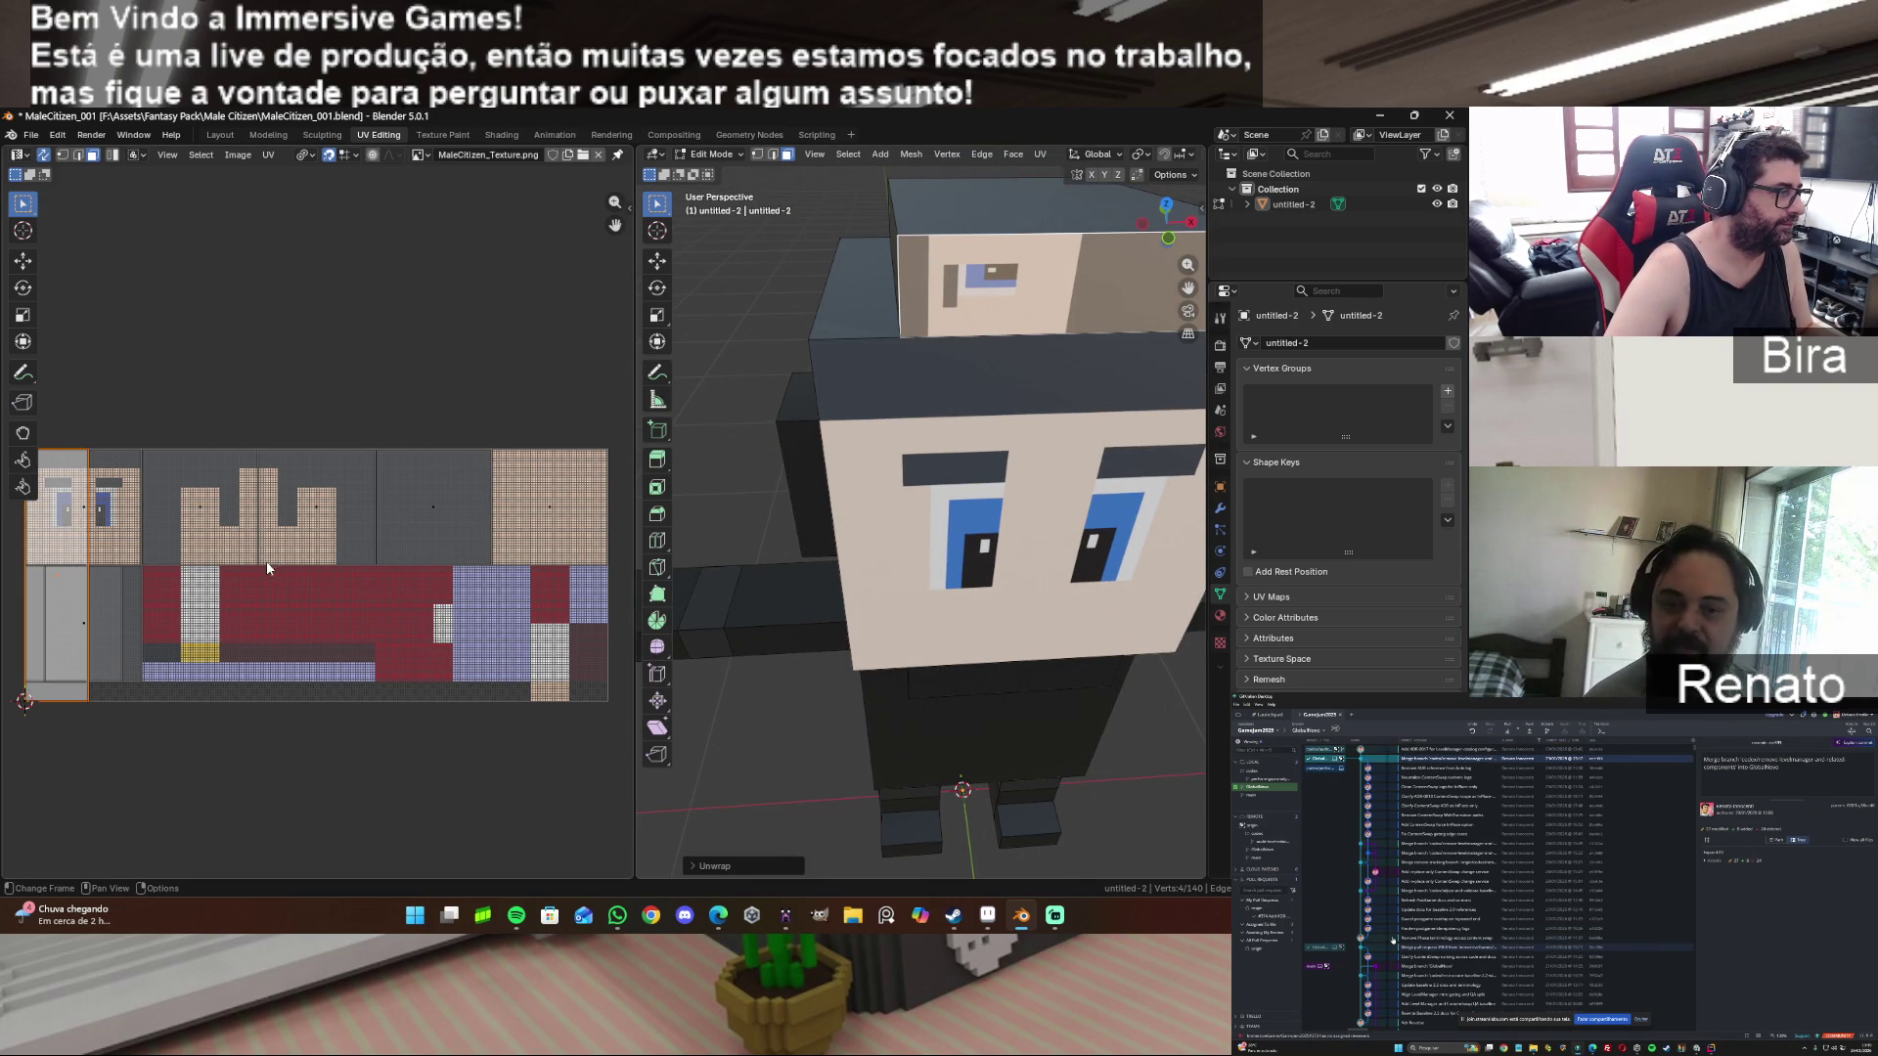
# Shrink the top-face UV island and fit it within the light grey vertical strip.
pyautogui.scroll(1, 267, 568)
pyautogui.moveTo(243, 348)
pyautogui.mouseDown(button='middle')
pyautogui.moveTo(619, 340)
pyautogui.moveTo(566, 285)
pyautogui.mouseUp(button='middle')
pyautogui.scroll(3, 449, 575)
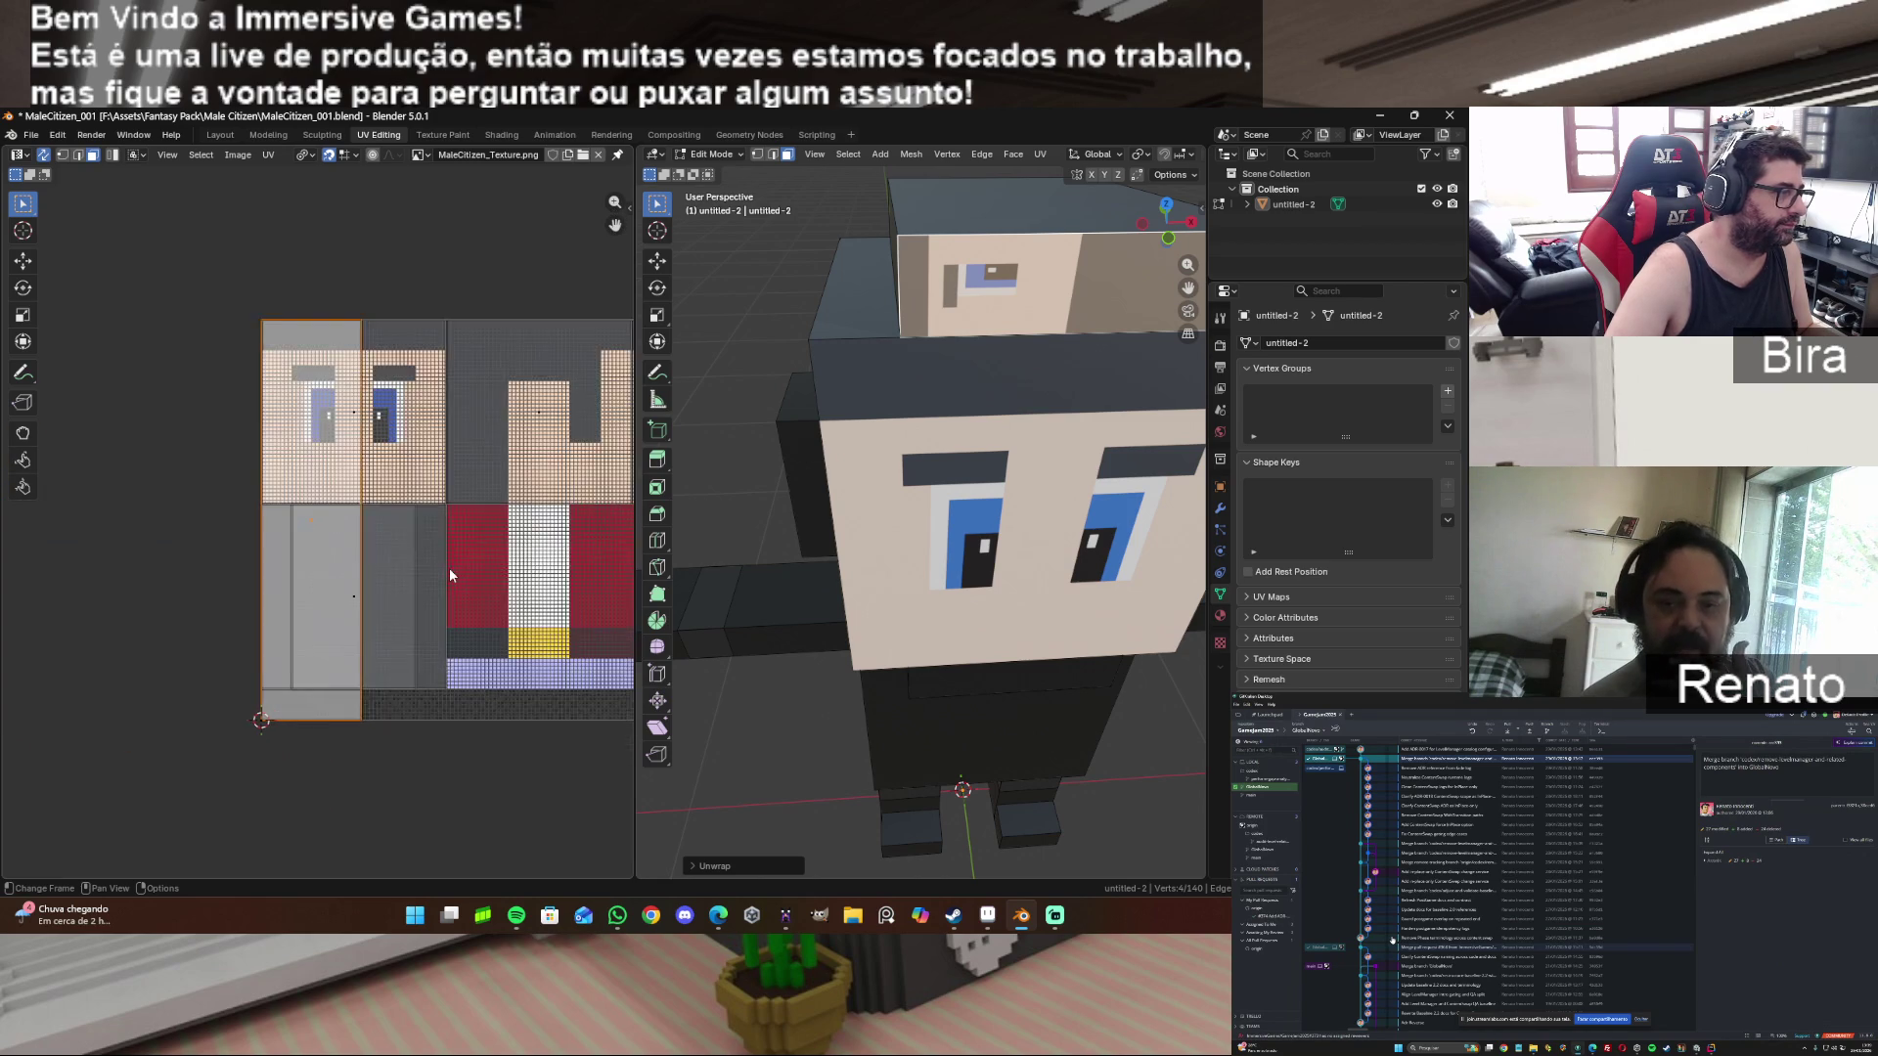
pyautogui.press('s')
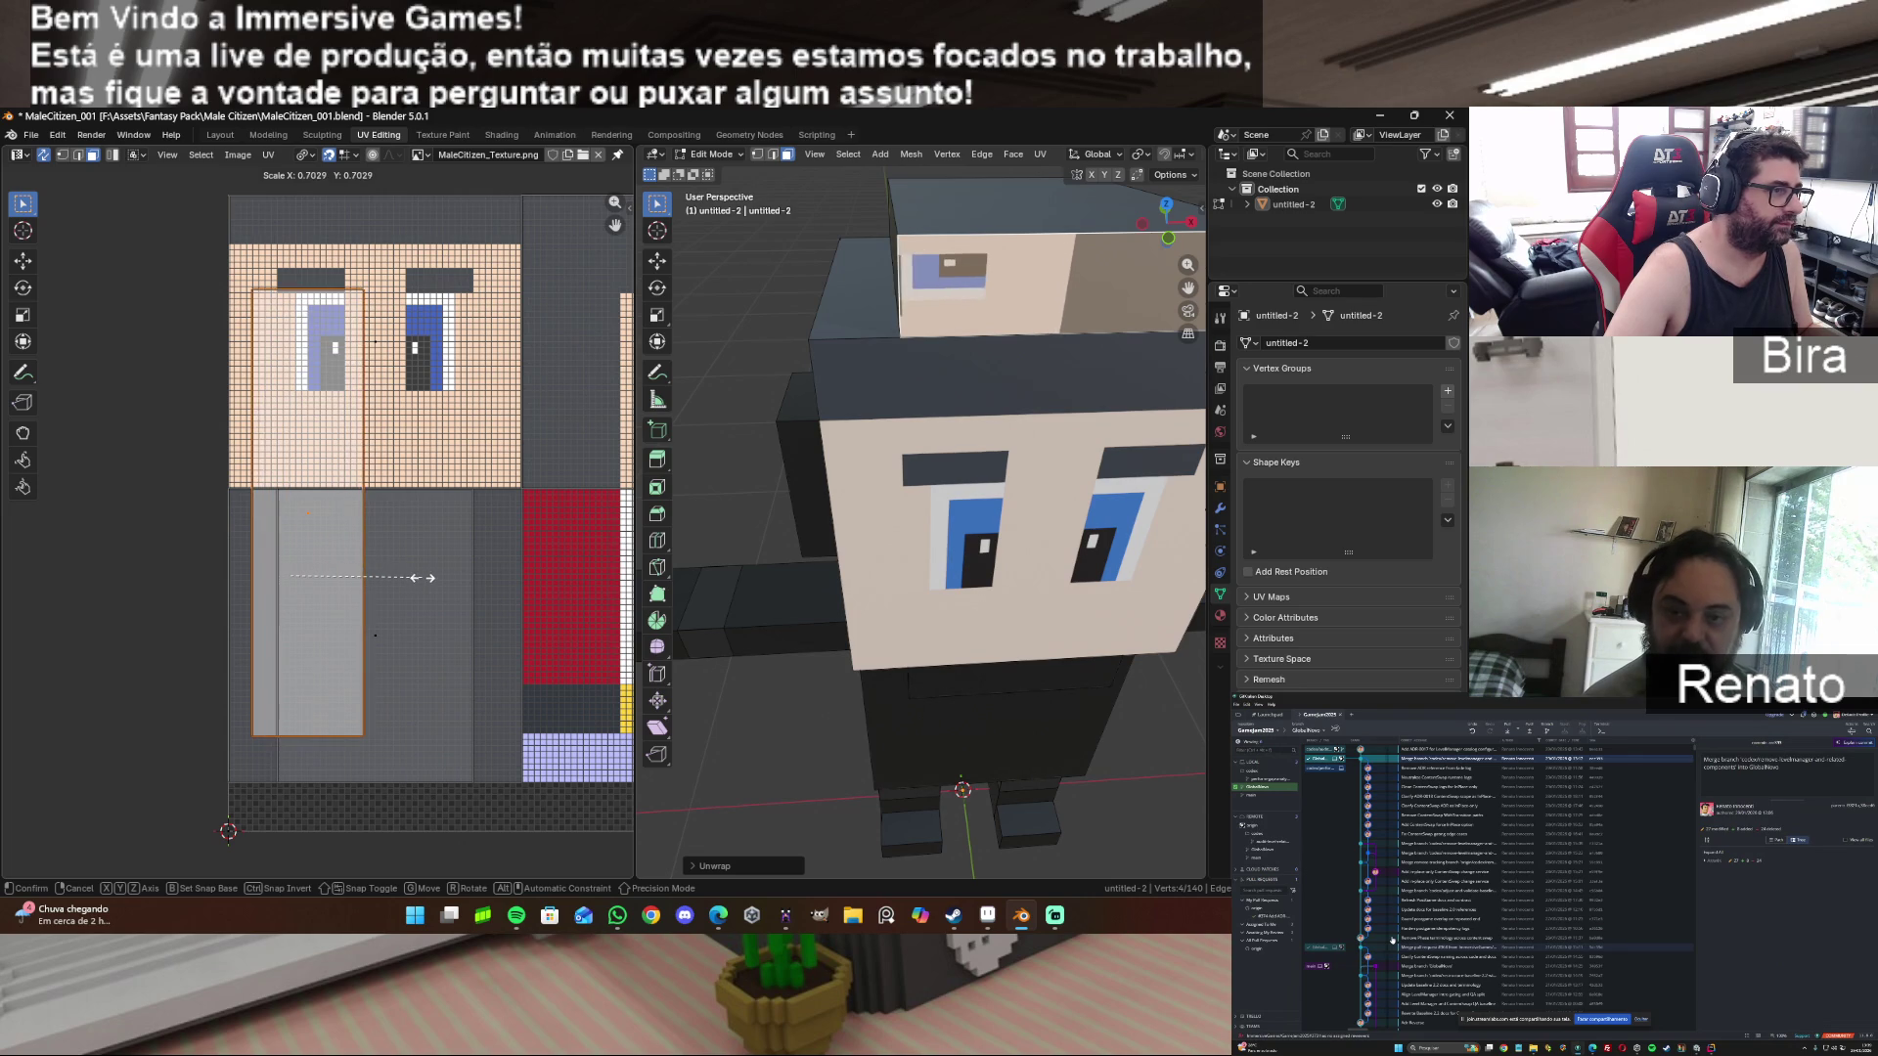
pyautogui.click(402, 584)
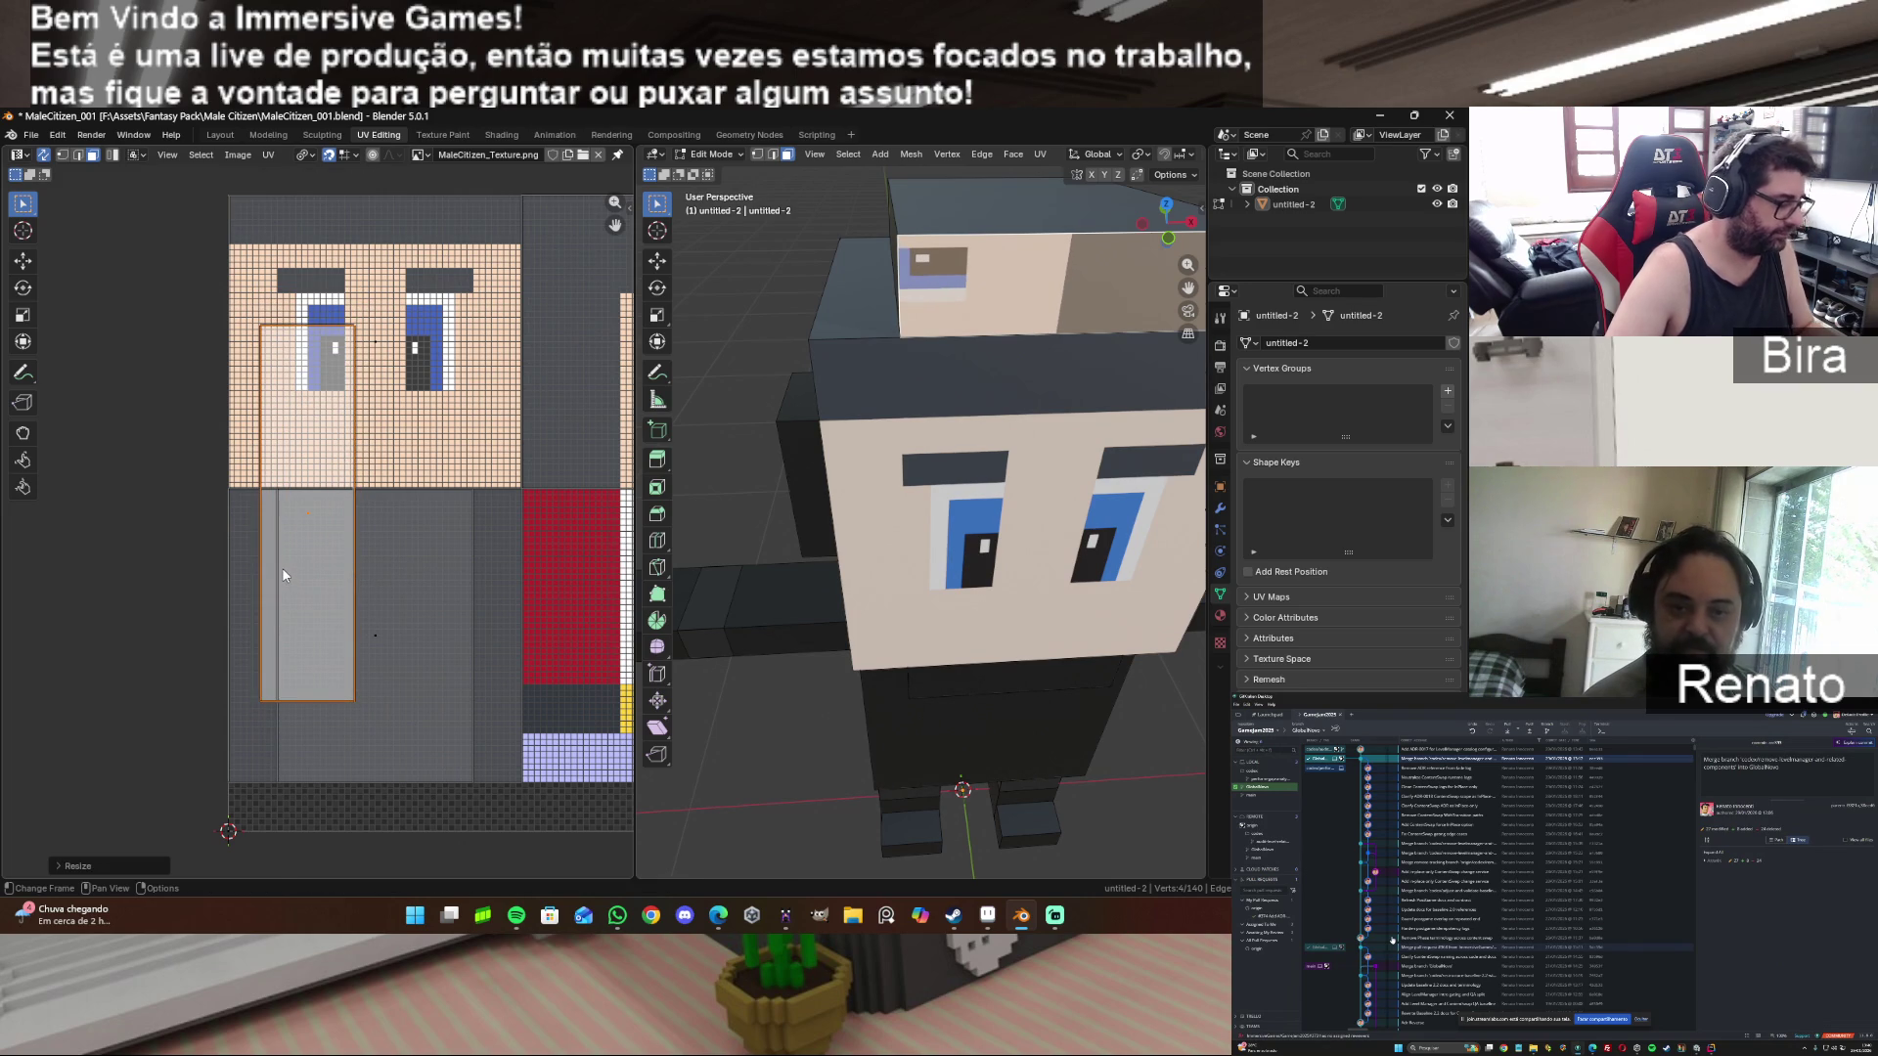
pyautogui.press('g')
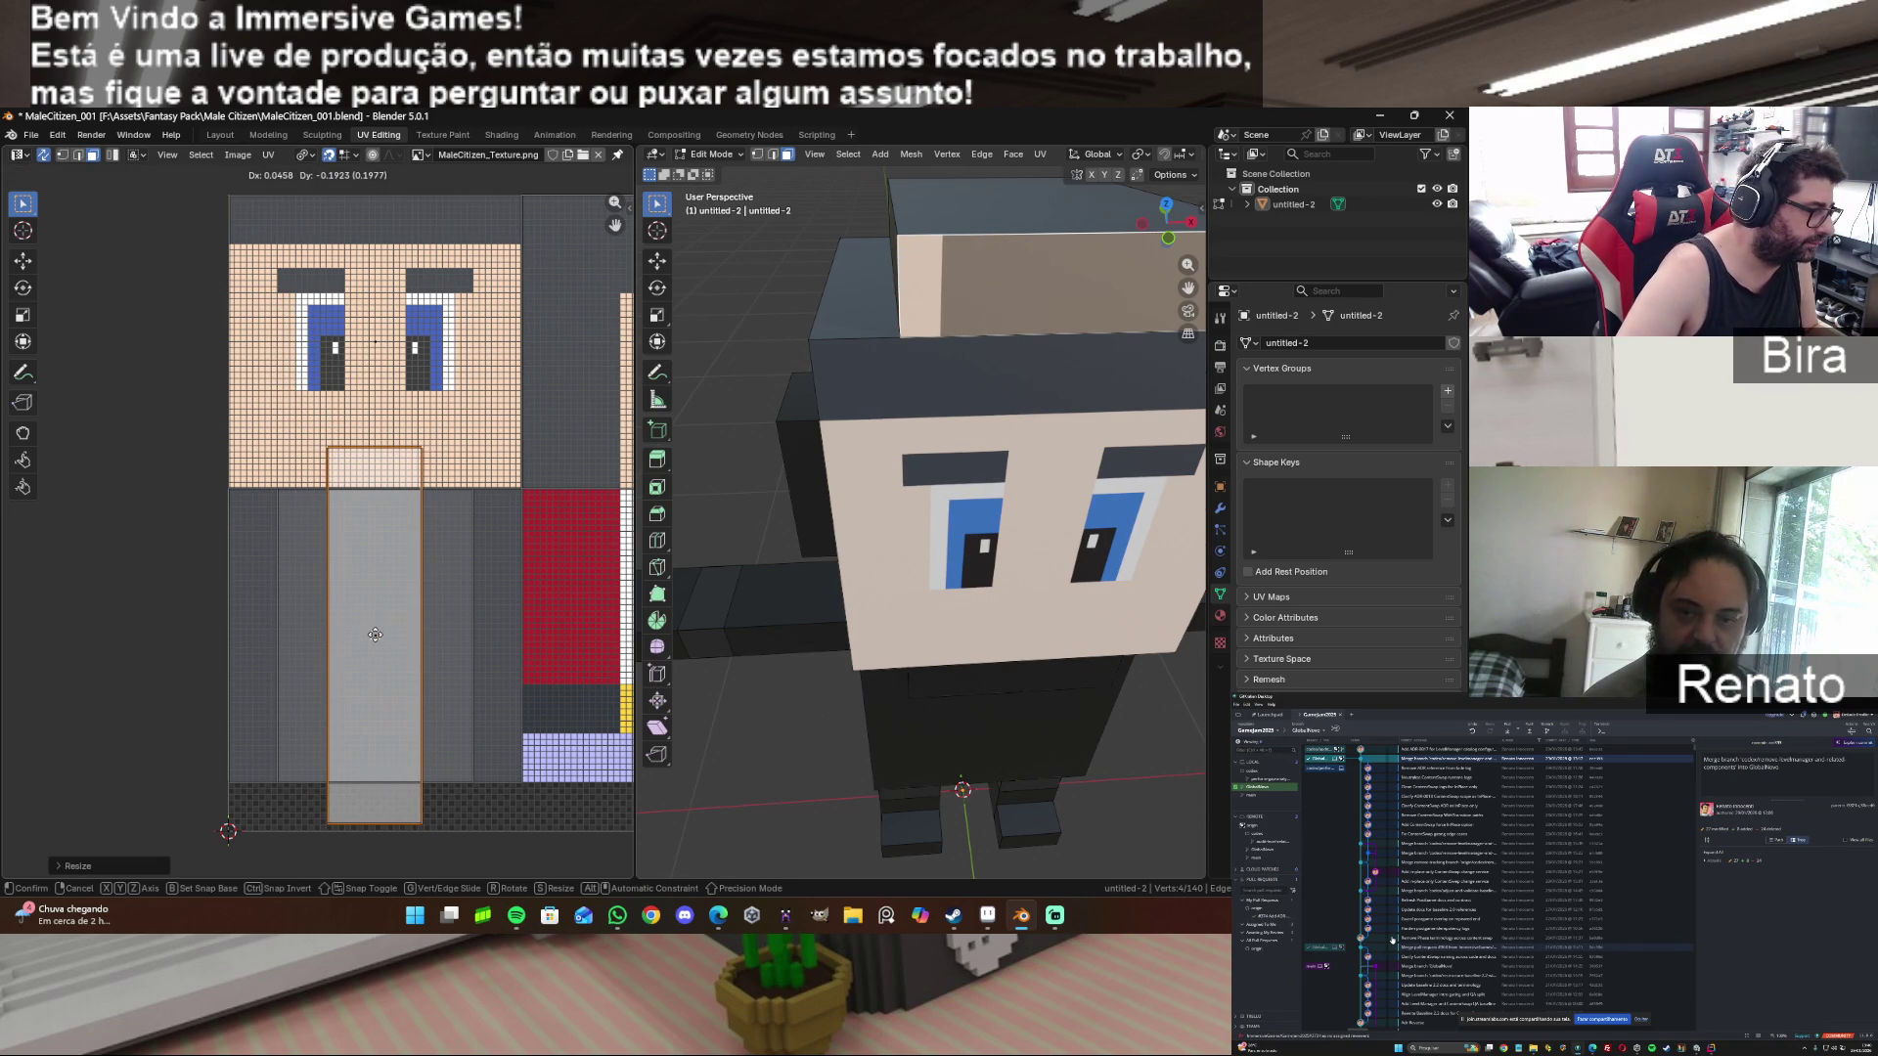
pyautogui.click(376, 635)
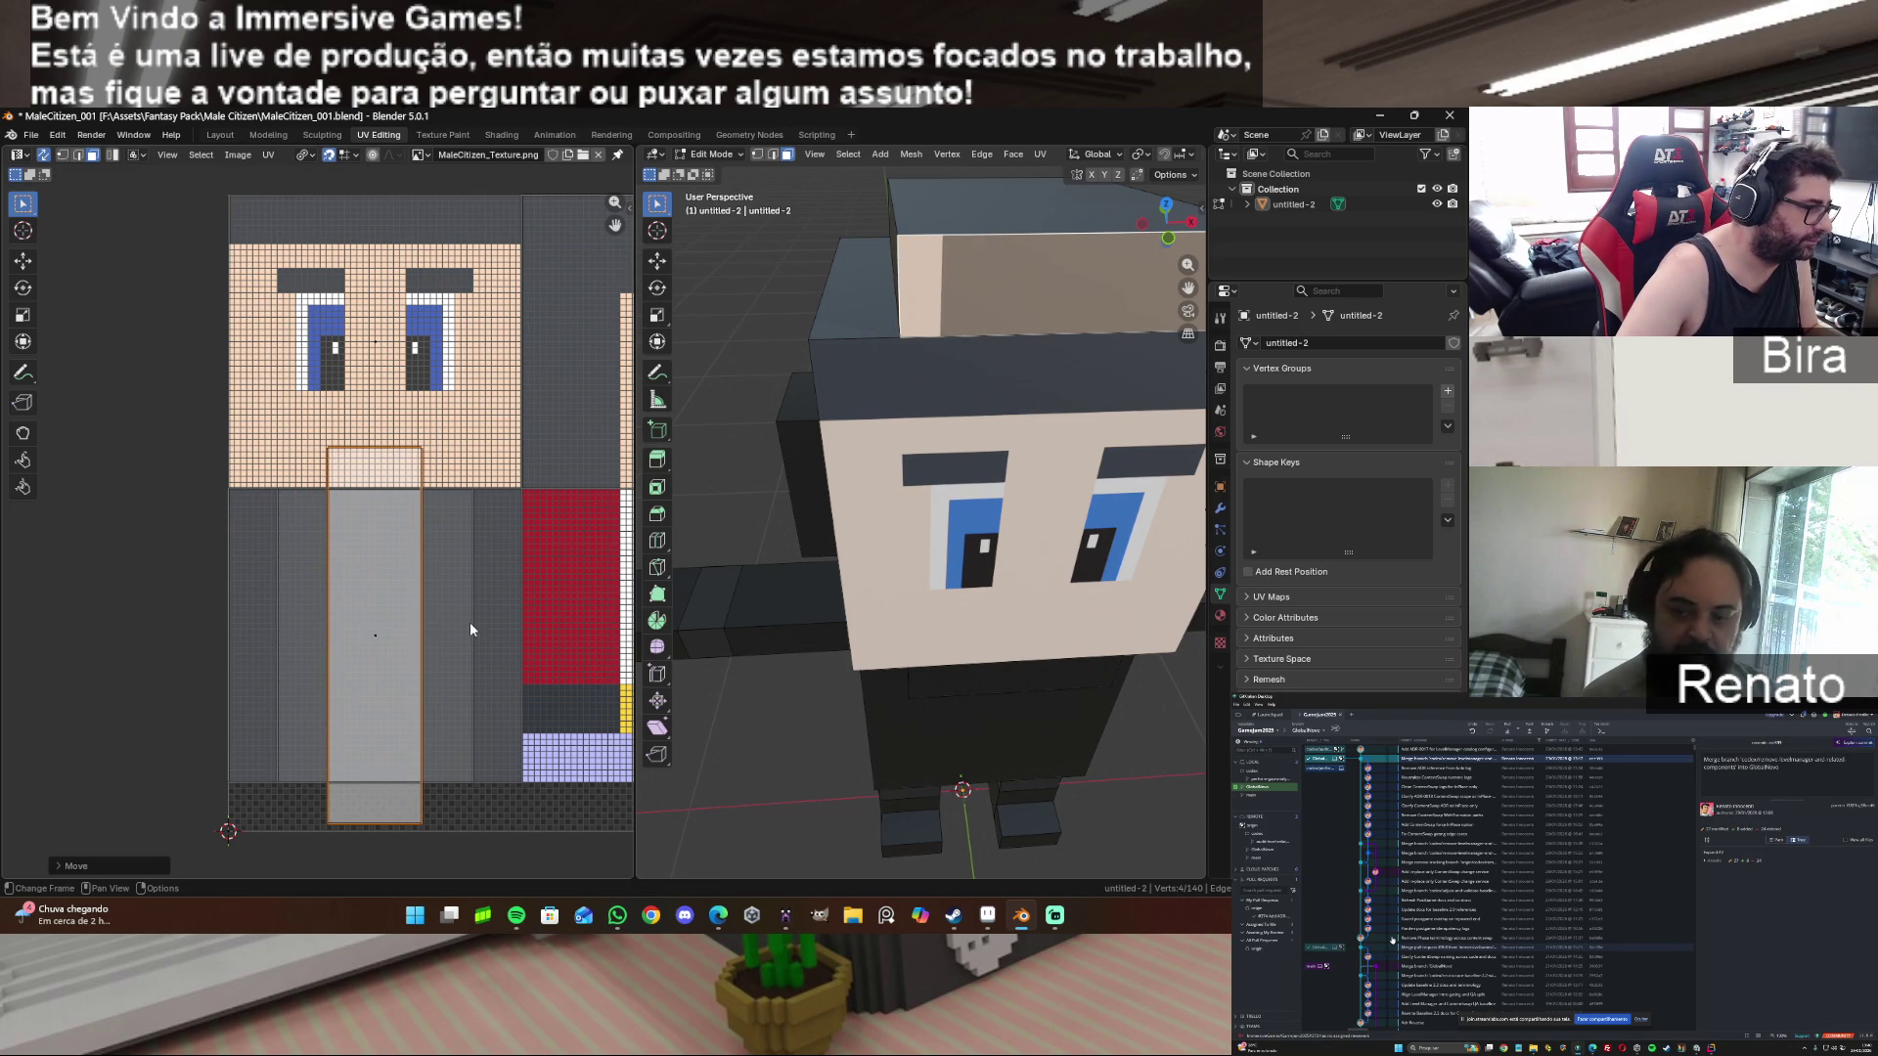
pyautogui.scroll(3, 469, 622)
pyautogui.scroll(-2, 468, 622)
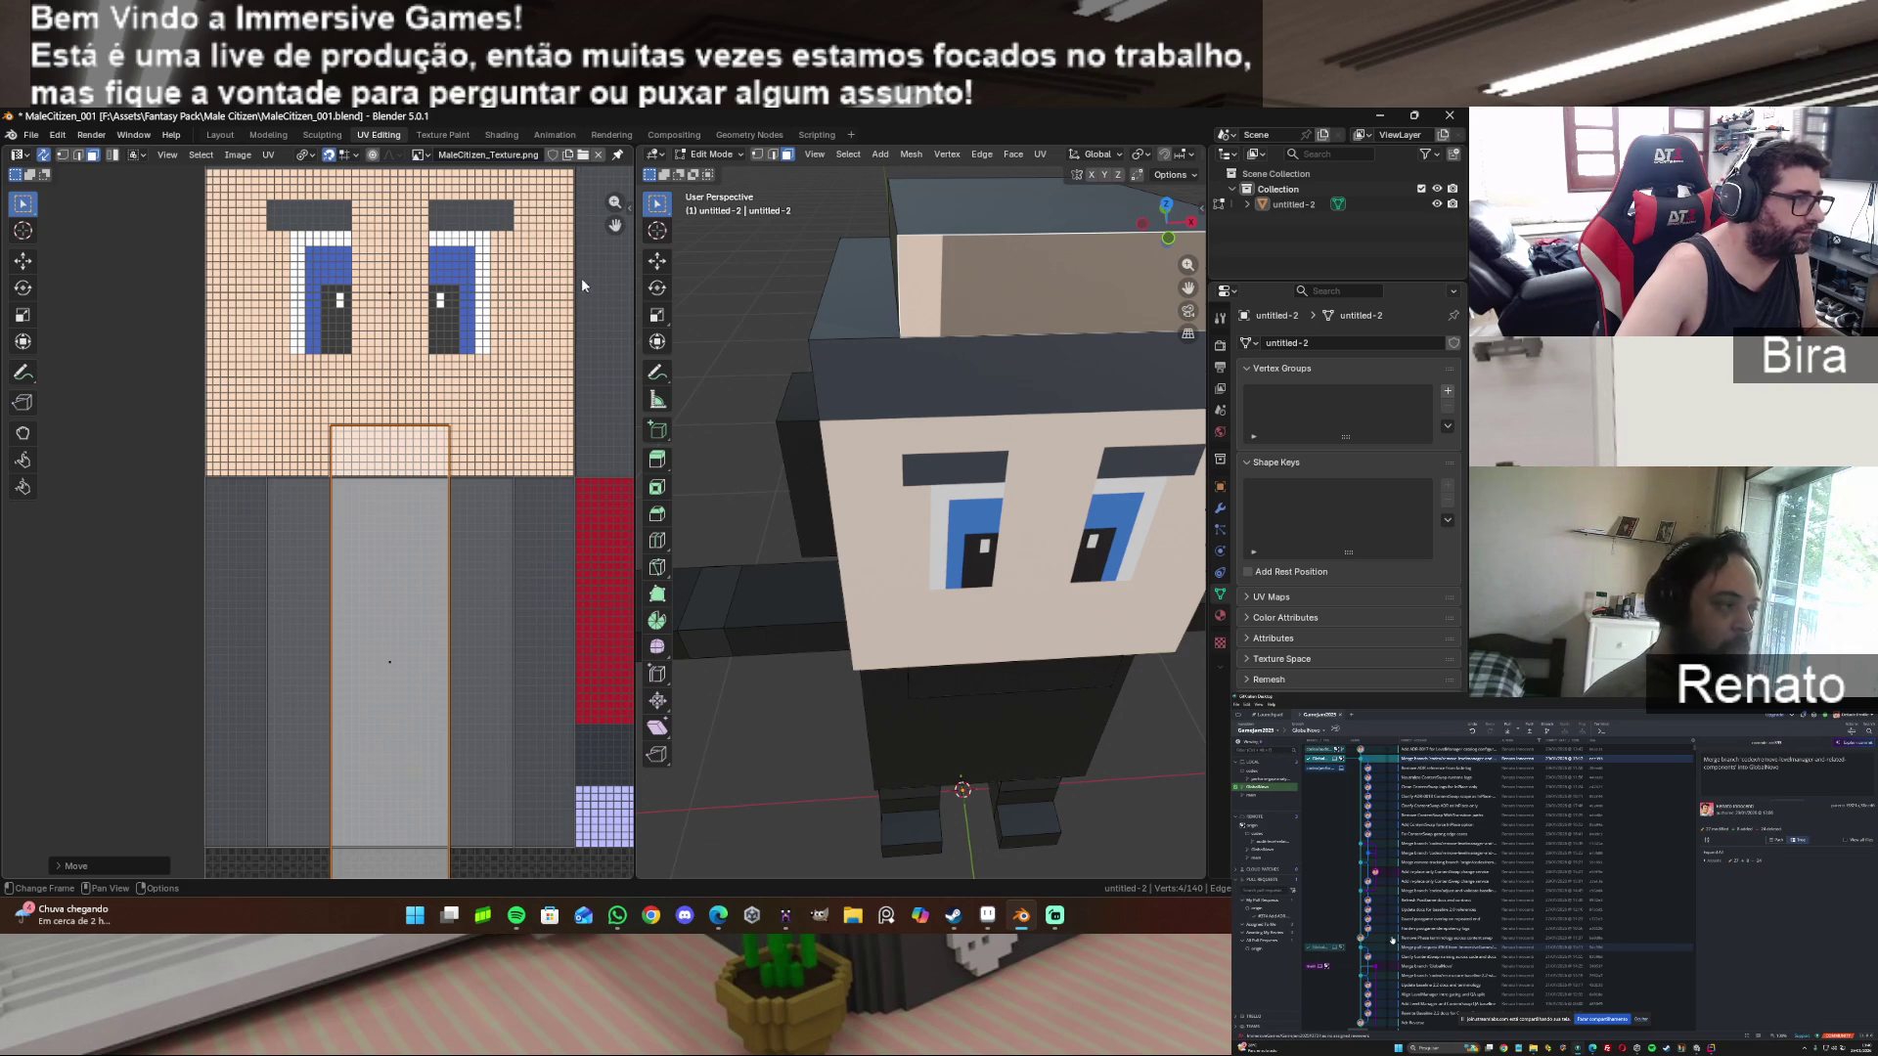
pyautogui.moveTo(606, 657); pyautogui.dragTo(560, 476, button='middle')
pyautogui.press('s')
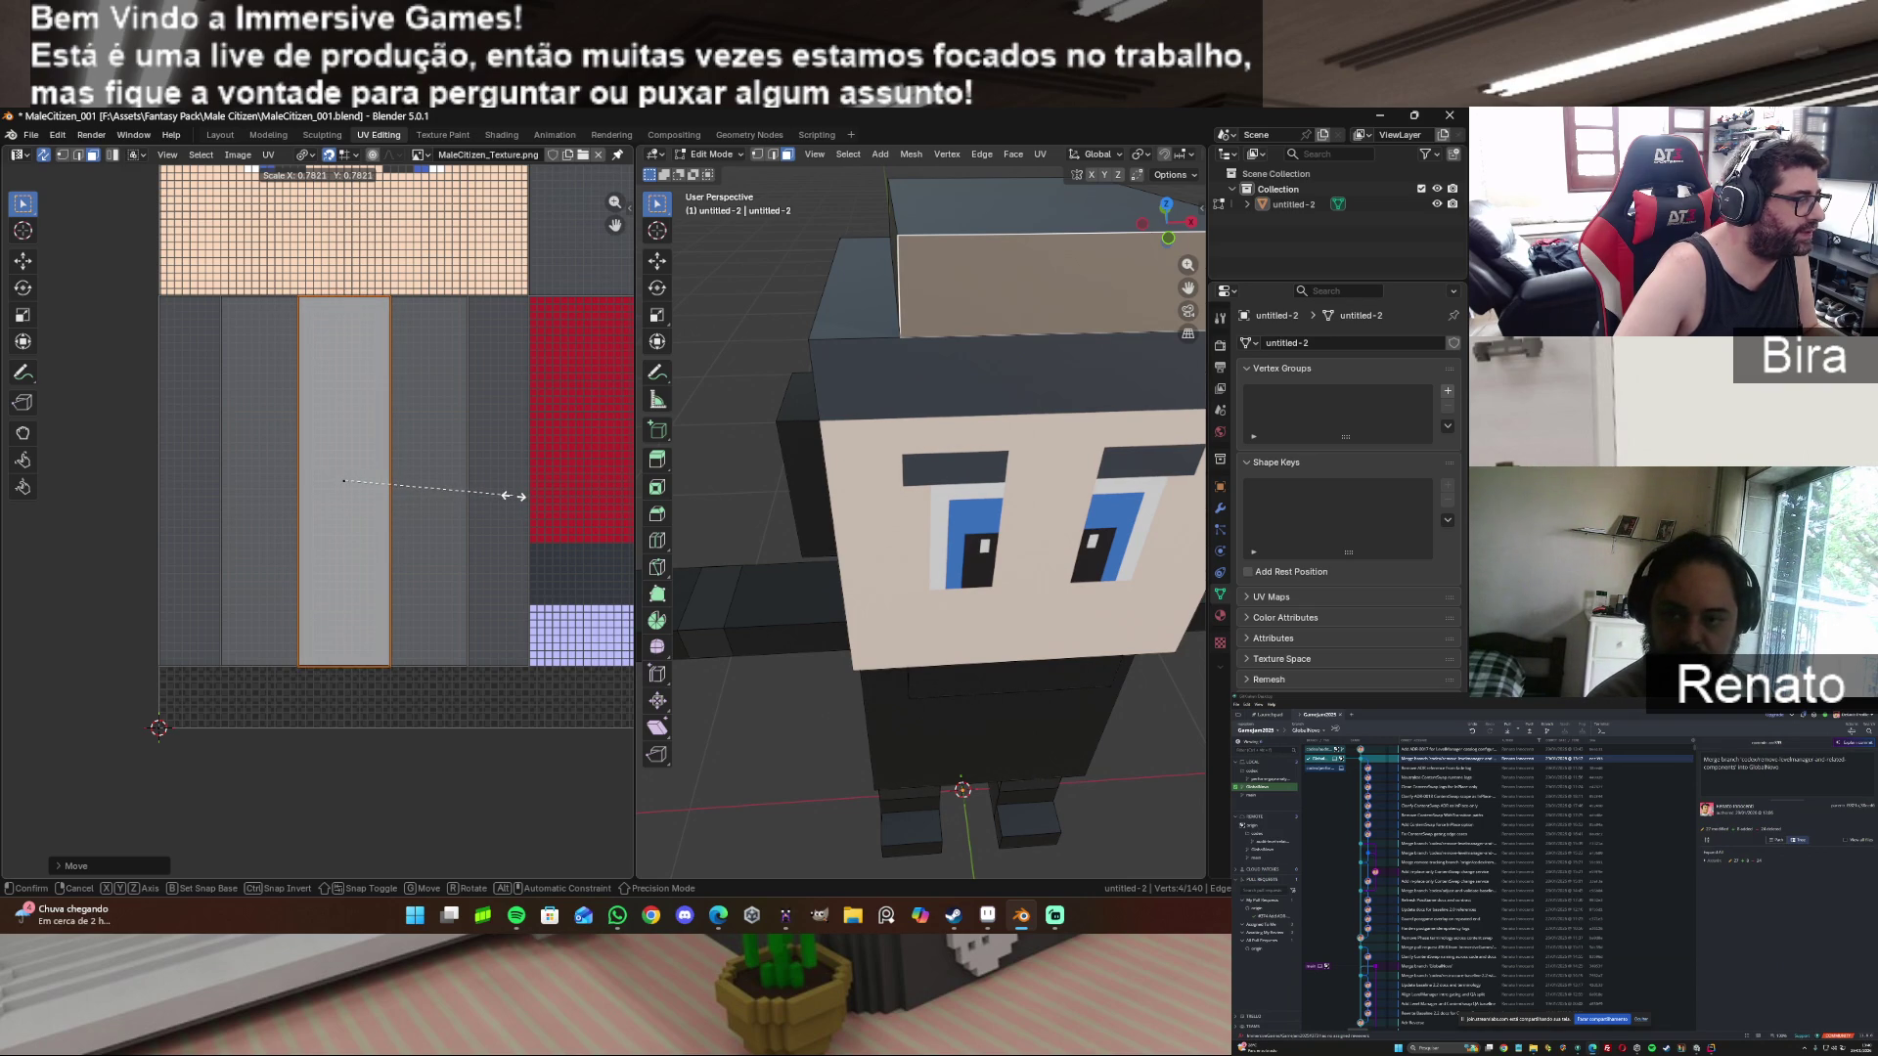
pyautogui.click(513, 494)
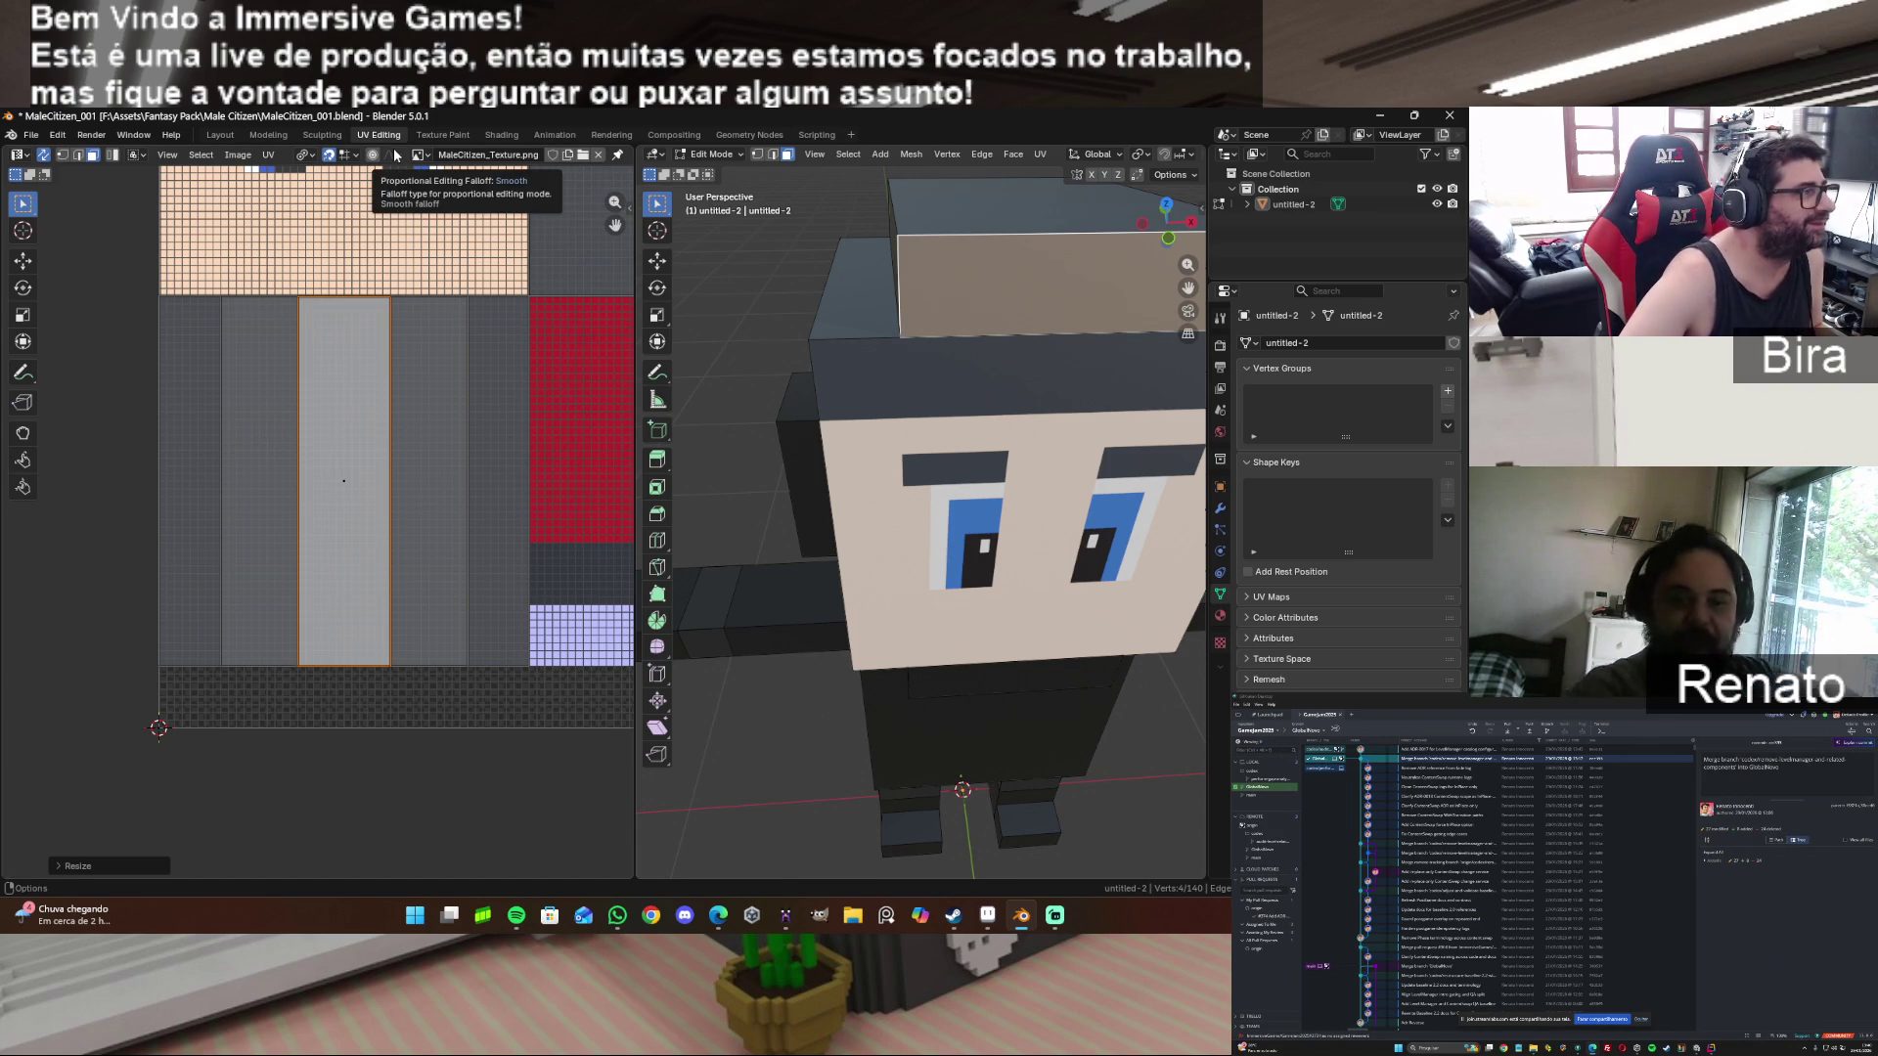
pyautogui.click(276, 155)
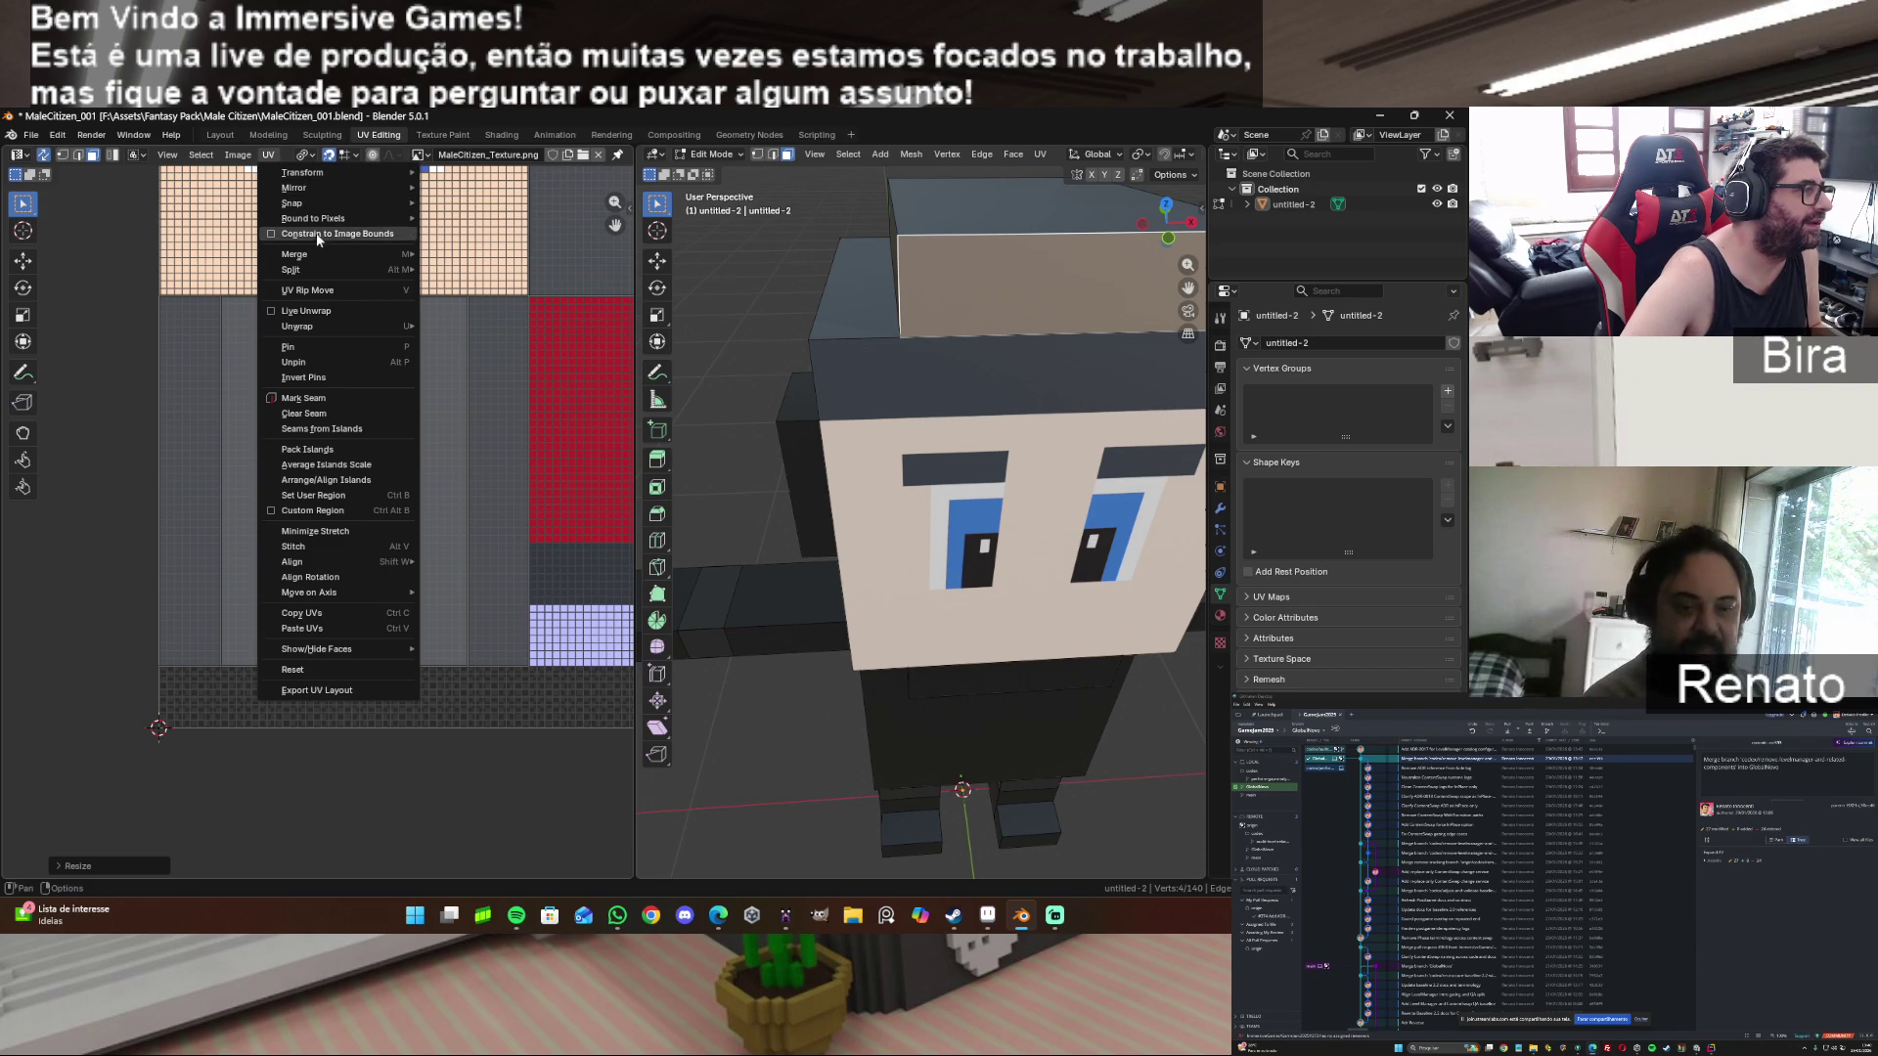
# Snap the island to texture pixels, deselect, and orbit to the side of the head.
pyautogui.moveTo(309, 185)
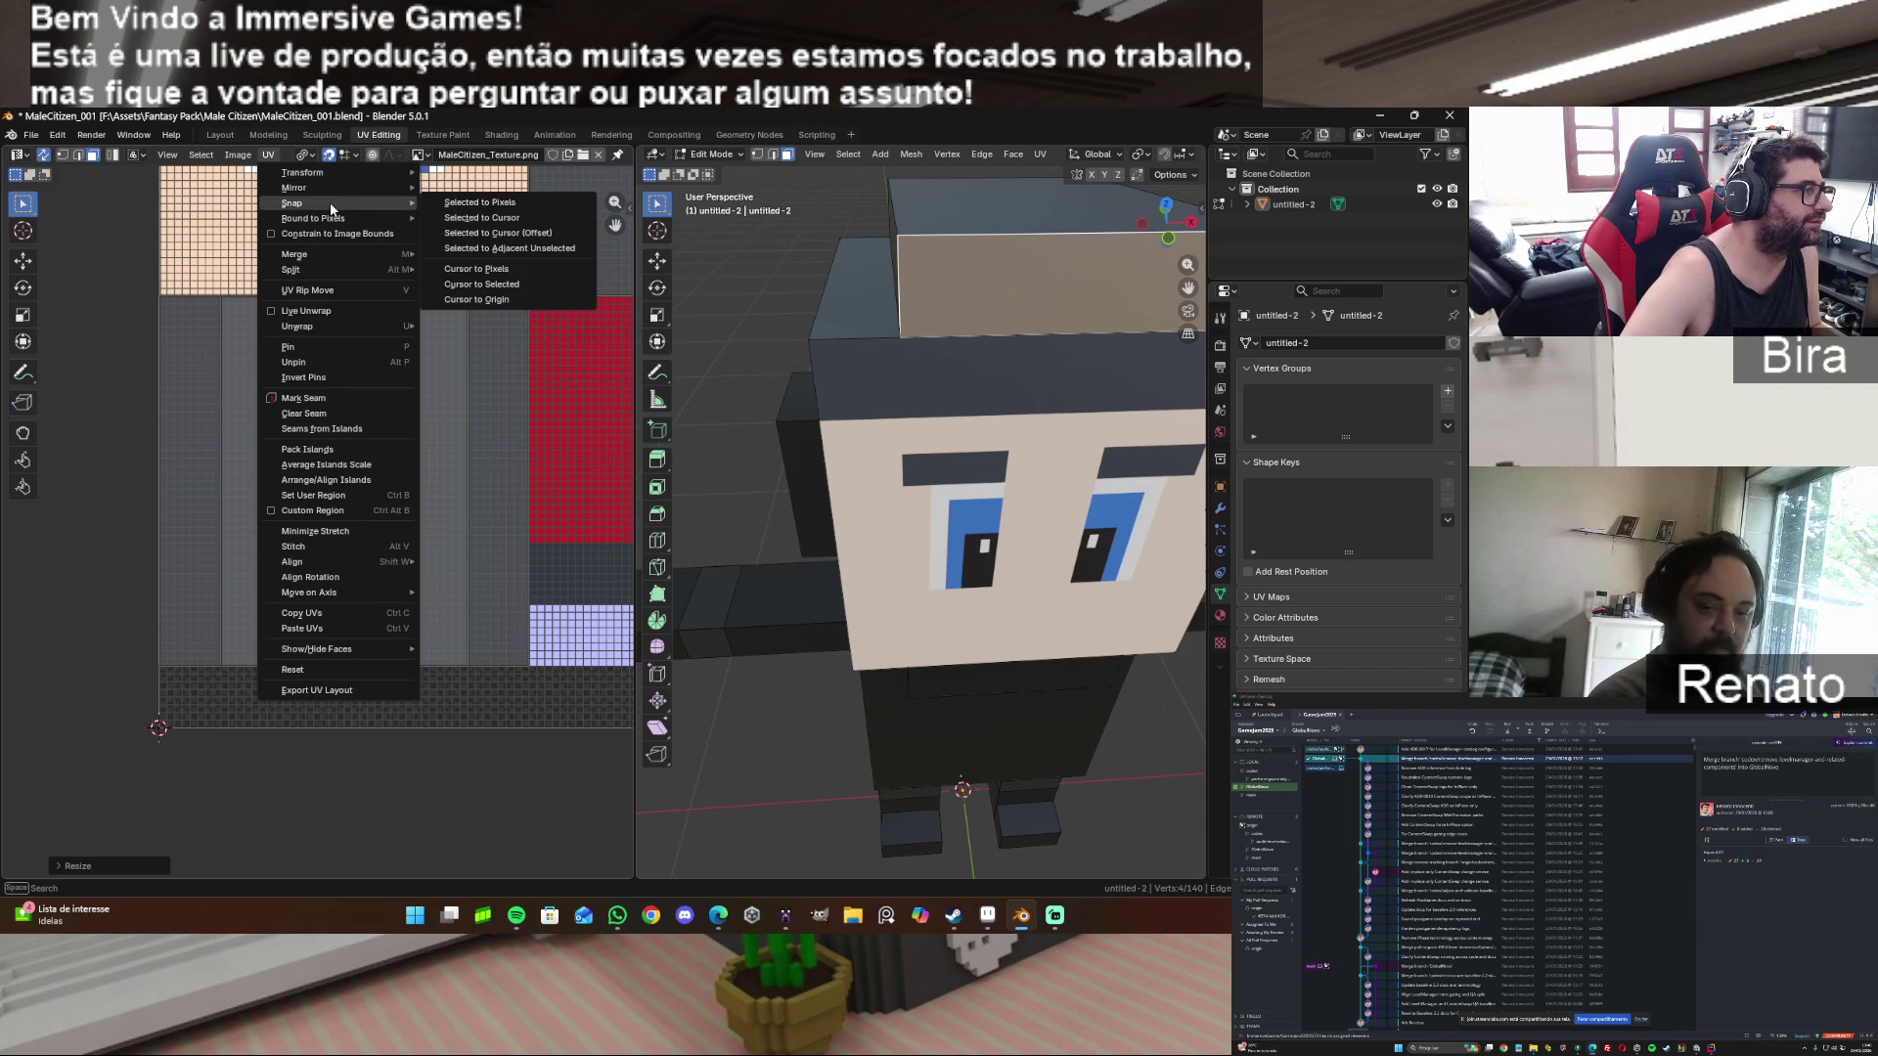
pyautogui.click(472, 211)
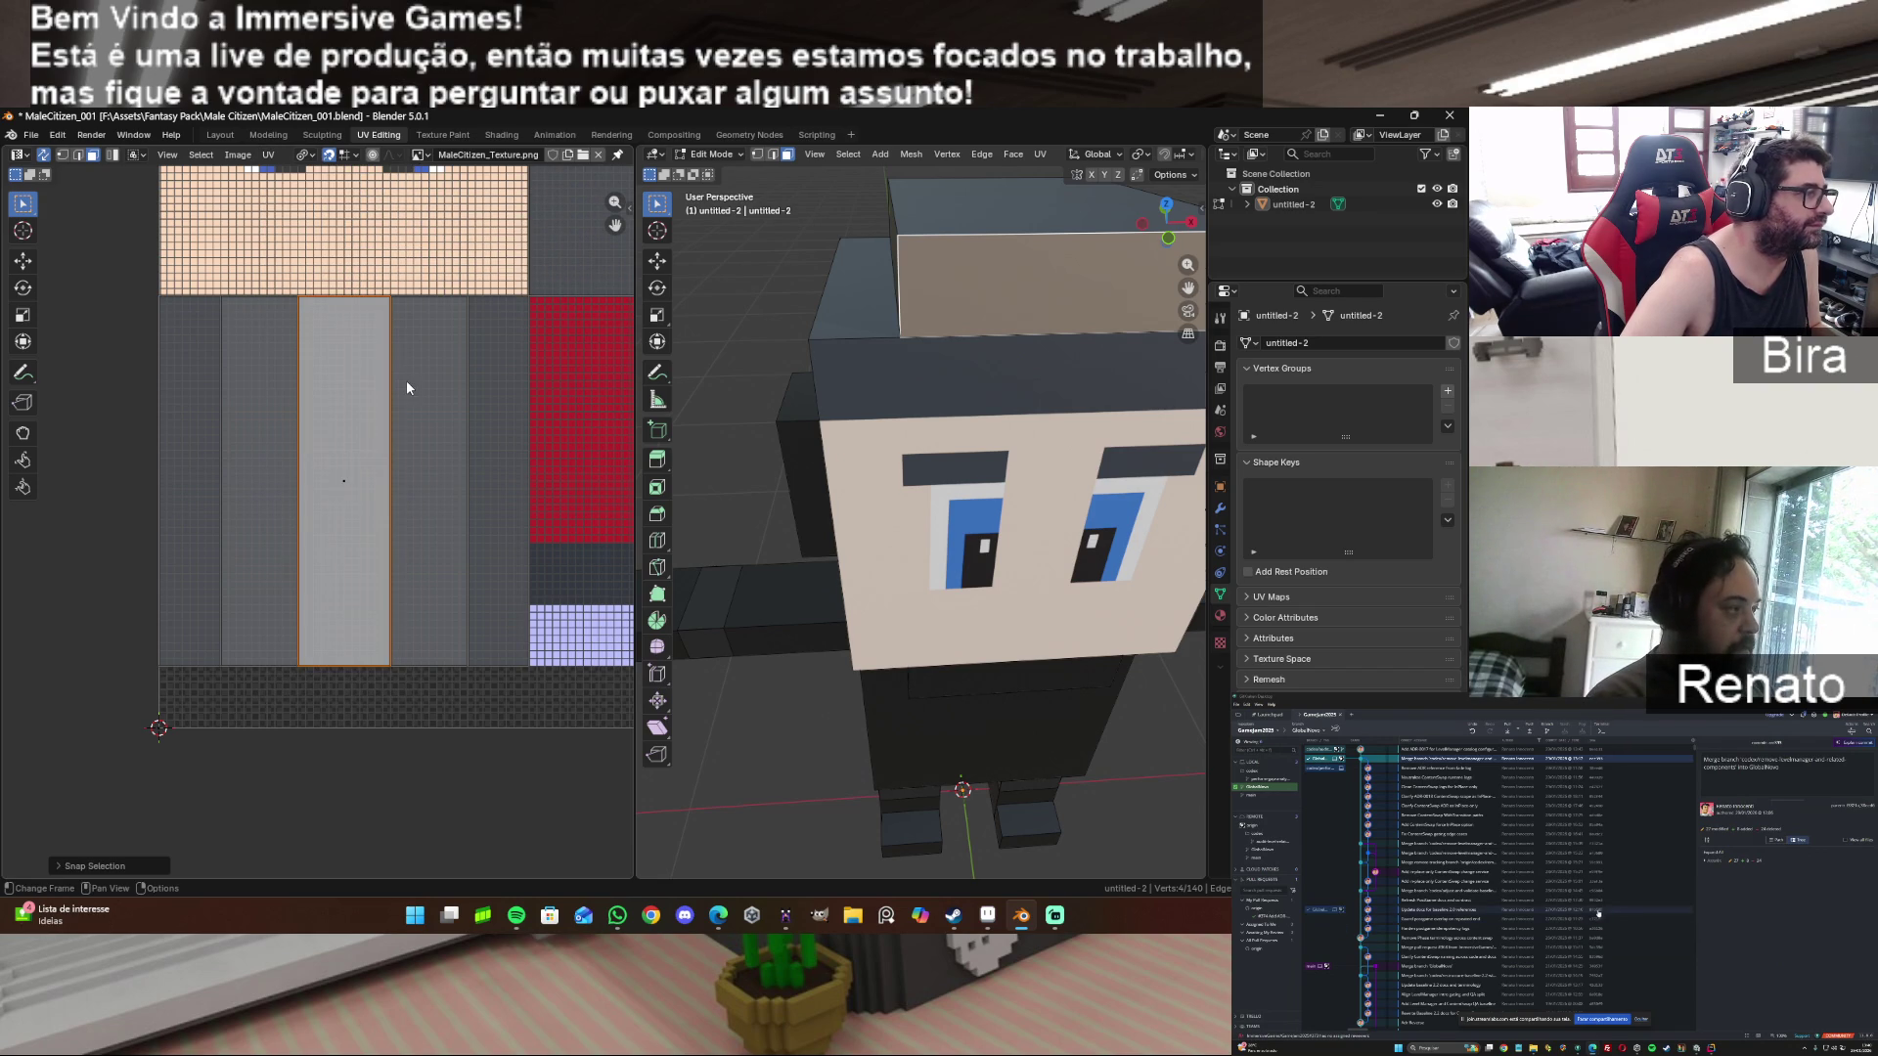
pyautogui.scroll(2, 407, 389)
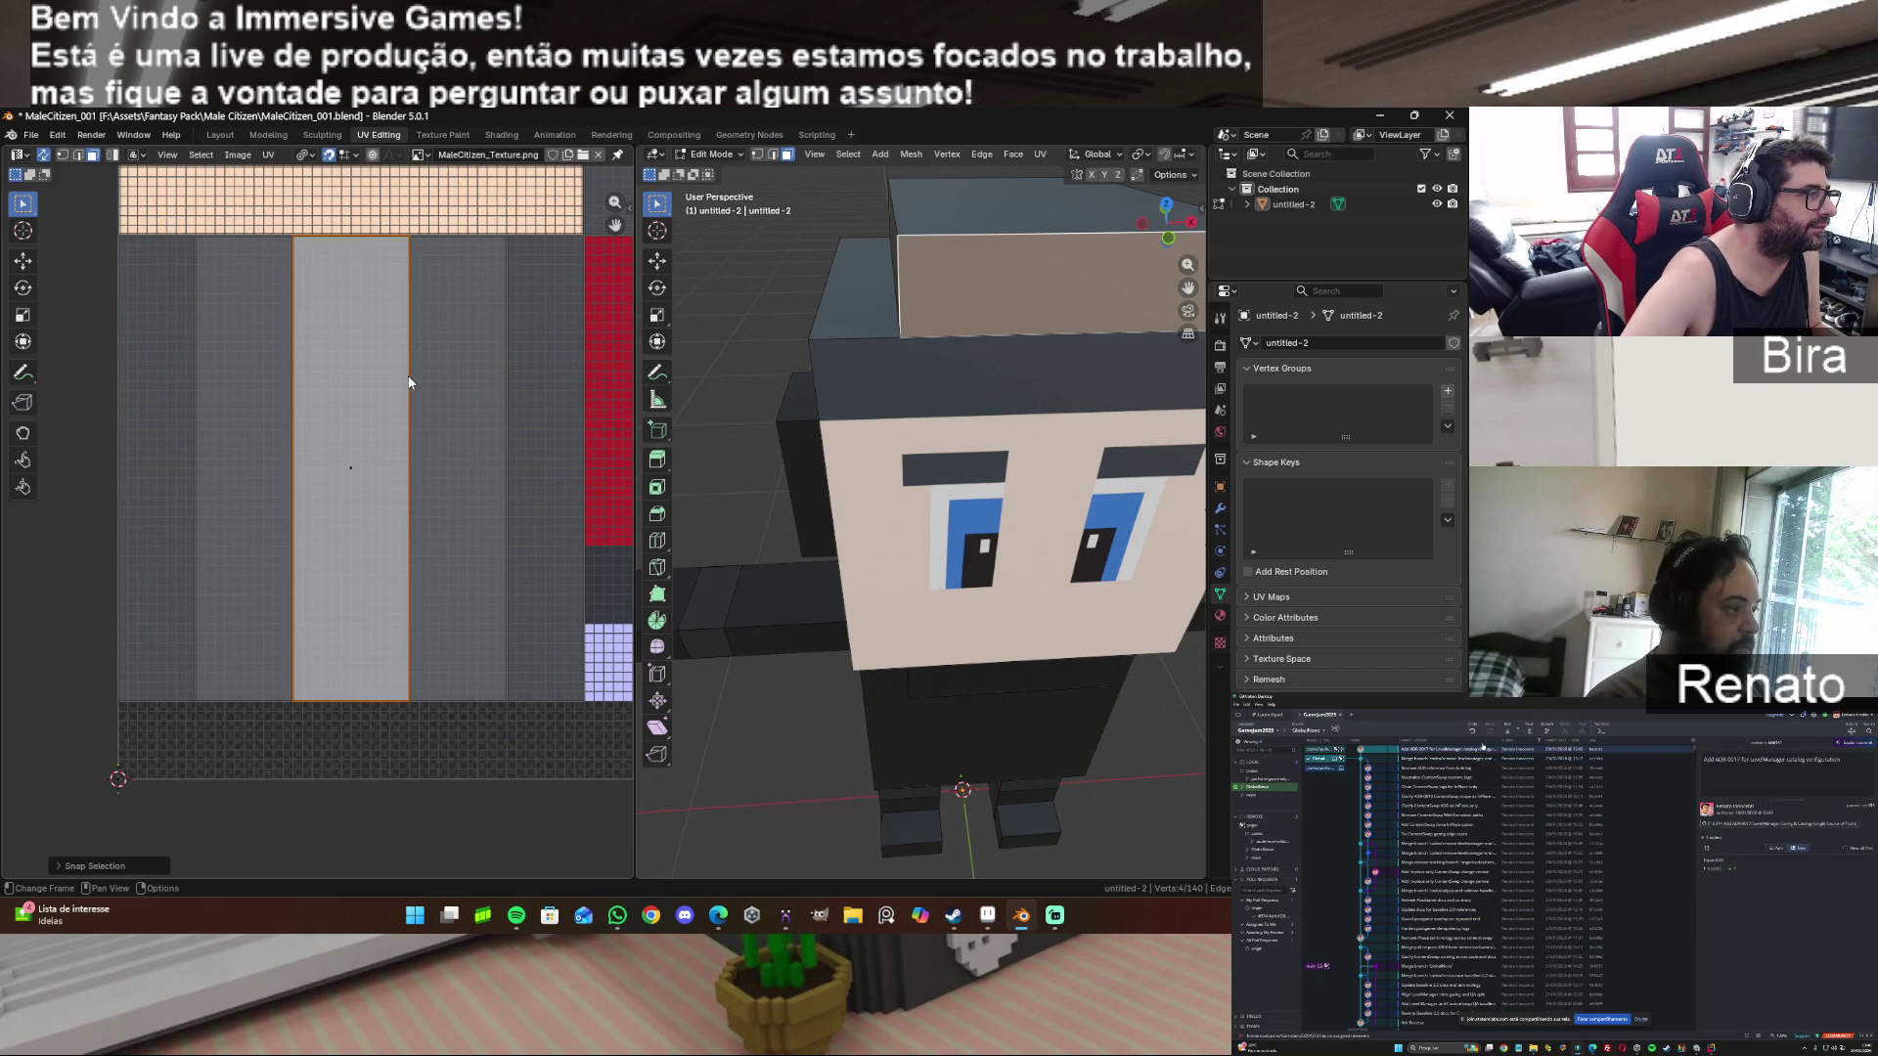
pyautogui.scroll(2, 408, 383)
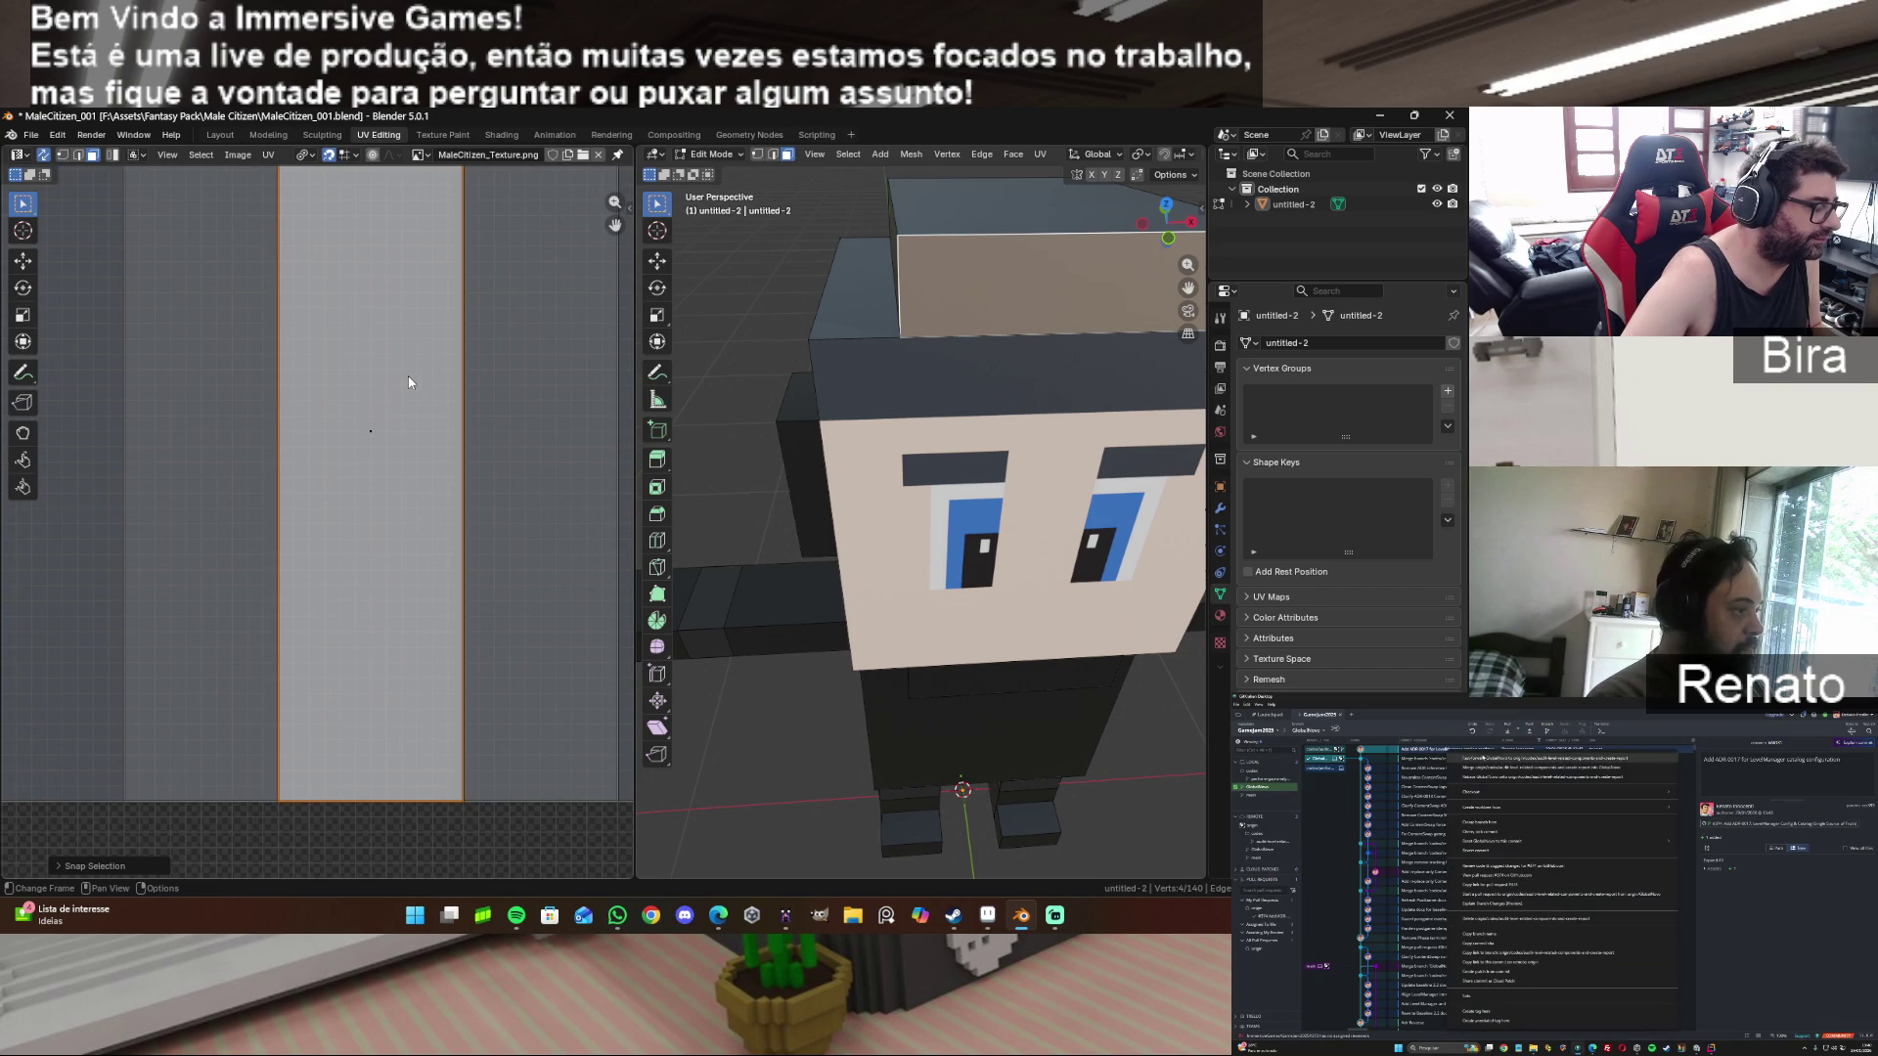
pyautogui.scroll(-2, 408, 382)
pyautogui.moveTo(617, 223); pyautogui.dragTo(588, 317)
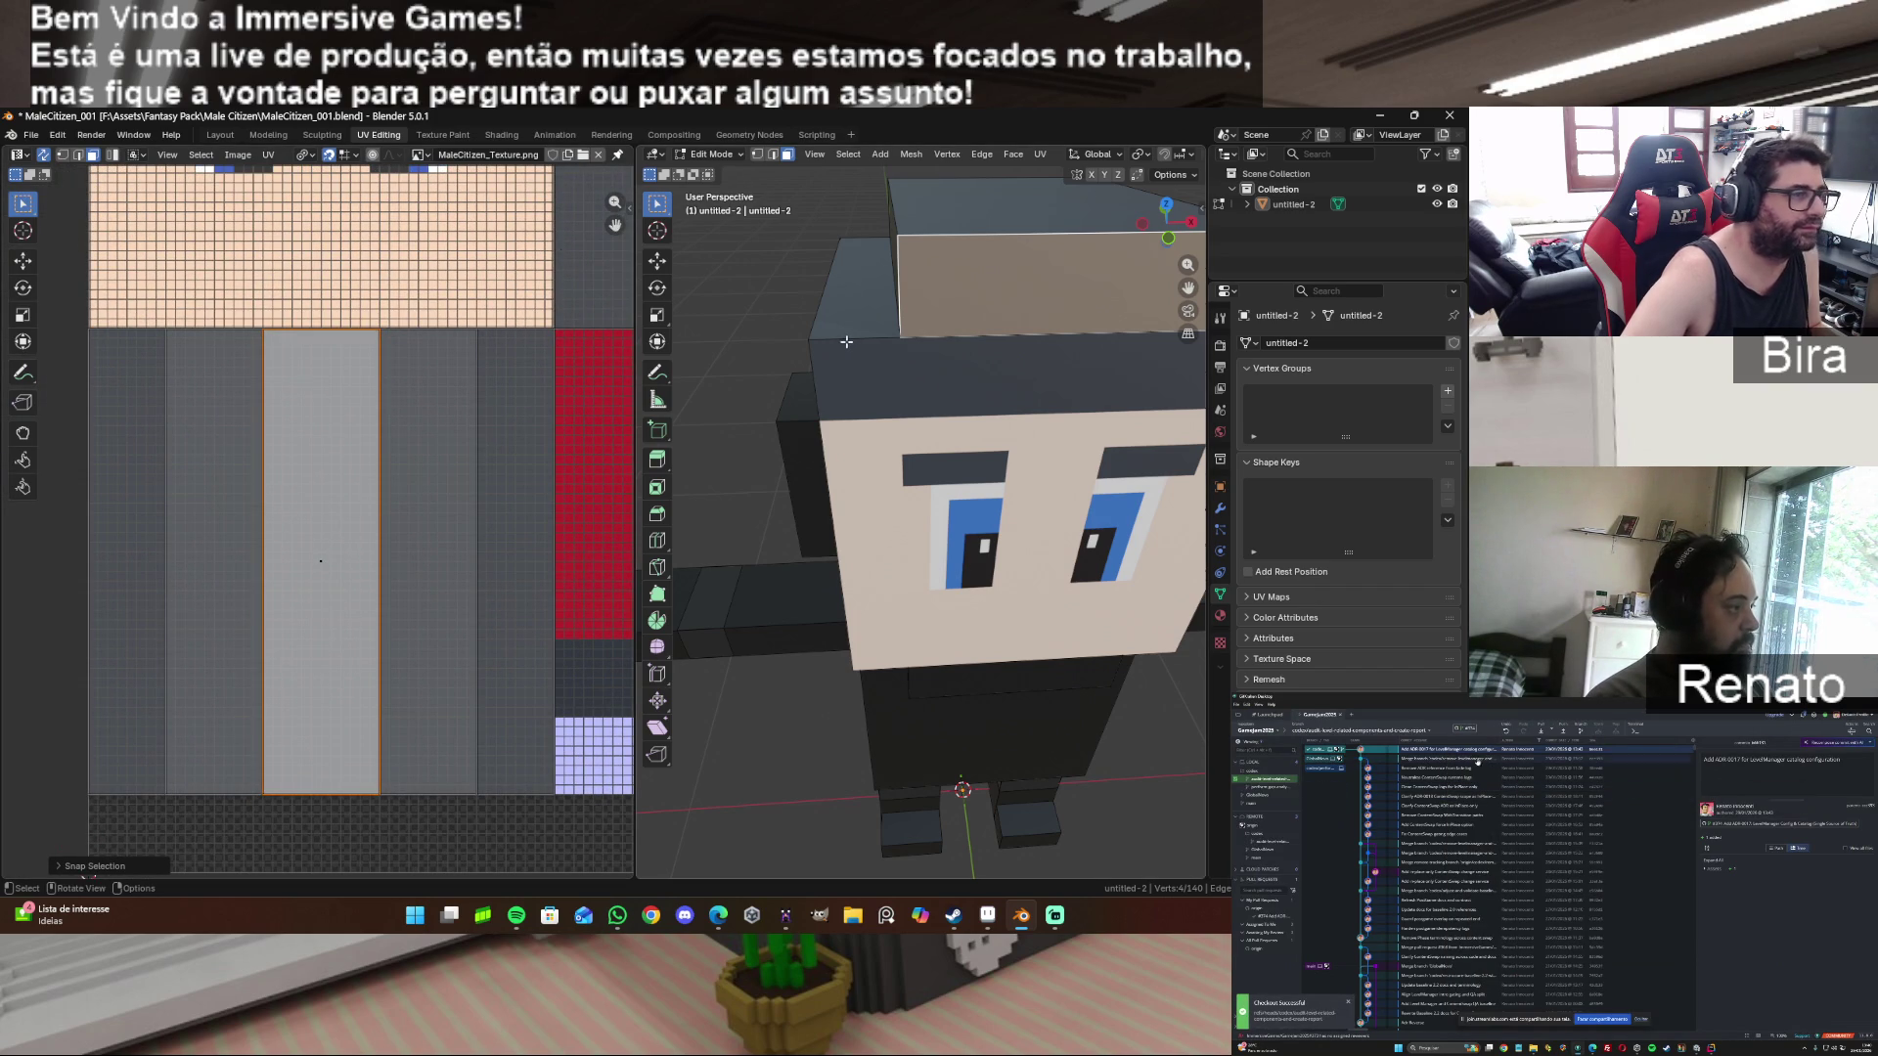
pyautogui.click(767, 245)
pyautogui.scroll(-2, 978, 254)
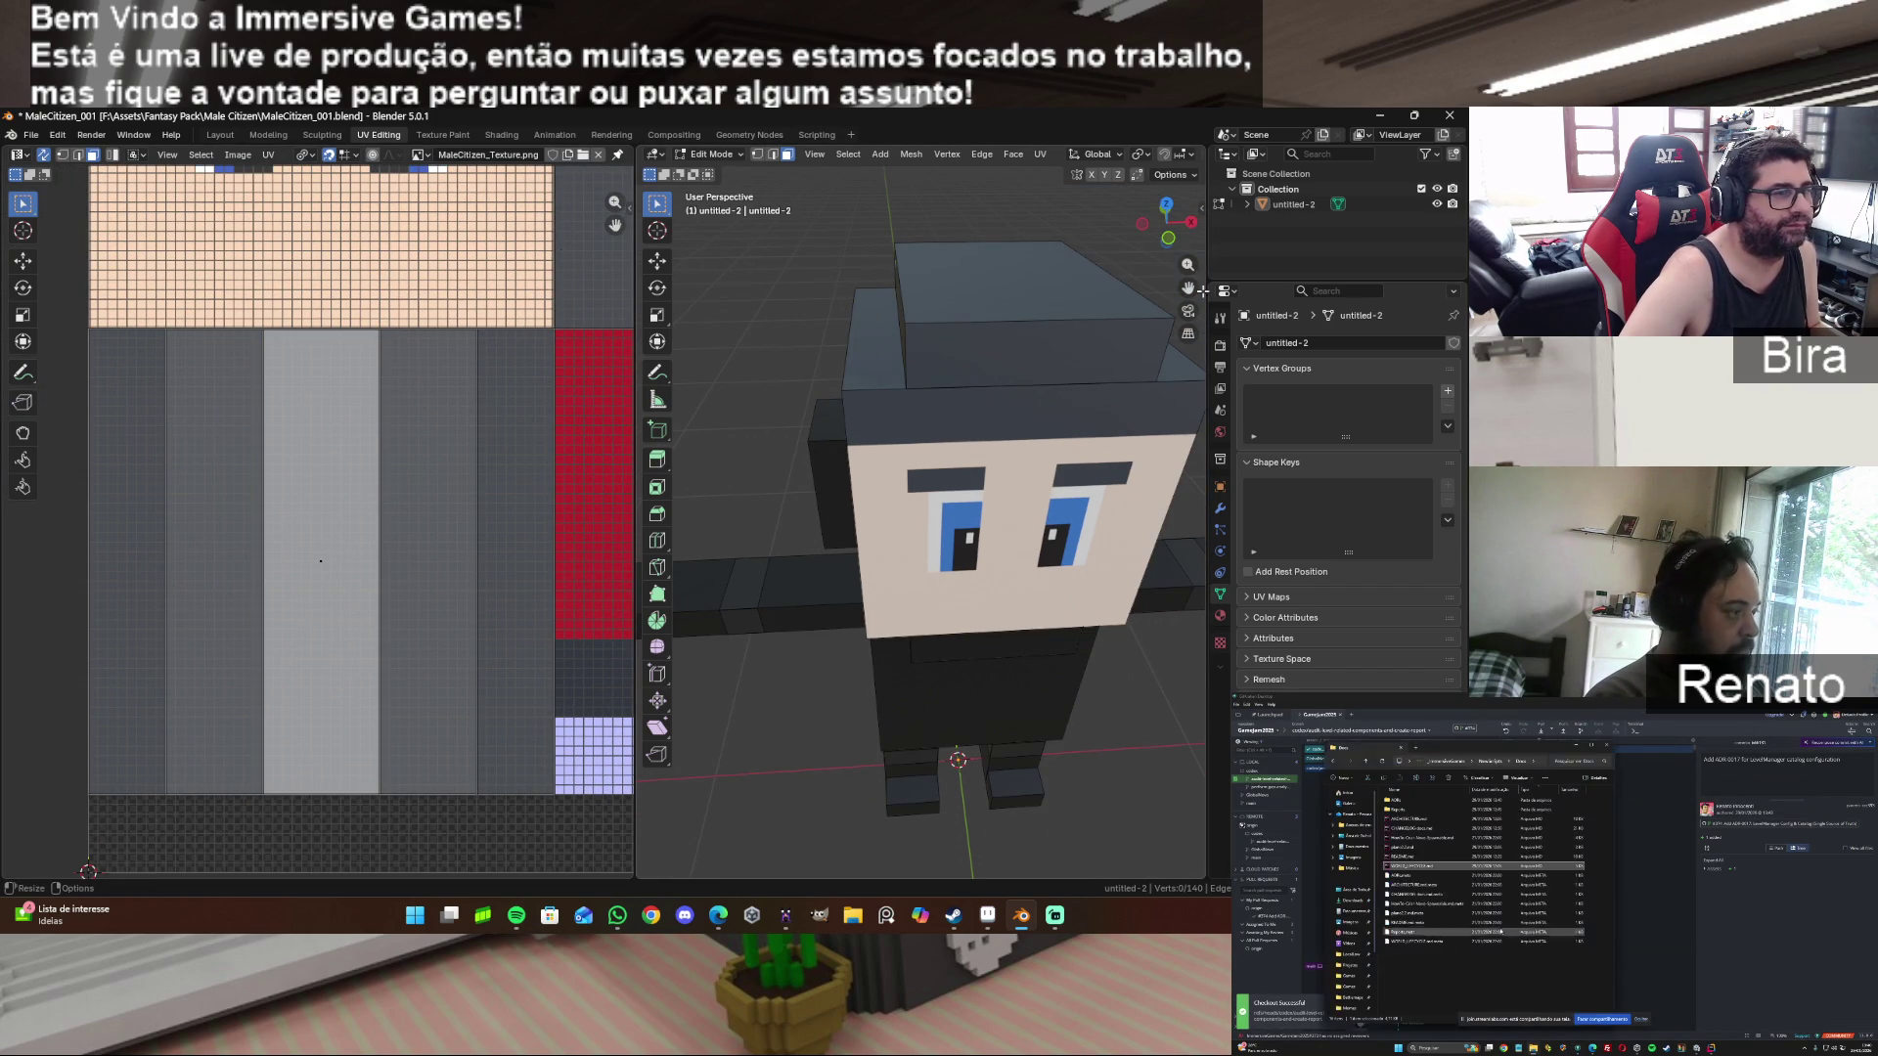
pyautogui.moveTo(1169, 226)
pyautogui.mouseDown()
pyautogui.moveTo(1237, 259)
pyautogui.moveTo(893, 222)
pyautogui.mouseUp()
# Select the strip face on top of the head, unwrap it, and place its island over the grey column.
pyautogui.click(938, 295)
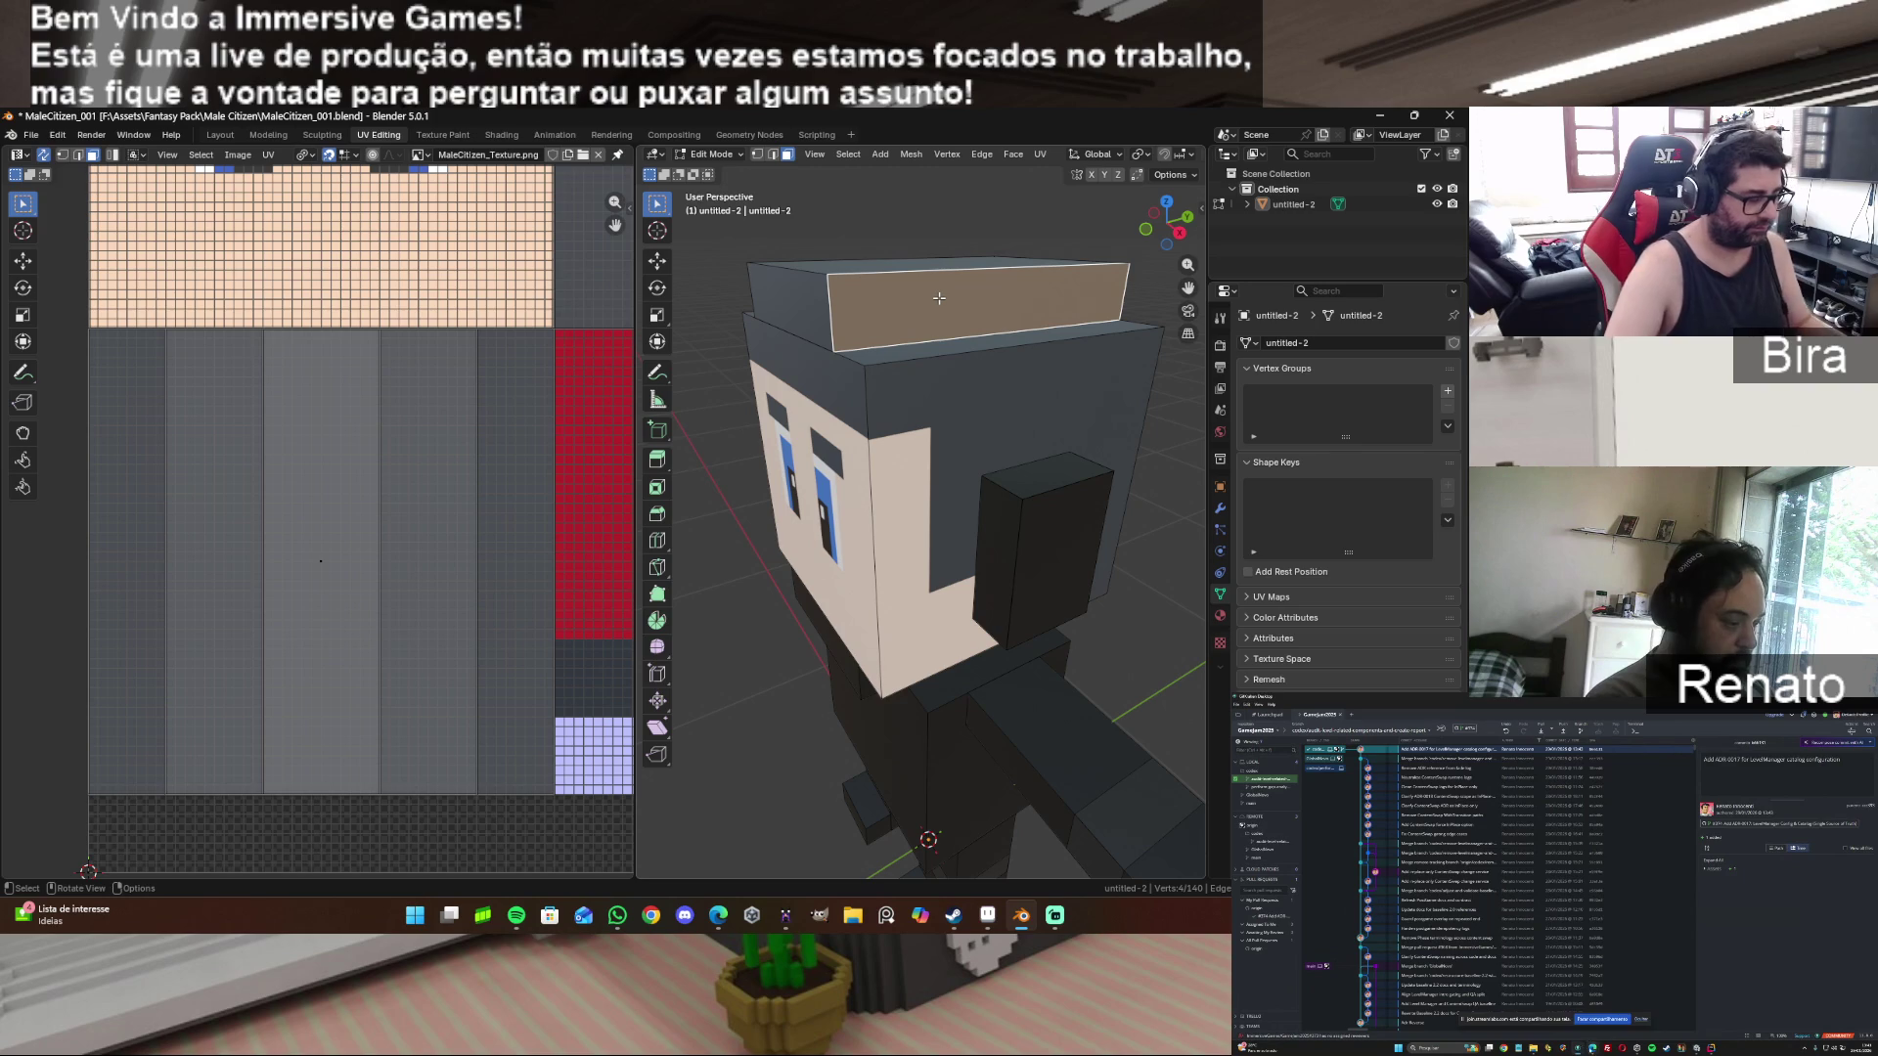
pyautogui.press('u')
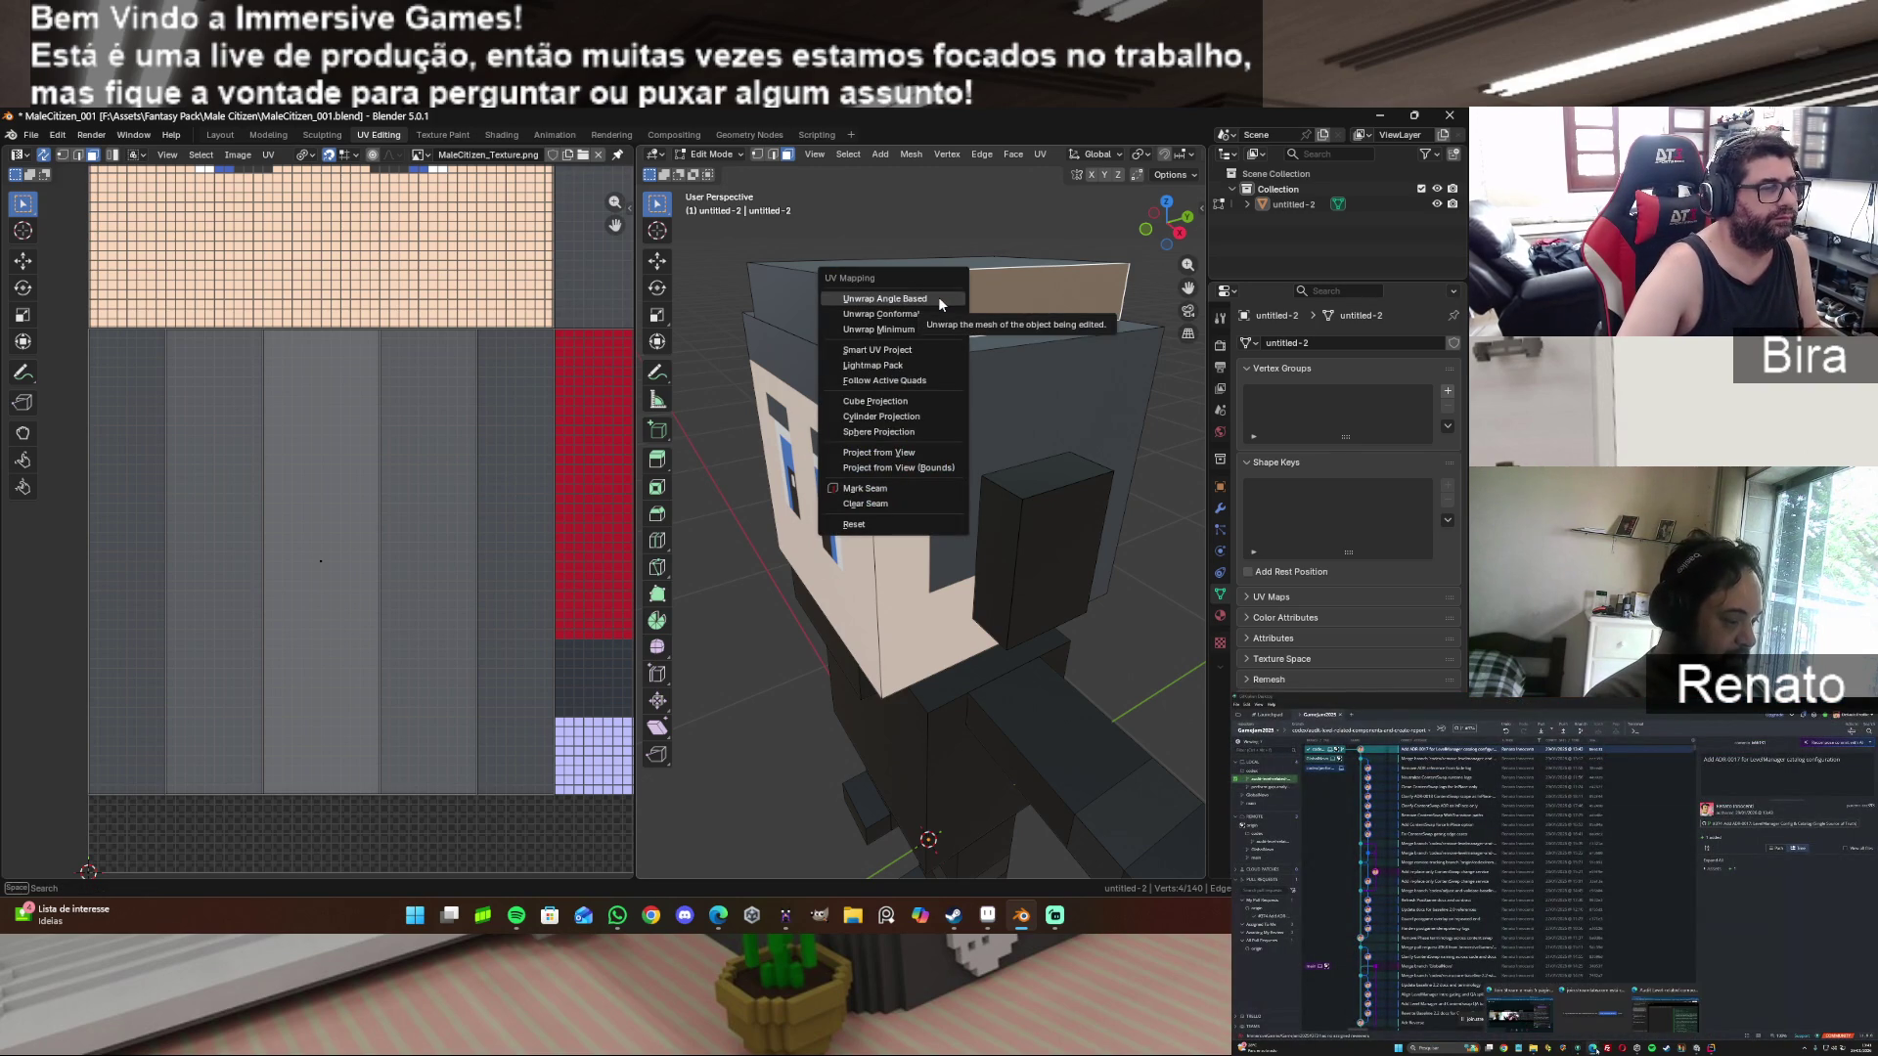
pyautogui.click(937, 296)
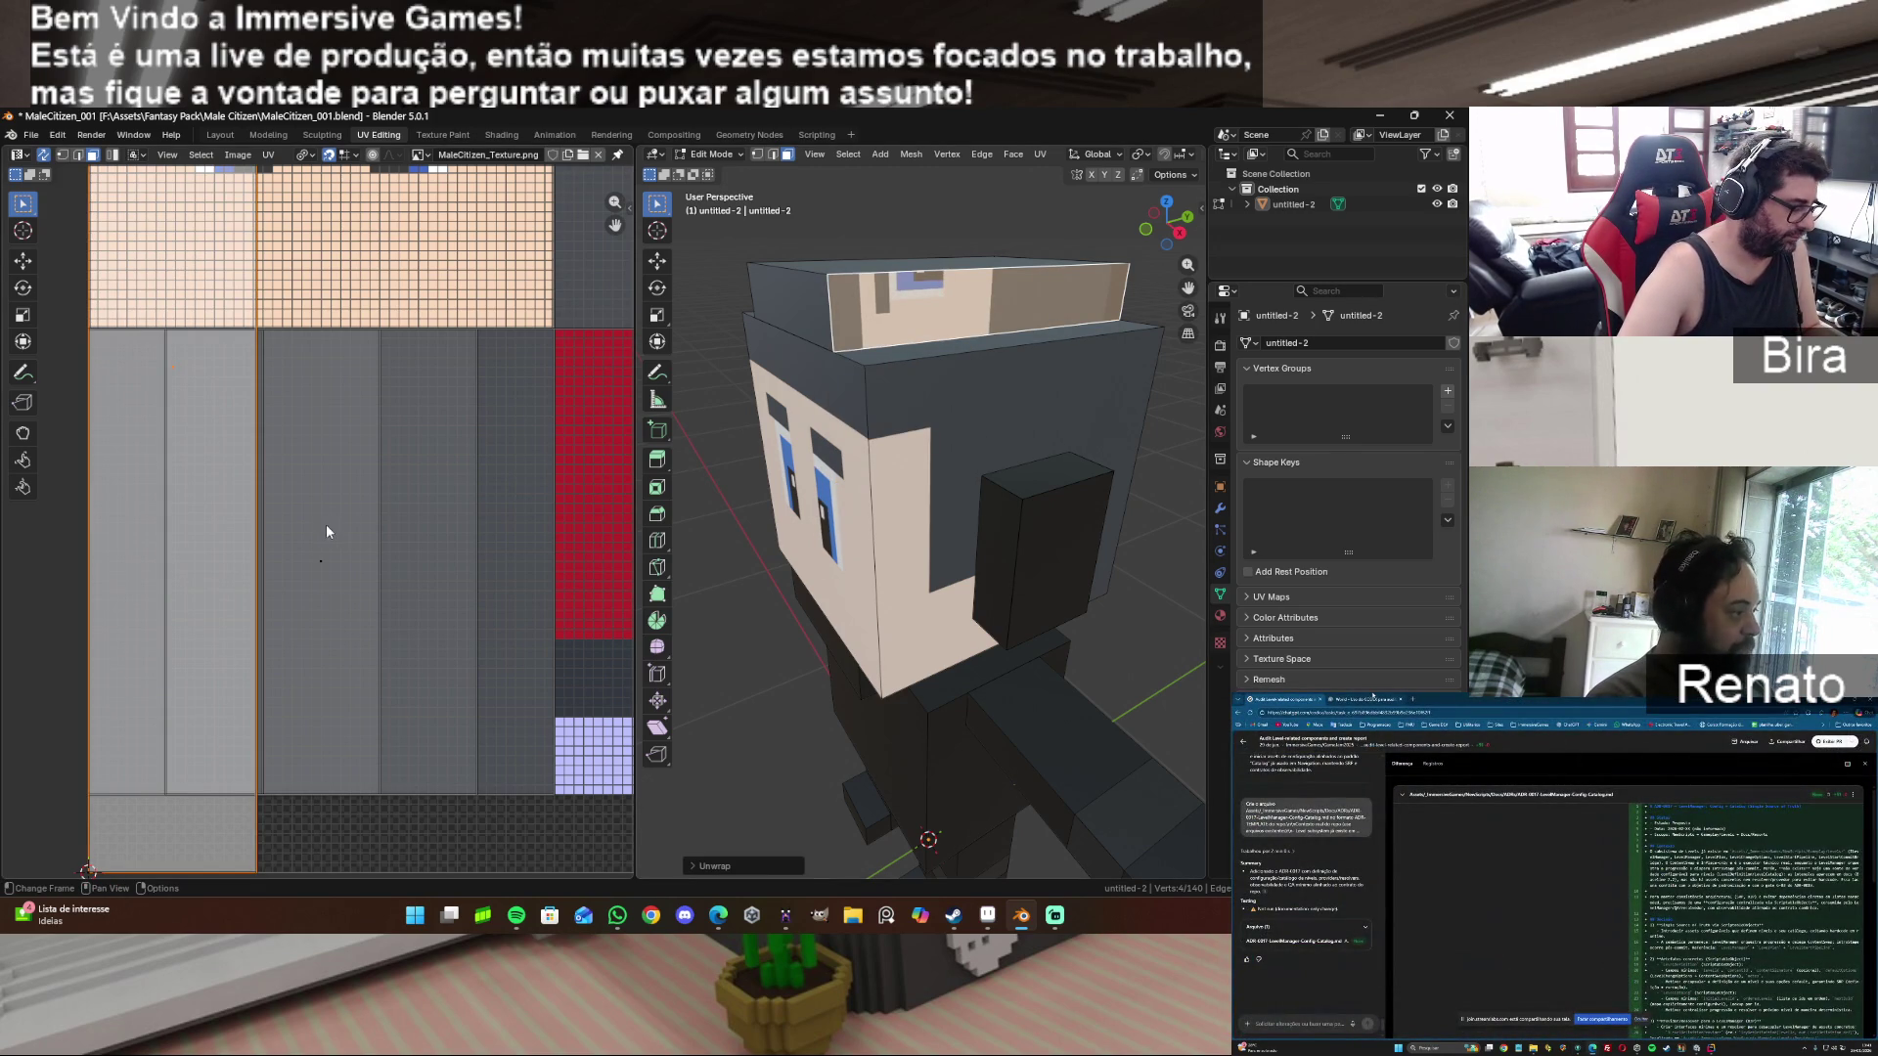
pyautogui.press('g')
pyautogui.press('g')
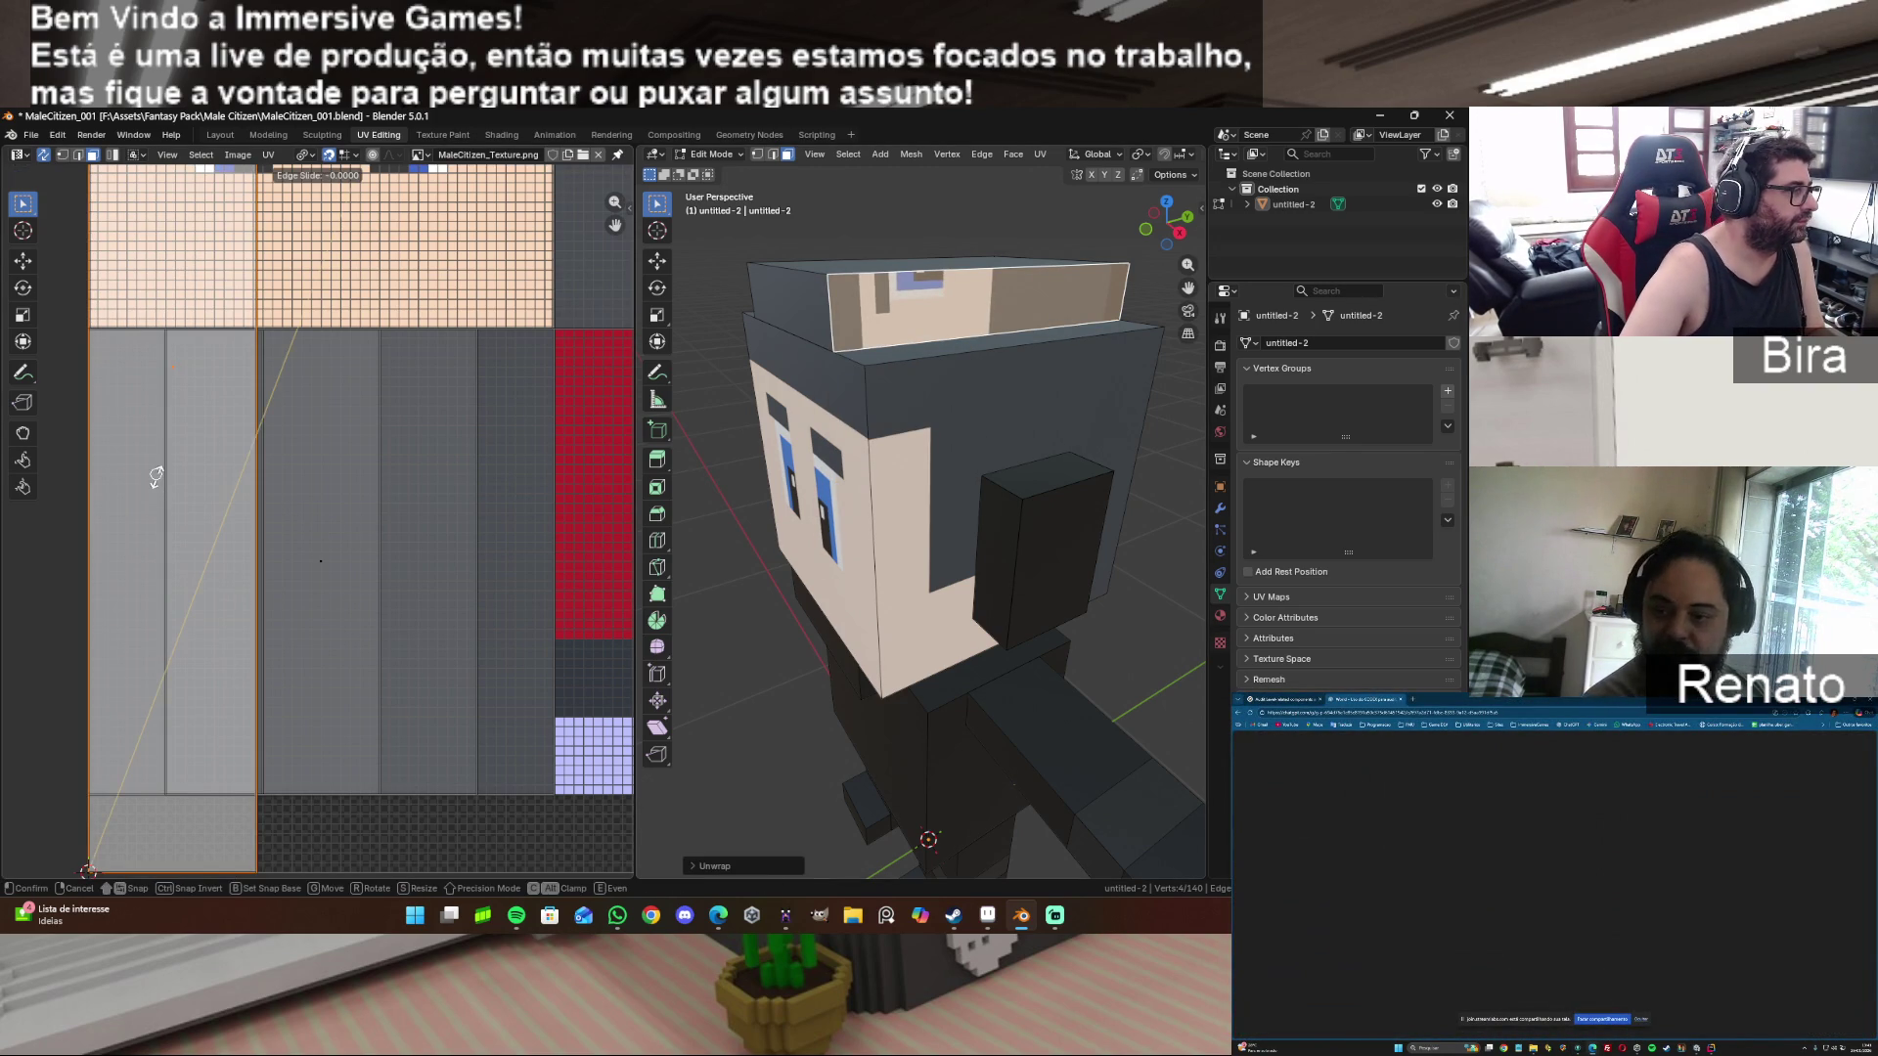
pyautogui.rightClick(188, 523)
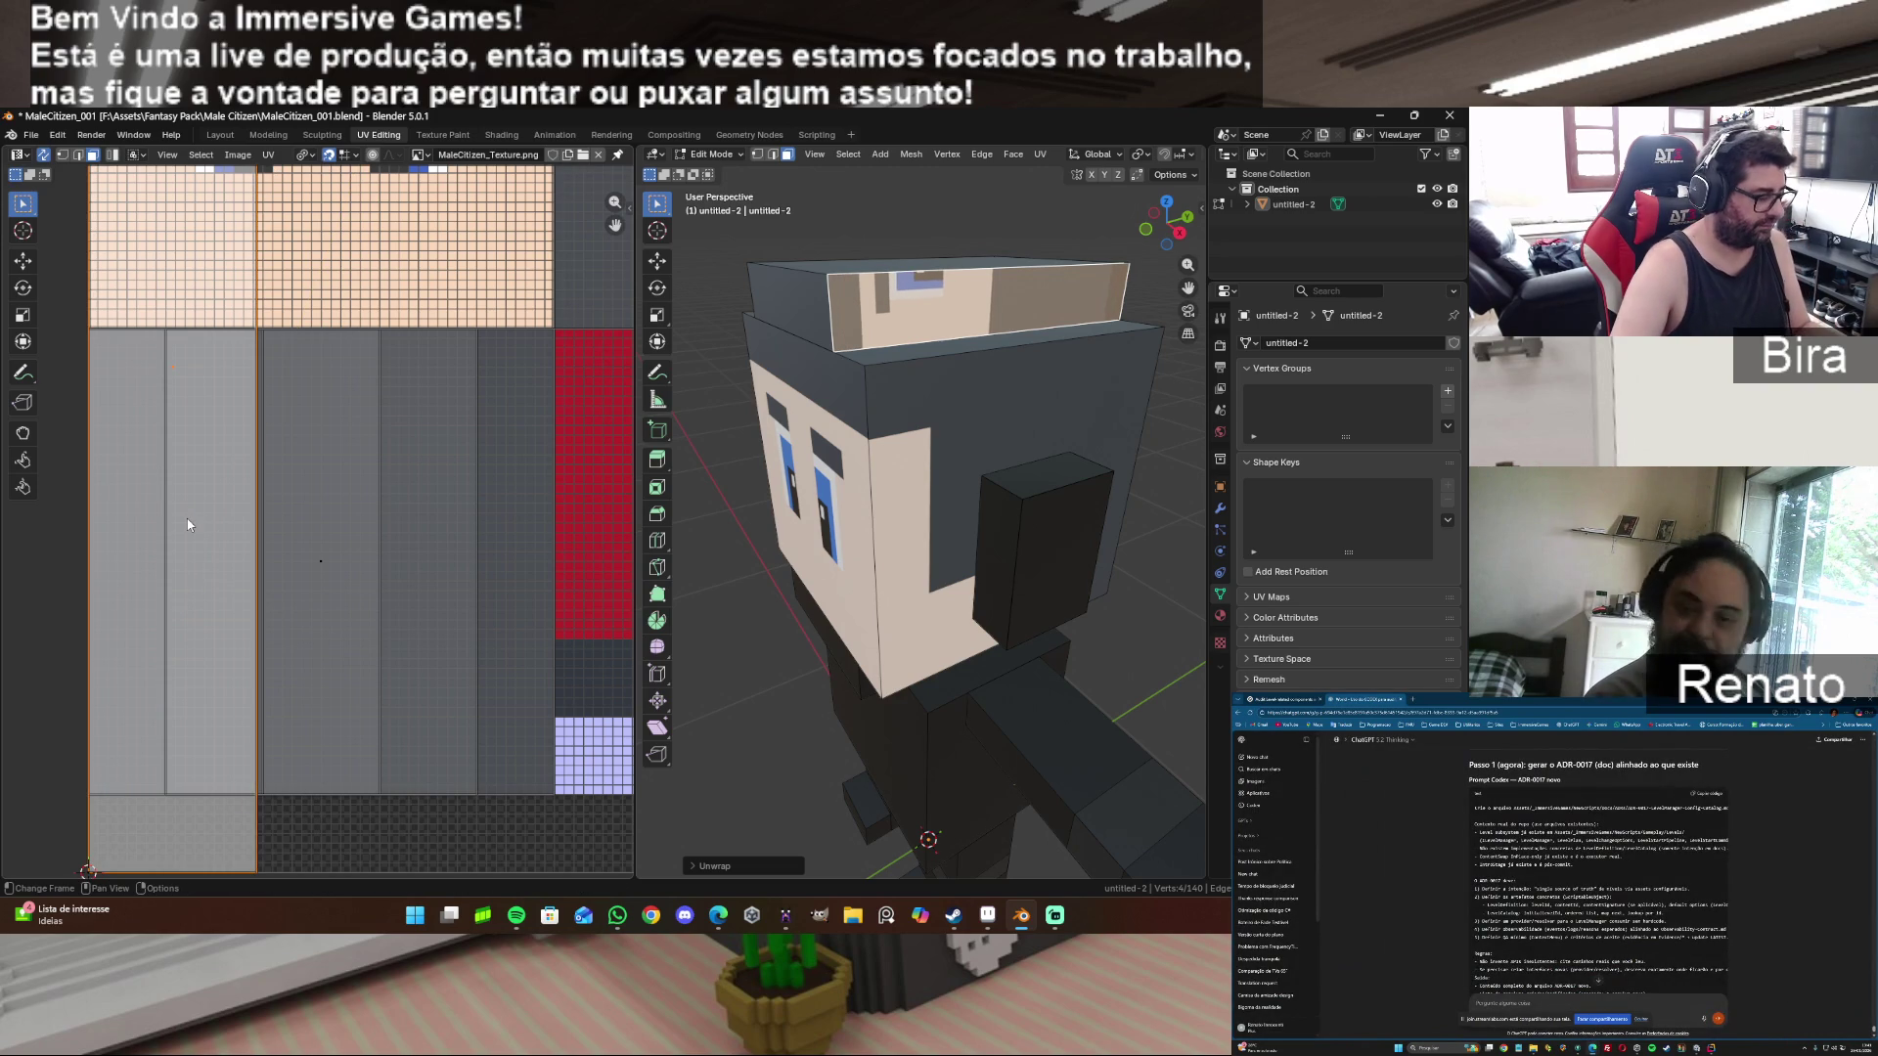
pyautogui.press('g')
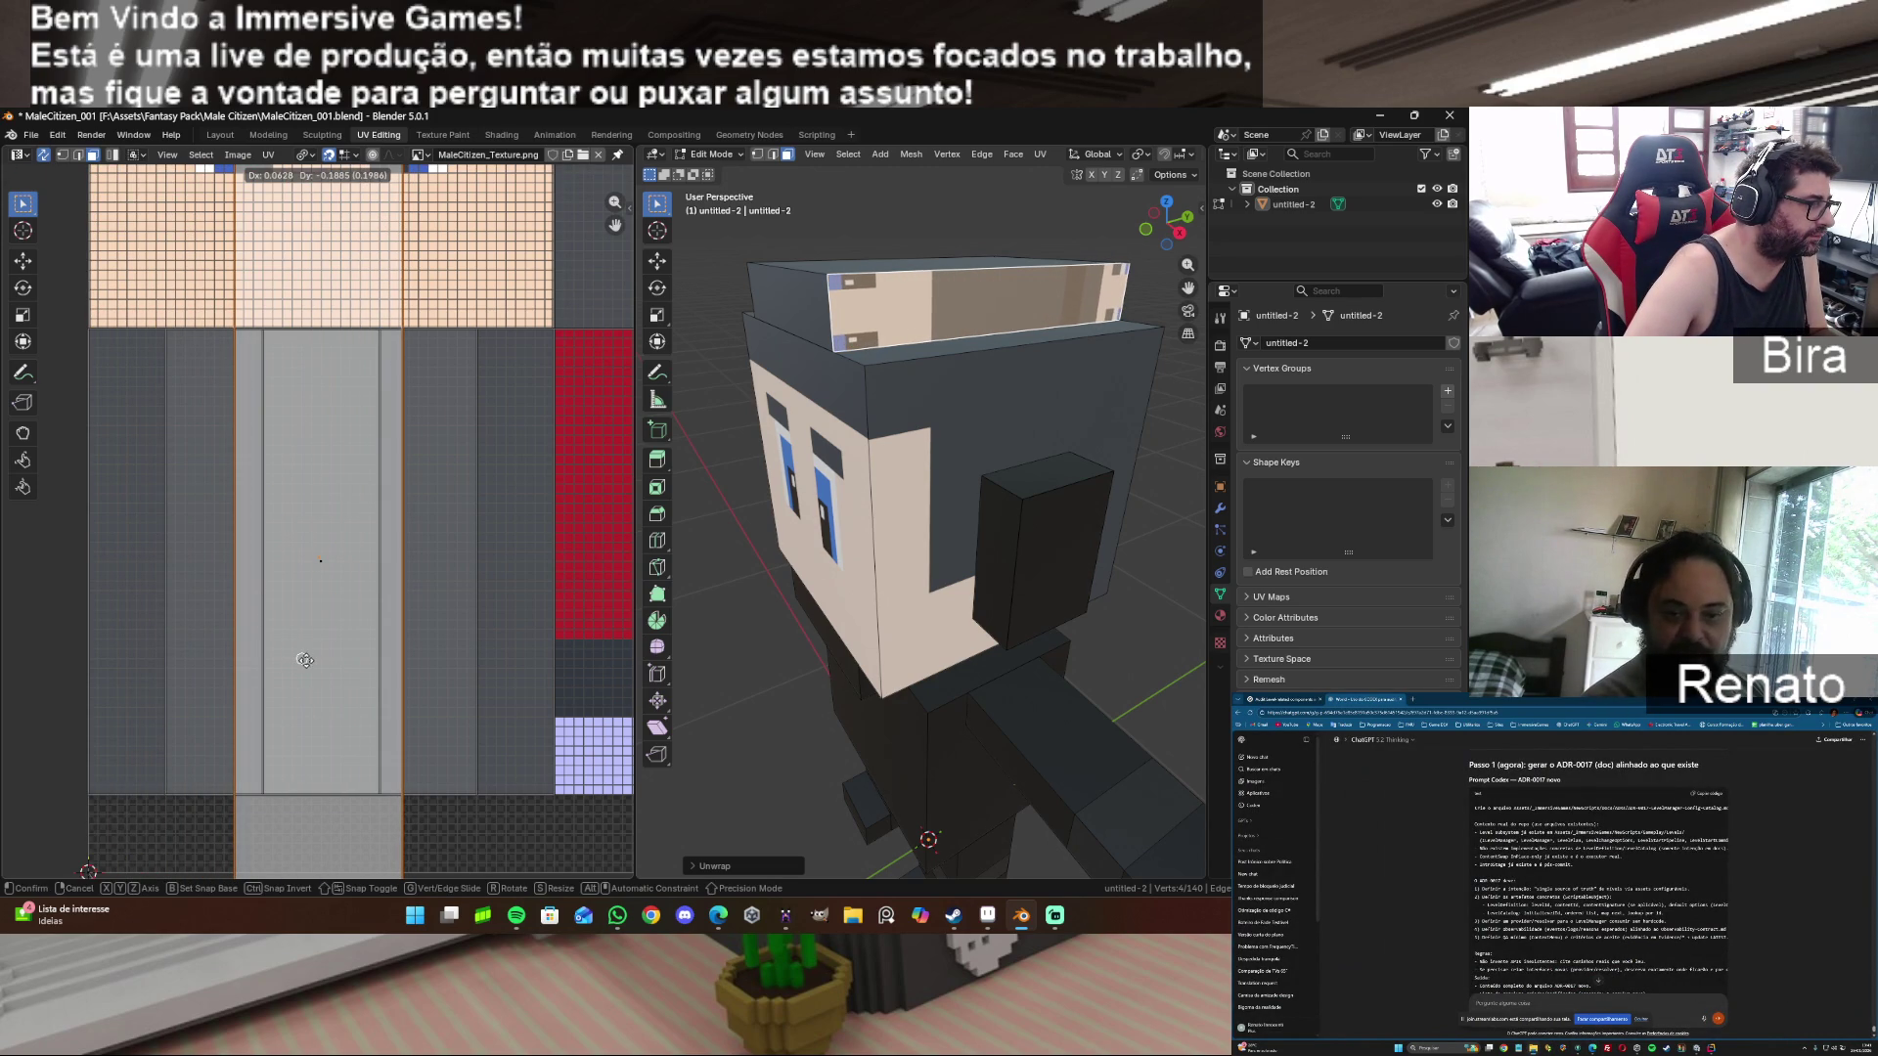
pyautogui.click(303, 659)
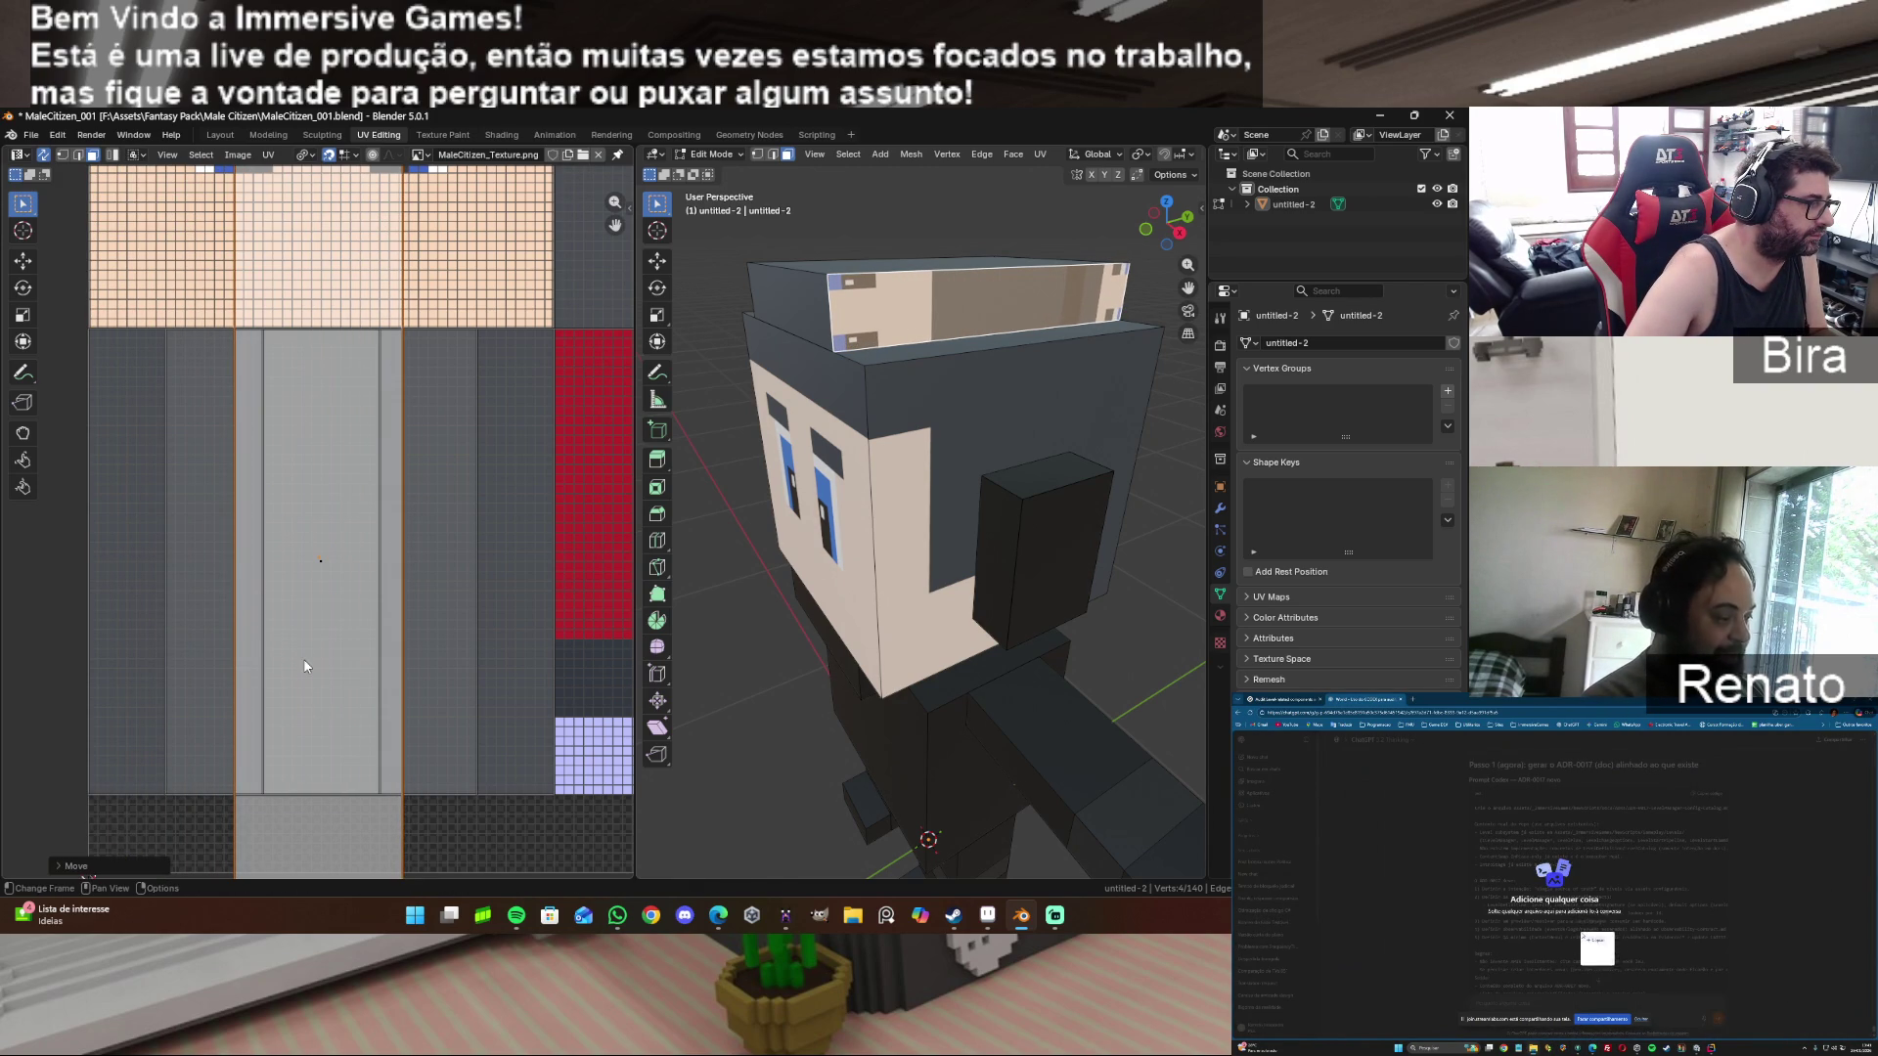
# Reposition the strip island and shrink it to about half size to fit the column.
pyautogui.press('g')
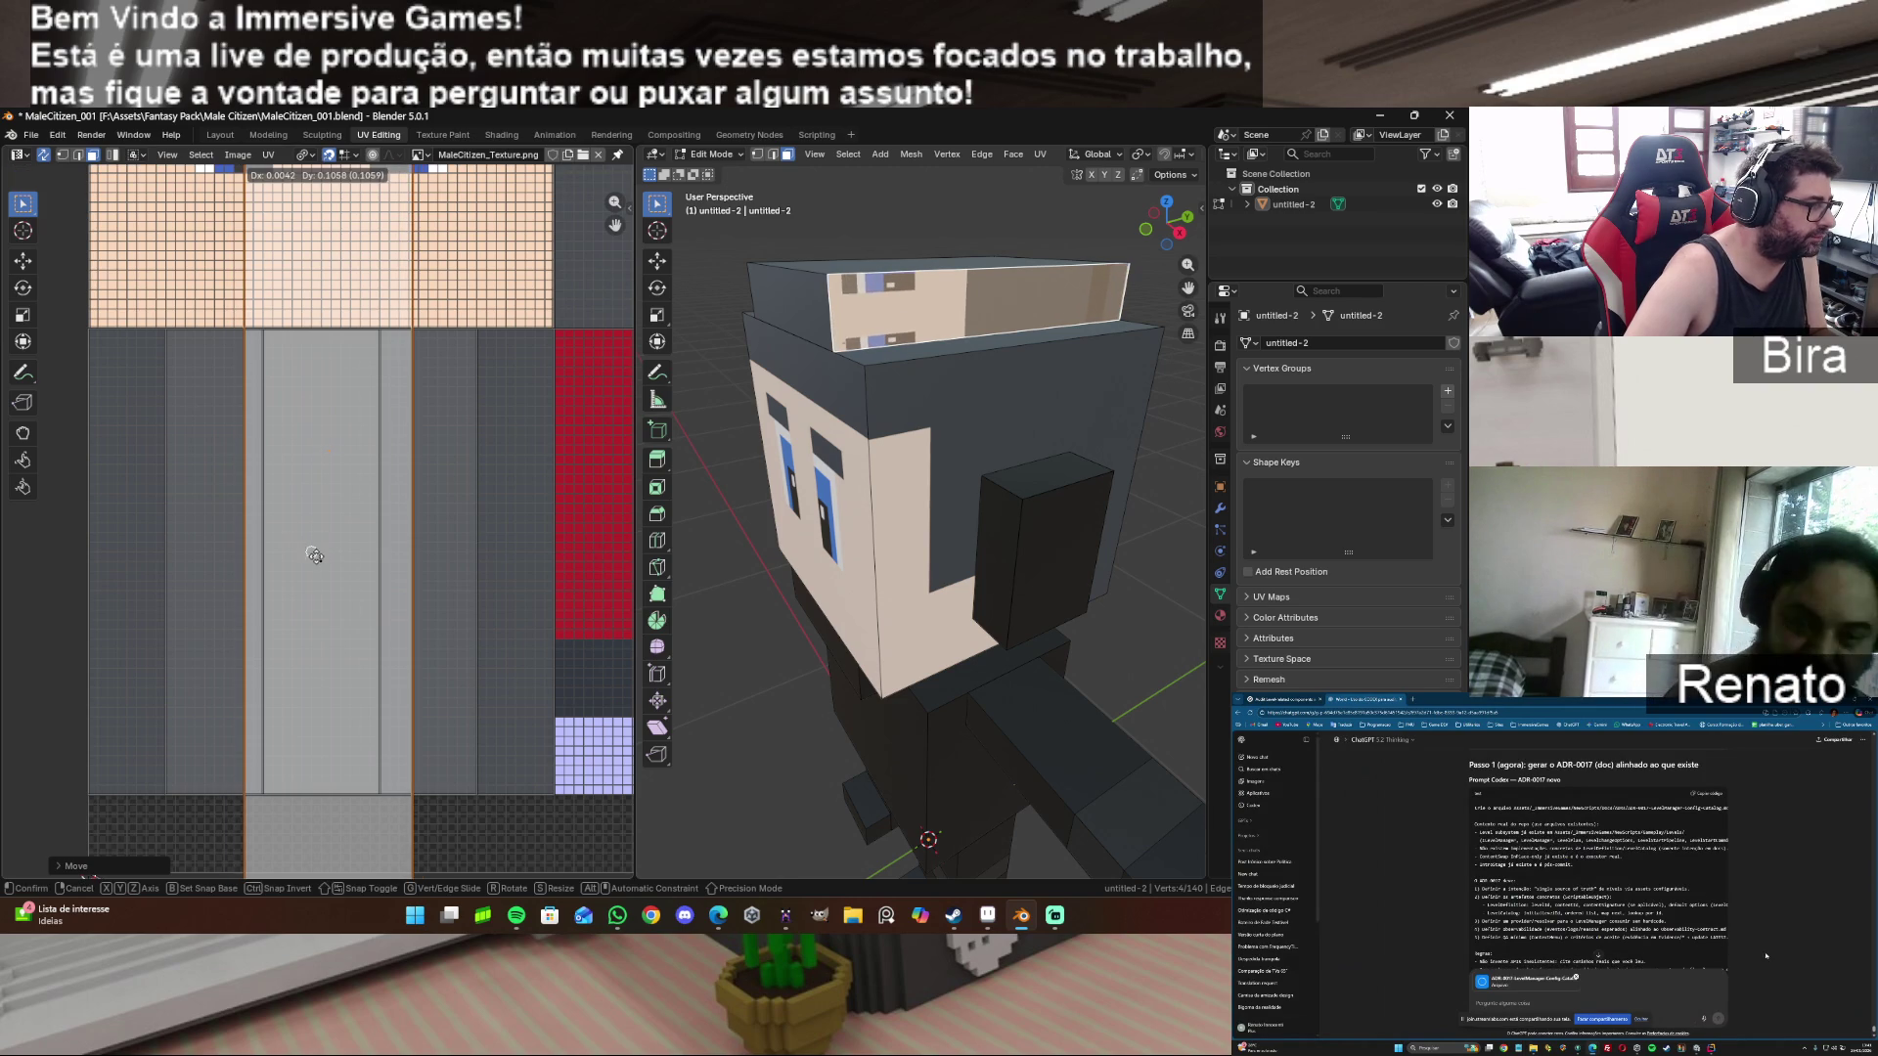
pyautogui.click(323, 558)
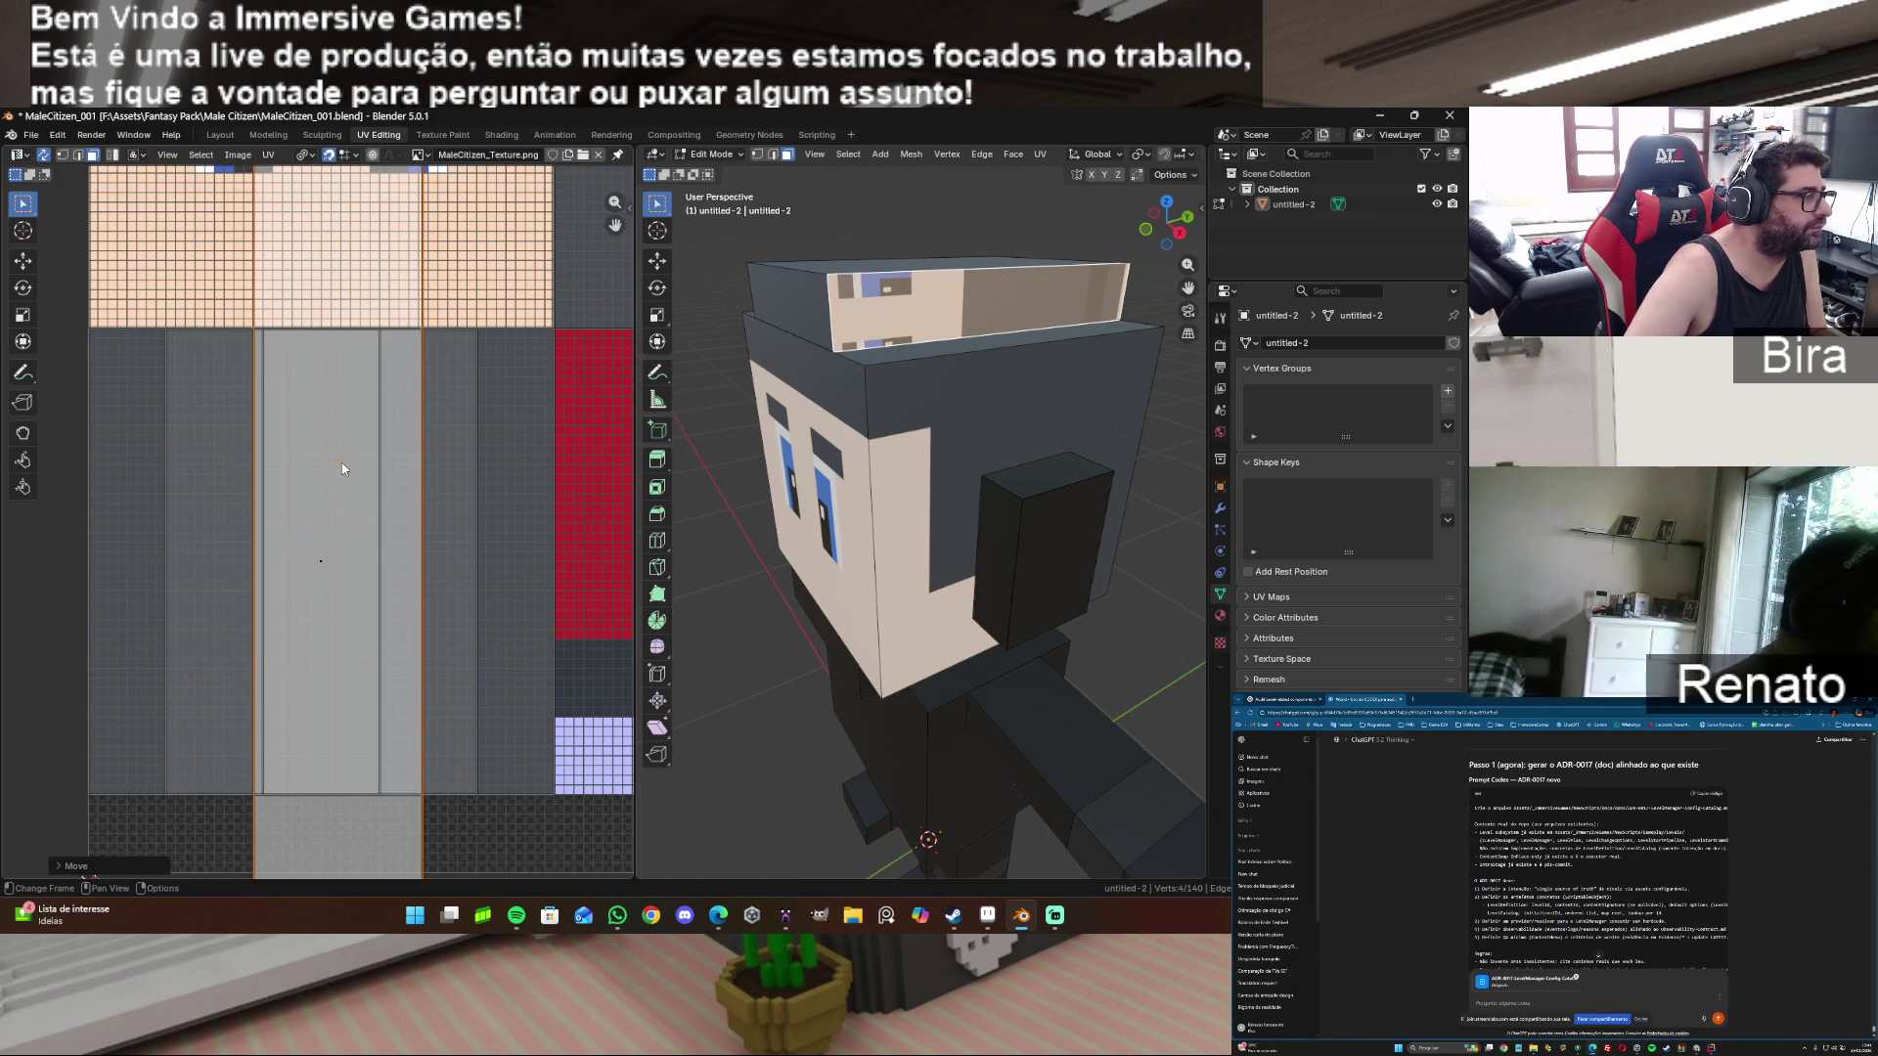
pyautogui.press('g')
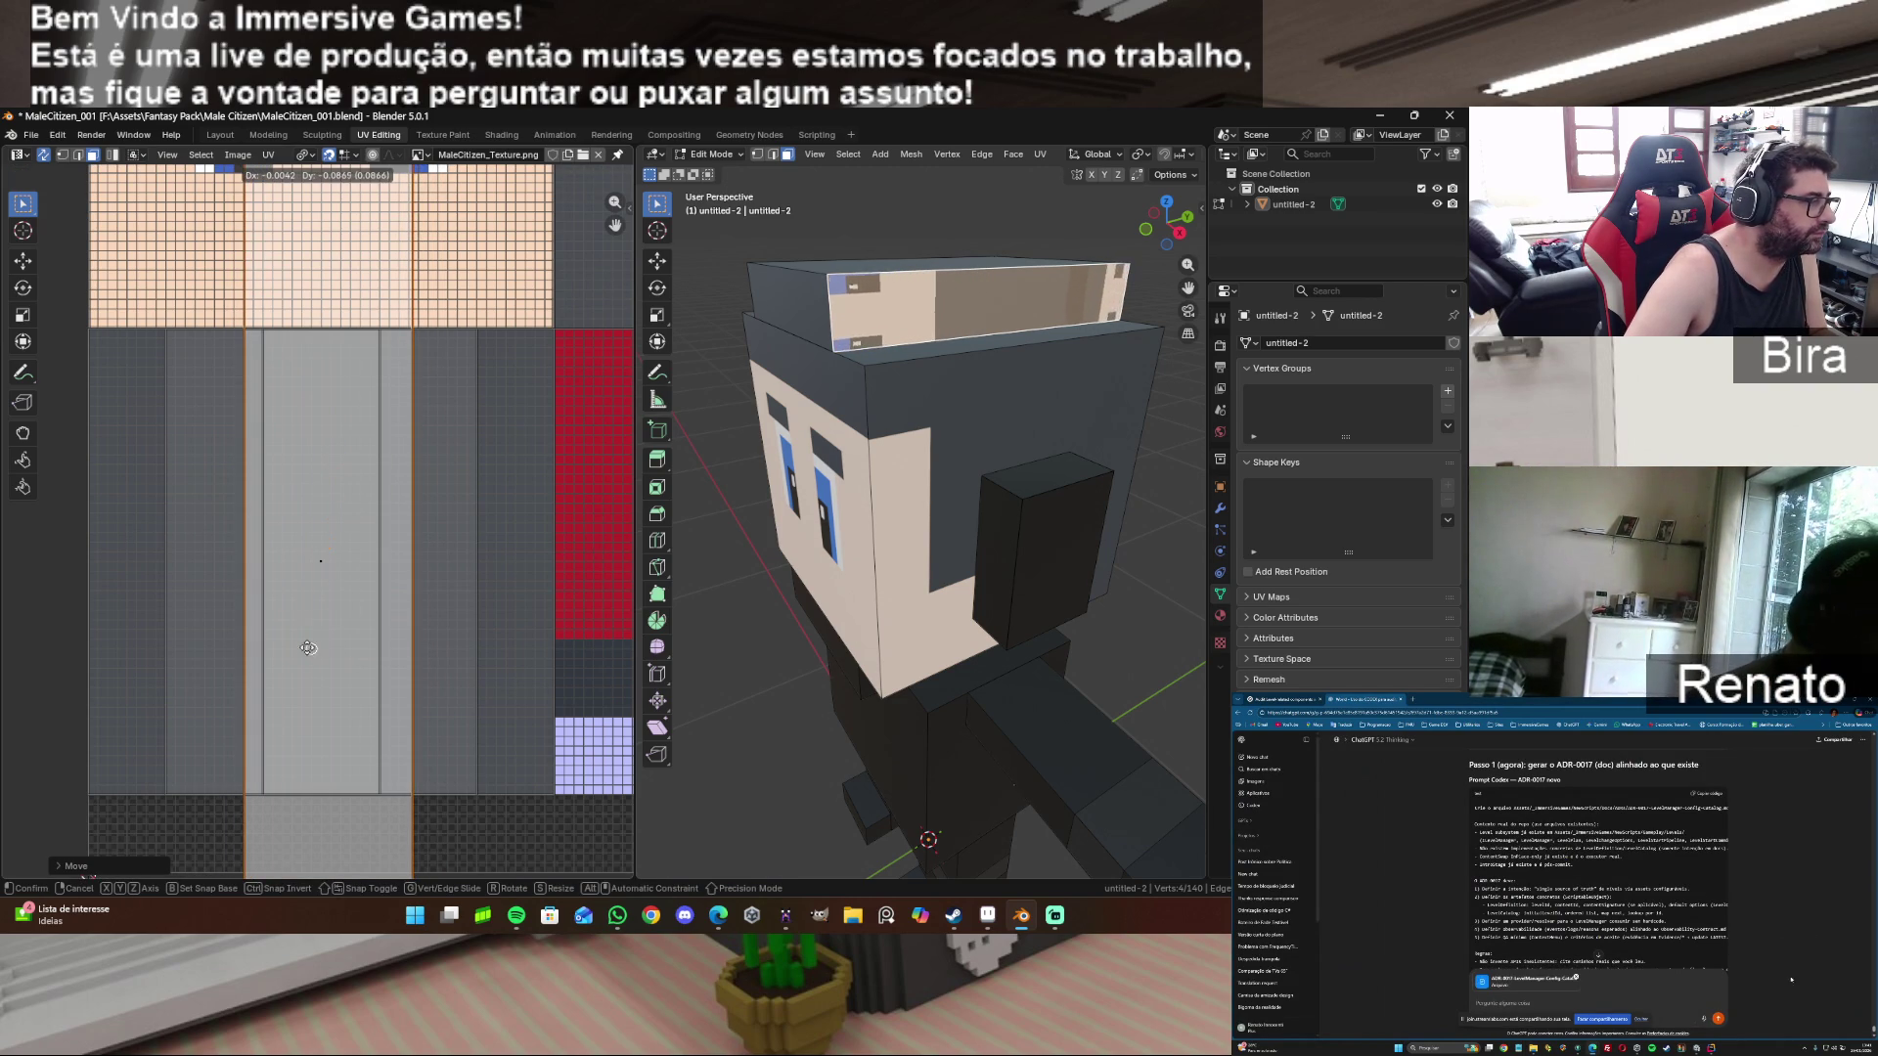
pyautogui.click(308, 665)
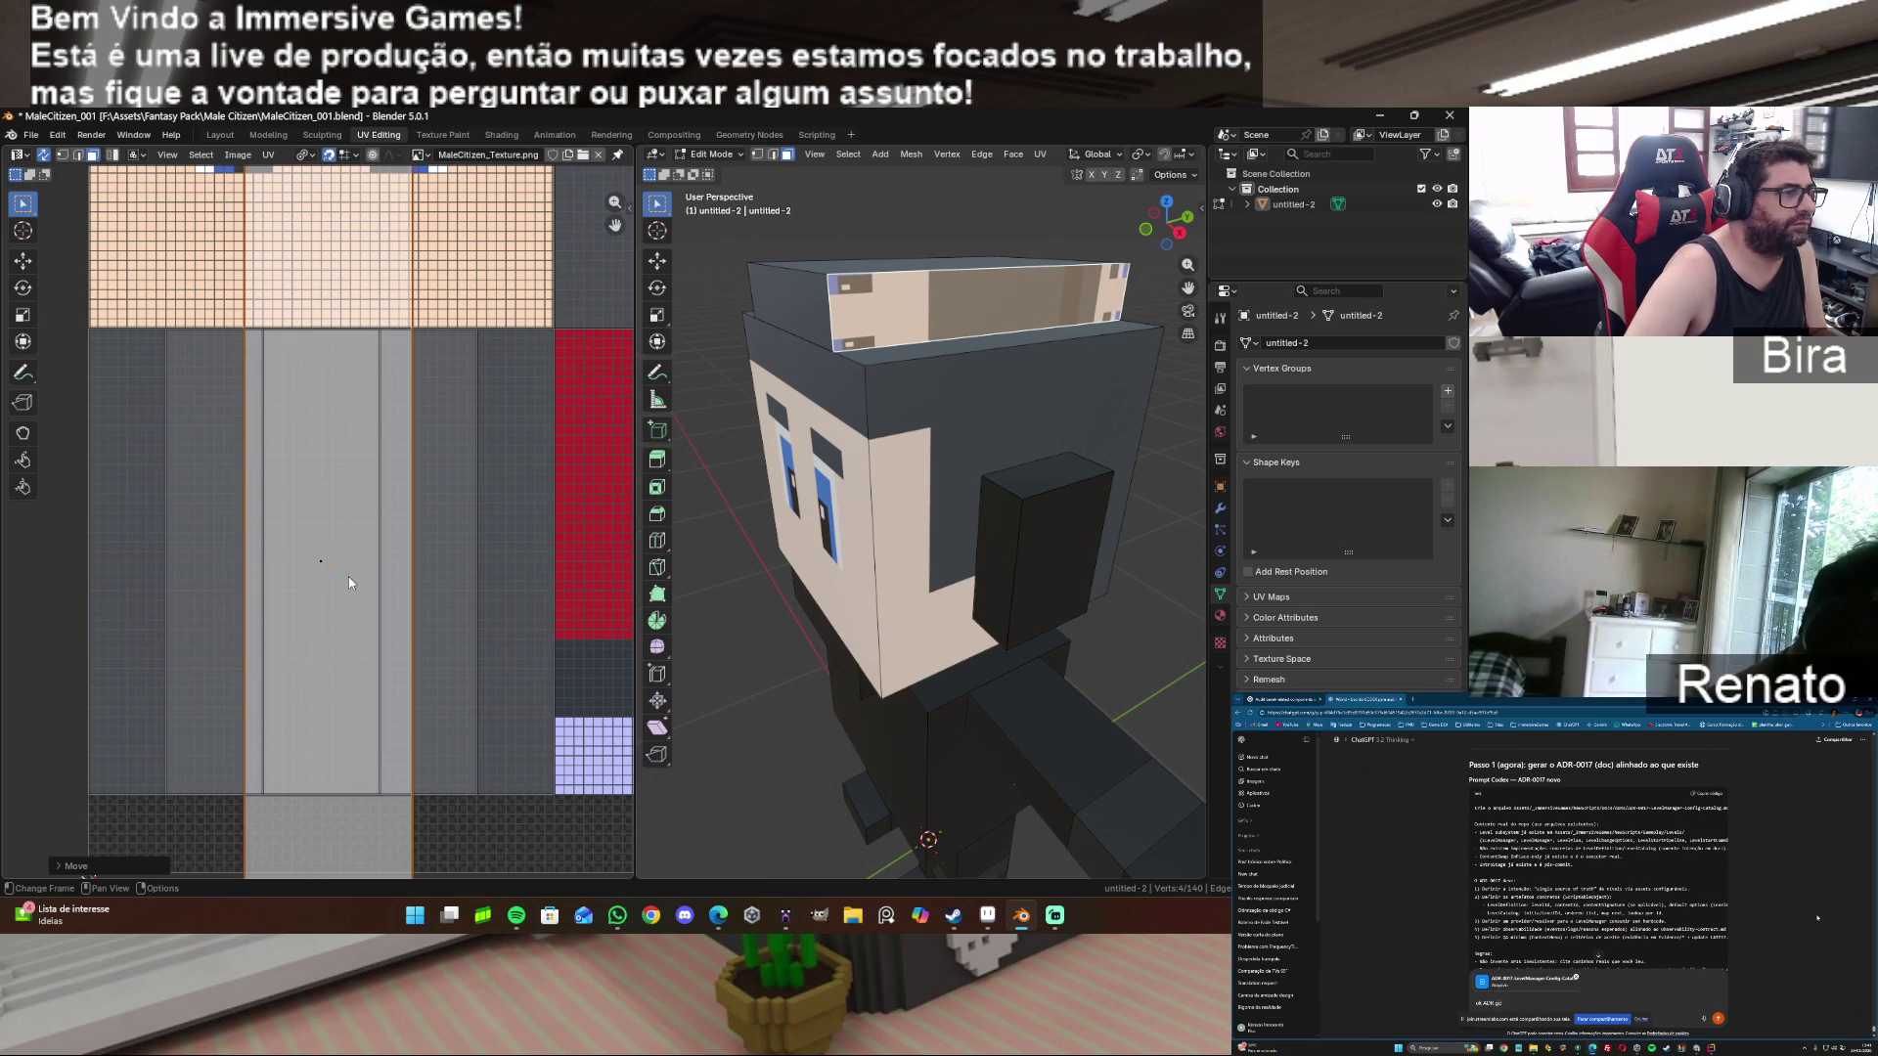
pyautogui.press('s')
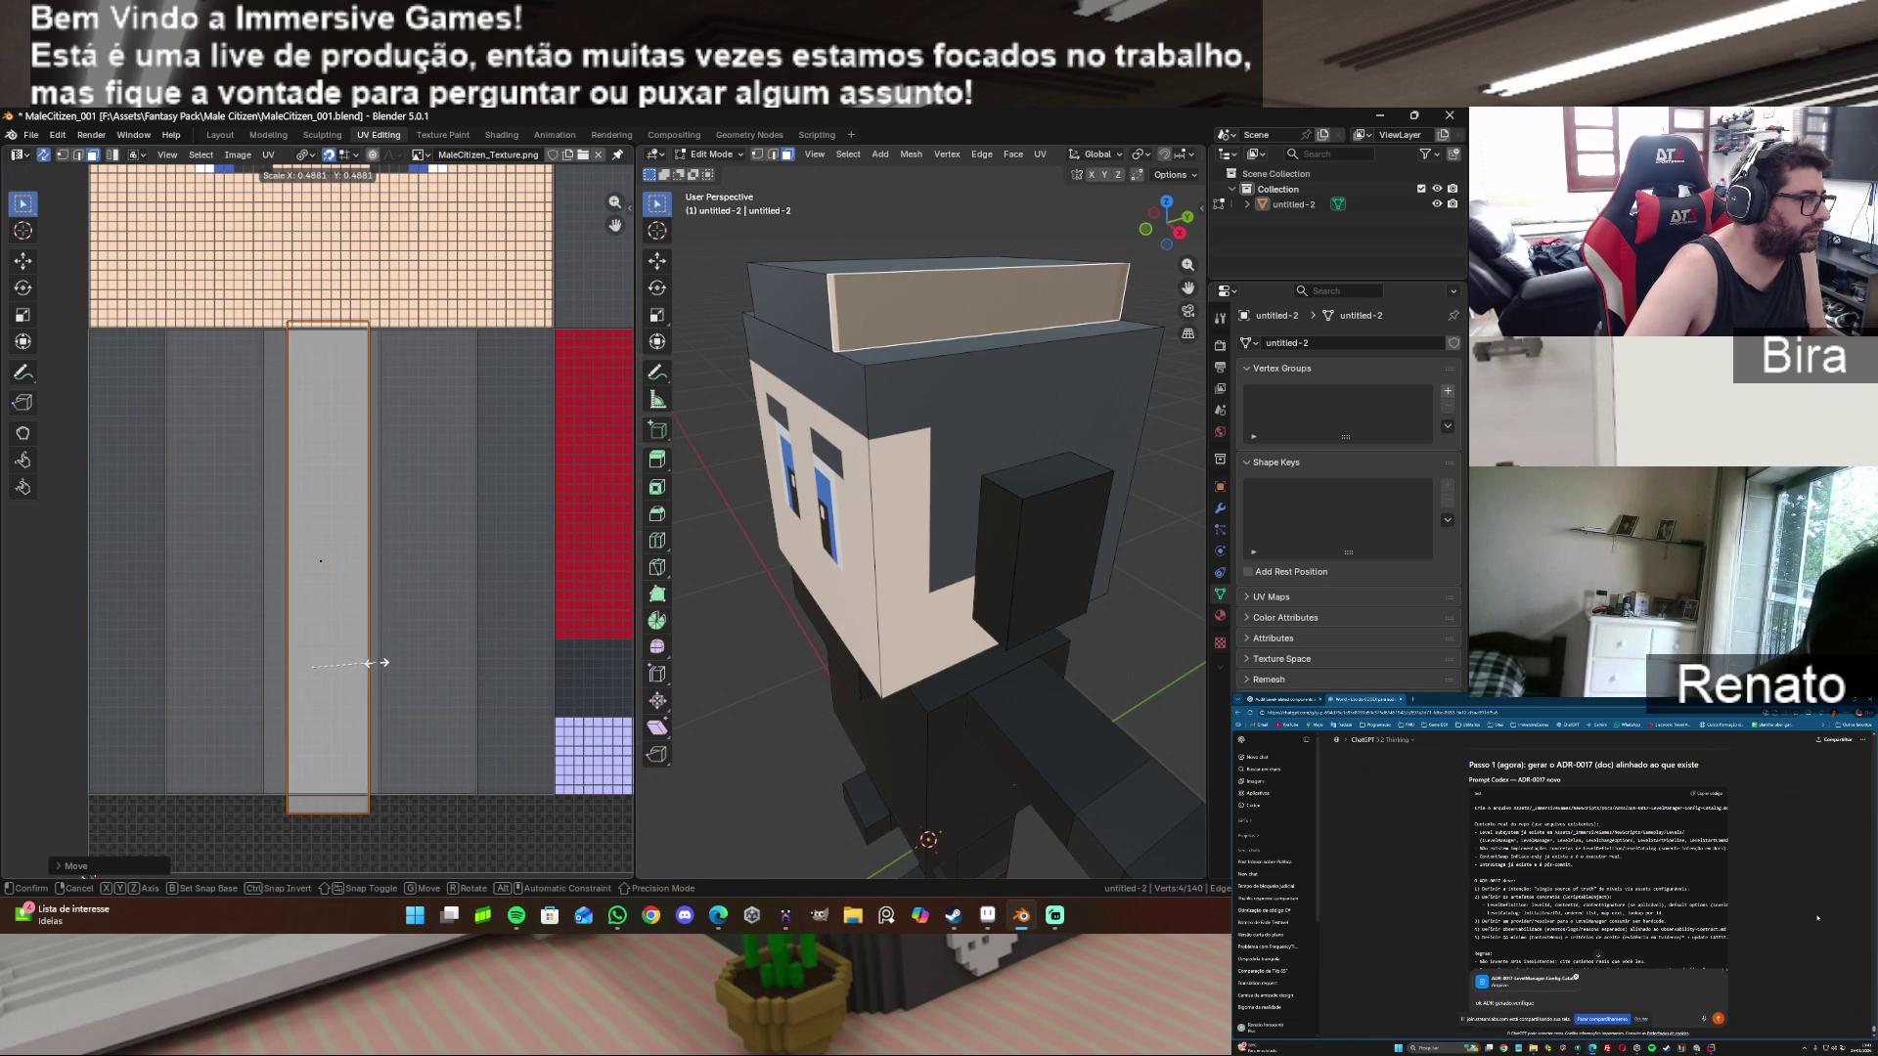
pyautogui.click(375, 666)
pyautogui.press('g')
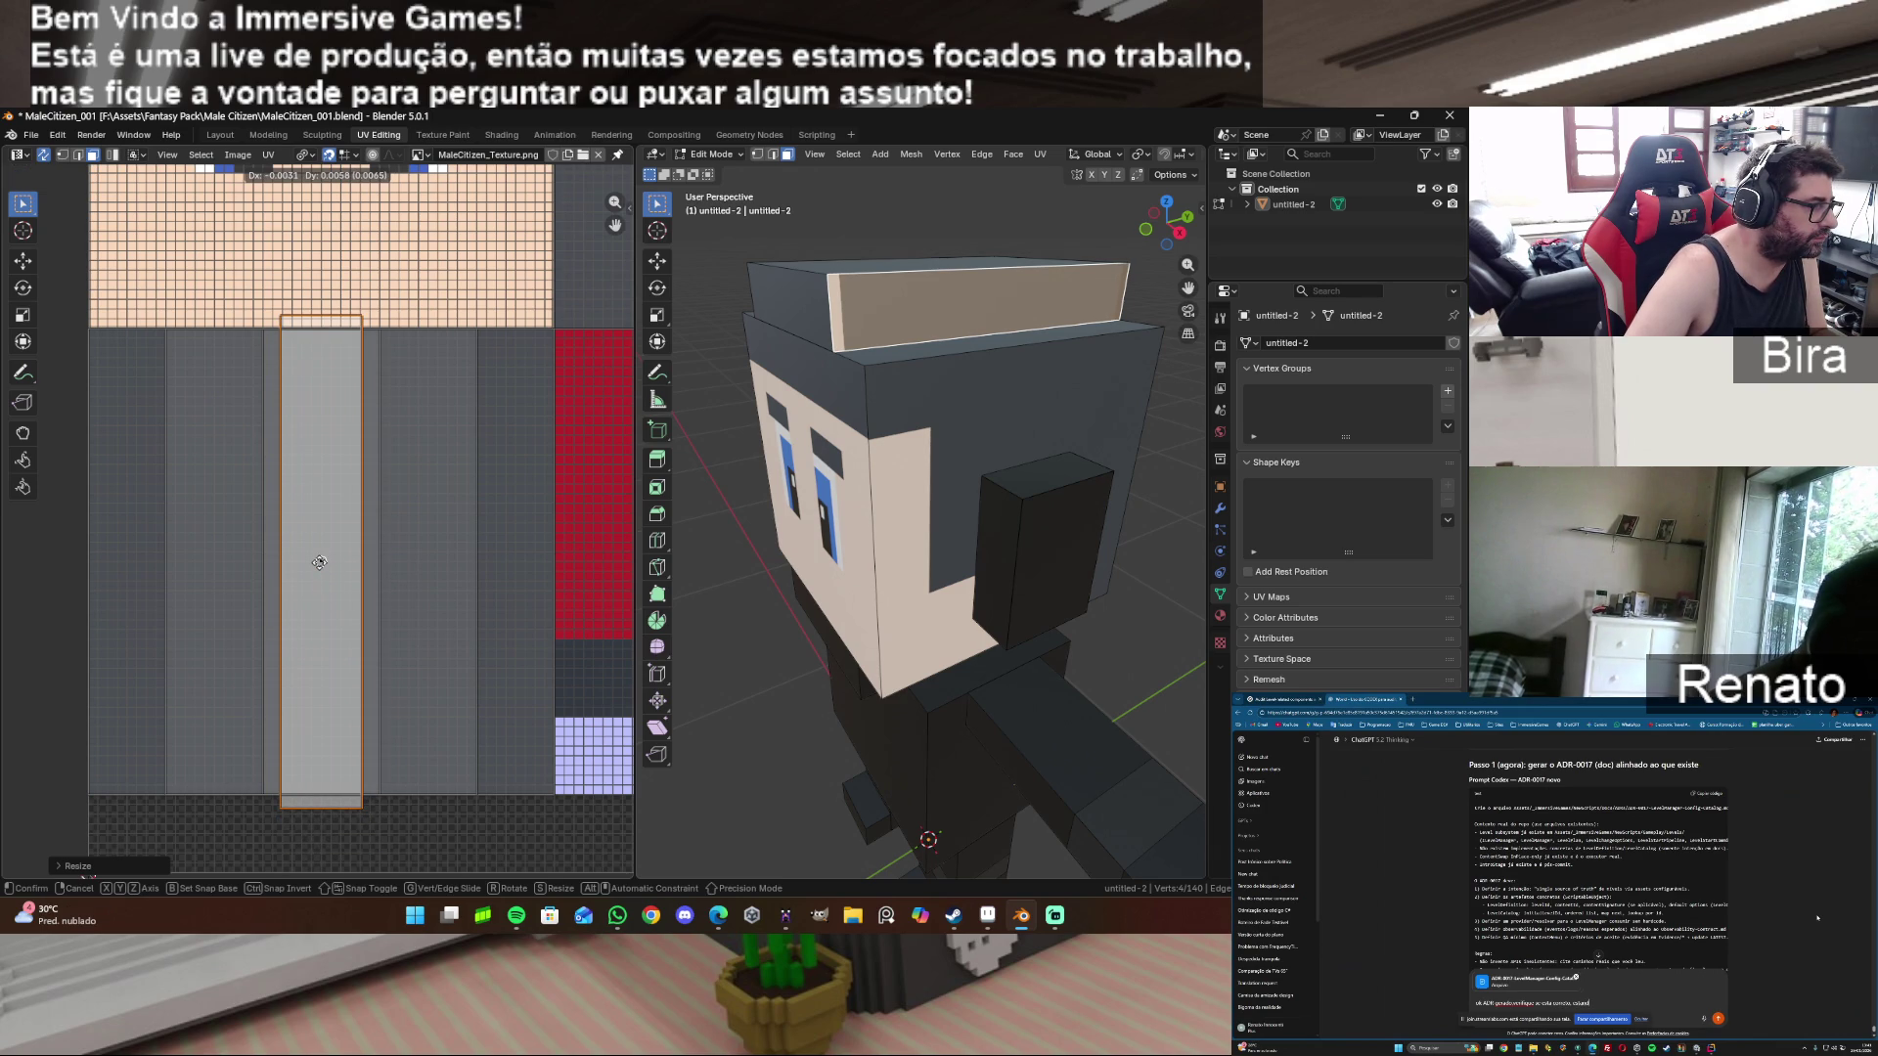
pyautogui.click(322, 560)
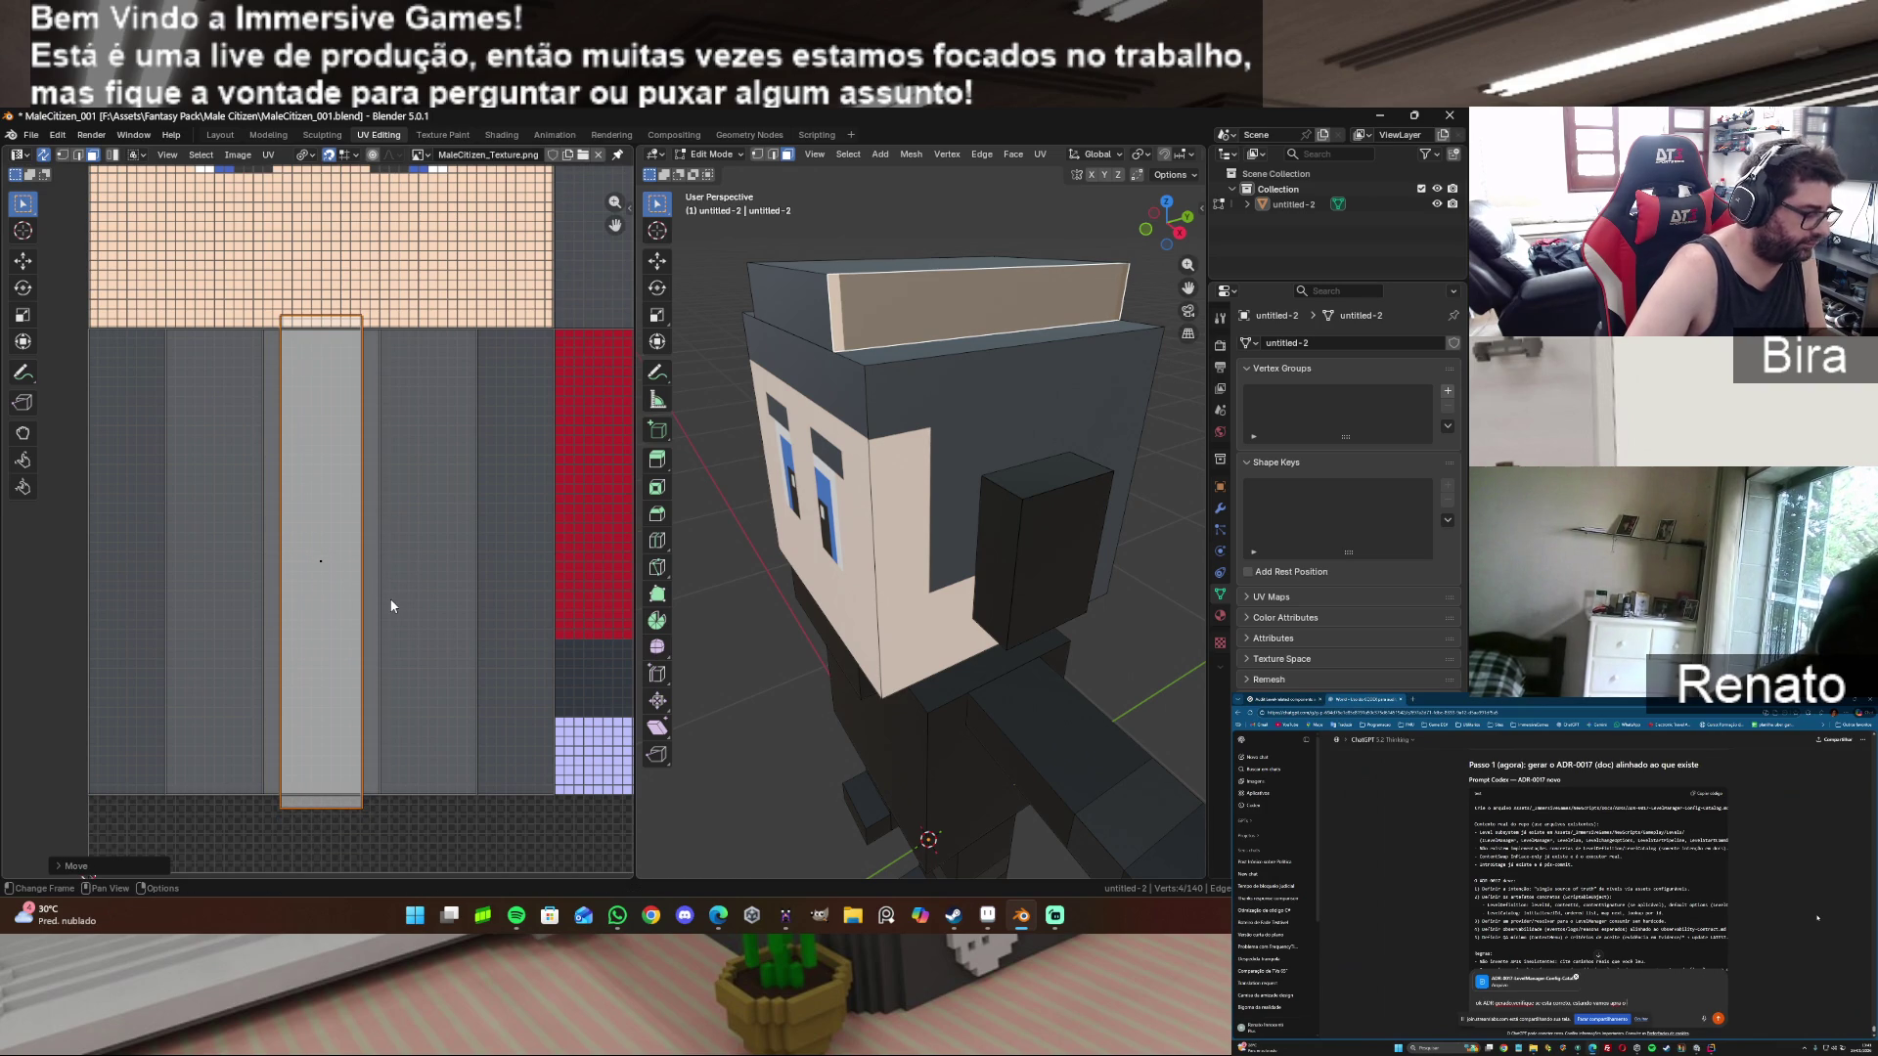
pyautogui.press('s')
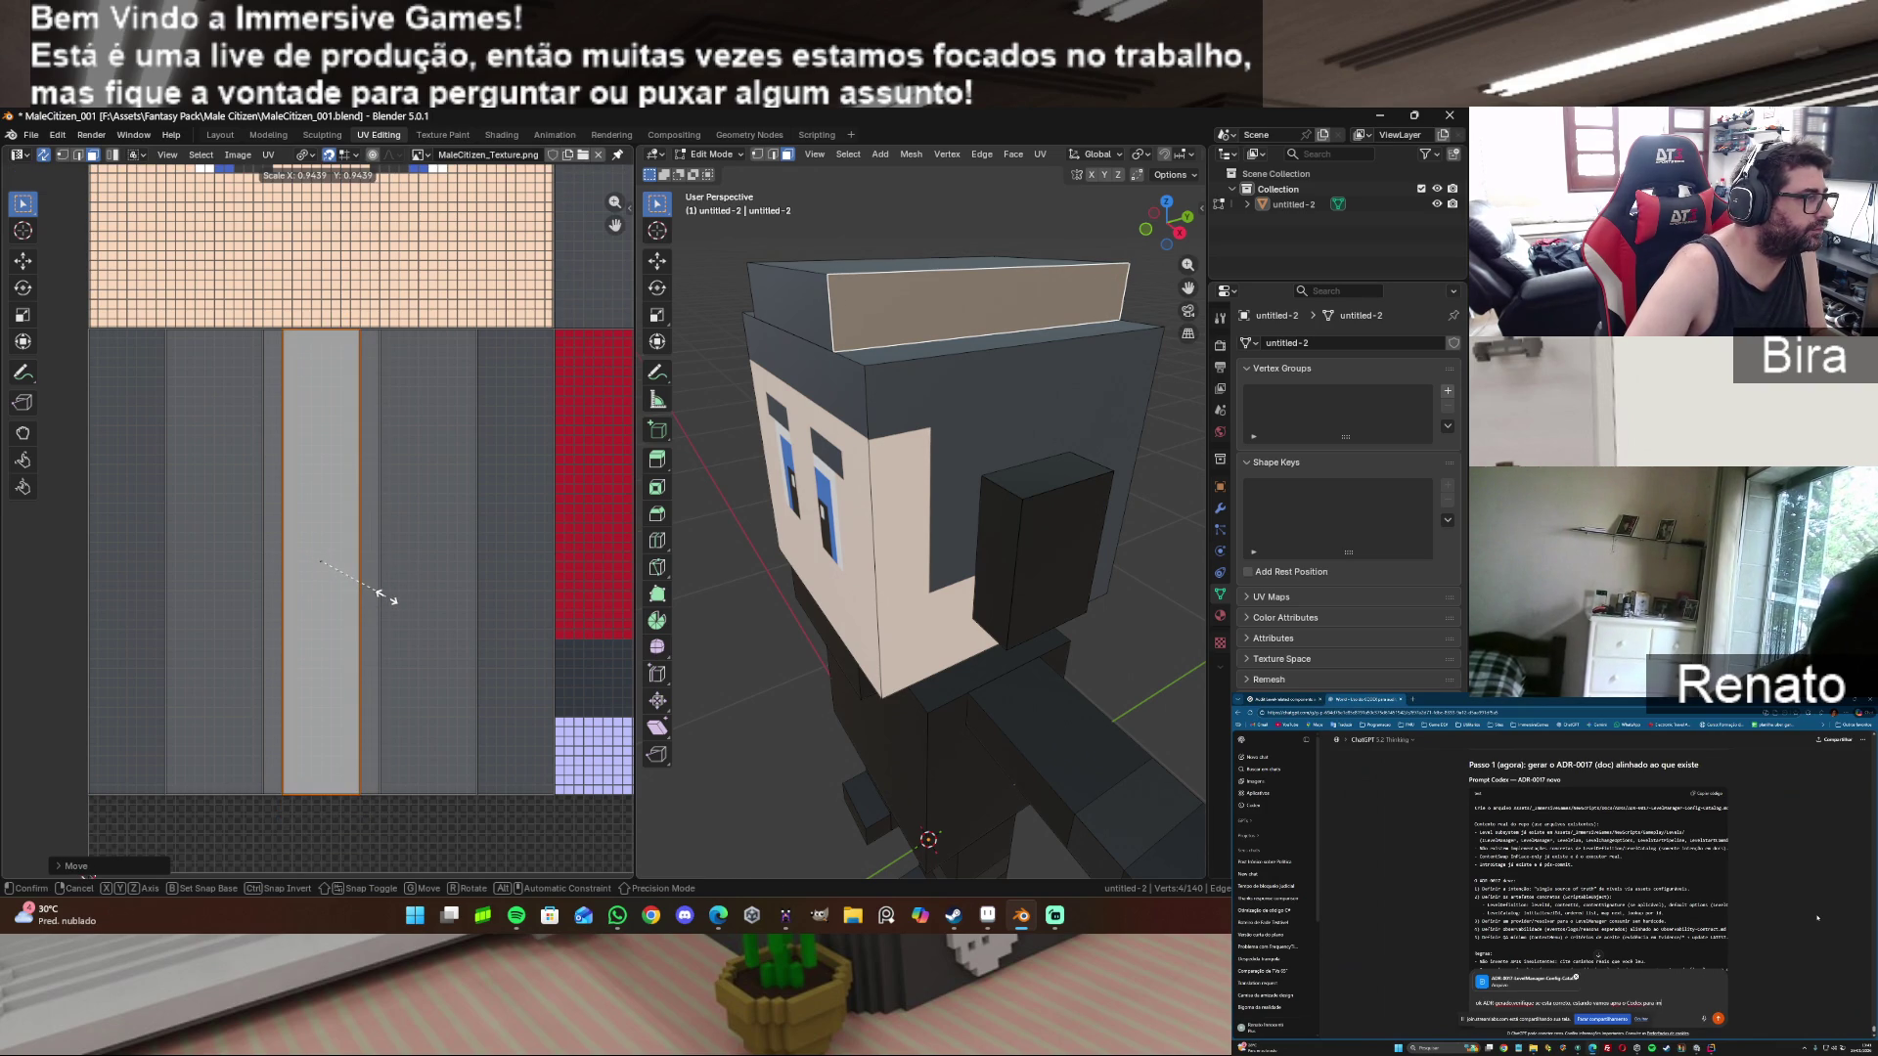
pyautogui.click(388, 604)
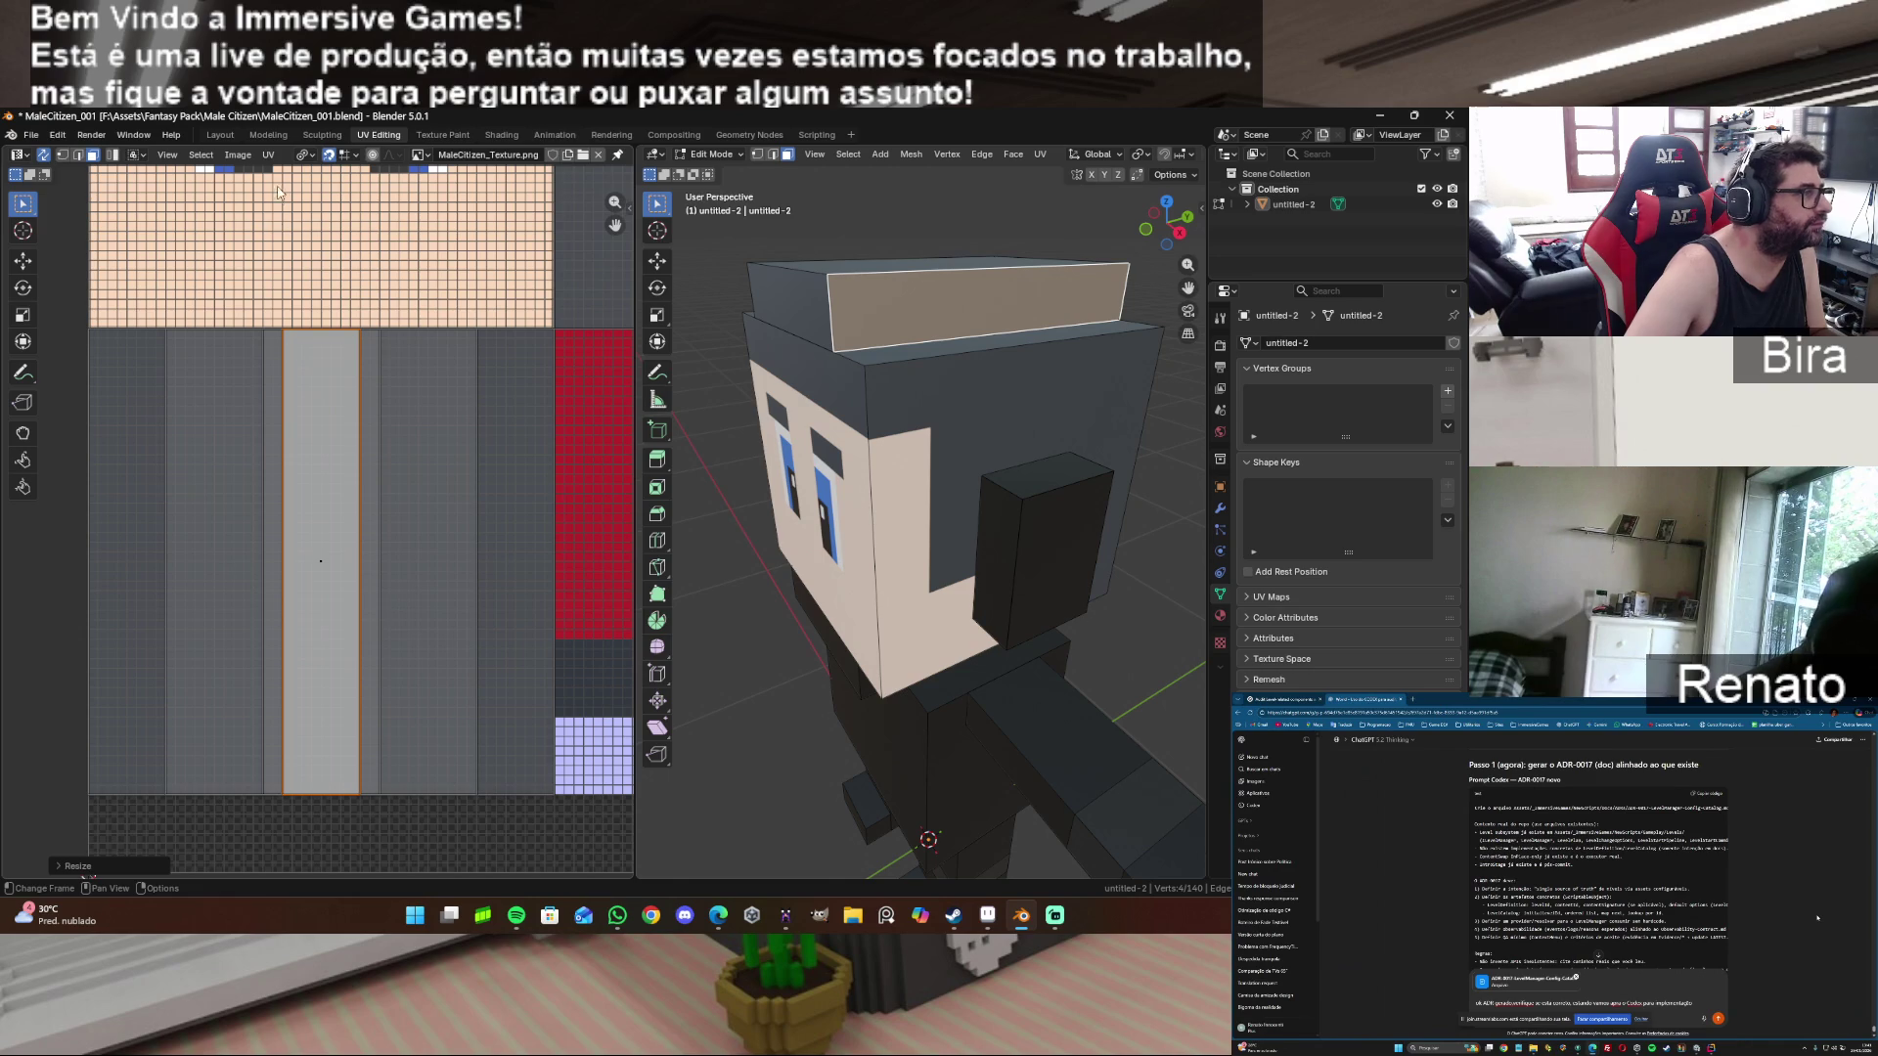
pyautogui.click(268, 155)
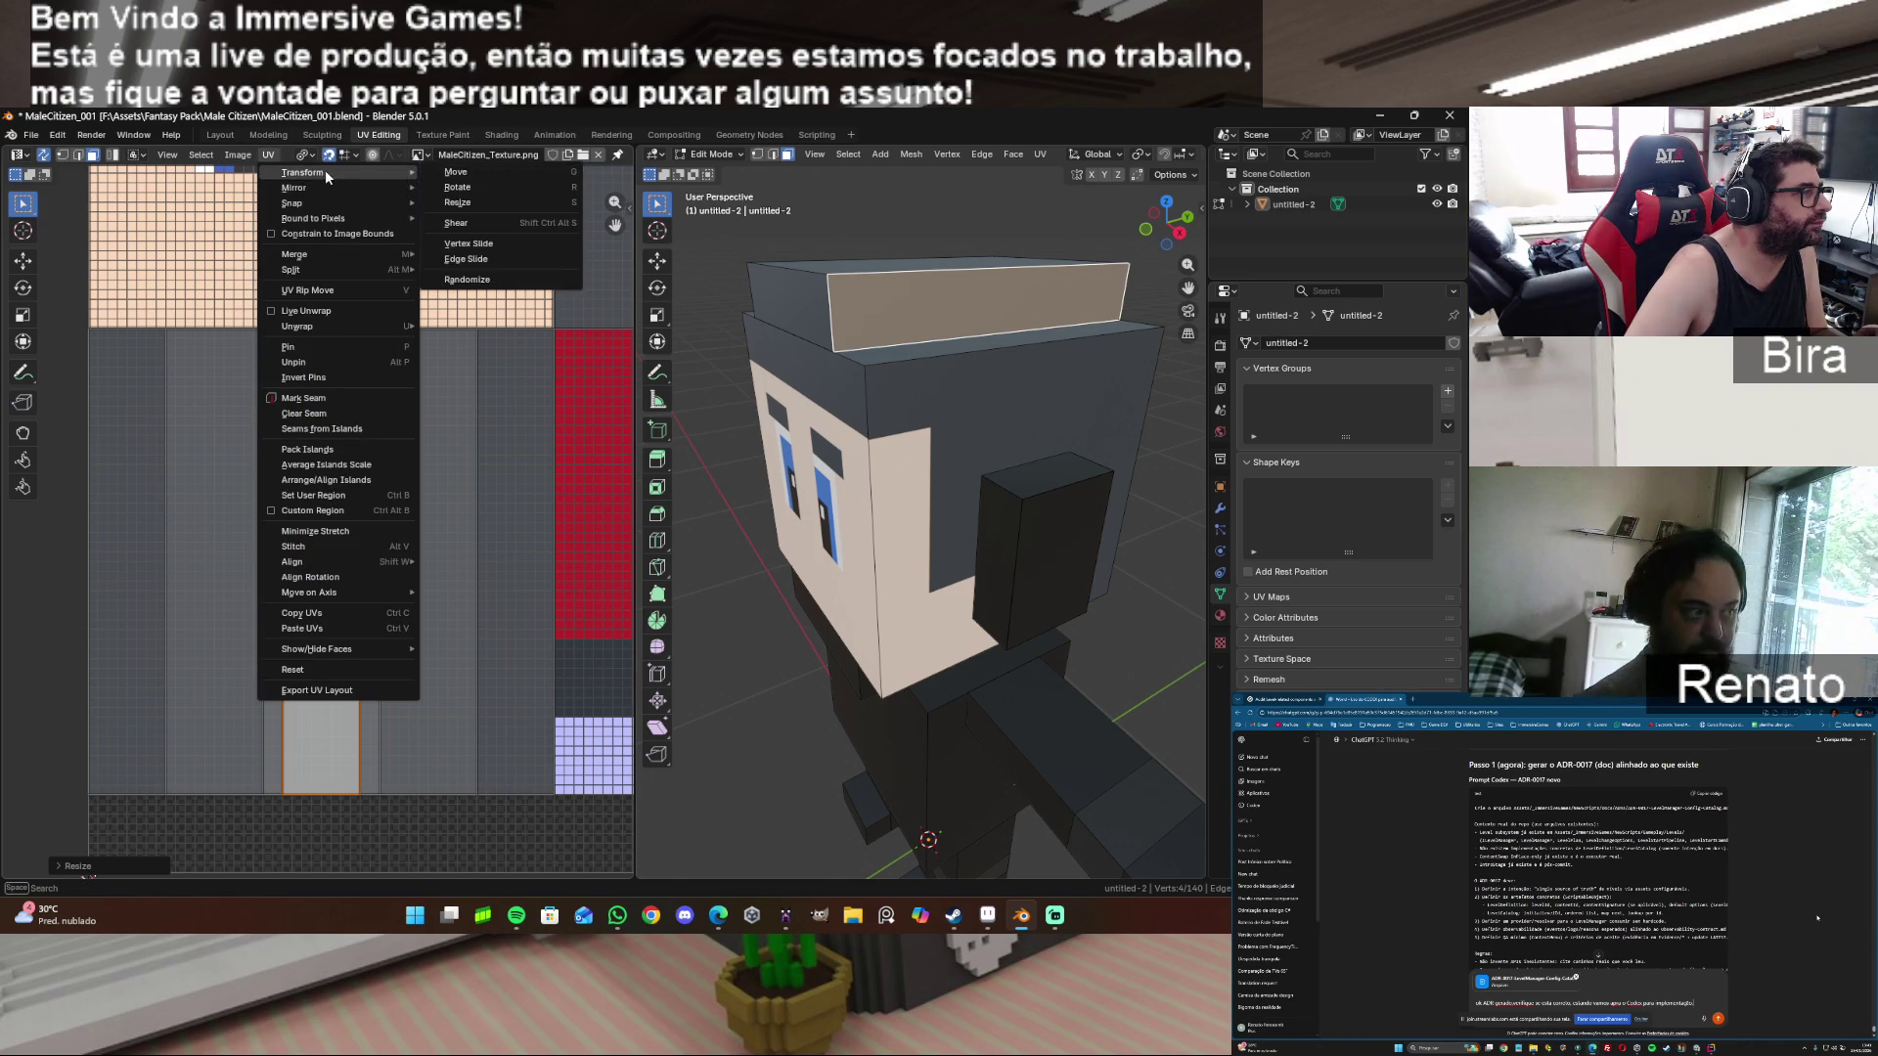
# Snap the strip island to pixels, then select the head's upper back face.
pyautogui.moveTo(338, 205)
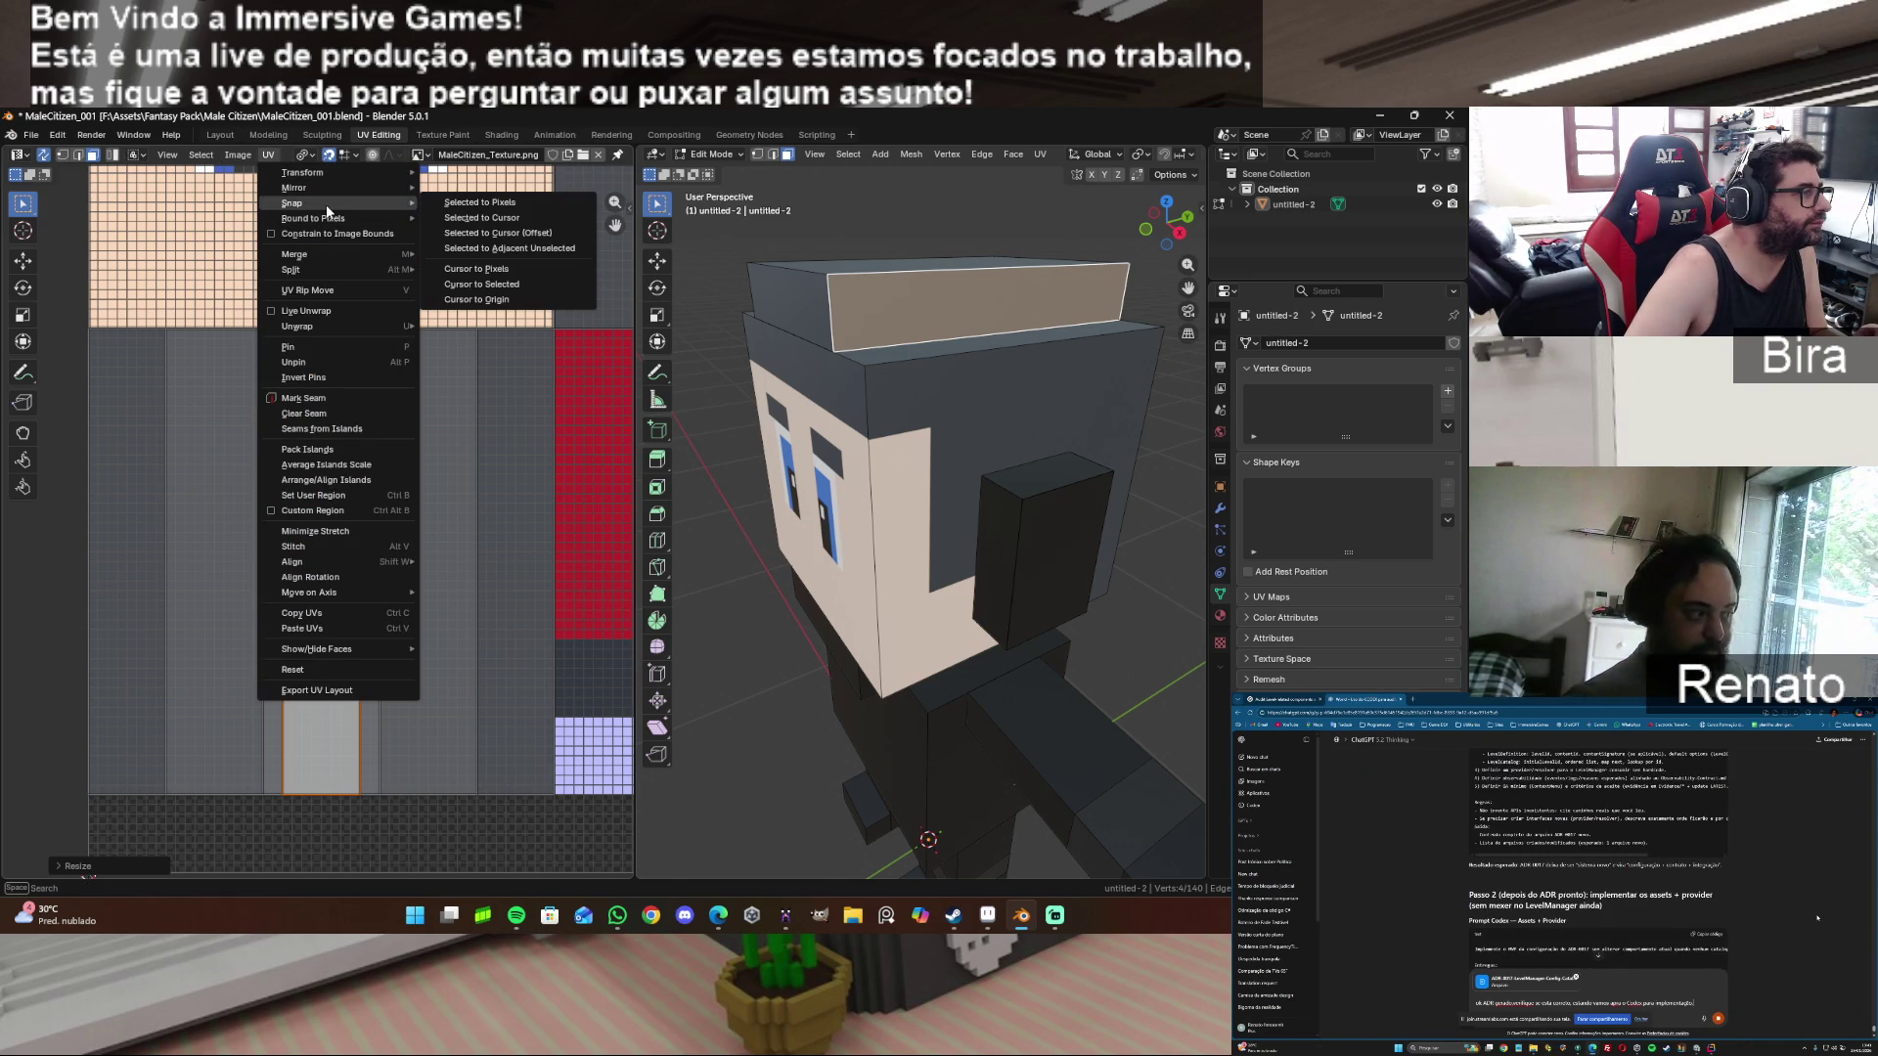
pyautogui.click(472, 205)
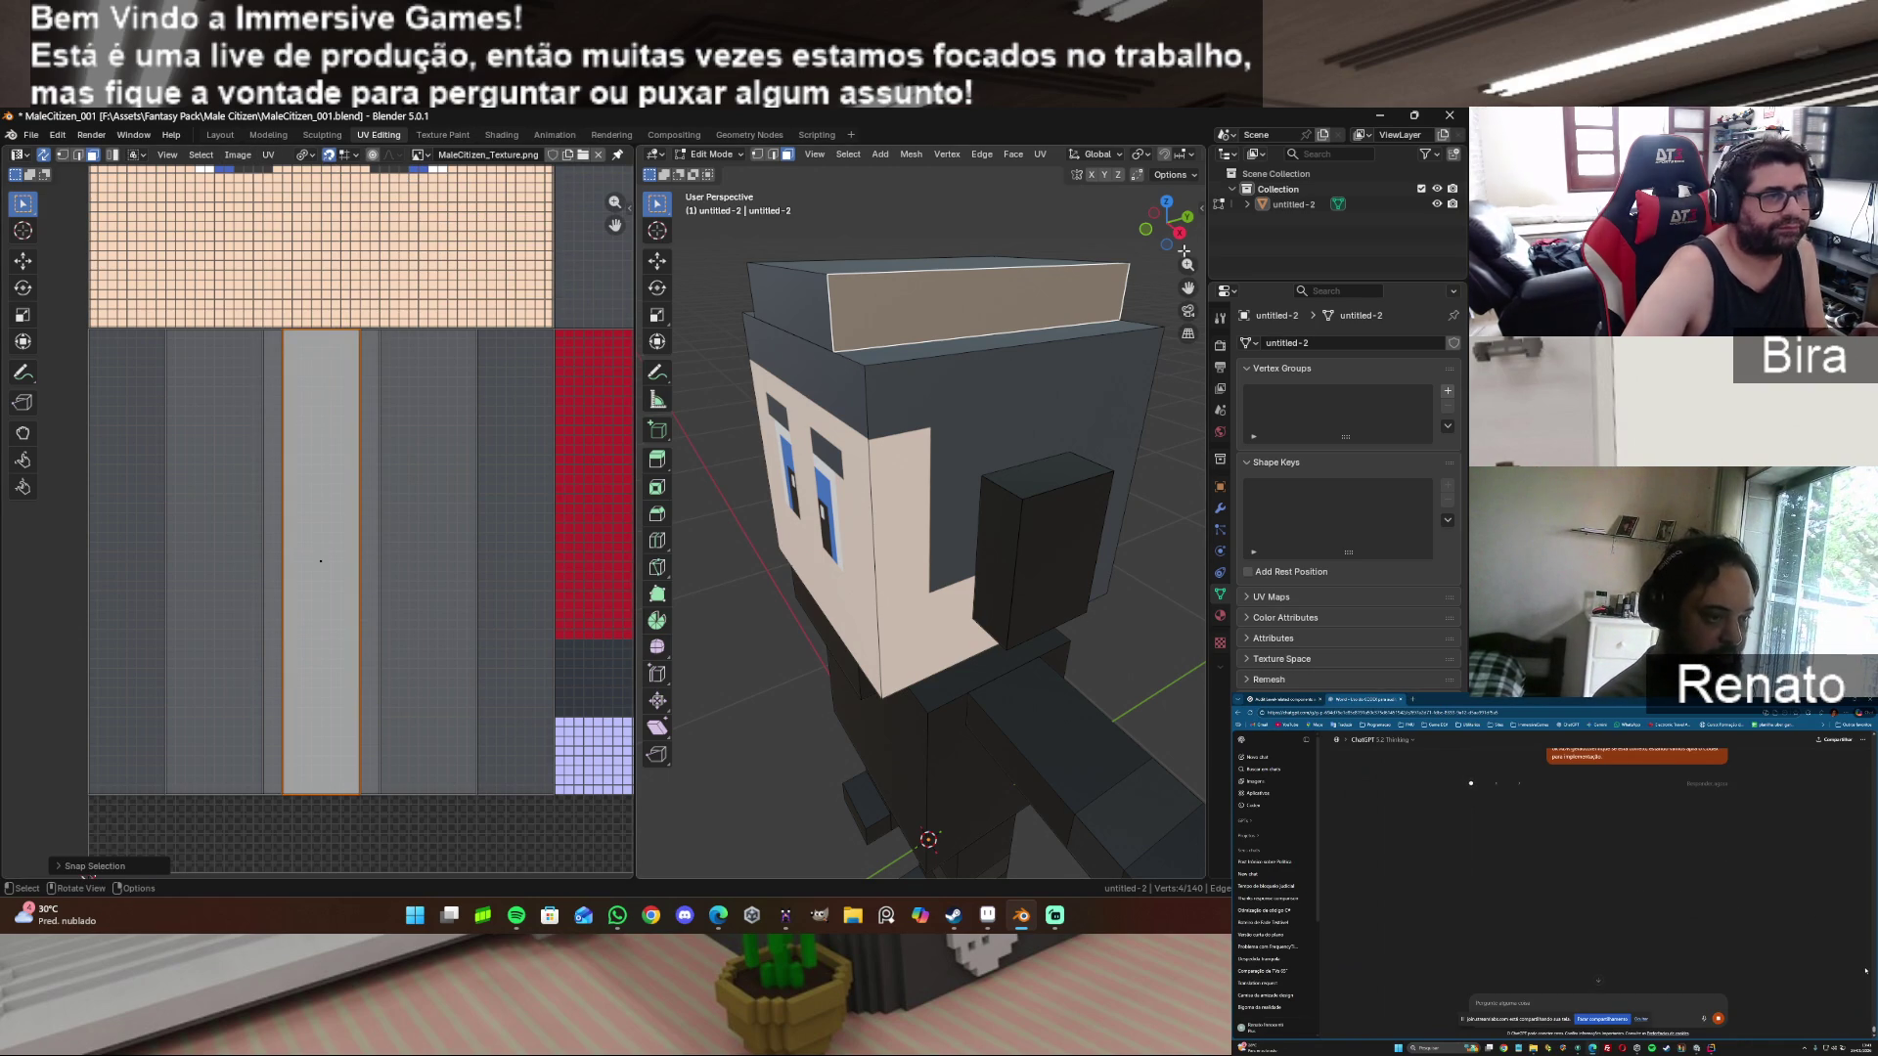
pyautogui.moveTo(1167, 223)
pyautogui.mouseDown()
pyautogui.moveTo(1120, 239)
pyautogui.moveTo(1063, 214)
pyautogui.moveTo(1053, 235)
pyautogui.mouseUp()
pyautogui.click(967, 340)
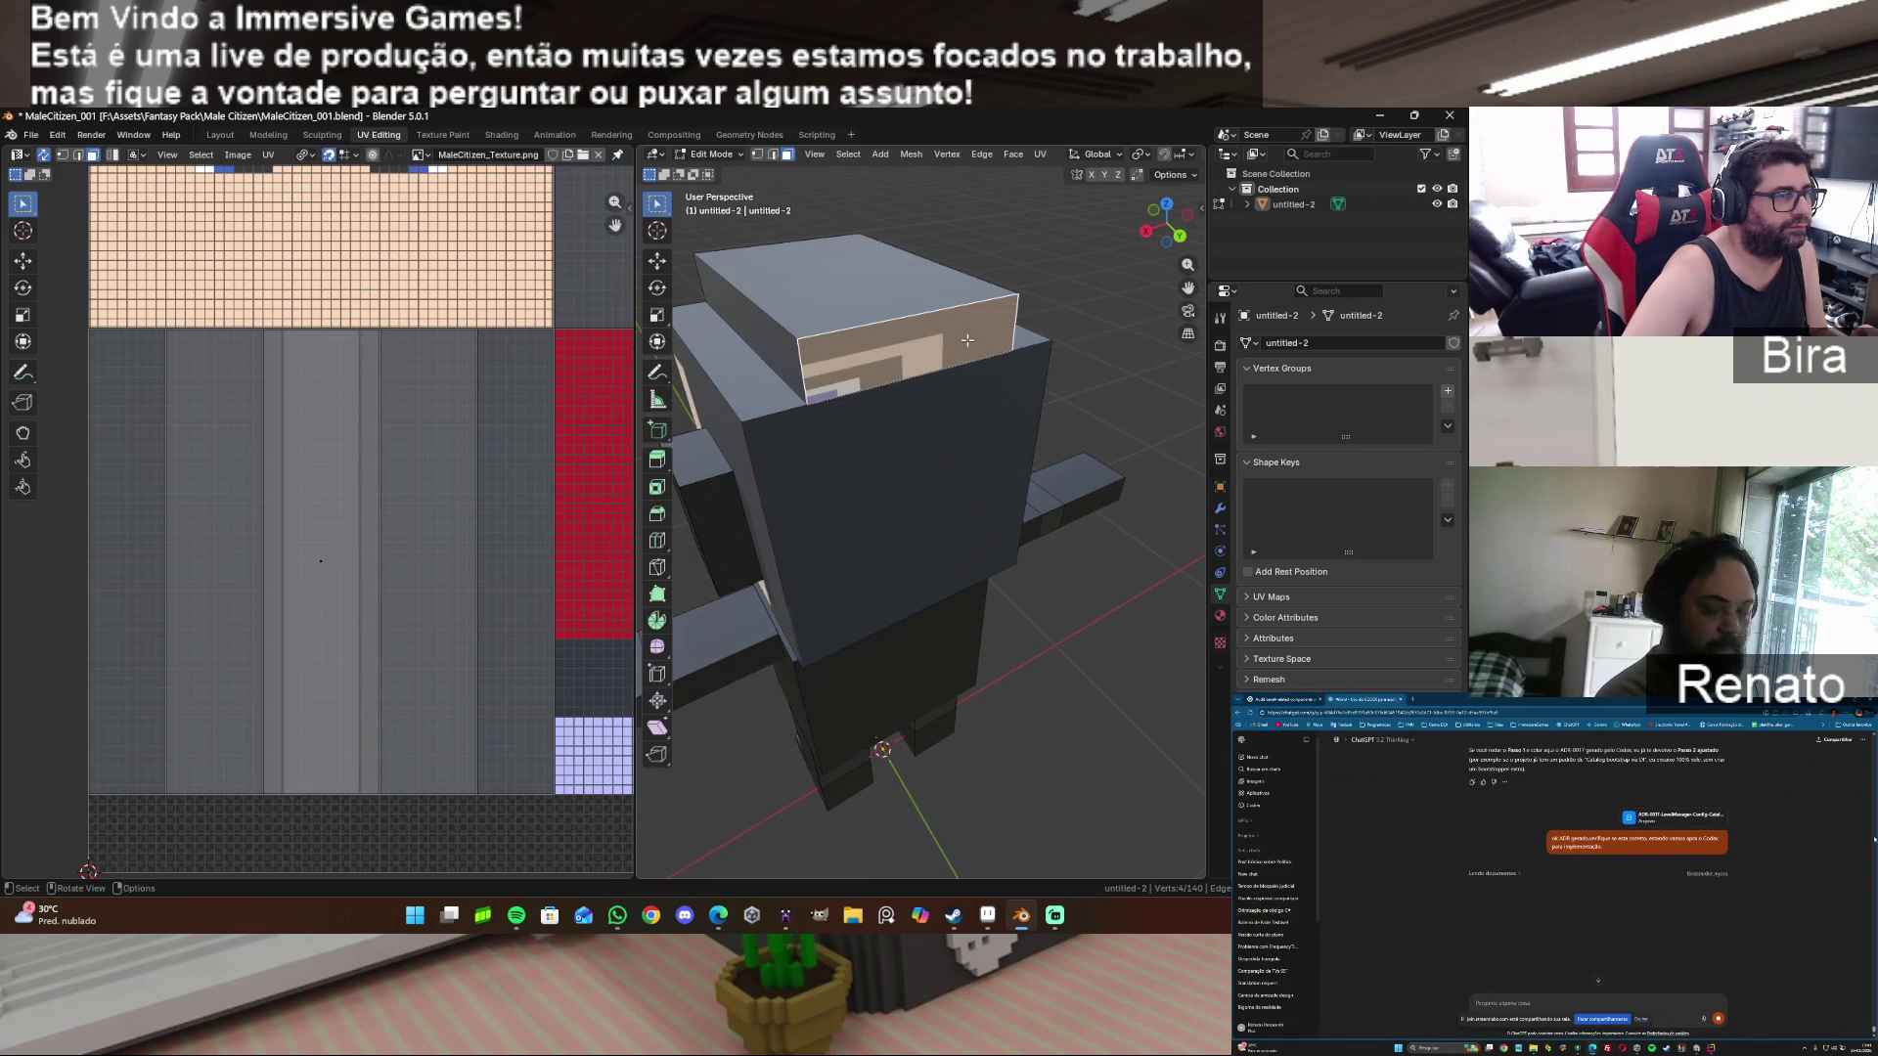
# Unwrap the selected upper back face and orbit to check its skin-toned strip.
pyautogui.scroll(-5, 541, 447)
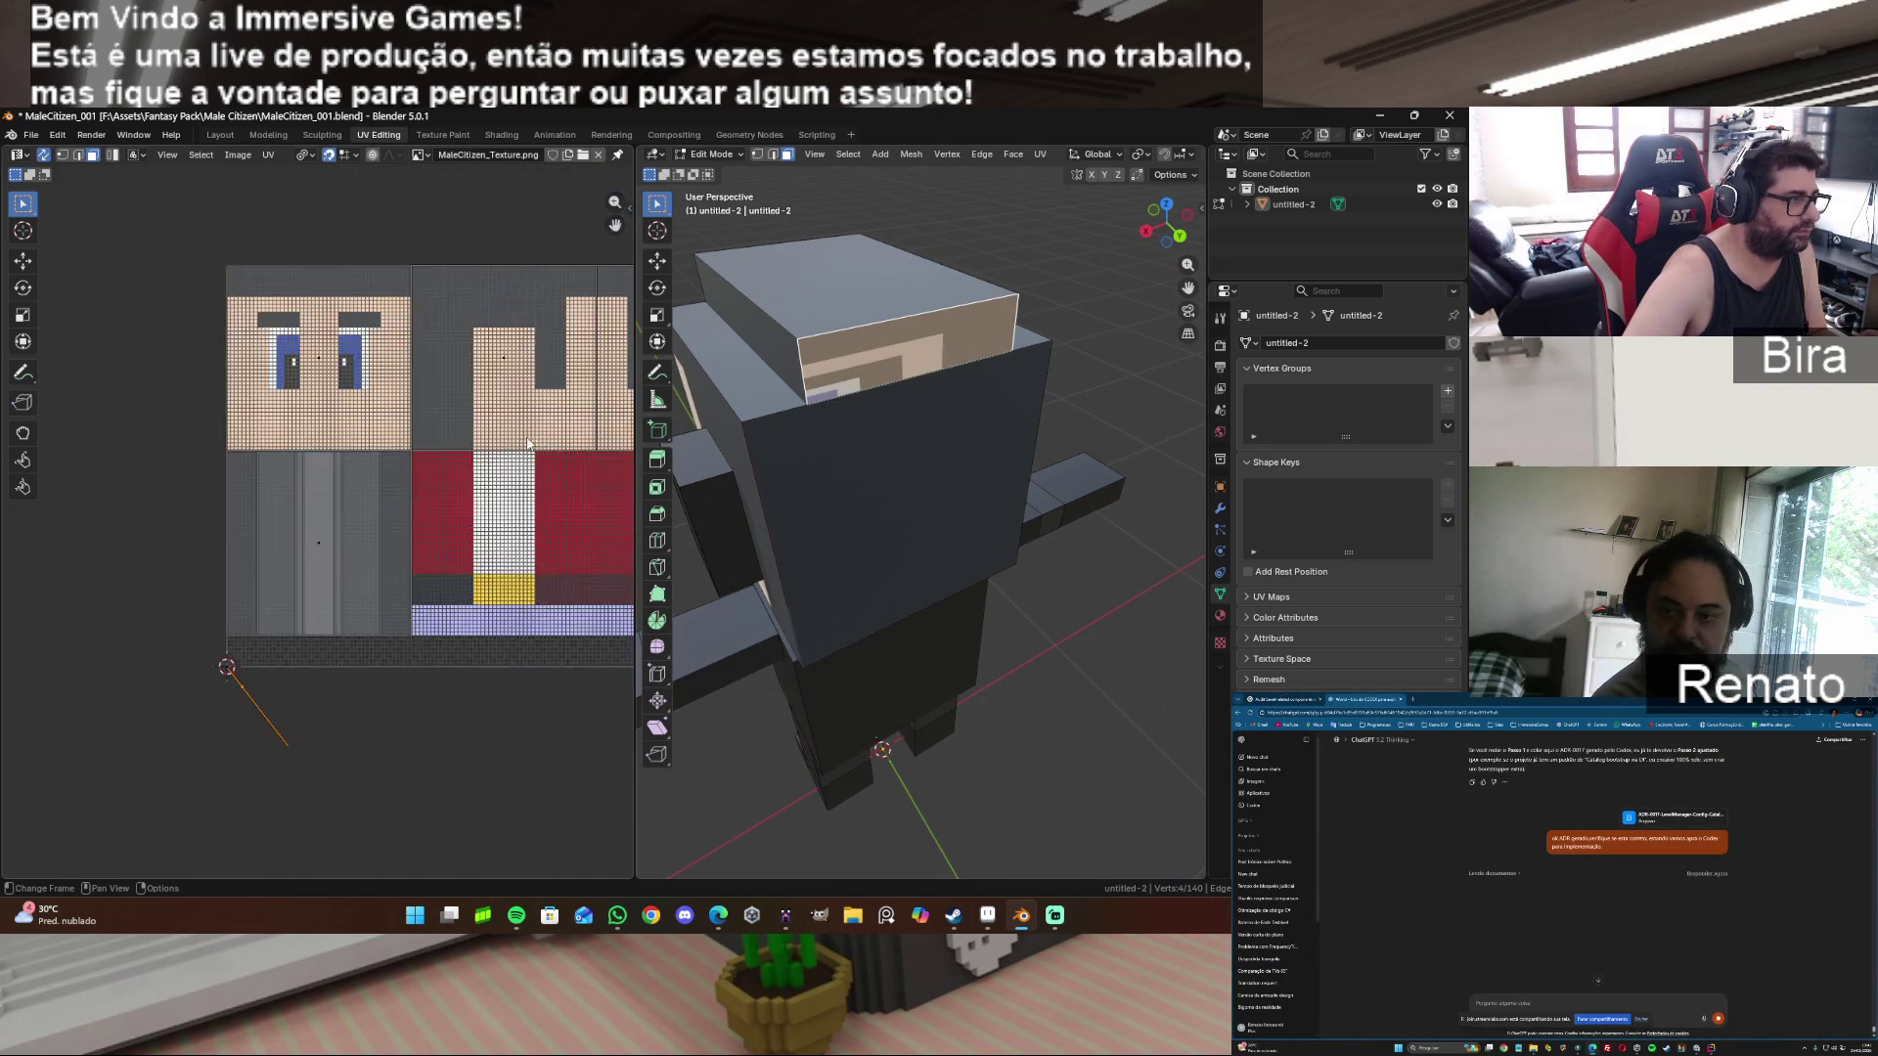
pyautogui.scroll(3, 454, 675)
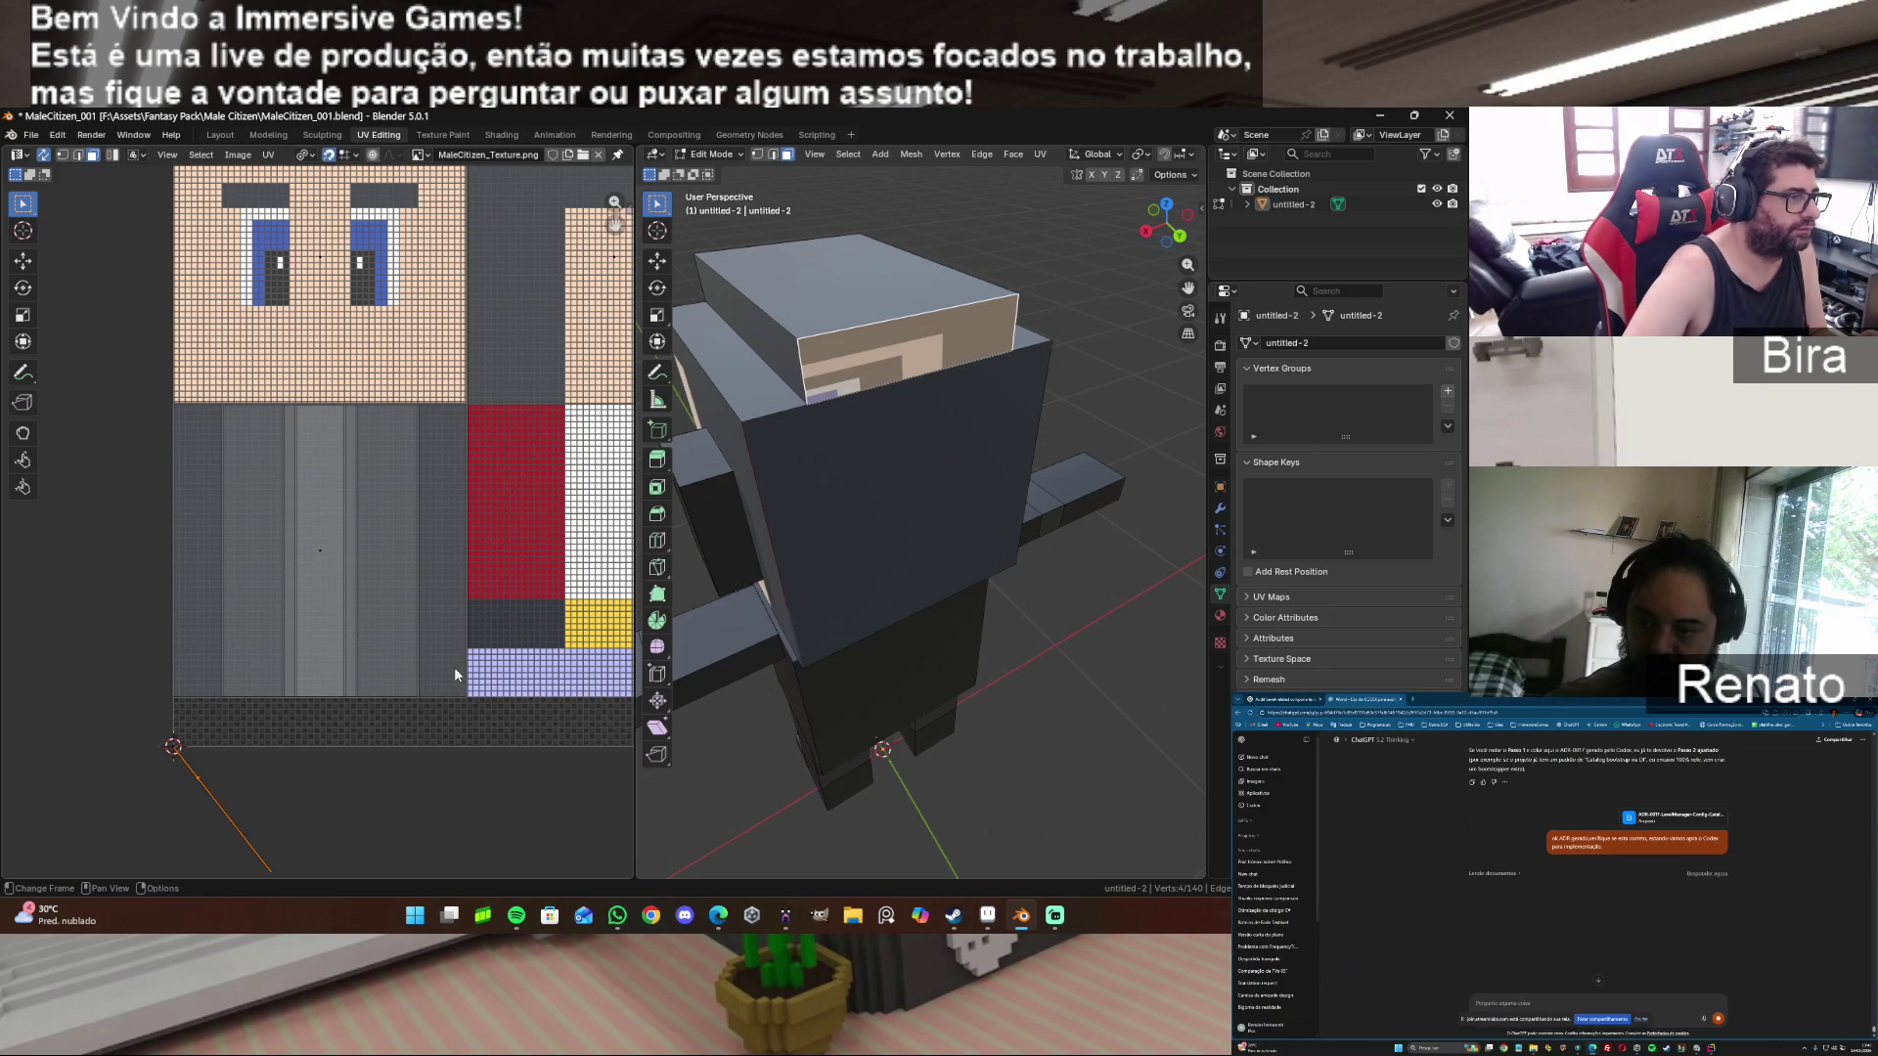
pyautogui.press('u')
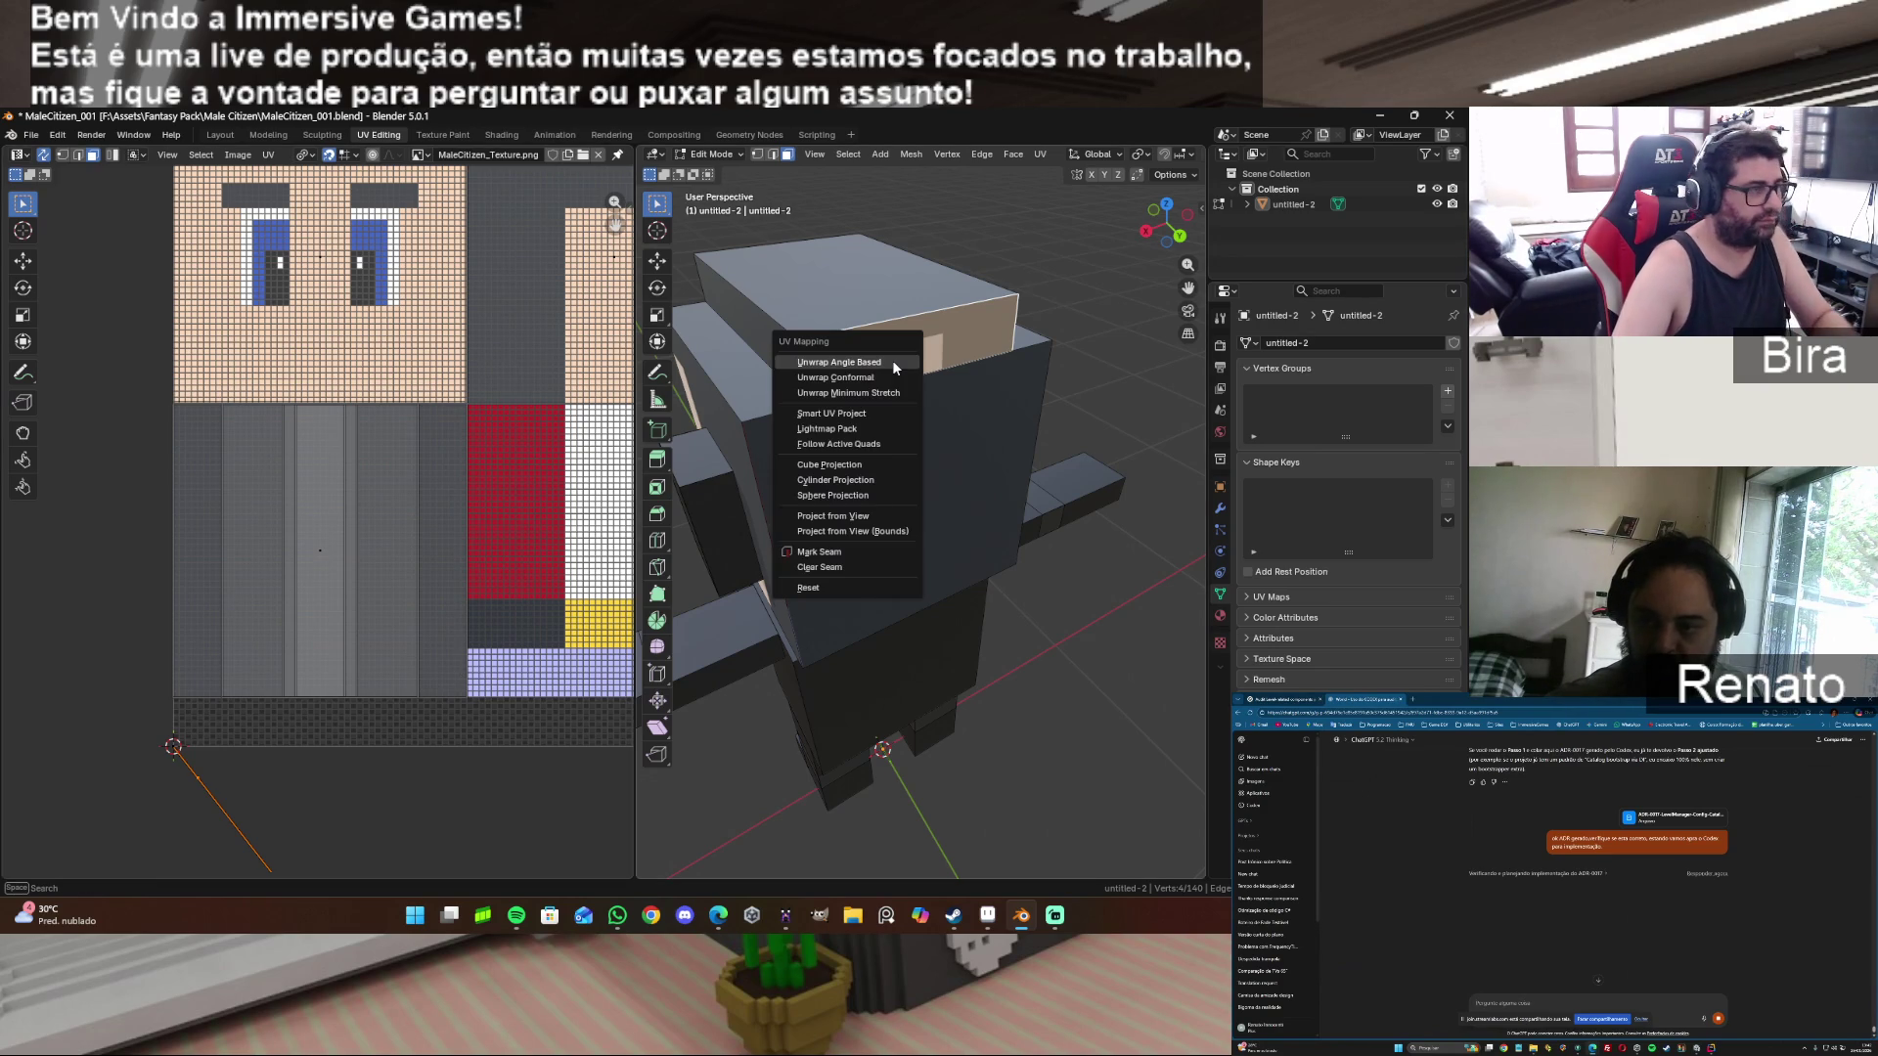
pyautogui.click(894, 363)
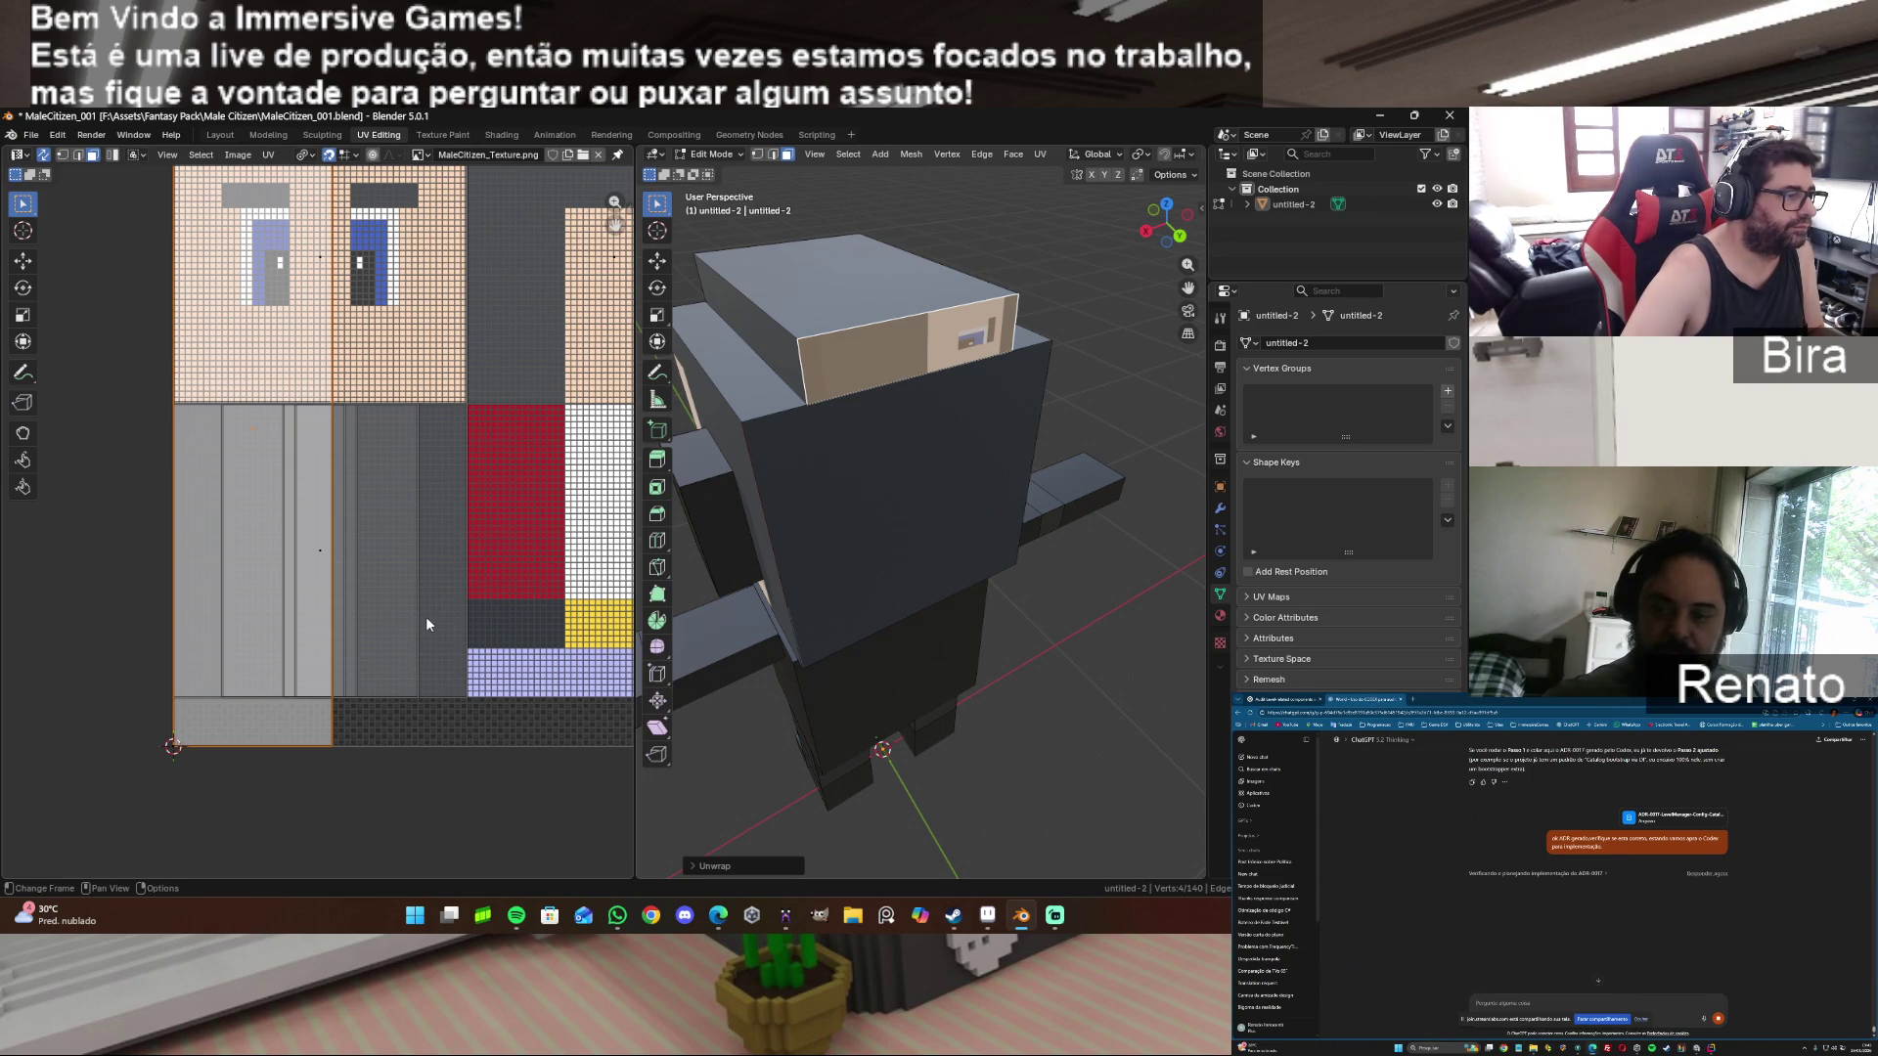
pyautogui.moveTo(1167, 224); pyautogui.dragTo(988, 234)
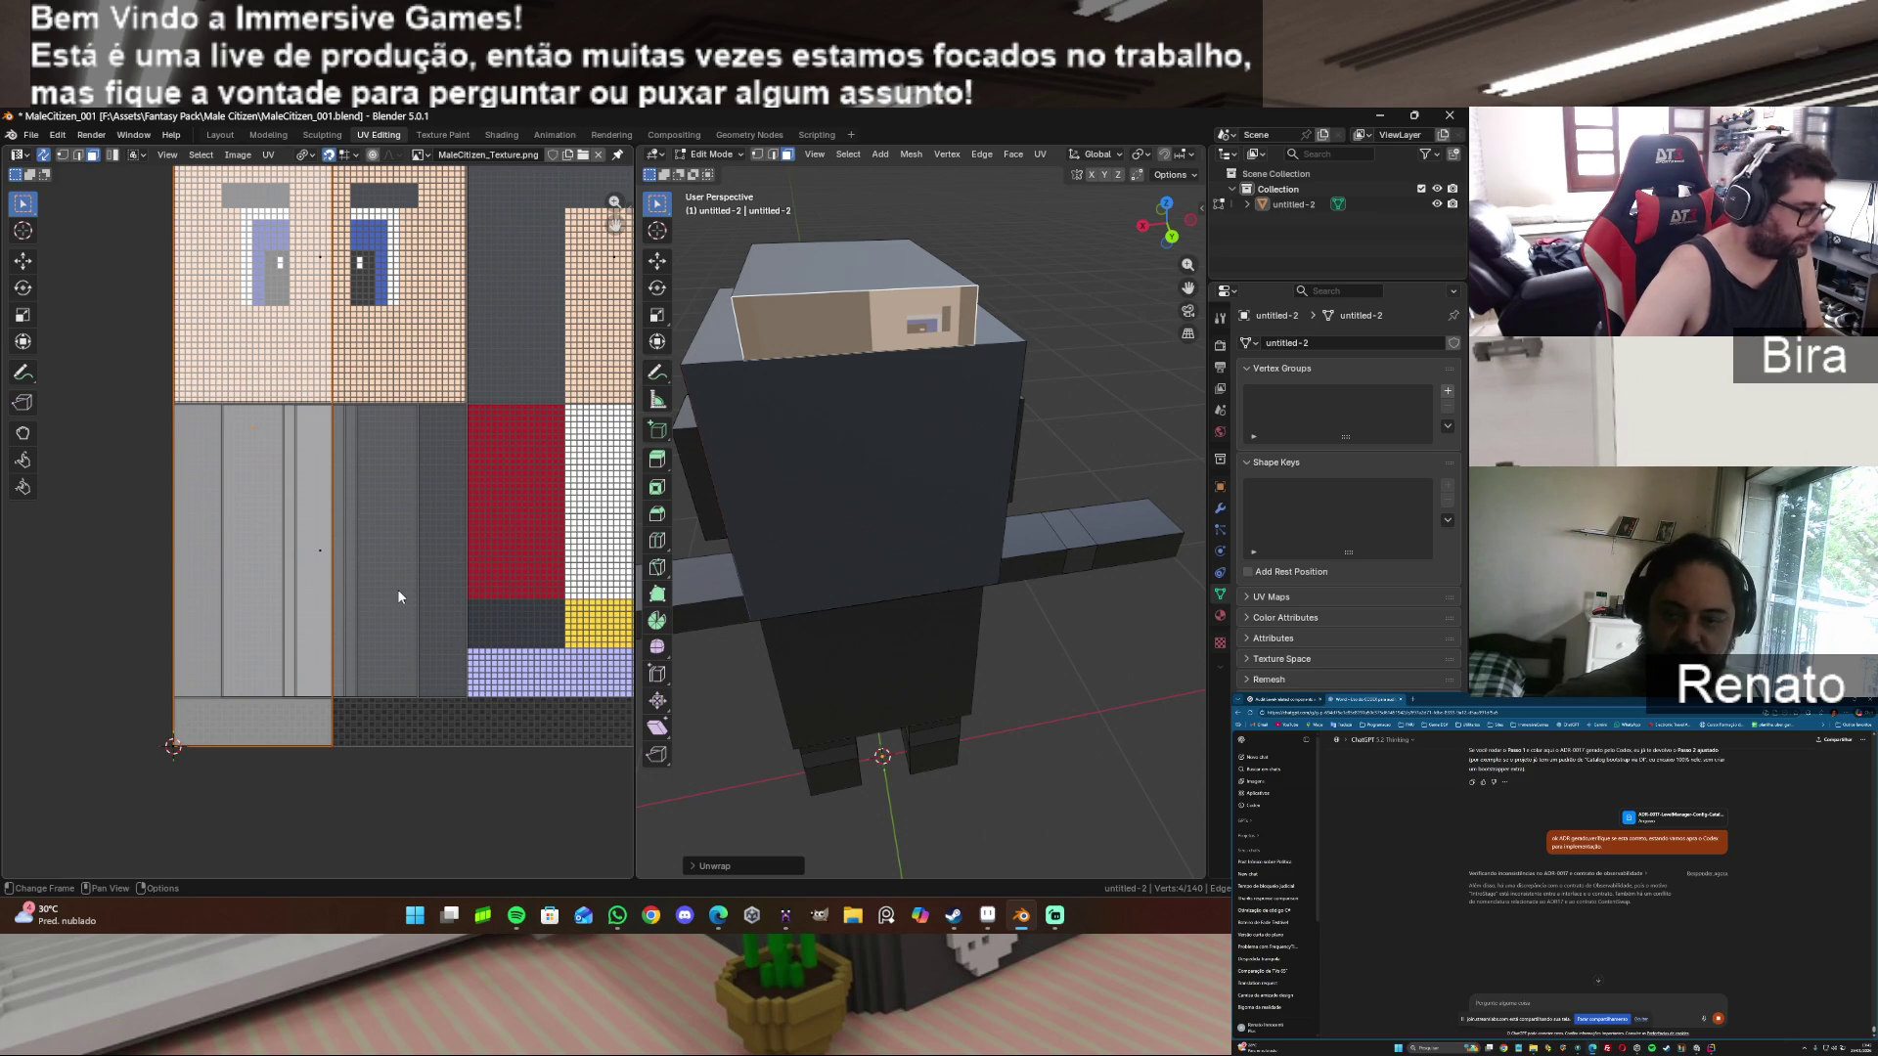
# Widen the upper back strip's island across the grey strip and snap it to pixels.
pyautogui.press('s')
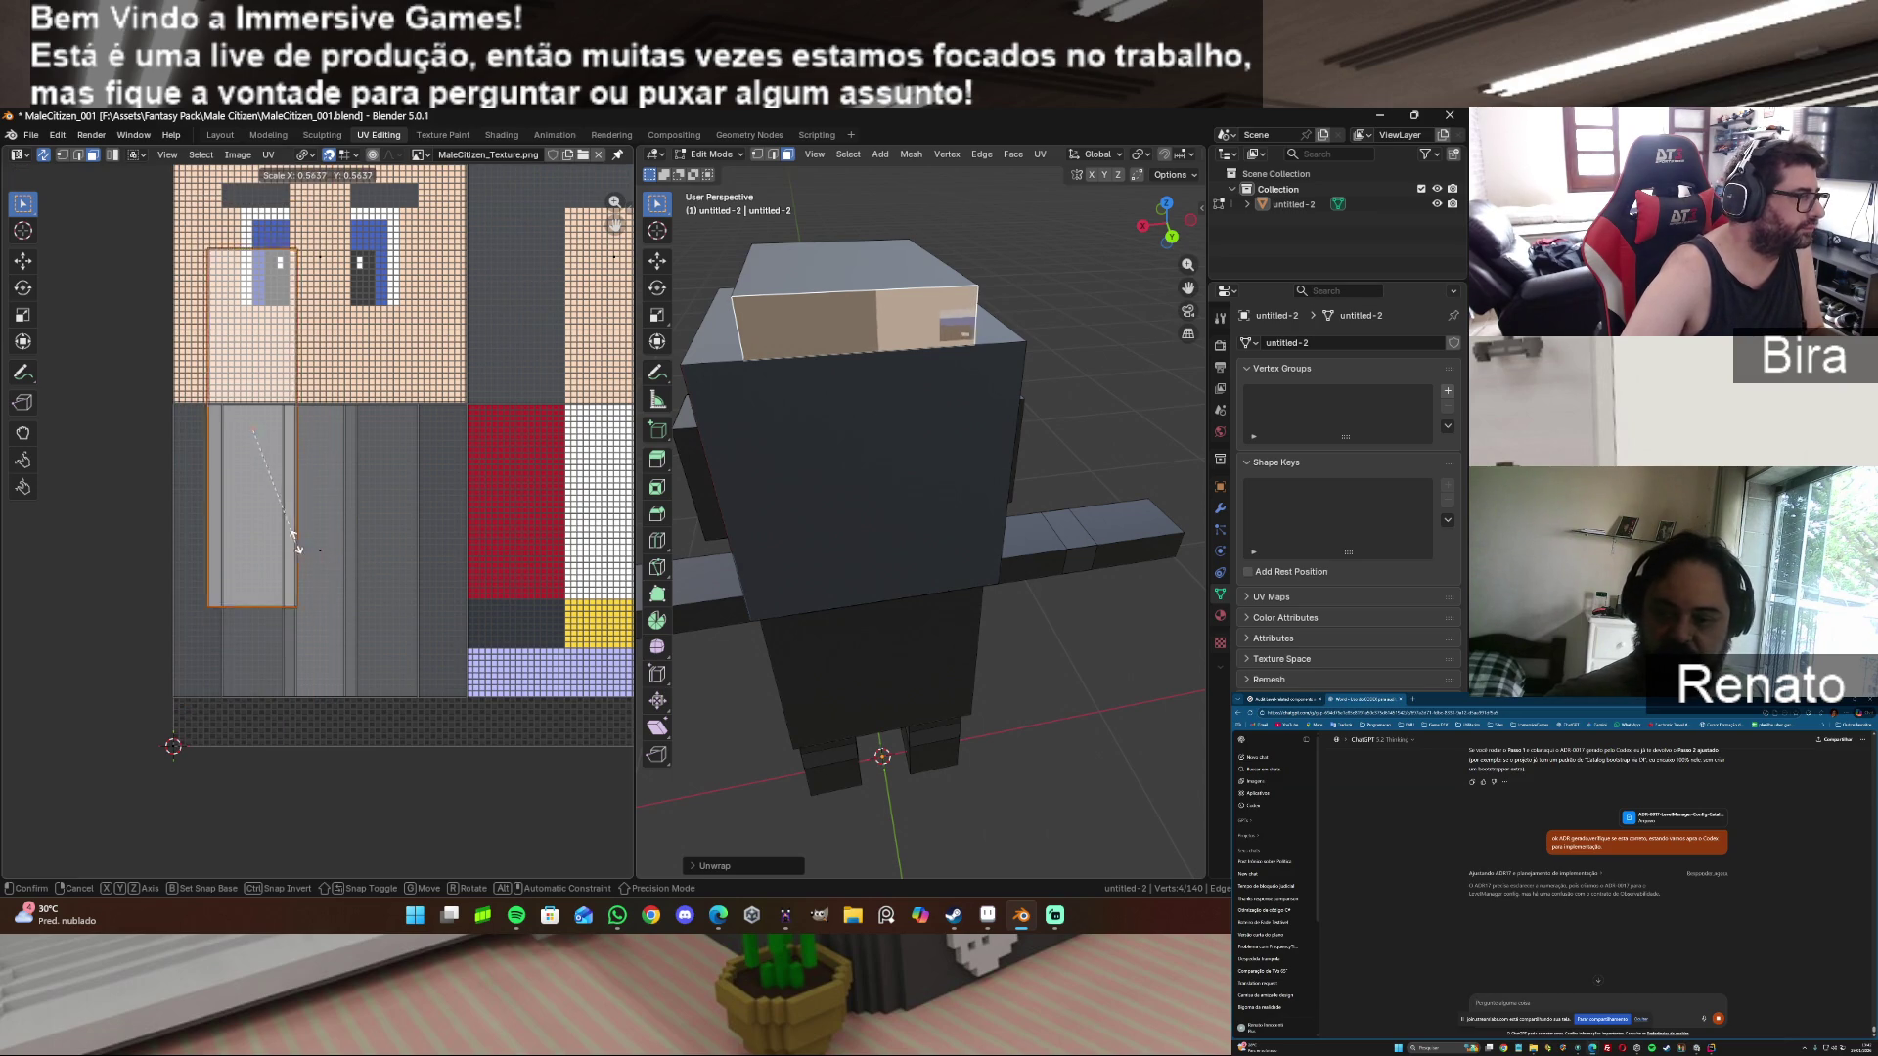
pyautogui.click(261, 472)
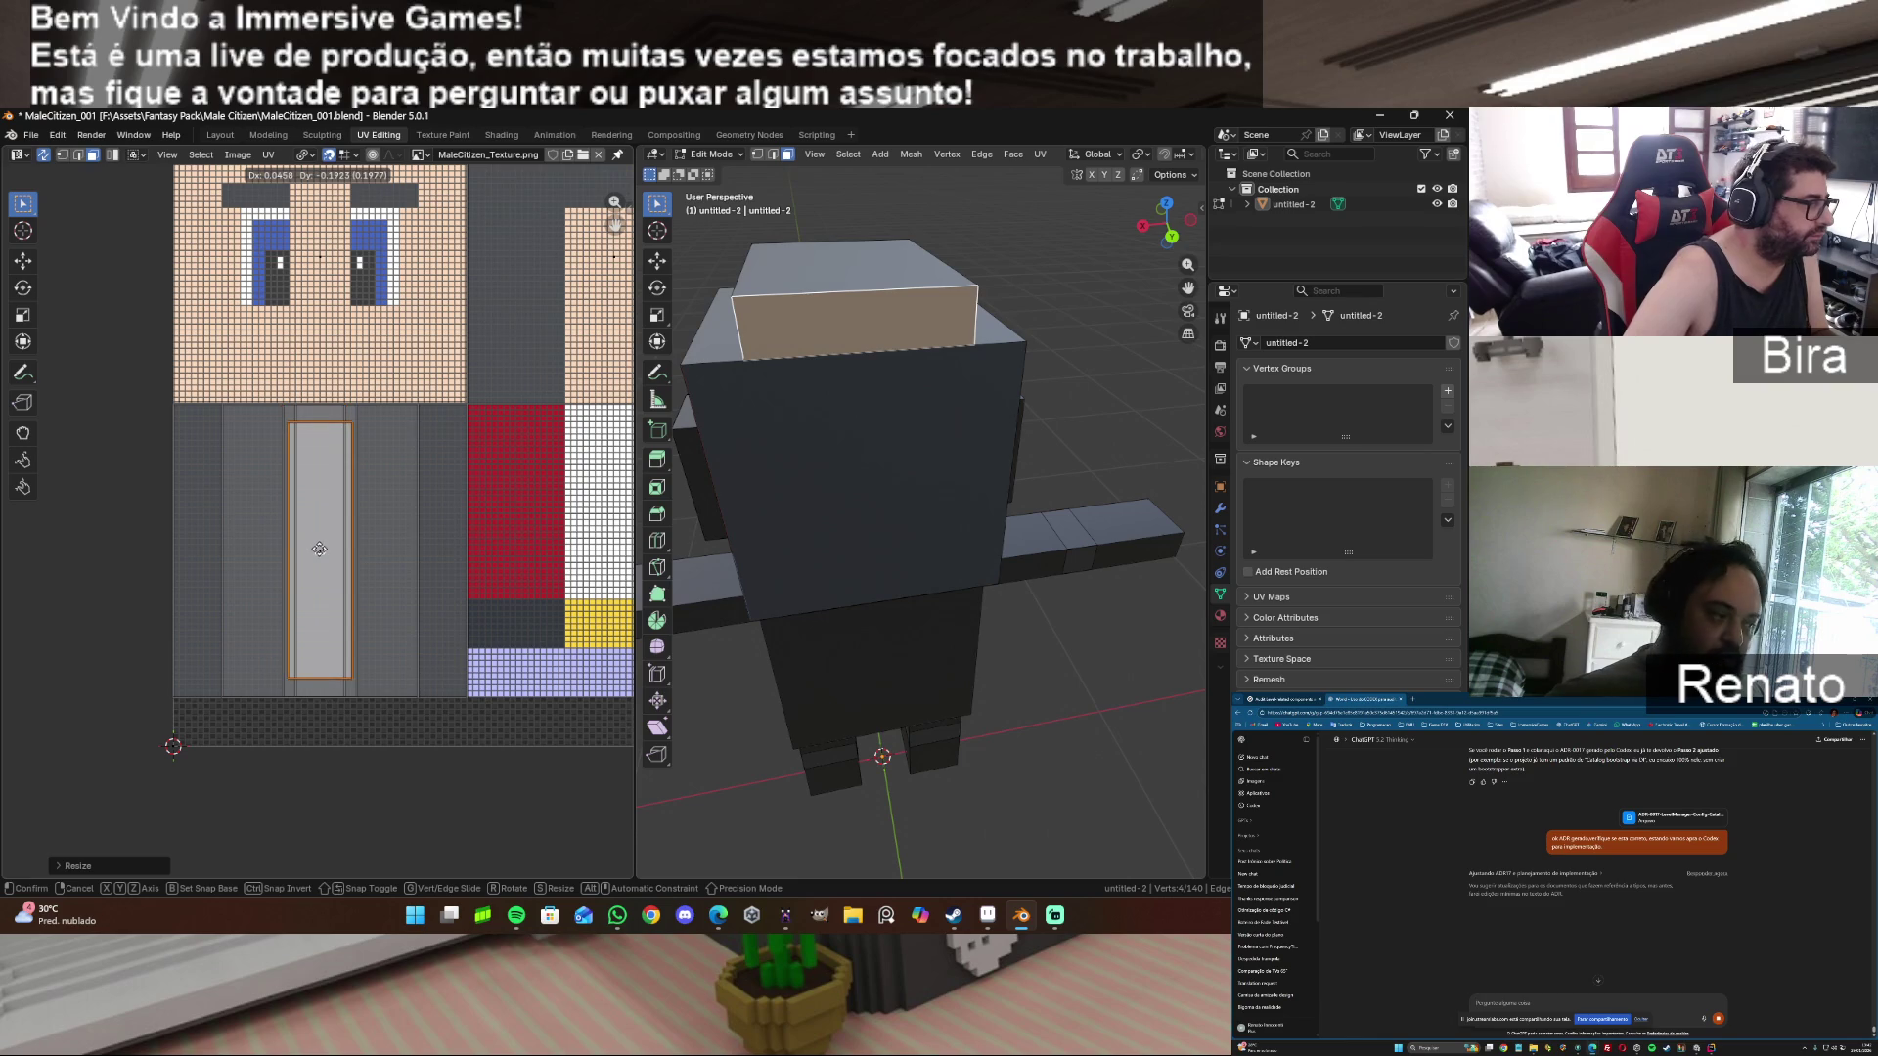
pyautogui.press('Escape')
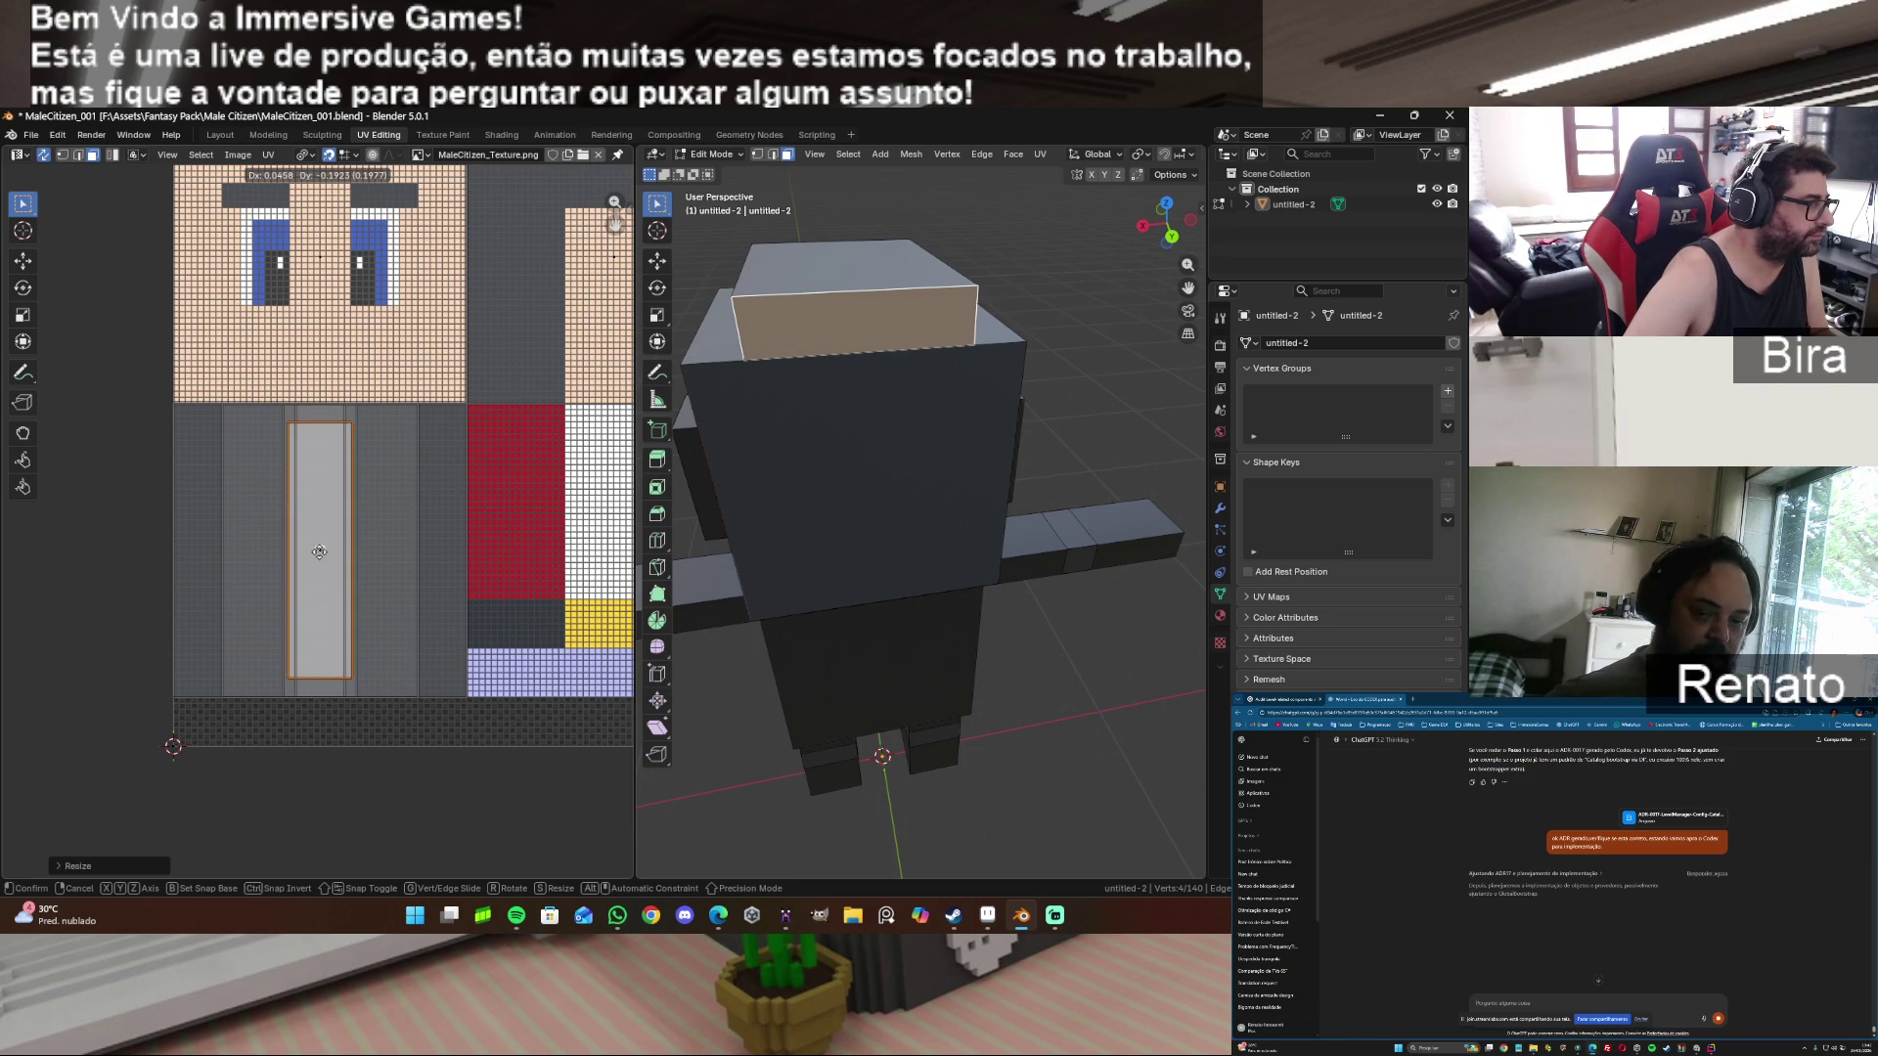
pyautogui.scroll(3, 350, 591)
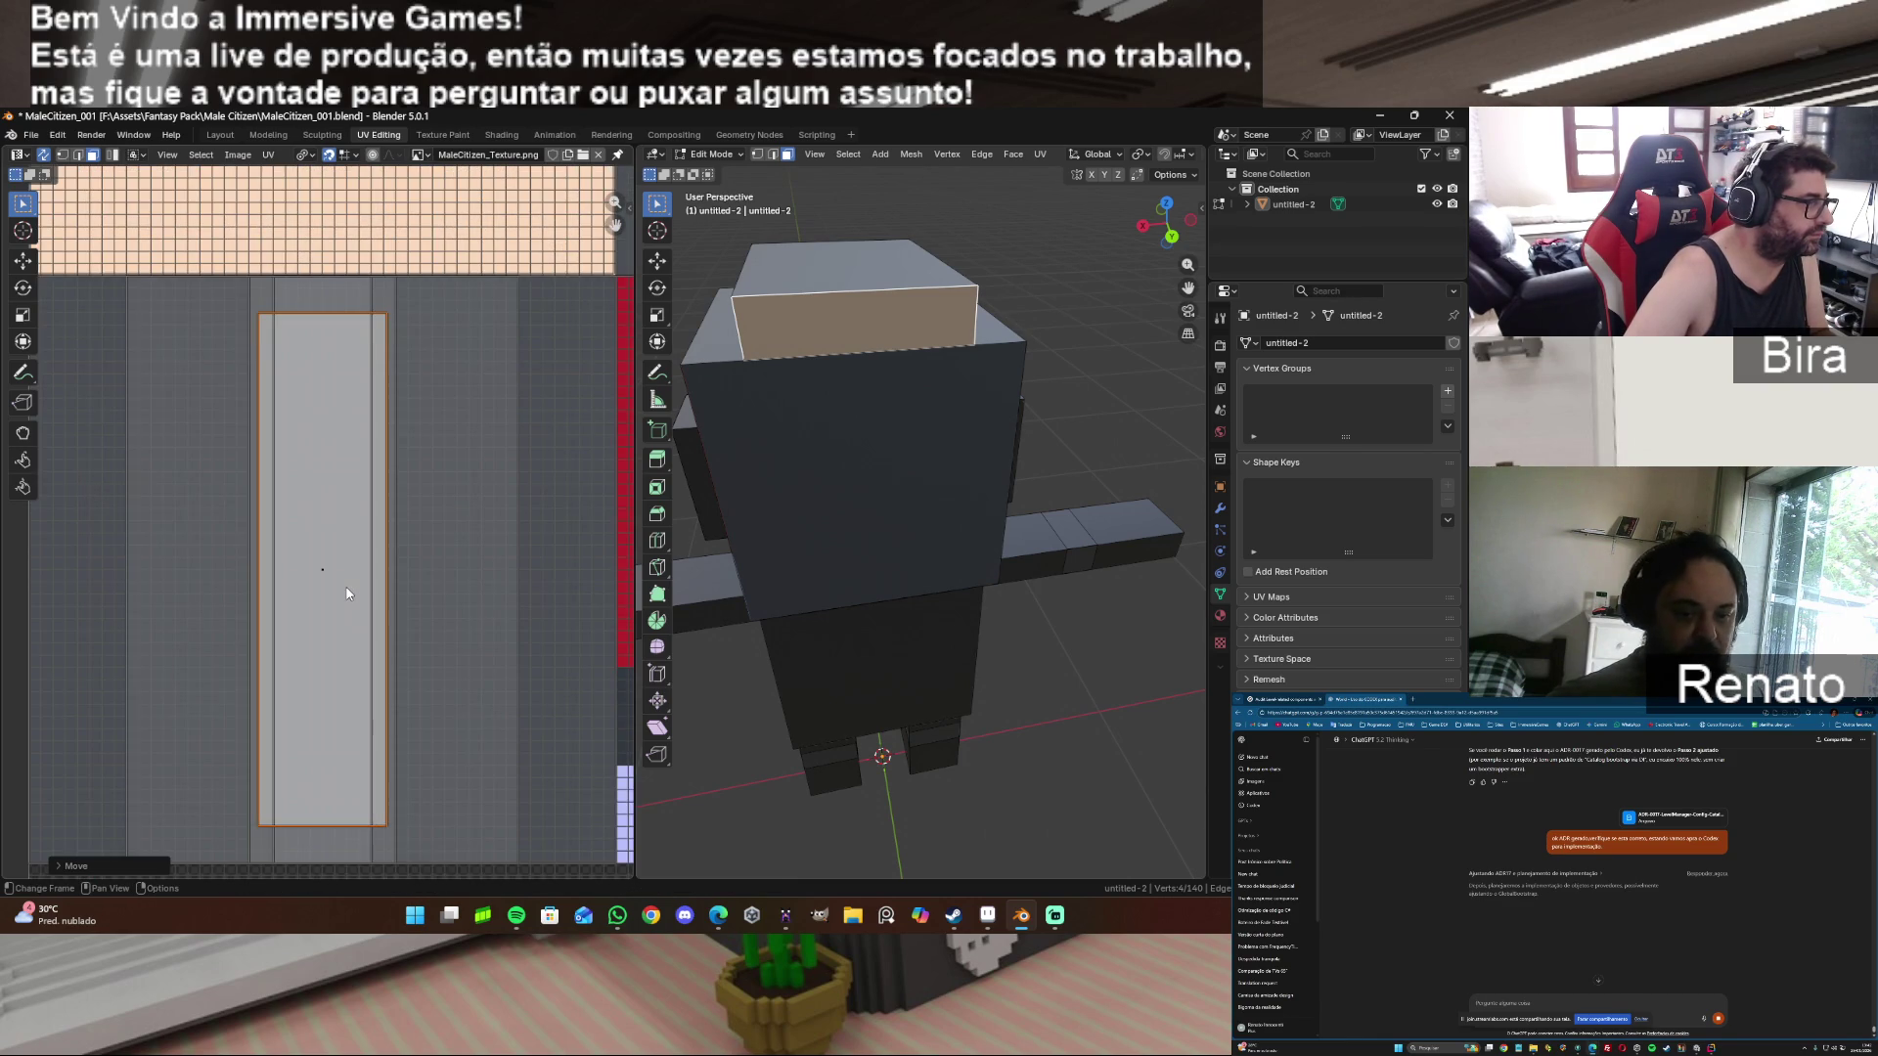
pyautogui.scroll(-1, 347, 594)
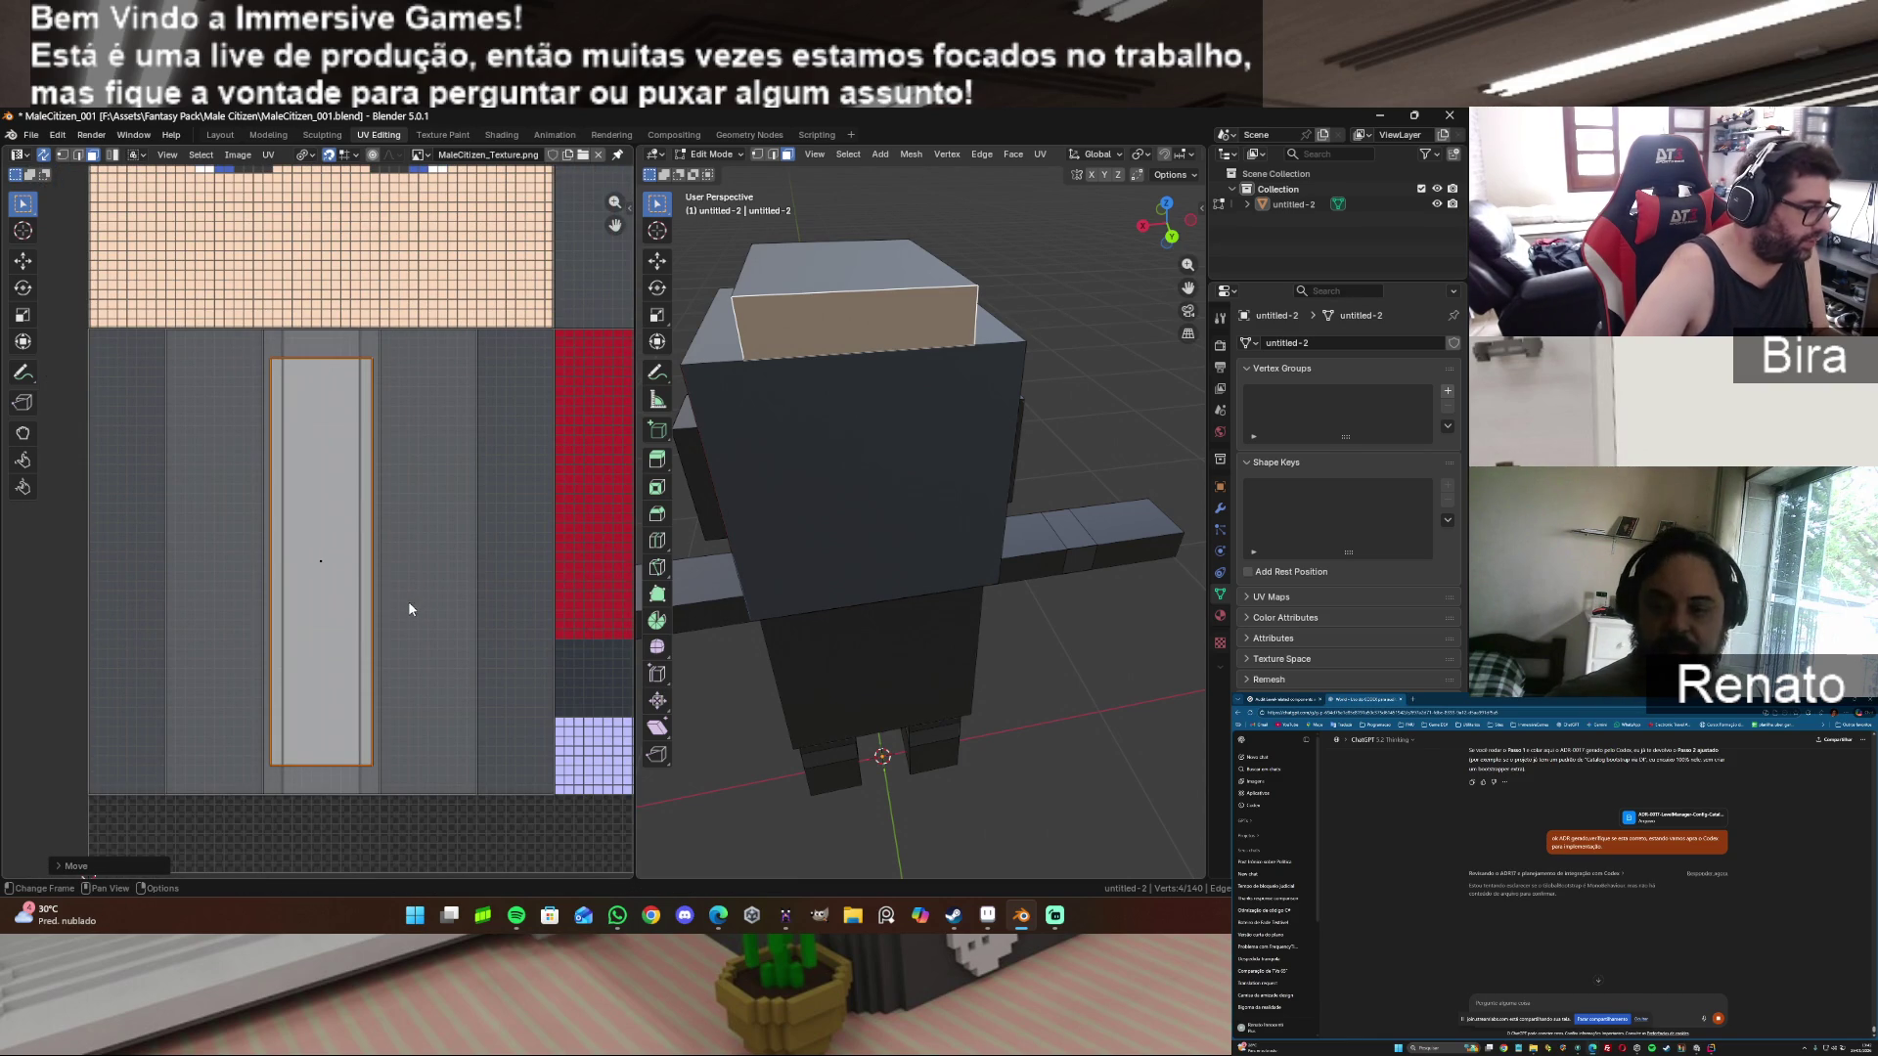
pyautogui.press('s')
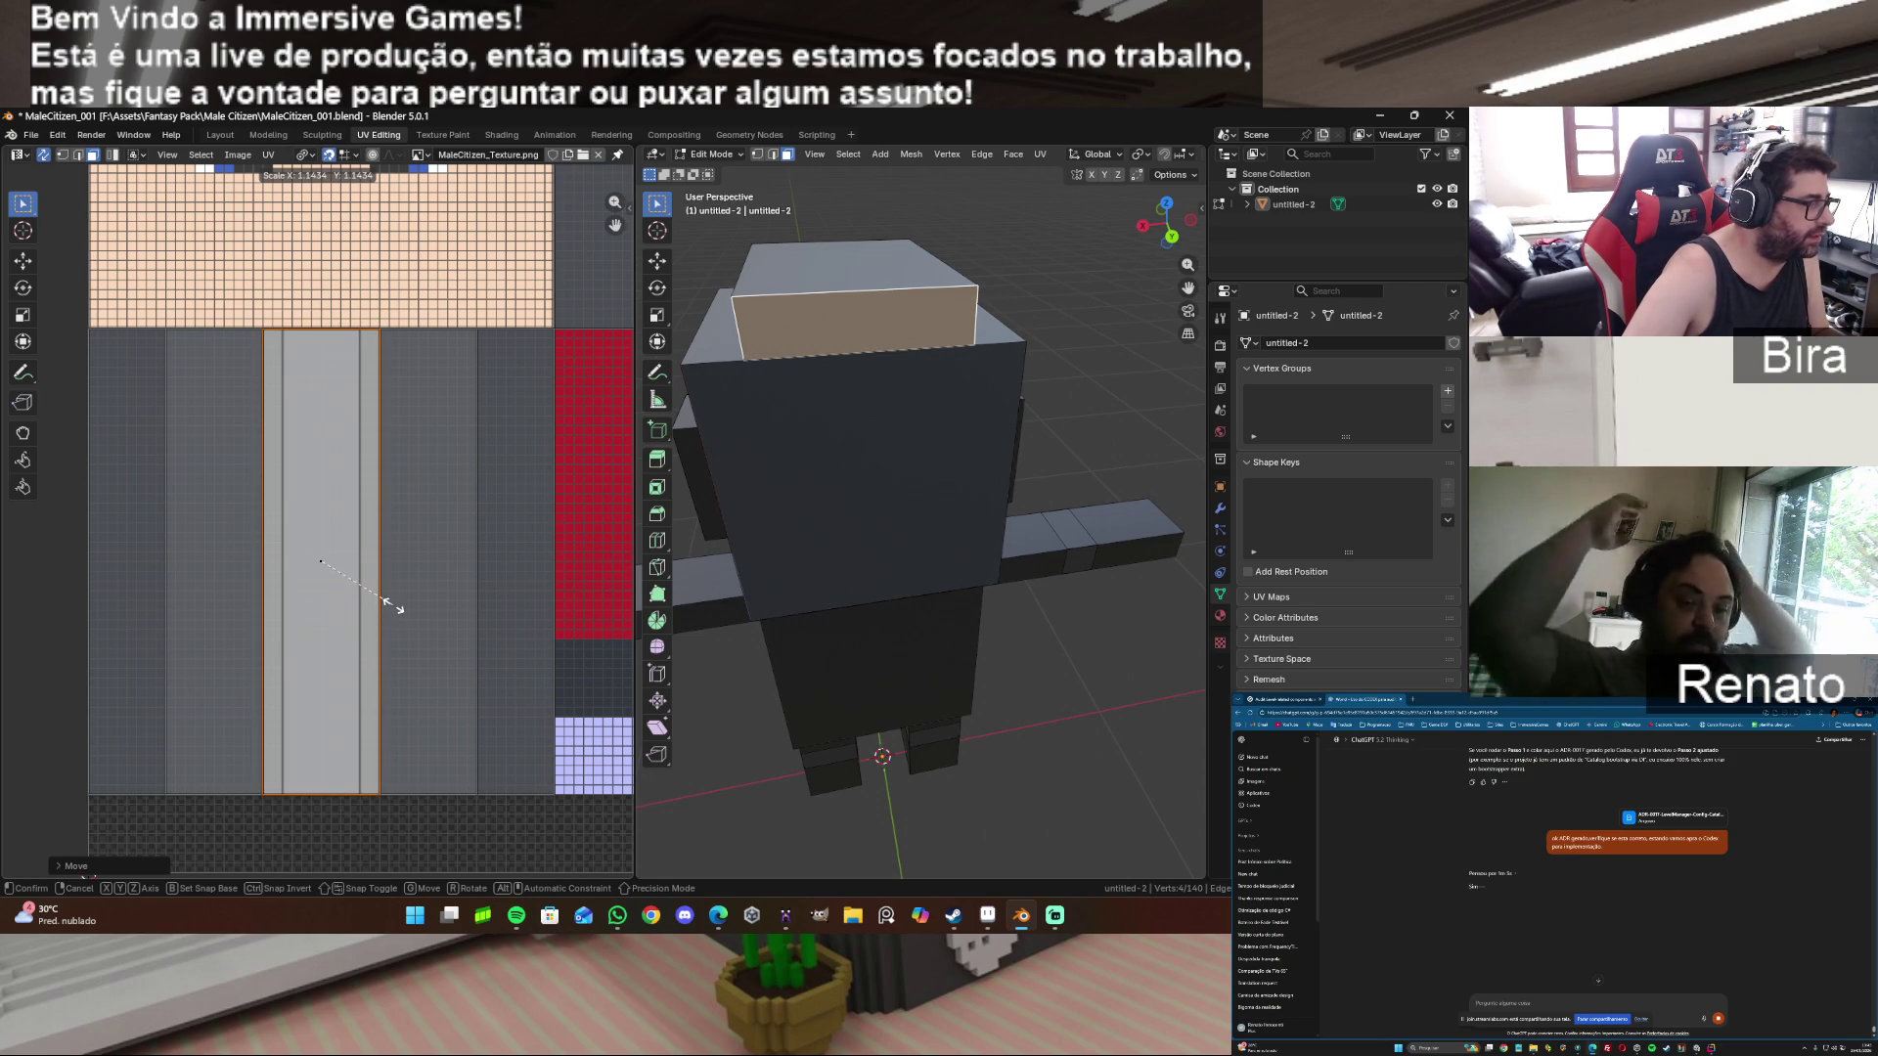
pyautogui.click(395, 606)
pyautogui.click(270, 155)
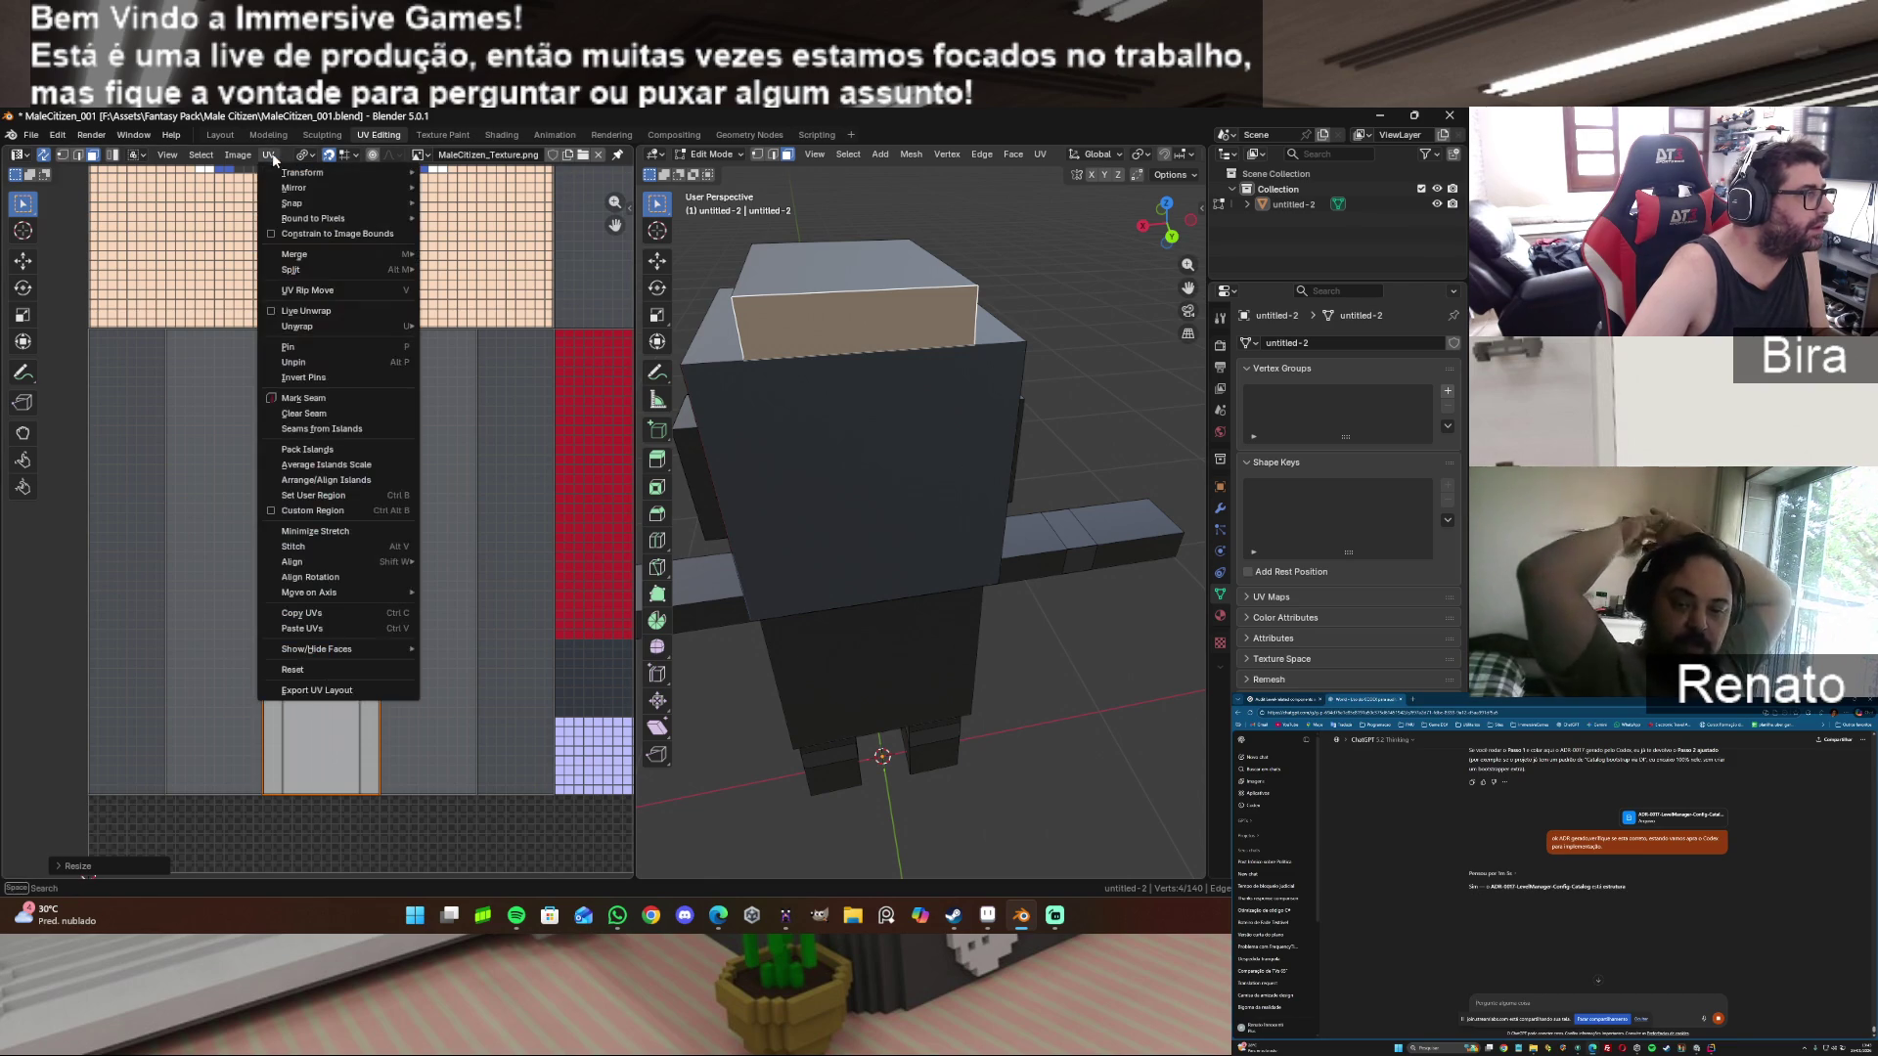
pyautogui.moveTo(332, 208)
pyautogui.click(480, 203)
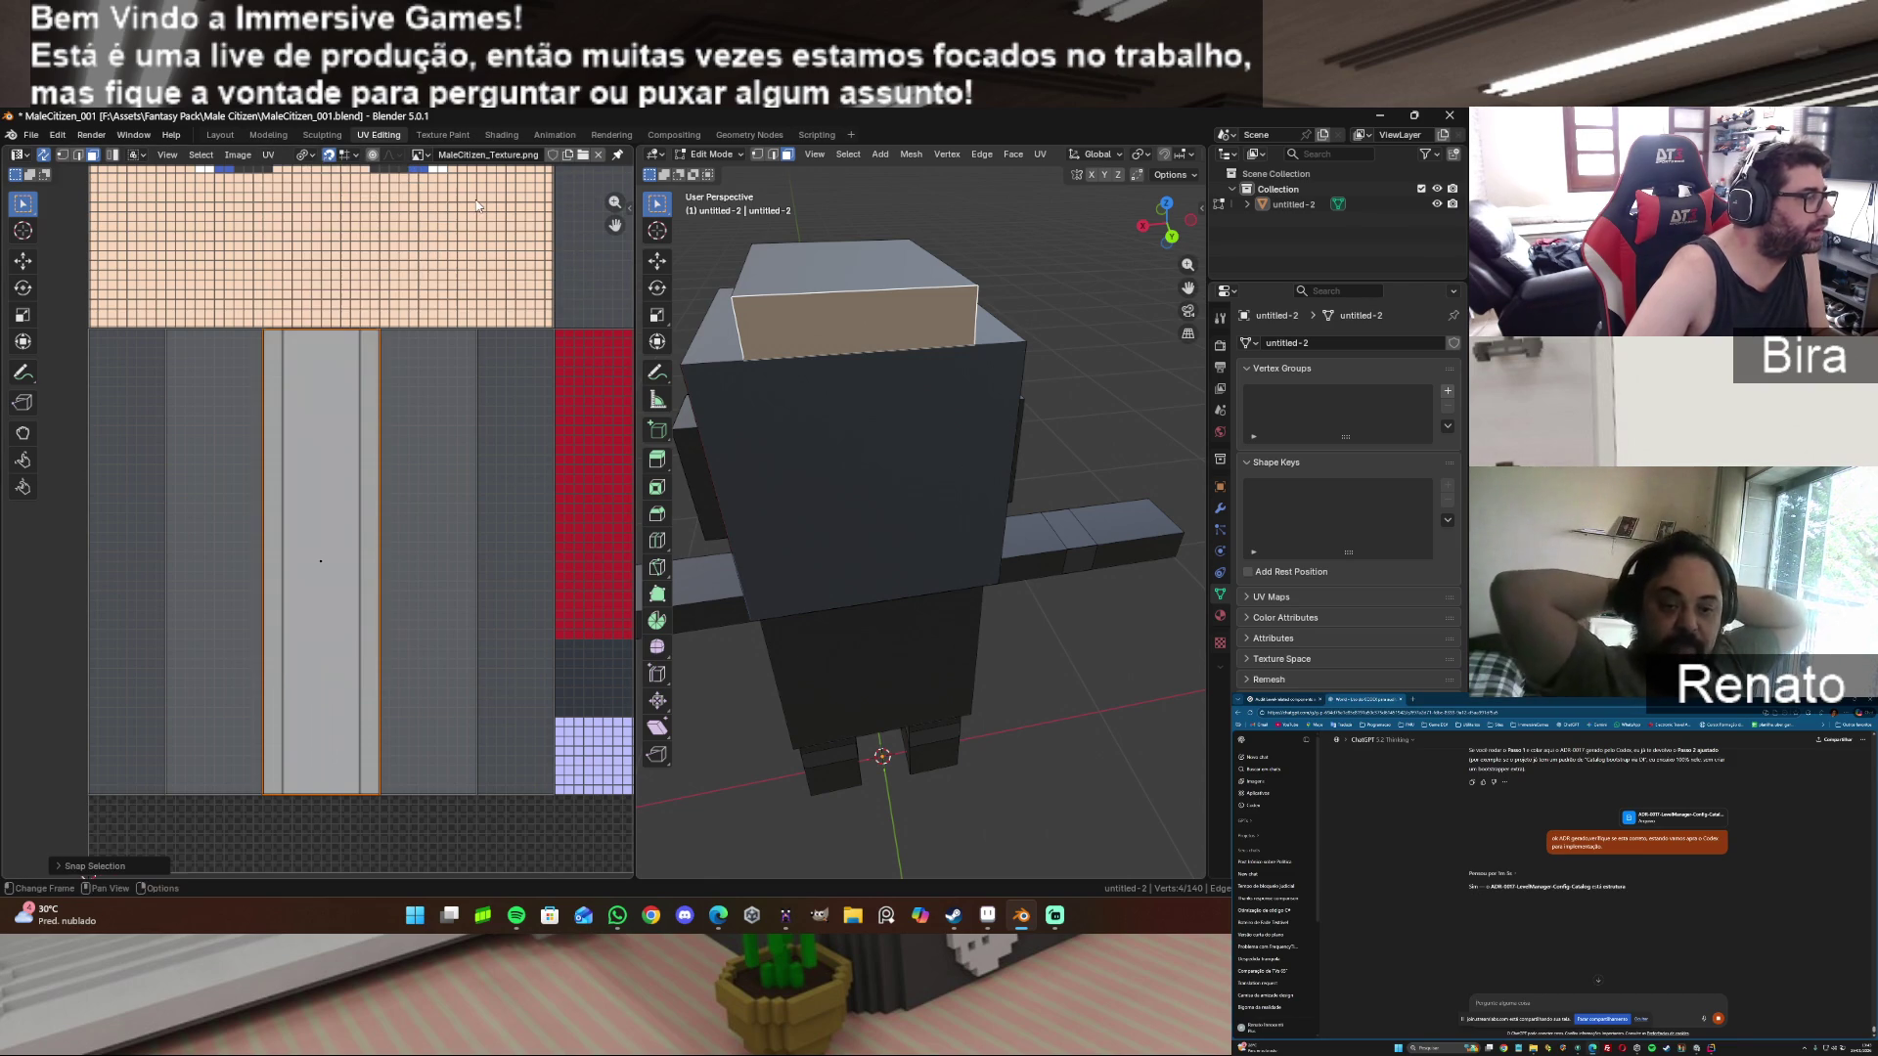
pyautogui.moveTo(1168, 220)
pyautogui.mouseDown()
pyautogui.moveTo(1056, 255)
pyautogui.moveTo(965, 313)
pyautogui.mouseUp()
# Unwrap the head's upper side face and move its shrunken island onto the light grey strip.
pyautogui.click(964, 313)
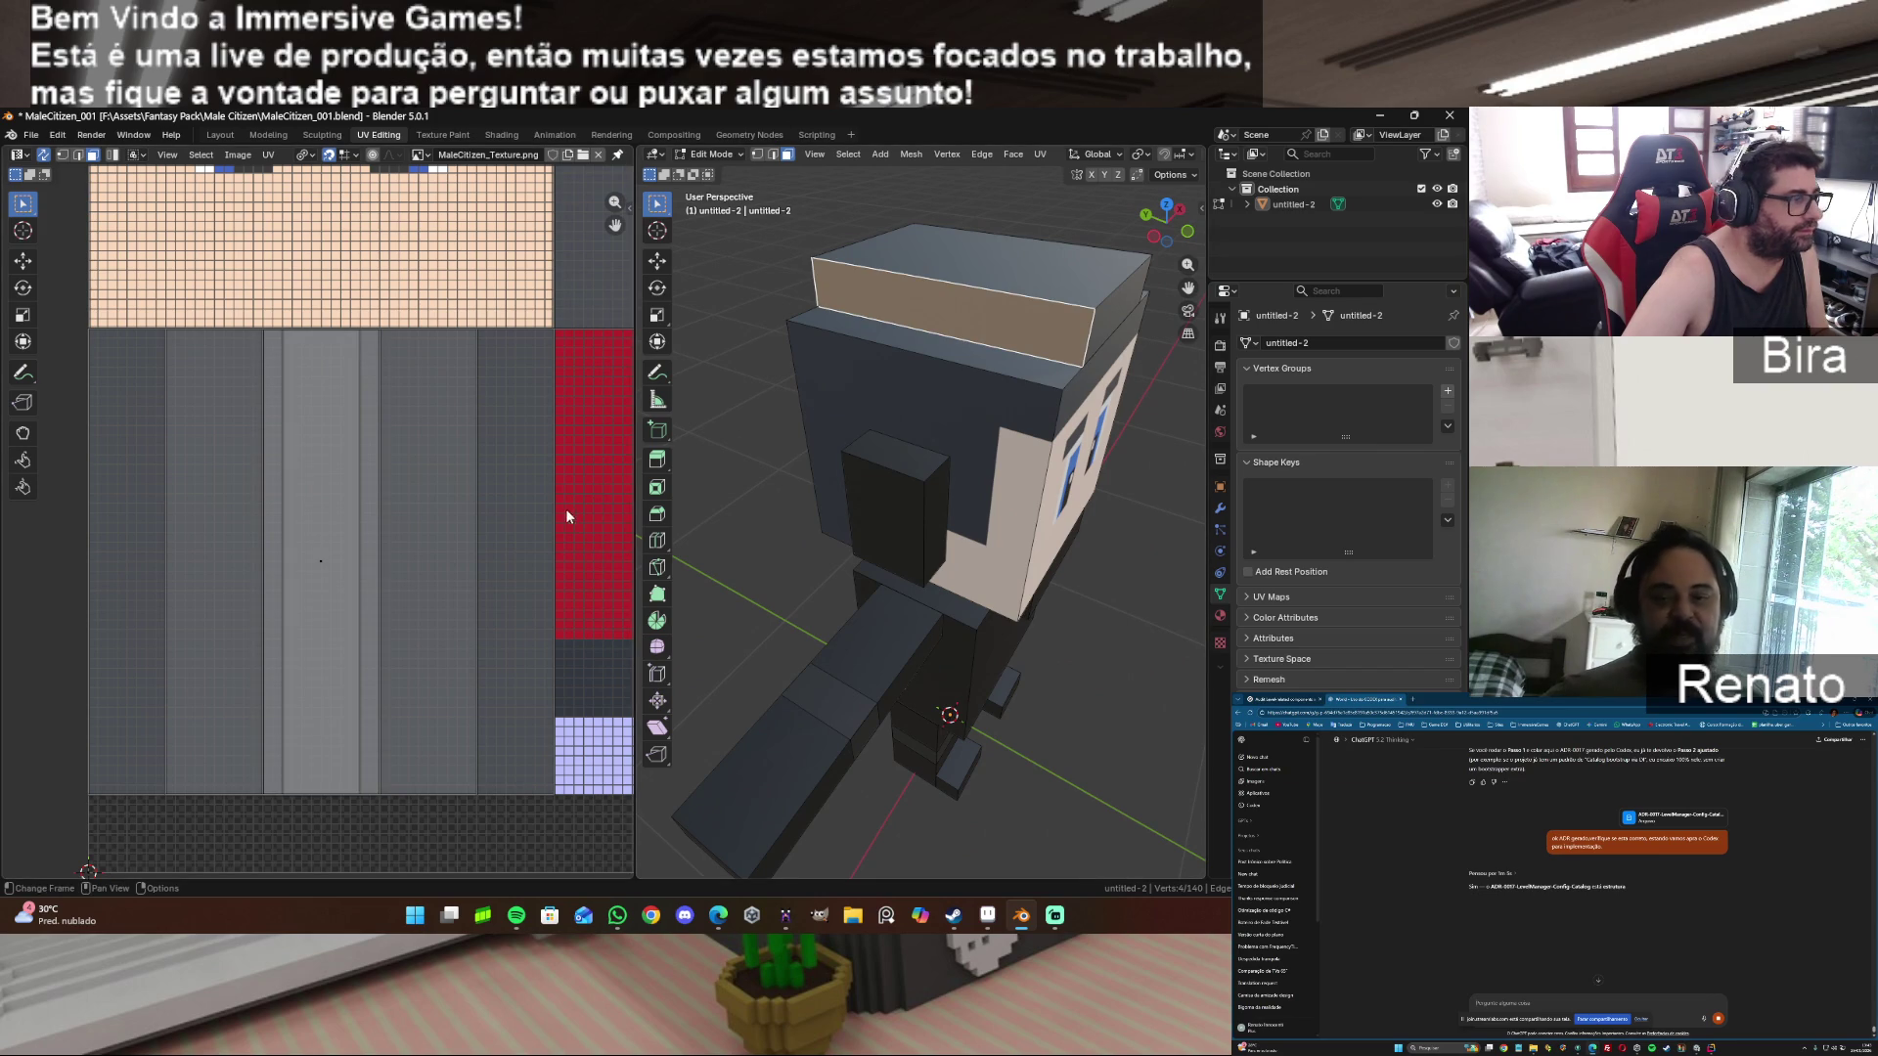
pyautogui.press('u')
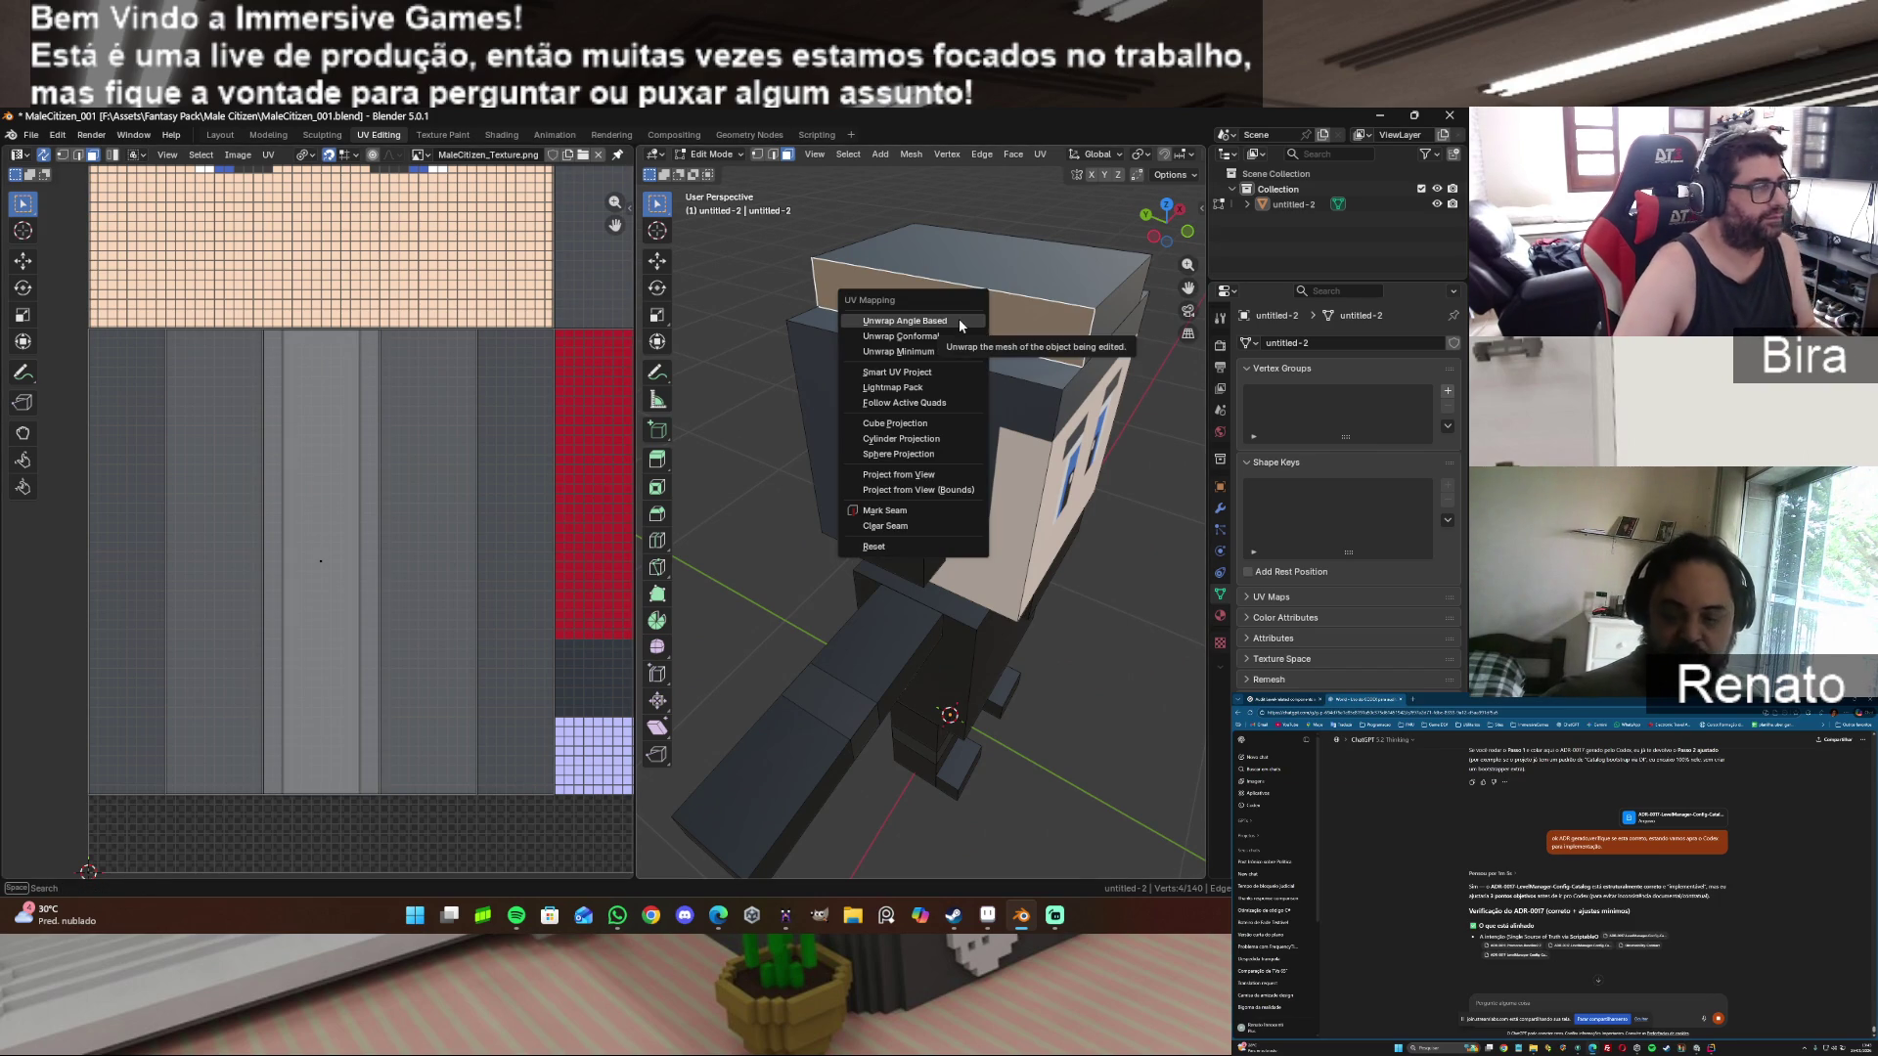
pyautogui.click(958, 319)
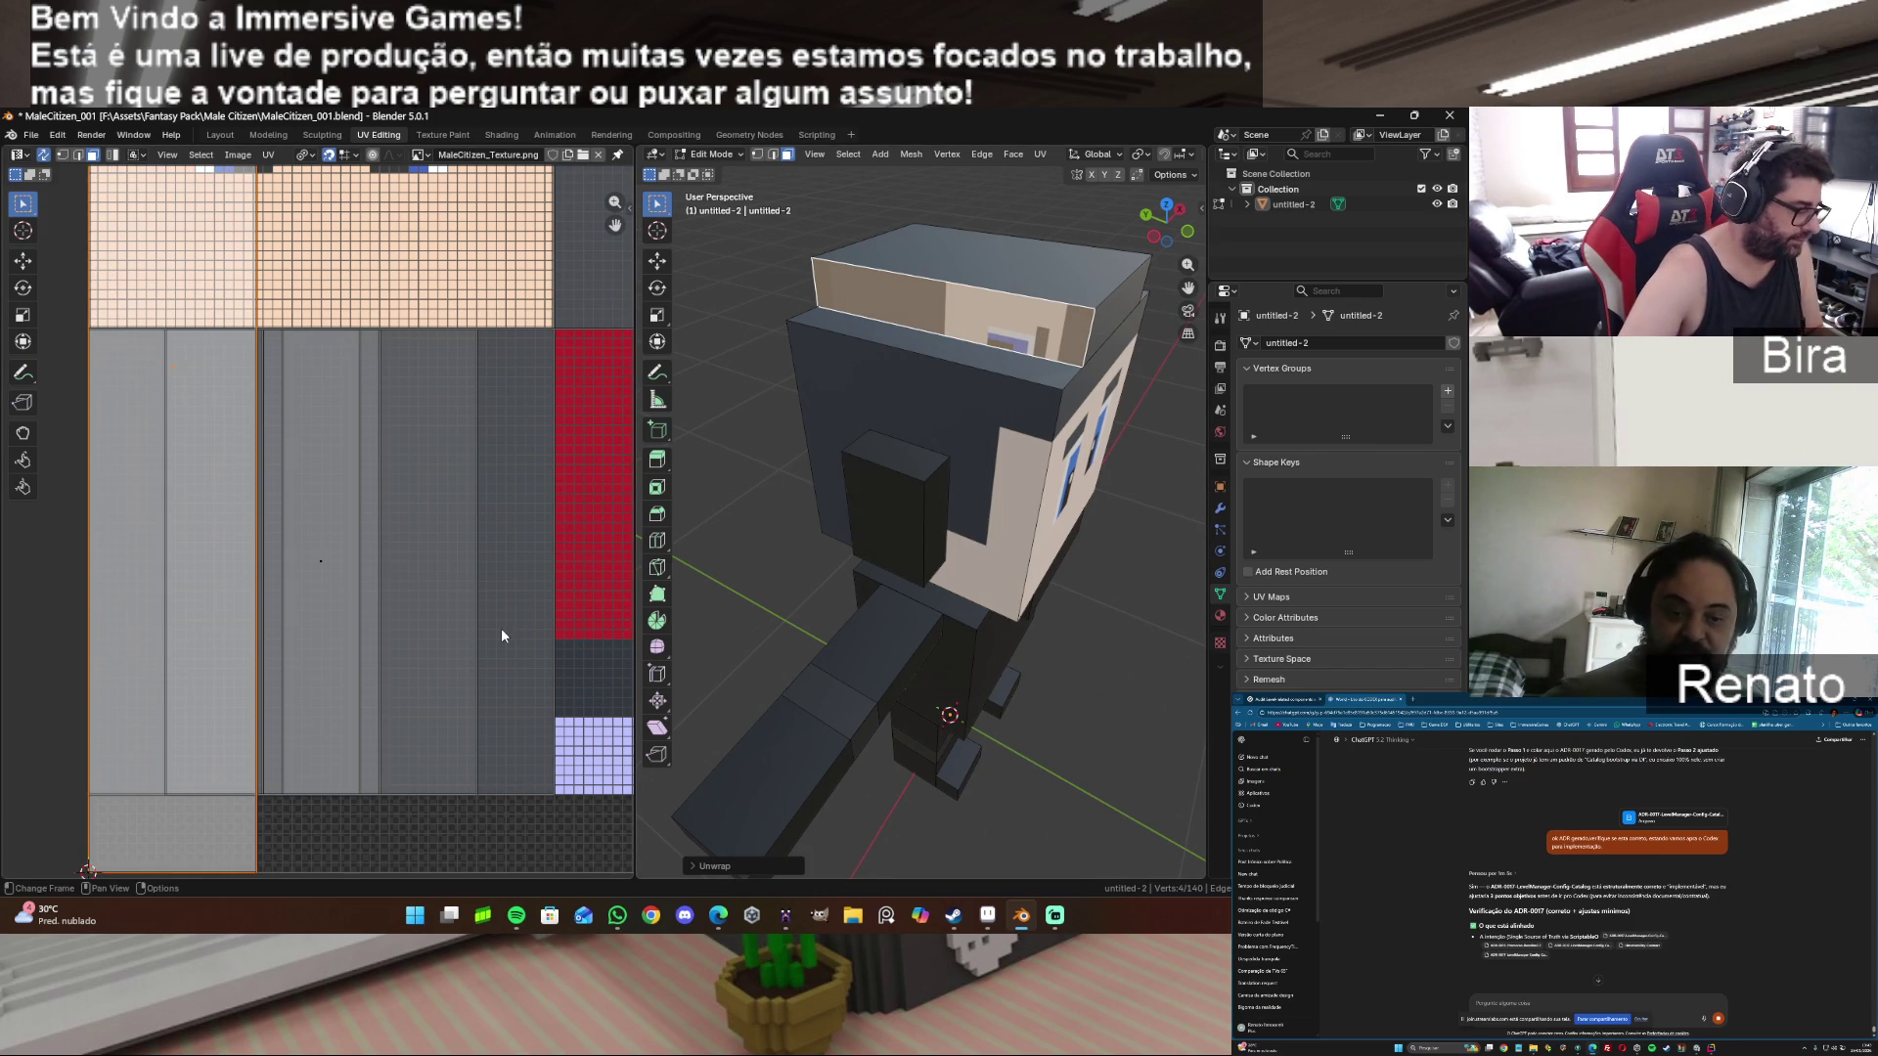
pyautogui.press('s')
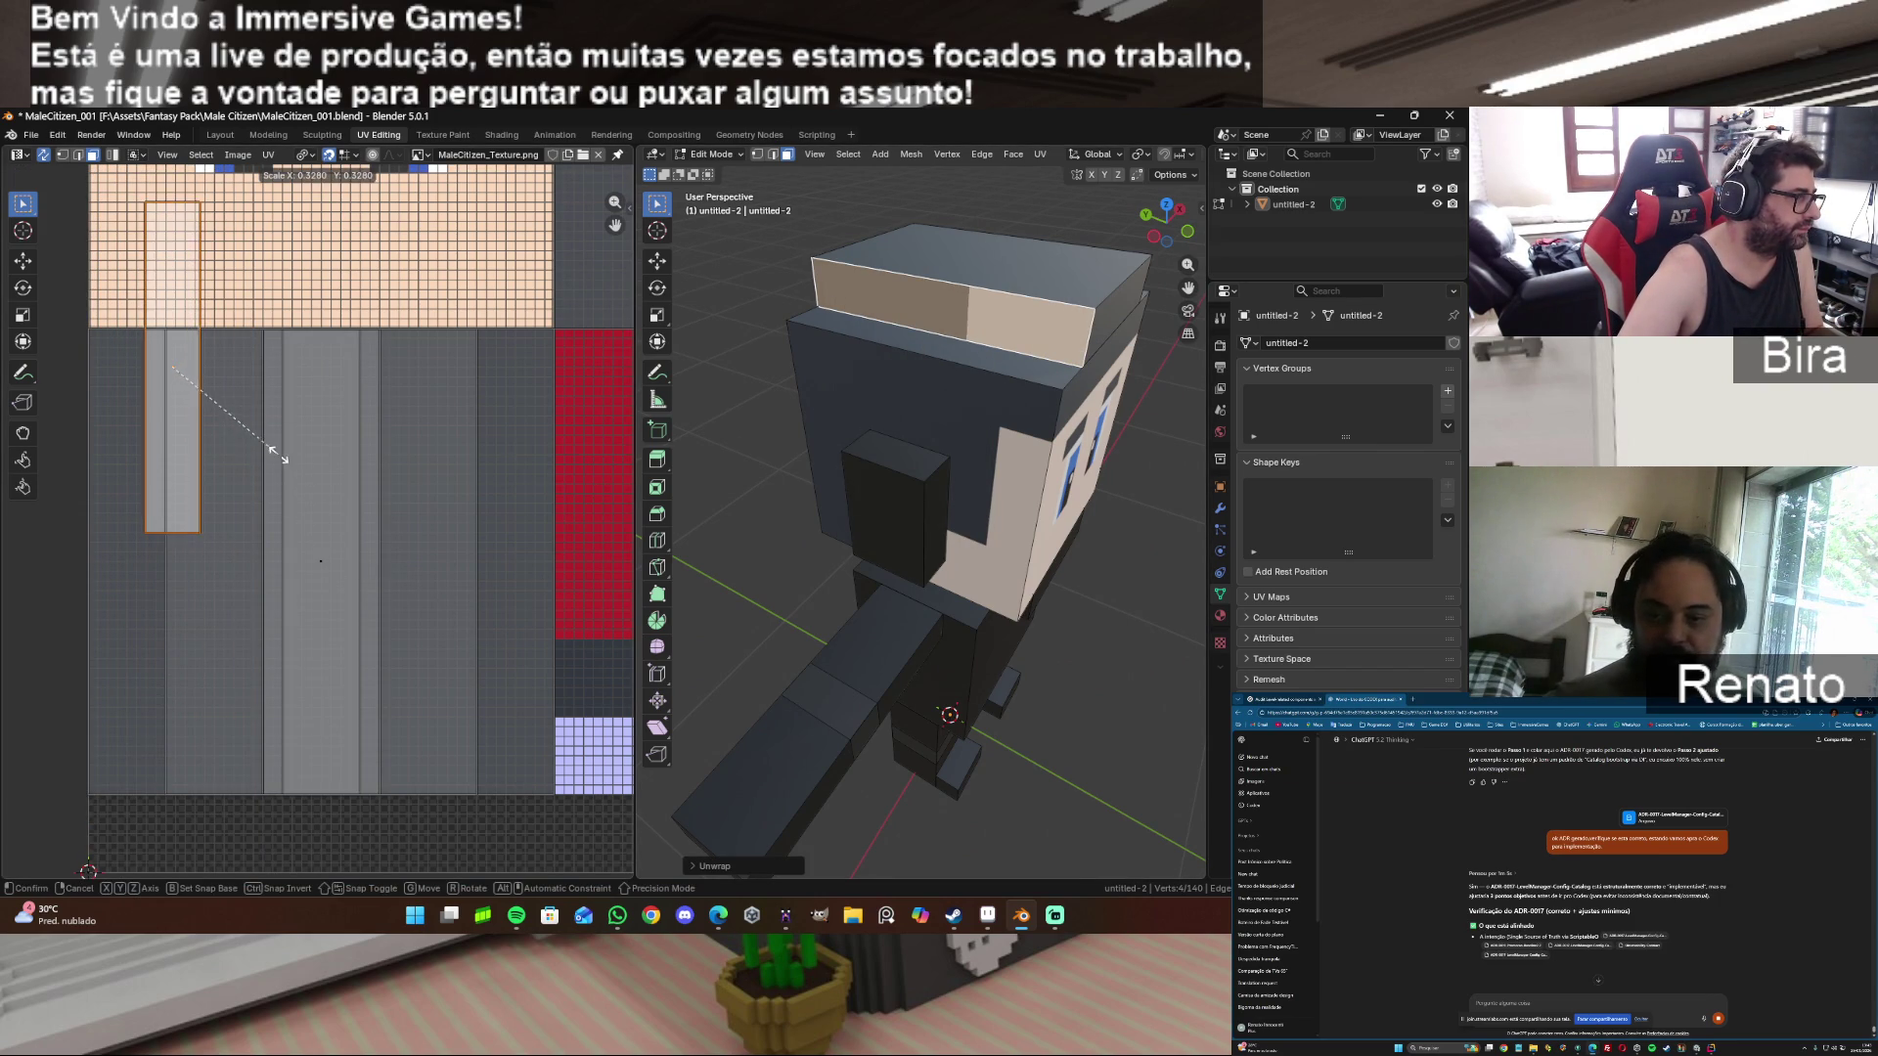
pyautogui.click(168, 405)
pyautogui.press('g')
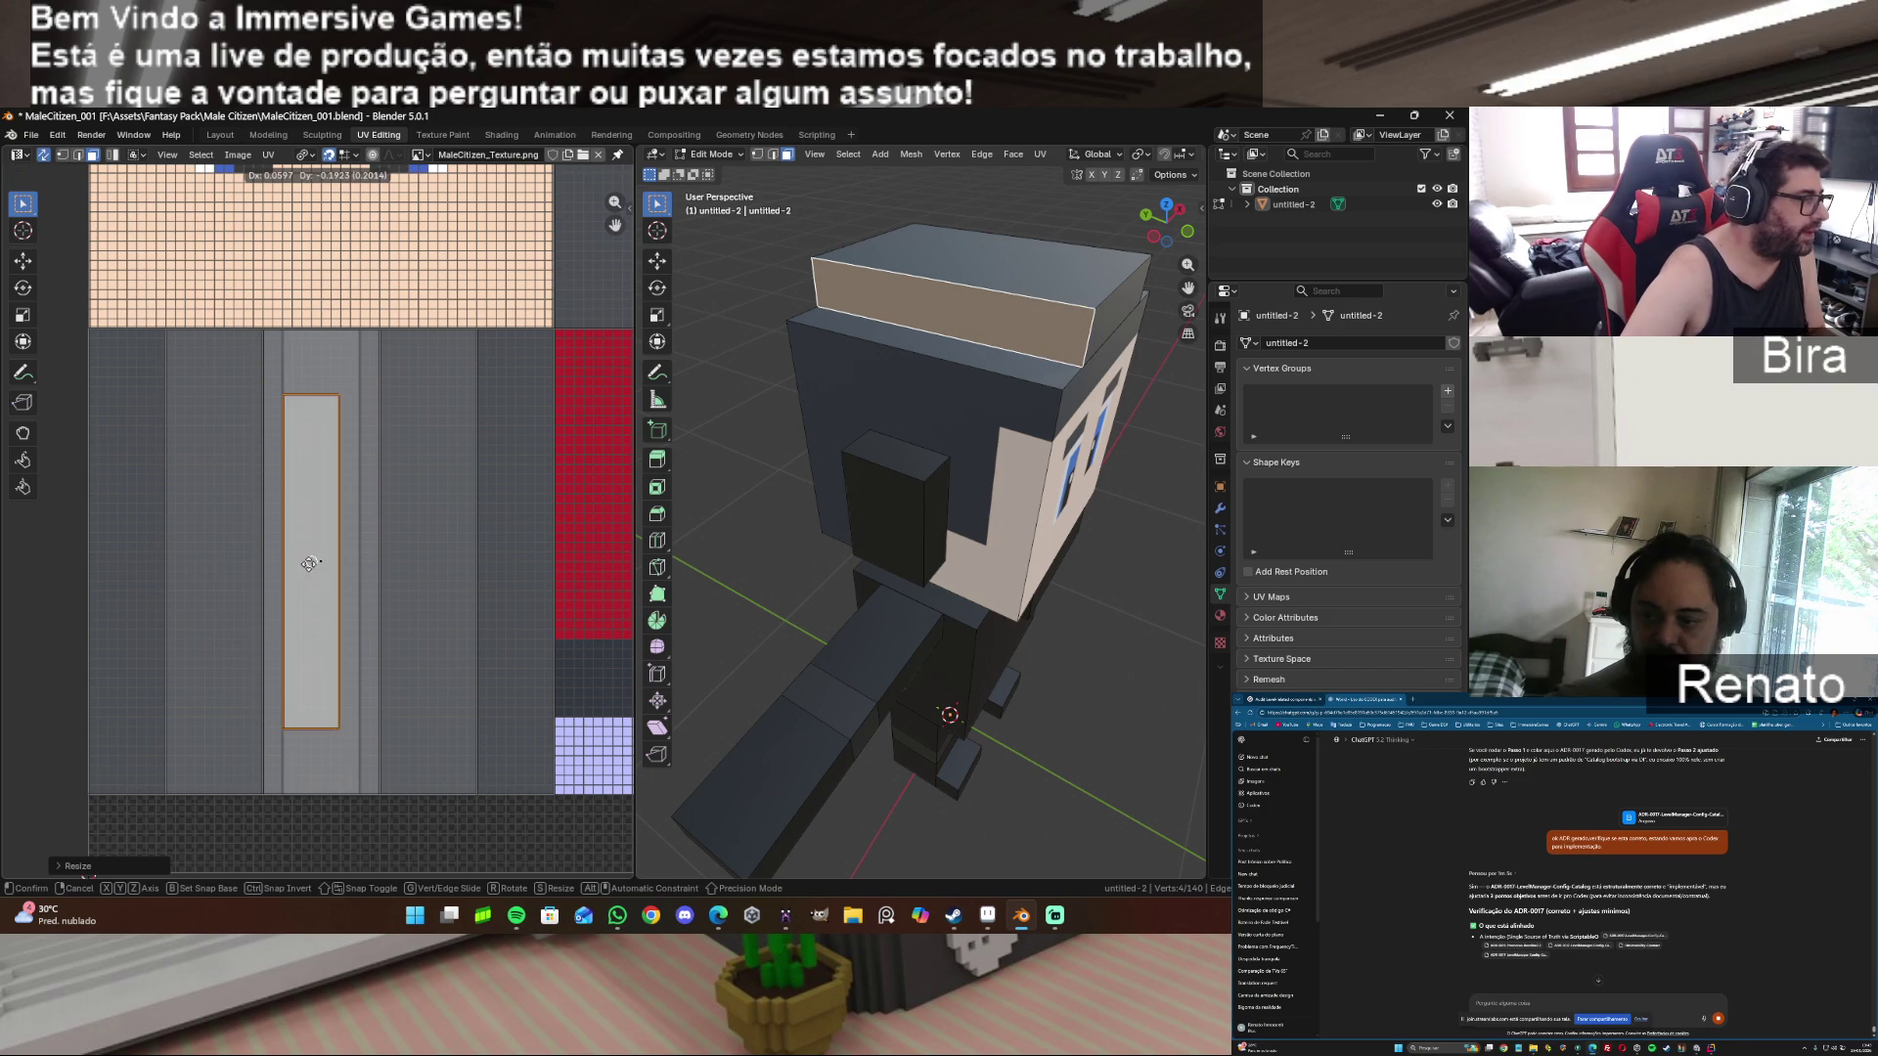
pyautogui.click(320, 564)
# Stretch the island to fill the grey strip's full width and snap it into alignment.
pyautogui.scroll(2, 403, 606)
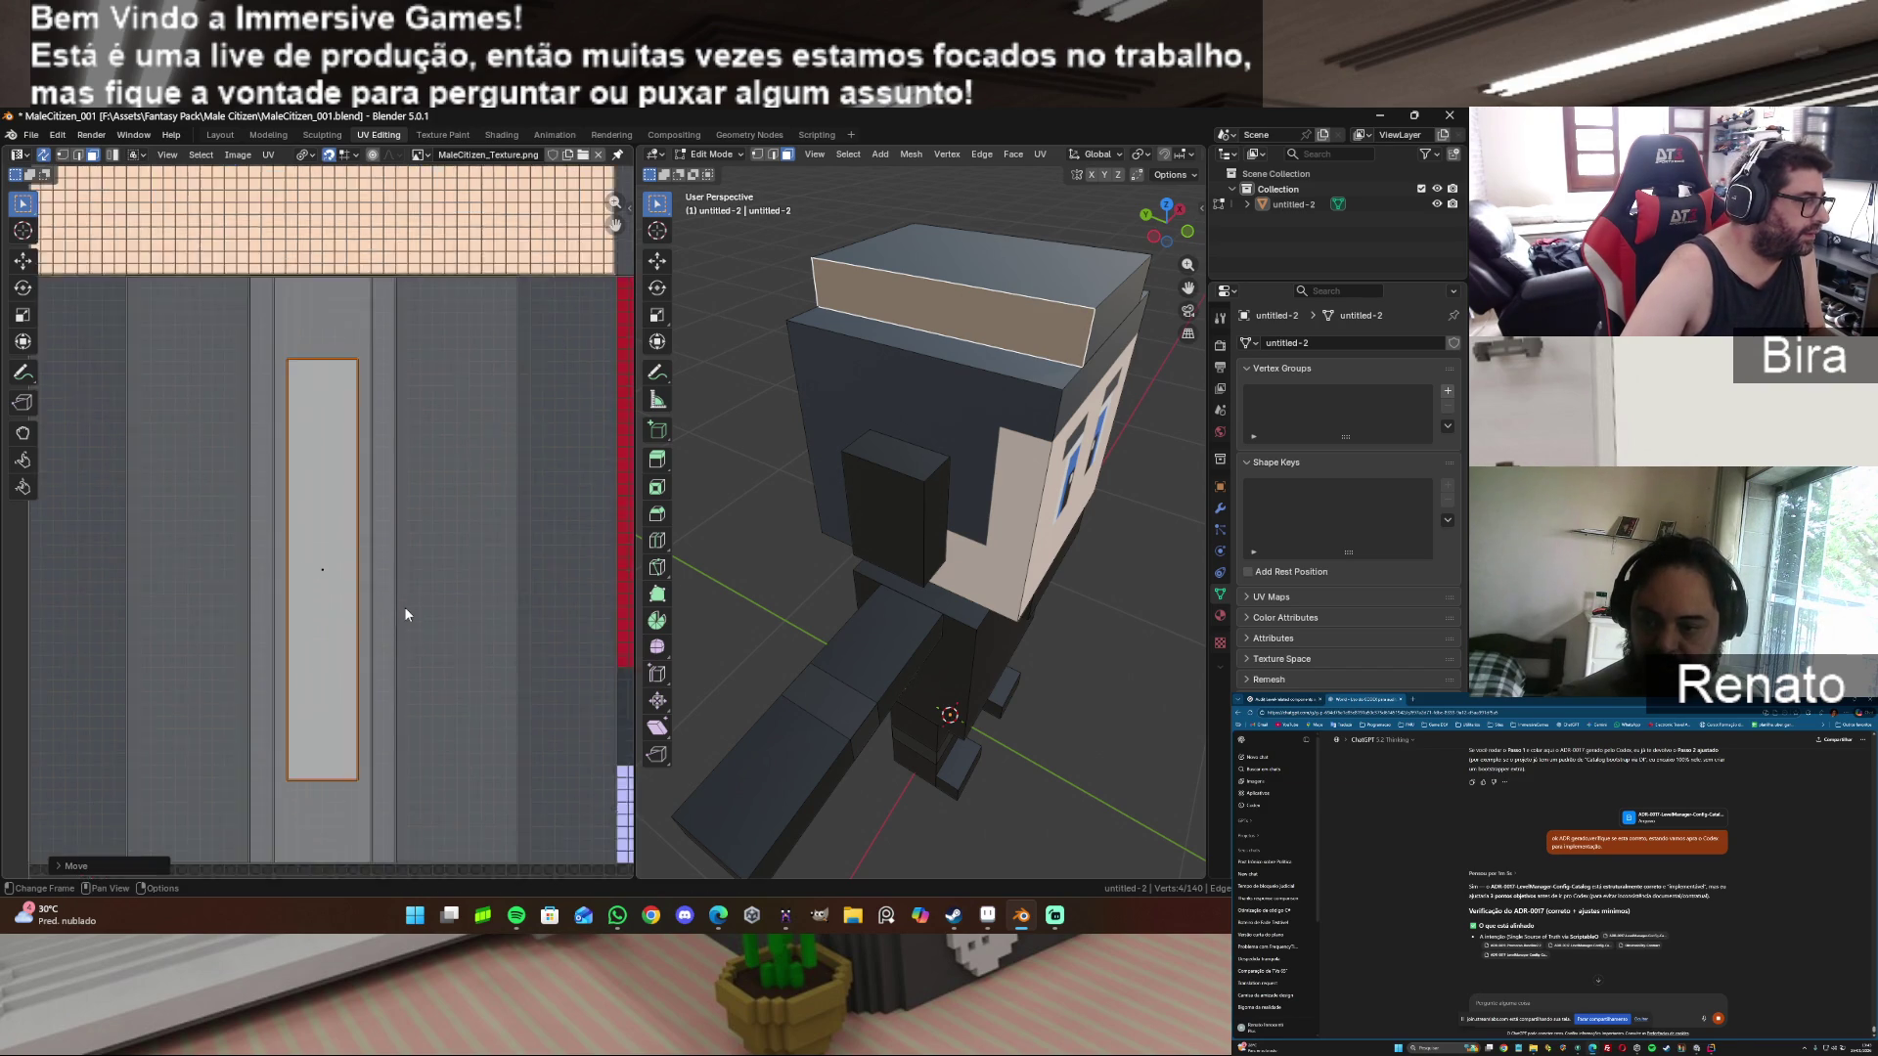
pyautogui.press('s')
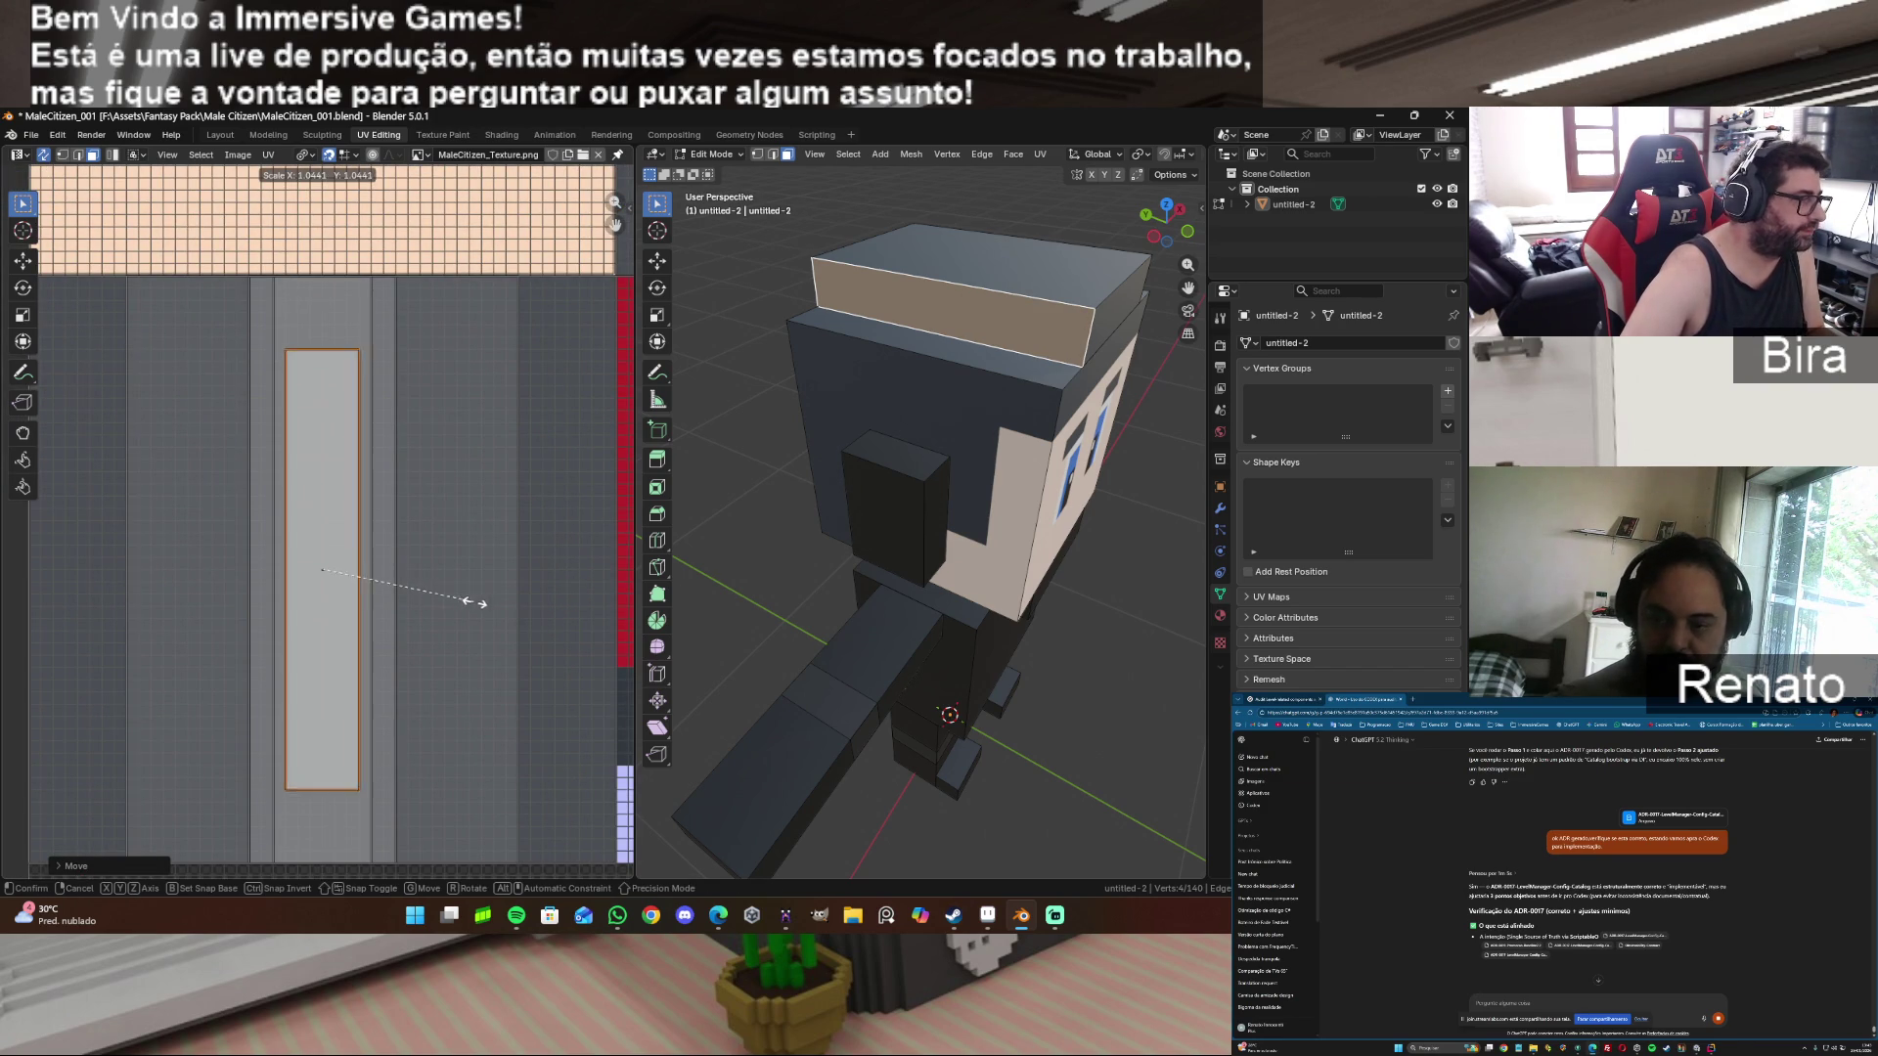
pyautogui.click(519, 629)
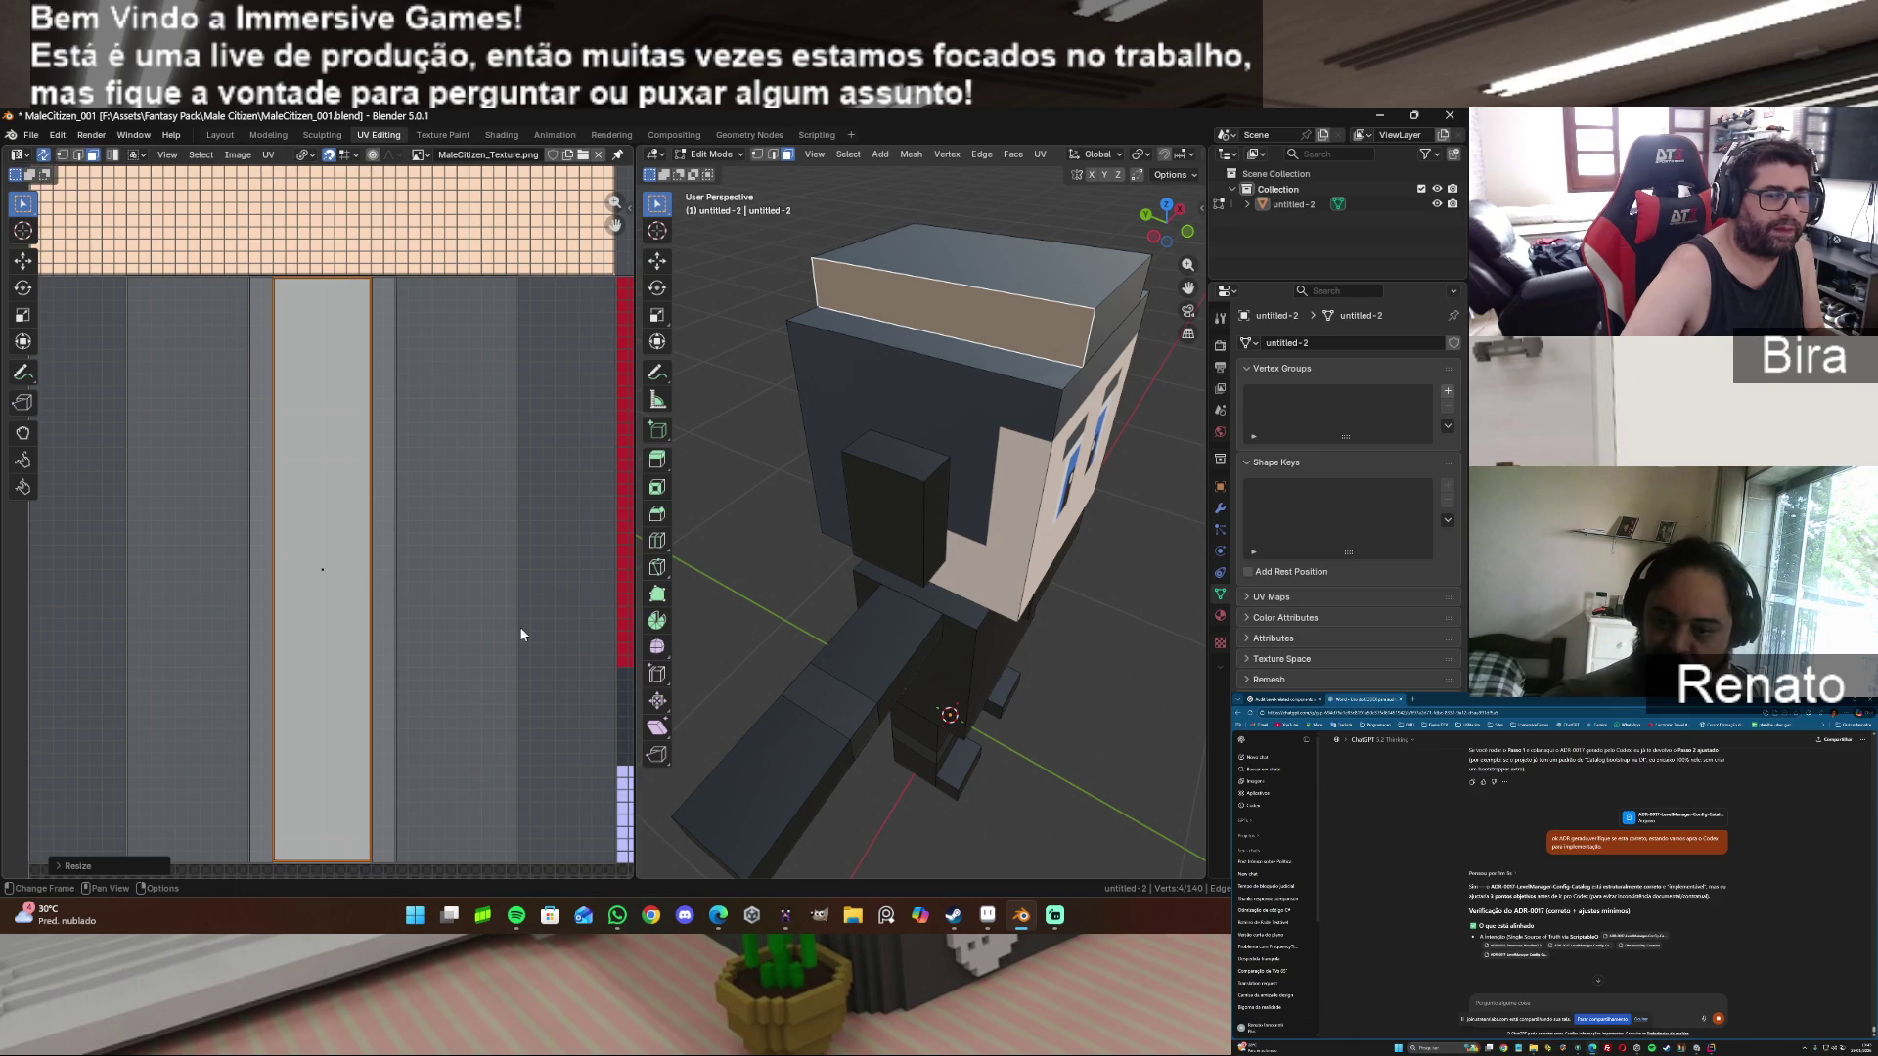
pyautogui.scroll(-1, 463, 487)
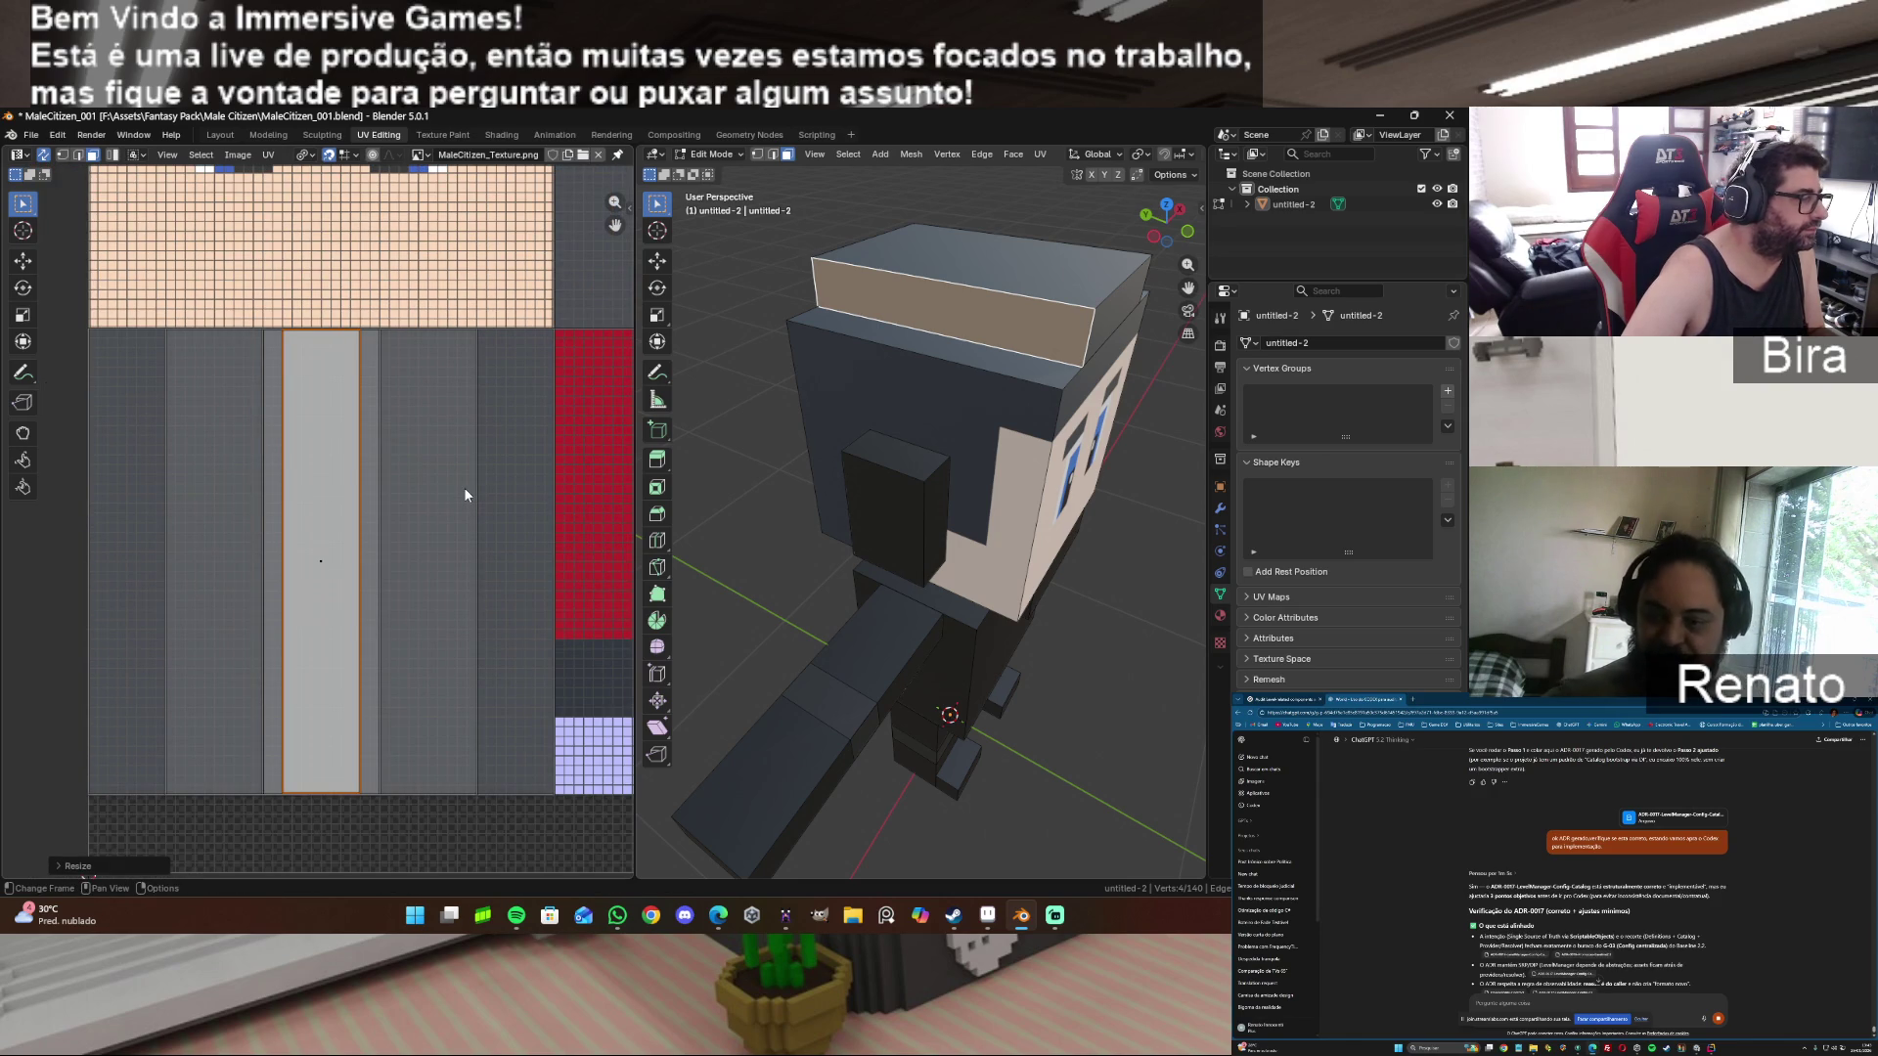
pyautogui.click(268, 156)
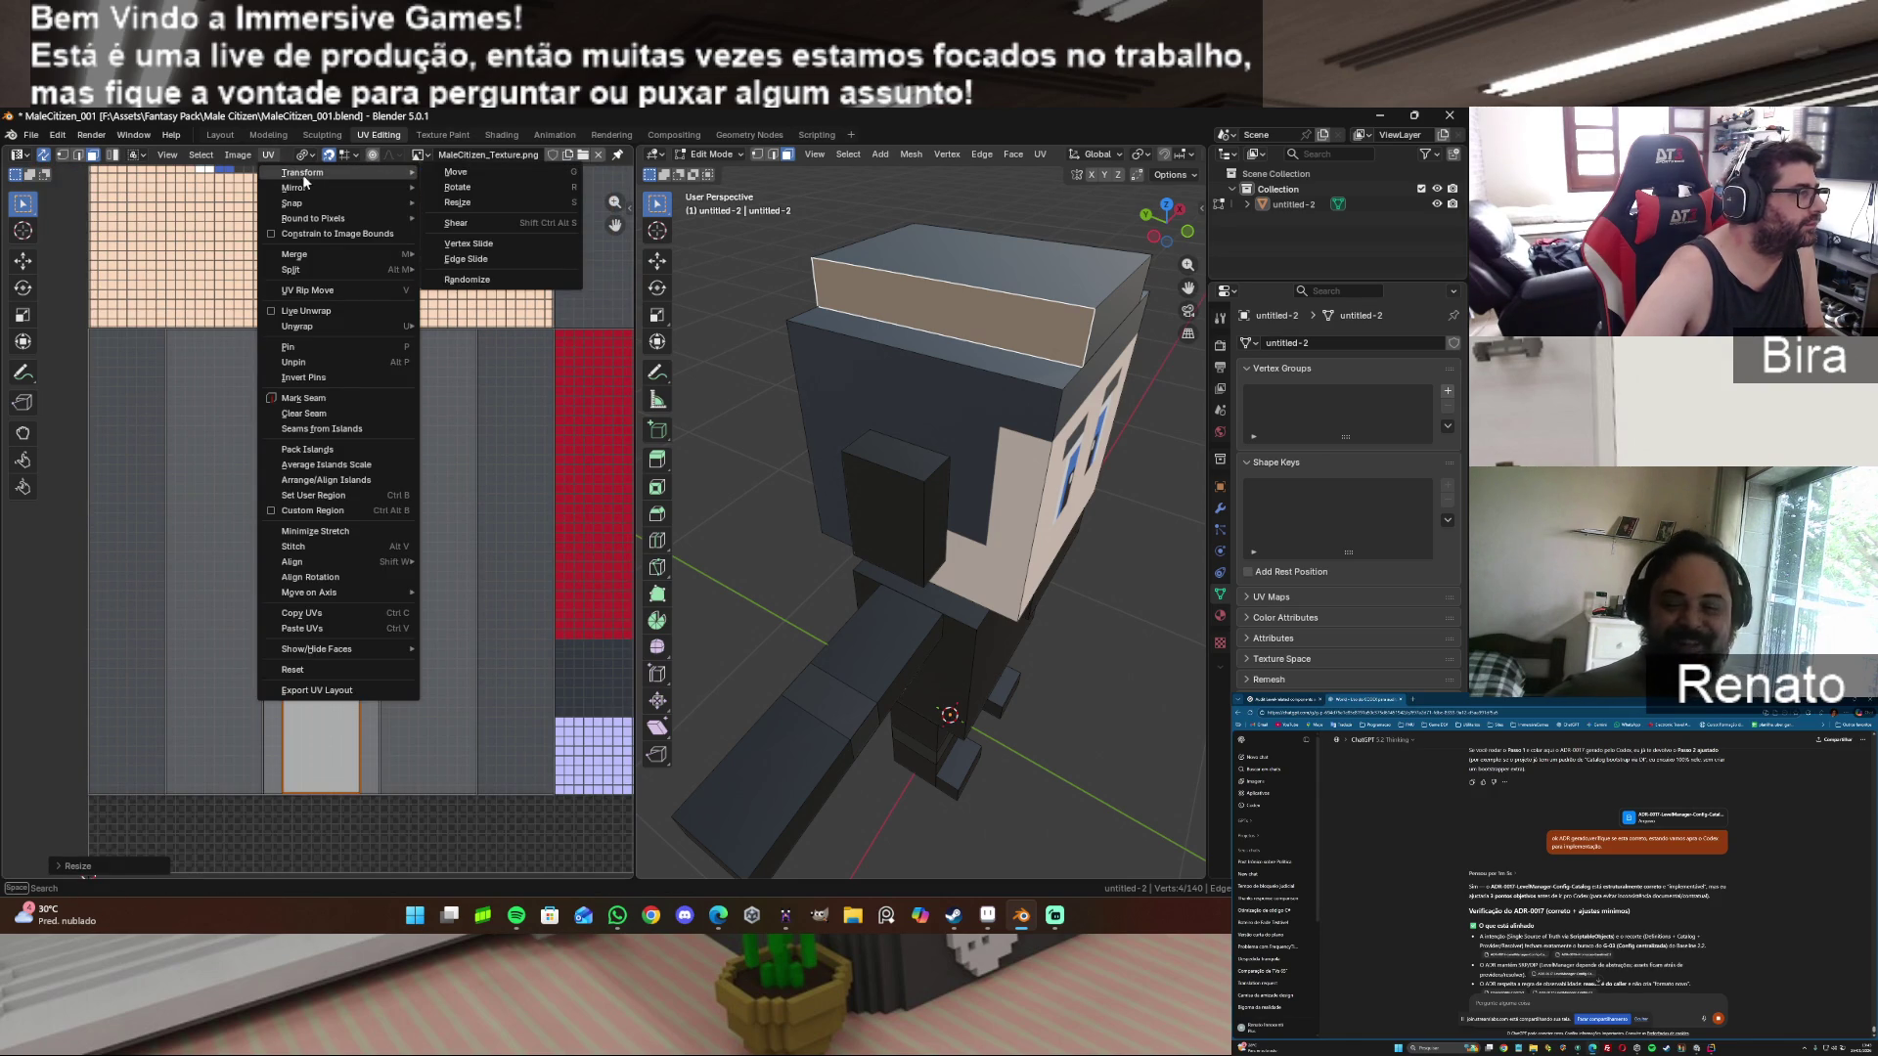
pyautogui.moveTo(293, 202)
pyautogui.click(458, 217)
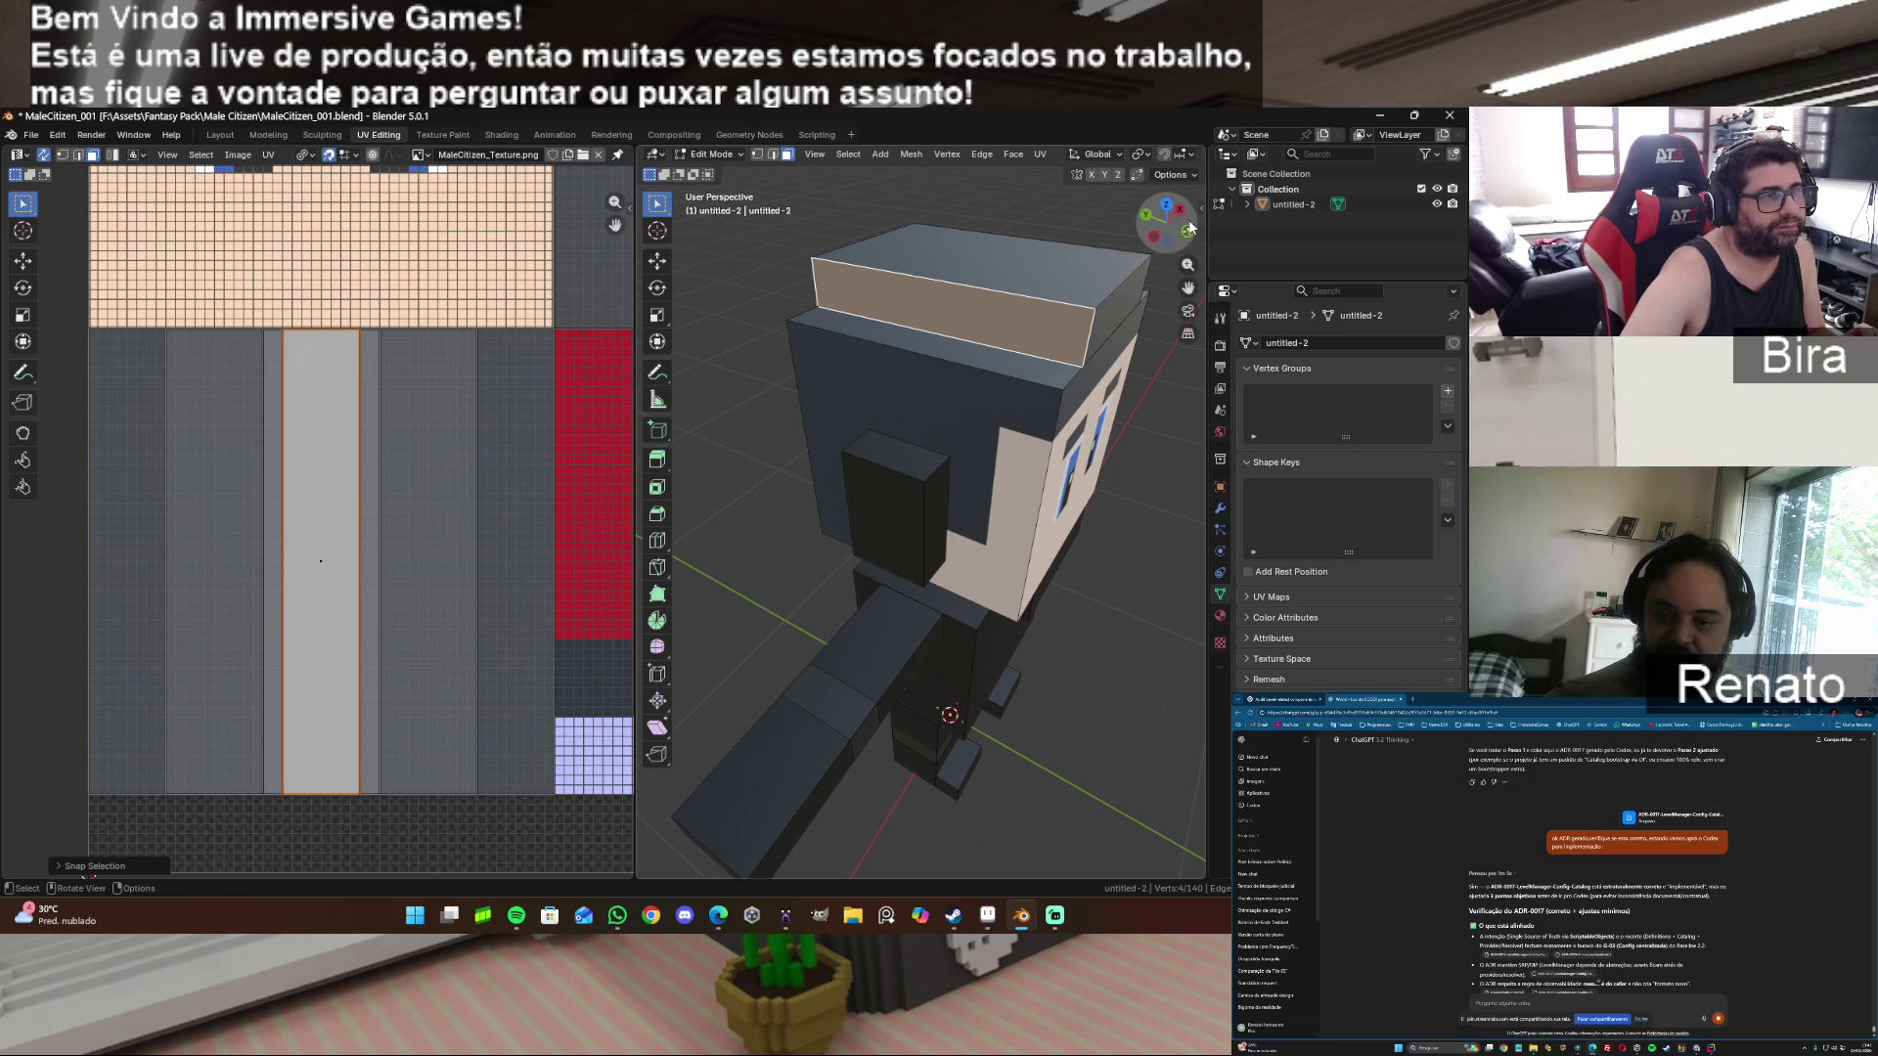
# Orbit to a low front view under the head and pan the UV editor to the coloured texture areas.
pyautogui.moveTo(1186, 231)
pyautogui.mouseDown()
pyautogui.moveTo(1134, 225)
pyautogui.moveTo(1133, 243)
pyautogui.mouseUp()
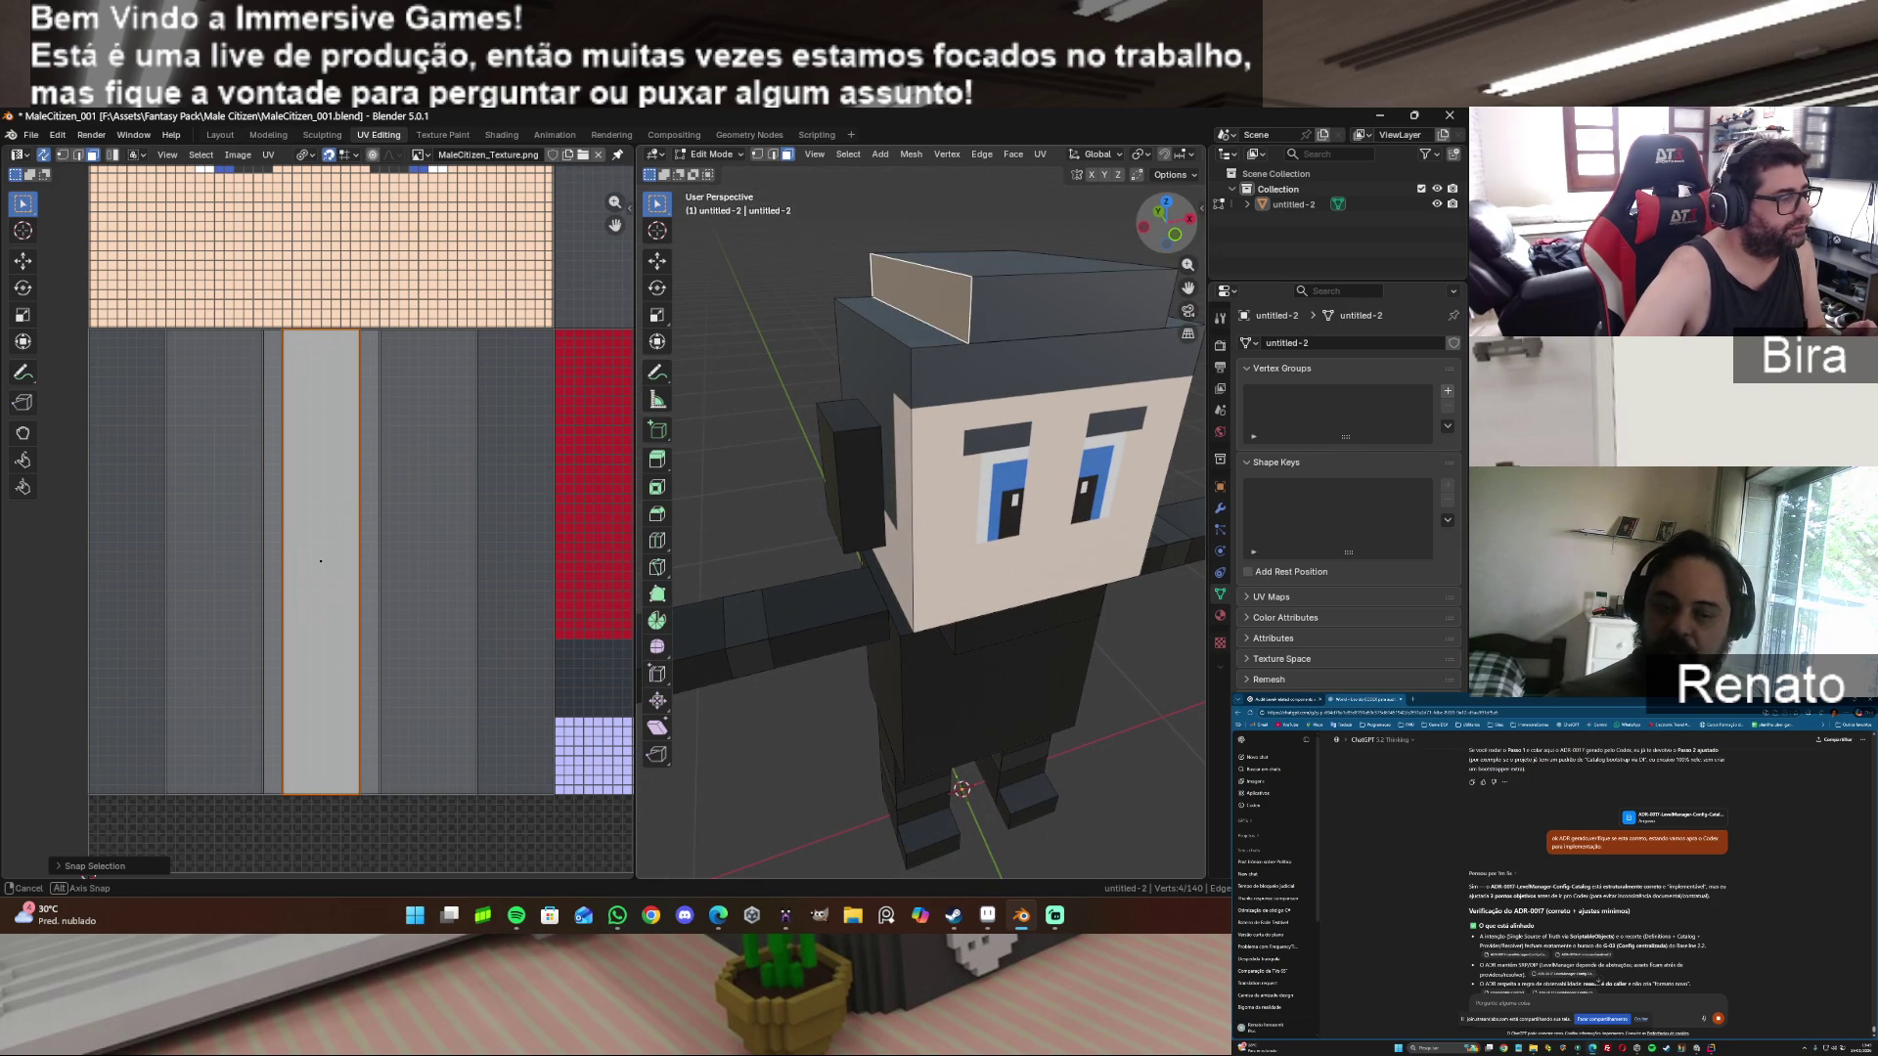
pyautogui.moveTo(1133, 243); pyautogui.dragTo(1160, 217)
pyautogui.scroll(-2, 715, 450)
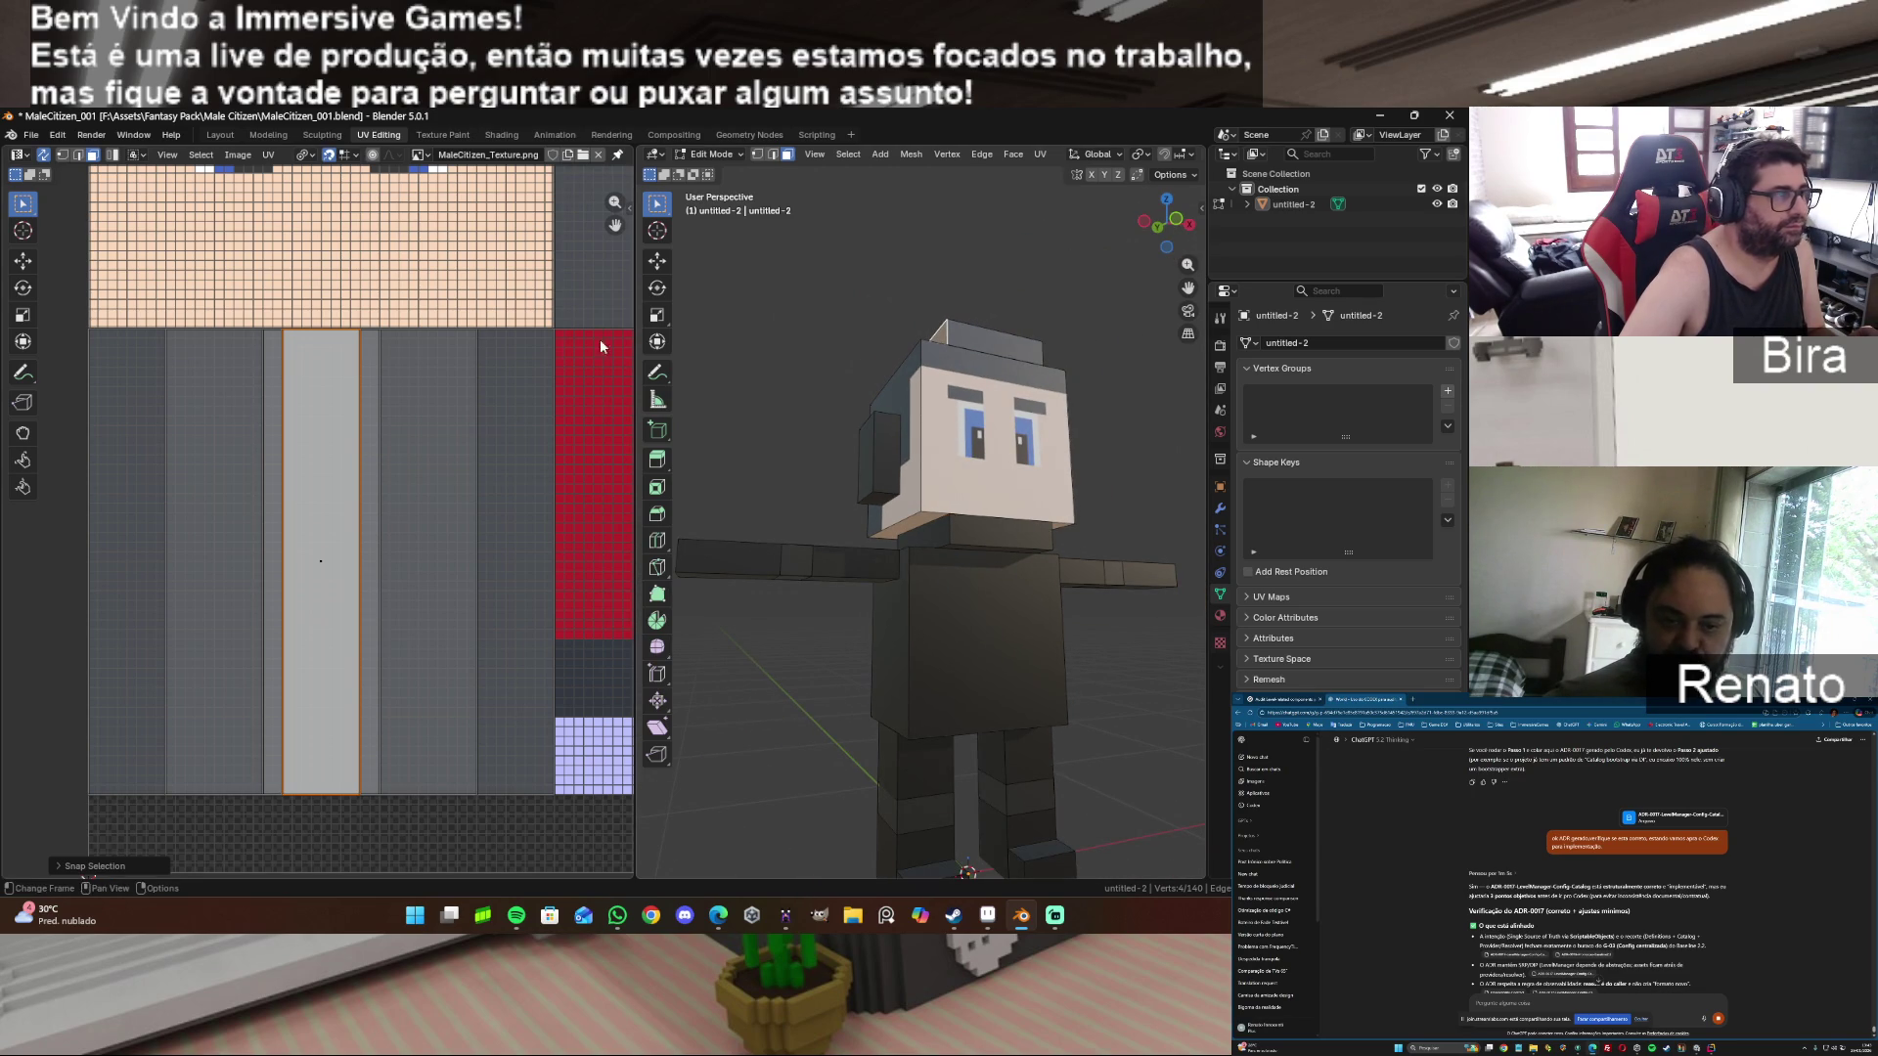
pyautogui.scroll(-3, 430, 446)
pyautogui.moveTo(615, 225)
pyautogui.mouseDown()
pyautogui.moveTo(254, 287)
pyautogui.moveTo(14, 294)
pyautogui.moveTo(44, 290)
pyautogui.mouseUp()
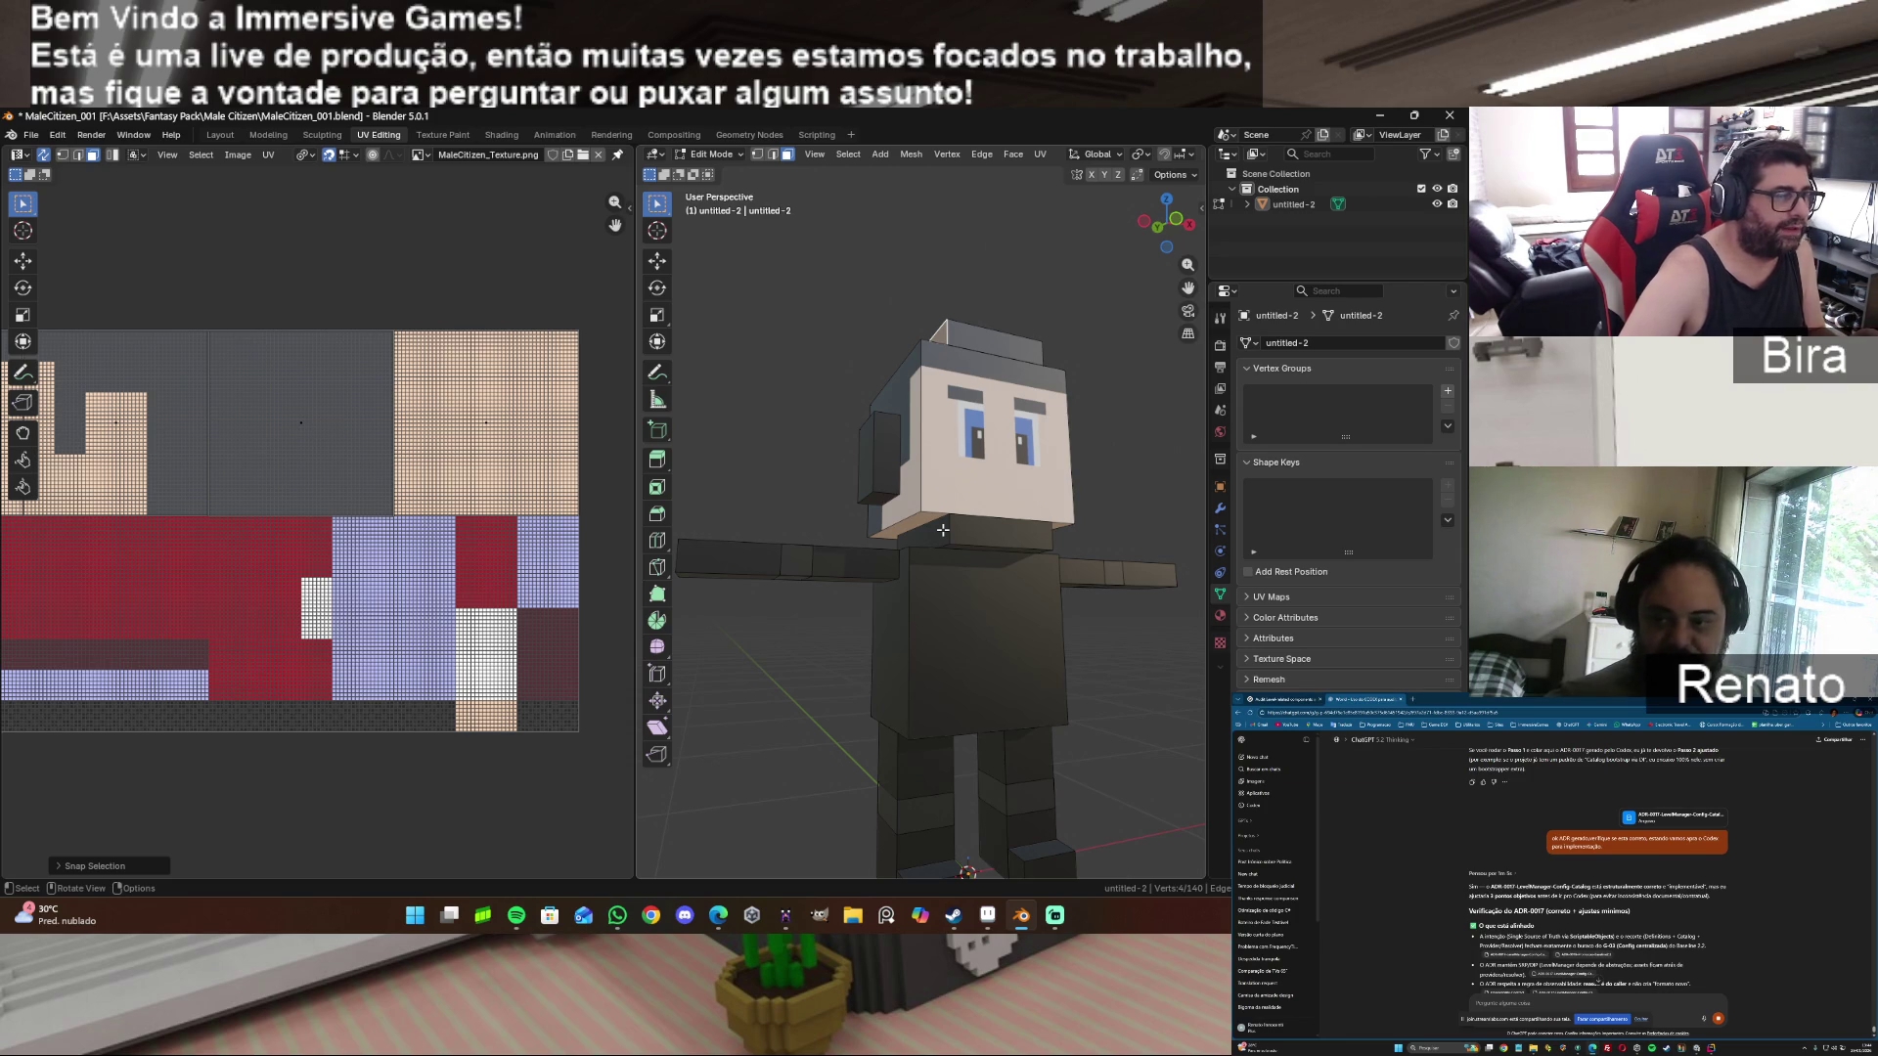
pyautogui.scroll(2, 1089, 423)
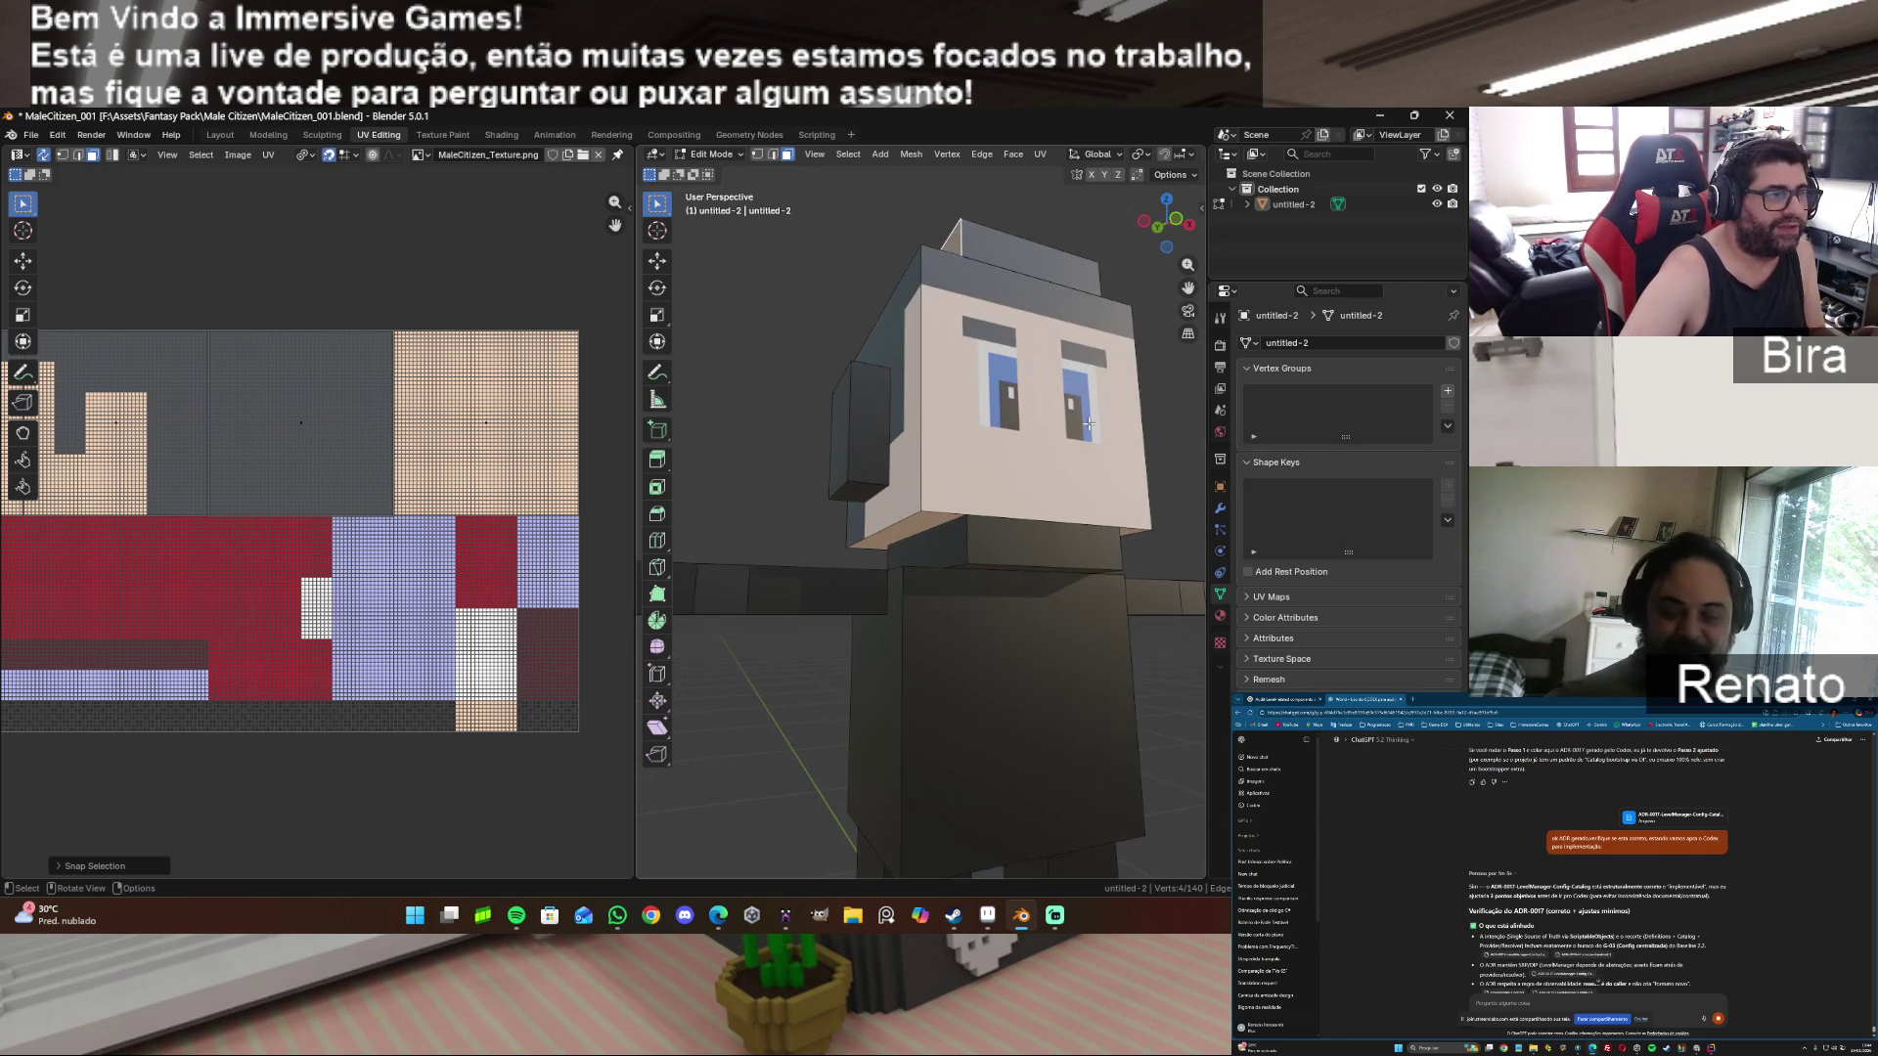
pyautogui.moveTo(1185, 283); pyautogui.dragTo(1187, 258, button='middle')
pyautogui.moveTo(1170, 227); pyautogui.dragTo(1162, 186)
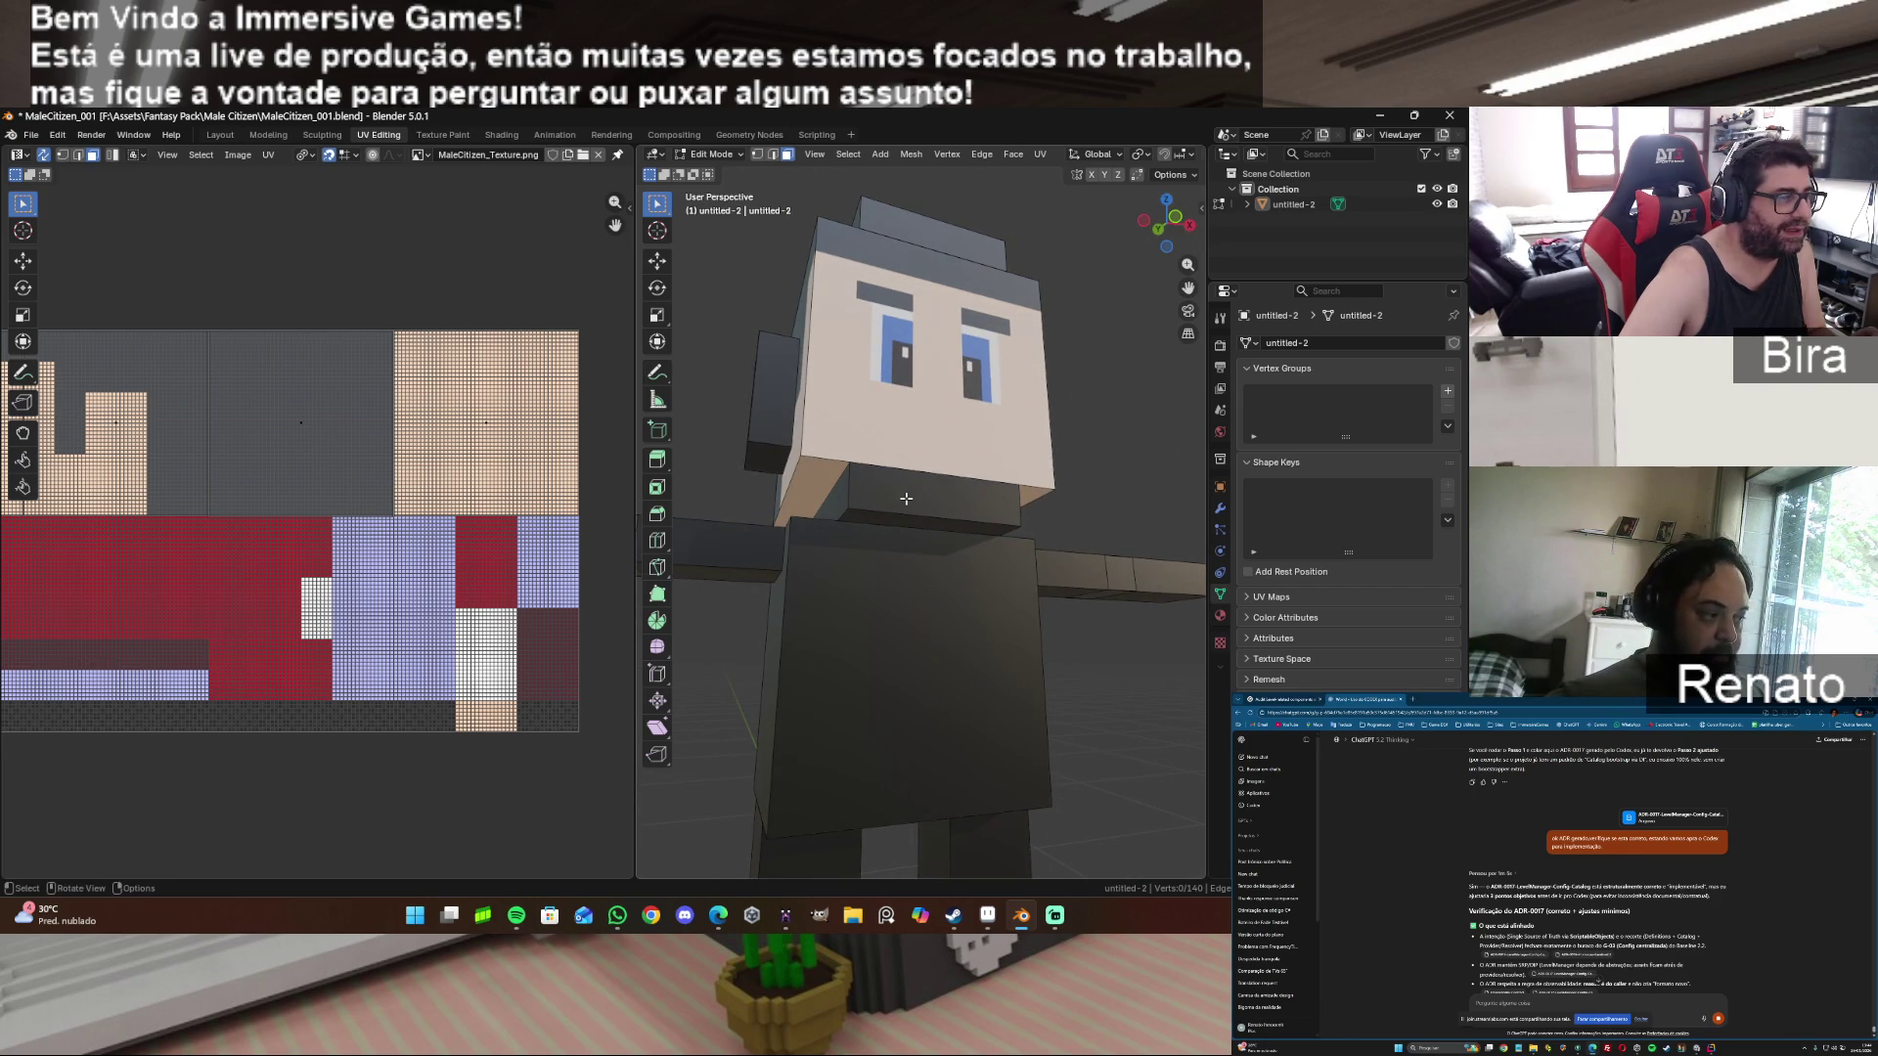
# Select and unwrap the face under the head, checking the UV layout against the front face.
pyautogui.click(899, 499)
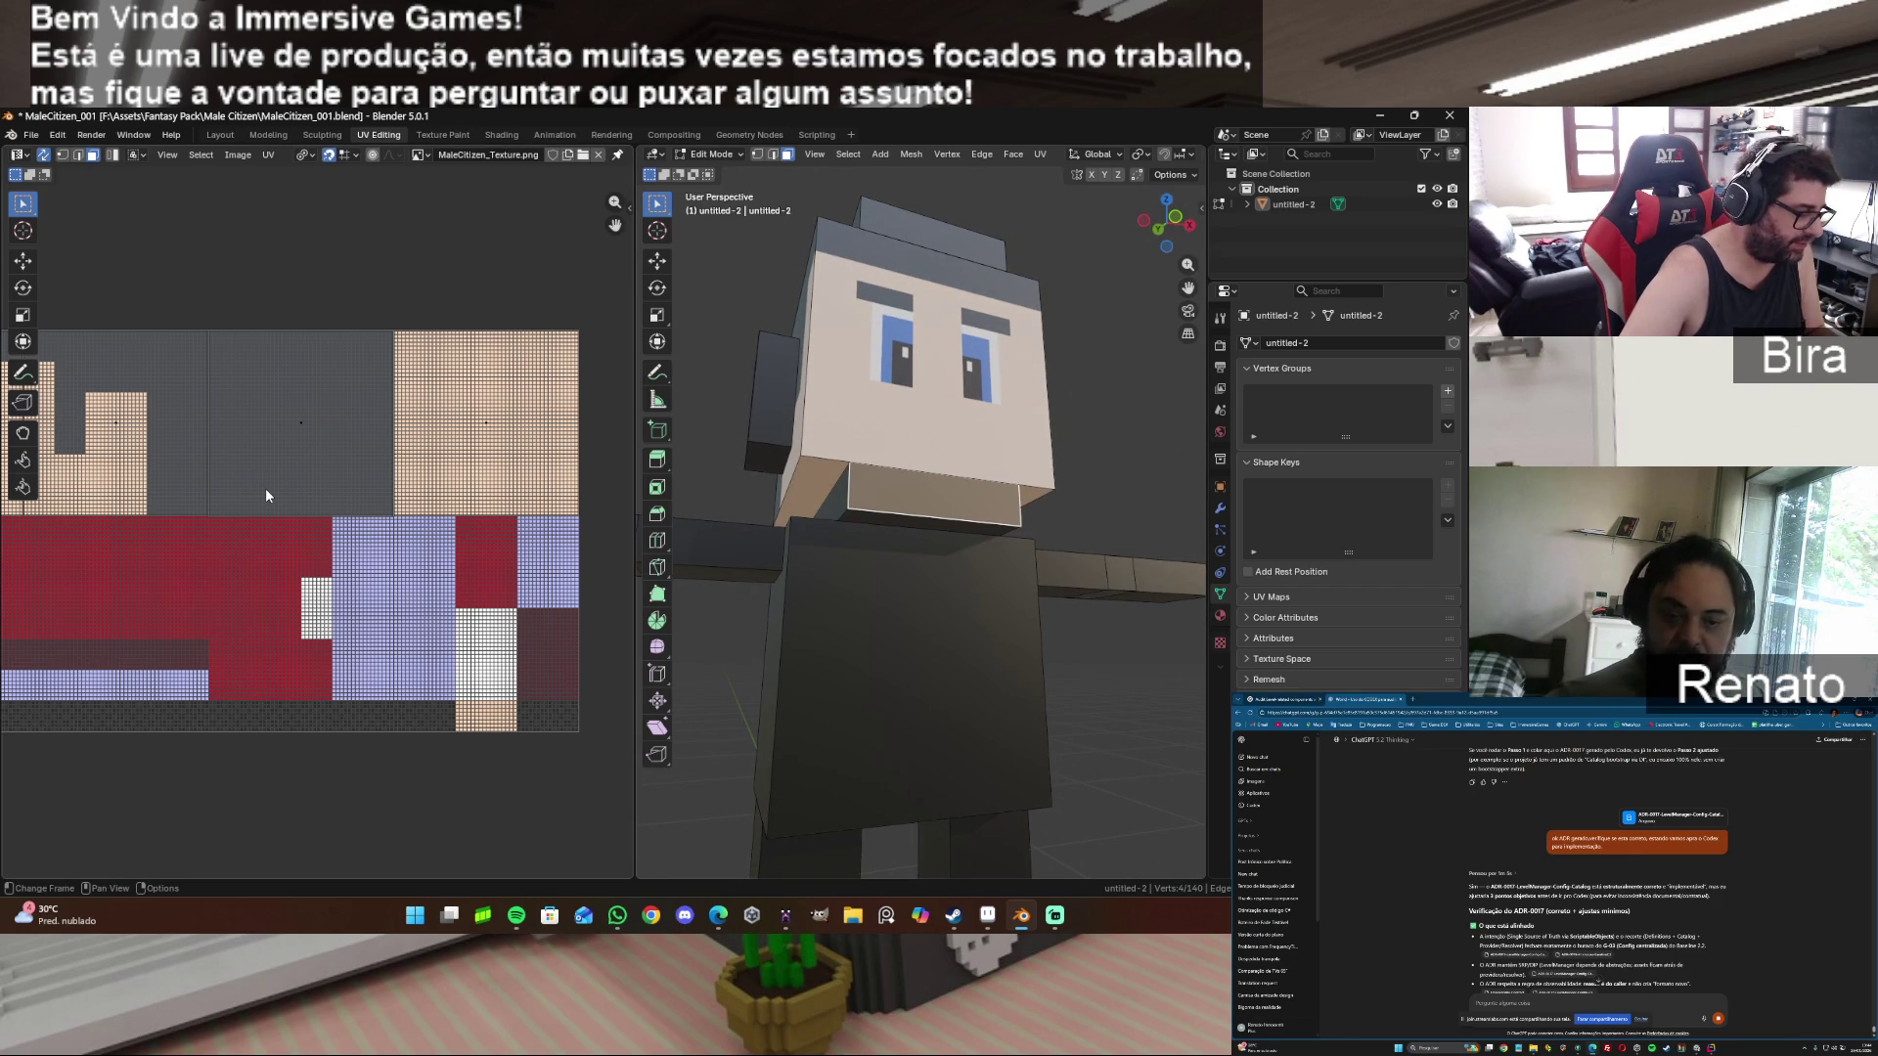
pyautogui.press('u')
pyautogui.click(383, 496)
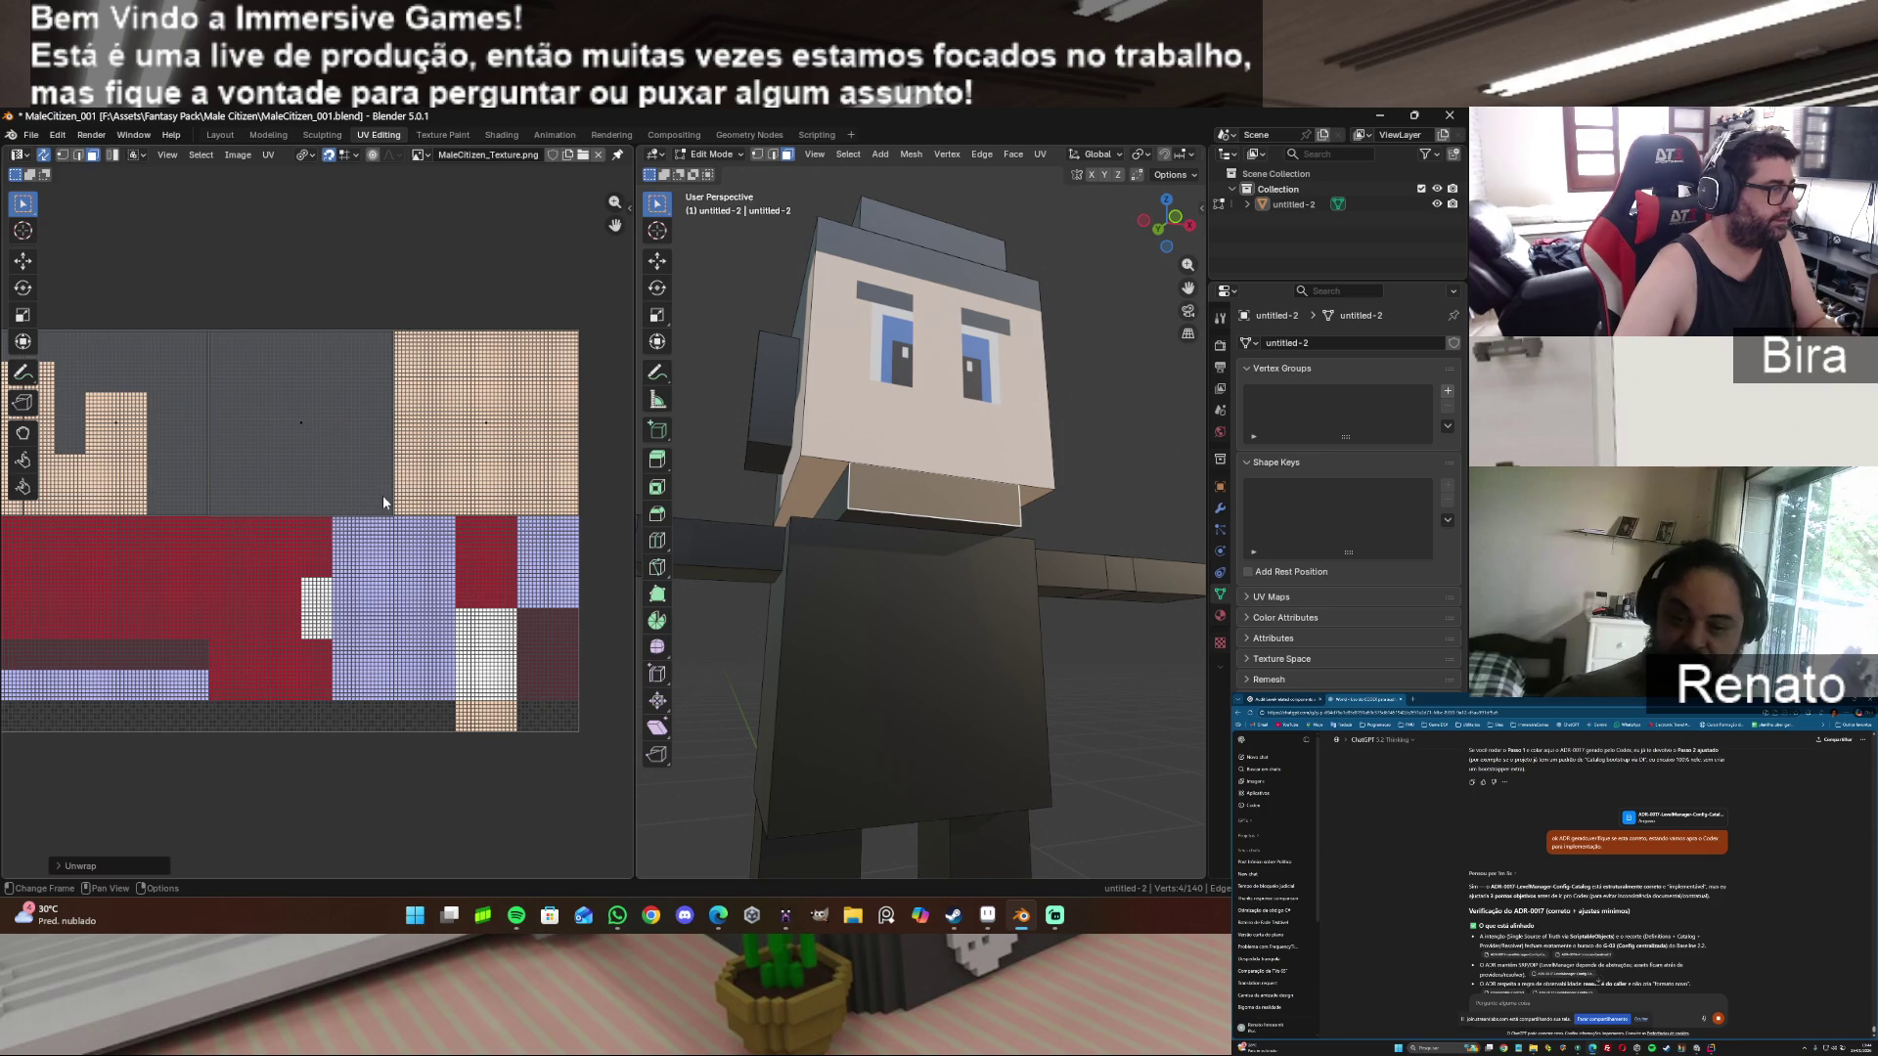
pyautogui.scroll(-1, 604, 254)
pyautogui.moveTo(605, 254); pyautogui.dragTo(538, 261, button='middle')
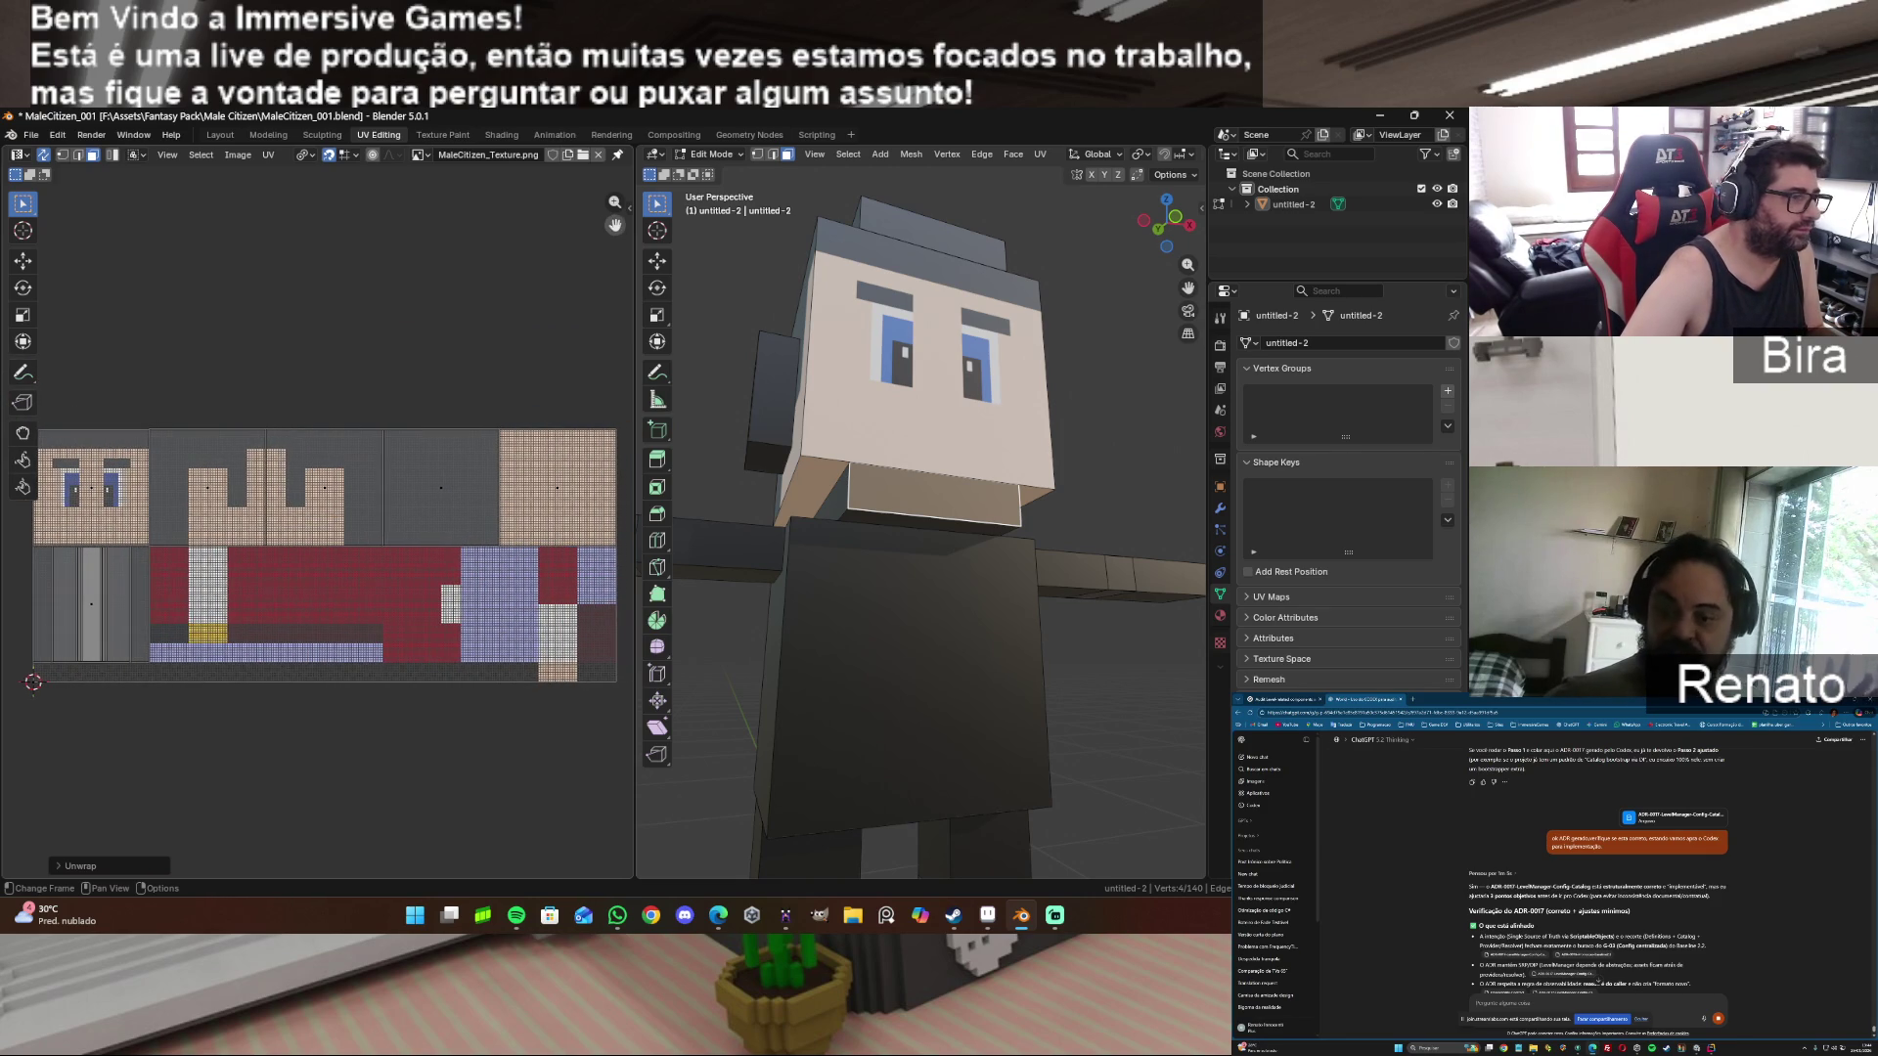
pyautogui.click(937, 465)
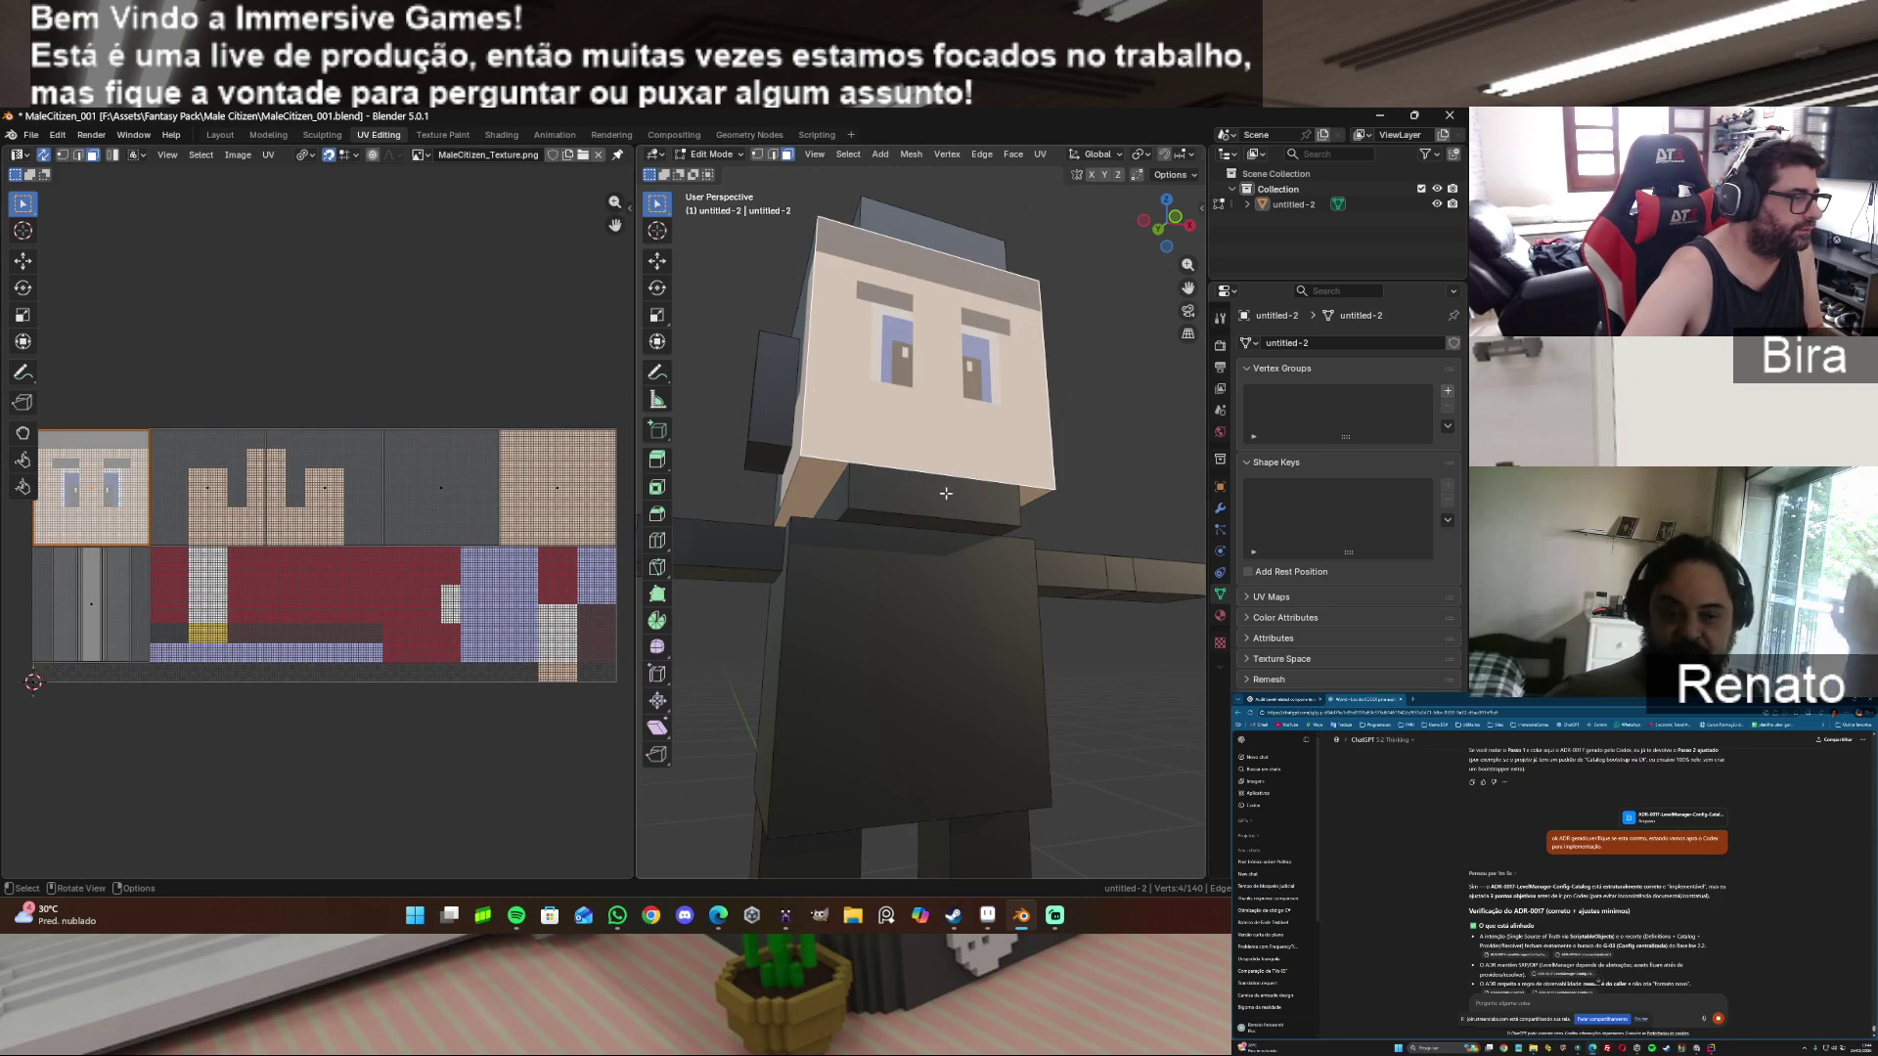
pyautogui.click(945, 493)
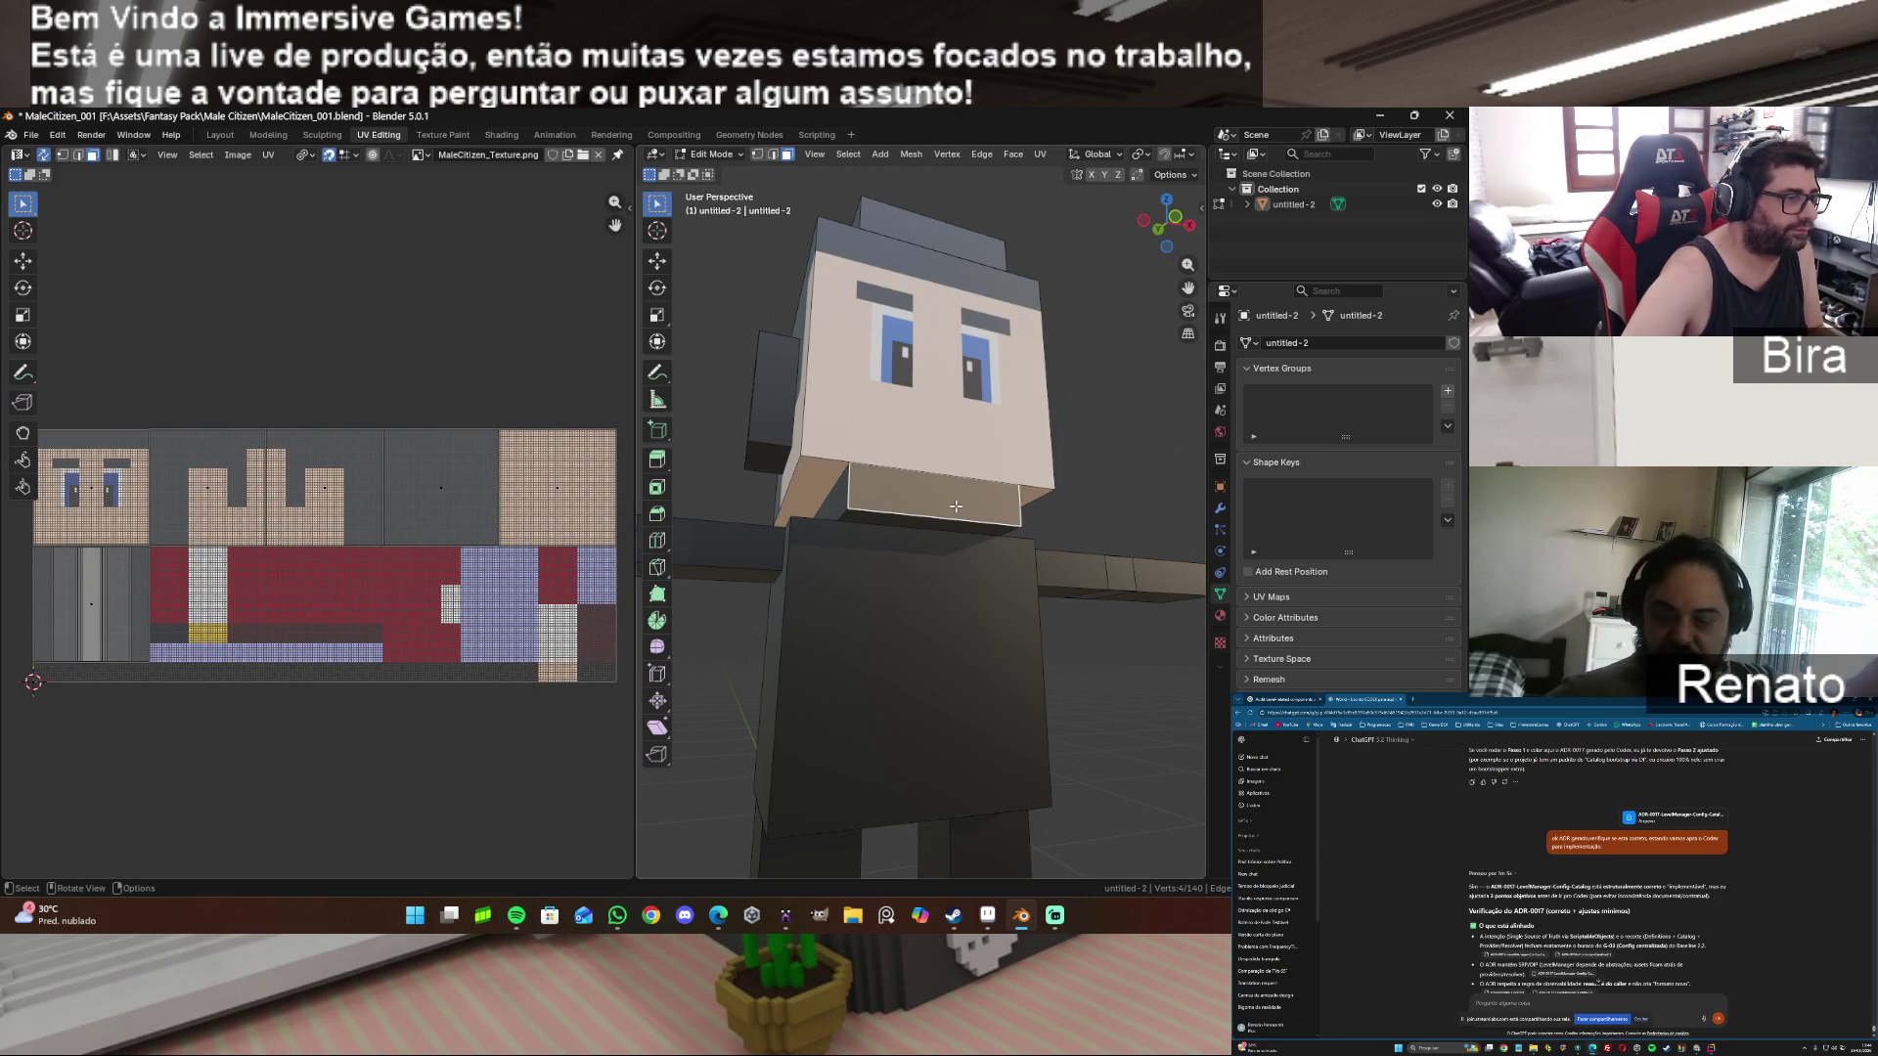
# Re-unwrap the under-head face, place its island on the skin-coloured area and shrink it.
pyautogui.hotkey('ctrl', 'f')
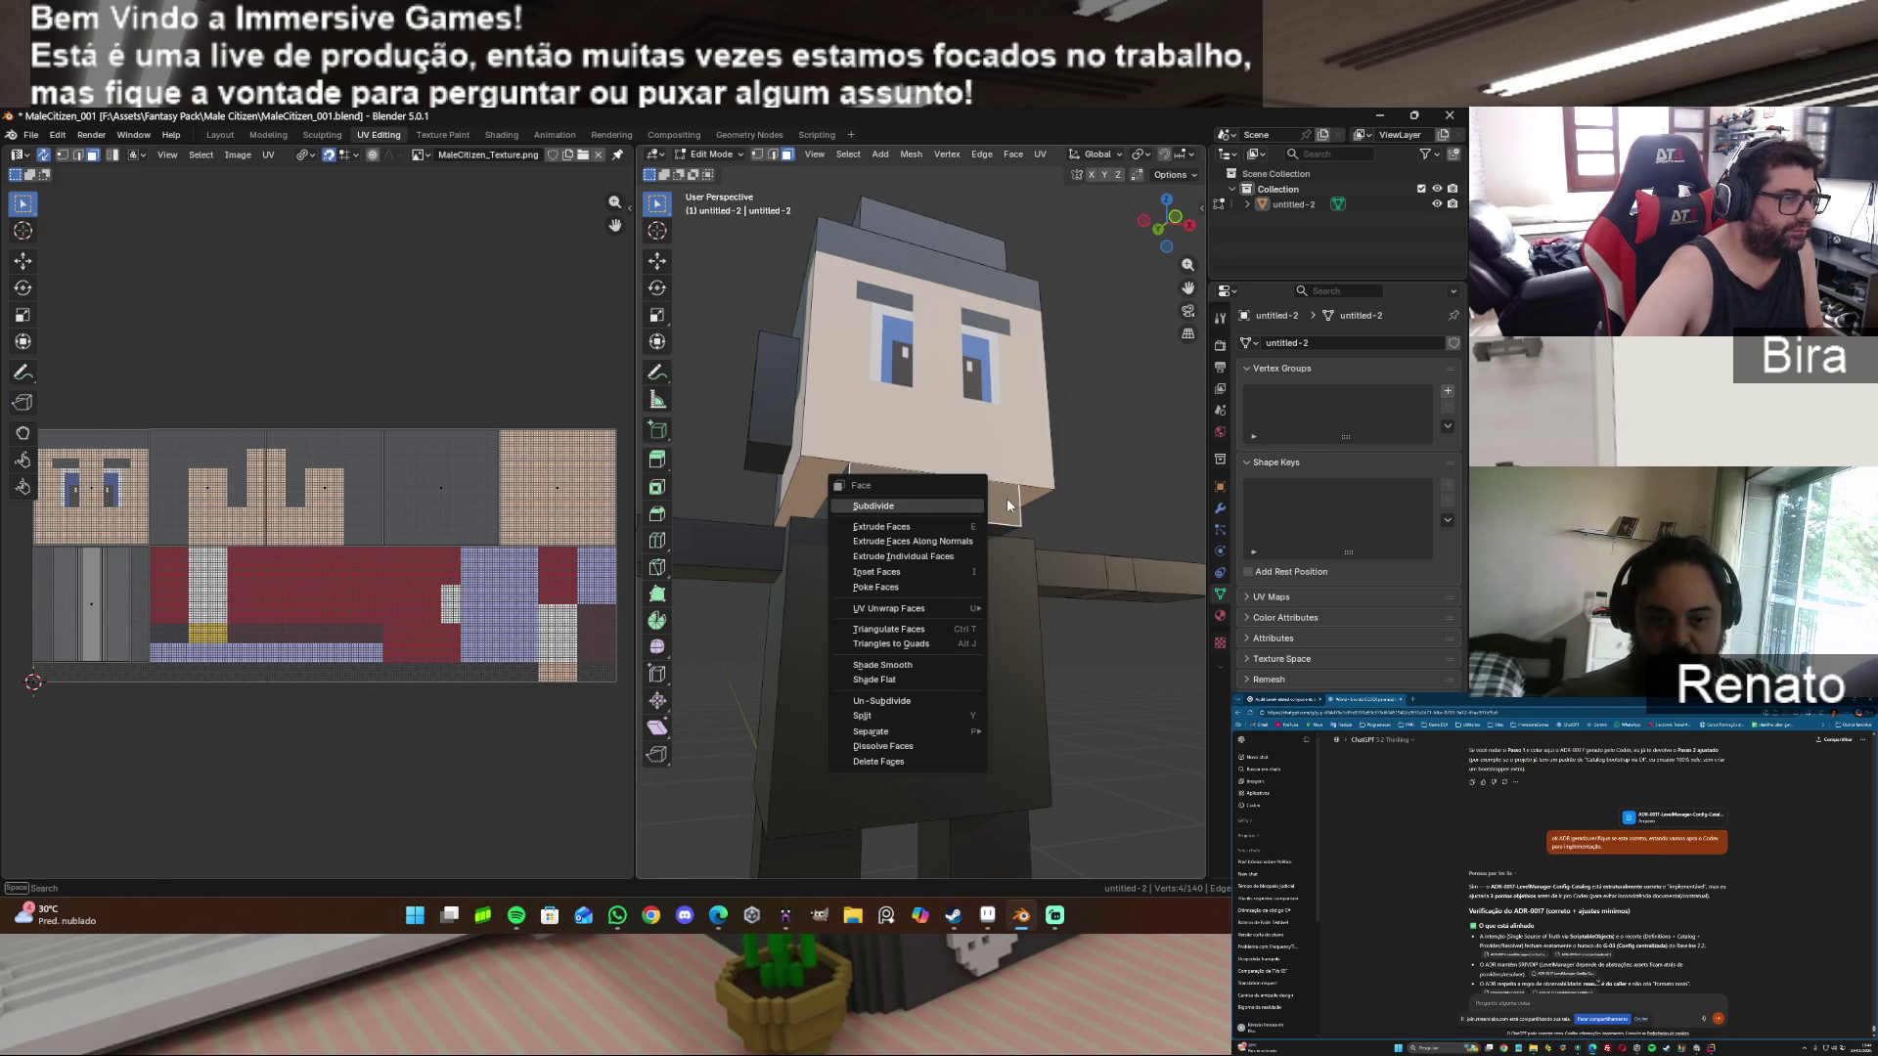
pyautogui.press('u')
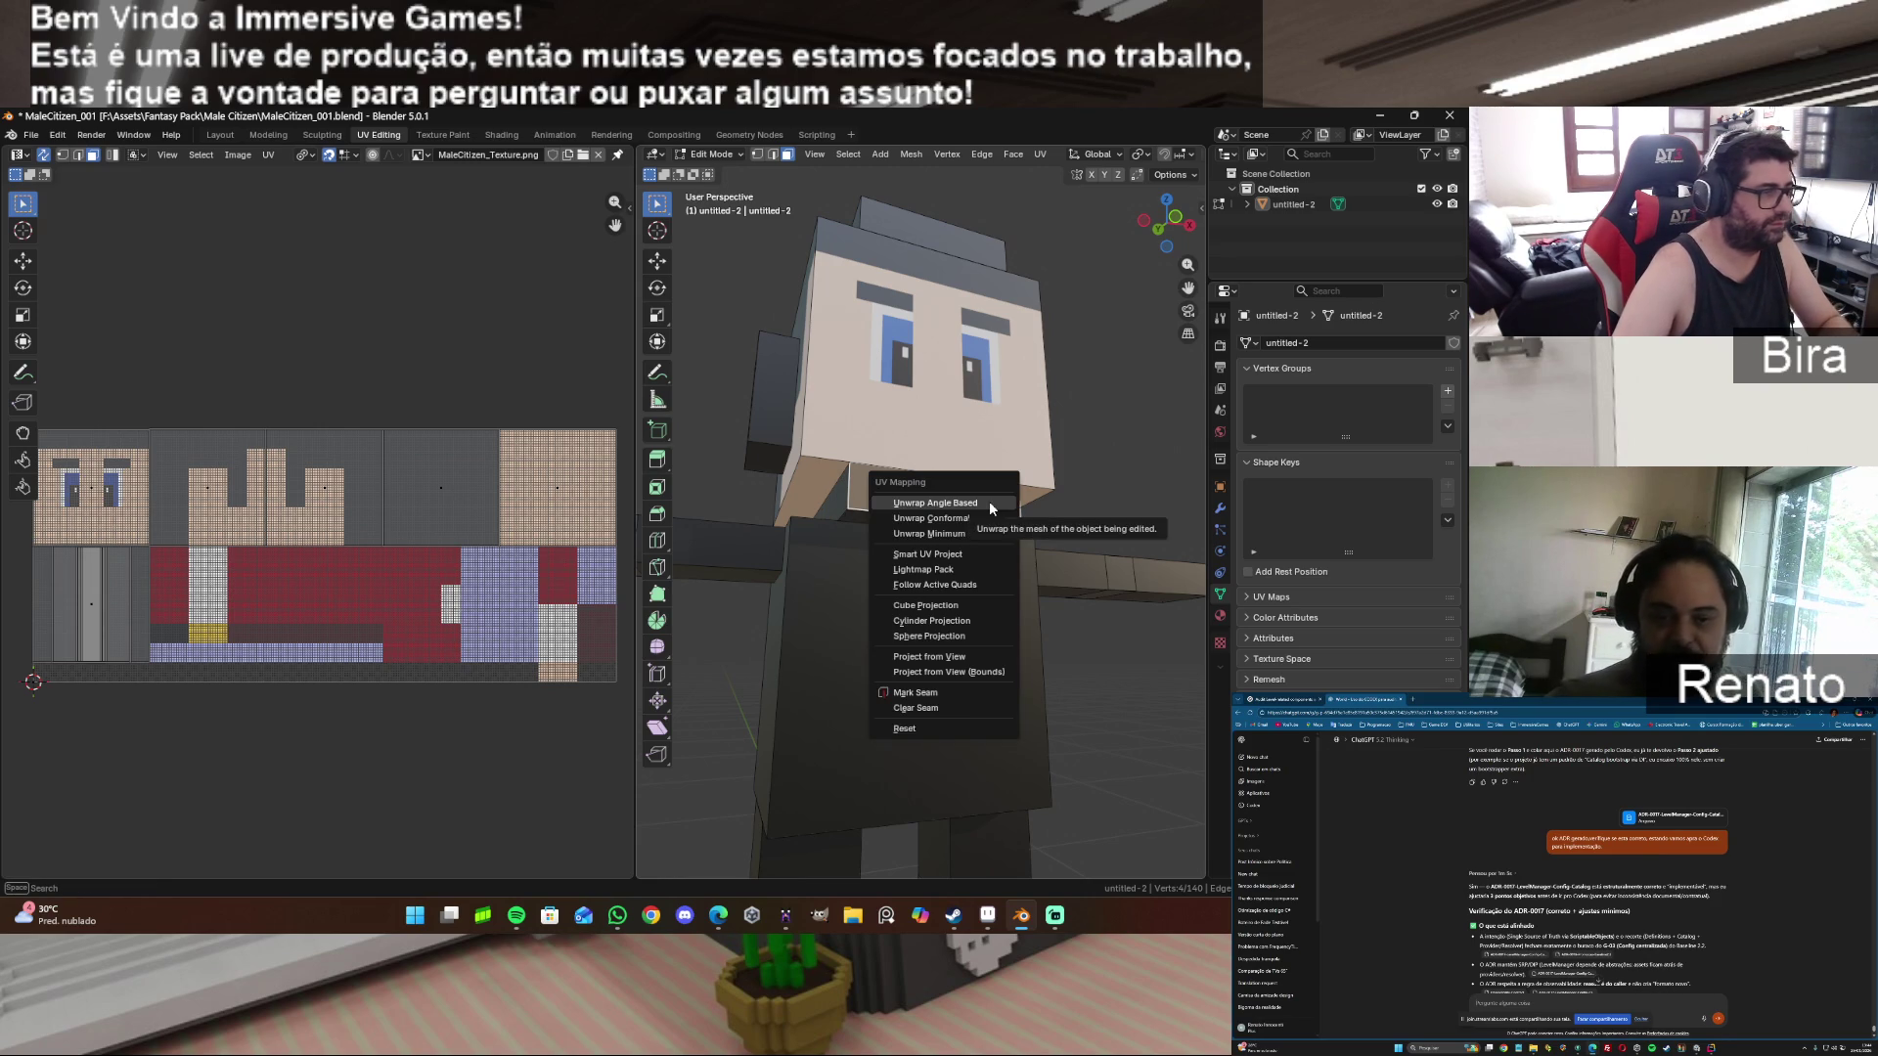
pyautogui.click(989, 504)
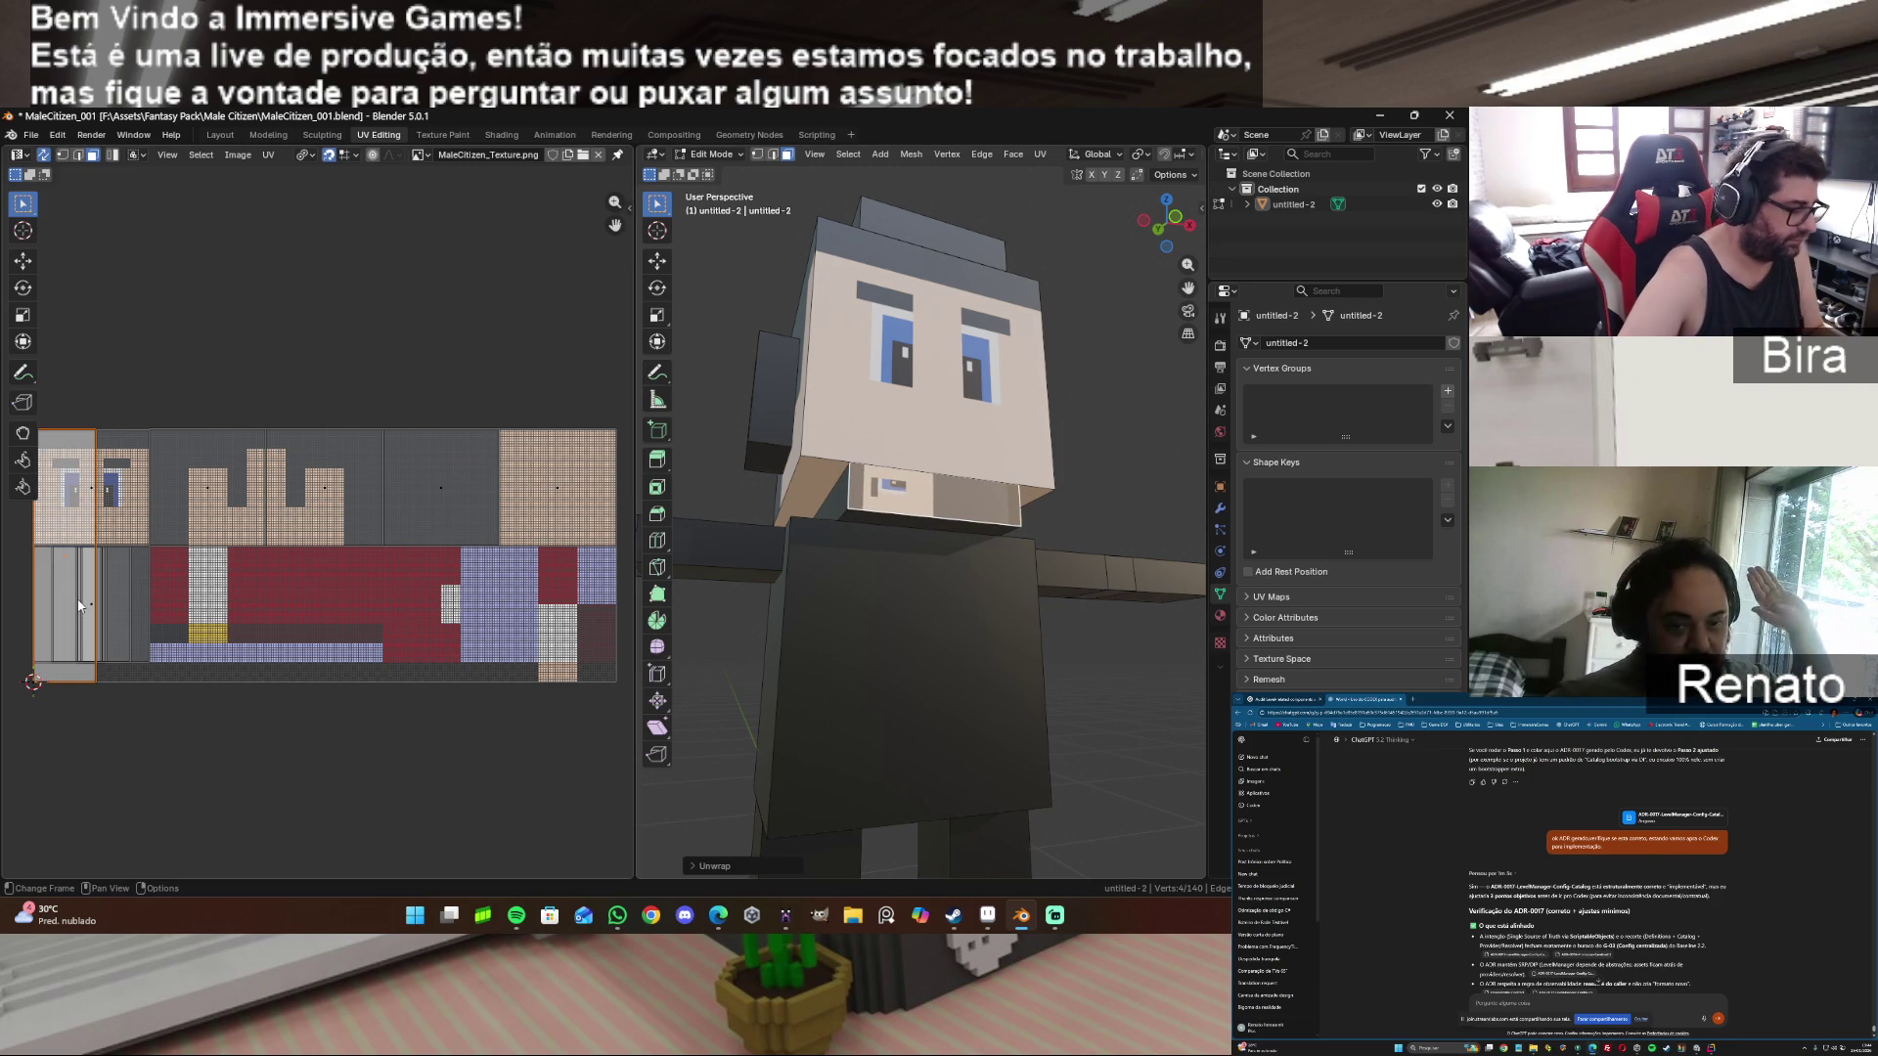
pyautogui.press('g')
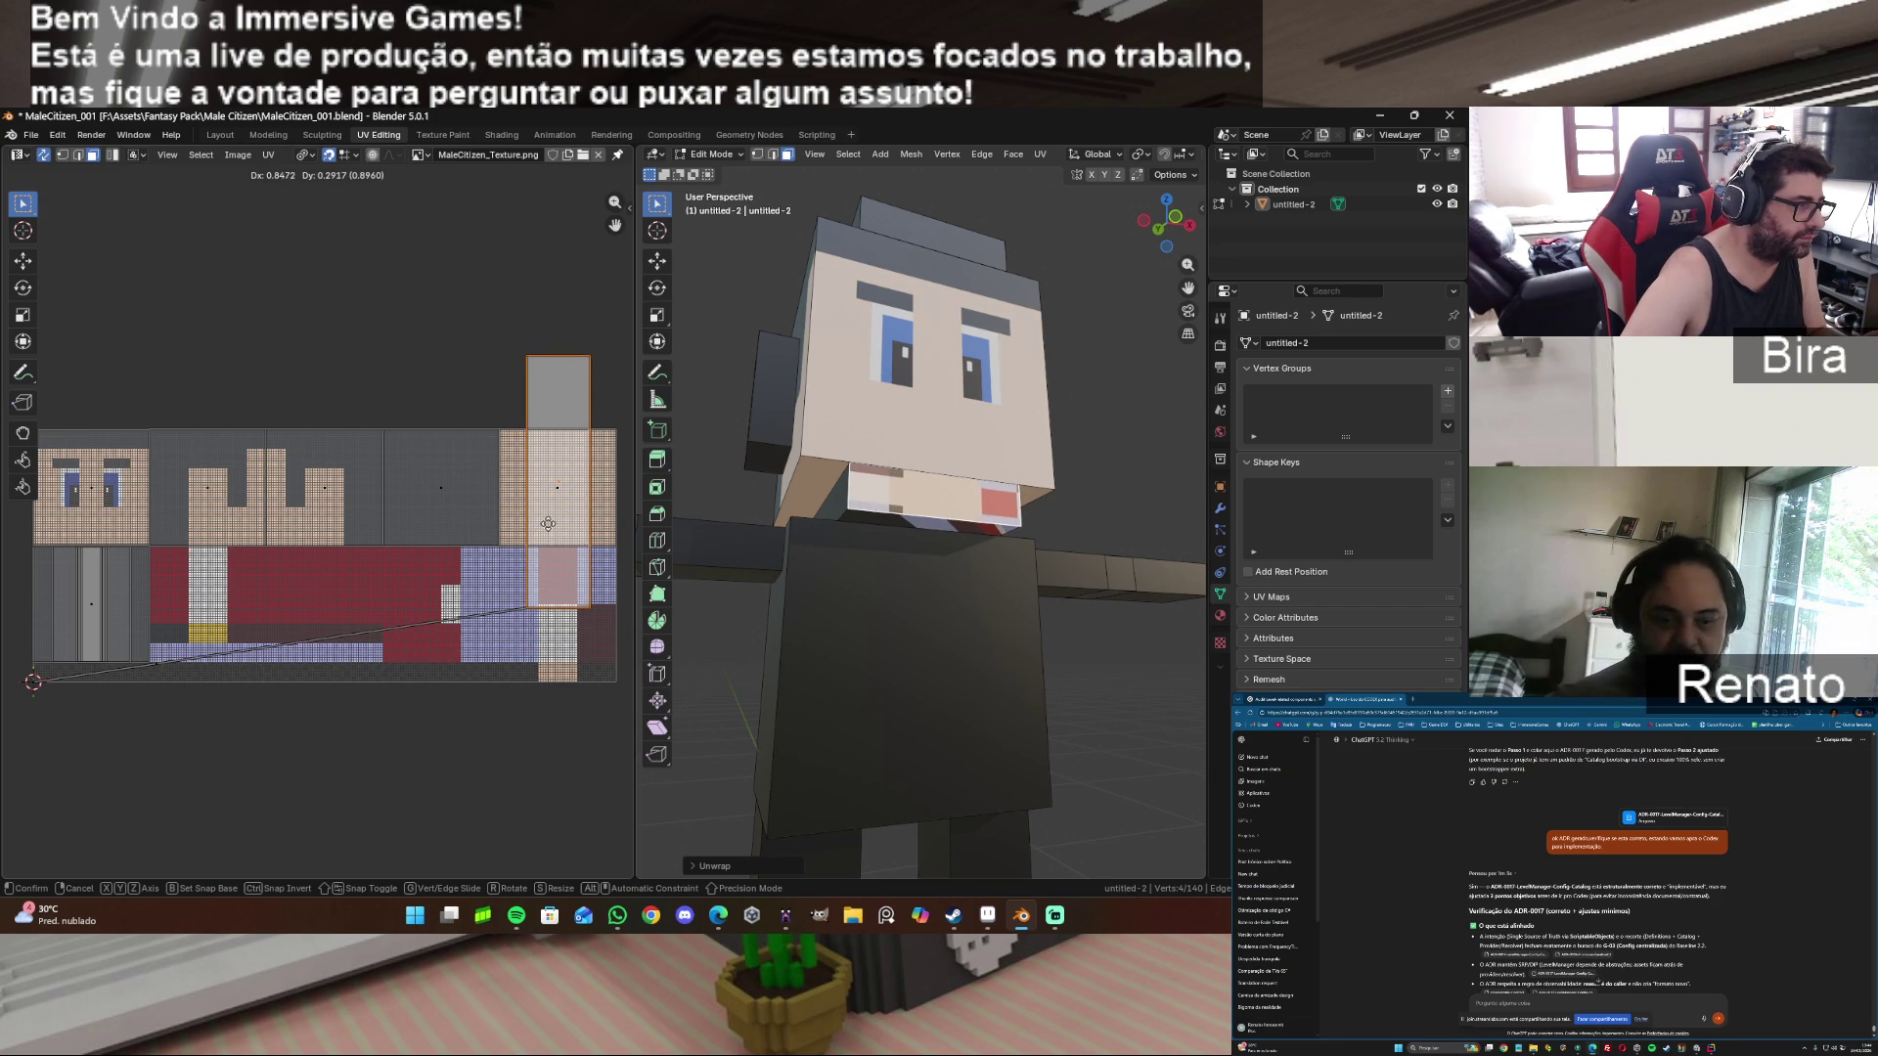
pyautogui.click(548, 533)
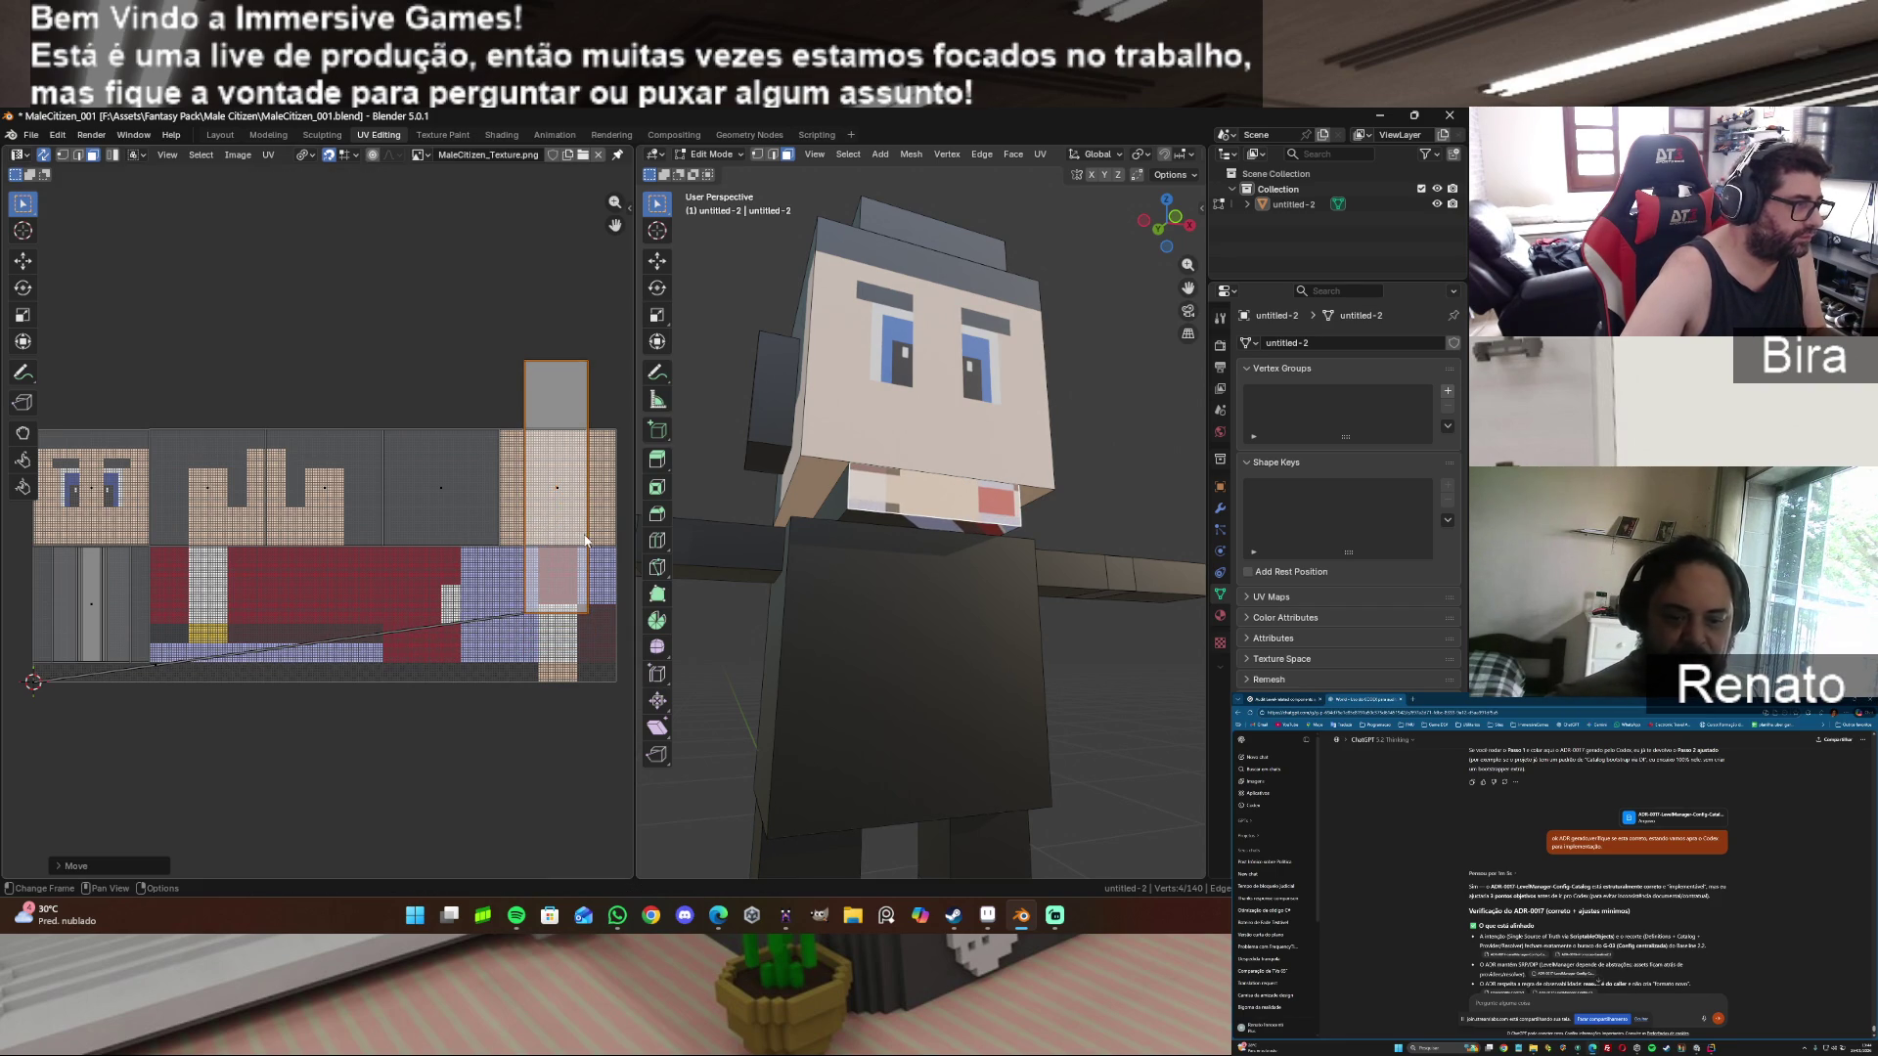
pyautogui.press('s')
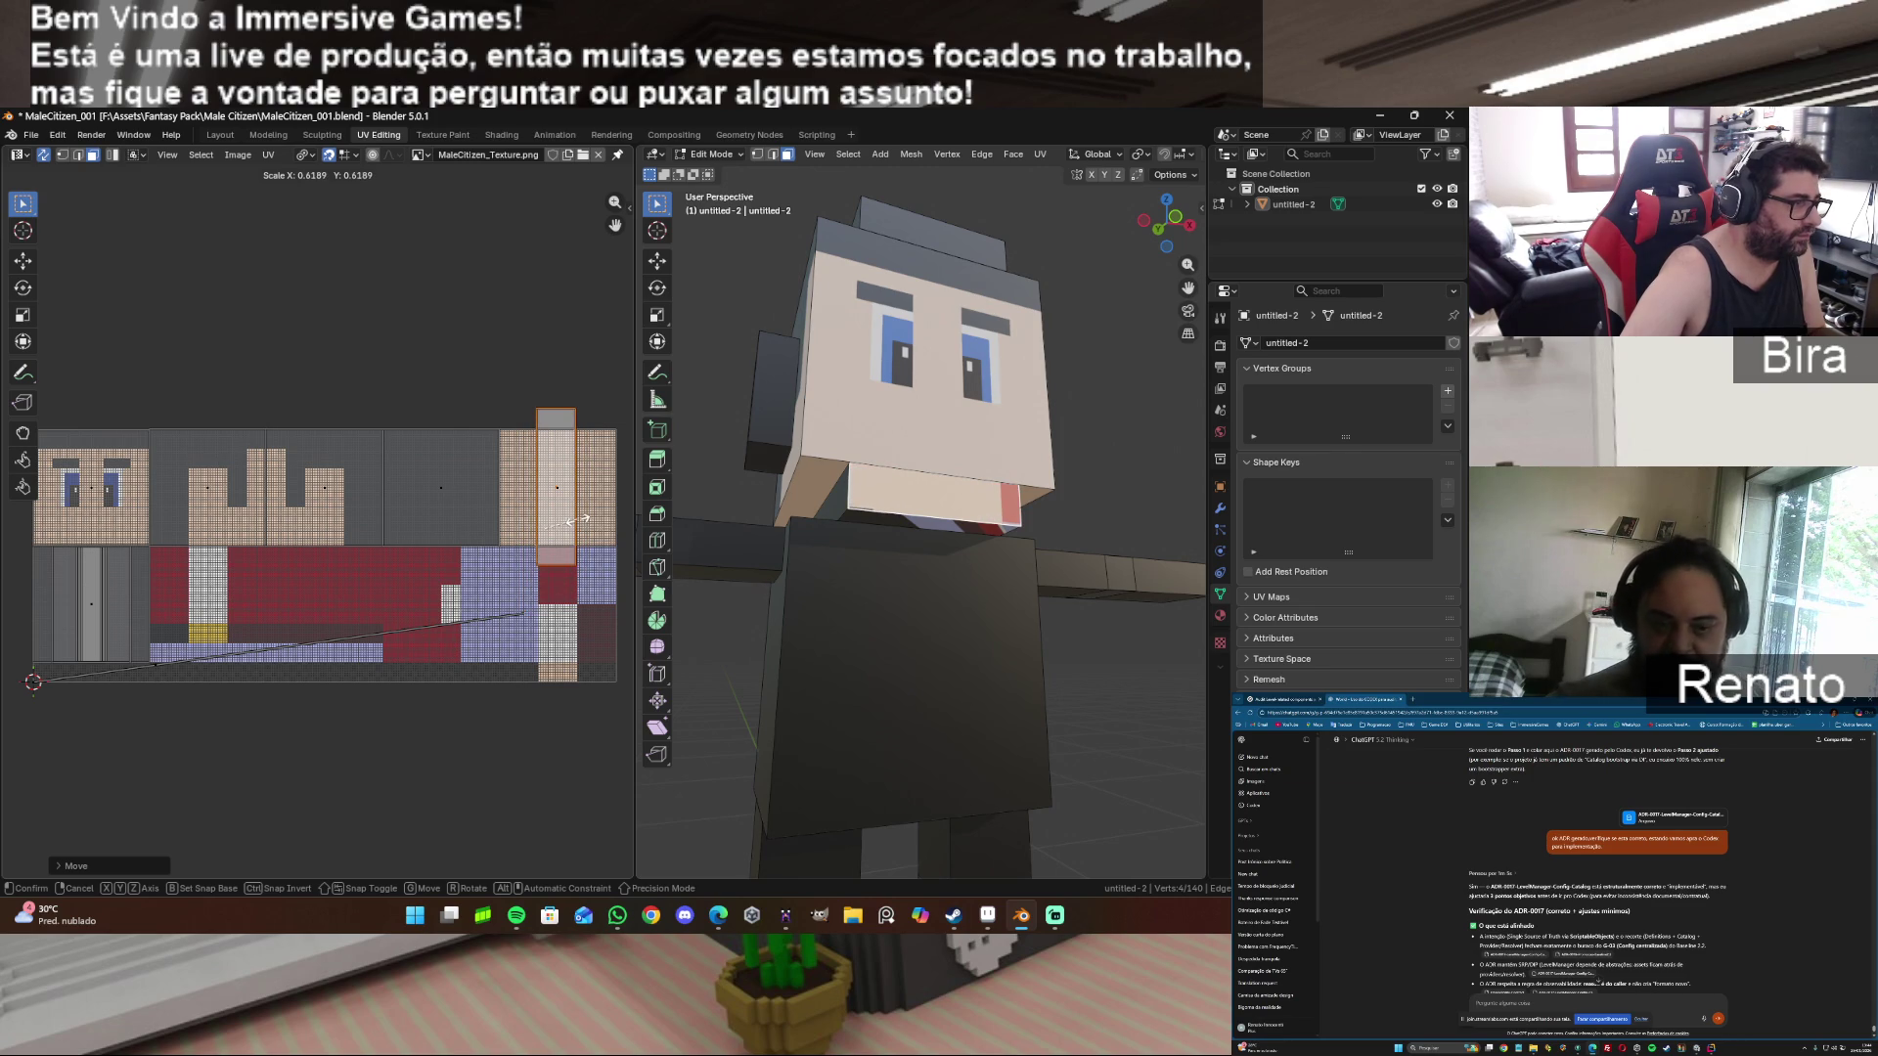
pyautogui.click(579, 526)
pyautogui.scroll(2, 572, 546)
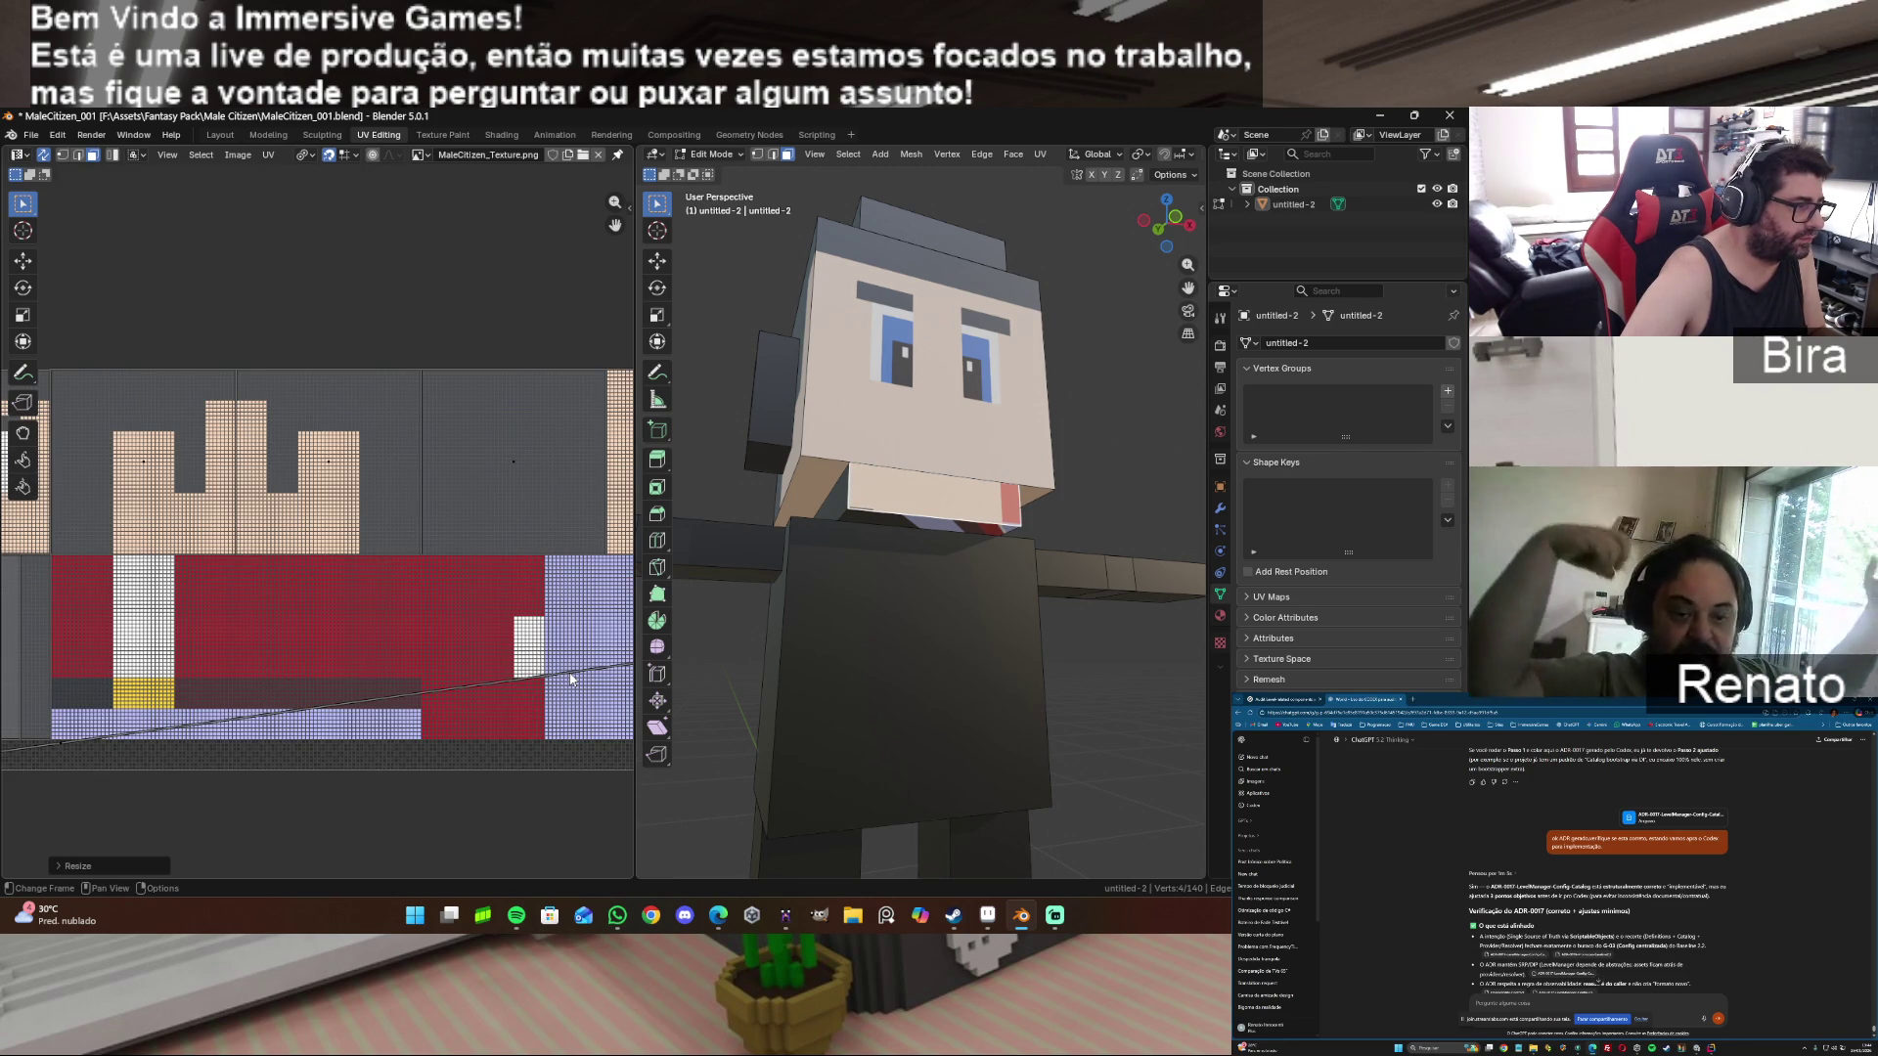
pyautogui.click(935, 525)
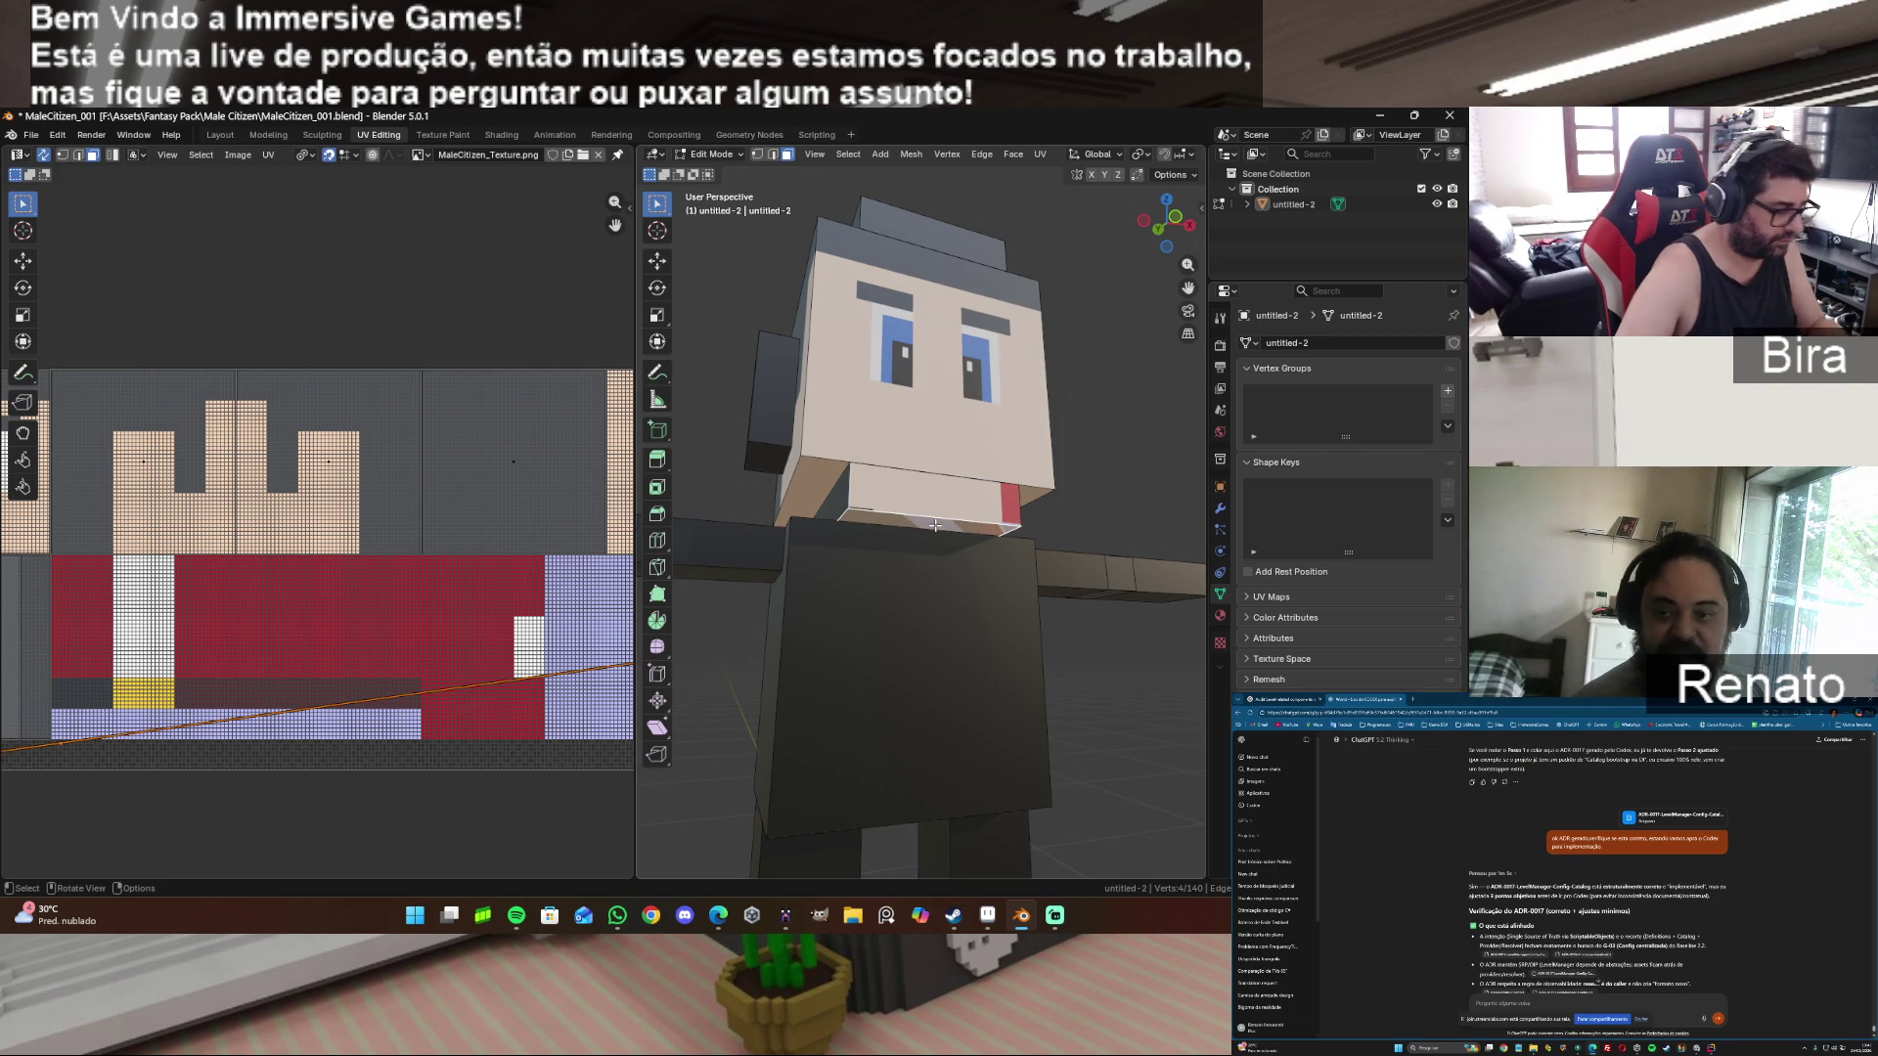
# Unwrap the bottom face and each neck band face in turn while orbiting around the head.
pyautogui.press('u')
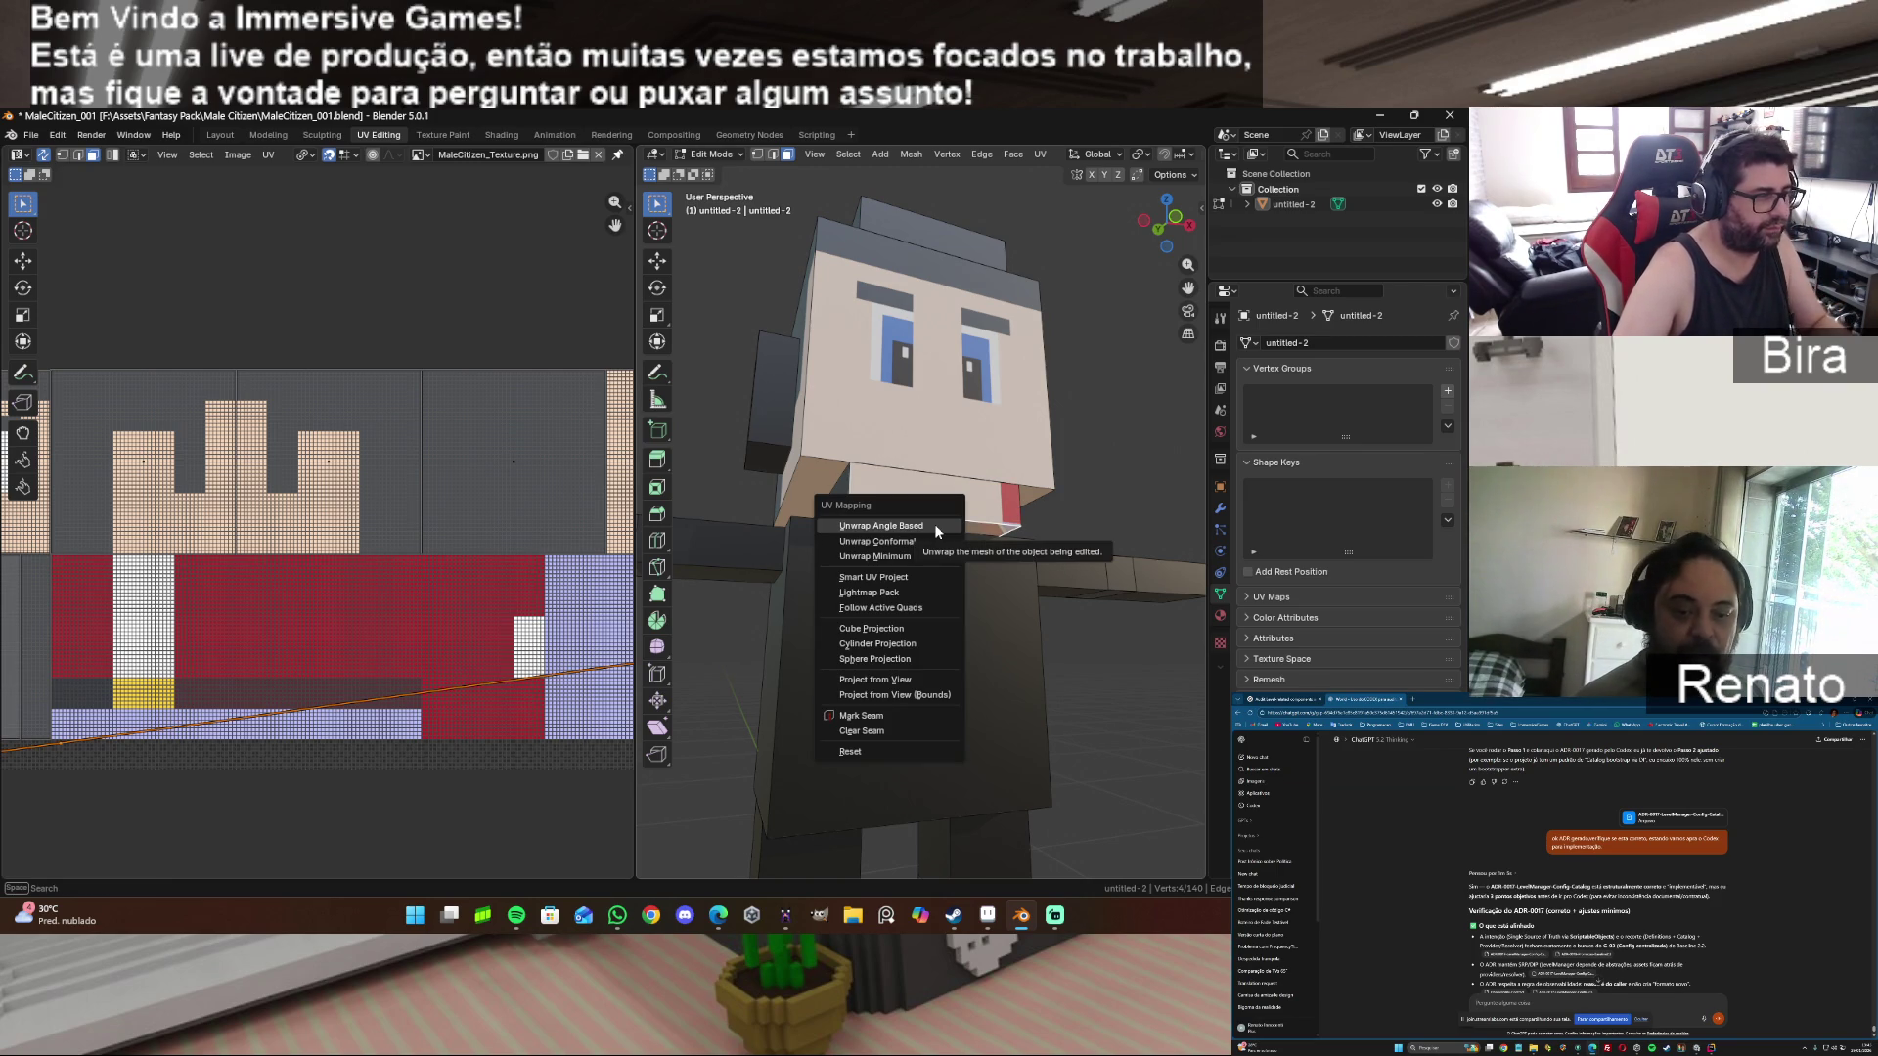
pyautogui.click(935, 524)
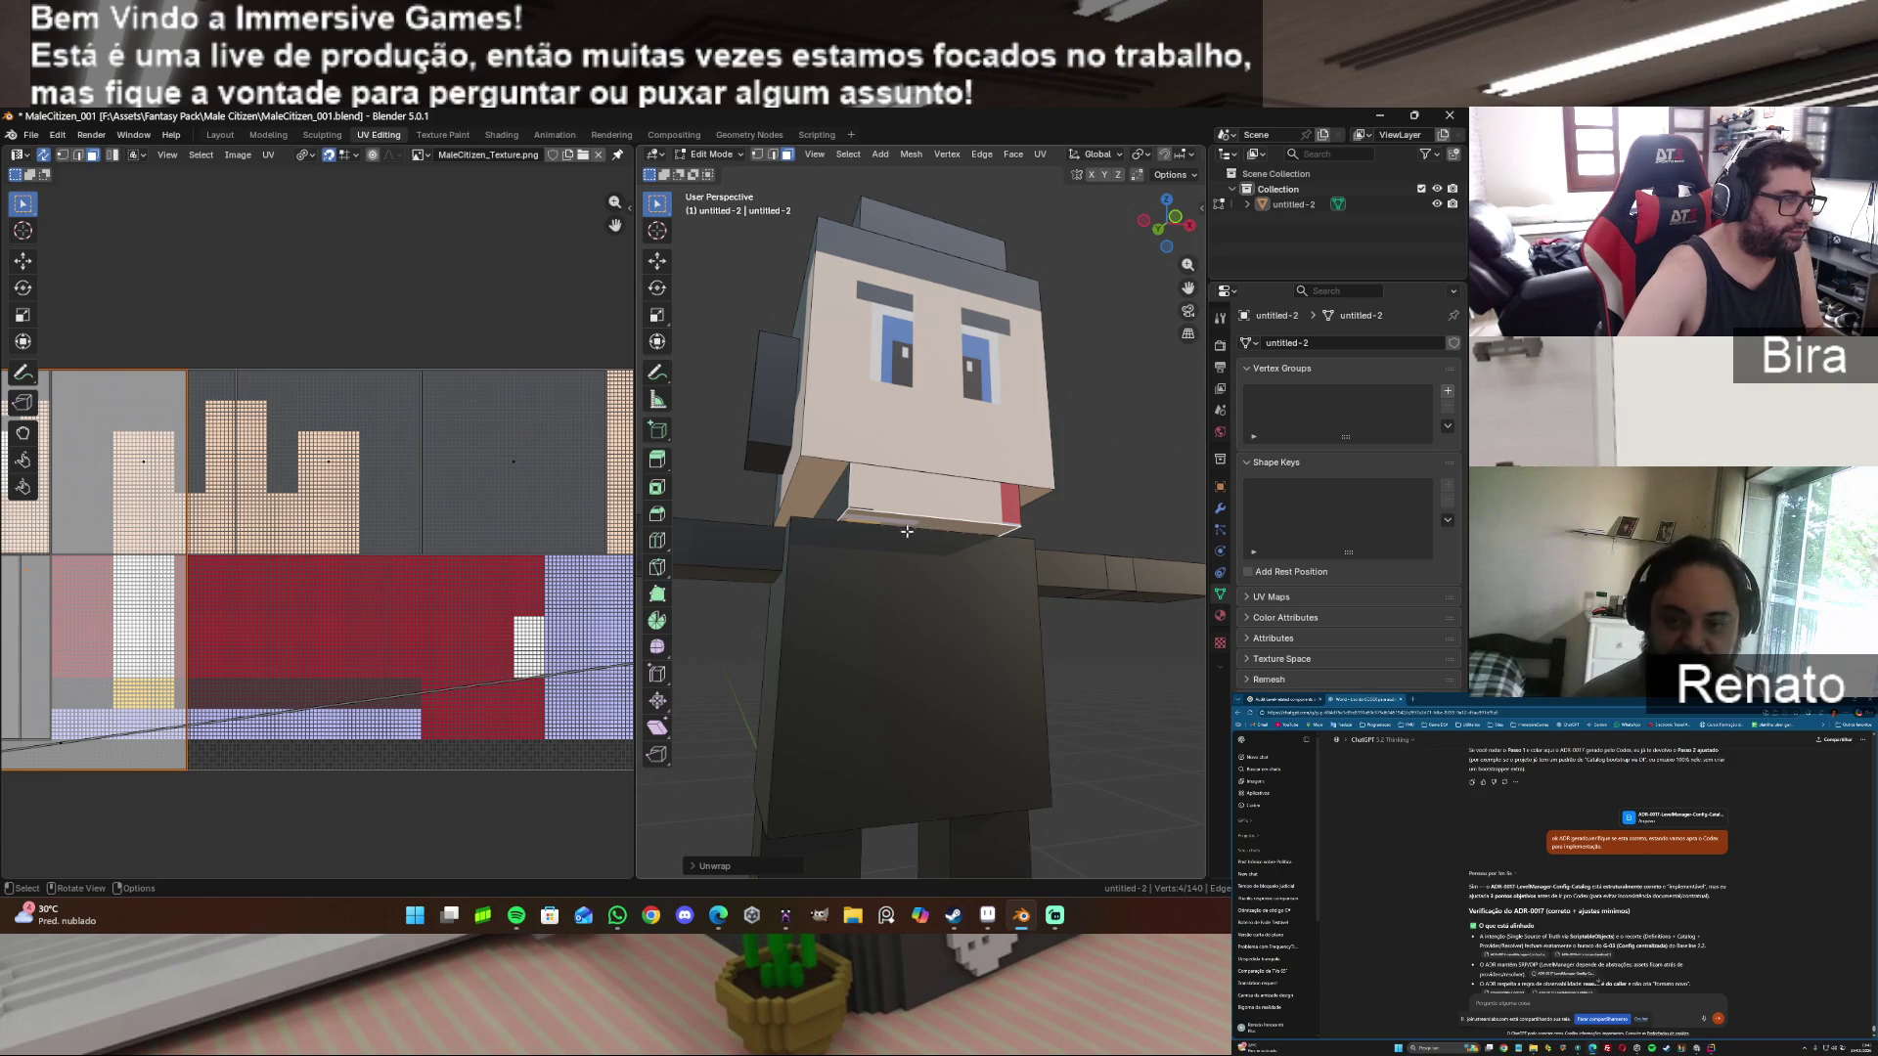
pyautogui.click(840, 504)
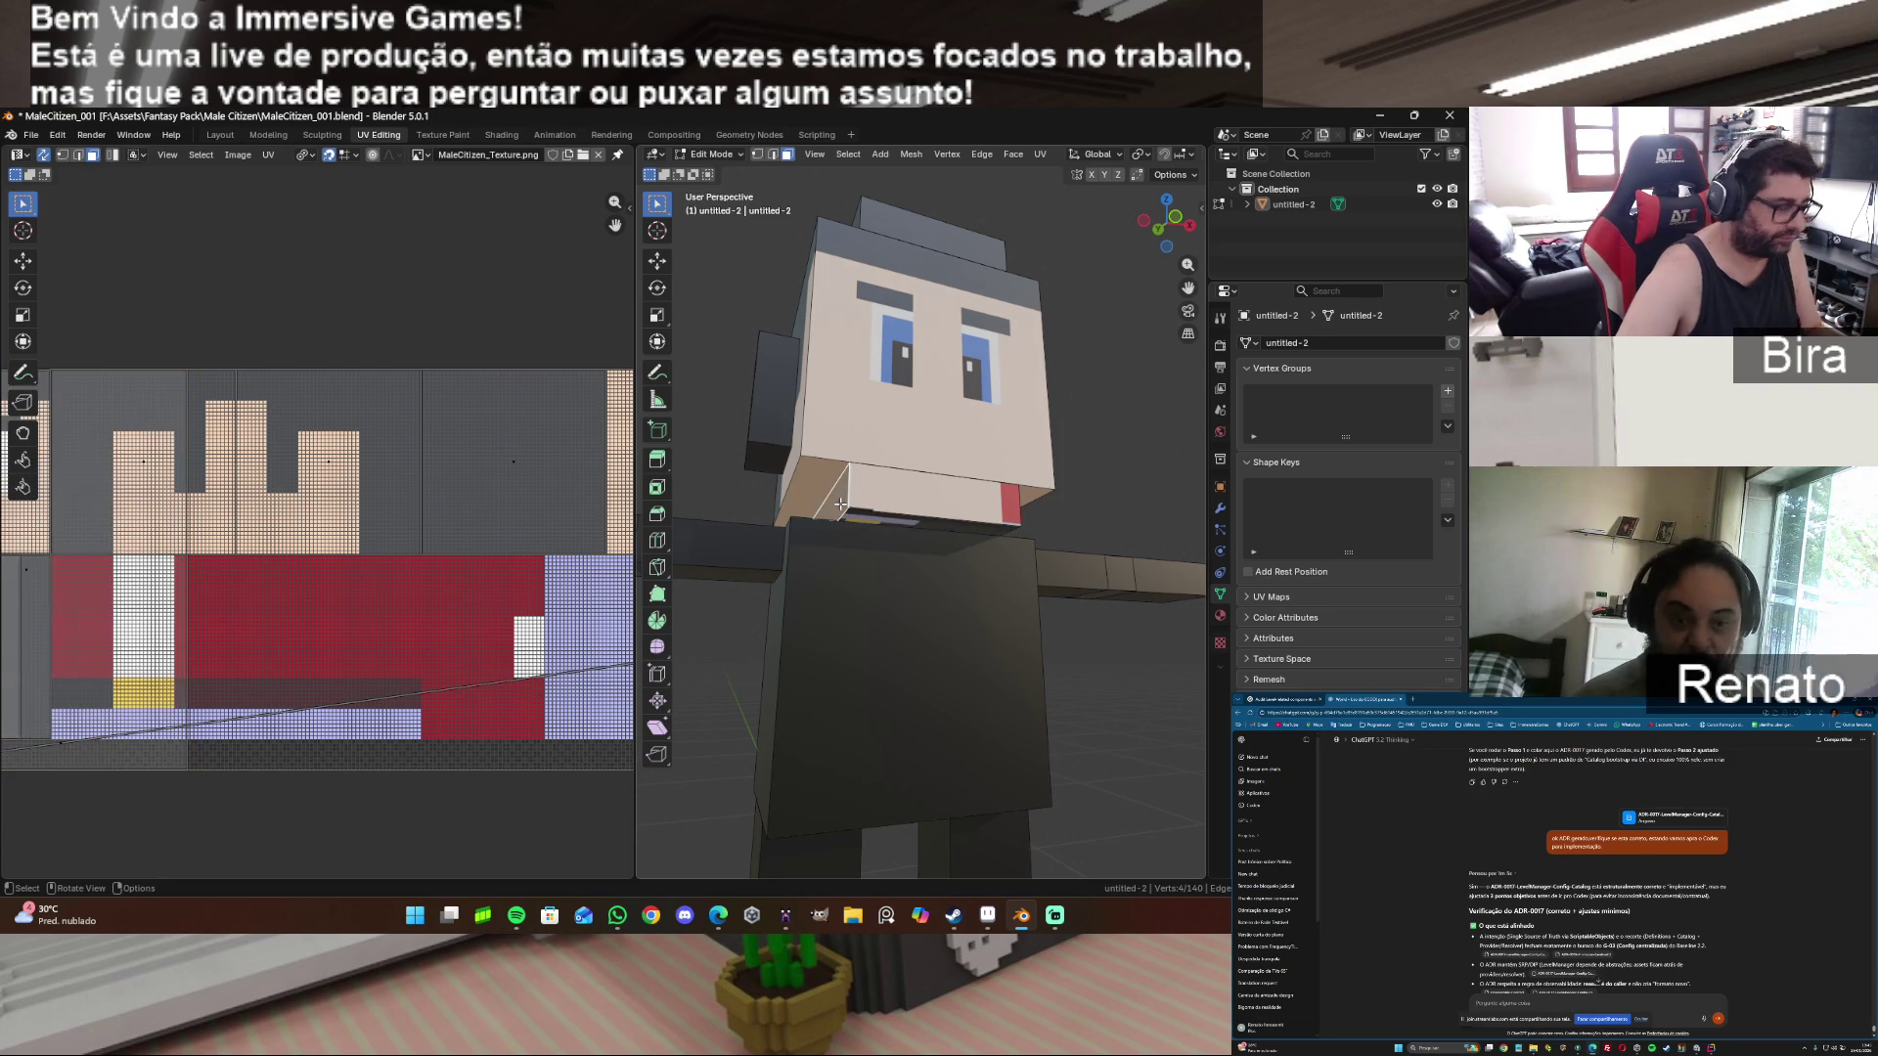
pyautogui.press('u')
pyautogui.click(840, 505)
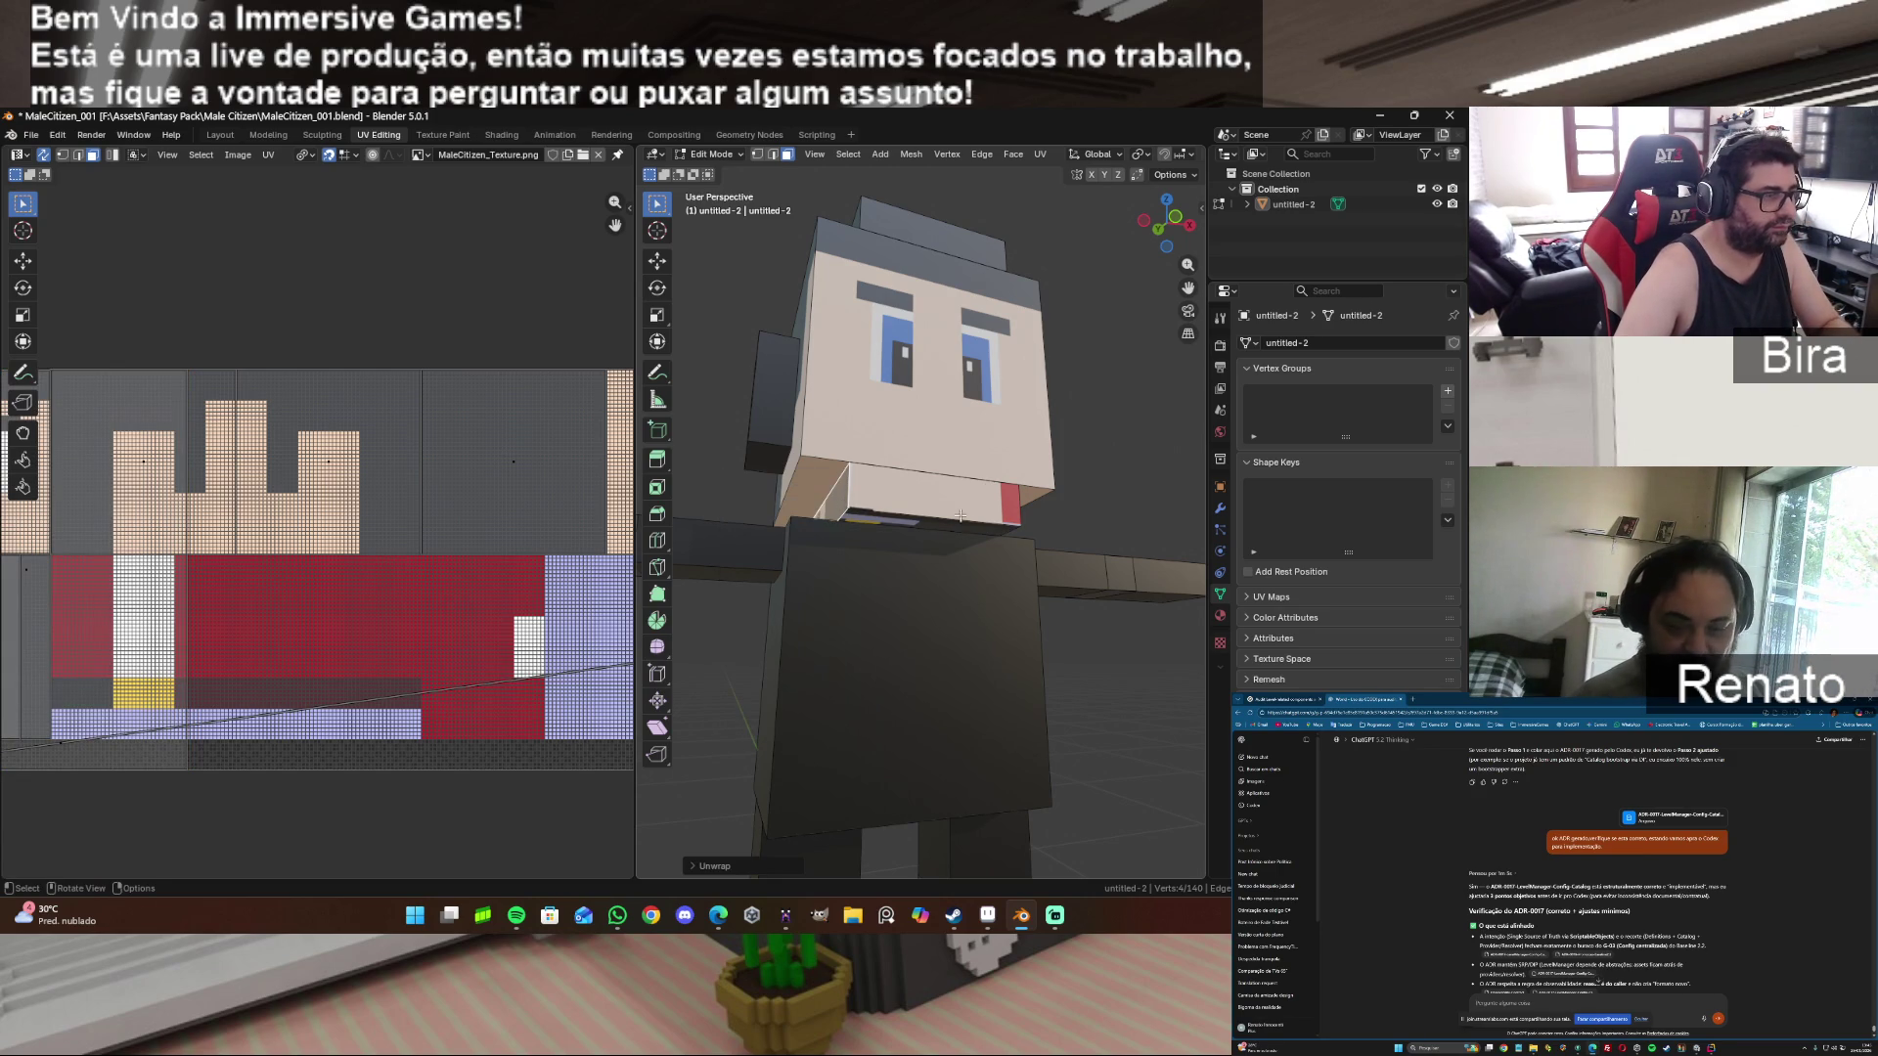
pyautogui.moveTo(1186, 232); pyautogui.dragTo(957, 461)
pyautogui.click(910, 527)
pyautogui.press('u')
pyautogui.click(910, 526)
pyautogui.moveTo(1183, 228); pyautogui.dragTo(1047, 421)
pyautogui.click(979, 536)
pyautogui.press('u')
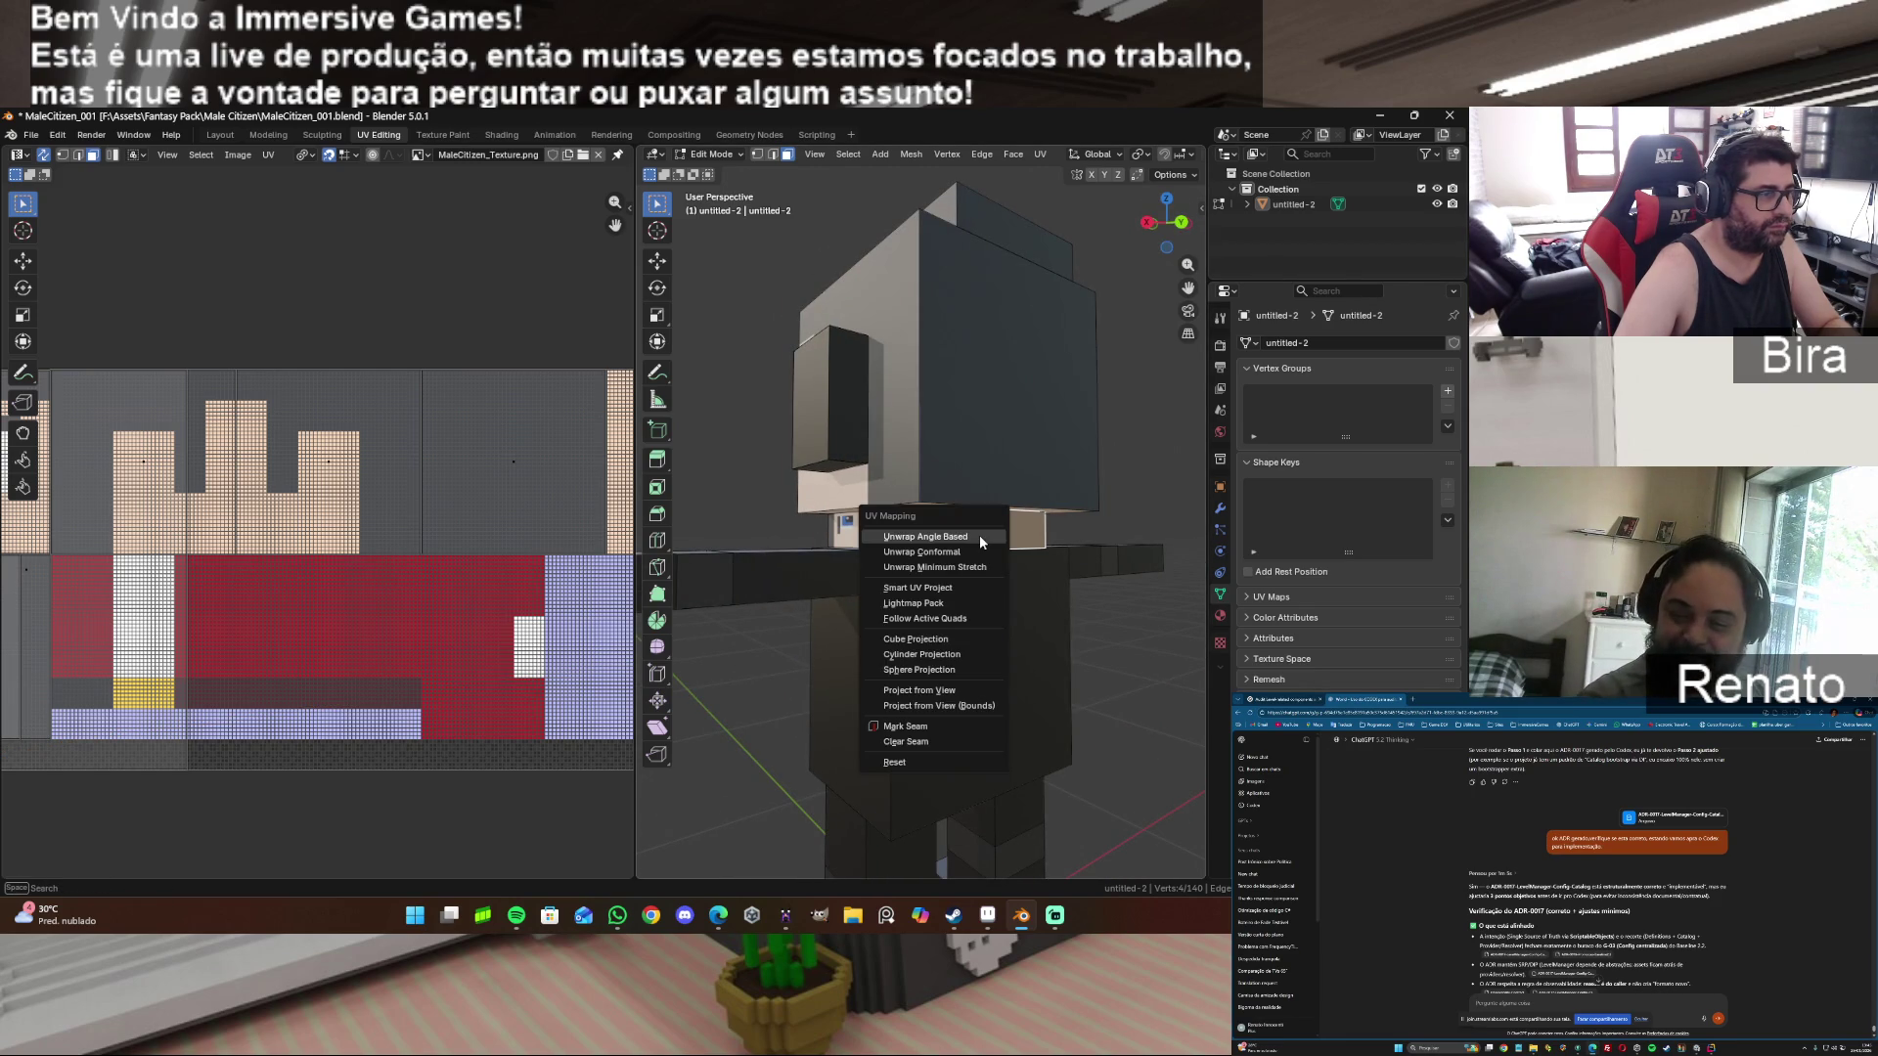
pyautogui.click(978, 536)
pyautogui.moveTo(1180, 229); pyautogui.dragTo(1160, 296)
pyautogui.click(910, 550)
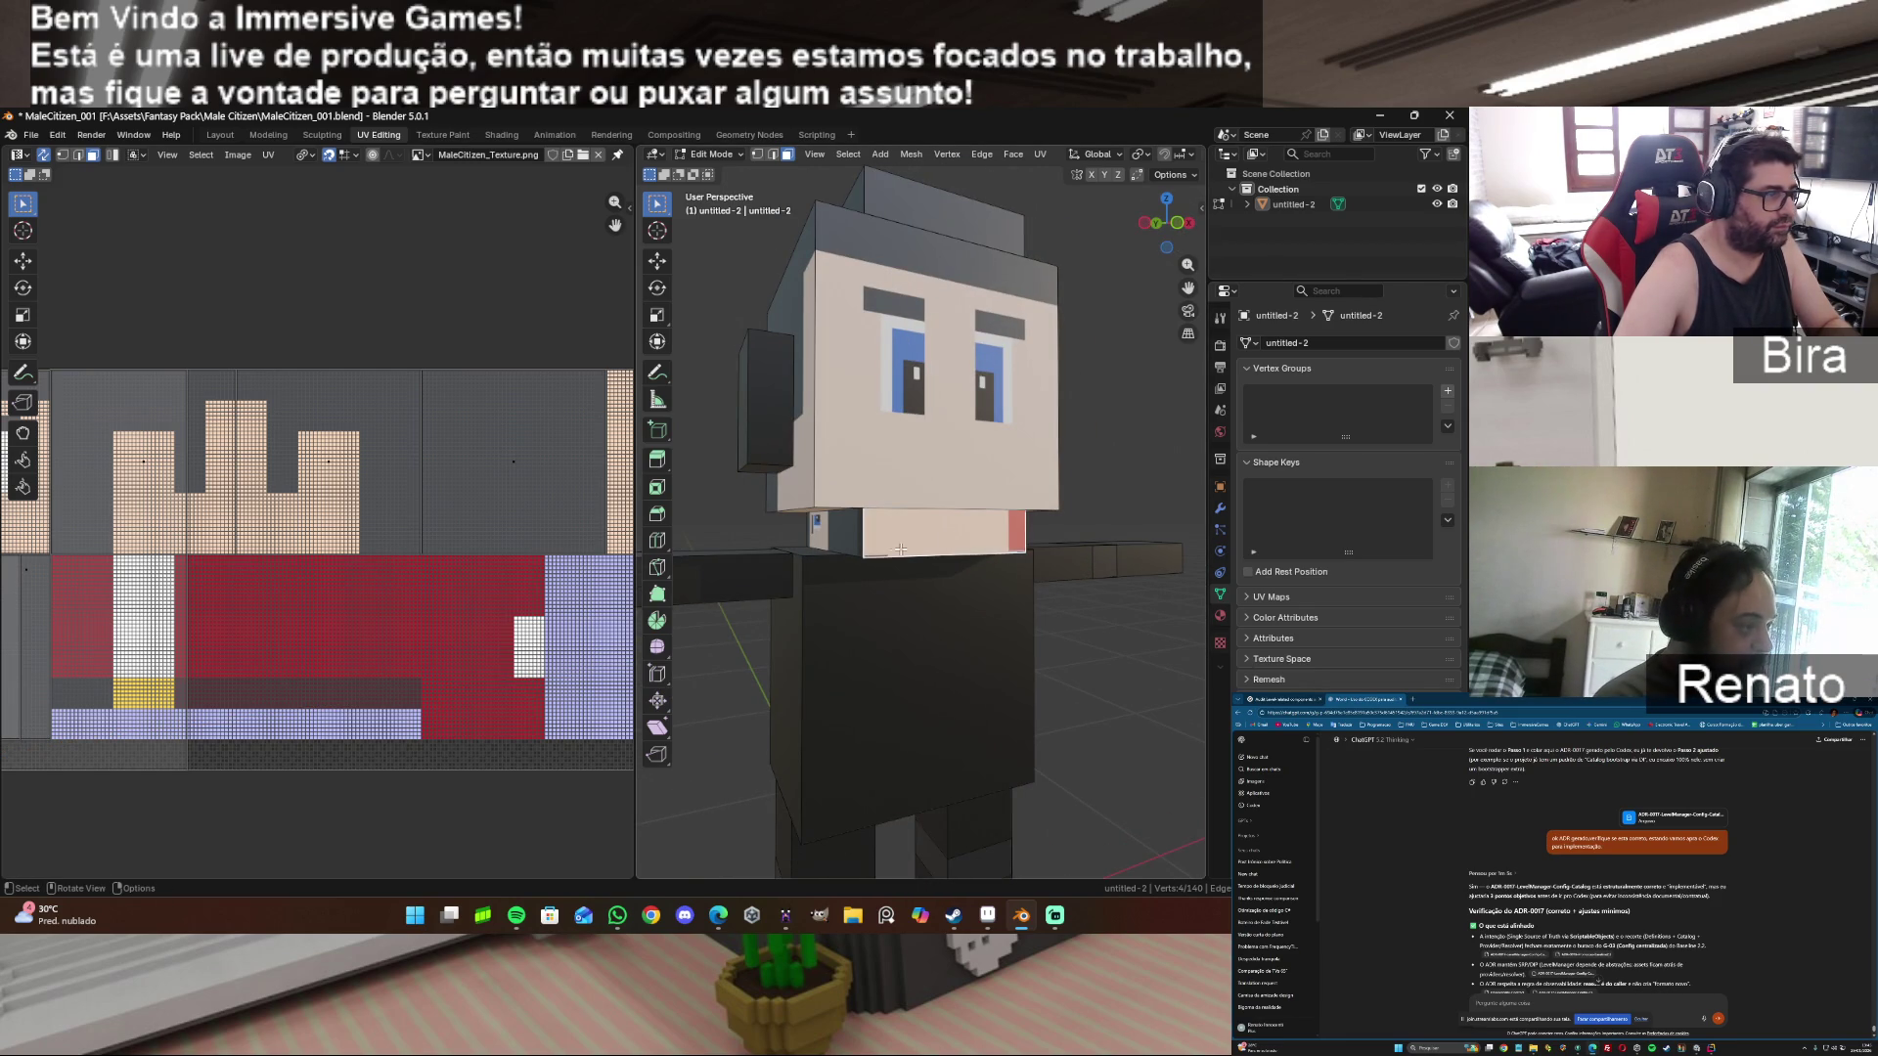
pyautogui.moveTo(626, 489); pyautogui.dragTo(395, 505, button='middle')
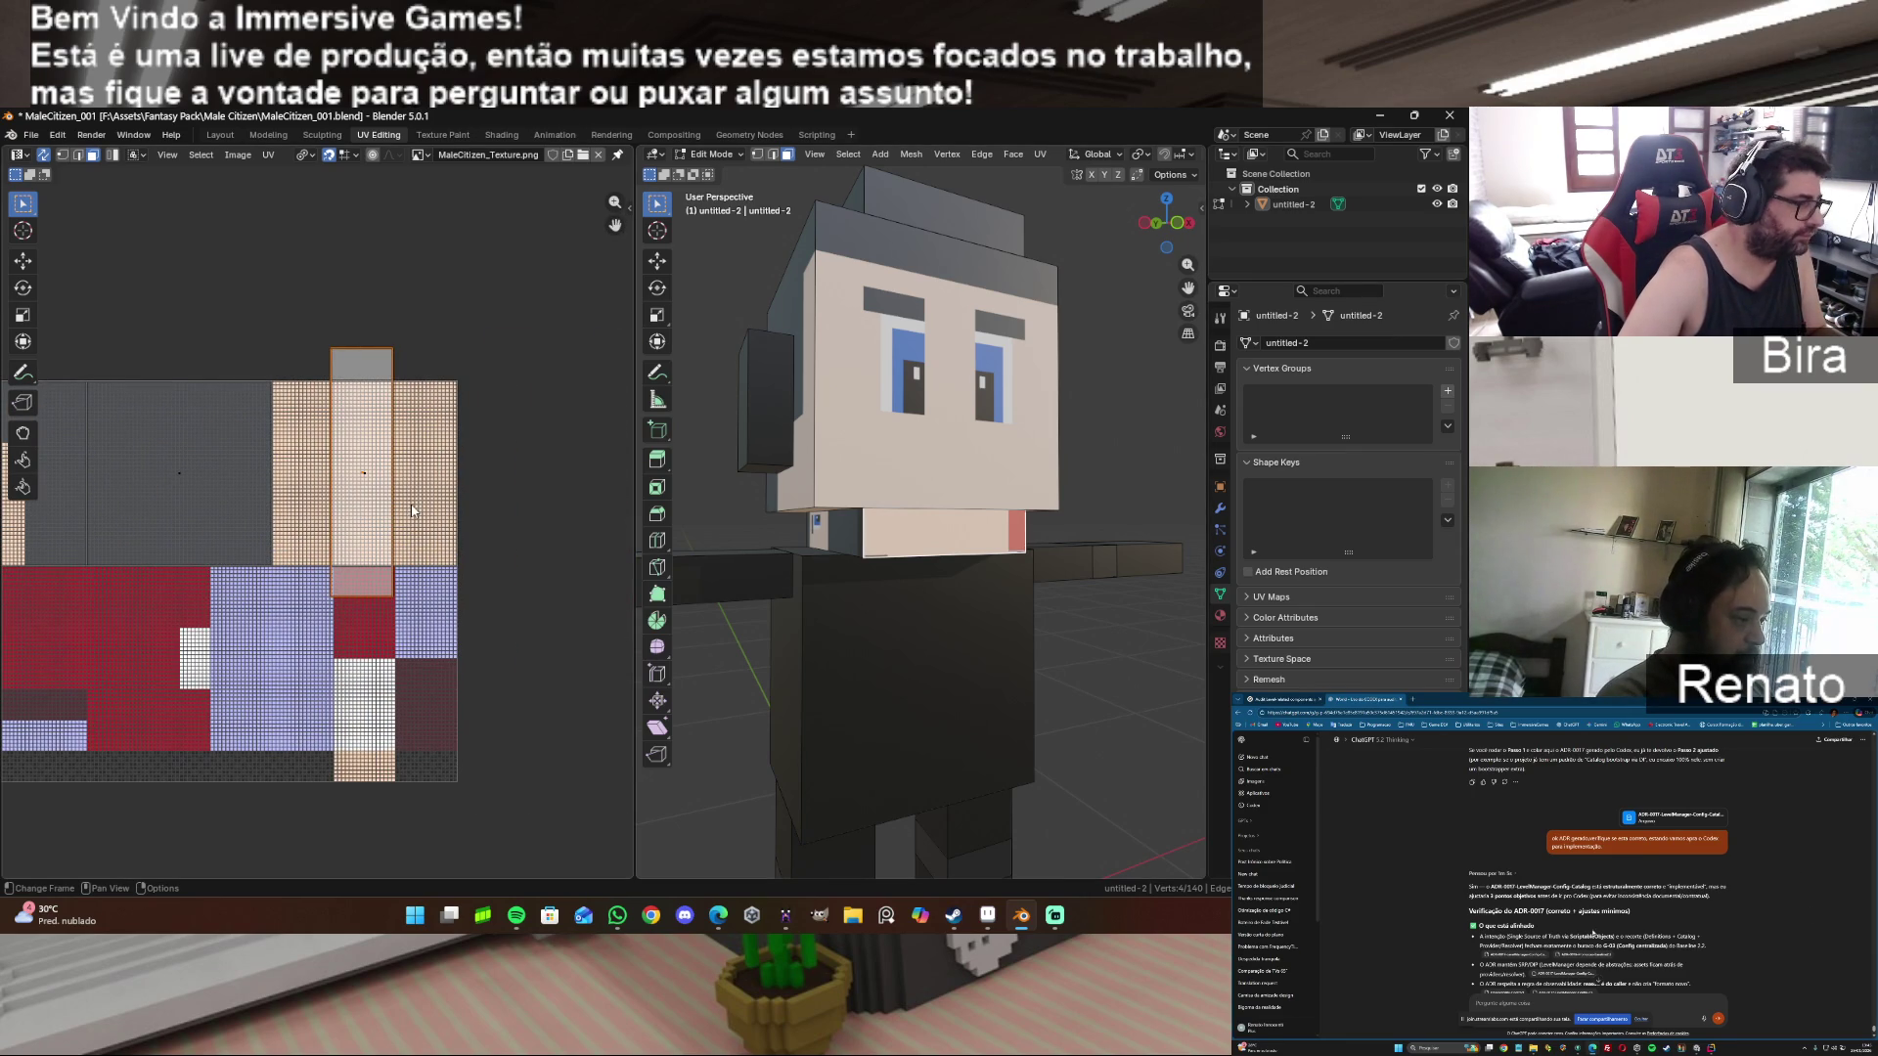
# Shrink the neck UV island, move it onto the skin column and snap it to pixels.
pyautogui.press('s')
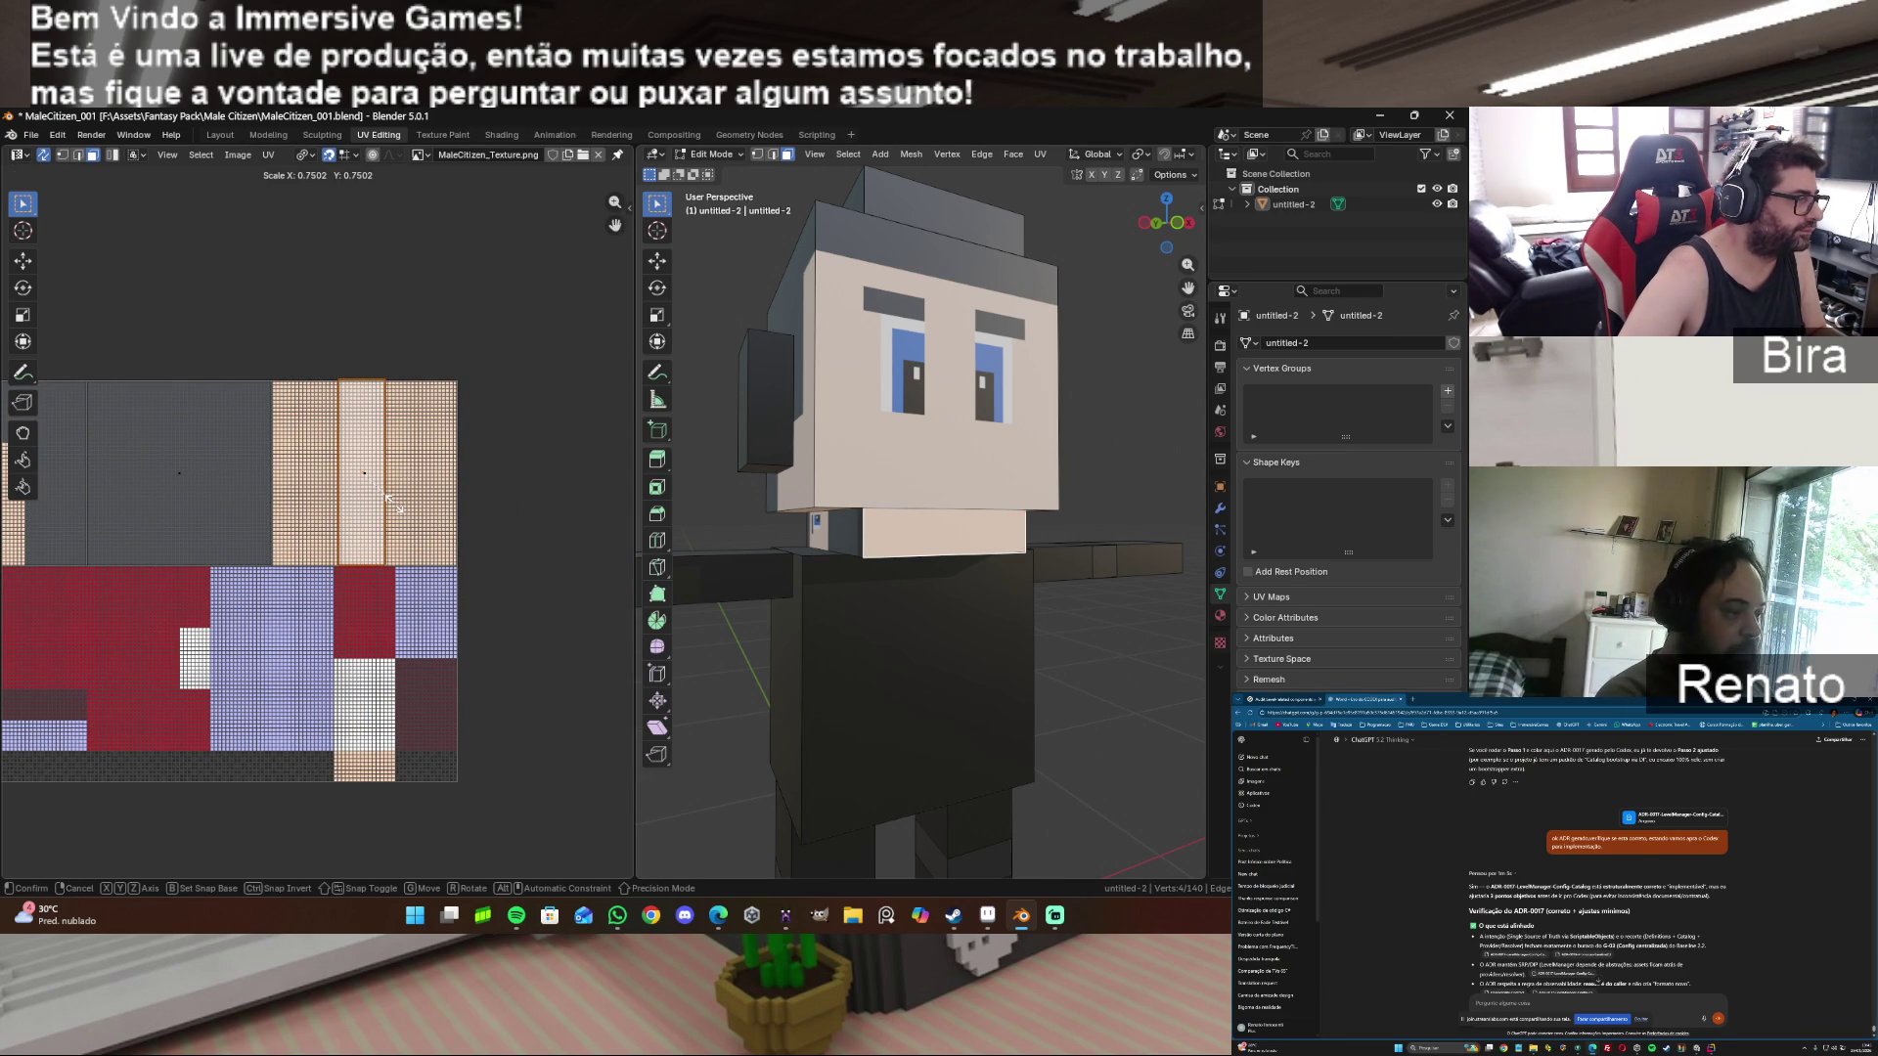
pyautogui.click(396, 510)
pyautogui.scroll(4, 423, 481)
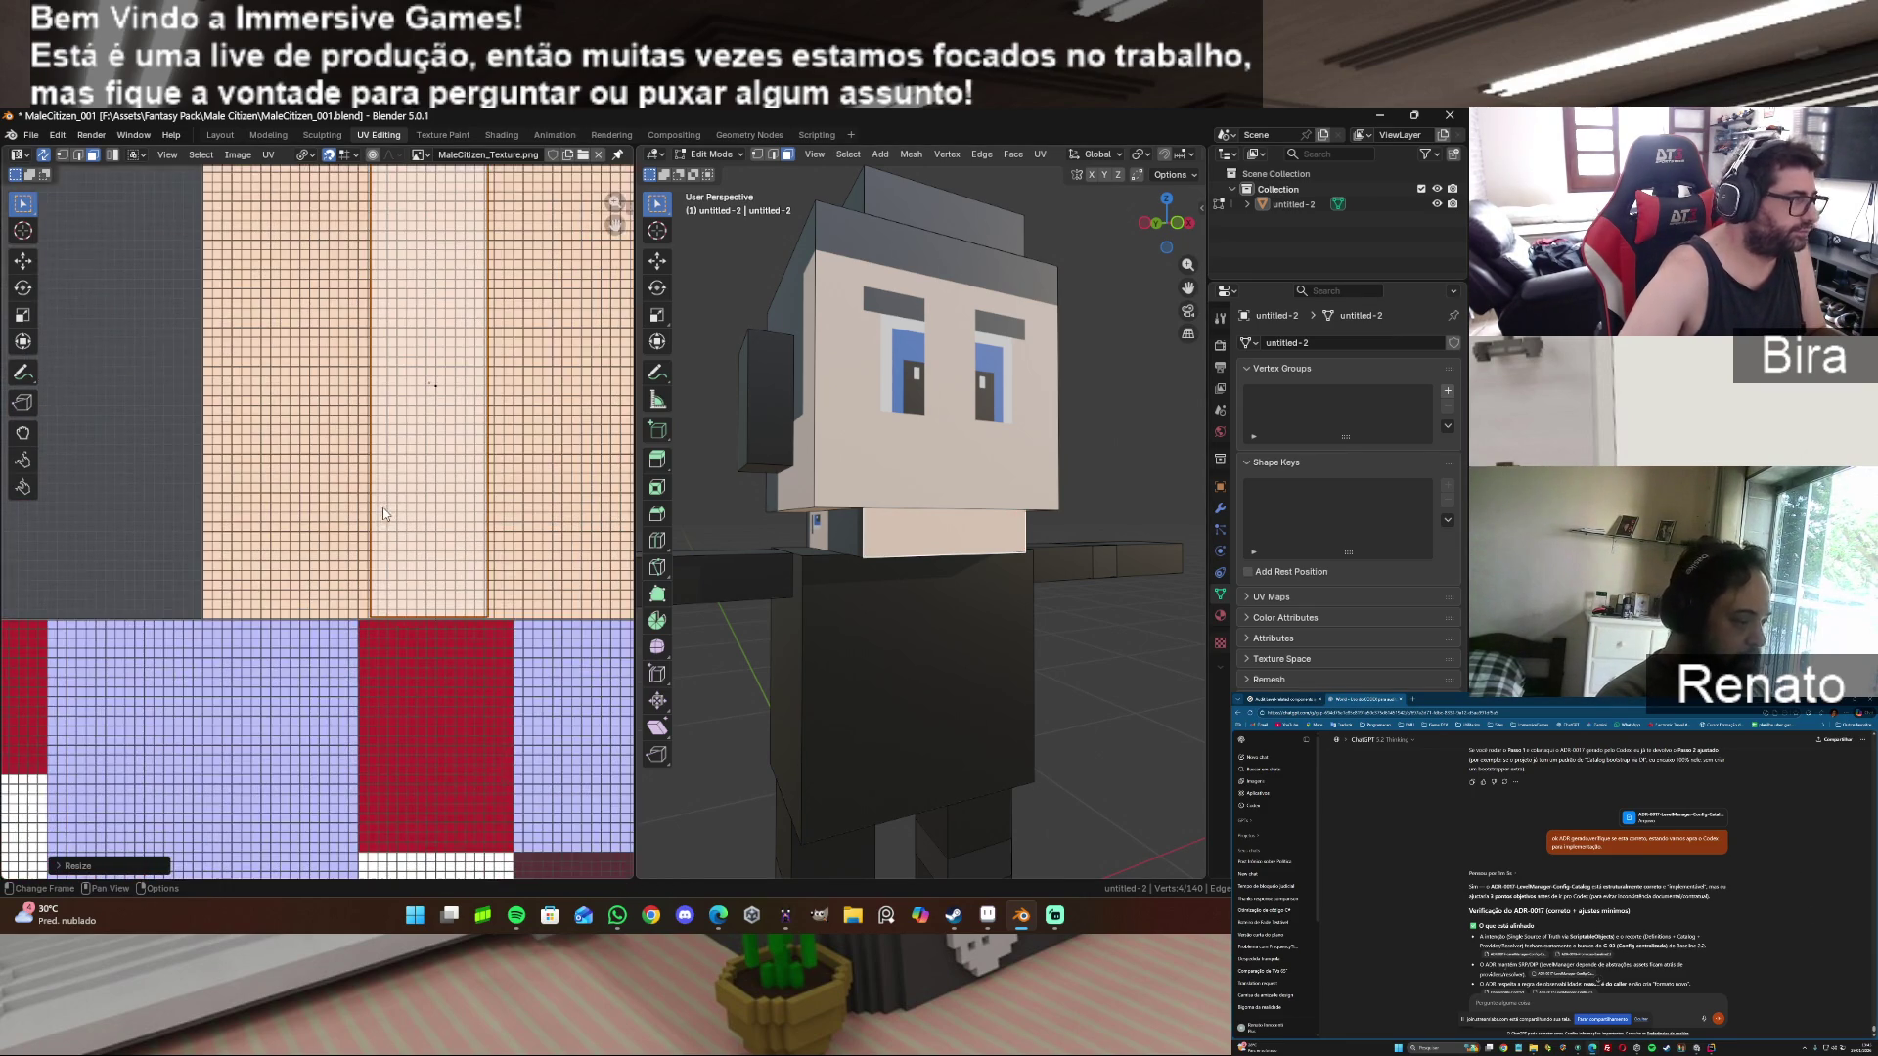
pyautogui.press('g')
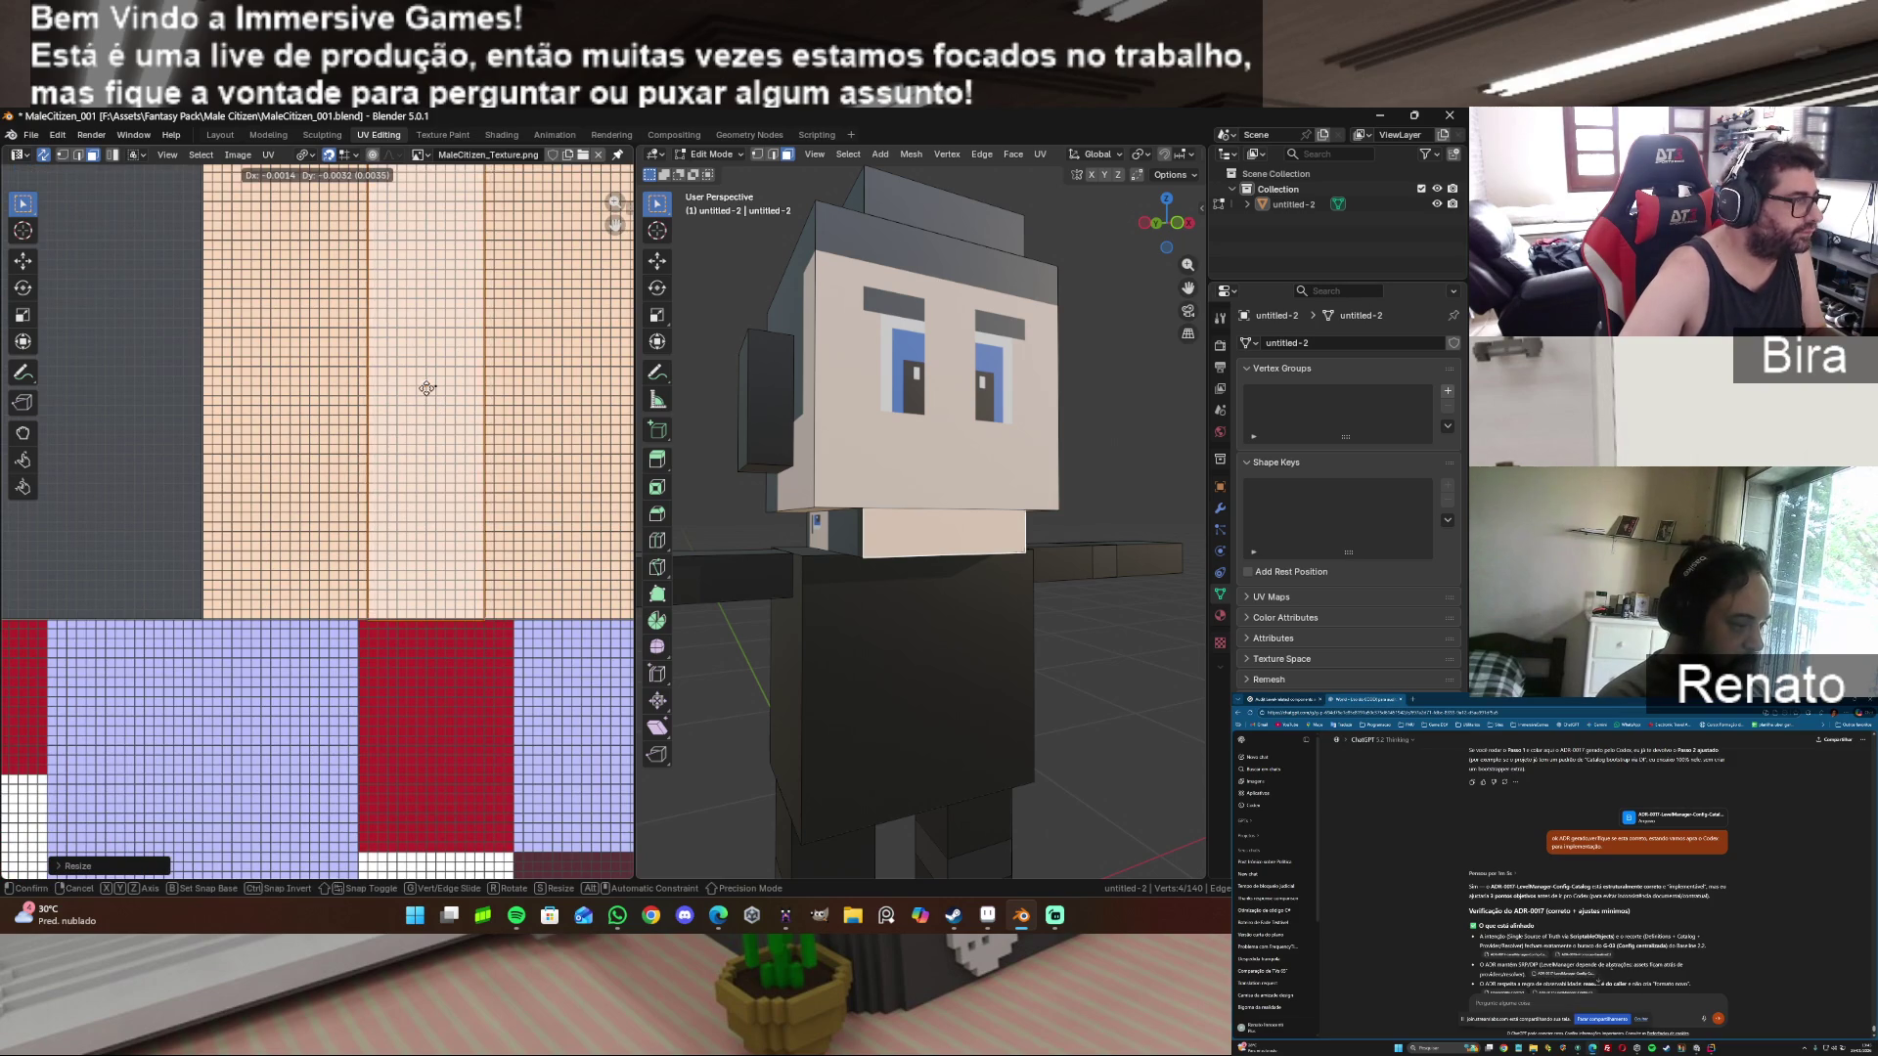
pyautogui.click(434, 387)
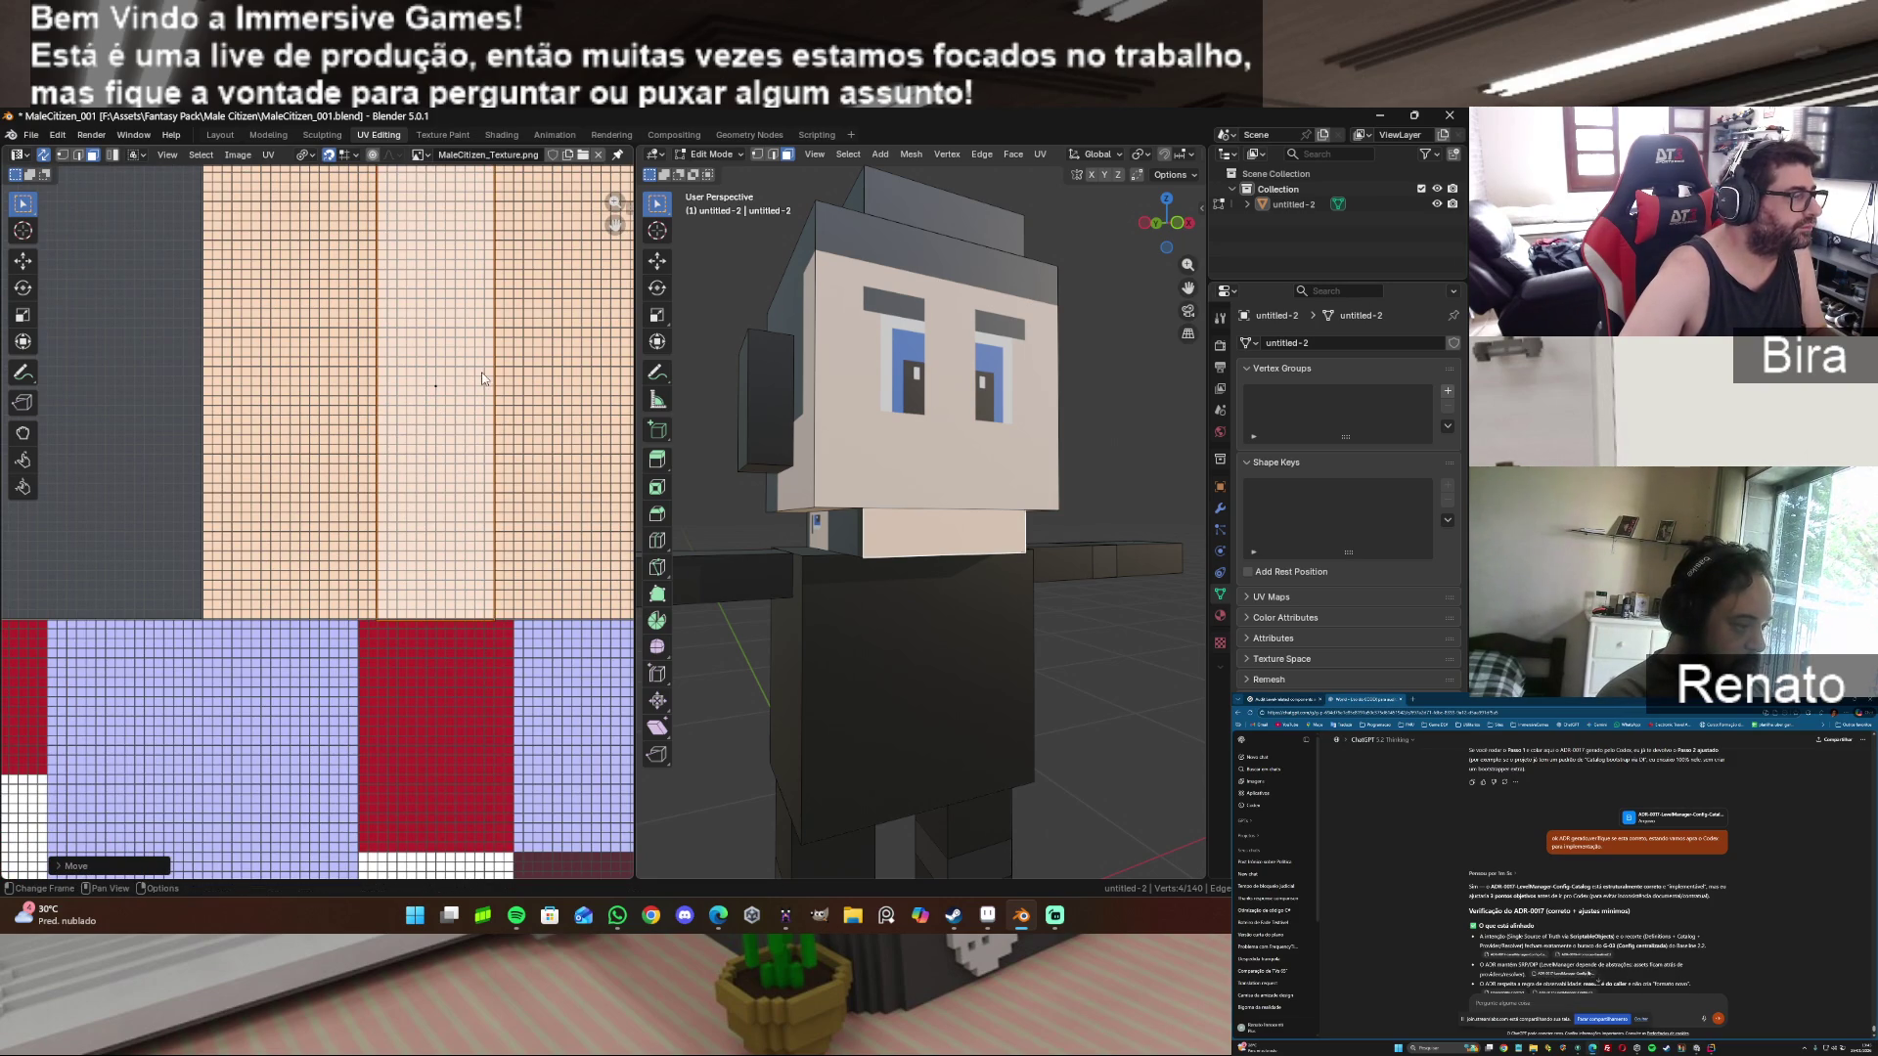
pyautogui.click(267, 155)
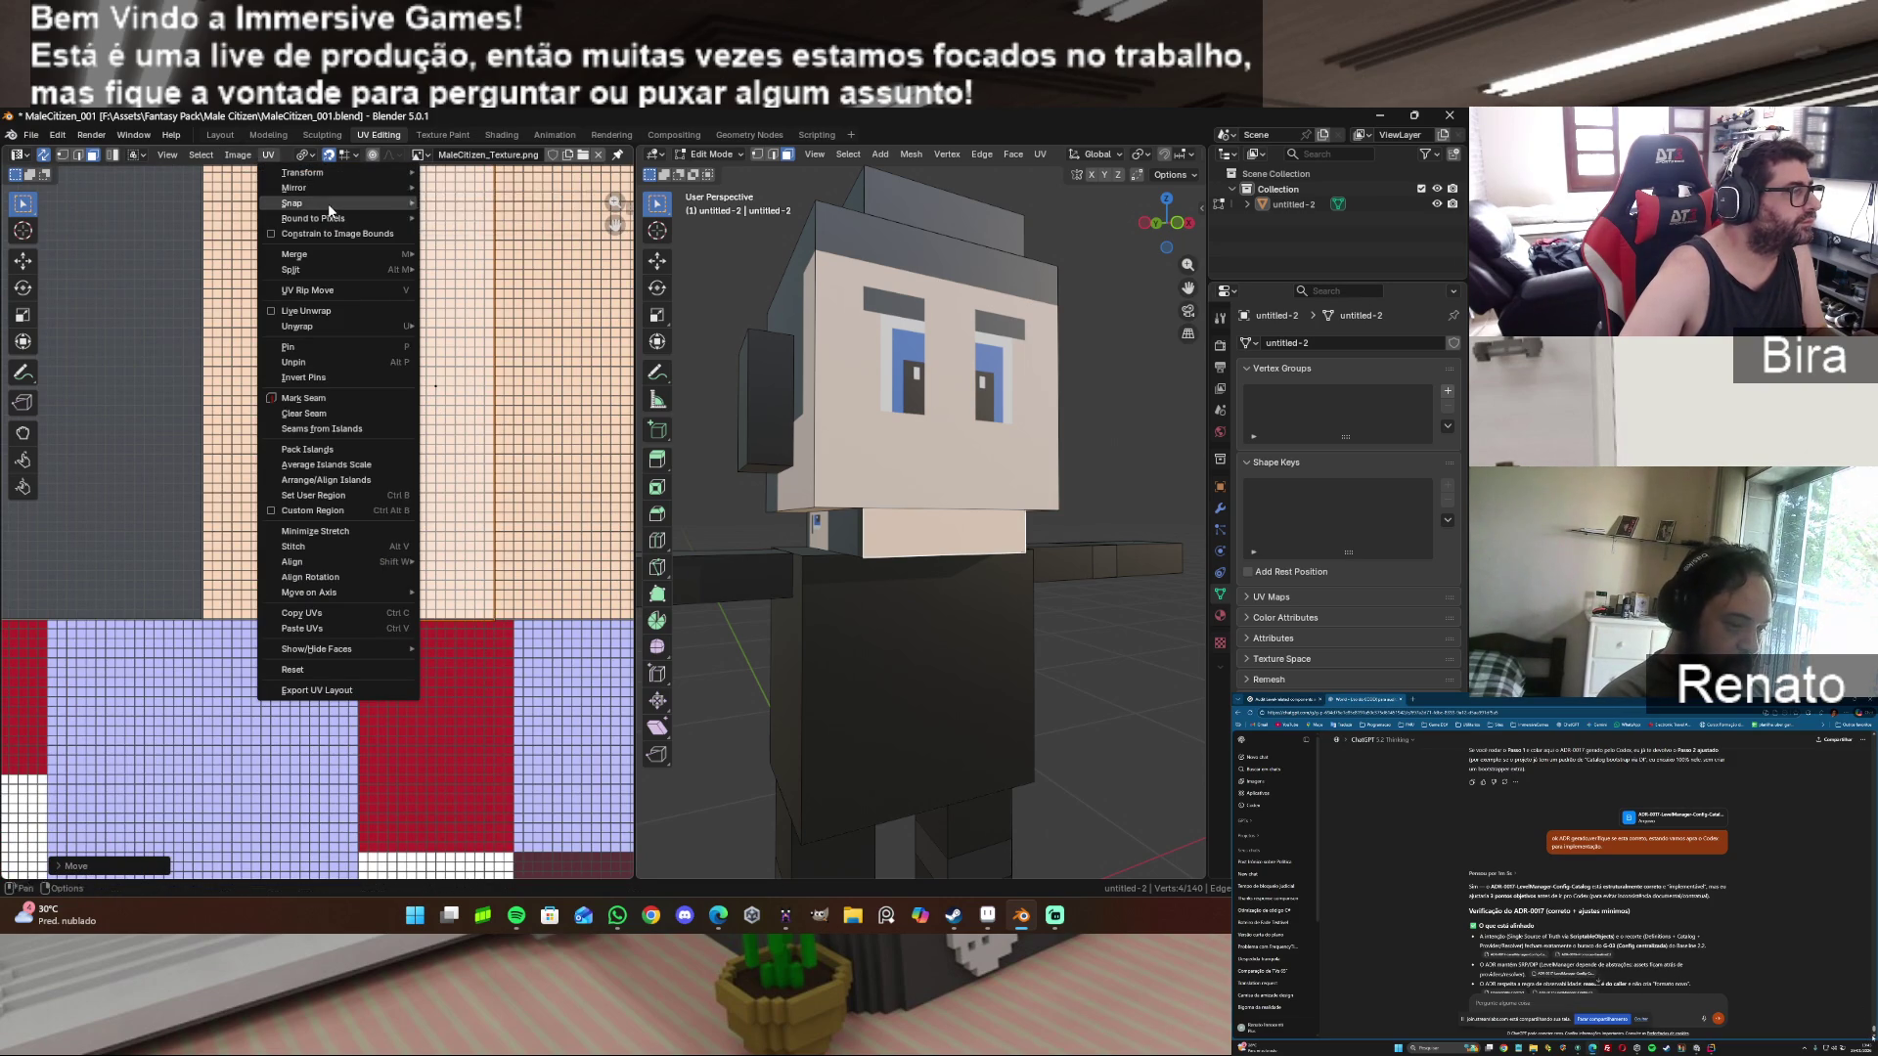
pyautogui.click(459, 202)
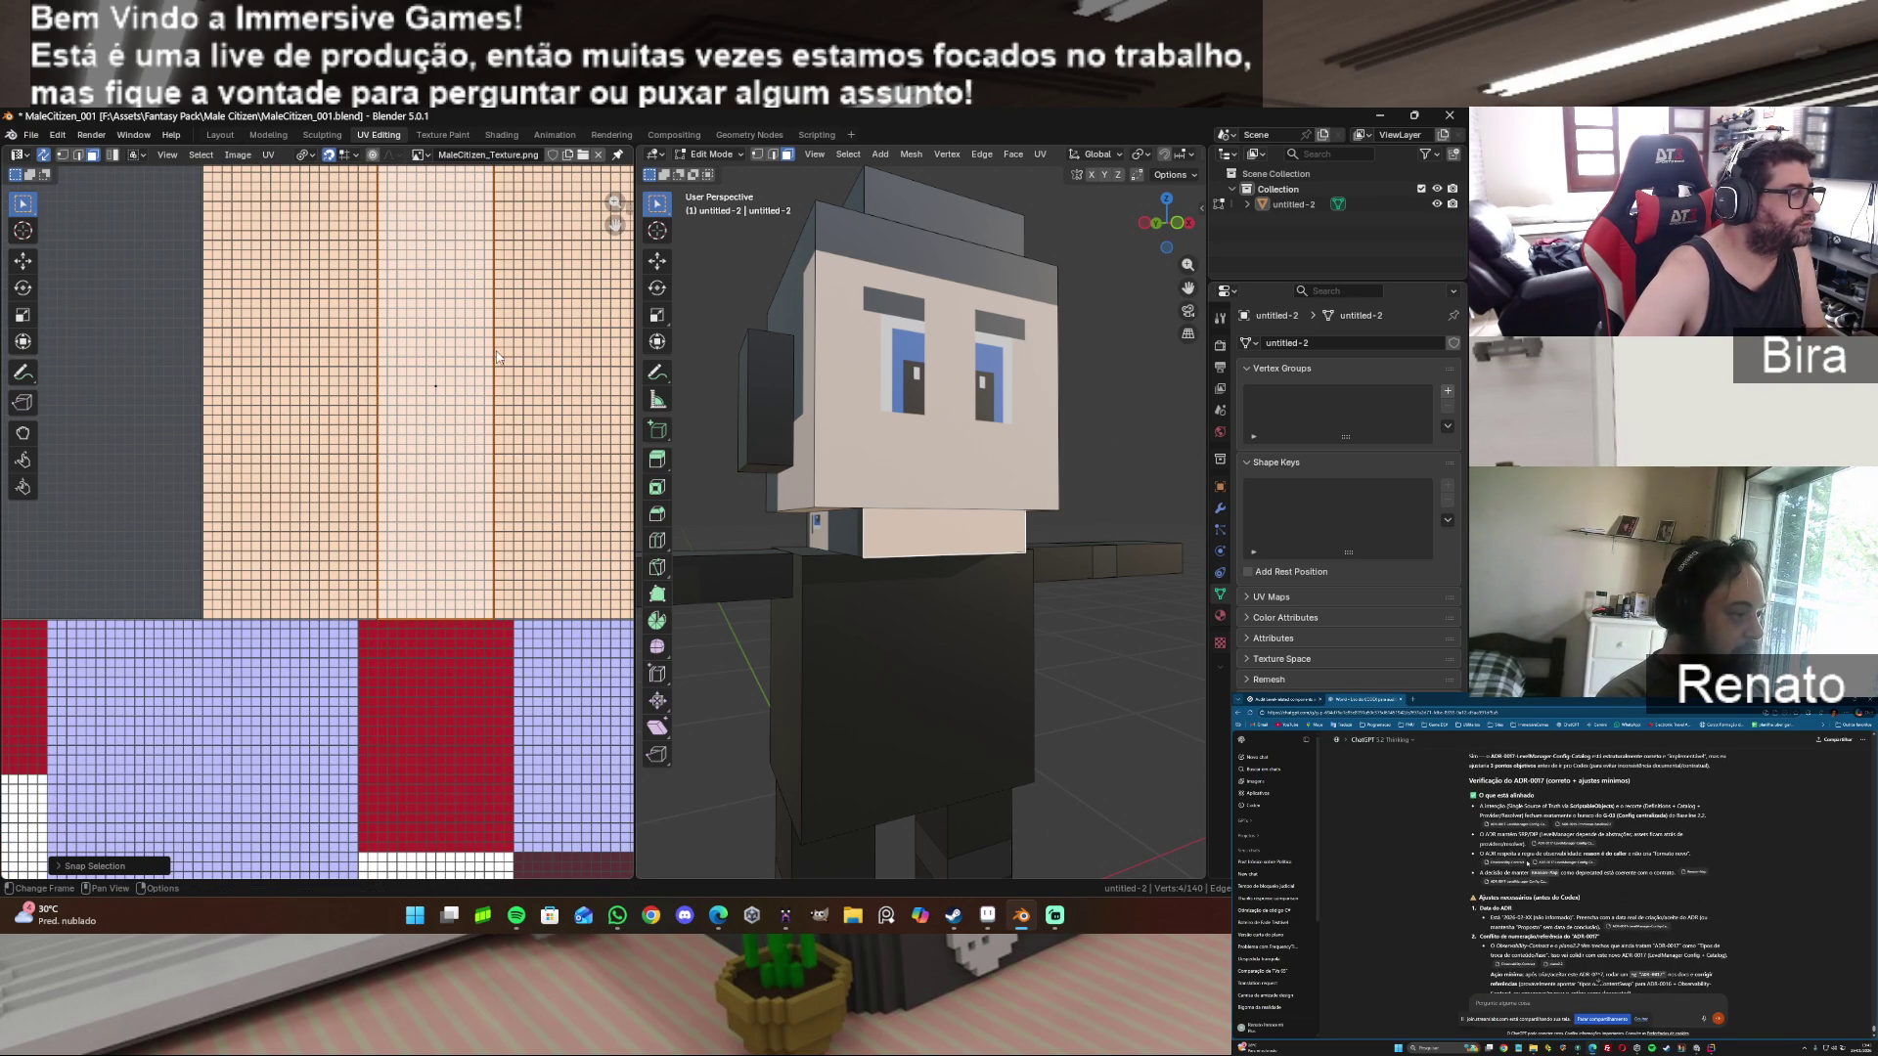
# Move and scale the neck front face's island onto the skin column, snapped to pixels.
pyautogui.click(849, 535)
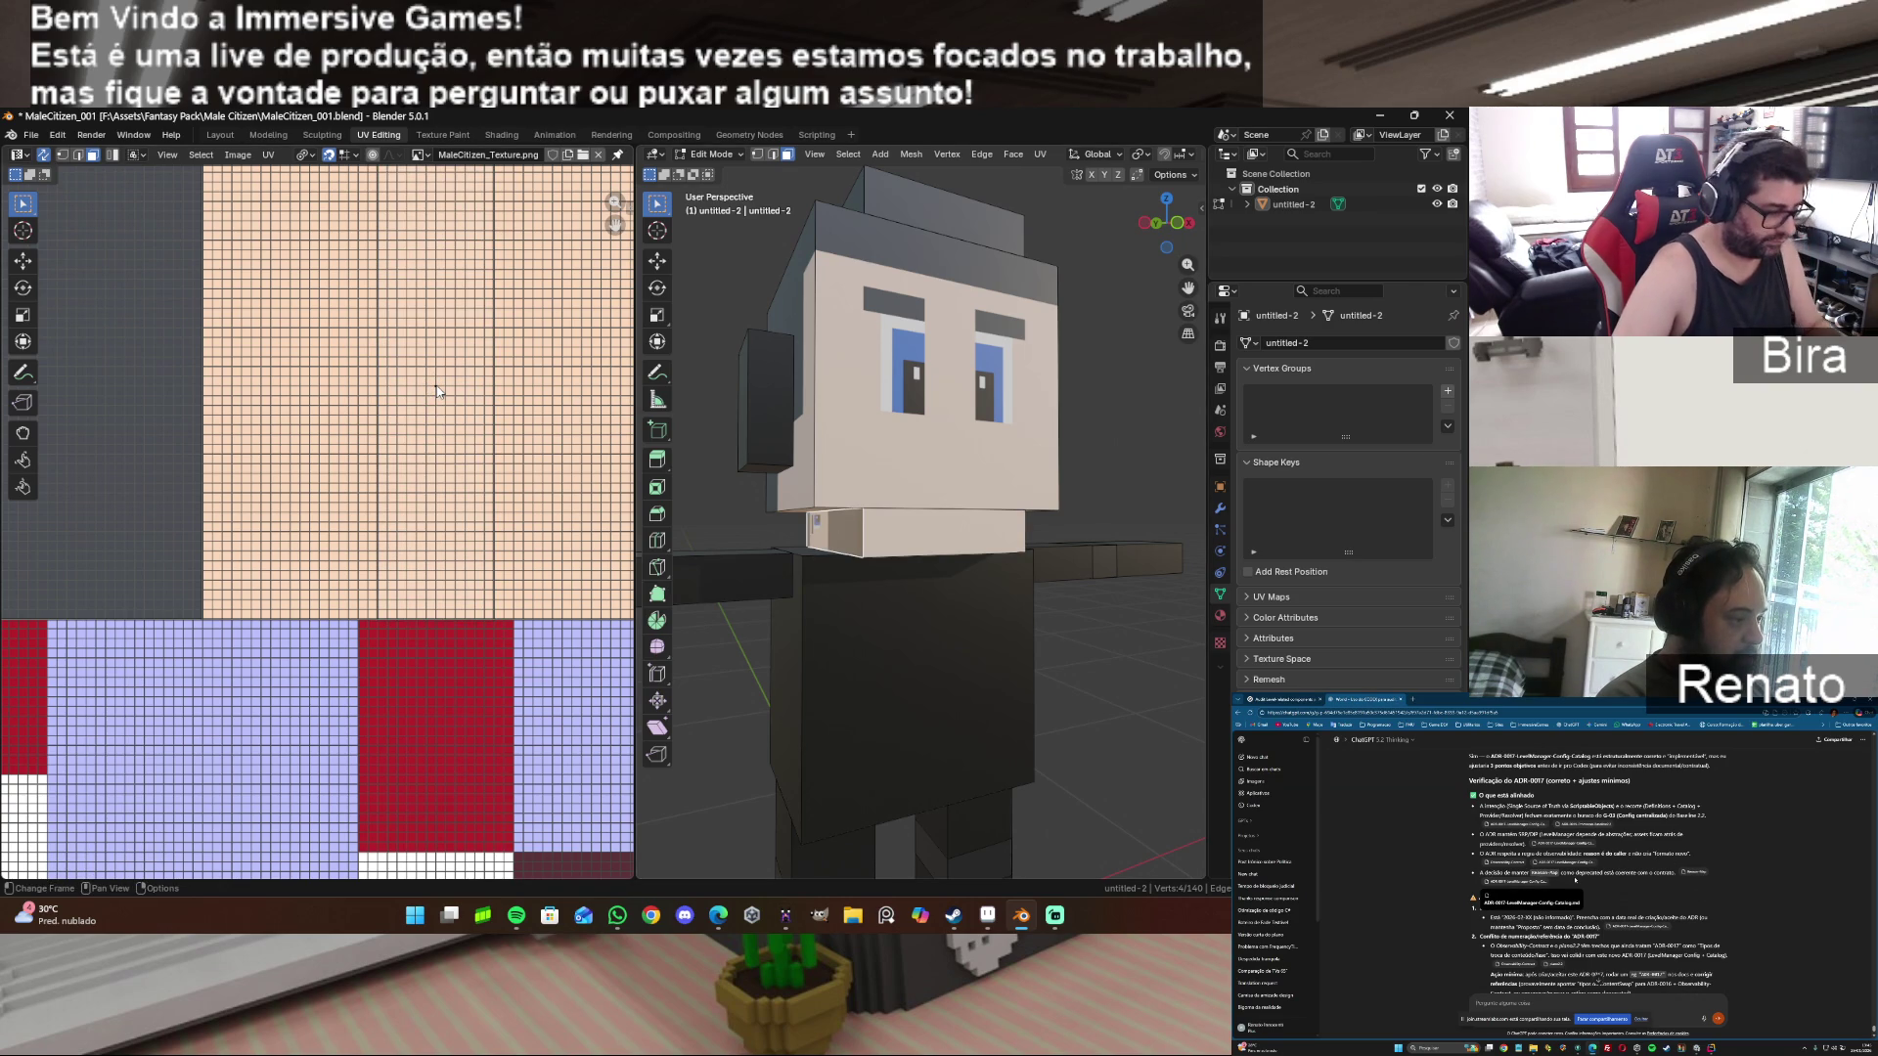
pyautogui.press('g')
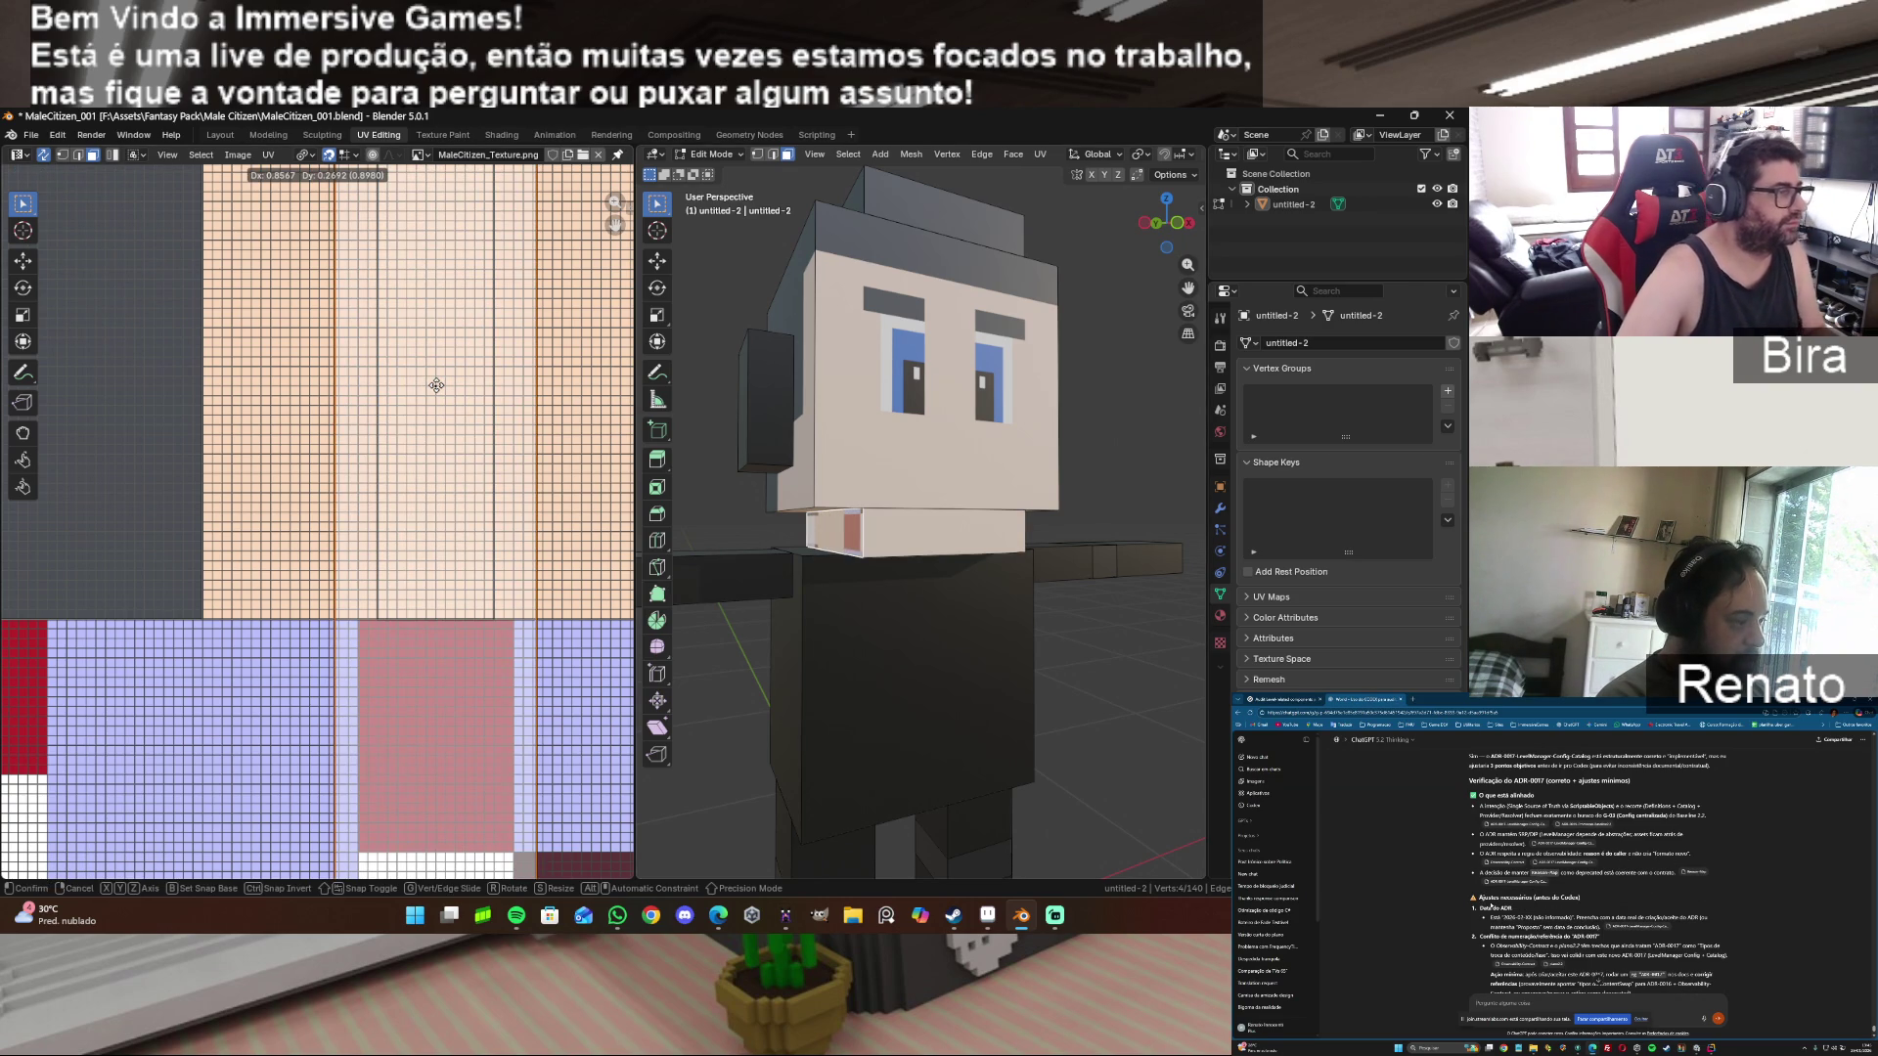
pyautogui.click(436, 385)
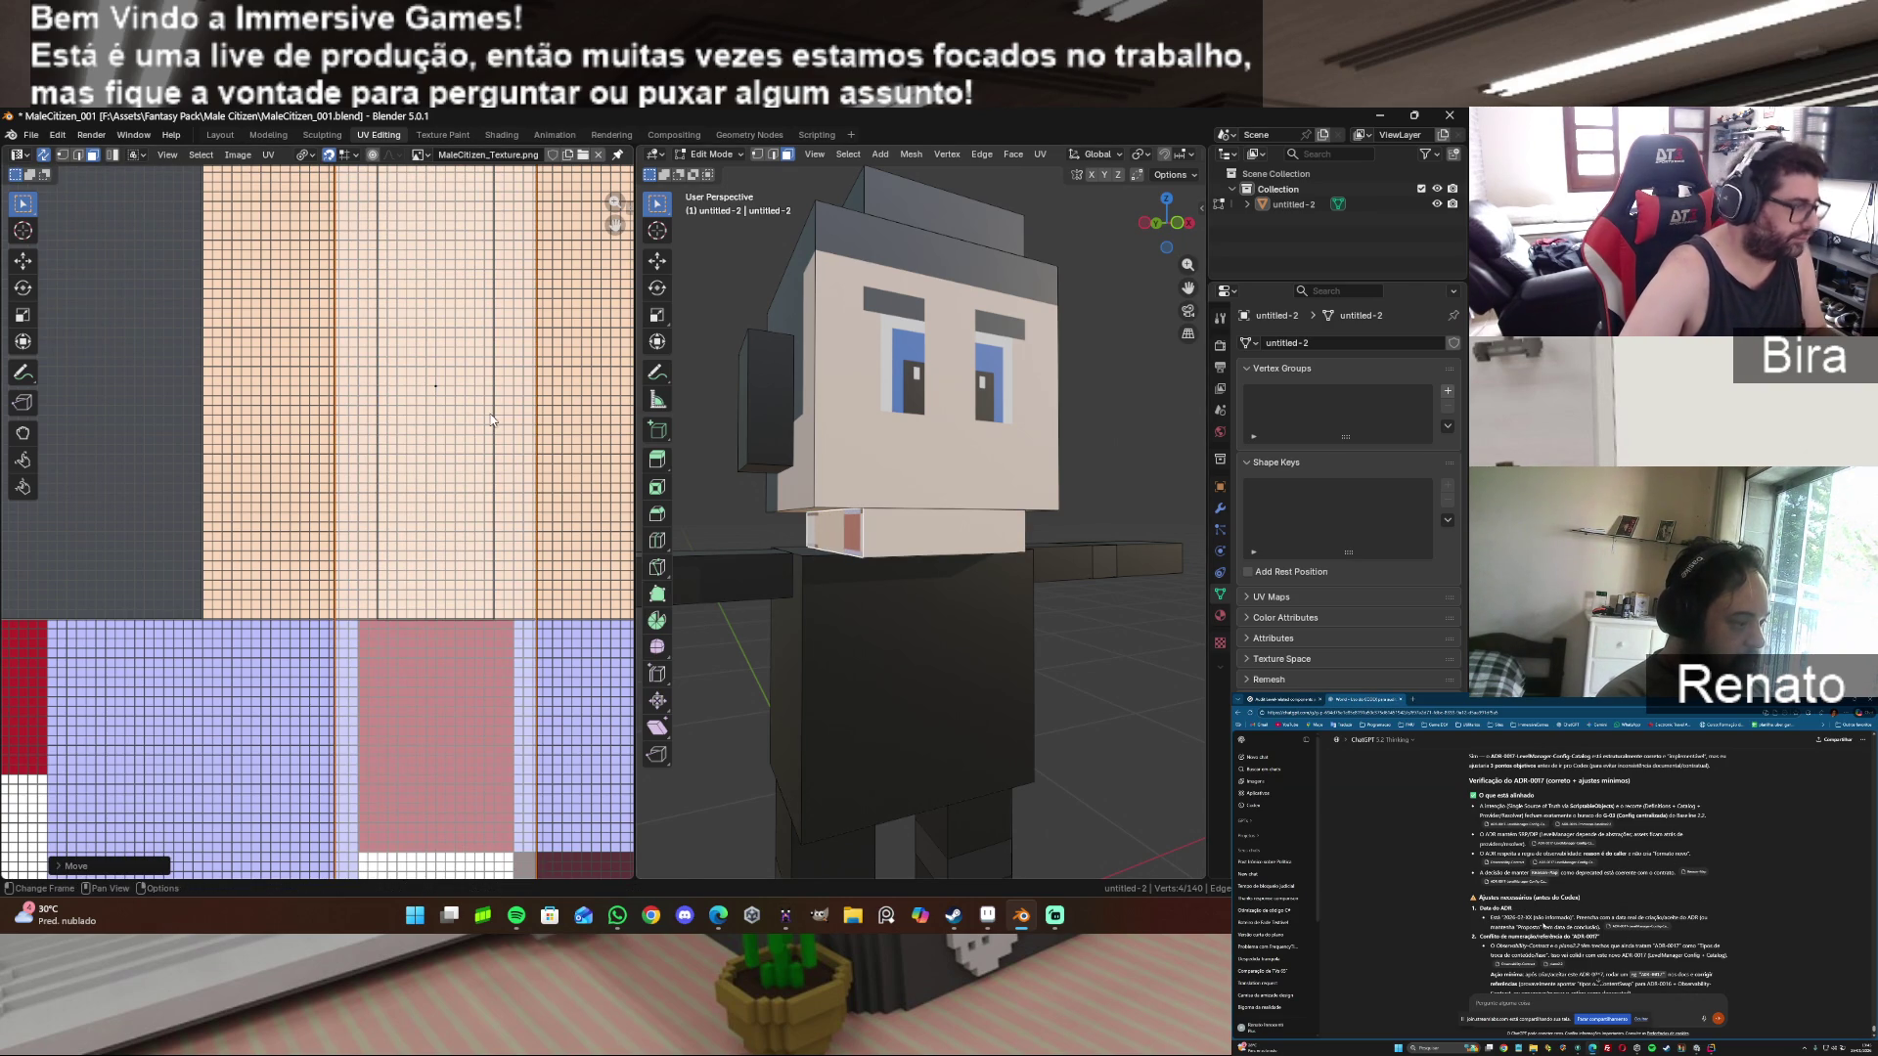
pyautogui.press('s')
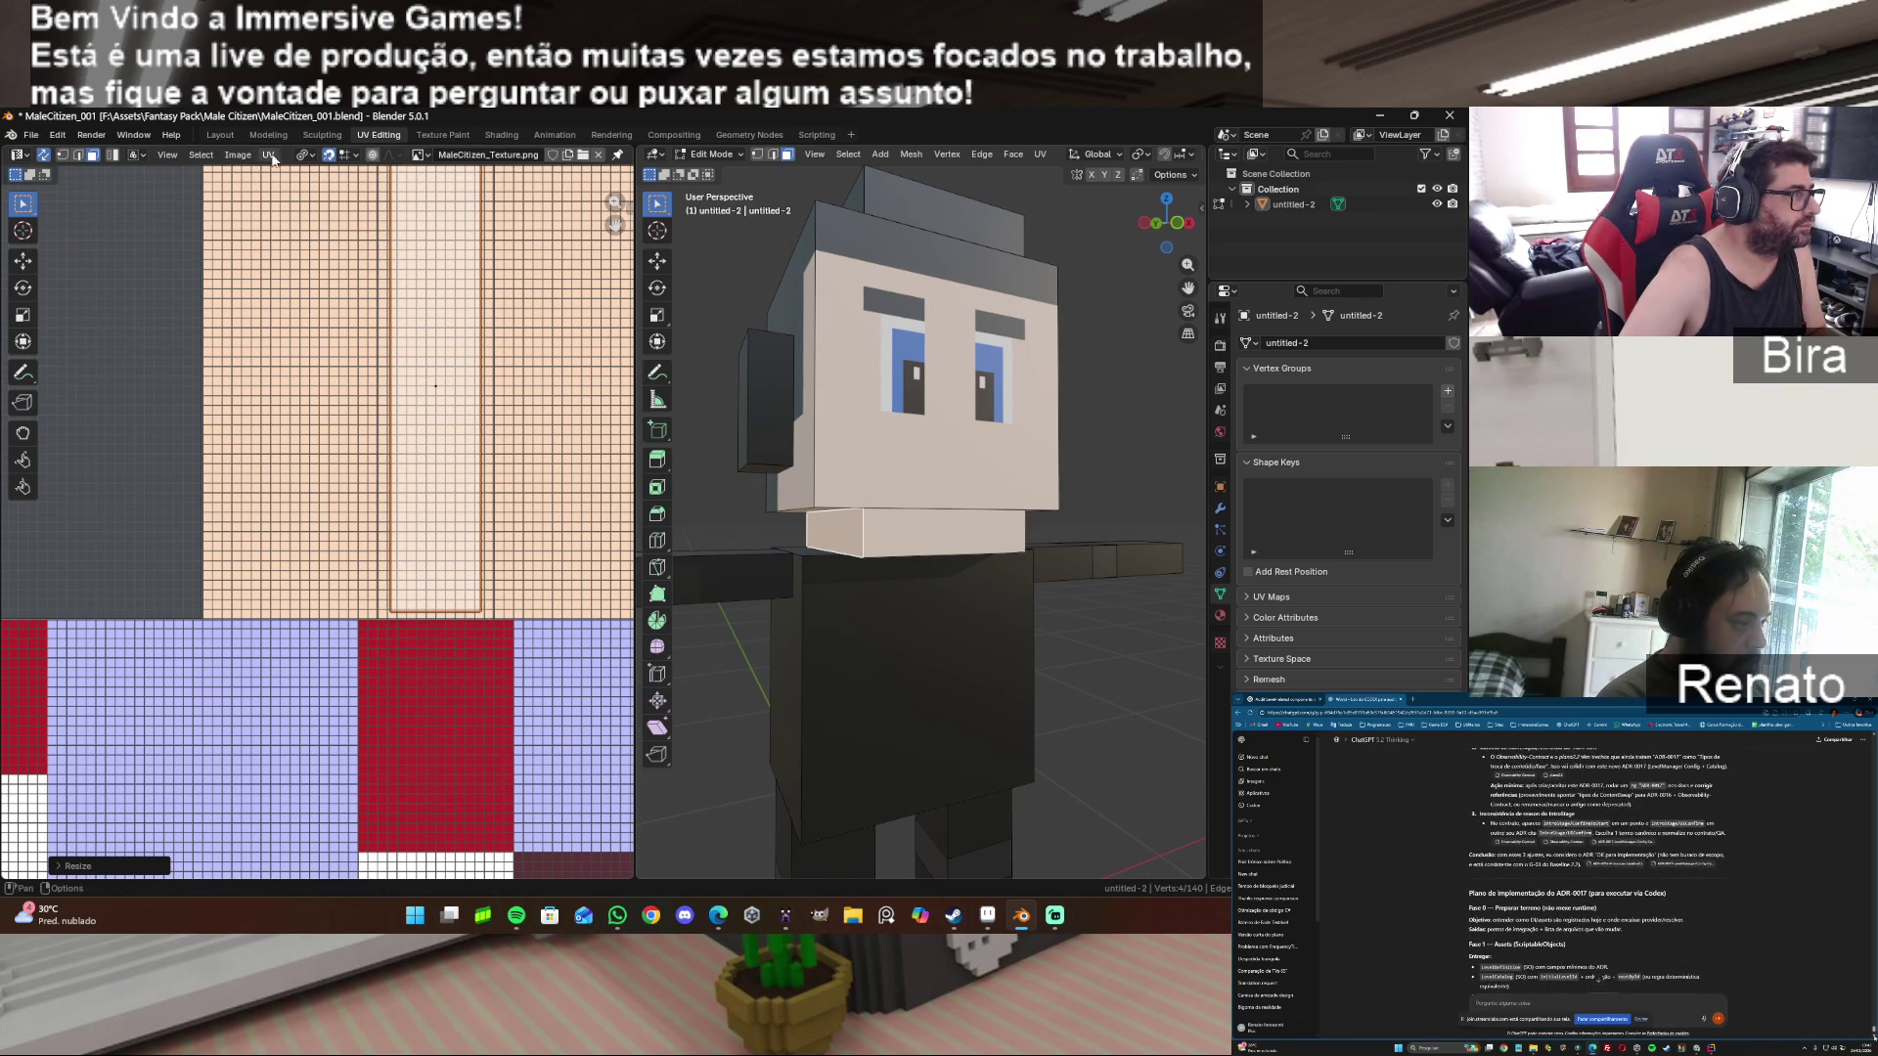
pyautogui.click(453, 401)
pyautogui.click(268, 154)
pyautogui.moveTo(325, 205)
pyautogui.click(507, 211)
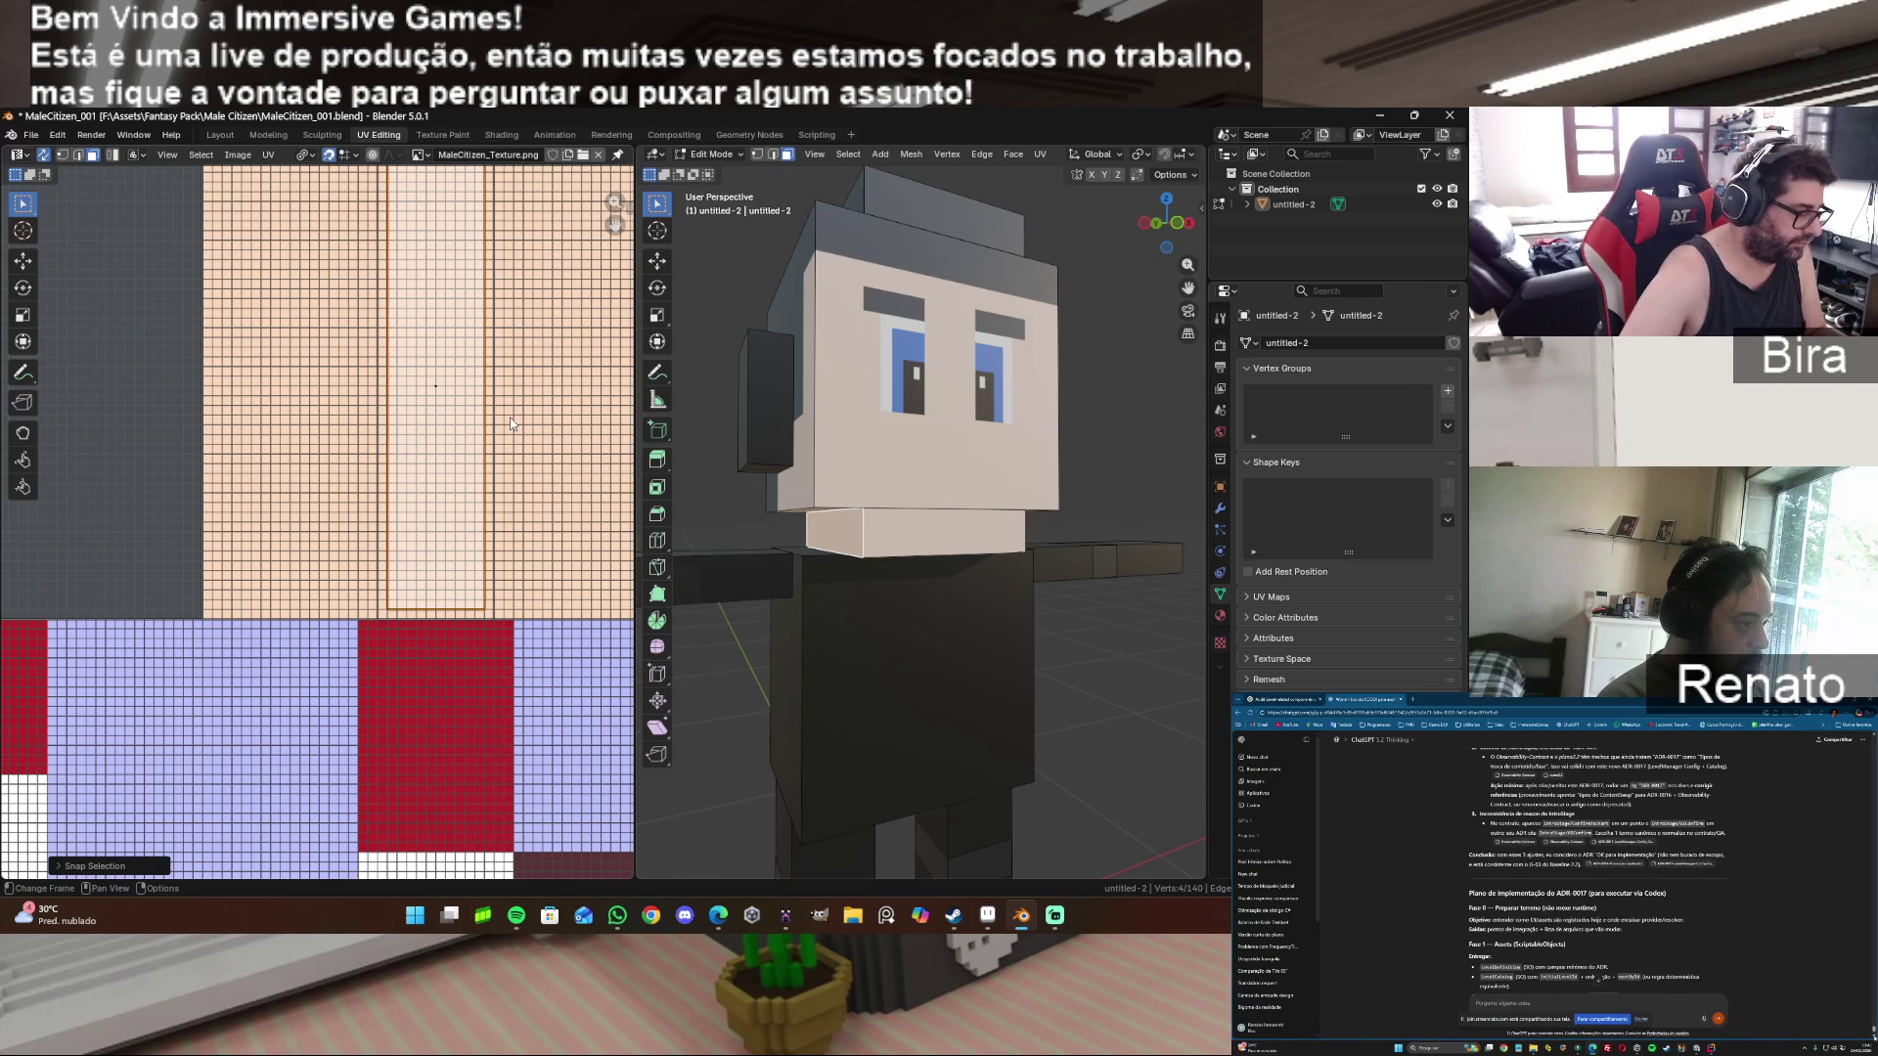
# Stretch the neck island vertically along Y and snap it to texture pixels again.
pyautogui.press('s')
pyautogui.press('y')
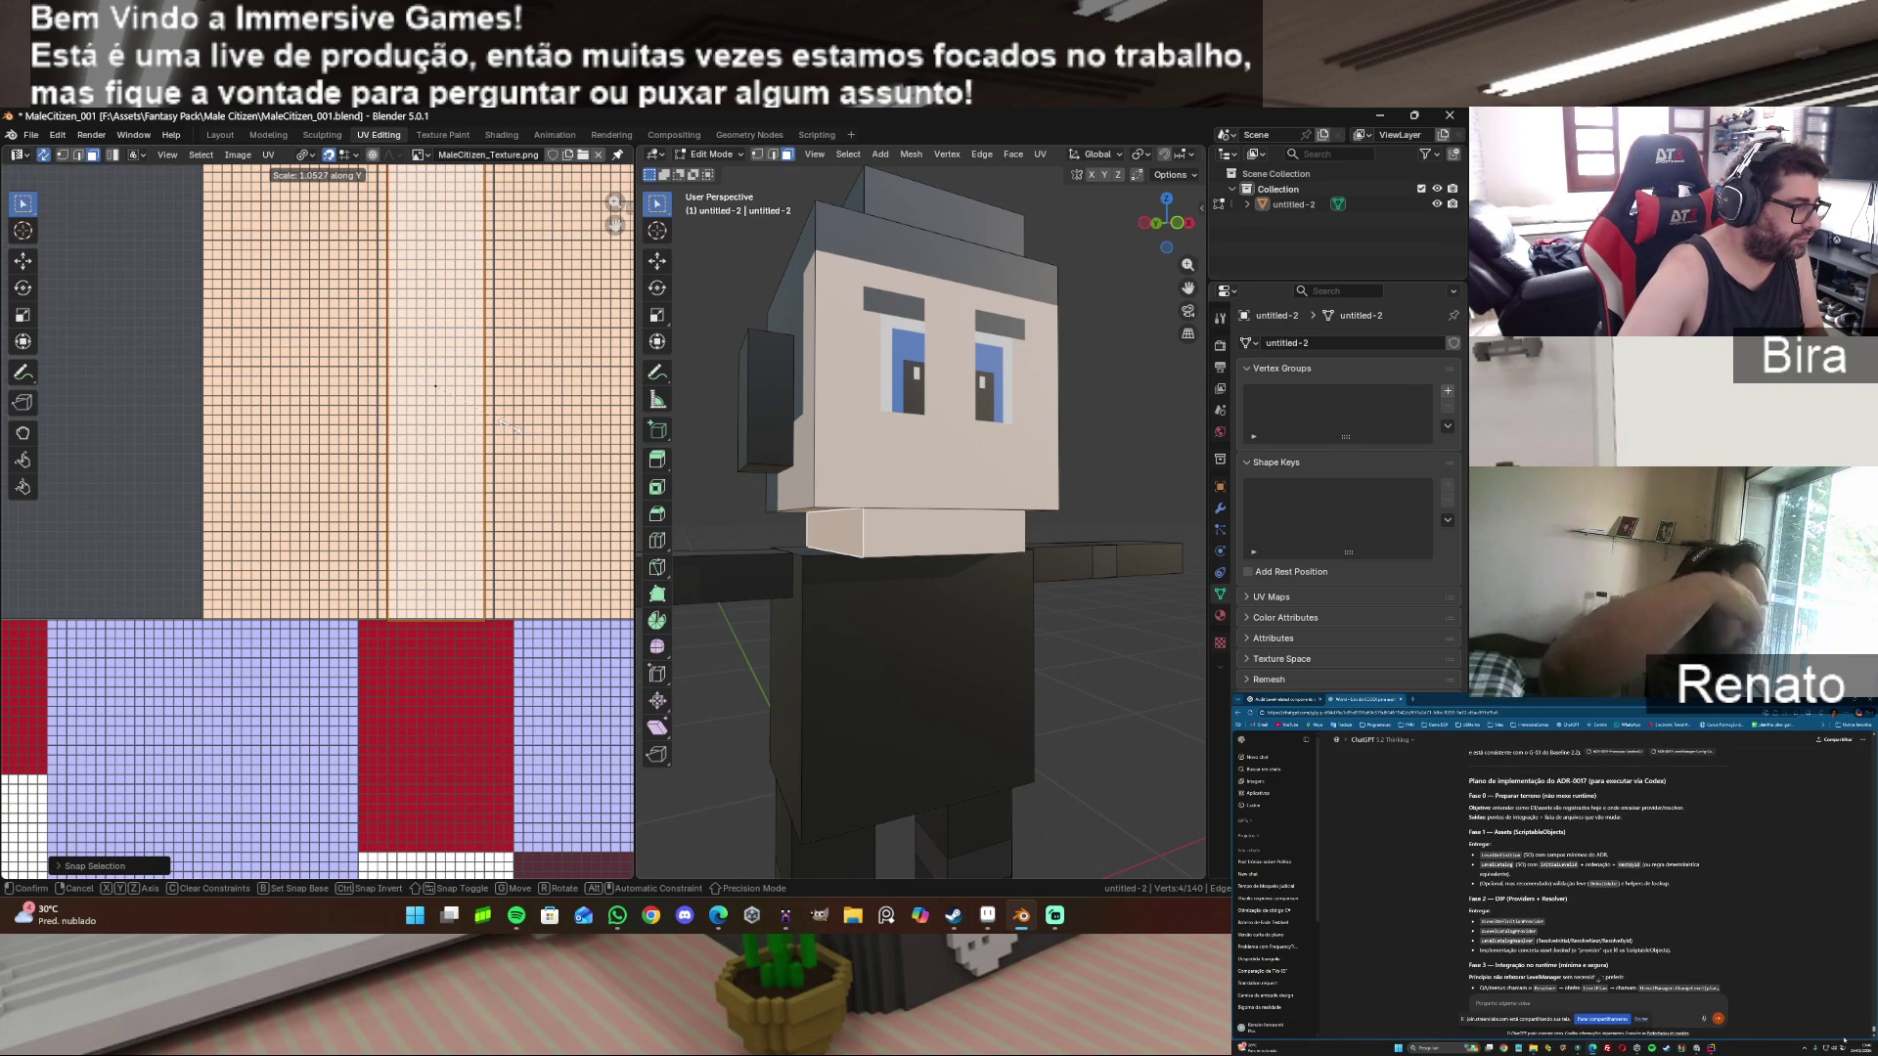
pyautogui.click(508, 430)
pyautogui.click(268, 155)
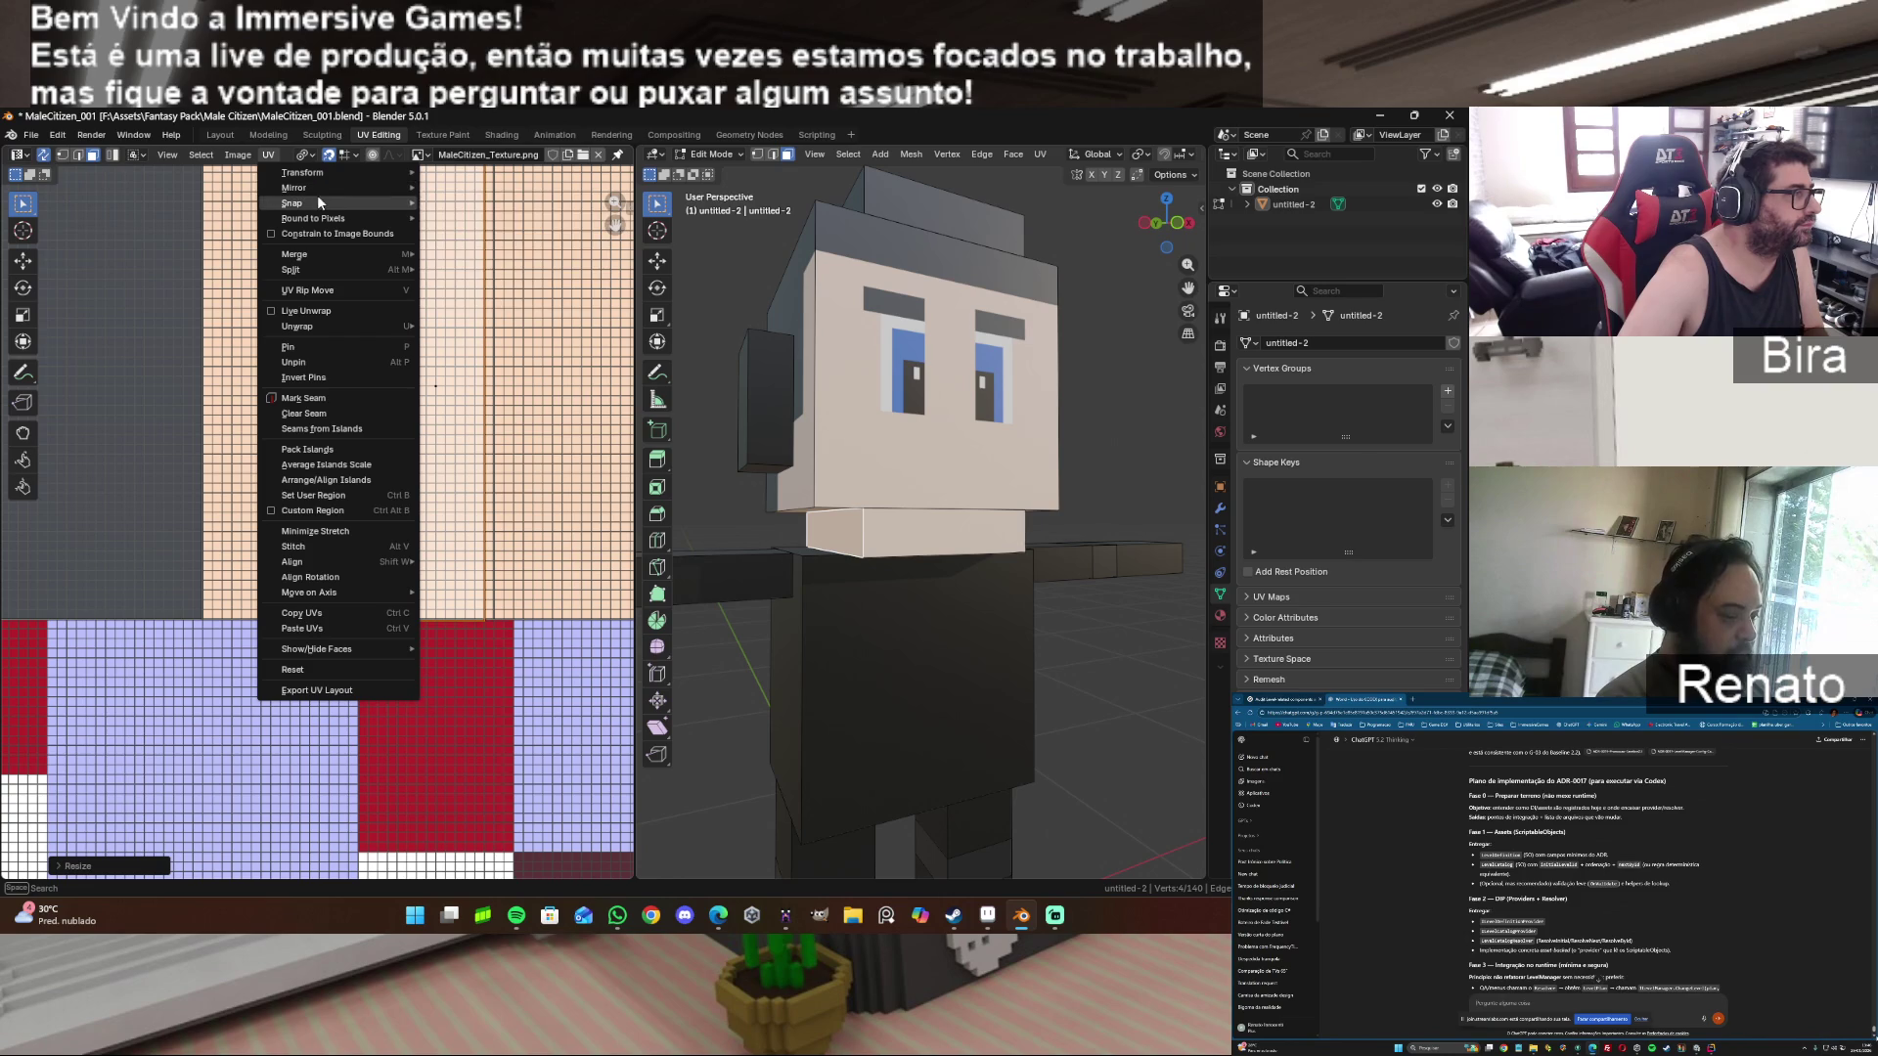
pyautogui.moveTo(321, 203)
pyautogui.click(470, 204)
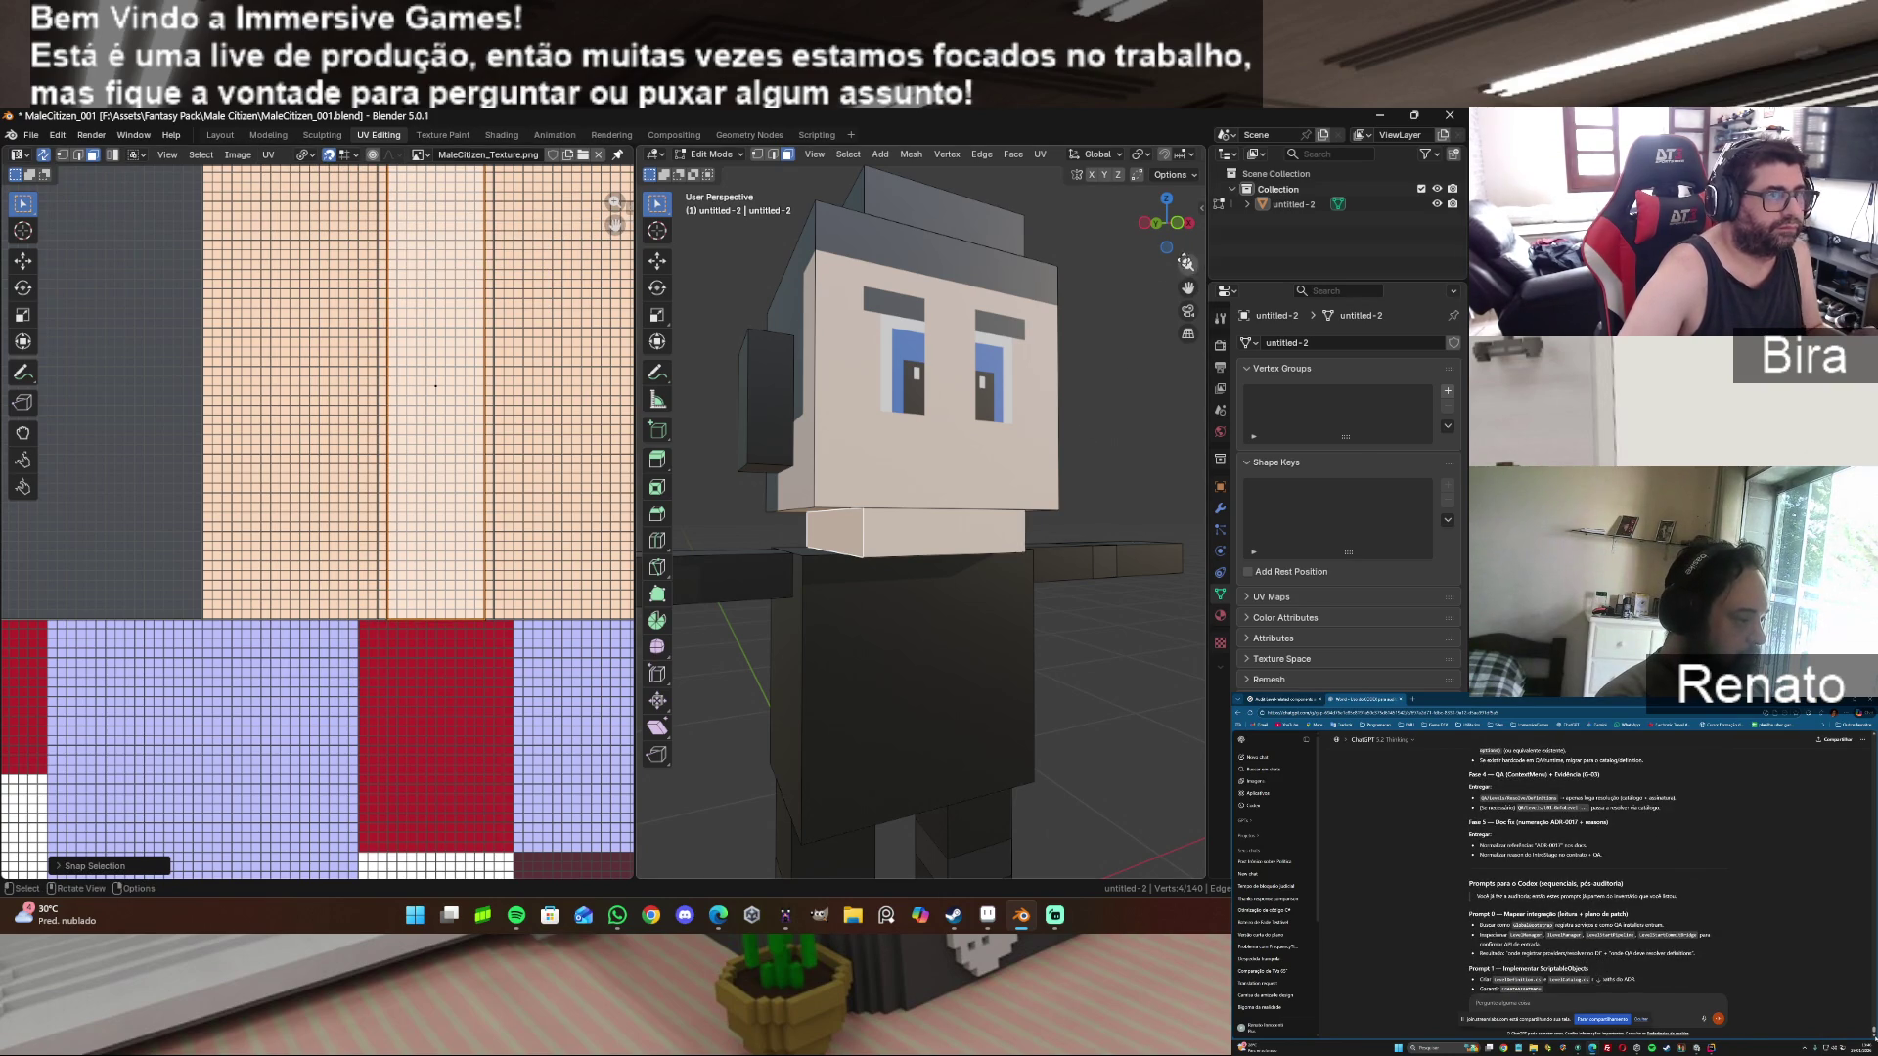
pyautogui.scroll(-2, 1051, 508)
pyautogui.moveTo(1185, 231)
pyautogui.mouseDown()
pyautogui.moveTo(1181, 260)
pyautogui.moveTo(1077, 320)
pyautogui.mouseUp()
pyautogui.click(935, 478)
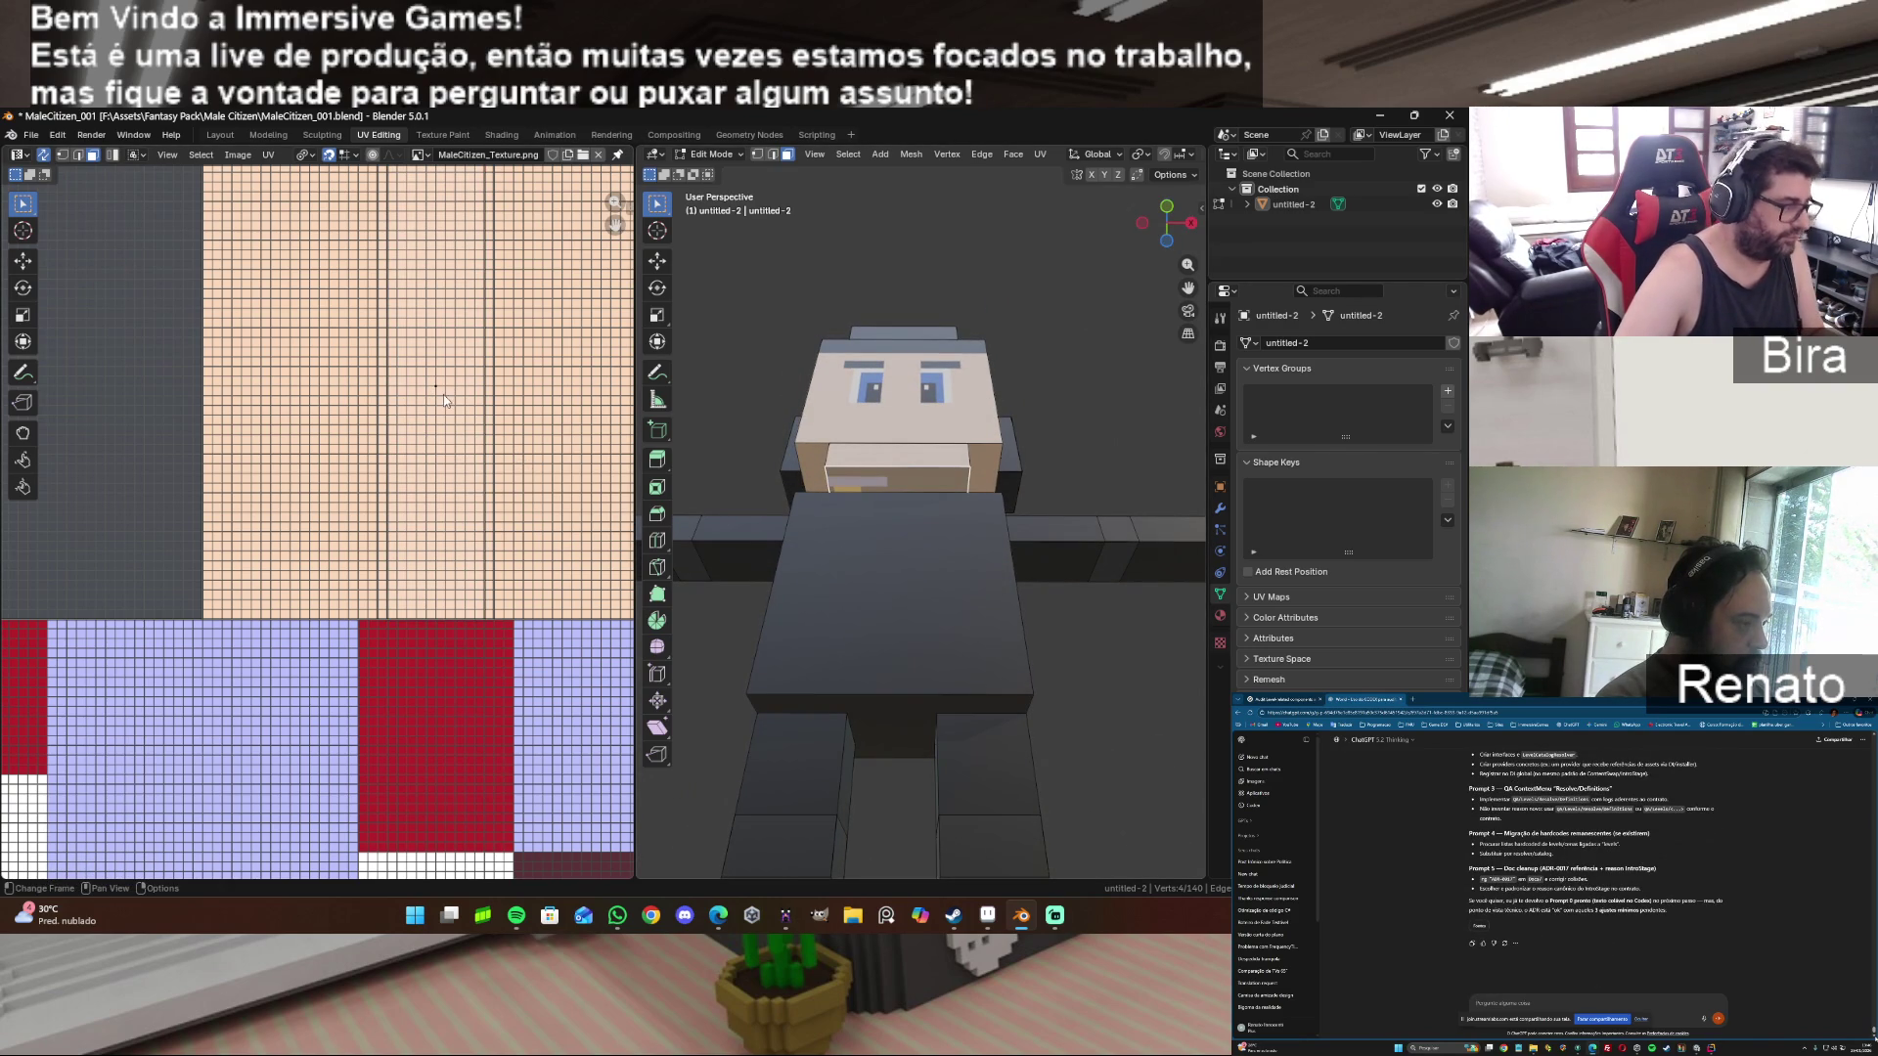
# Move the mouth band's UV island onto skin, shrink it and snap it to texture pixels.
pyautogui.press('g')
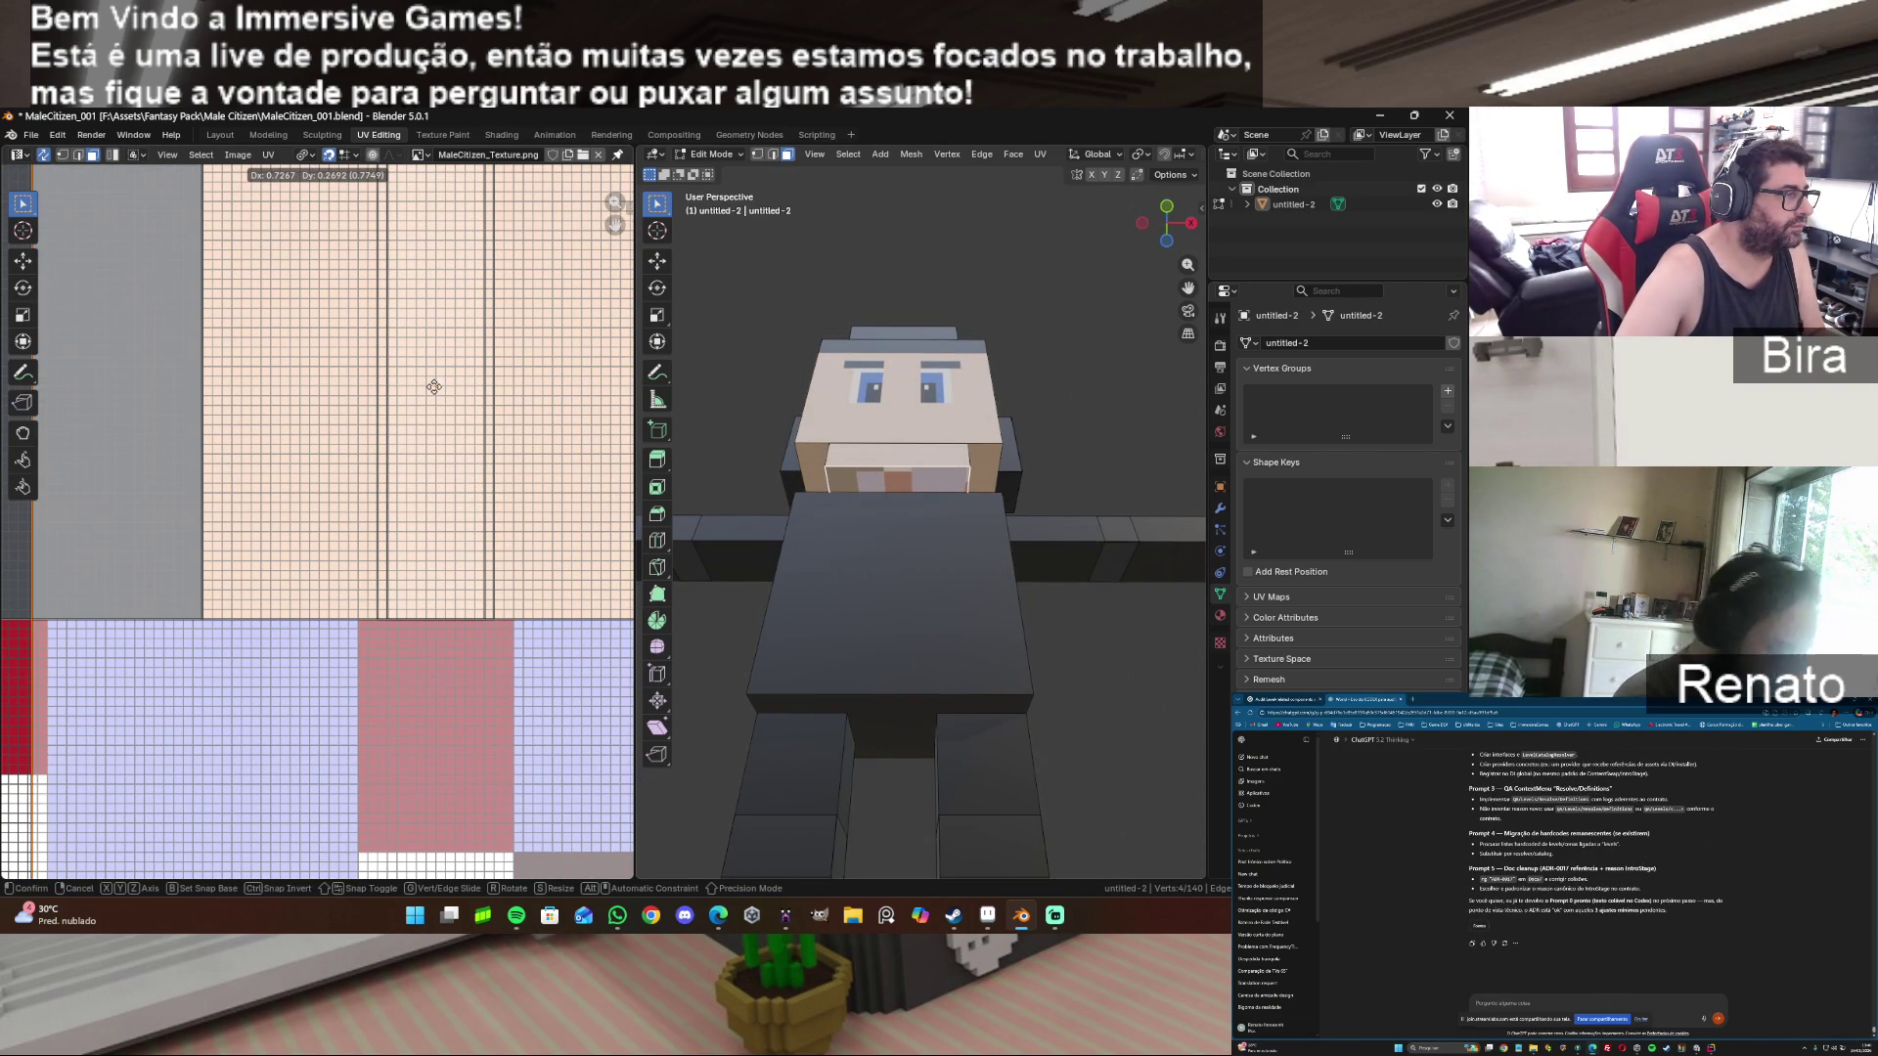
pyautogui.click(434, 387)
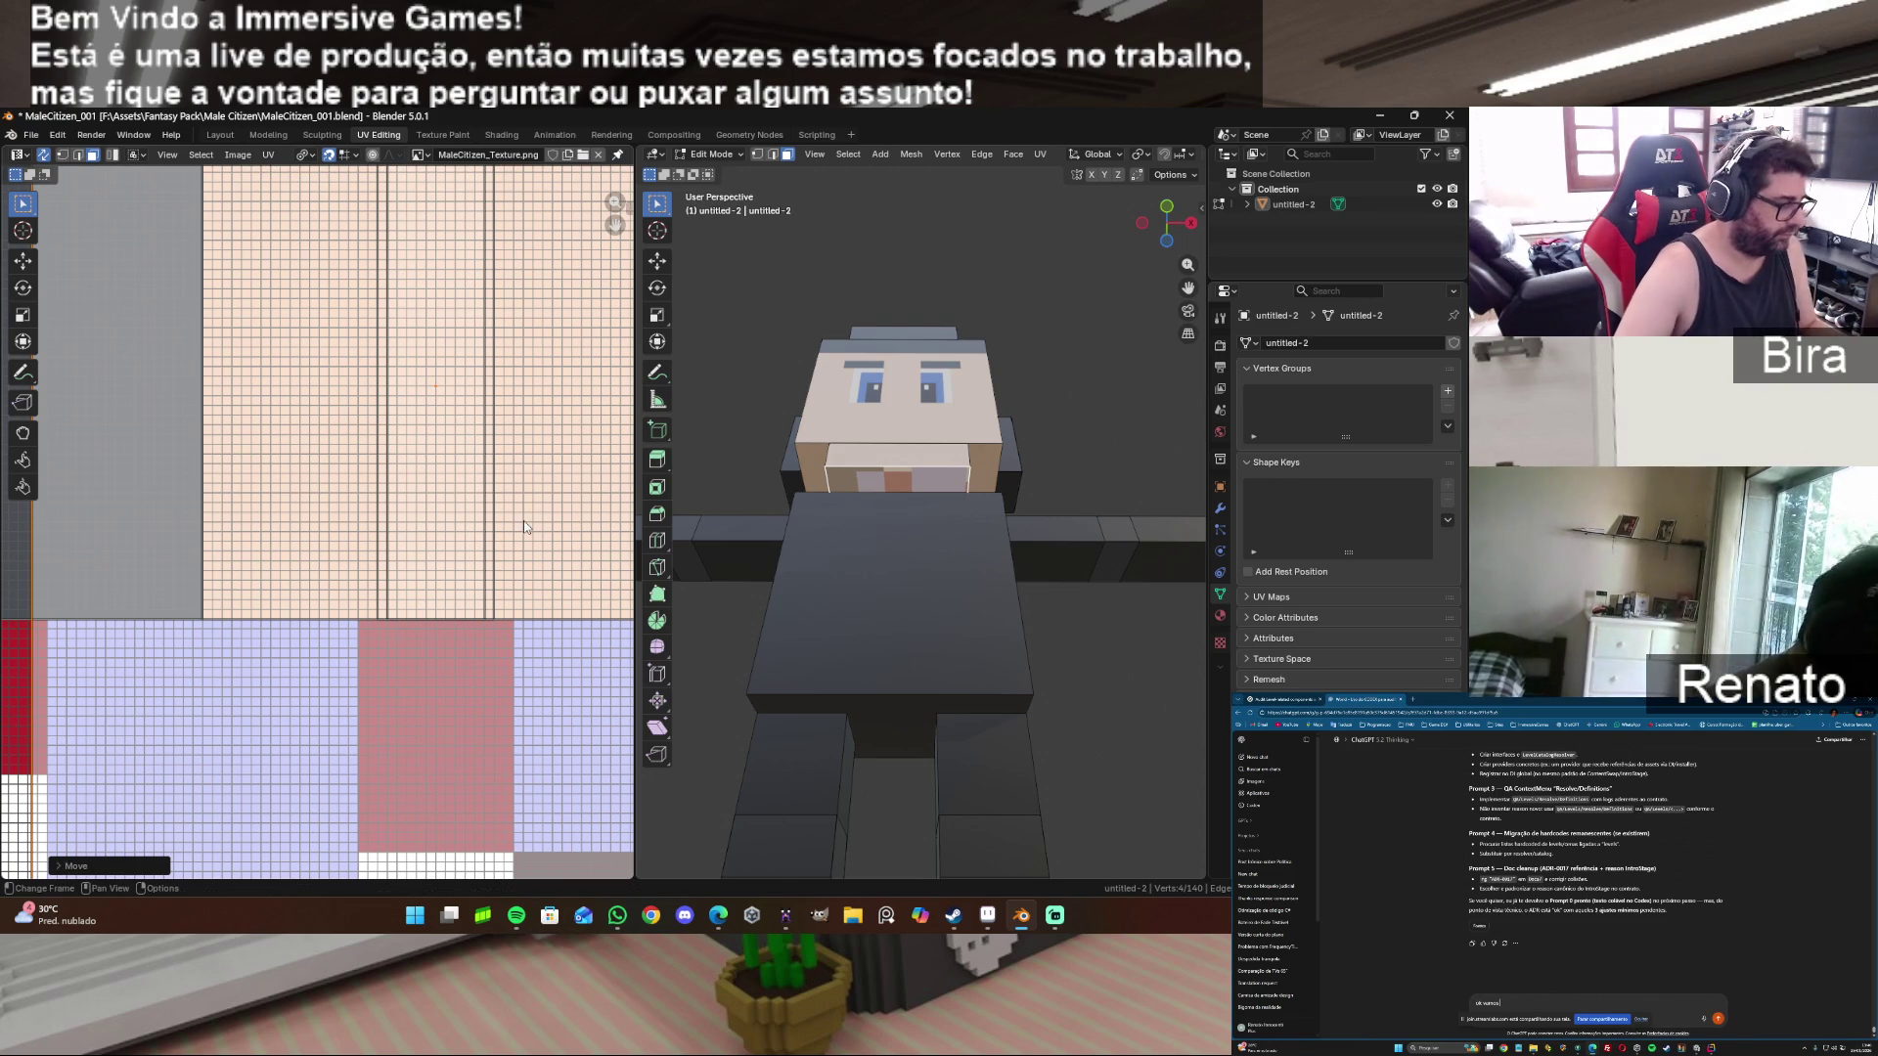
pyautogui.press('s')
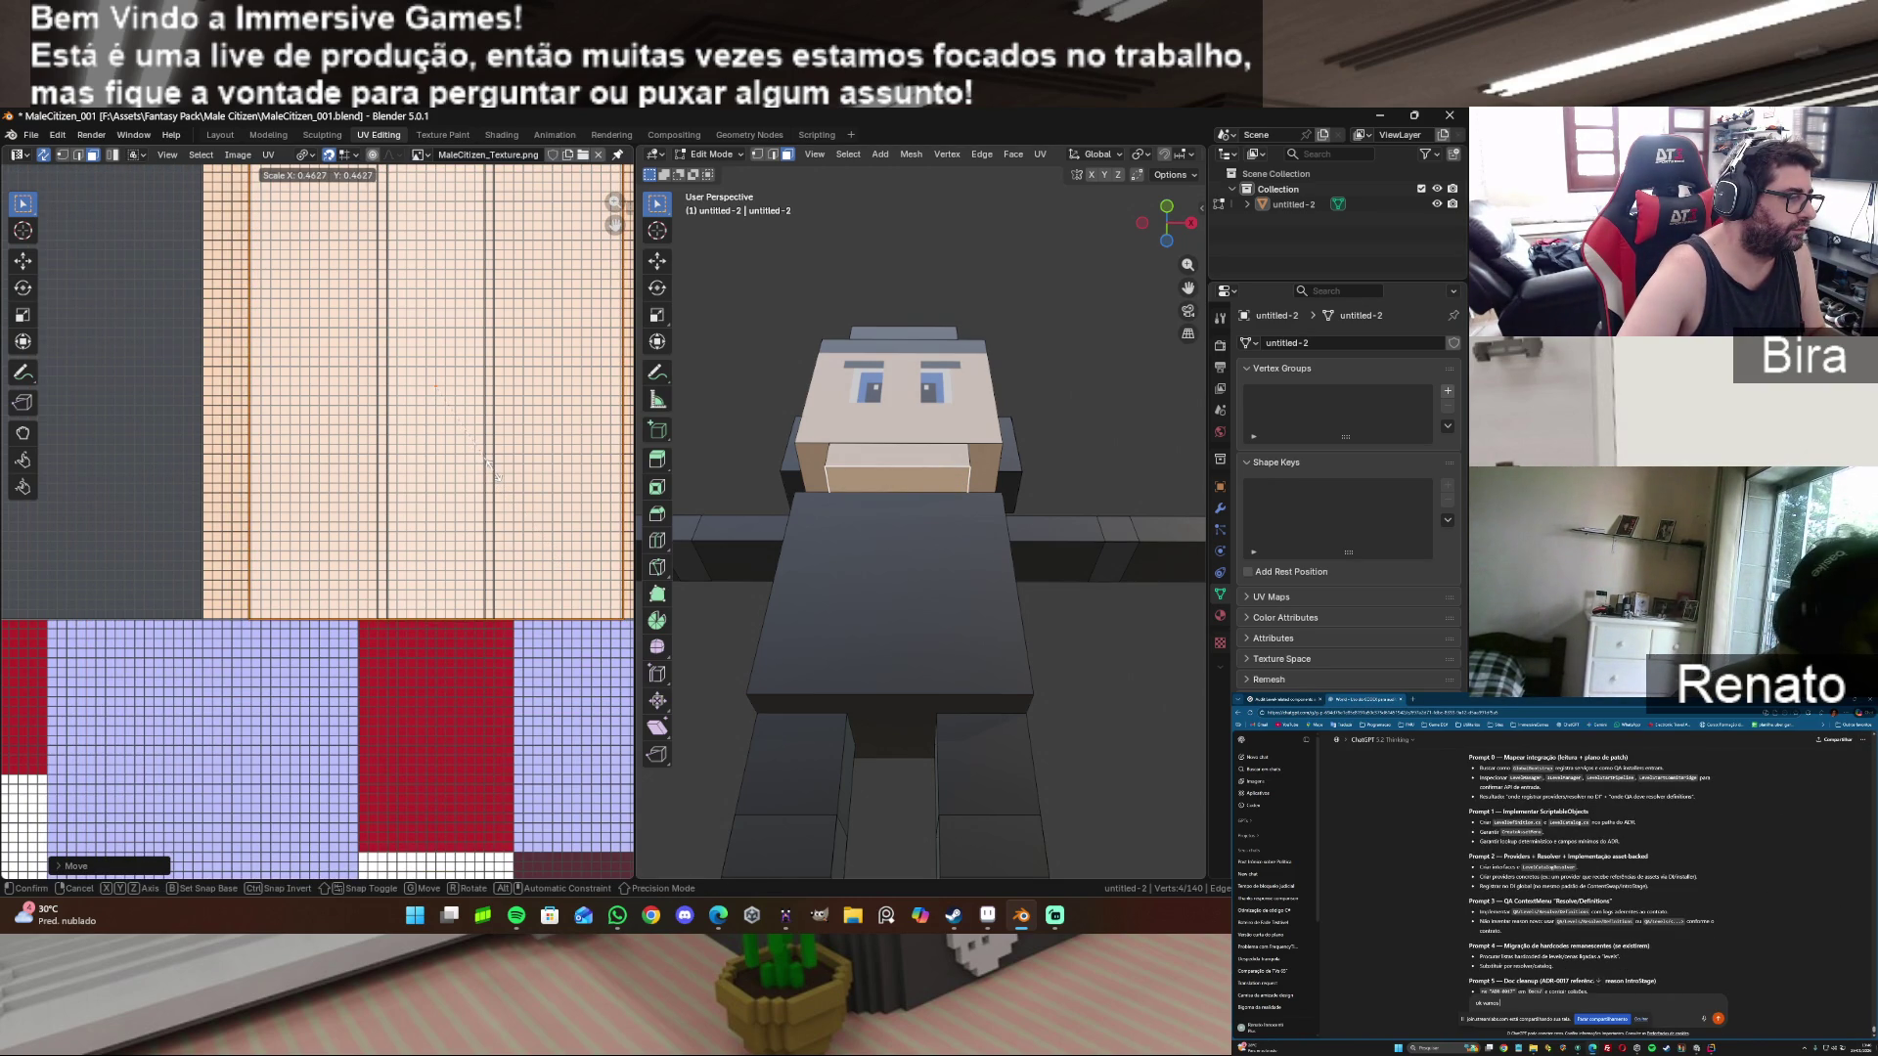
pyautogui.click(494, 476)
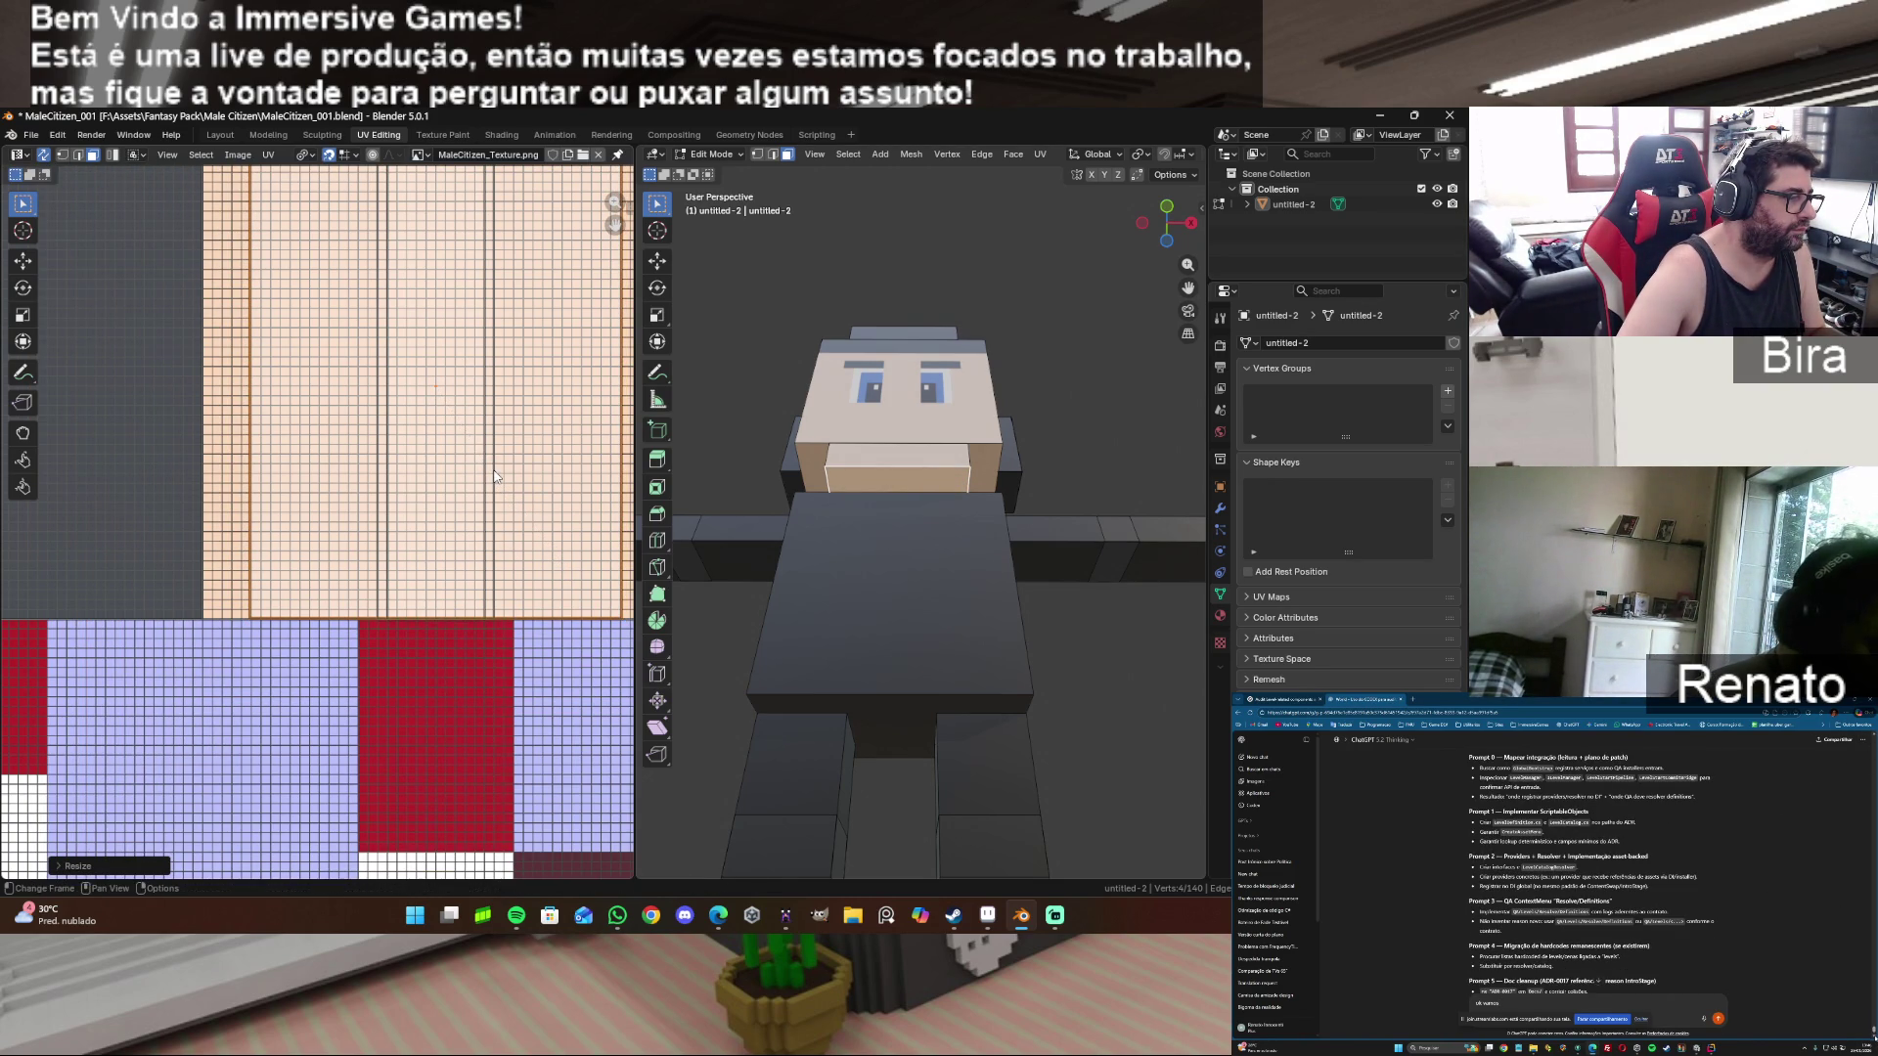
pyautogui.click(277, 159)
pyautogui.moveTo(294, 204)
pyautogui.click(466, 205)
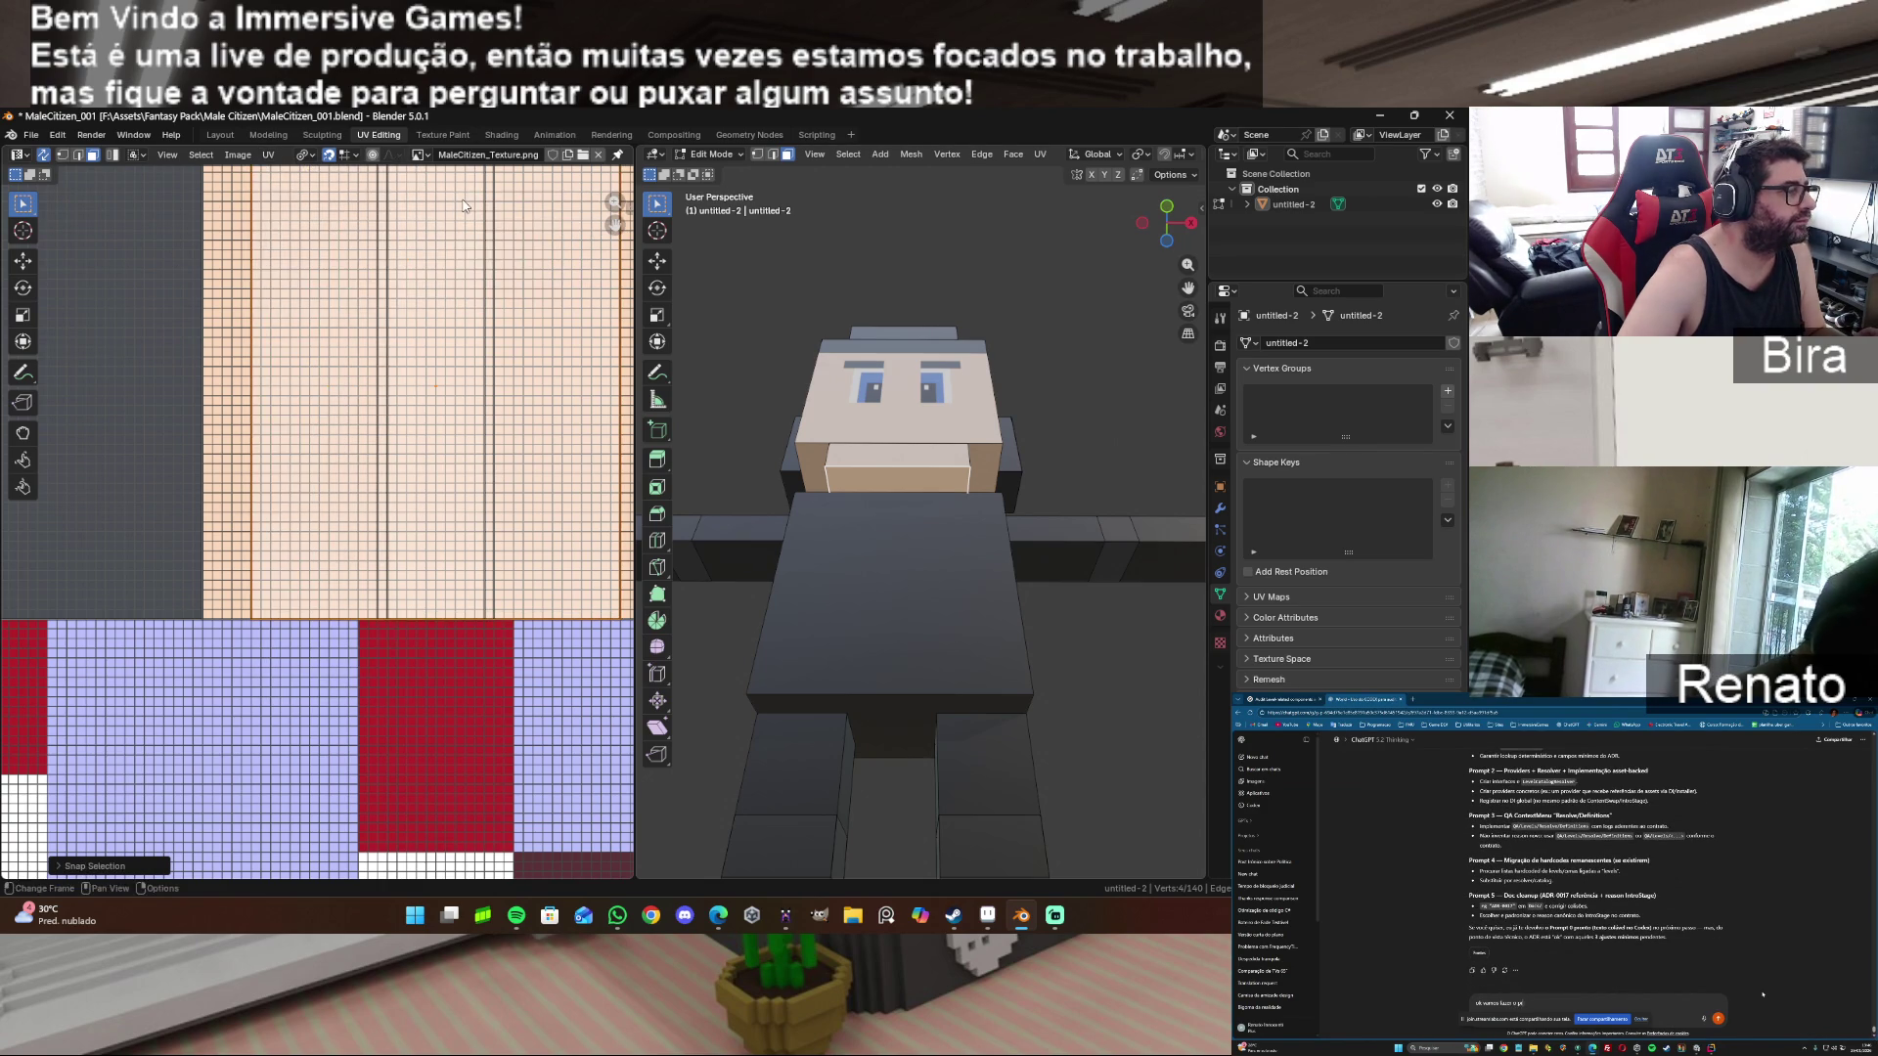
pyautogui.moveTo(1167, 223)
pyautogui.mouseDown()
pyautogui.moveTo(1203, 279)
pyautogui.moveTo(1010, 366)
pyautogui.mouseUp()
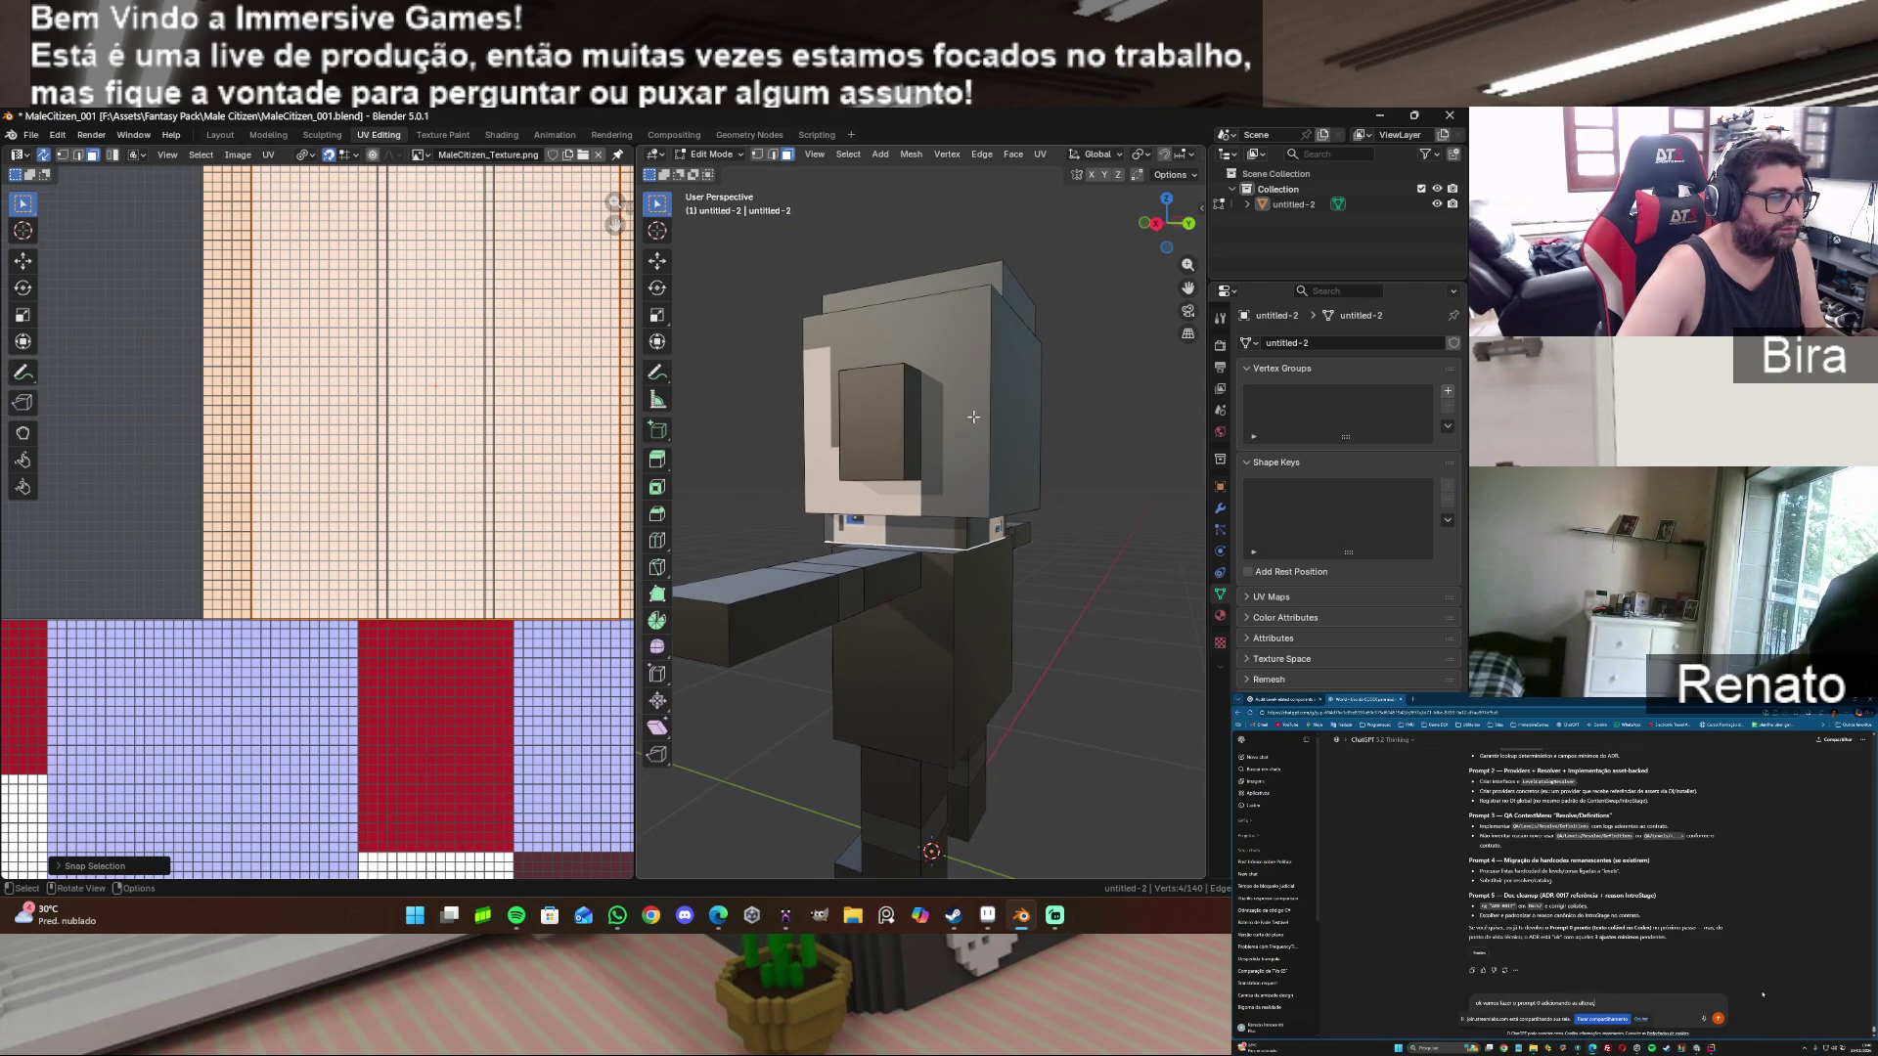
# Drop the head's side-strip UVs onto the skin colour, shrink them and snap to pixels.
pyautogui.click(923, 529)
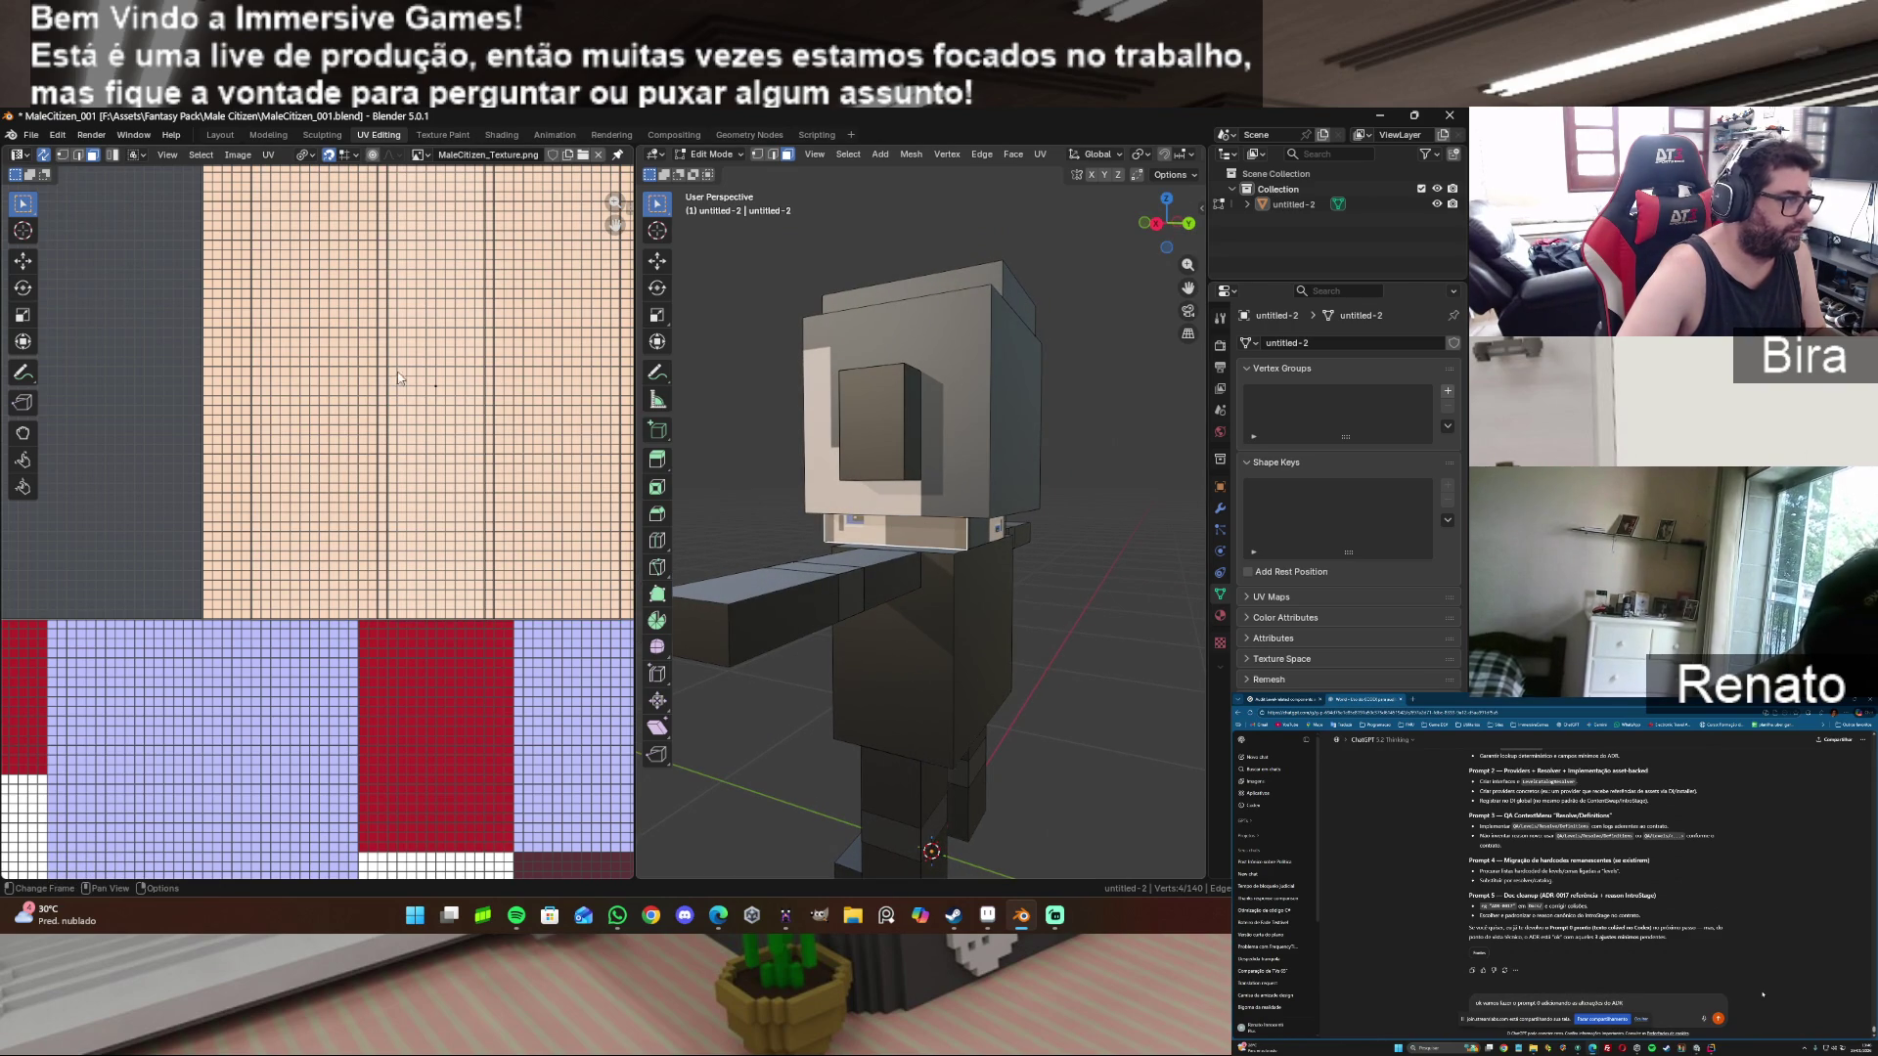
pyautogui.press('a')
pyautogui.press('g')
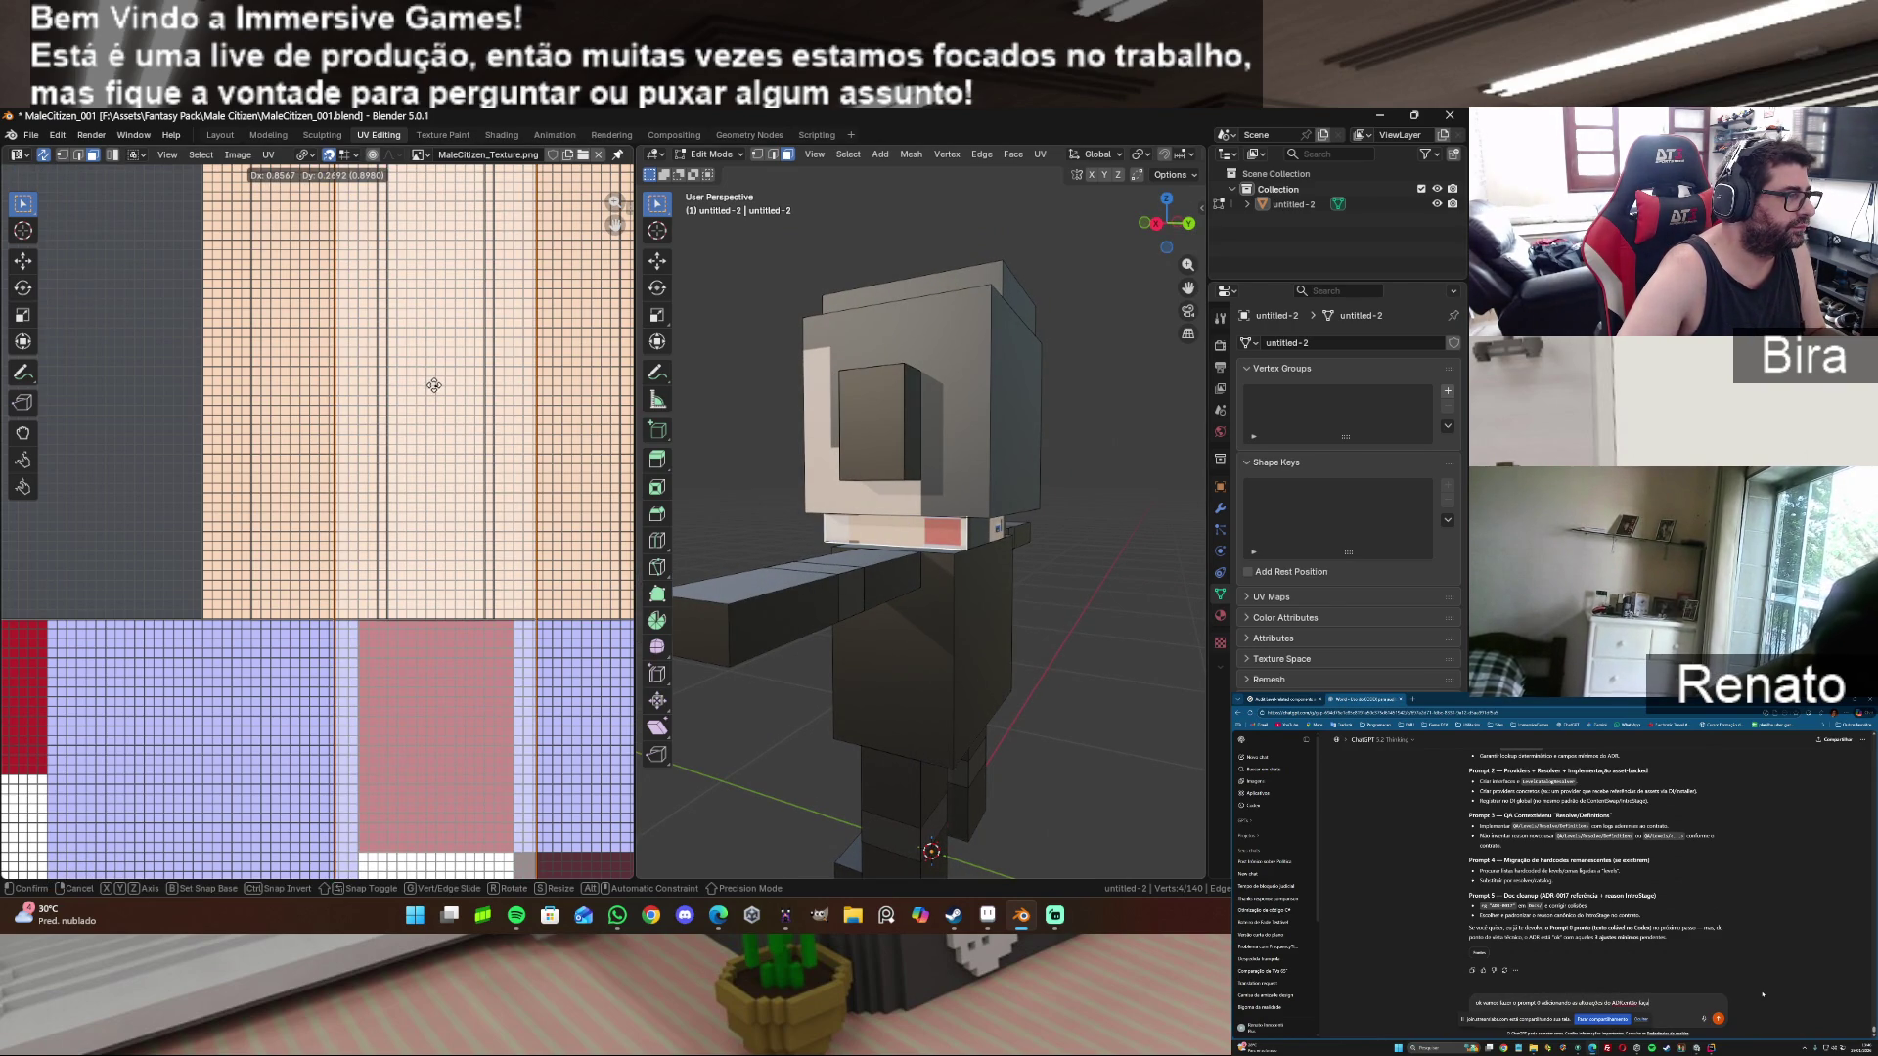
pyautogui.click(433, 385)
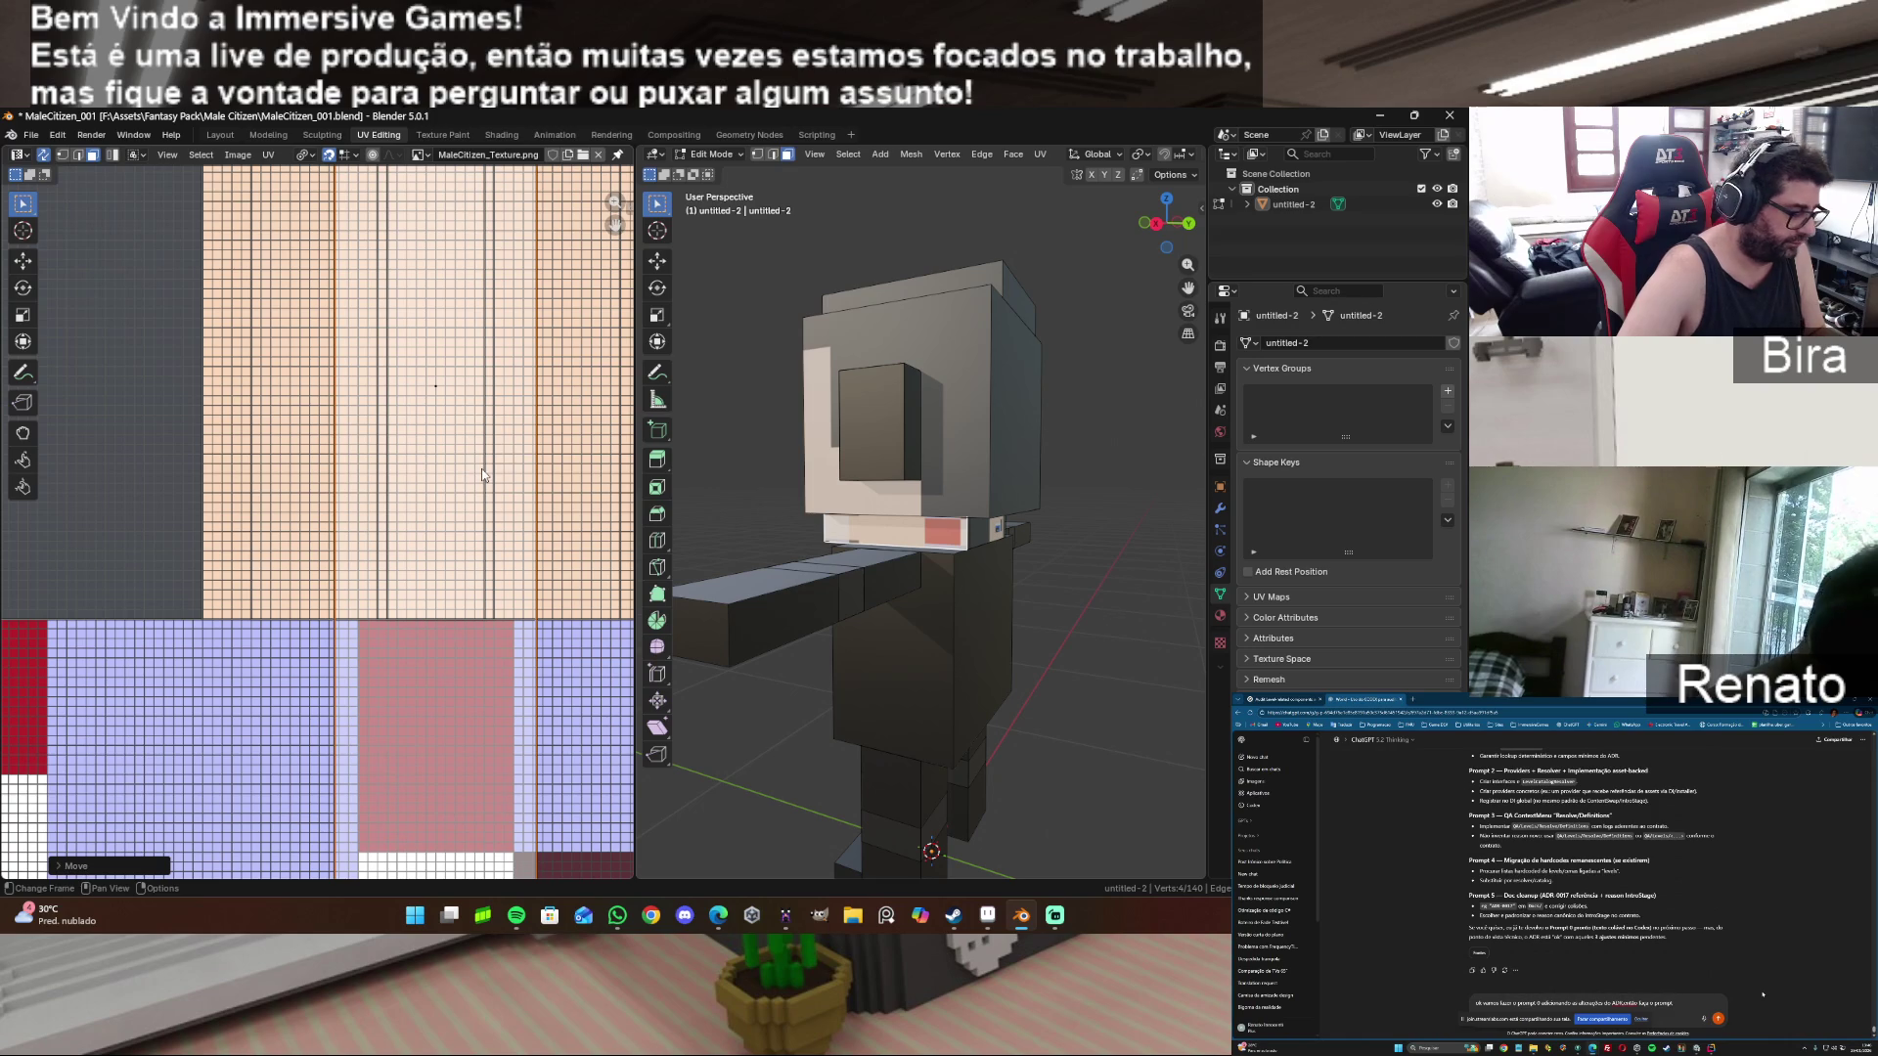
pyautogui.press('s')
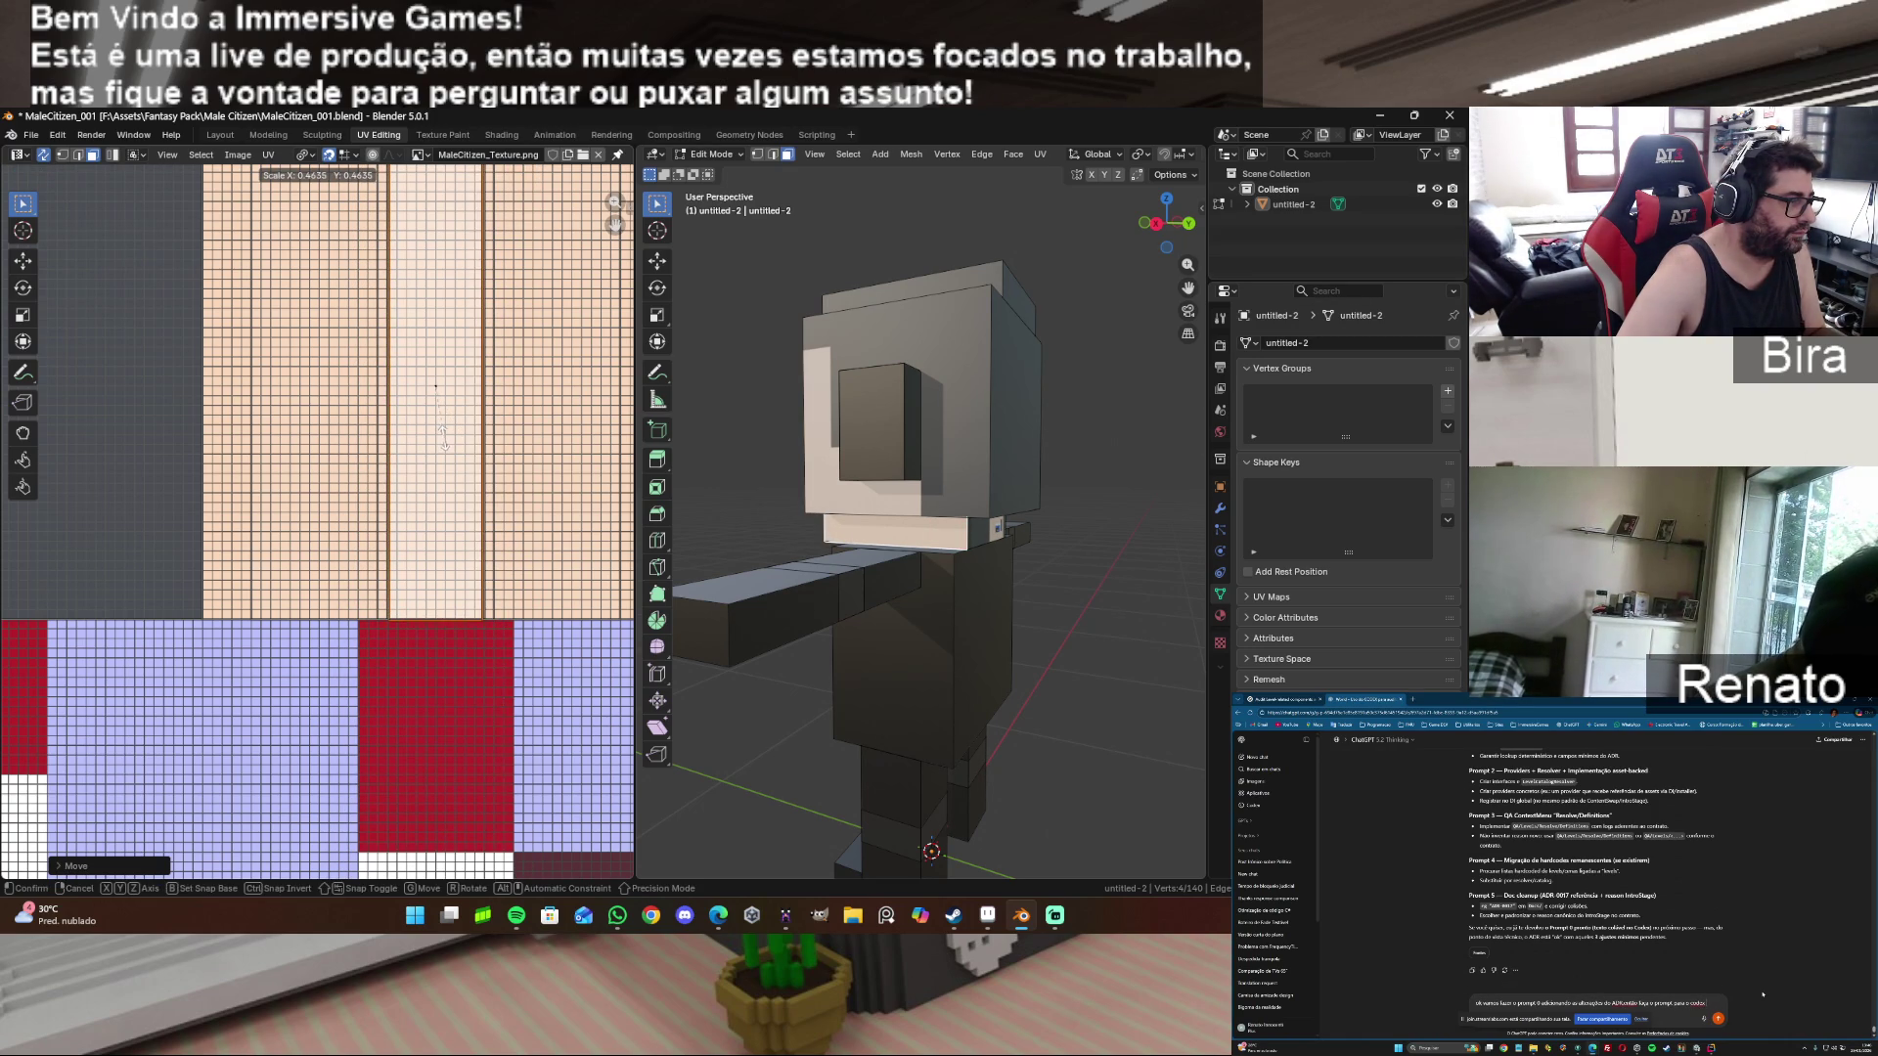
pyautogui.click(447, 442)
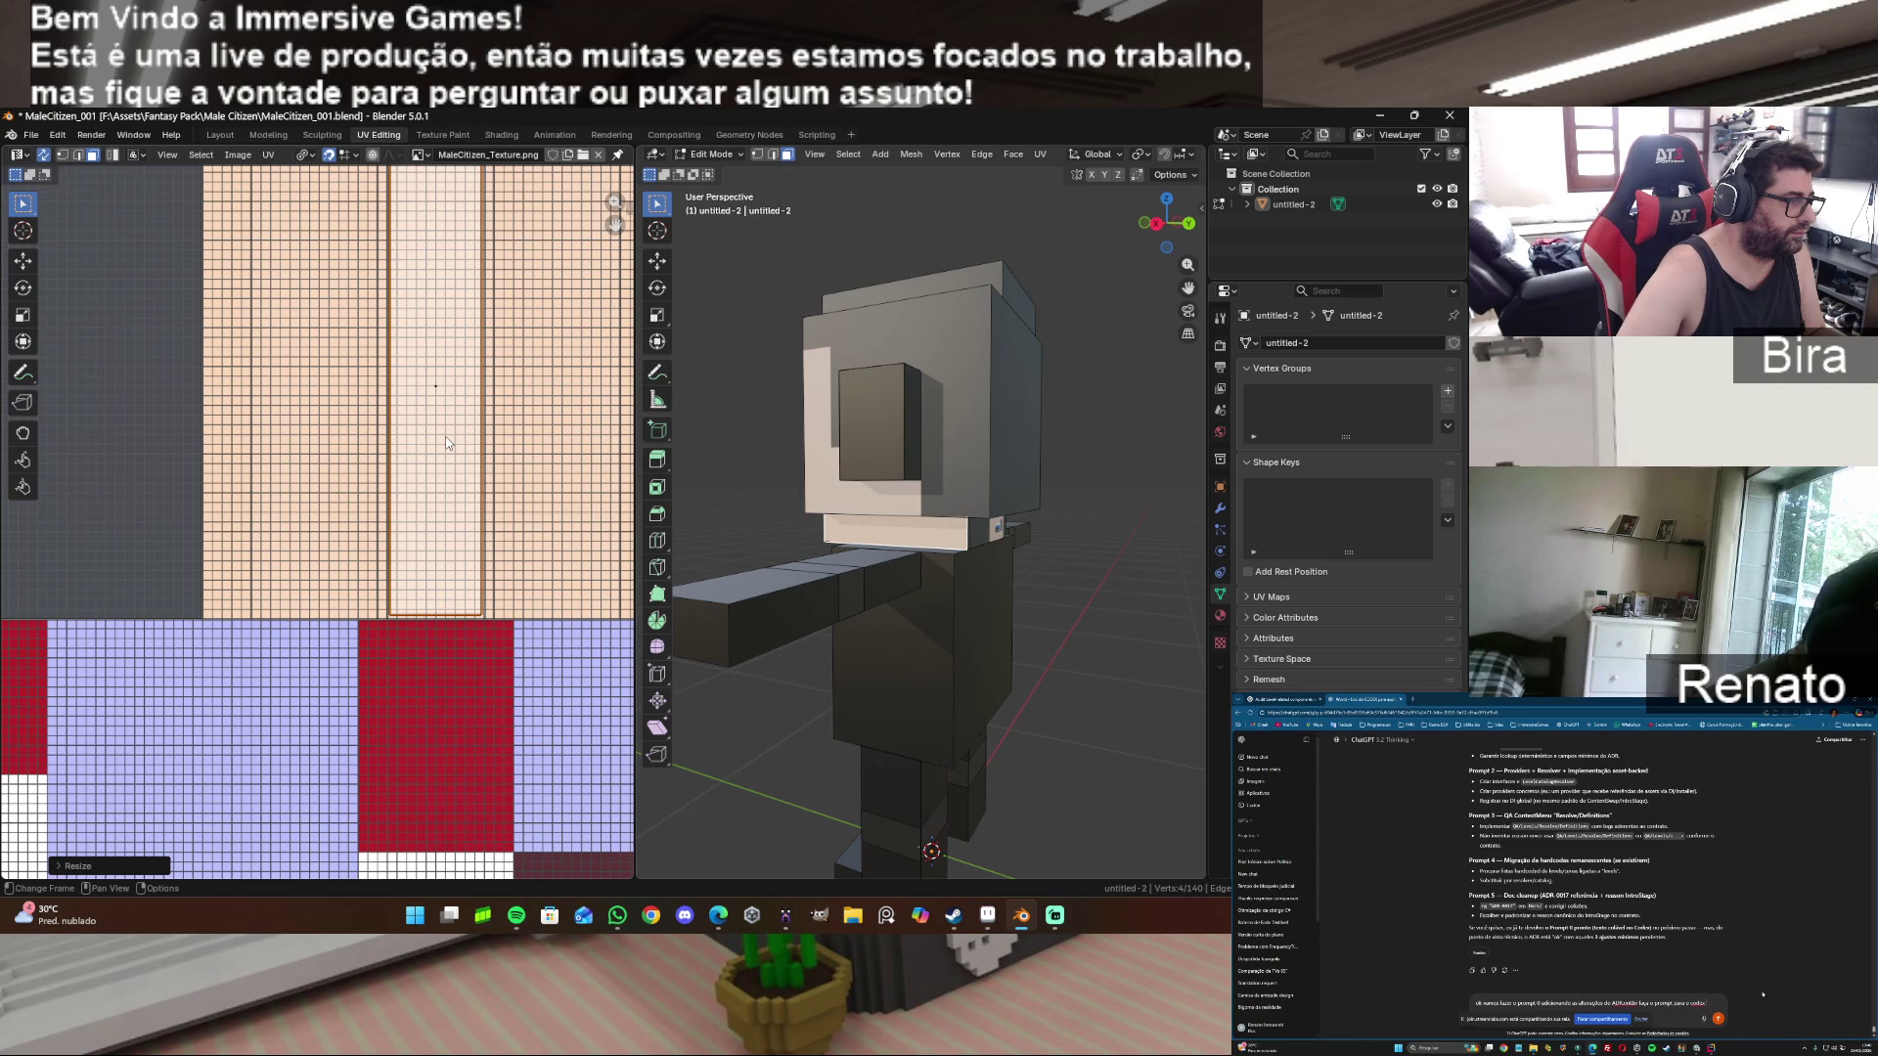
pyautogui.click(273, 157)
pyautogui.moveTo(321, 205)
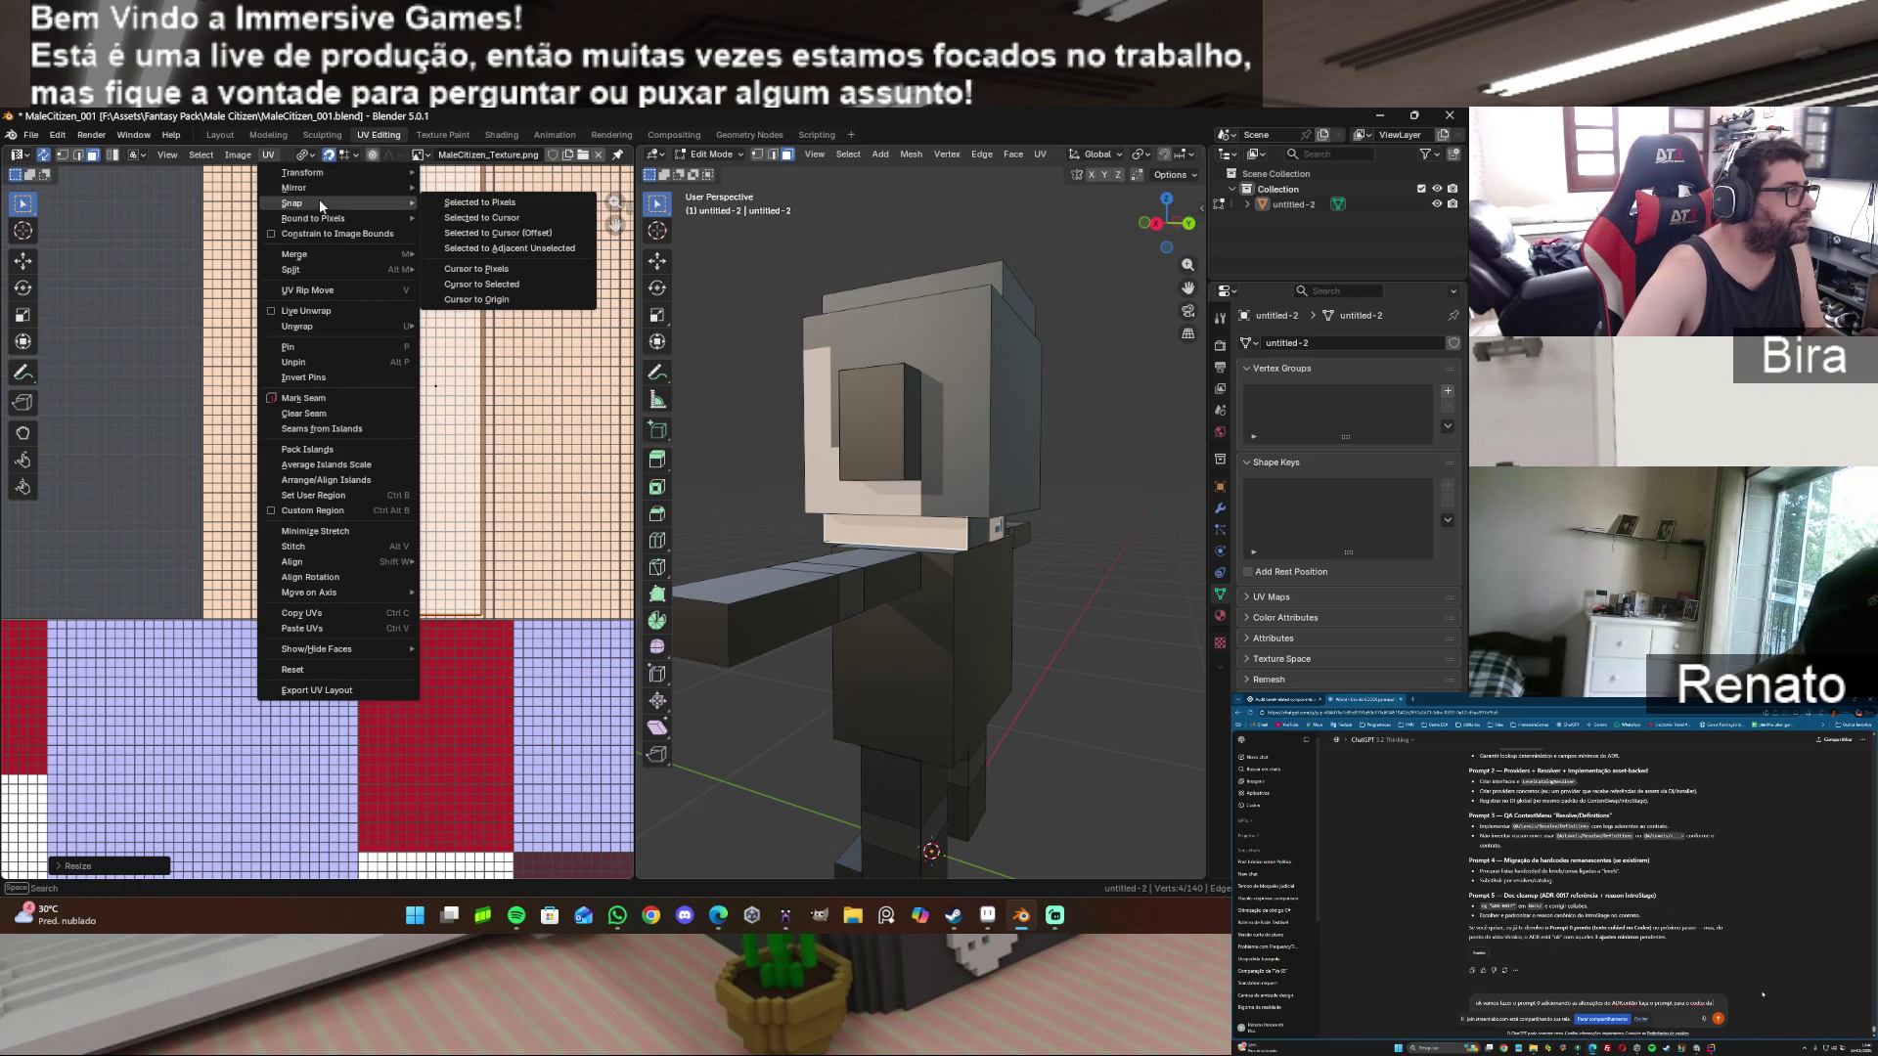
pyautogui.click(509, 209)
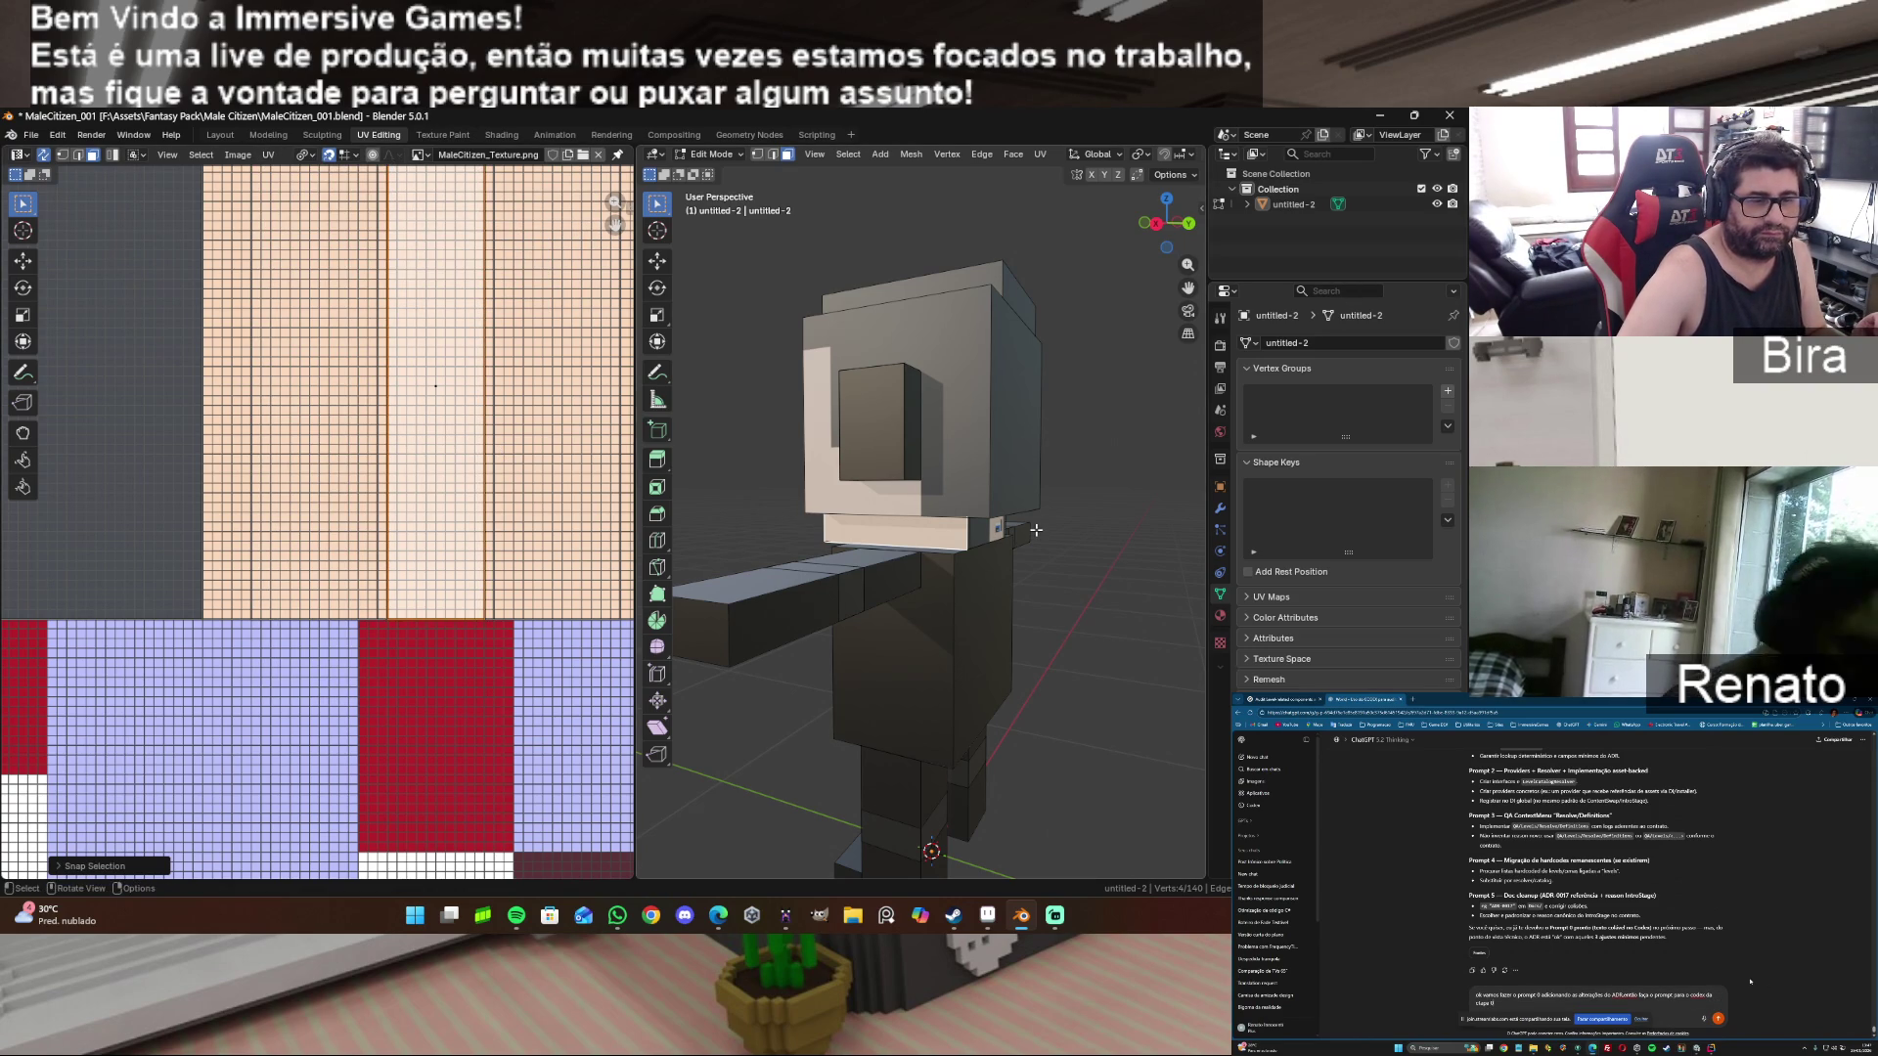
pyautogui.moveTo(1187, 227); pyautogui.dragTo(1078, 245)
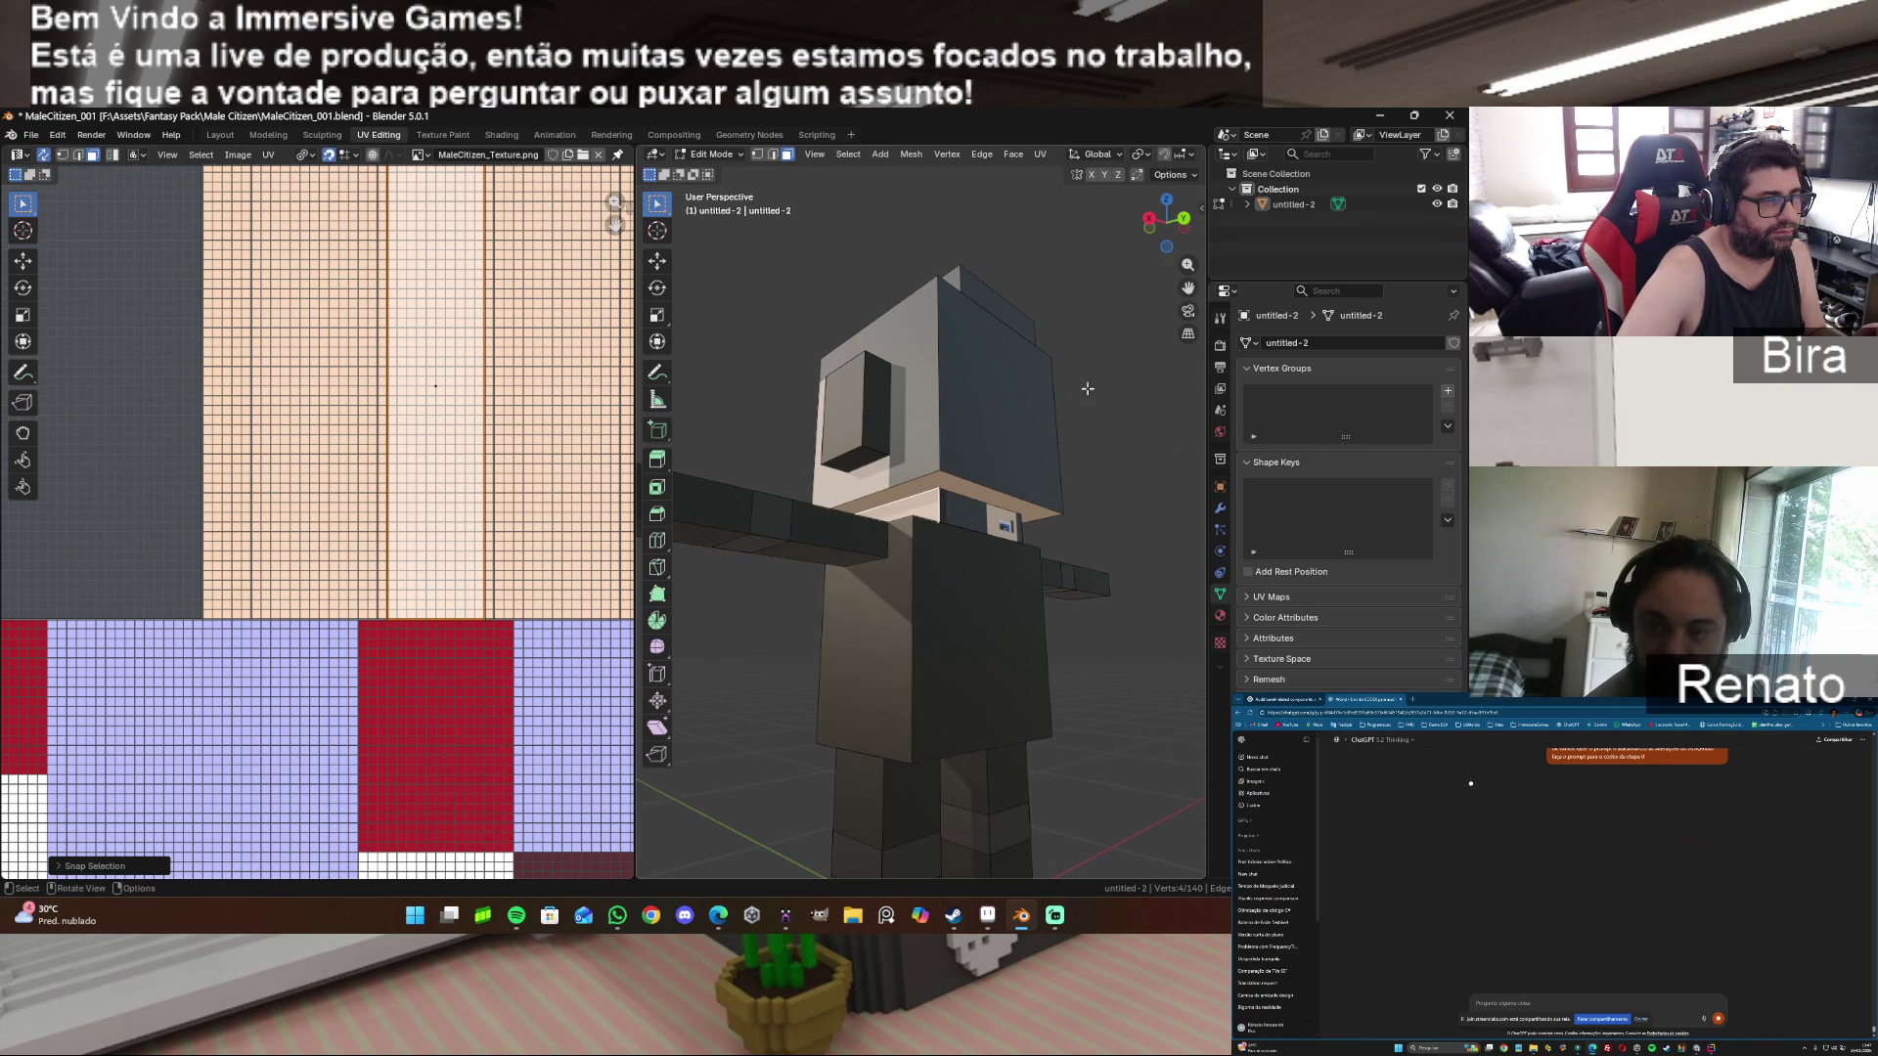
# Move the neck face's UVs onto the skin colour, shrink them and snap to pixels.
pyautogui.click(981, 515)
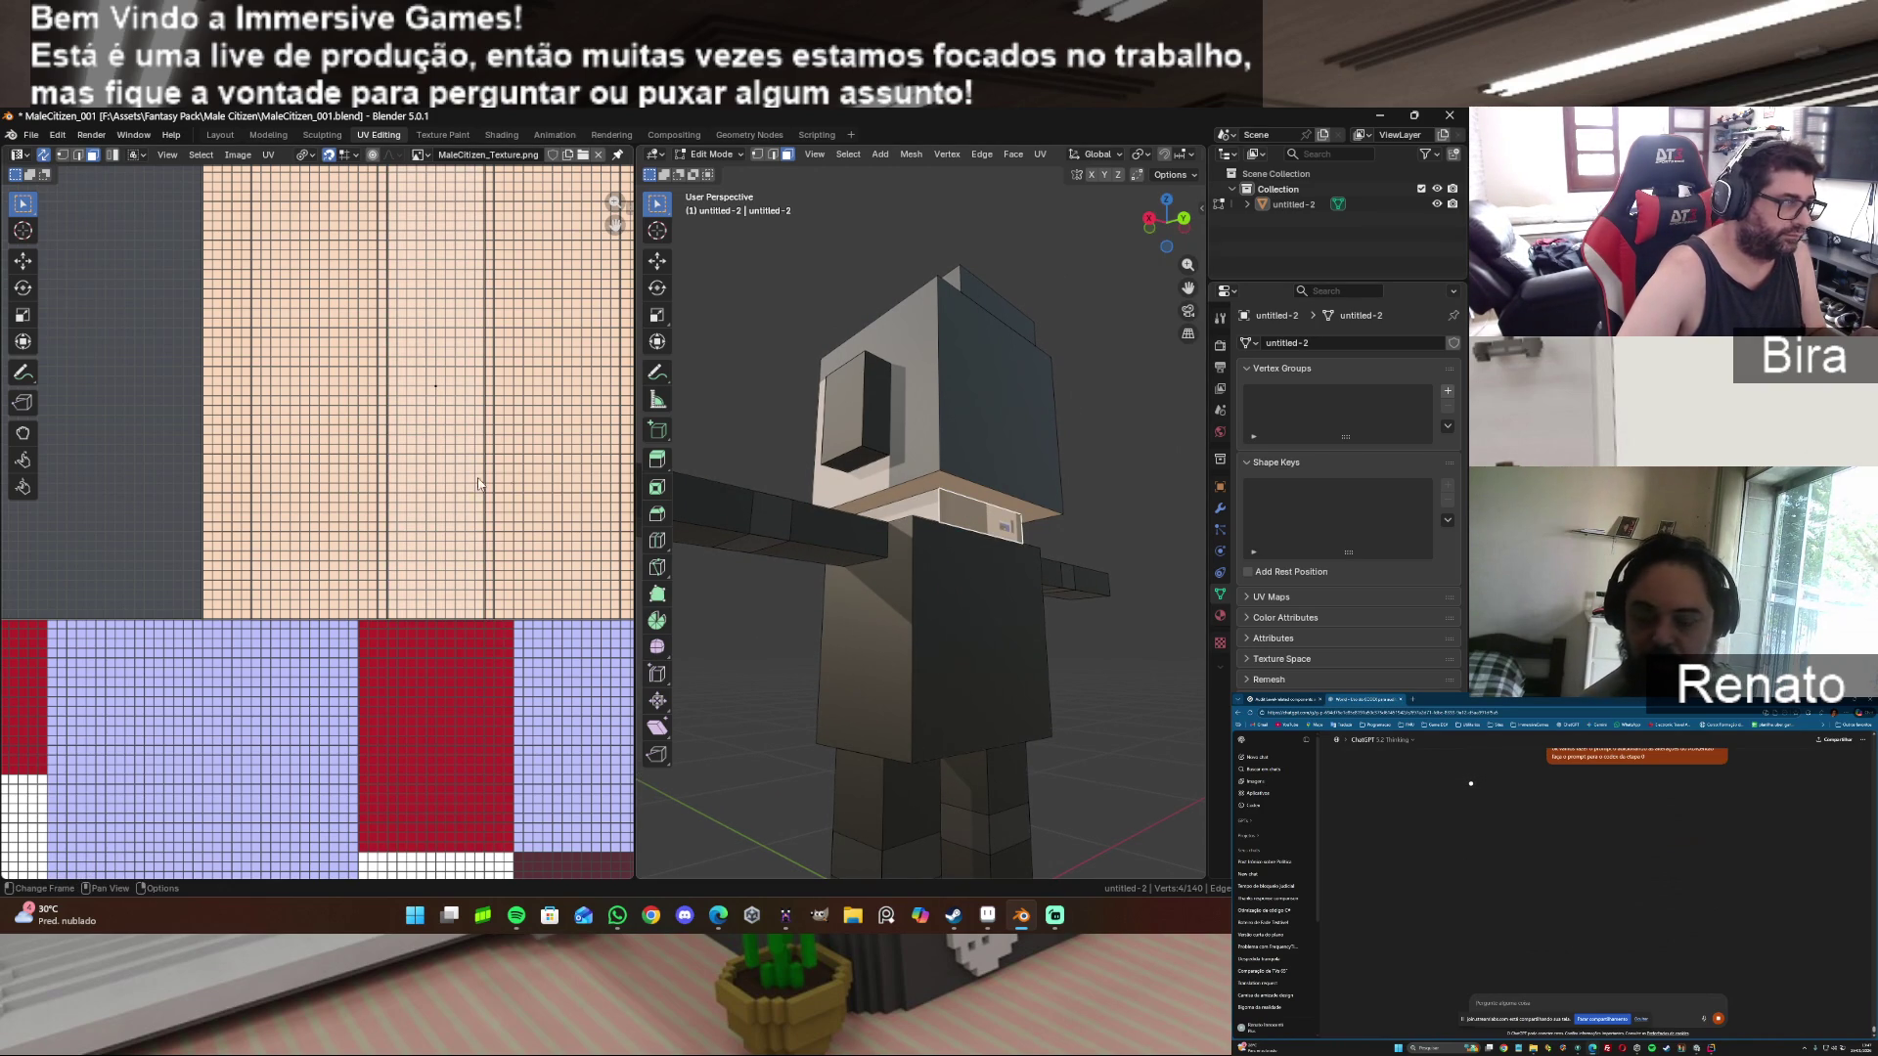
pyautogui.press('g')
pyautogui.click(438, 386)
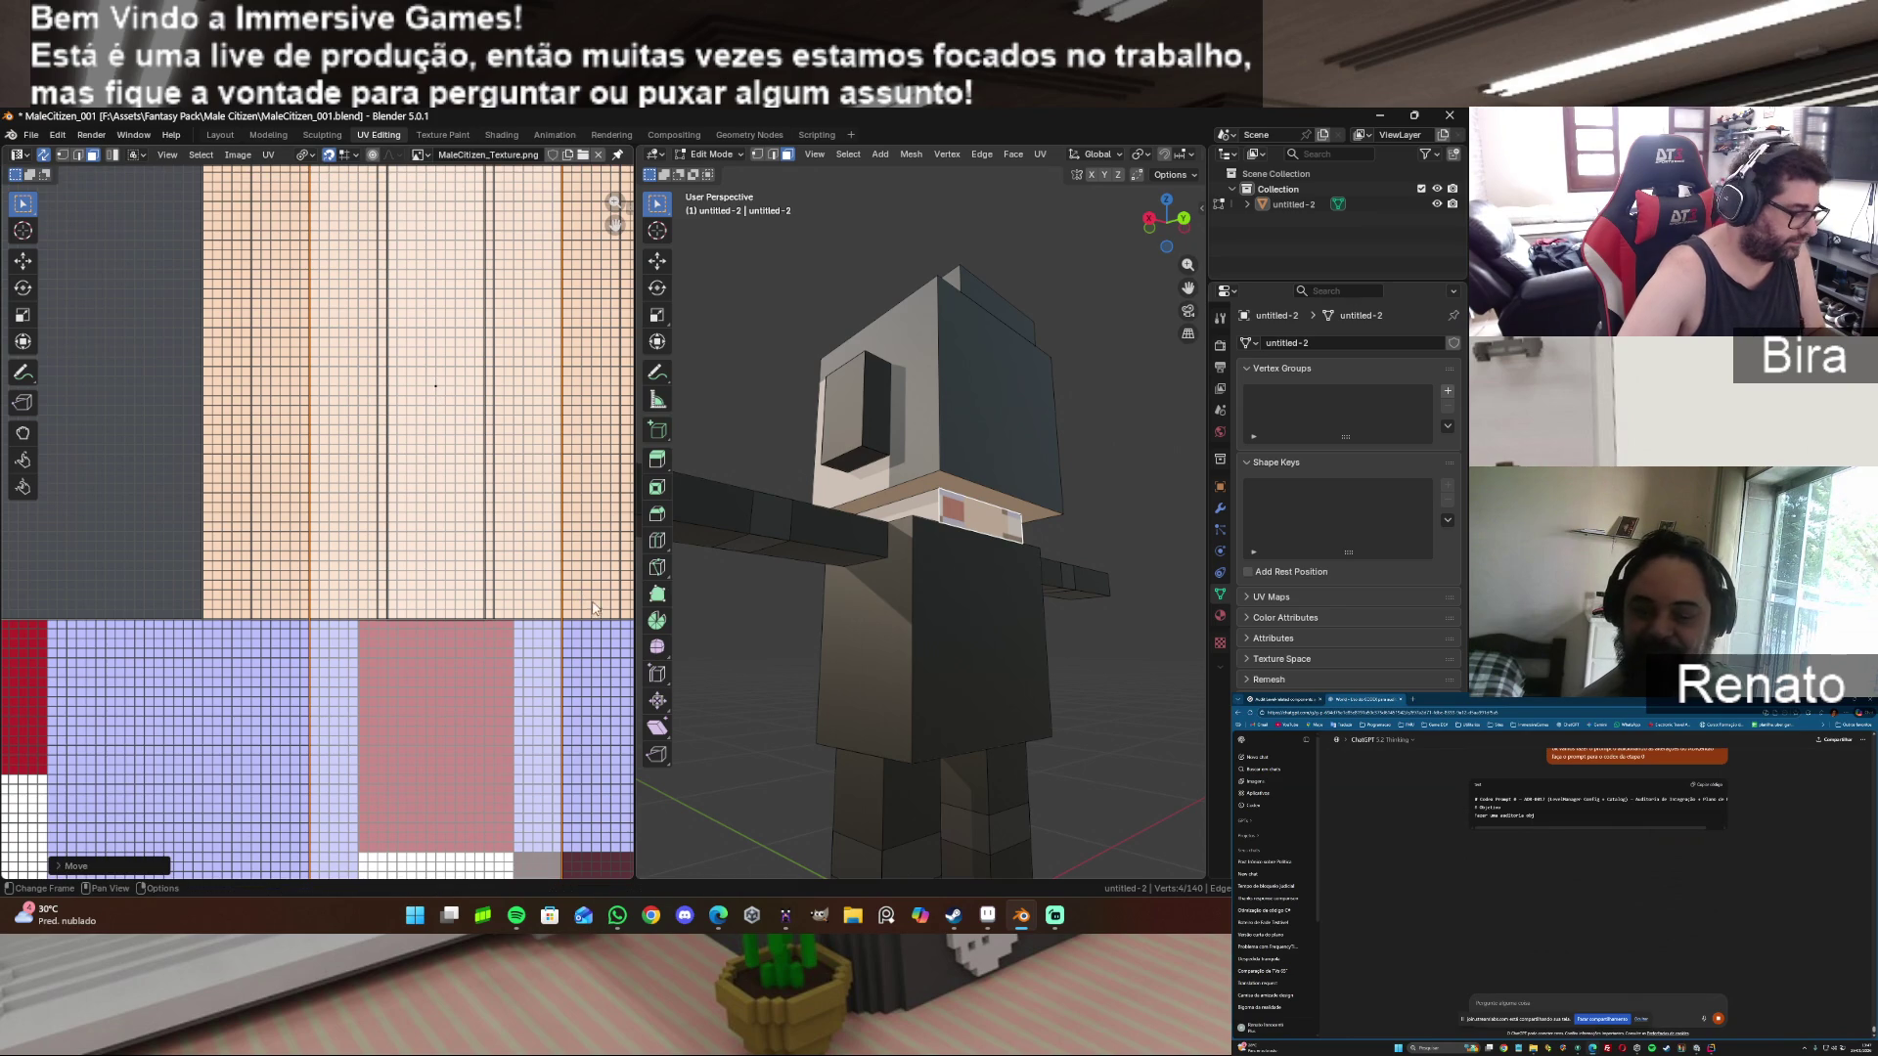
pyautogui.press('s')
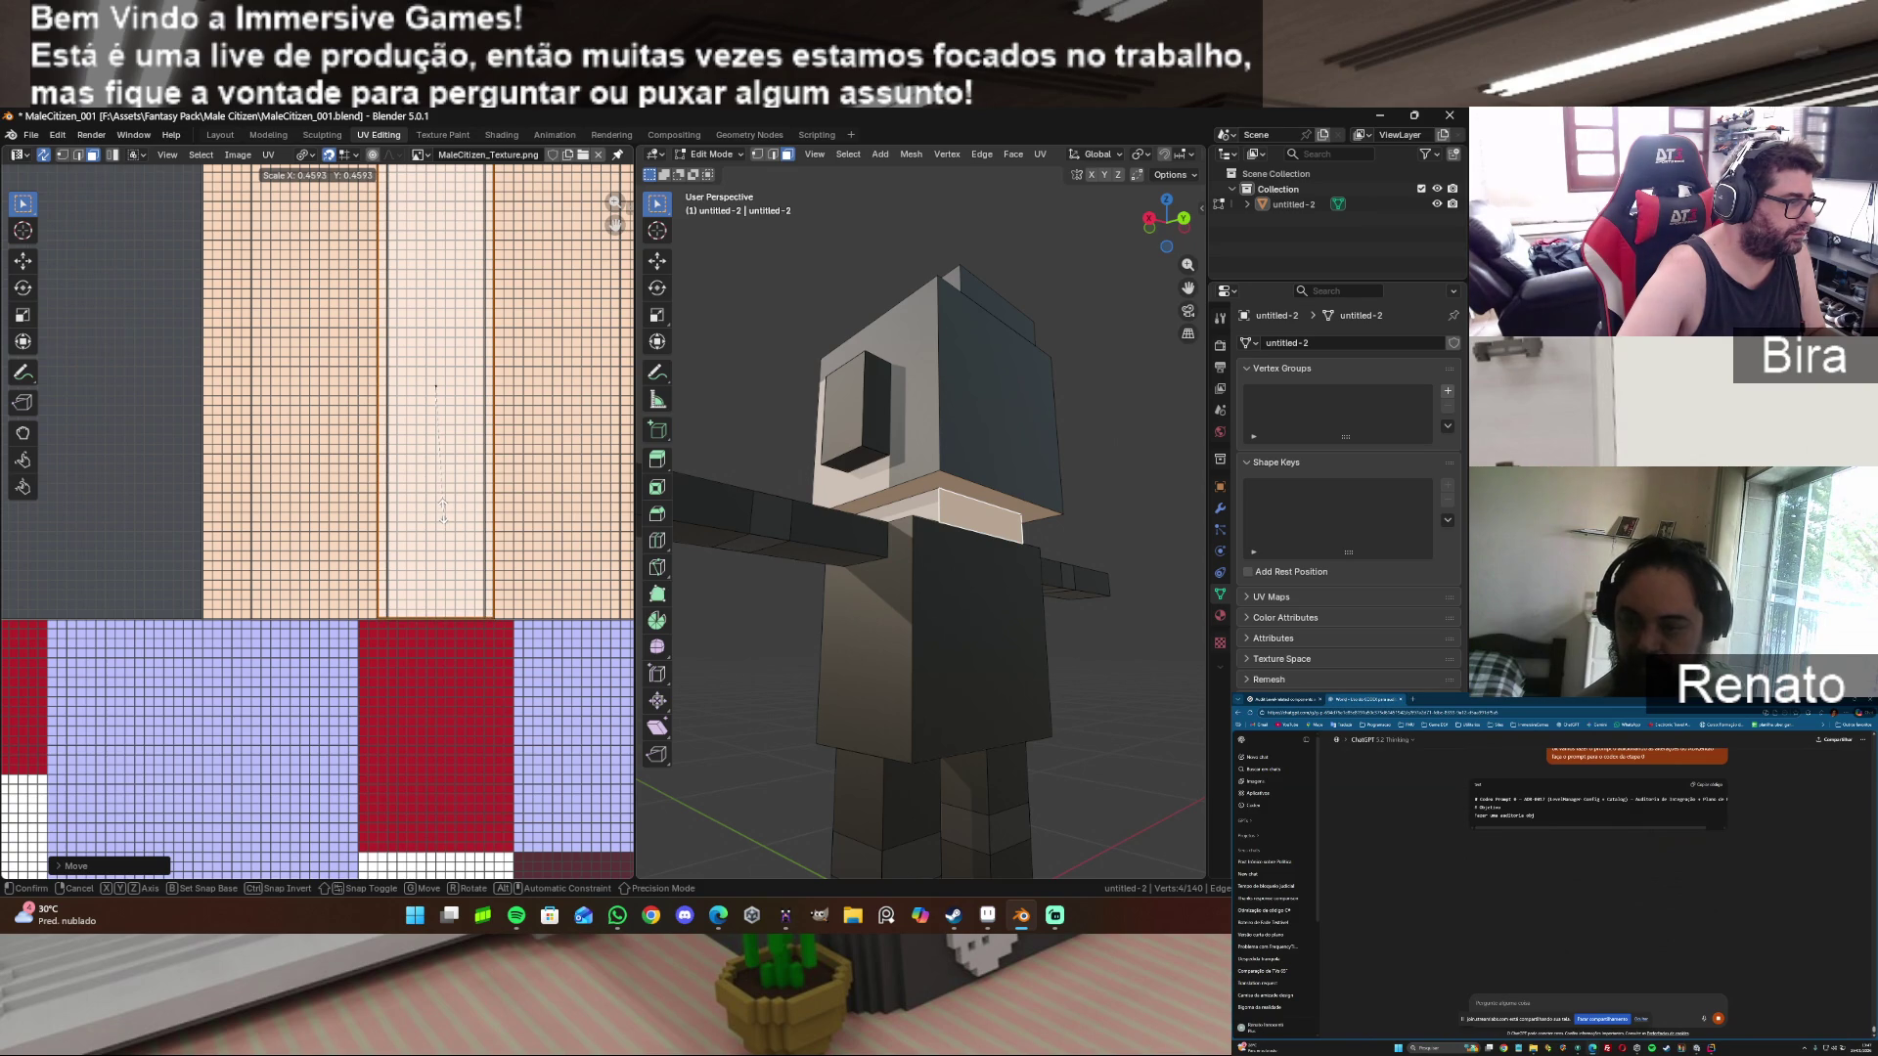
pyautogui.click(443, 511)
pyautogui.click(268, 155)
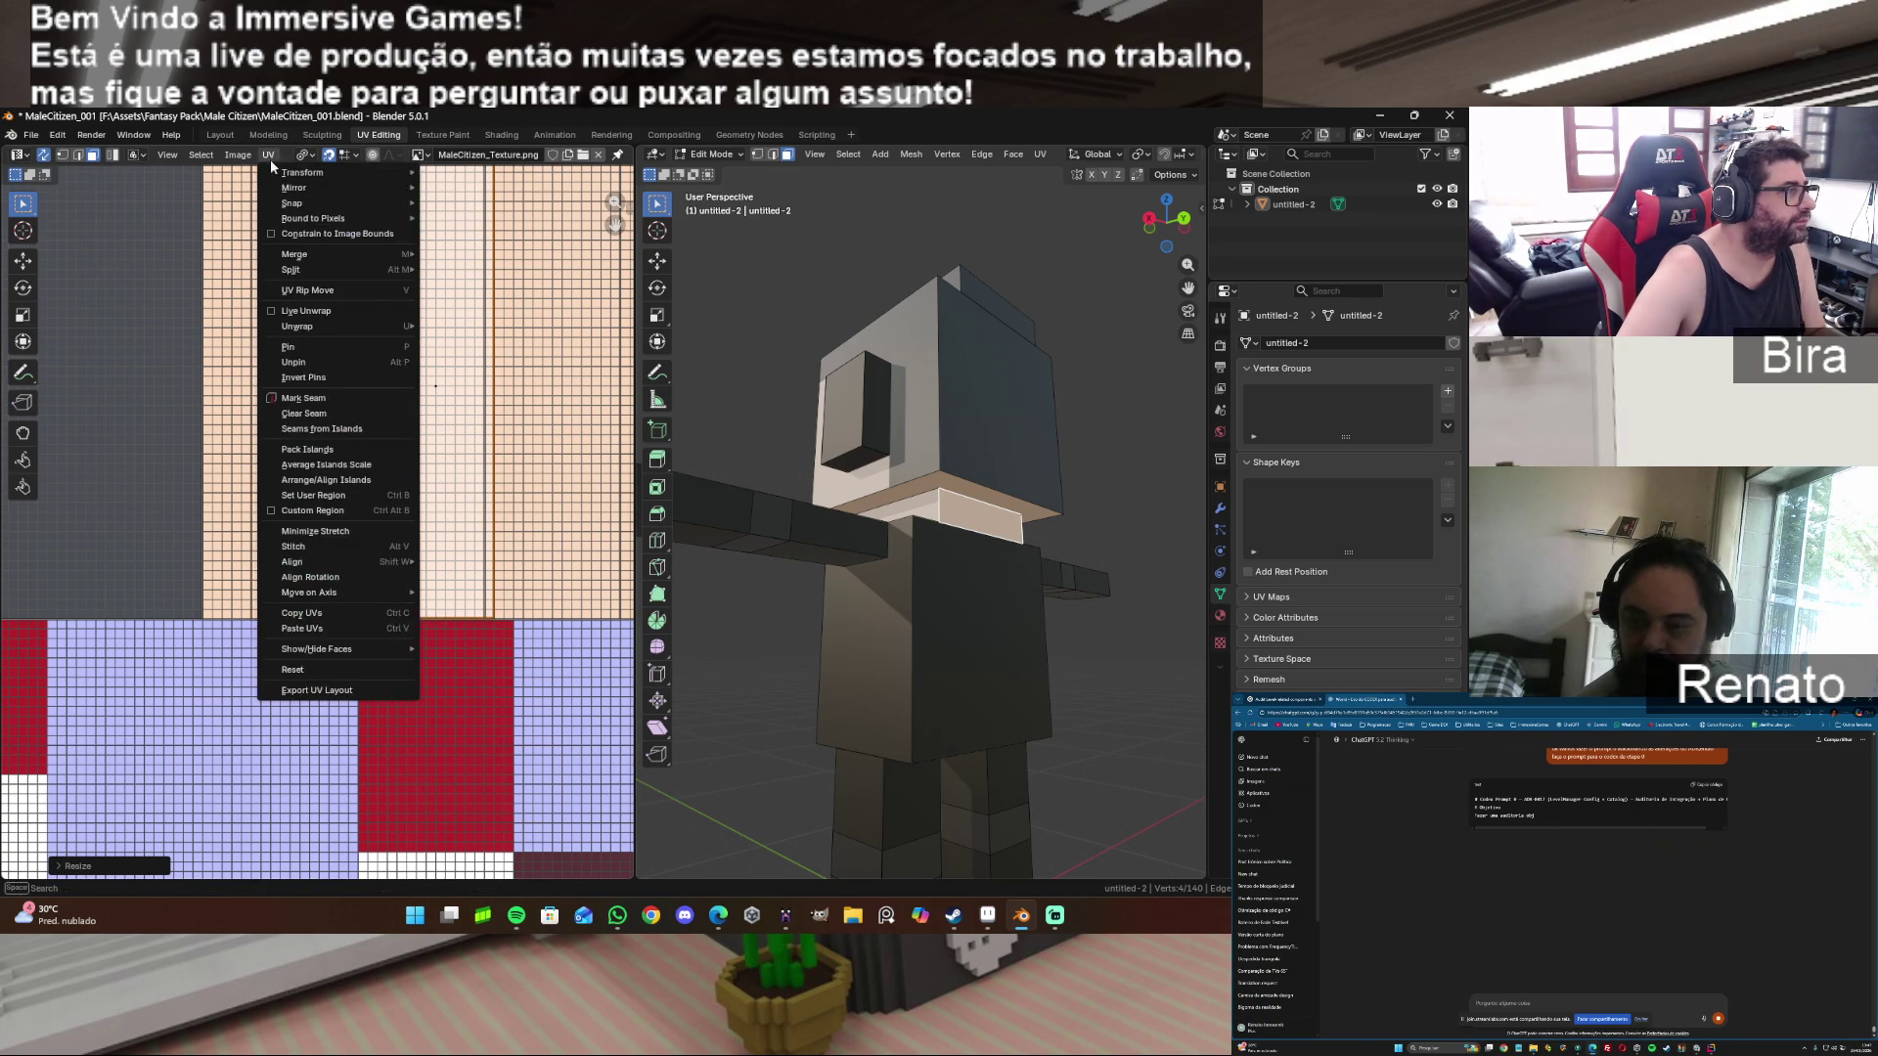
pyautogui.moveTo(318, 203)
pyautogui.click(530, 206)
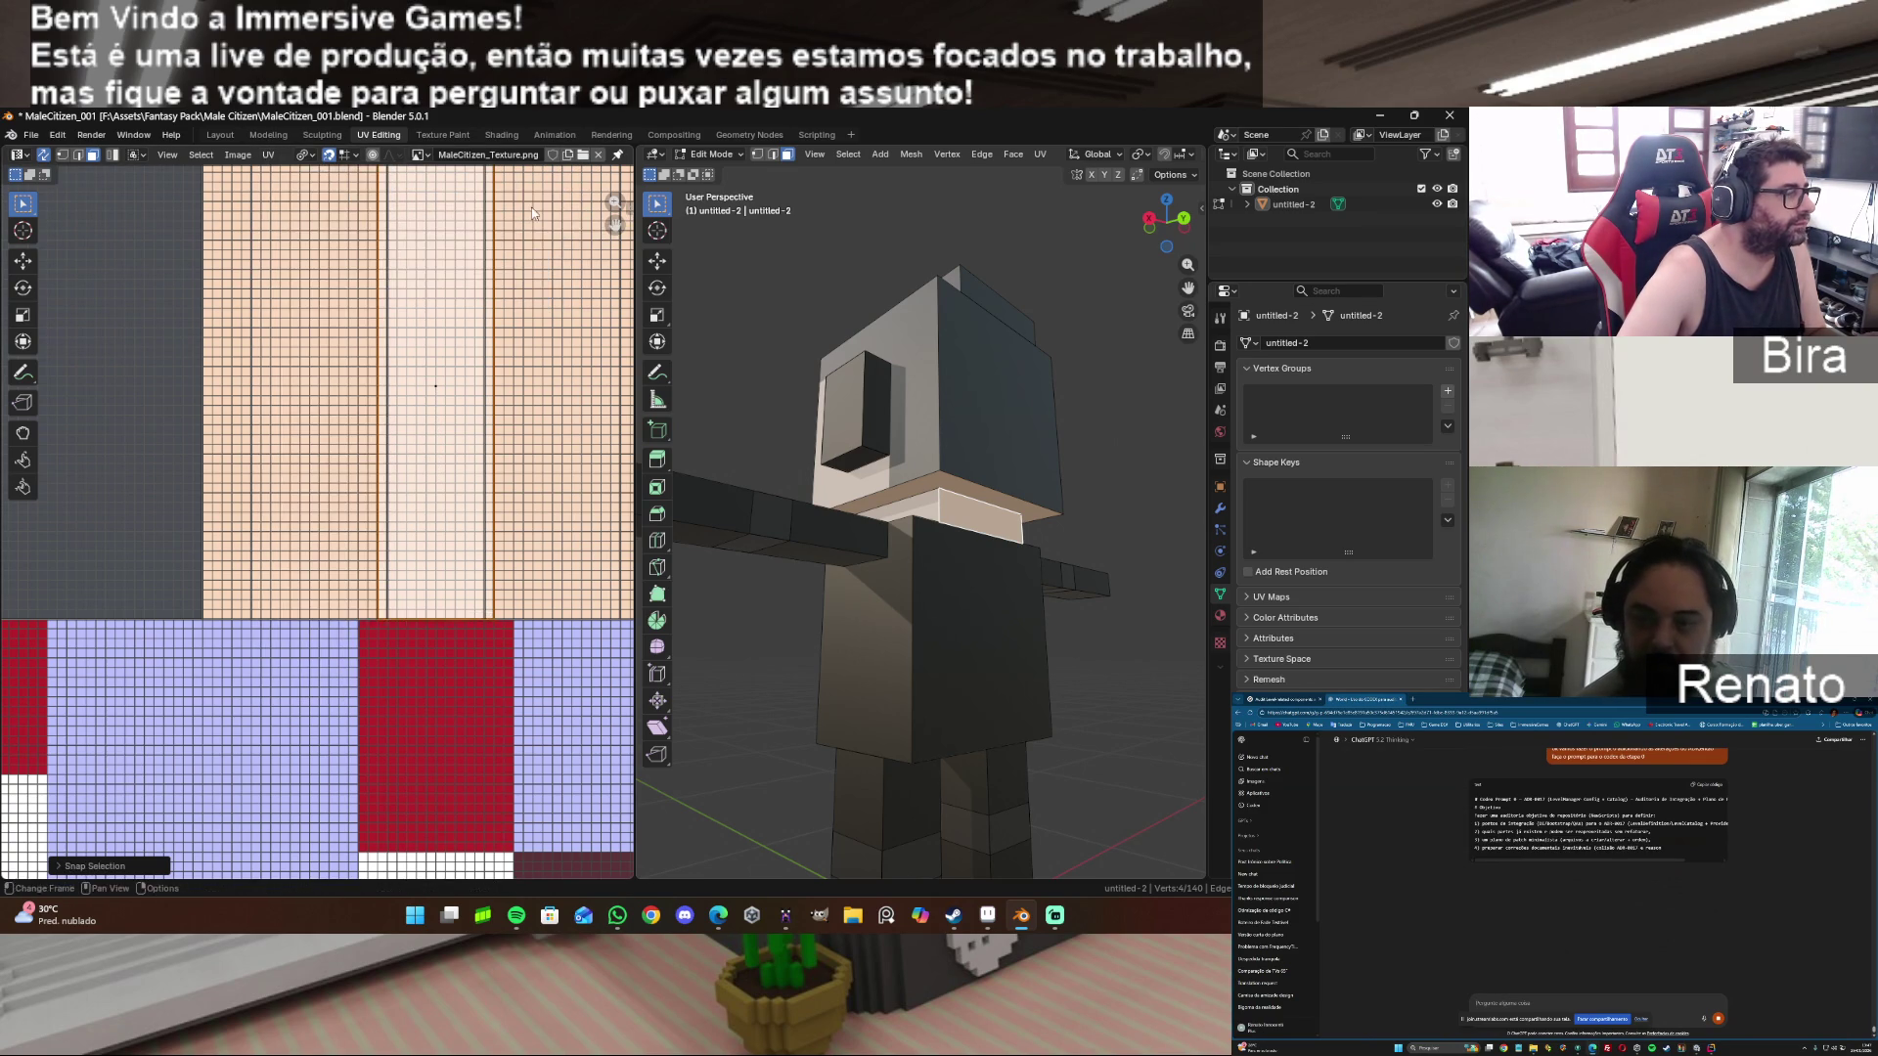
# Inspect the head from axis and low angles, briefly expanding the object in the outliner.
pyautogui.click(1183, 221)
pyautogui.moveTo(1178, 228); pyautogui.dragTo(1150, 211)
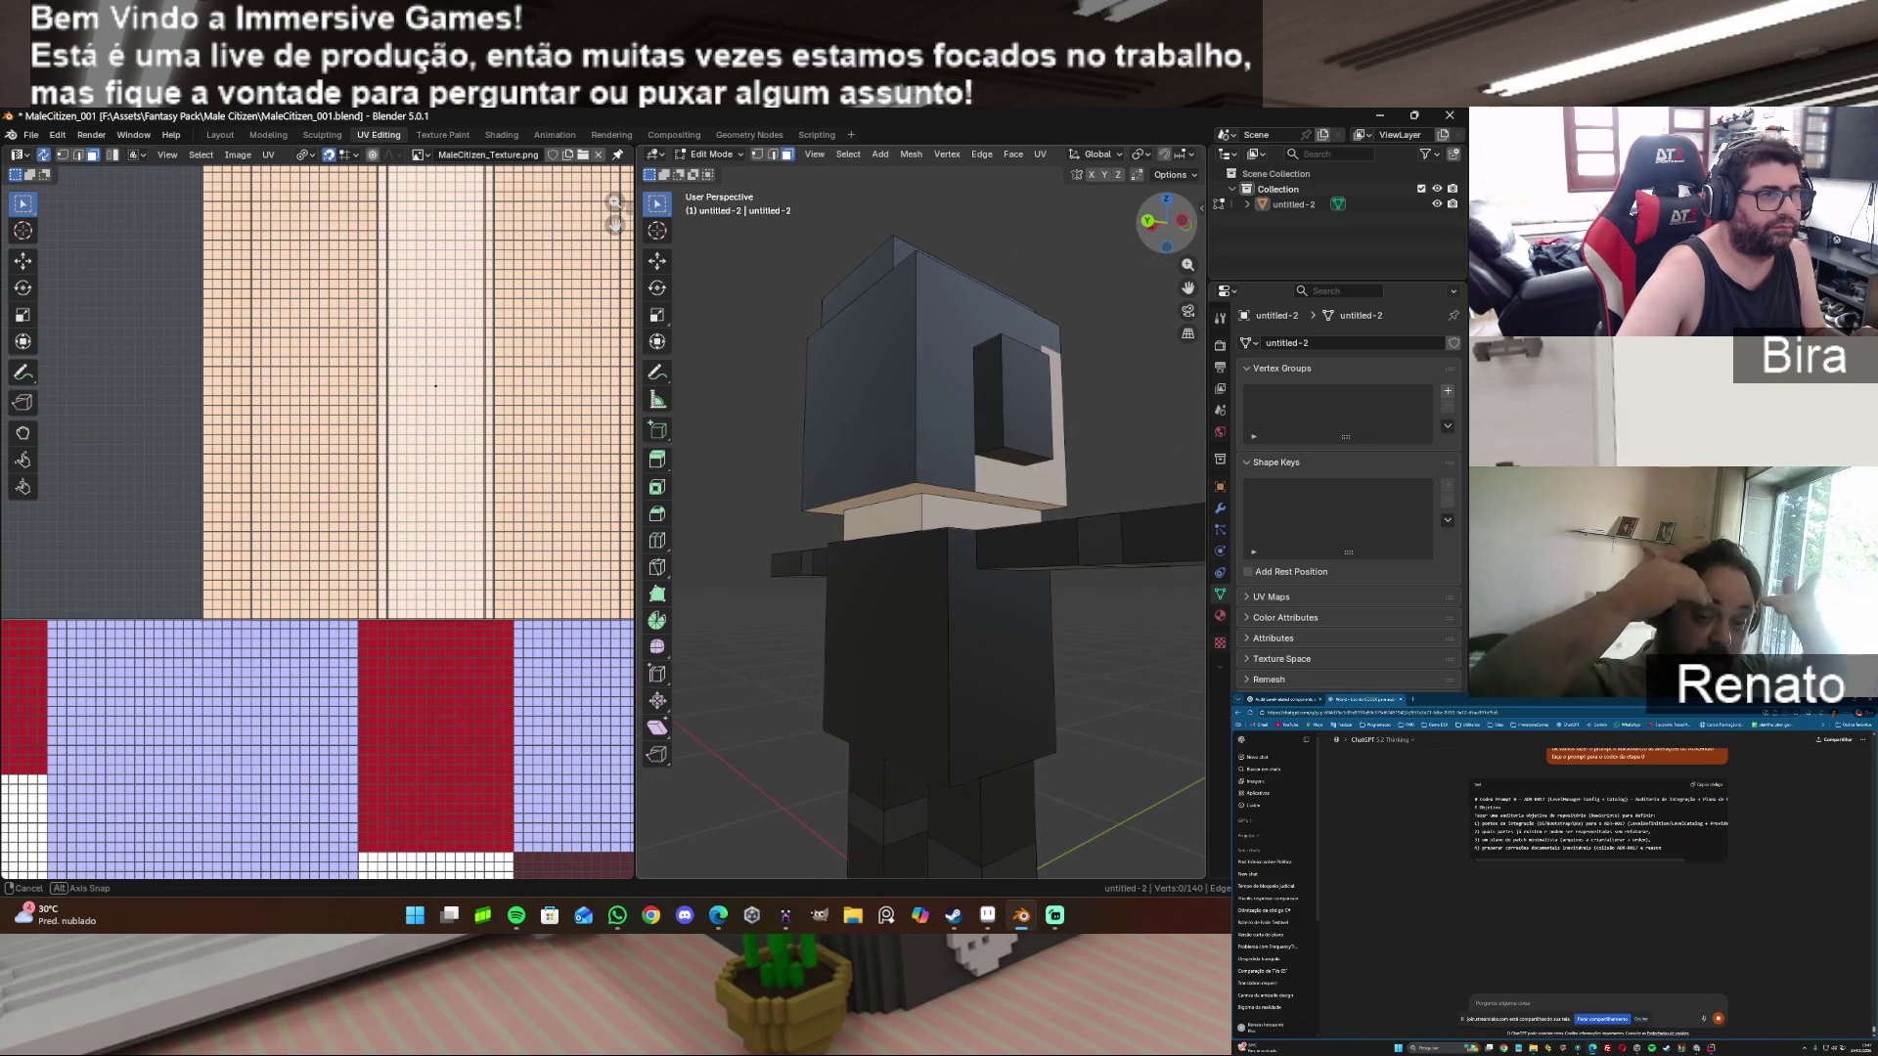
pyautogui.click(1247, 204)
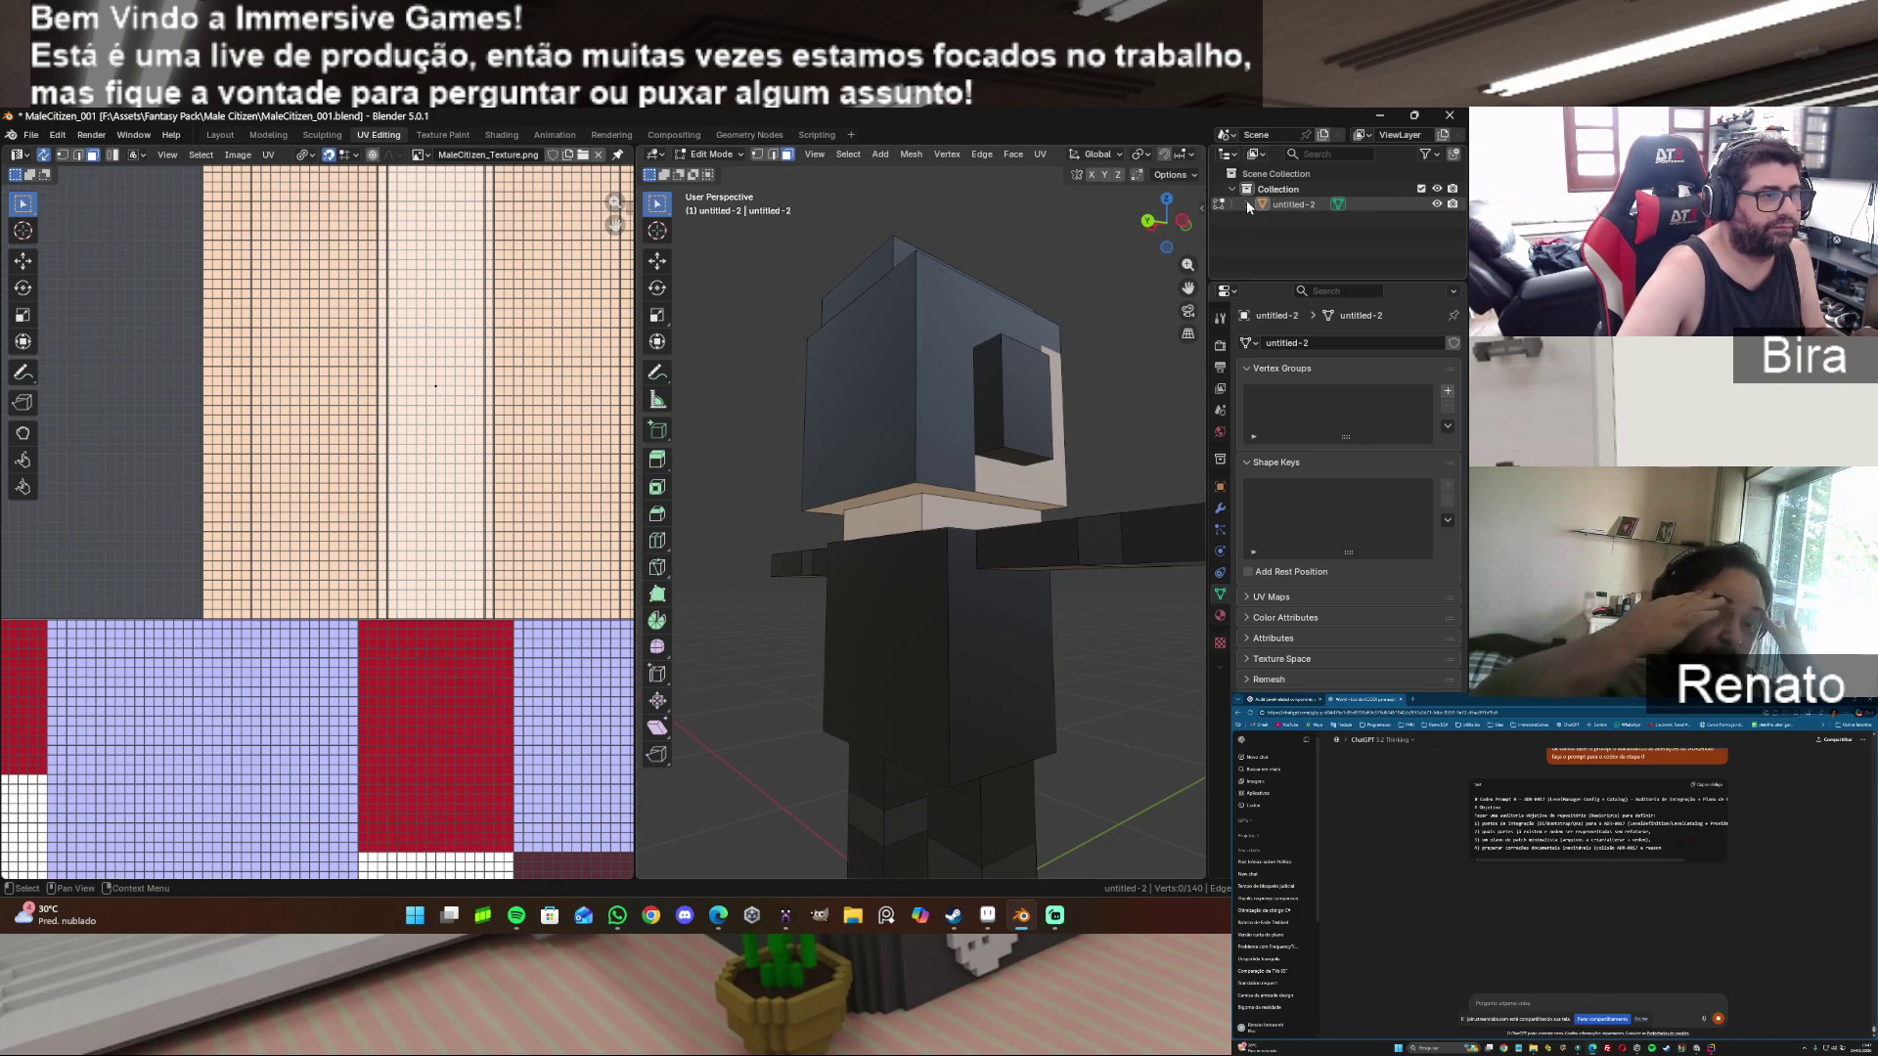
pyautogui.click(1248, 205)
pyautogui.moveTo(1169, 223); pyautogui.dragTo(1151, 221)
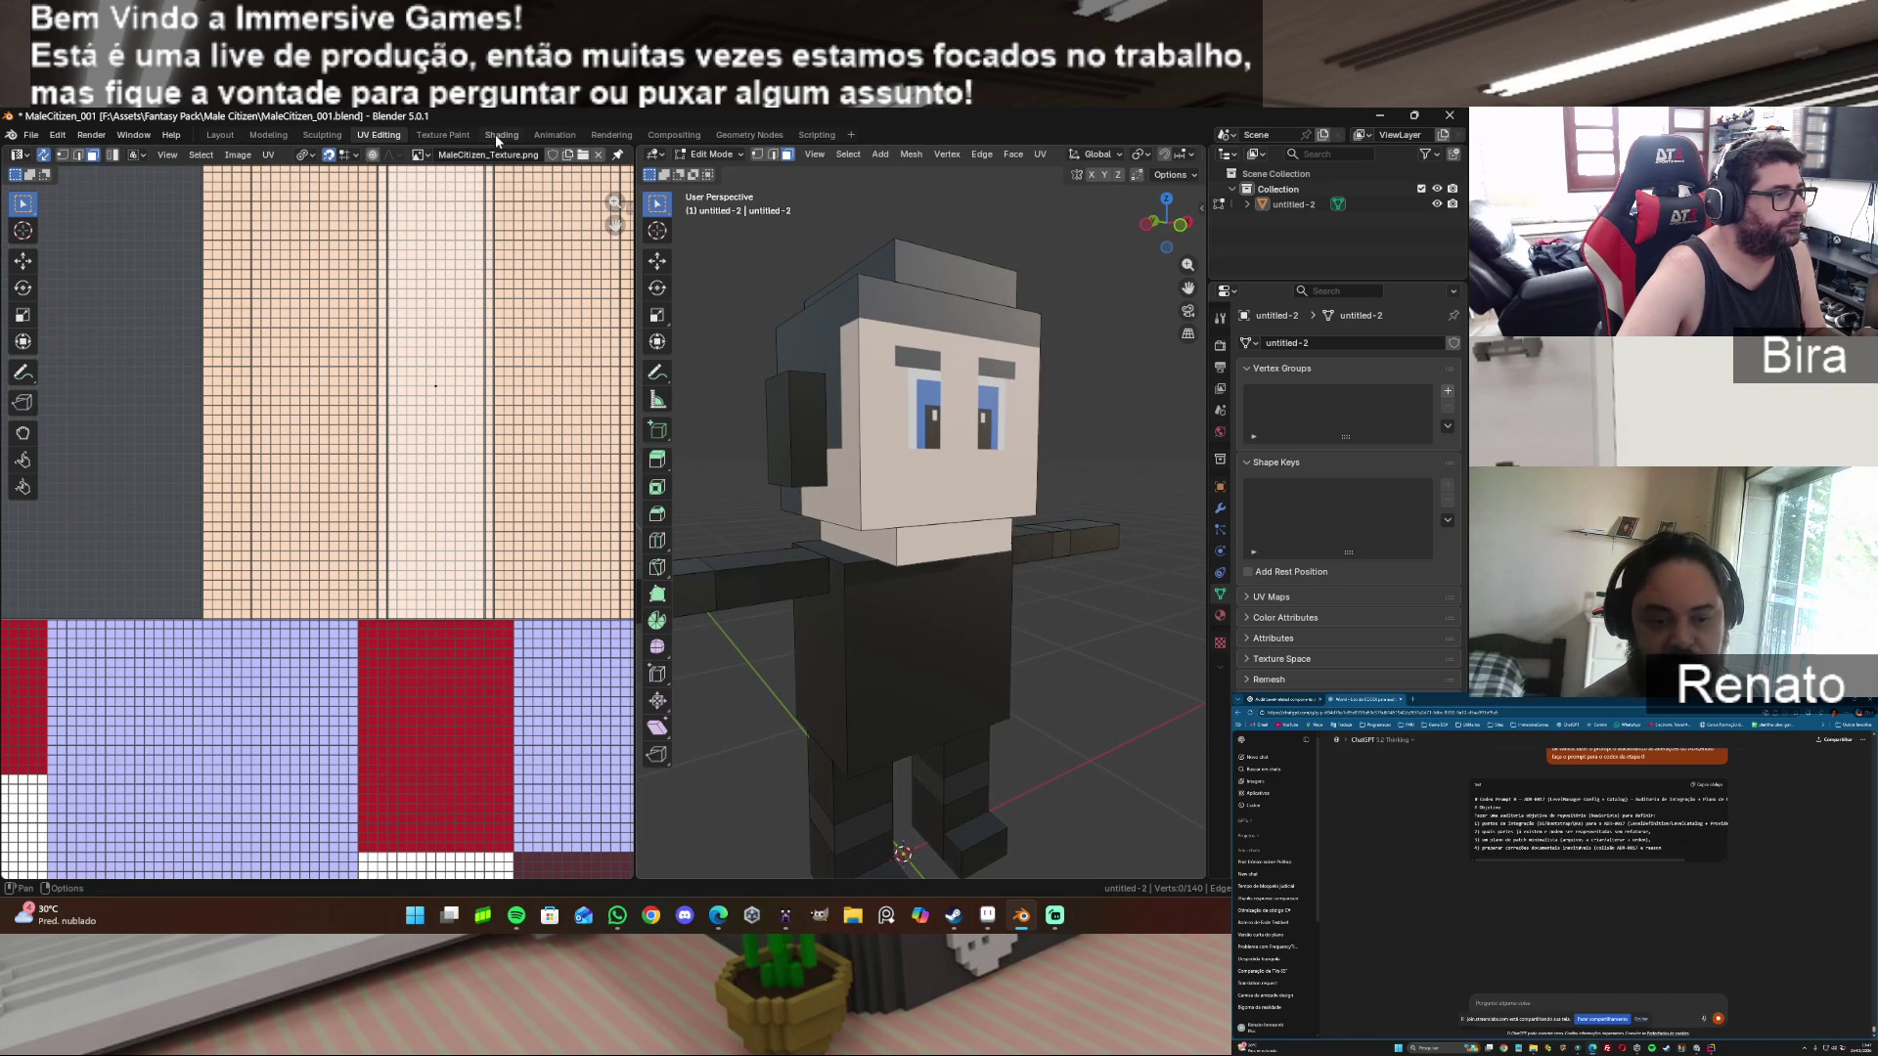
# Preview the textured citizen in the Shading workspace and compare it with the MaleCitizen sprite in Aseprite.
pyautogui.click(501, 135)
pyautogui.moveTo(1164, 223)
pyautogui.mouseDown()
pyautogui.moveTo(1096, 223)
pyautogui.moveTo(1183, 233)
pyautogui.moveTo(1123, 300)
pyautogui.mouseUp()
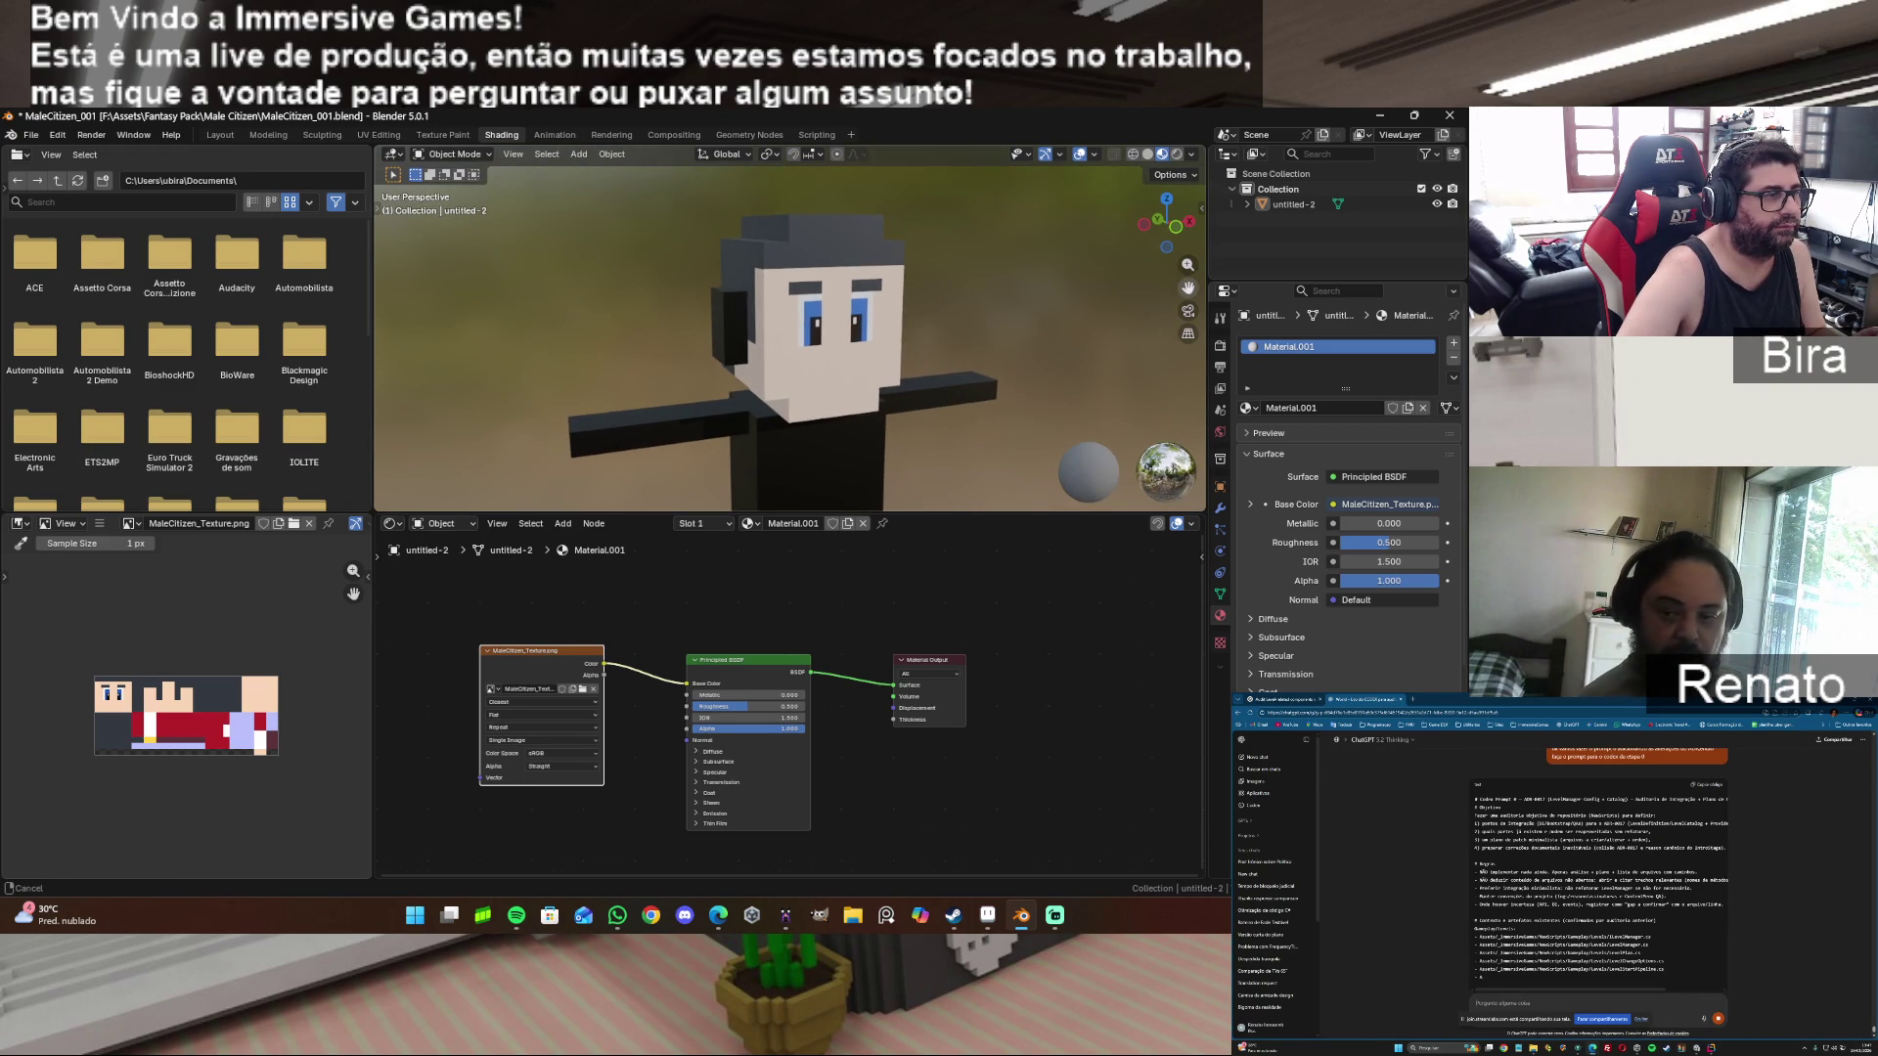
pyautogui.moveTo(1169, 229)
pyautogui.mouseDown()
pyautogui.moveTo(1105, 235)
pyautogui.moveTo(1150, 242)
pyautogui.moveTo(1105, 263)
pyautogui.moveTo(1037, 245)
pyautogui.moveTo(1173, 228)
pyautogui.mouseUp()
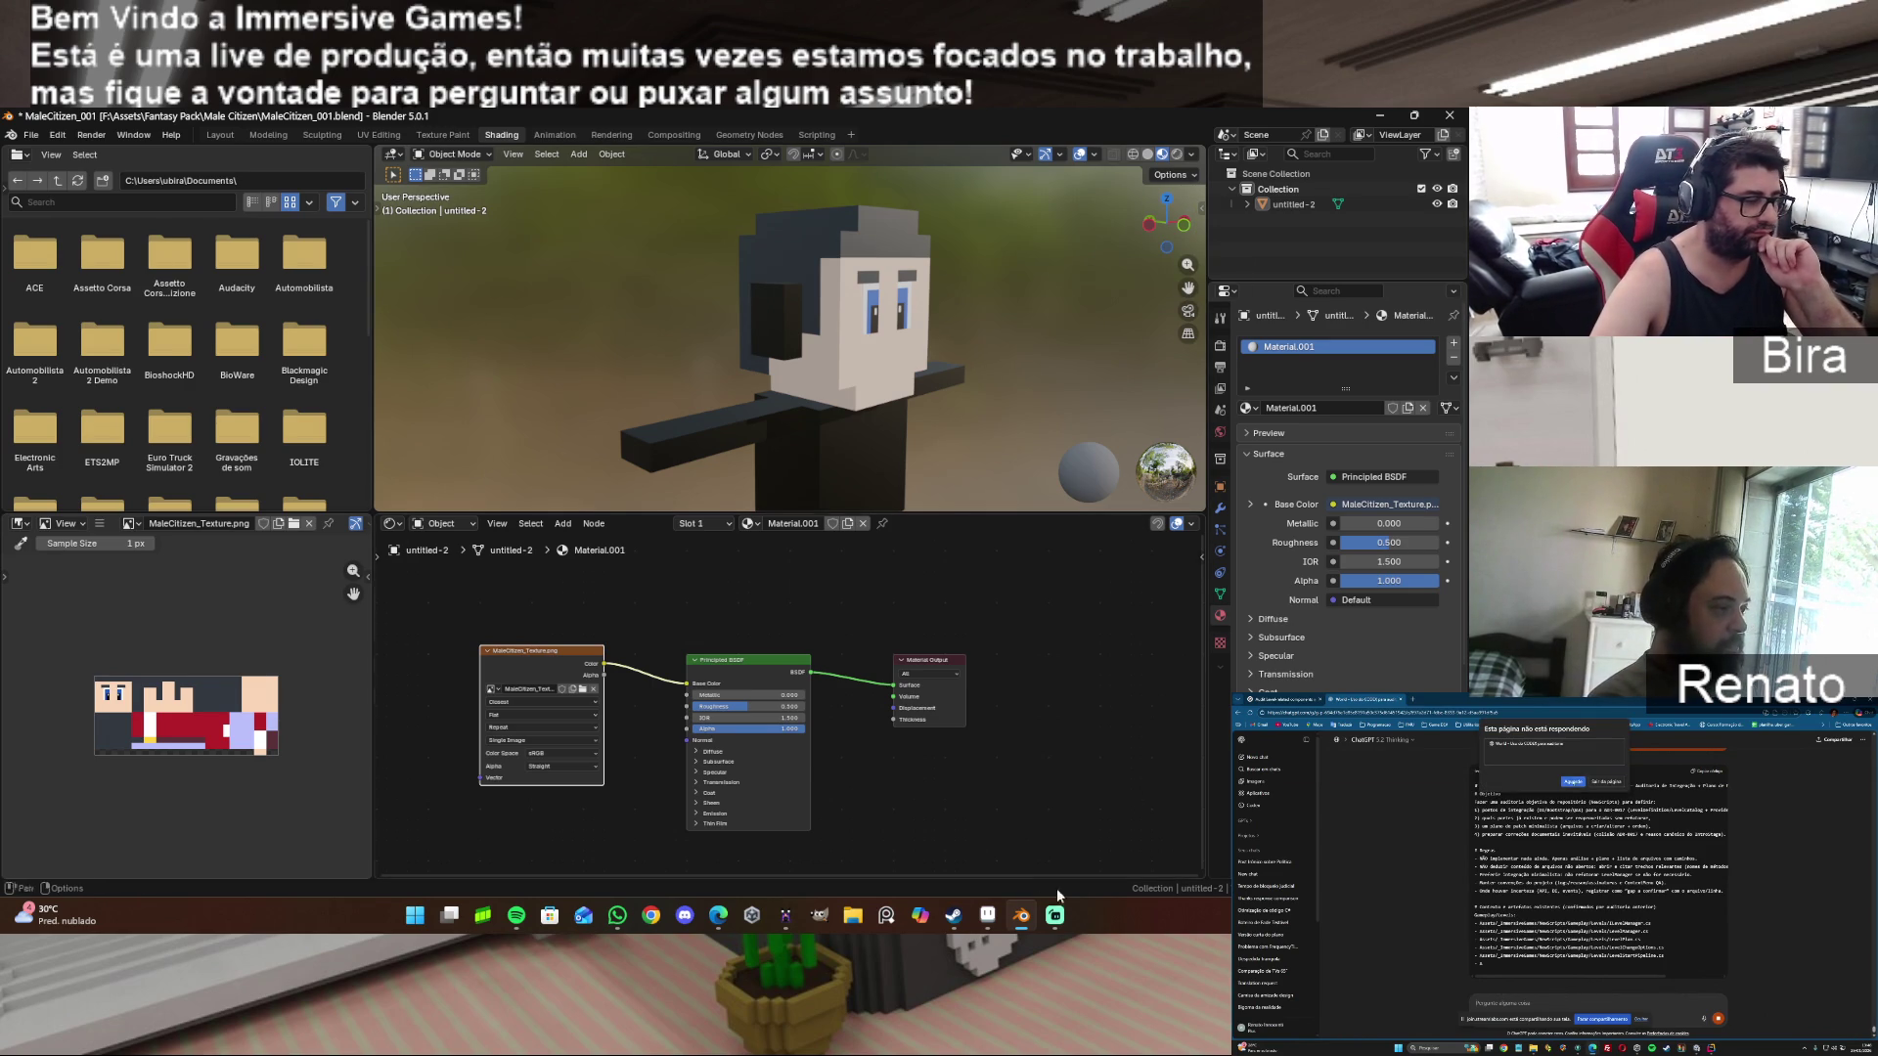
pyautogui.click(989, 918)
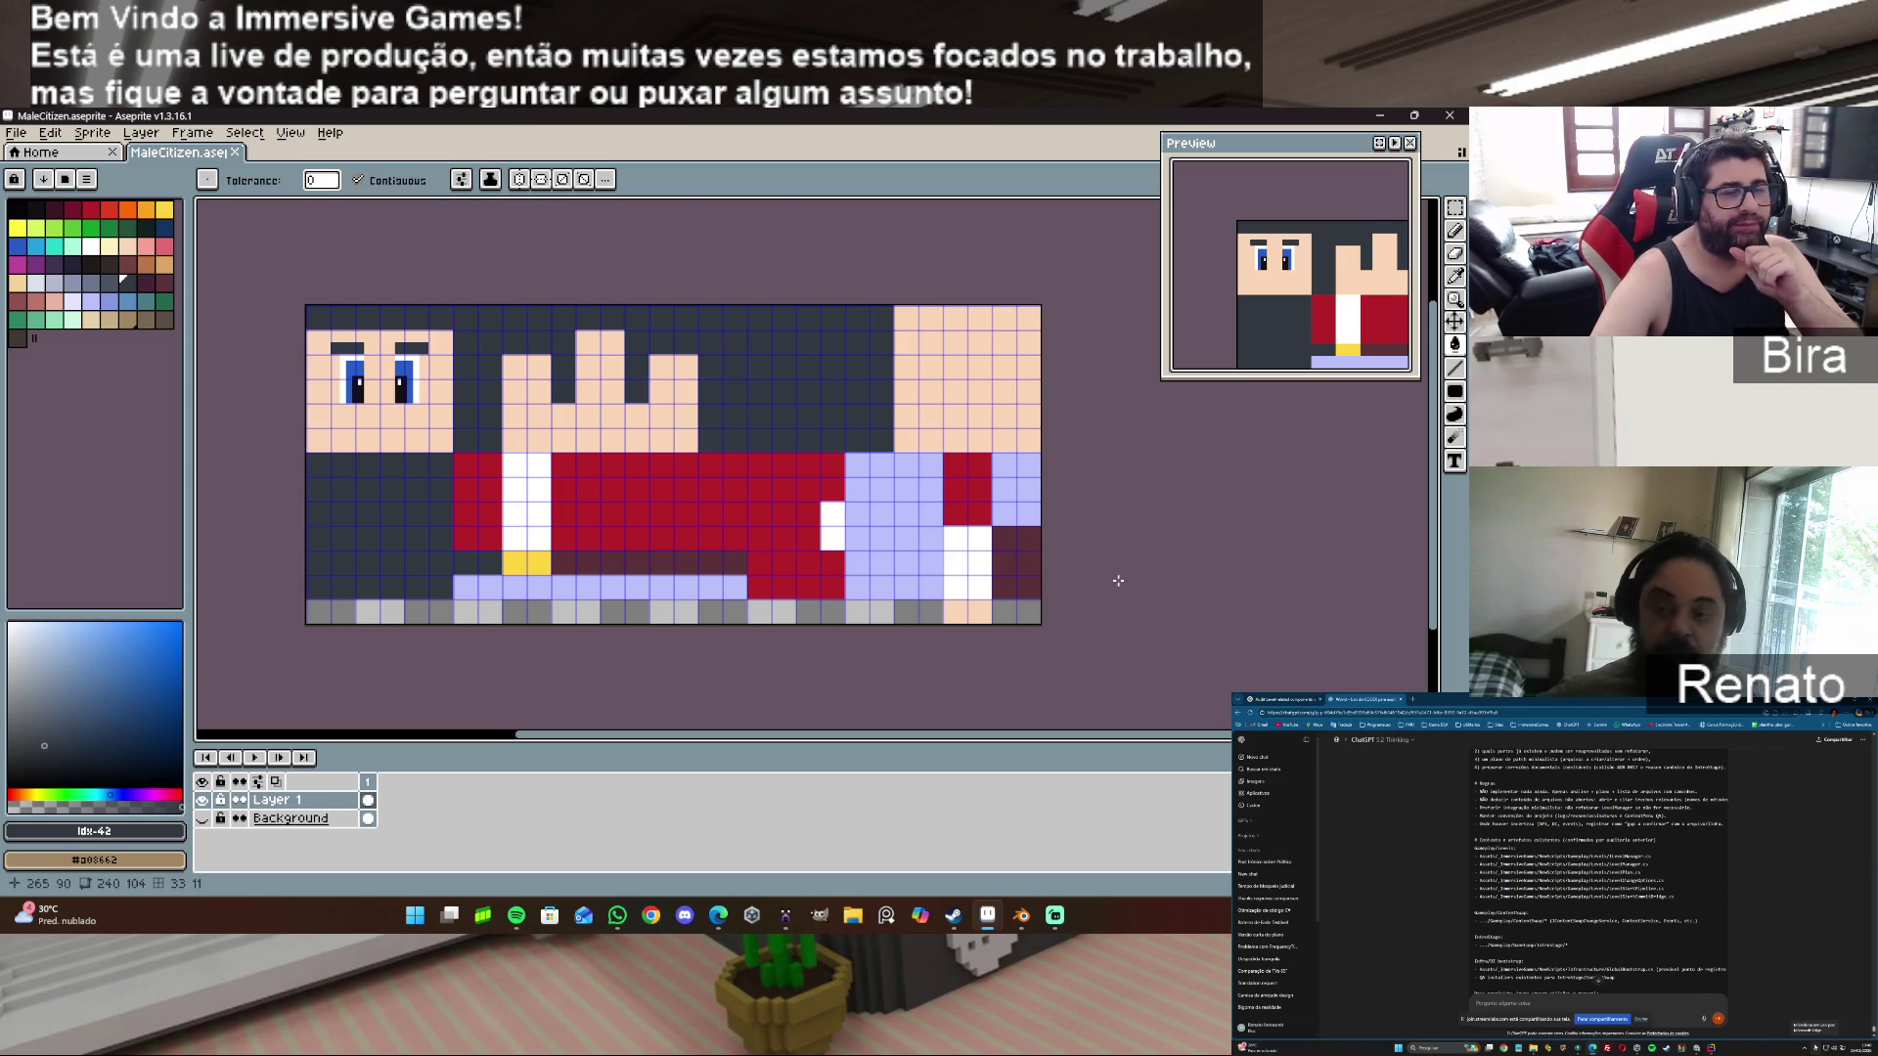
pyautogui.hotkey('alt', 'Tab')
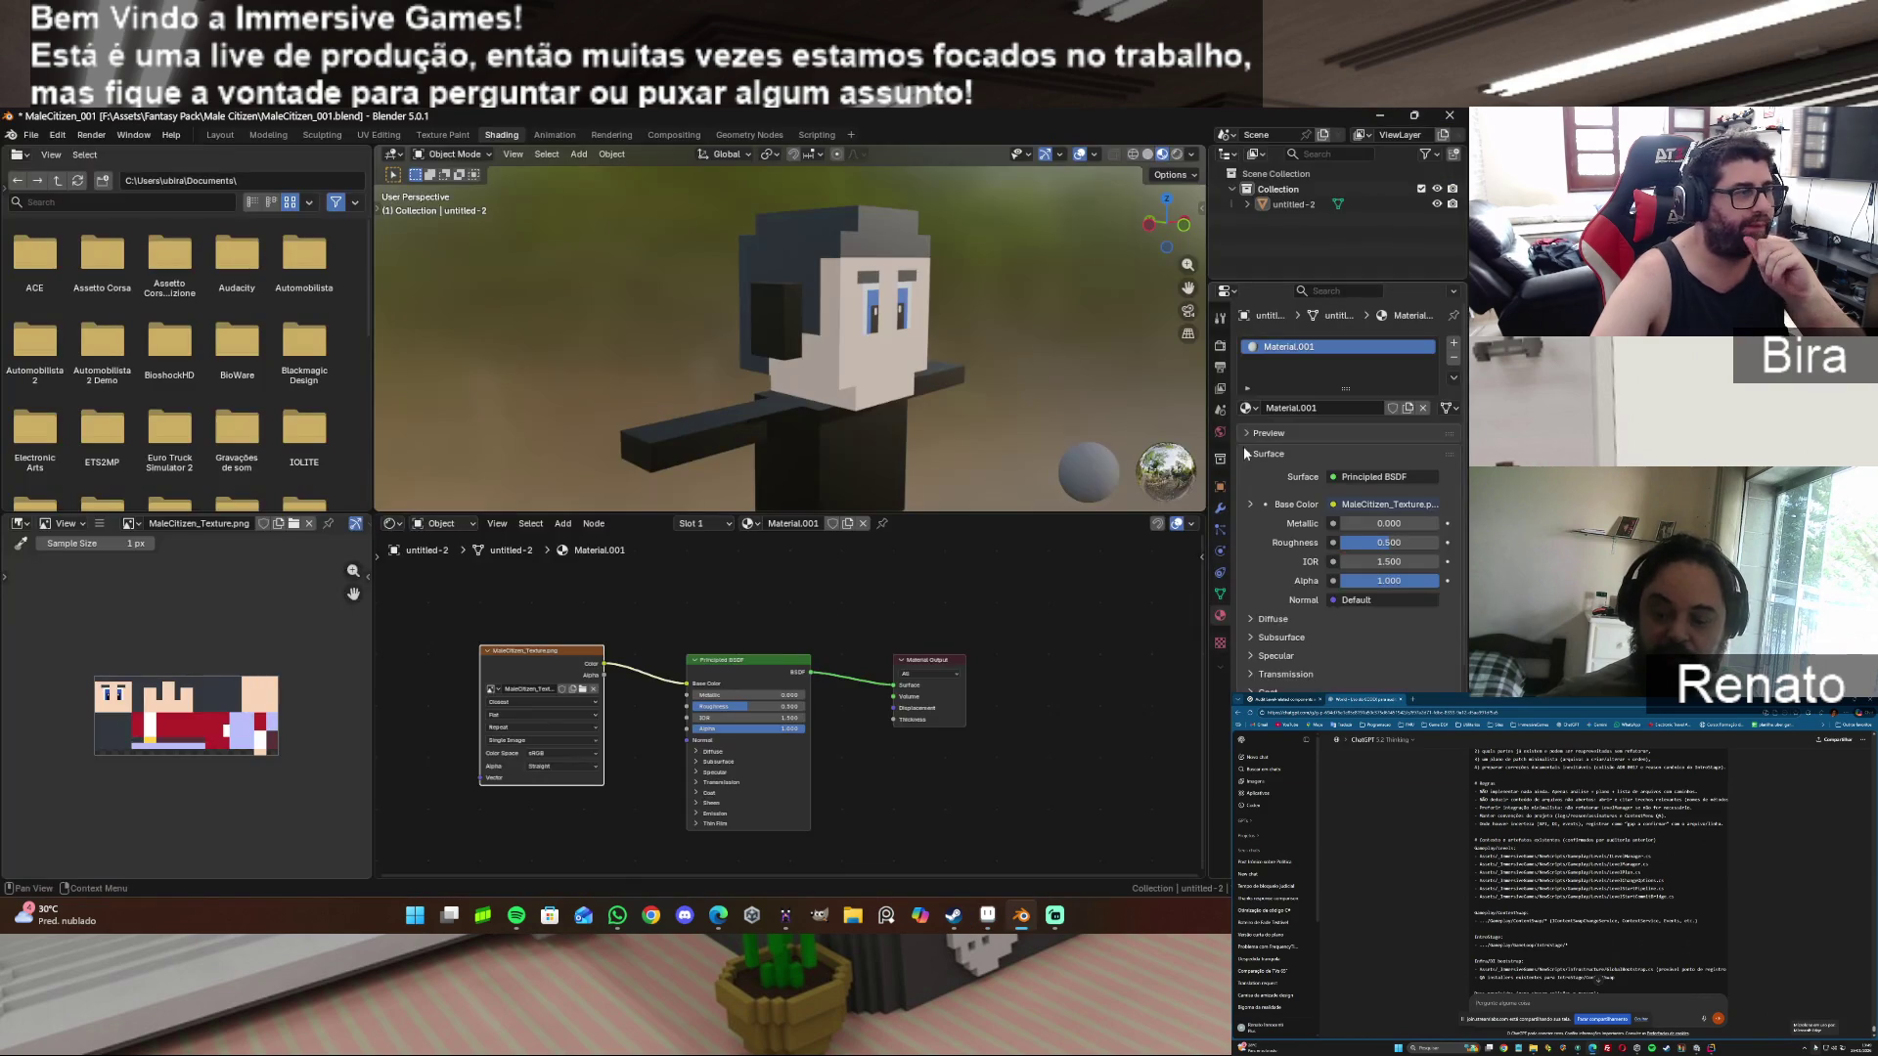
# Toggle viewport shading in the texture painting workspace, then return to UV Editing.
pyautogui.click(443, 135)
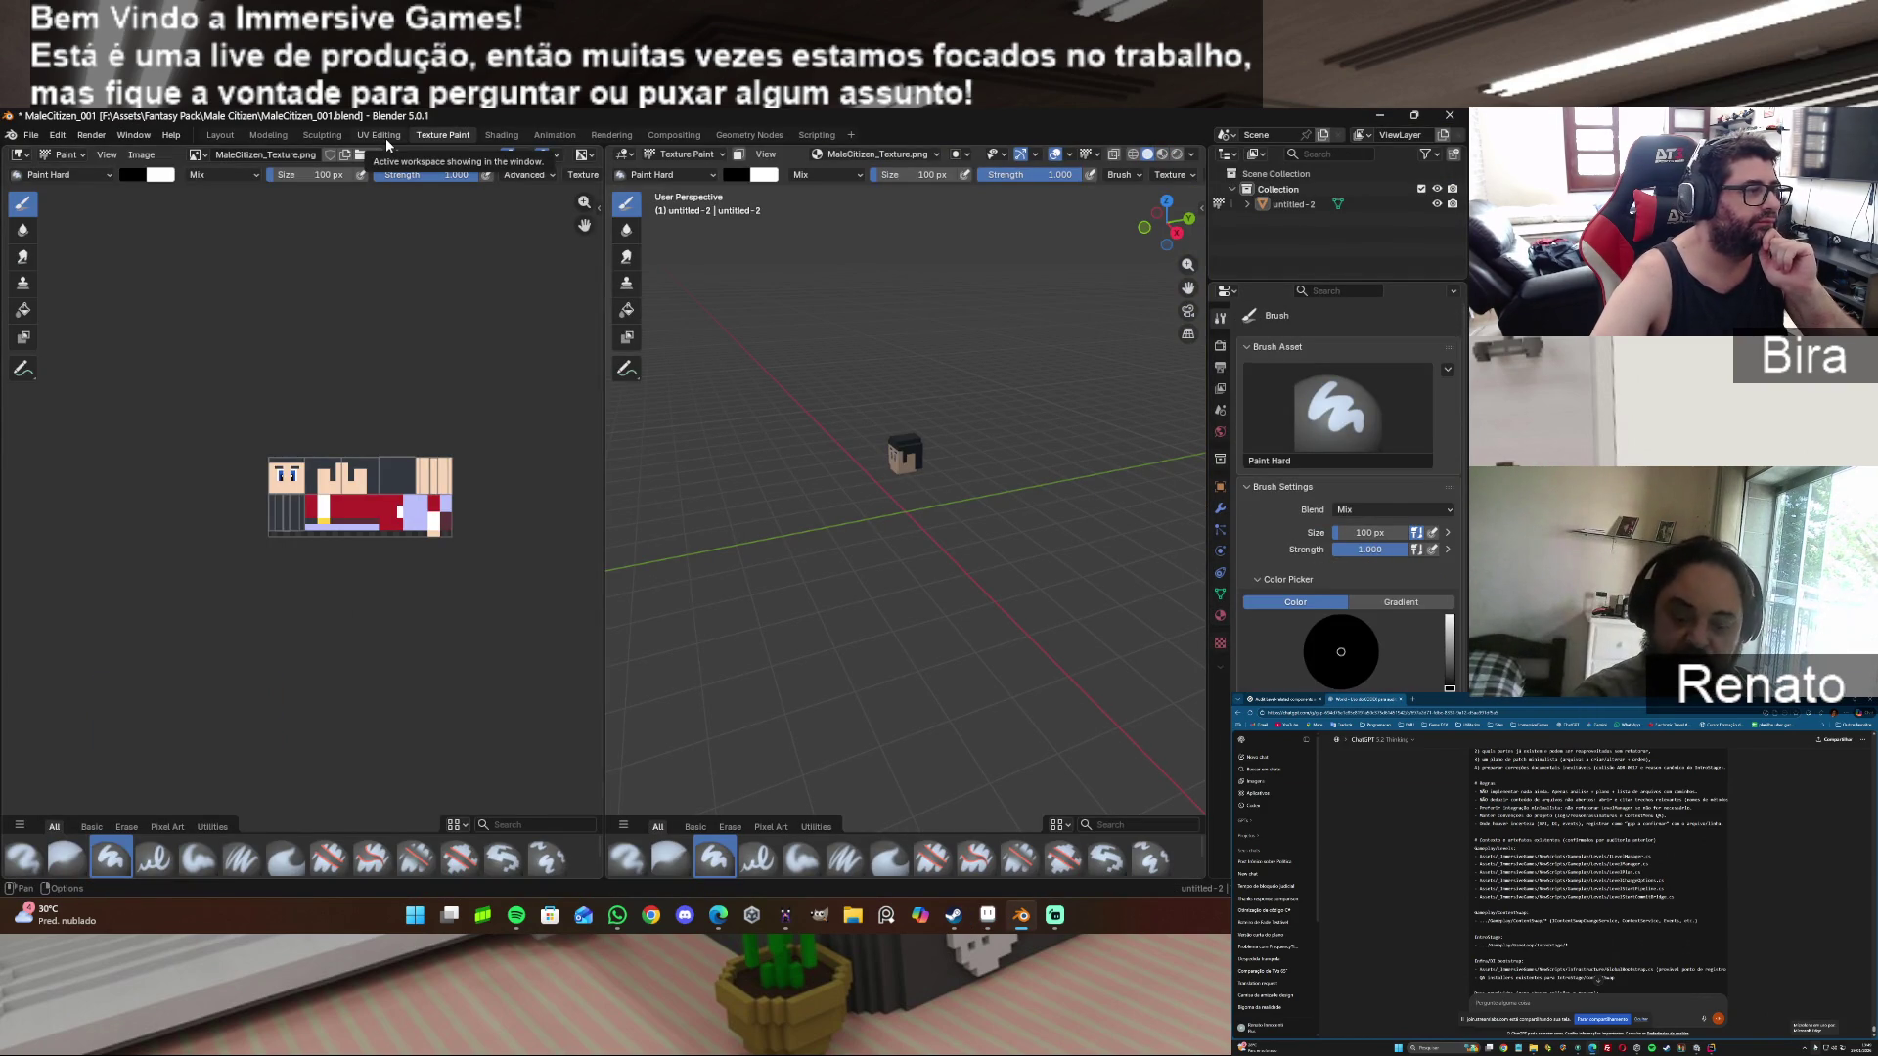
pyautogui.scroll(5, 973, 480)
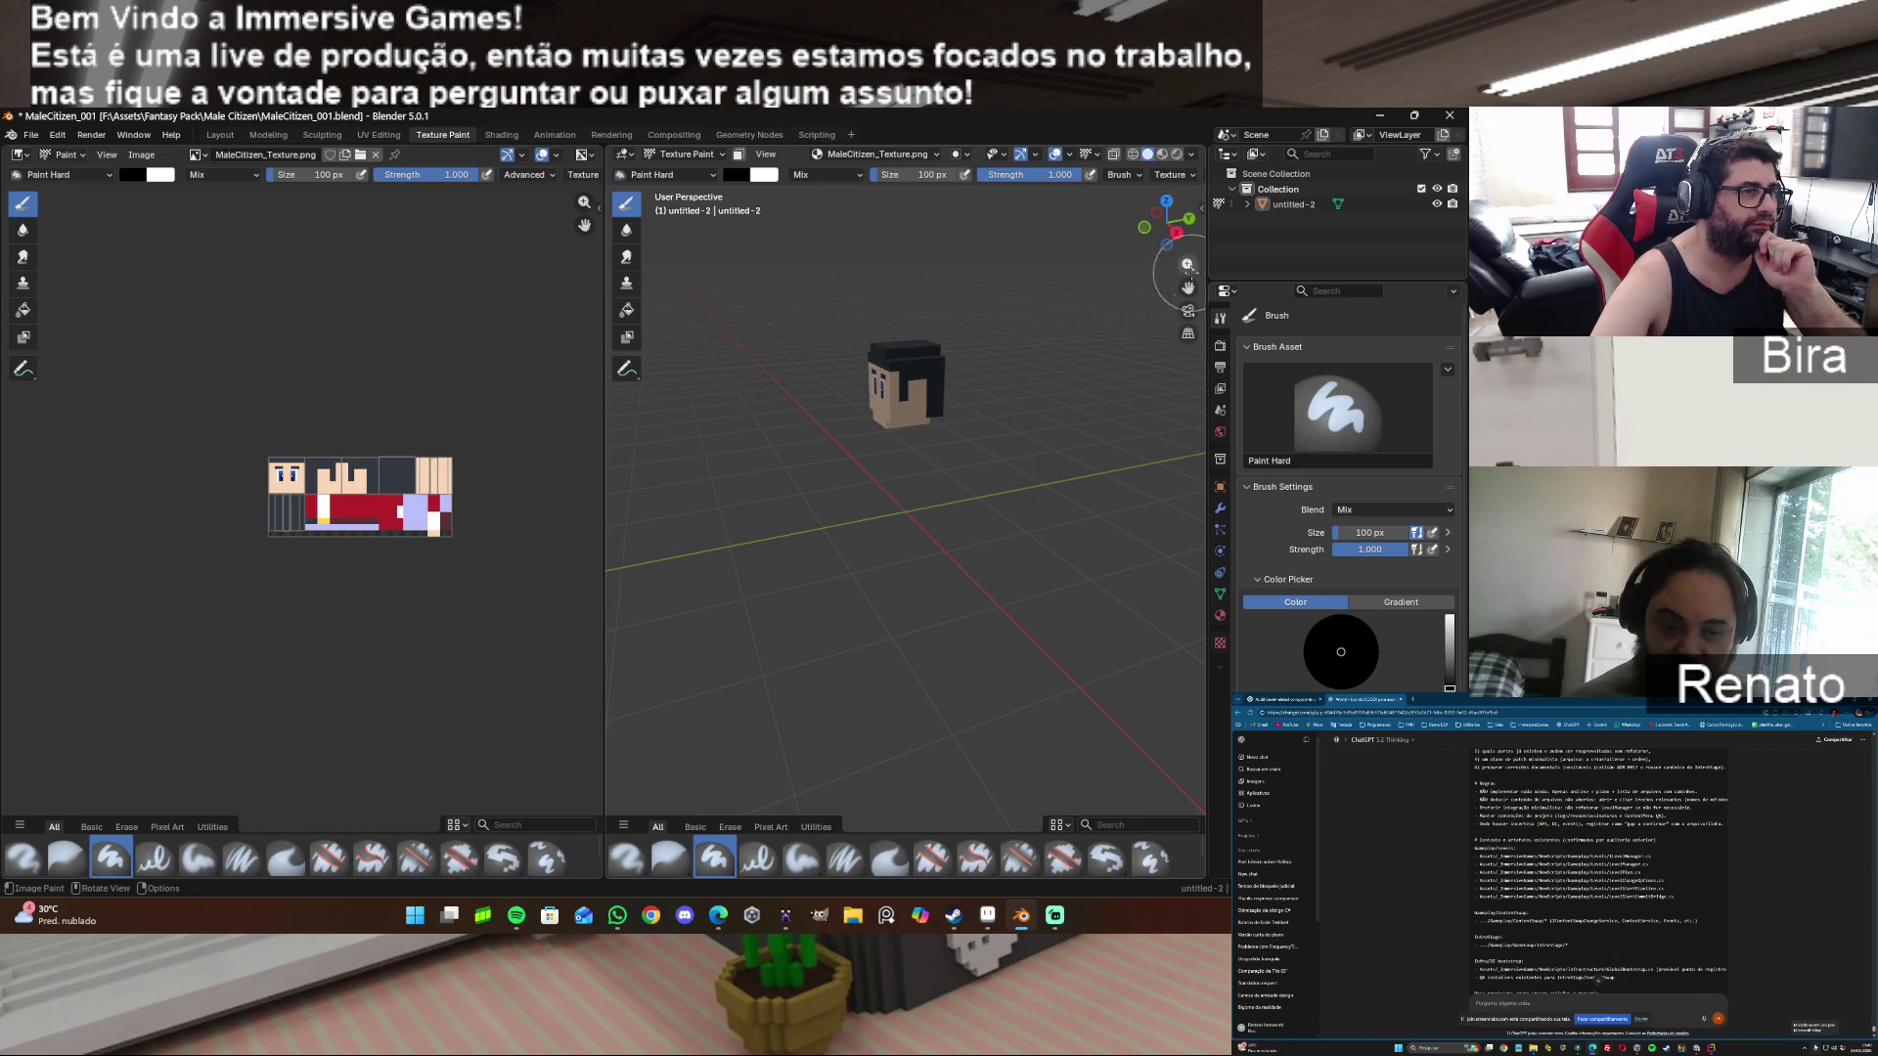
pyautogui.click(1148, 157)
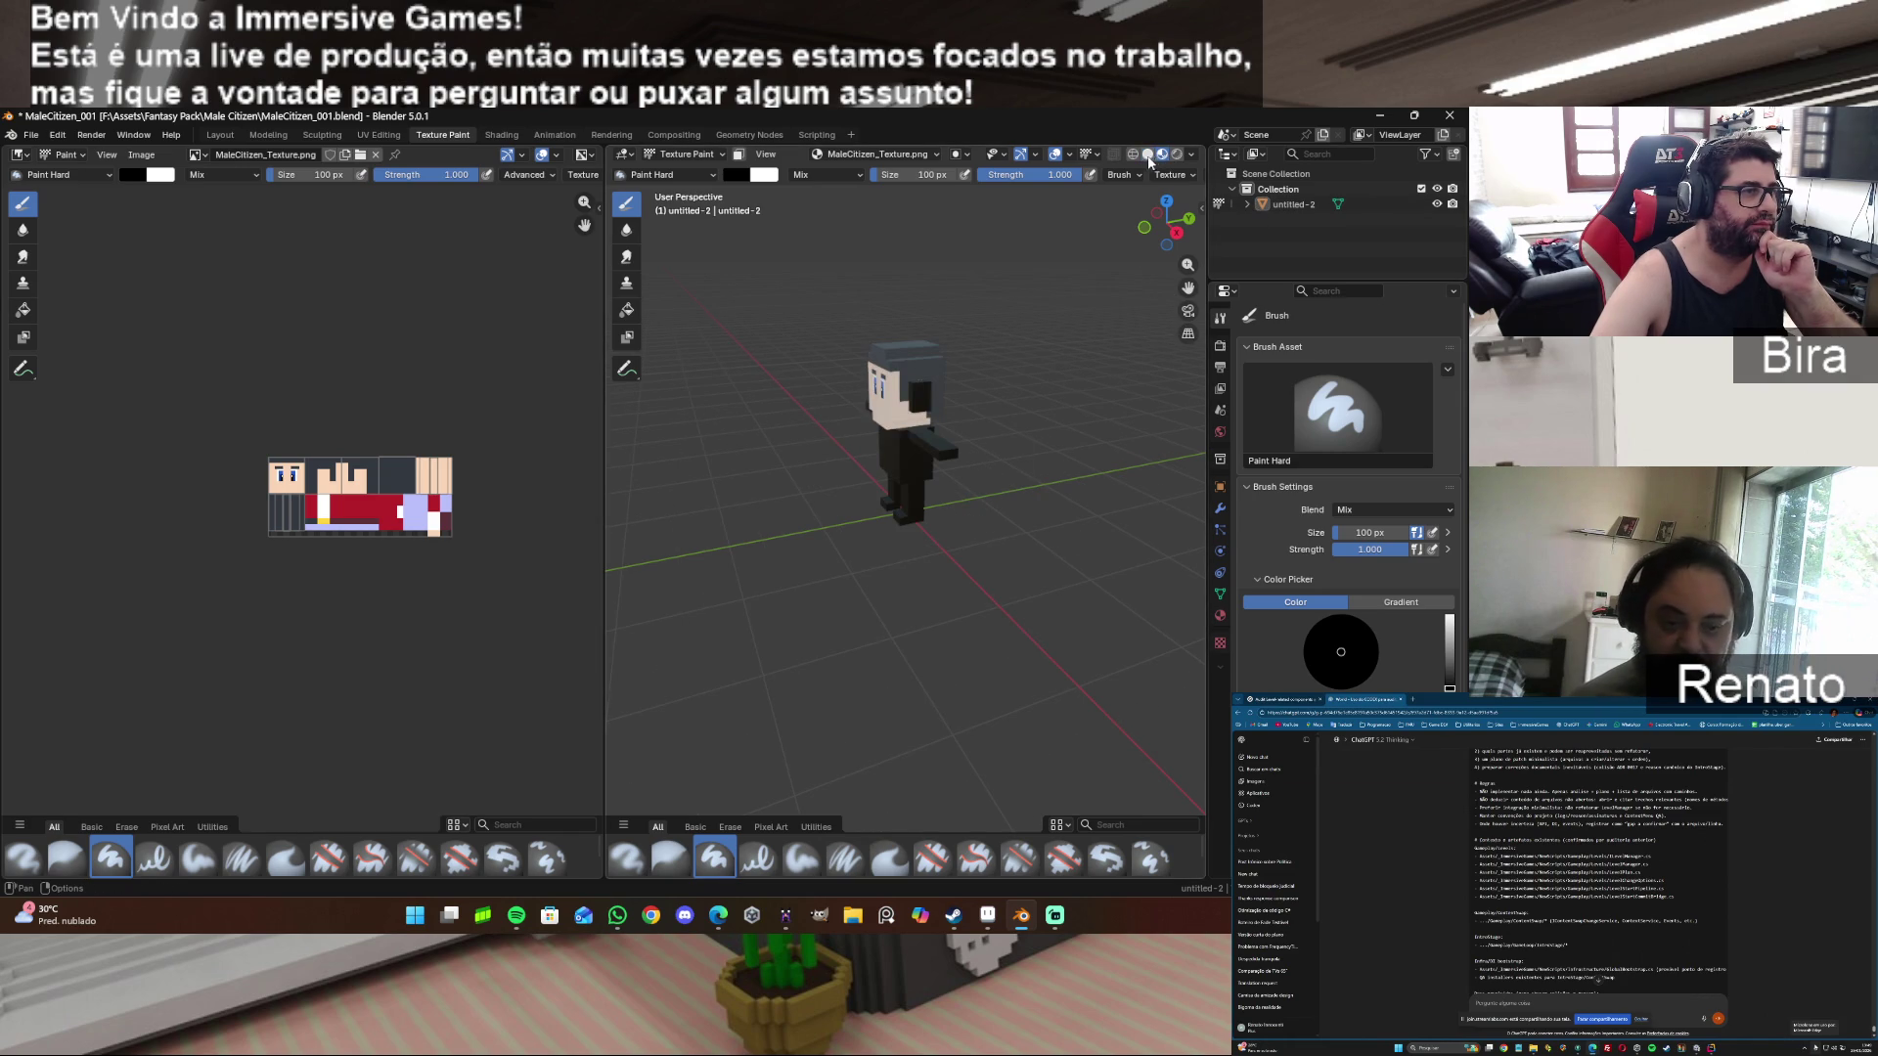
pyautogui.click(1152, 157)
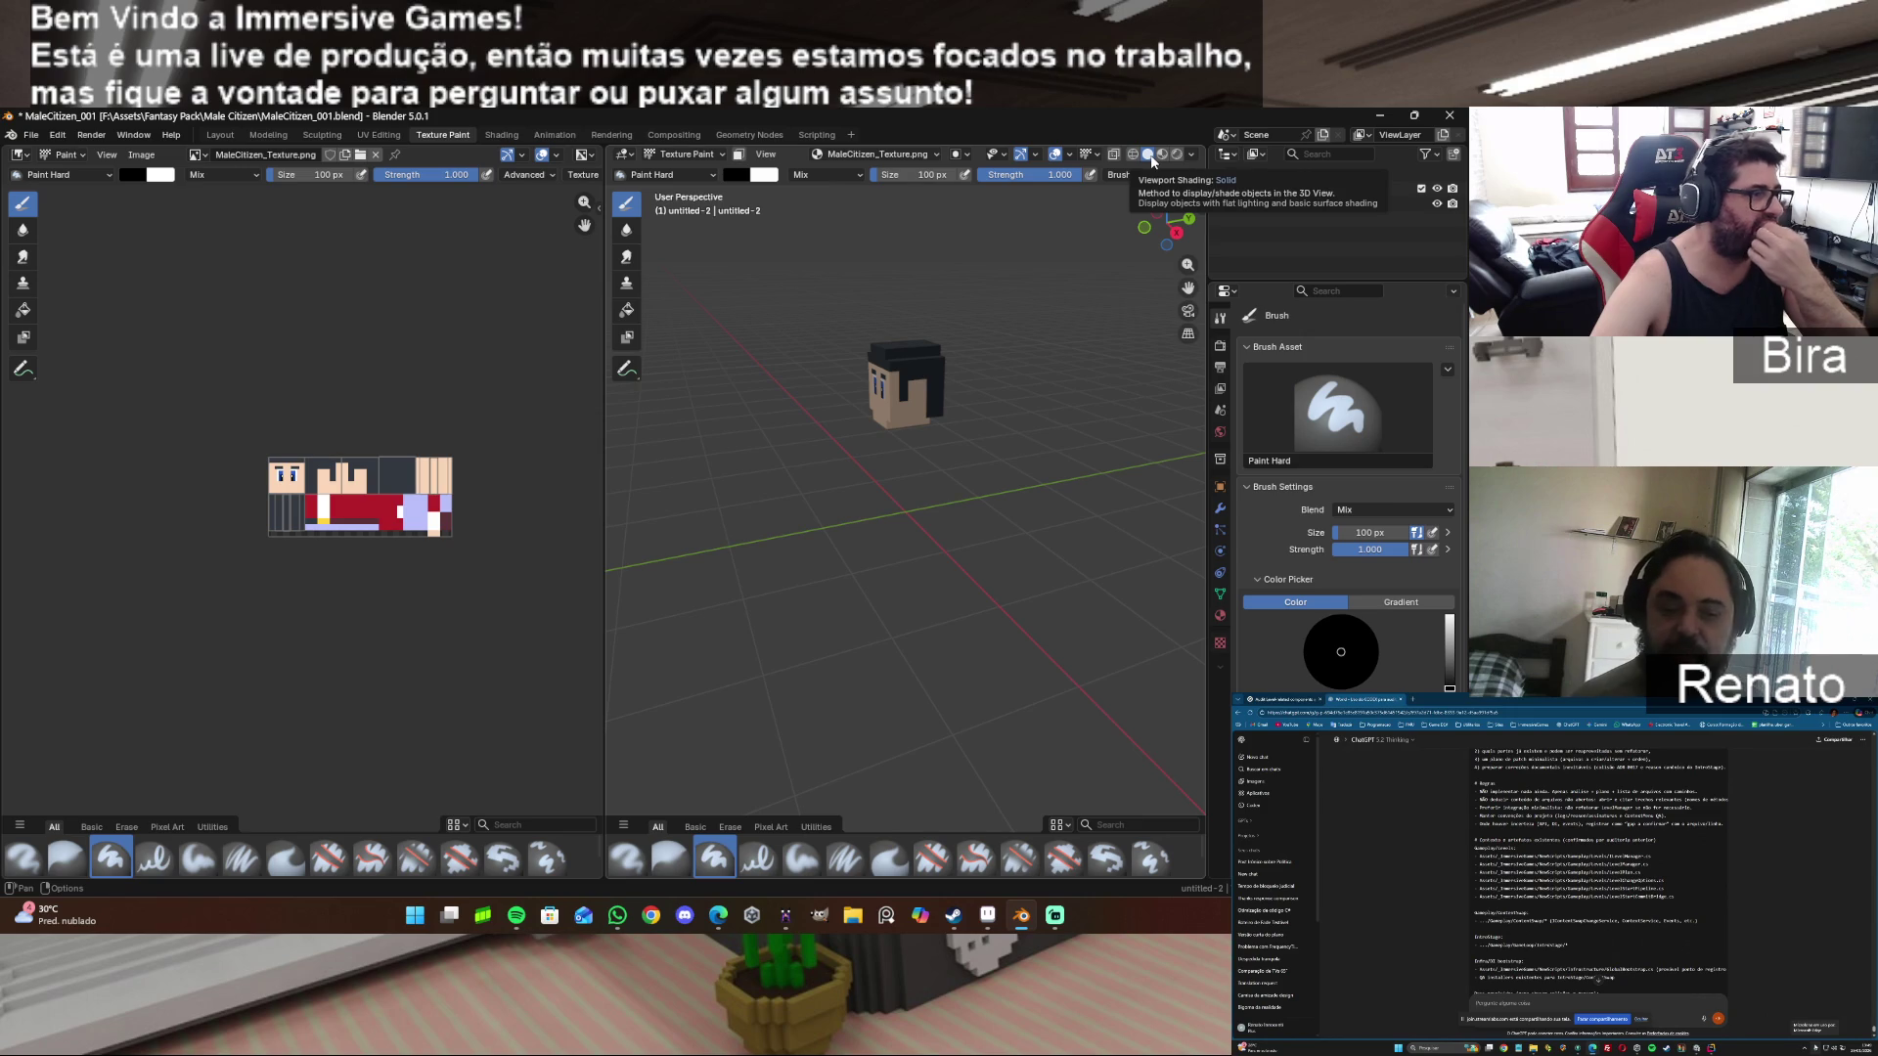
pyautogui.click(380, 135)
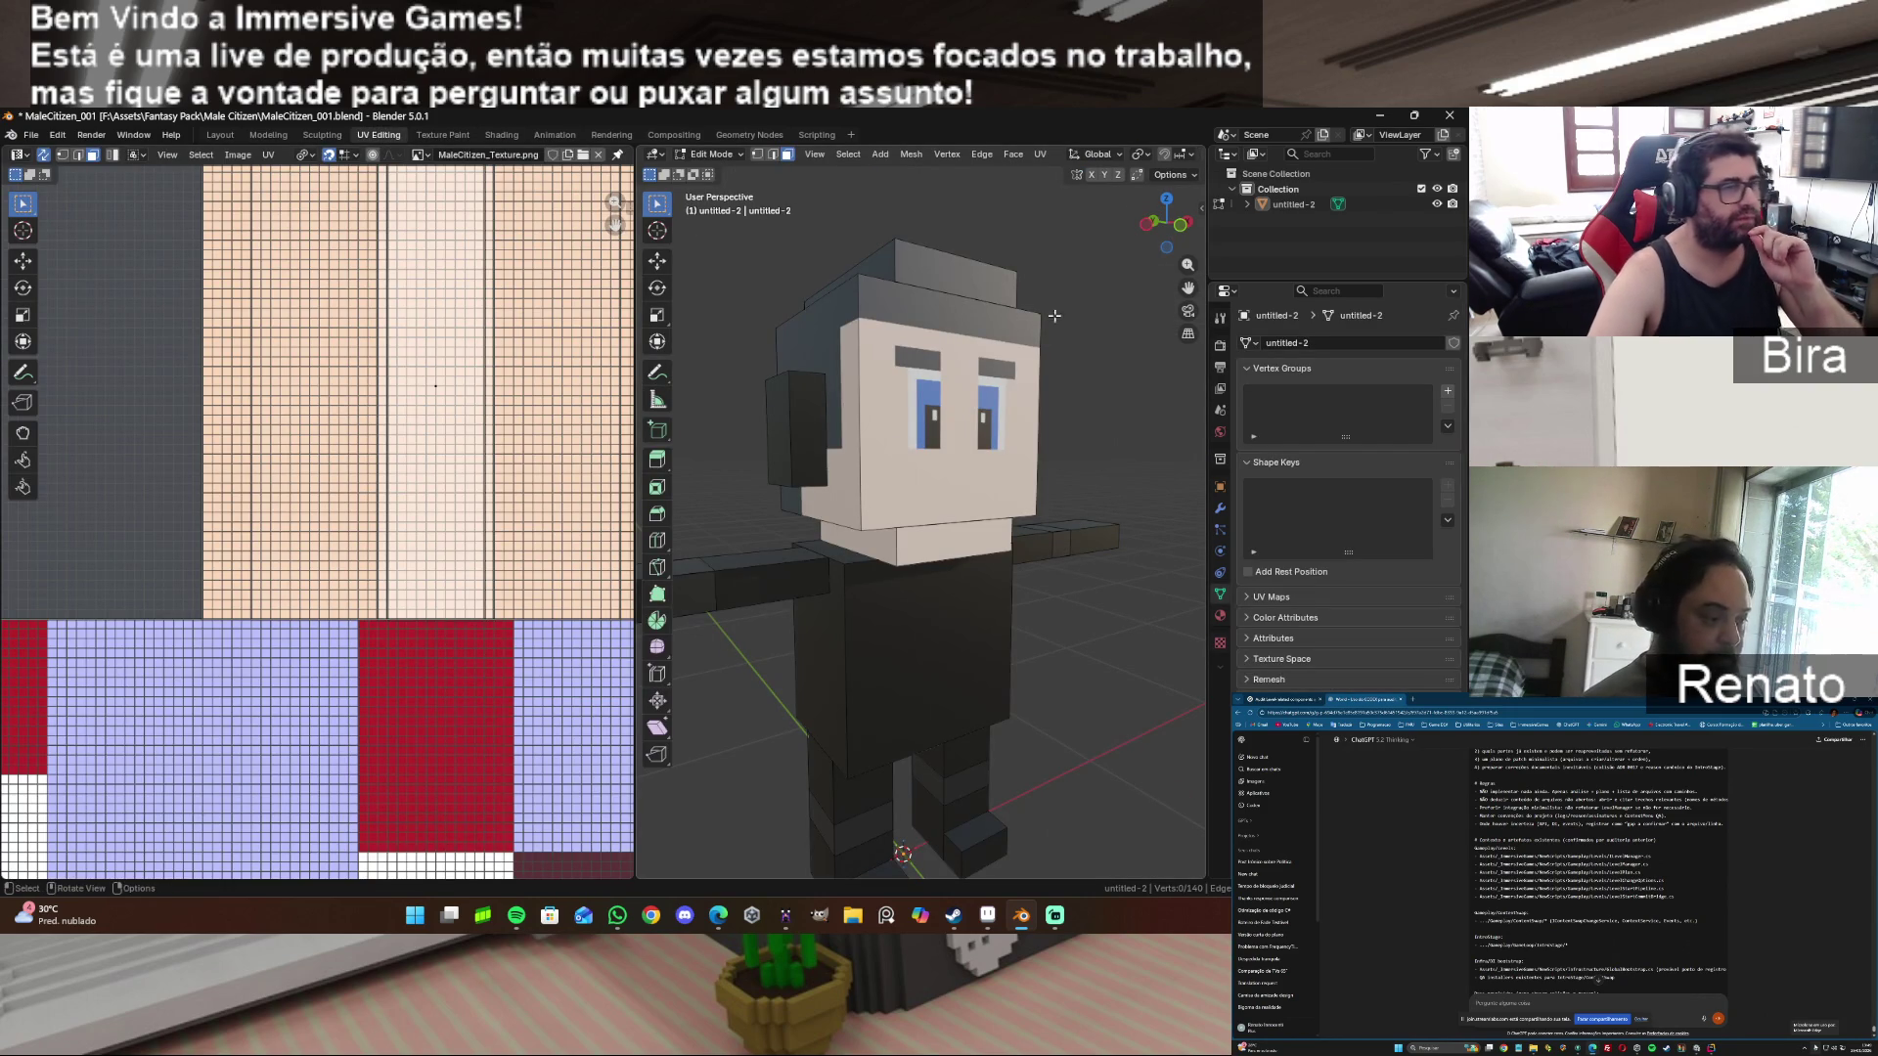
# Orbit to the head's side, select its side face and pan the texture to the skin and red regions.
pyautogui.scroll(-3, 1042, 370)
pyautogui.moveTo(1042, 370); pyautogui.dragTo(929, 401, button='middle')
pyautogui.scroll(-4, 423, 460)
pyautogui.scroll(4, 422, 459)
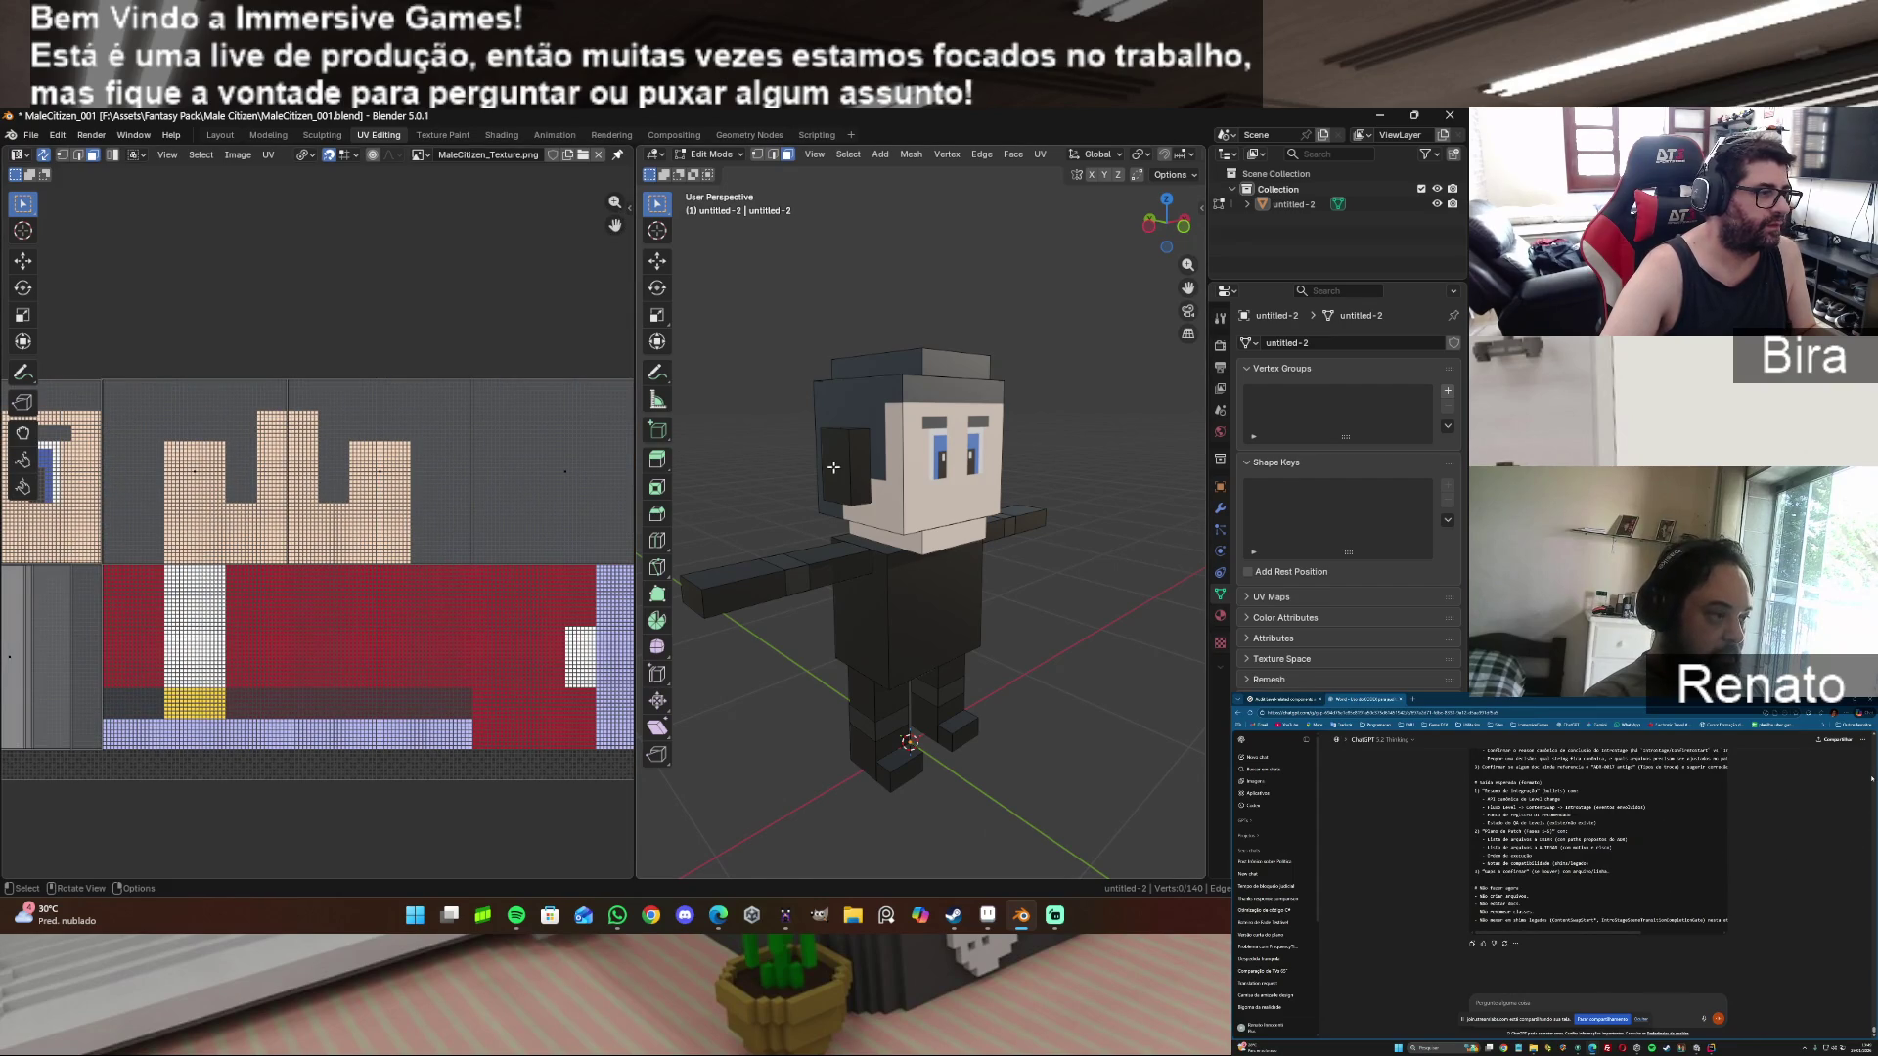
pyautogui.click(834, 467)
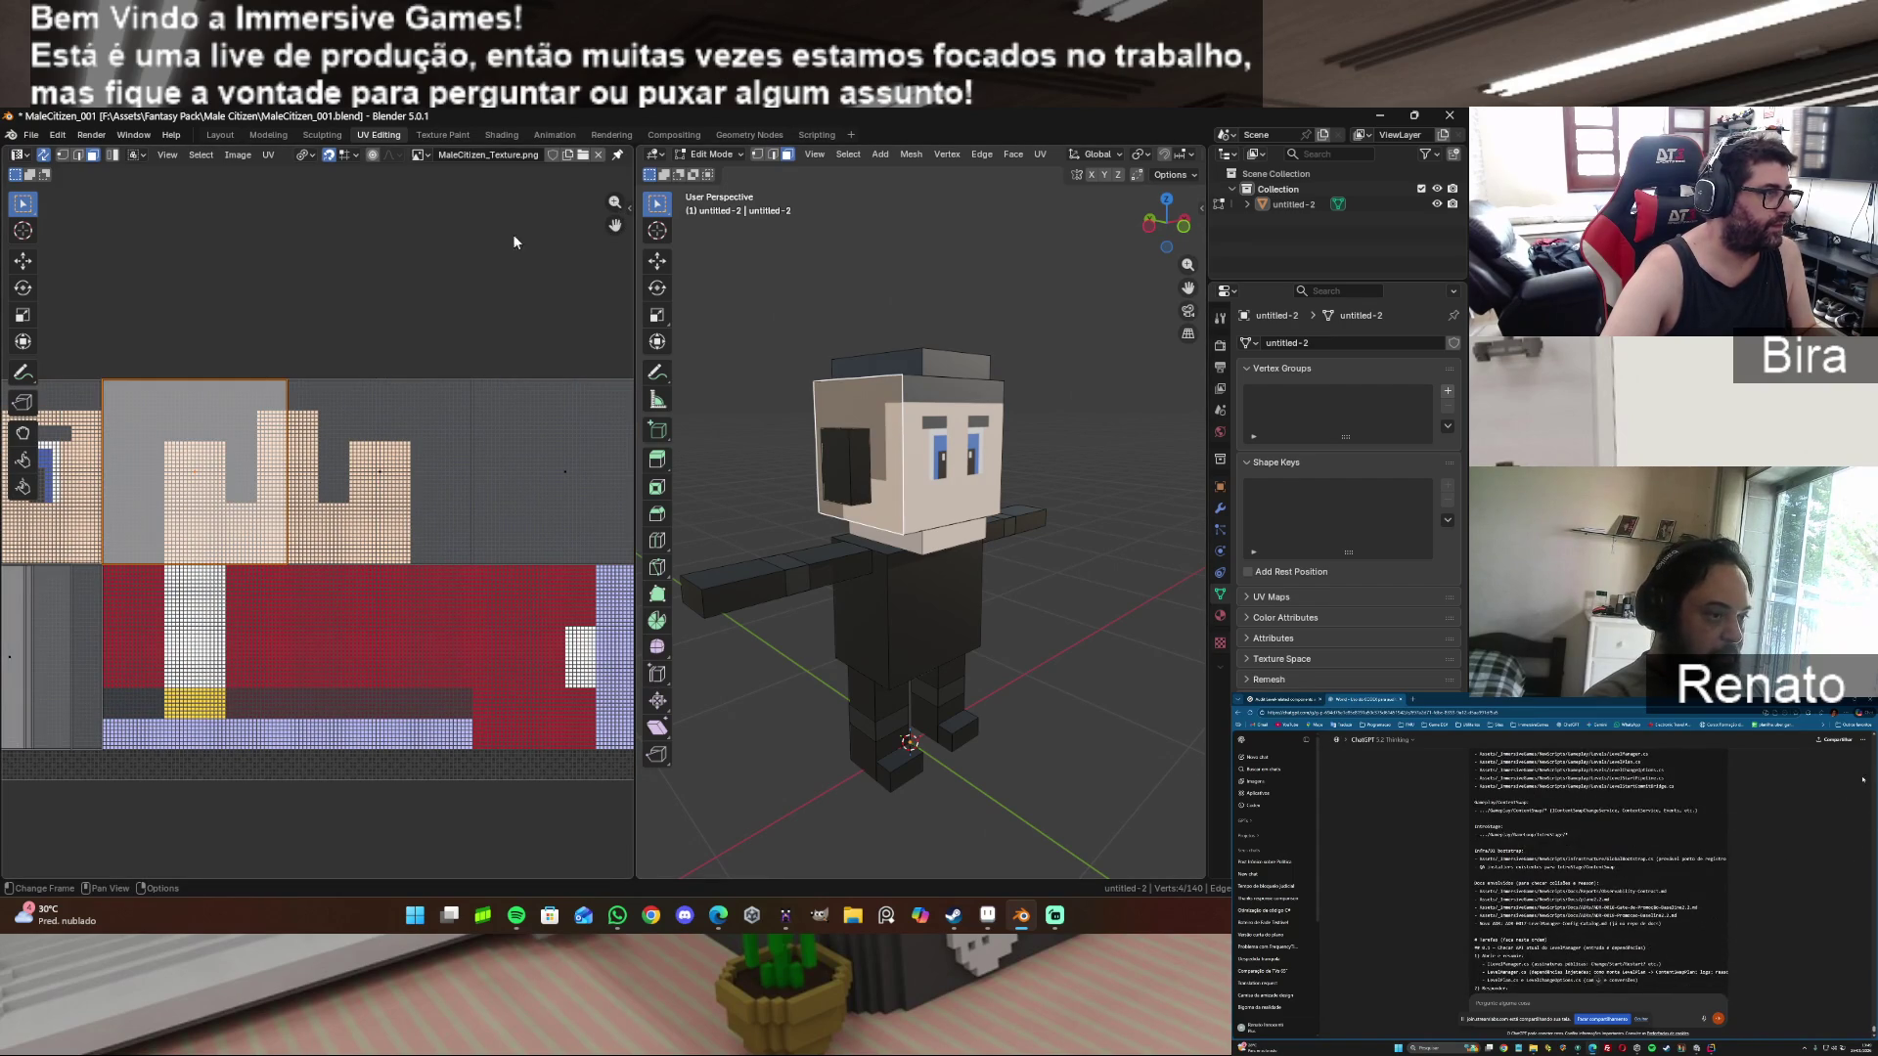
pyautogui.moveTo(615, 225); pyautogui.dragTo(812, 197)
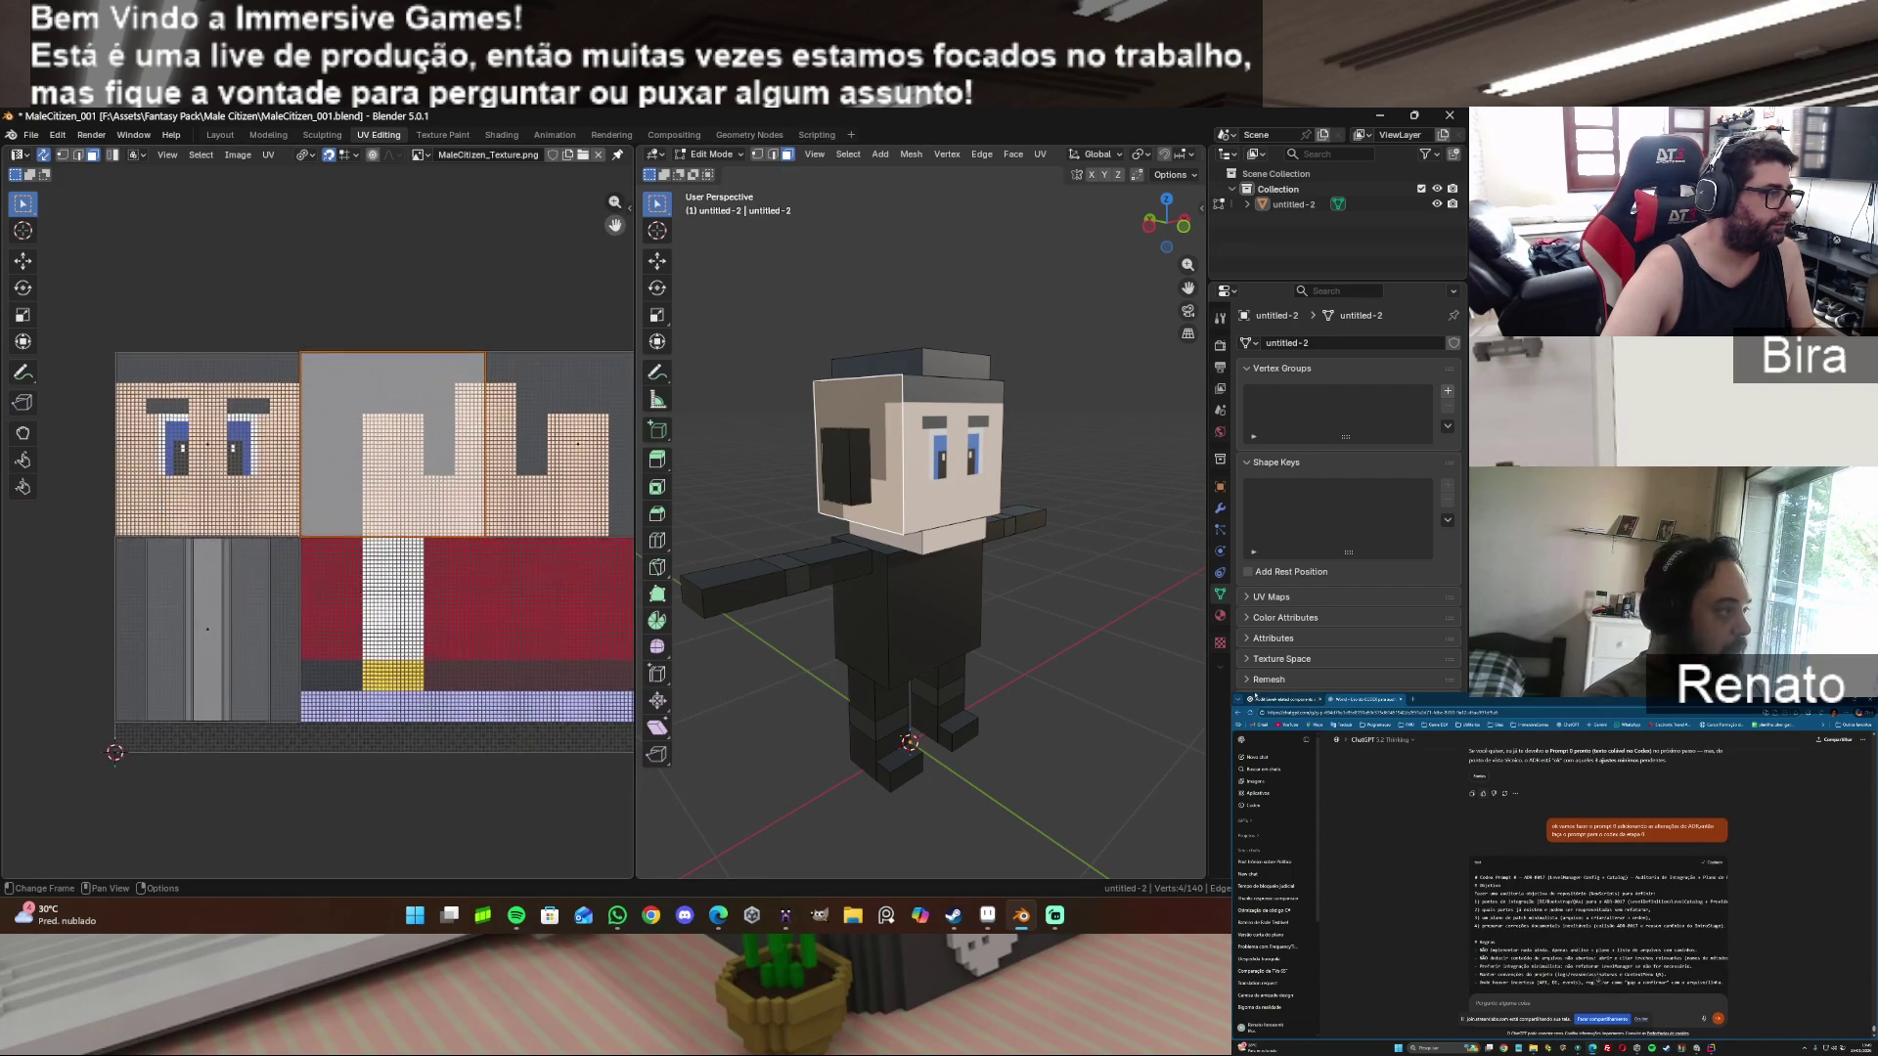
pyautogui.scroll(1, 419, 381)
pyautogui.scroll(2, 419, 382)
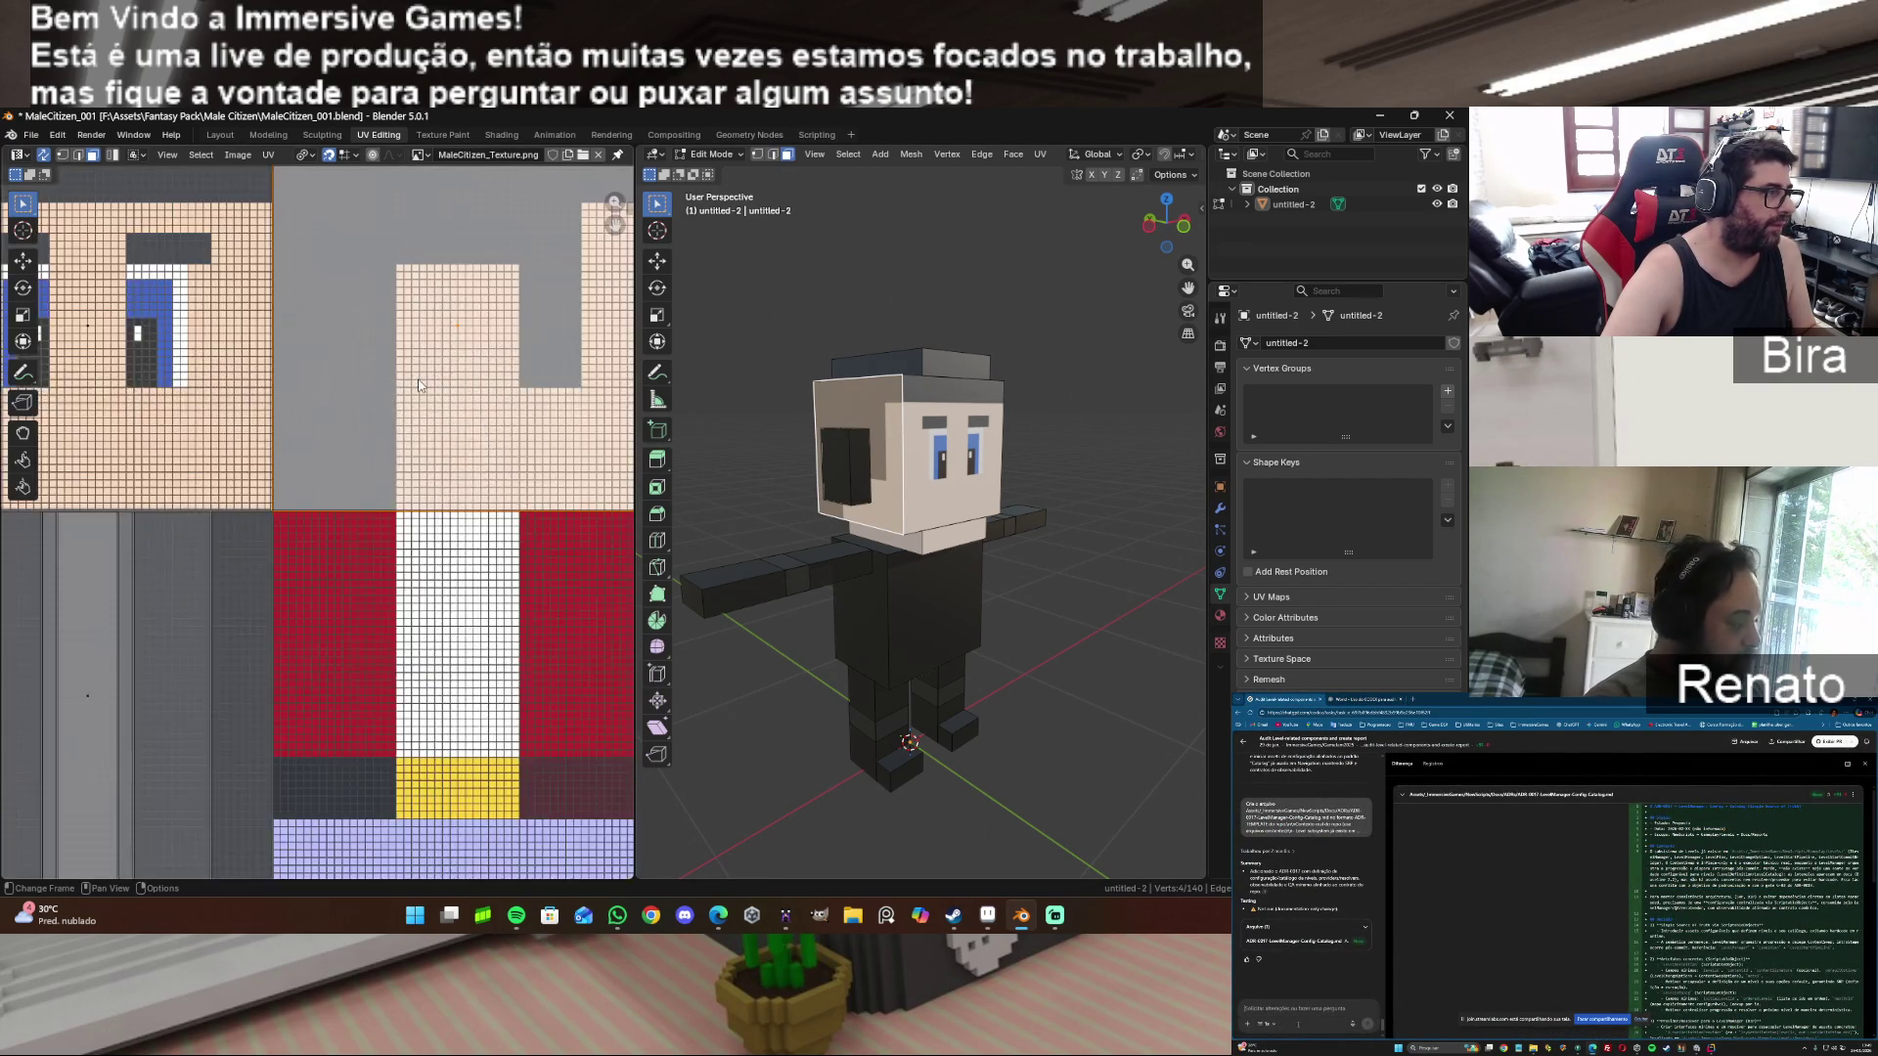
pyautogui.moveTo(615, 225); pyautogui.dragTo(529, 319)
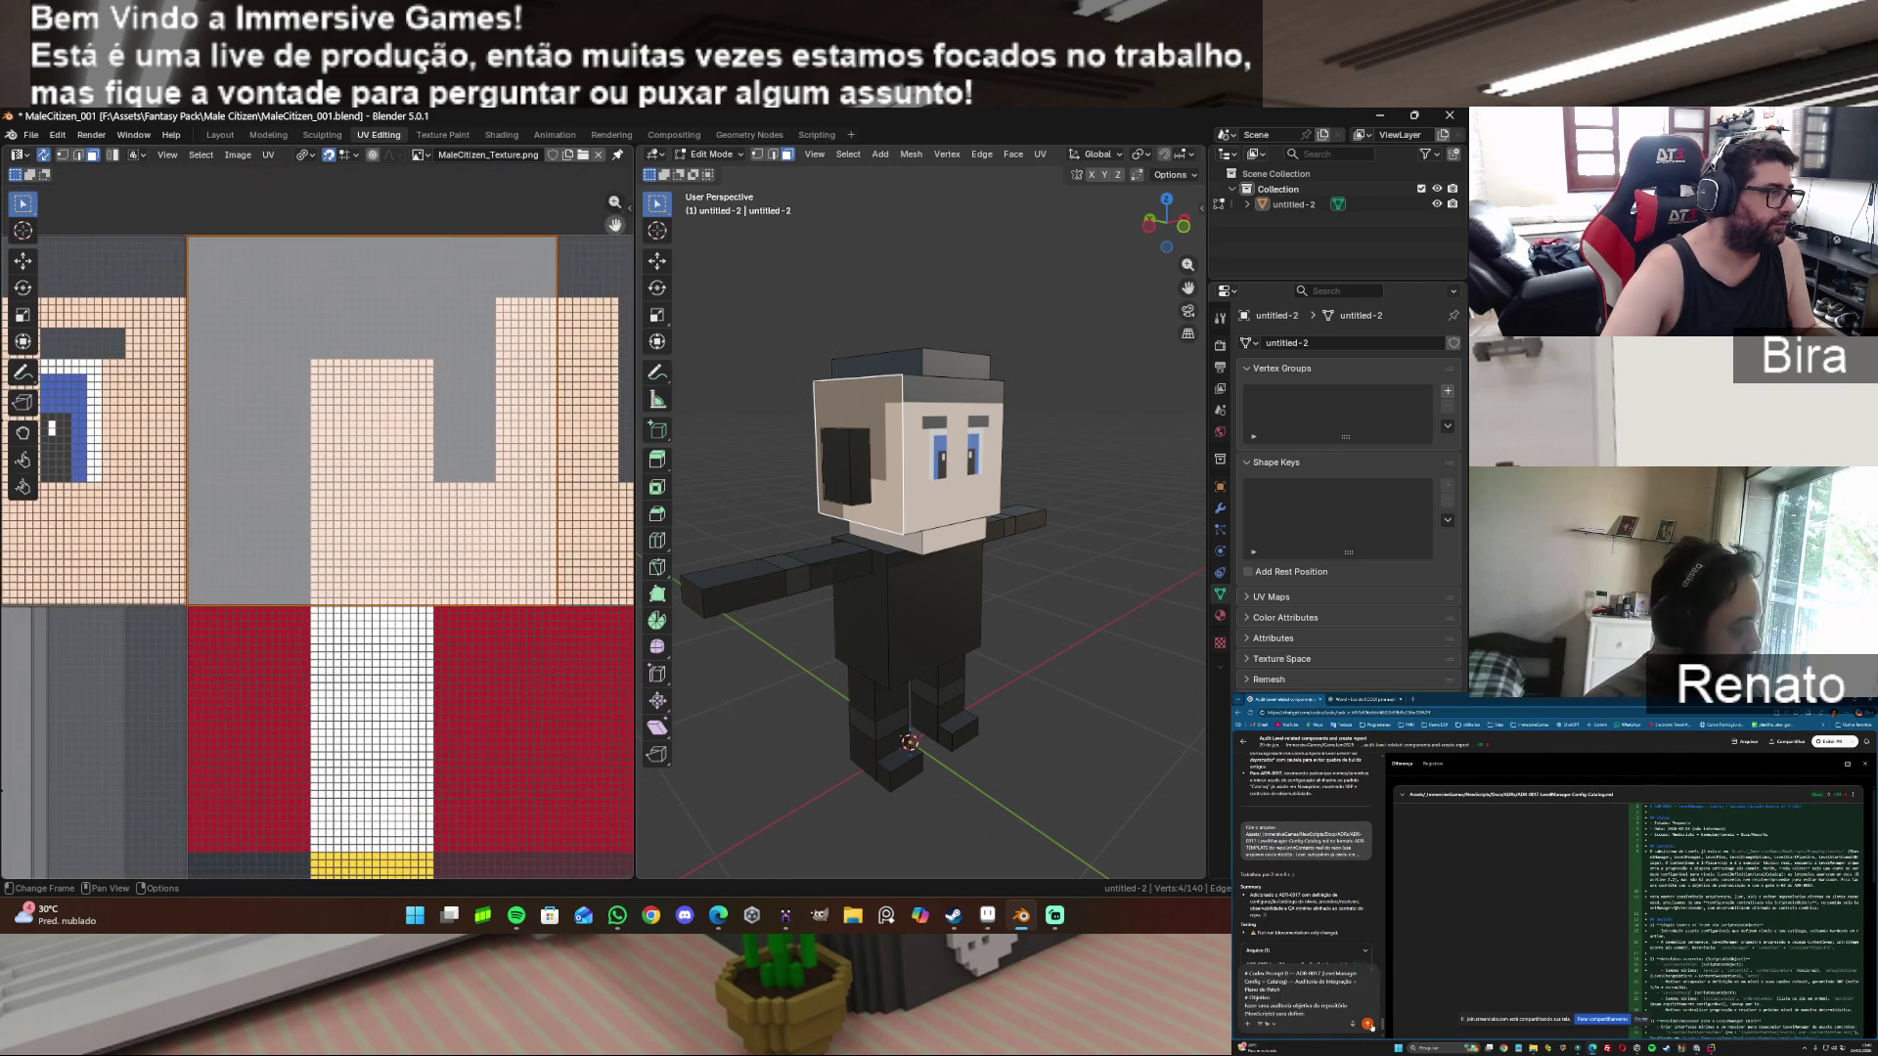
# Unwrap the ear face with Angle Based unwrapping and move its island toward the skin-tone area.
pyautogui.click(841, 467)
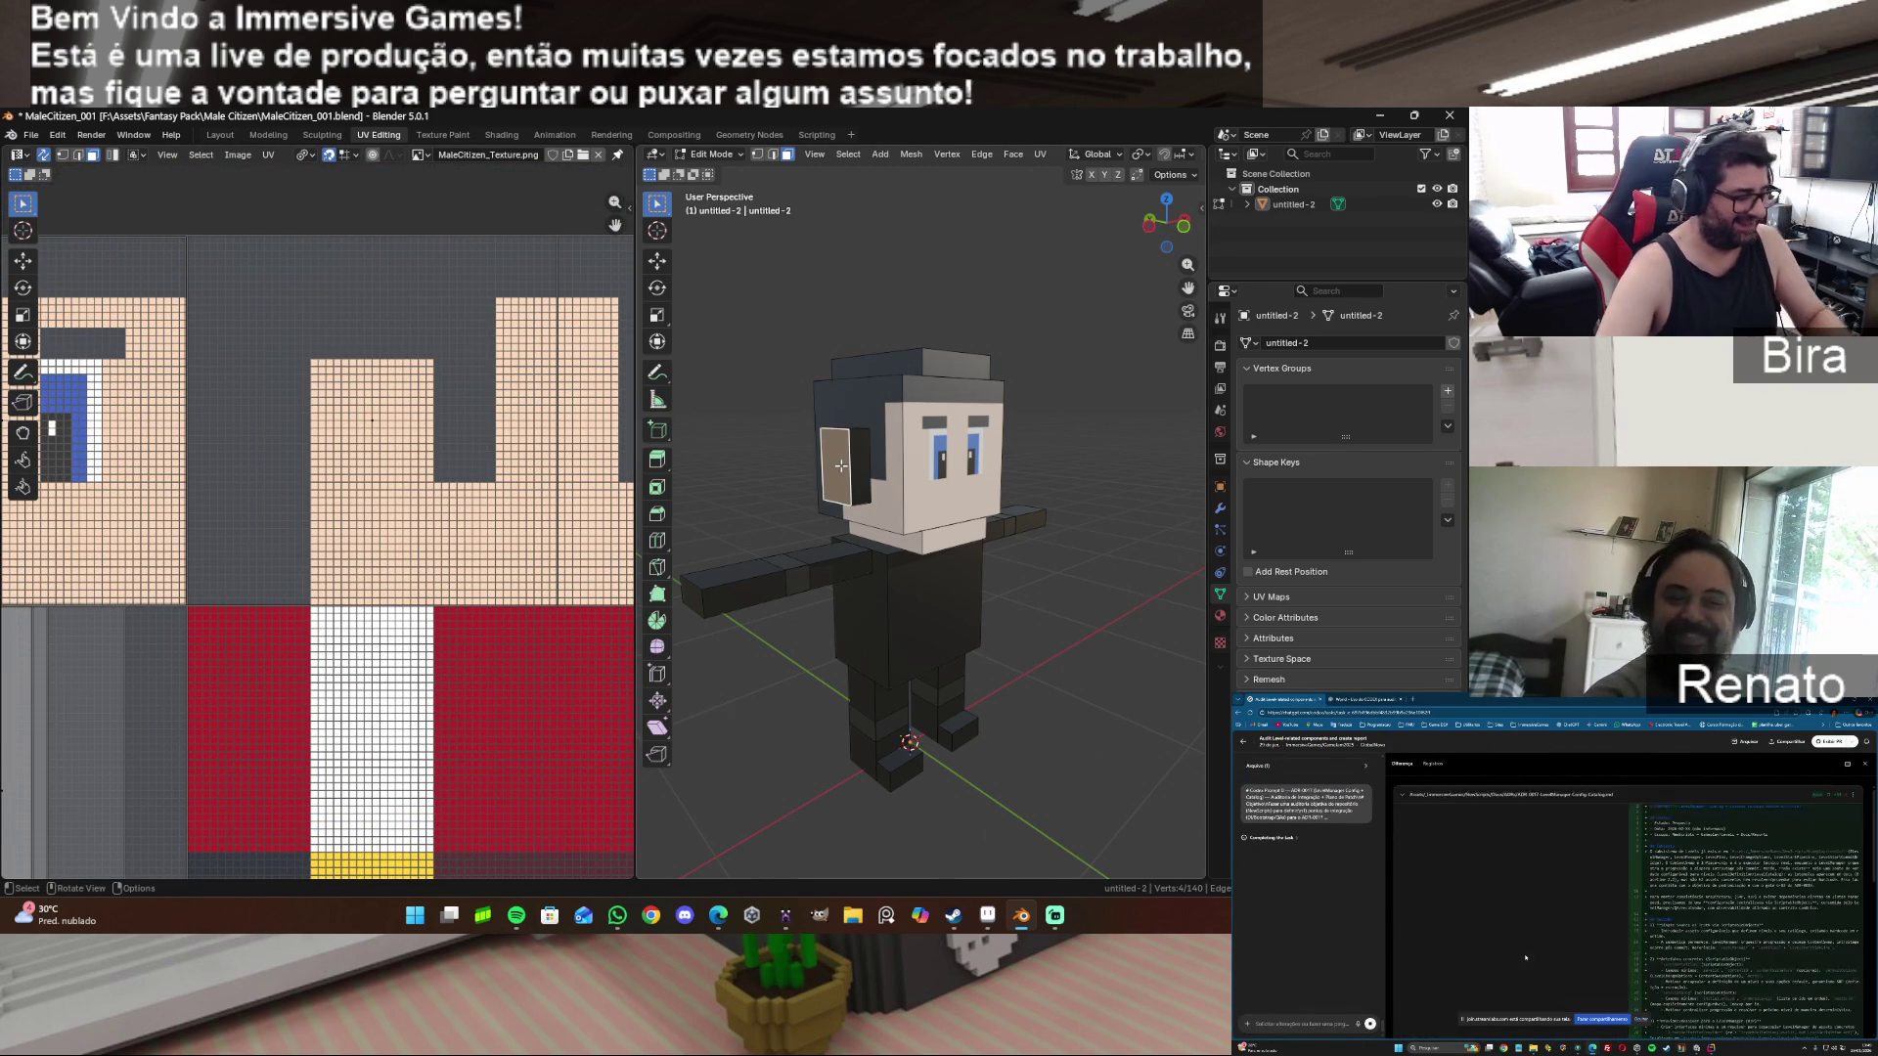
pyautogui.press('u')
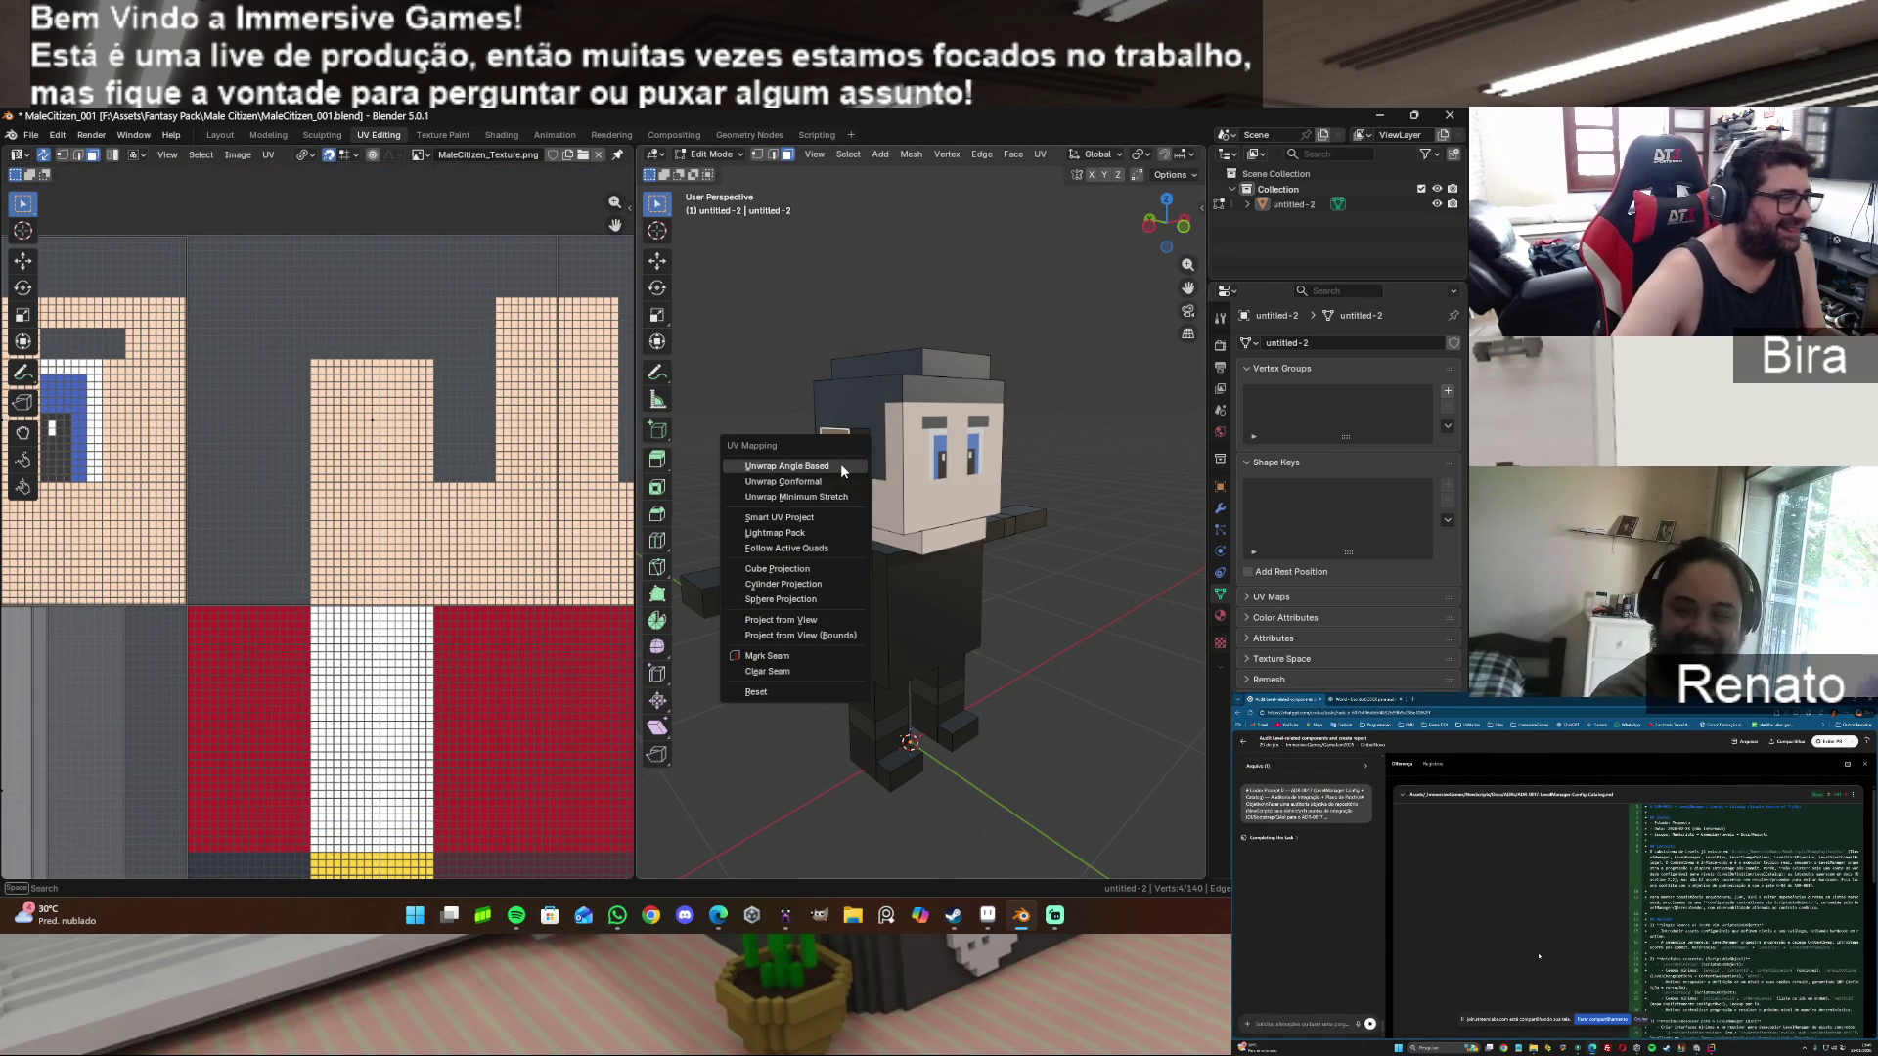
pyautogui.click(841, 464)
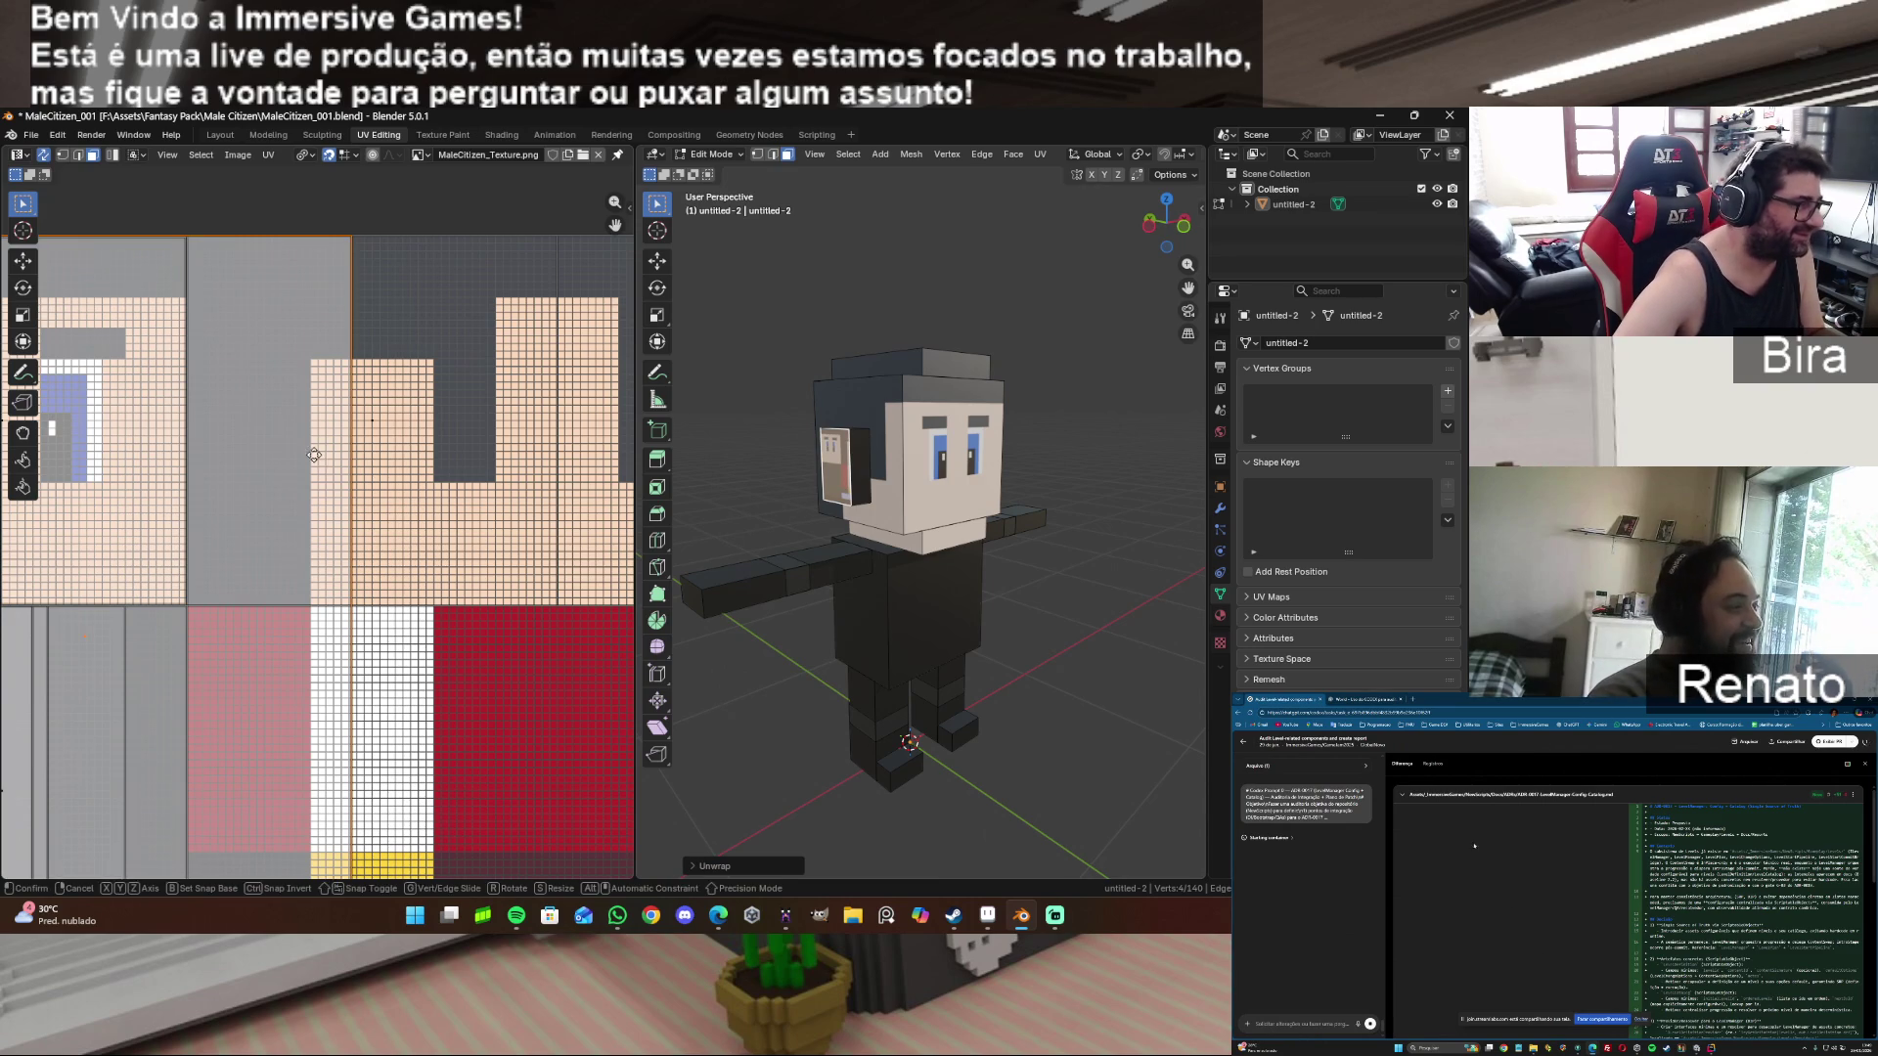
pyautogui.press('g')
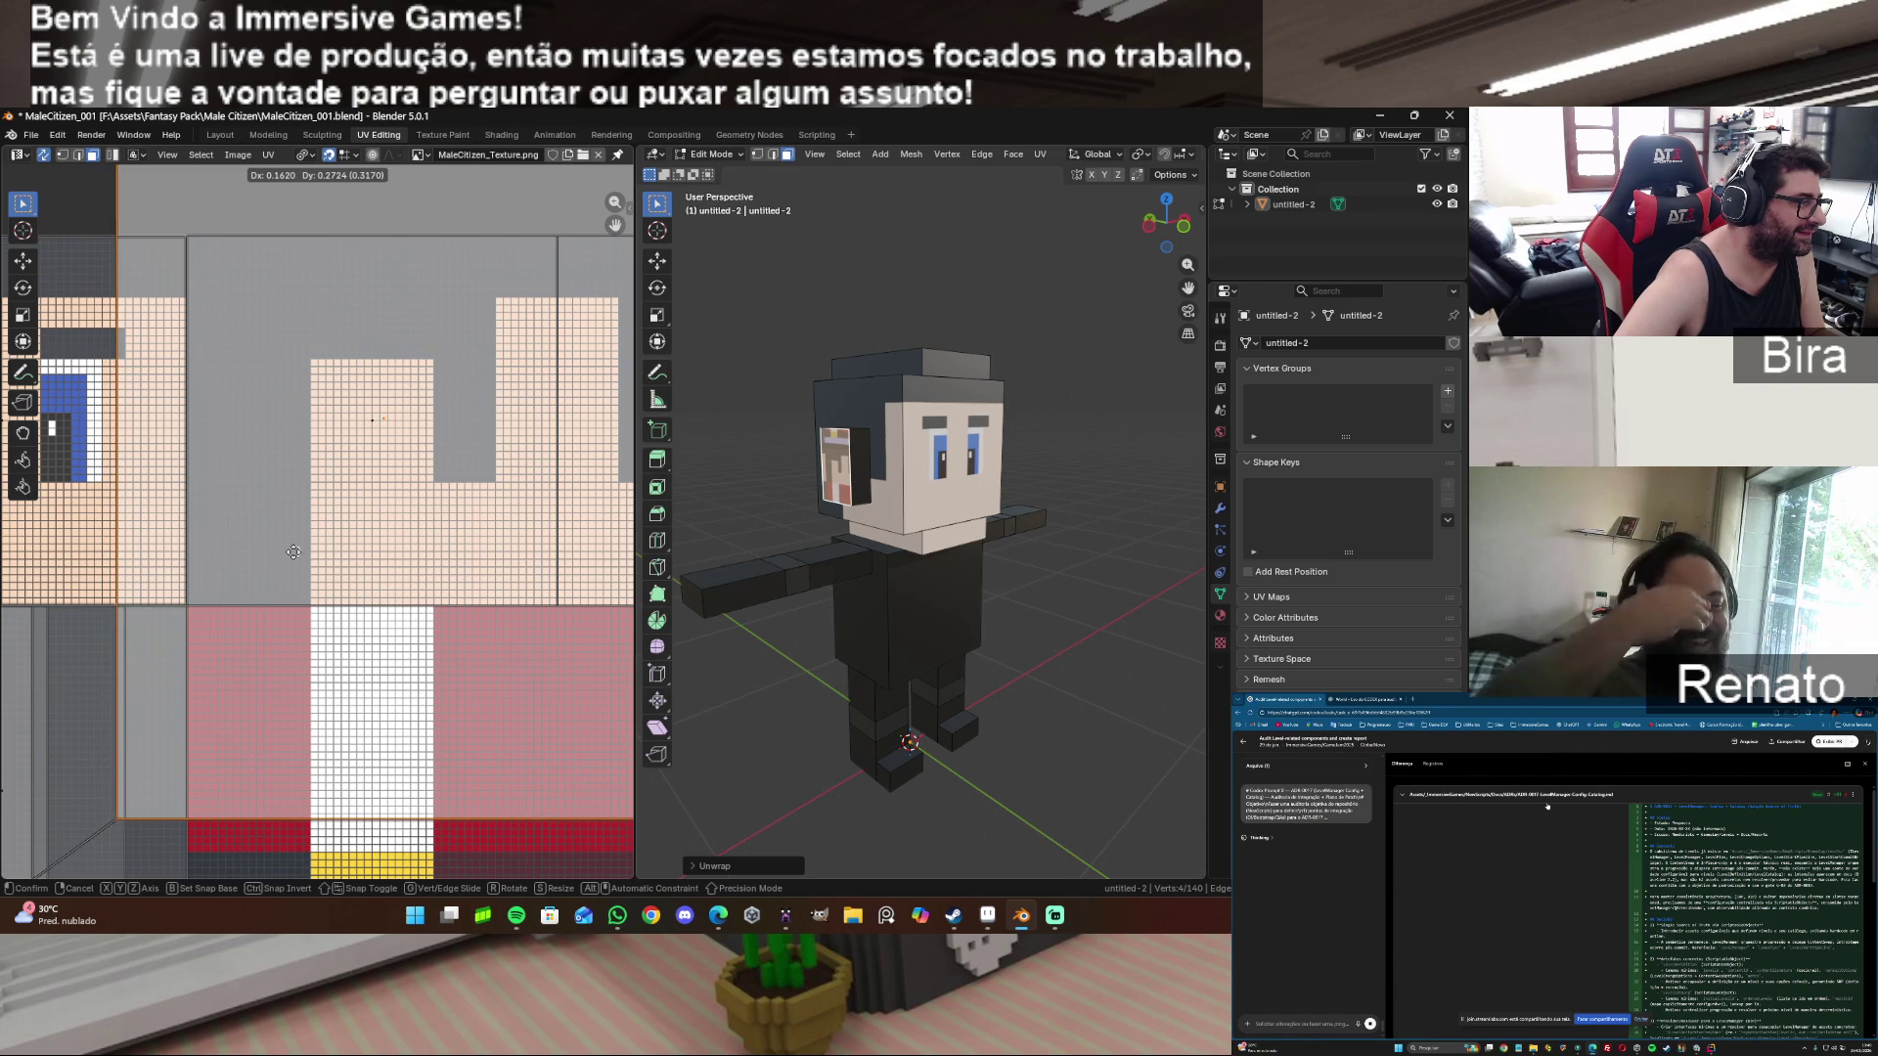
pyautogui.click(286, 551)
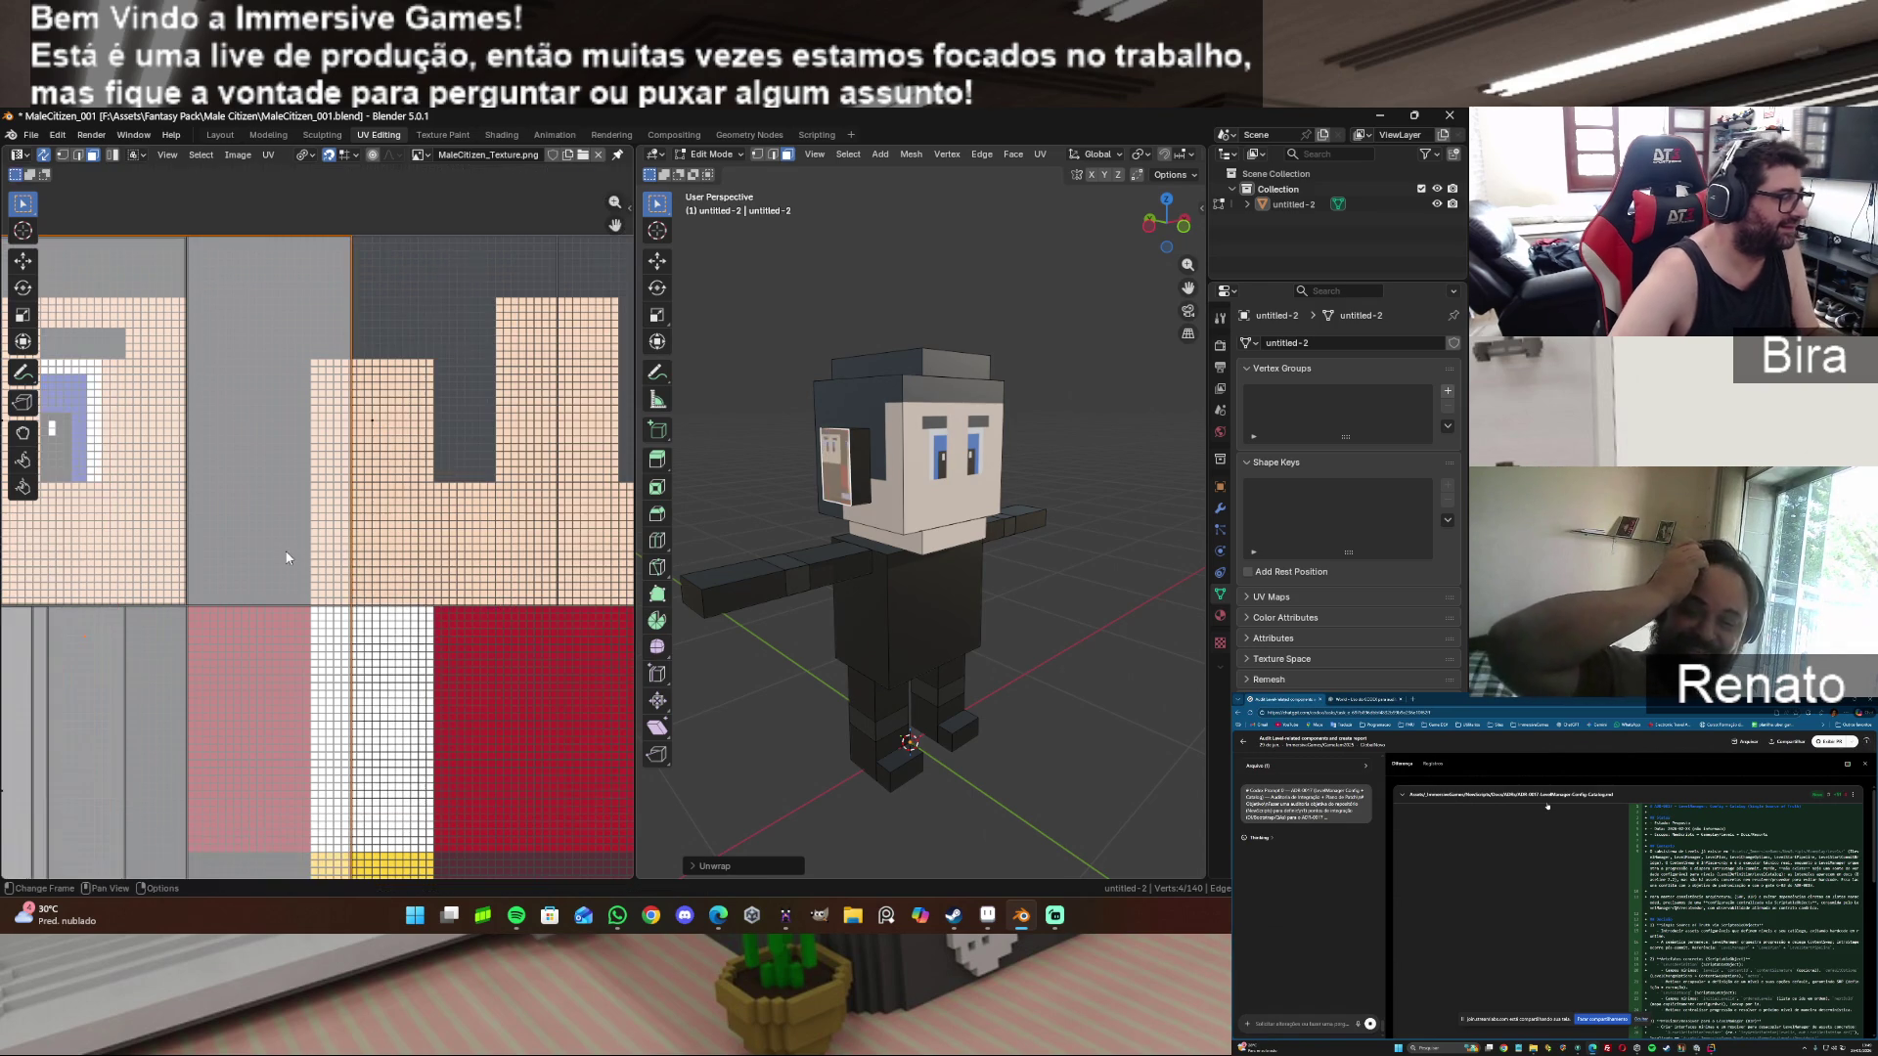
pyautogui.click(841, 464)
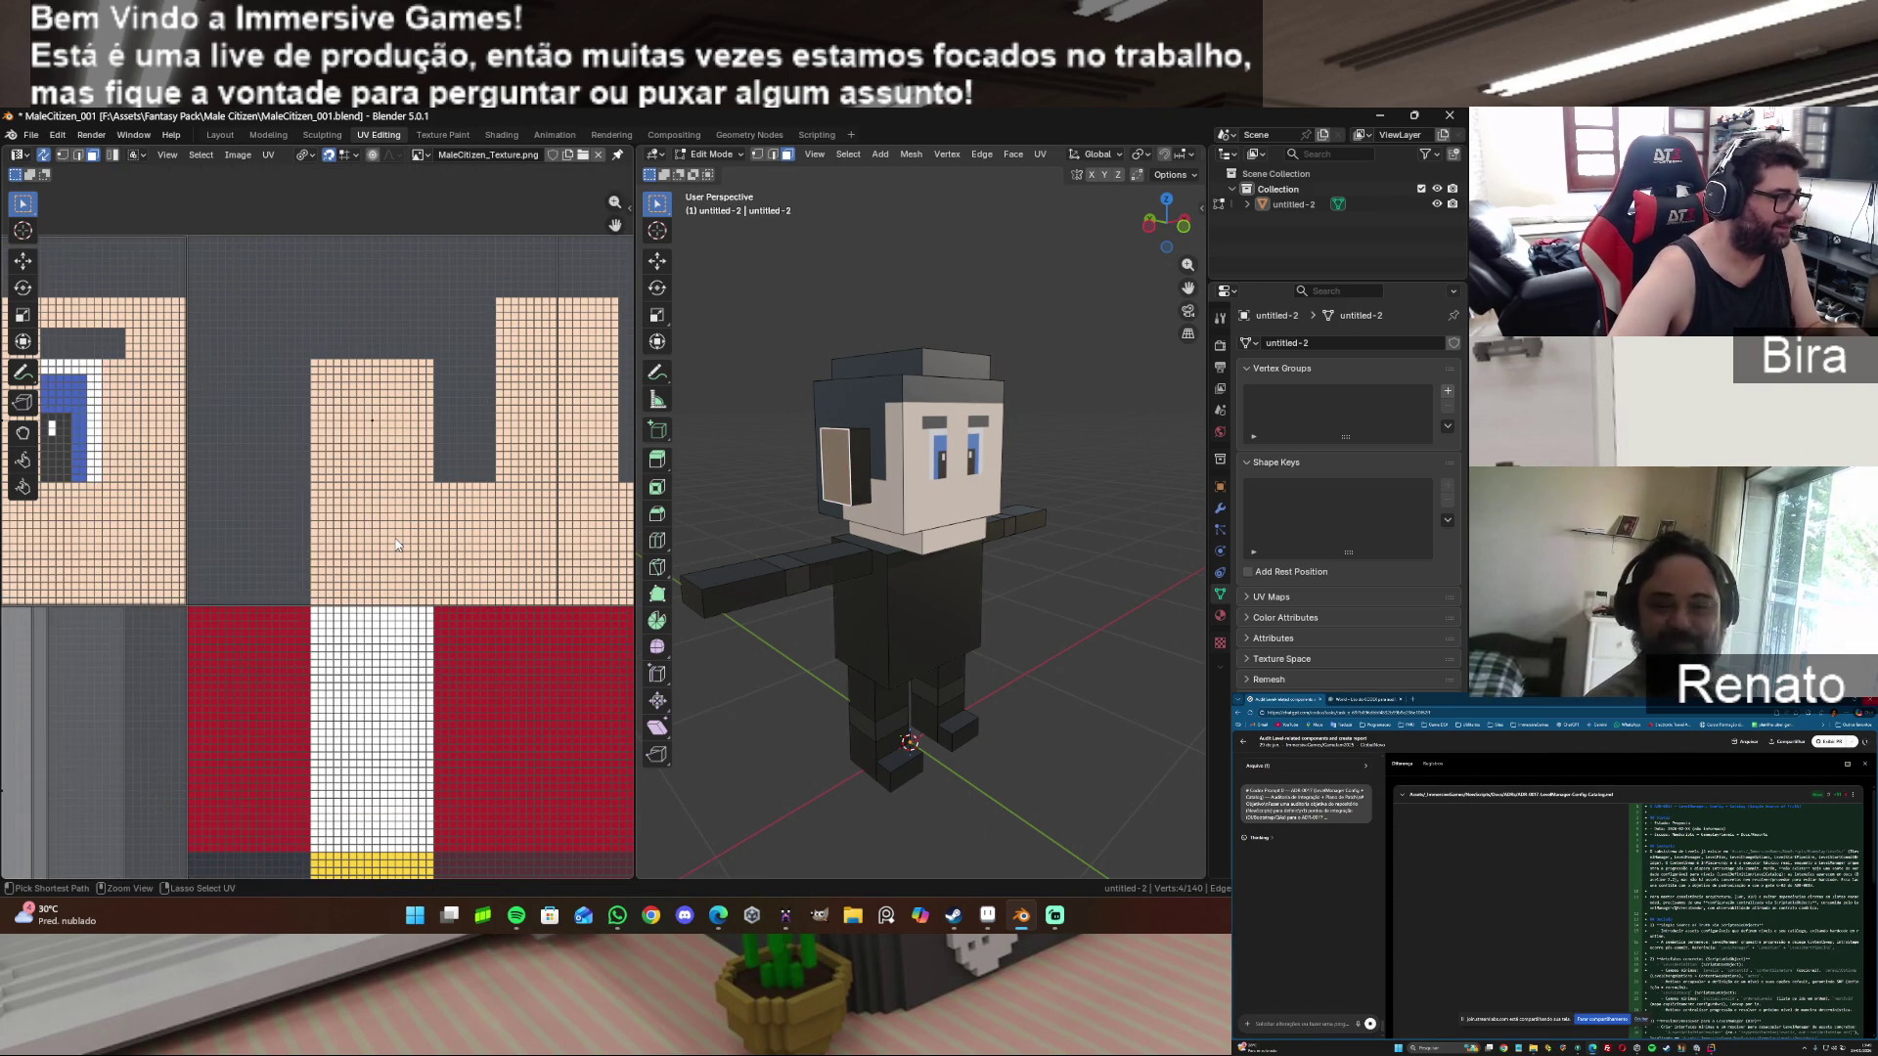
pyautogui.press('u')
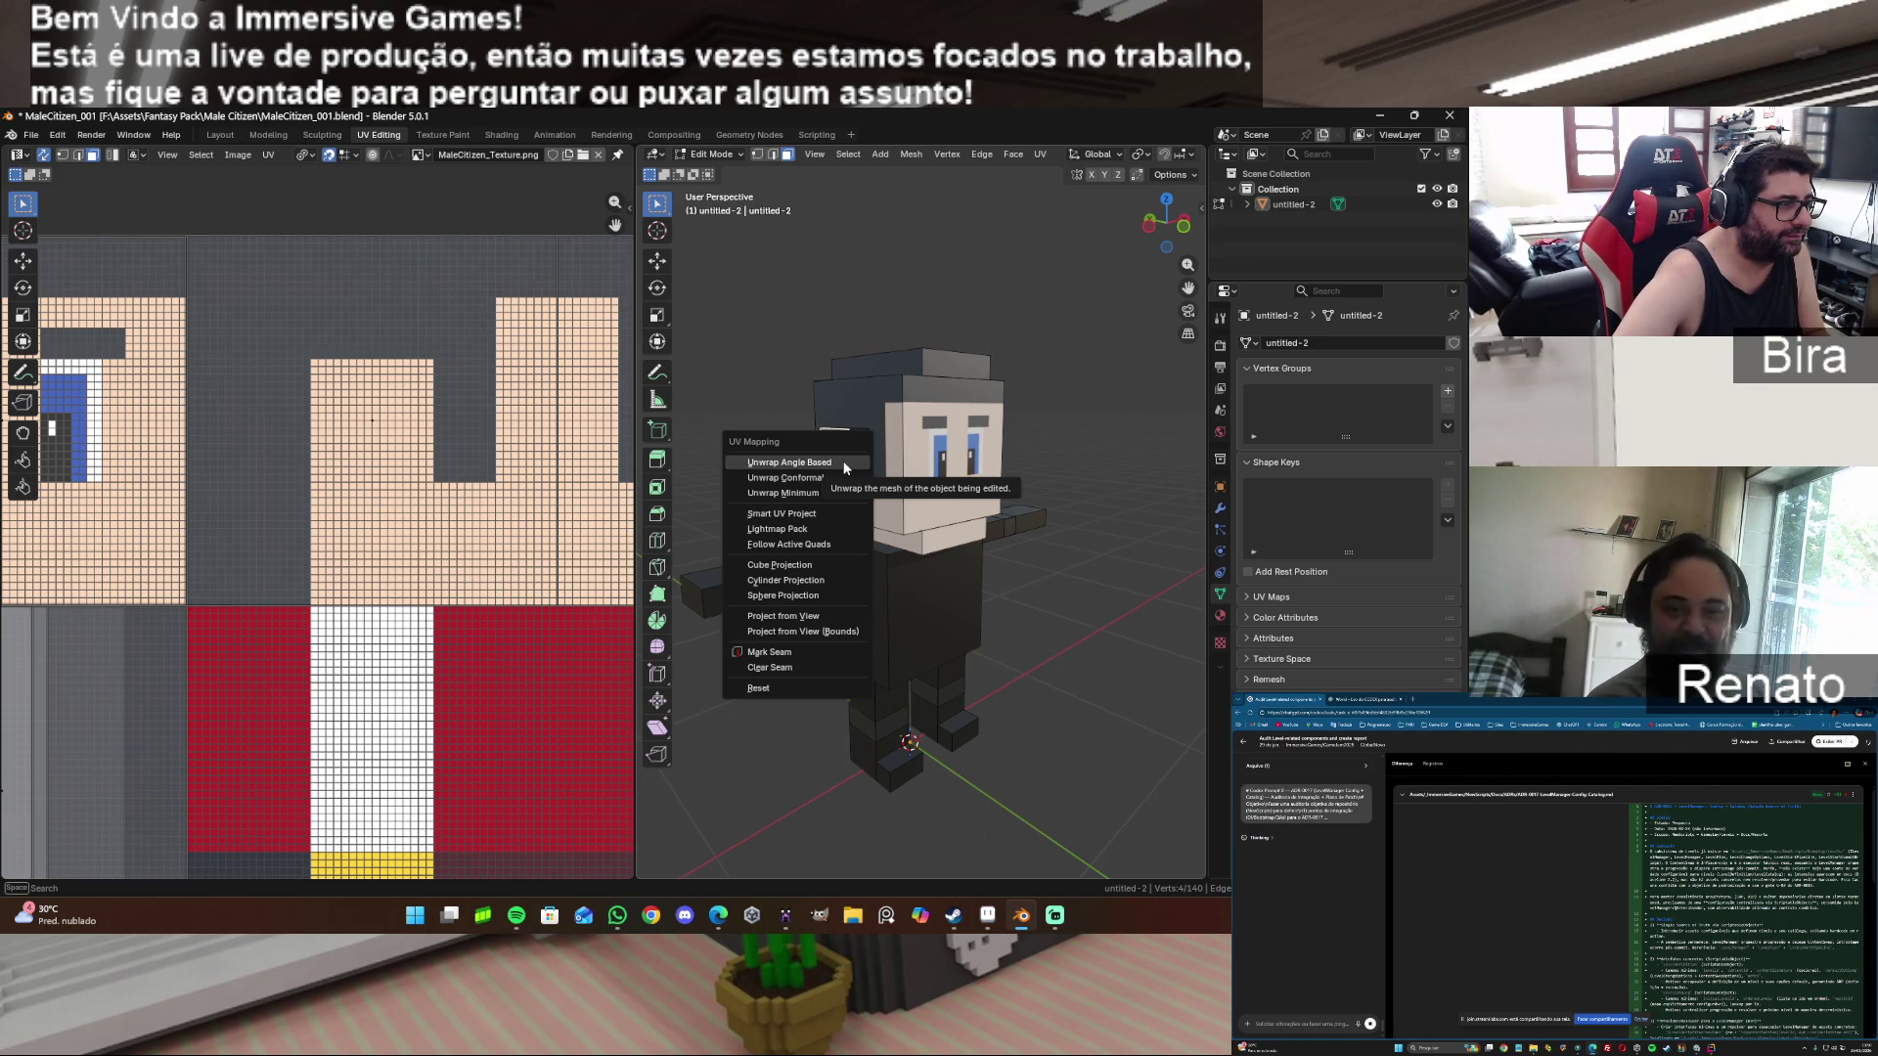
pyautogui.click(847, 465)
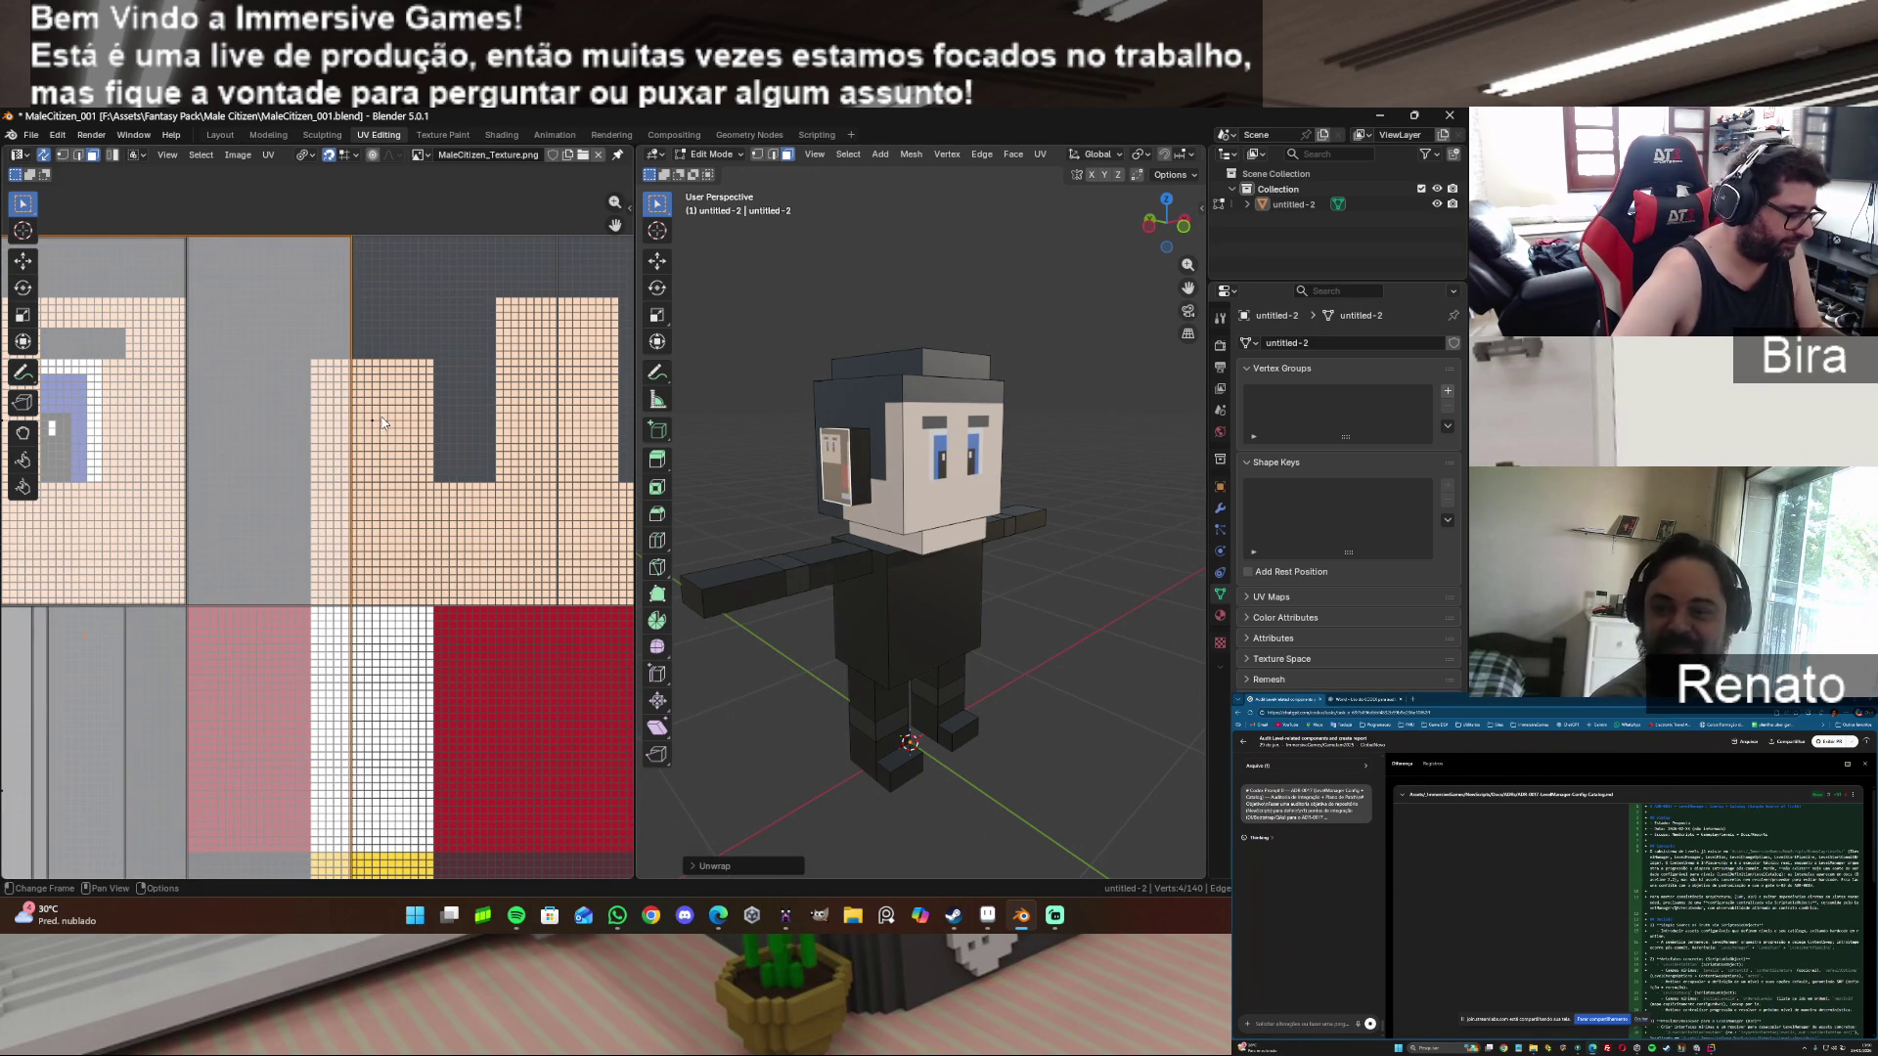
pyautogui.press('g')
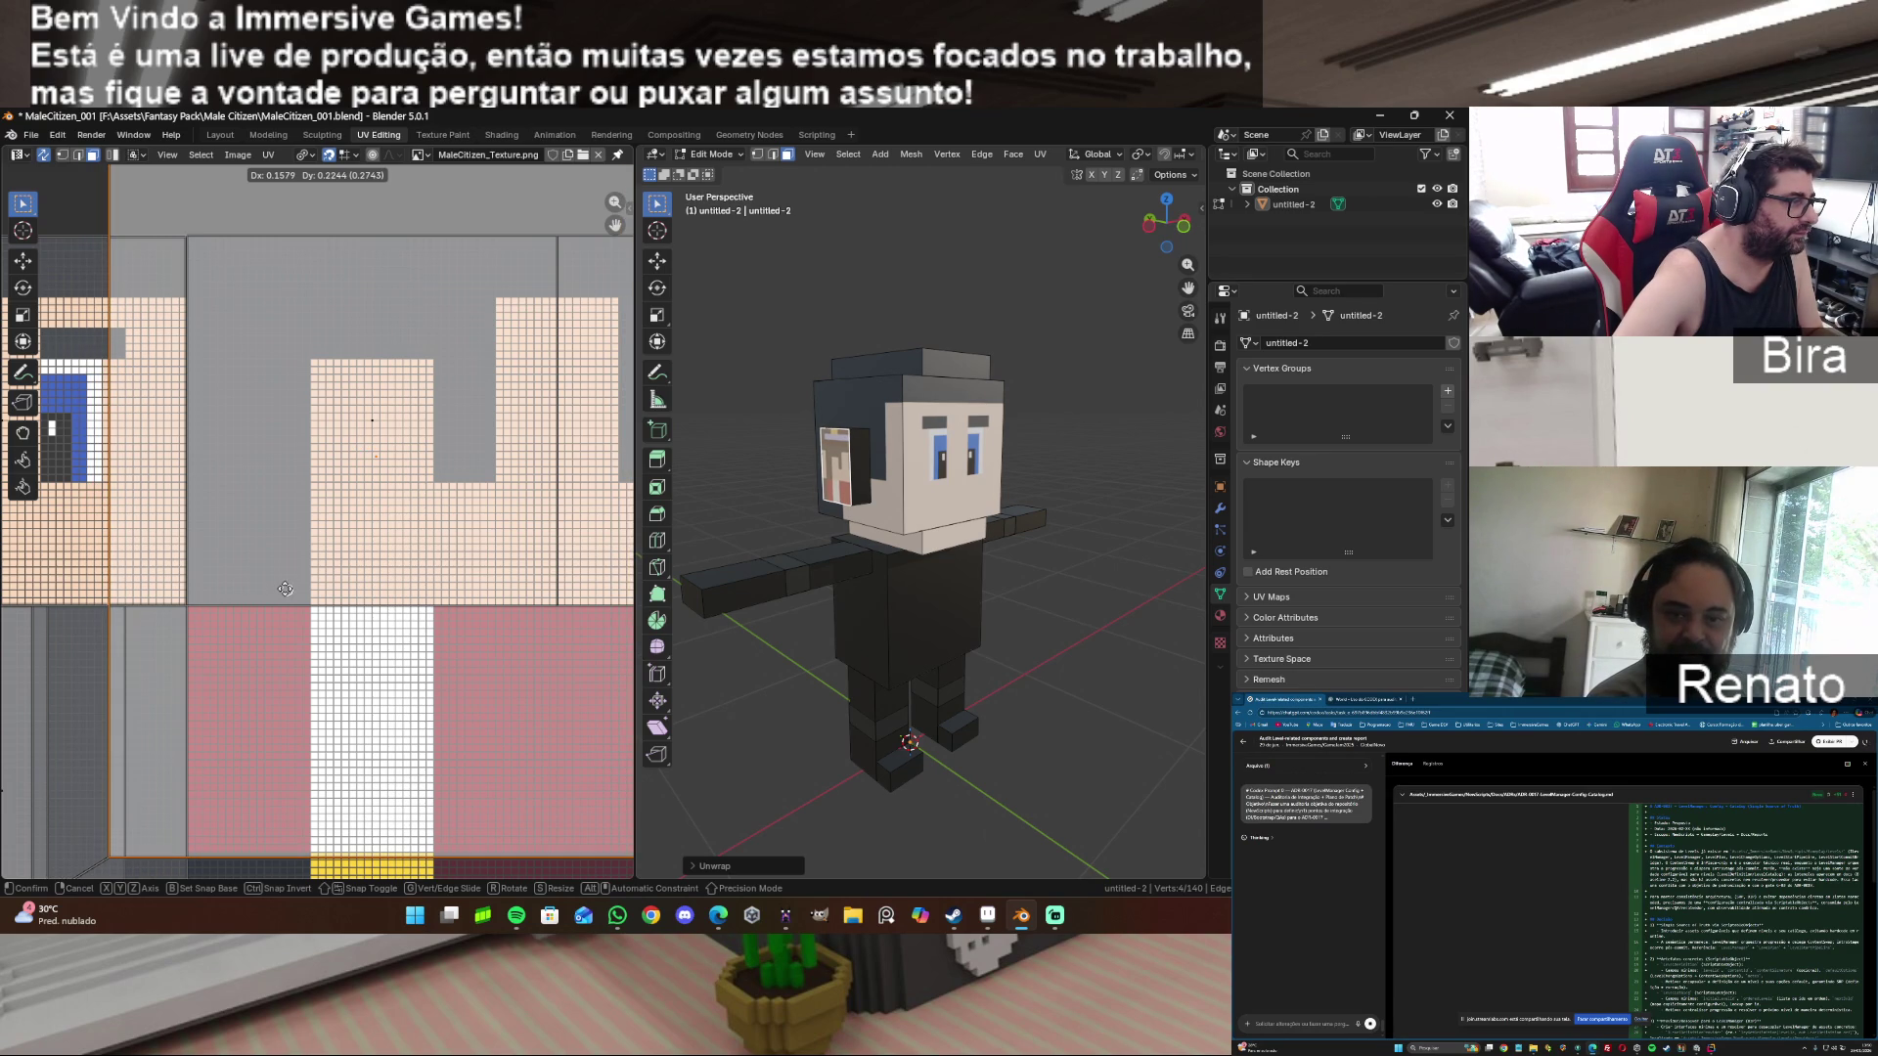
# Shrink the ear's UV island and move it onto the skin-tone block.
pyautogui.click(300, 585)
pyautogui.press('s')
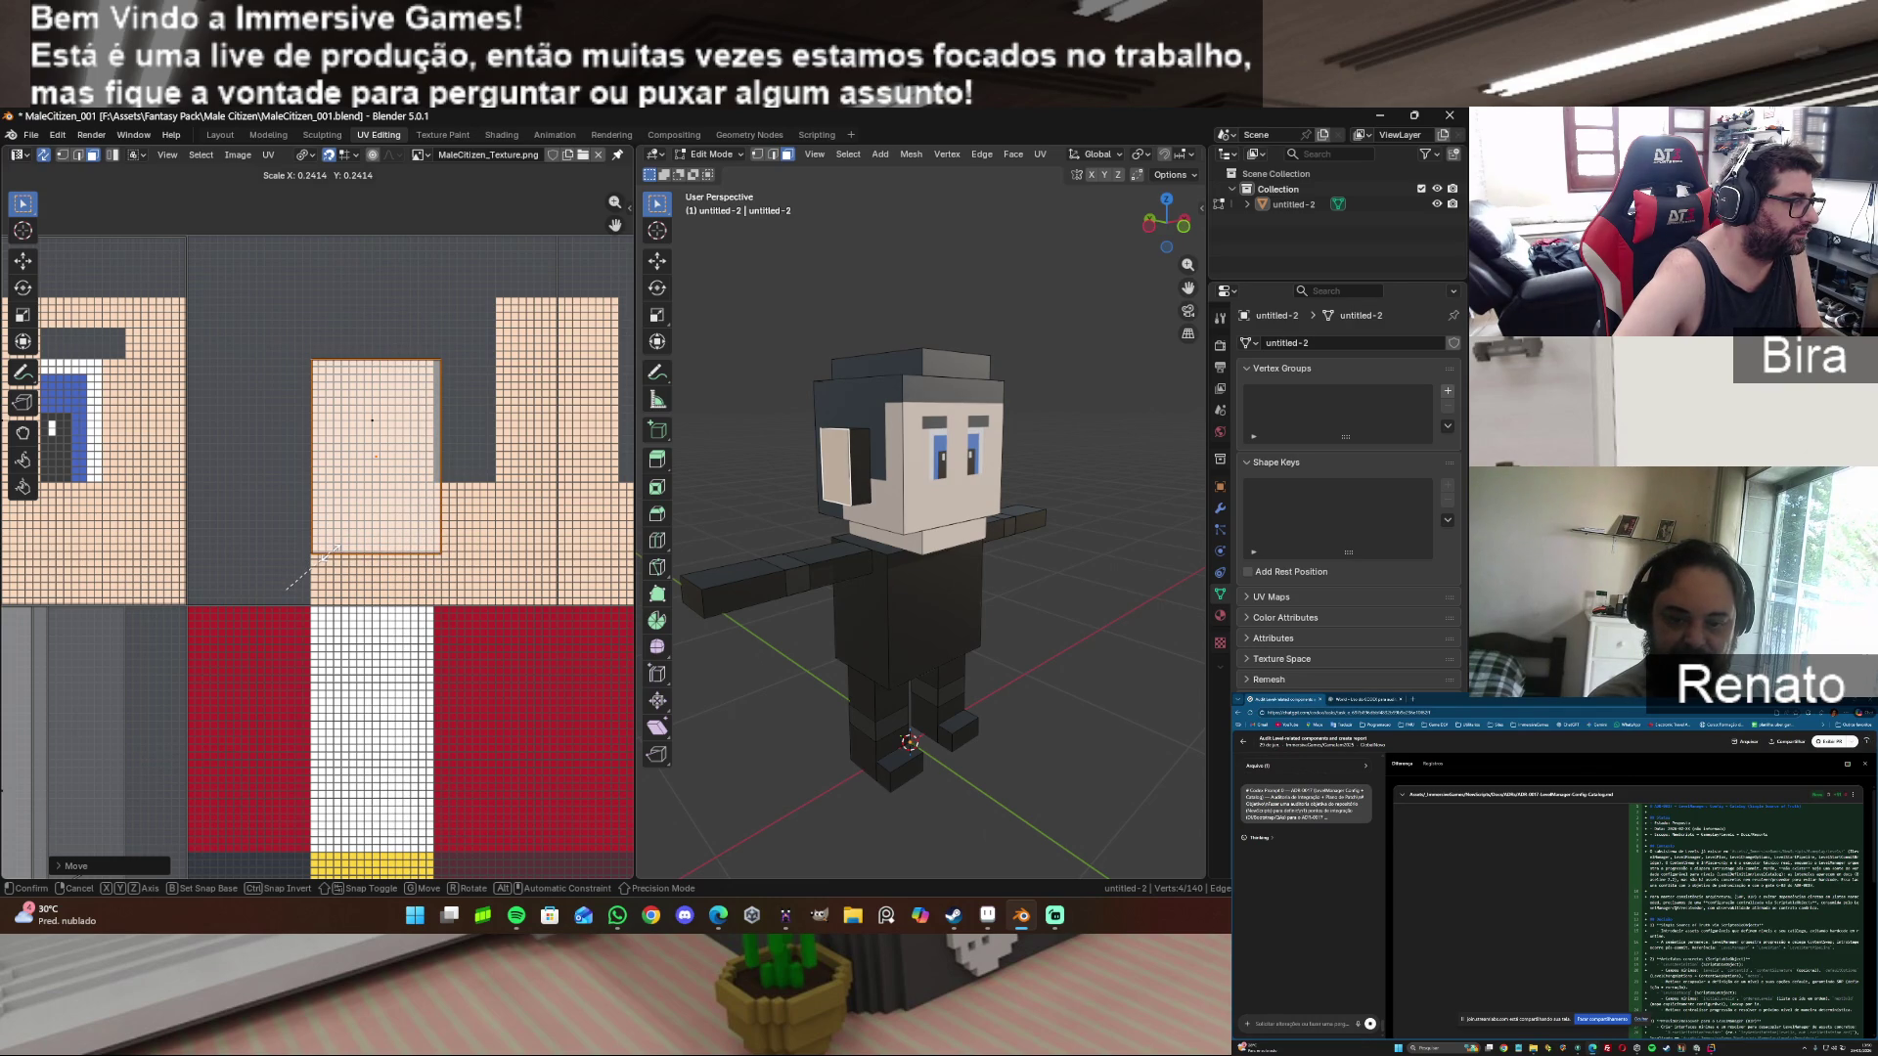
pyautogui.click(290, 585)
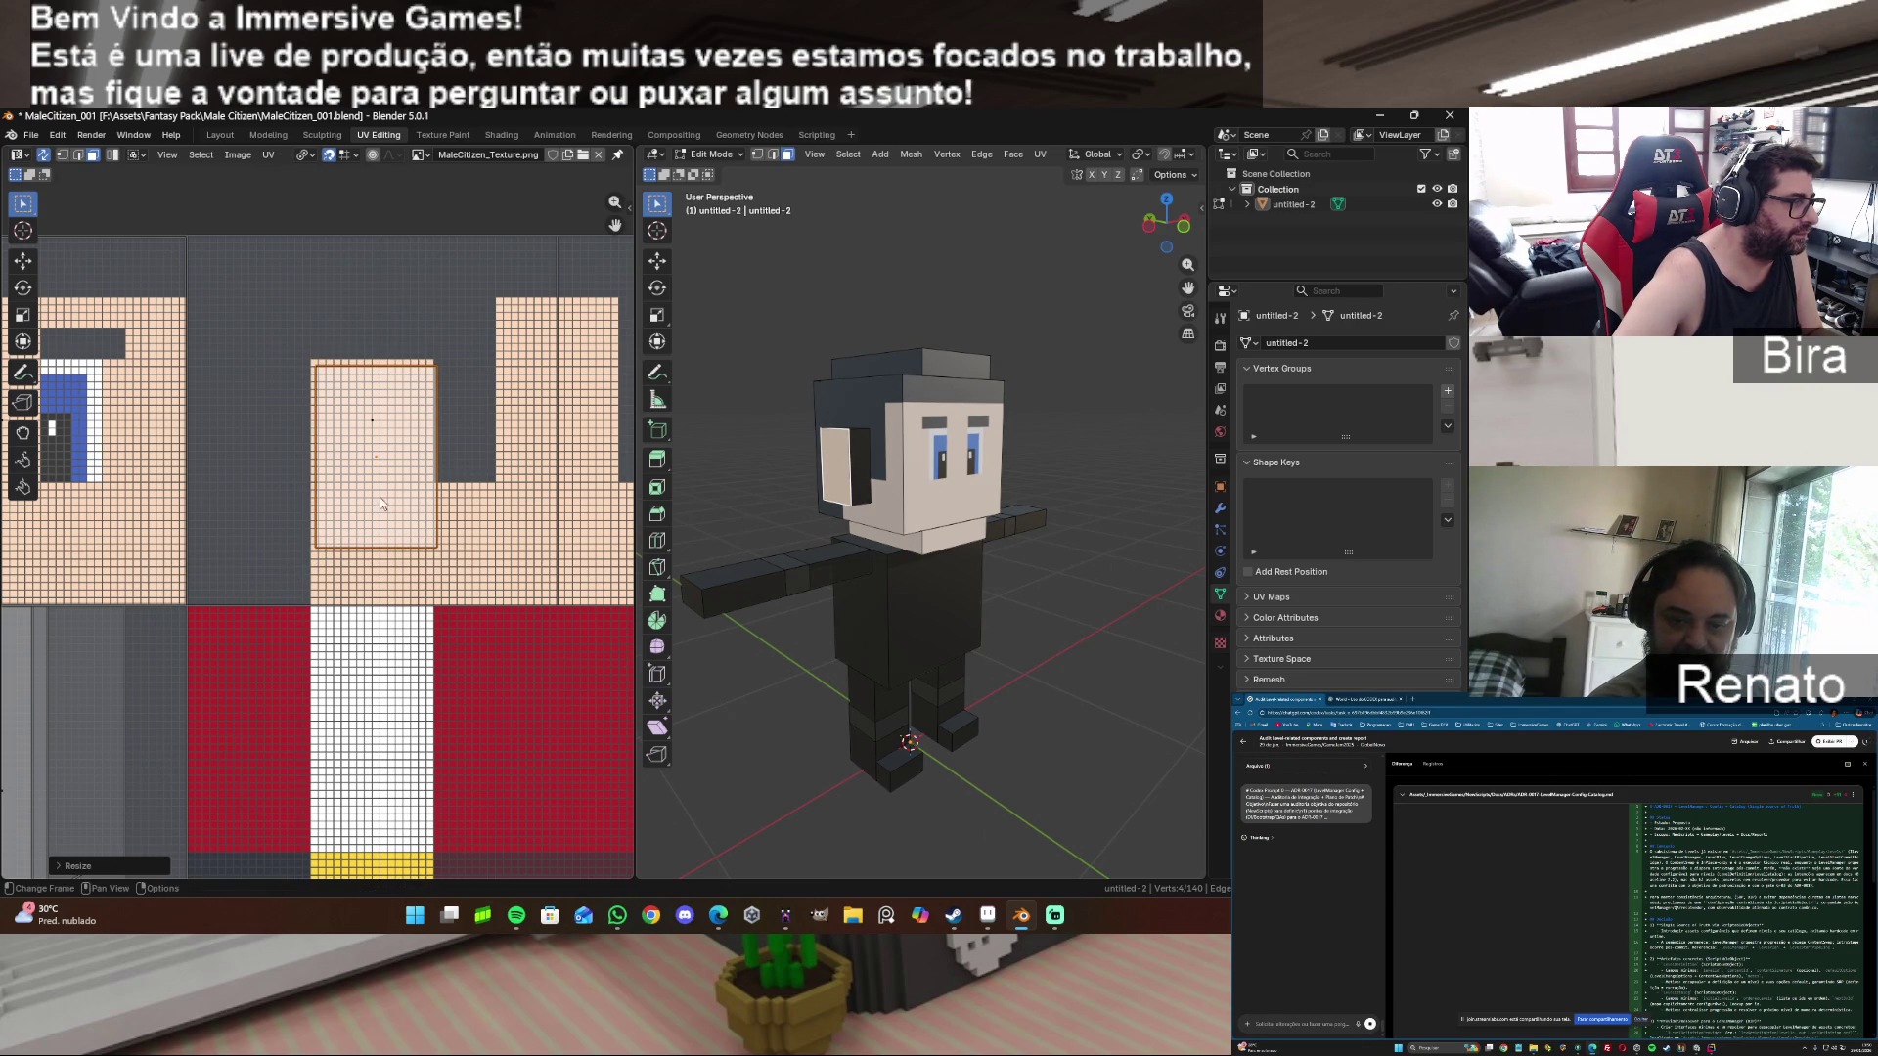
pyautogui.press('g')
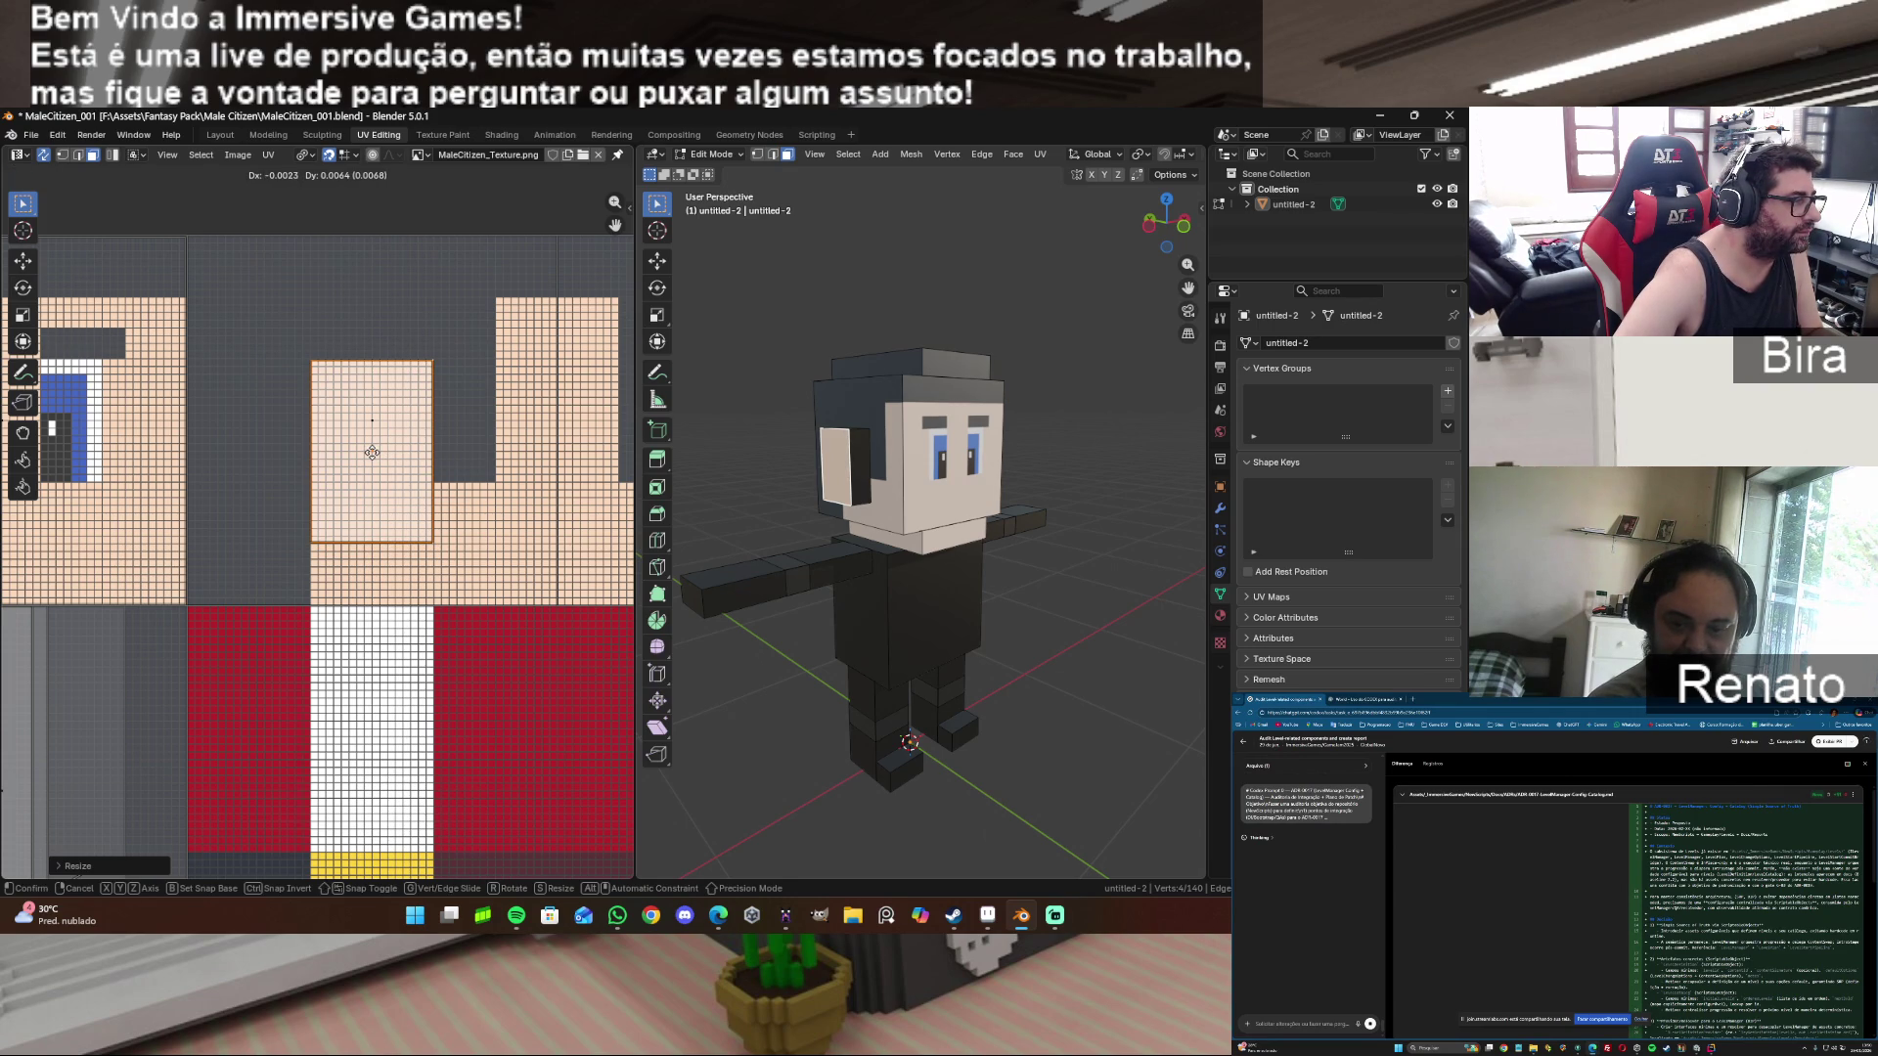
pyautogui.click(372, 451)
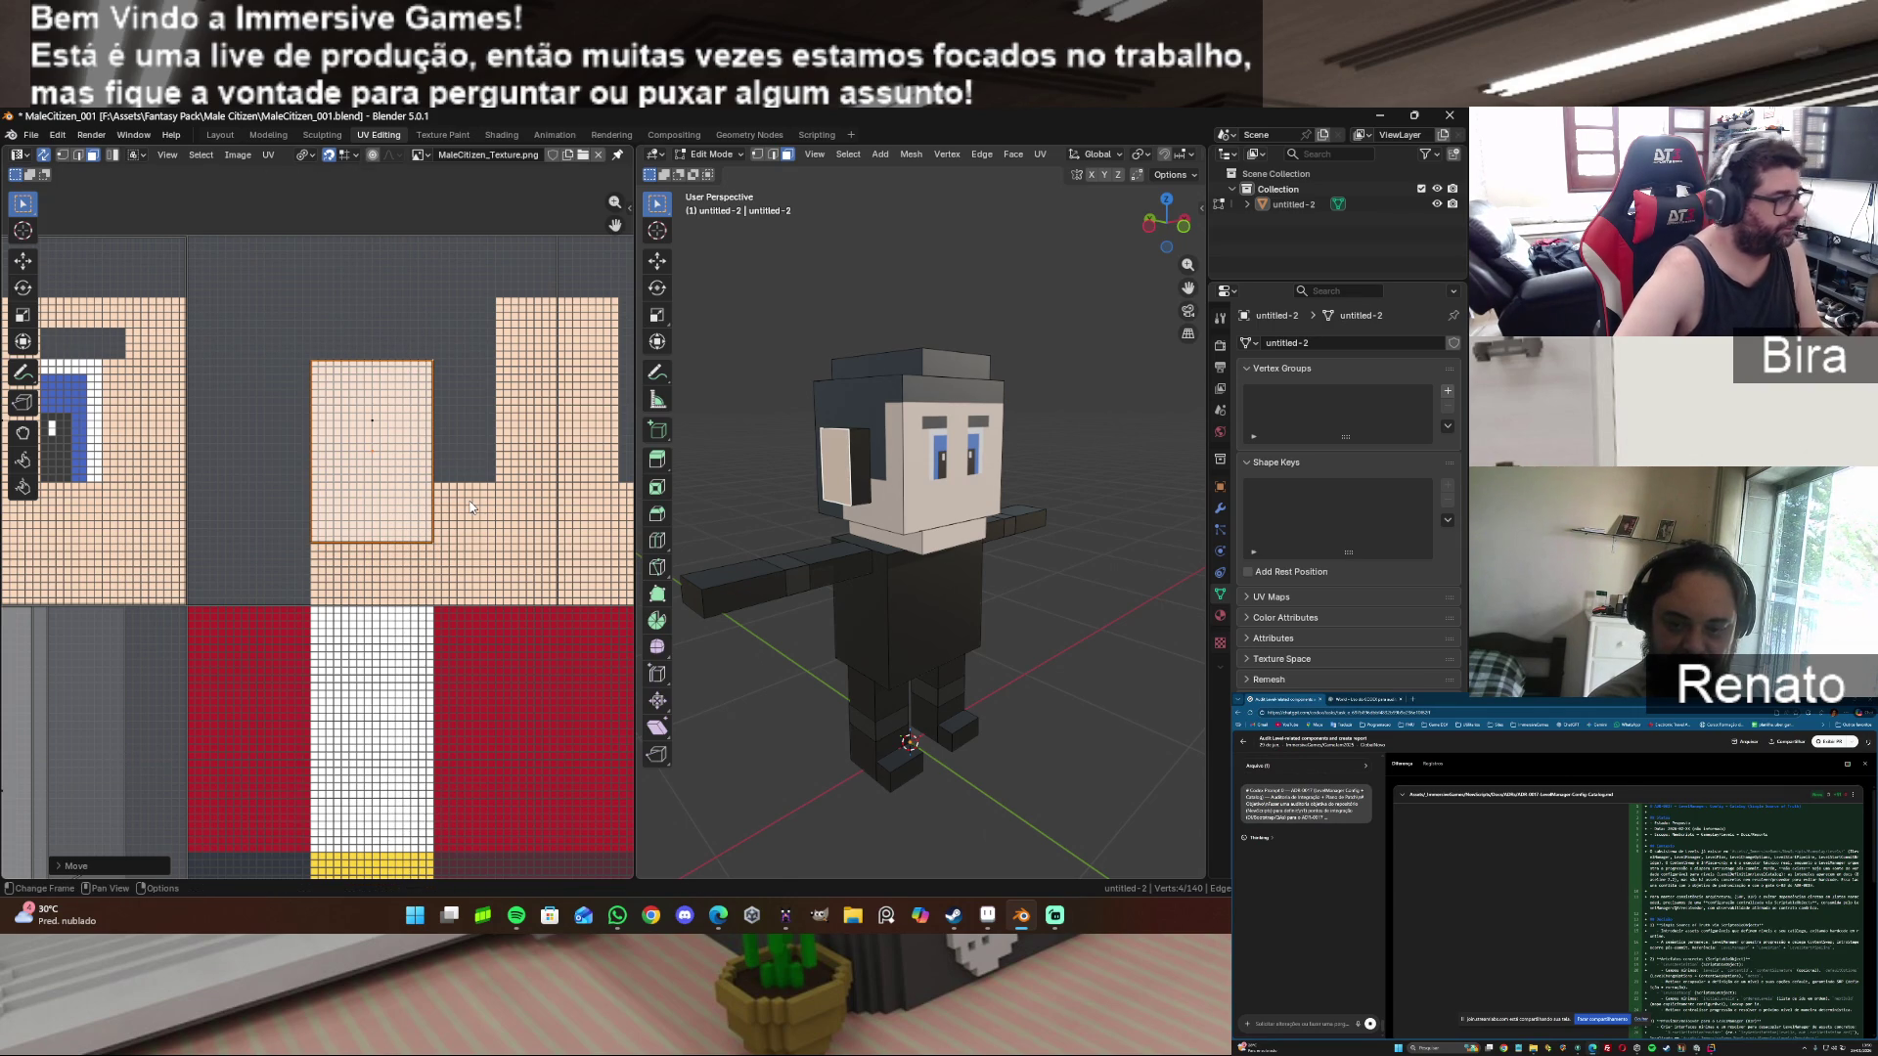
pyautogui.scroll(3, 446, 523)
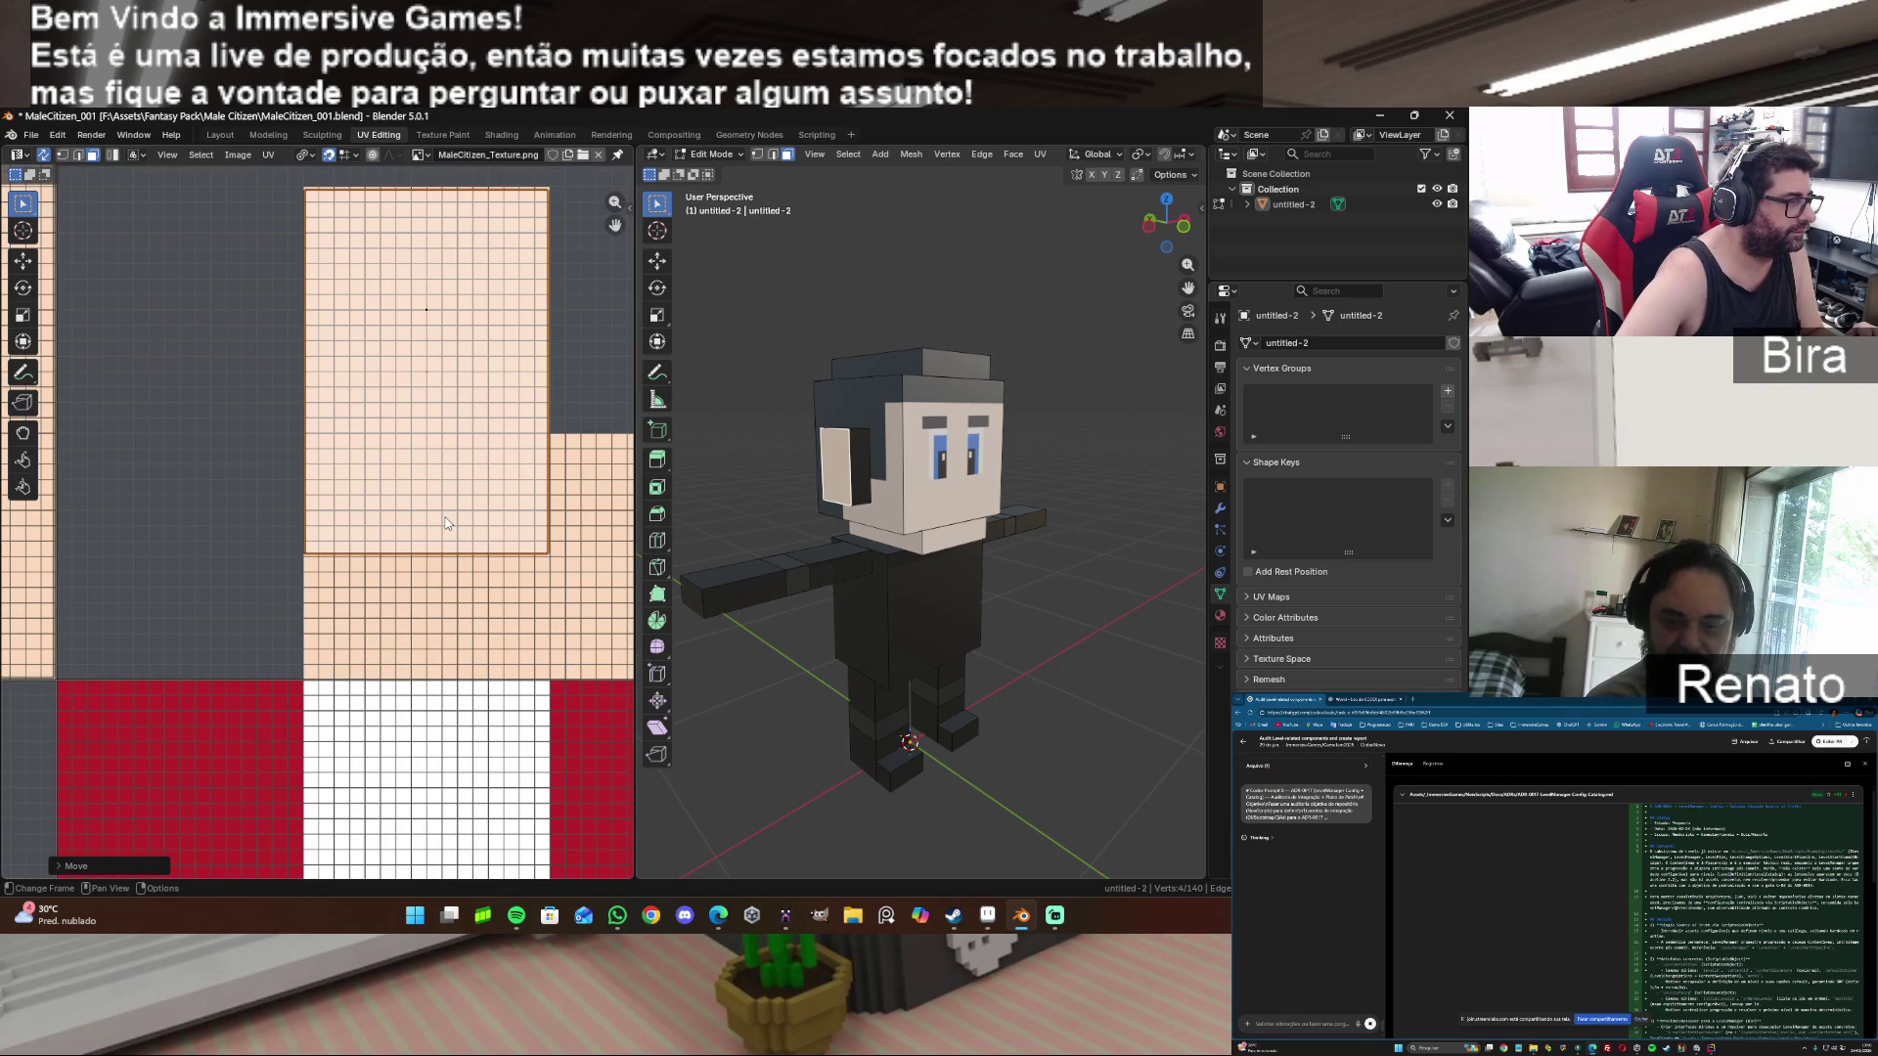
pyautogui.scroll(-1, 446, 524)
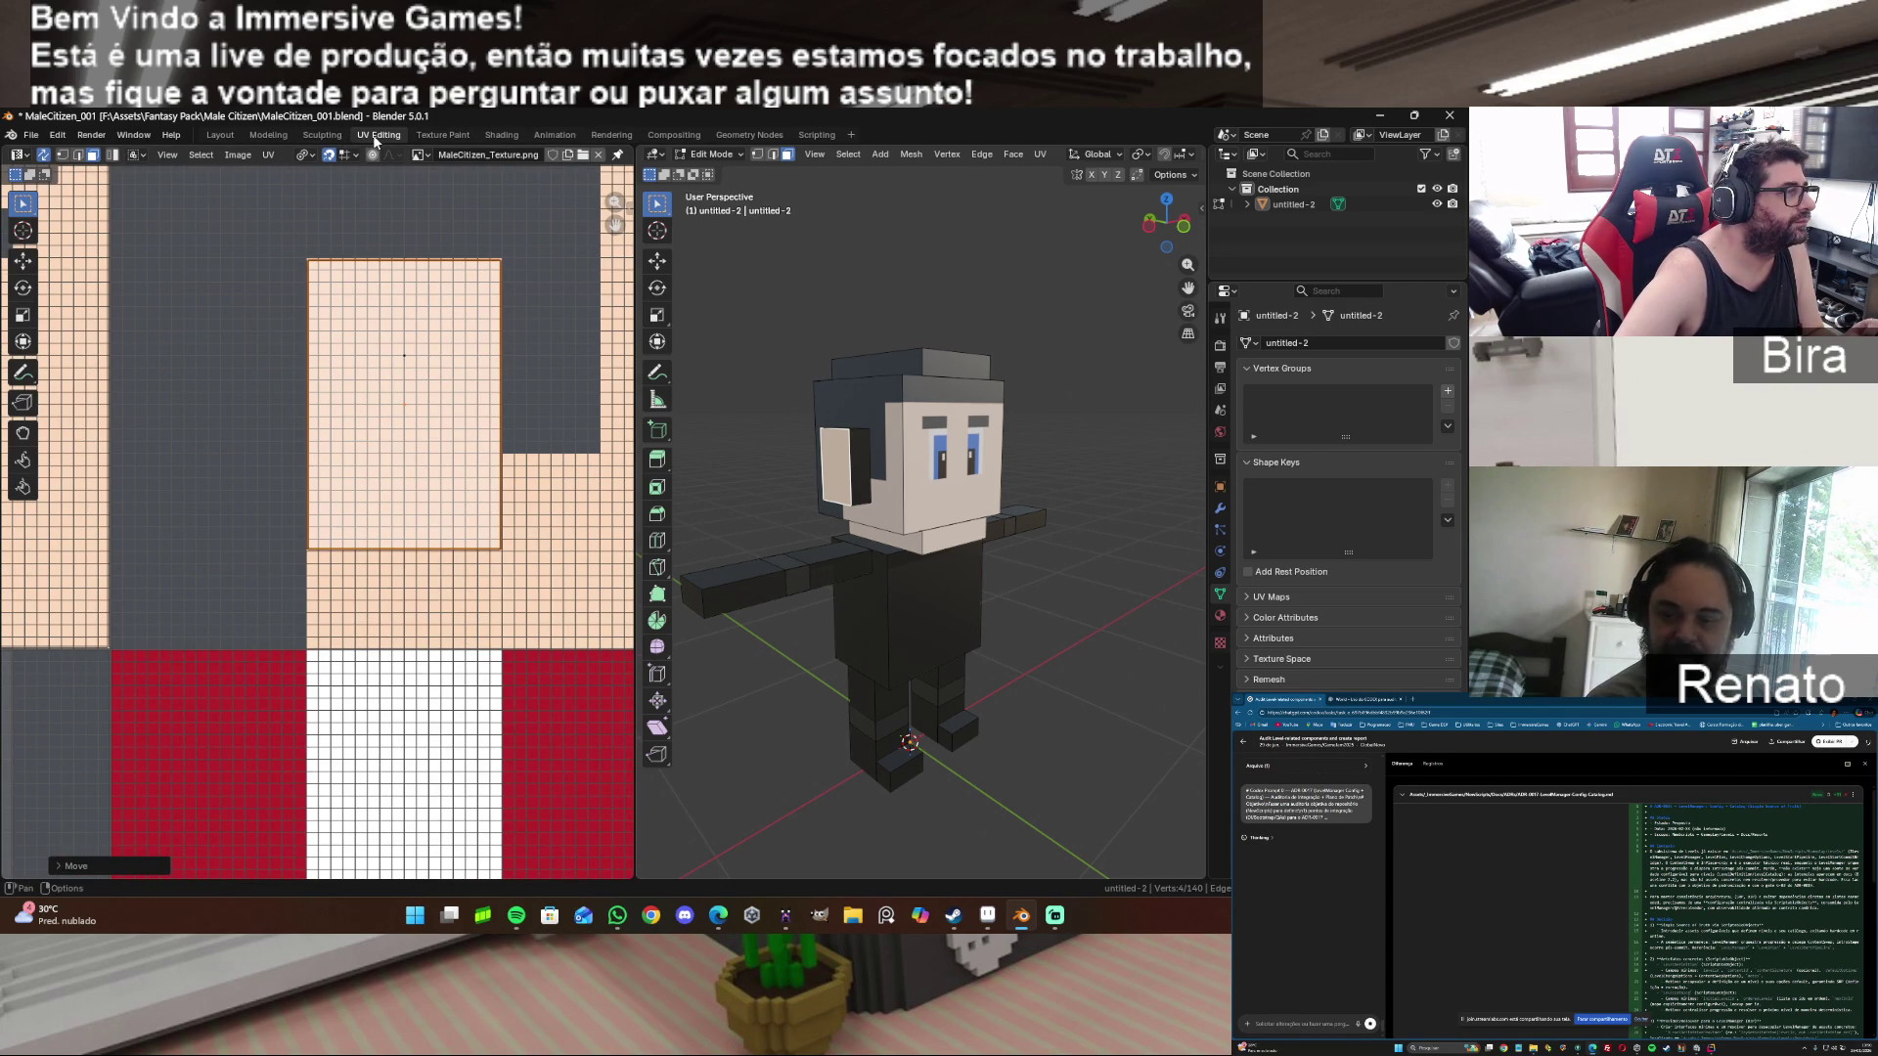
# Snap the ear island to the texture's pixel grid with UV > Snap > Selected to Pixels.
pyautogui.click(268, 156)
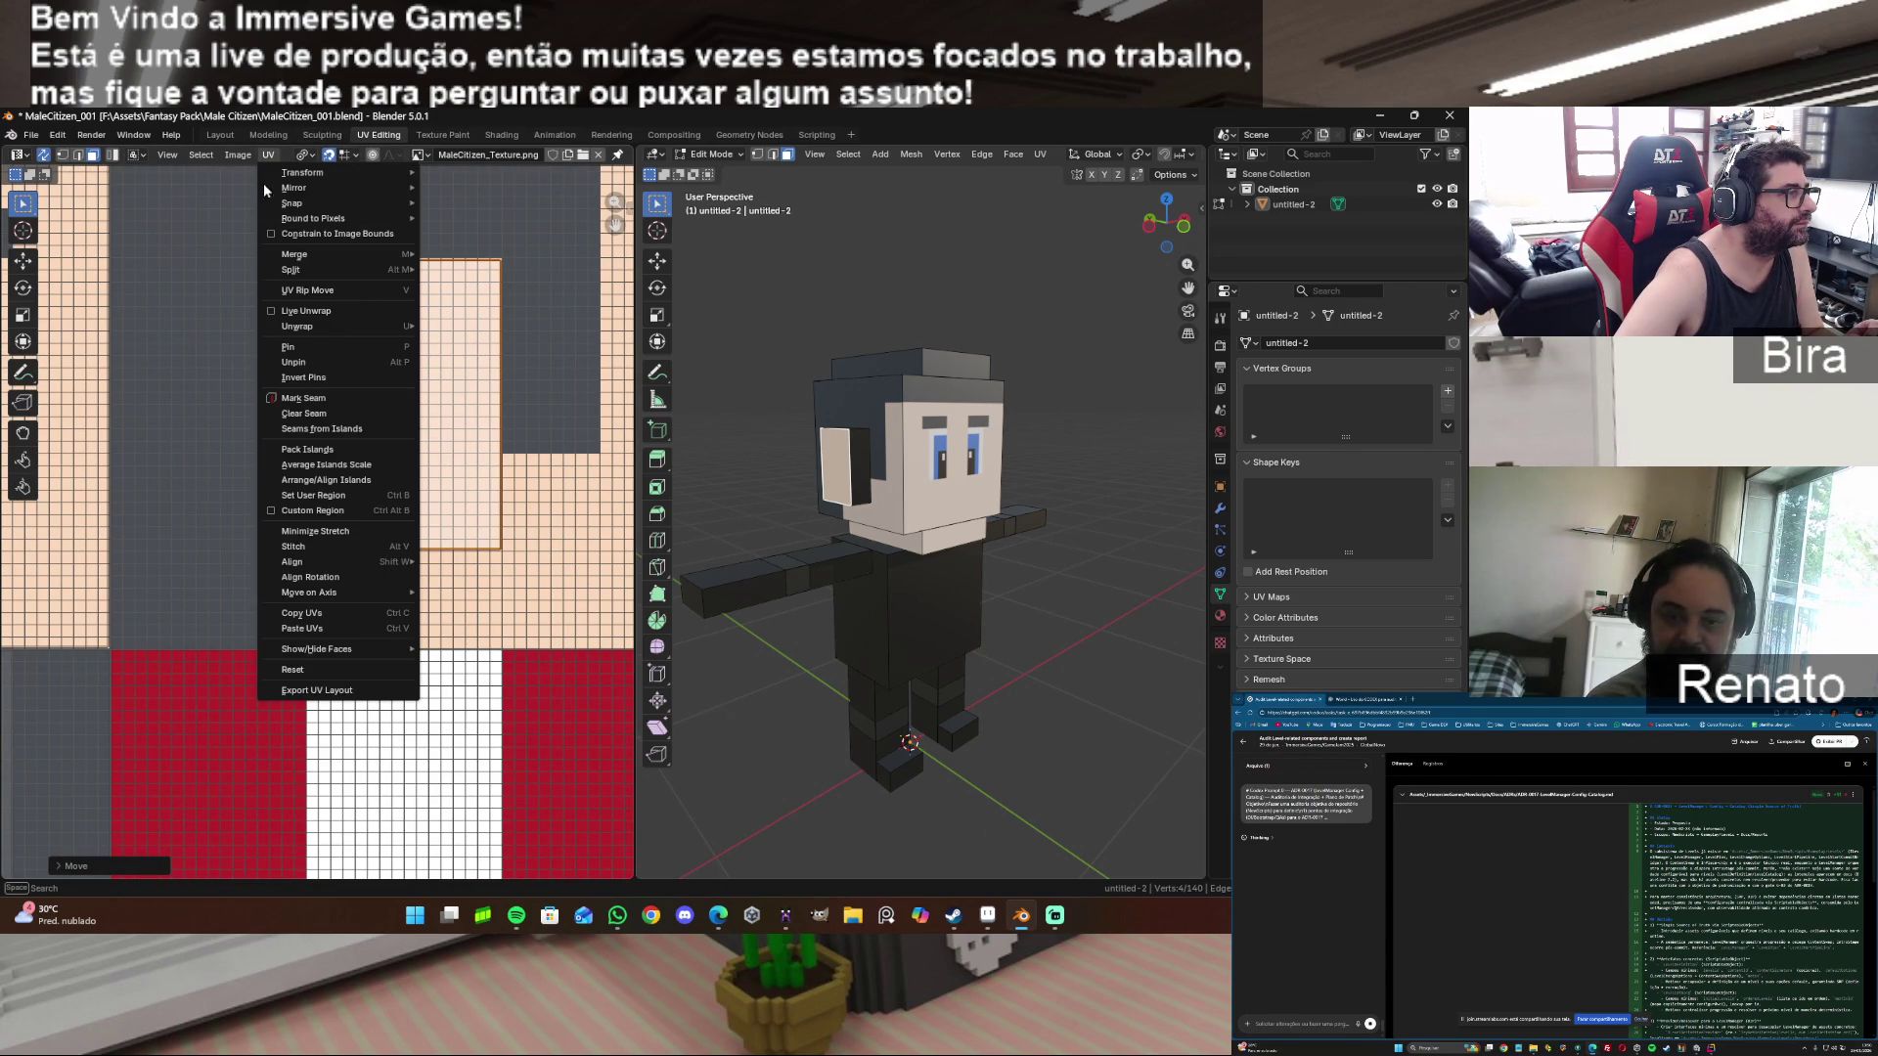
pyautogui.moveTo(311, 203)
pyautogui.click(507, 202)
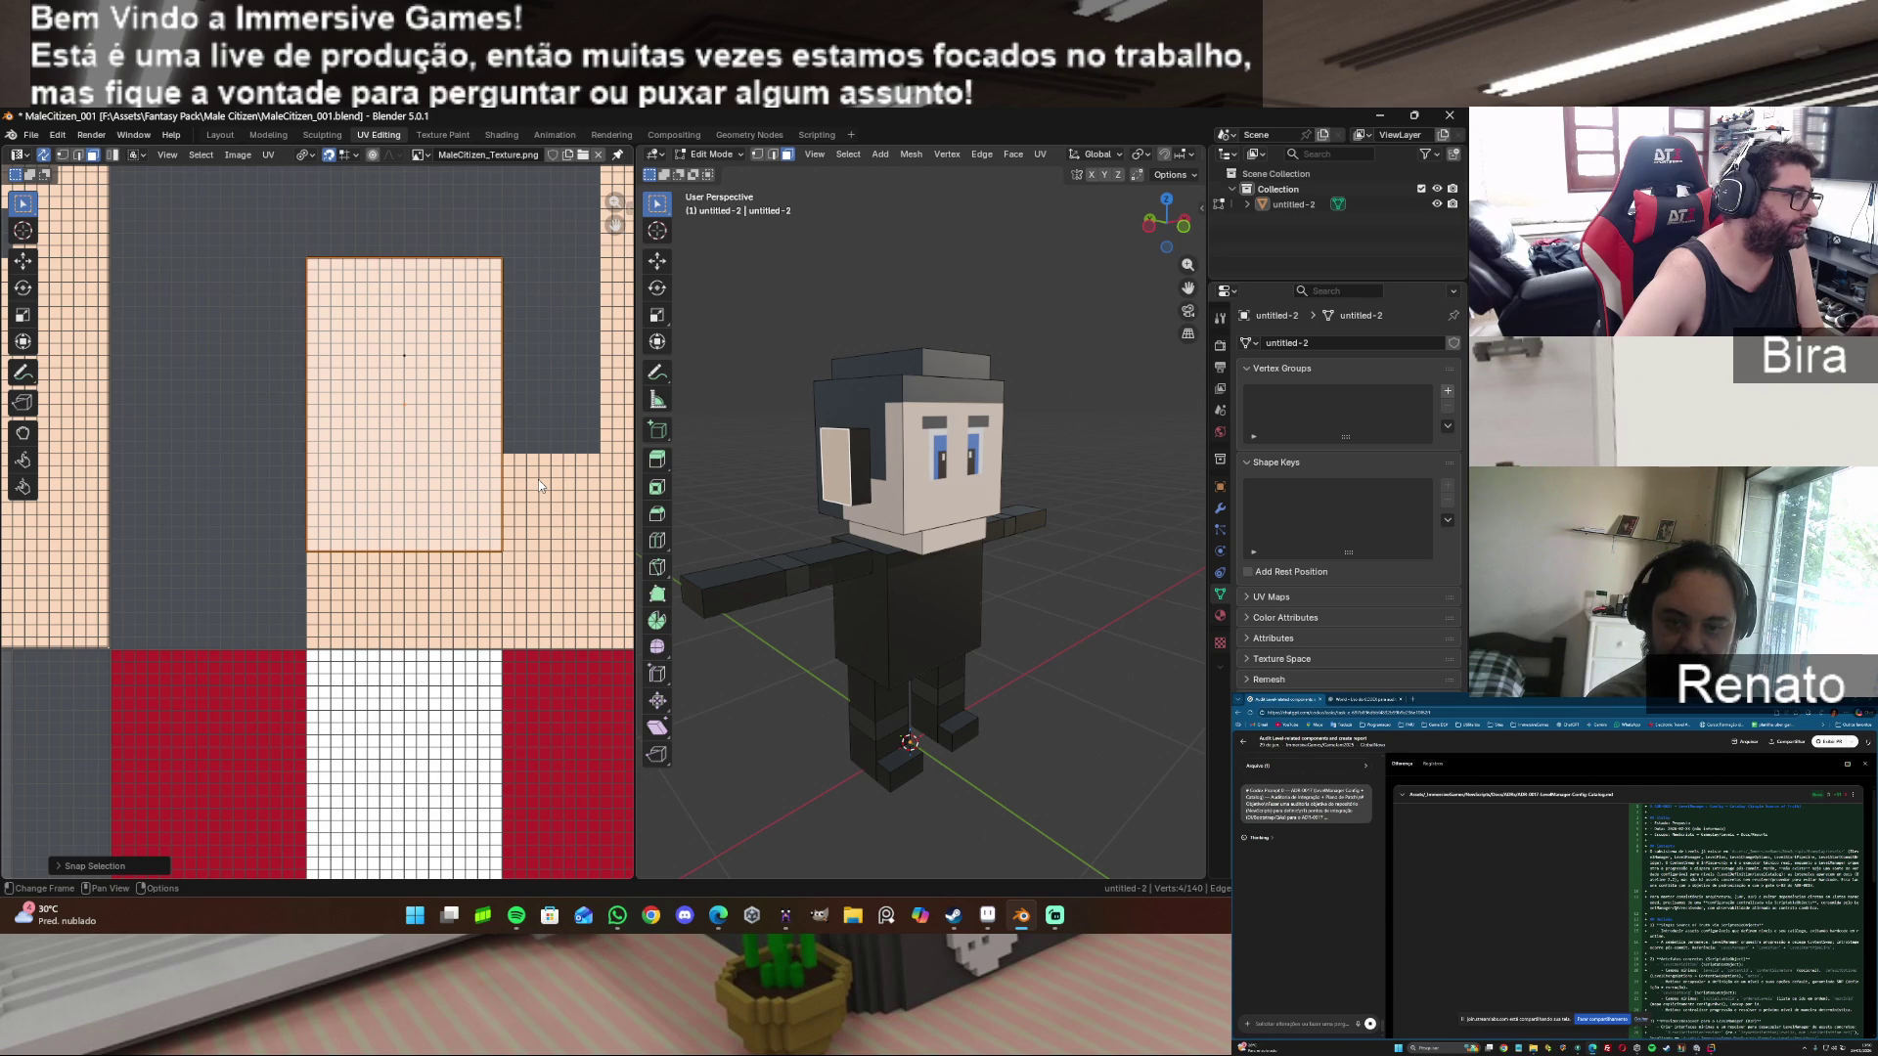
pyautogui.scroll(-2, 538, 480)
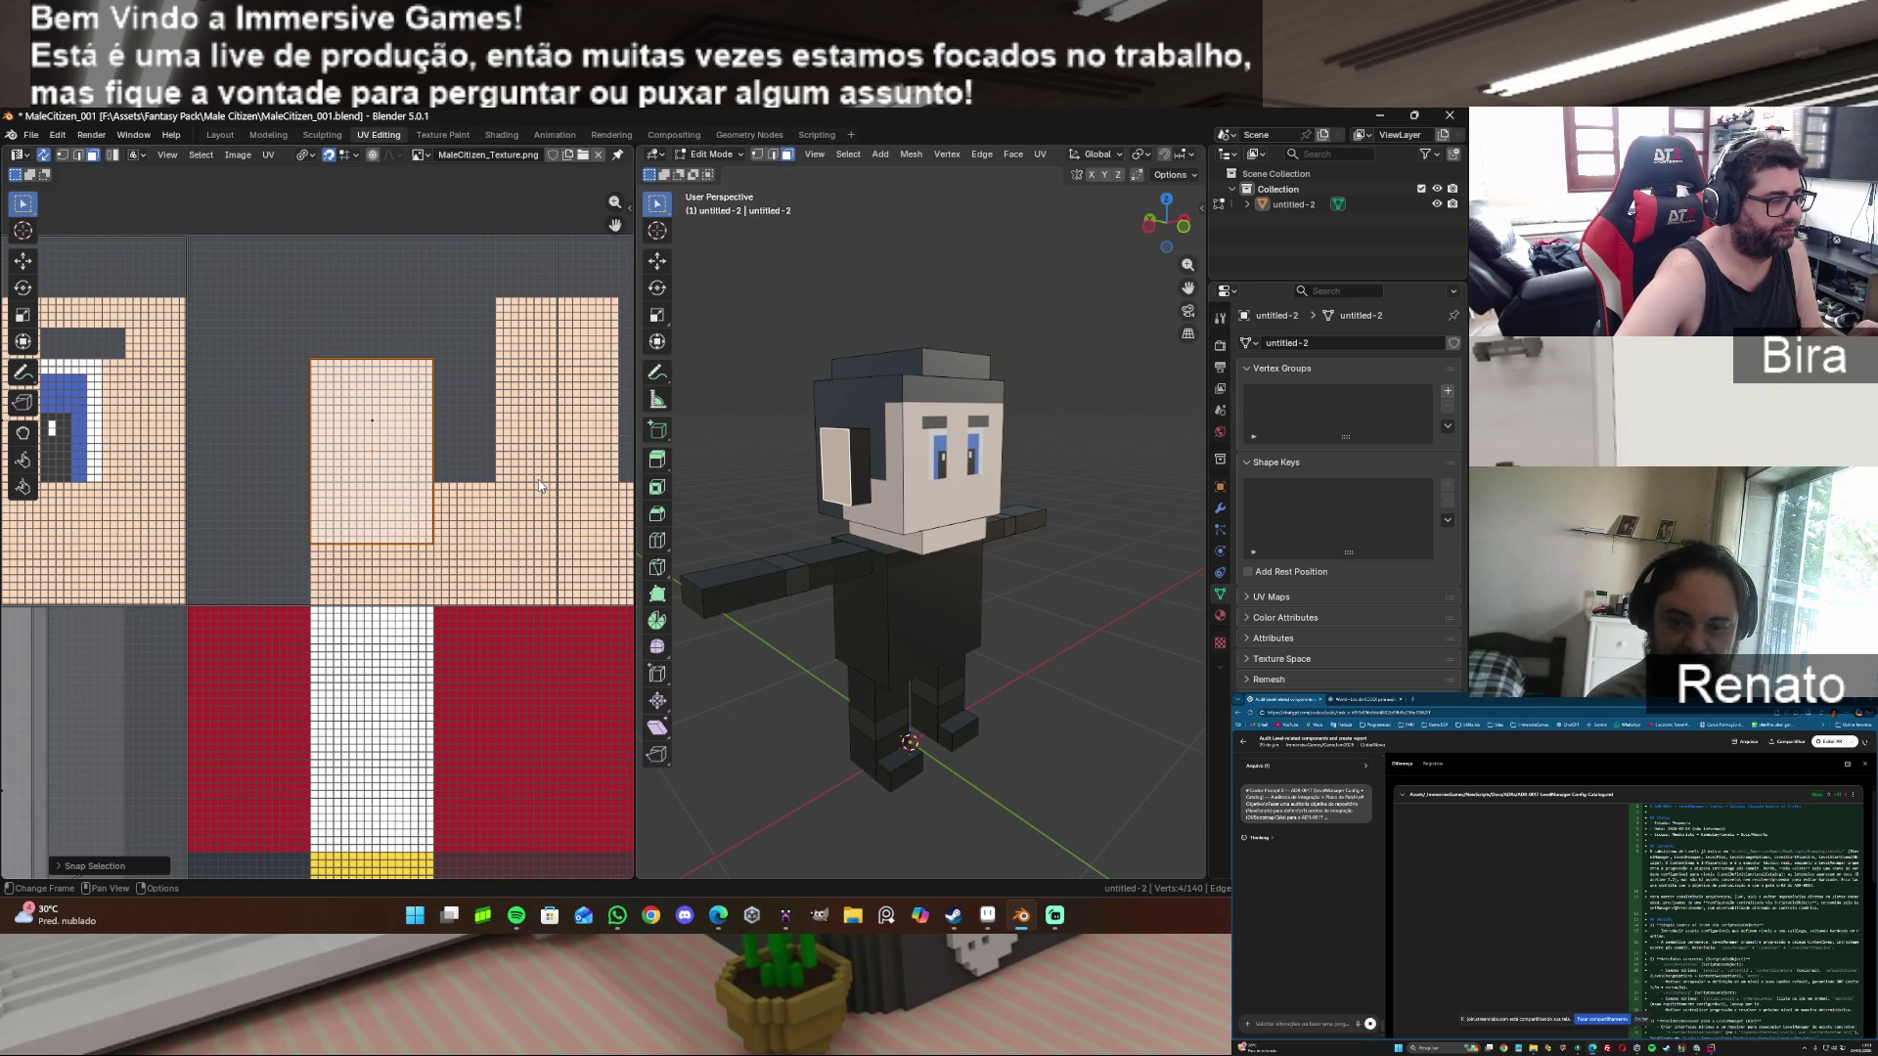
# In Aseprite, set the drawing colour to the peach skin tone from the palette.
pyautogui.click(987, 915)
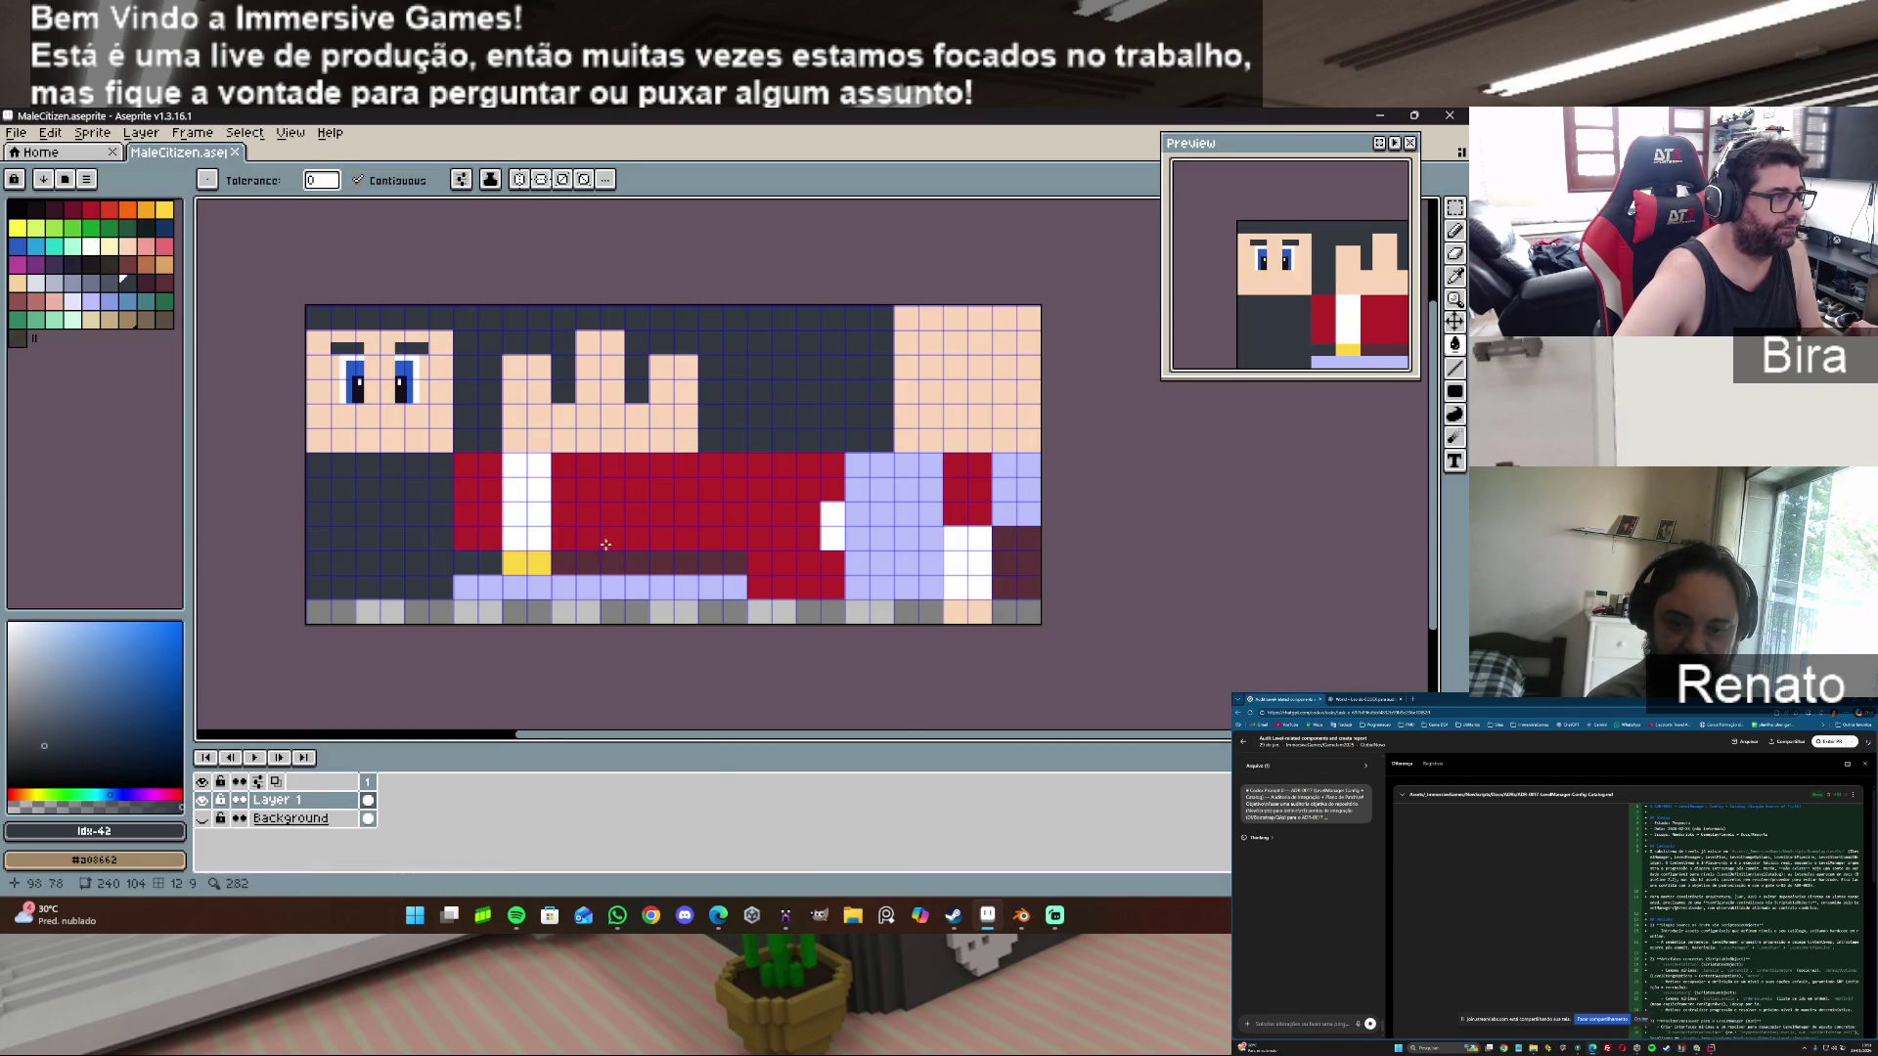
pyautogui.scroll(2, 567, 420)
pyautogui.scroll(1, 475, 360)
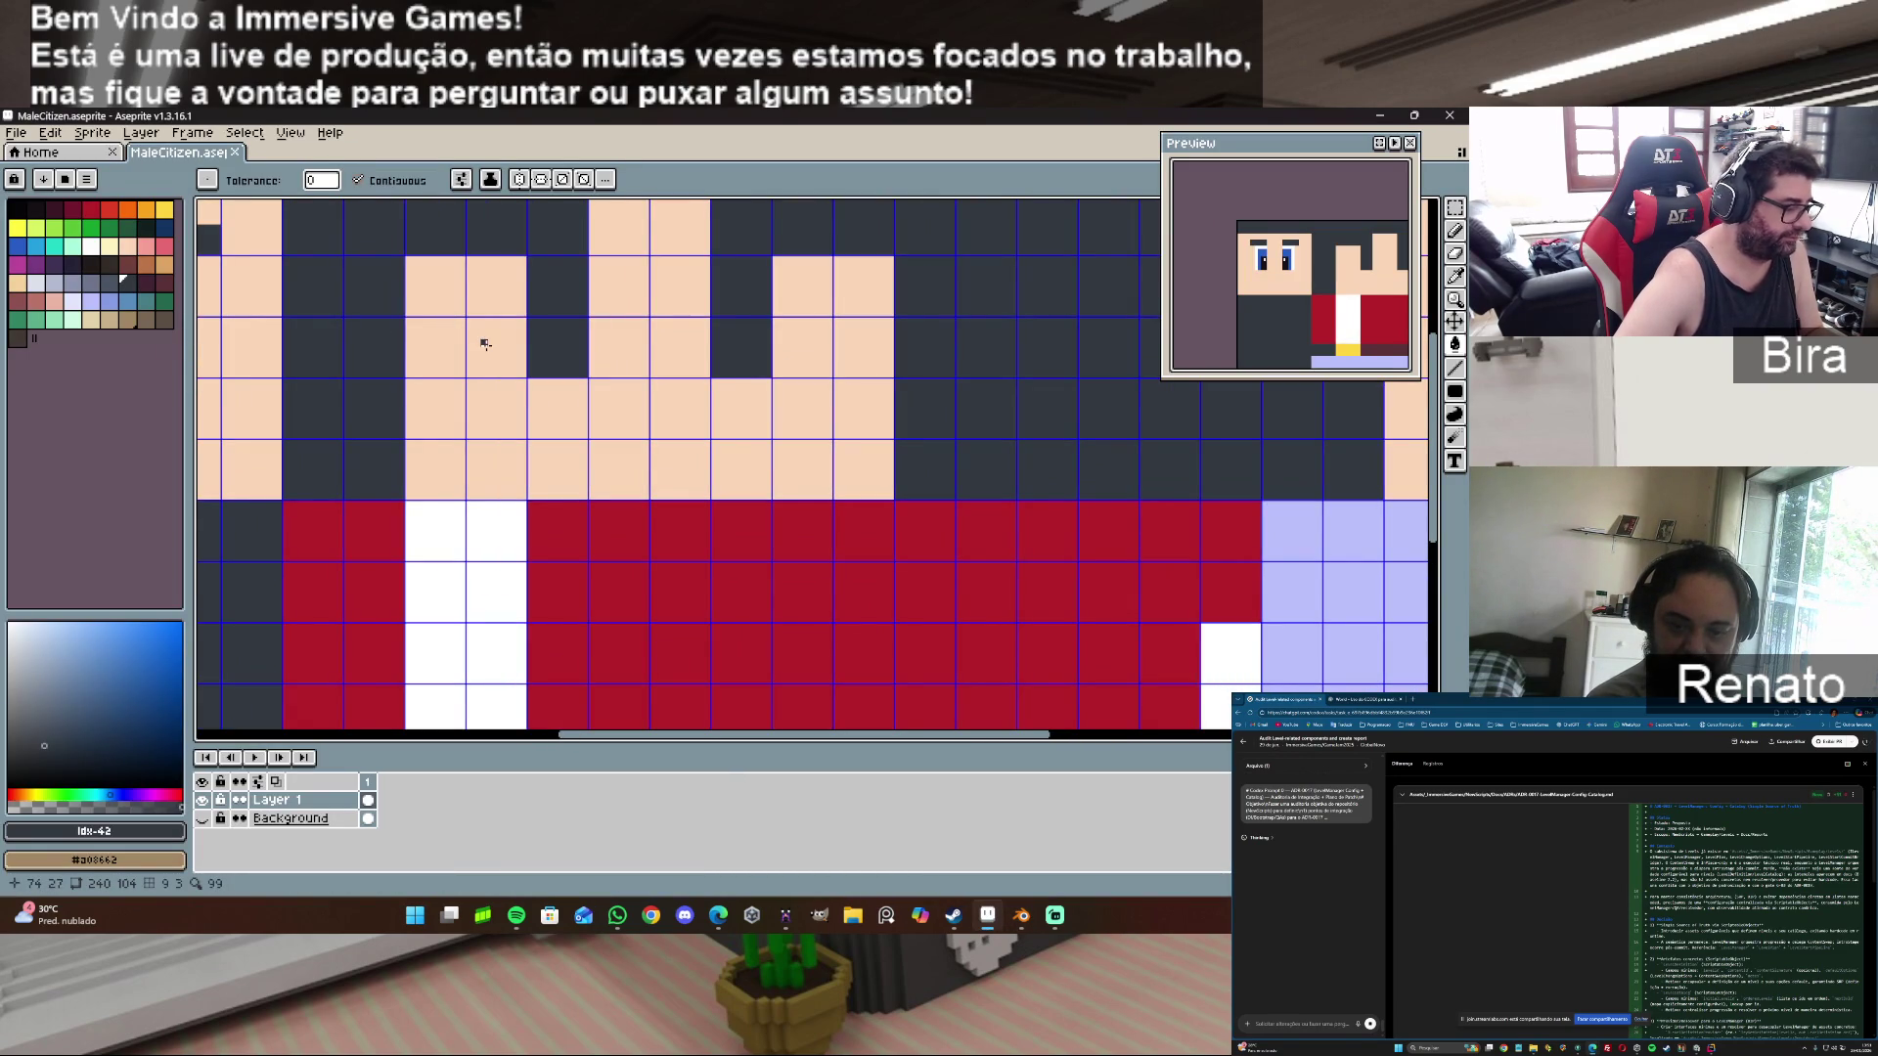
pyautogui.keyDown('alt'); pyautogui.click(485, 344); pyautogui.keyUp('alt')
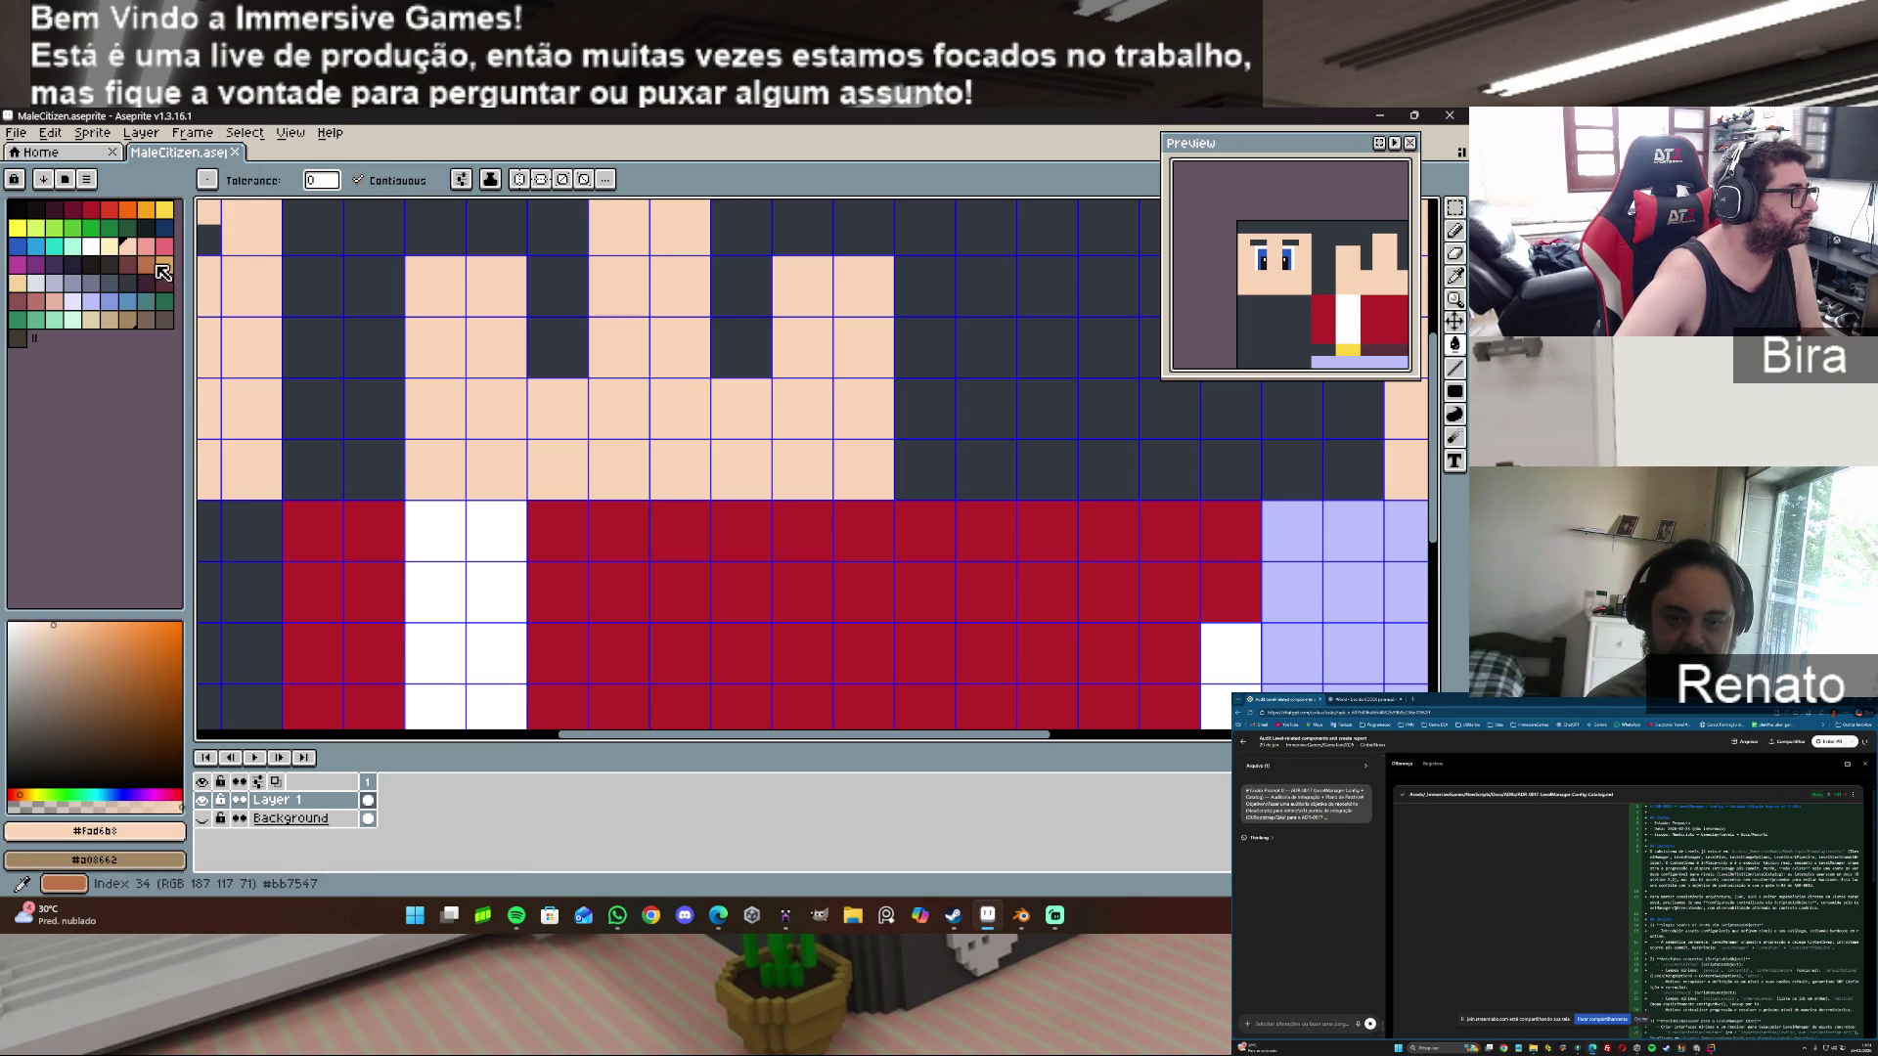
pyautogui.click(147, 323)
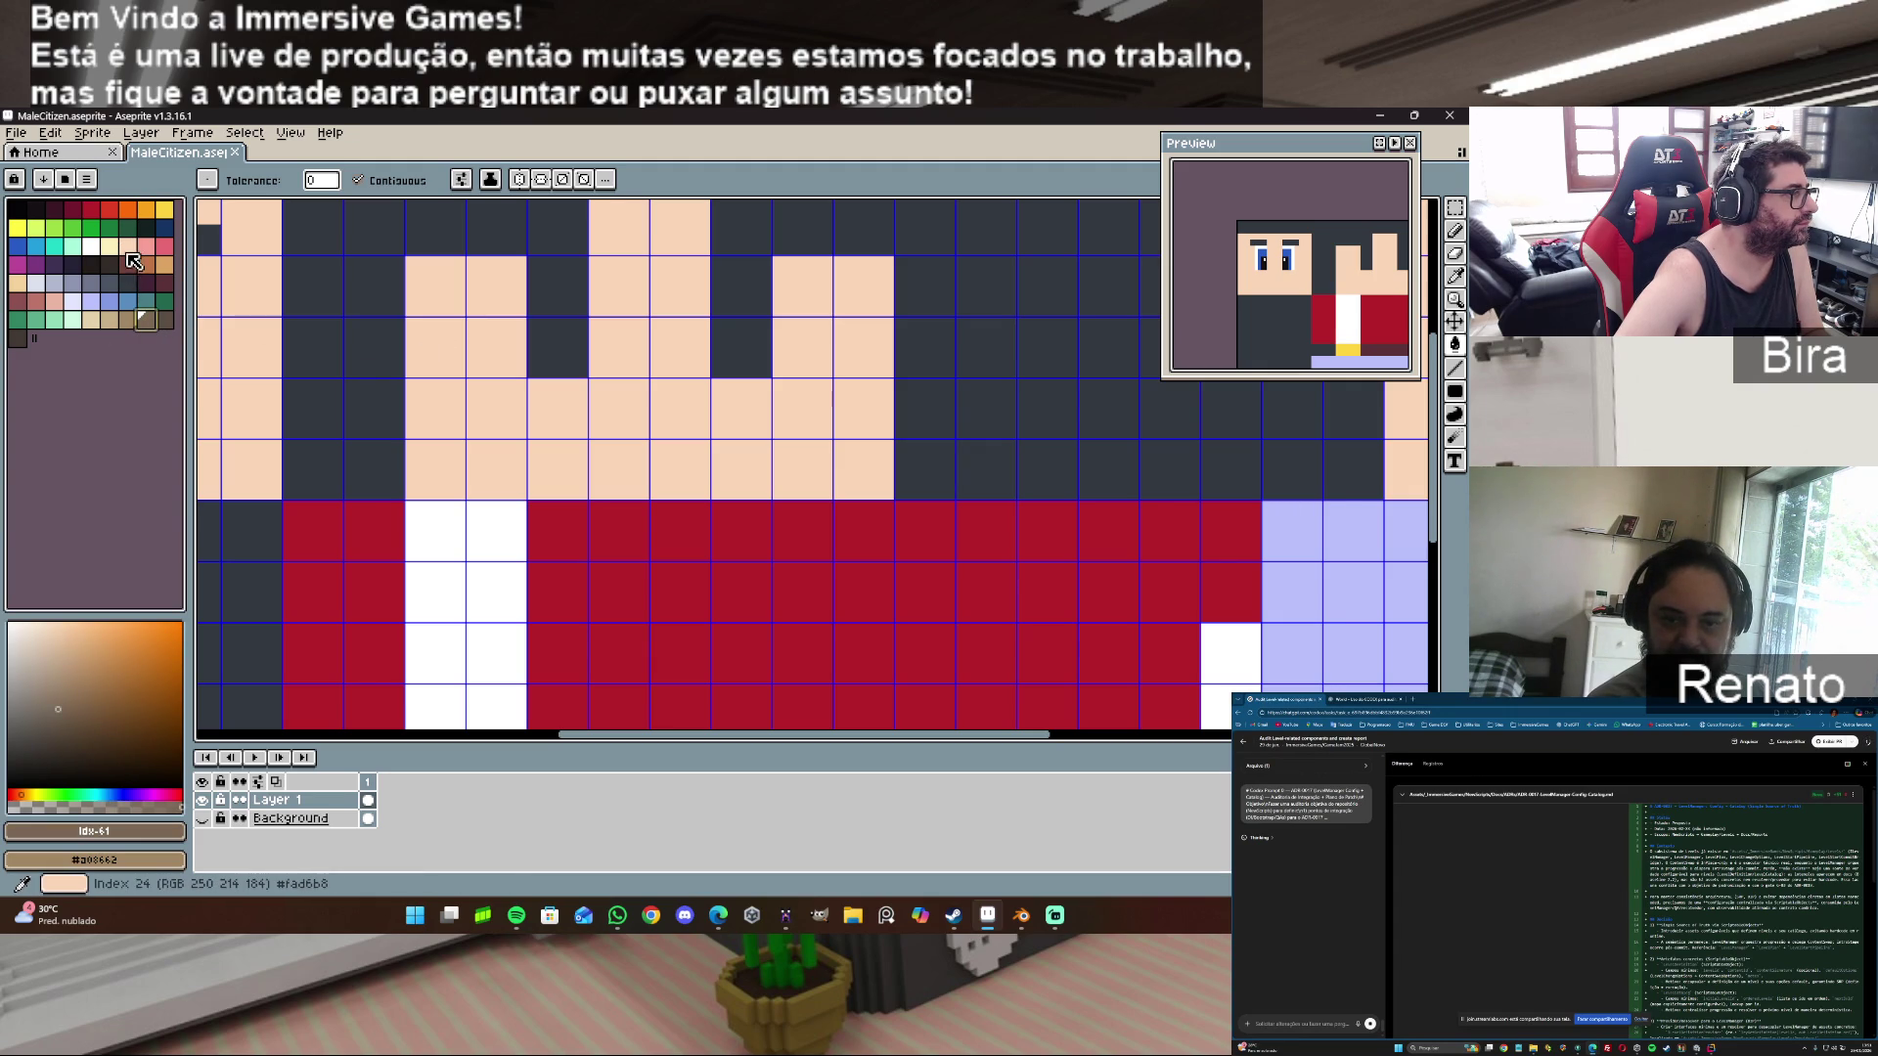
pyautogui.click(130, 249)
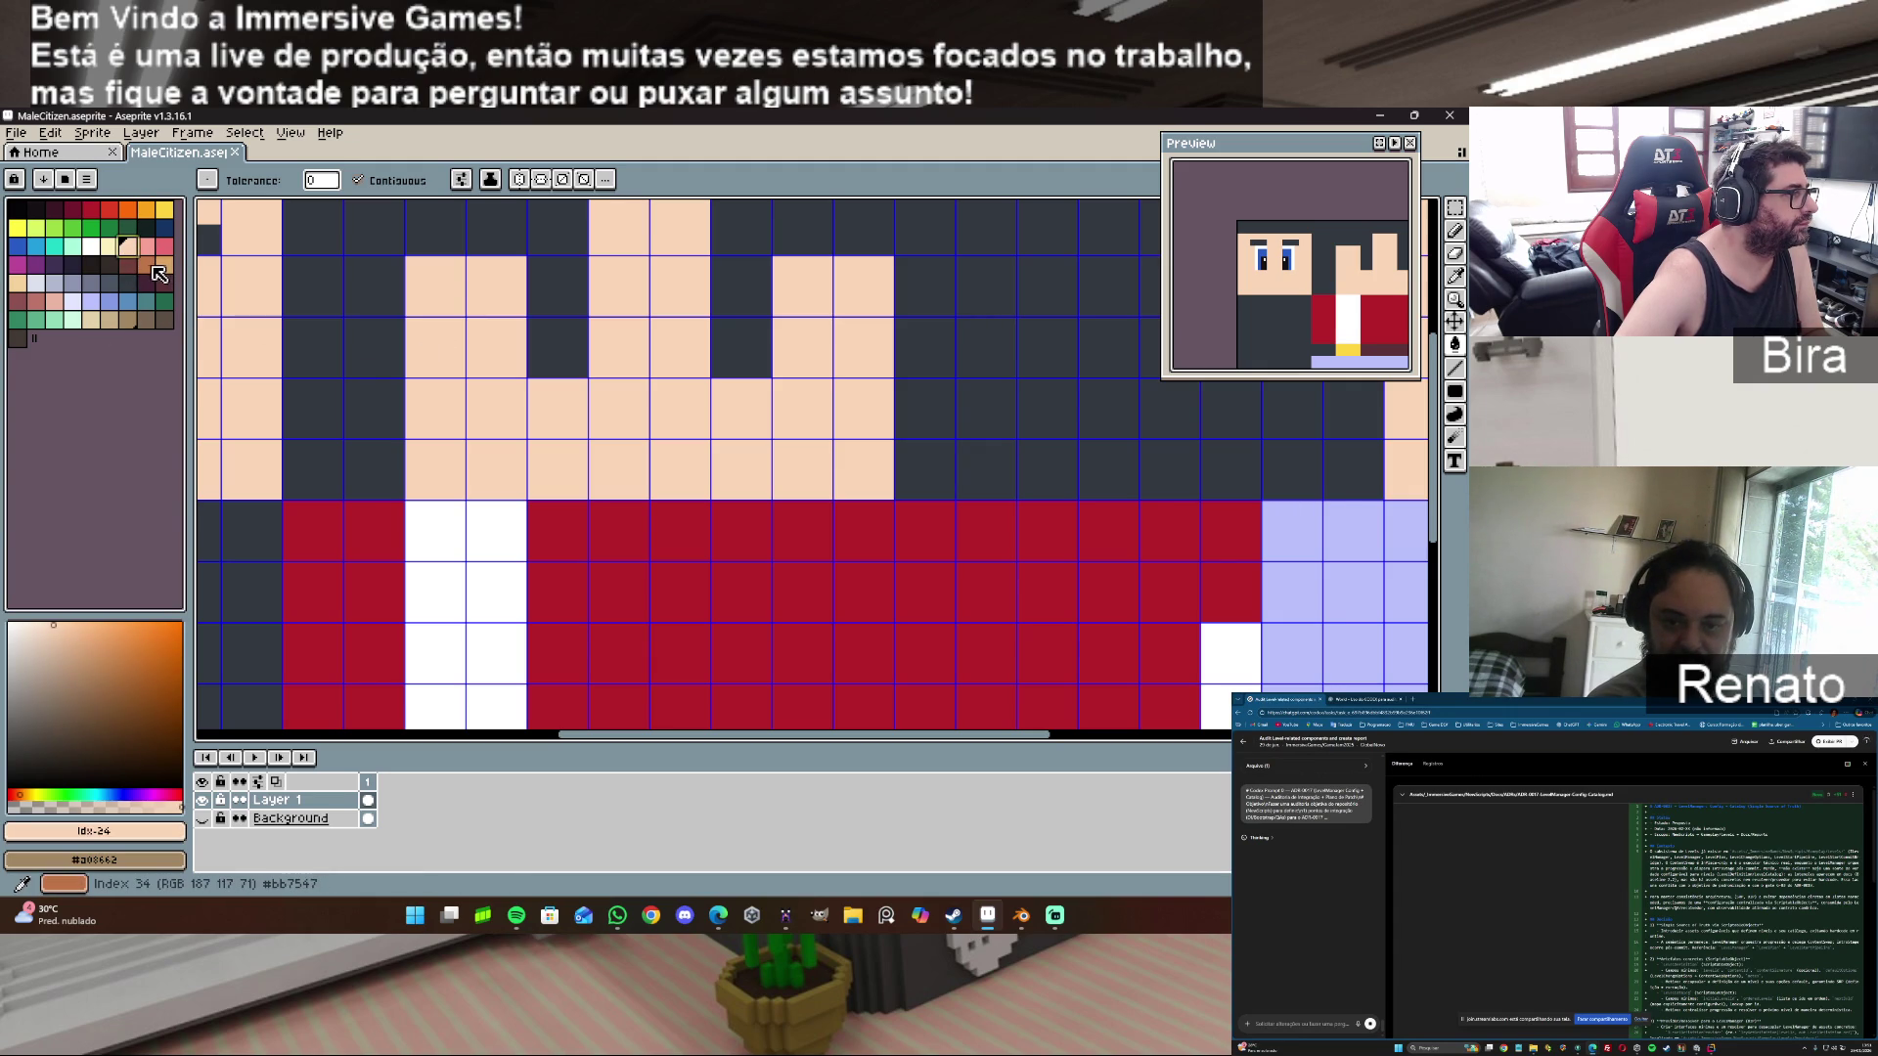
pyautogui.click(165, 265)
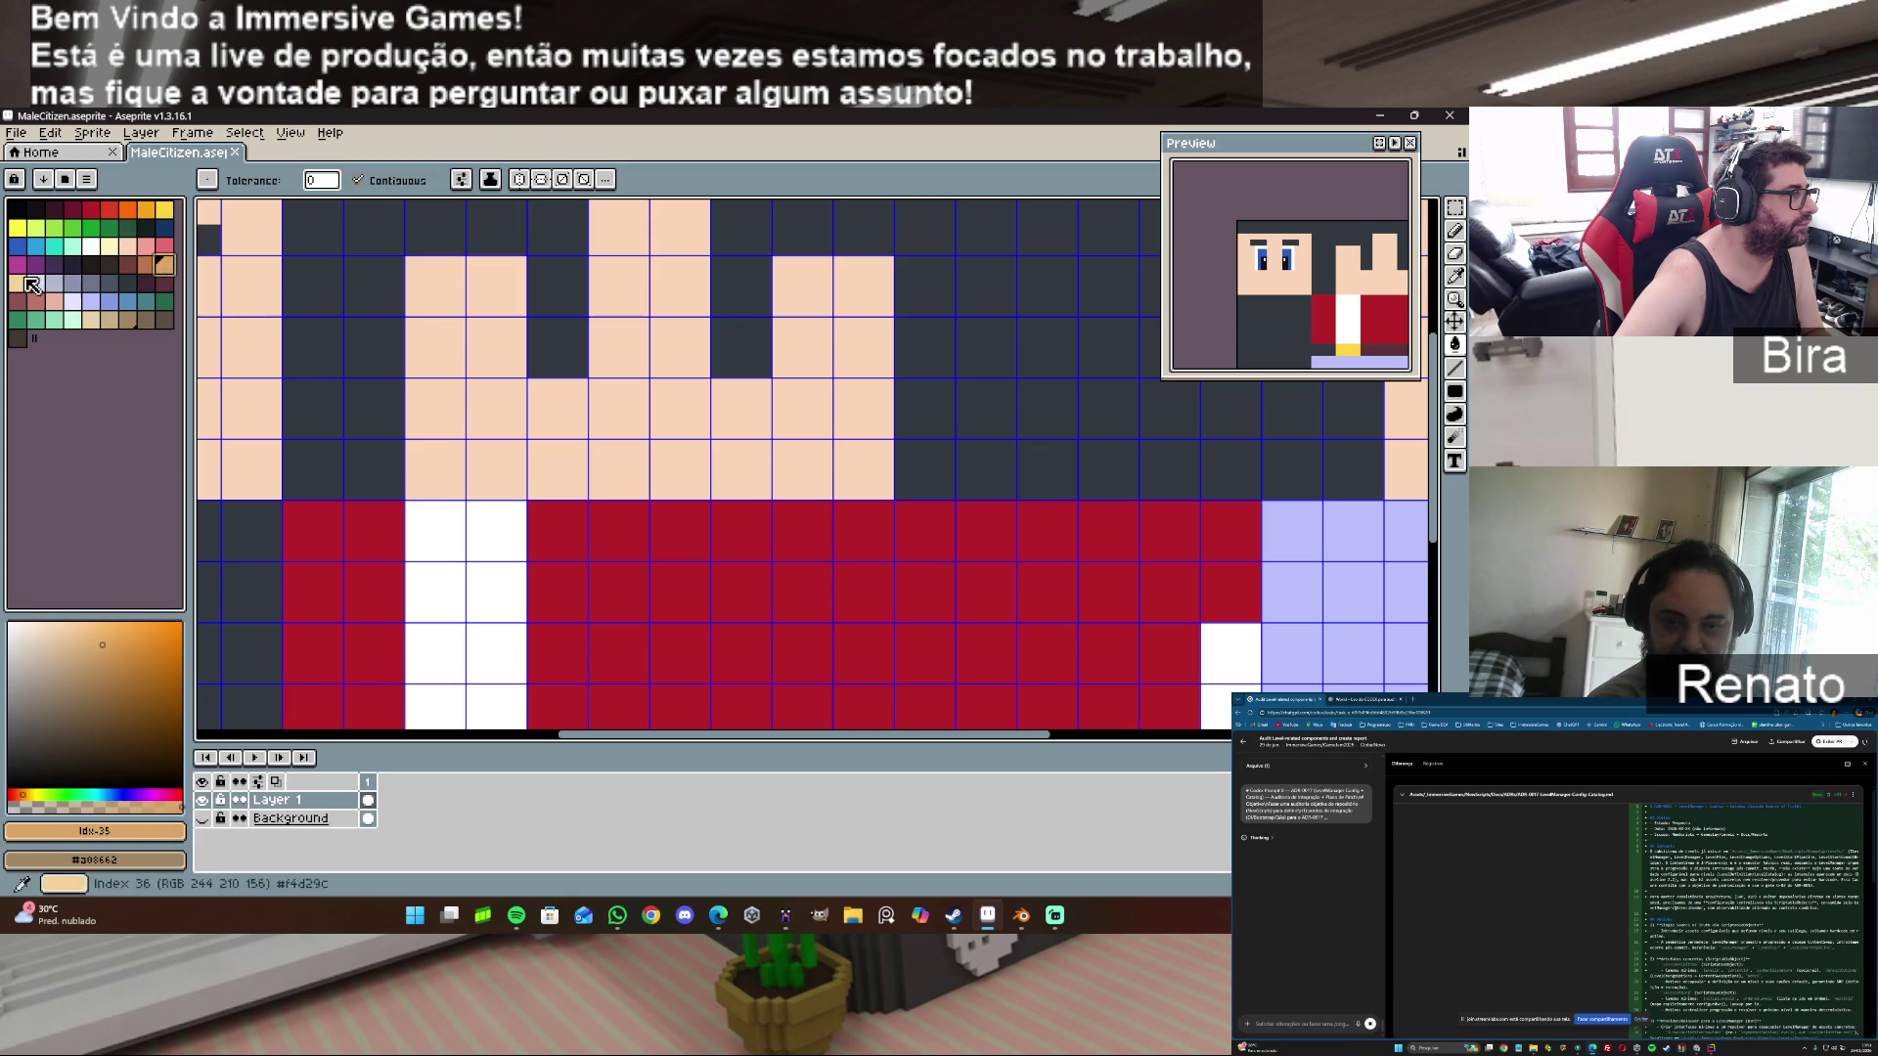
# Try a fill on the face skin region, undo it, and return to Blender.
pyautogui.scroll(1, 431, 335)
pyautogui.scroll(1, 431, 335)
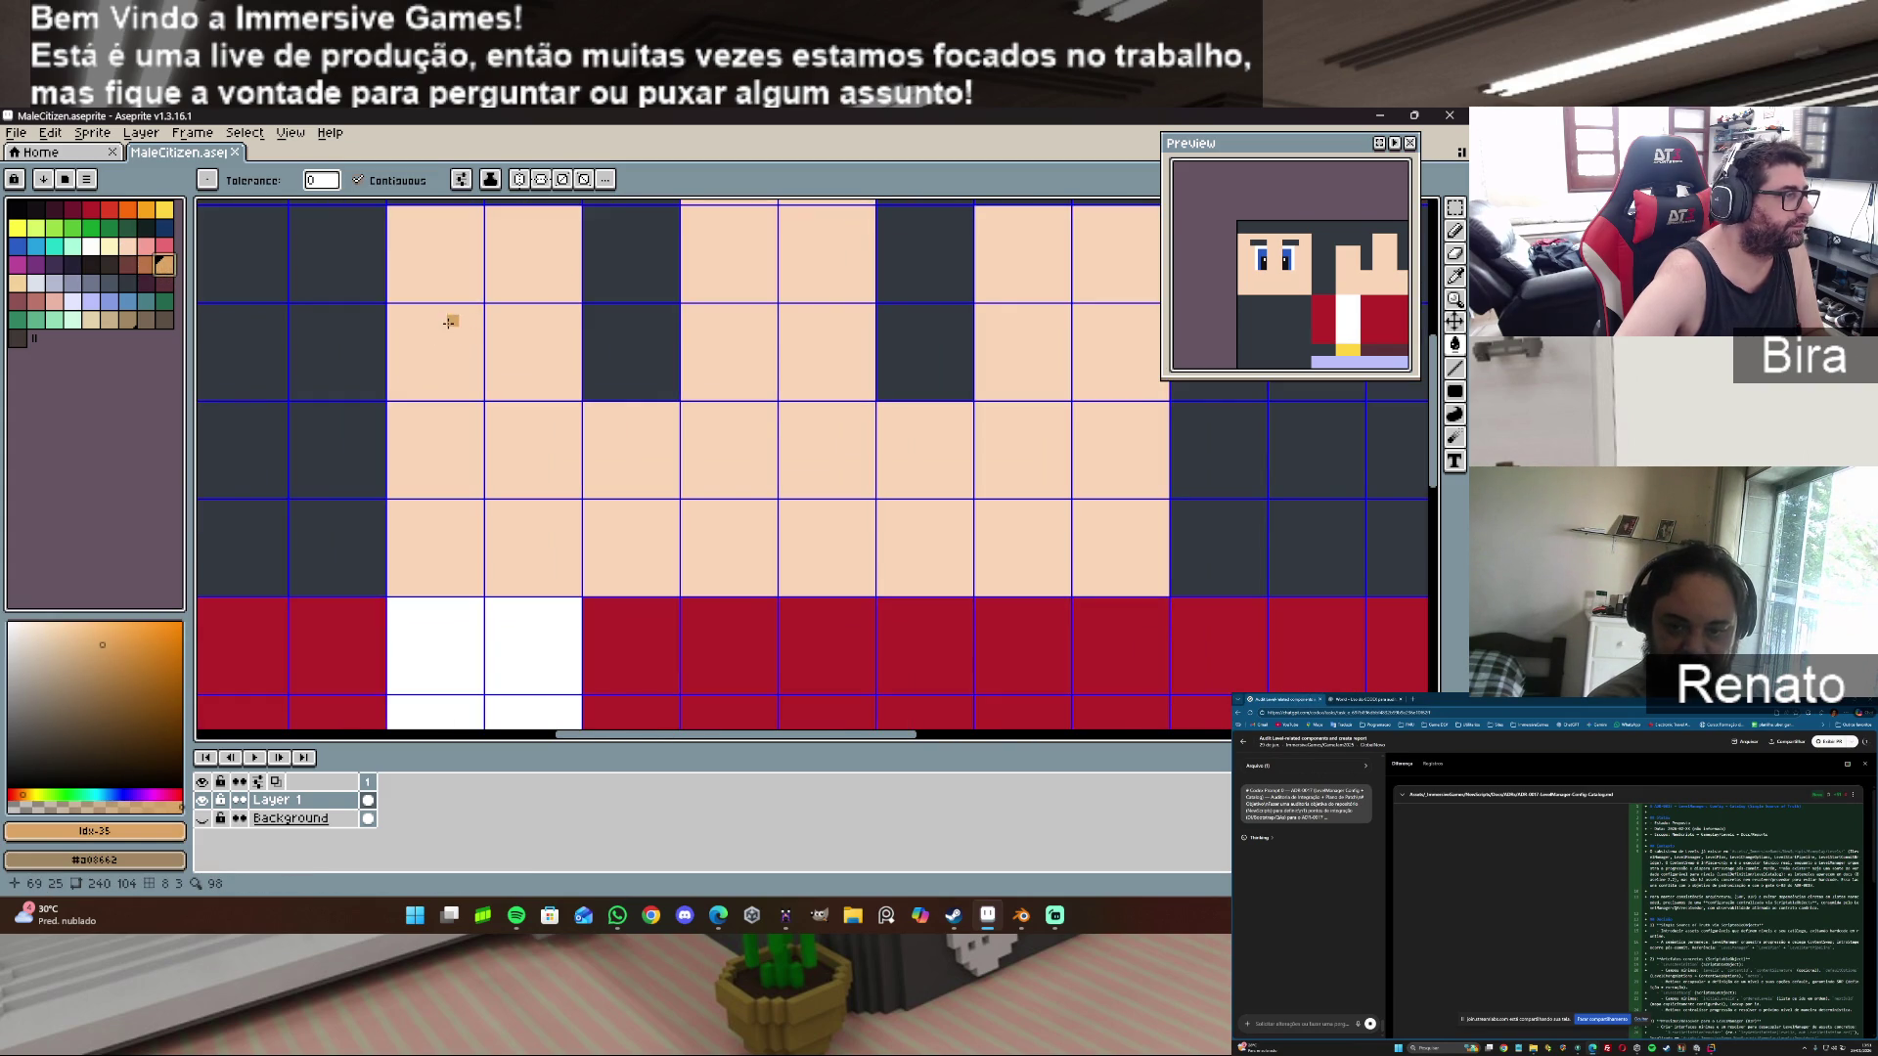
pyautogui.scroll(-1, 471, 337)
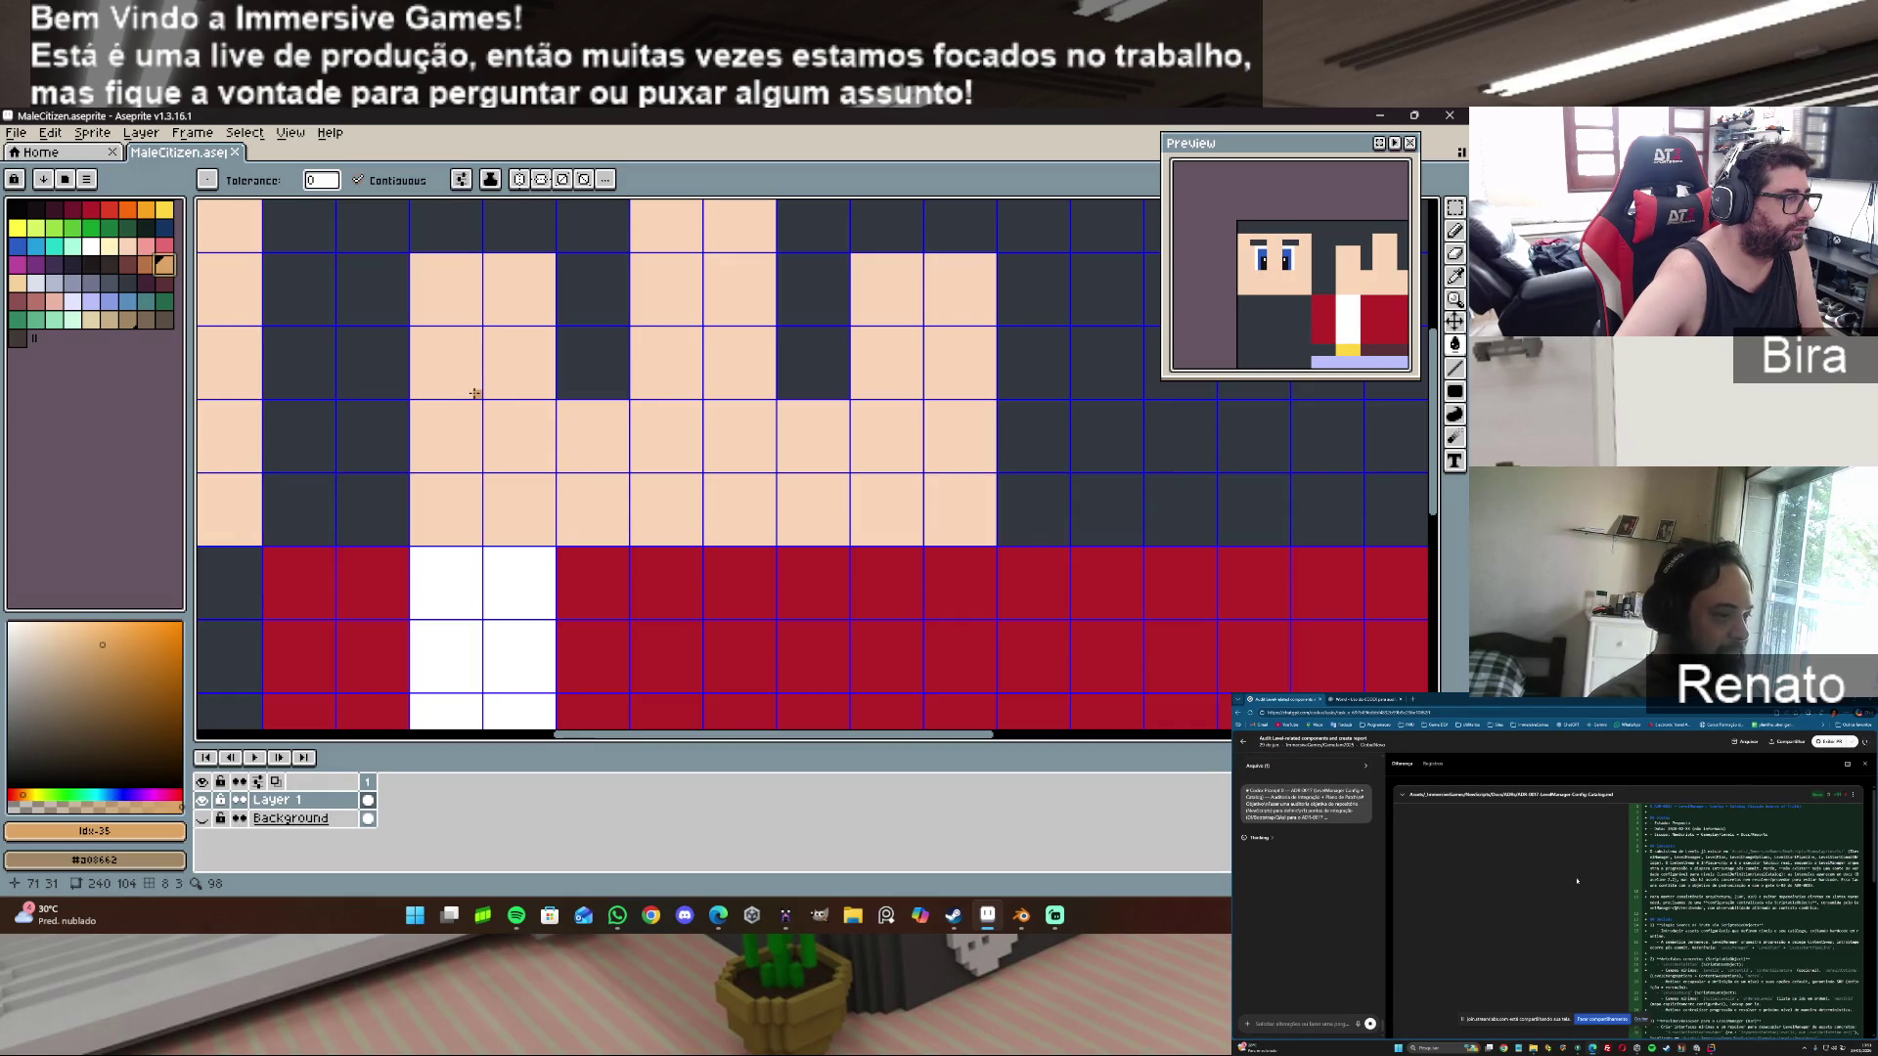
pyautogui.click(475, 393)
pyautogui.press('v')
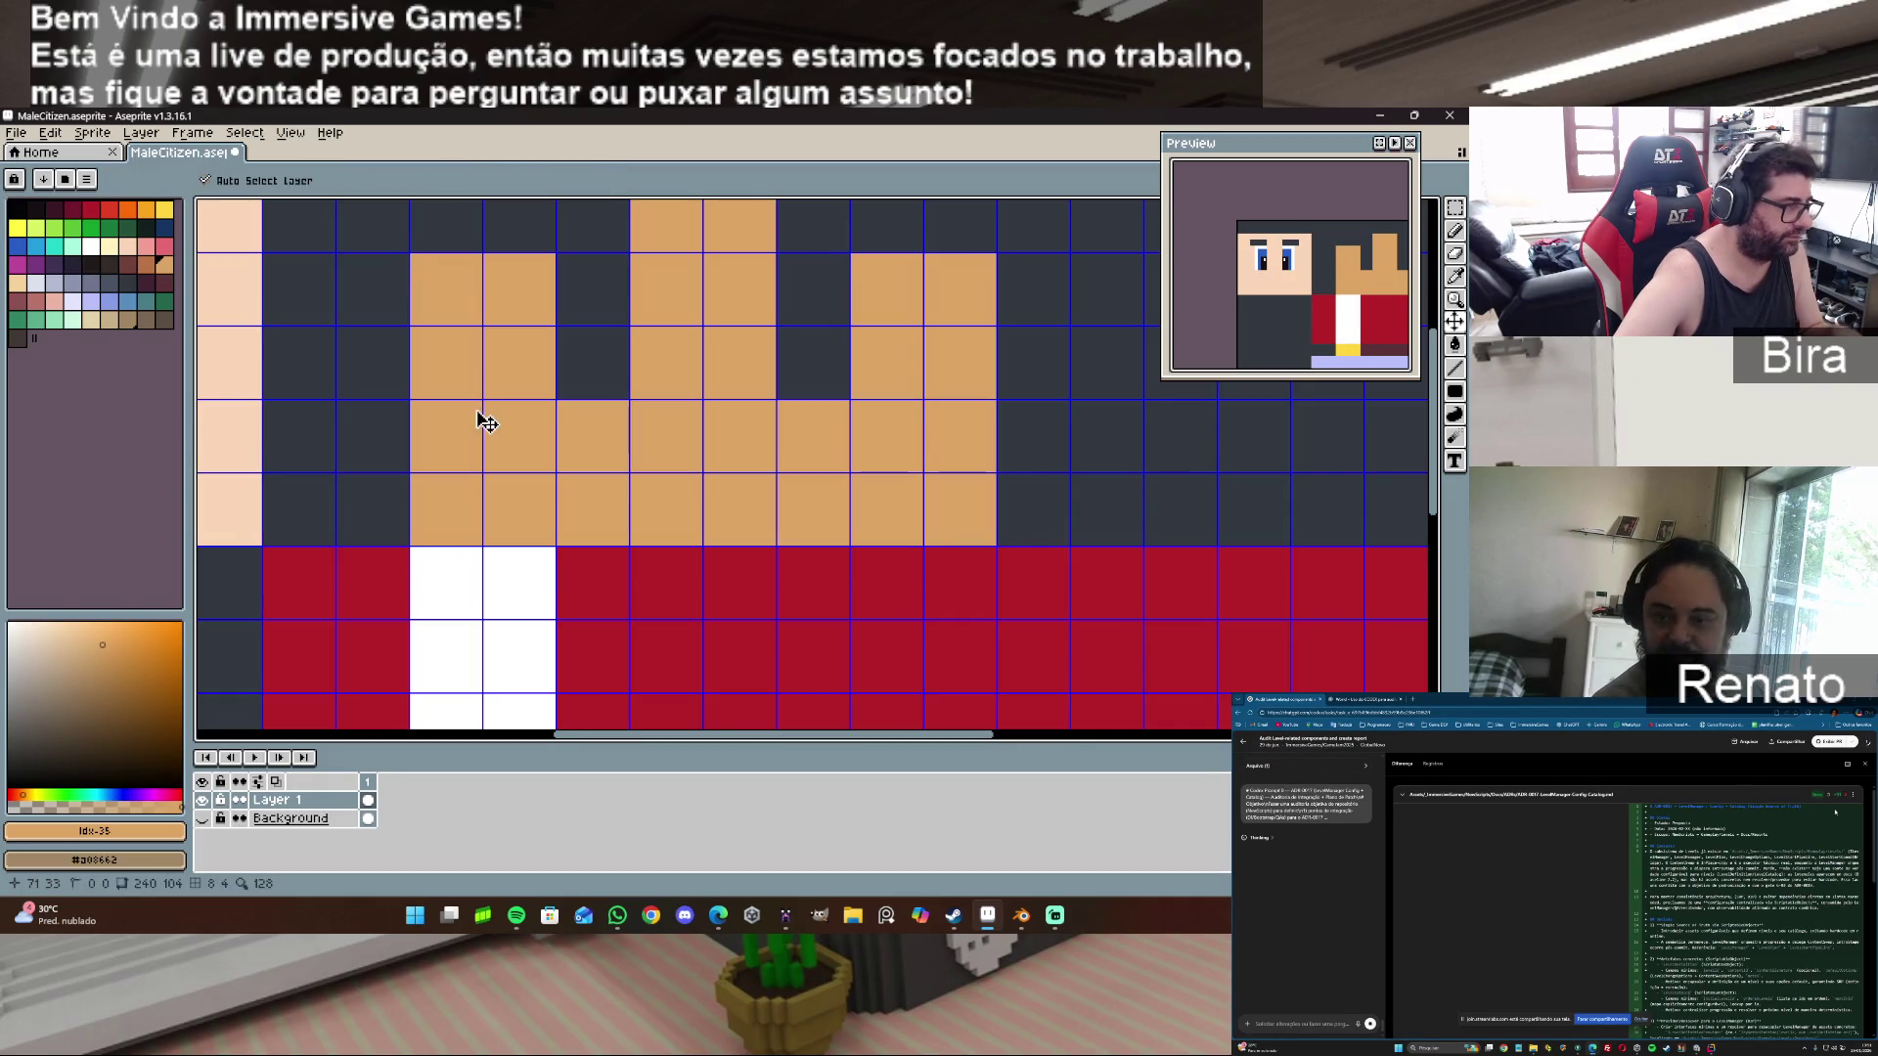
pyautogui.hotkey('ctrl', 'z')
pyautogui.press('b')
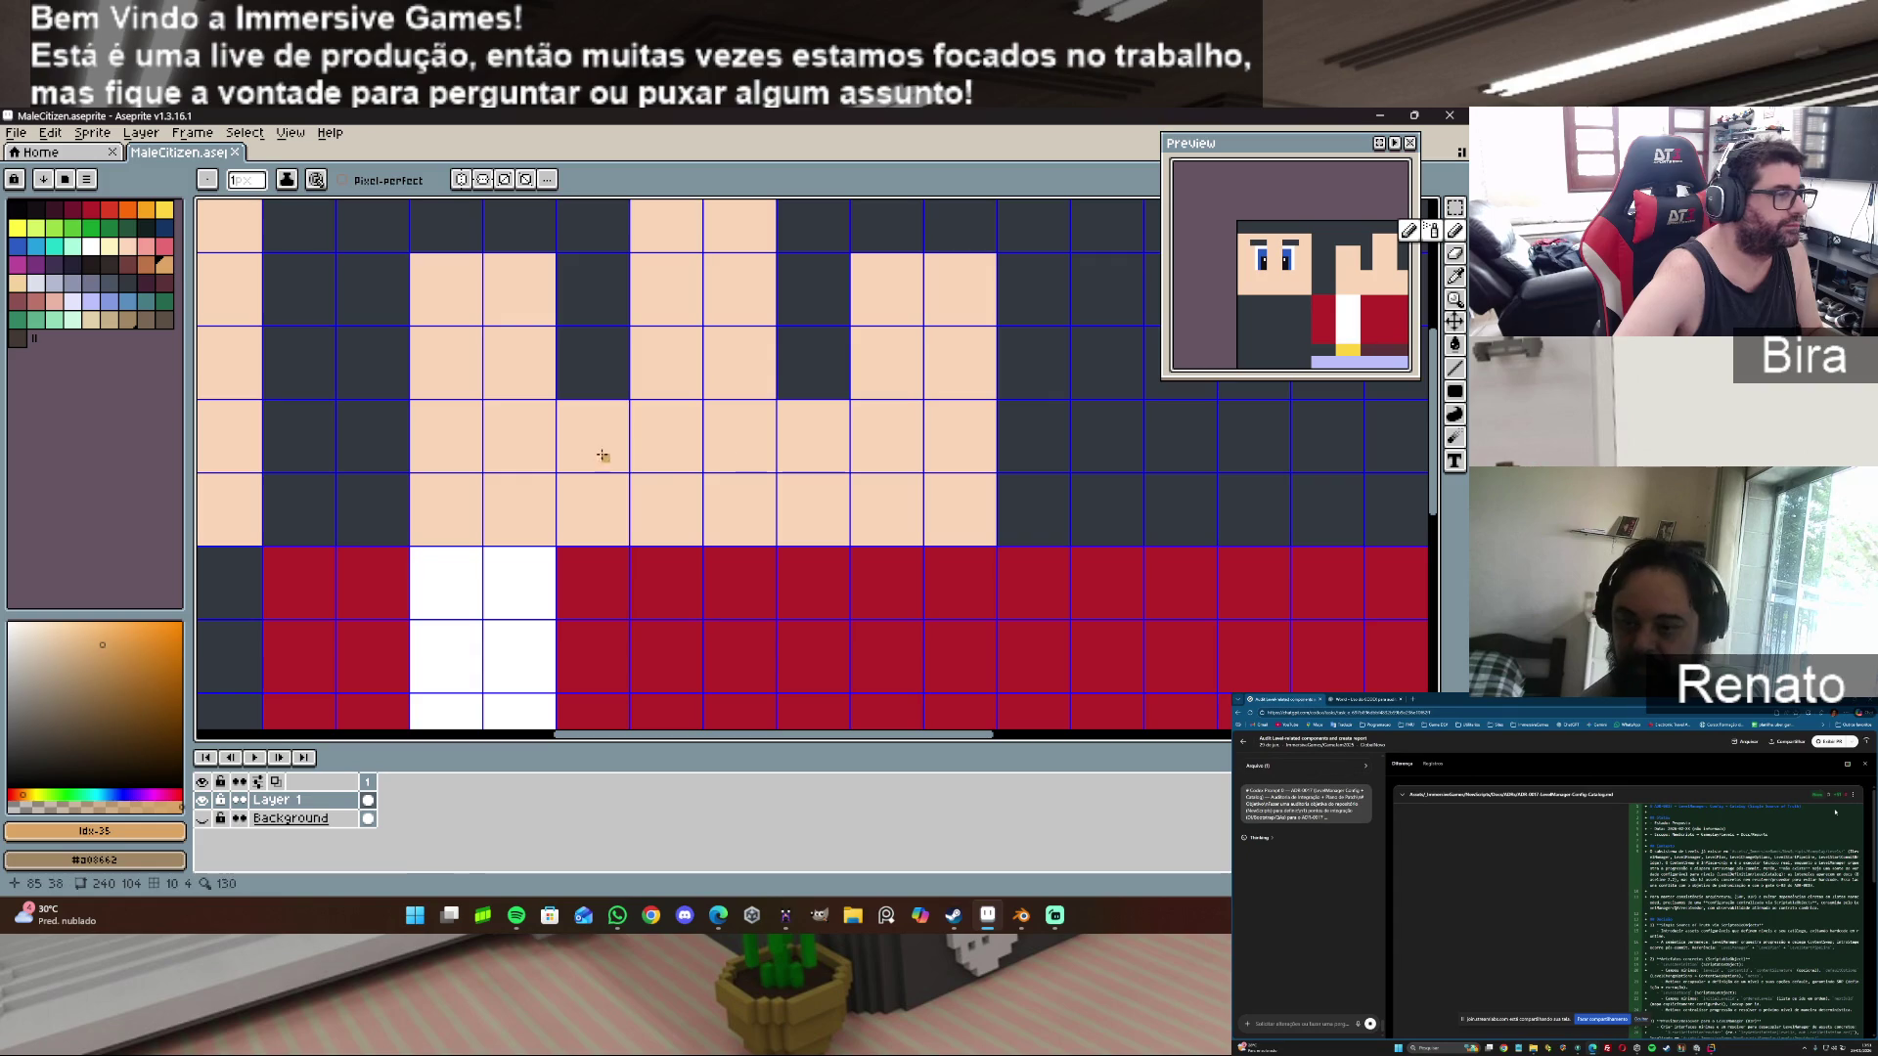
pyautogui.hotkey('alt', 'Tab')
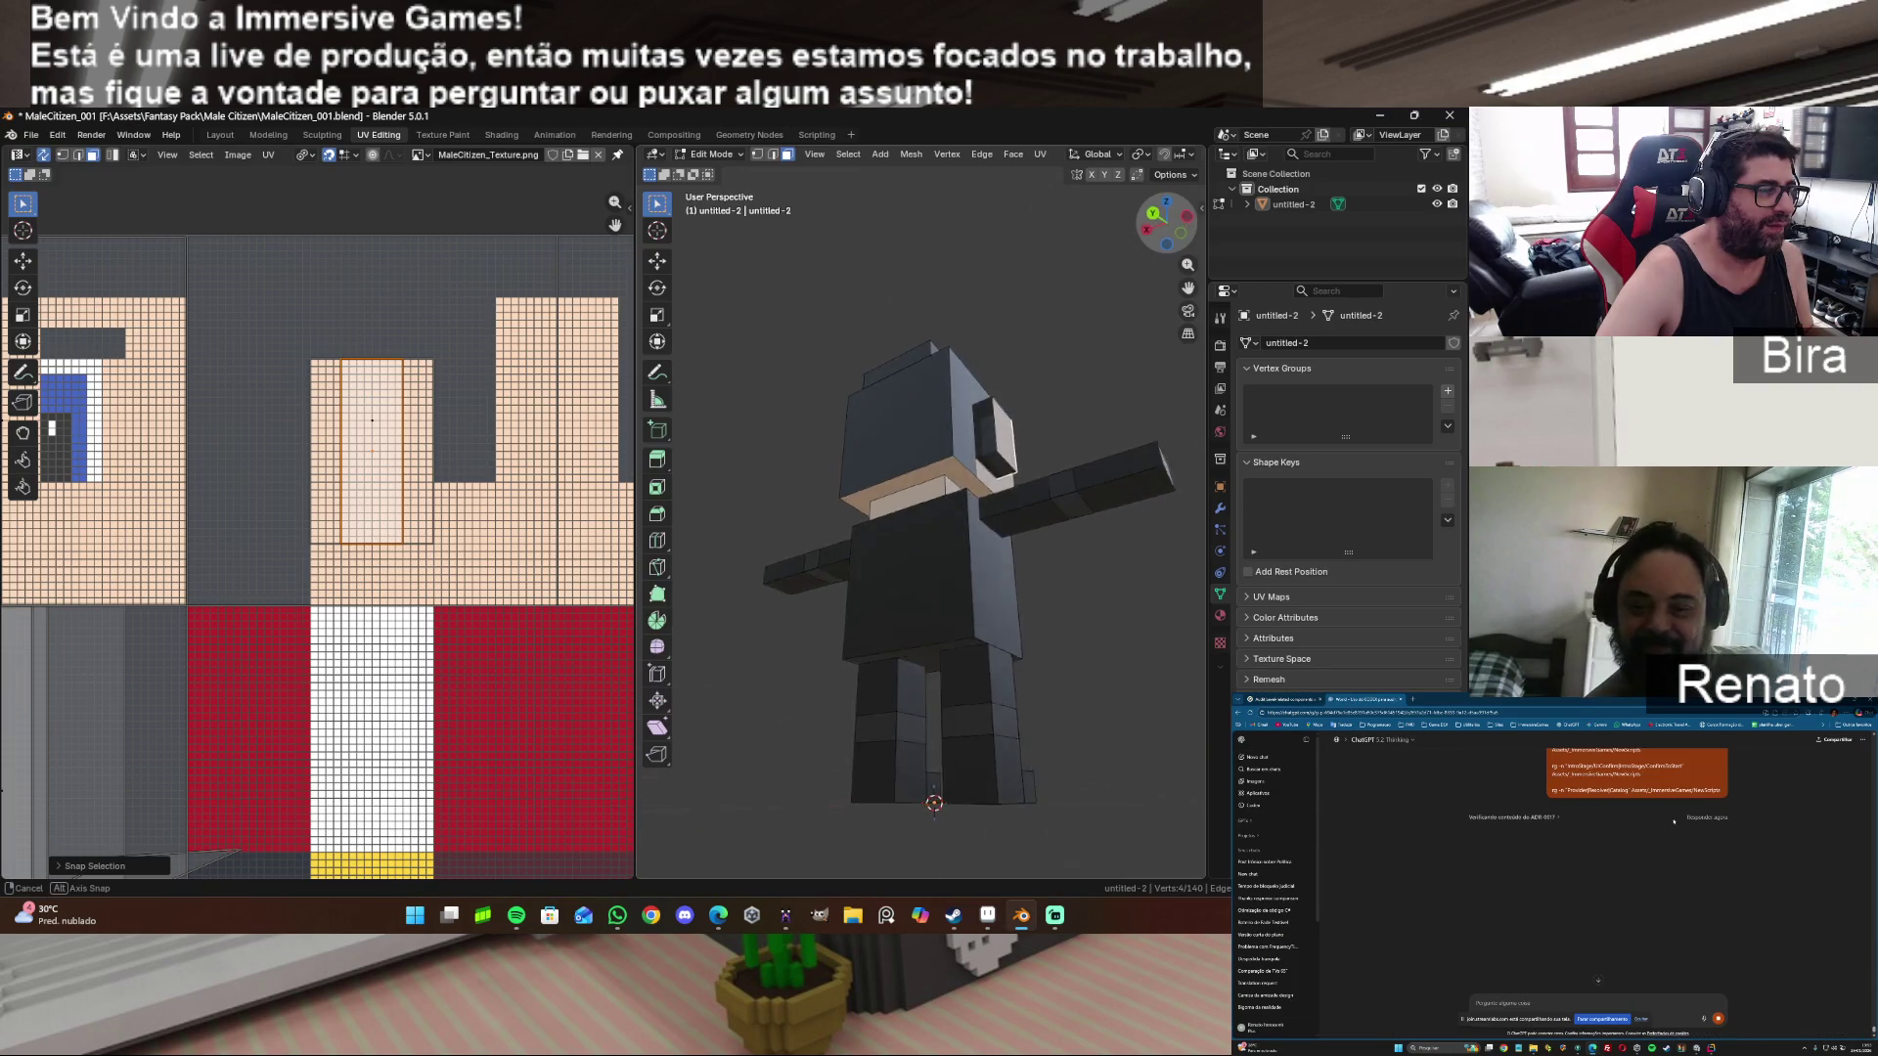
# Select the side-of-head ear face and unwrap it.
pyautogui.moveTo(978, 460); pyautogui.dragTo(993, 463, button='middle')
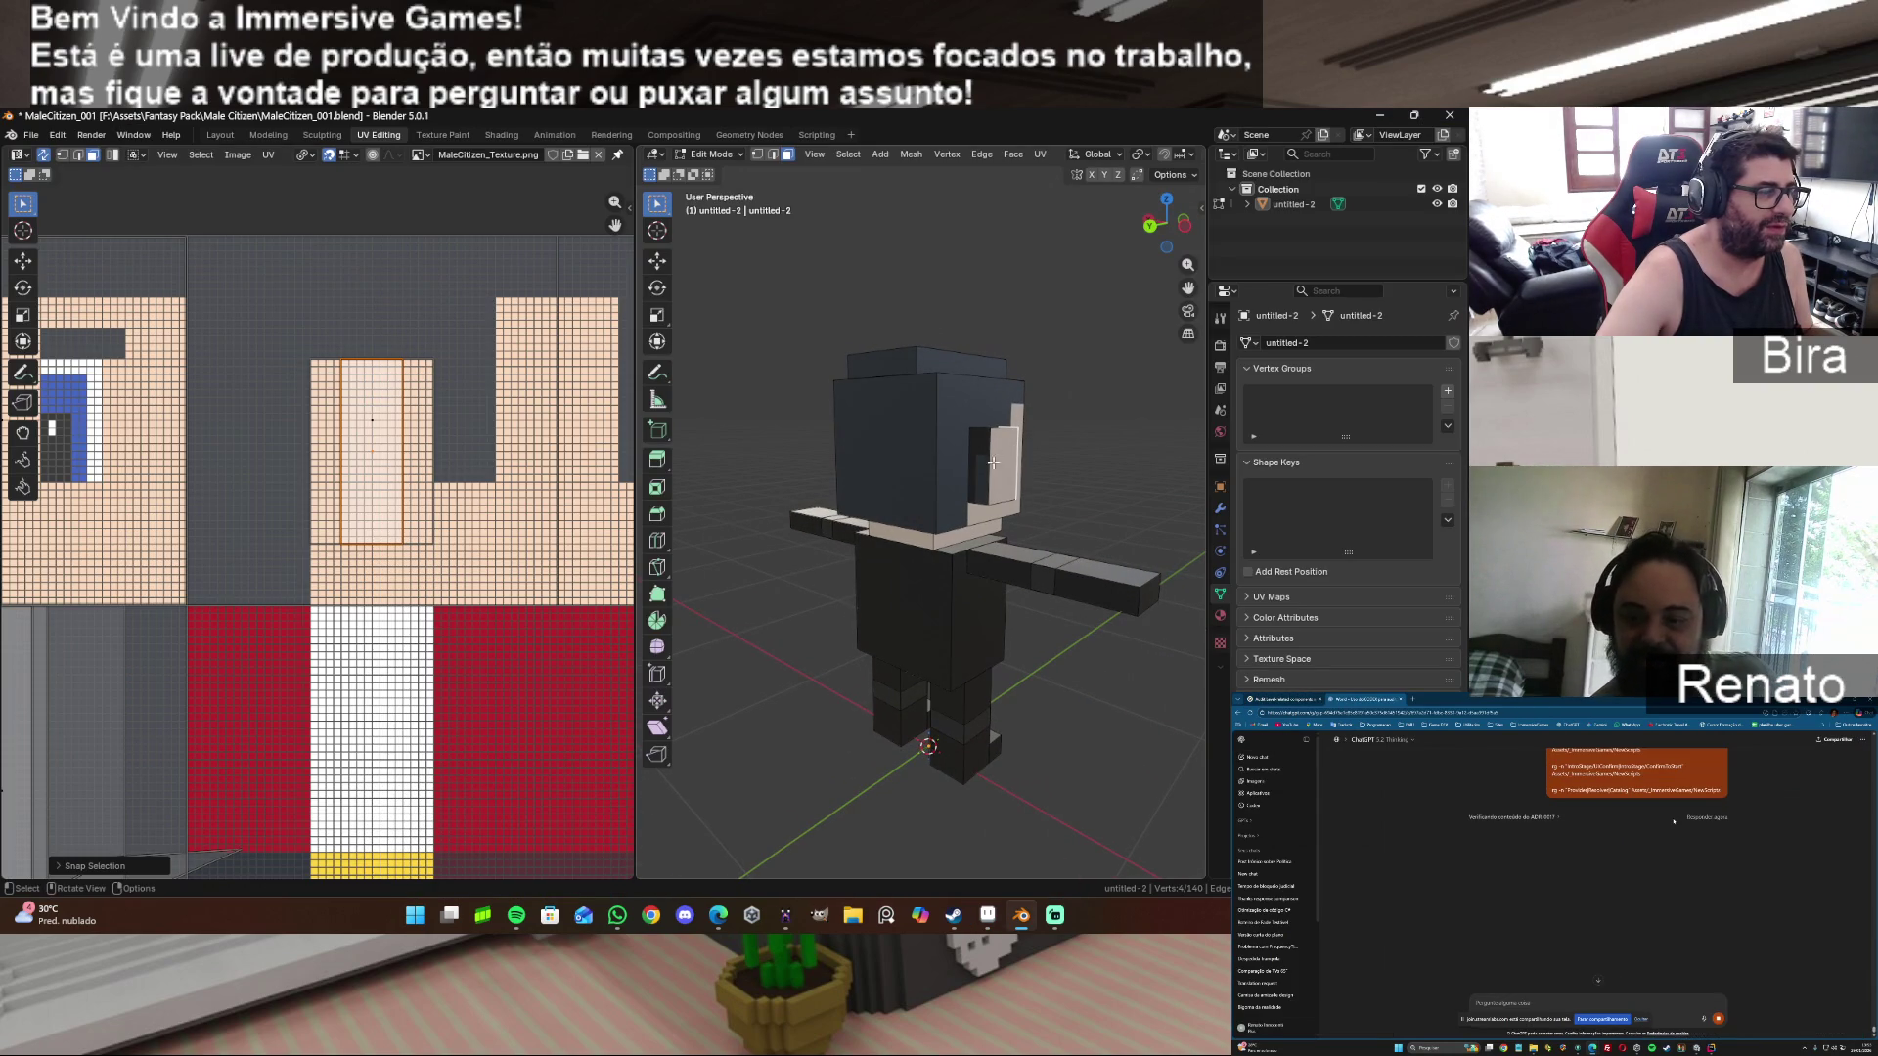
pyautogui.click(979, 456)
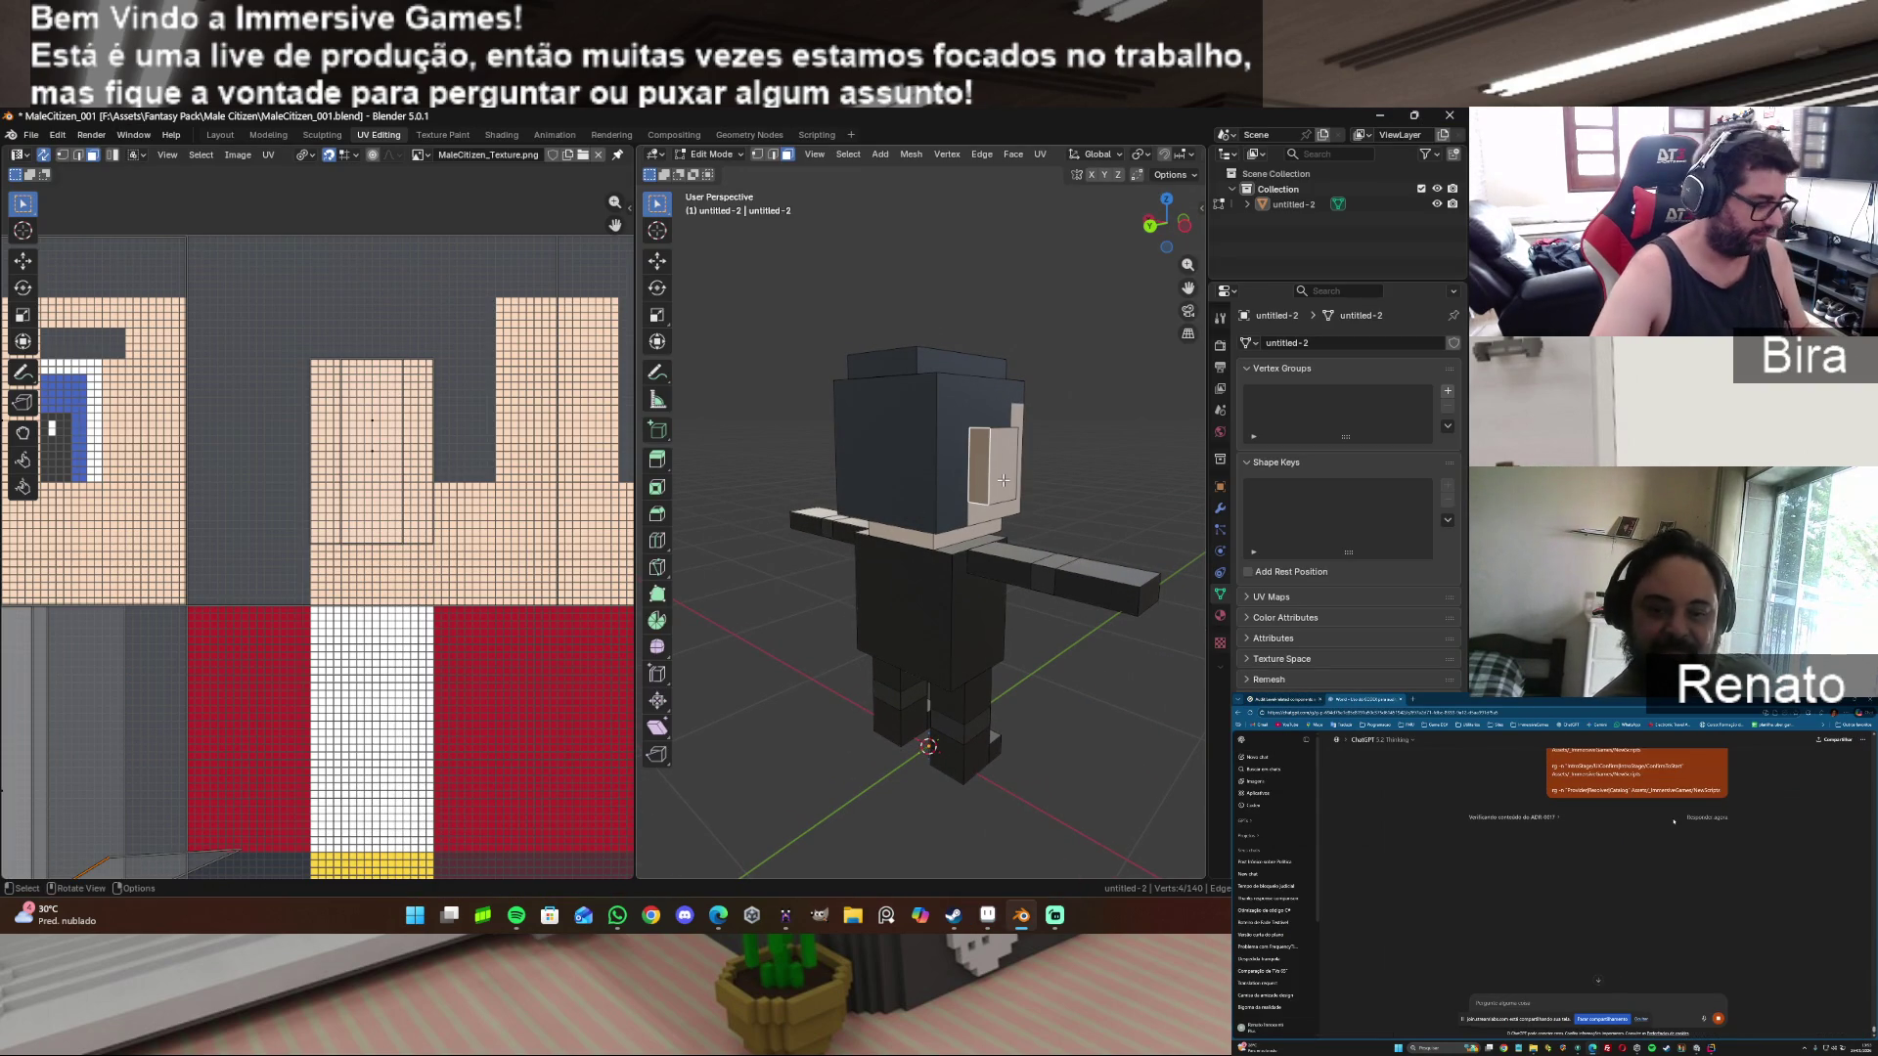
pyautogui.press('u')
pyautogui.click(1002, 478)
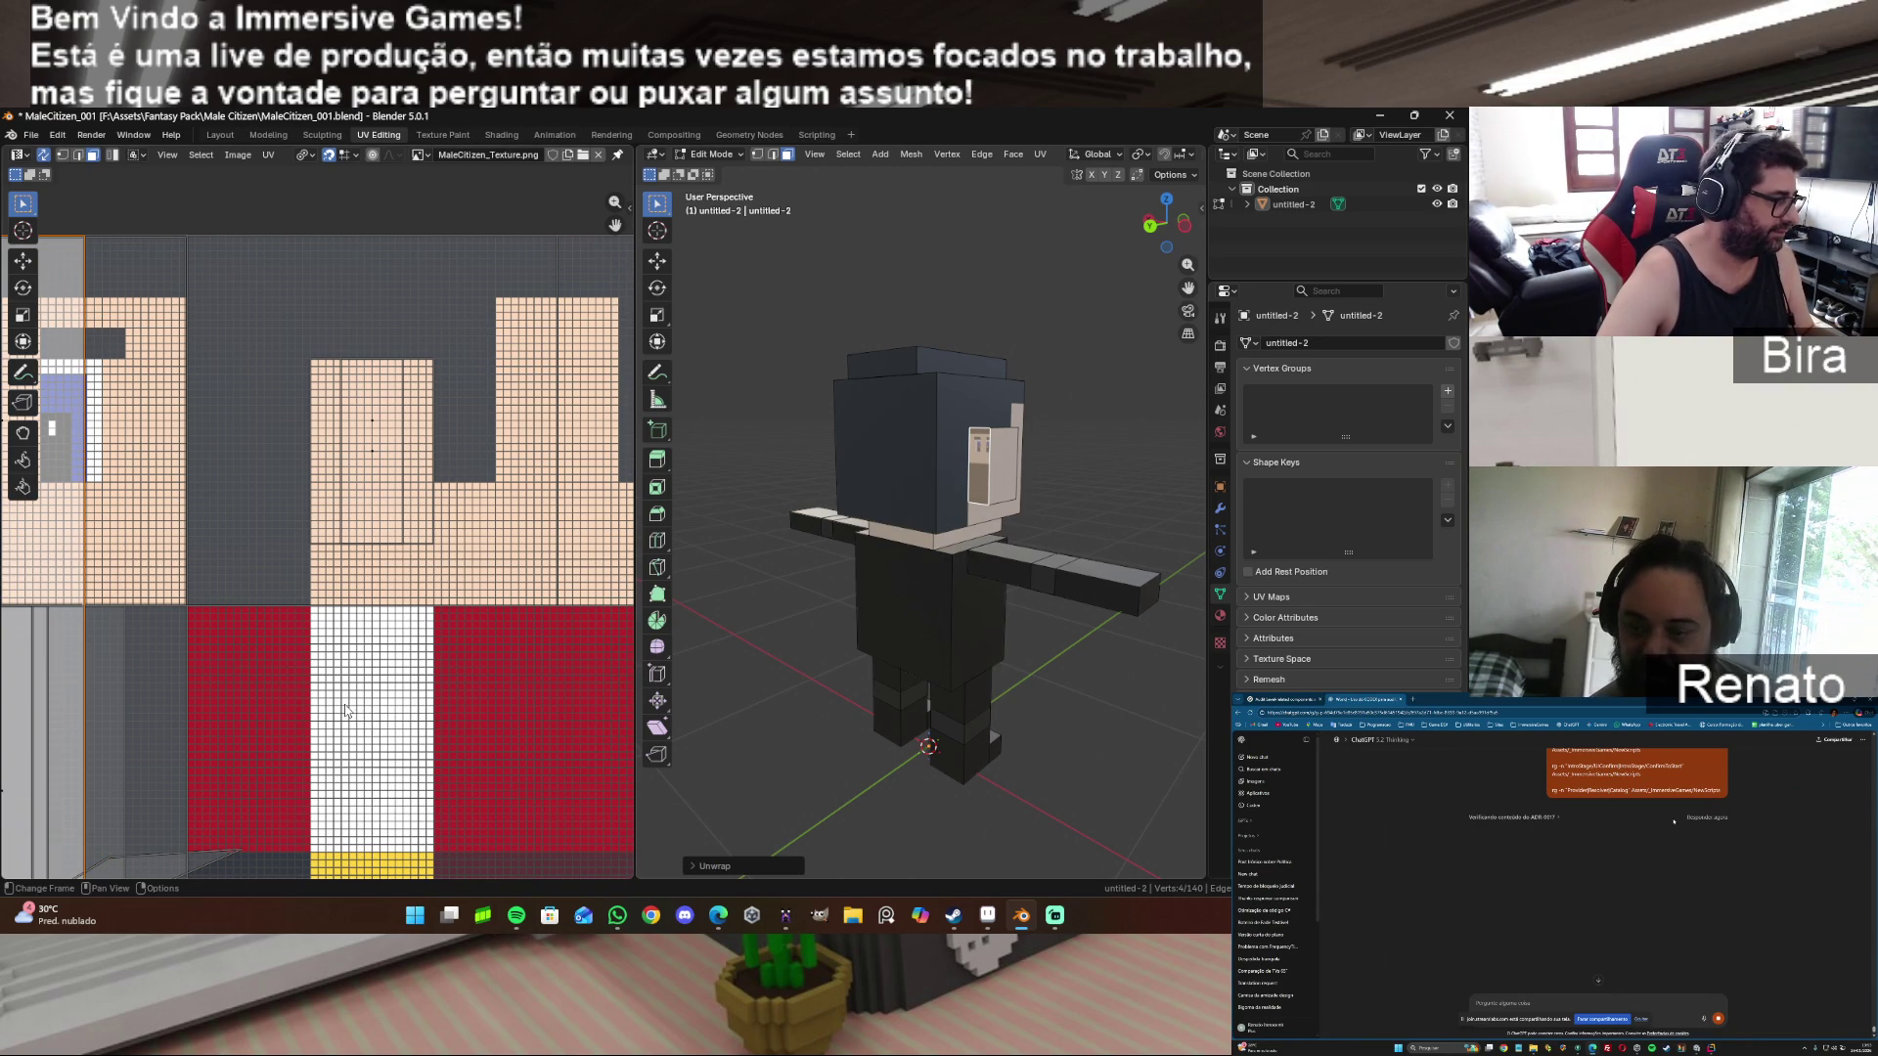
# Scale the ear's UV island down to about 0.72 and place it within the skin-tone block.
pyautogui.press('s')
pyautogui.click(456, 573)
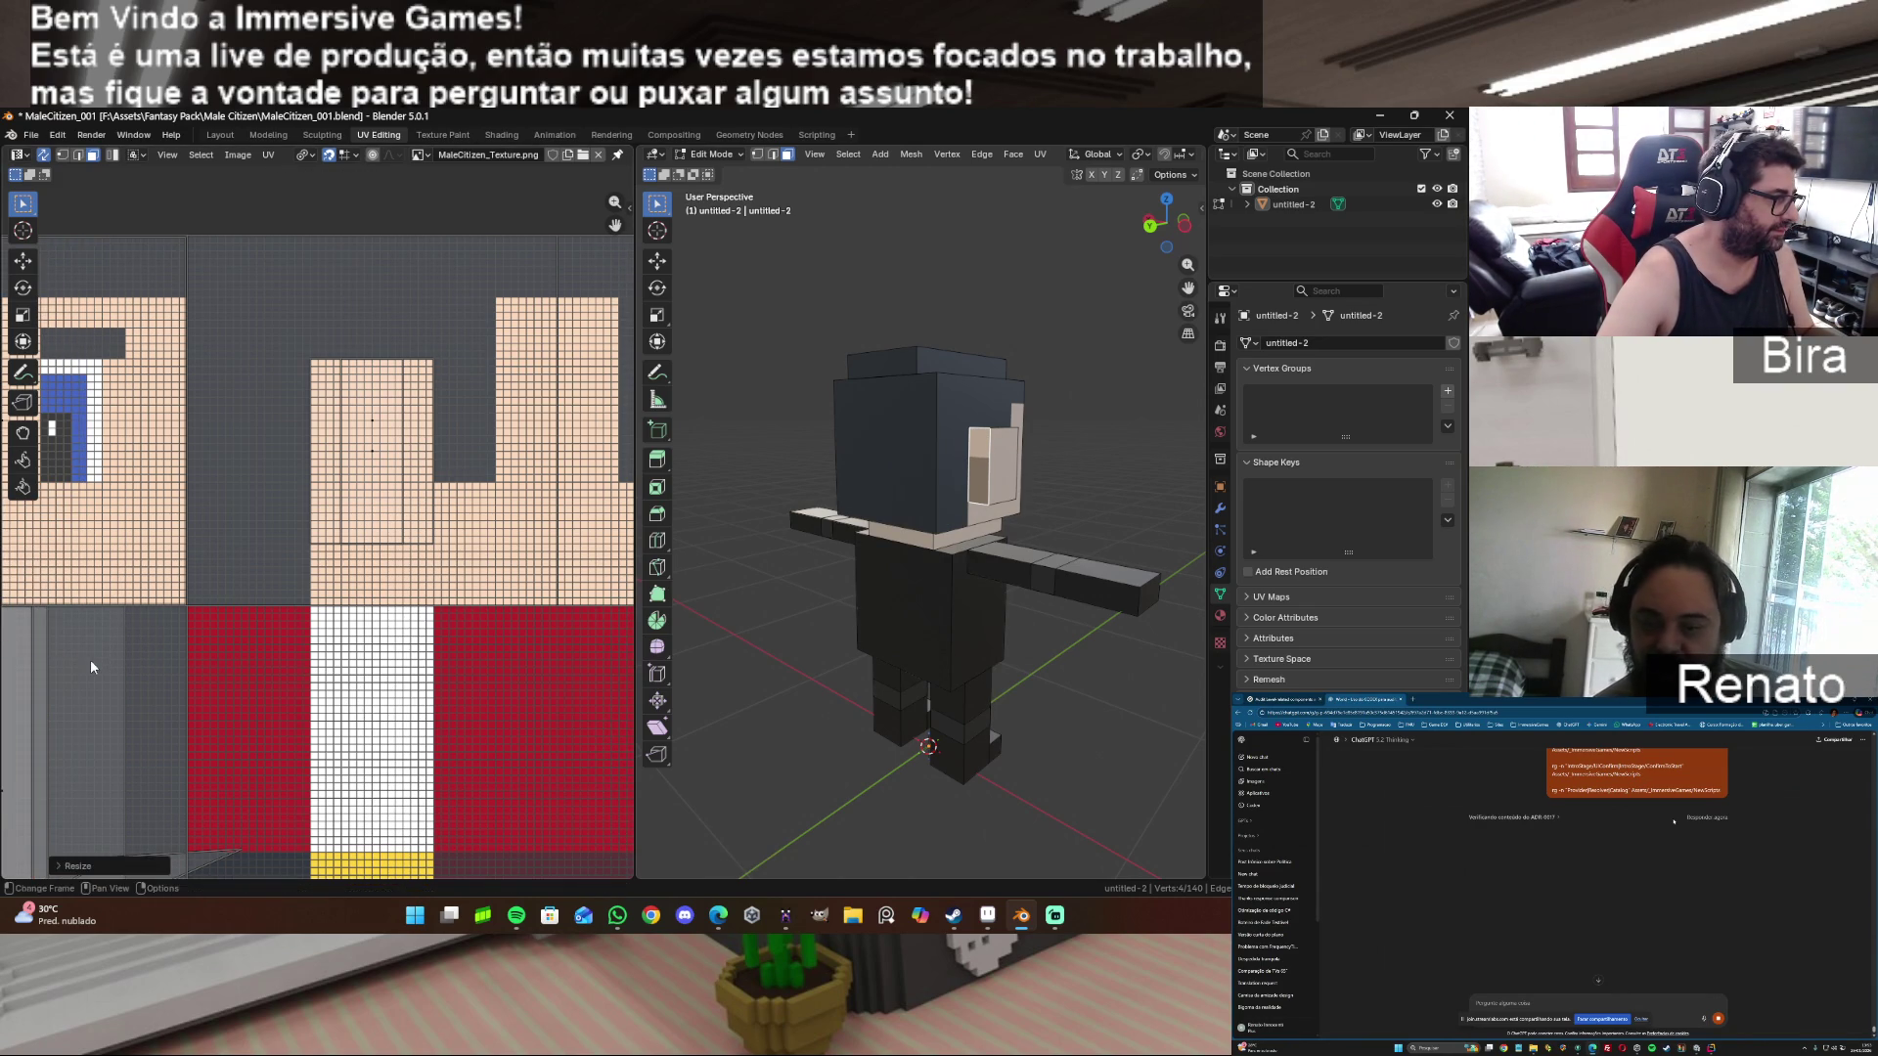
pyautogui.press('g')
pyautogui.click(371, 451)
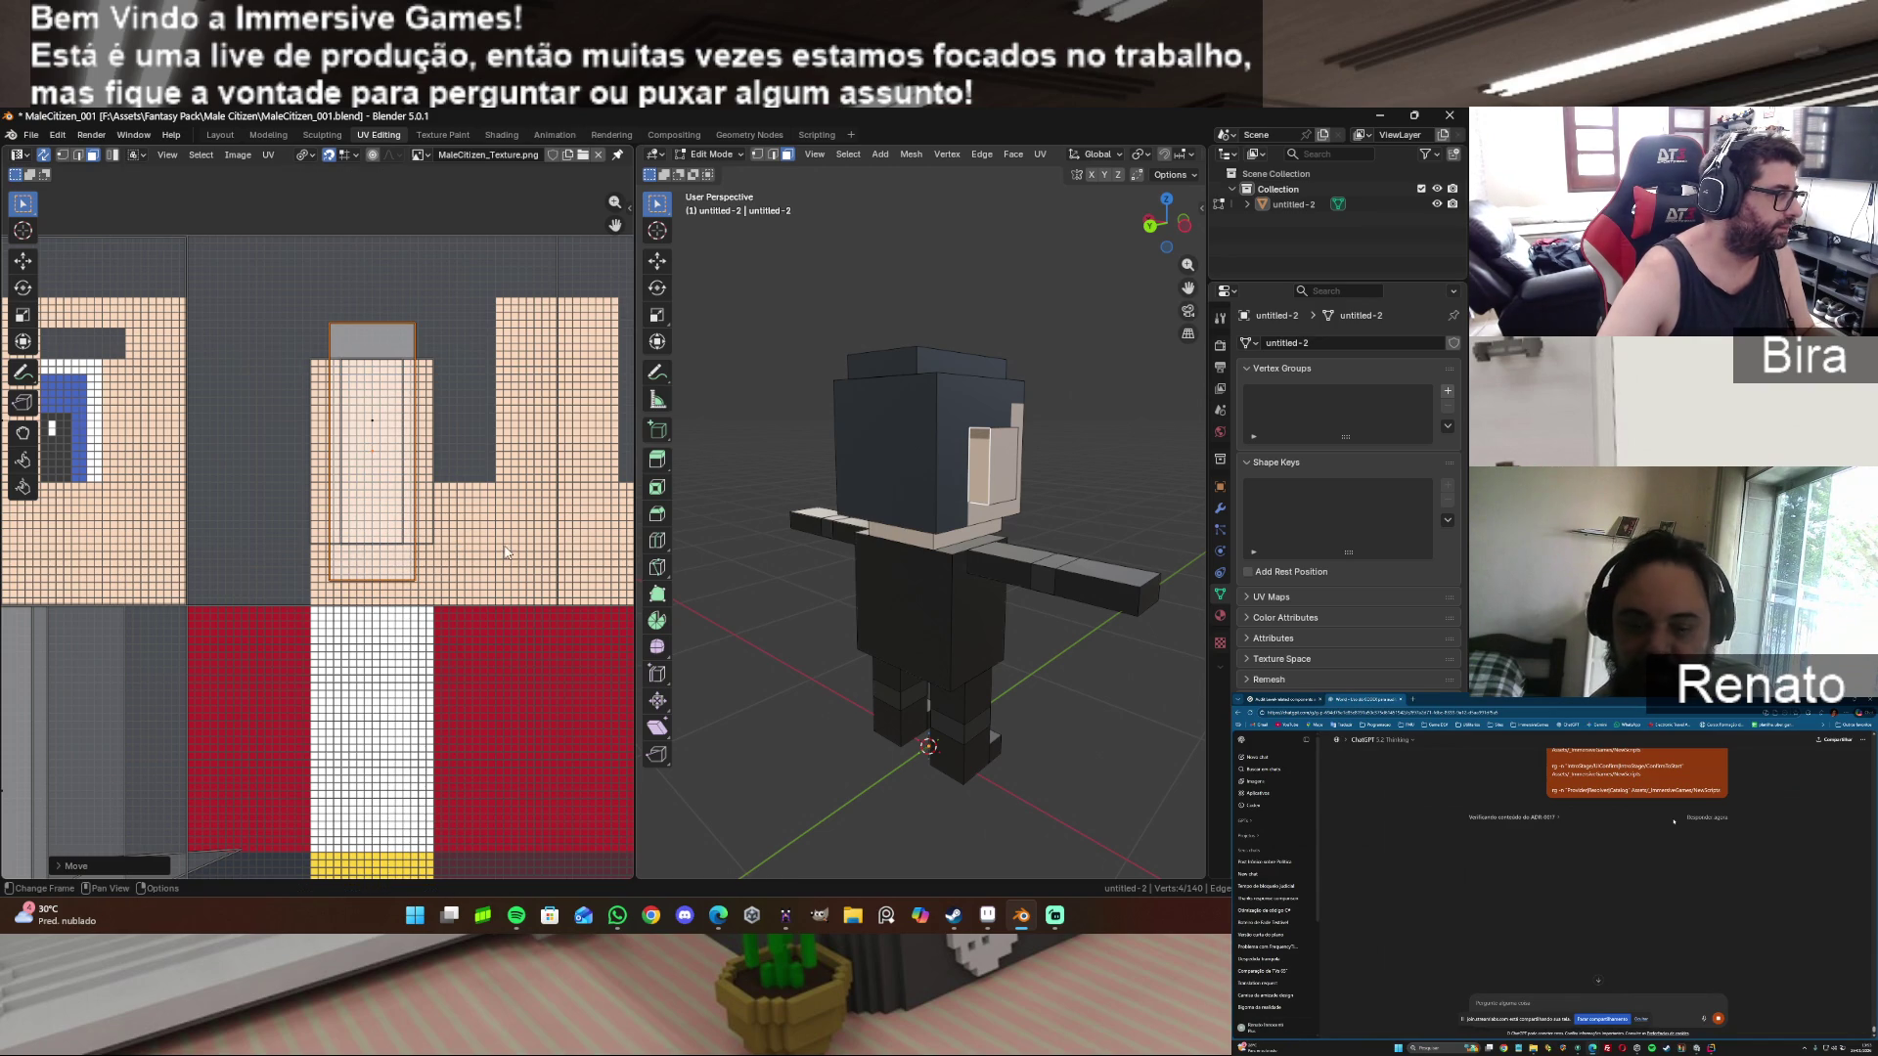
pyautogui.press('s')
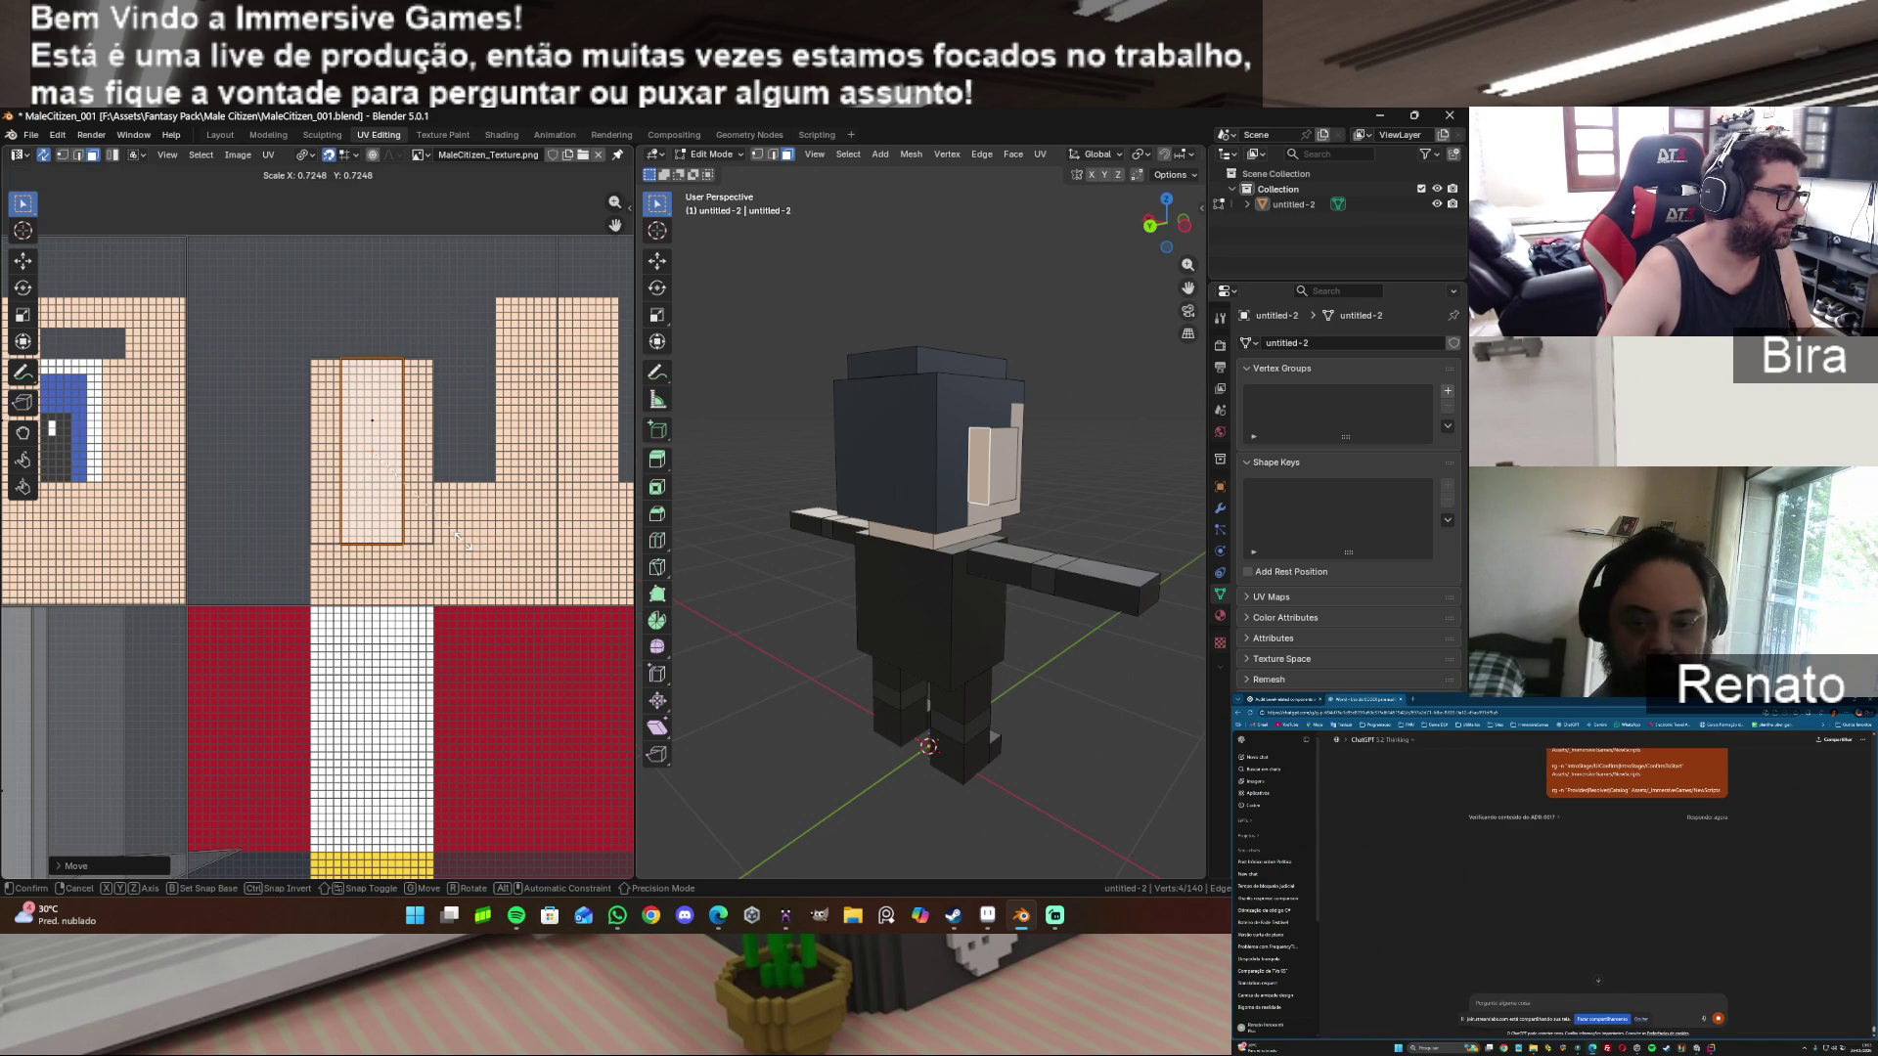
pyautogui.click(462, 546)
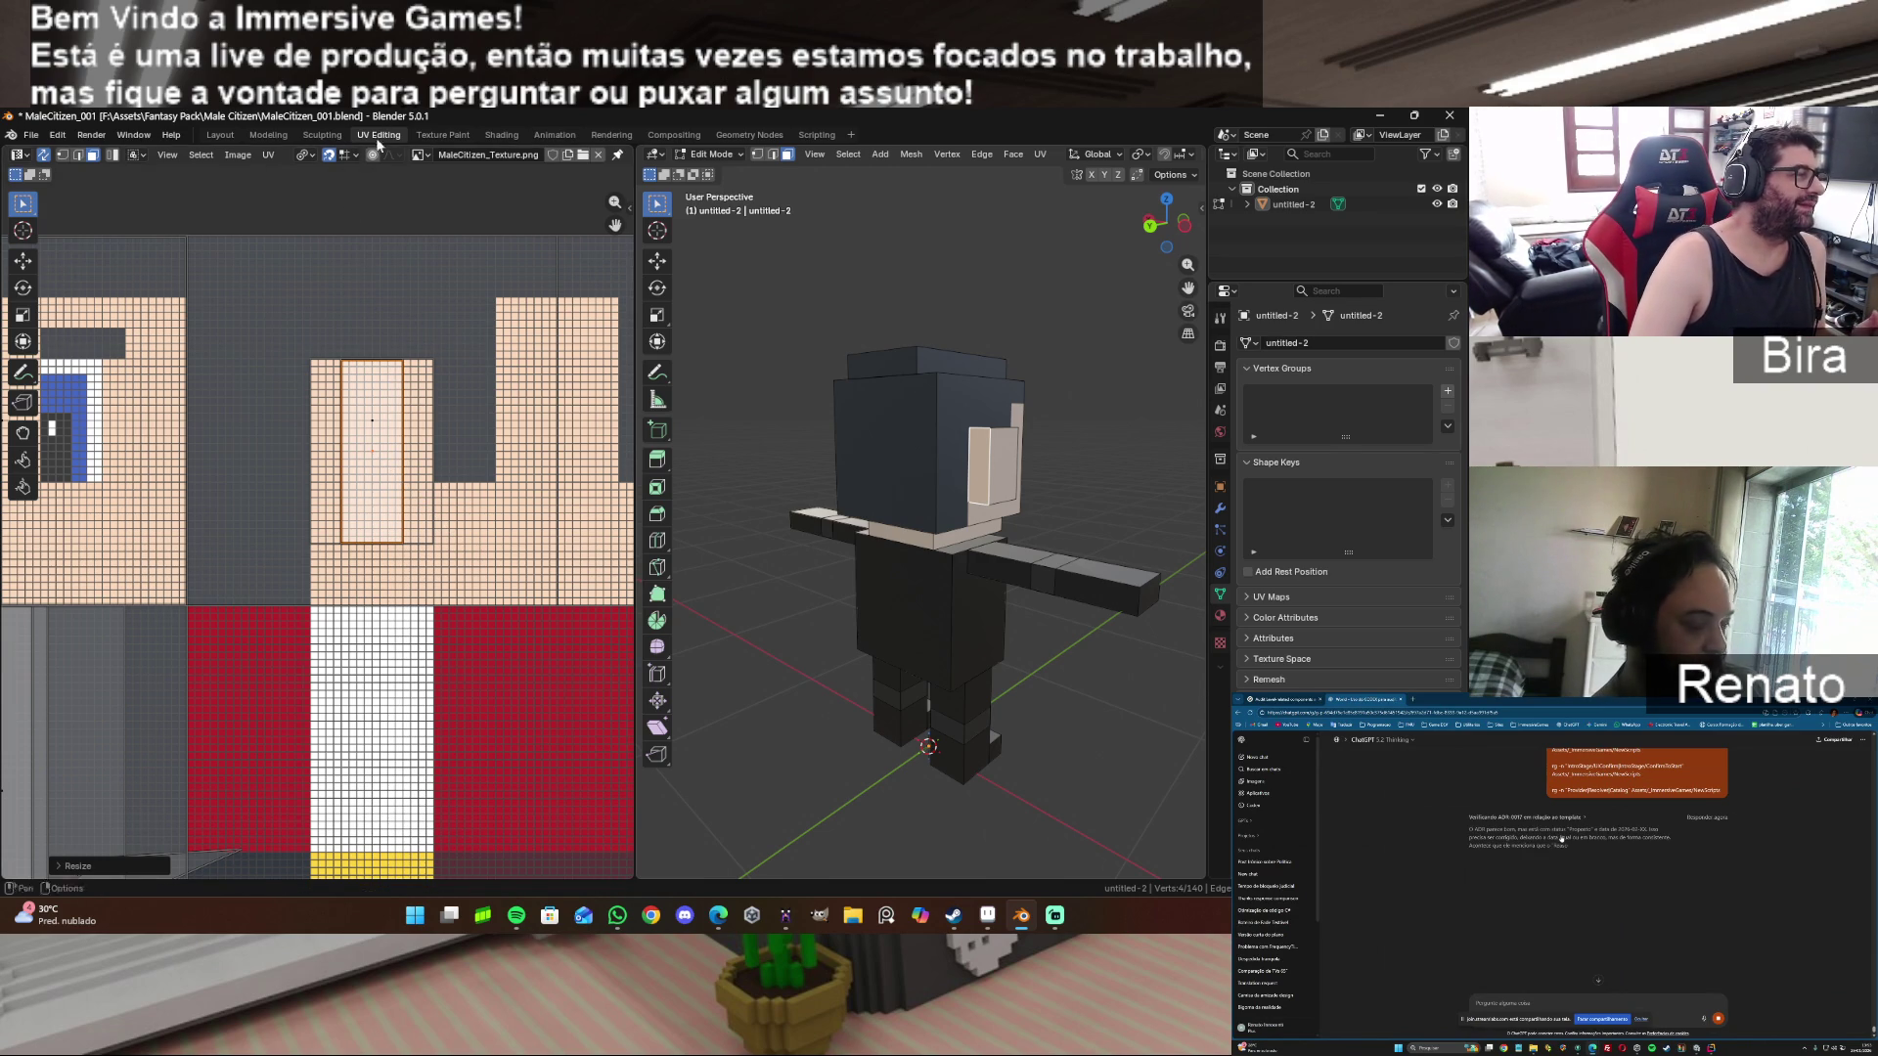
pyautogui.click(268, 154)
pyautogui.moveTo(299, 202)
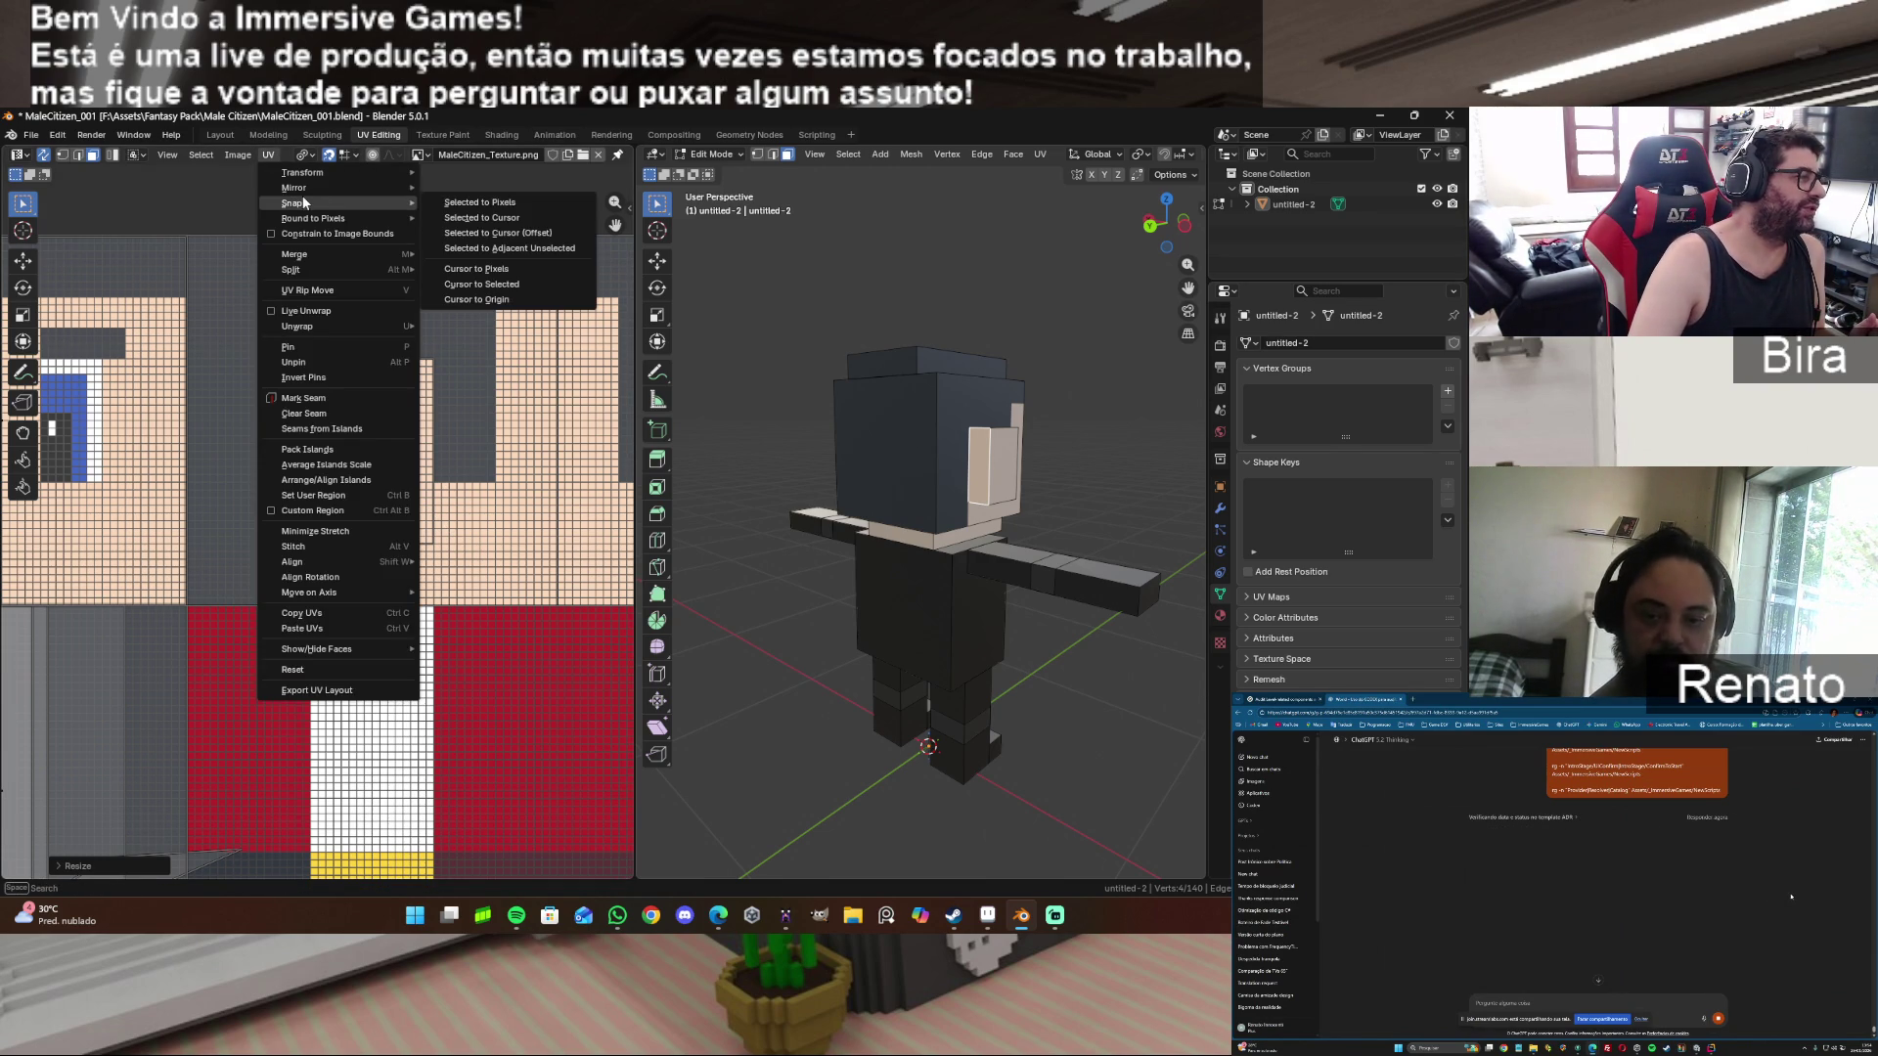
# Snap the ear side island to pixels, then select the ear block's top face.
pyautogui.click(509, 204)
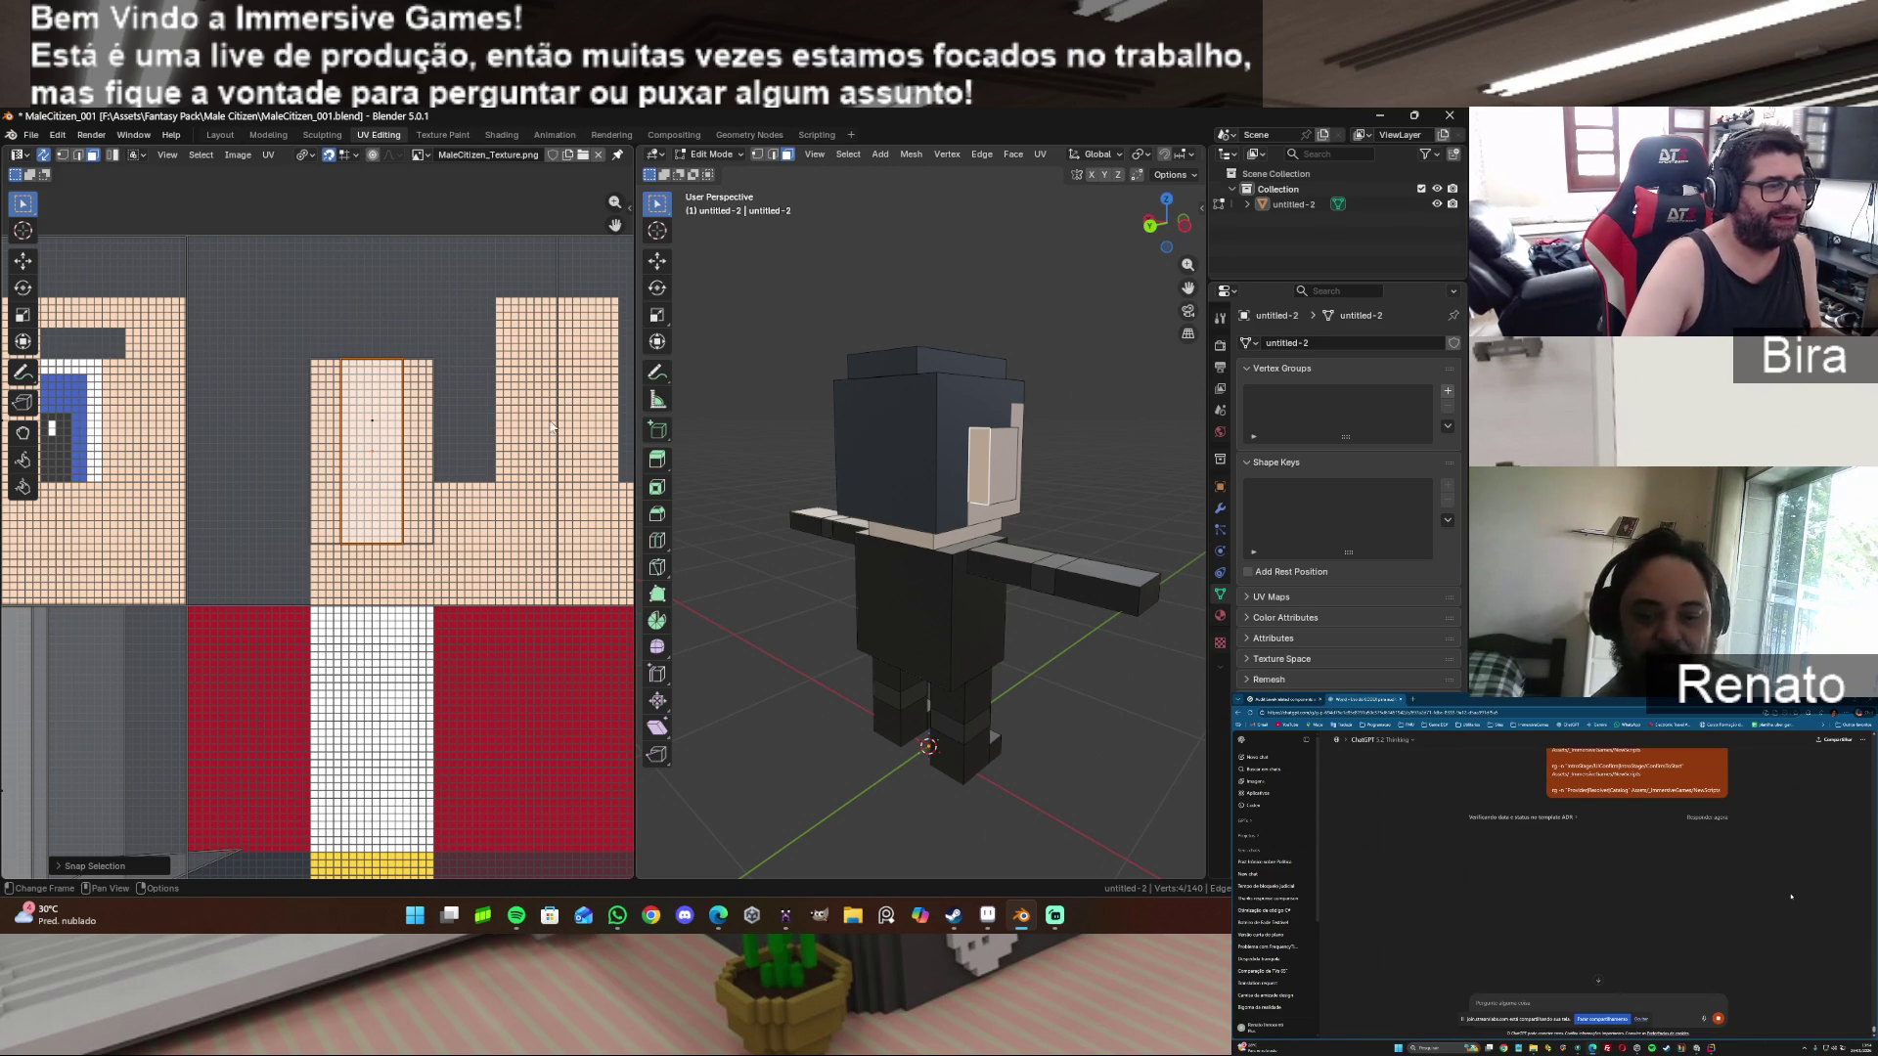
pyautogui.moveTo(1166, 208)
pyautogui.mouseDown()
pyautogui.moveTo(1090, 212)
pyautogui.moveTo(1076, 249)
pyautogui.mouseUp()
pyautogui.click(983, 481)
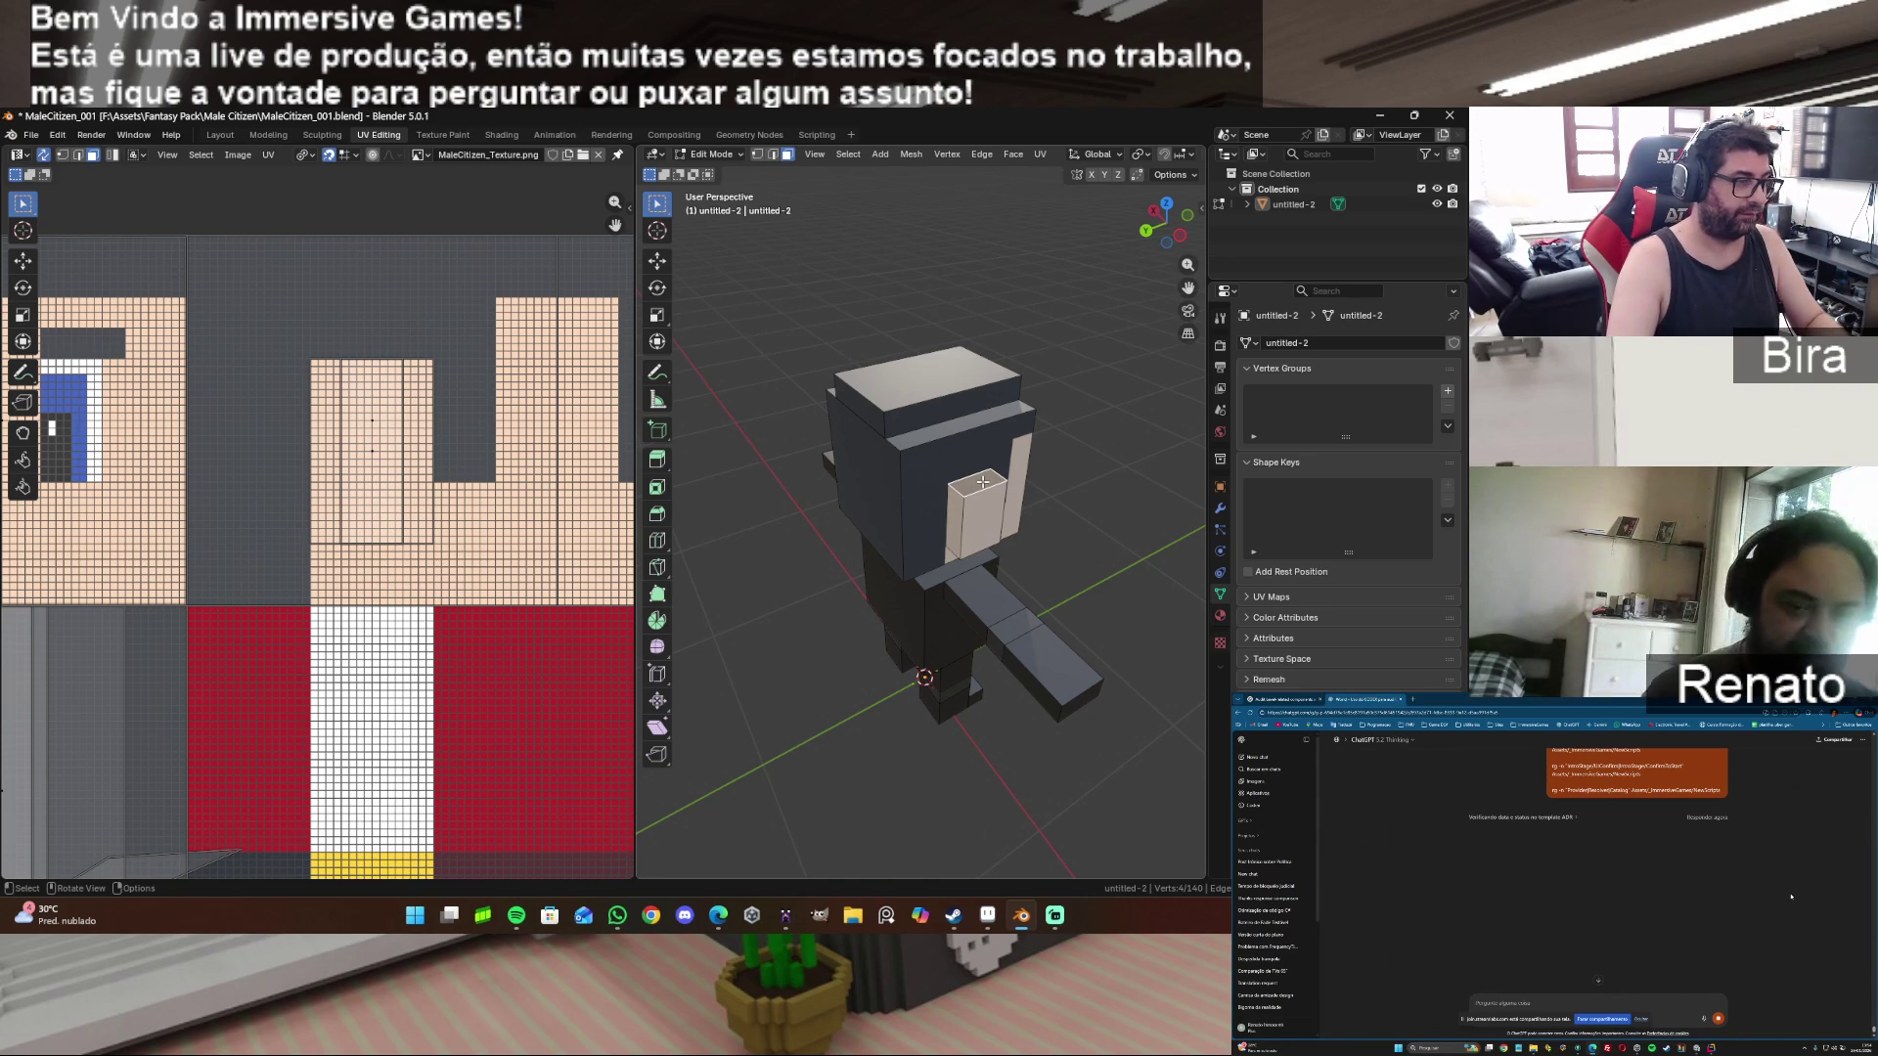
# Unwrap the ear's top face, shrink it onto the skin-tone area, and snap it to pixels.
pyautogui.press('u')
pyautogui.click(982, 479)
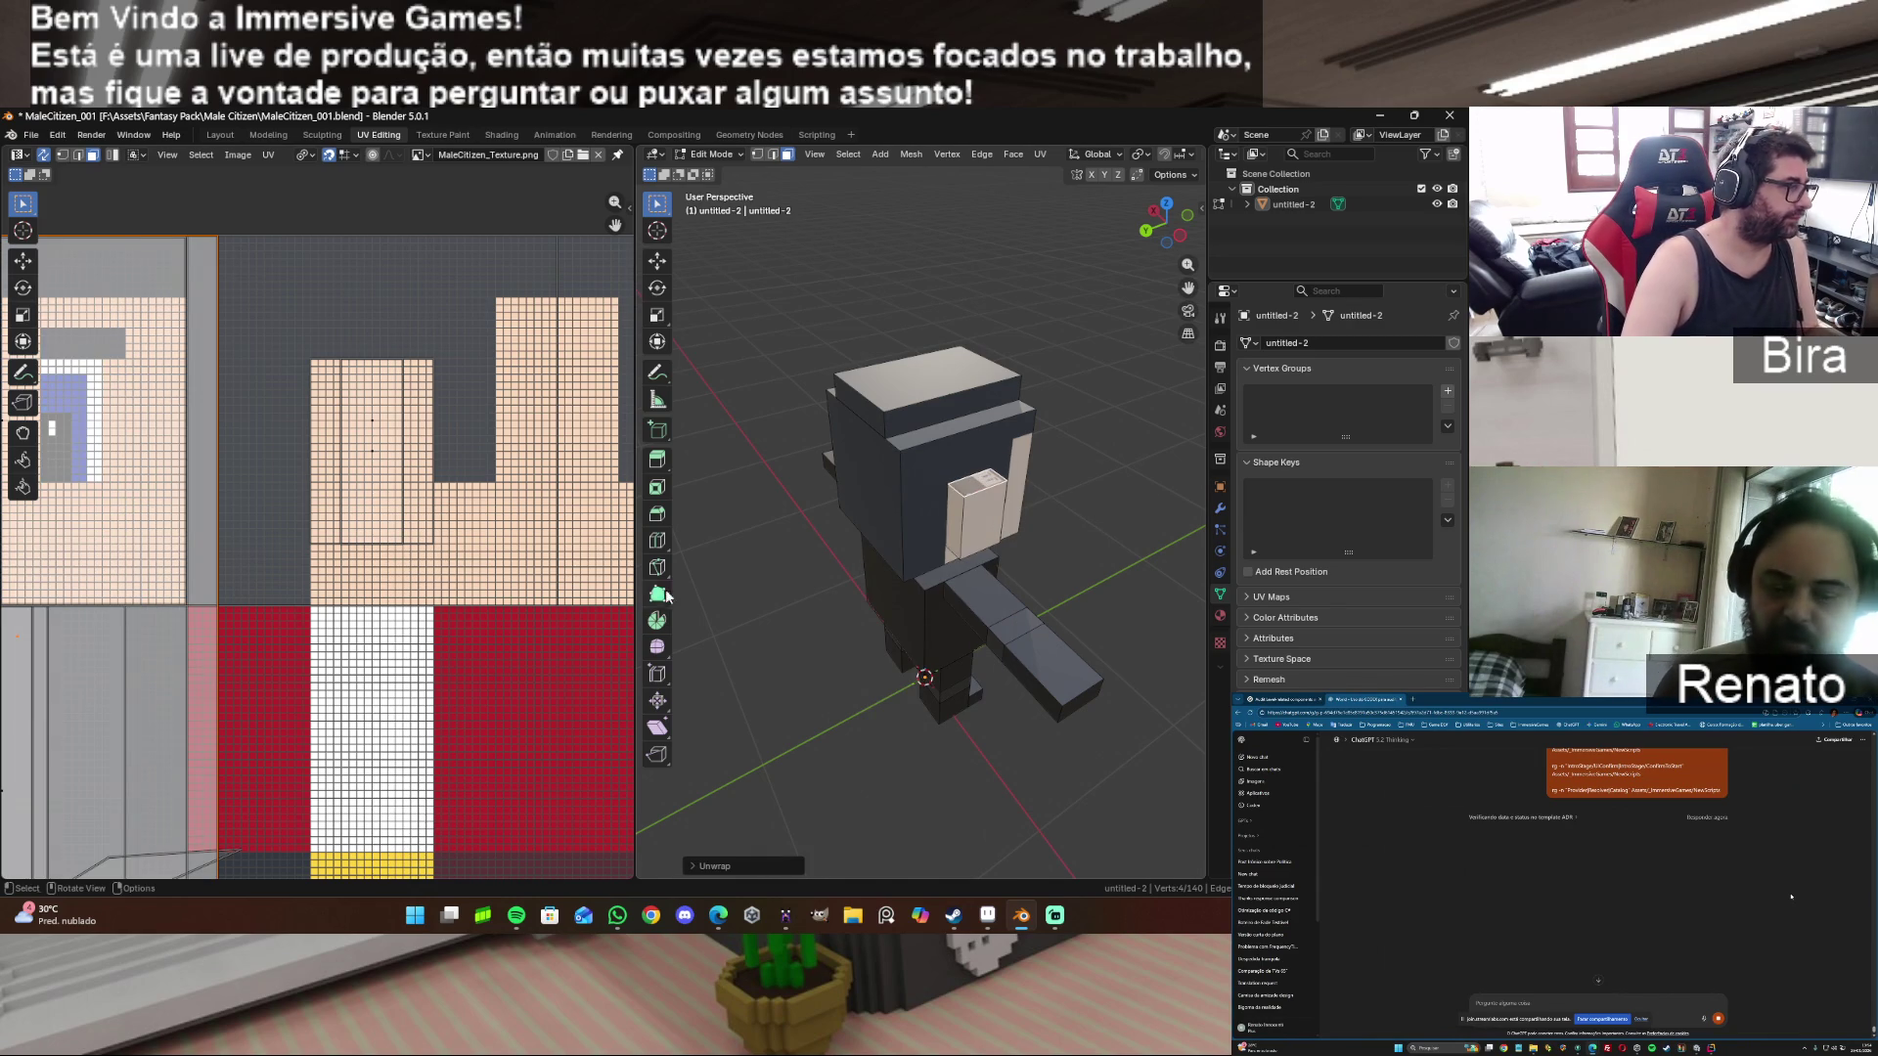
pyautogui.press('s')
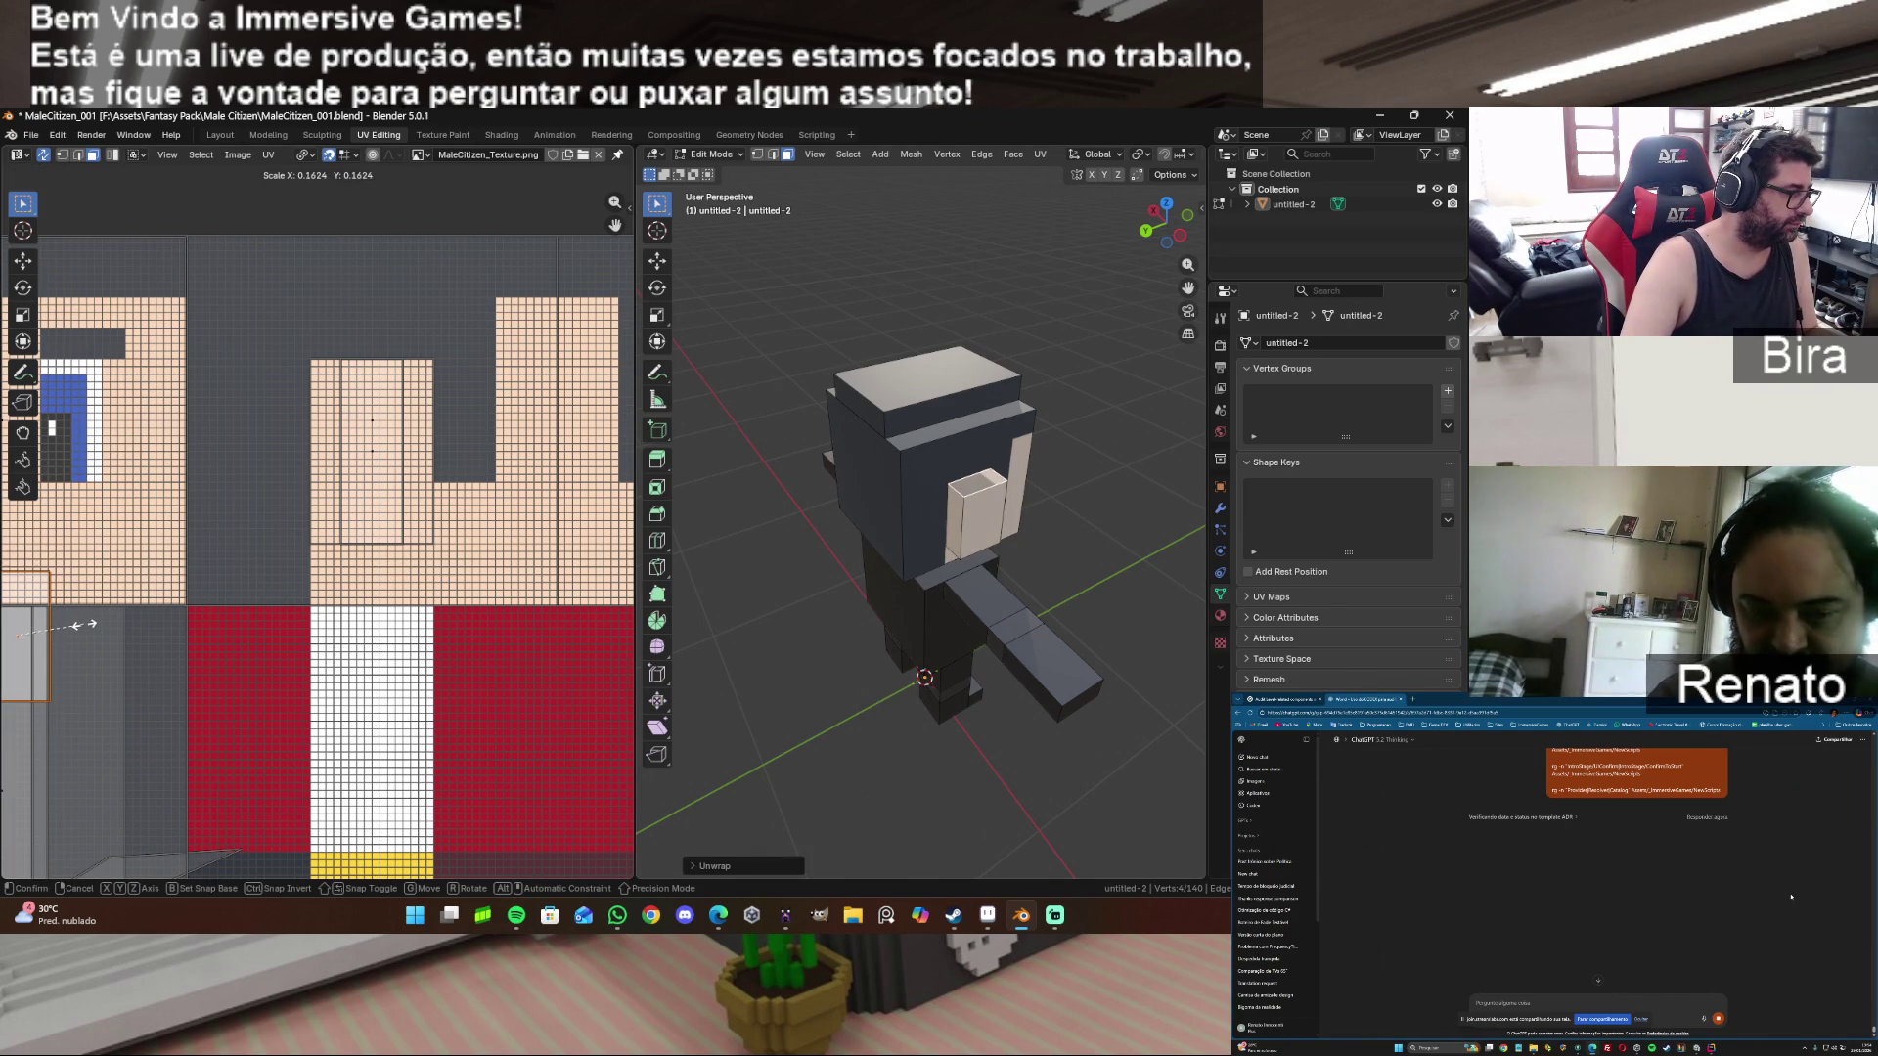
pyautogui.click(86, 622)
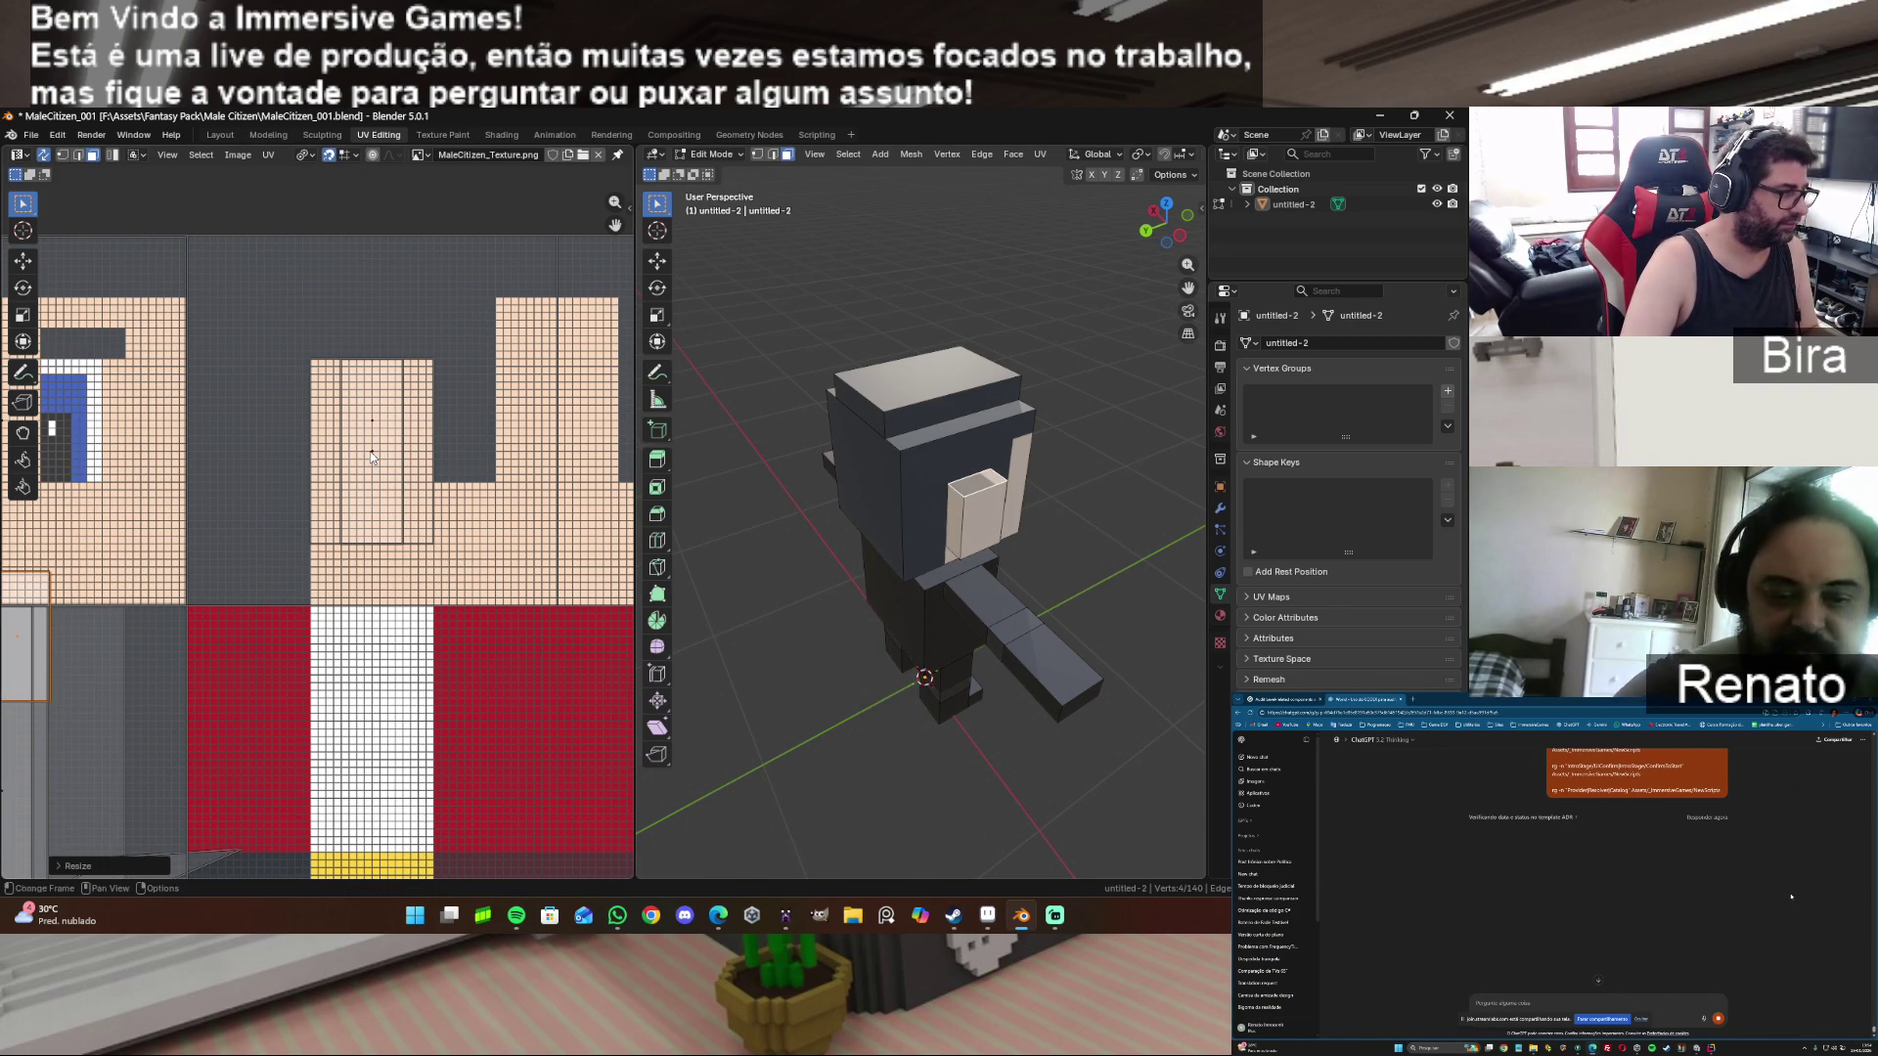
pyautogui.press('g')
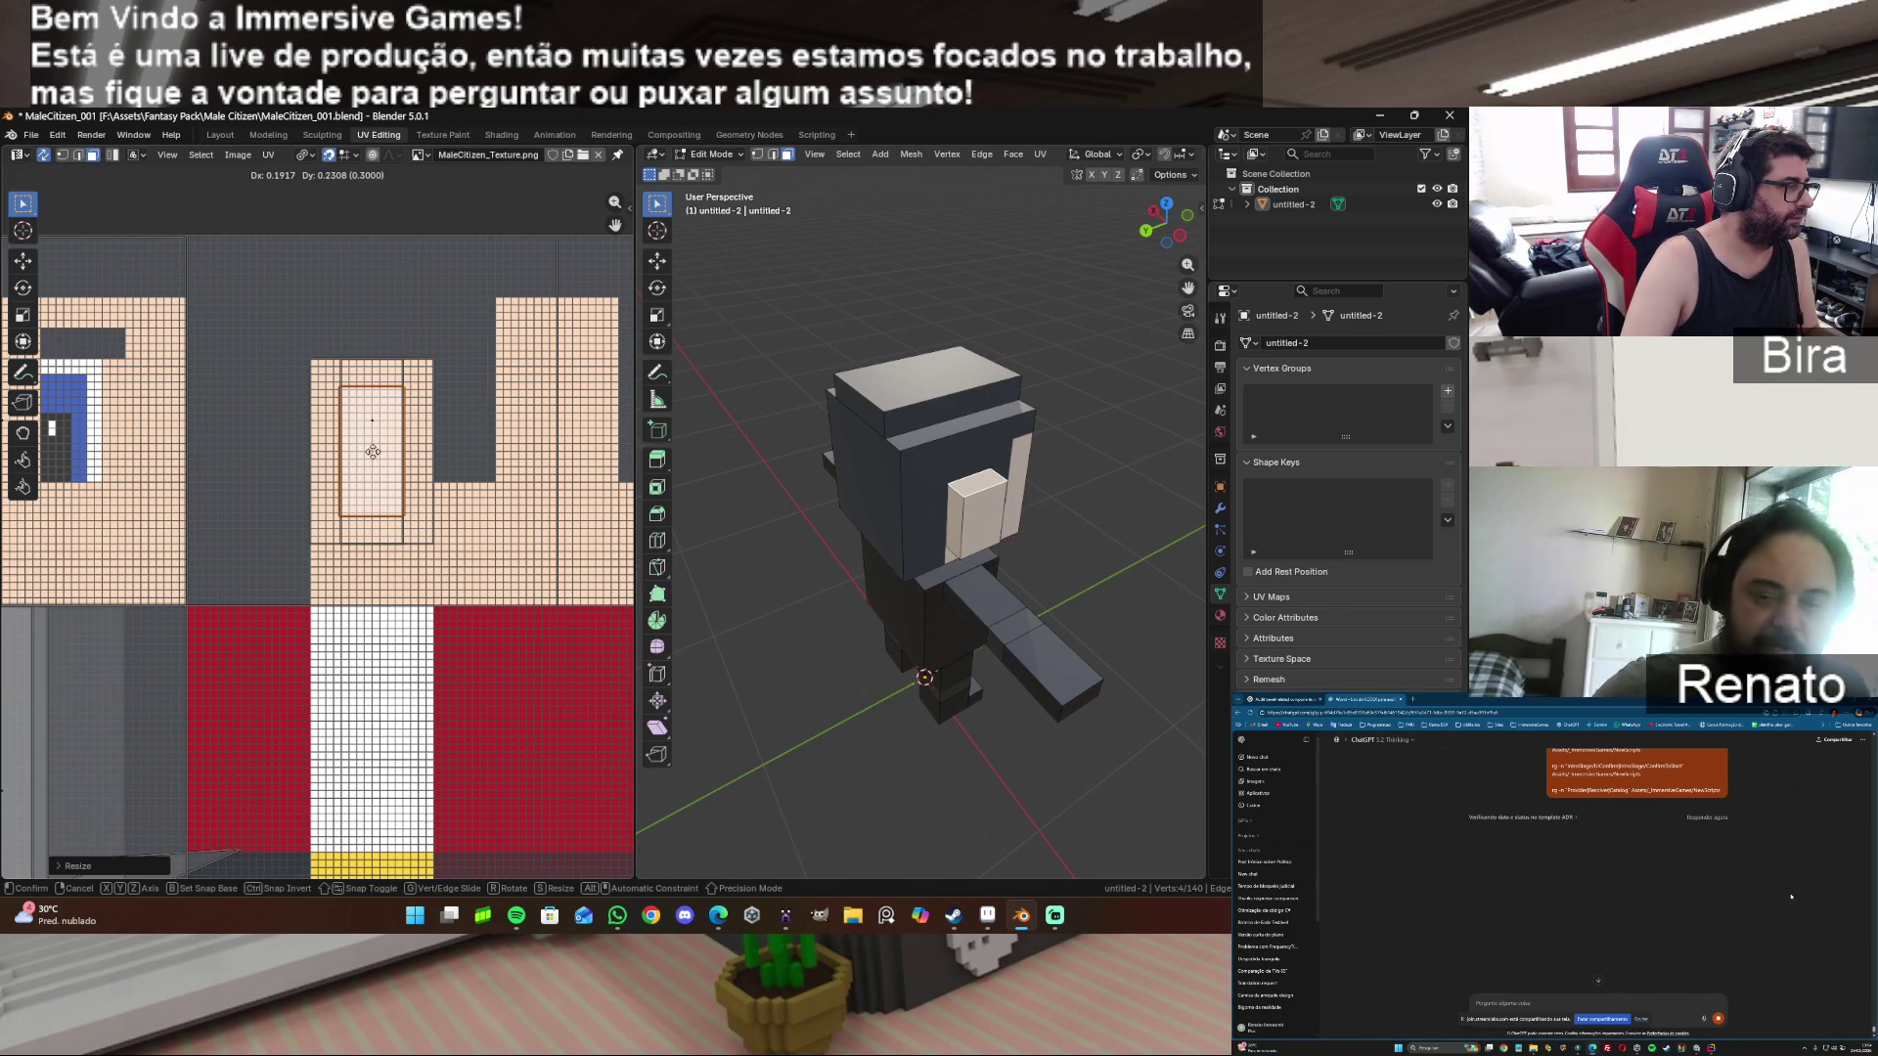
pyautogui.click(372, 451)
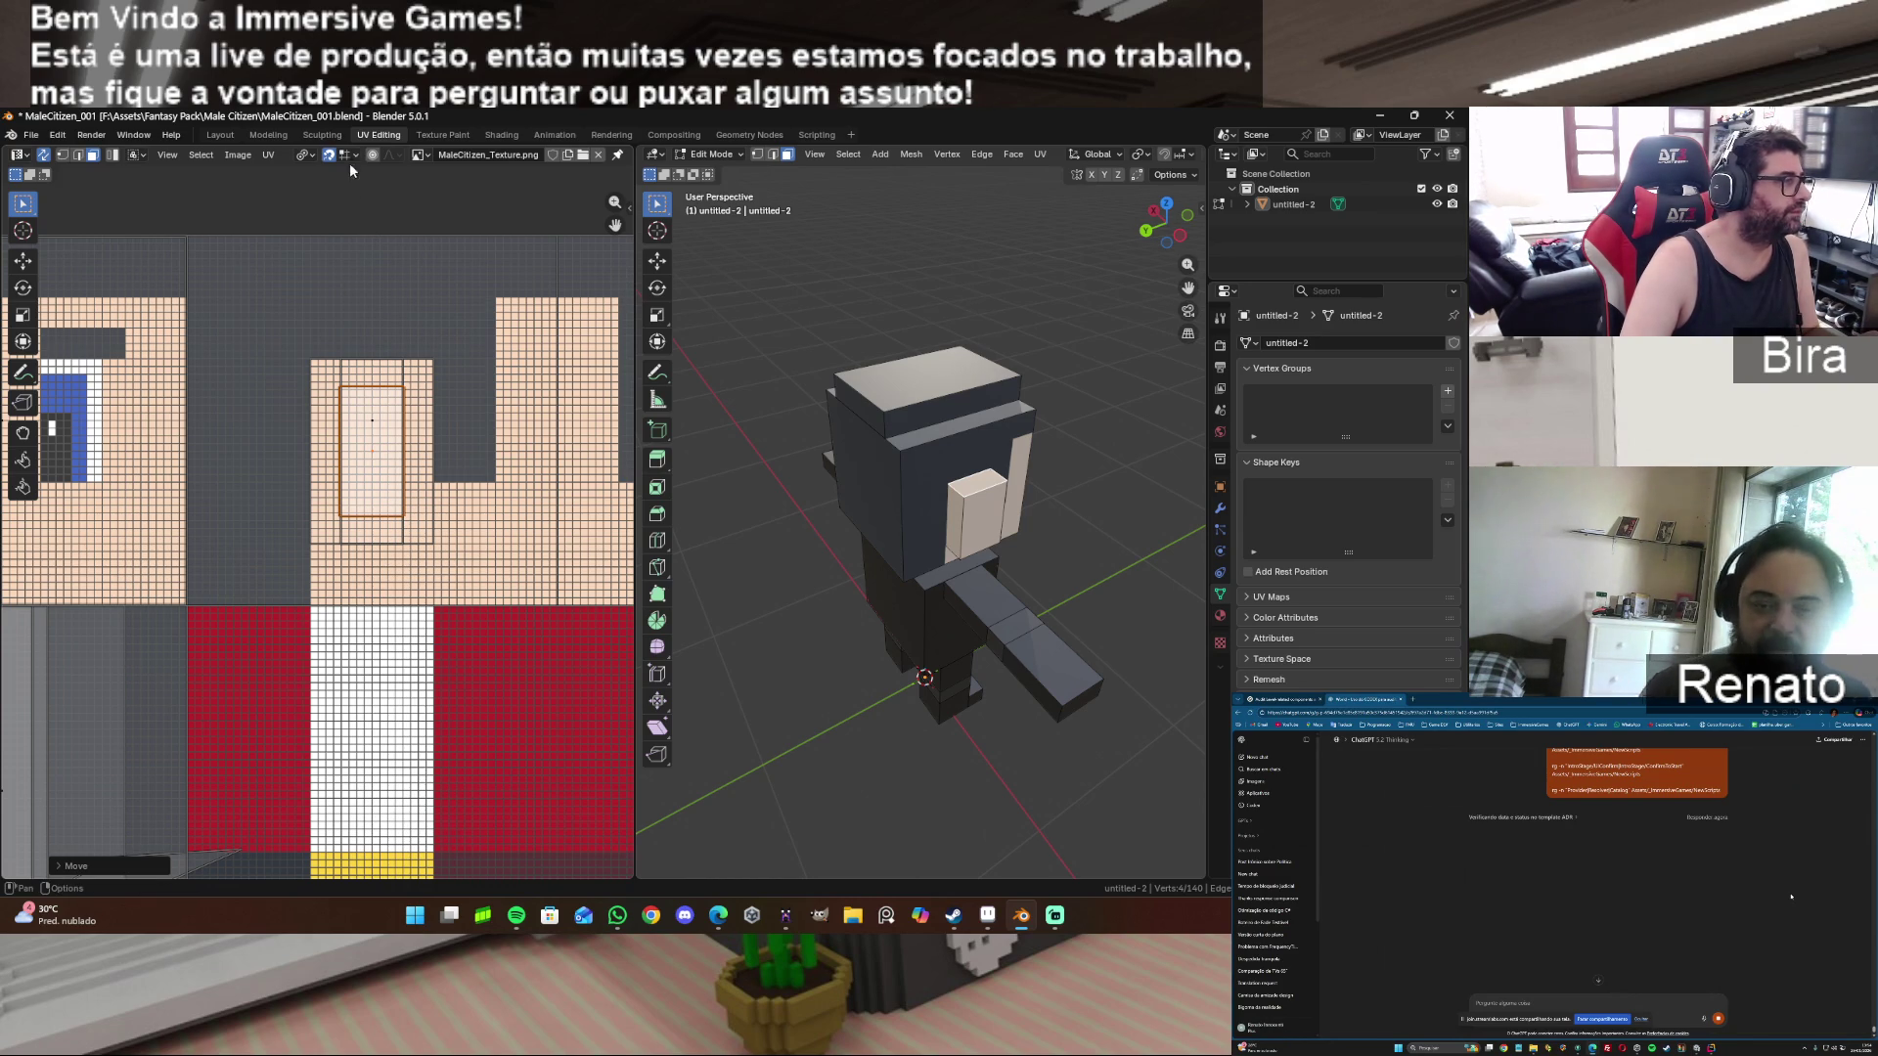
pyautogui.click(268, 154)
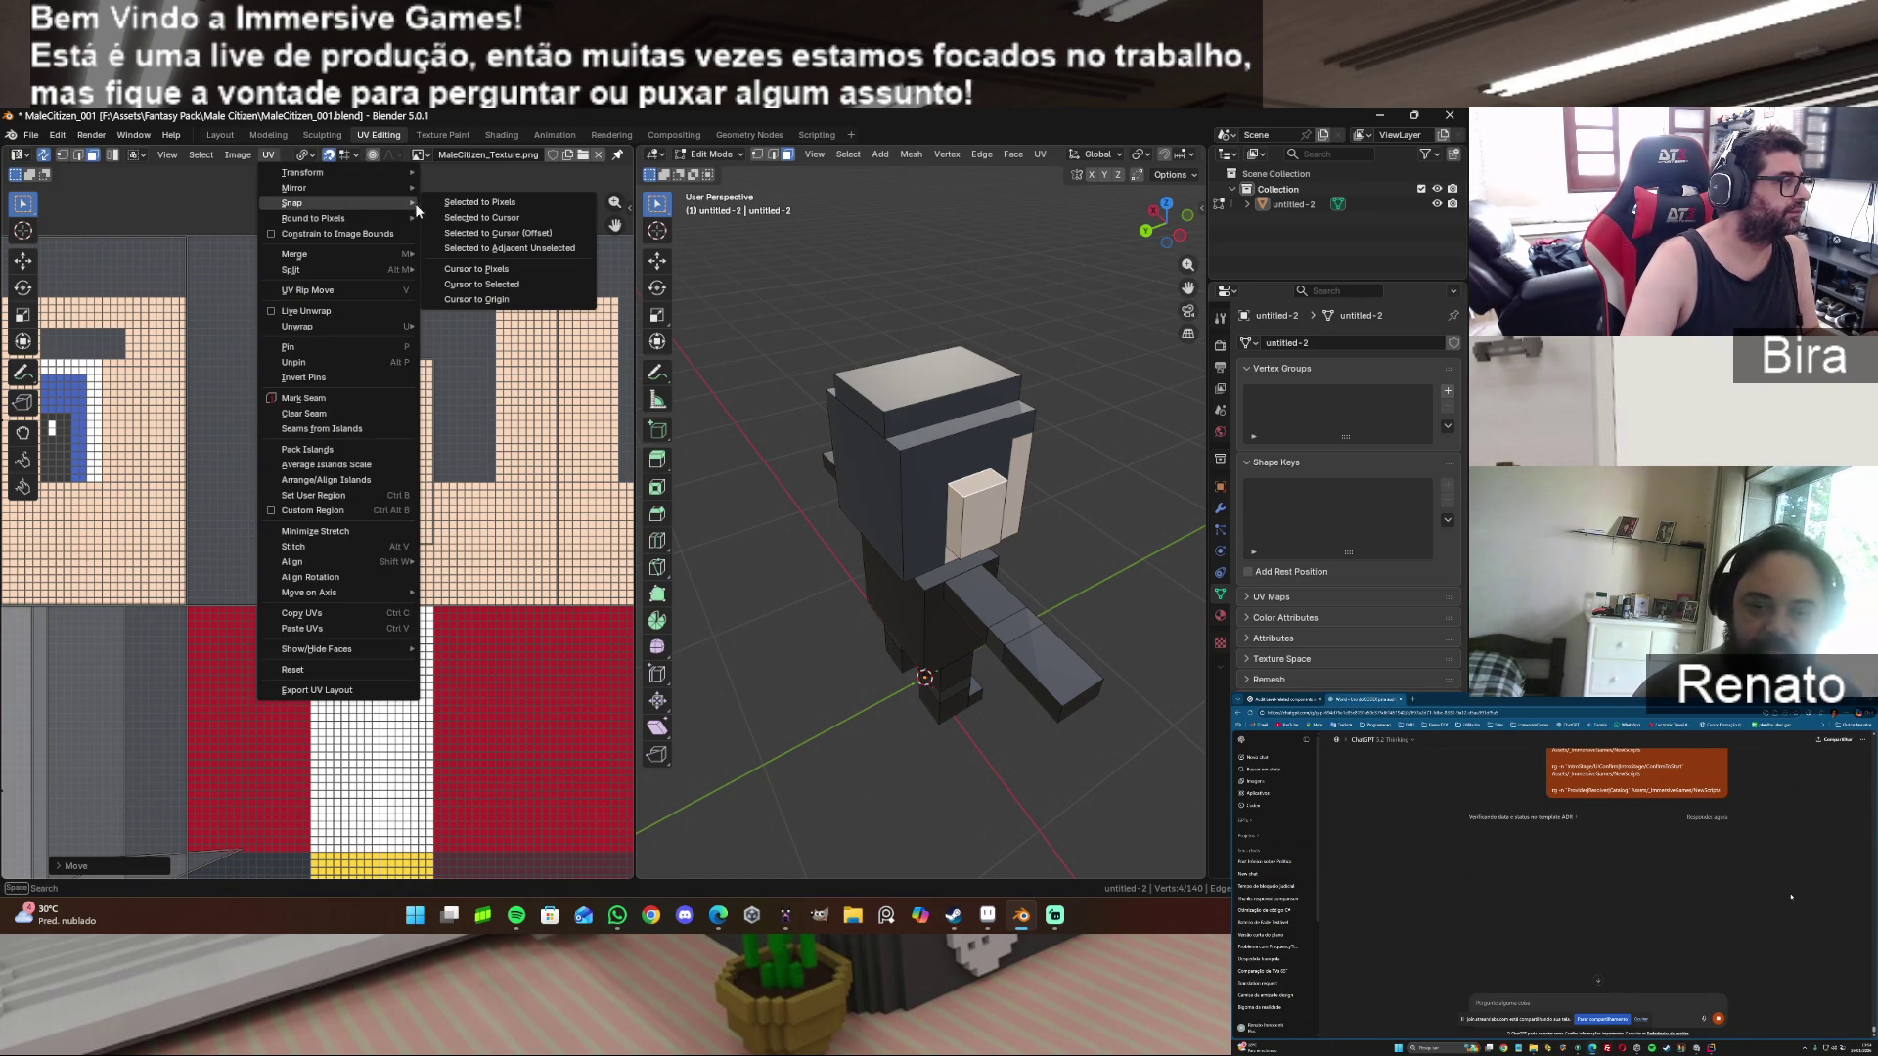
pyautogui.click(448, 202)
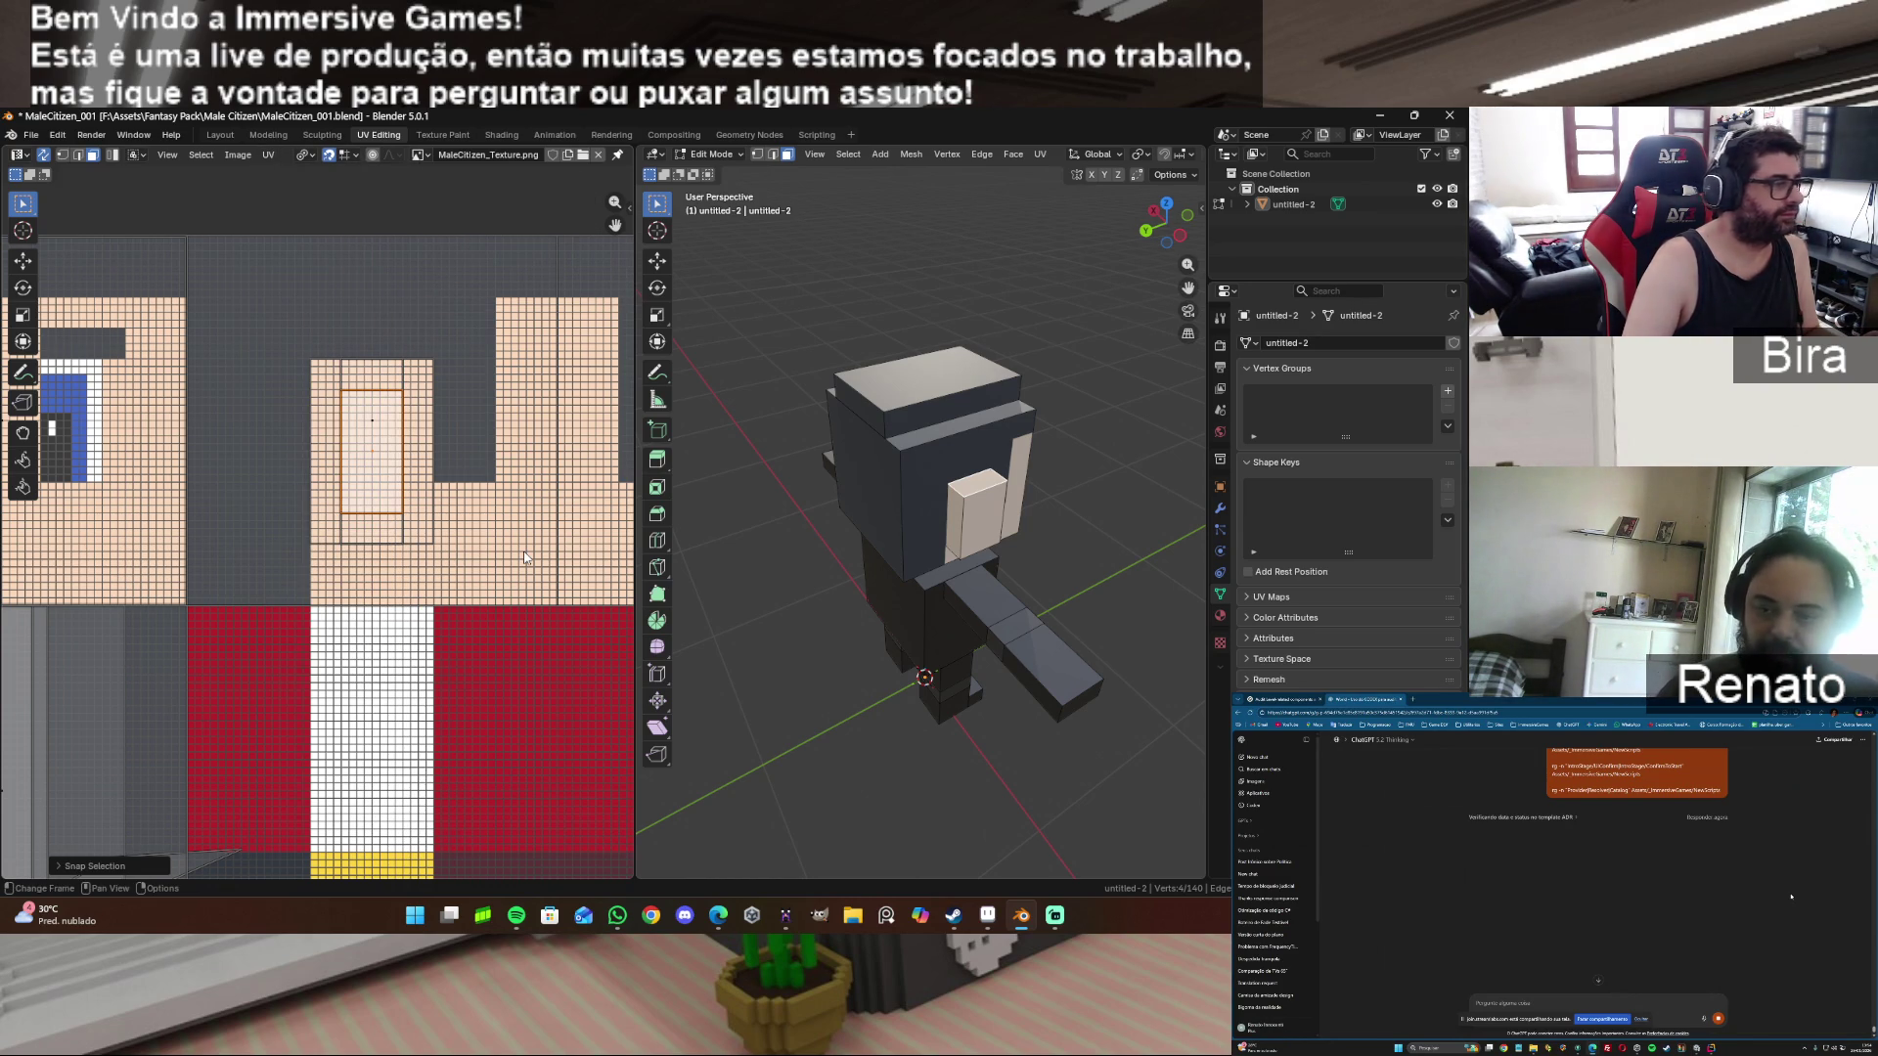
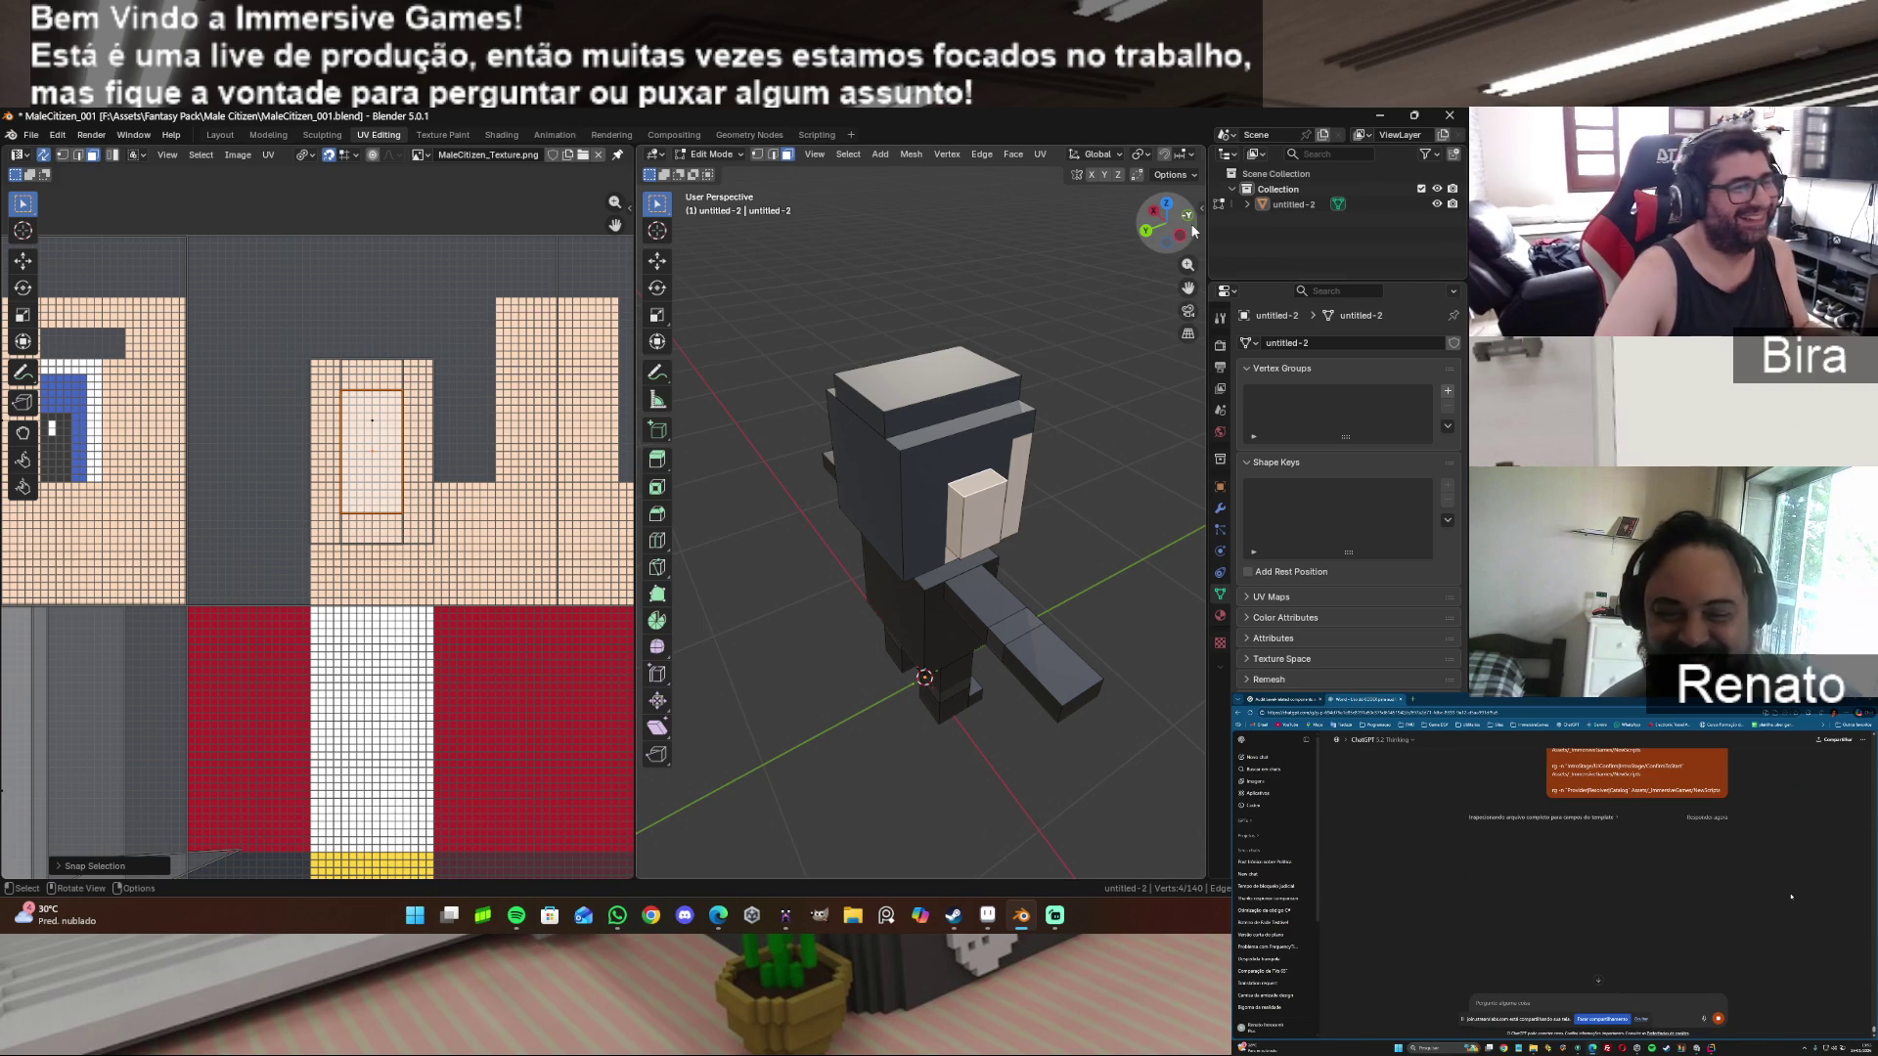
# Unwrap the underside face of the character's arm and shrink its new UV island.
pyautogui.moveTo(1190, 243)
pyautogui.mouseDown()
pyautogui.moveTo(1057, 254)
pyautogui.moveTo(866, 464)
pyautogui.mouseUp()
pyautogui.click(877, 451)
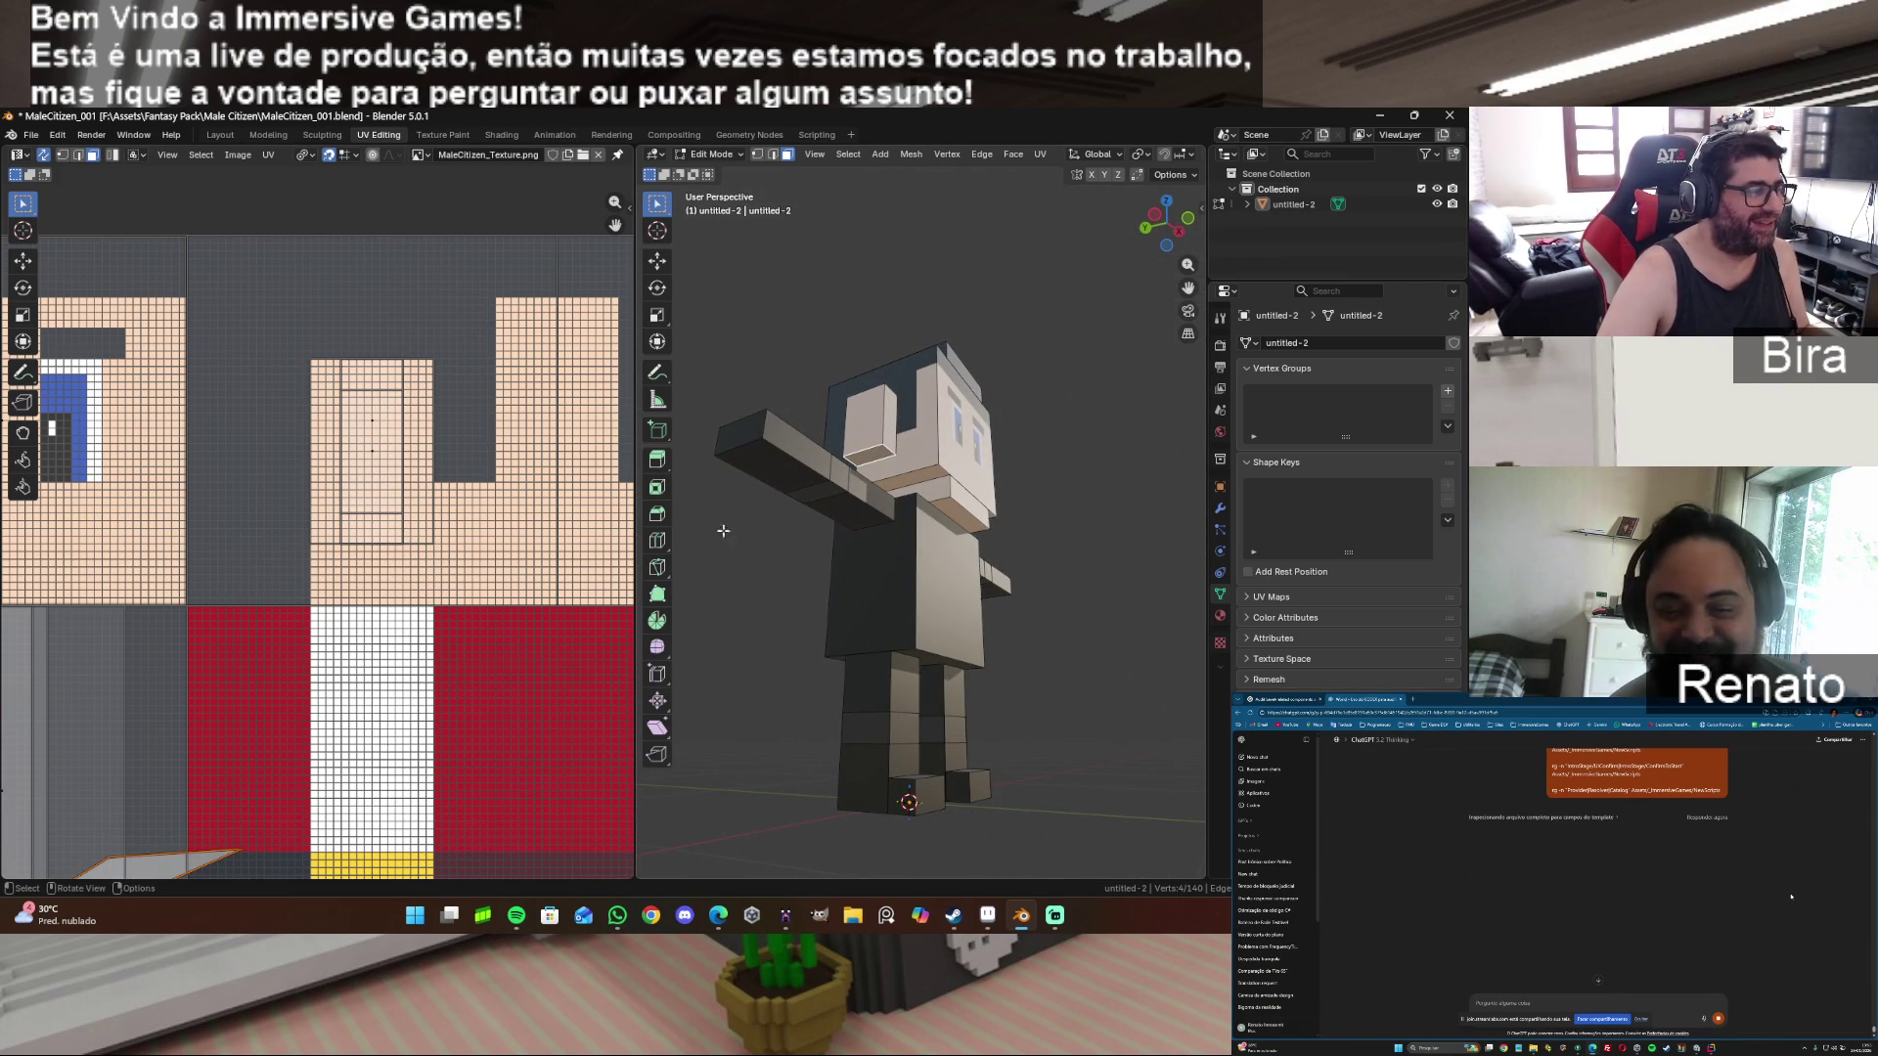
pyautogui.press('u')
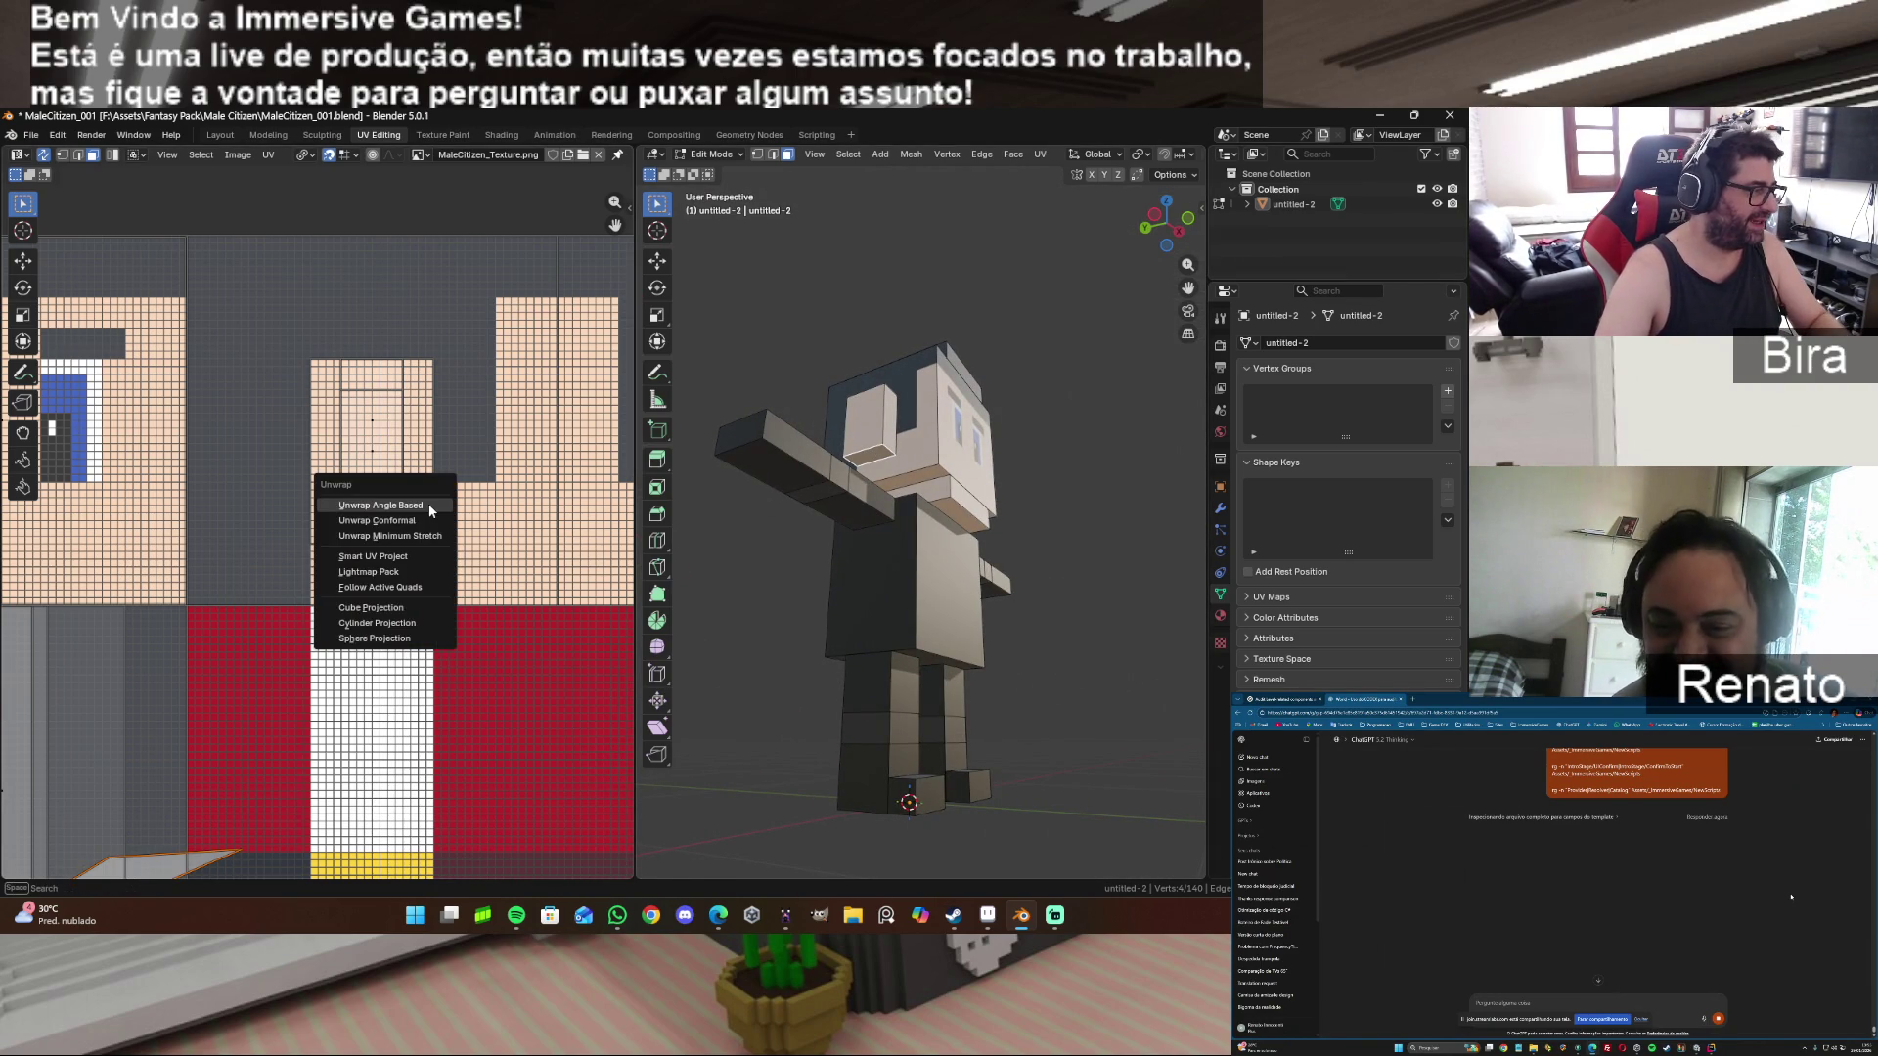
pyautogui.click(428, 503)
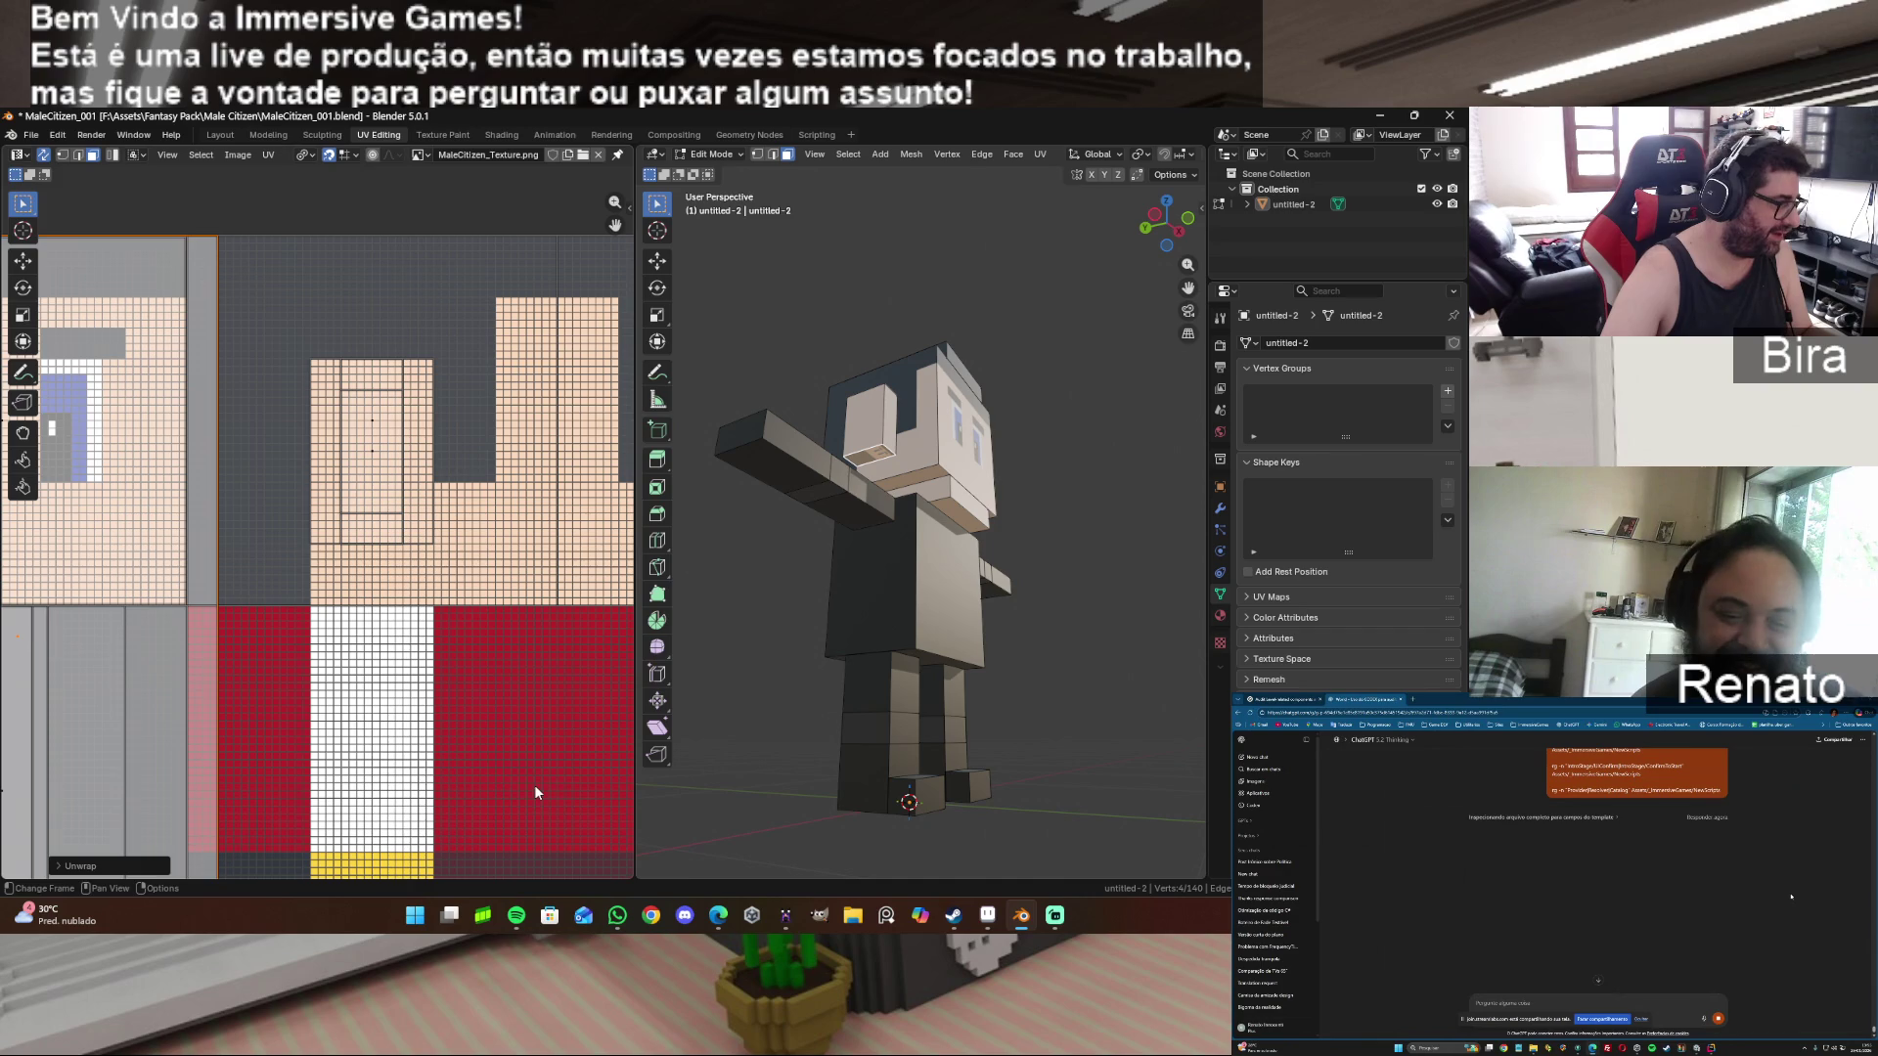
pyautogui.press('s')
pyautogui.click(147, 681)
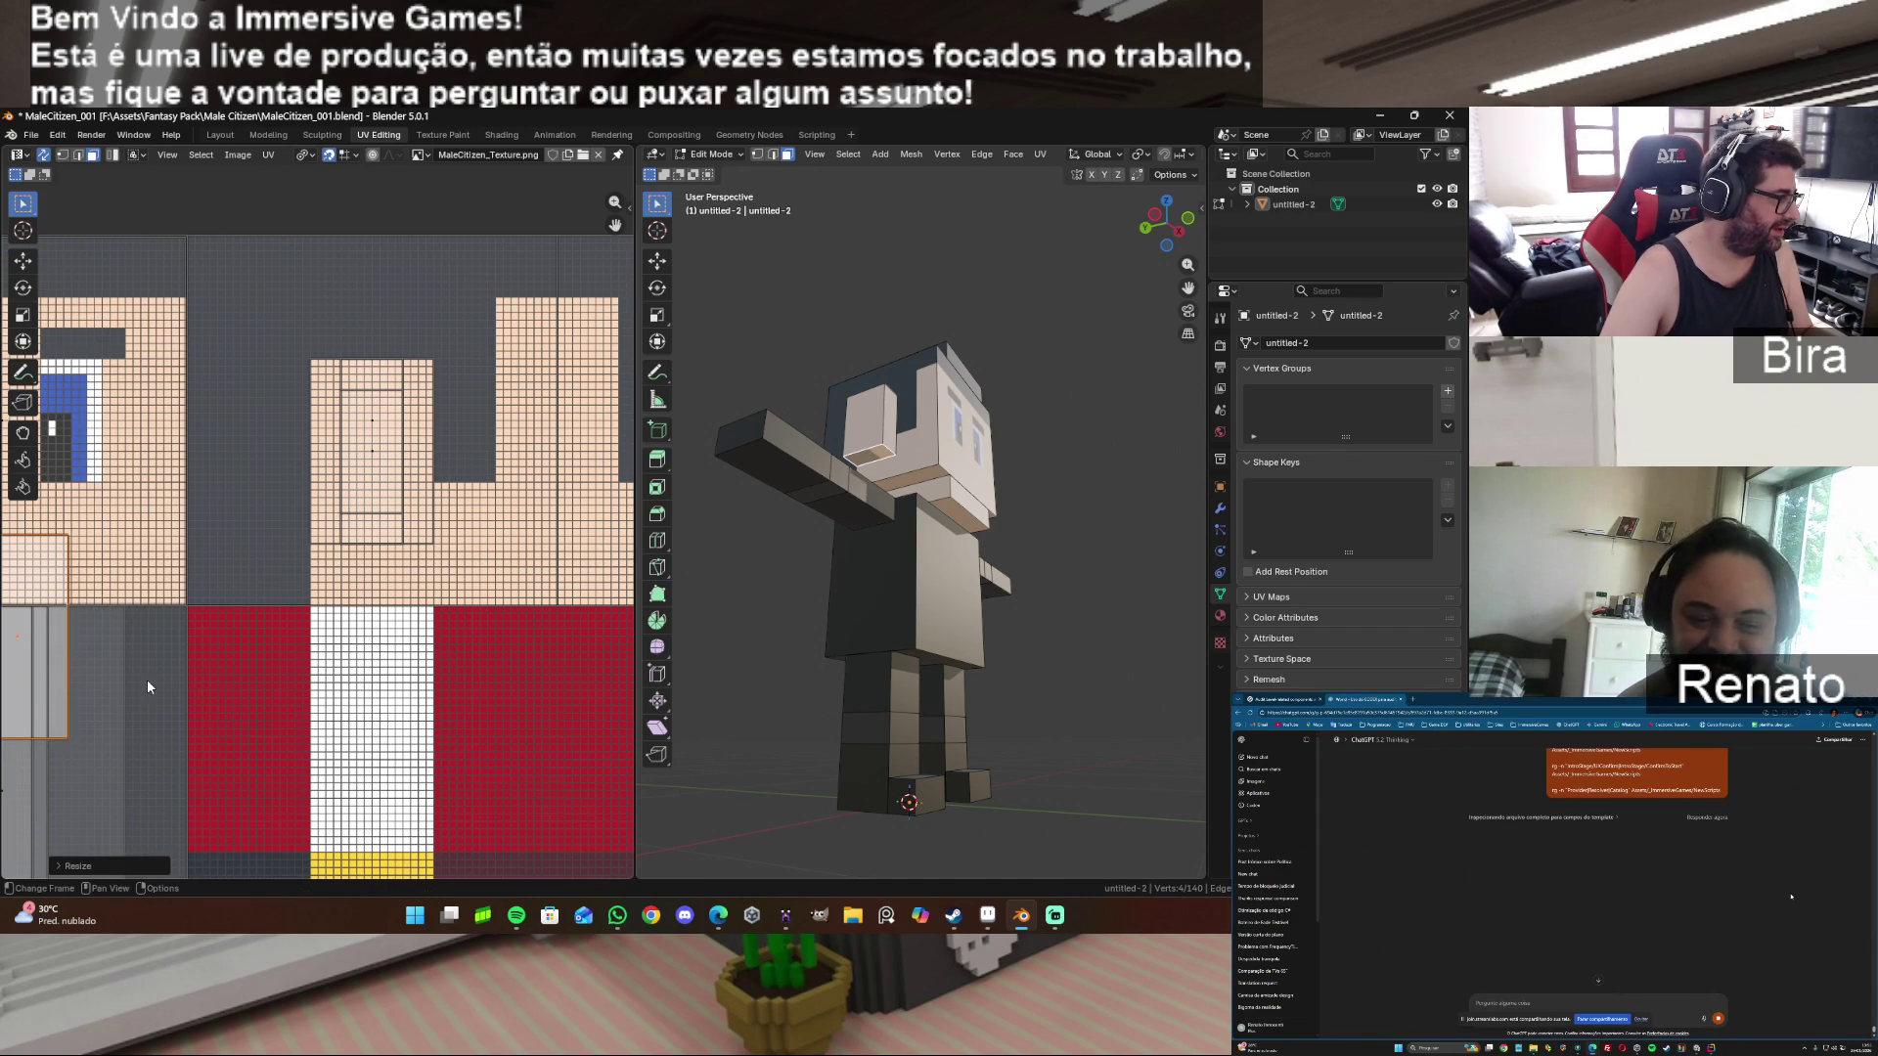
# Move the centre island up, shrink it onto the skin area, and snap it to pixels.
pyautogui.click(358, 454)
pyautogui.press('g')
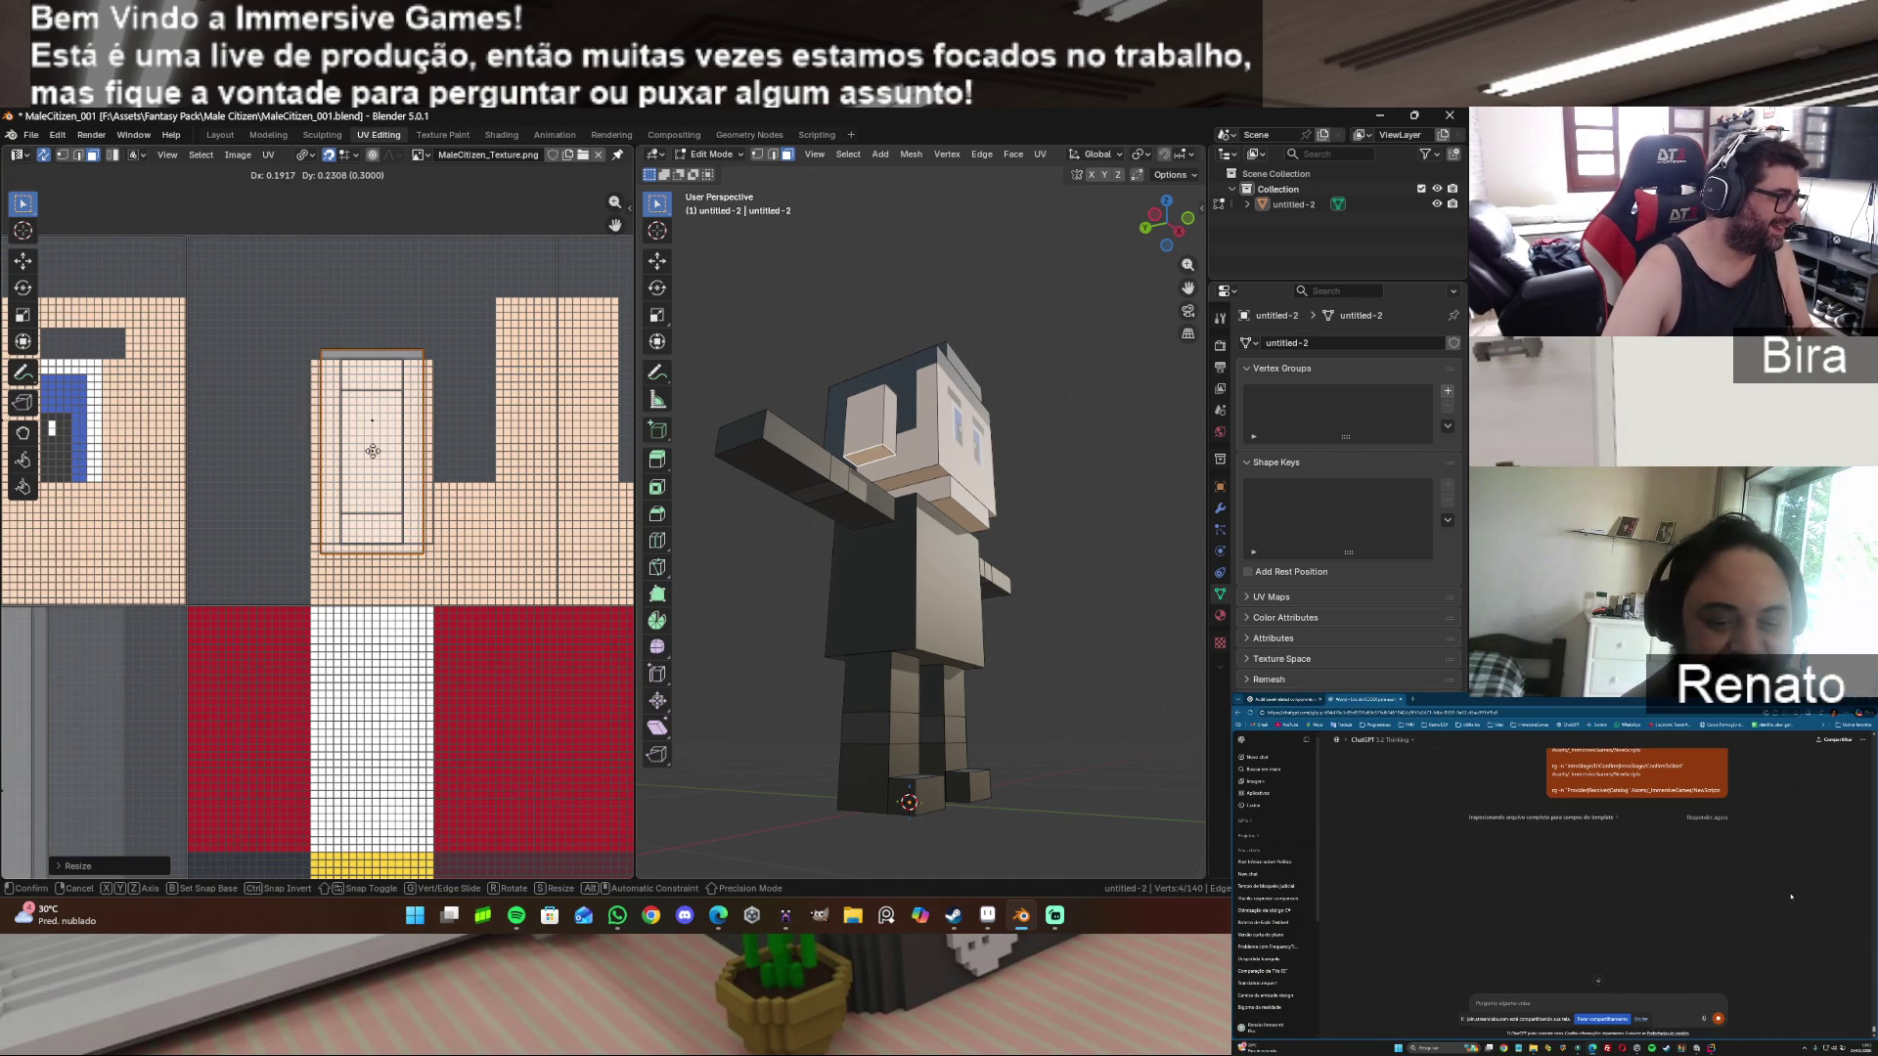
pyautogui.click(375, 457)
pyautogui.press('s')
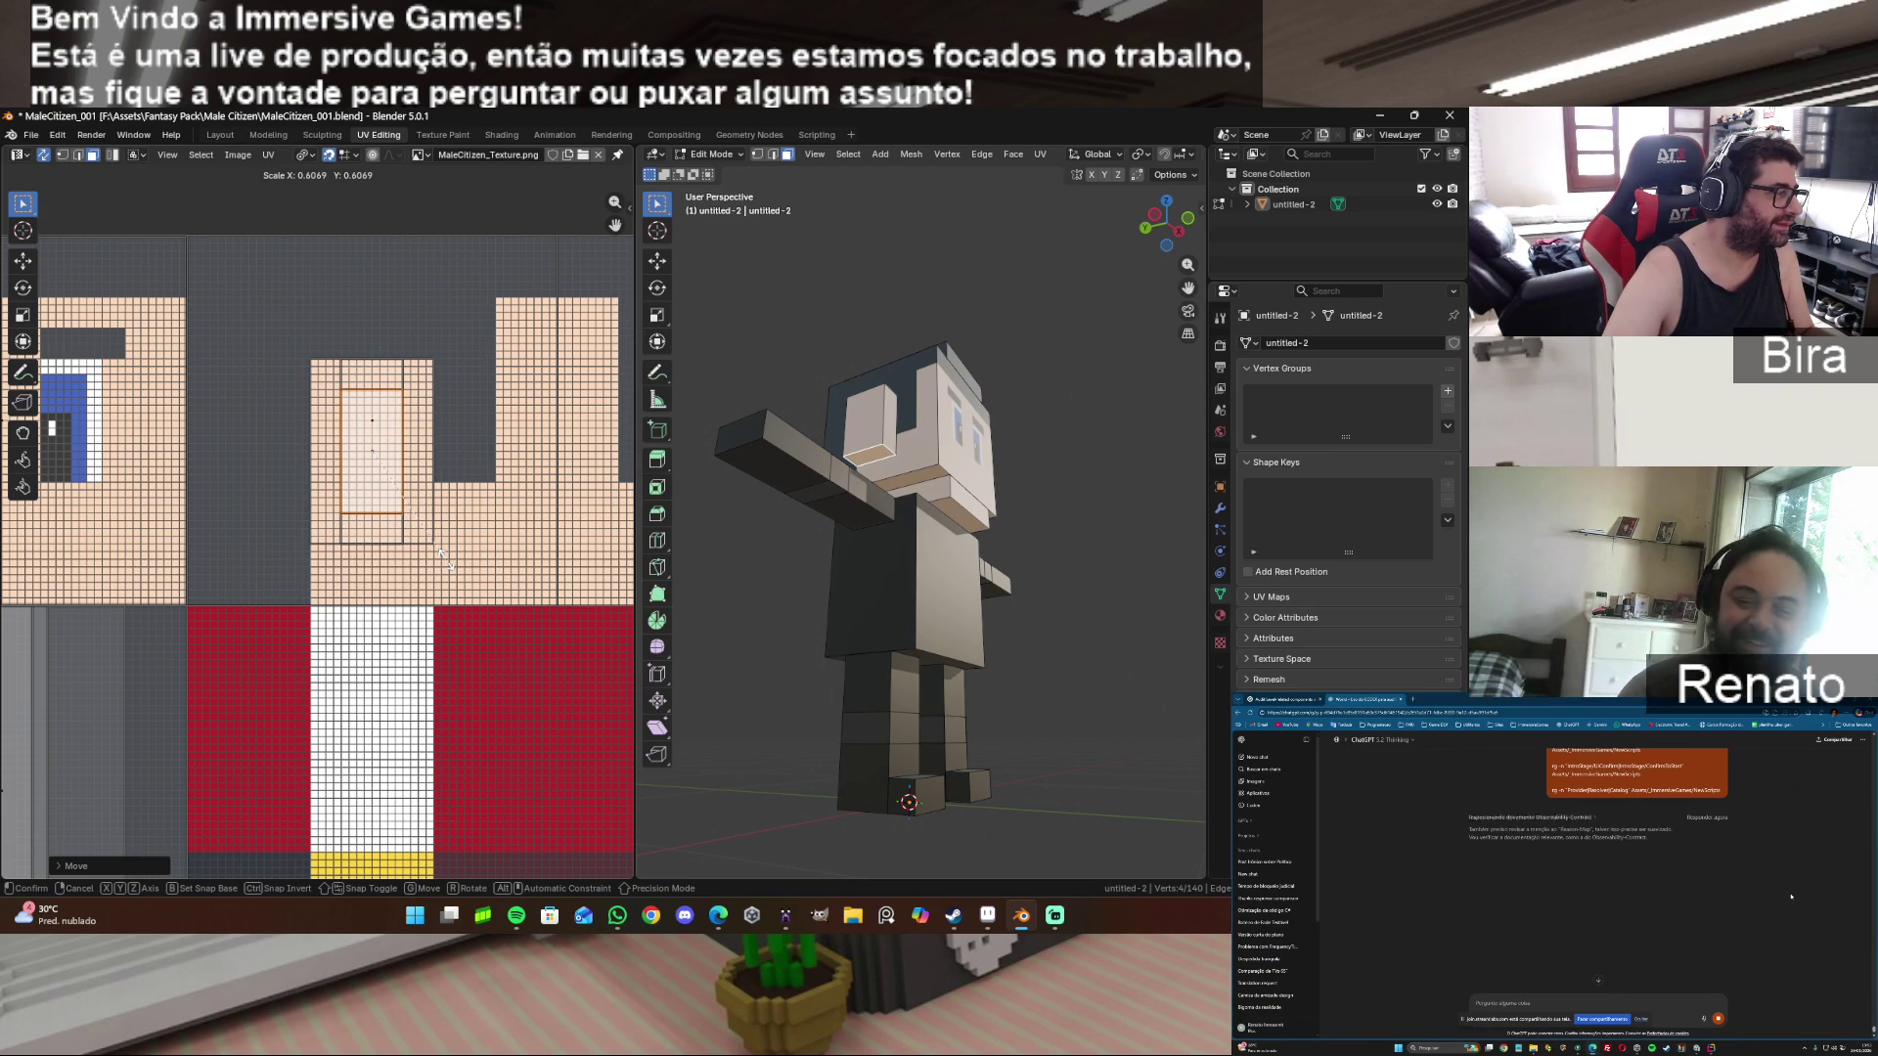
pyautogui.click(445, 559)
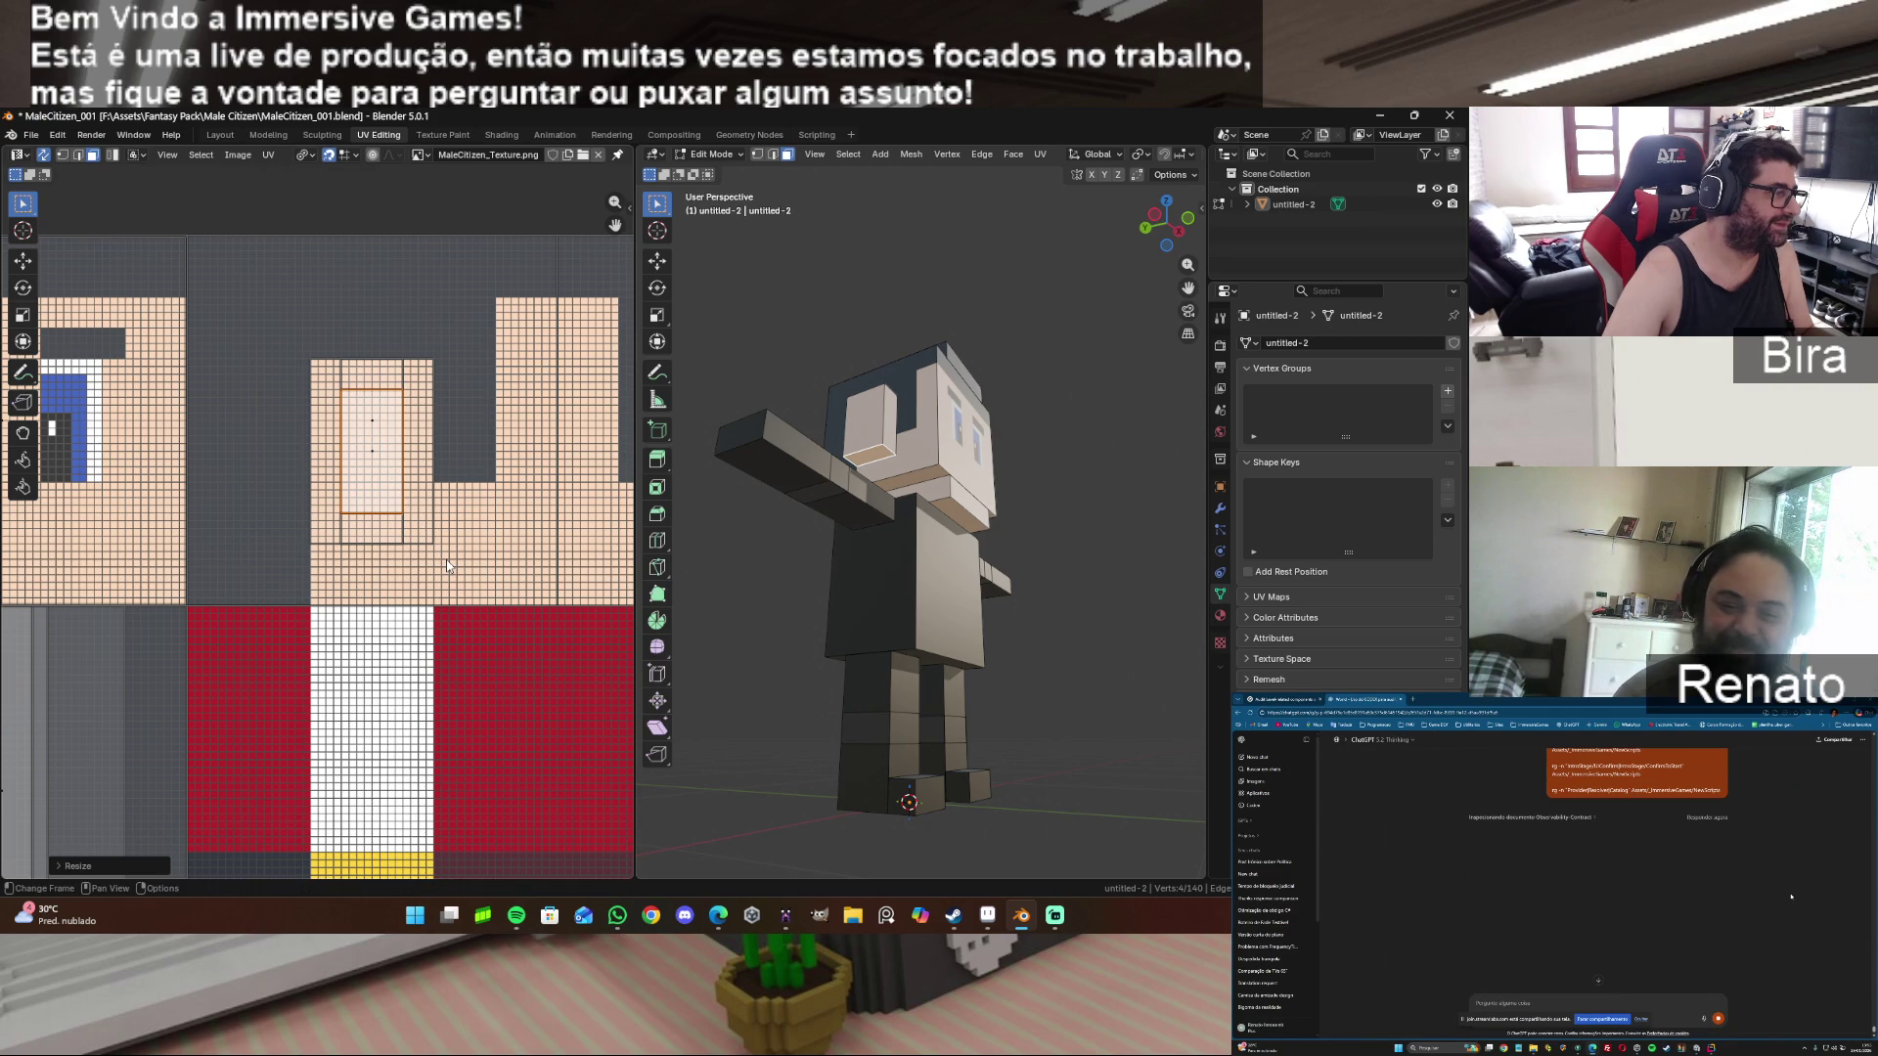
pyautogui.click(270, 157)
pyautogui.moveTo(304, 208)
pyautogui.click(489, 205)
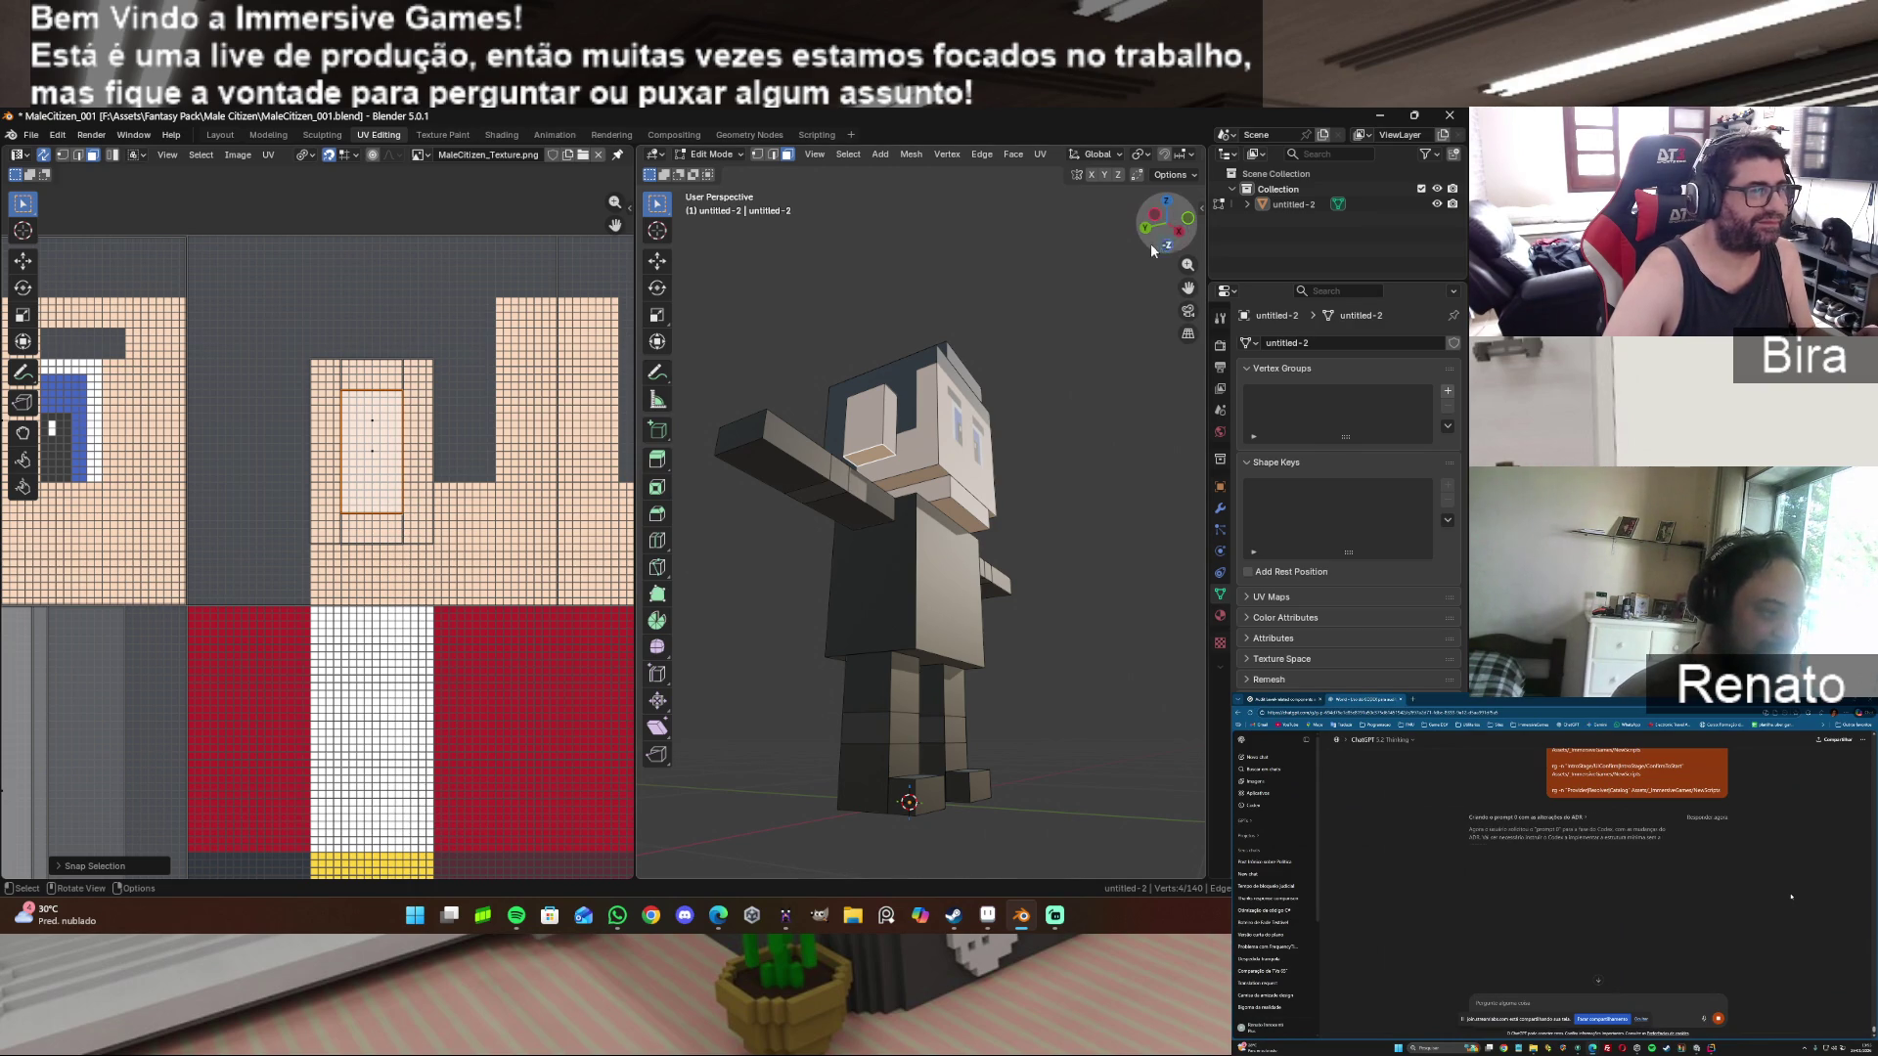
pyautogui.moveTo(1167, 219)
pyautogui.mouseDown()
pyautogui.moveTo(1149, 229)
pyautogui.moveTo(1164, 222)
pyautogui.mouseUp()
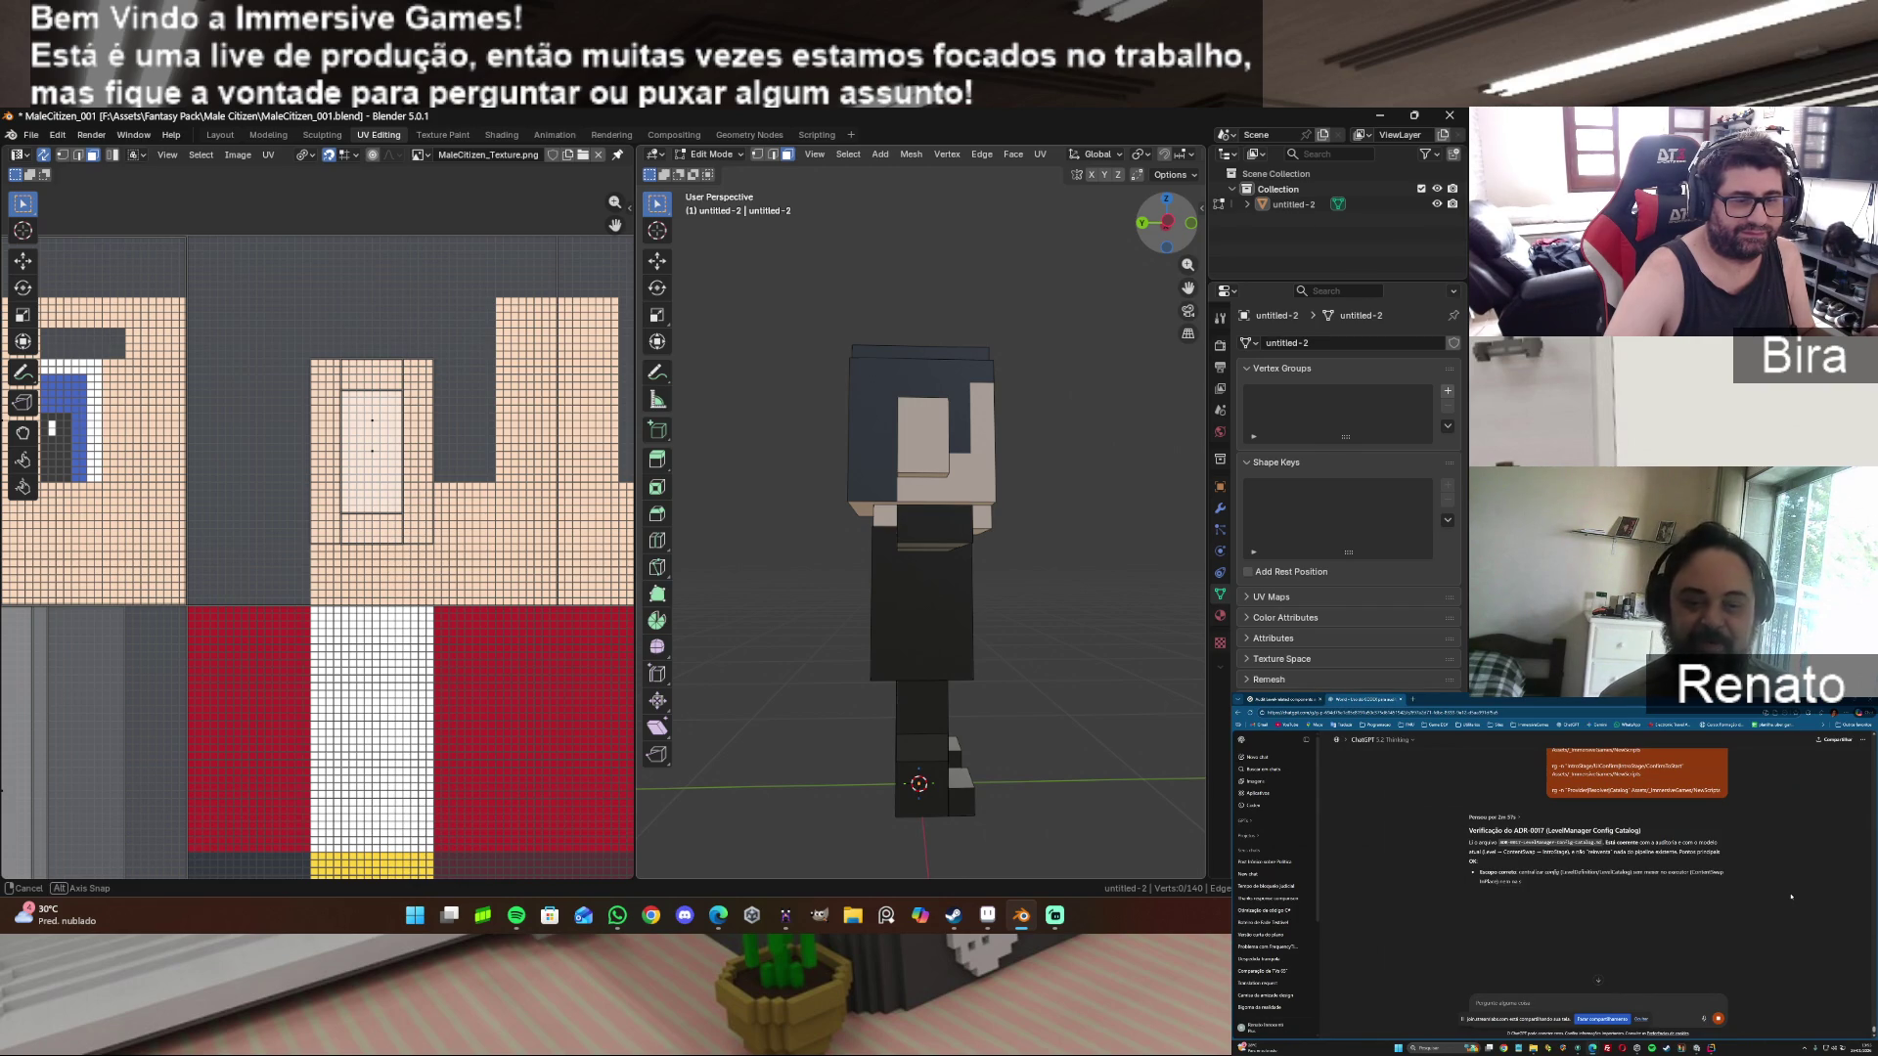
pyautogui.moveTo(919, 489)
pyautogui.mouseDown(button='middle')
pyautogui.moveTo(846, 592)
pyautogui.moveTo(966, 741)
pyautogui.moveTo(1046, 738)
pyautogui.moveTo(953, 705)
pyautogui.moveTo(895, 646)
pyautogui.moveTo(1158, 315)
pyautogui.mouseUp(button='middle')
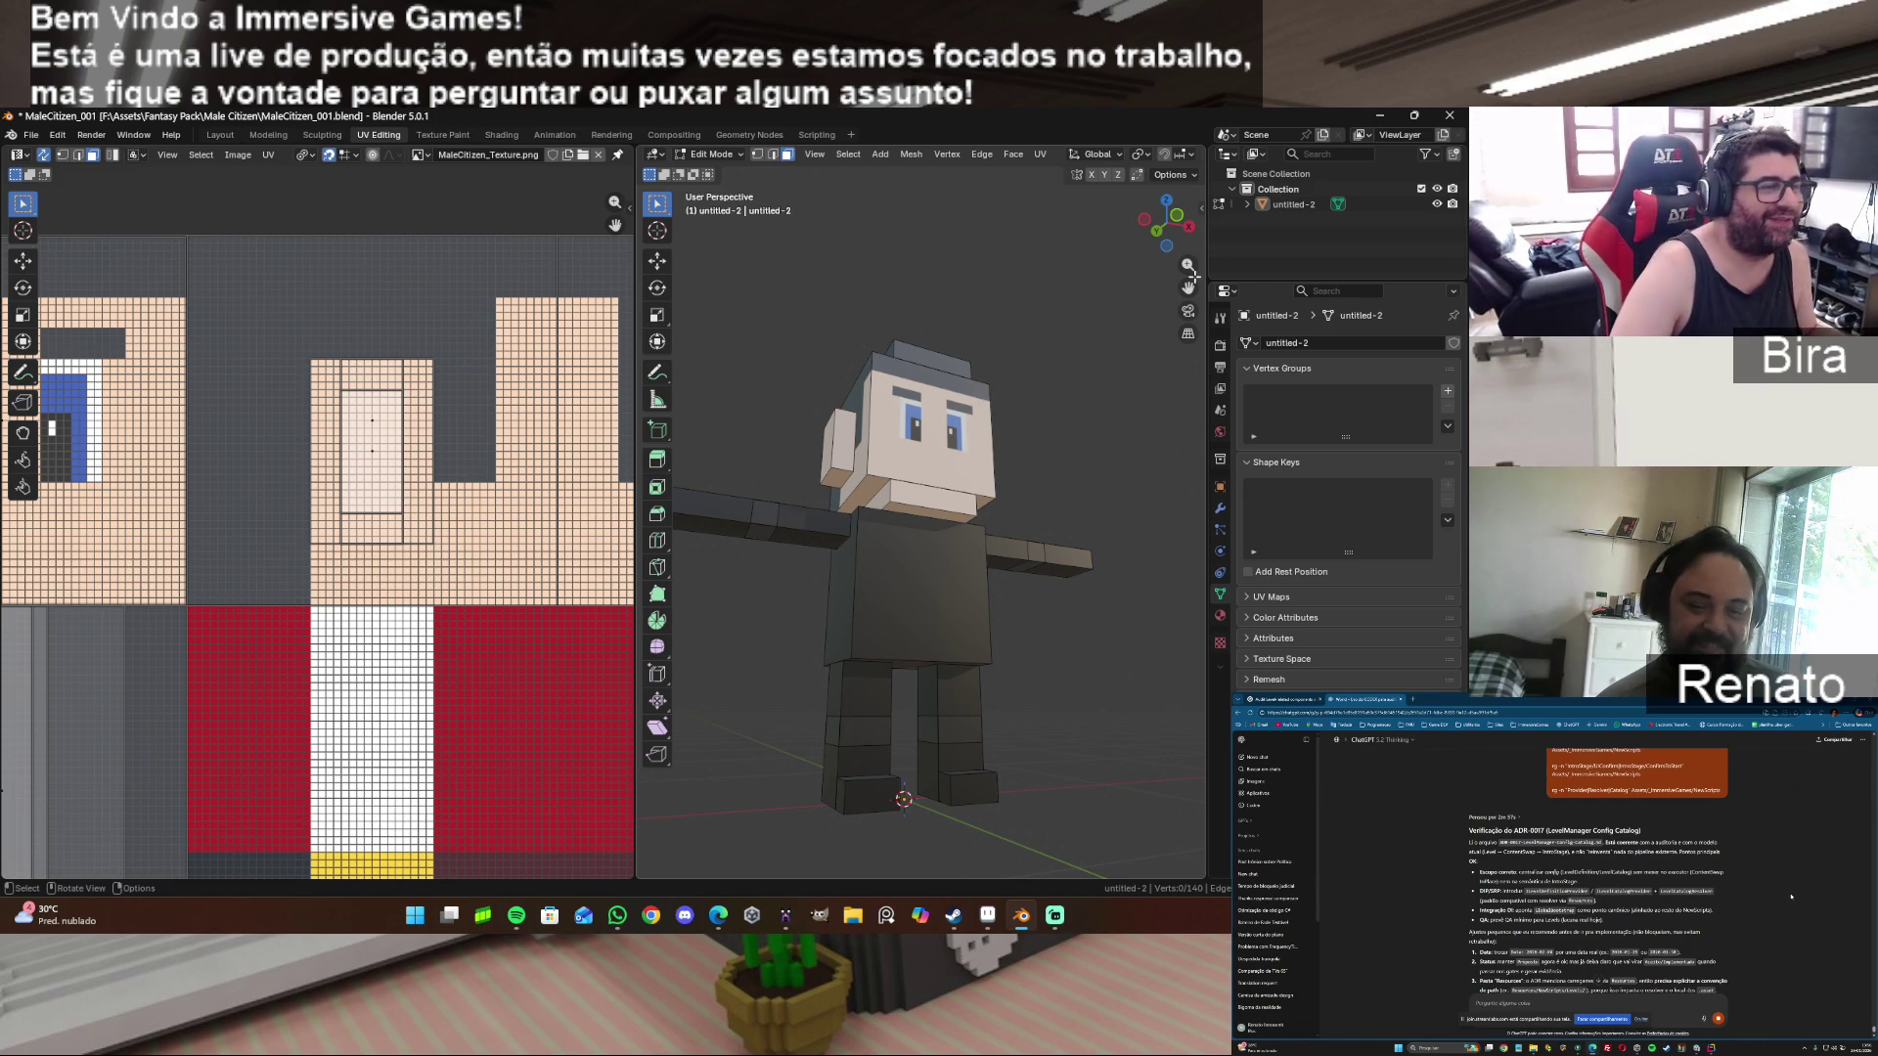
pyautogui.moveTo(1164, 200)
pyautogui.mouseDown()
pyautogui.moveTo(1266, 202)
pyautogui.moveTo(1178, 202)
pyautogui.moveTo(1134, 231)
pyautogui.mouseUp()
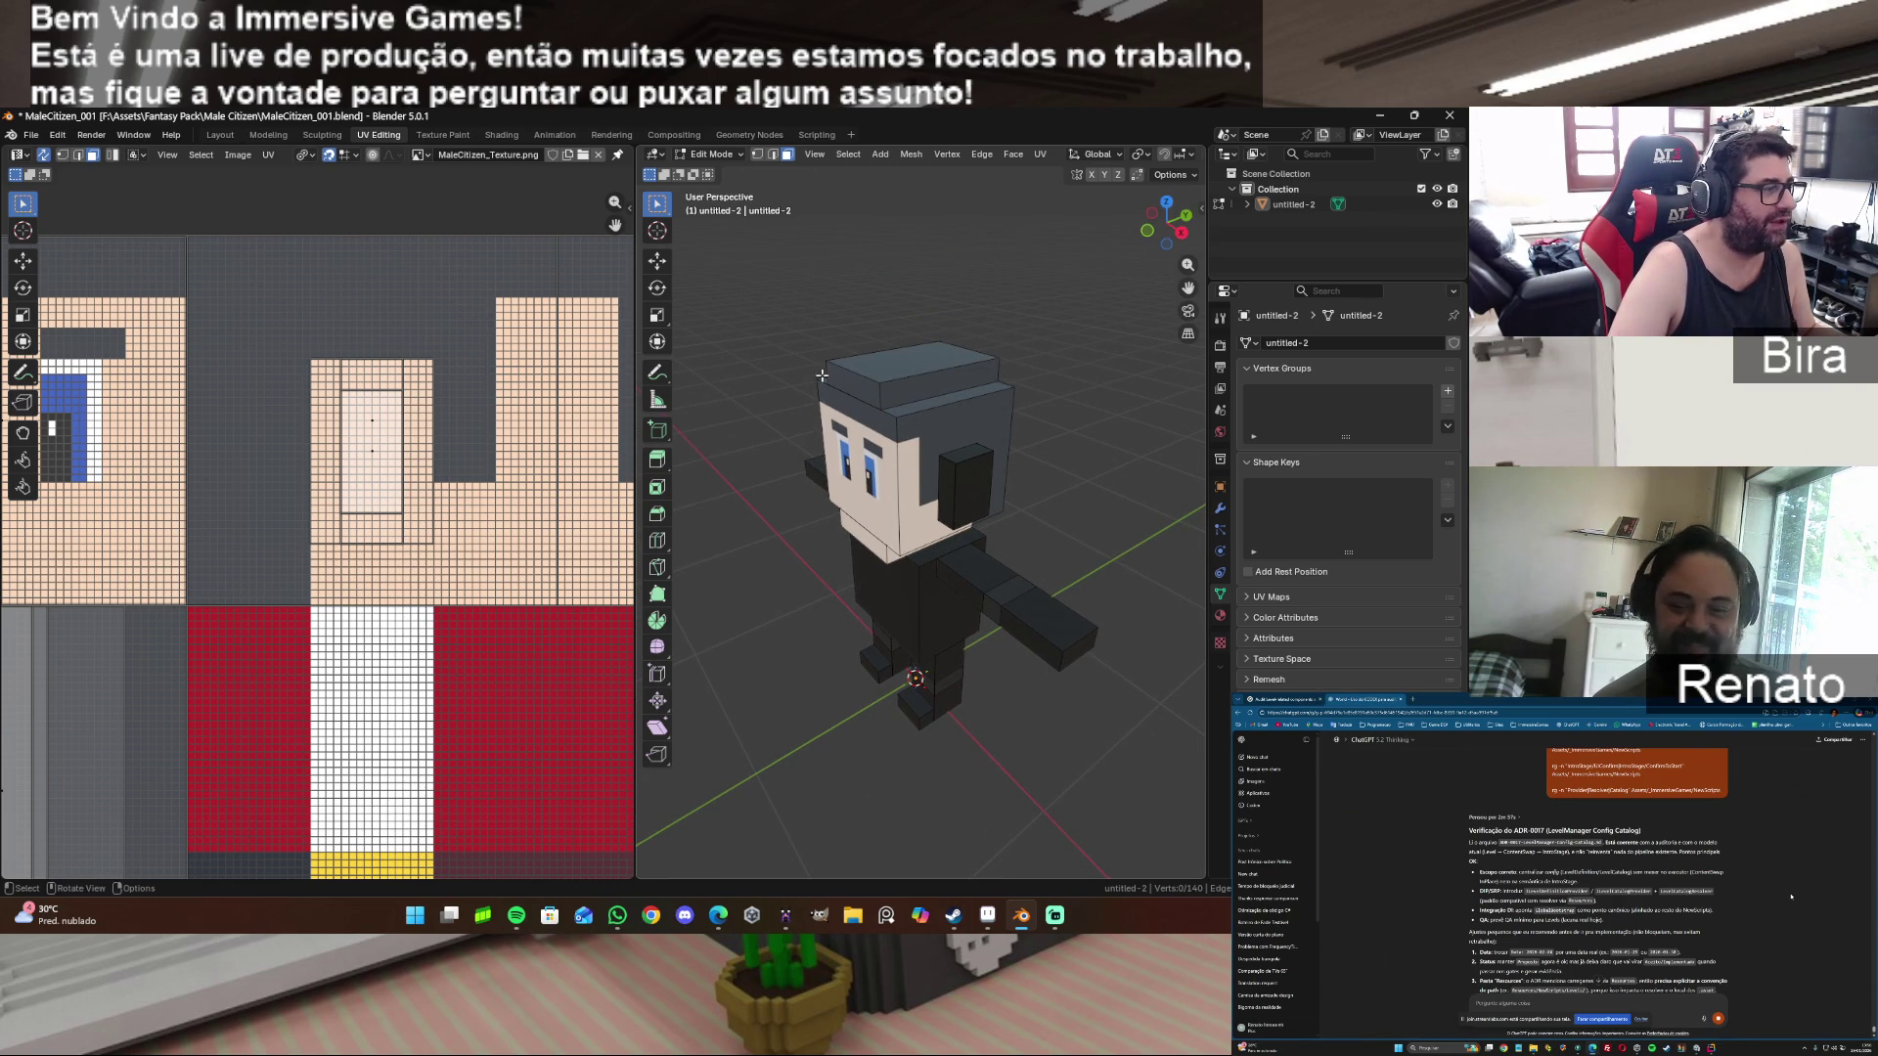
# Zoom and pan the UV editor to a close-up of the texture's skin-coloured area.
pyautogui.scroll(-2, 521, 472)
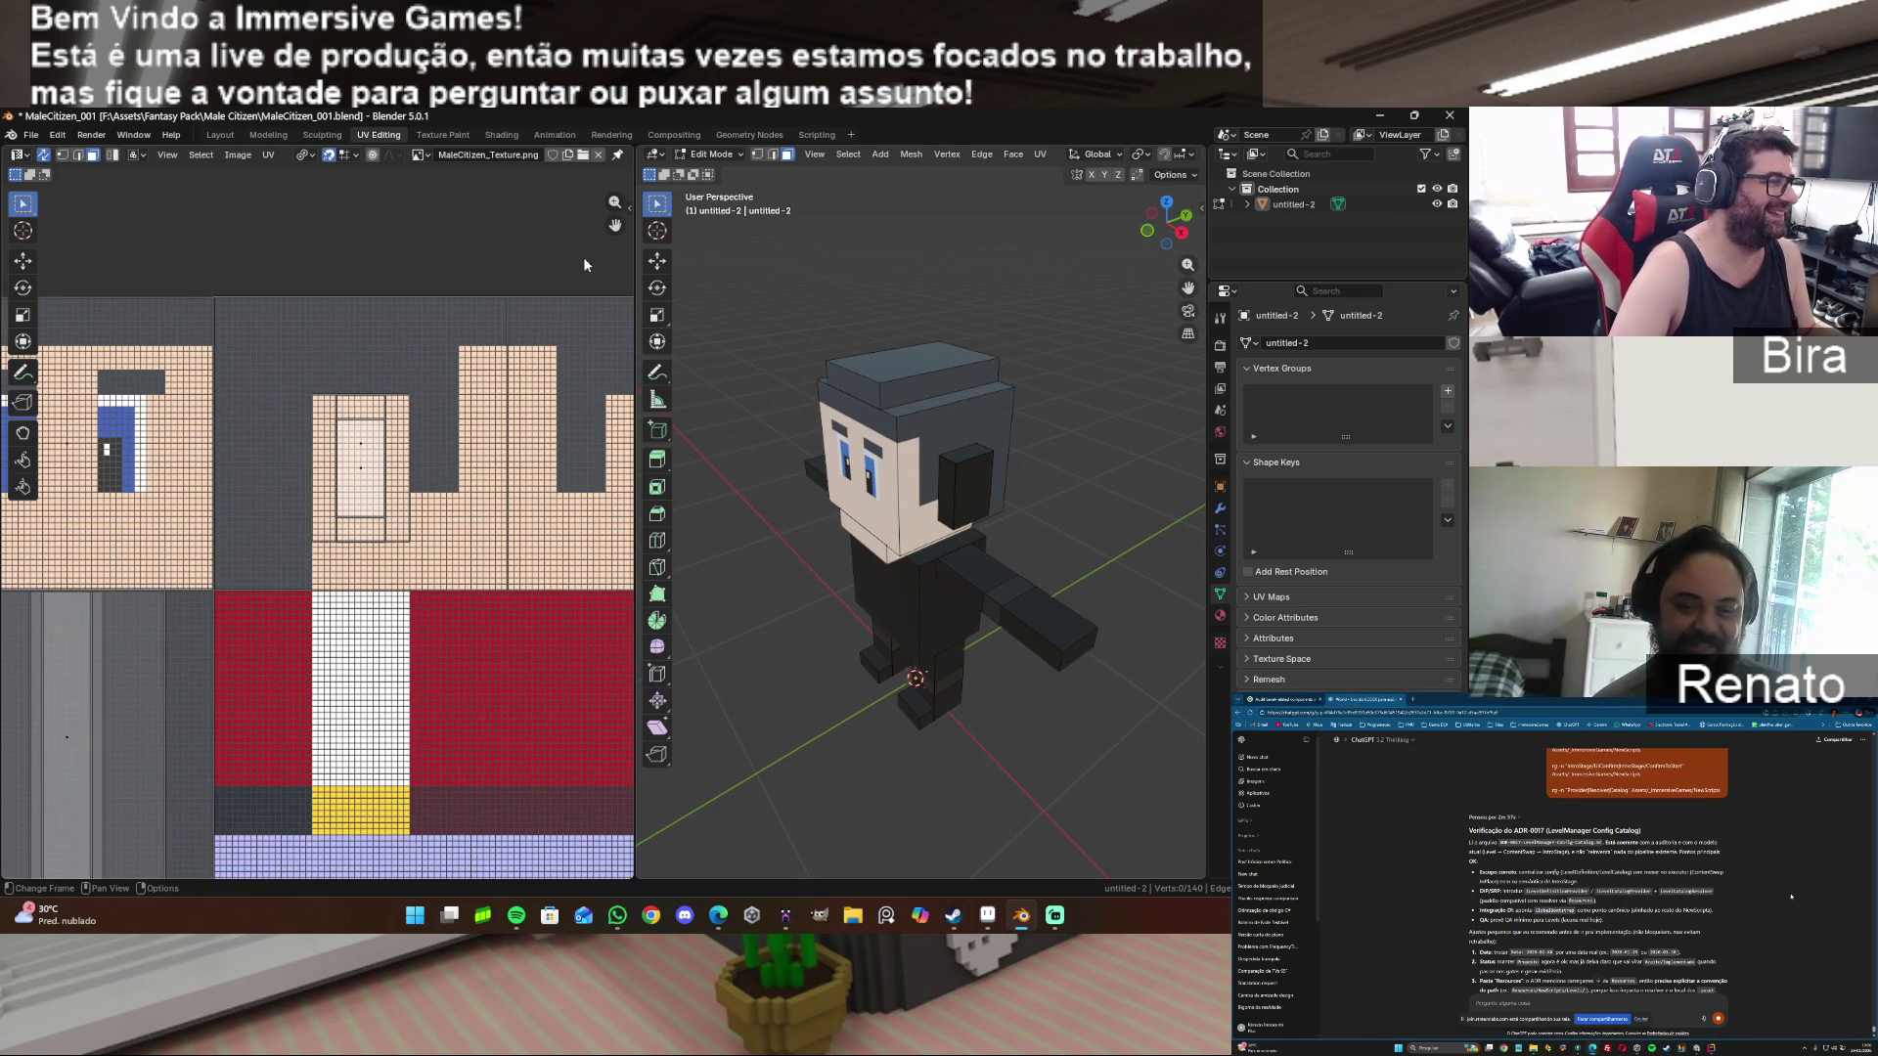
pyautogui.moveTo(615, 227); pyautogui.dragTo(535, 392)
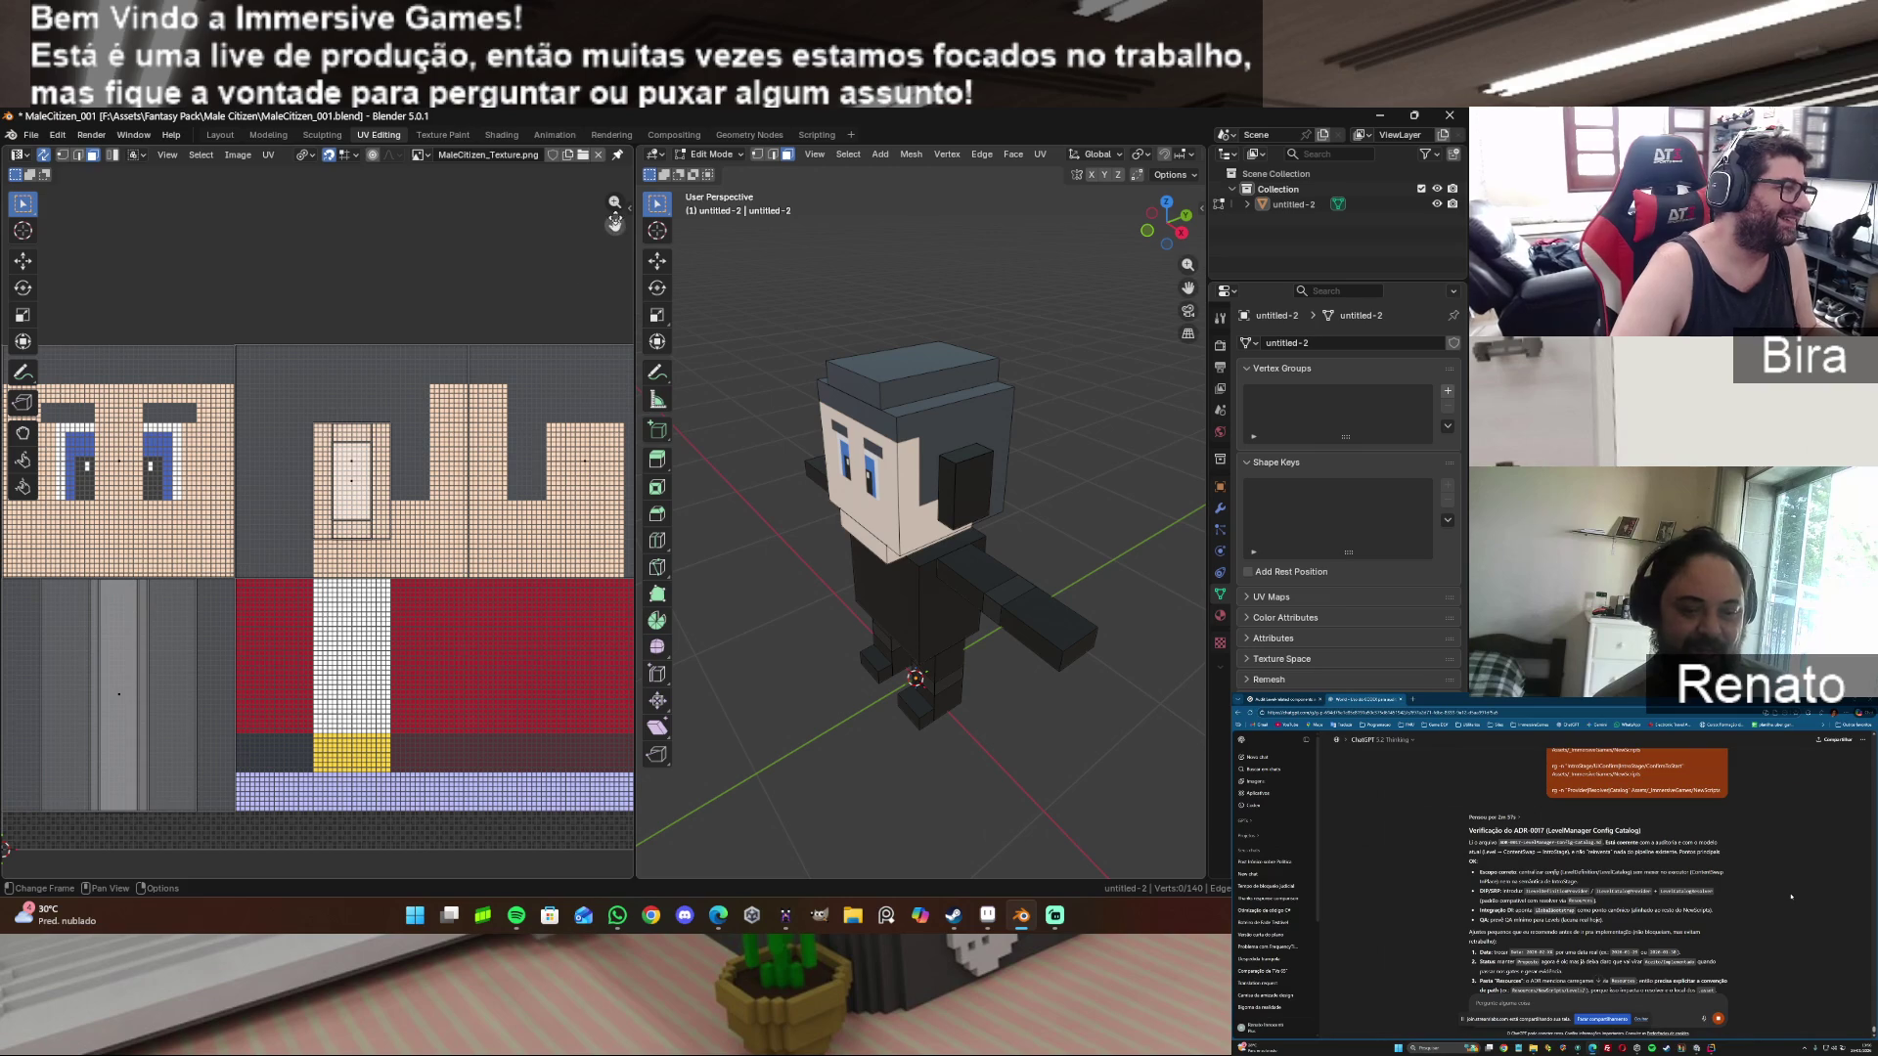
pyautogui.moveTo(616, 225); pyautogui.dragTo(303, 185)
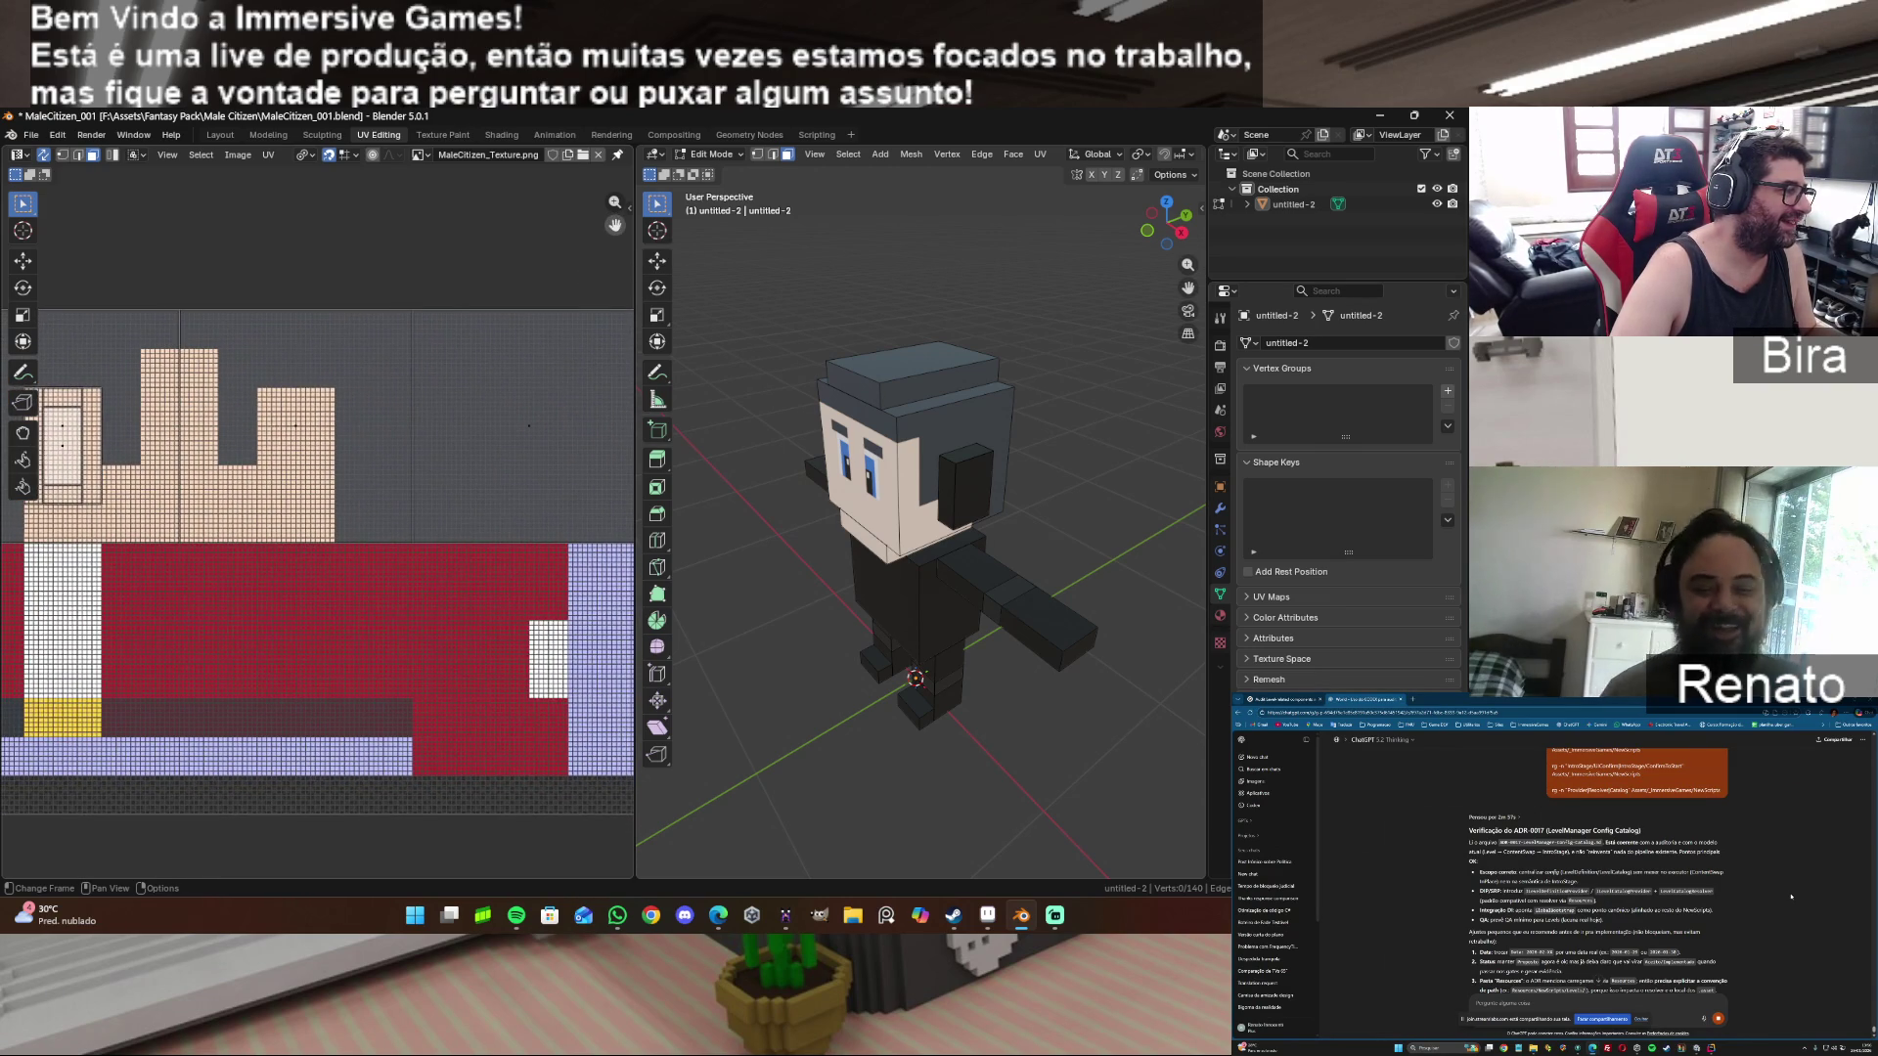
pyautogui.scroll(2, 581, 239)
pyautogui.moveTo(615, 225)
pyautogui.mouseDown()
pyautogui.moveTo(664, 429)
pyautogui.moveTo(686, 355)
pyautogui.mouseUp()
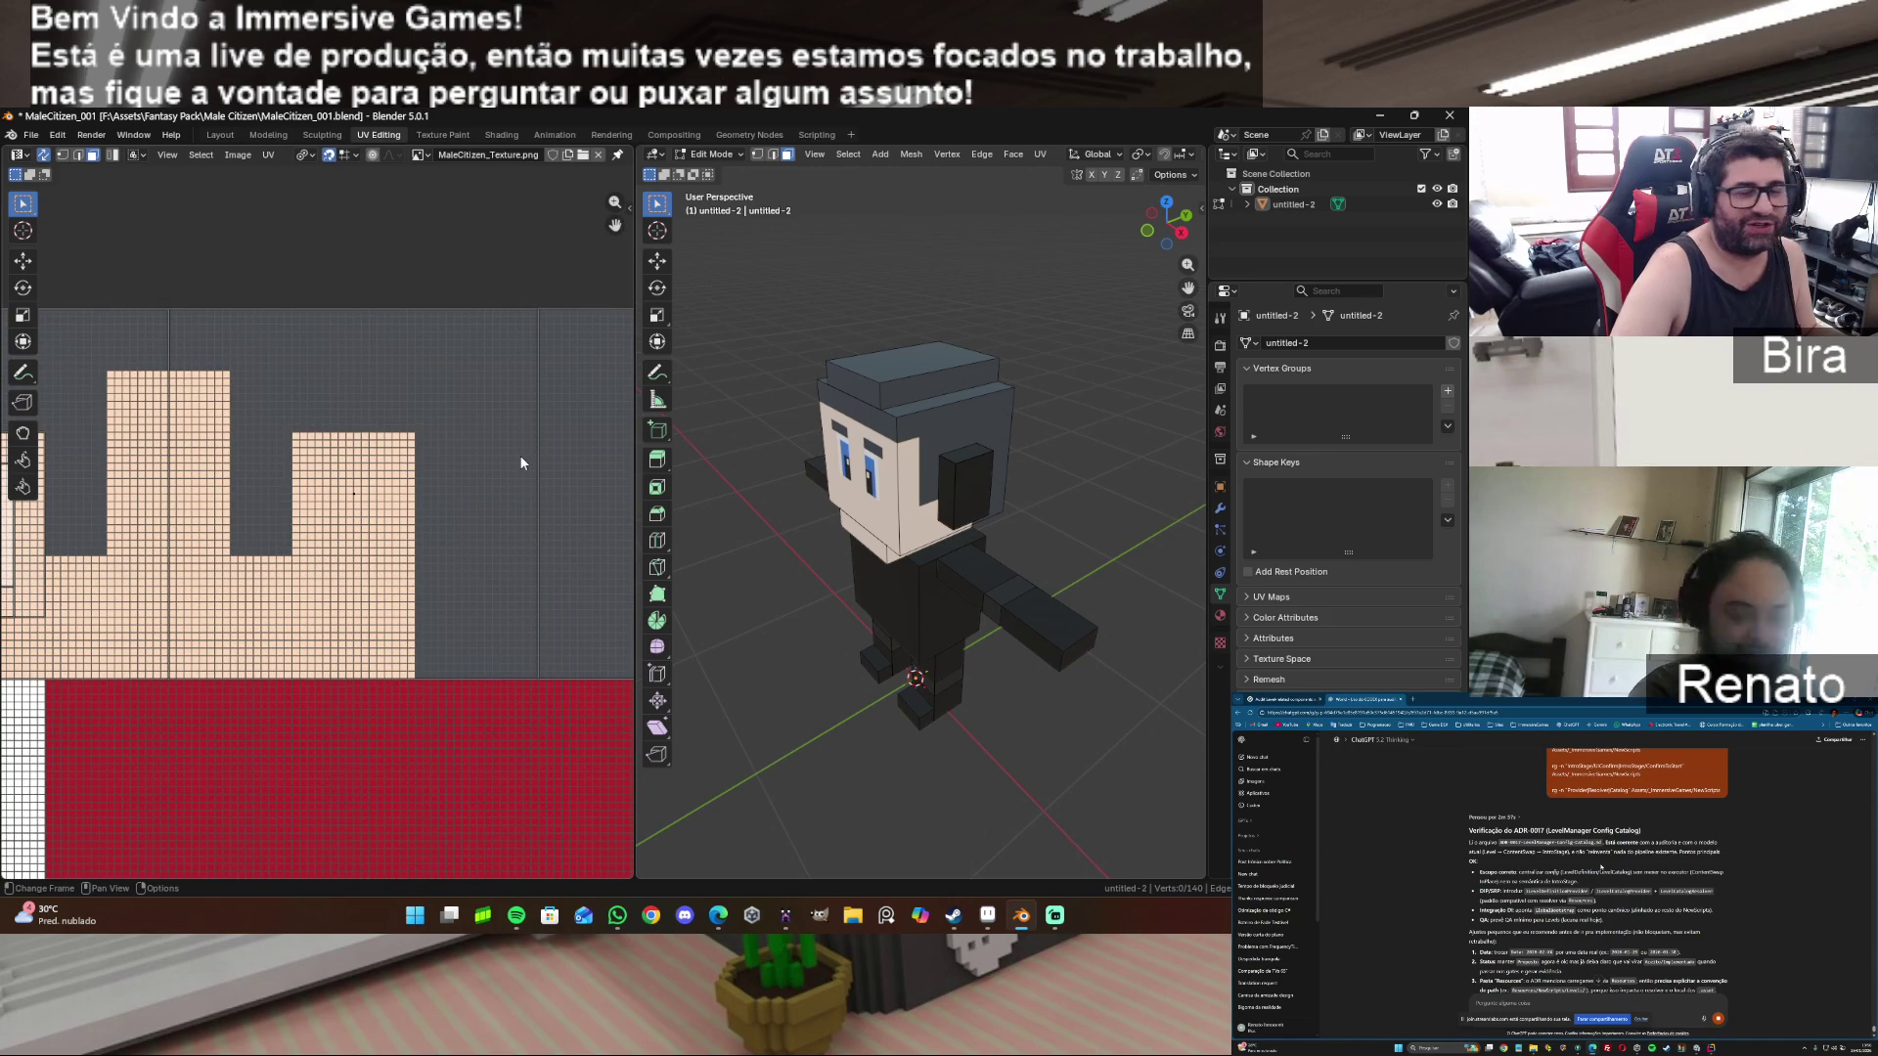
pyautogui.scroll(1, 520, 462)
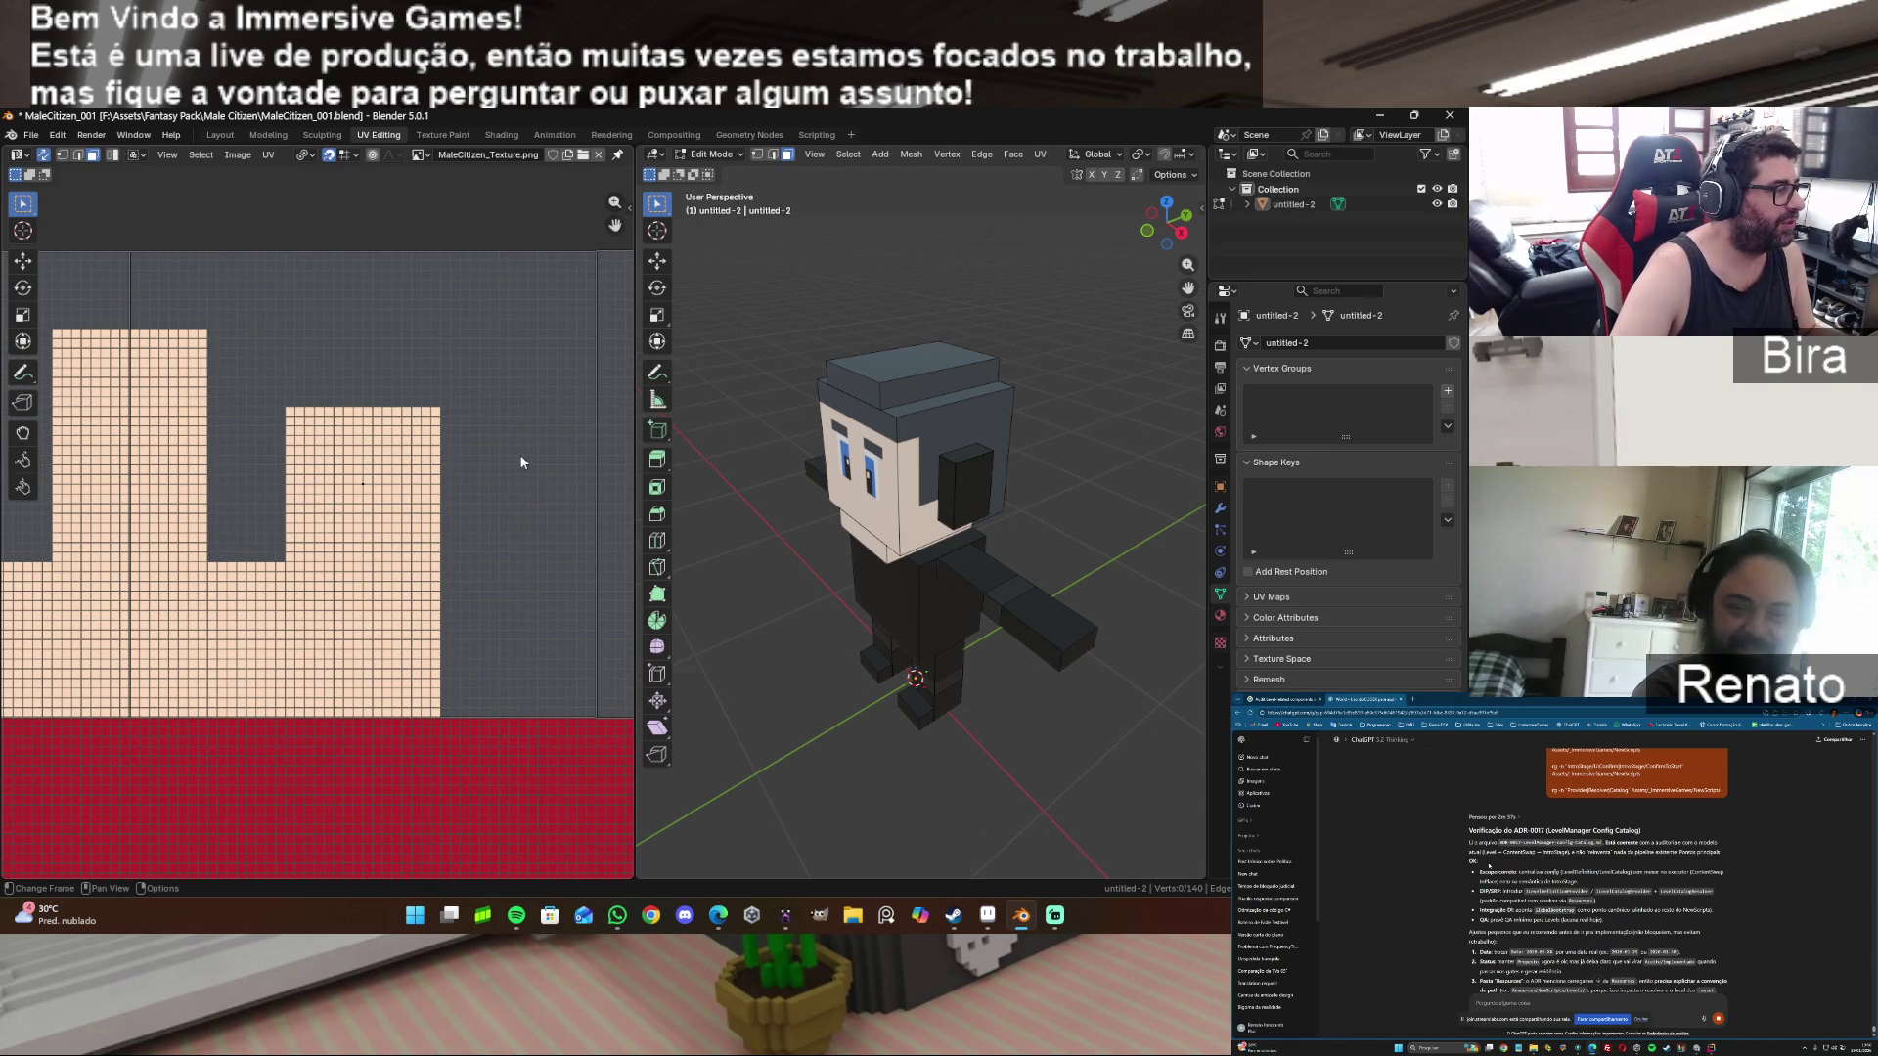
pyautogui.moveTo(615, 225); pyautogui.dragTo(611, 235)
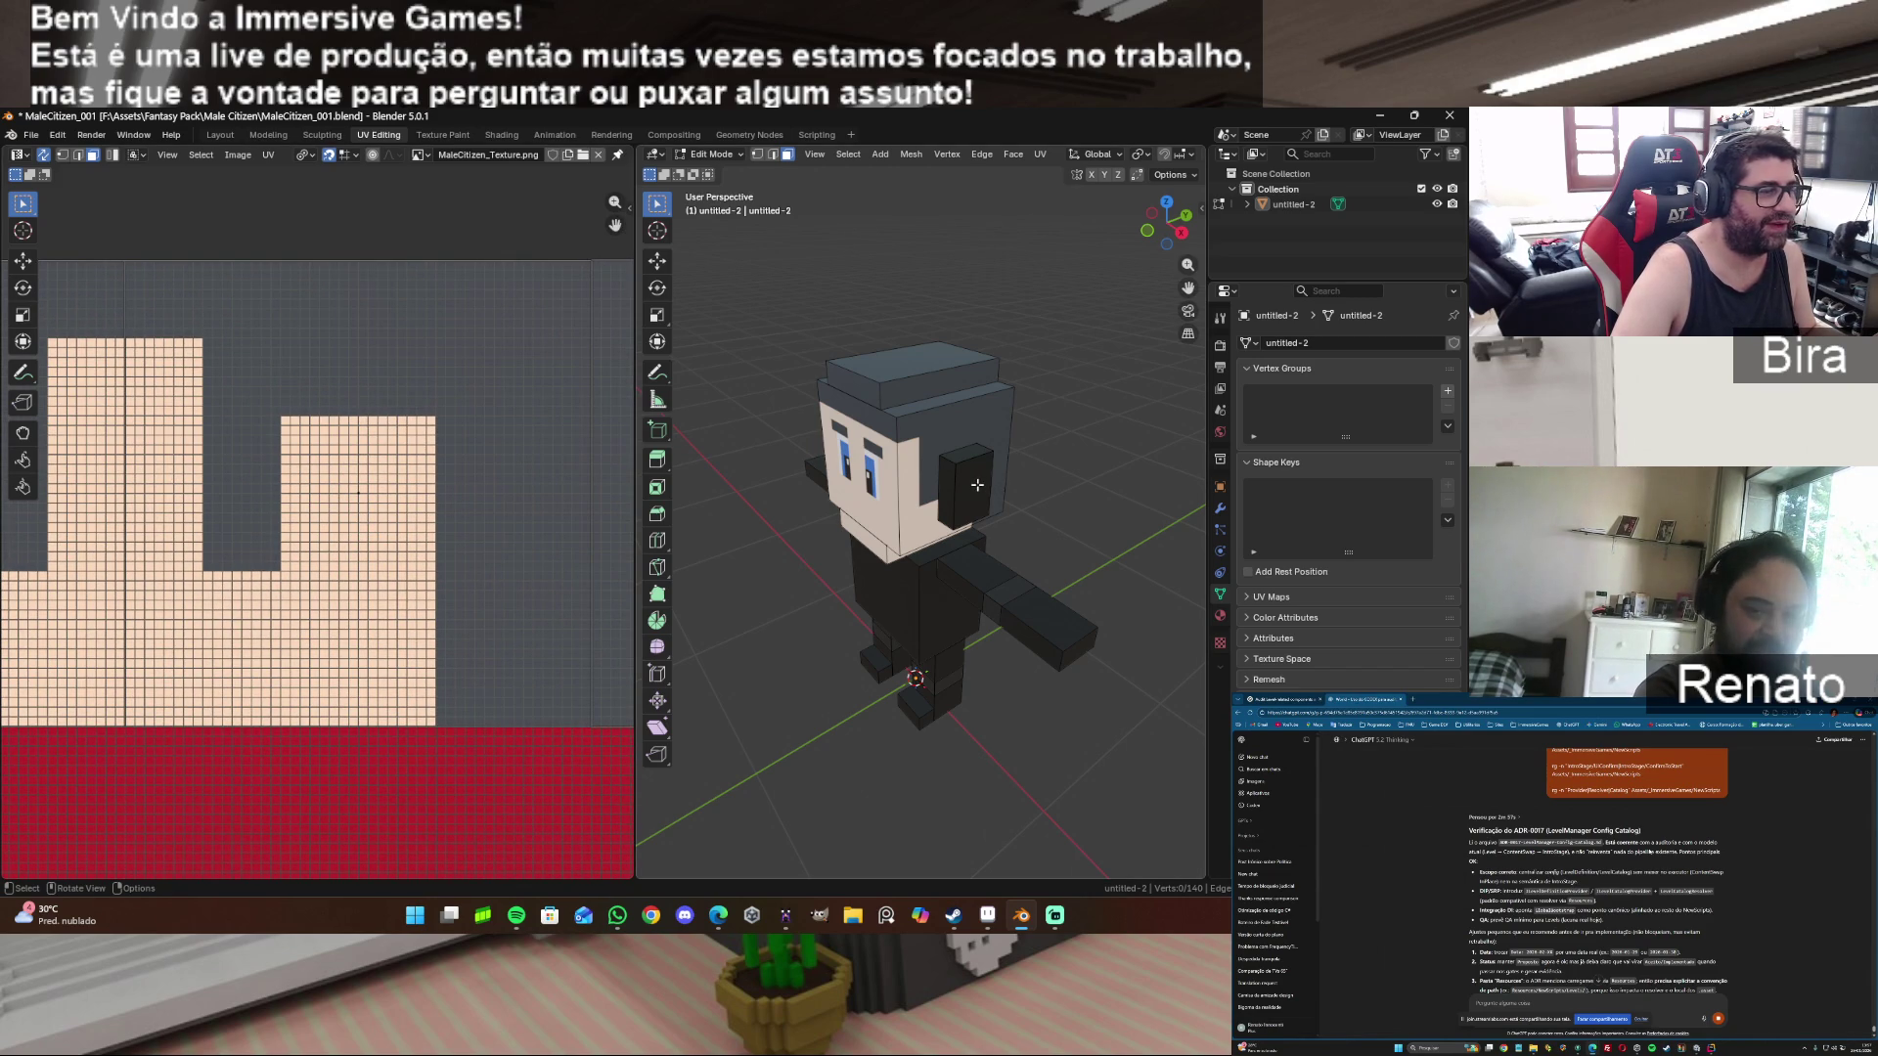
# Unwrap the square face on the head's side, then resize and move its island over the skin area.
pyautogui.click(977, 485)
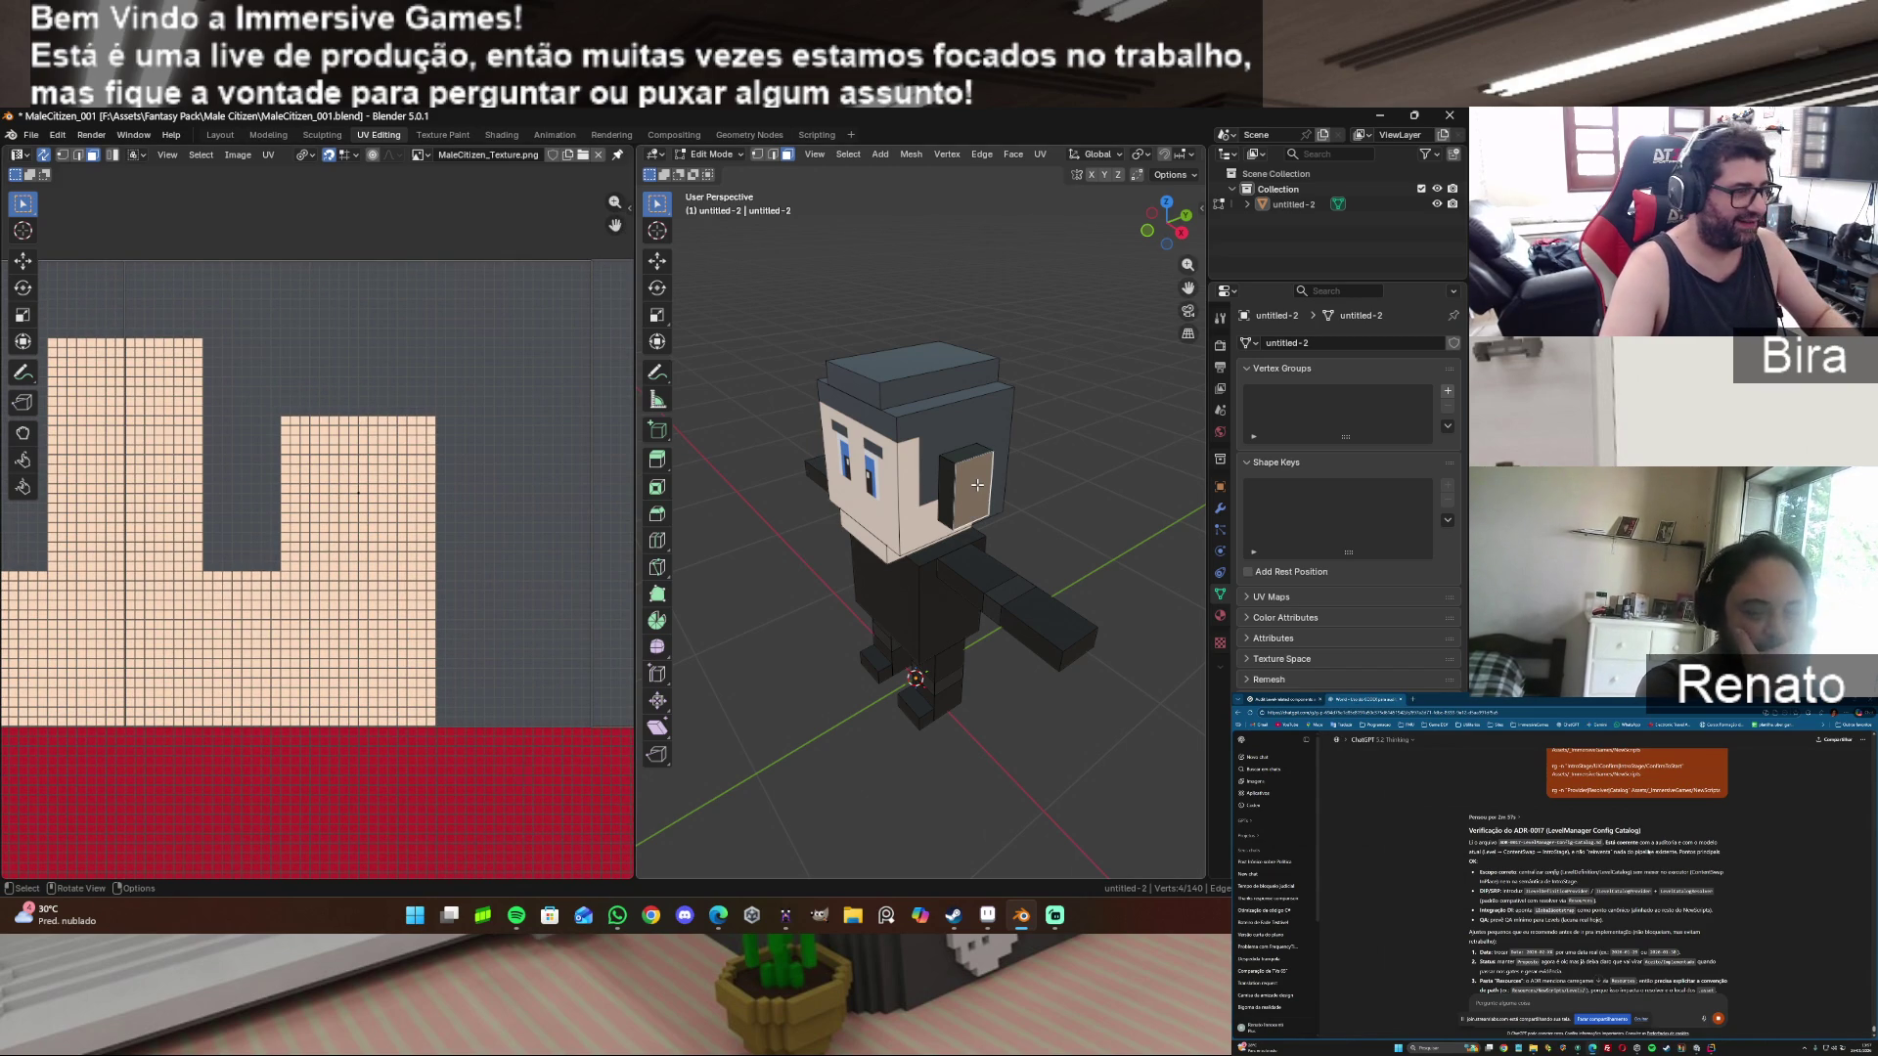
pyautogui.press('u')
pyautogui.click(976, 483)
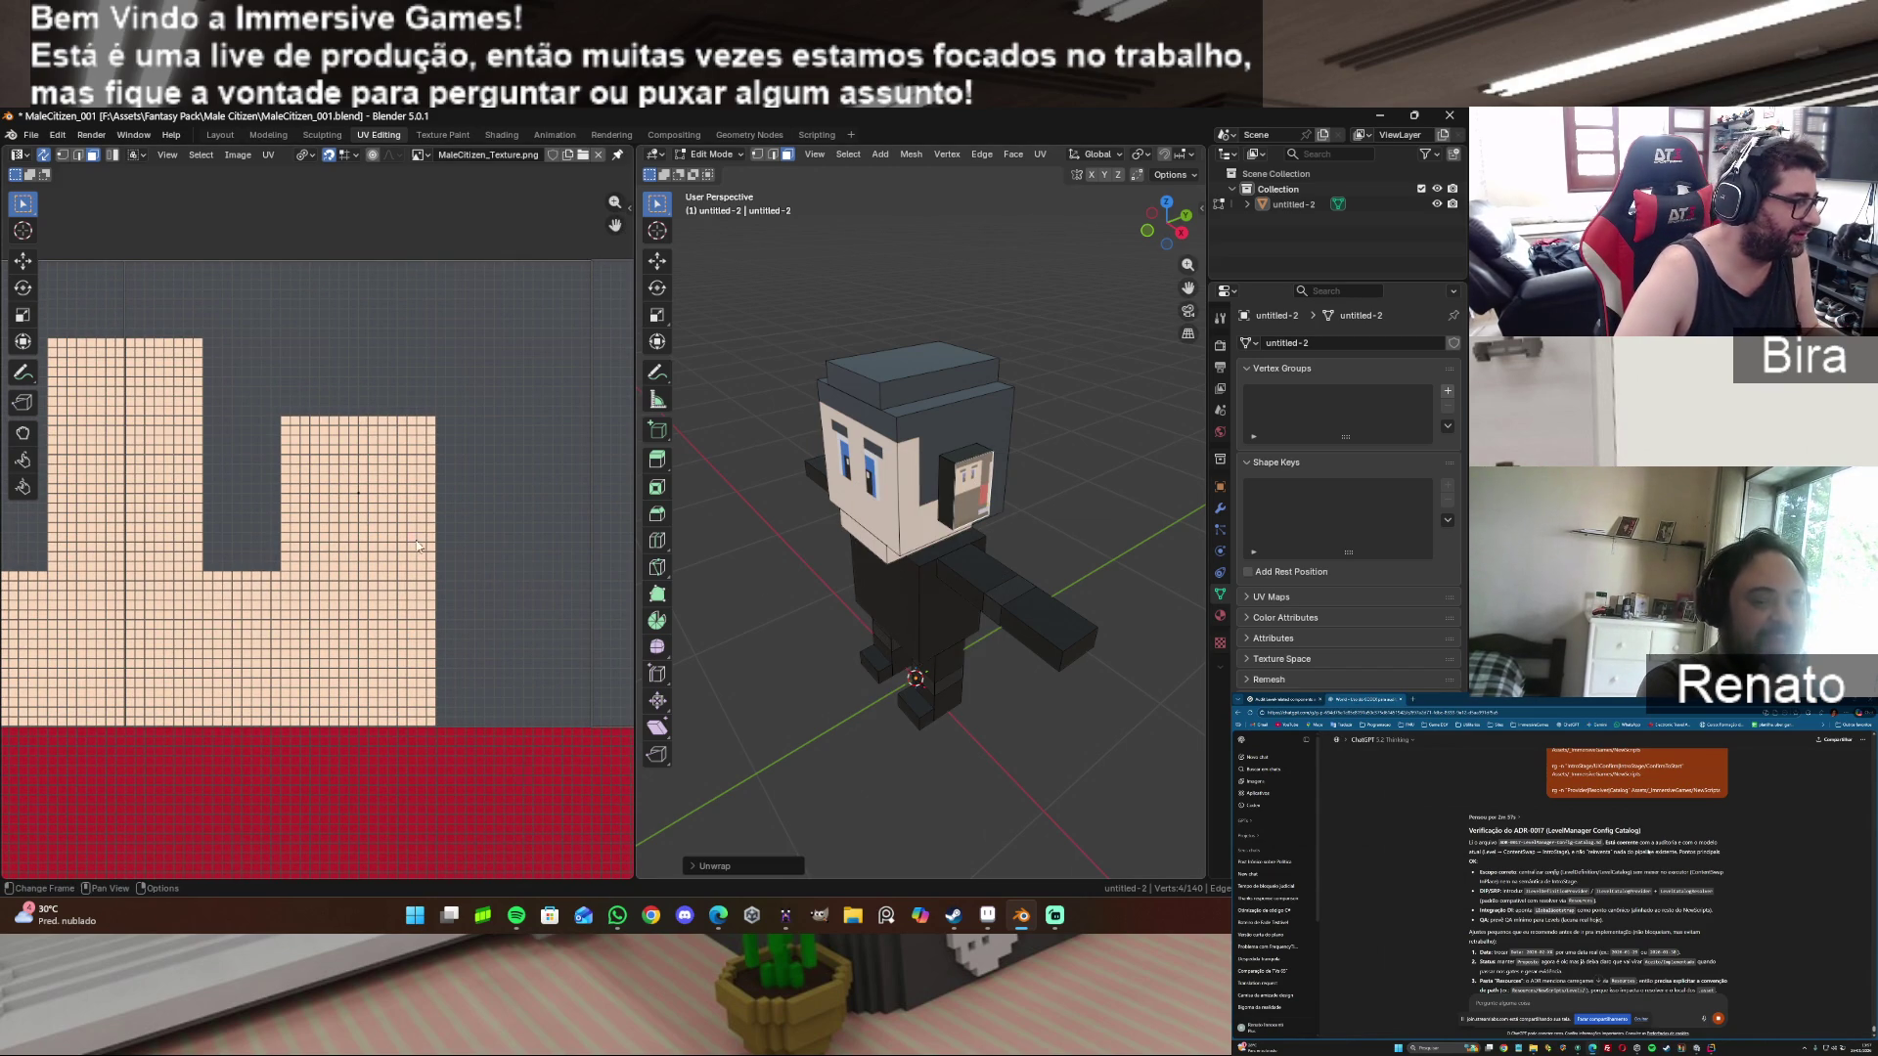
pyautogui.press('s')
pyautogui.click(198, 640)
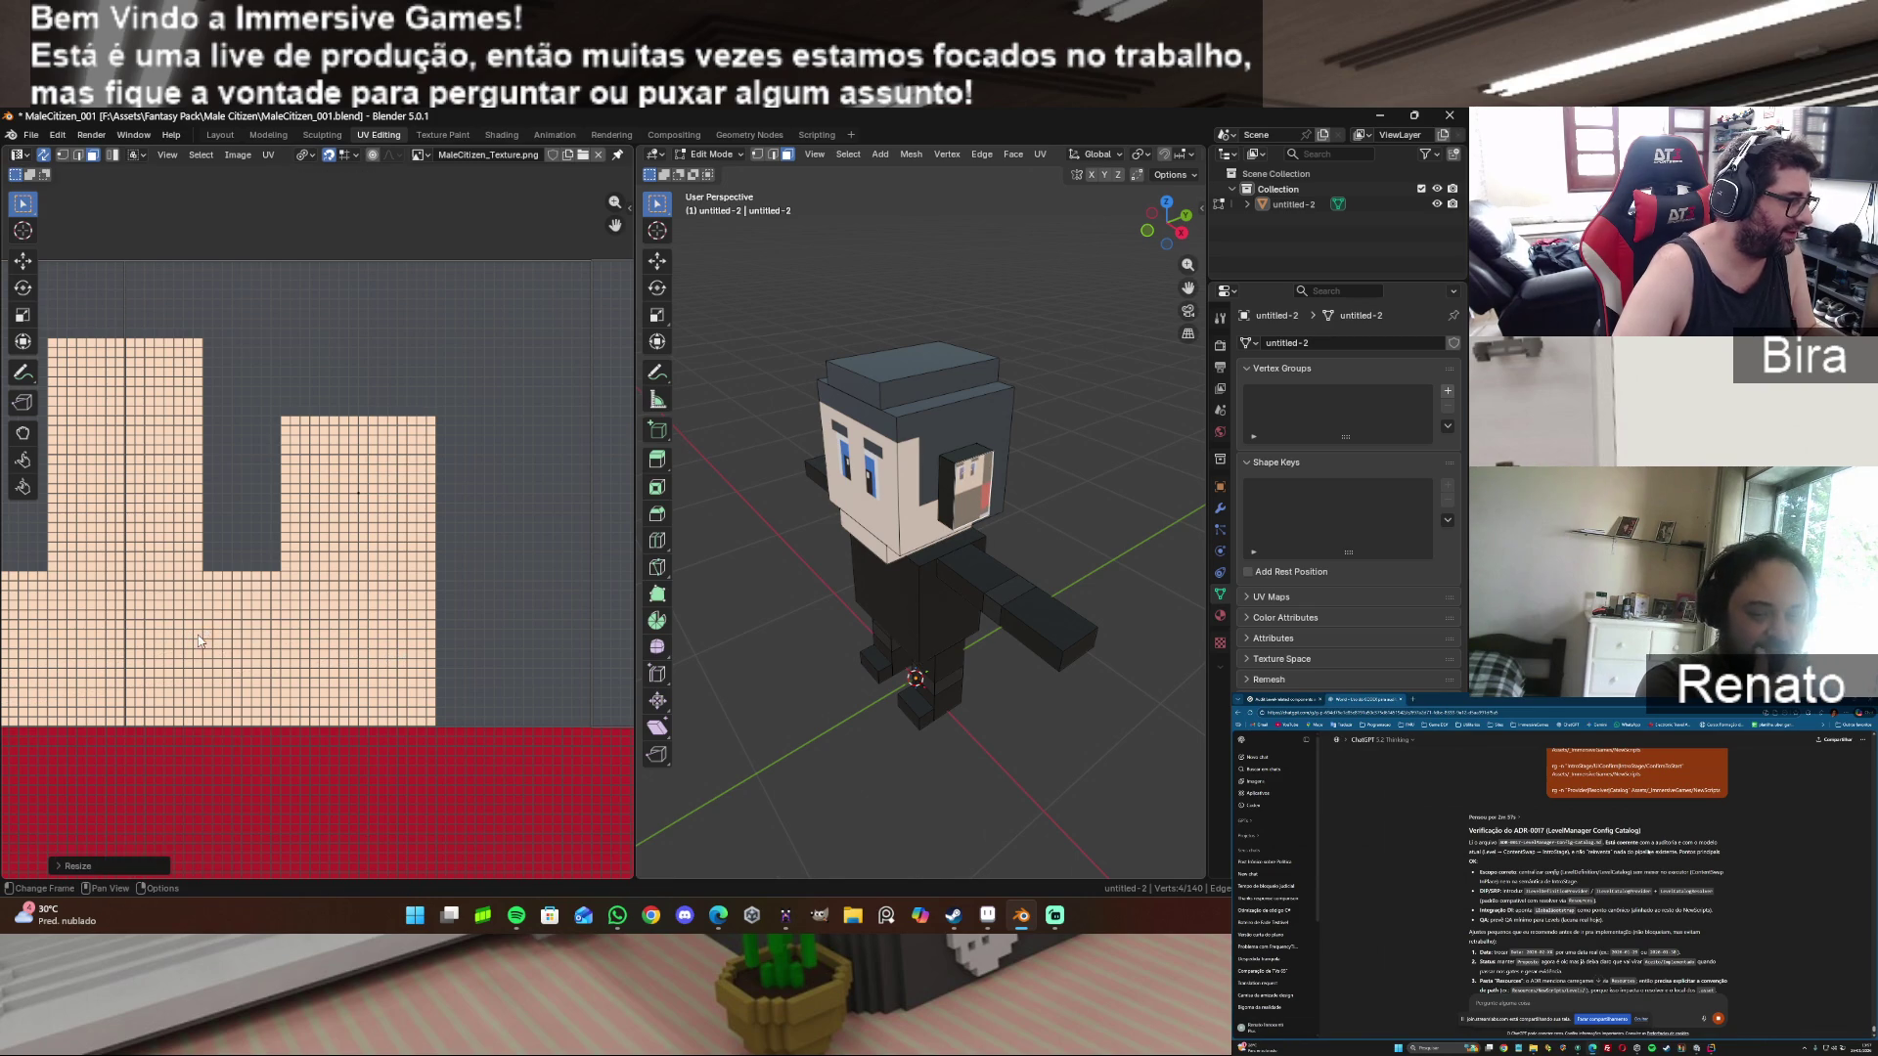
pyautogui.press('g')
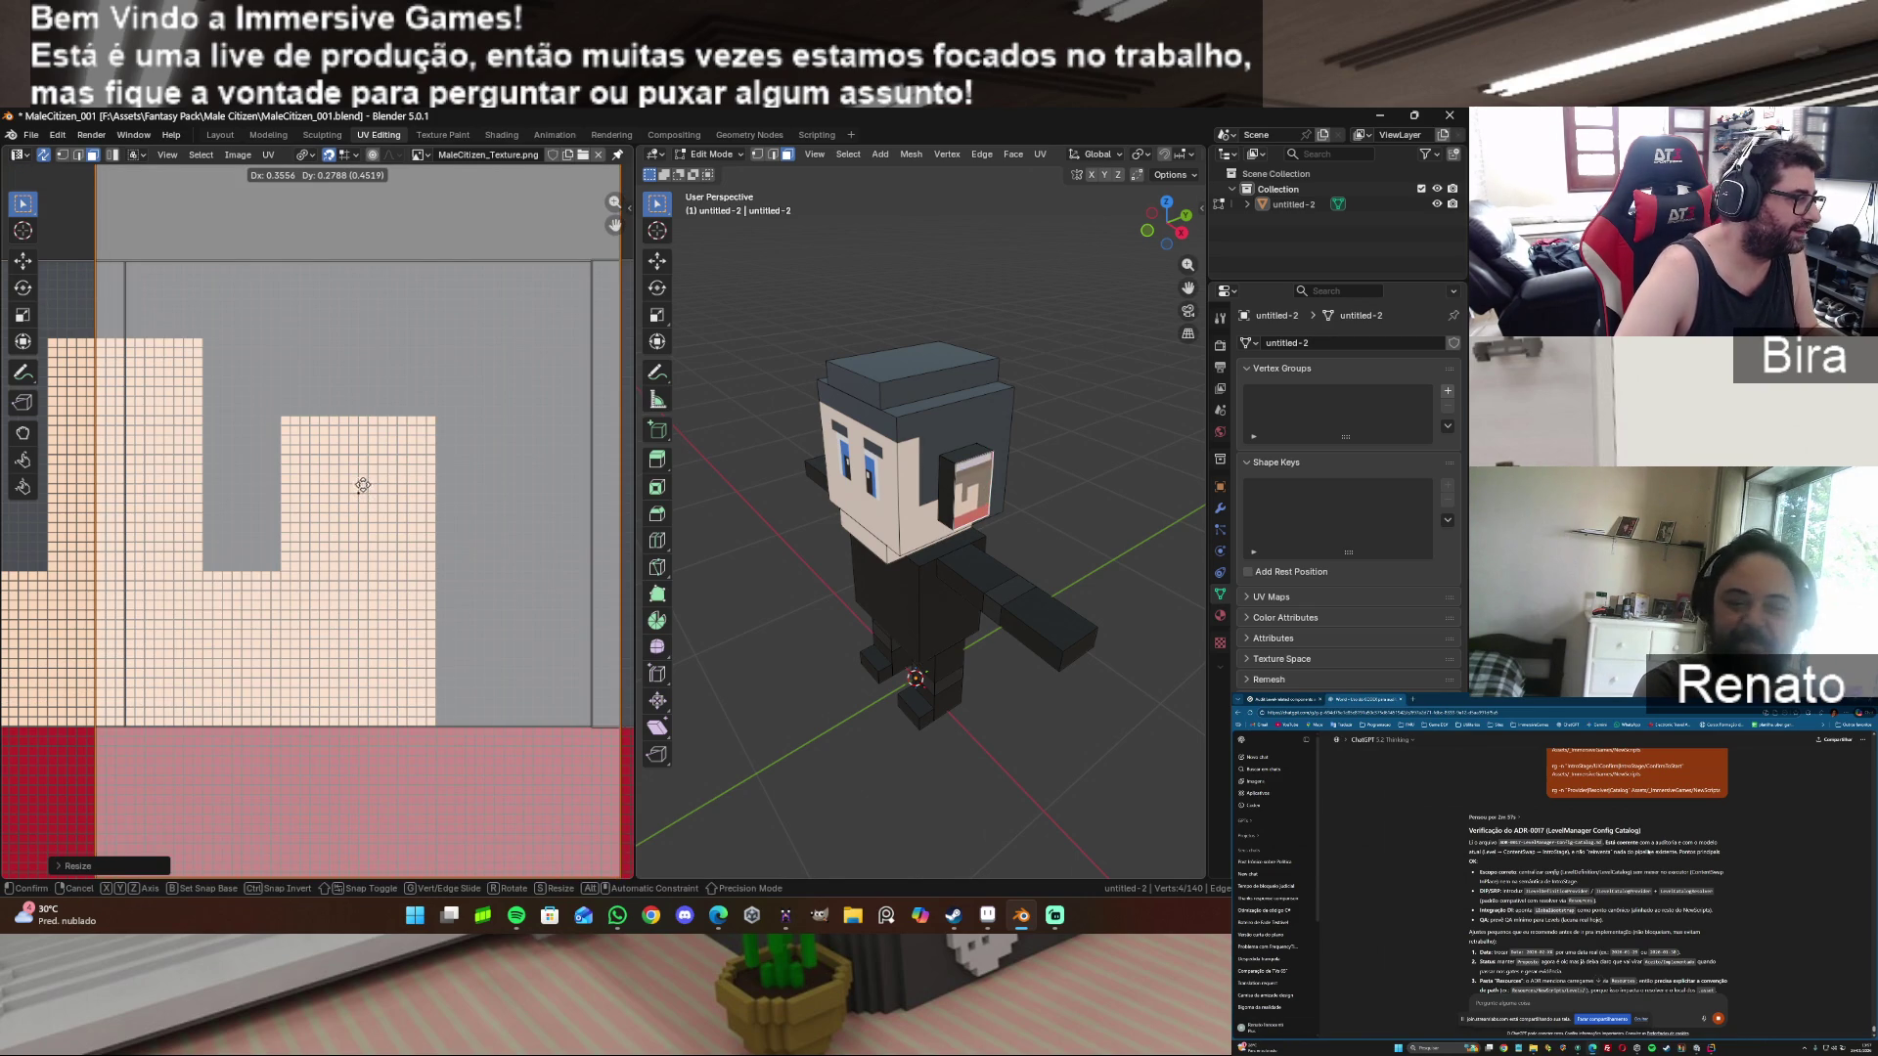
pyautogui.click(359, 492)
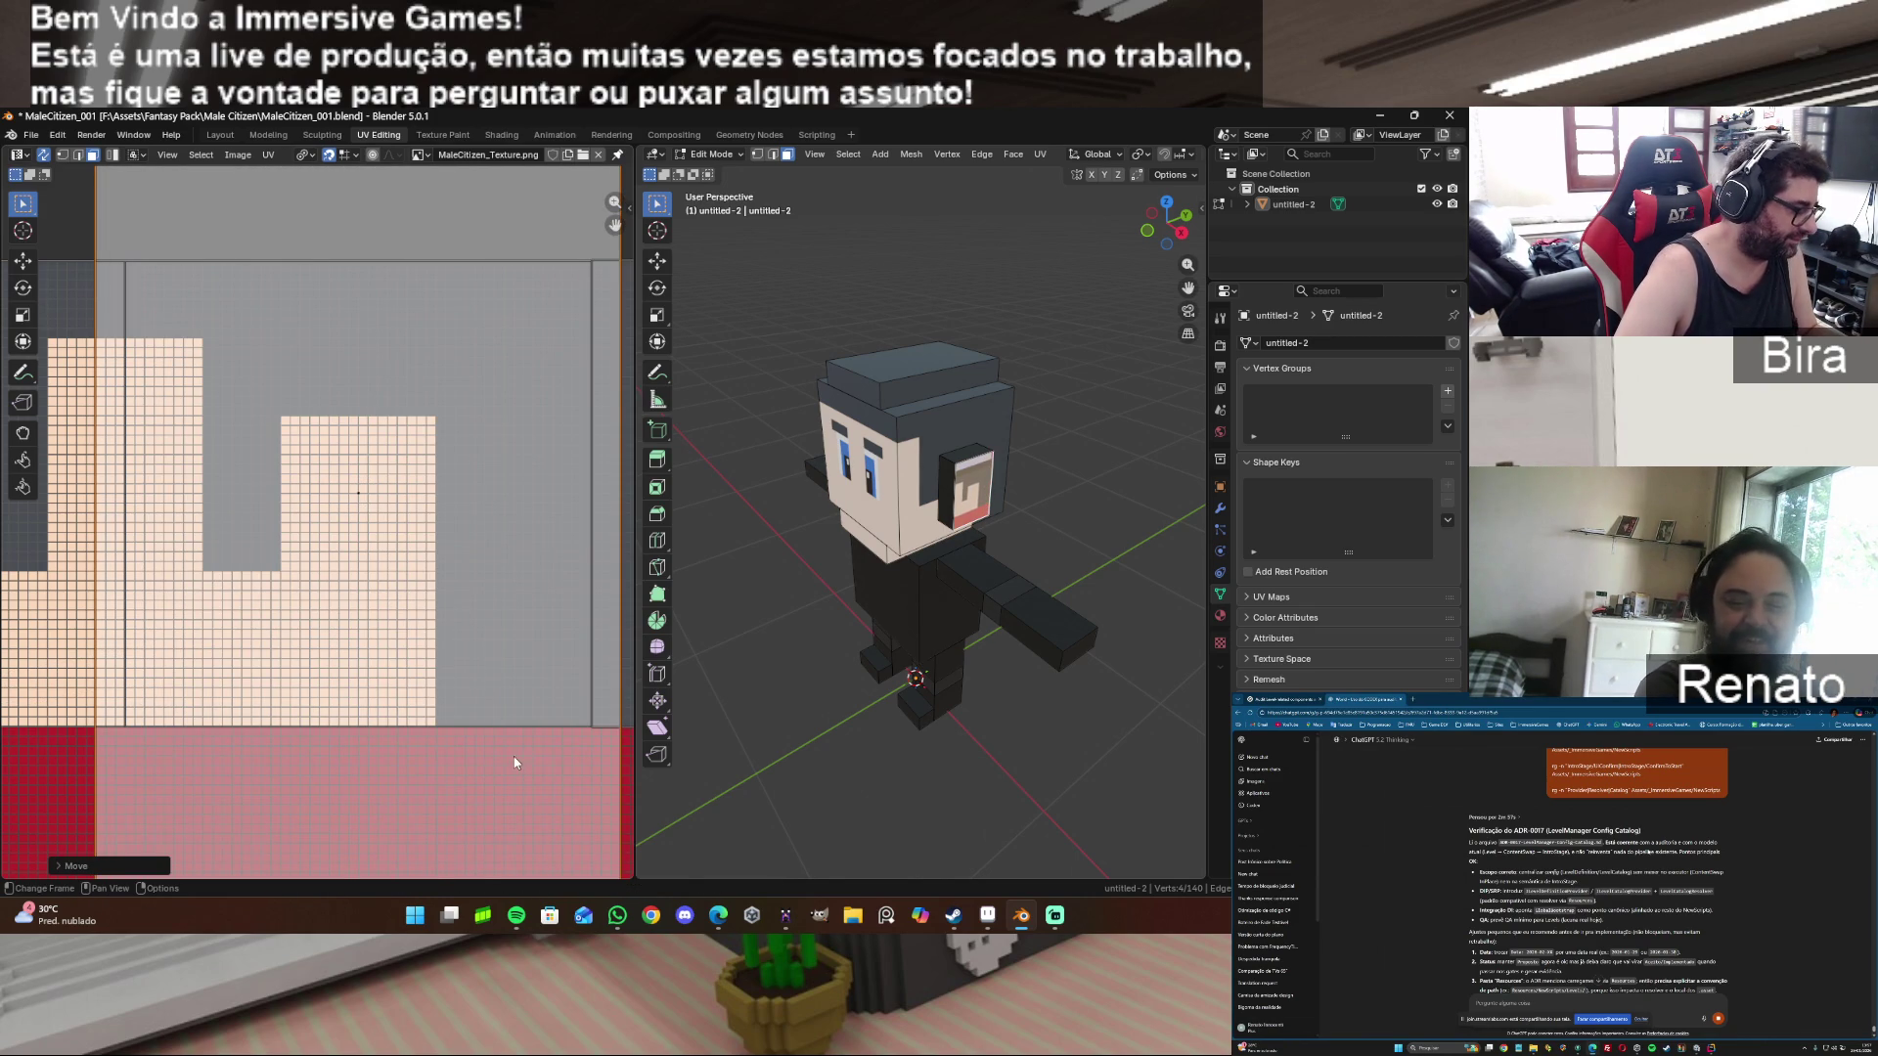
# Shrink the island, lower it vertically, and snap it to the pixel grid.
pyautogui.press('s')
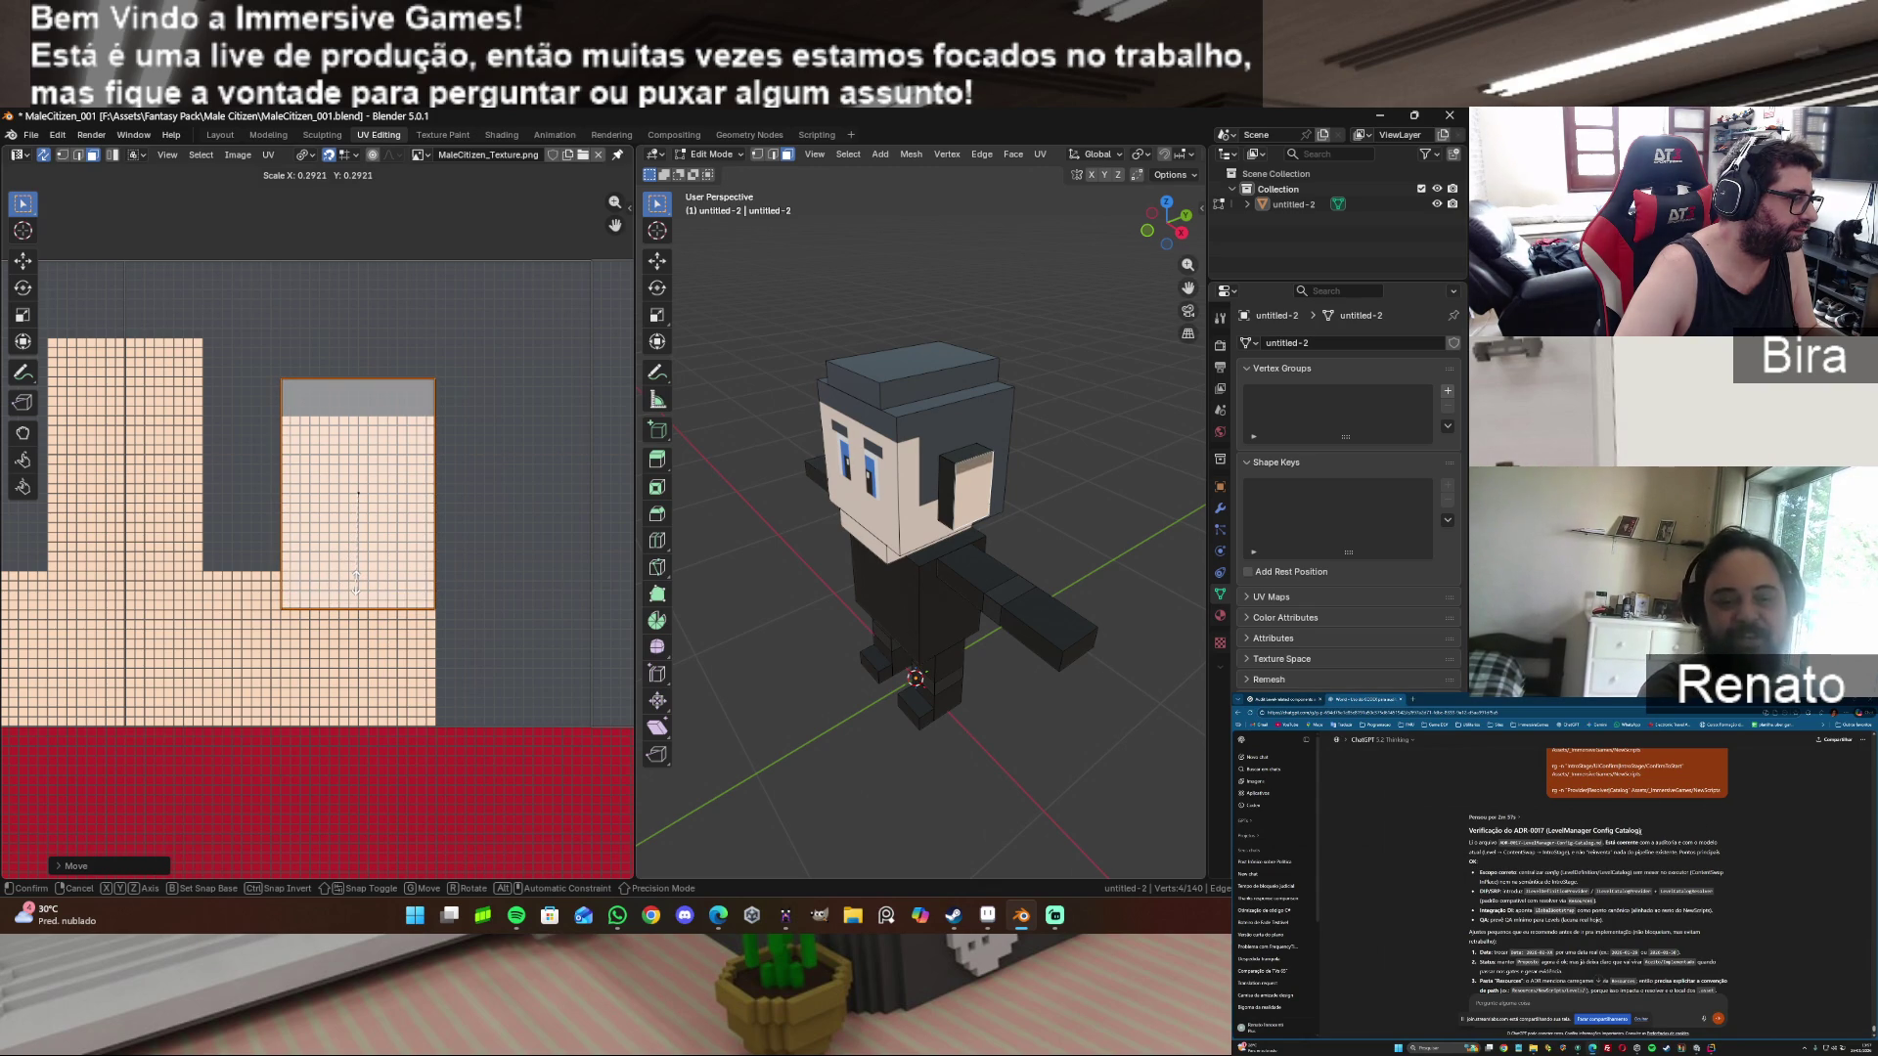
pyautogui.click(356, 584)
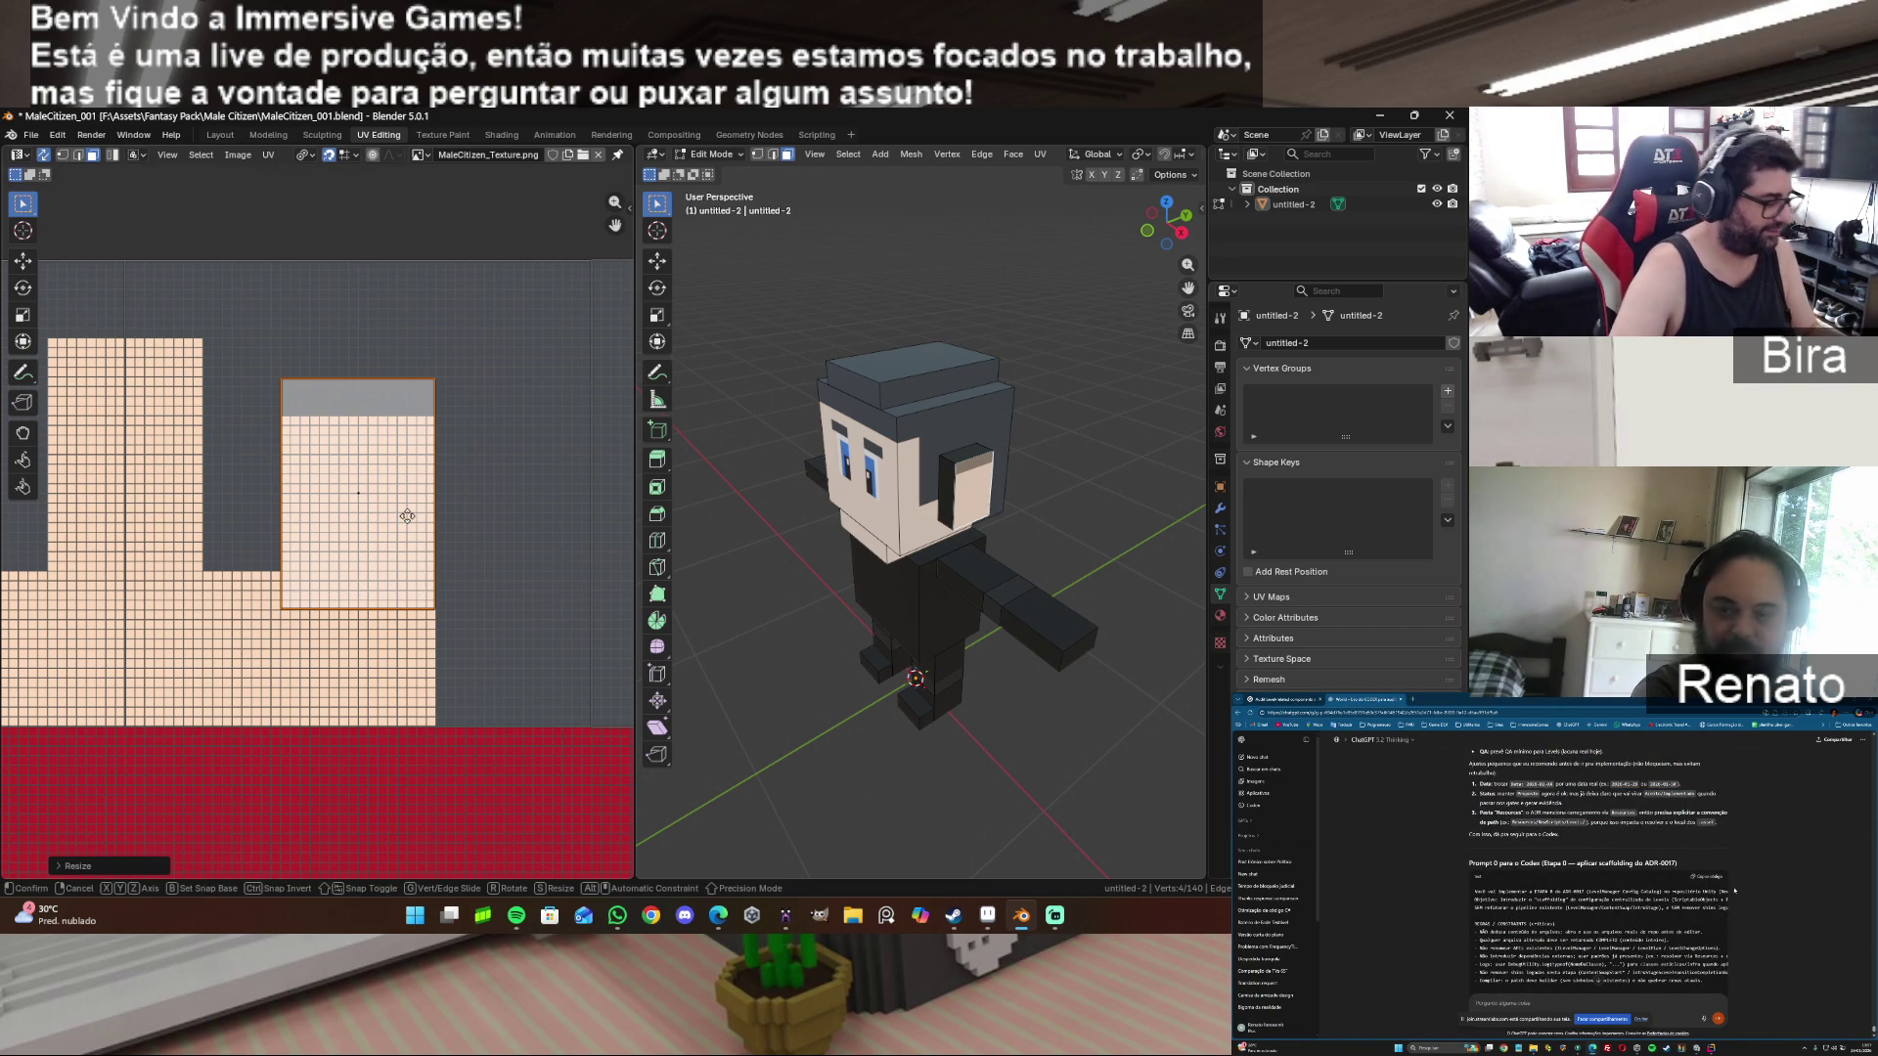
pyautogui.press('g')
pyautogui.press('y')
pyautogui.click(407, 535)
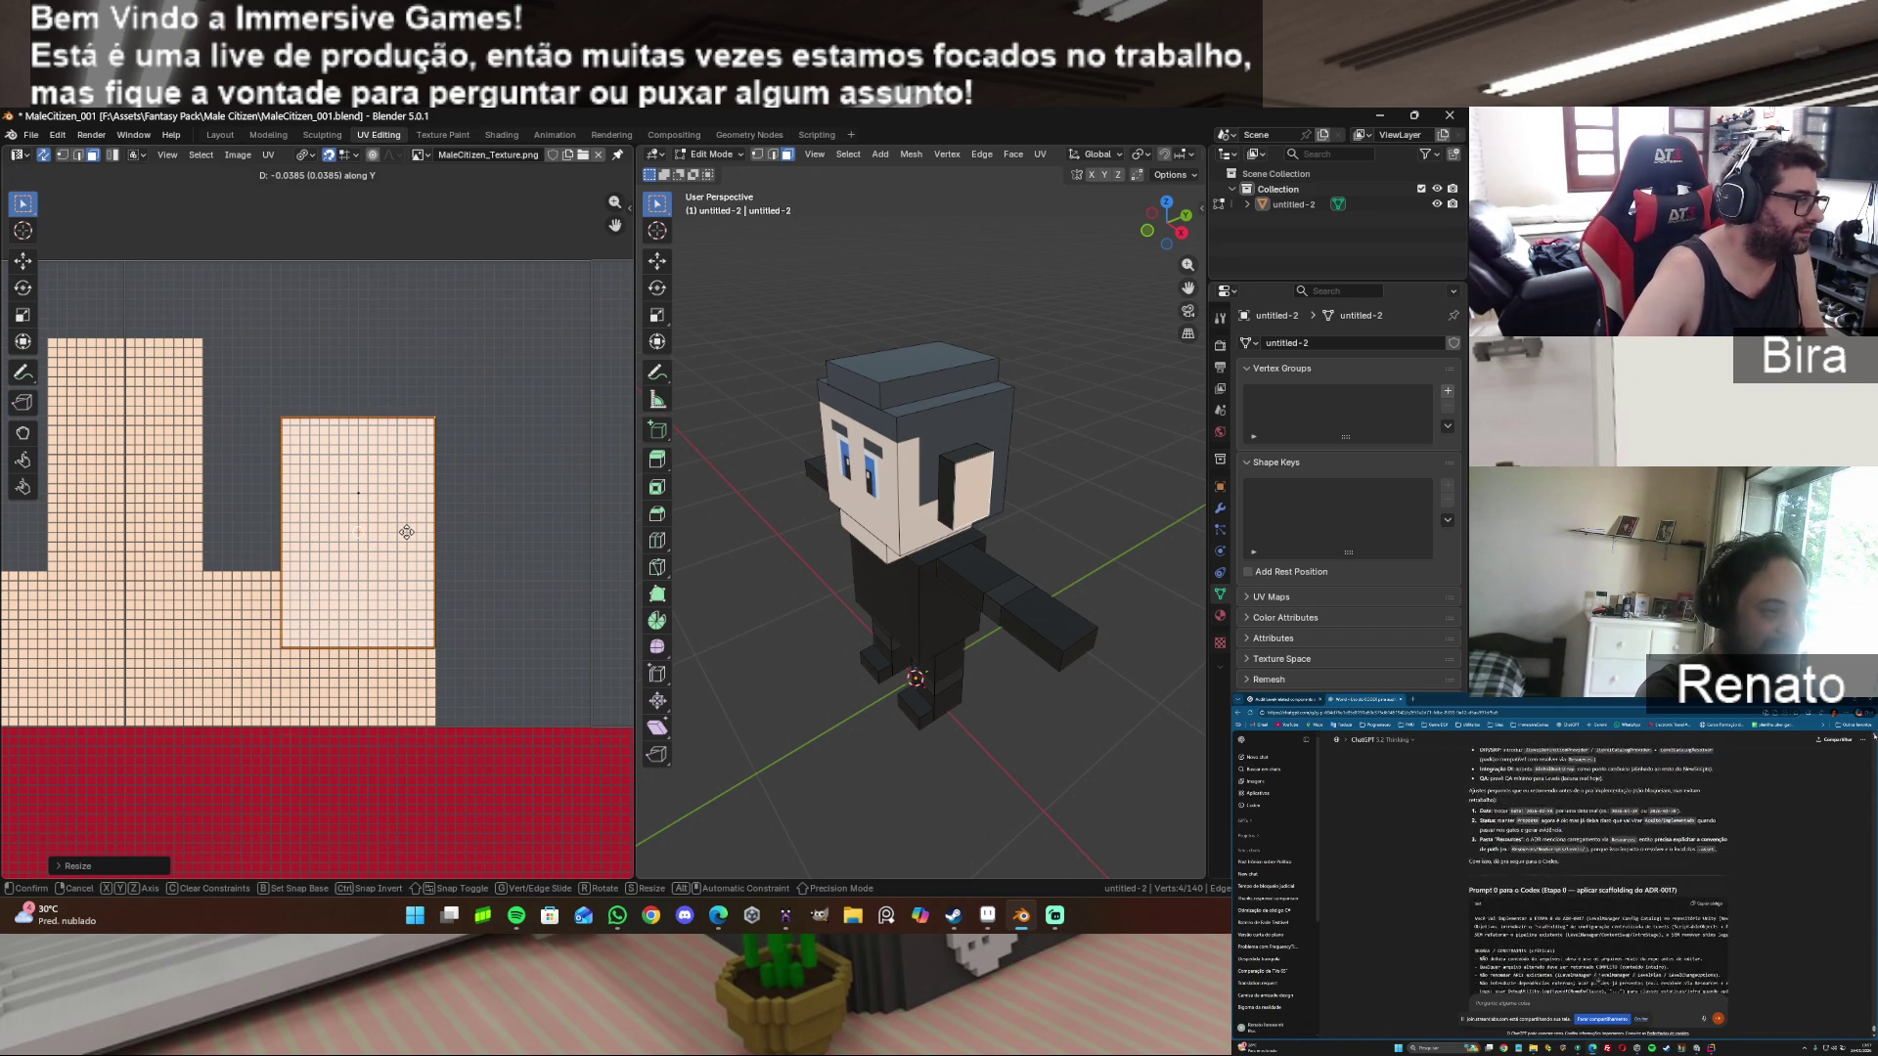
pyautogui.click(268, 154)
pyautogui.moveTo(303, 213)
pyautogui.click(445, 209)
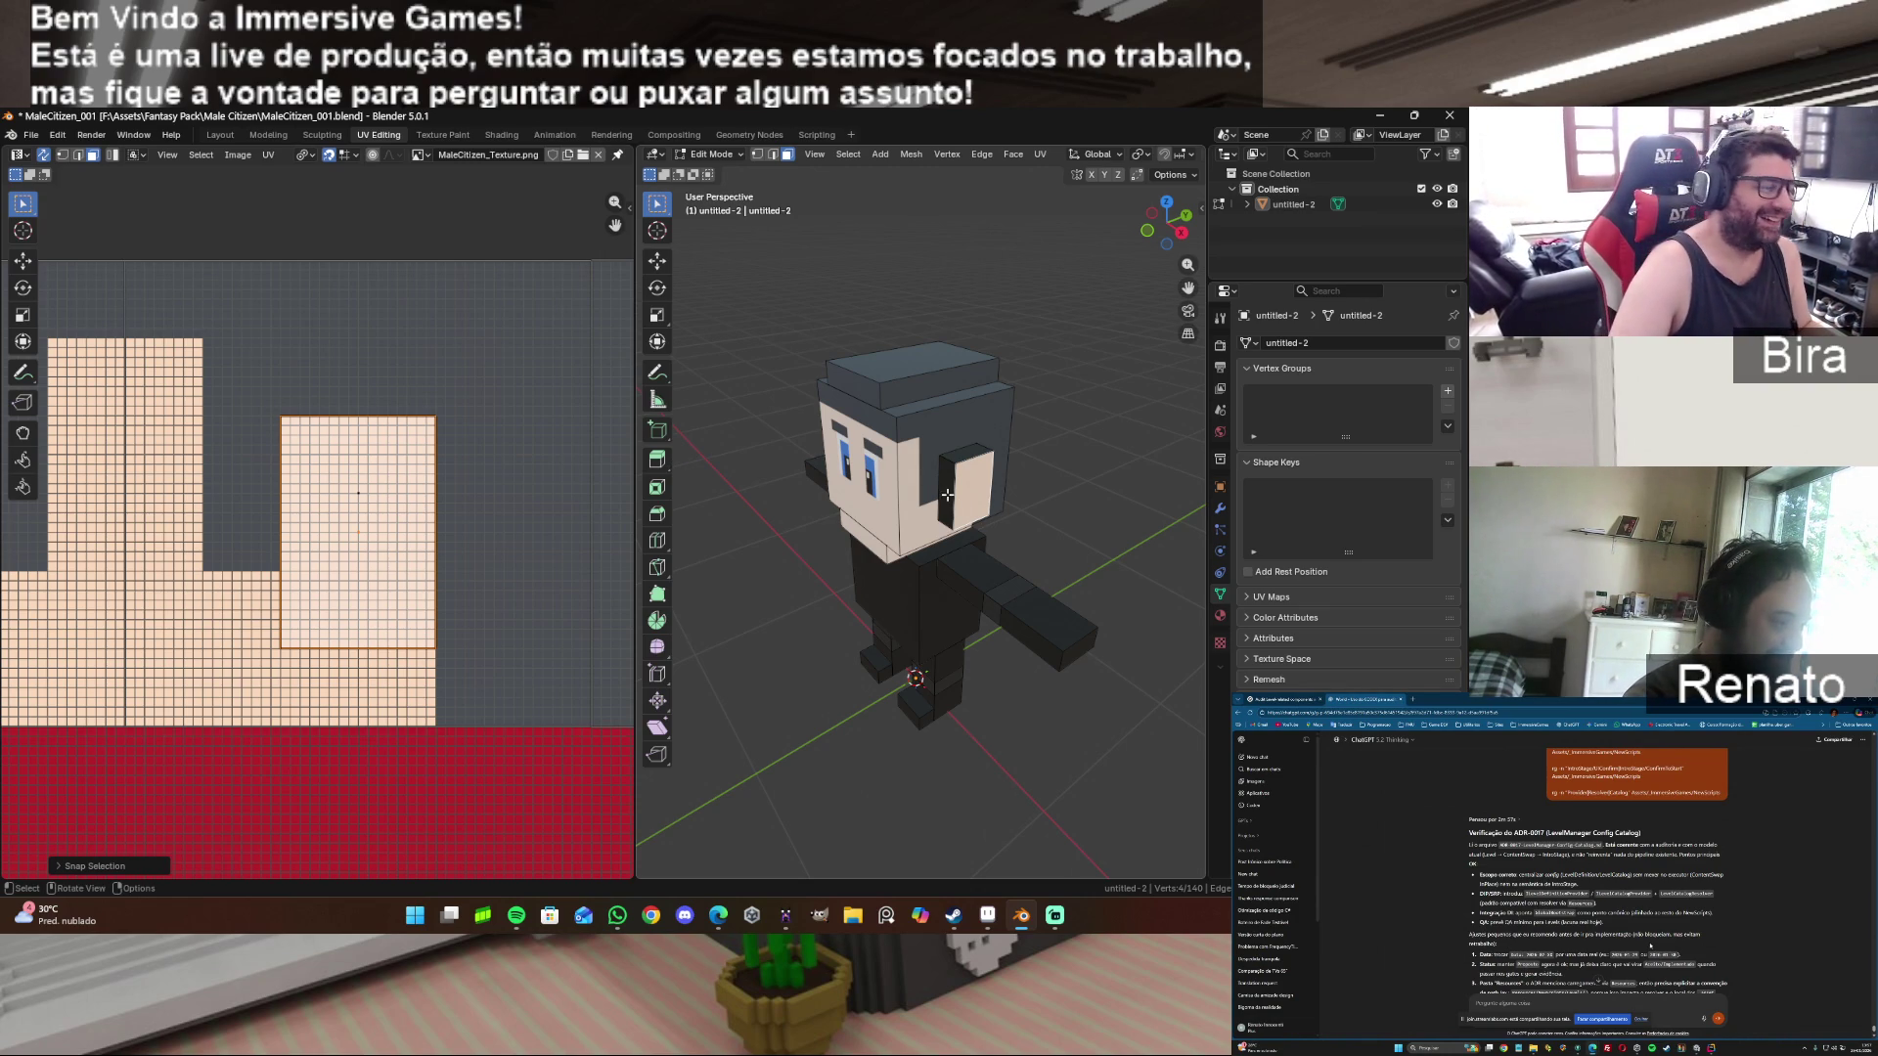
# Unwrap another head face, shrink and move its island onto skin, and snap it to pixels.
pyautogui.click(947, 495)
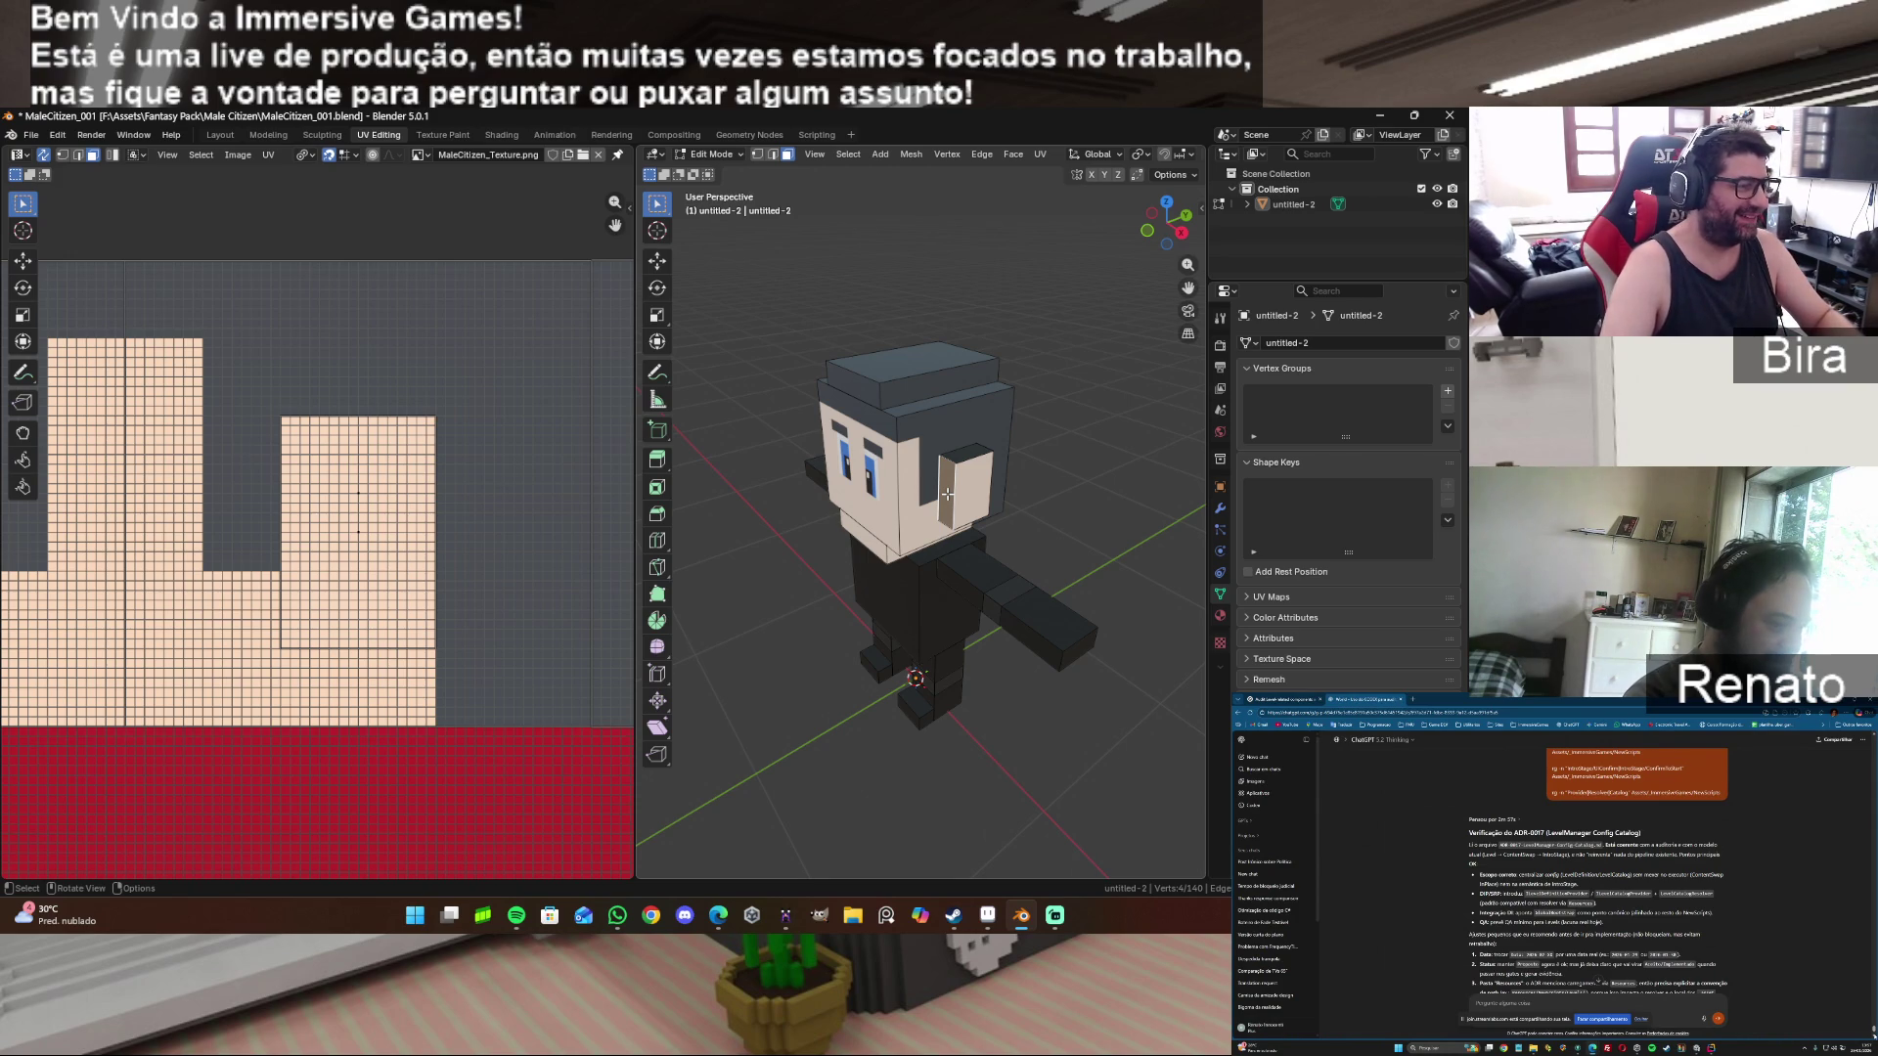
pyautogui.press('u')
pyautogui.click(947, 494)
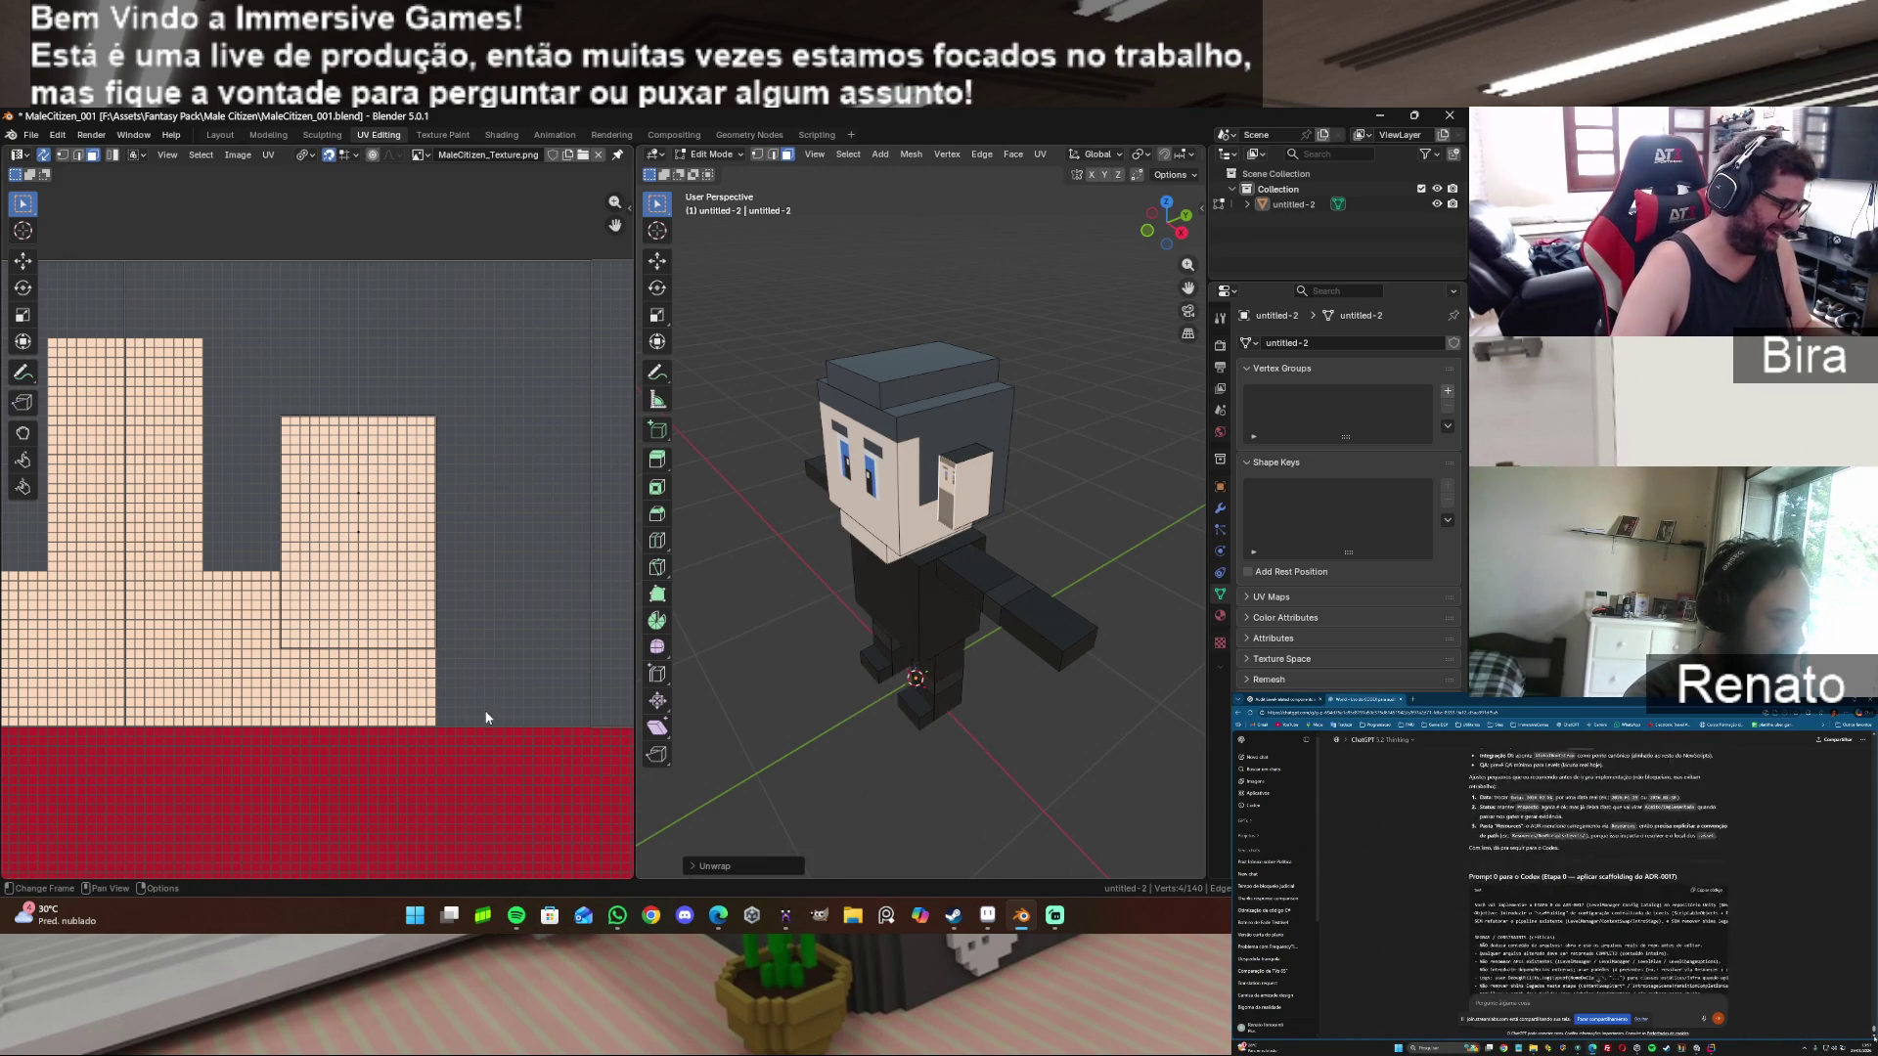
pyautogui.press('s')
pyautogui.click(235, 700)
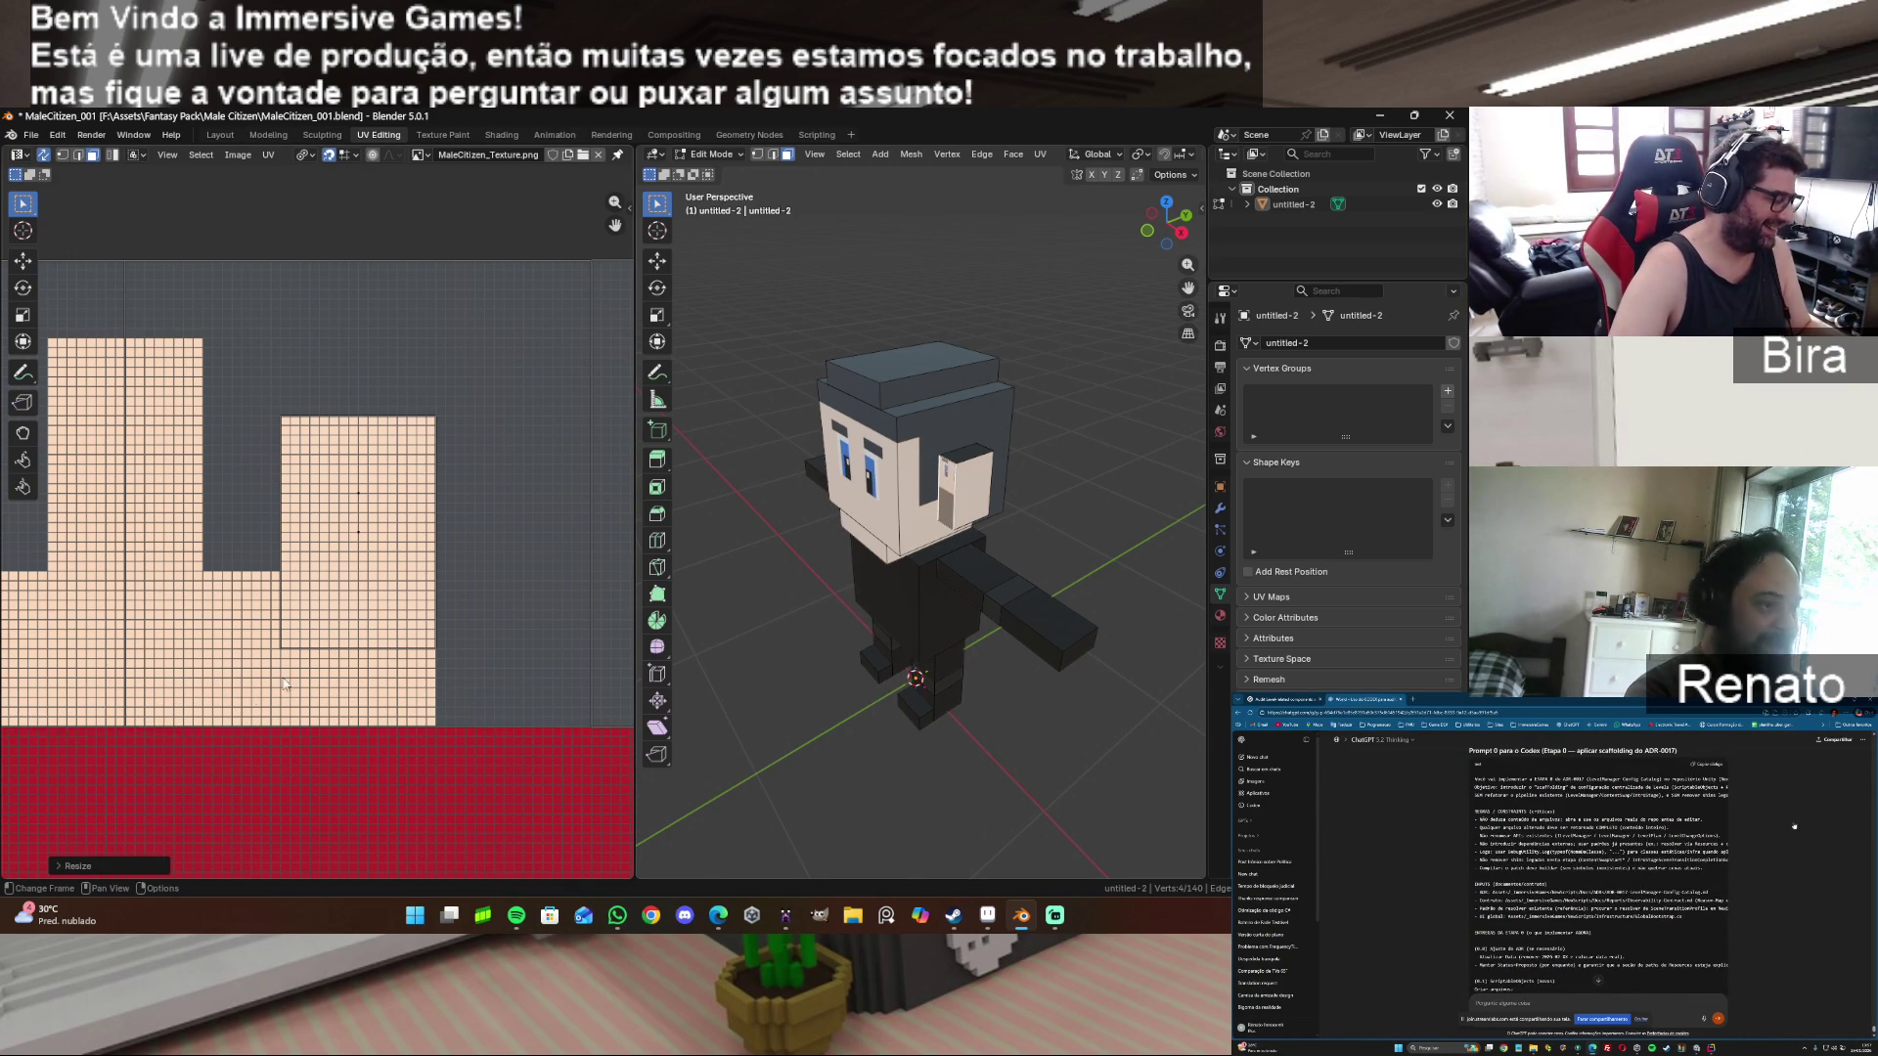
pyautogui.press('g')
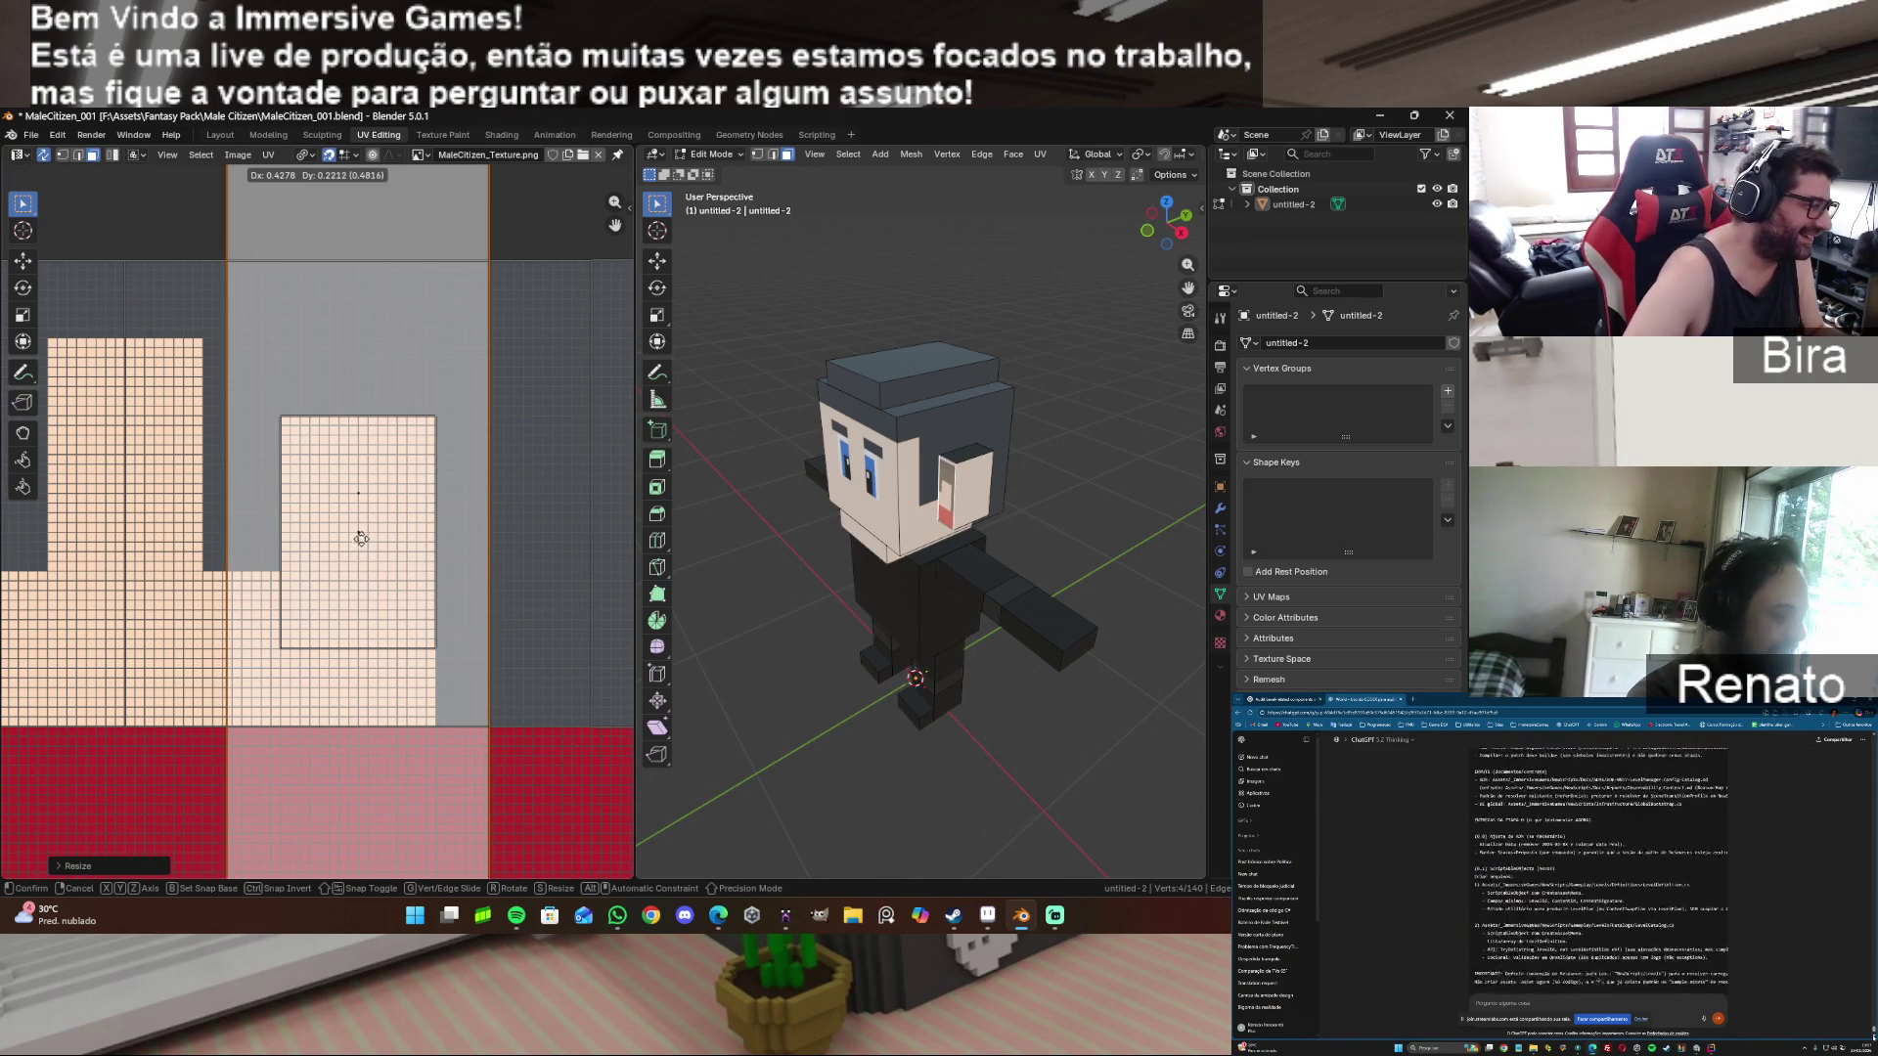
pyautogui.click(363, 547)
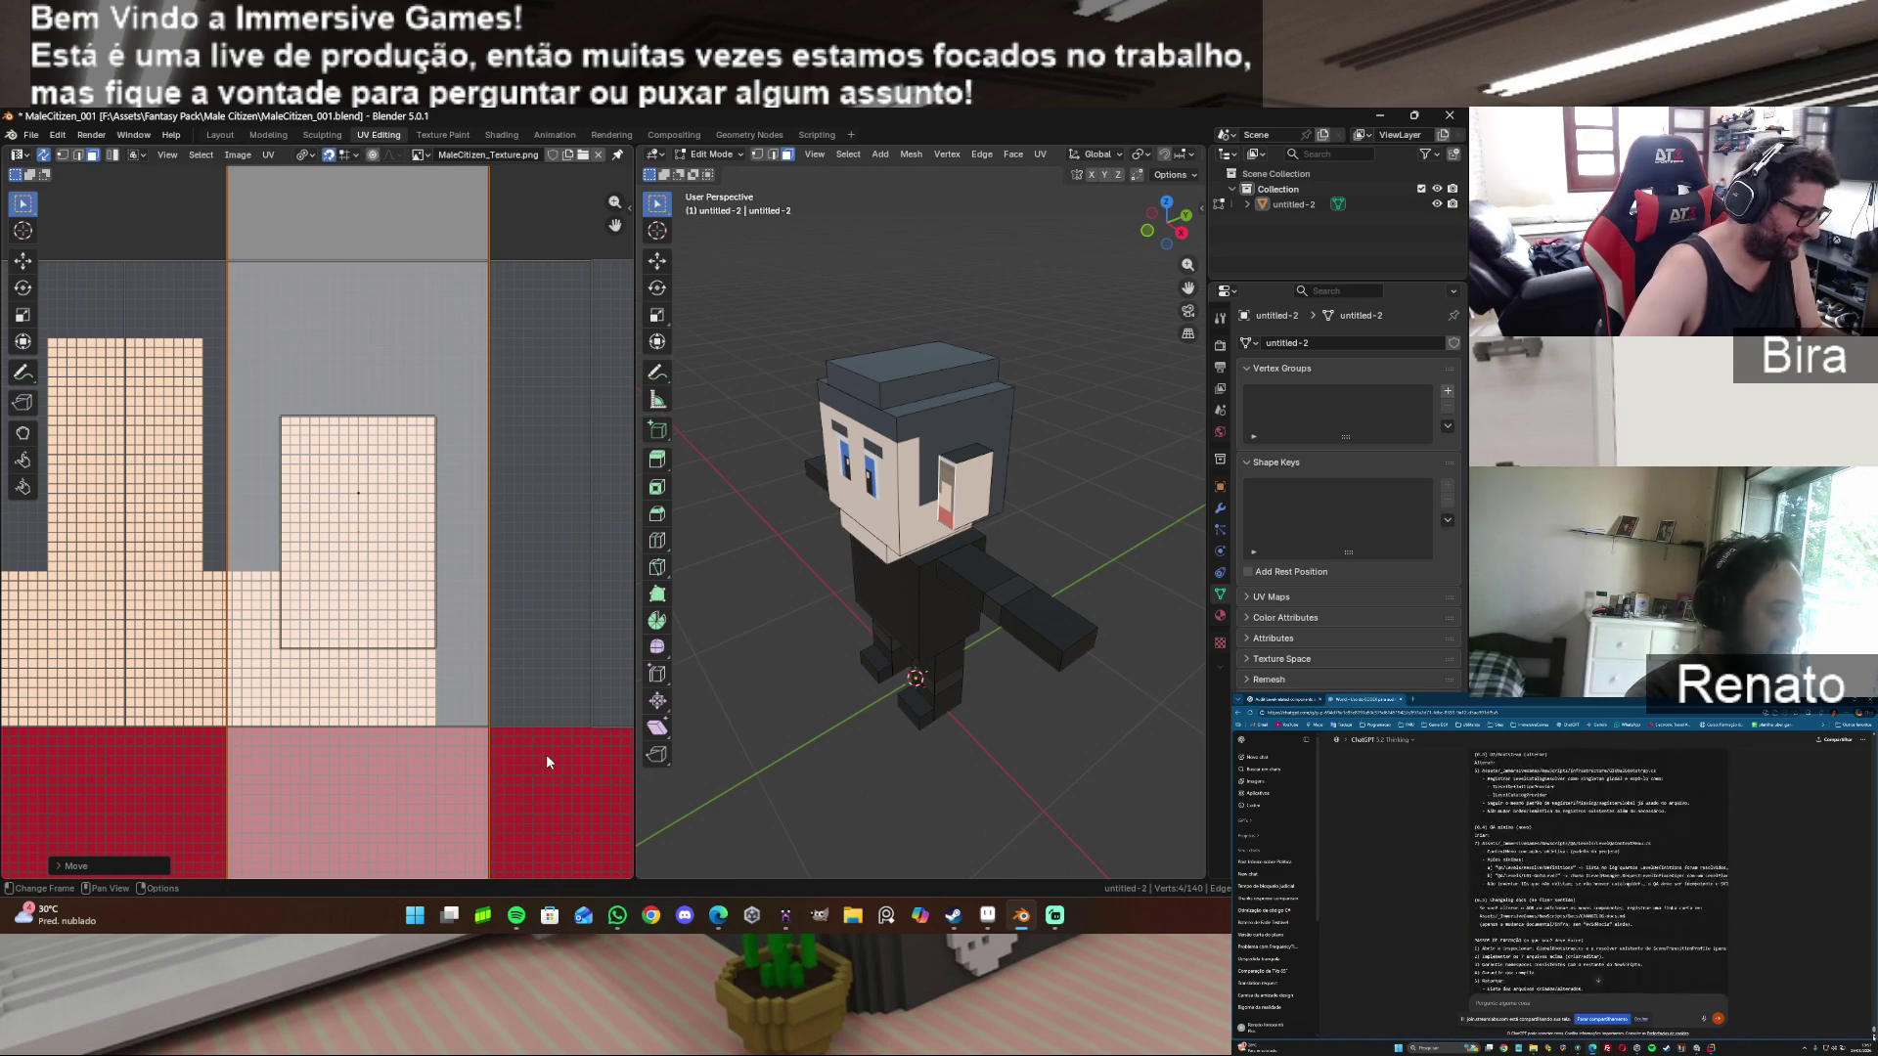
pyautogui.press('s')
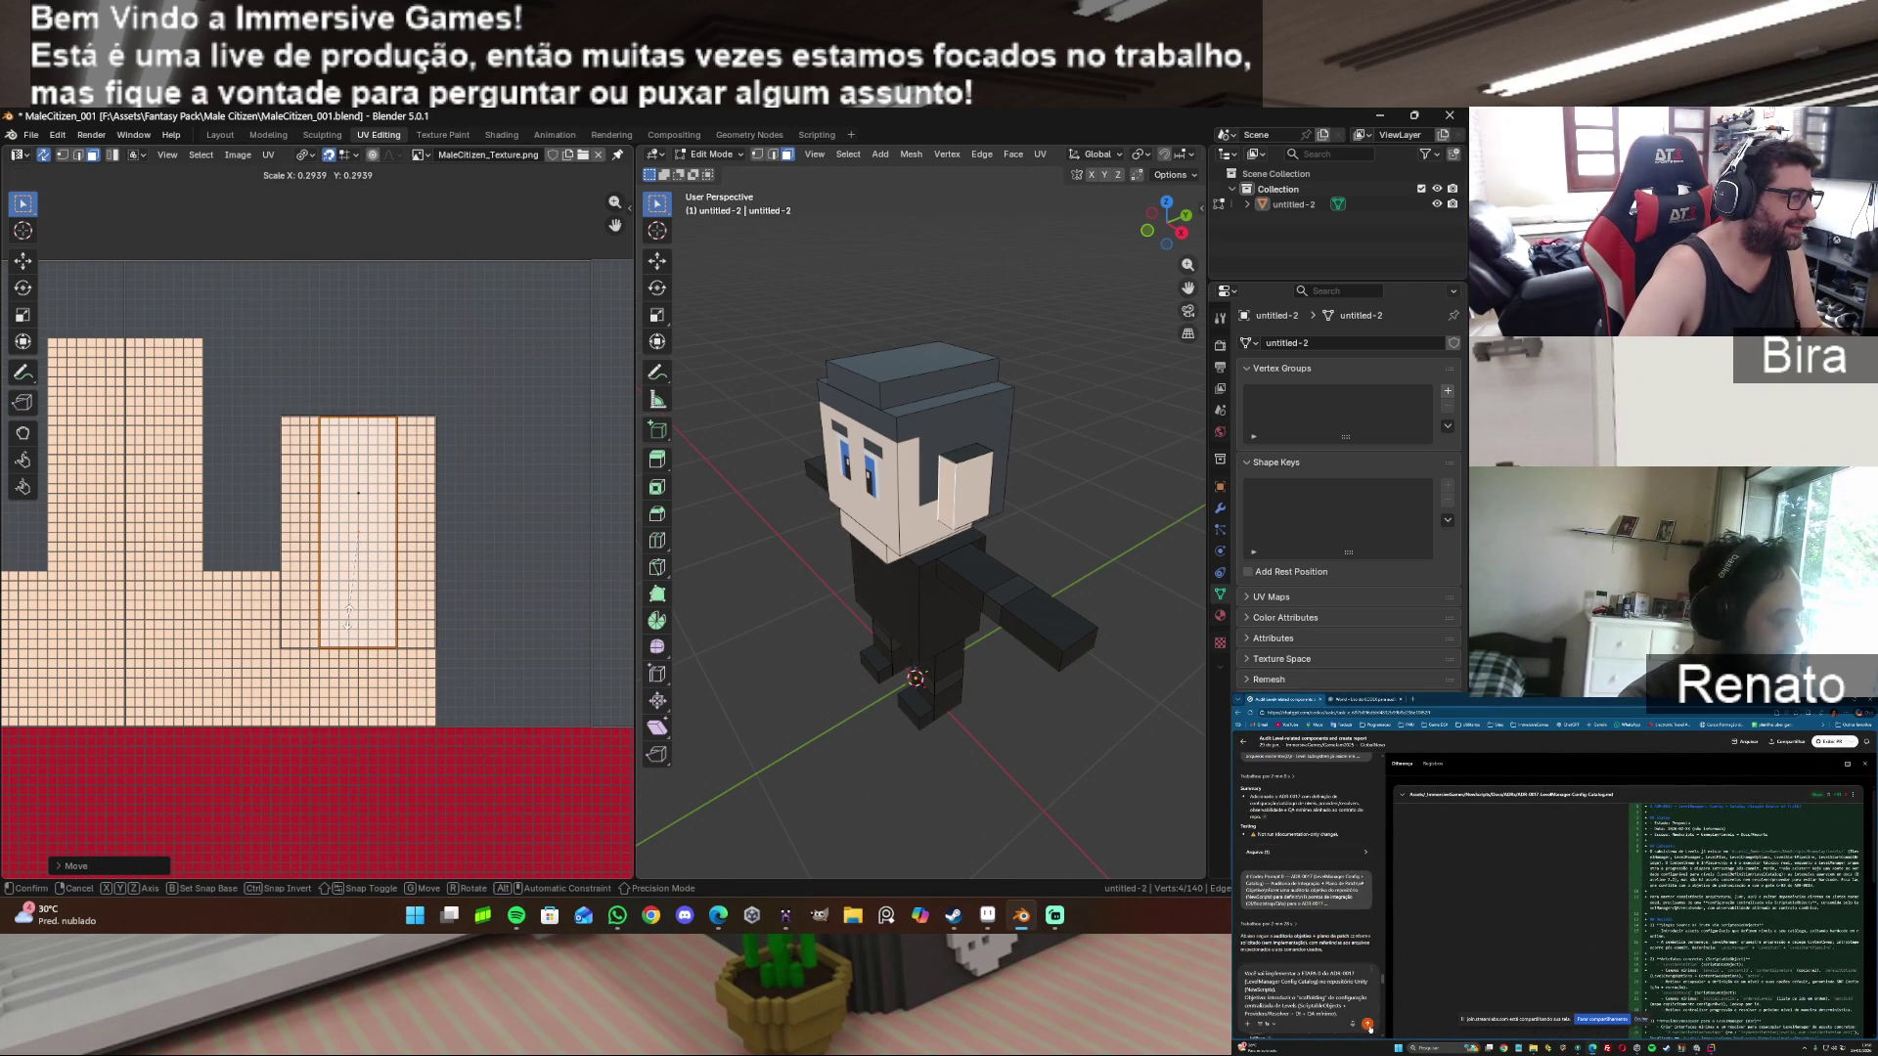
pyautogui.click(349, 616)
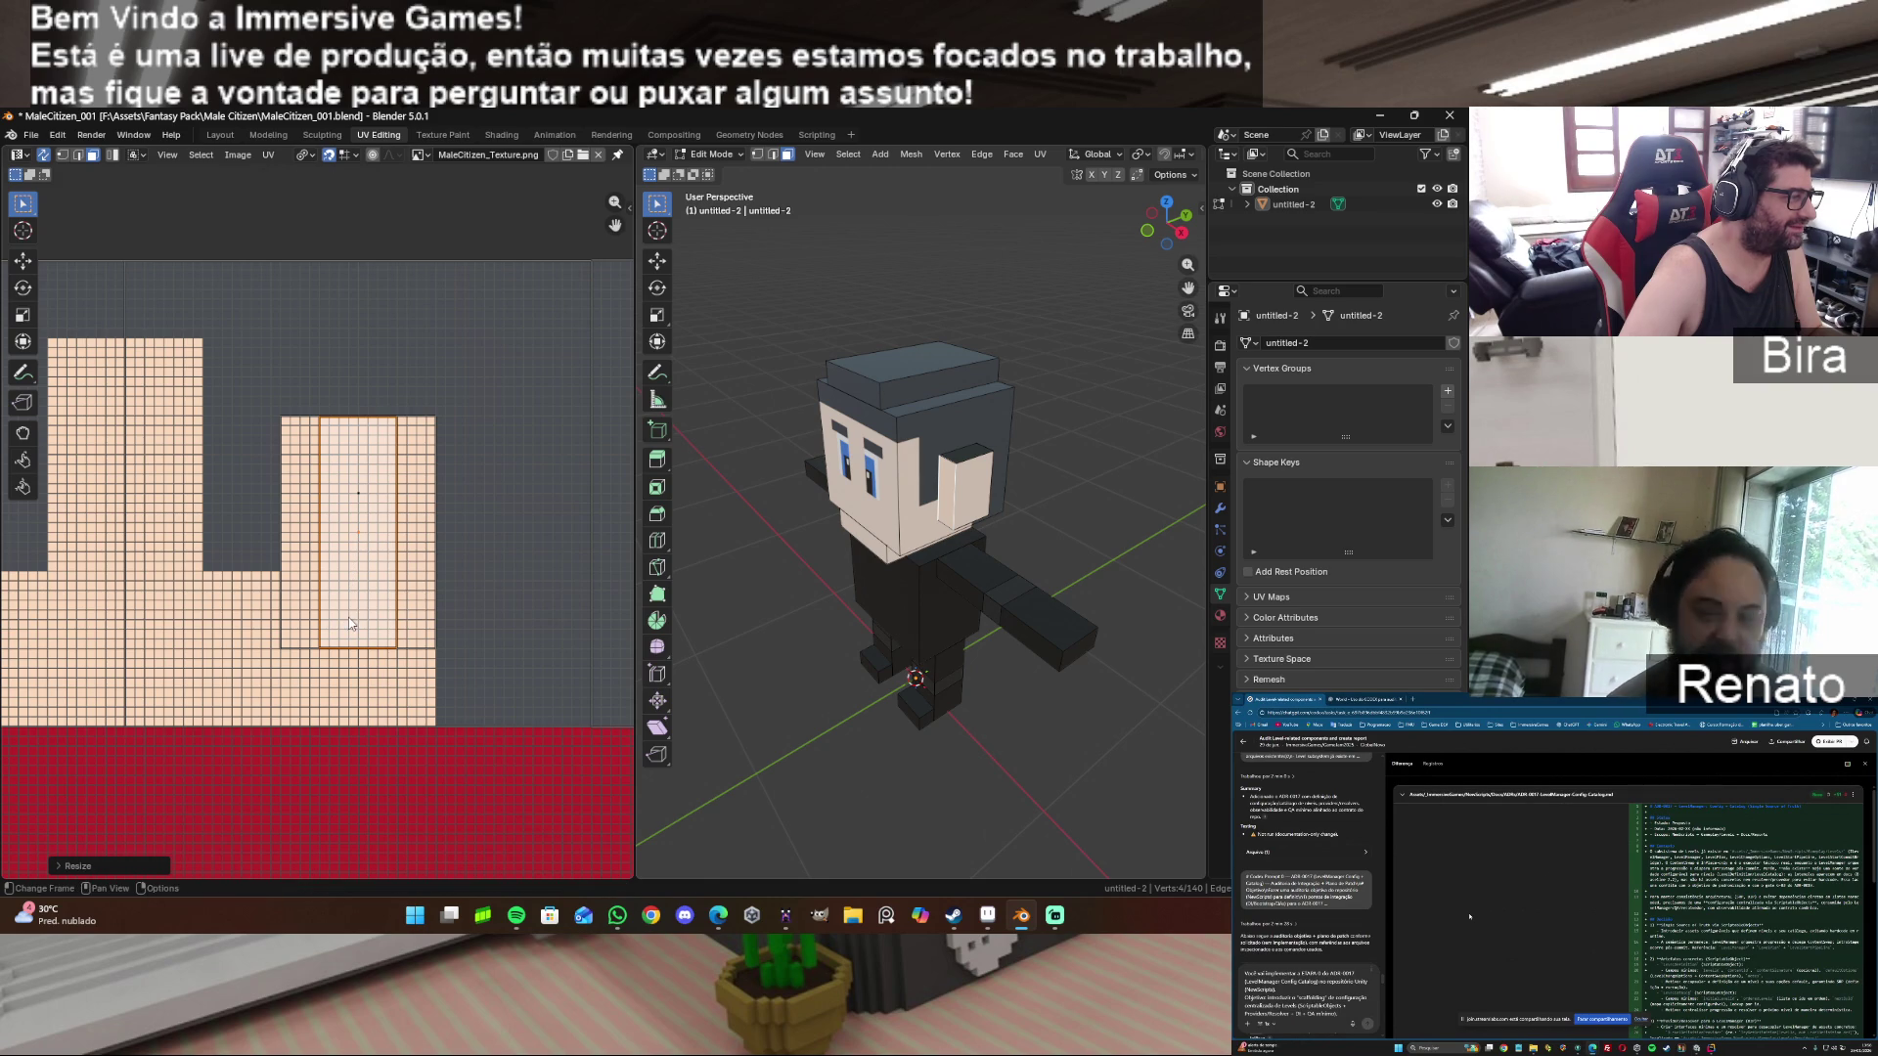
pyautogui.click(267, 155)
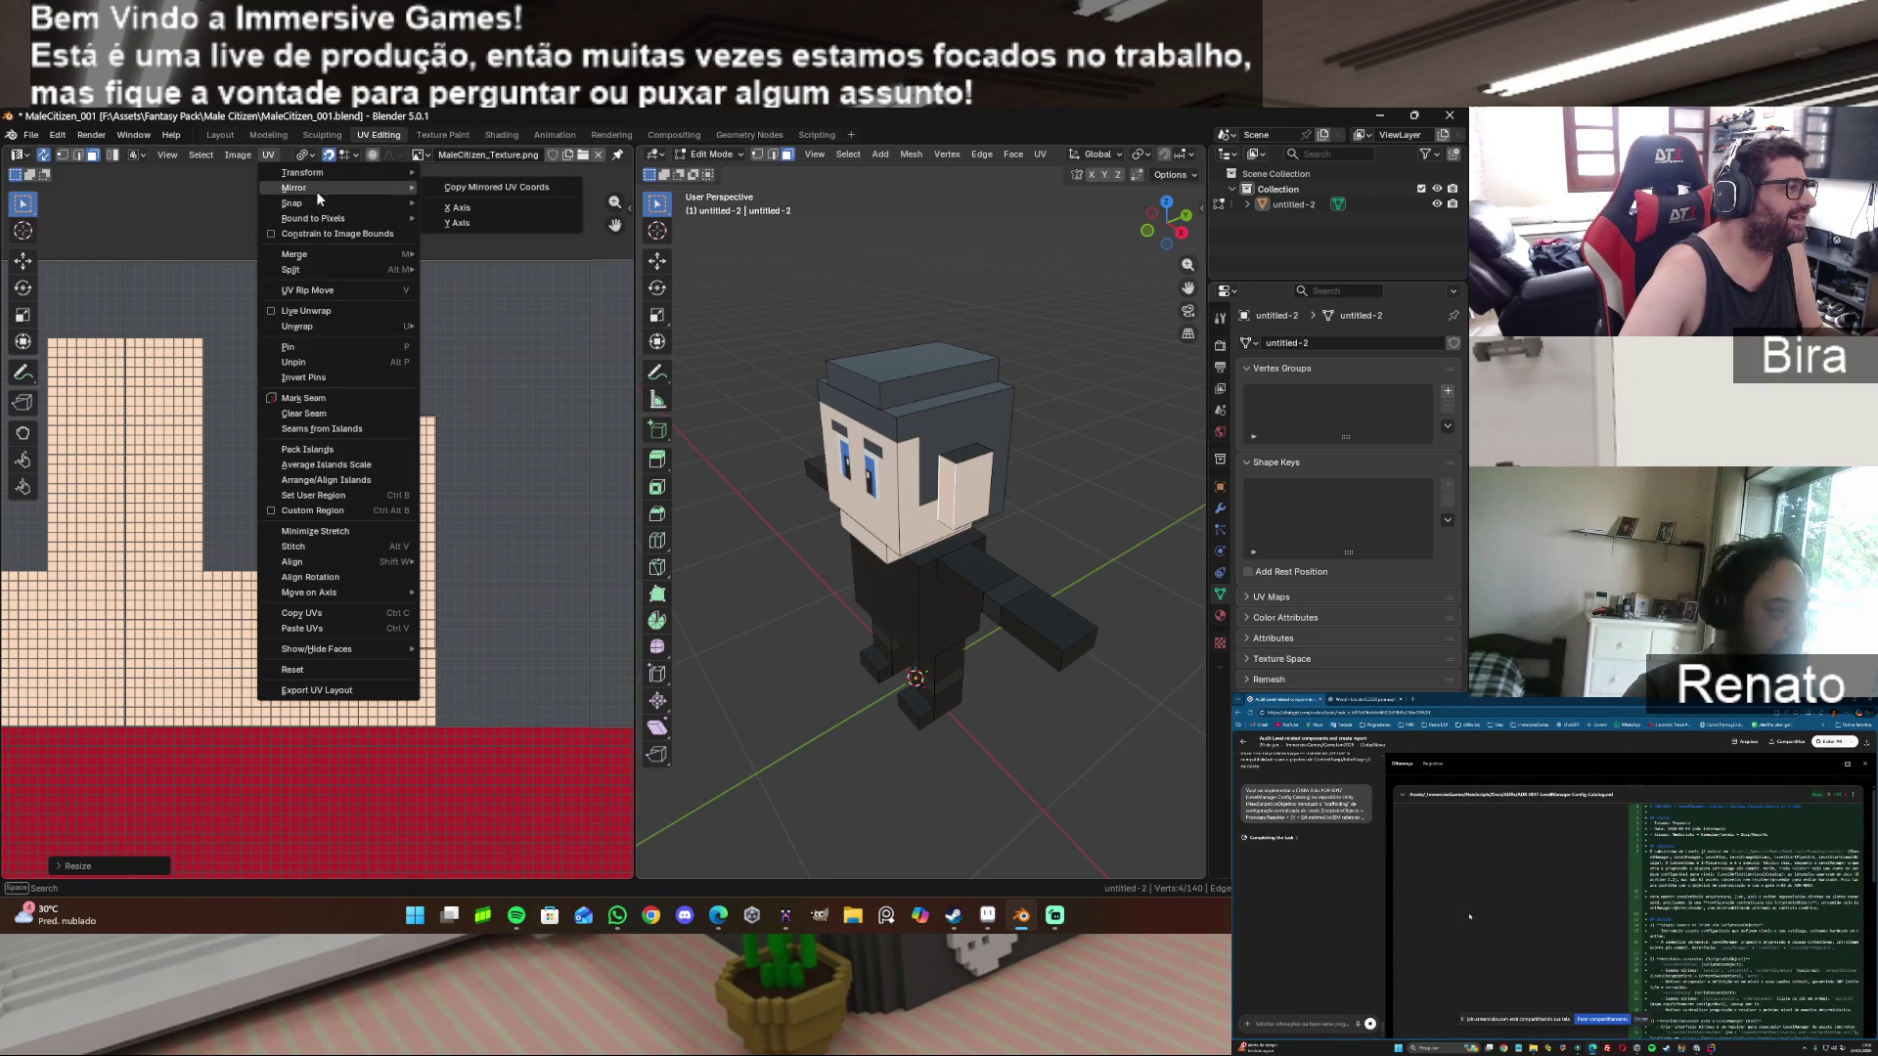
pyautogui.moveTo(301, 206)
pyautogui.click(467, 206)
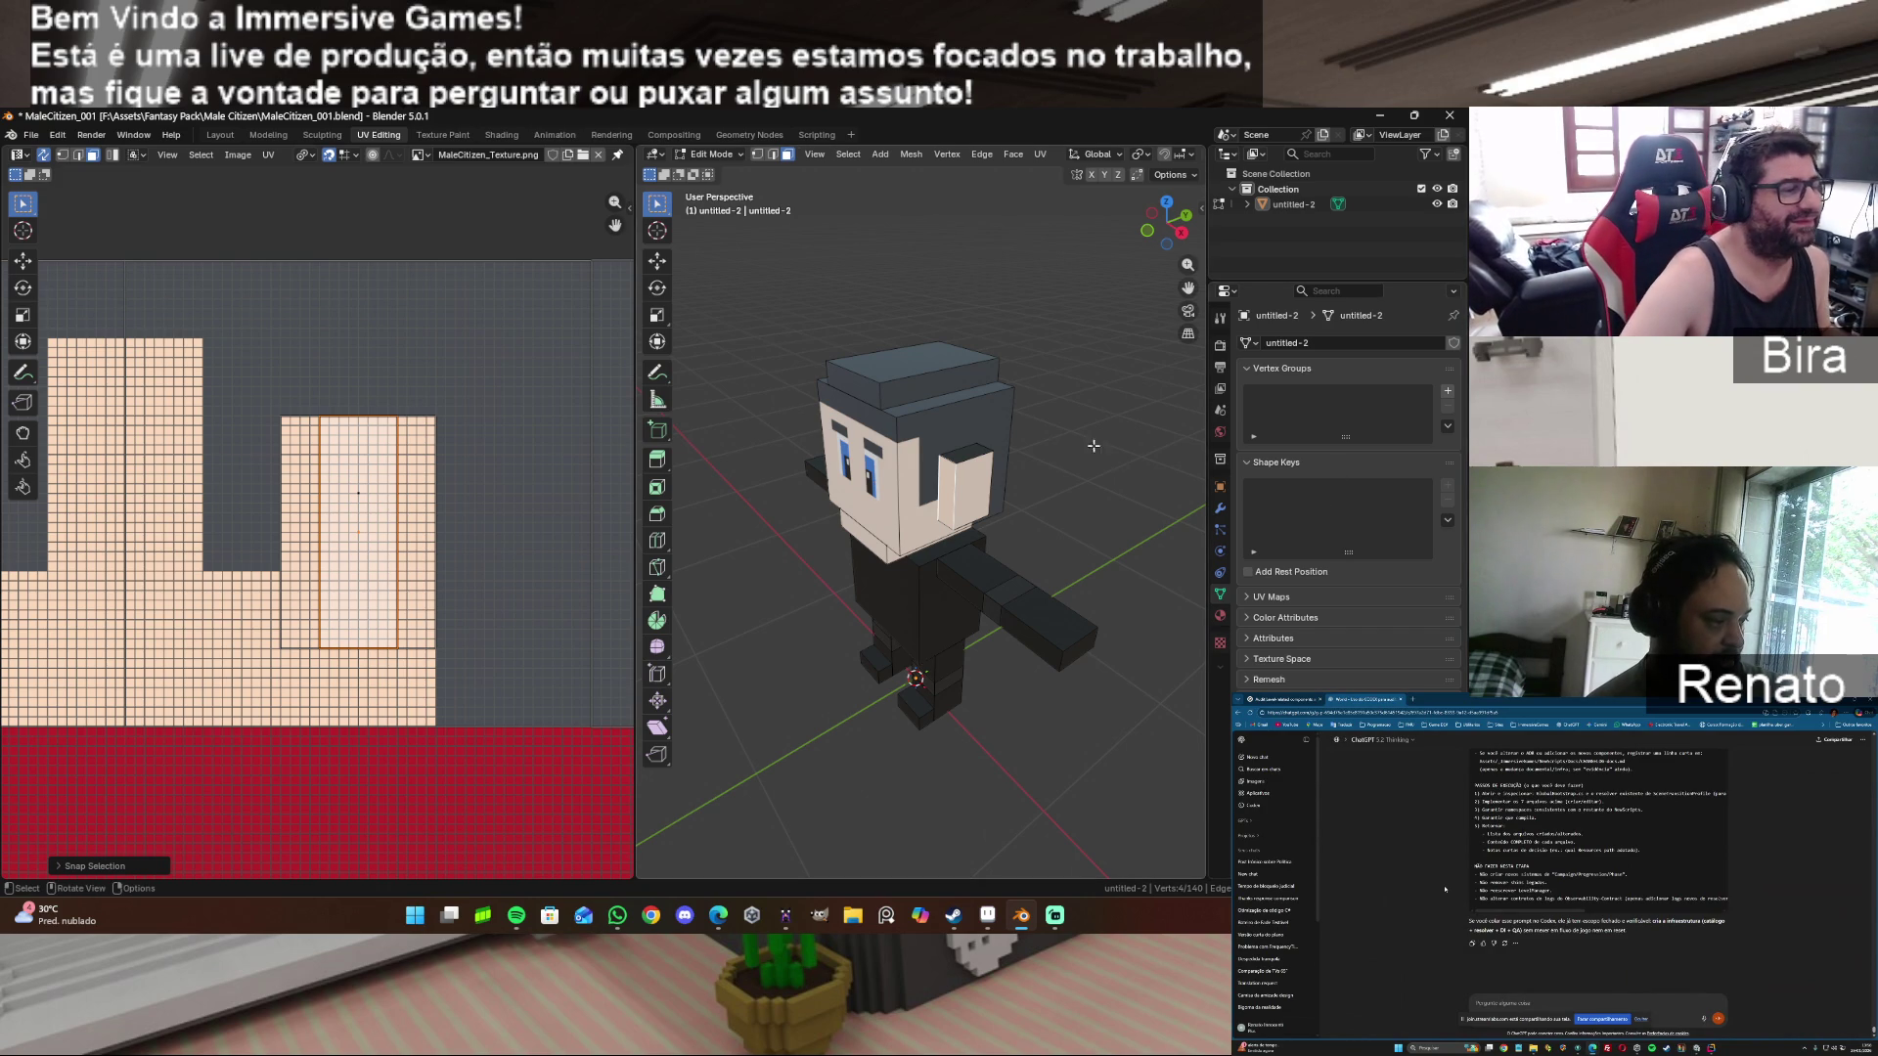
# Unwrap the next head face, scale it to about 0.3 on the skin area, and snap to pixels.
pyautogui.hotkey('alt', 'a')
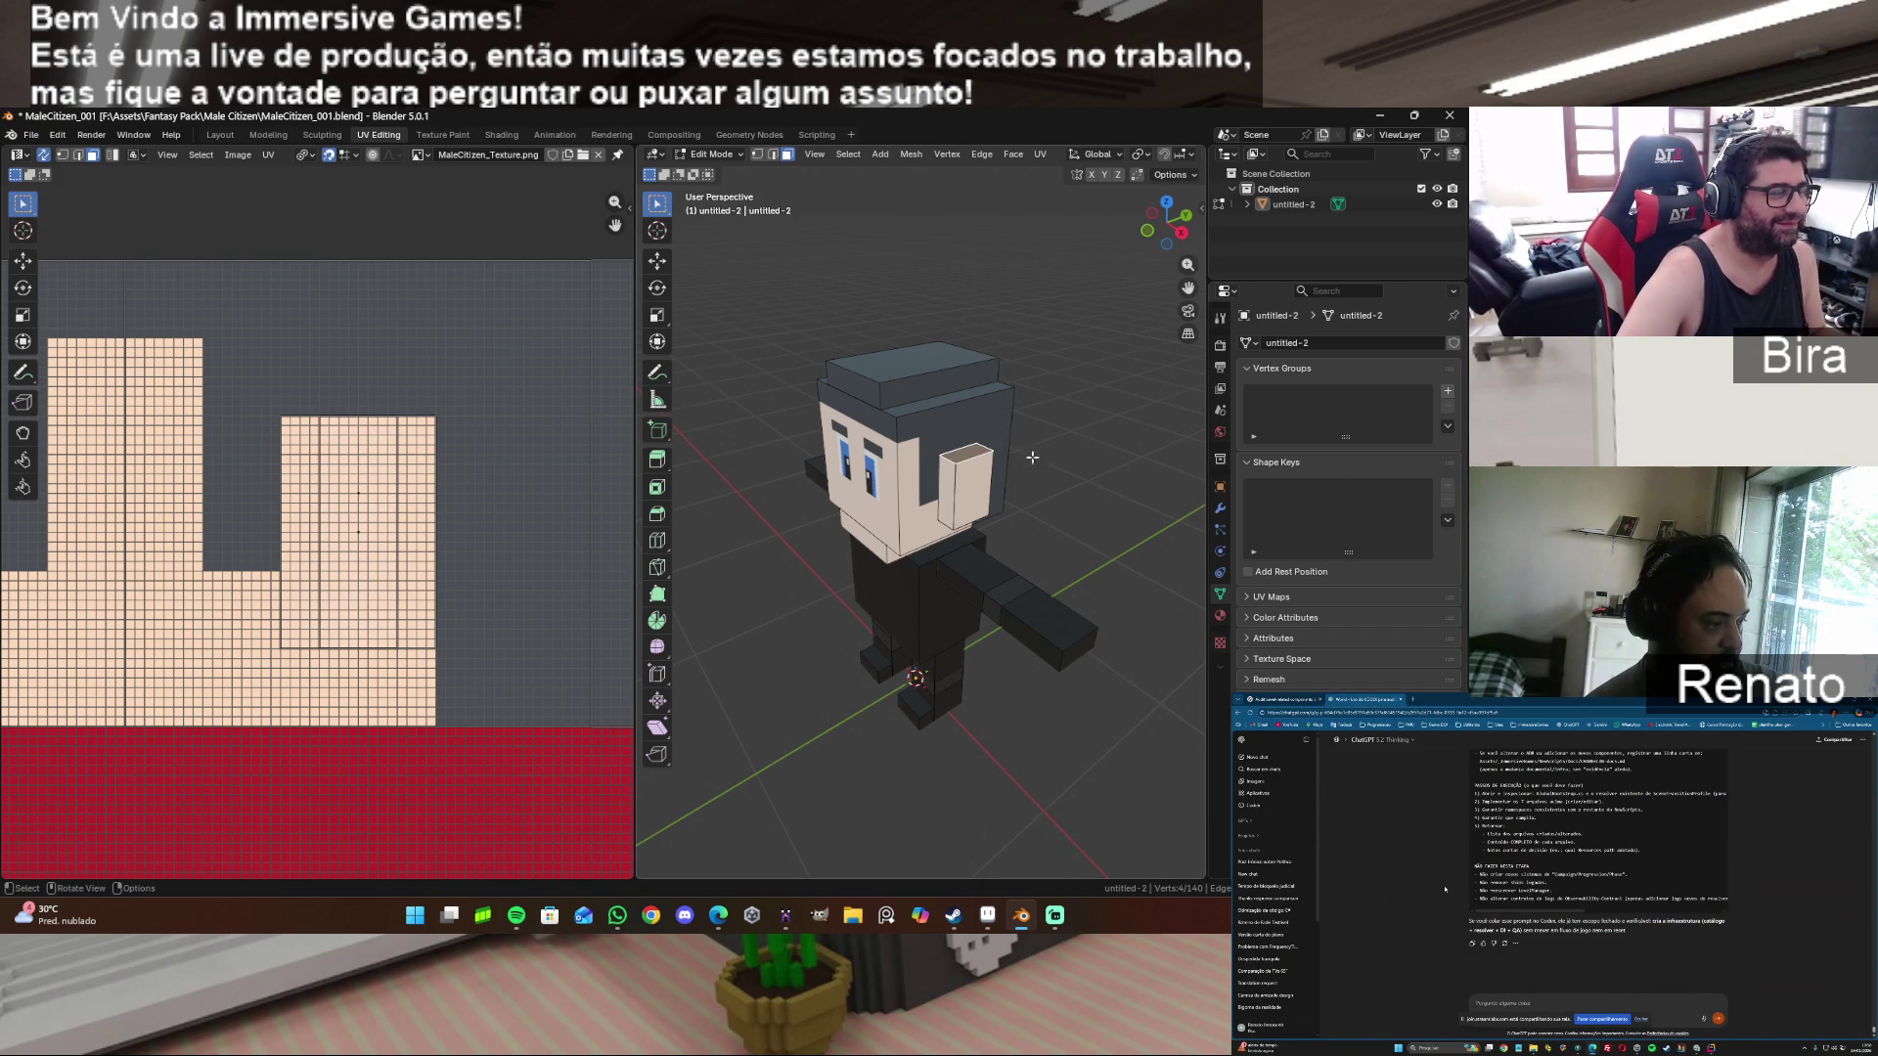
pyautogui.press('u')
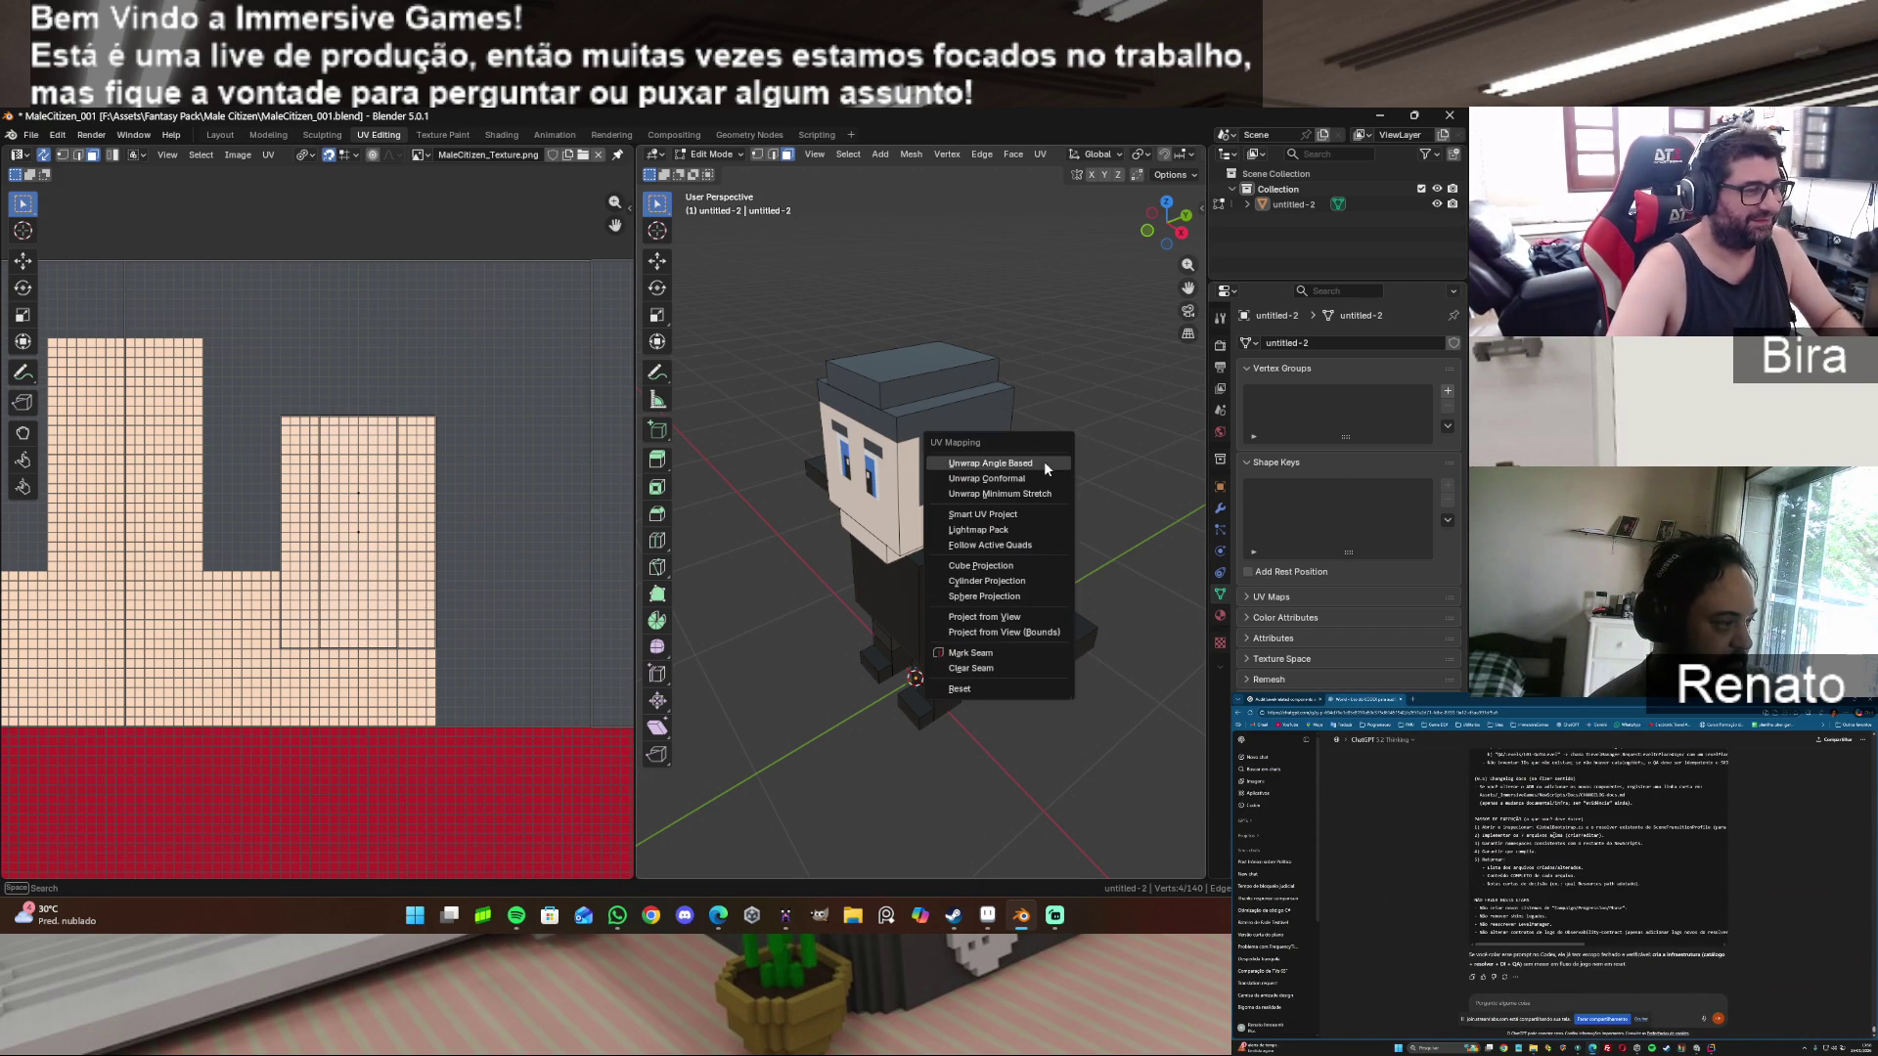
pyautogui.click(1045, 463)
pyautogui.press('s')
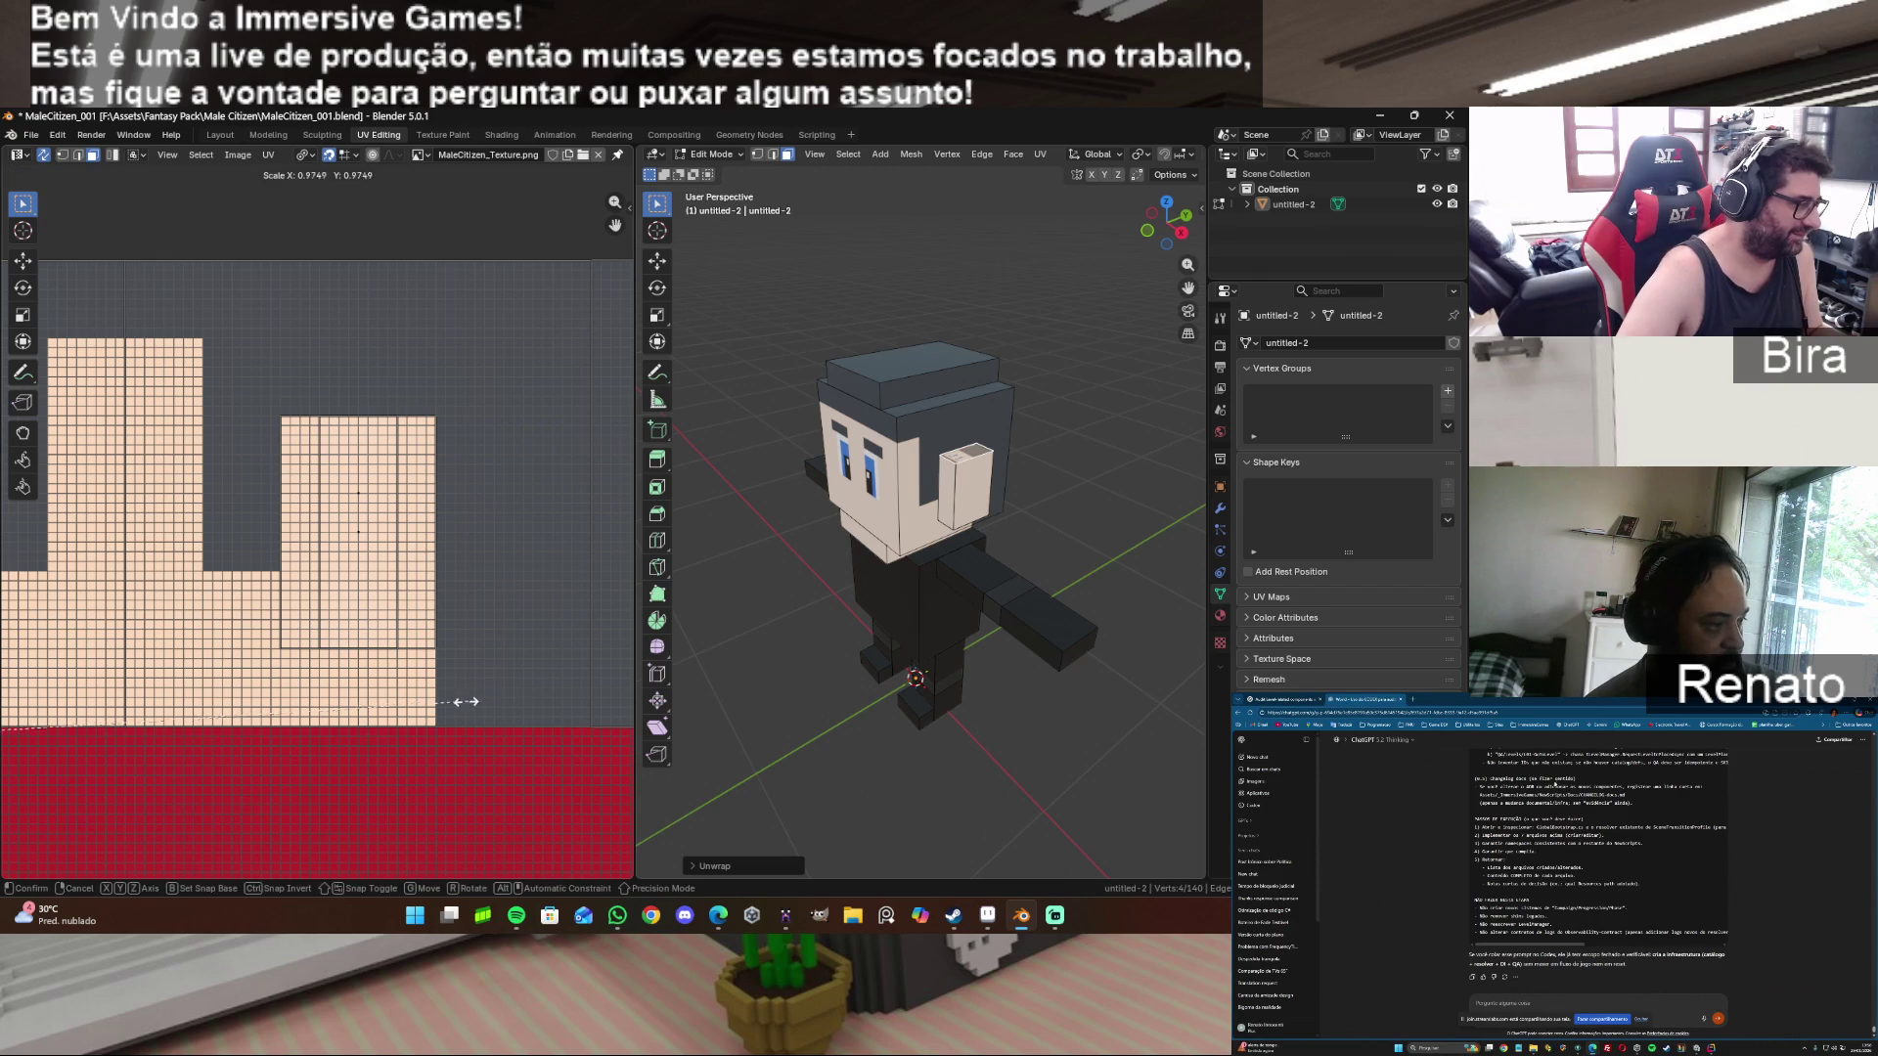
pyautogui.click(255, 714)
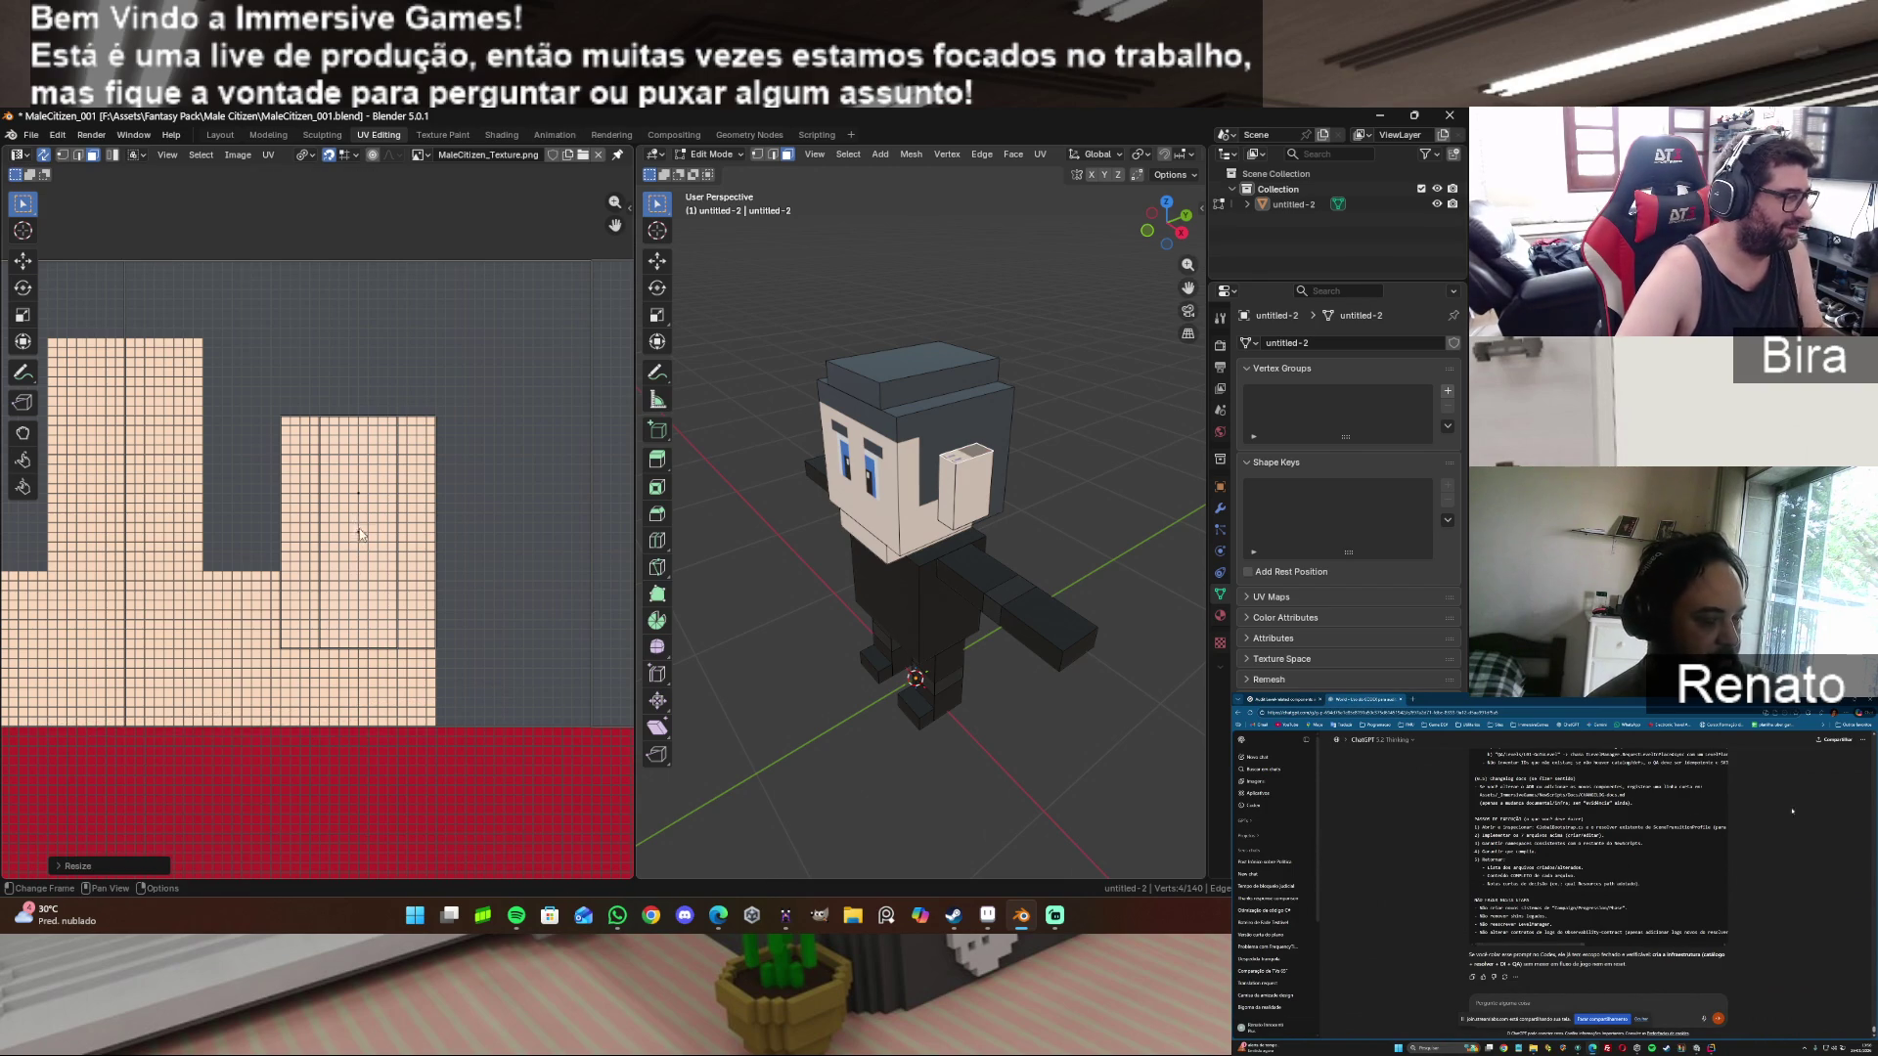
pyautogui.press('g')
pyautogui.click(355, 536)
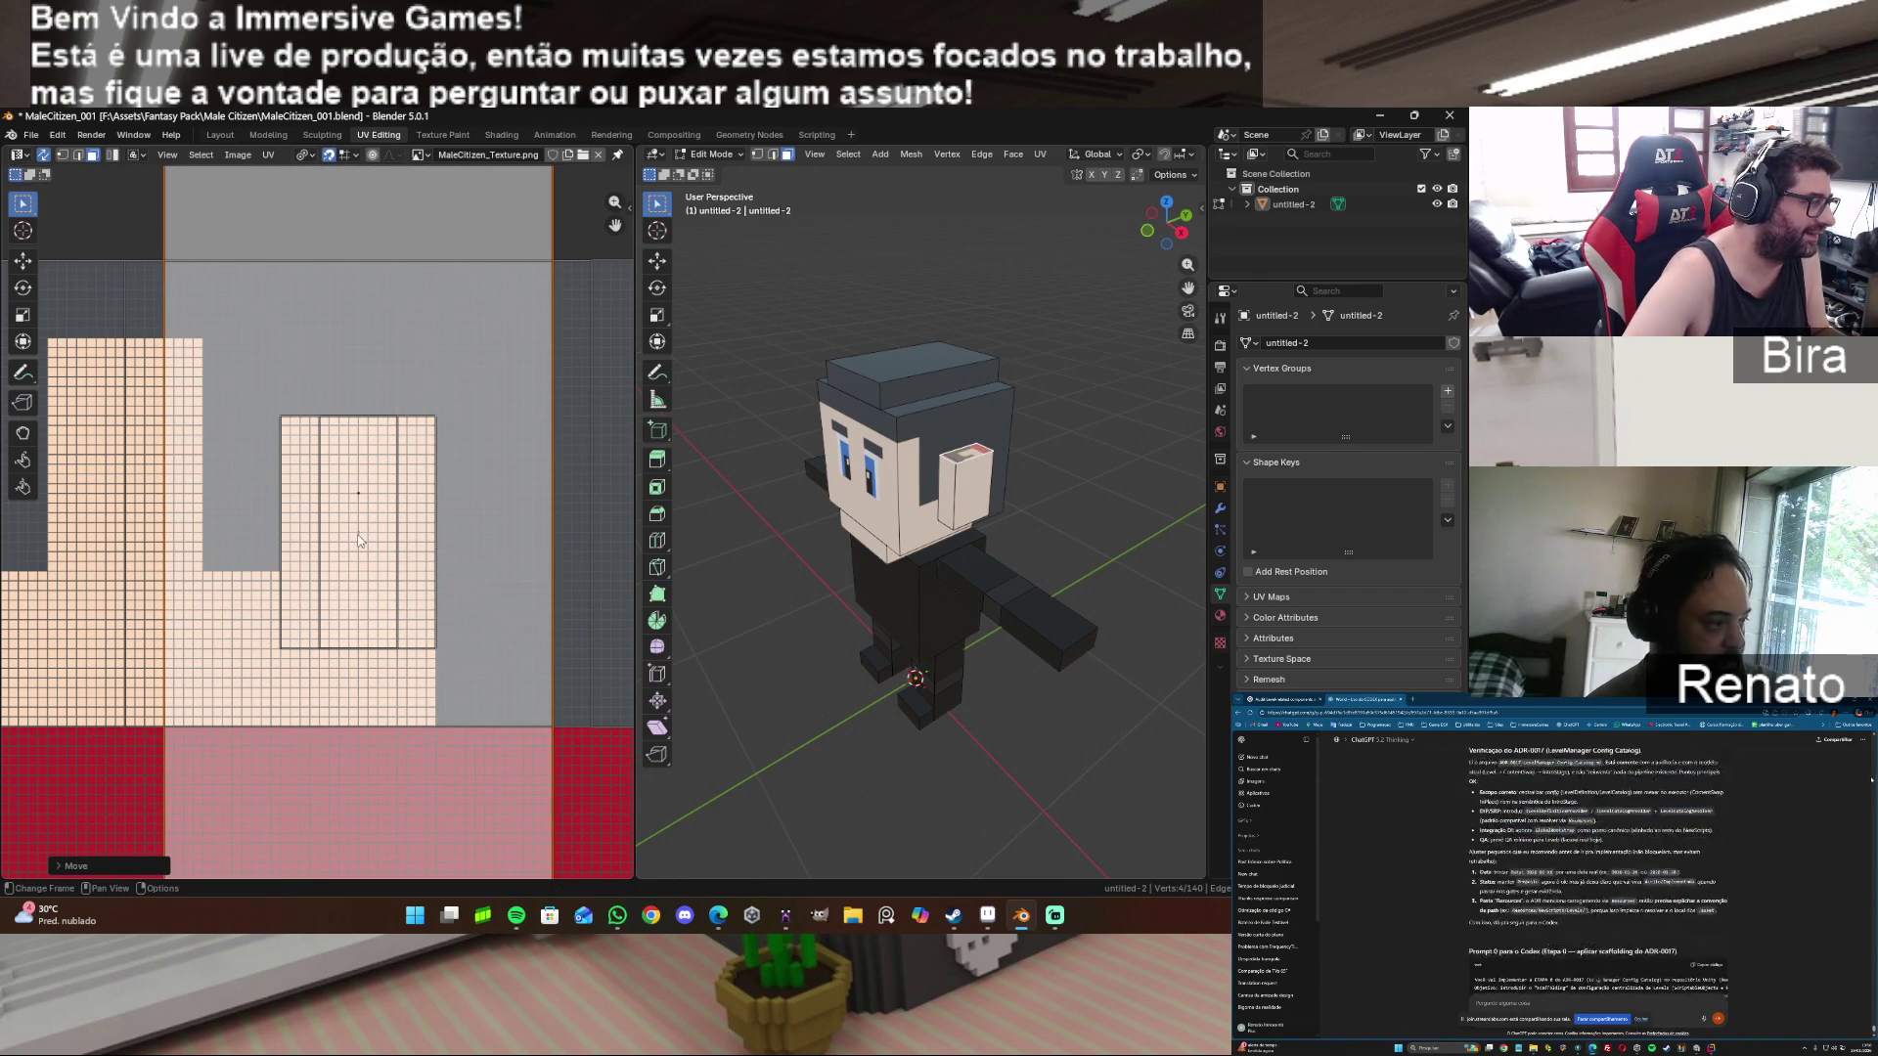
pyautogui.press('s')
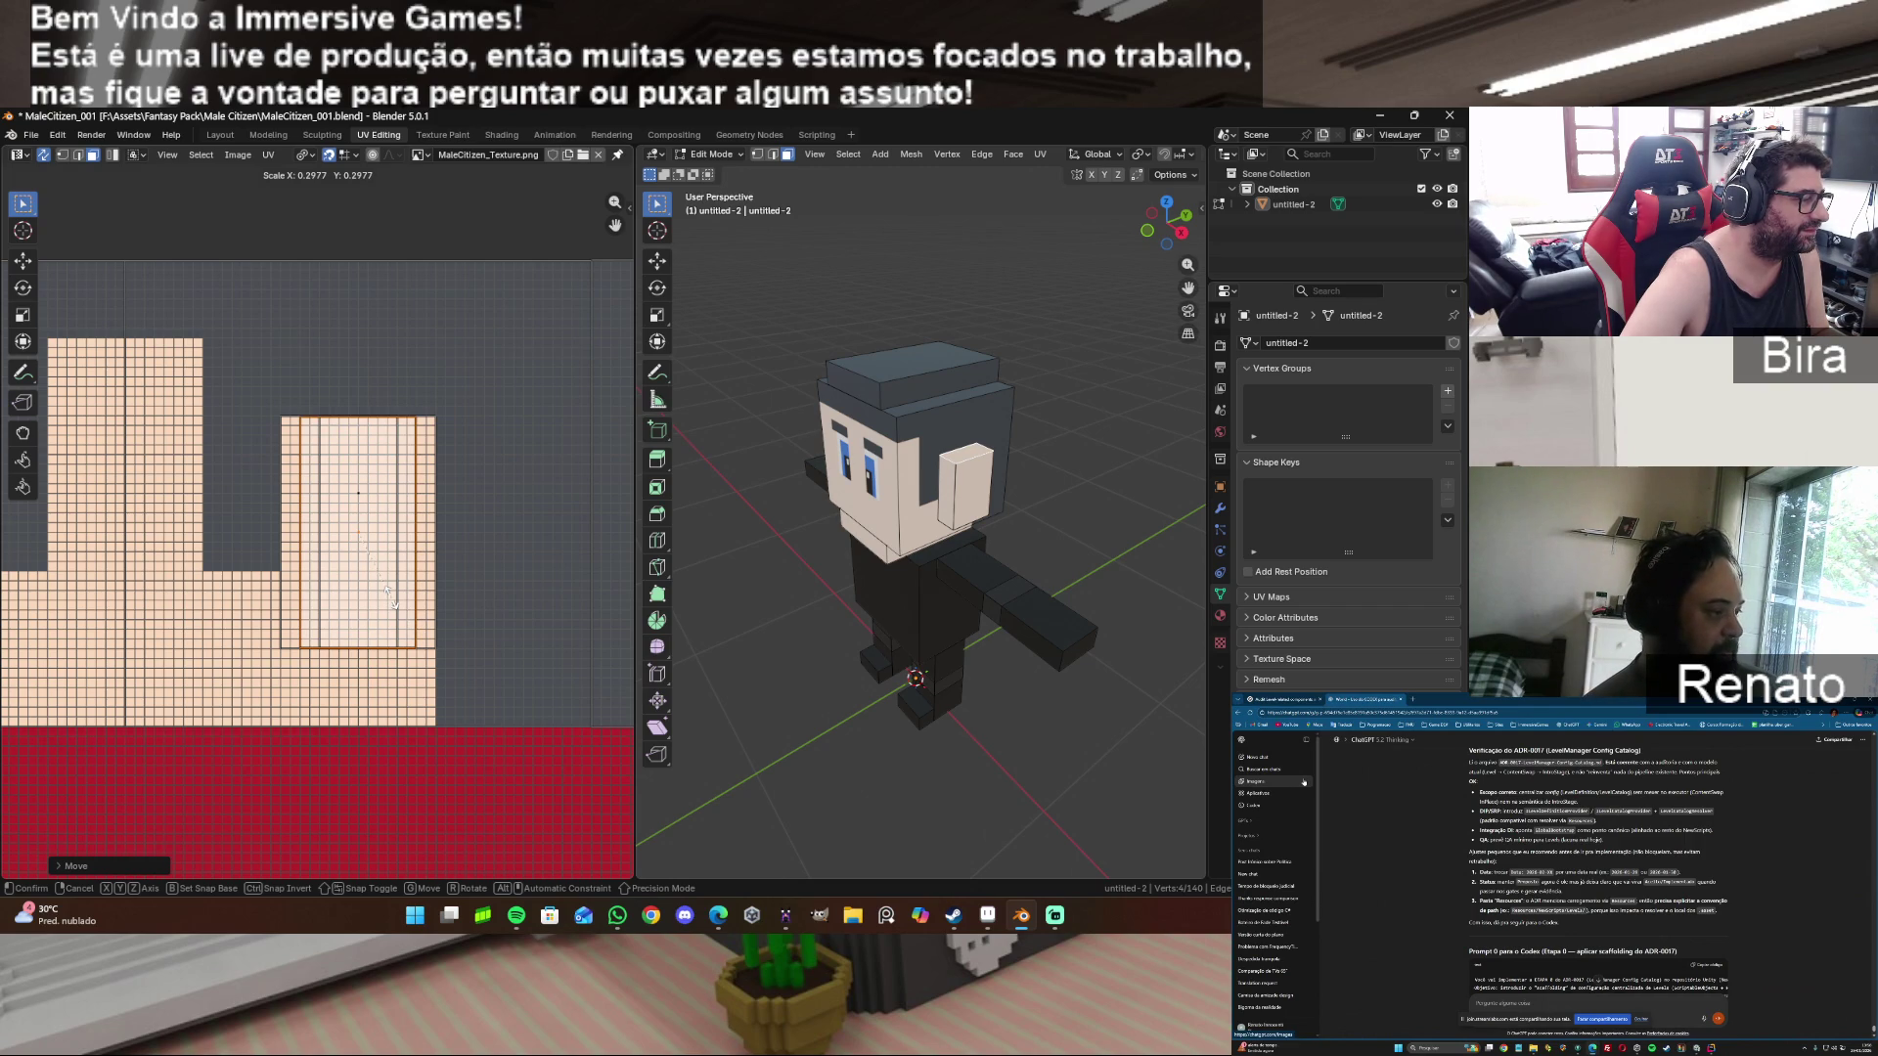
pyautogui.click(392, 601)
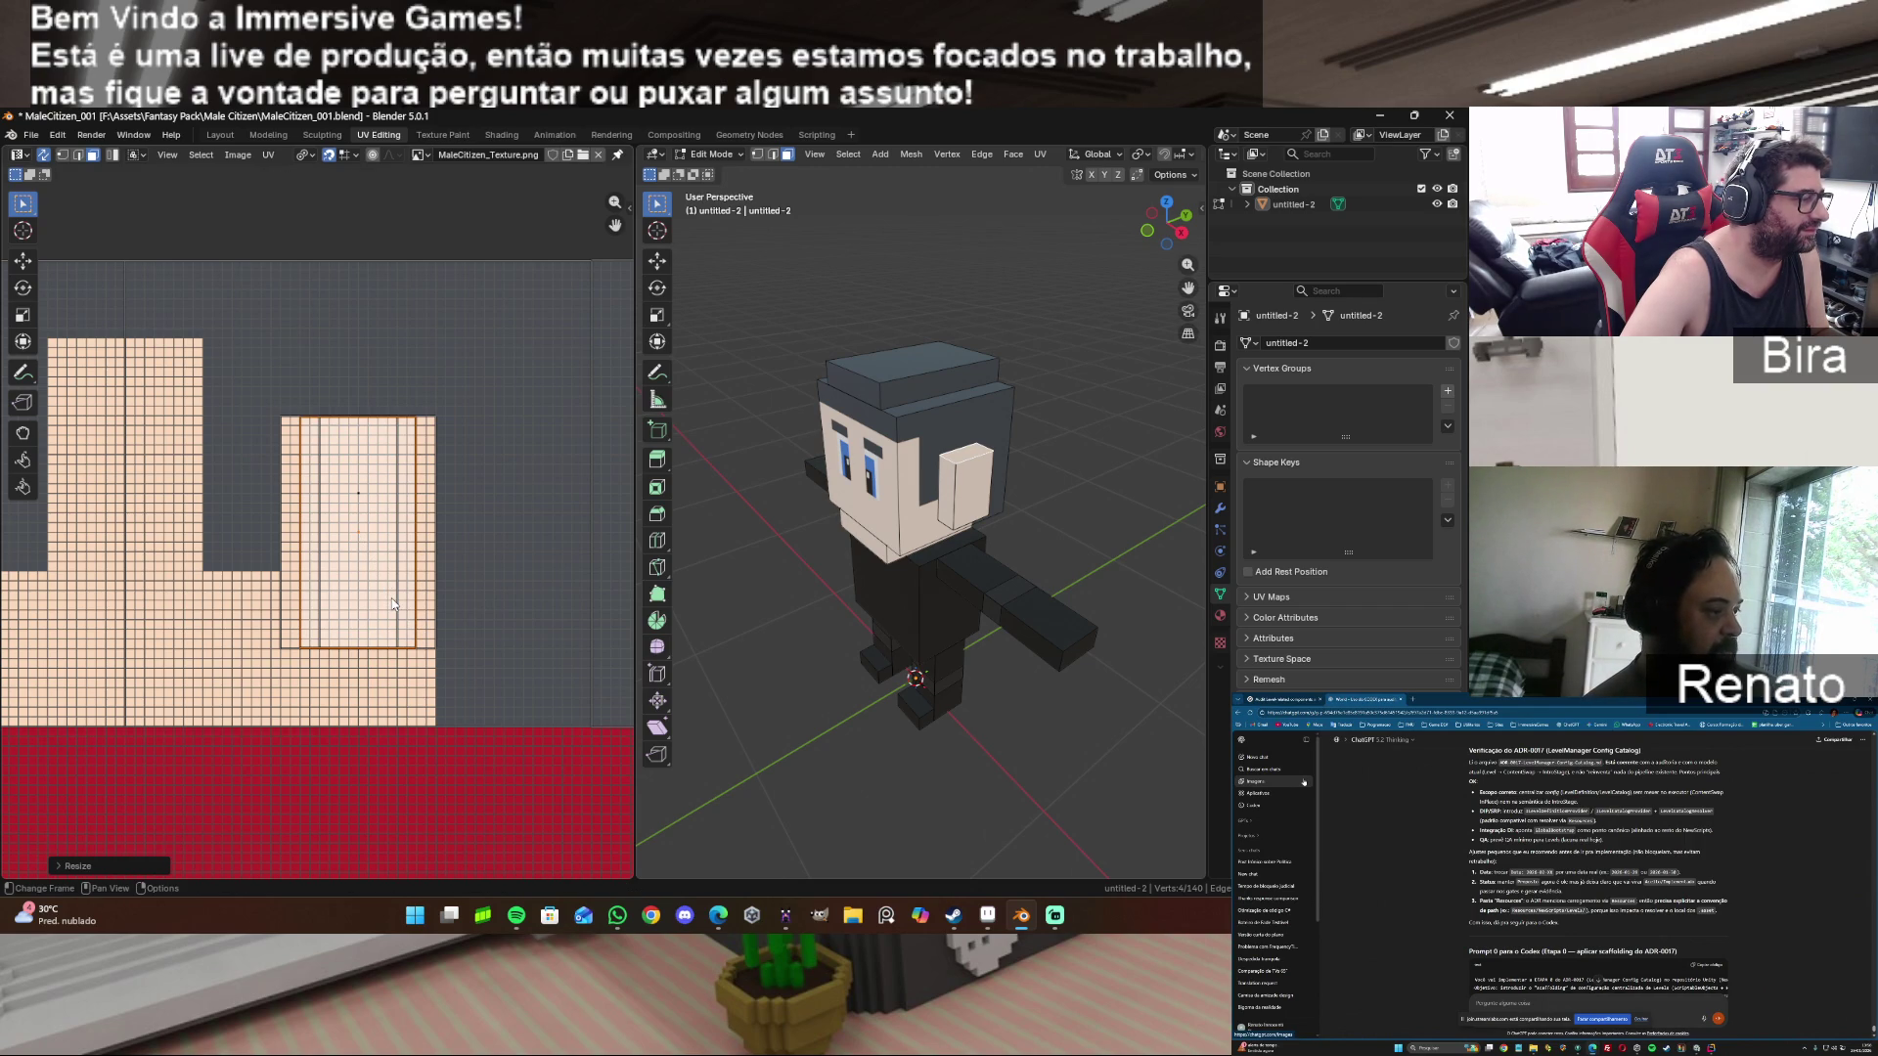
pyautogui.click(268, 154)
pyautogui.moveTo(308, 207)
pyautogui.click(479, 212)
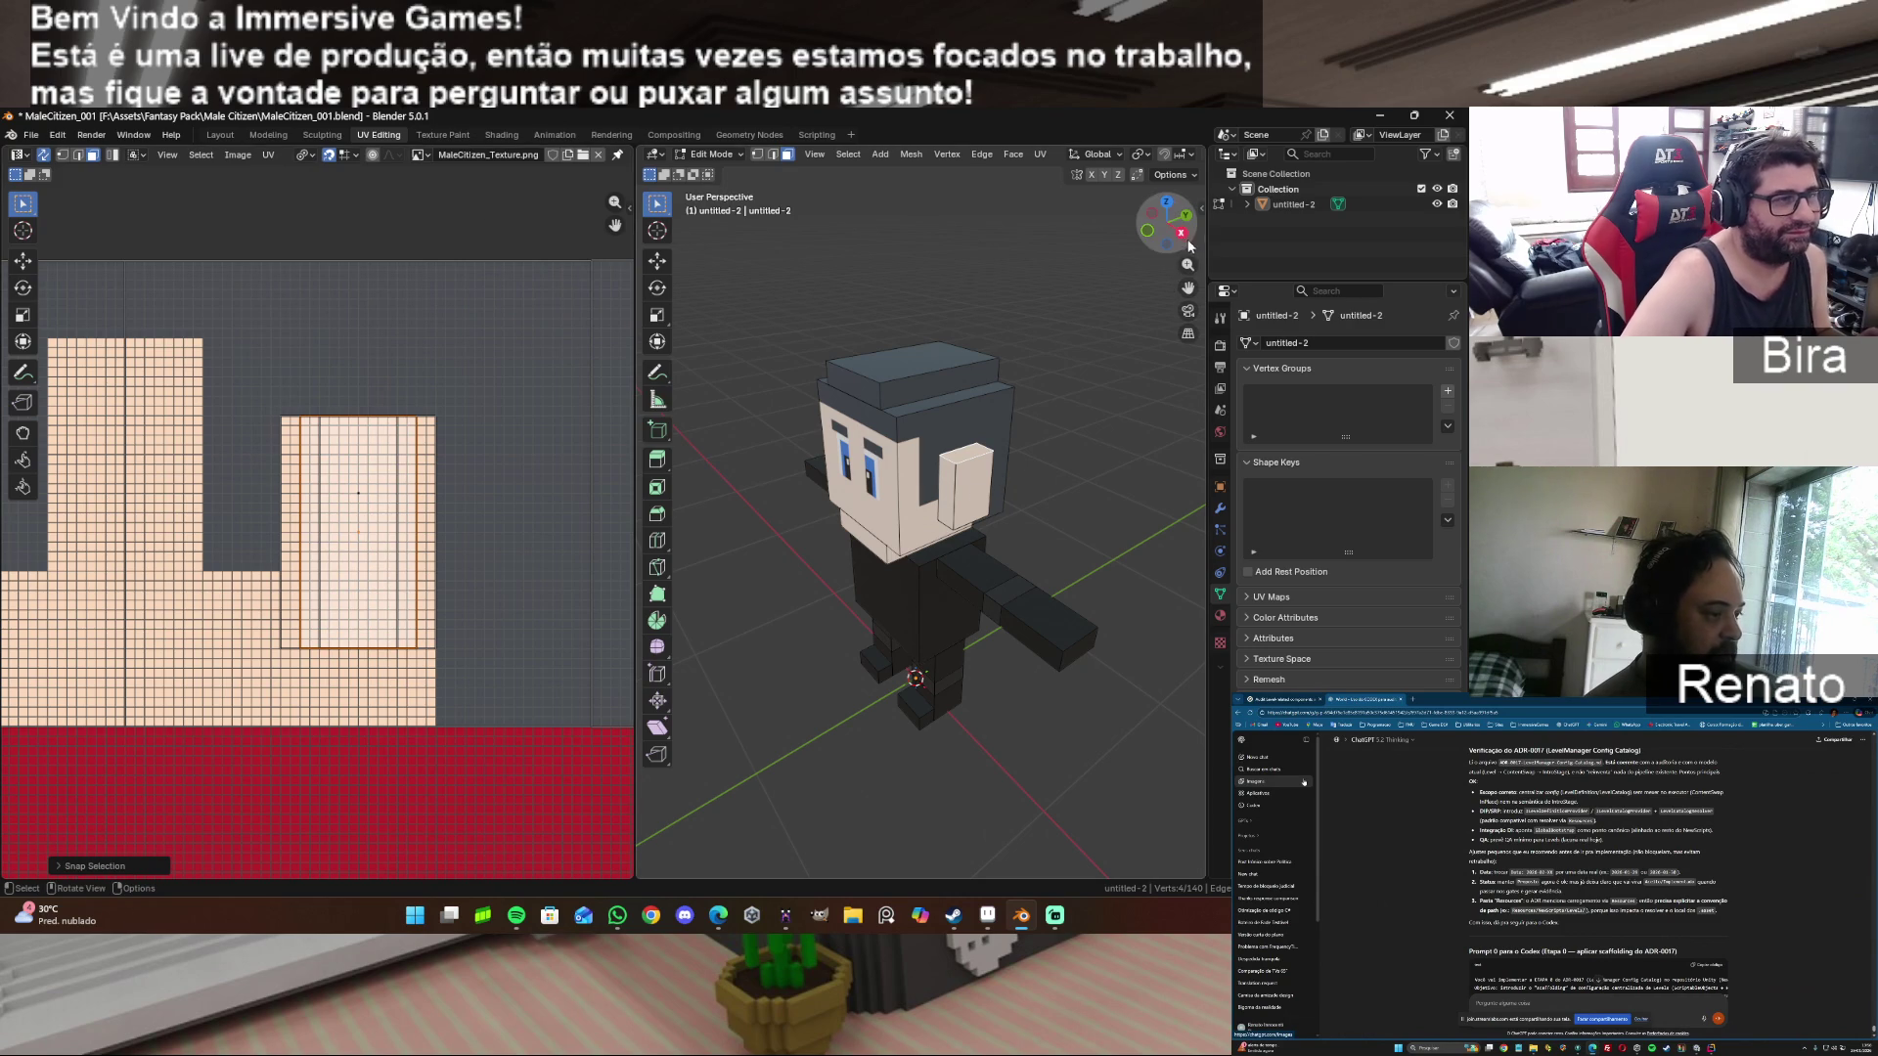
pyautogui.moveTo(1167, 223)
pyautogui.mouseDown()
pyautogui.moveTo(929, 233)
pyautogui.moveTo(1167, 223)
pyautogui.mouseUp()
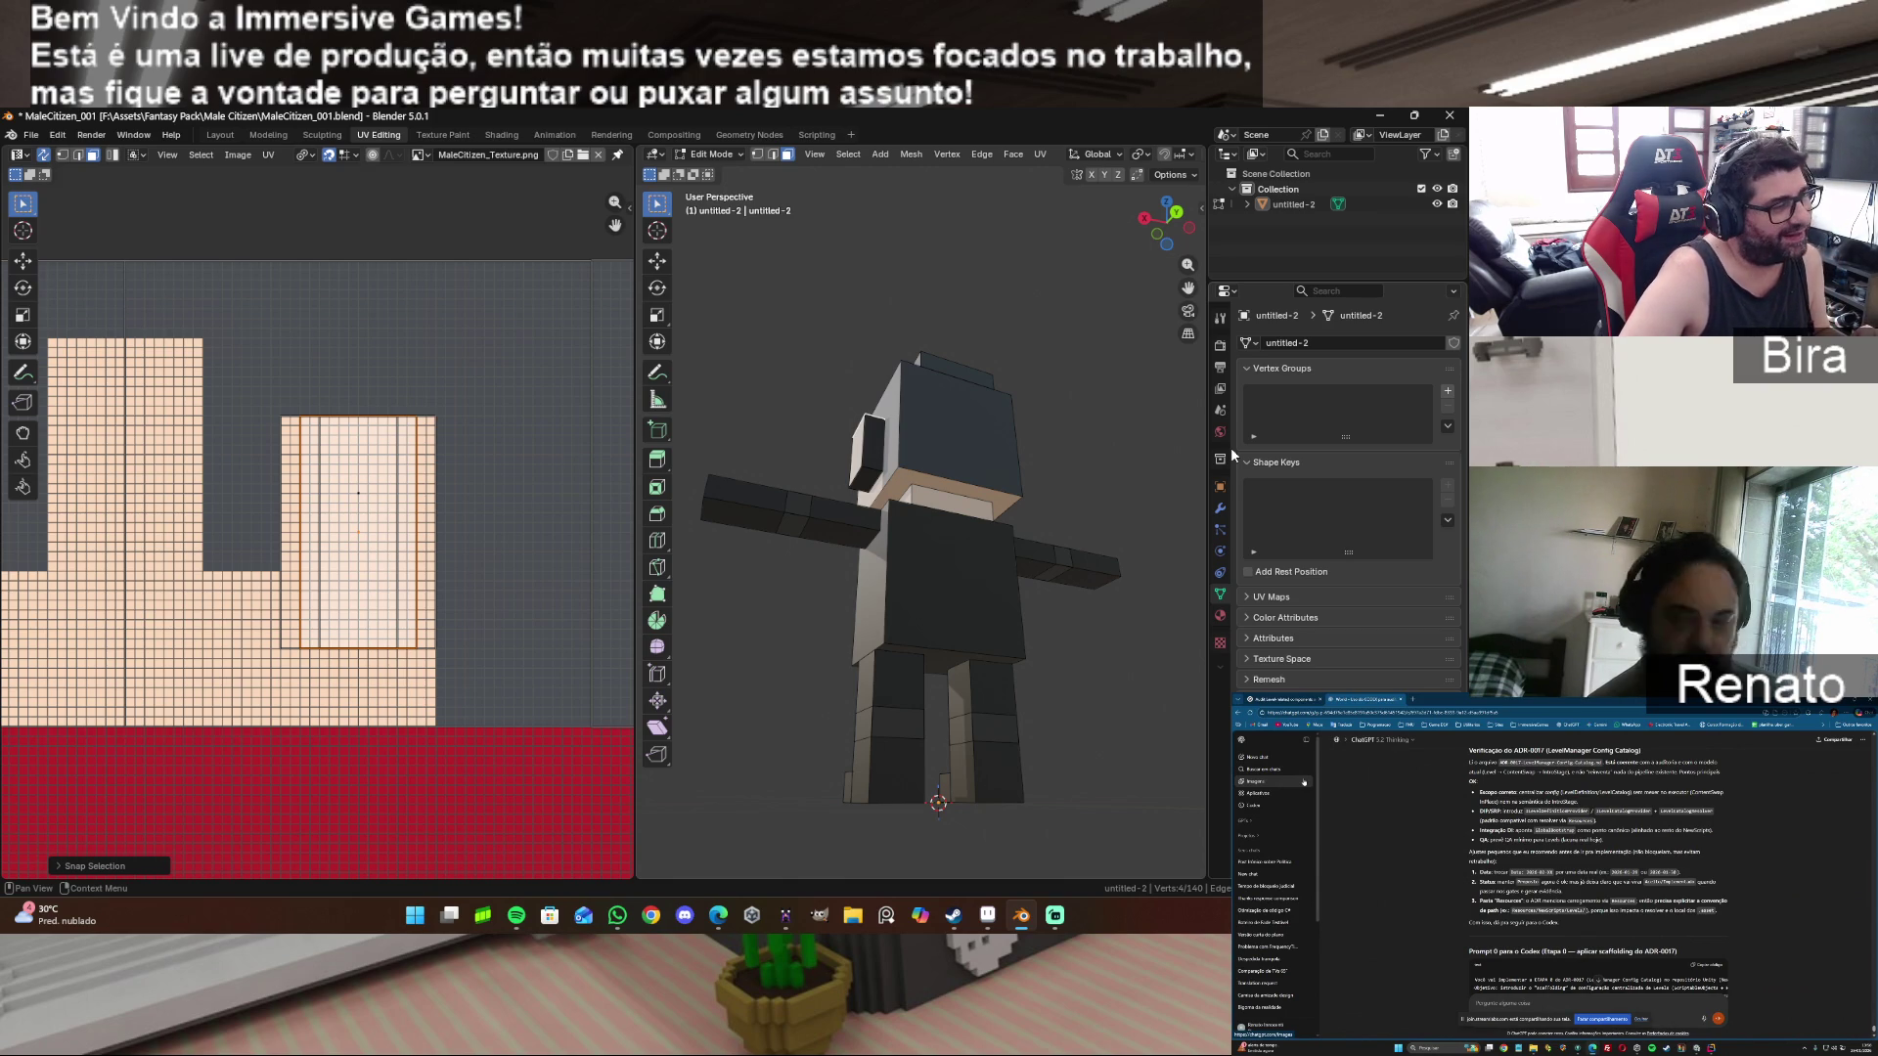
# Unwrap the small head block's face, shrink it to about 0.22 on skin, and snap to pixels.
pyautogui.click(600, 584)
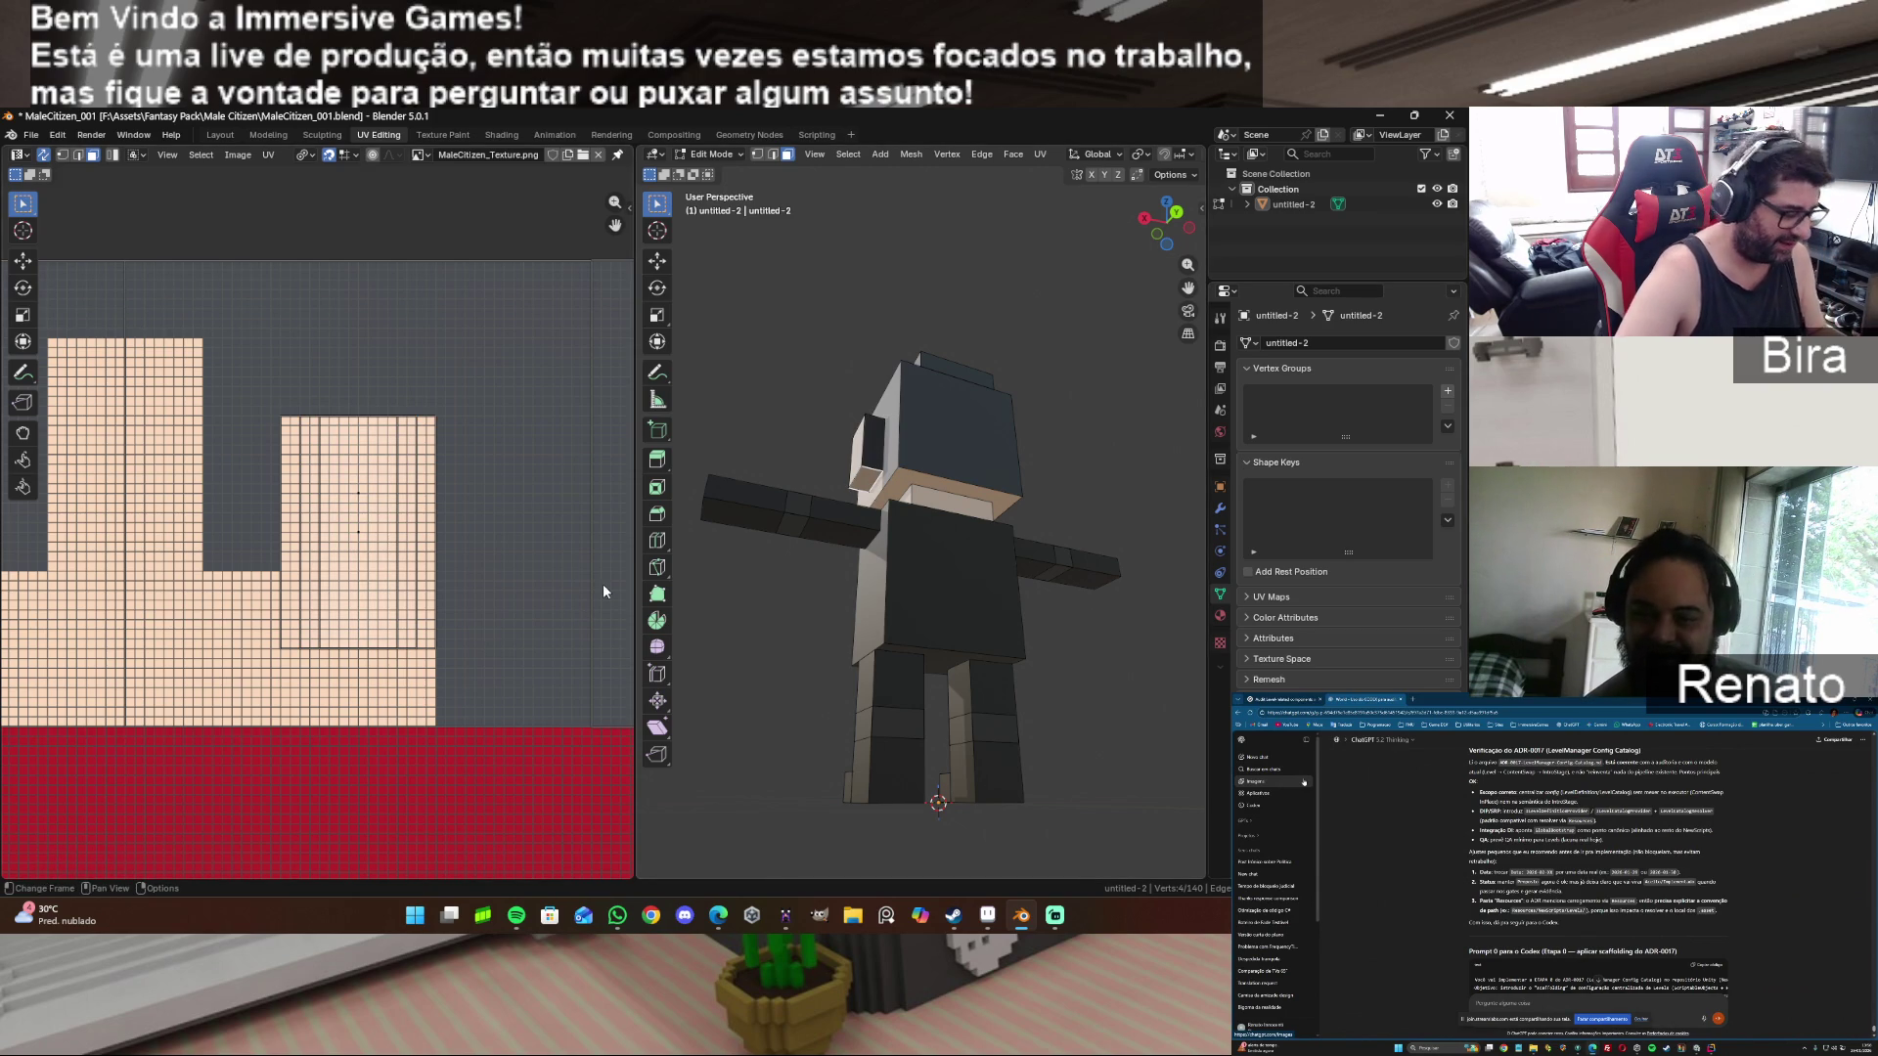
pyautogui.press('u')
pyautogui.click(362, 560)
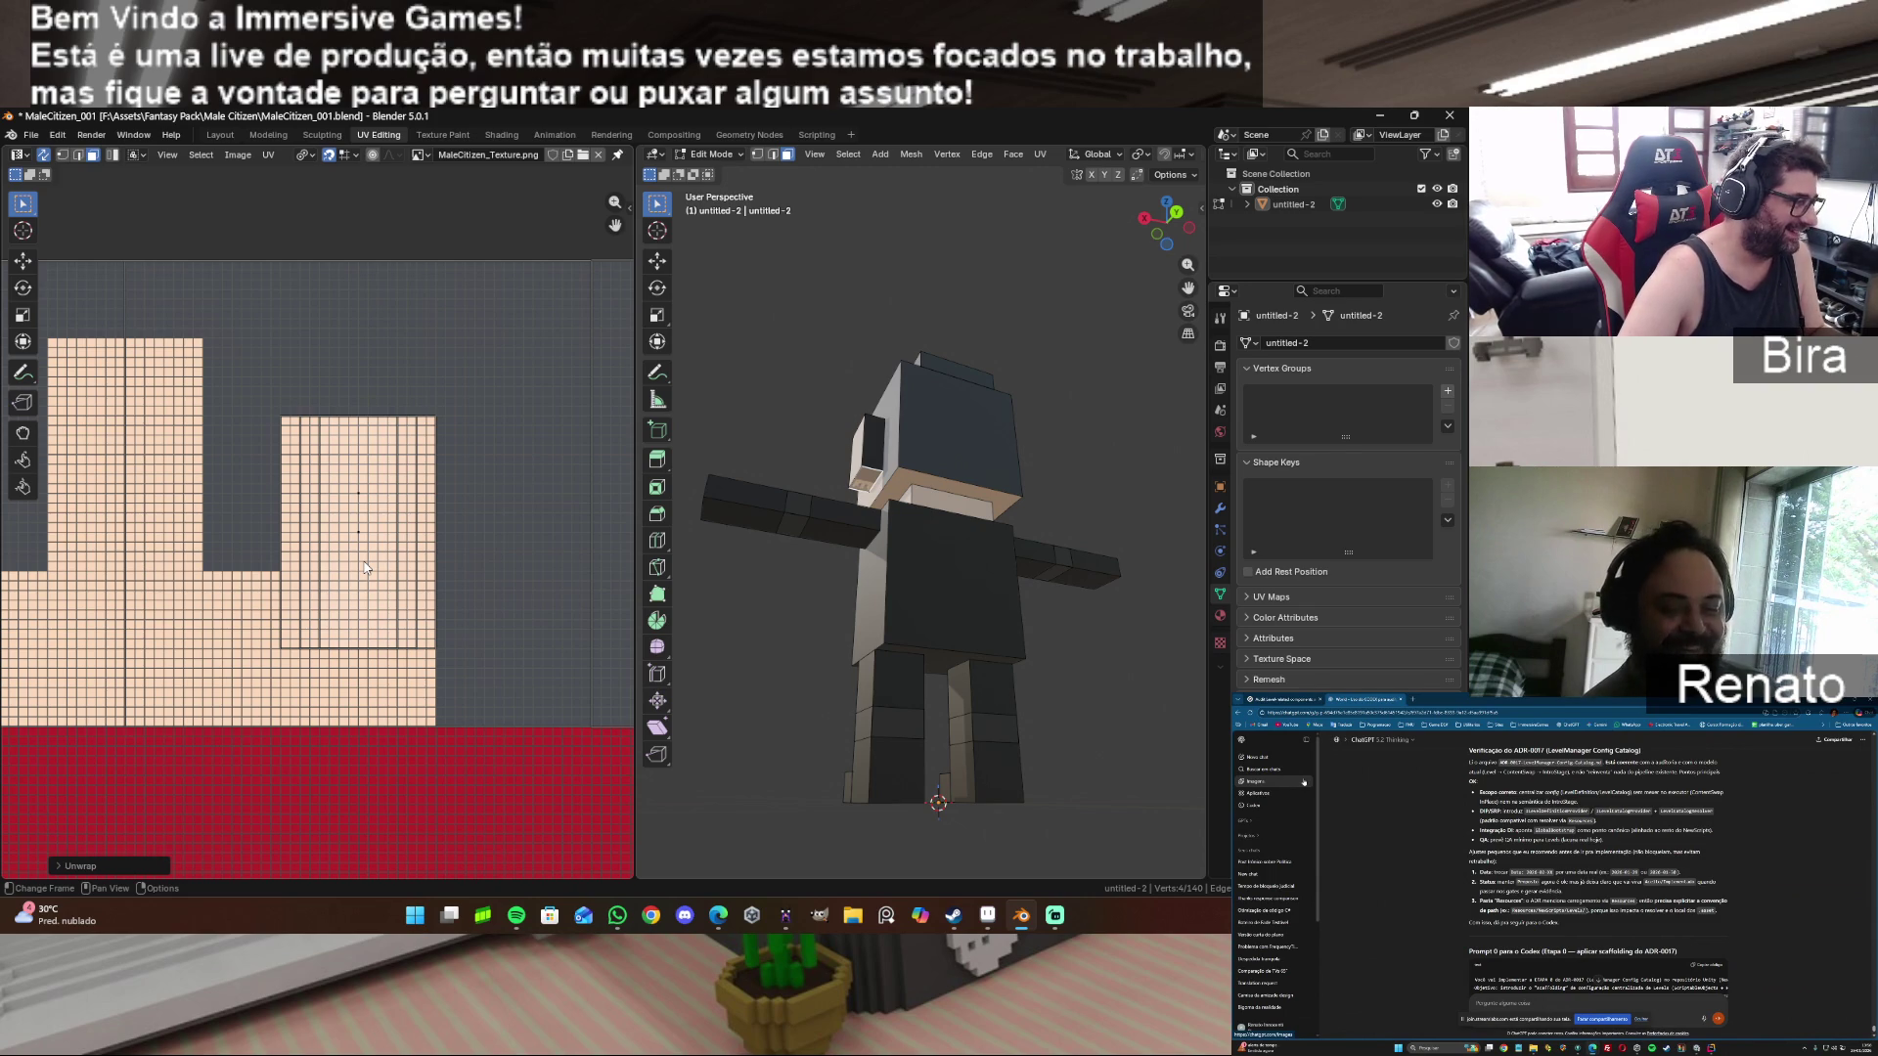
pyautogui.press('g')
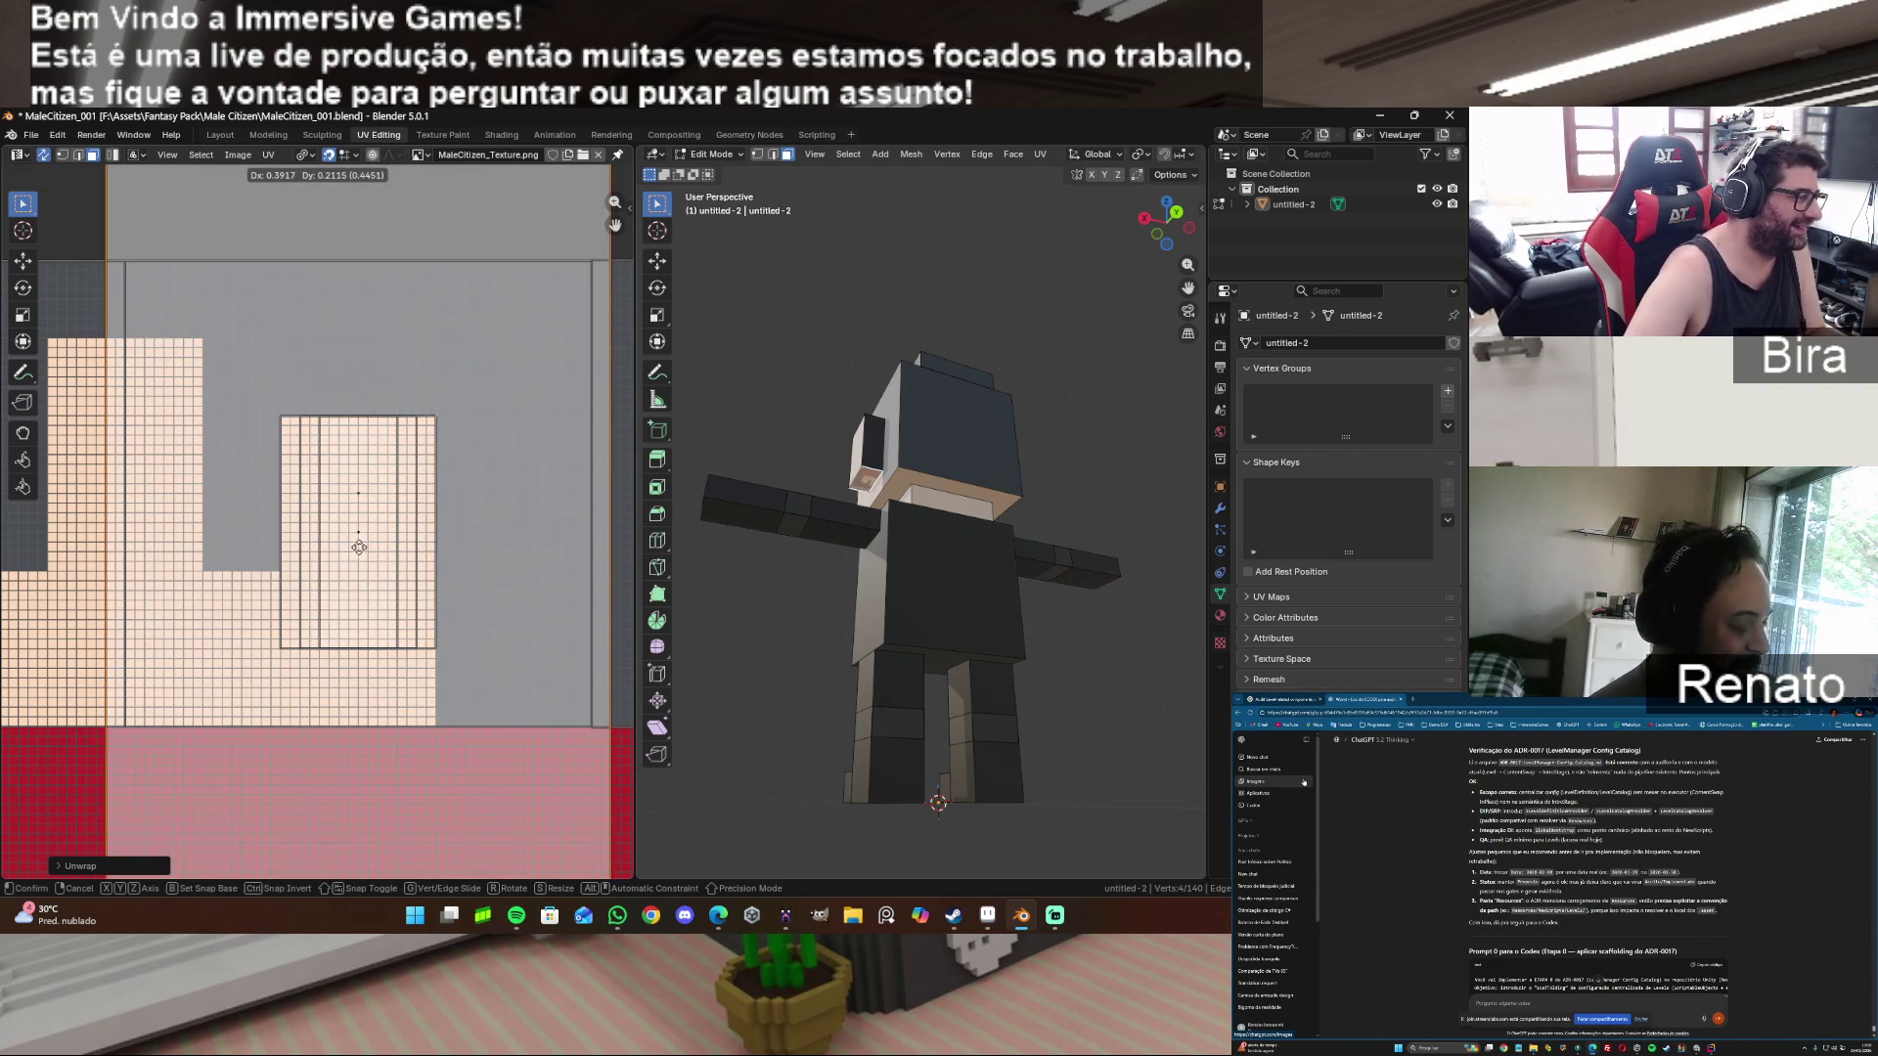
pyautogui.click(359, 537)
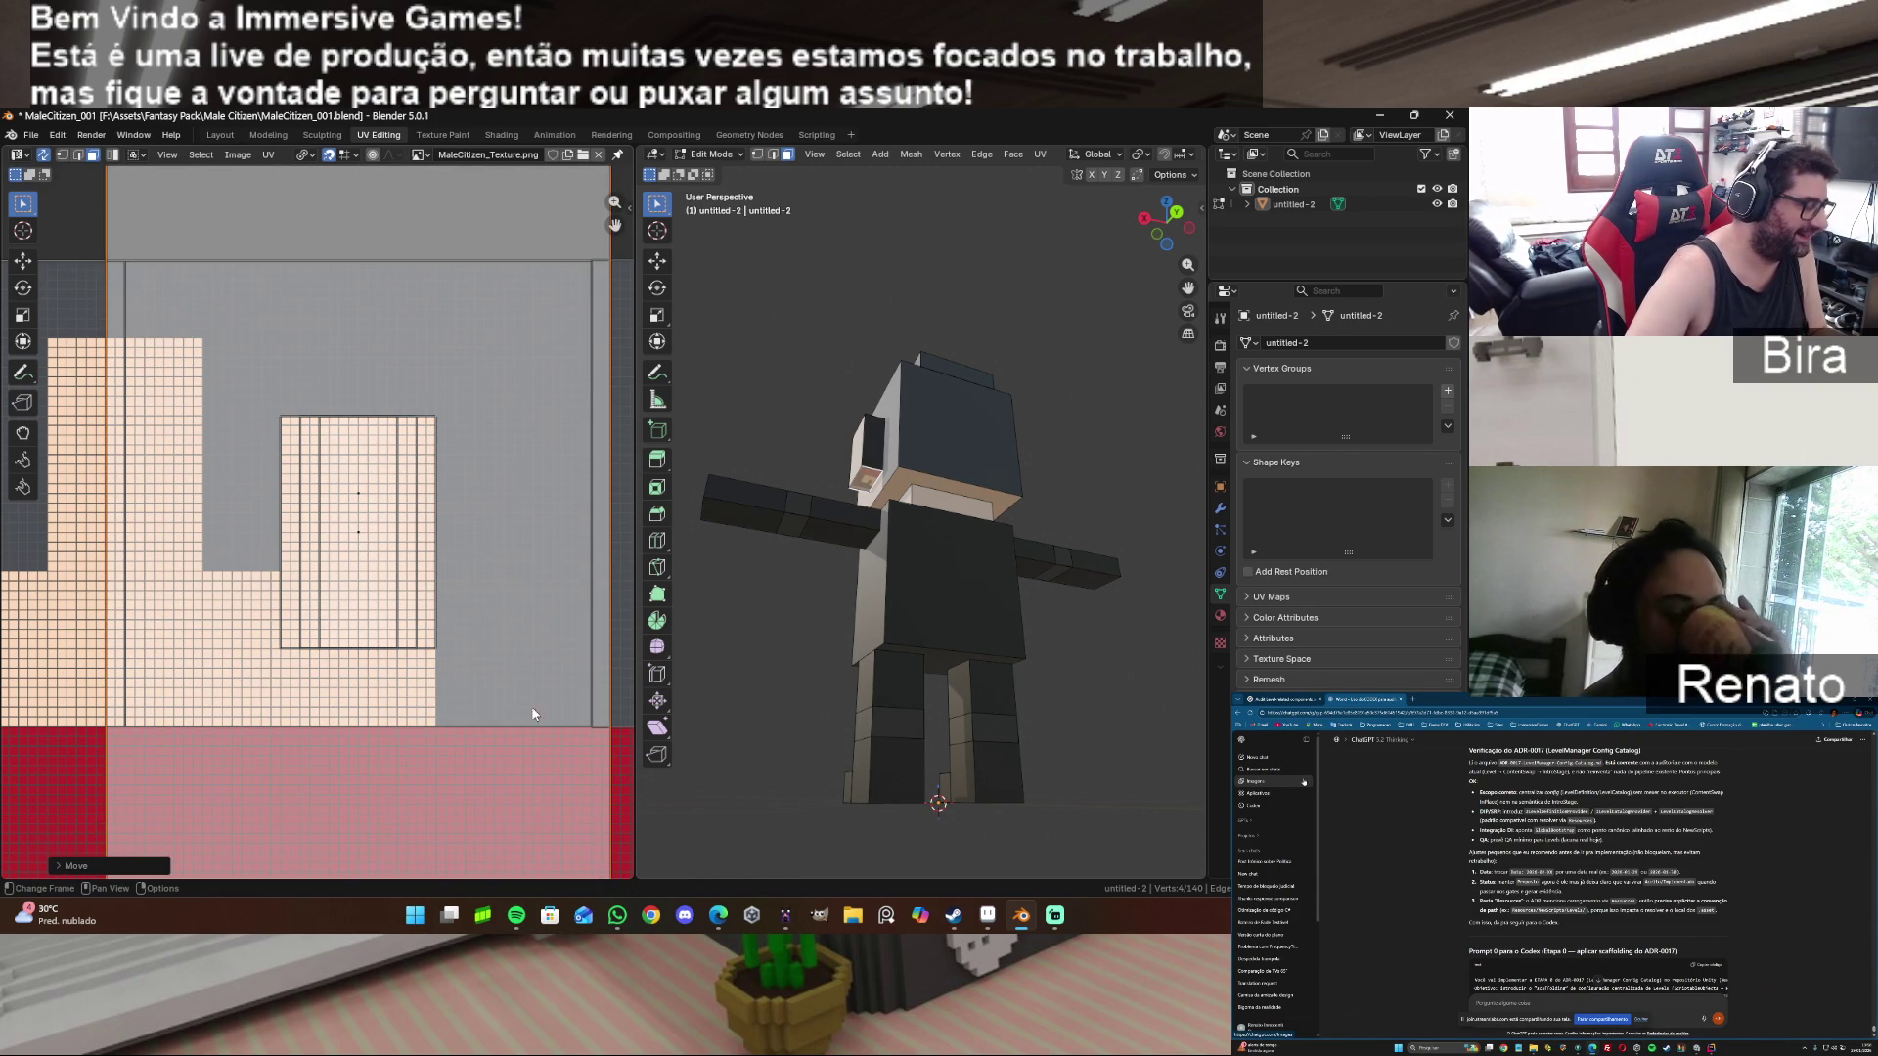
pyautogui.press('s')
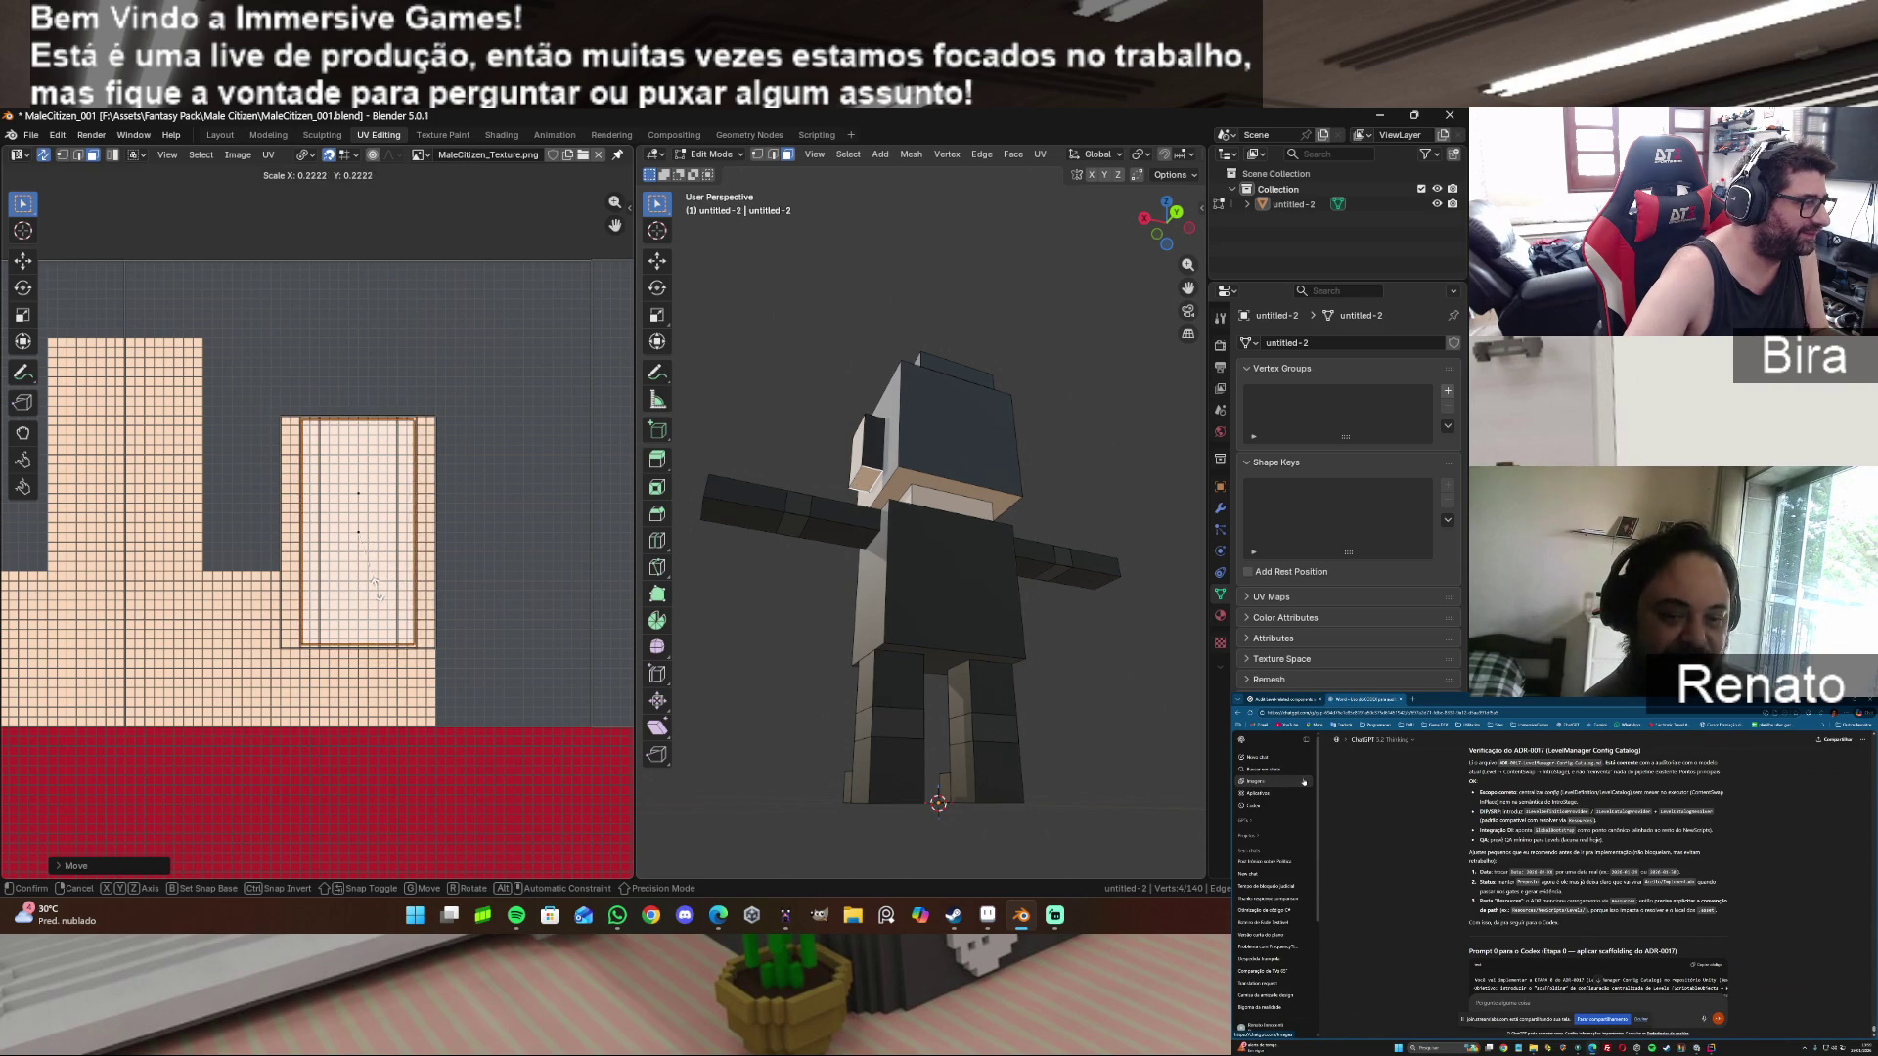
pyautogui.click(380, 585)
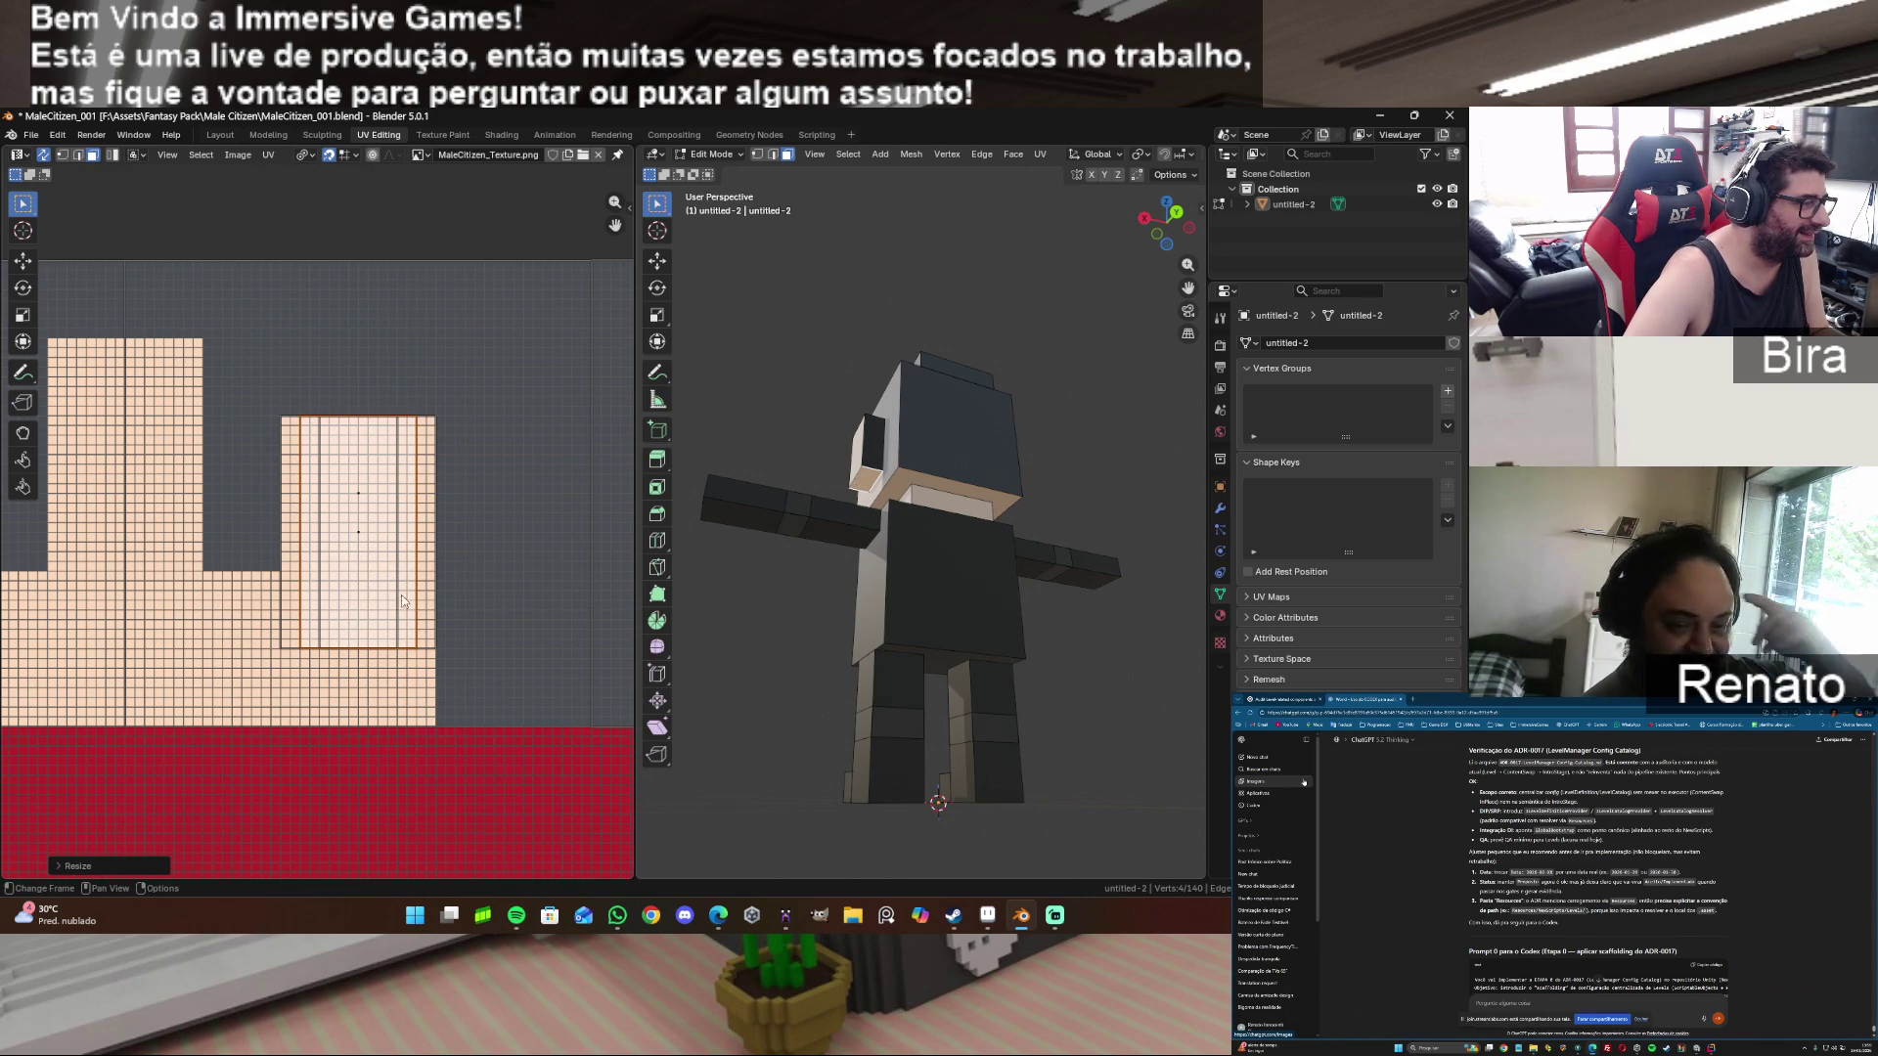
pyautogui.click(268, 154)
pyautogui.moveTo(317, 211)
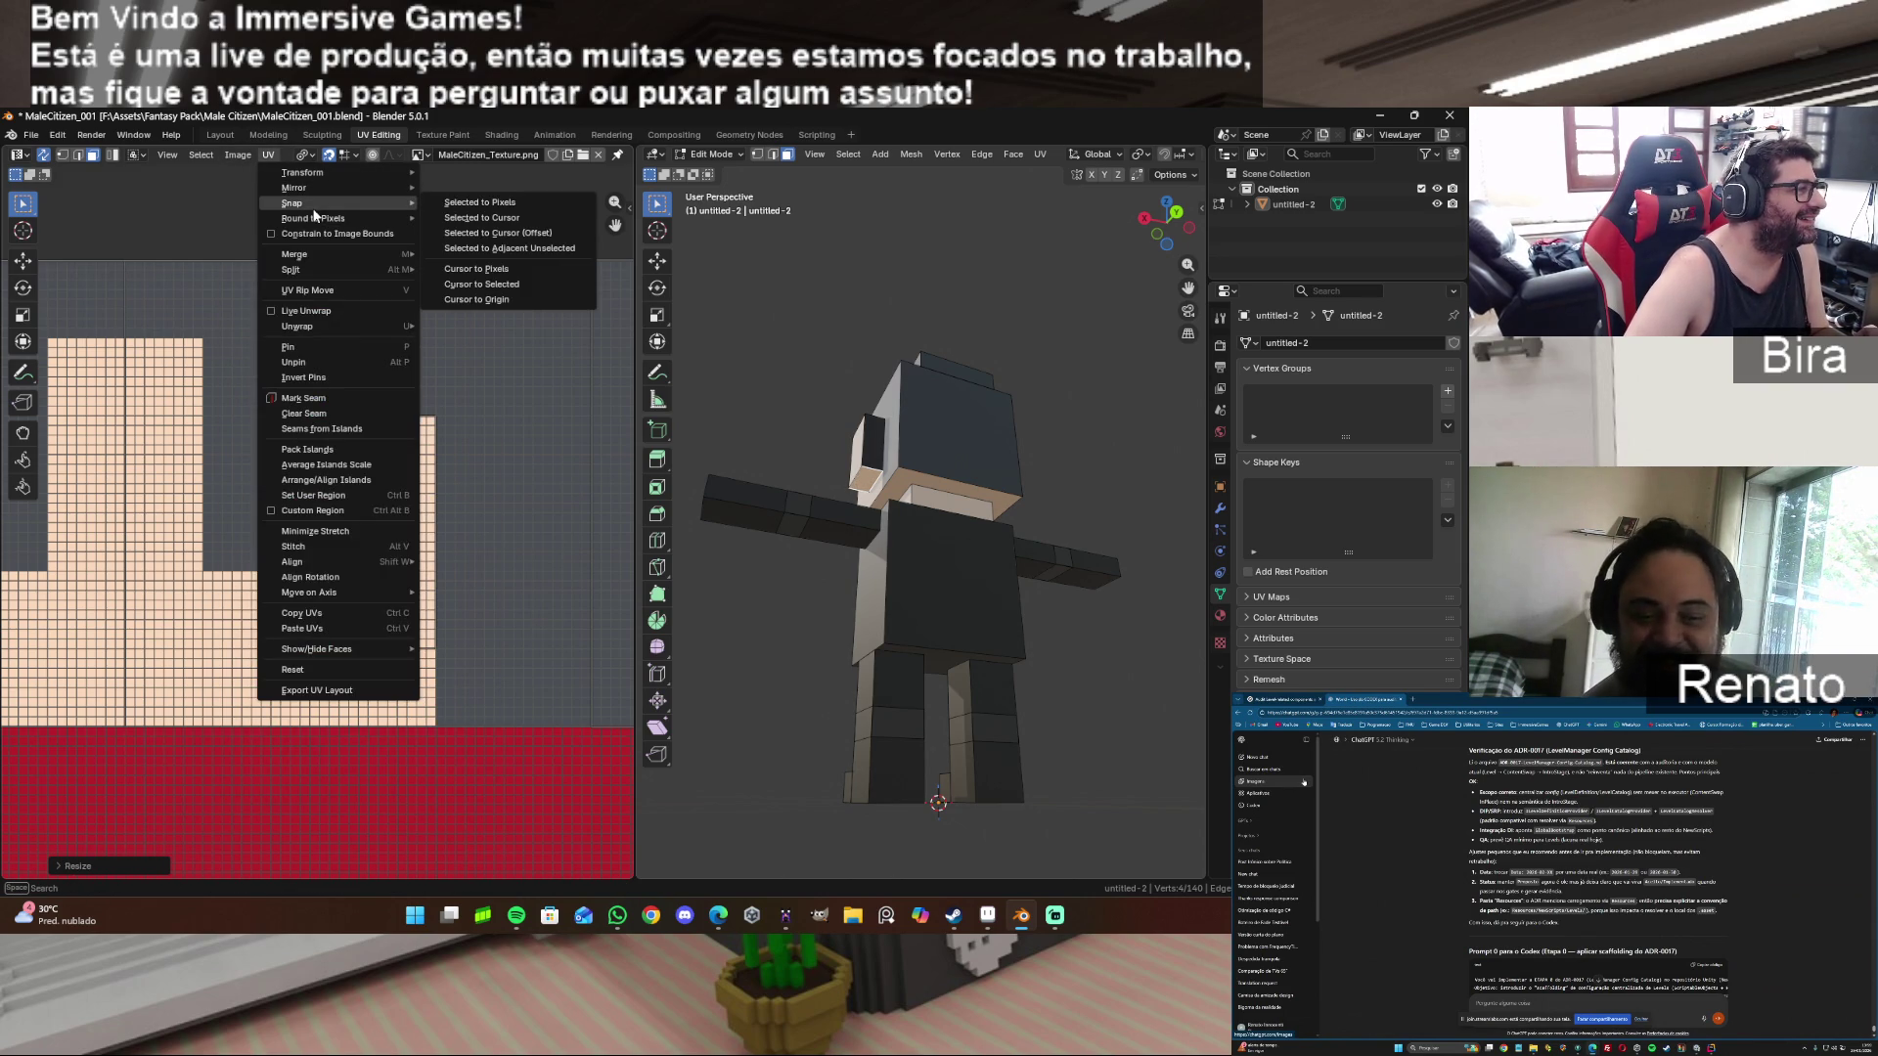
pyautogui.click(483, 205)
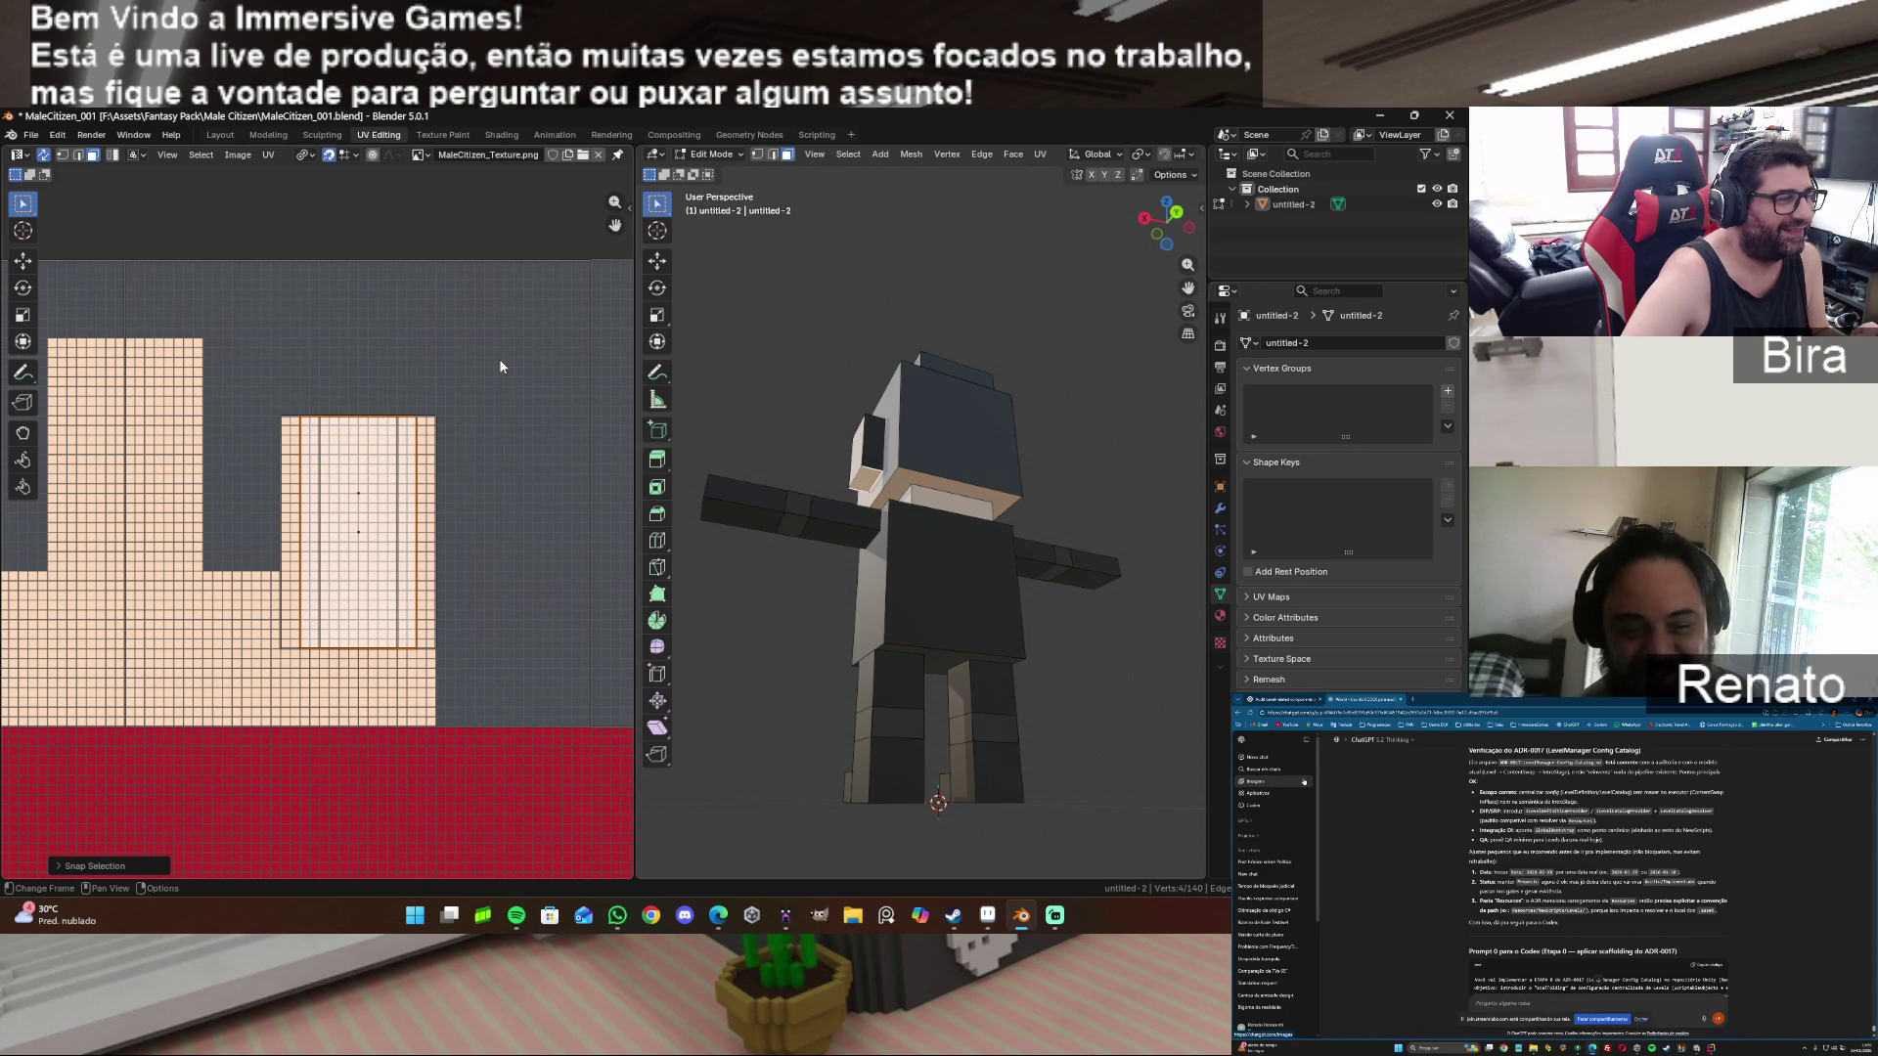
pyautogui.hotkey('alt', 'a')
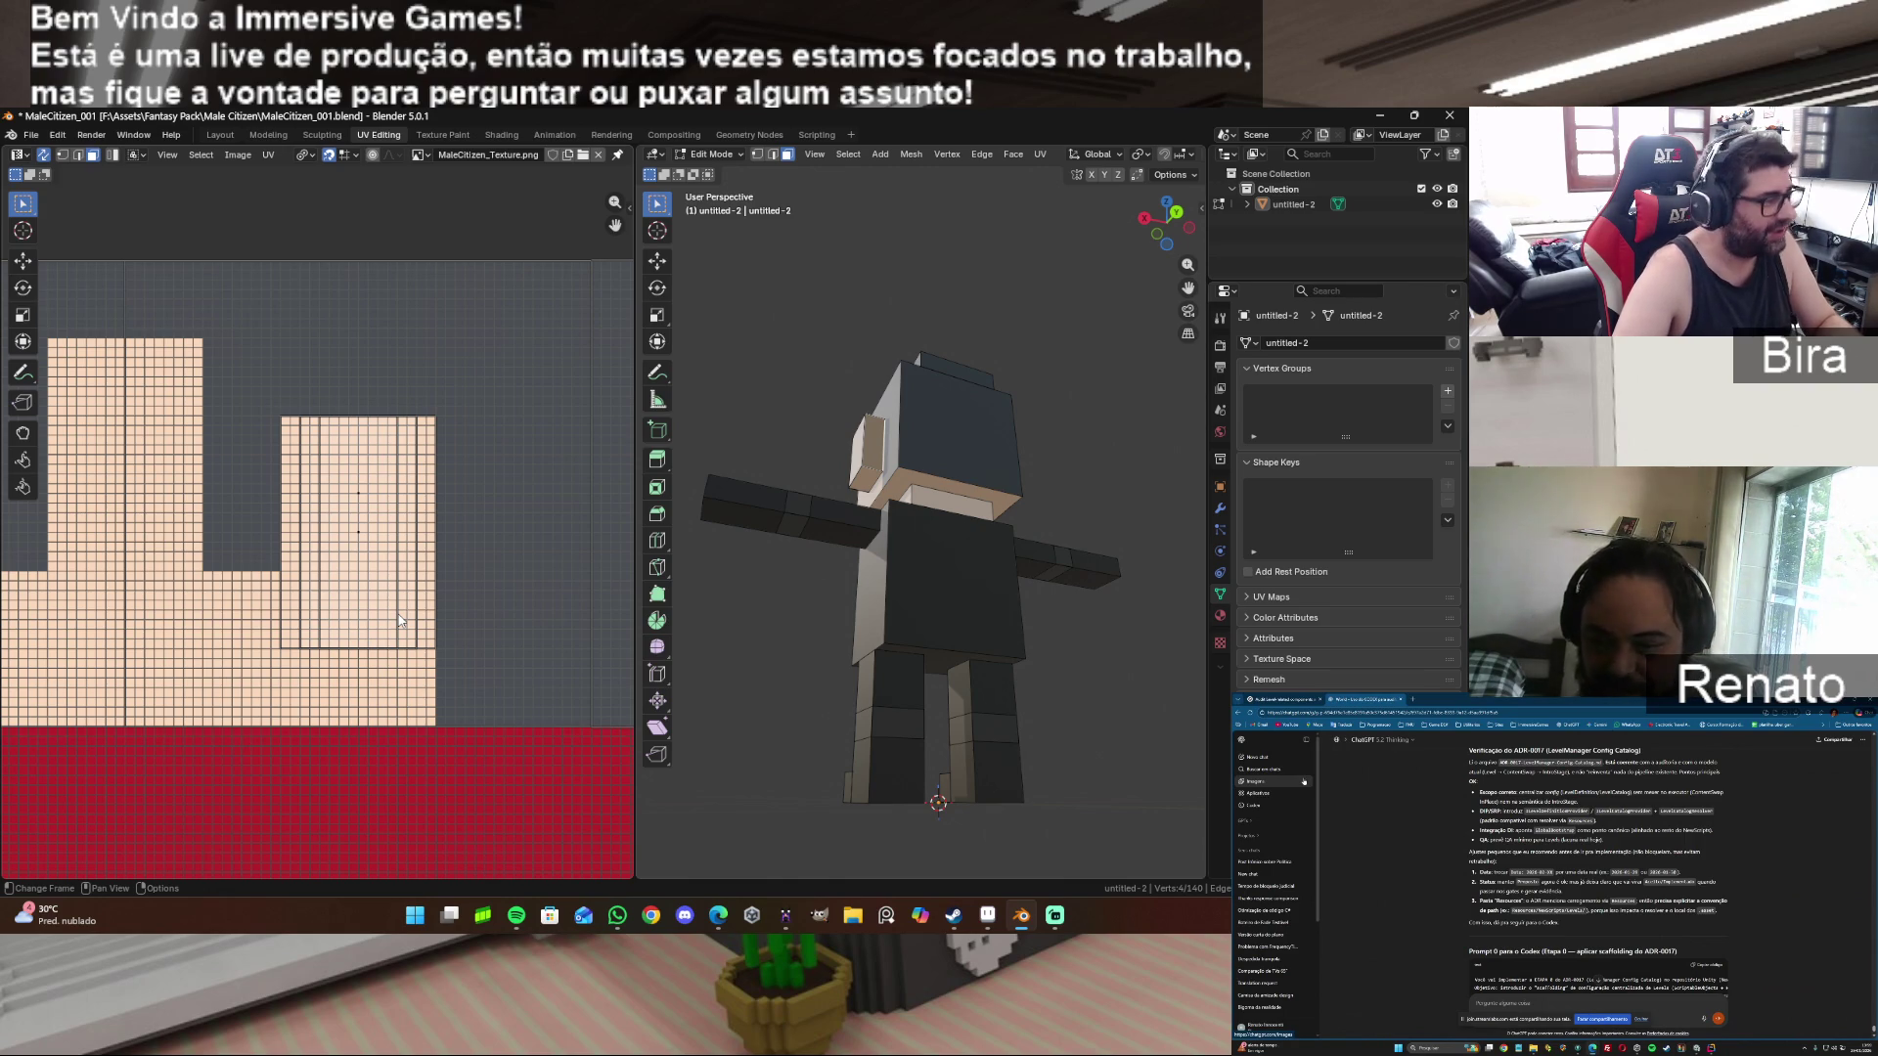
pyautogui.press('u')
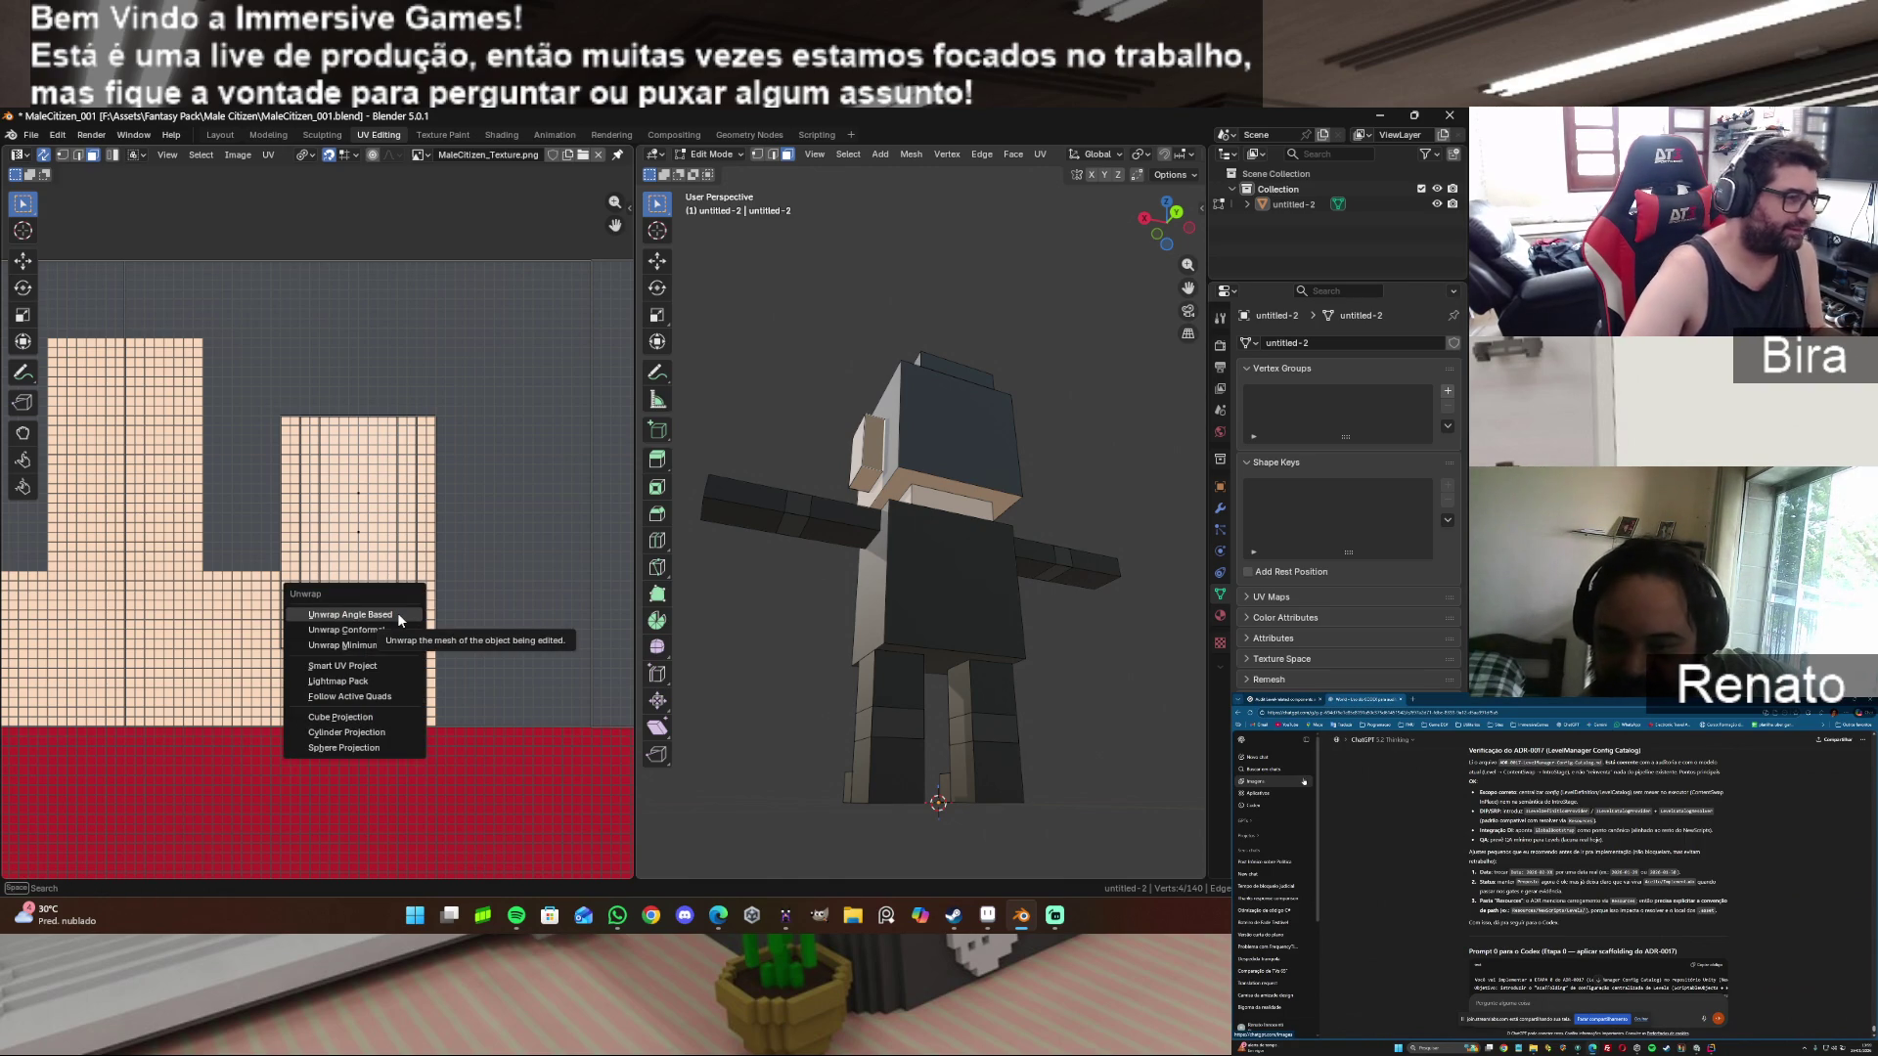
# Select the head block's side face and scale and move its UV island onto the skin area.
pyautogui.click(397, 612)
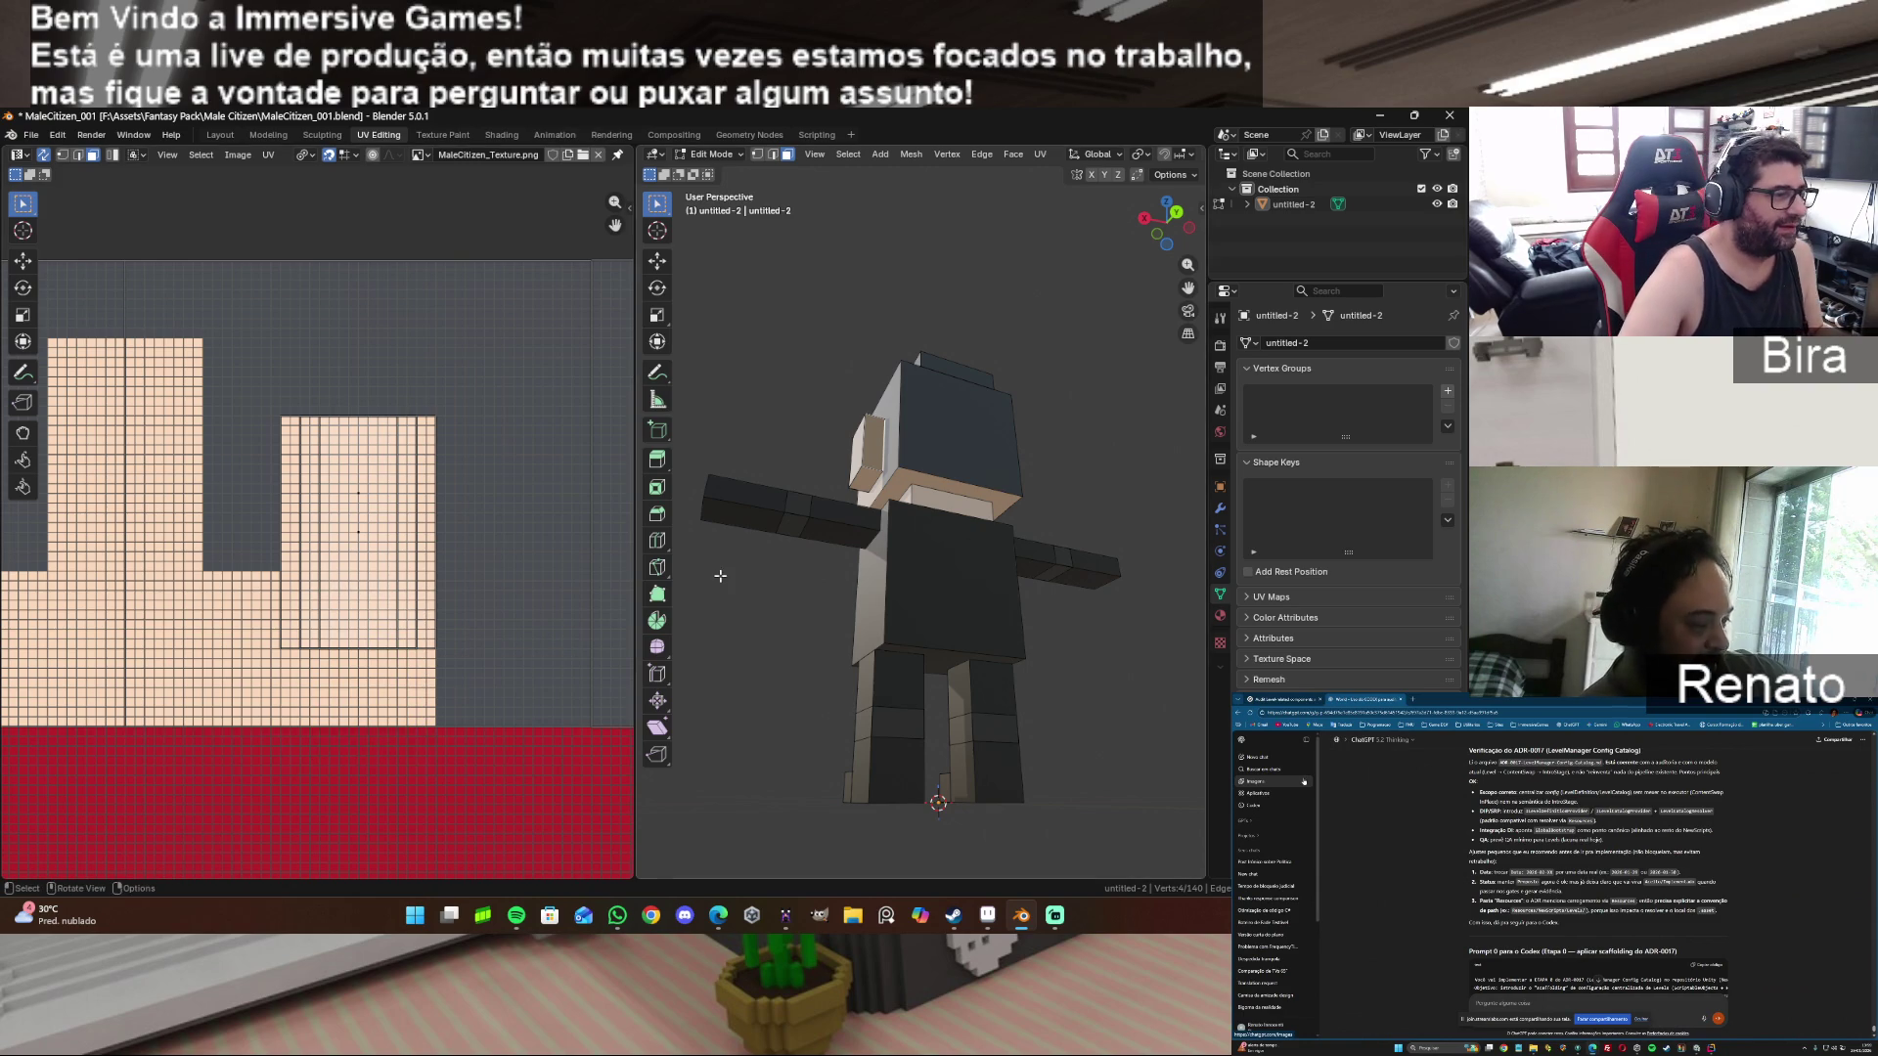
pyautogui.click(941, 441)
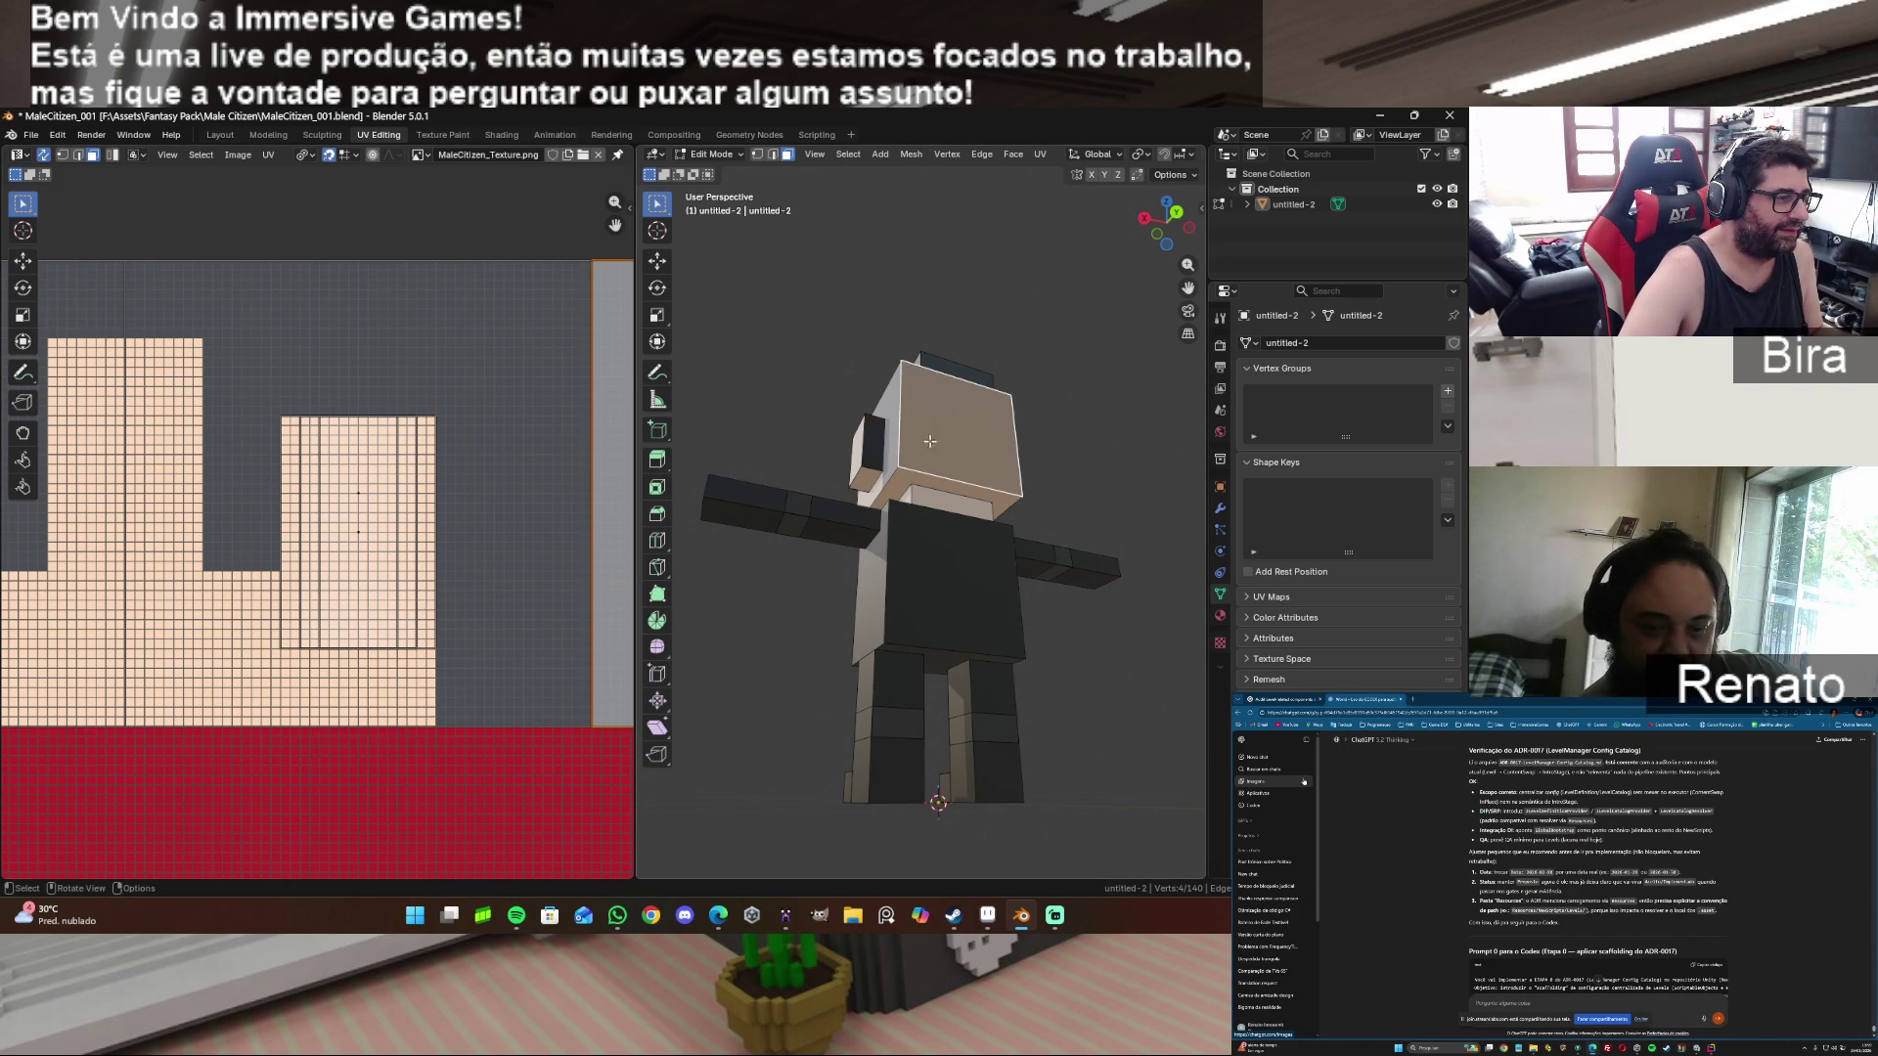
pyautogui.click(873, 447)
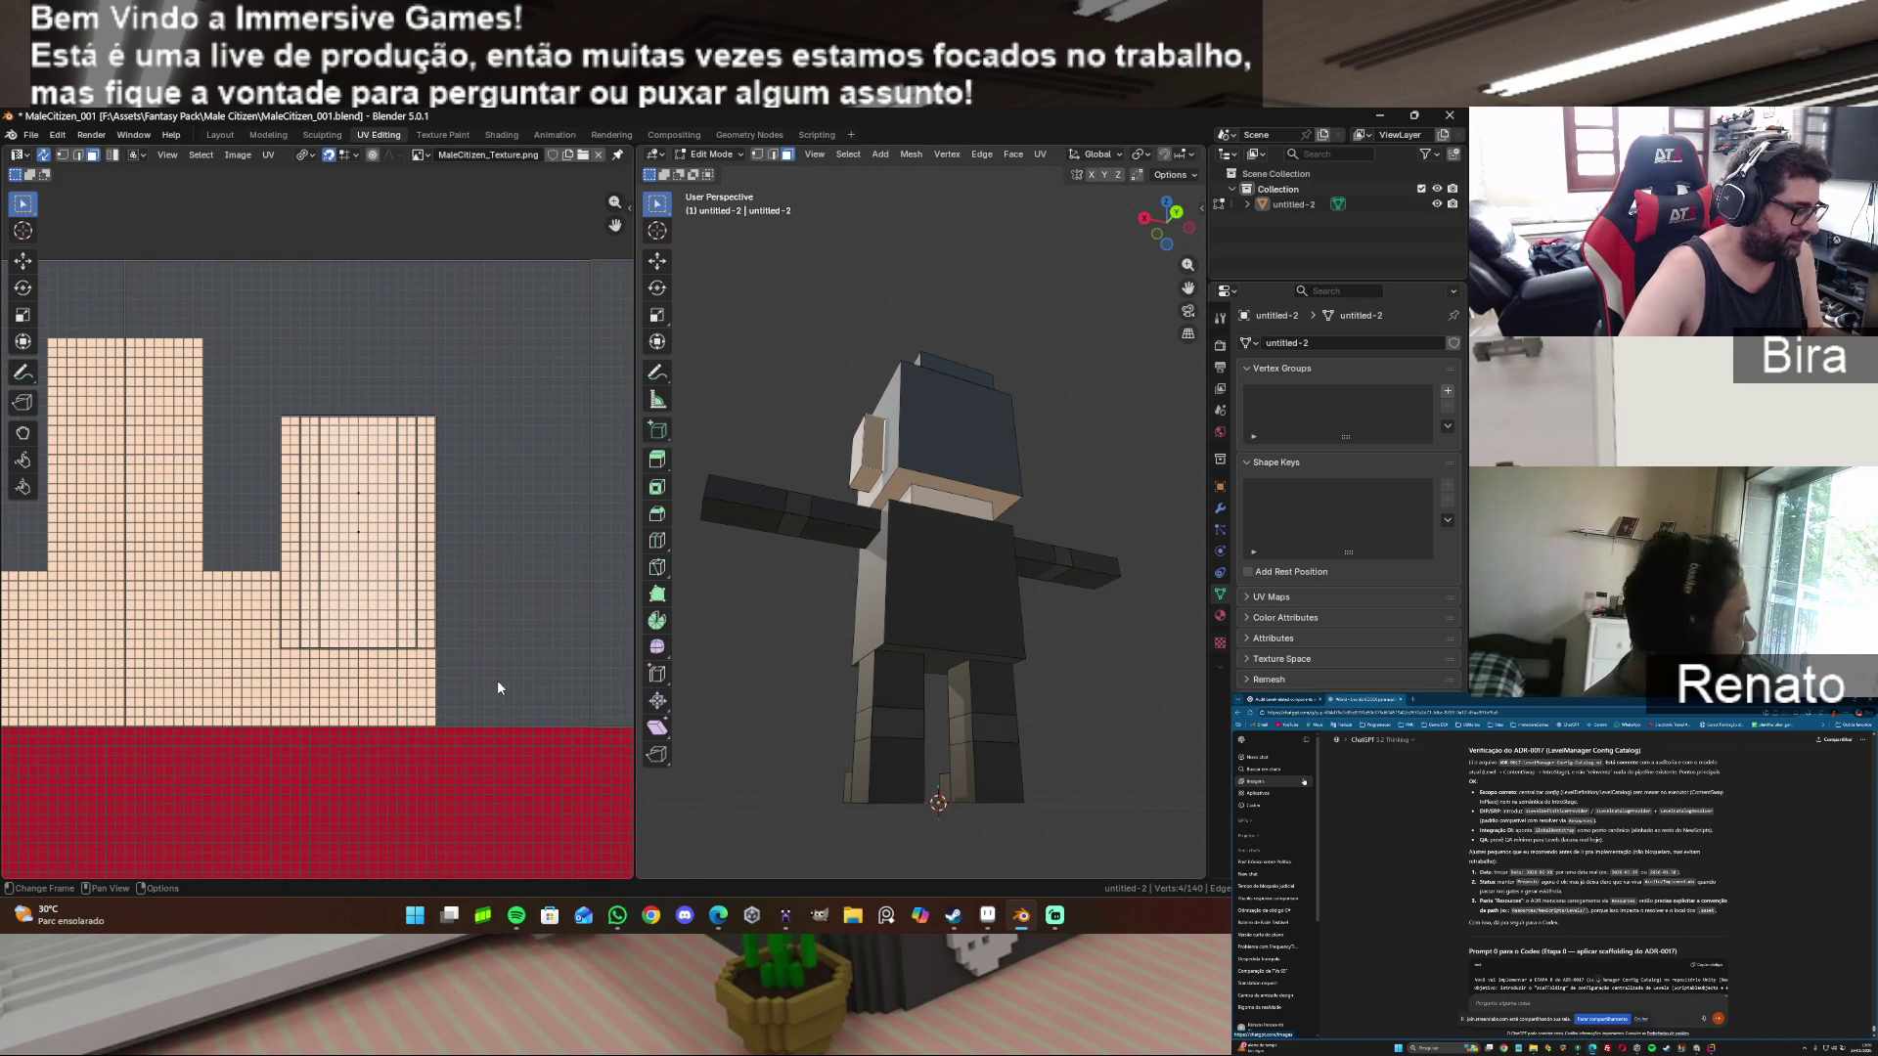
pyautogui.press('s')
pyautogui.click(278, 755)
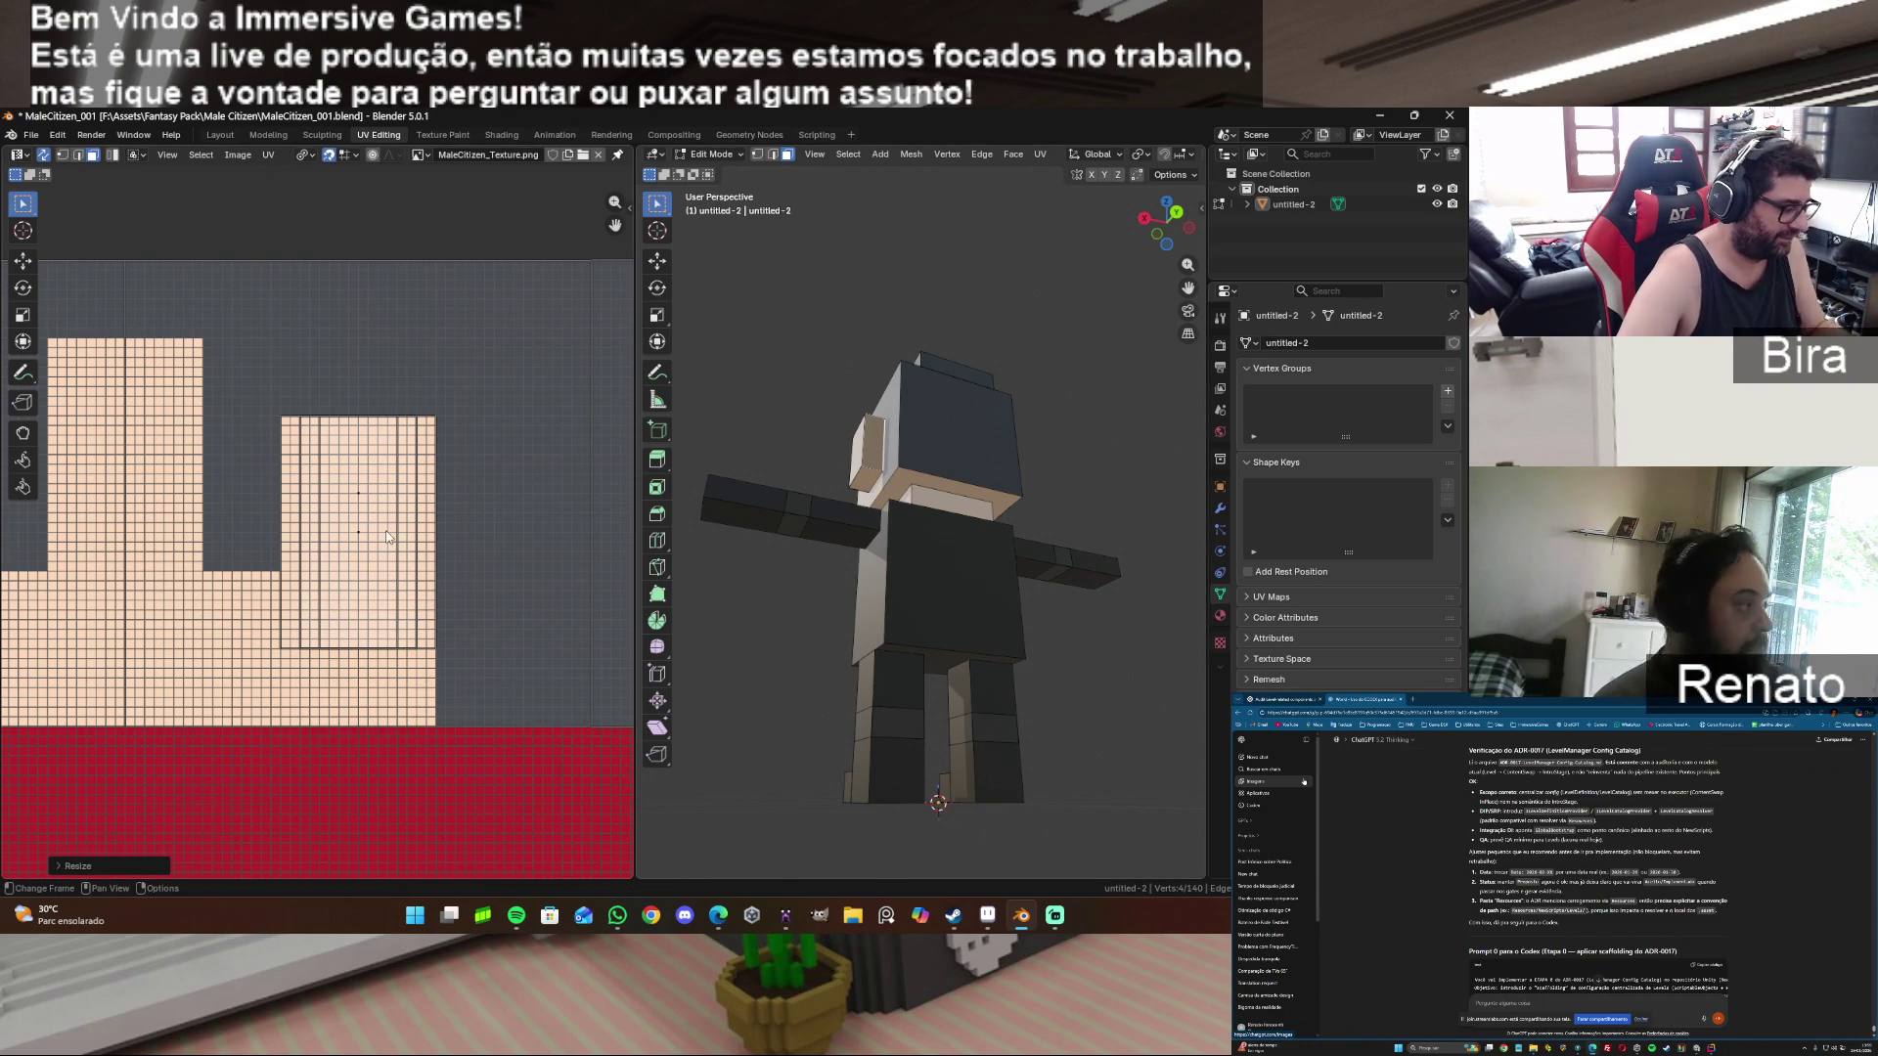
pyautogui.press('g')
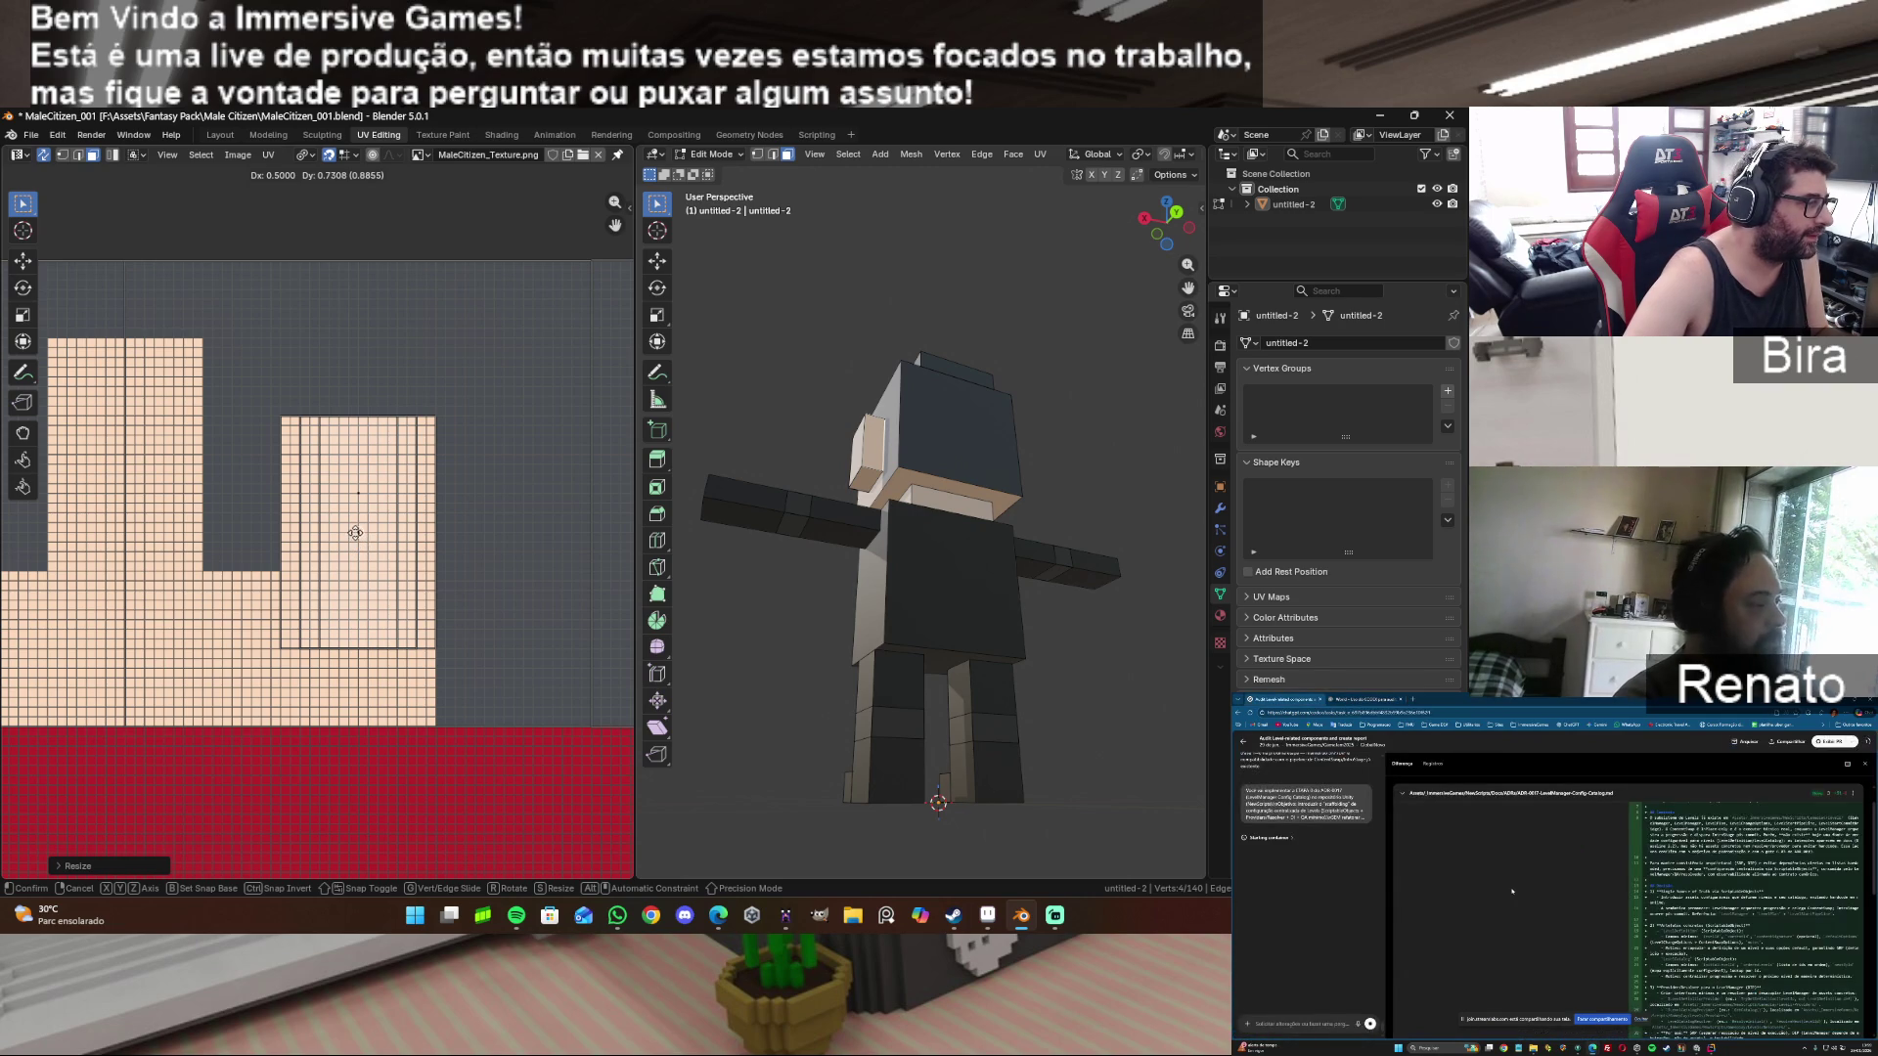
pyautogui.click(355, 533)
pyautogui.press('s')
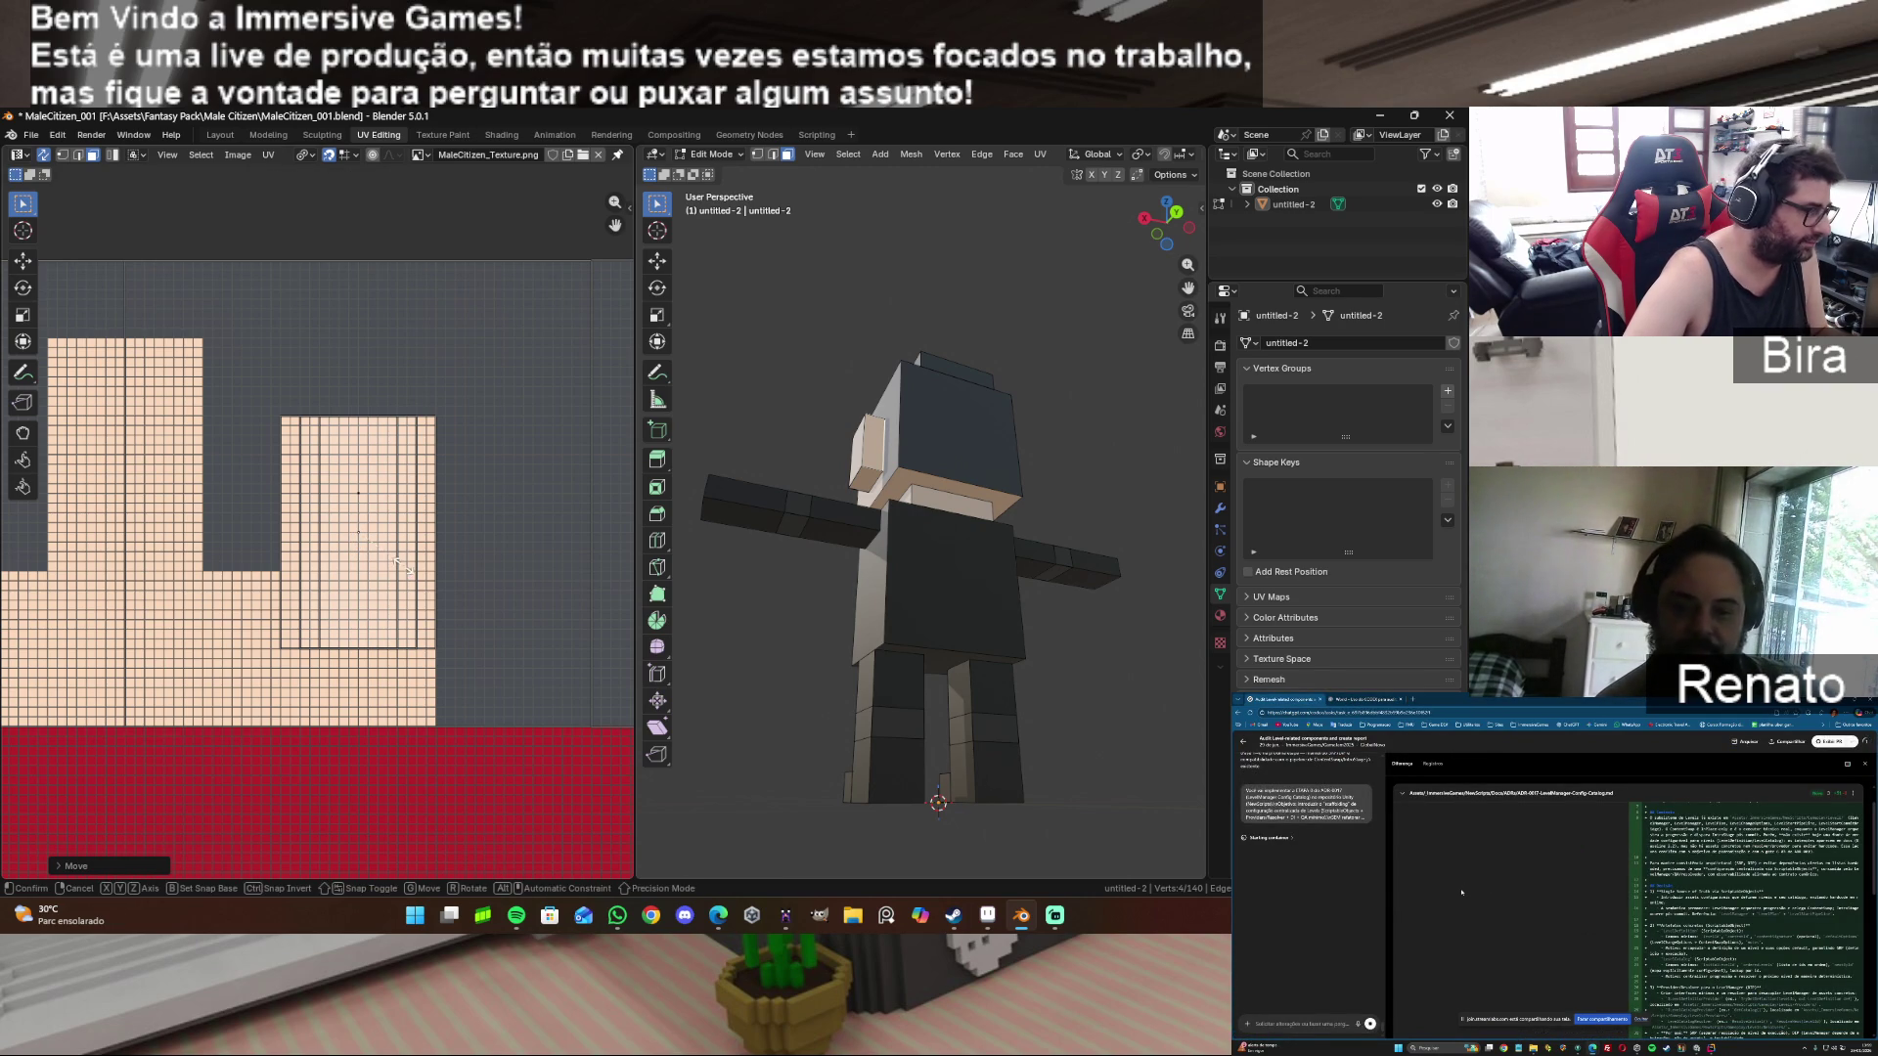
pyautogui.click(465, 623)
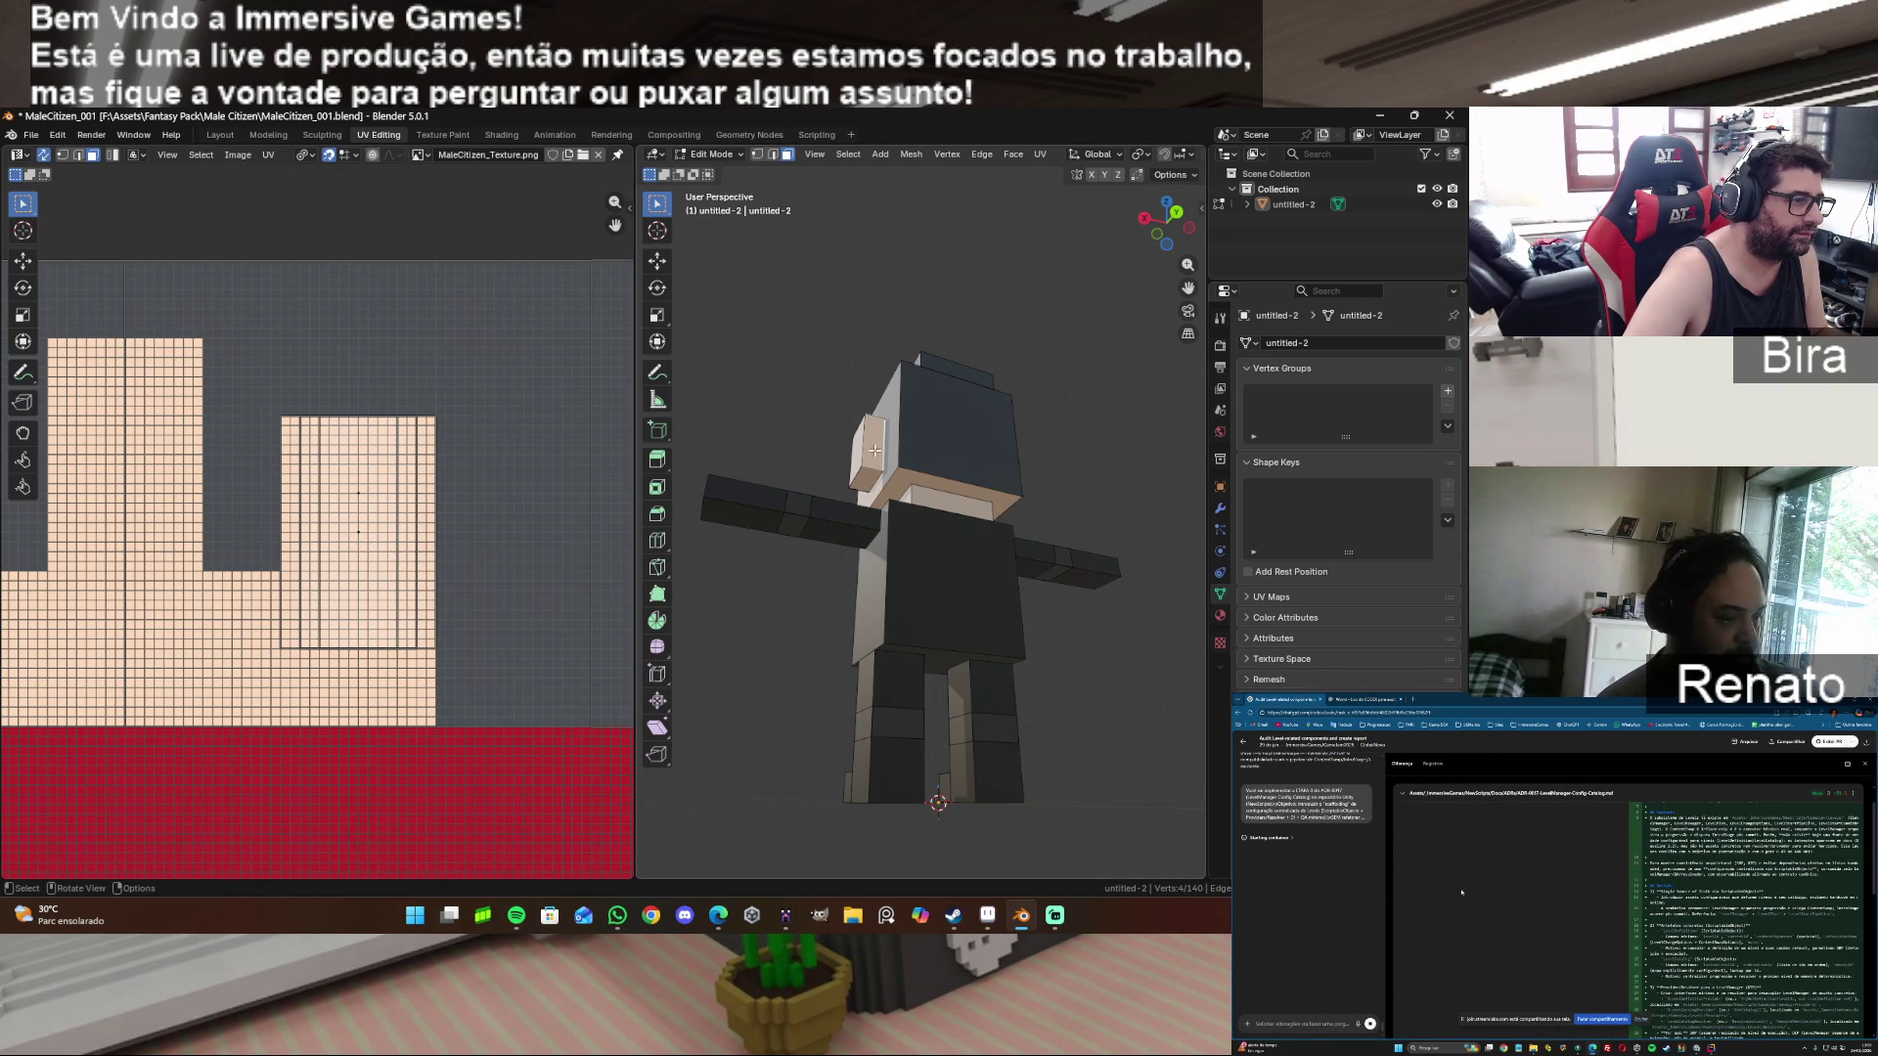
pyautogui.moveTo(796, 552); pyautogui.dragTo(787, 550, button='middle')
pyautogui.scroll(-3, 342, 556)
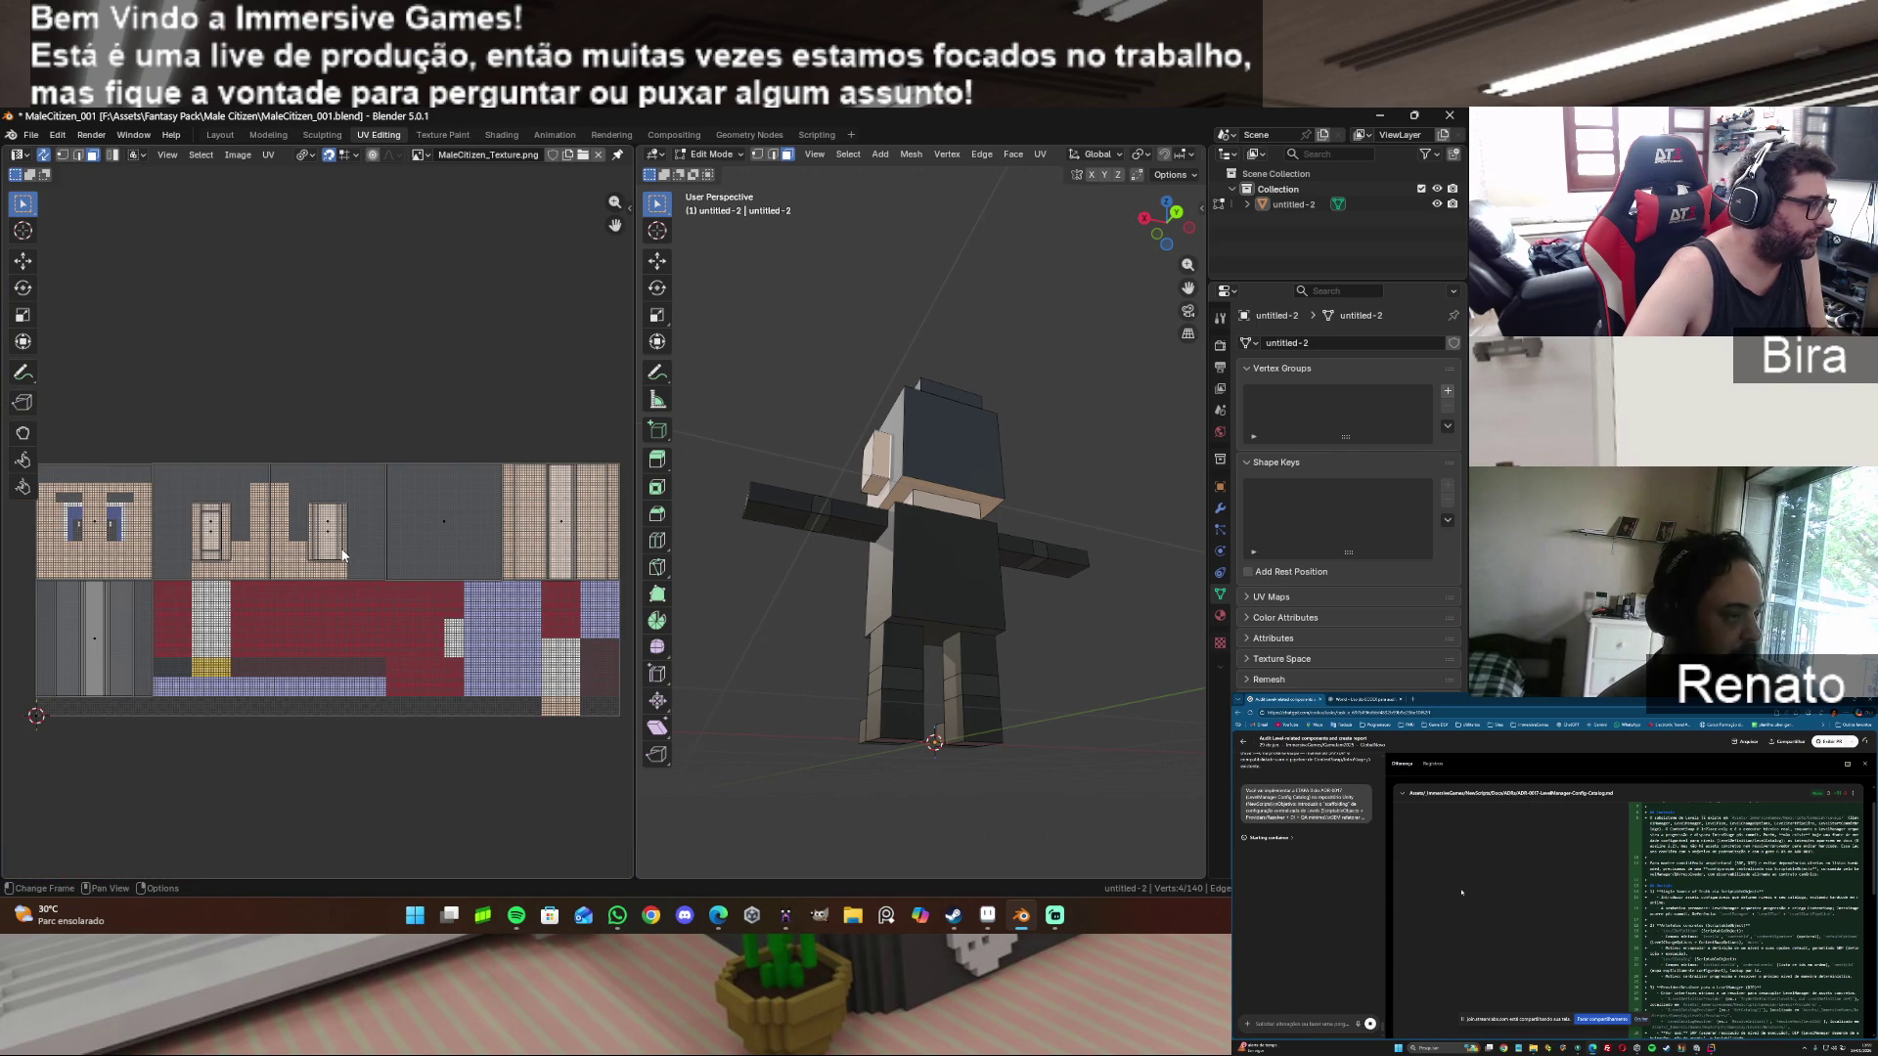
# Unwrap the head block's side face, move and shrink it onto skin, and snap to pixels.
pyautogui.click(880, 462)
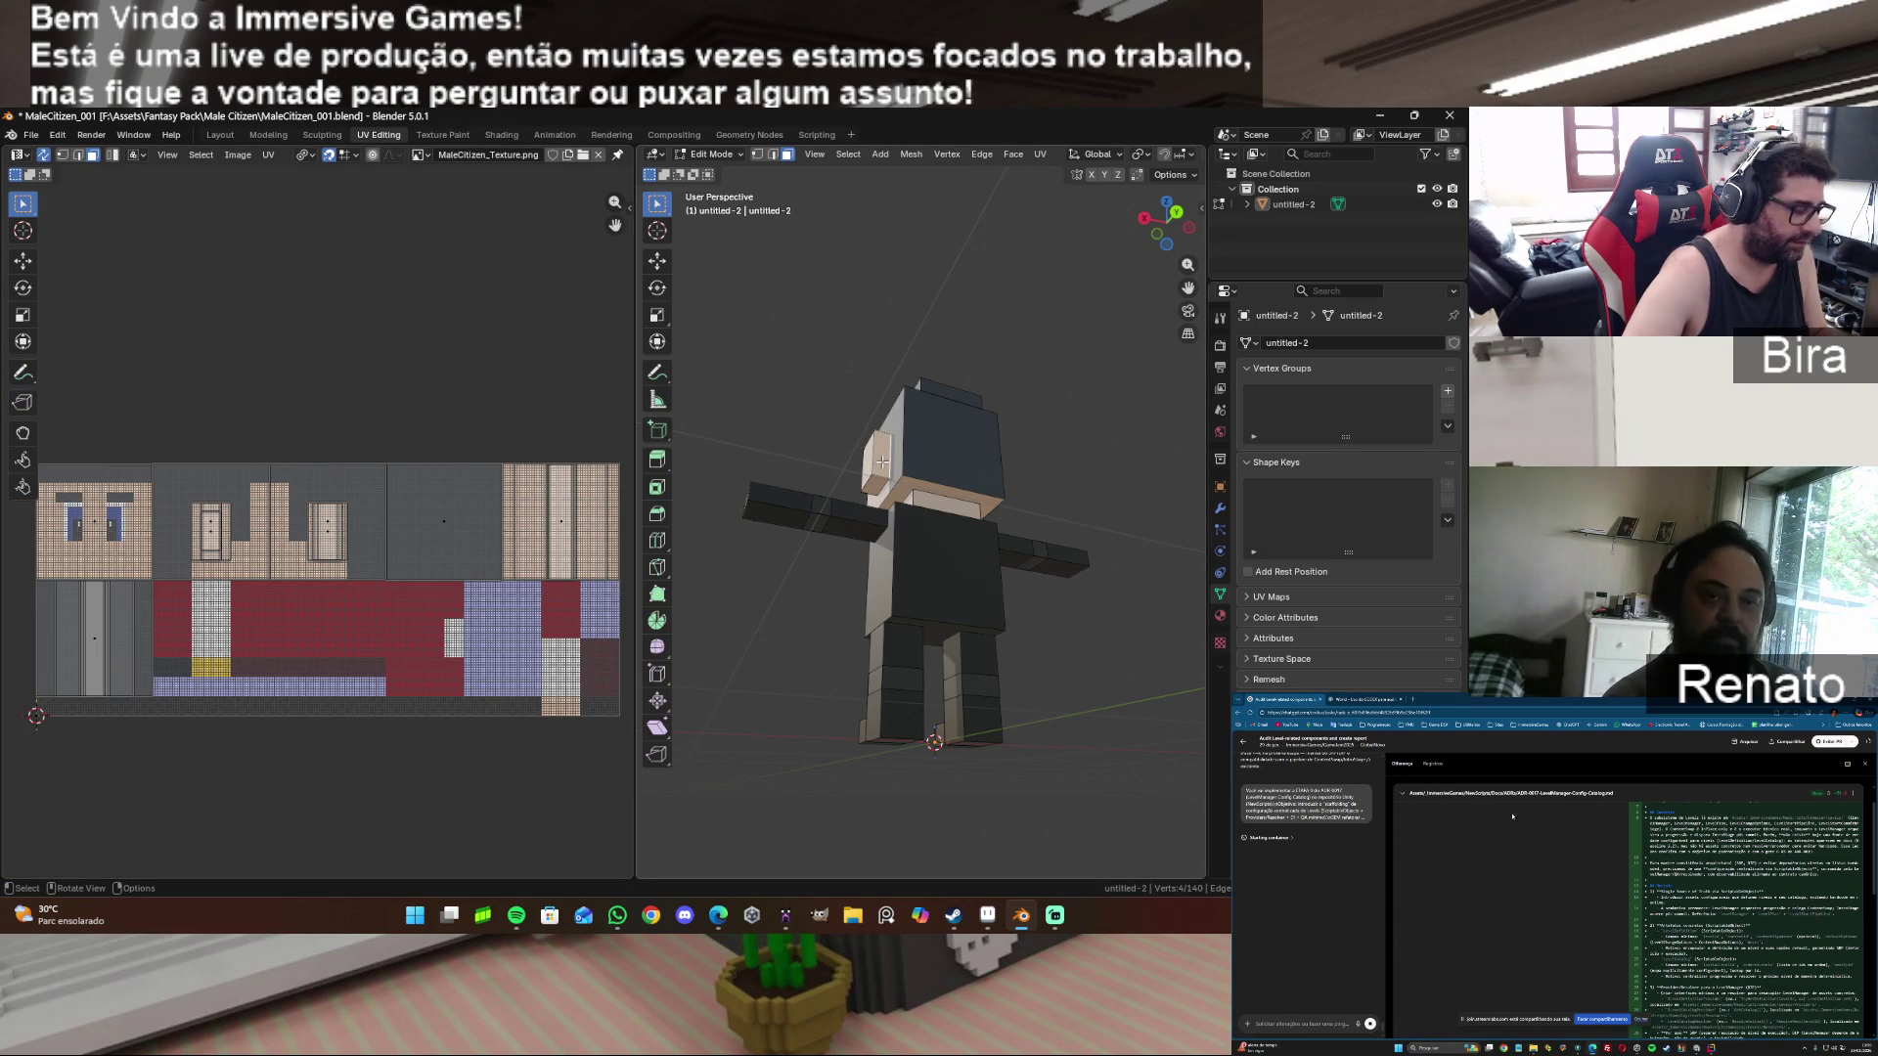
pyautogui.press('u')
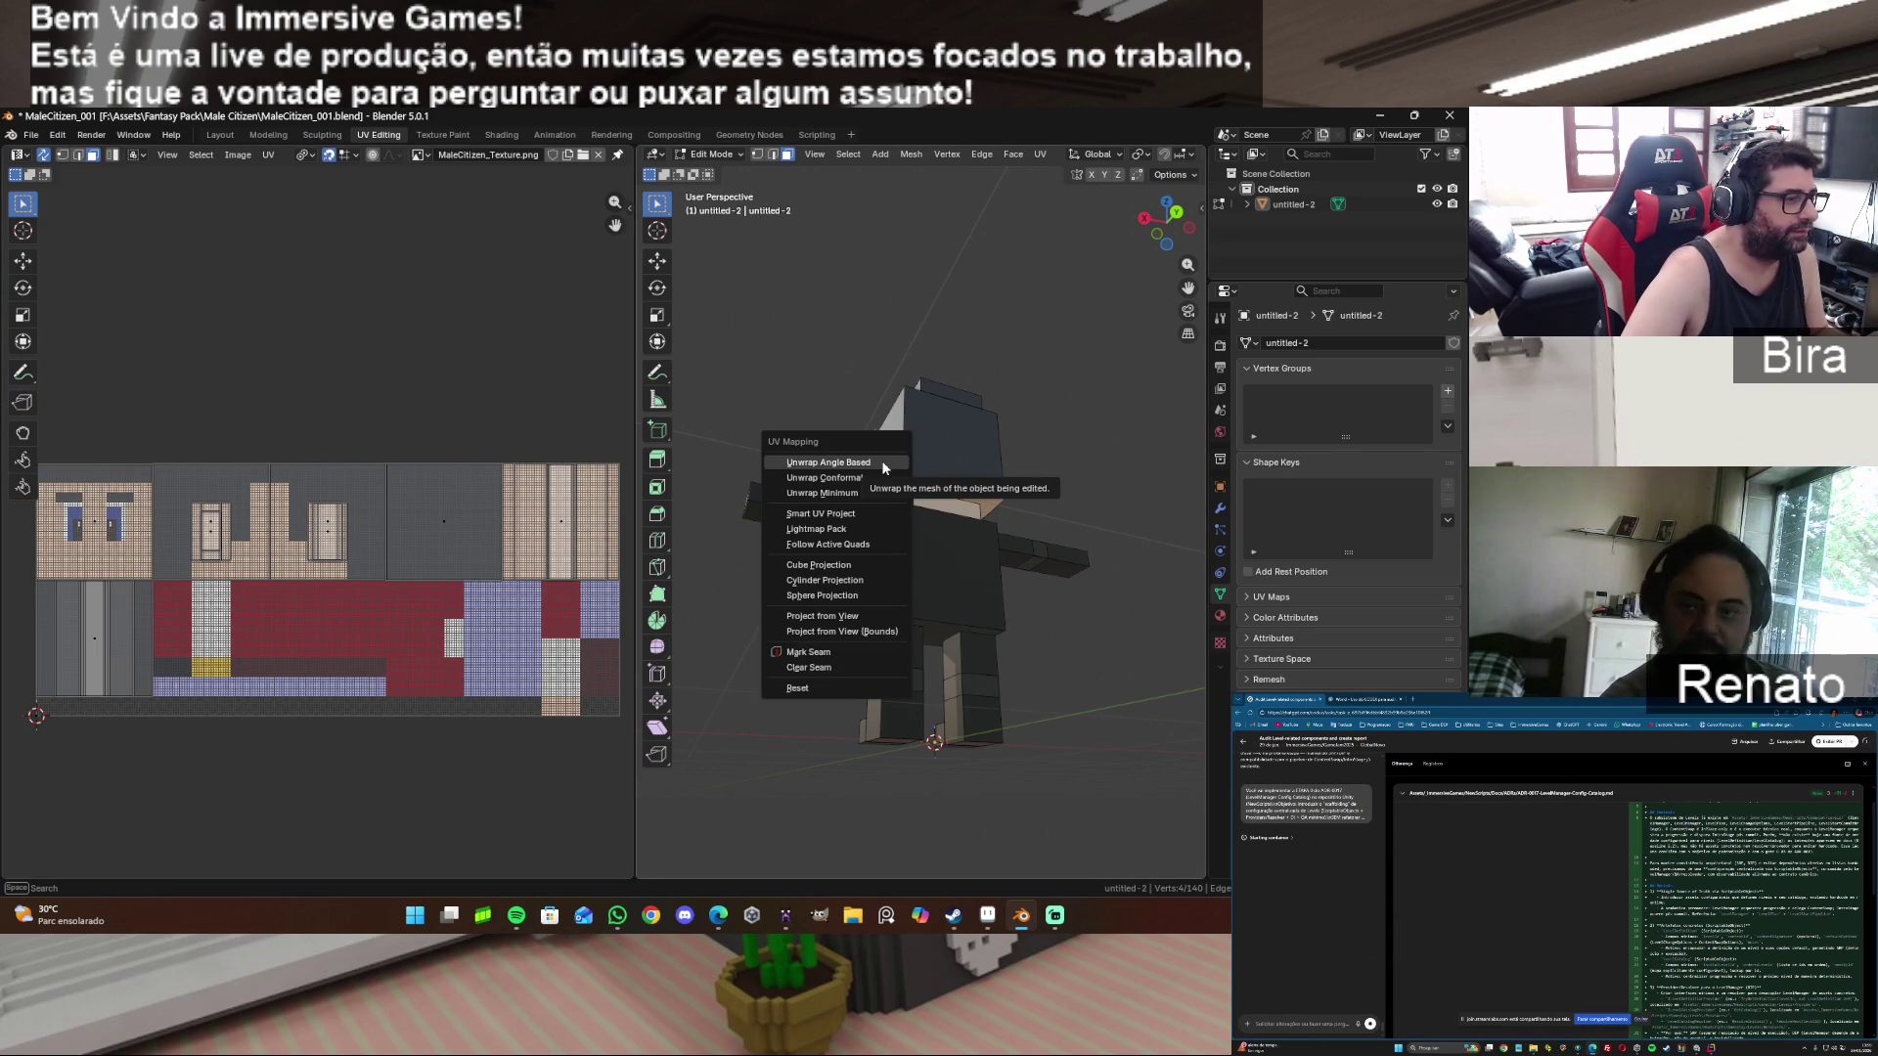
pyautogui.click(883, 466)
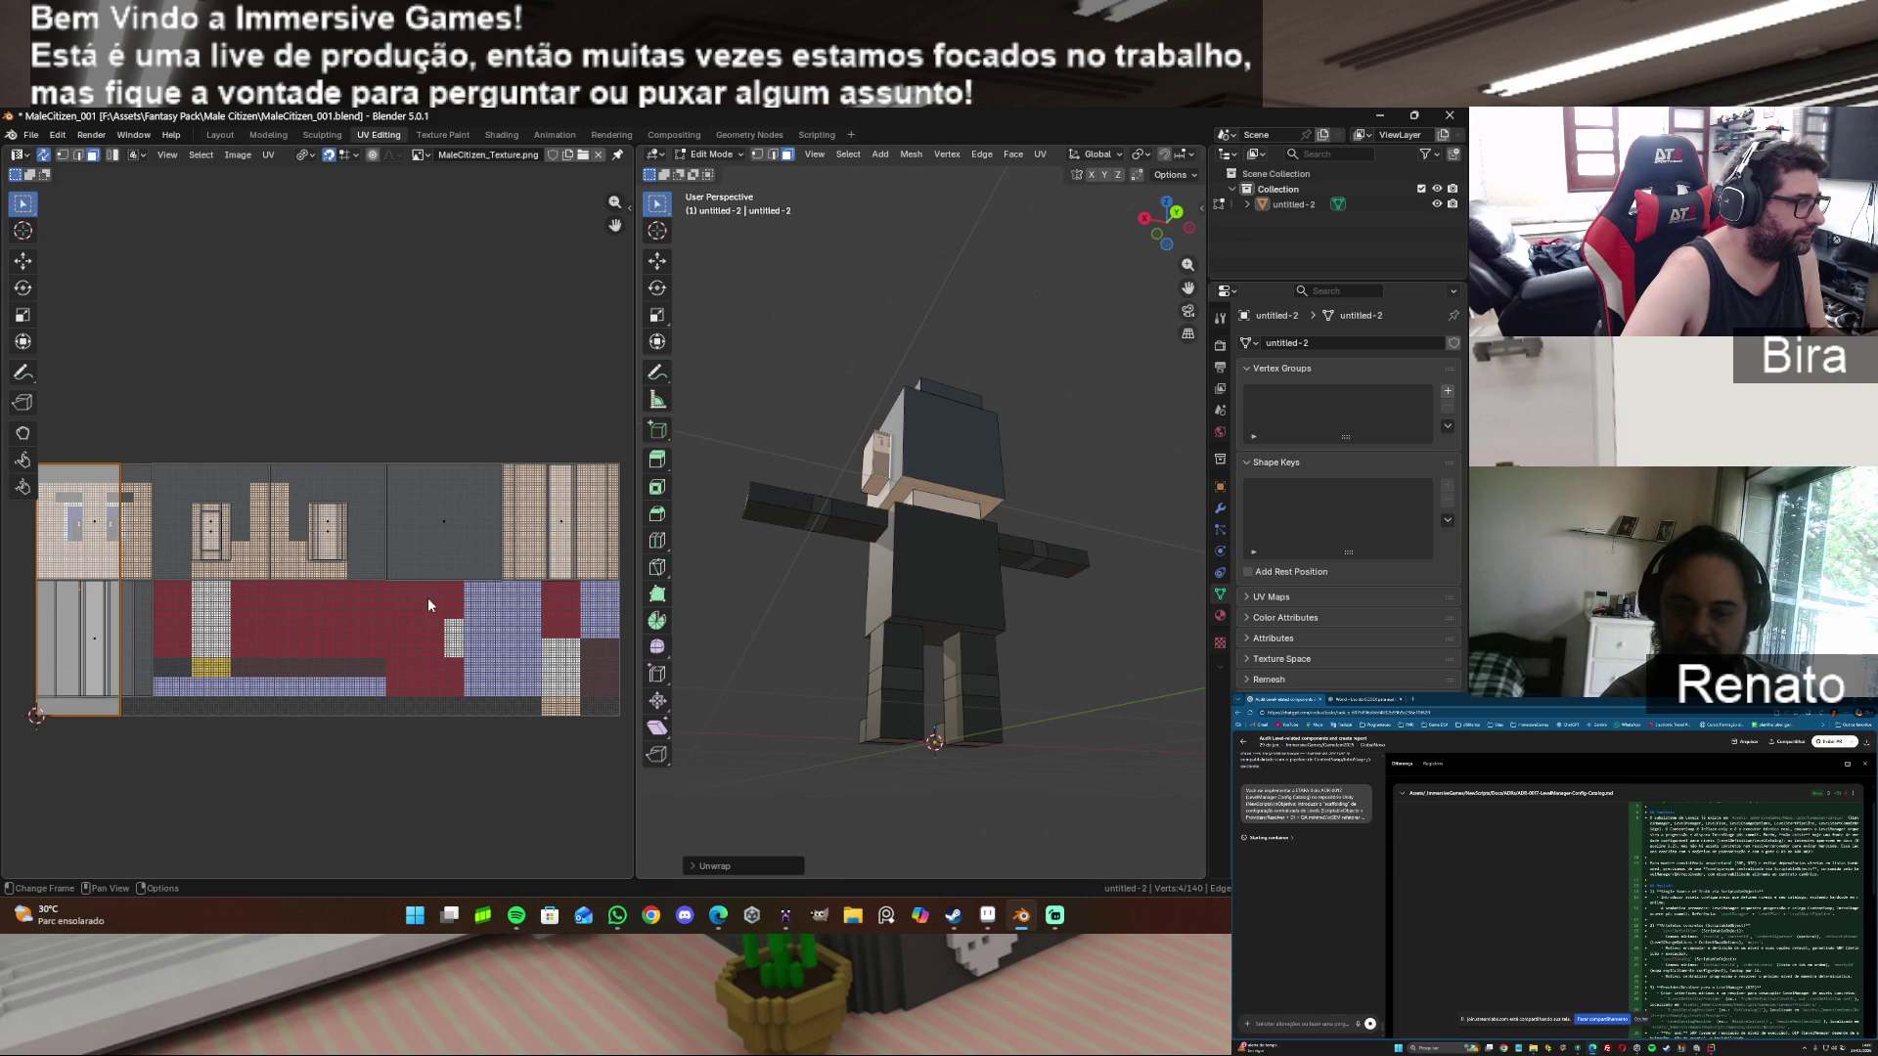
pyautogui.scroll(6, 337, 563)
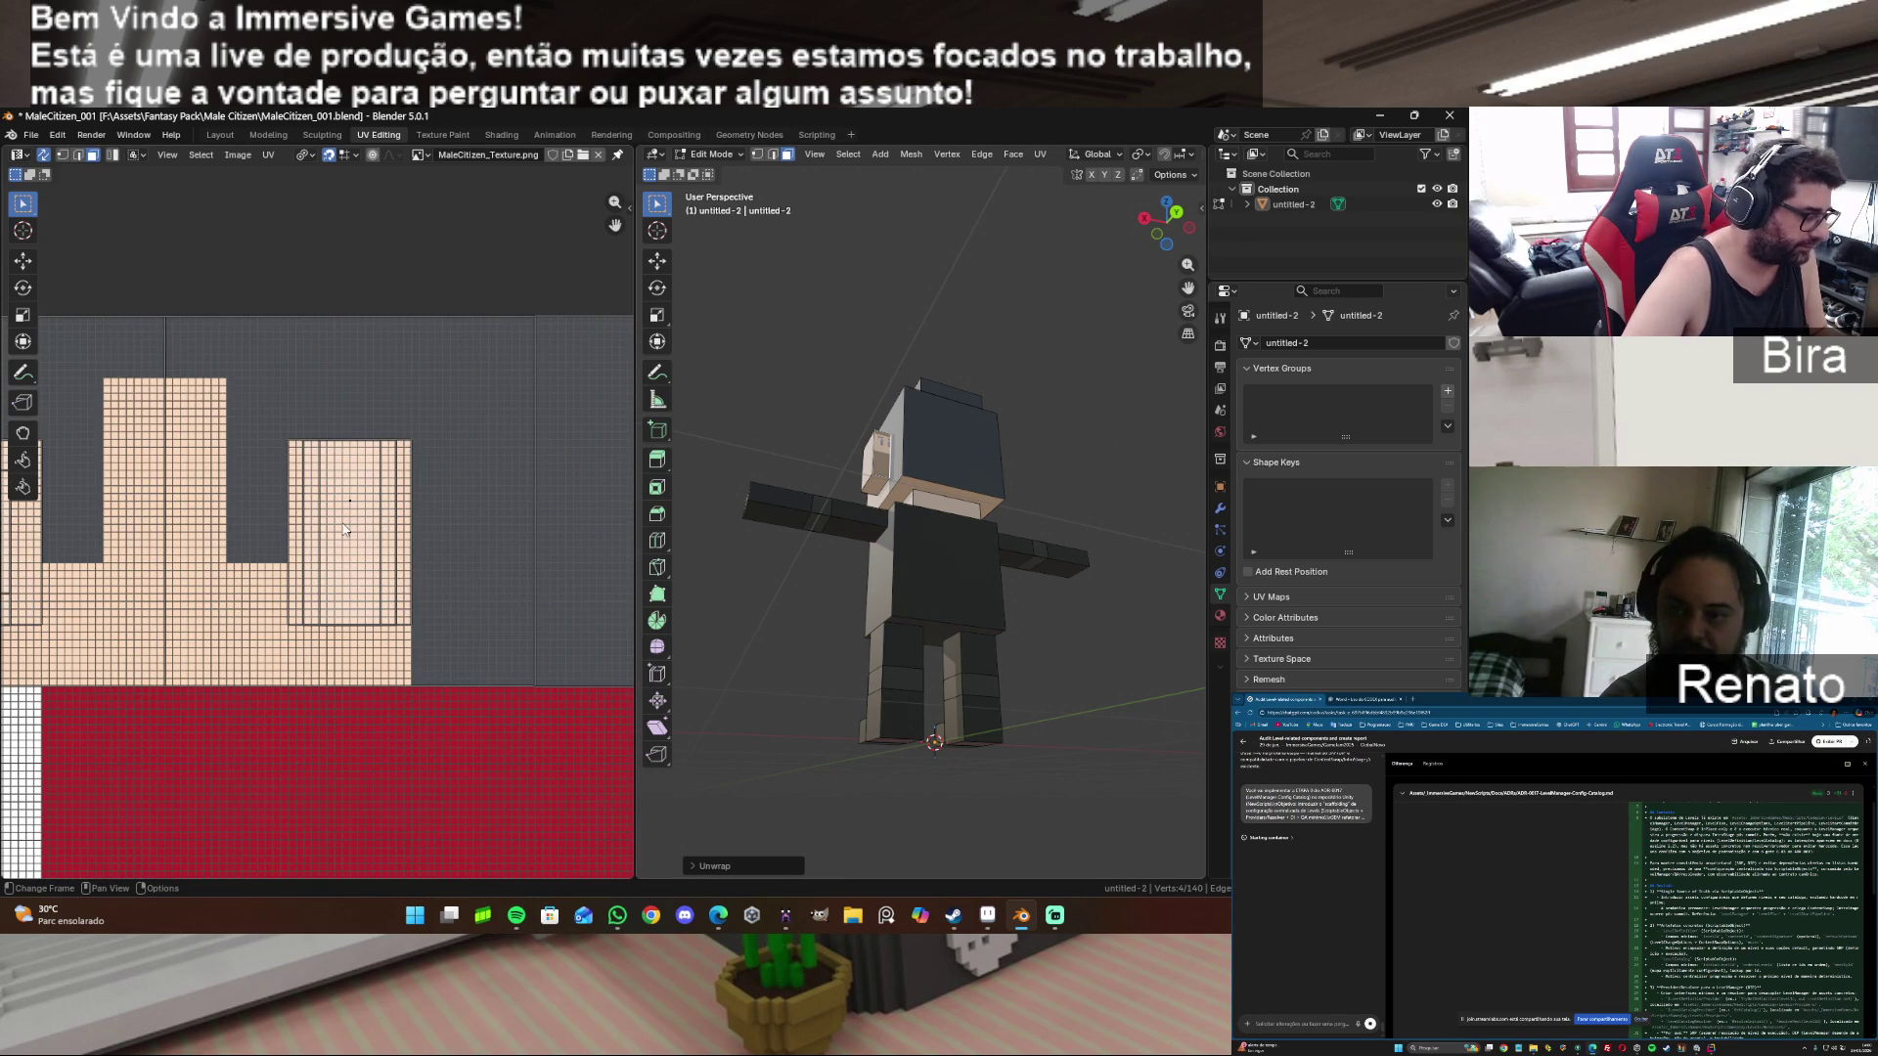
pyautogui.press('g')
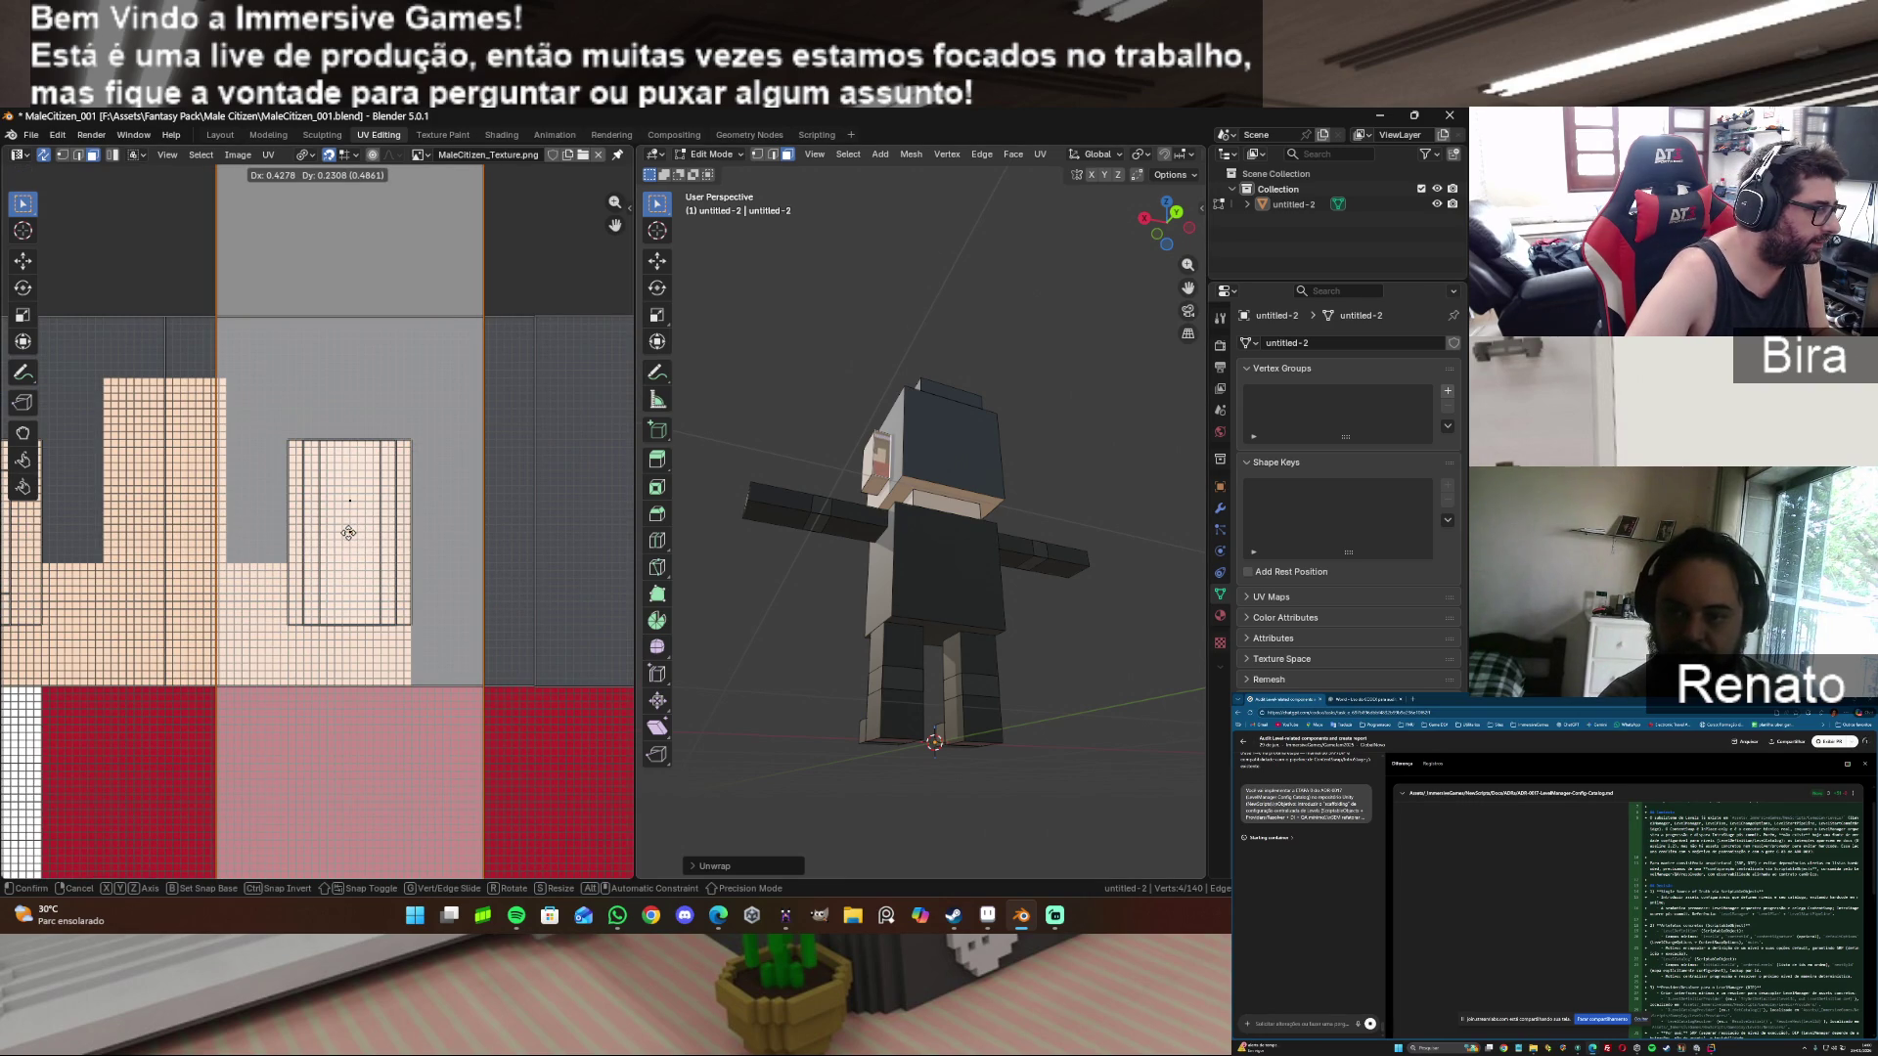
pyautogui.click(351, 532)
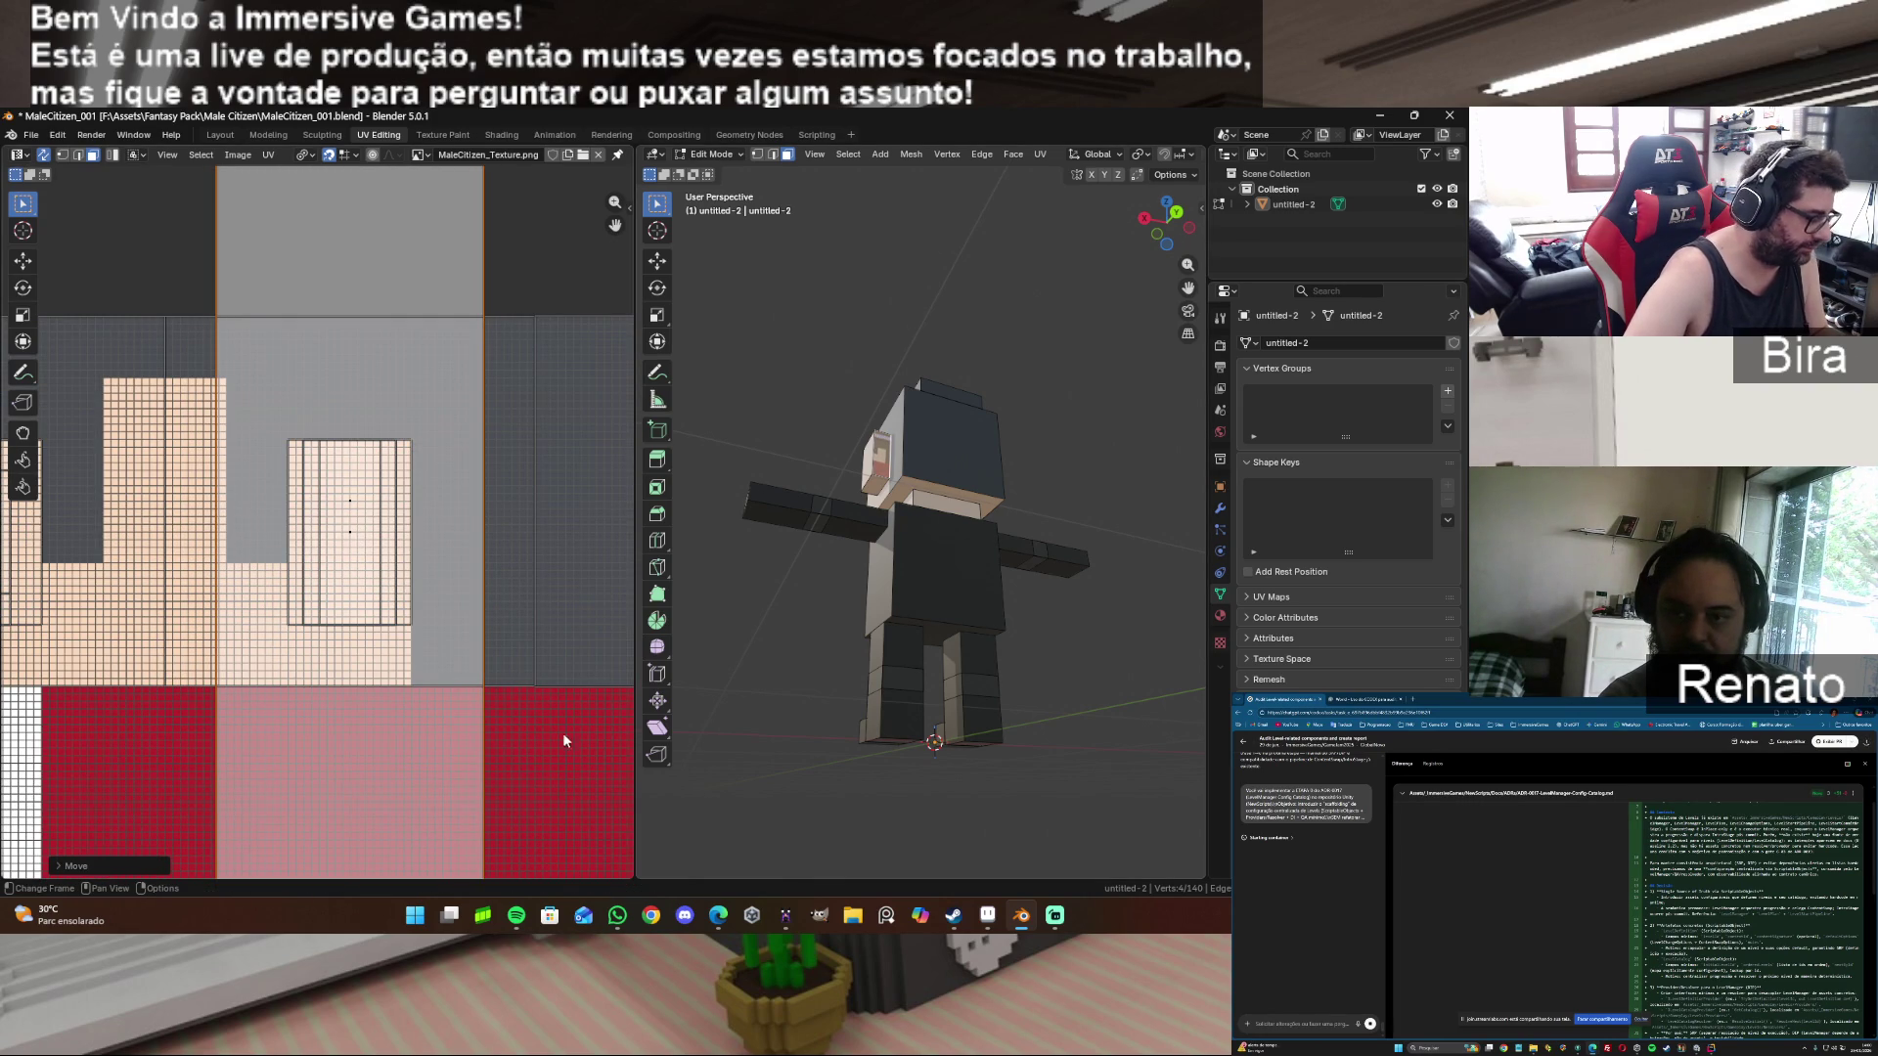
pyautogui.press('s')
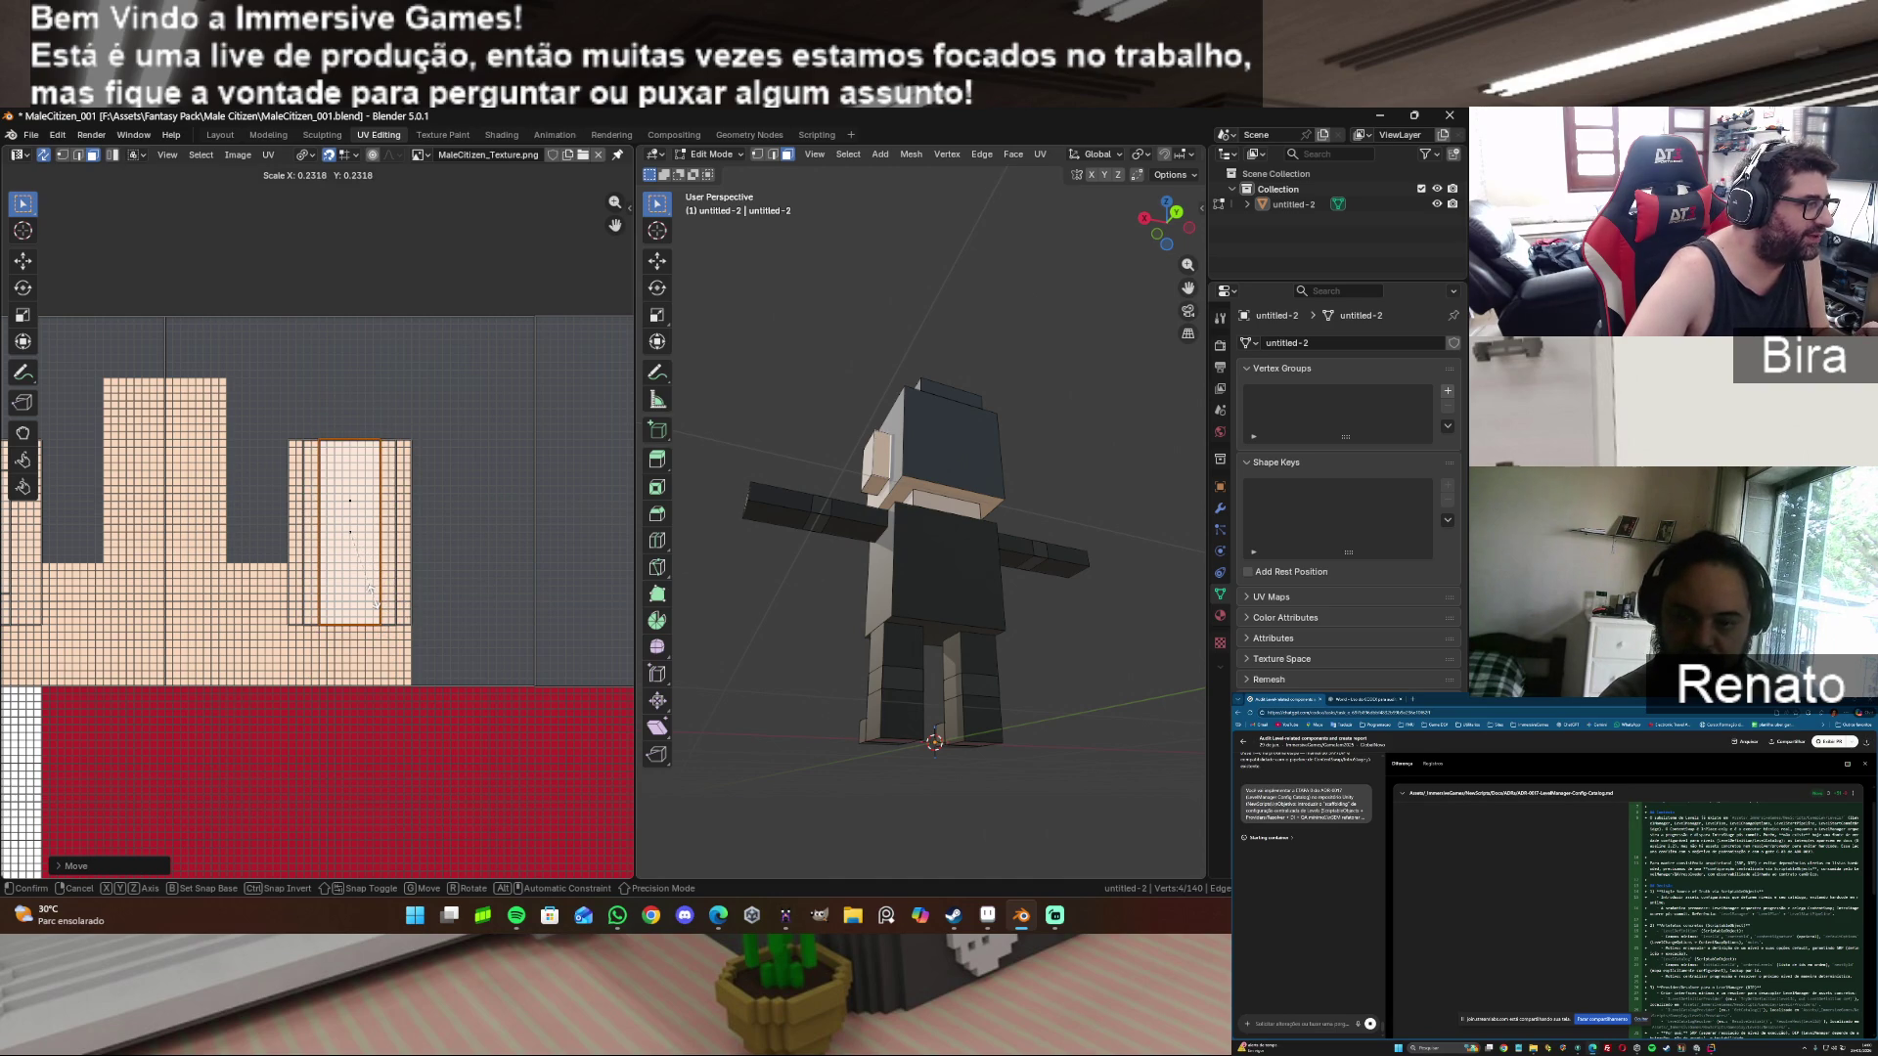
pyautogui.click(374, 601)
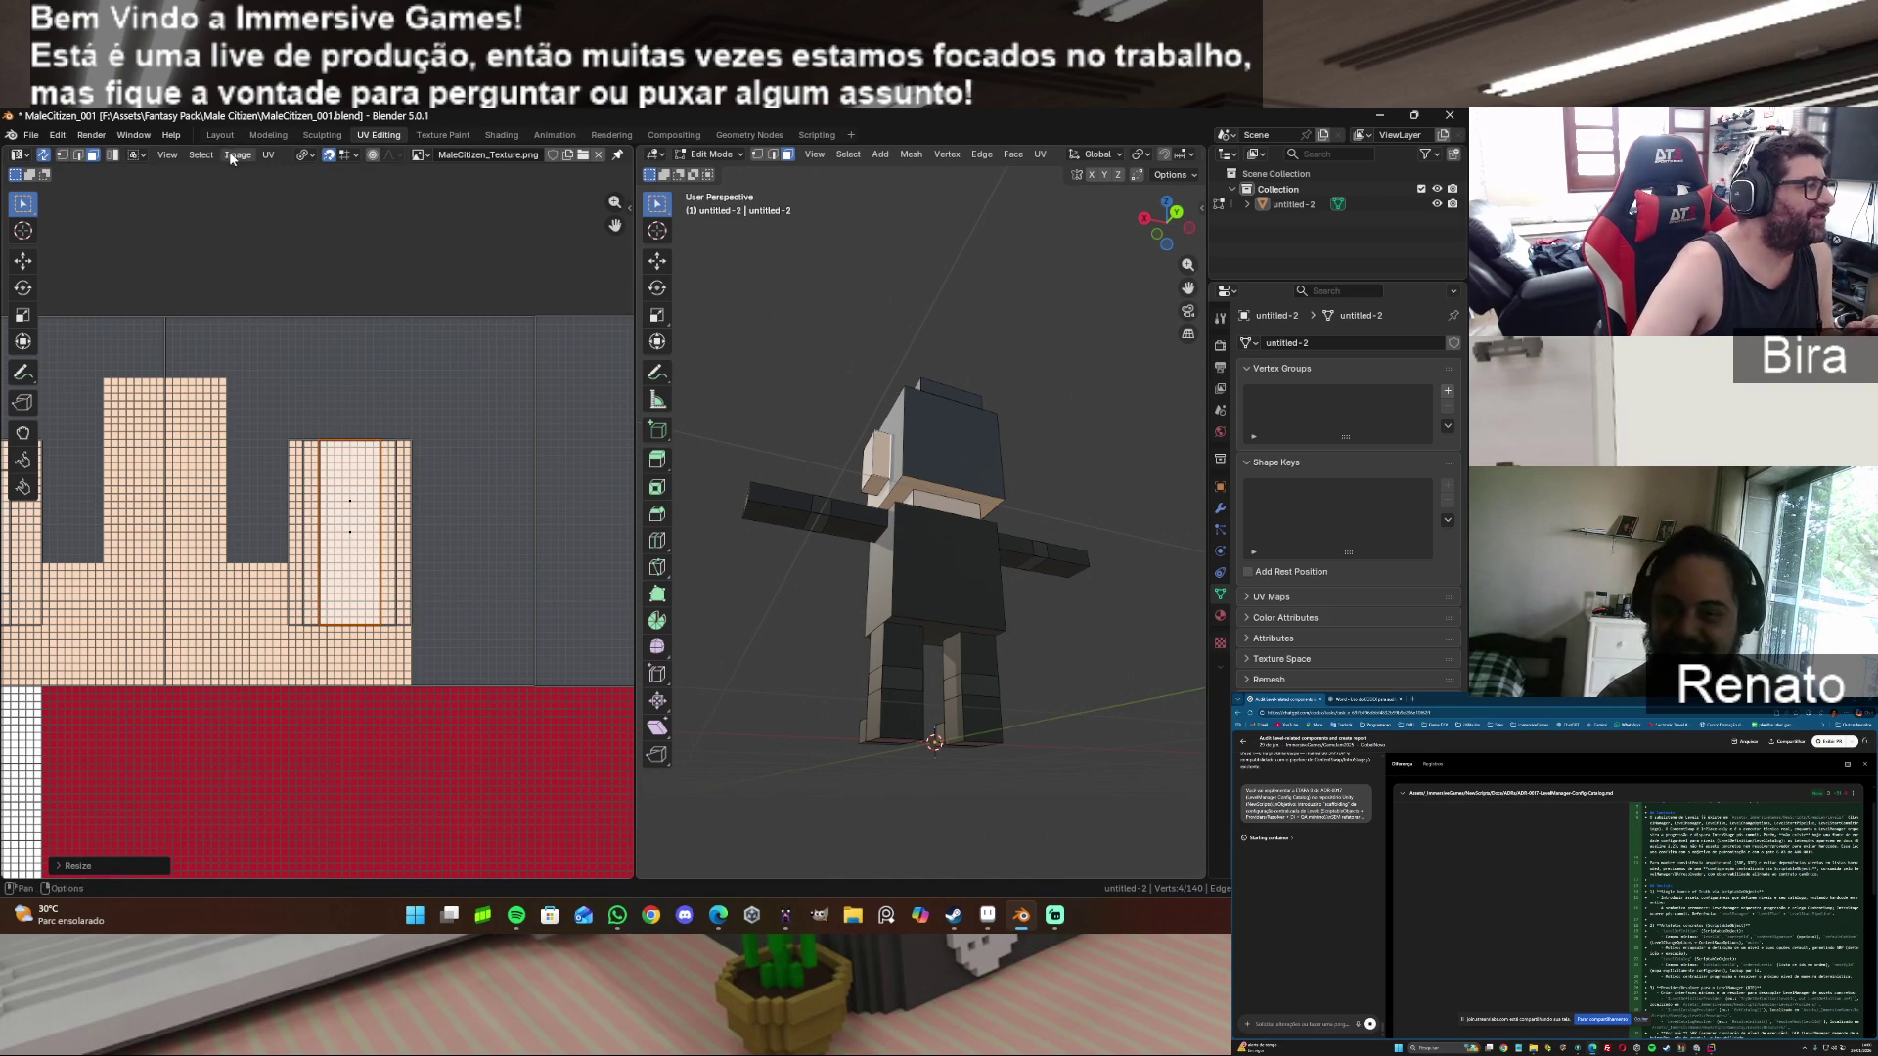
pyautogui.click(264, 154)
pyautogui.moveTo(327, 201)
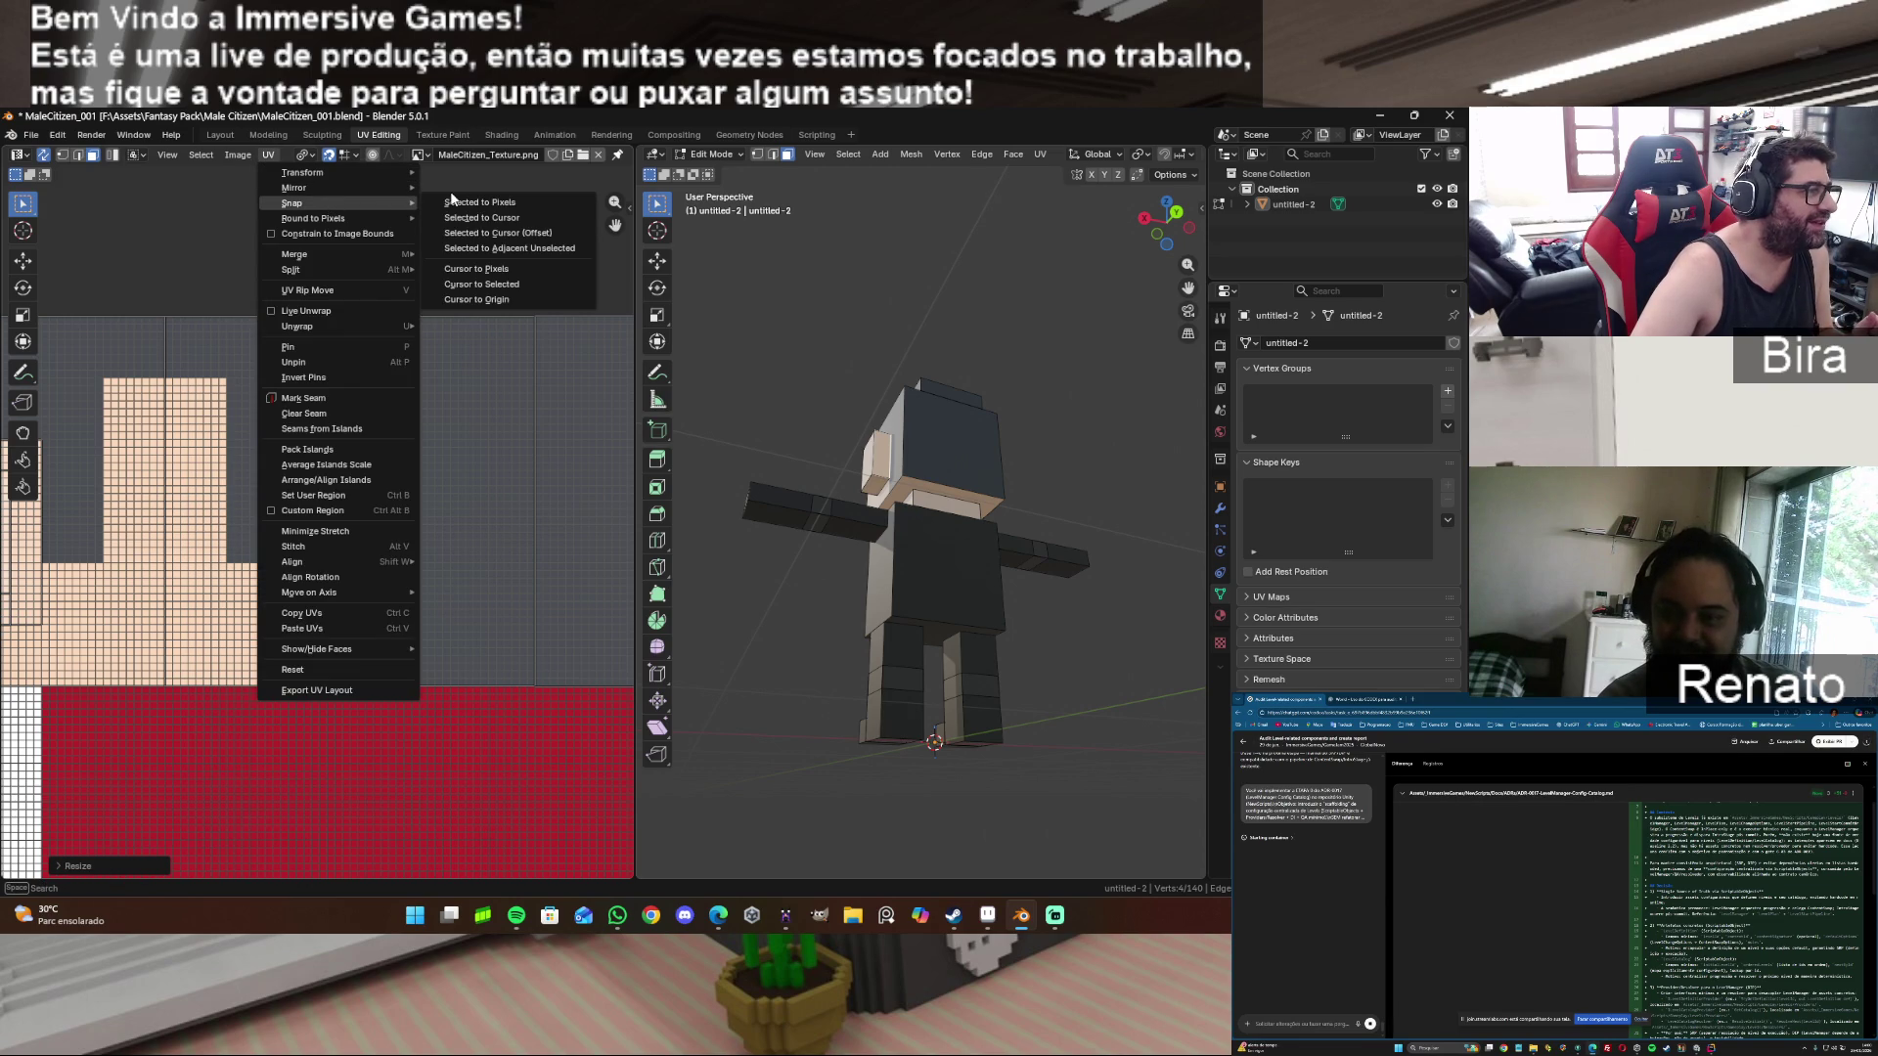
pyautogui.click(491, 209)
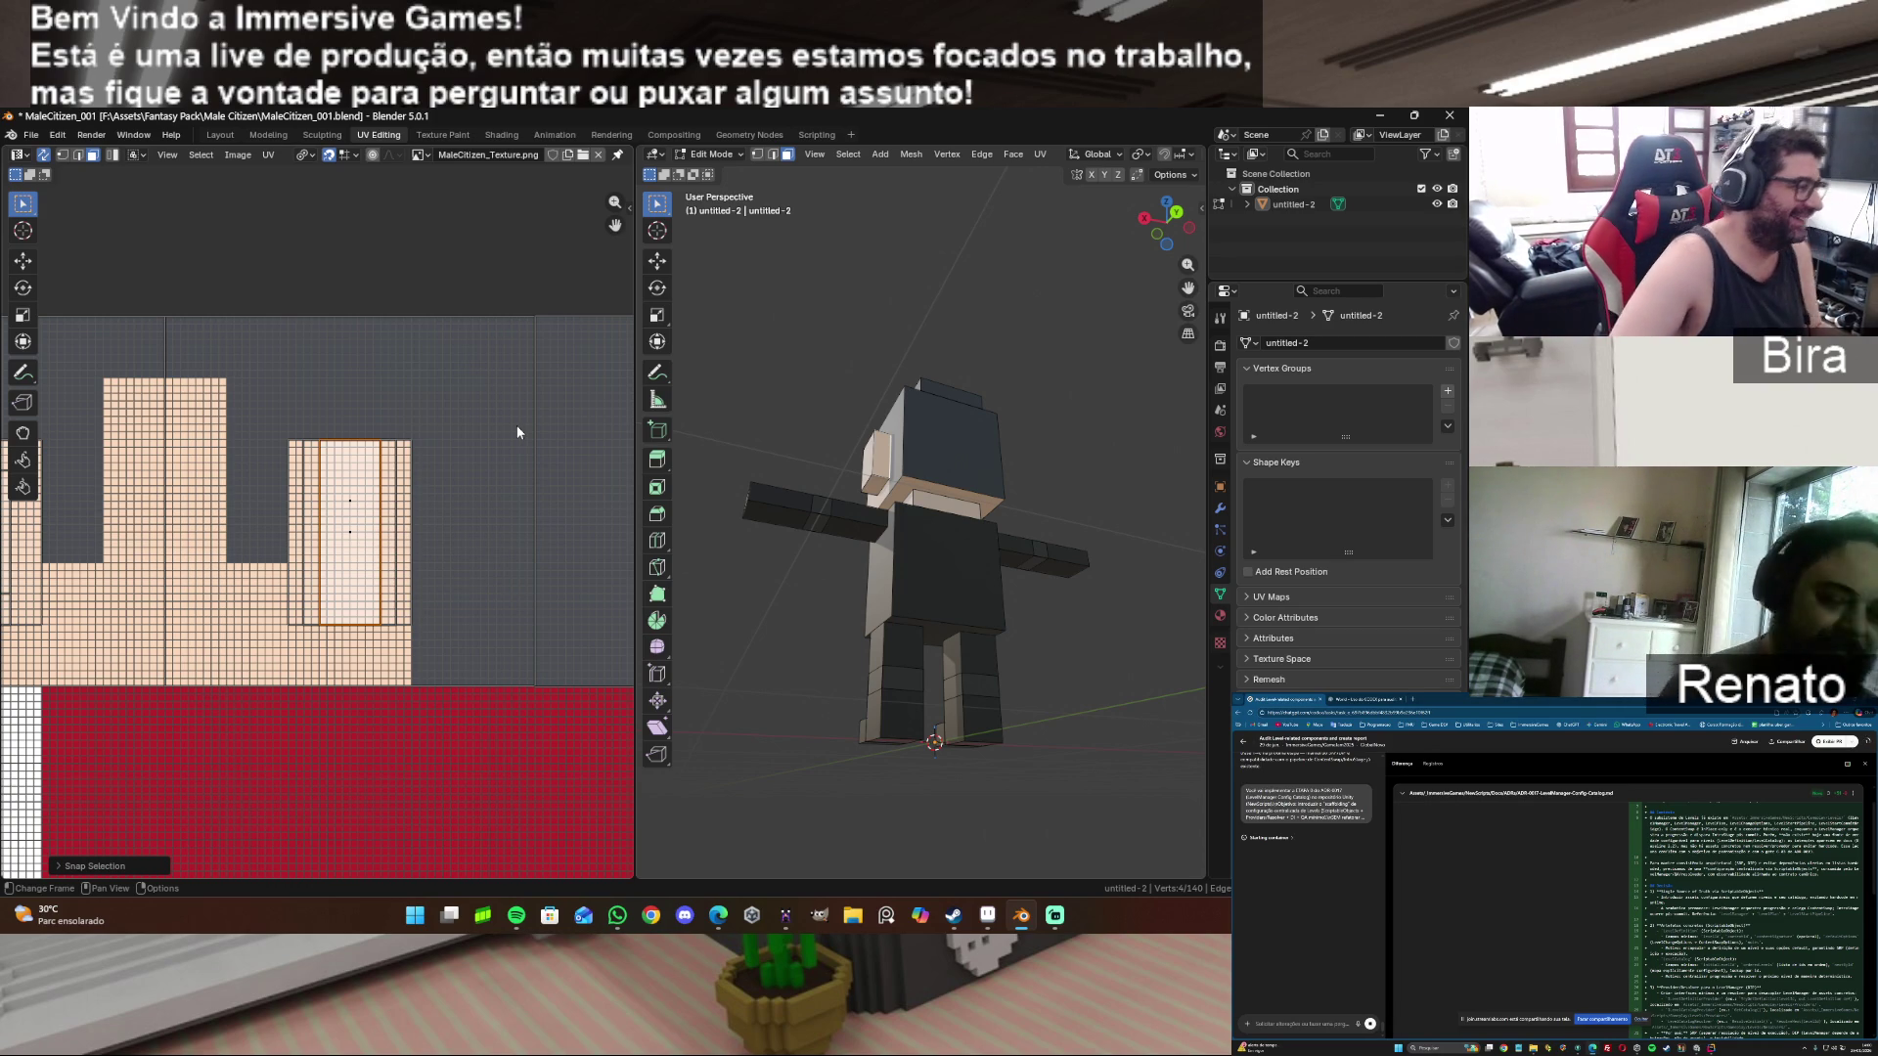
pyautogui.moveTo(1197, 205)
pyautogui.mouseDown()
pyautogui.moveTo(1017, 212)
pyautogui.moveTo(1127, 396)
pyautogui.mouseUp()
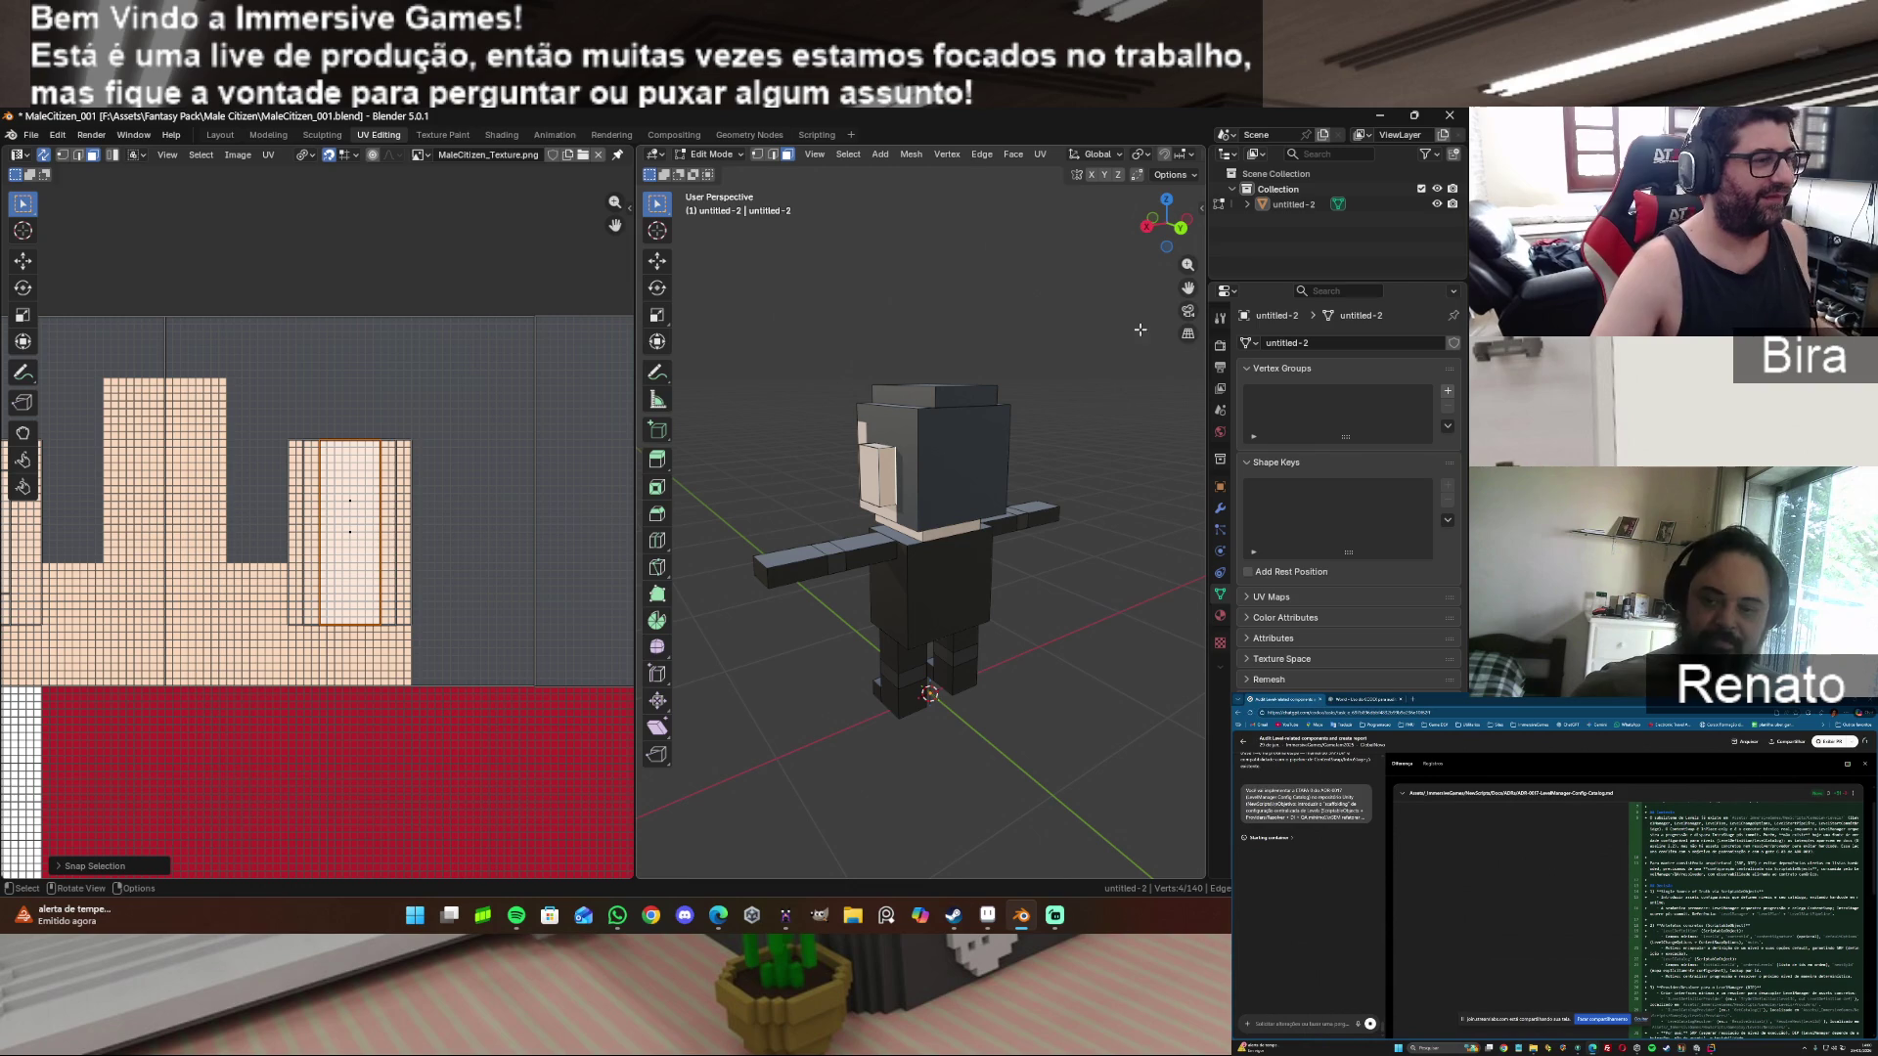
pyautogui.moveTo(1186, 231)
pyautogui.mouseDown()
pyautogui.moveTo(1188, 262)
pyautogui.moveTo(1185, 235)
pyautogui.moveTo(1152, 249)
pyautogui.moveTo(1182, 220)
pyautogui.moveTo(1155, 229)
pyautogui.moveTo(1181, 238)
pyautogui.mouseUp()
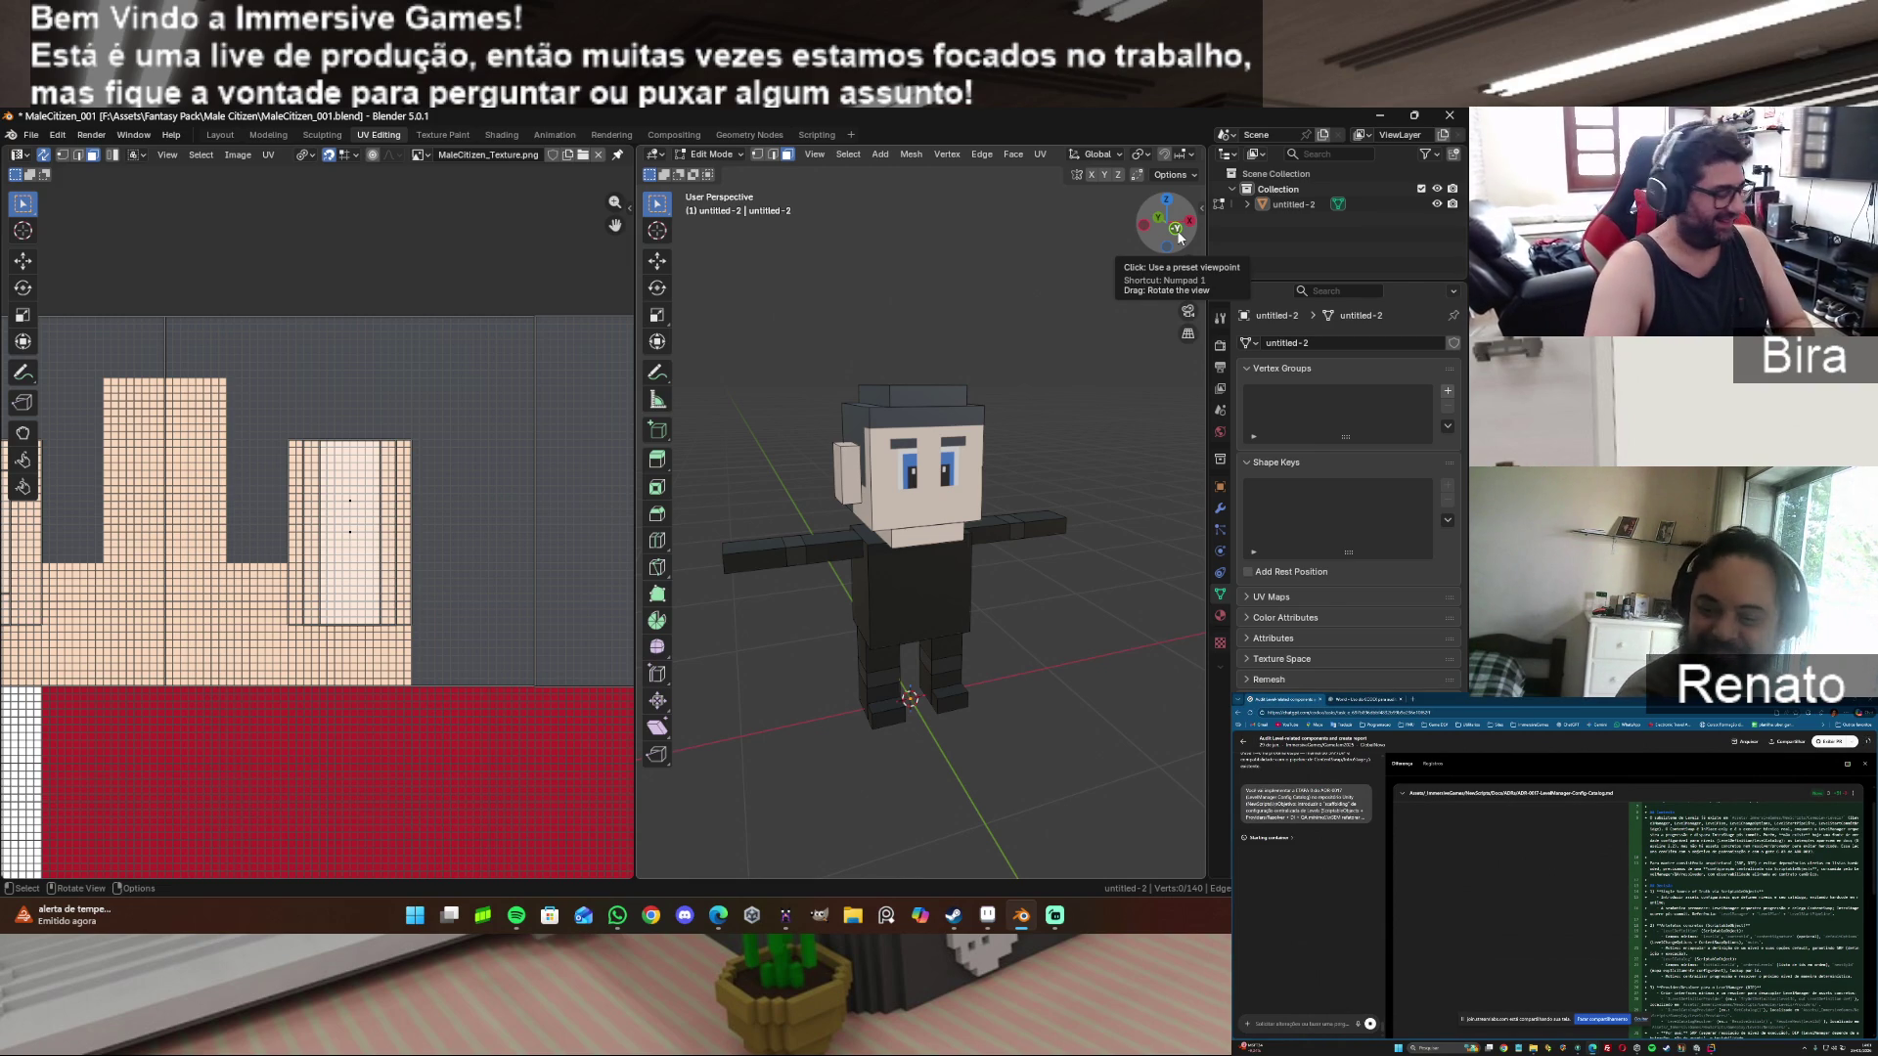
pyautogui.scroll(2, 1032, 492)
pyautogui.scroll(3, 1033, 492)
pyautogui.scroll(-2, 1084, 337)
pyautogui.scroll(1, 1083, 338)
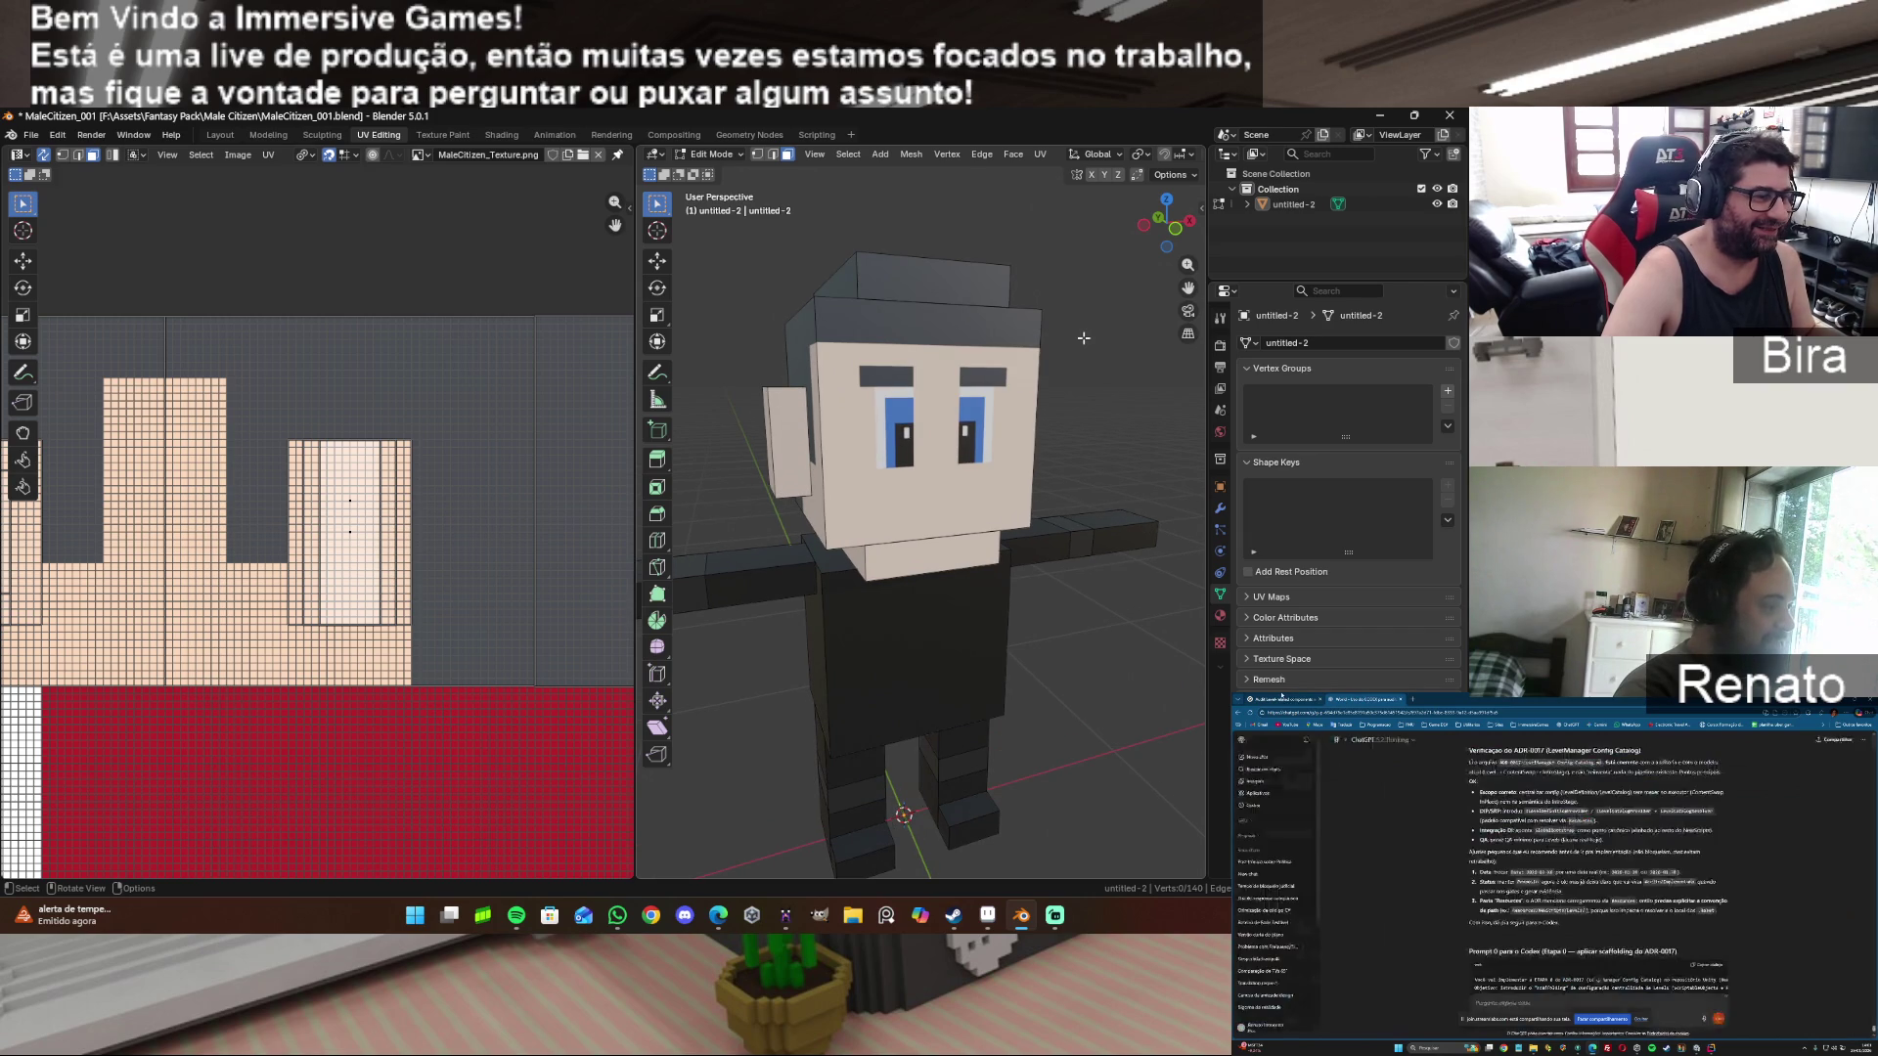
pyautogui.scroll(-1, 1083, 337)
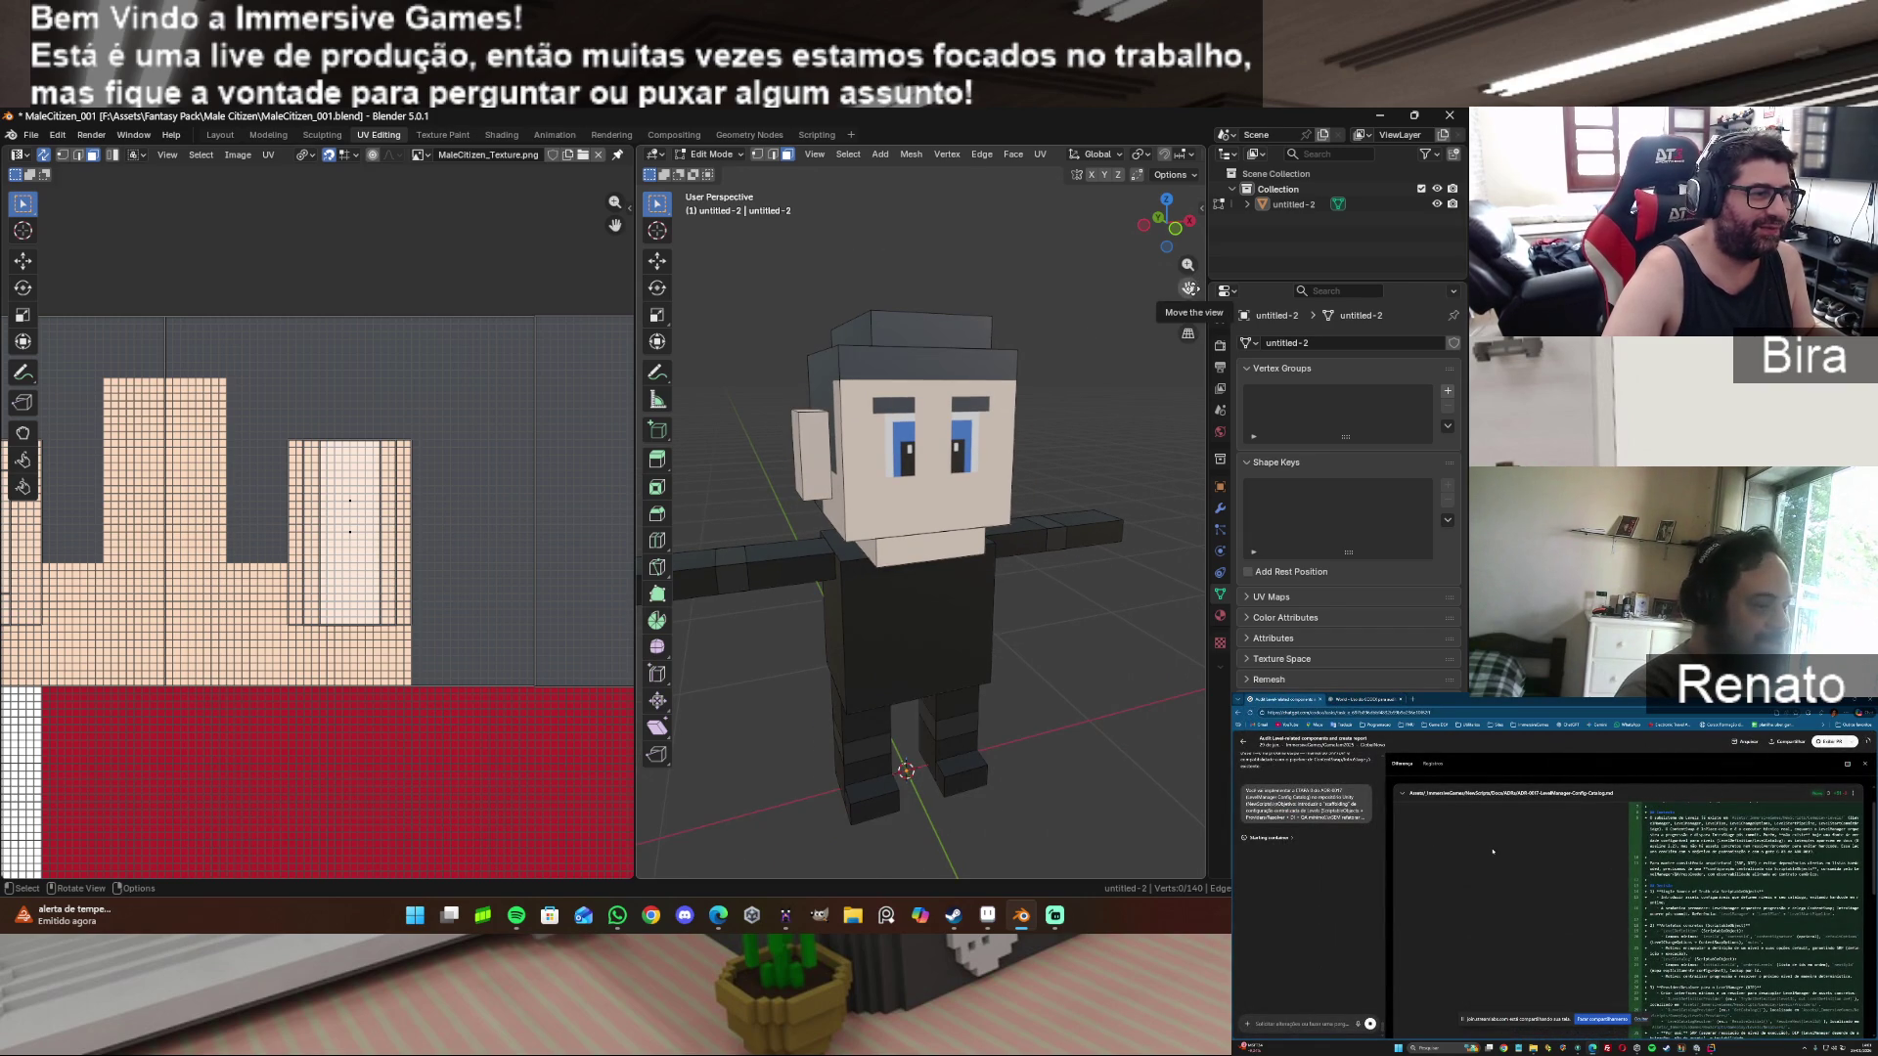
pyautogui.moveTo(1187, 288)
pyautogui.mouseDown()
pyautogui.moveTo(1244, 231)
pyautogui.moveTo(1140, 240)
pyautogui.mouseUp()
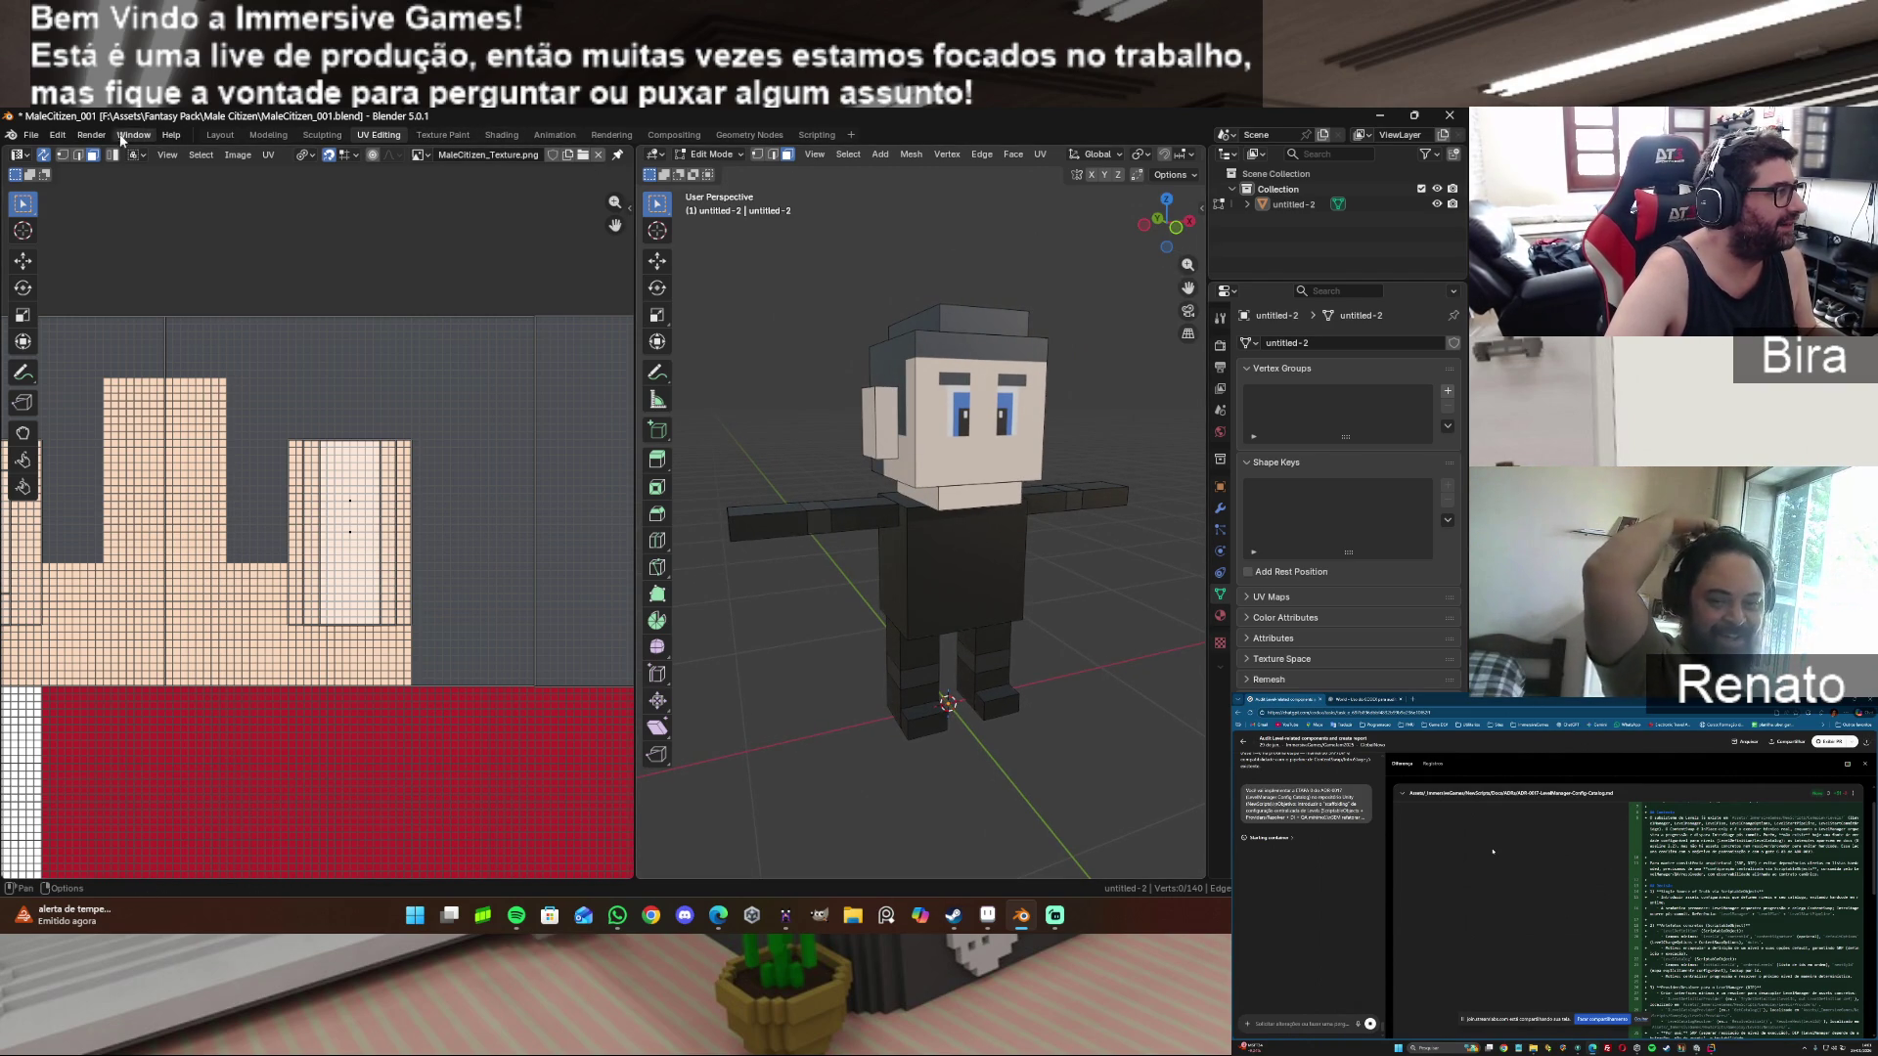
pyautogui.click(269, 138)
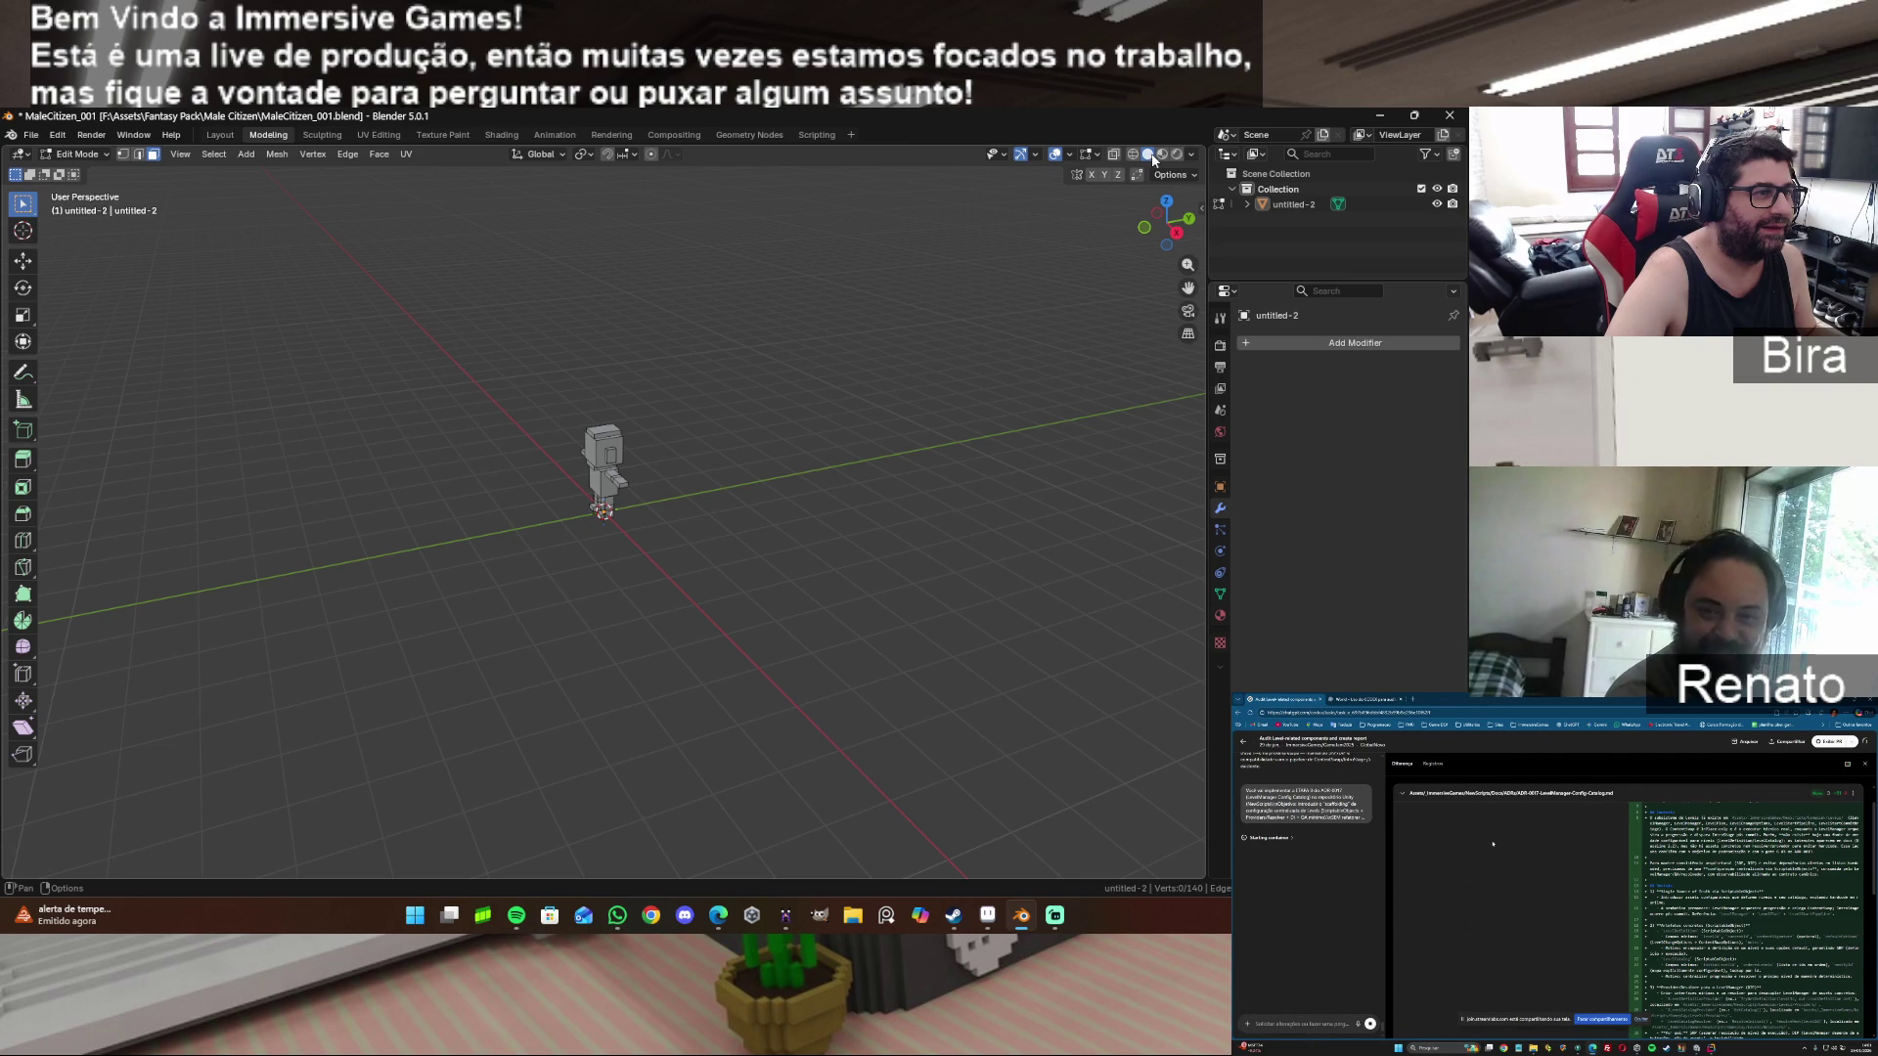
pyautogui.click(426, 134)
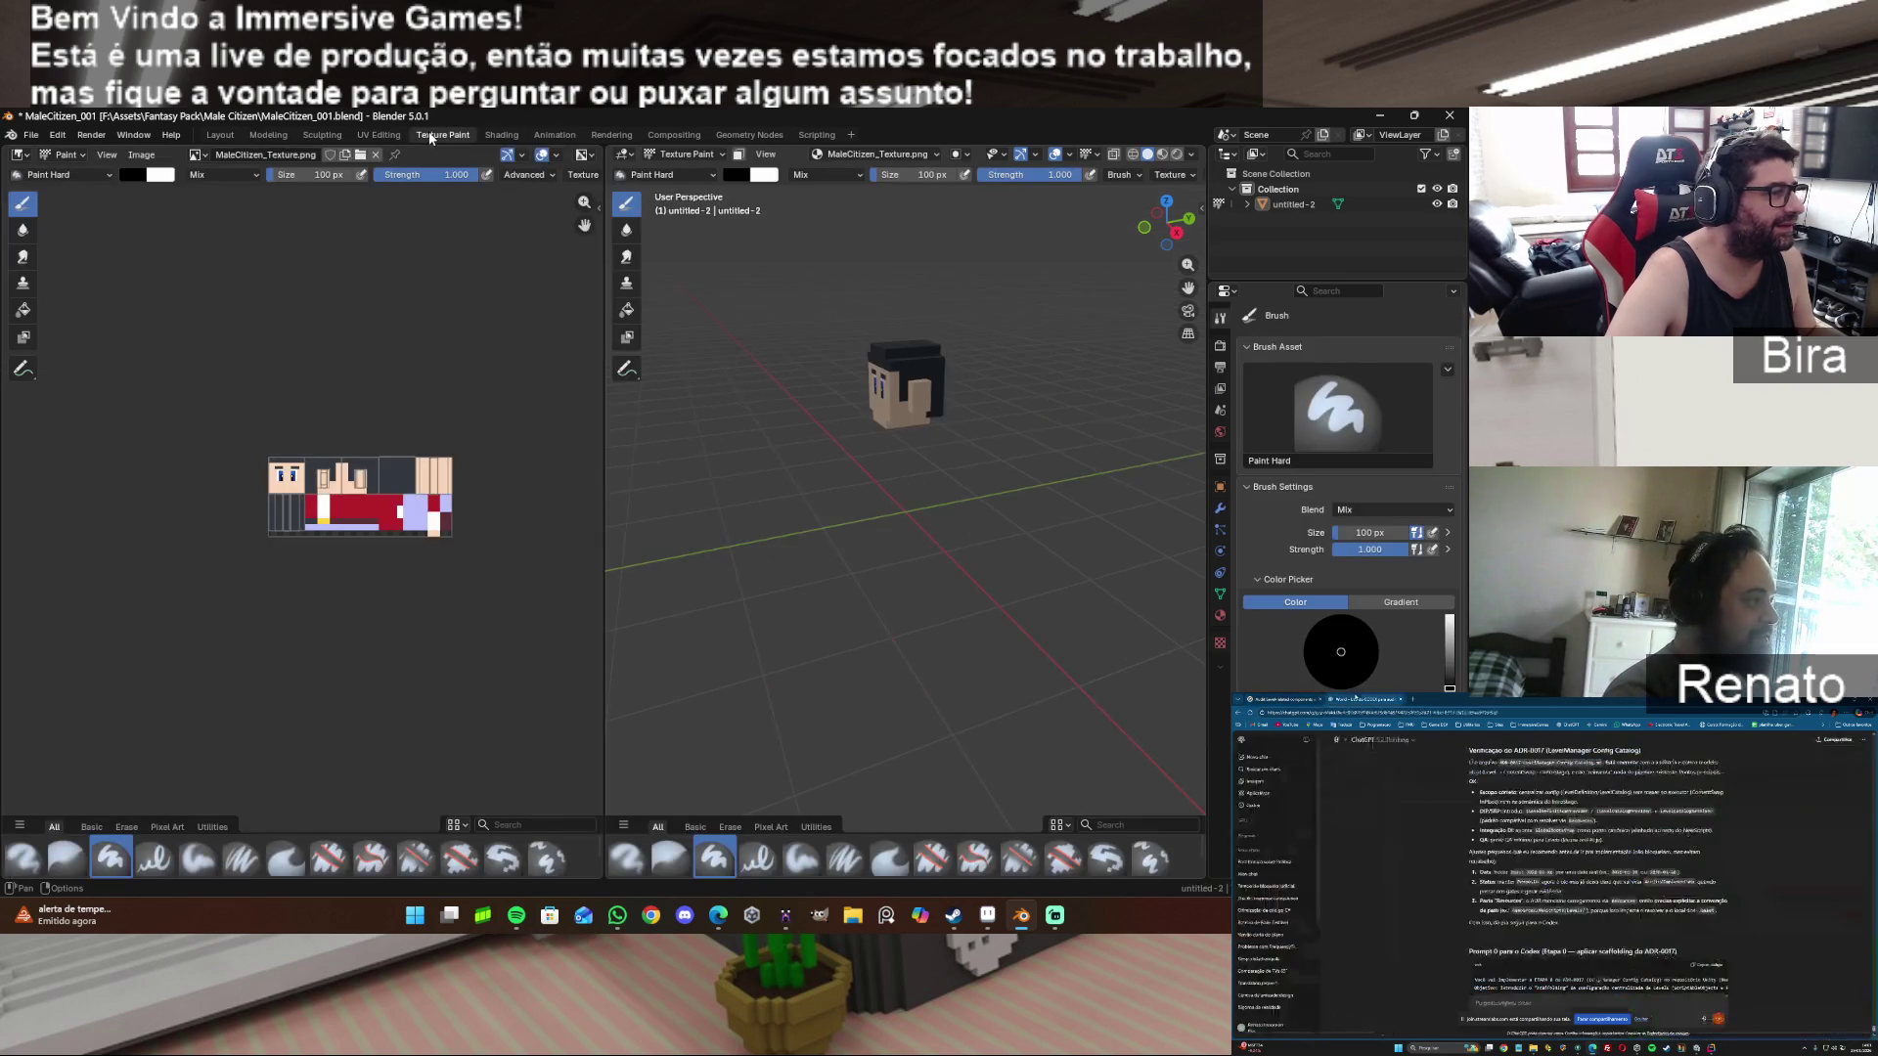
pyautogui.click(502, 135)
pyautogui.moveTo(1166, 225); pyautogui.dragTo(675, 241)
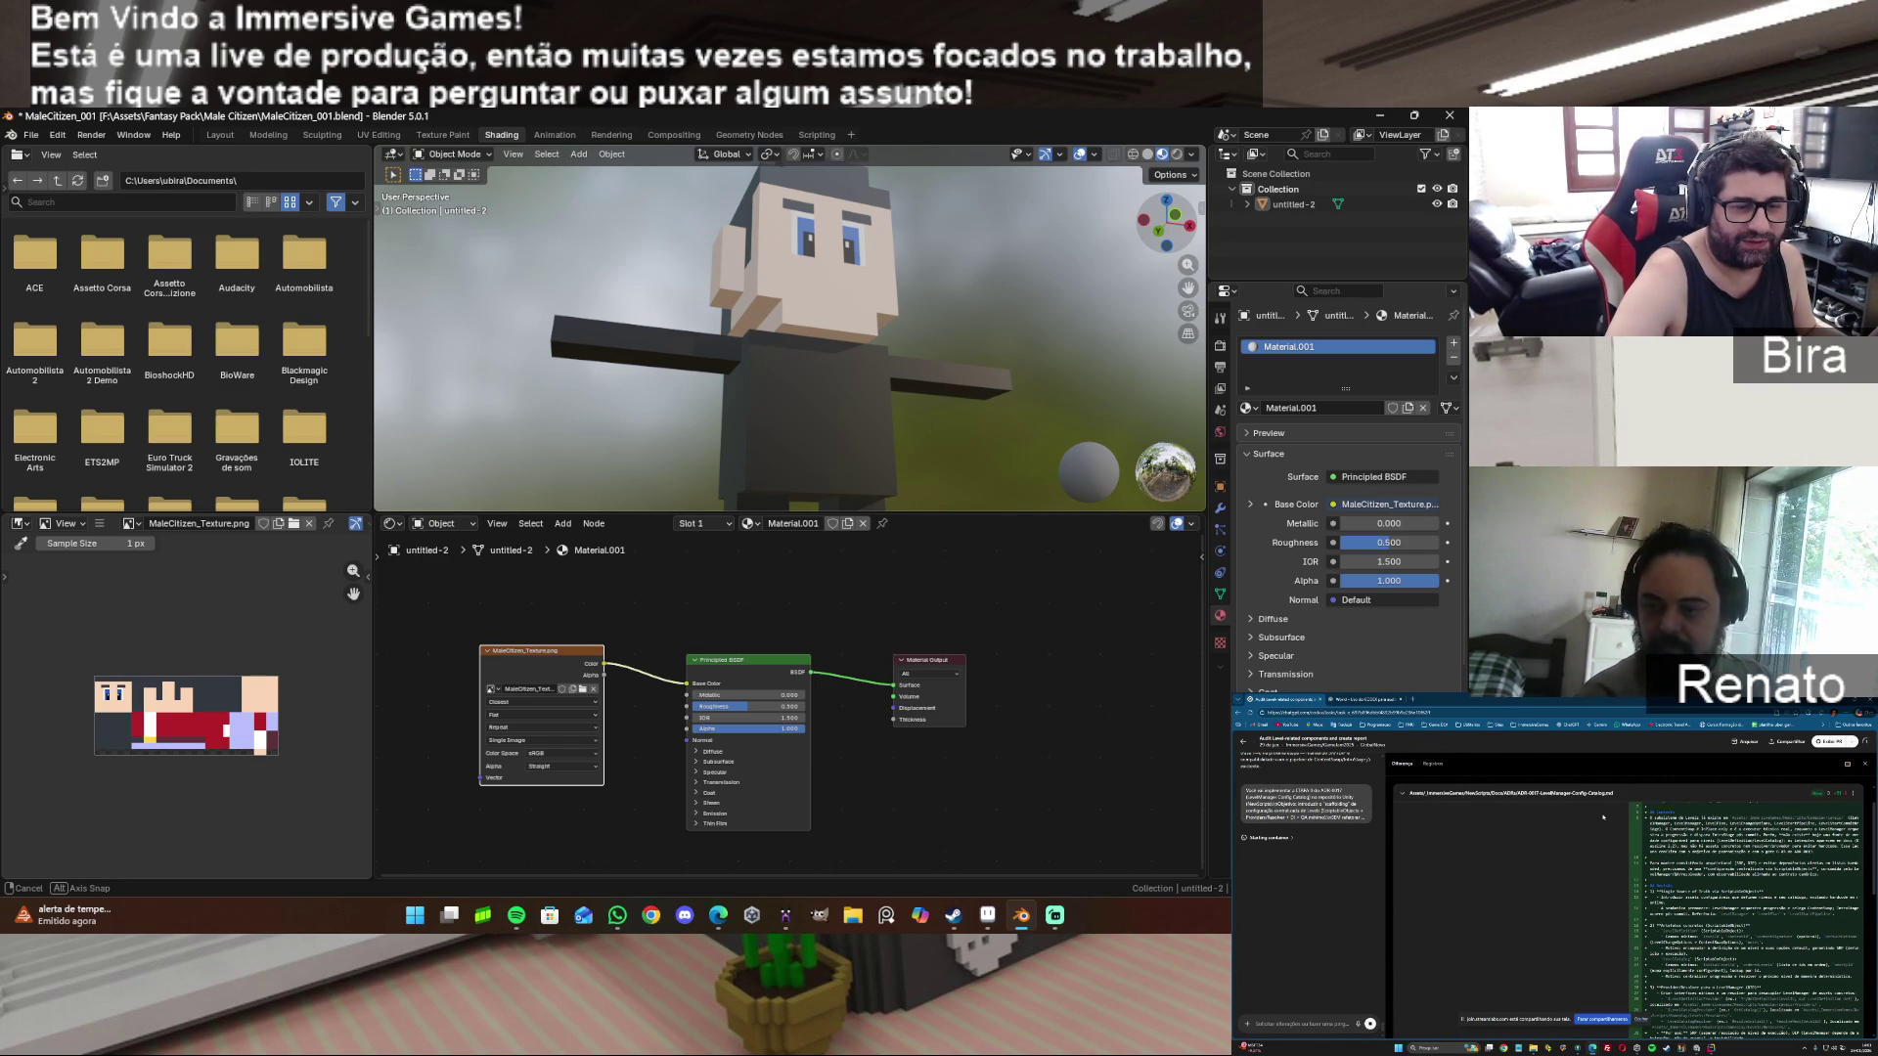
pyautogui.moveTo(675, 242)
pyautogui.mouseDown(button='middle')
pyautogui.moveTo(558, 244)
pyautogui.moveTo(750, 244)
pyautogui.mouseUp(button='middle')
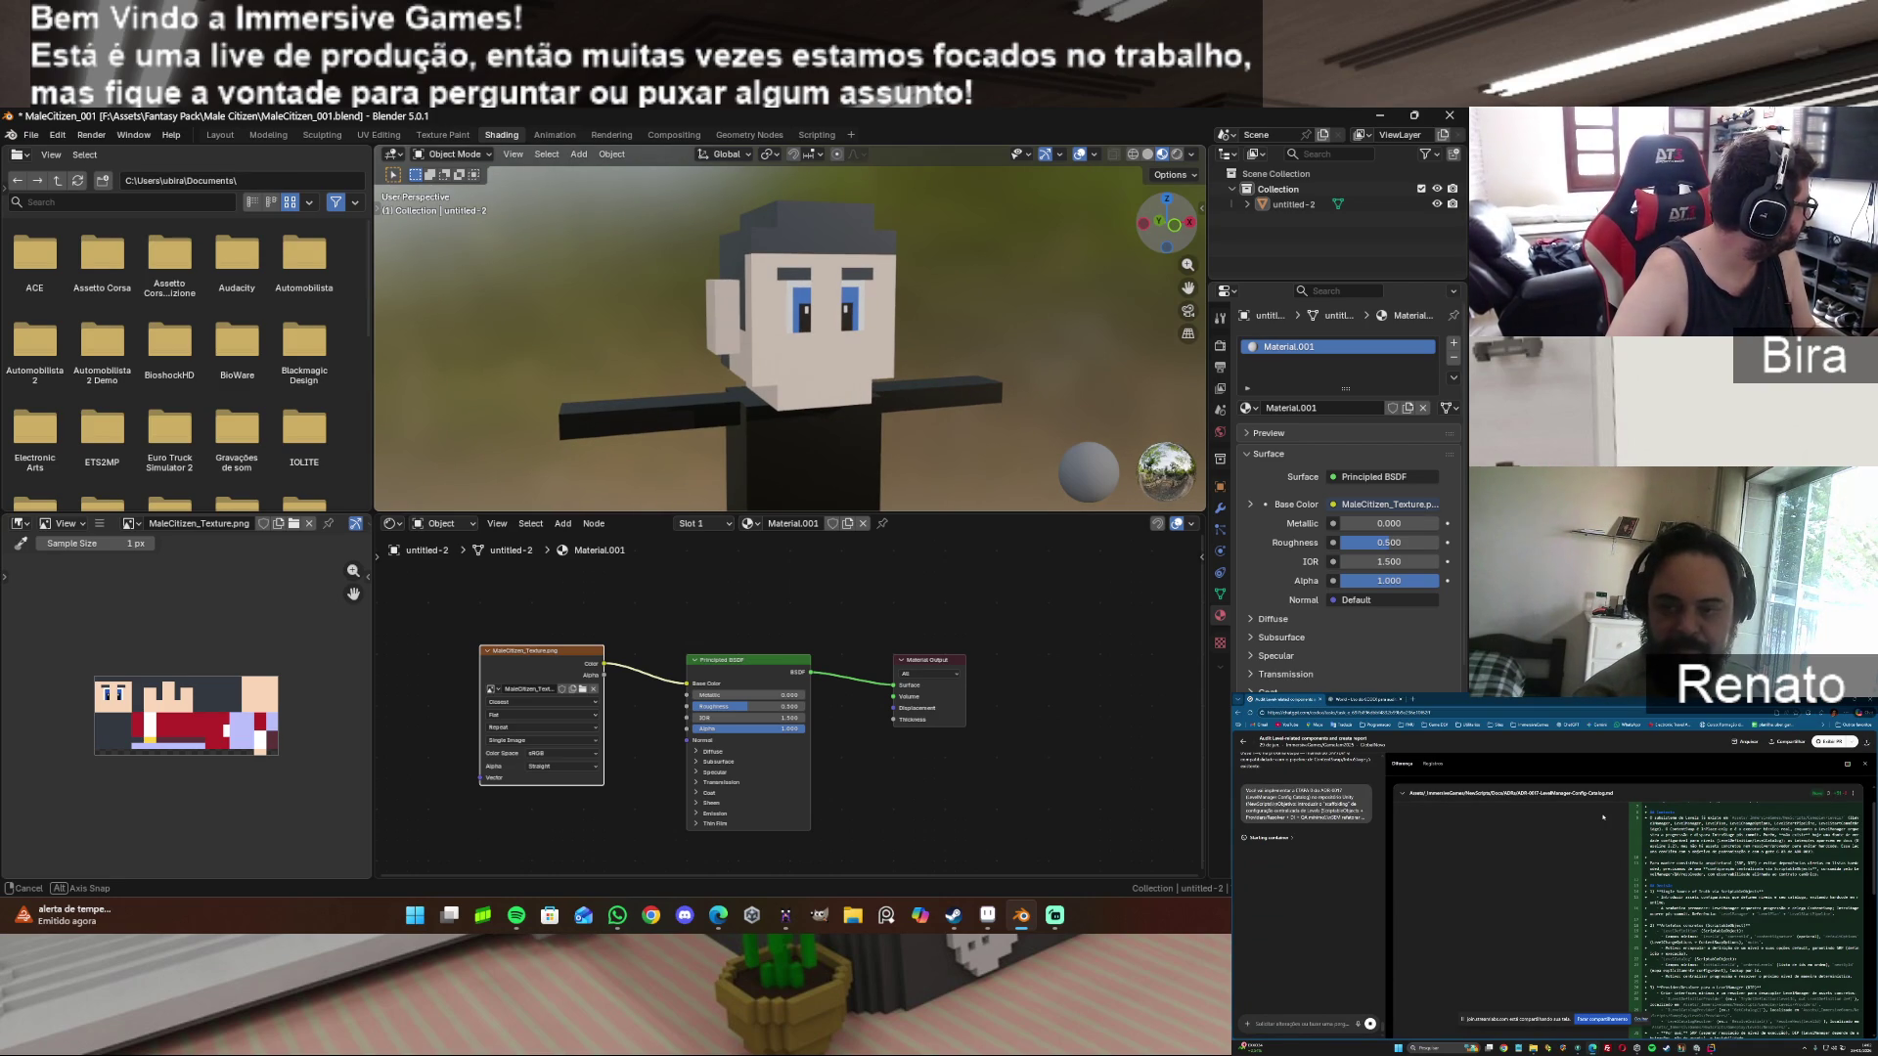
pyautogui.moveTo(749, 244)
pyautogui.mouseDown(button='middle')
pyautogui.moveTo(852, 272)
pyautogui.moveTo(635, 238)
pyautogui.mouseUp(button='middle')
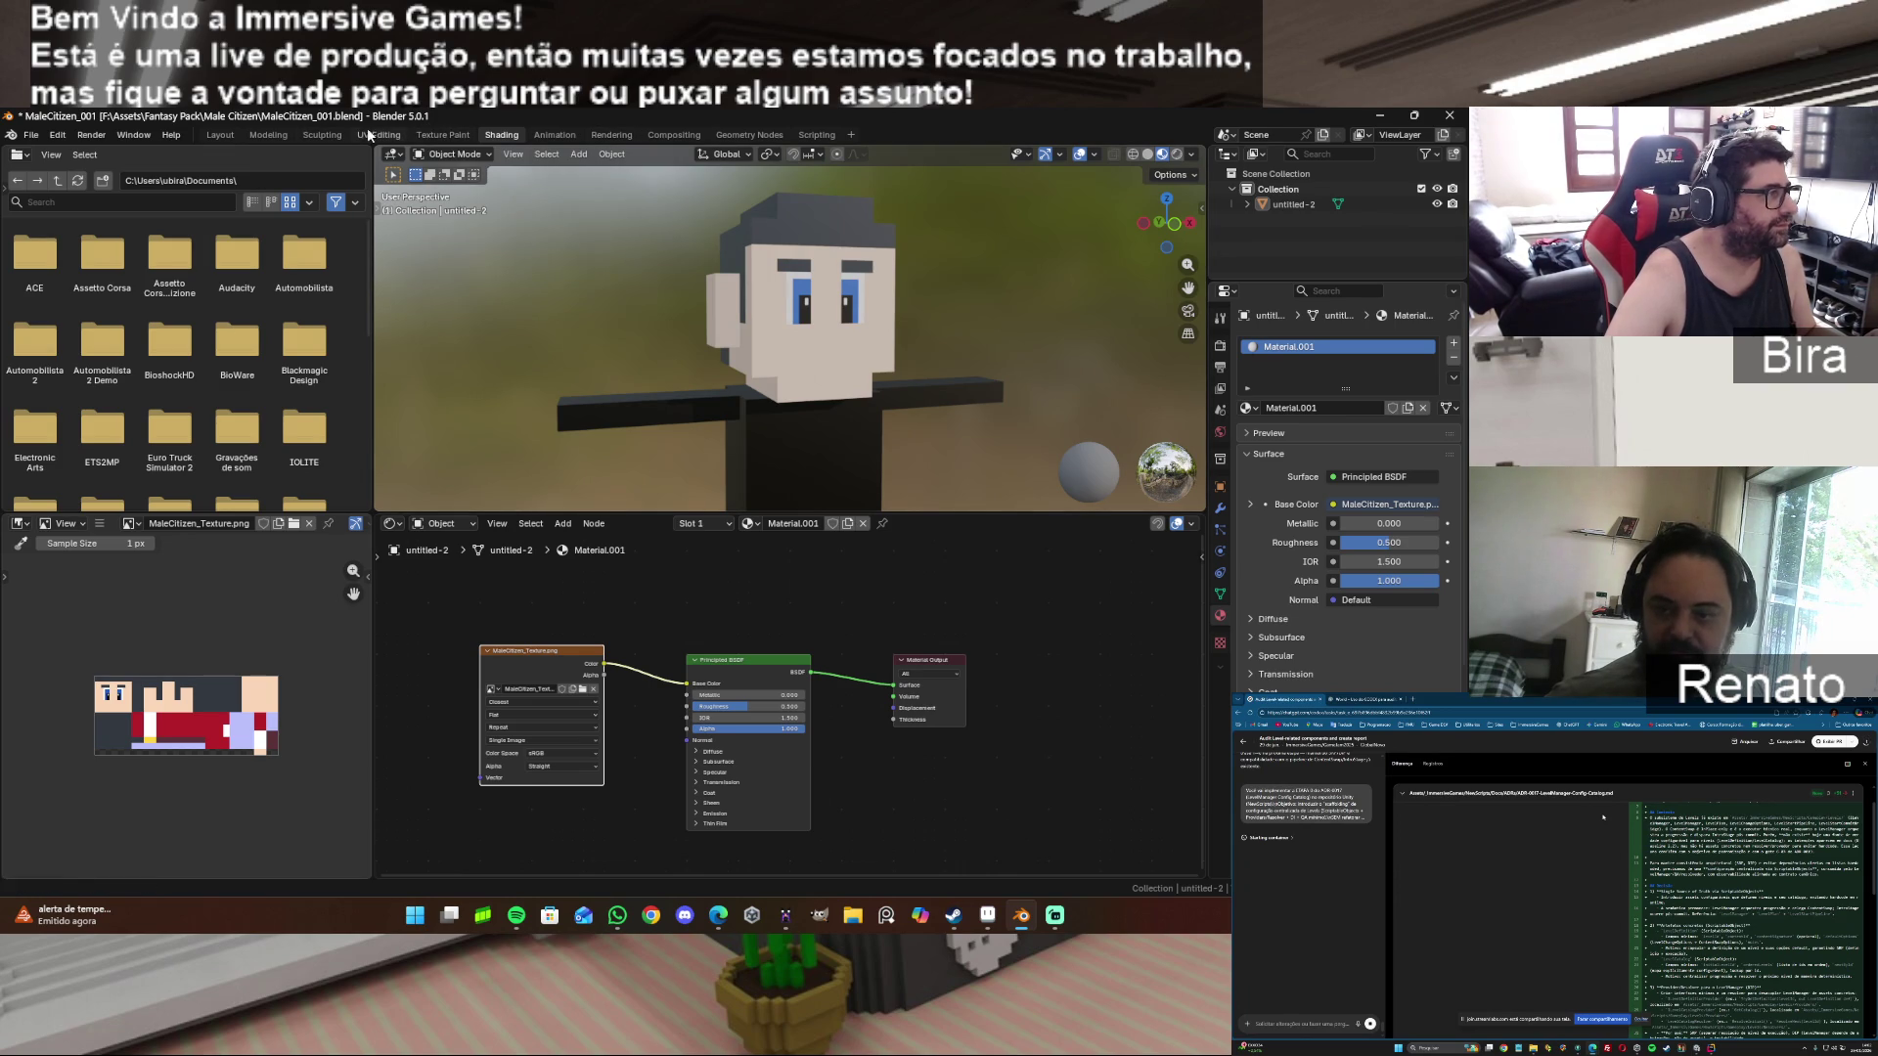
pyautogui.click(378, 134)
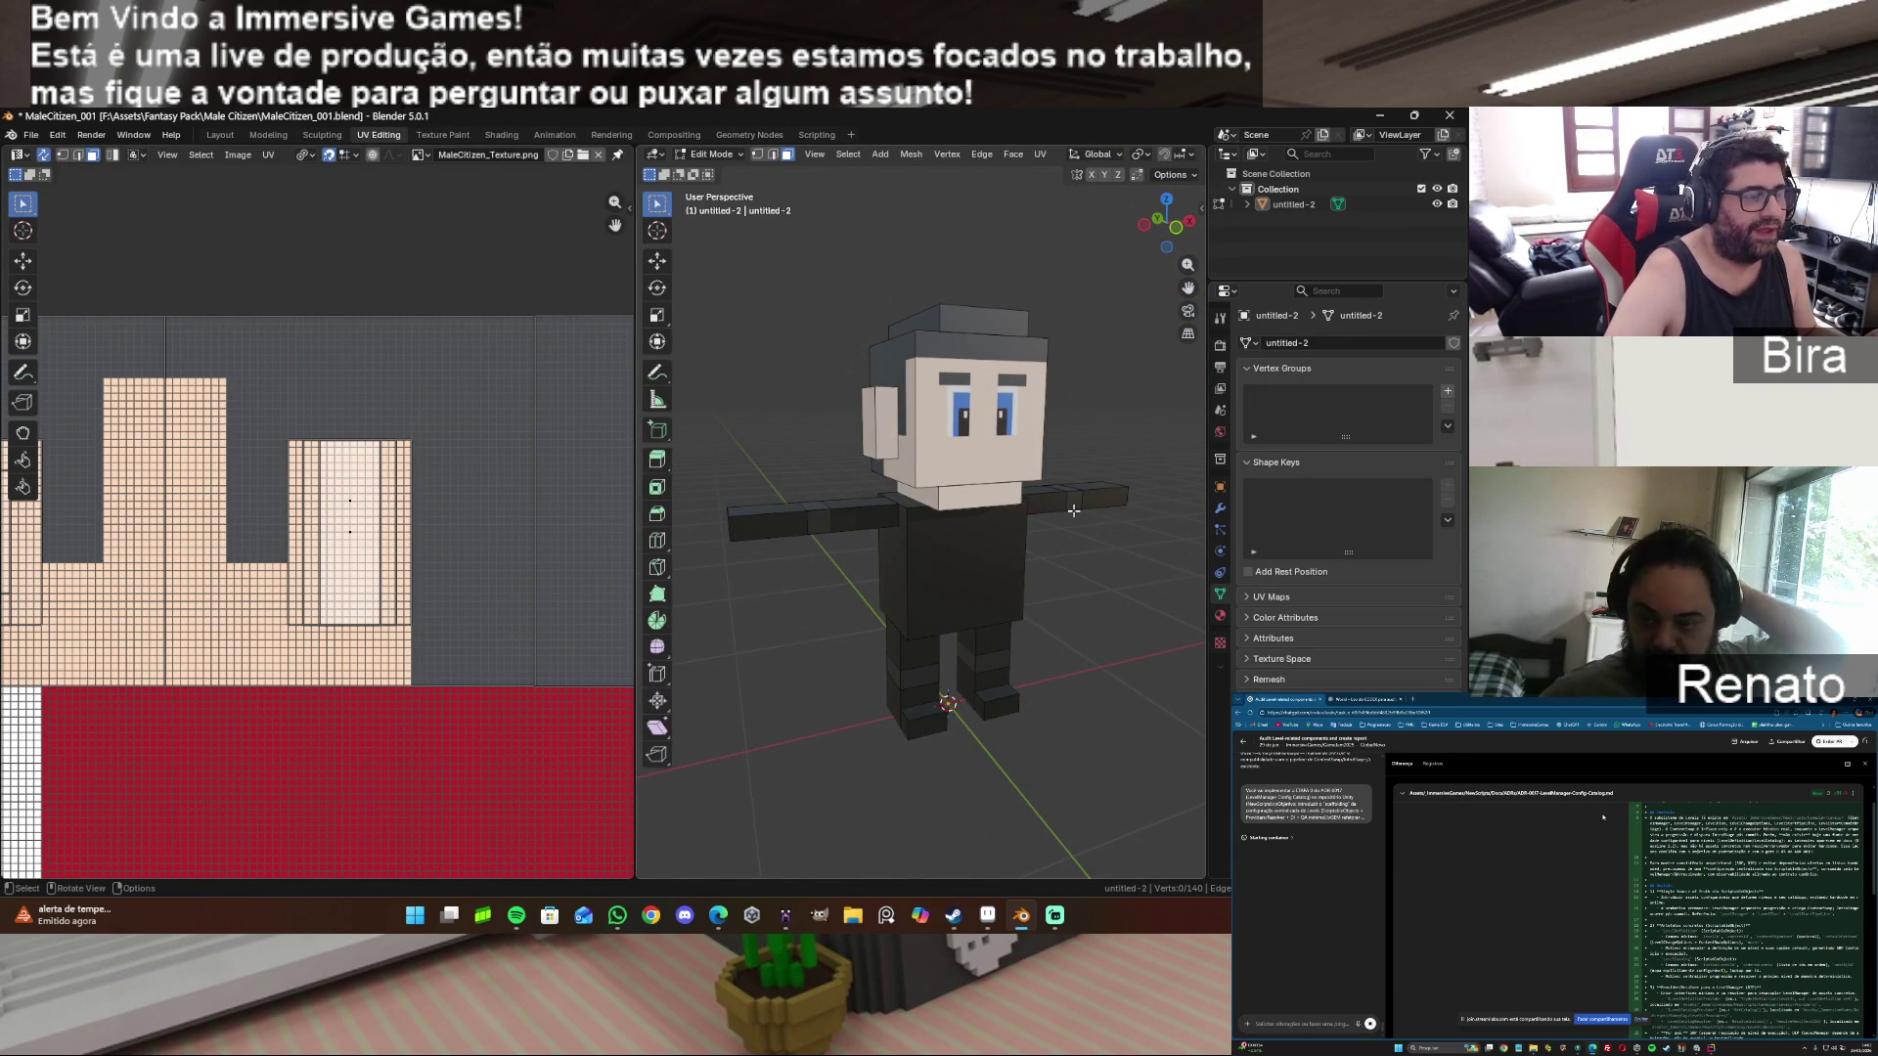
pyautogui.scroll(2, 1073, 511)
pyautogui.moveTo(1073, 511)
pyautogui.mouseDown(button='middle')
pyautogui.moveTo(1064, 474)
pyautogui.moveTo(1101, 509)
pyautogui.mouseUp(button='middle')
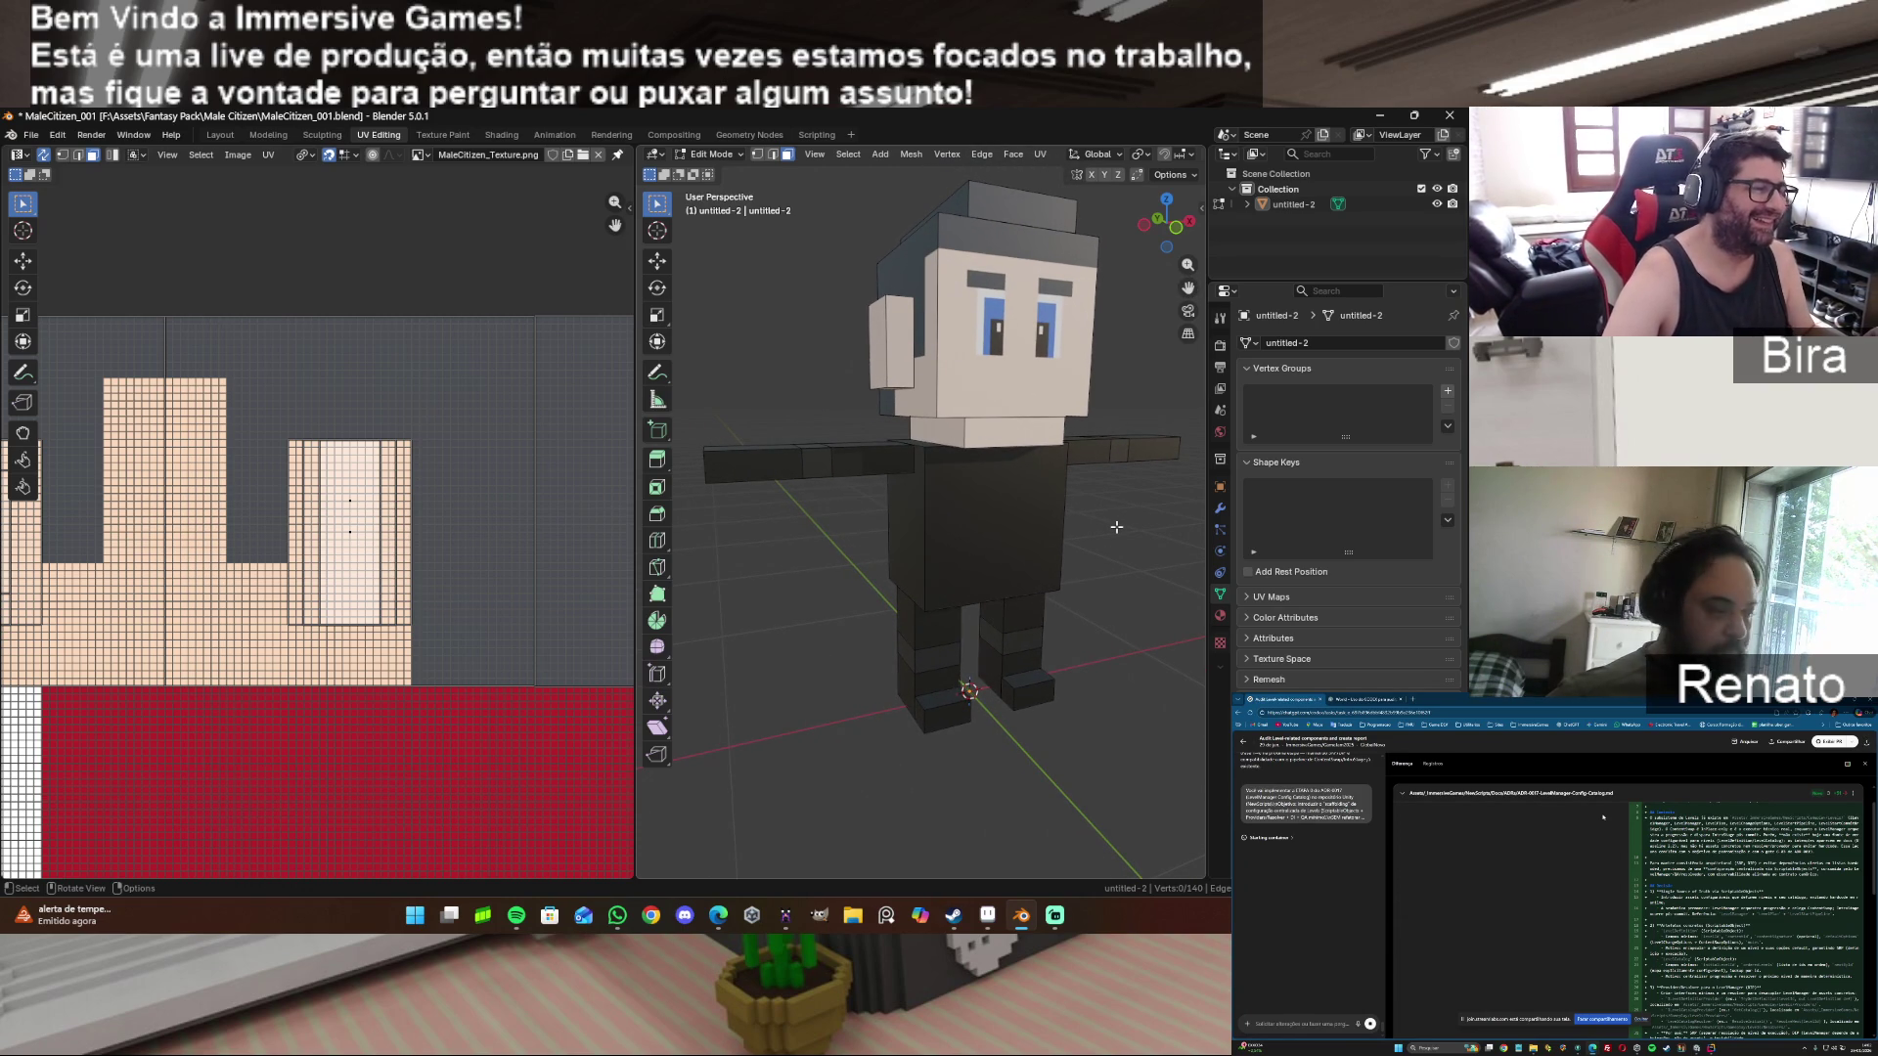
# Select the torso's front face and pan the UV editor to show the whole texture layout.
pyautogui.click(1014, 501)
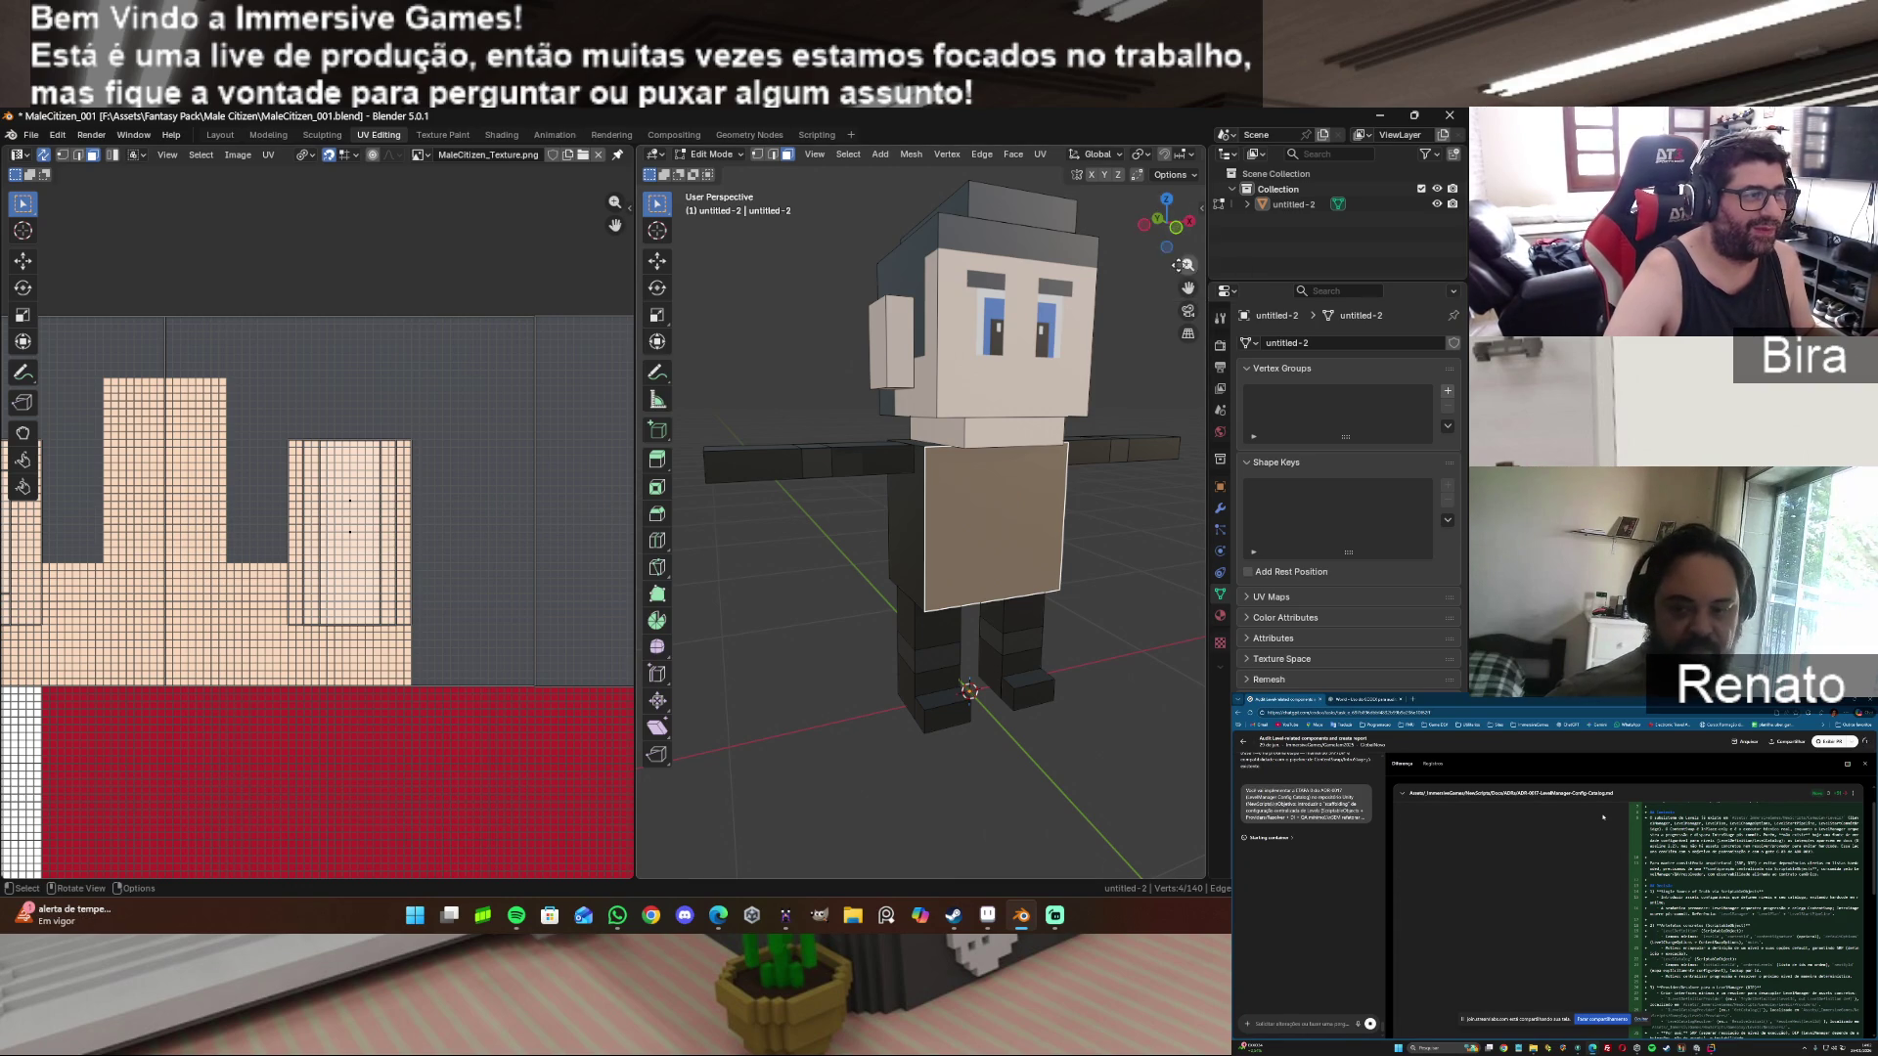
pyautogui.moveTo(1174, 240); pyautogui.dragTo(1170, 236)
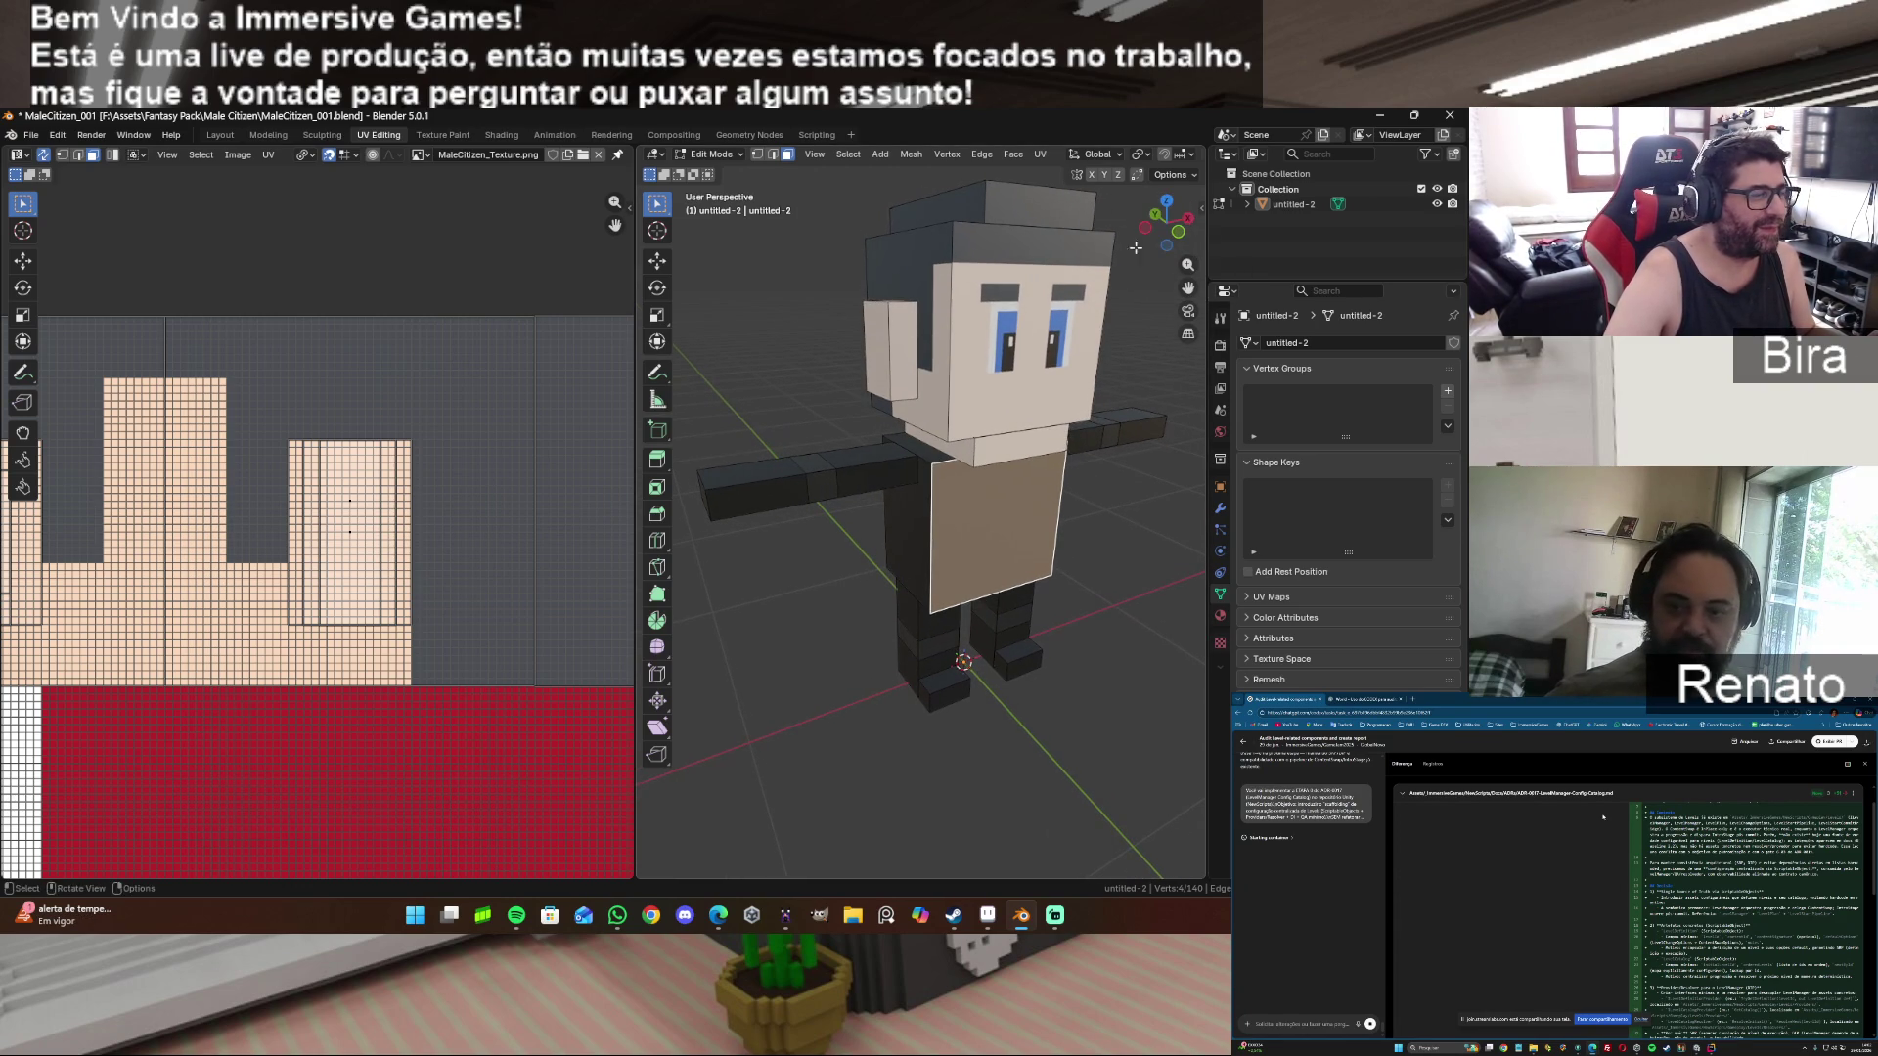
pyautogui.scroll(-3, 412, 594)
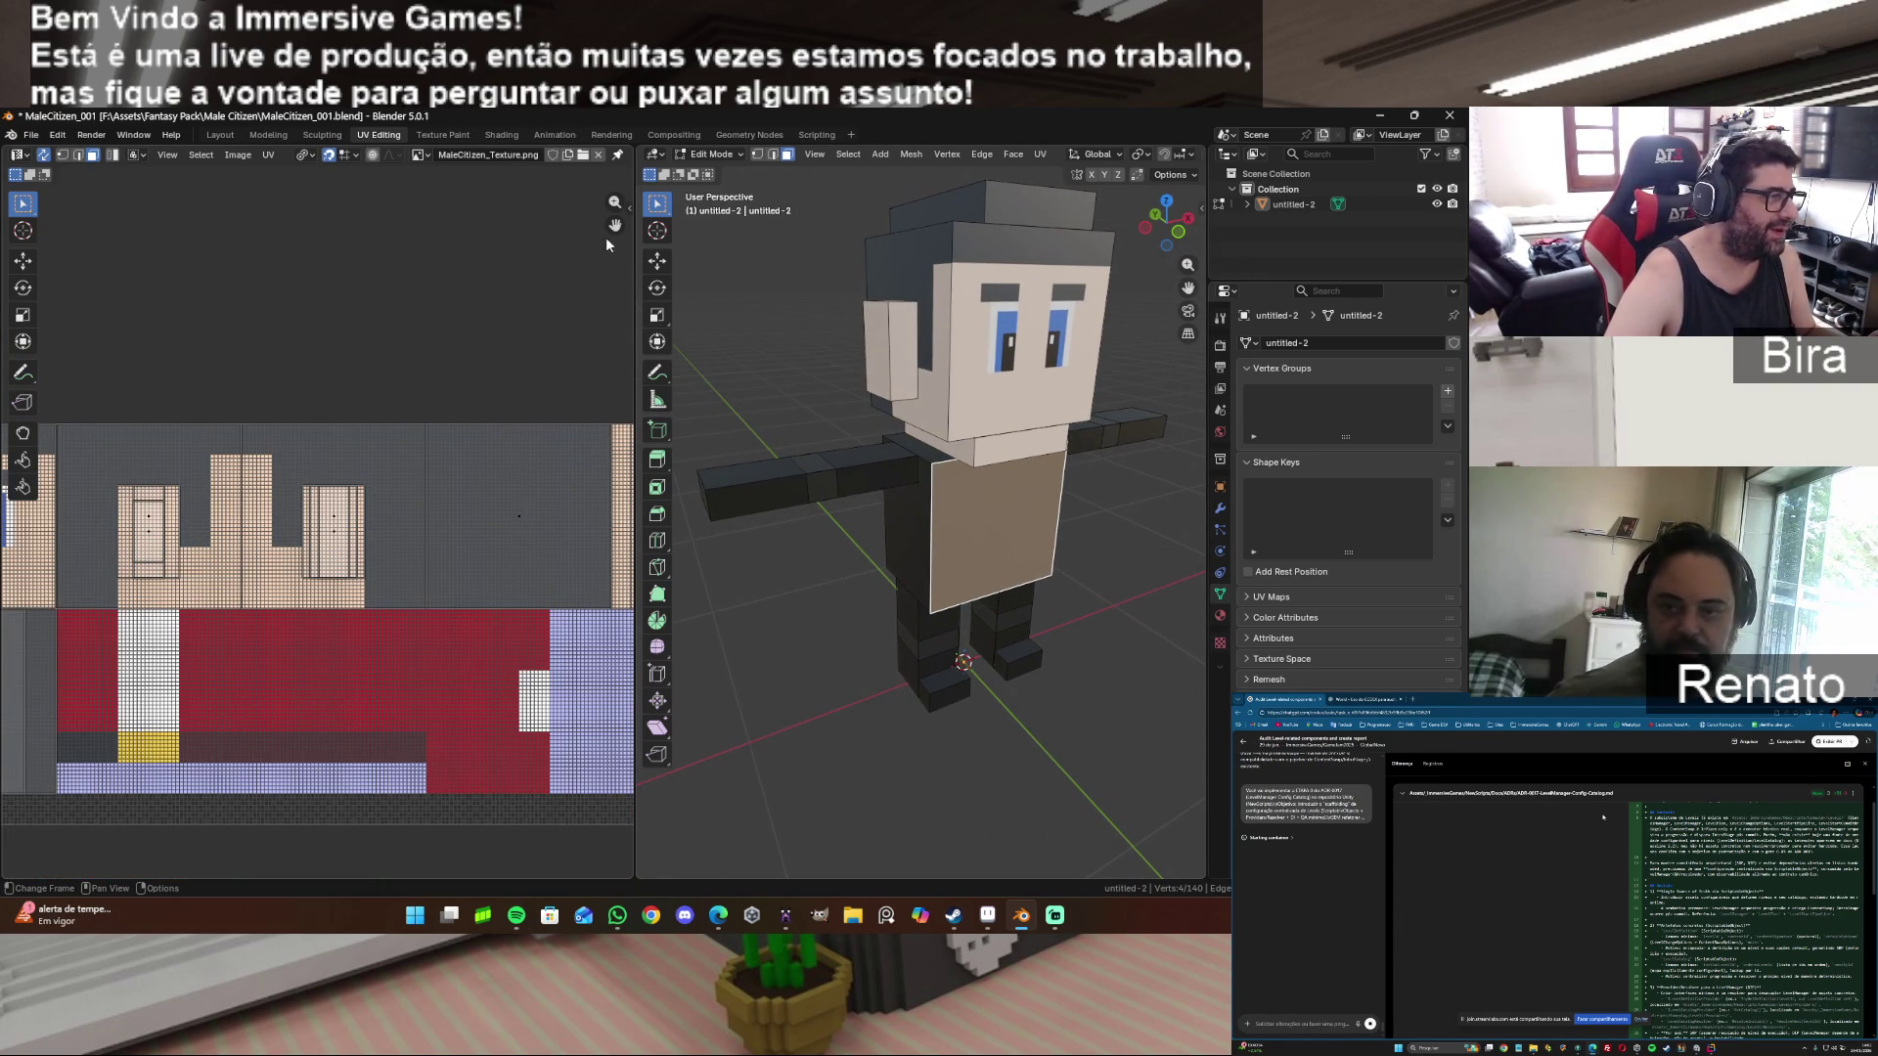
pyautogui.moveTo(412, 594)
pyautogui.mouseDown(button='middle')
pyautogui.moveTo(460, 525)
pyautogui.moveTo(576, 467)
pyautogui.mouseUp(button='middle')
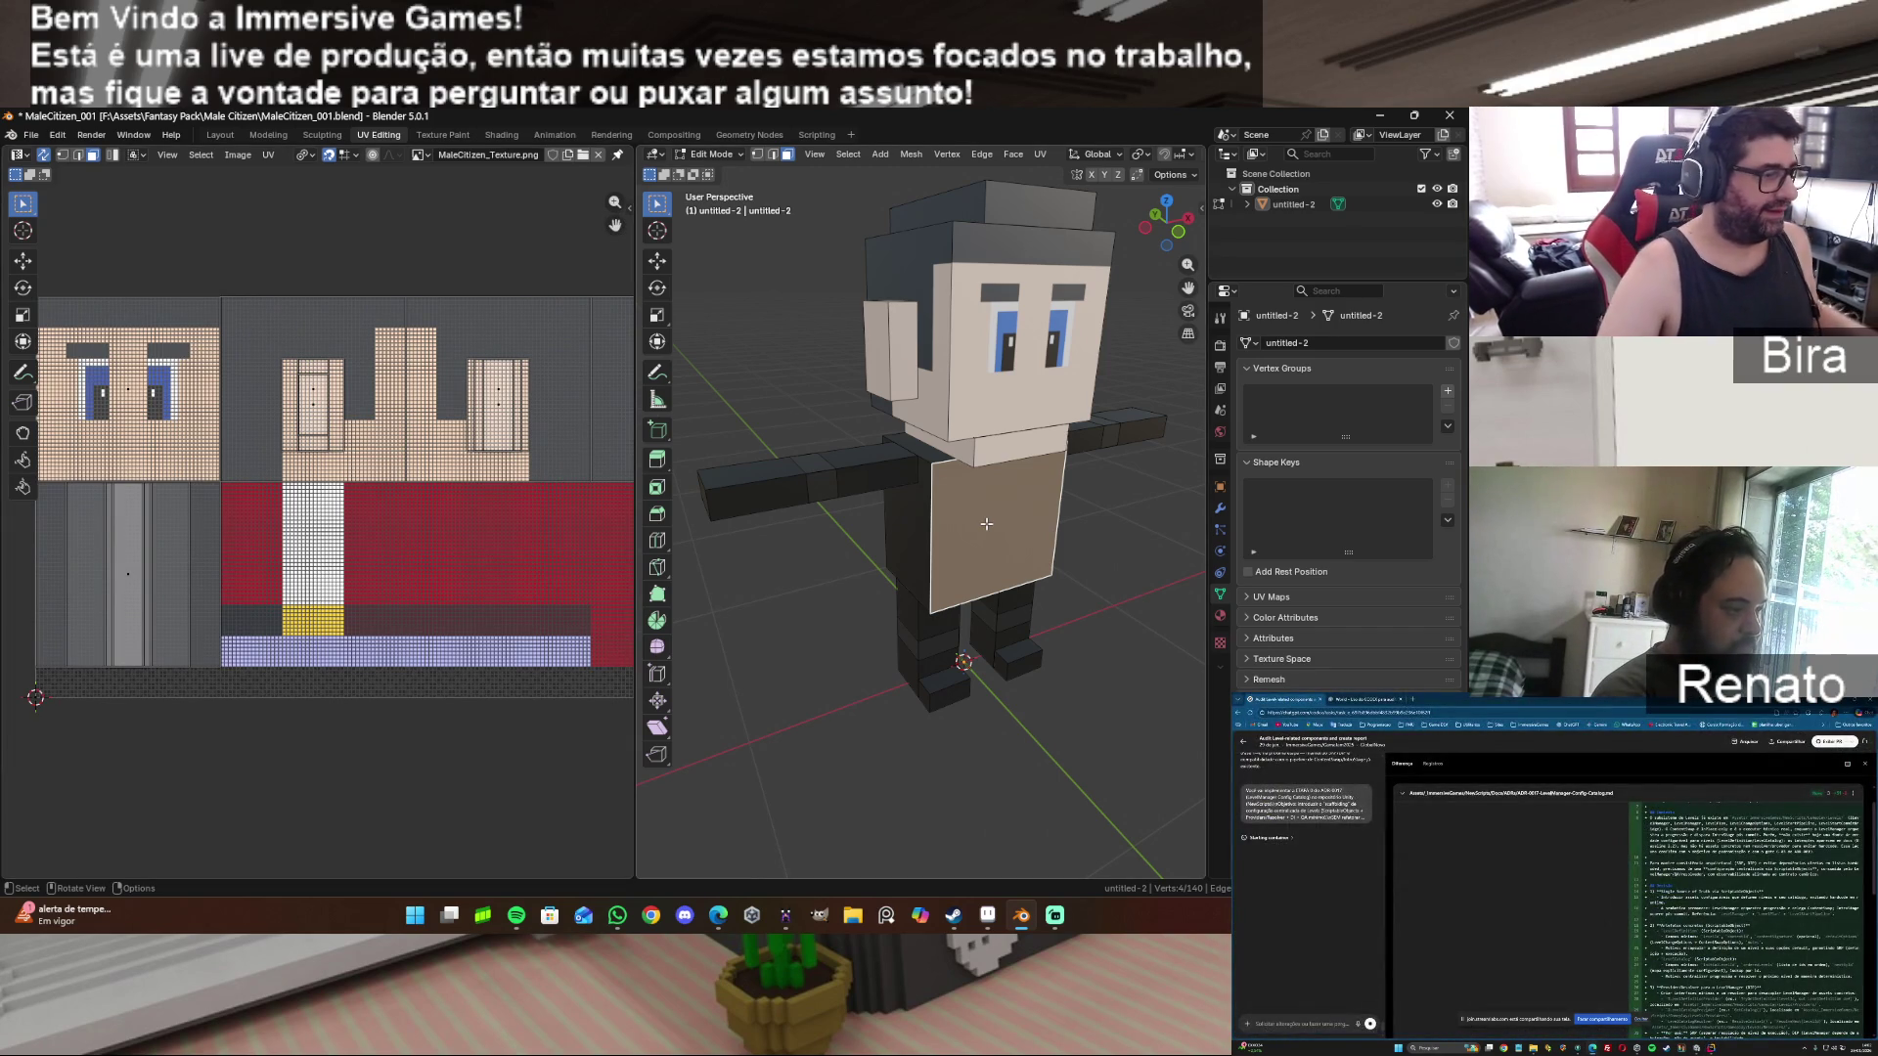
# Unwrap the torso's front face, then shrink and move its UV island across the texture.
pyautogui.press('u')
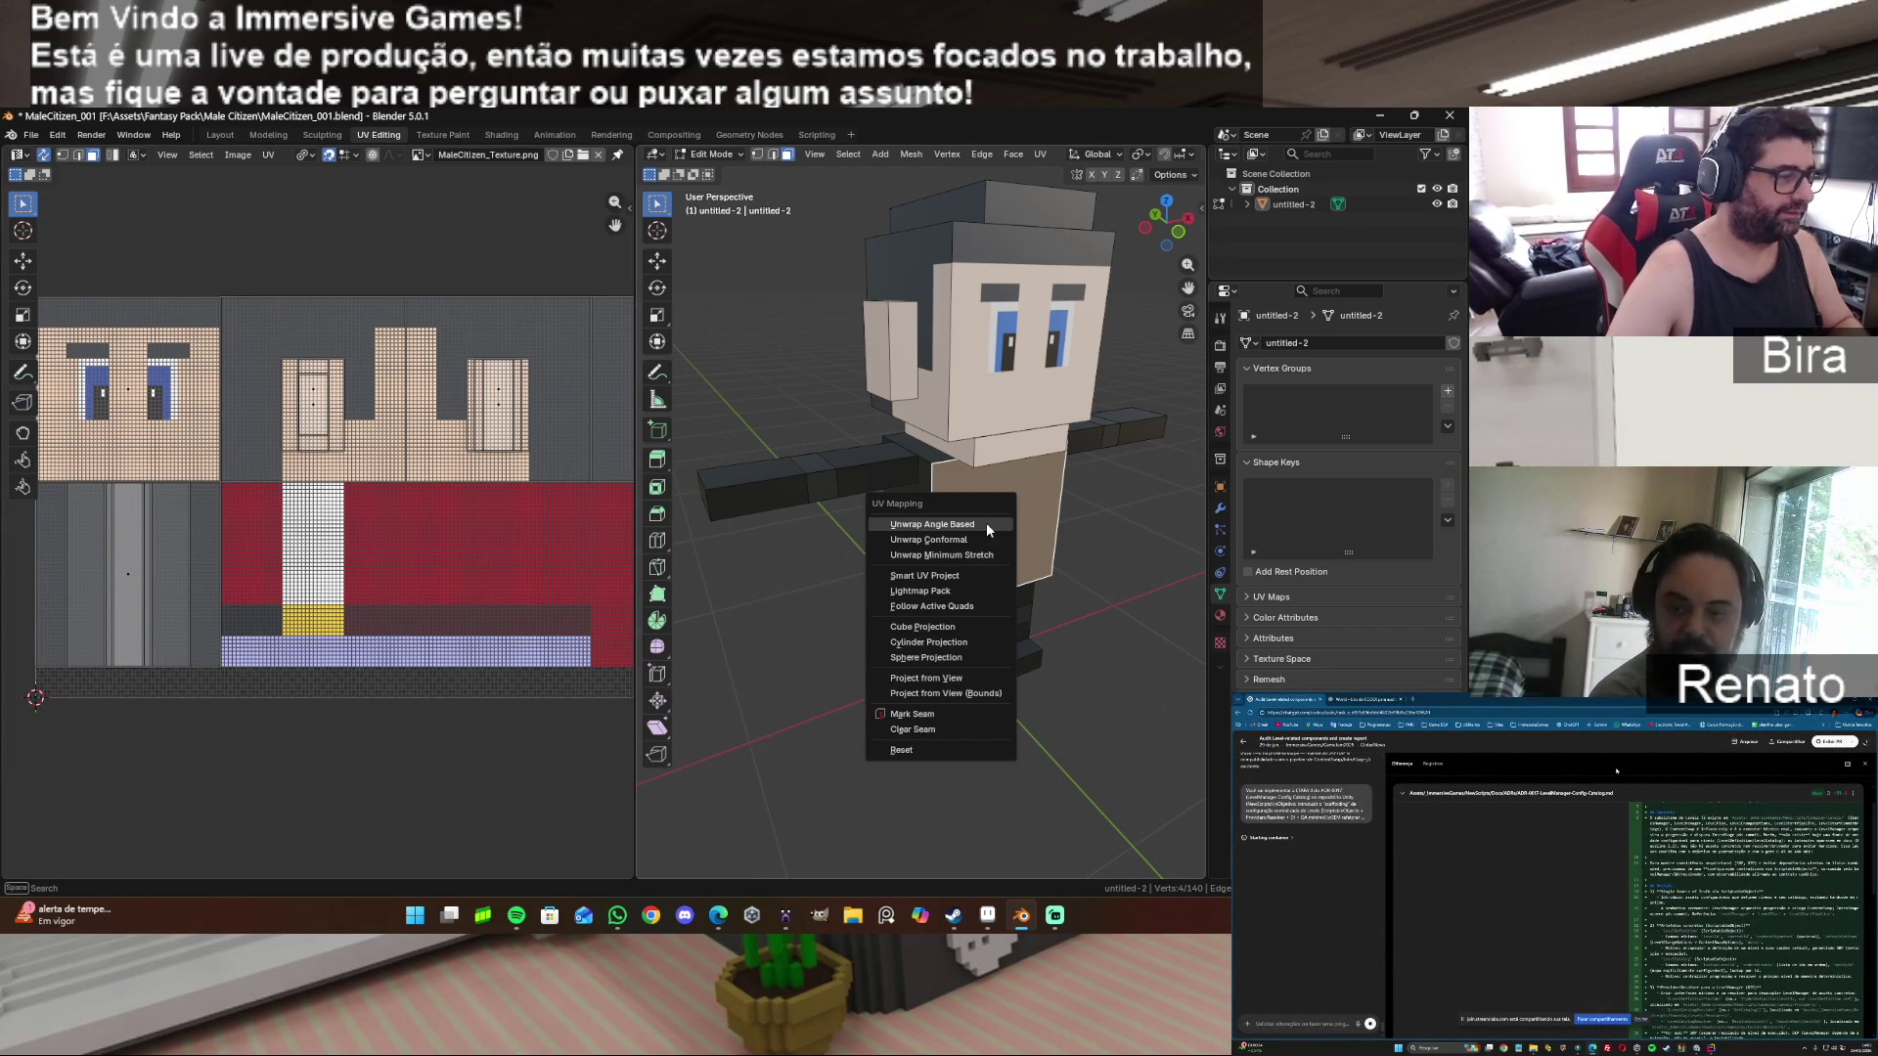
pyautogui.click(986, 524)
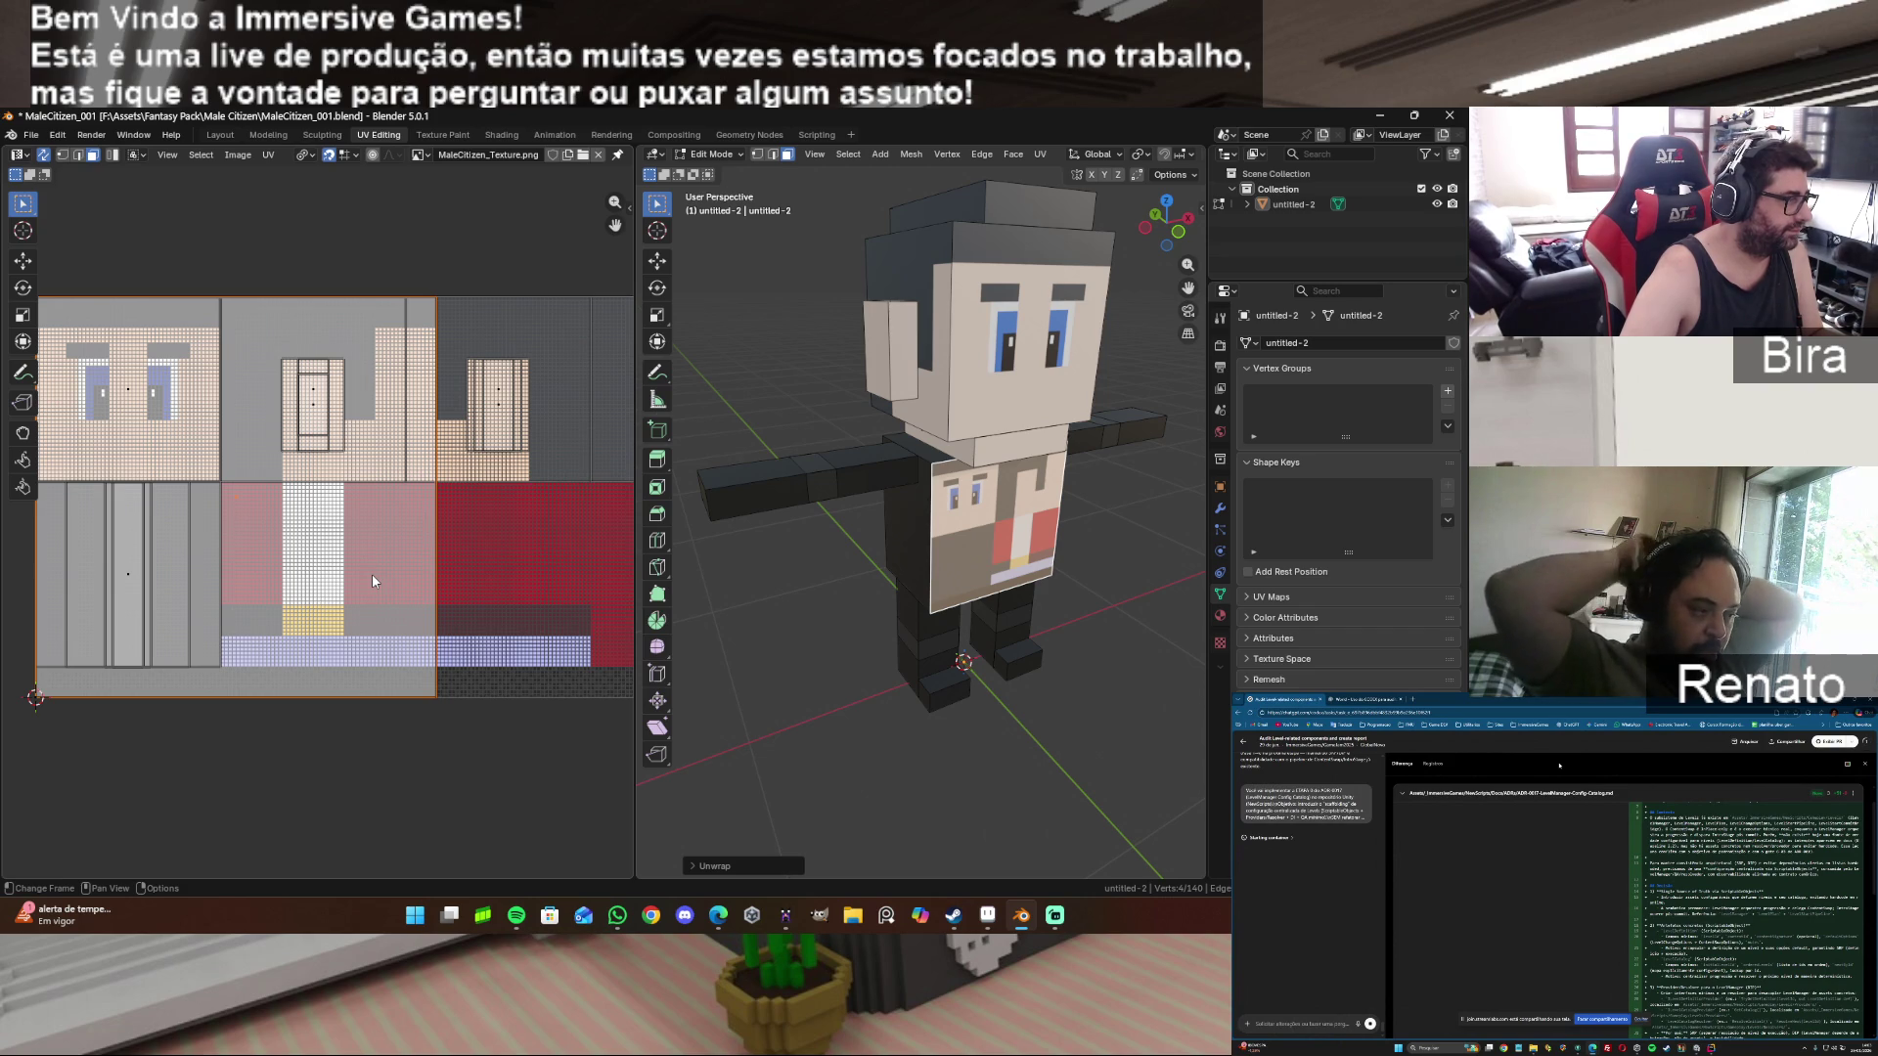
pyautogui.press('s')
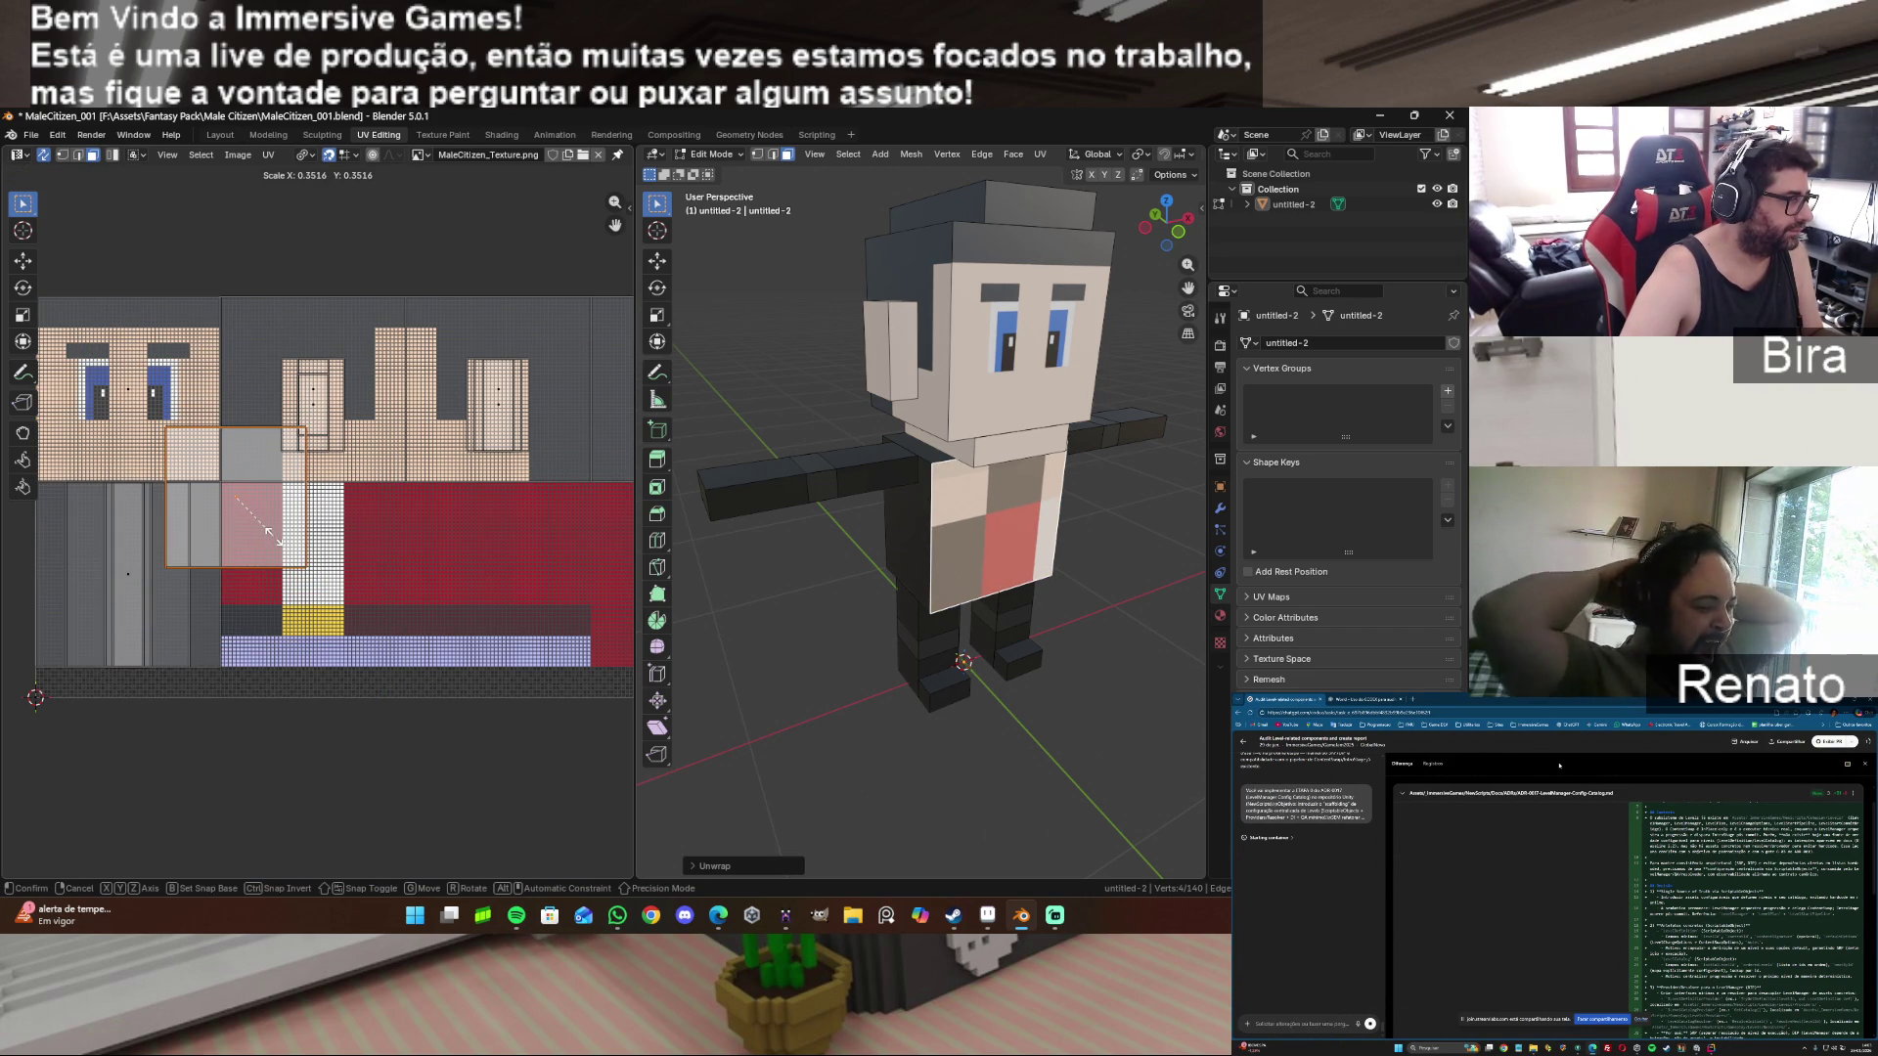
pyautogui.click(276, 539)
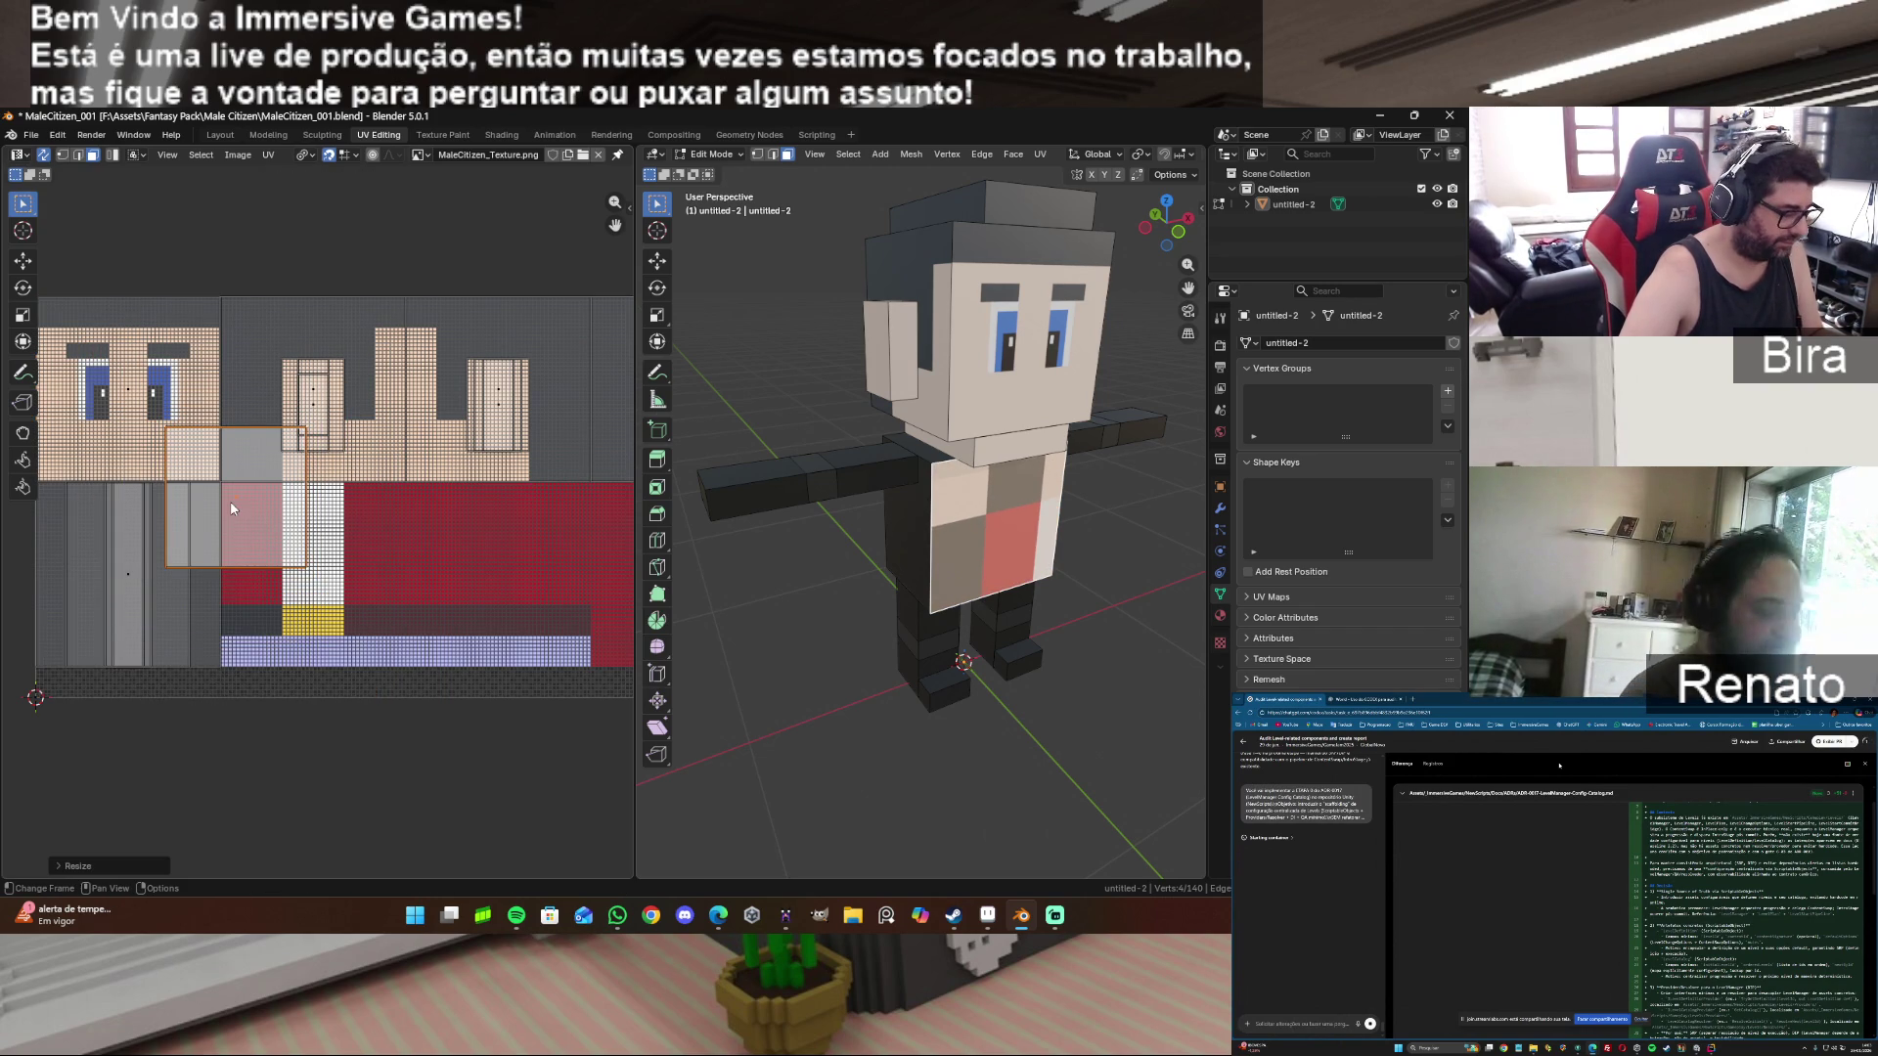
pyautogui.press('g')
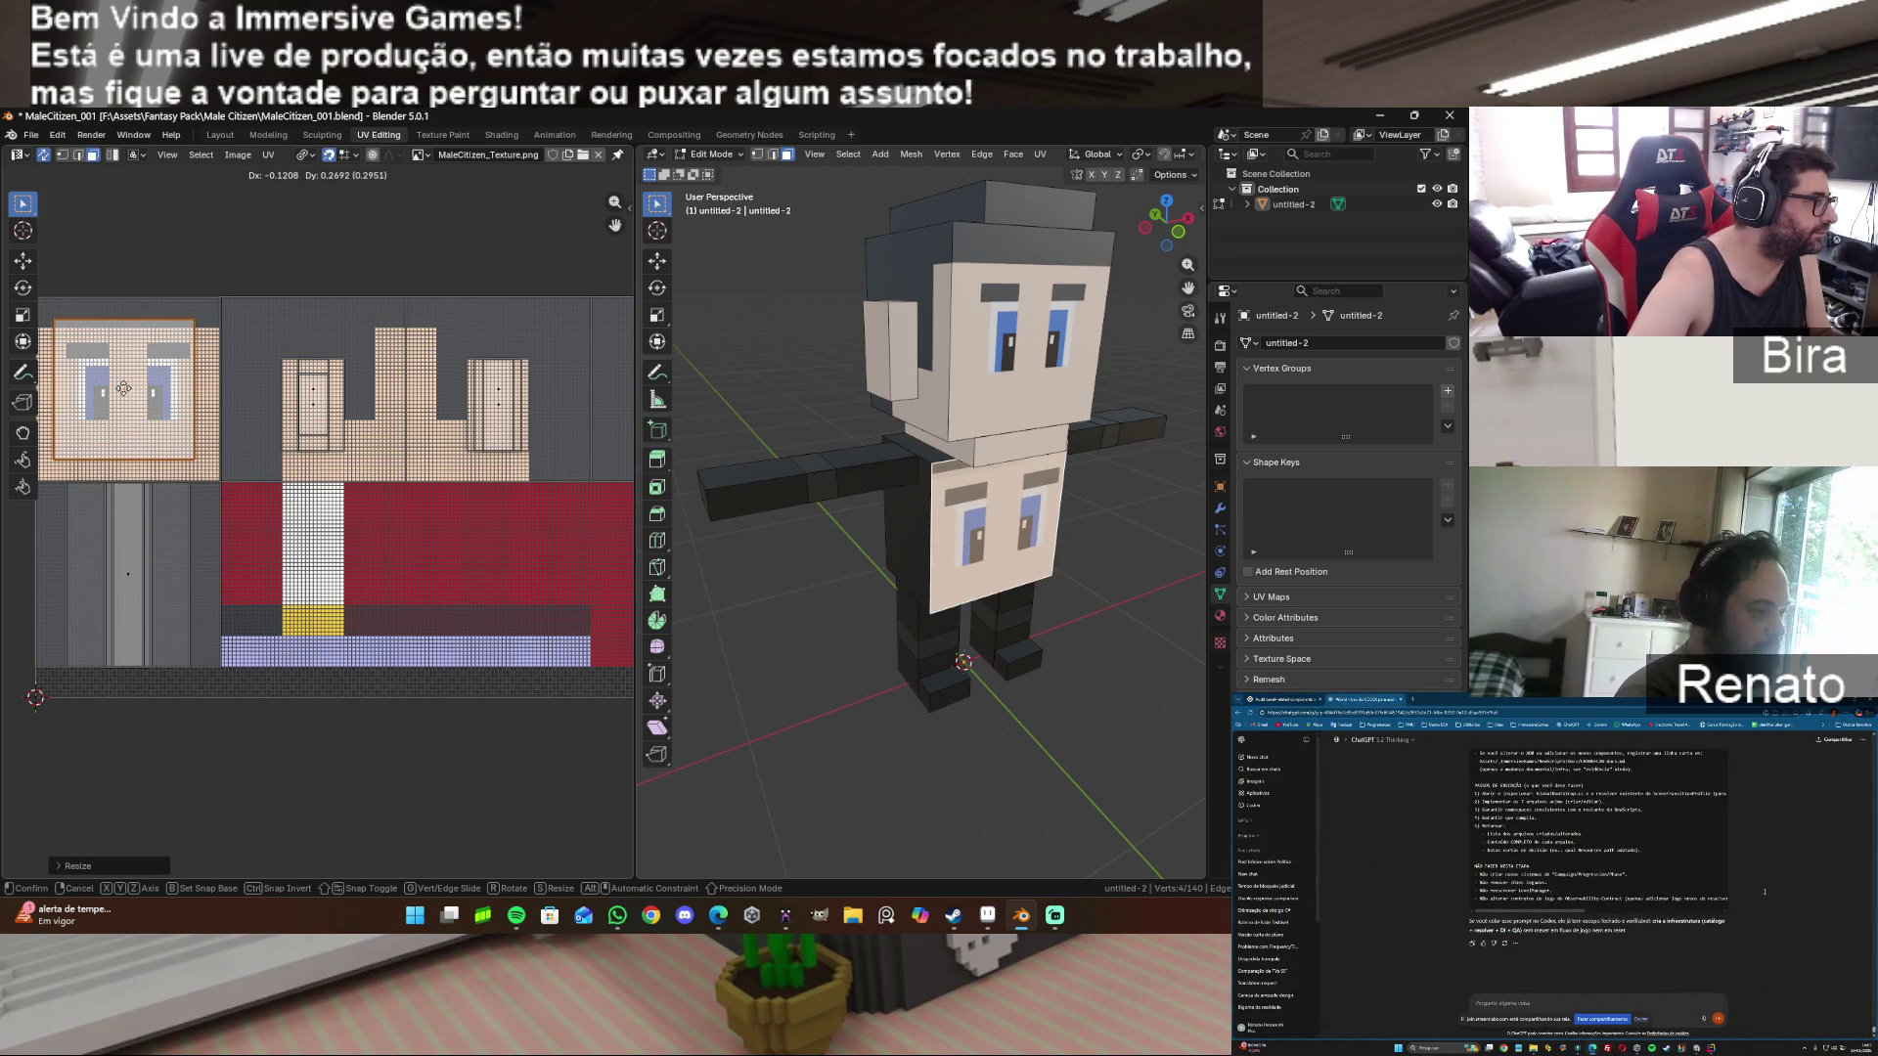
pyautogui.click(128, 389)
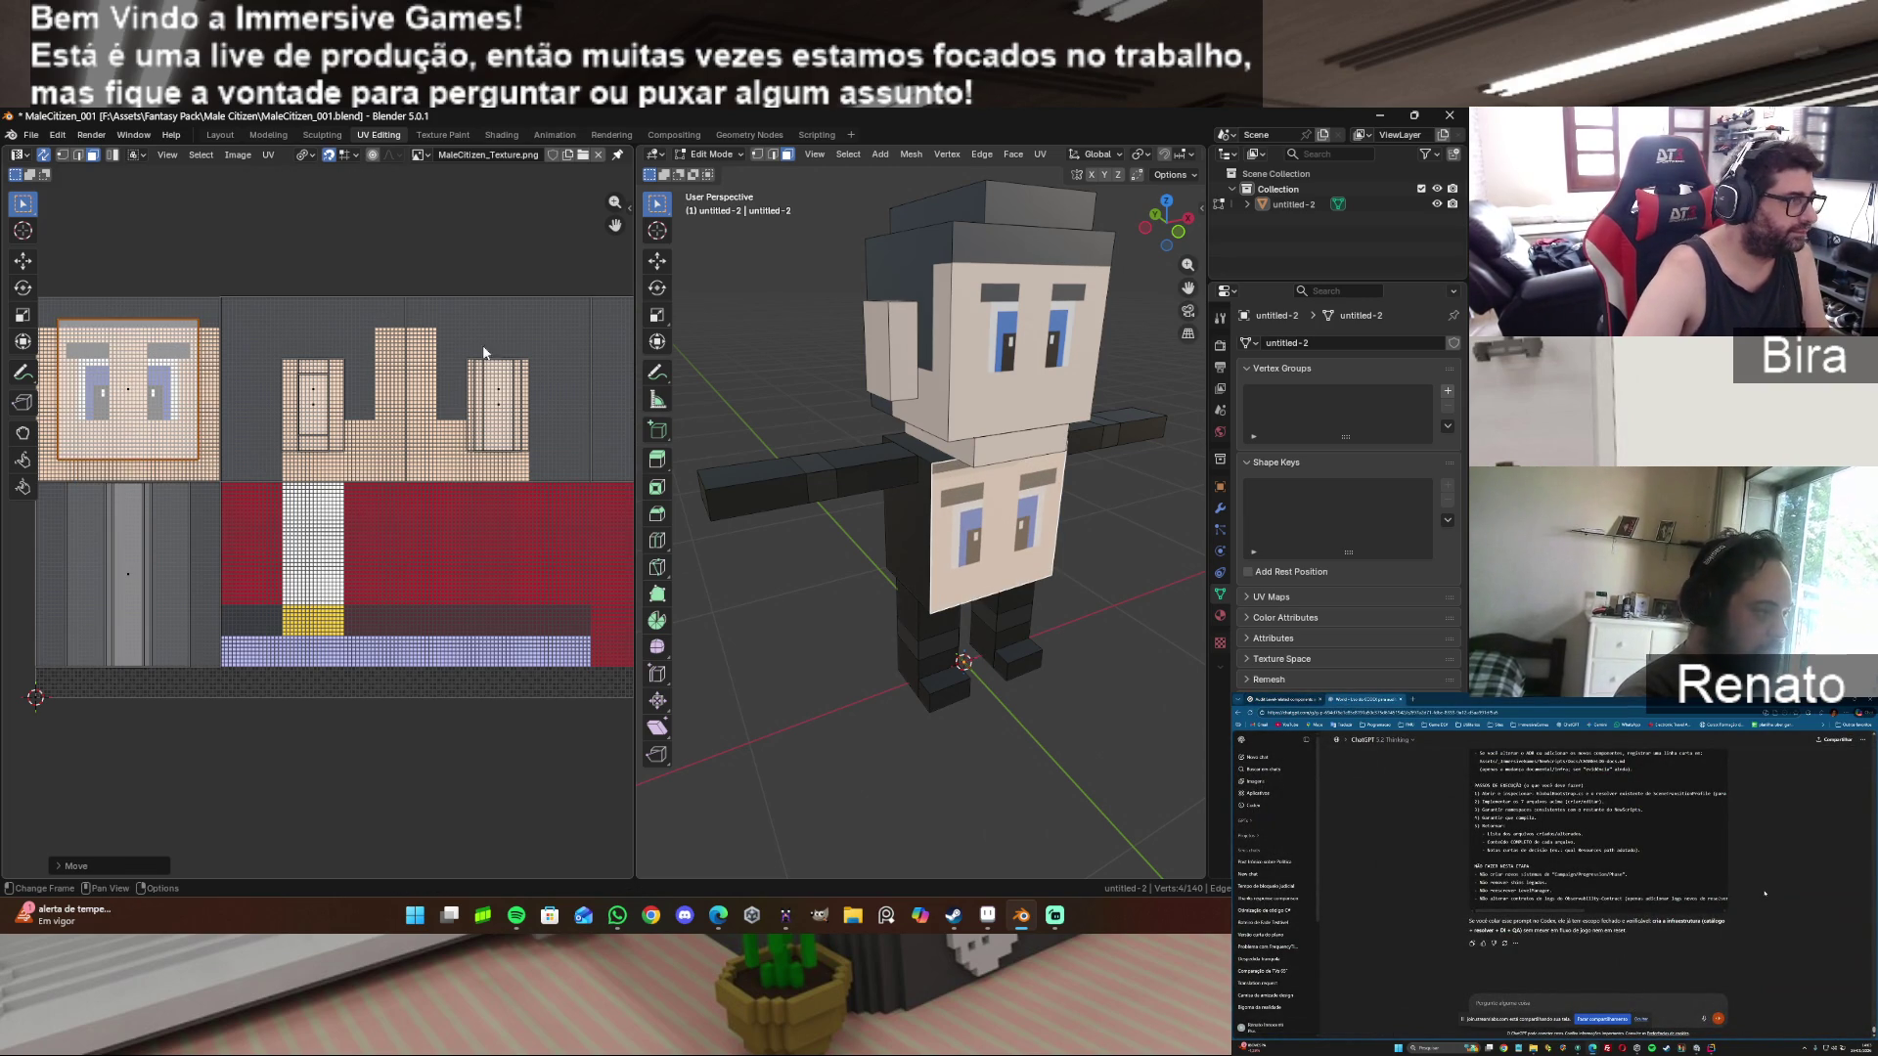
# Enlarge the torso island, snap it to pixels, and move it onto the red-and-white shirt area.
pyautogui.moveTo(262, 412); pyautogui.dragTo(433, 440, button='middle')
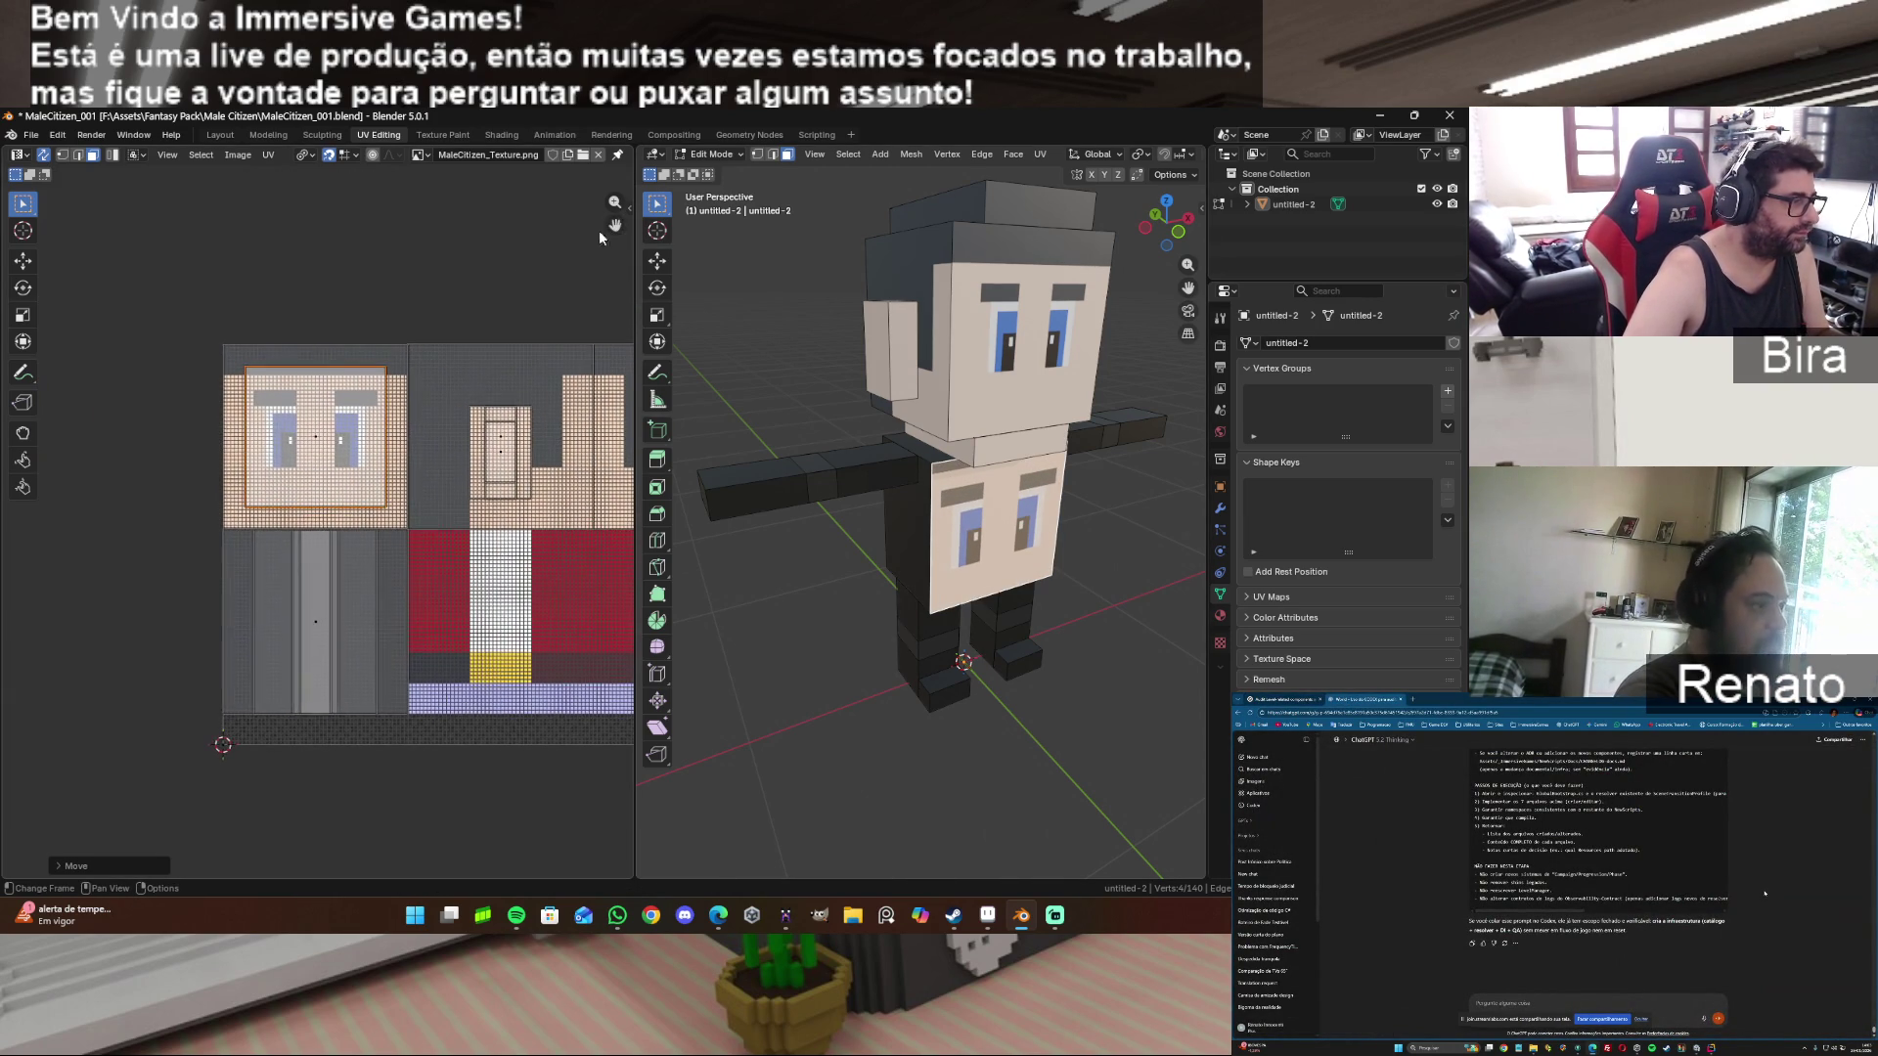
pyautogui.scroll(3, 365, 418)
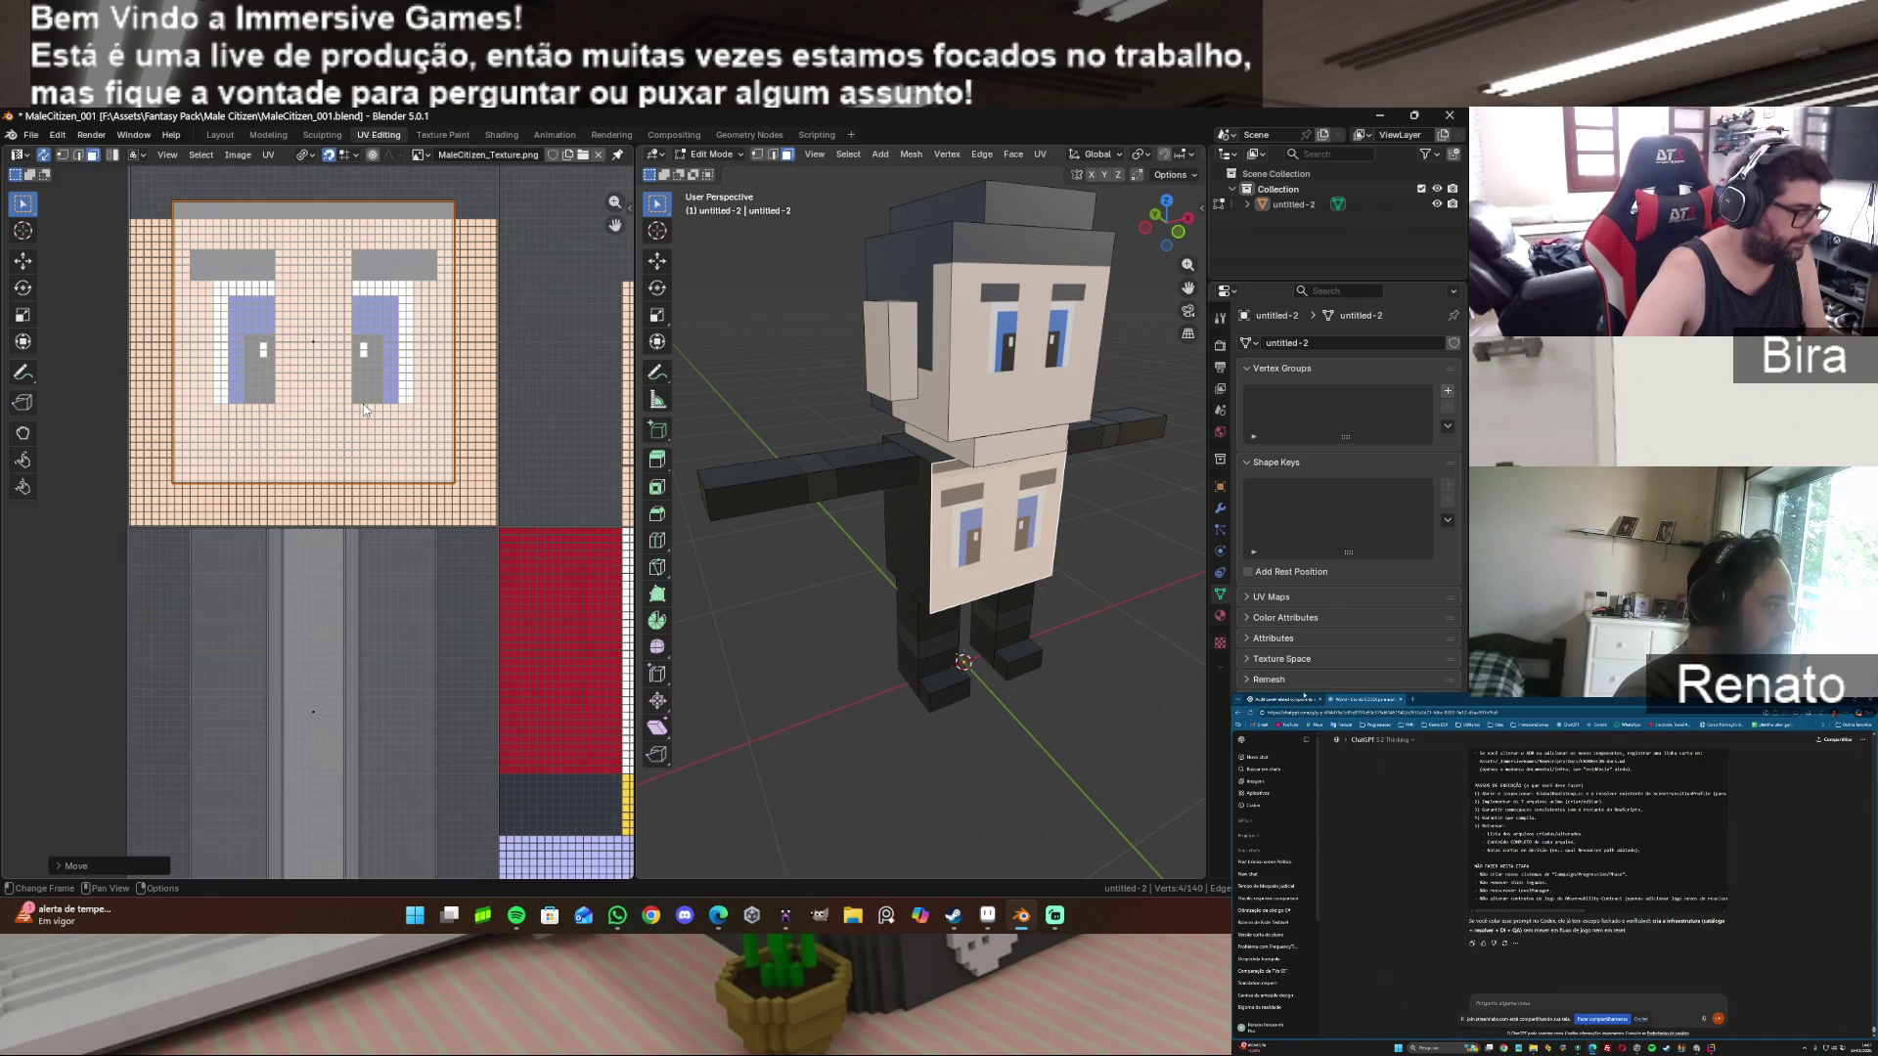
pyautogui.press('s')
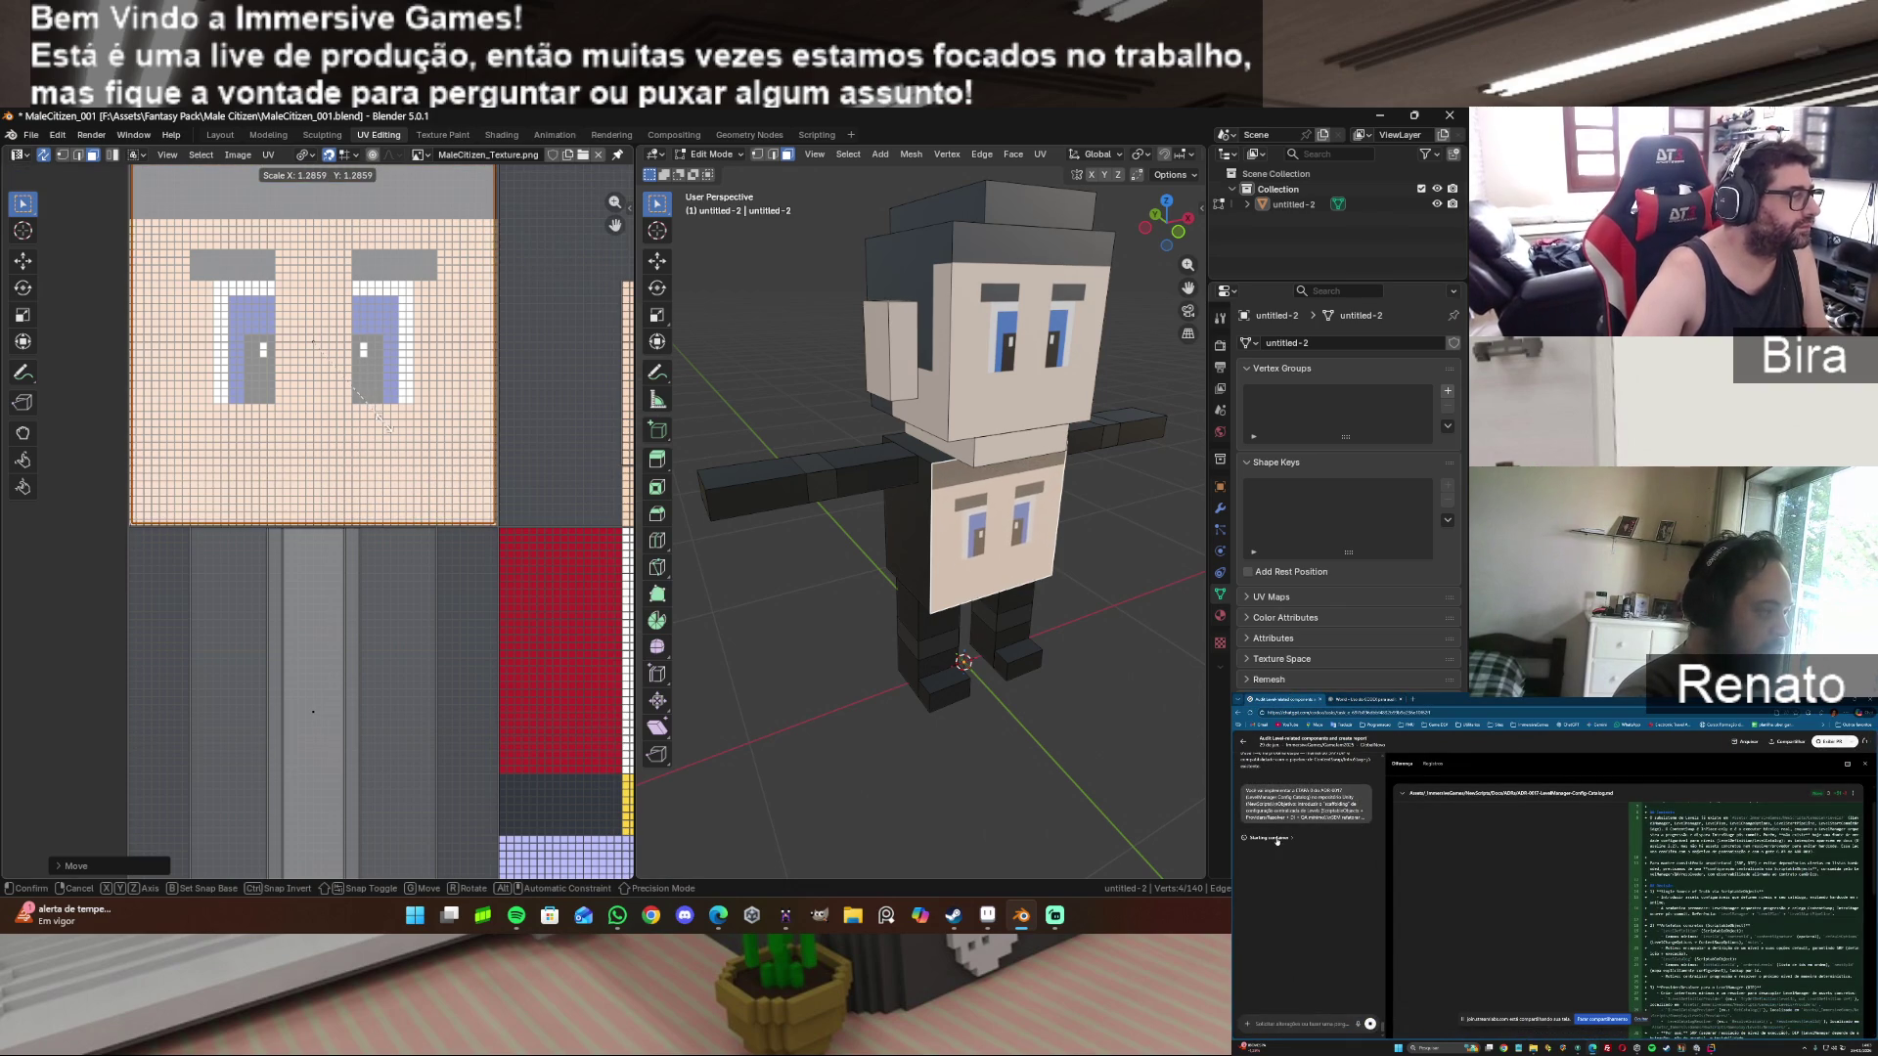
pyautogui.click(382, 423)
pyautogui.scroll(-2, 528, 567)
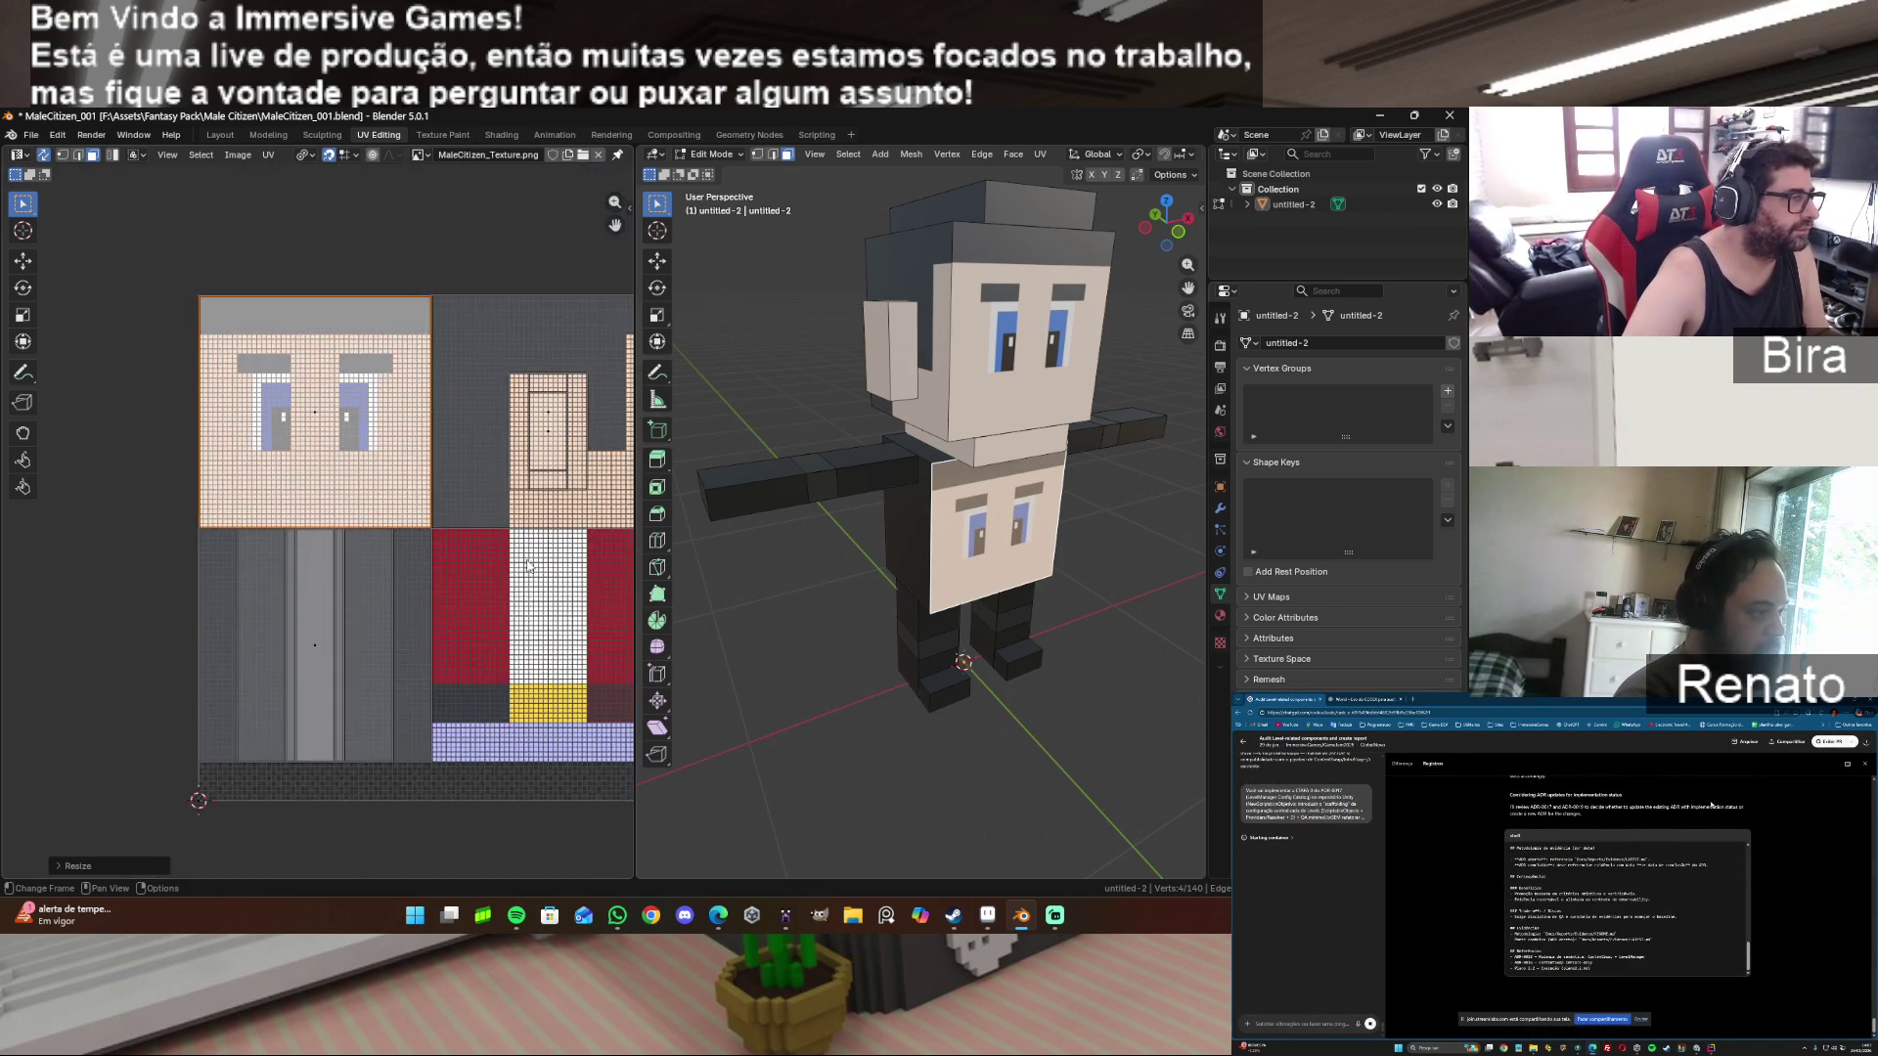
pyautogui.scroll(-1, 528, 567)
pyautogui.moveTo(614, 226)
pyautogui.mouseDown()
pyautogui.moveTo(511, 237)
pyautogui.moveTo(435, 219)
pyautogui.mouseUp()
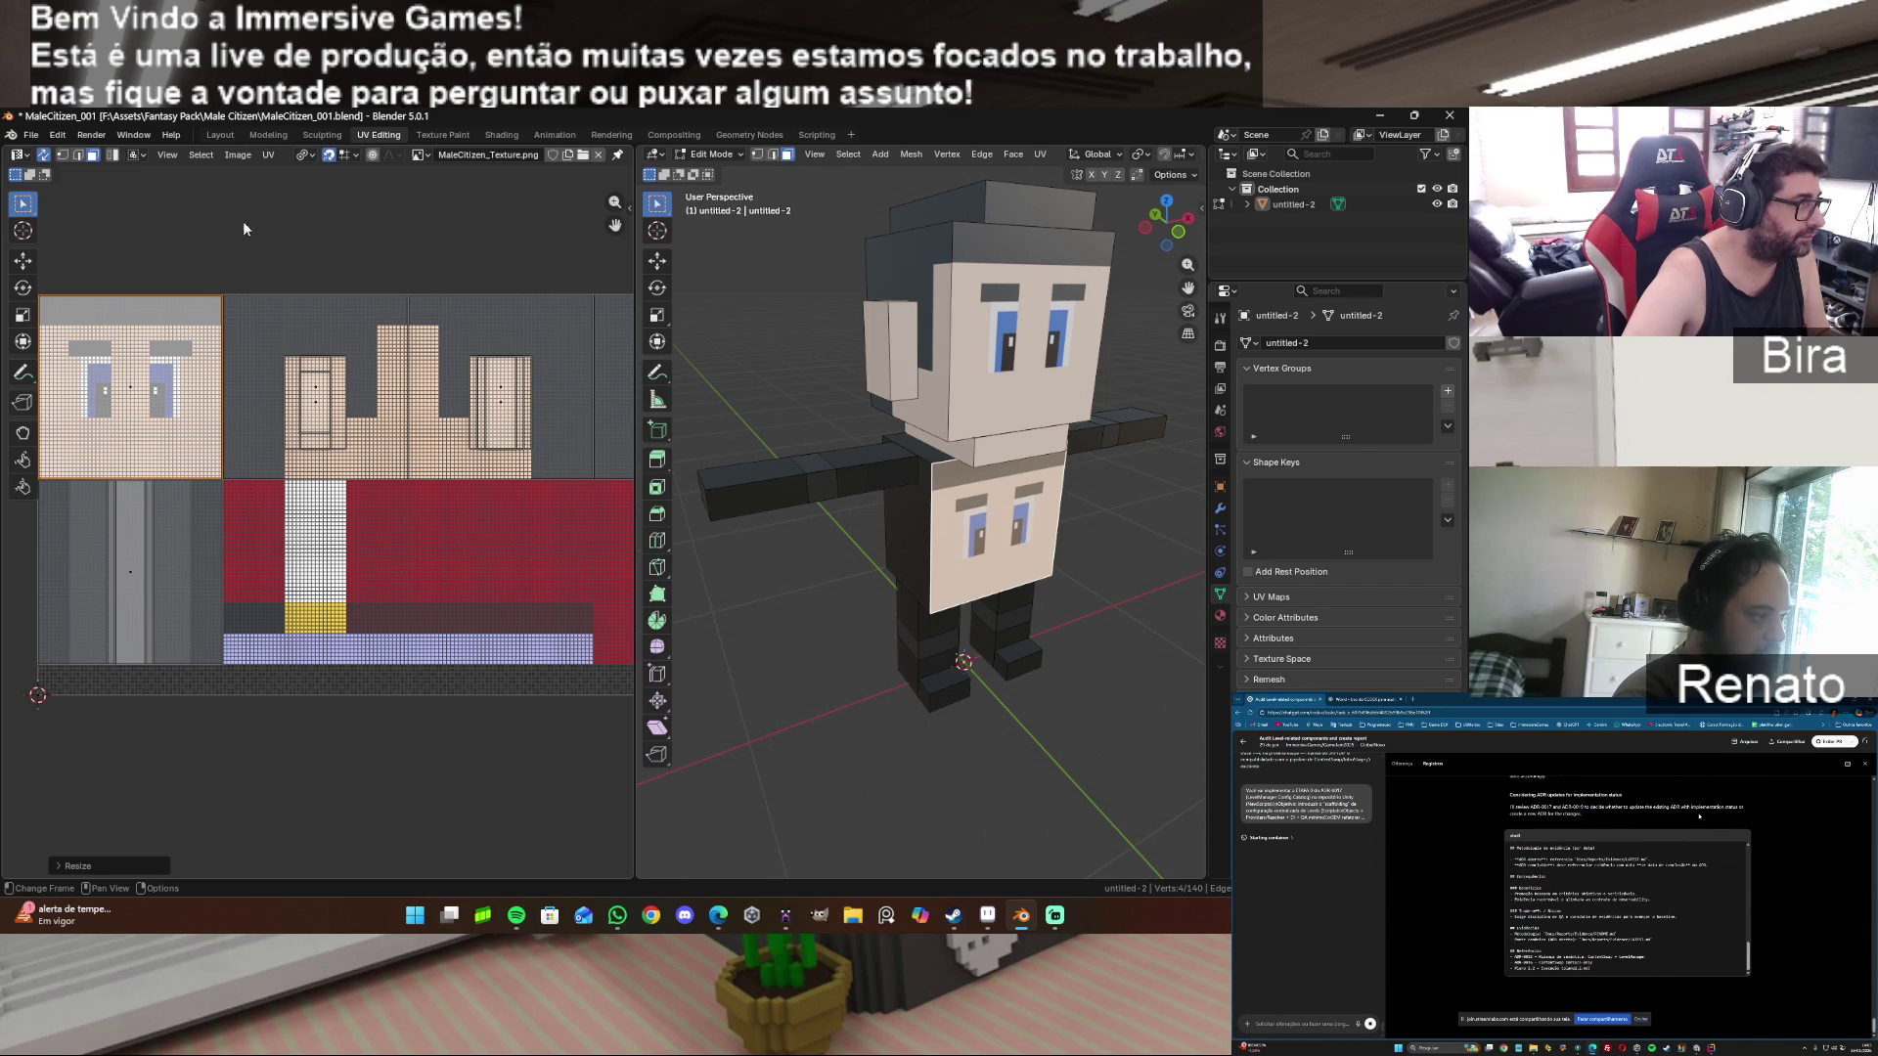
pyautogui.click(267, 155)
pyautogui.moveTo(315, 205)
pyautogui.click(468, 208)
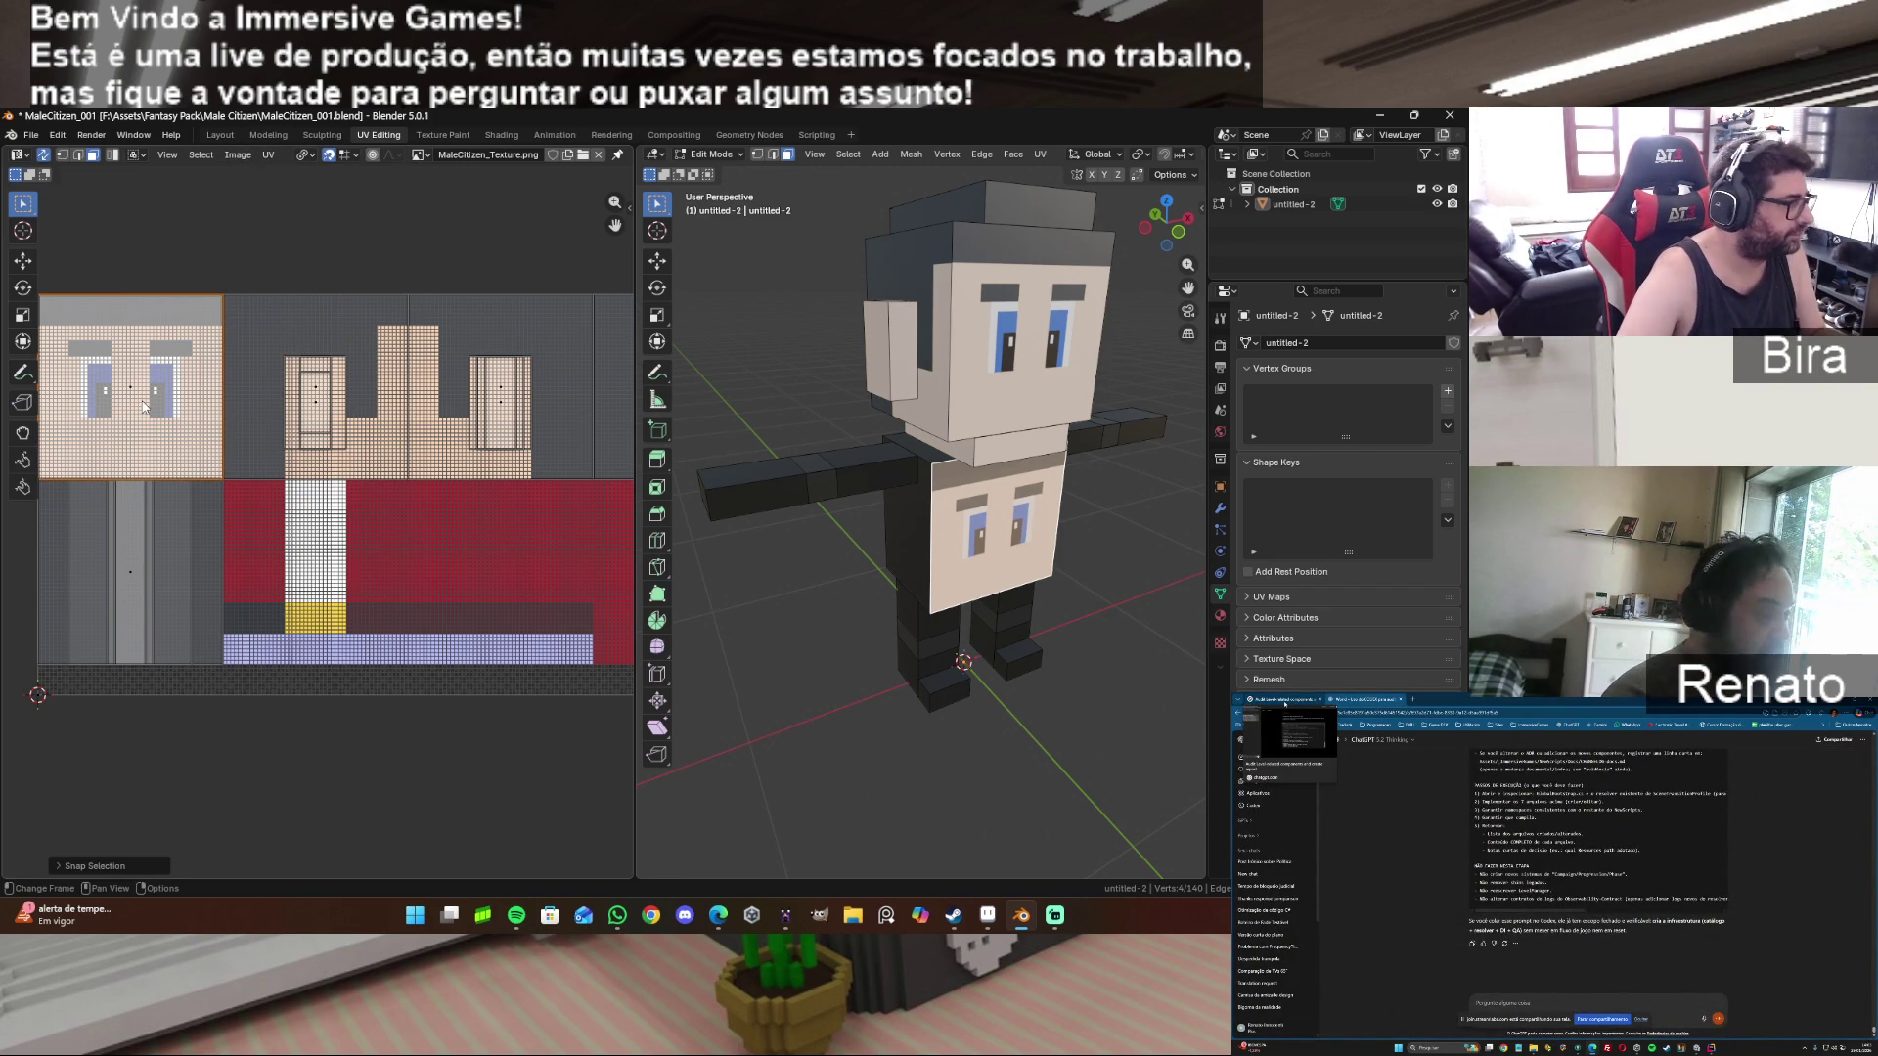
pyautogui.press('g')
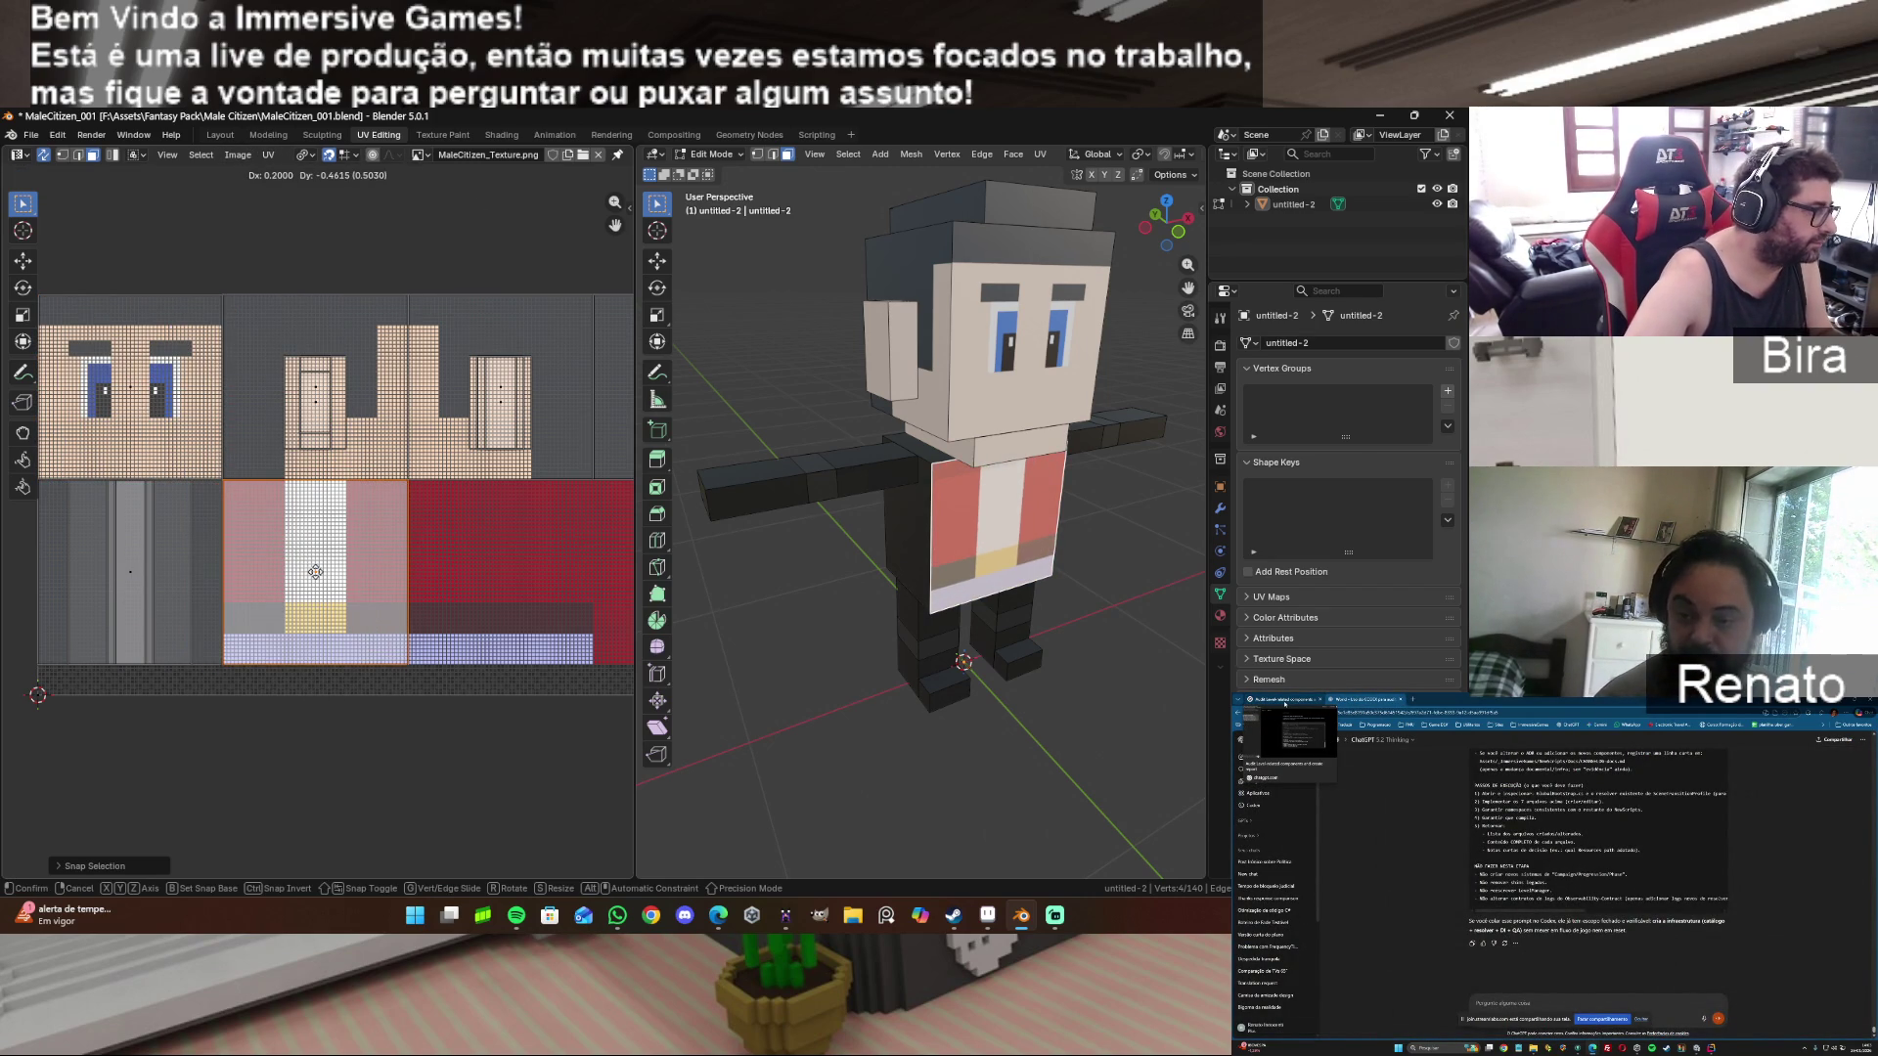
pyautogui.click(315, 571)
pyautogui.scroll(3, 316, 538)
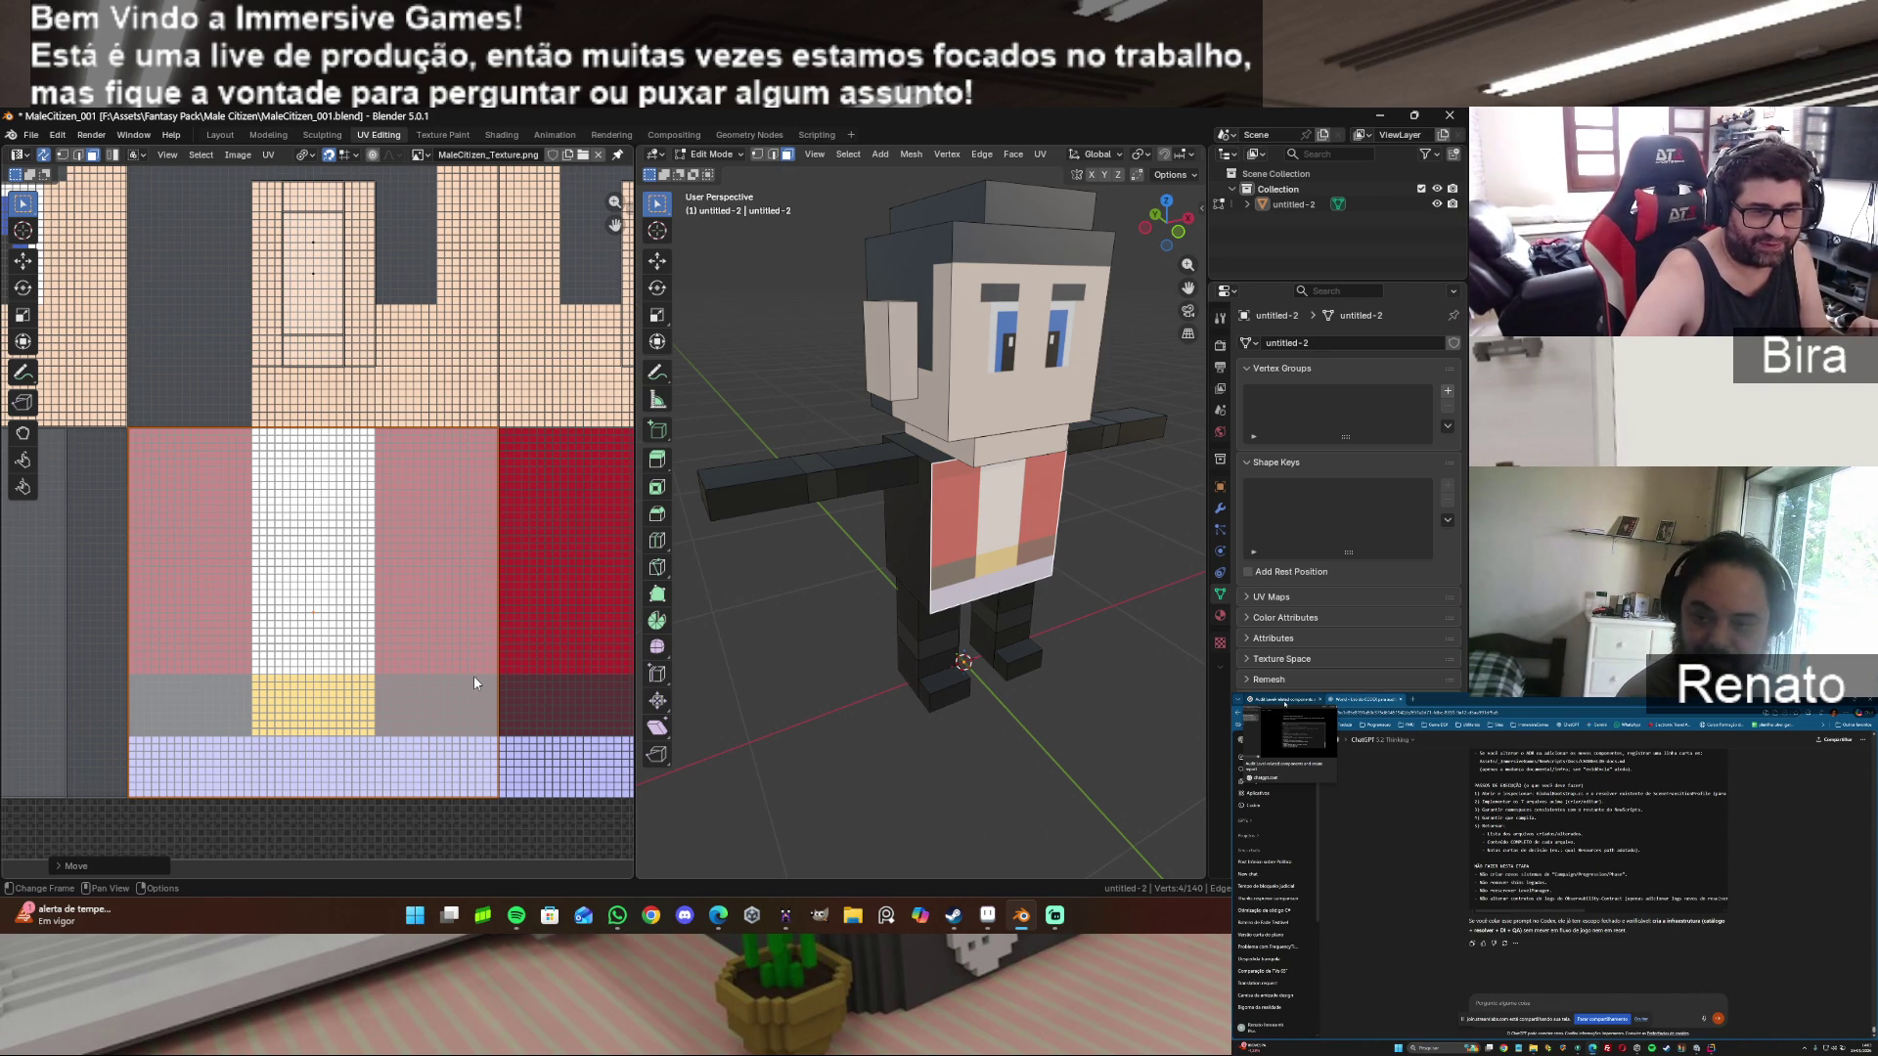
# Orbit to the torso's side, select its side face, and unwrap it with Angle Based.
pyautogui.moveTo(1158, 233); pyautogui.dragTo(1262, 239)
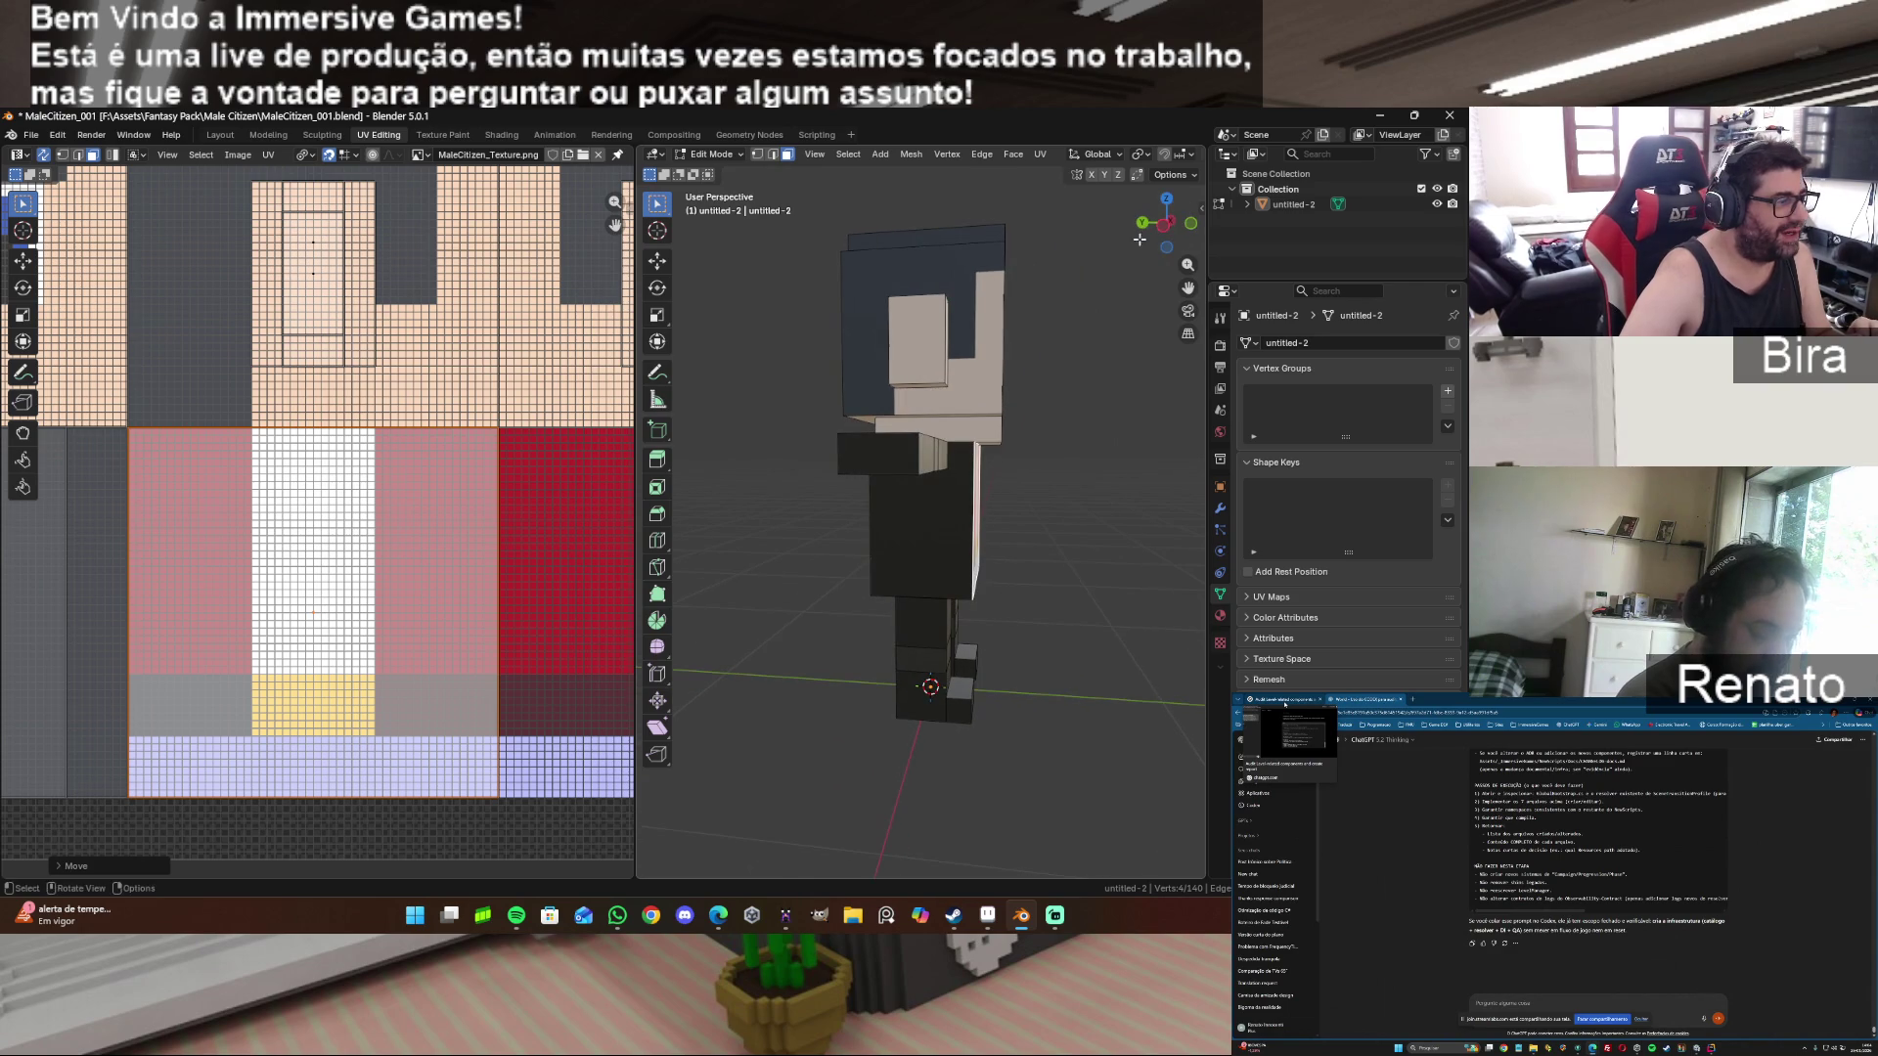
pyautogui.scroll(-1, 572, 589)
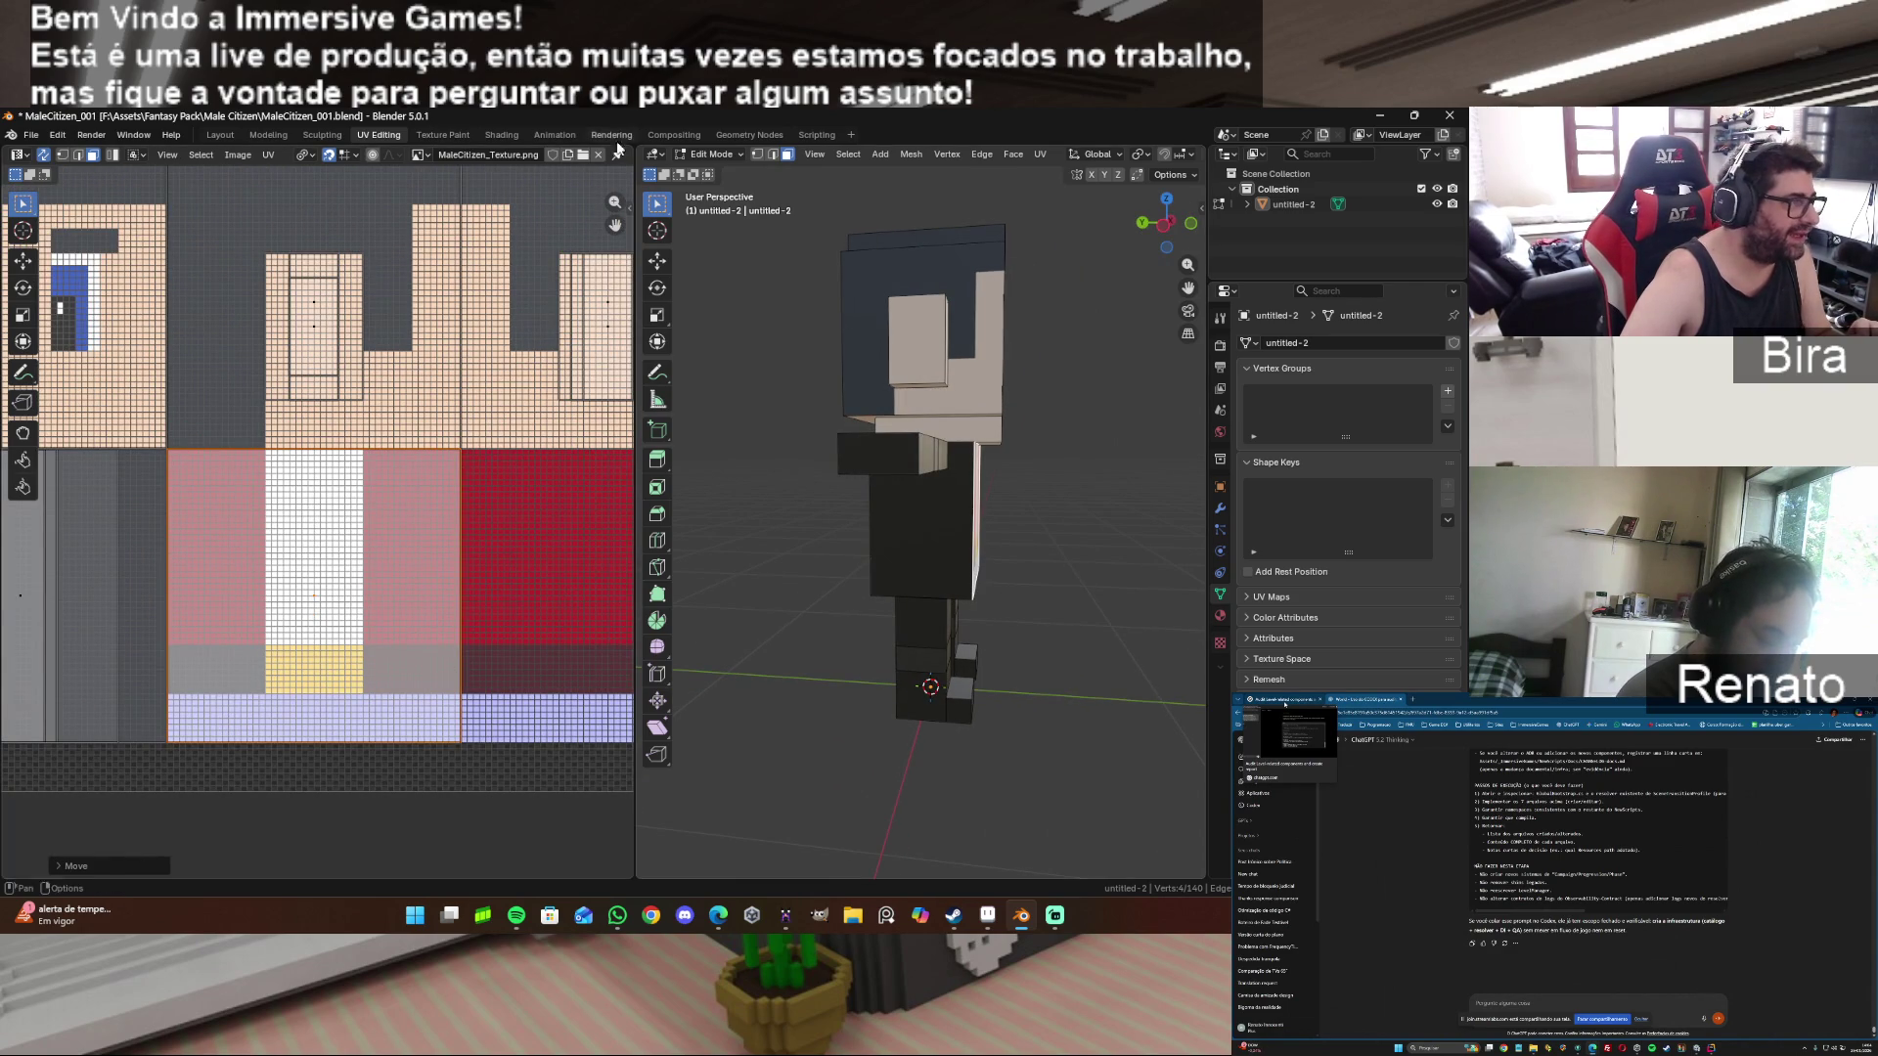
pyautogui.moveTo(618, 225); pyautogui.dragTo(473, 203)
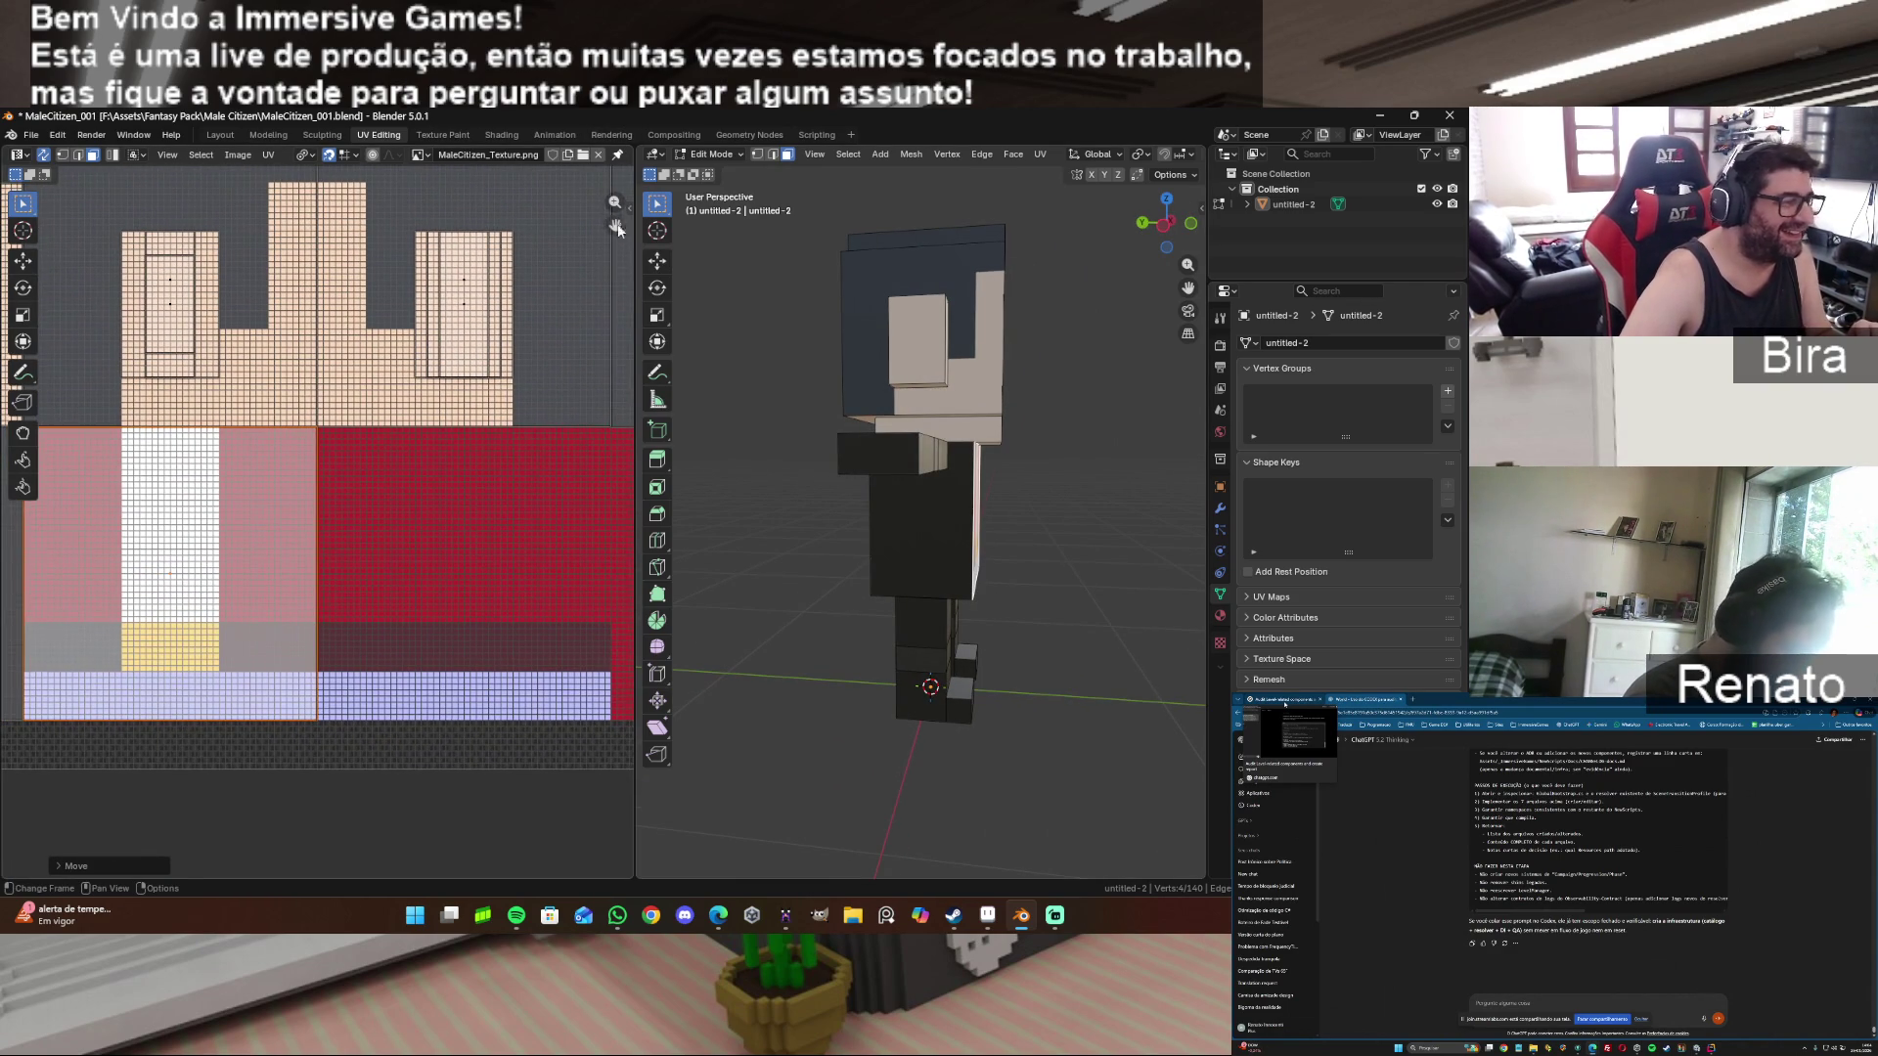
pyautogui.moveTo(1166, 225); pyautogui.dragTo(1122, 230)
pyautogui.click(924, 527)
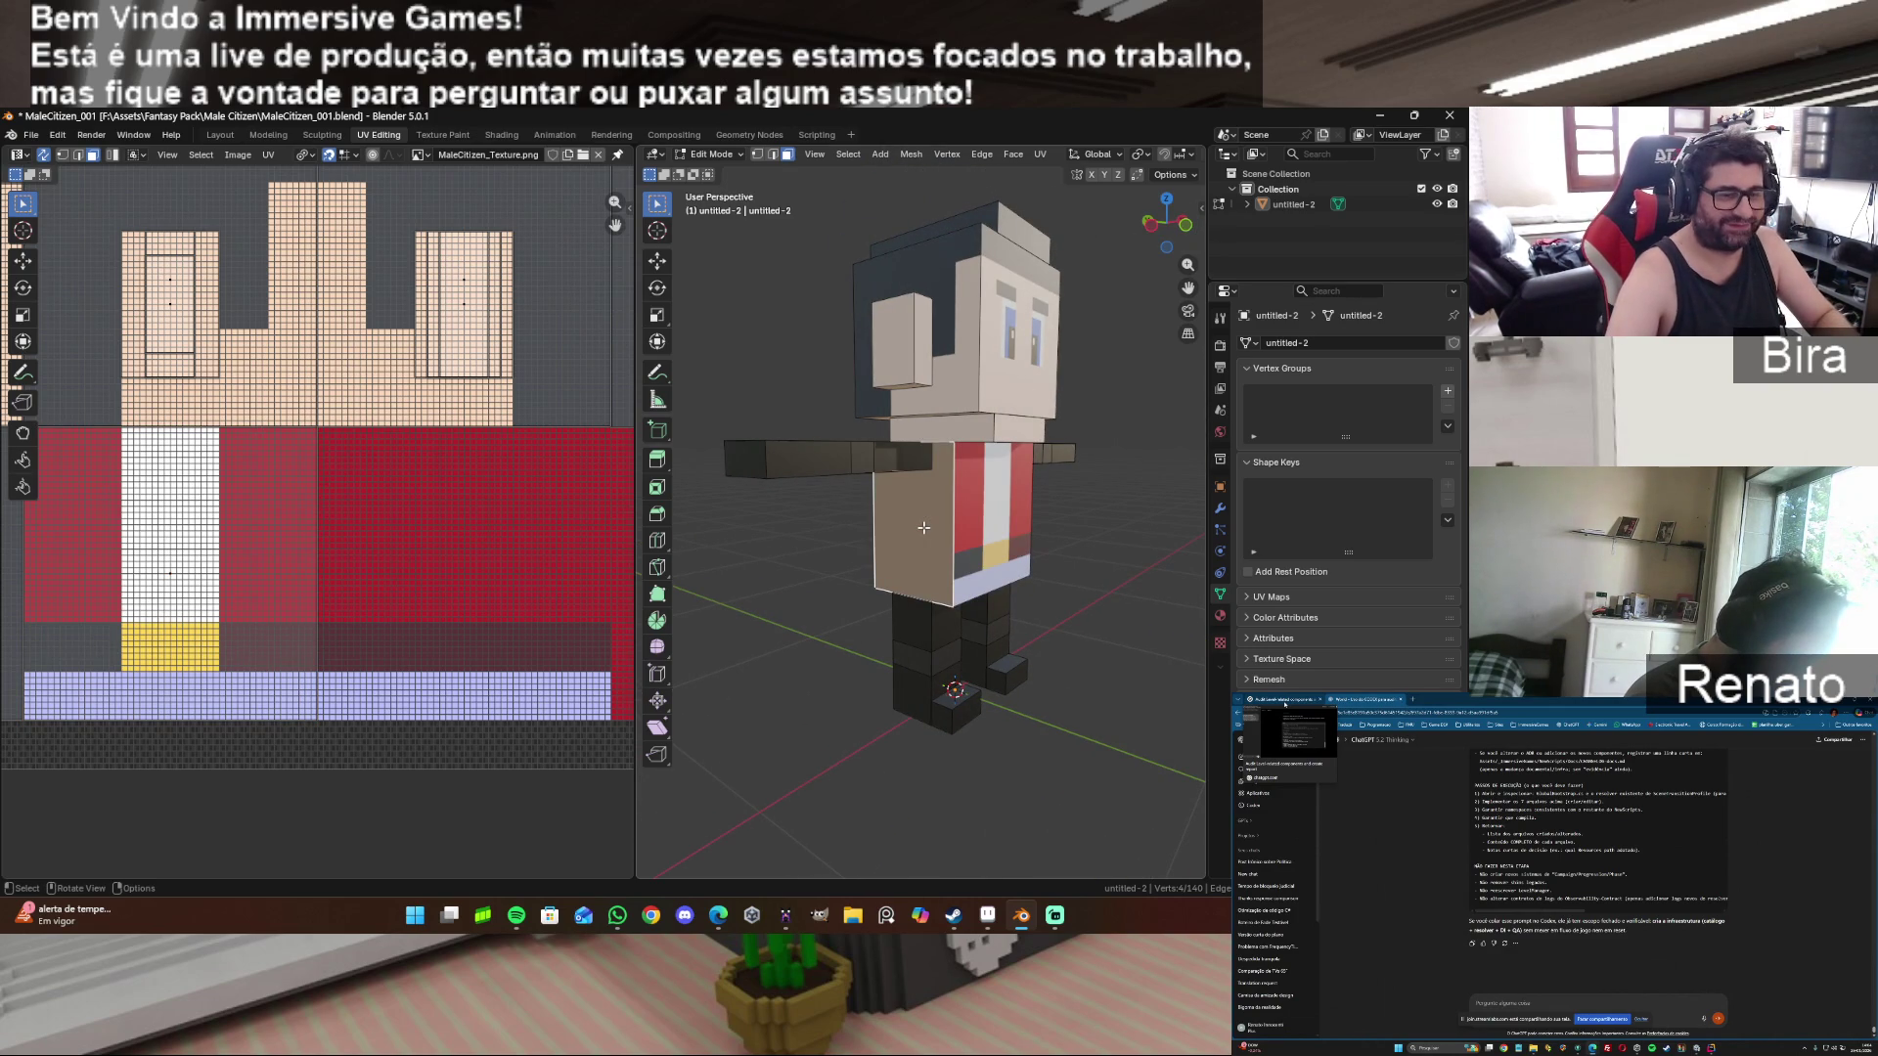
pyautogui.press('u')
pyautogui.click(923, 528)
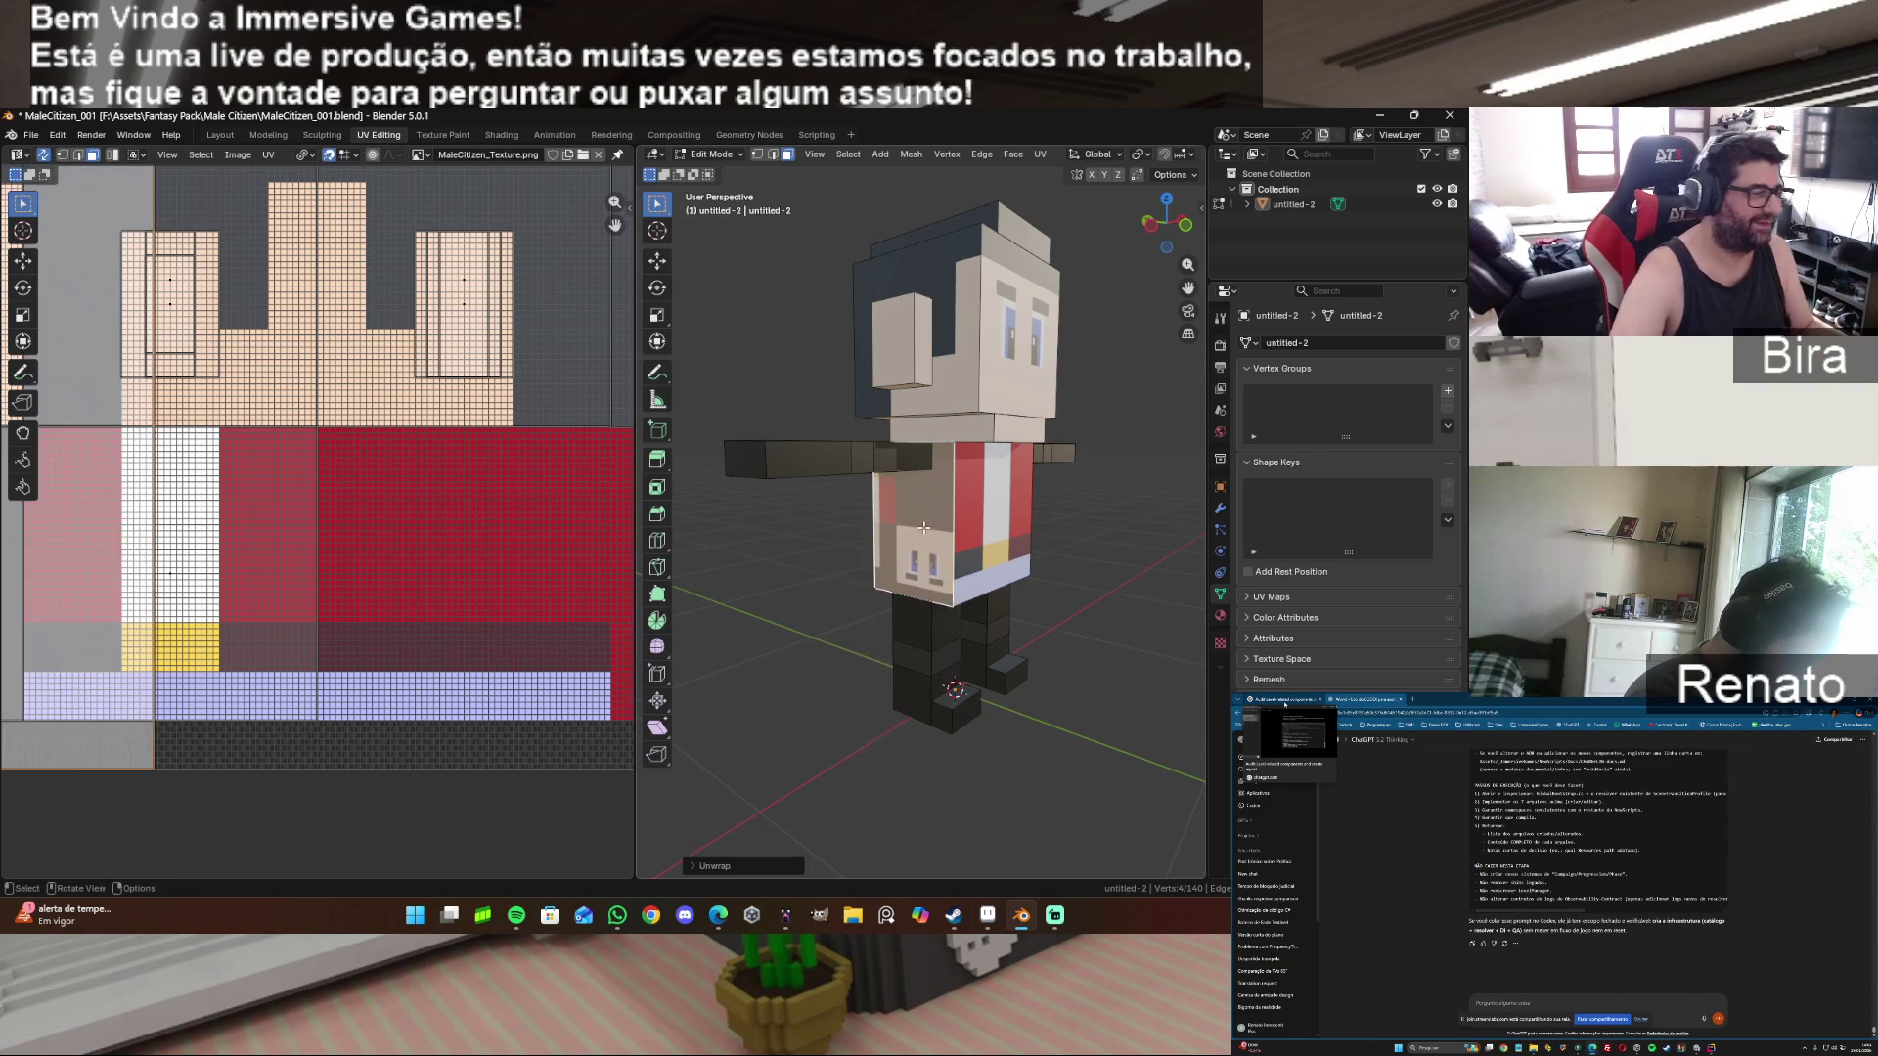
# Scale and move the side-face UV island over the red shirt area of the texture.
pyautogui.press('s')
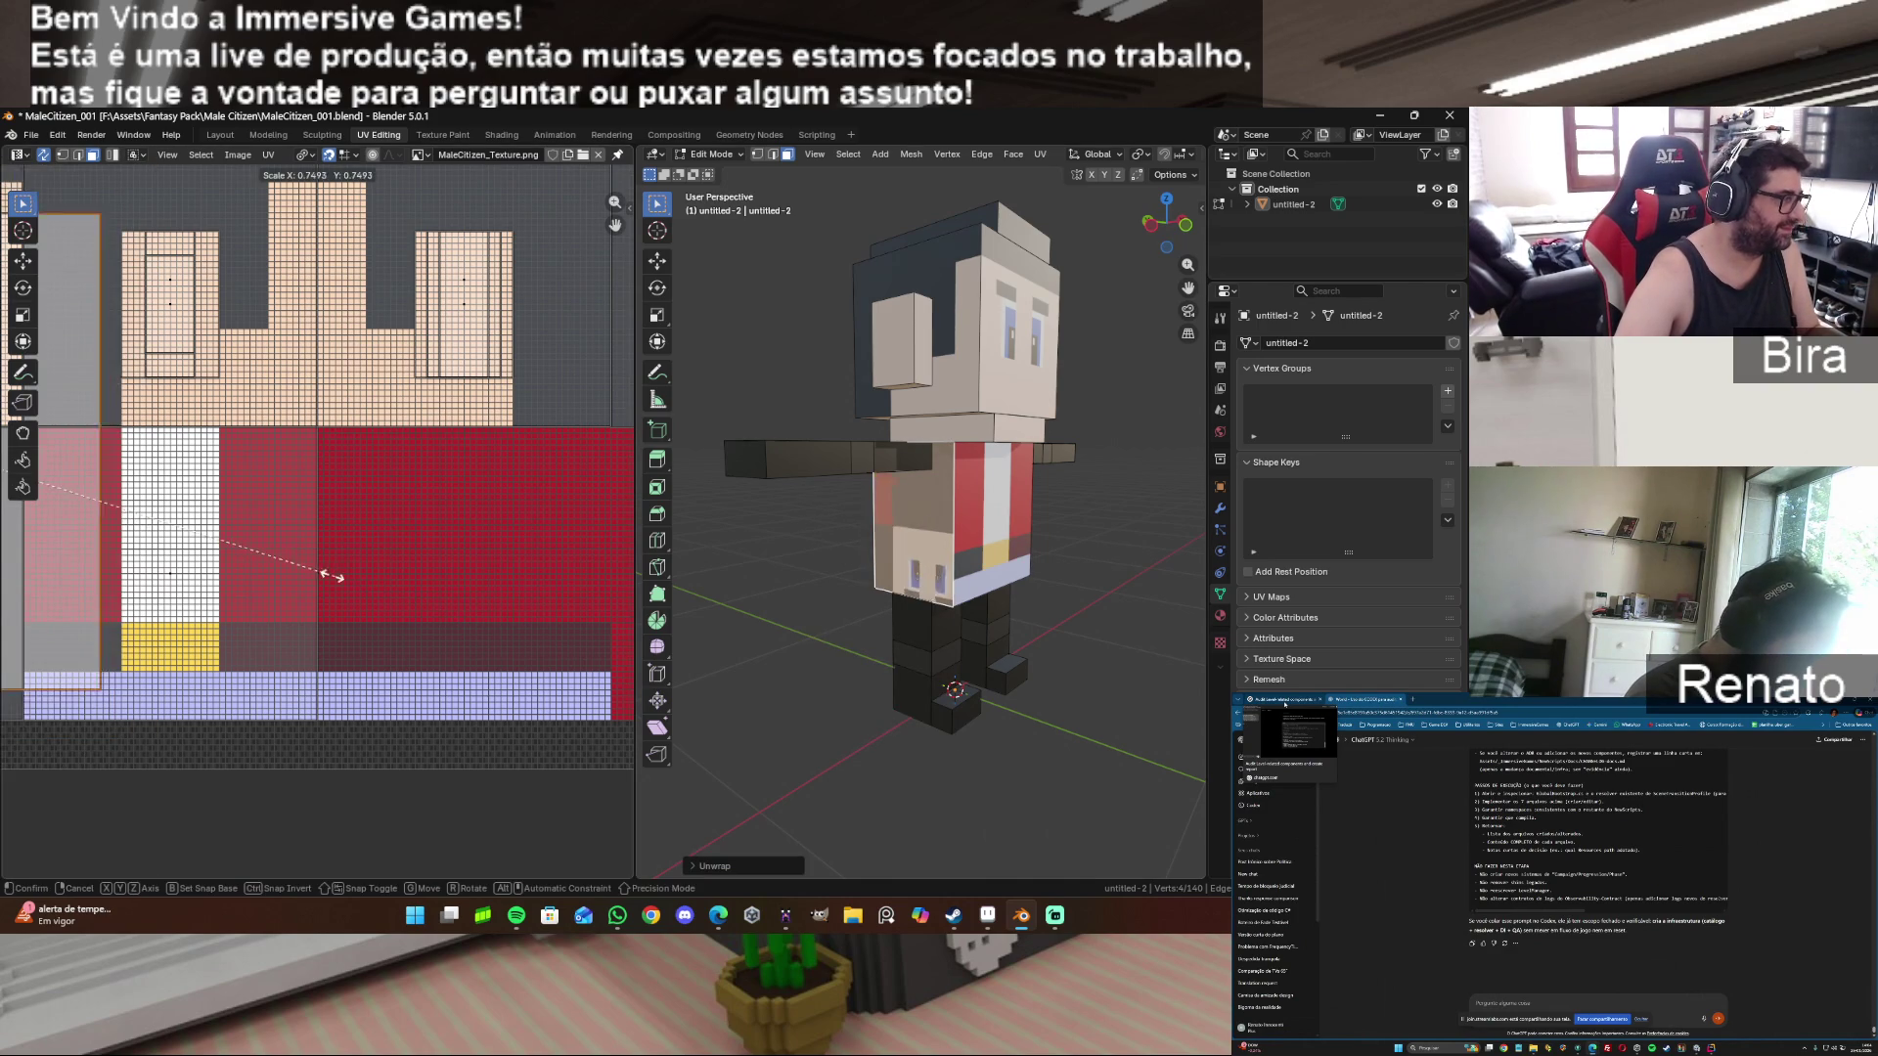
pyautogui.click(230, 553)
pyautogui.press('g')
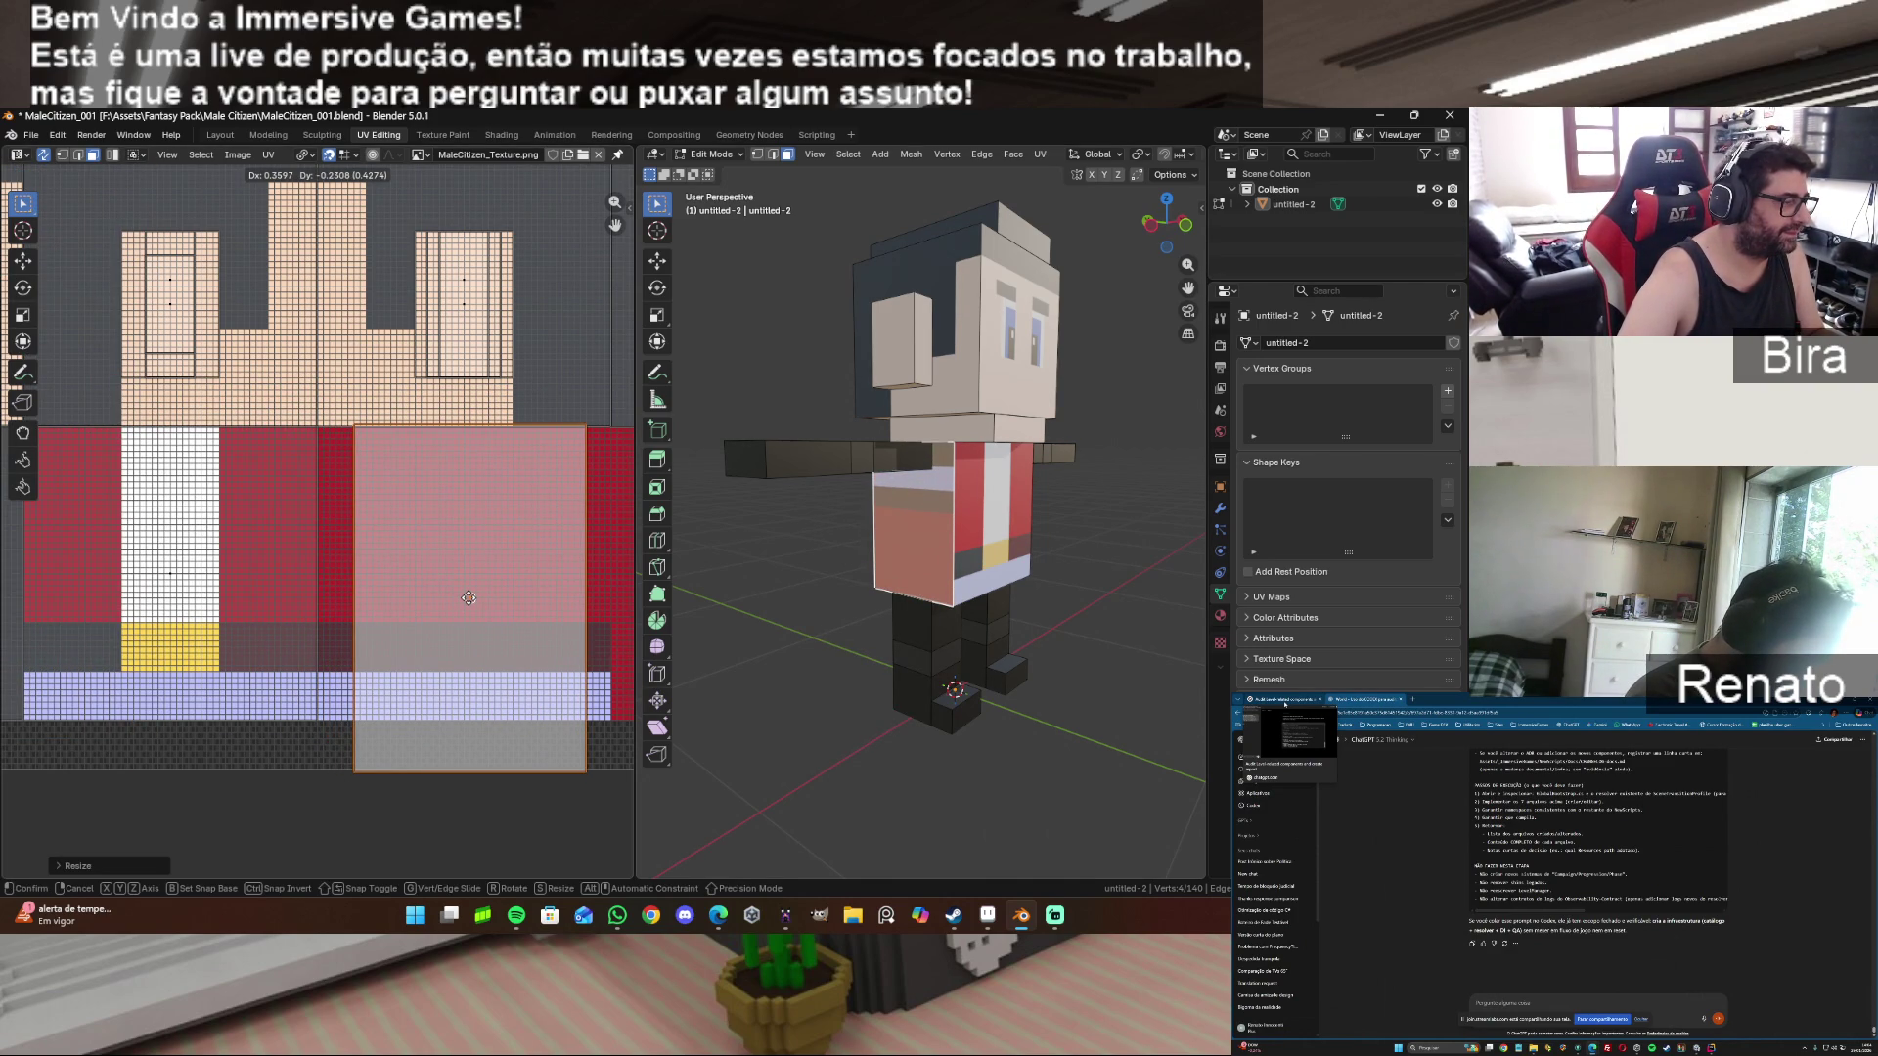
pyautogui.click(469, 581)
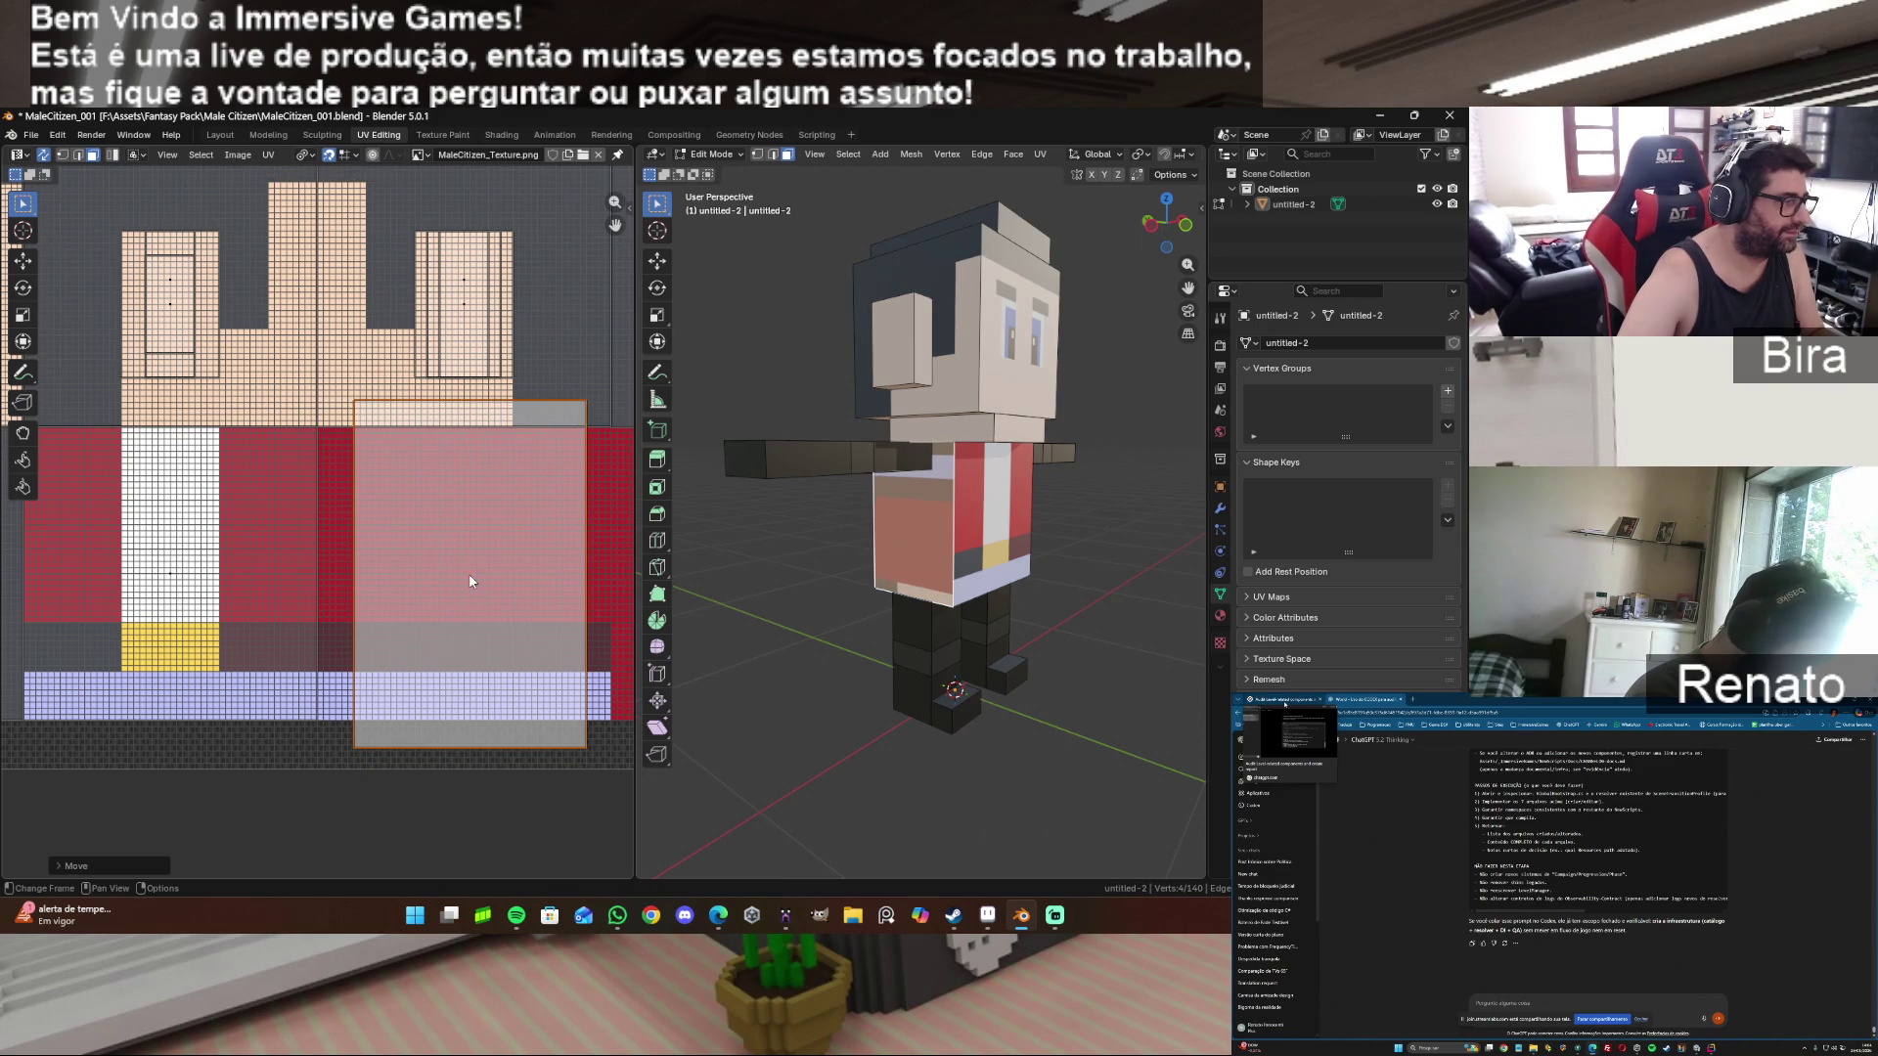
pyautogui.press('s')
pyautogui.click(579, 559)
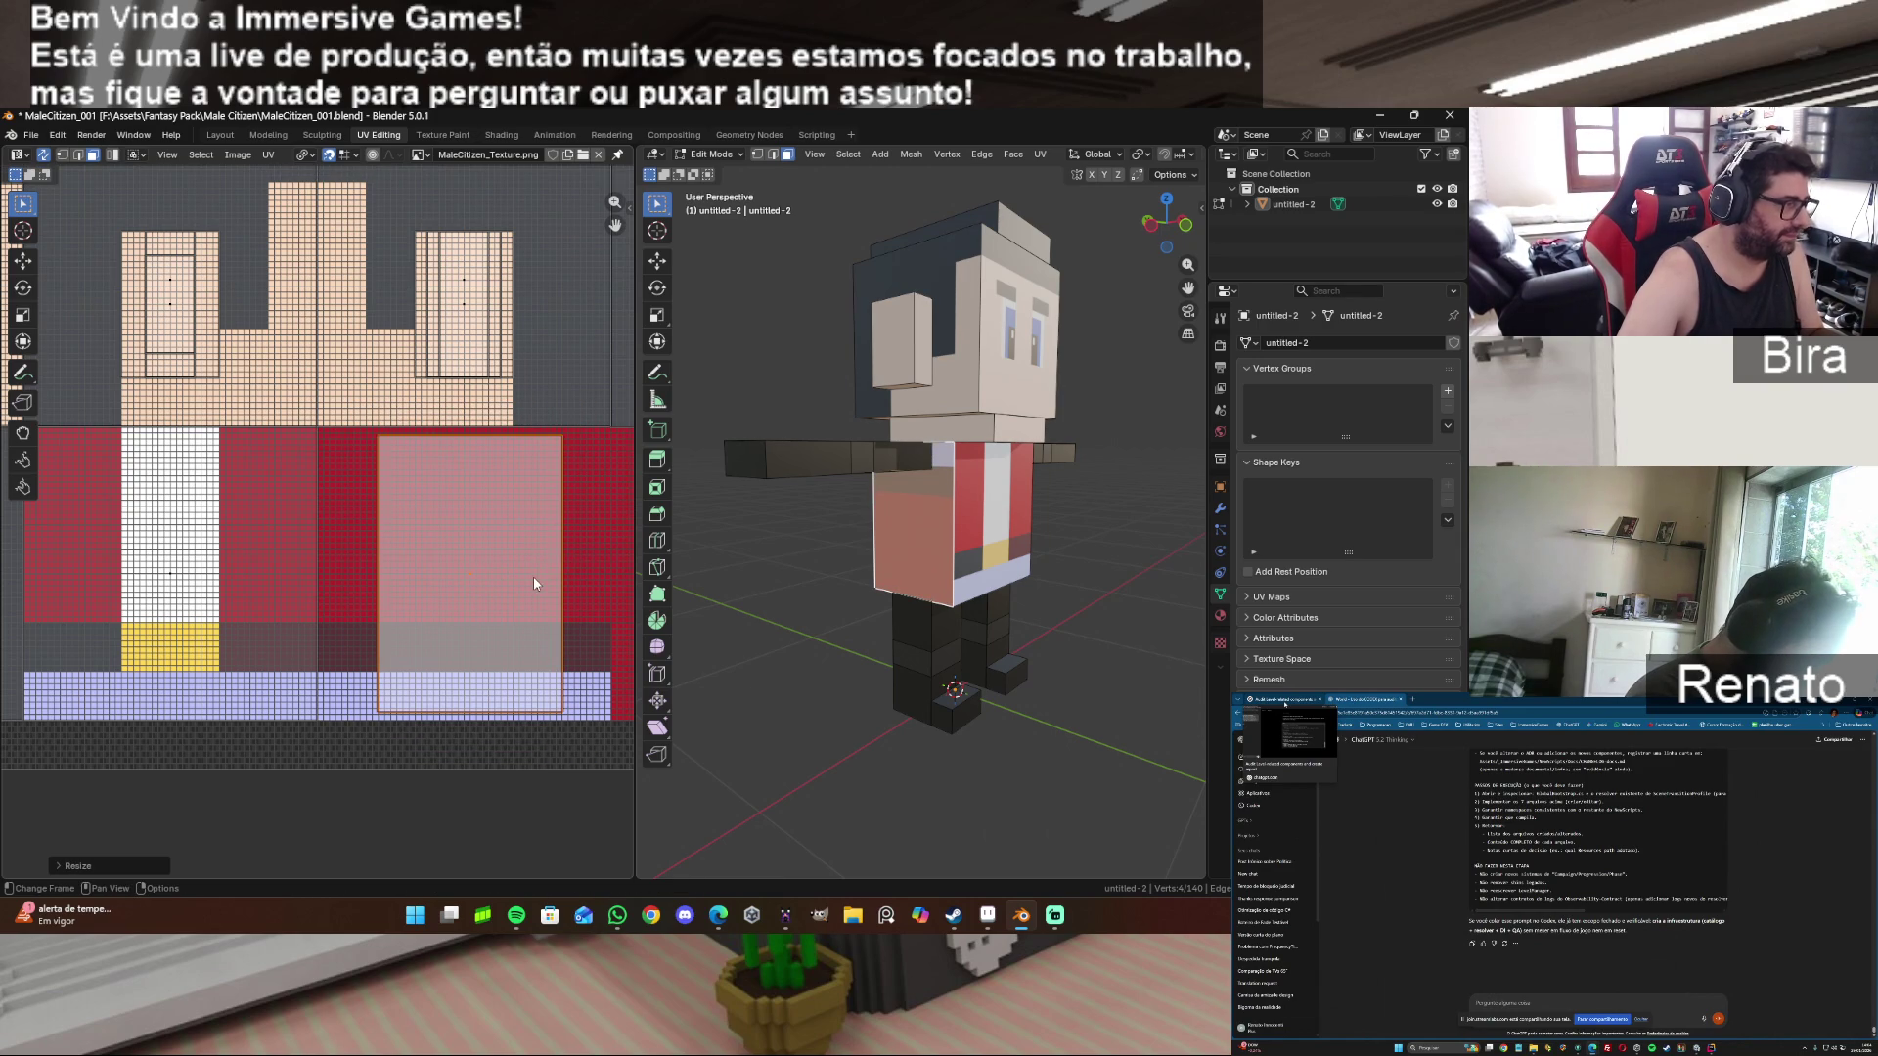
pyautogui.press('g')
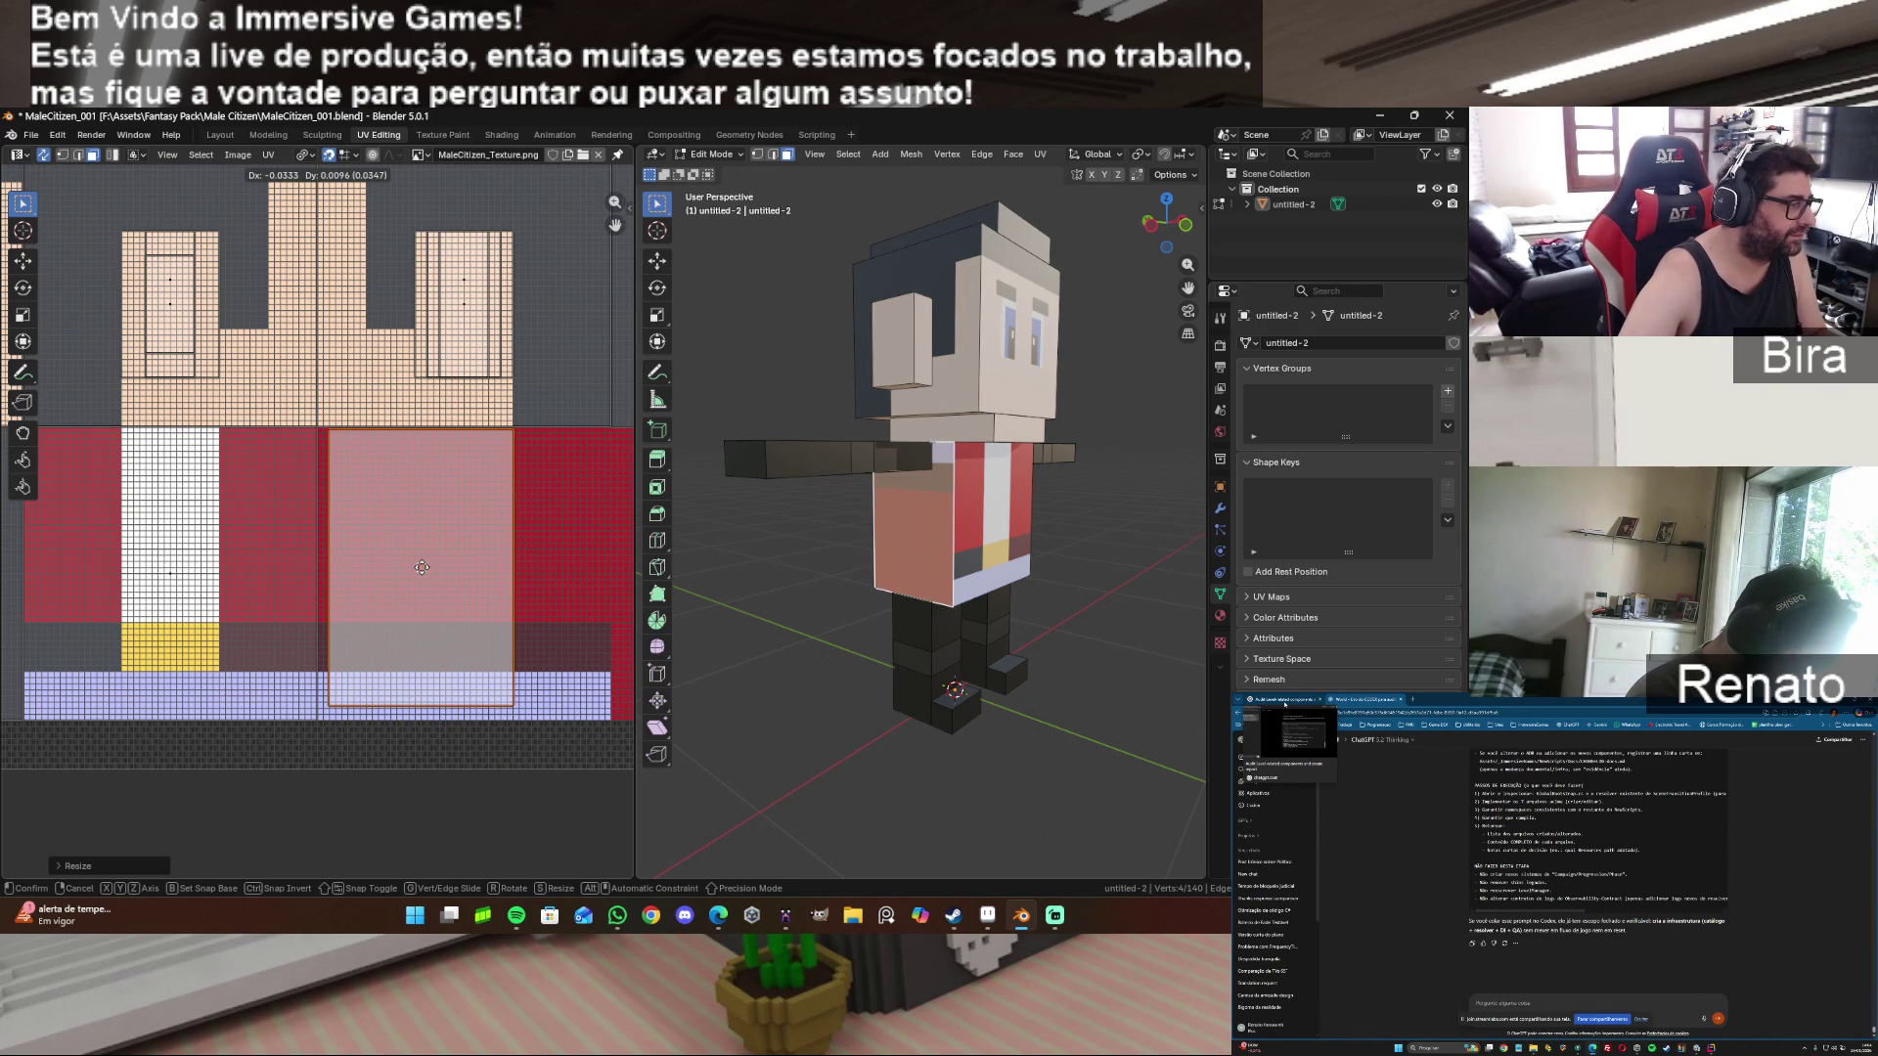
pyautogui.click(434, 567)
# Fine-tune the island's size and horizontal position on the shirt area.
pyautogui.press('s')
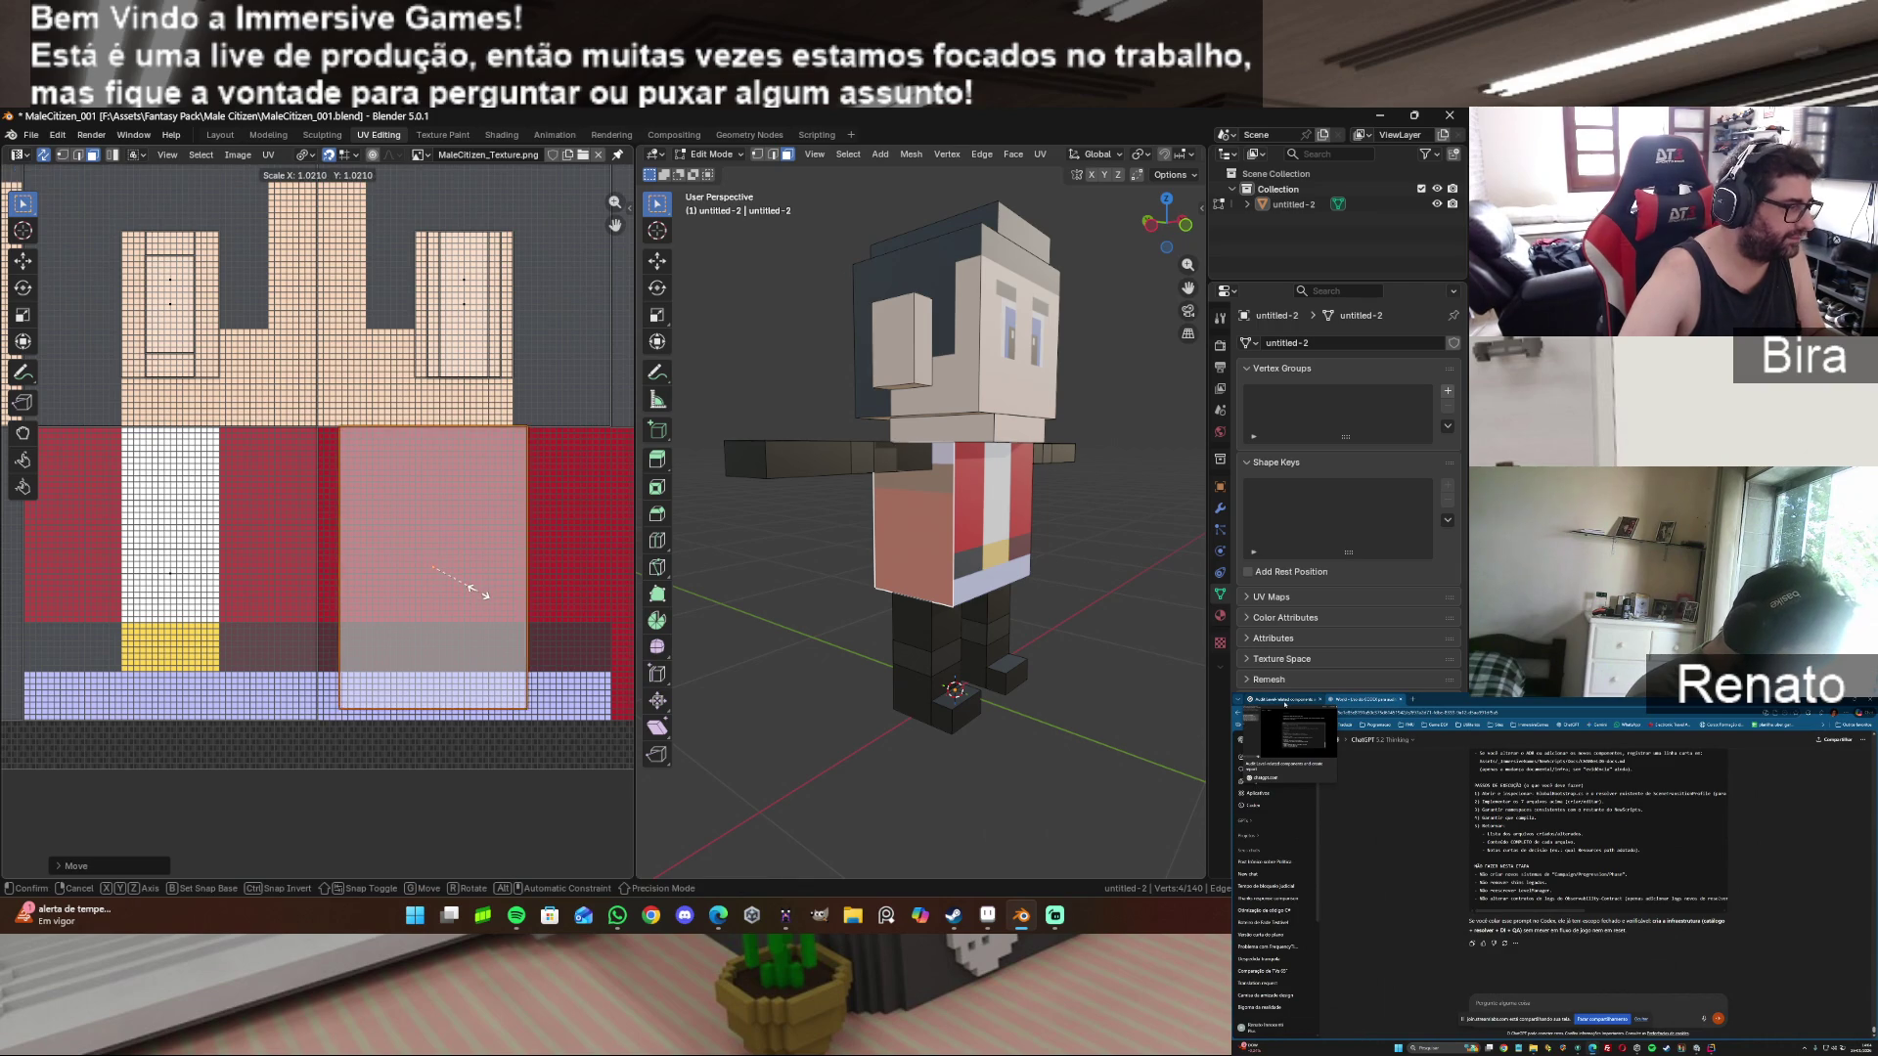
pyautogui.click(477, 596)
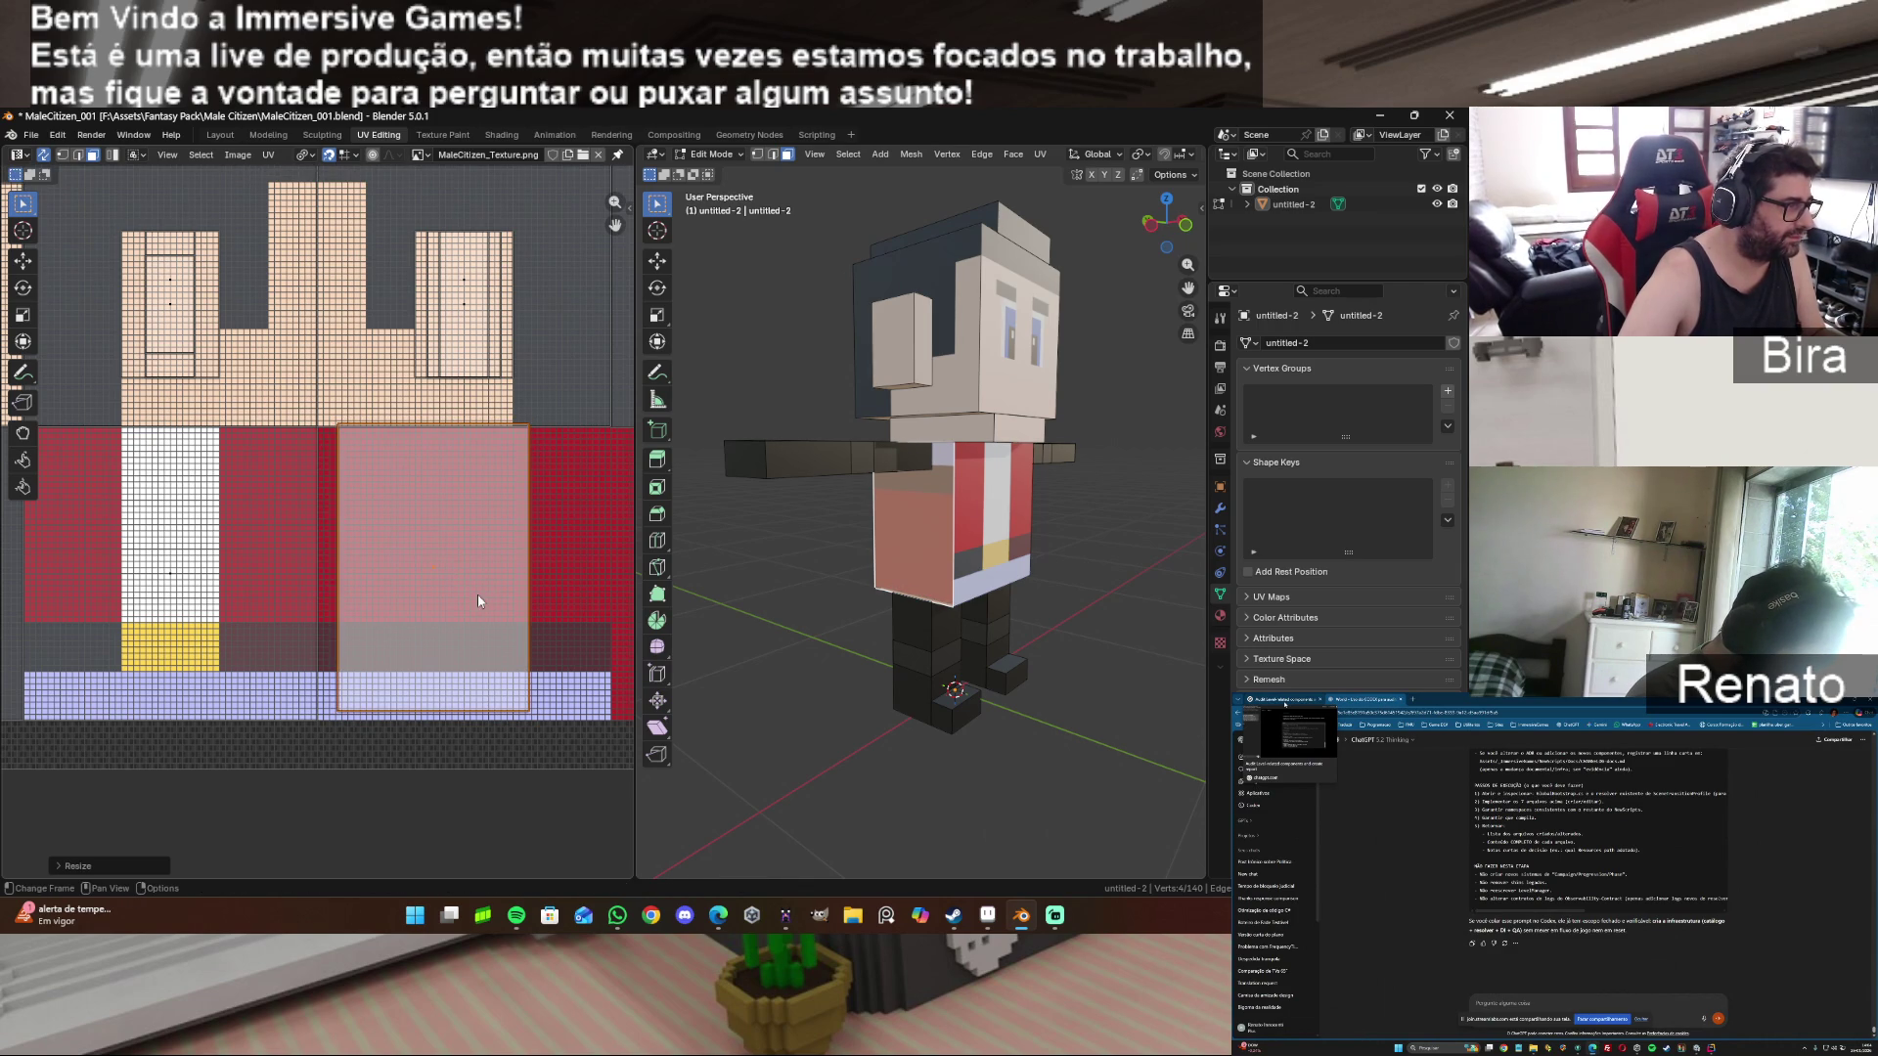
pyautogui.press('g')
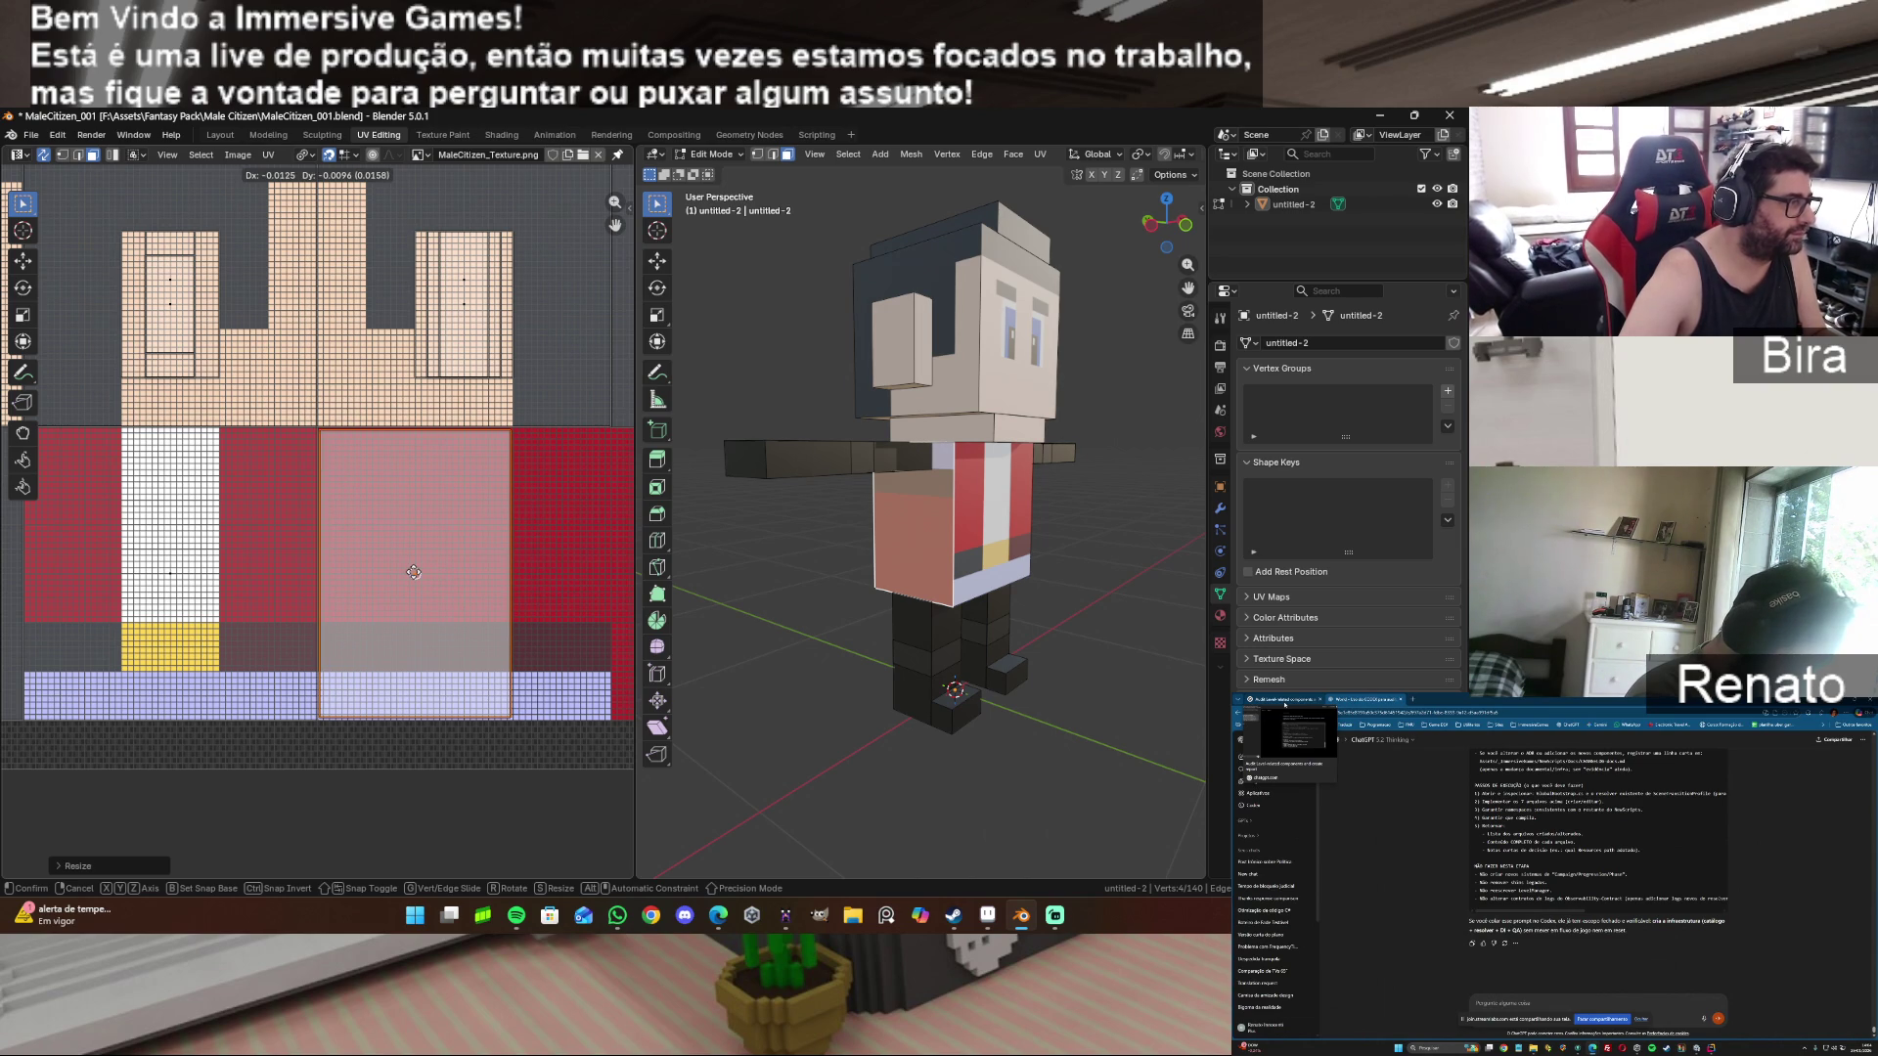
pyautogui.click(422, 572)
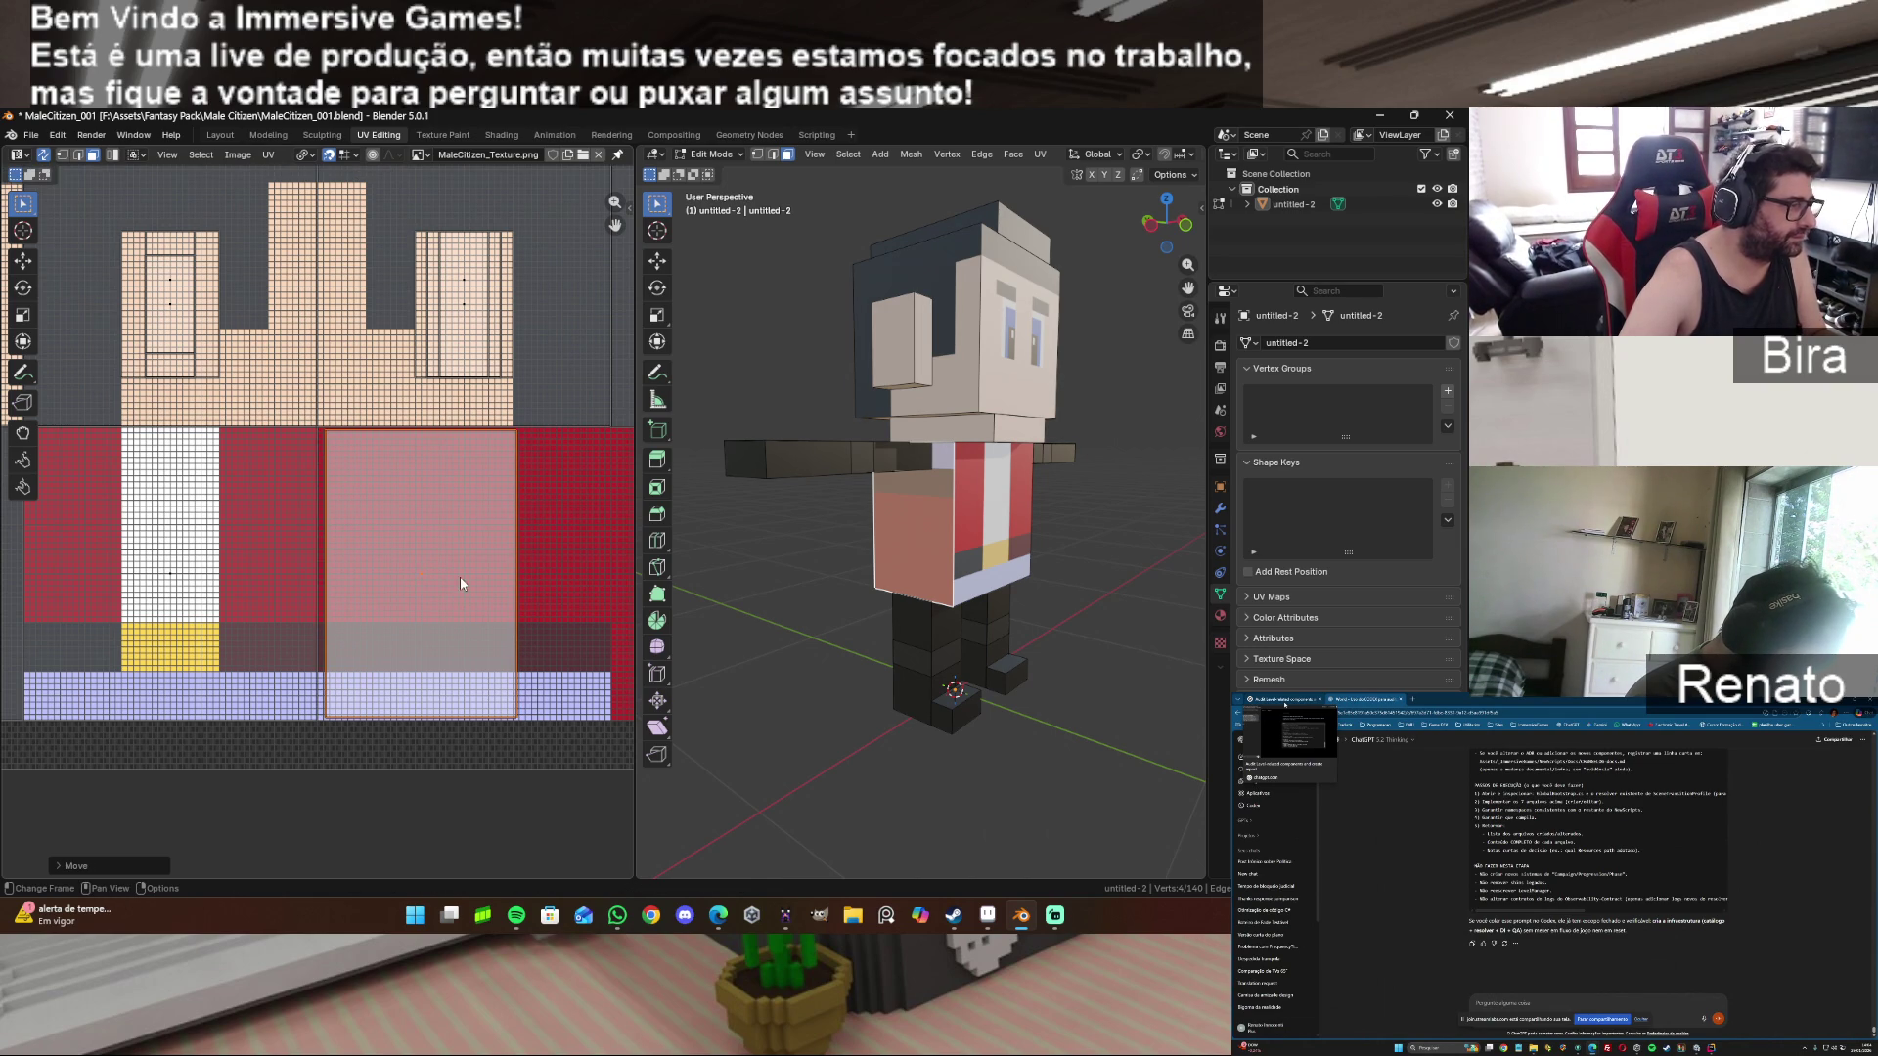
pyautogui.scroll(2, 487, 591)
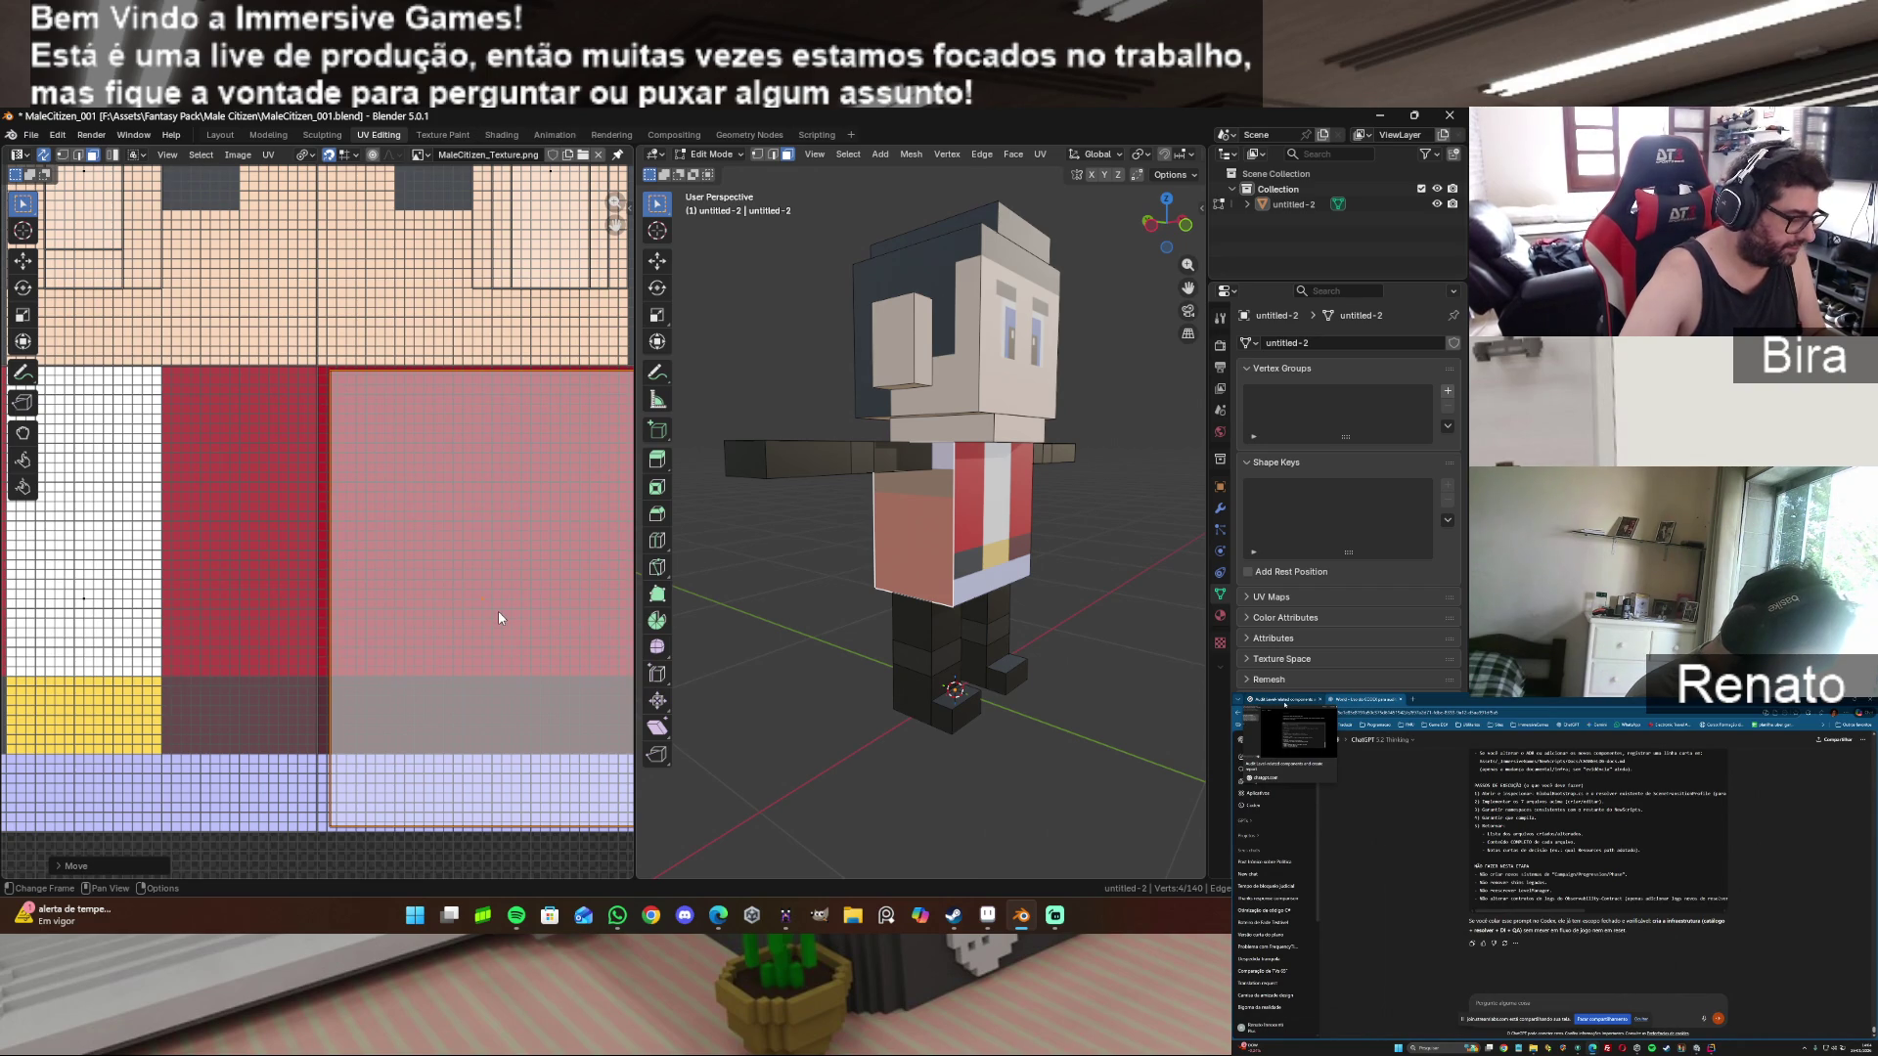
pyautogui.press('s')
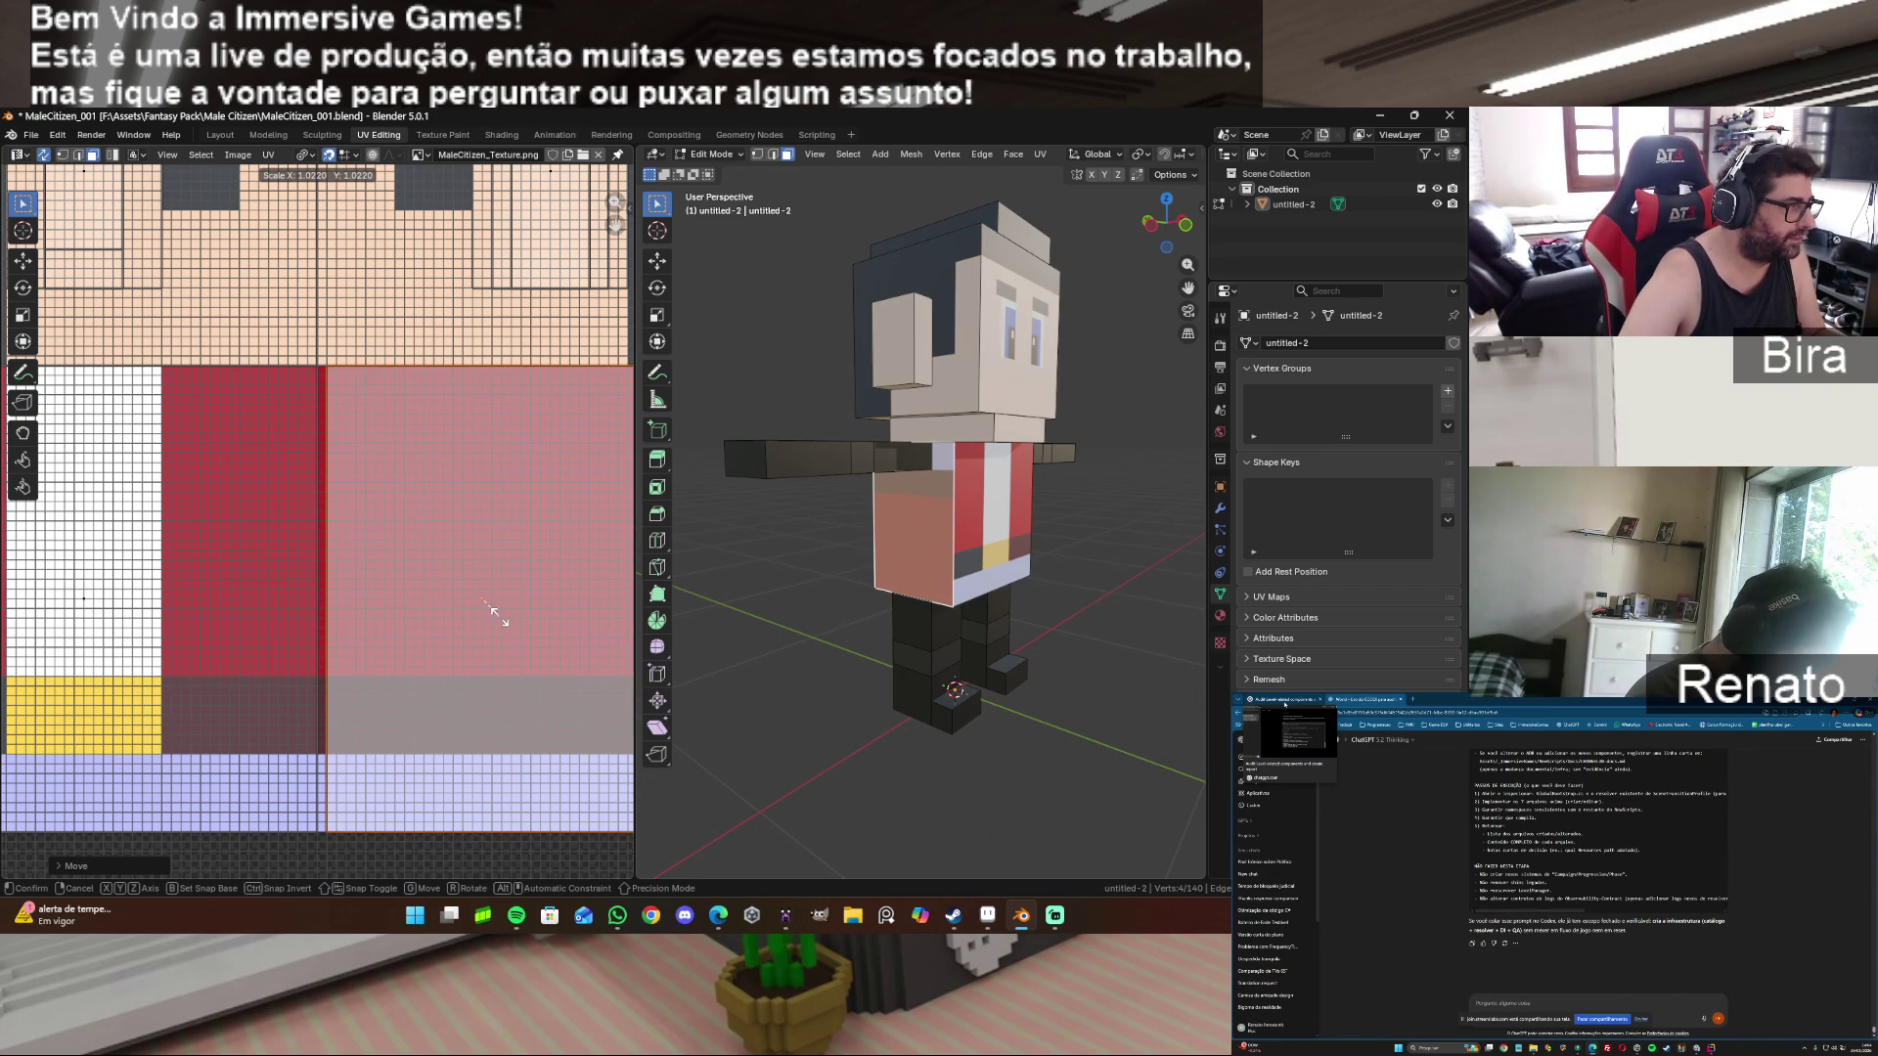
pyautogui.click(496, 617)
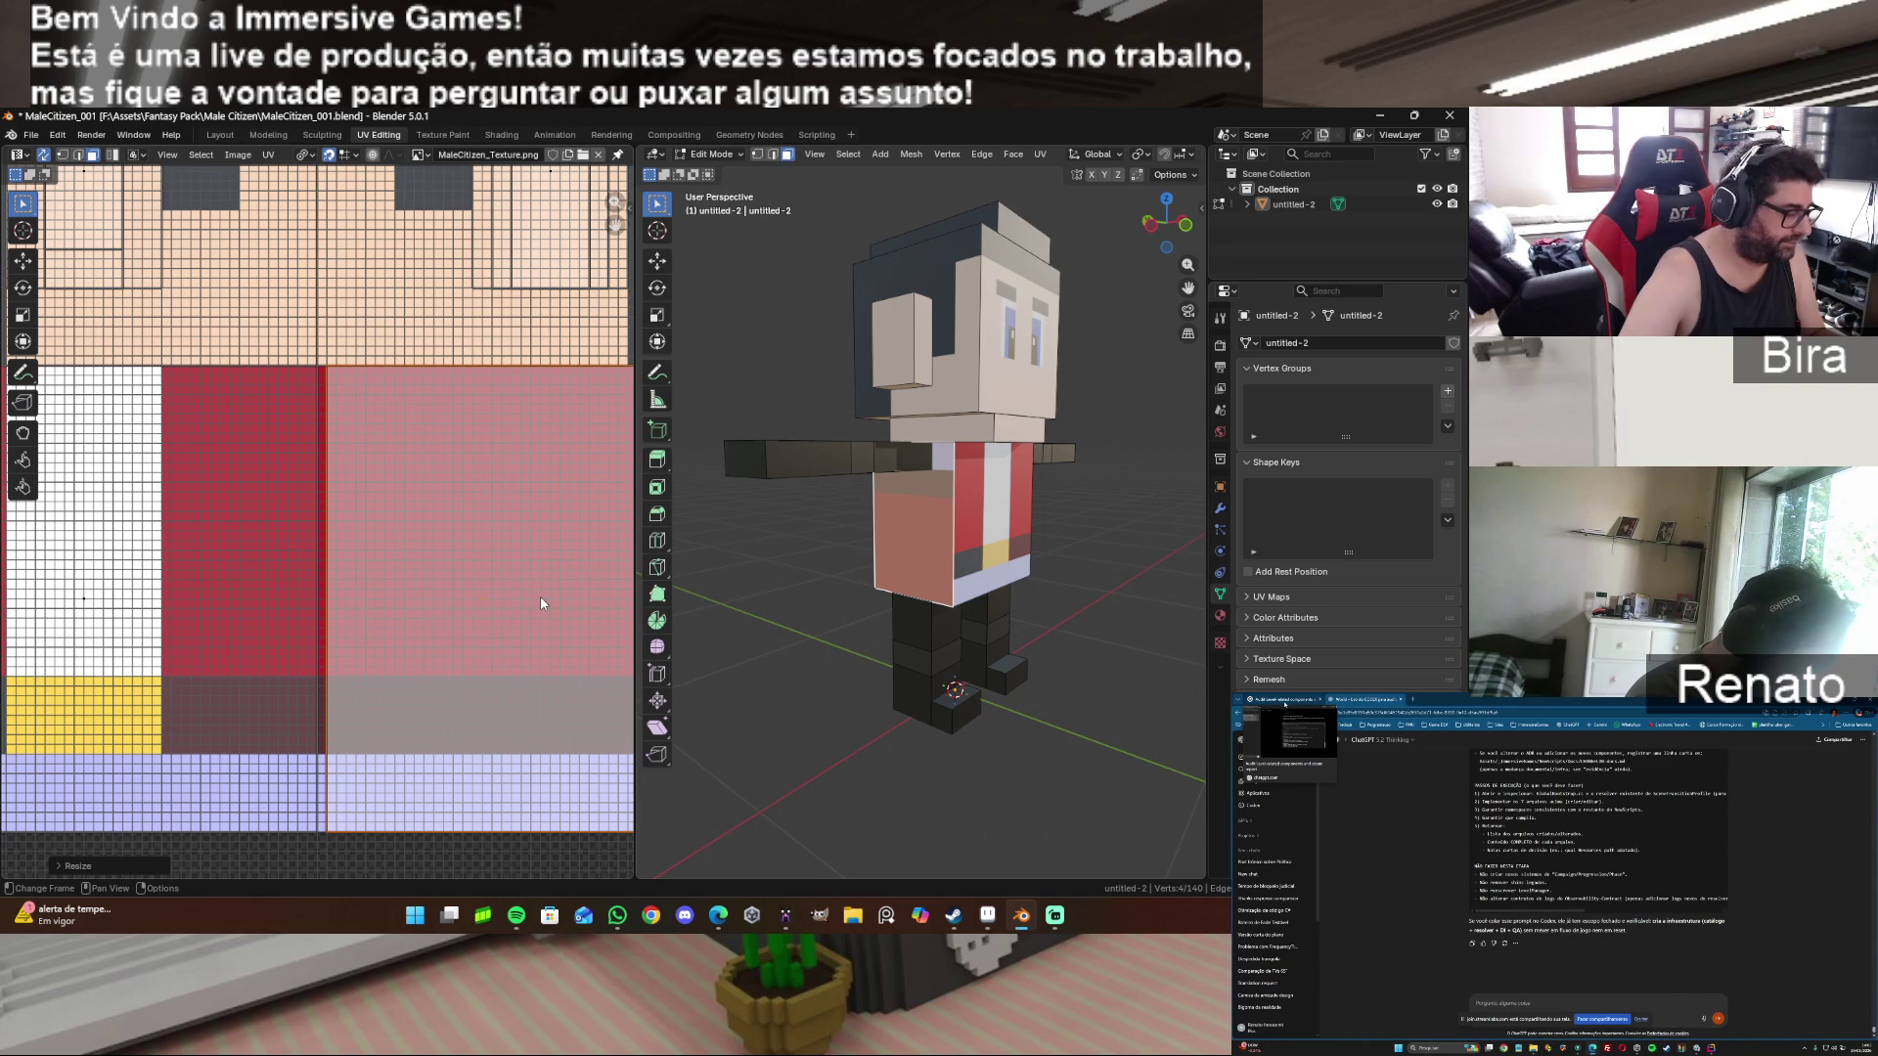
pyautogui.press('g')
pyautogui.press('x')
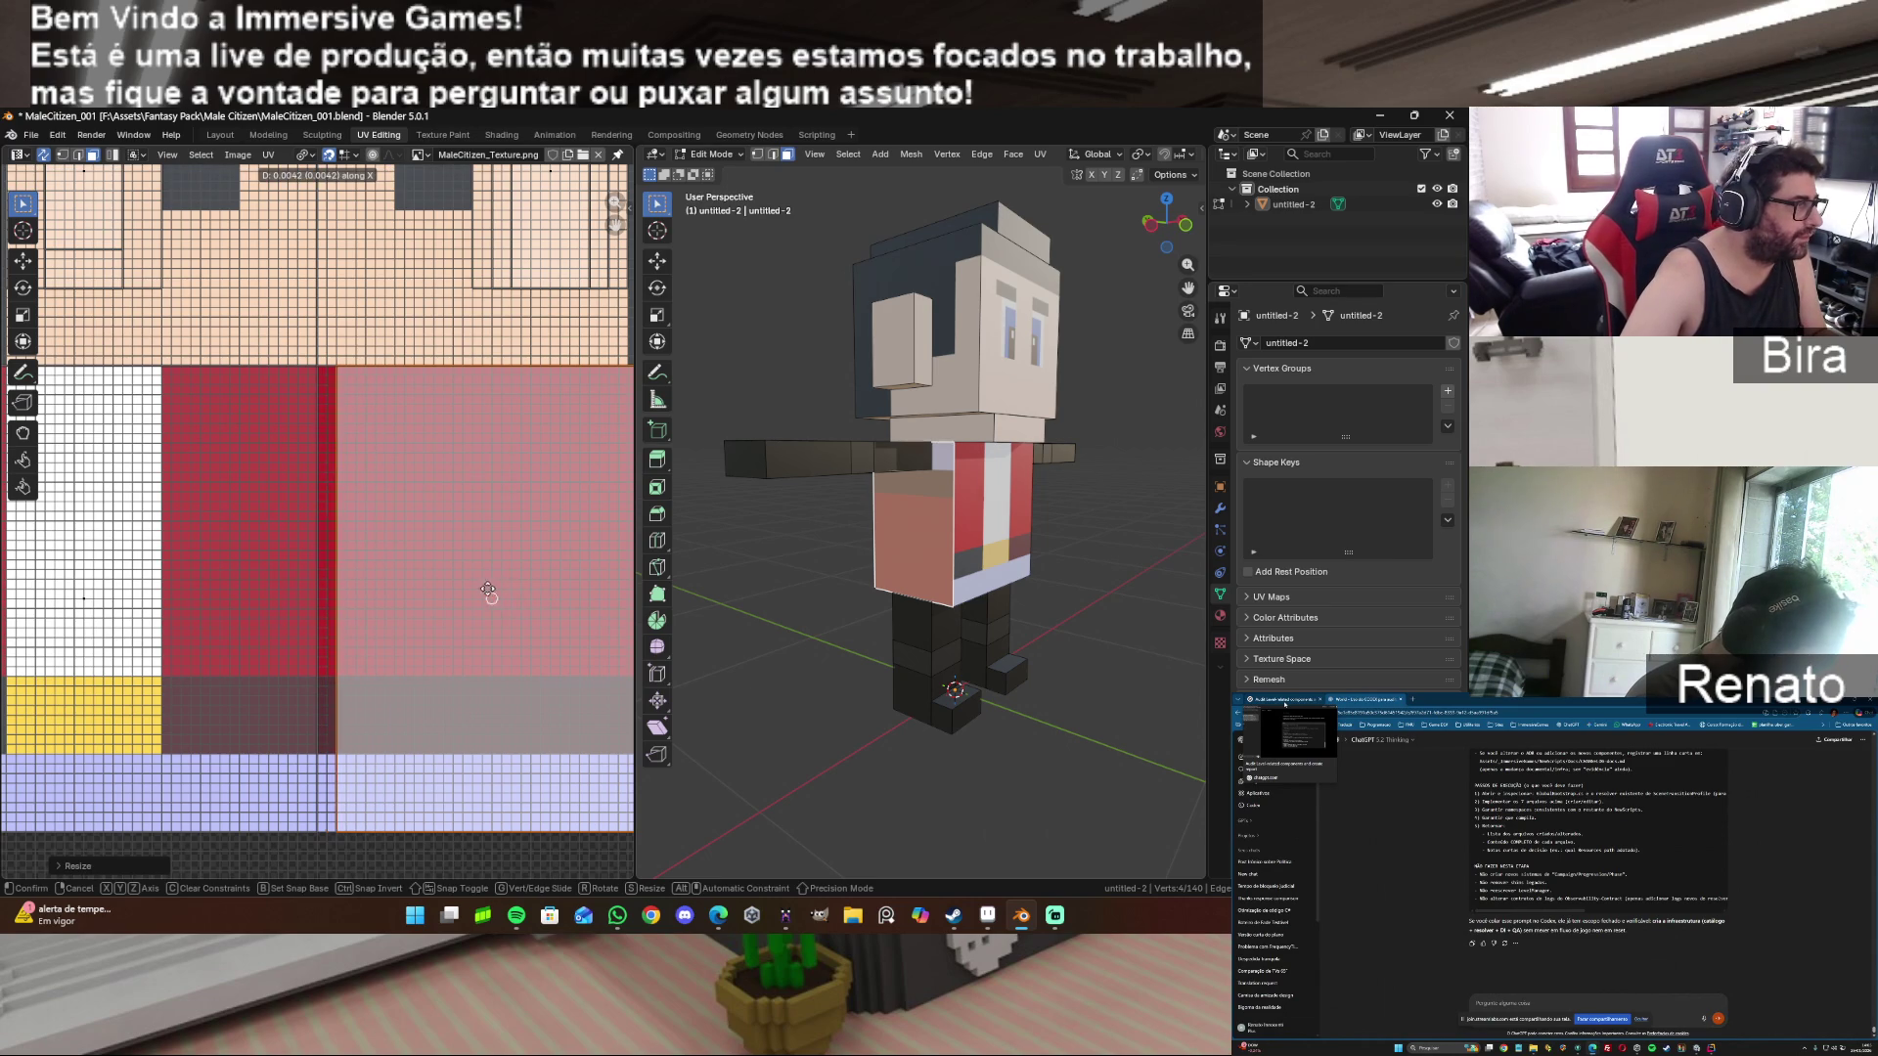
pyautogui.click(473, 592)
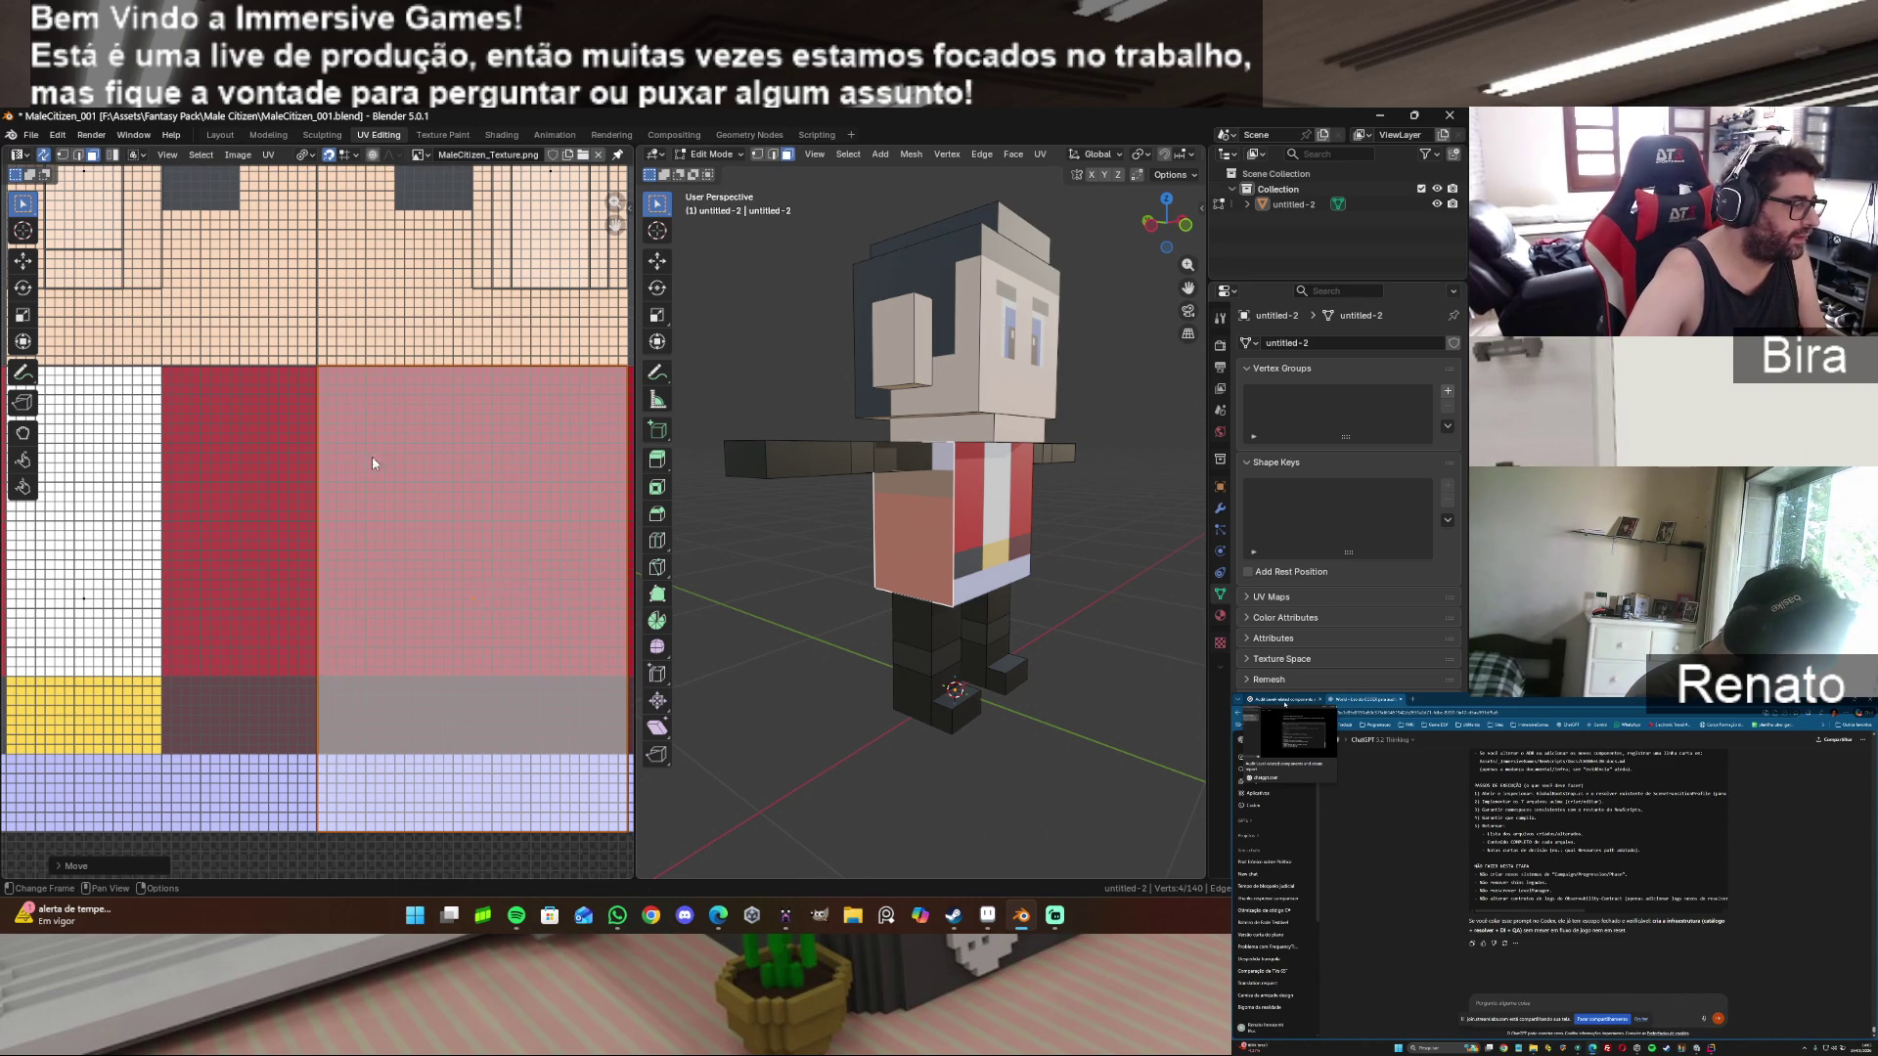
# Snap the island into alignment through the UV menu and rotate it square.
pyautogui.click(268, 154)
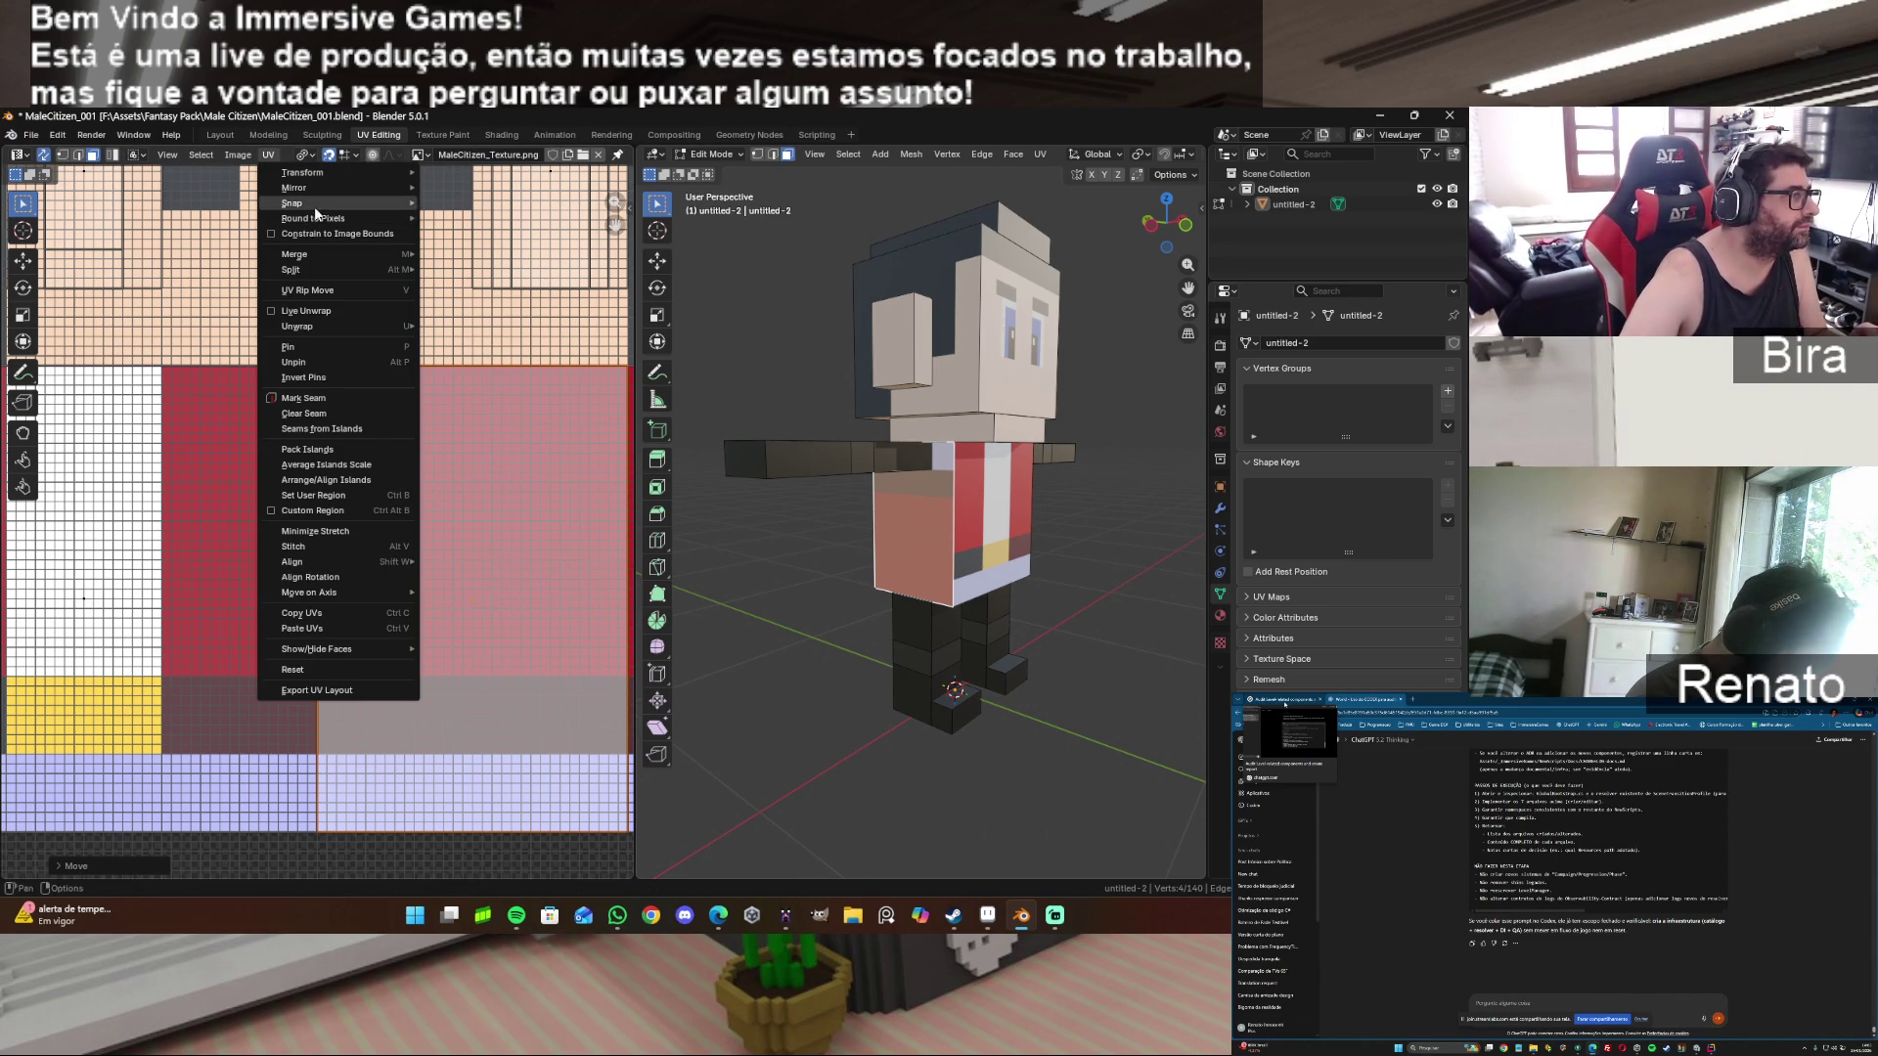
pyautogui.moveTo(315, 206)
pyautogui.click(487, 209)
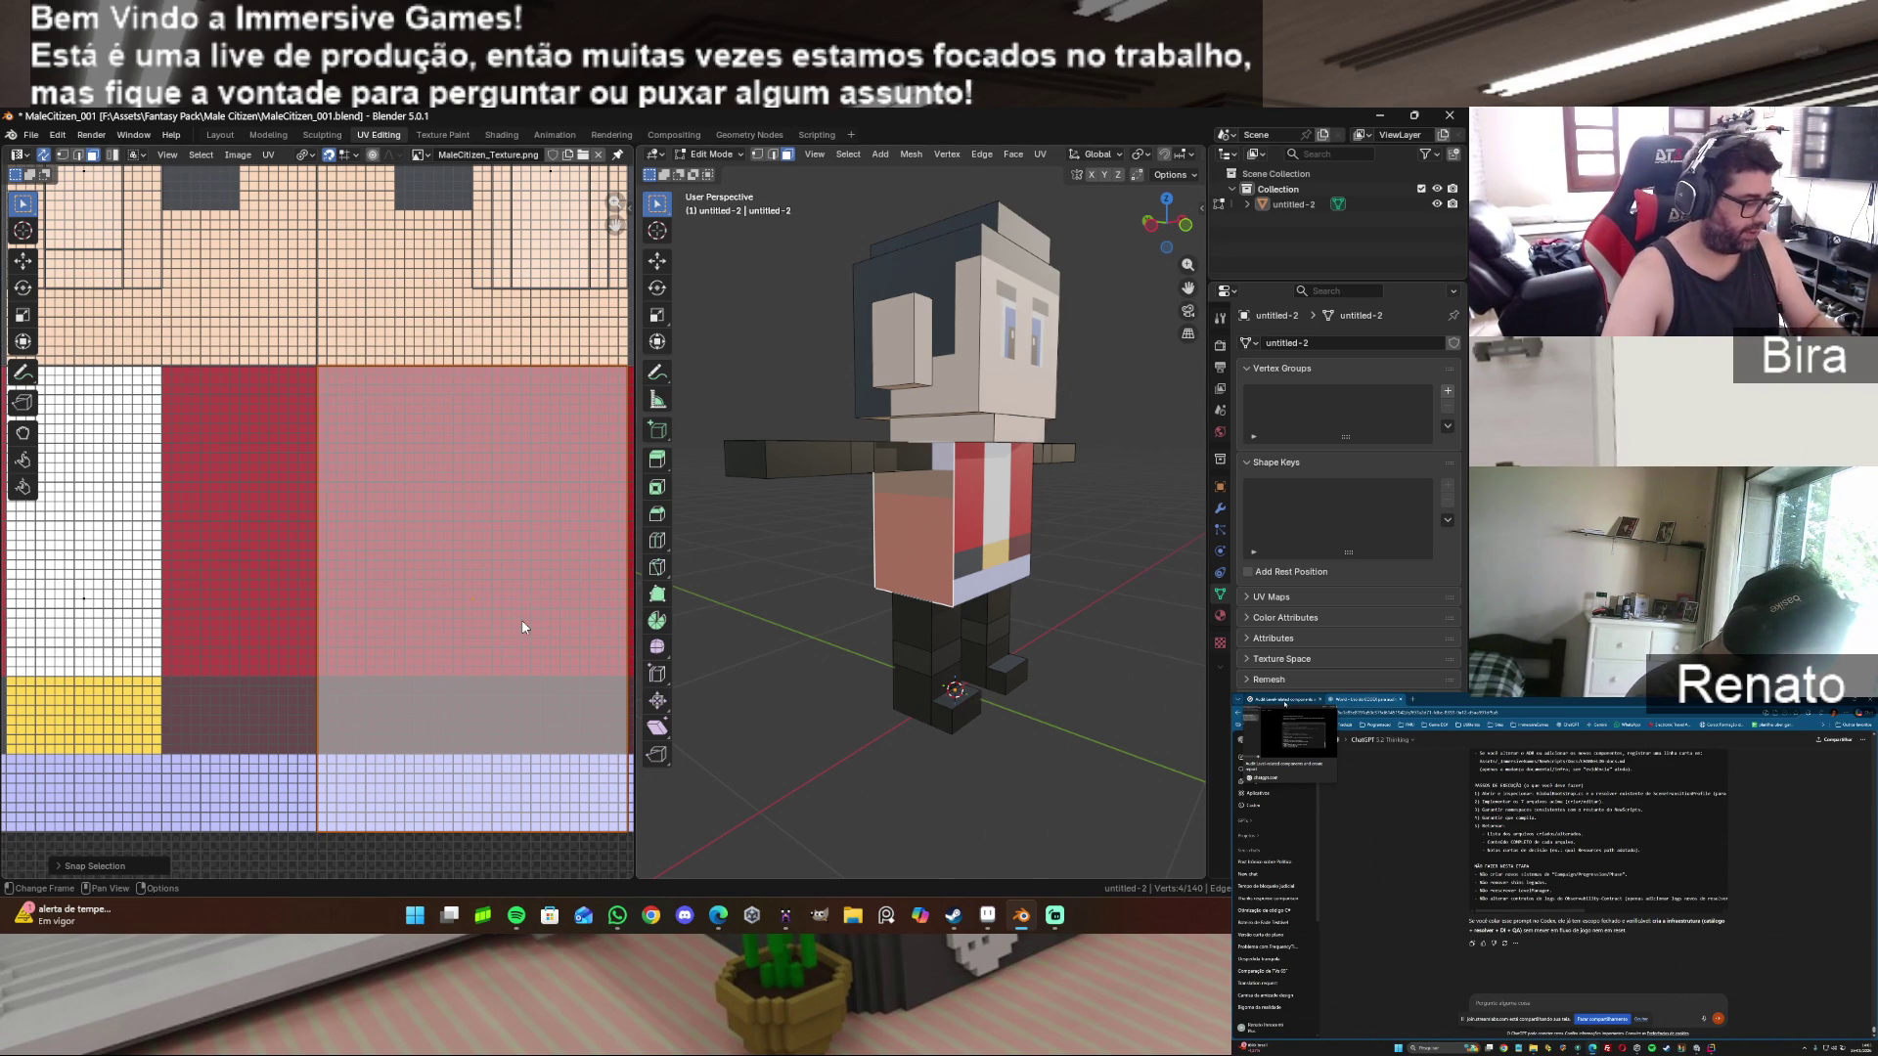
pyautogui.press('r')
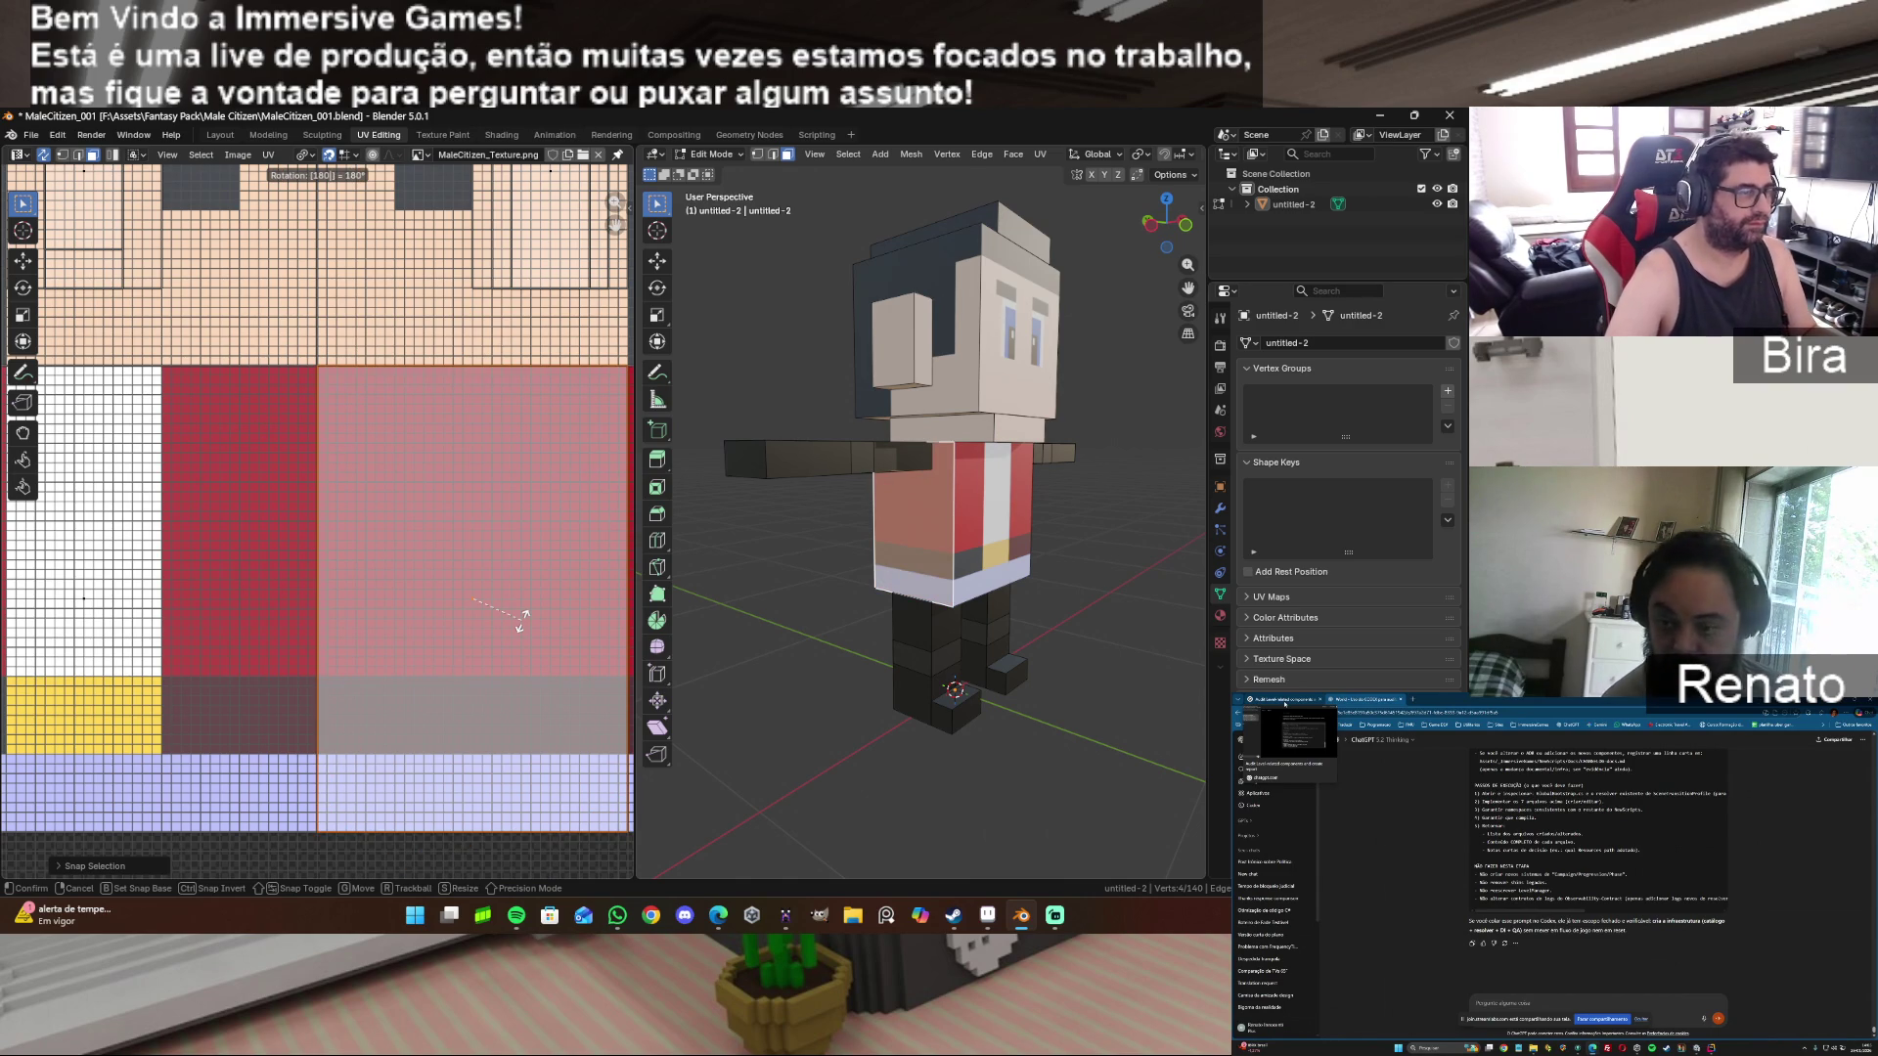
pyautogui.click(524, 627)
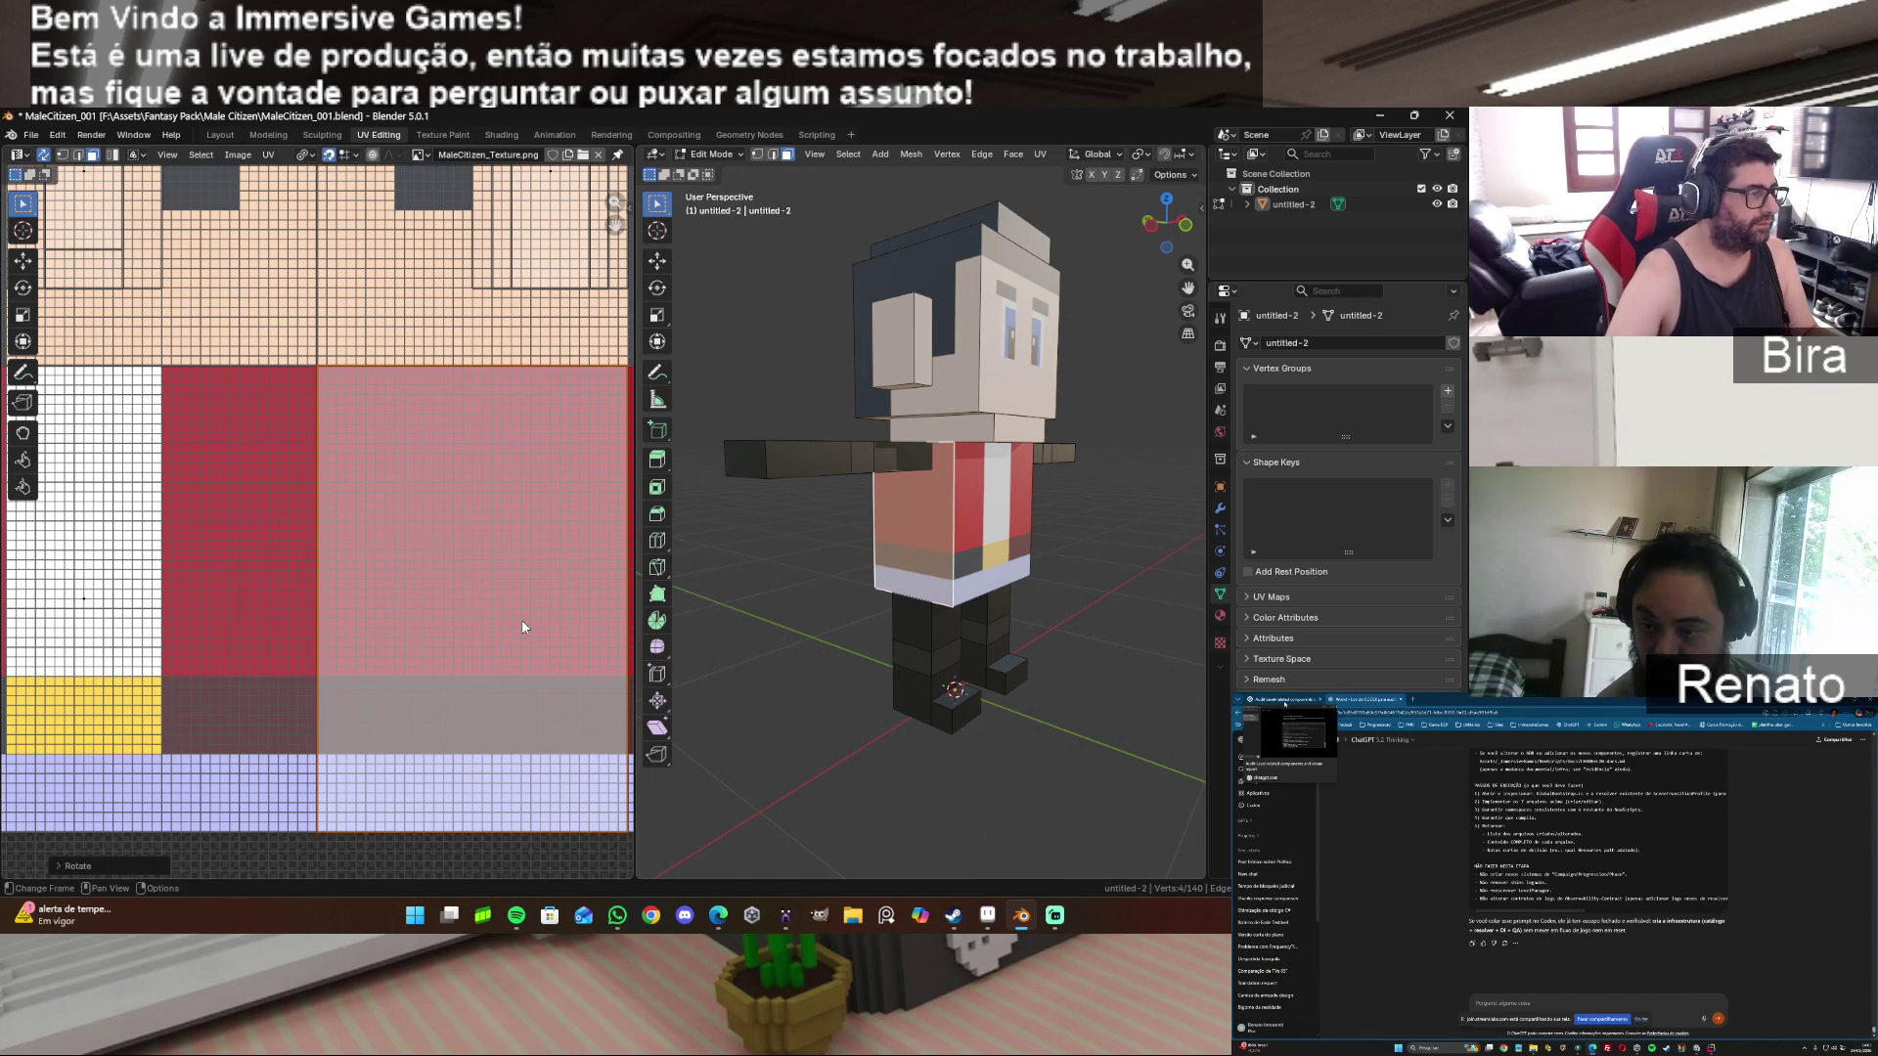
# Deselect everything, orbit around to the character's side, and select the torso's front face.
pyautogui.click(1098, 530)
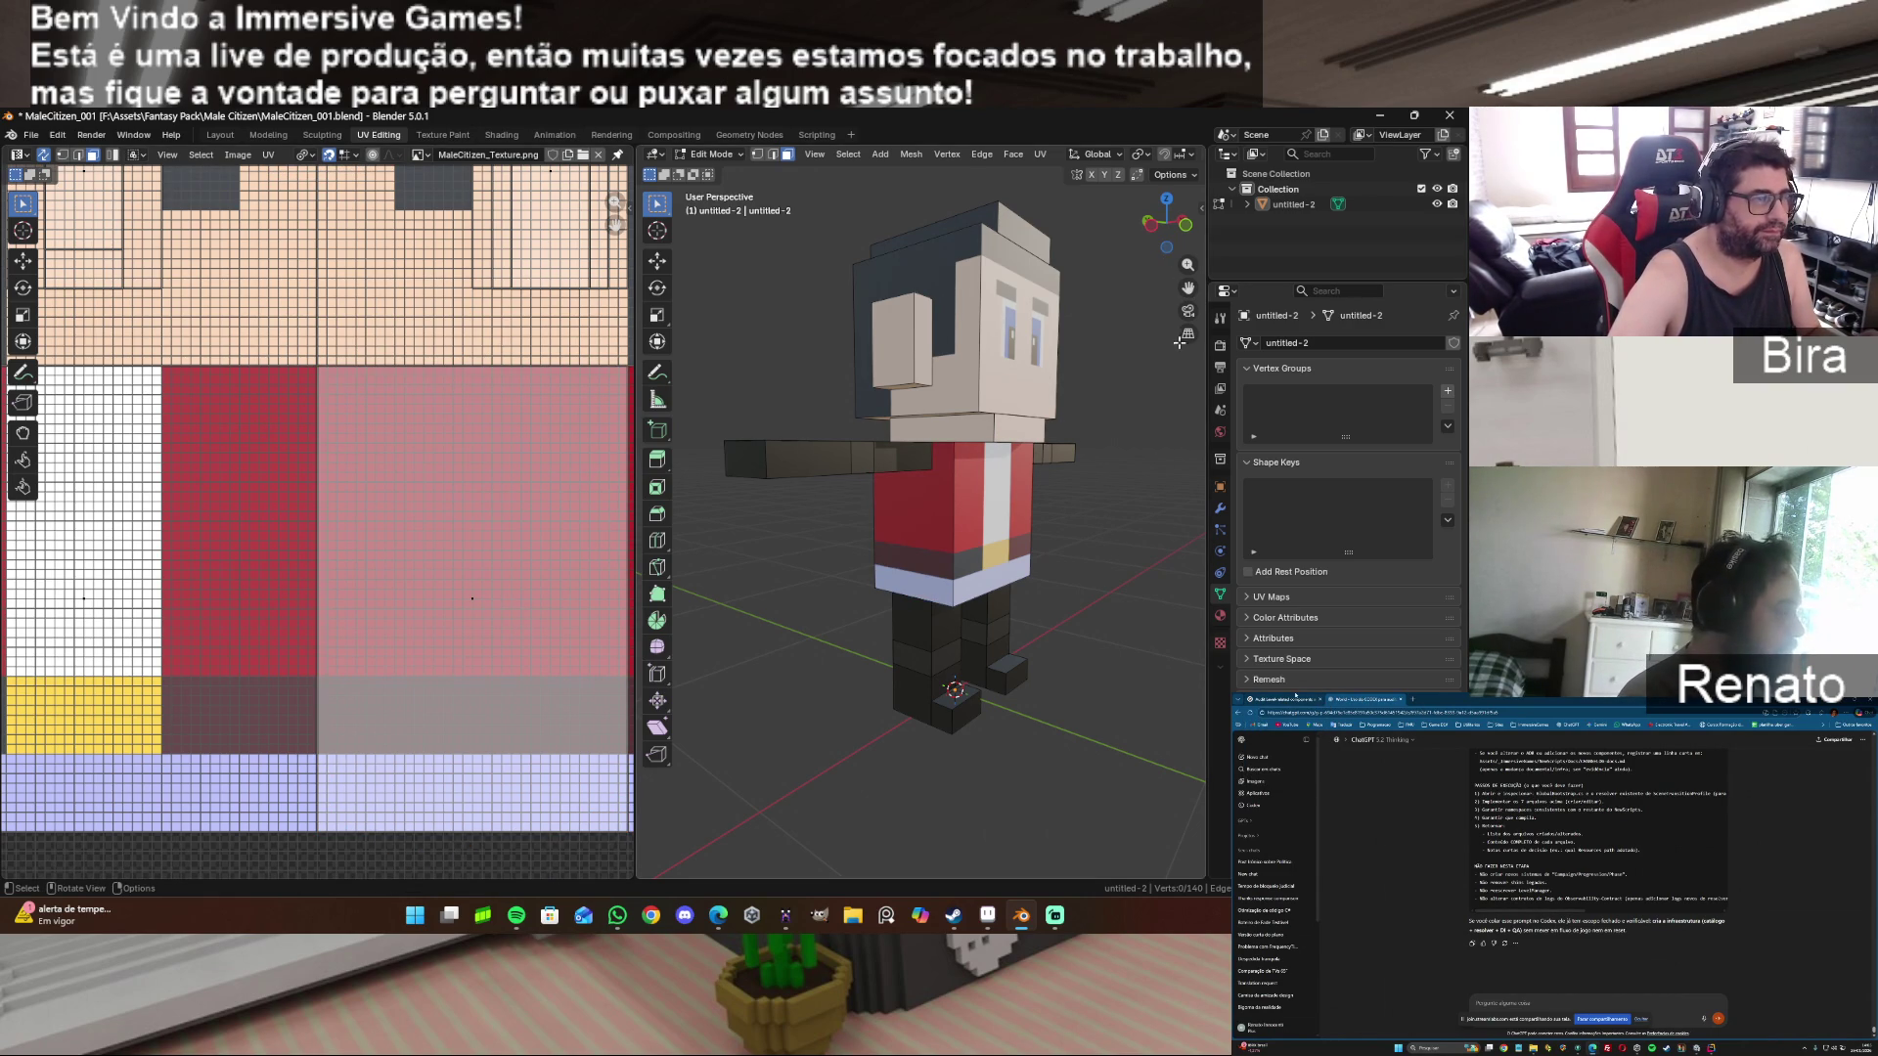
pyautogui.moveTo(1166, 225)
pyautogui.mouseDown()
pyautogui.moveTo(1115, 249)
pyautogui.moveTo(1149, 216)
pyautogui.moveTo(1185, 225)
pyautogui.moveTo(1166, 223)
pyautogui.mouseUp()
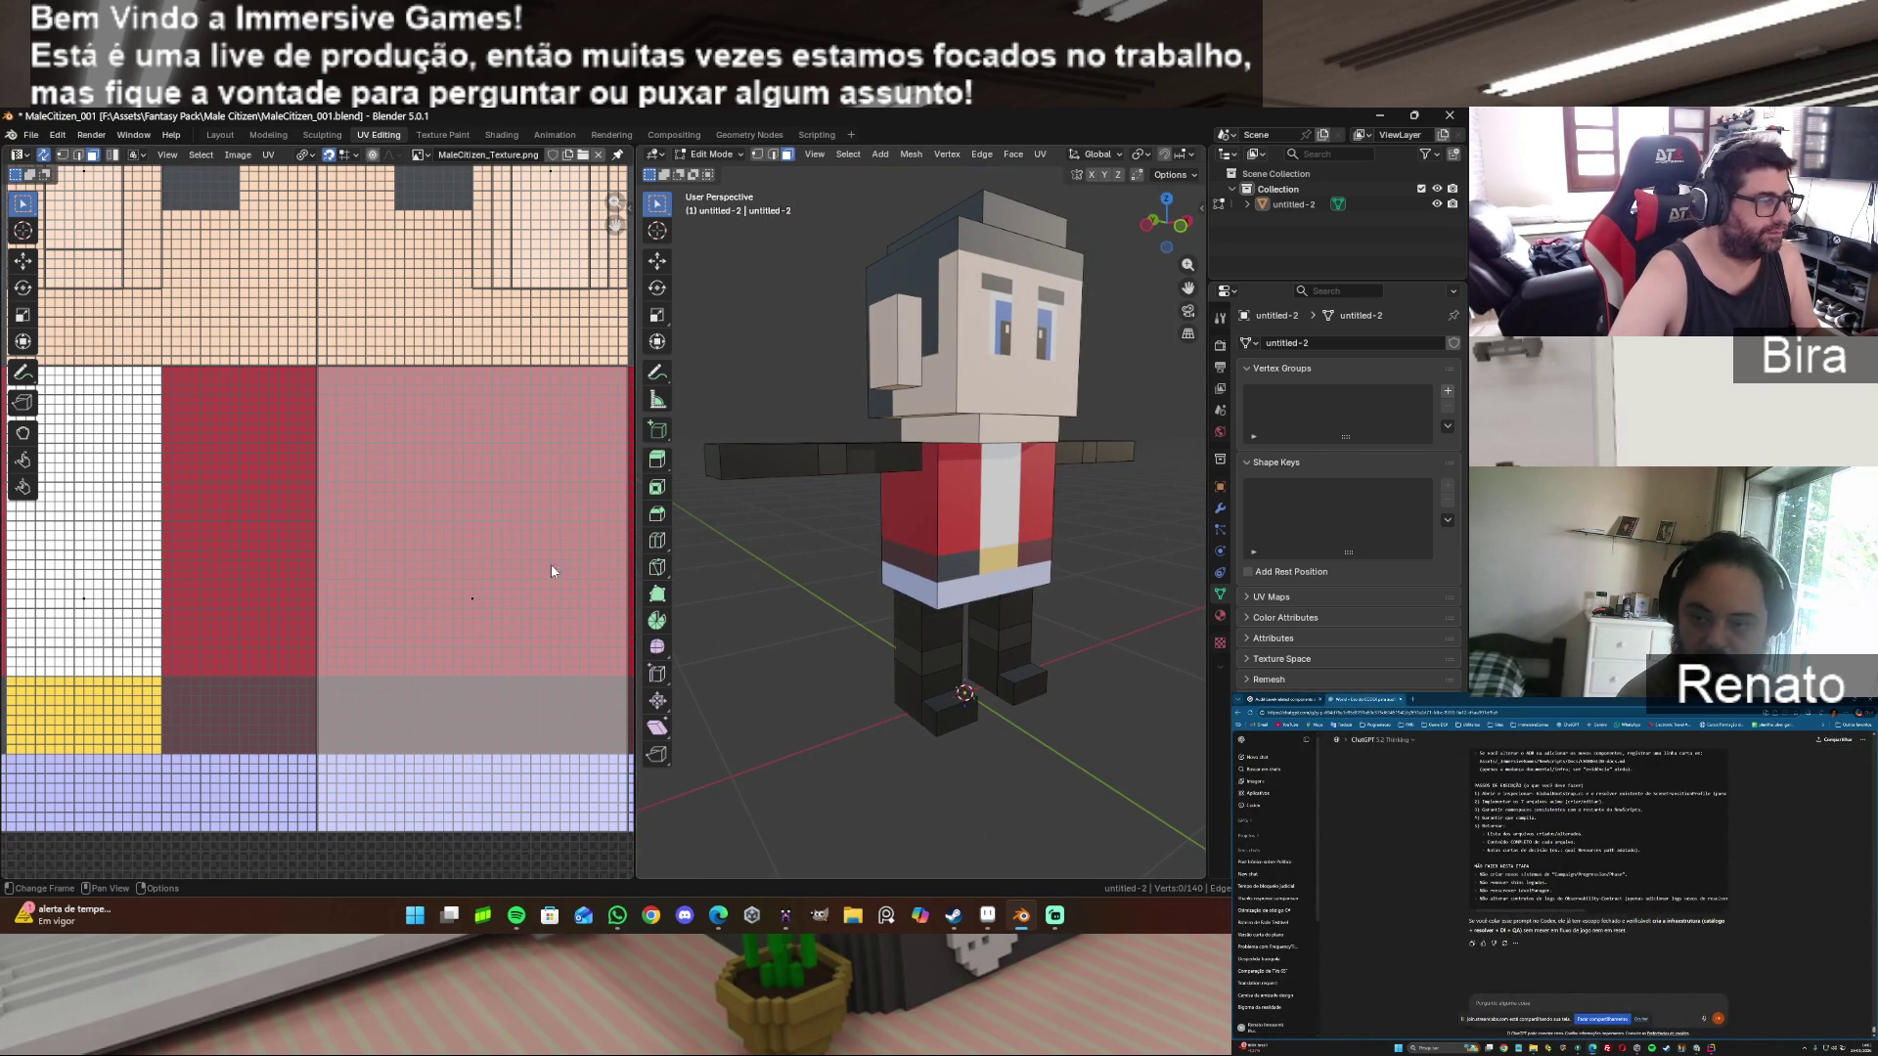
pyautogui.scroll(-2, 556, 550)
pyautogui.scroll(-2, 547, 583)
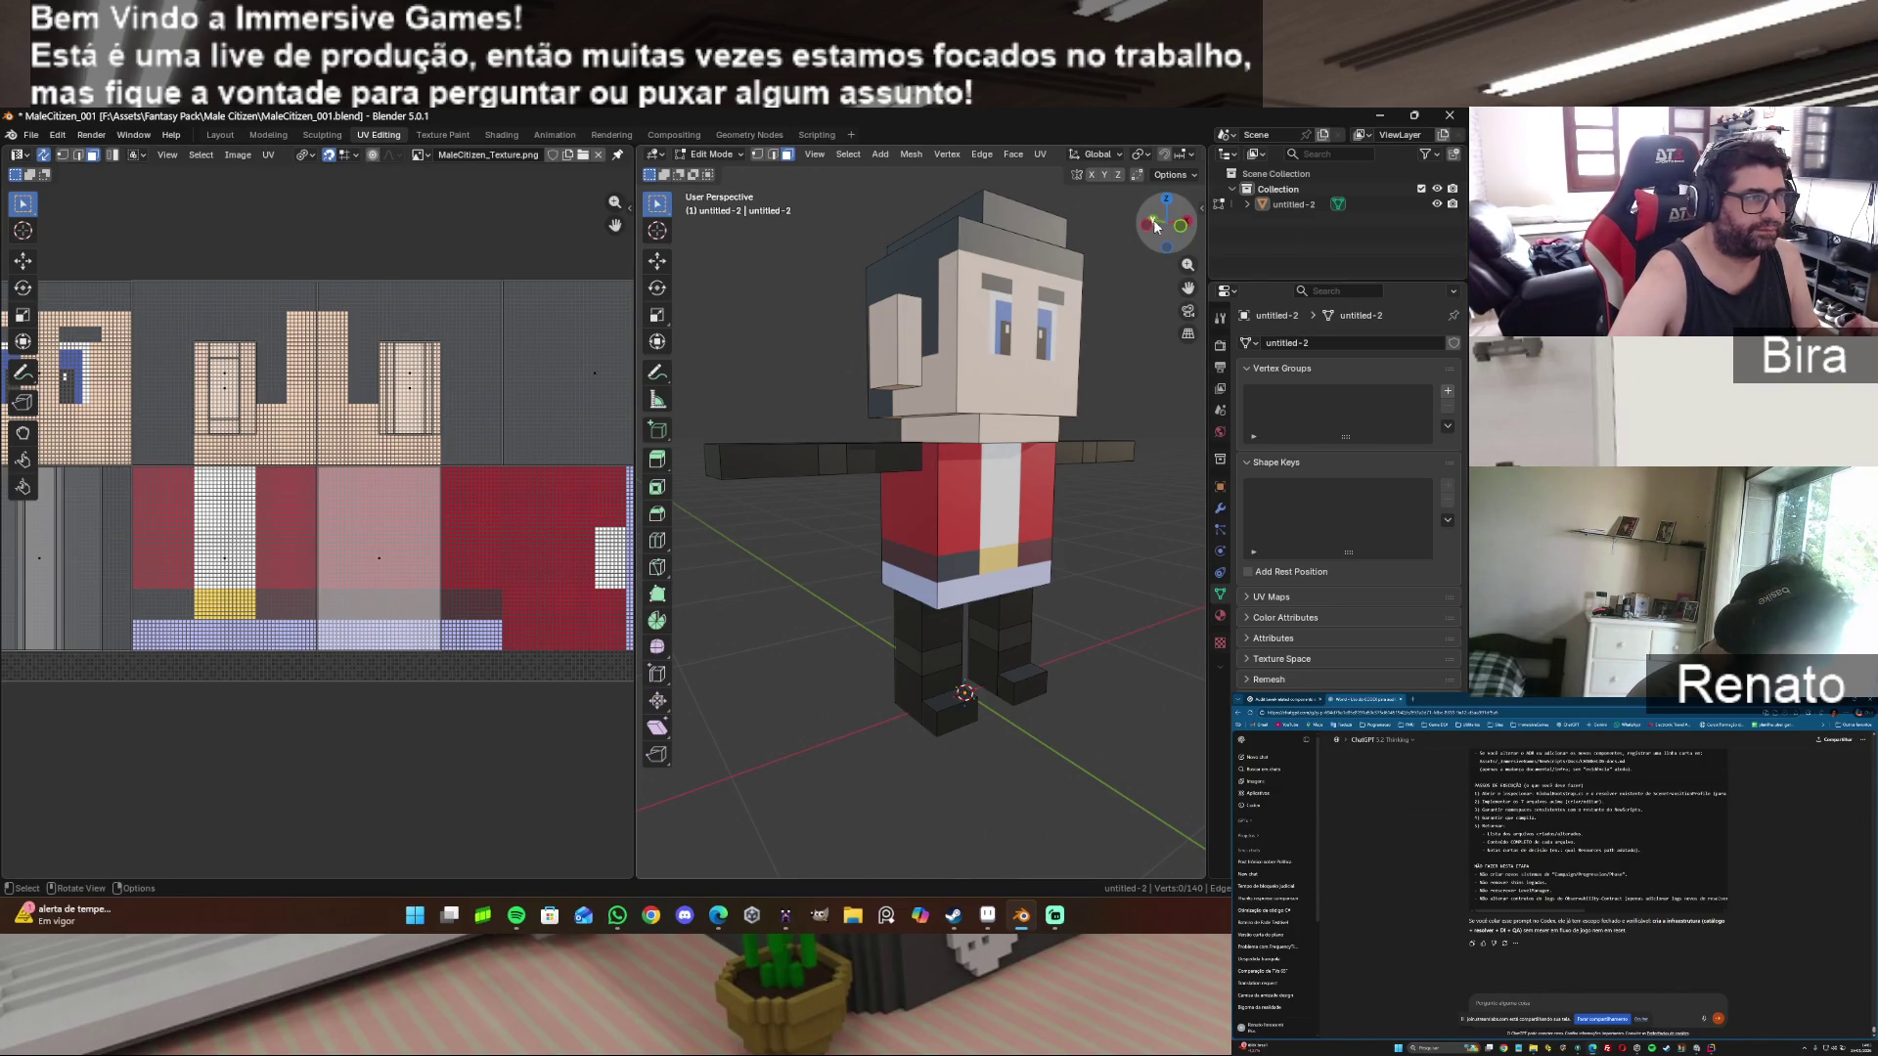
pyautogui.moveTo(1144, 232); pyautogui.dragTo(1335, 250)
pyautogui.click(970, 527)
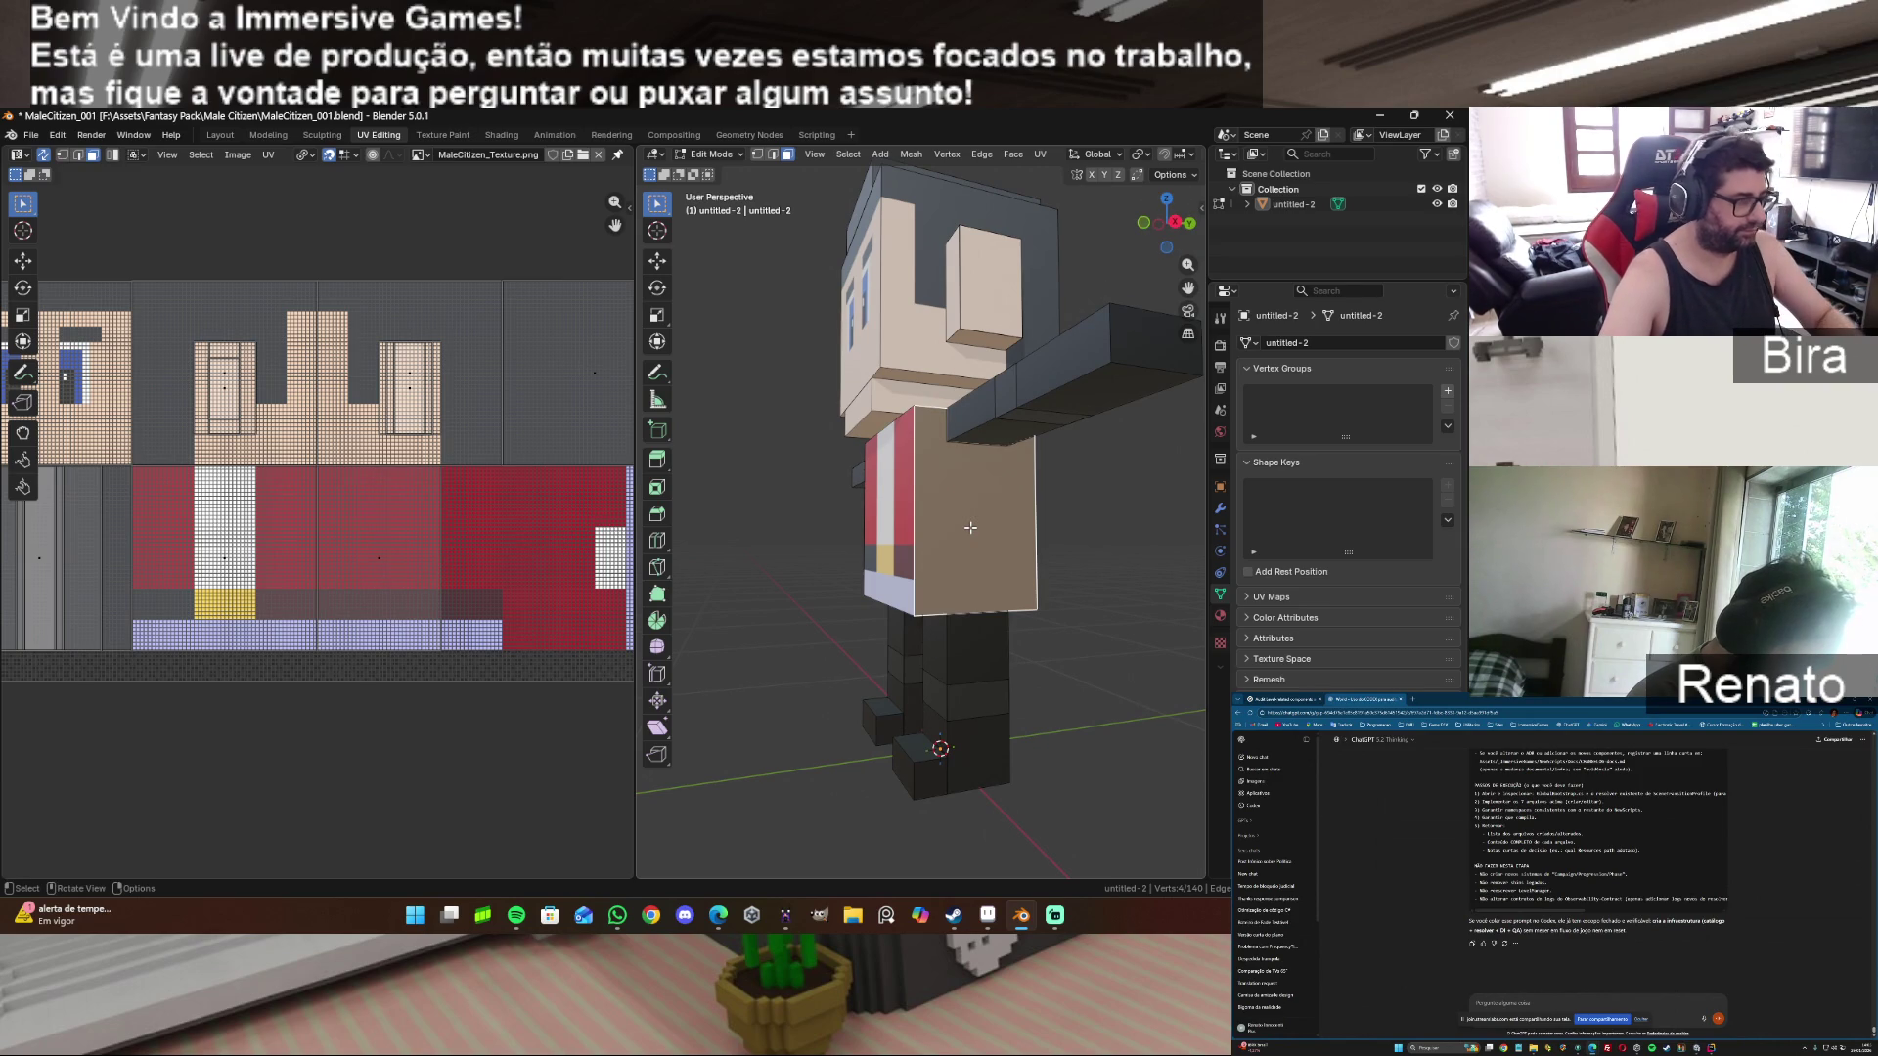
# Unwrap the torso's front face, then move and shrink its island onto the shirt area.
pyautogui.press('u')
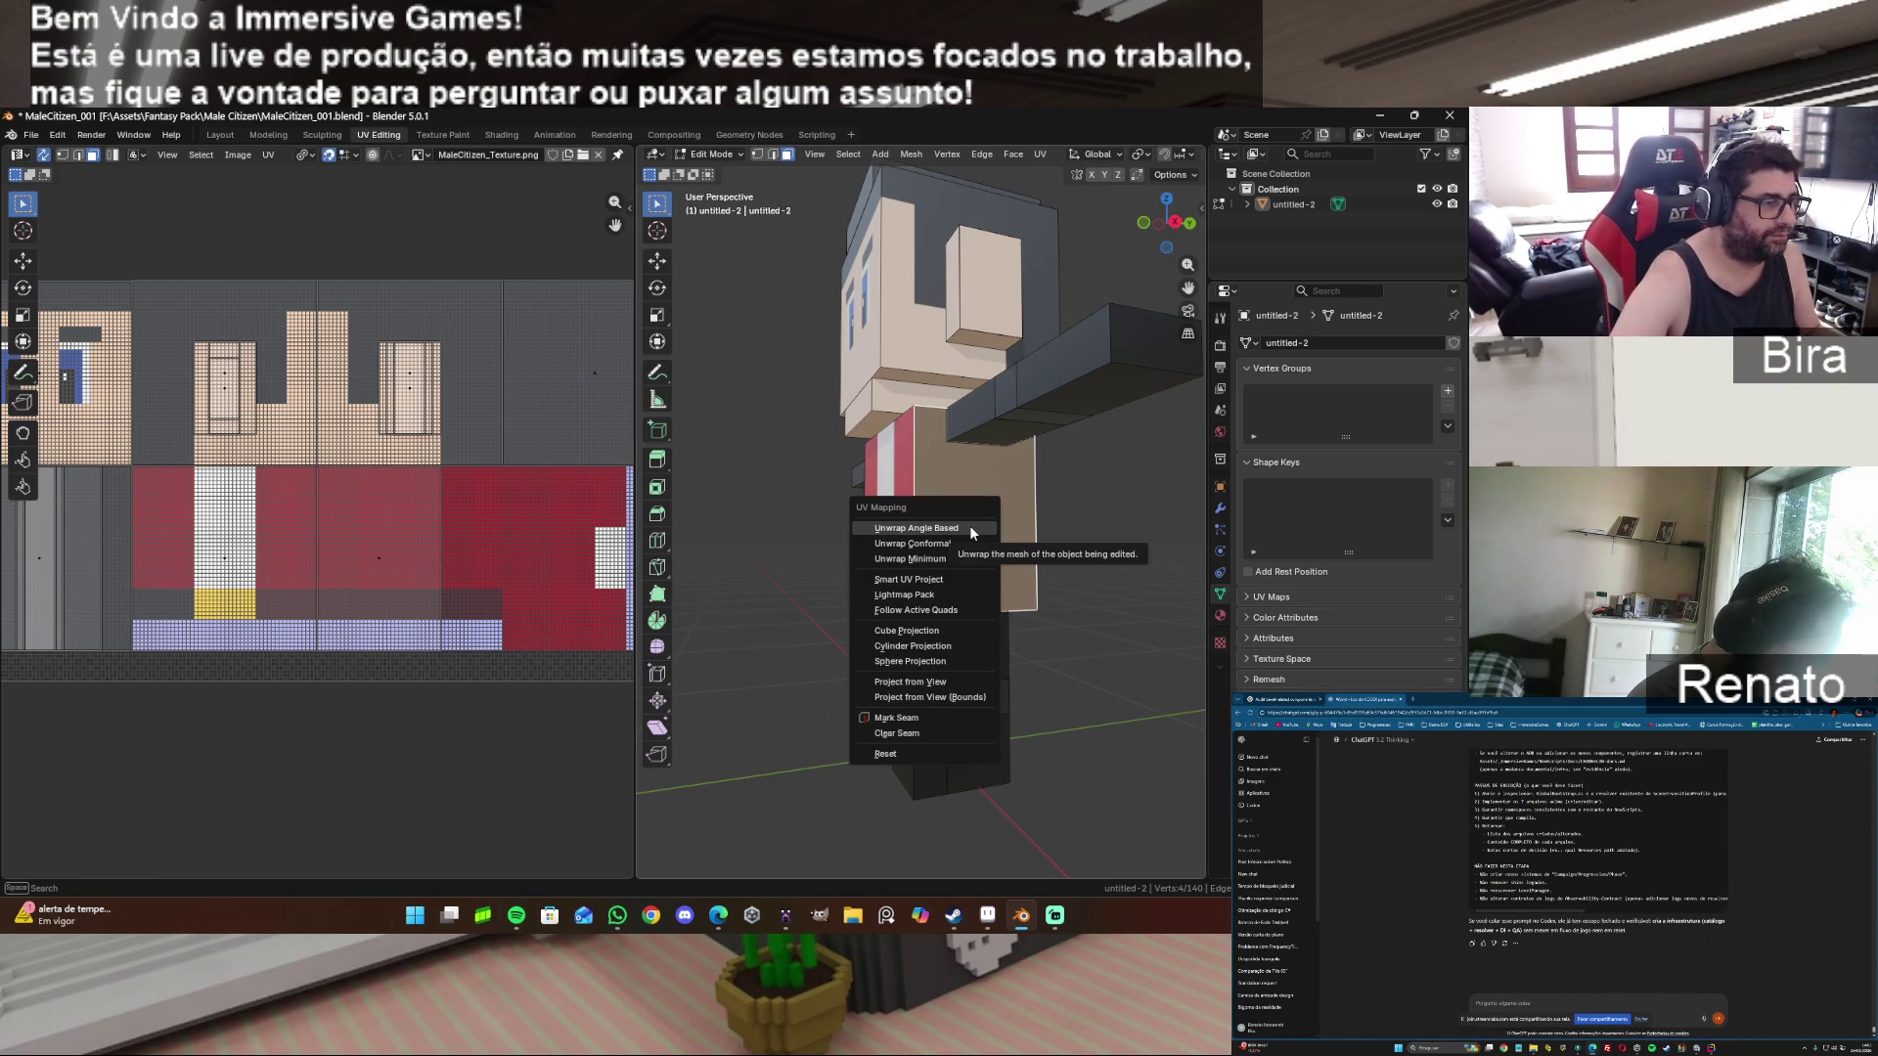
pyautogui.click(970, 526)
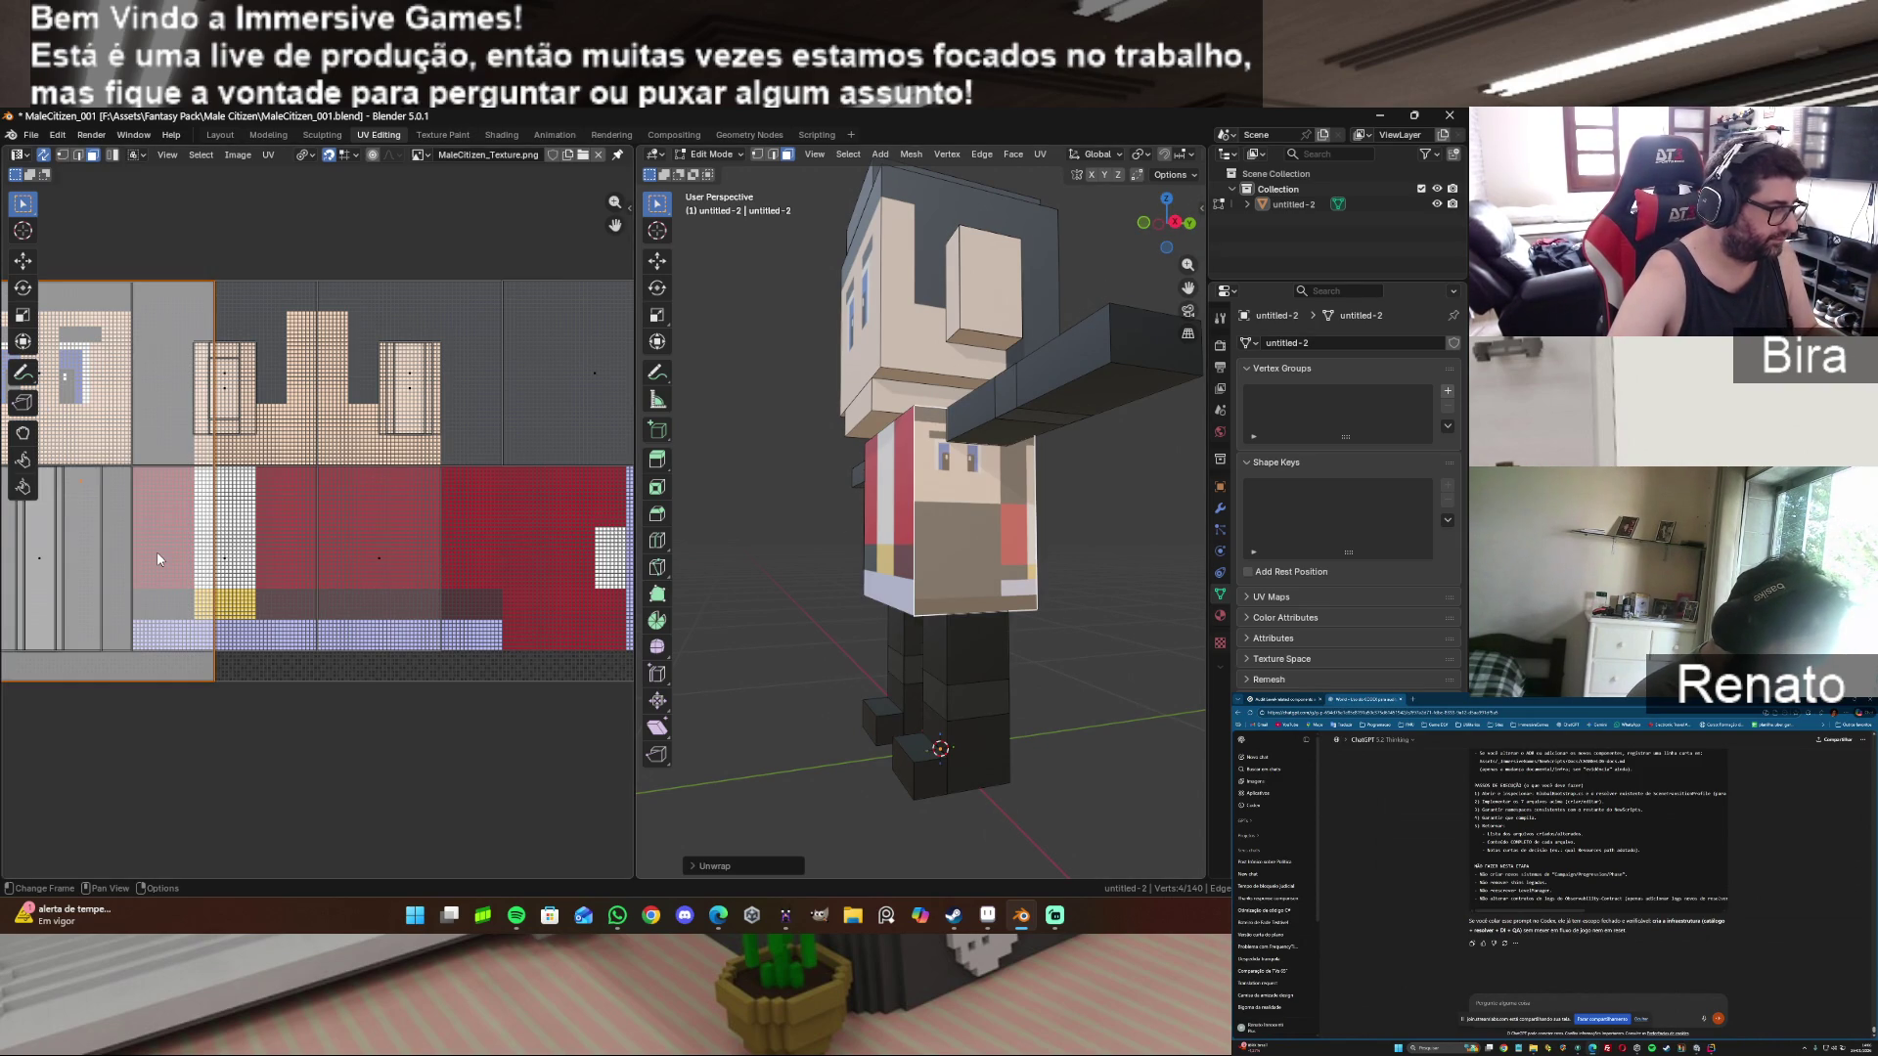
pyautogui.press('g')
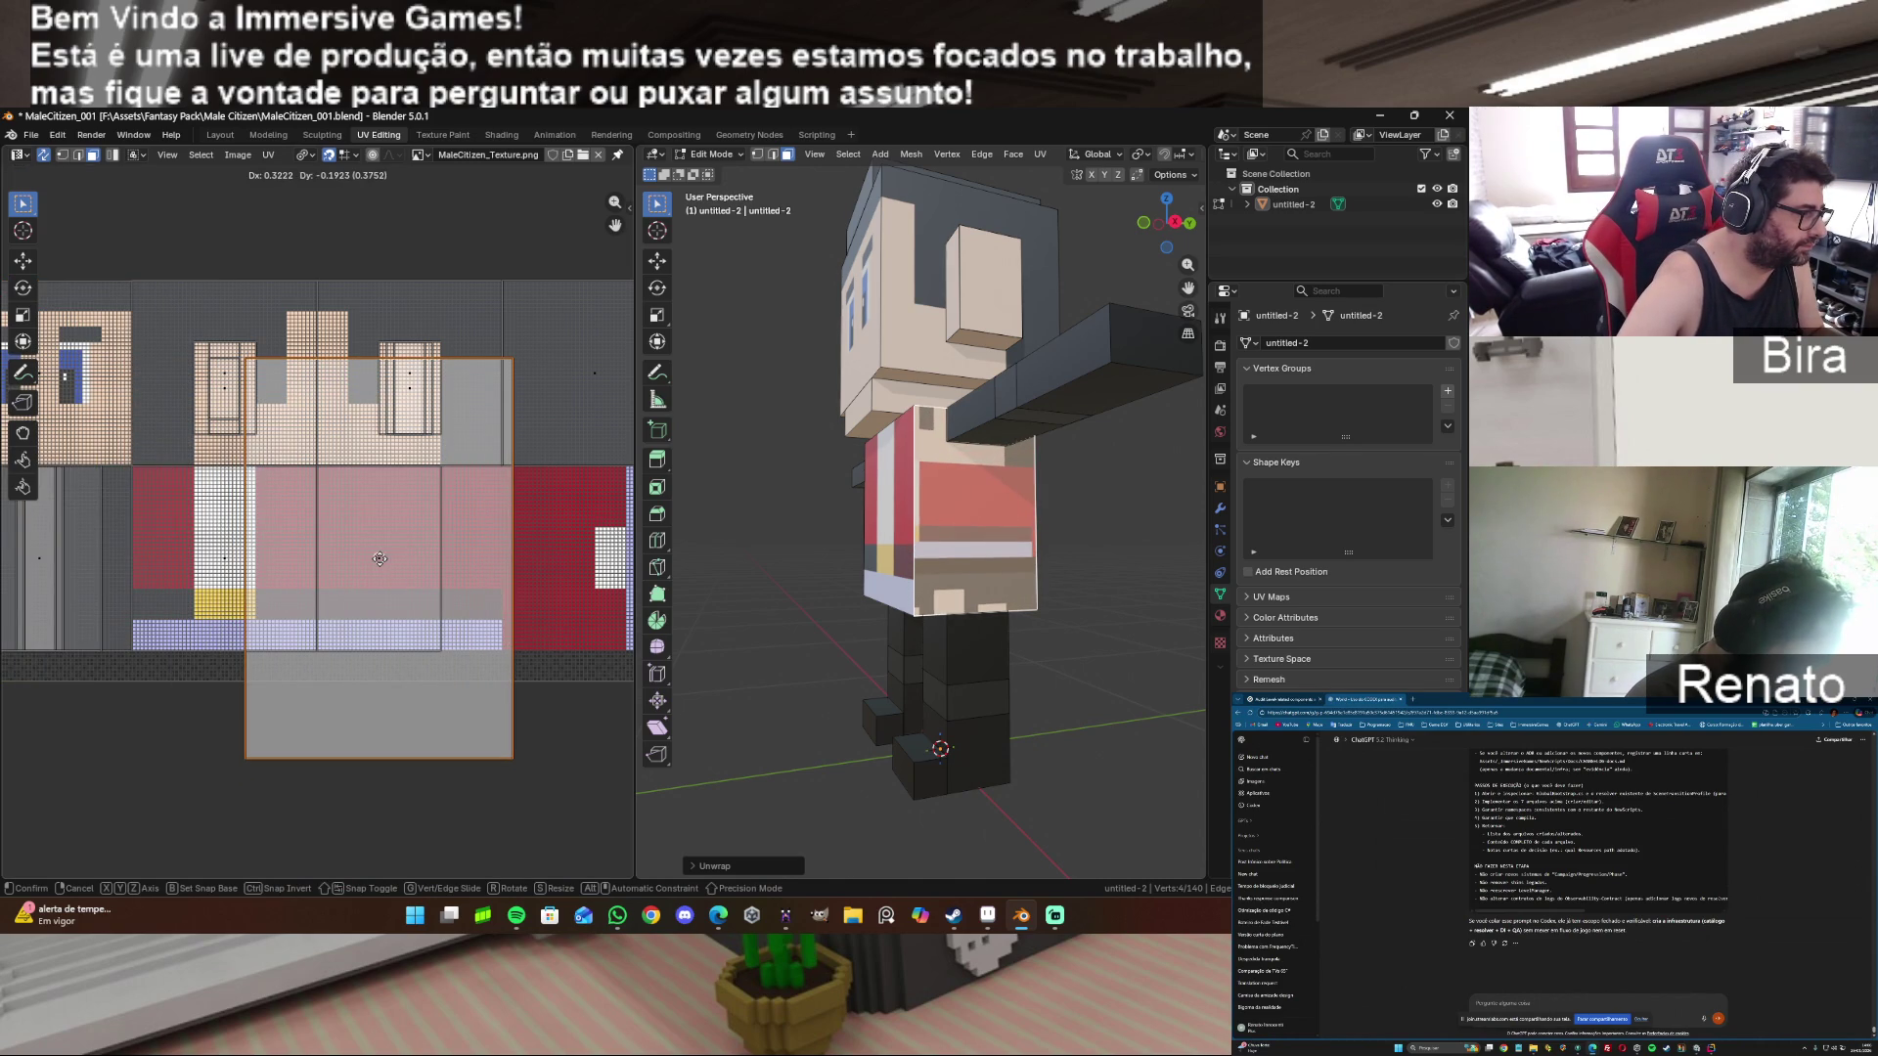
pyautogui.click(378, 557)
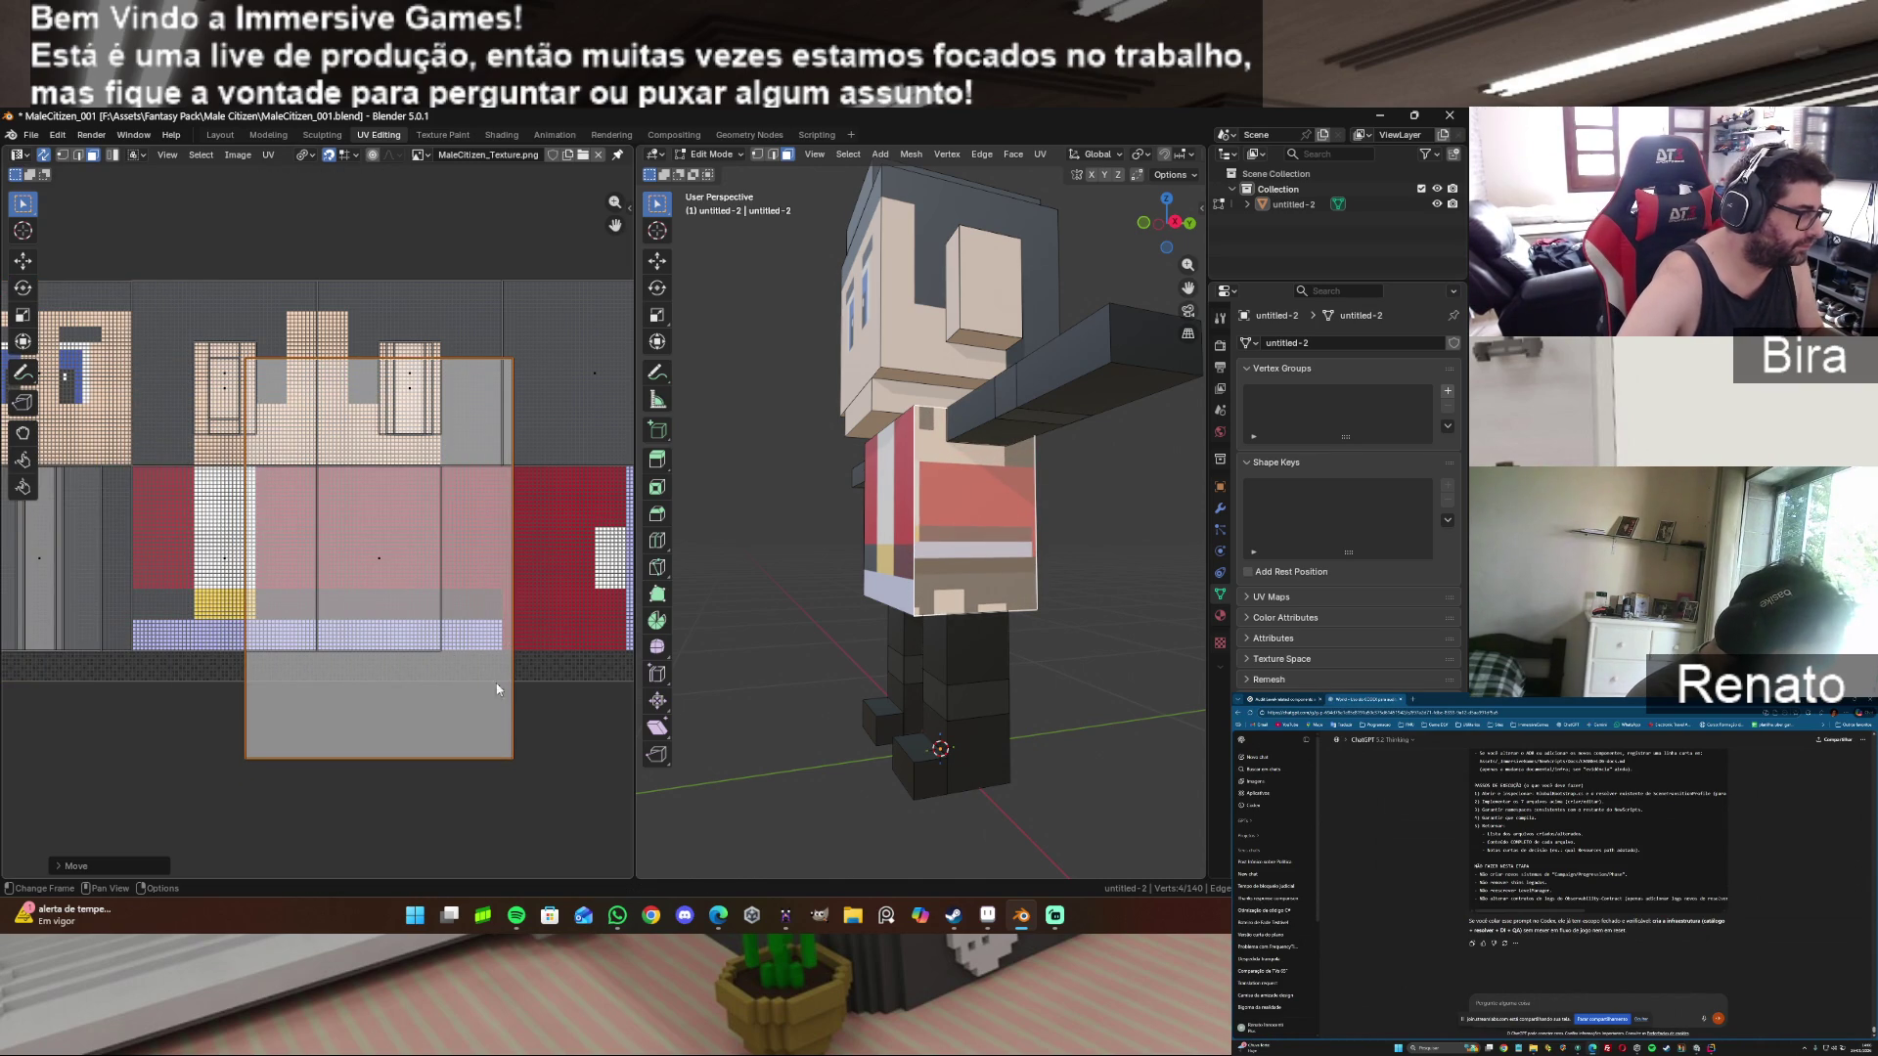
pyautogui.press('s')
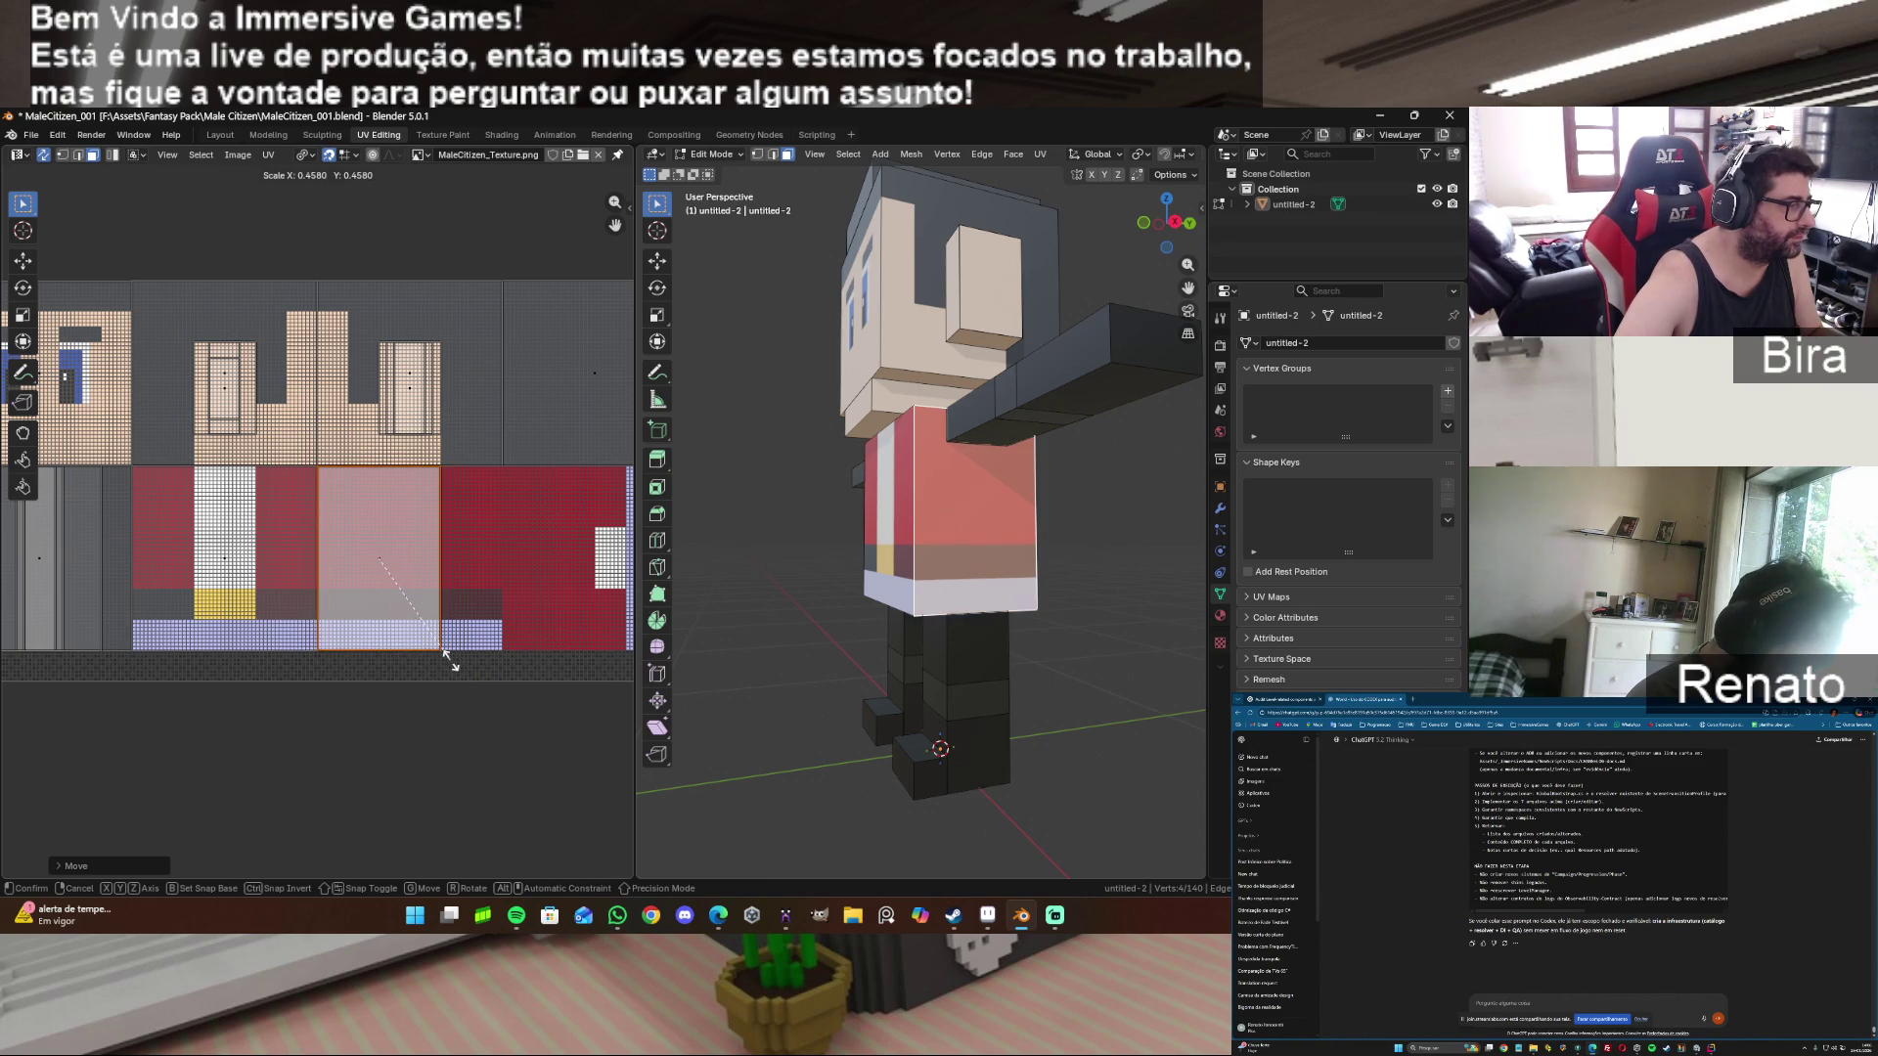
pyautogui.click(452, 665)
# Snap the island to texture pixels, then orbit the model to see the torso's other side.
pyautogui.scroll(3, 433, 567)
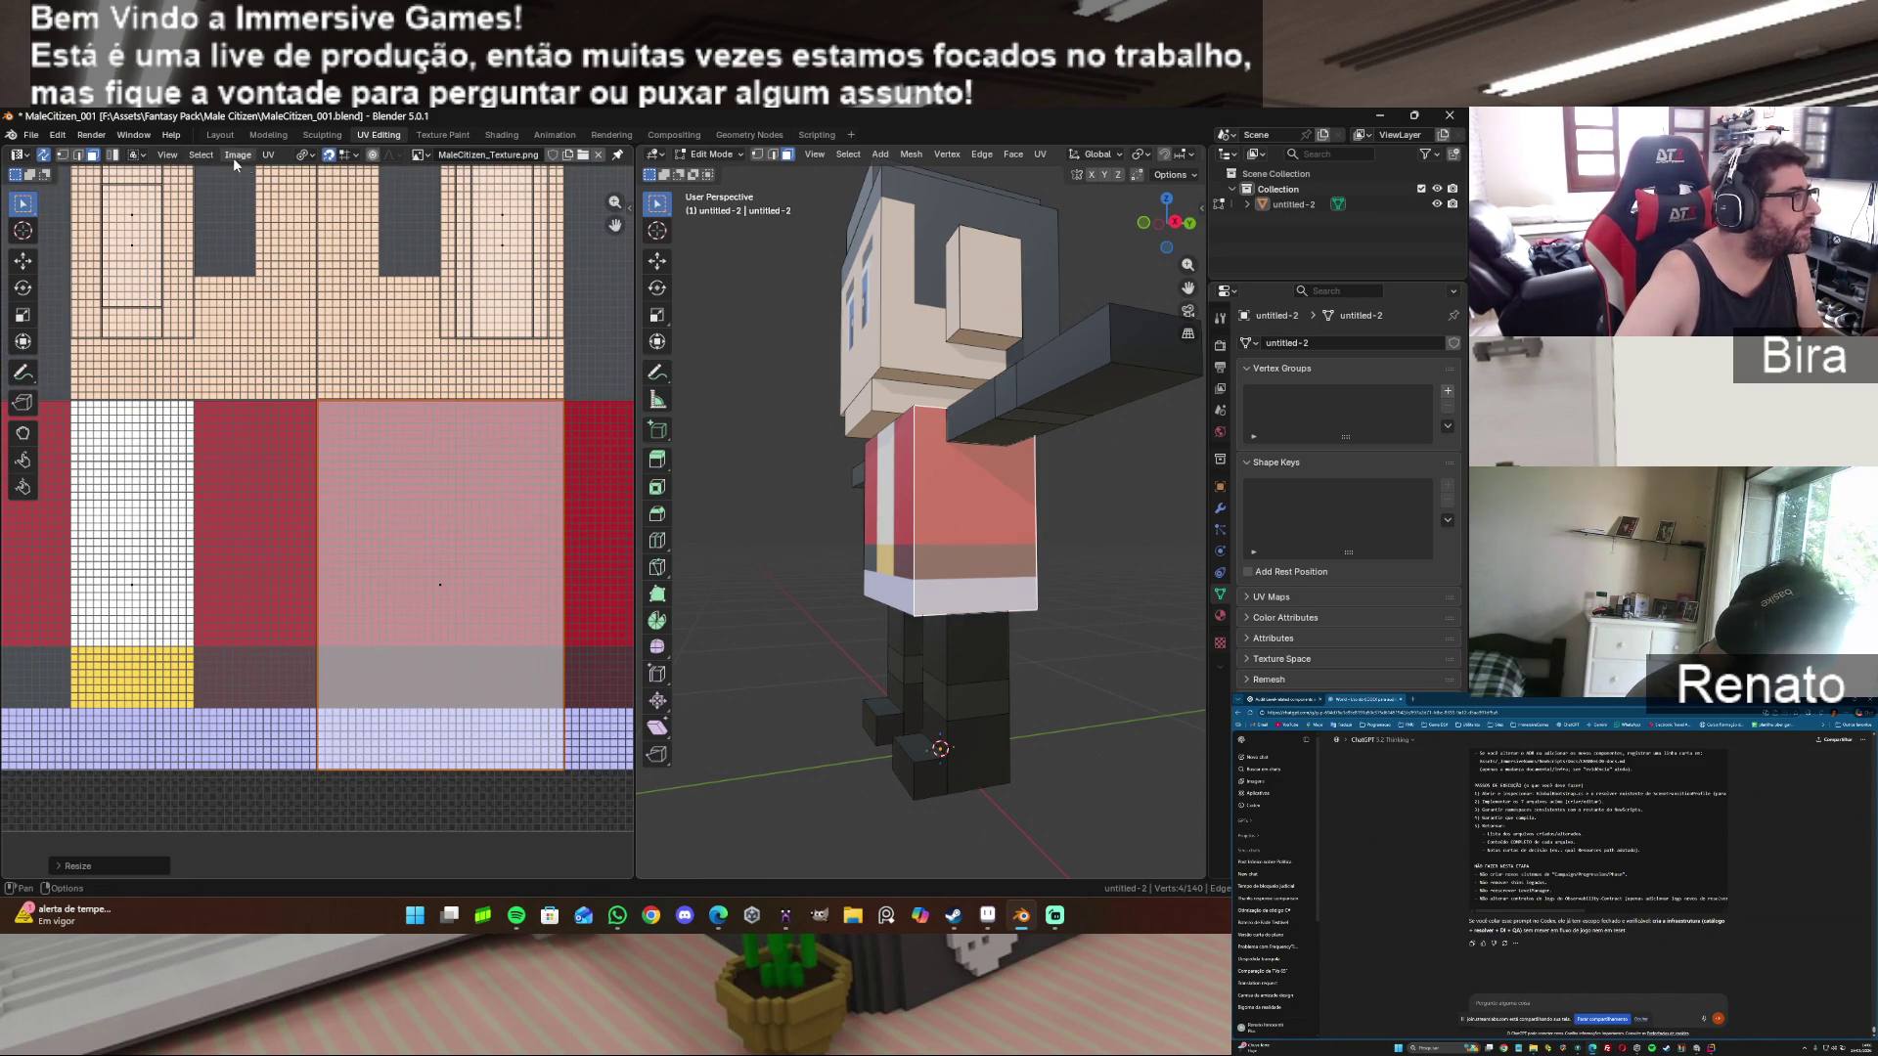
pyautogui.click(268, 154)
pyautogui.moveTo(409, 201)
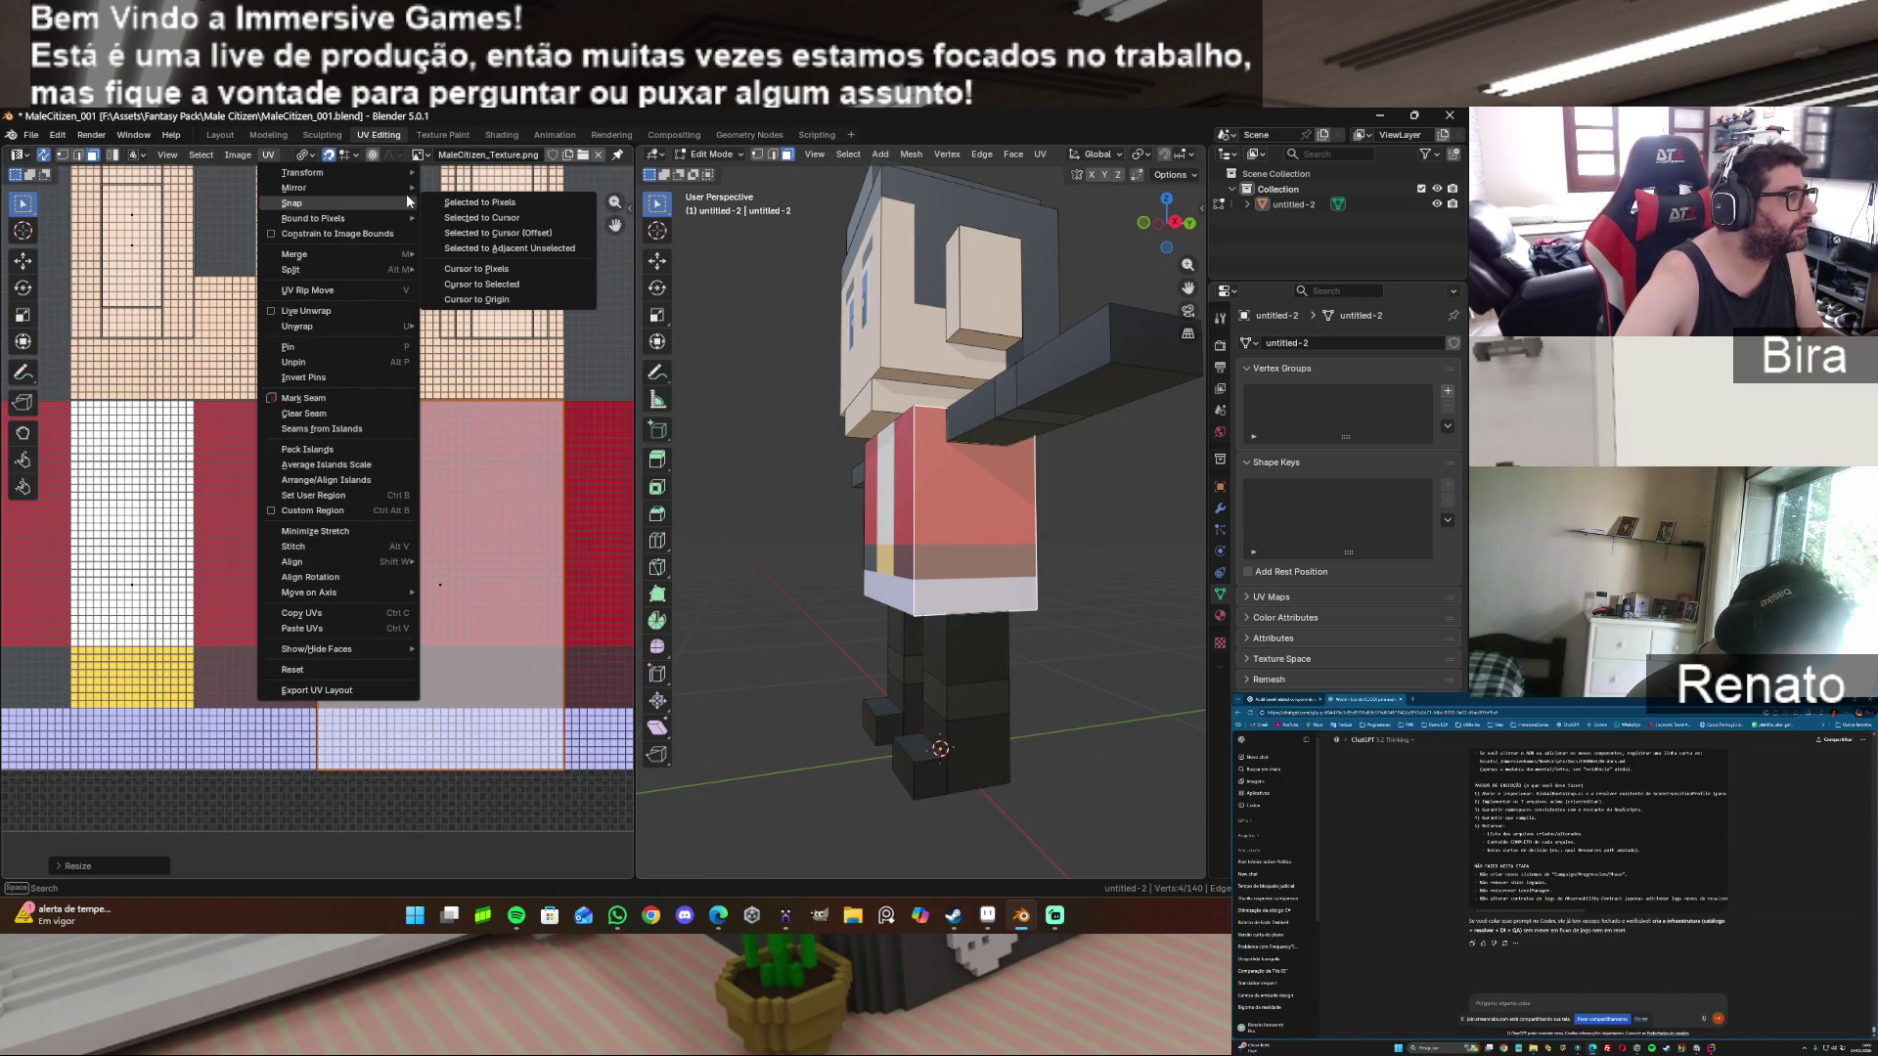
pyautogui.click(469, 202)
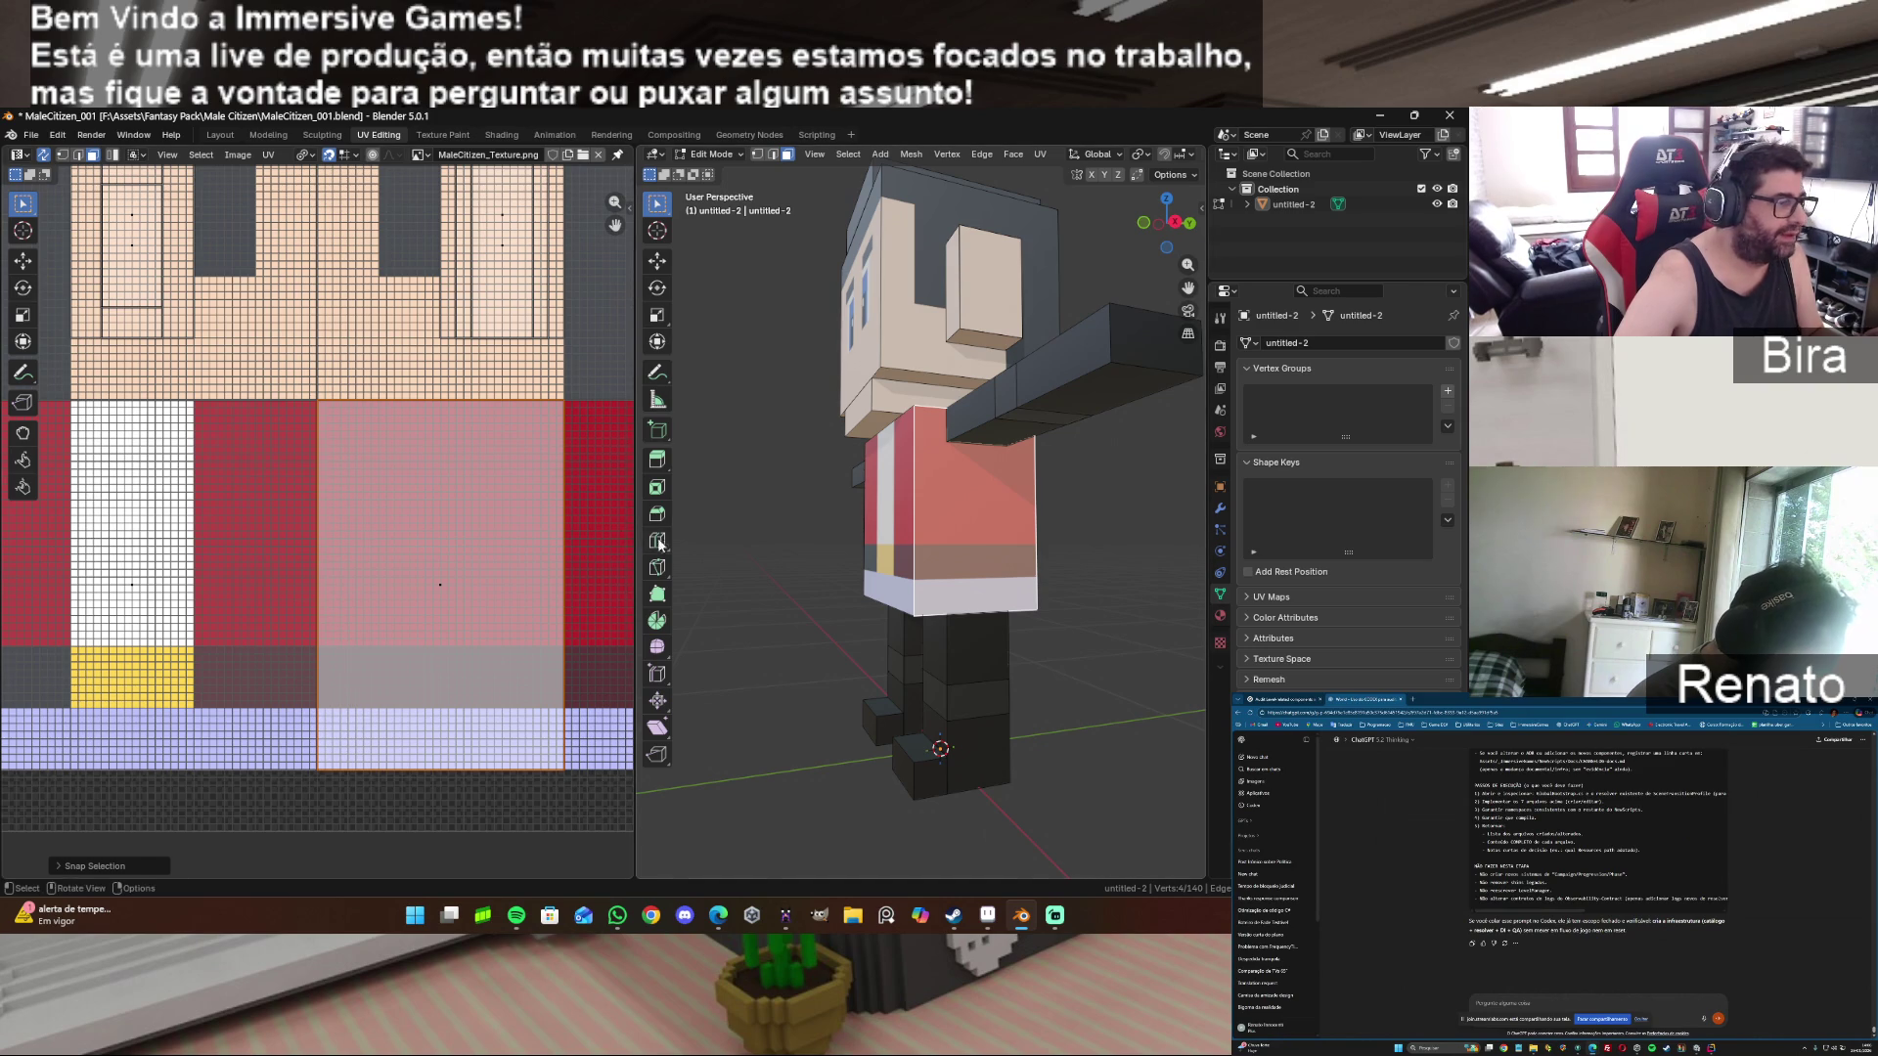
pyautogui.scroll(-1, 391, 440)
pyautogui.moveTo(620, 223)
pyautogui.mouseDown()
pyautogui.moveTo(378, 226)
pyautogui.moveTo(394, 224)
pyautogui.mouseUp()
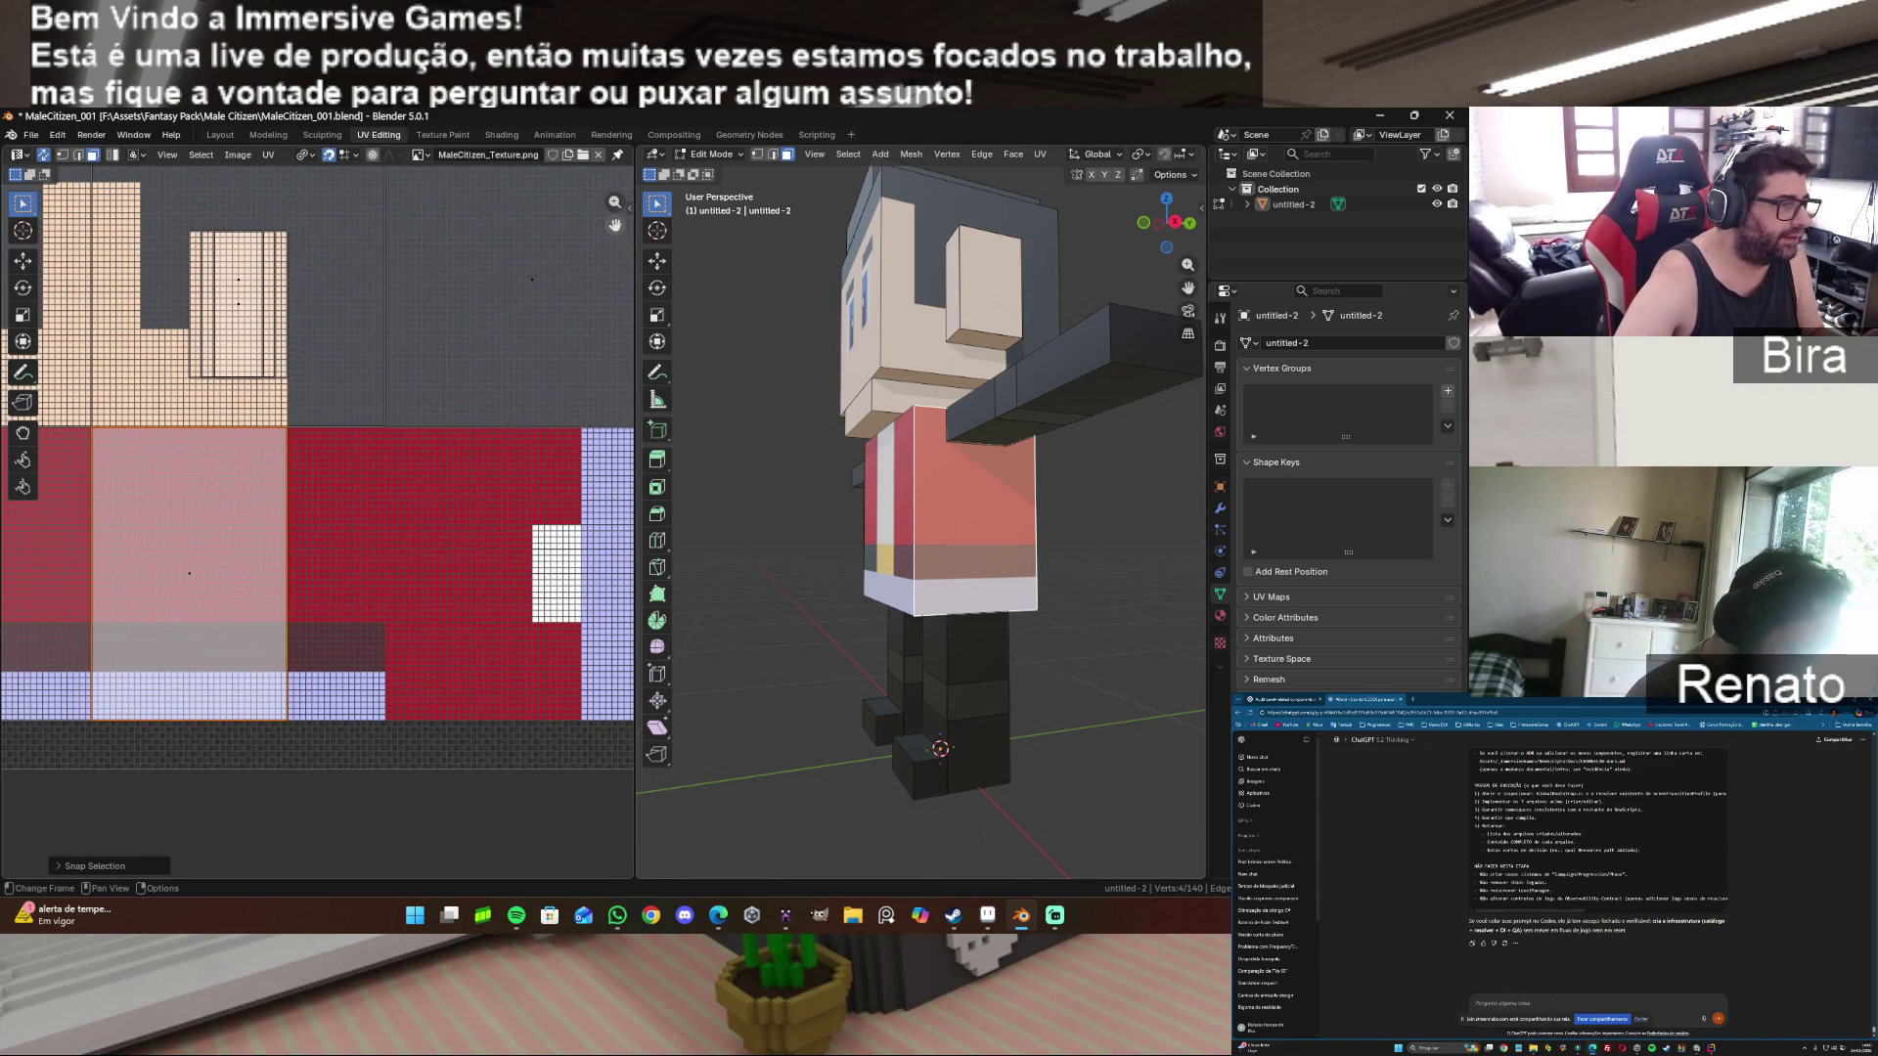
pyautogui.moveTo(1172, 222)
pyautogui.mouseDown()
pyautogui.moveTo(1174, 240)
pyautogui.moveTo(1154, 230)
pyautogui.mouseUp()
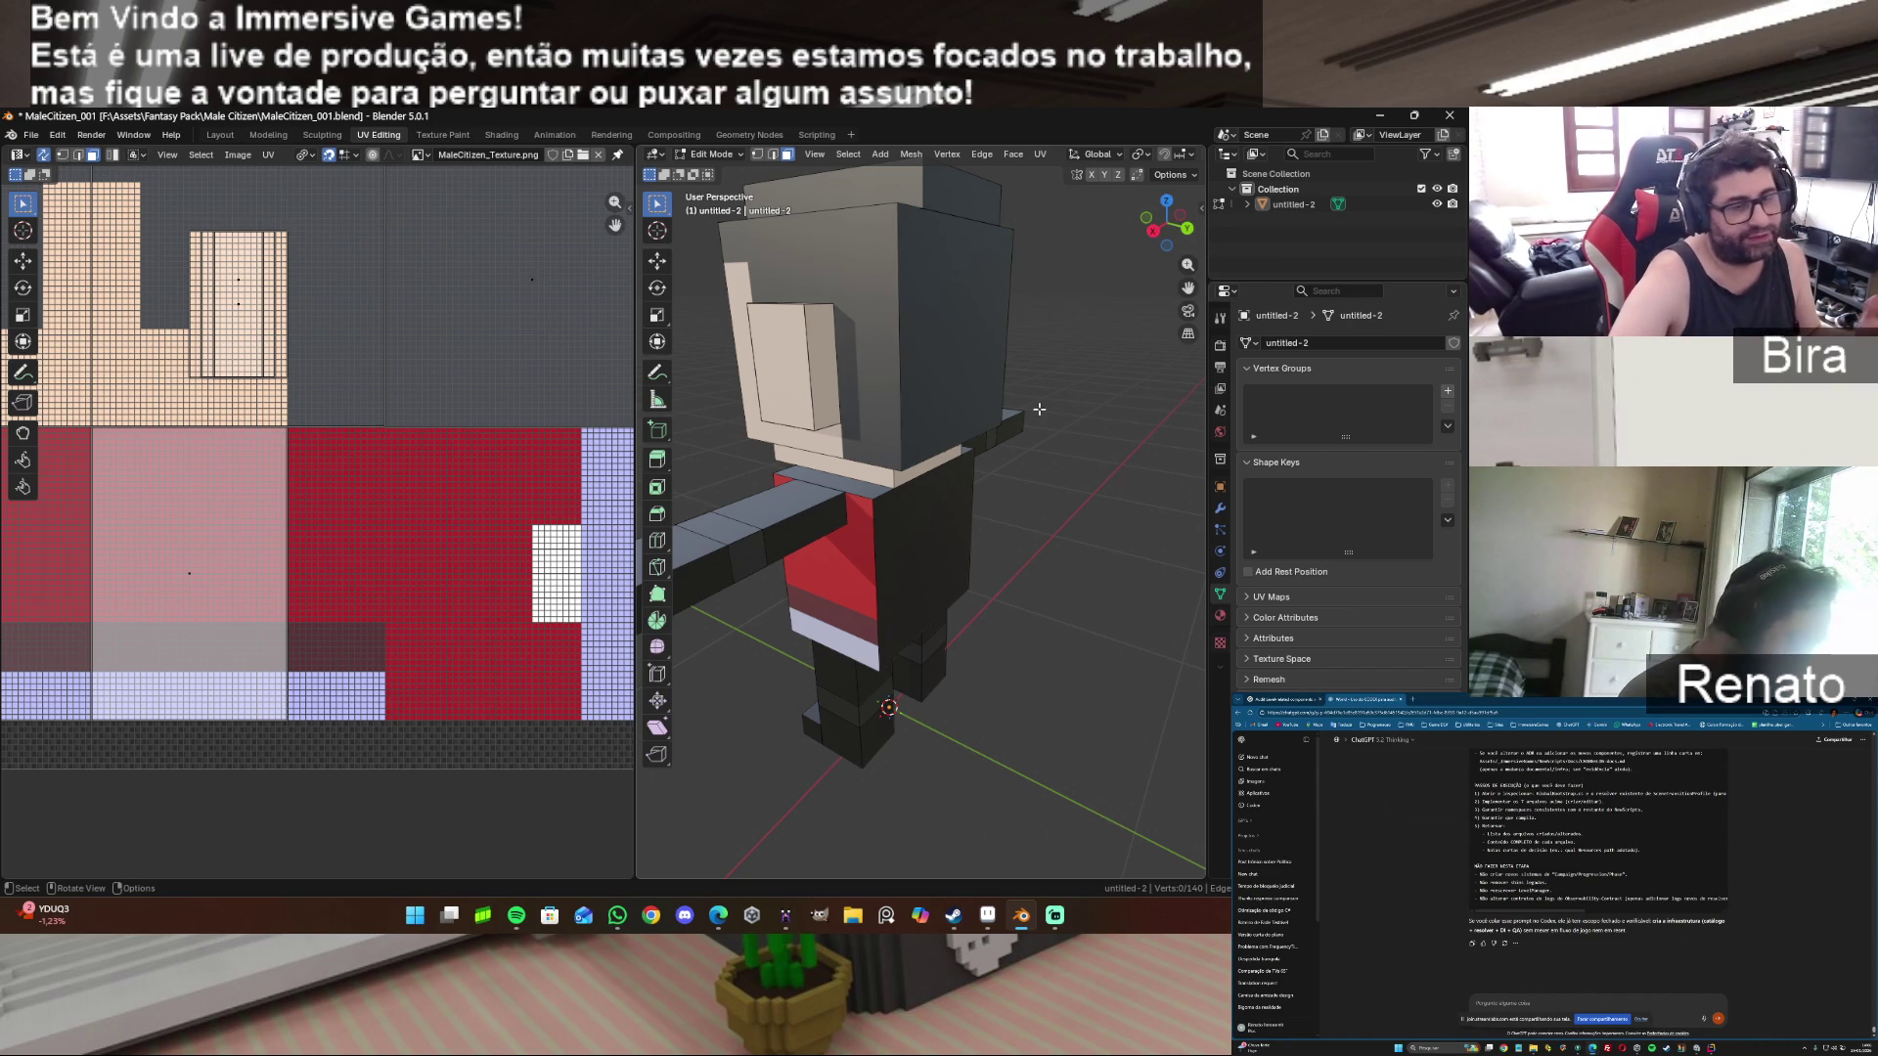
# Unwrap the torso's side face and shrink its UV island.
pyautogui.click(923, 544)
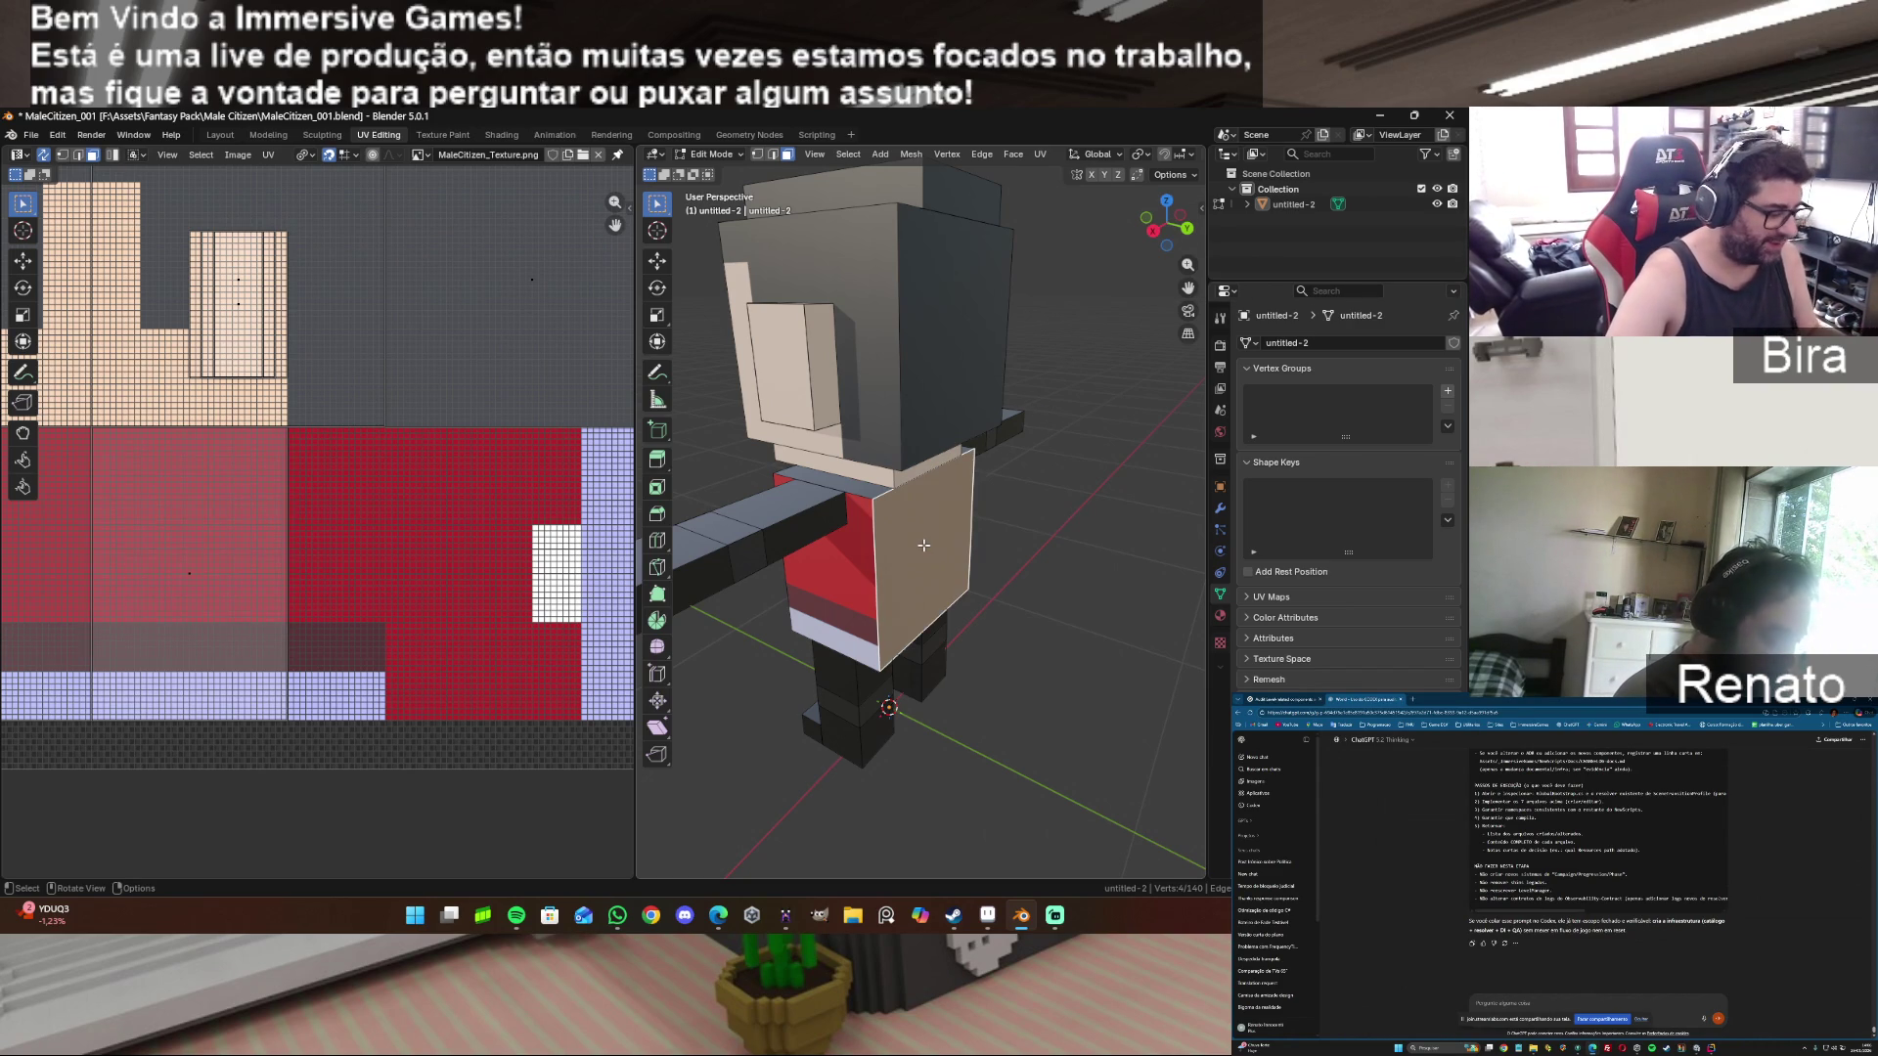
pyautogui.press('u')
pyautogui.click(923, 543)
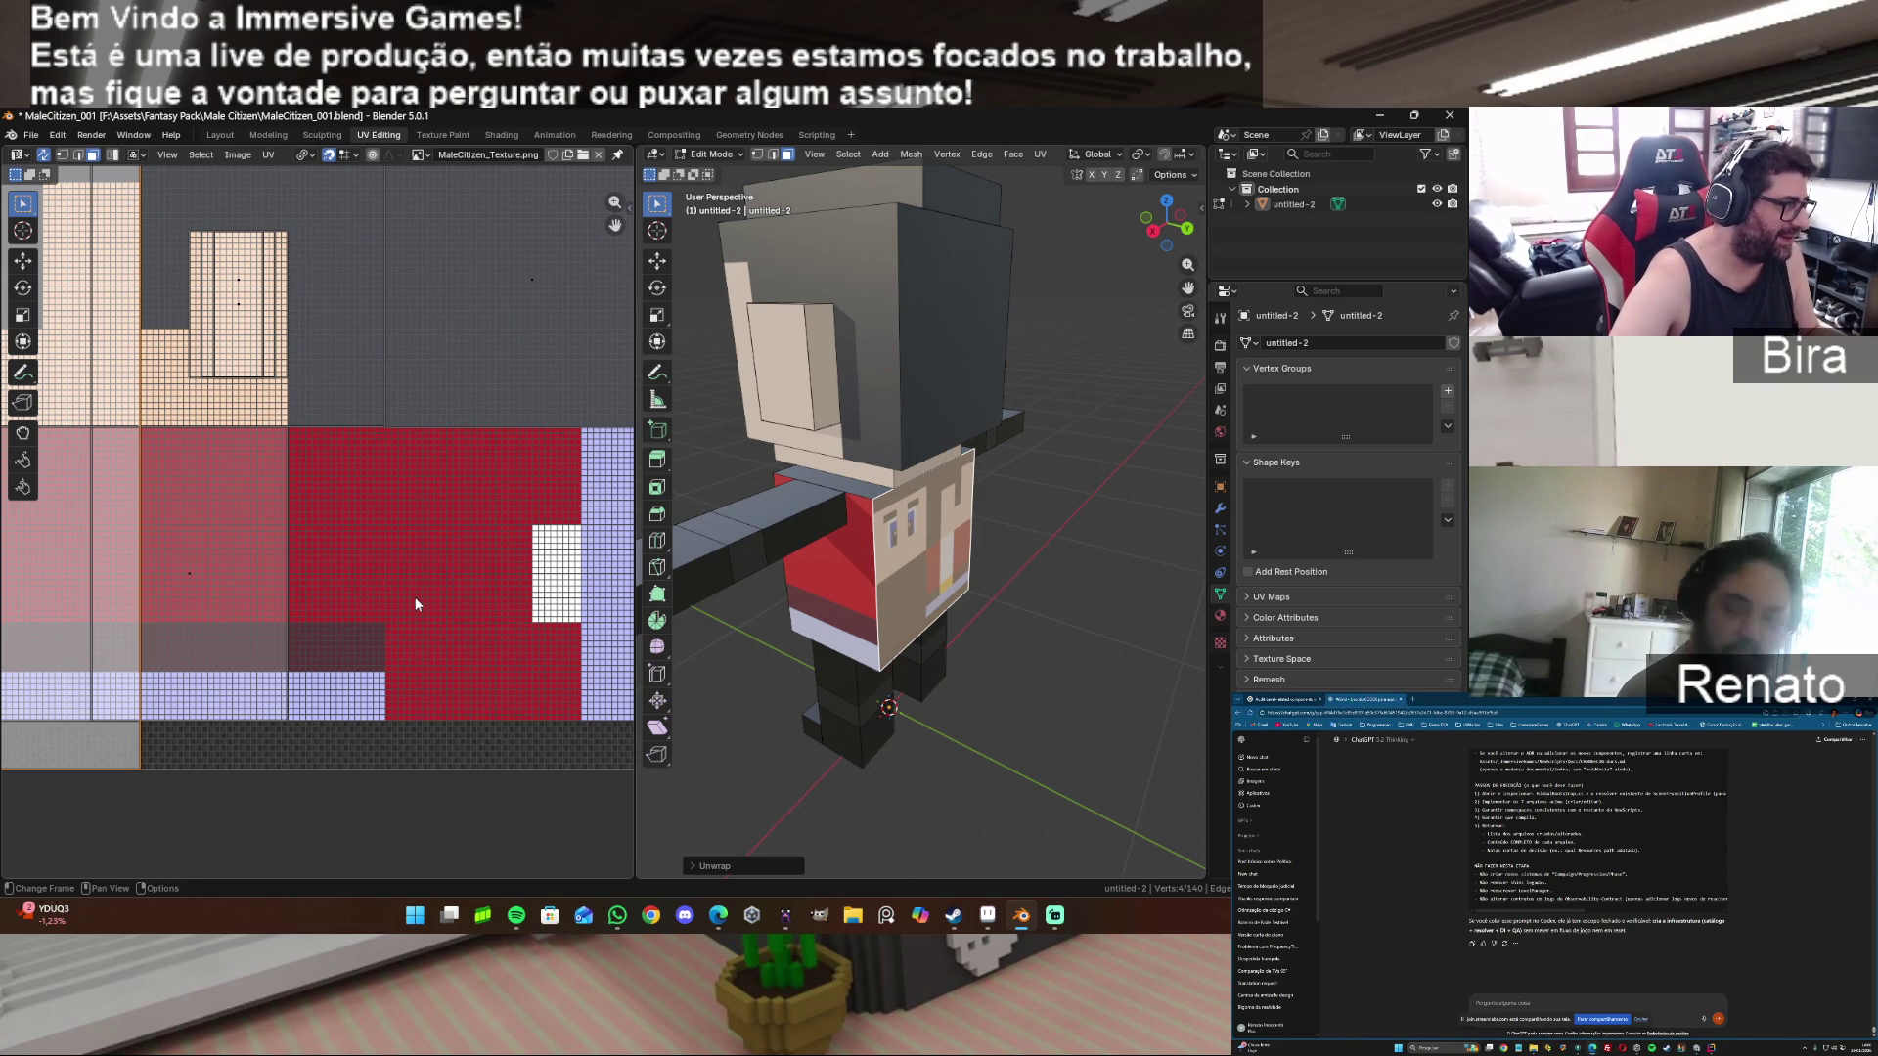
pyautogui.press('s')
pyautogui.click(220, 593)
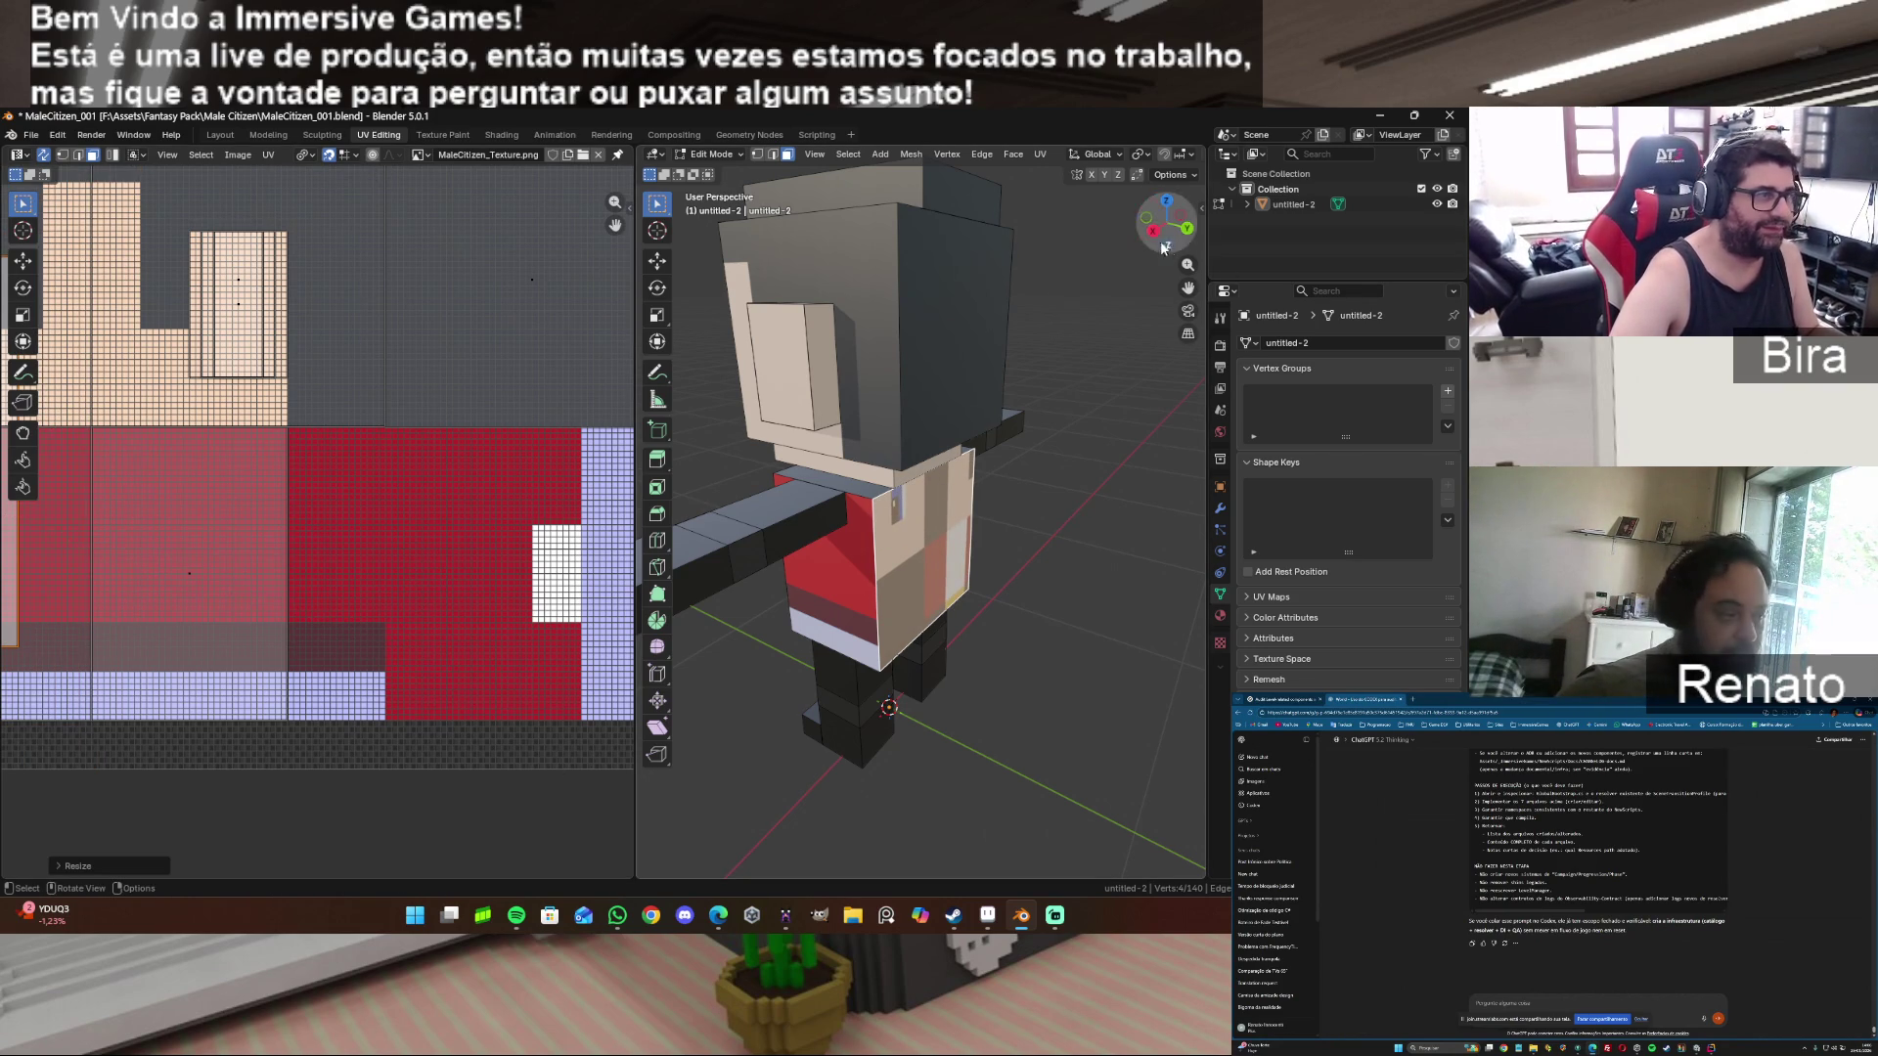
pyautogui.moveTo(1168, 252); pyautogui.dragTo(1140, 254)
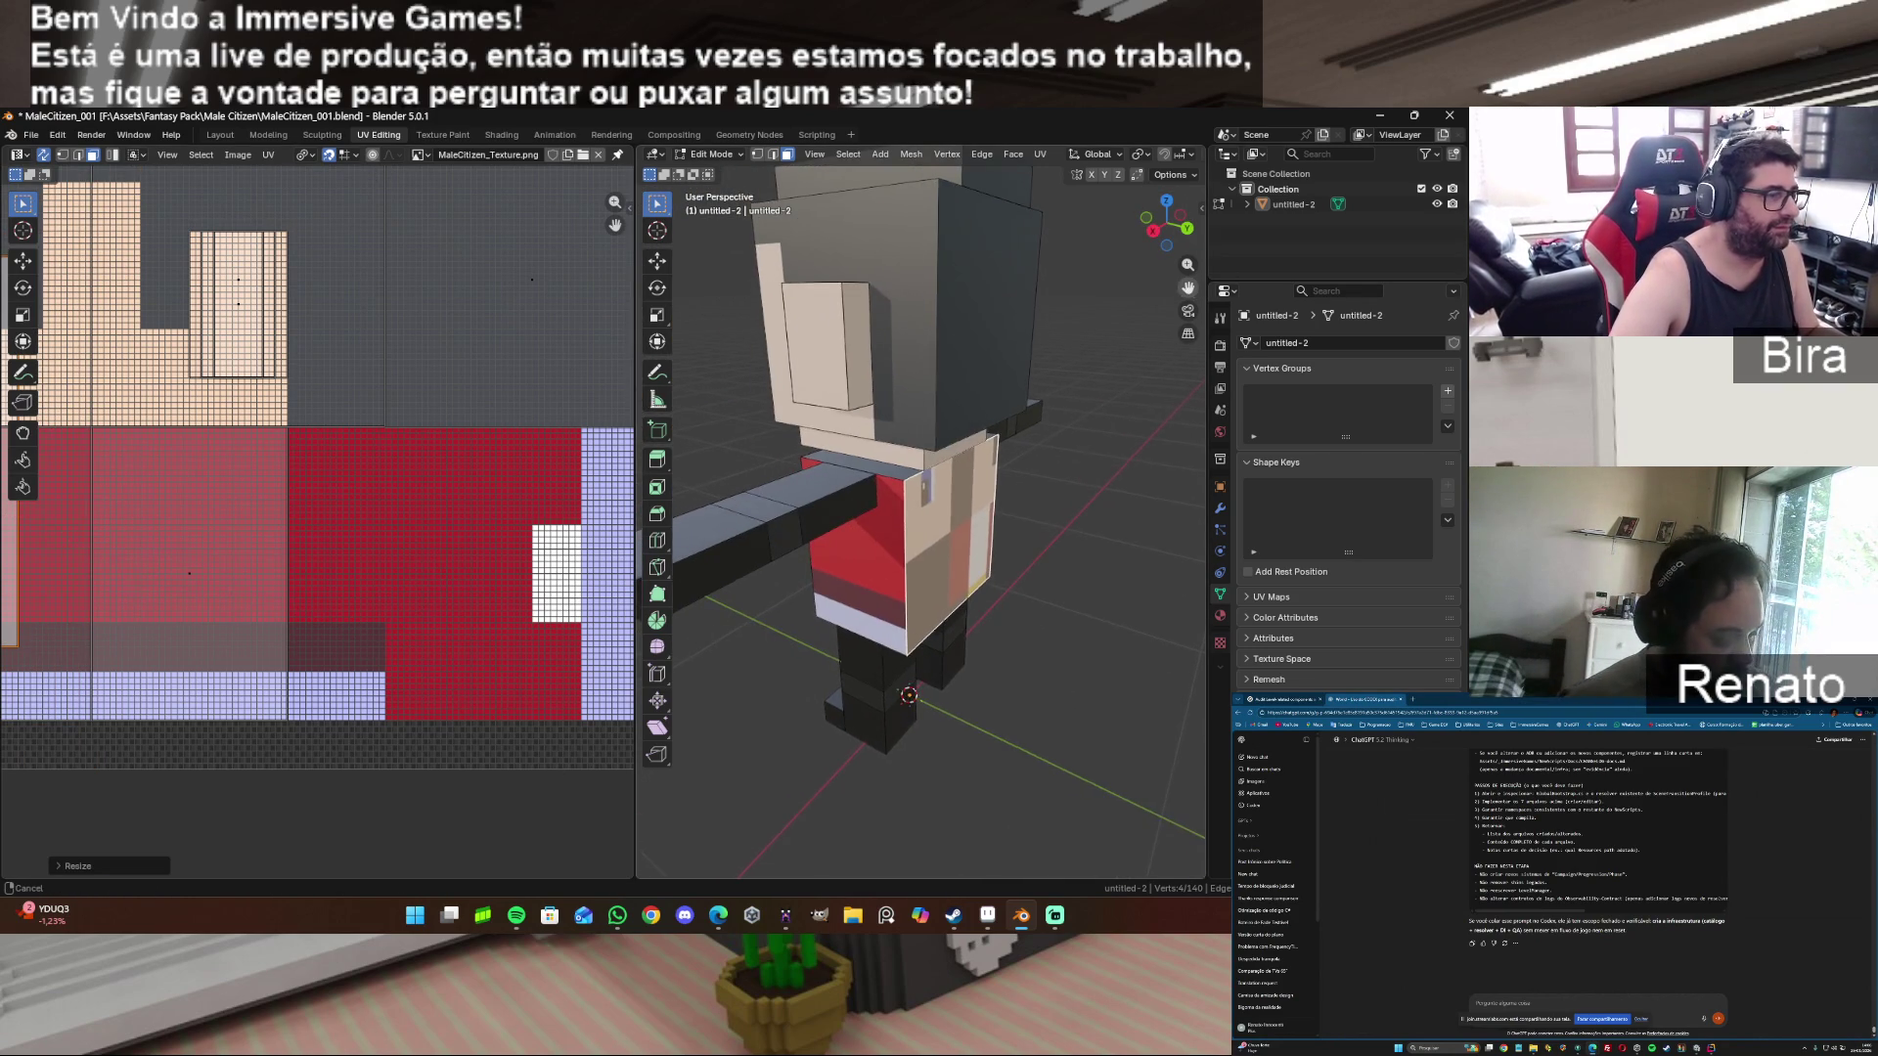
pyautogui.moveTo(615, 225)
pyautogui.mouseDown()
pyautogui.moveTo(813, 259)
pyautogui.moveTo(581, 184)
pyautogui.mouseUp()
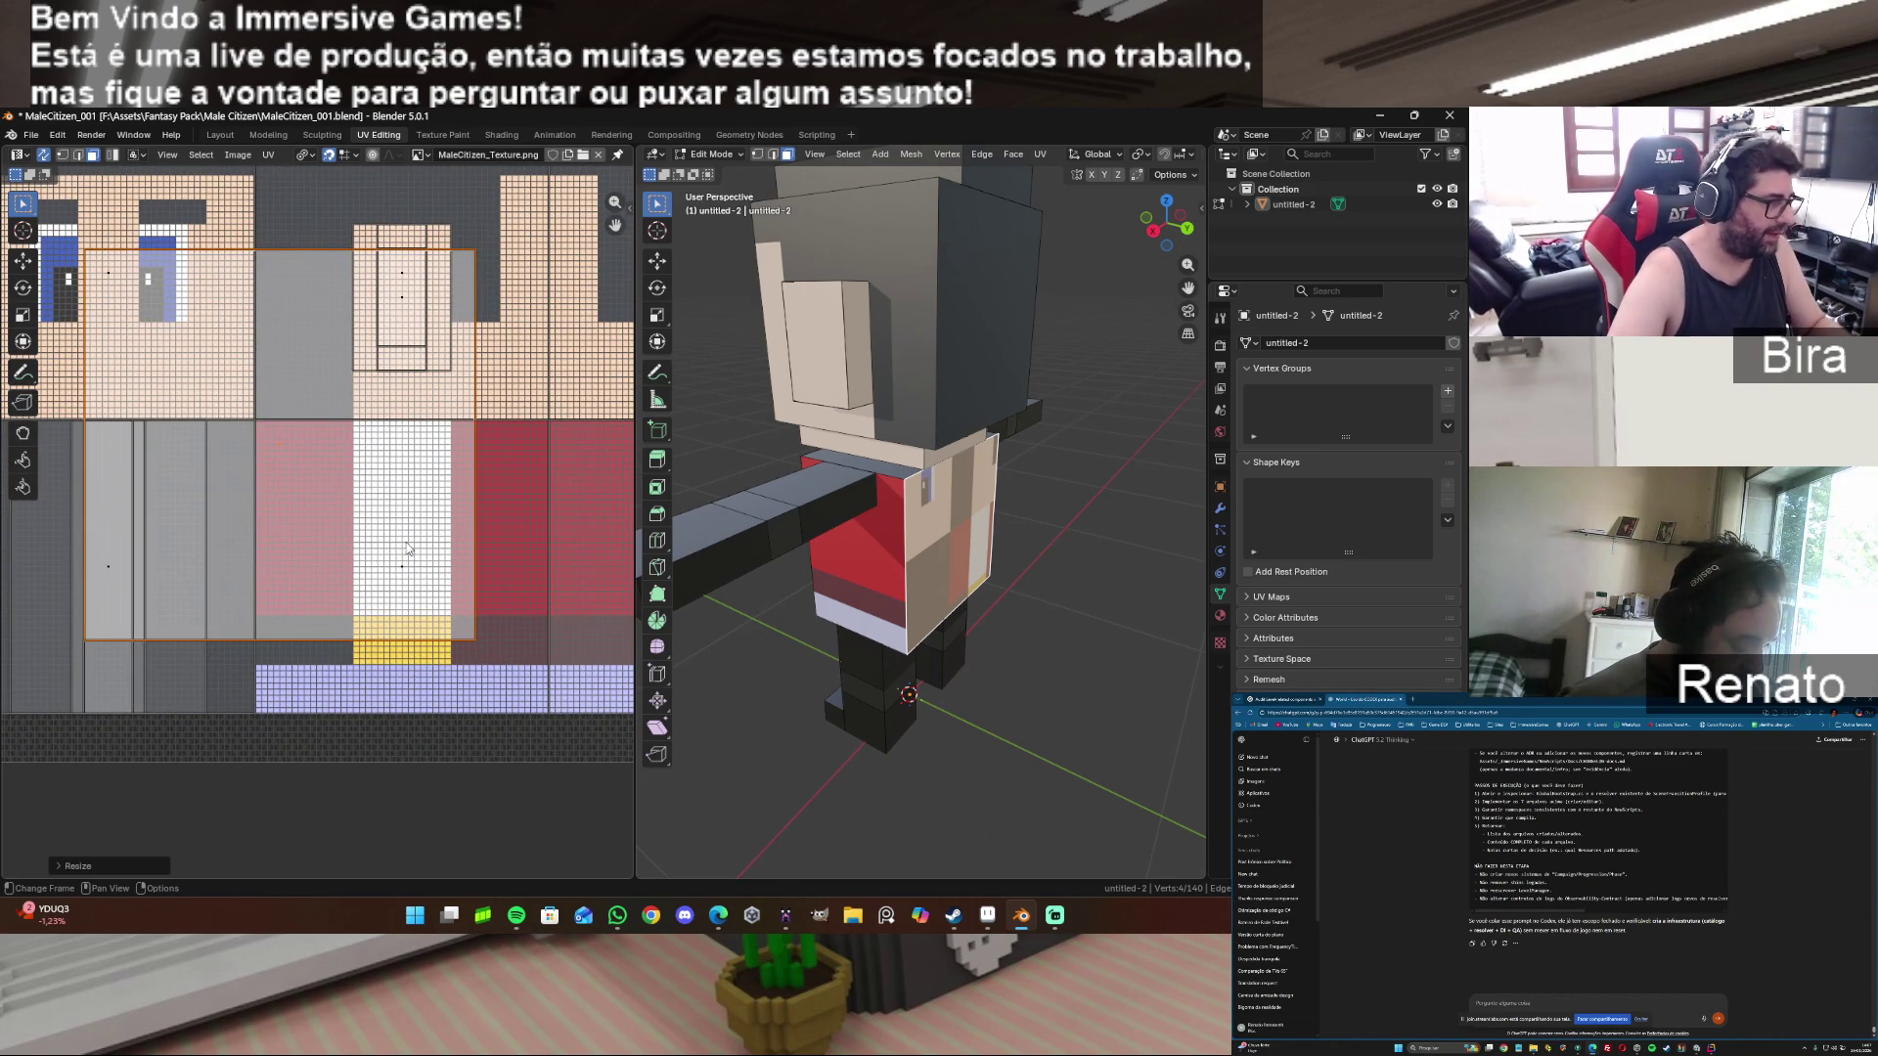
# Move and resize the side-face island onto the shirt area, snapping it via the UV menu.
pyautogui.press('g')
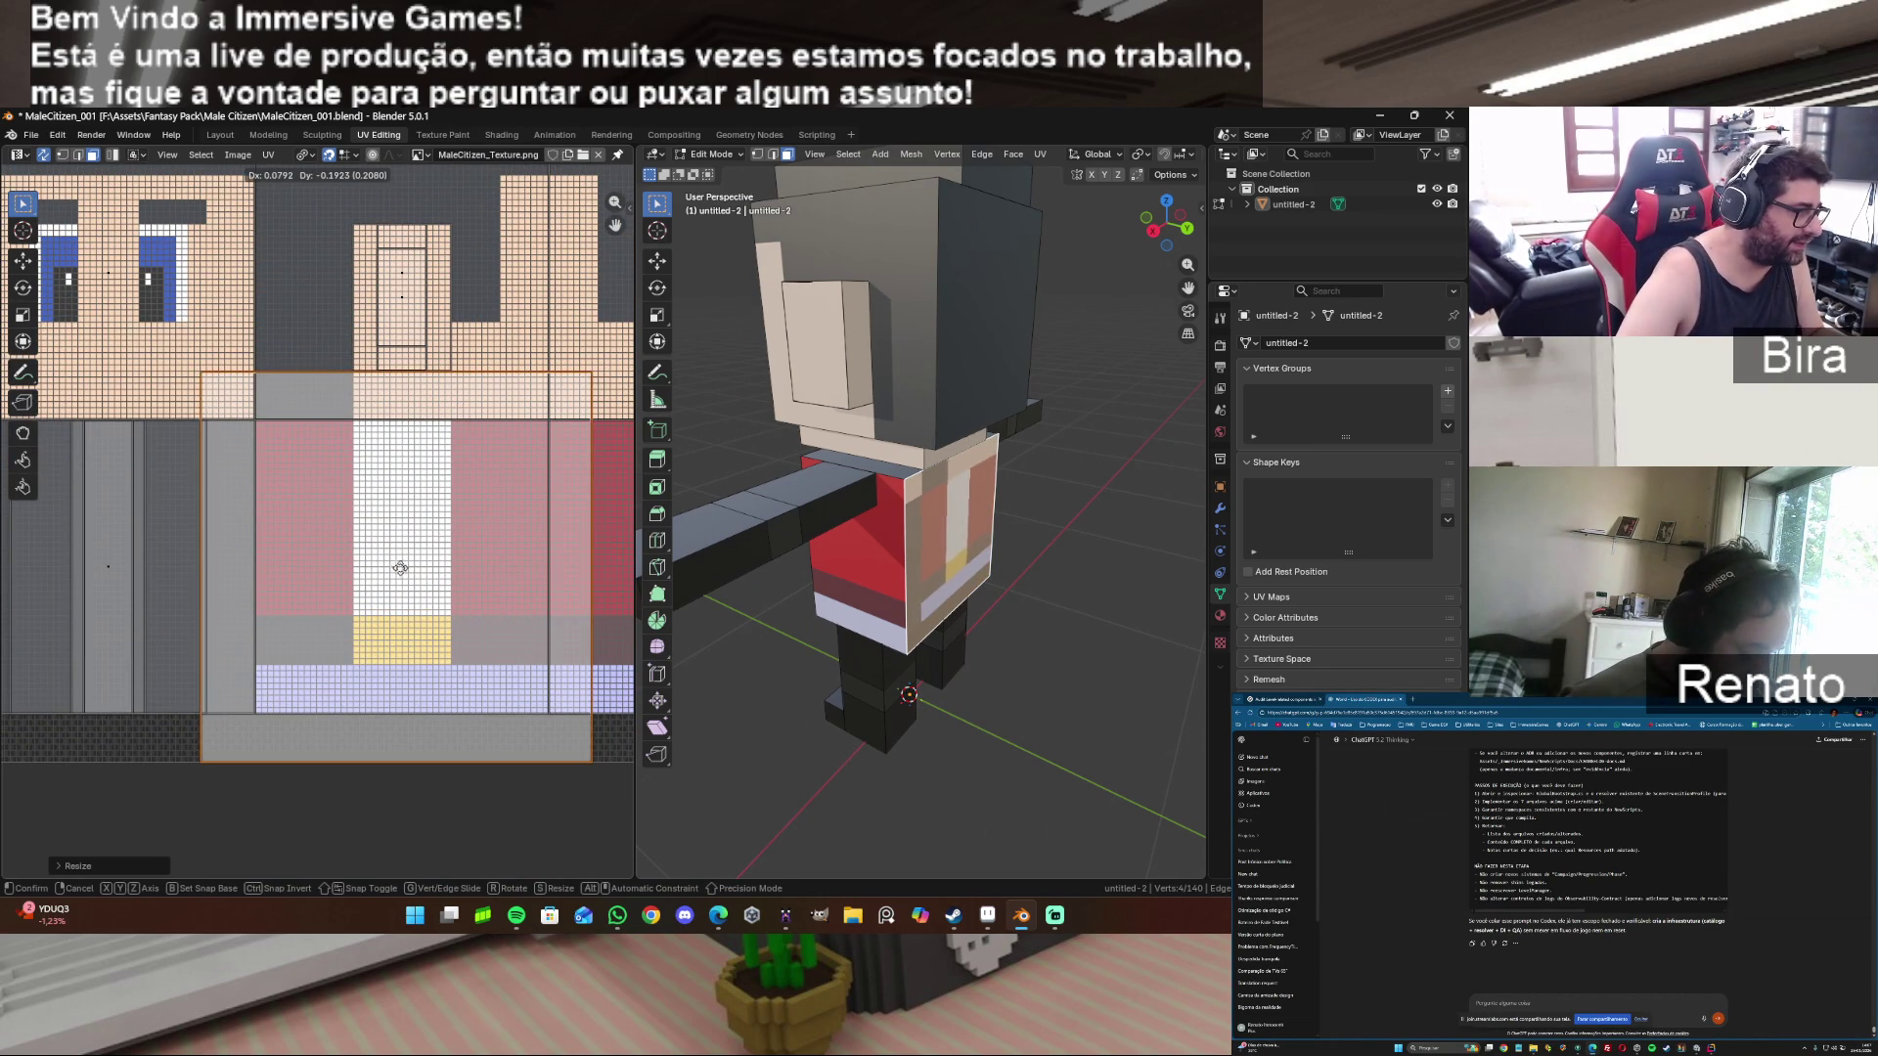
pyautogui.click(402, 567)
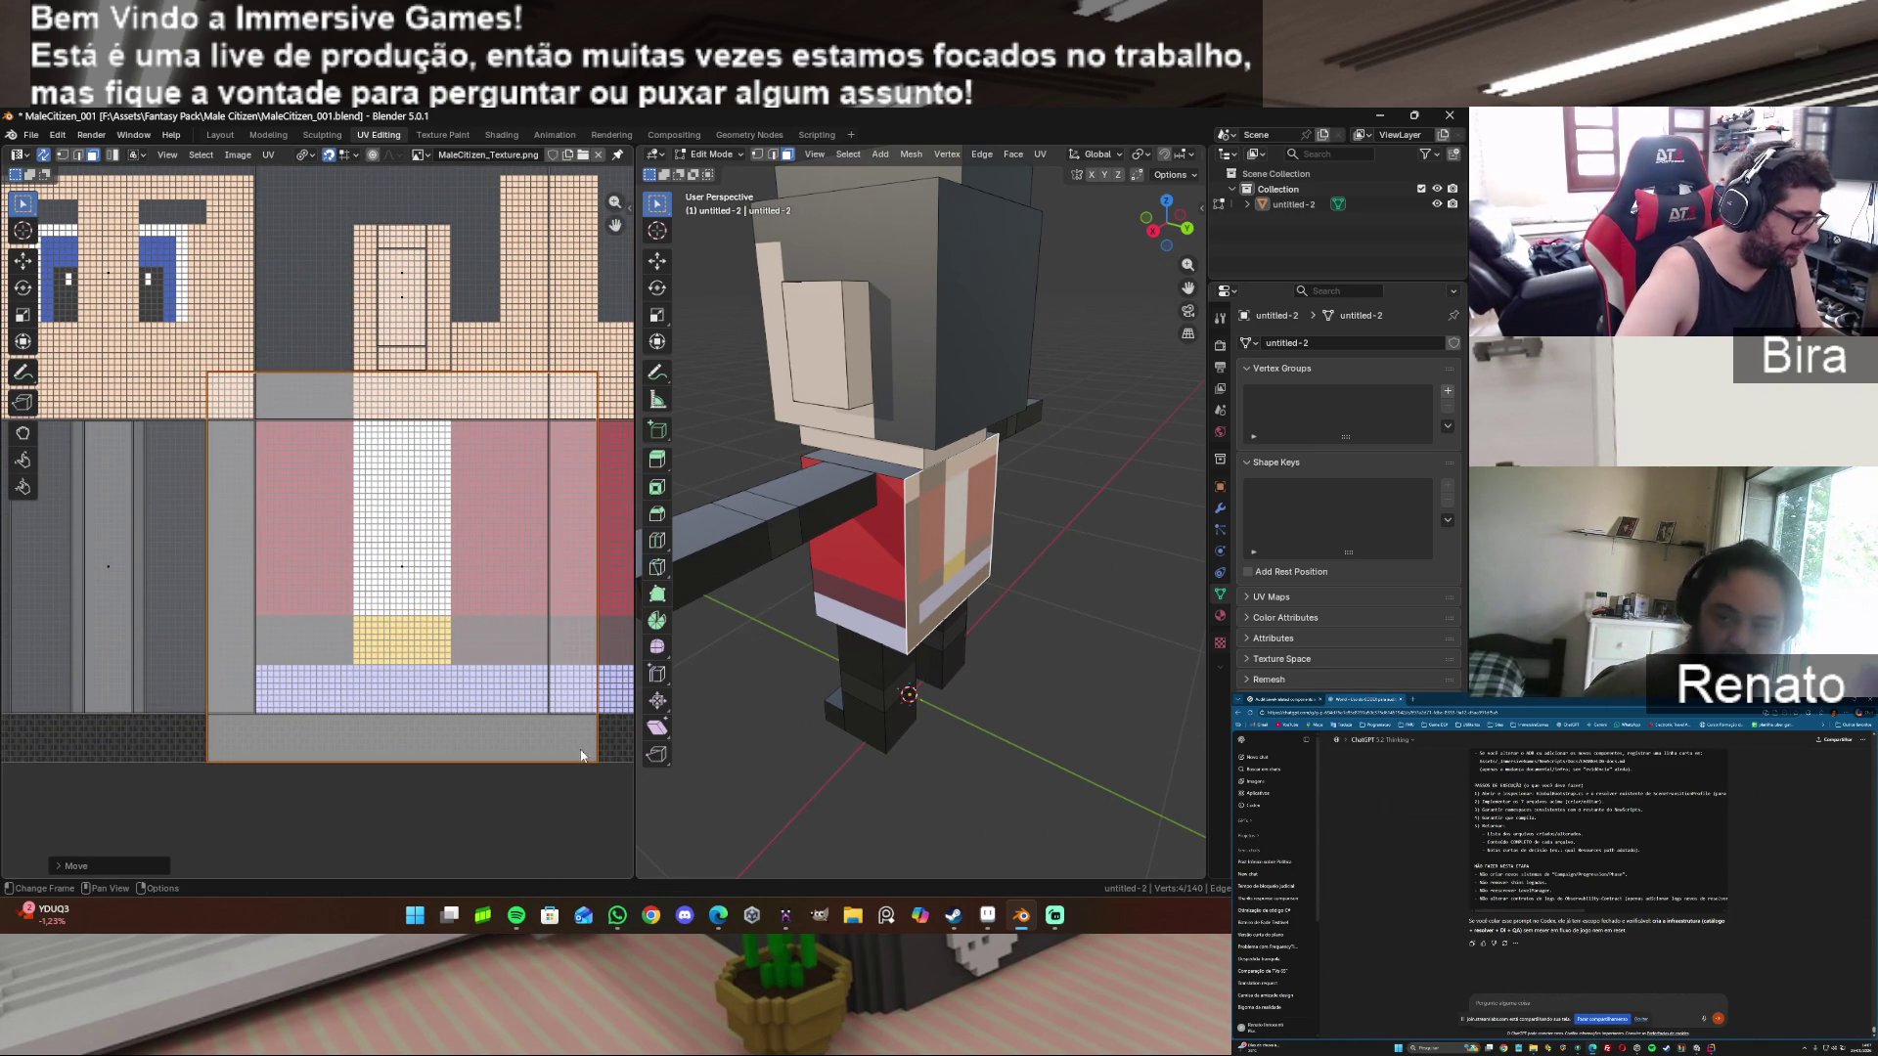
pyautogui.press('s')
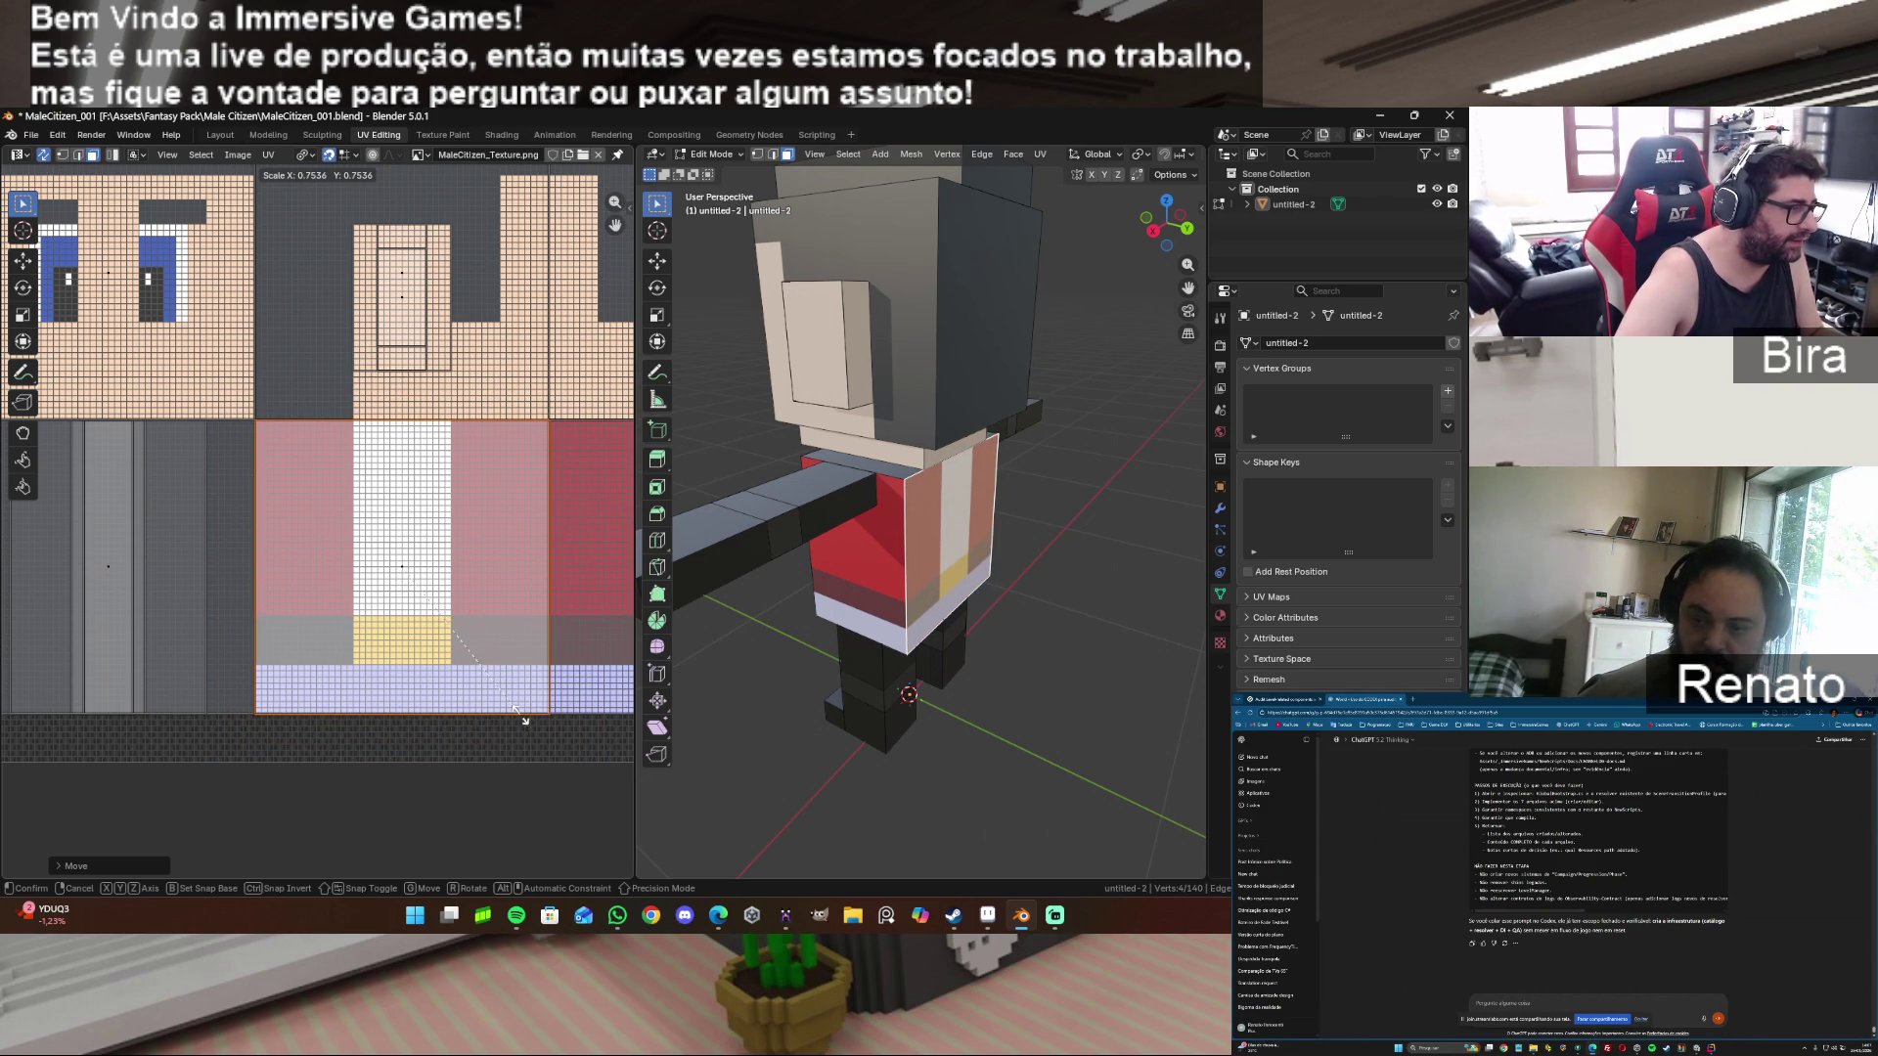
pyautogui.click(521, 720)
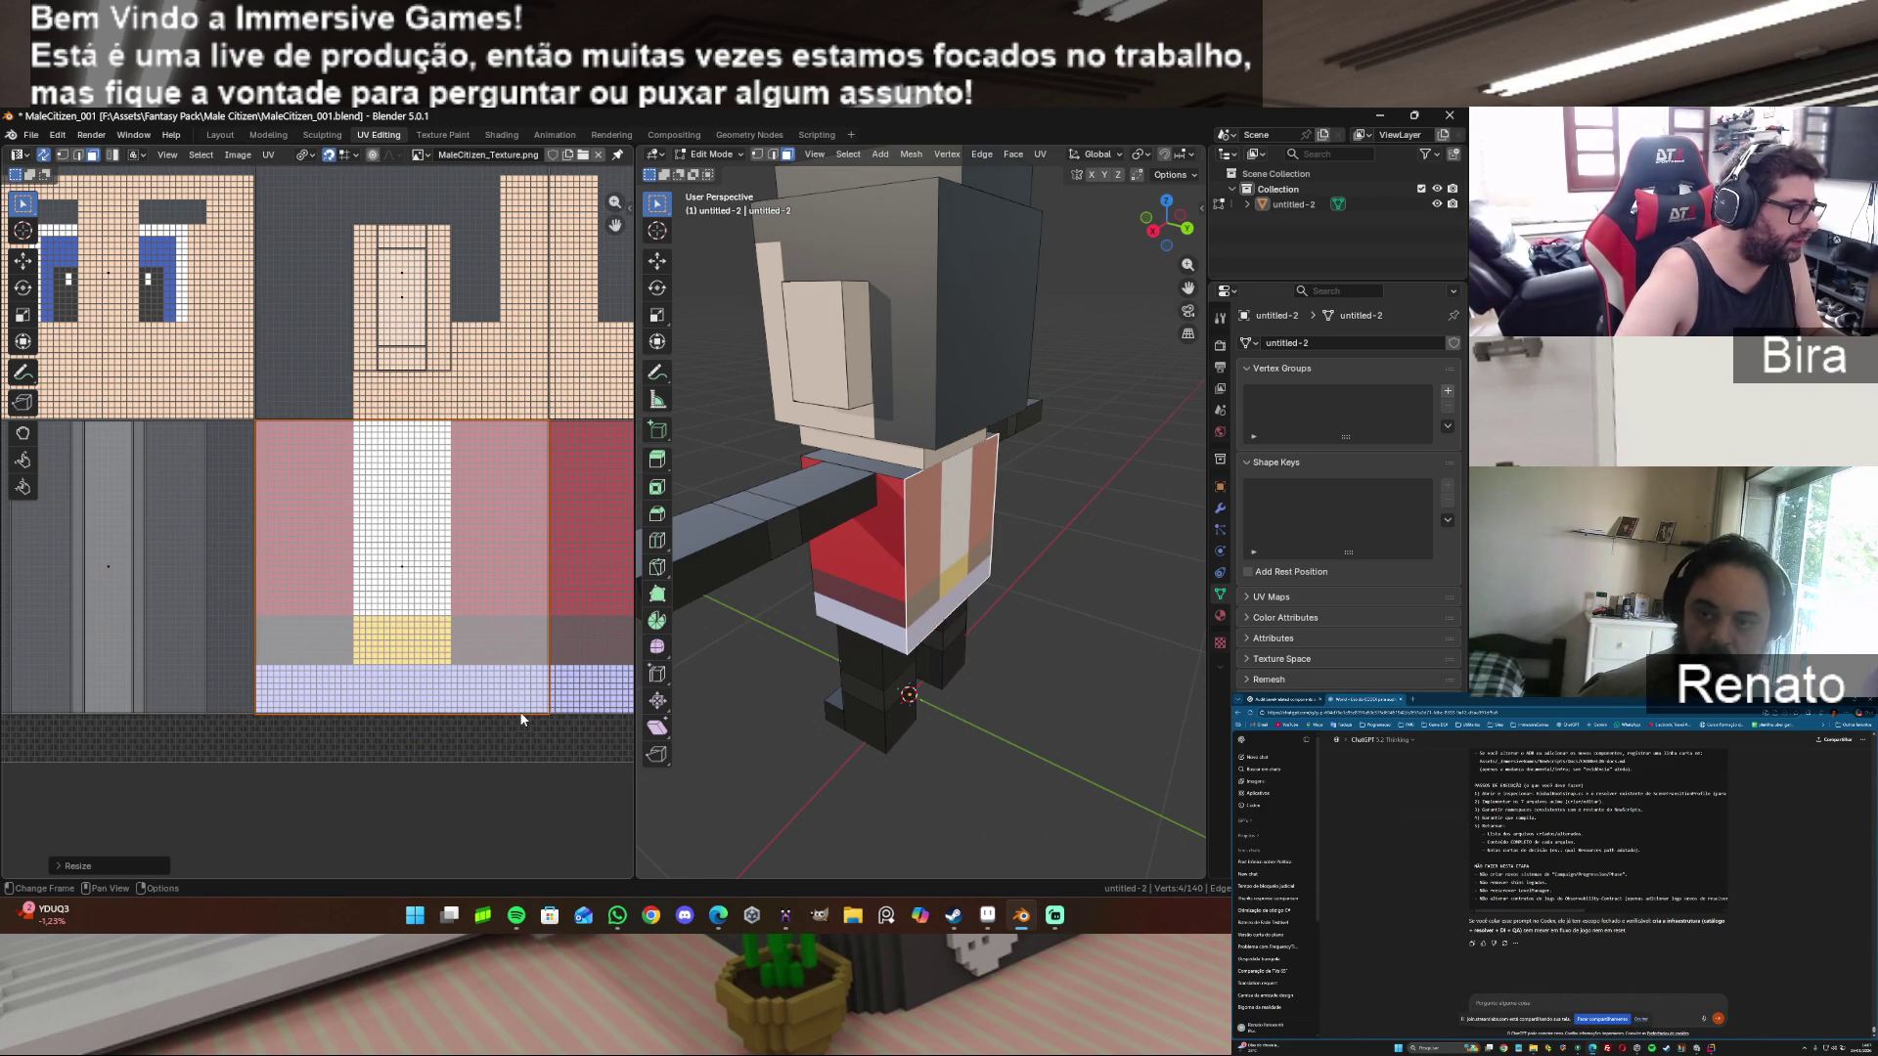
pyautogui.click(267, 154)
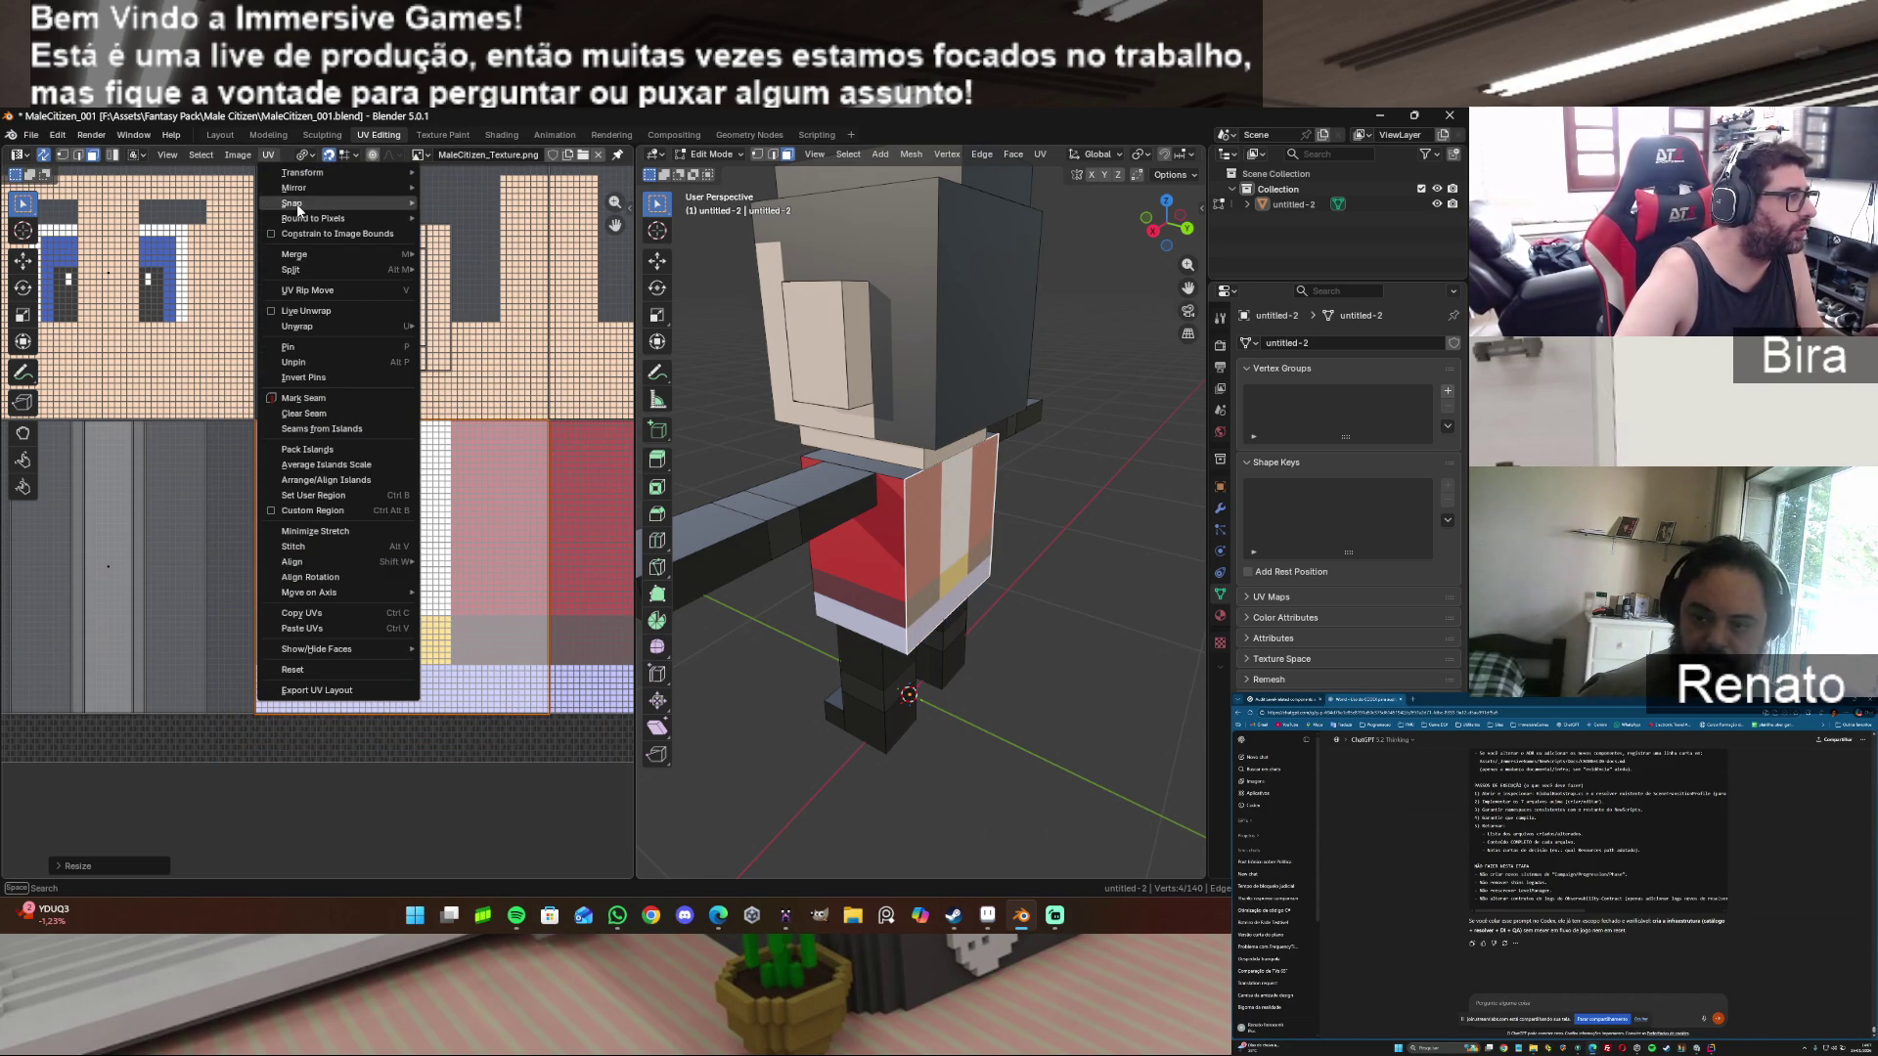
pyautogui.moveTo(333, 202)
pyautogui.click(463, 214)
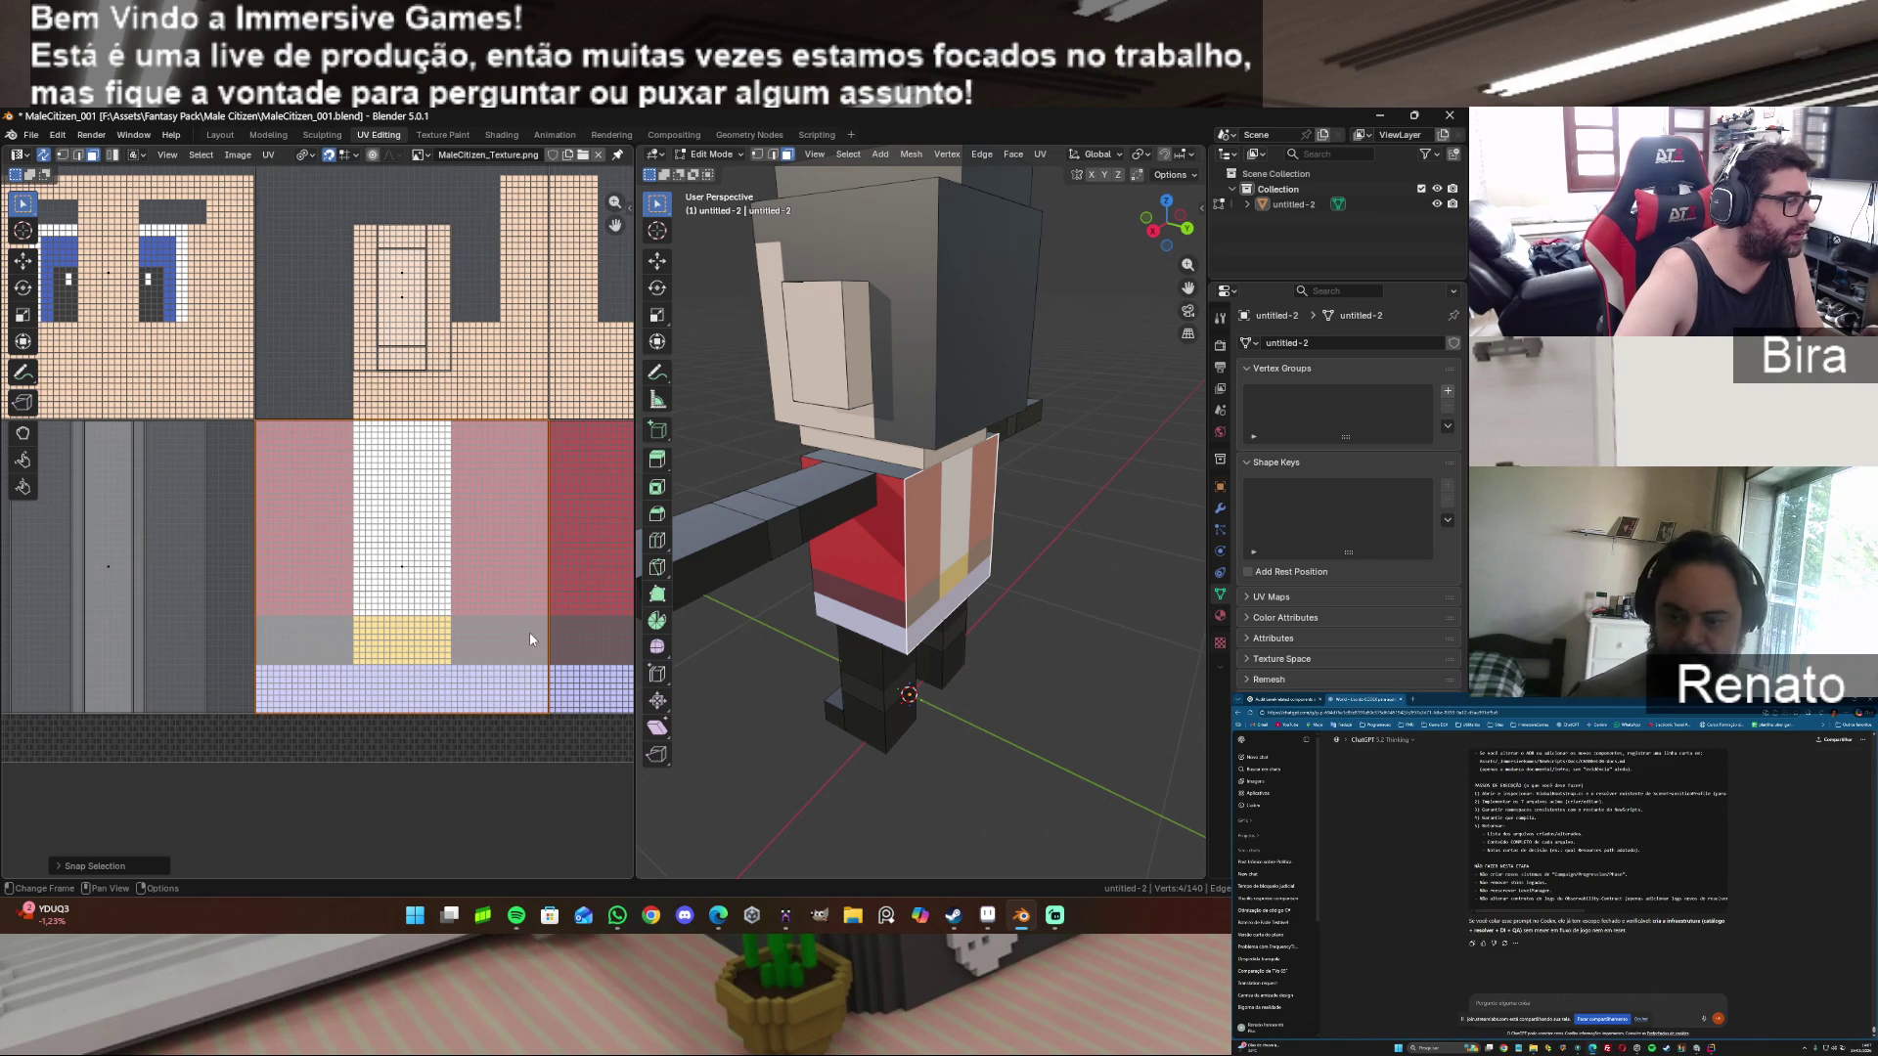
pyautogui.scroll(1, 530, 639)
pyautogui.scroll(-1, 530, 639)
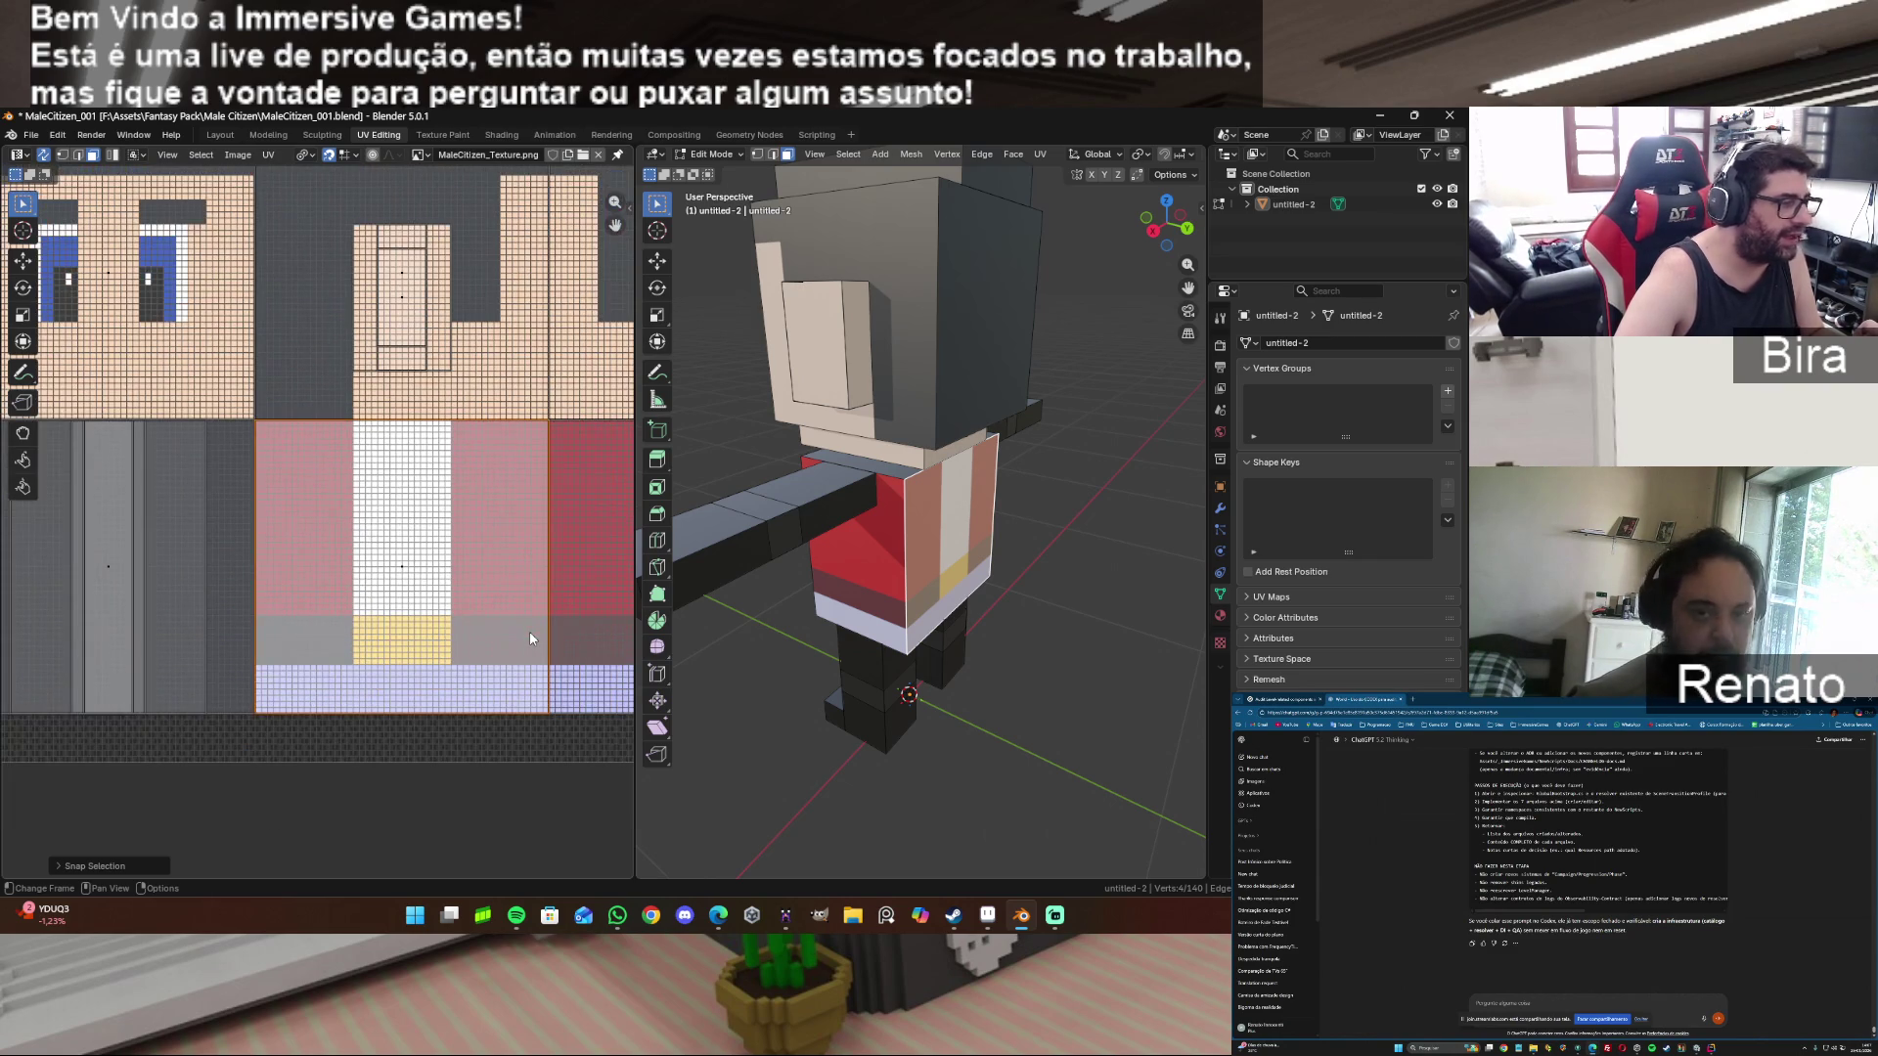
# Slide the island along X into final place and snap it to texture pixels.
pyautogui.moveTo(616, 225); pyautogui.dragTo(337, 231)
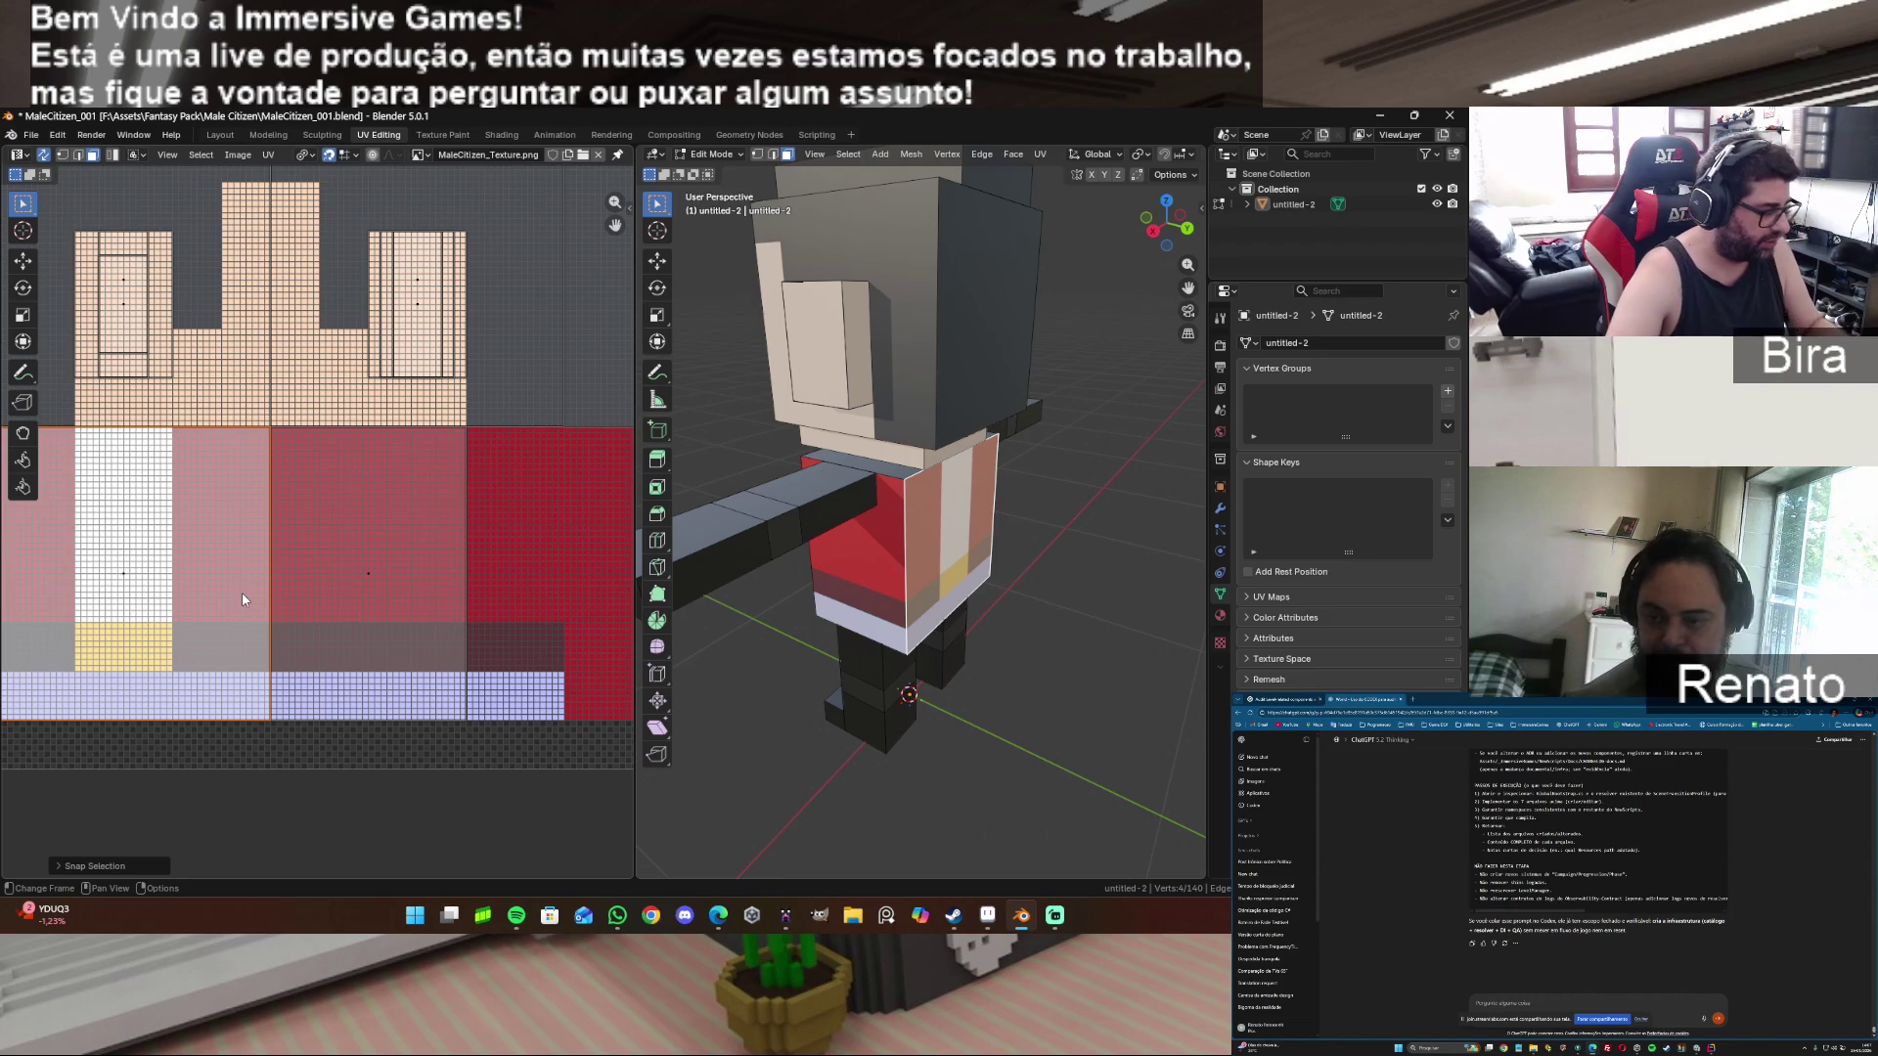
pyautogui.press('g')
pyautogui.press('x')
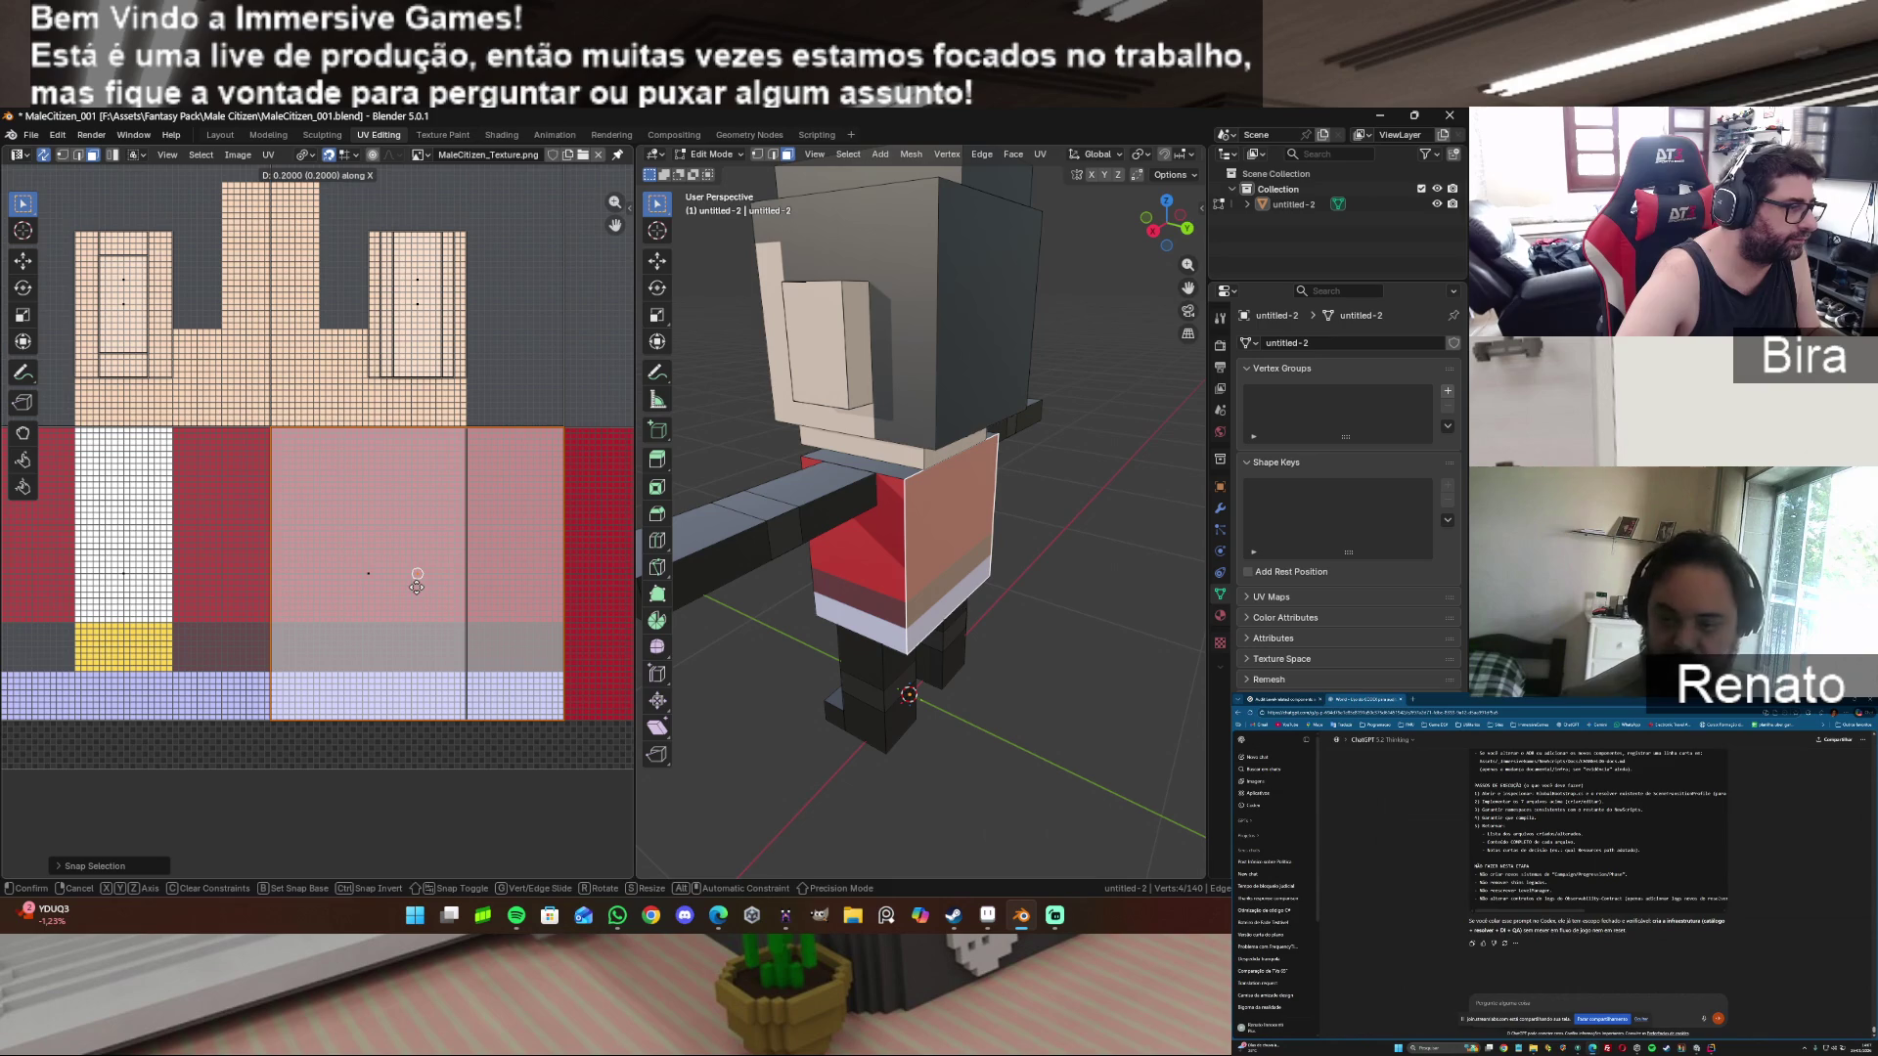
pyautogui.click(417, 585)
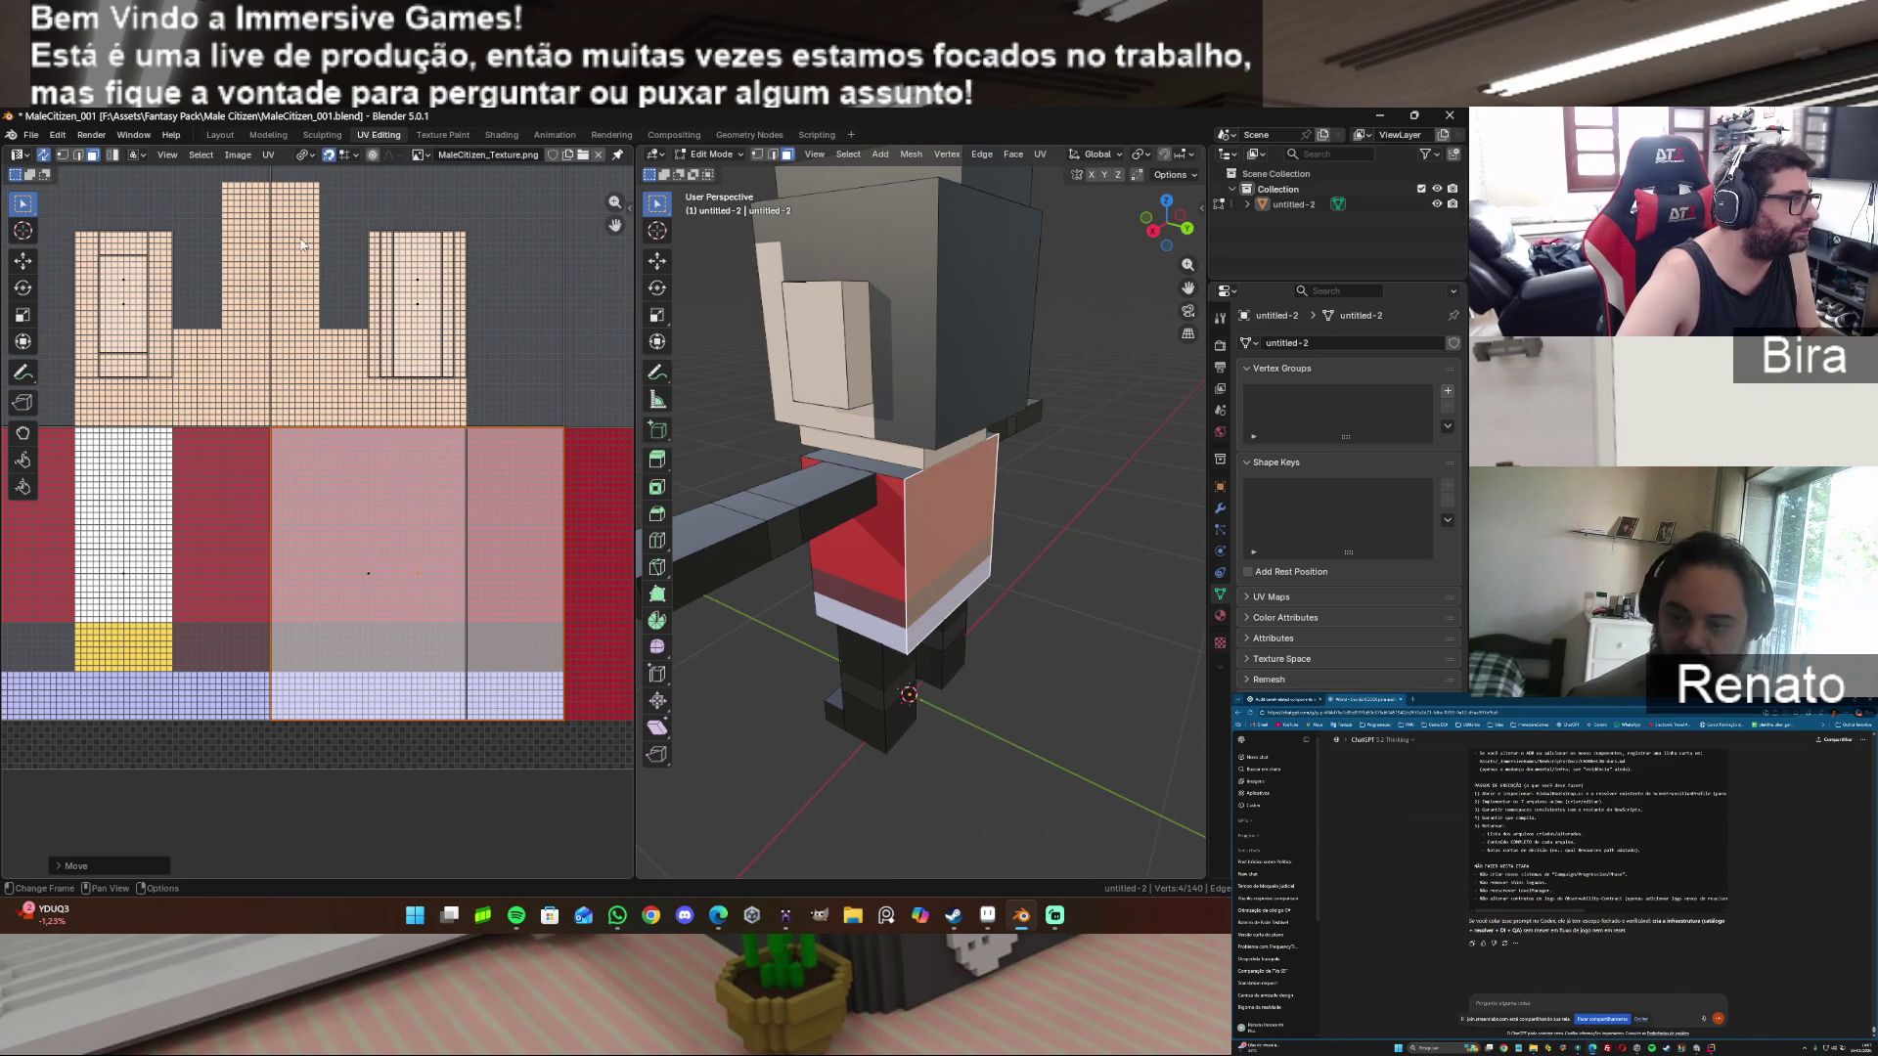
pyautogui.click(268, 154)
pyautogui.moveTo(293, 203)
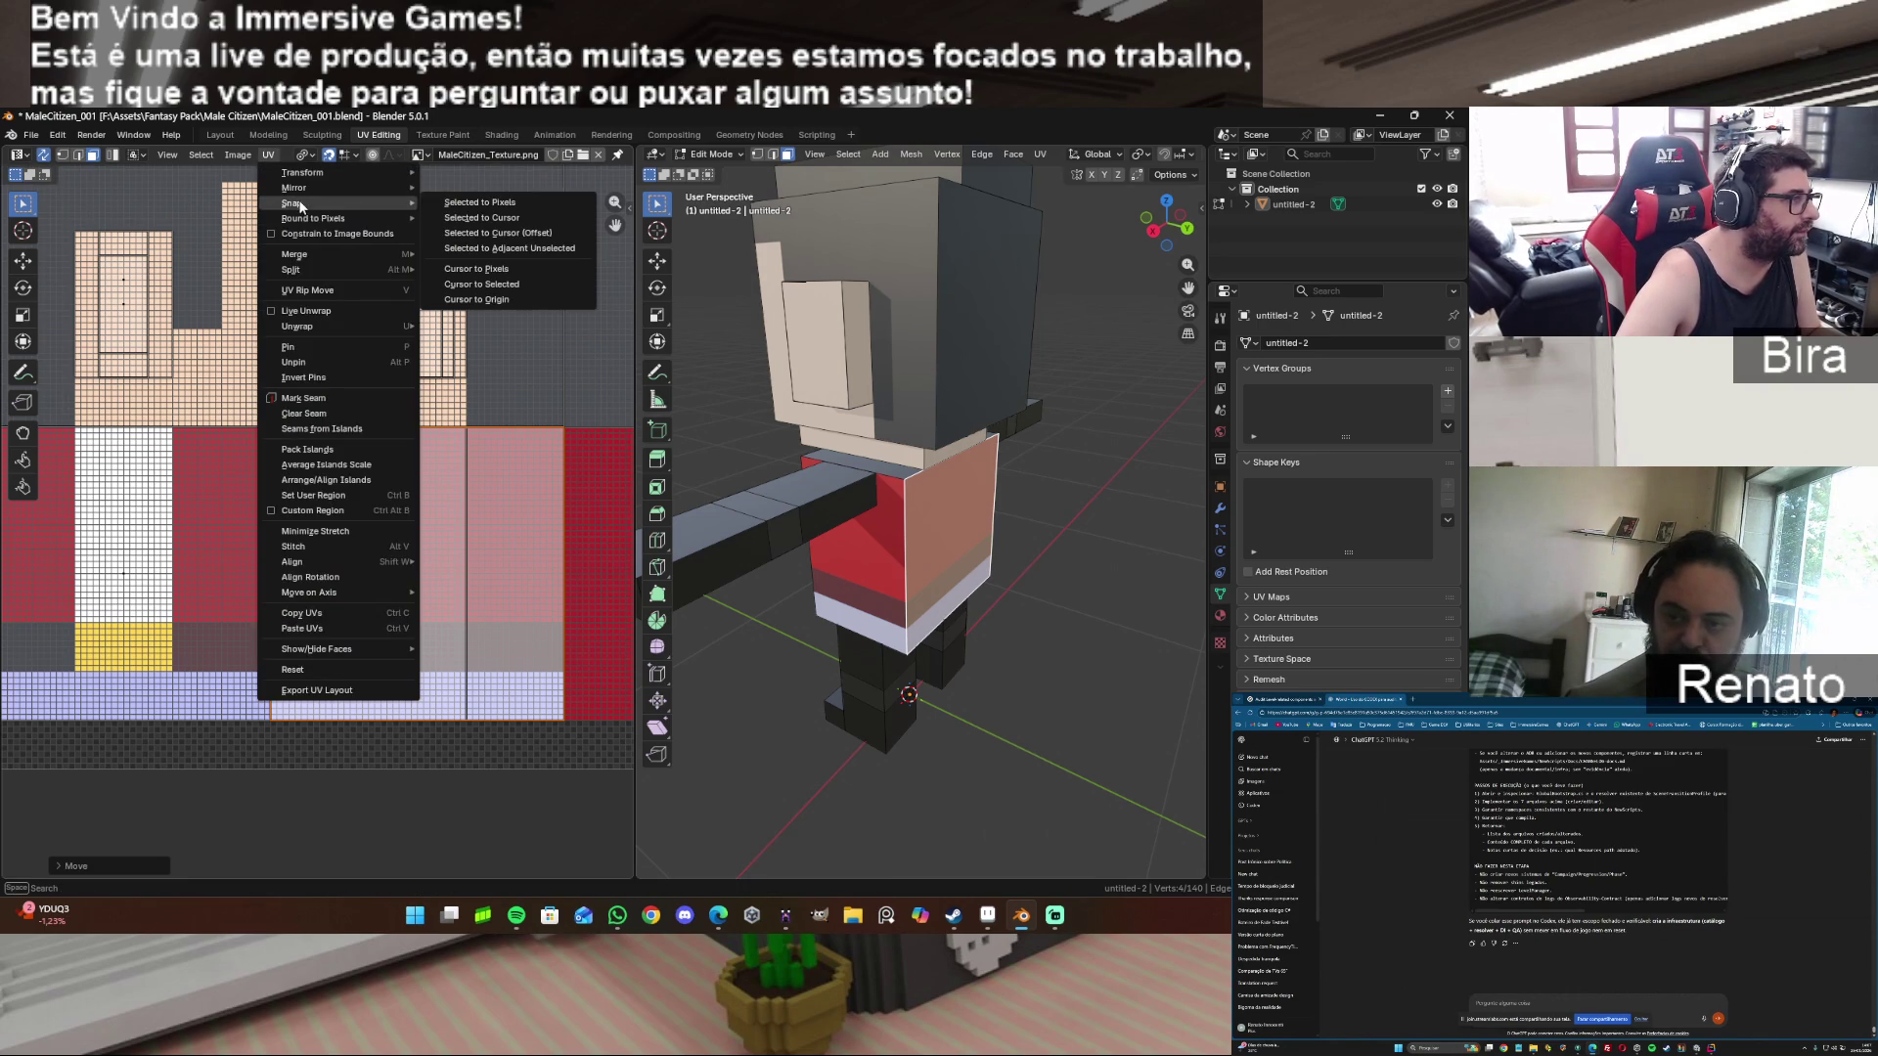
pyautogui.click(446, 204)
pyautogui.scroll(2, 399, 559)
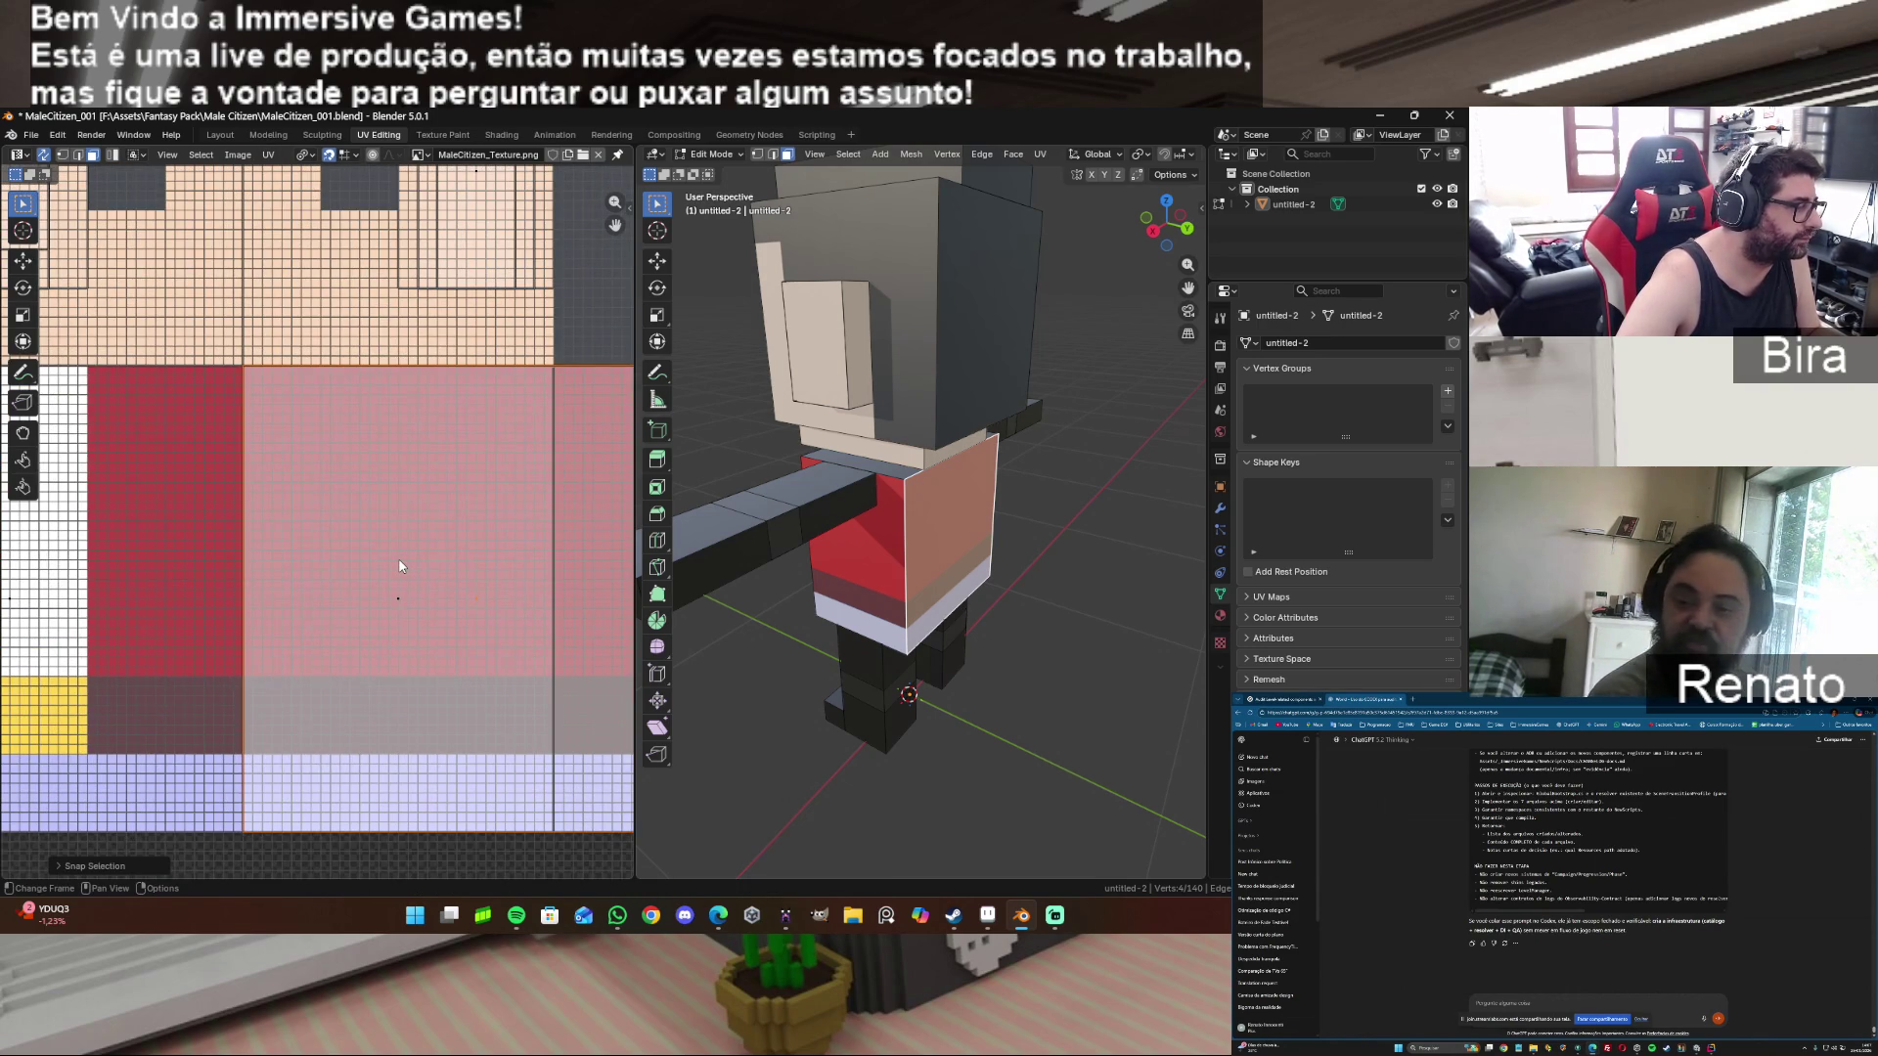
pyautogui.scroll(-1, 399, 566)
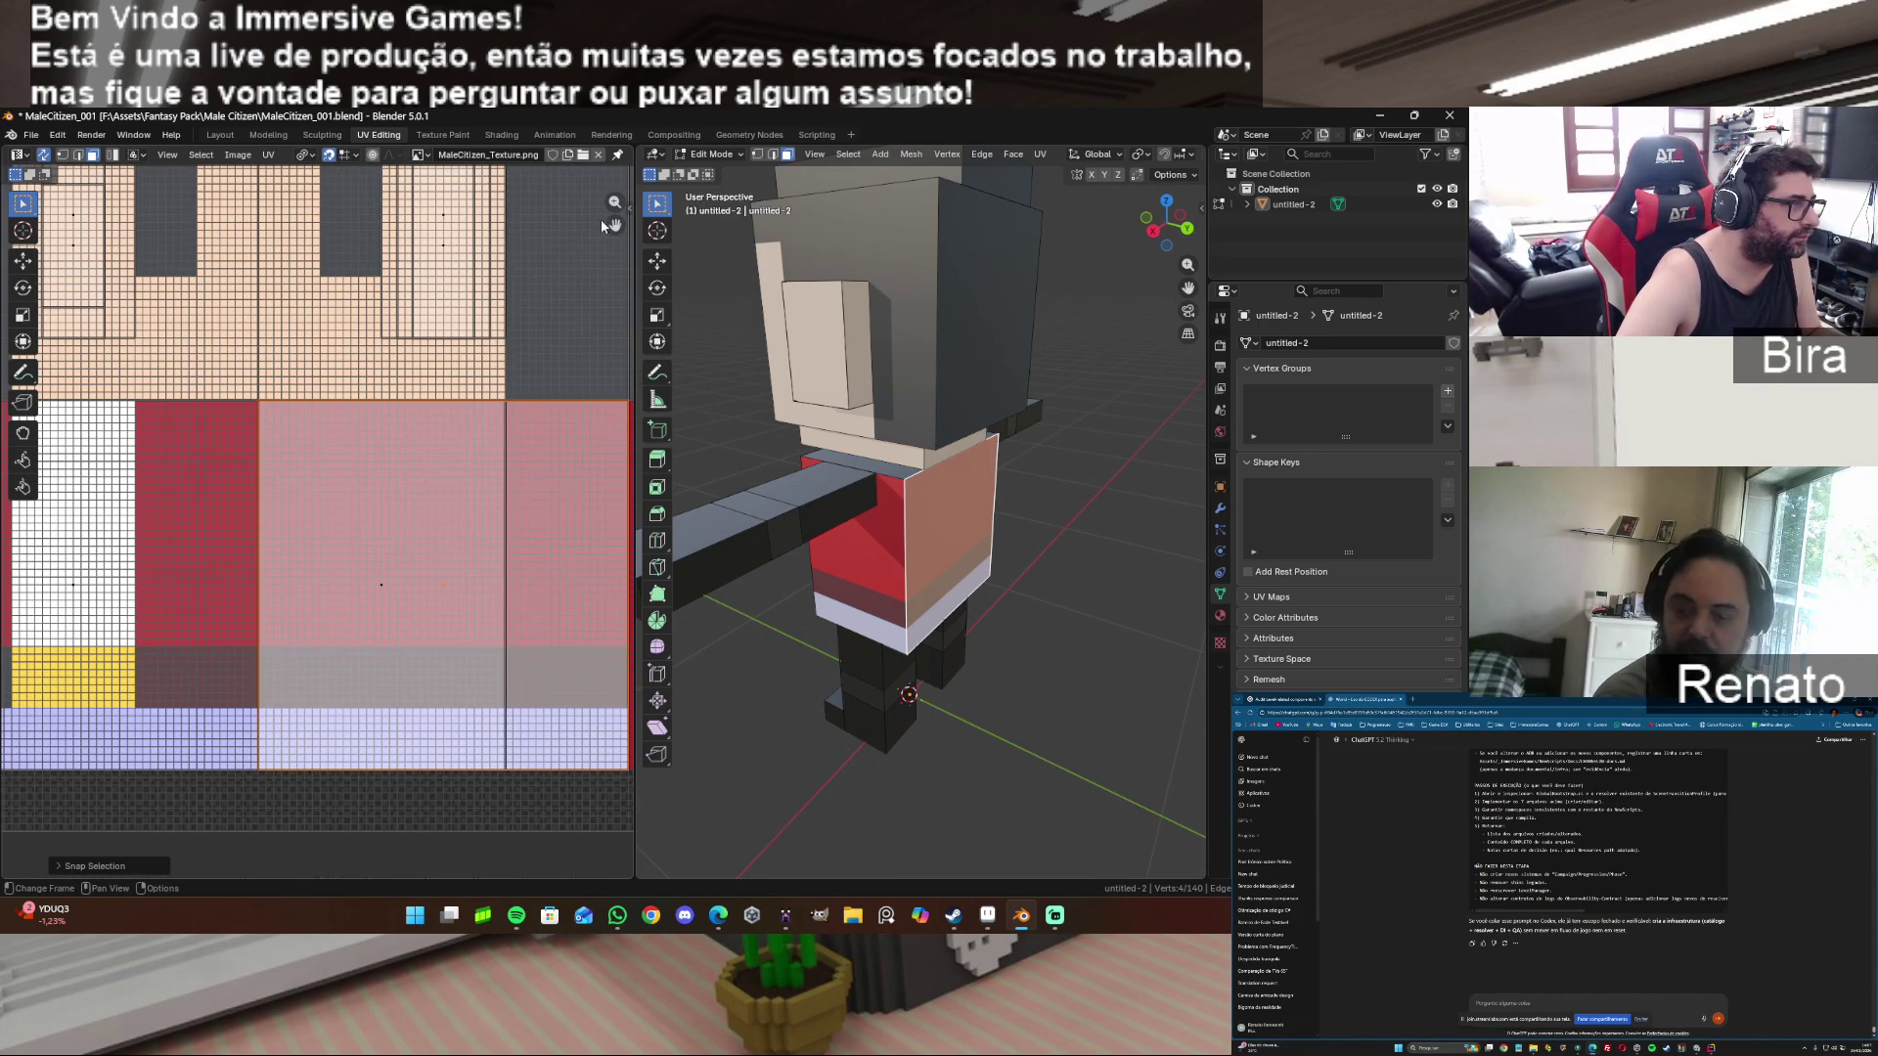
pyautogui.moveTo(614, 222); pyautogui.dragTo(251, 226)
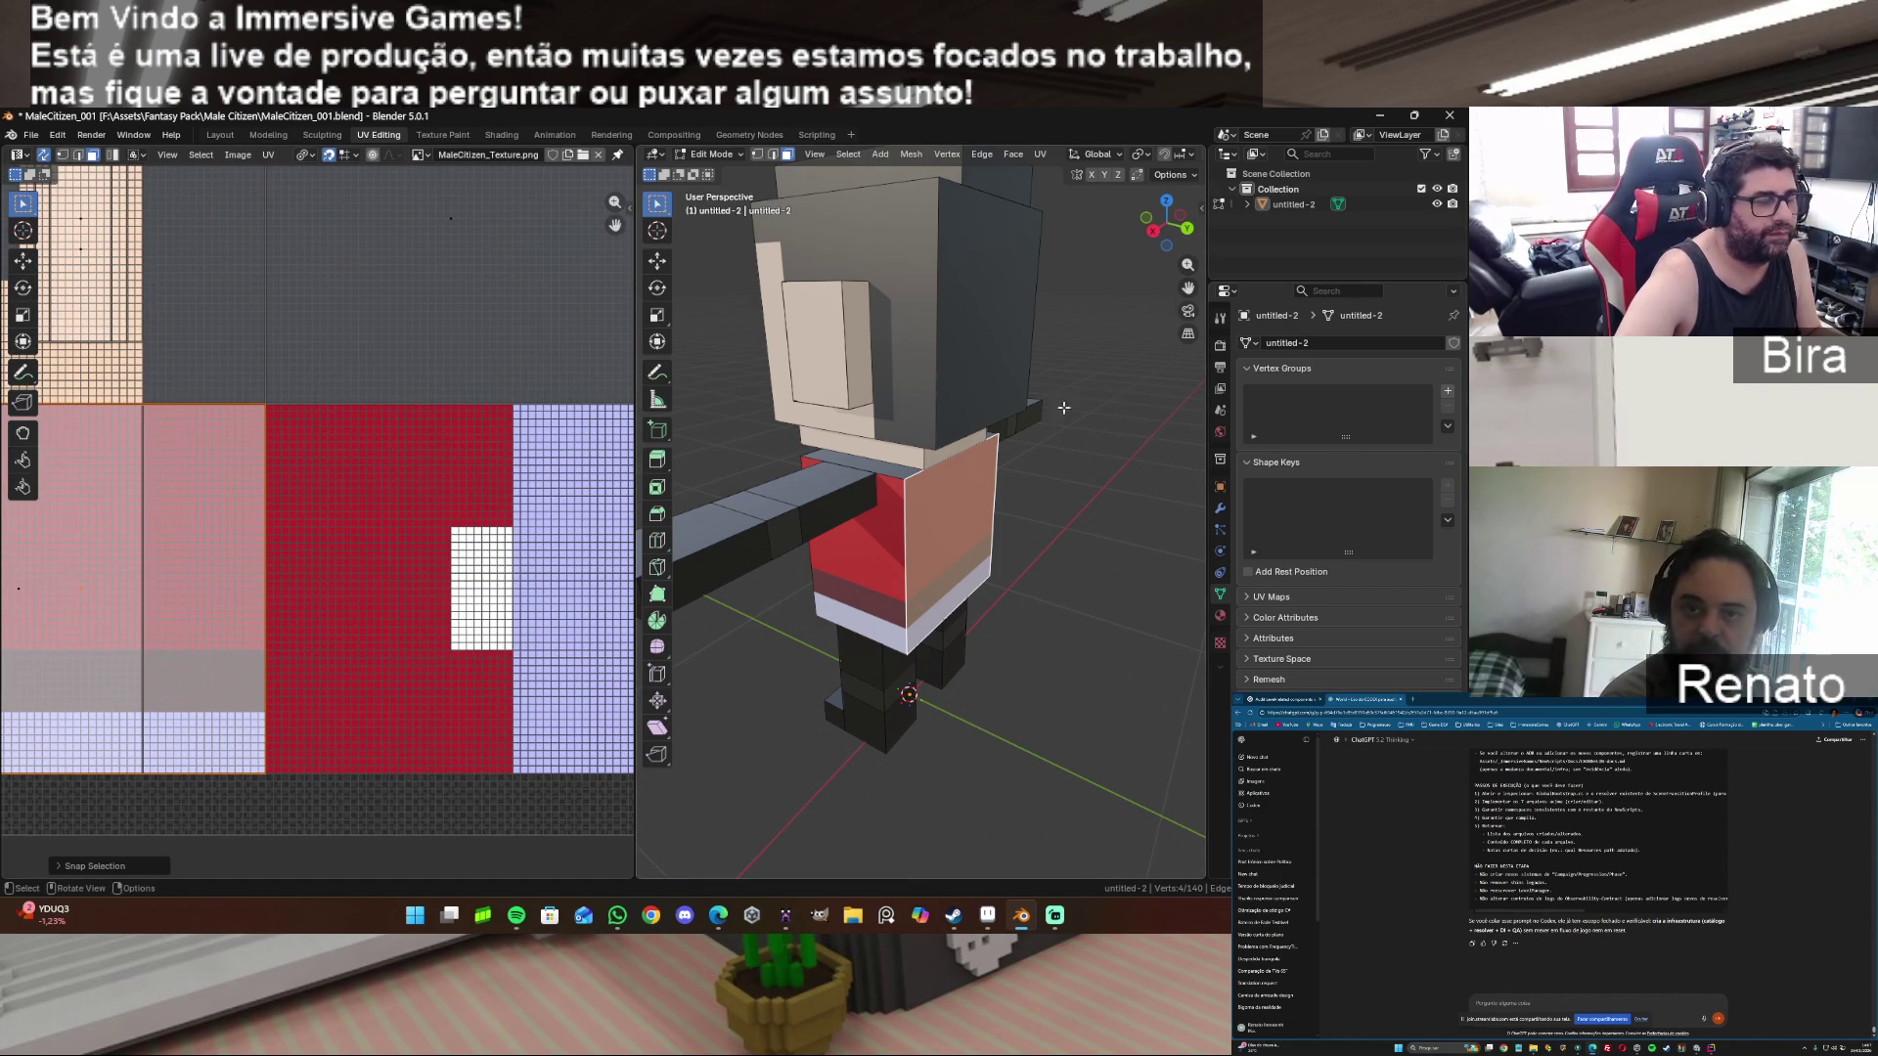
# Search Google for 'Lambyard engine' in a new browser tab.
pyautogui.moveTo(720, 917)
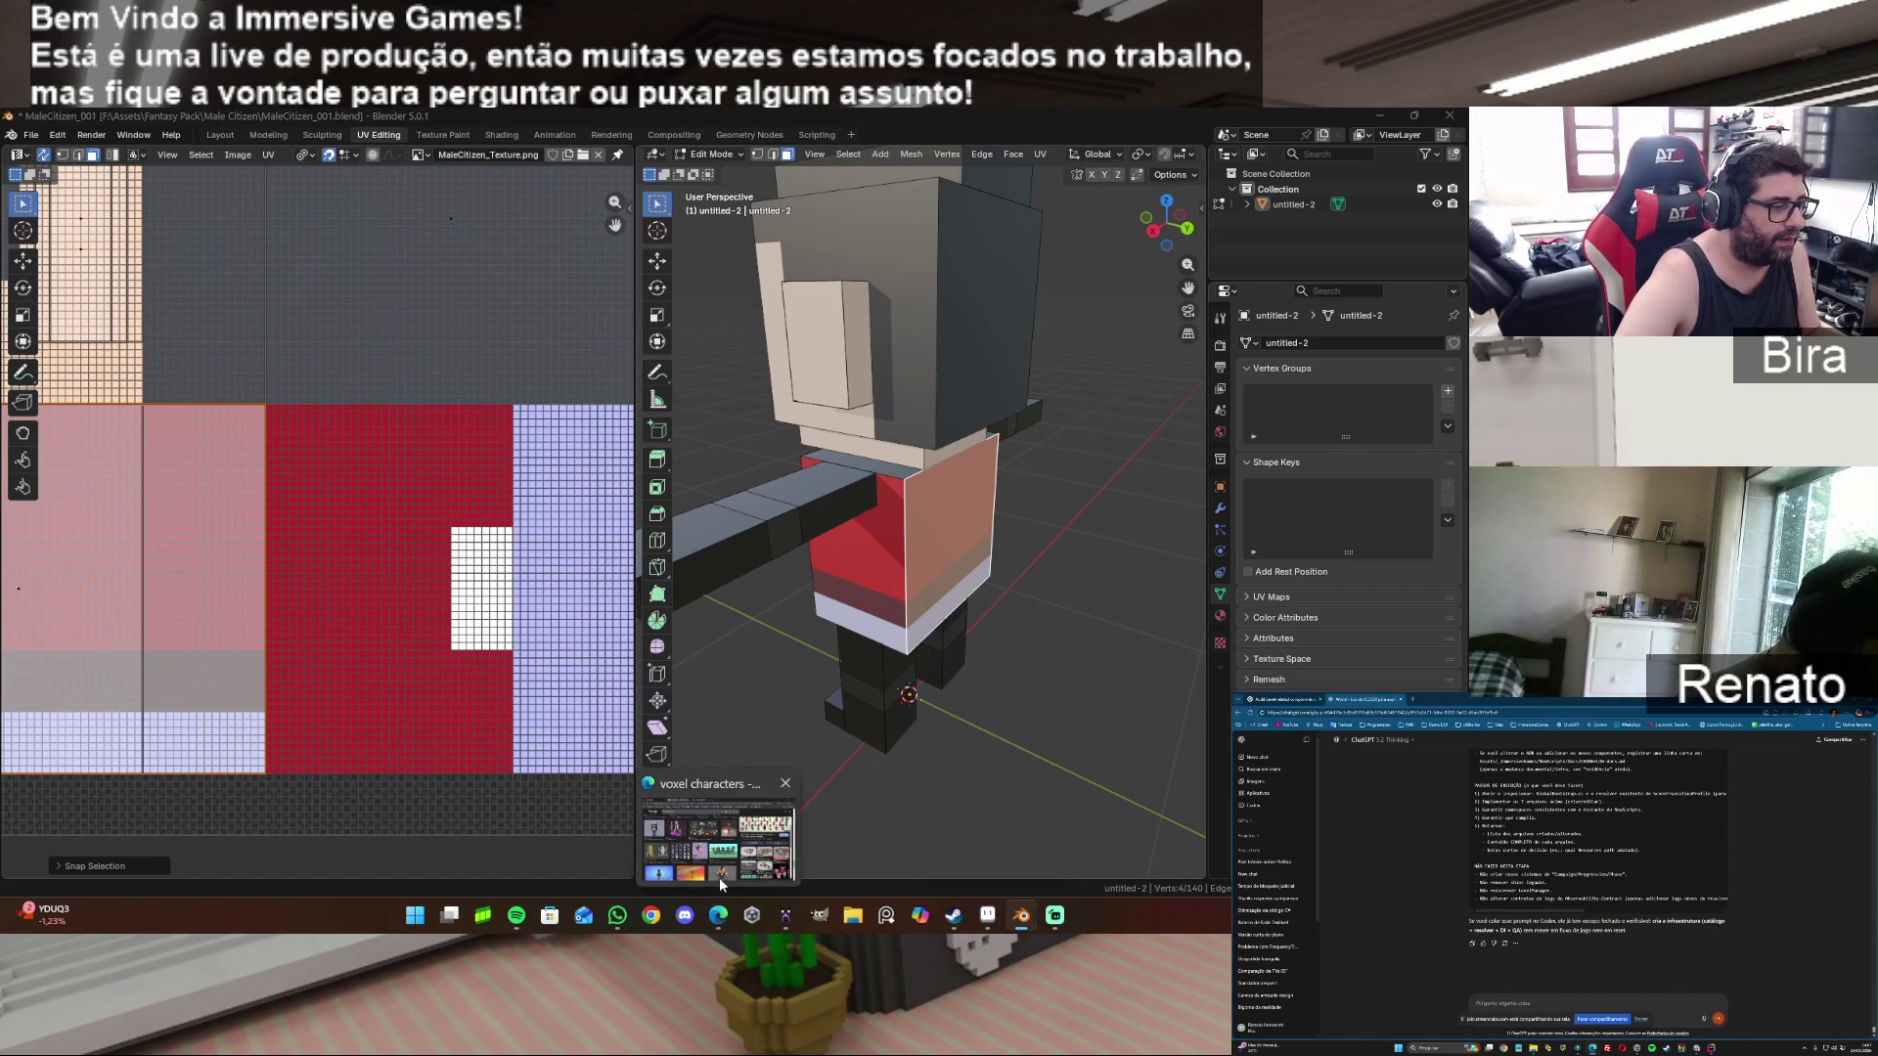
pyautogui.click(719, 875)
pyautogui.click(679, 125)
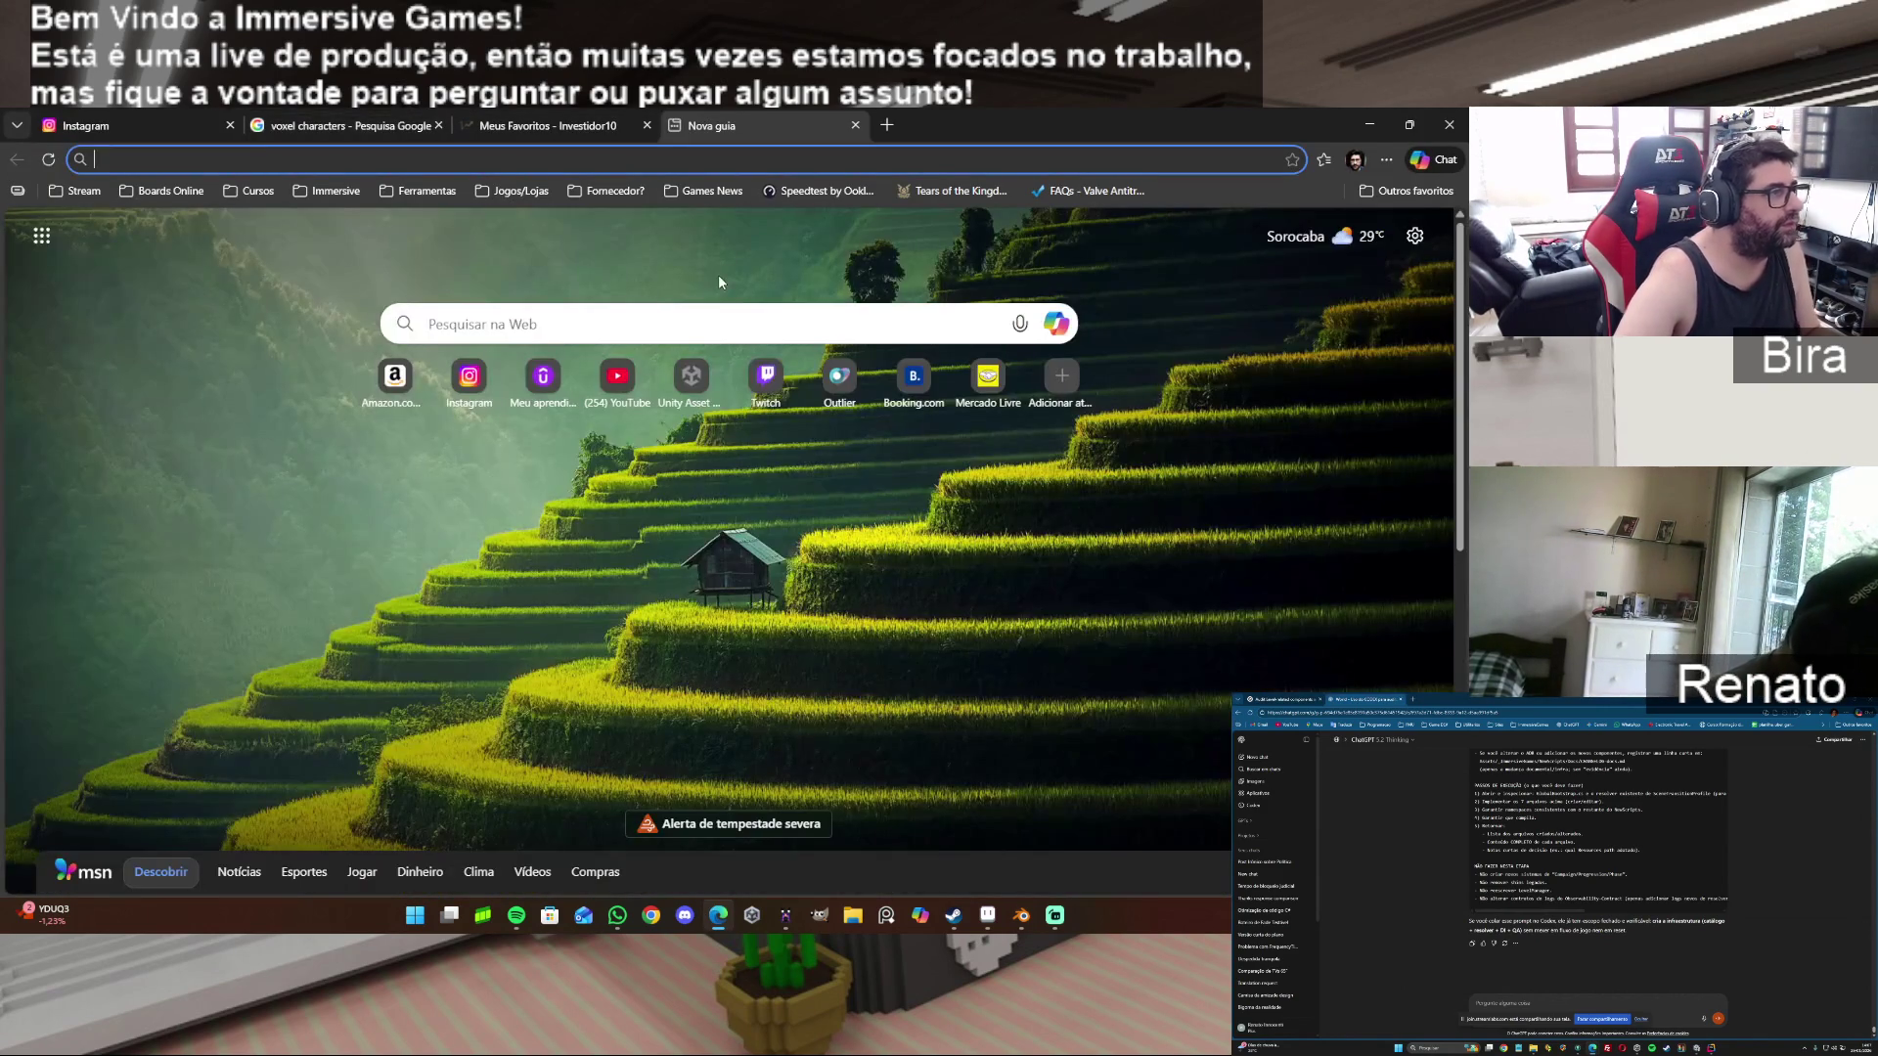
pyautogui.write('google.com.br')
pyautogui.press('Return')
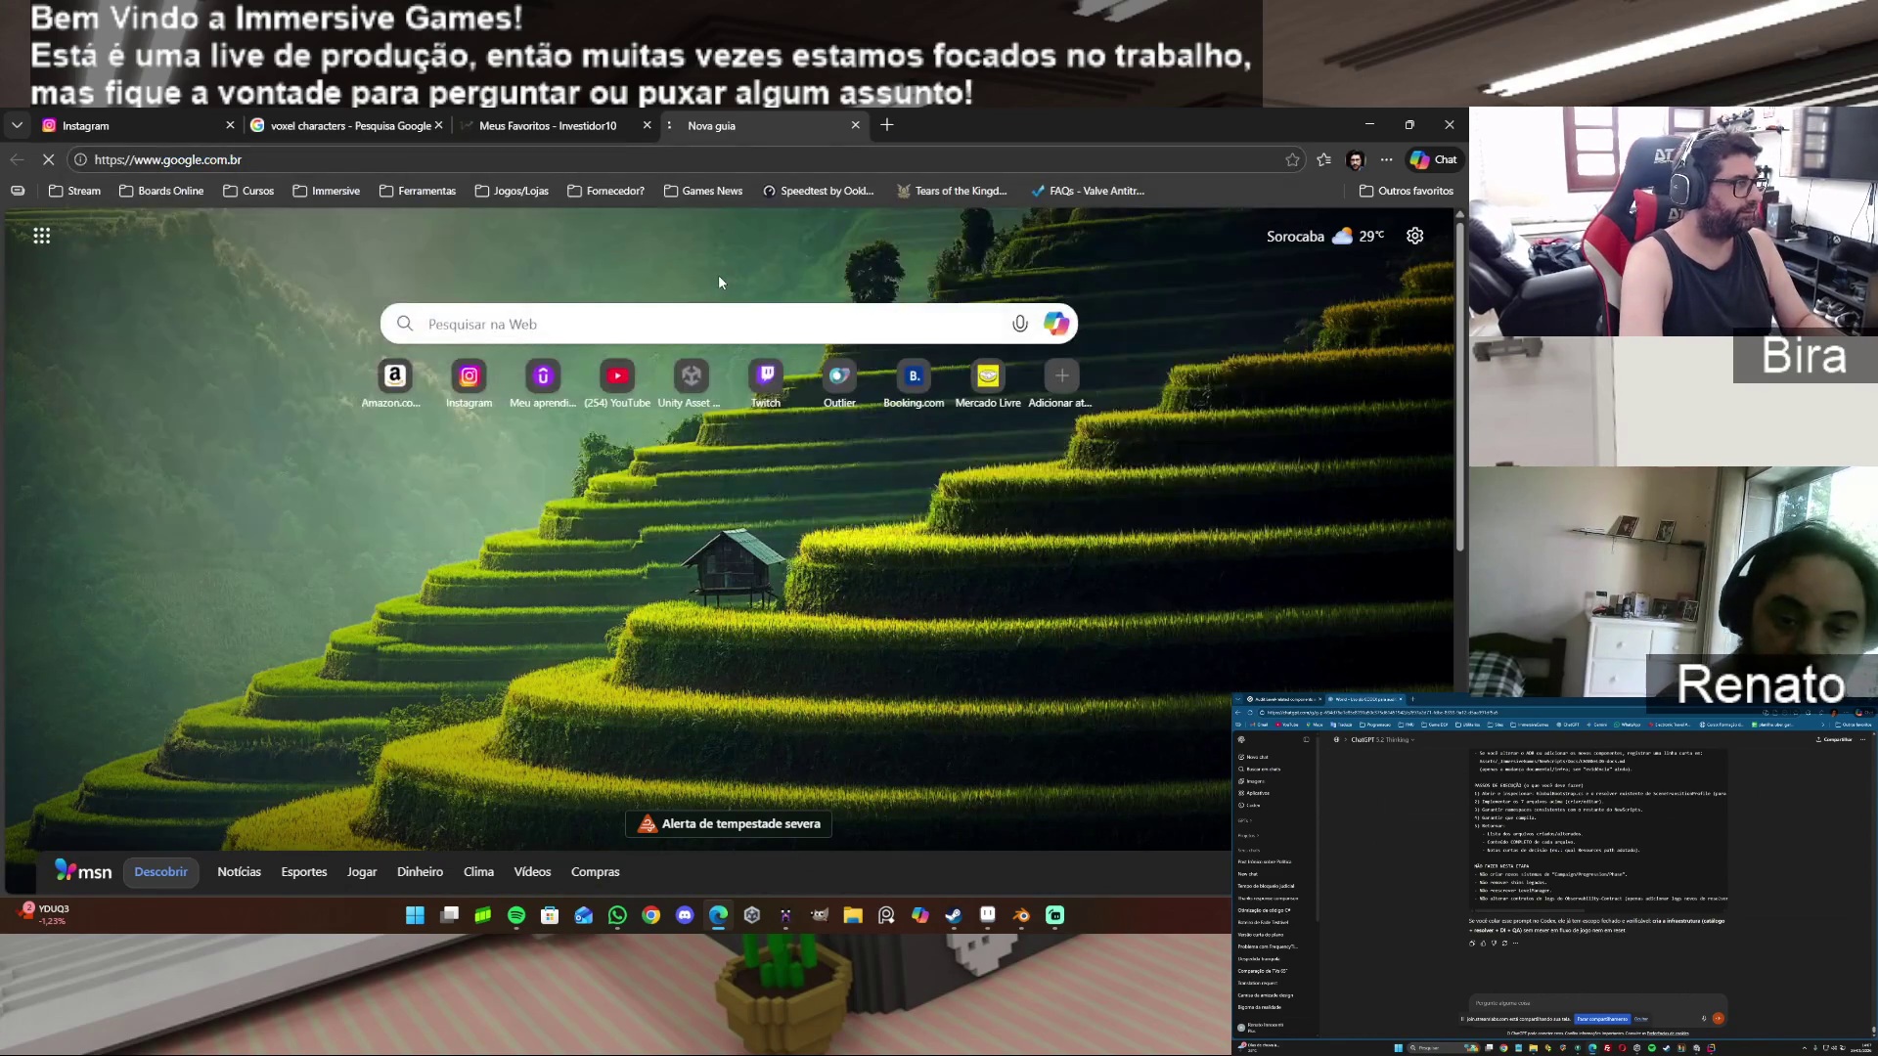
pyautogui.write('Lam')
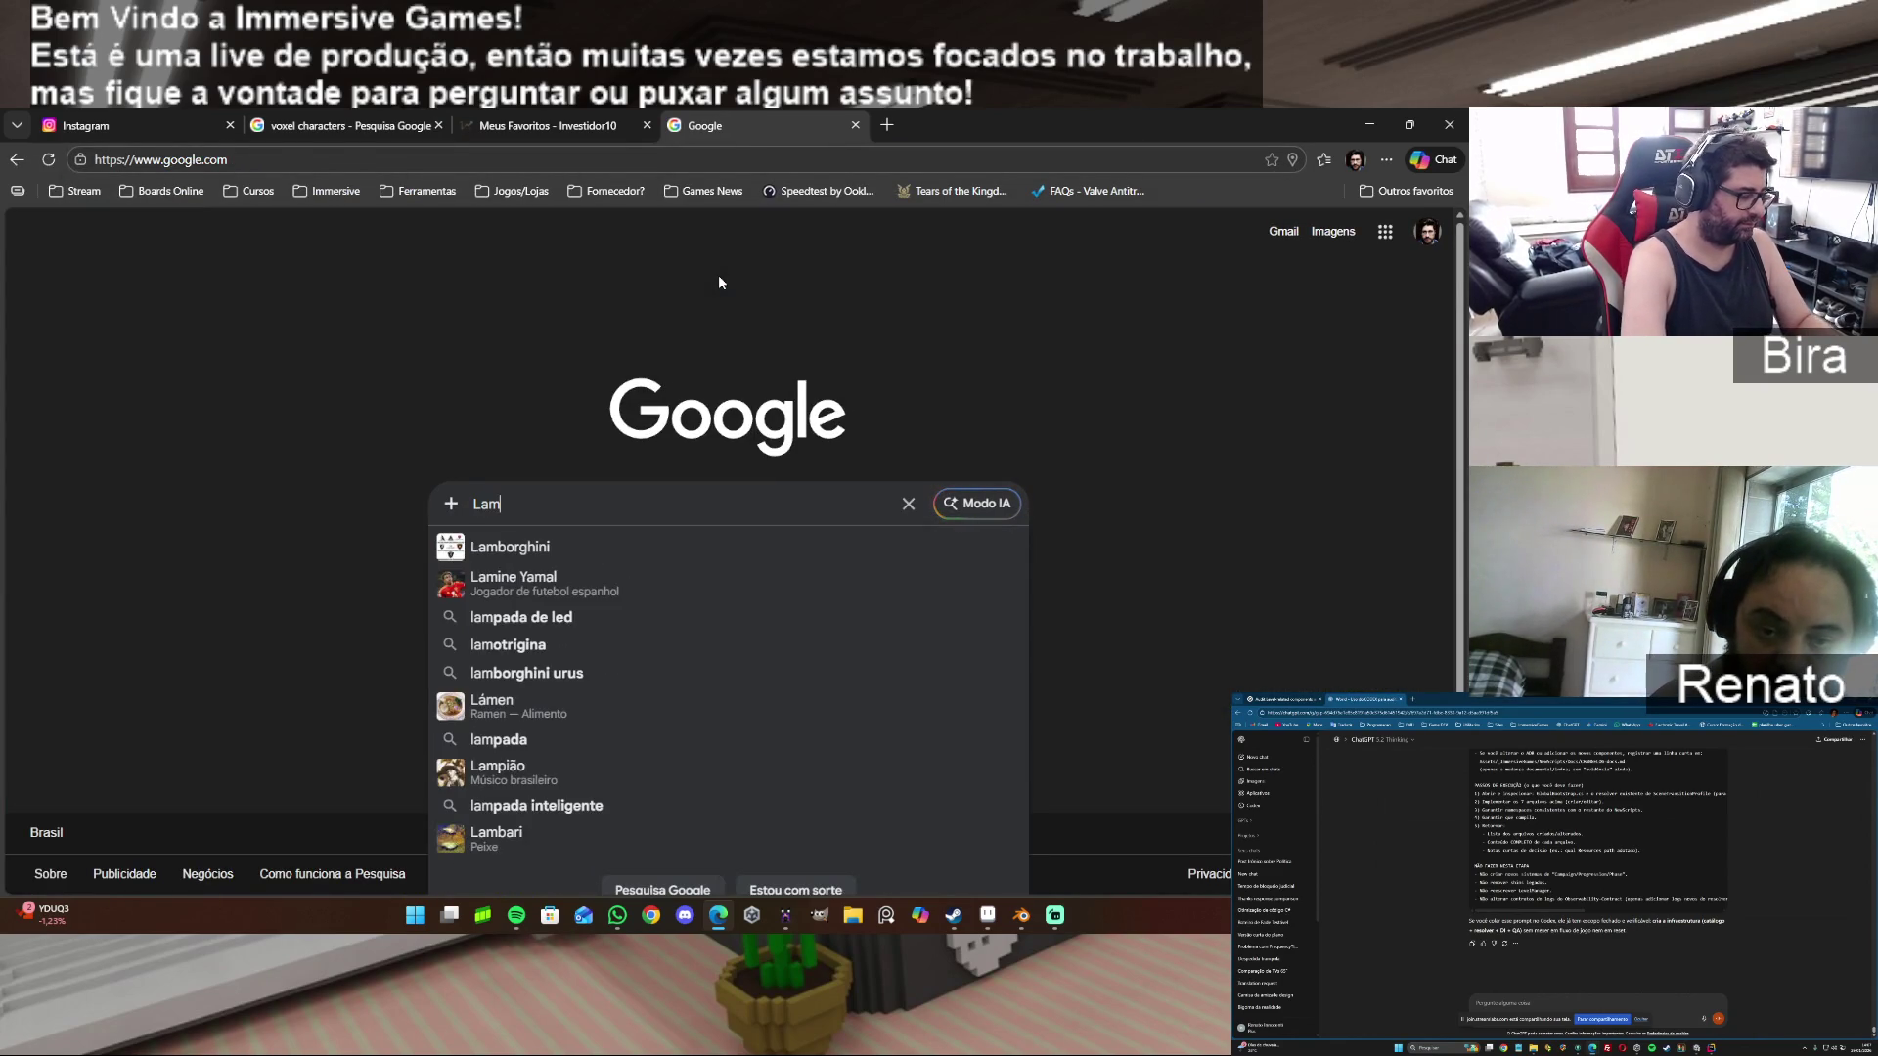
pyautogui.write('byar')
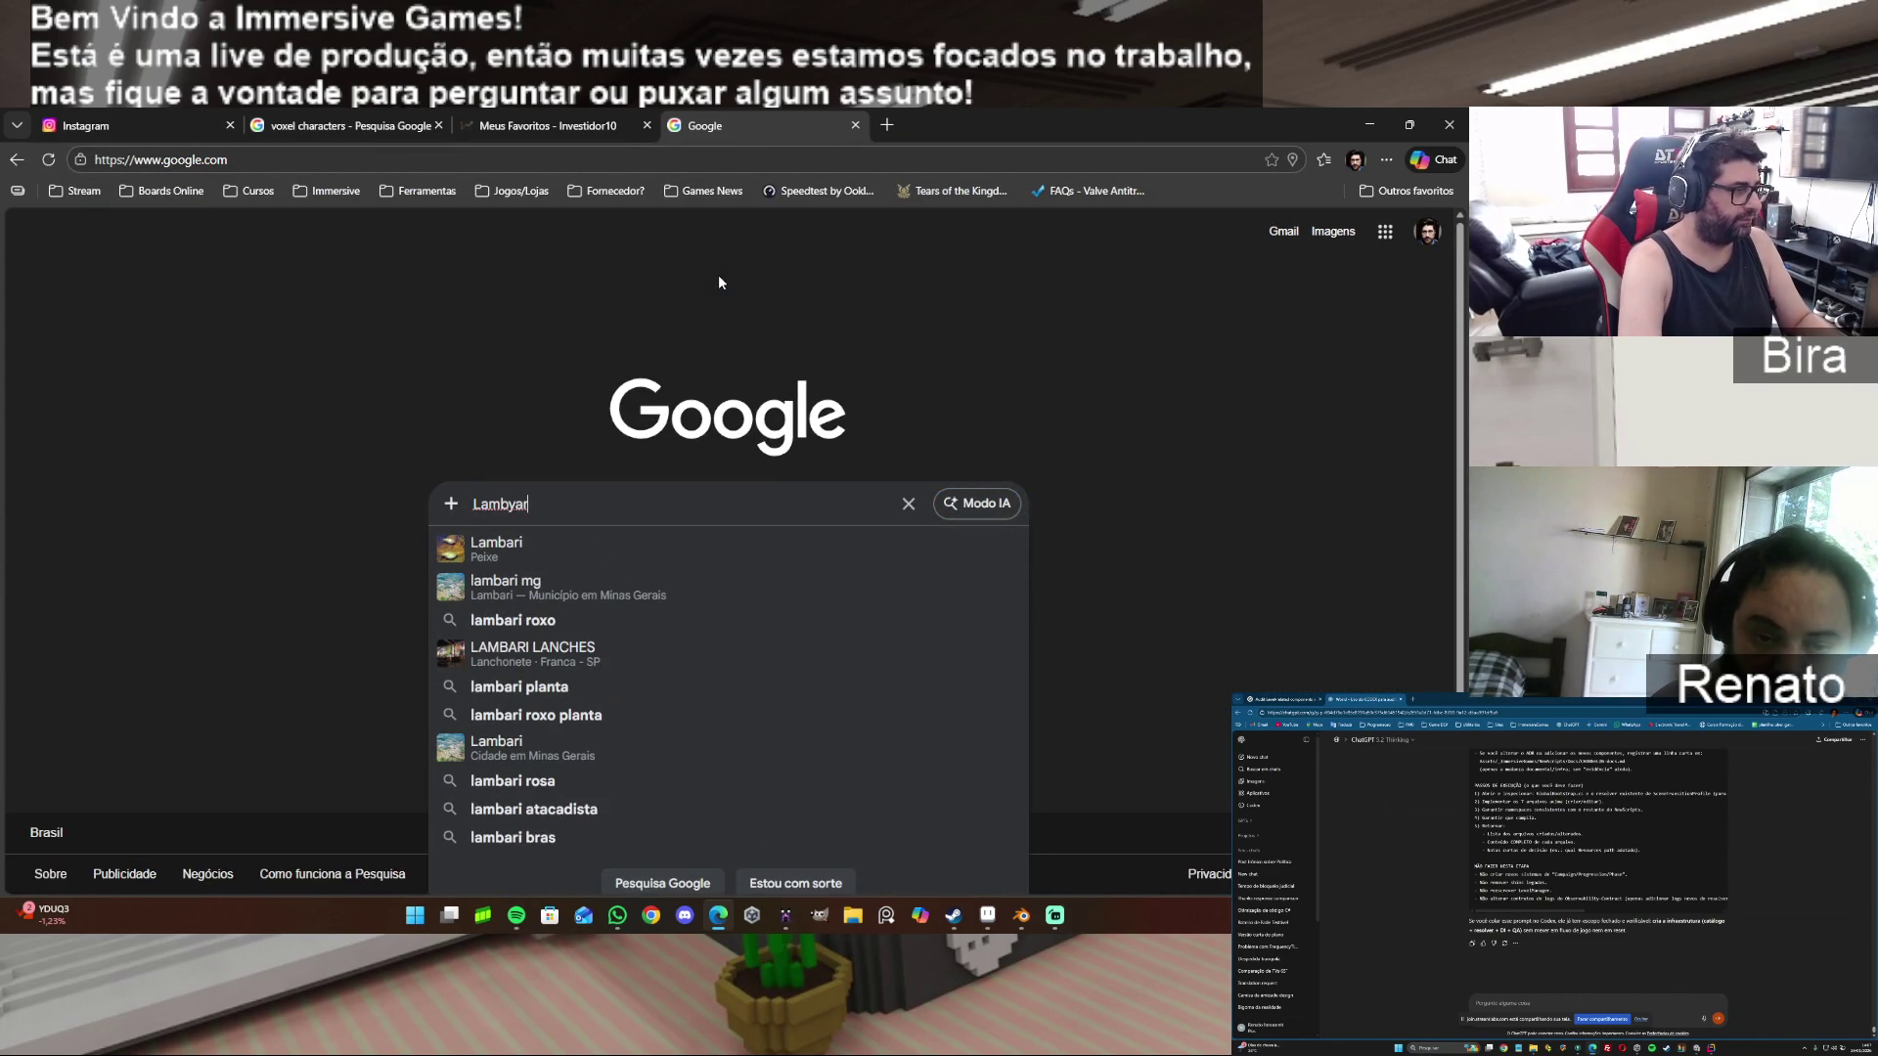
pyautogui.write('d e')
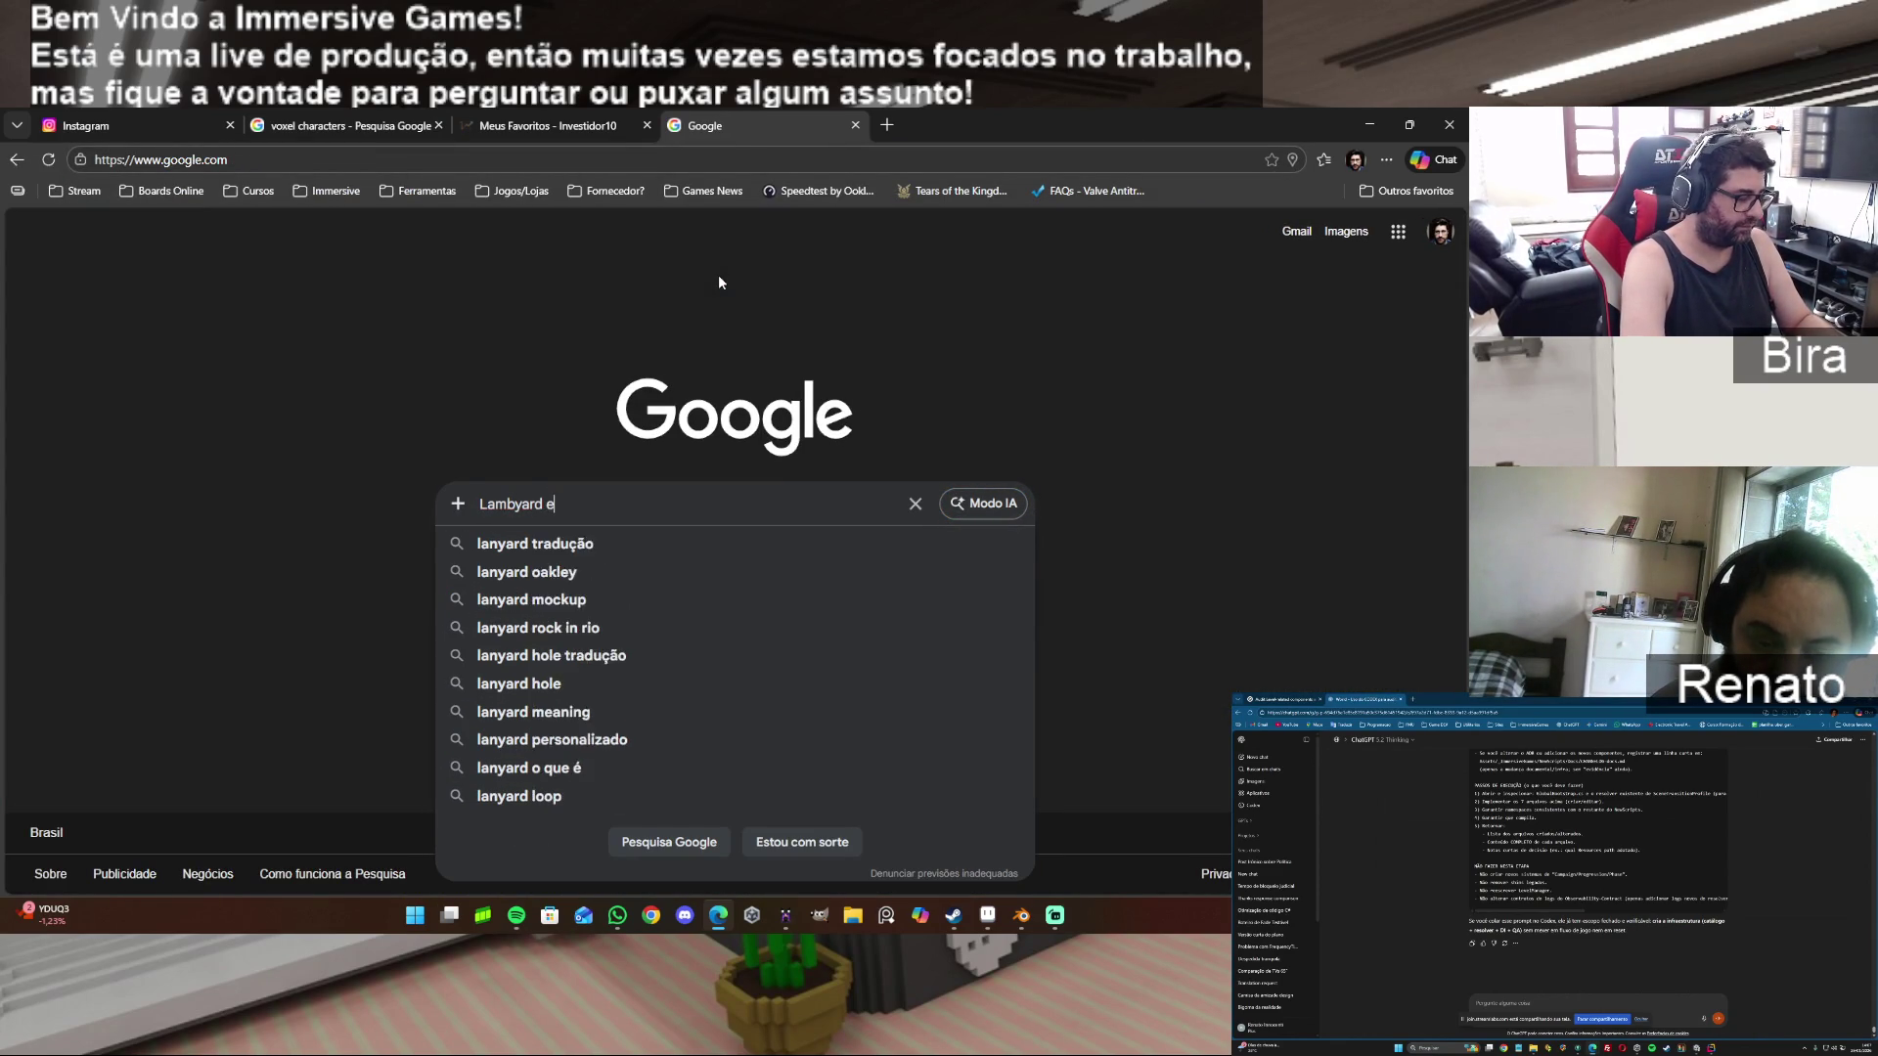
pyautogui.write('ngine')
pyautogui.press('Return')
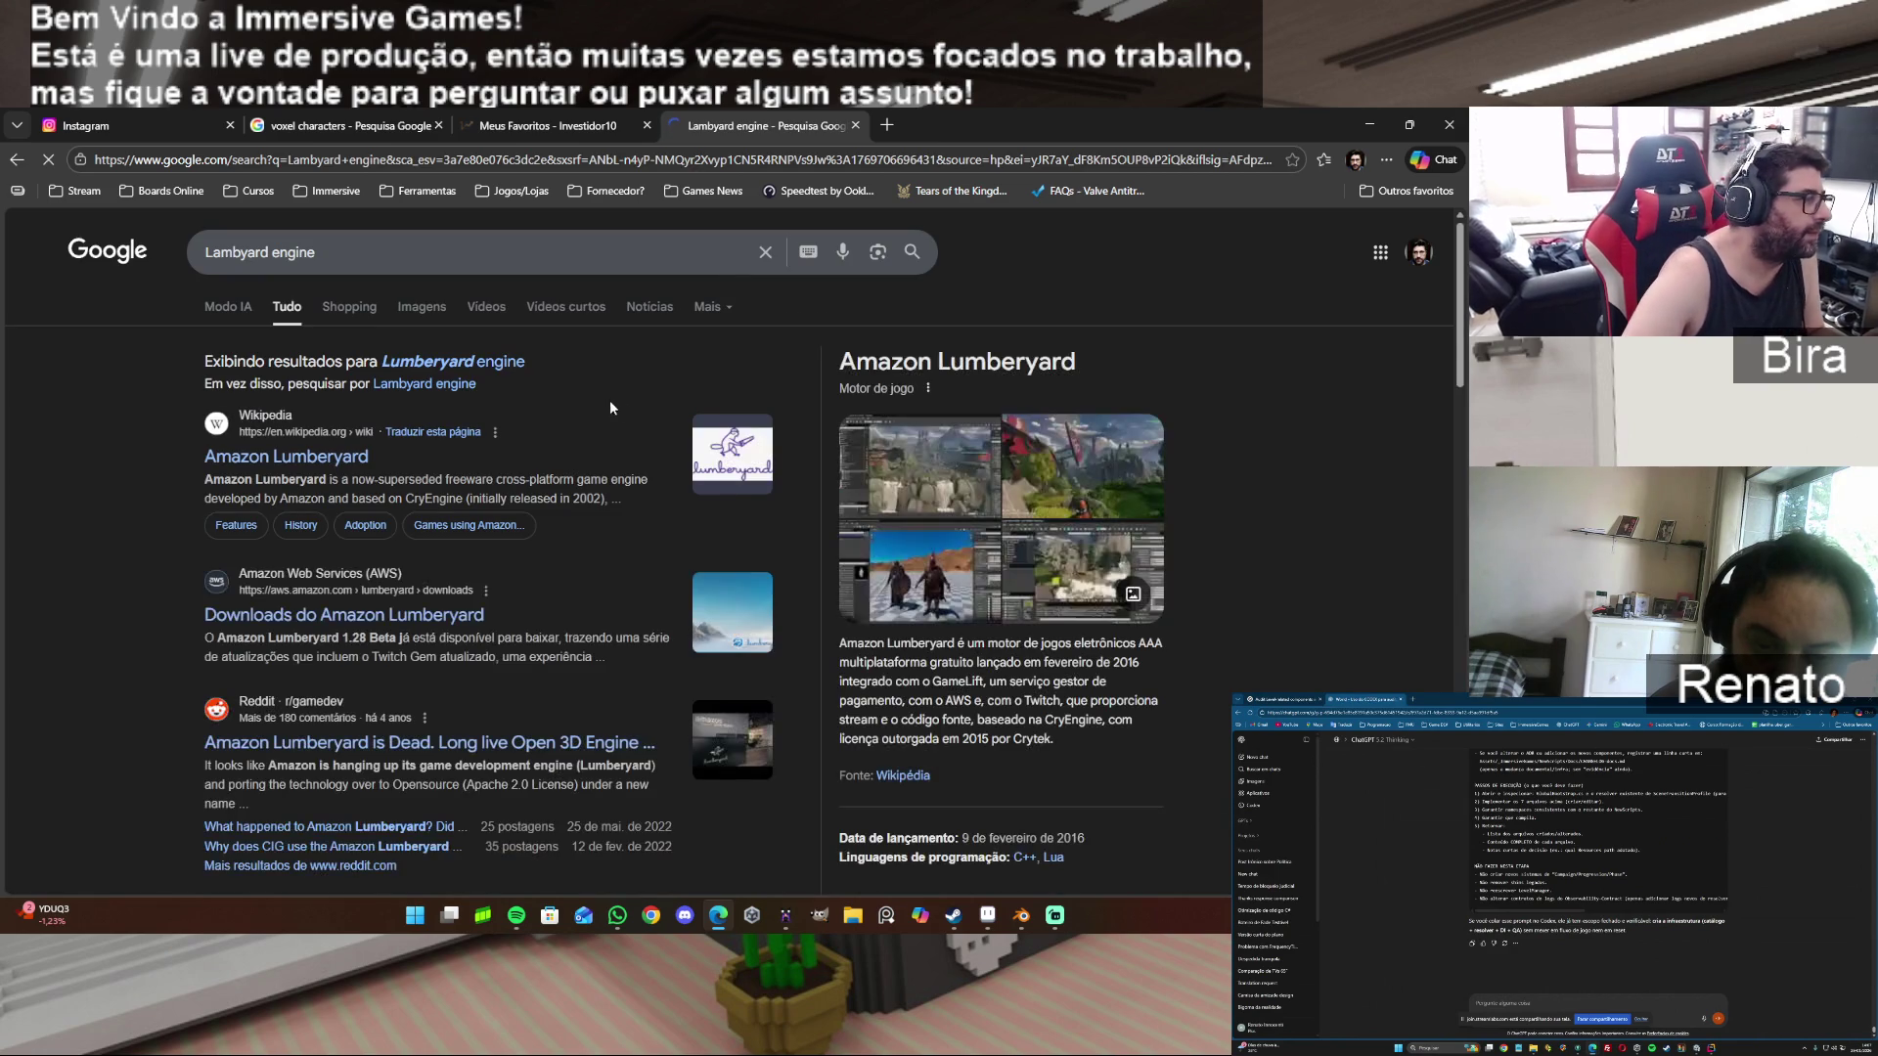
# Open the Amazon Lumberyard downloads page and browse it, including the Lumberyard Beta 1.28 heading.
pyautogui.click(372, 624)
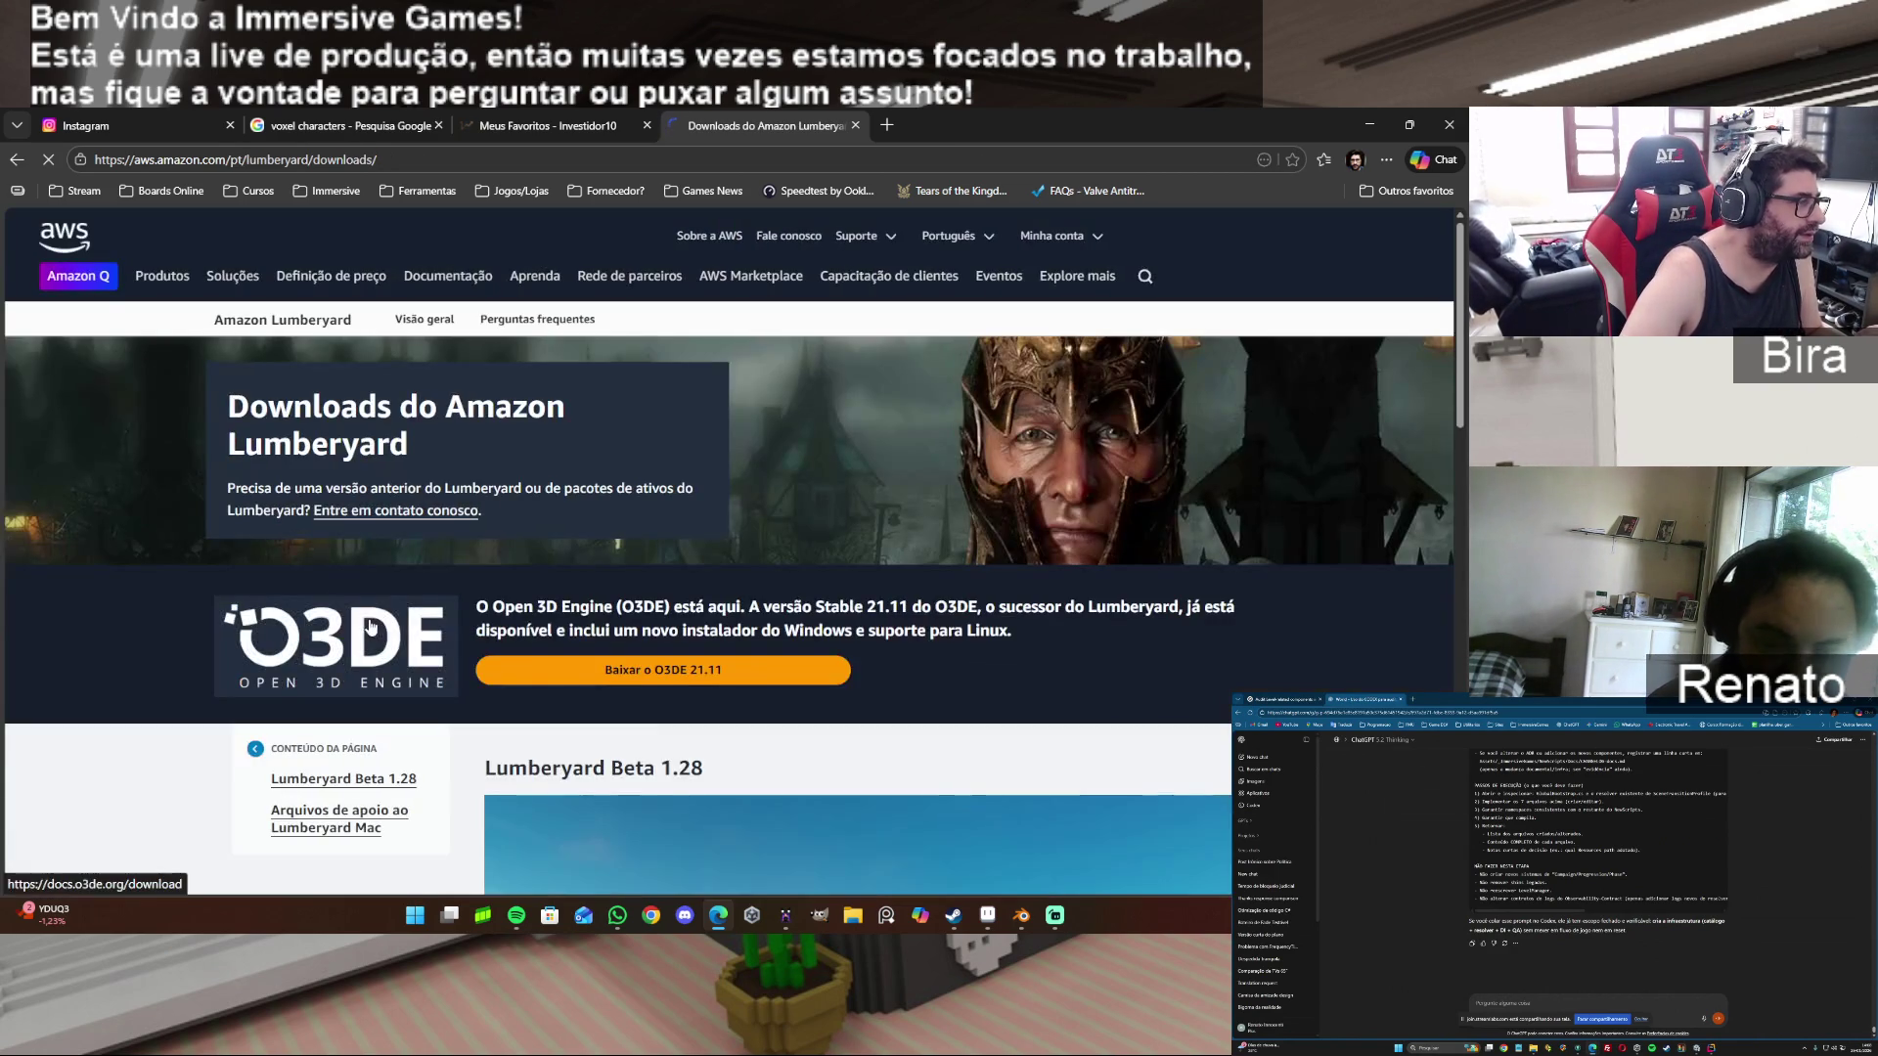
pyautogui.scroll(-1, 820, 461)
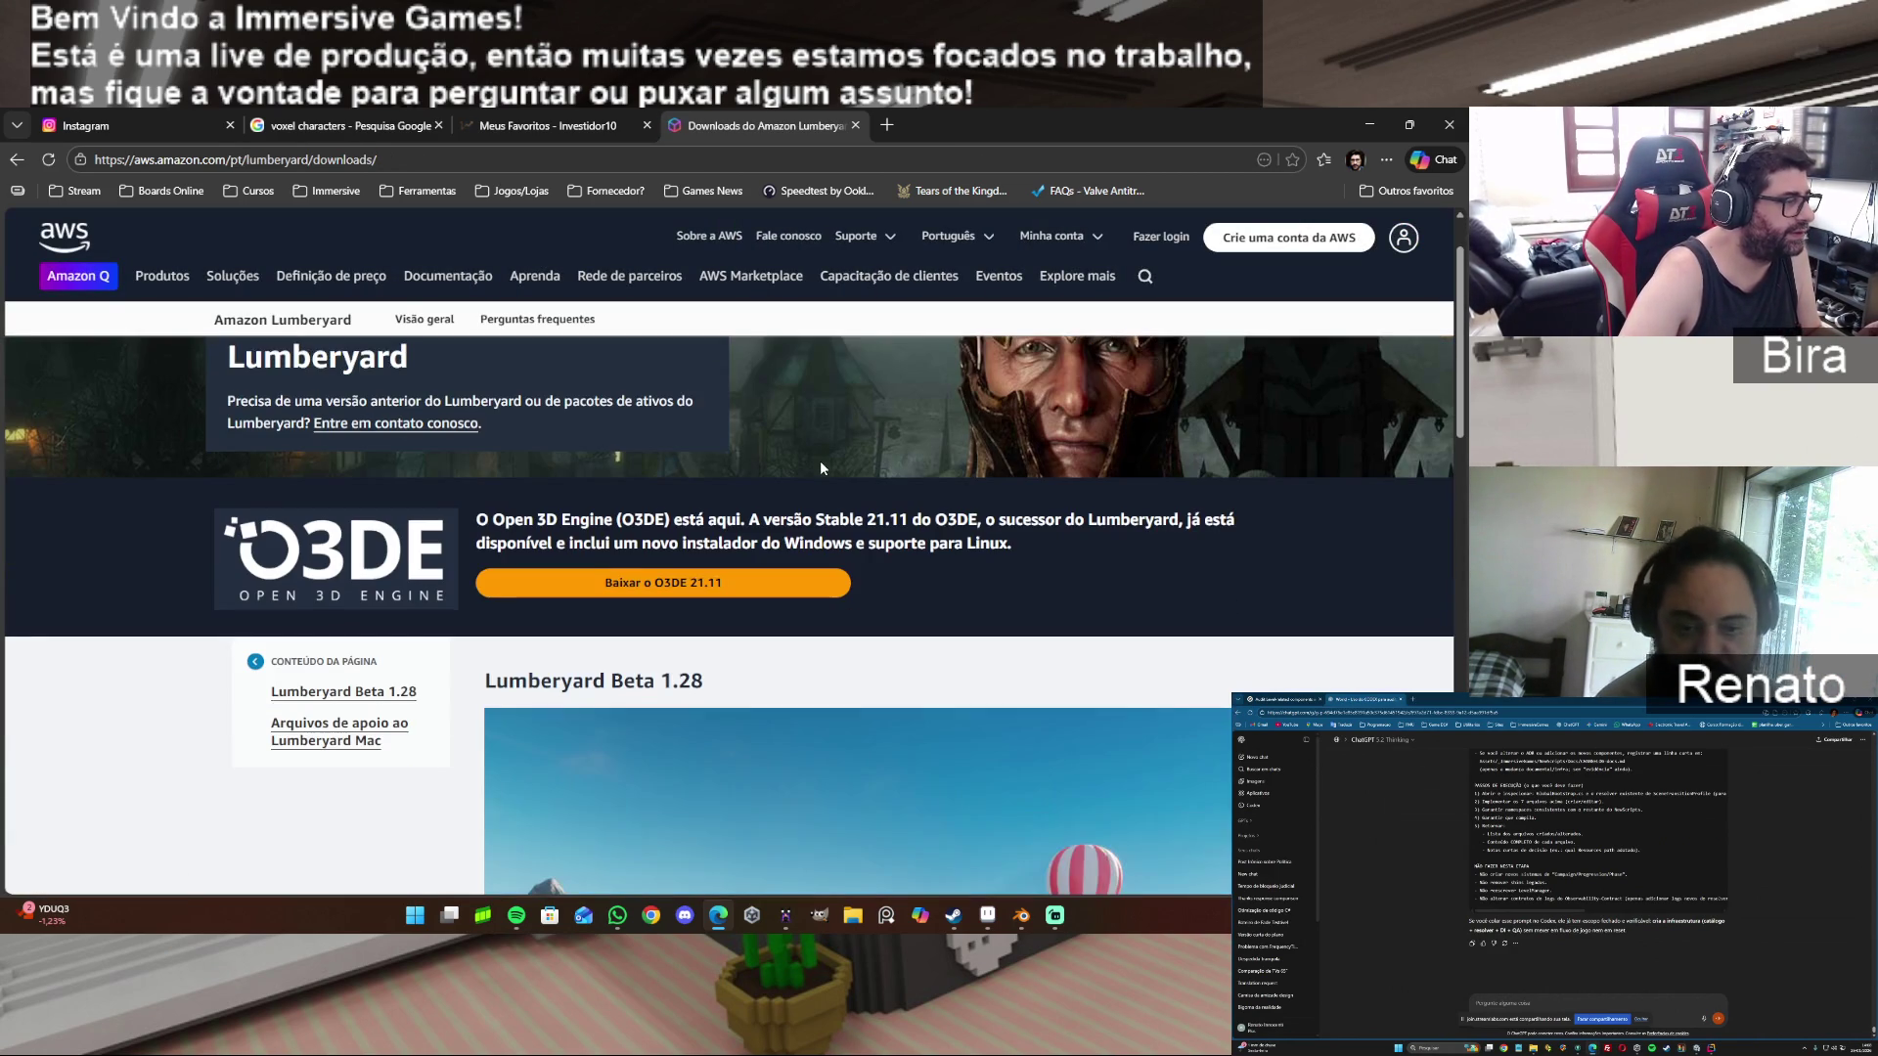
pyautogui.scroll(1, 1074, 481)
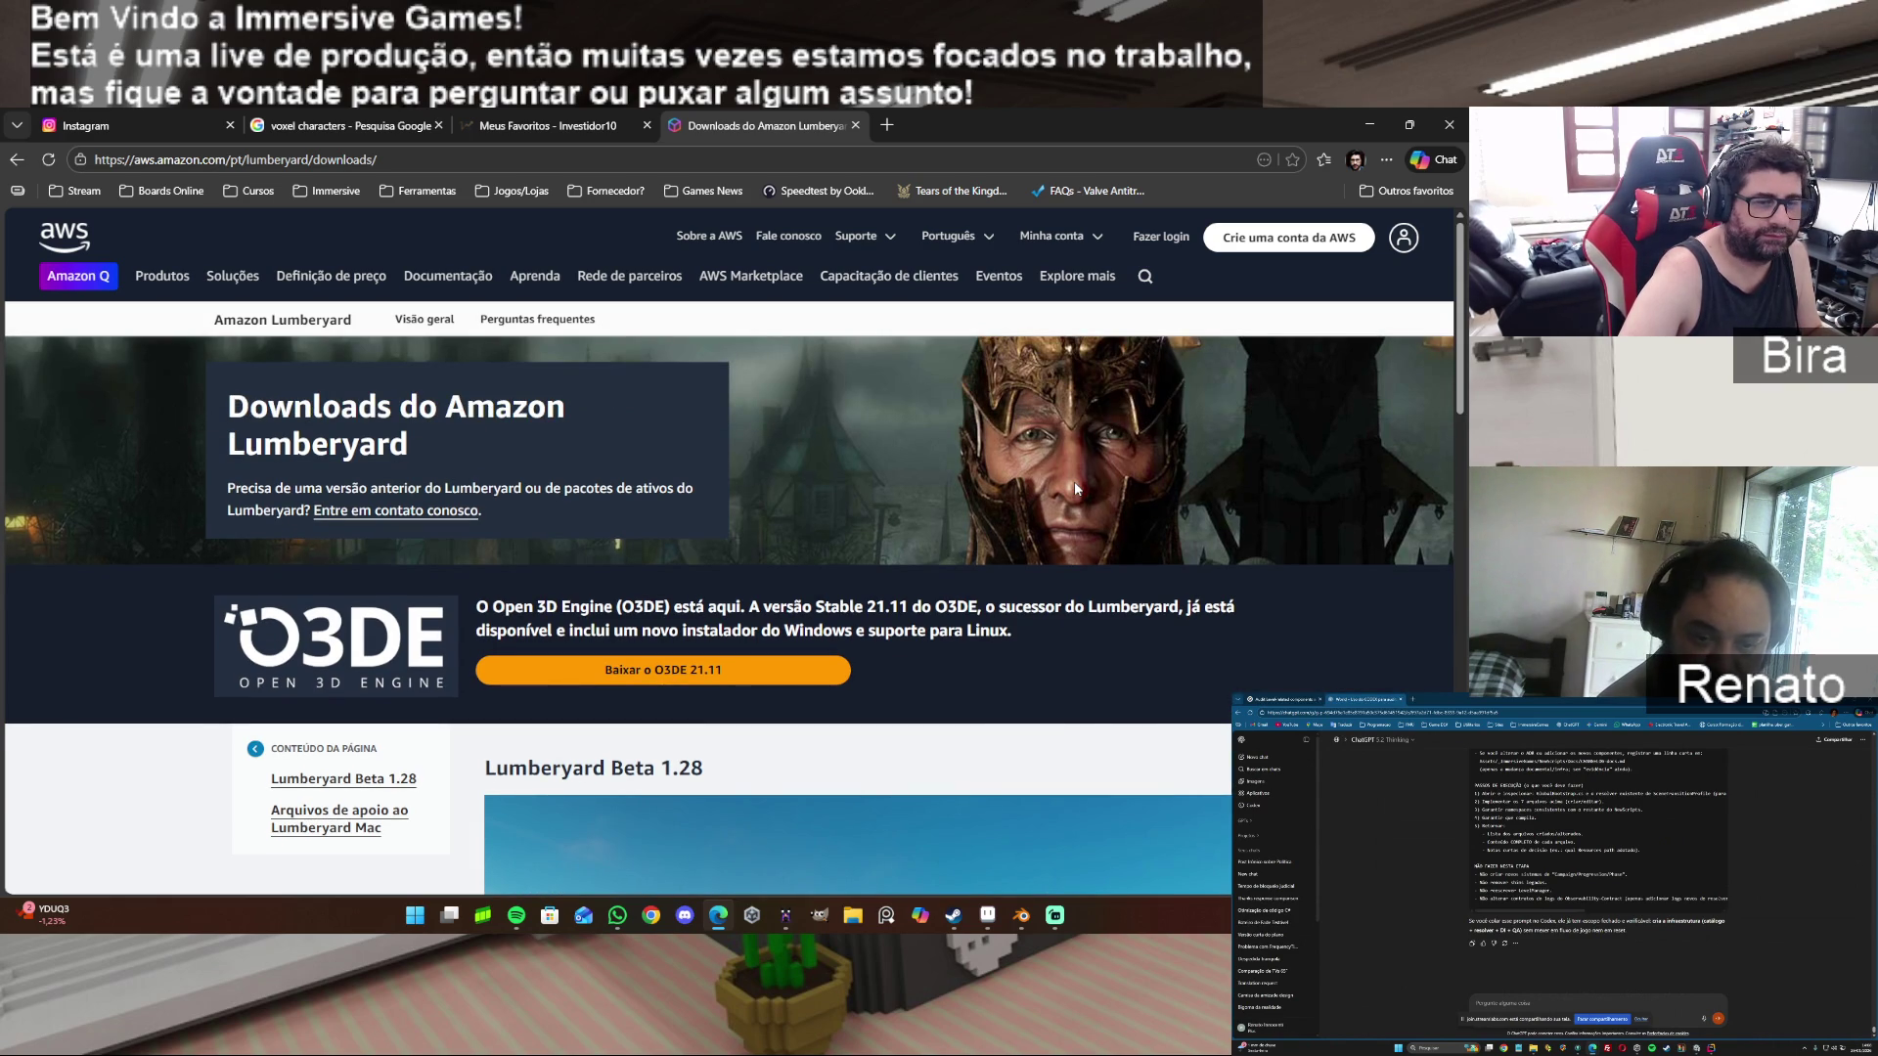
pyautogui.scroll(-2, 1074, 481)
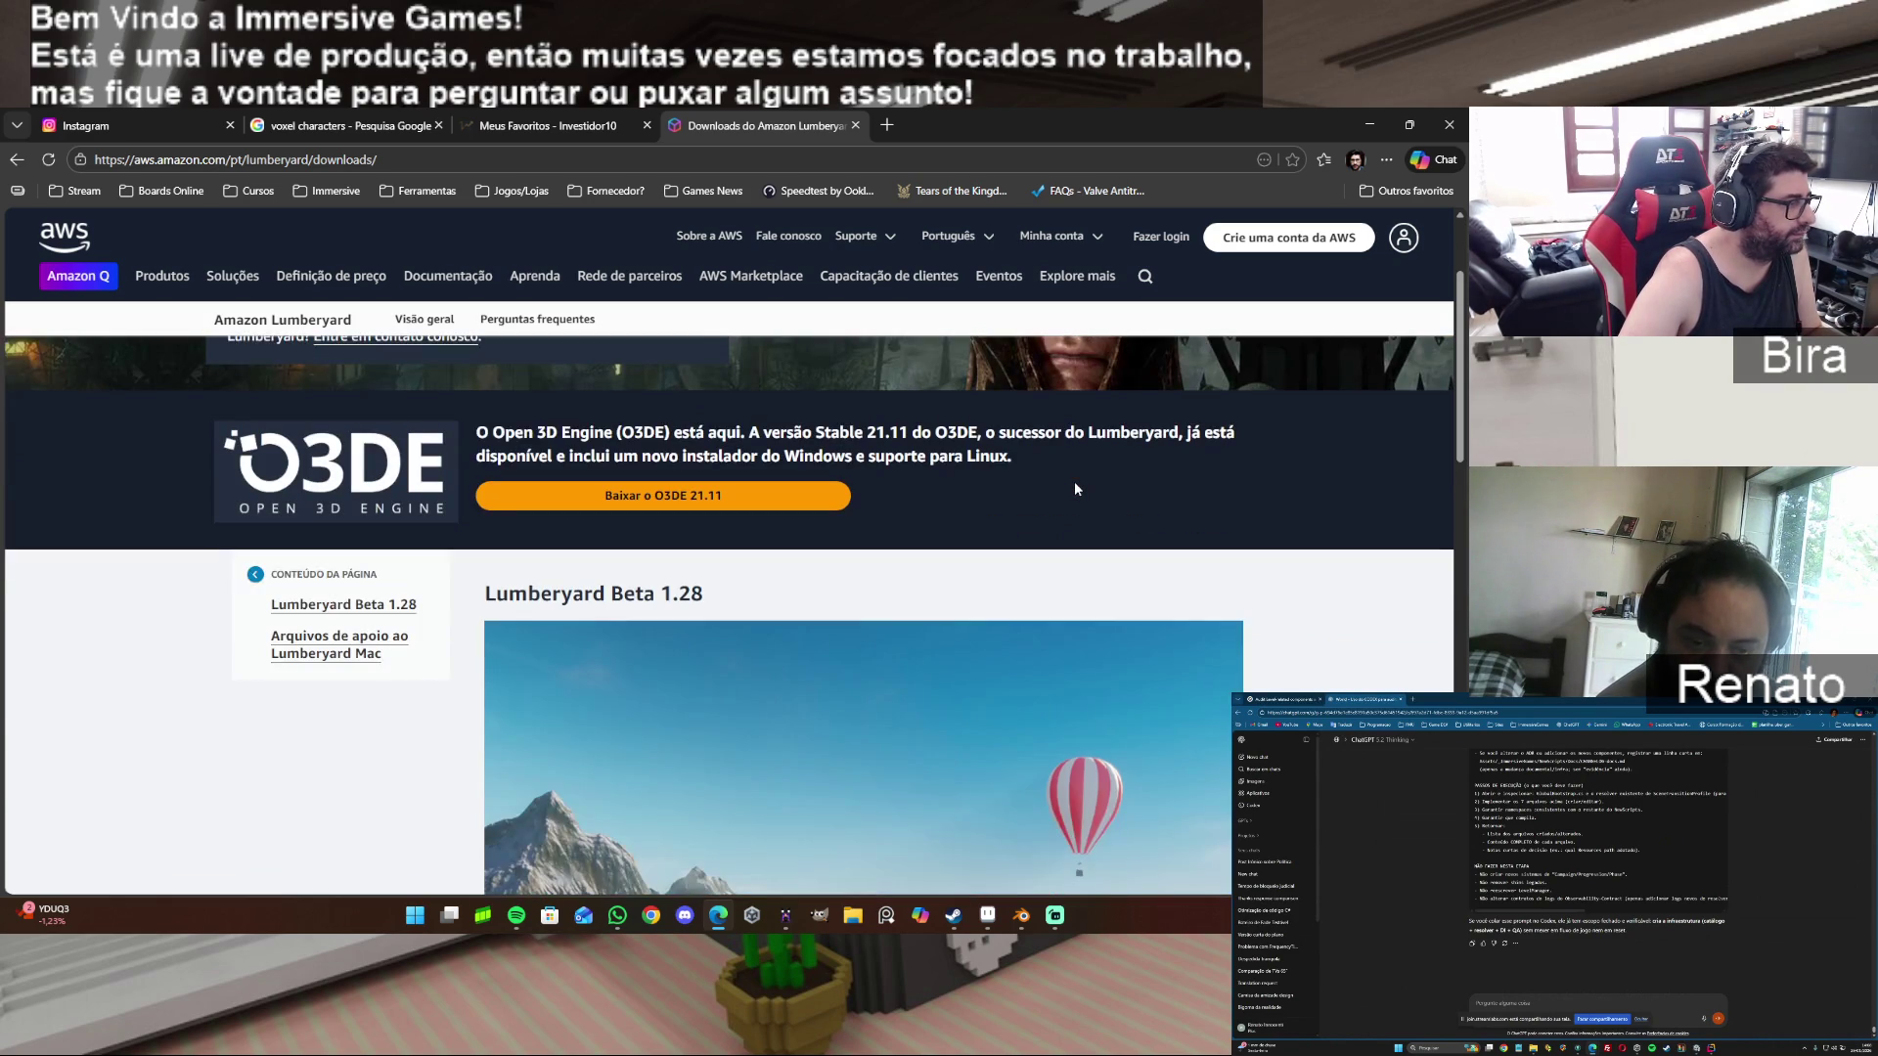
pyautogui.scroll(-3, 1074, 481)
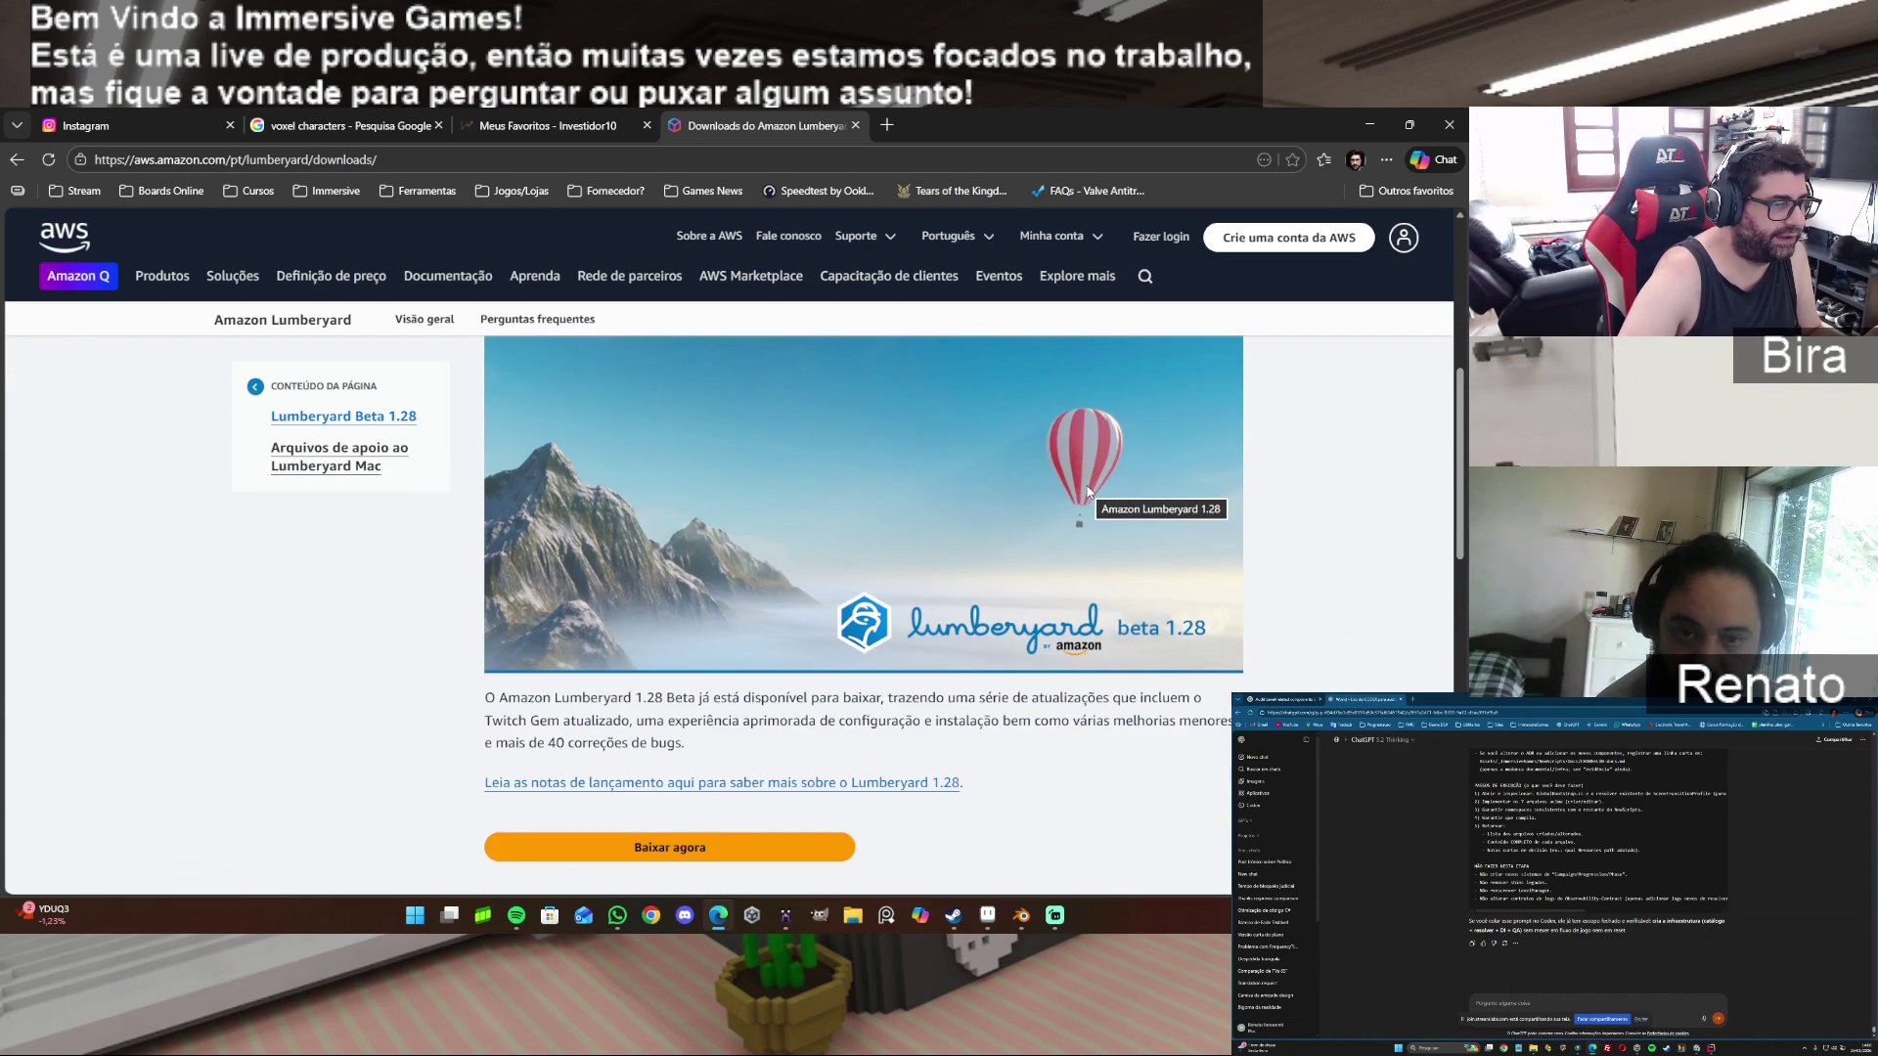
pyautogui.scroll(-4, 1077, 459)
pyautogui.scroll(10, 1088, 492)
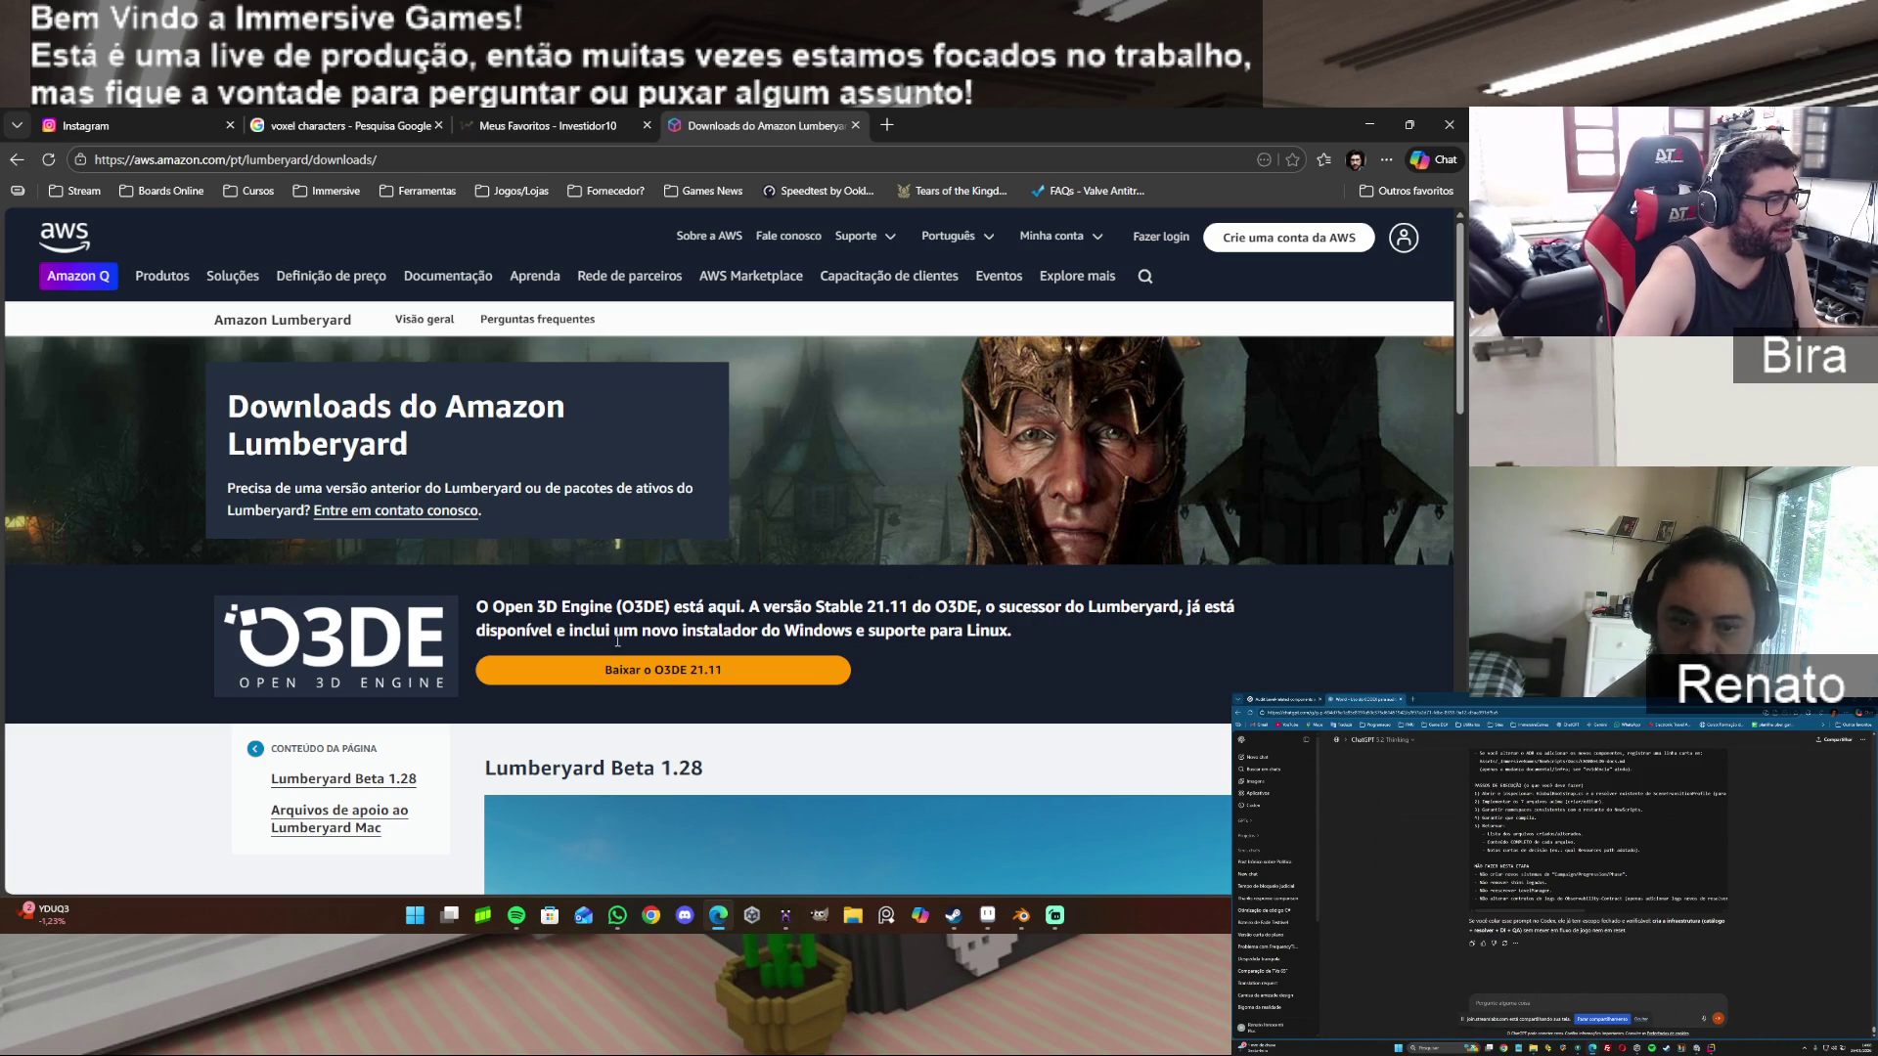
pyautogui.scroll(-2, 928, 663)
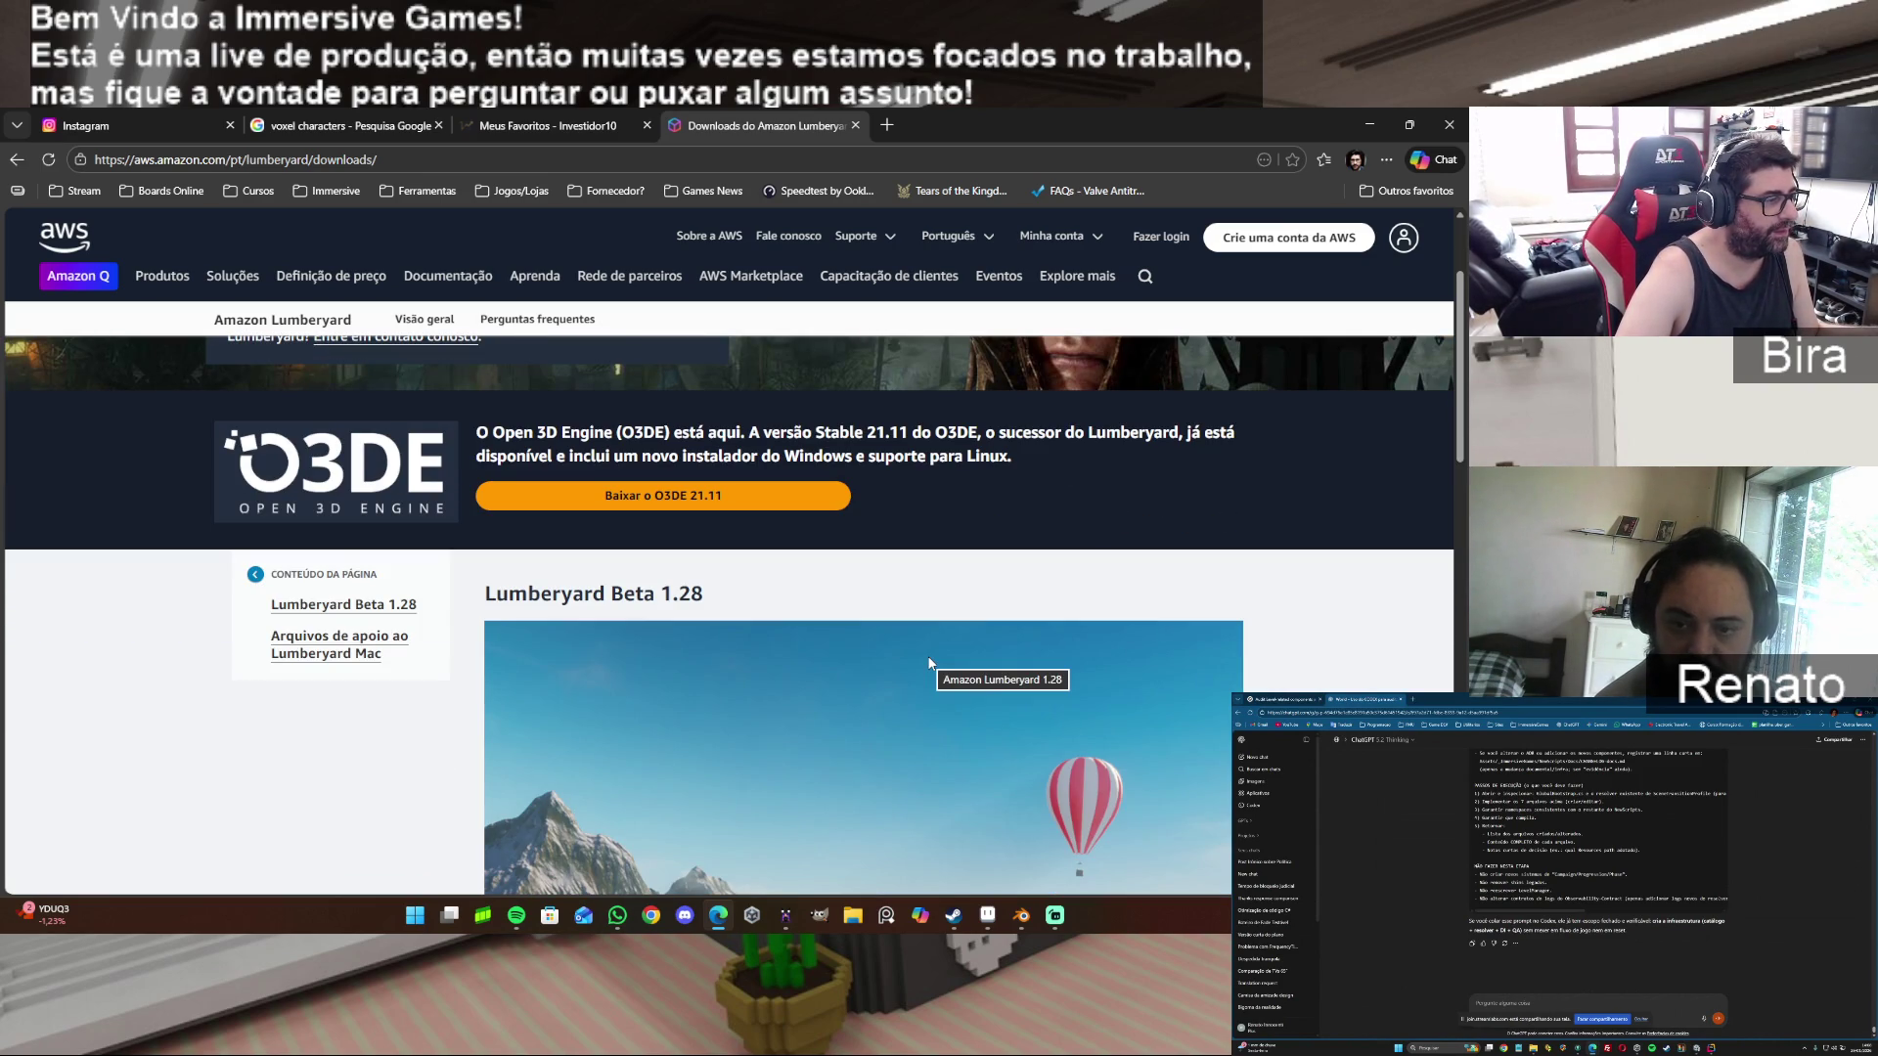
pyautogui.scroll(3, 930, 663)
pyautogui.scroll(-4, 1012, 649)
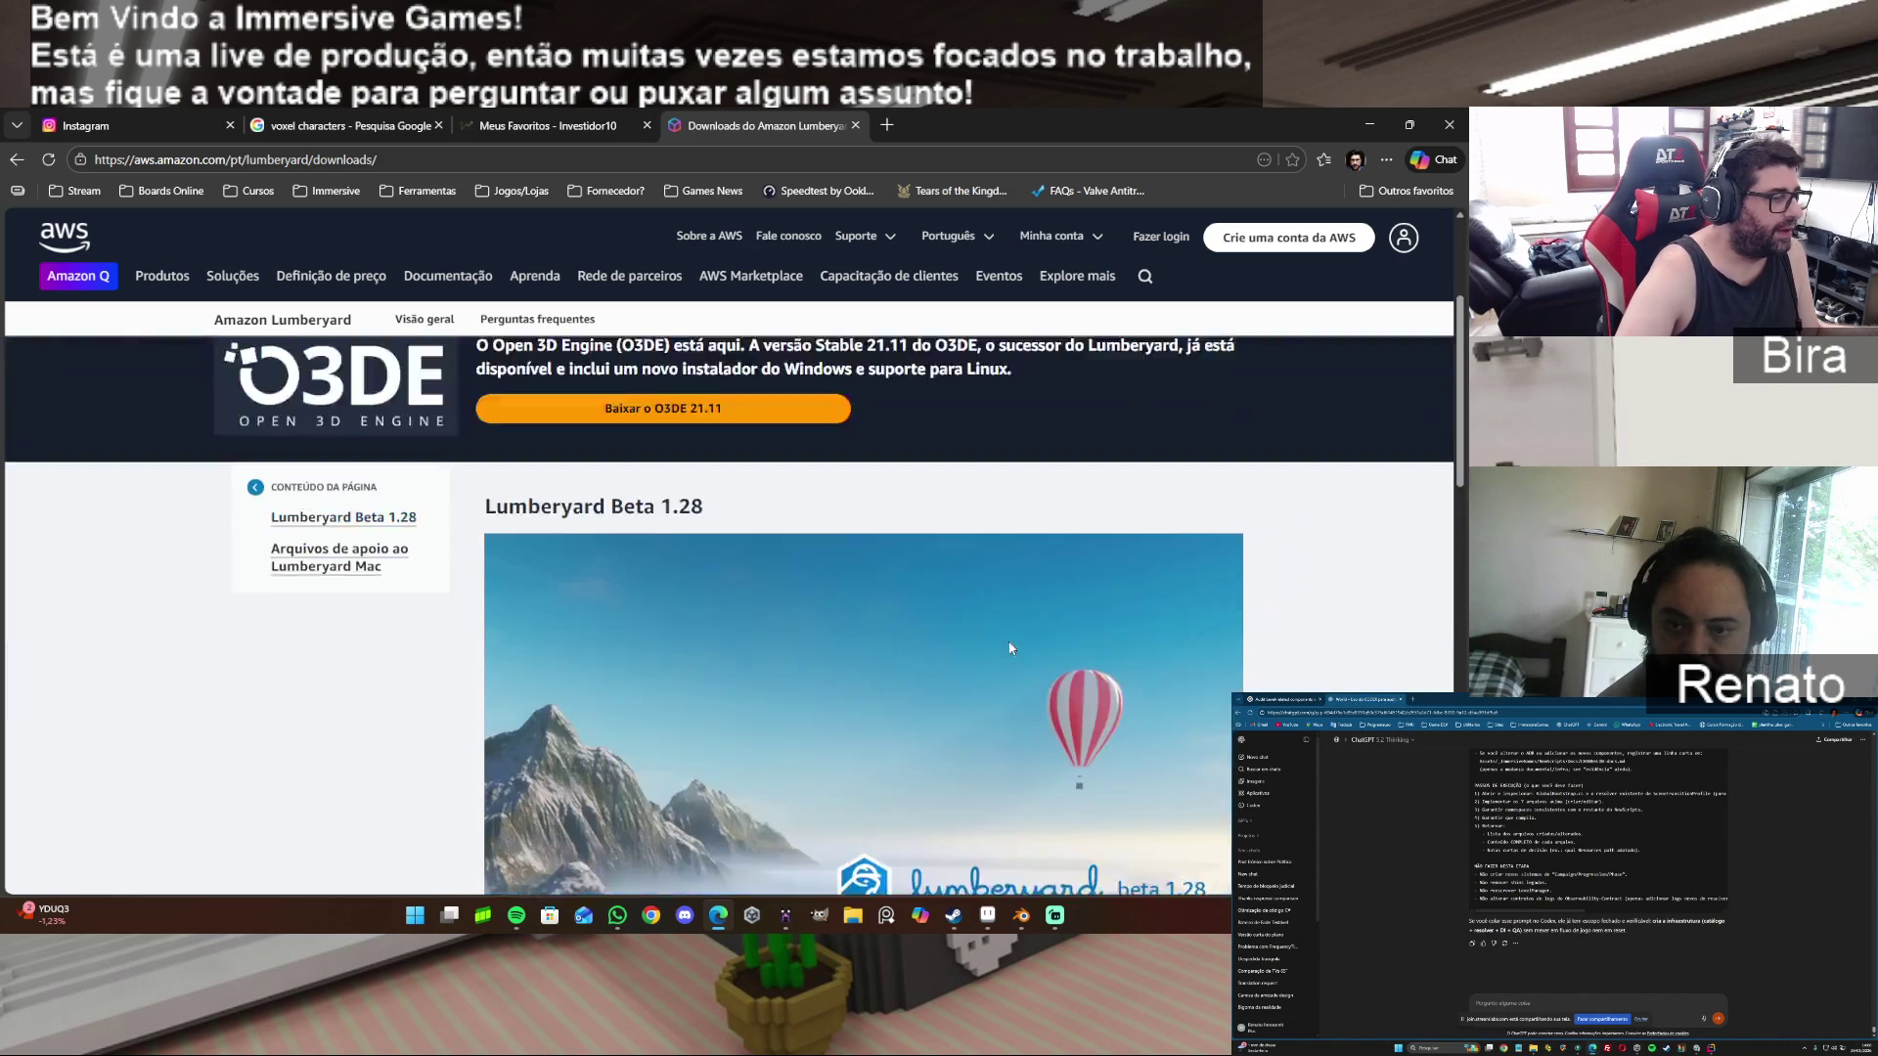
pyautogui.scroll(1, 1012, 648)
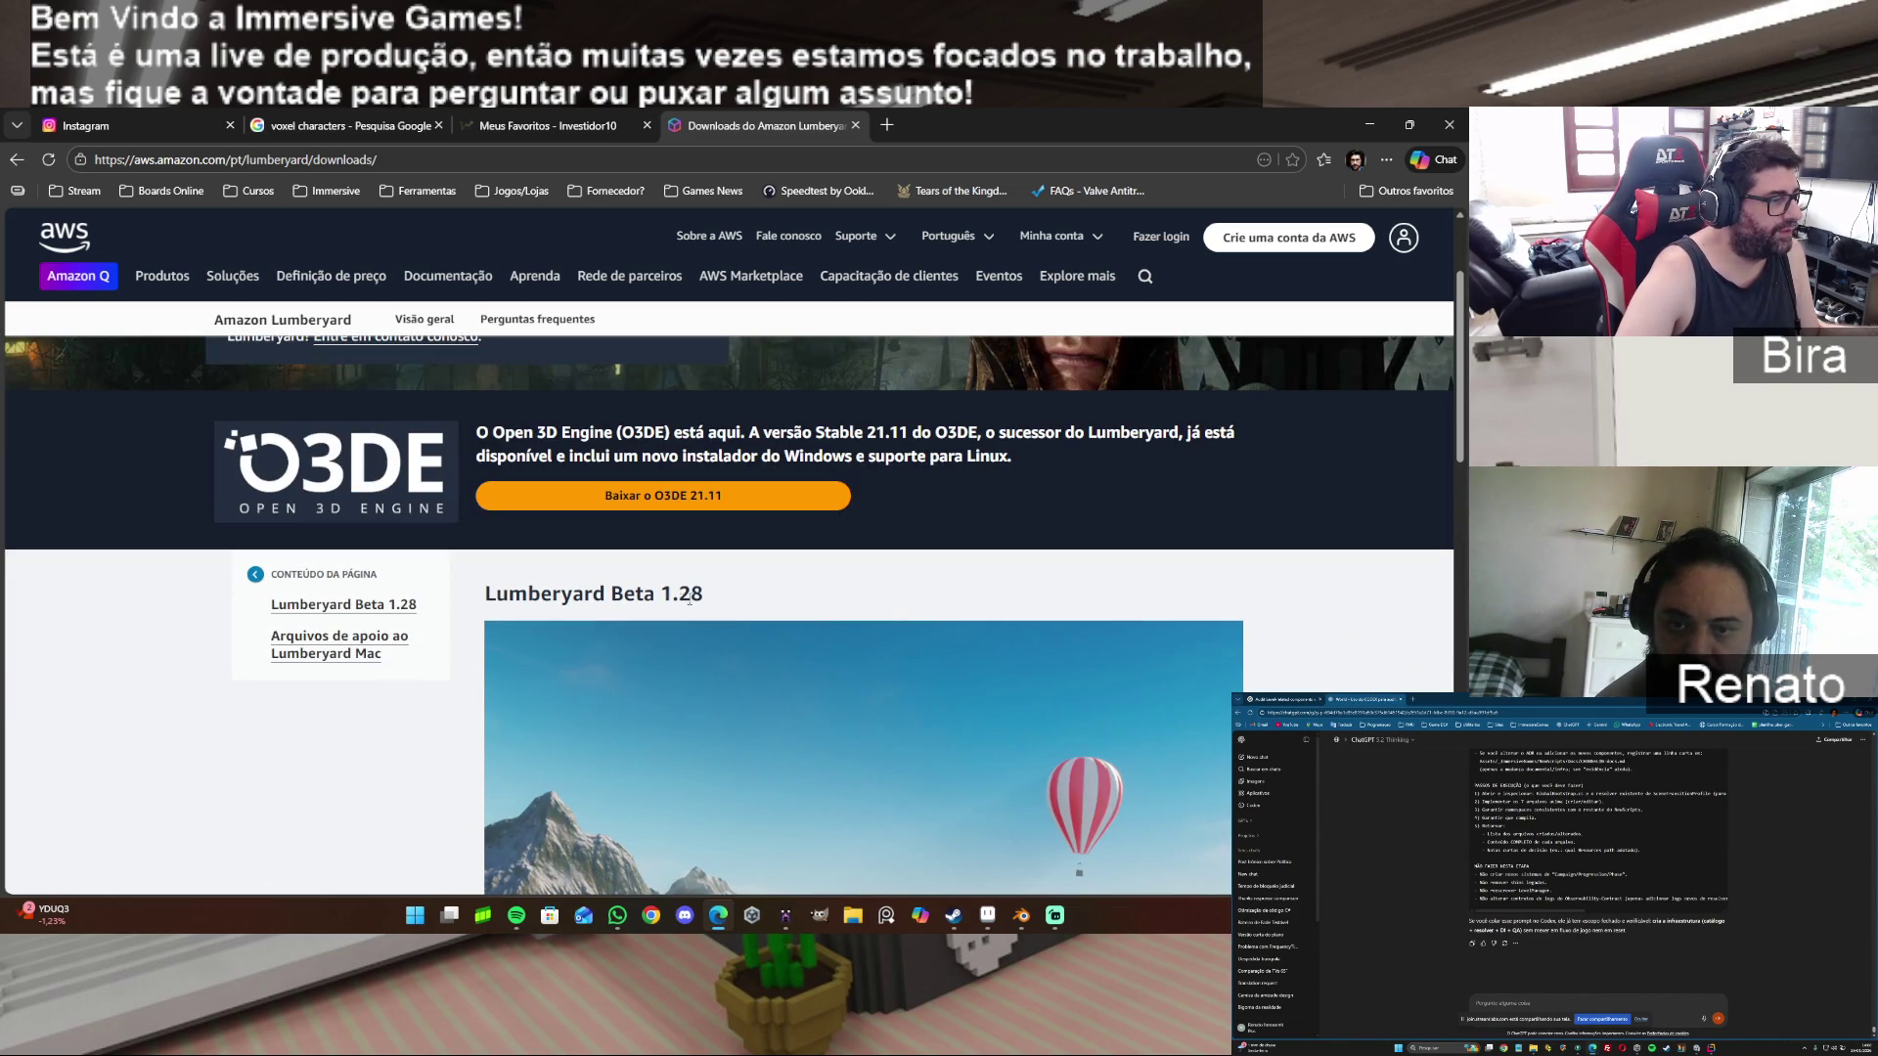
pyautogui.moveTo(738, 600); pyautogui.dragTo(485, 603)
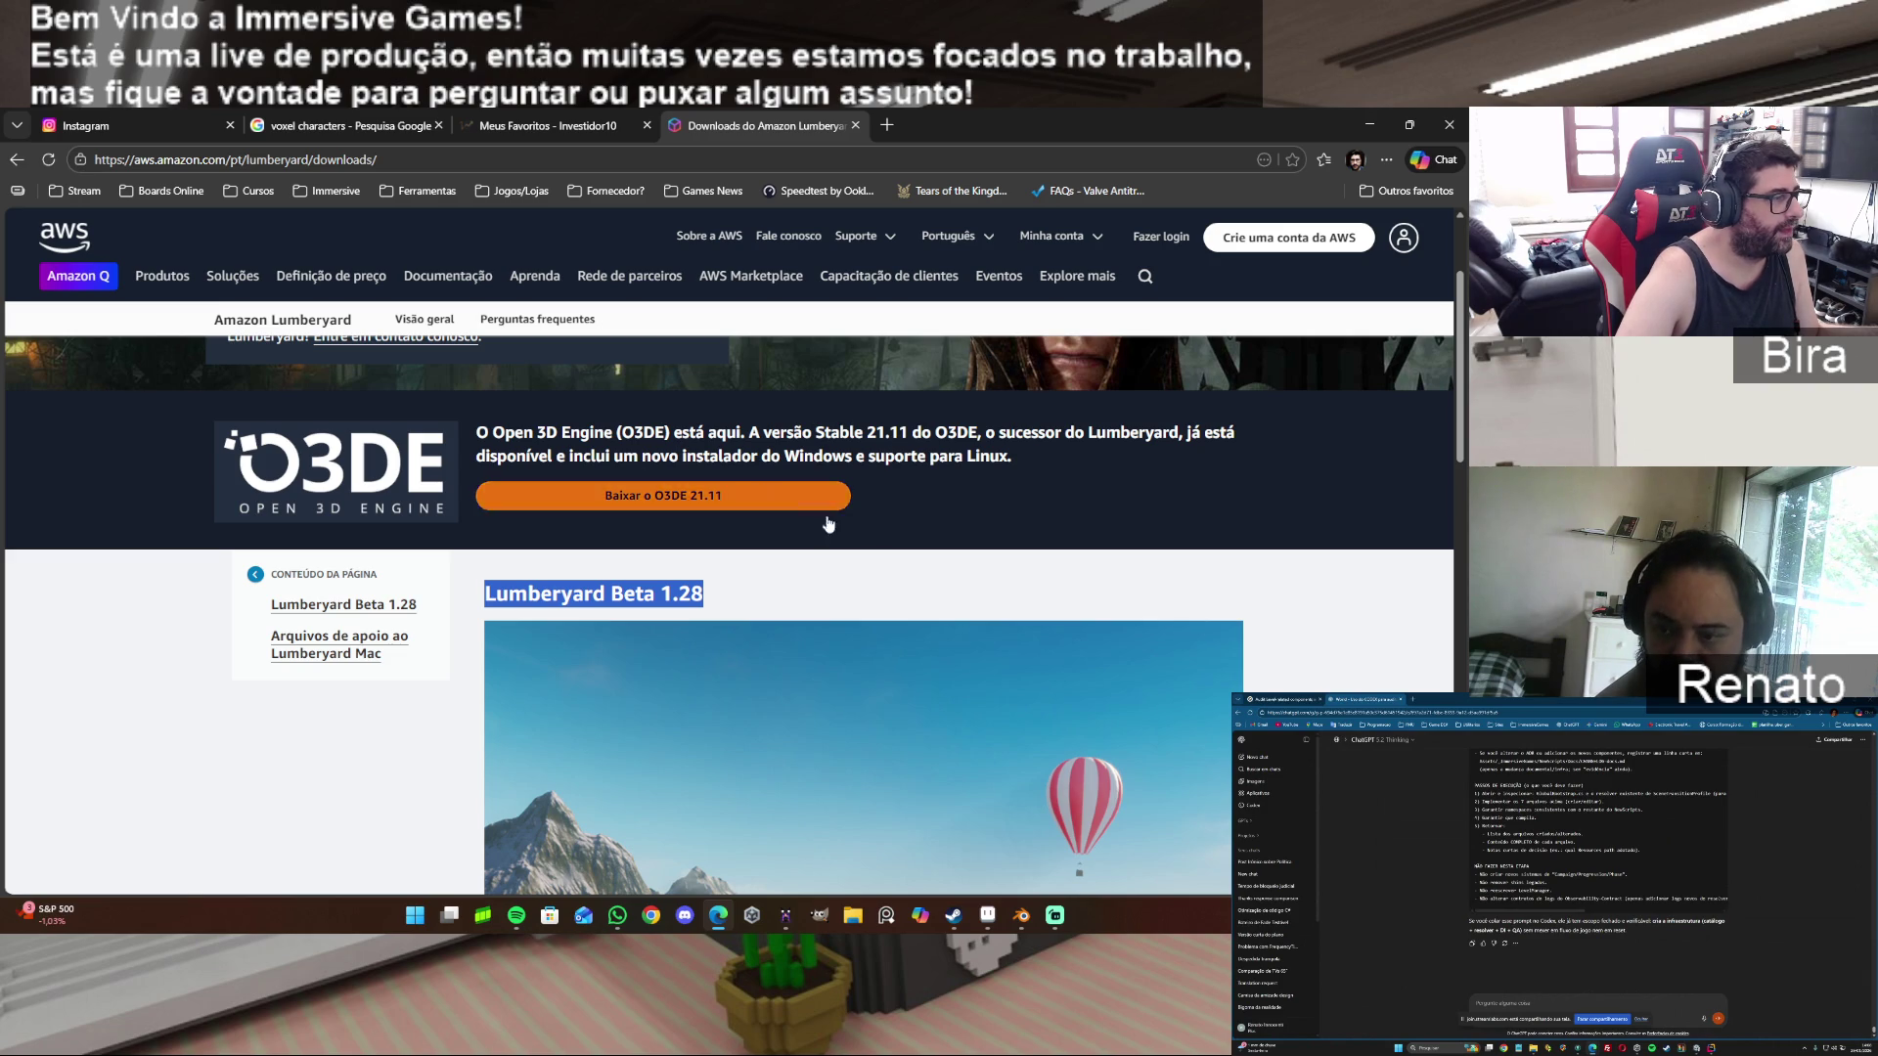
pyautogui.click(927, 528)
pyautogui.scroll(-10, 928, 528)
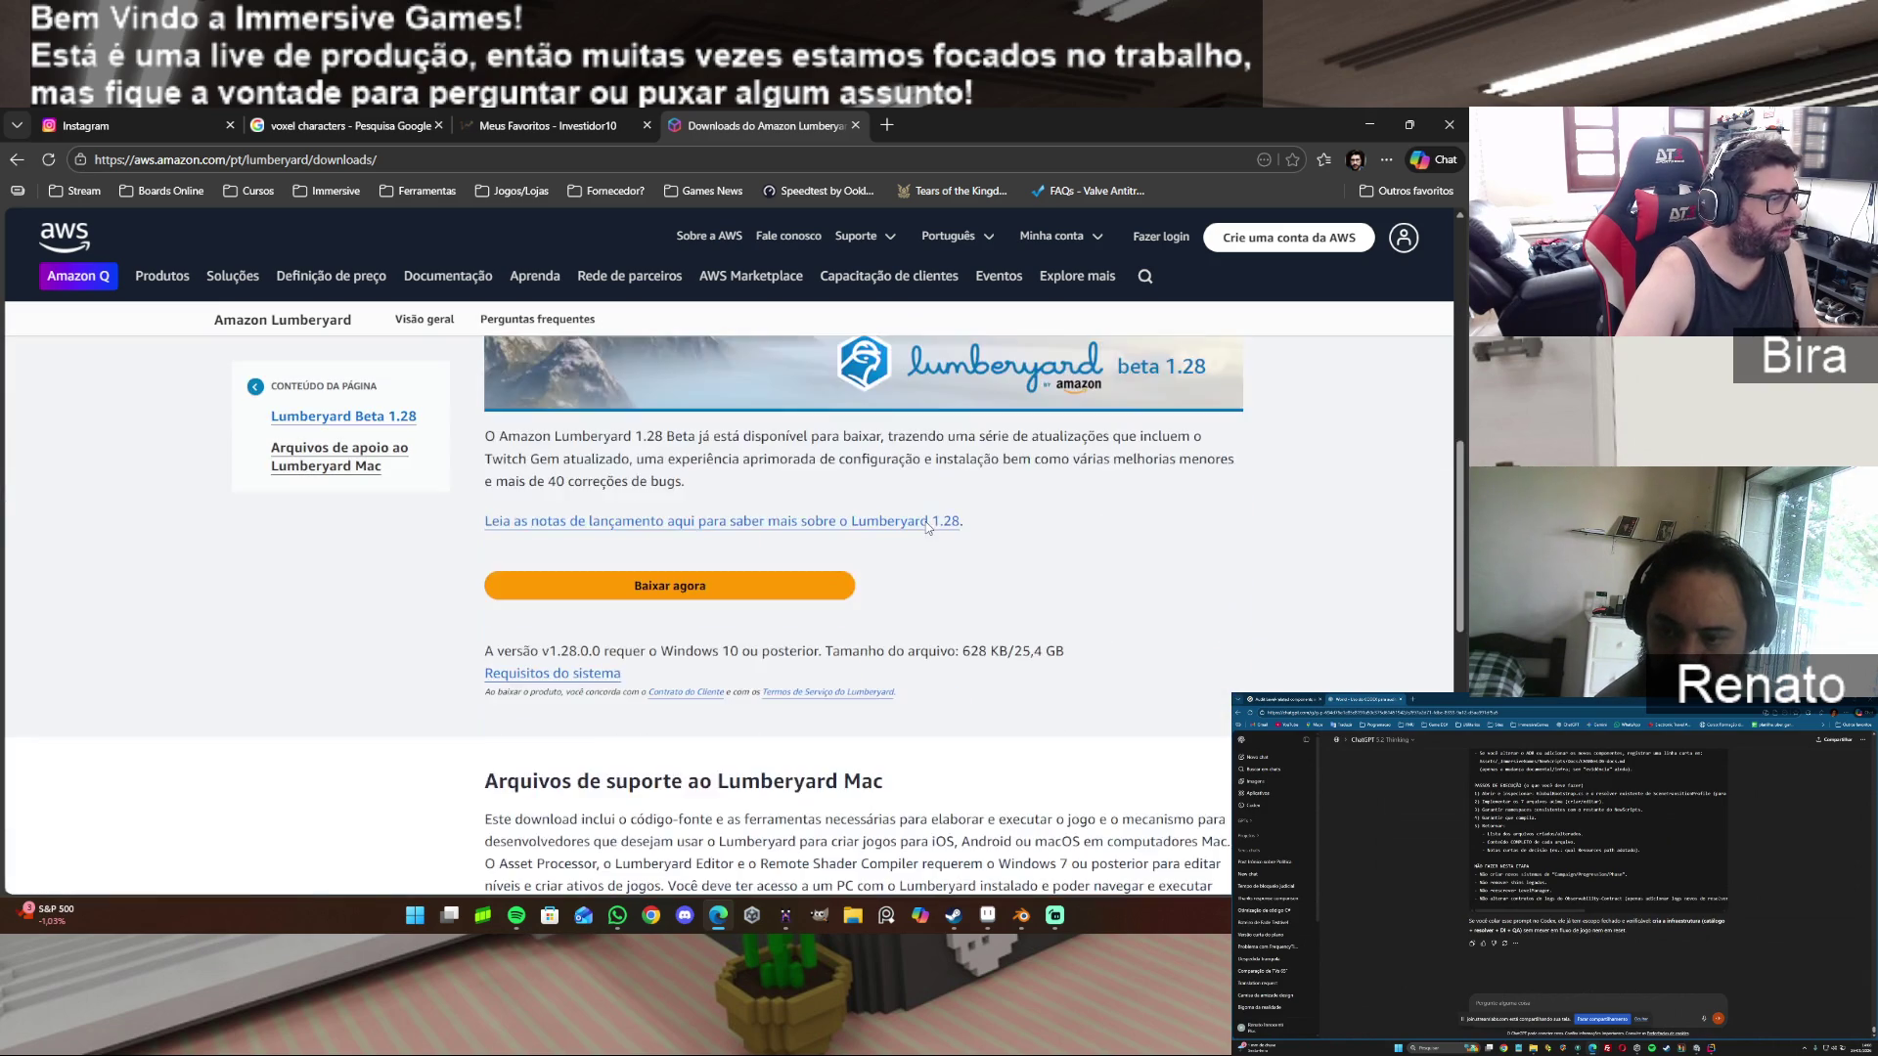
pyautogui.scroll(5, 928, 528)
pyautogui.scroll(4, 928, 528)
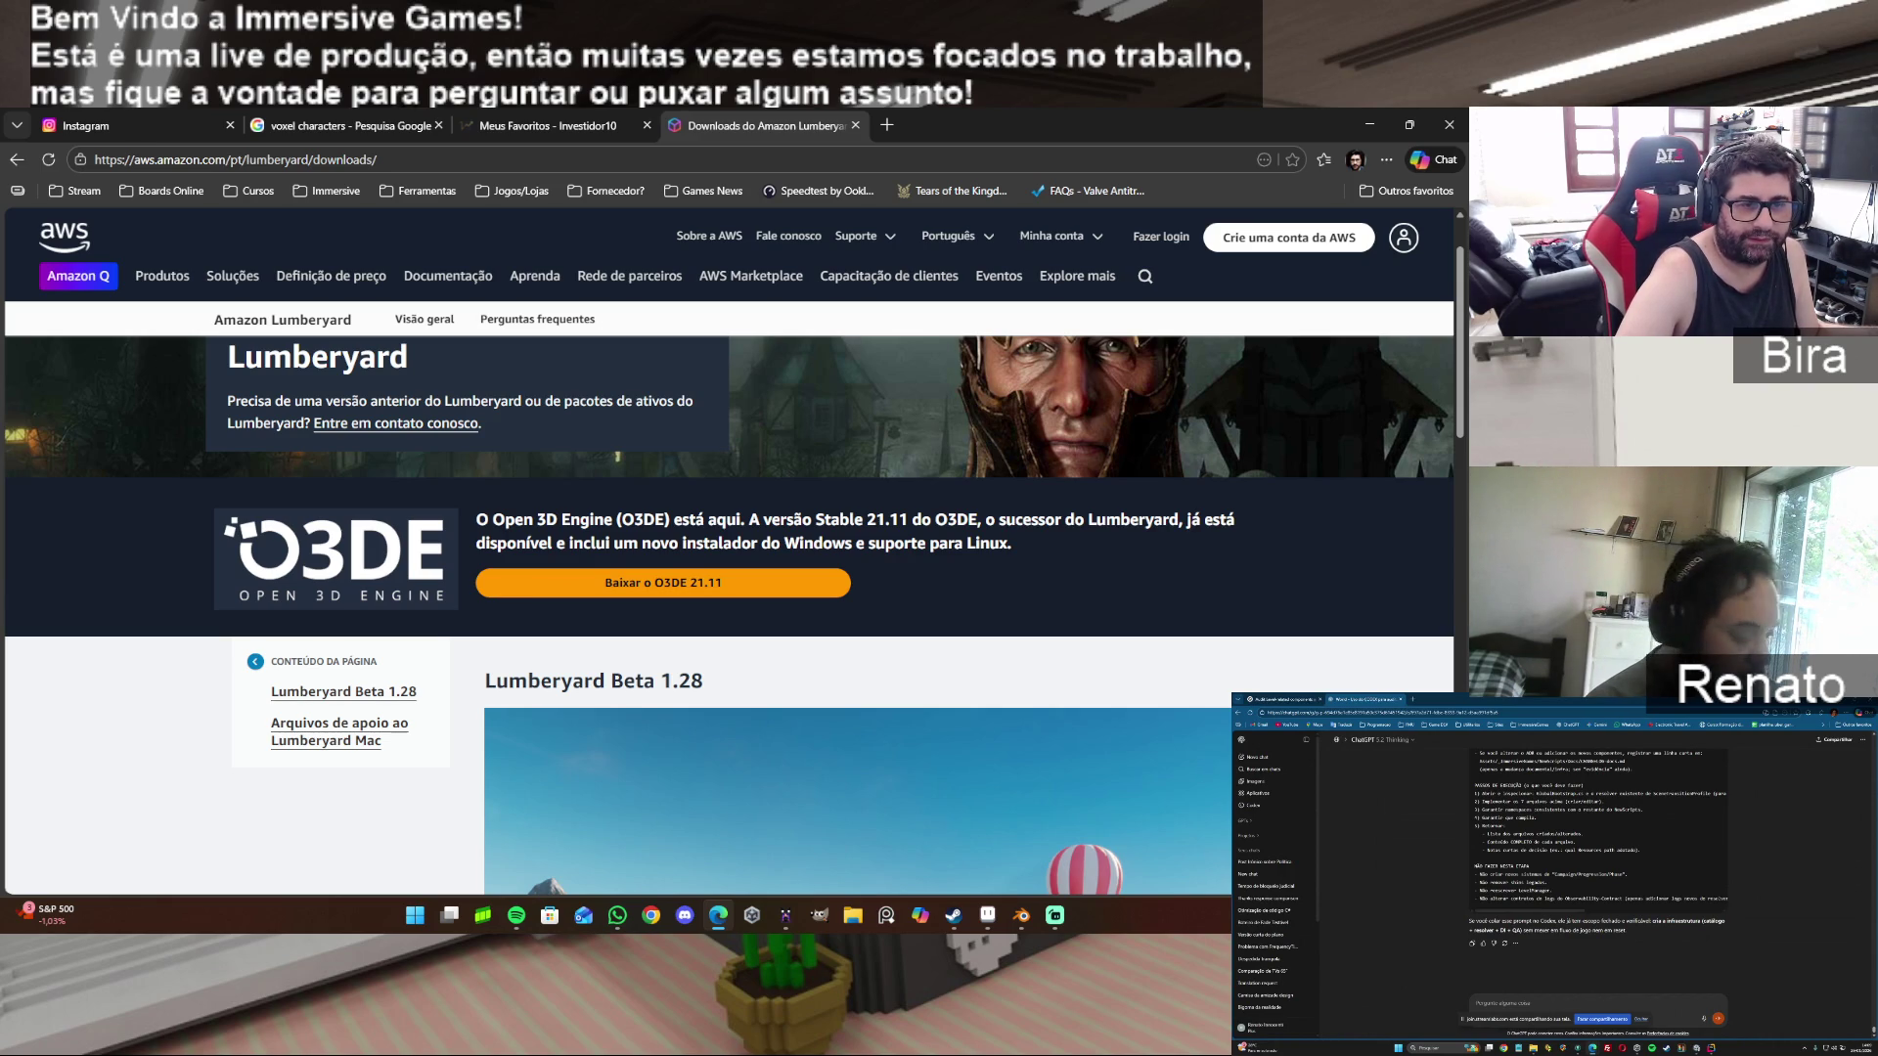
# Switch away from the browser and launch Chrome.
pyautogui.hotkey('alt', 'Tab')
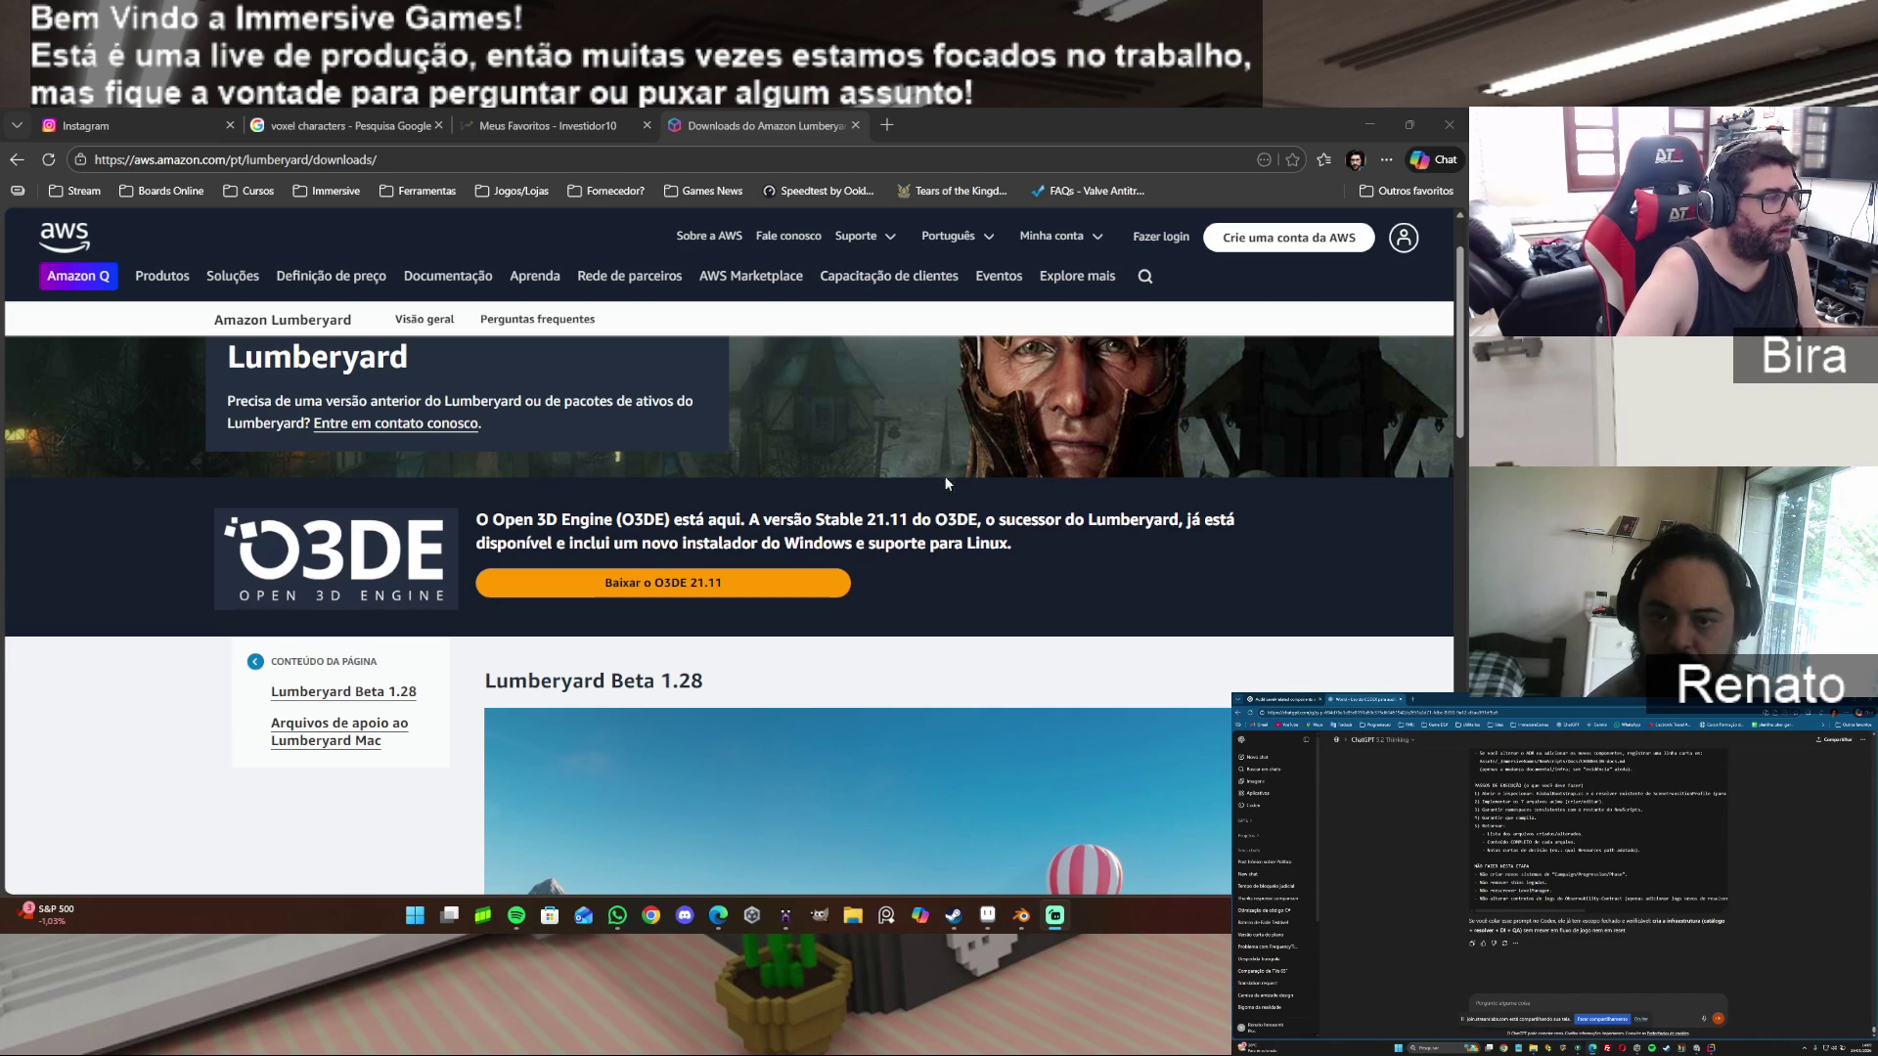
pyautogui.moveTo(722, 920)
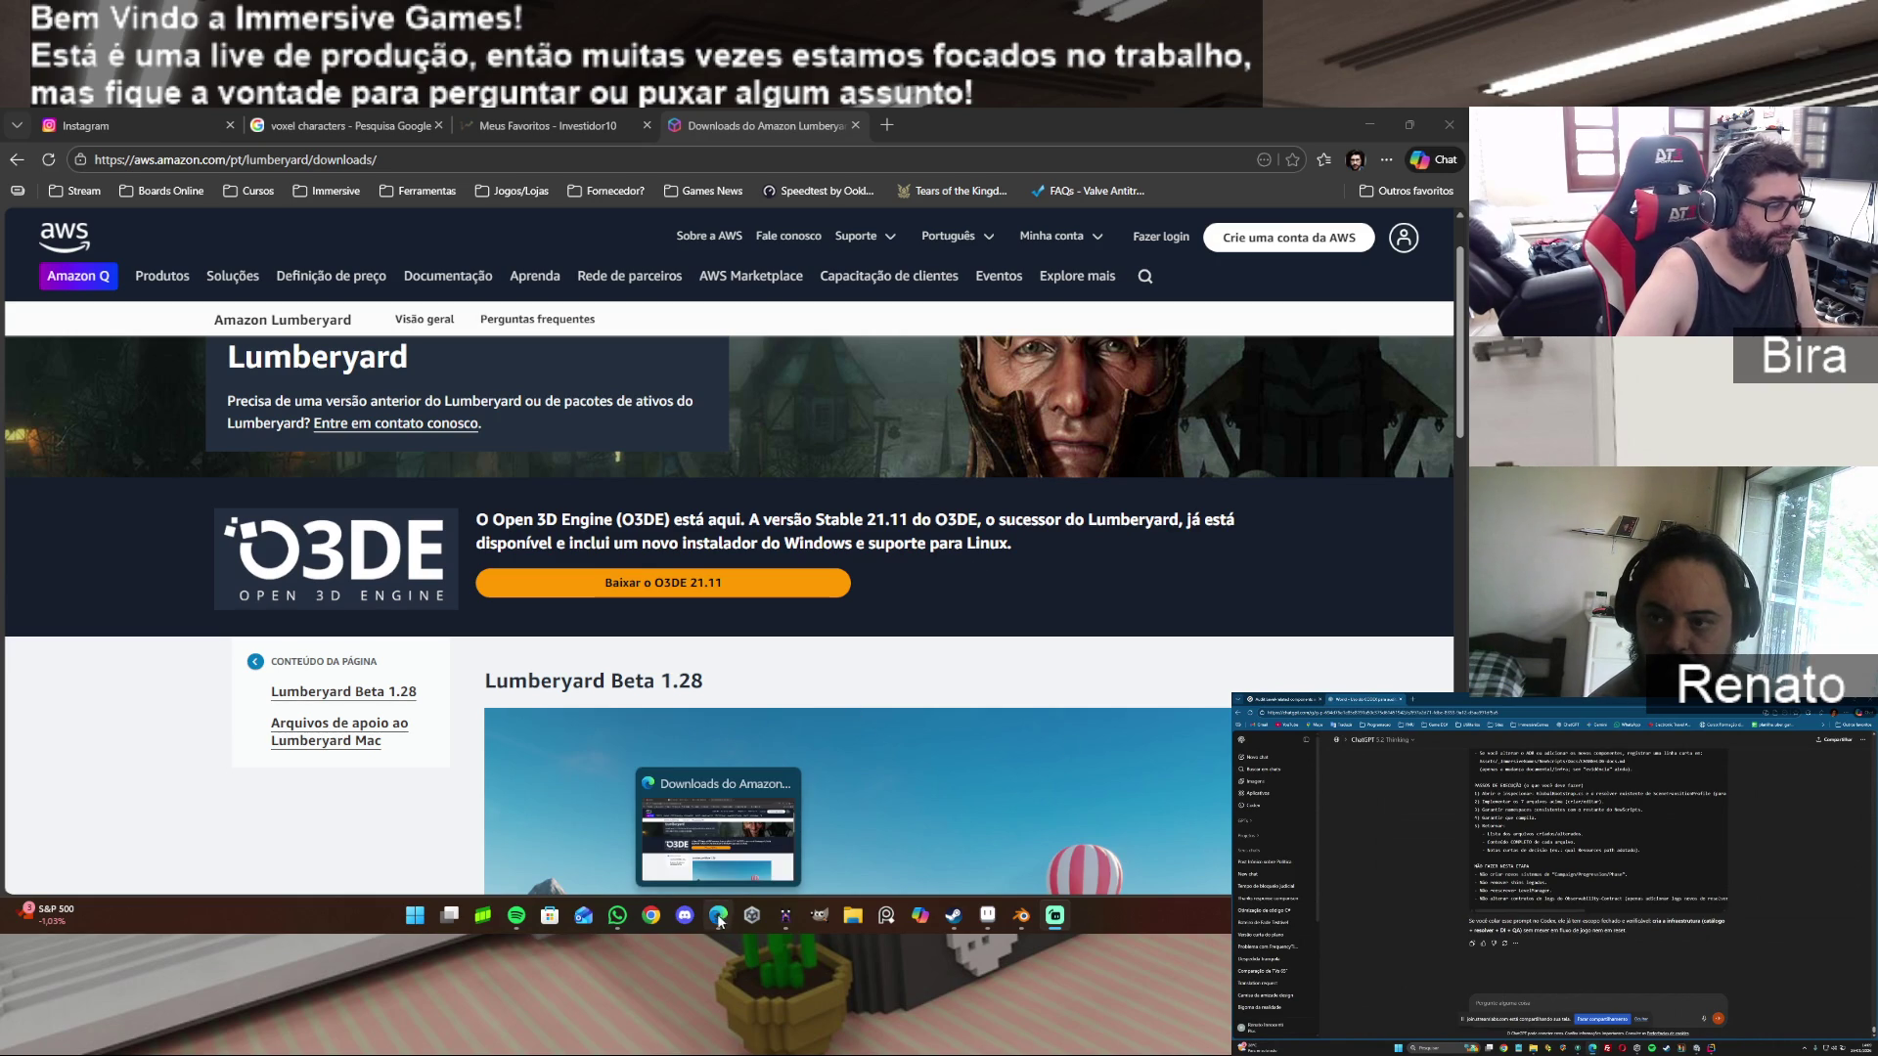
pyautogui.click(650, 916)
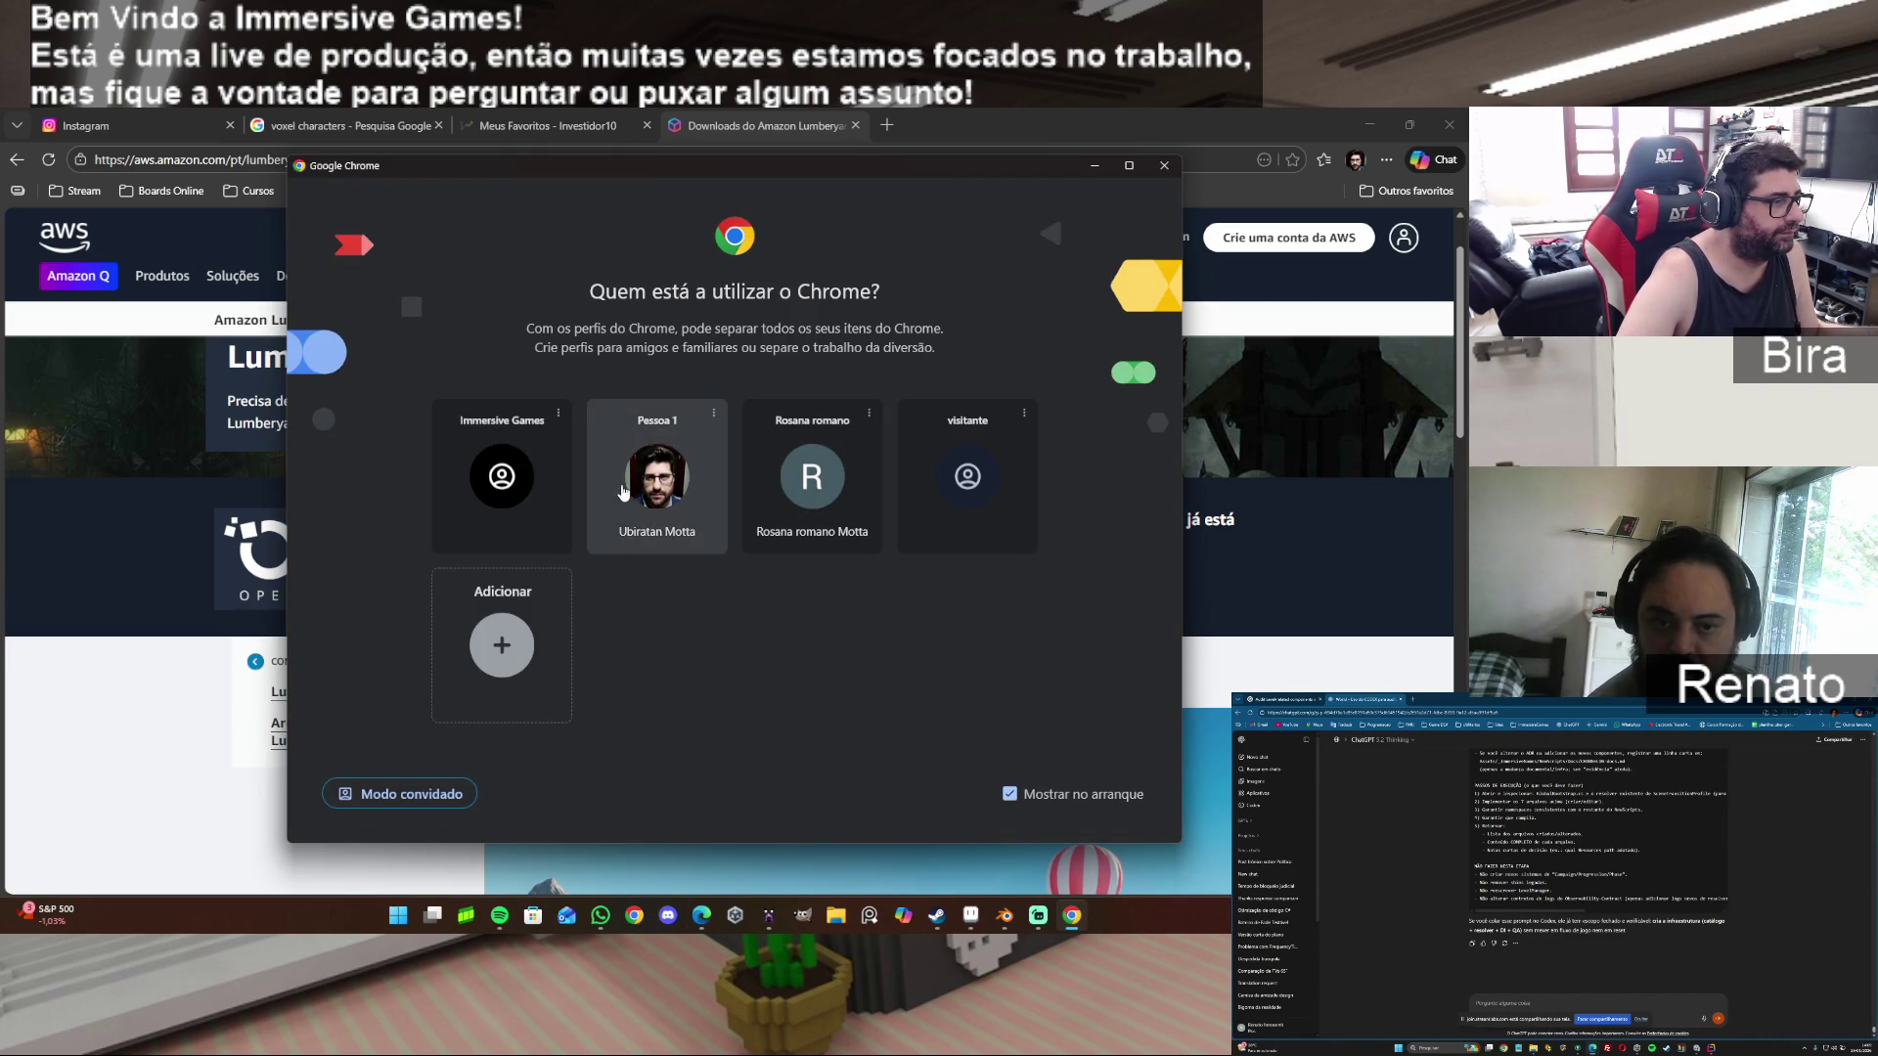
# Pick the Chrome profile, go to the Streamlabs Cloudbot page, and sign in with Twitch.
pyautogui.click(520, 489)
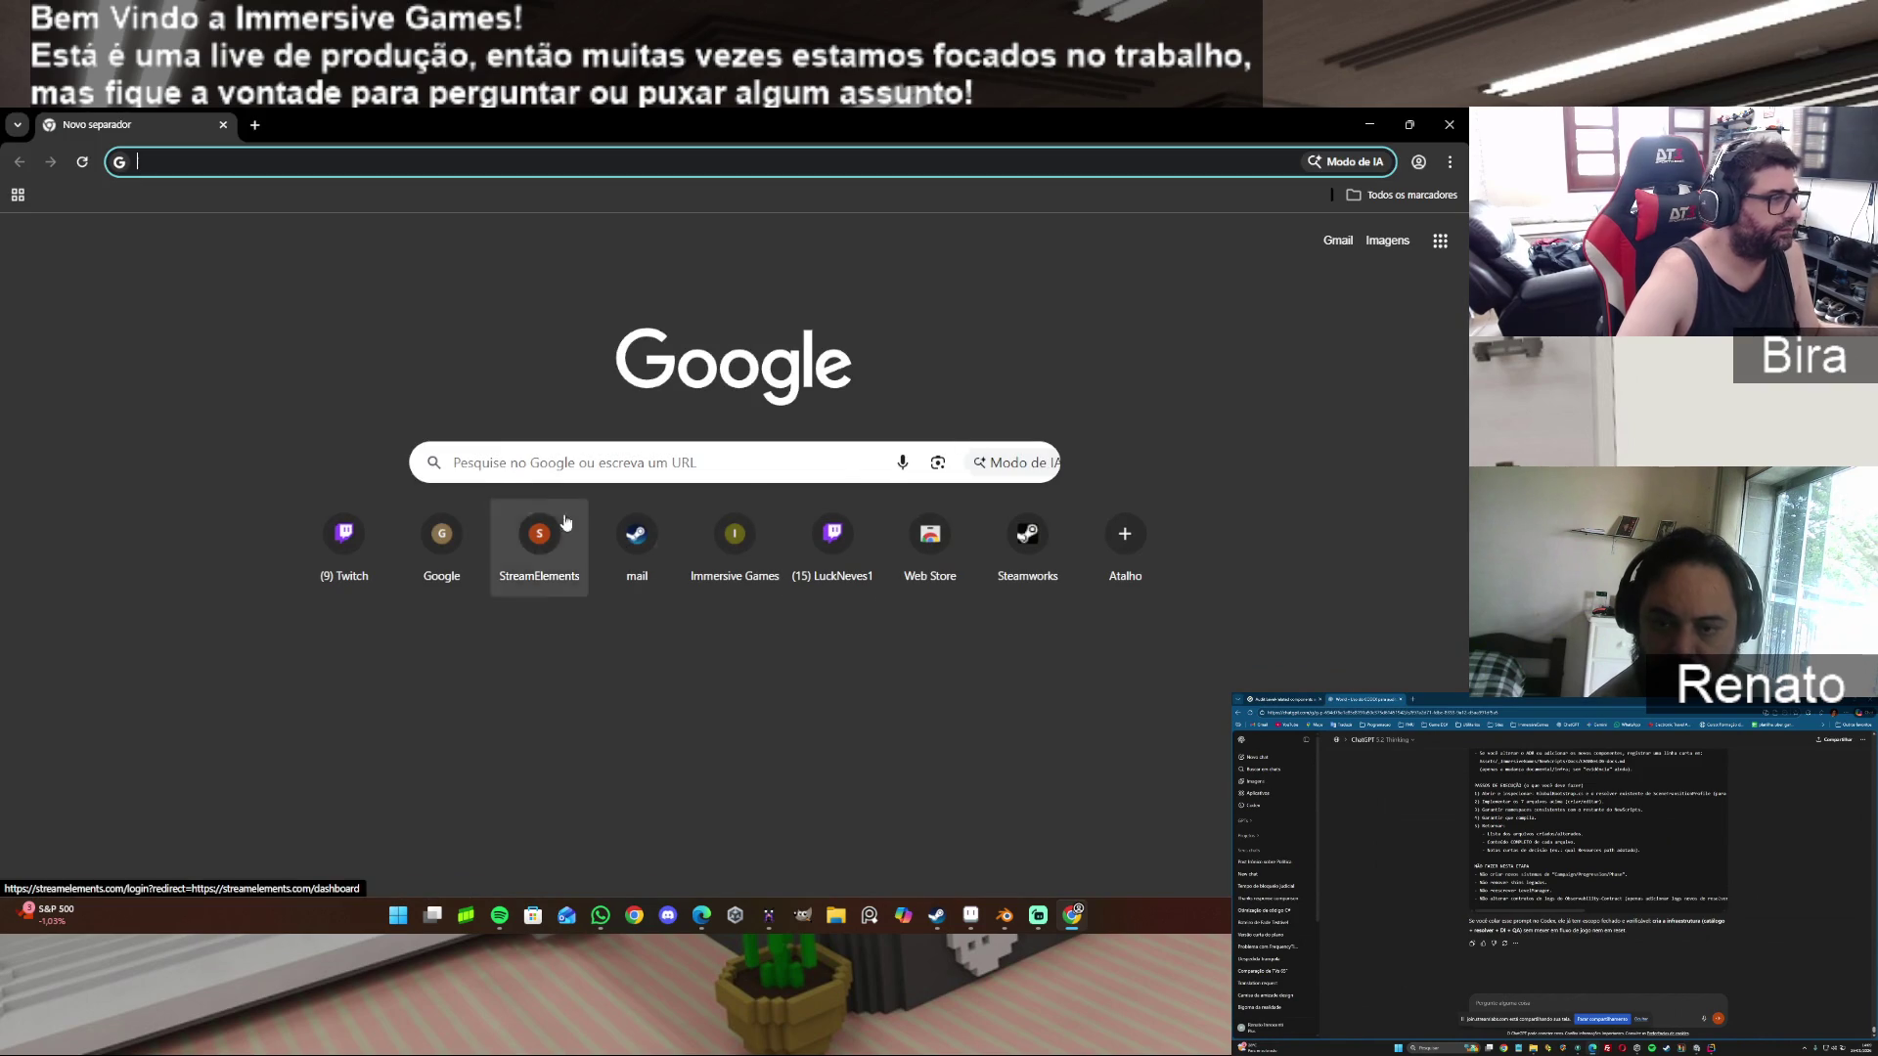
pyautogui.write('stream')
pyautogui.press('Return')
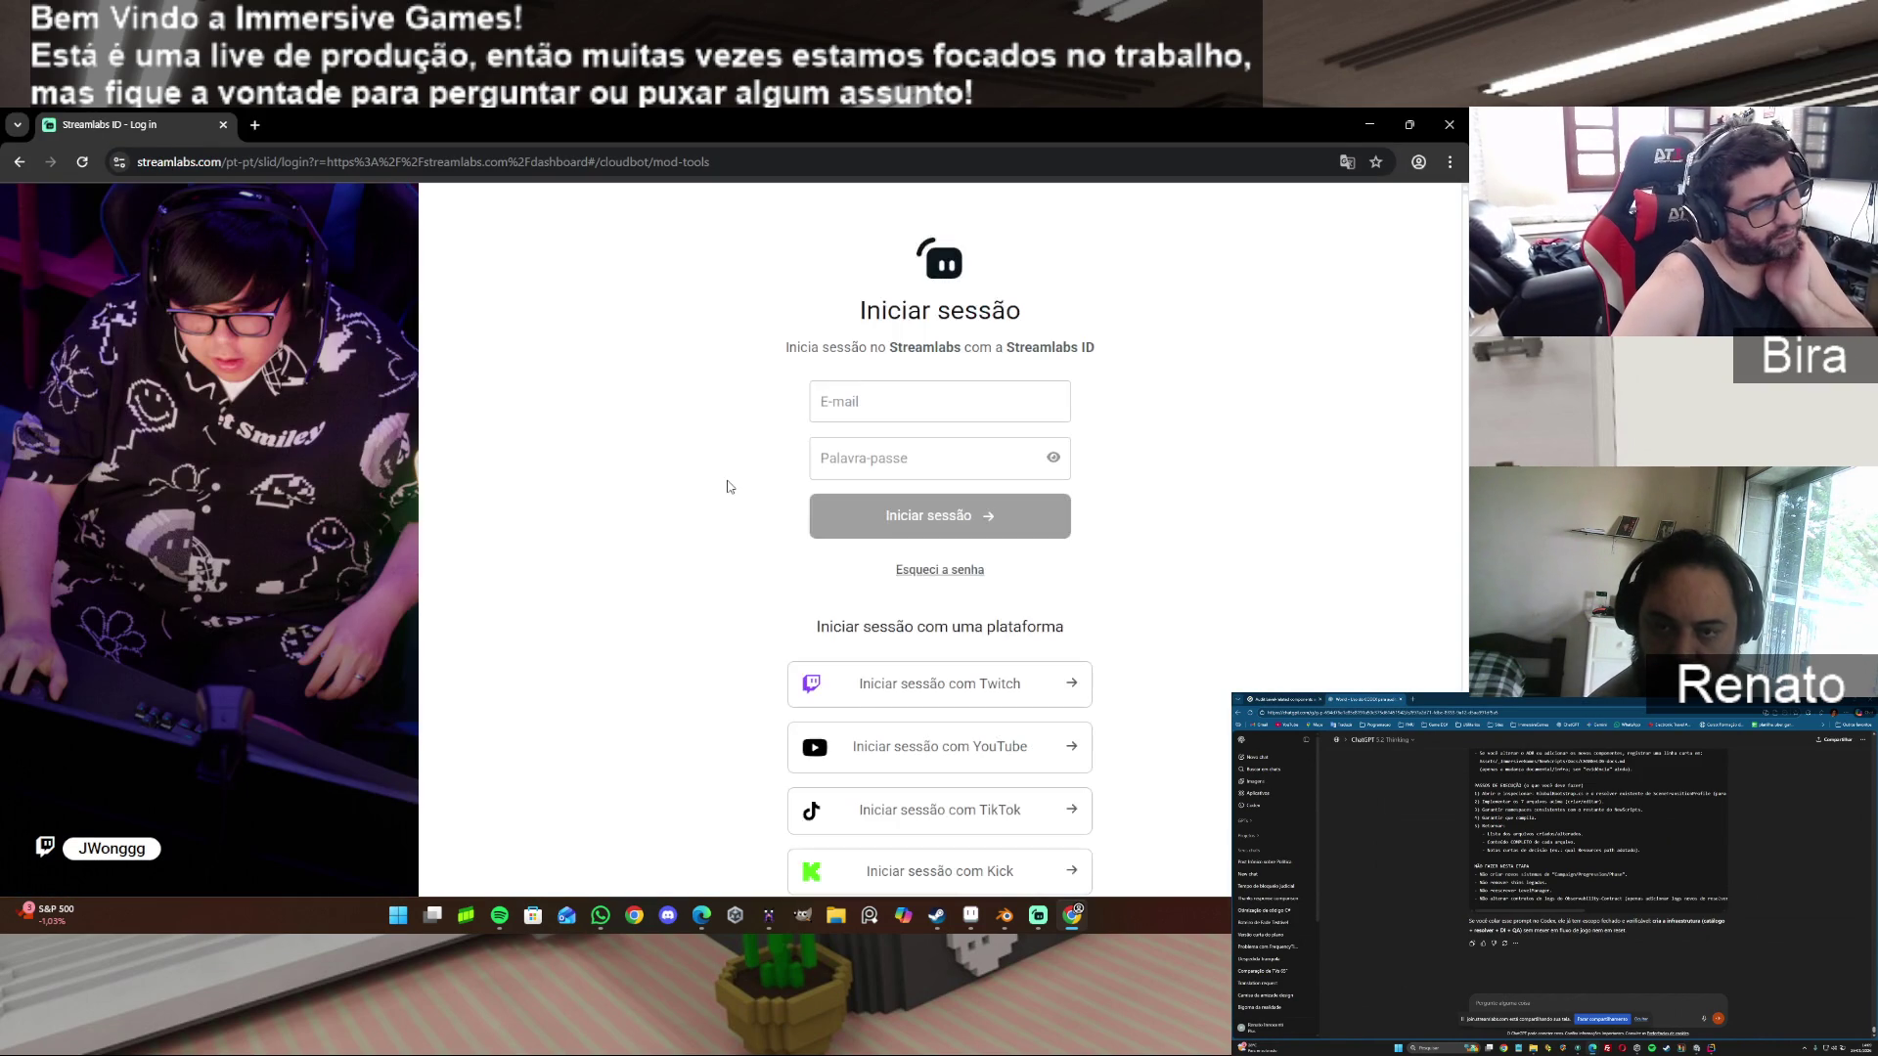
pyautogui.click(932, 684)
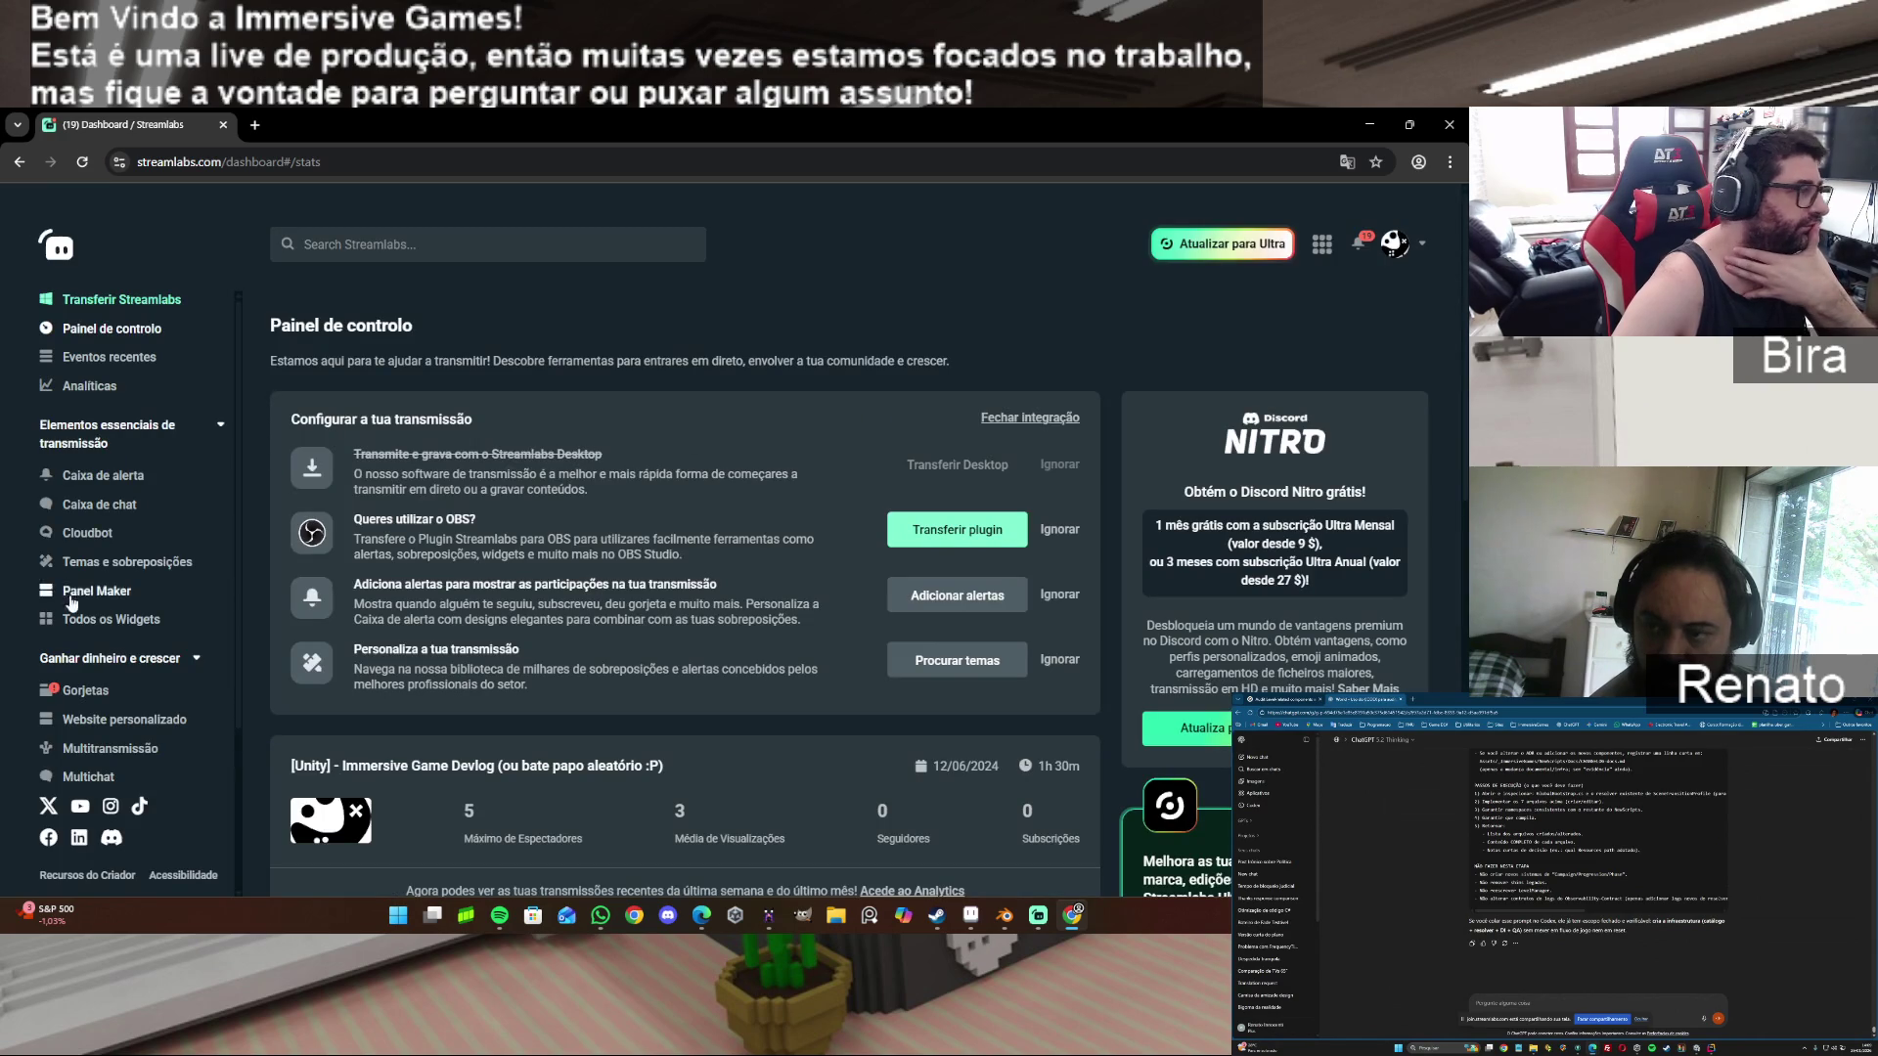
# Open Cloudbot and review the link-protection preferences before returning to the overview.
pyautogui.click(91, 538)
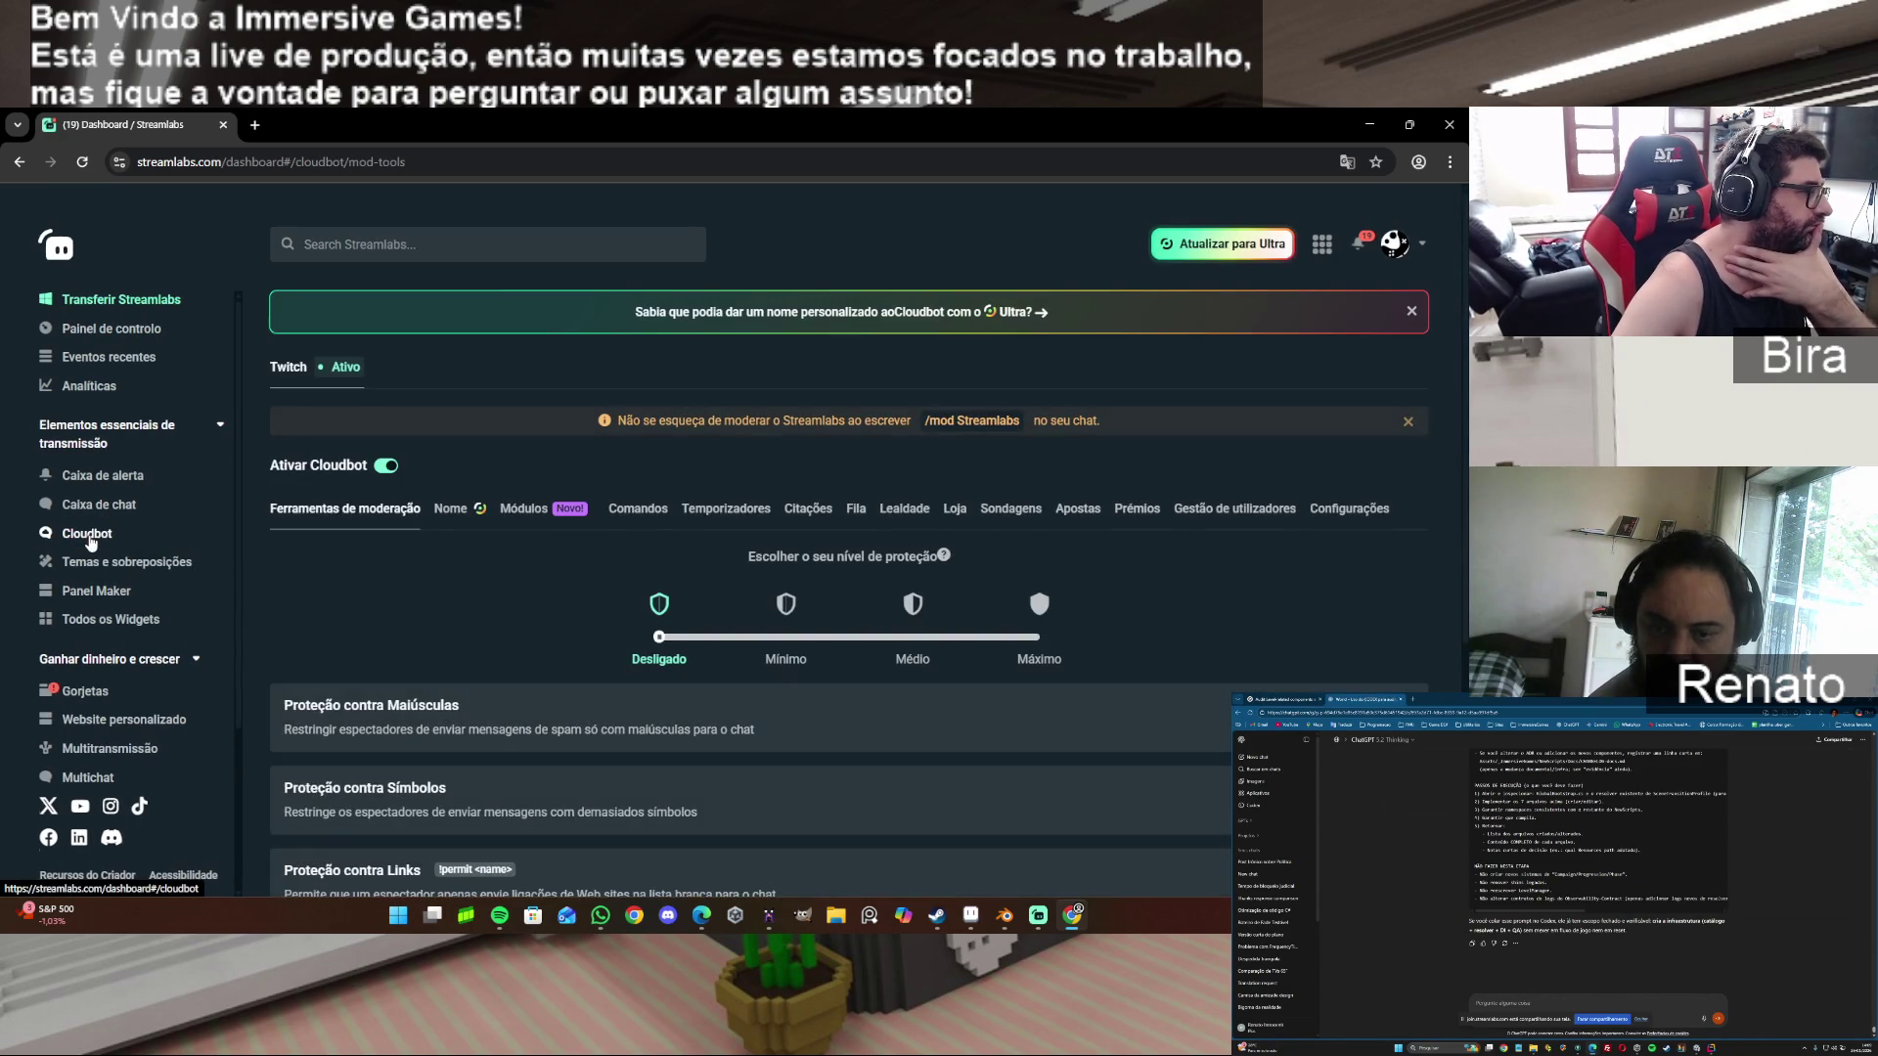
pyautogui.scroll(-3, 538, 582)
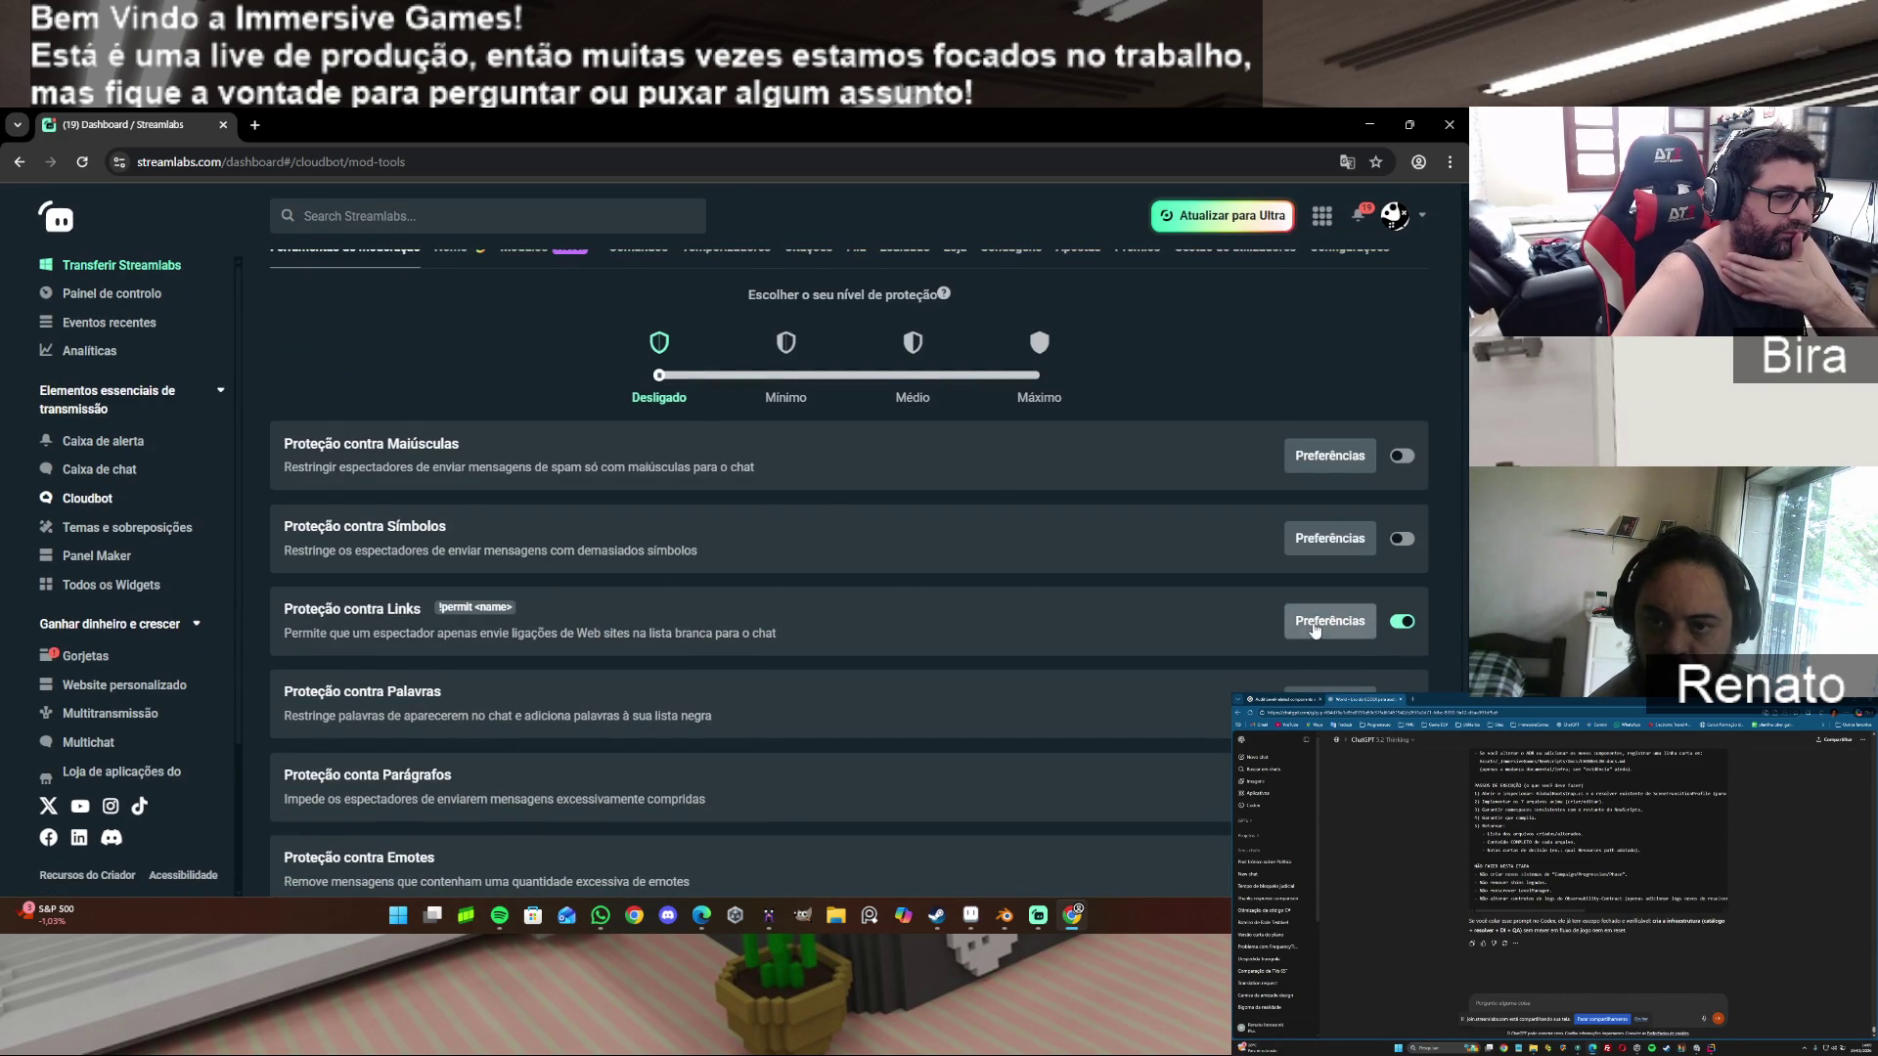
pyautogui.click(1312, 620)
pyautogui.scroll(-2, 985, 667)
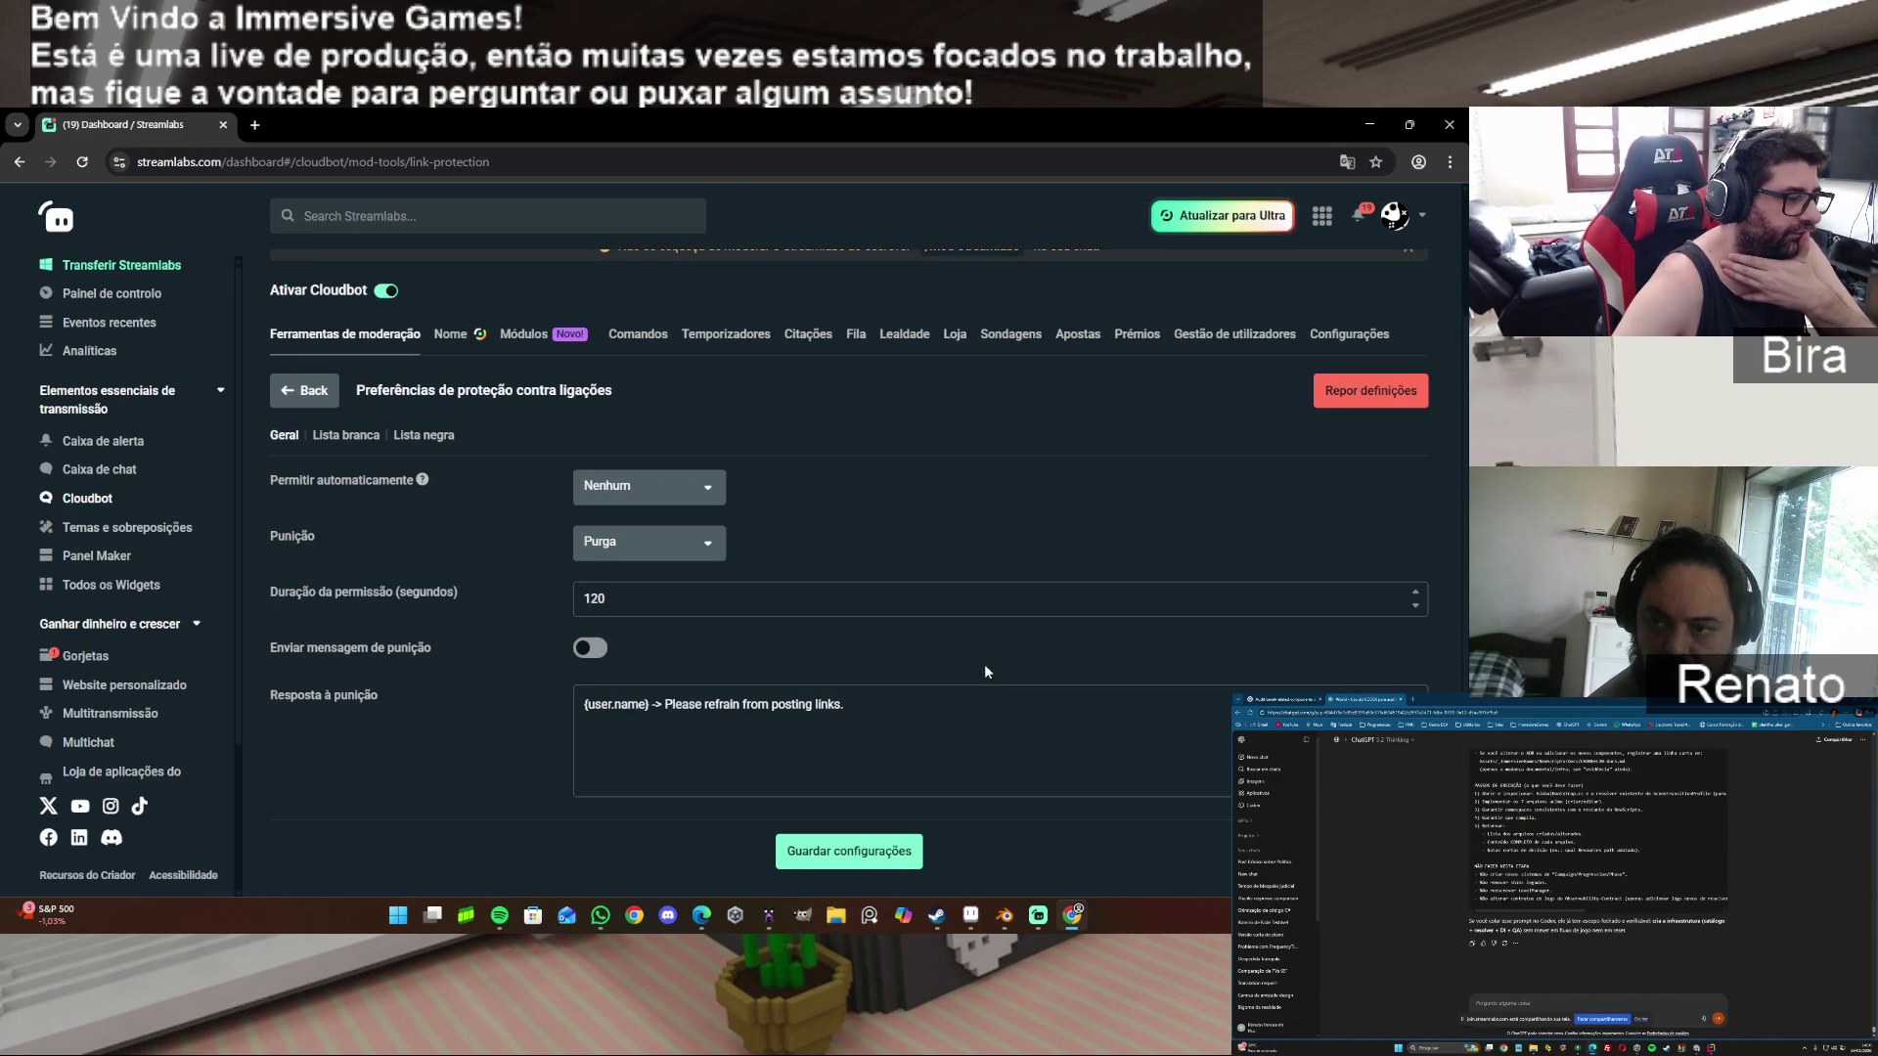
pyautogui.click(315, 393)
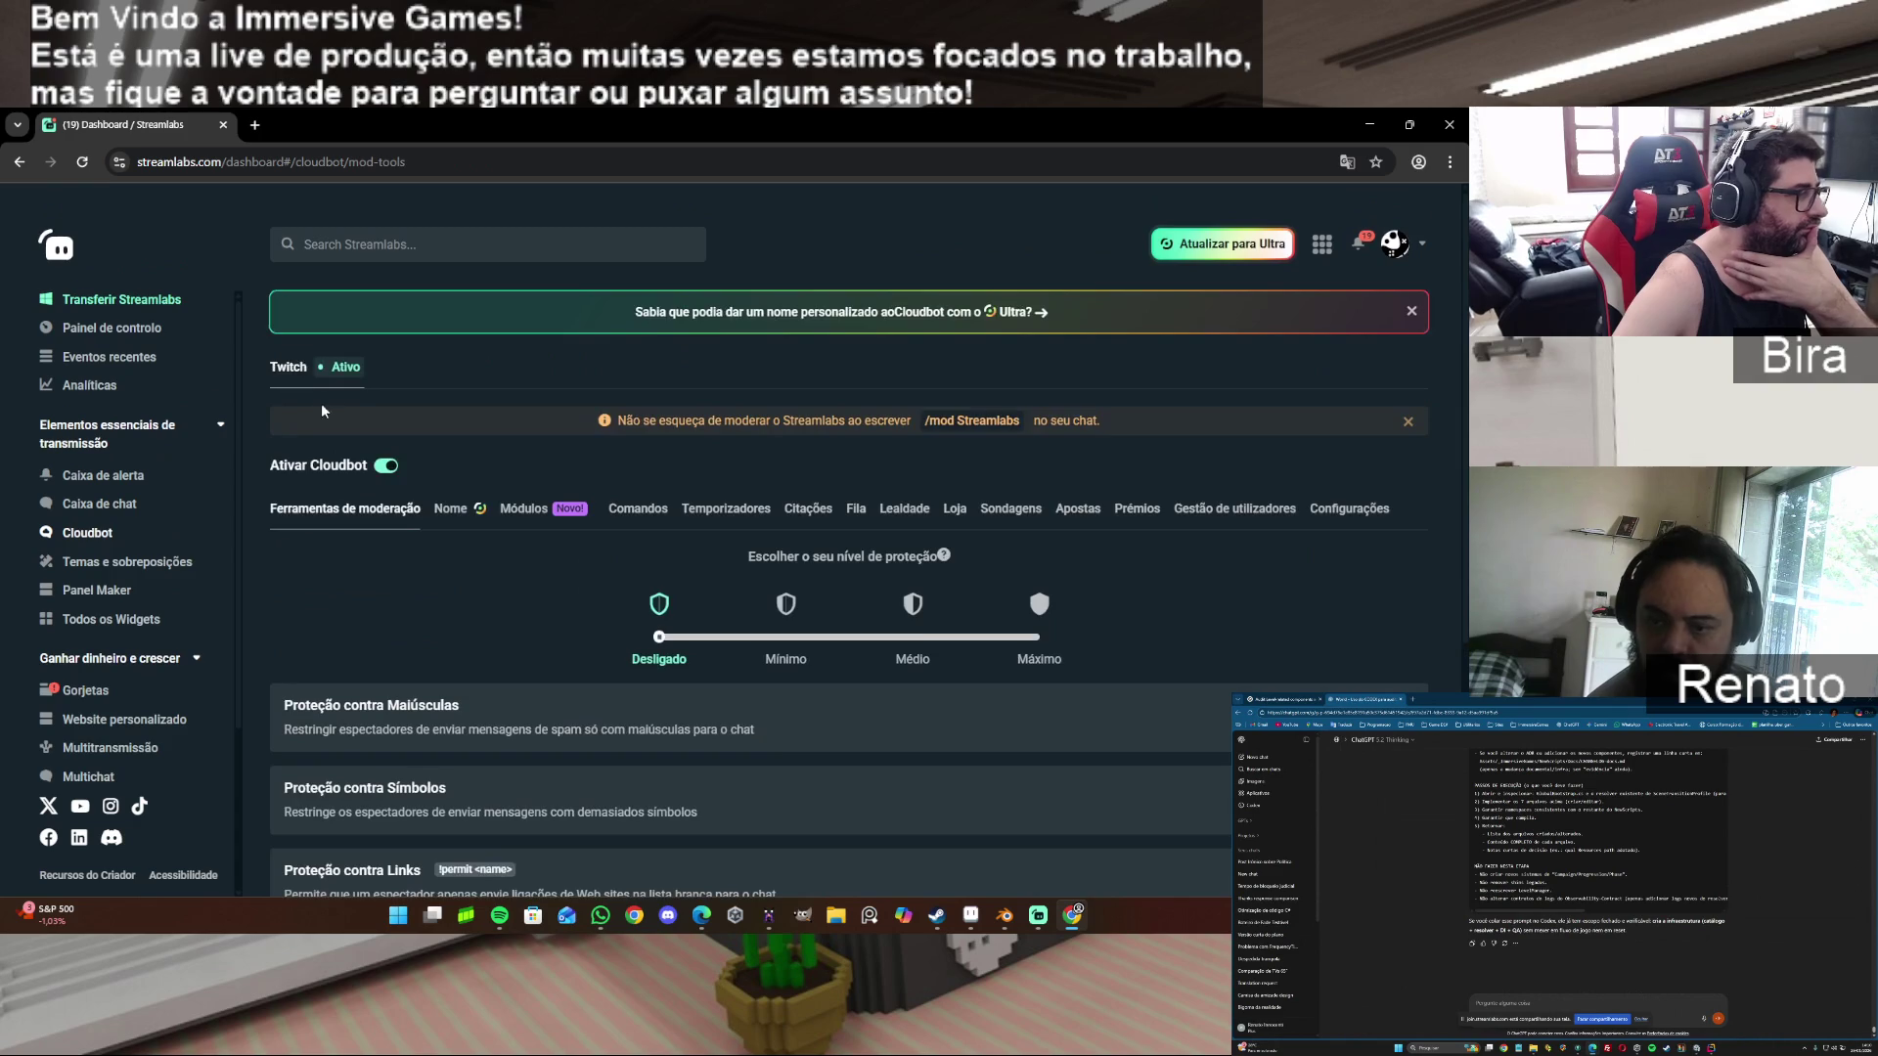
# Open the word-protection blacklist and begin adding a blocked word.
pyautogui.scroll(-2, 691, 629)
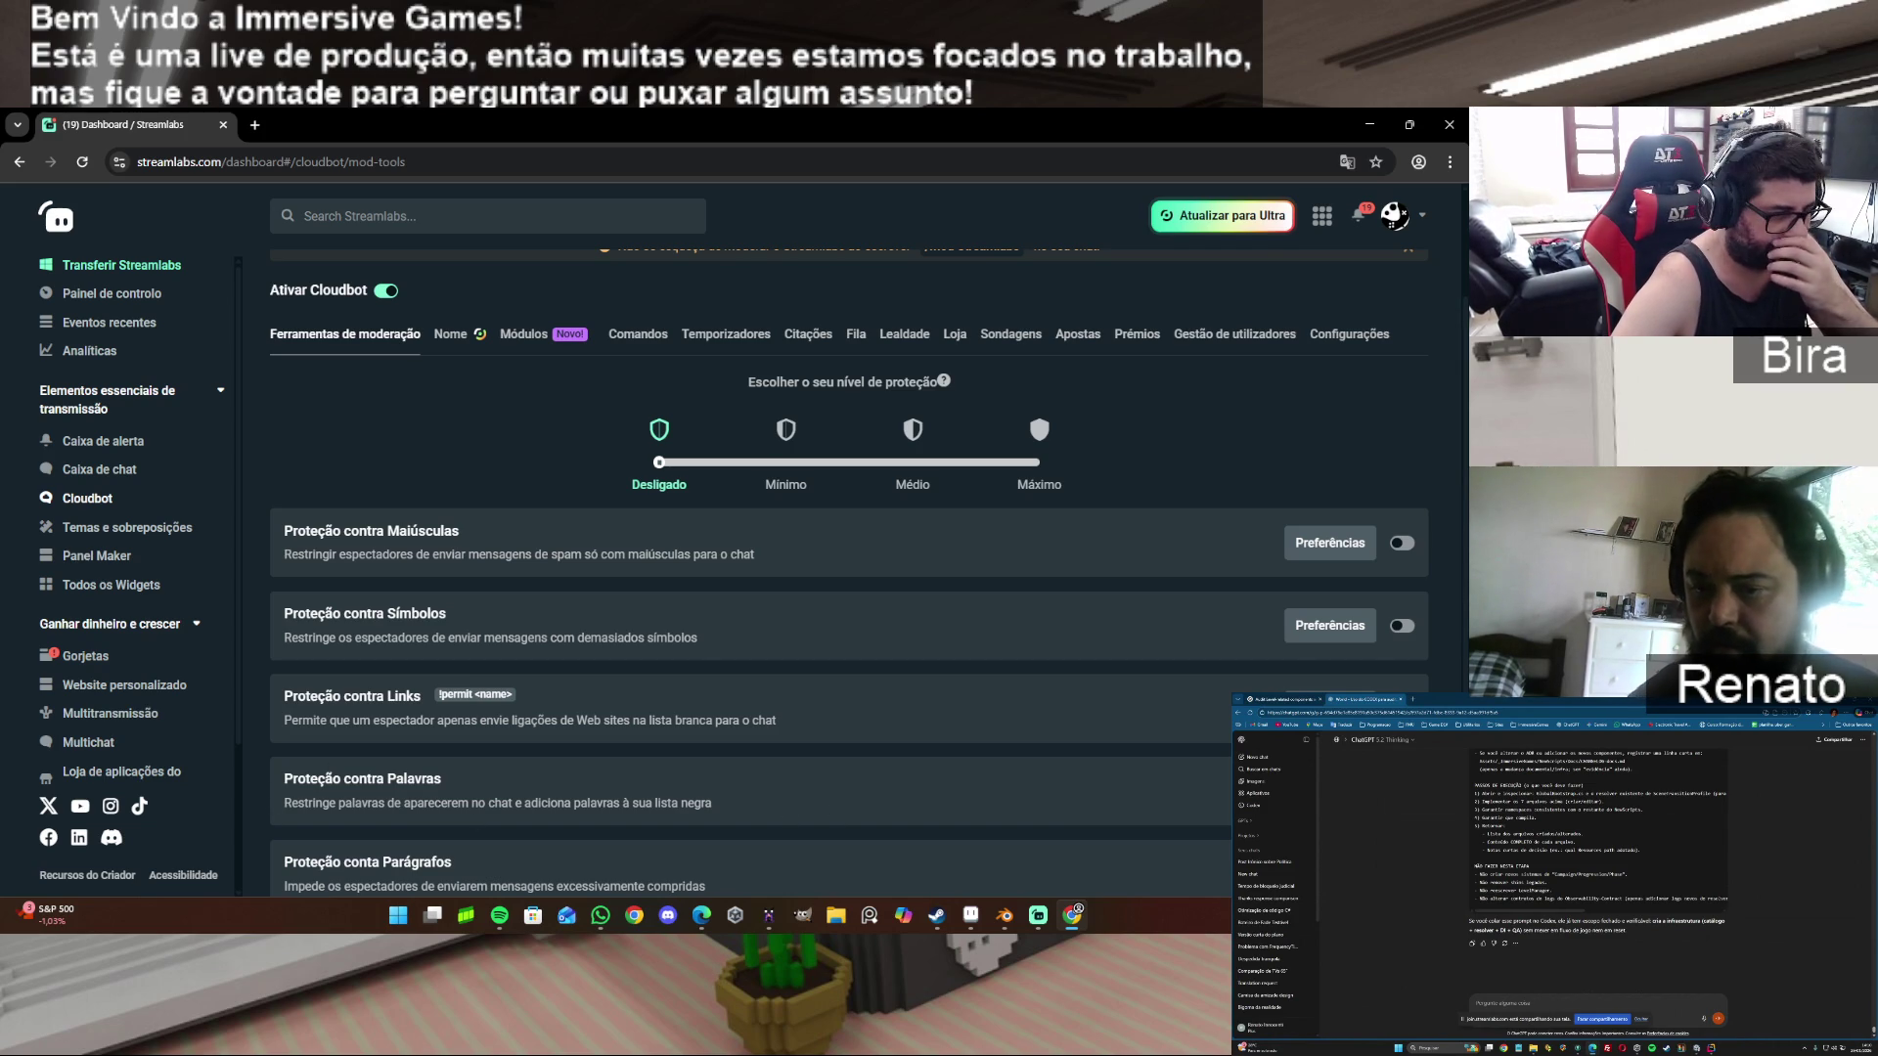
pyautogui.click(1330, 790)
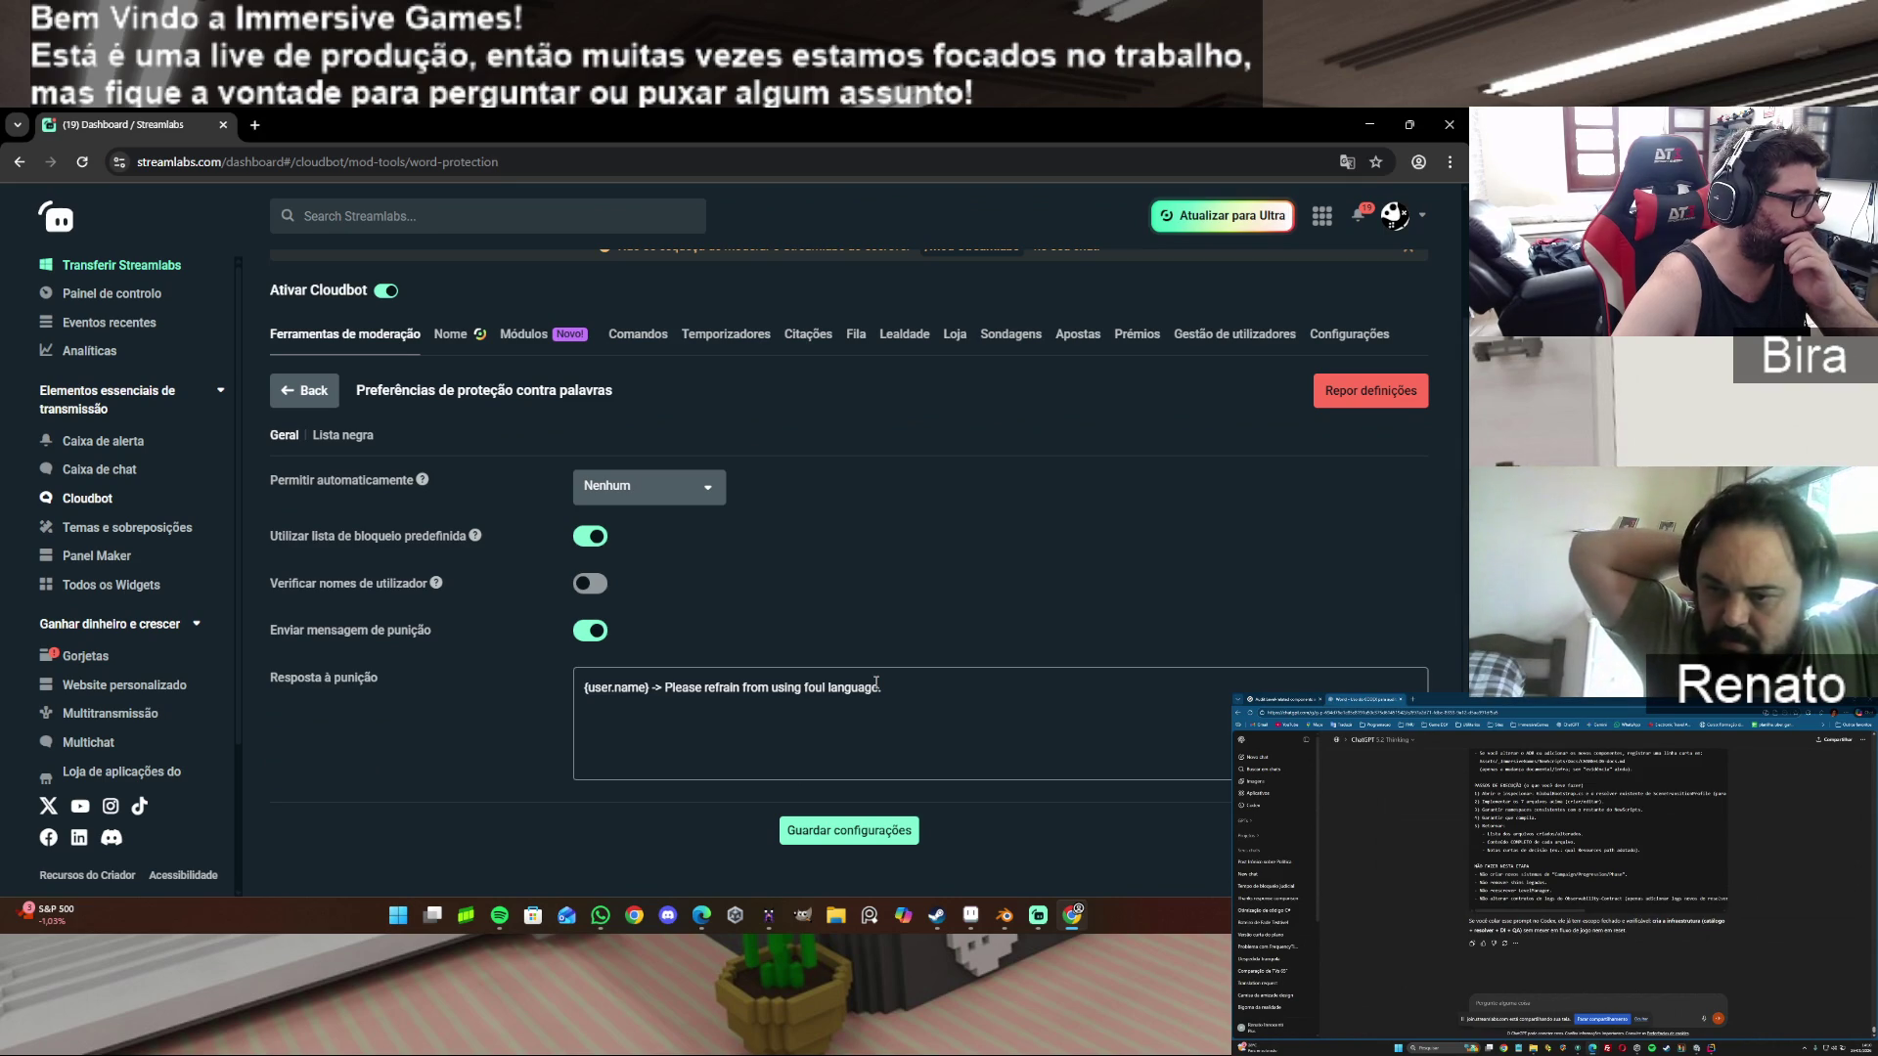
pyautogui.click(354, 436)
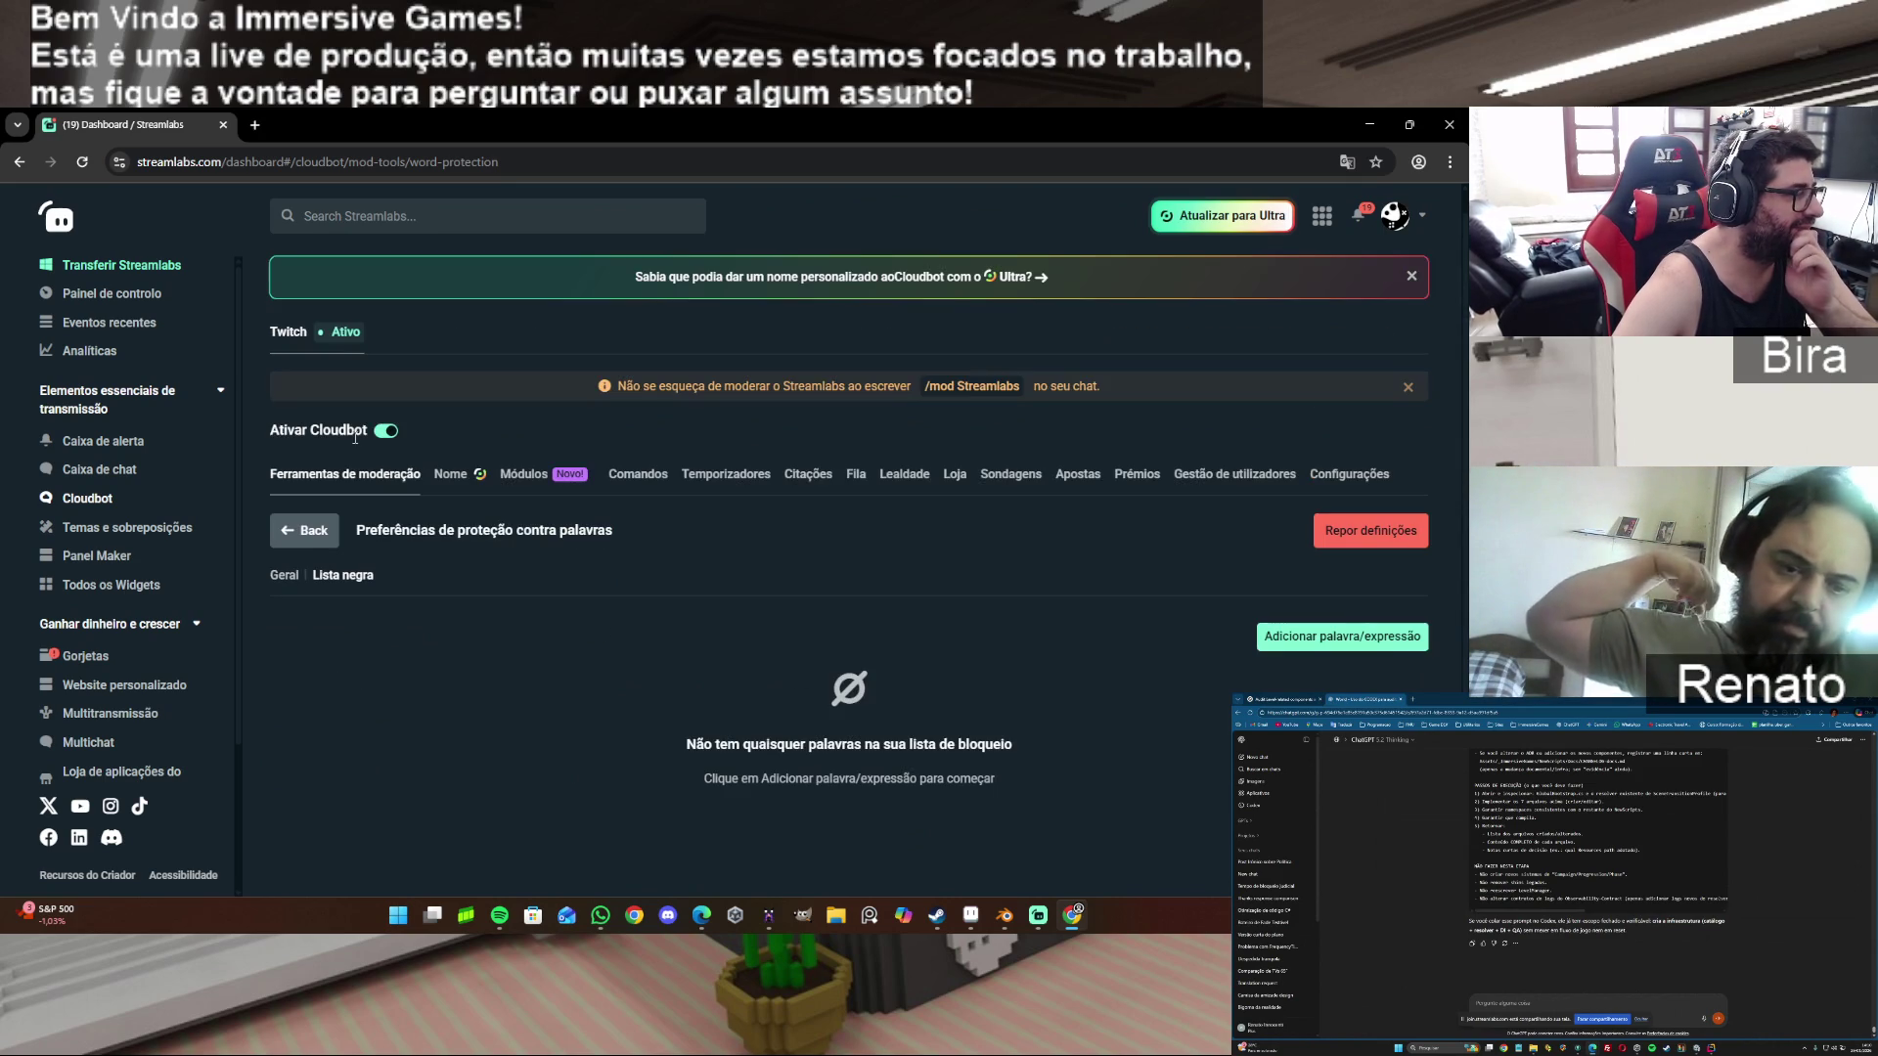
pyautogui.click(1361, 637)
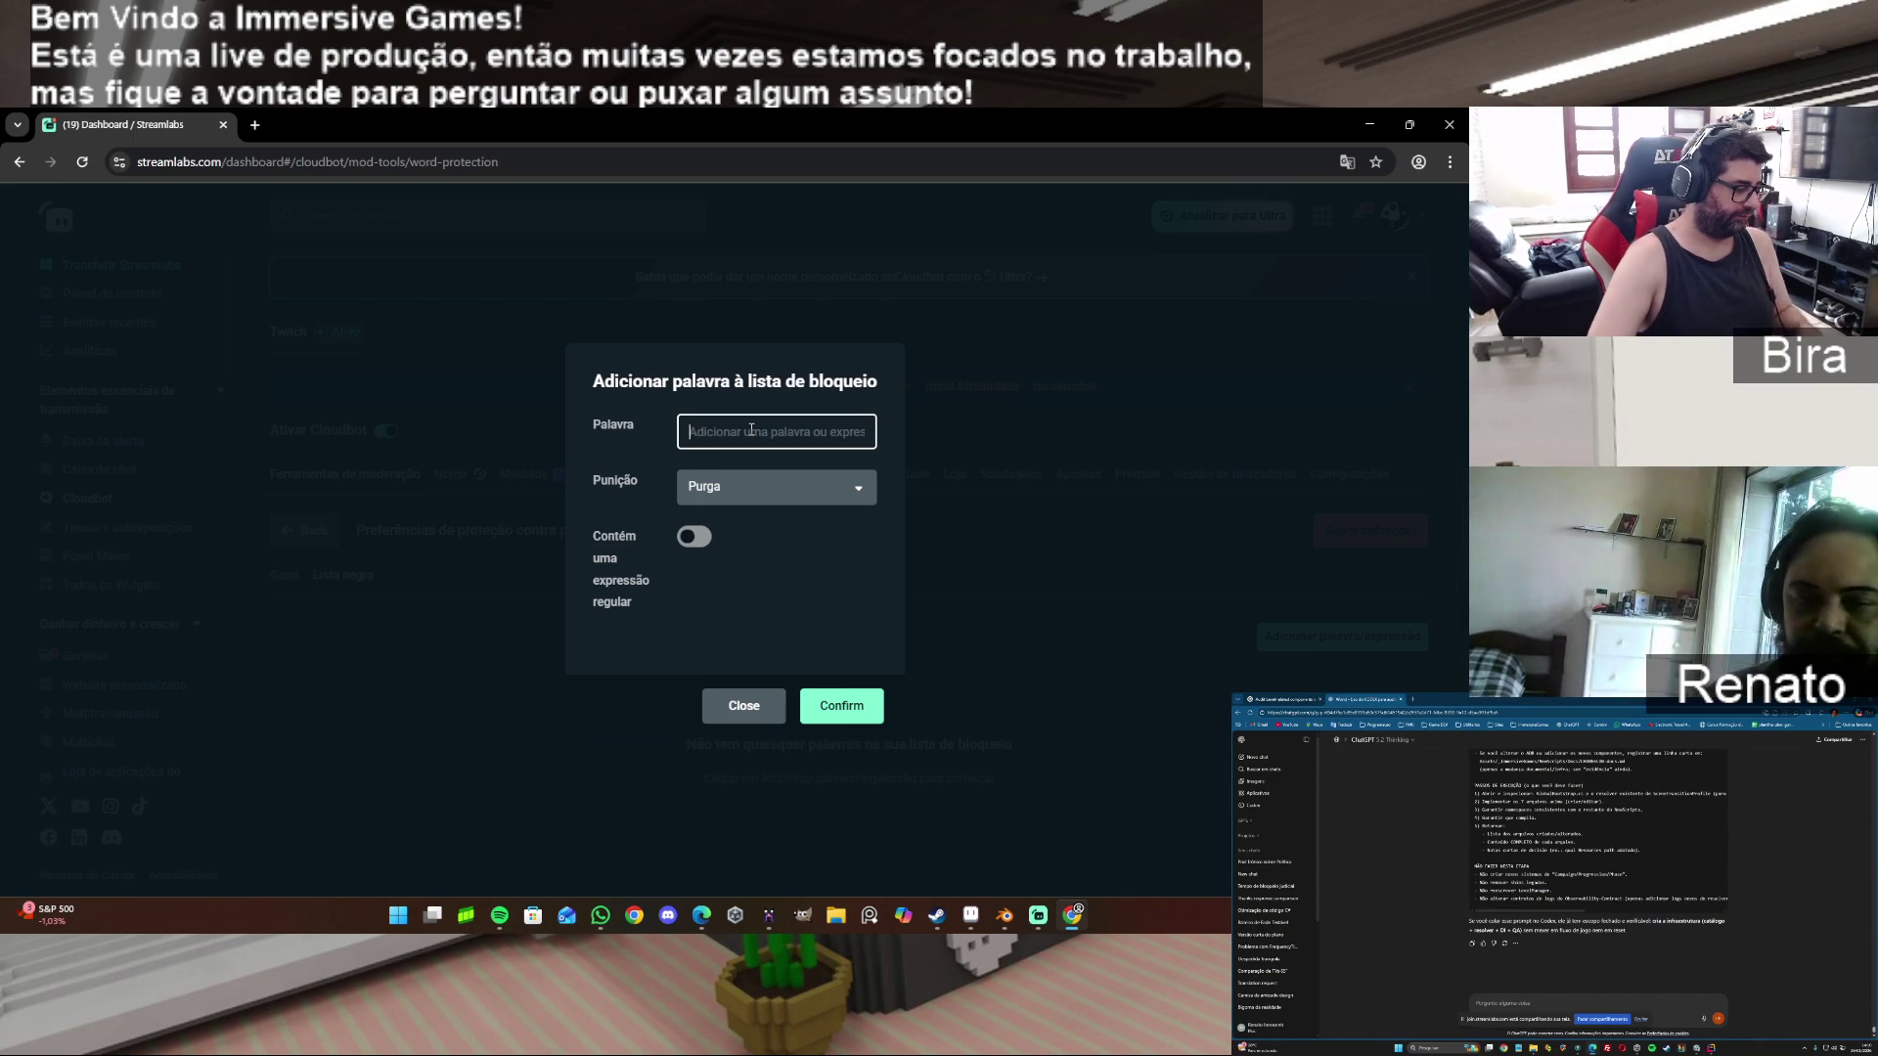
# Block 'cheap viewers' with a 10-second Timeout punishment, then close the Streamlabs window.
pyautogui.write('cheap')
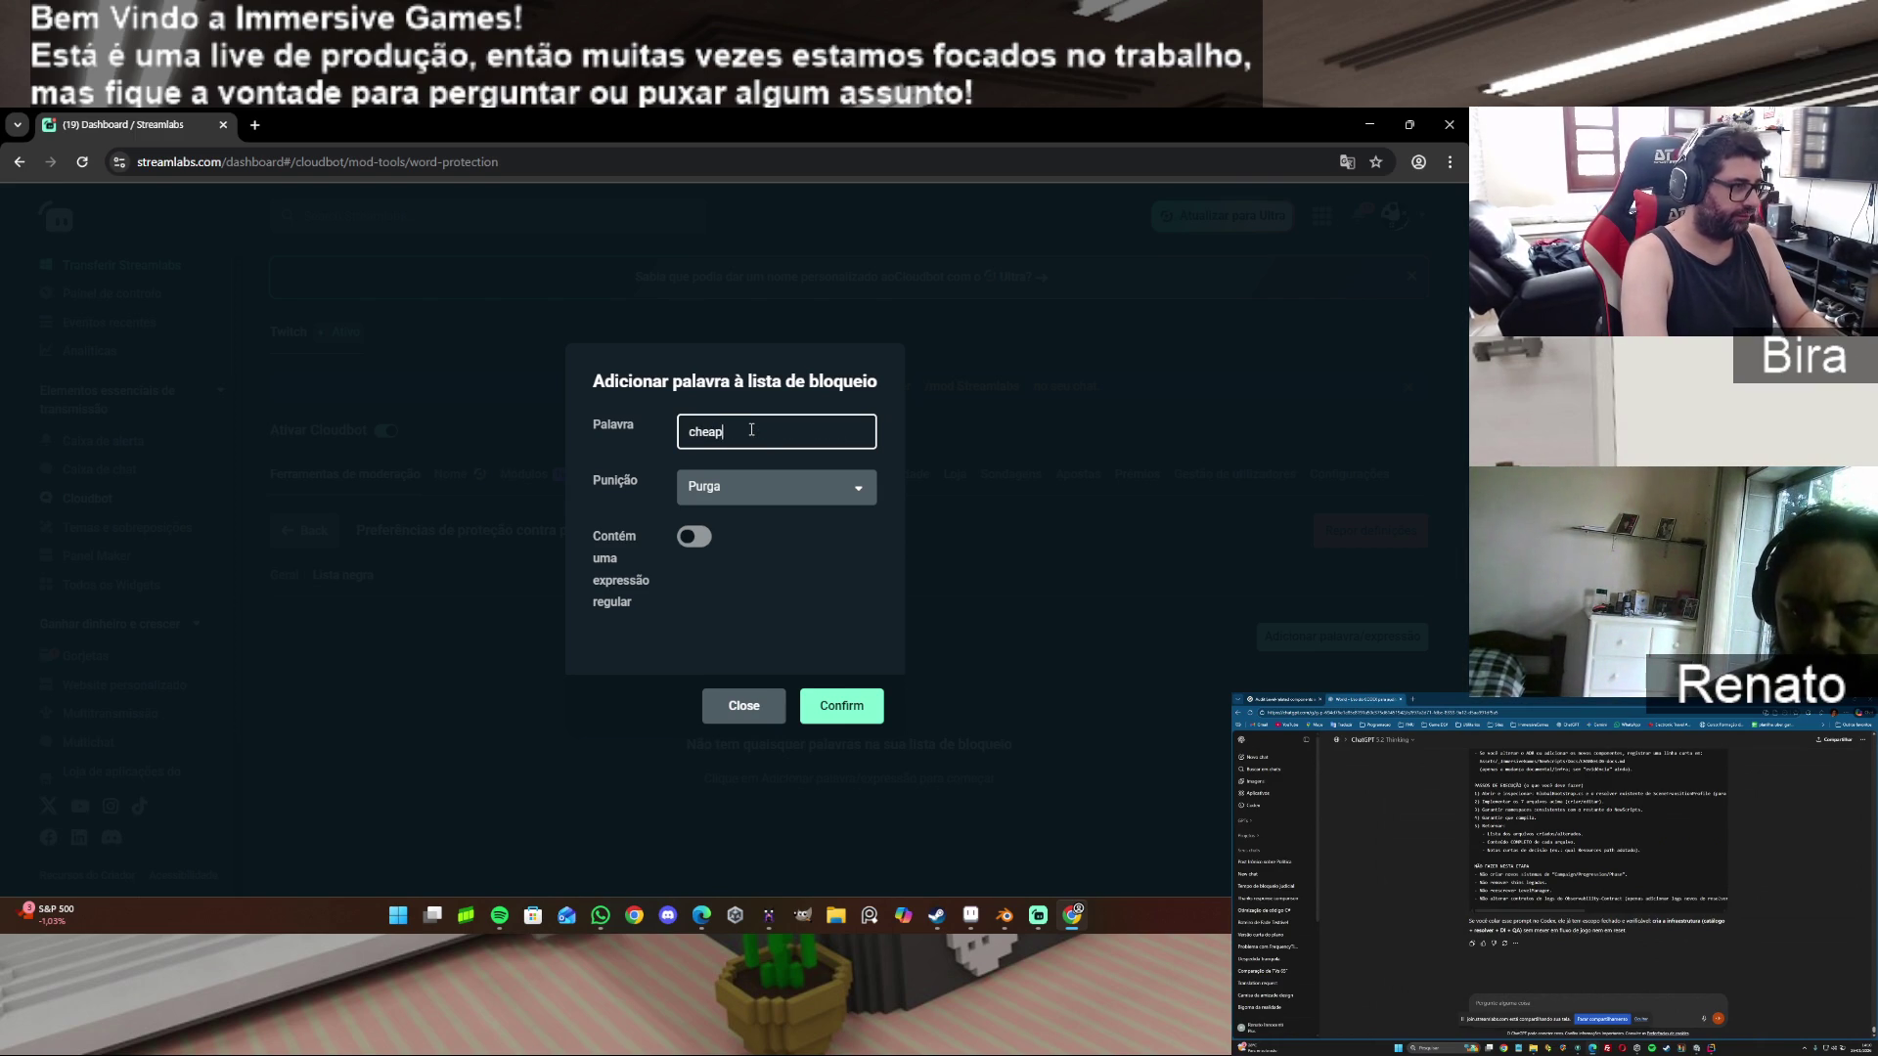
pyautogui.write(' vi')
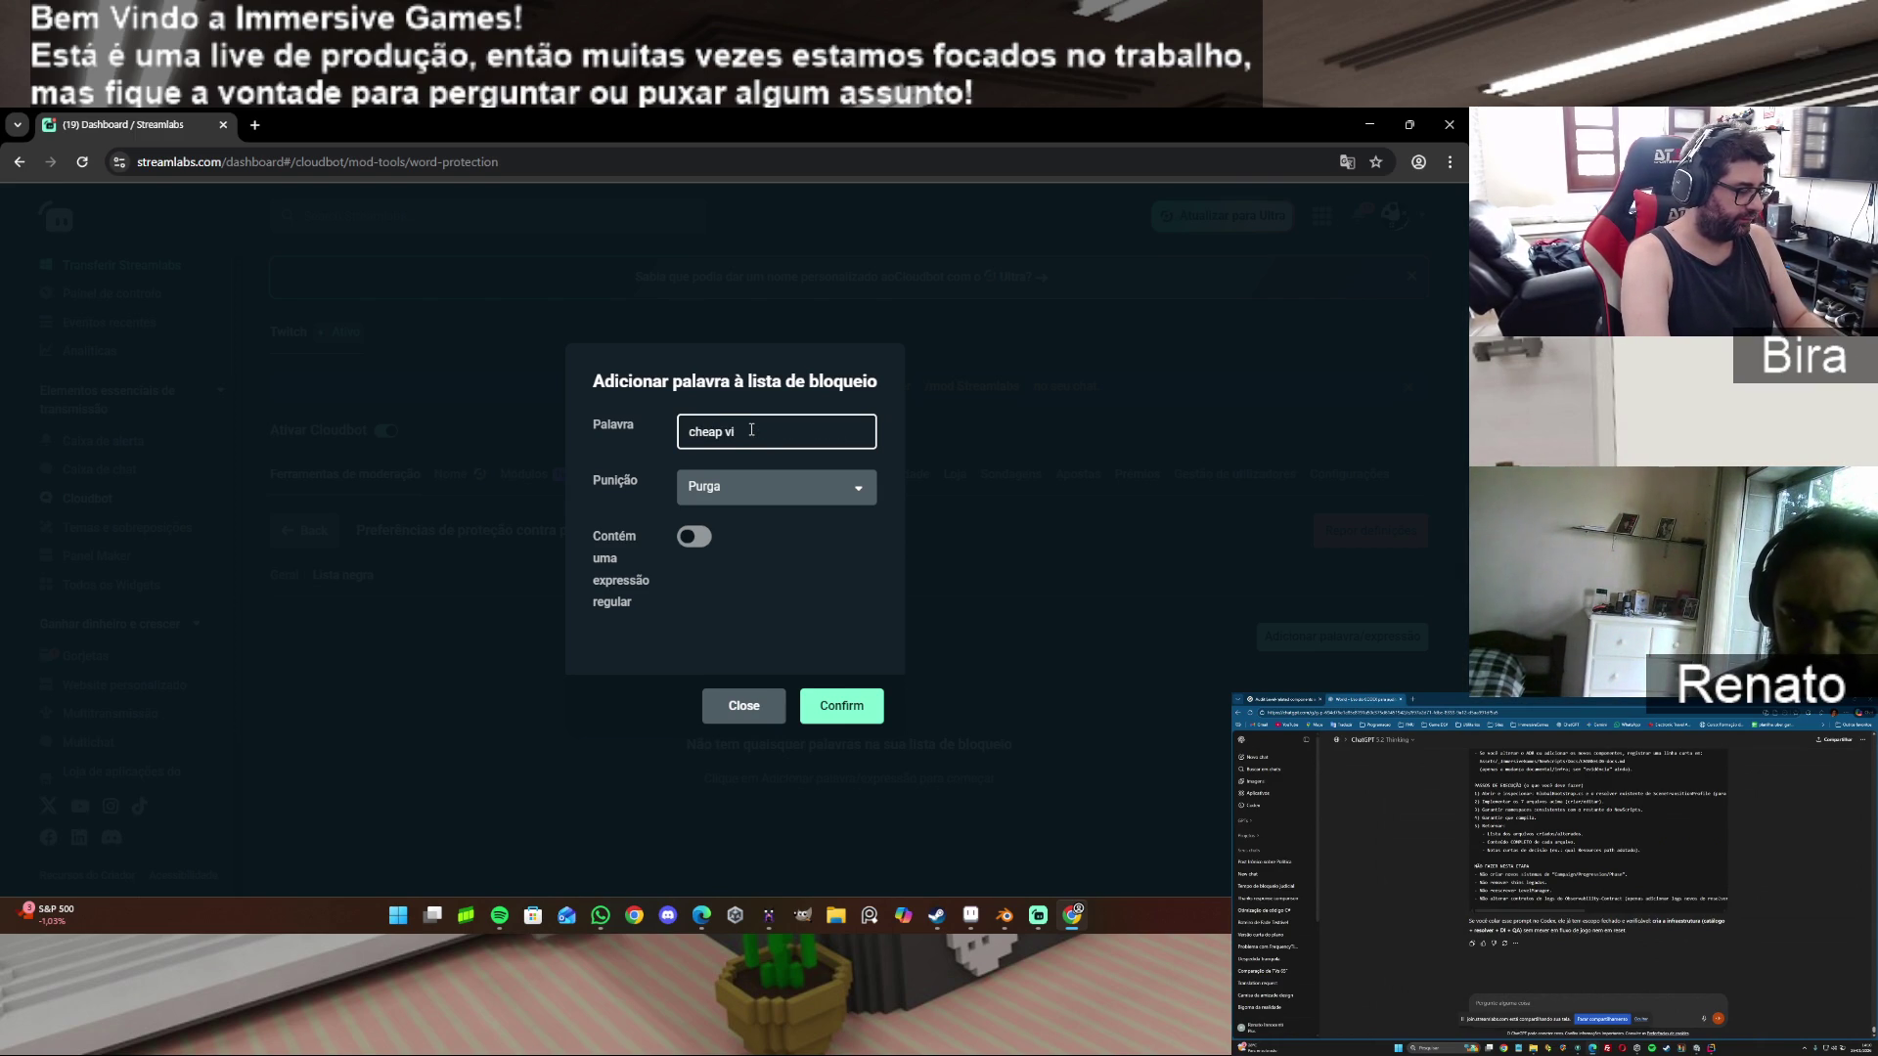
pyautogui.write('ewers')
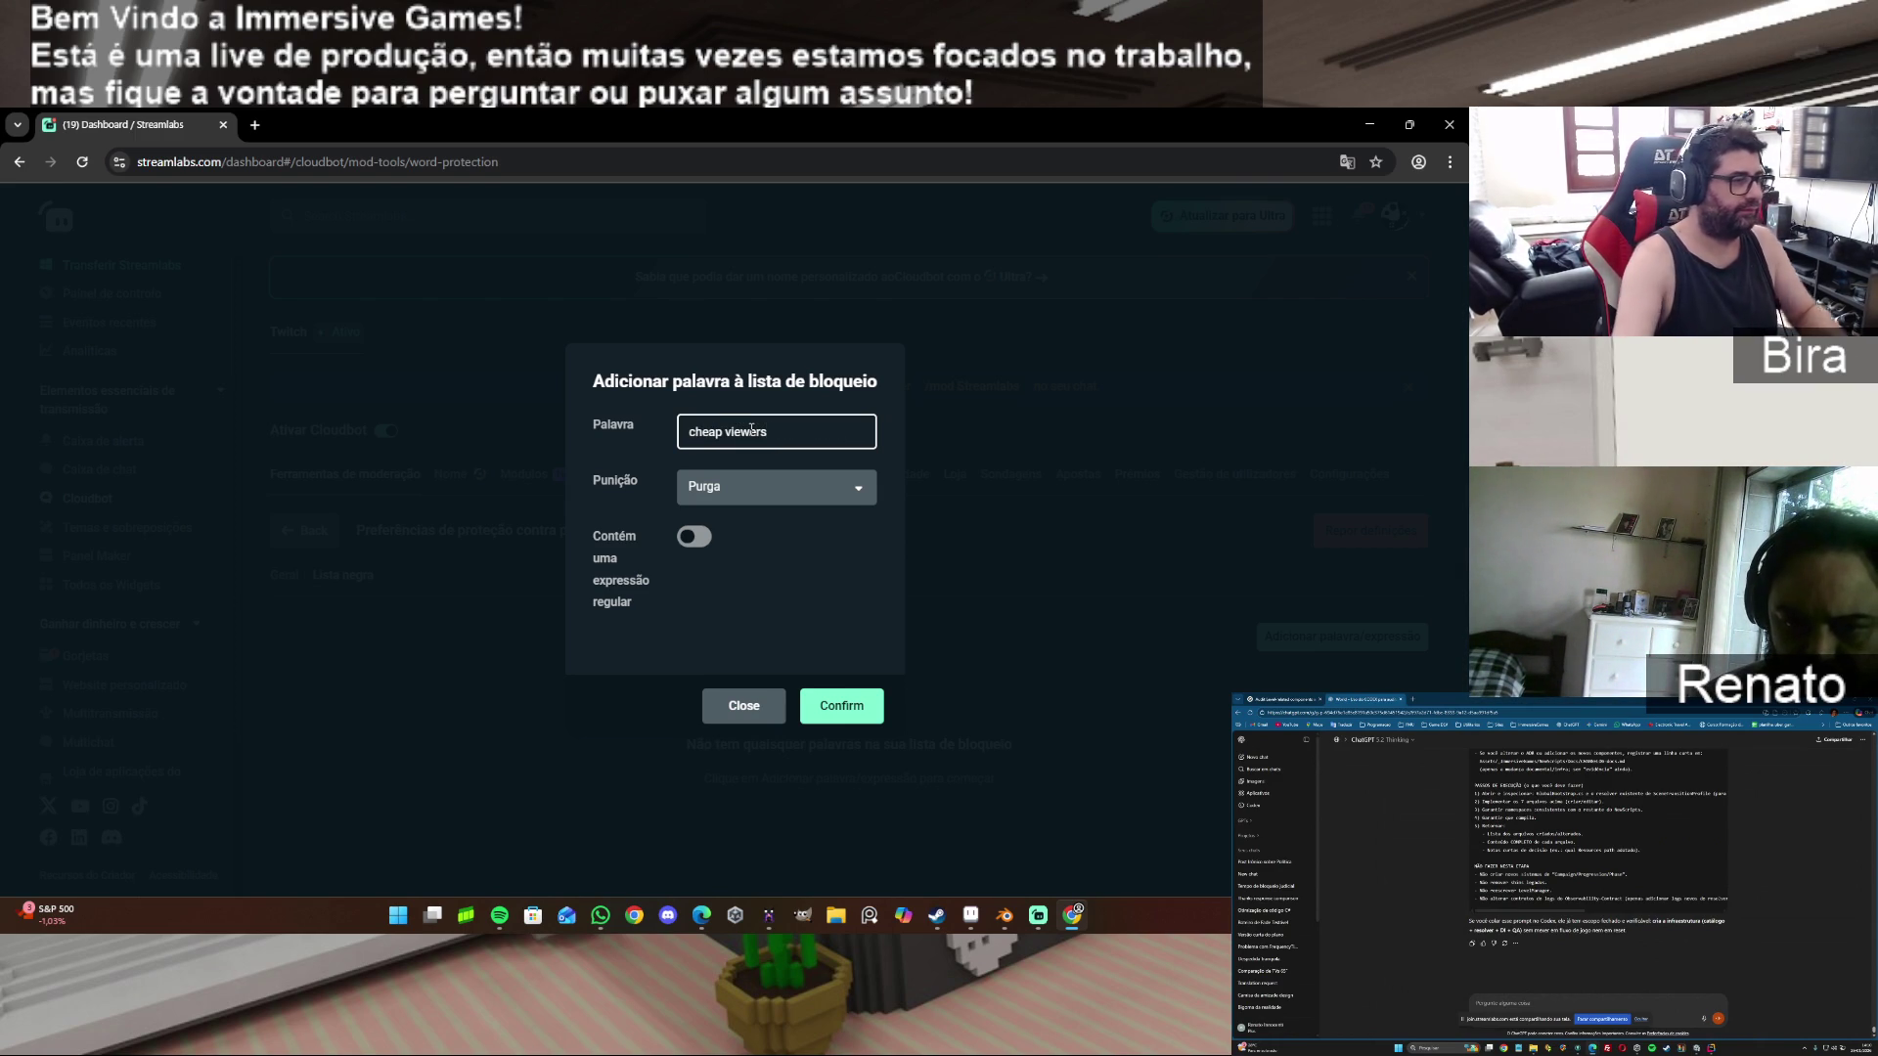
pyautogui.click(789, 494)
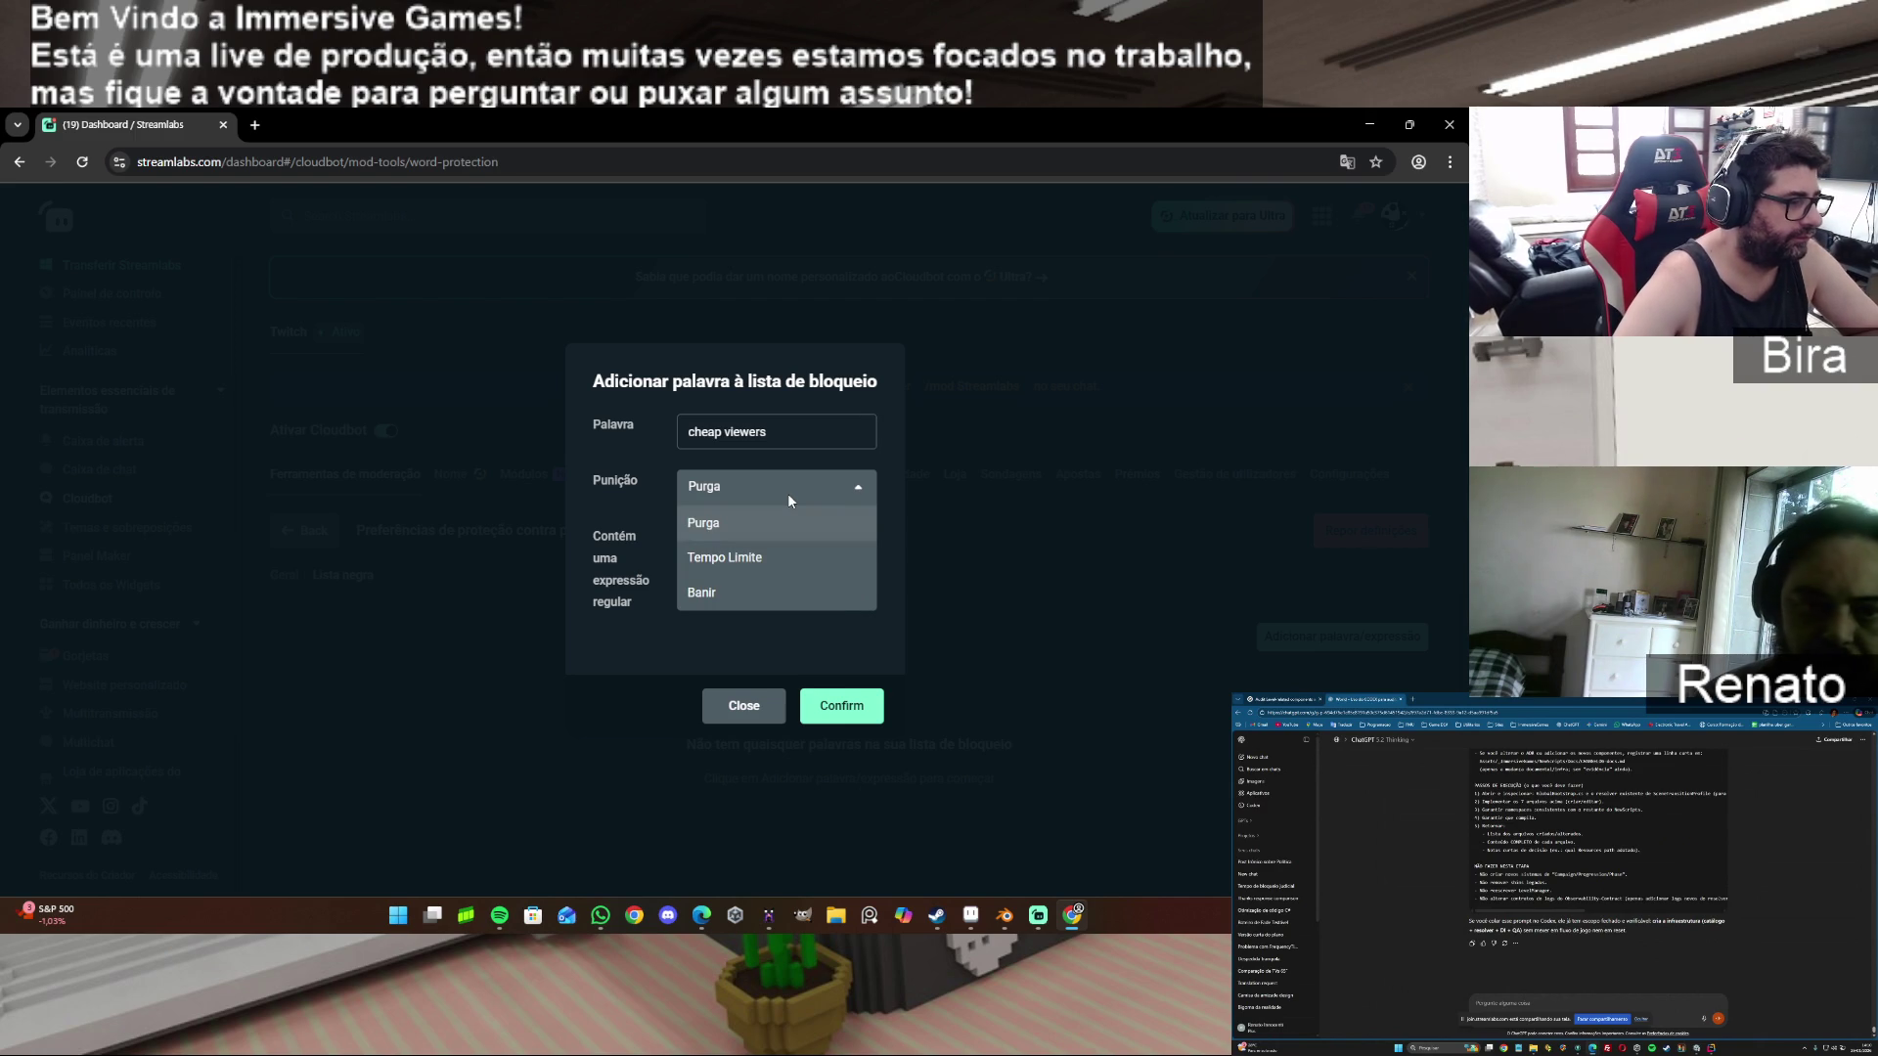
pyautogui.click(790, 555)
pyautogui.click(671, 512)
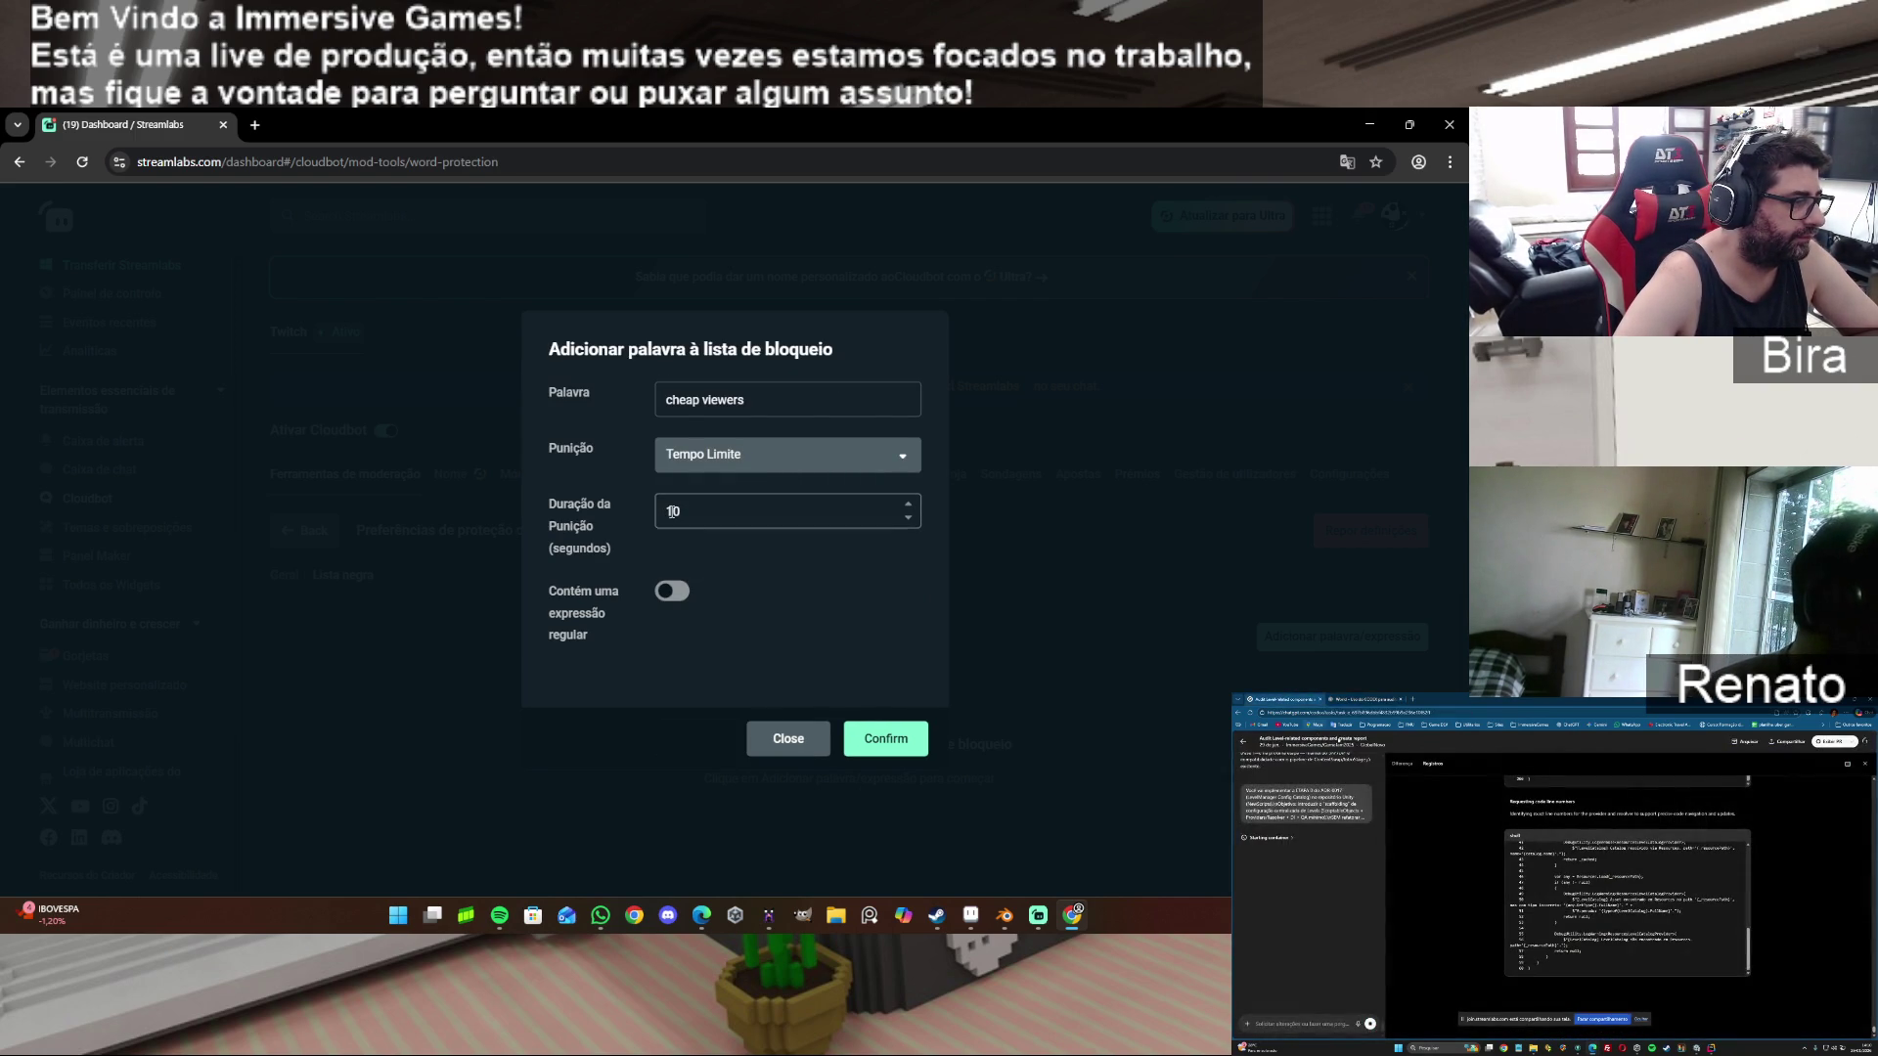
pyautogui.moveTo(710, 515); pyautogui.dragTo(660, 513)
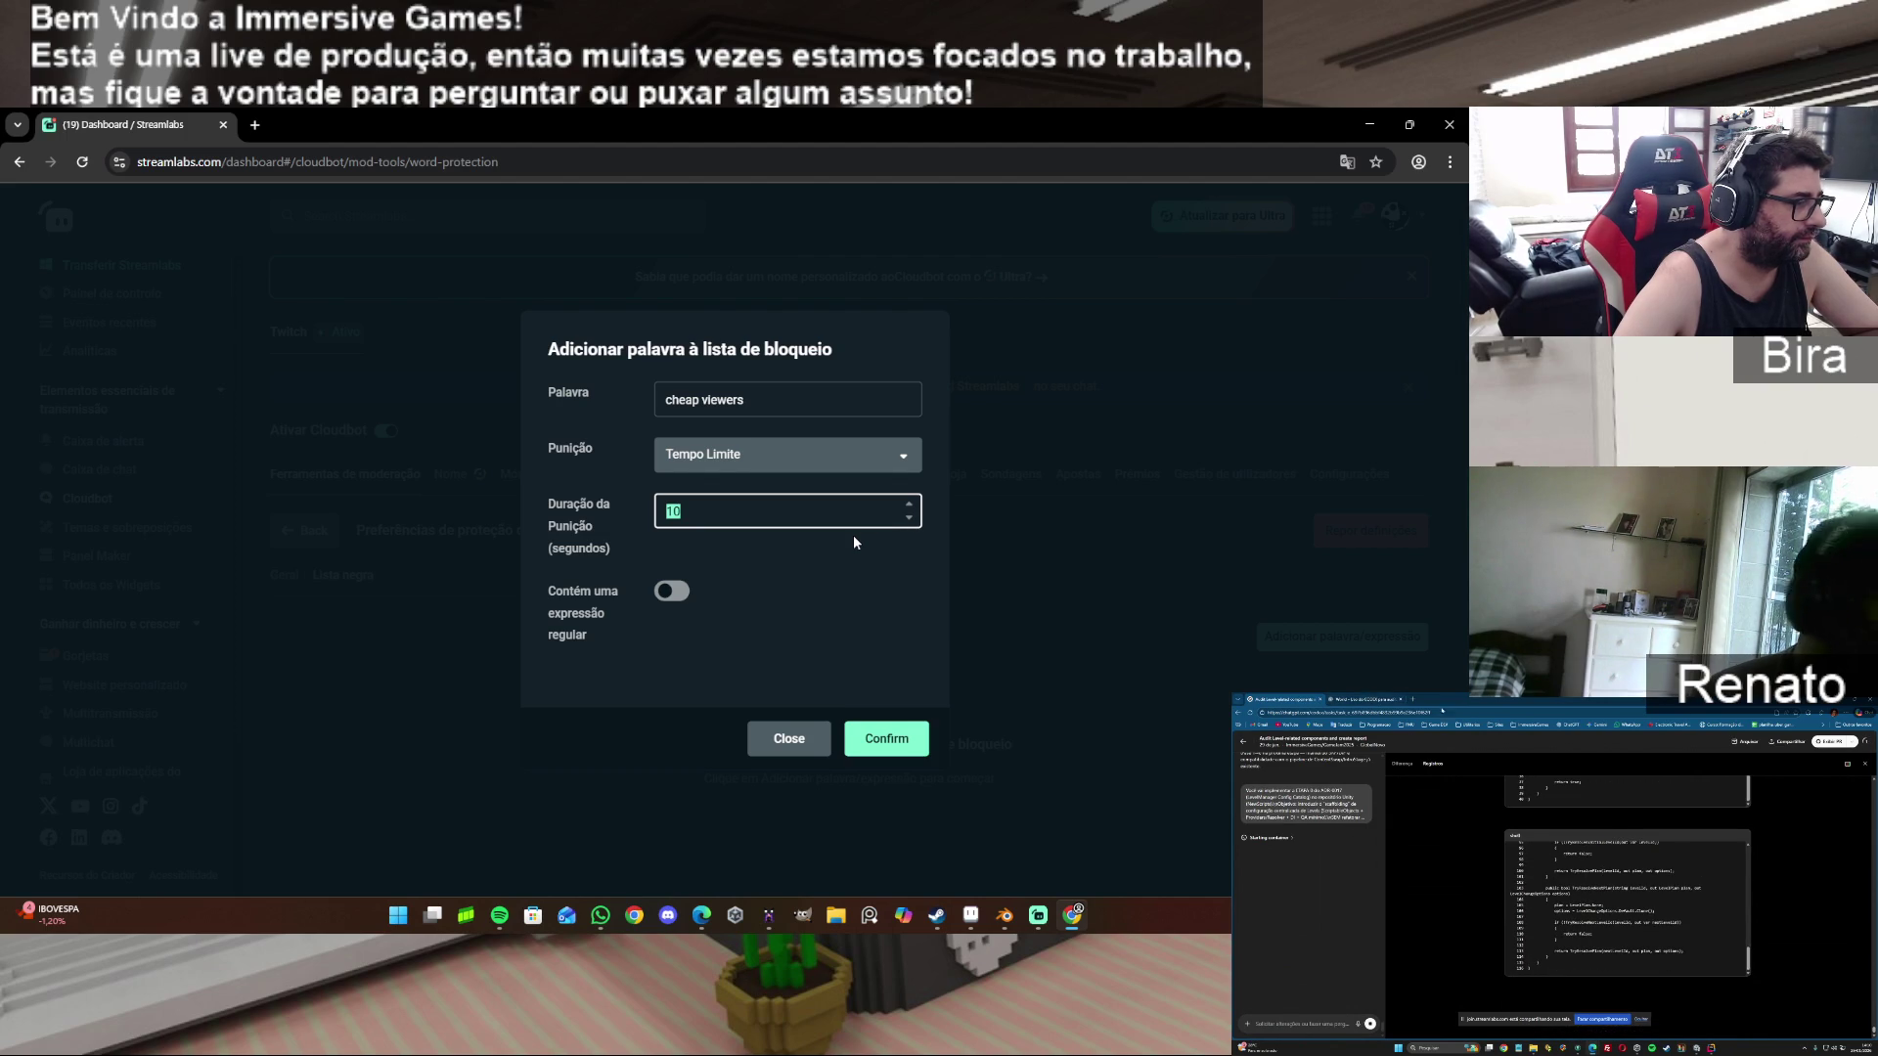
pyautogui.click(881, 740)
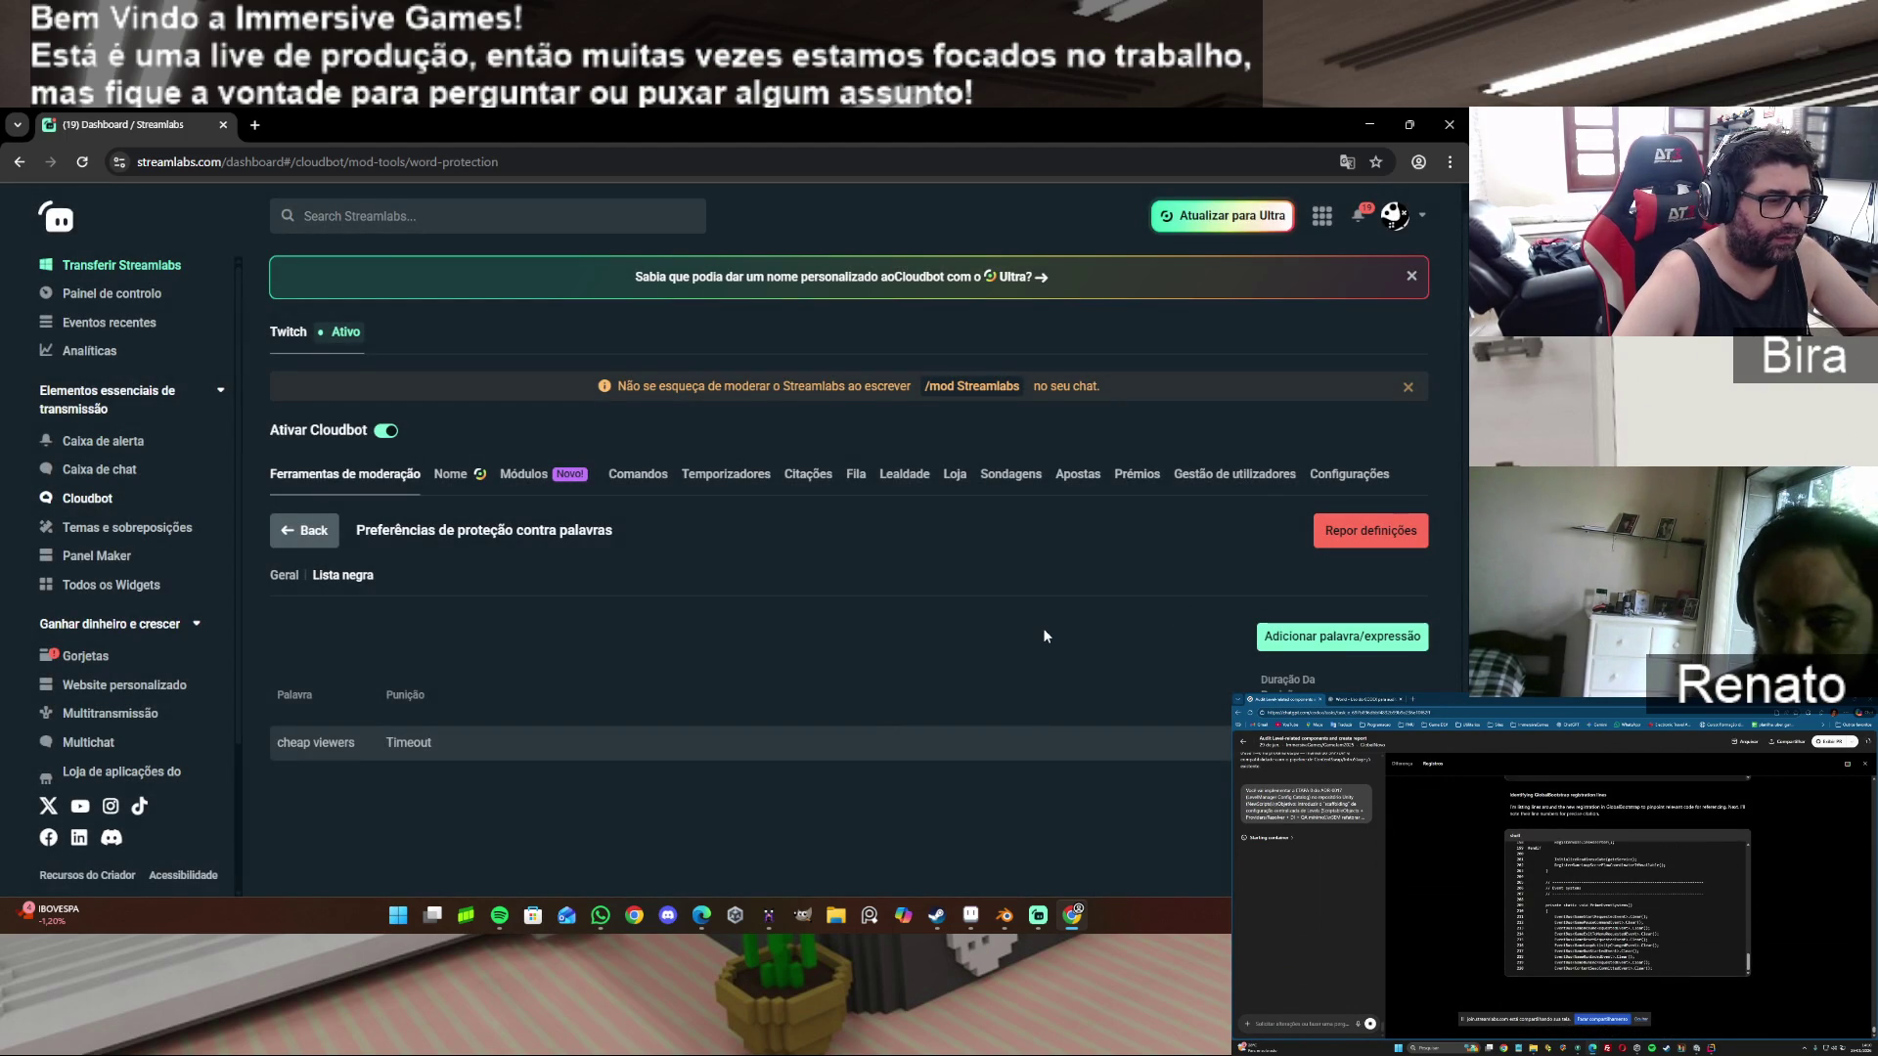
pyautogui.scroll(1, 1043, 633)
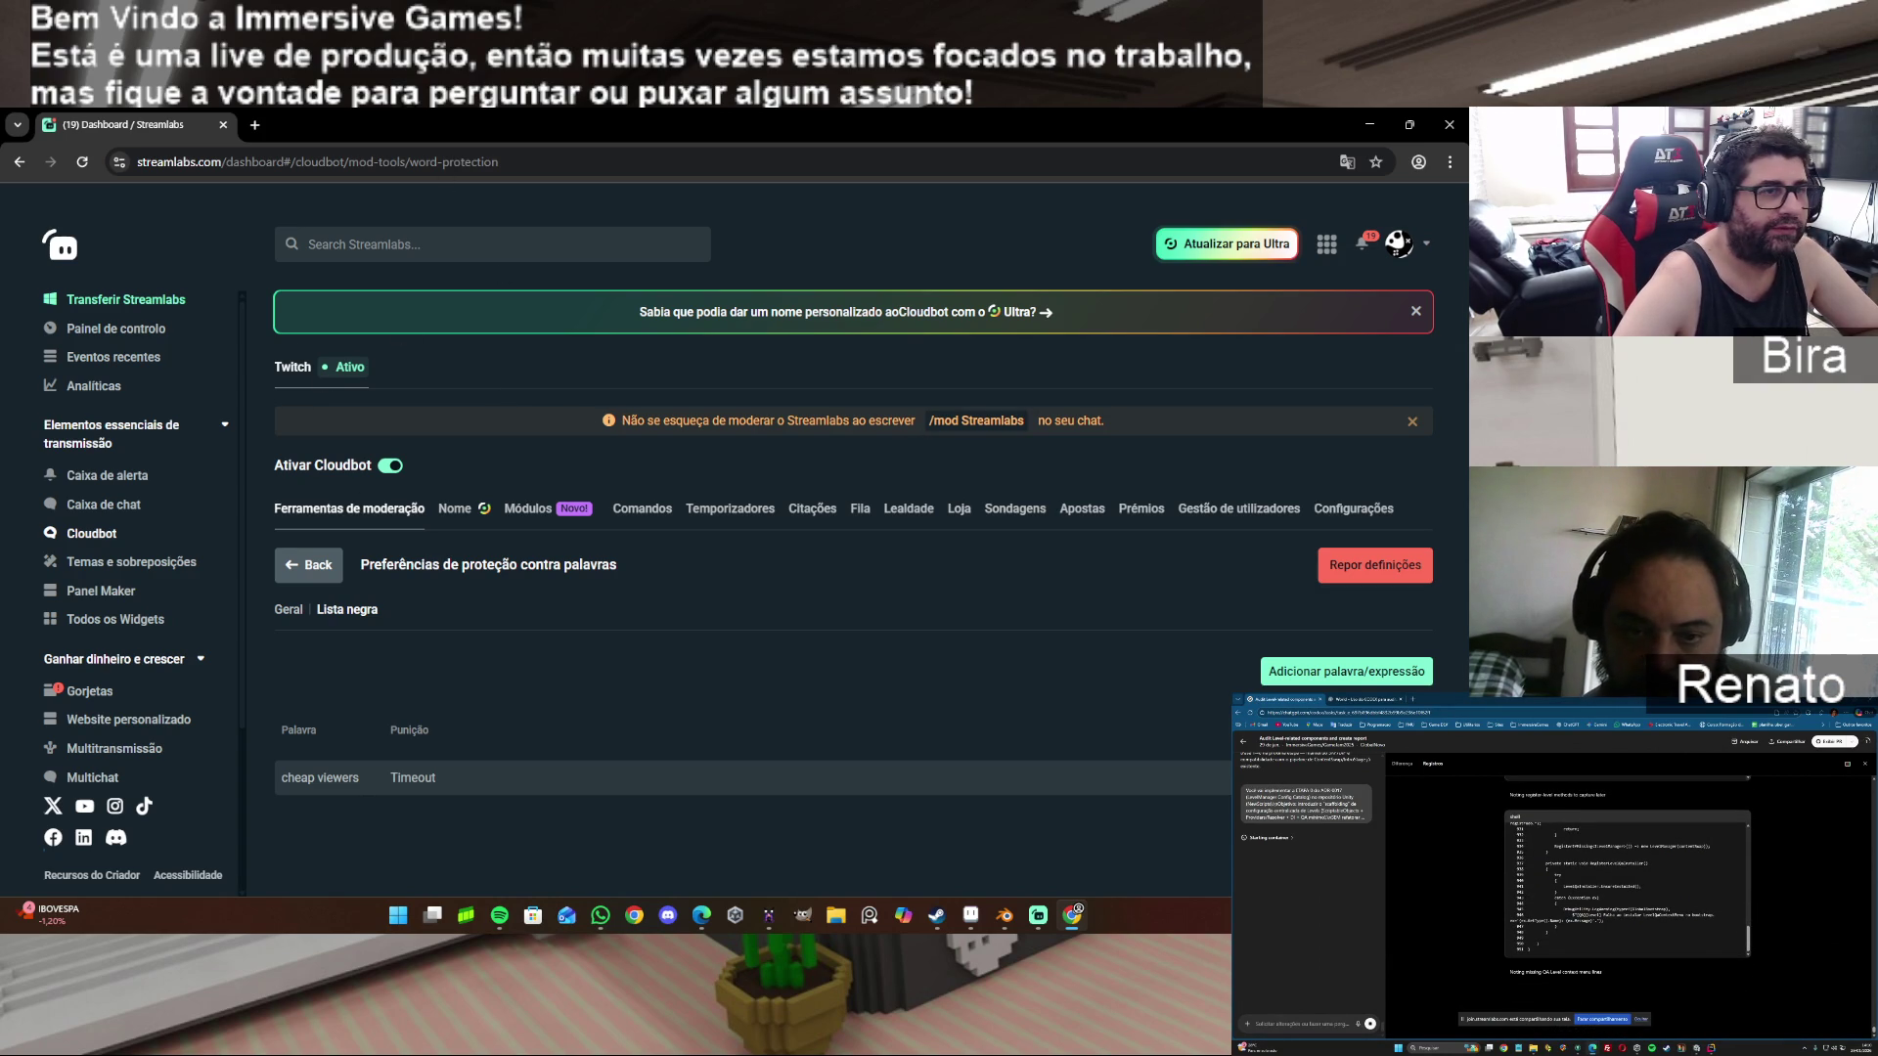
pyautogui.click(1450, 127)
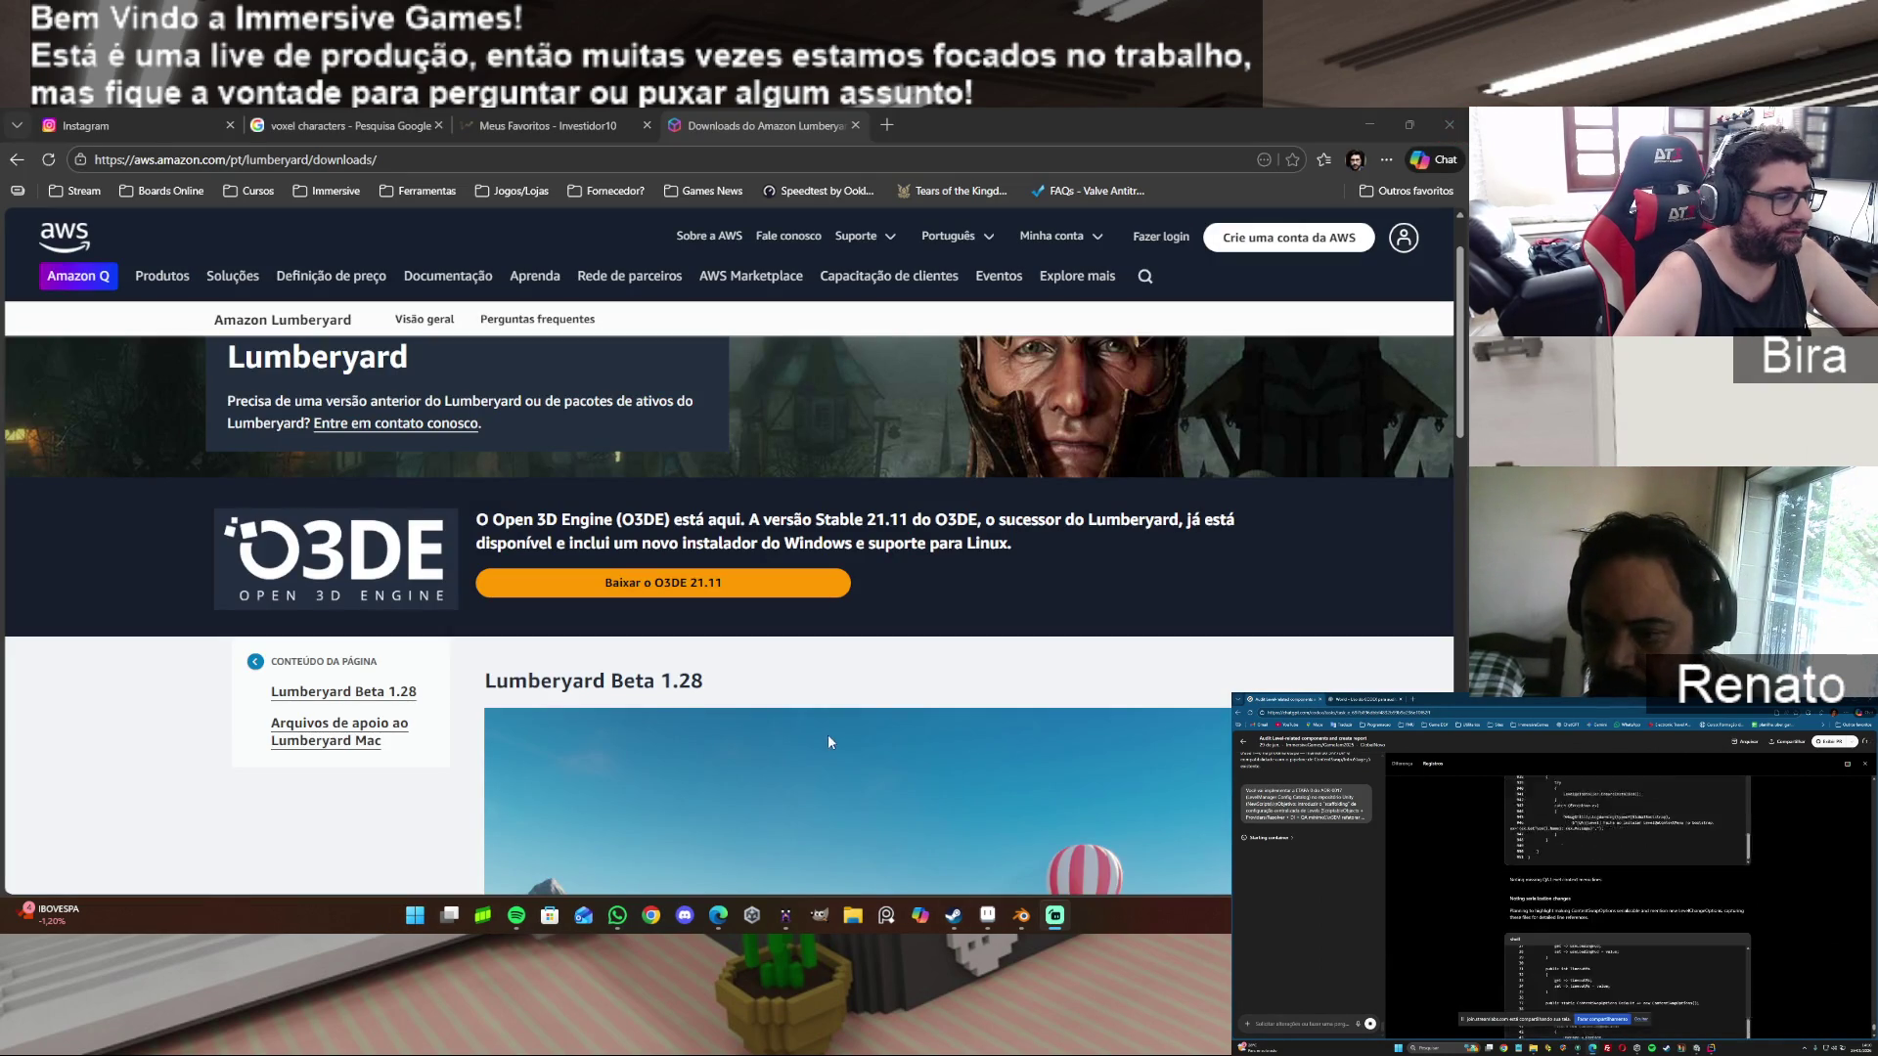
# Close the Lumberyard tab and search Google for 'cryengine' in a new tab.
pyautogui.click(855, 125)
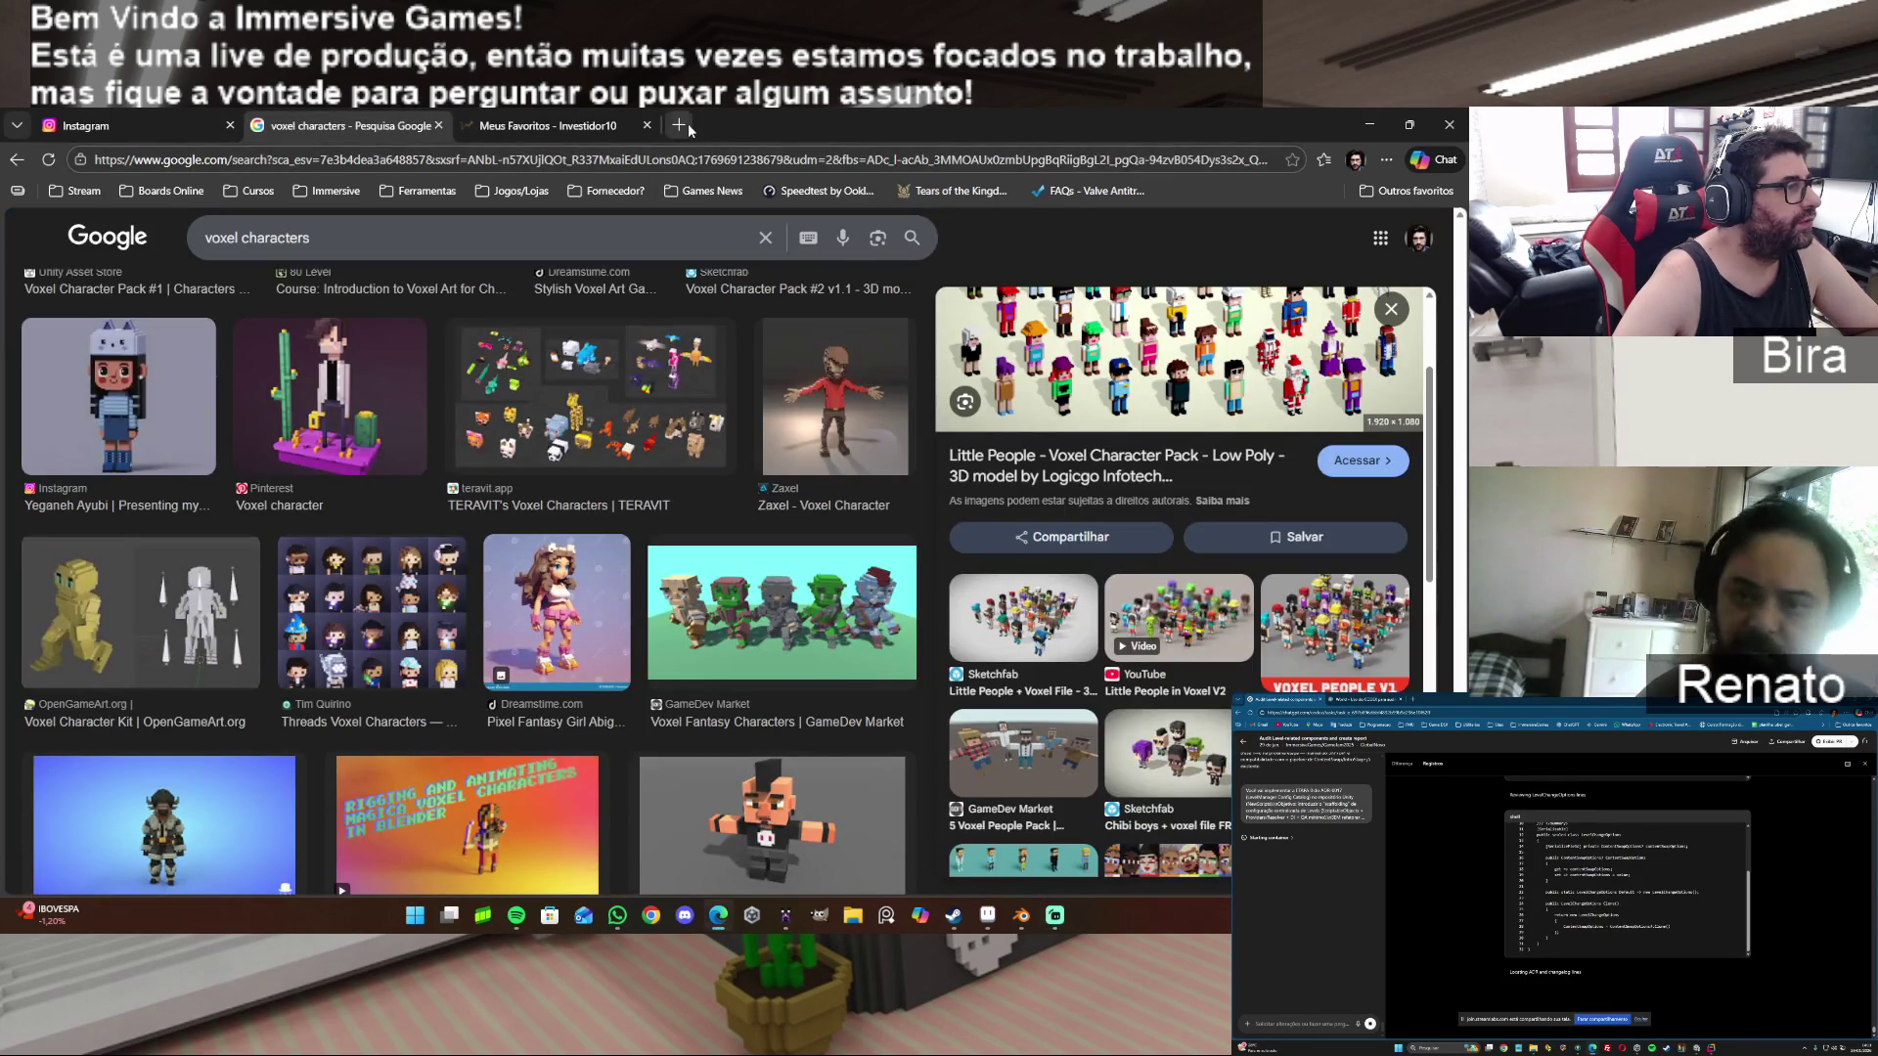
pyautogui.click(678, 124)
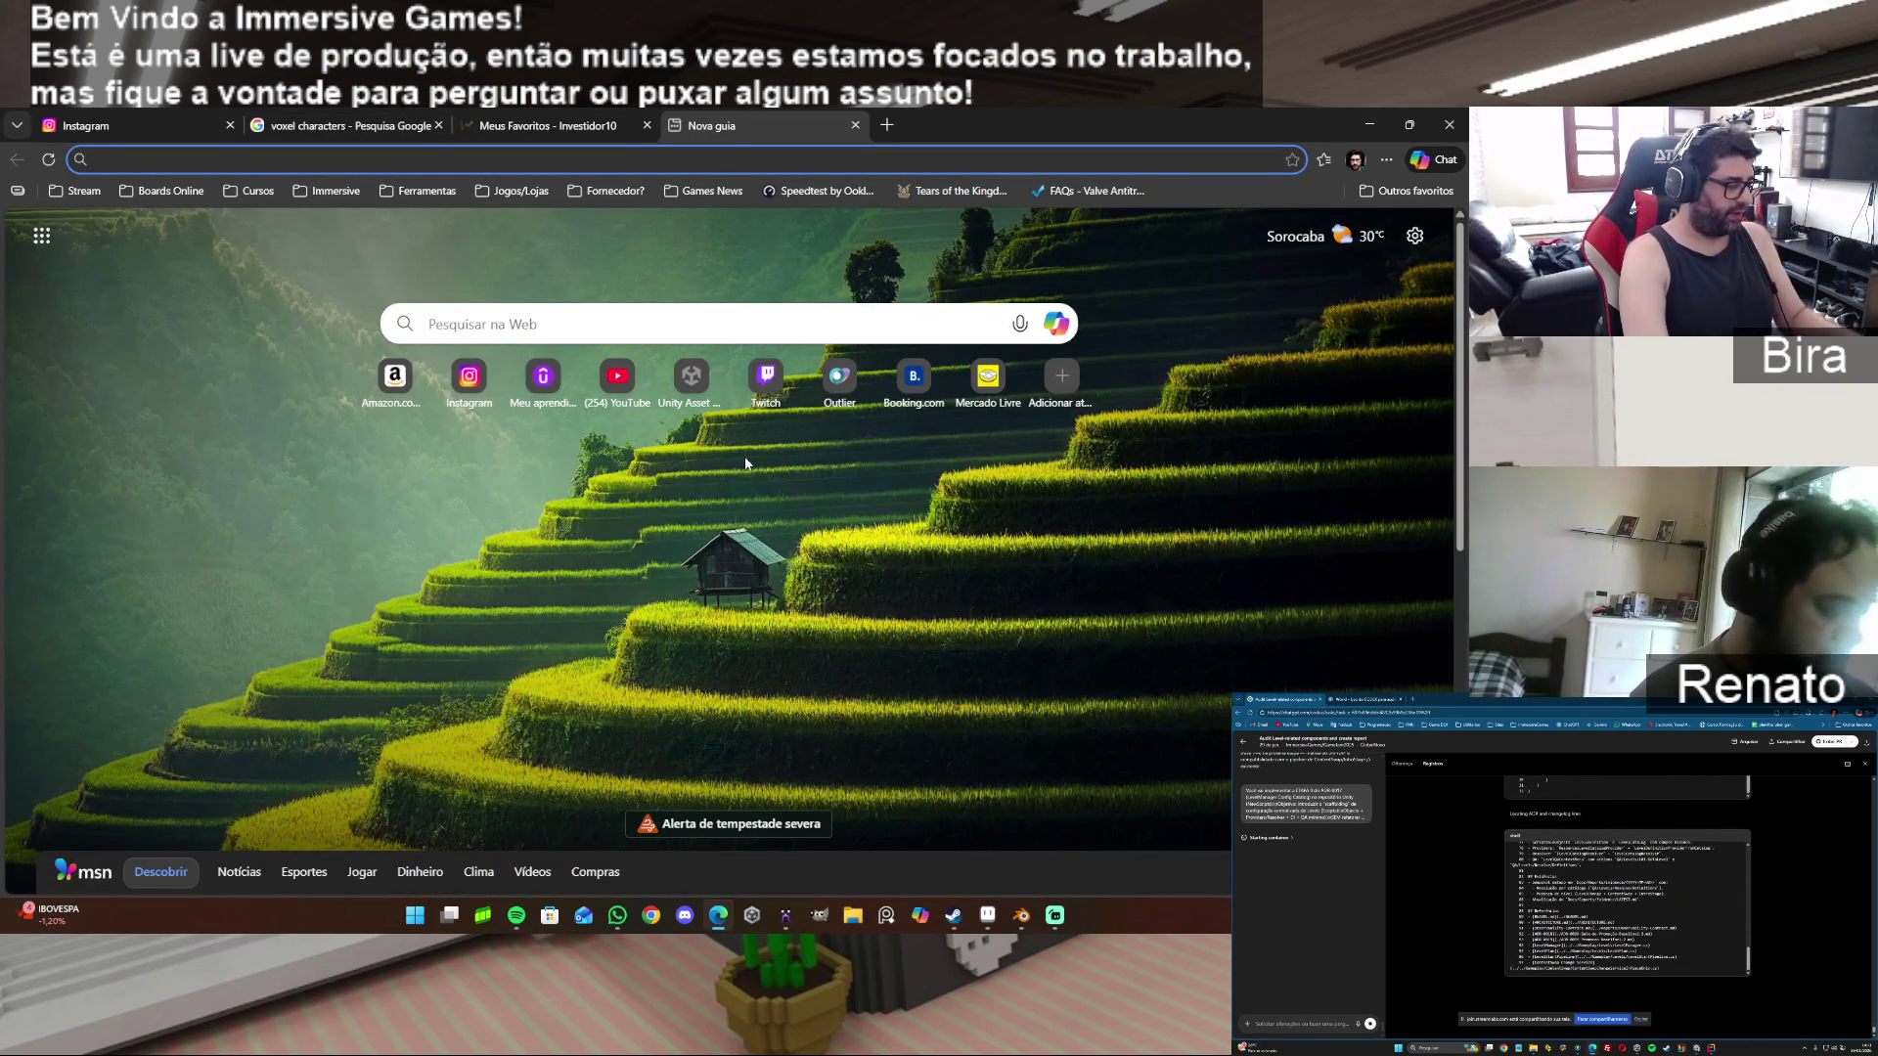
pyautogui.write('google.com')
pyautogui.press('Return')
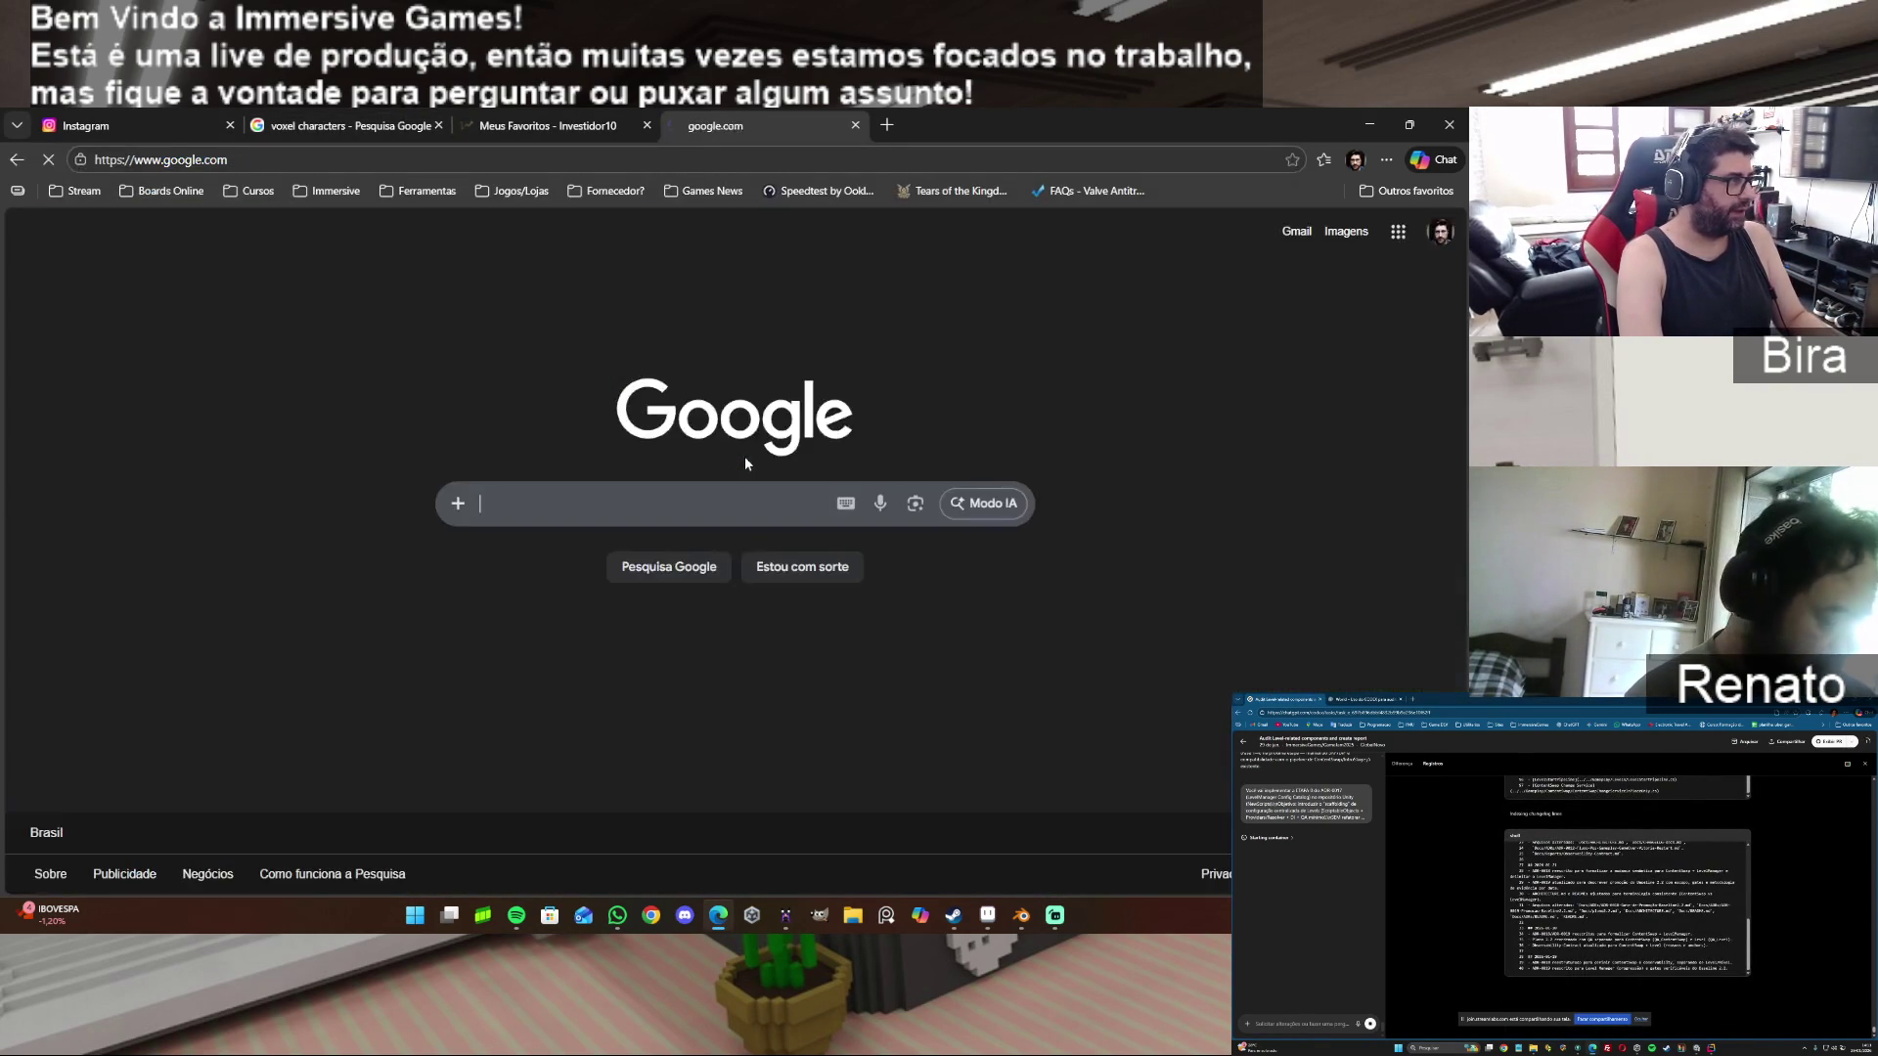
pyautogui.write('cryengine')
pyautogui.press('Return')
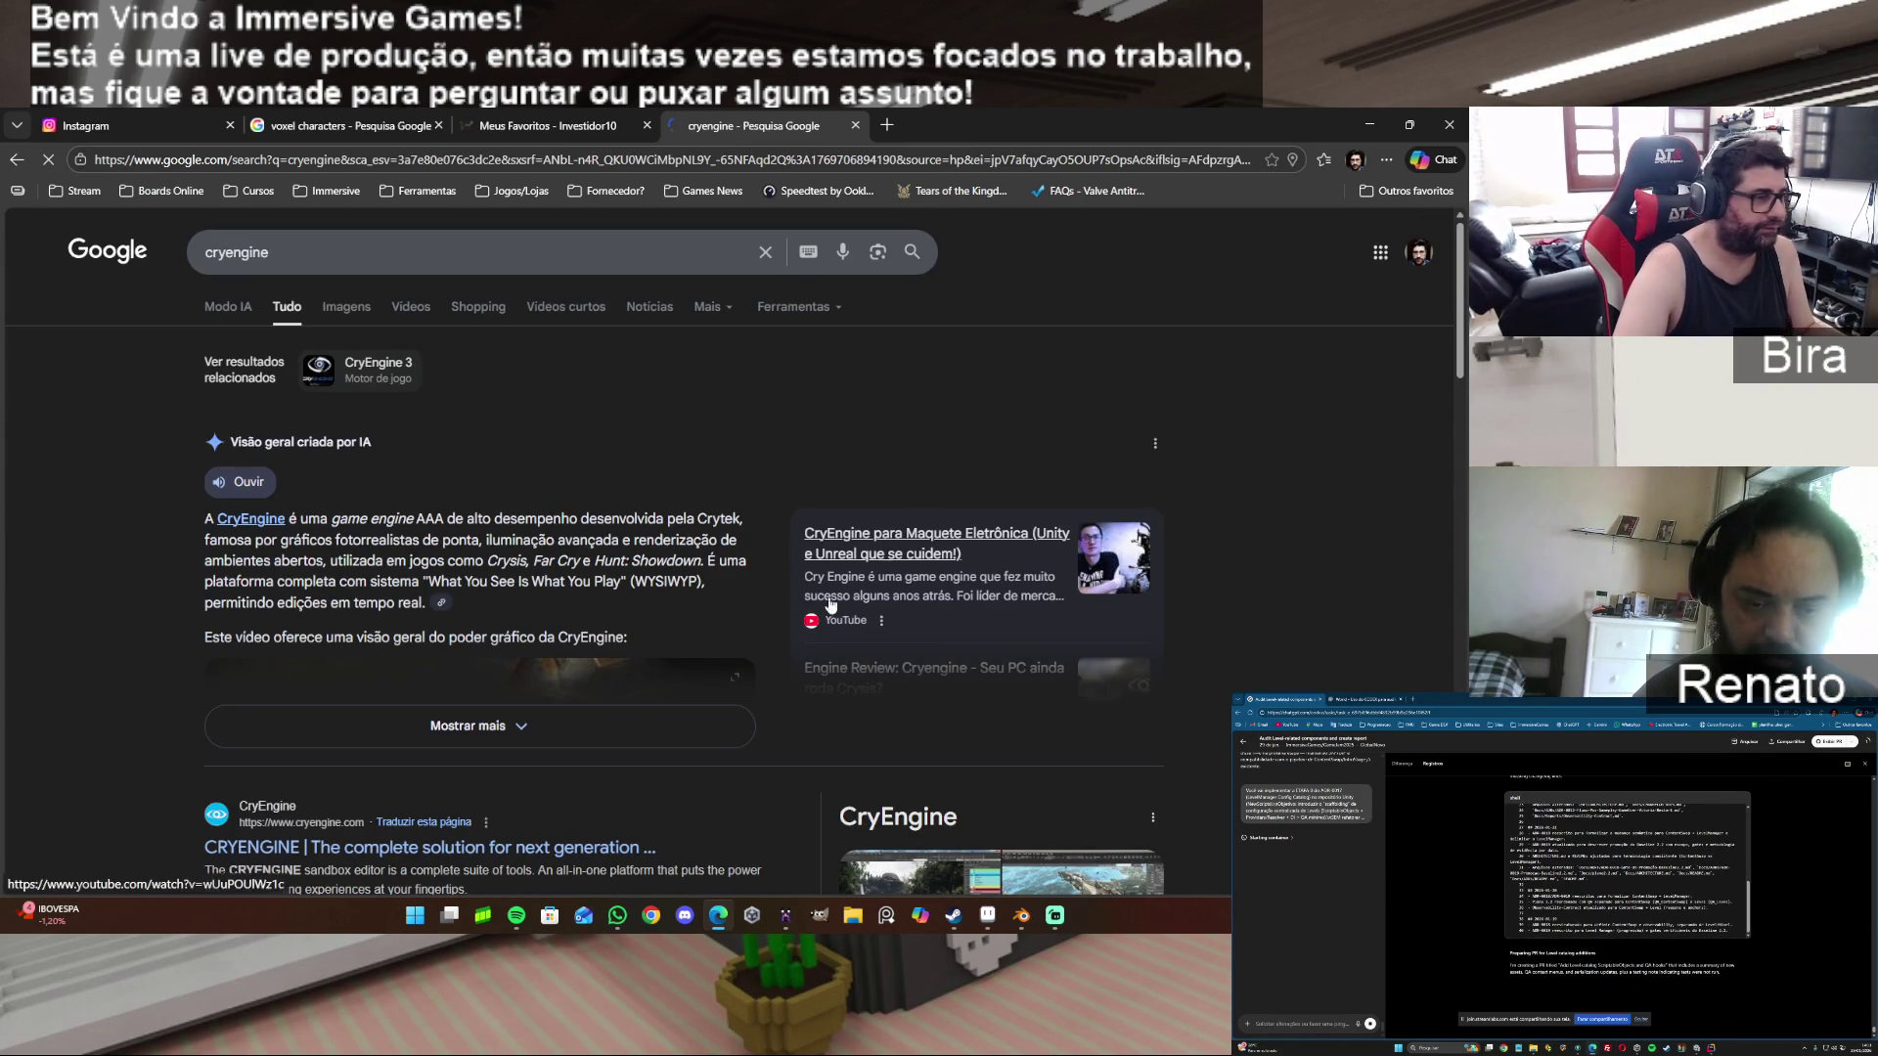
pyautogui.scroll(-3, 653, 541)
pyautogui.scroll(-1, 653, 541)
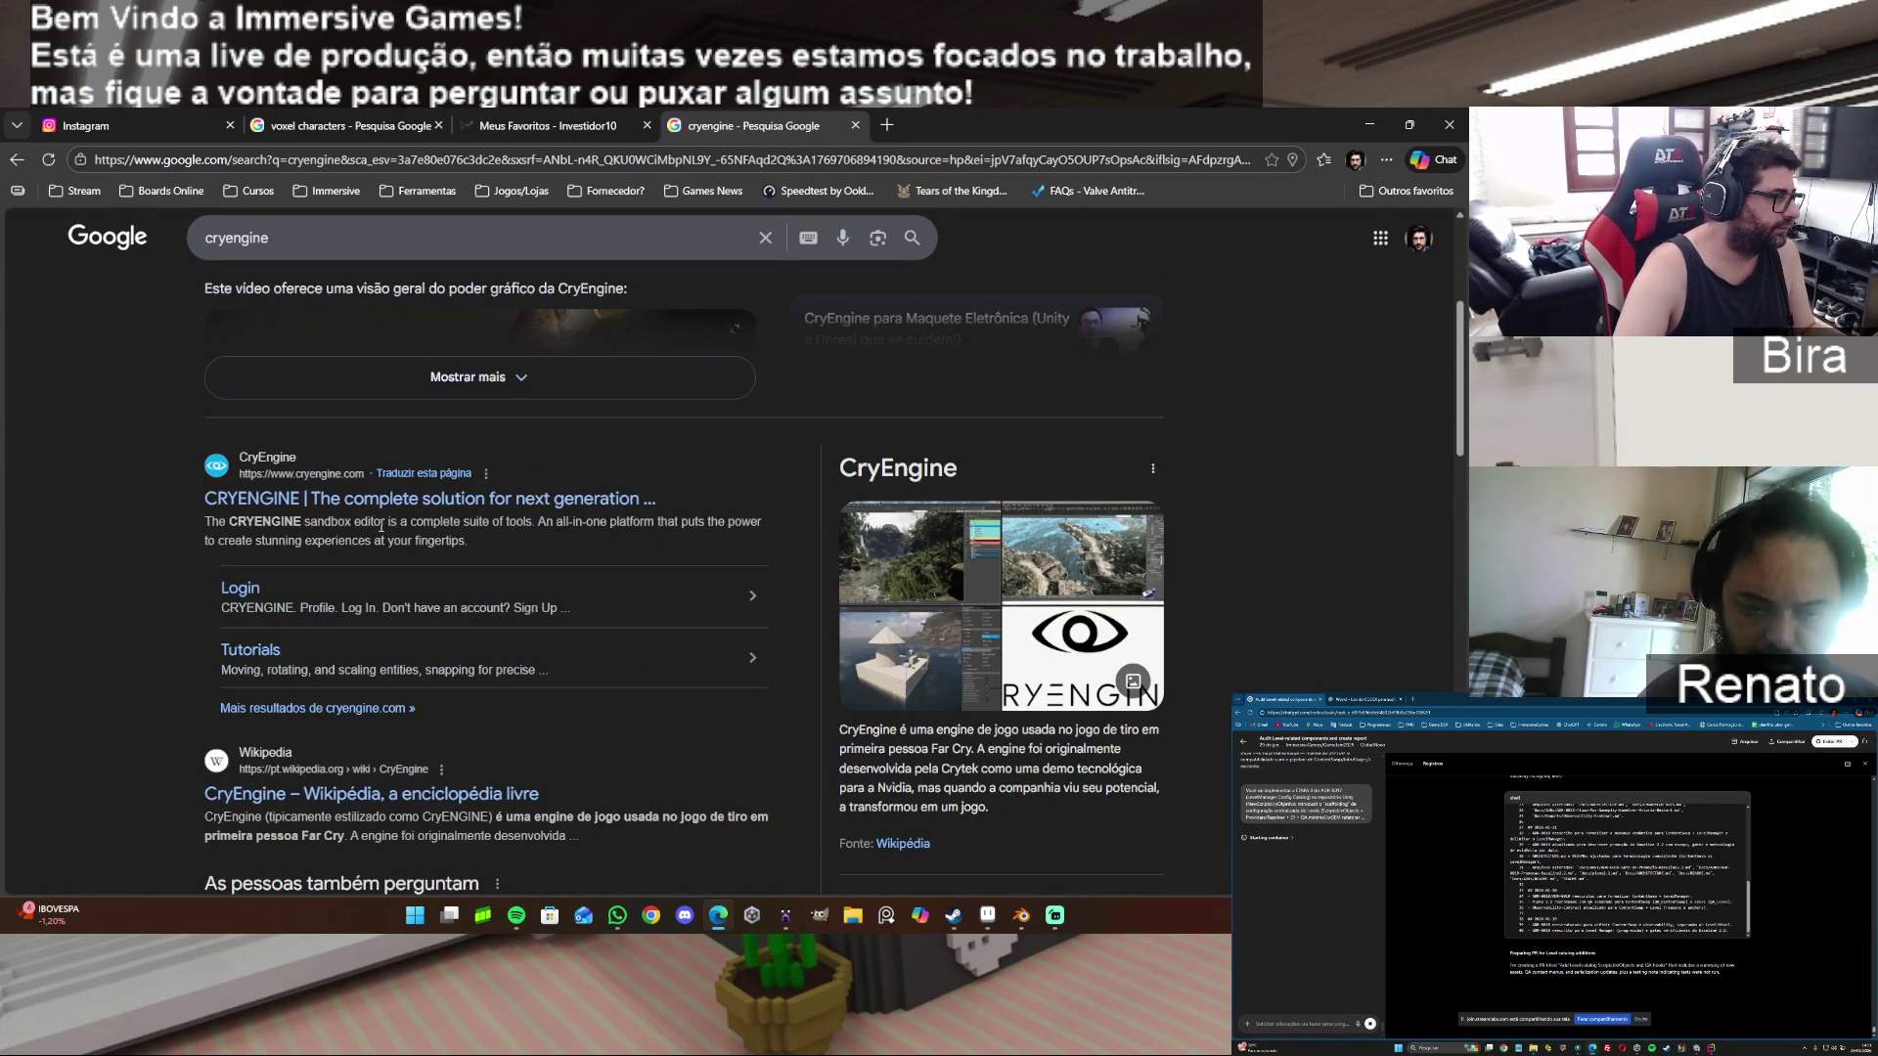
# Open the official cryengine.com site, decline the translation offer, and scroll through its homepage.
pyautogui.click(332, 499)
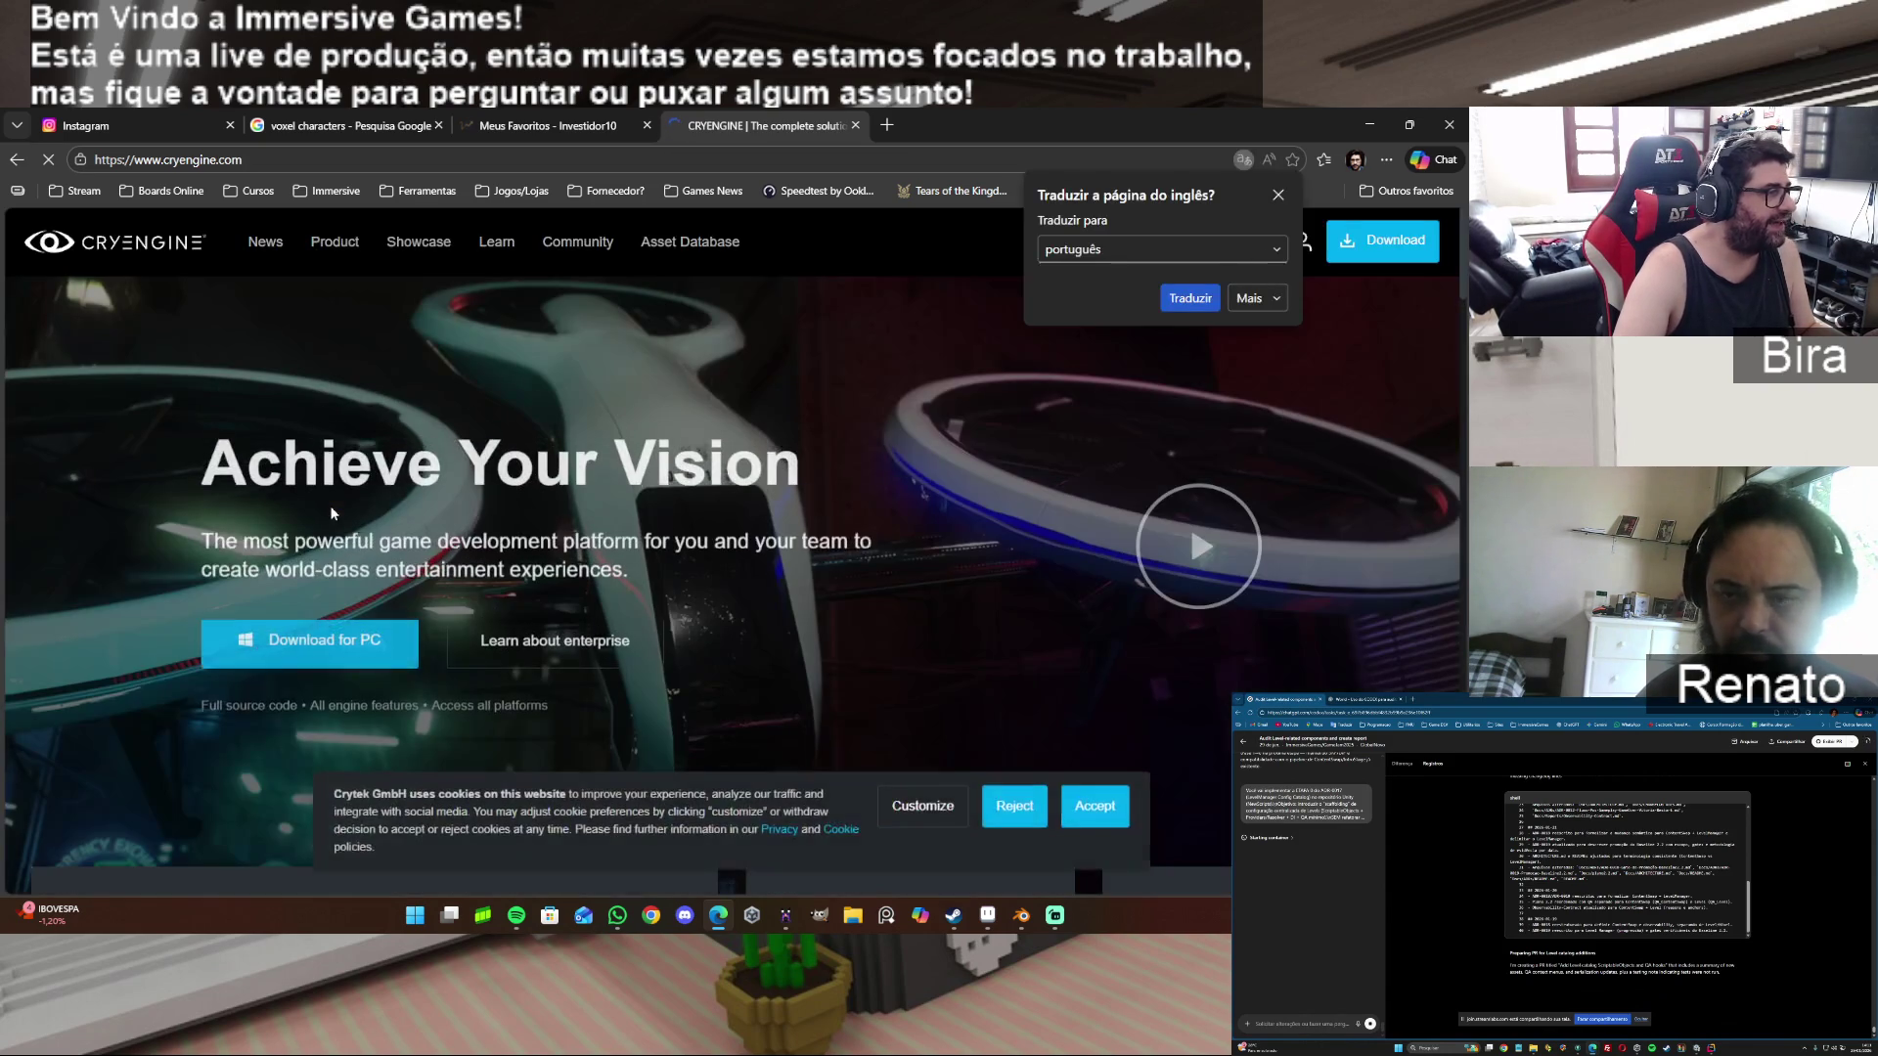
pyautogui.click(1277, 196)
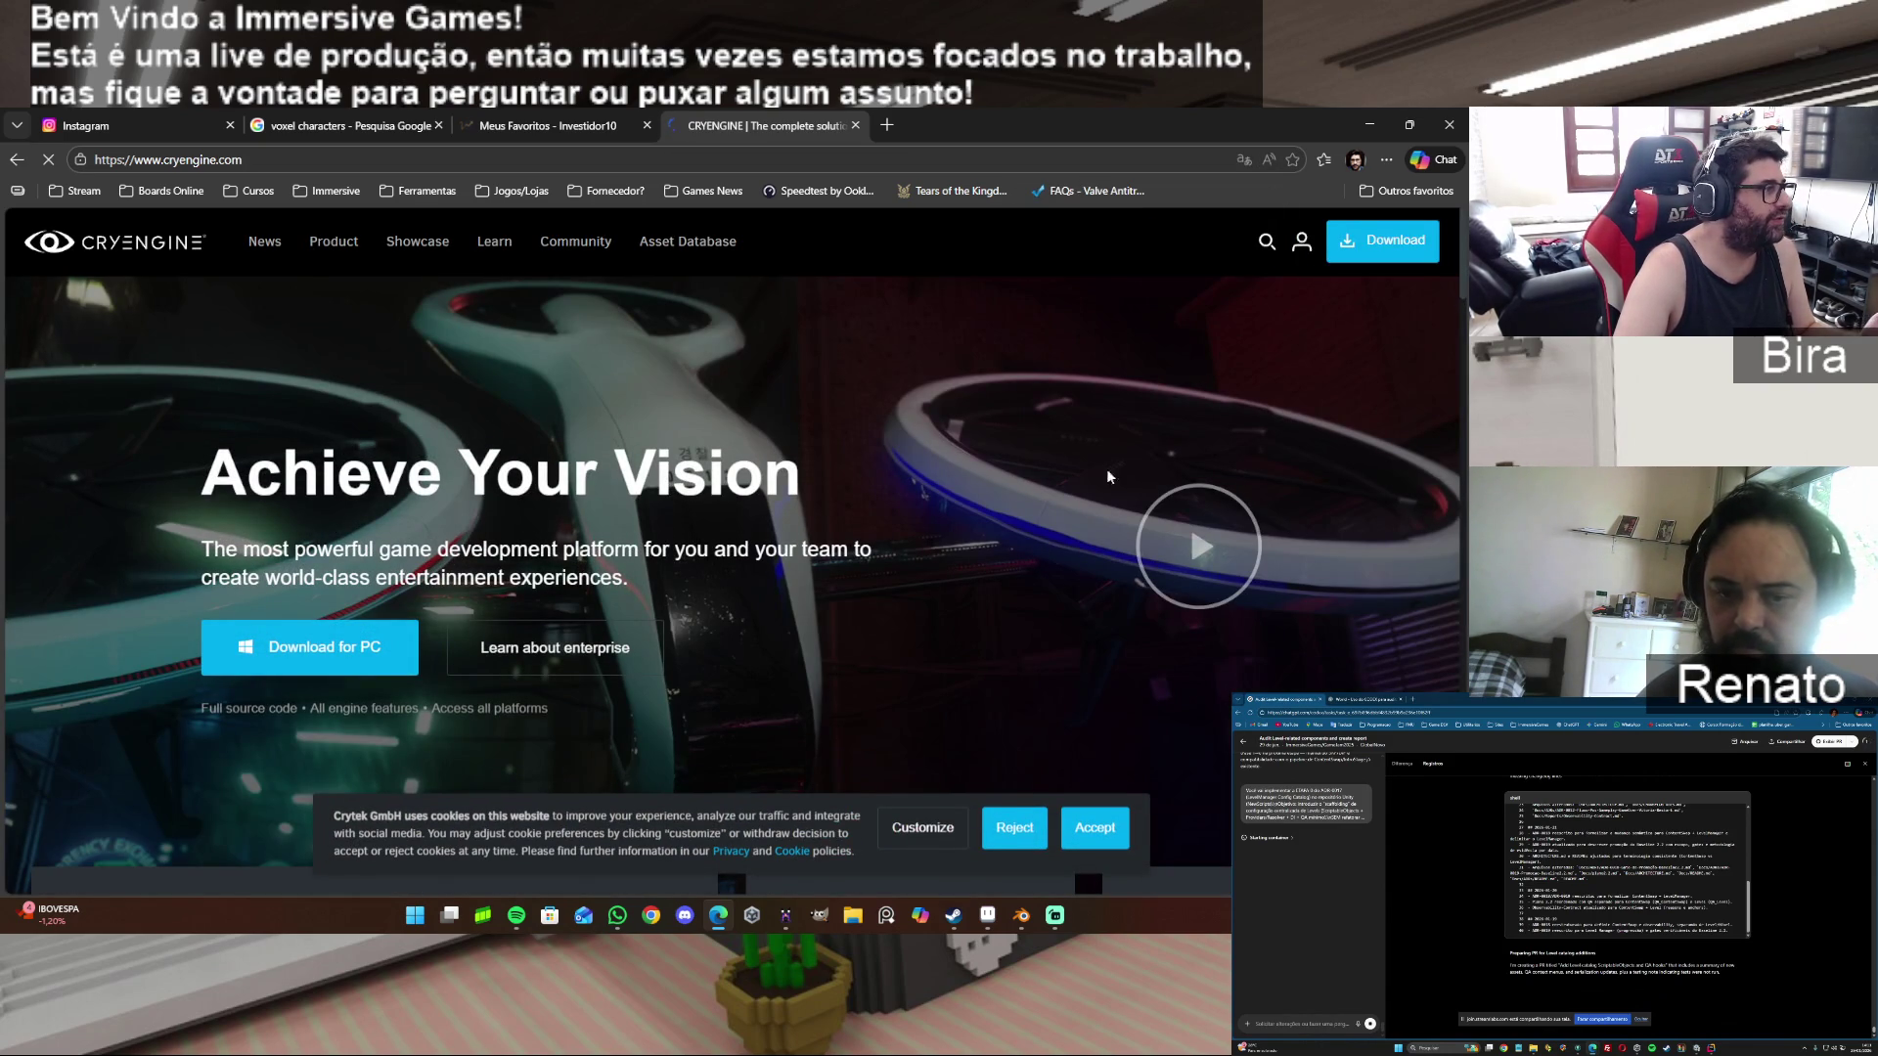
pyautogui.scroll(-3, 1022, 448)
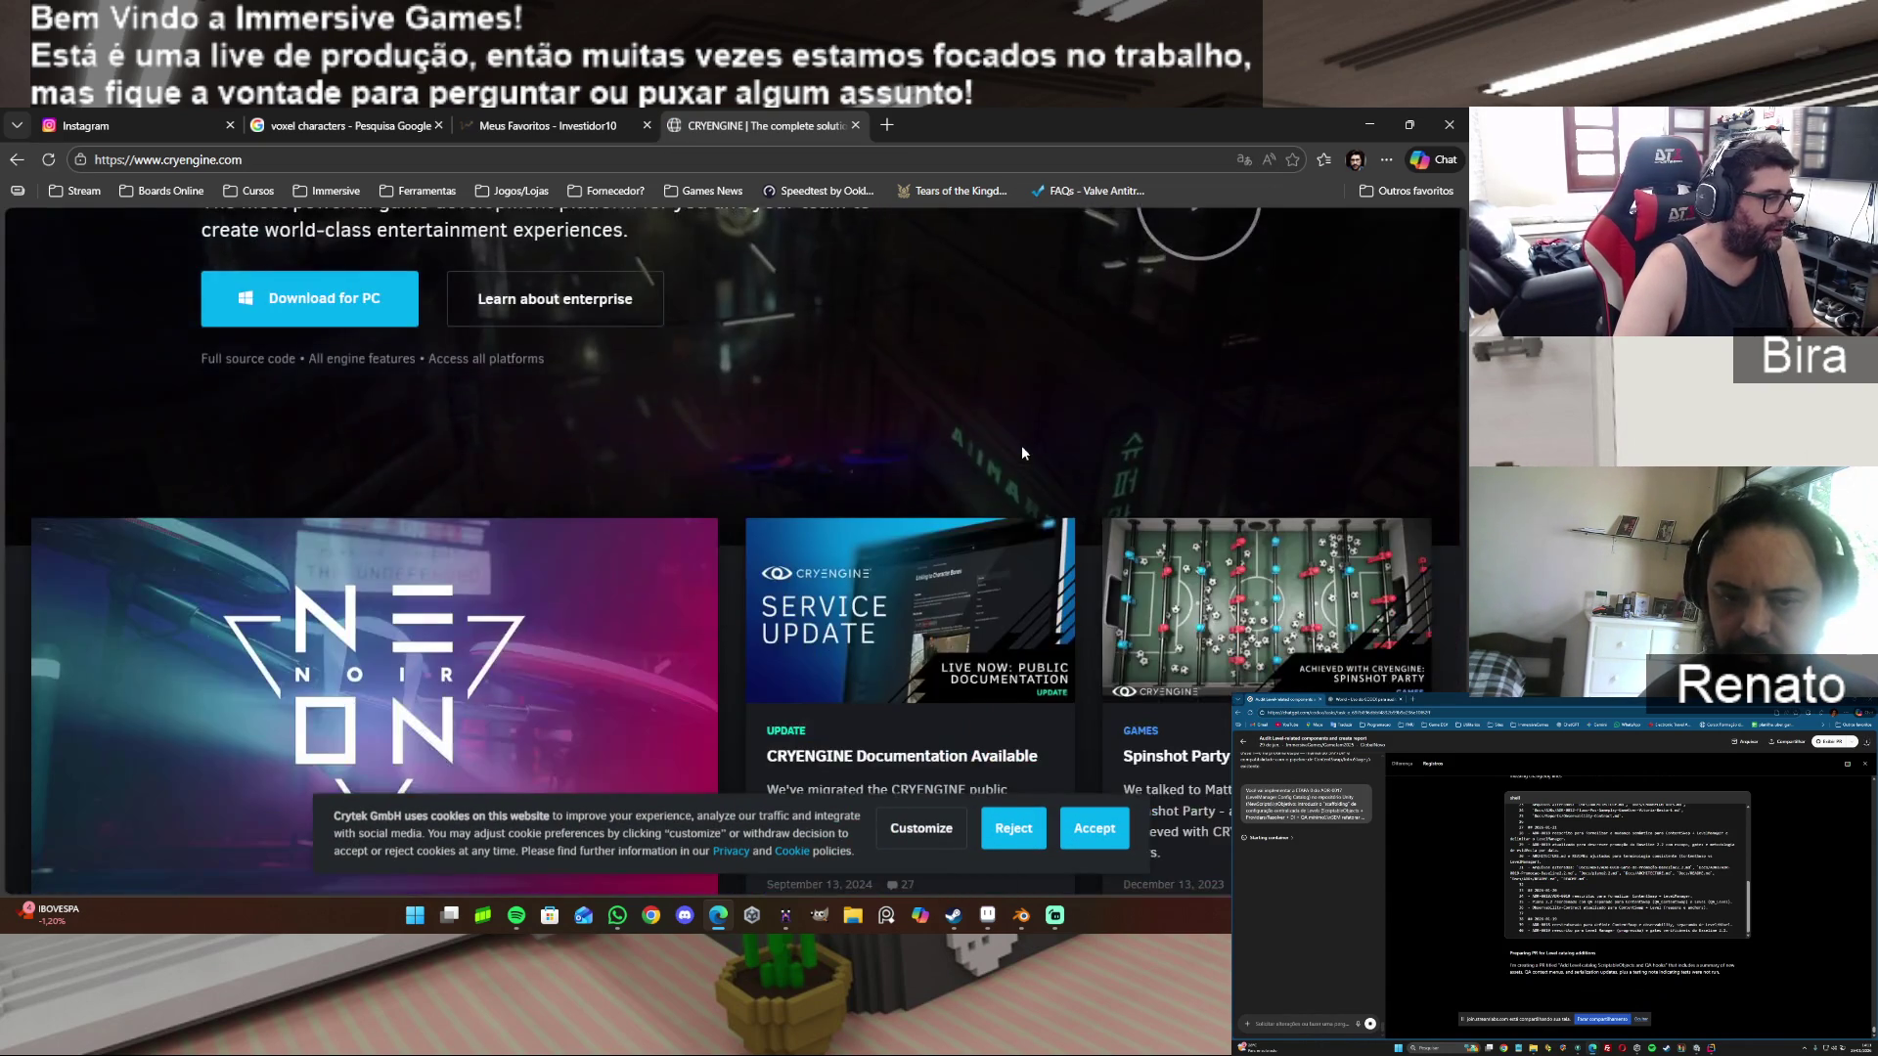
pyautogui.scroll(3, 1021, 448)
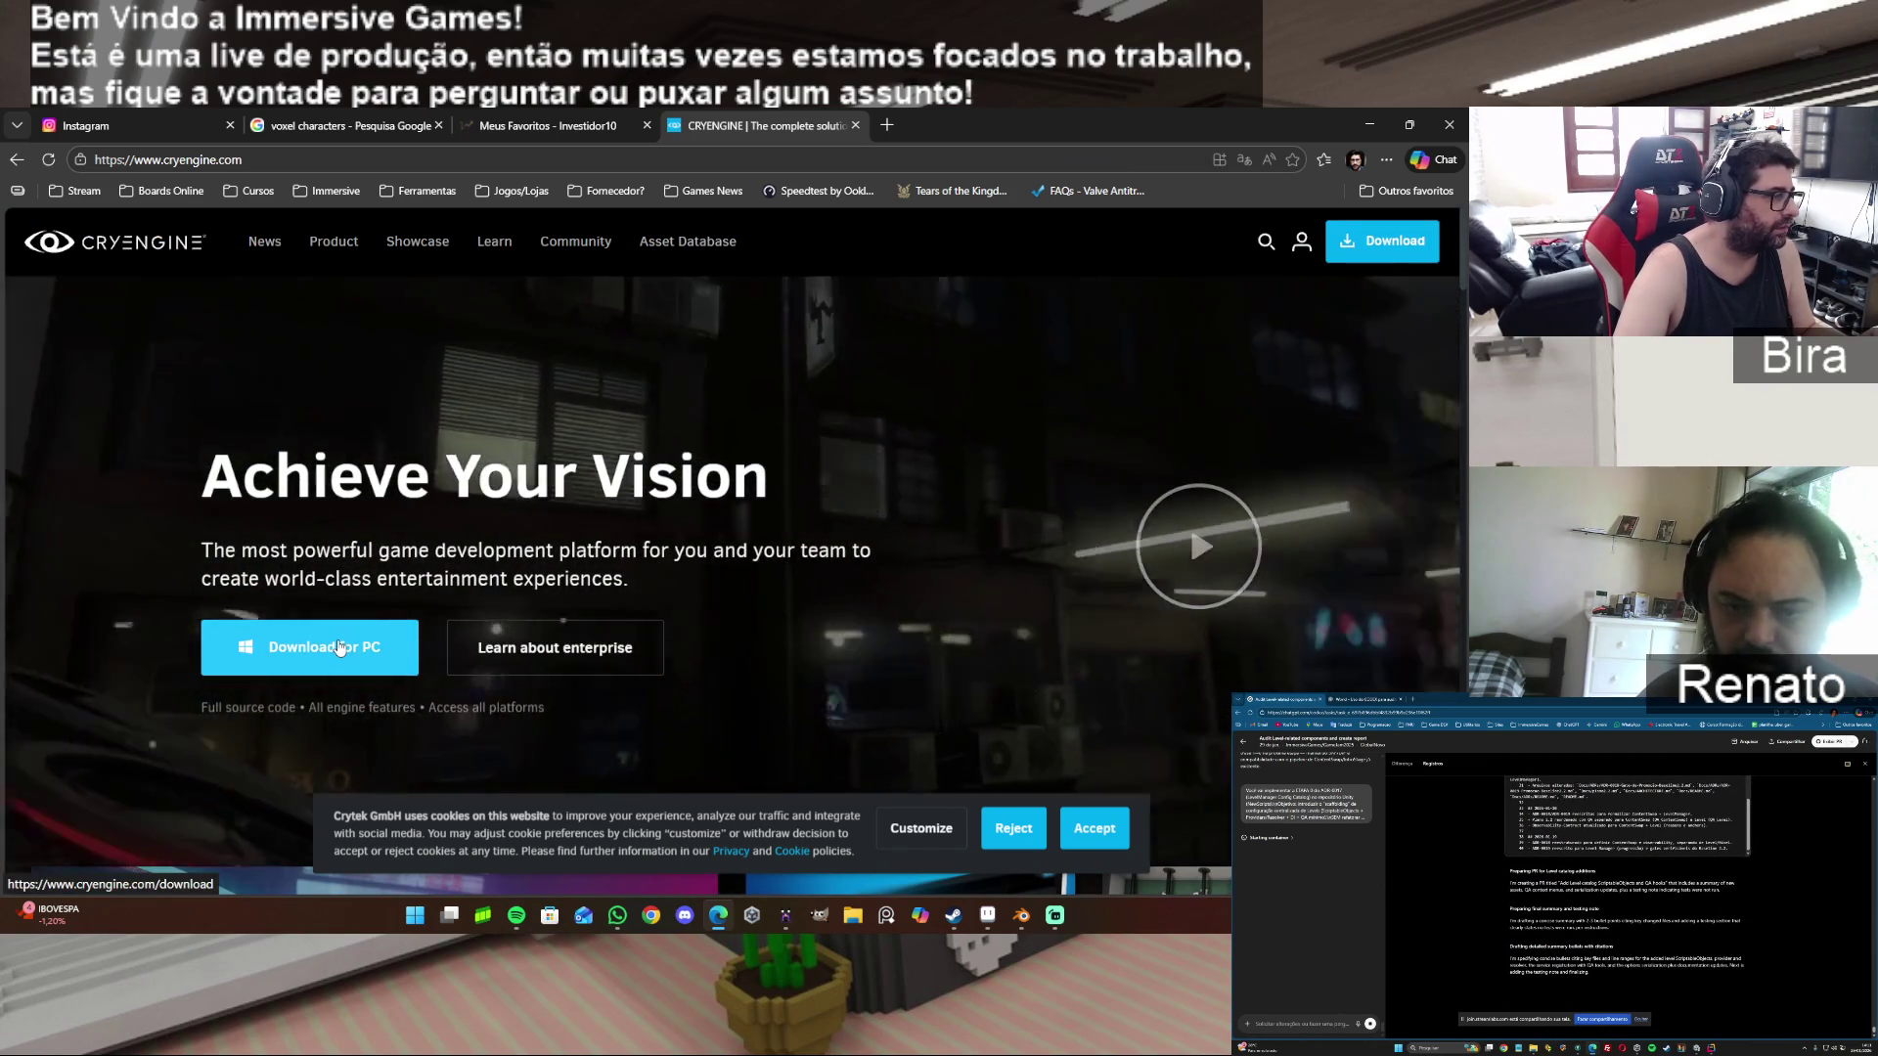
pyautogui.scroll(-9, 339, 648)
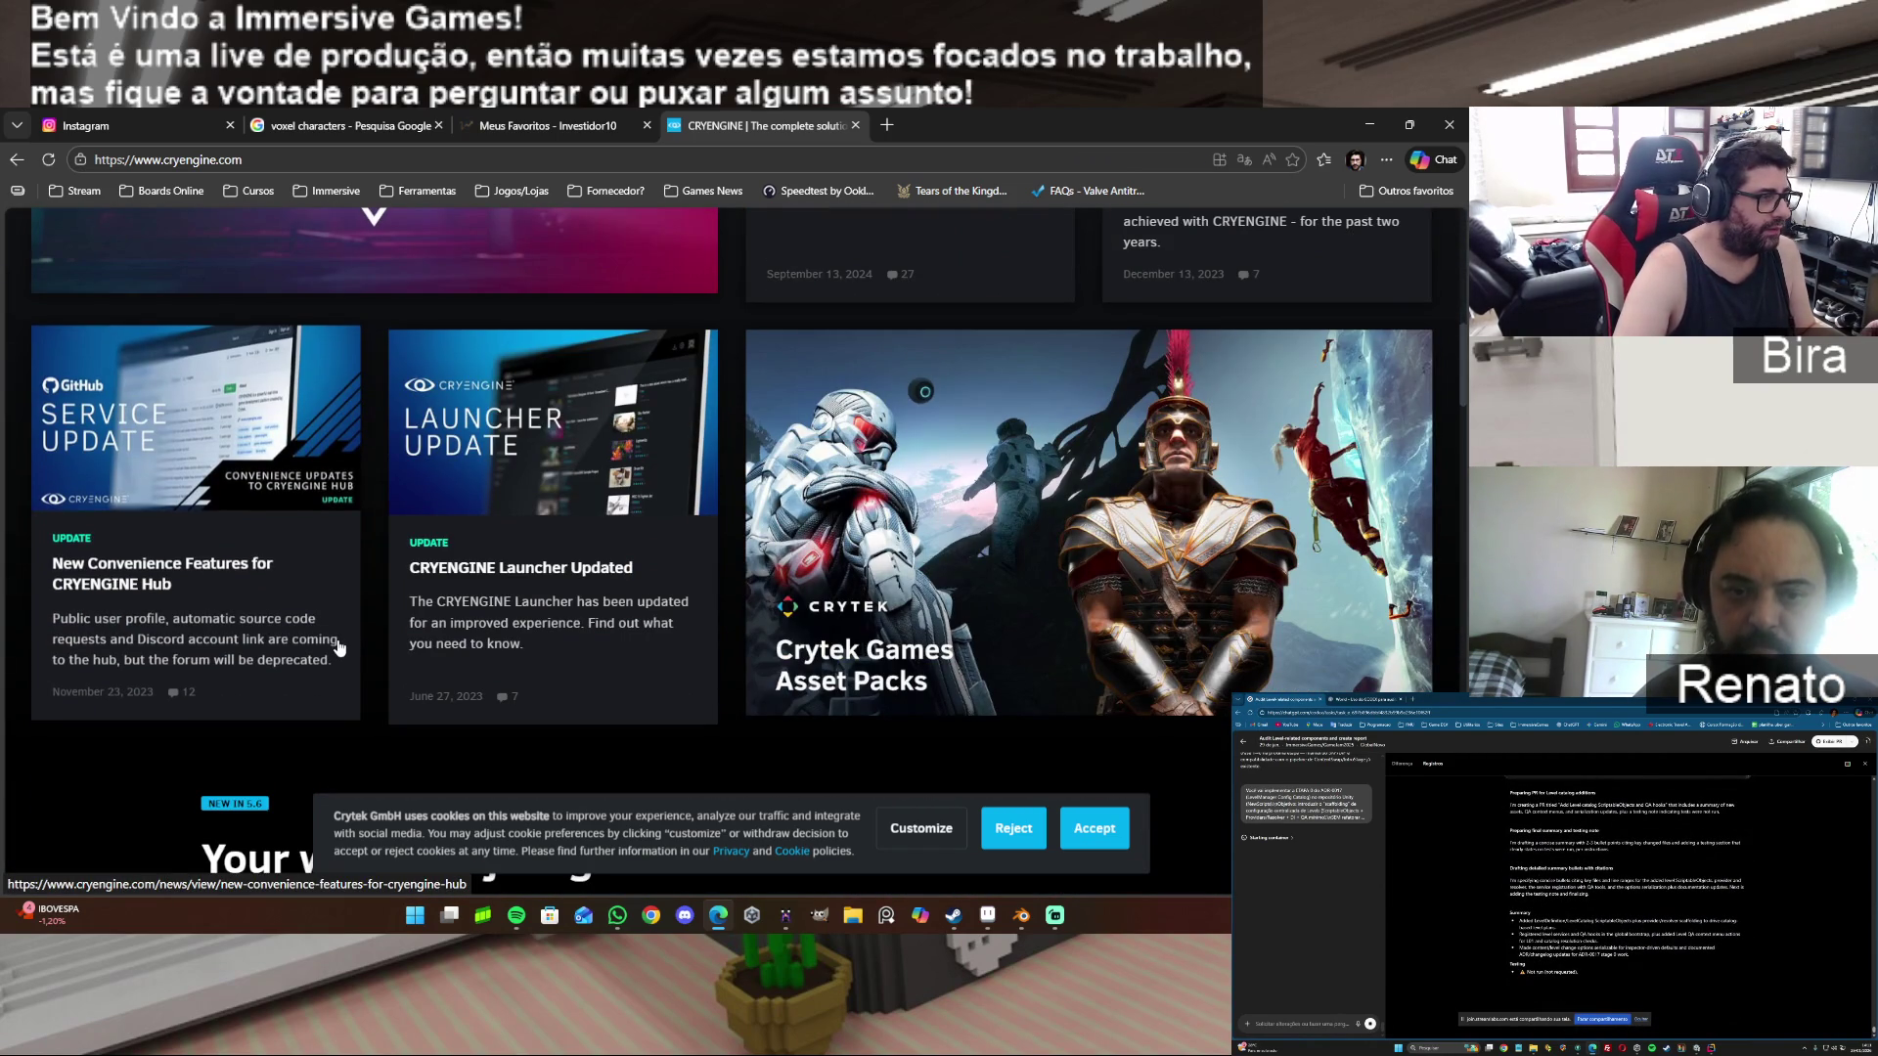
pyautogui.scroll(-10, 339, 647)
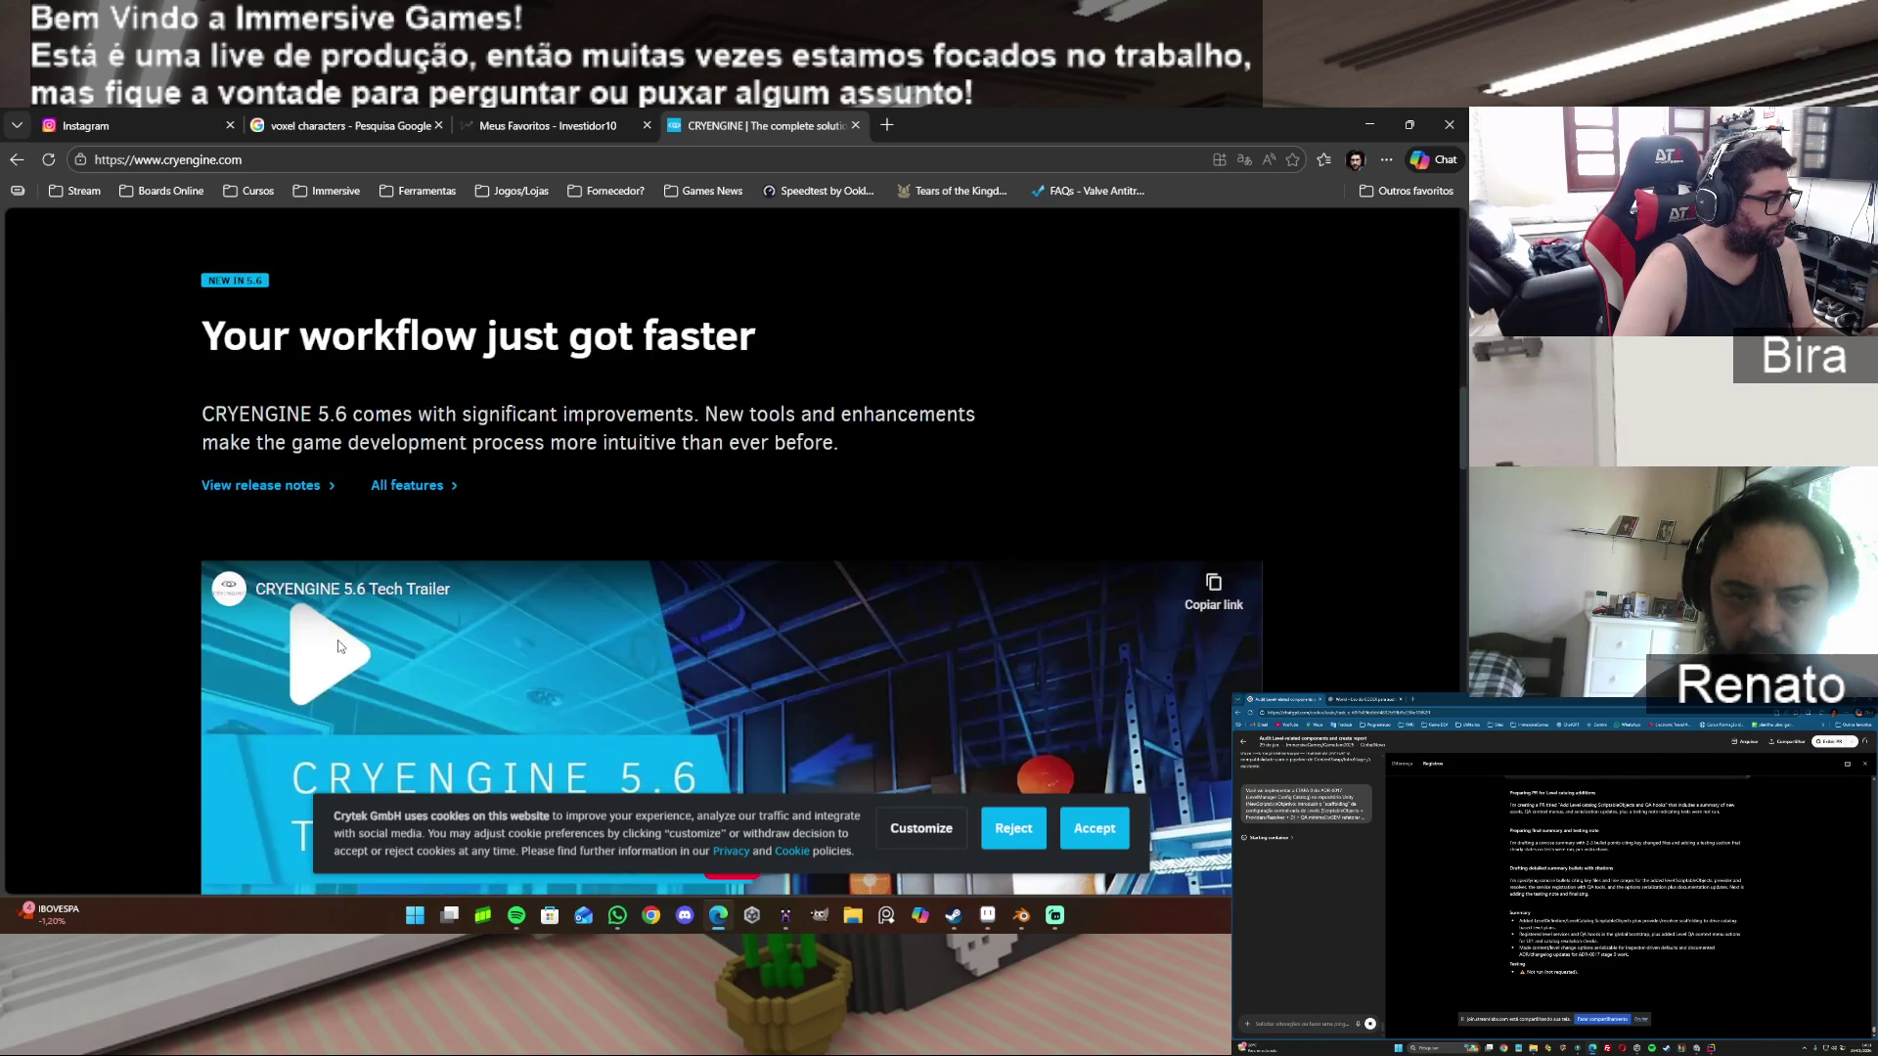
pyautogui.scroll(-3, 717, 583)
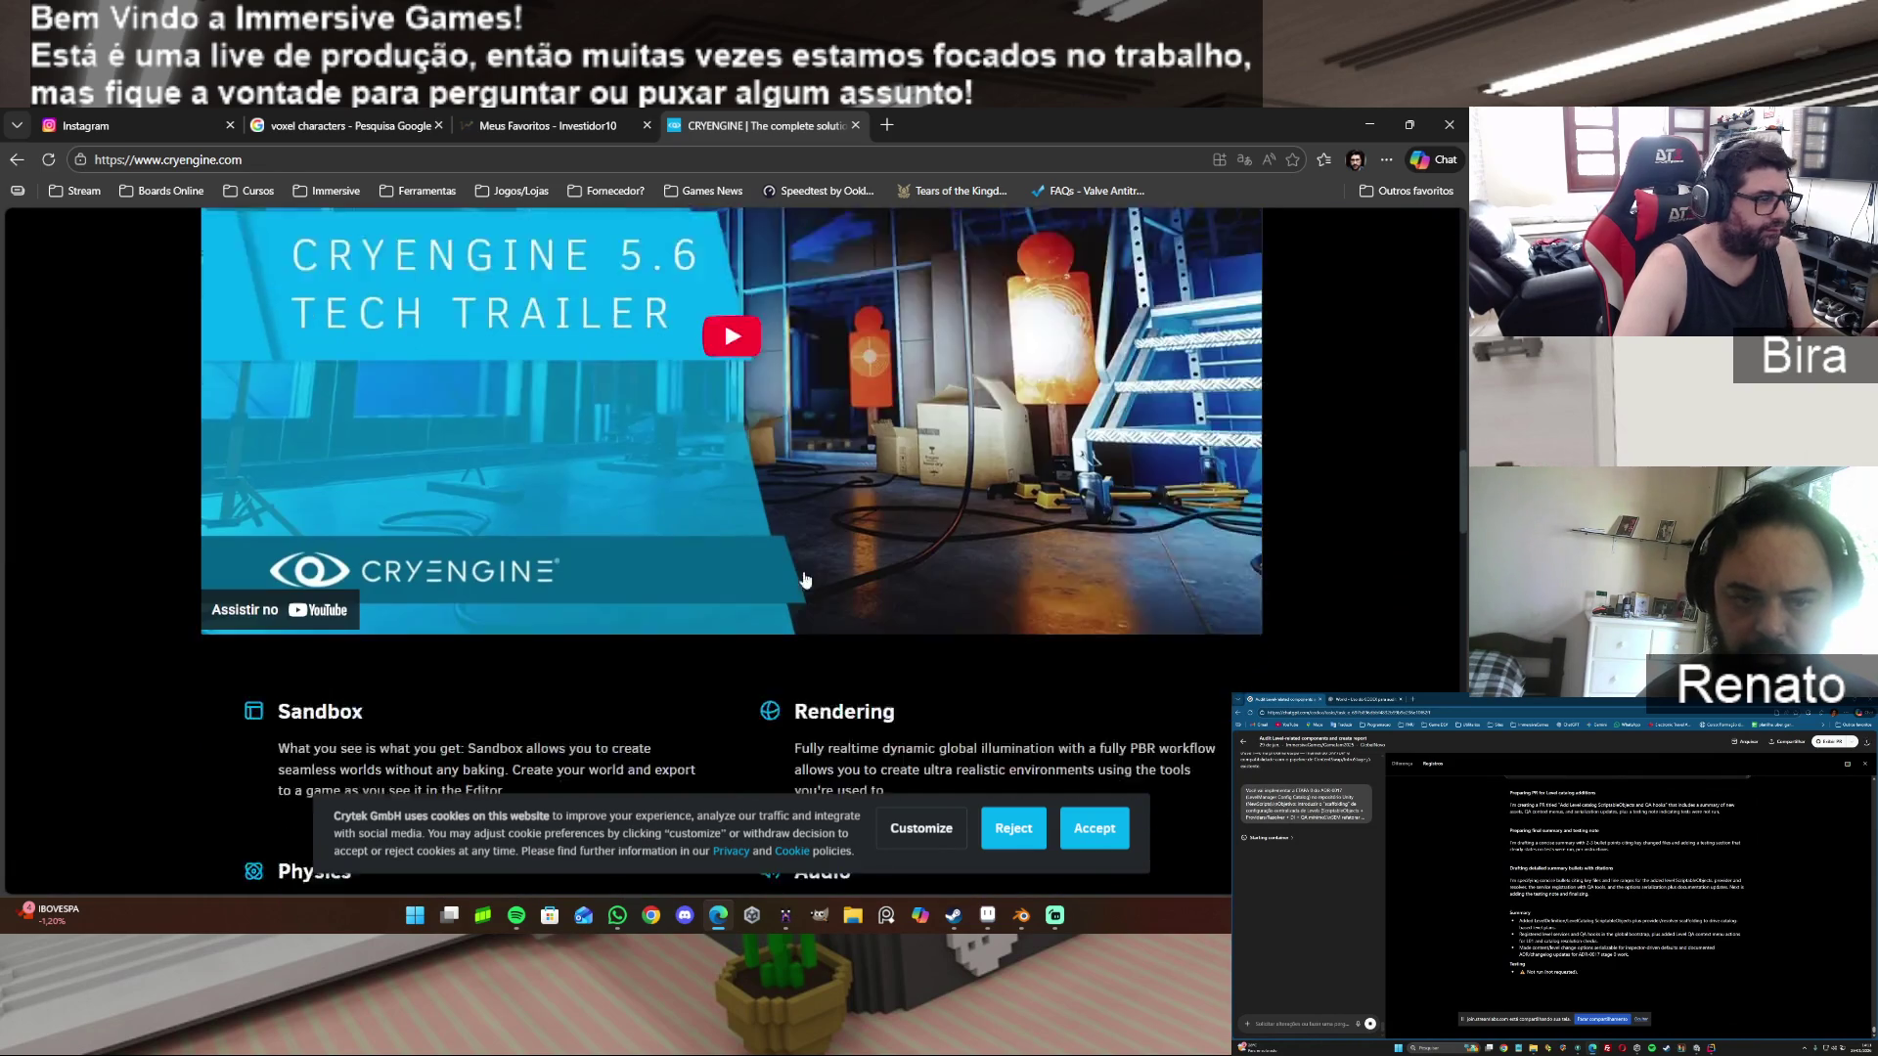
pyautogui.scroll(-15, 1093, 569)
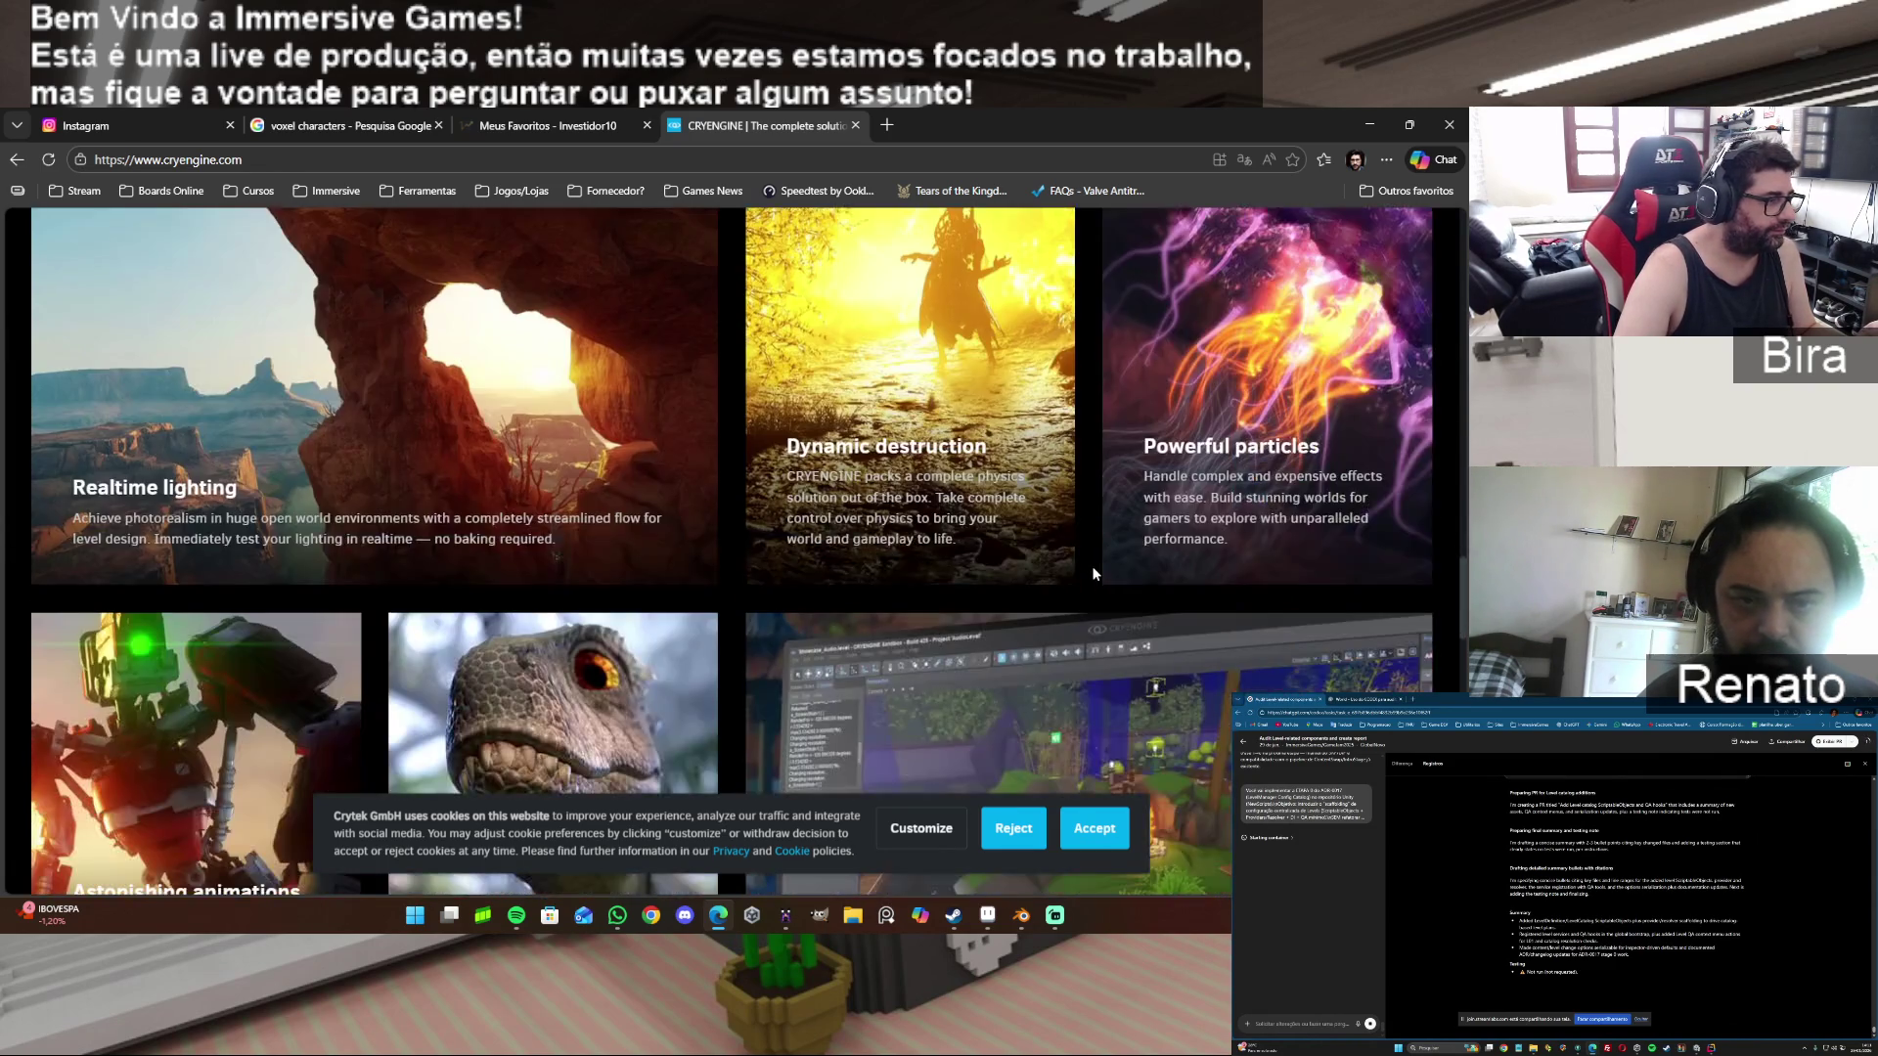
pyautogui.scroll(-3, 1136, 541)
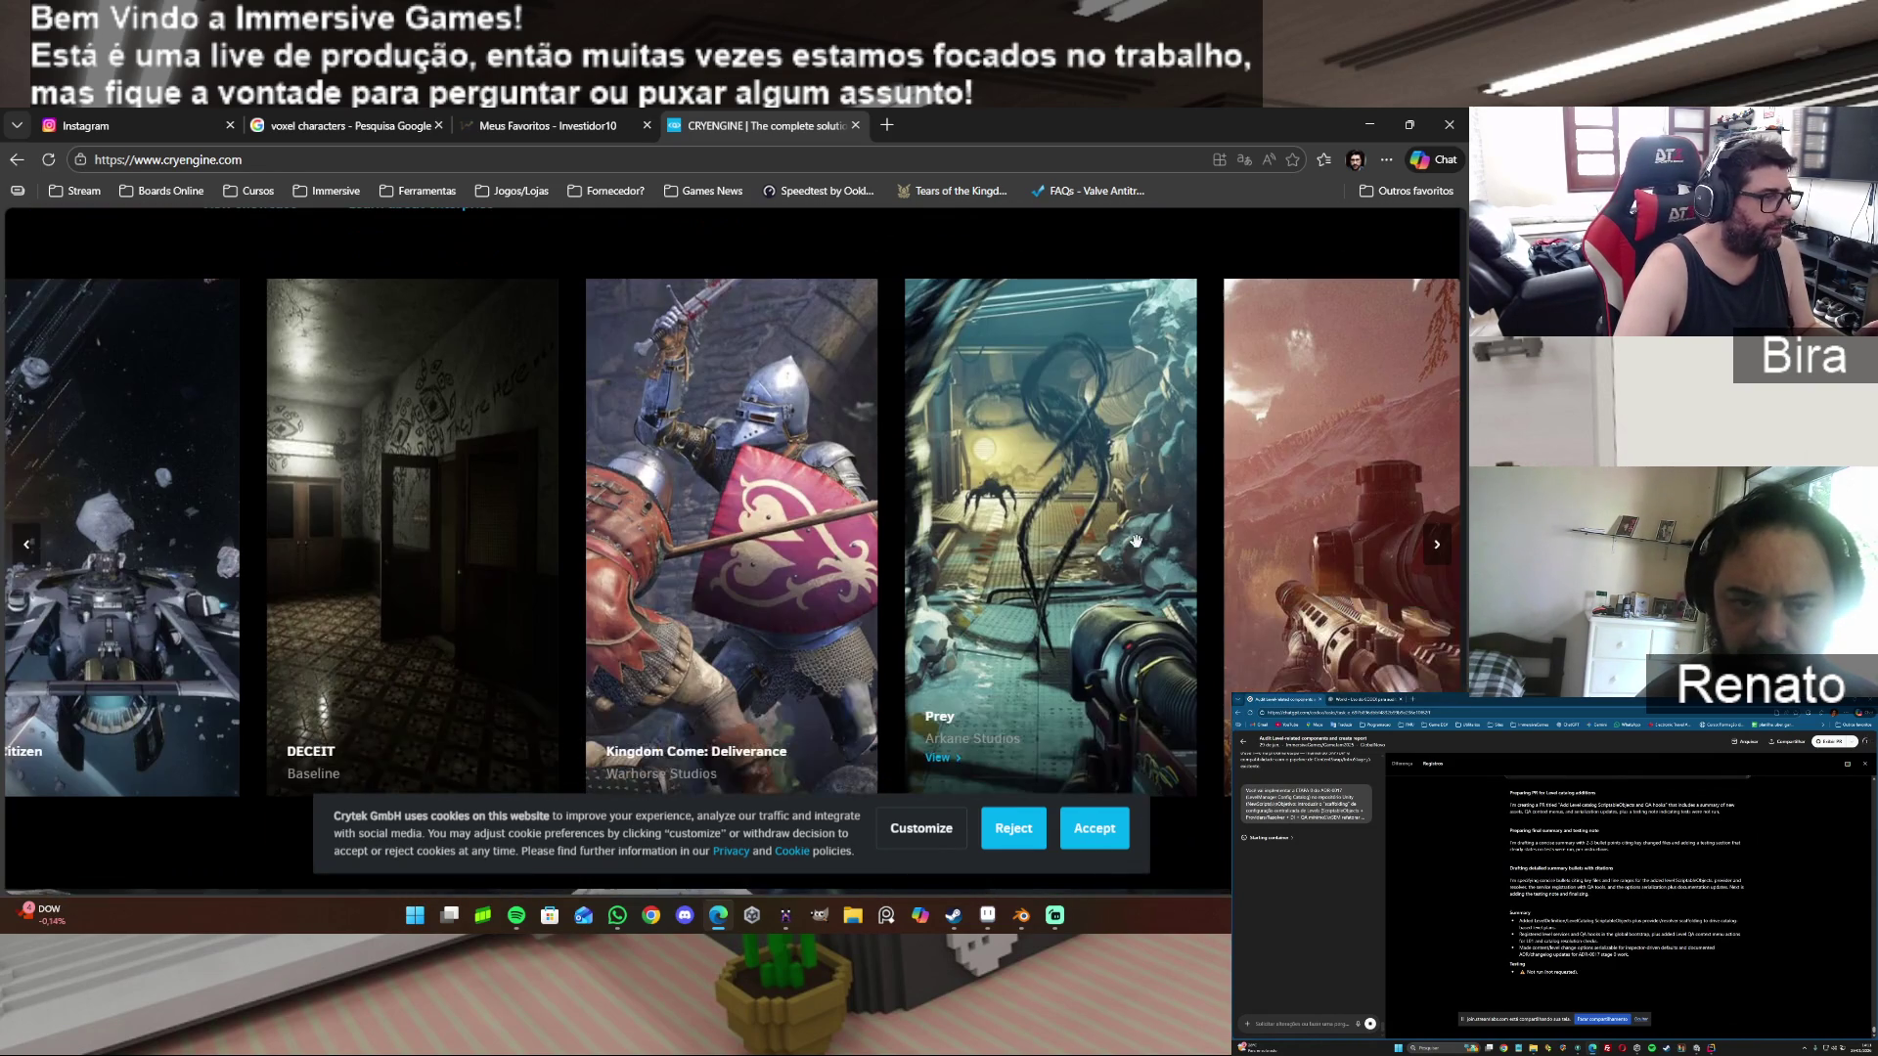
pyautogui.scroll(-10, 1135, 541)
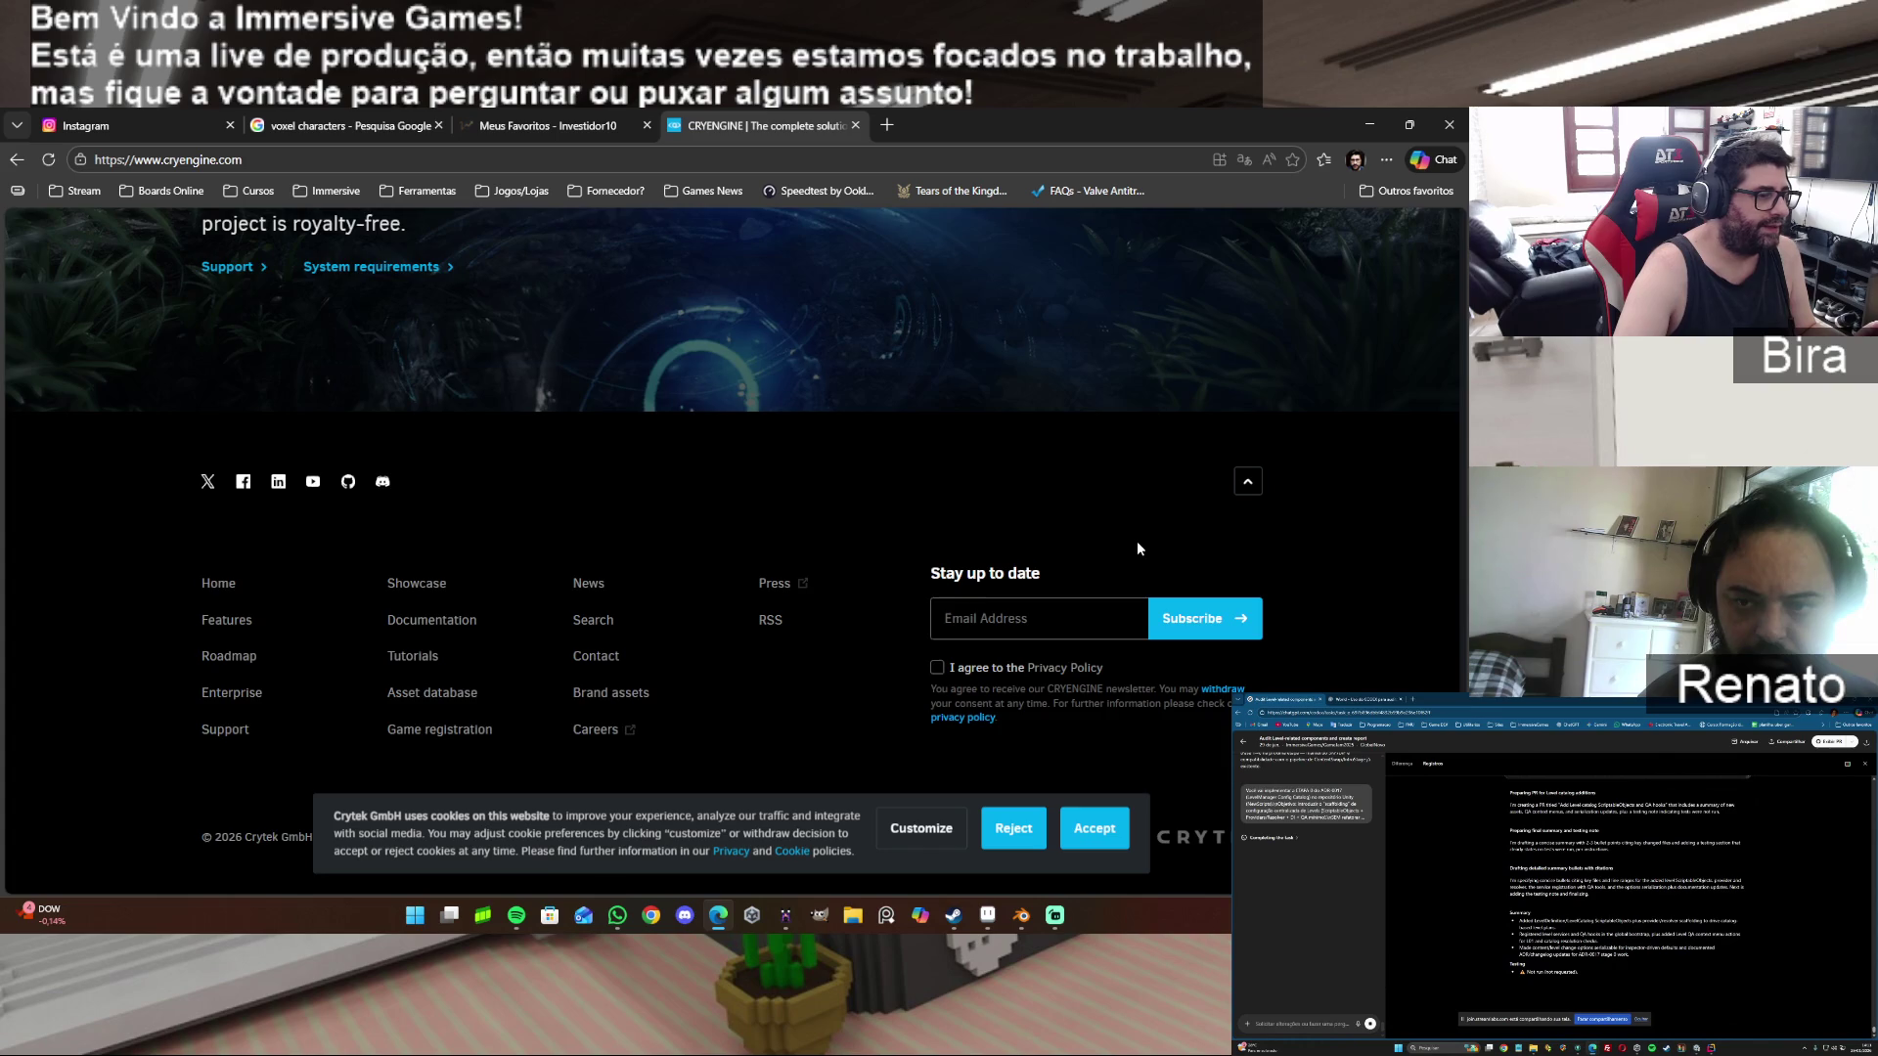
pyautogui.scroll(8, 1136, 542)
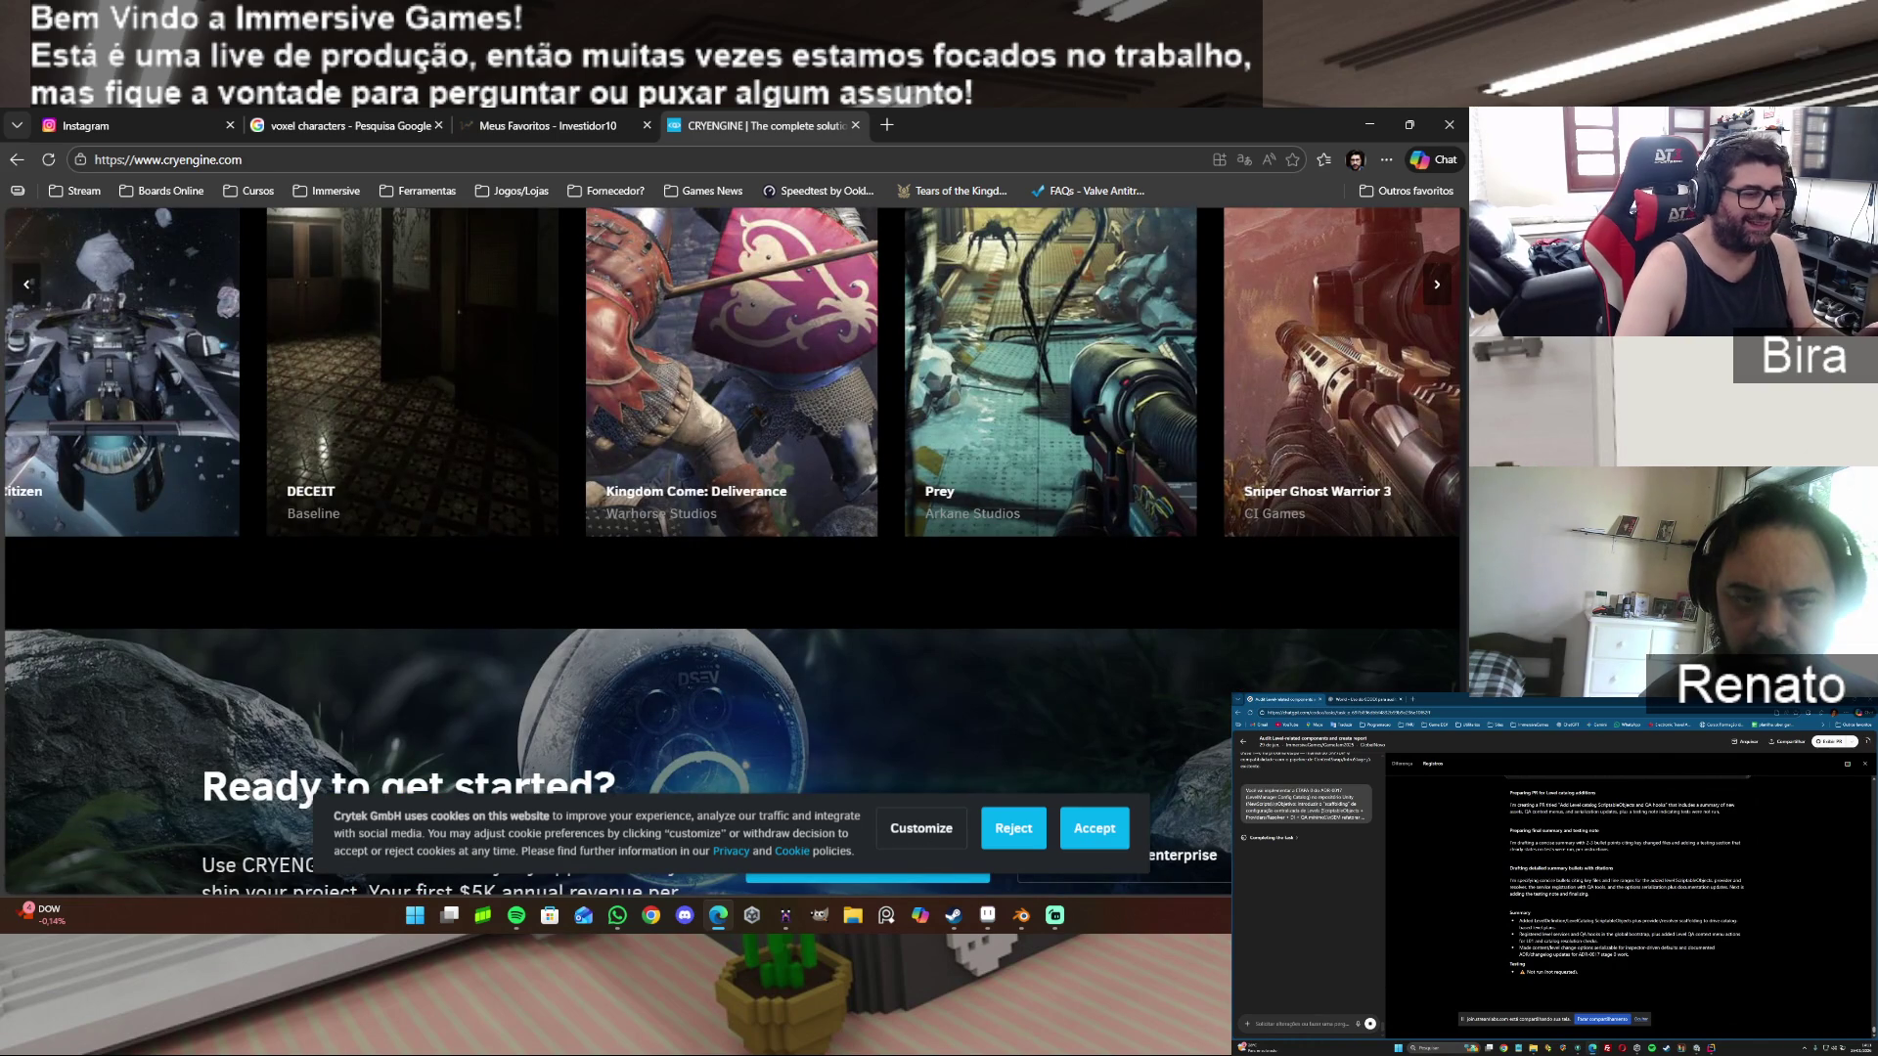
pyautogui.scroll(5, 632, 450)
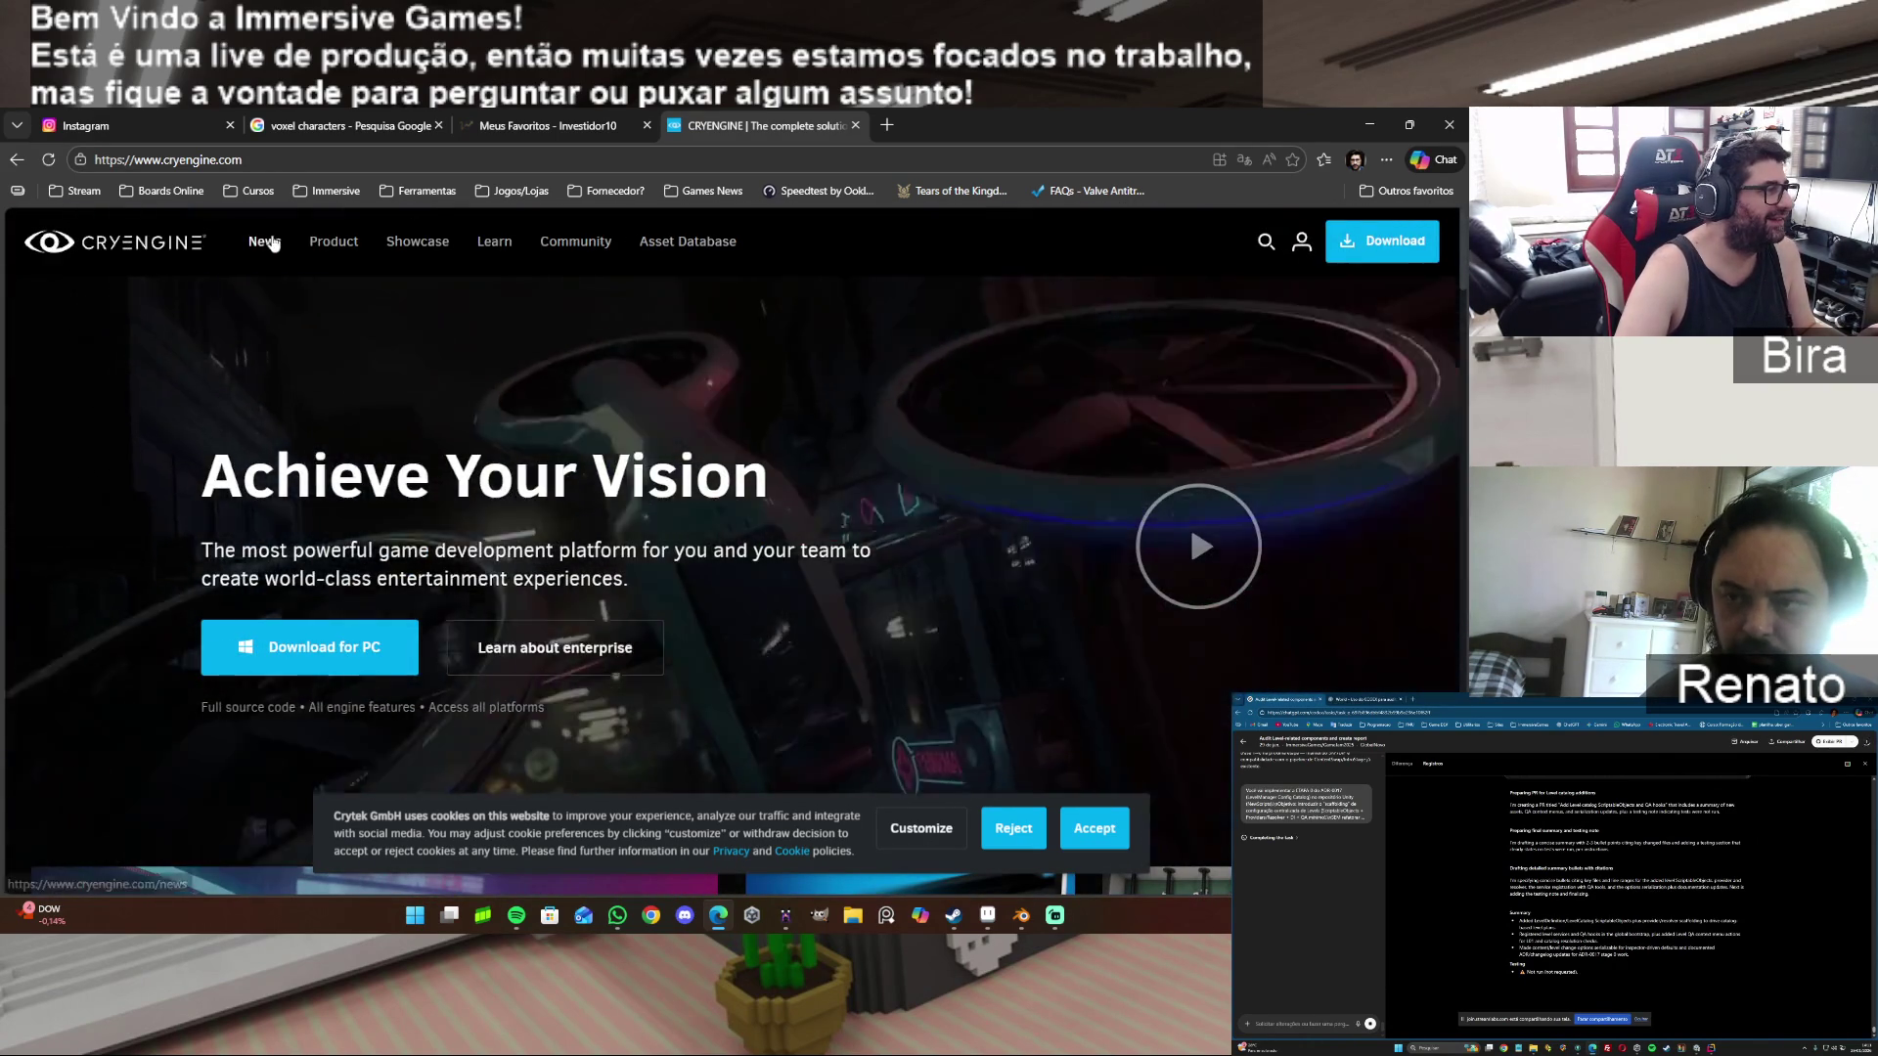
# Reload the CRYENGINE homepage from its logo, skim it briefly, then close the tab.
pyautogui.moveTo(501, 238)
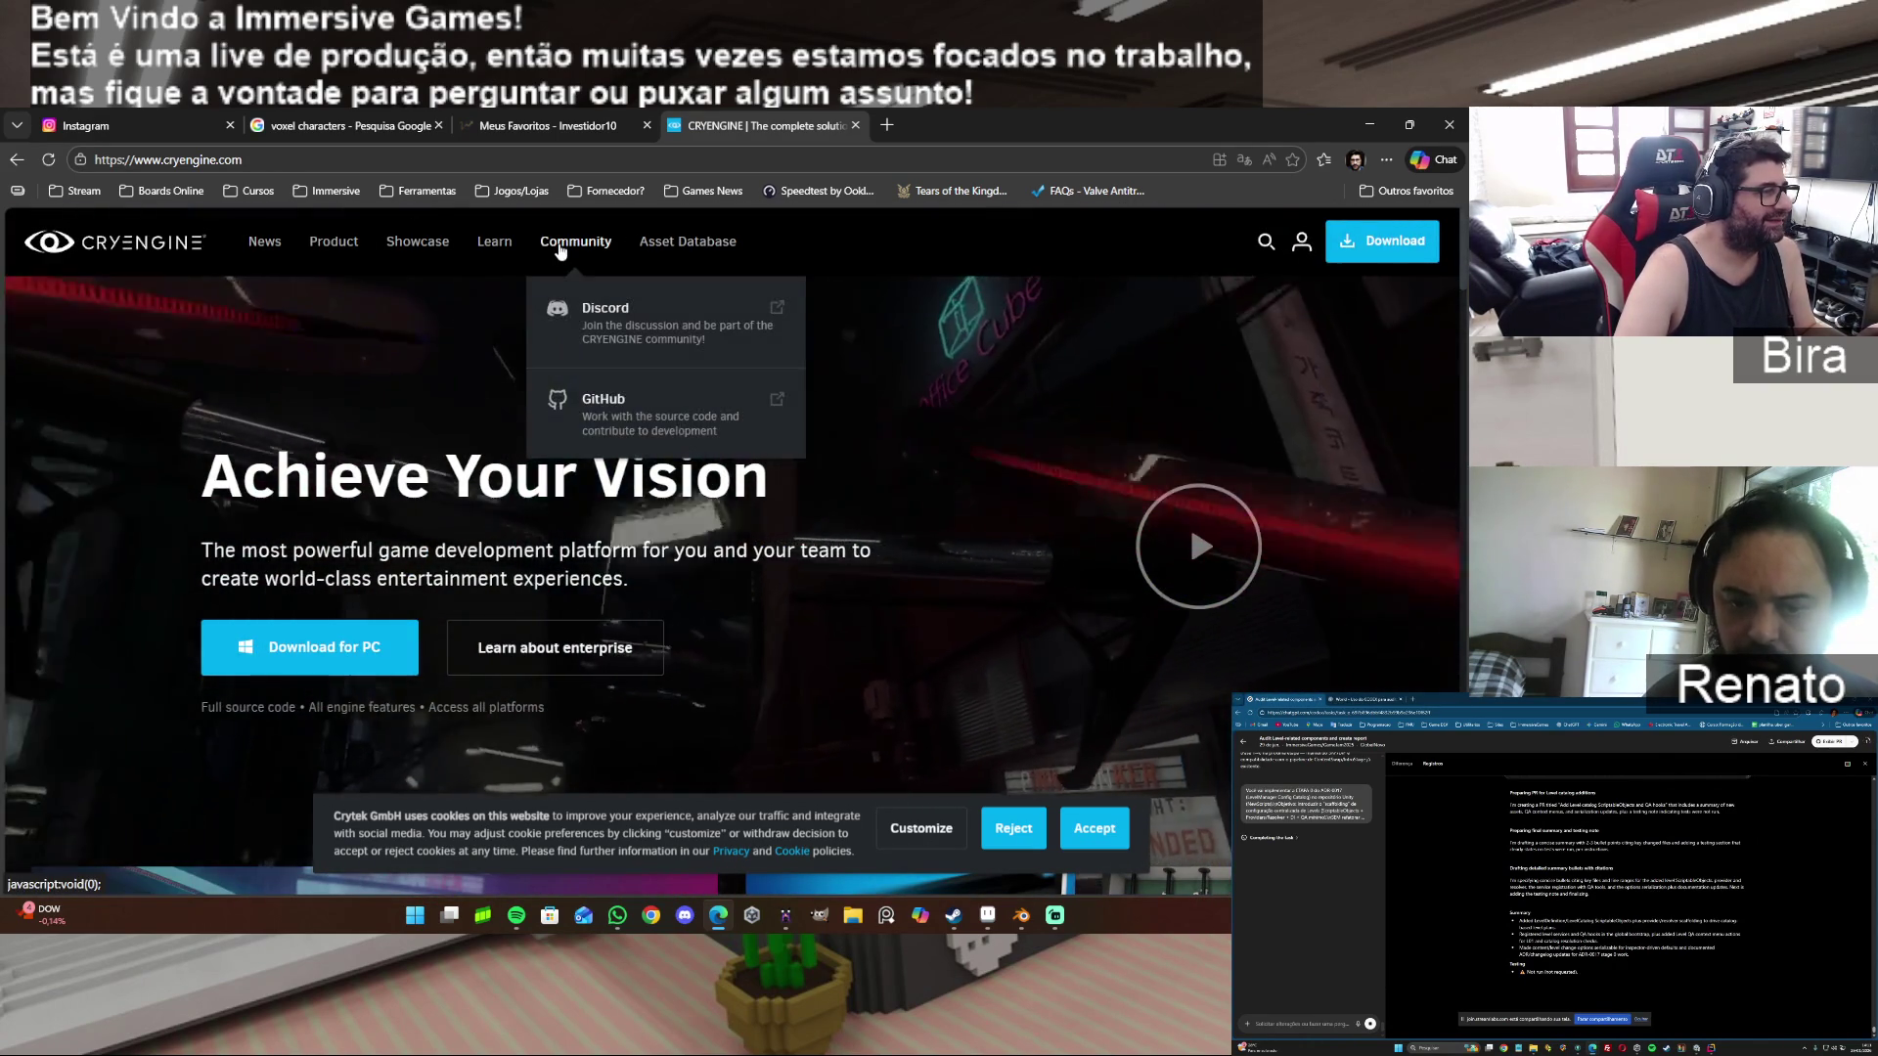
pyautogui.moveTo(328, 251)
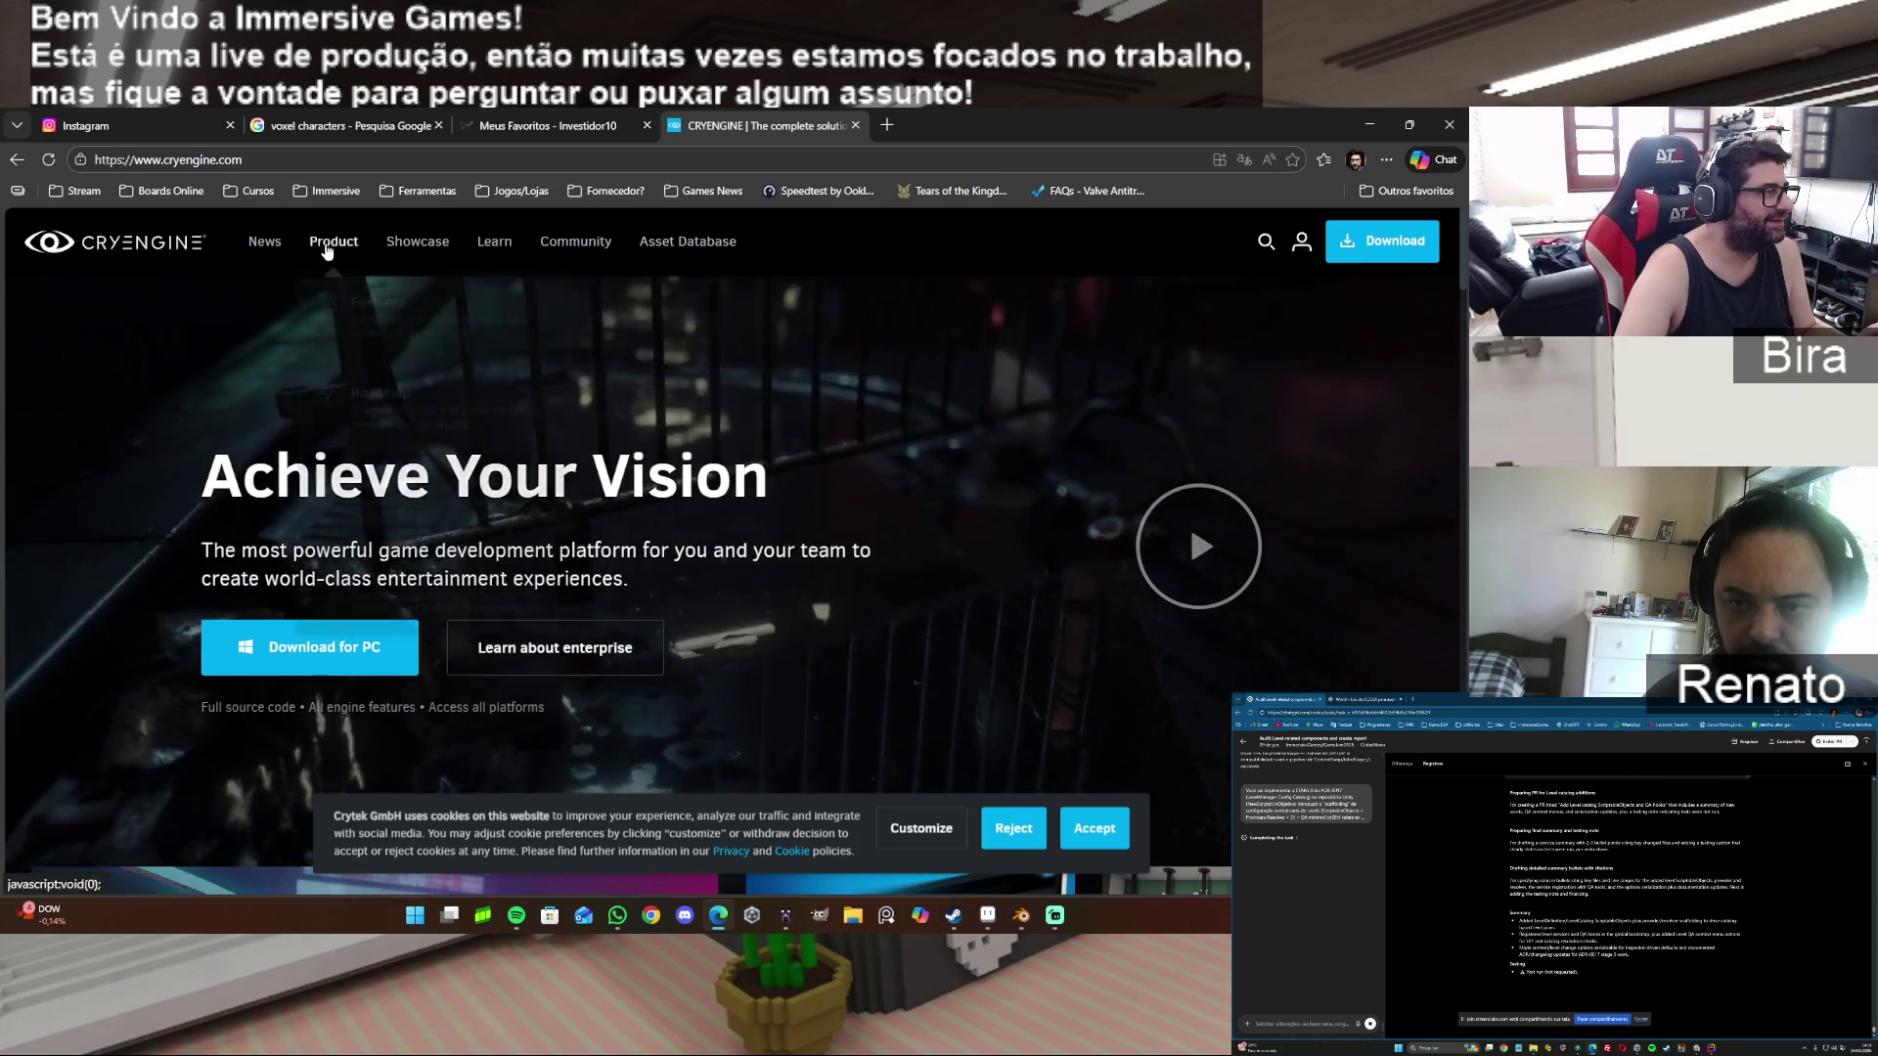
pyautogui.click(149, 248)
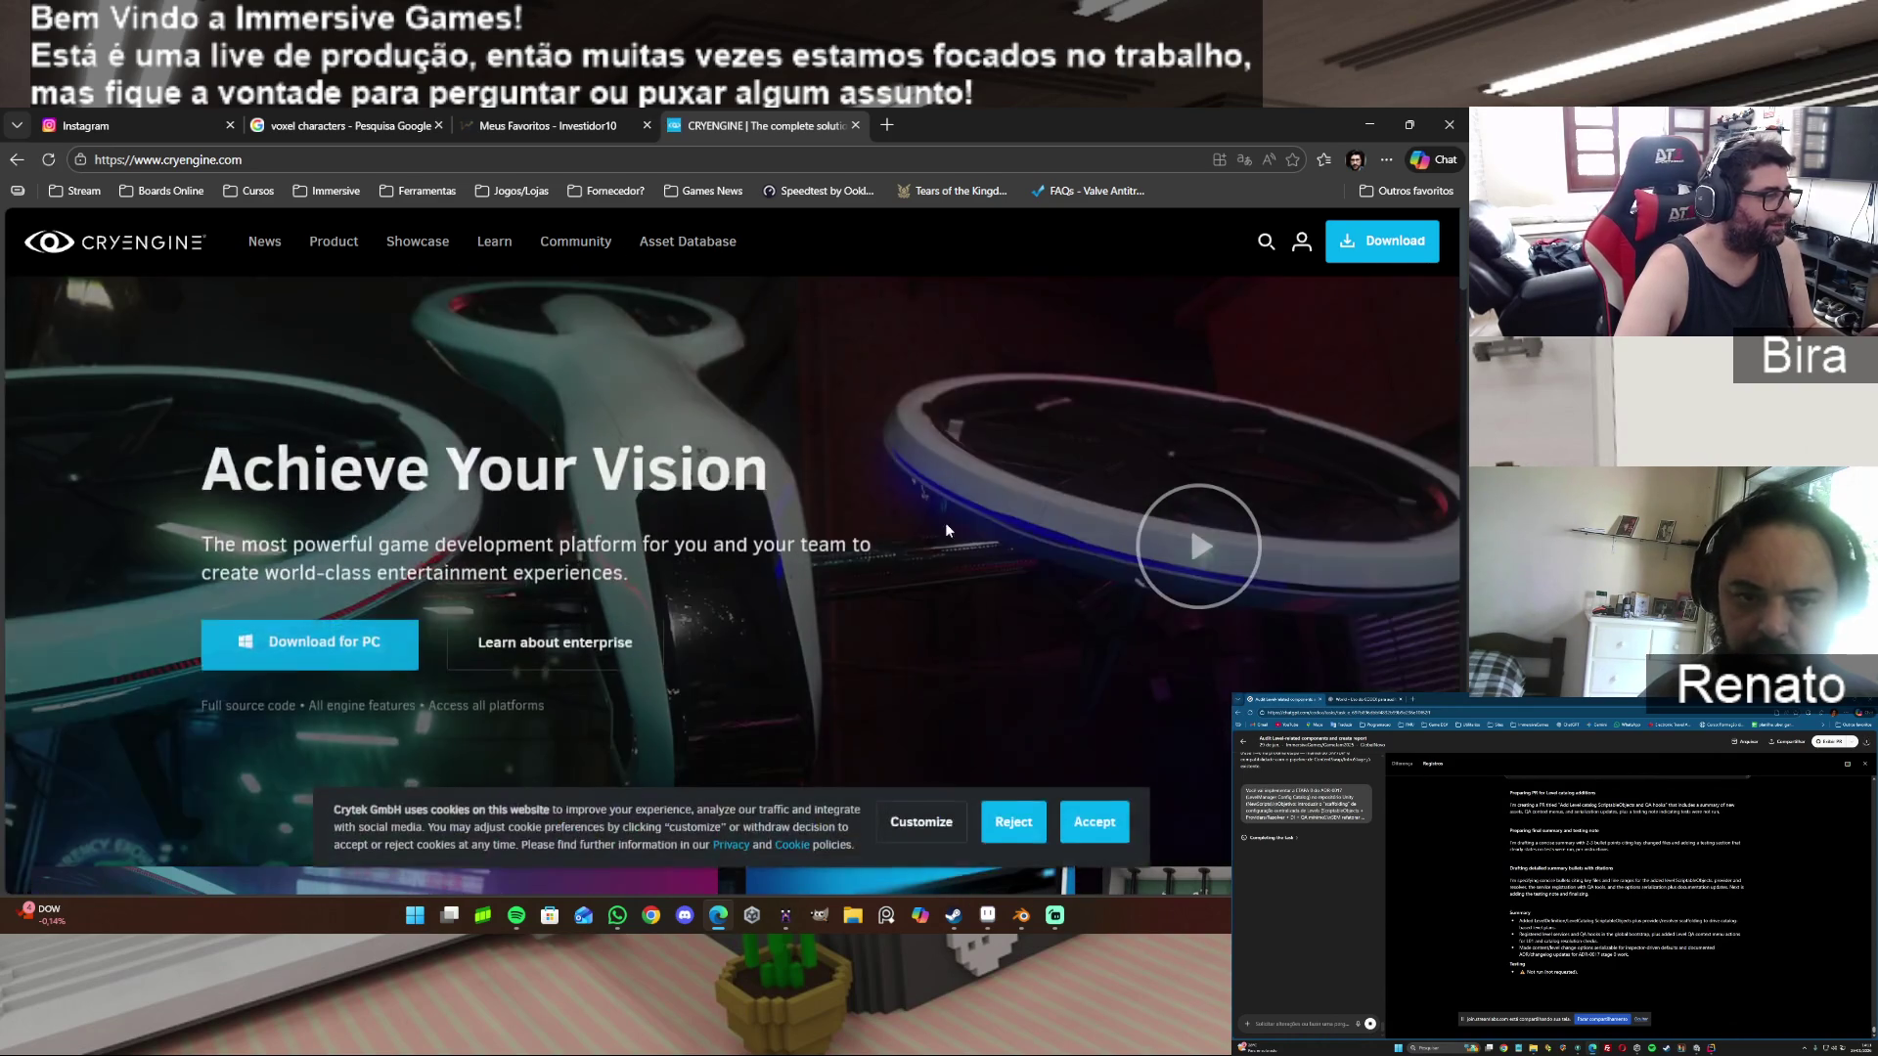
pyautogui.scroll(-5, 917, 519)
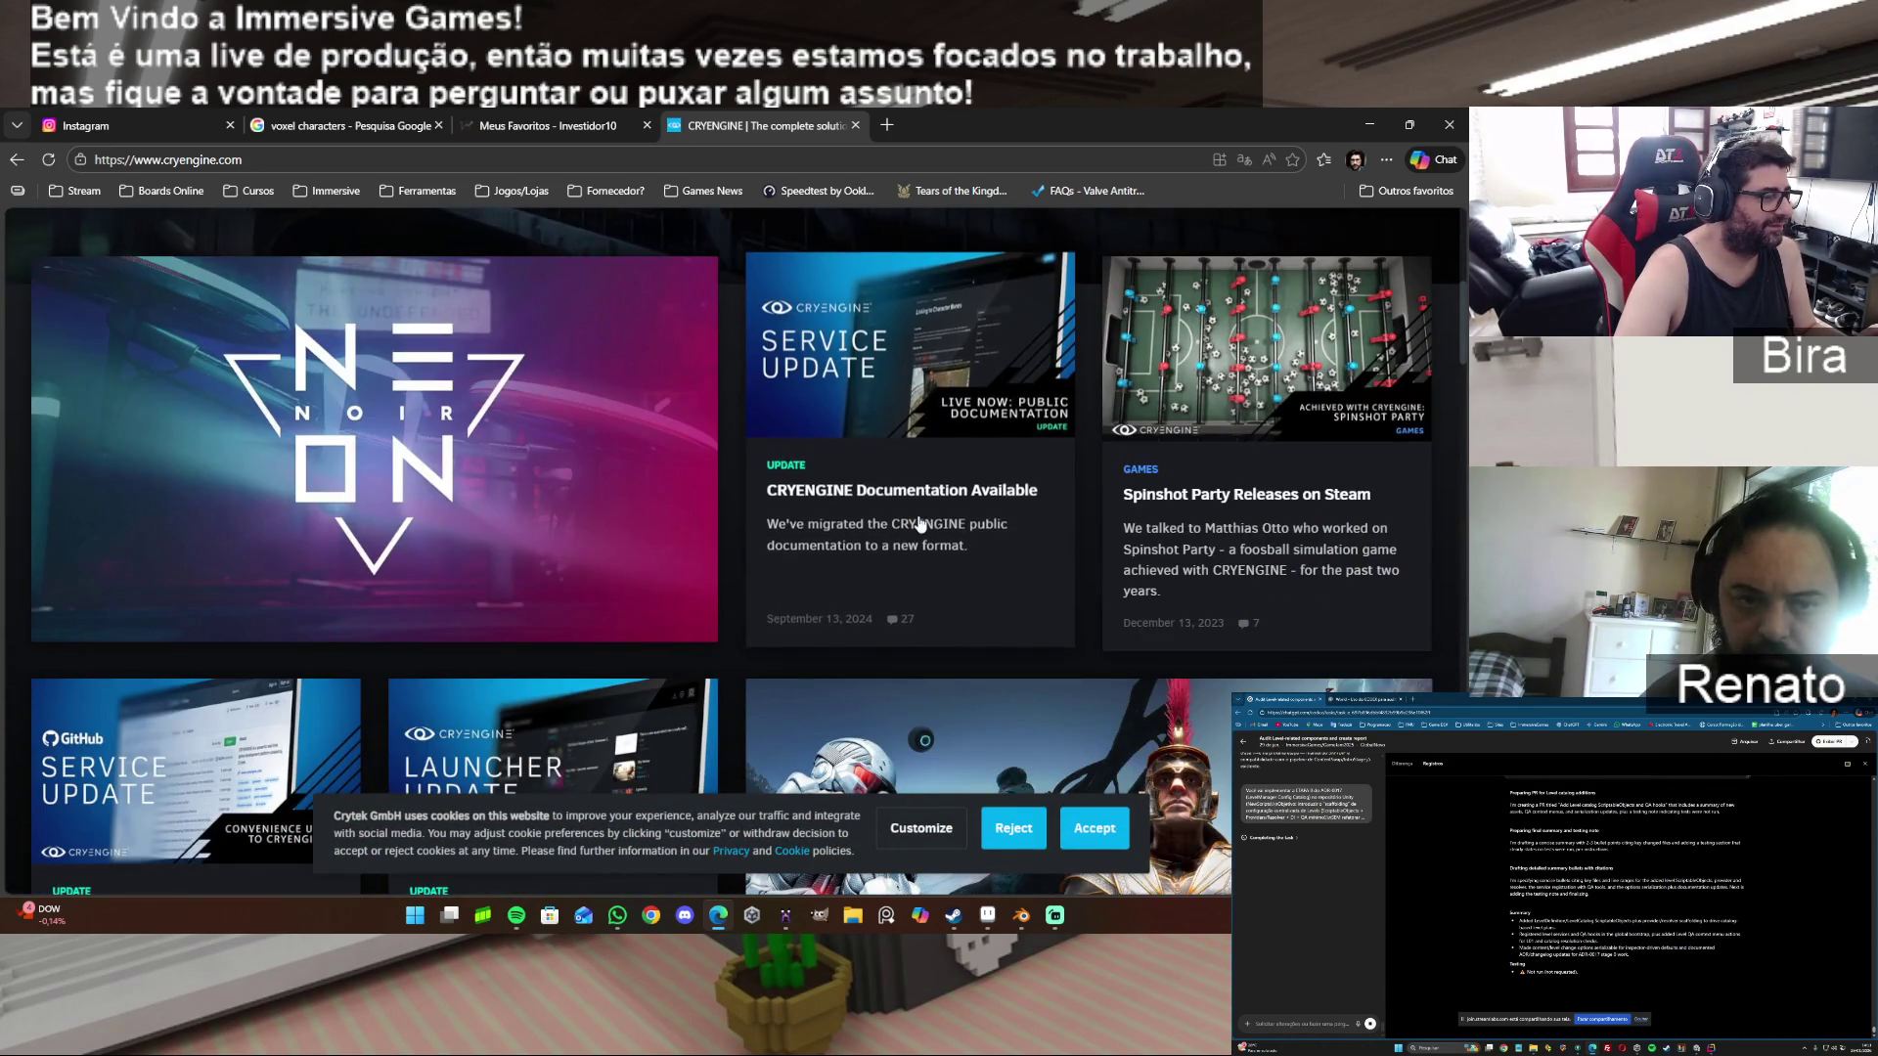
pyautogui.scroll(-3, 918, 518)
pyautogui.scroll(8, 917, 519)
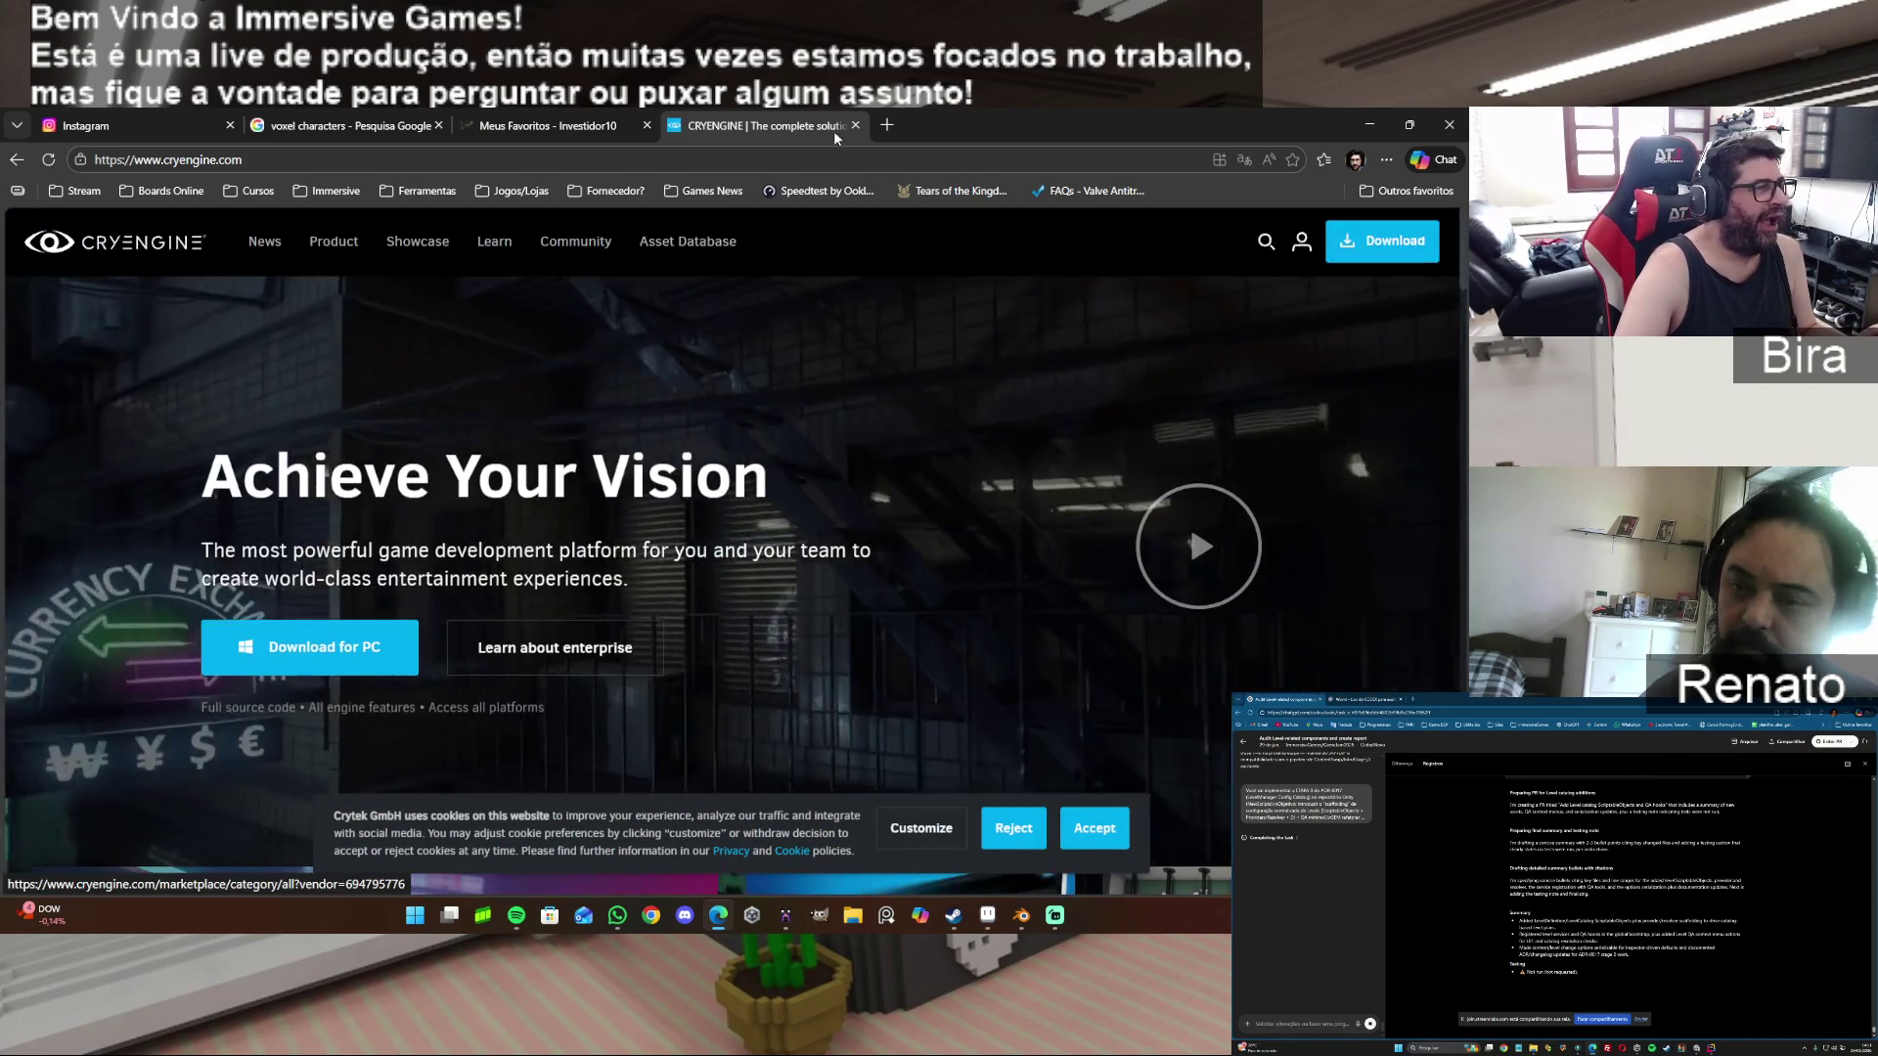
pyautogui.click(855, 125)
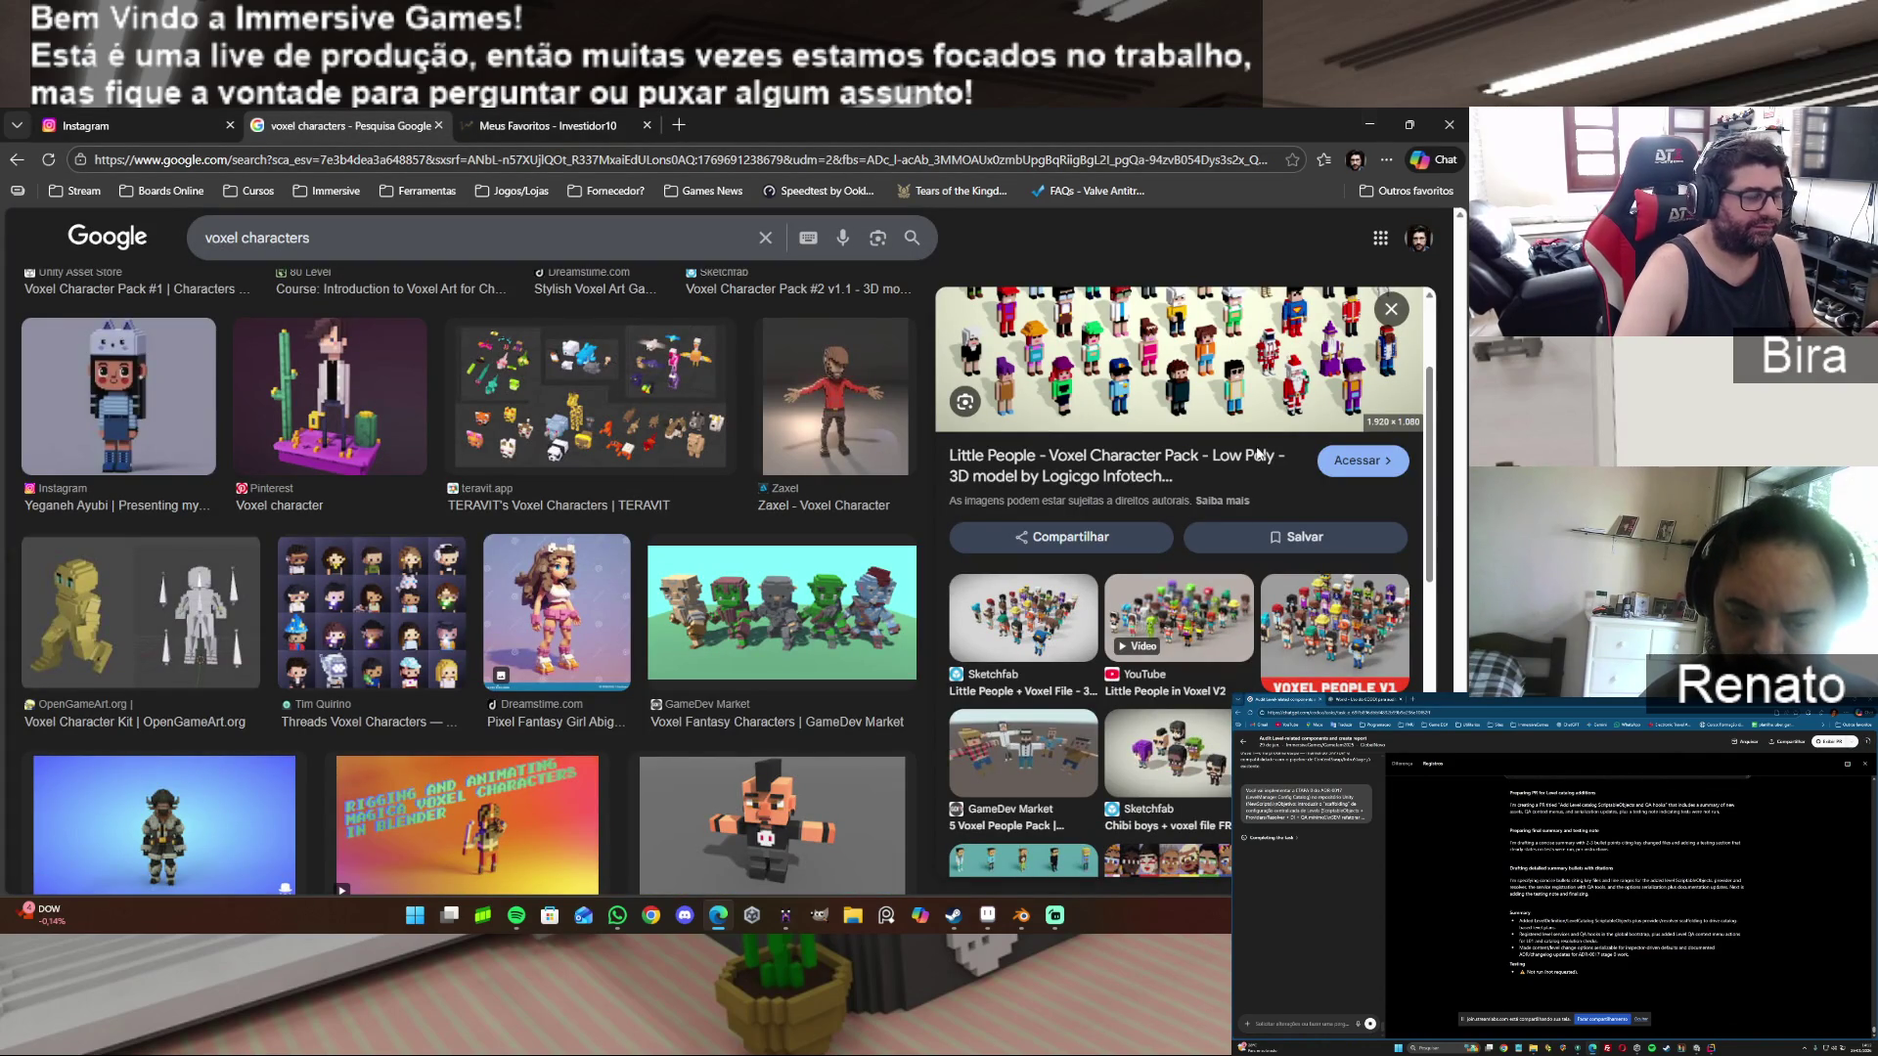
# Scroll through more 'voxel characters' image results, then minimize Edge to return to Blender.
pyautogui.scroll(-2, 996, 565)
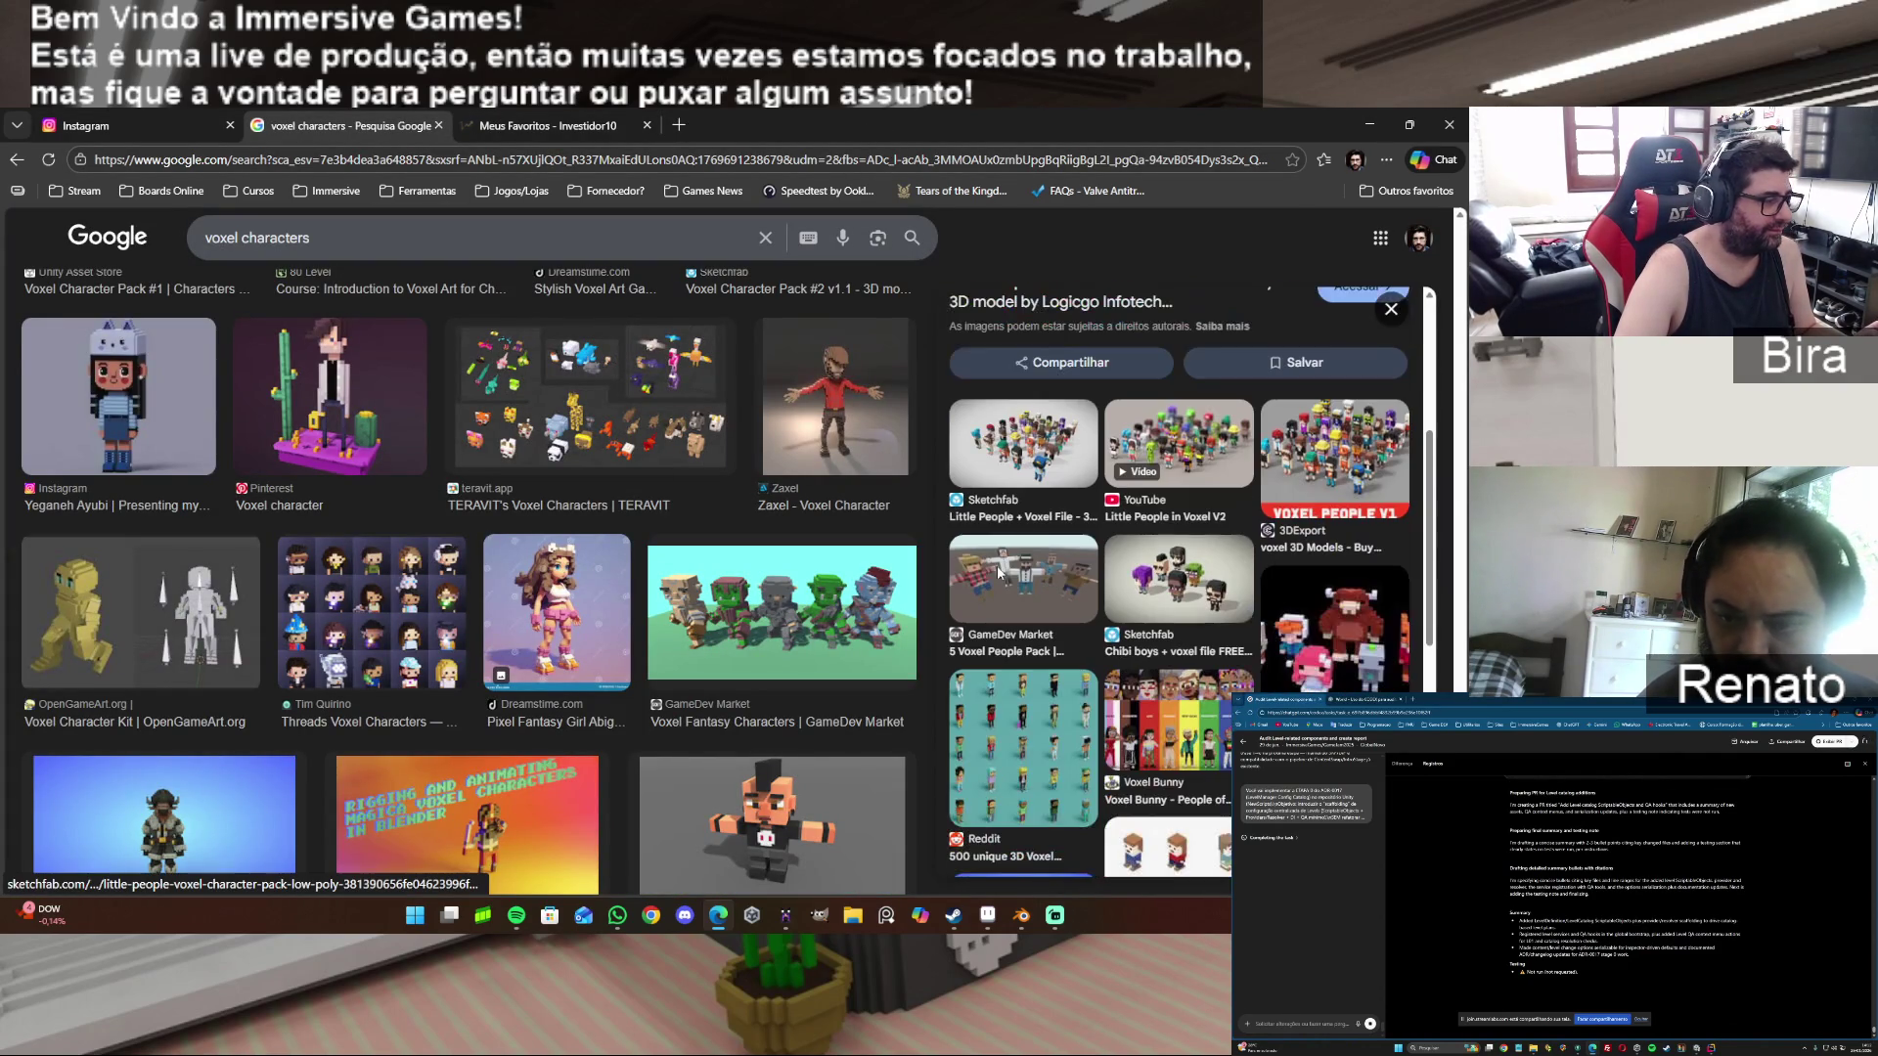
pyautogui.scroll(-4, 835, 637)
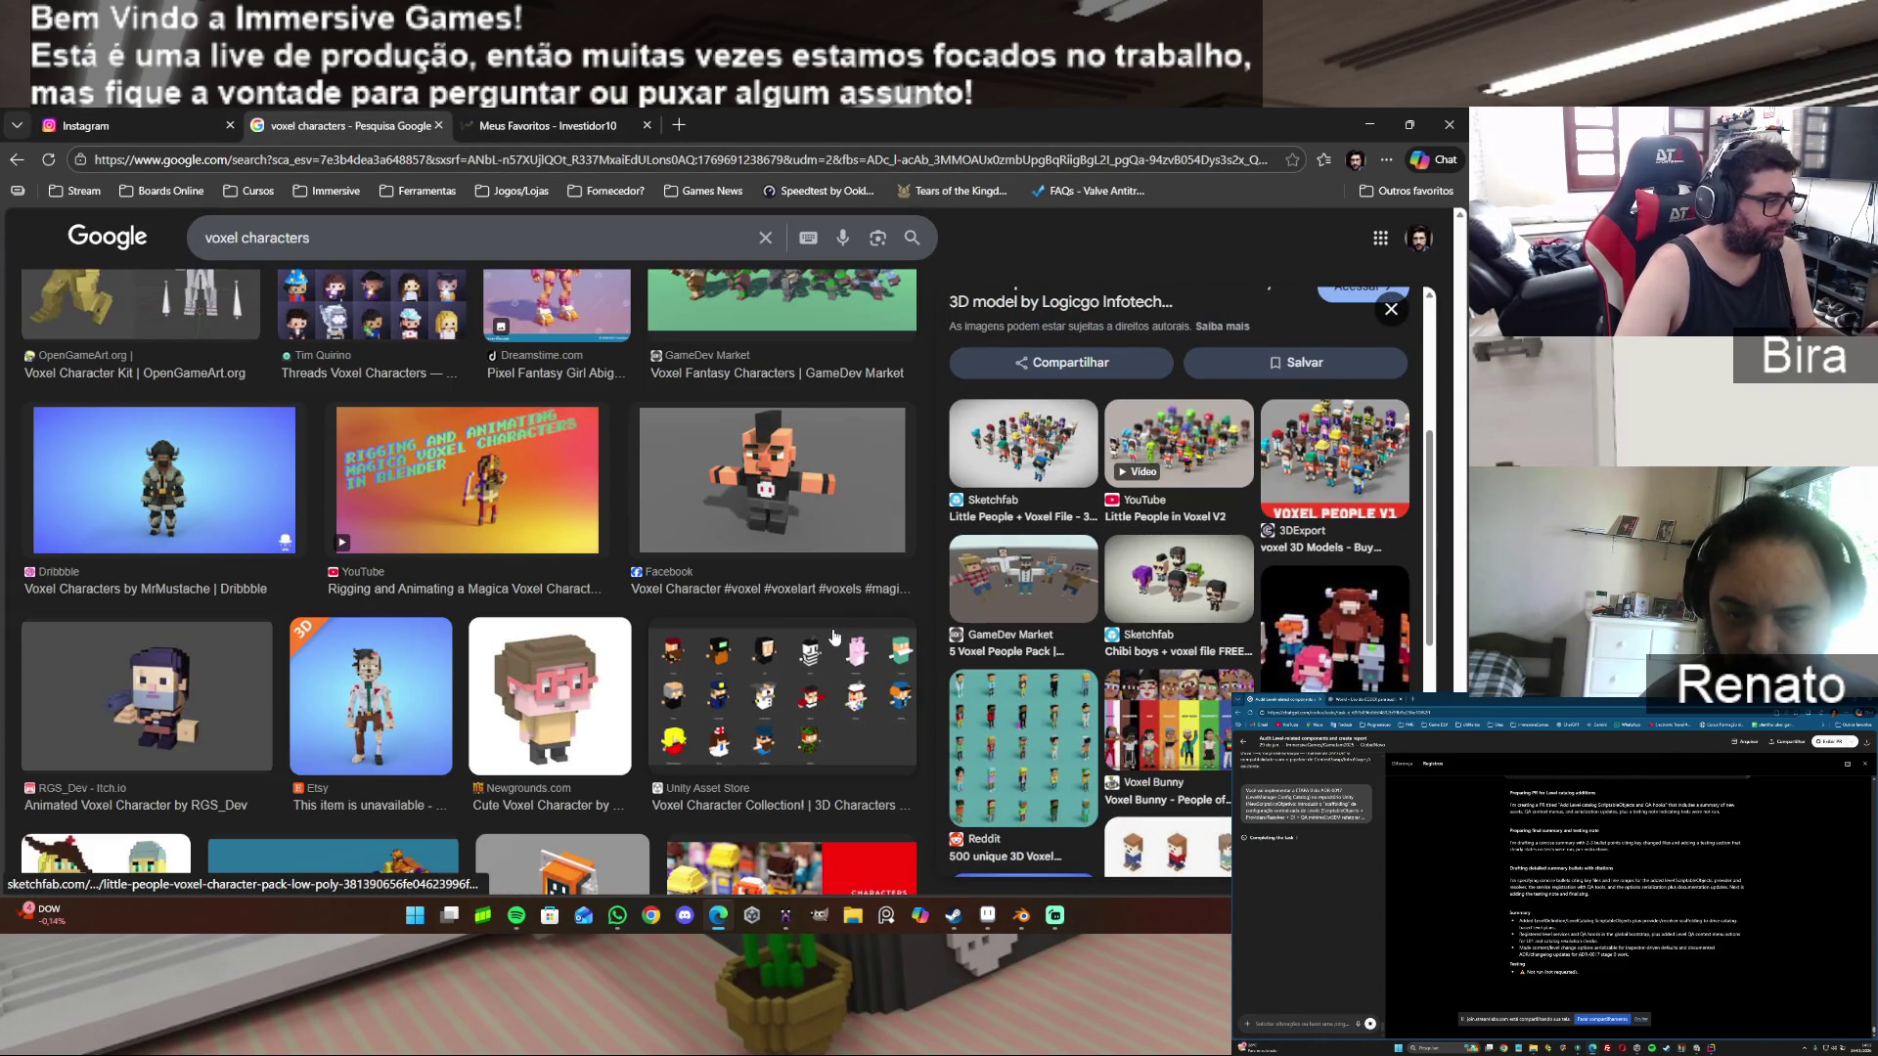
pyautogui.scroll(3, 1157, 611)
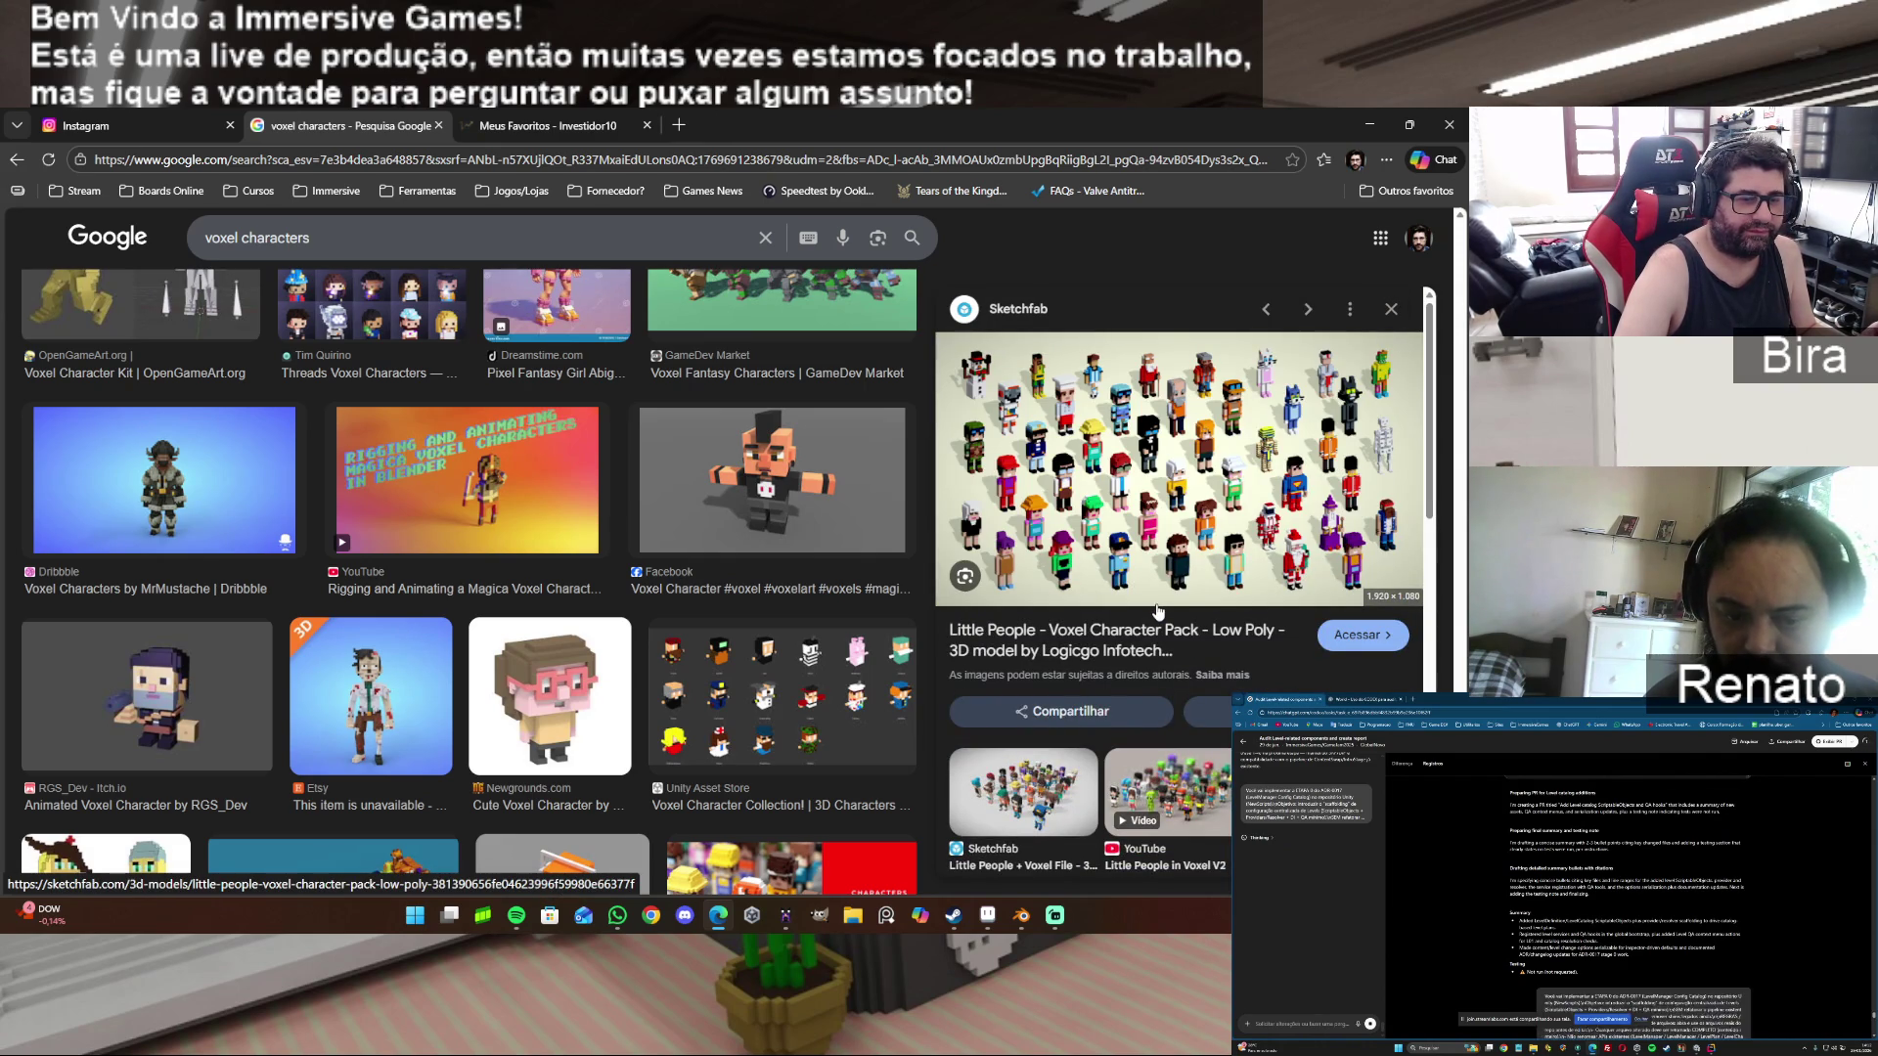
pyautogui.click(1370, 124)
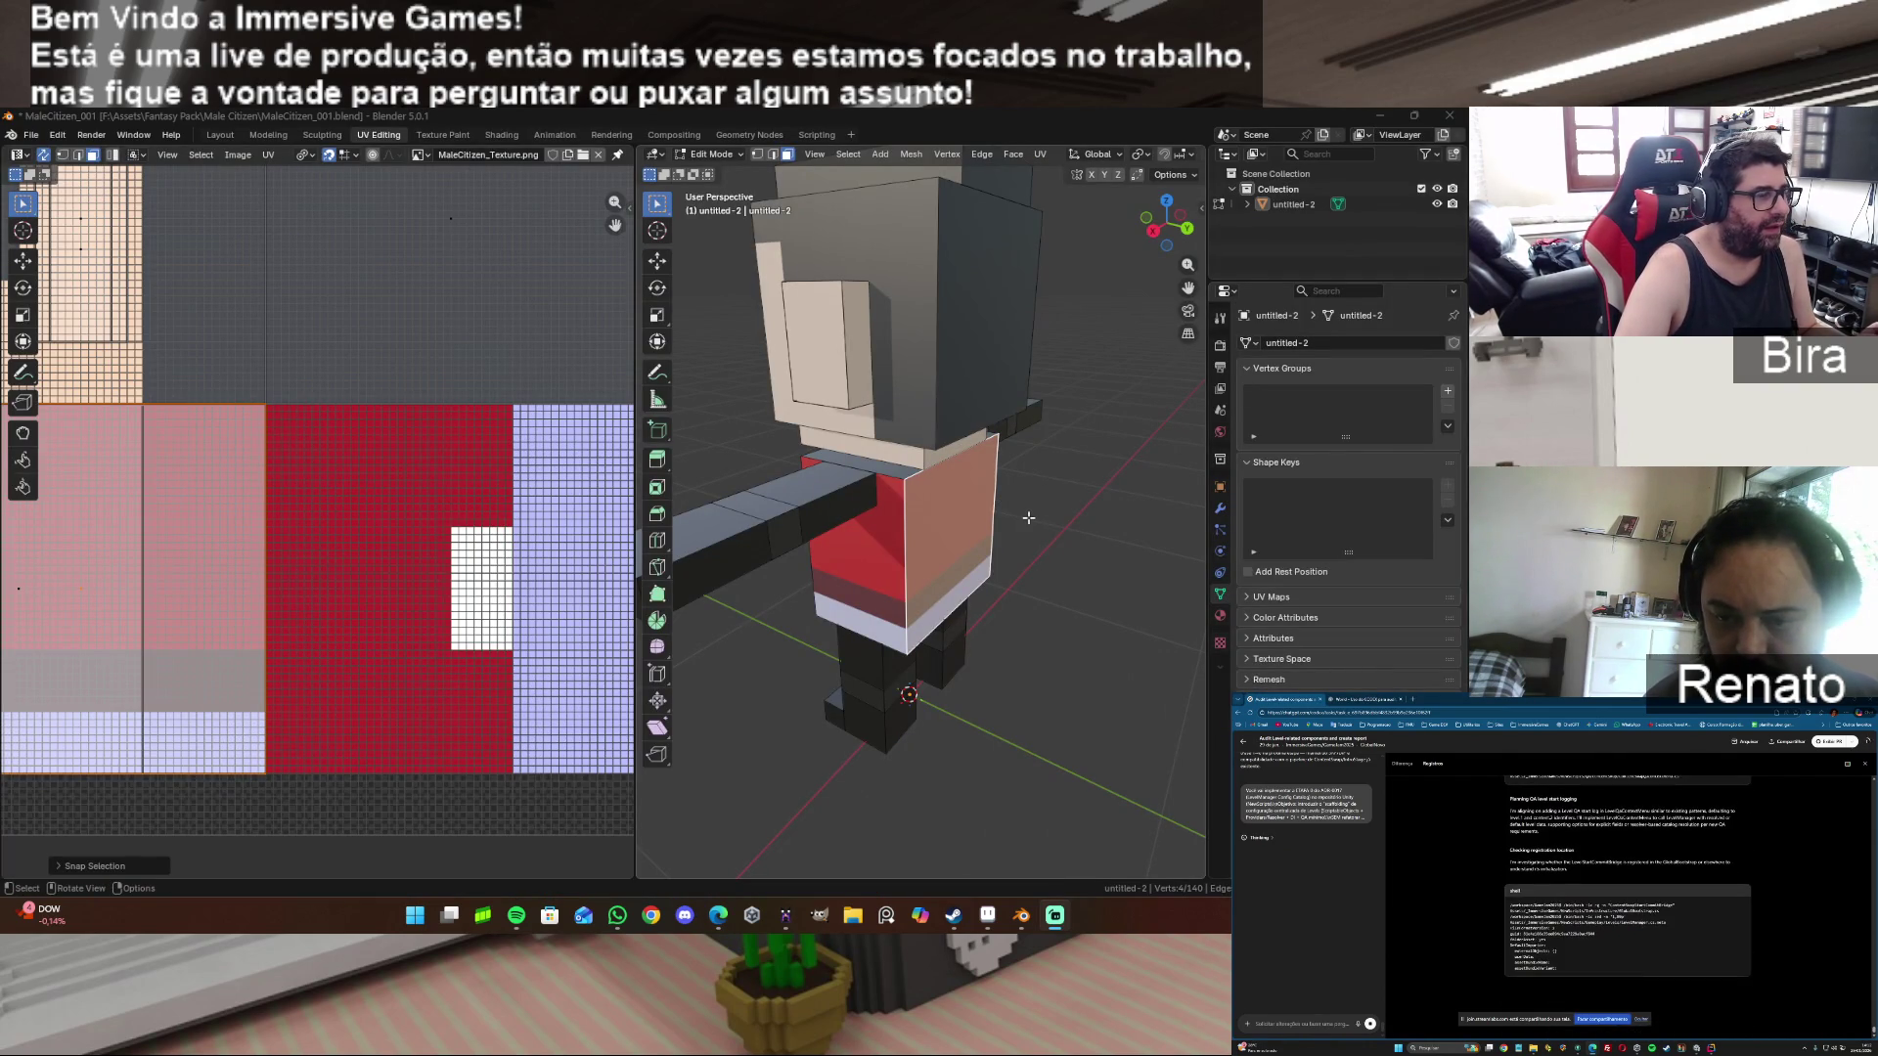
# From a near-front view, box-select the character's head faces and hide them in two passes.
pyautogui.moveTo(1167, 223)
pyautogui.mouseDown()
pyautogui.moveTo(1115, 256)
pyautogui.moveTo(1093, 362)
pyautogui.moveTo(1014, 395)
pyautogui.mouseUp()
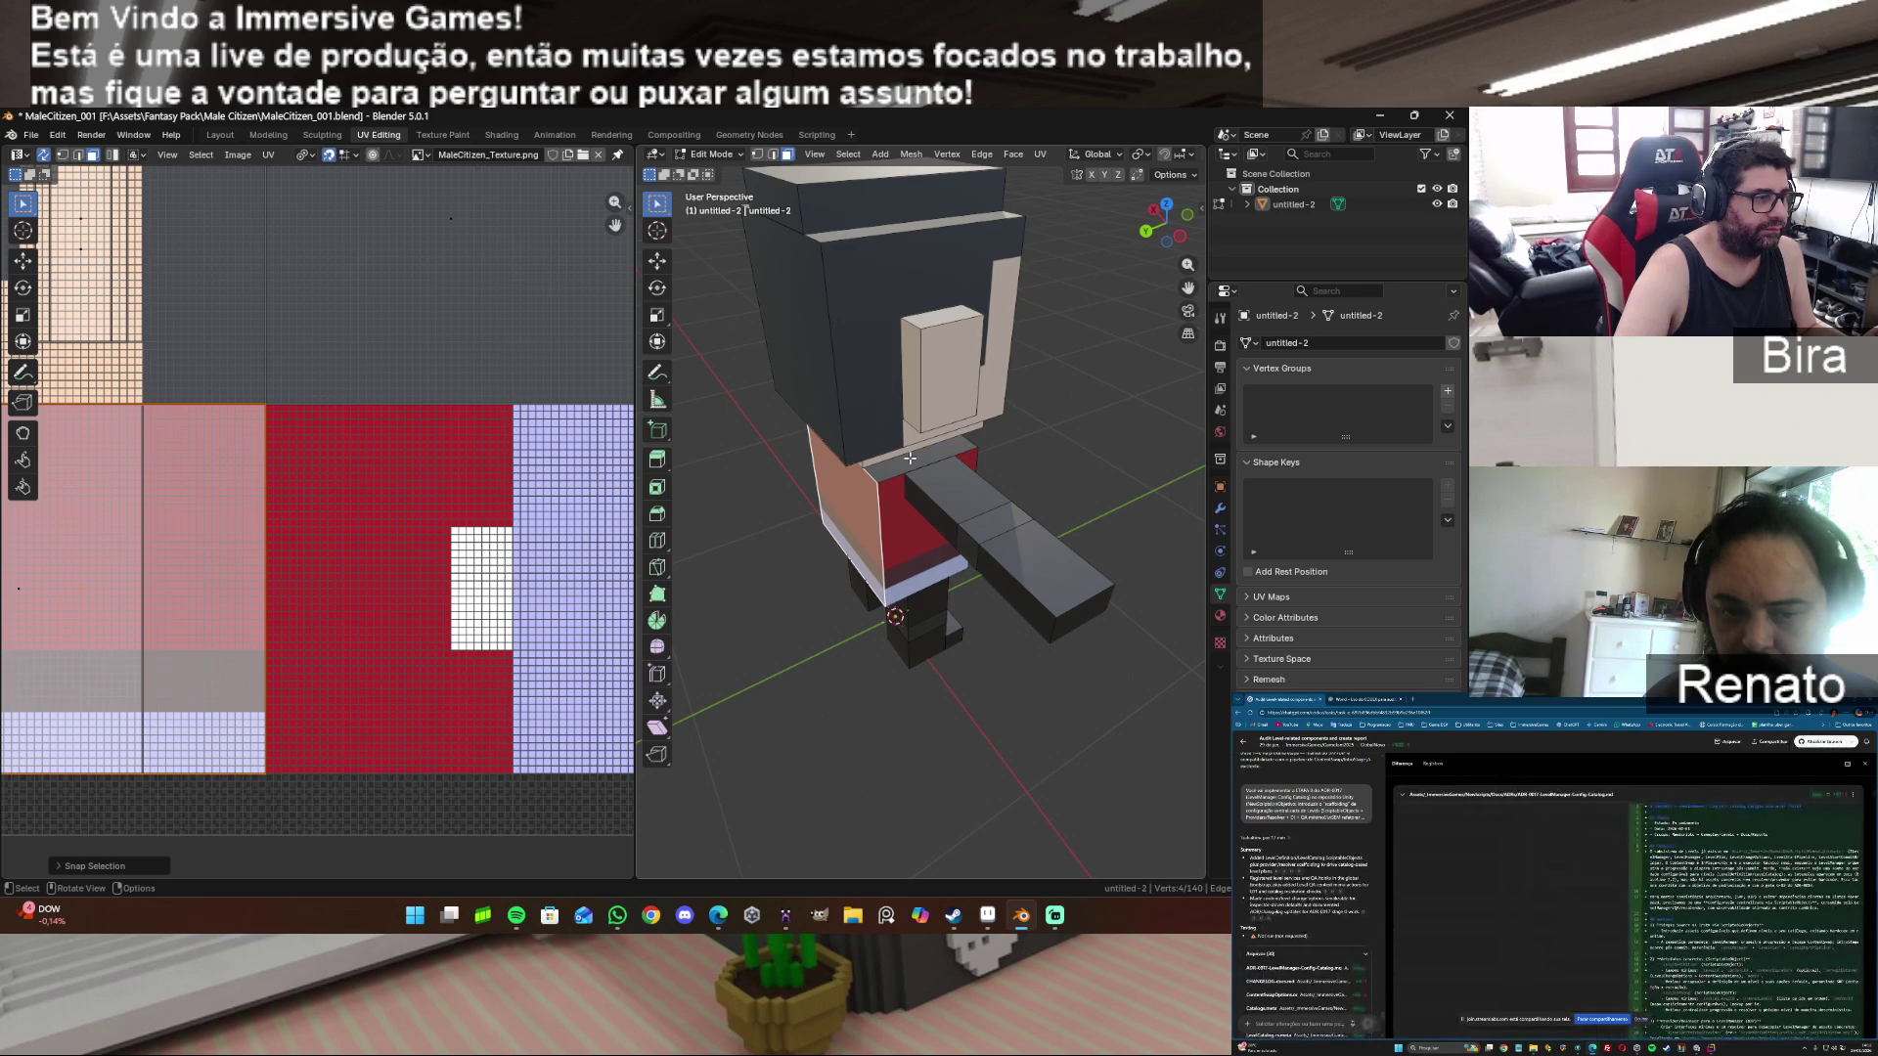
pyautogui.moveTo(1183, 244)
pyautogui.mouseDown()
pyautogui.moveTo(1159, 313)
pyautogui.moveTo(1178, 416)
pyautogui.mouseUp()
pyautogui.scroll(-2, 831, 295)
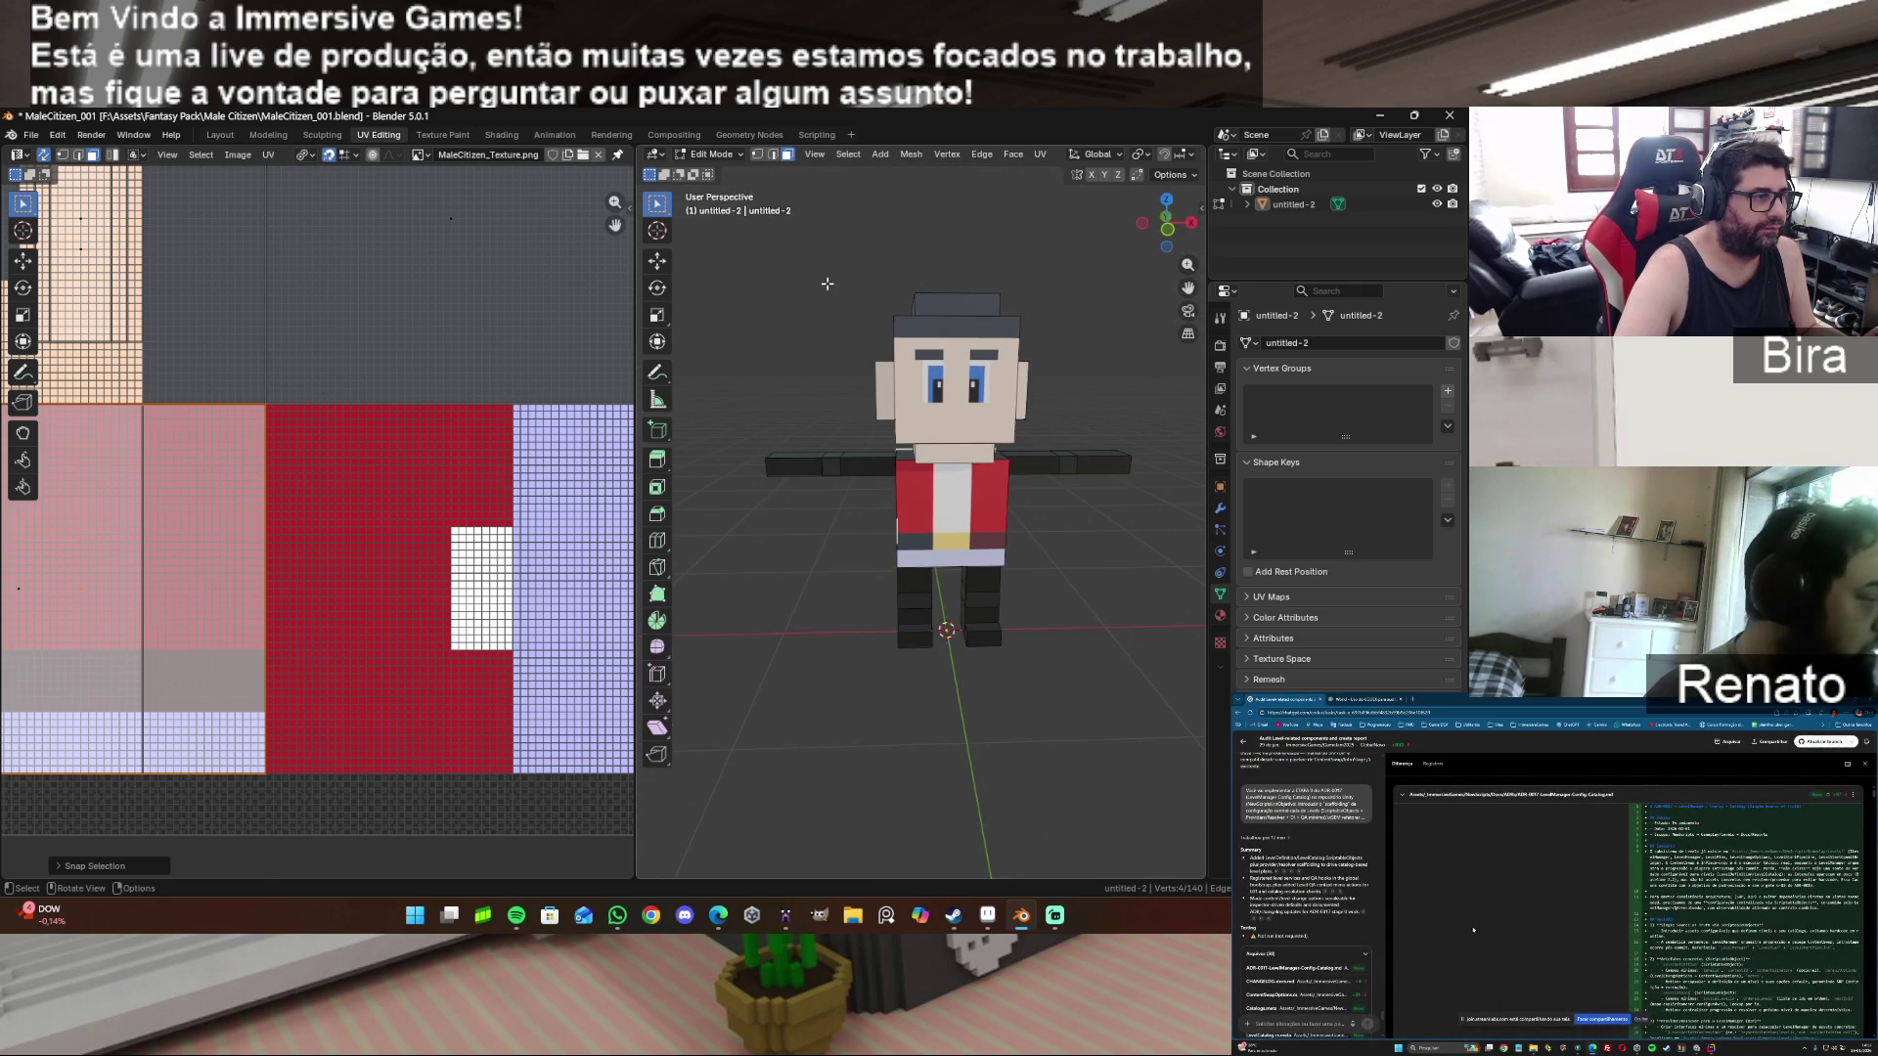
pyautogui.moveTo(831, 269)
pyautogui.mouseDown()
pyautogui.moveTo(1080, 445)
pyautogui.moveTo(1071, 427)
pyautogui.mouseUp()
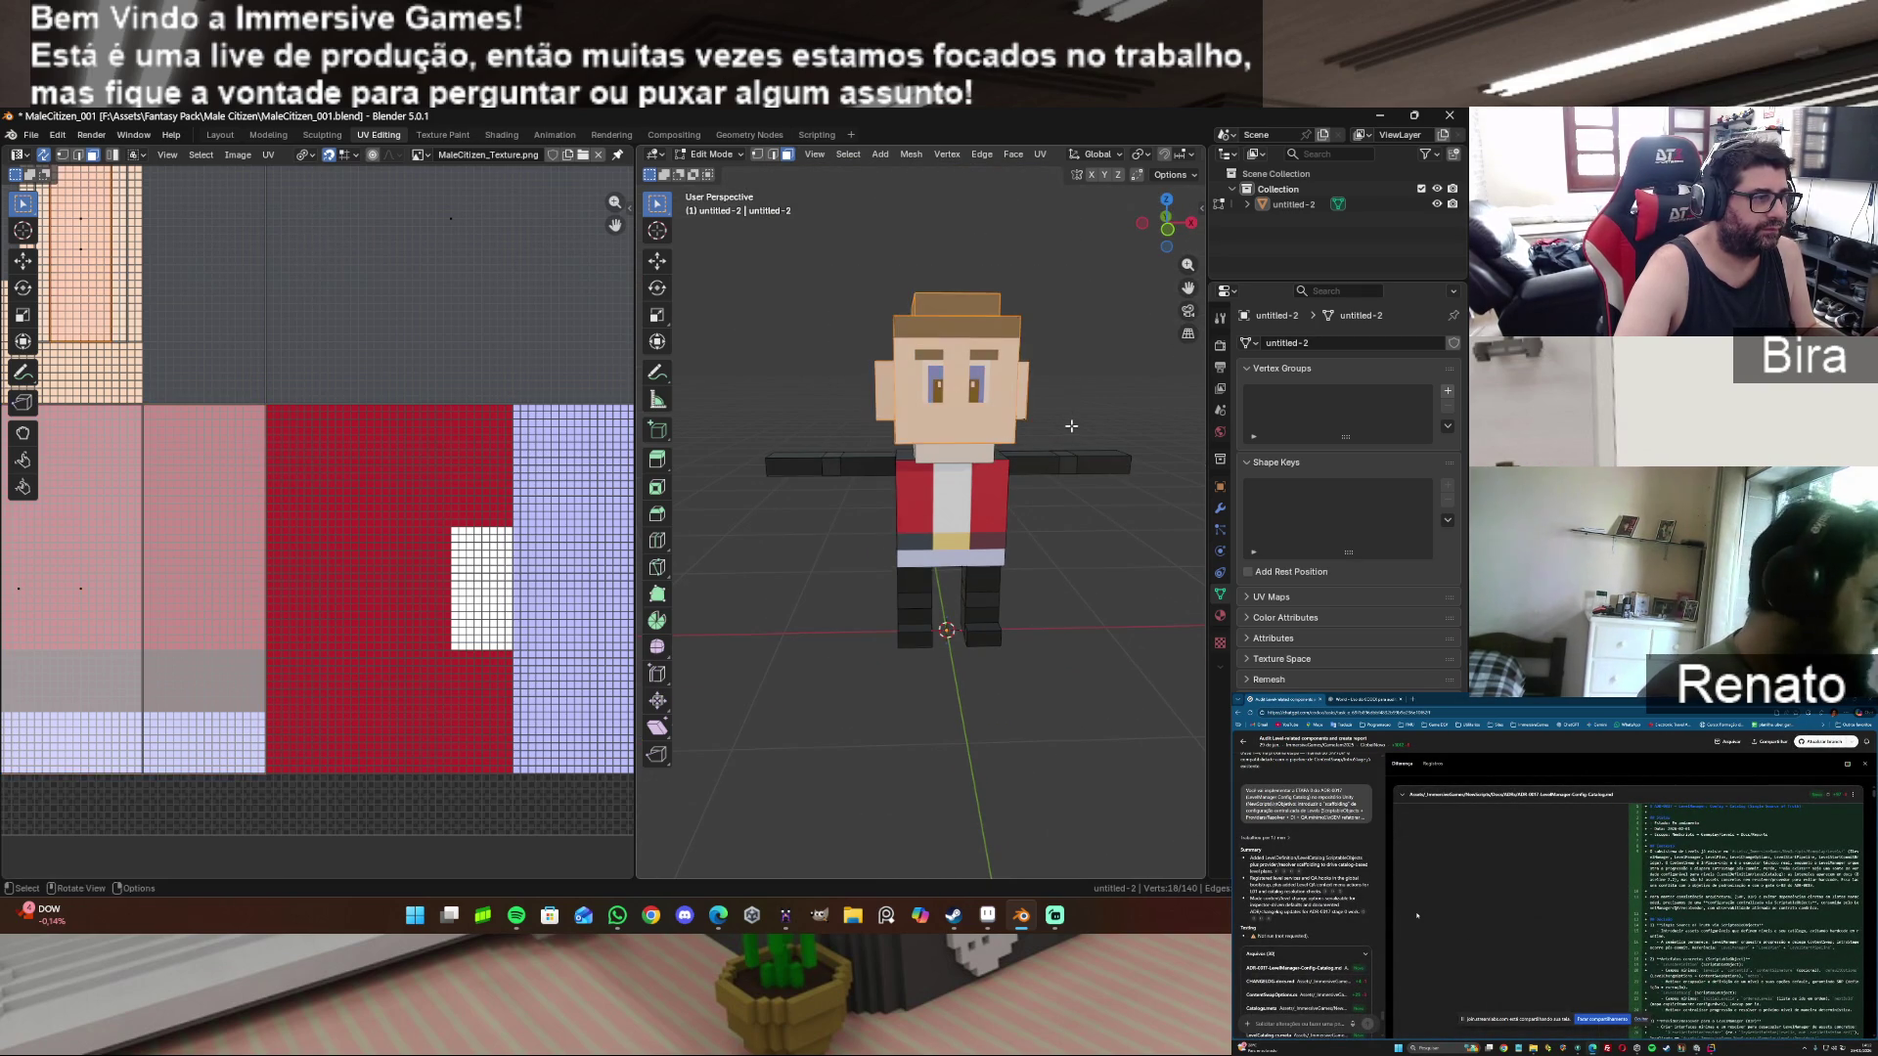
pyautogui.press('h')
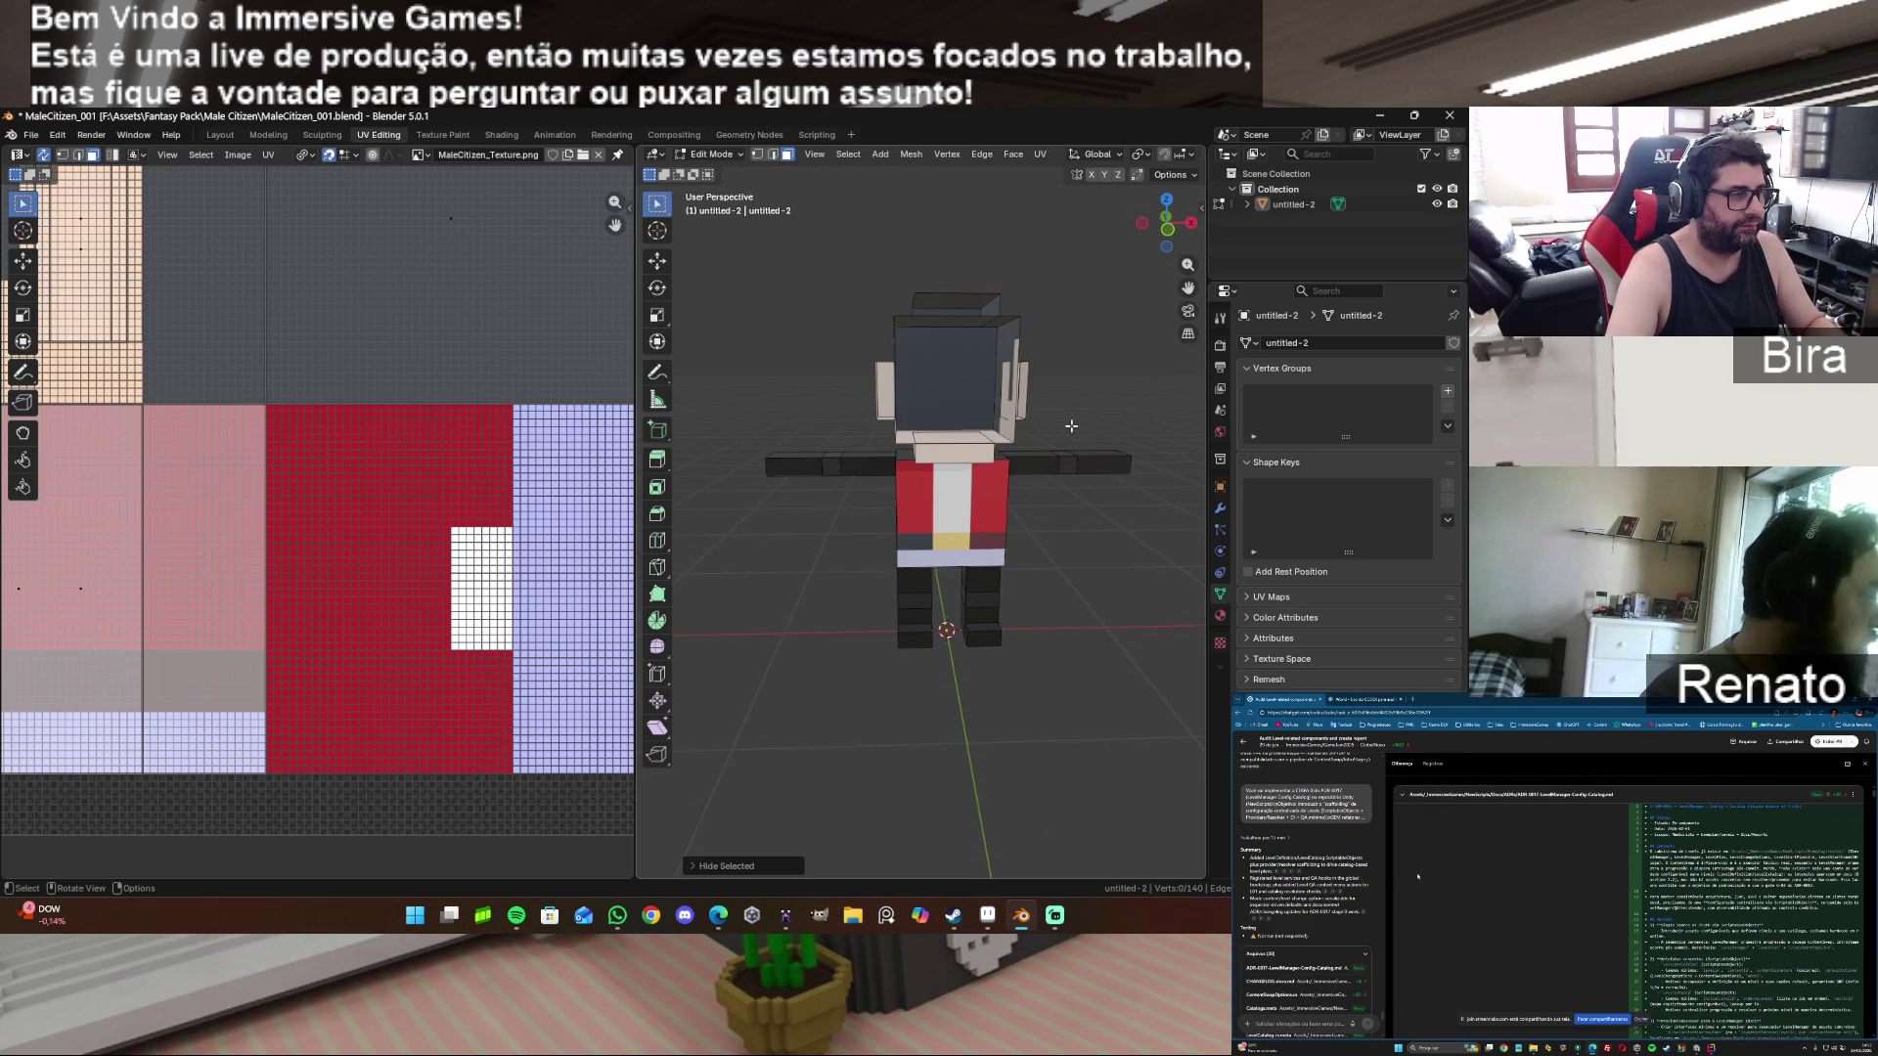
pyautogui.moveTo(857, 290)
pyautogui.mouseDown()
pyautogui.moveTo(1130, 446)
pyautogui.moveTo(1103, 442)
pyautogui.mouseUp()
pyautogui.press('h')
# Hide the leftover cream faces on the head top, then select the torso's top face.
pyautogui.moveTo(1166, 221); pyautogui.dragTo(1166, 268)
pyautogui.click(971, 456)
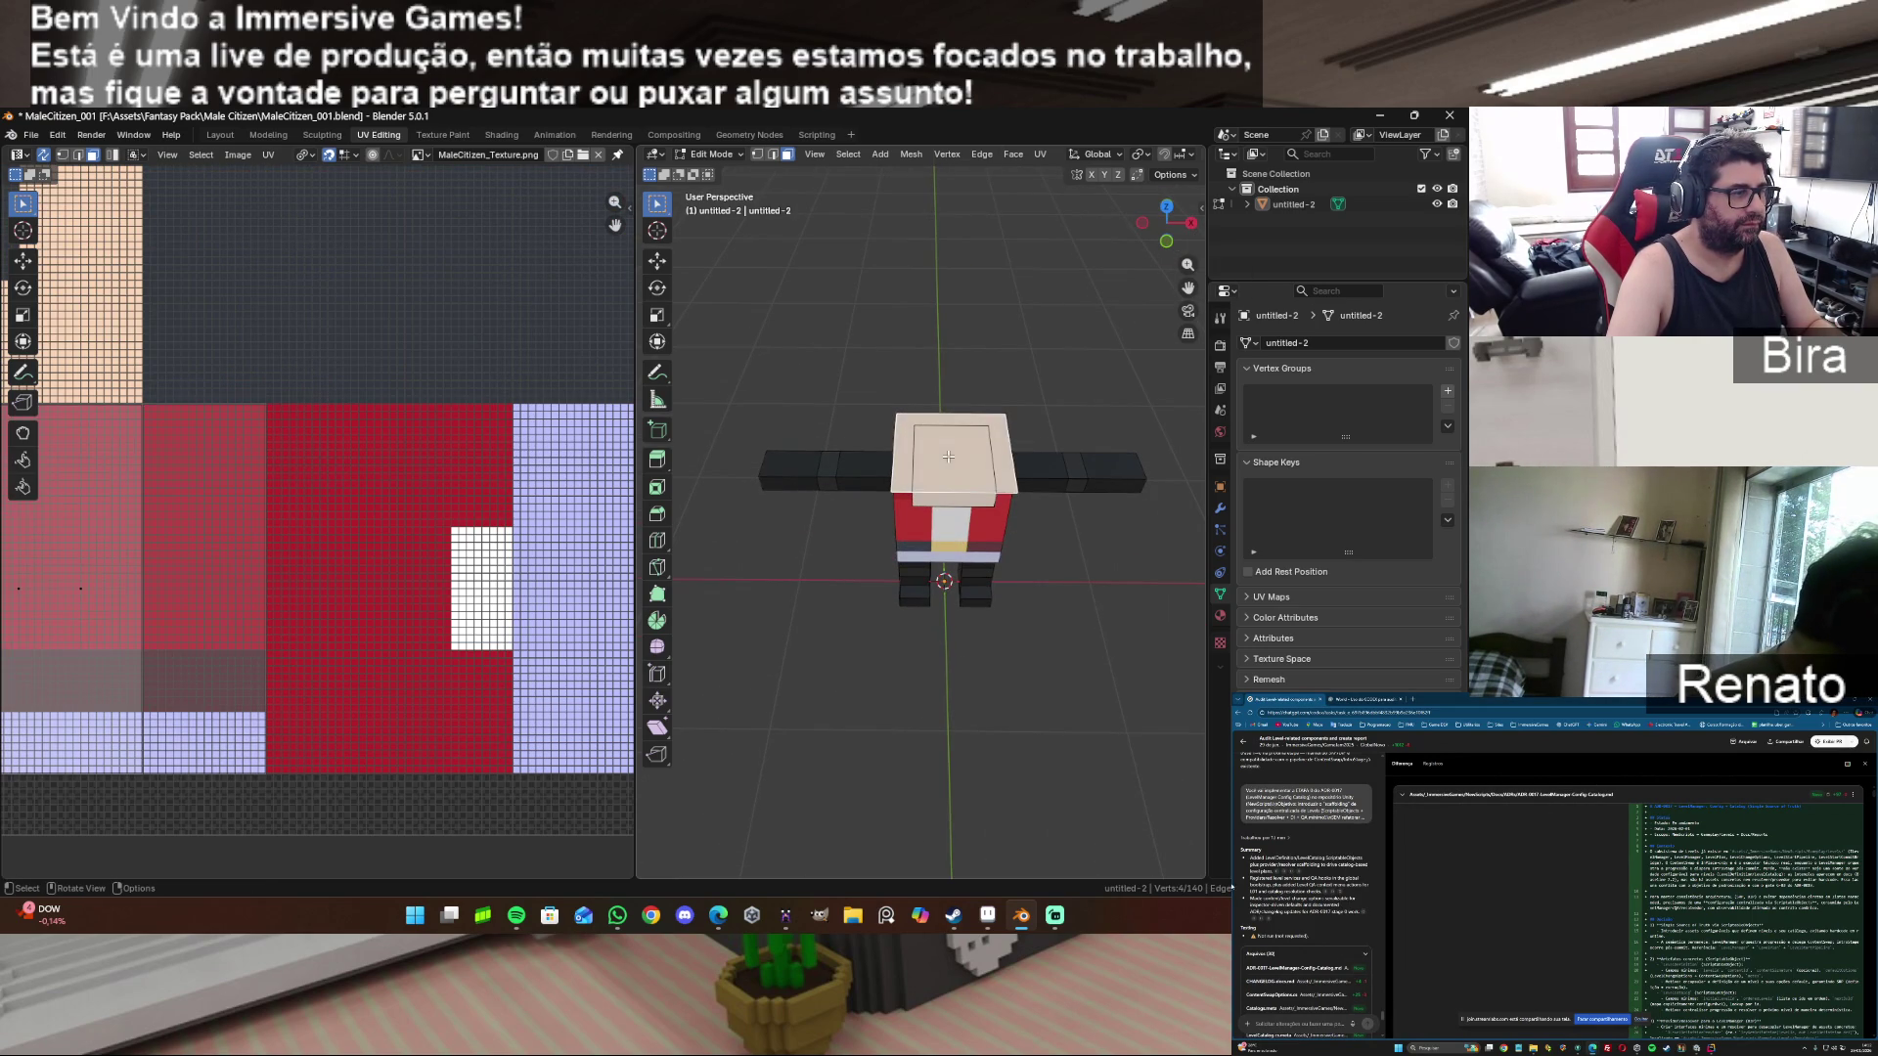
pyautogui.click(1000, 444)
pyautogui.moveTo(1166, 223); pyautogui.dragTo(1120, 246)
pyautogui.click(913, 461)
pyautogui.press('h')
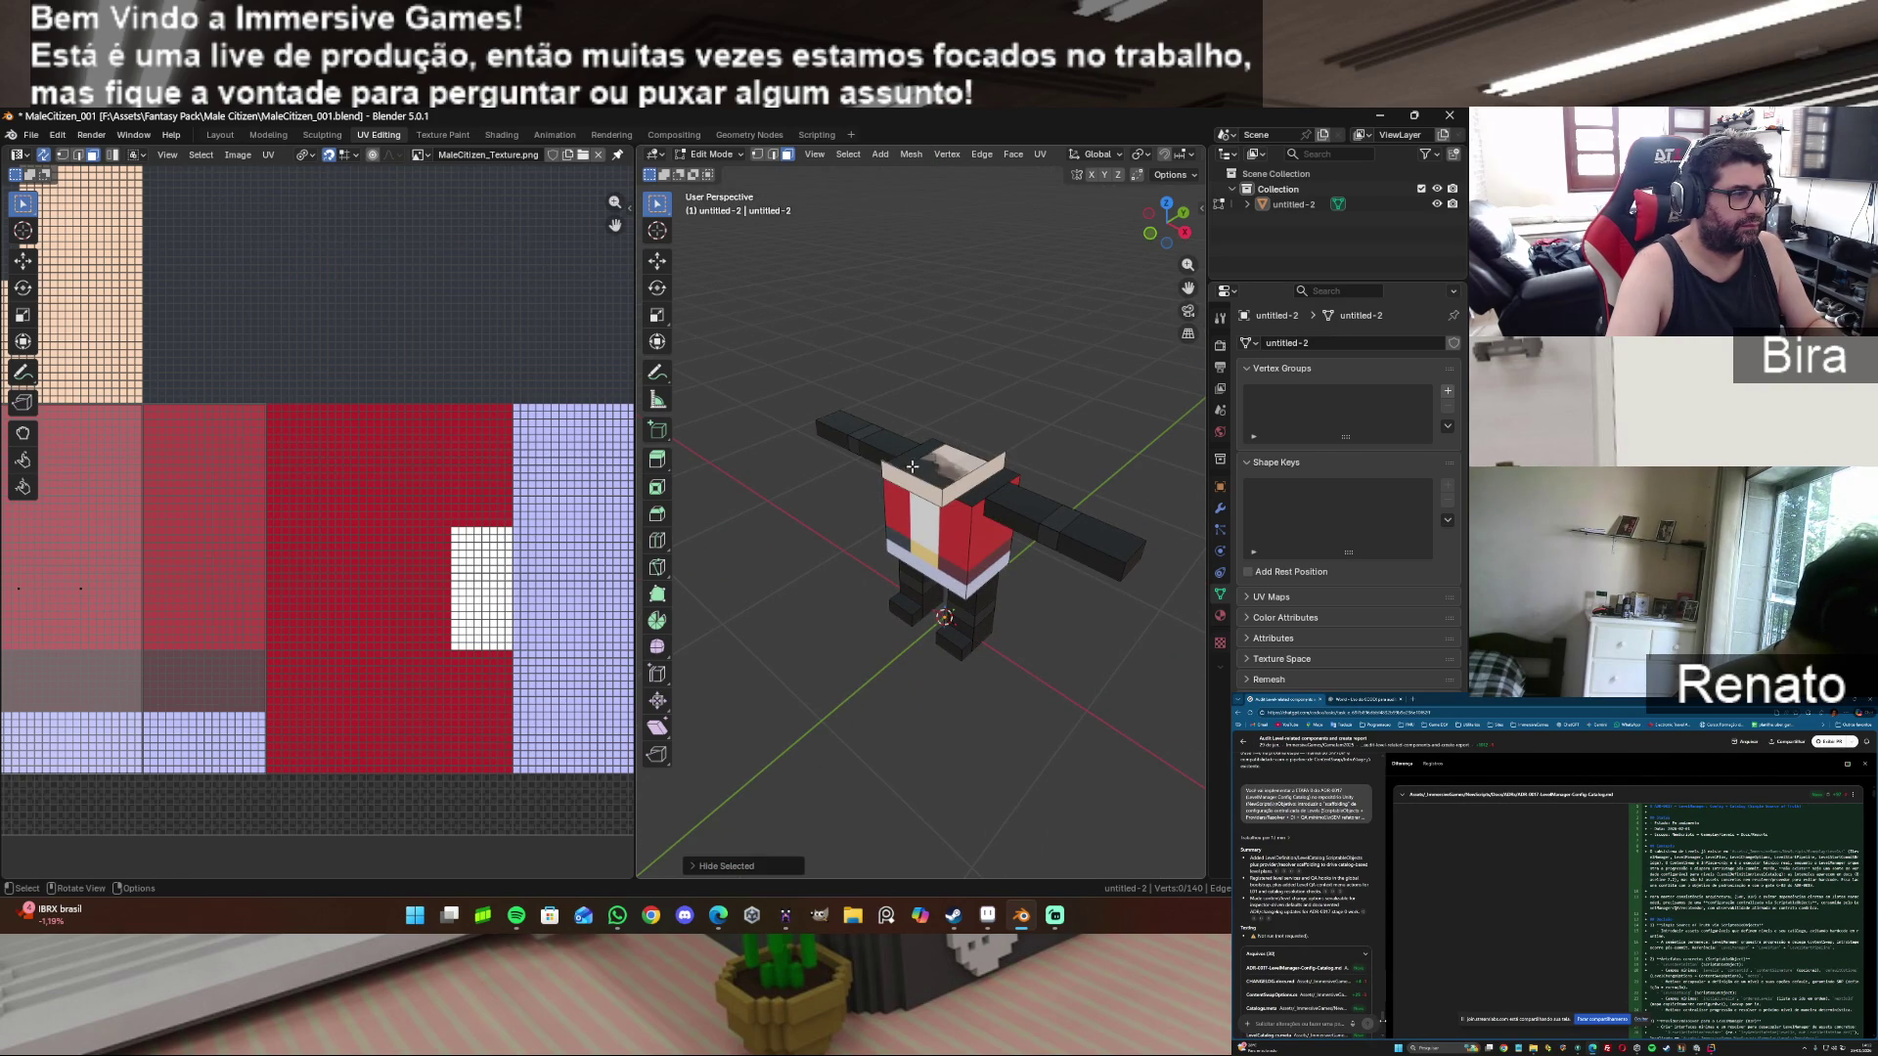
pyautogui.click(942, 486)
pyautogui.press('h')
pyautogui.click(952, 492)
pyautogui.press('h')
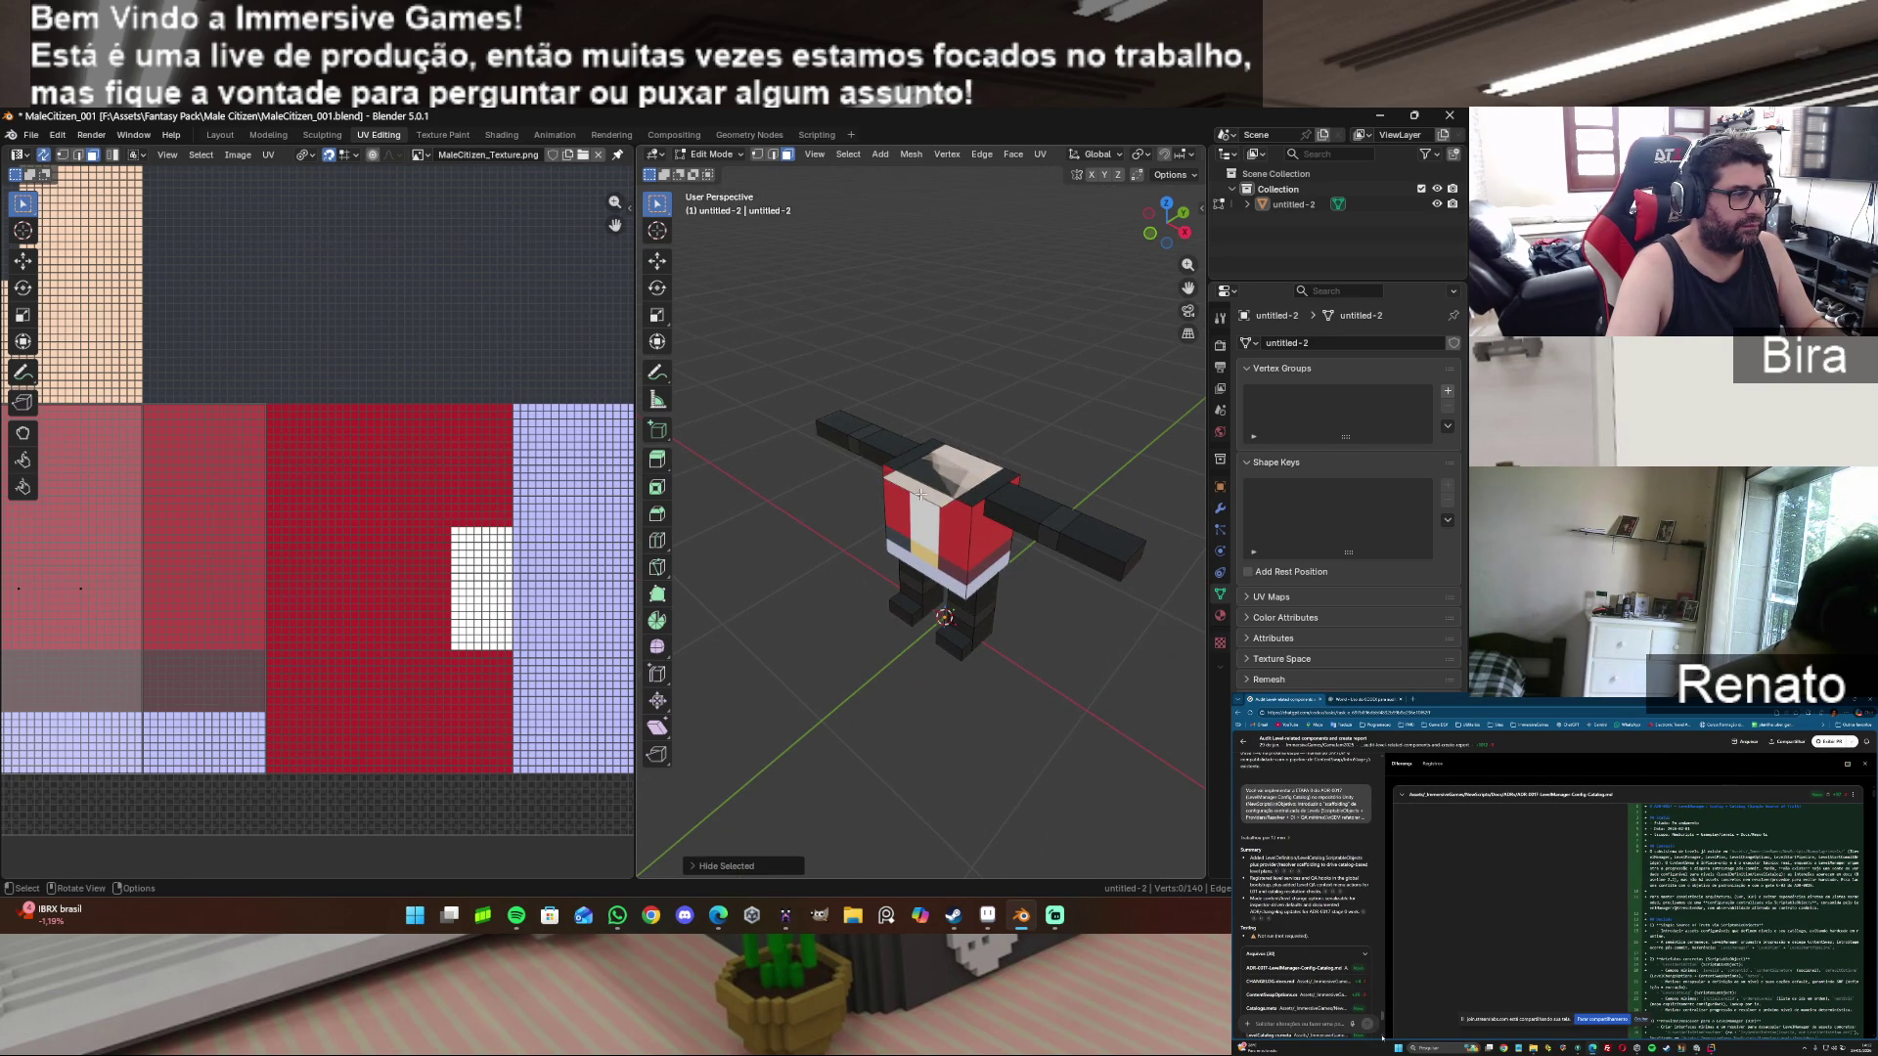
pyautogui.click(926, 489)
pyautogui.press('h')
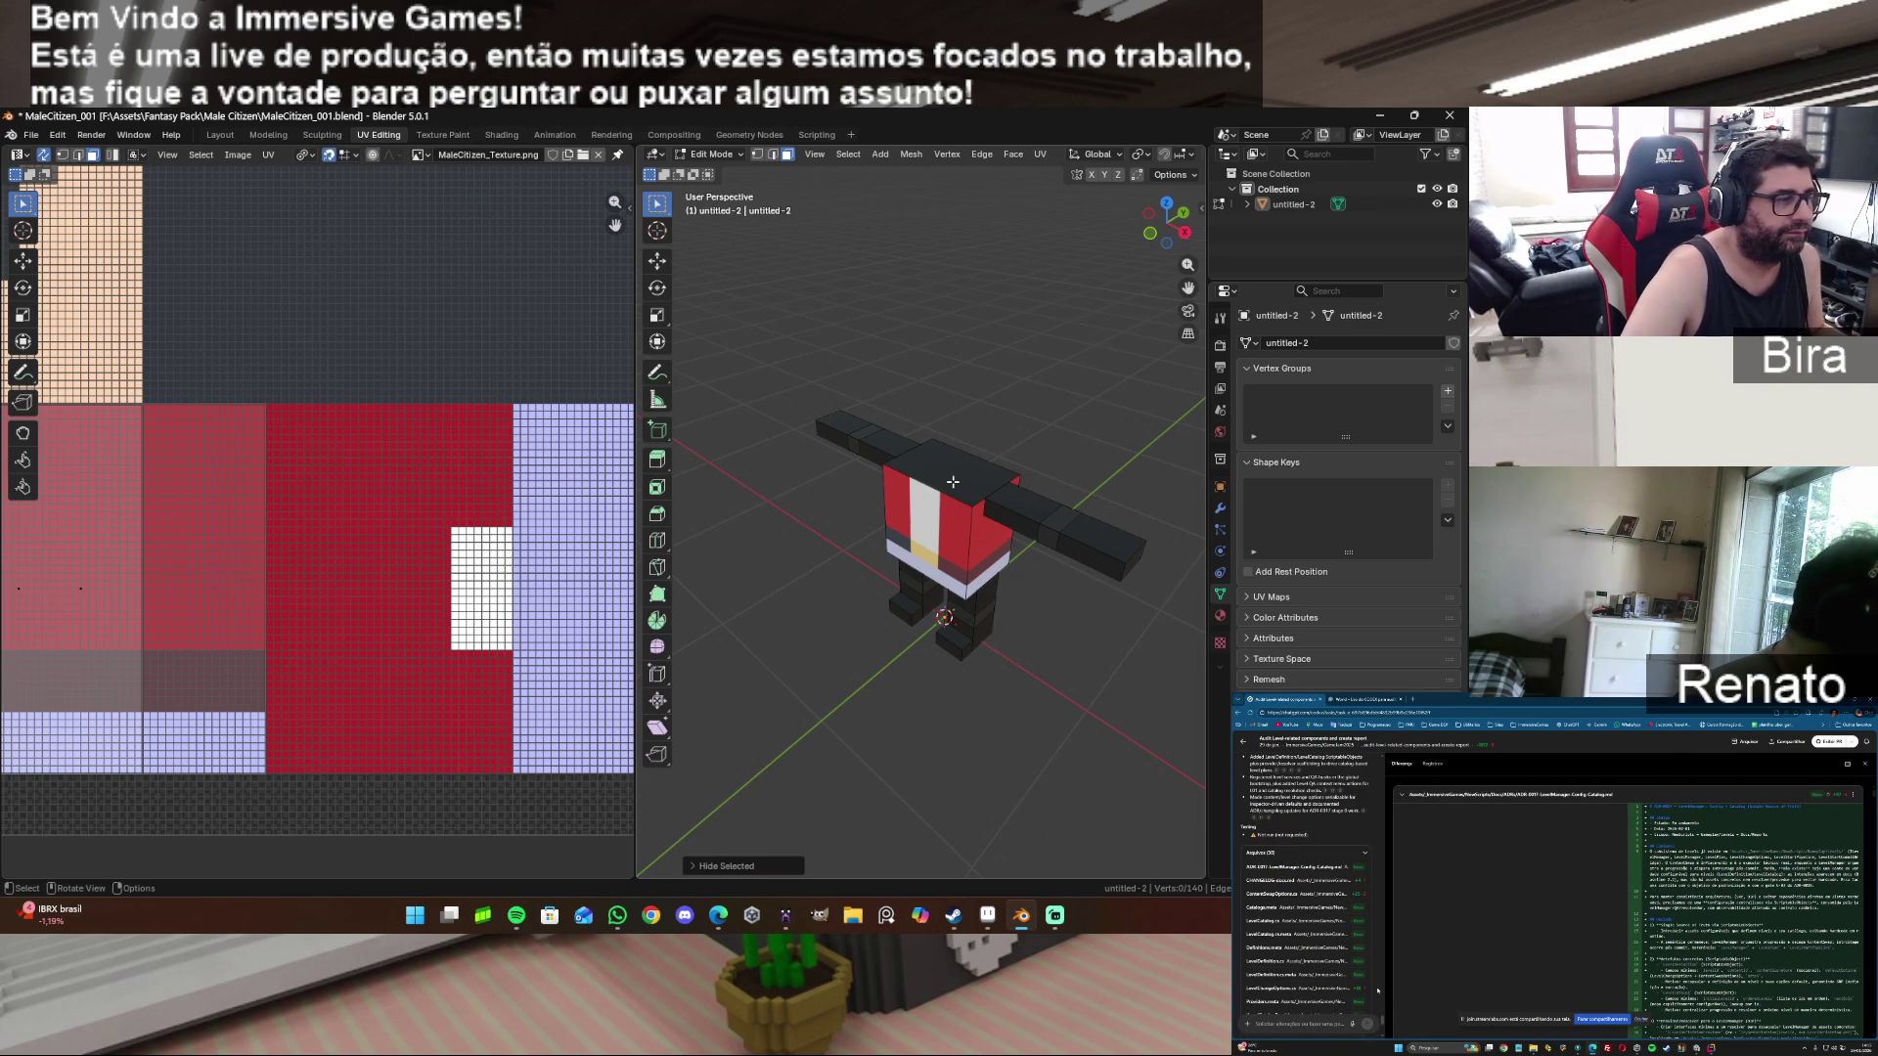
pyautogui.click(953, 482)
# Unwrap the torso's top face and move and scale its UV island over the pale pink block.
pyautogui.press('u')
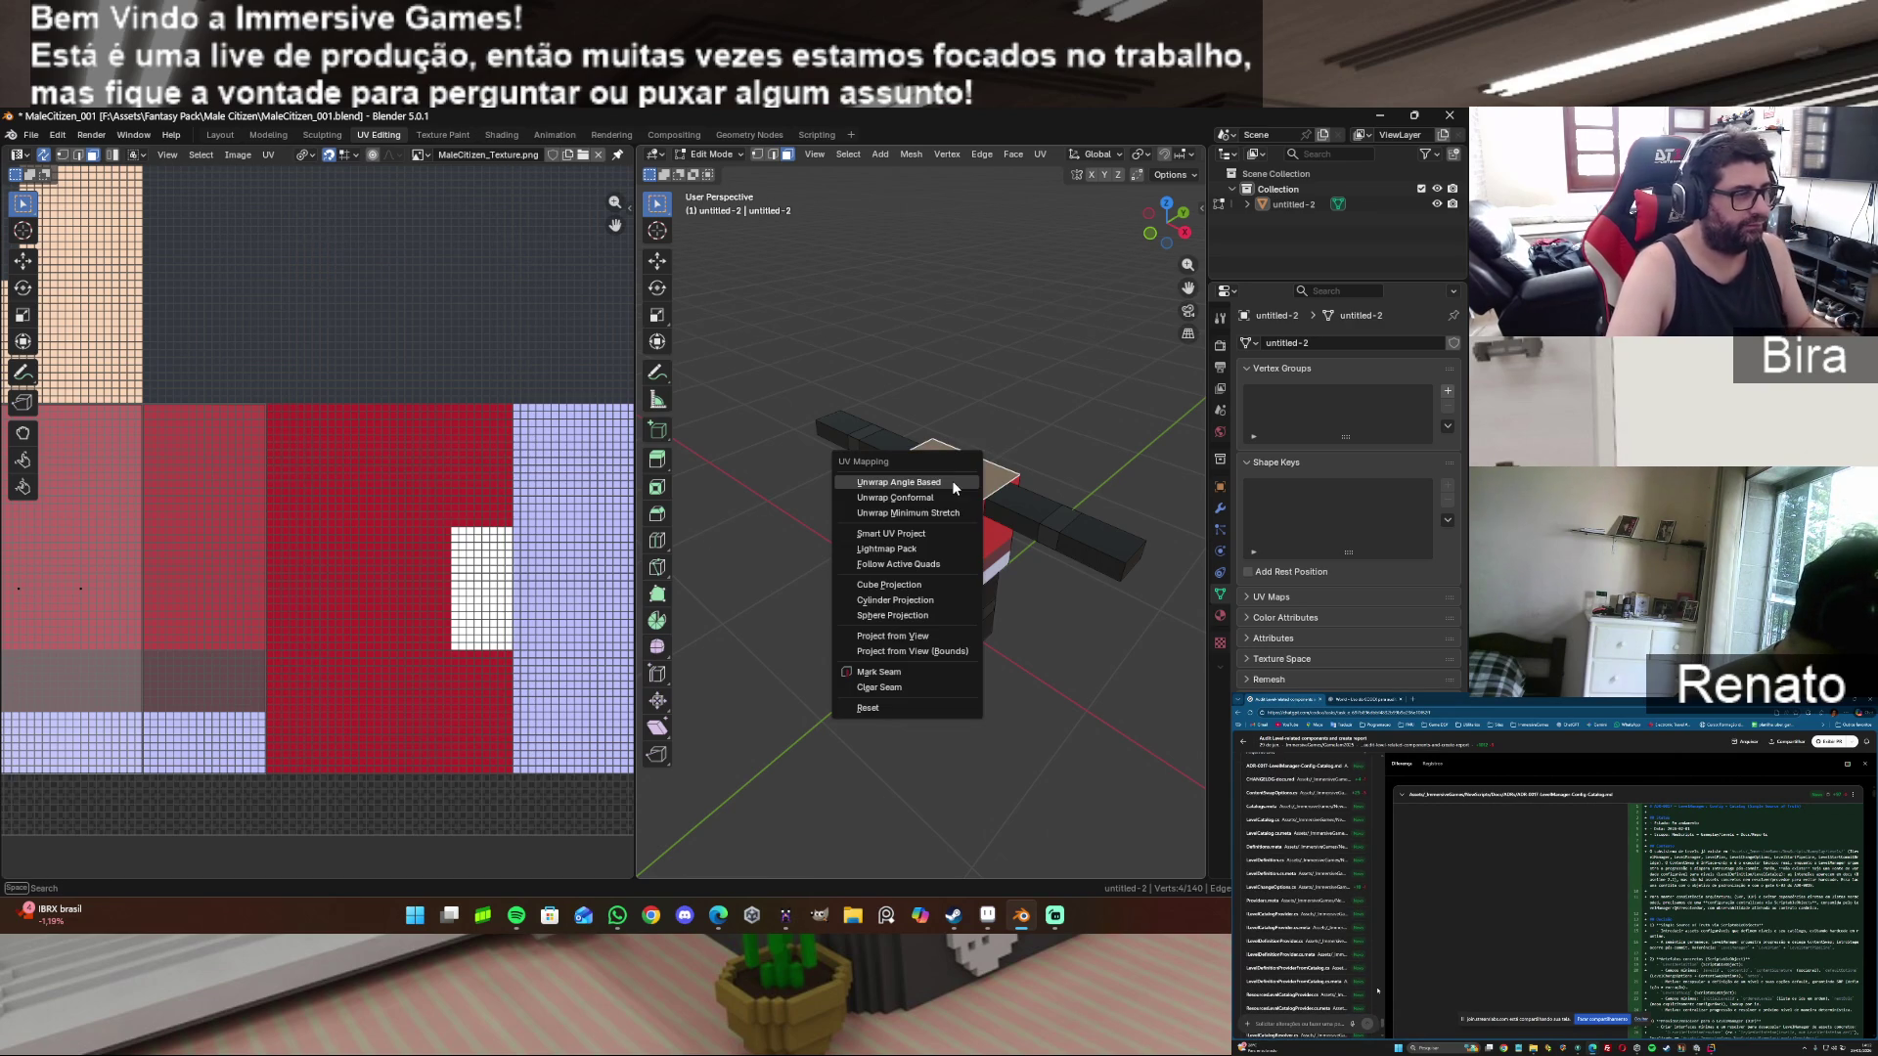
pyautogui.click(952, 479)
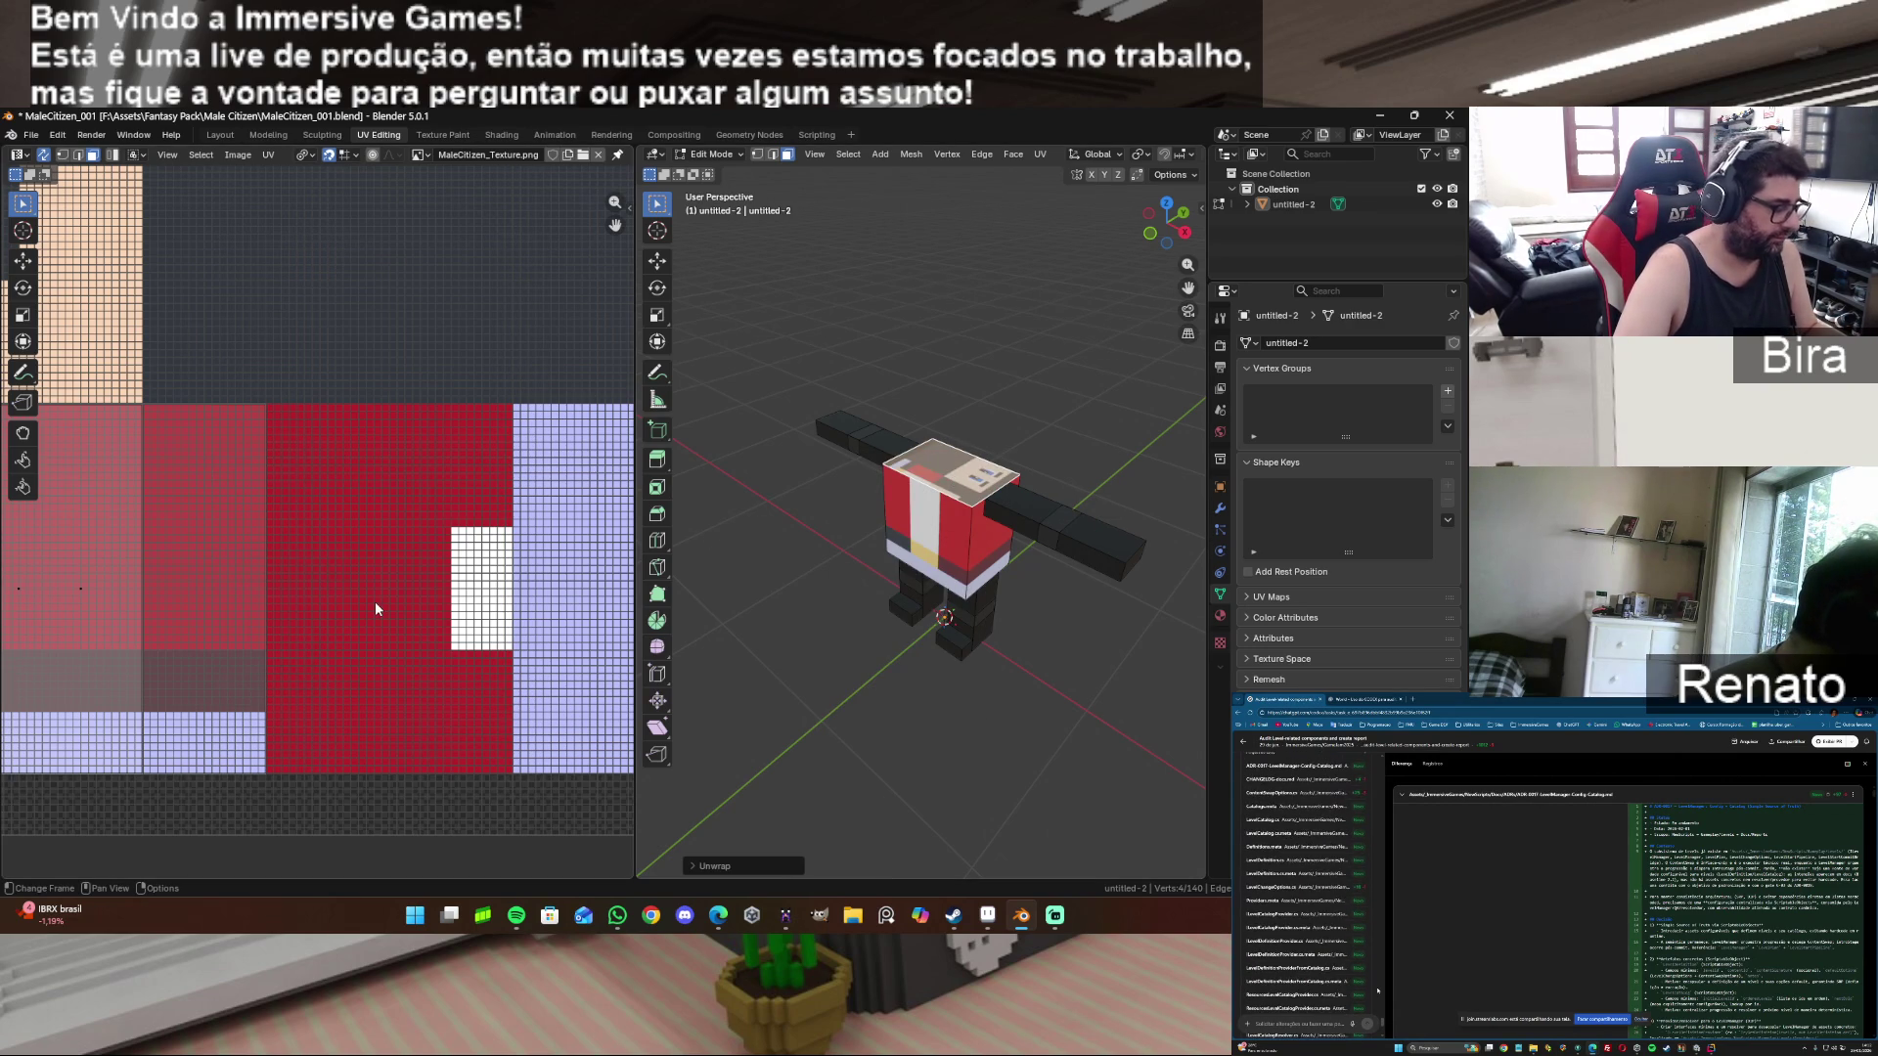
pyautogui.press('g')
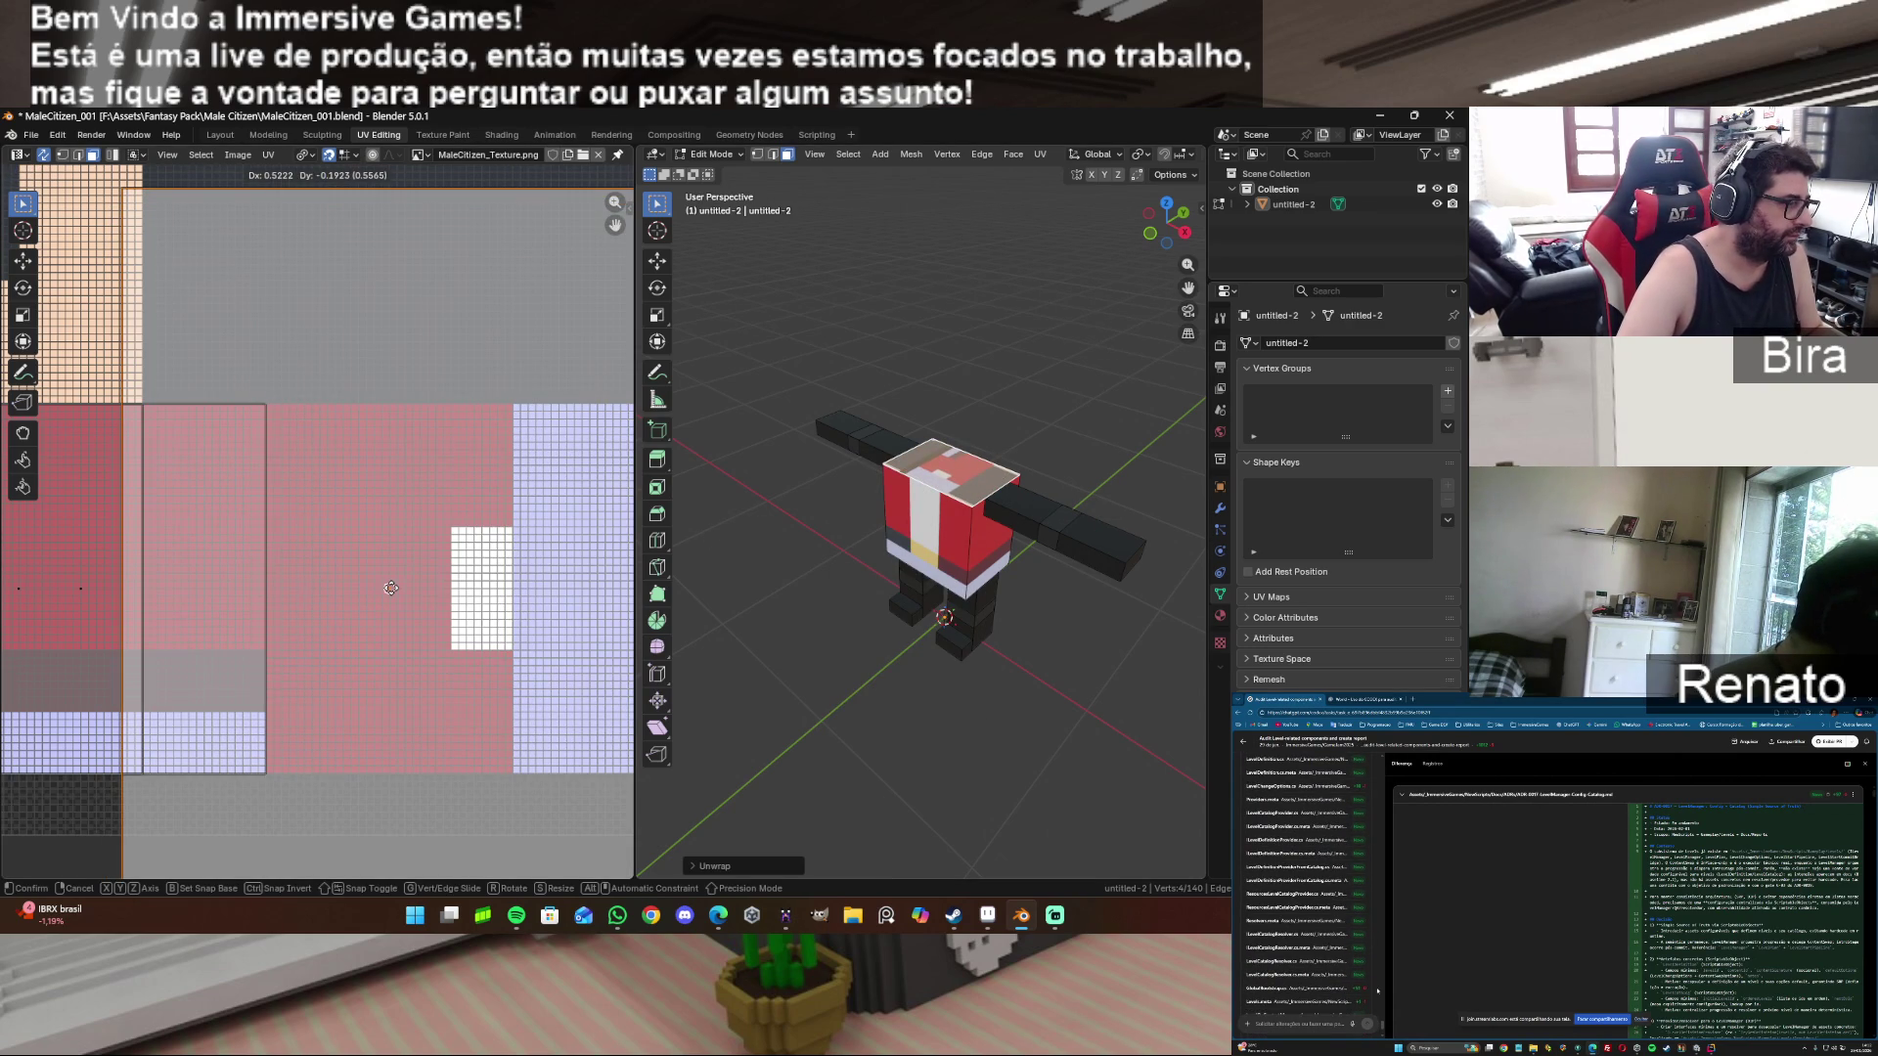
pyautogui.click(390, 586)
pyautogui.press('s')
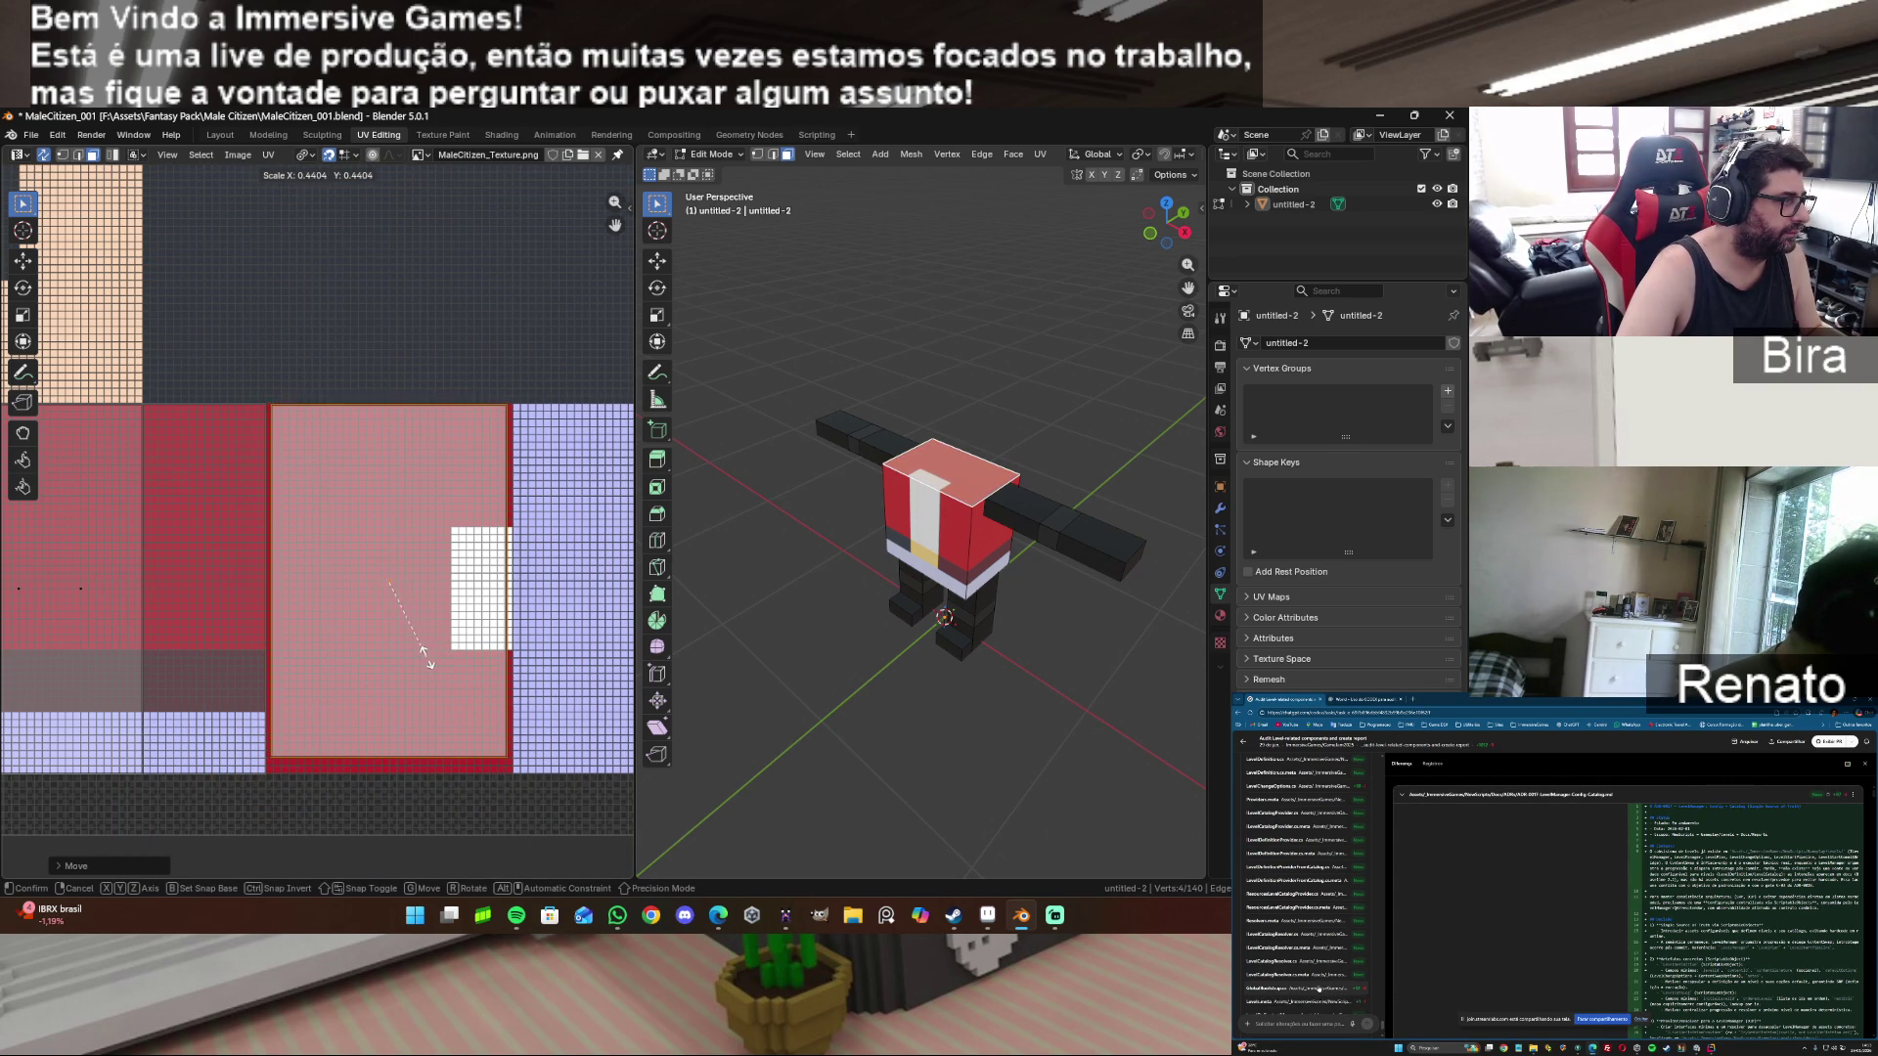
pyautogui.click(430, 615)
pyautogui.press('g')
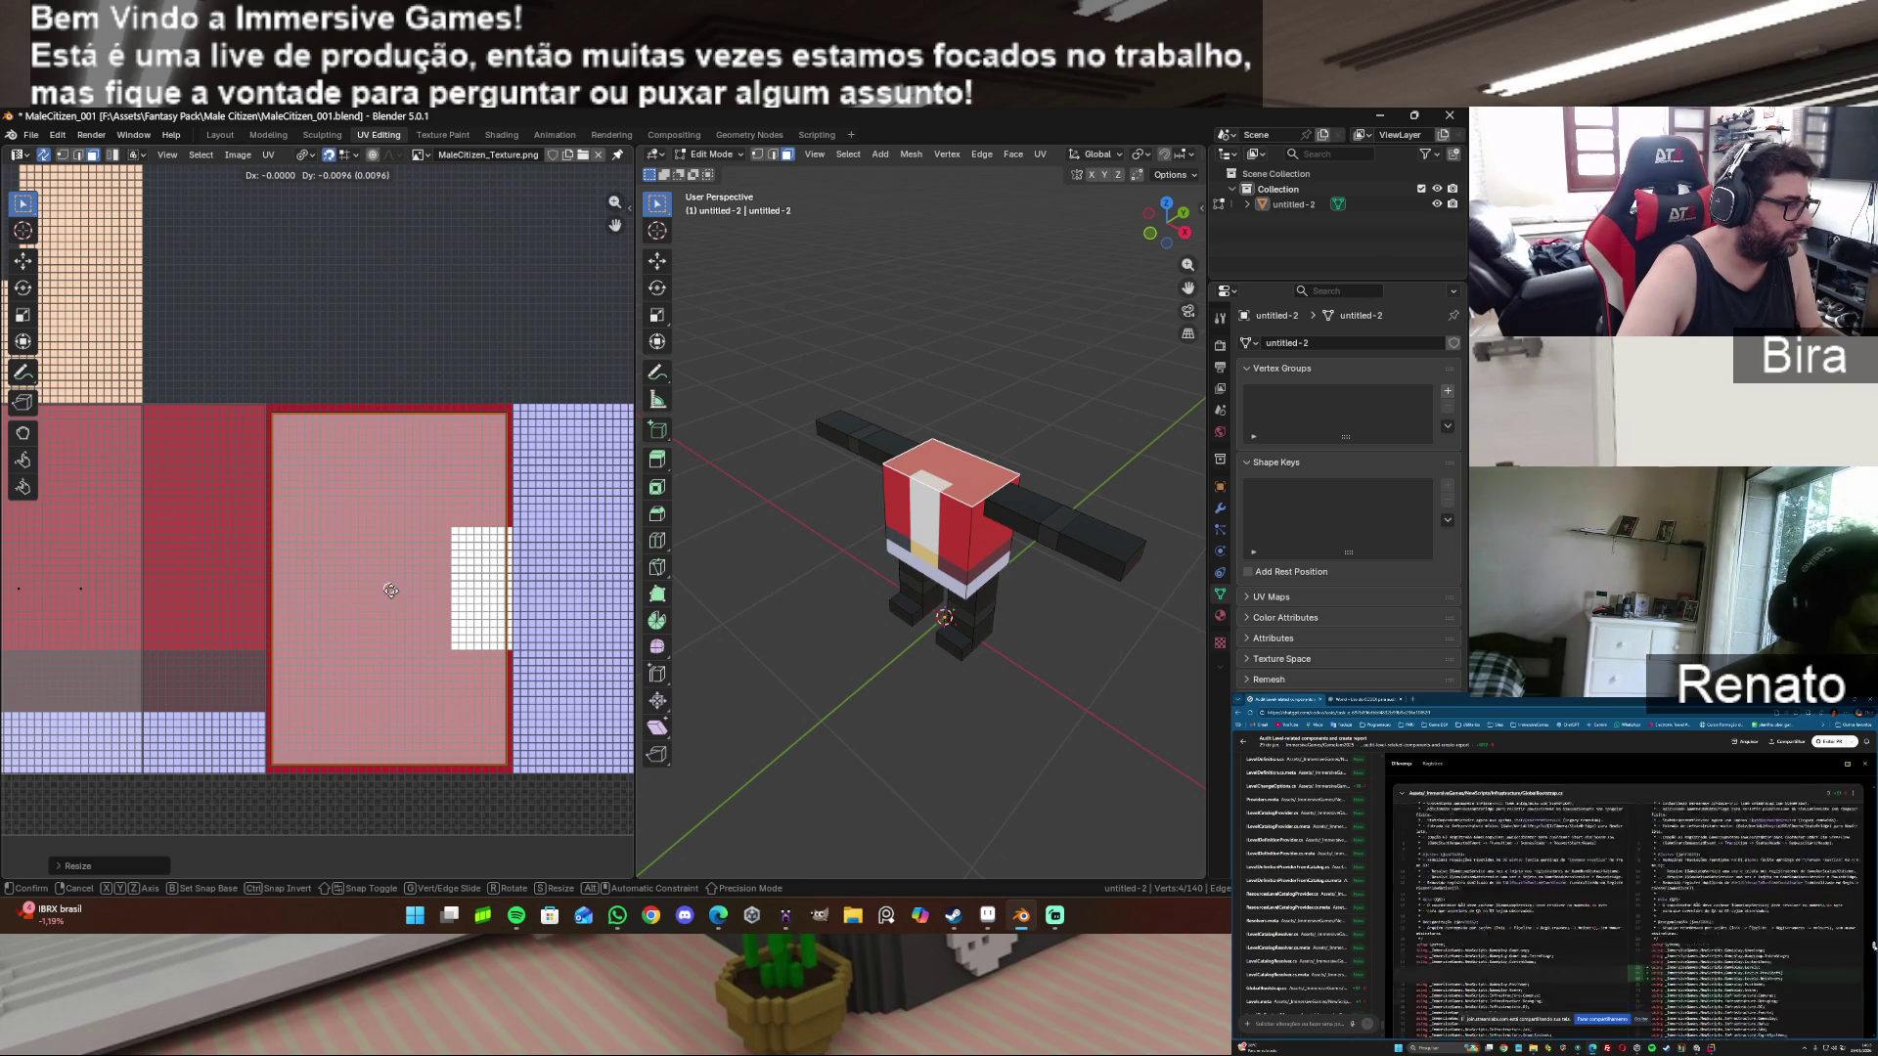
pyautogui.click(394, 597)
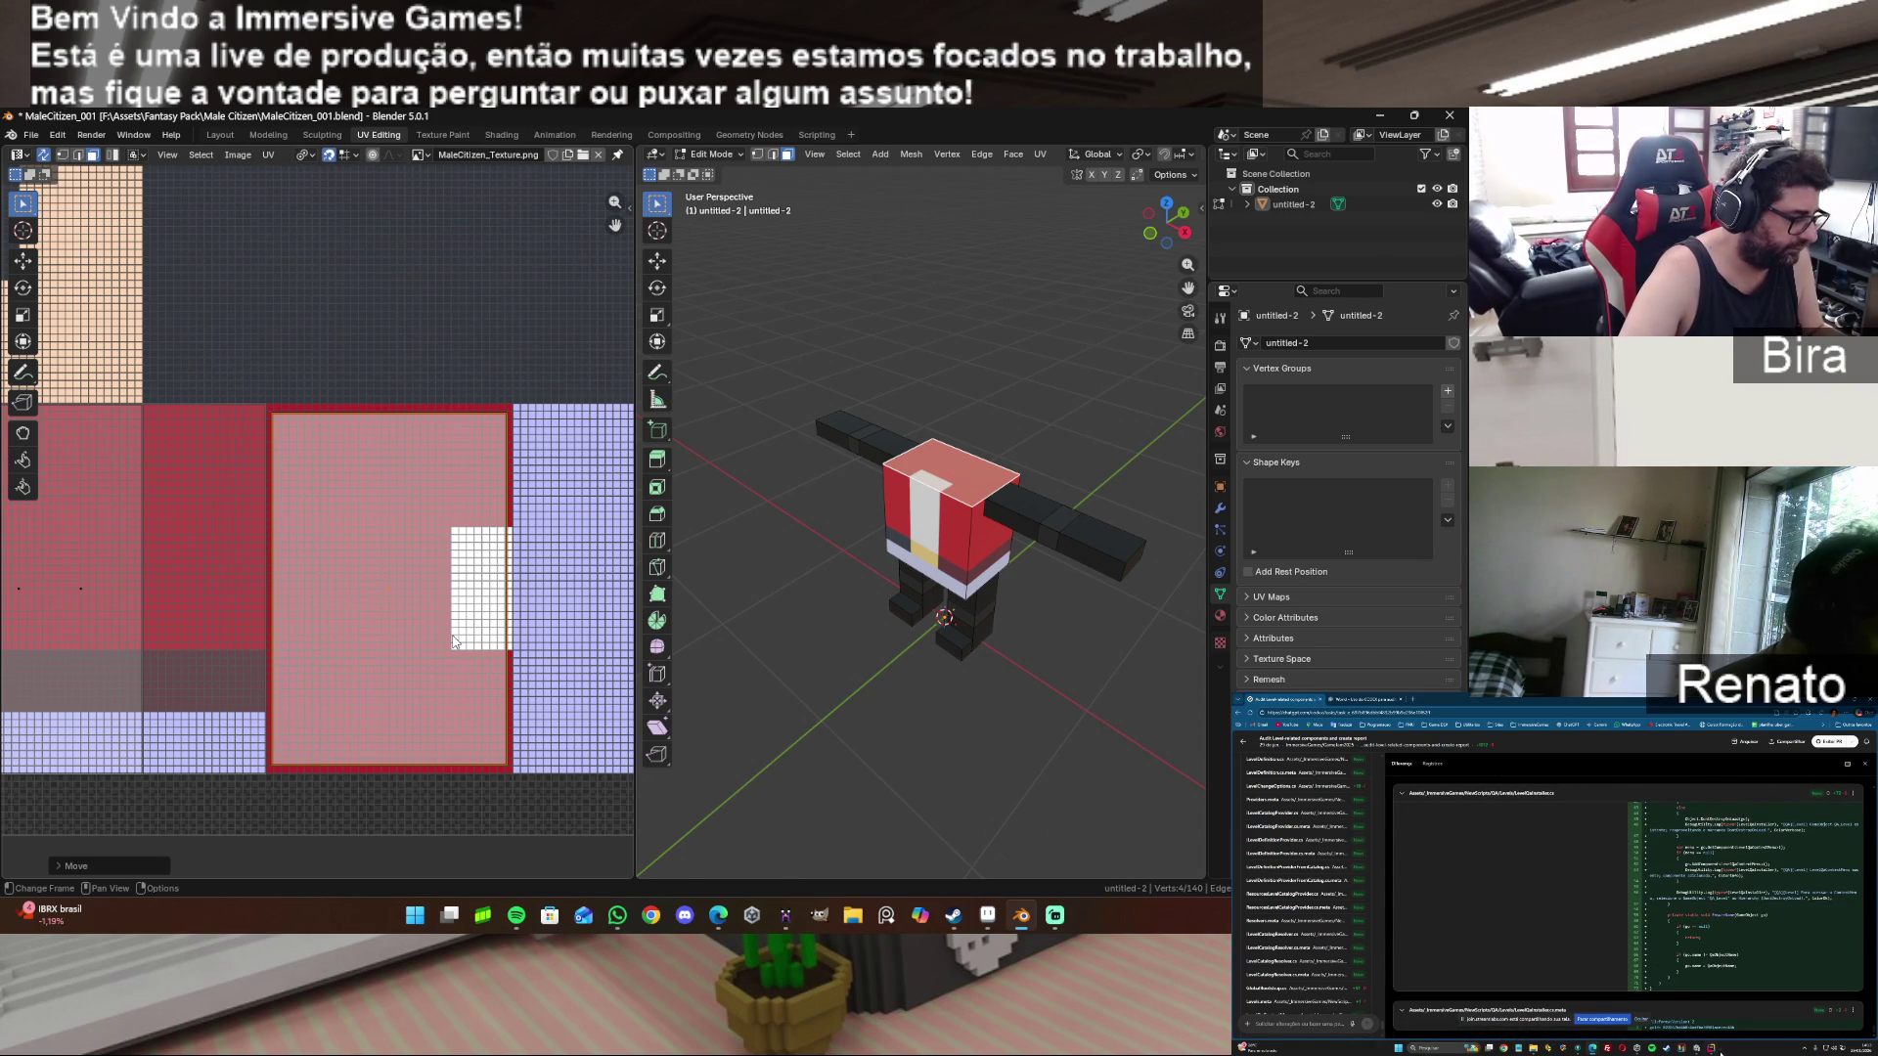
pyautogui.press('s')
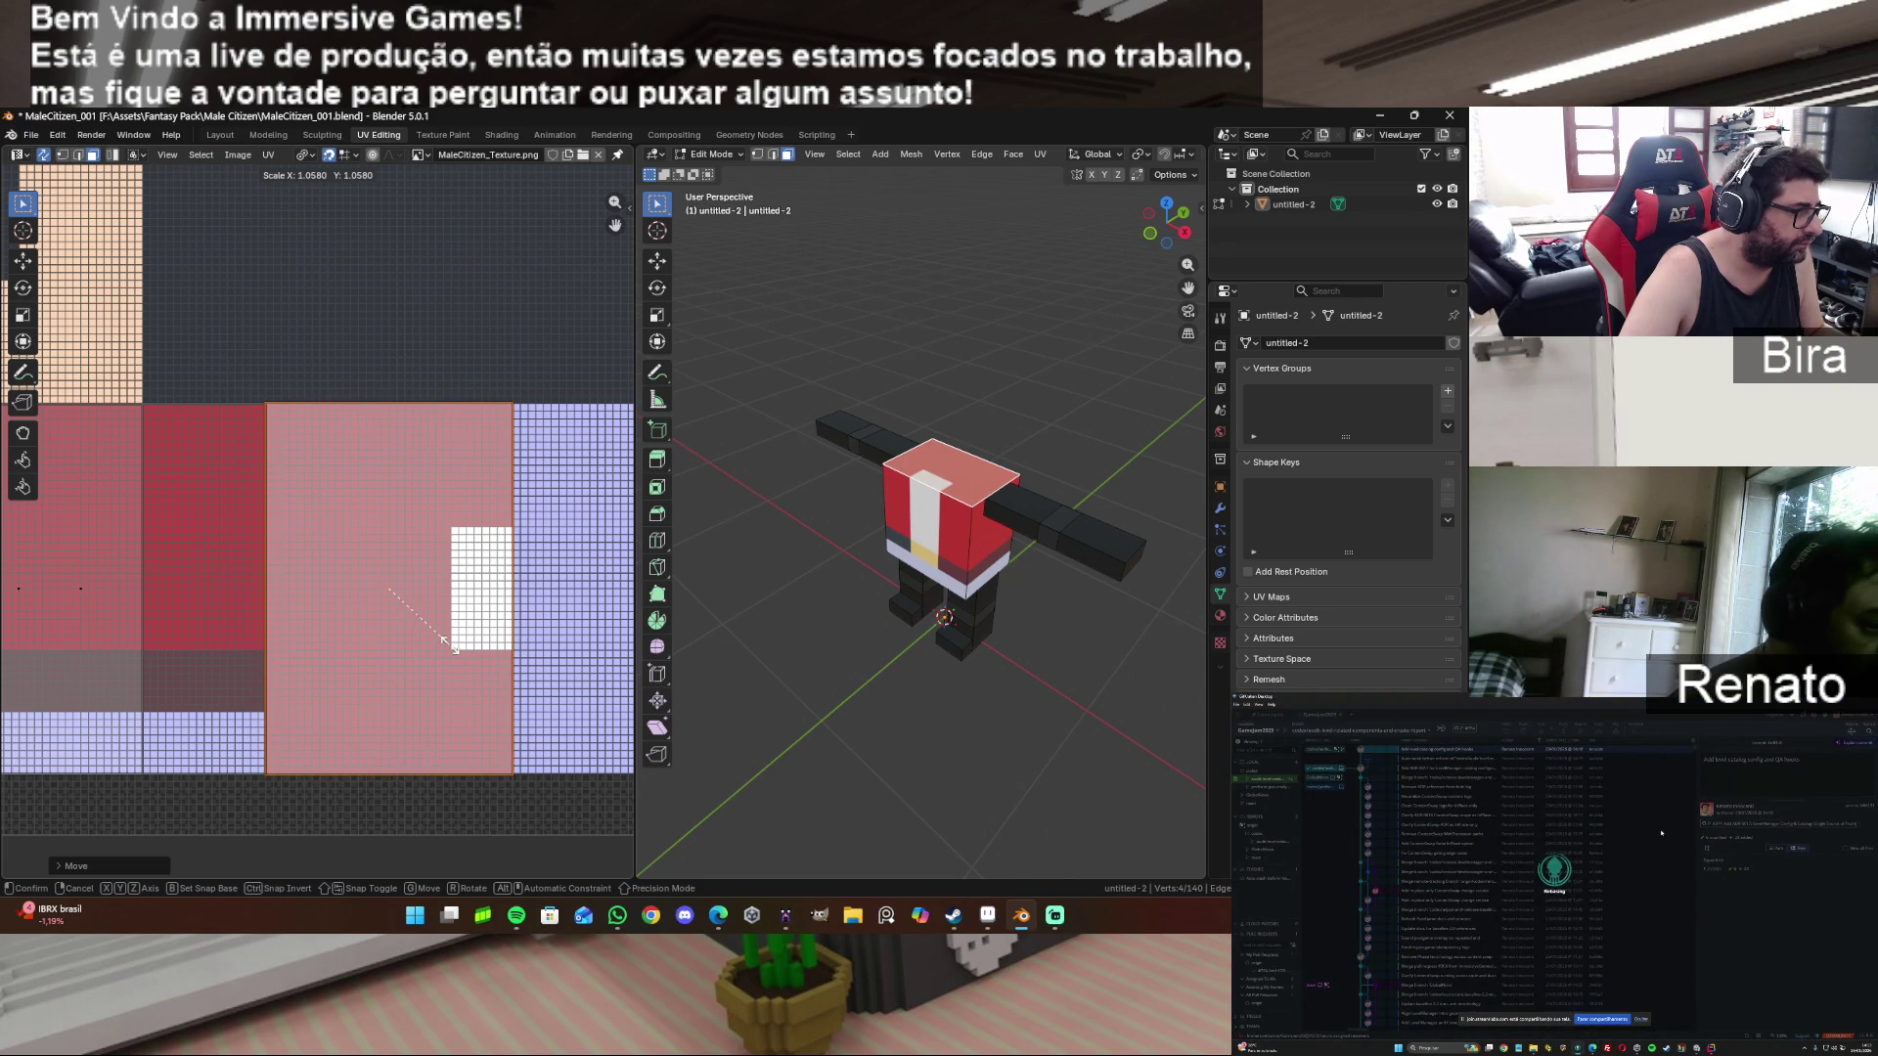
pyautogui.click(453, 647)
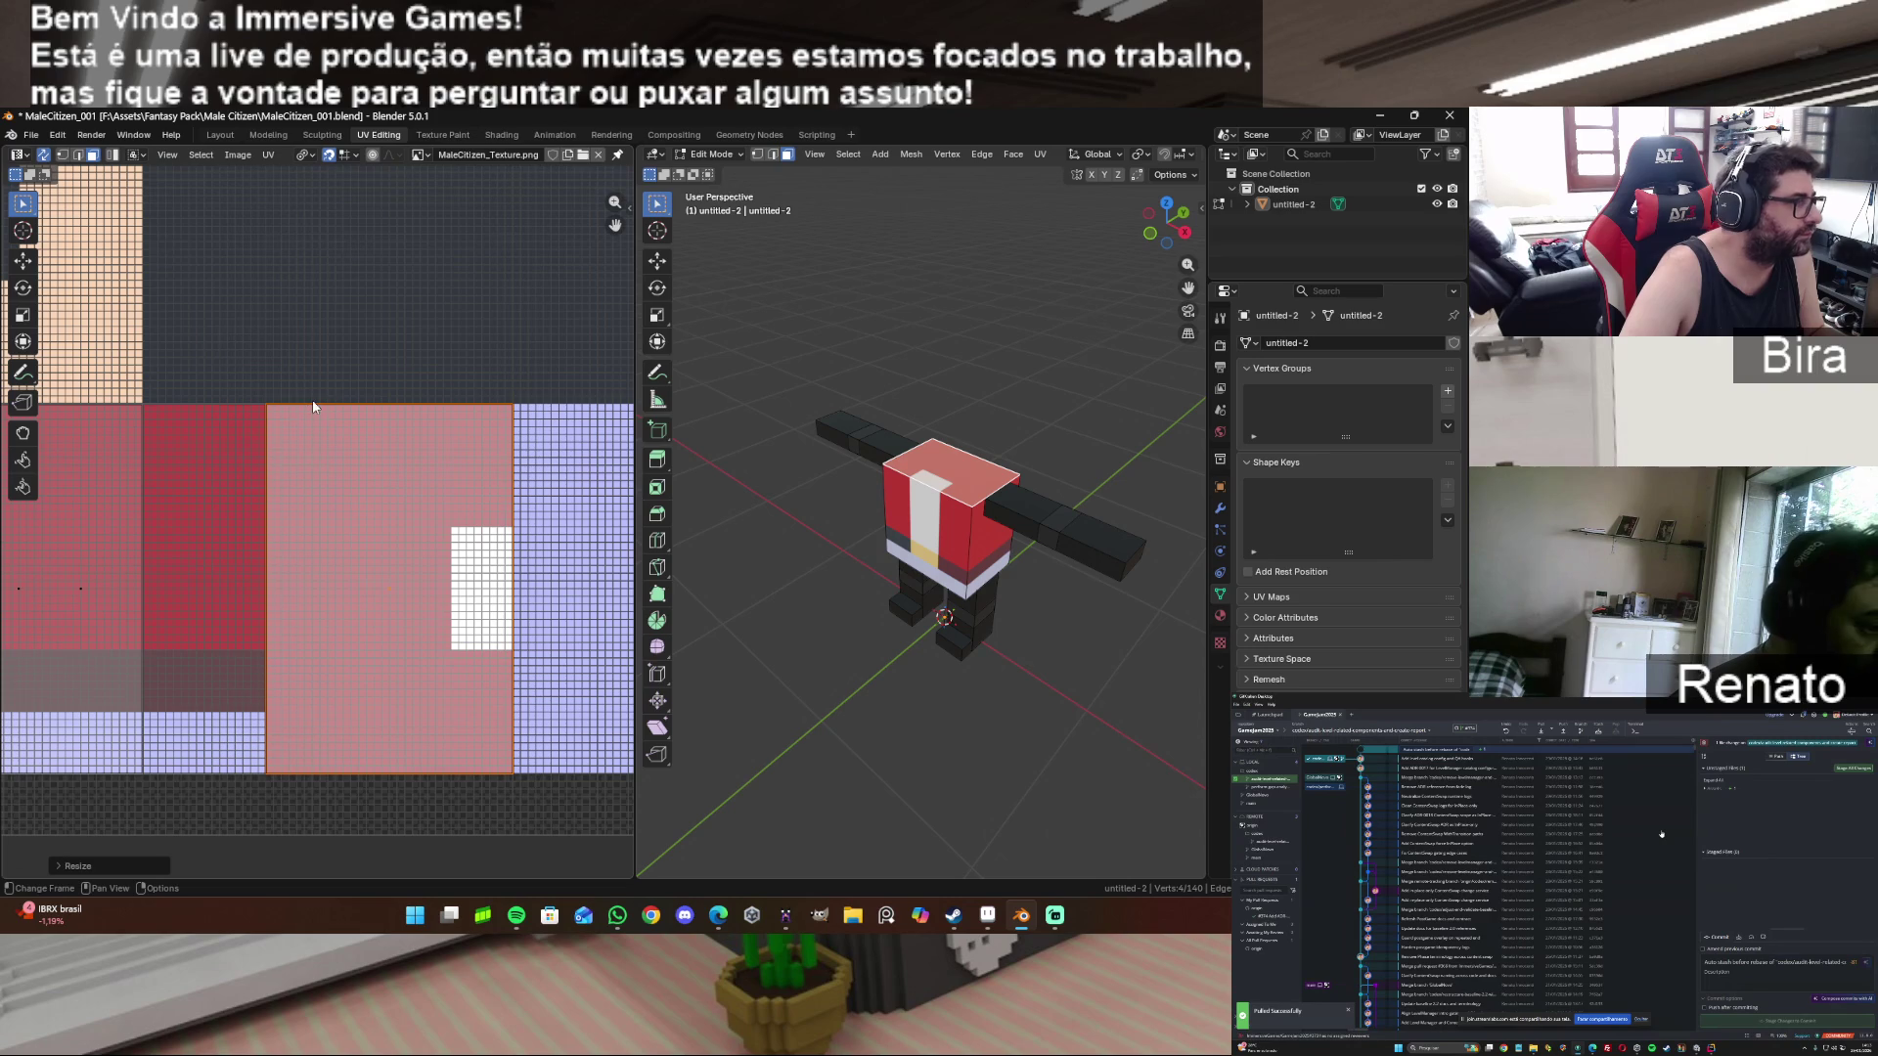
# Snap the island's UVs to the texture pixels and clear the face selection.
pyautogui.click(269, 154)
pyautogui.moveTo(342, 202)
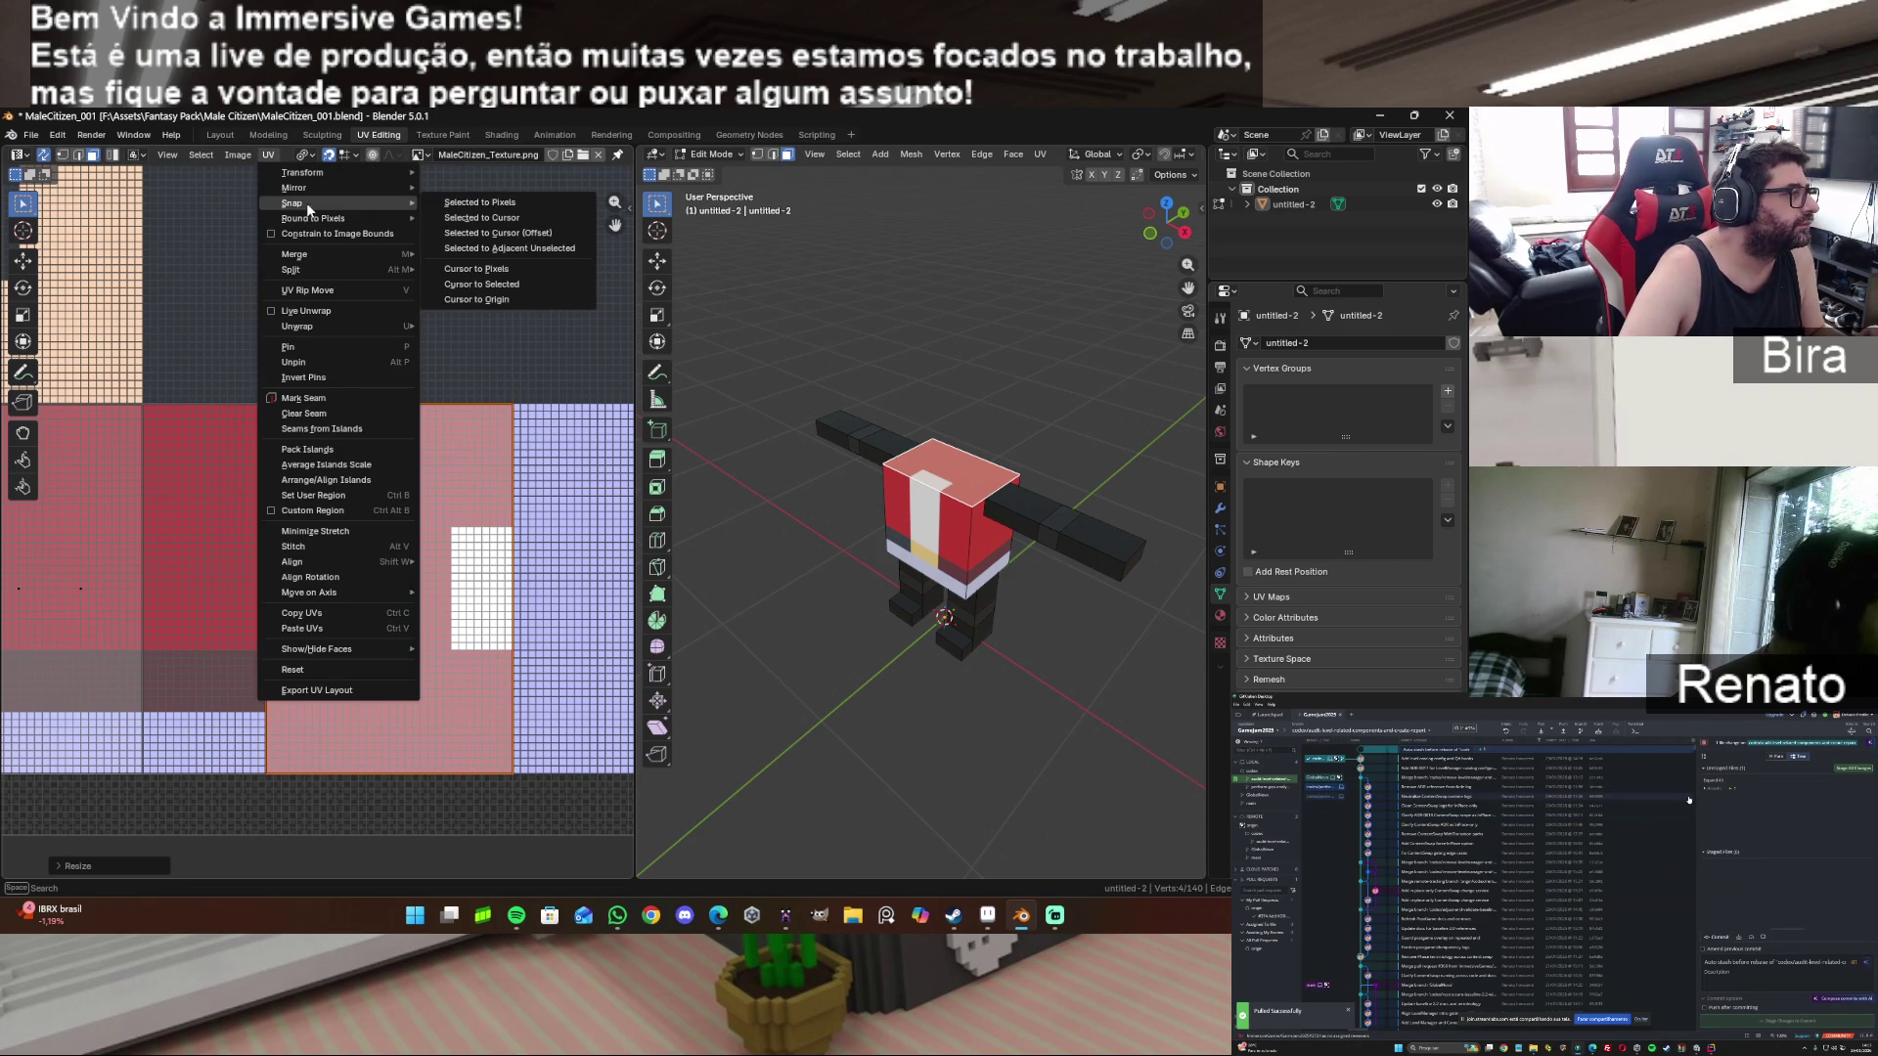
pyautogui.click(456, 217)
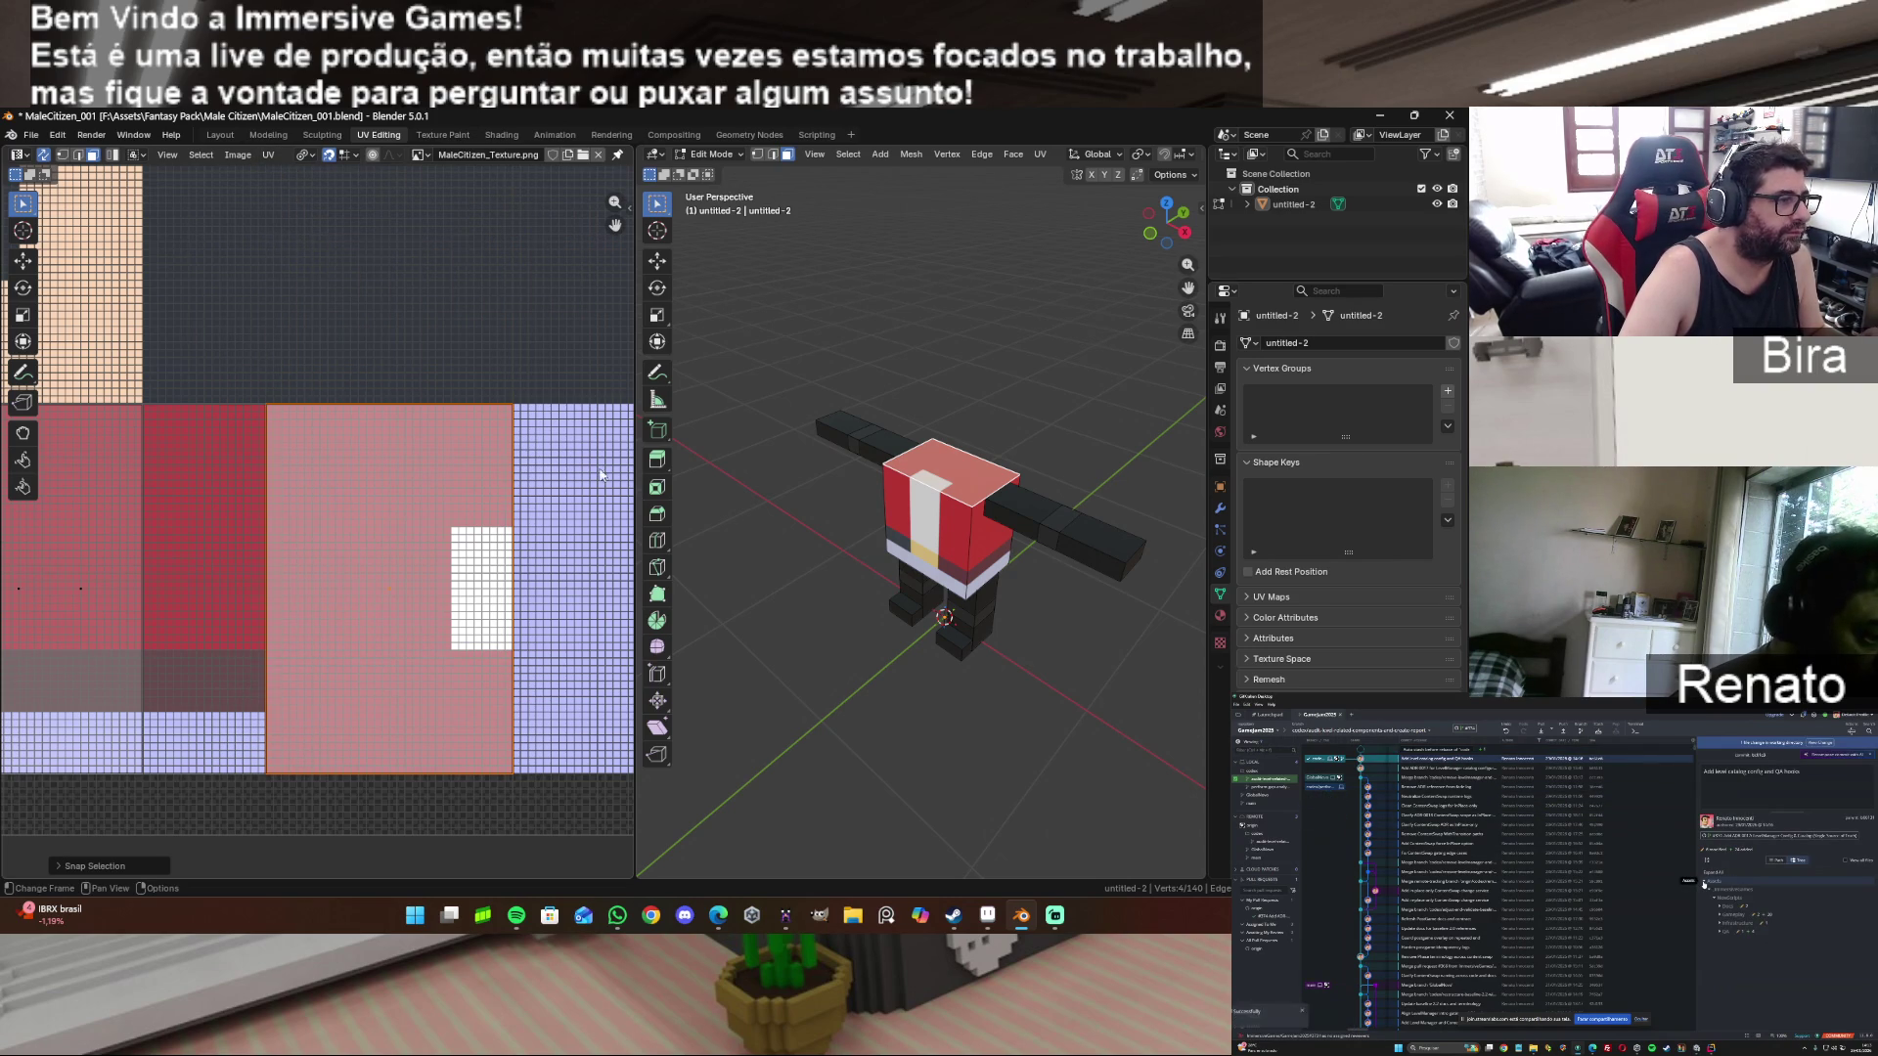
pyautogui.click(848, 626)
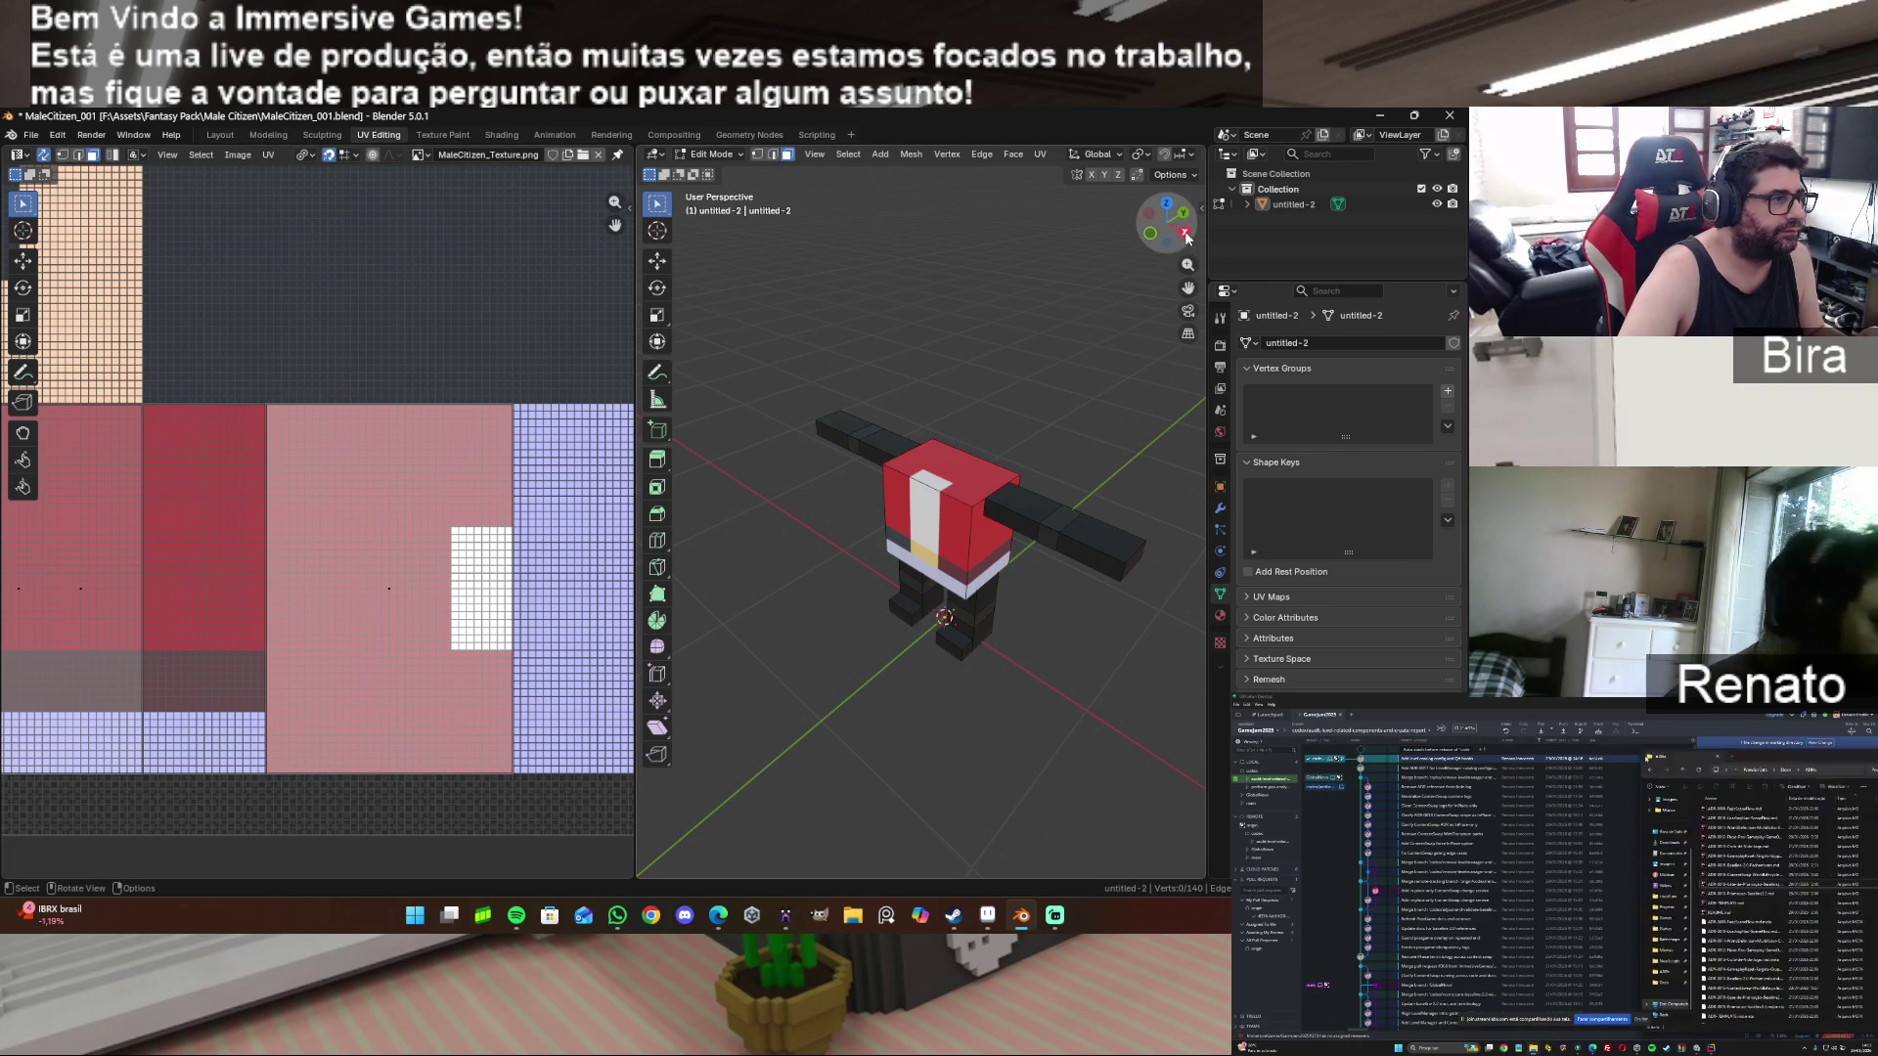
pyautogui.scroll(-6, 383, 395)
pyautogui.scroll(3, 428, 422)
pyautogui.scroll(-2, 428, 423)
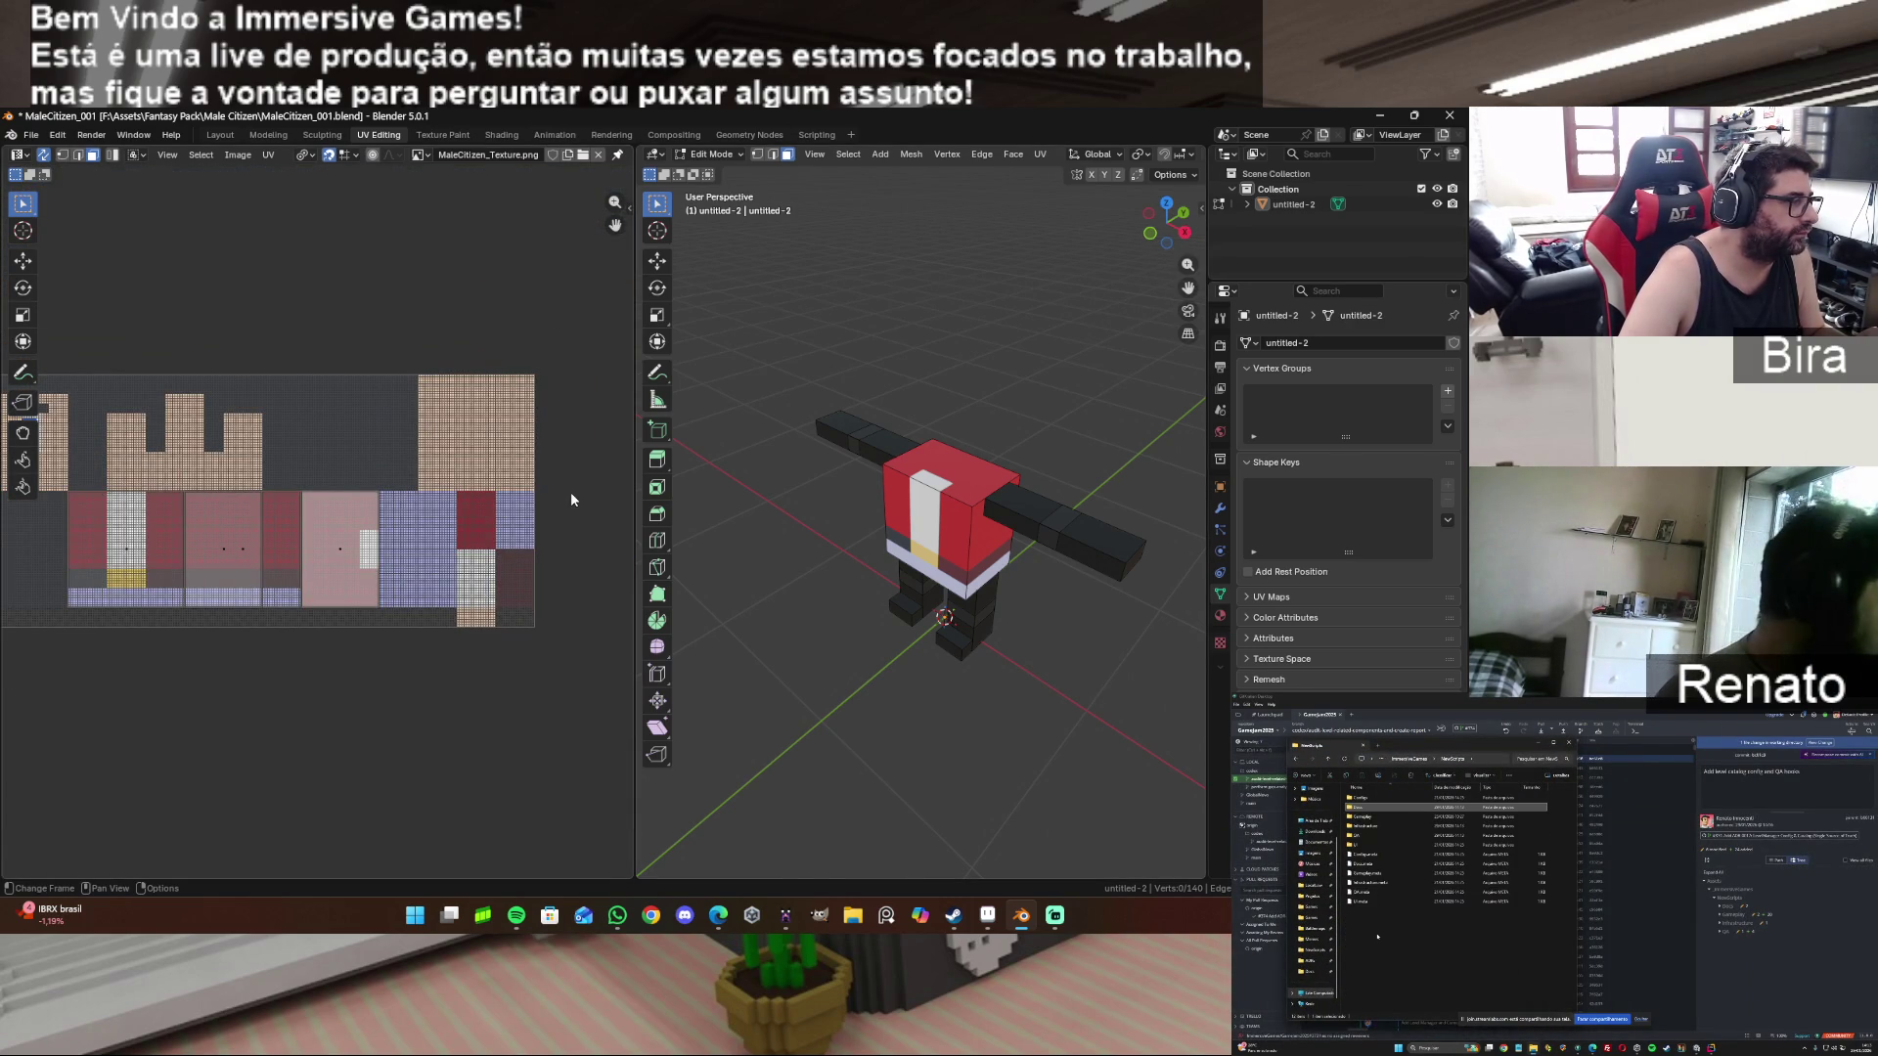
pyautogui.scroll(4, 443, 580)
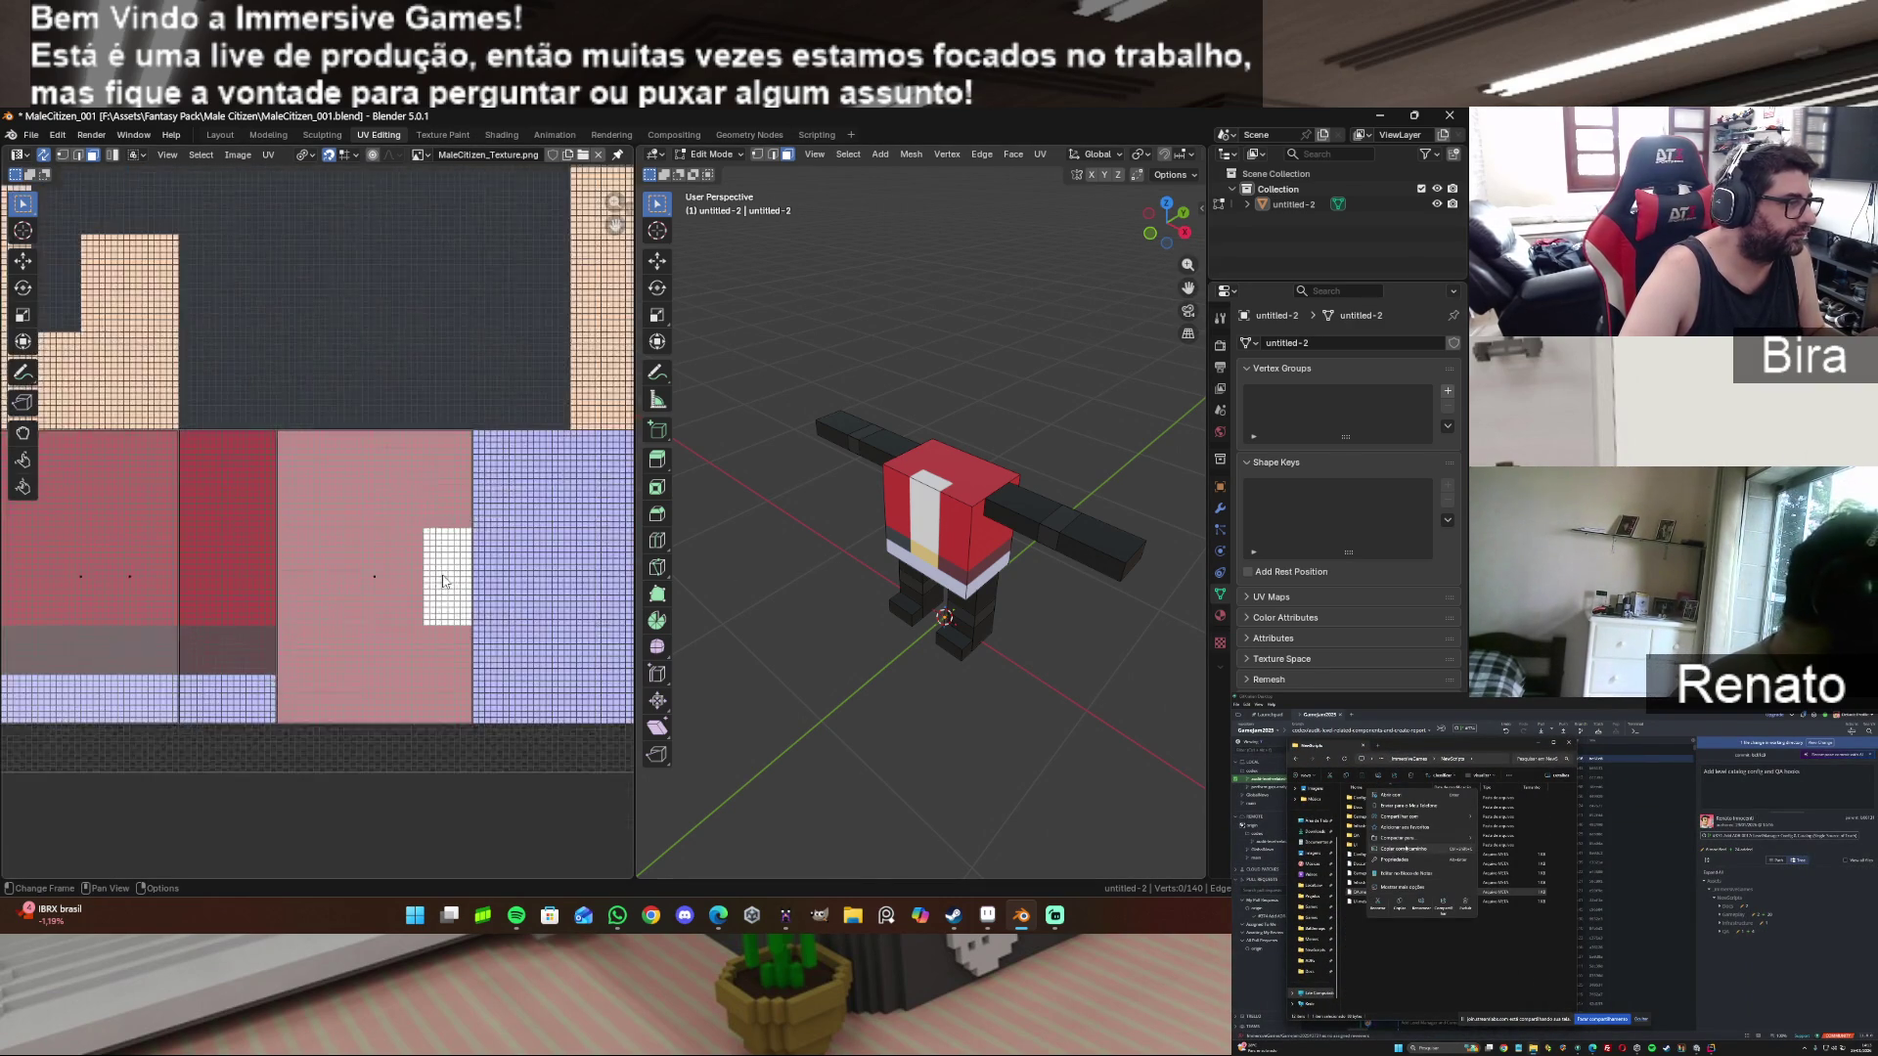
pyautogui.scroll(-1, 443, 580)
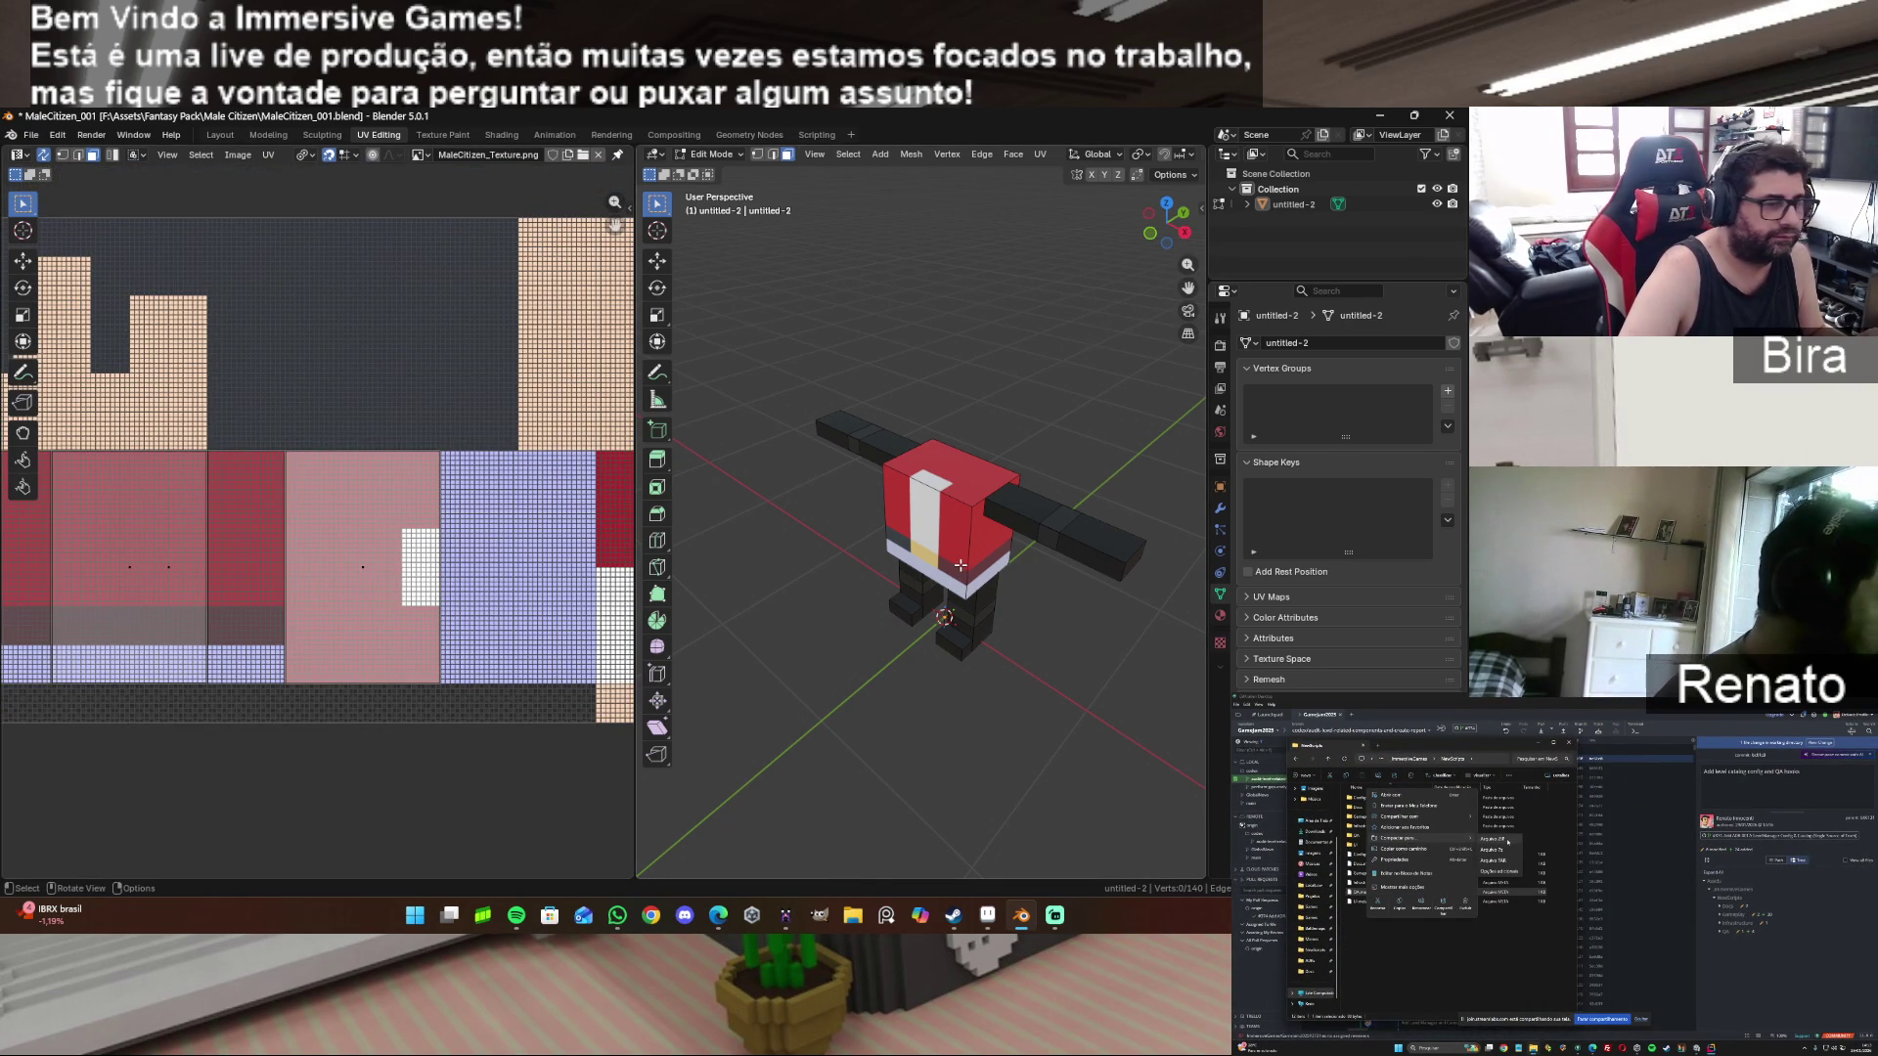
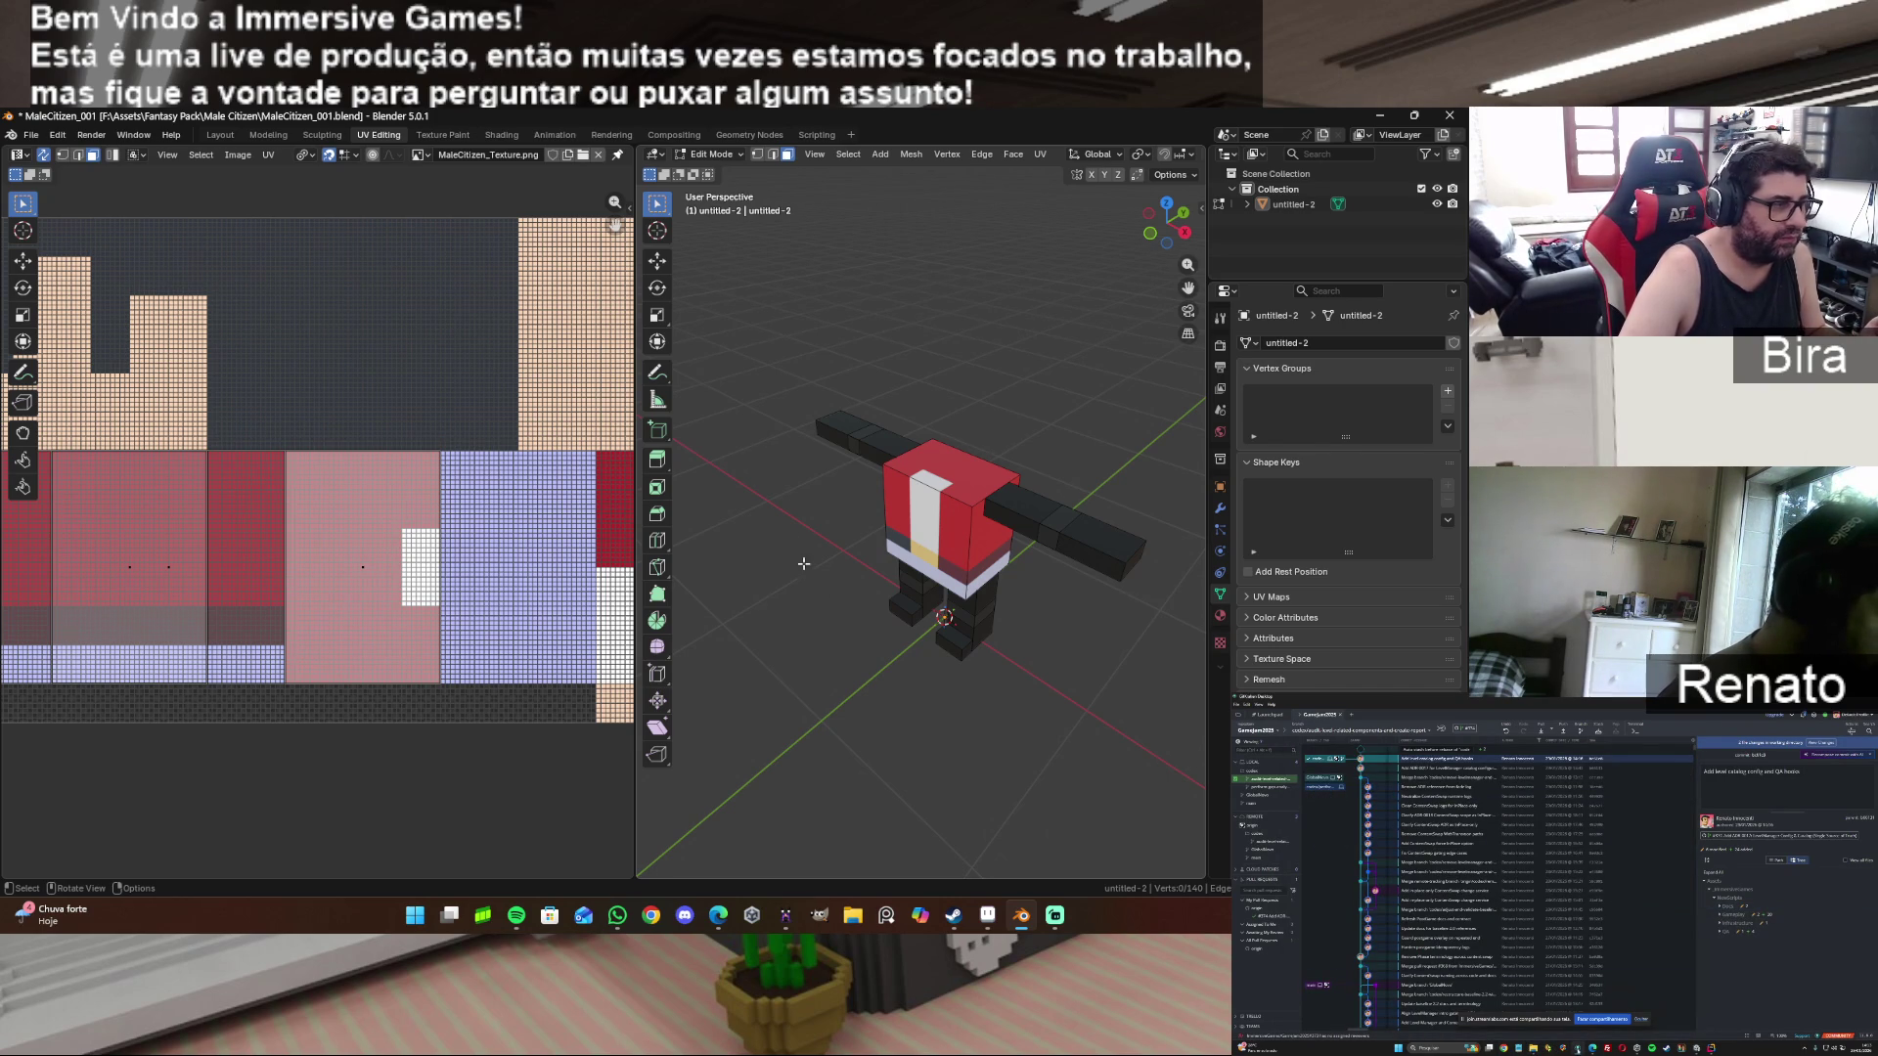
# Widen the 3D view, zoom the texture view, and select the whole connected torso block.
pyautogui.moveTo(634, 421)
pyautogui.mouseDown()
pyautogui.moveTo(508, 410)
pyautogui.moveTo(577, 371)
pyautogui.moveTo(580, 255)
pyautogui.moveTo(561, 226)
pyautogui.moveTo(284, 215)
pyautogui.moveTo(390, 206)
pyautogui.mouseUp()
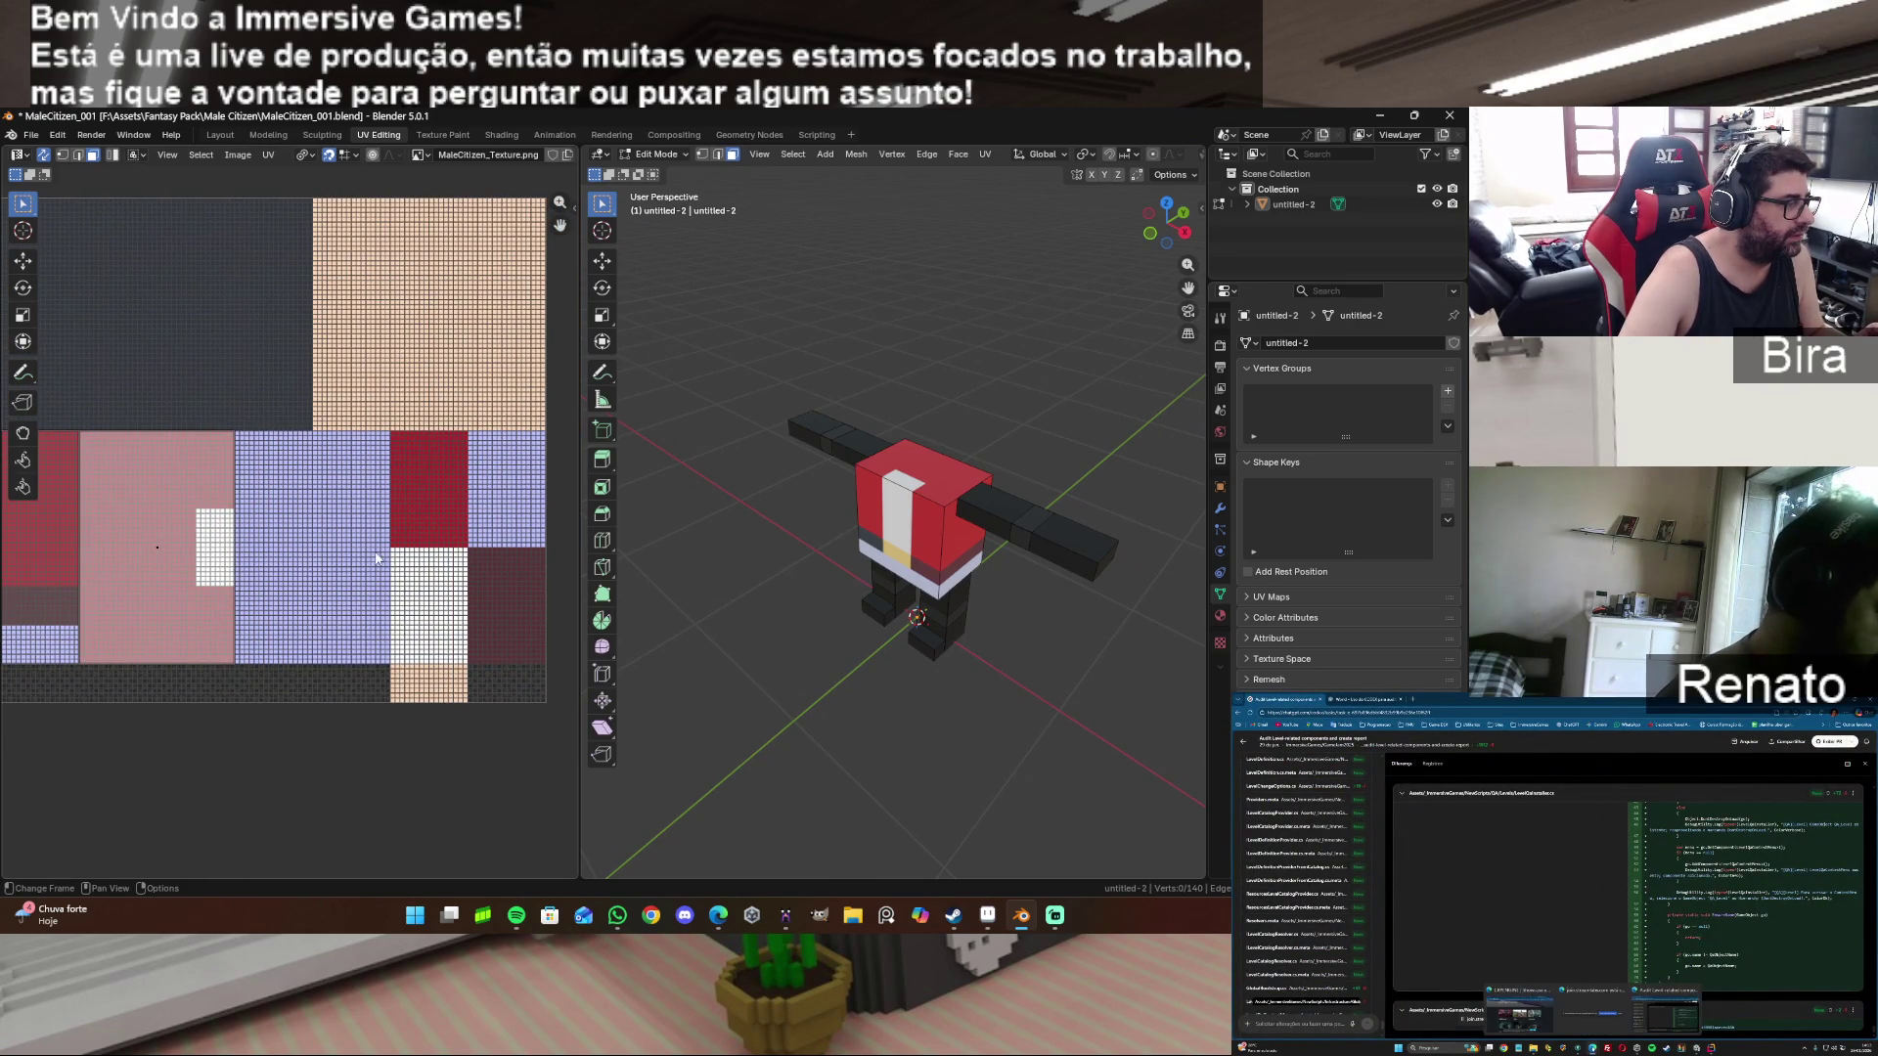
pyautogui.scroll(3, 471, 305)
pyautogui.moveTo(560, 226)
pyautogui.mouseDown()
pyautogui.moveTo(685, 234)
pyautogui.moveTo(540, 195)
pyautogui.mouseUp()
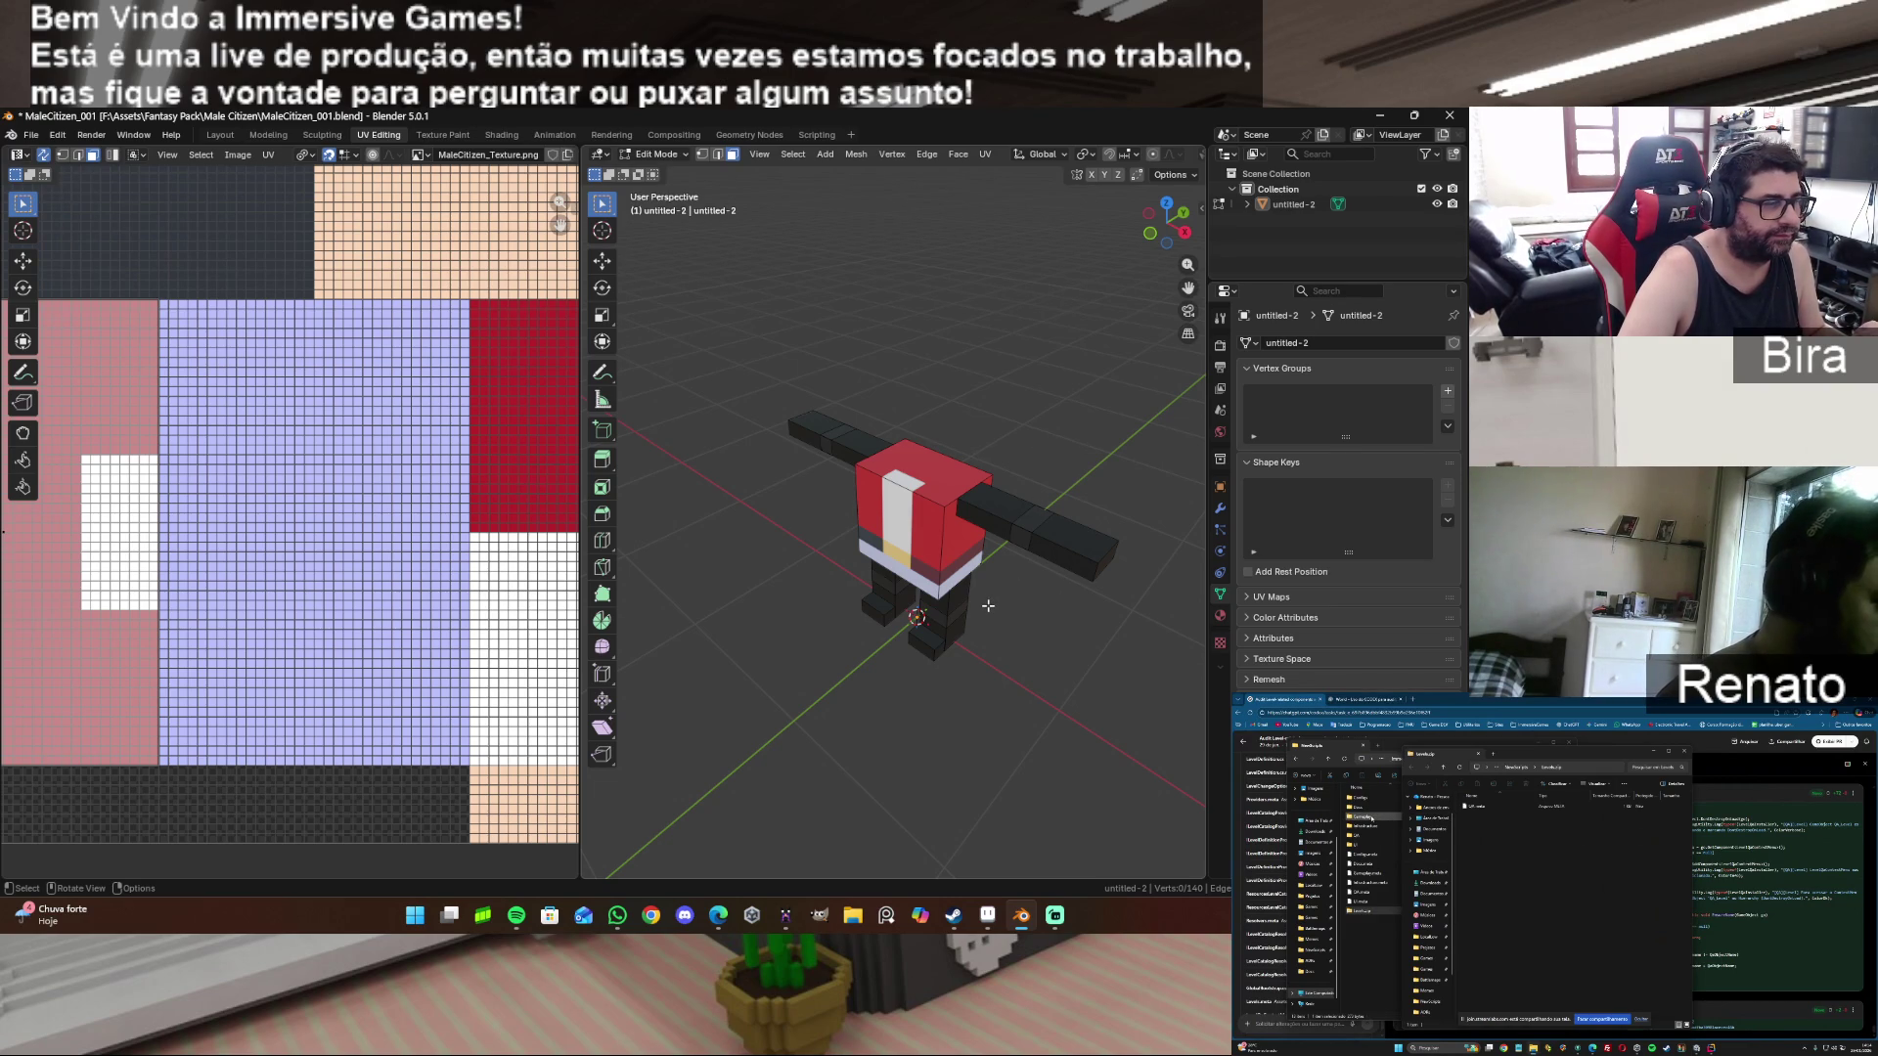
pyautogui.click(931, 476)
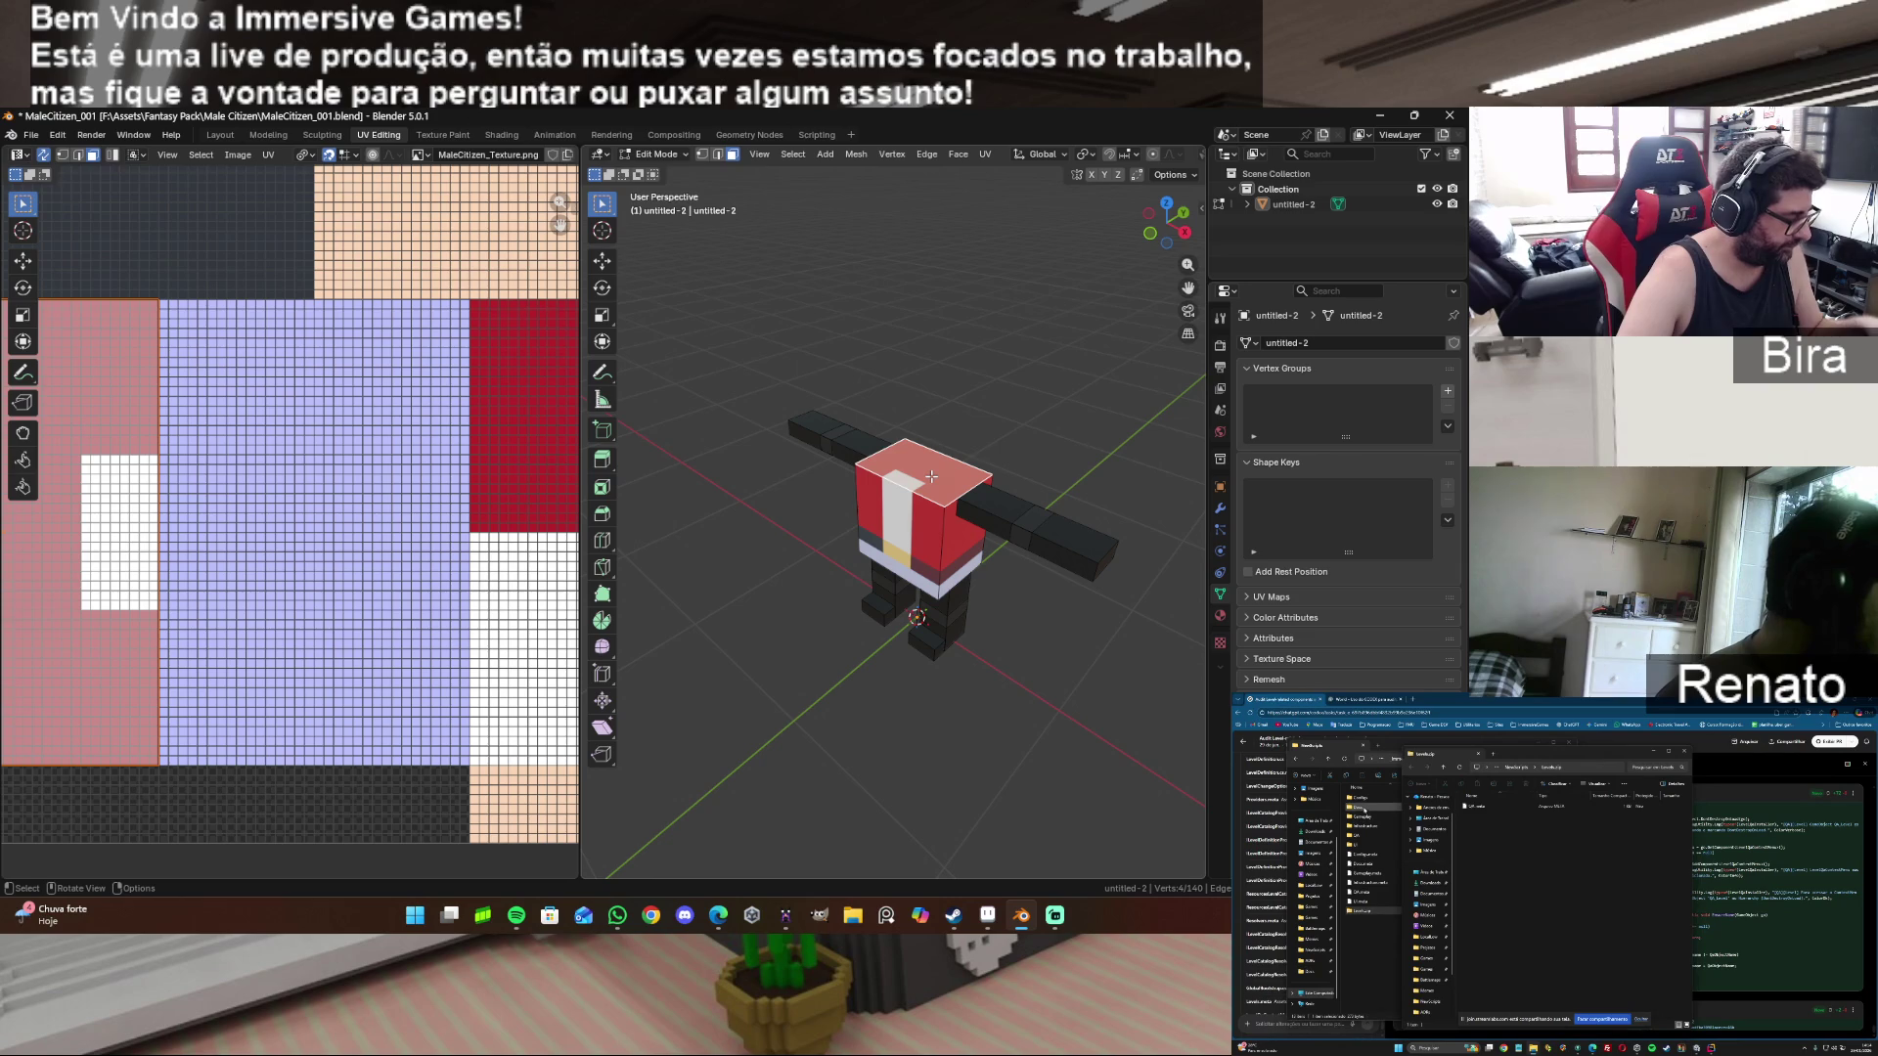
pyautogui.hotkey('ctrl', 'l')
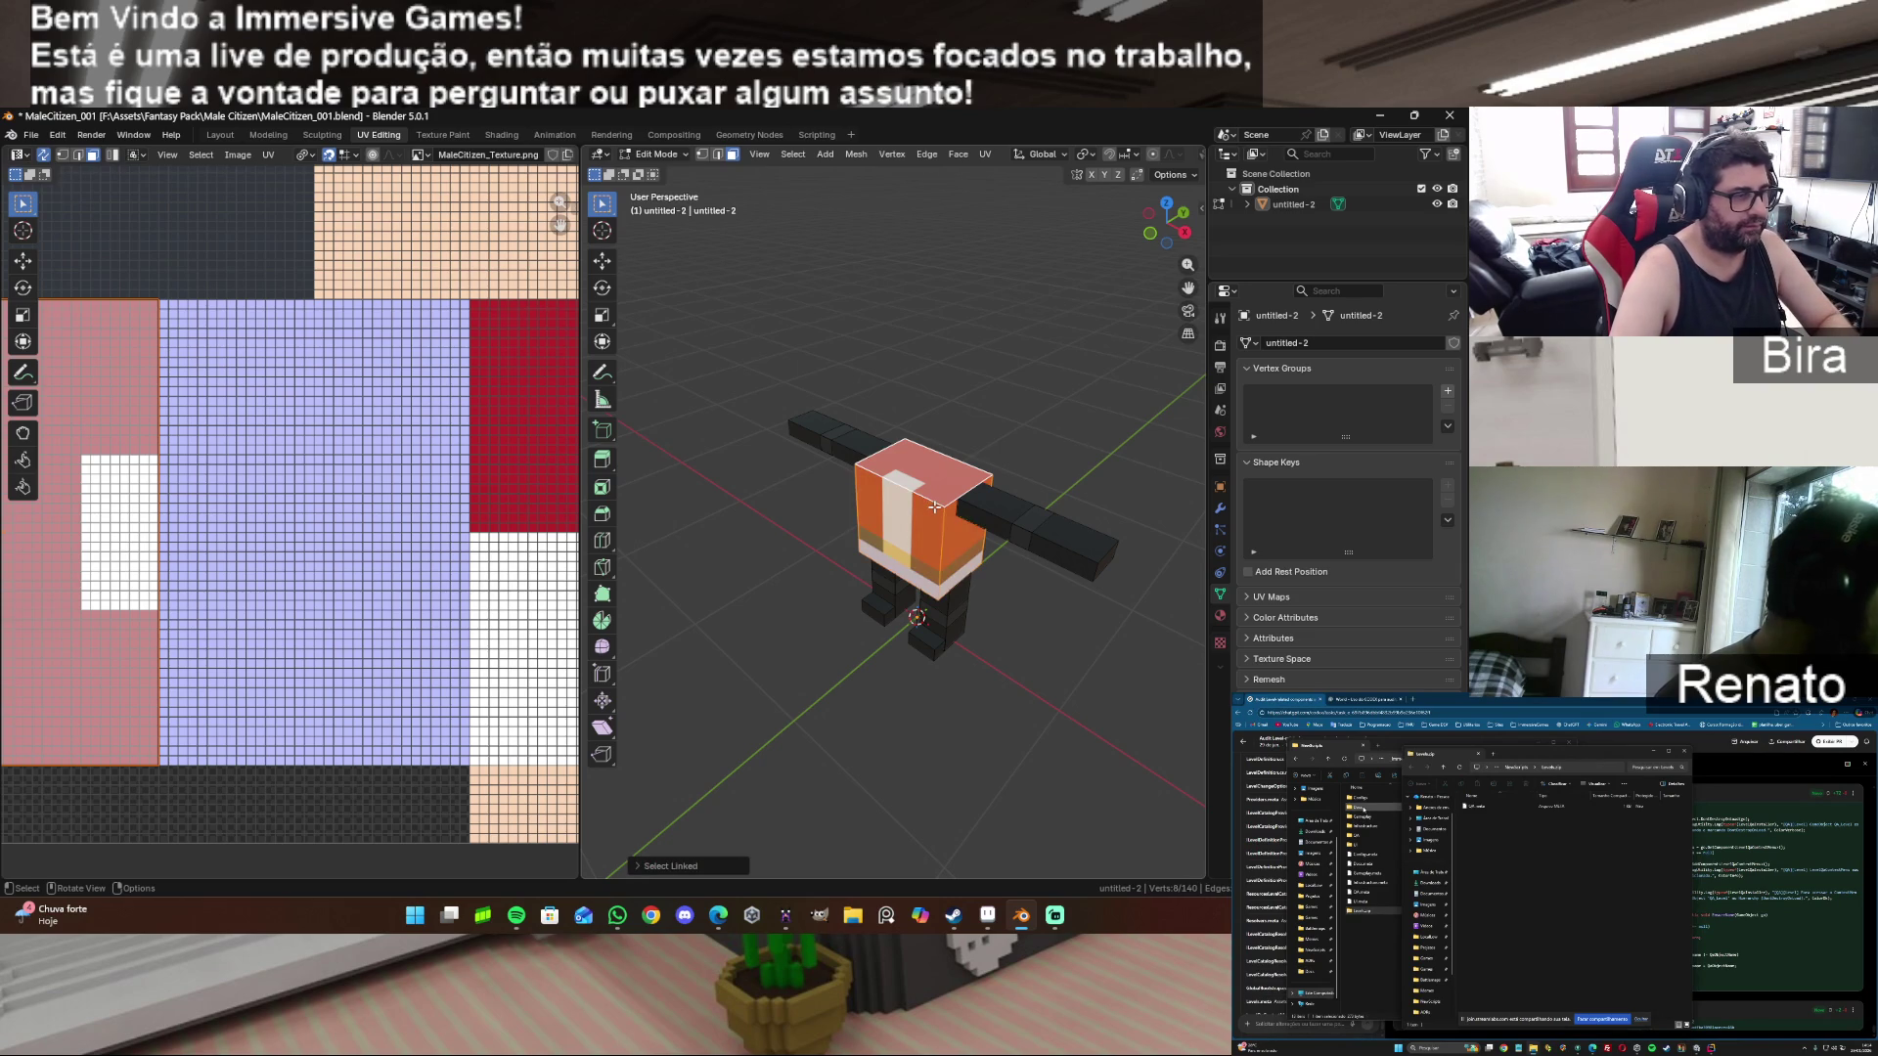
# Hide the torso block to inspect the arm's top face, then unhide every part.
pyautogui.press('h')
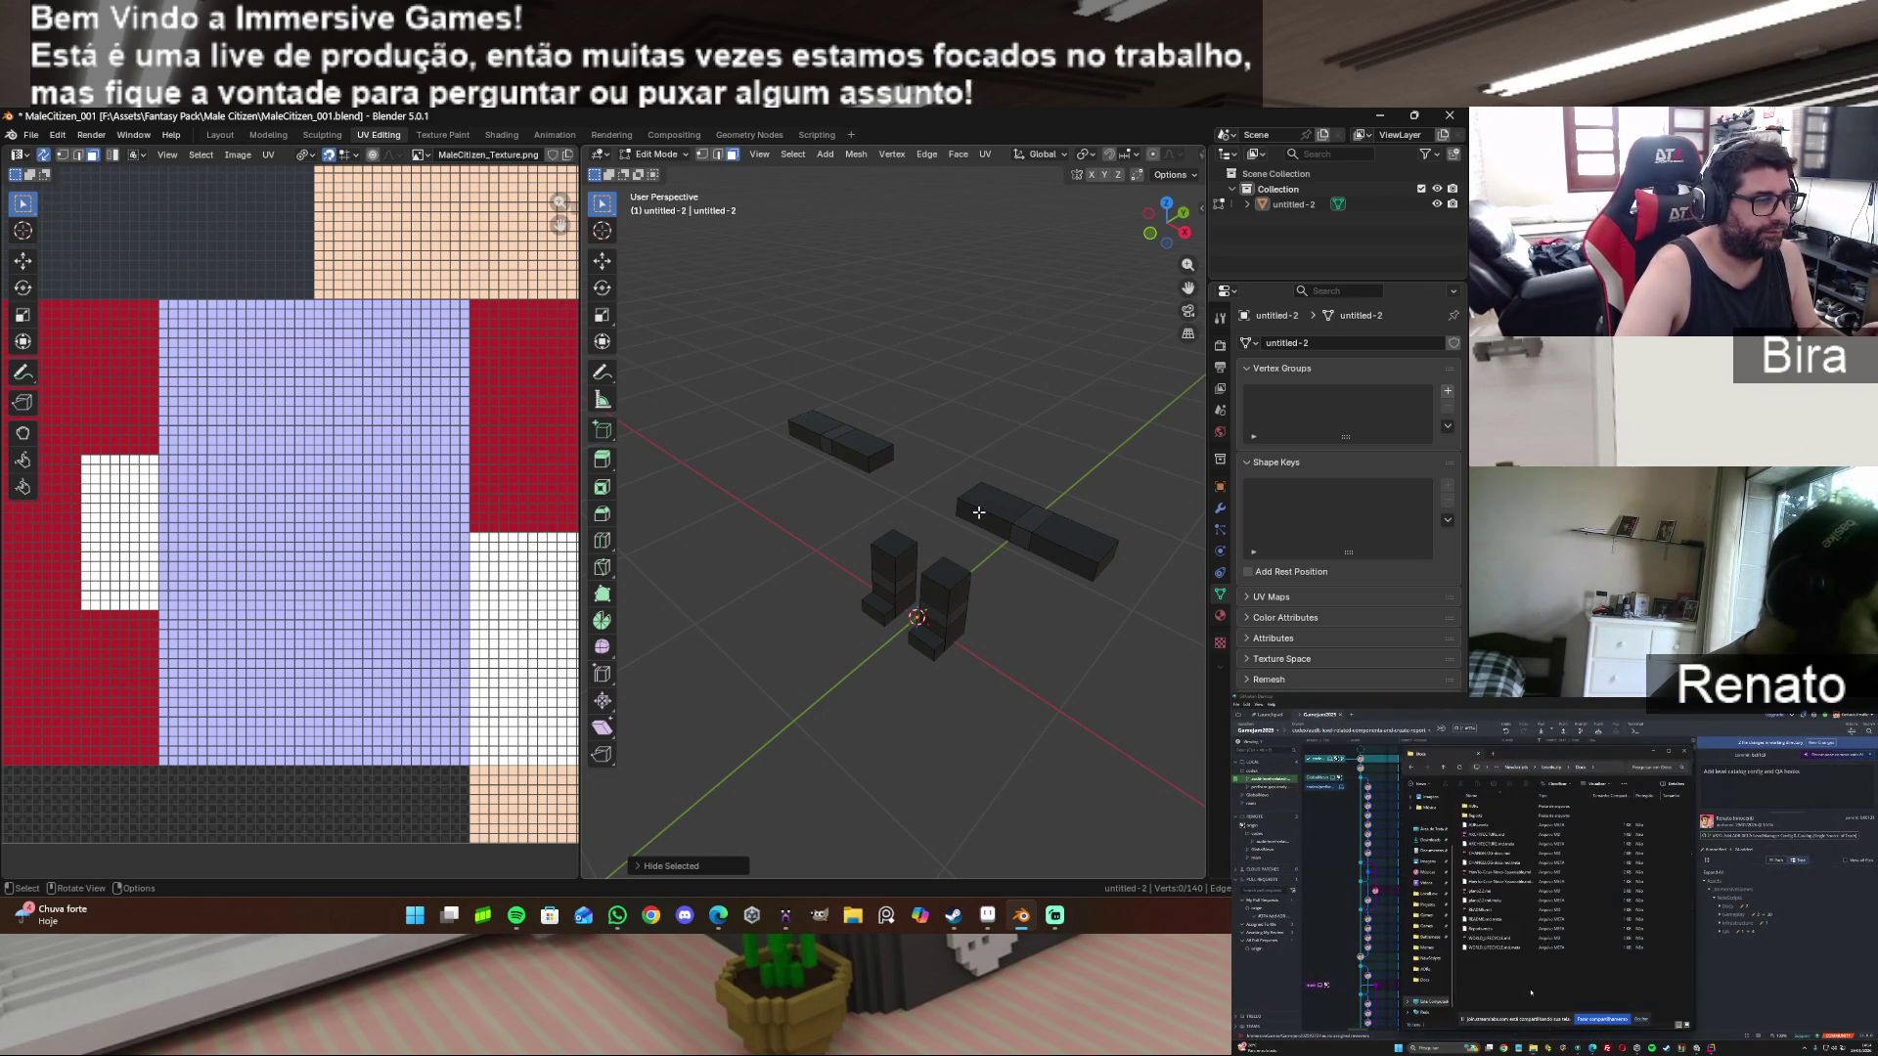
pyautogui.click(820, 420)
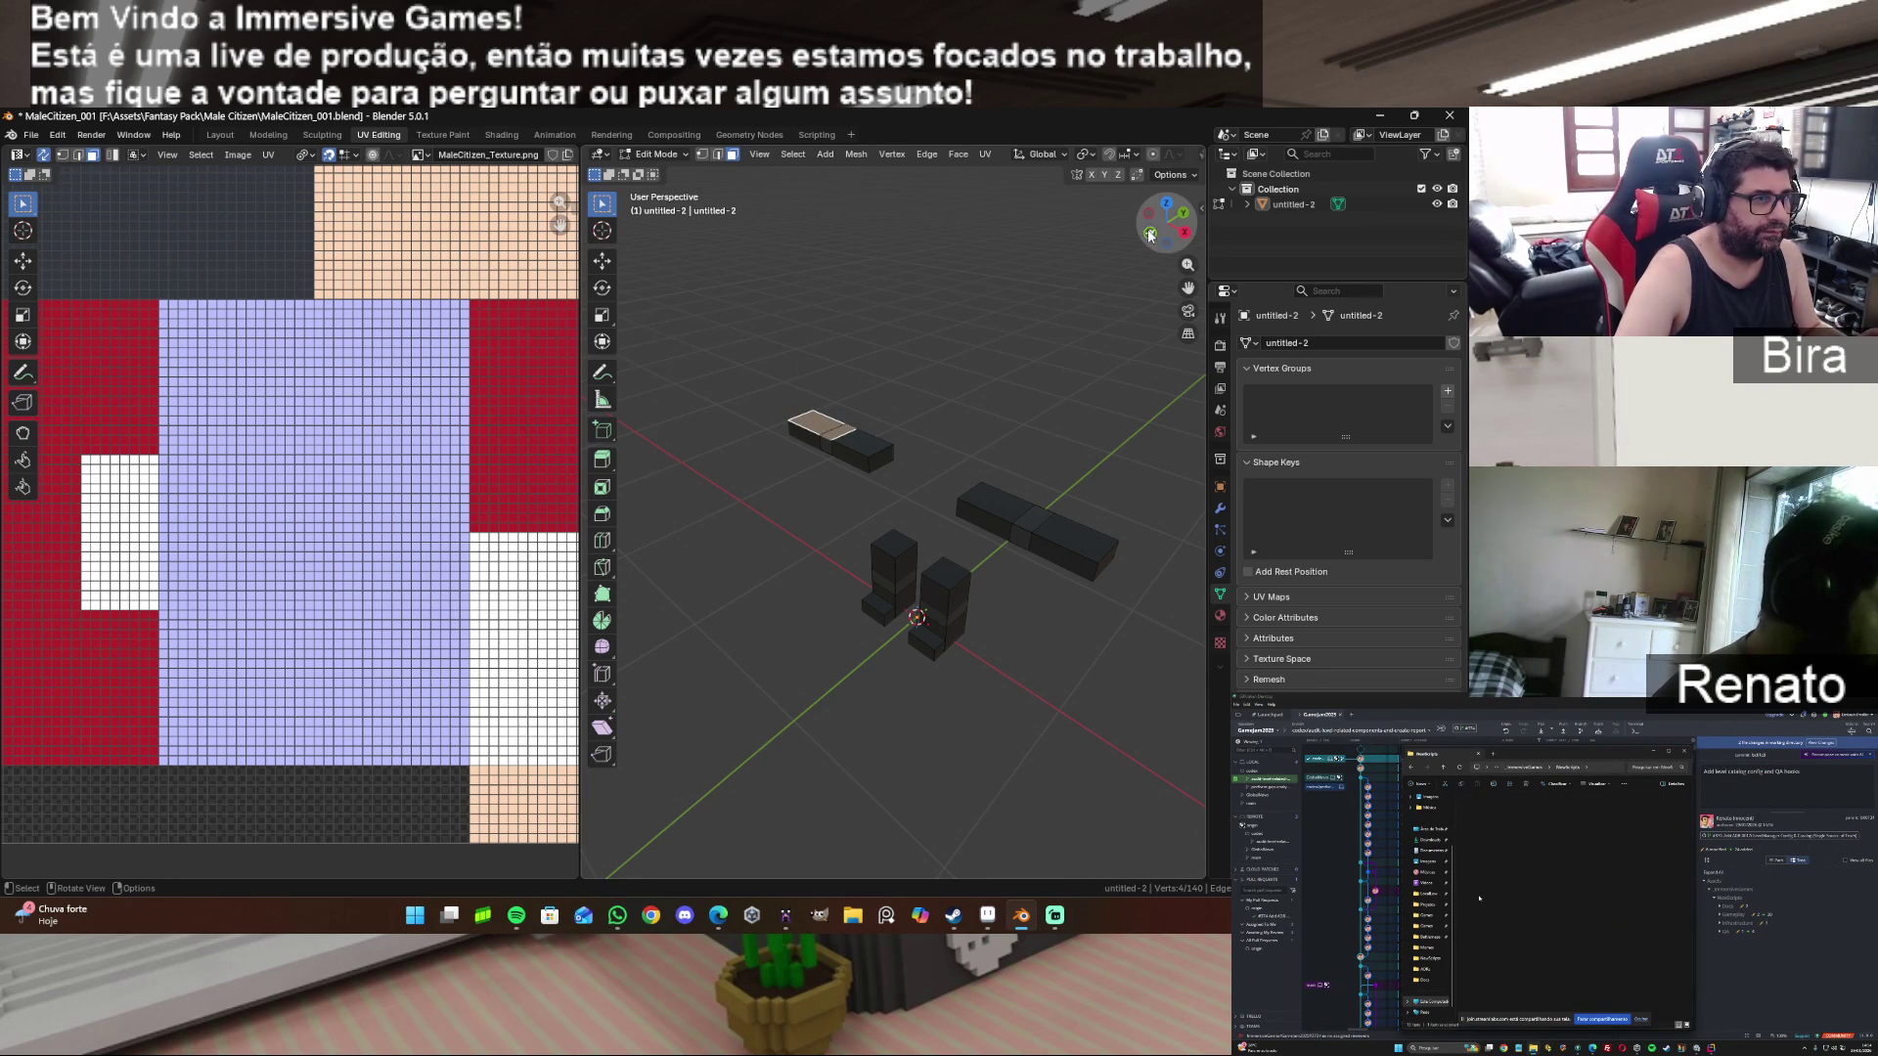
pyautogui.moveTo(1150, 236); pyautogui.dragTo(1037, 269)
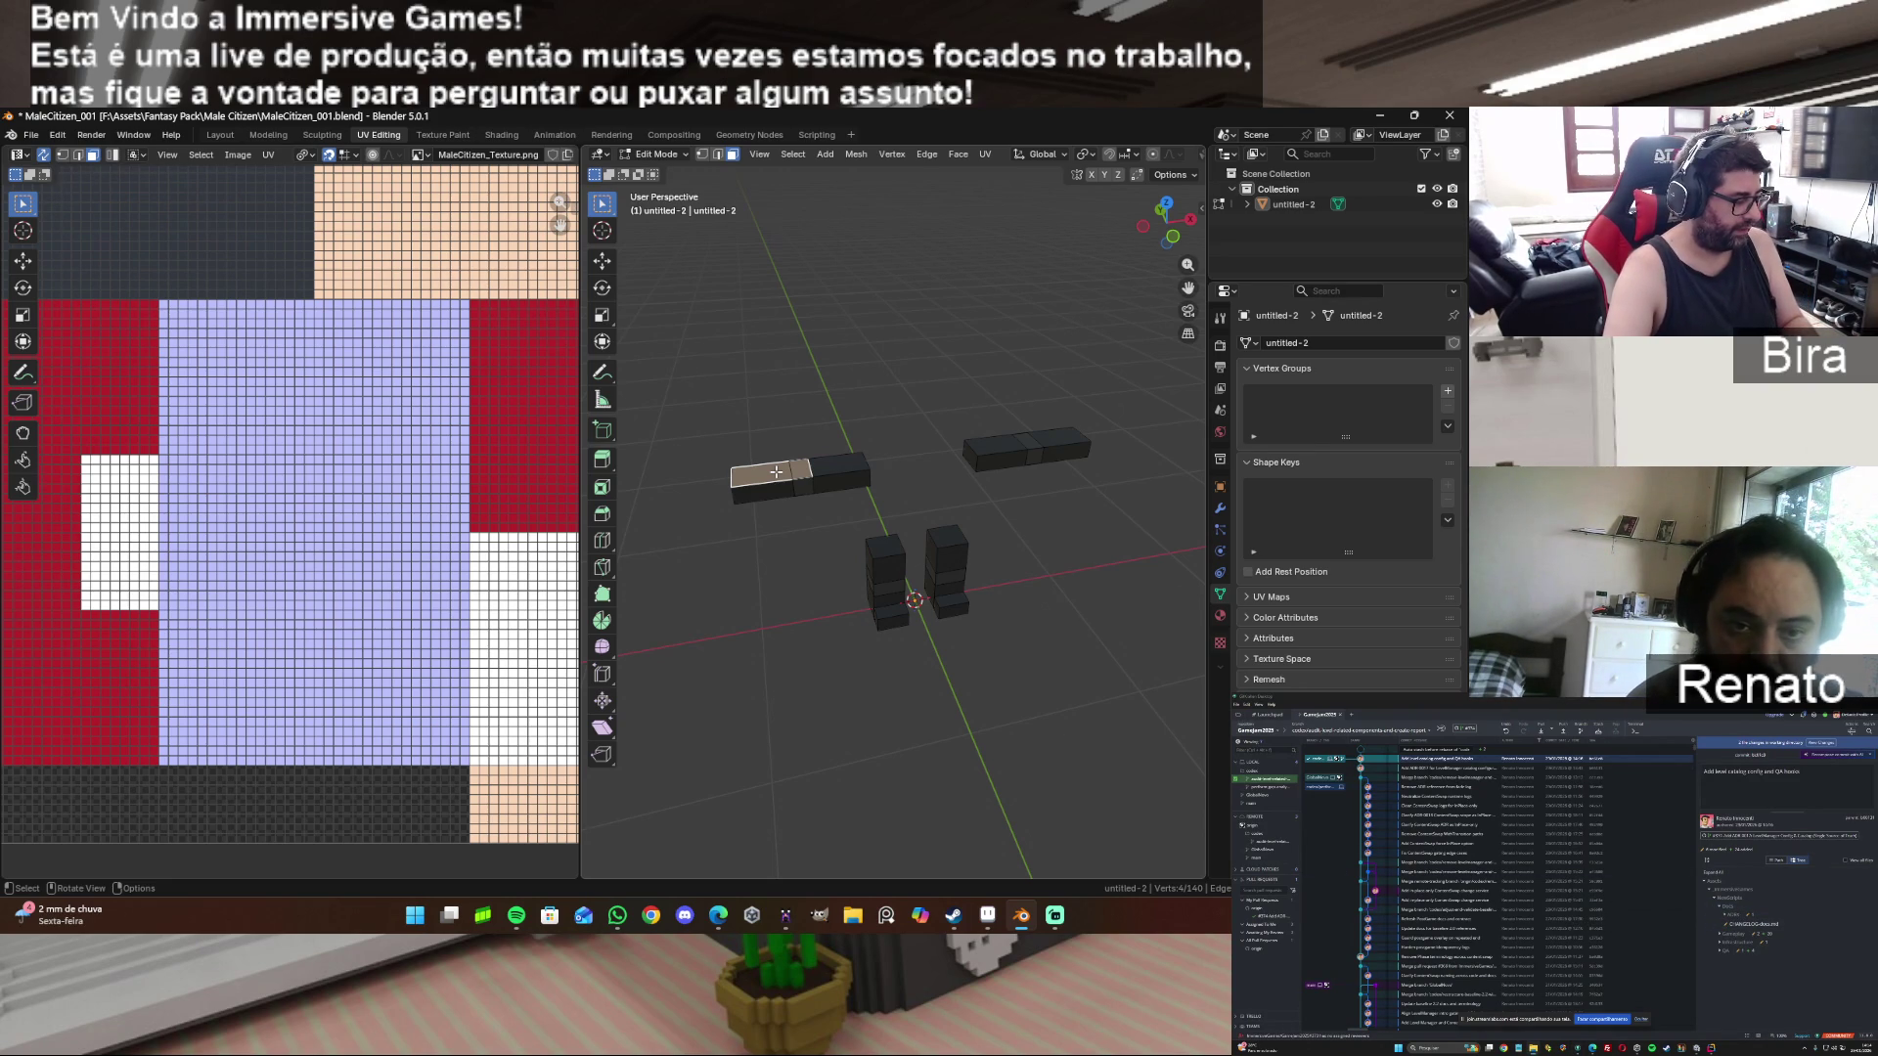
pyautogui.hotkey('alt', 'h')
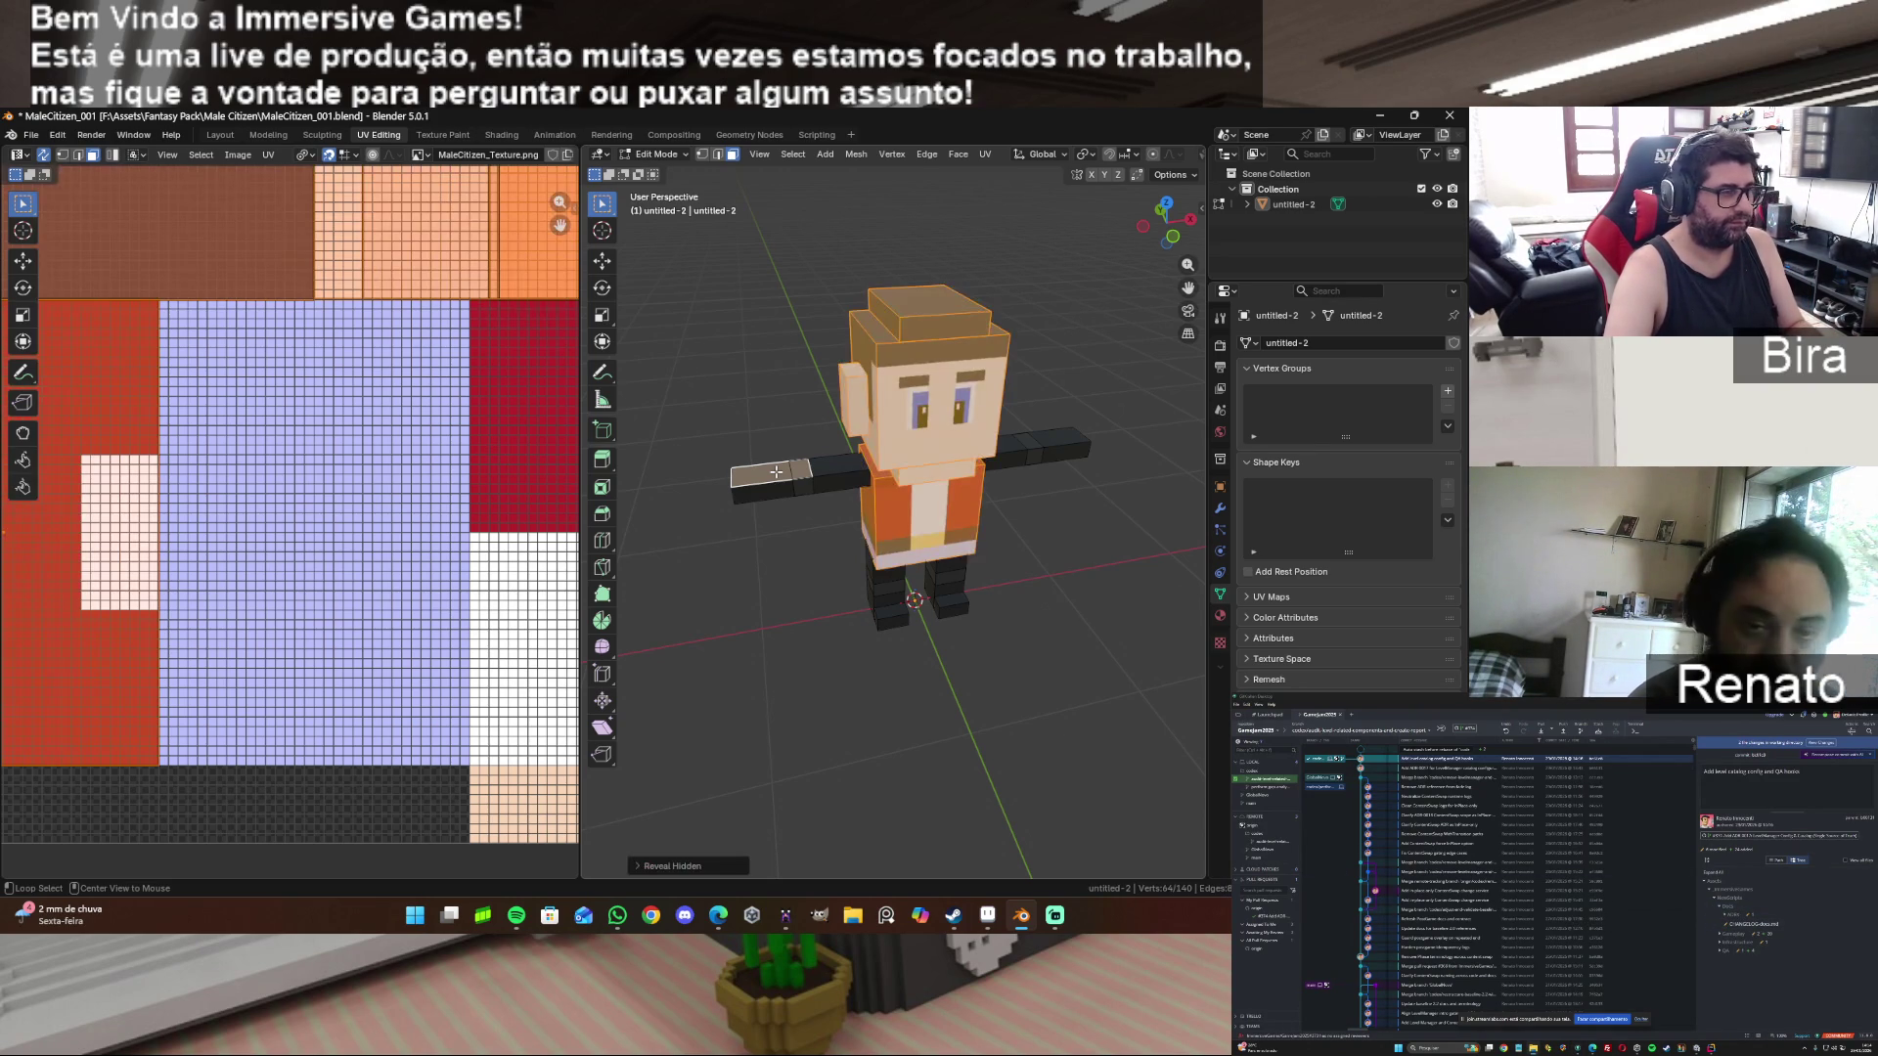
# Clear the selection and select the front face of the lower torso from above.
pyautogui.click(1058, 575)
pyautogui.moveTo(1168, 229); pyautogui.dragTo(1178, 238)
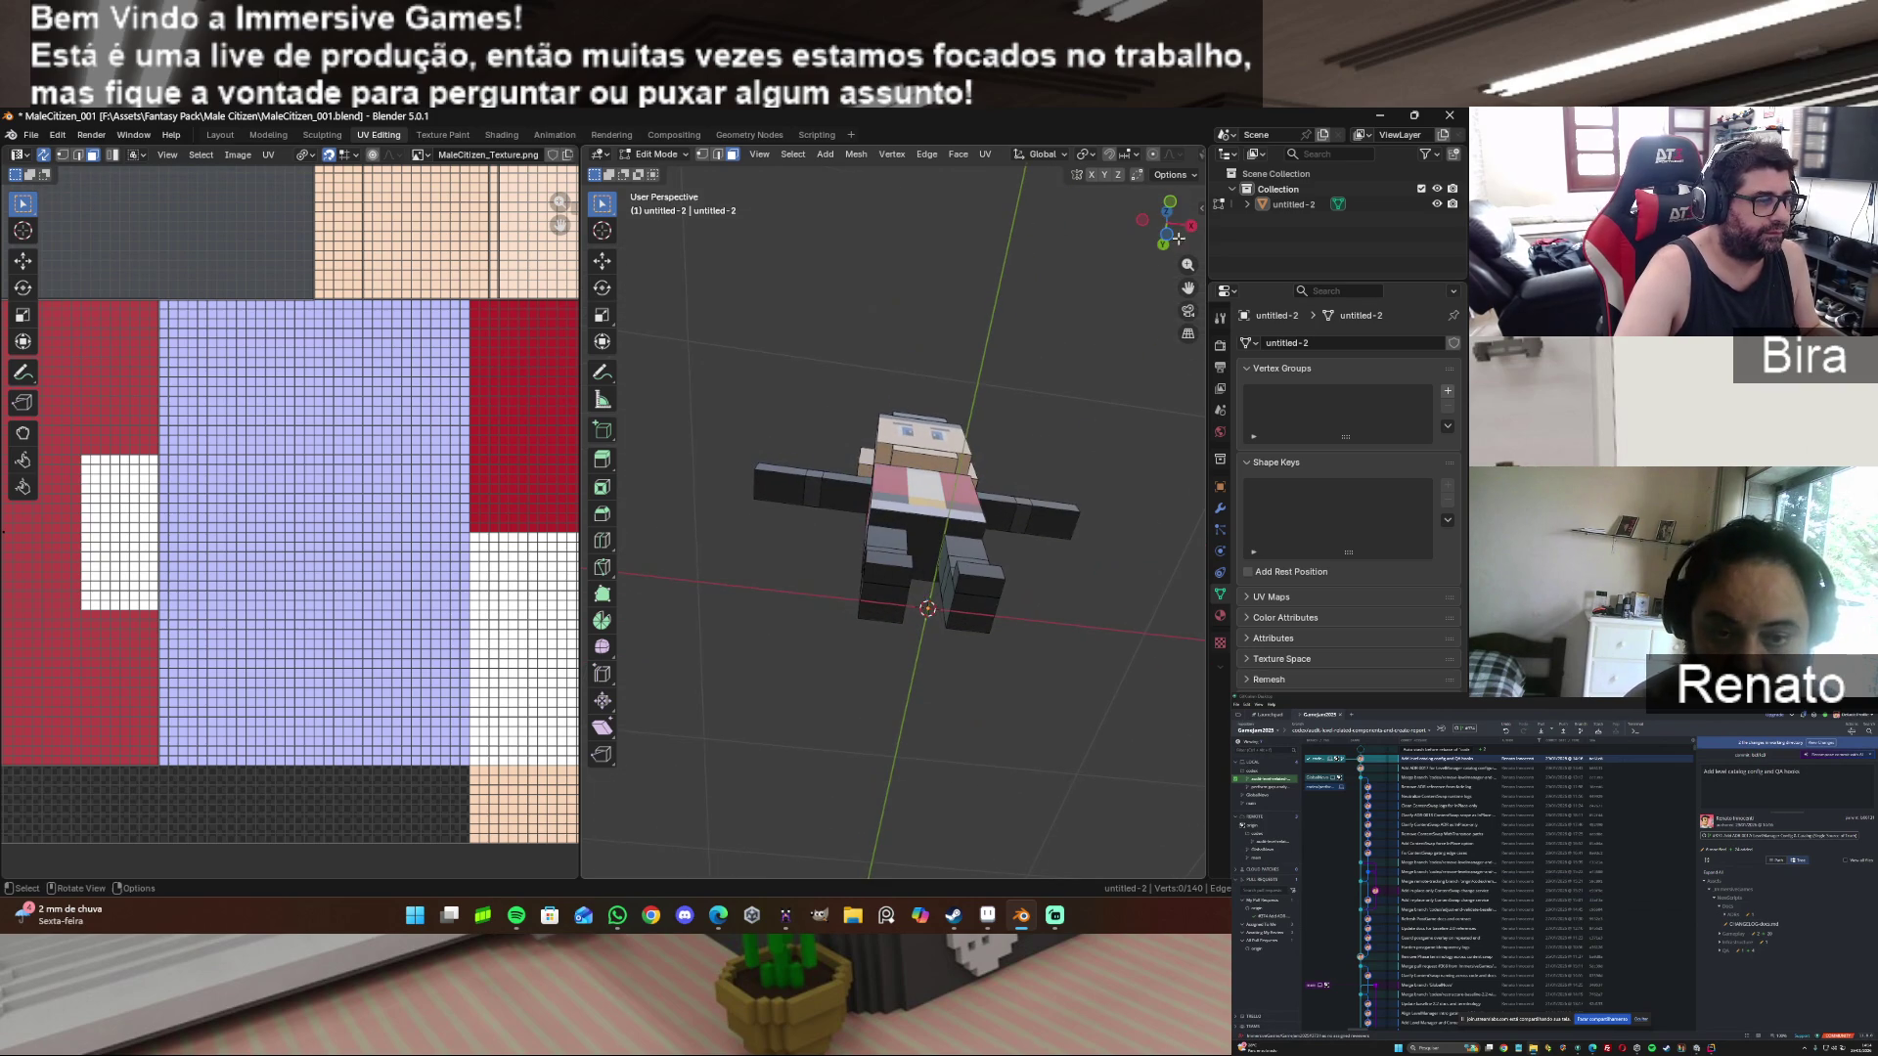
pyautogui.click(926, 537)
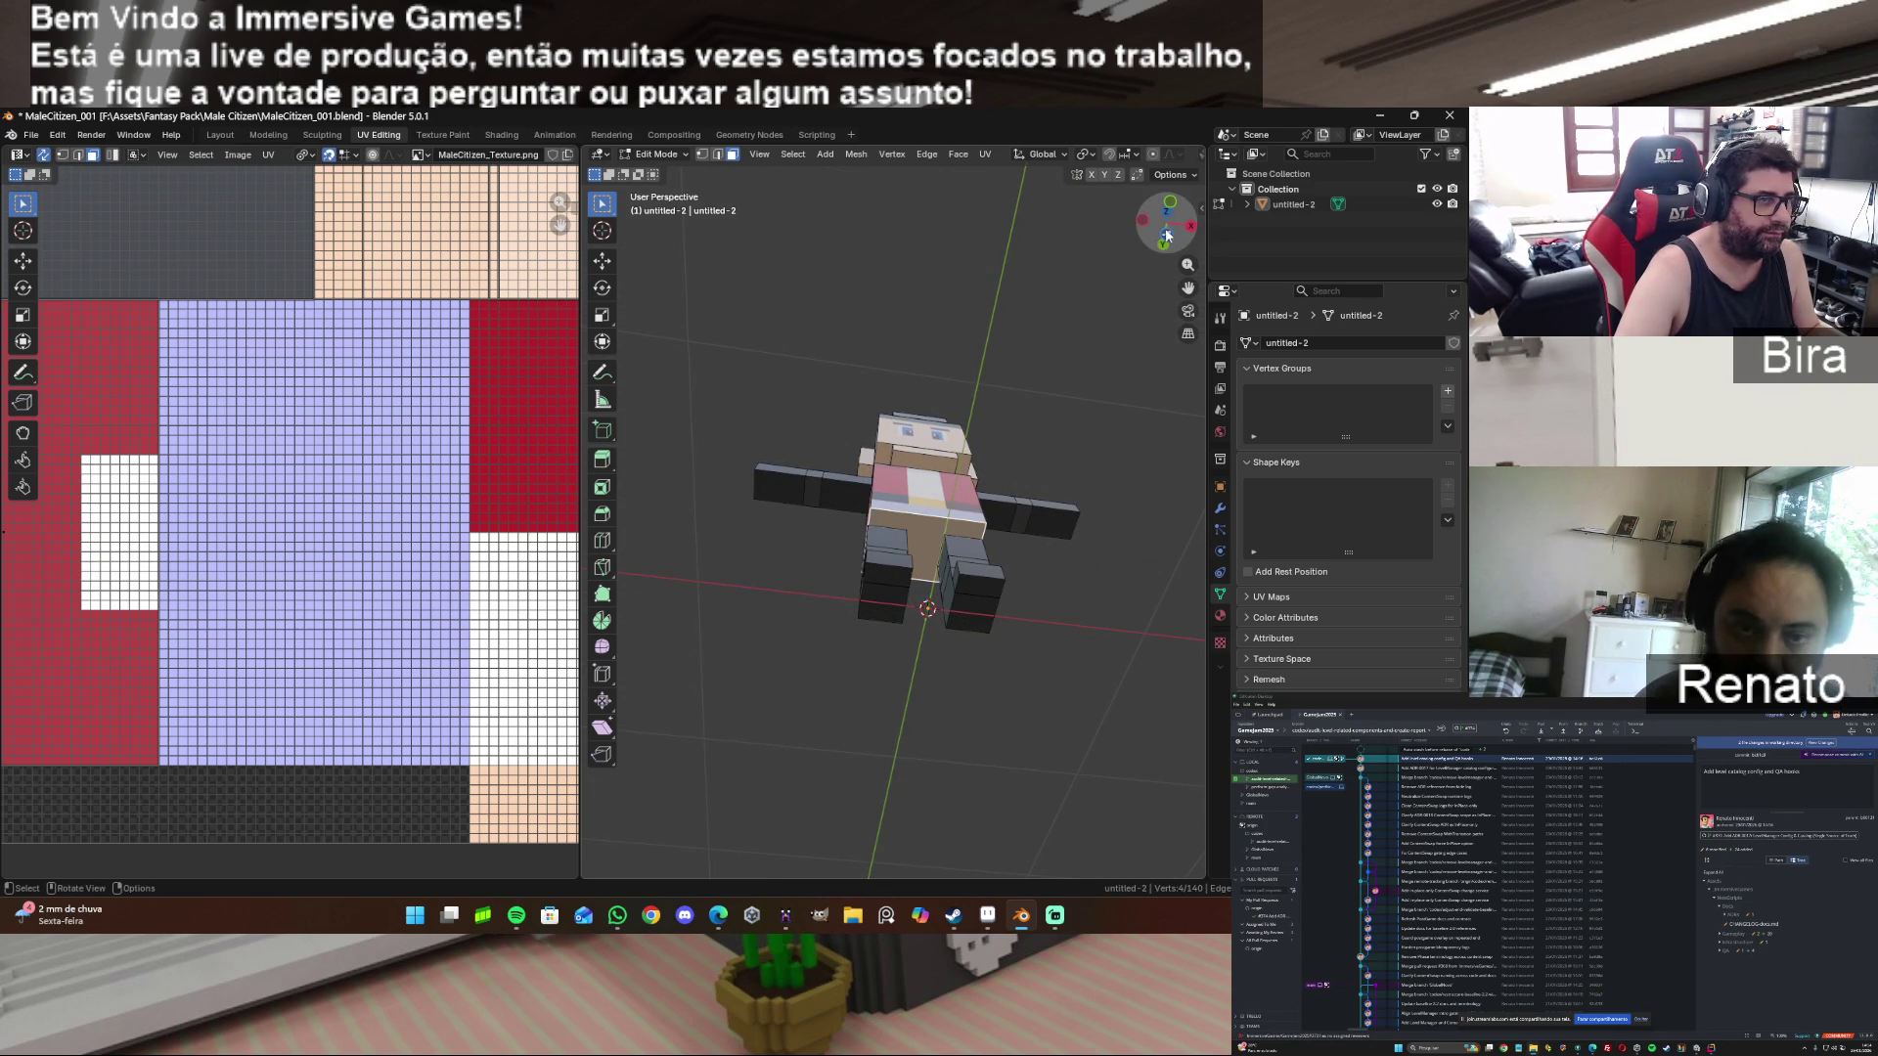
pyautogui.moveTo(1173, 242)
pyautogui.mouseDown()
pyautogui.moveTo(1194, 233)
pyautogui.moveTo(1174, 249)
pyautogui.moveTo(1168, 227)
pyautogui.mouseUp()
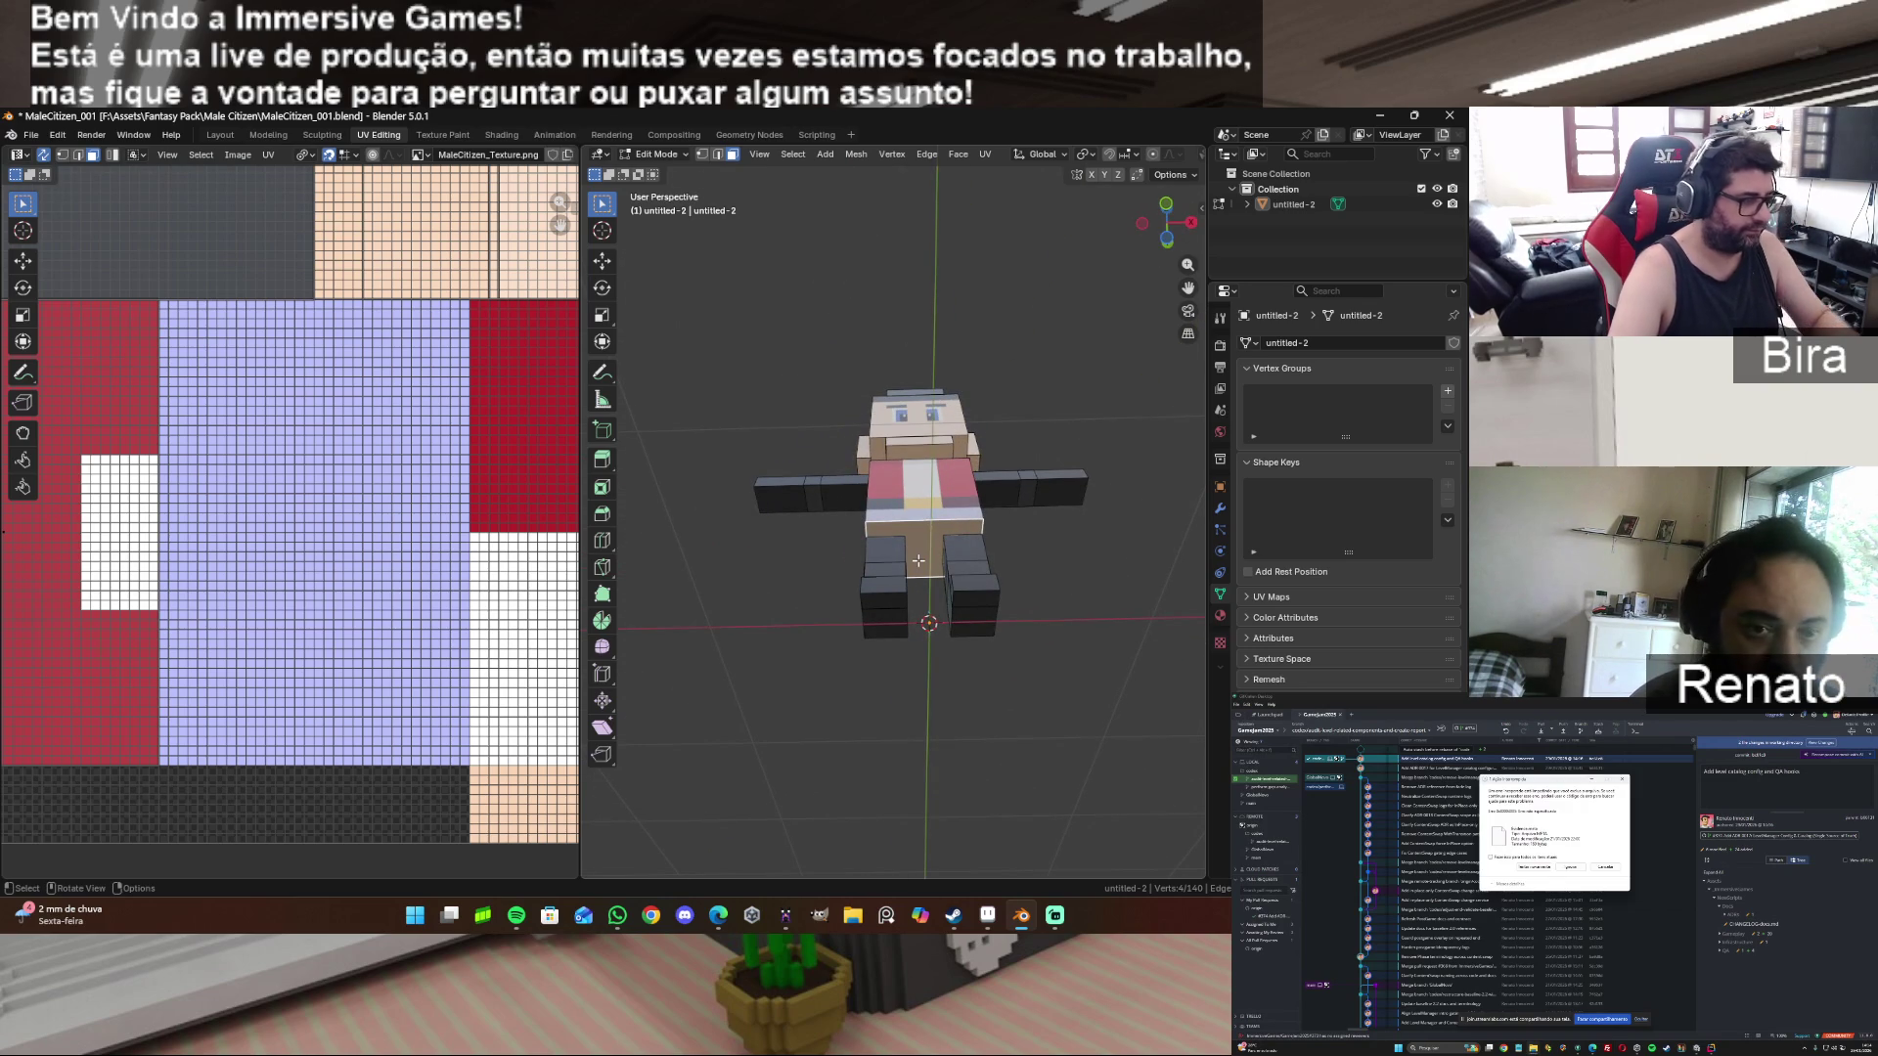
# Unwrap the lower torso face, then move and shrink its UV island.
pyautogui.press('u')
pyautogui.click(931, 545)
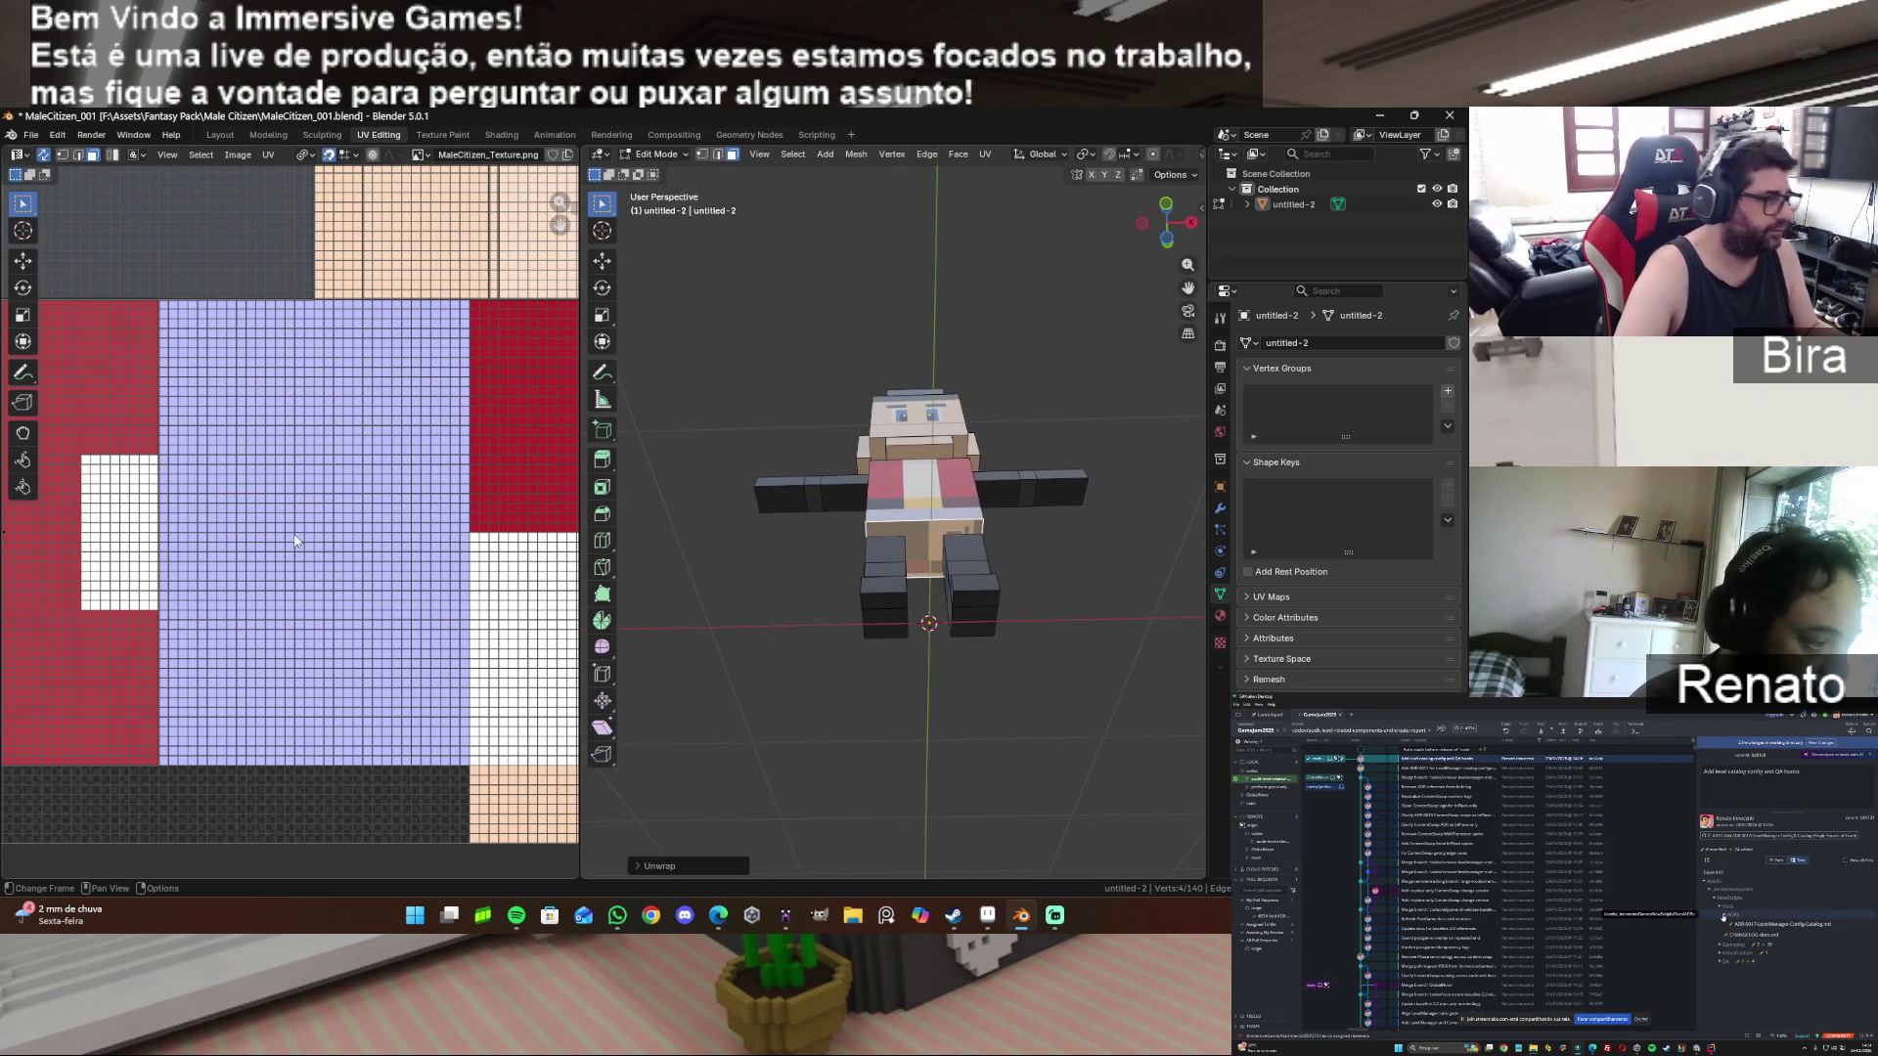
pyautogui.press('g')
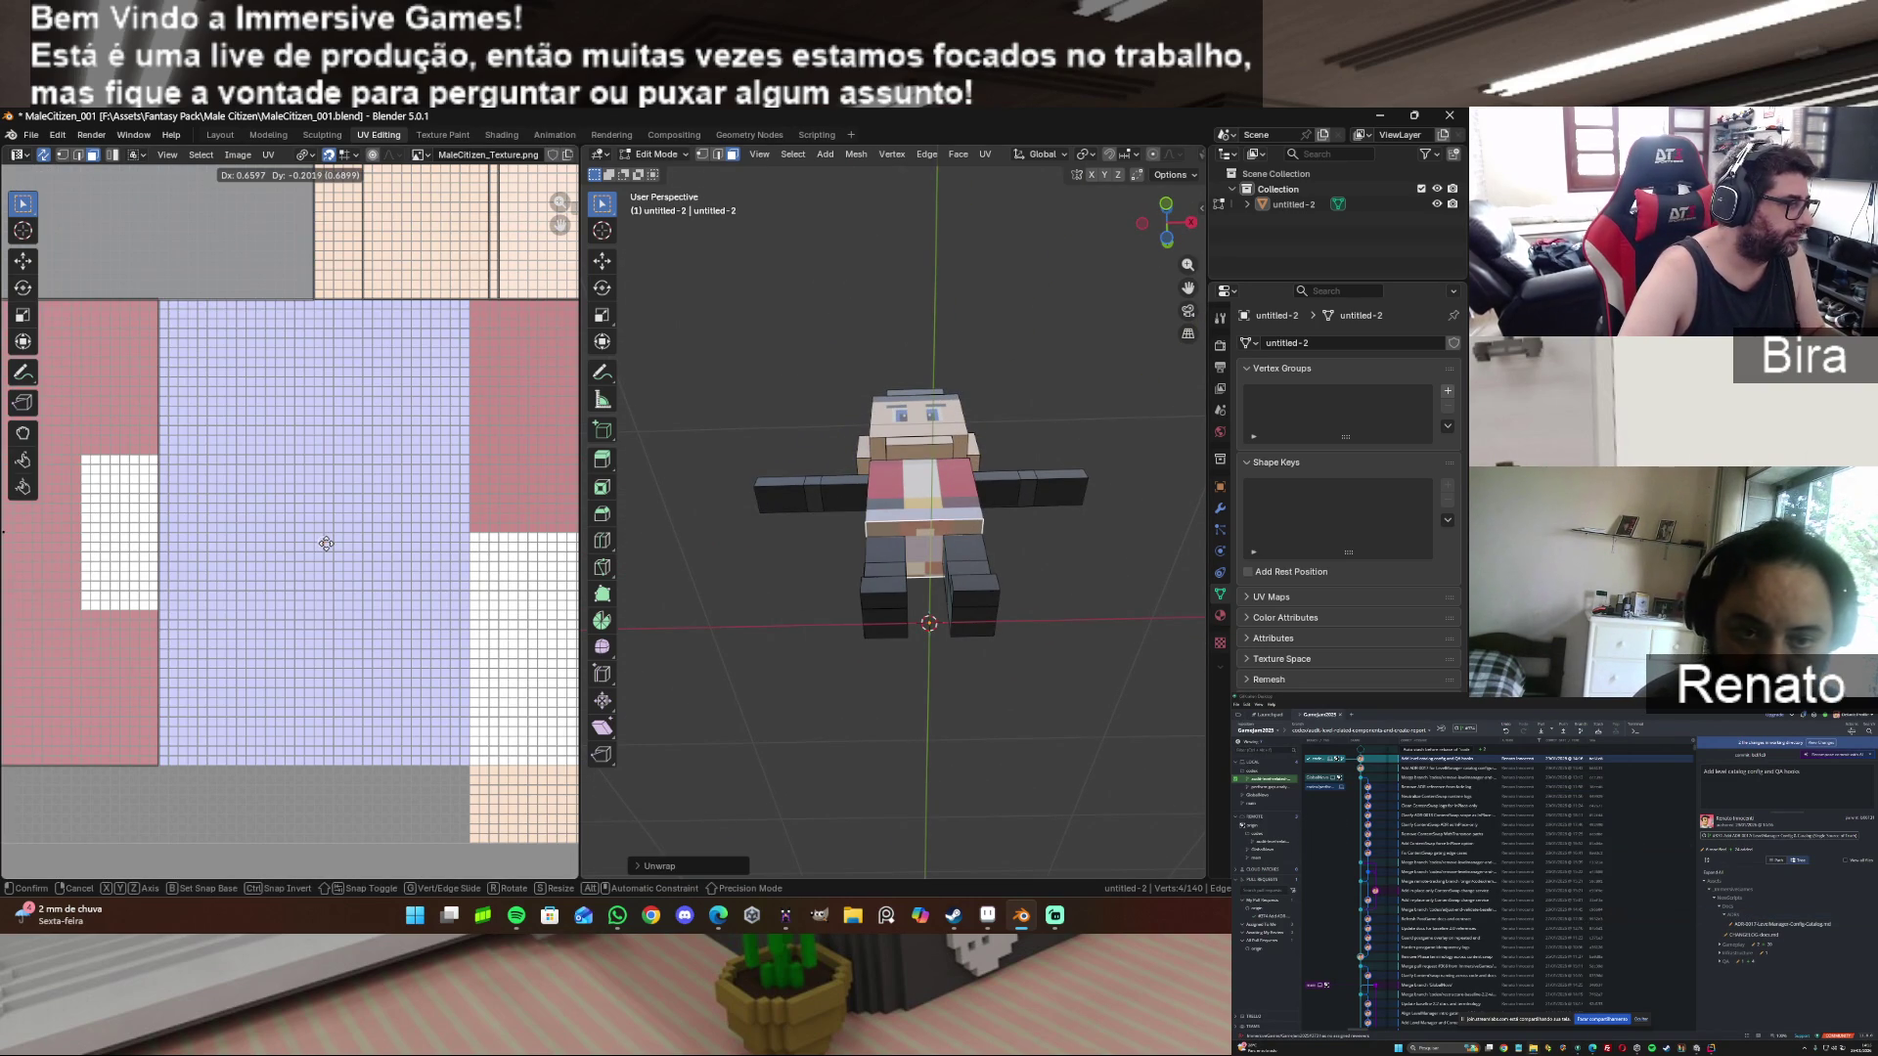
pyautogui.click(326, 549)
pyautogui.press('s')
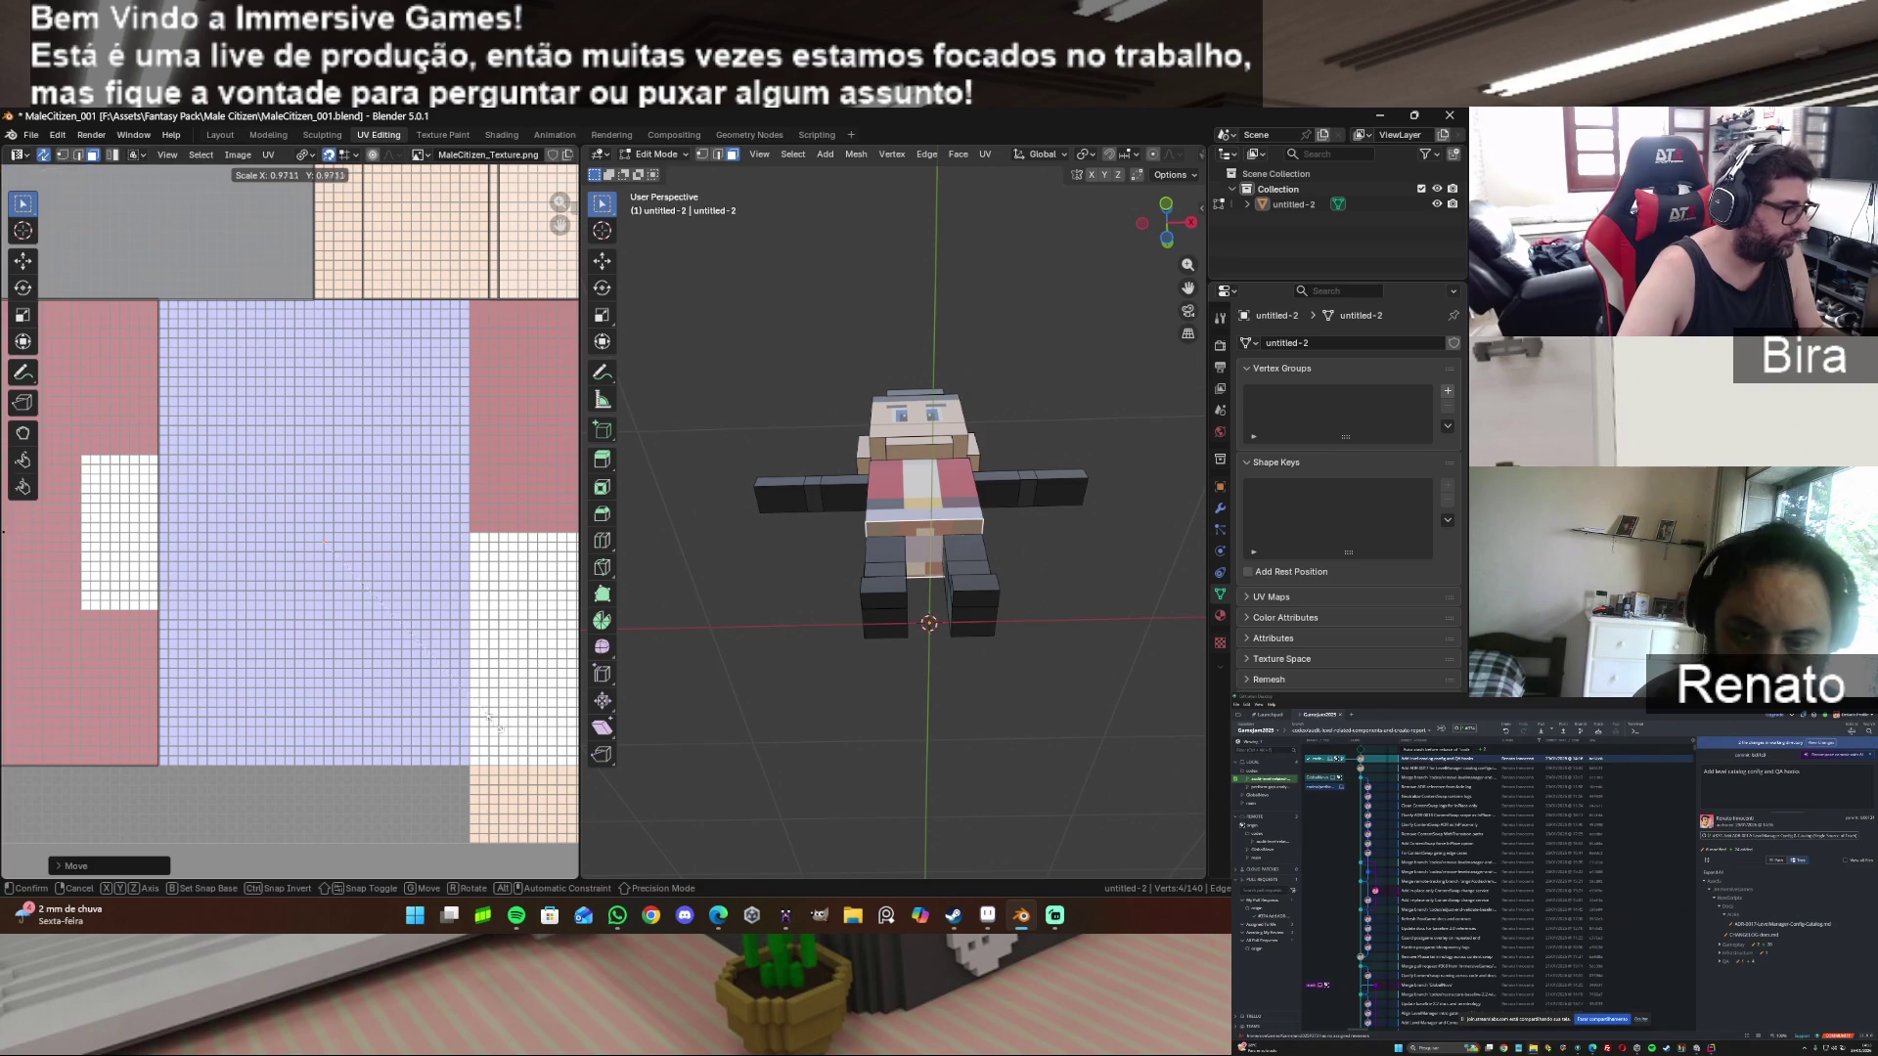
pyautogui.click(394, 623)
# Move and scale the torso island to fill the lavender block of the texture.
pyautogui.press('g')
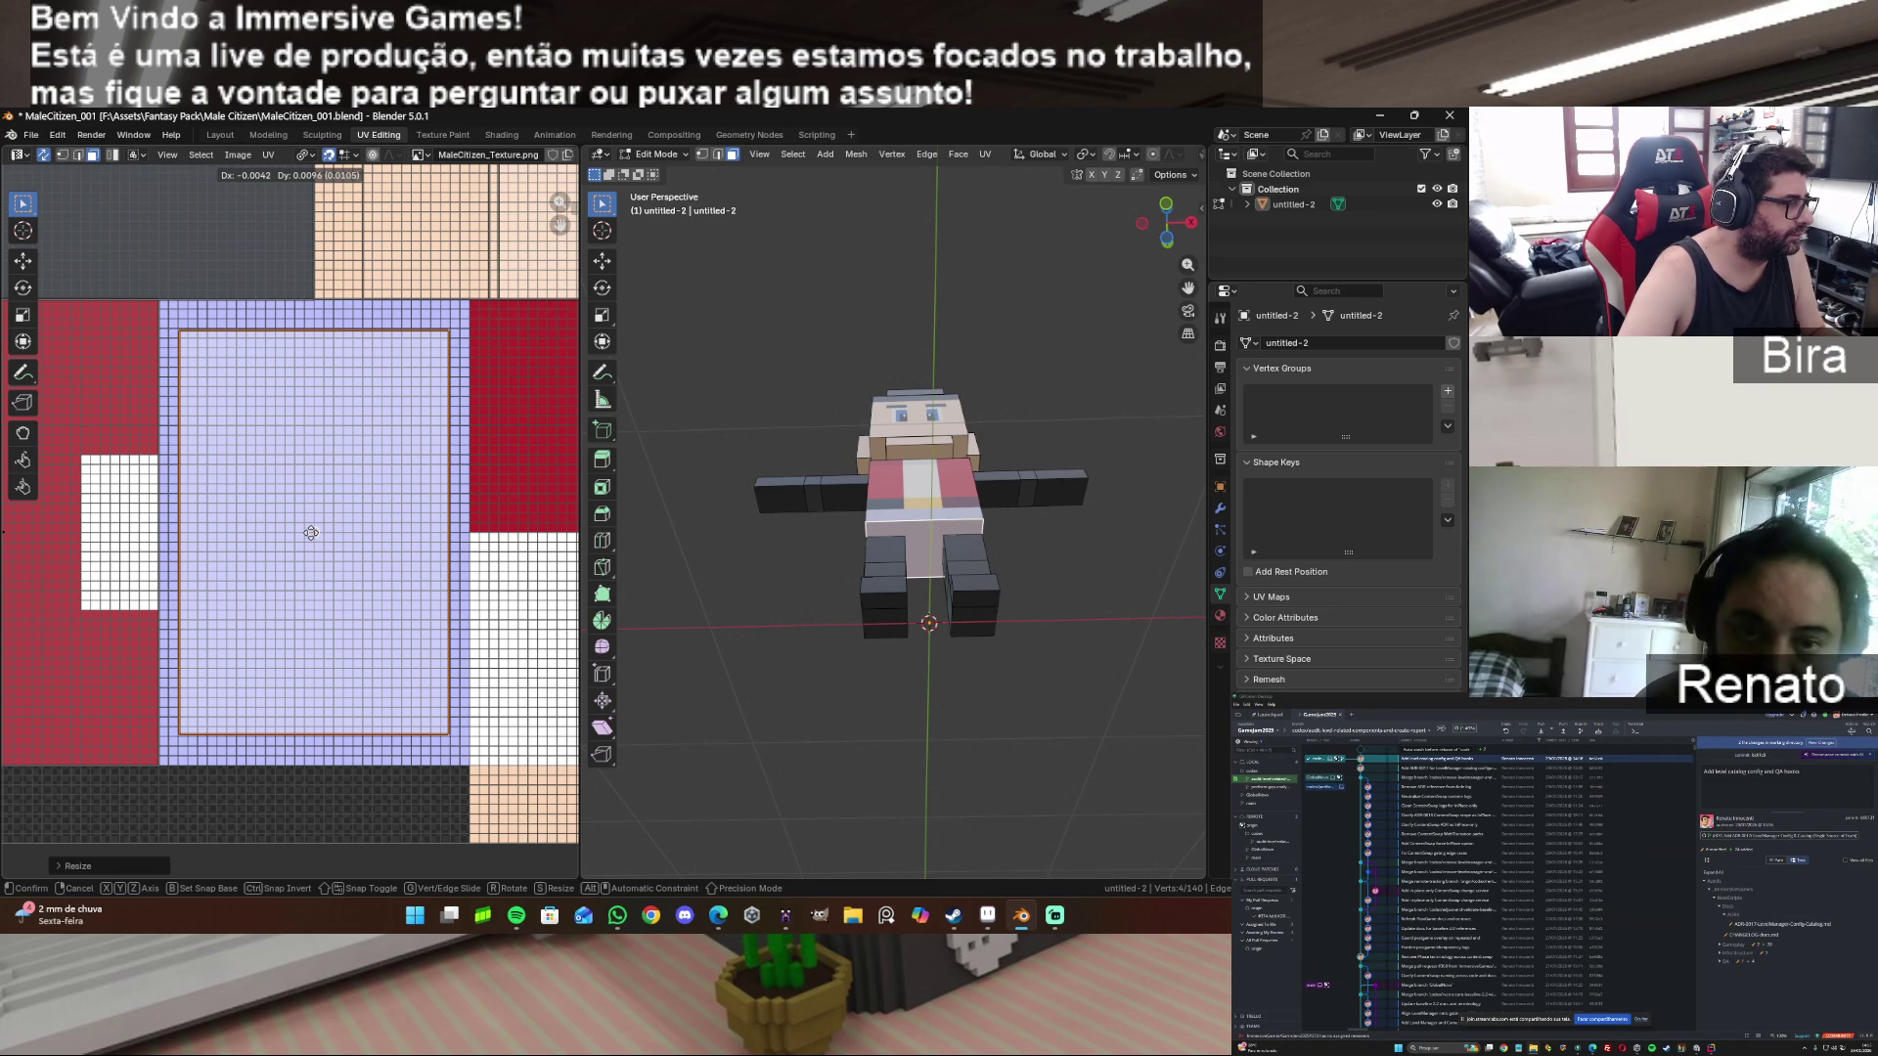
pyautogui.click(314, 537)
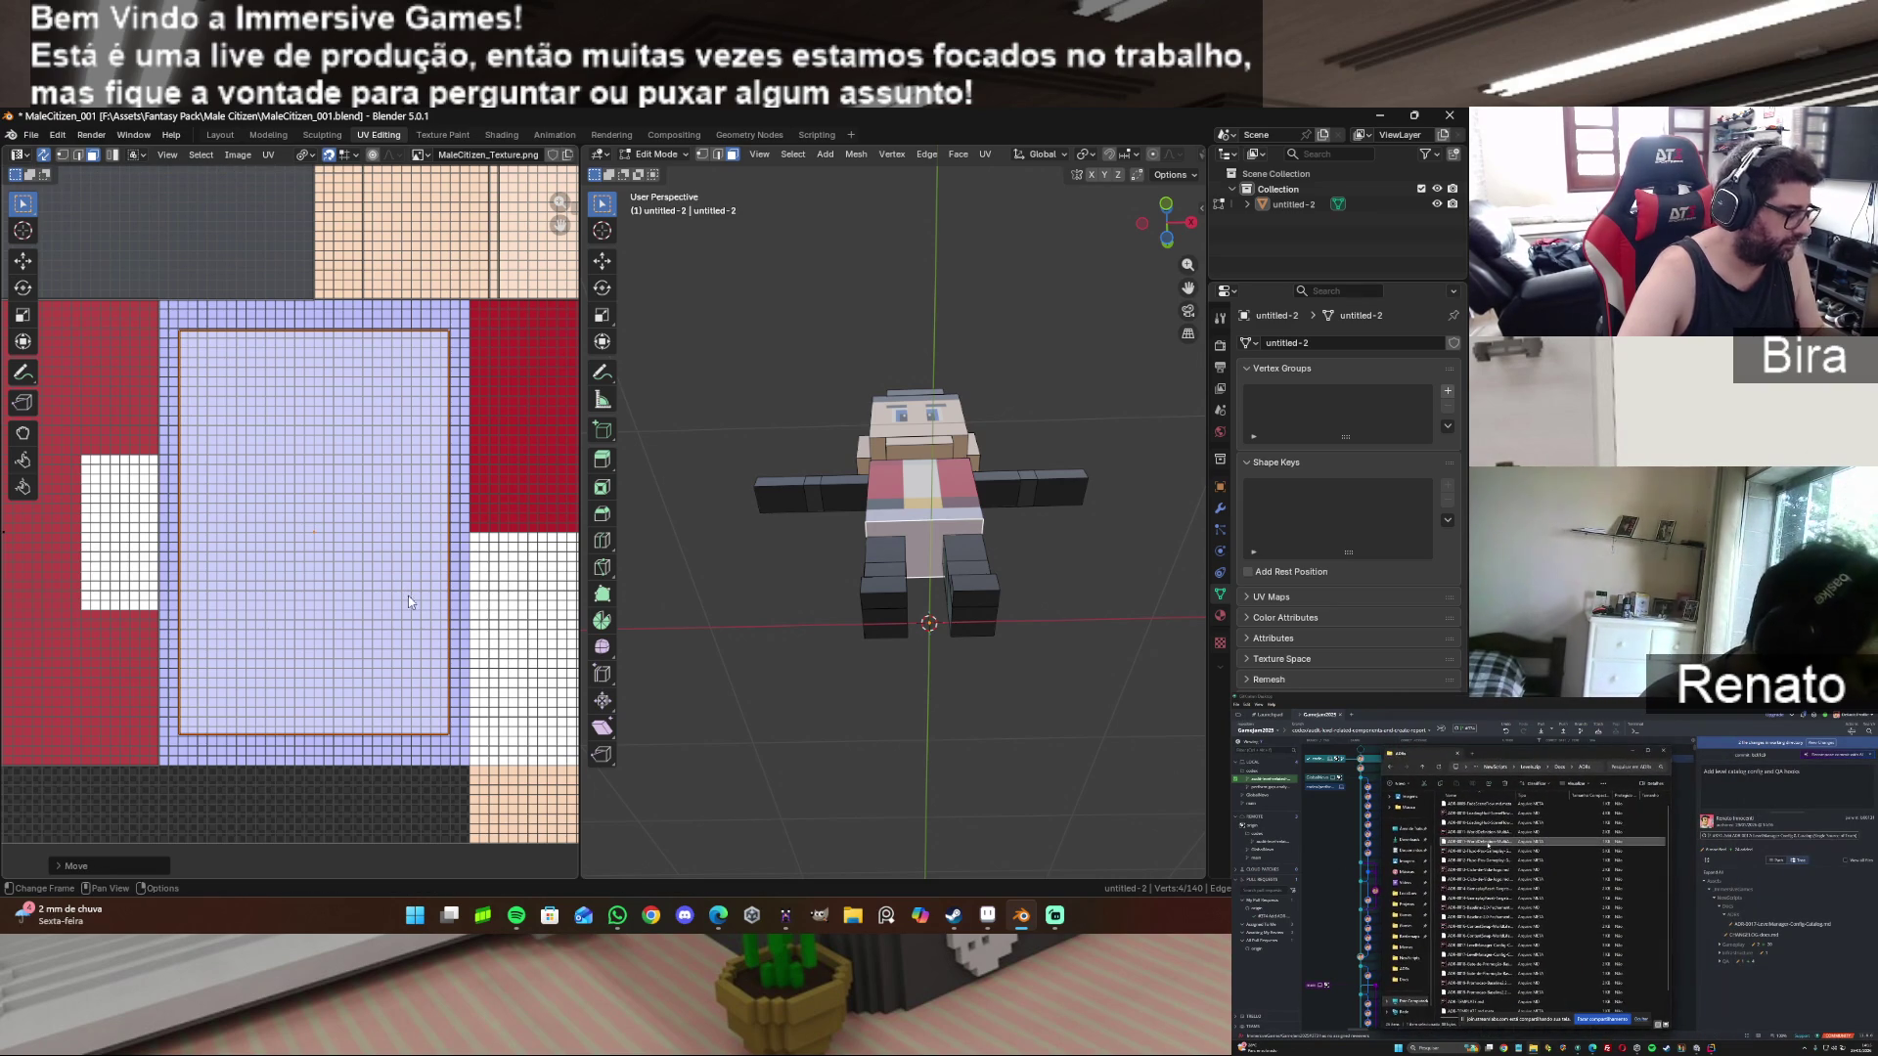
pyautogui.press('s')
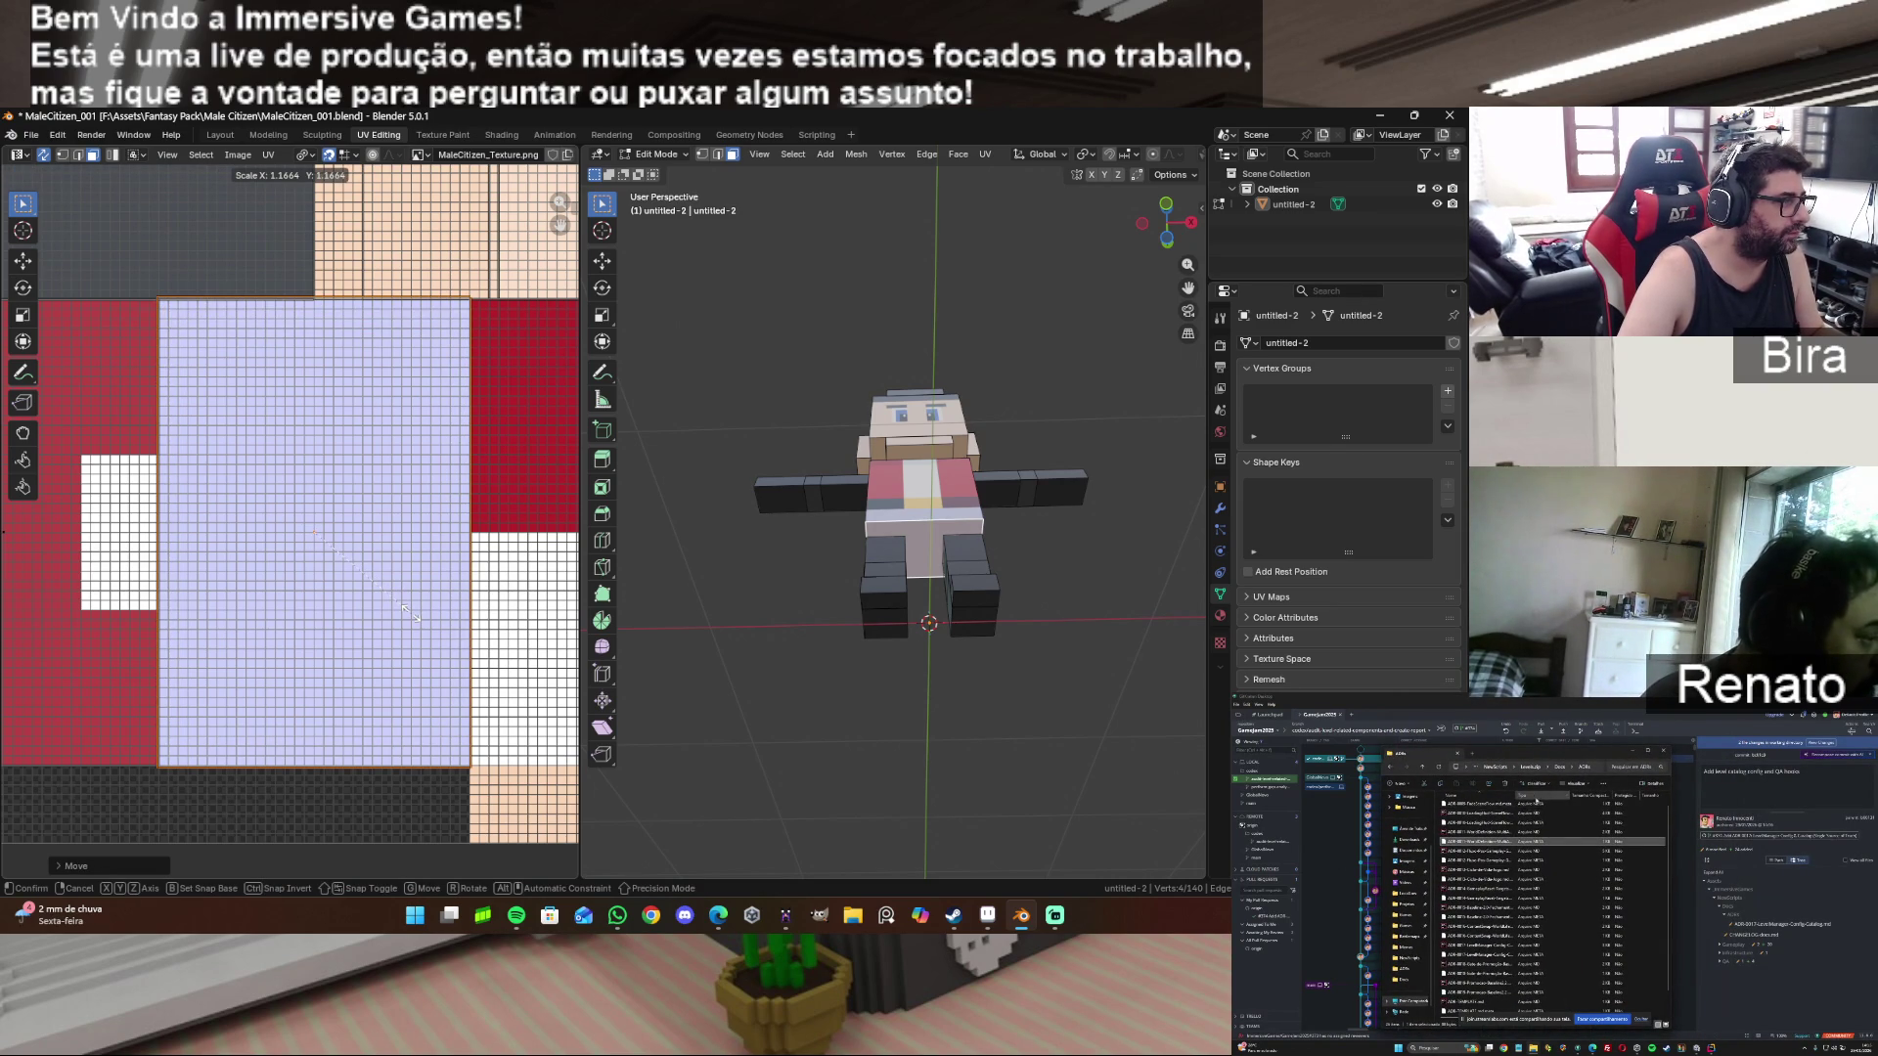
pyautogui.click(412, 617)
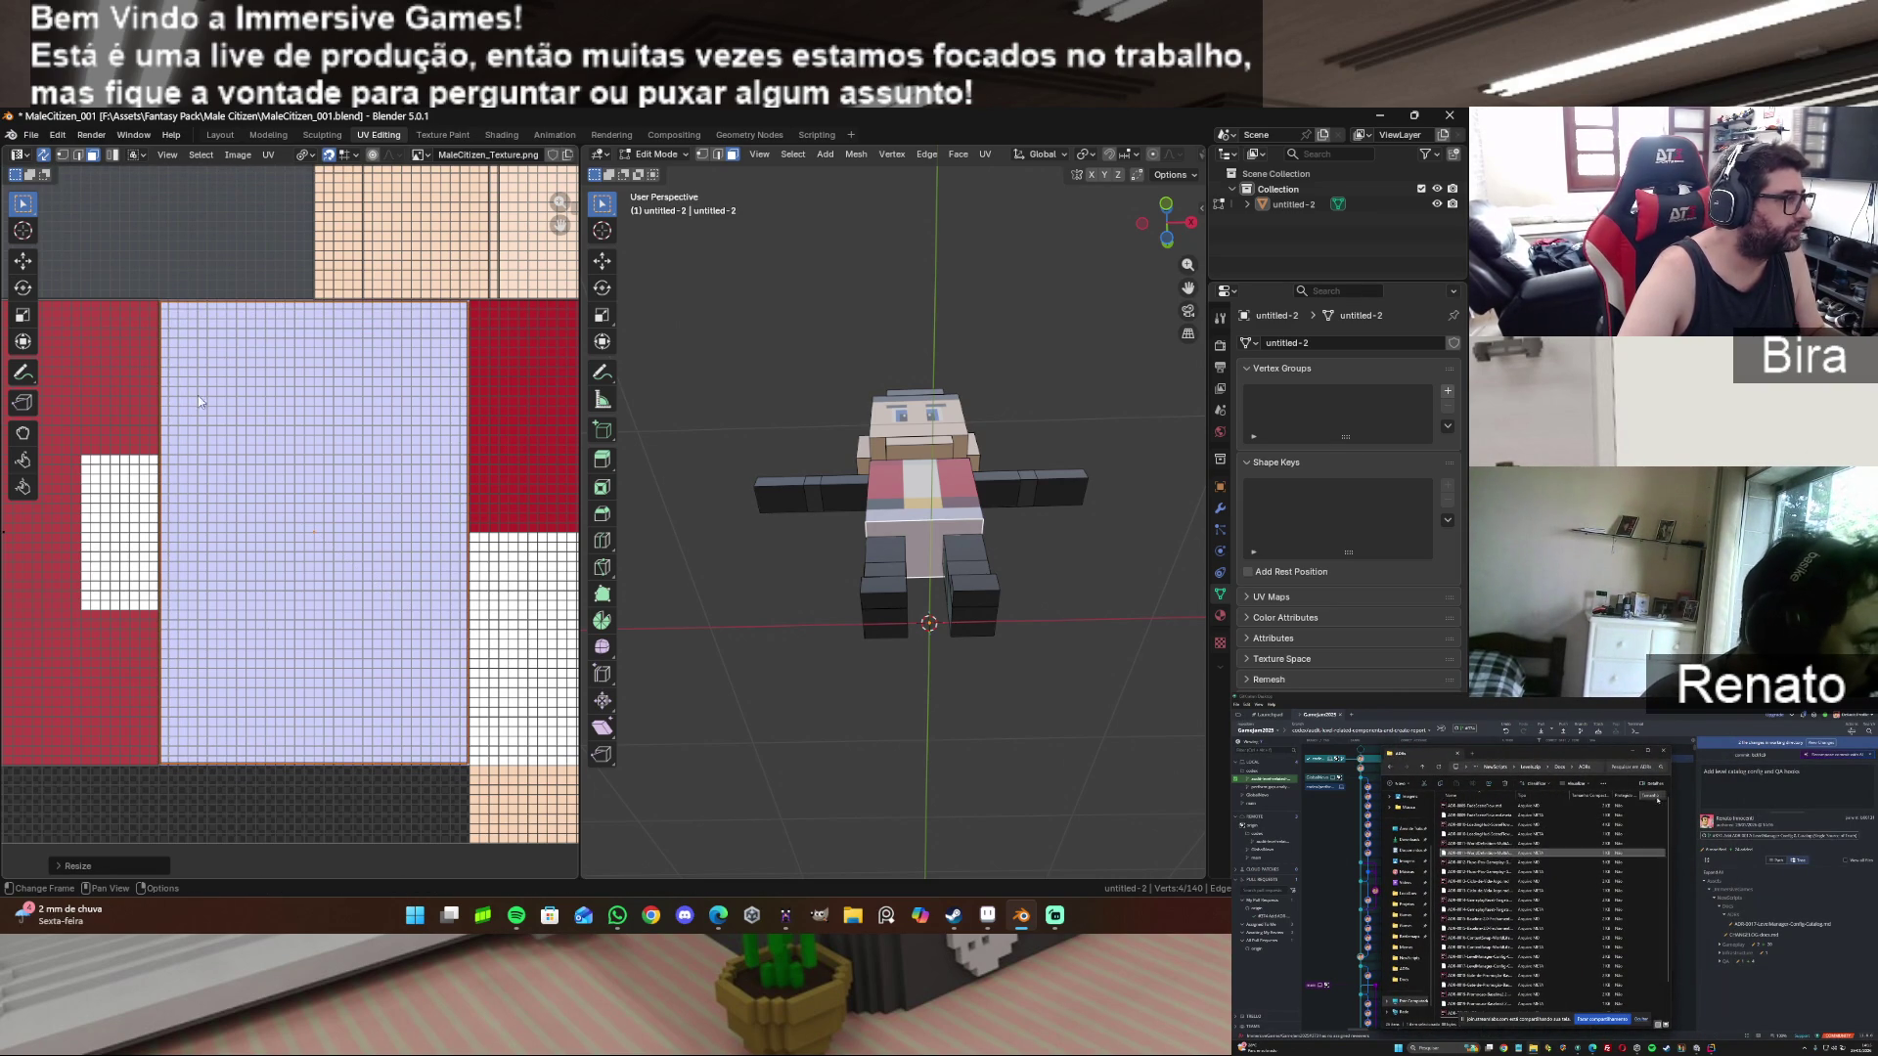
pyautogui.click(269, 154)
# Snap the selected UVs to the cursor and orbit around to check the retextured character.
pyautogui.moveTo(314, 212)
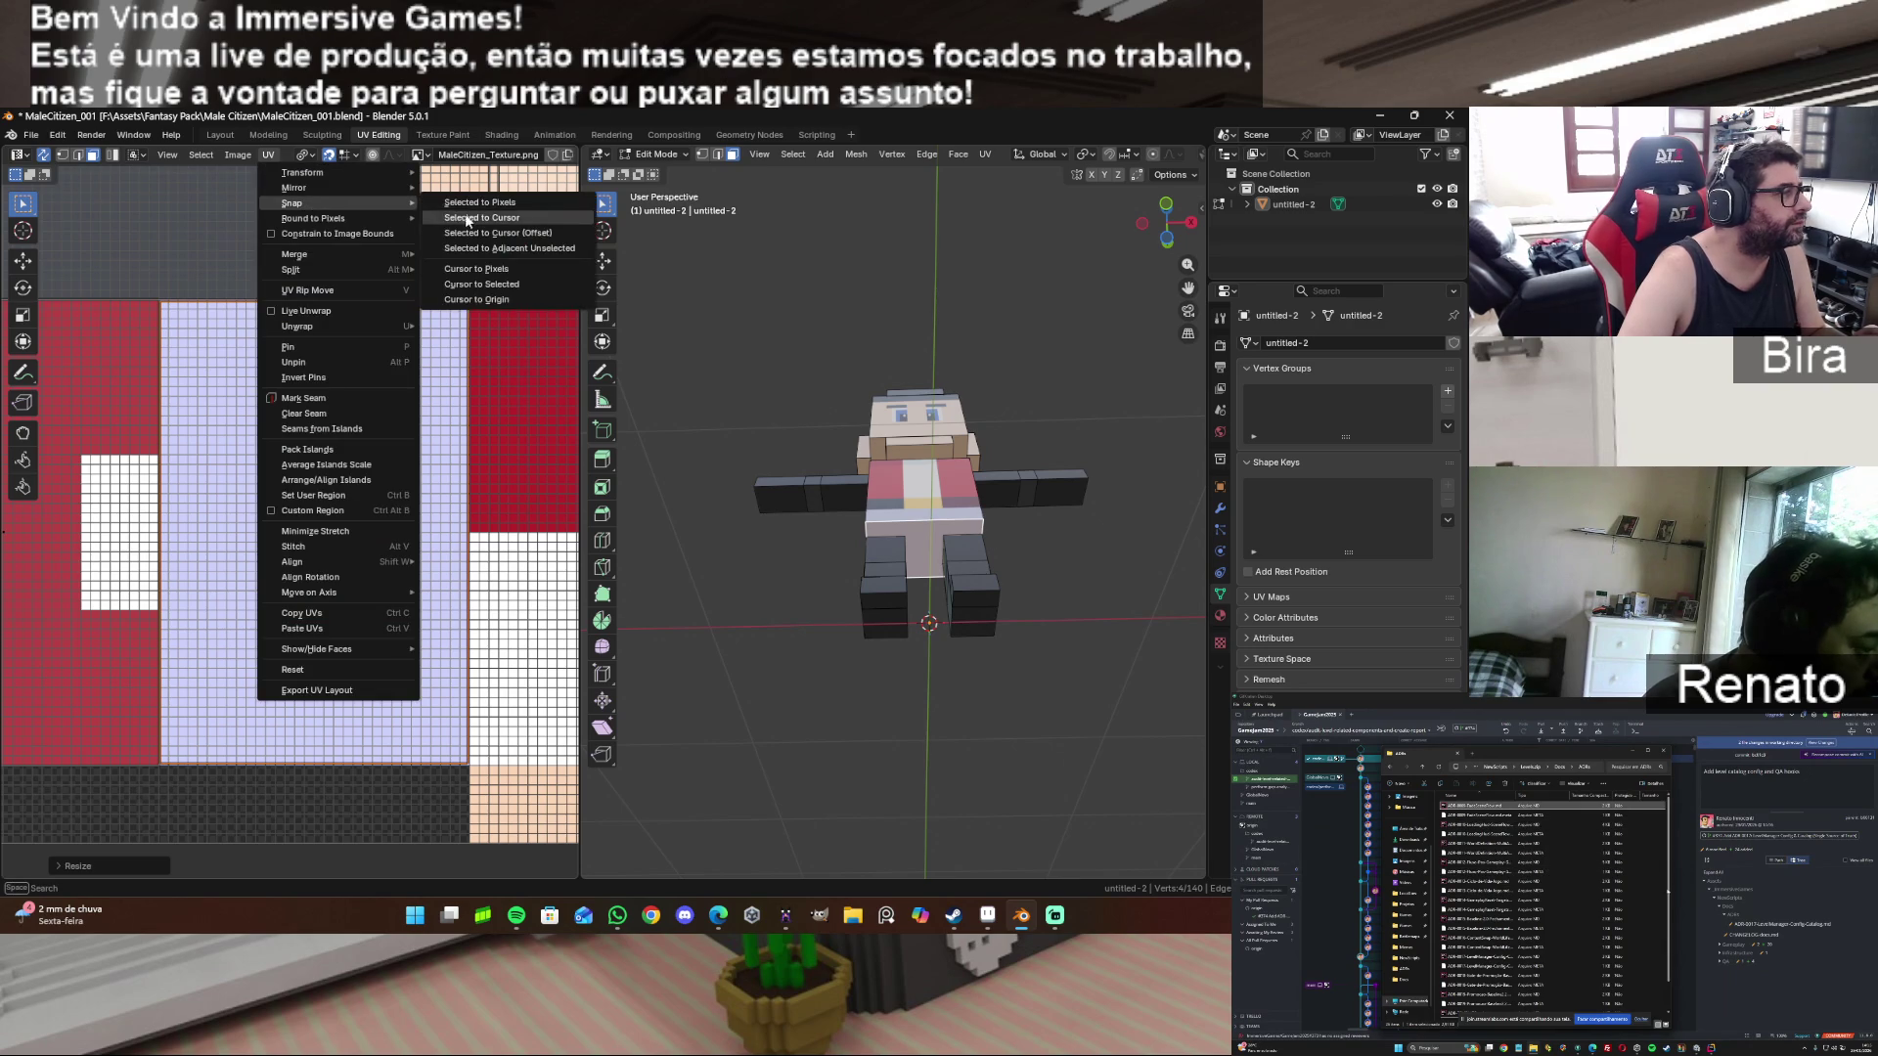
pyautogui.click(487, 212)
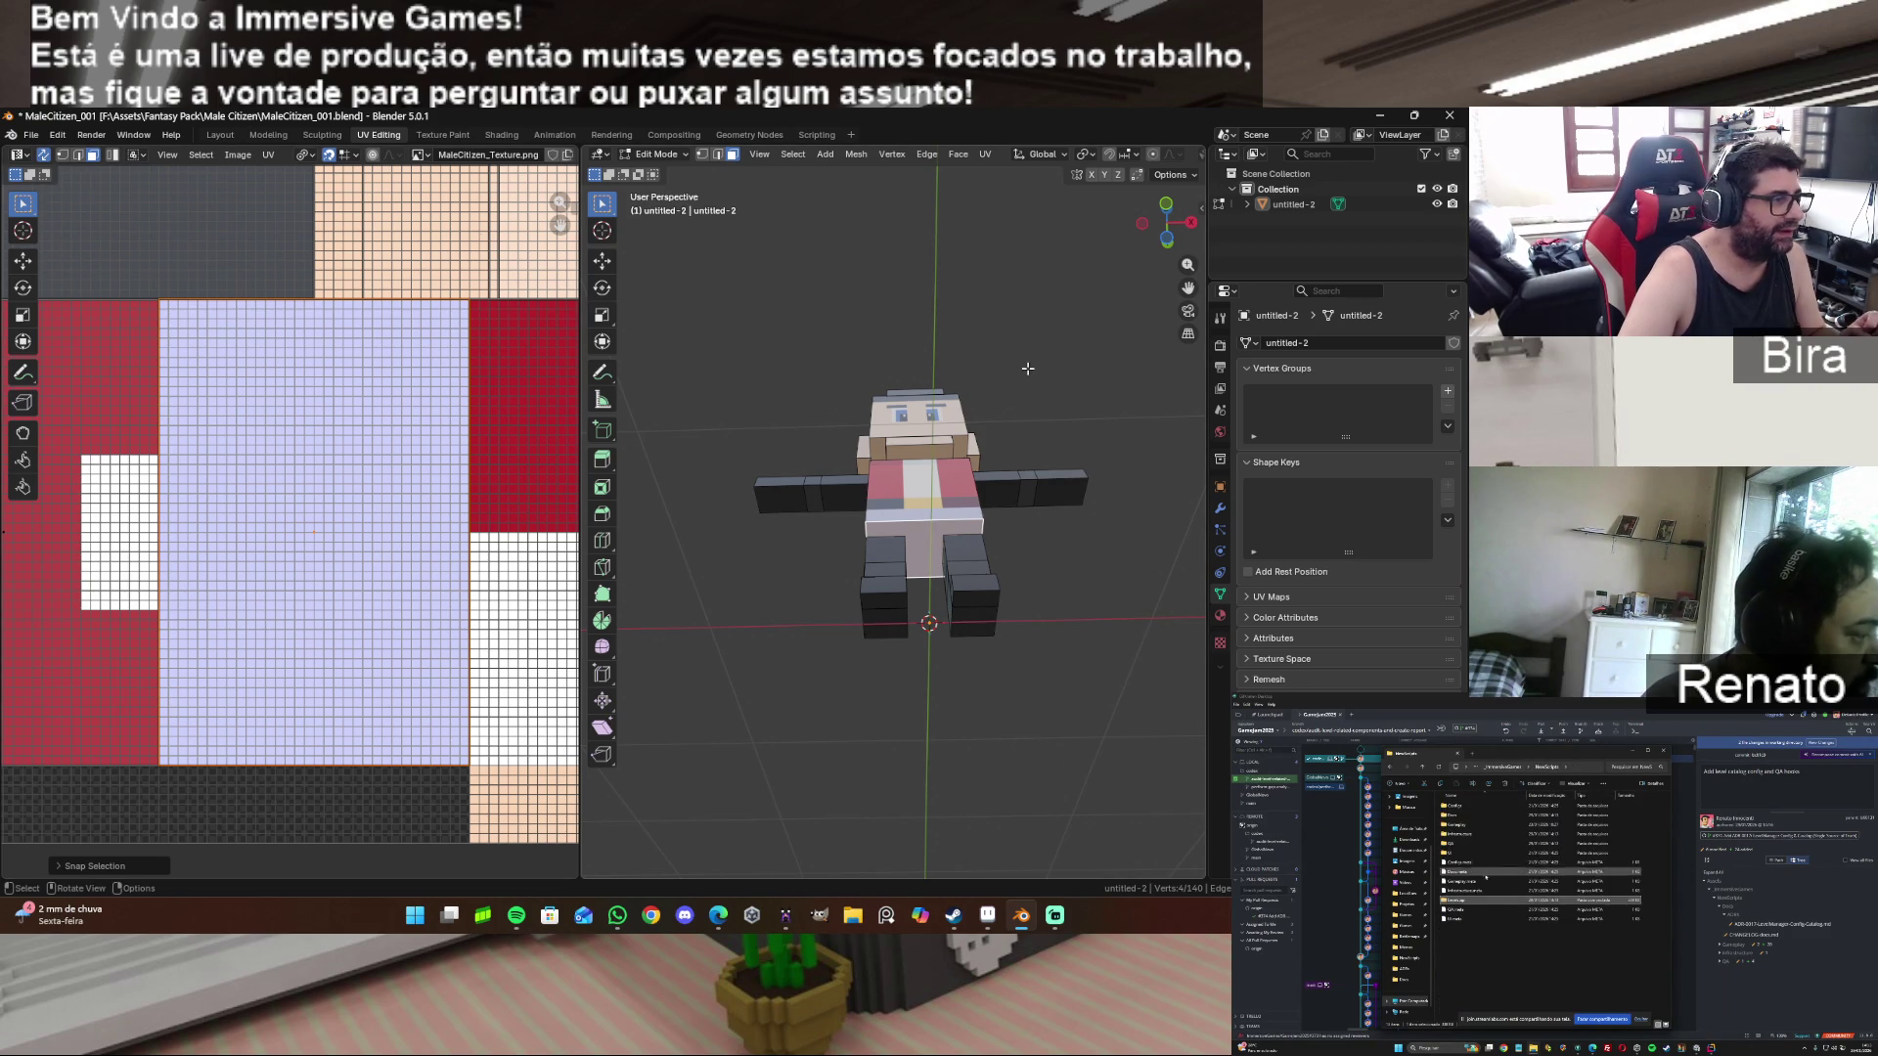
pyautogui.moveTo(1173, 239); pyautogui.dragTo(1059, 349)
pyautogui.moveTo(1166, 223)
pyautogui.mouseDown()
pyautogui.moveTo(1076, 288)
pyautogui.moveTo(949, 322)
pyautogui.moveTo(895, 382)
pyautogui.moveTo(941, 347)
pyautogui.moveTo(997, 419)
pyautogui.mouseUp()
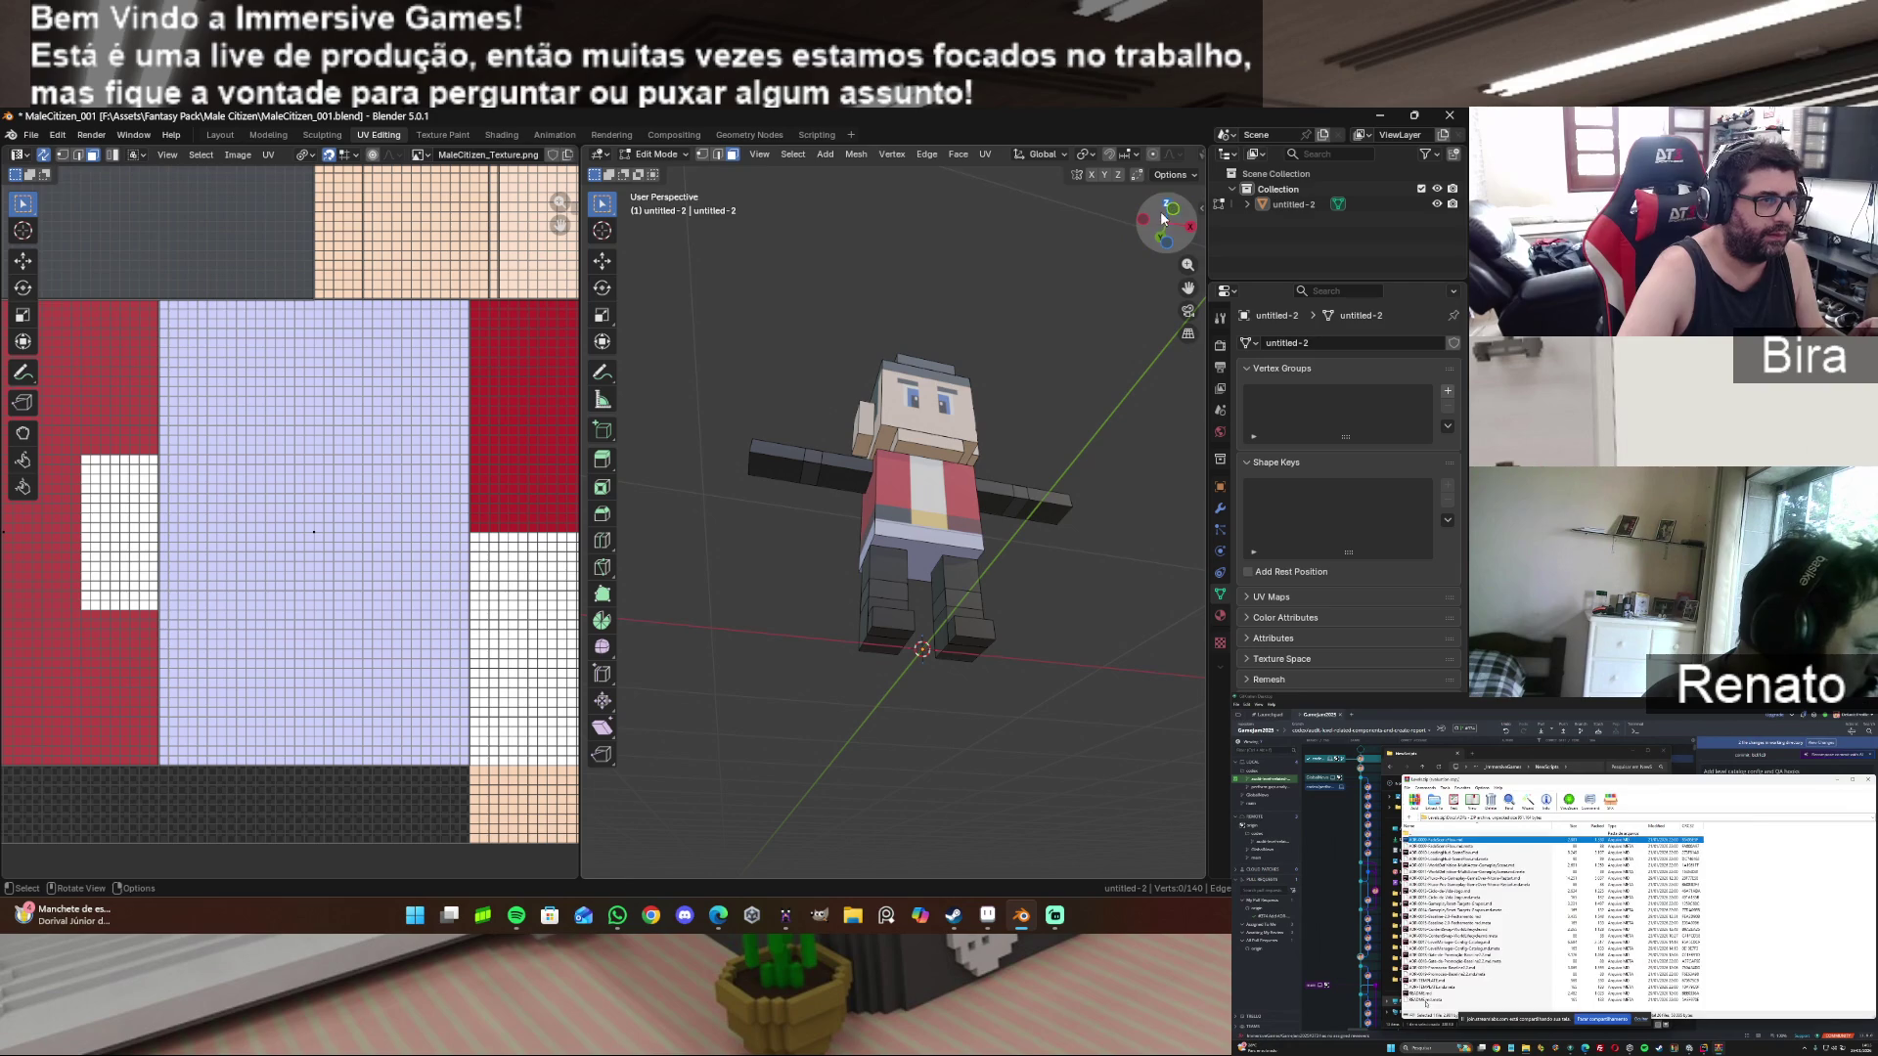
pyautogui.moveTo(1169, 217); pyautogui.dragTo(1066, 246)
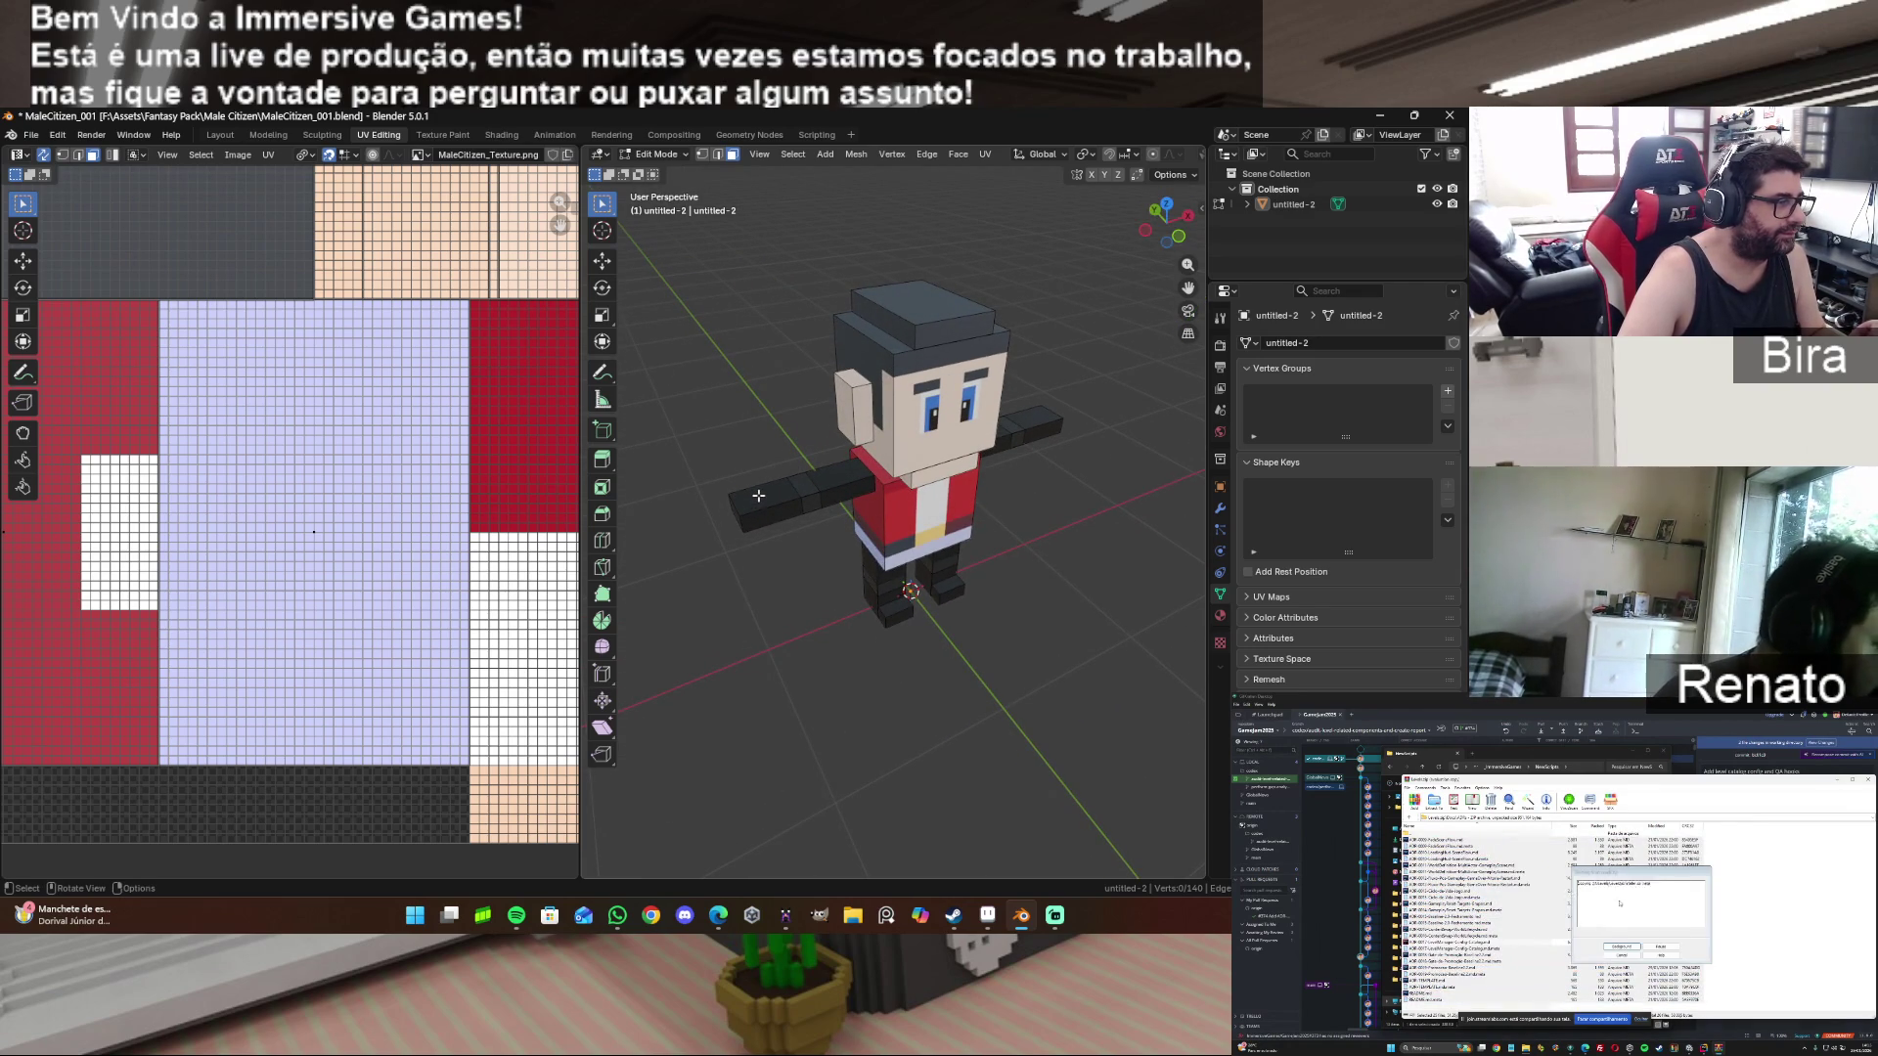
# Zoom out the texture view and select the end face of an arm.
pyautogui.scroll(-2, 424, 508)
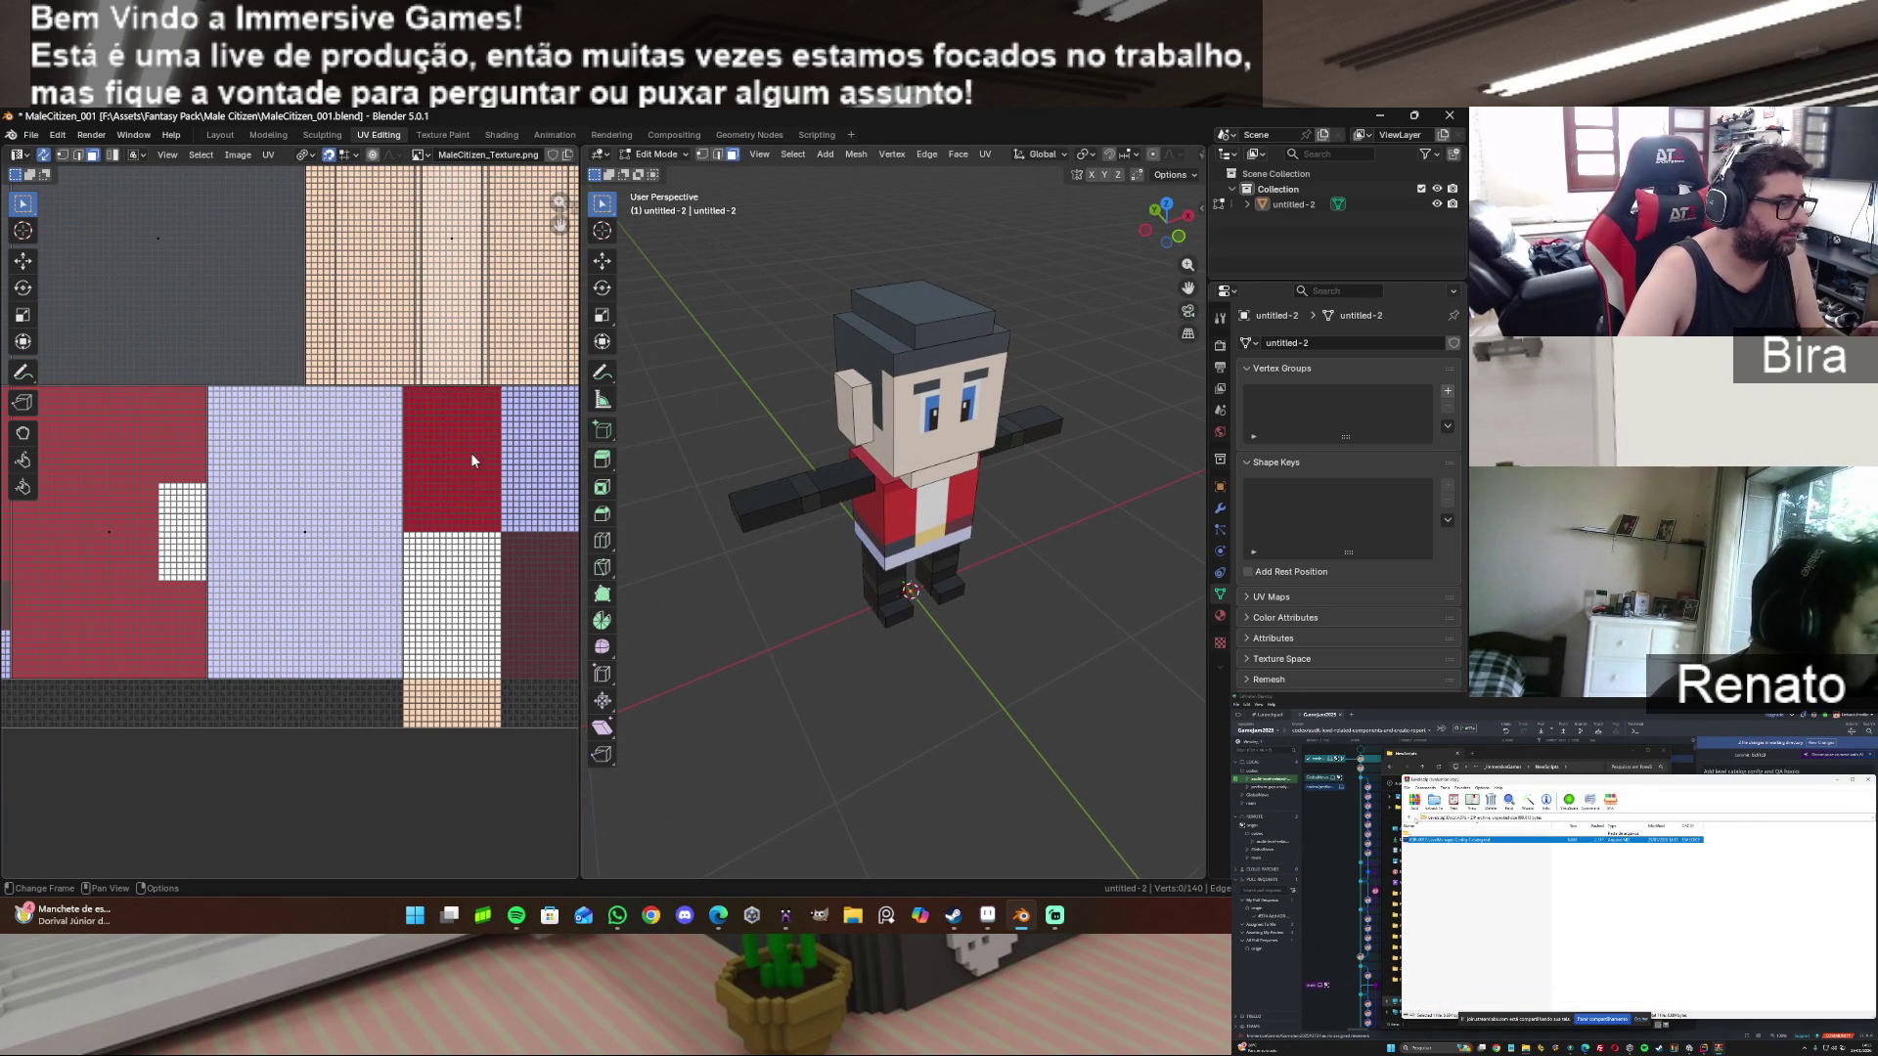
pyautogui.moveTo(559, 223); pyautogui.dragTo(429, 188)
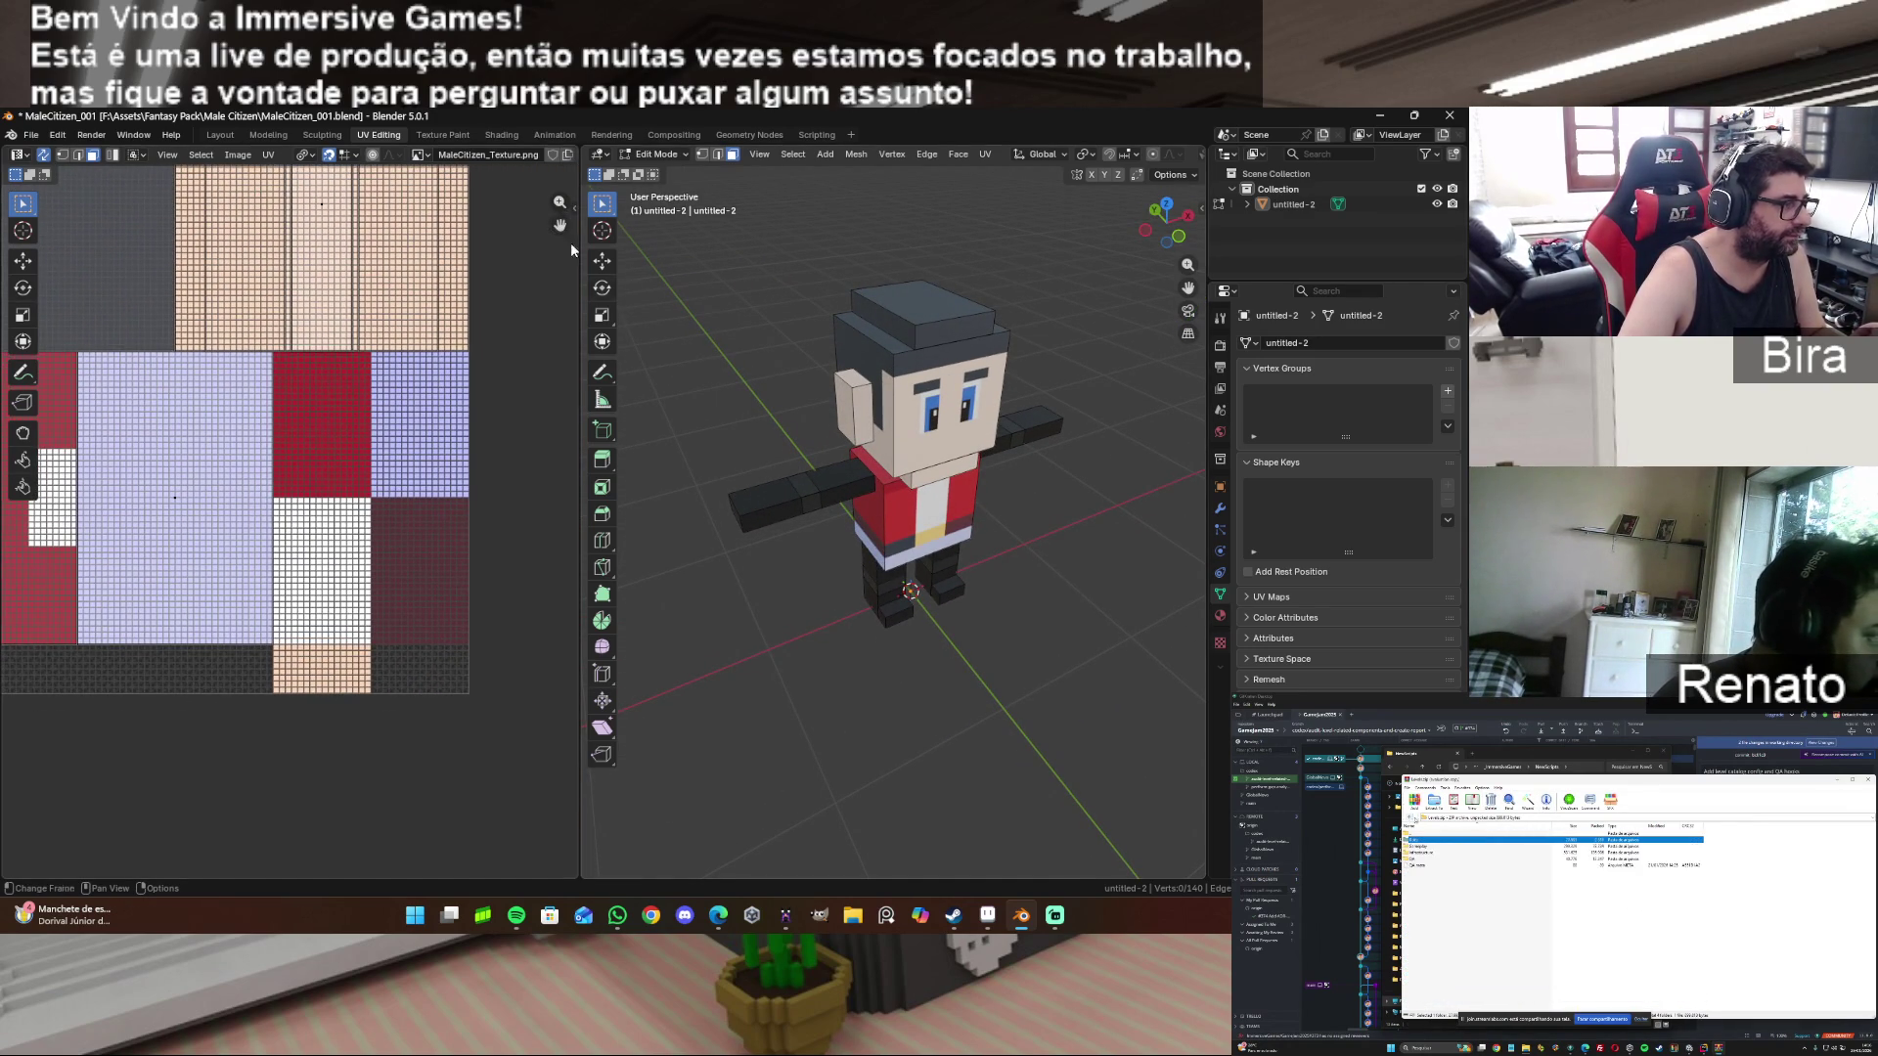
pyautogui.click(769, 499)
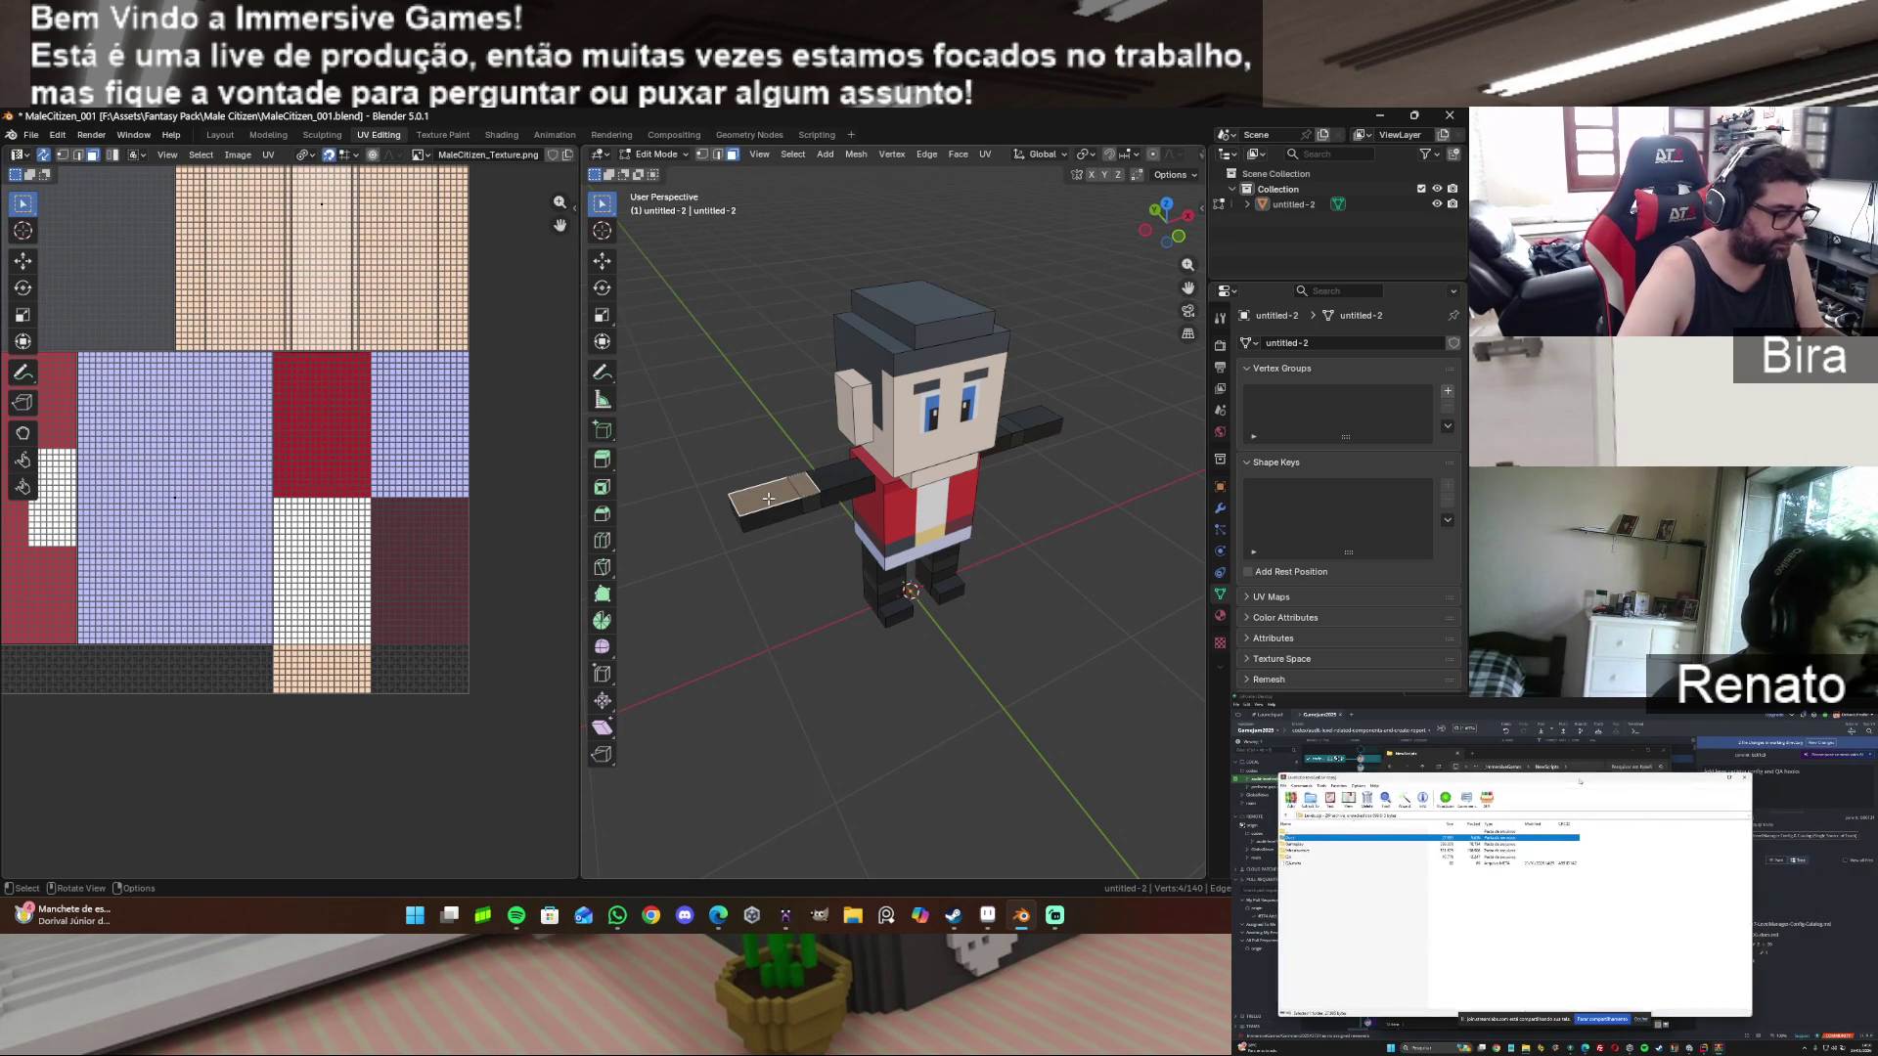
# Unwrap the arm's end face, then move and shrink its UV island.
pyautogui.press('u')
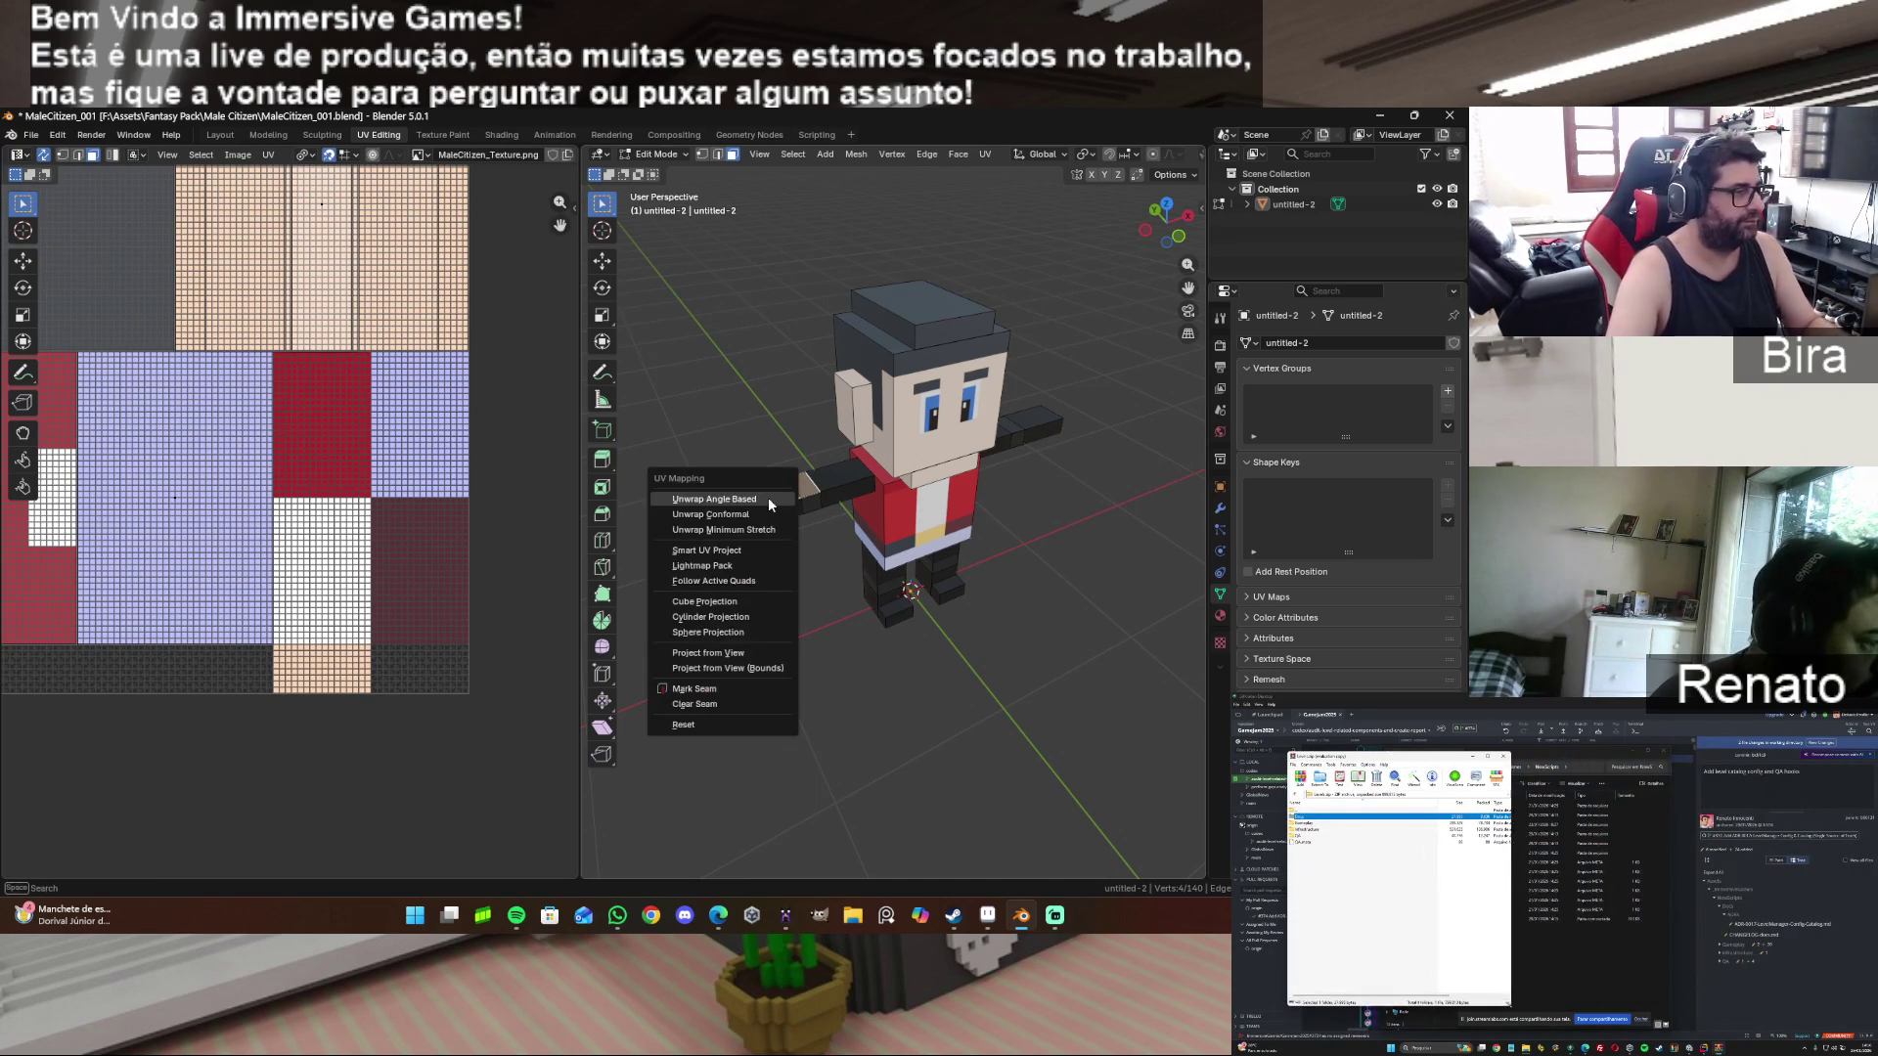
pyautogui.click(767, 496)
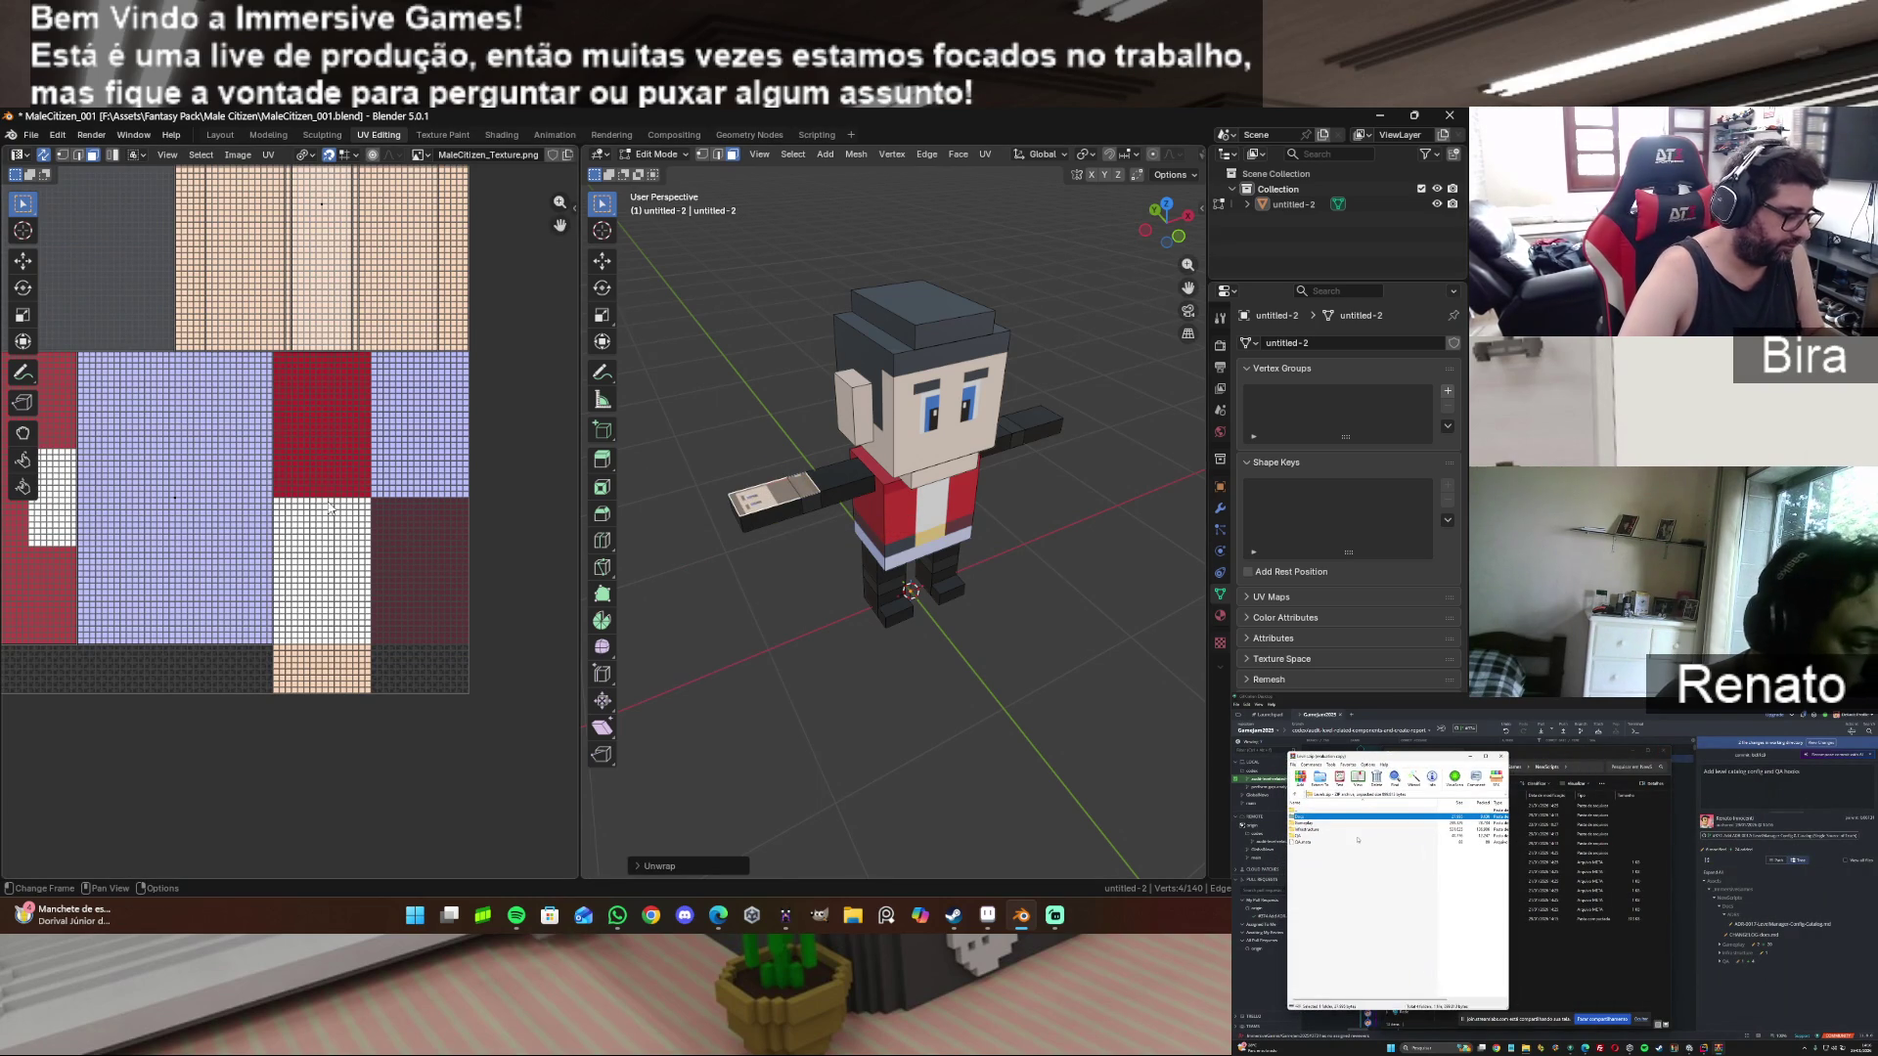
pyautogui.press('g')
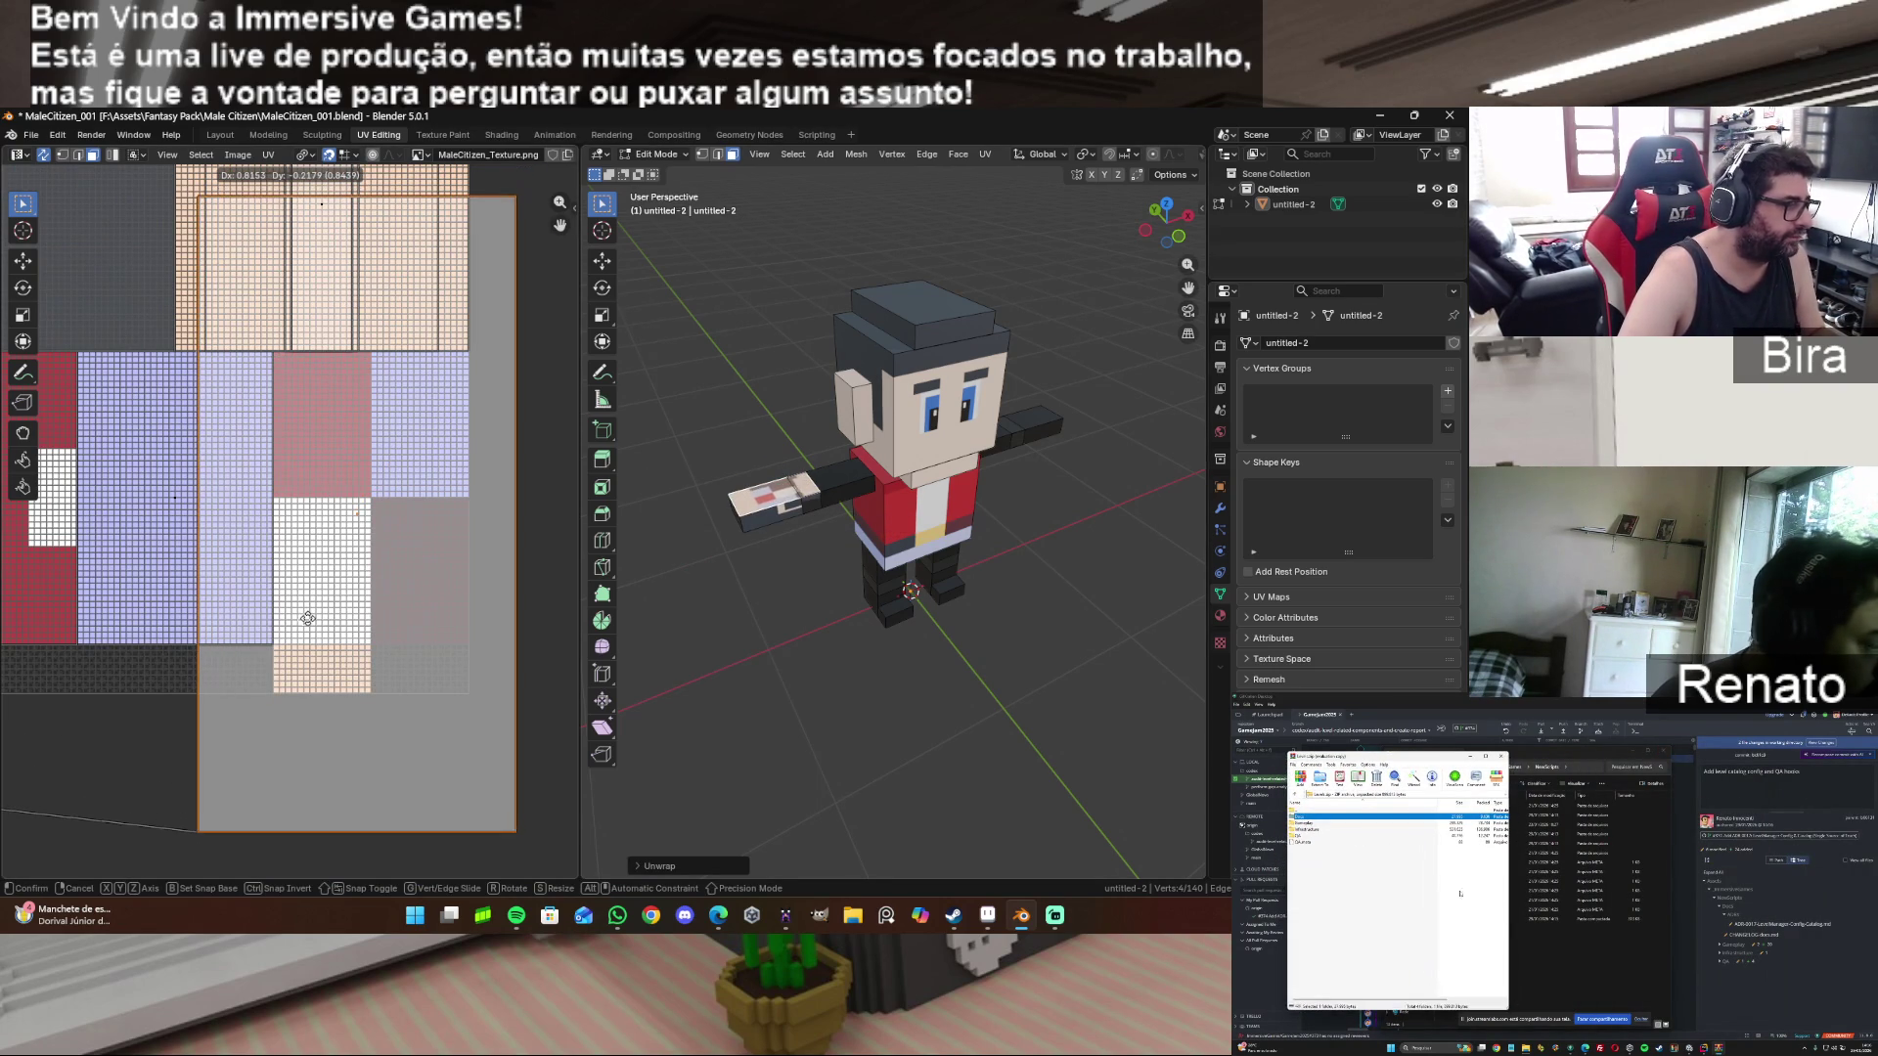
pyautogui.click(269, 701)
pyautogui.press('s')
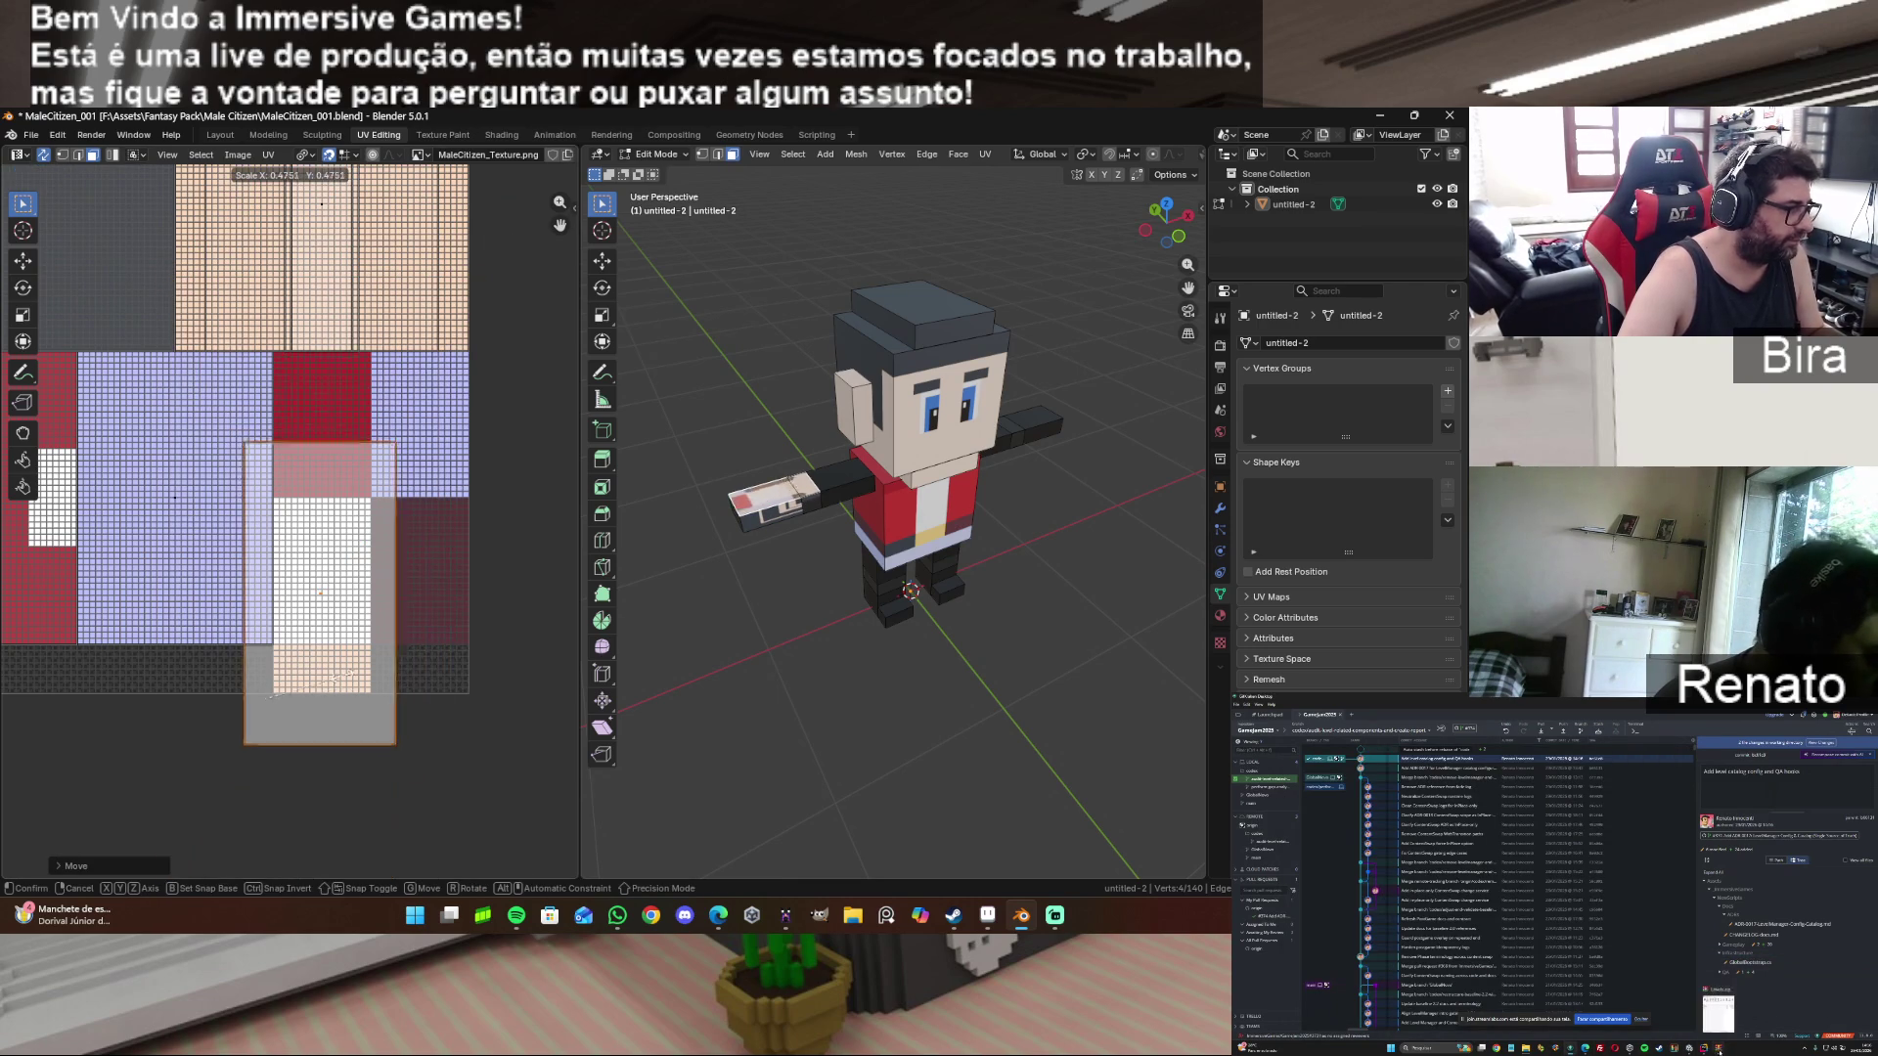
pyautogui.click(305, 668)
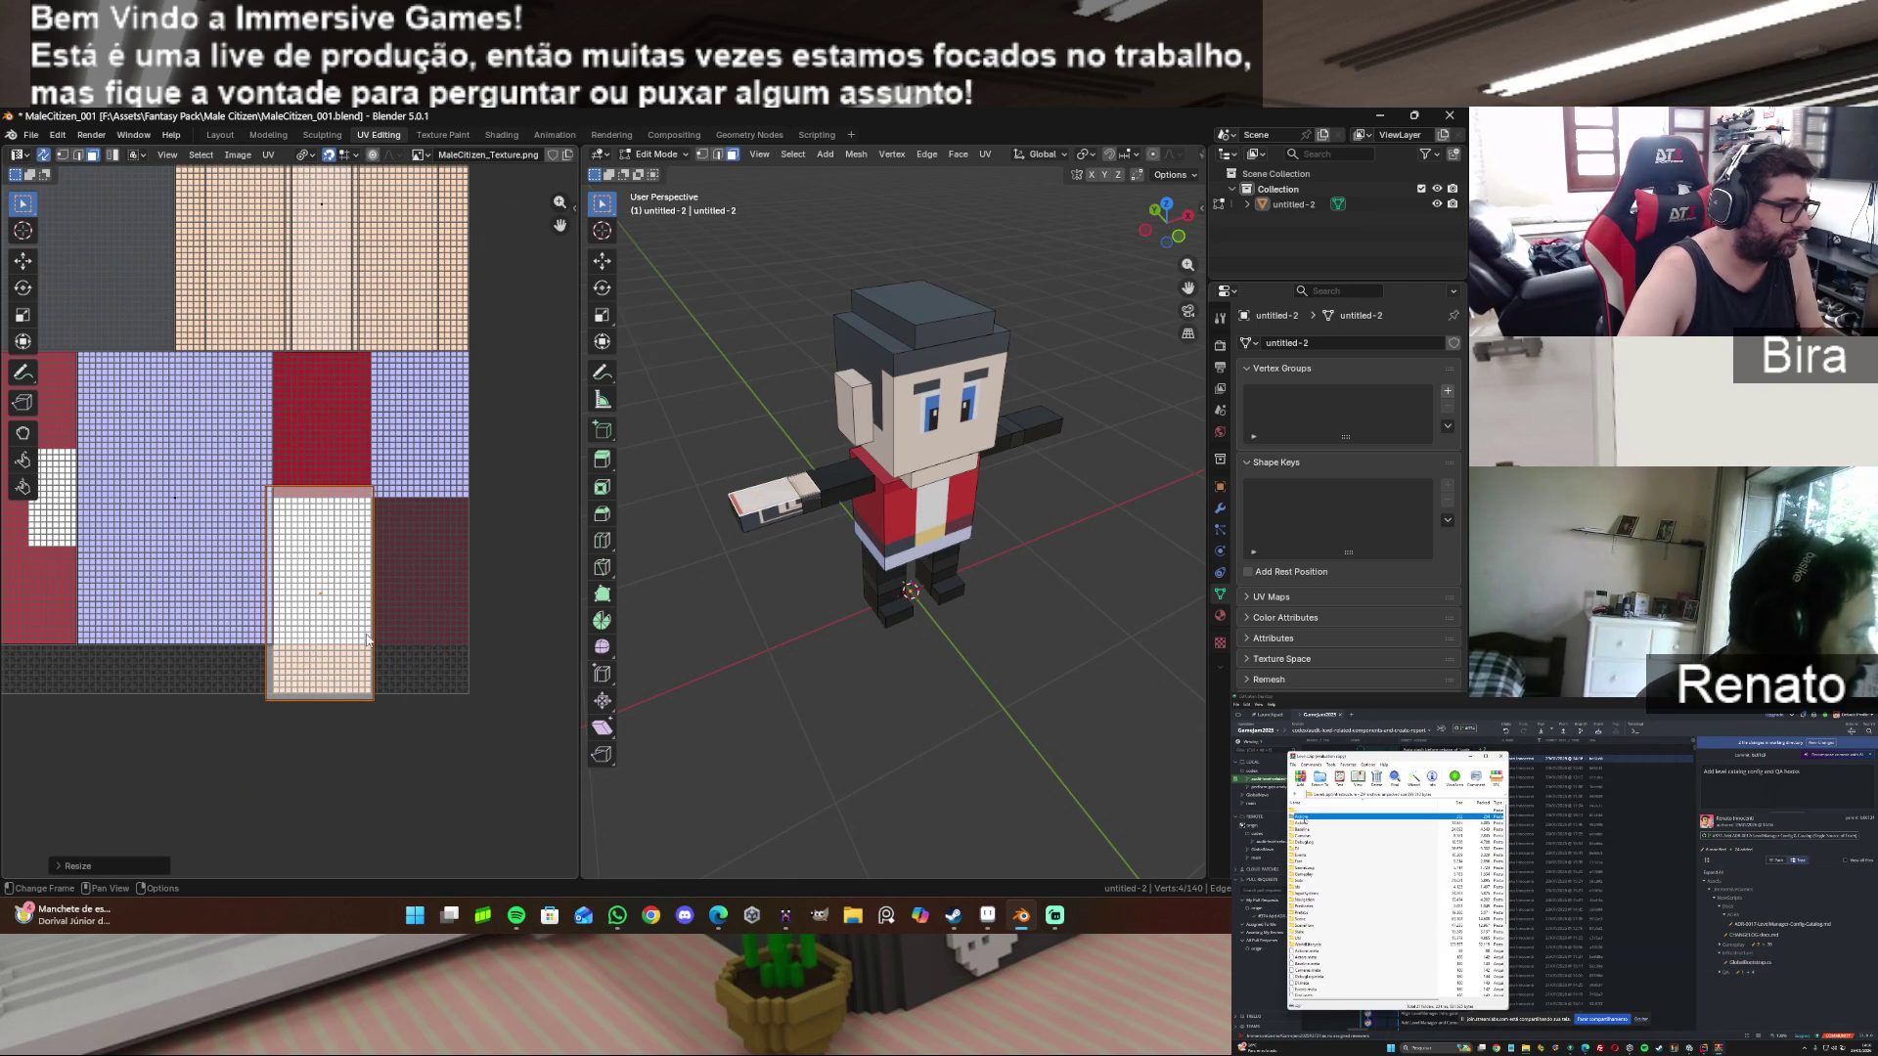
# Reposition and rescale the hand island, sliding it vertically onto the white block.
pyautogui.scroll(2, 375, 599)
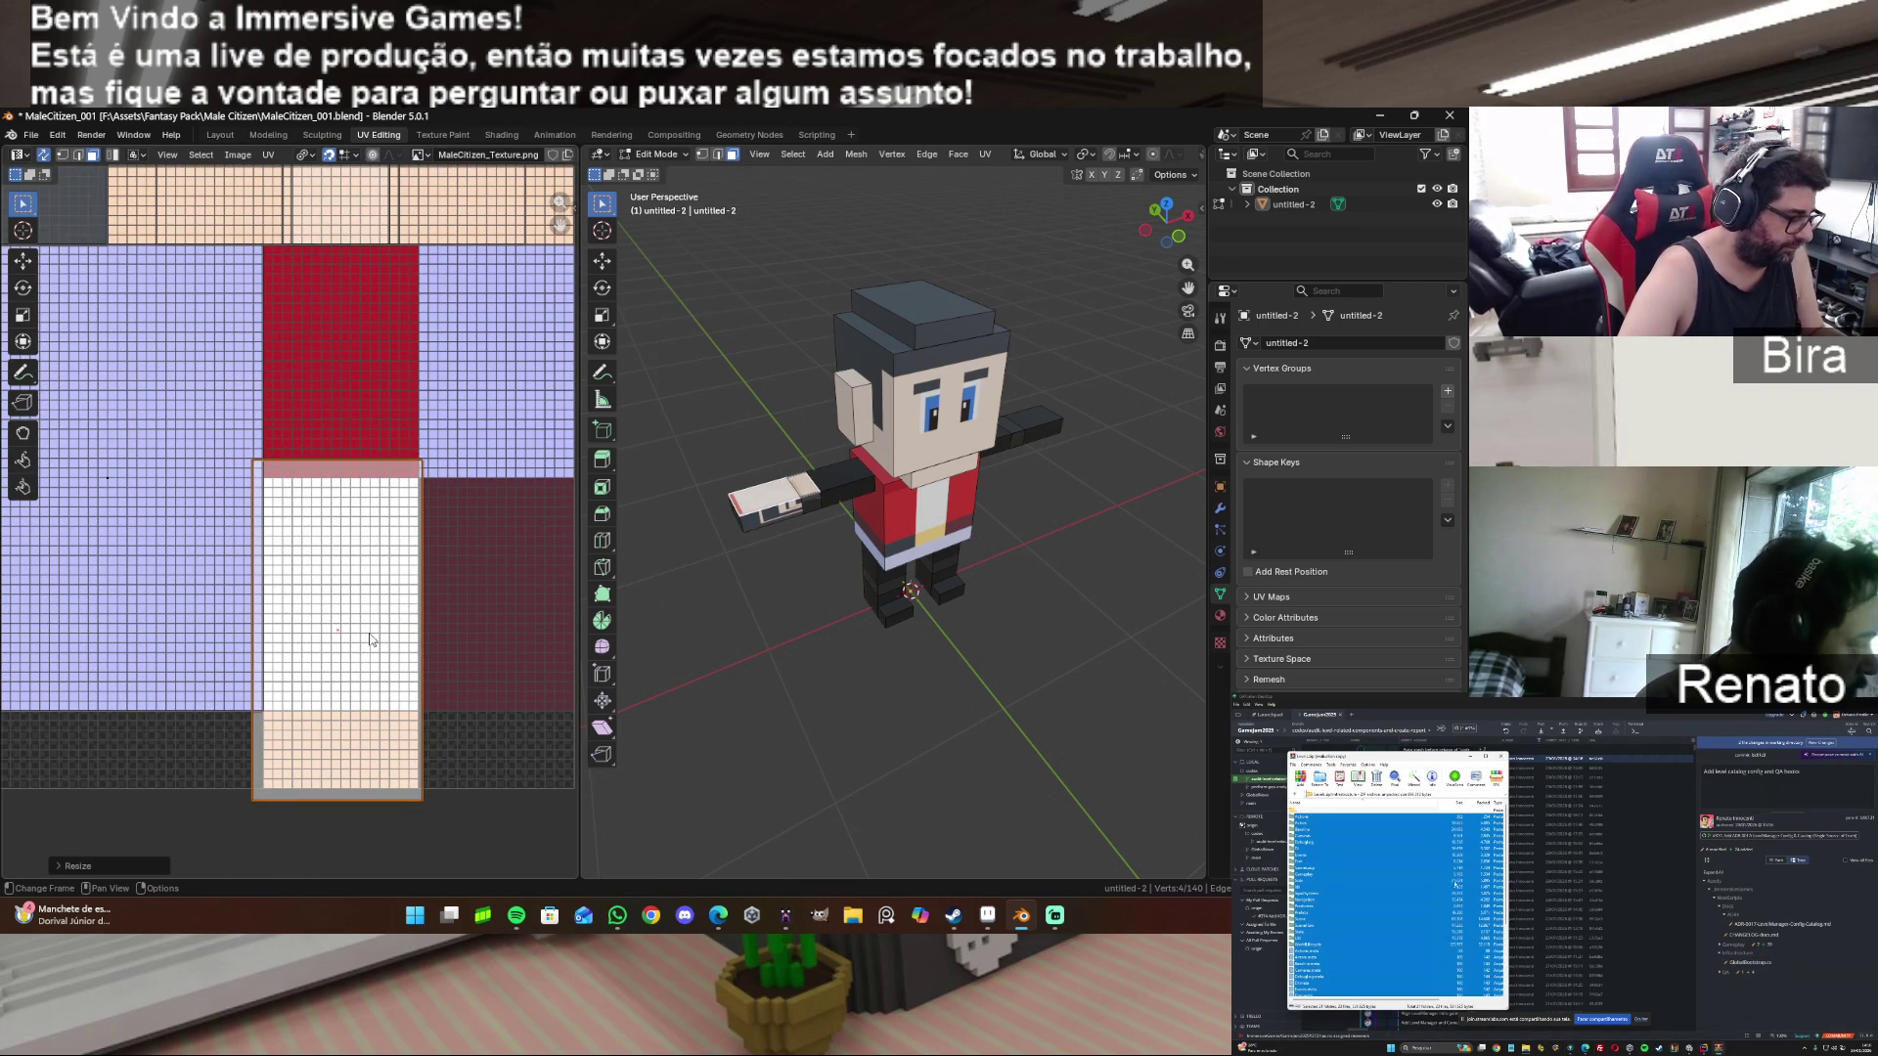
pyautogui.press('g')
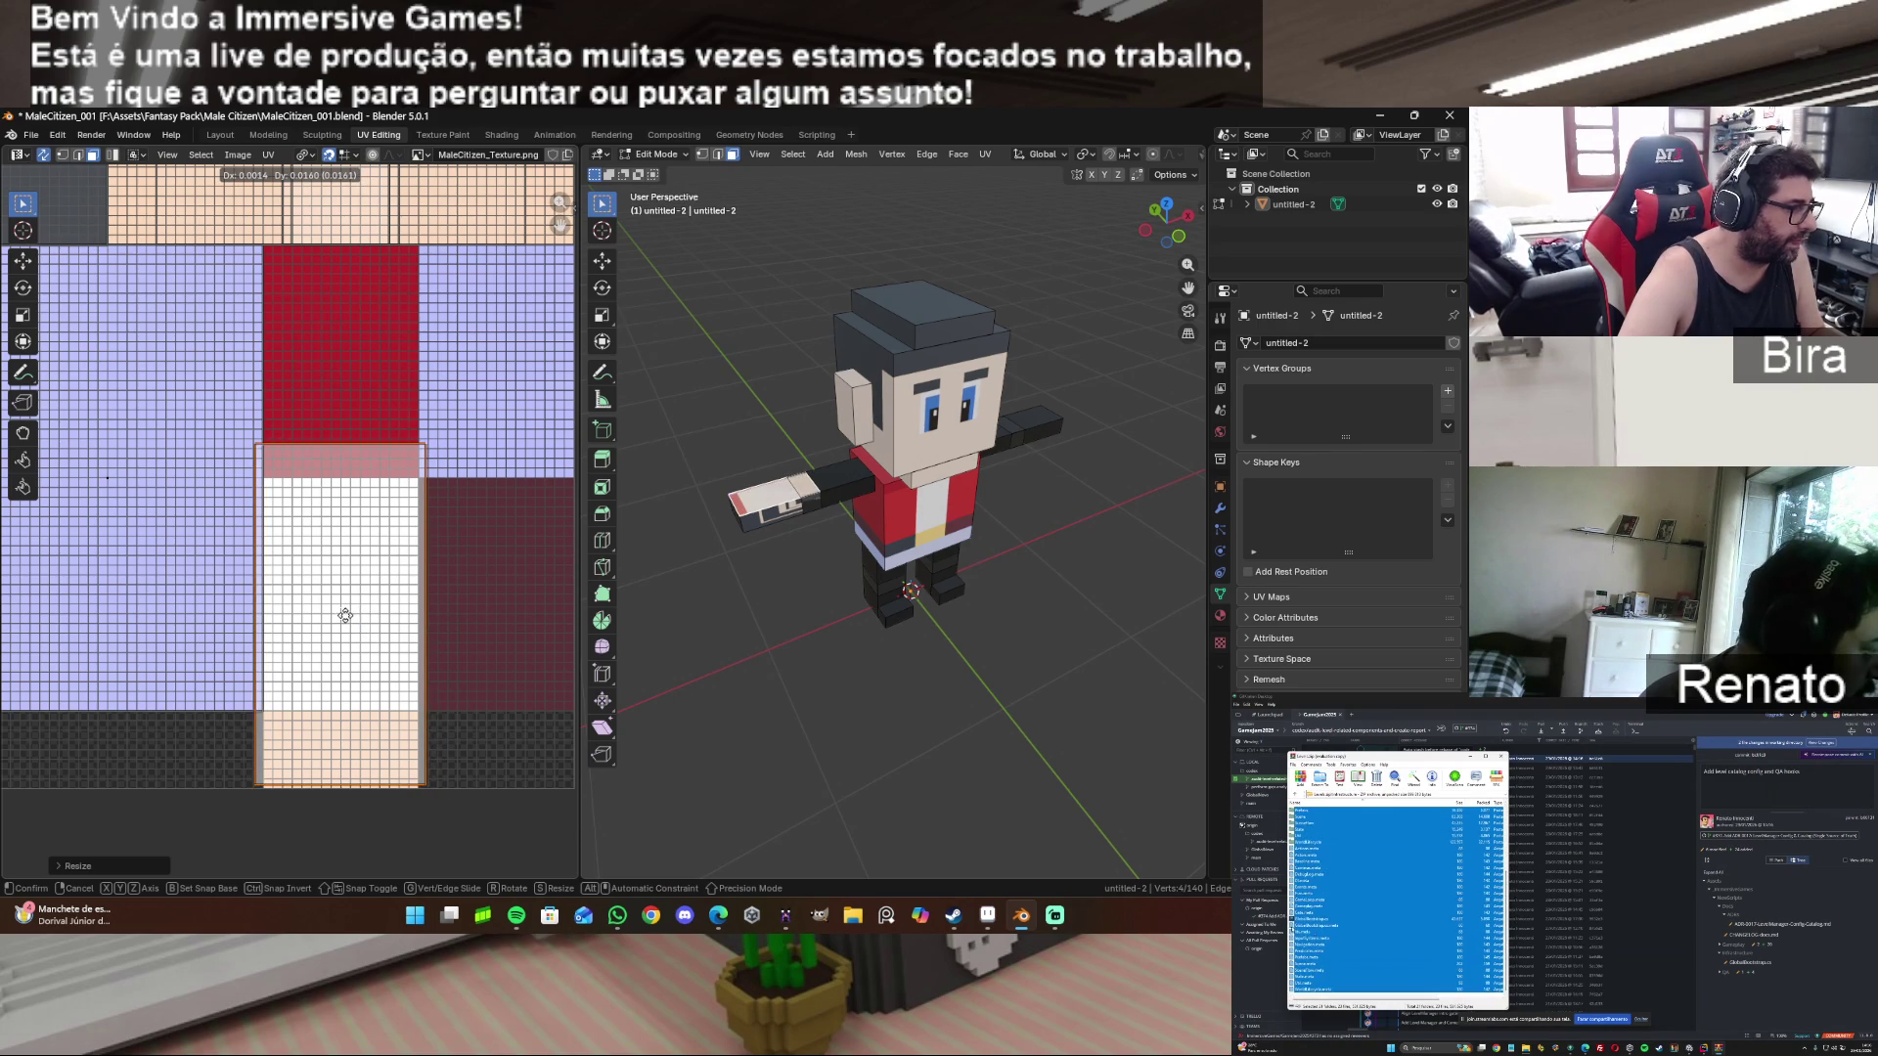
pyautogui.click(459, 600)
pyautogui.press('s')
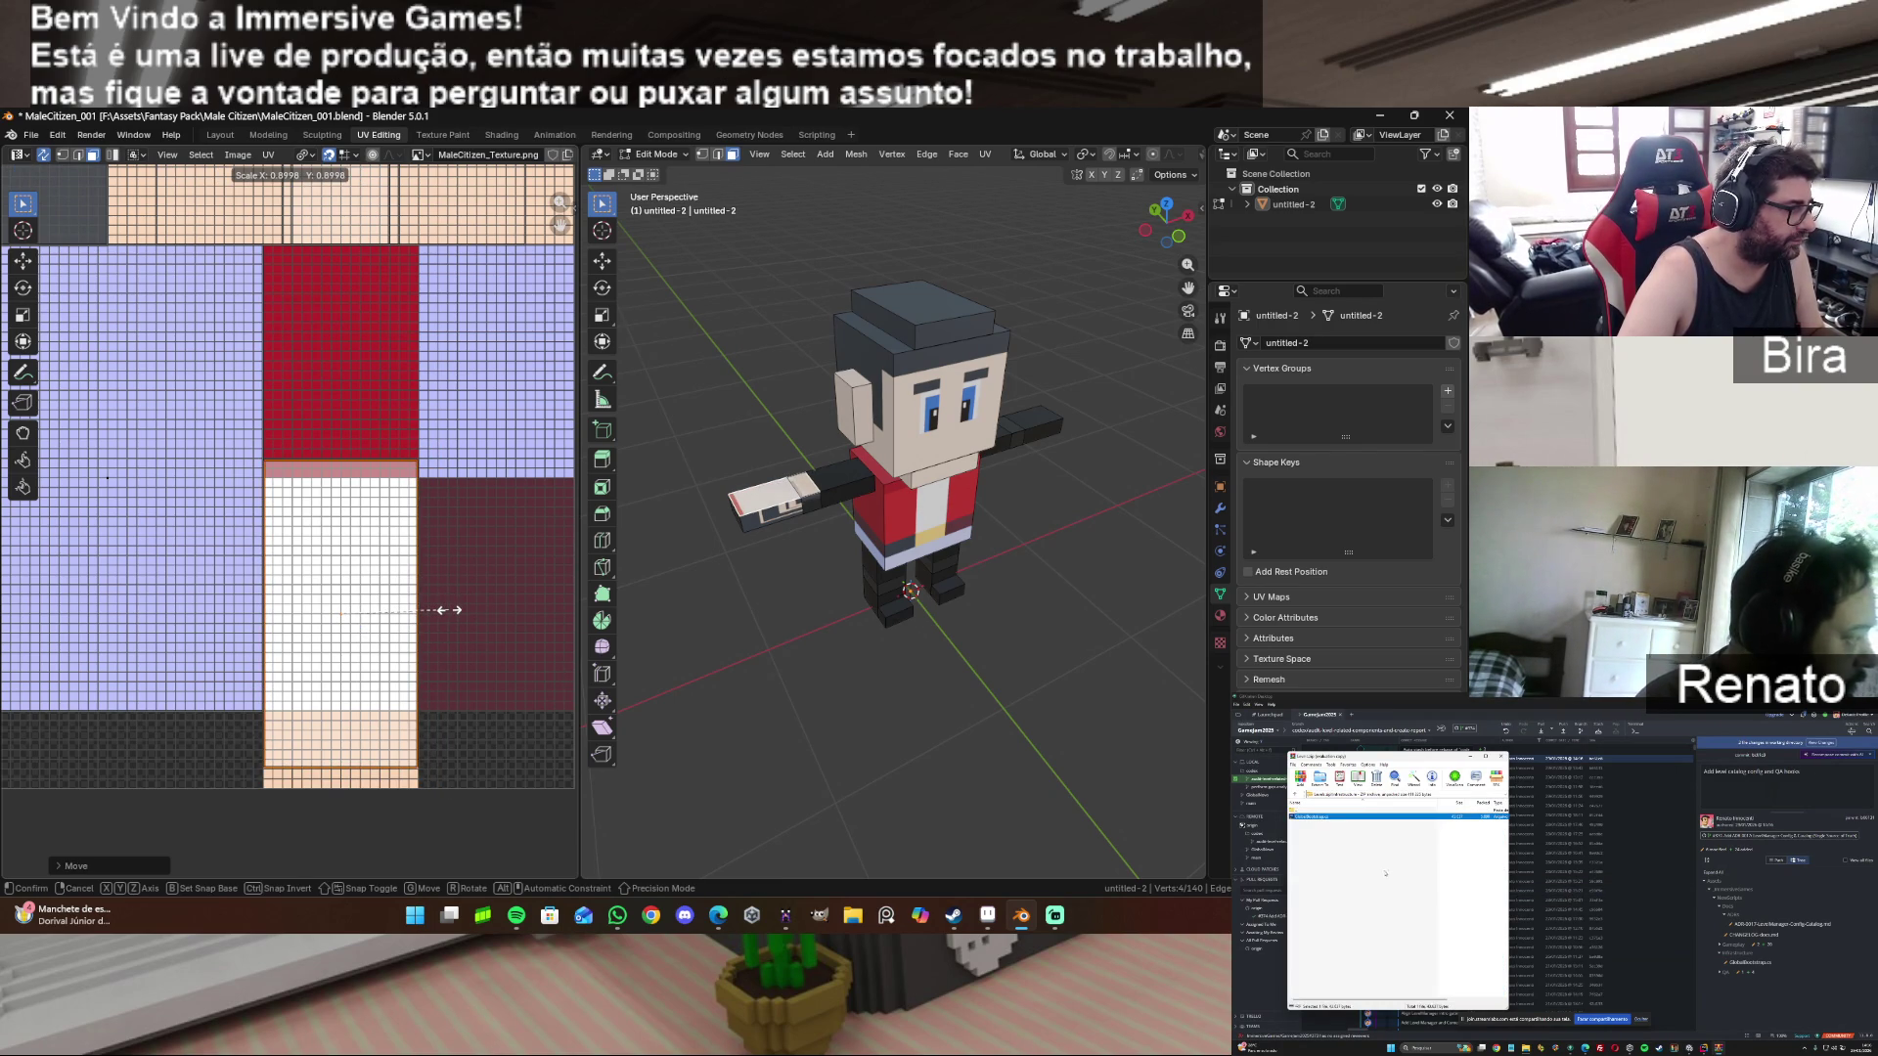
pyautogui.click(449, 608)
pyautogui.press('g')
pyautogui.press('y')
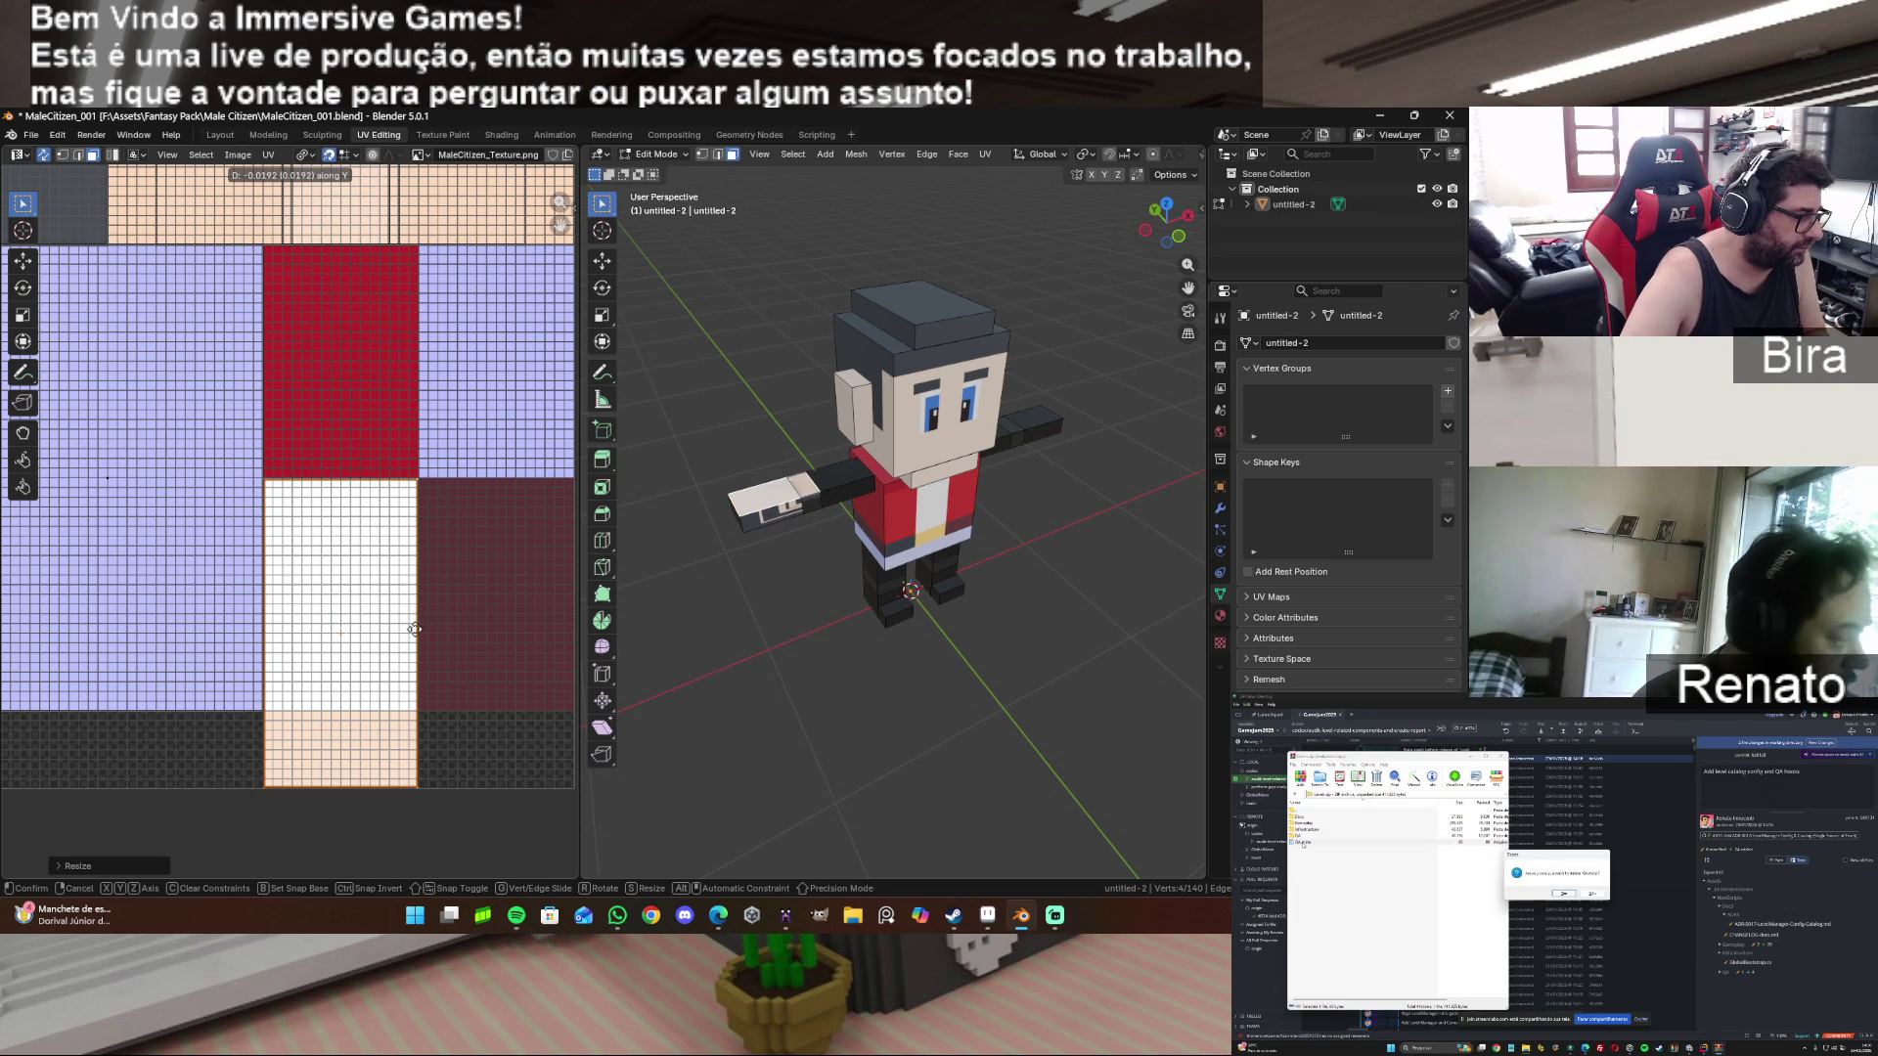
pyautogui.click(414, 629)
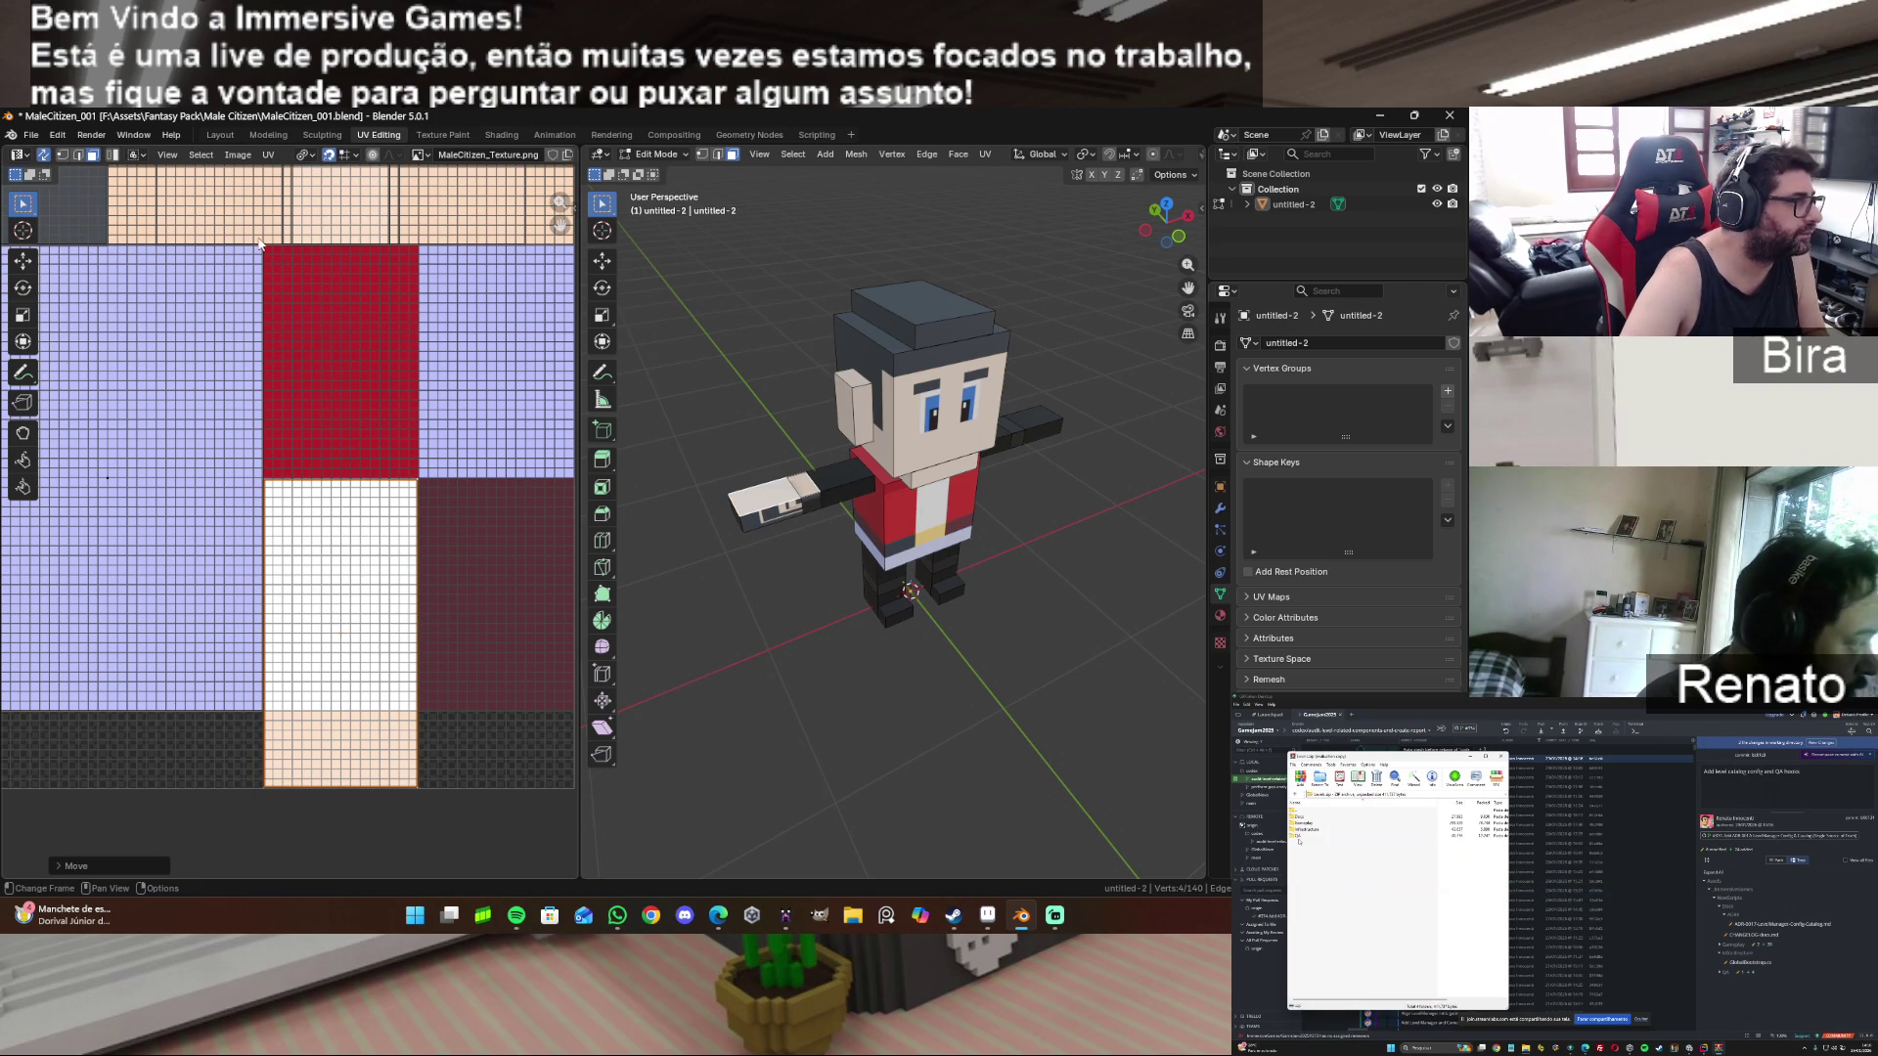
pyautogui.click(268, 155)
# Snap the hand island to pixels, rotate it 180 degrees, and reselect the hand's end face.
pyautogui.moveTo(296, 201)
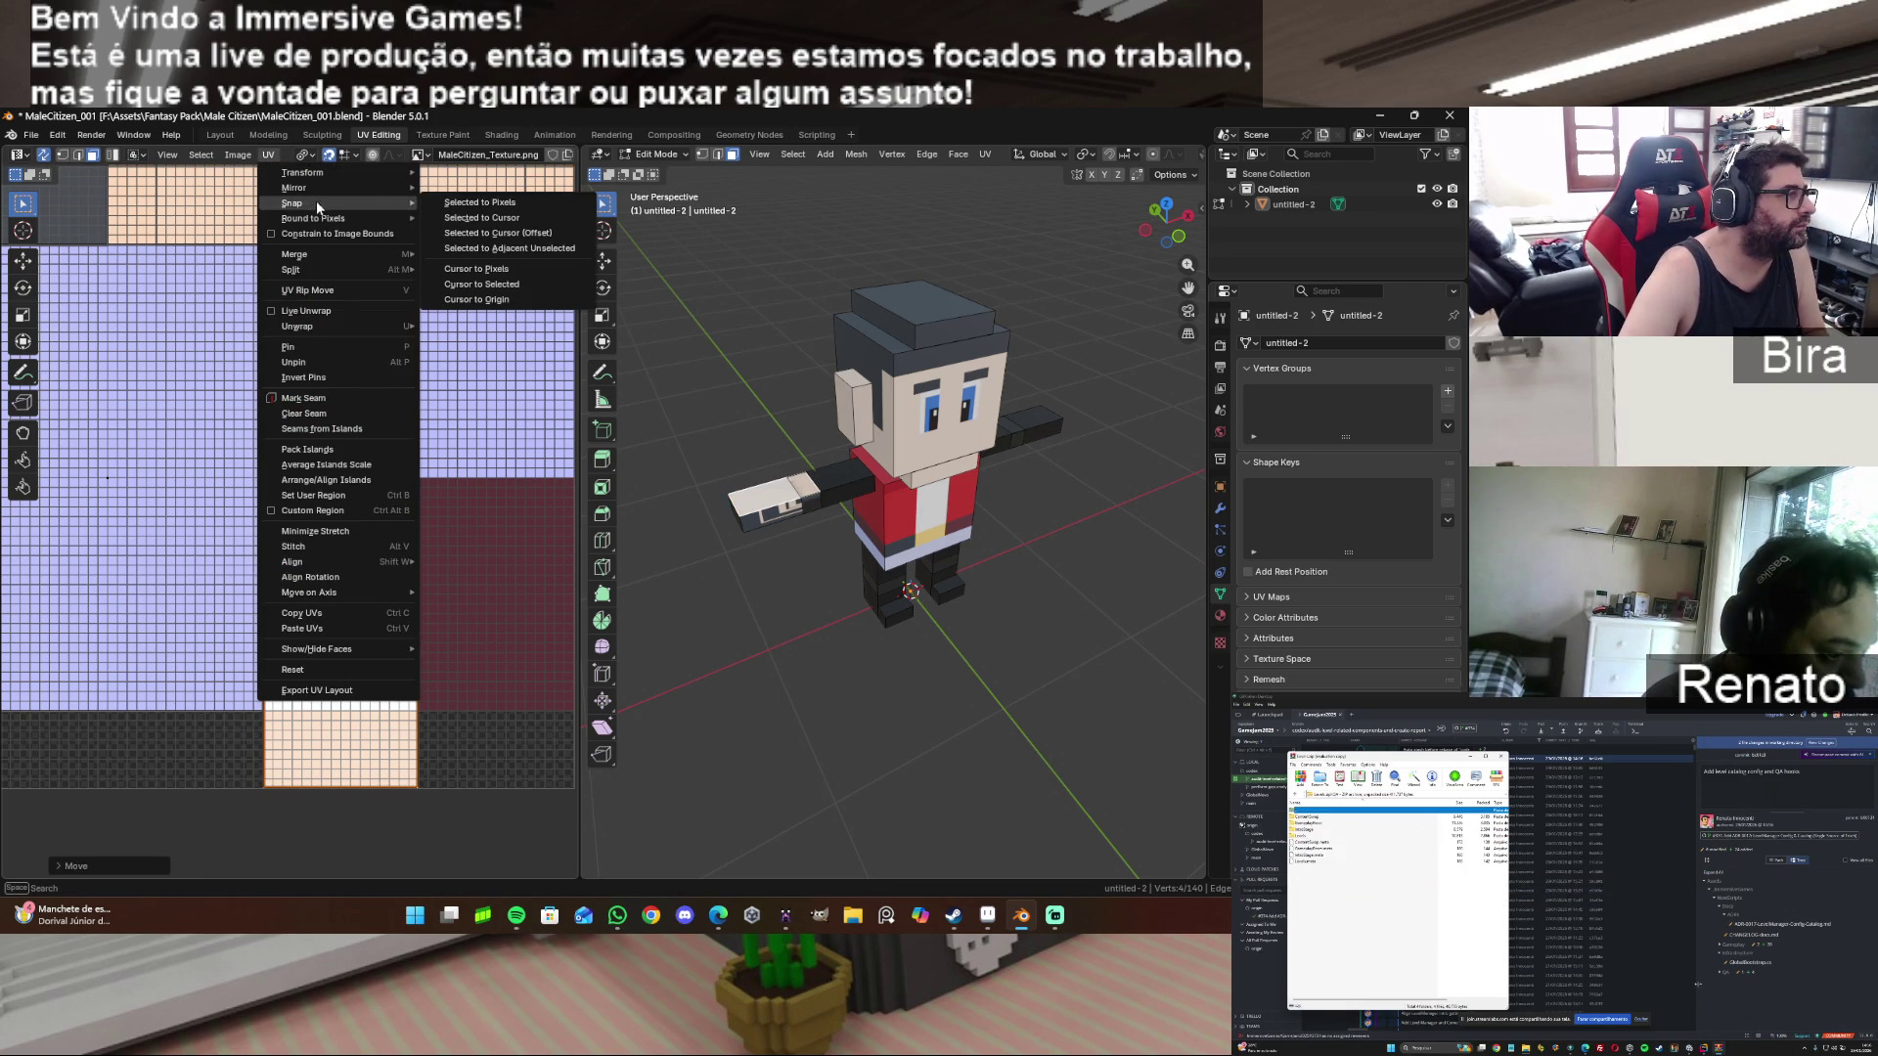
pyautogui.click(452, 209)
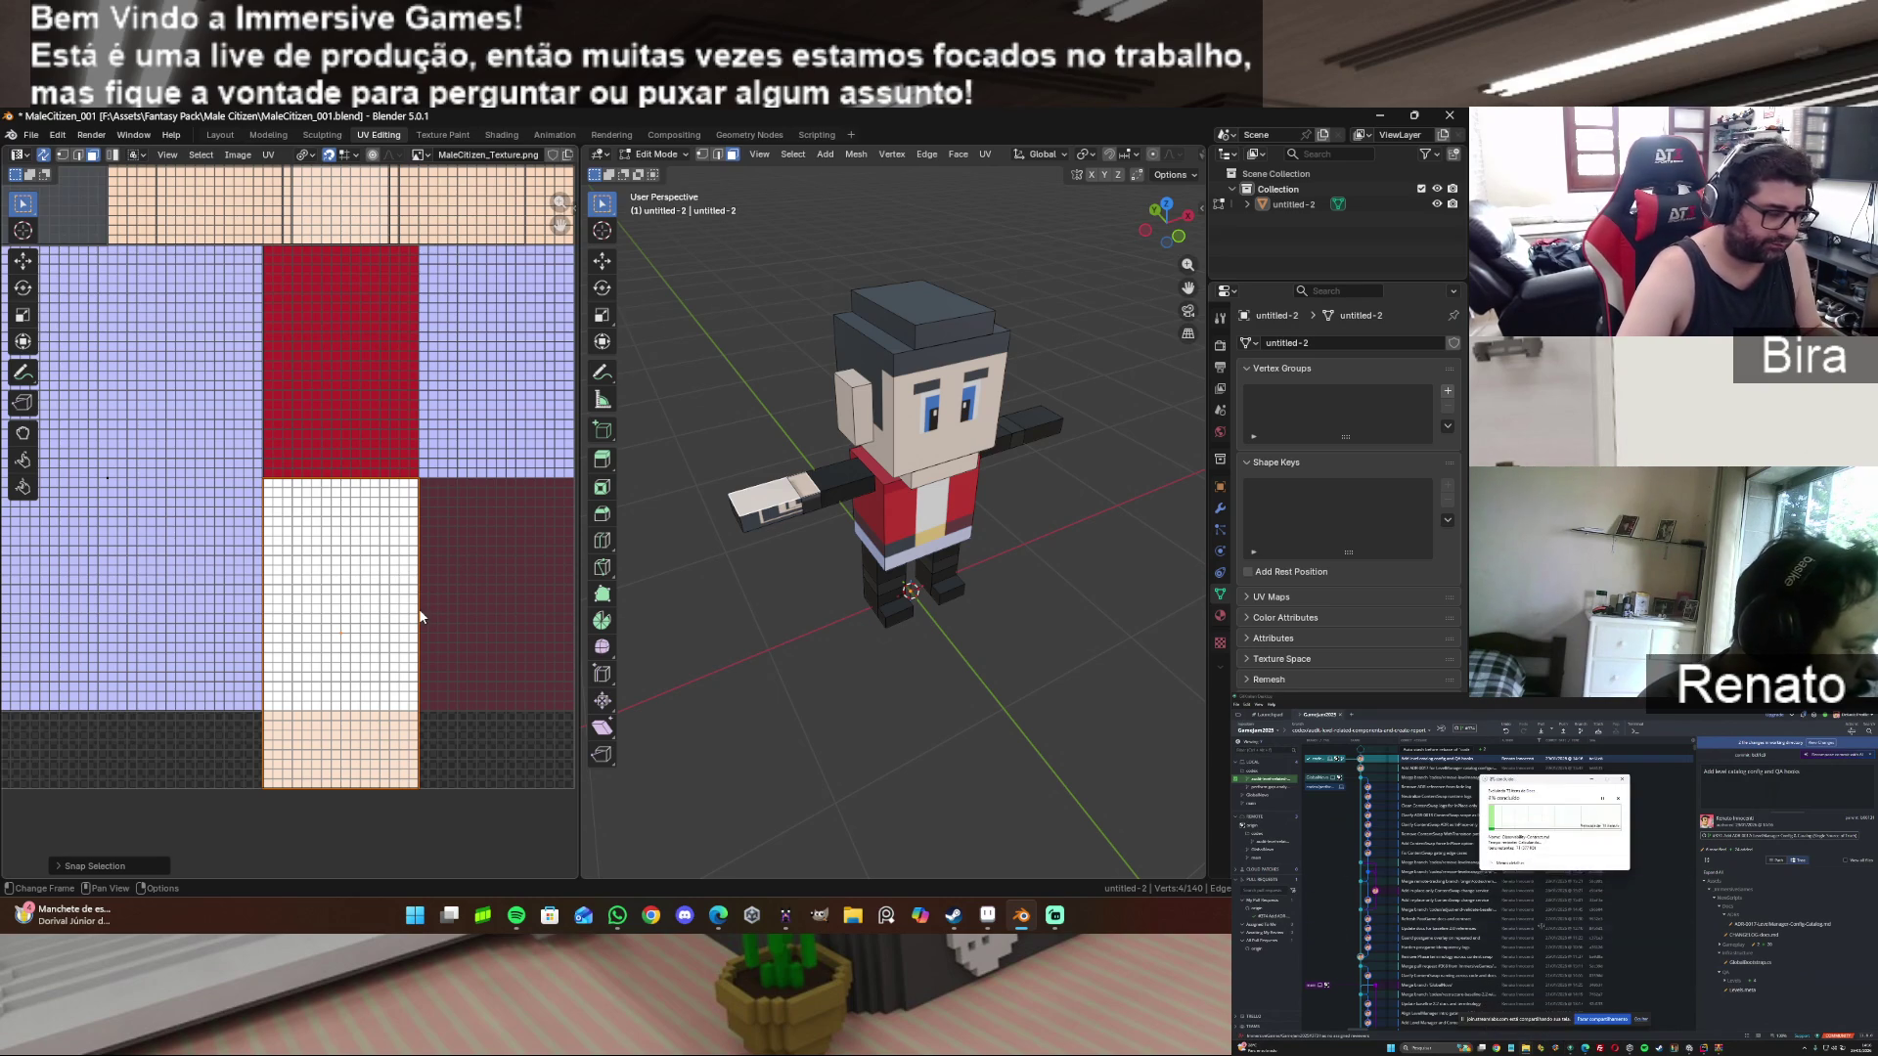
pyautogui.write('r180')
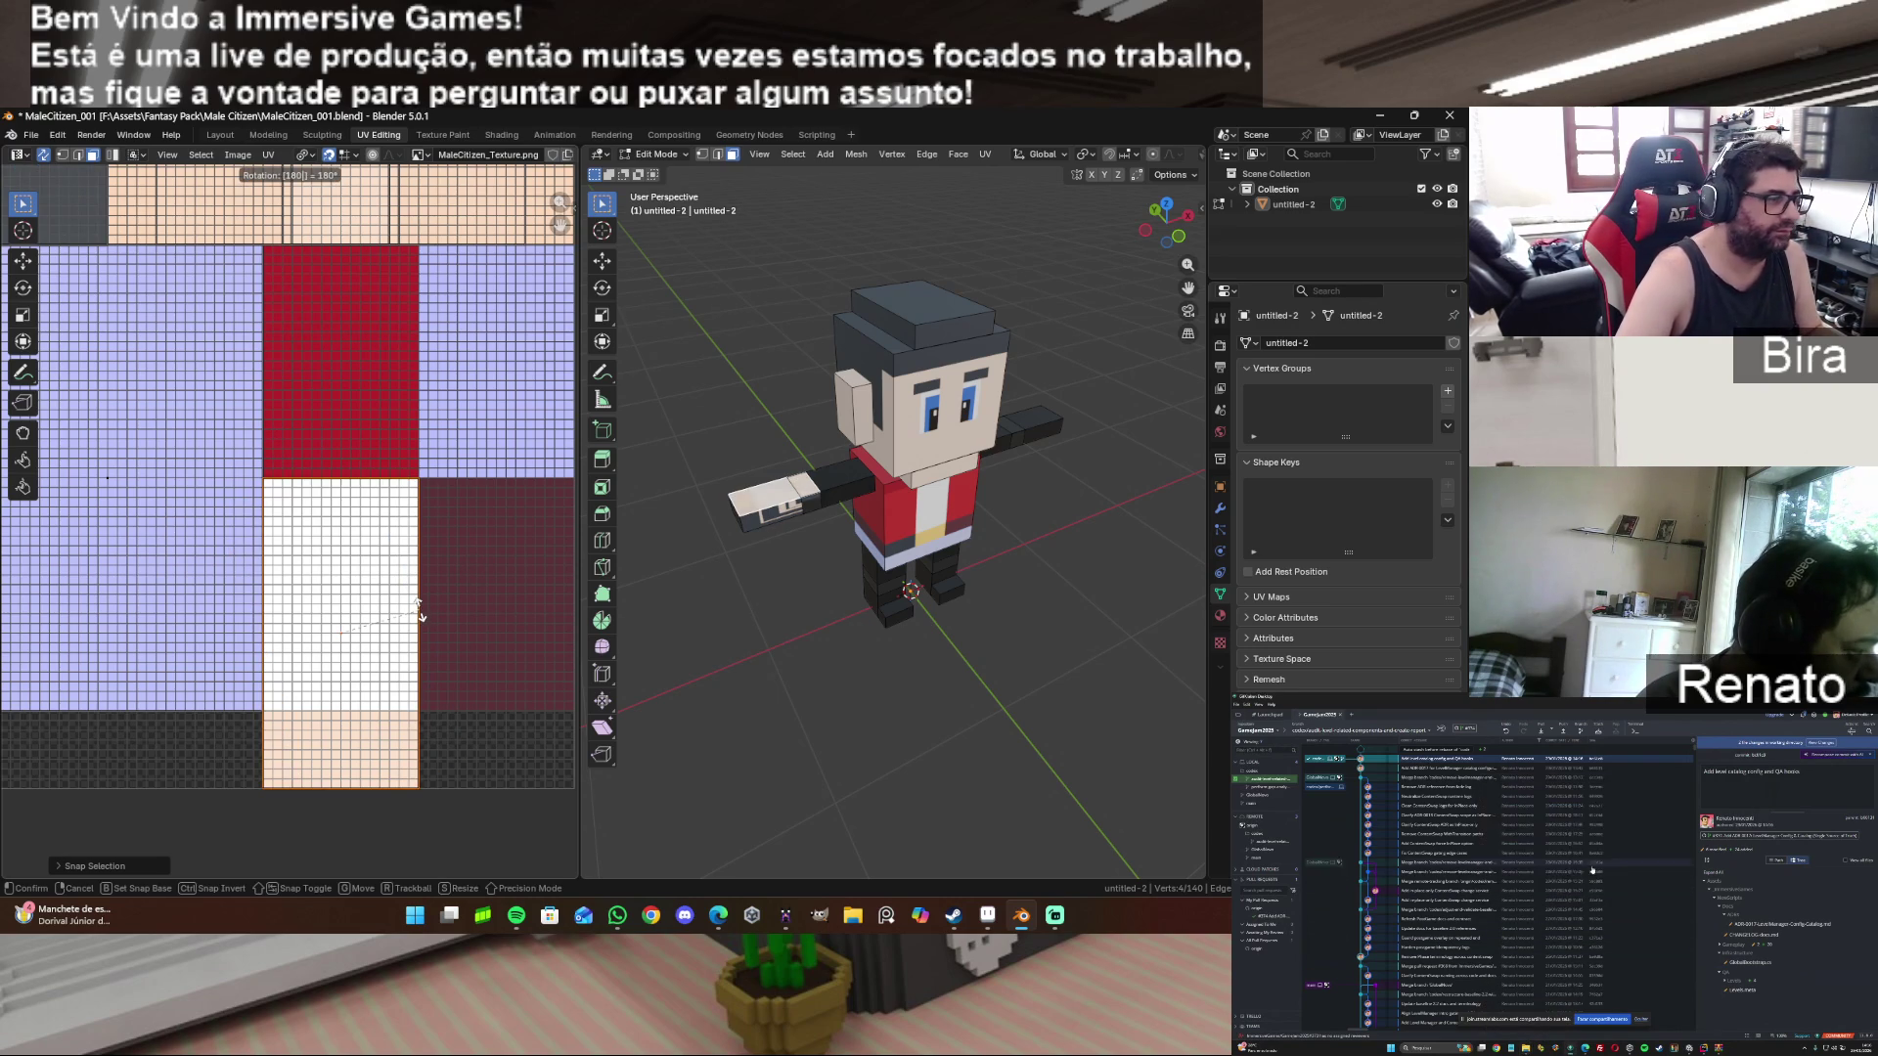
pyautogui.press('Return')
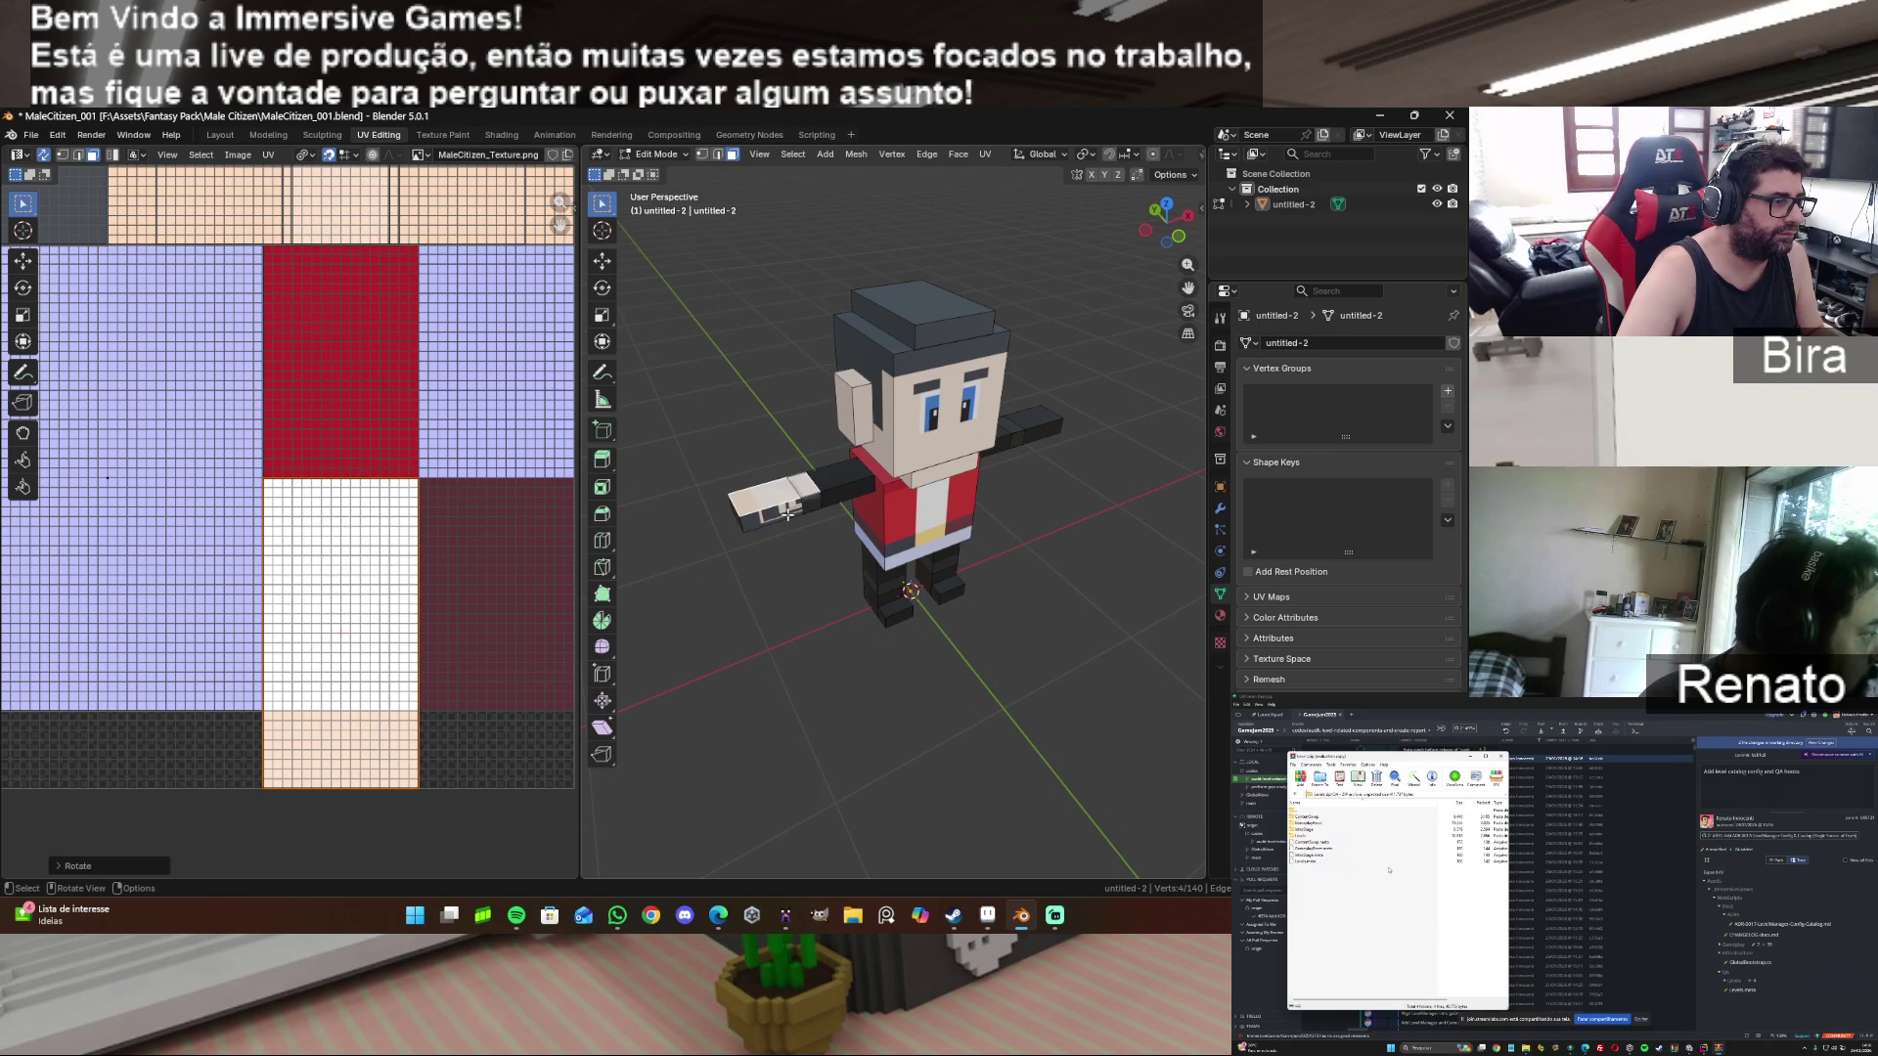
pyautogui.click(781, 577)
pyautogui.click(762, 534)
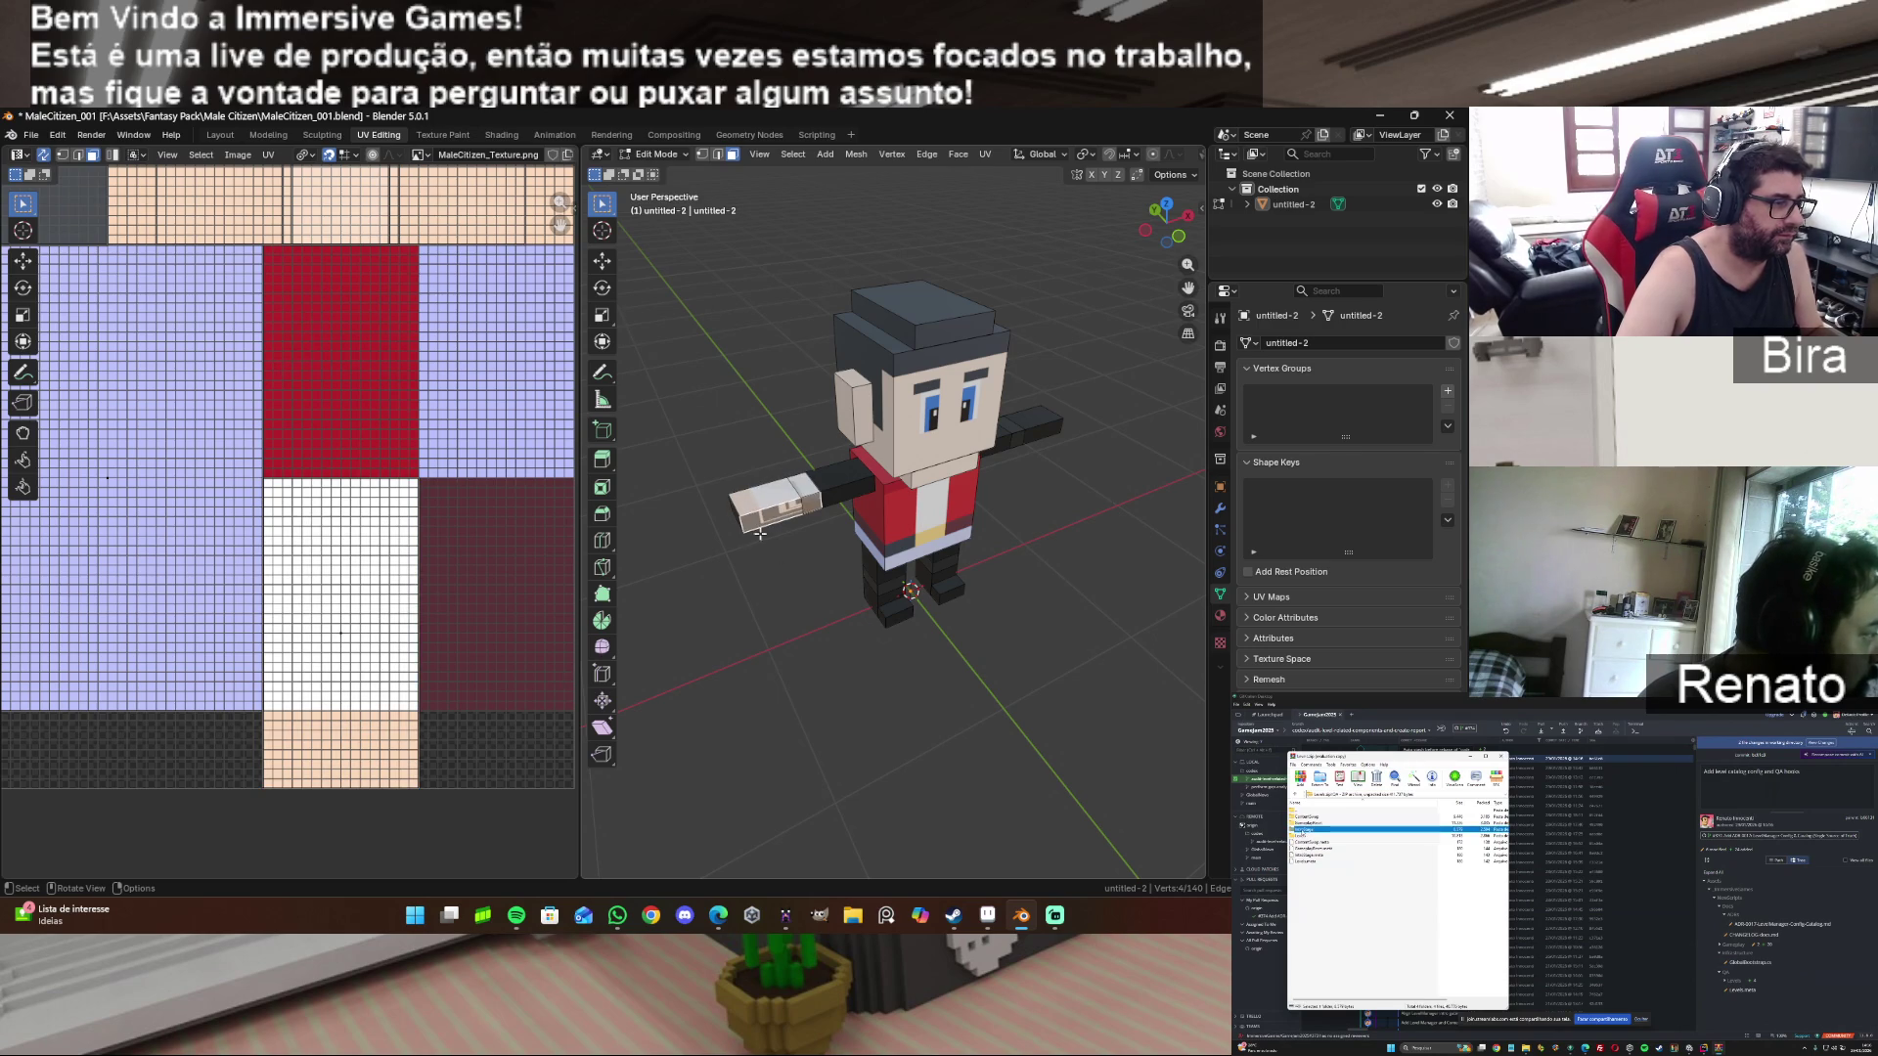
# Unwrap the hand face again and scale its UV island into a narrow strip.
pyautogui.press('u')
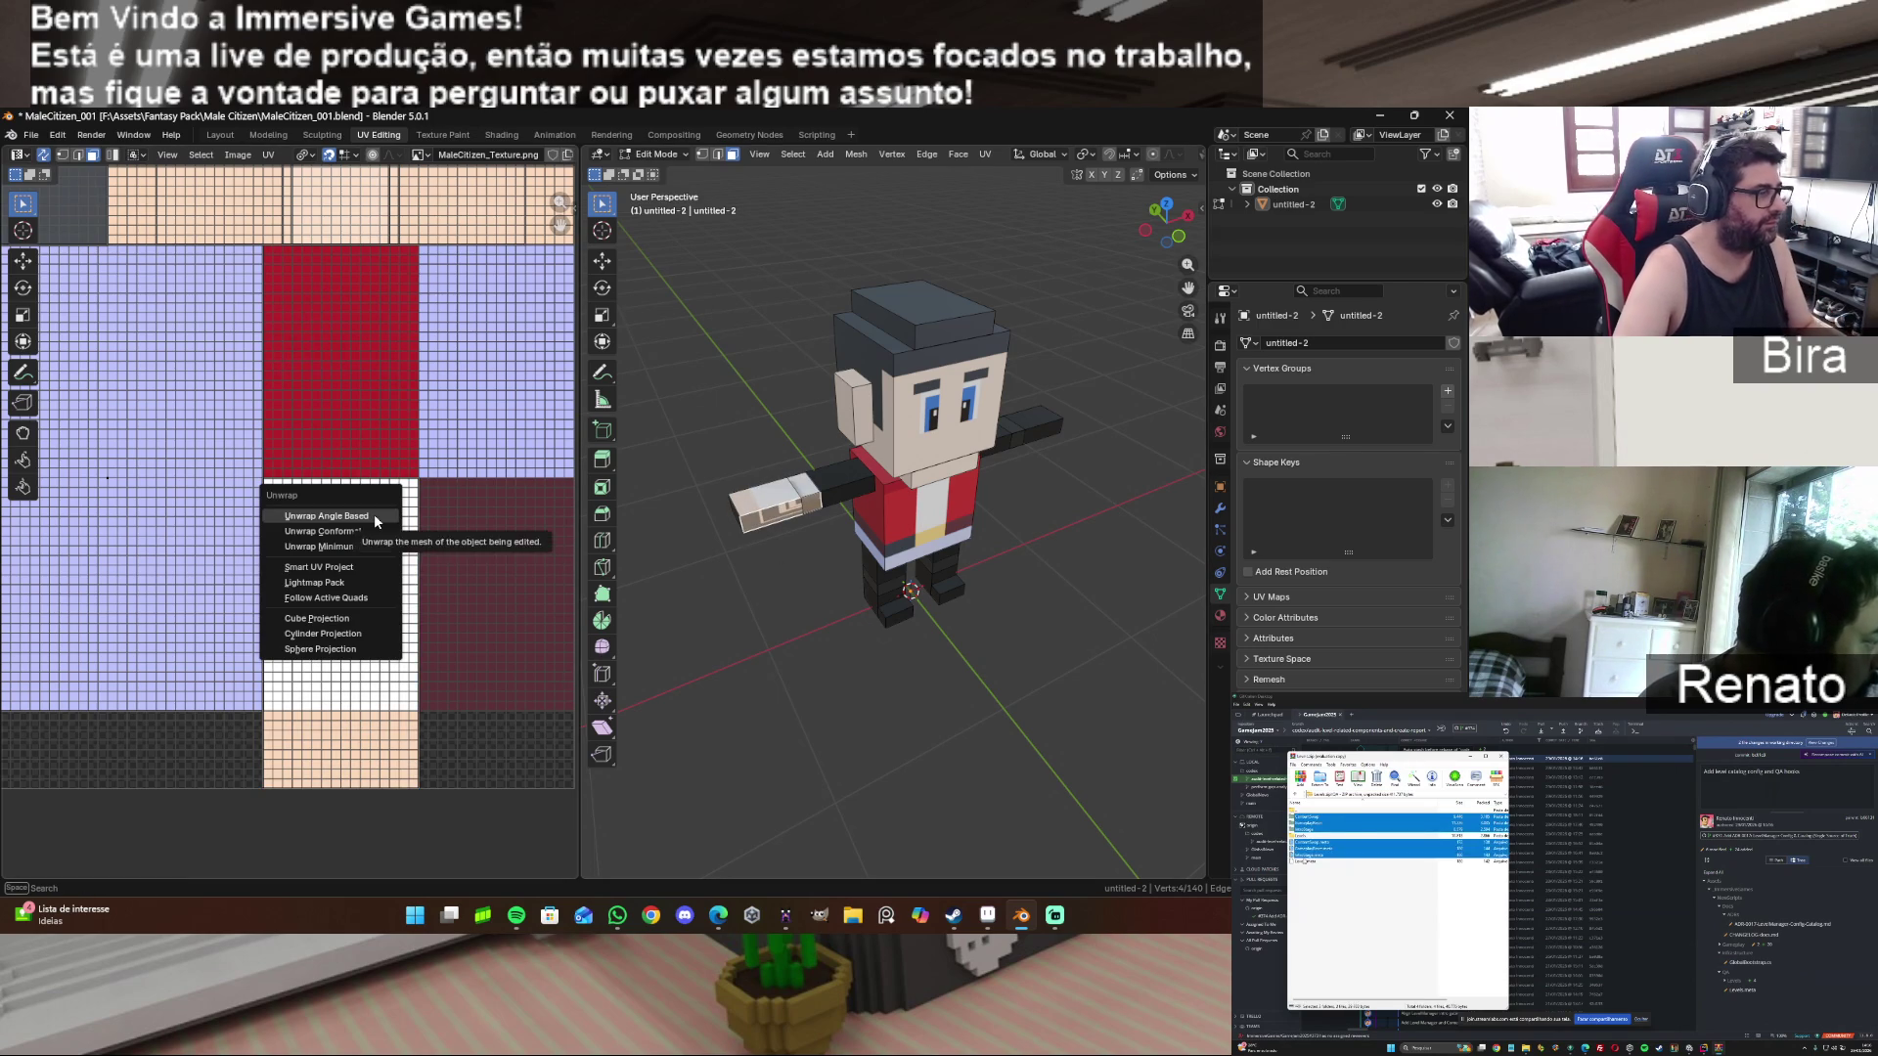
pyautogui.press('Escape')
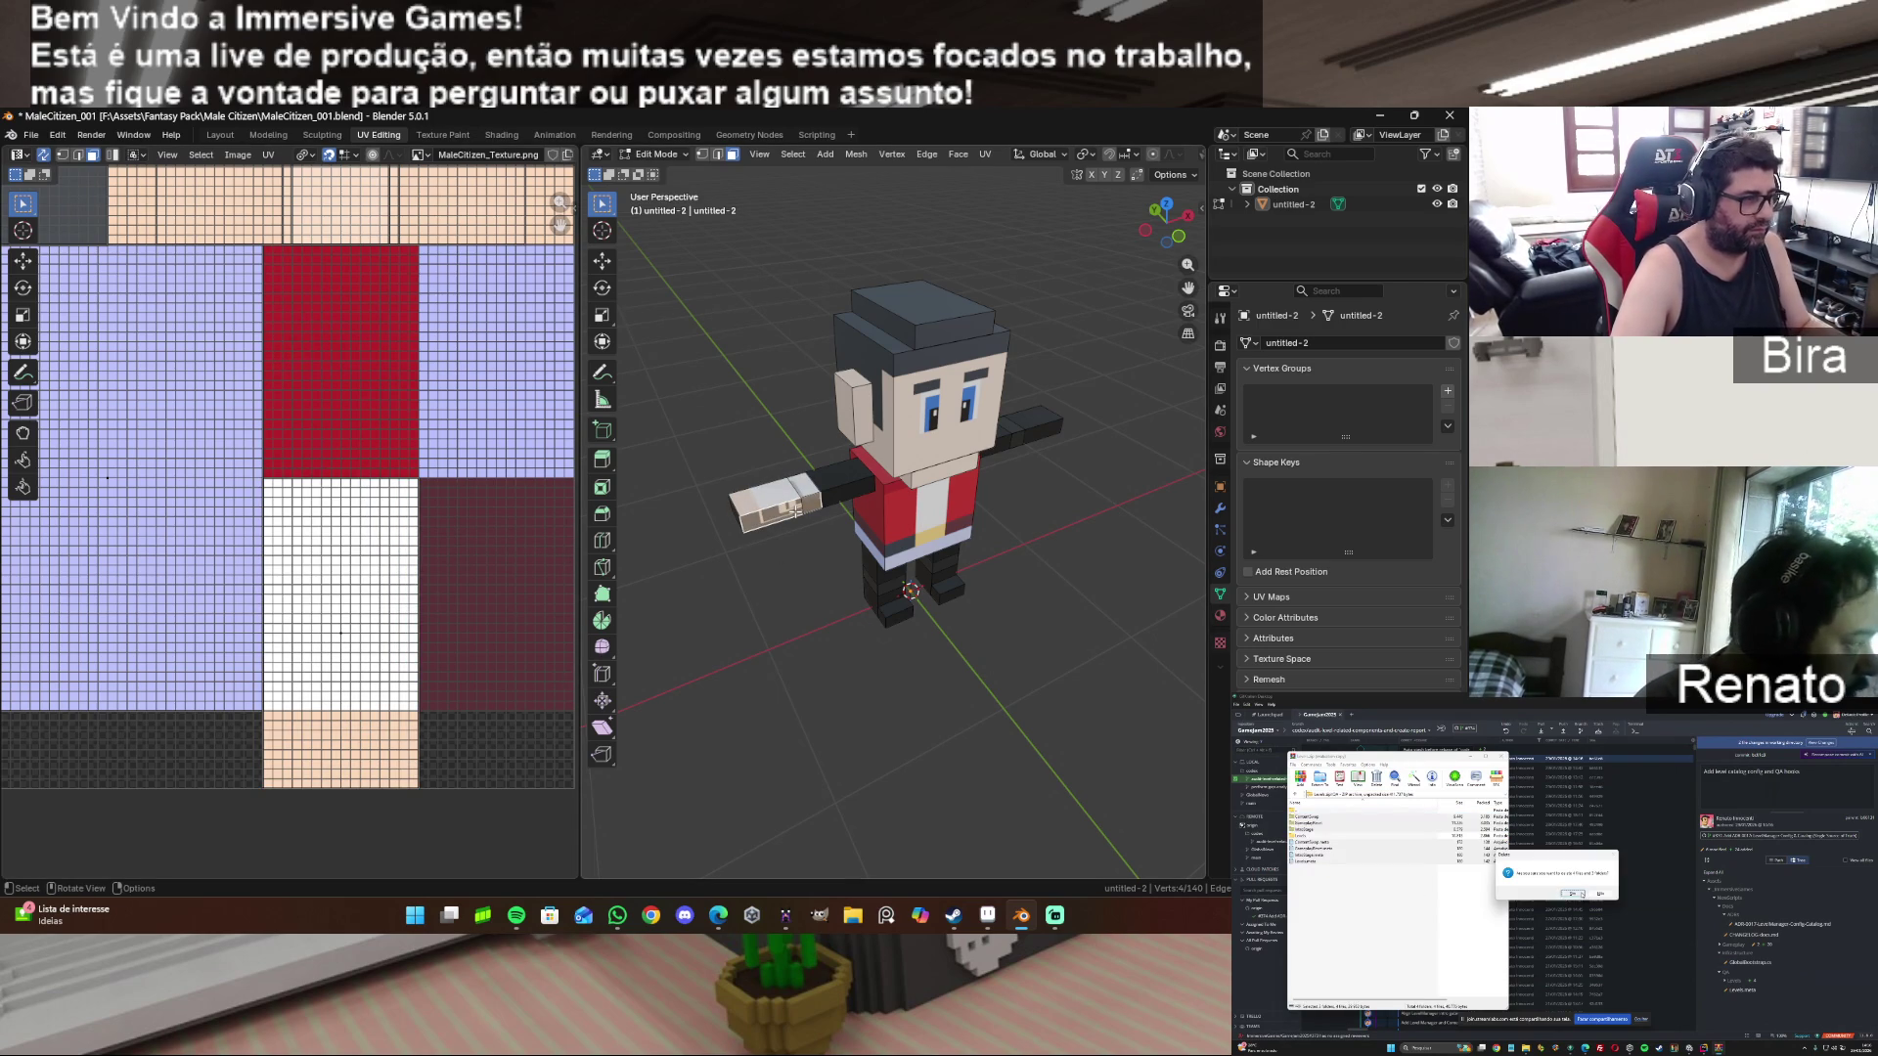
pyautogui.press('u')
pyautogui.click(794, 511)
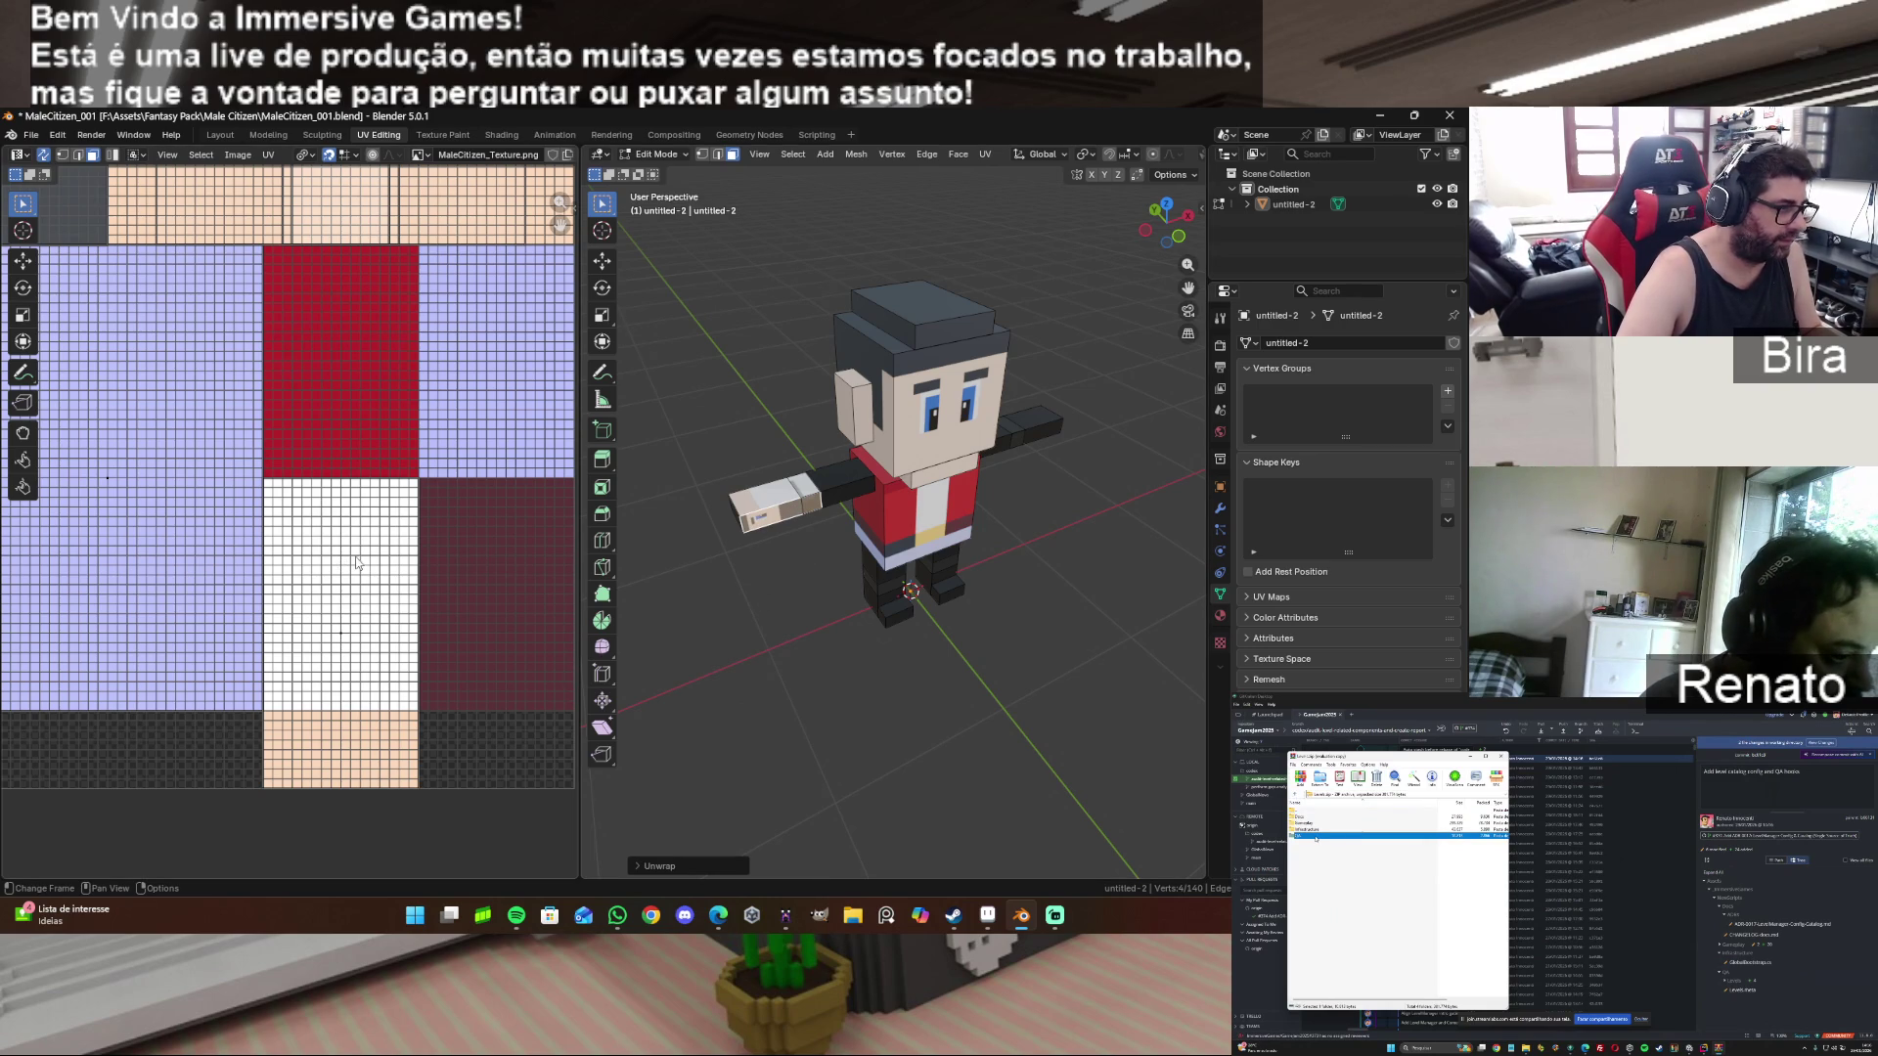
pyautogui.press('g')
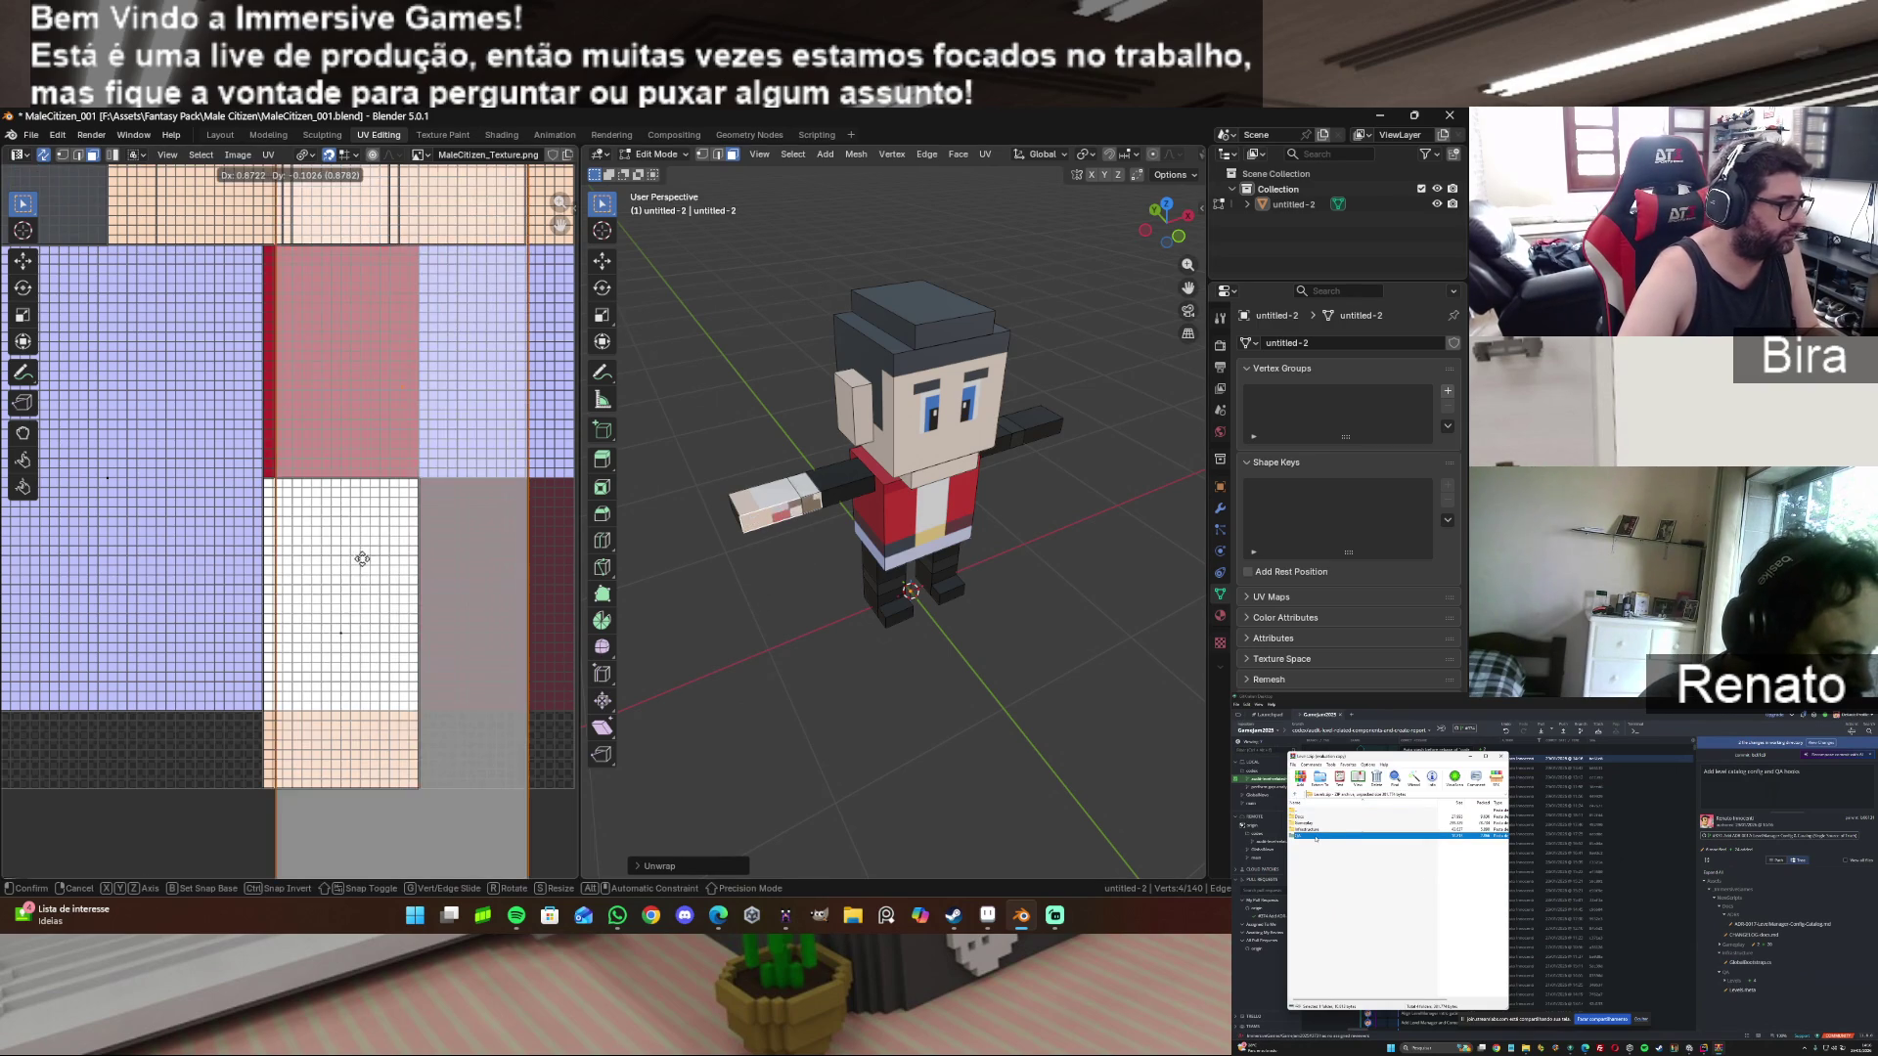
pyautogui.click(299, 799)
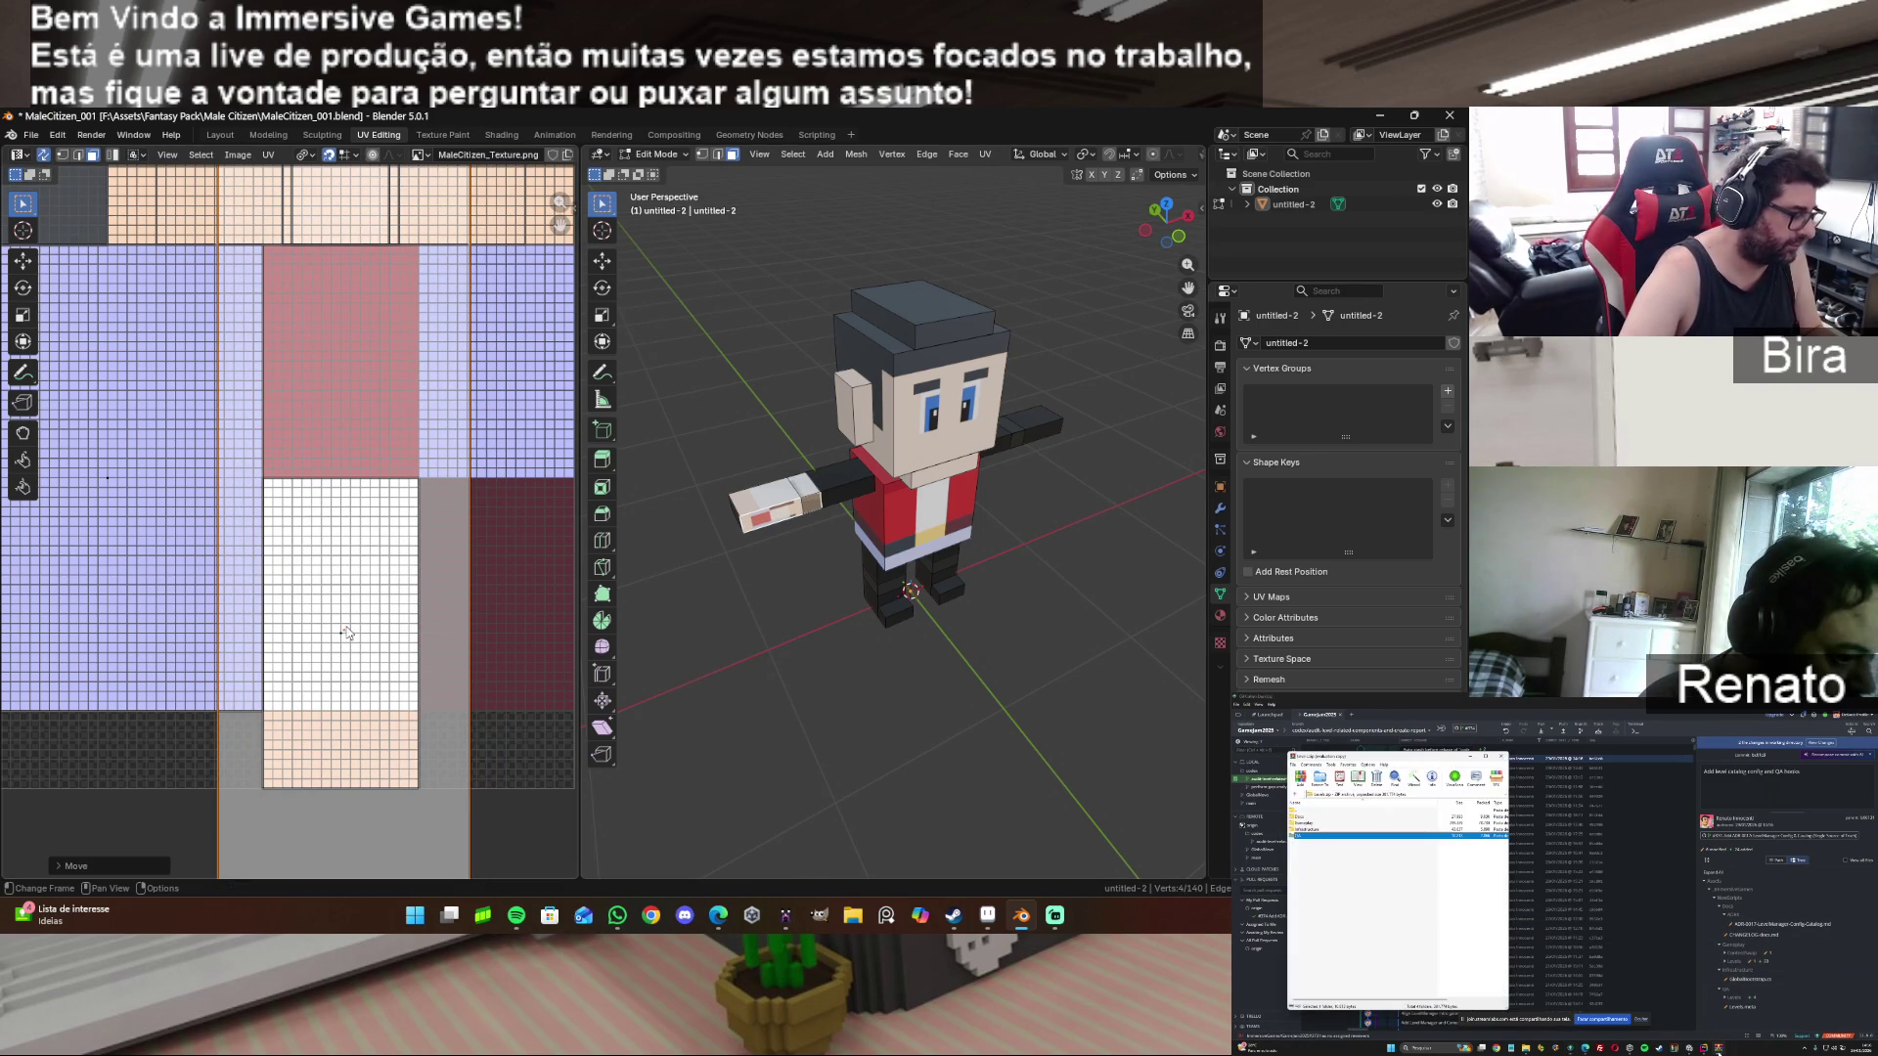
pyautogui.press('s')
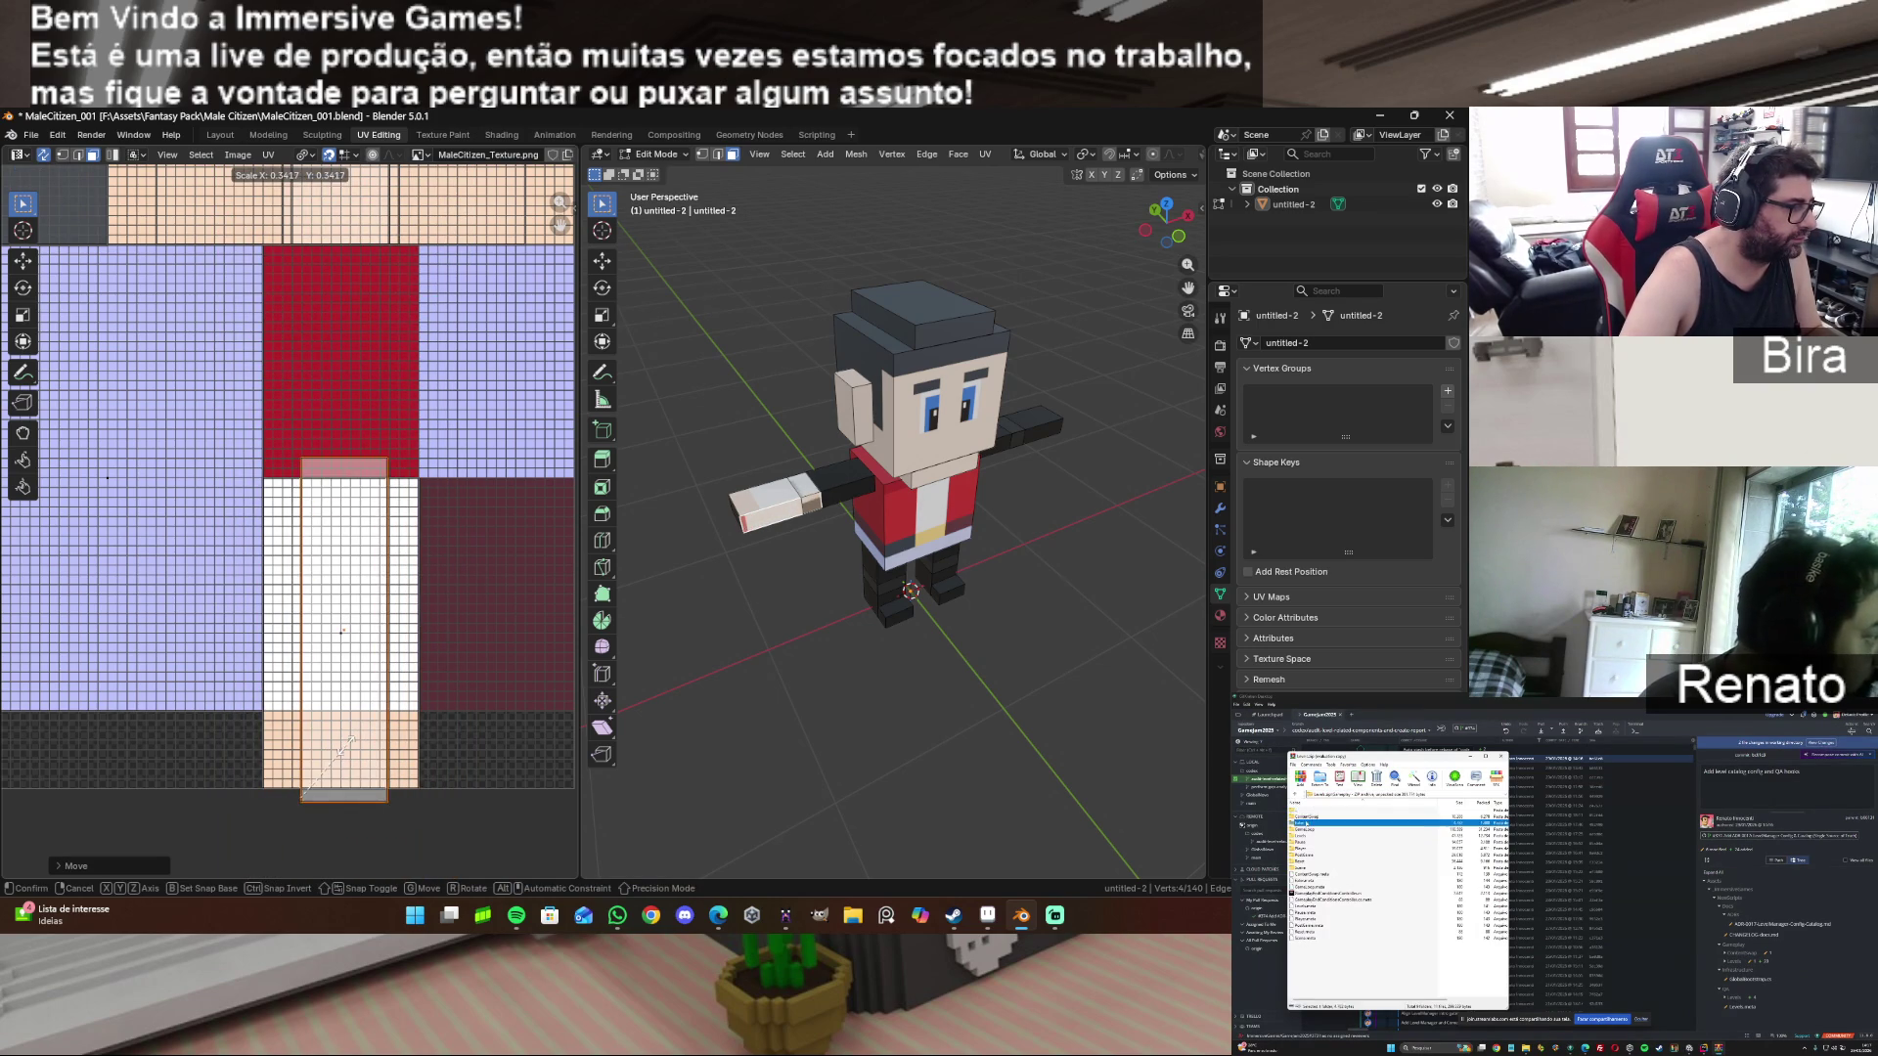
pyautogui.click(387, 651)
# Place, narrow and rotate the strip inside the white area, then deselect to check the result.
pyautogui.press('g')
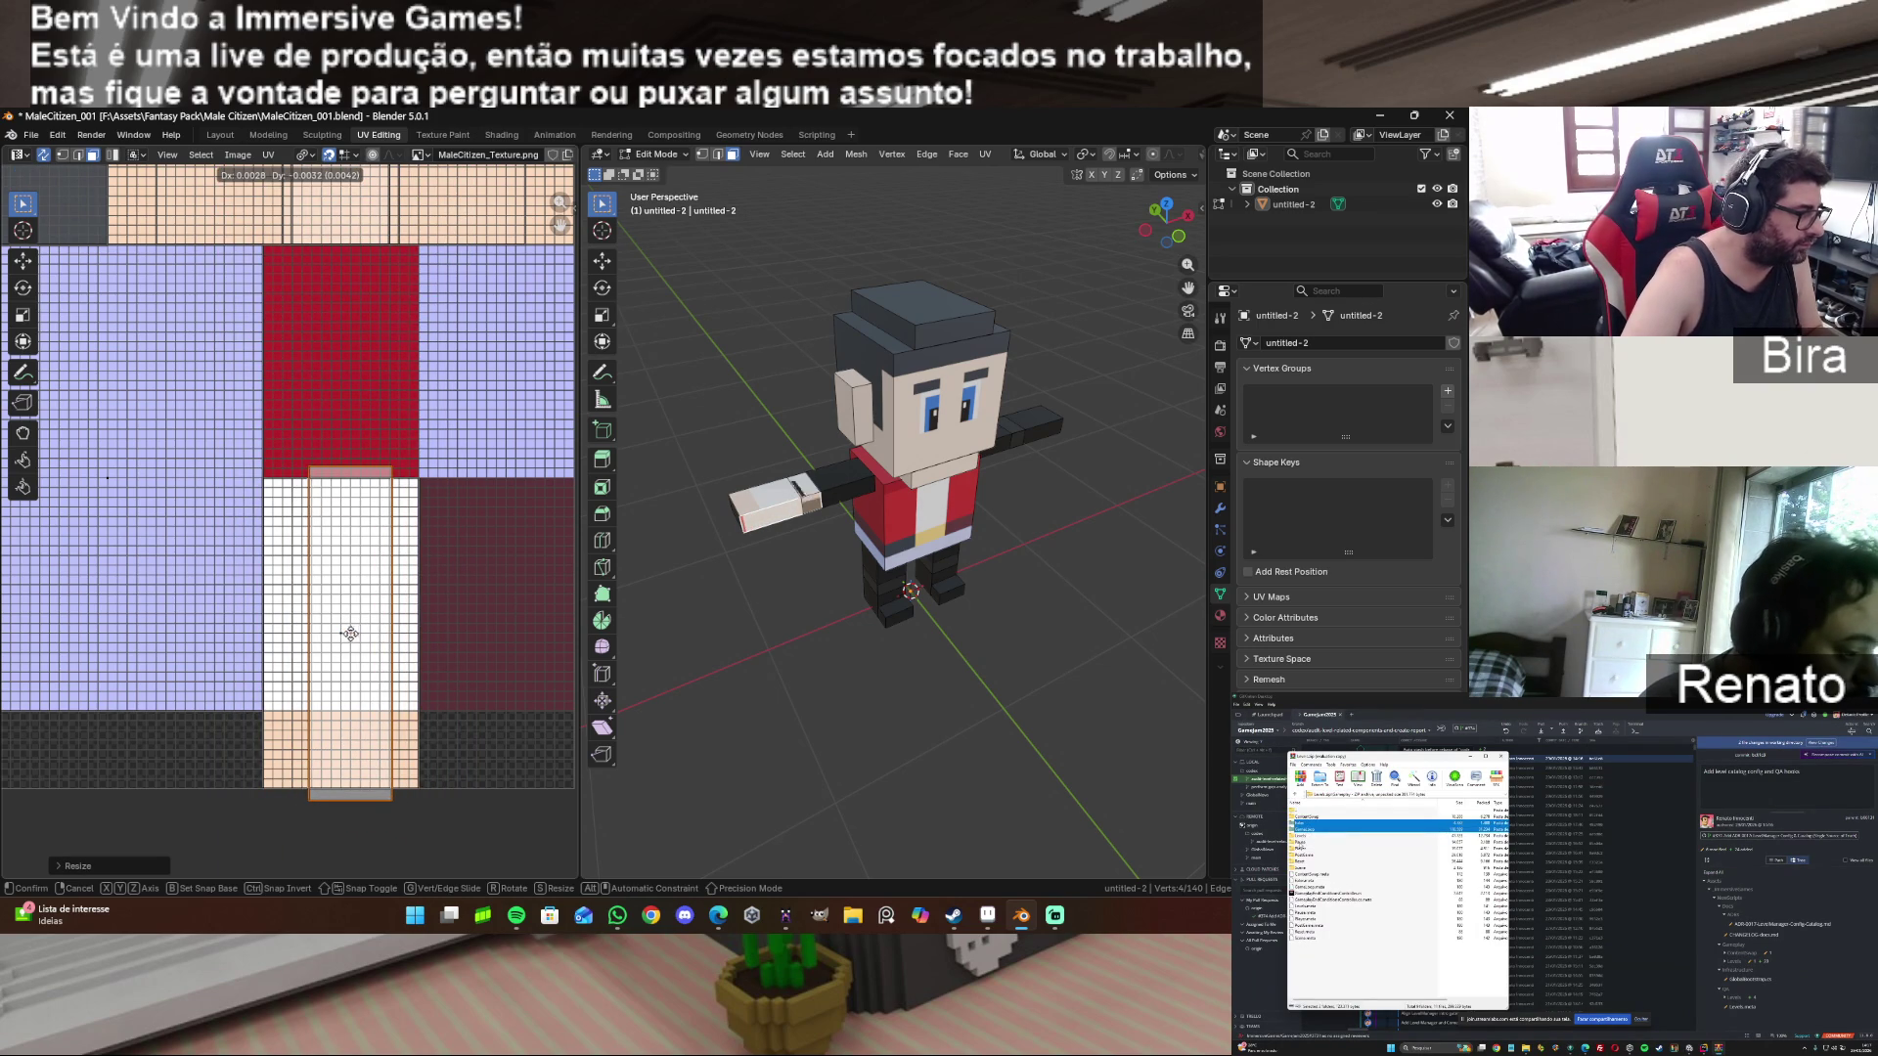
pyautogui.click(339, 634)
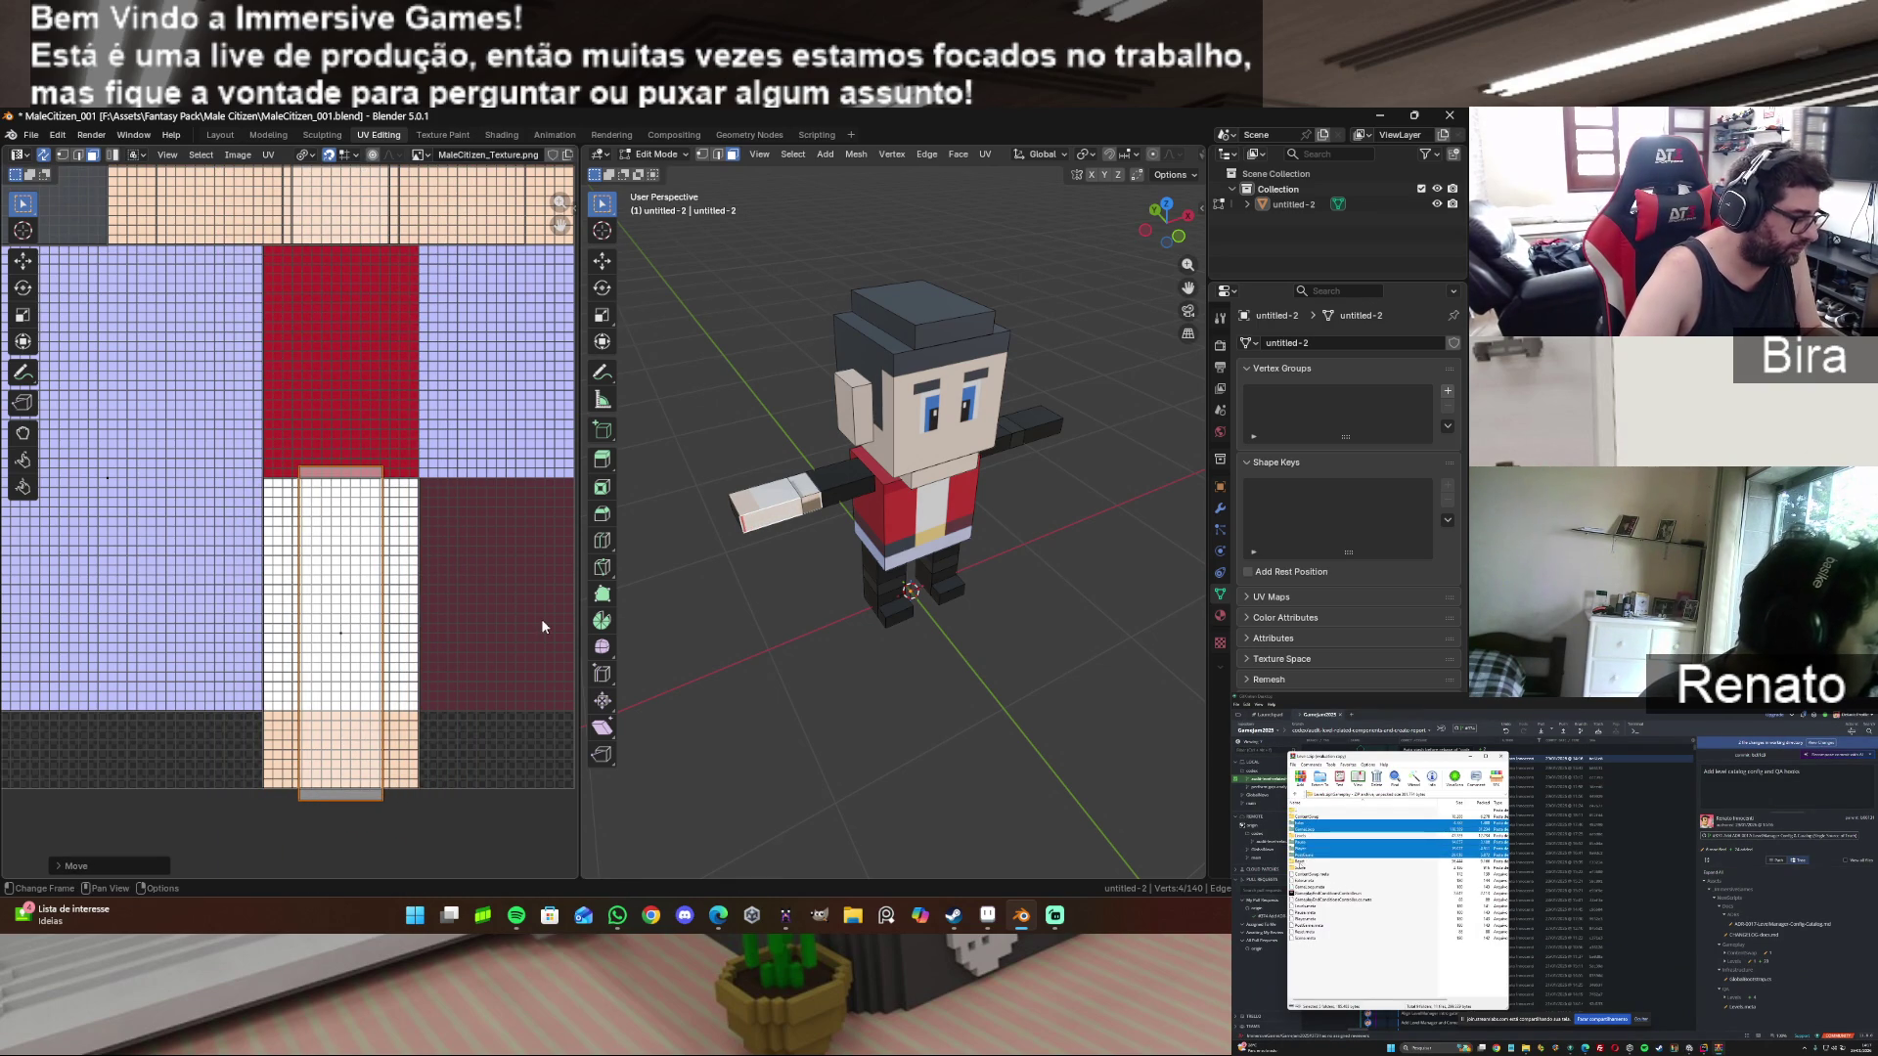
pyautogui.press('s')
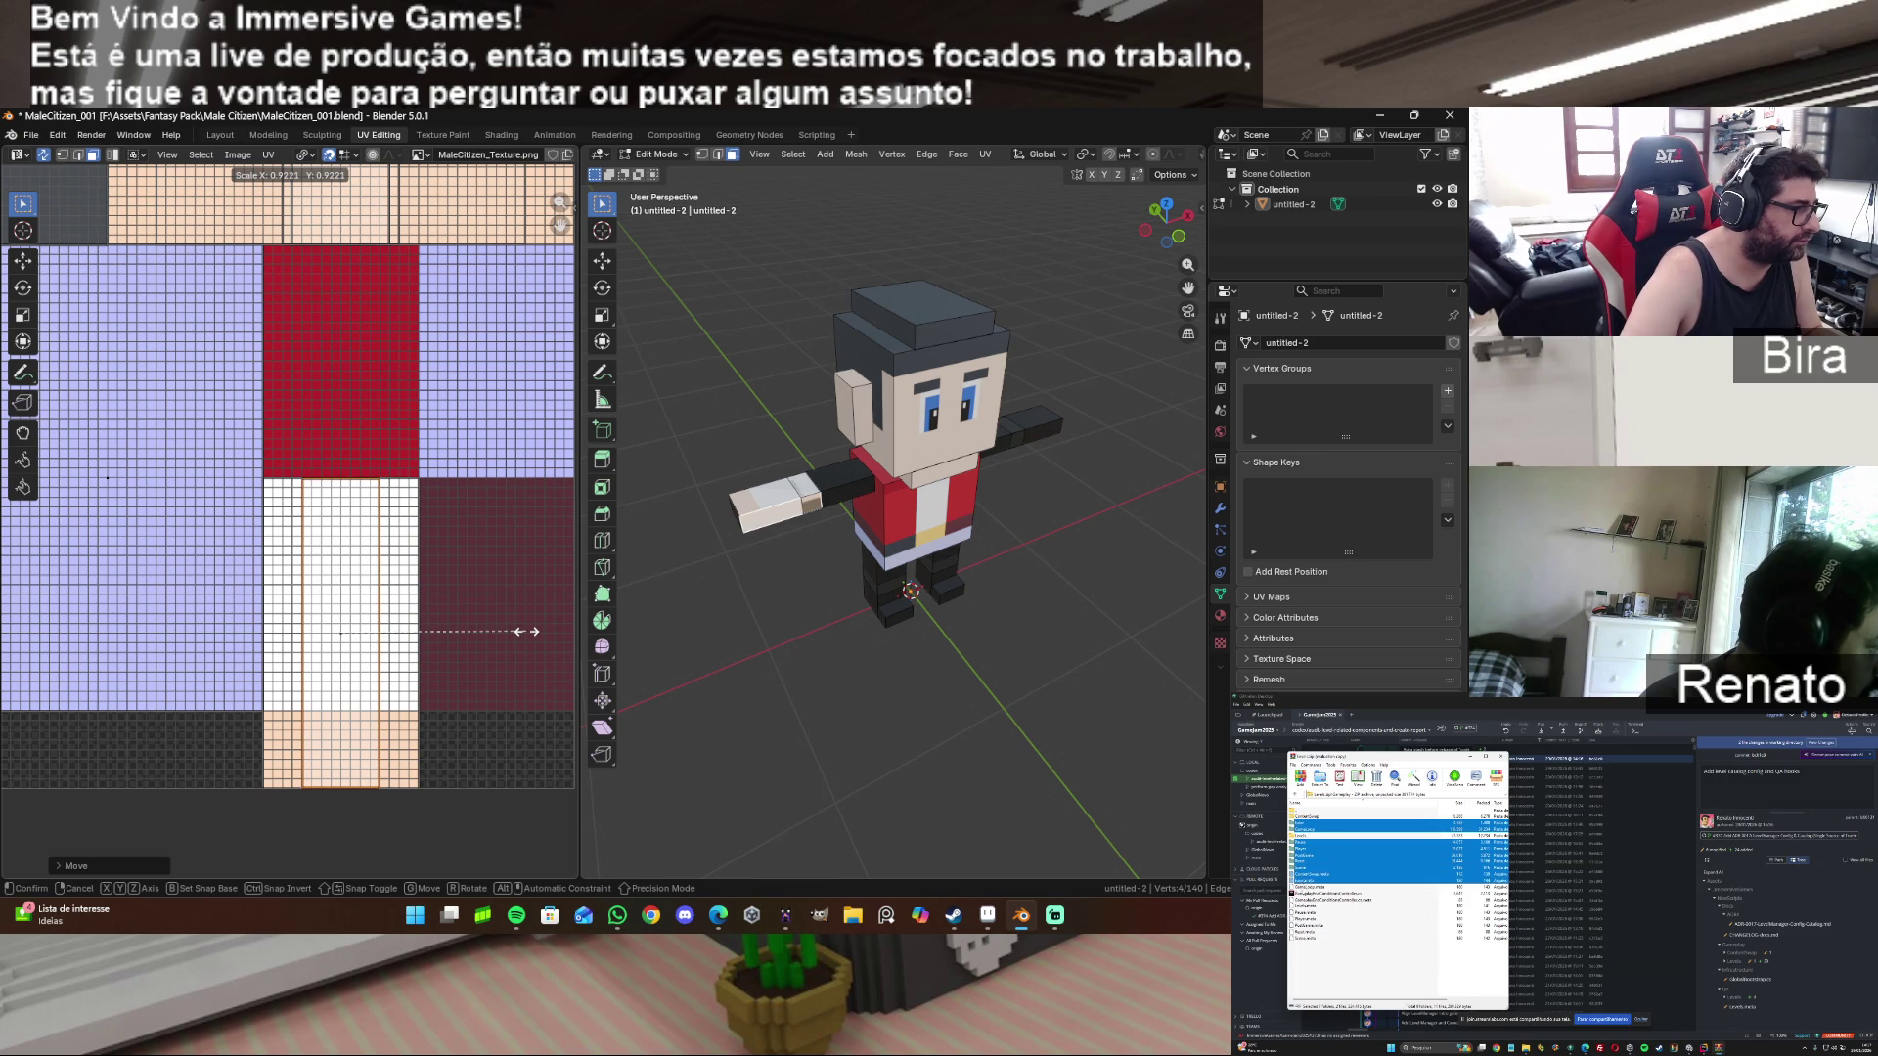
pyautogui.click(527, 636)
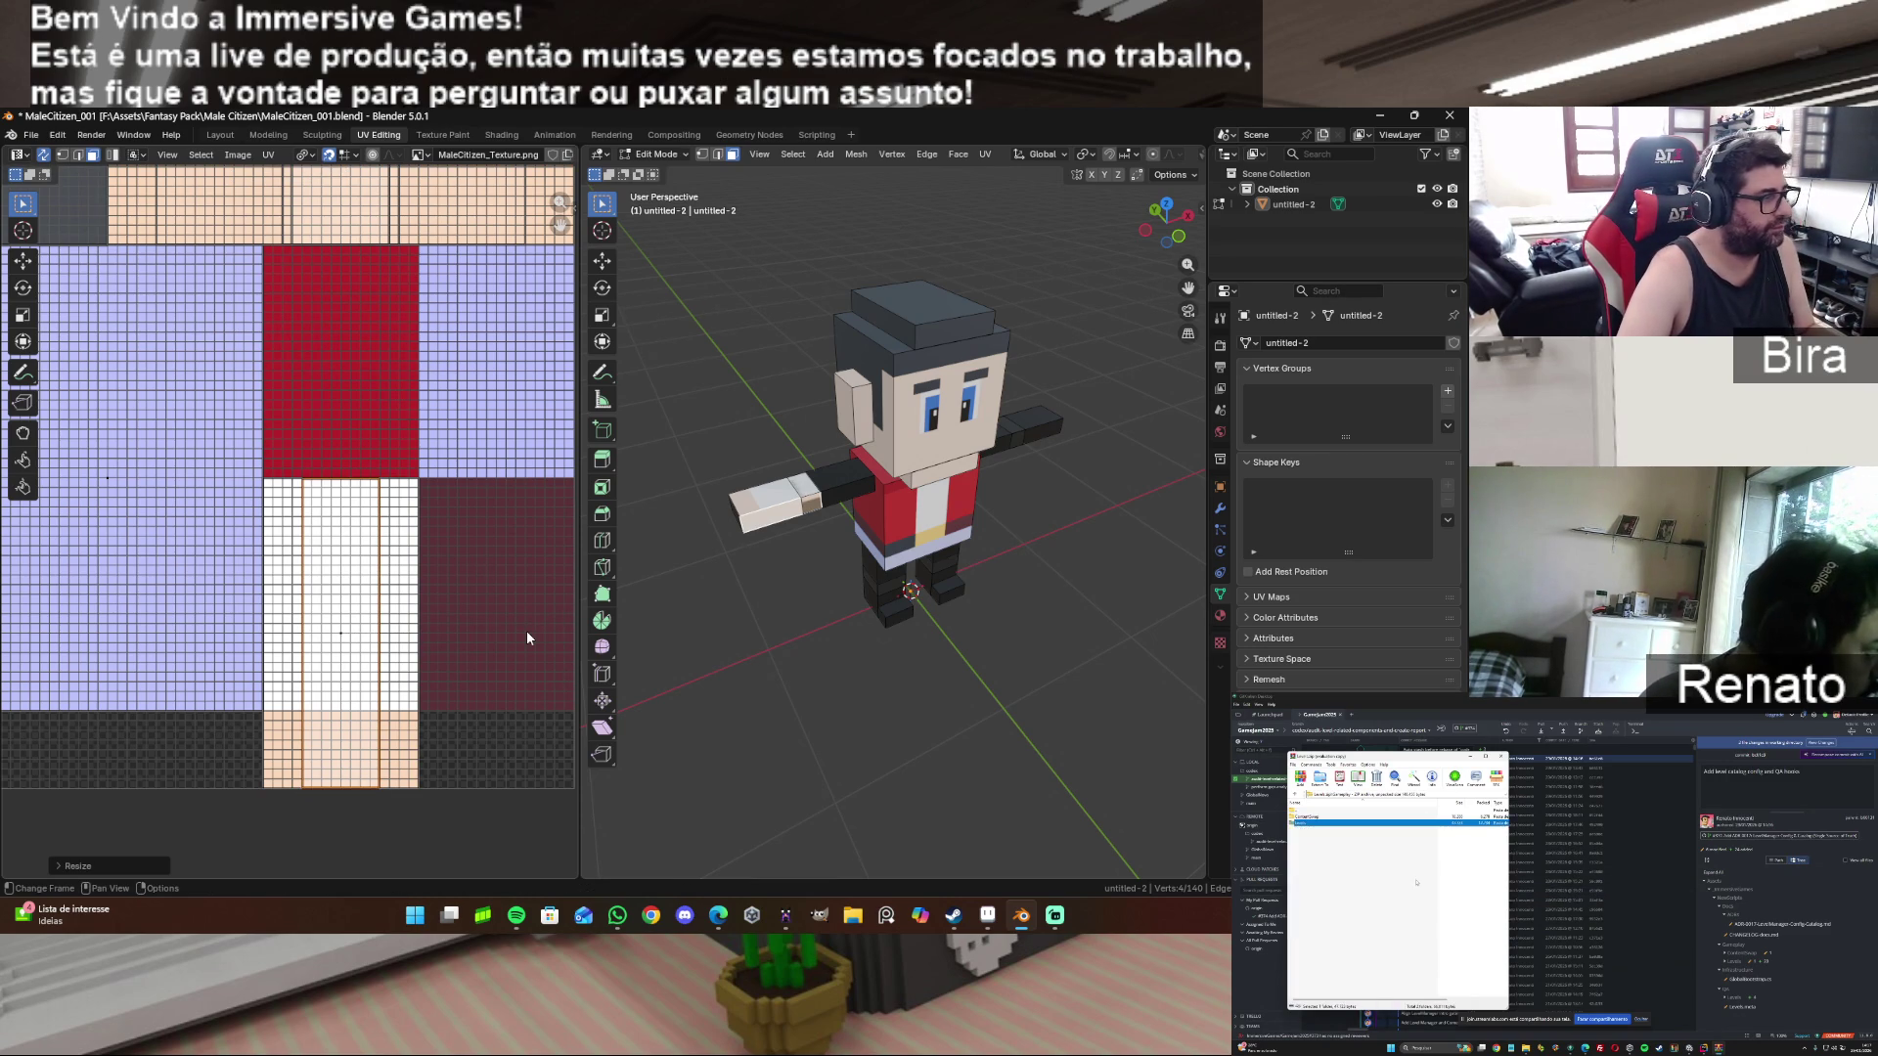
pyautogui.press('r')
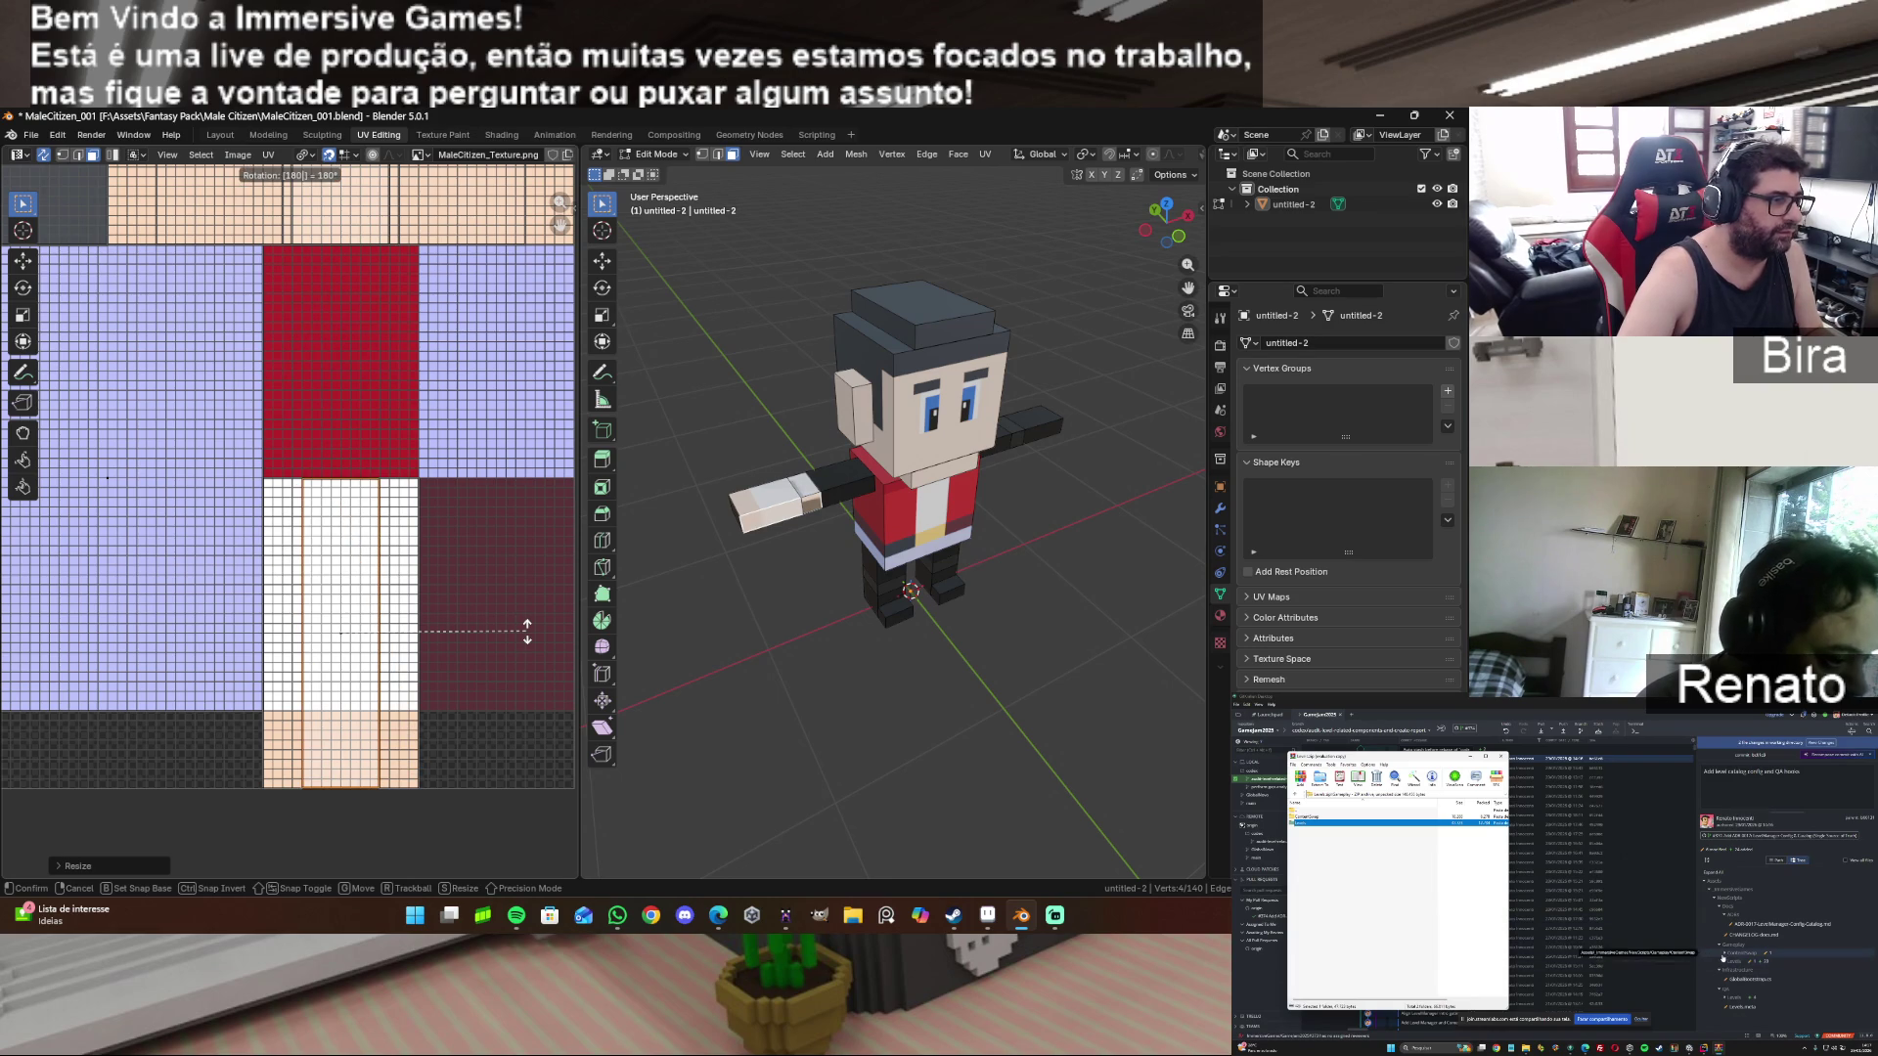
pyautogui.click(526, 634)
pyautogui.click(487, 640)
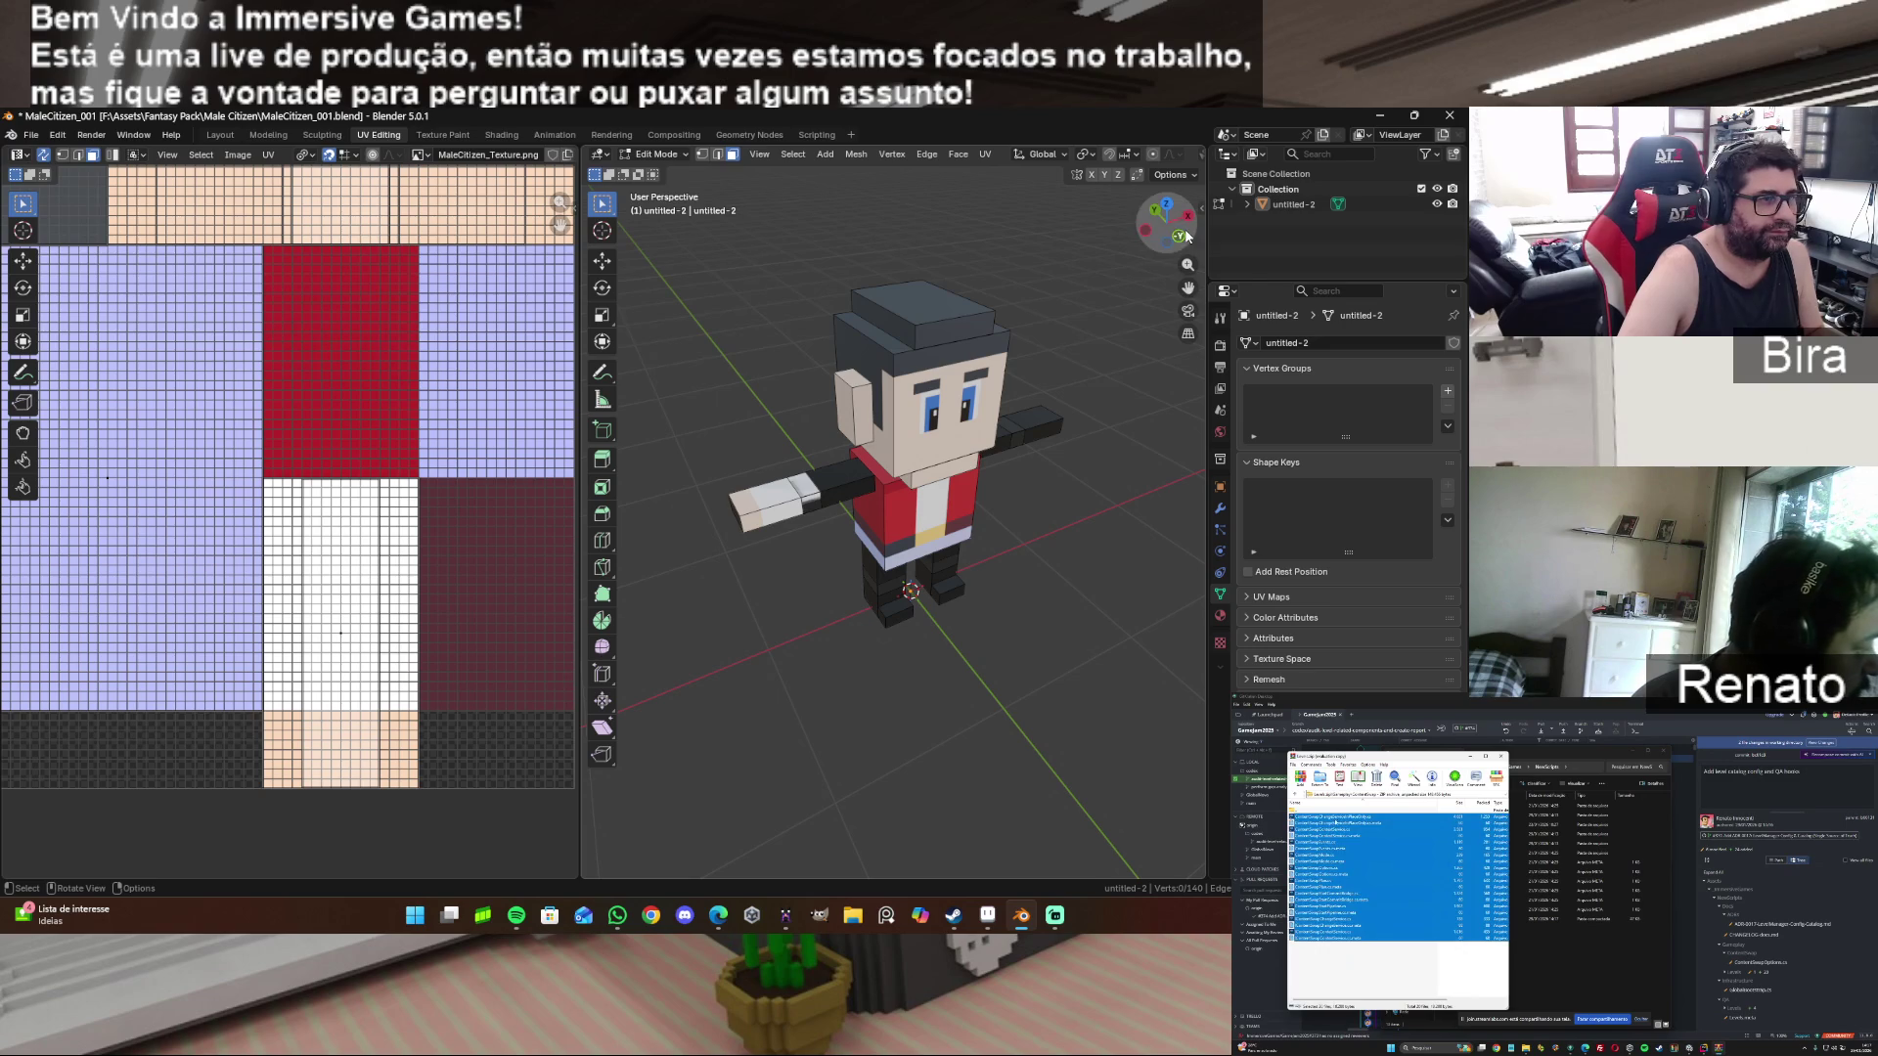
pyautogui.moveTo(1180, 242)
pyautogui.mouseDown()
pyautogui.moveTo(1120, 208)
pyautogui.moveTo(1052, 235)
pyautogui.mouseUp()
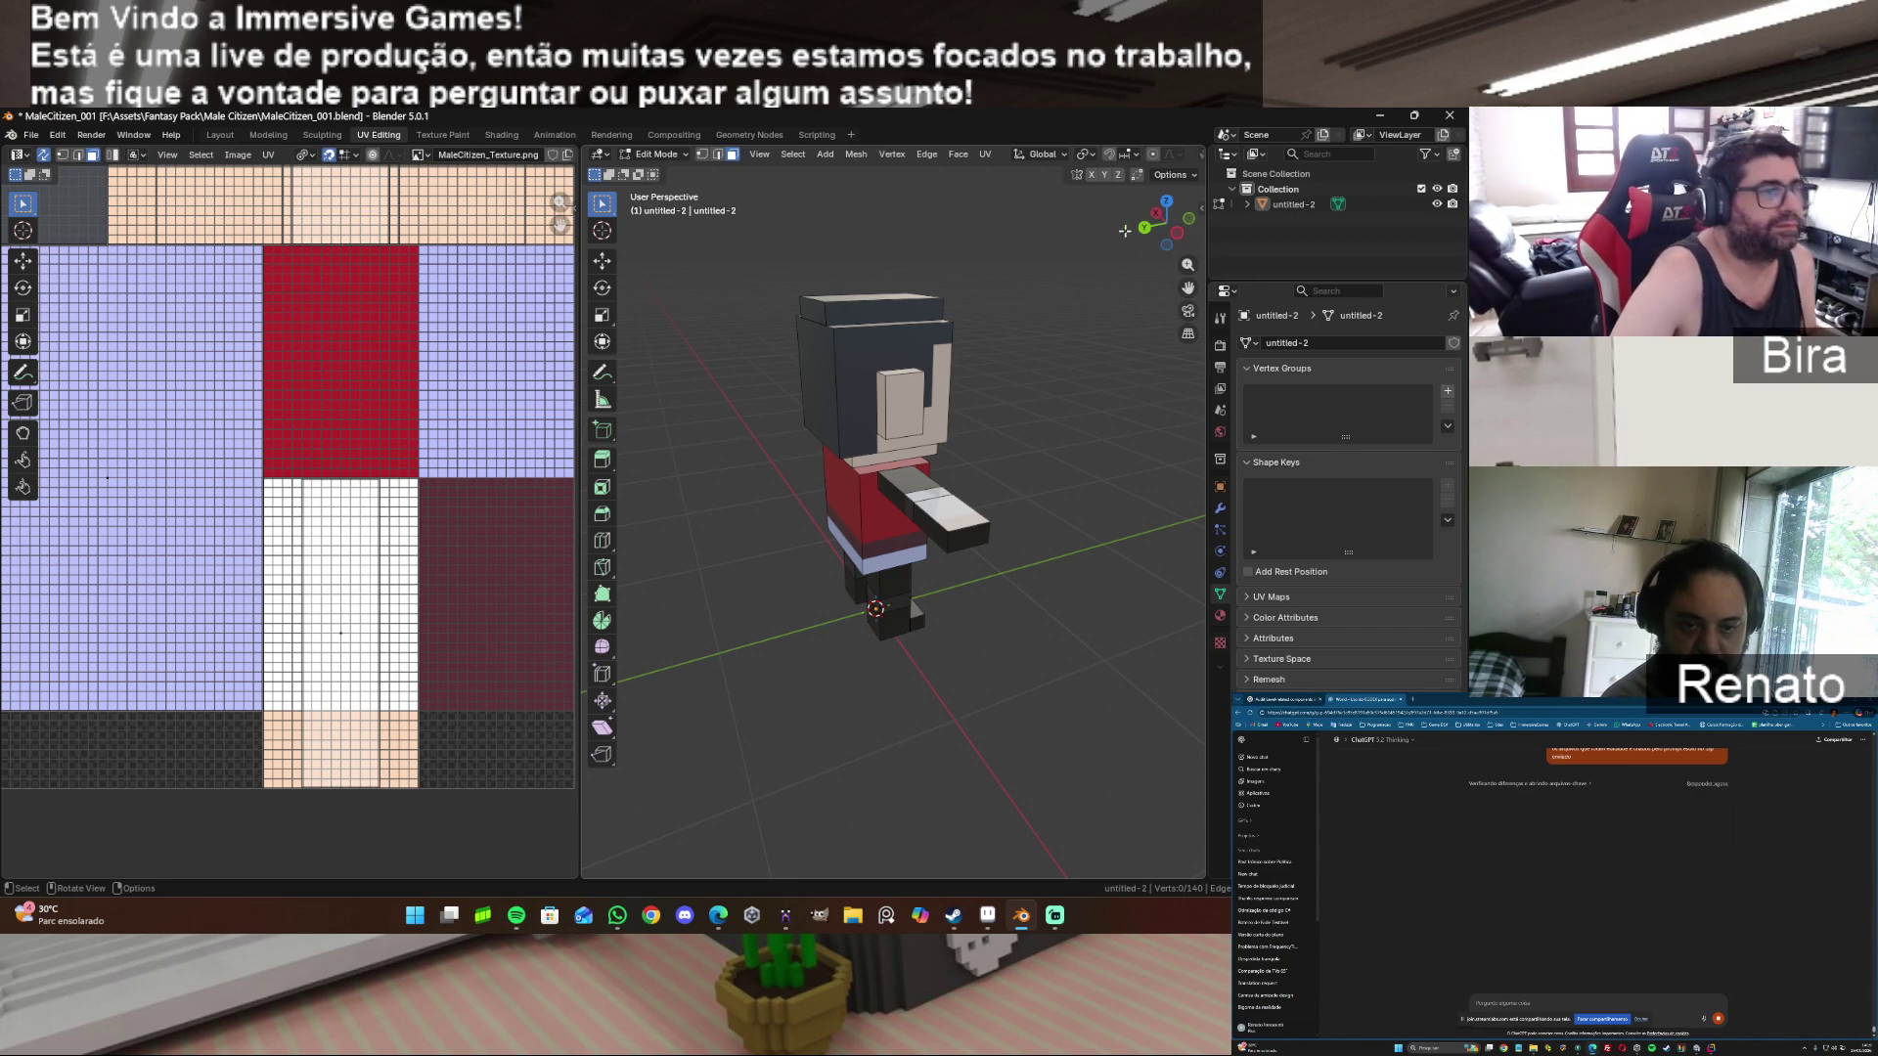
# Orbit the view higher and around to inspect the textured character from the side.
pyautogui.moveTo(1184, 242)
pyautogui.mouseDown()
pyautogui.moveTo(1159, 283)
pyautogui.moveTo(1106, 239)
pyautogui.moveTo(831, 420)
pyautogui.mouseUp()
# Unwrap an arm face and move and scale its UV island into the white area.
pyautogui.click(831, 421)
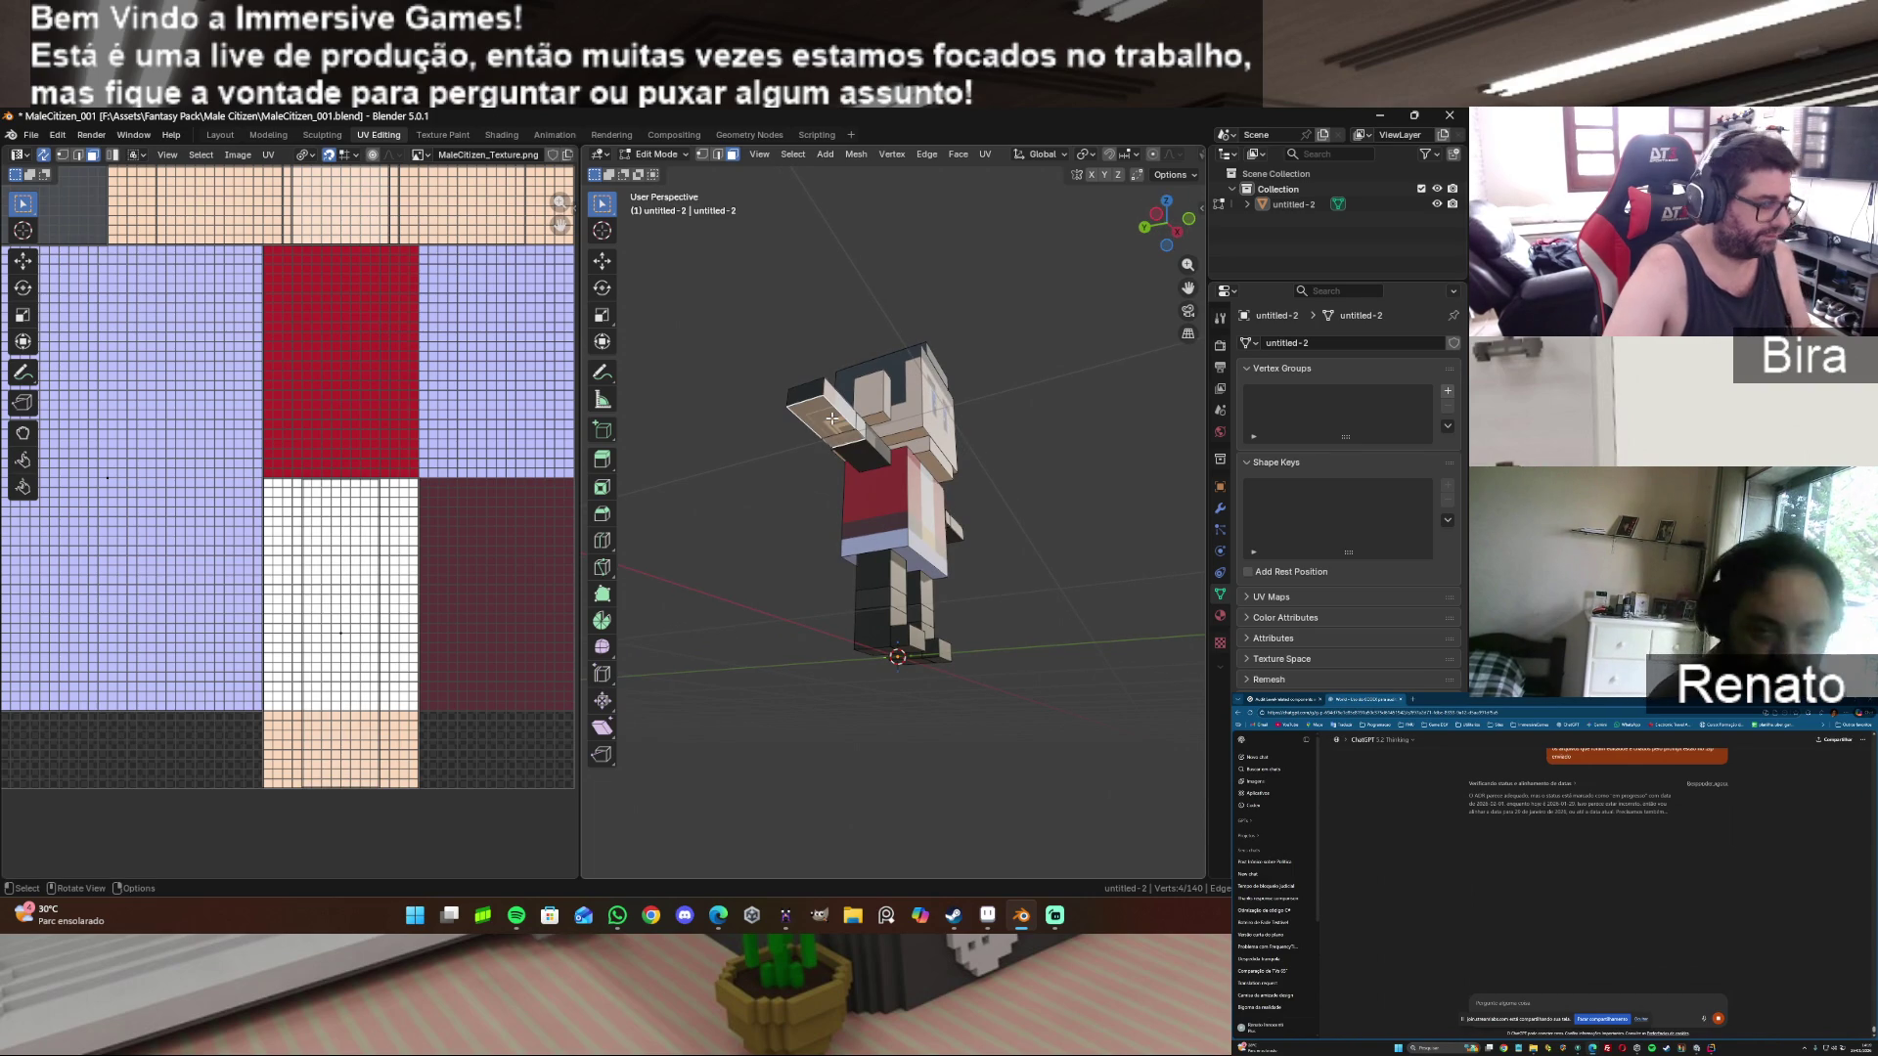
pyautogui.press('u')
pyautogui.click(833, 420)
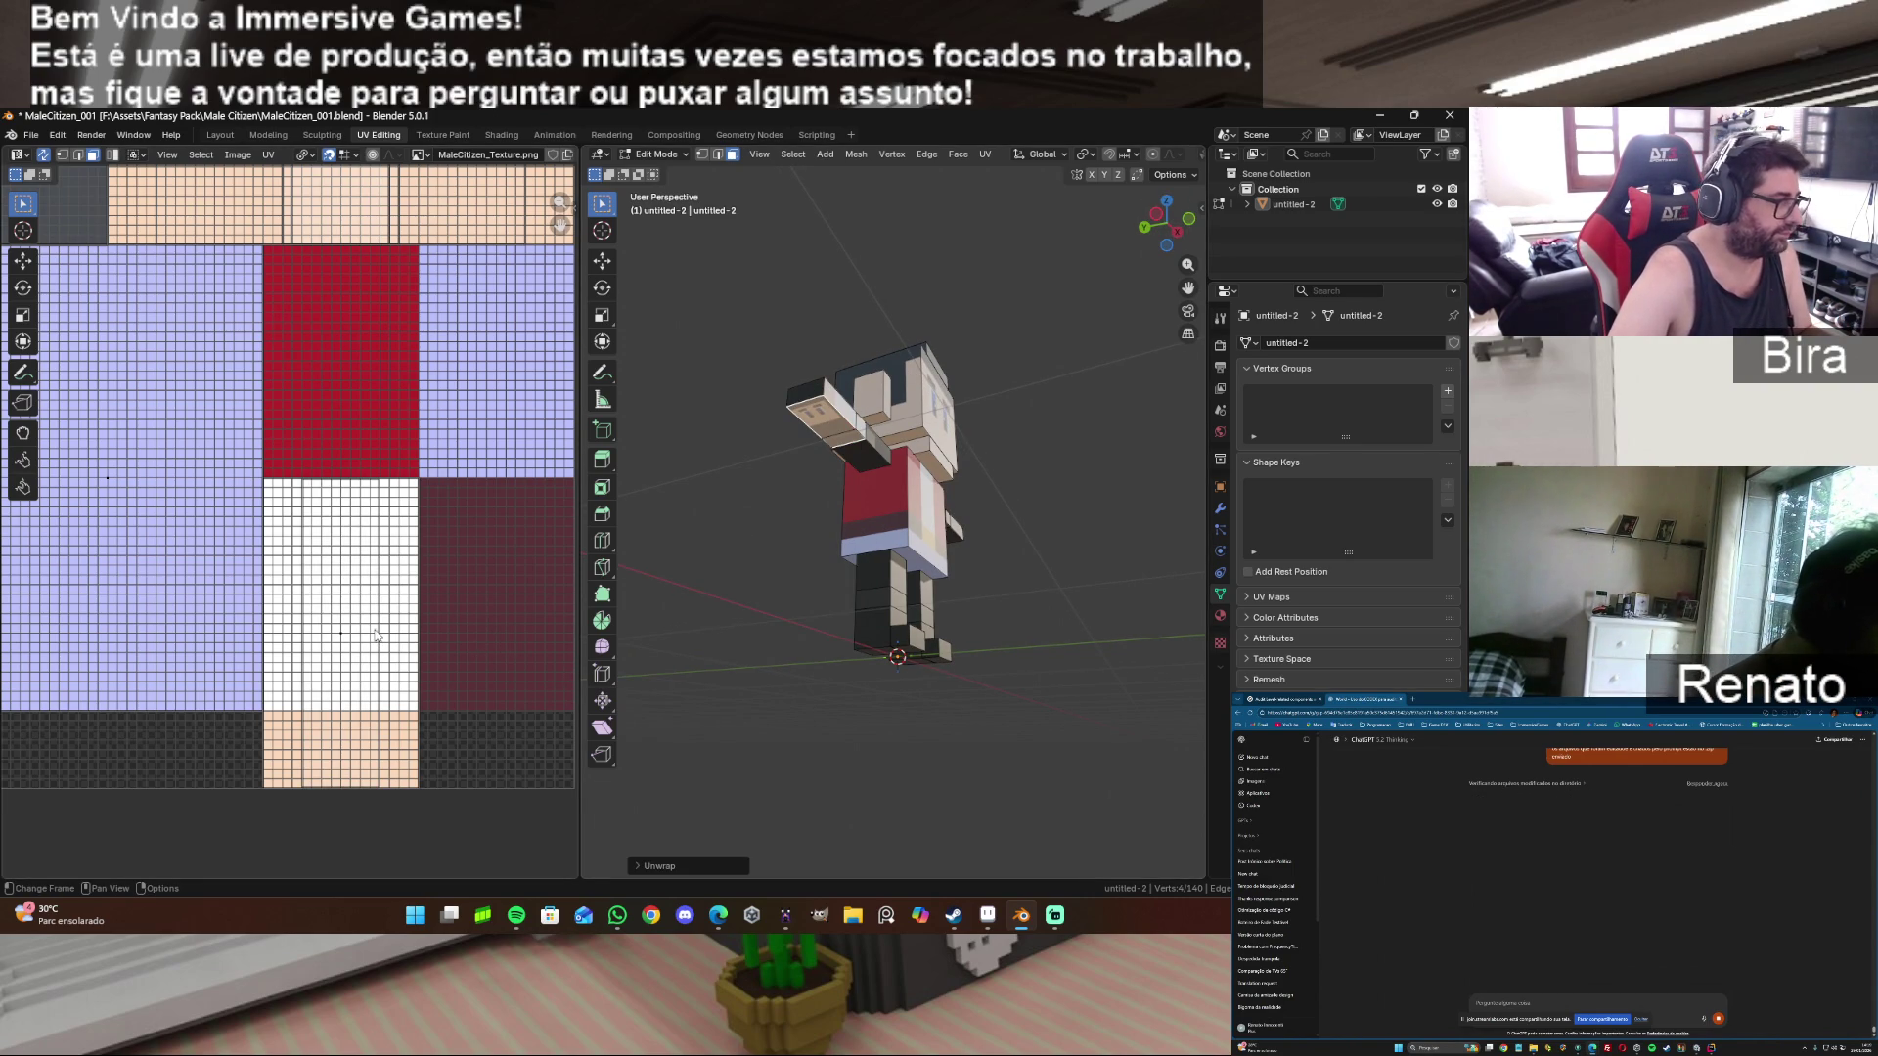
pyautogui.press('g')
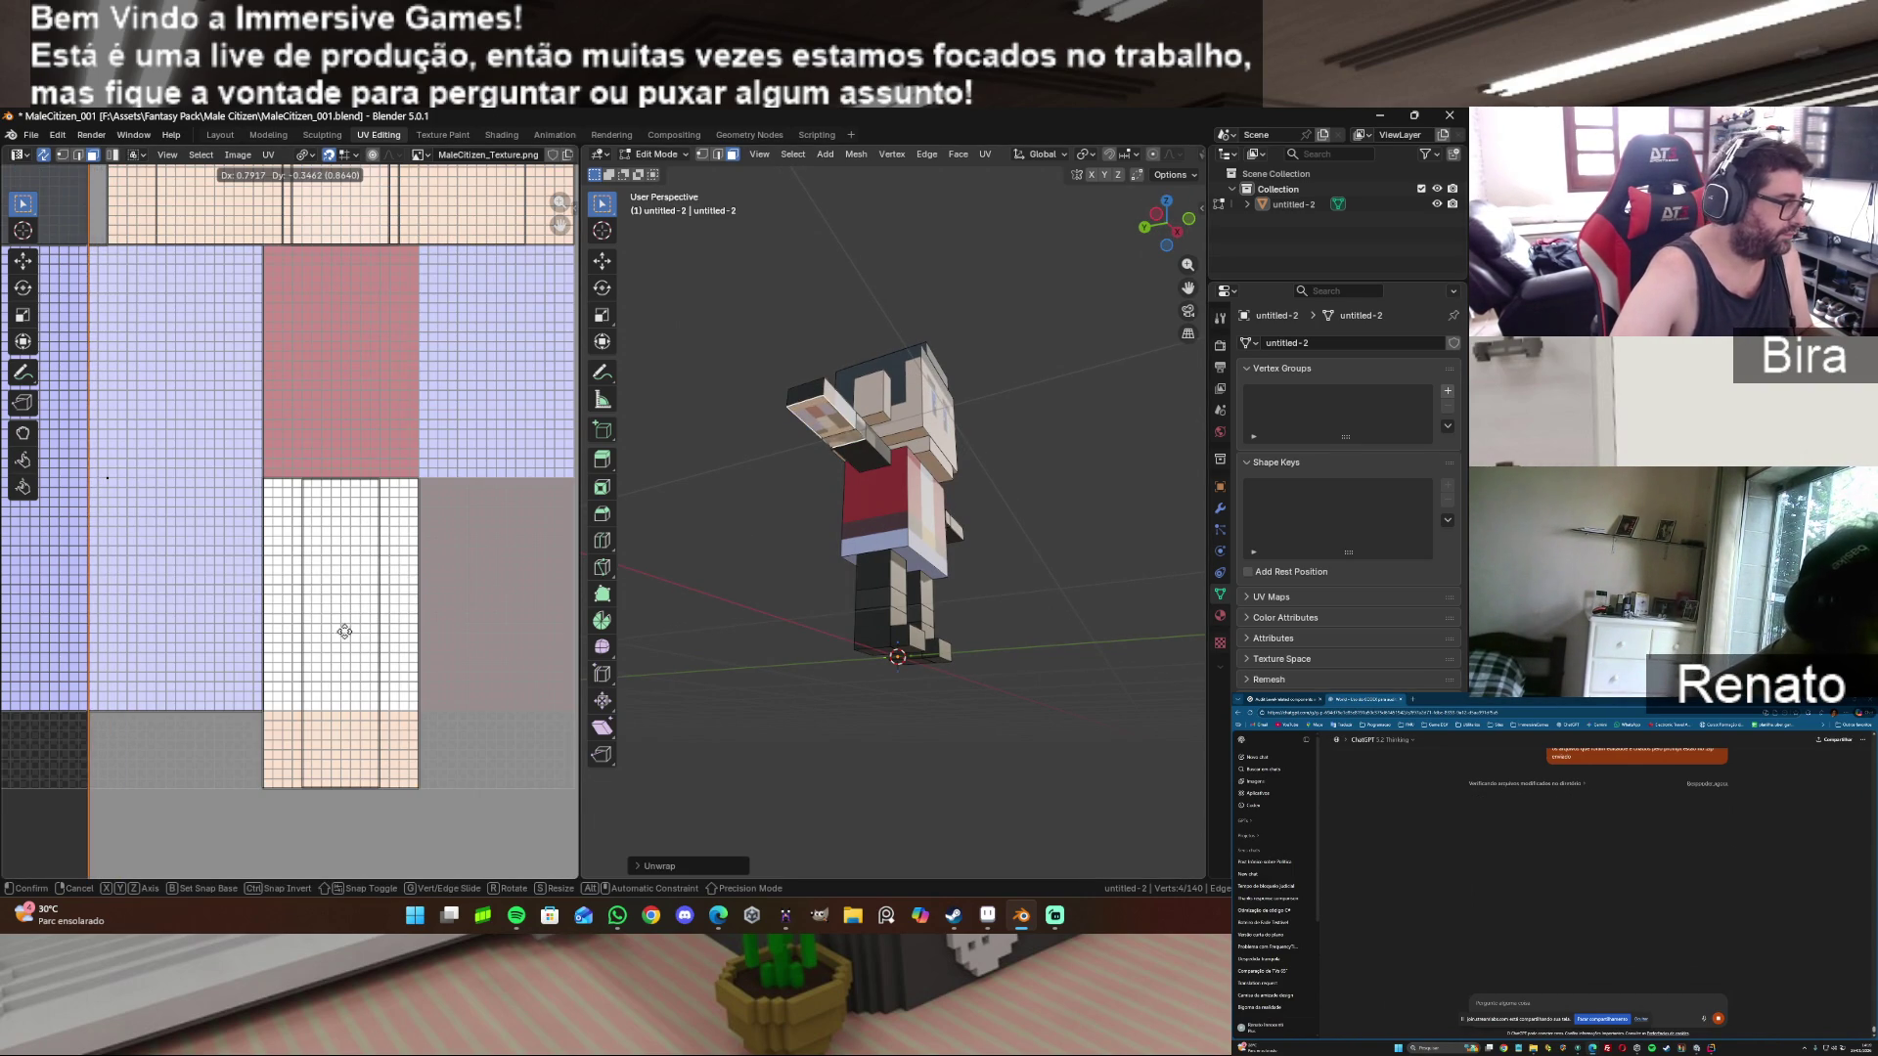
pyautogui.click(327, 637)
pyautogui.press('s')
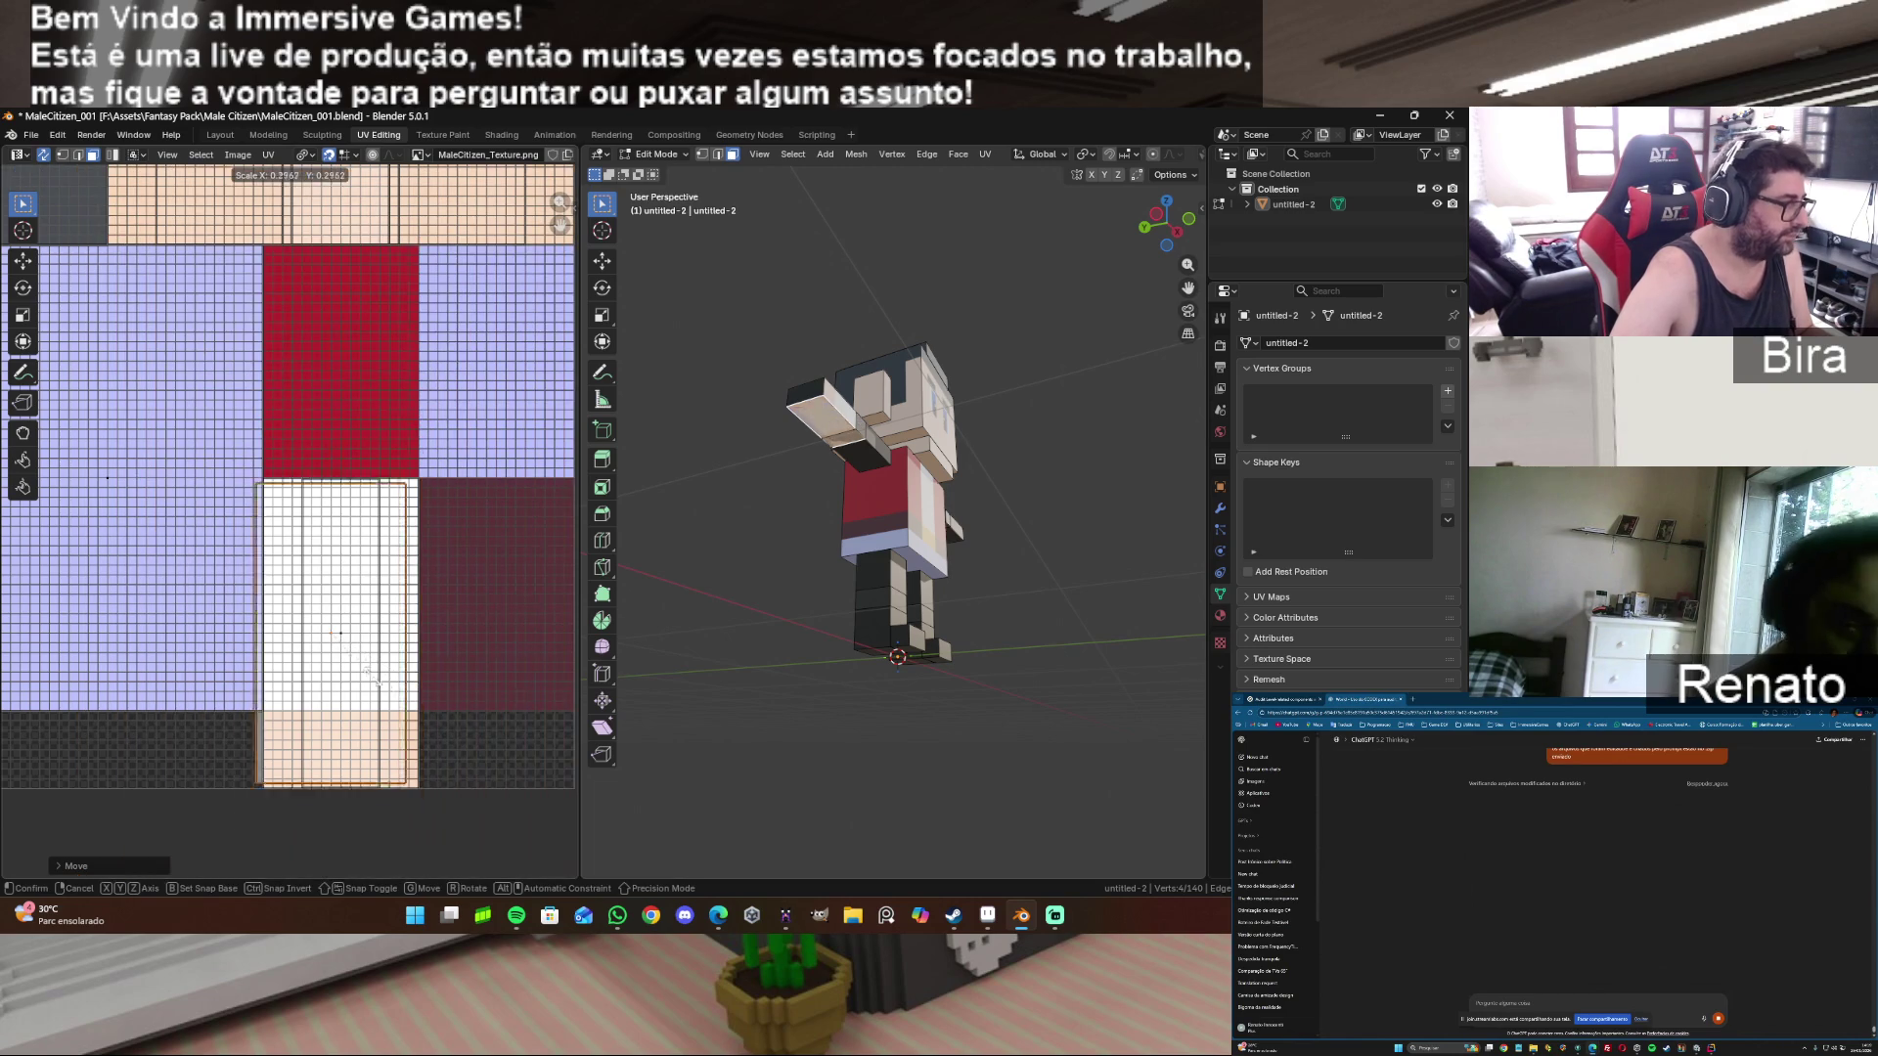
pyautogui.click(376, 669)
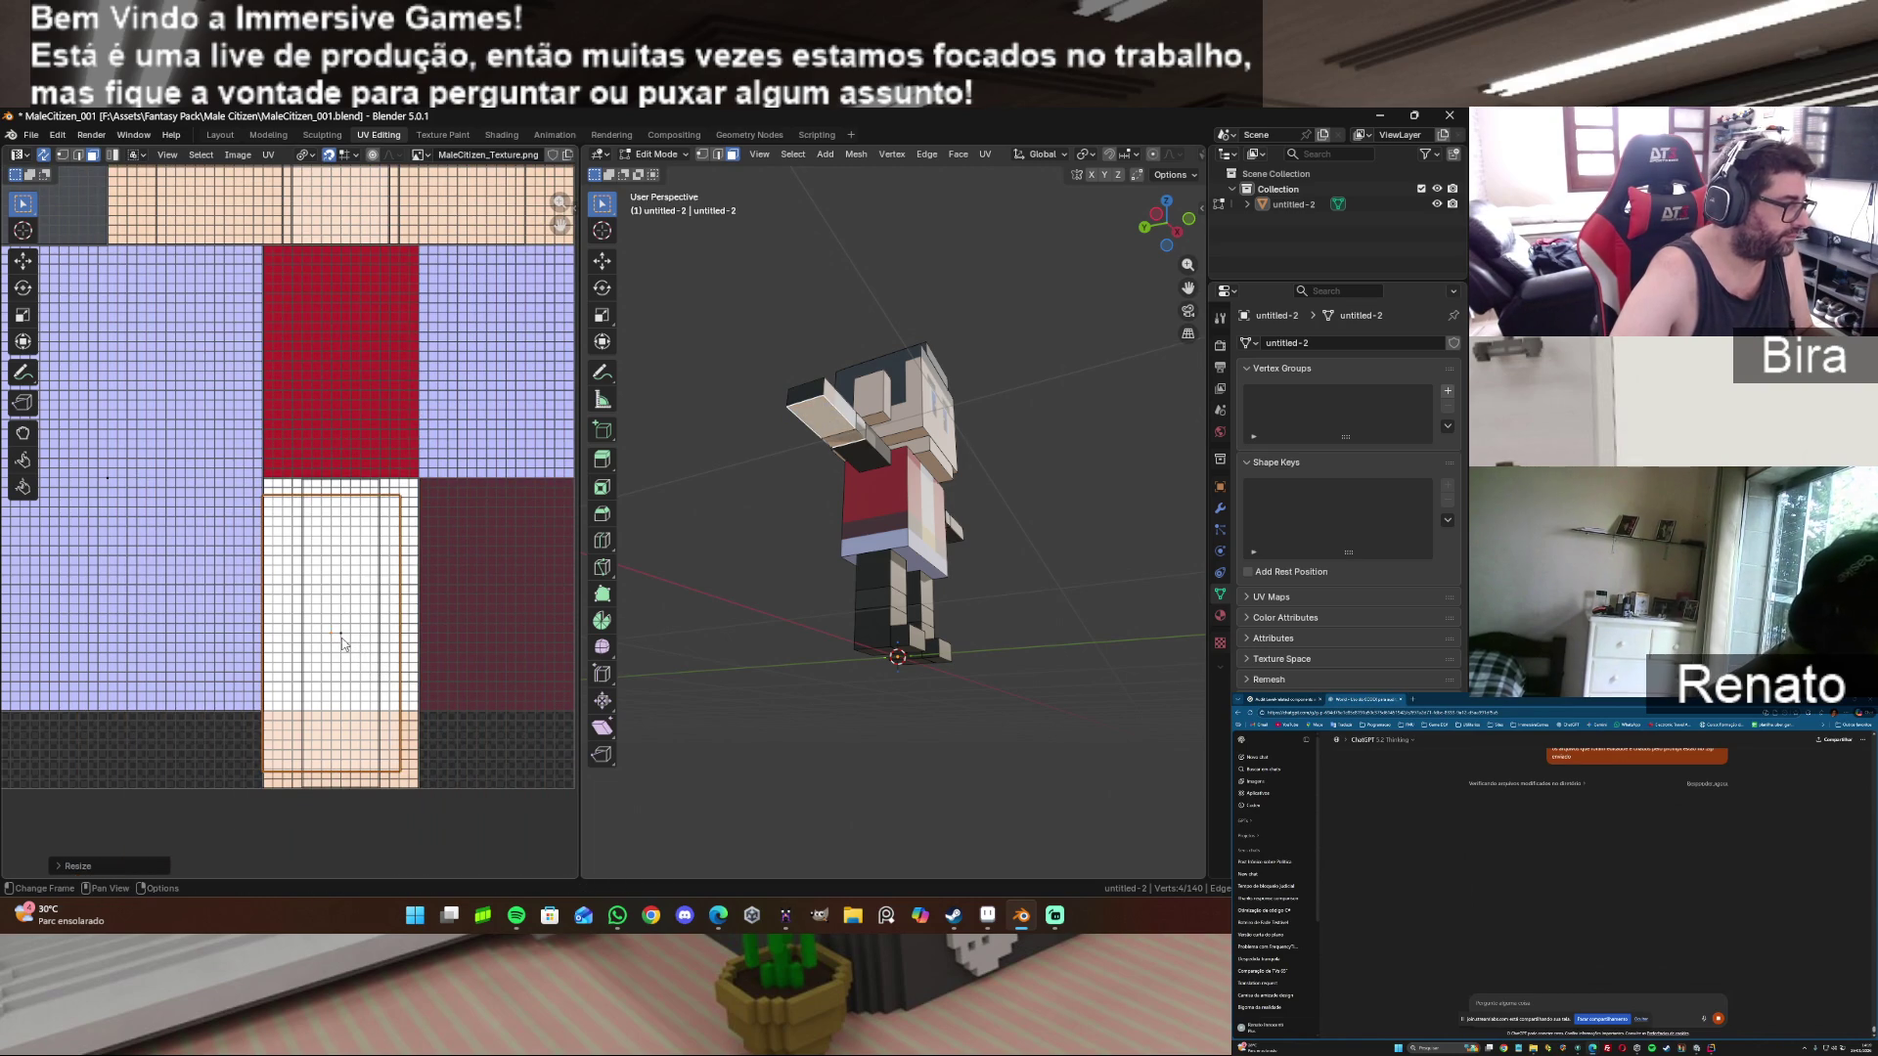
pyautogui.press('g')
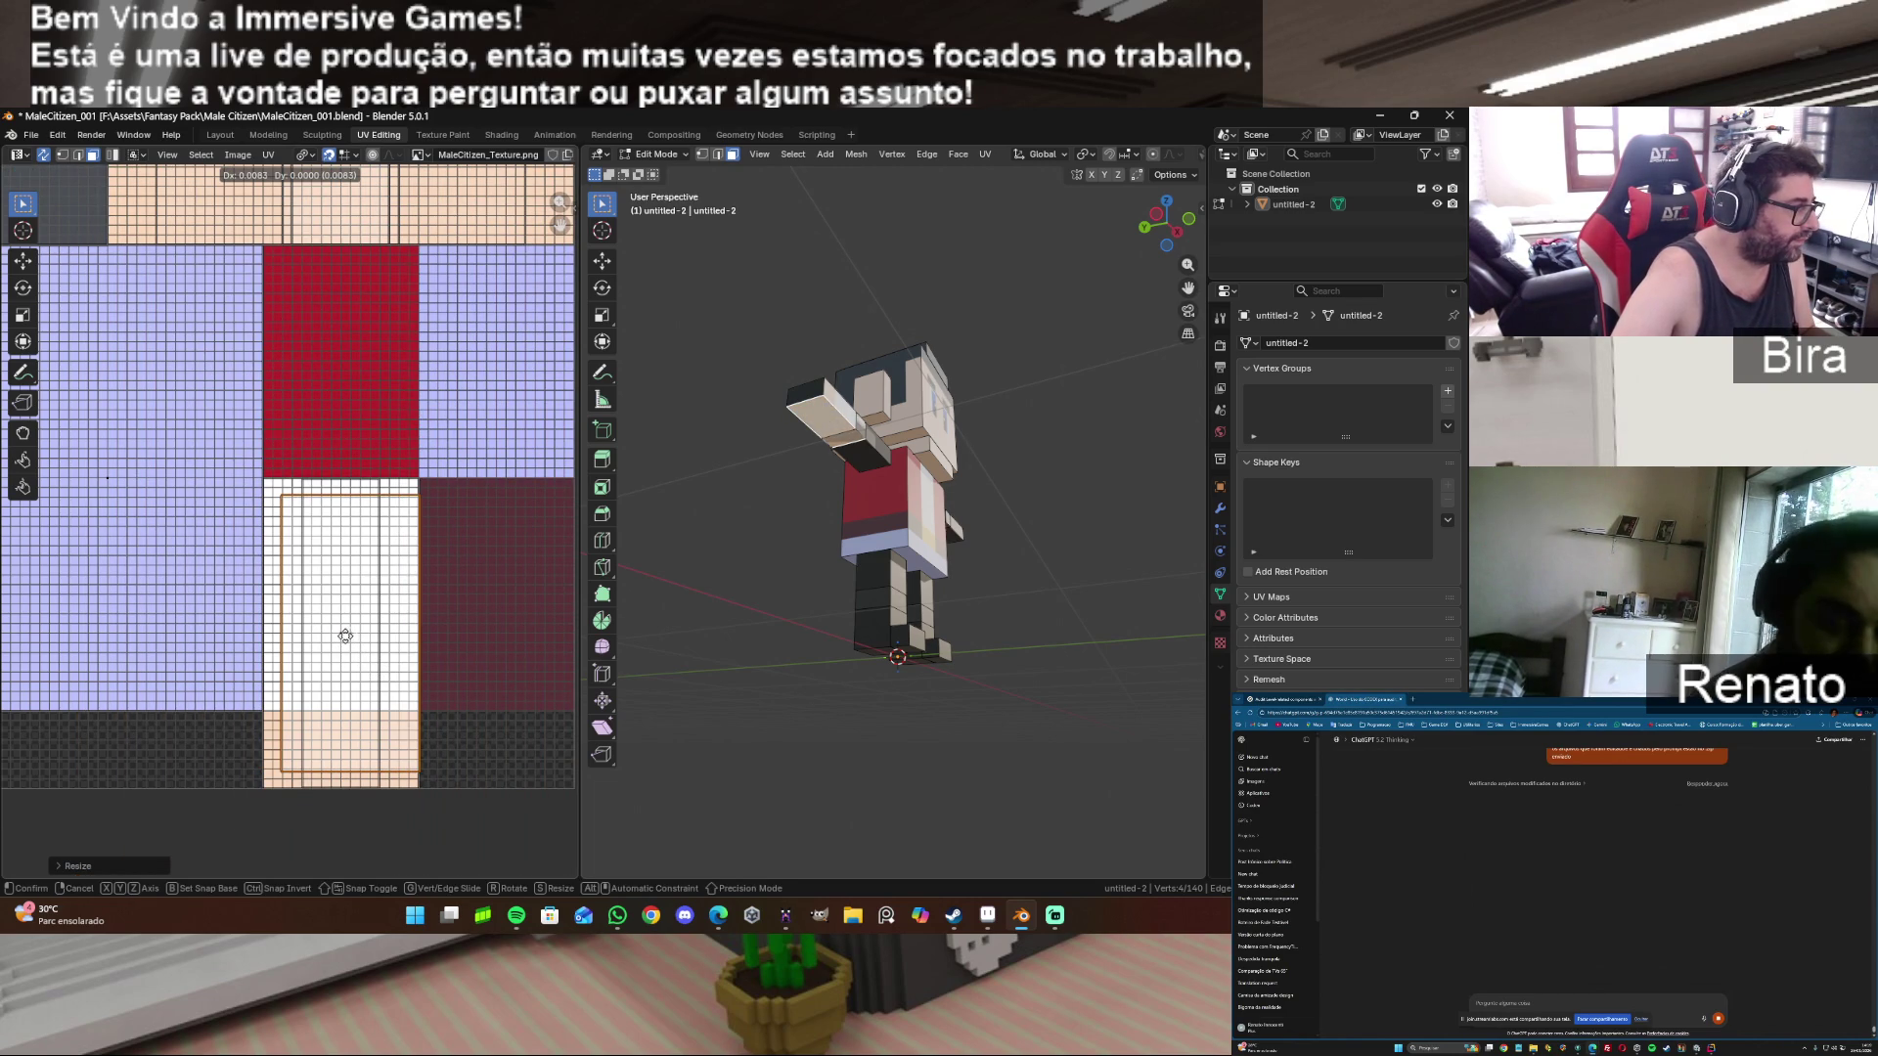
pyautogui.click(340, 633)
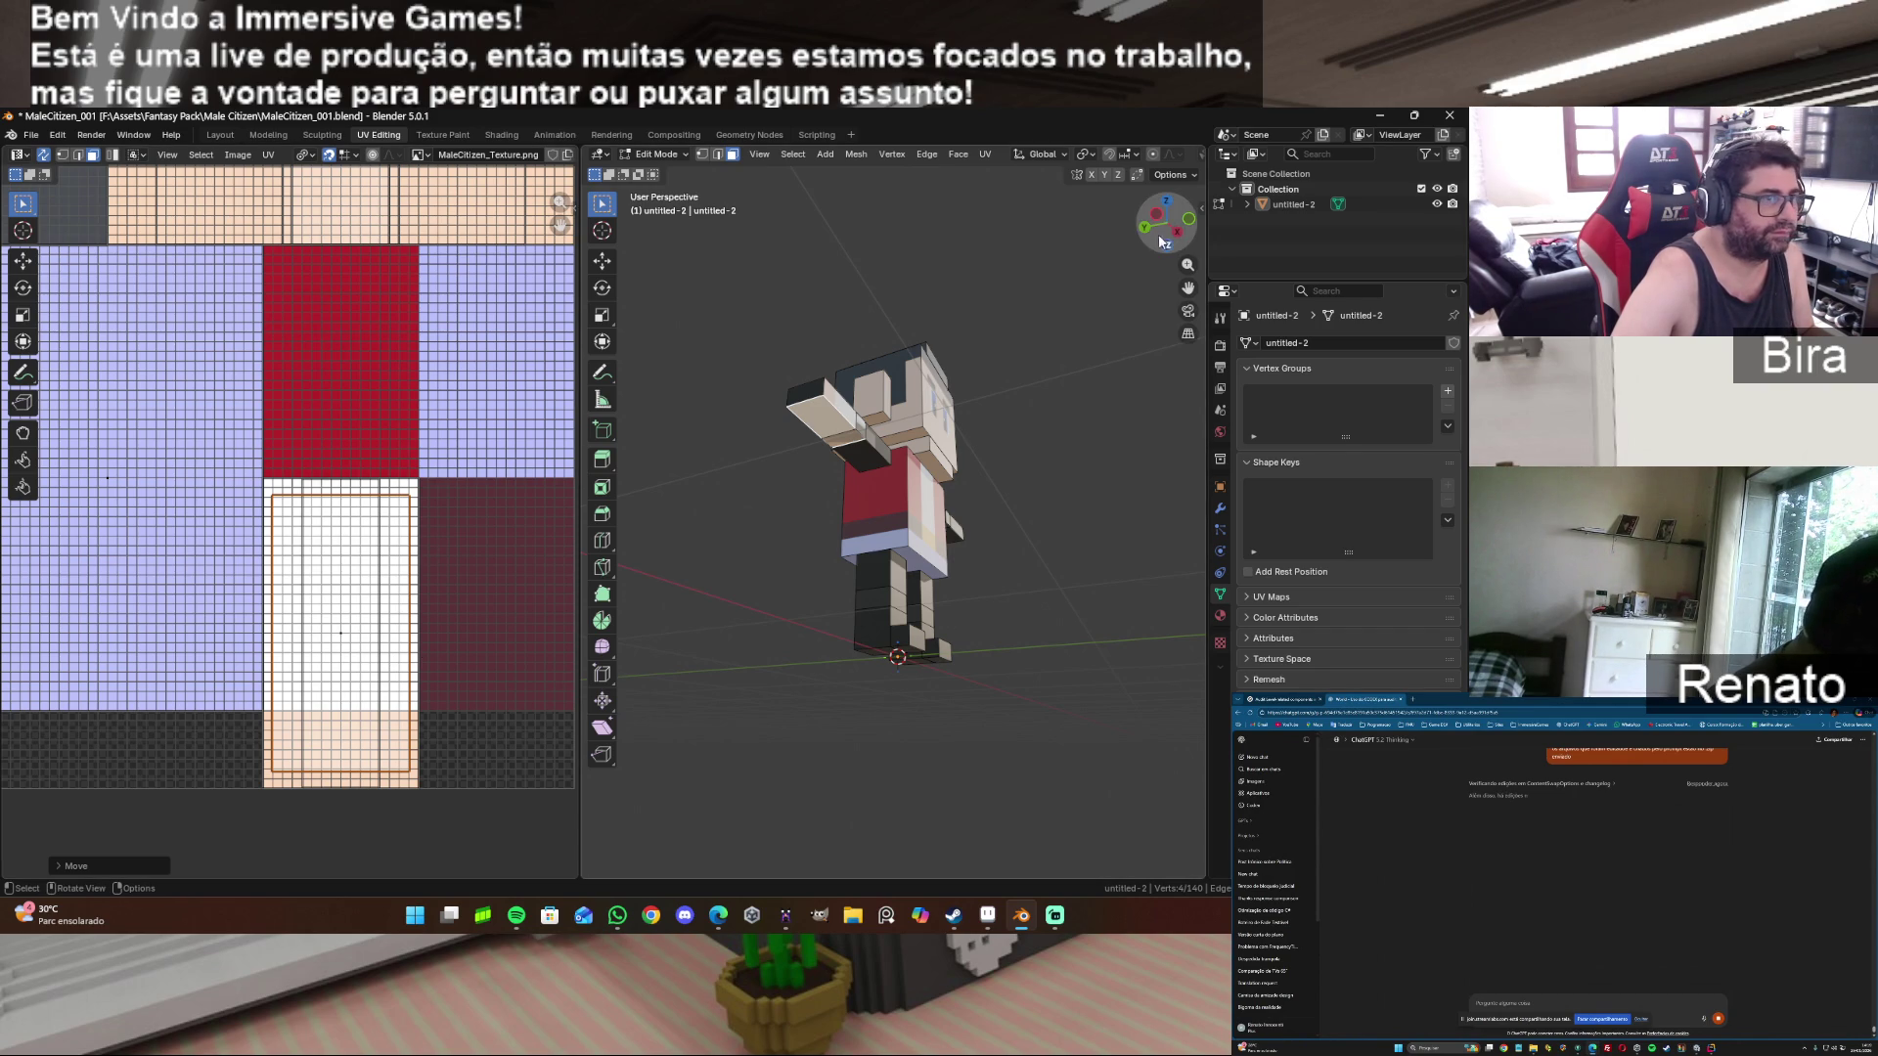
# Rotate the arm island 180 degrees twice and orbit to a front view of the character.
pyautogui.moveTo(1179, 237)
pyautogui.mouseDown()
pyautogui.moveTo(1145, 221)
pyautogui.moveTo(1189, 225)
pyautogui.mouseUp()
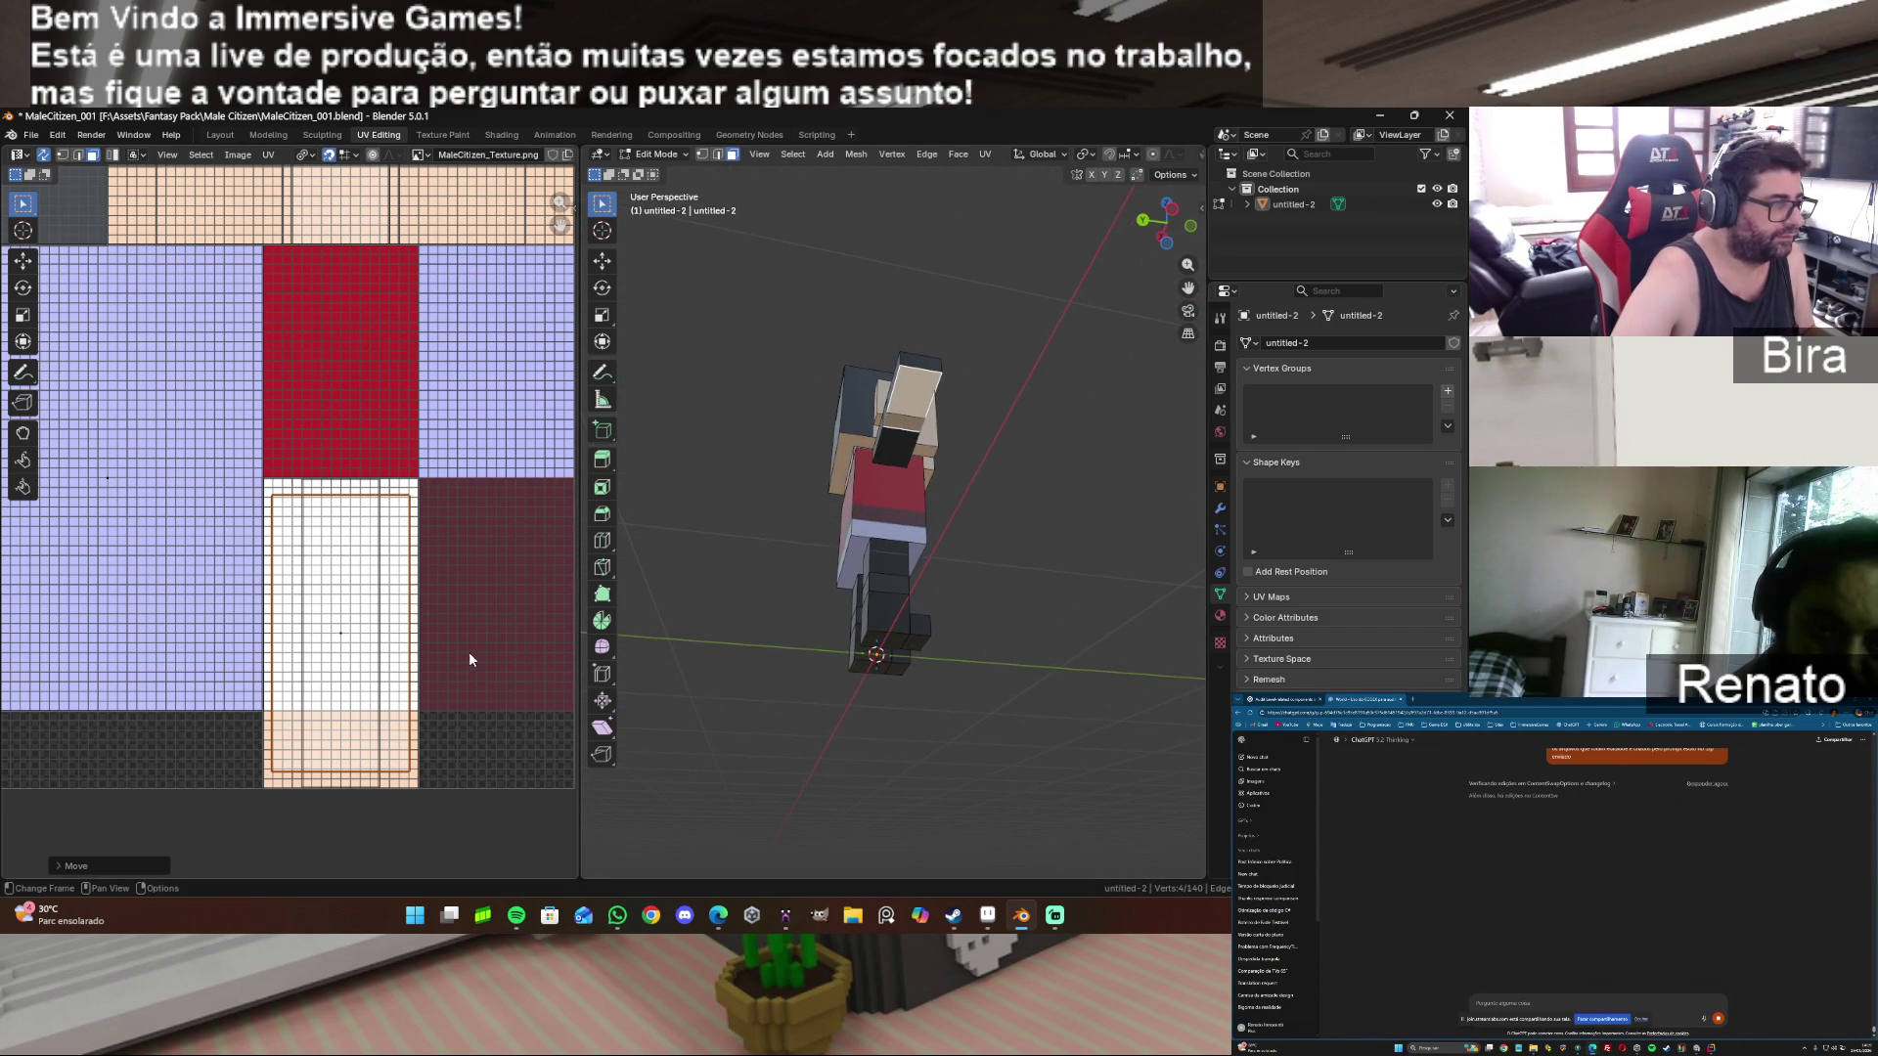
pyautogui.write('r')
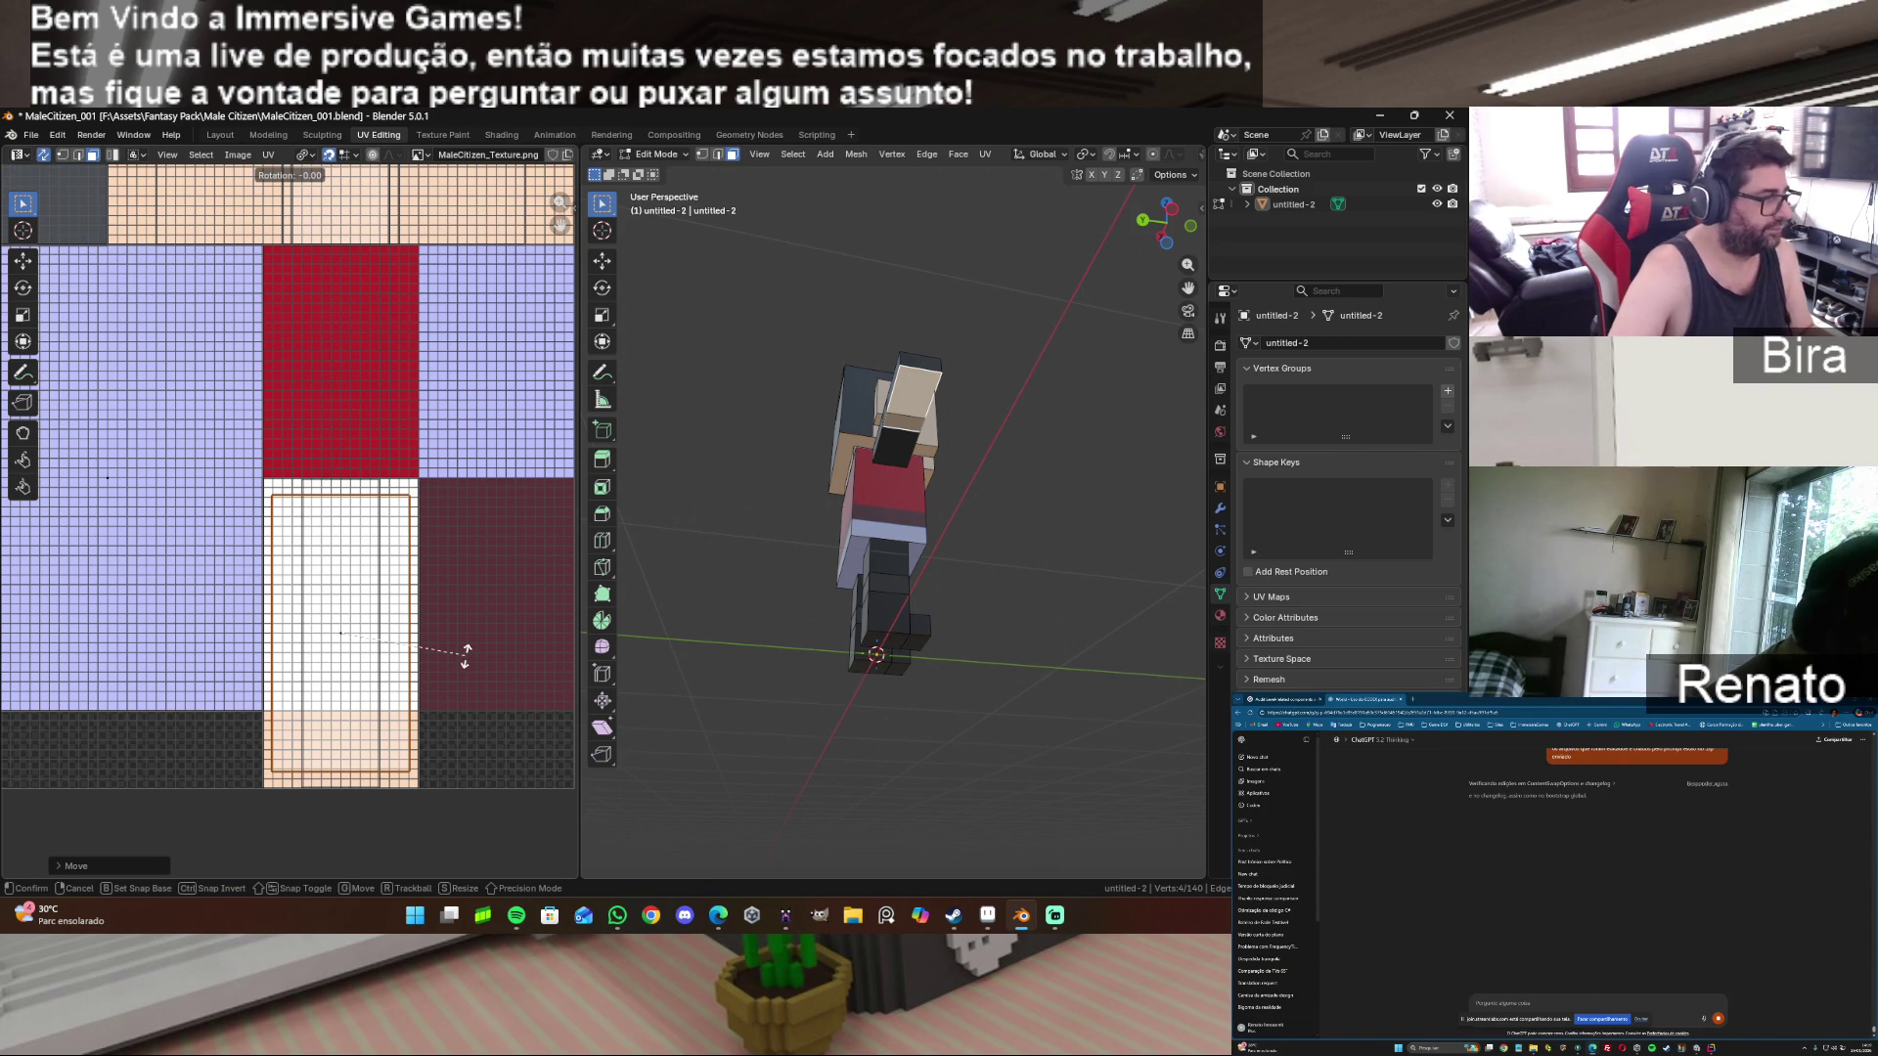
pyautogui.write('180')
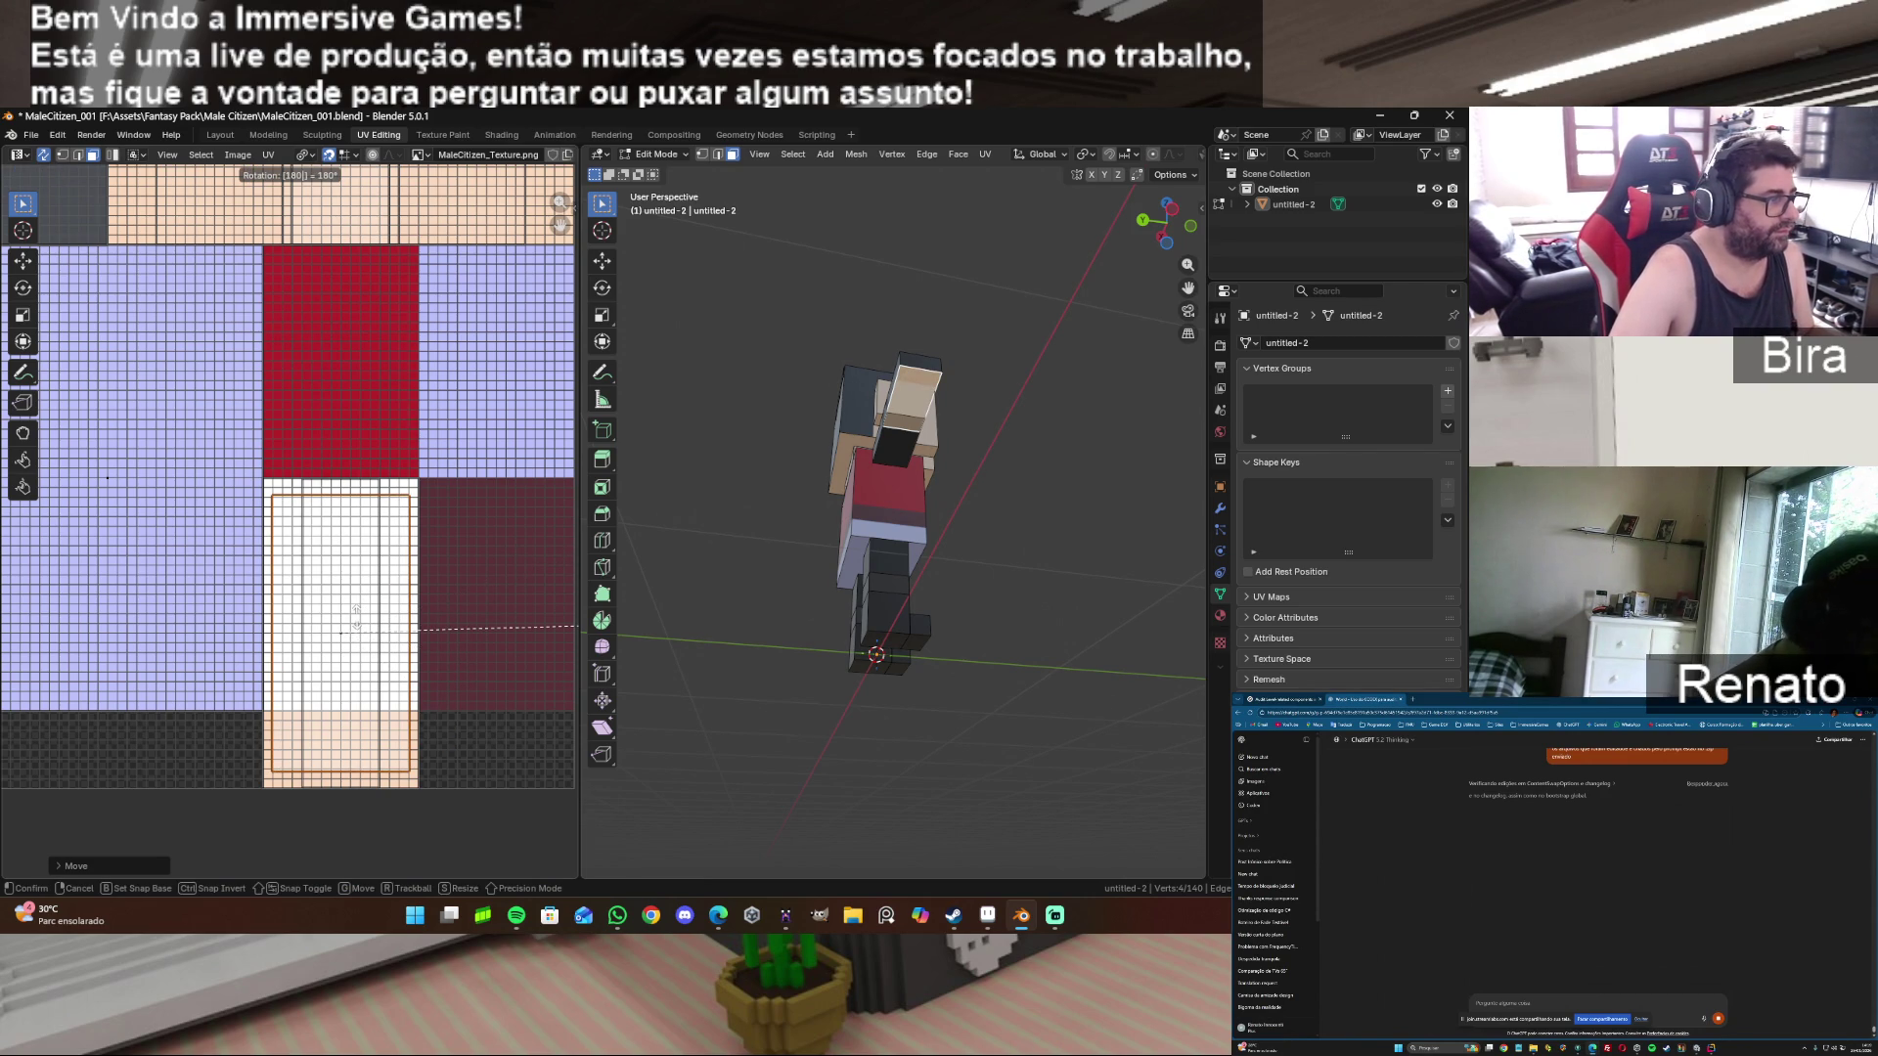
pyautogui.press('Return')
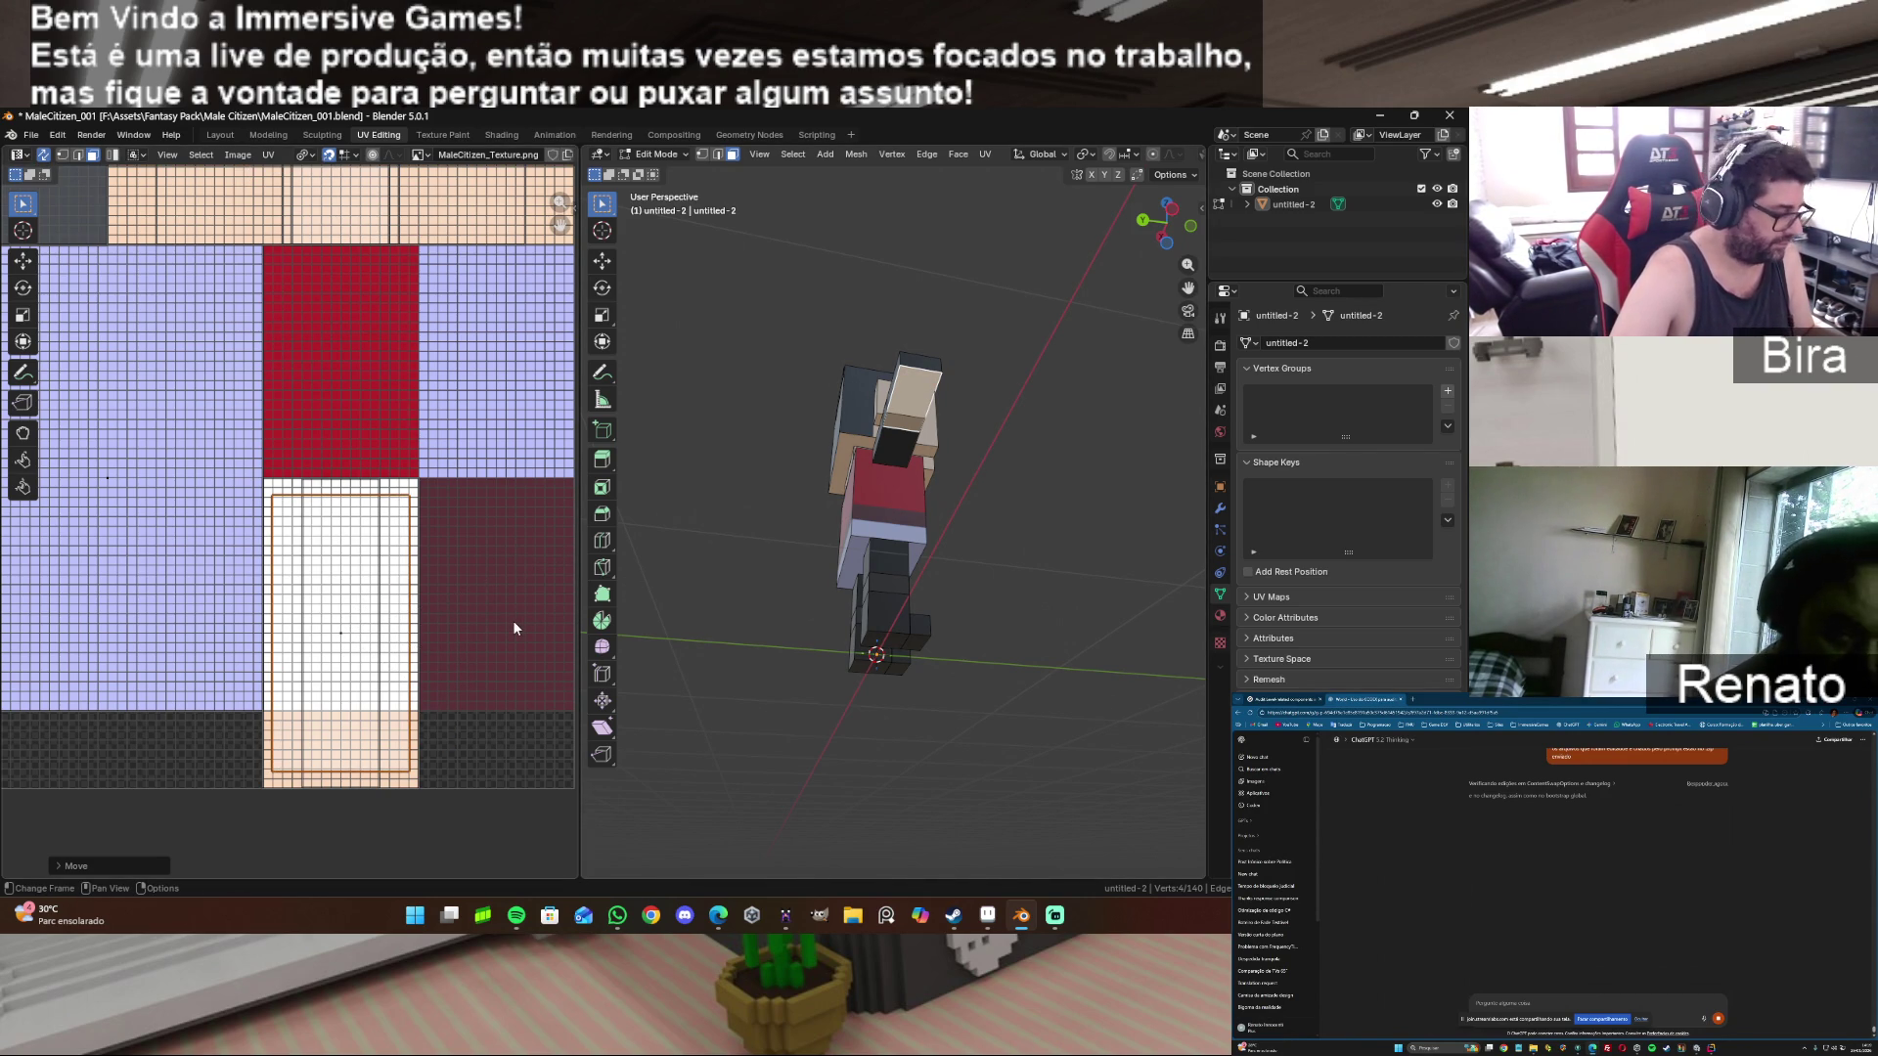
pyautogui.write('r180')
pyautogui.press('Return')
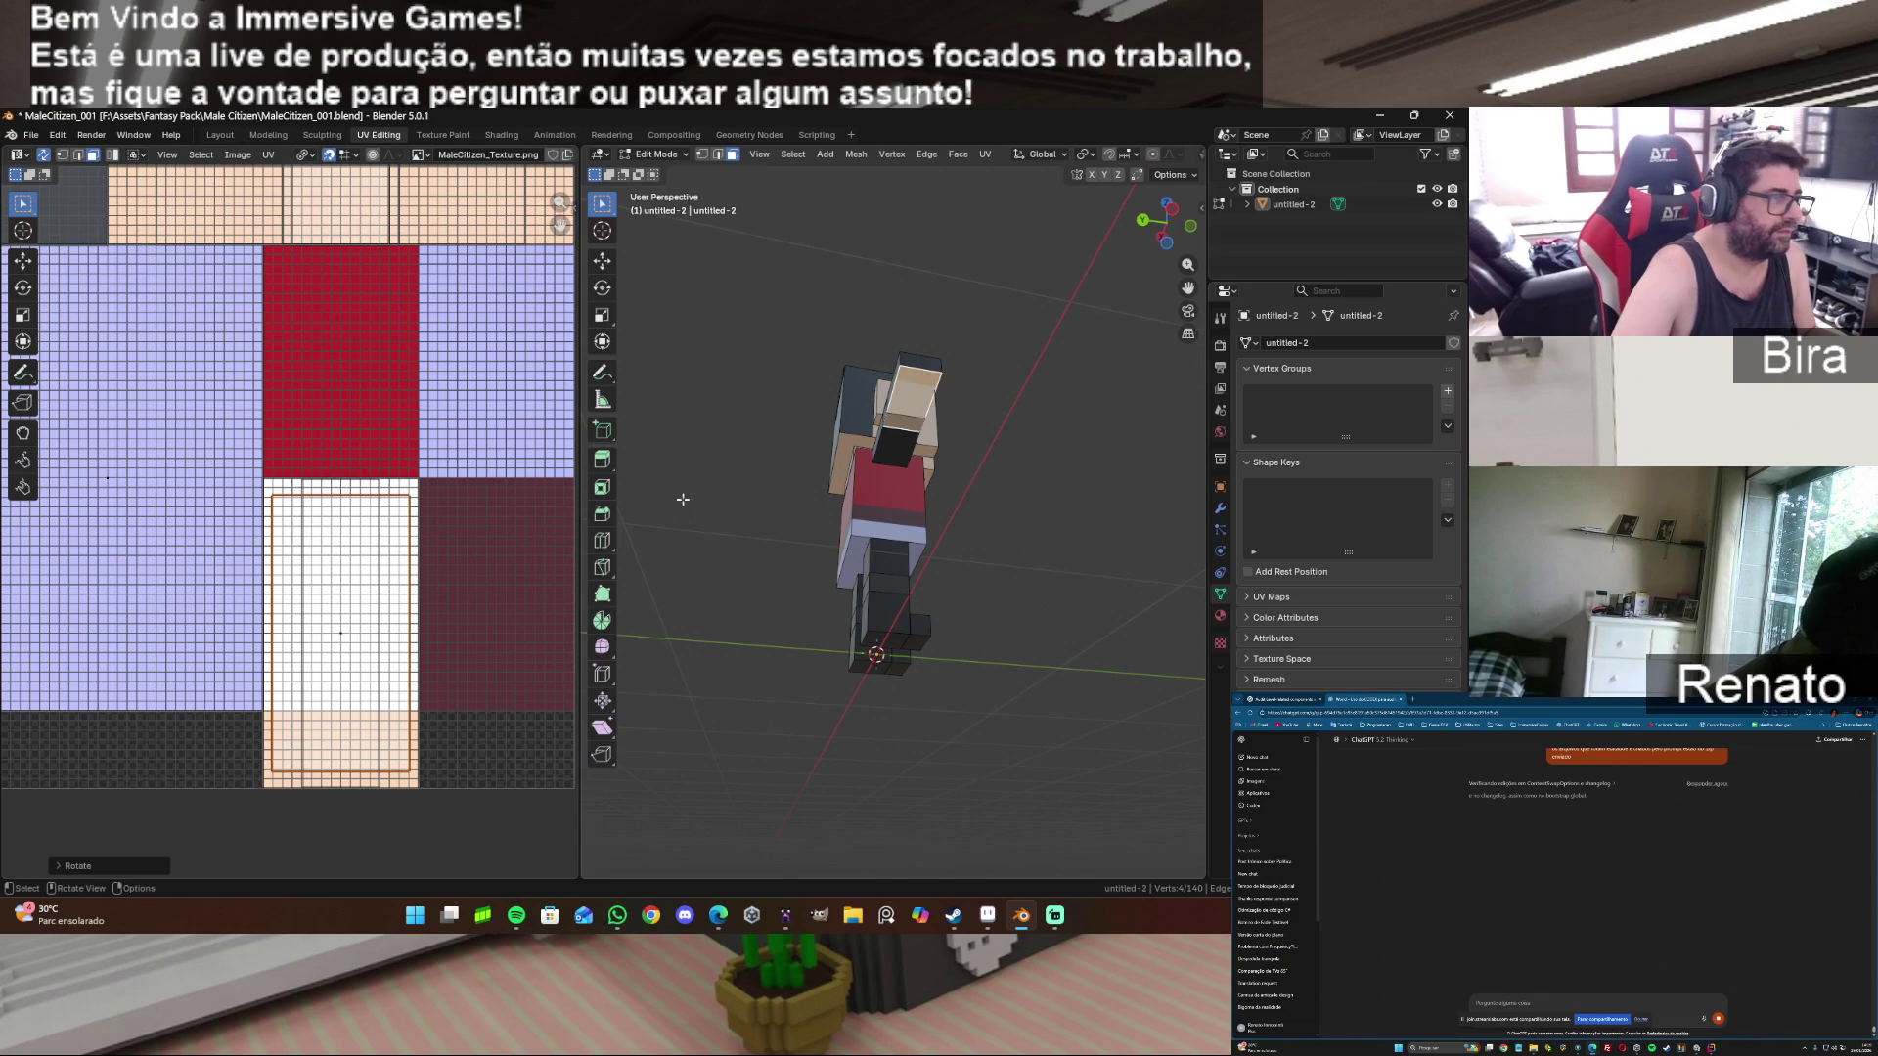
pyautogui.moveTo(1165, 223)
pyautogui.mouseDown()
pyautogui.moveTo(1179, 213)
pyautogui.moveTo(1135, 222)
pyautogui.moveTo(1169, 221)
pyautogui.mouseUp()
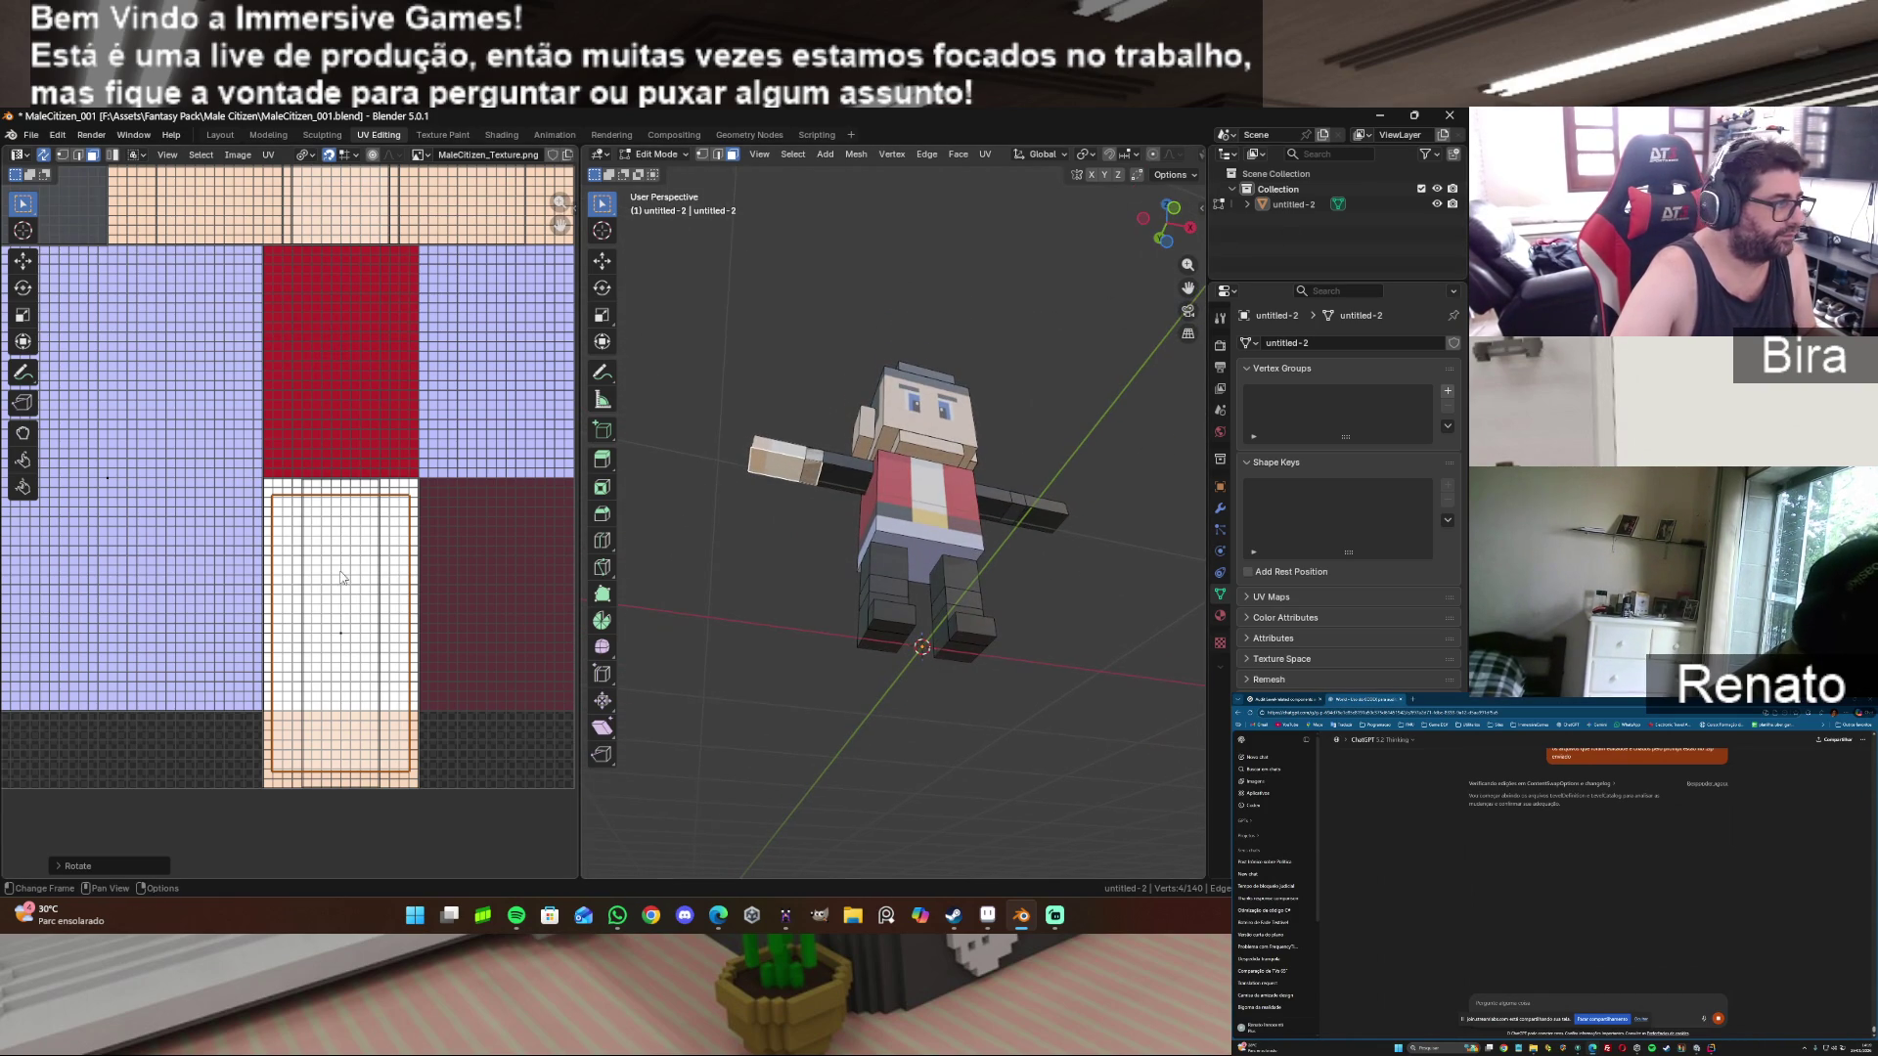
# Scale the UV island down into the white tile and snap it to the texture's pixel grid.
pyautogui.press('s')
pyautogui.click(368, 634)
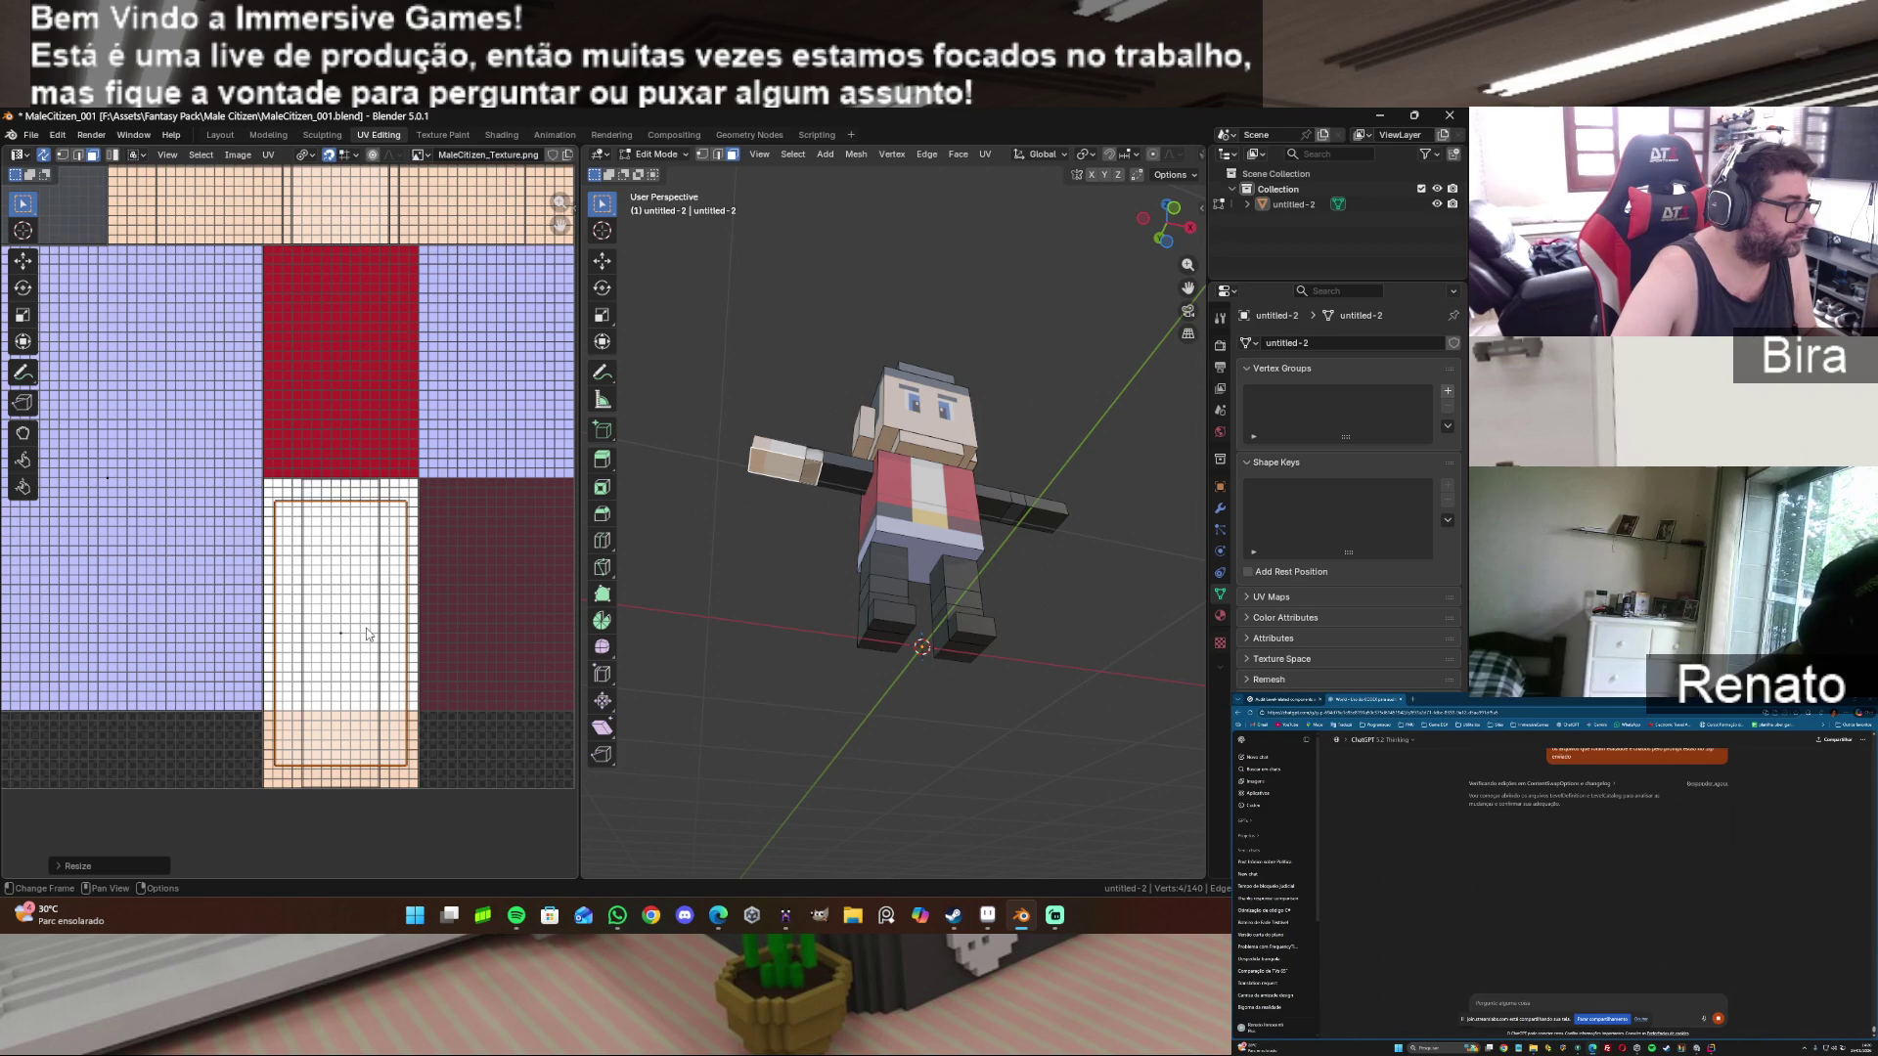
pyautogui.press('s')
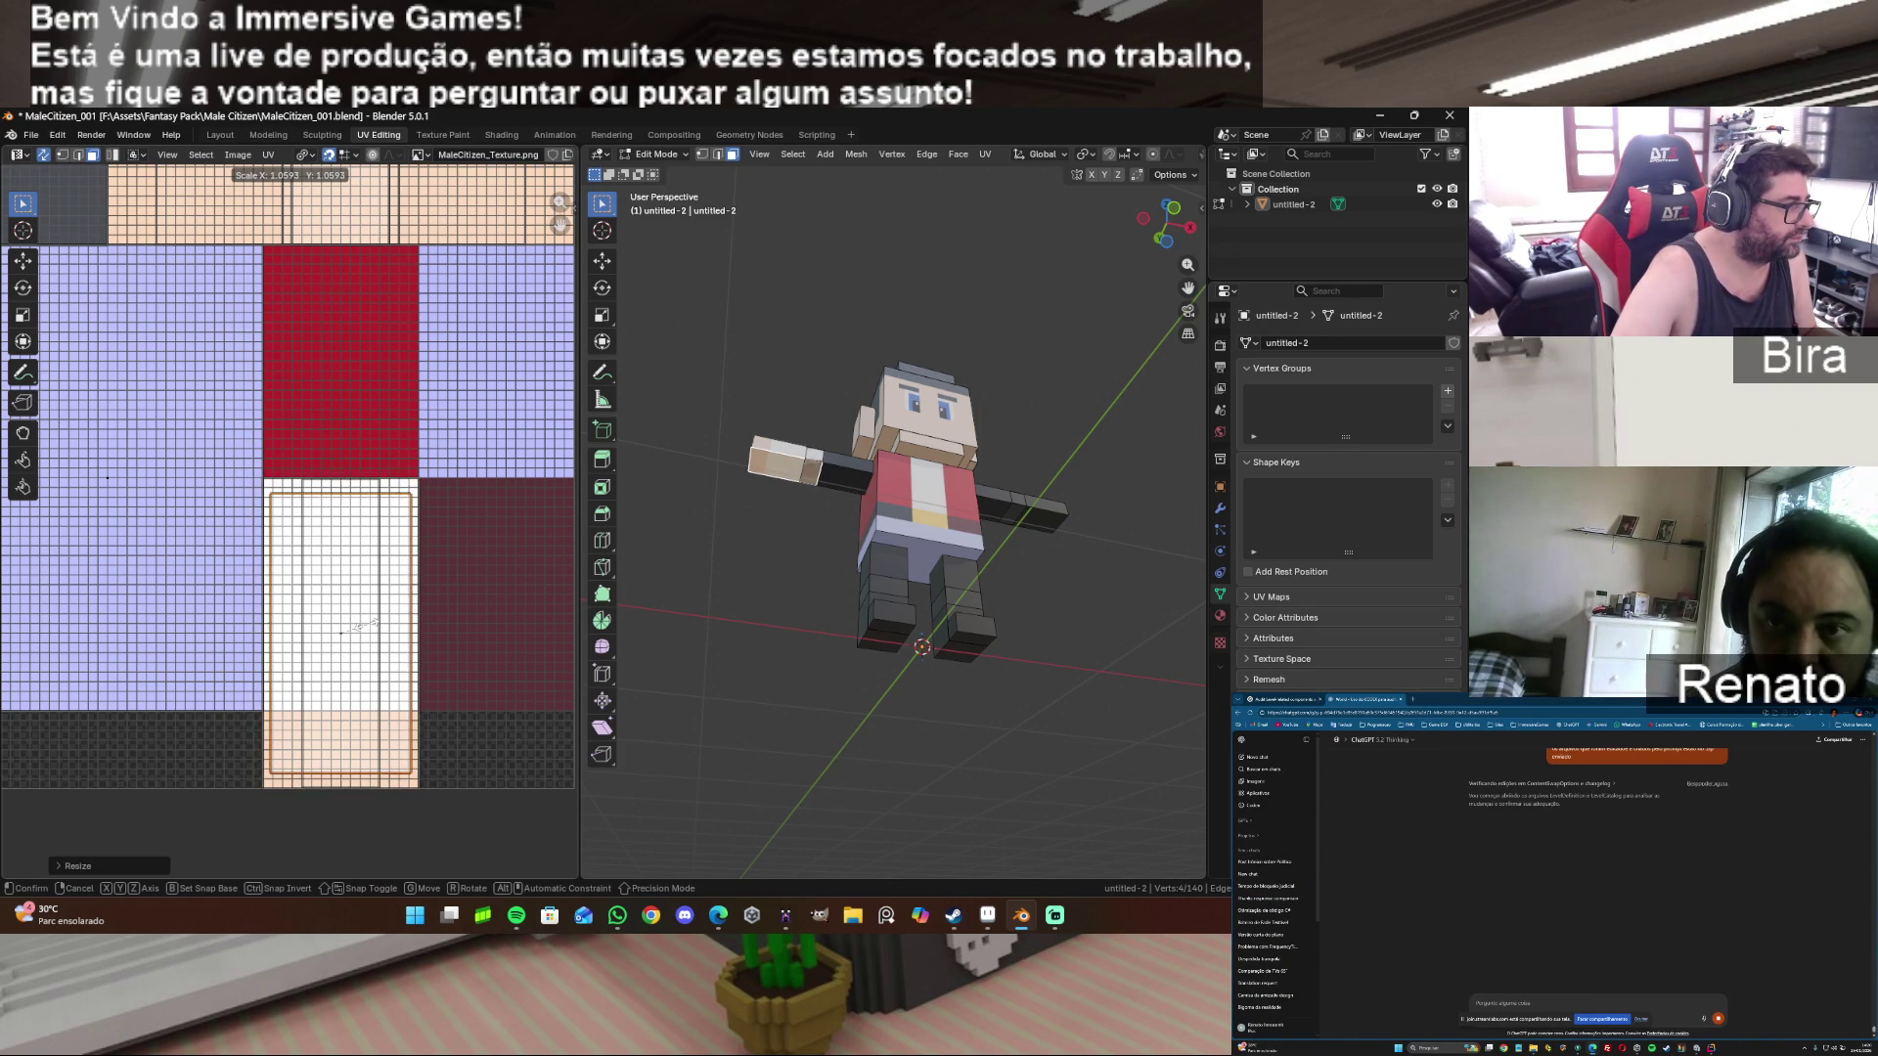
pyautogui.click(377, 624)
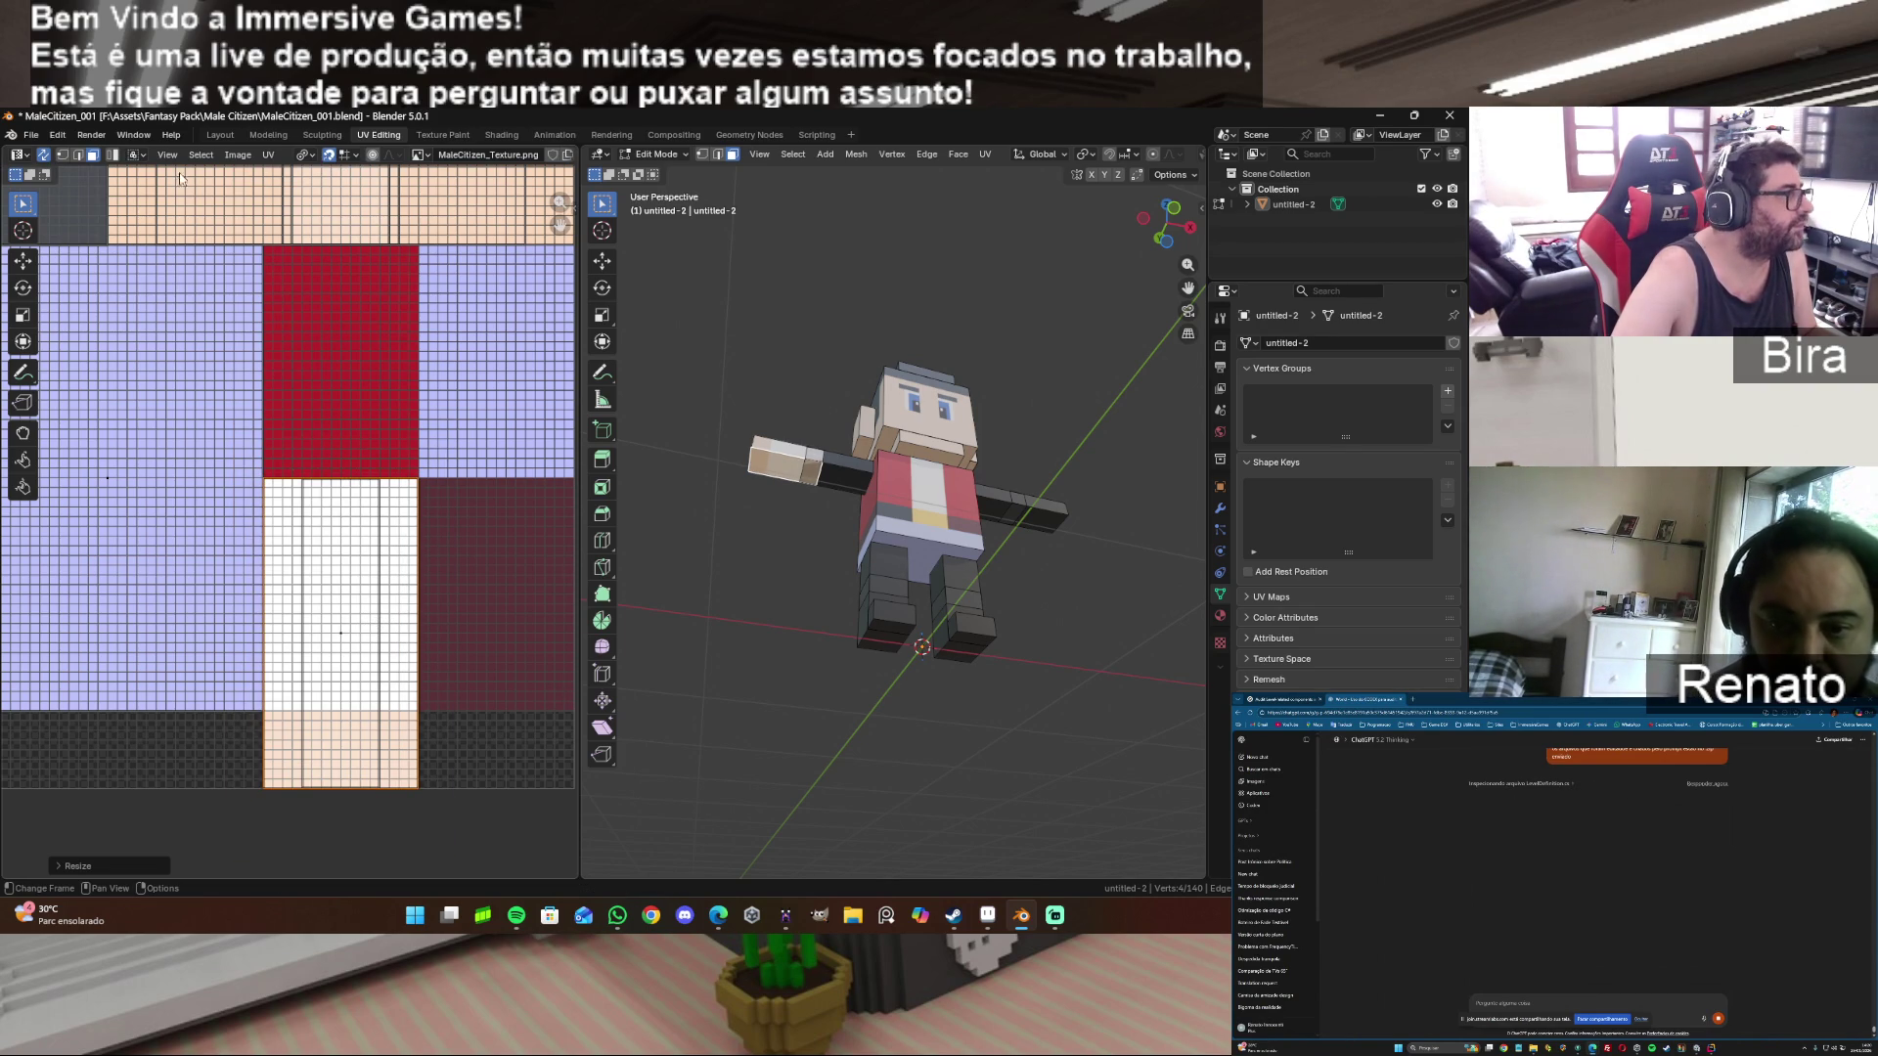
pyautogui.click(268, 154)
pyautogui.moveTo(303, 208)
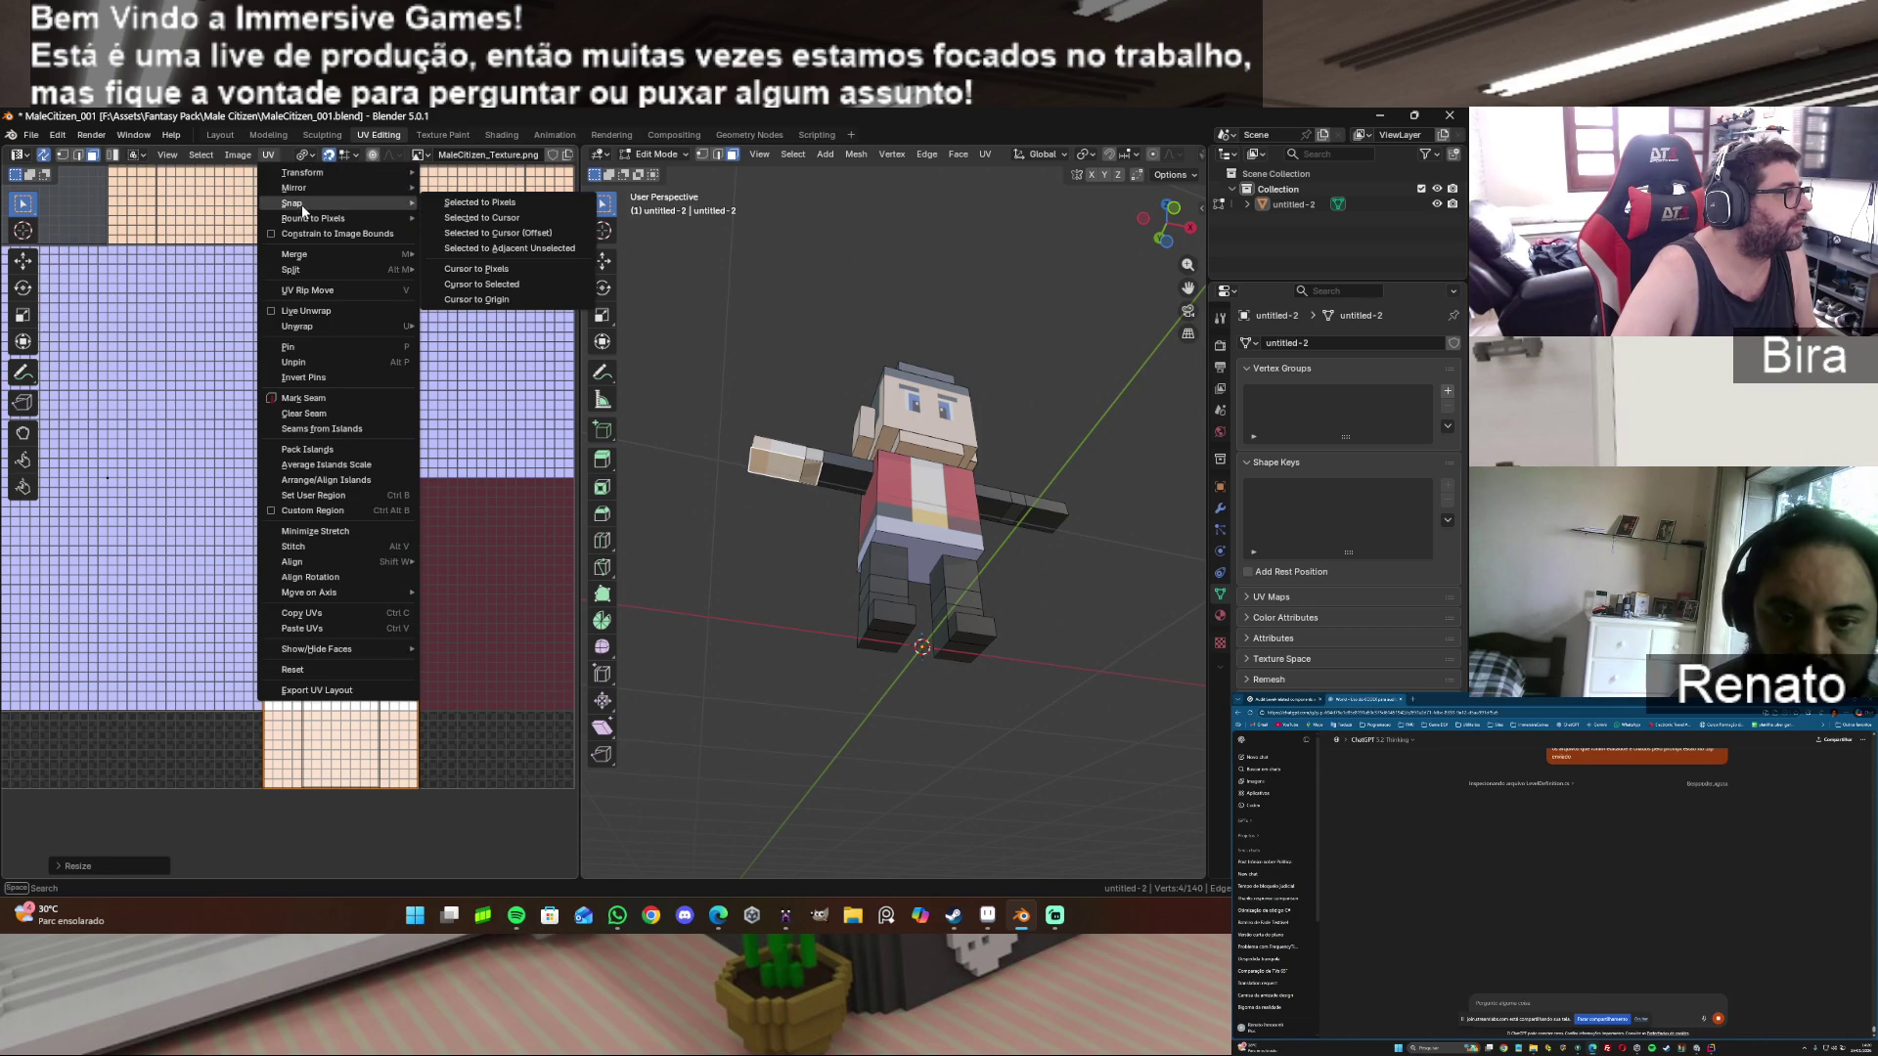
pyautogui.click(431, 200)
pyautogui.moveTo(1166, 223)
pyautogui.mouseDown()
pyautogui.moveTo(1164, 196)
pyautogui.moveTo(1125, 223)
pyautogui.moveTo(1193, 227)
pyautogui.moveTo(1155, 223)
pyautogui.moveTo(1174, 228)
pyautogui.mouseUp()
pyautogui.scroll(3, 1152, 222)
pyautogui.scroll(2, 1193, 227)
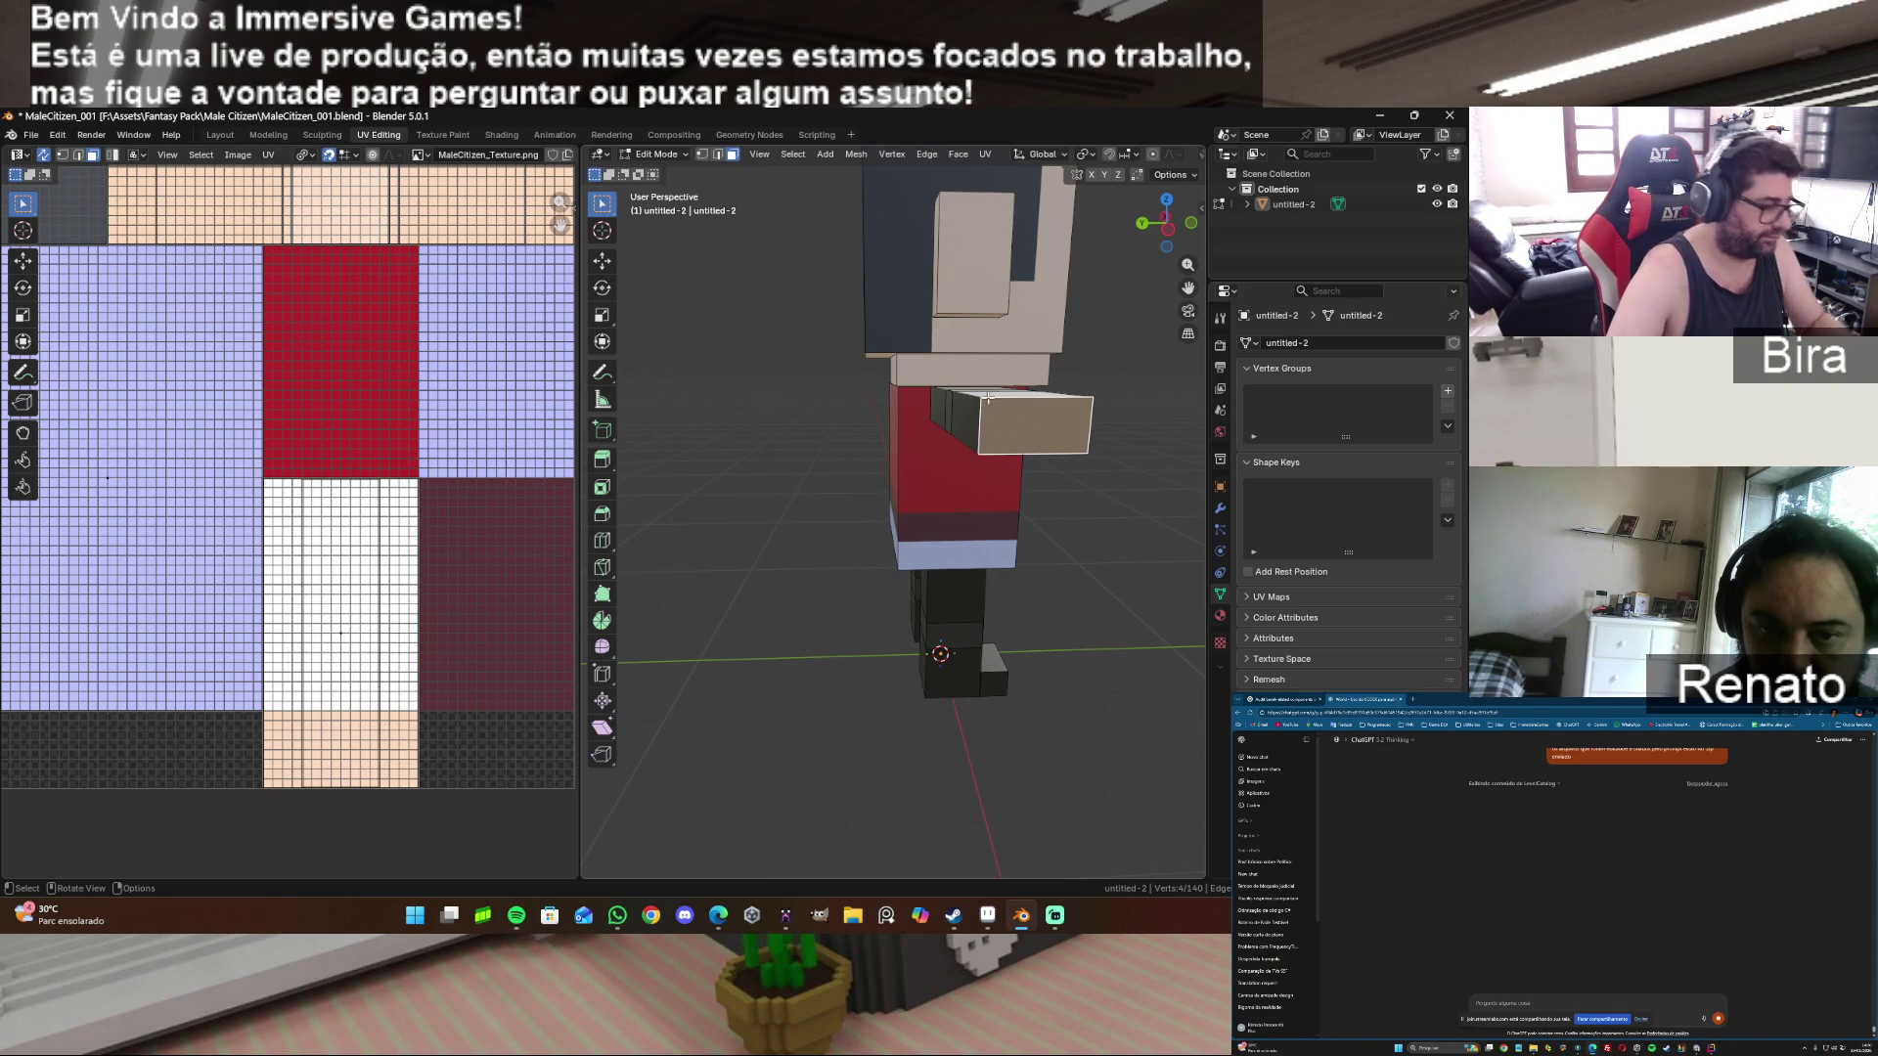
# Re-unwrap the arm faces, then move, shrink and rotate the new UV island 90°.
pyautogui.press('u')
pyautogui.click(1023, 427)
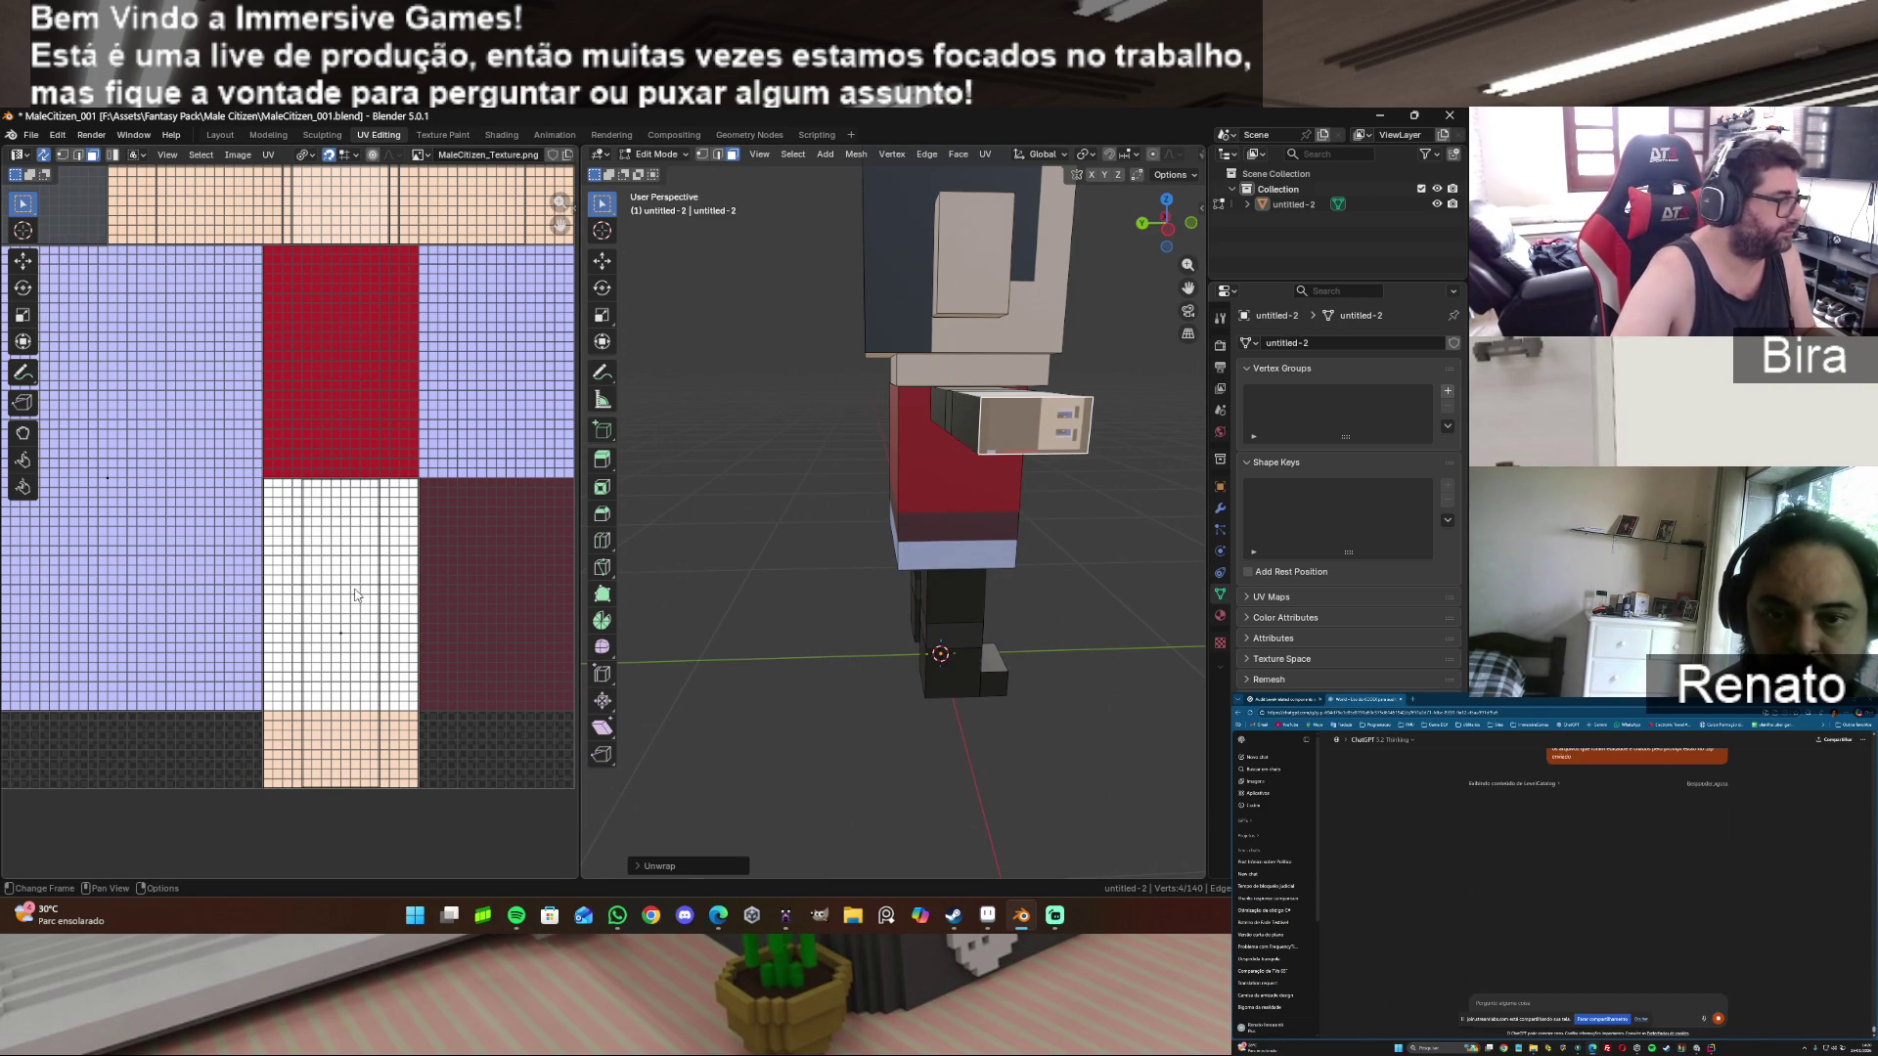
pyautogui.press('g')
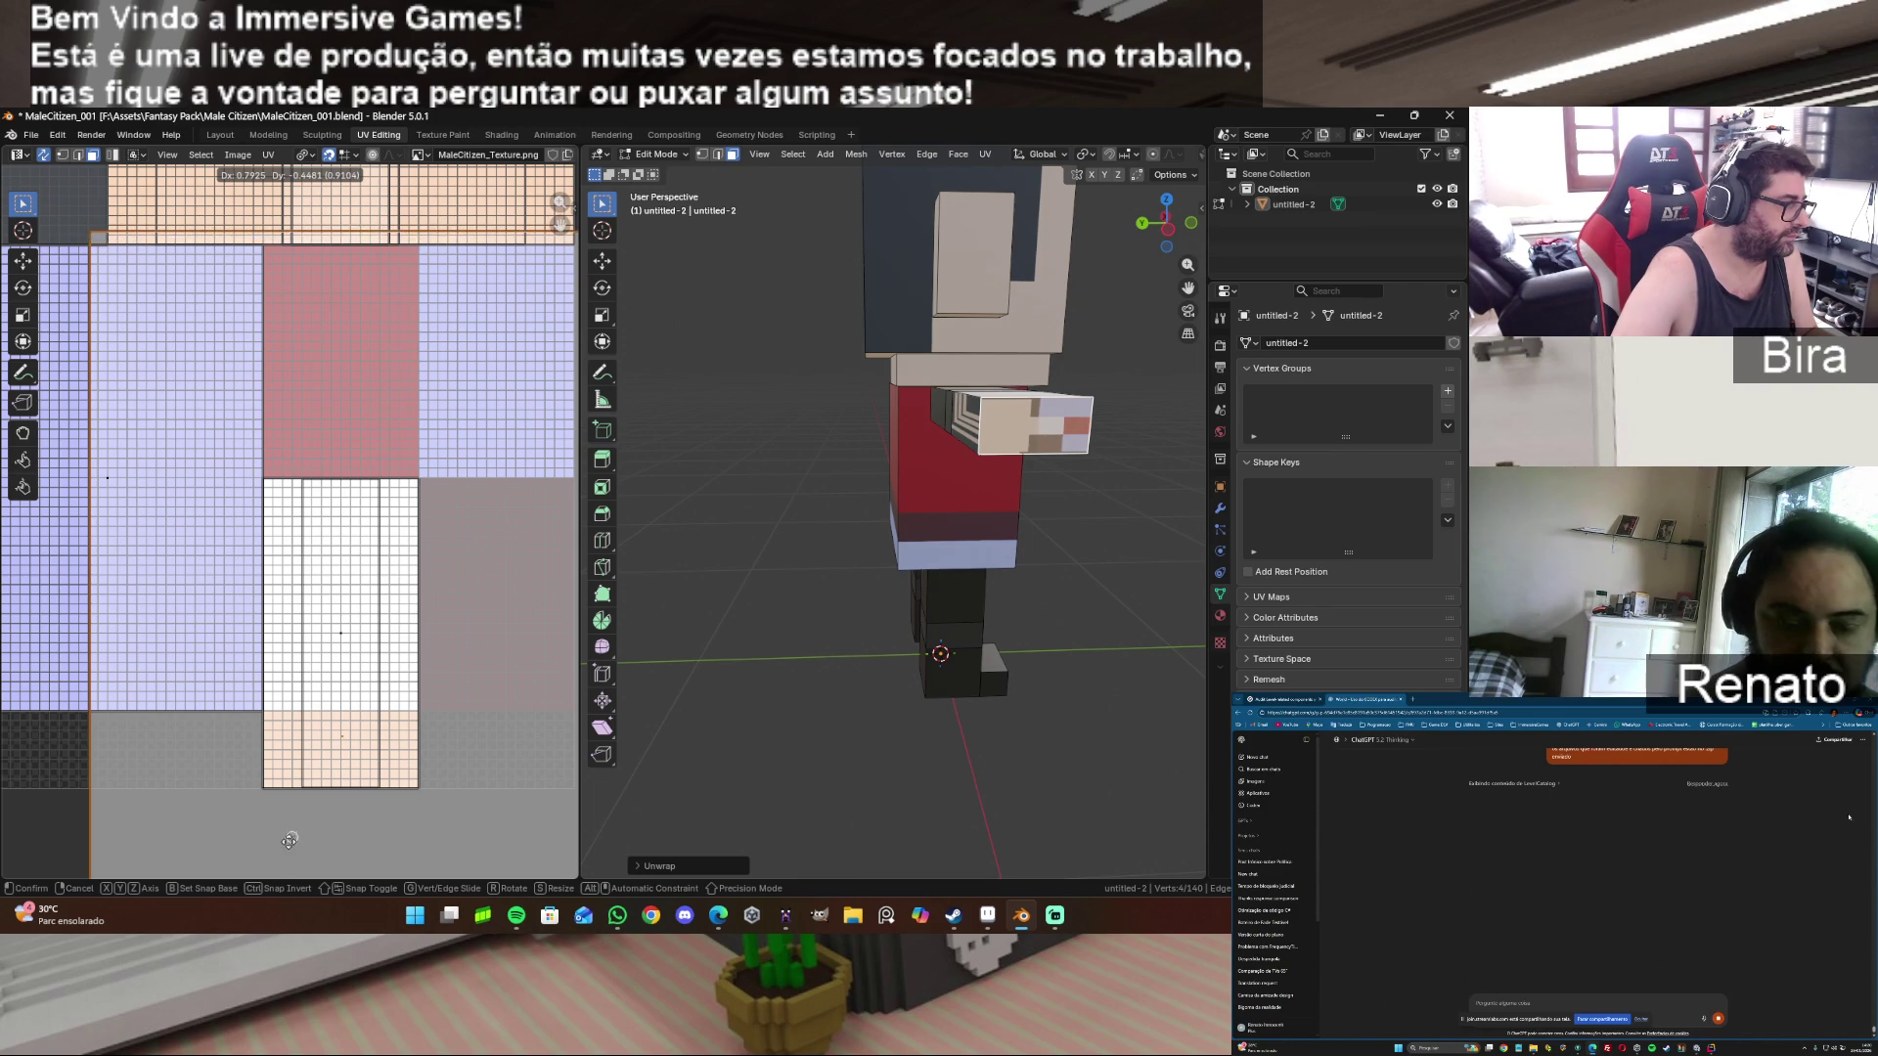
pyautogui.click(391, 817)
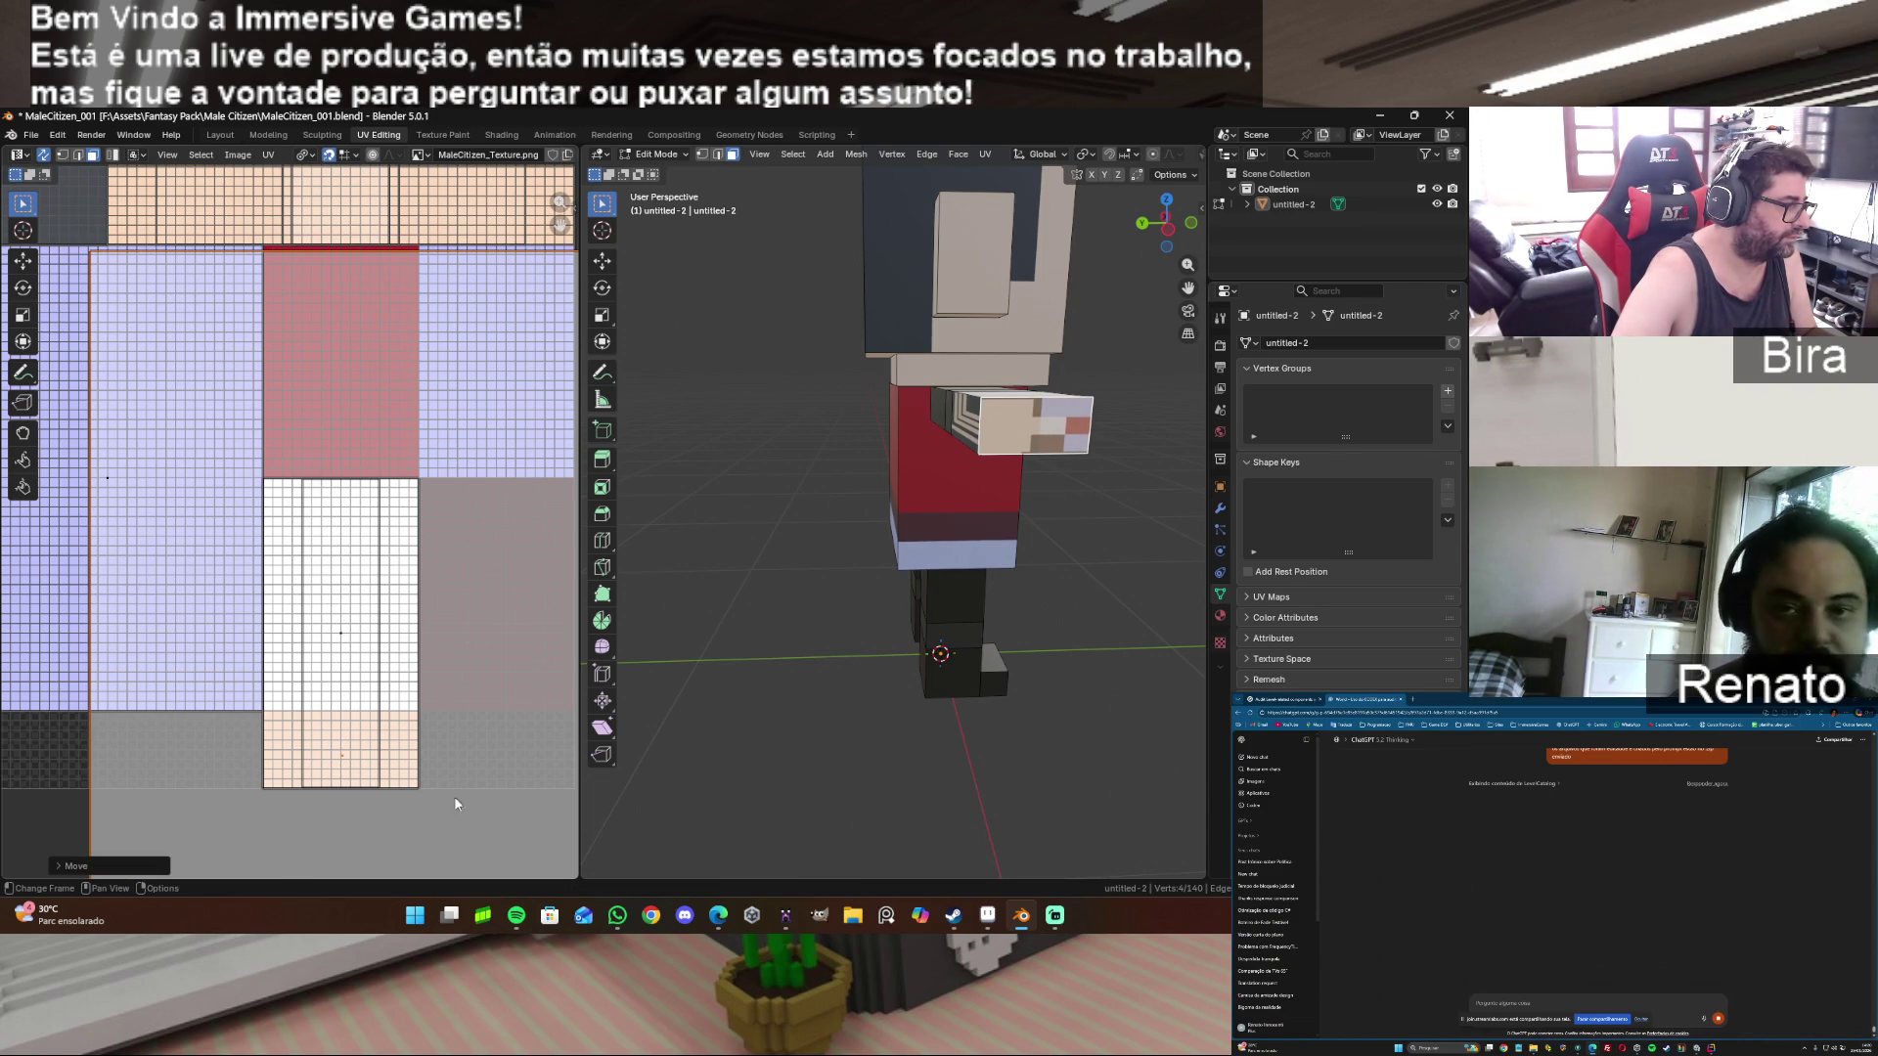
pyautogui.press('s')
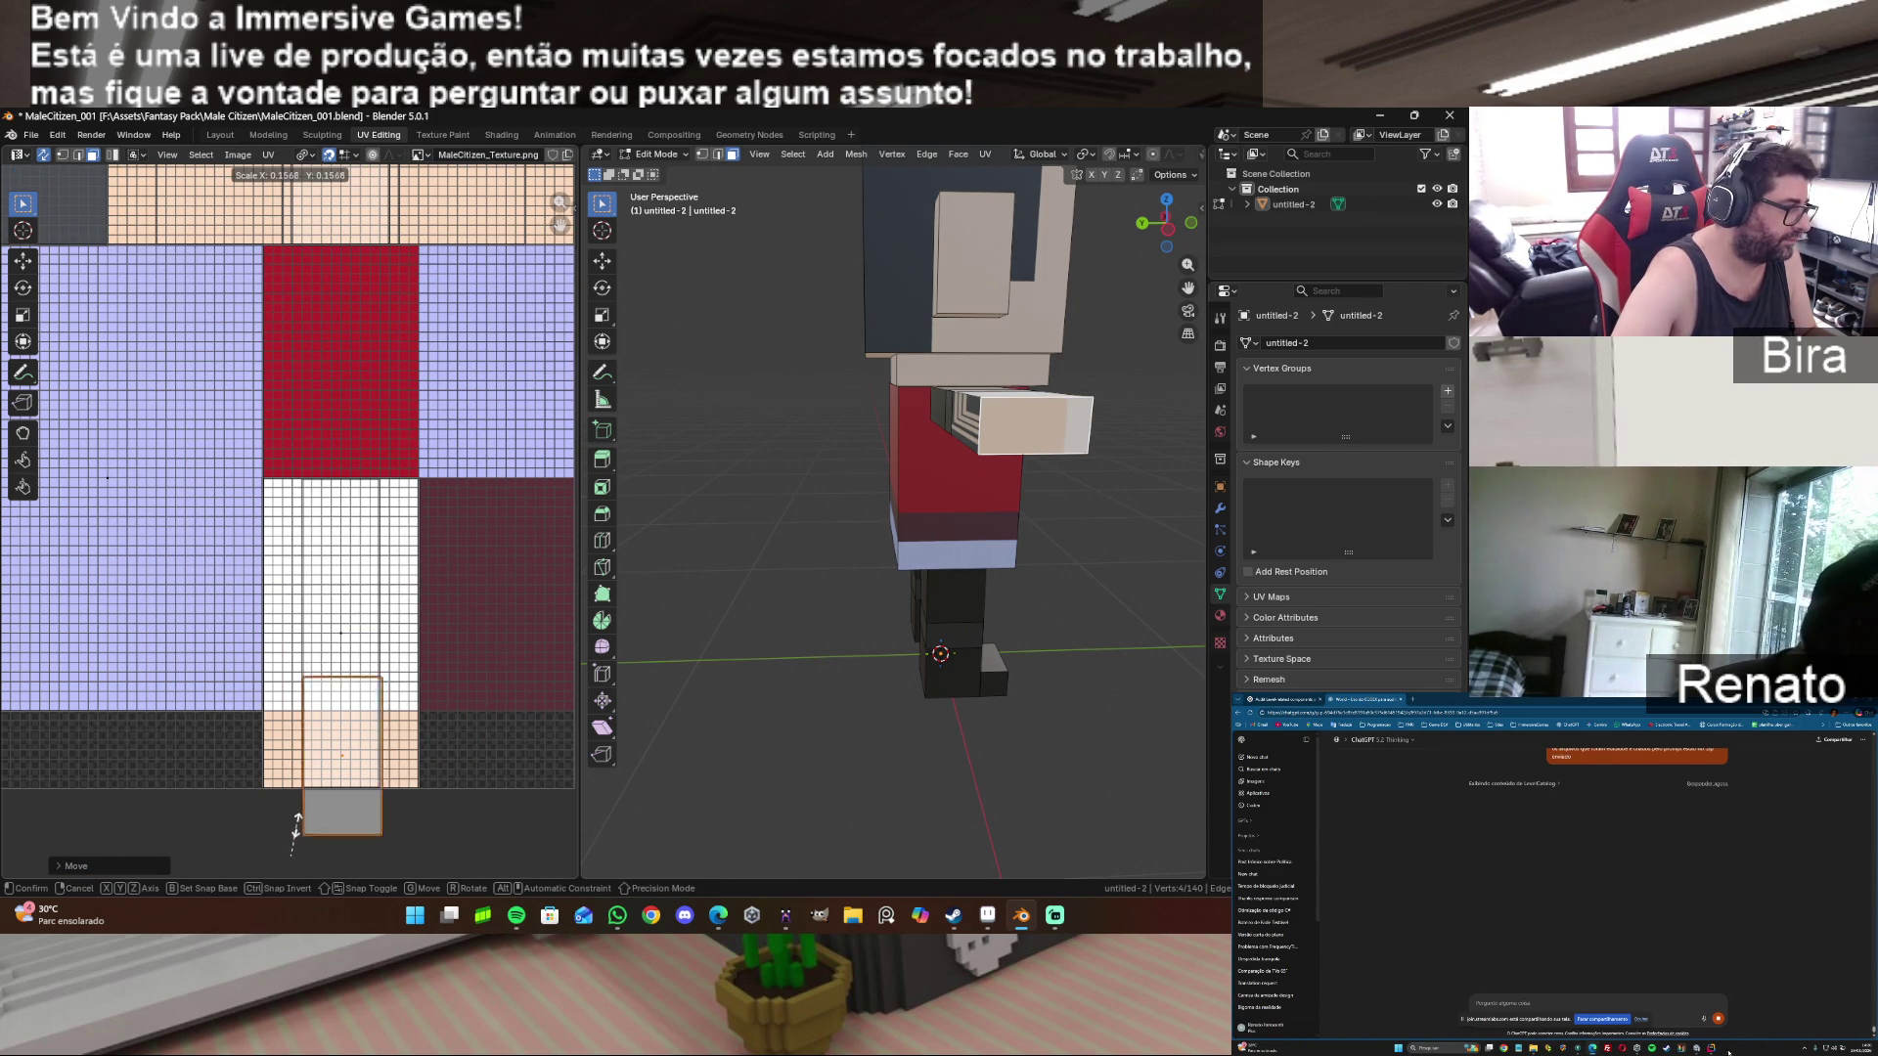
pyautogui.click(288, 829)
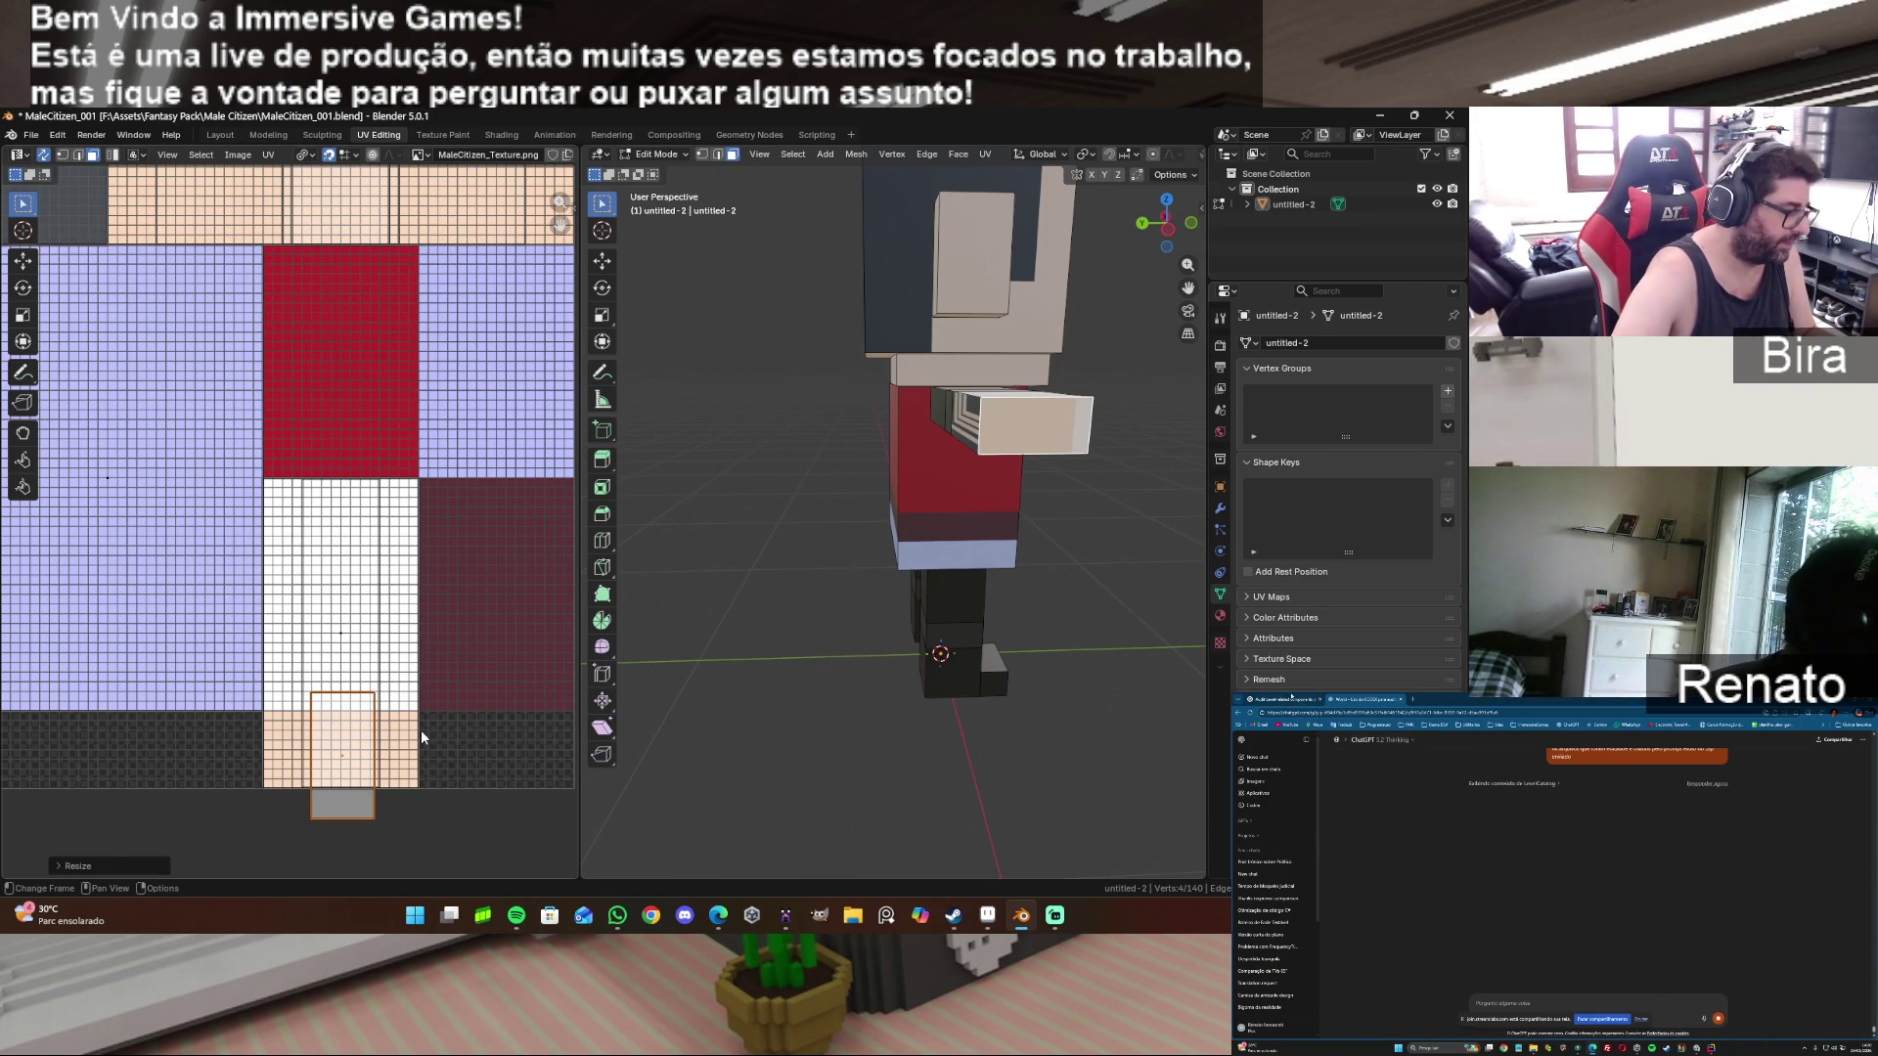
pyautogui.write('r90')
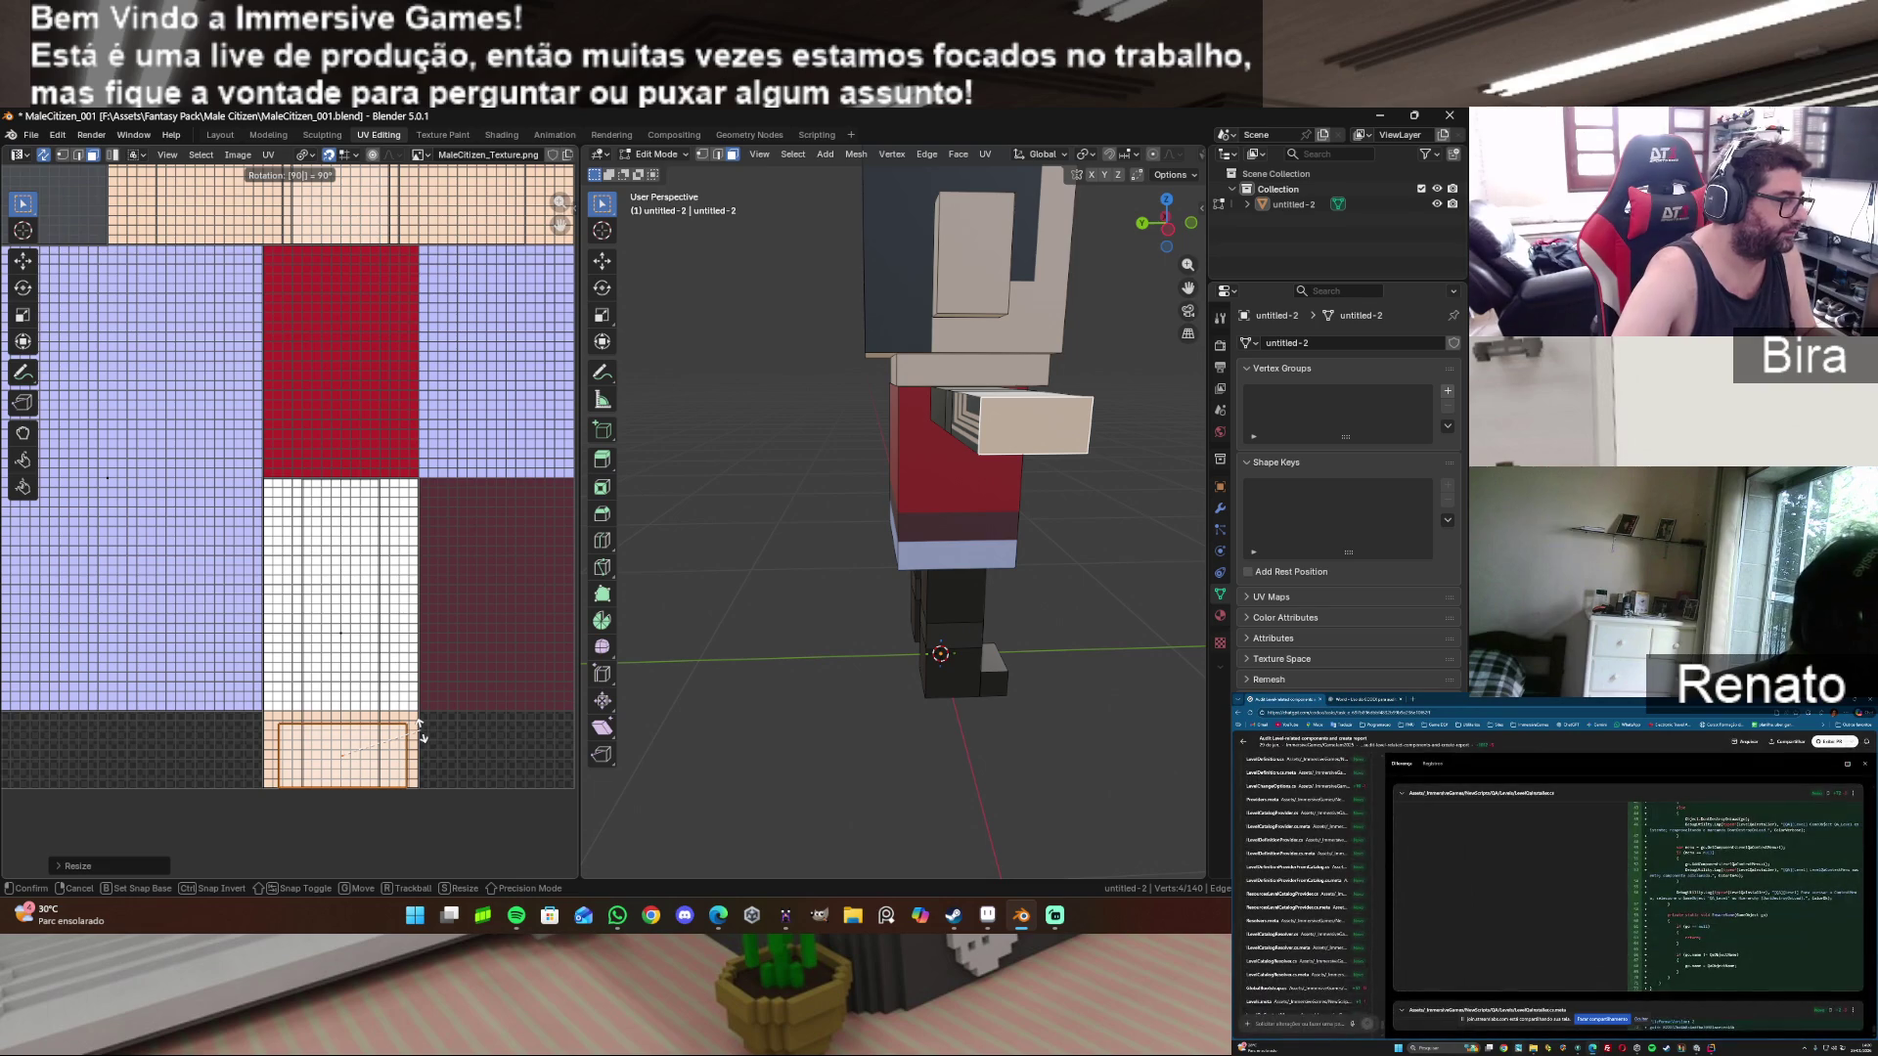
pyautogui.press('Return')
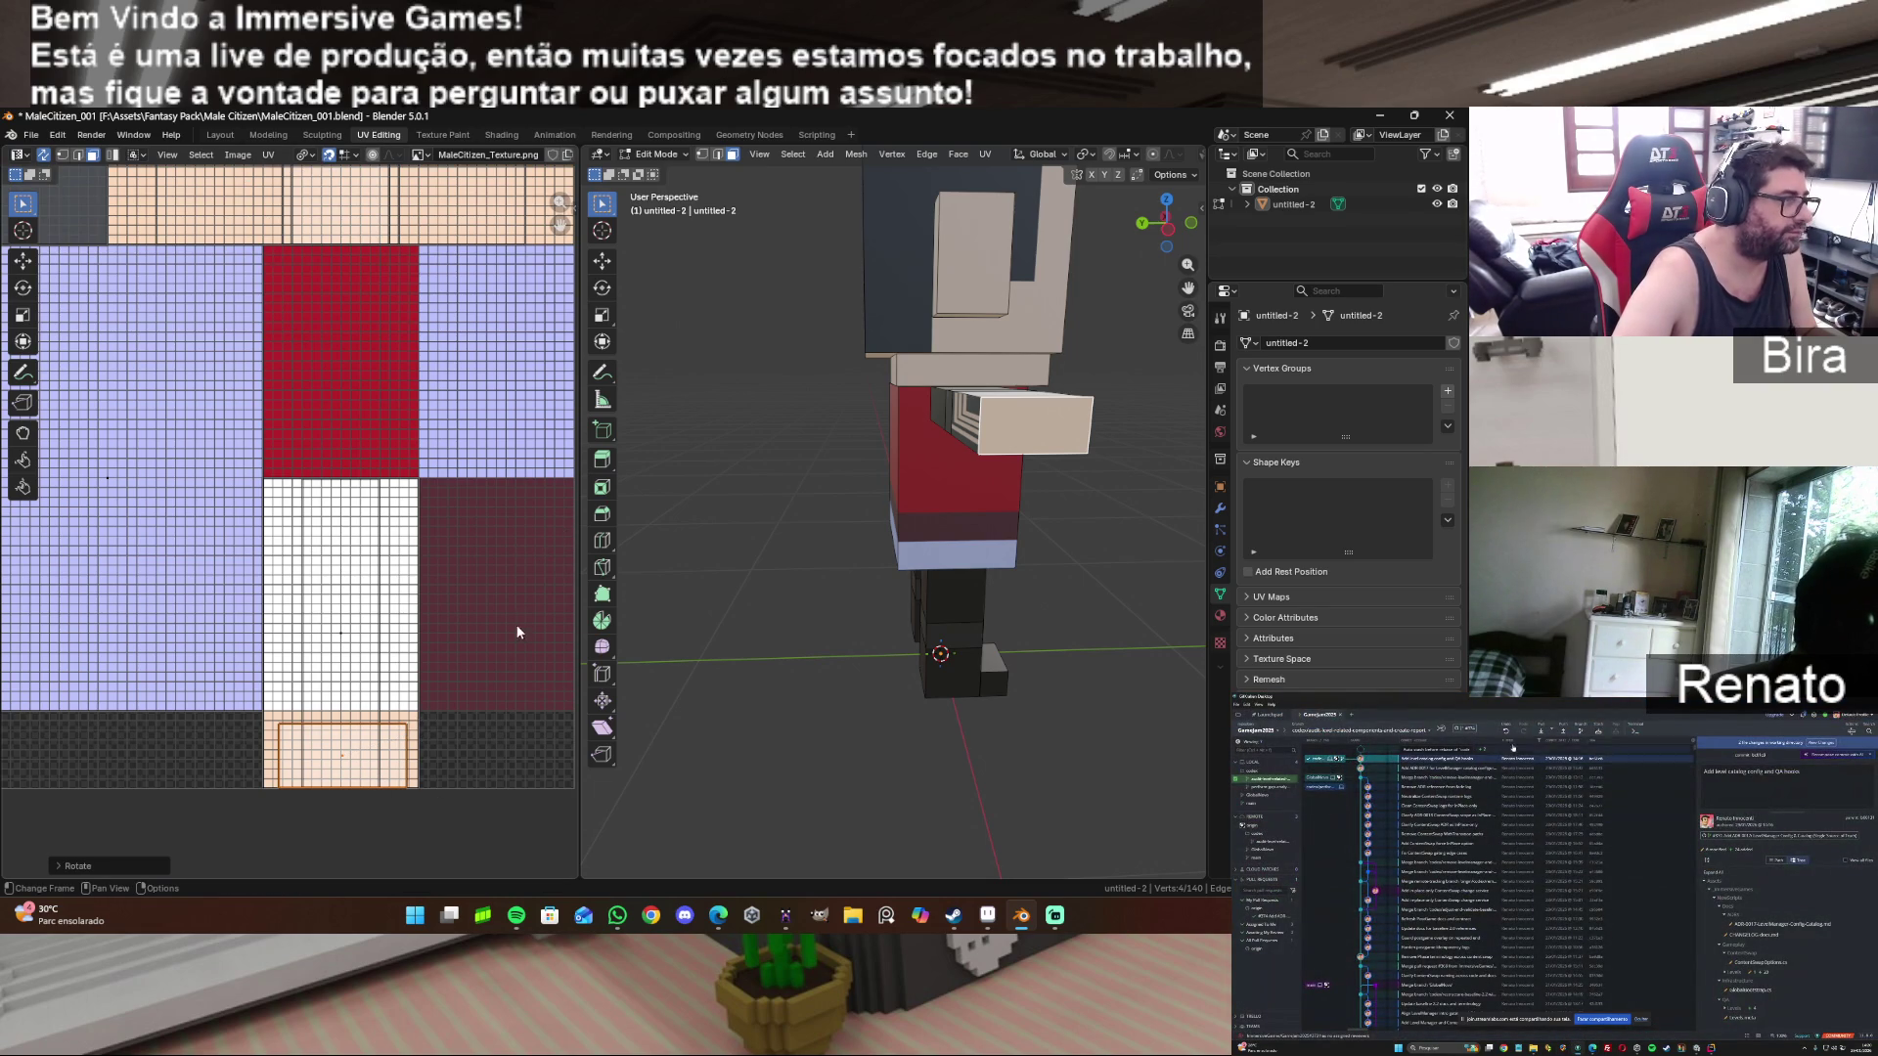
# Stretch the island over the peach skin tile and snap it to pixels.
pyautogui.moveTo(525, 229); pyautogui.dragTo(525, 118, button='middle')
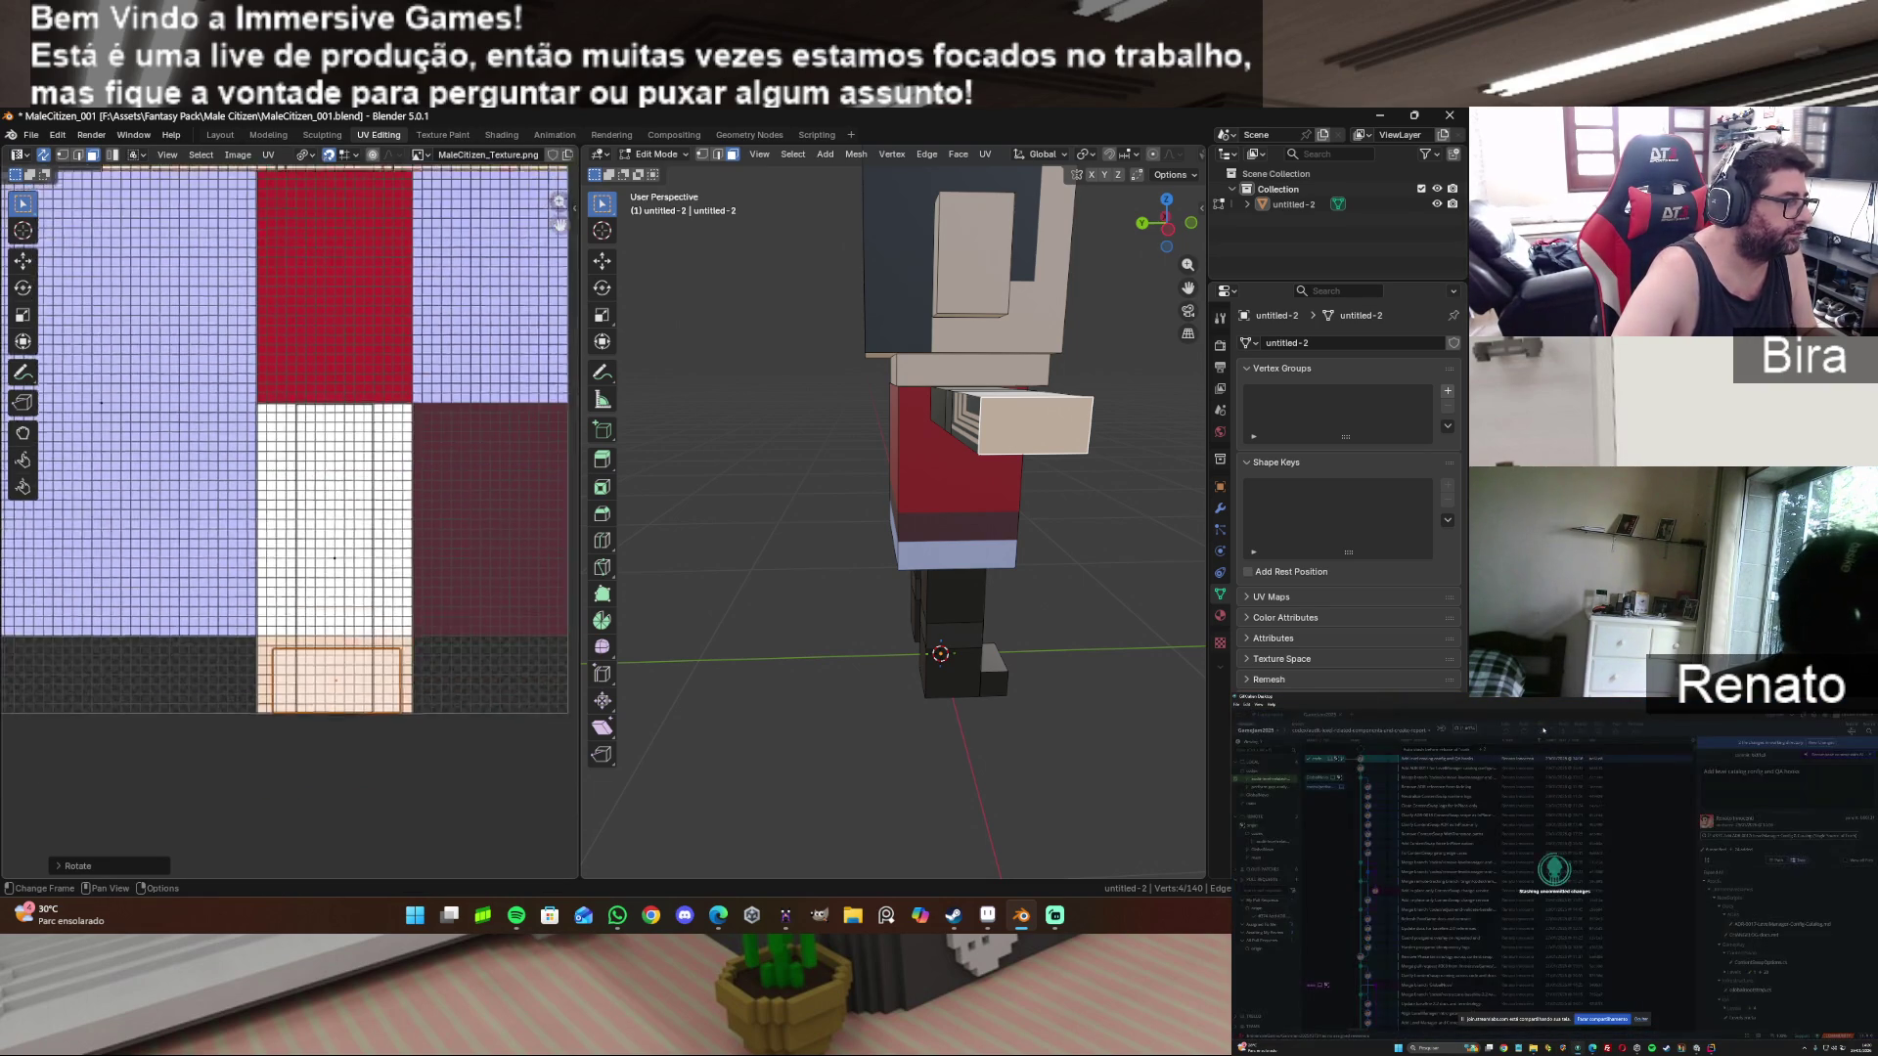
pyautogui.press('s')
pyautogui.click(301, 707)
pyautogui.scroll(2, 301, 707)
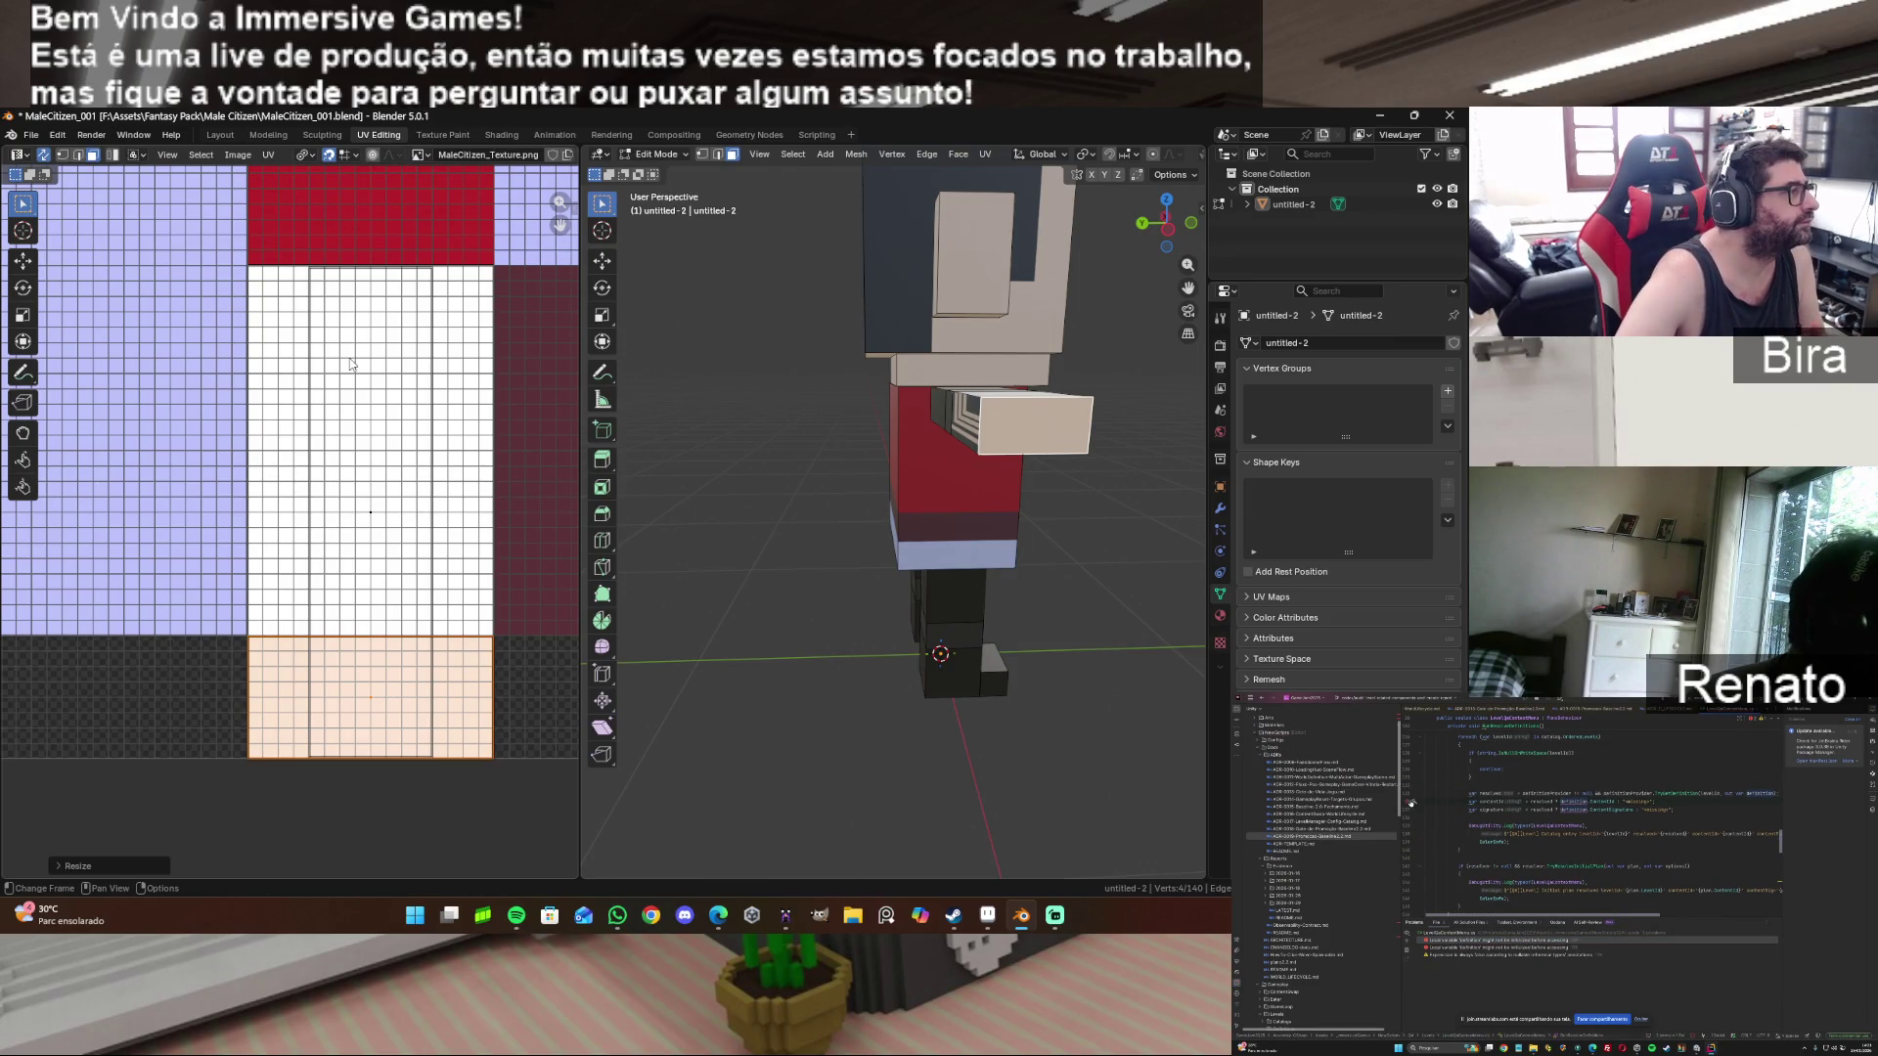
pyautogui.click(270, 154)
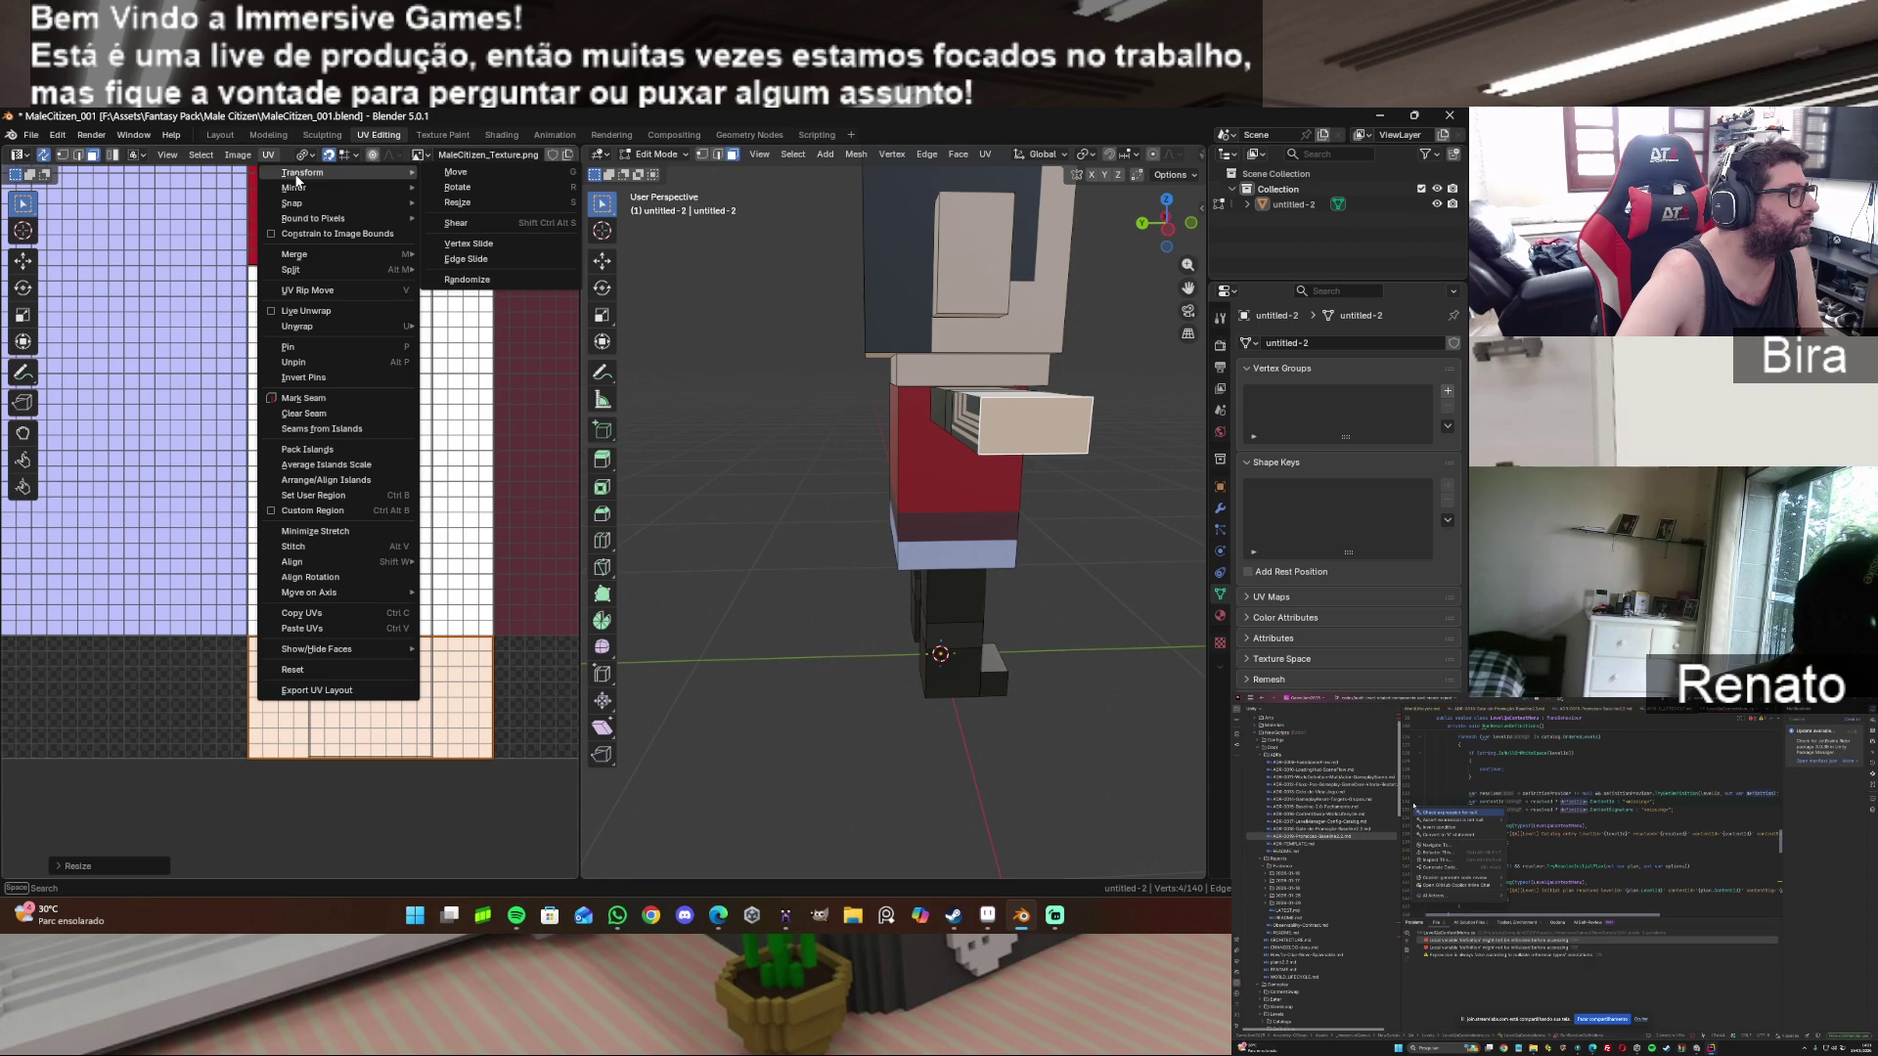
pyautogui.moveTo(313, 206)
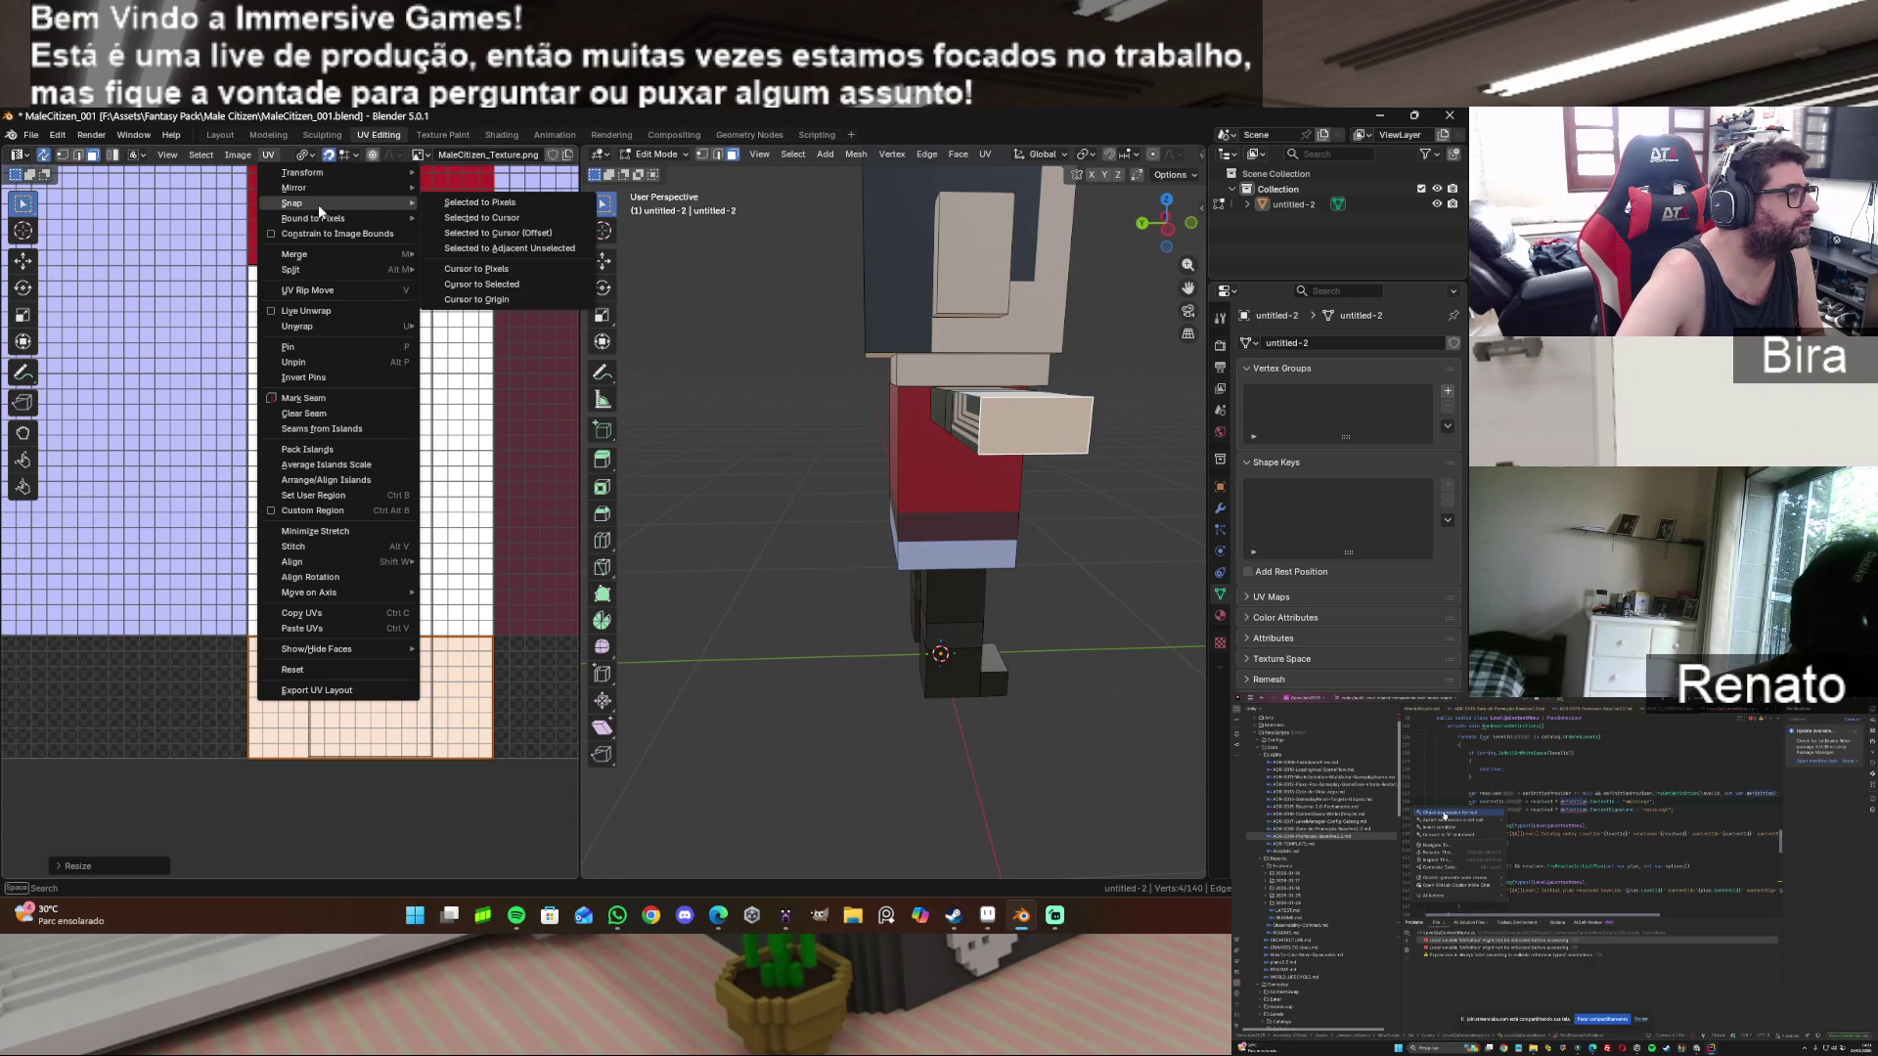
pyautogui.click(475, 208)
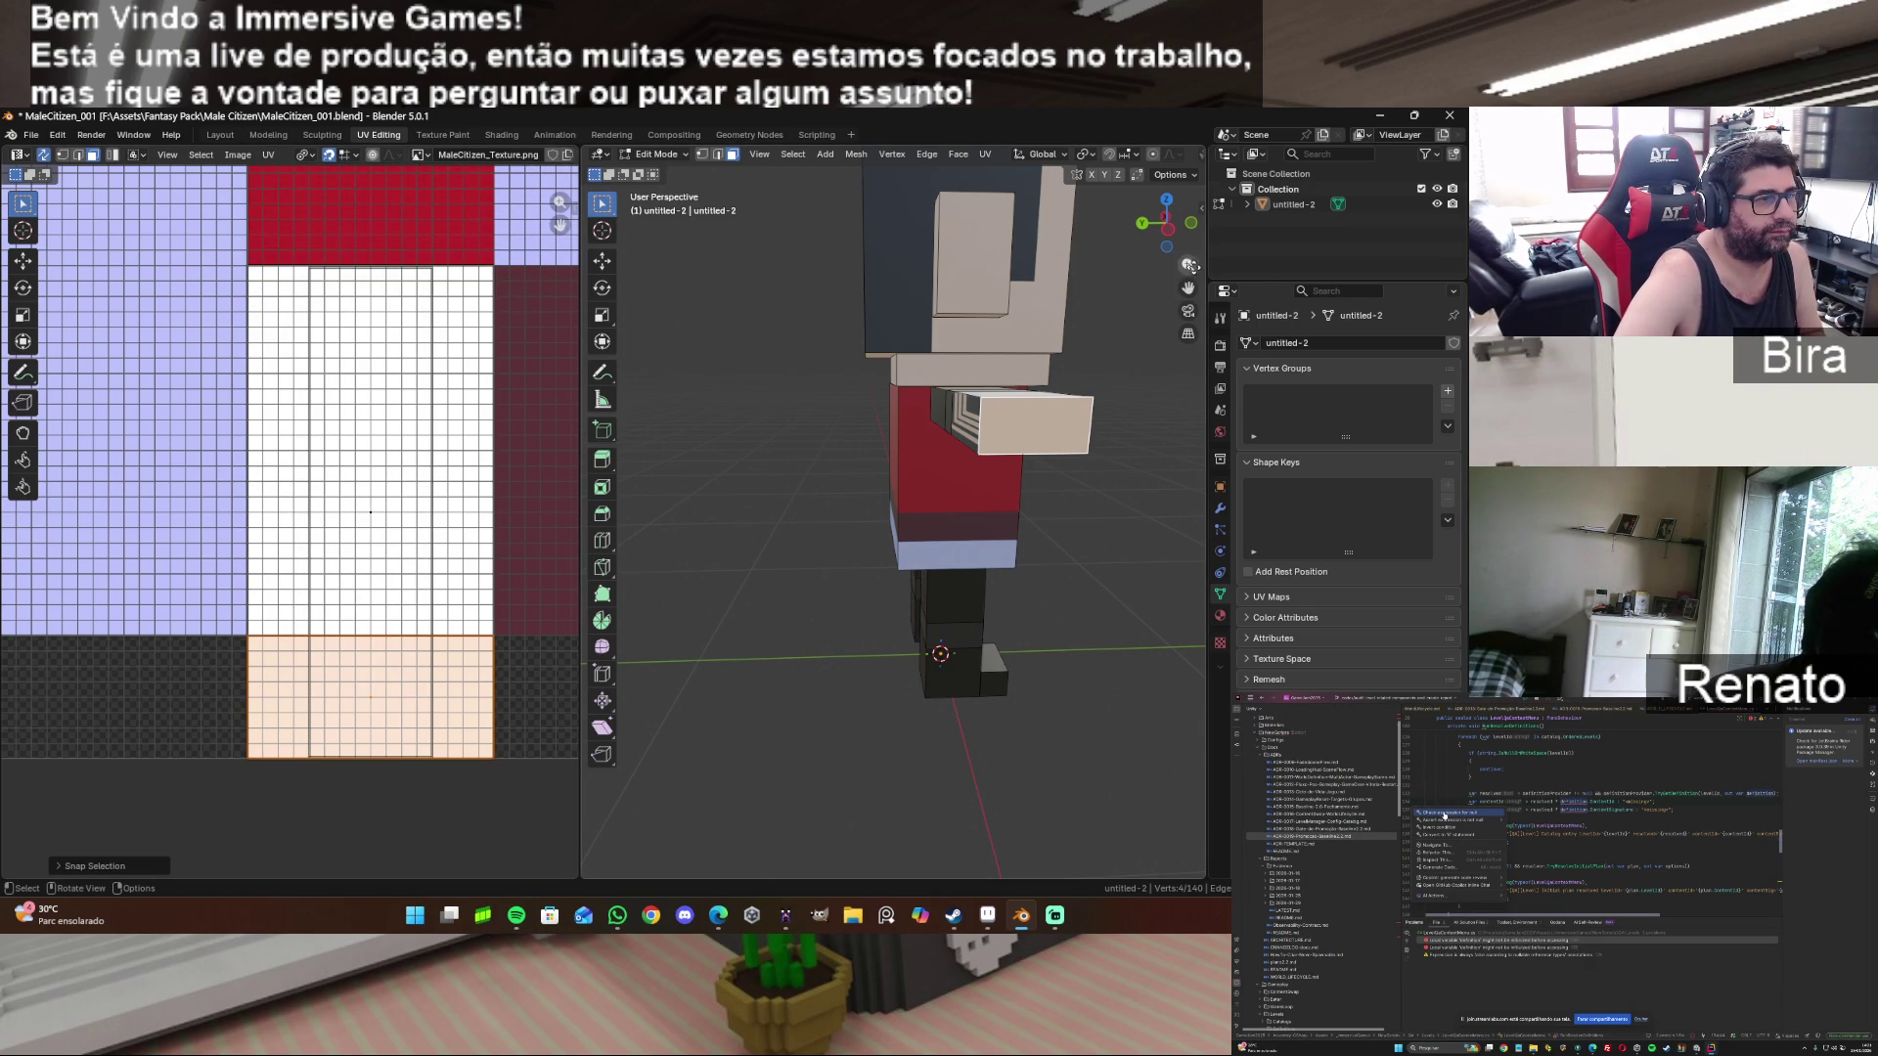
pyautogui.moveTo(1167, 227)
pyautogui.mouseDown()
pyautogui.moveTo(969, 256)
pyautogui.moveTo(966, 398)
pyautogui.mouseUp()
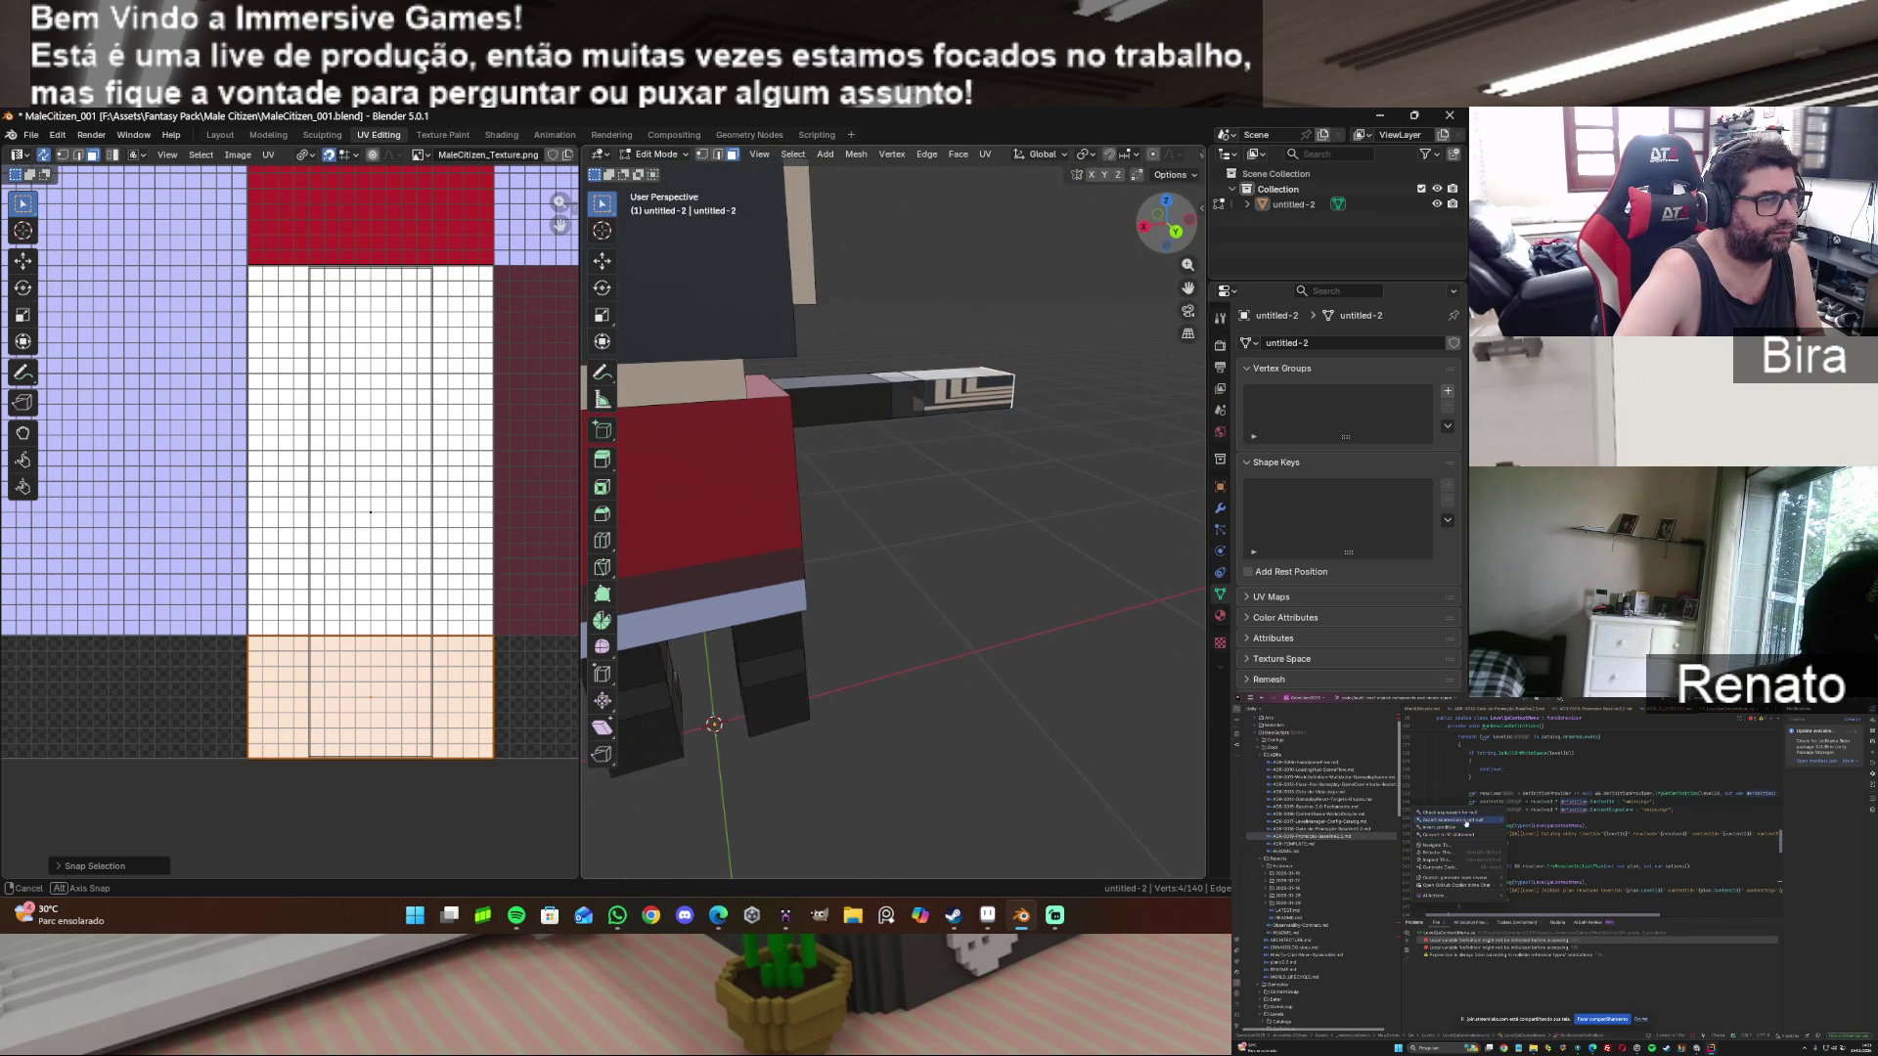
# Unwrap the arm-end face and move its UV island further left on the texture.
pyautogui.click(965, 398)
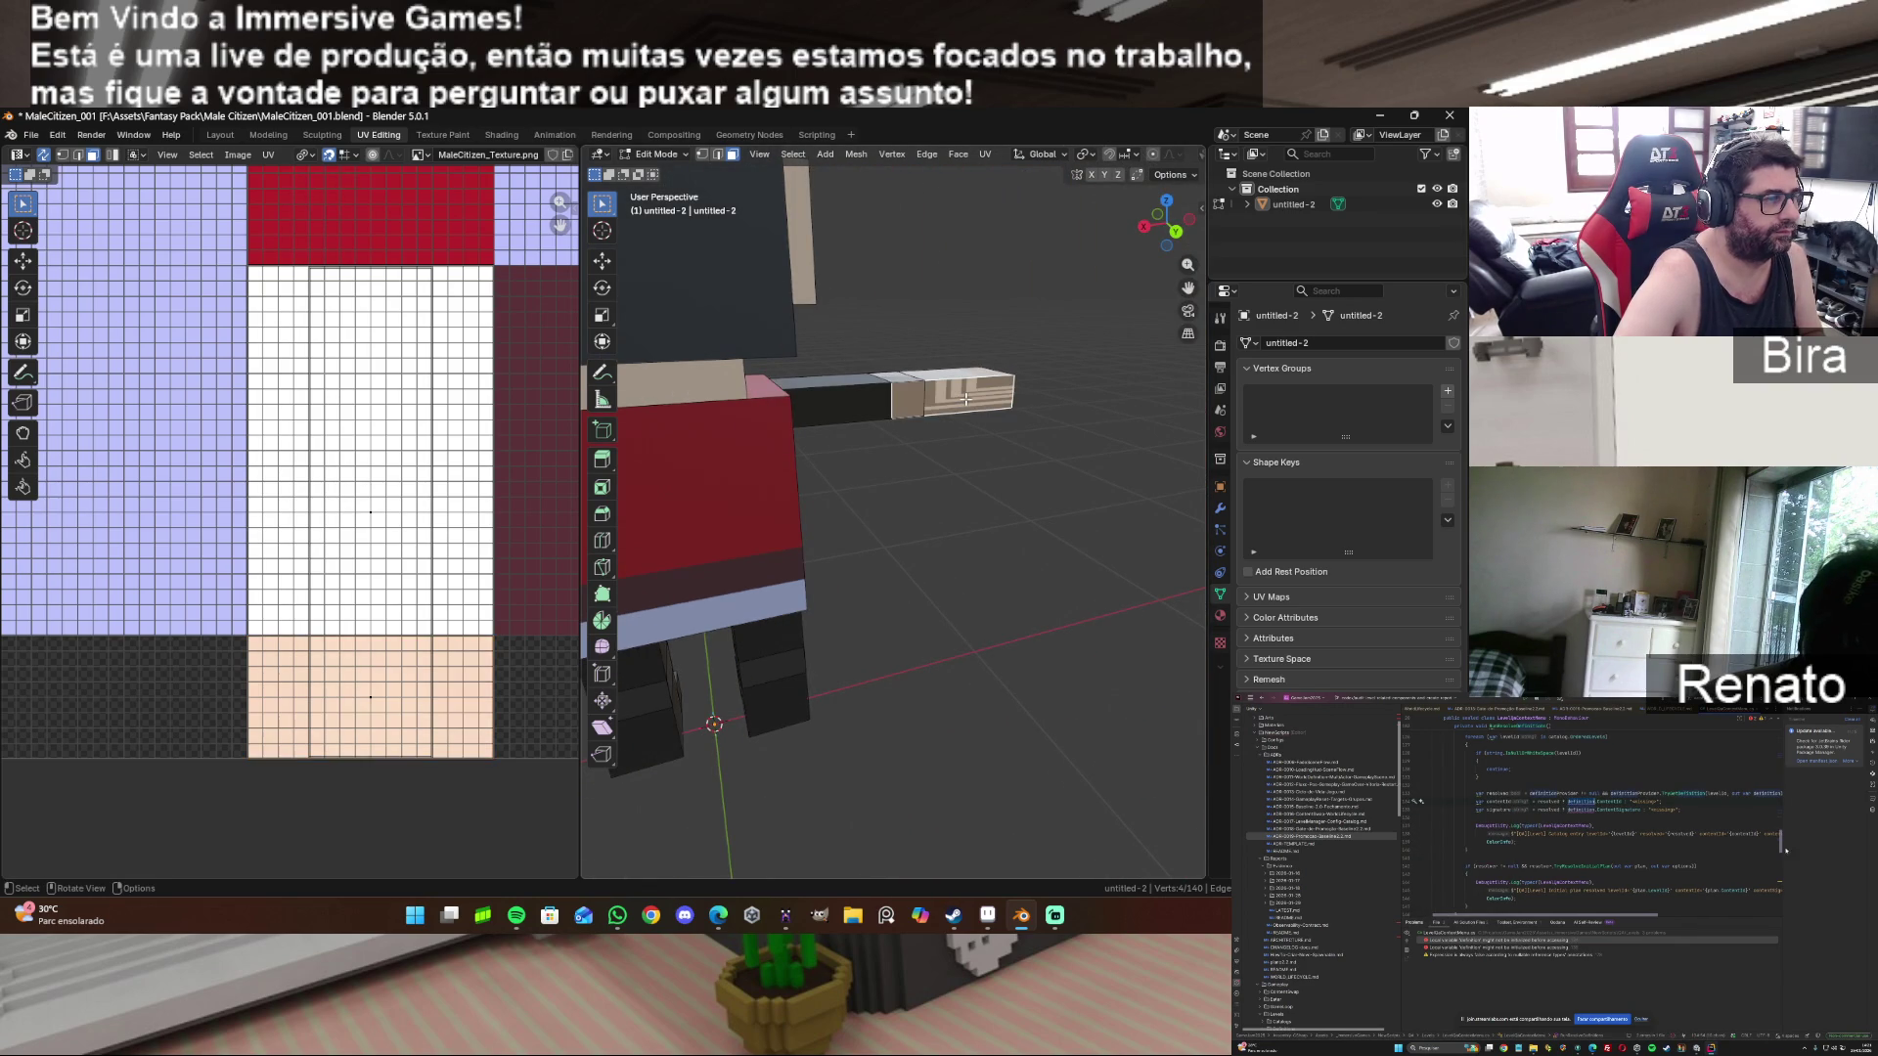
pyautogui.press('u')
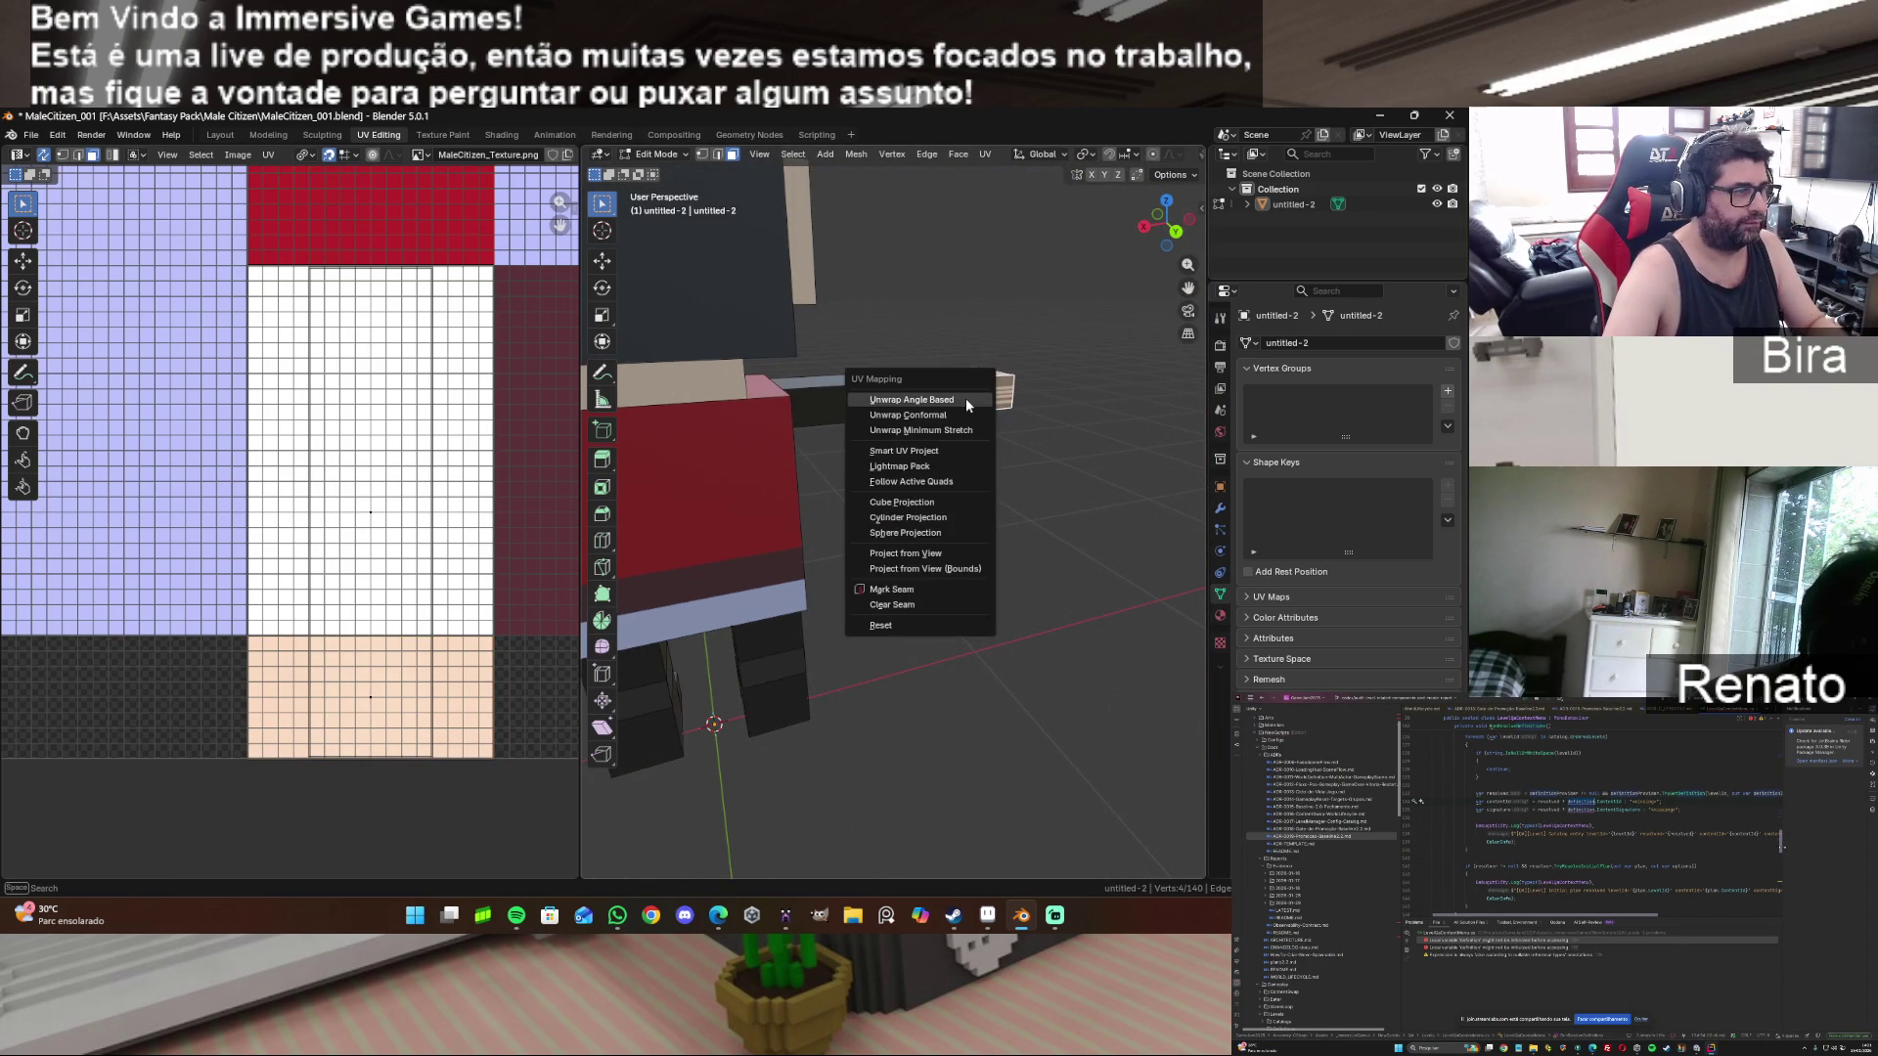
pyautogui.click(966, 397)
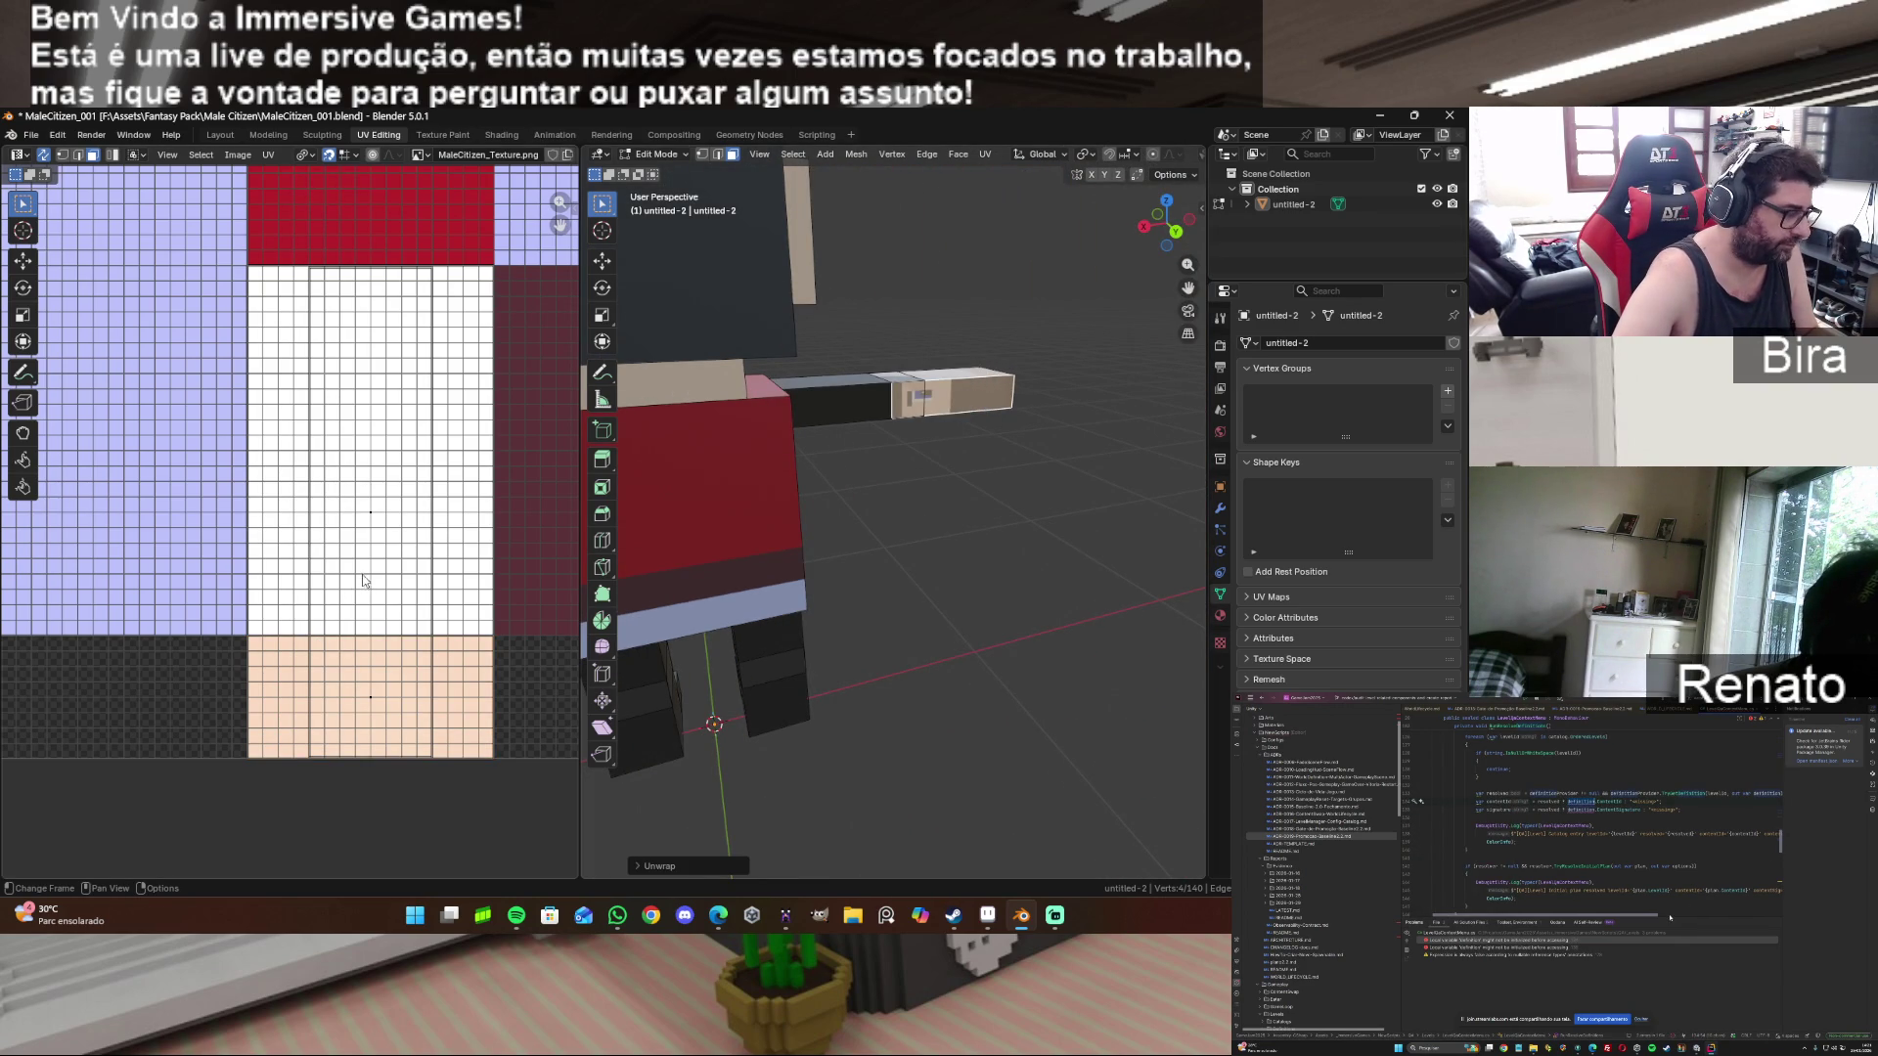
pyautogui.scroll(-1, 411, 479)
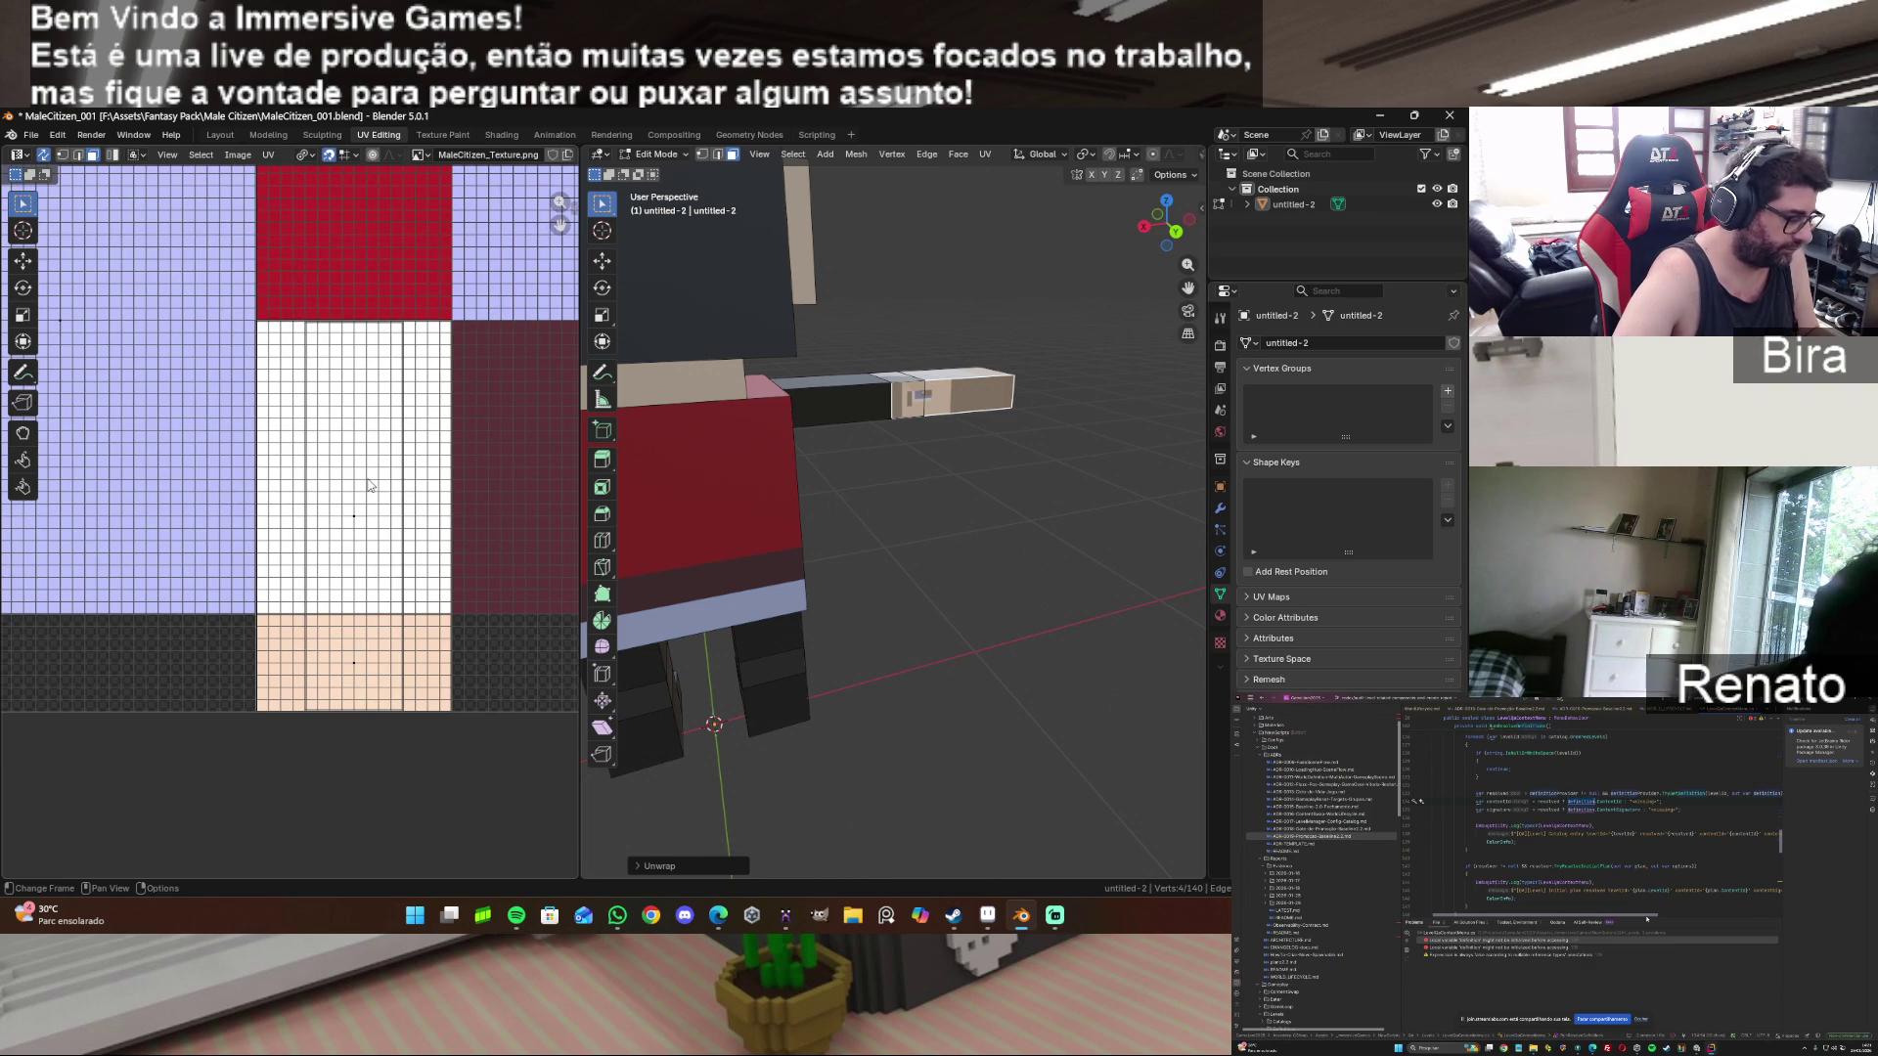
pyautogui.scroll(2, 409, 494)
pyautogui.press('g')
pyautogui.click(394, 503)
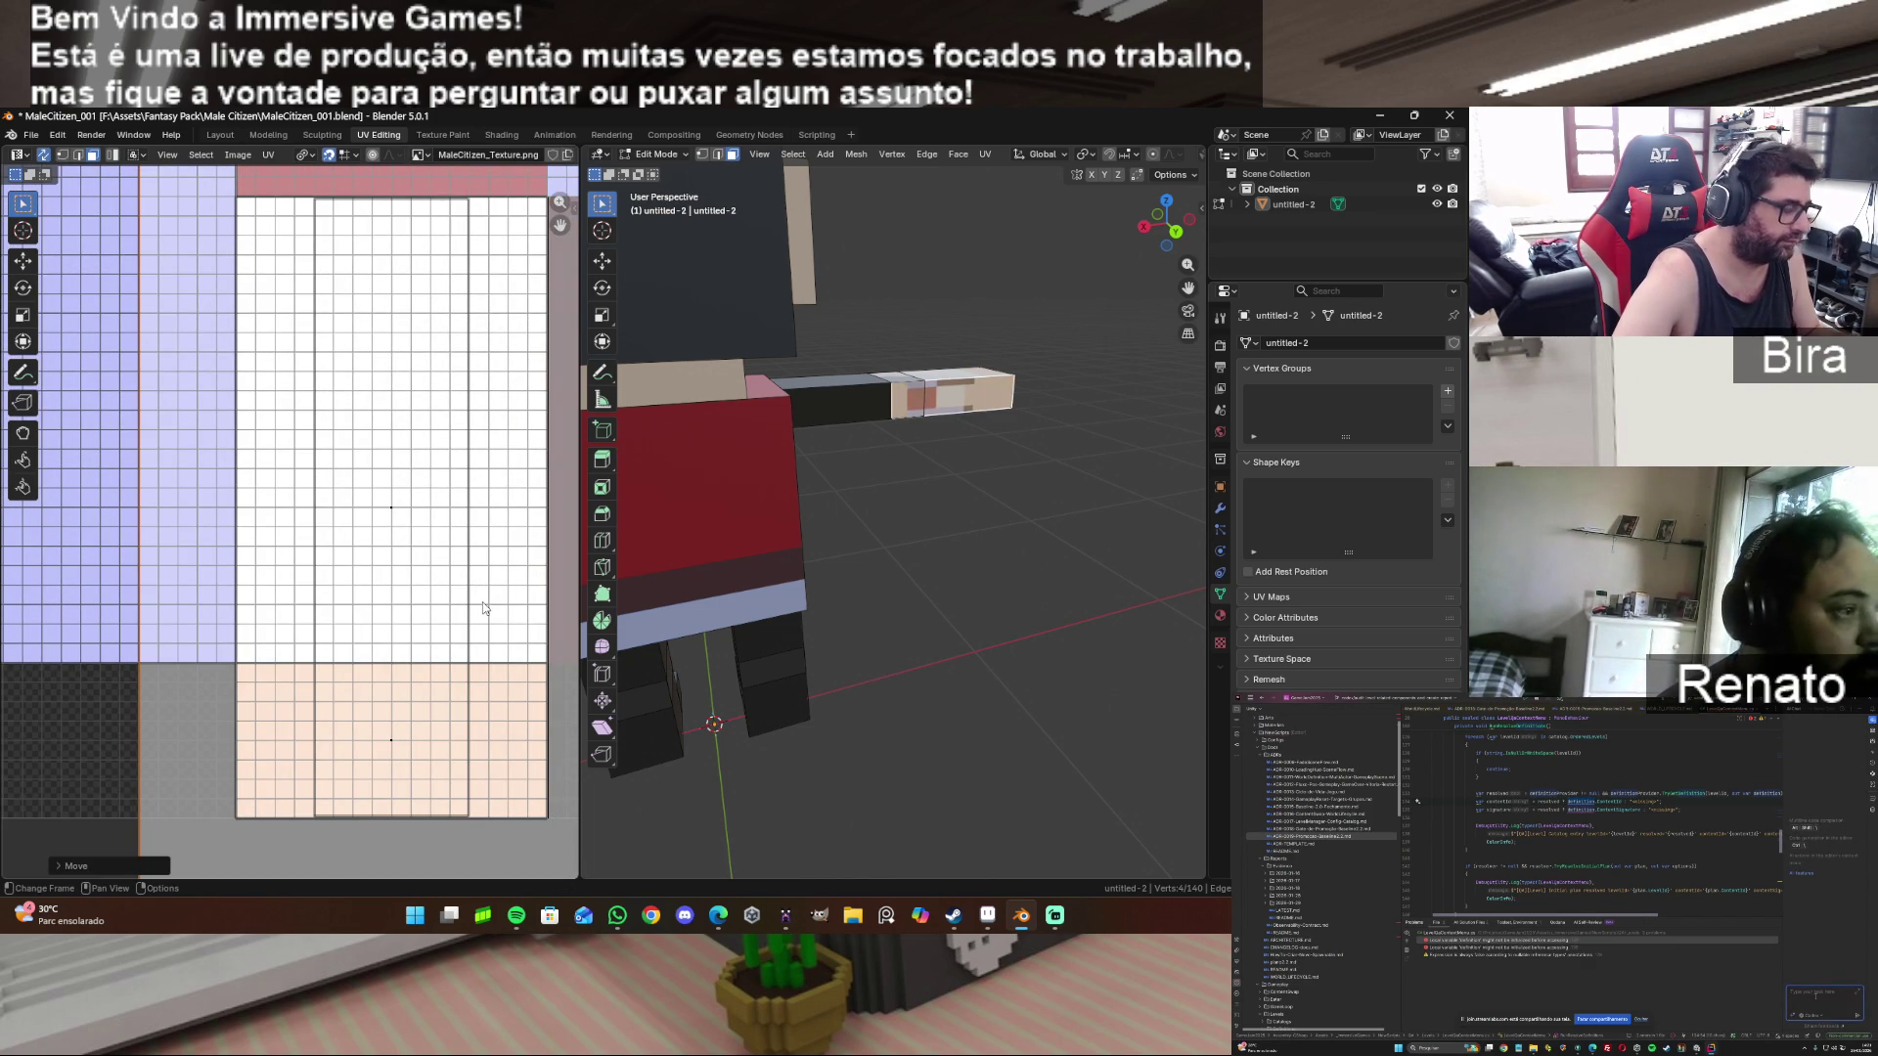
# Resize the island, snap it to pixels, and rotate it 180°.
pyautogui.press('s')
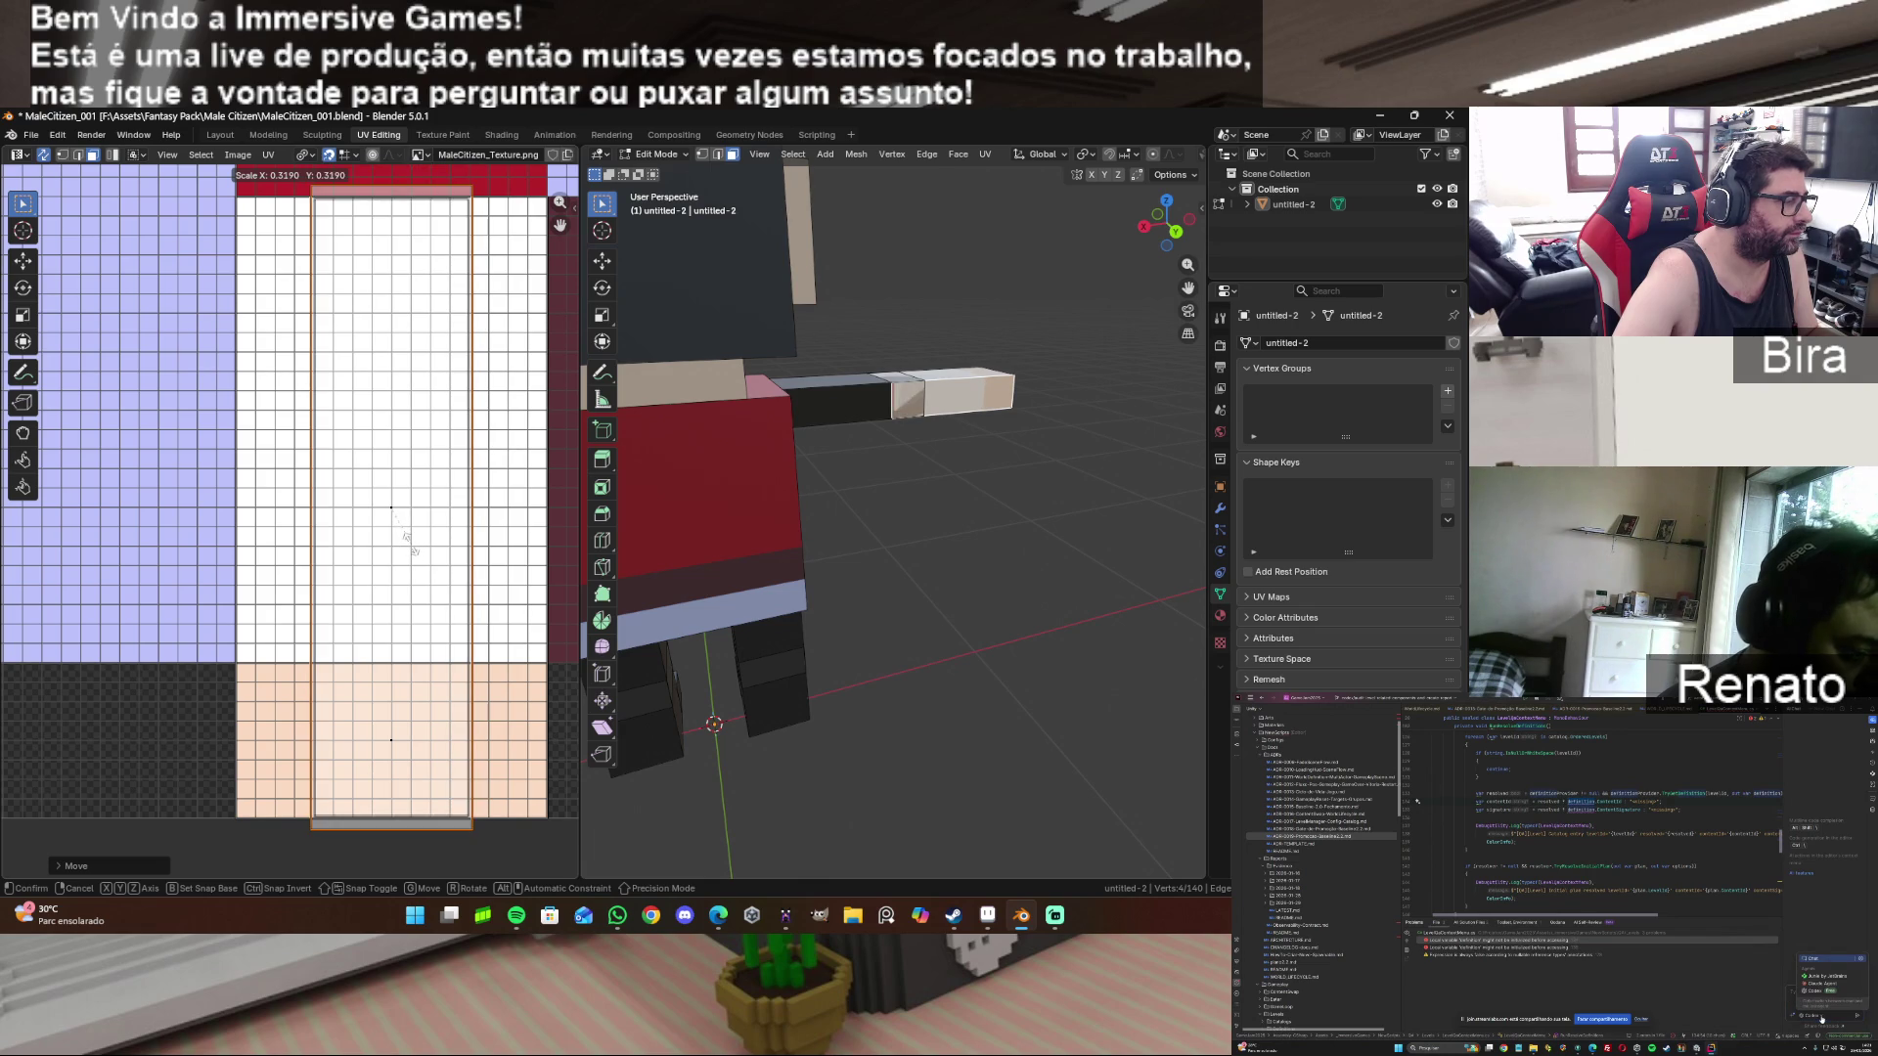
pyautogui.click(412, 549)
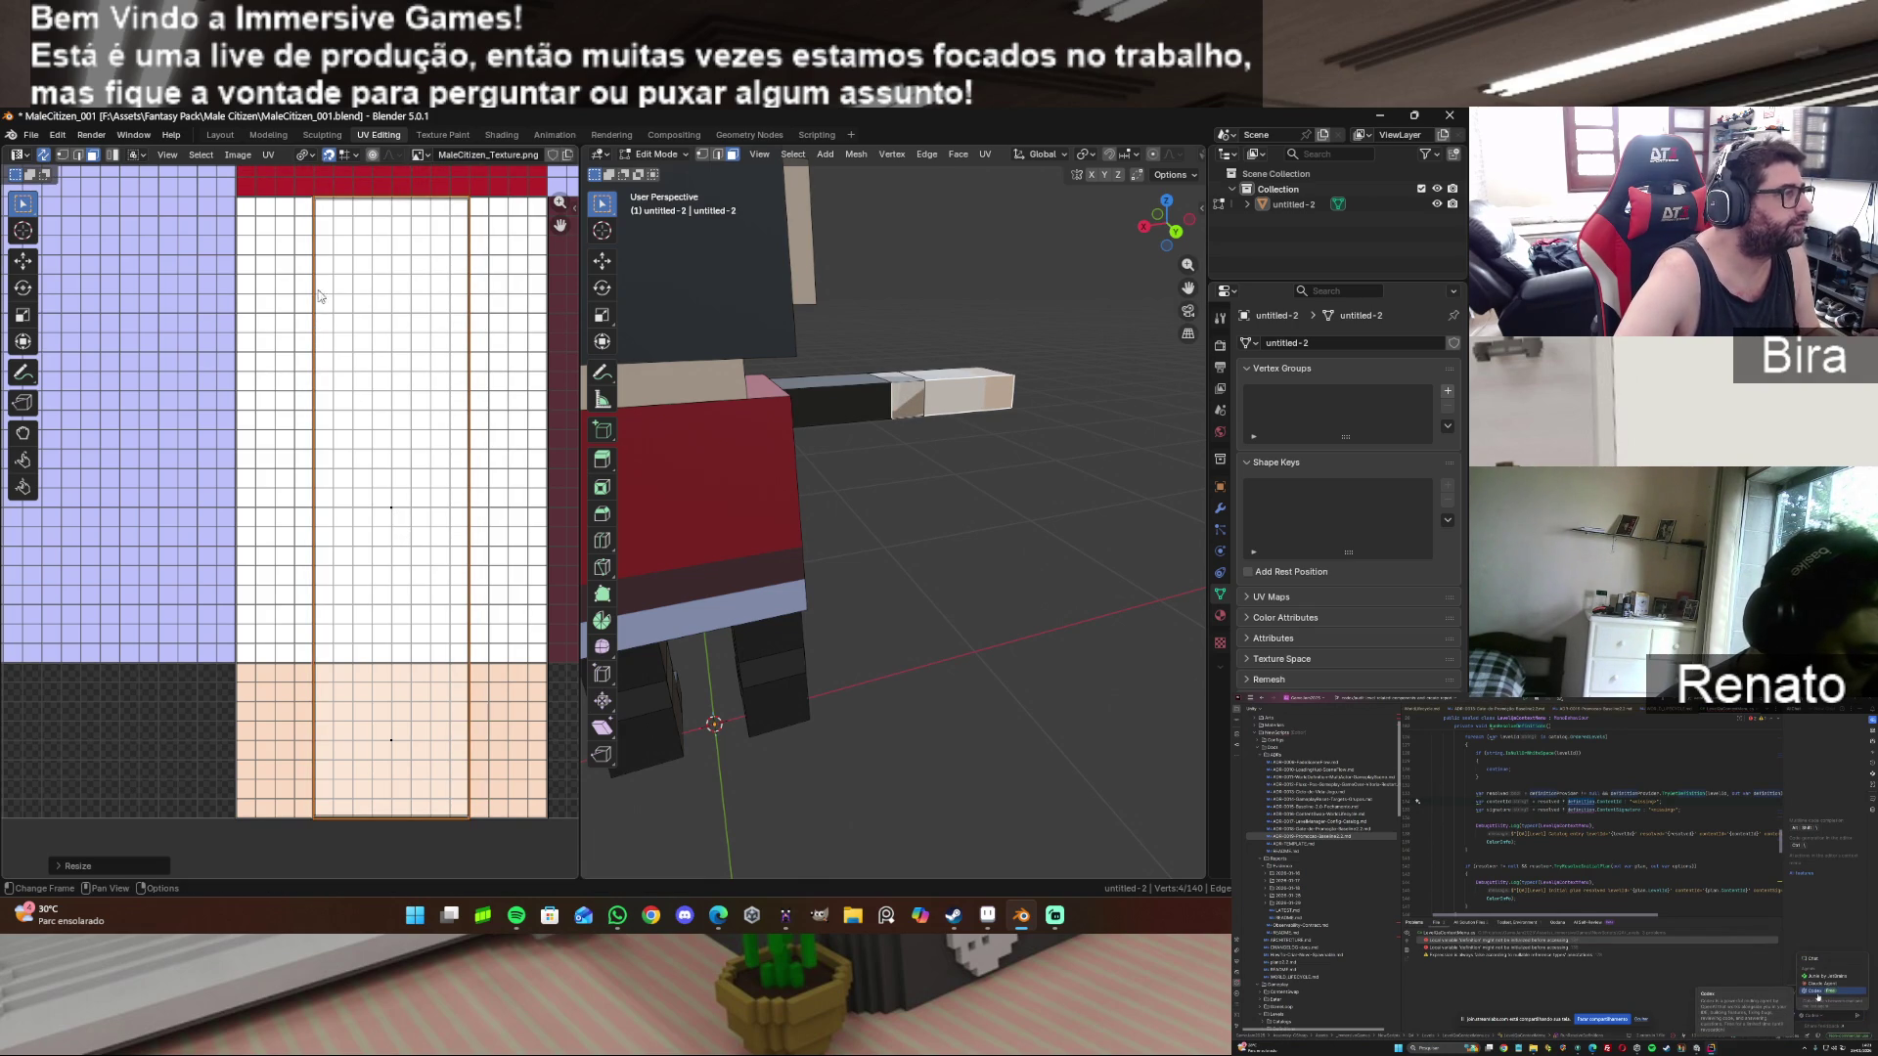
pyautogui.click(265, 155)
pyautogui.moveTo(307, 191)
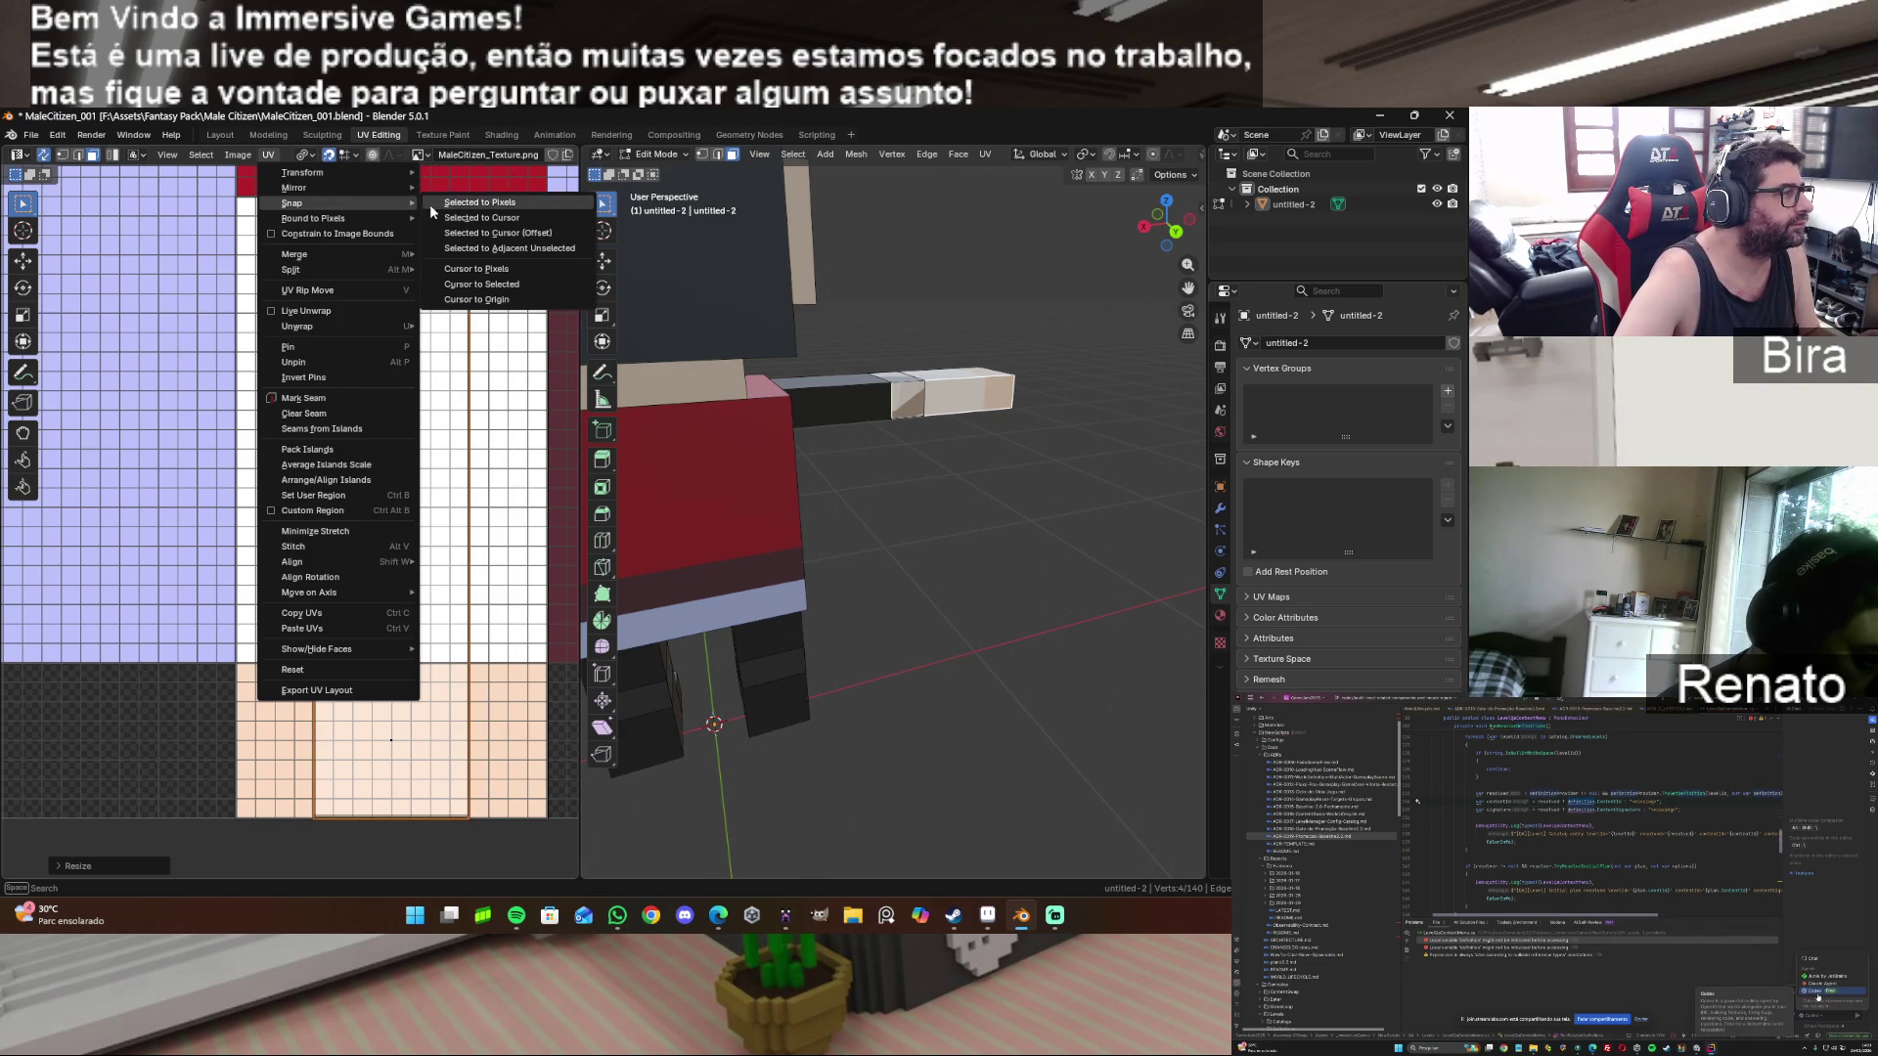
pyautogui.click(464, 205)
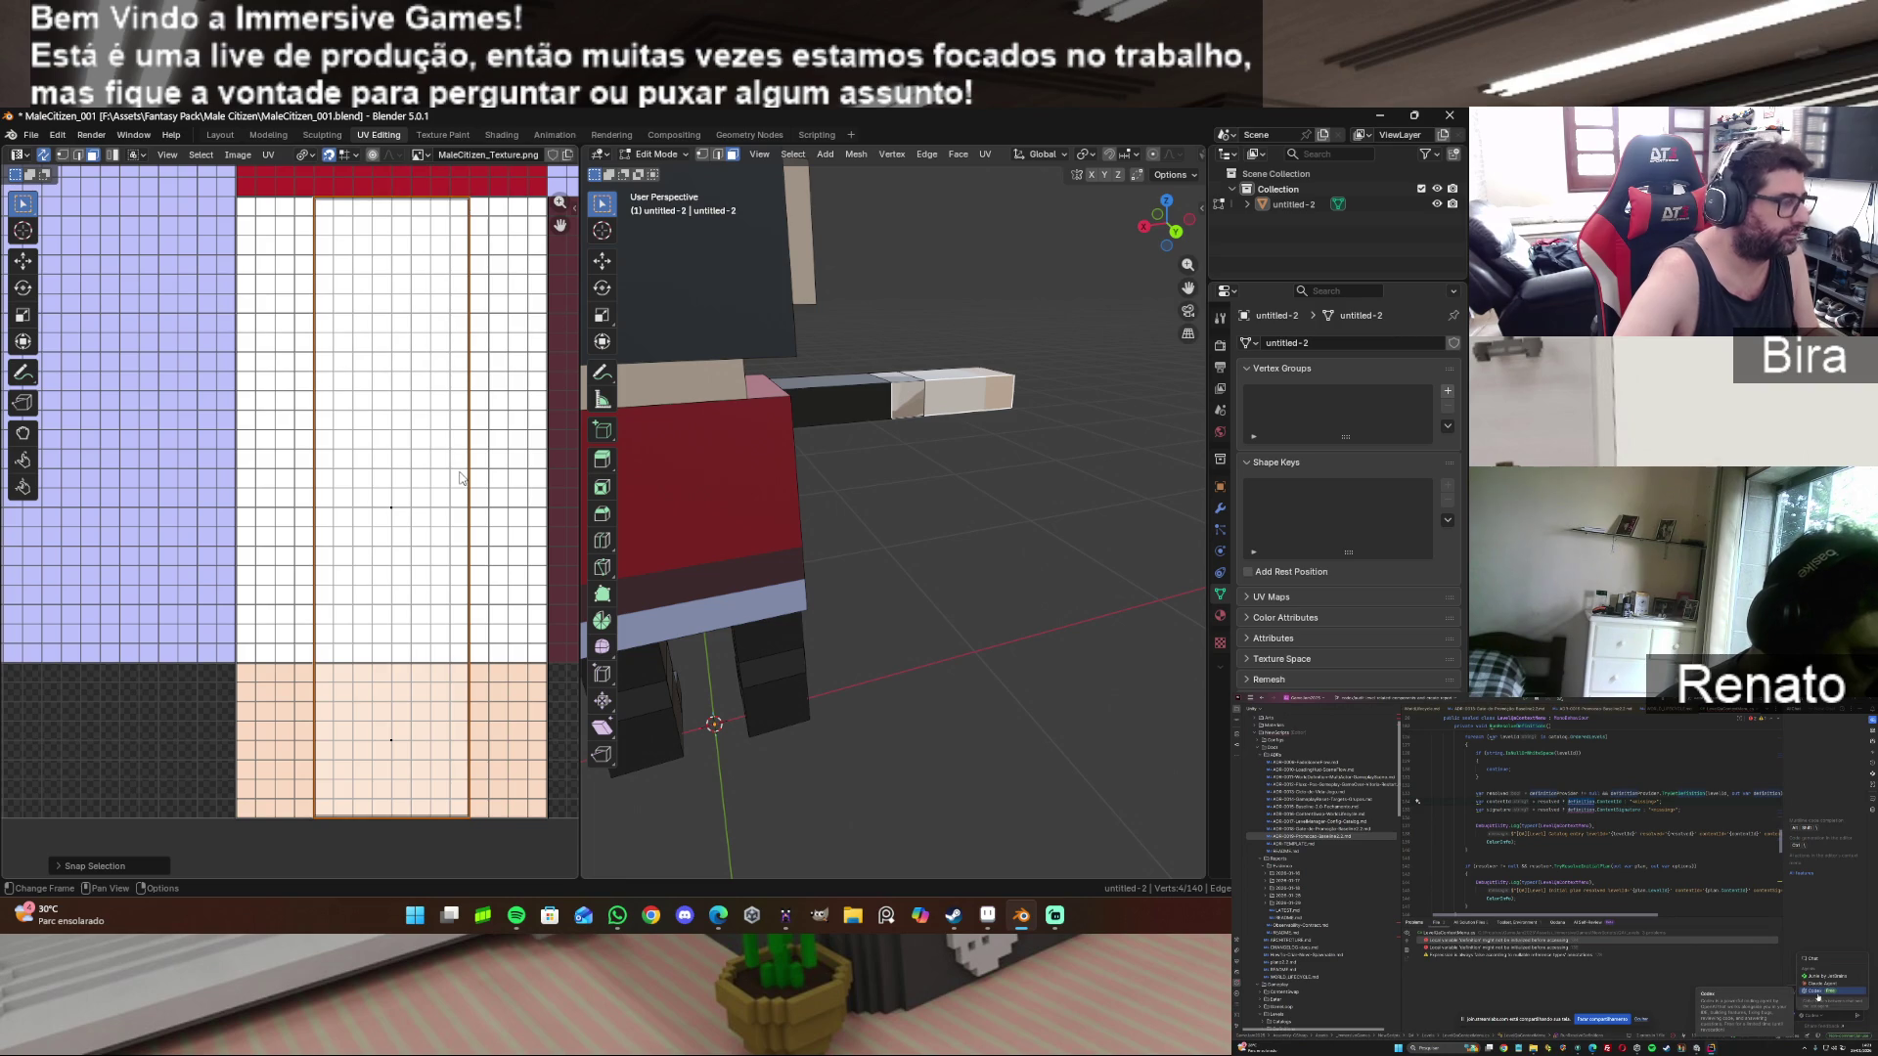
pyautogui.write('r180')
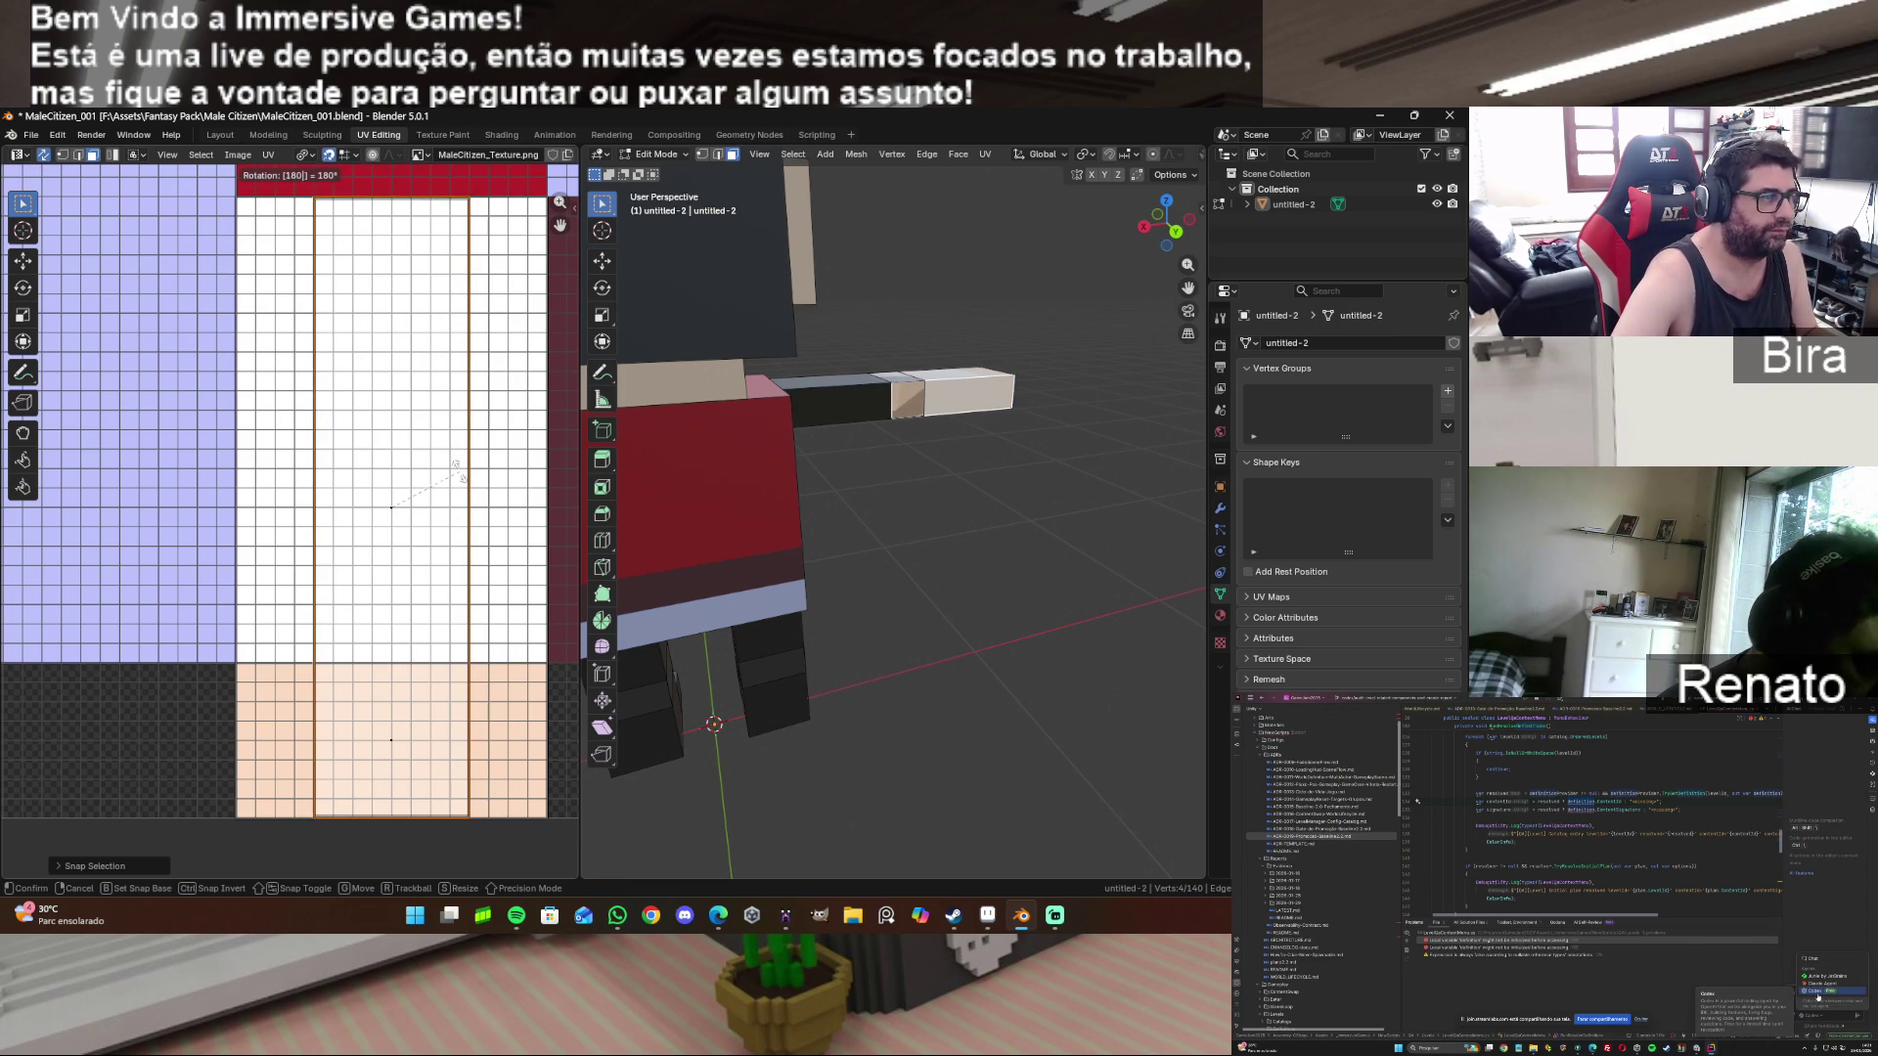
pyautogui.press('Return')
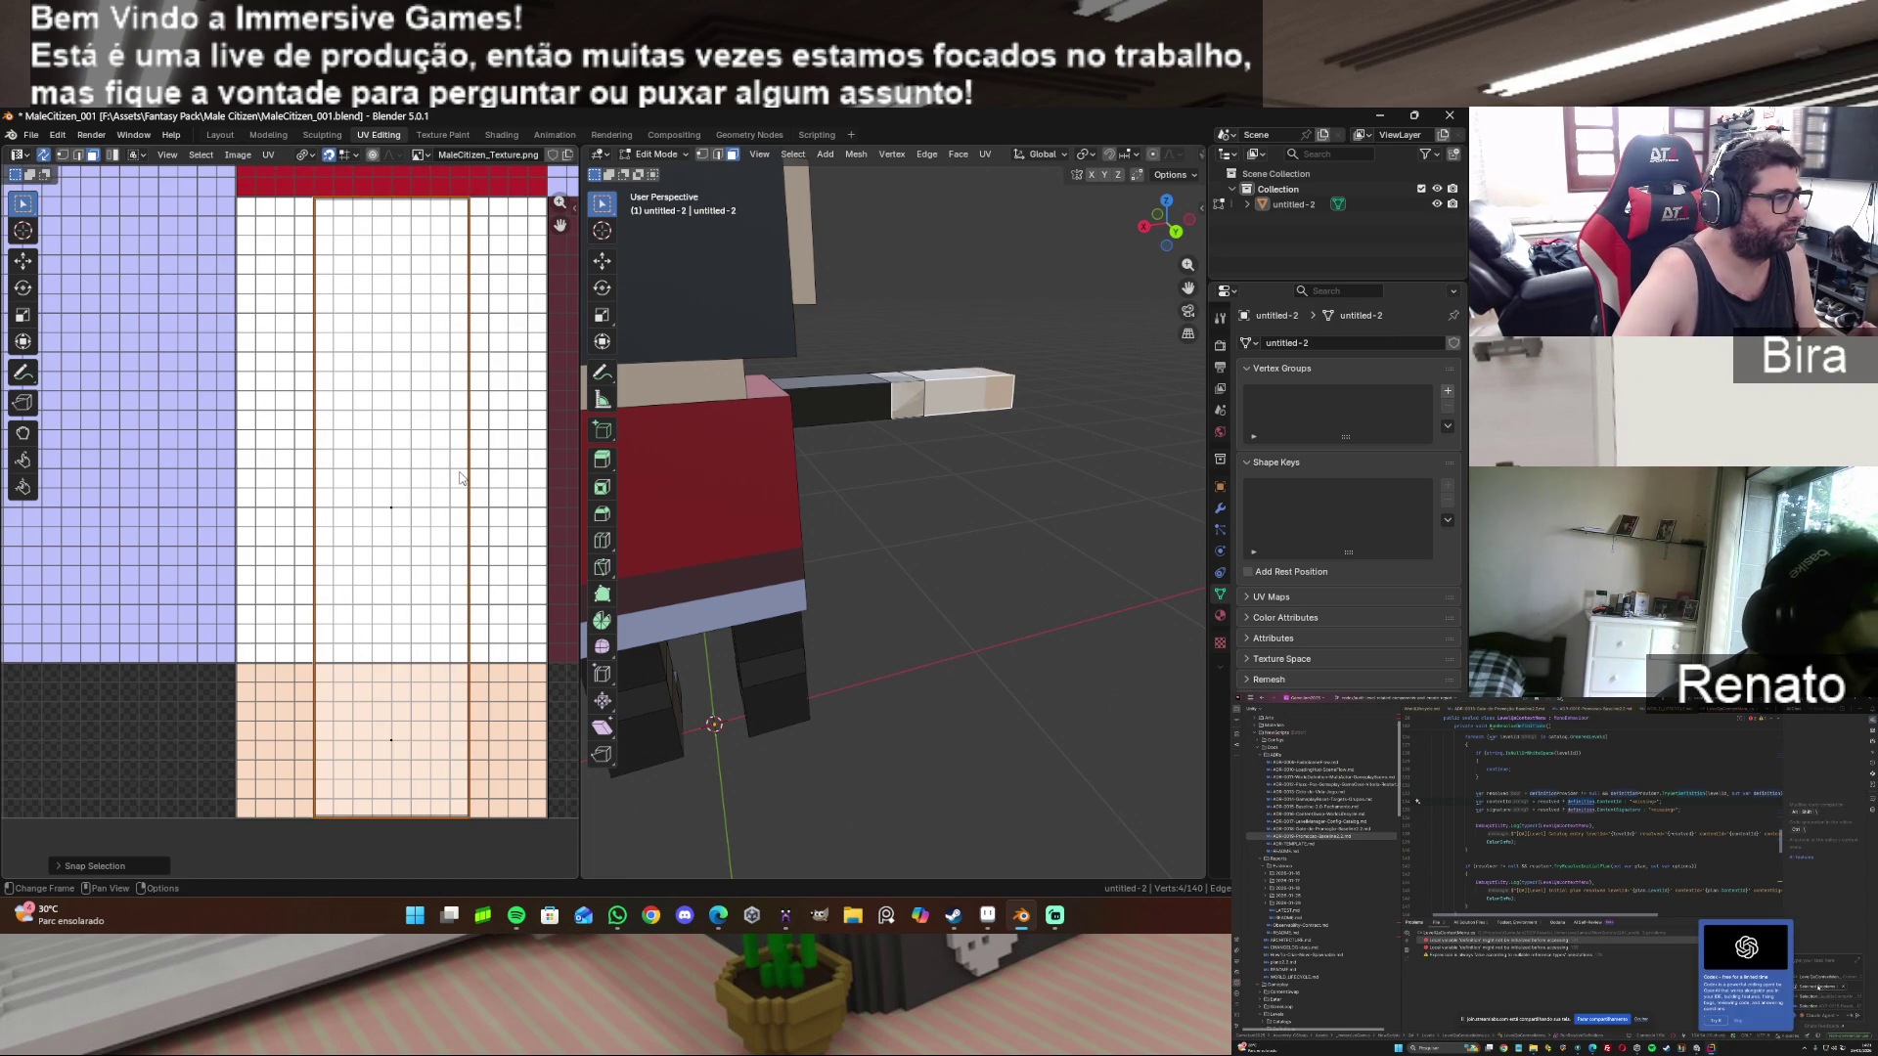
# Deselect everything and hide the upper arm piece.
pyautogui.click(997, 510)
pyautogui.moveTo(1166, 223)
pyautogui.mouseDown()
pyautogui.moveTo(1281, 233)
pyautogui.moveTo(1076, 264)
pyautogui.moveTo(922, 374)
pyautogui.mouseUp()
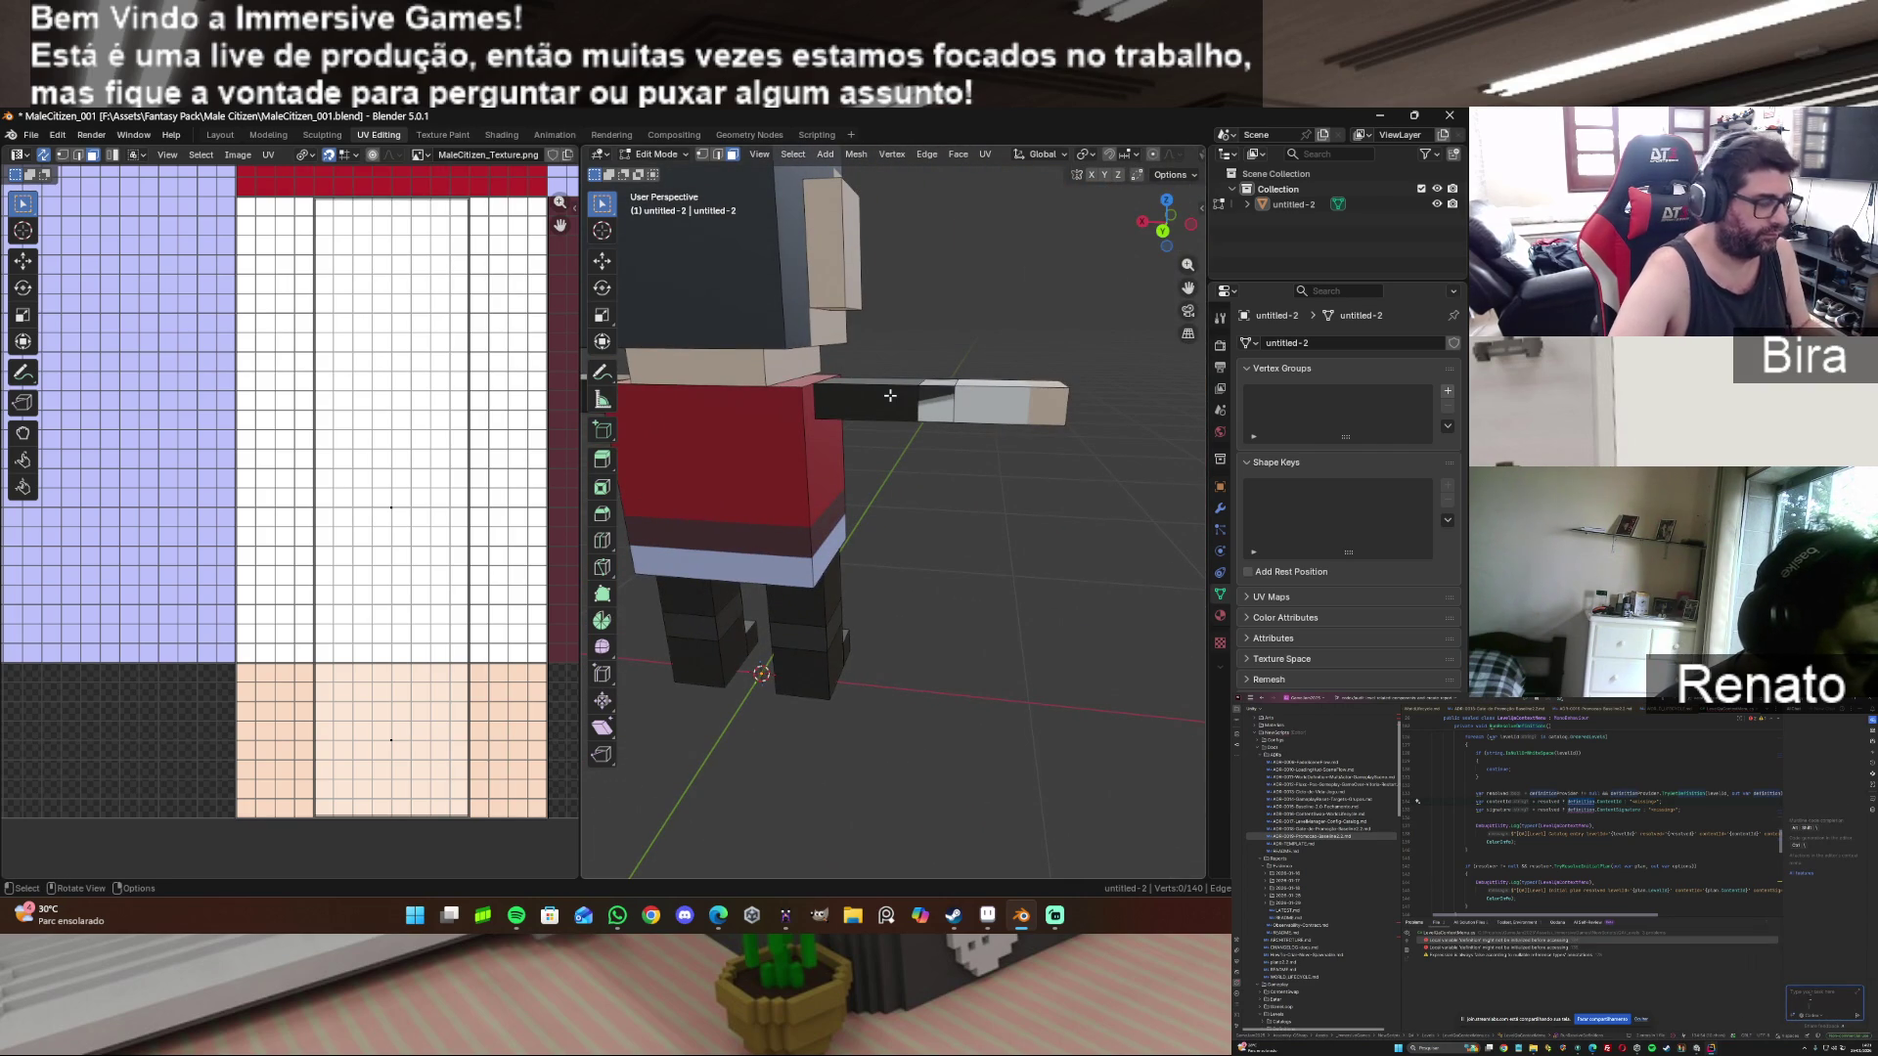
pyautogui.press('l')
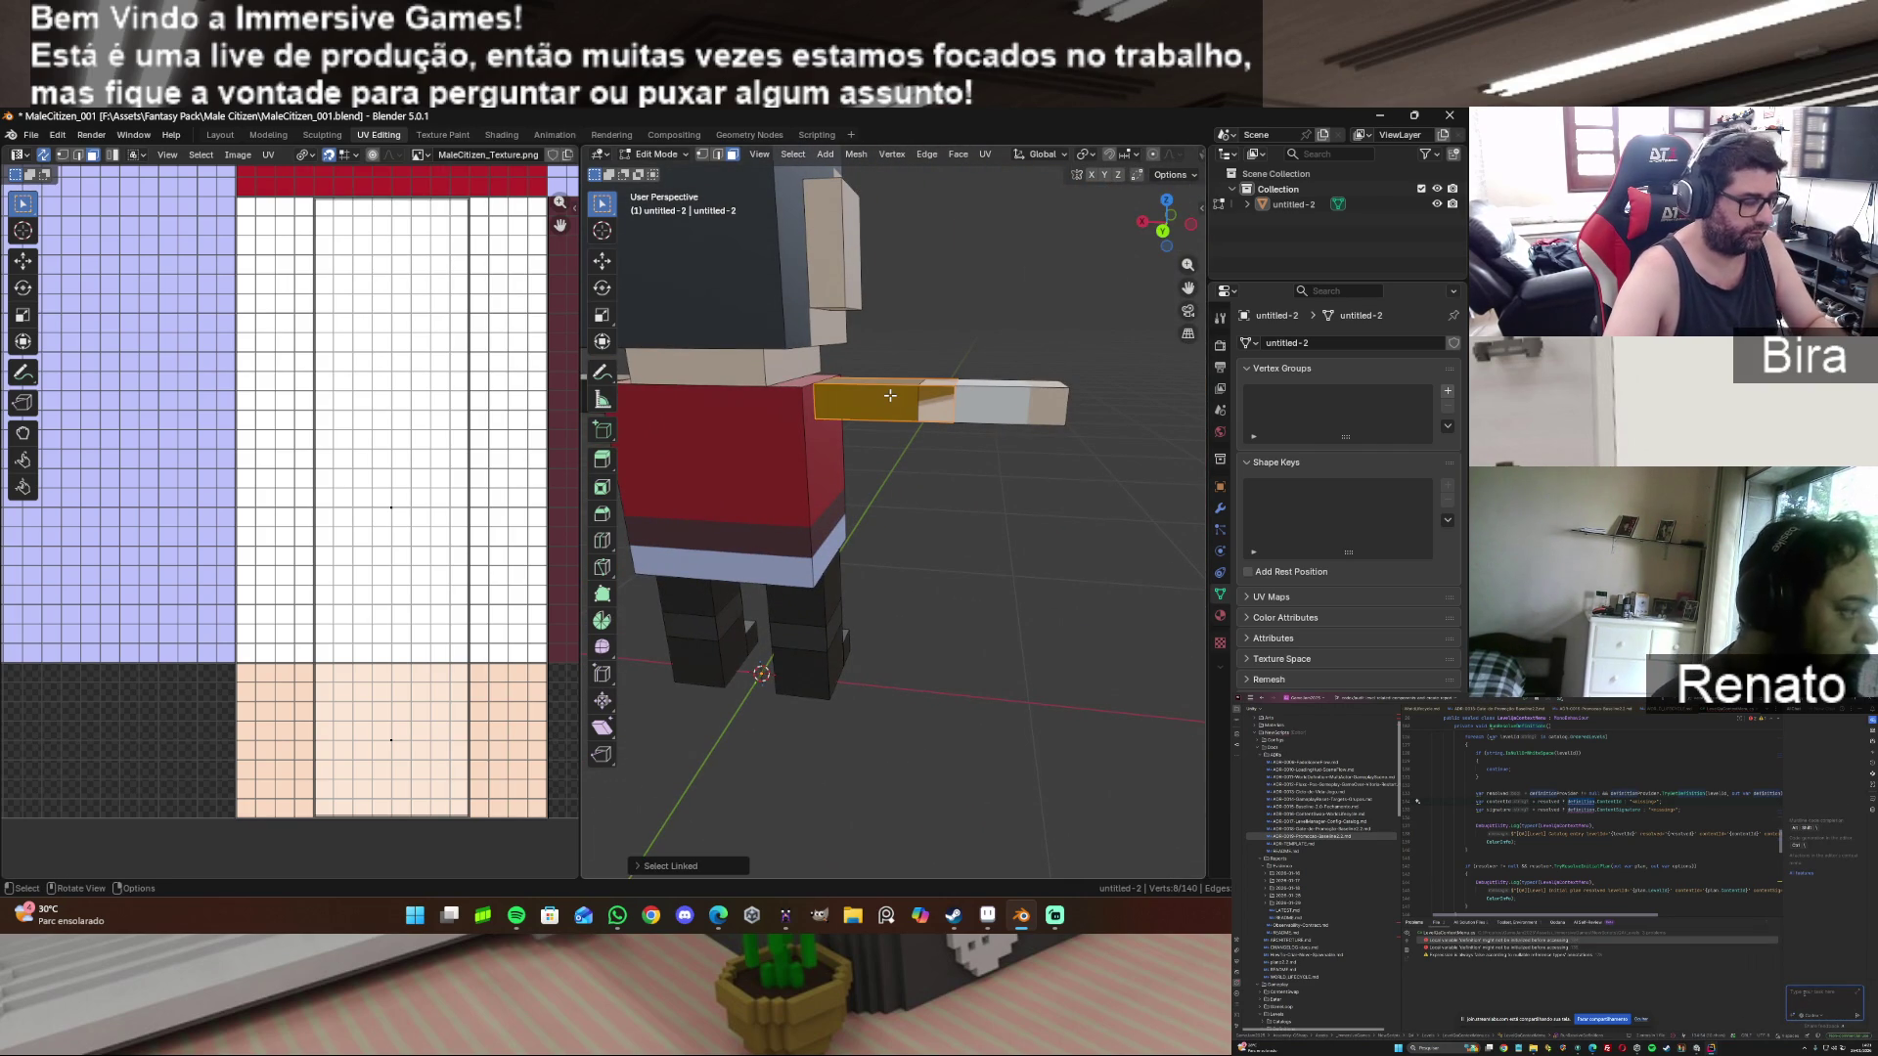
pyautogui.press('h')
pyautogui.moveTo(1166, 223); pyautogui.dragTo(1139, 227)
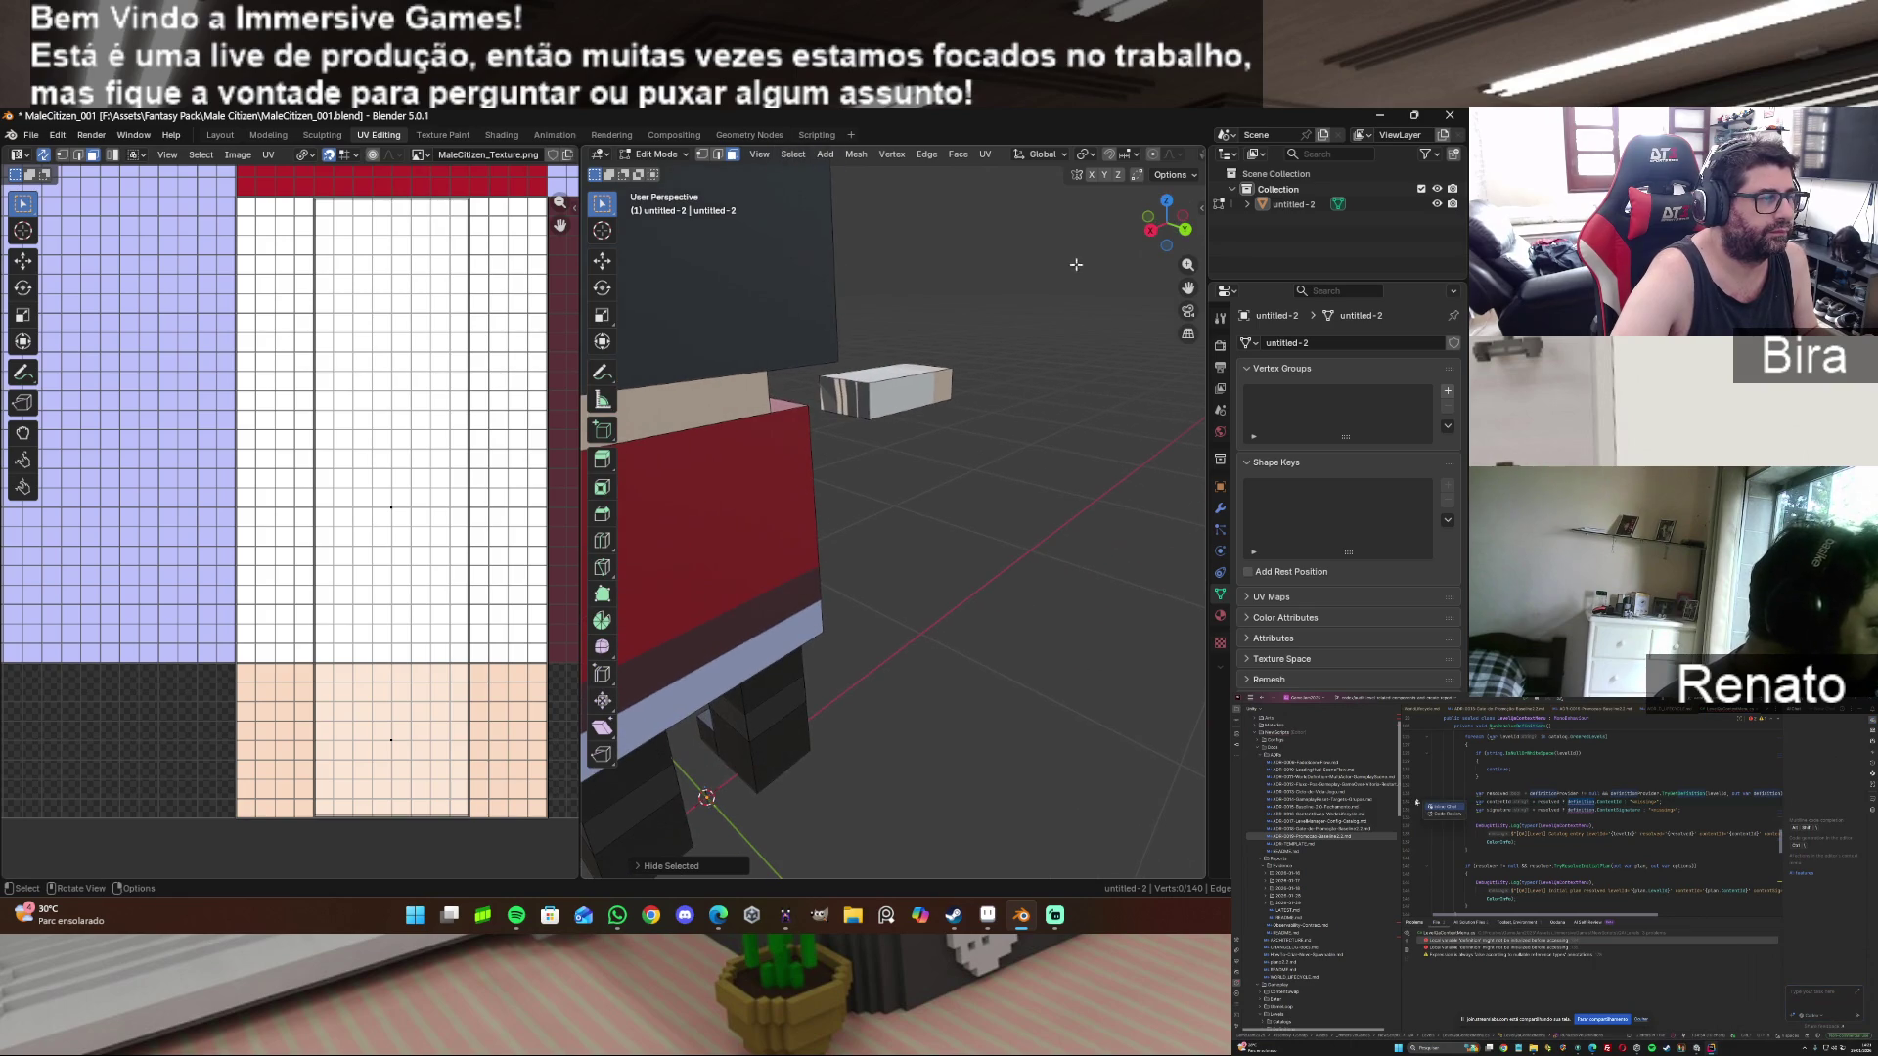
# Unwrap the arm block's left end face.
pyautogui.click(850, 399)
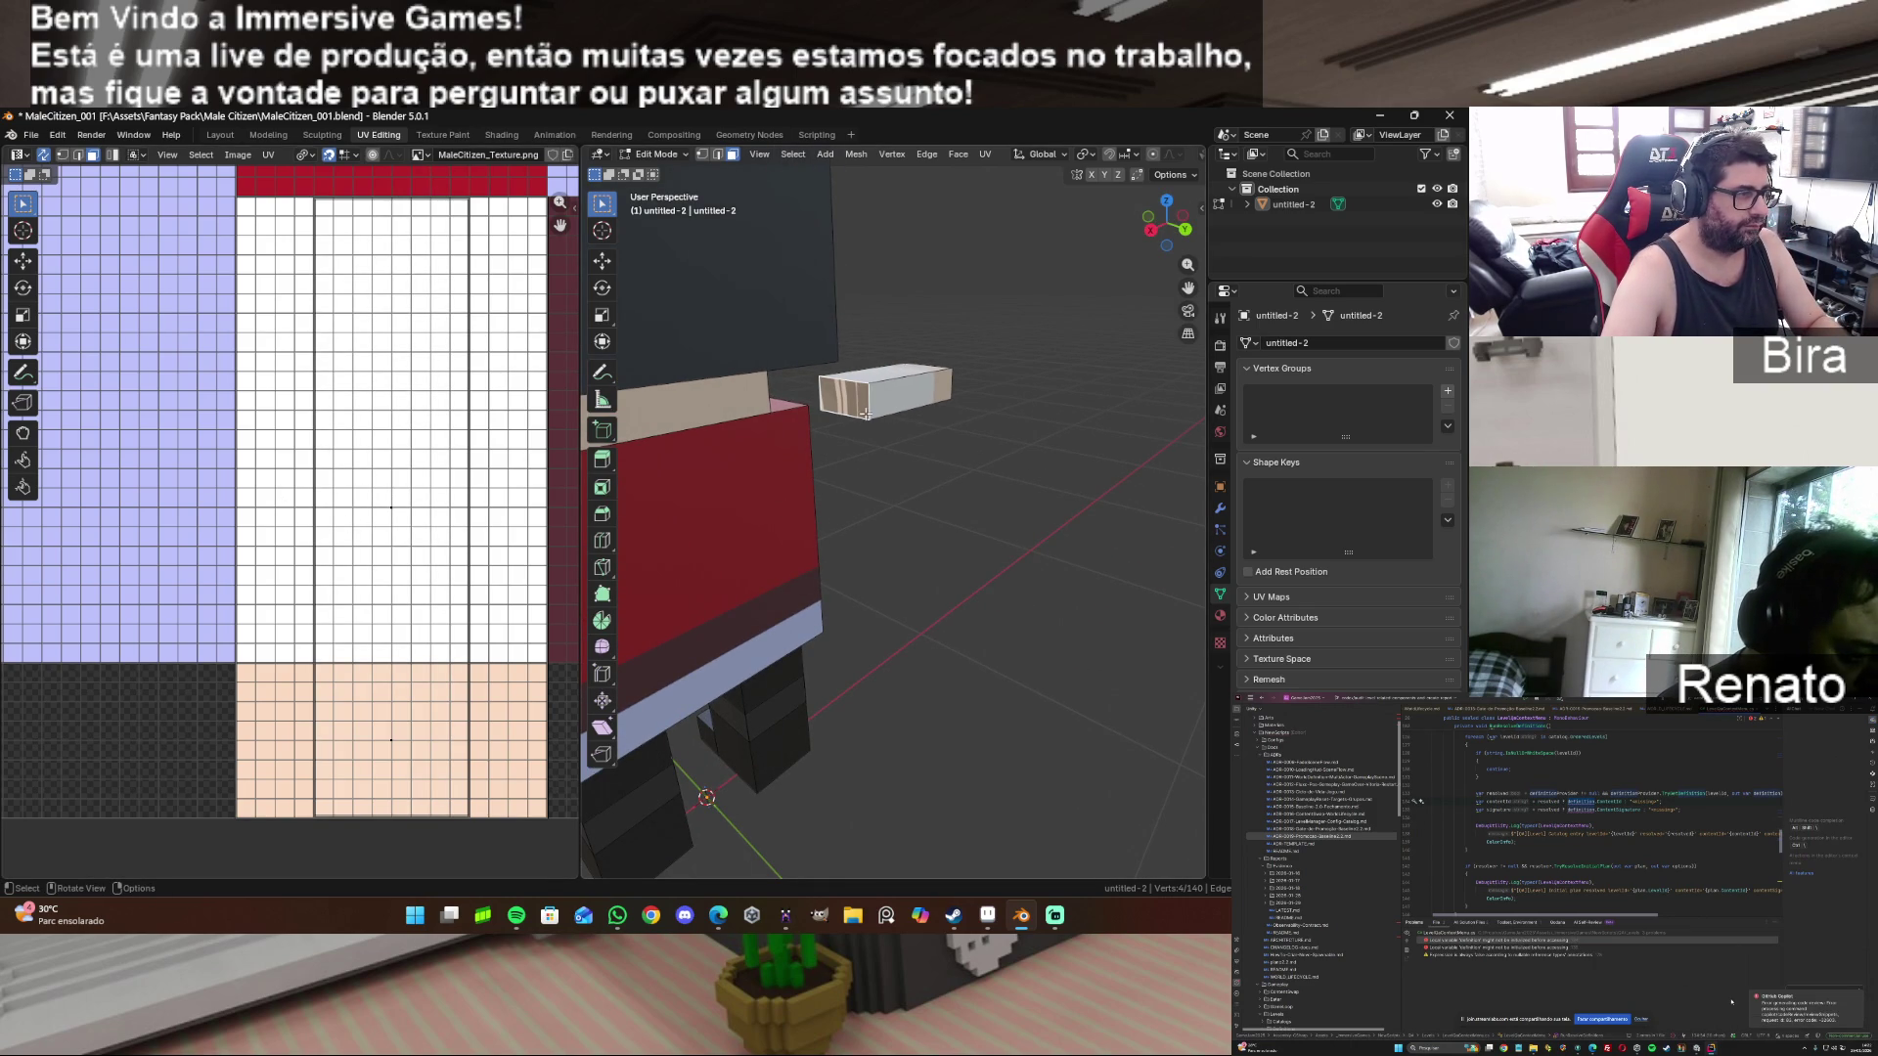
pyautogui.press('u')
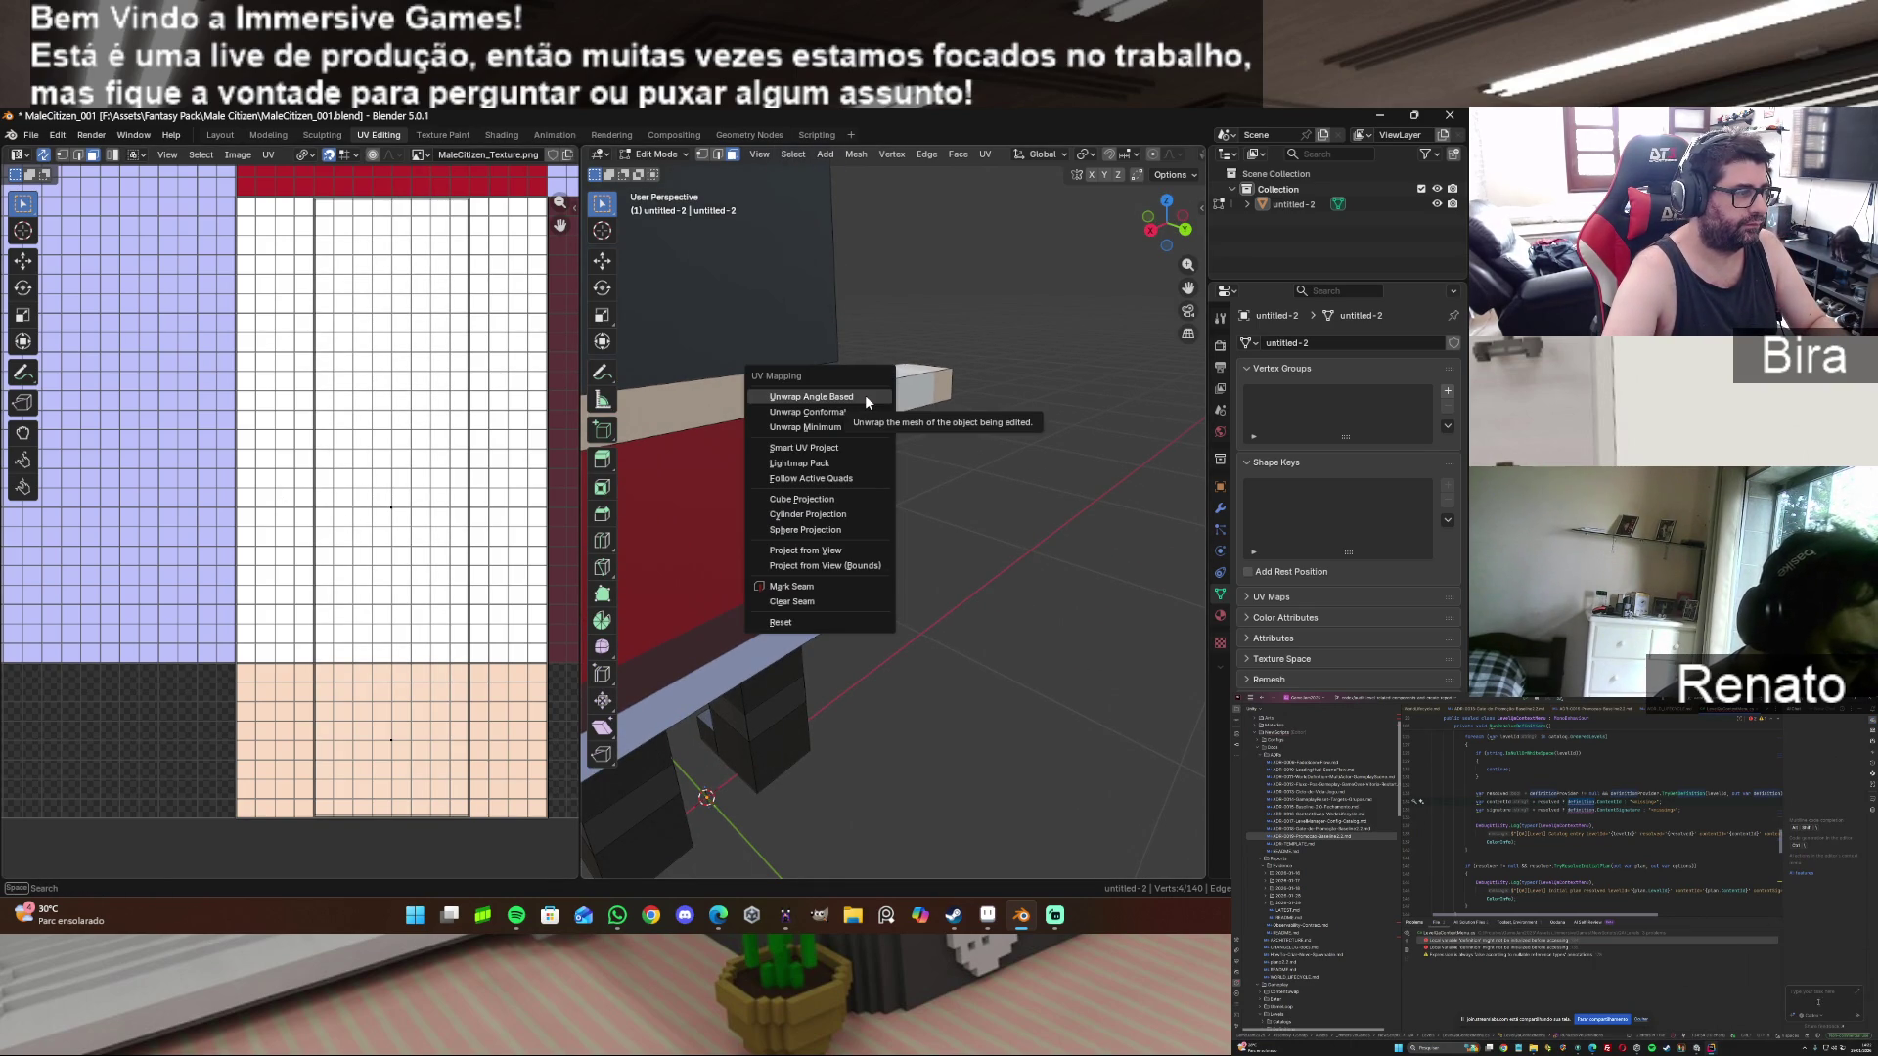
pyautogui.click(865, 396)
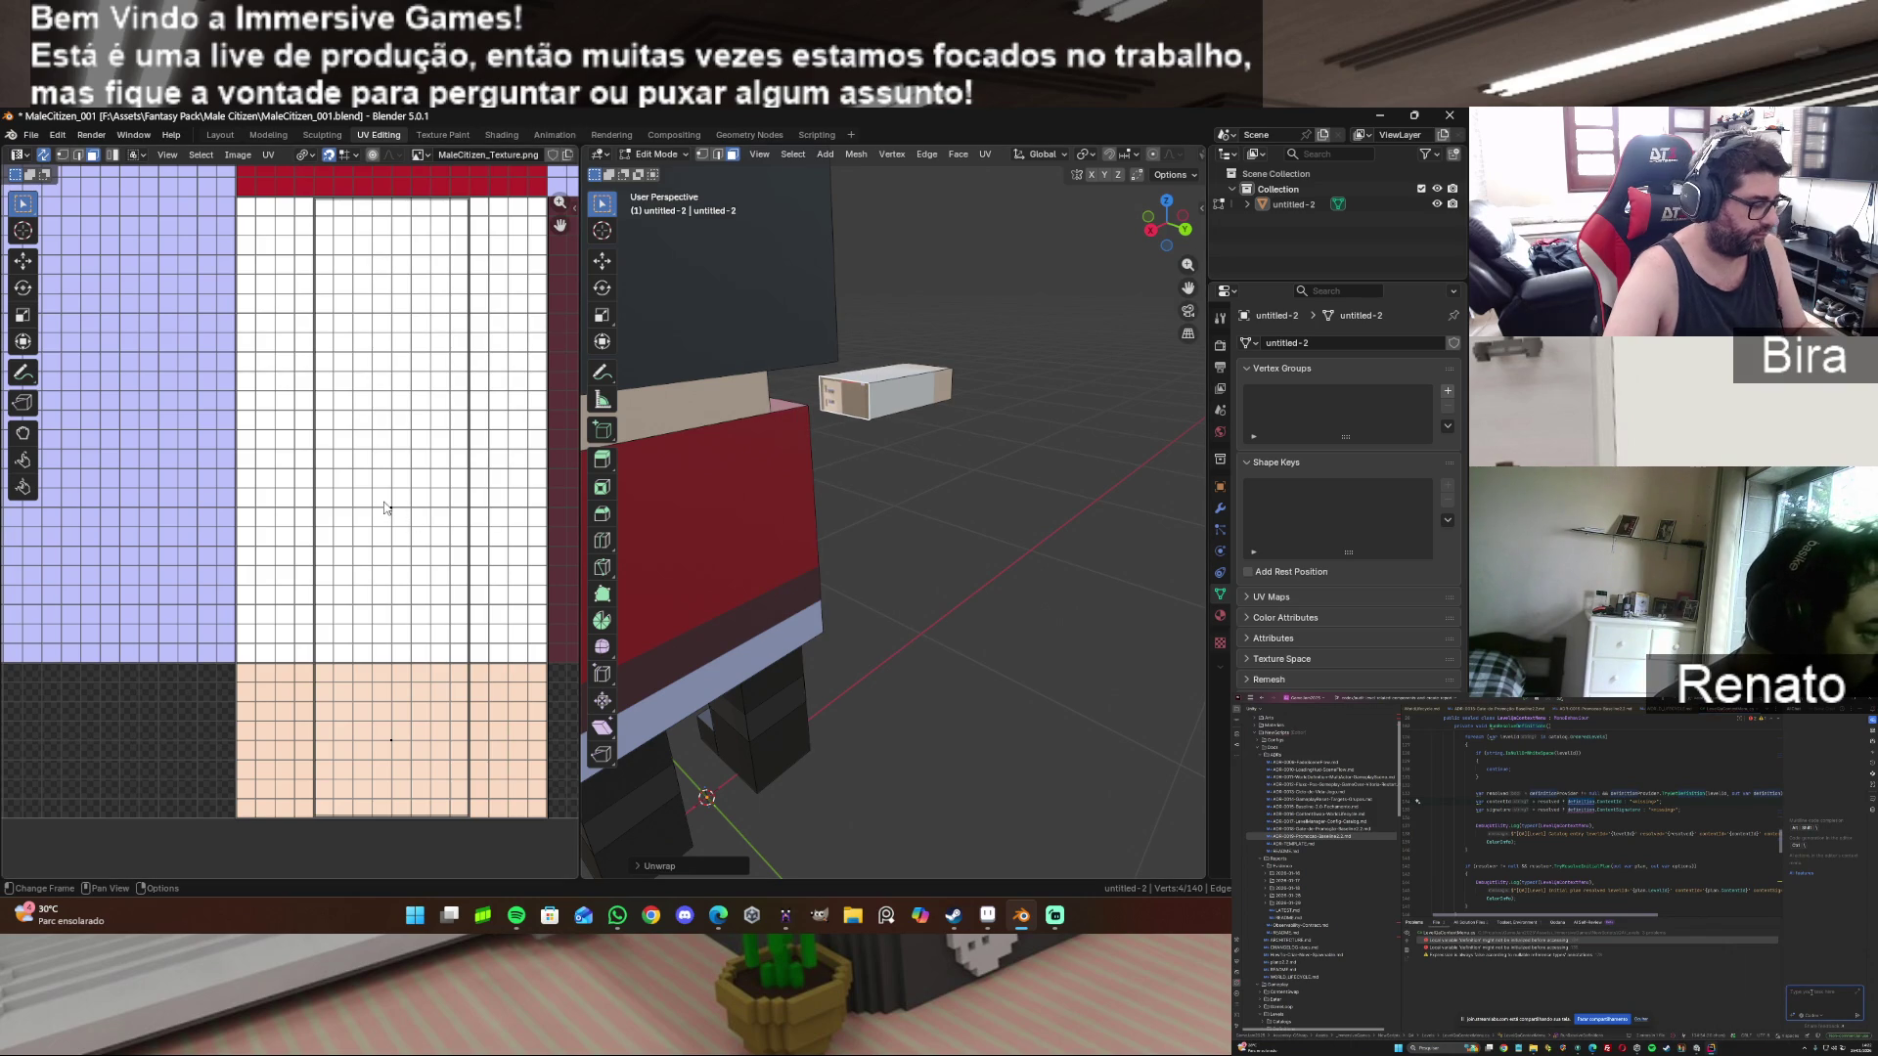
pyautogui.moveTo(880, 548); pyautogui.dragTo(1014, 528, button='middle')
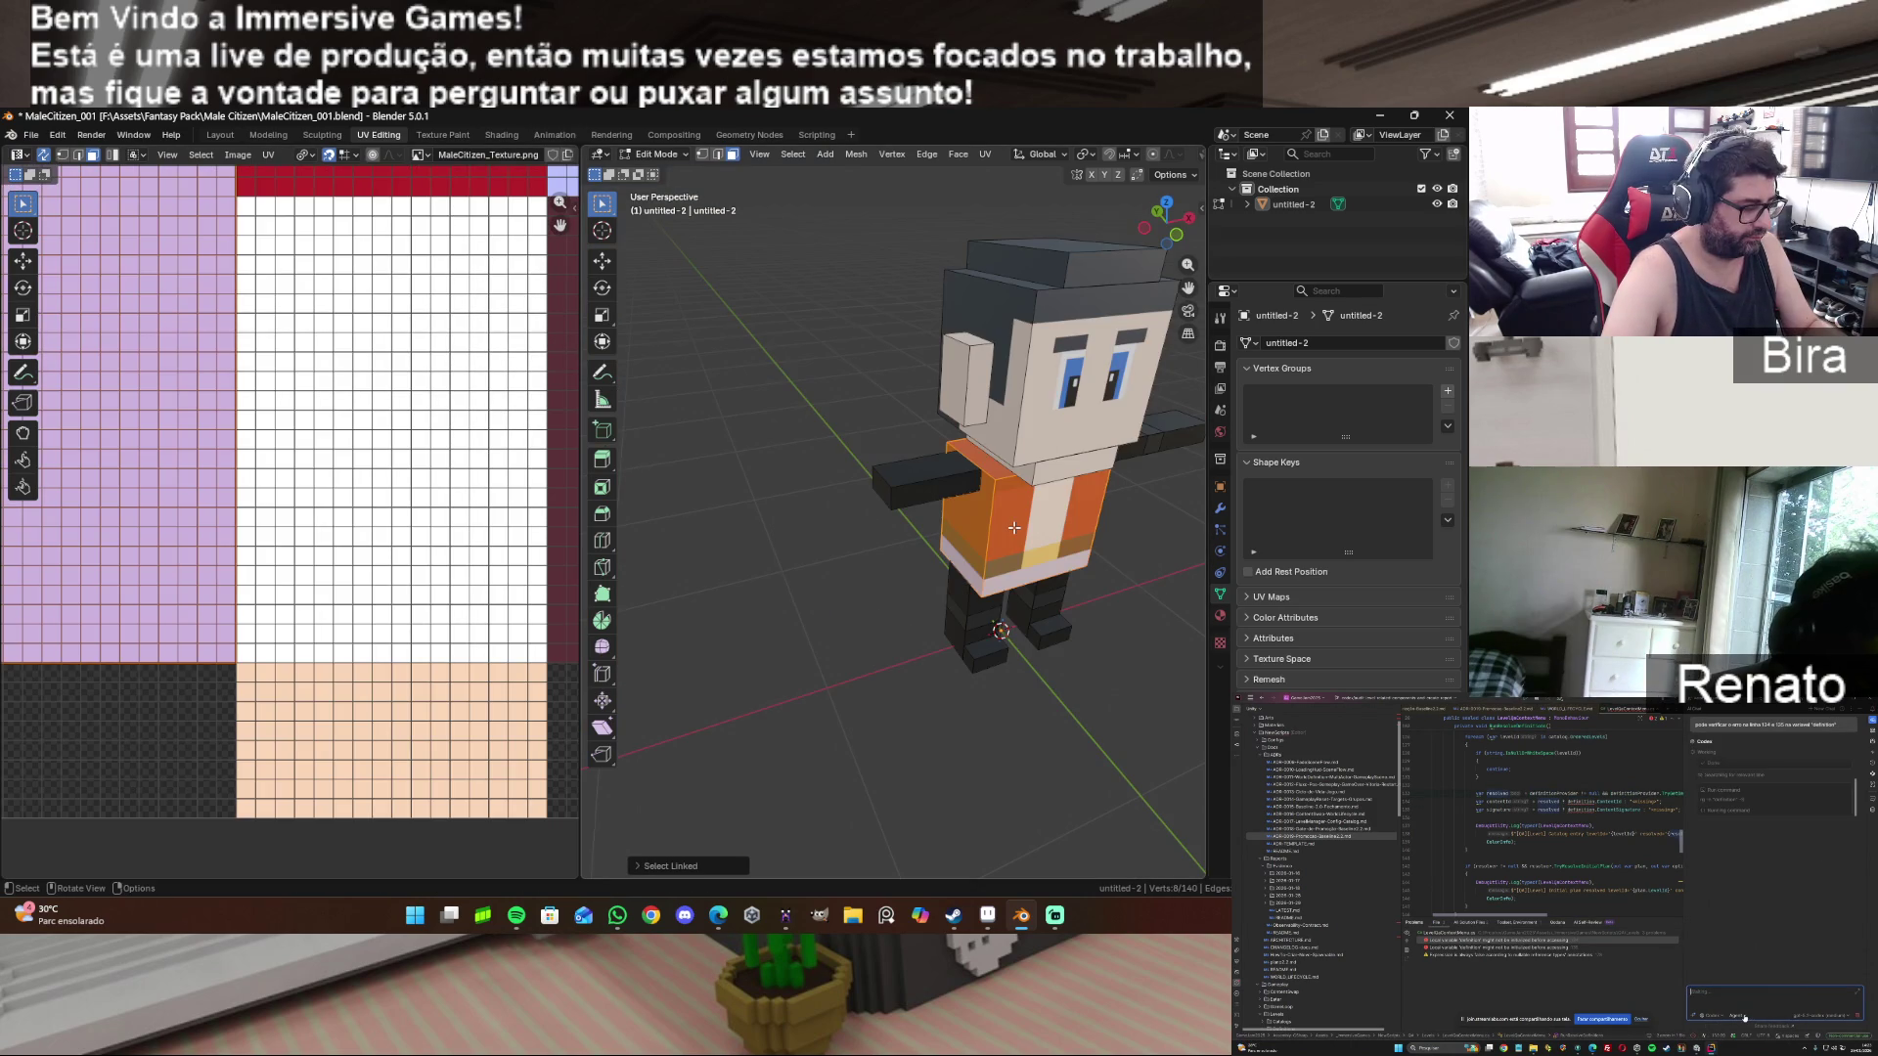
# Hide the selected torso and switch over to the MagicaVoxel window.
pyautogui.press('h')
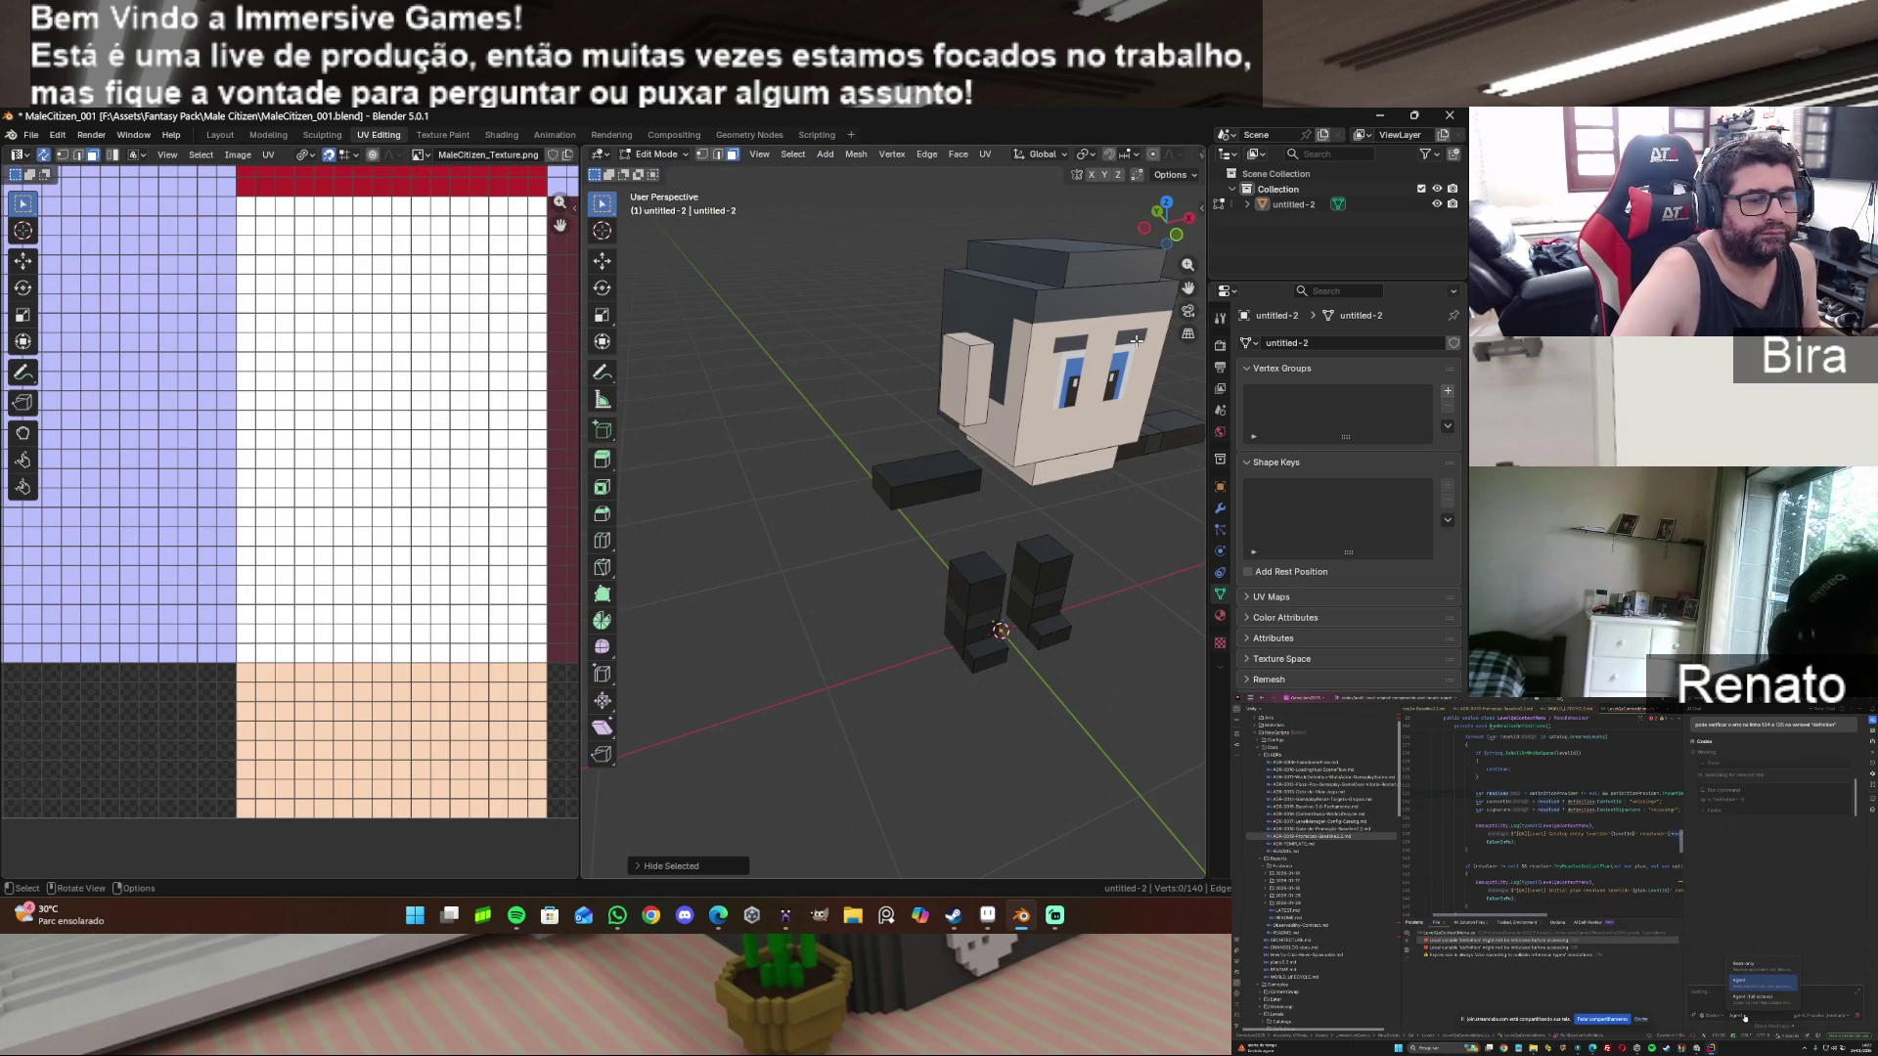
pyautogui.moveTo(1183, 243); pyautogui.dragTo(1158, 233)
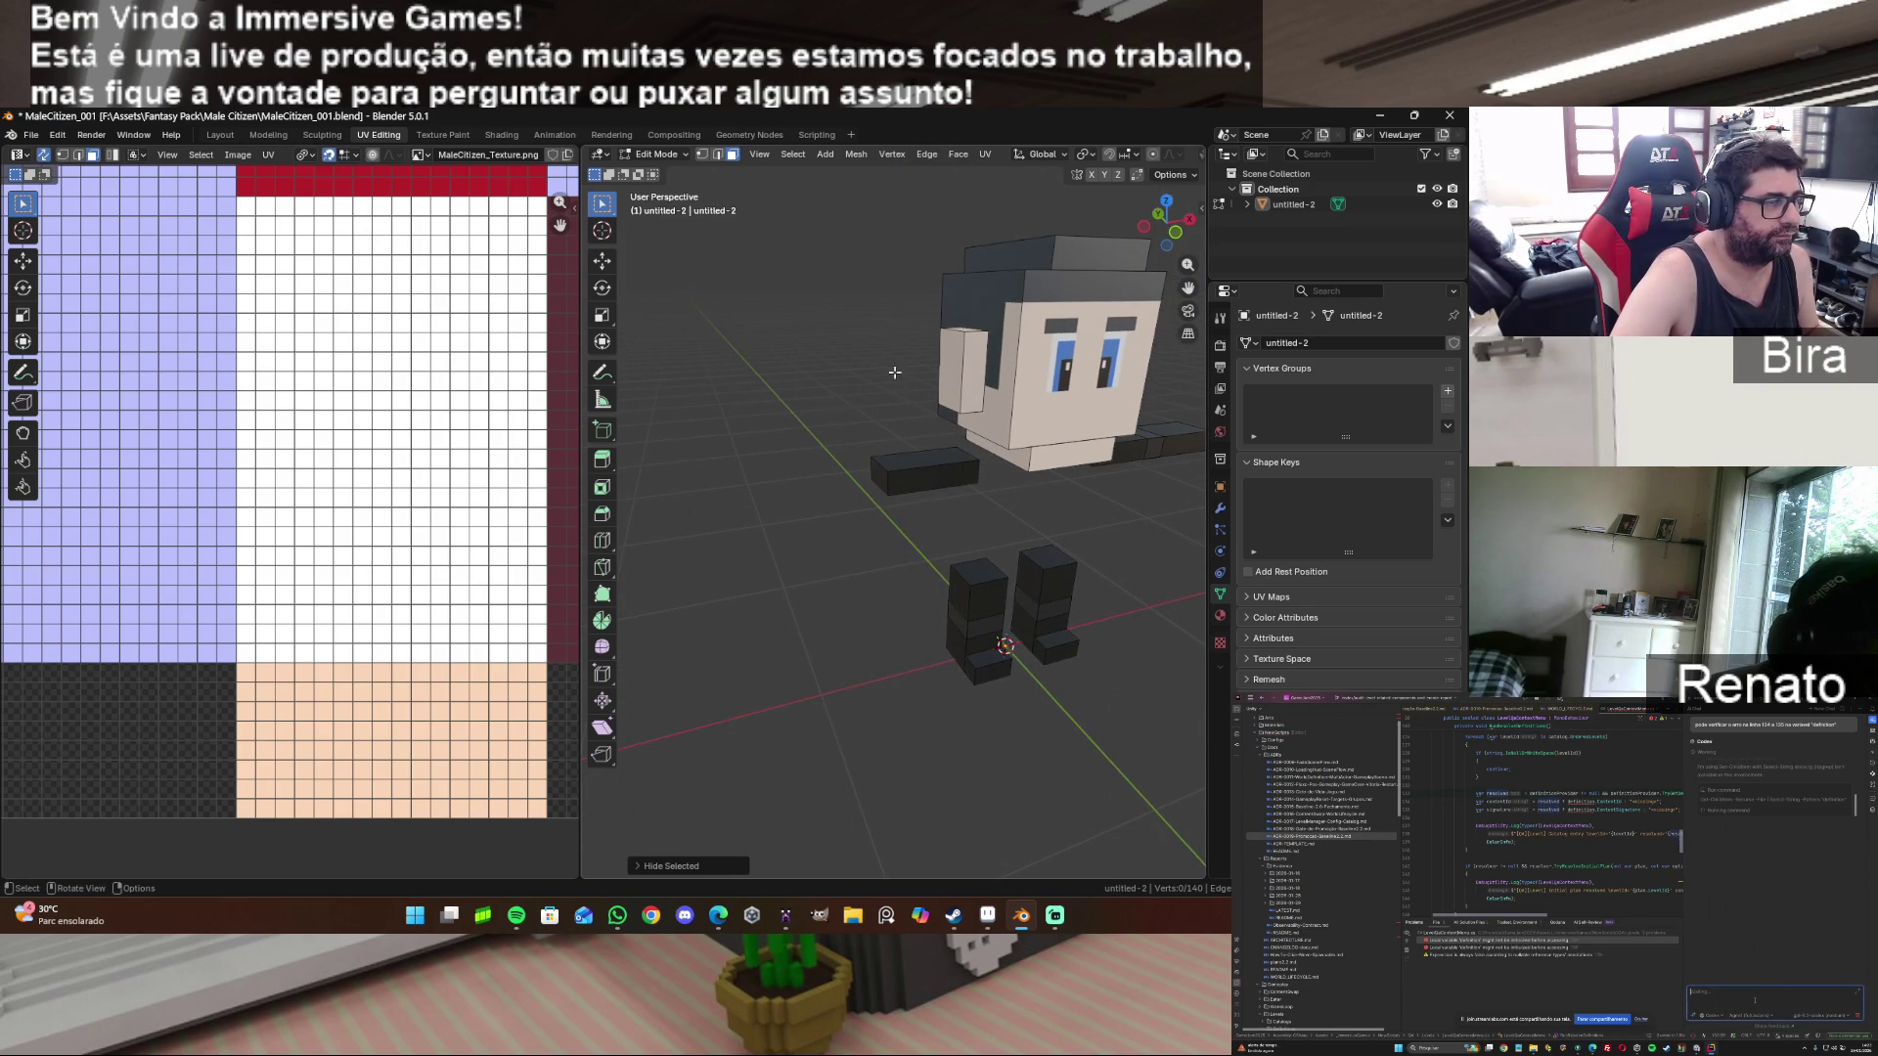
pyautogui.click(788, 924)
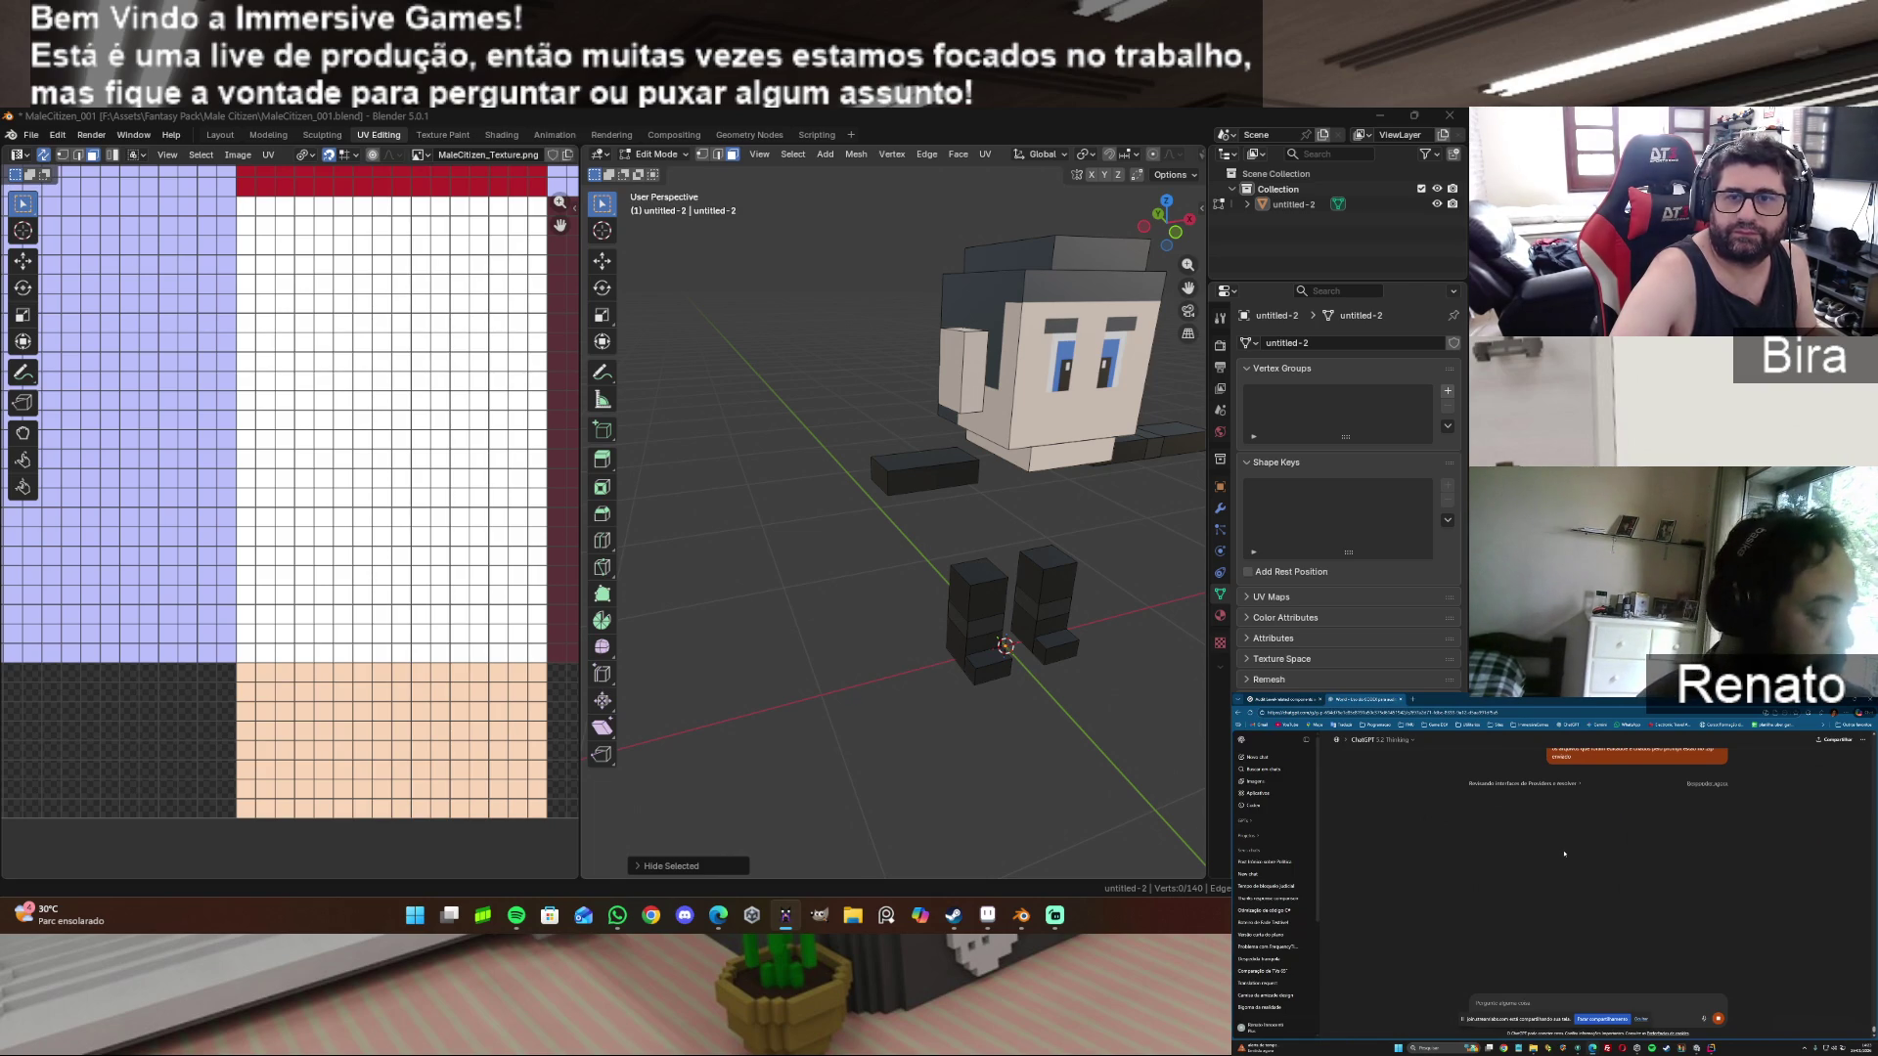
pyautogui.hotkey('alt', 'Tab')
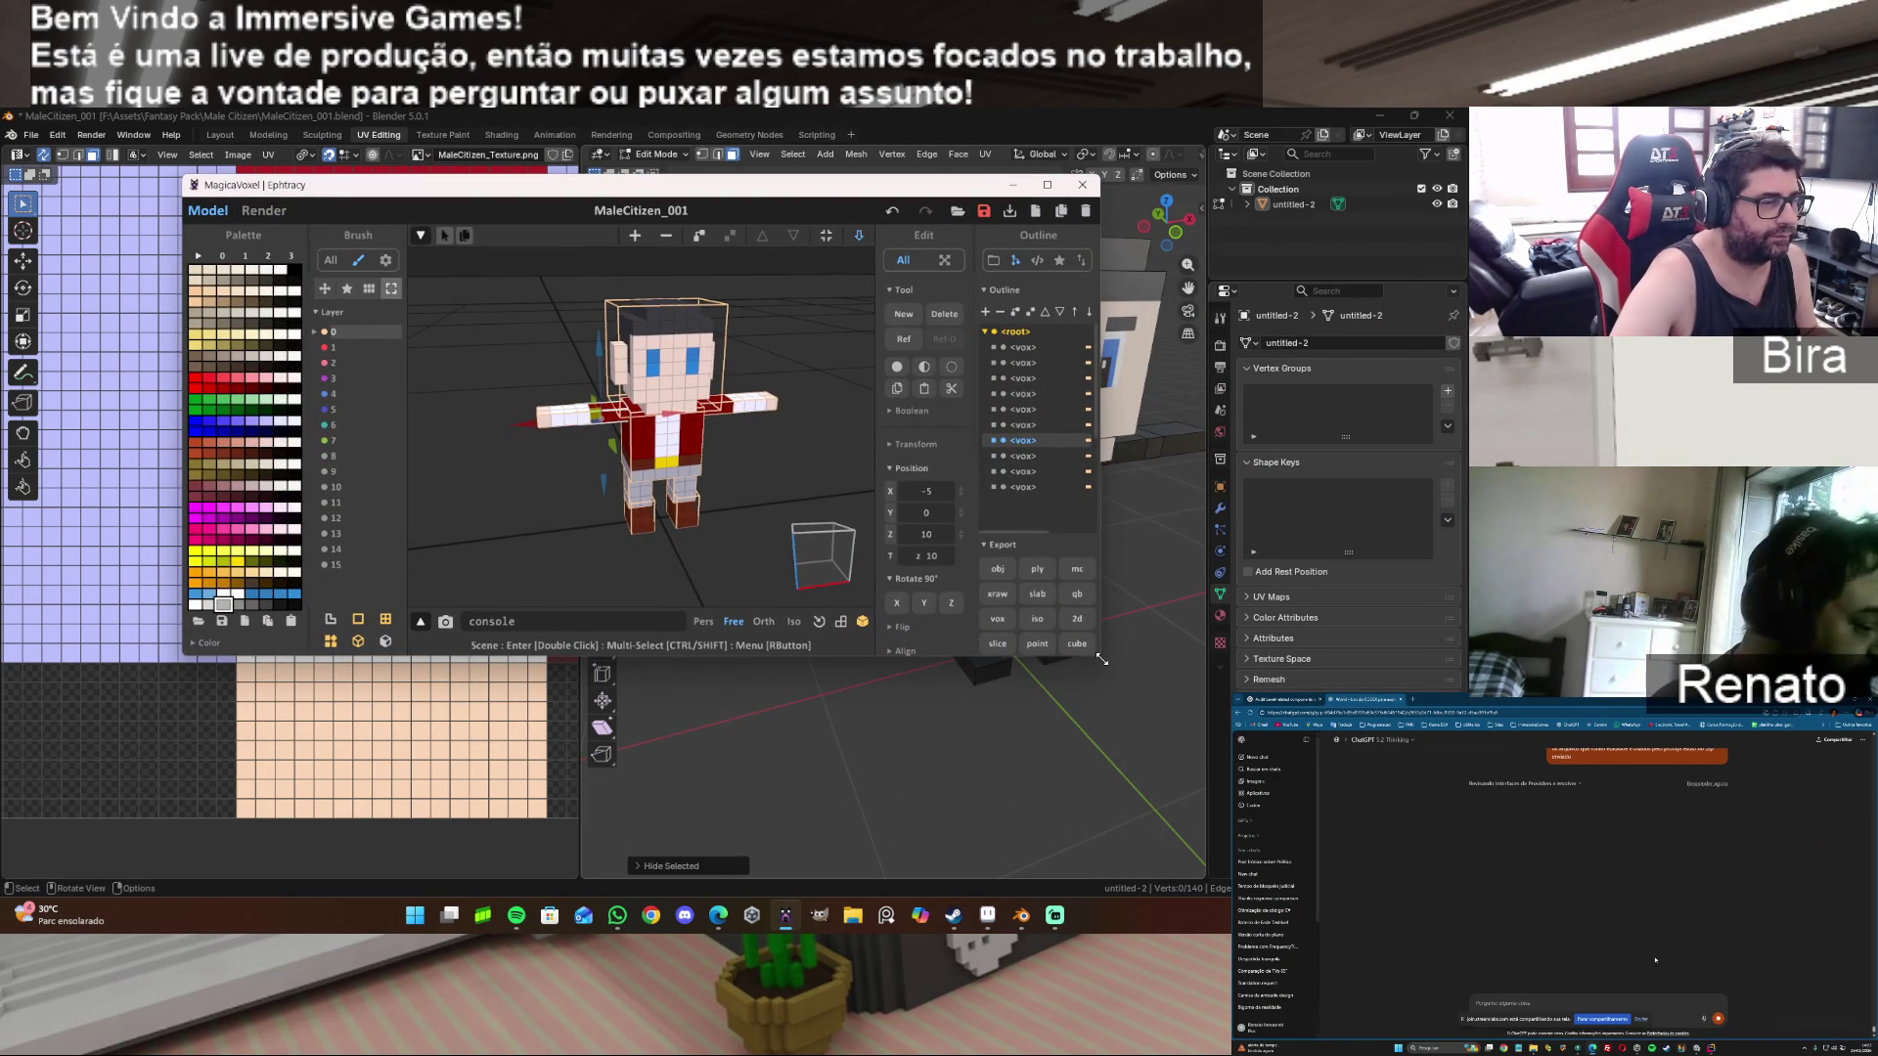
pyautogui.moveTo(1102, 658)
pyautogui.mouseDown()
pyautogui.moveTo(1135, 804)
pyautogui.moveTo(1196, 827)
pyautogui.mouseUp()
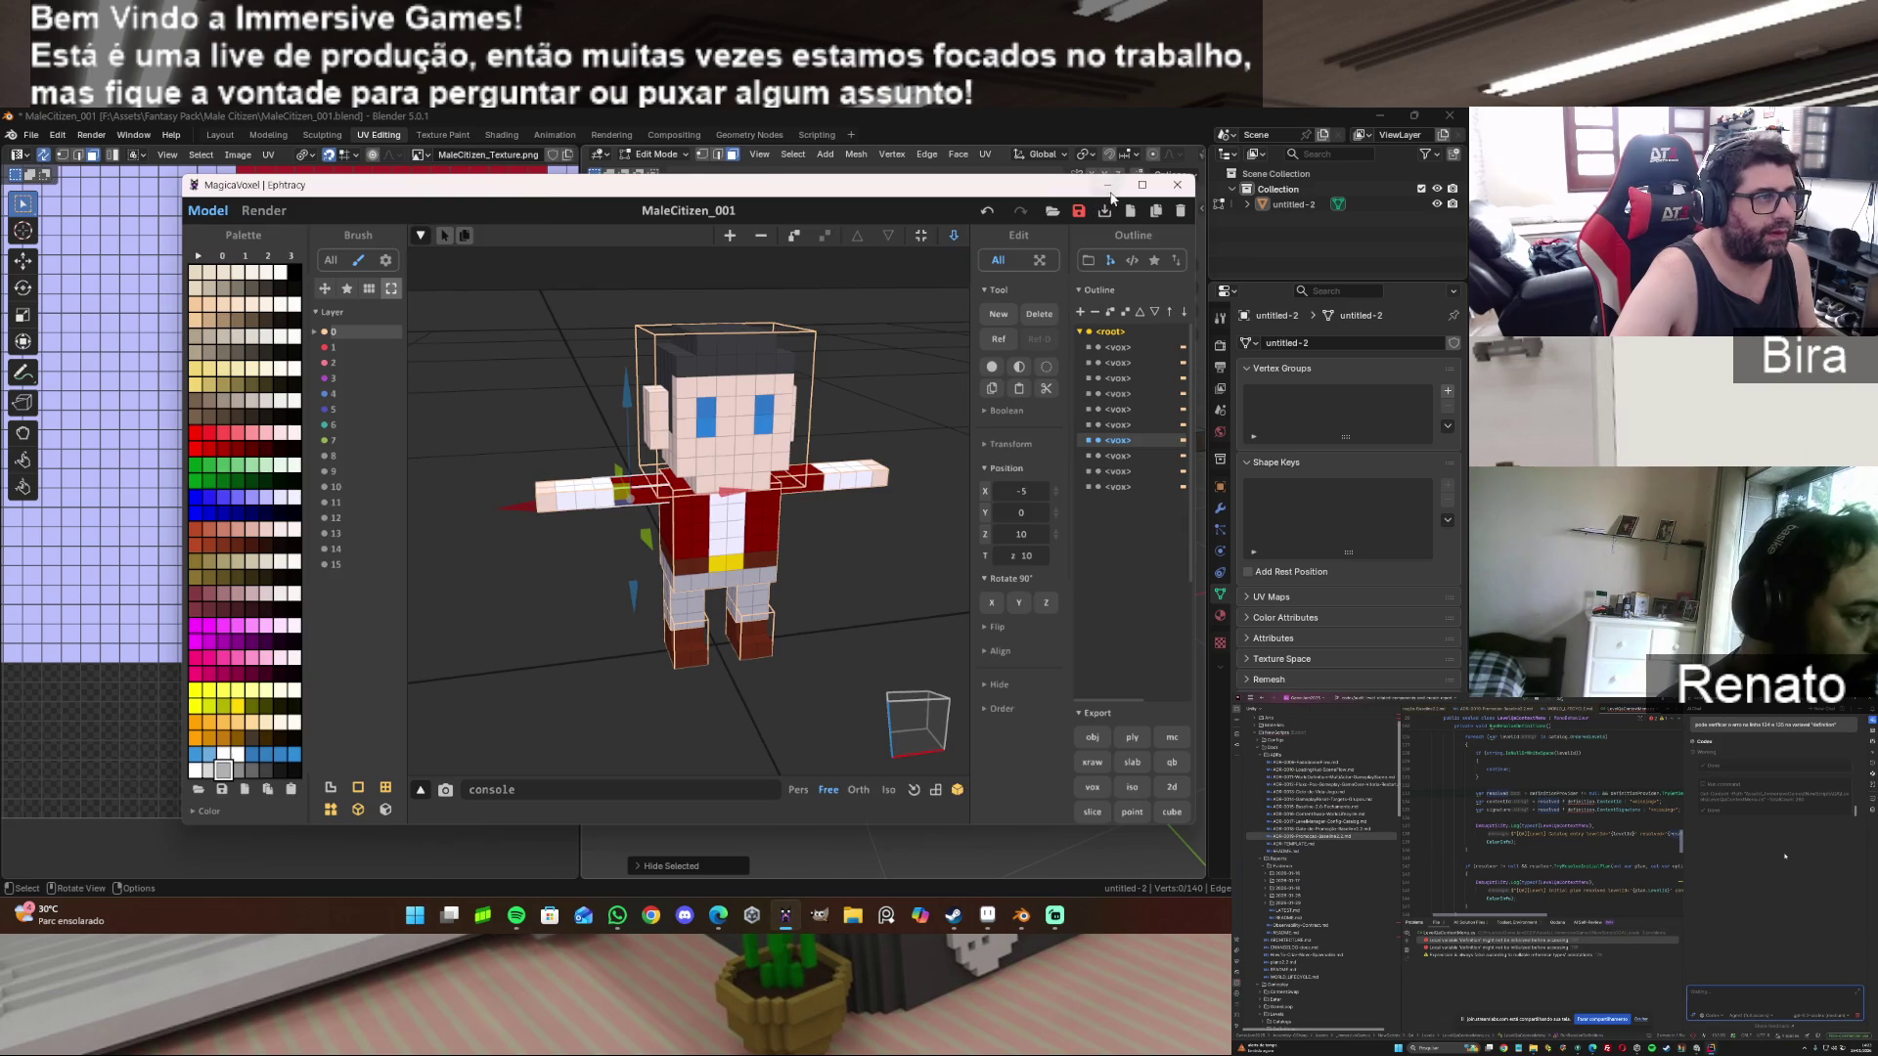
pyautogui.click(1107, 184)
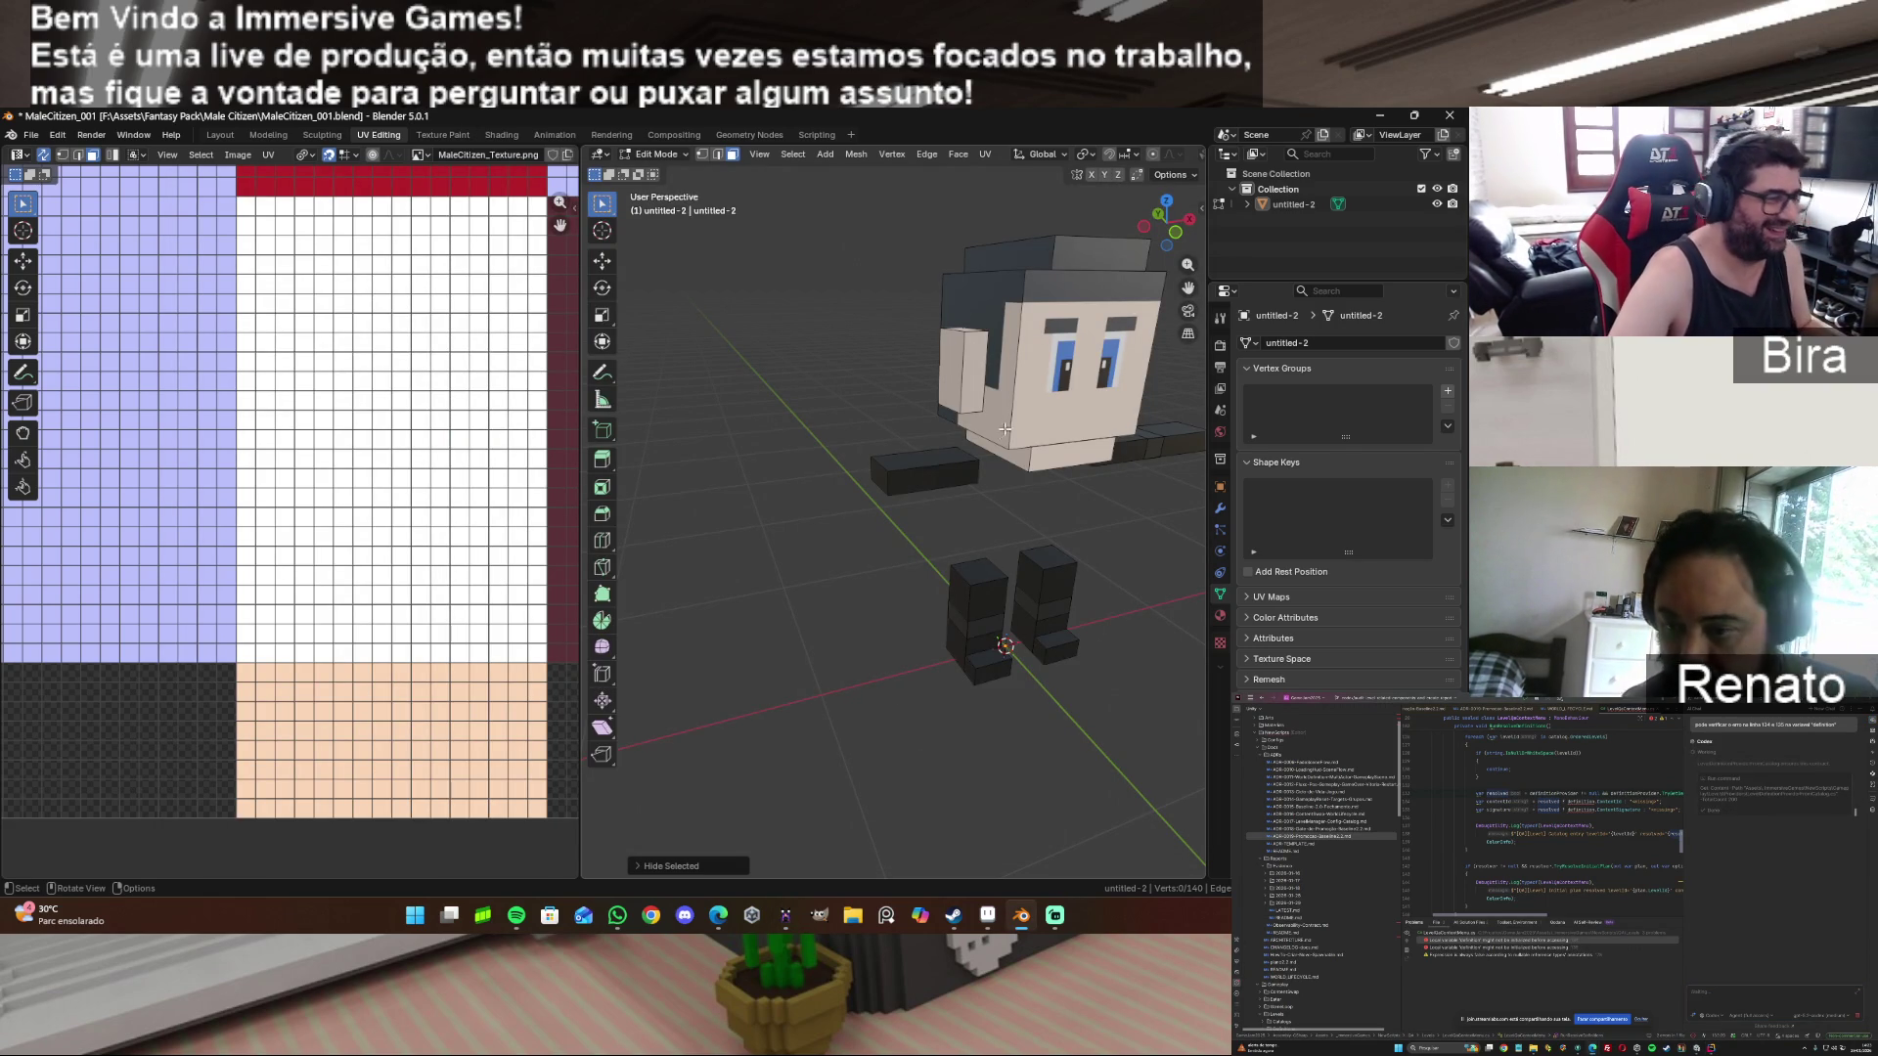
# Select the flat arm block's top face and unwrap it.
pyautogui.click(936, 462)
pyautogui.press('u')
pyautogui.click(935, 460)
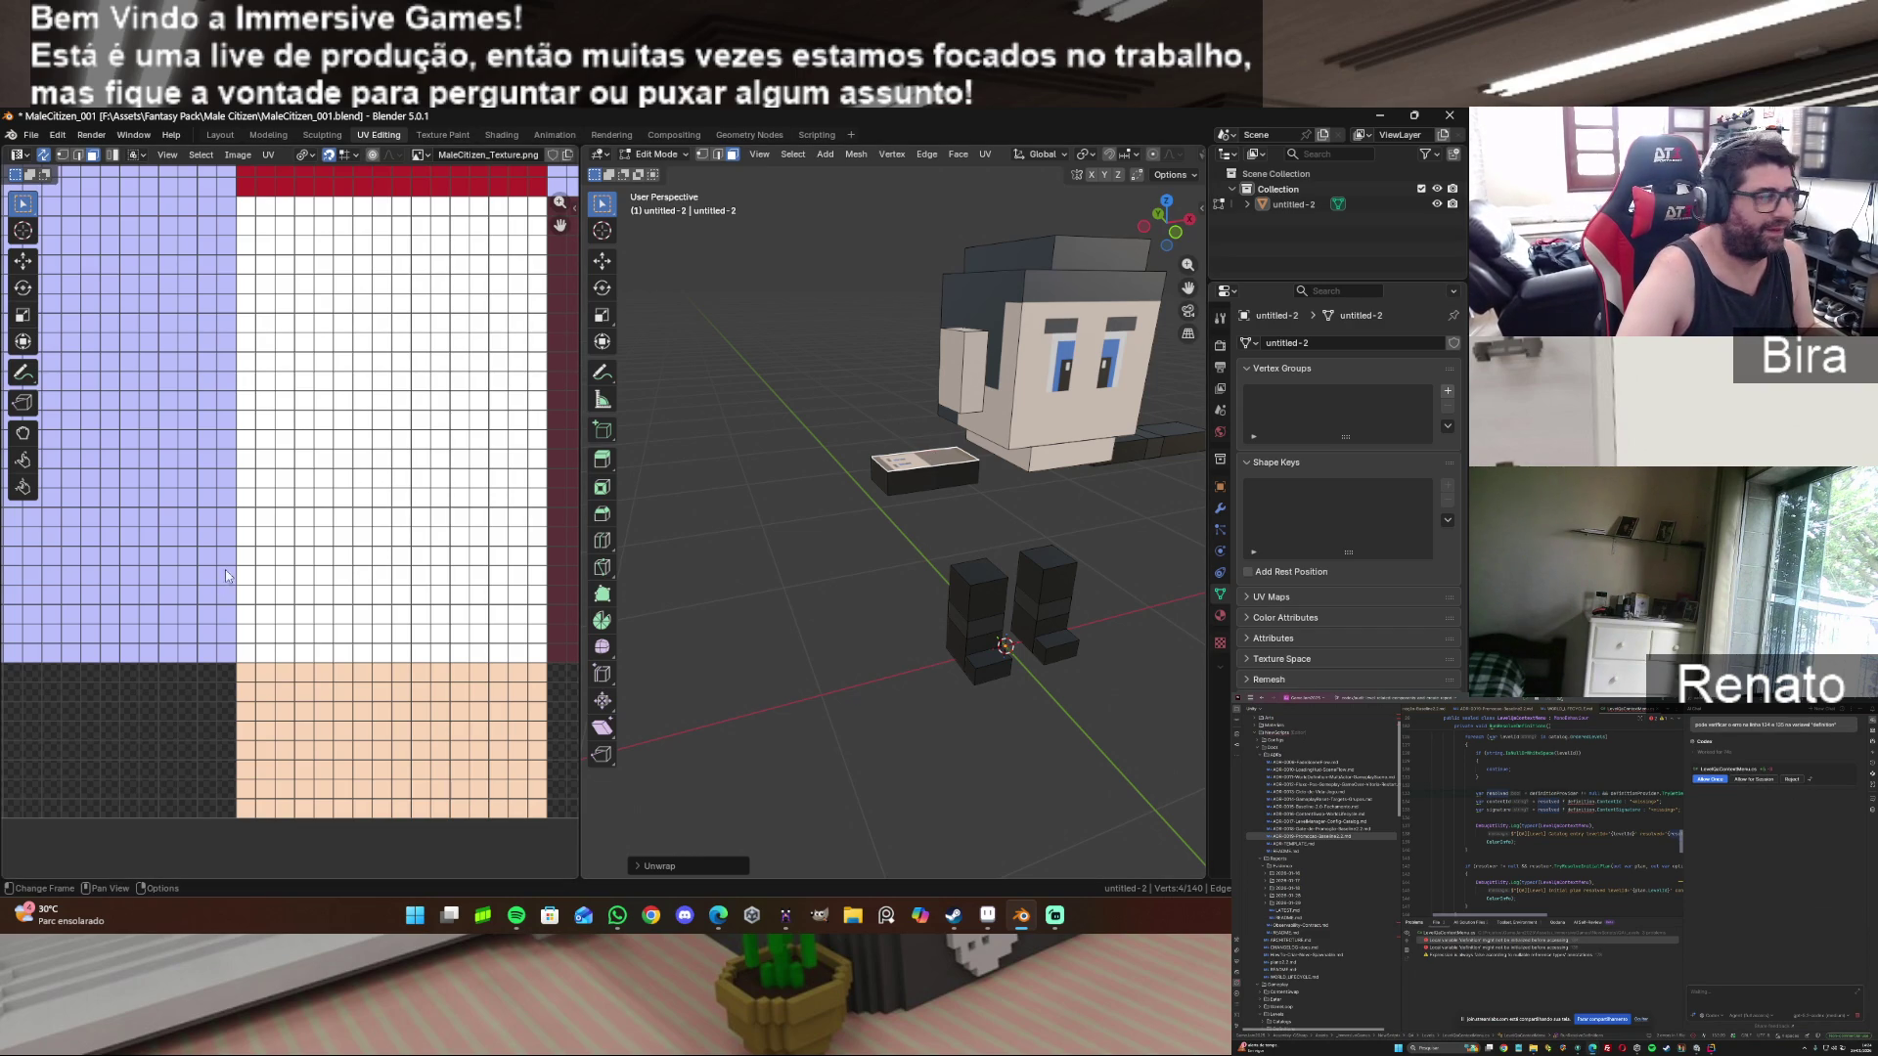
pyautogui.scroll(-3, 440, 440)
# Move and shrink the top face's UV island onto the red shirt area, nudging it down.
pyautogui.moveTo(534, 251); pyautogui.dragTo(524, 470, button='middle')
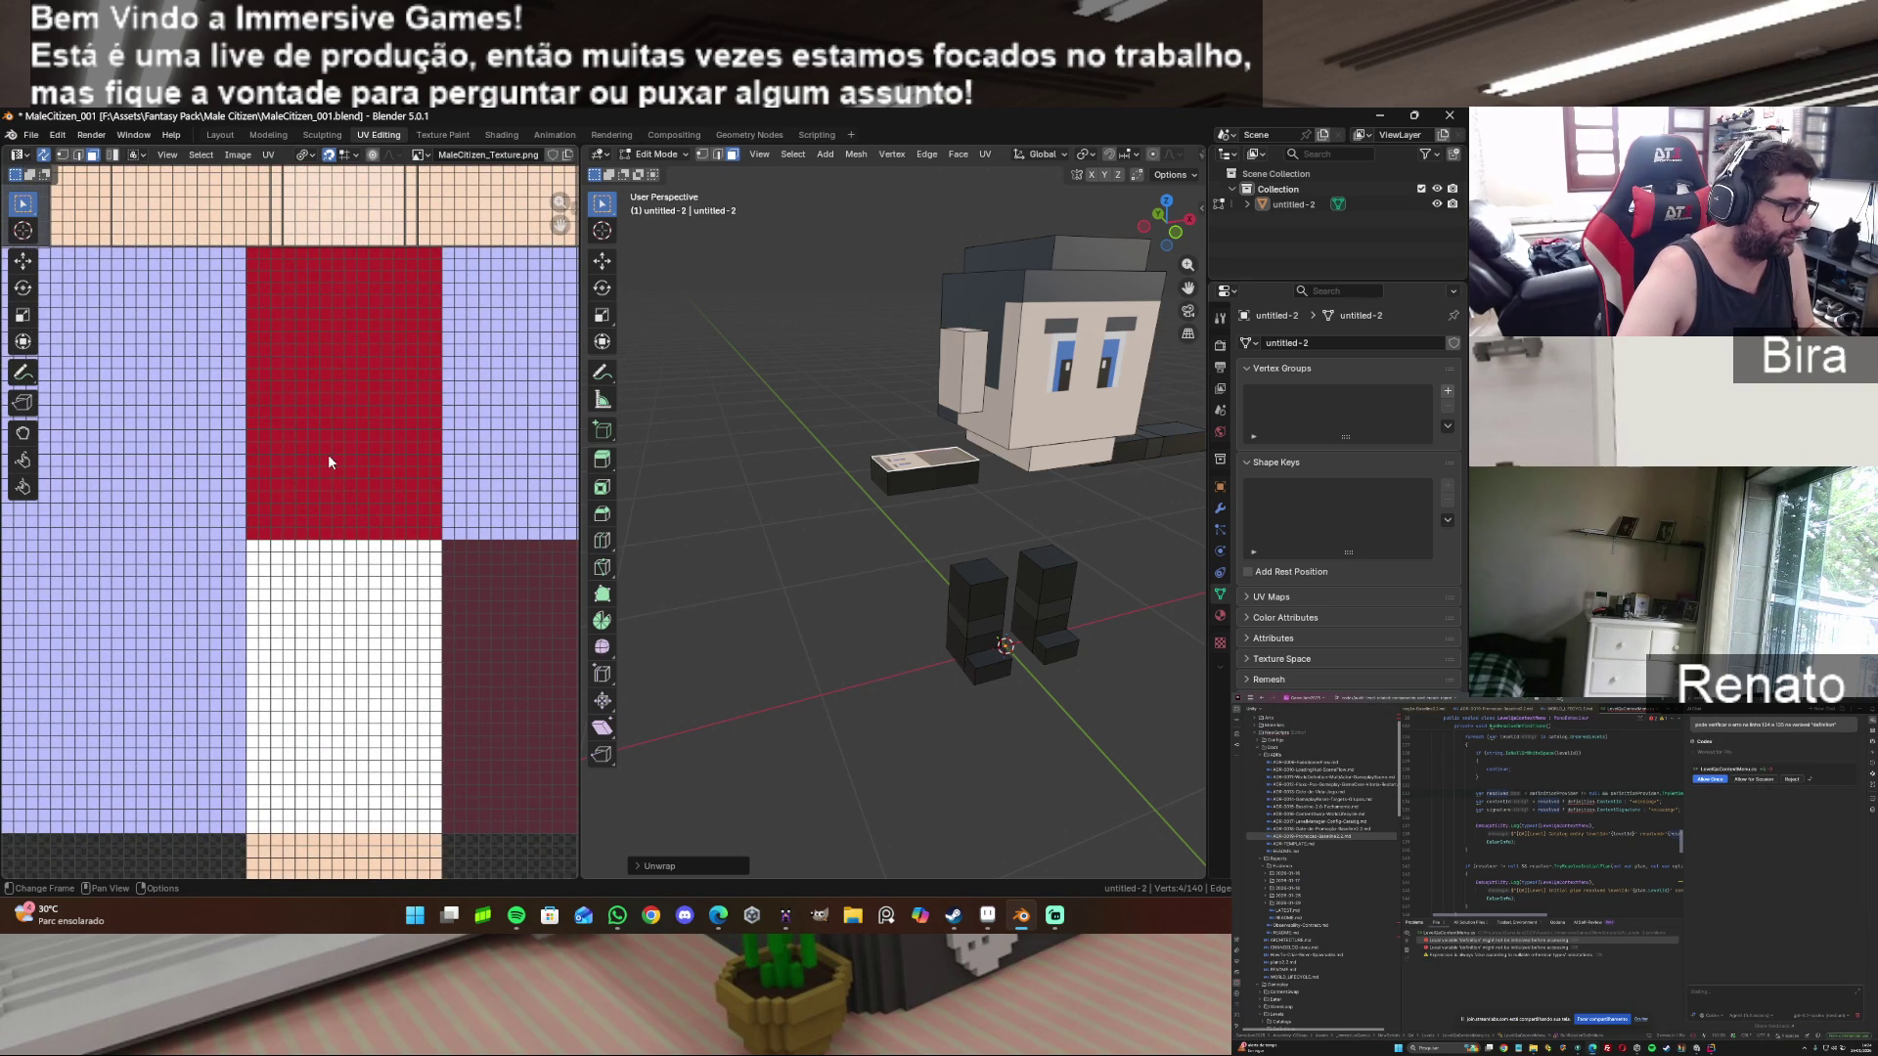
pyautogui.press('g')
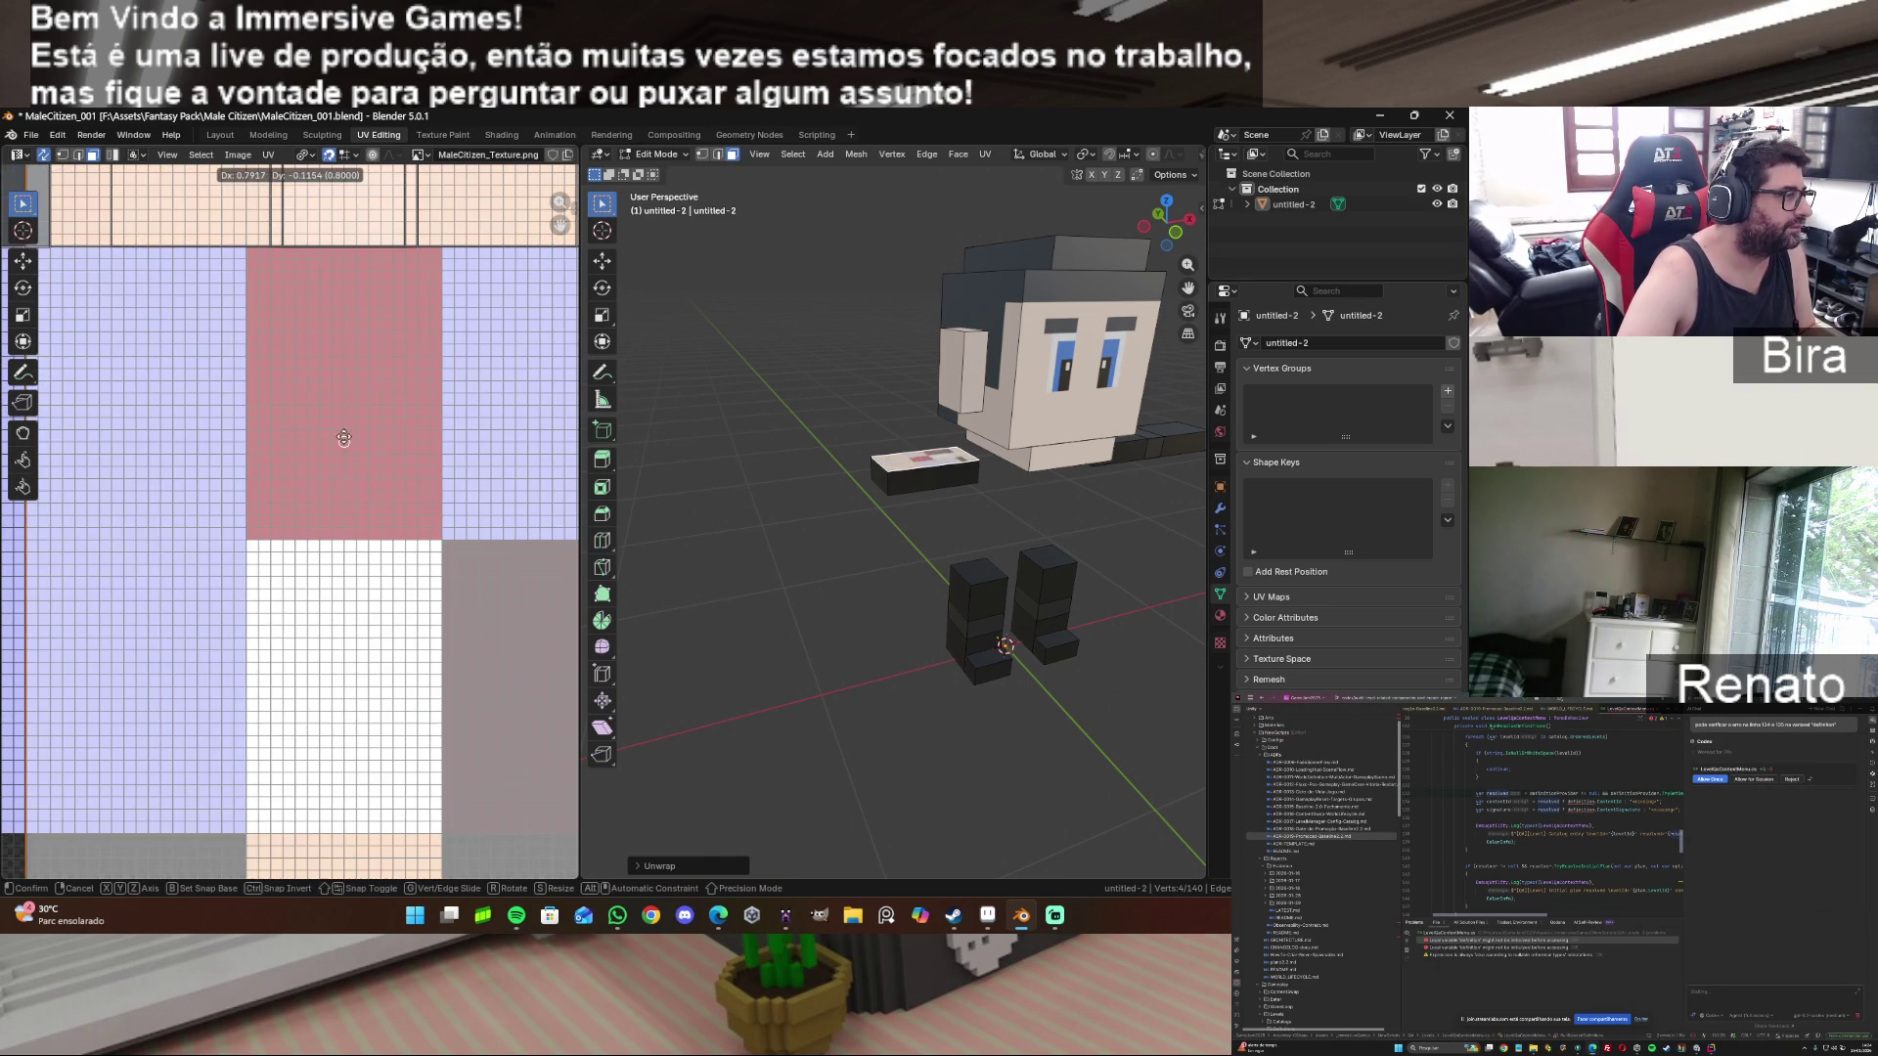
pyautogui.click(343, 407)
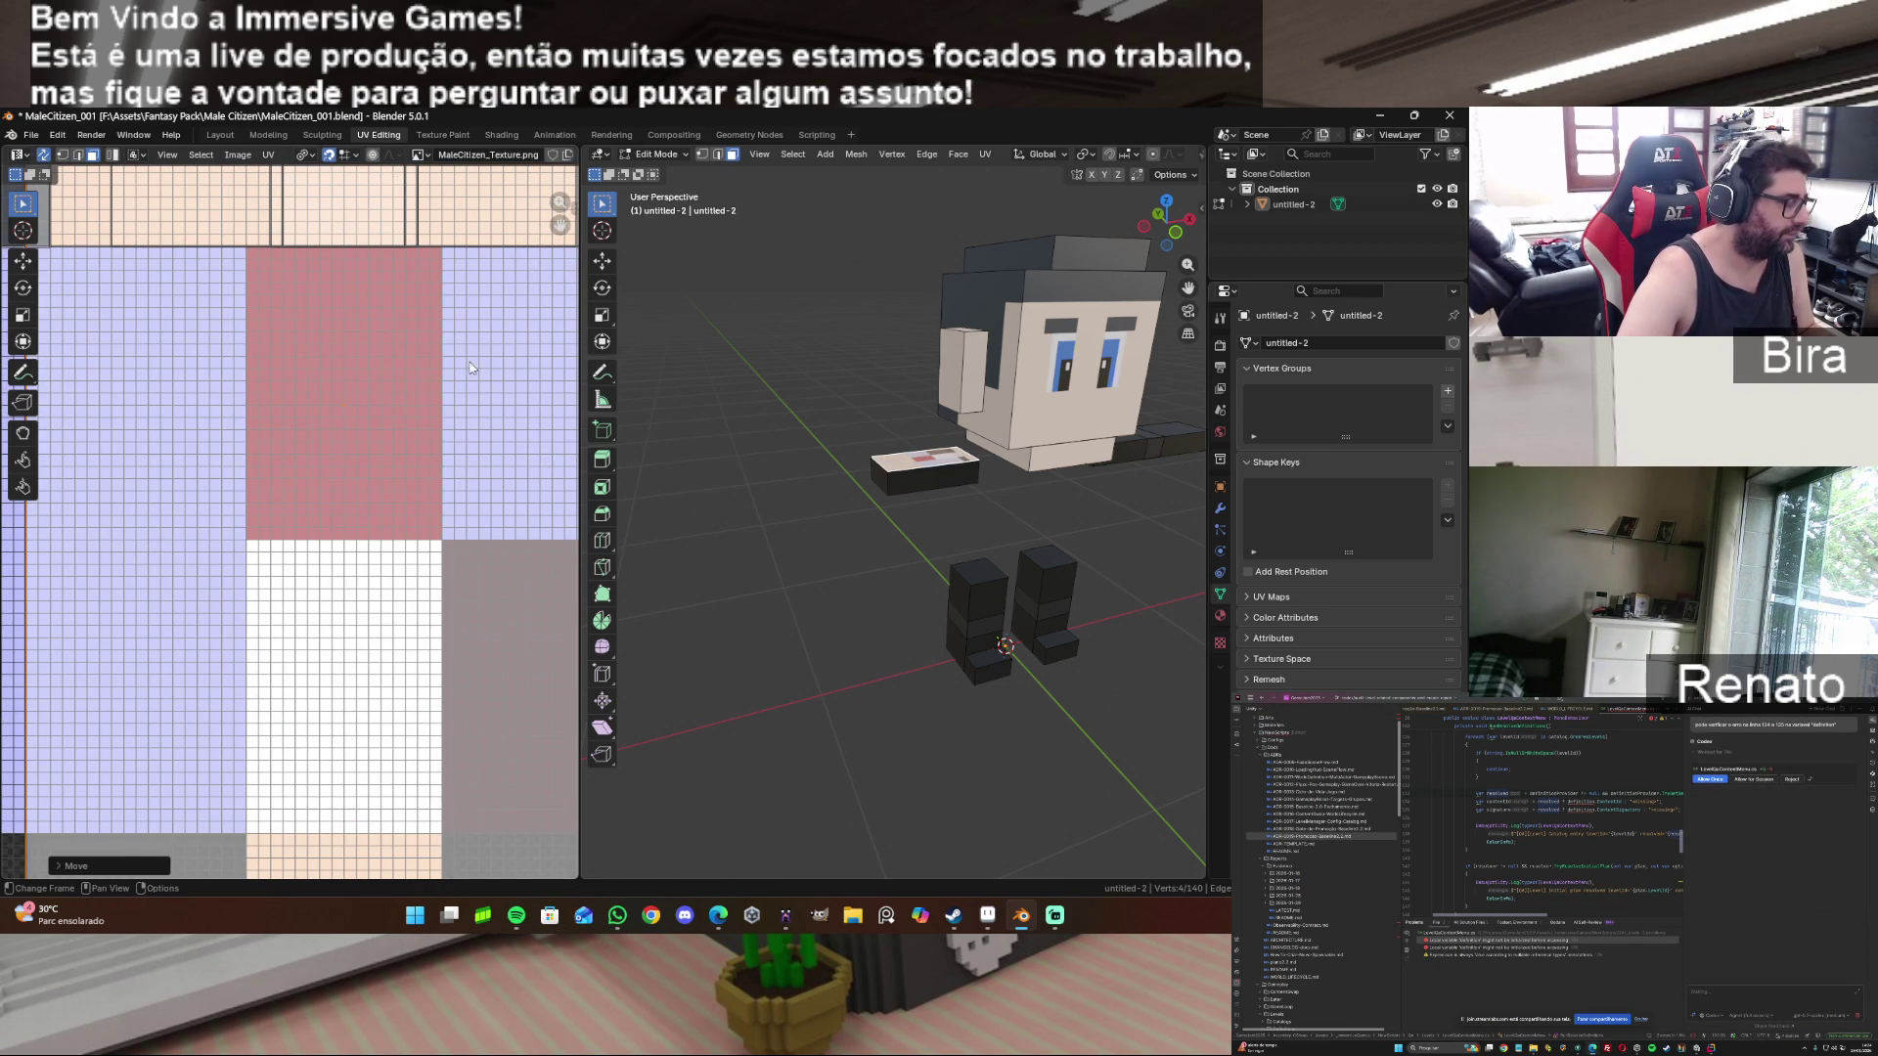
pyautogui.press('s')
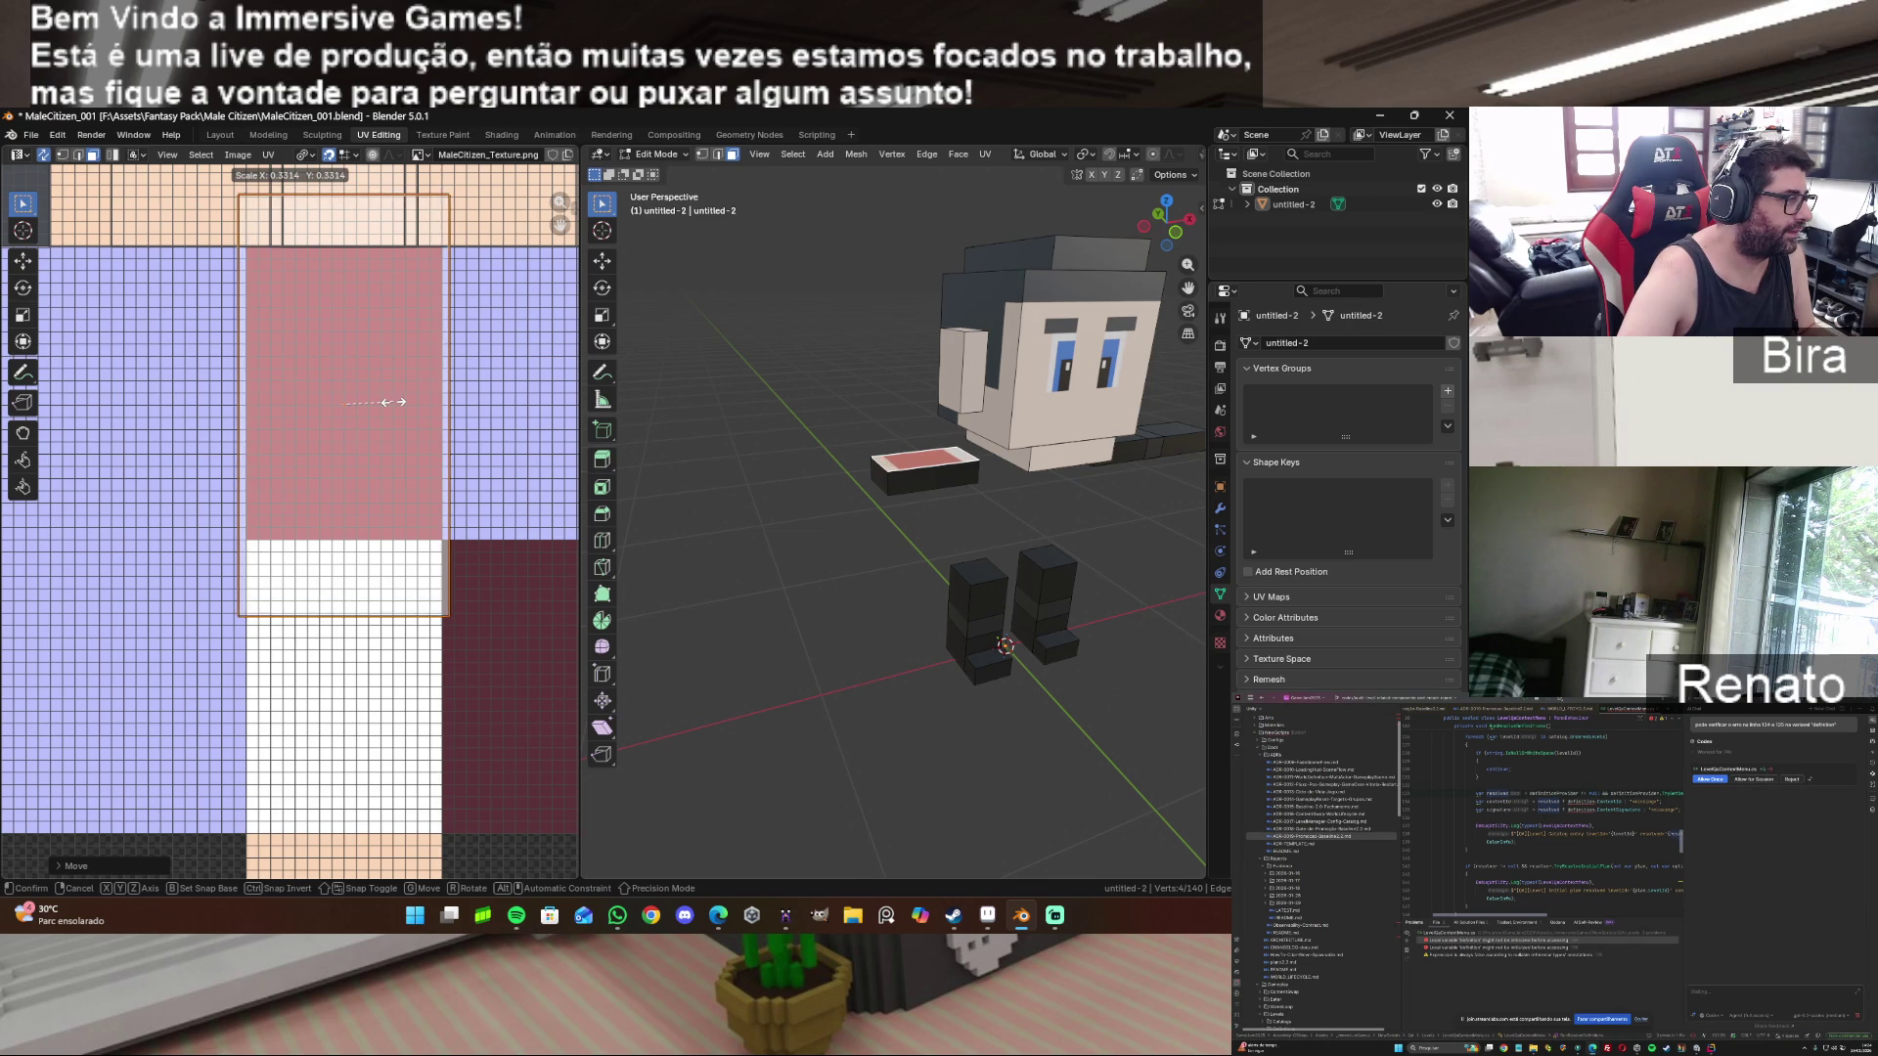
pyautogui.click(389, 401)
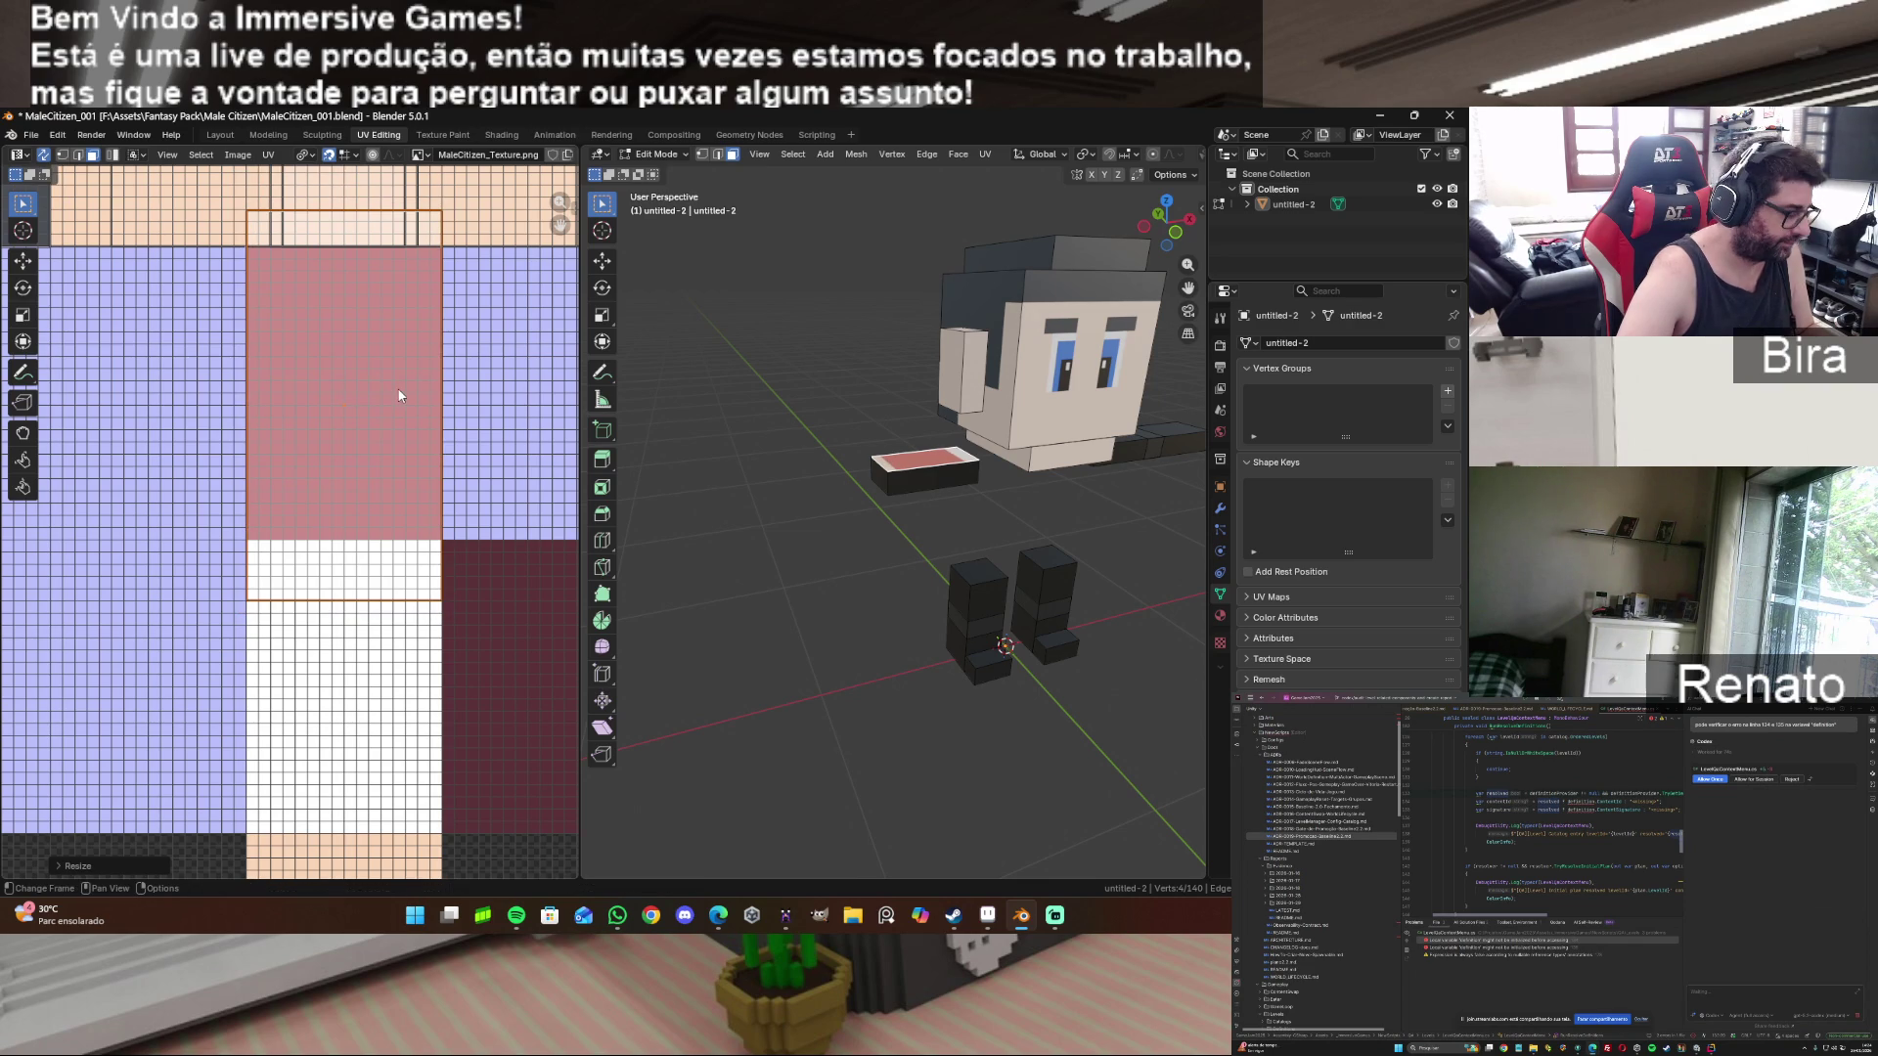
pyautogui.press('g')
pyautogui.press('y')
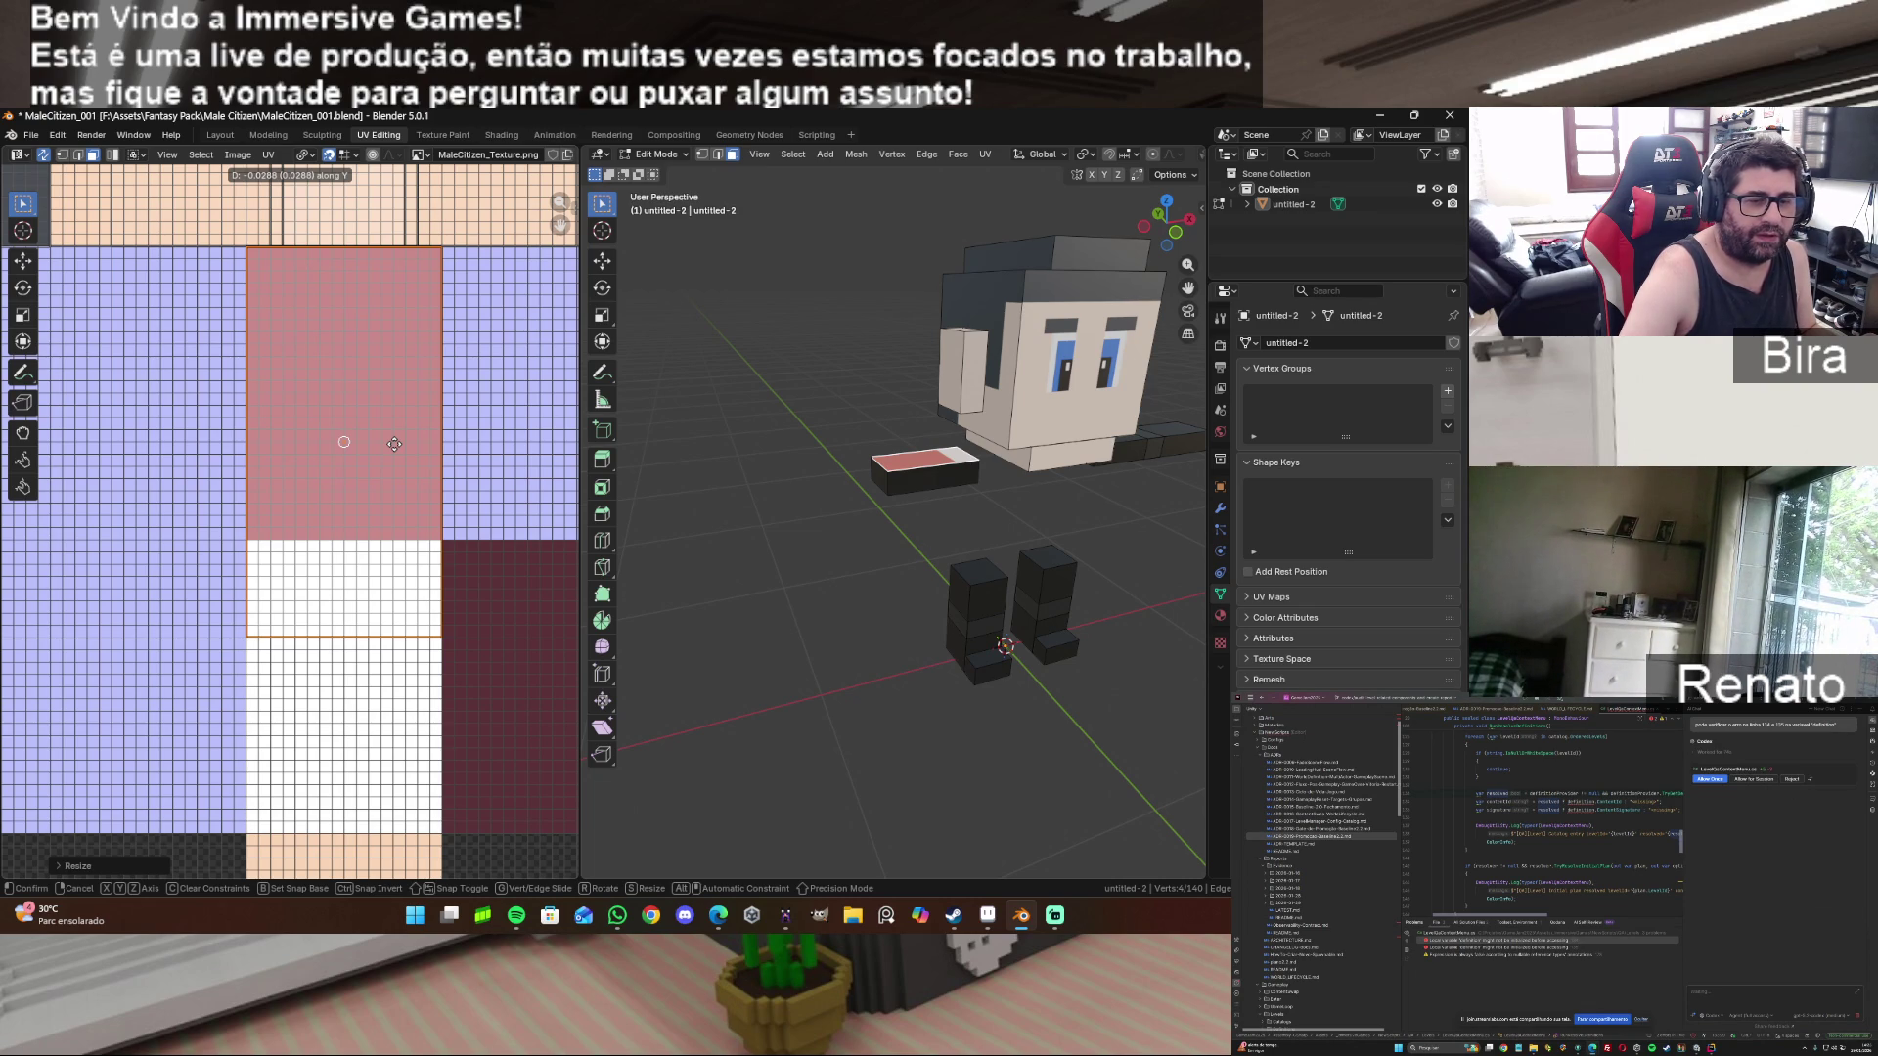
pyautogui.click(395, 444)
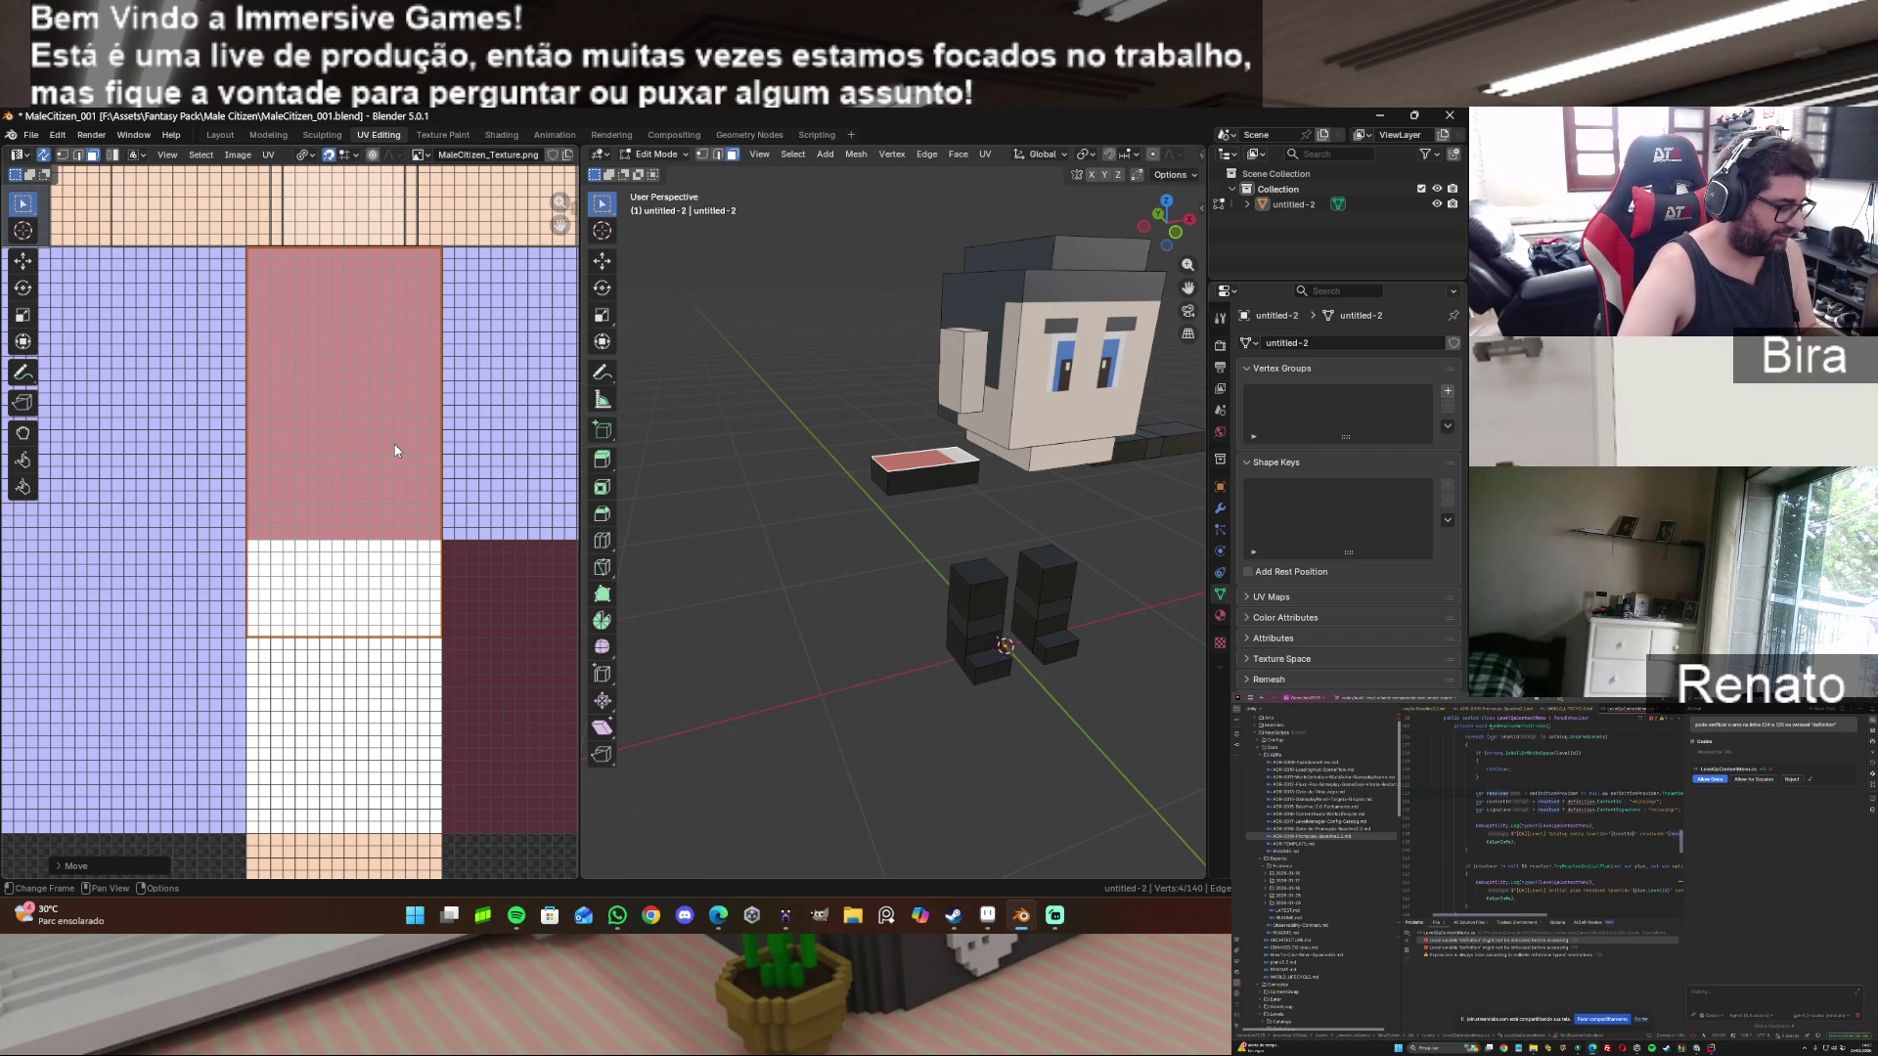
# Rotate the island 180° and snap it to texture pixels.
pyautogui.write('r180')
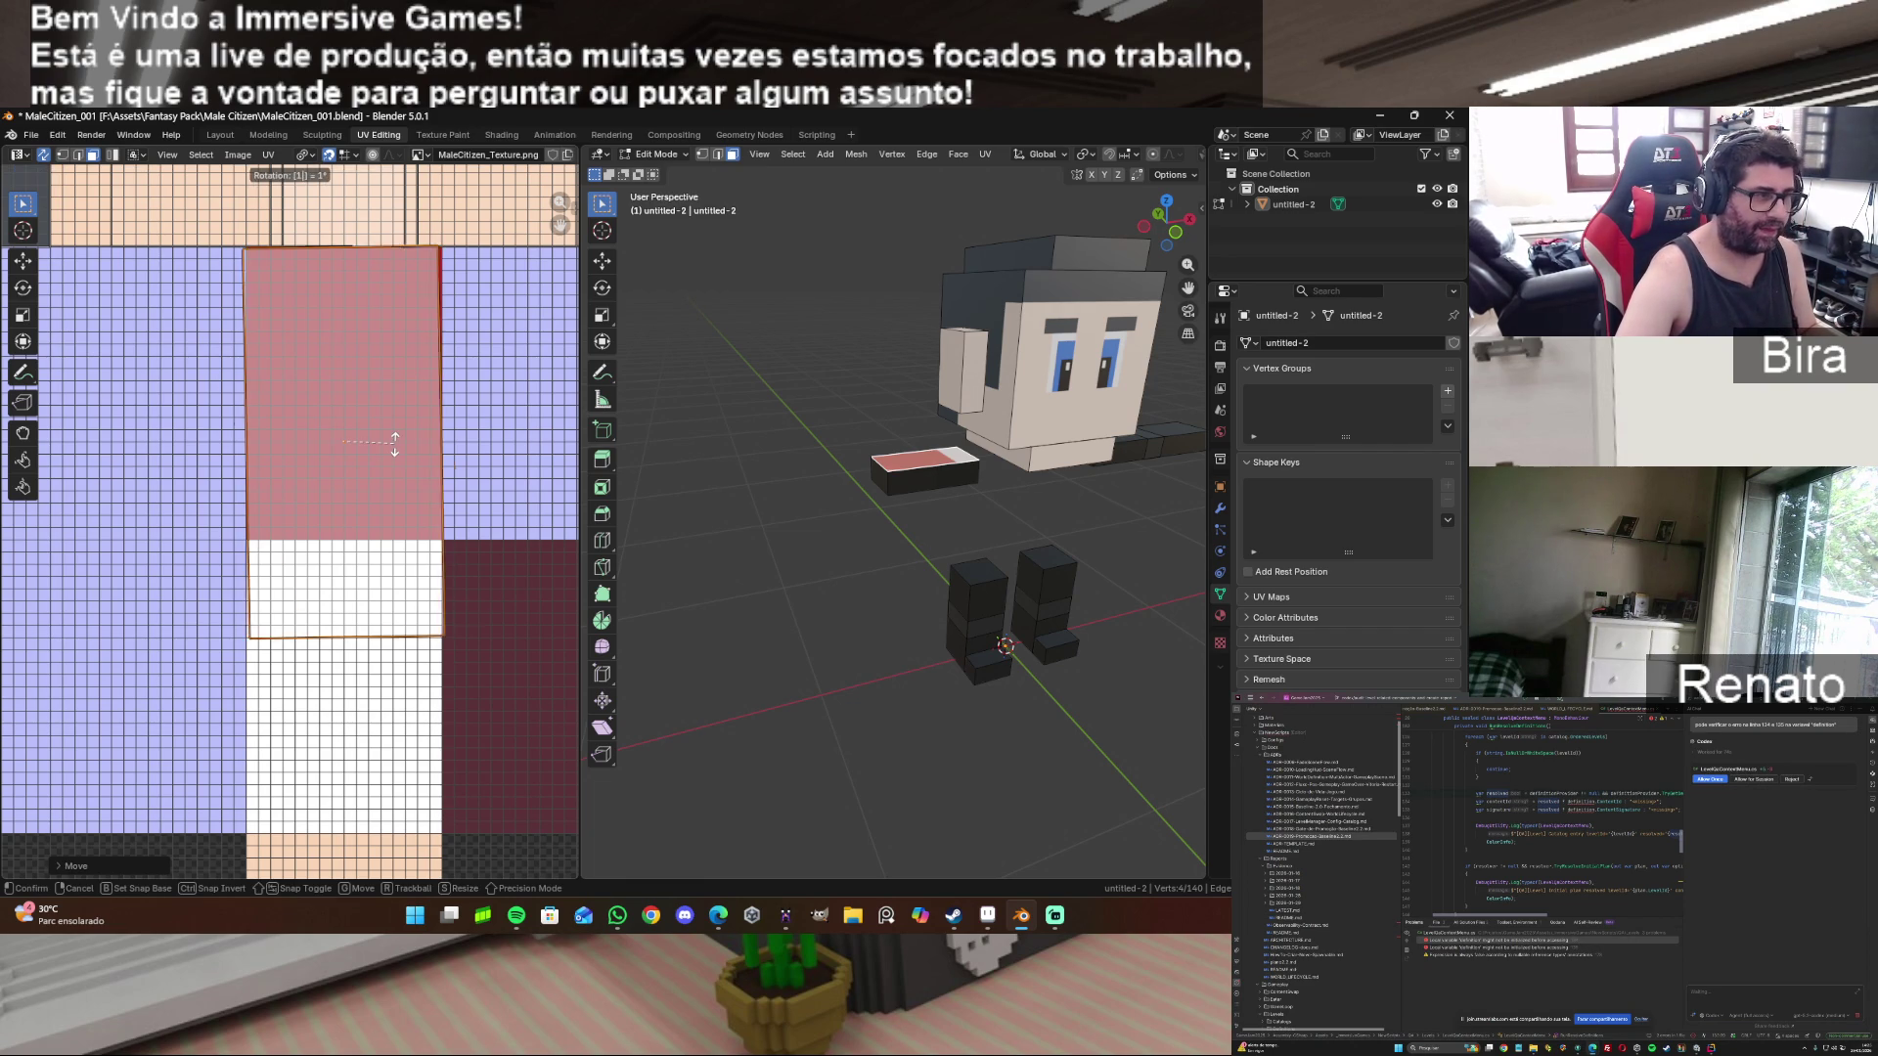
pyautogui.press('Return')
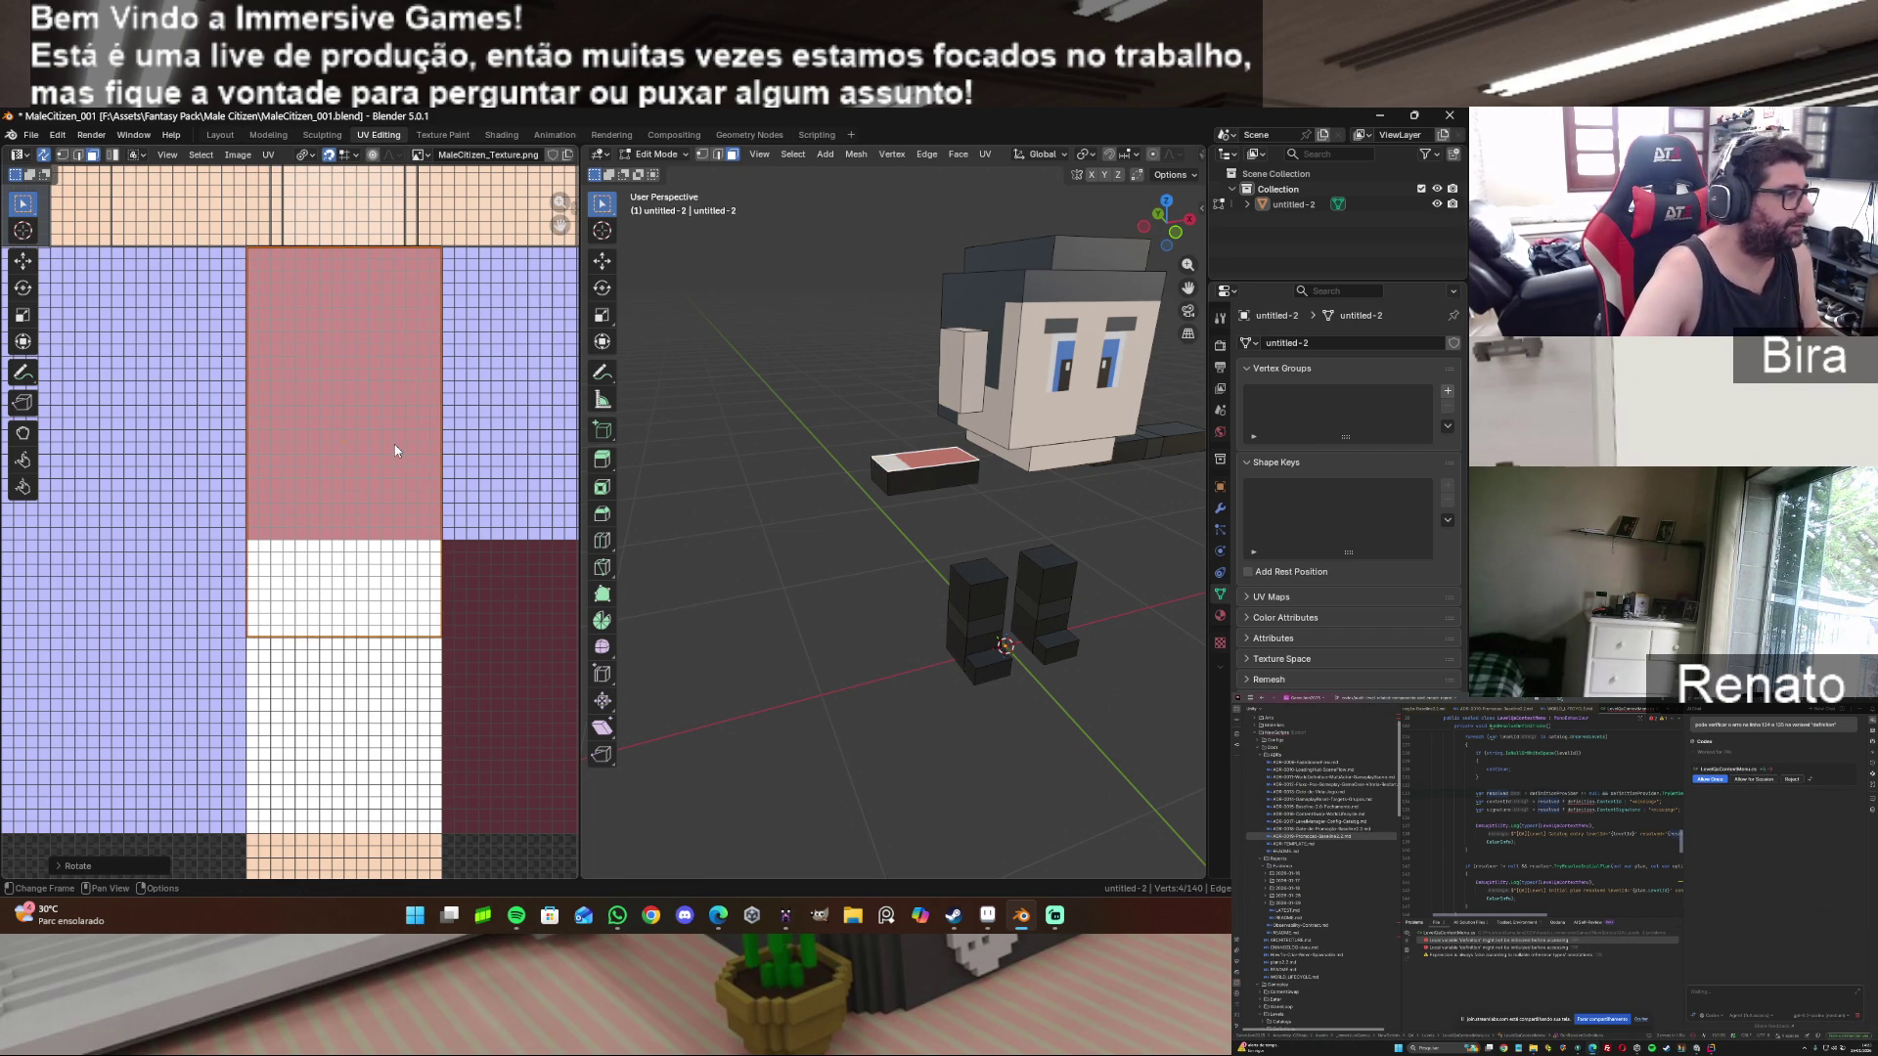
pyautogui.click(267, 154)
pyautogui.moveTo(315, 204)
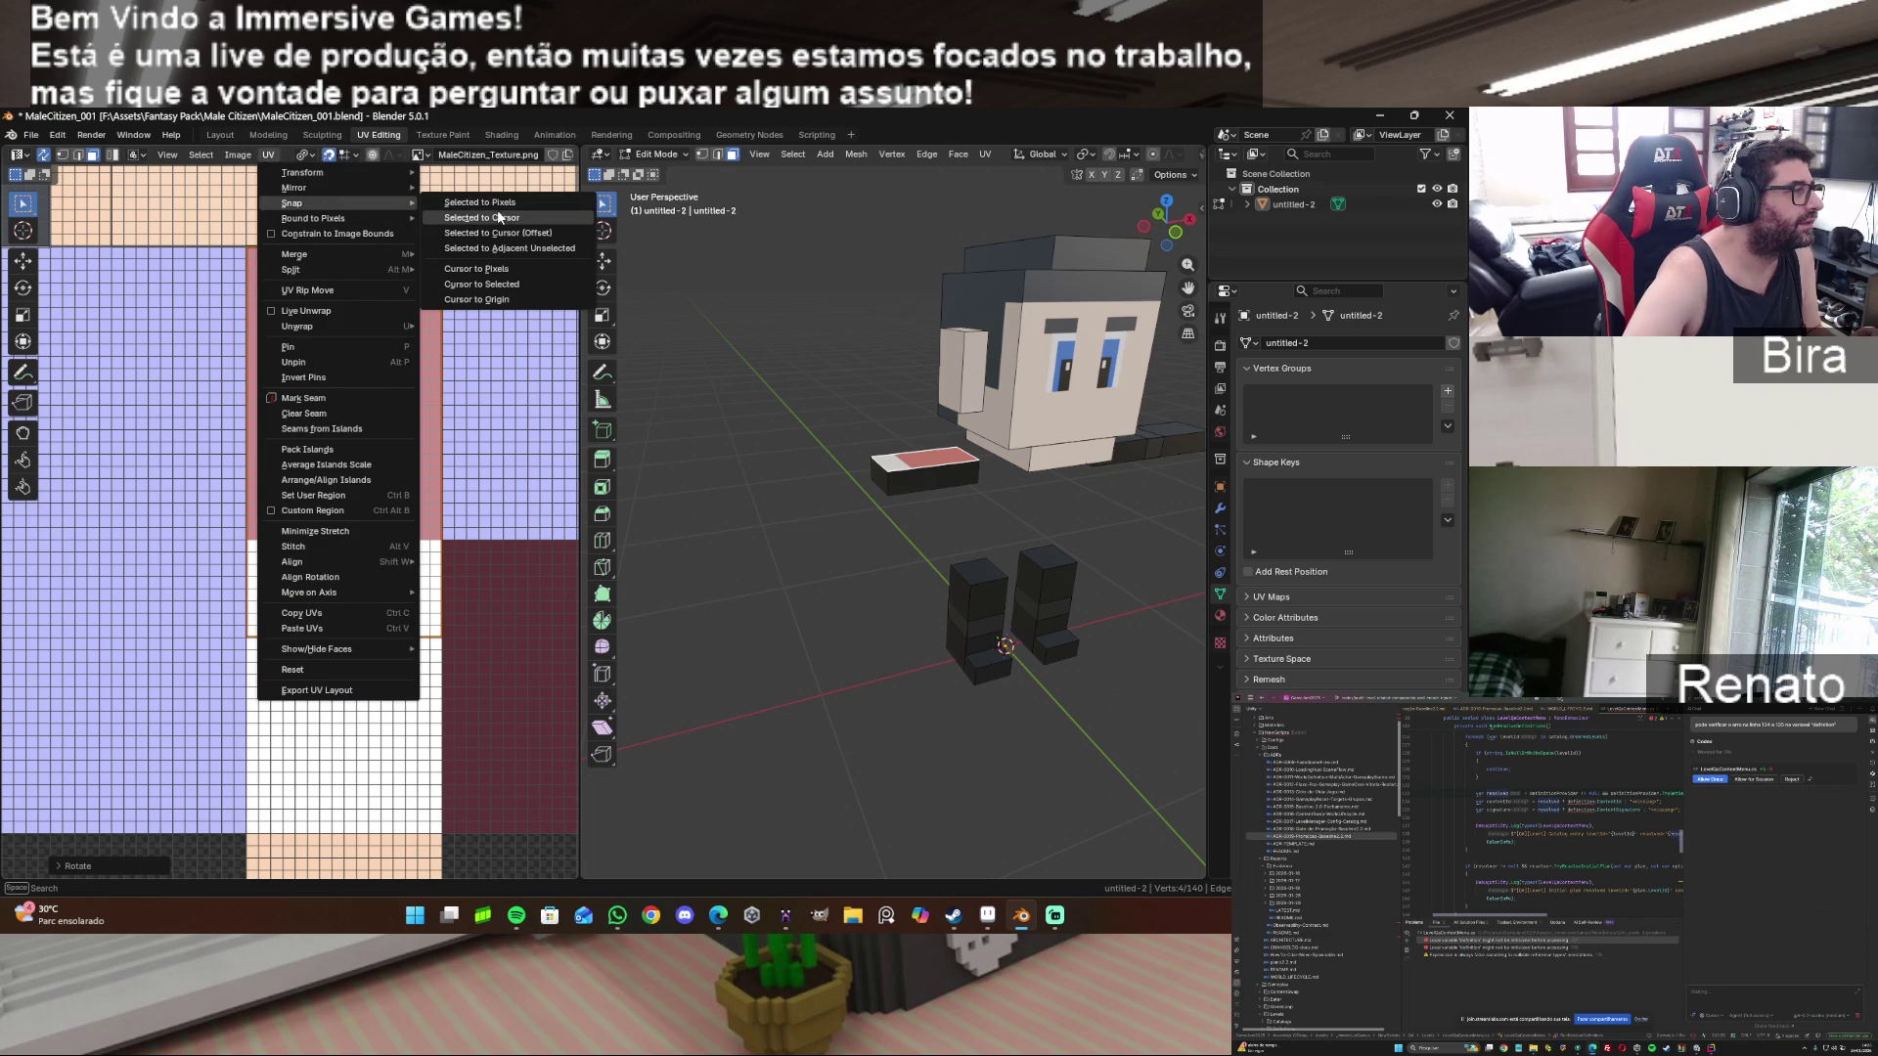
pyautogui.click(506, 204)
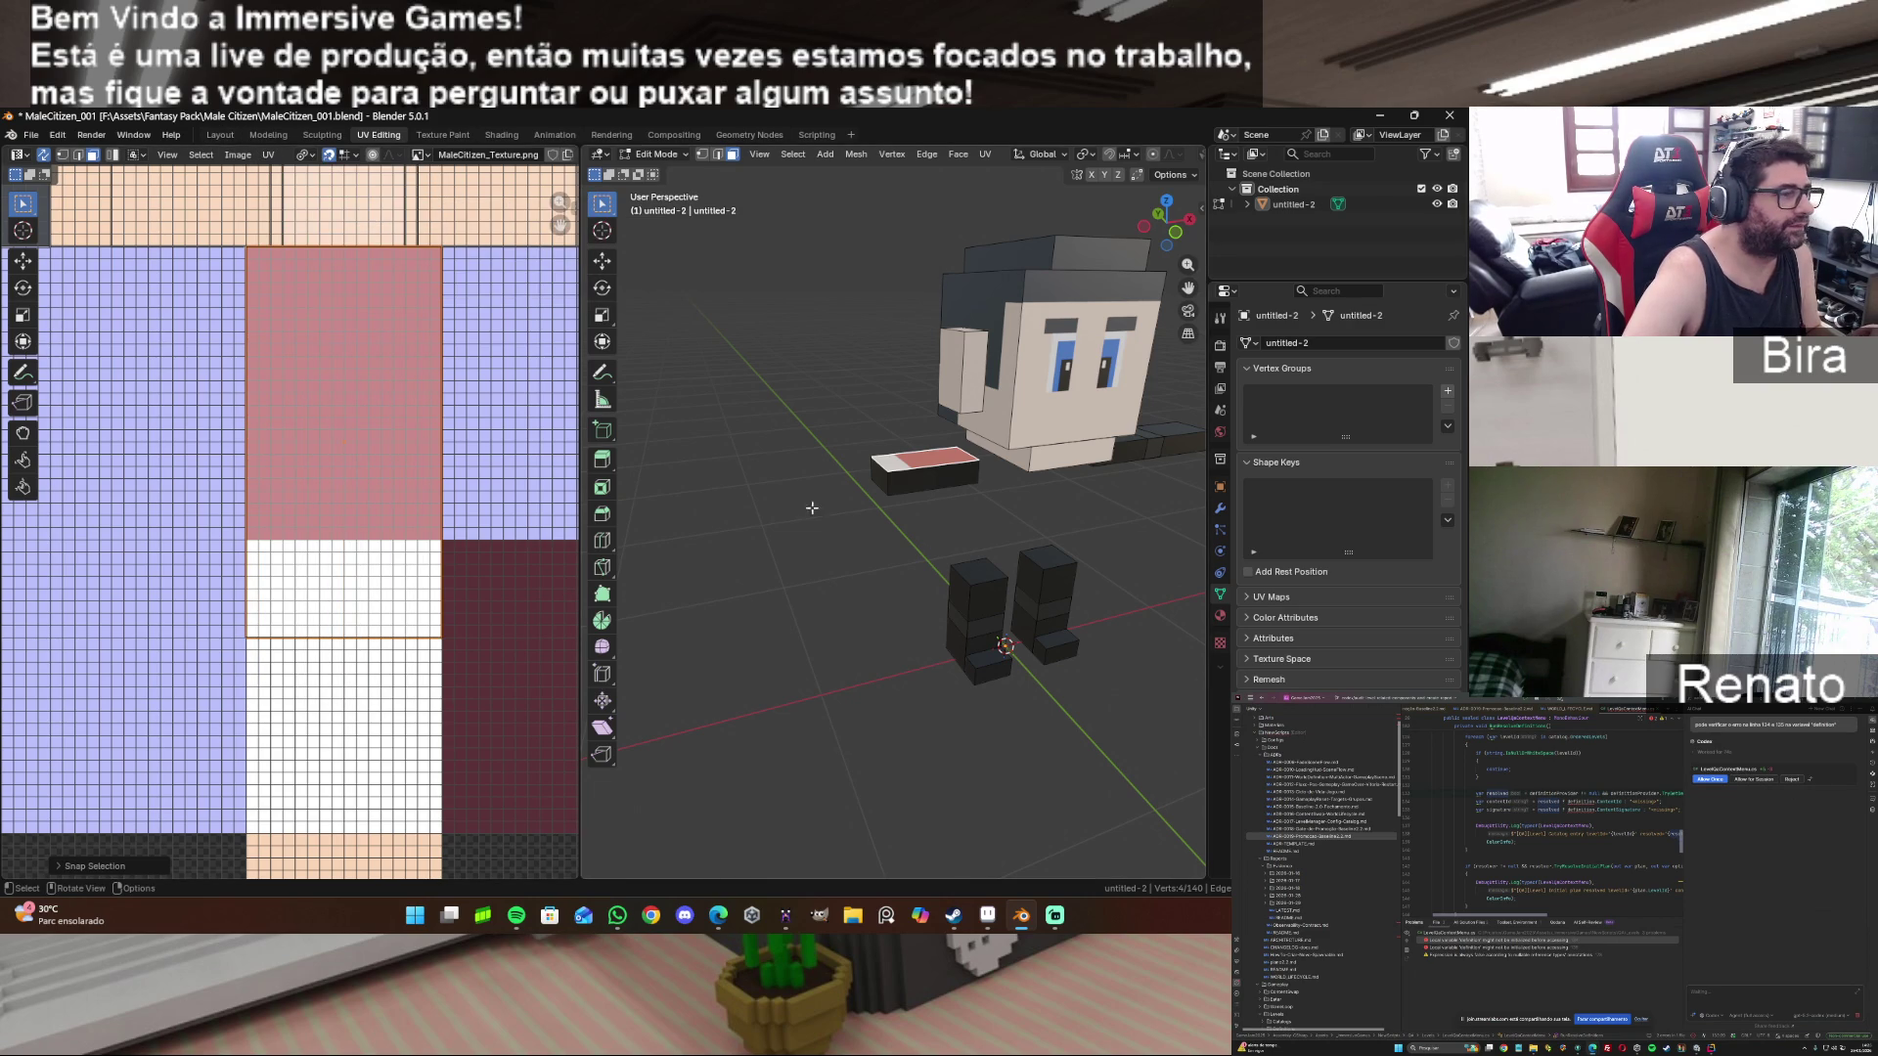
# Unwrap the small box's front face and shift its UV island left.
pyautogui.click(941, 479)
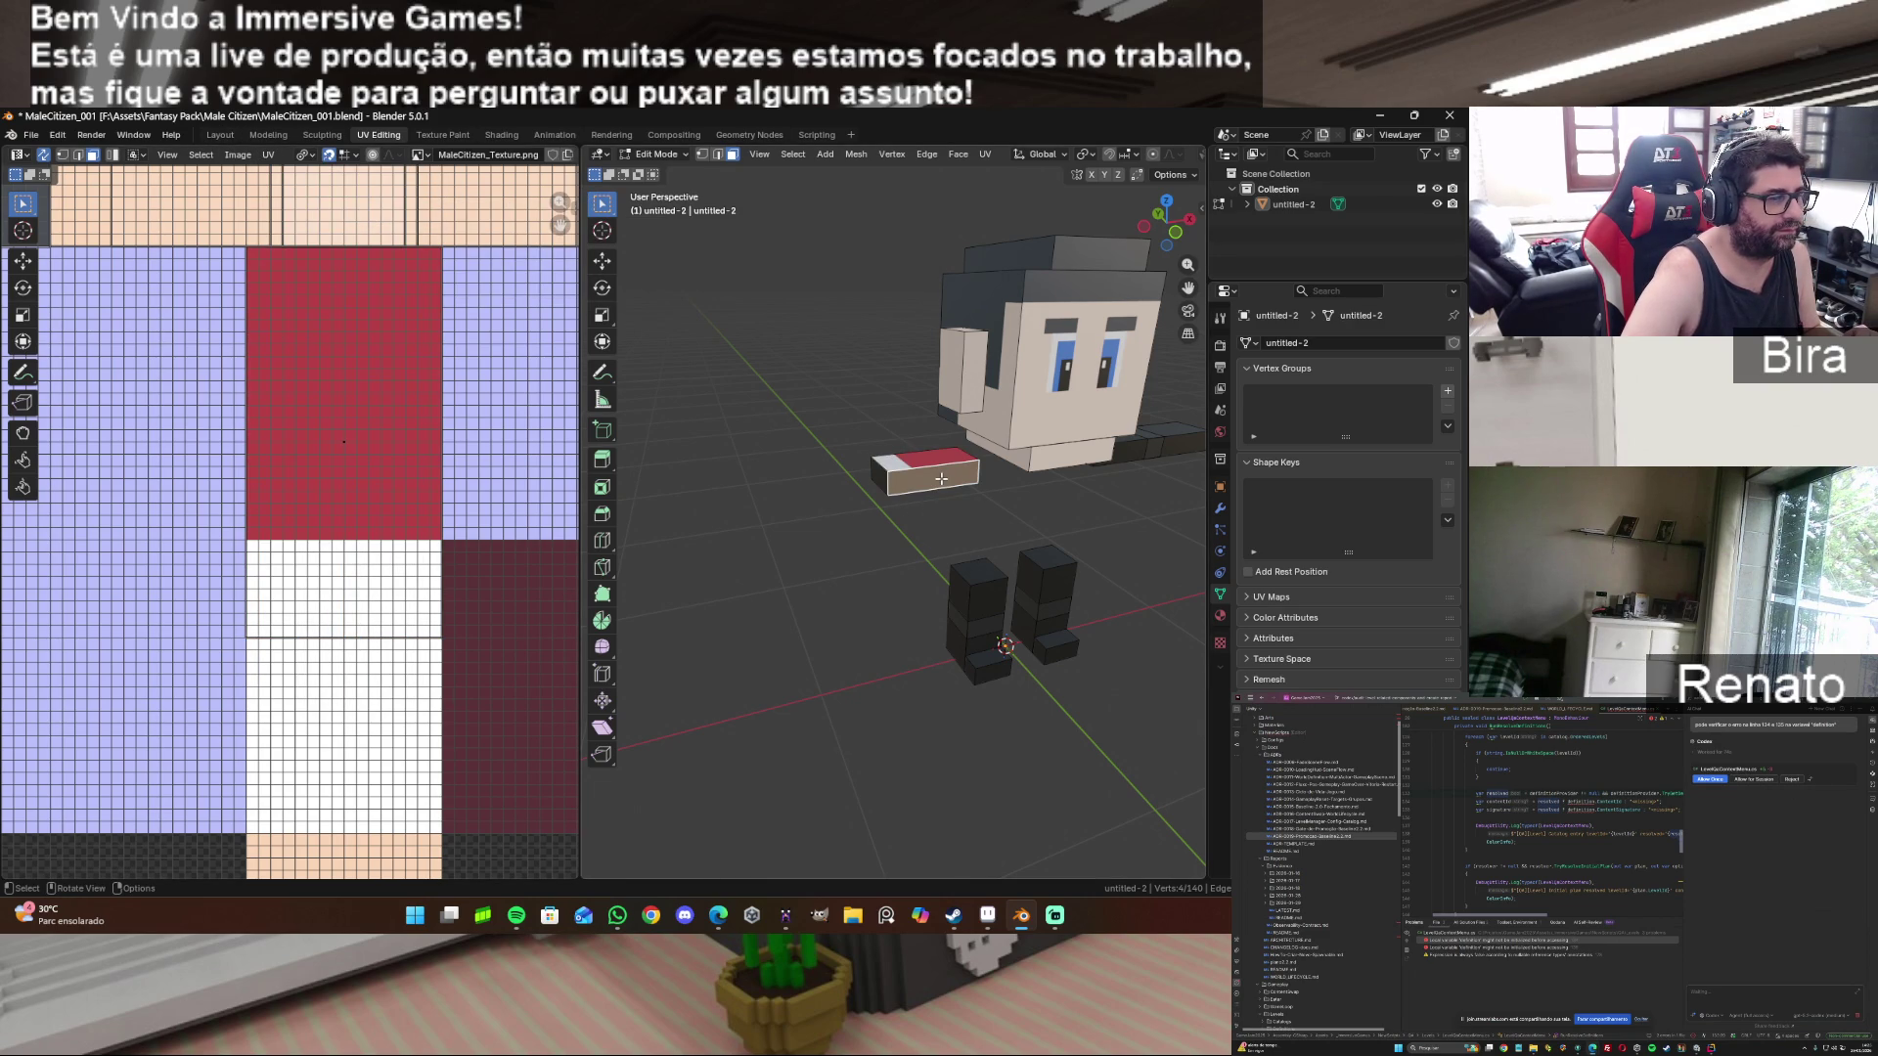
pyautogui.keyDown('shift'); pyautogui.click(941, 478); pyautogui.keyUp('shift')
pyautogui.click(940, 474)
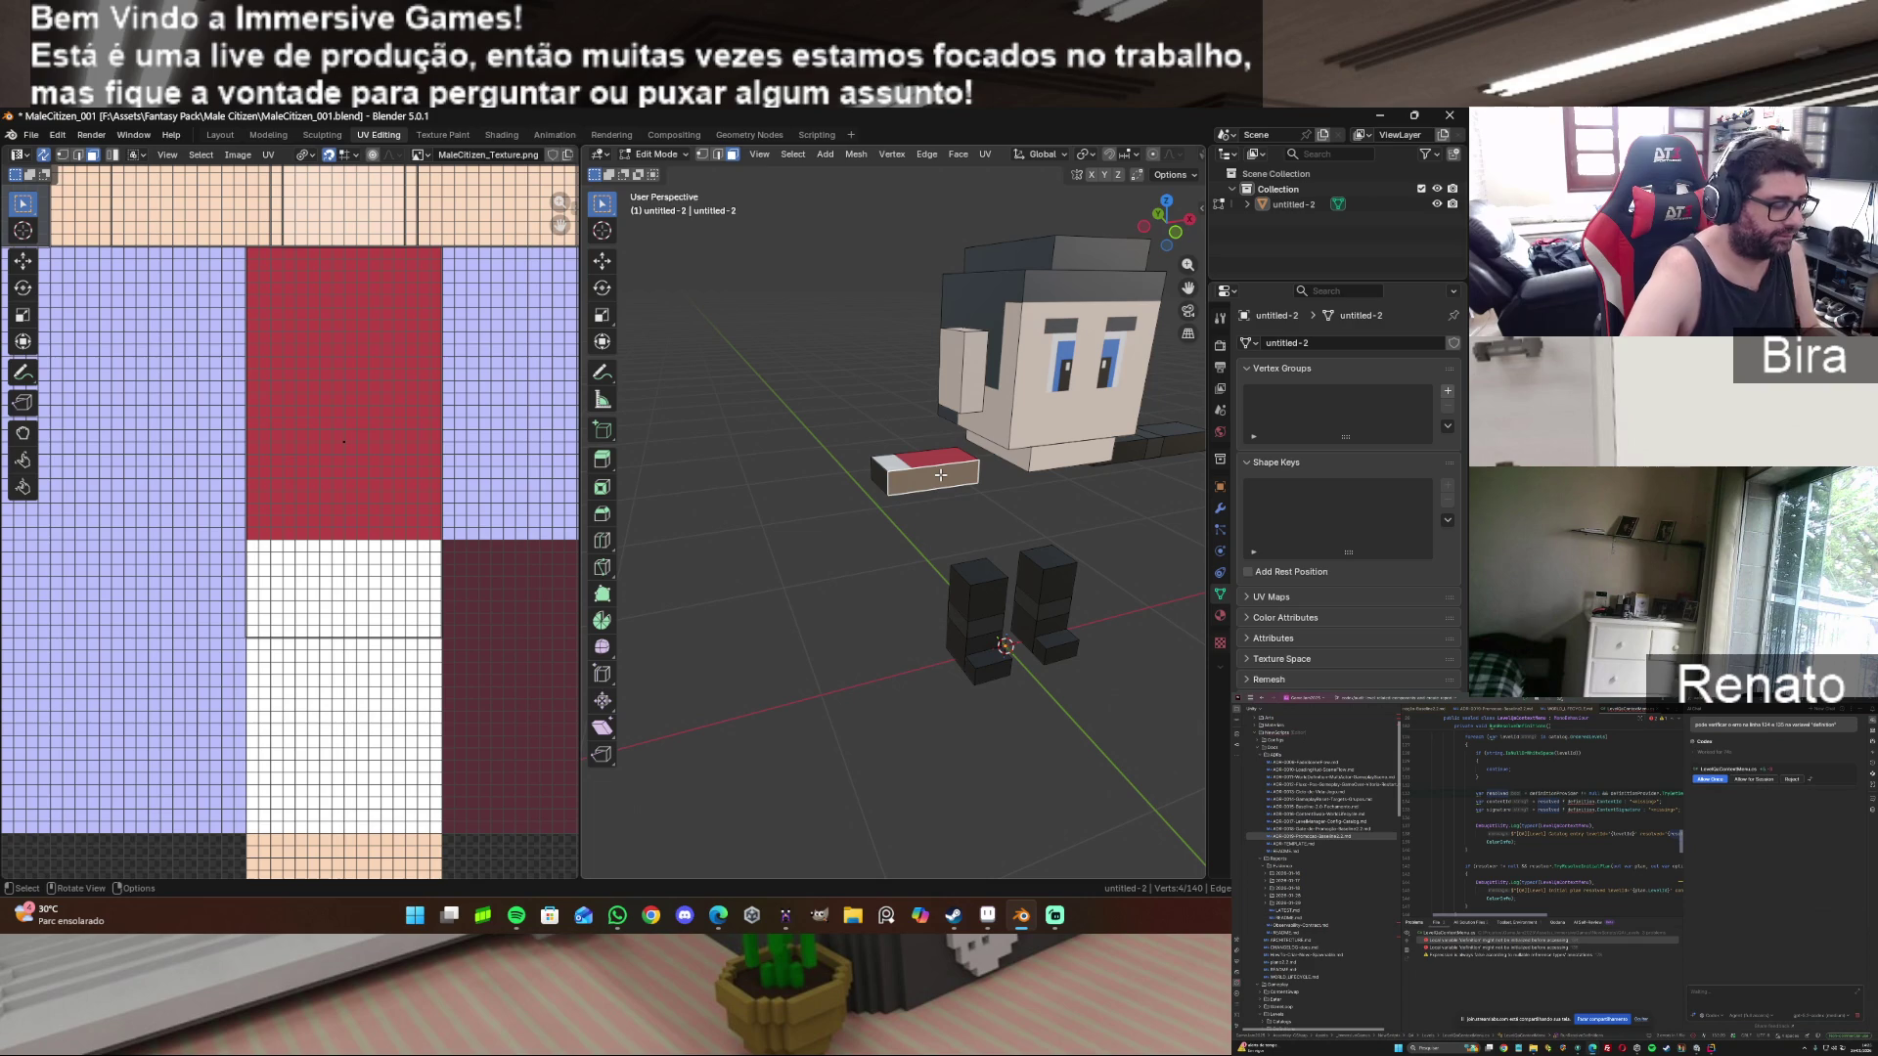
pyautogui.press('u')
pyautogui.click(941, 474)
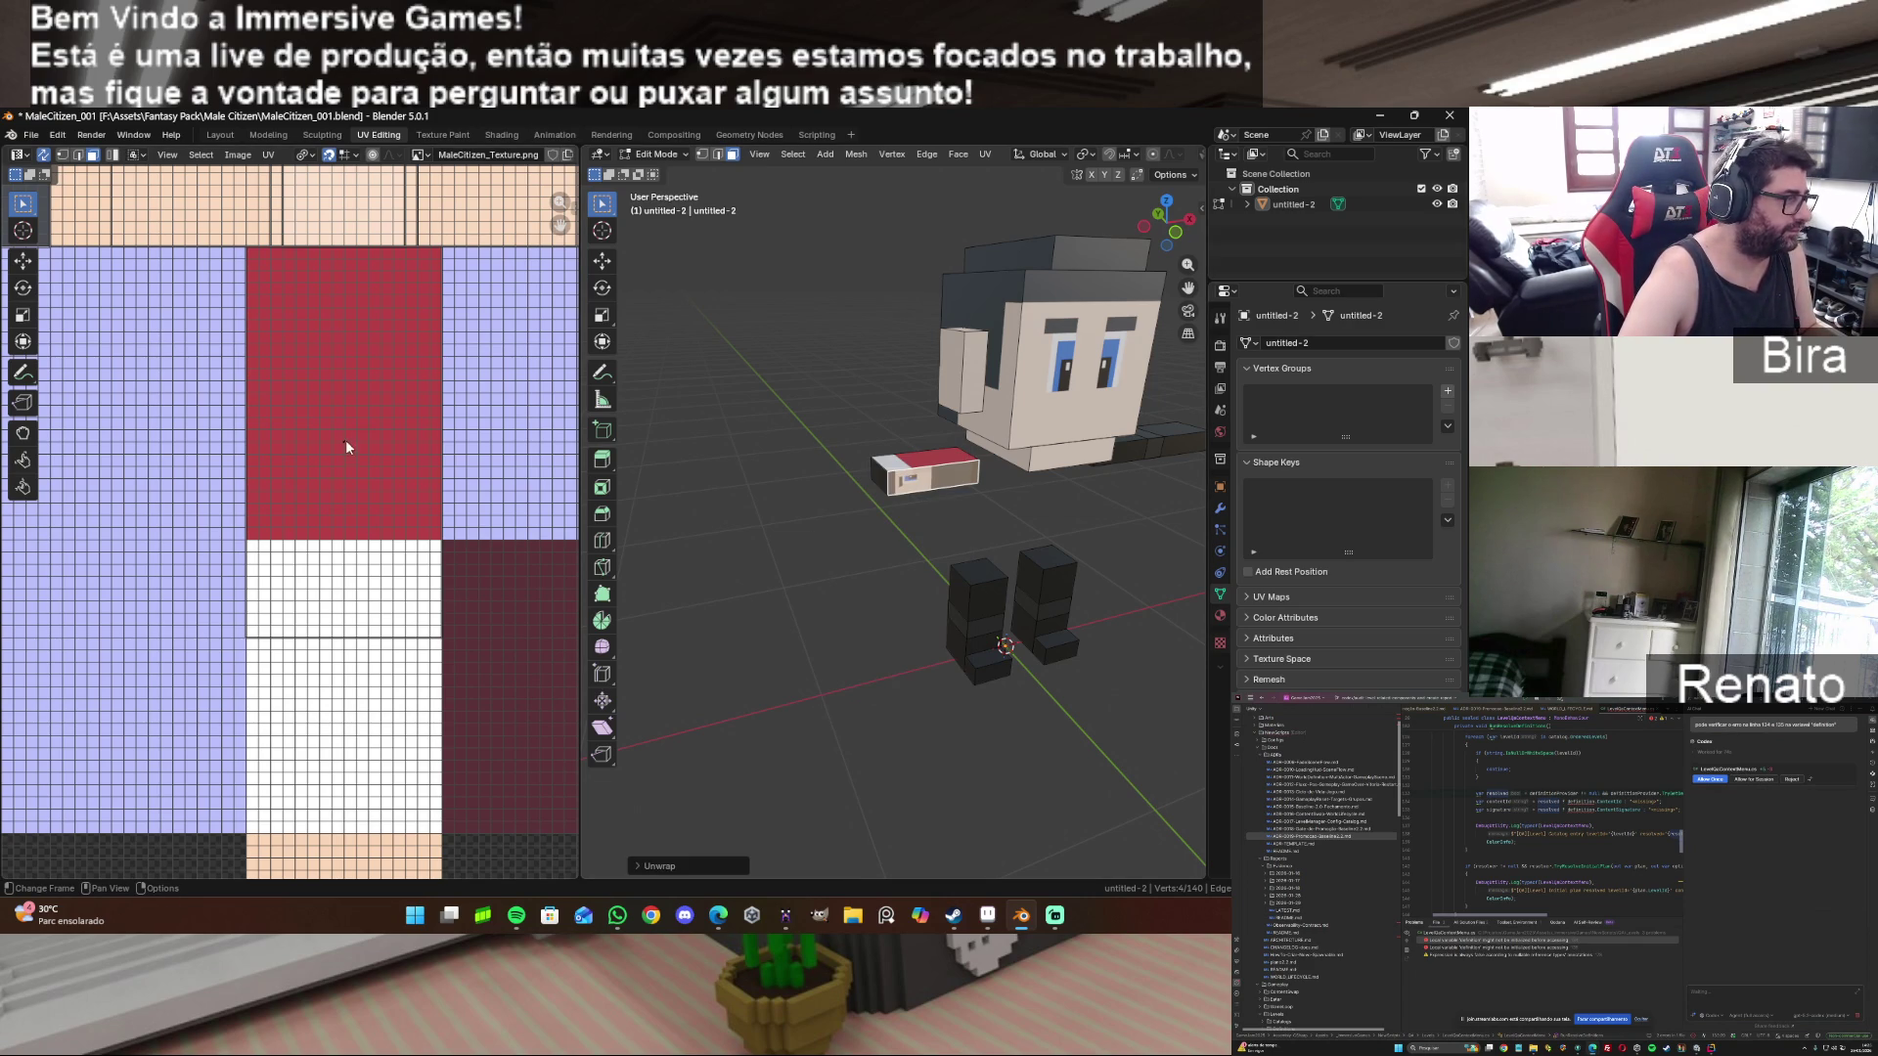
pyautogui.click(345, 447)
pyautogui.press('g')
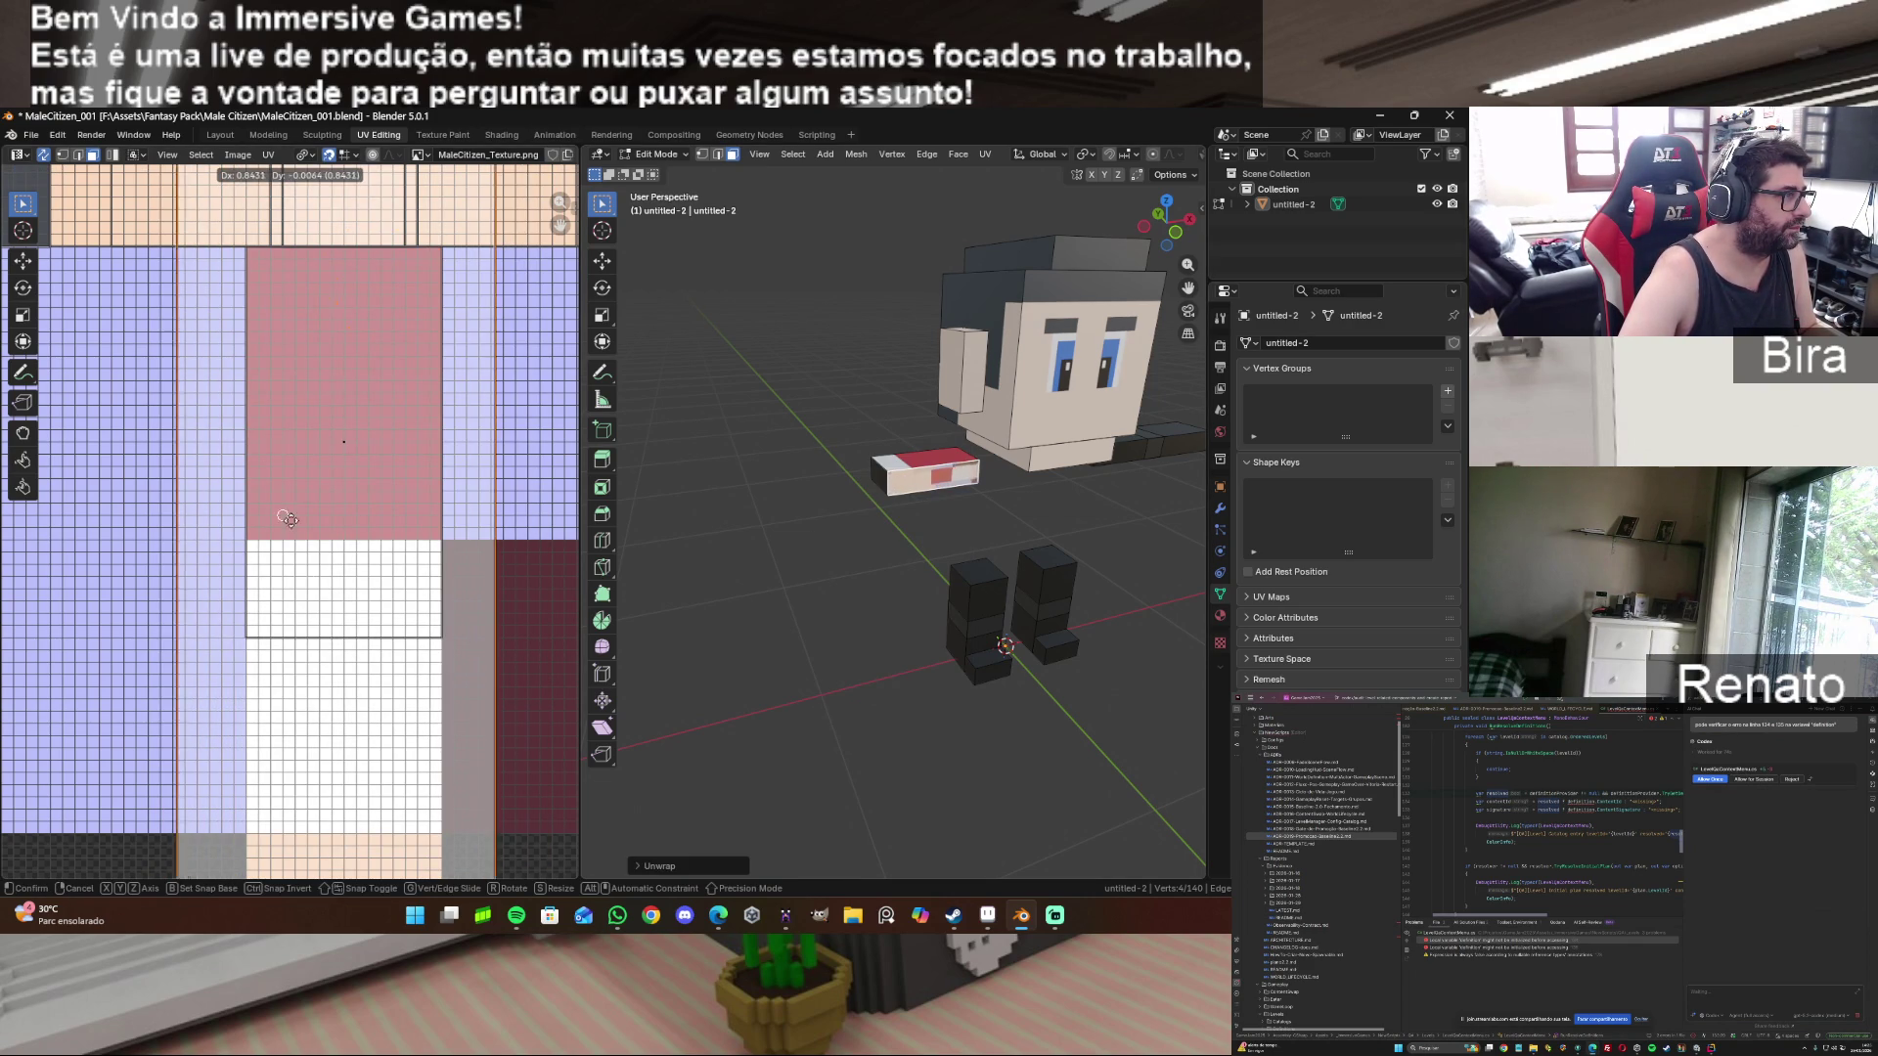
pyautogui.click(288, 572)
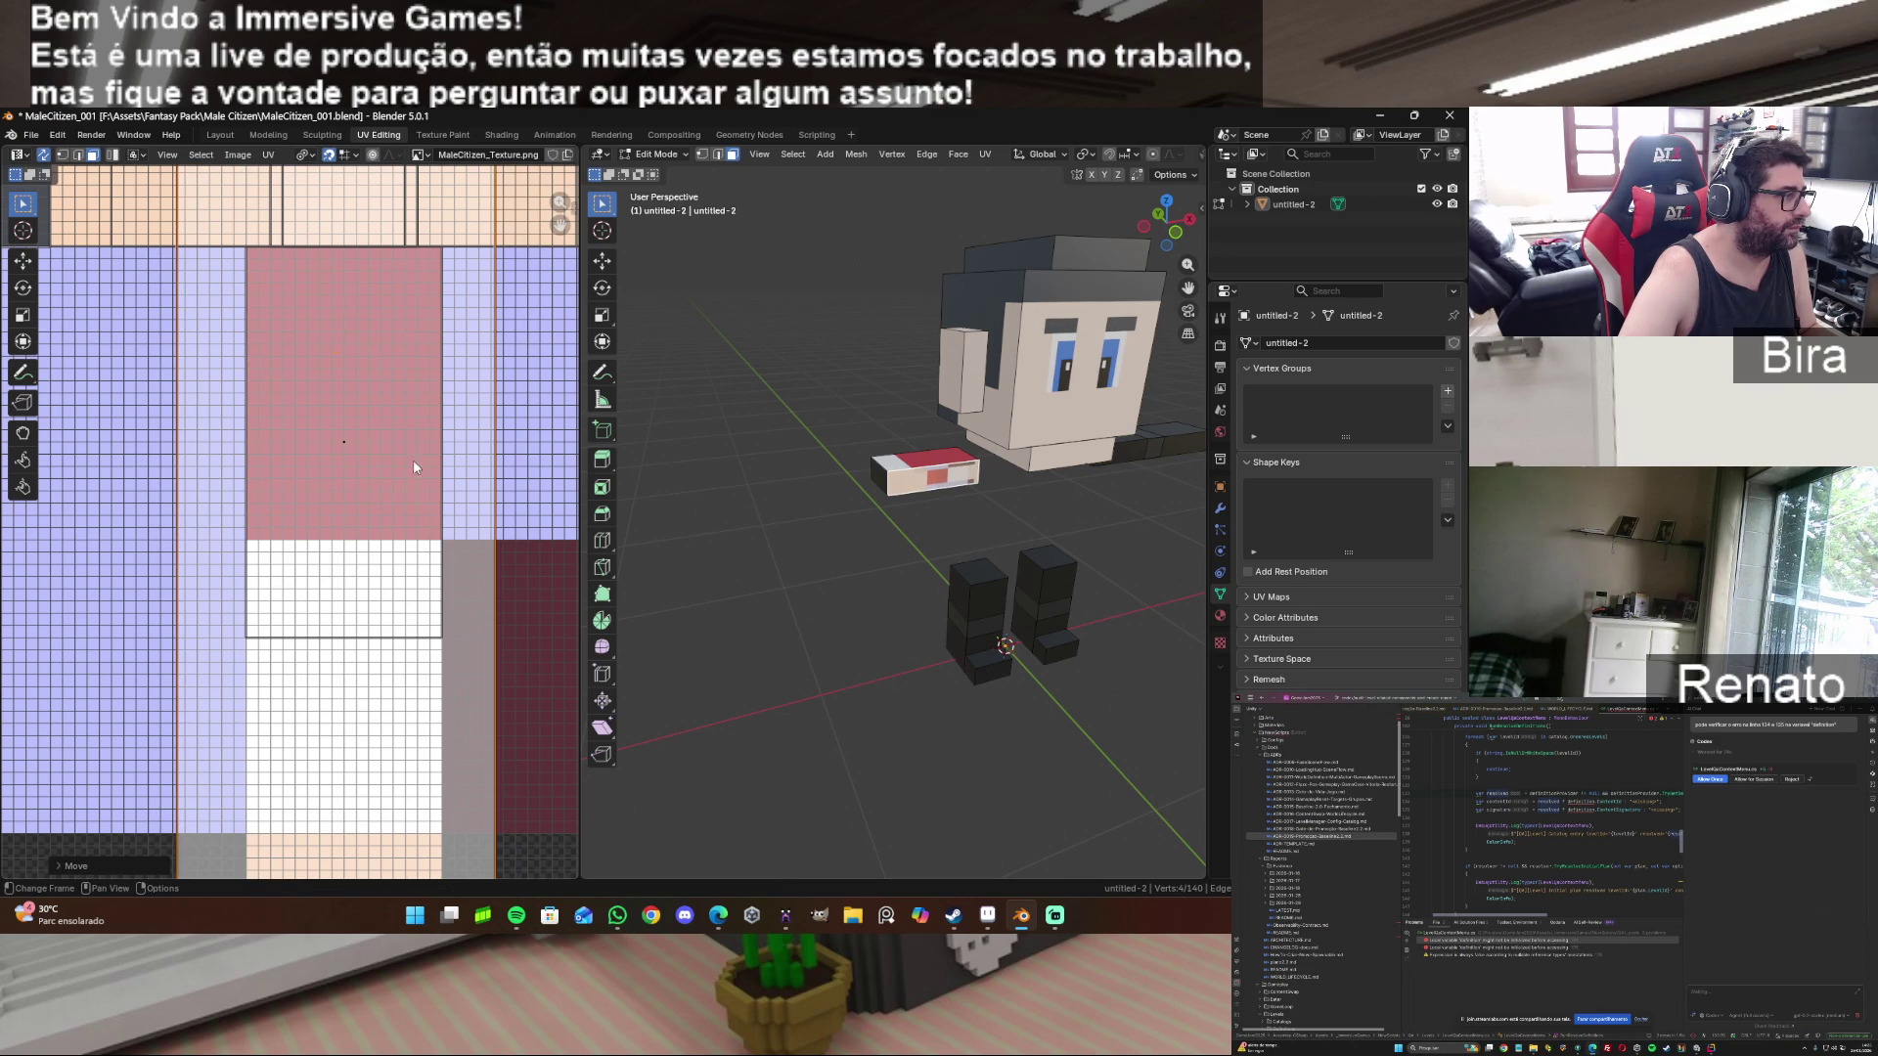
# Narrow the island and fit it onto the red stripe, slightly enlarged.
pyautogui.press('s')
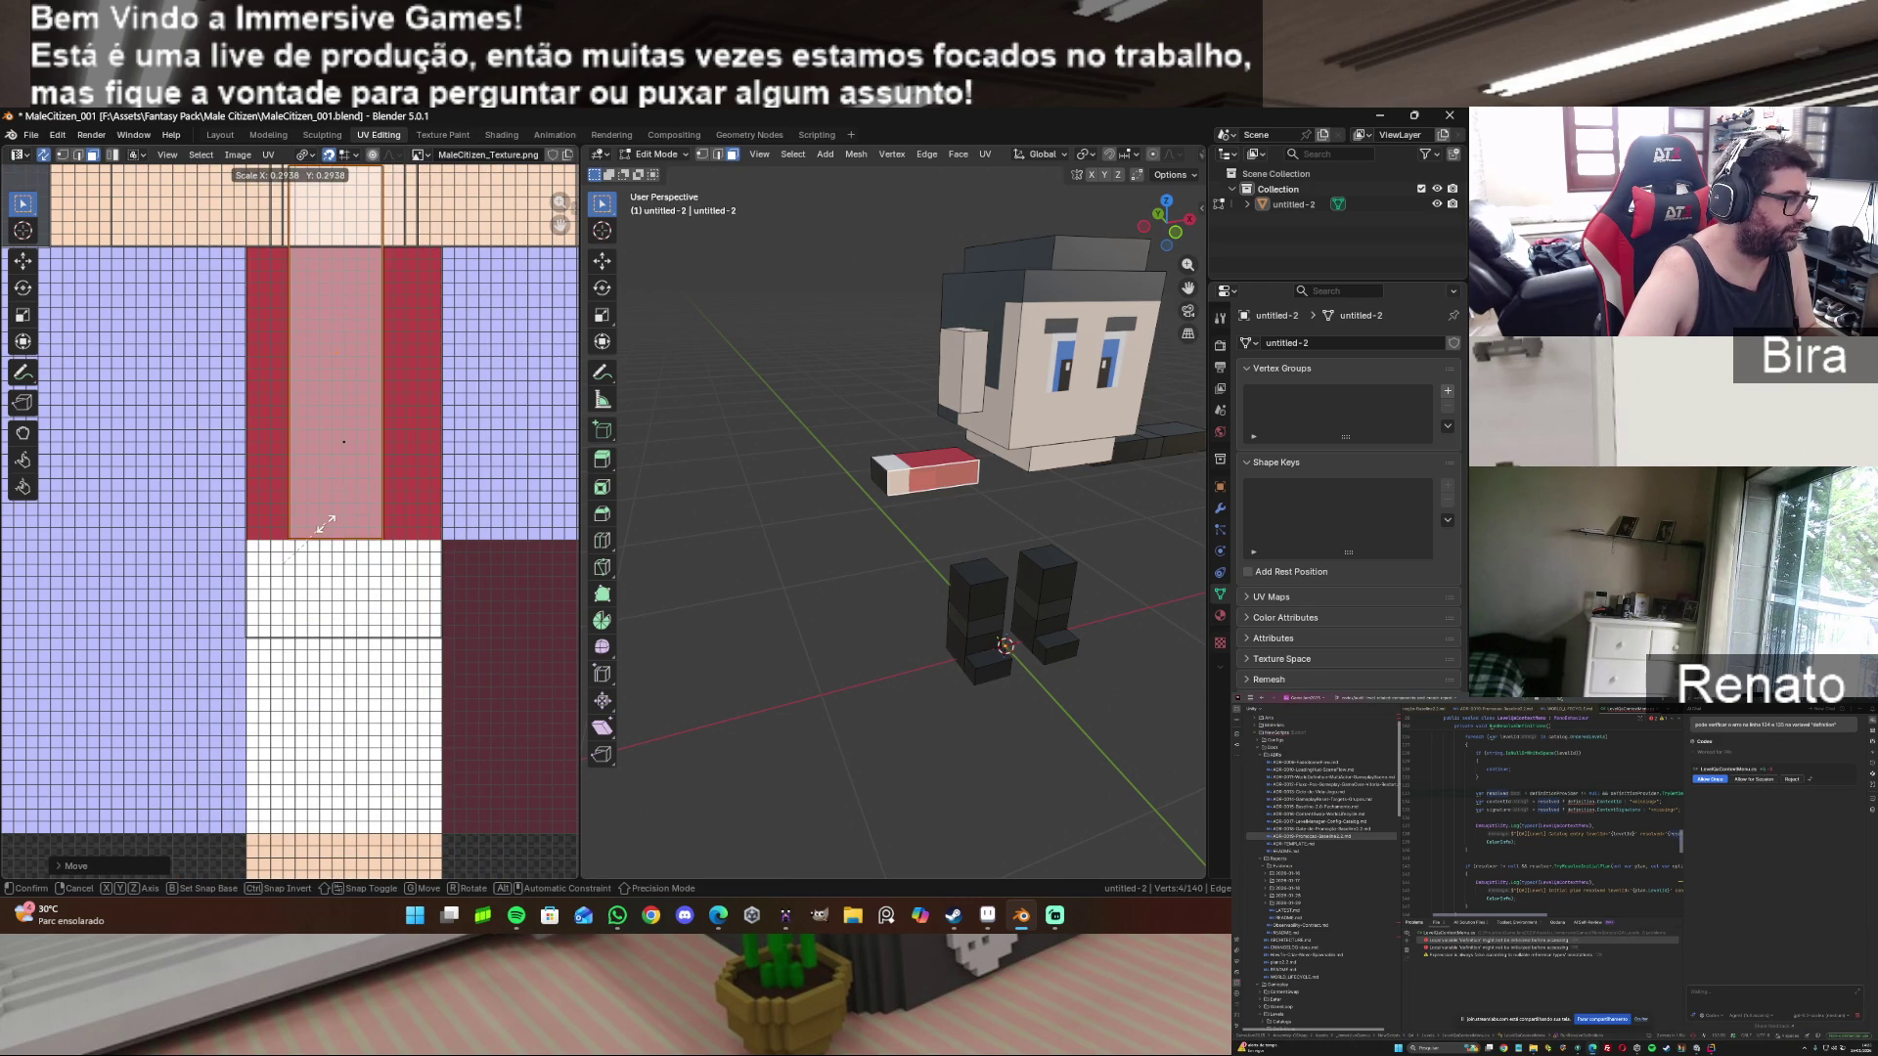
pyautogui.click(343, 435)
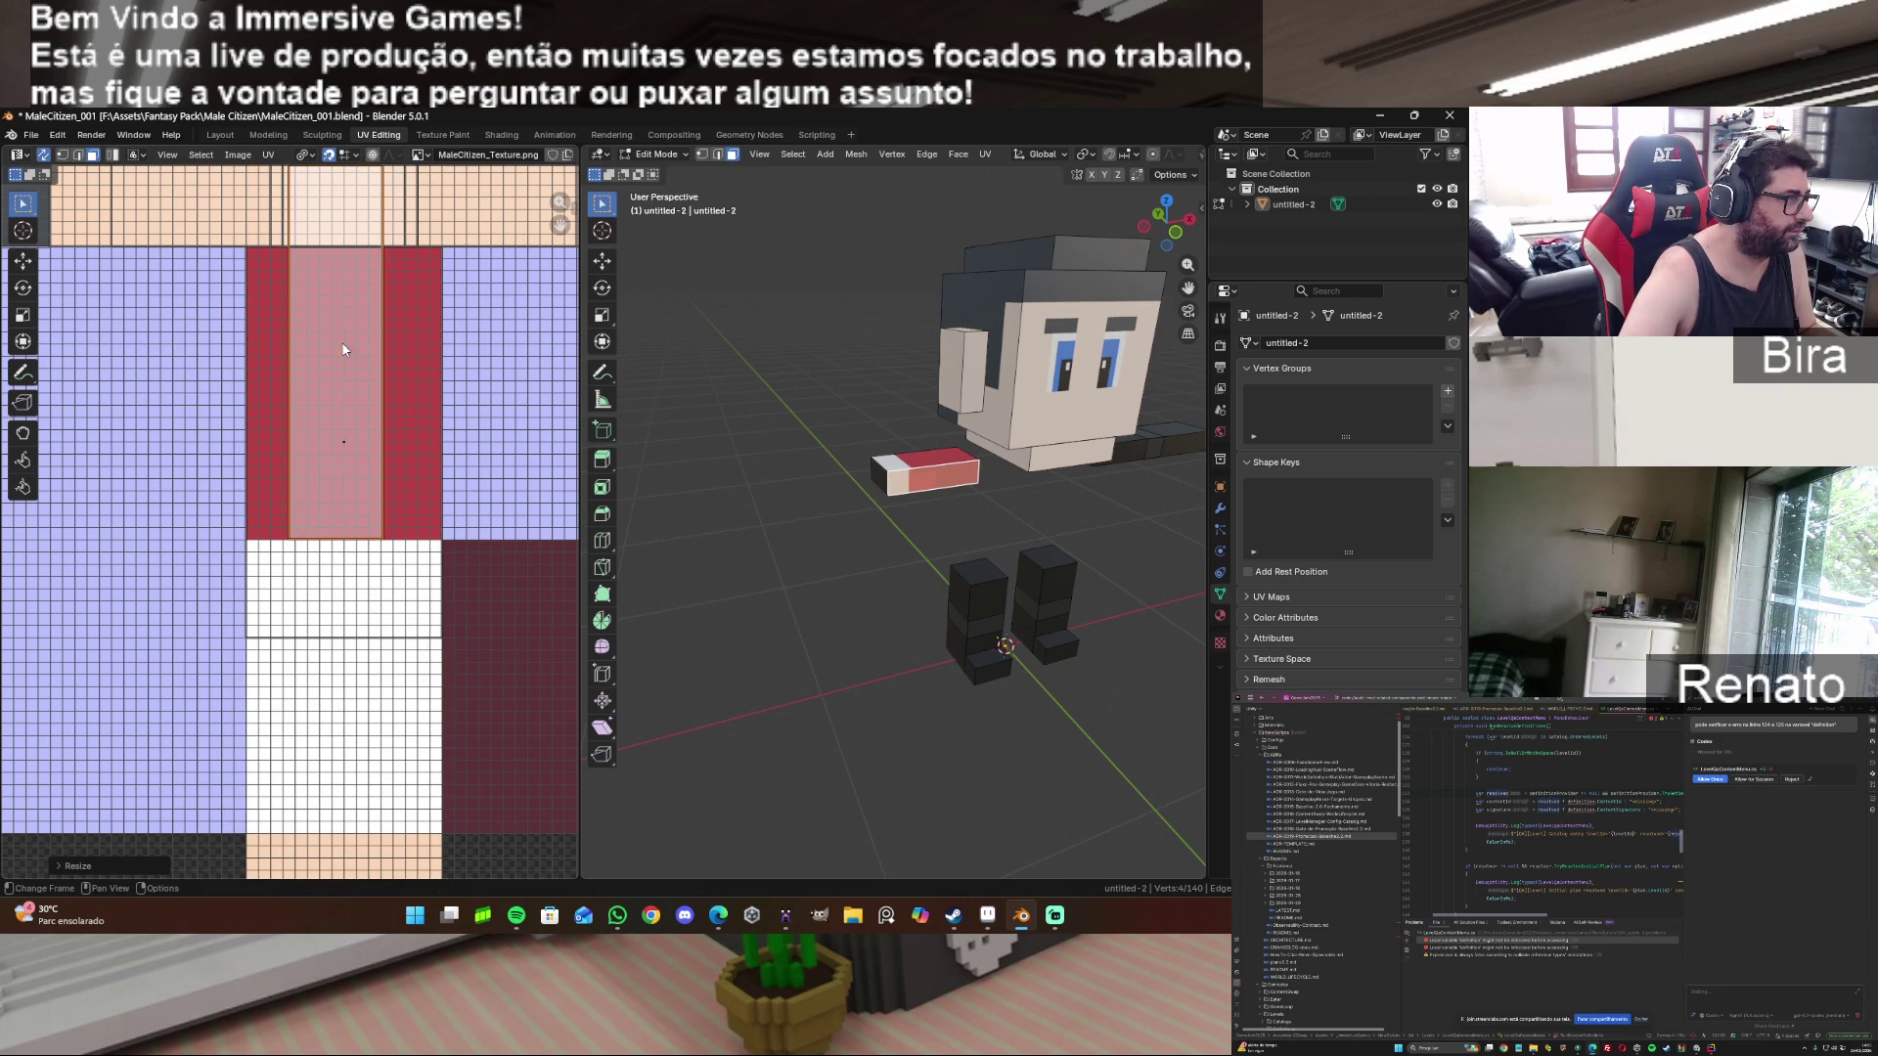
pyautogui.press('g')
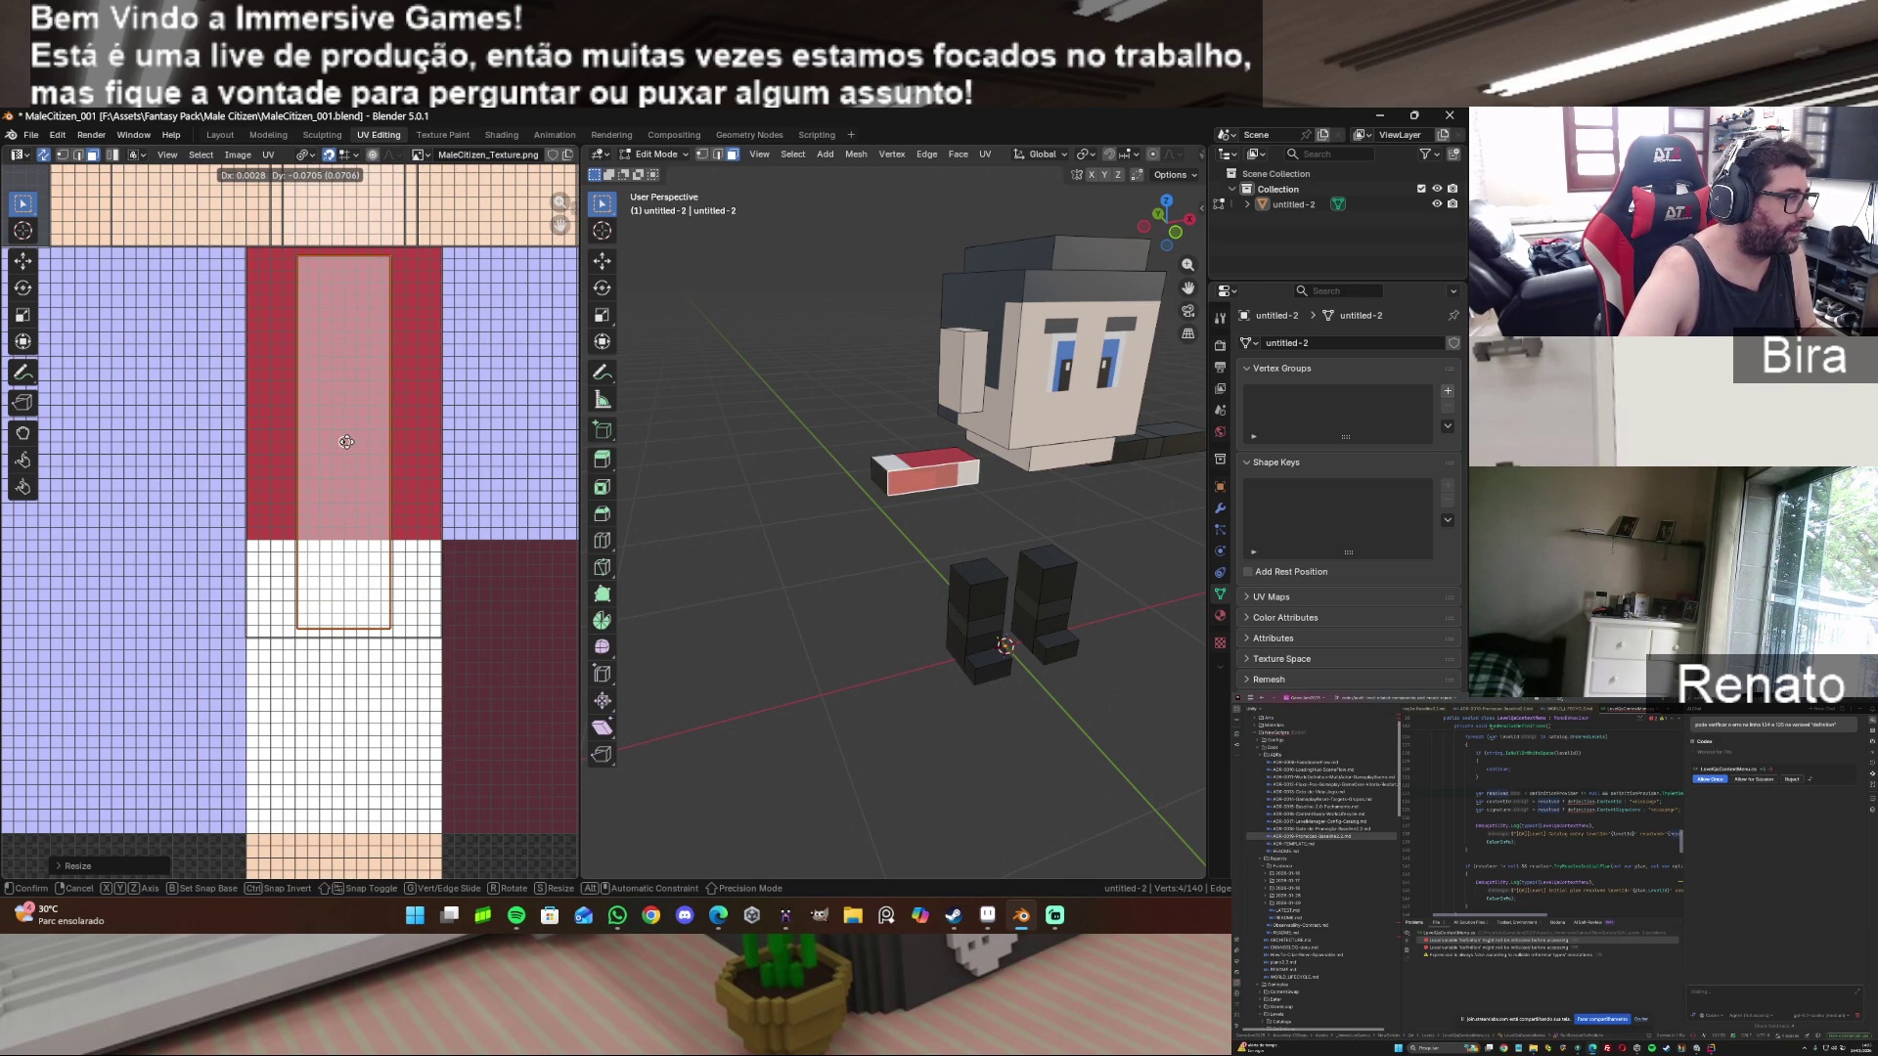
pyautogui.click(347, 445)
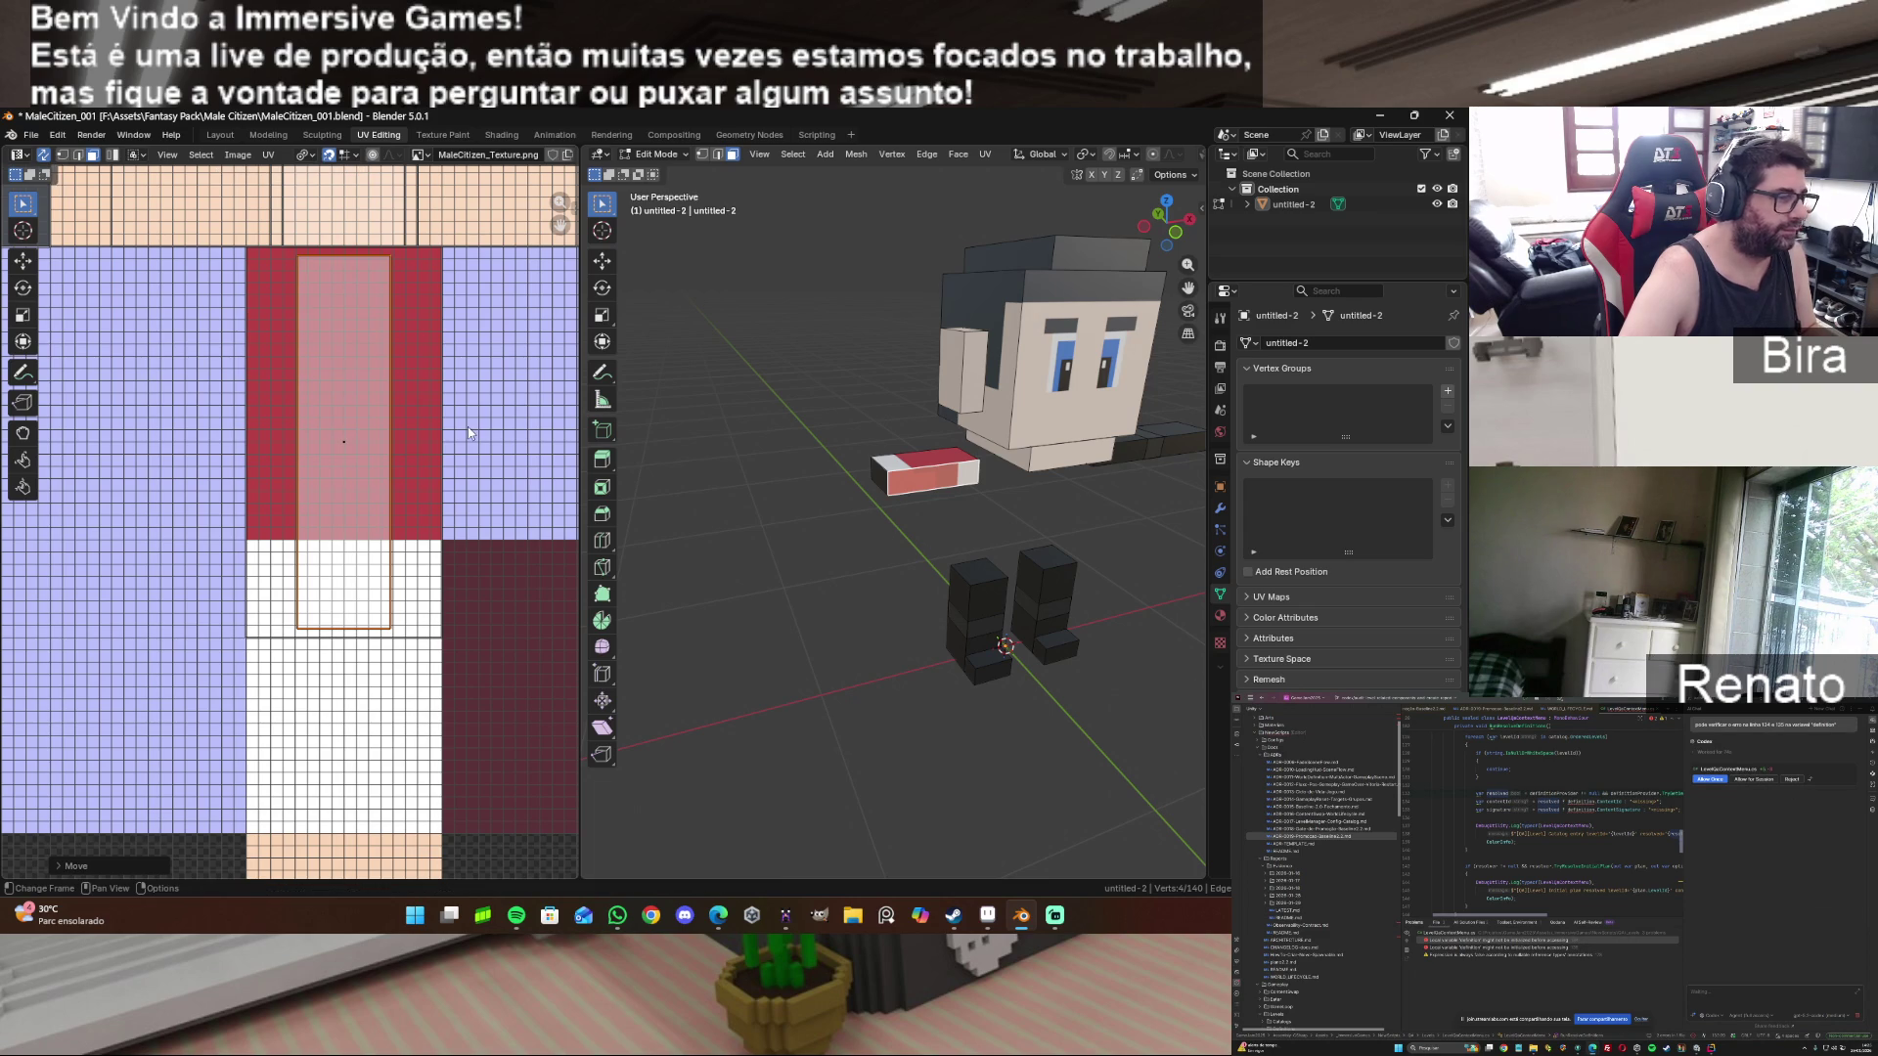
pyautogui.press('s')
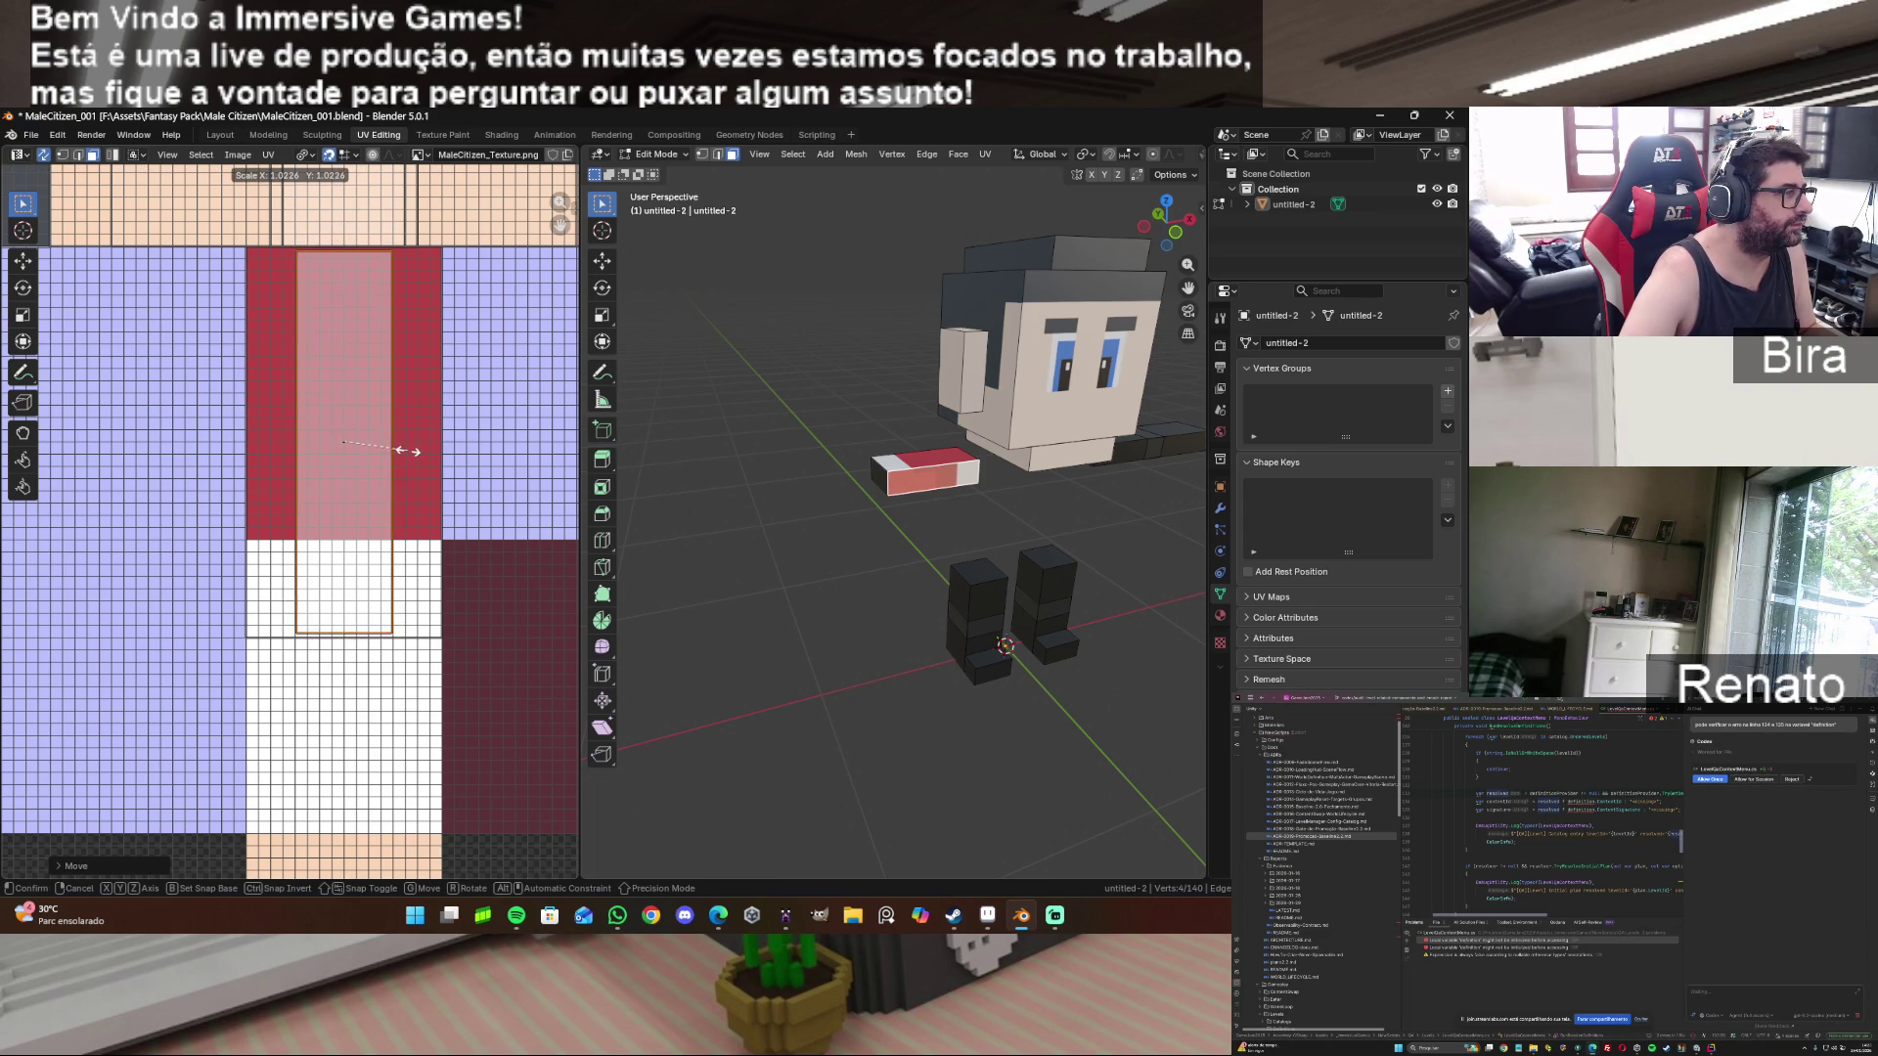
pyautogui.click(408, 451)
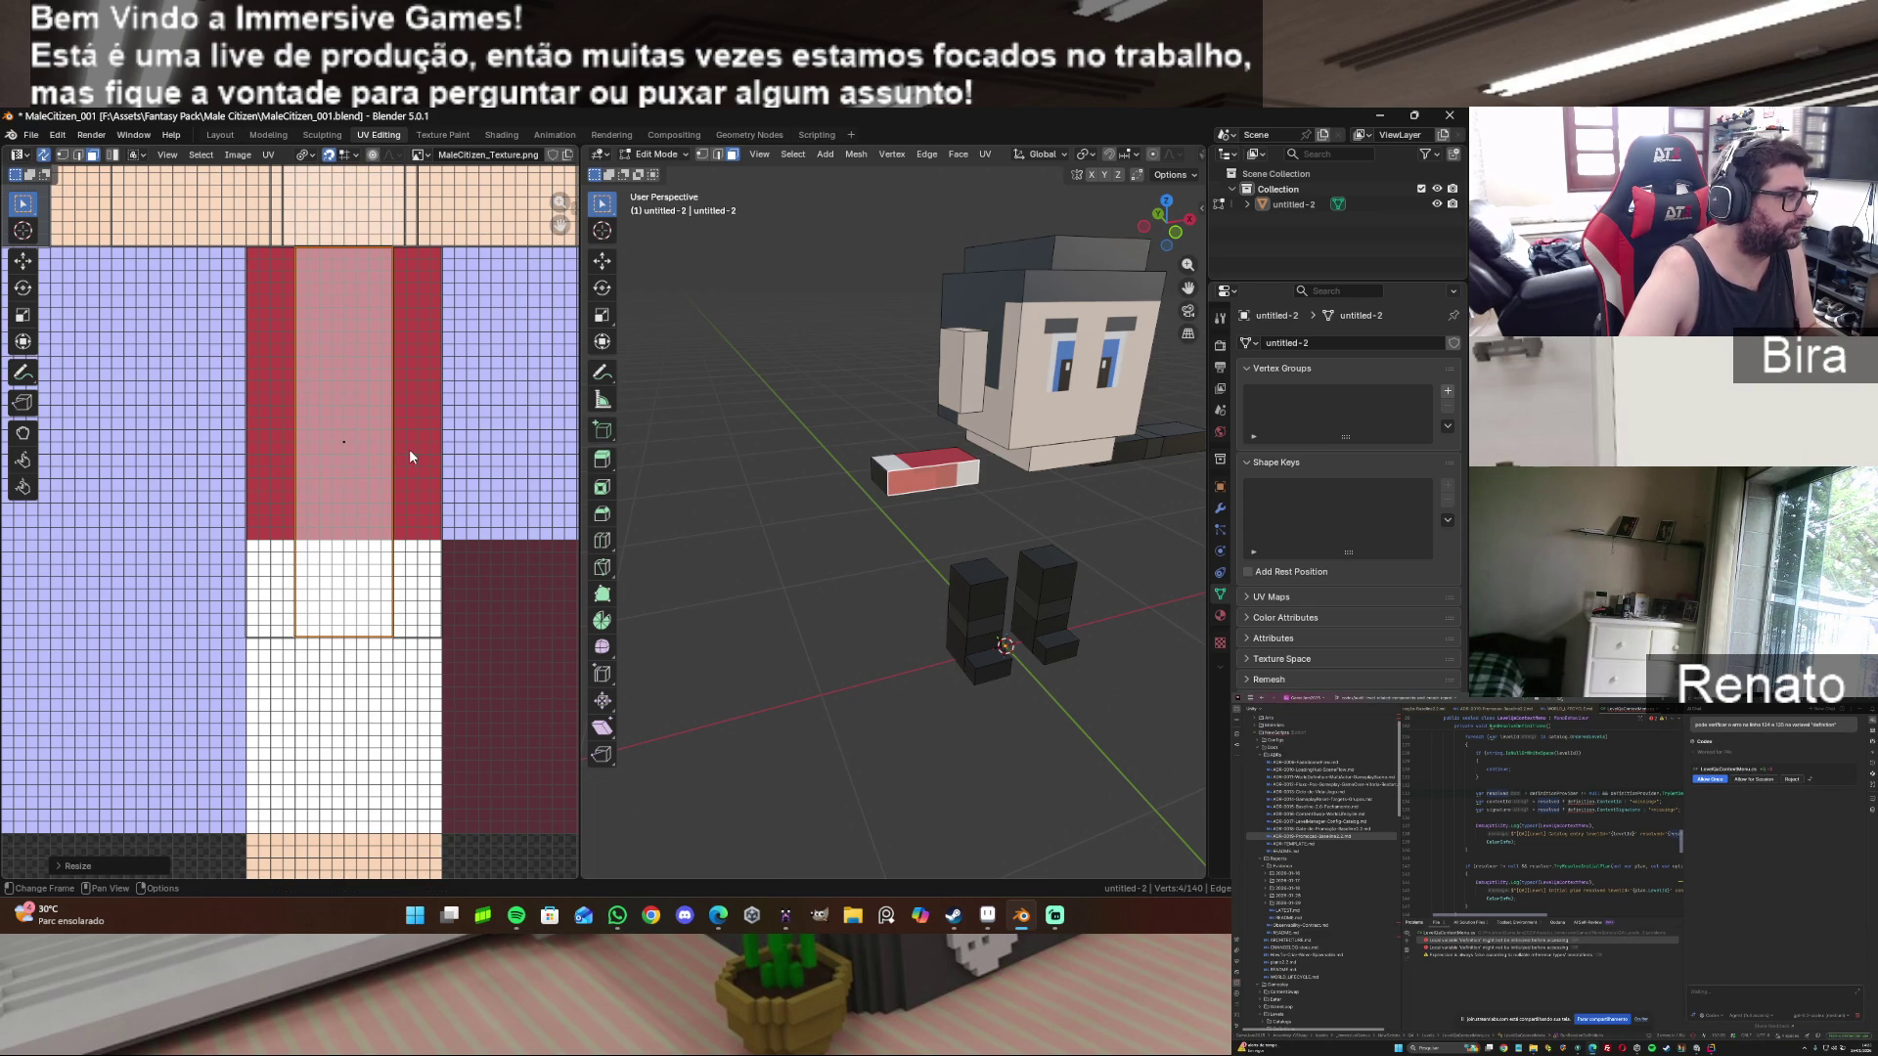
# Snap the UV rectangle to pixels, rotate it 180°, and deselect the arm face.
pyautogui.click(267, 154)
pyautogui.moveTo(402, 202)
pyautogui.click(466, 204)
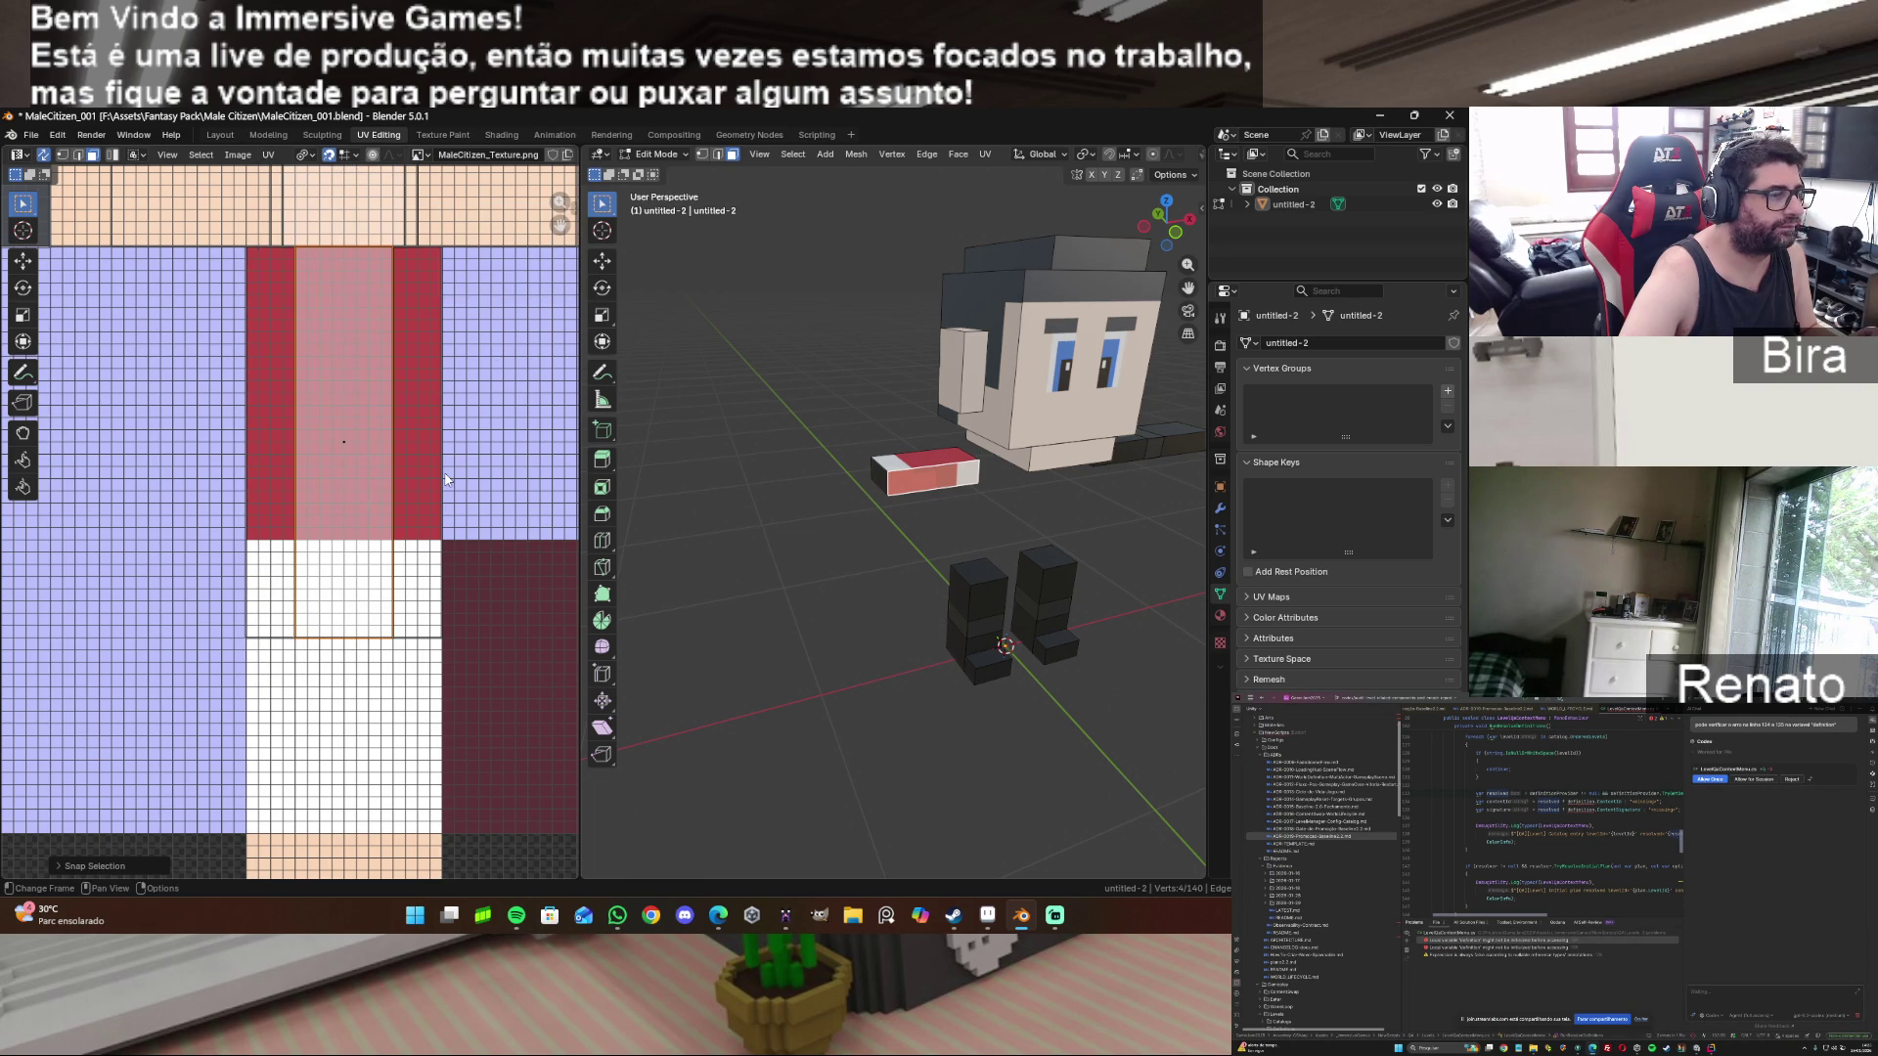
pyautogui.write('r')
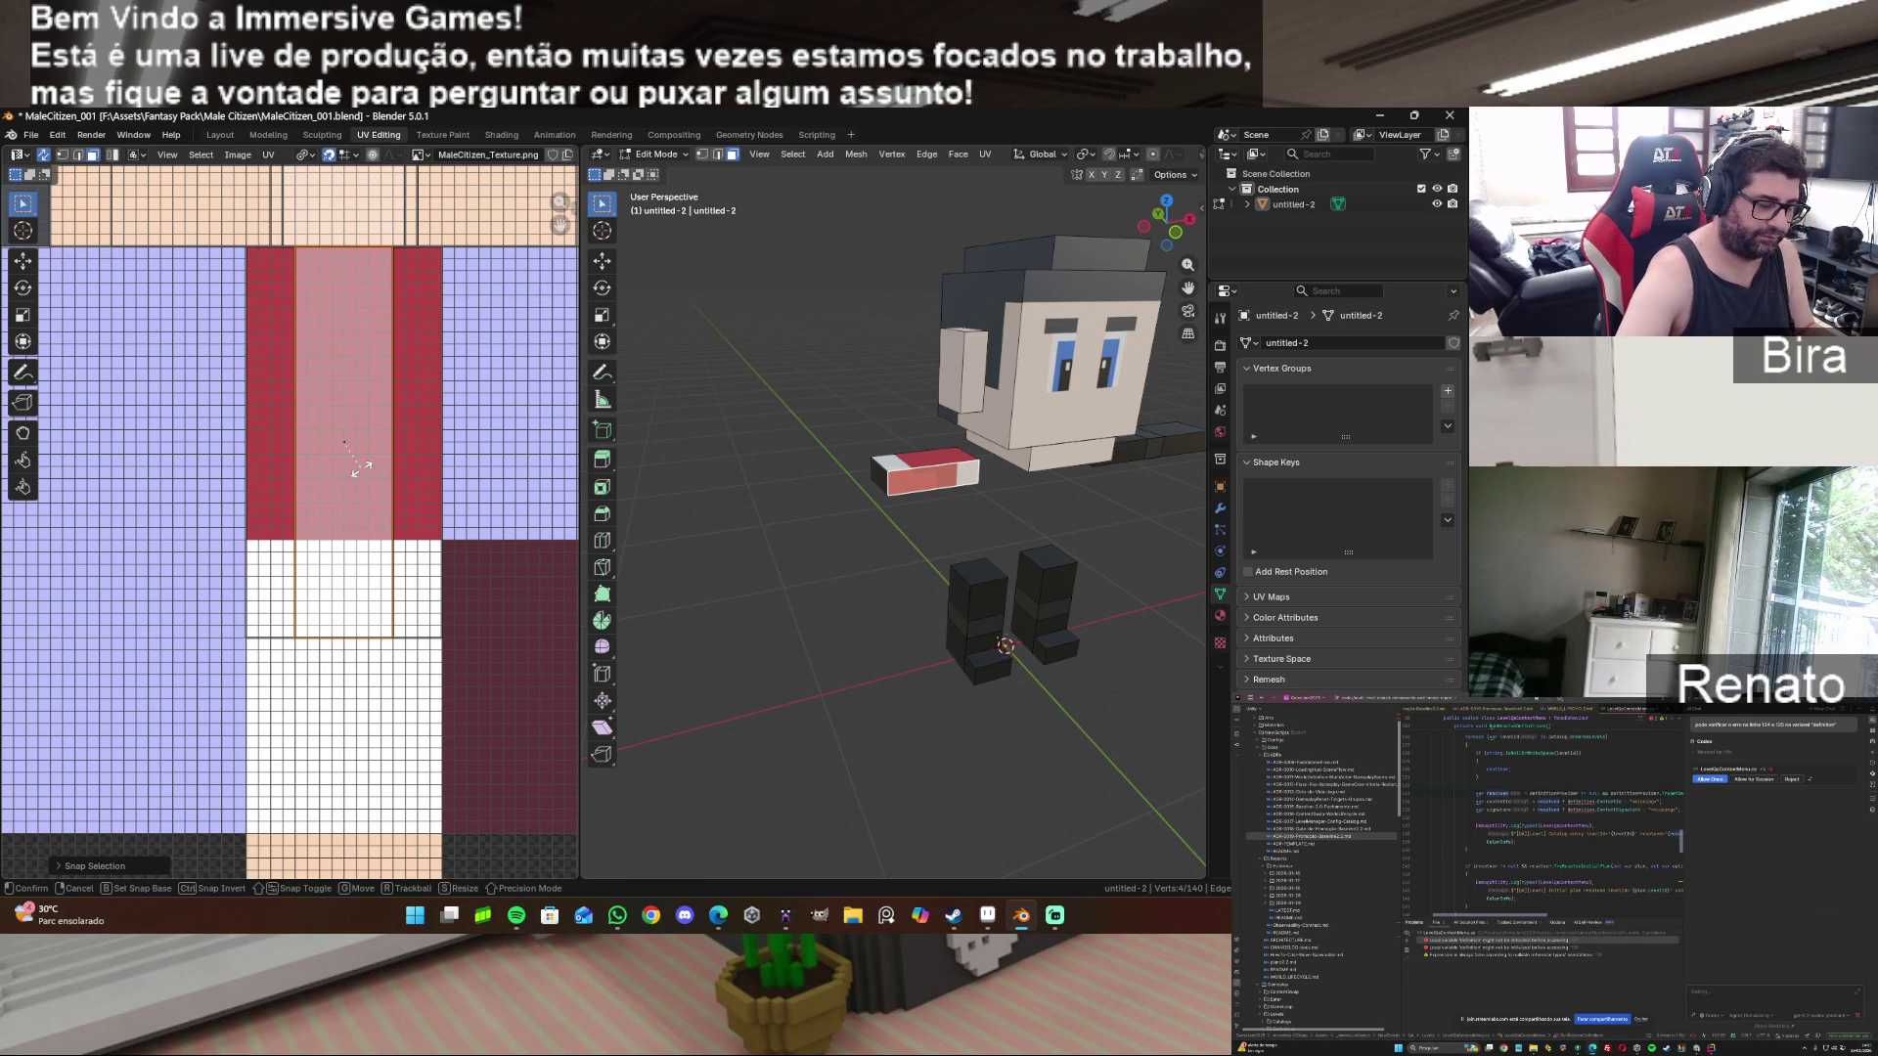
pyautogui.write('180')
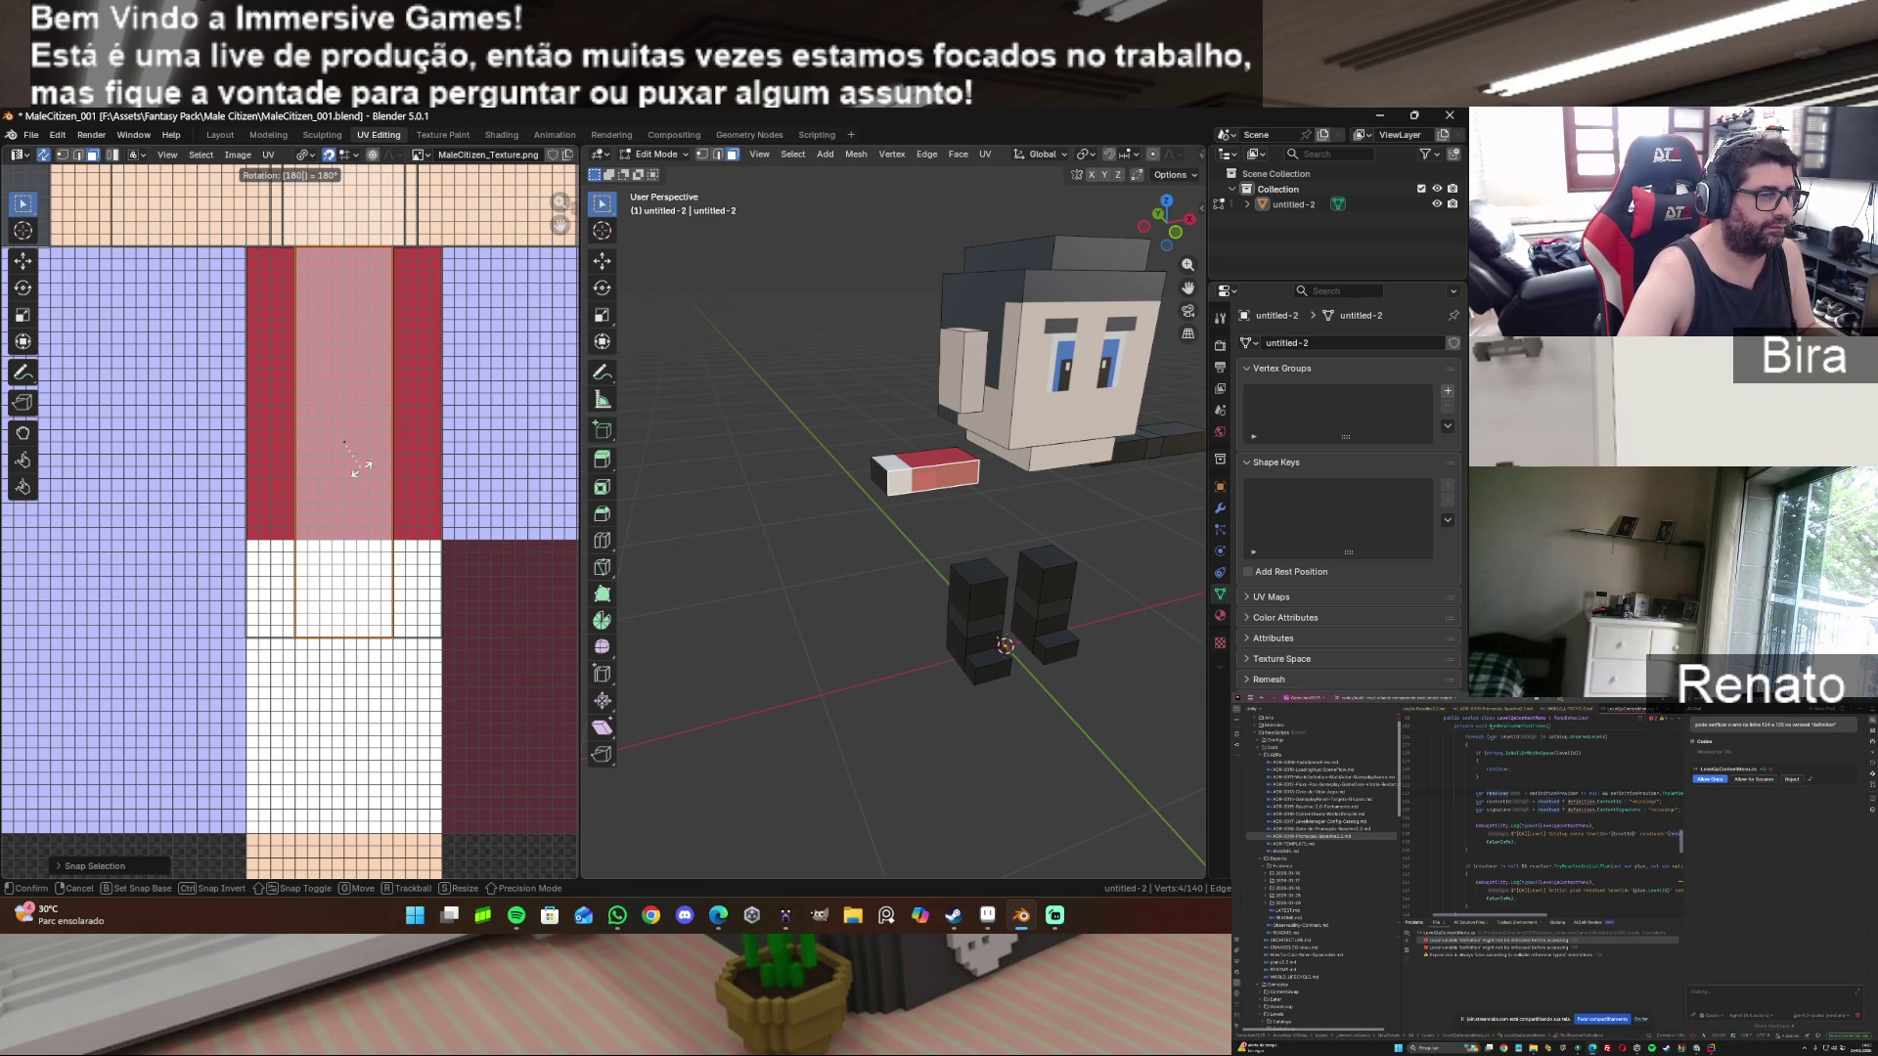
pyautogui.press('Return')
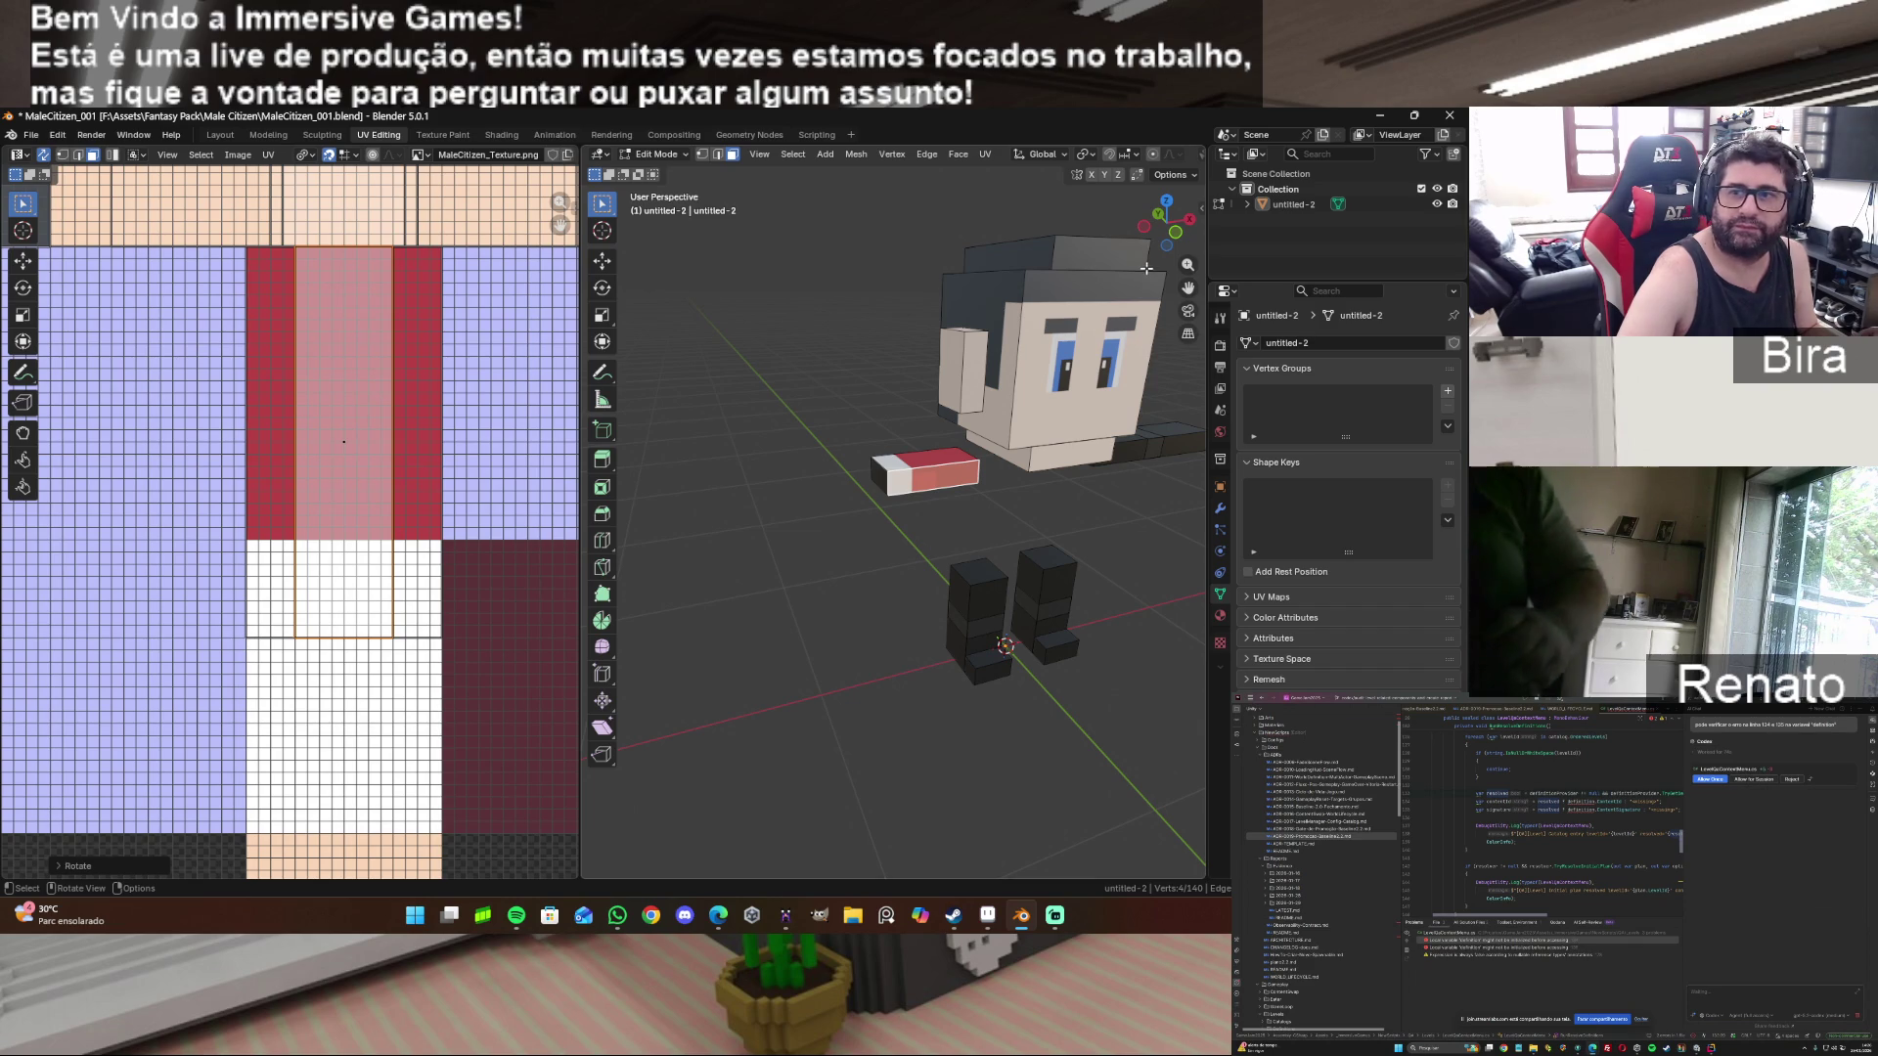
pyautogui.moveTo(1177, 233)
pyautogui.mouseDown()
pyautogui.moveTo(1095, 242)
pyautogui.moveTo(1133, 418)
pyautogui.mouseUp()
pyautogui.click(1121, 496)
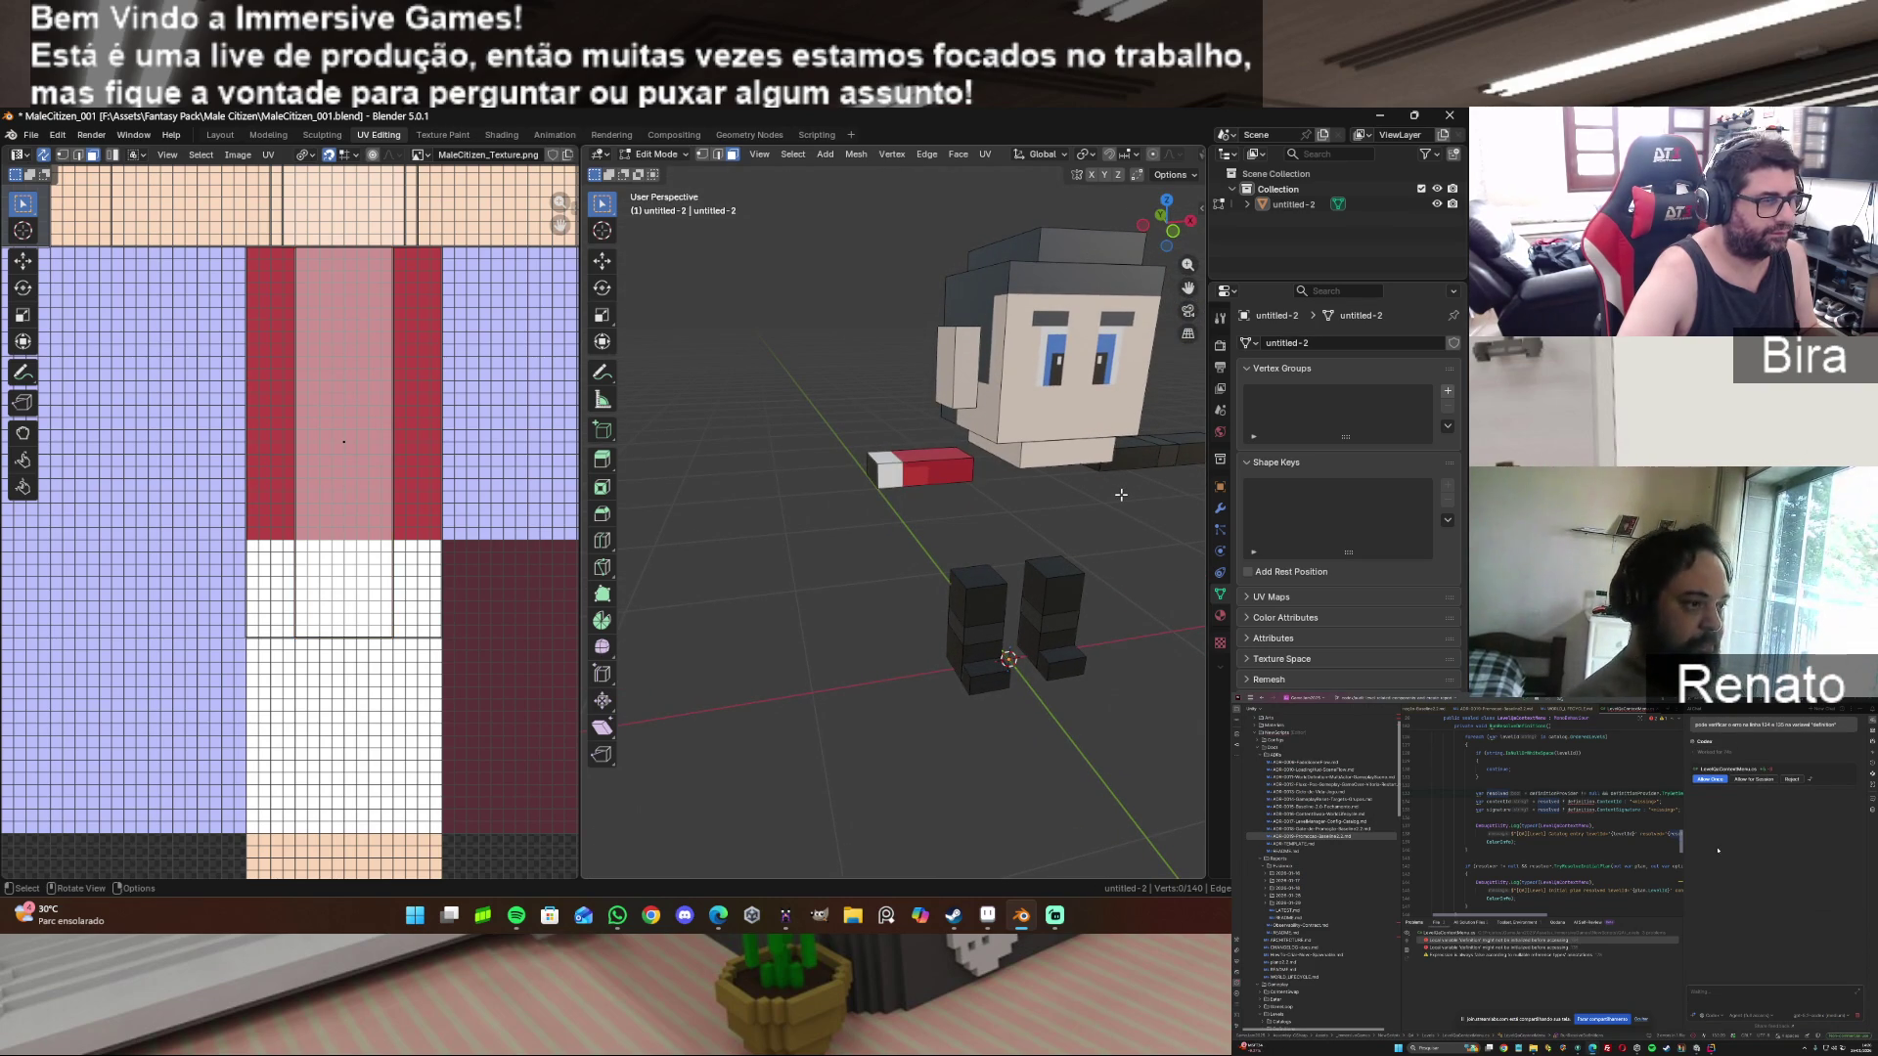
pyautogui.moveTo(1174, 237)
pyautogui.mouseDown()
pyautogui.moveTo(875, 303)
pyautogui.moveTo(650, 189)
pyautogui.mouseUp()
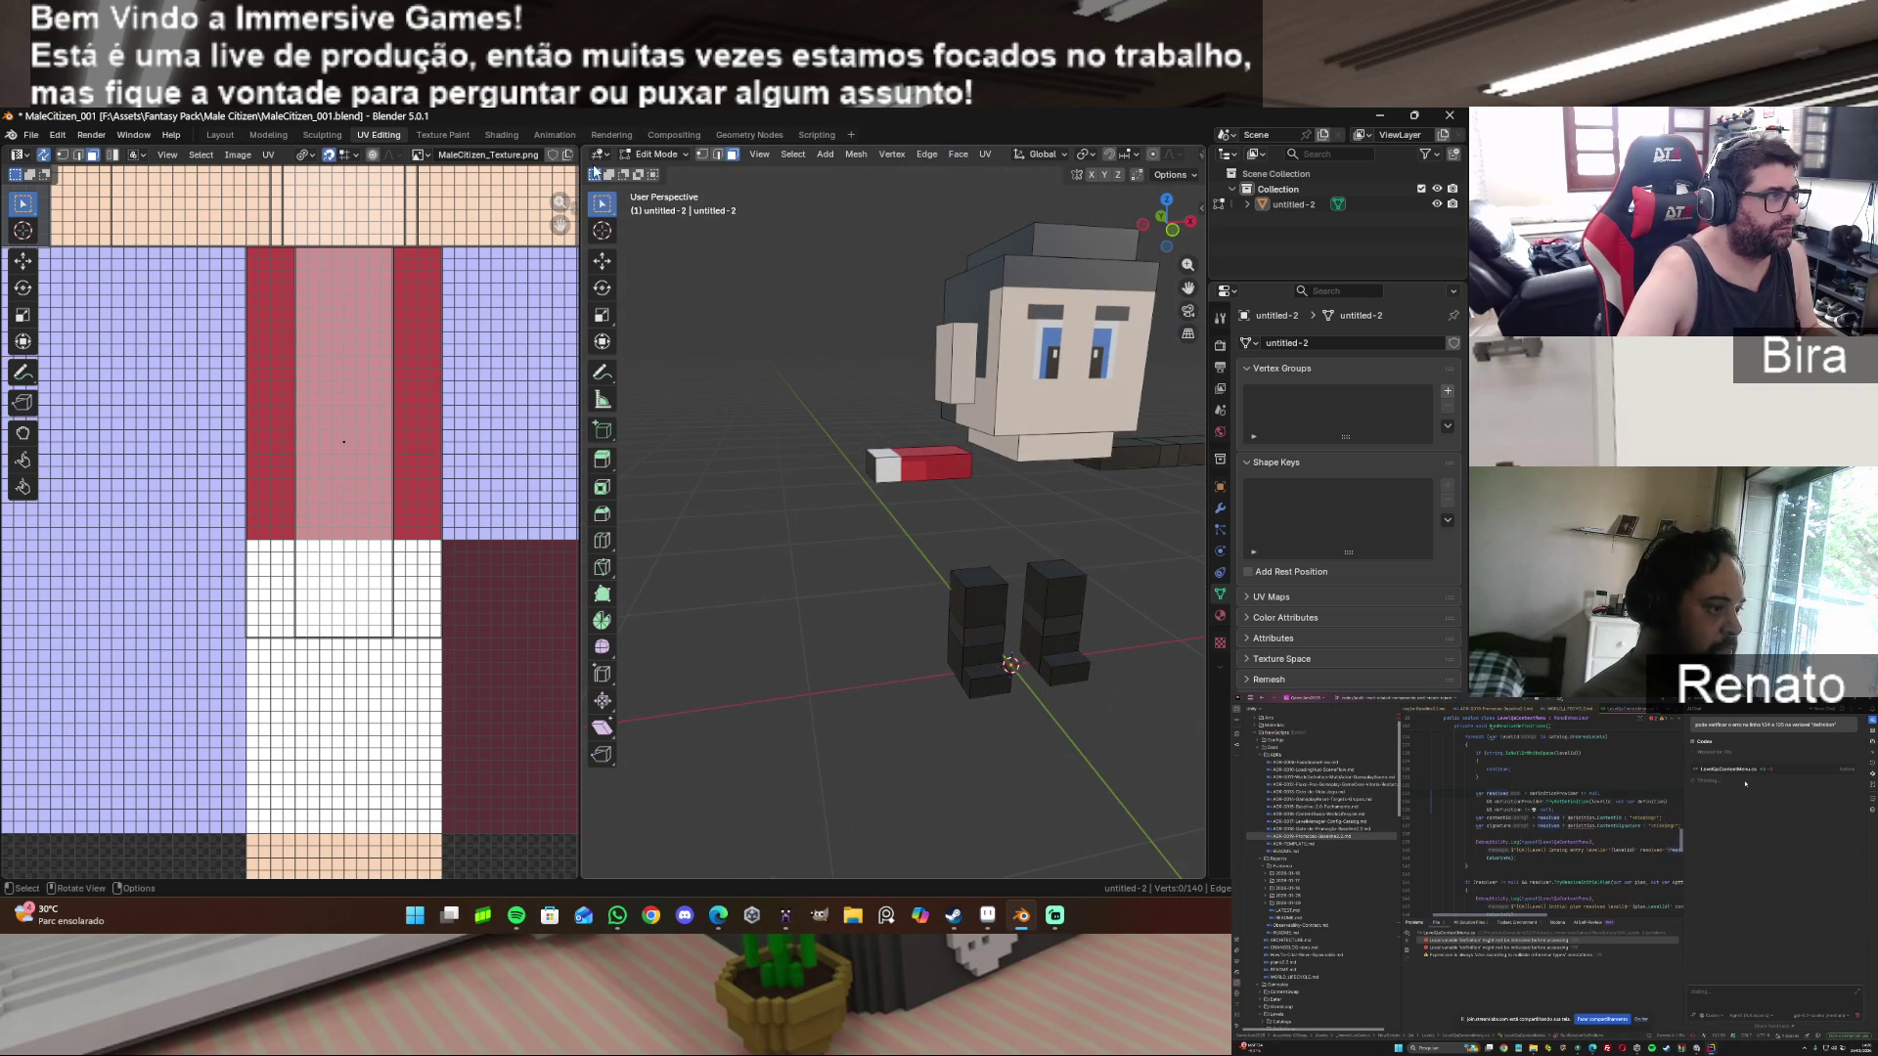
# Check the character in the Shading workspace, then view it with Material Preview in Modeling.
pyautogui.click(501, 134)
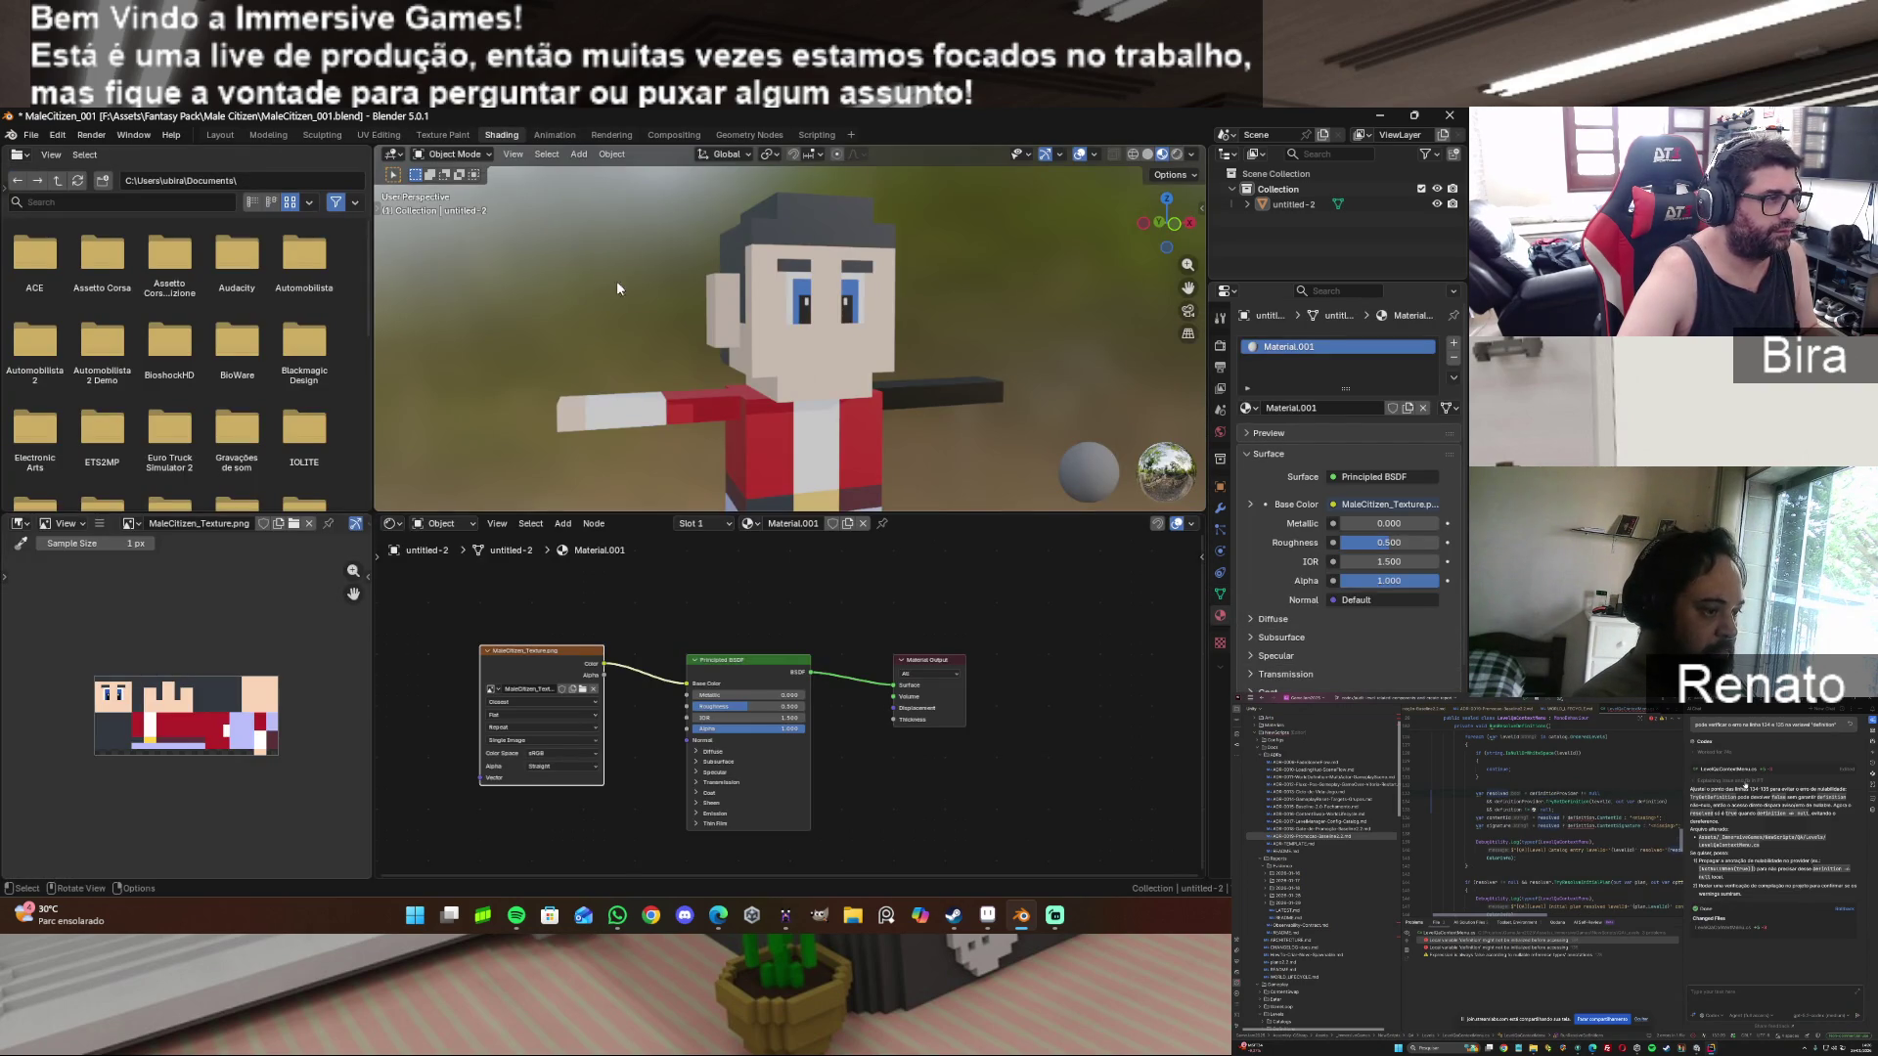
pyautogui.moveTo(1174, 232); pyautogui.dragTo(665, 220)
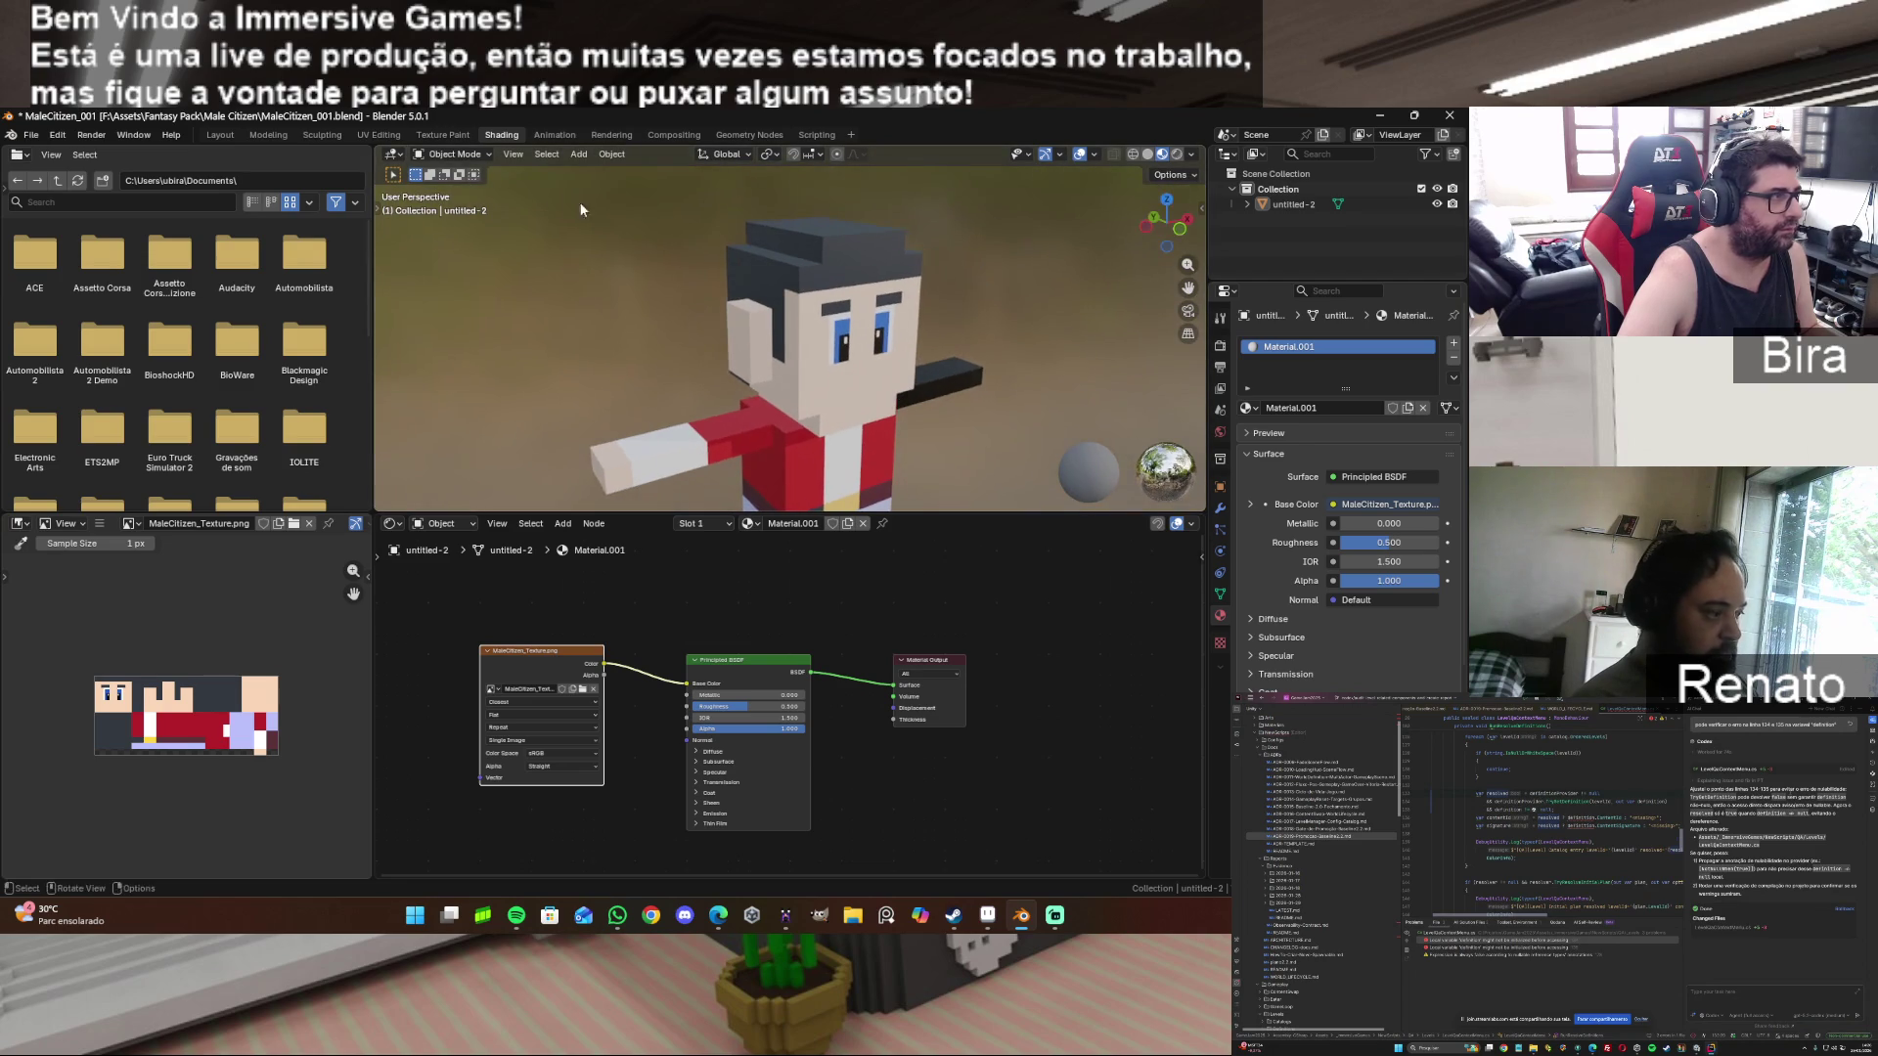
pyautogui.click(264, 136)
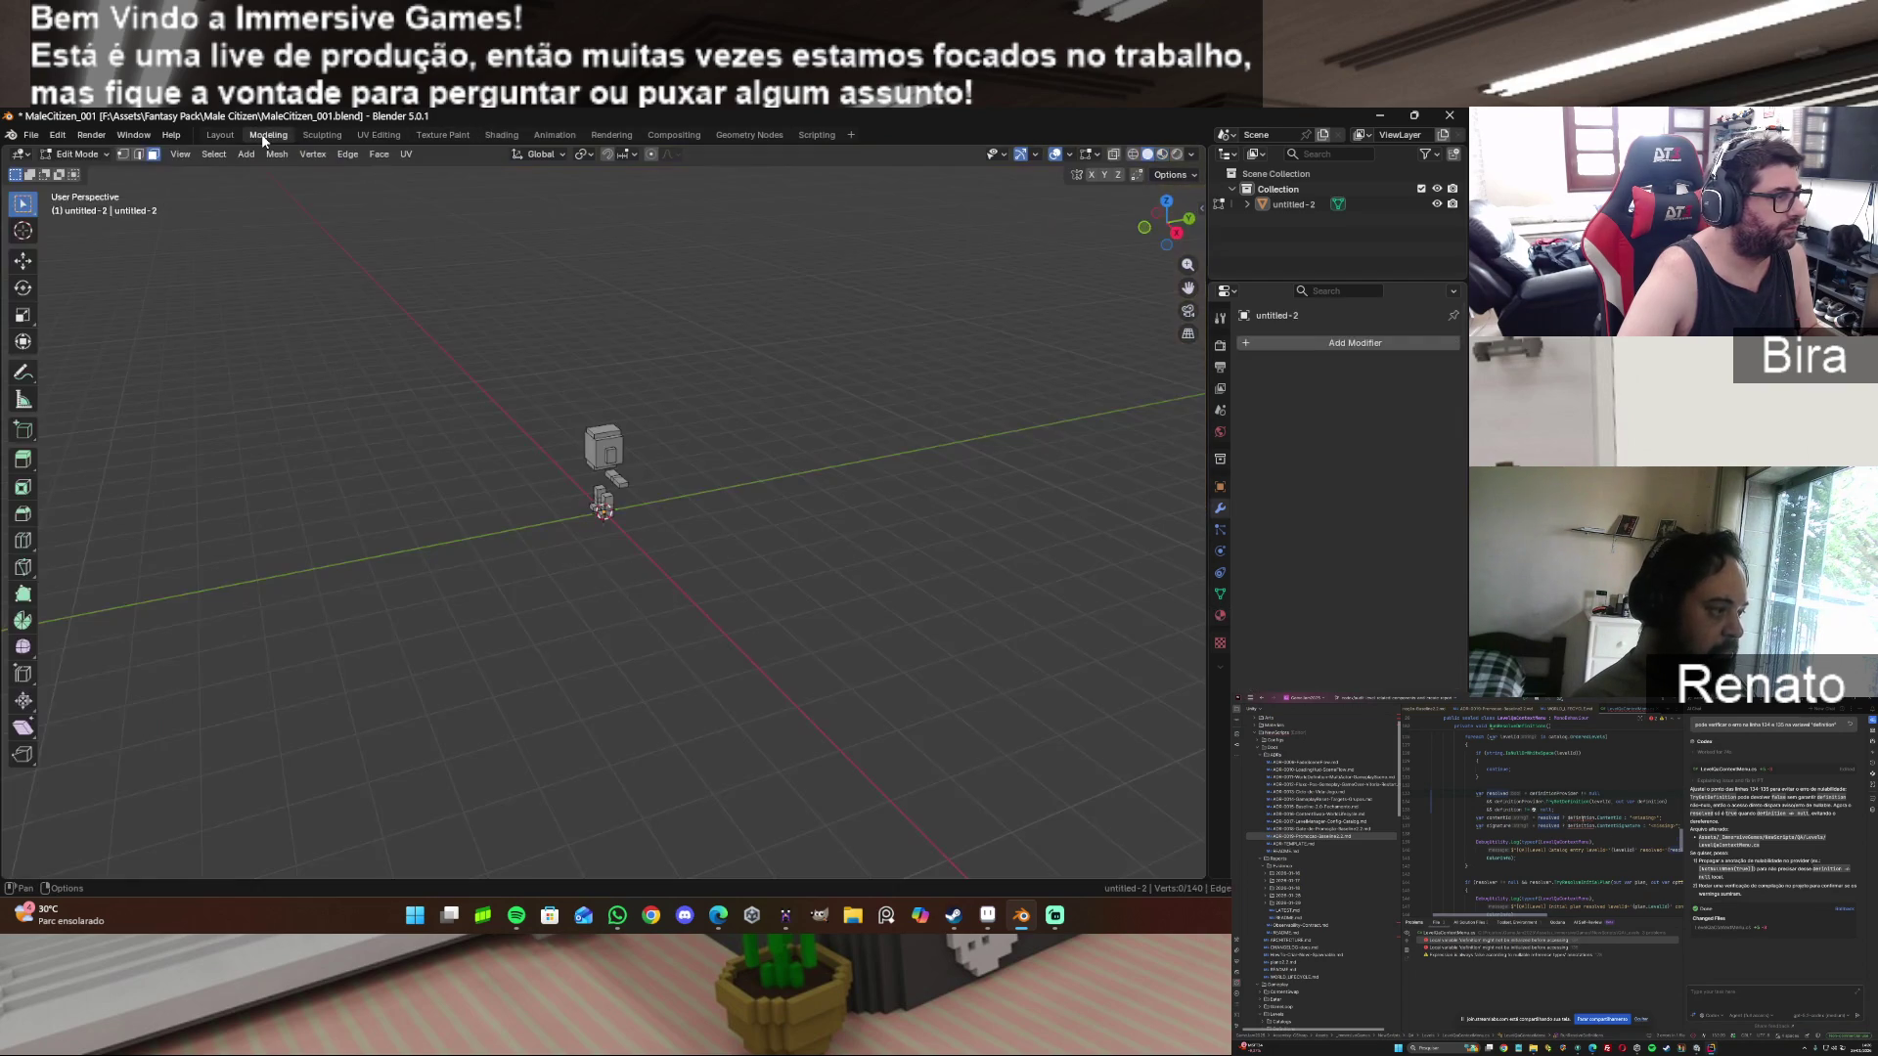
pyautogui.click(1162, 155)
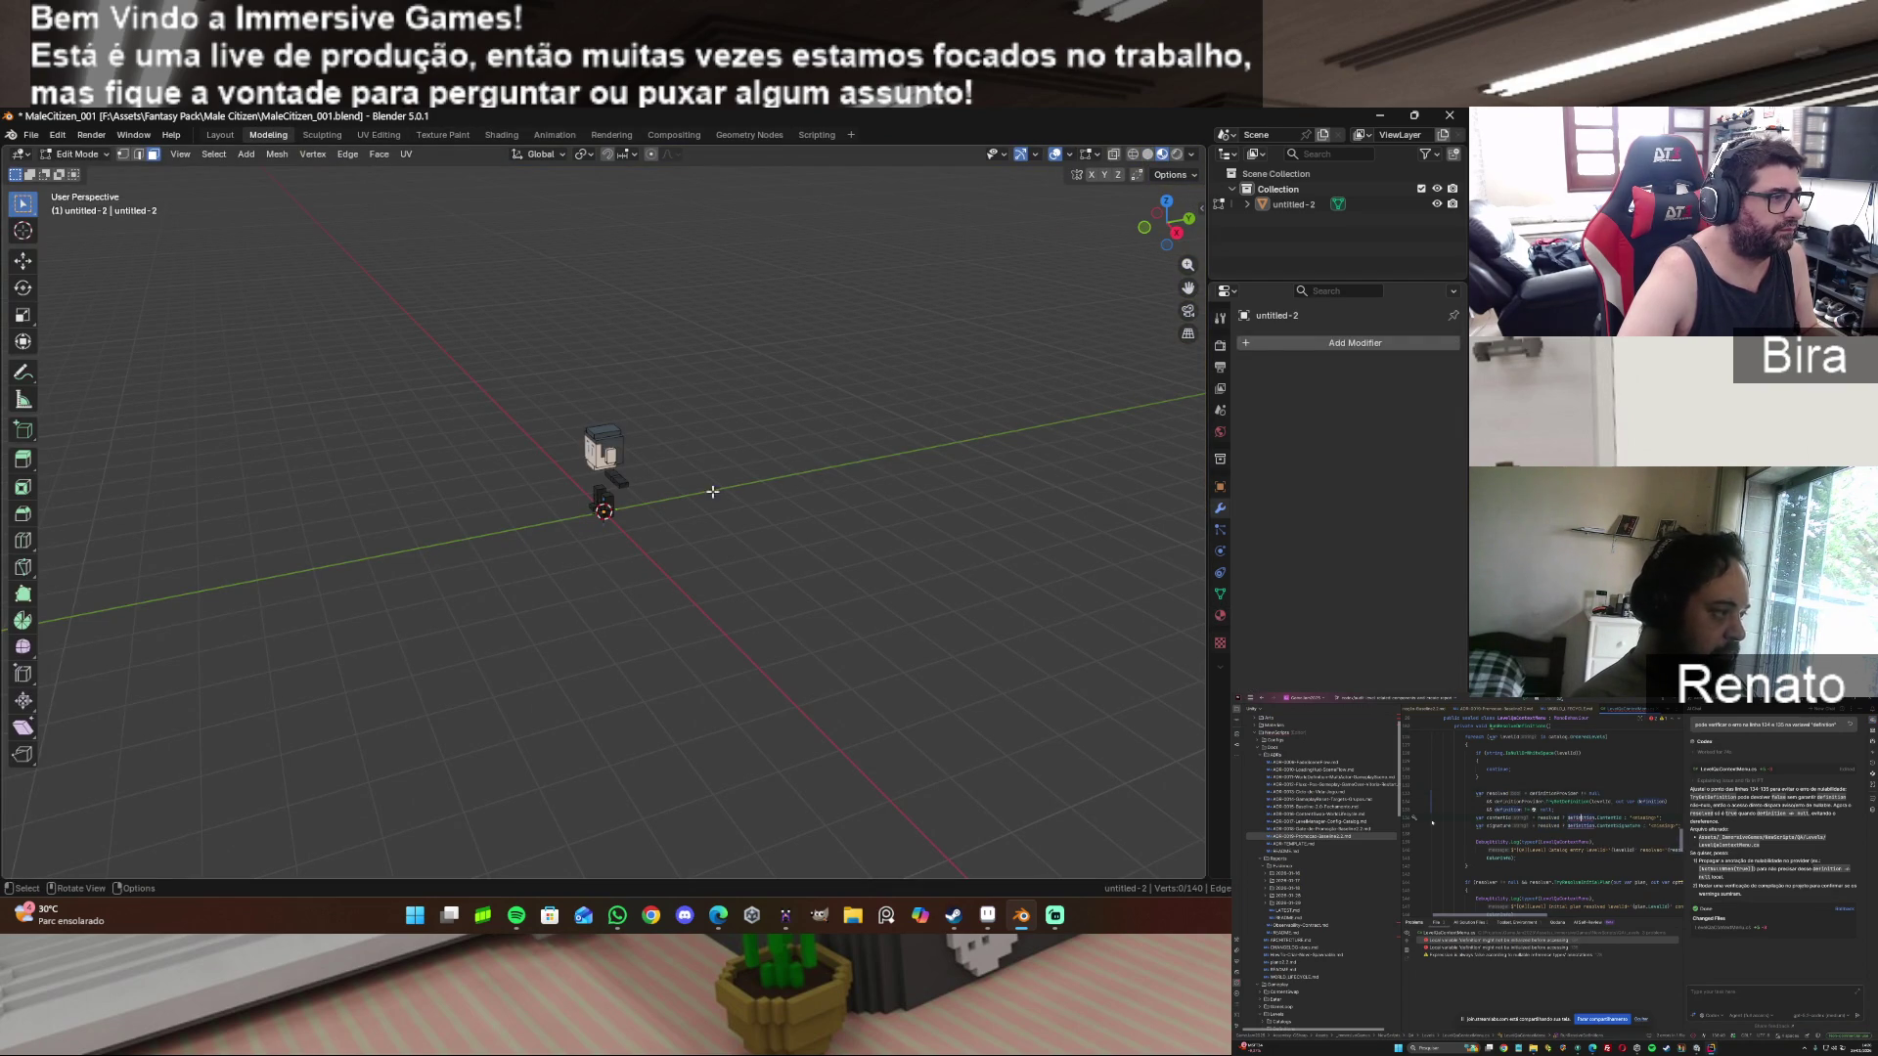
pyautogui.scroll(5, 731, 491)
pyautogui.moveTo(1162, 231)
pyautogui.mouseDown()
pyautogui.moveTo(1140, 234)
pyautogui.moveTo(1252, 237)
pyautogui.mouseUp()
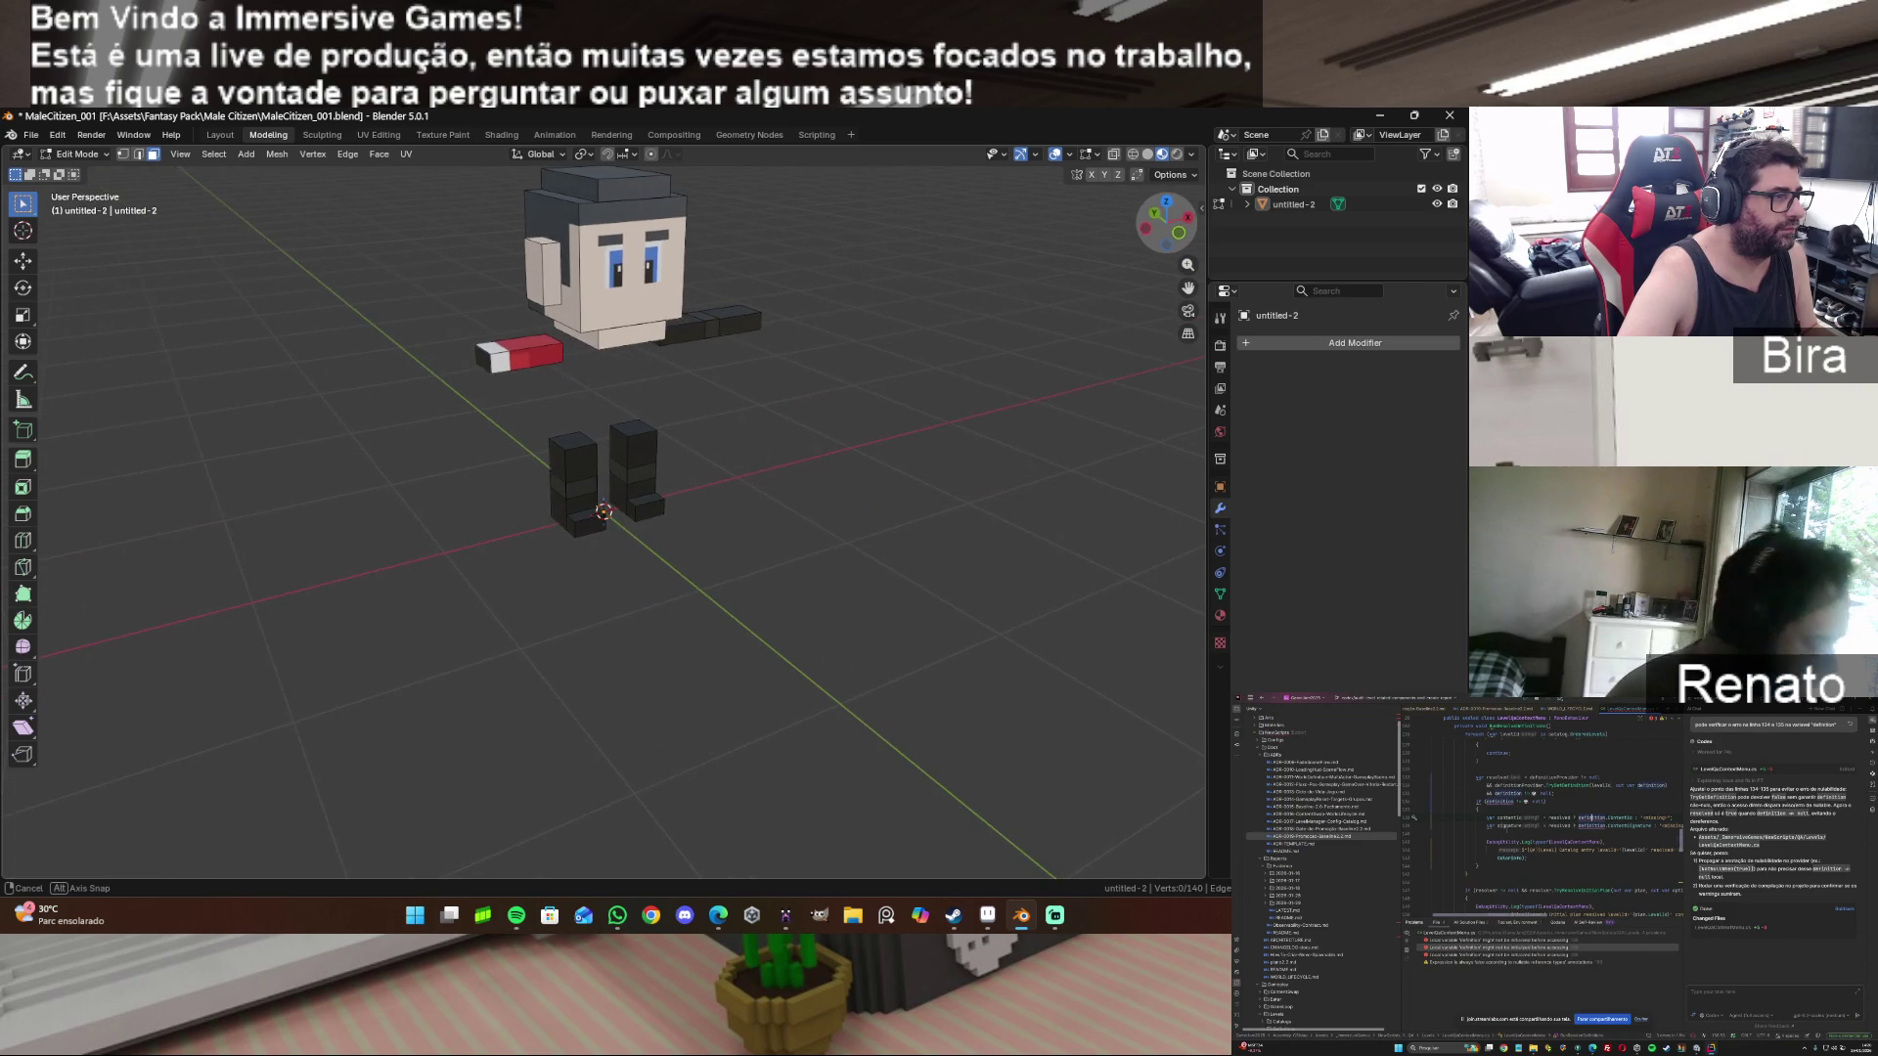
pyautogui.scroll(3, 521, 384)
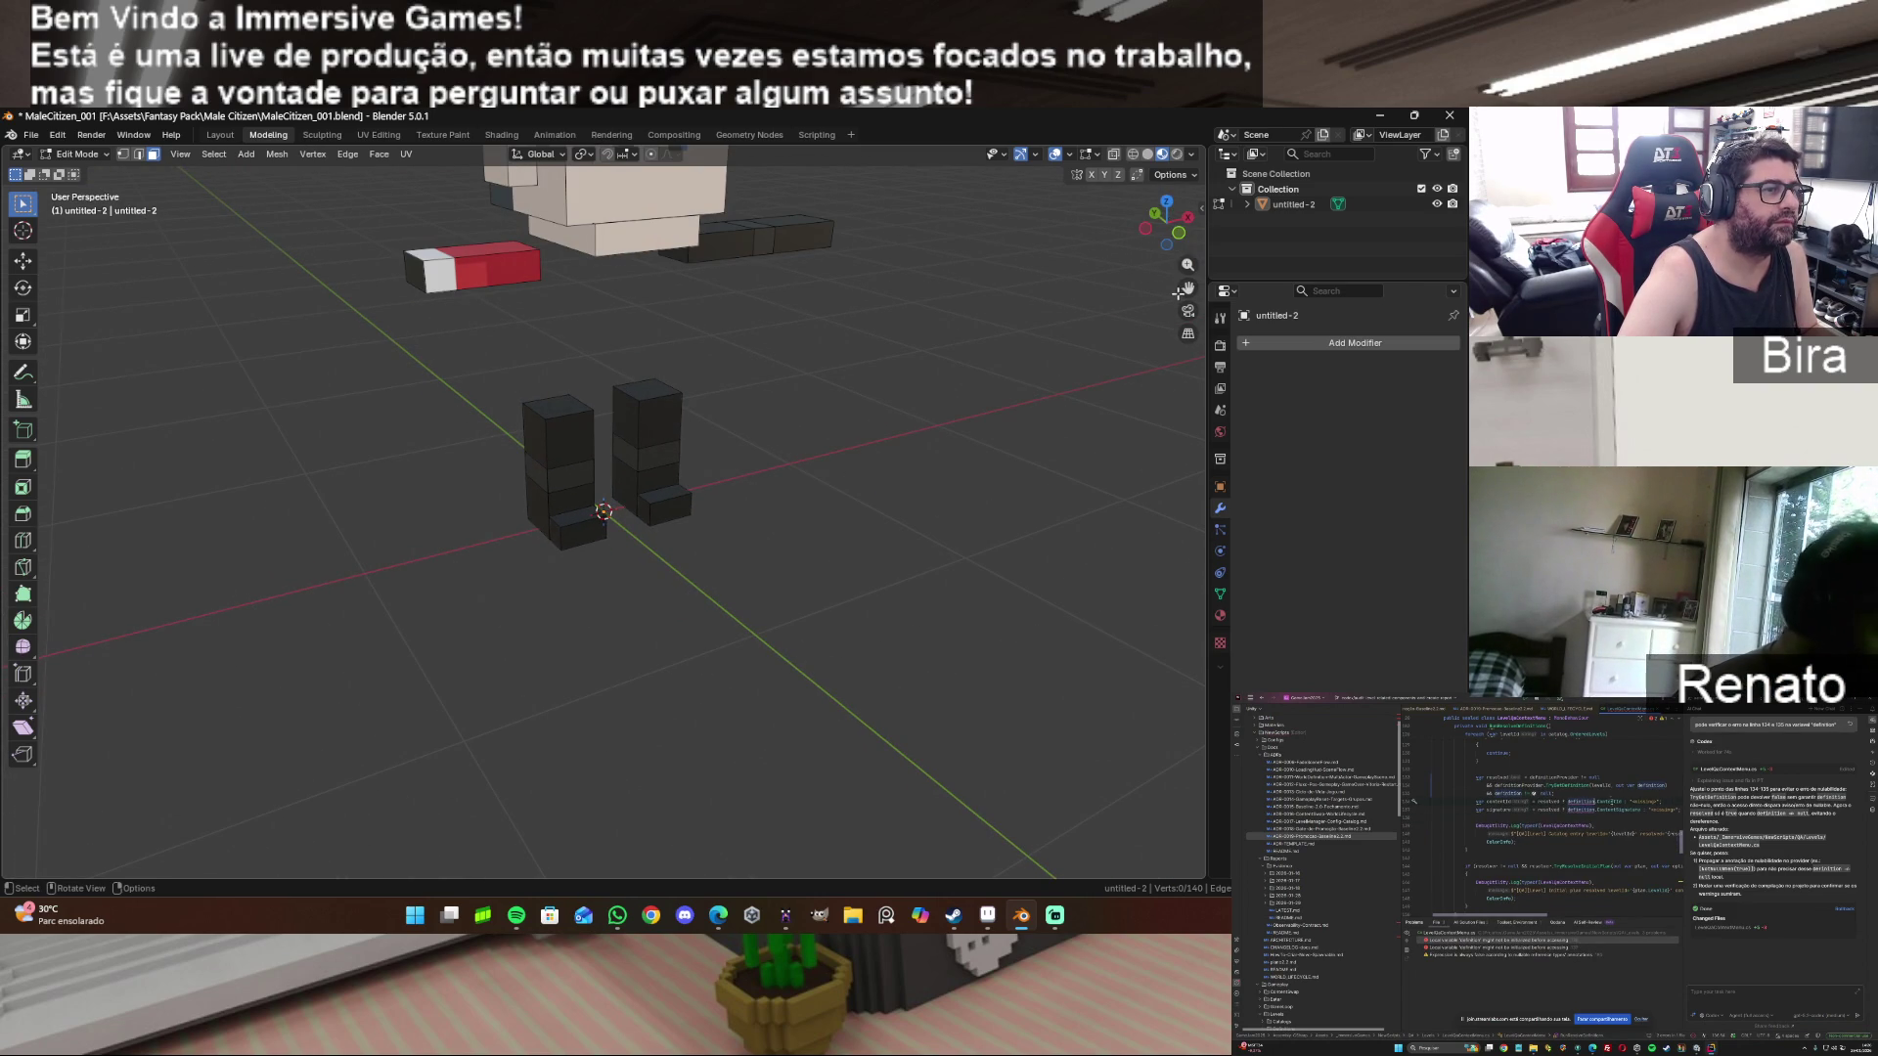
# Orbit and zoom around the textured character, then return to Solid shading.
pyautogui.moveTo(1187, 290)
pyautogui.mouseDown()
pyautogui.moveTo(1186, 411)
pyautogui.moveTo(1229, 445)
pyautogui.mouseUp()
pyautogui.moveTo(1169, 223)
pyautogui.mouseDown()
pyautogui.moveTo(1152, 246)
pyautogui.moveTo(1171, 206)
pyautogui.moveTo(1163, 244)
pyautogui.moveTo(1170, 227)
pyautogui.mouseUp()
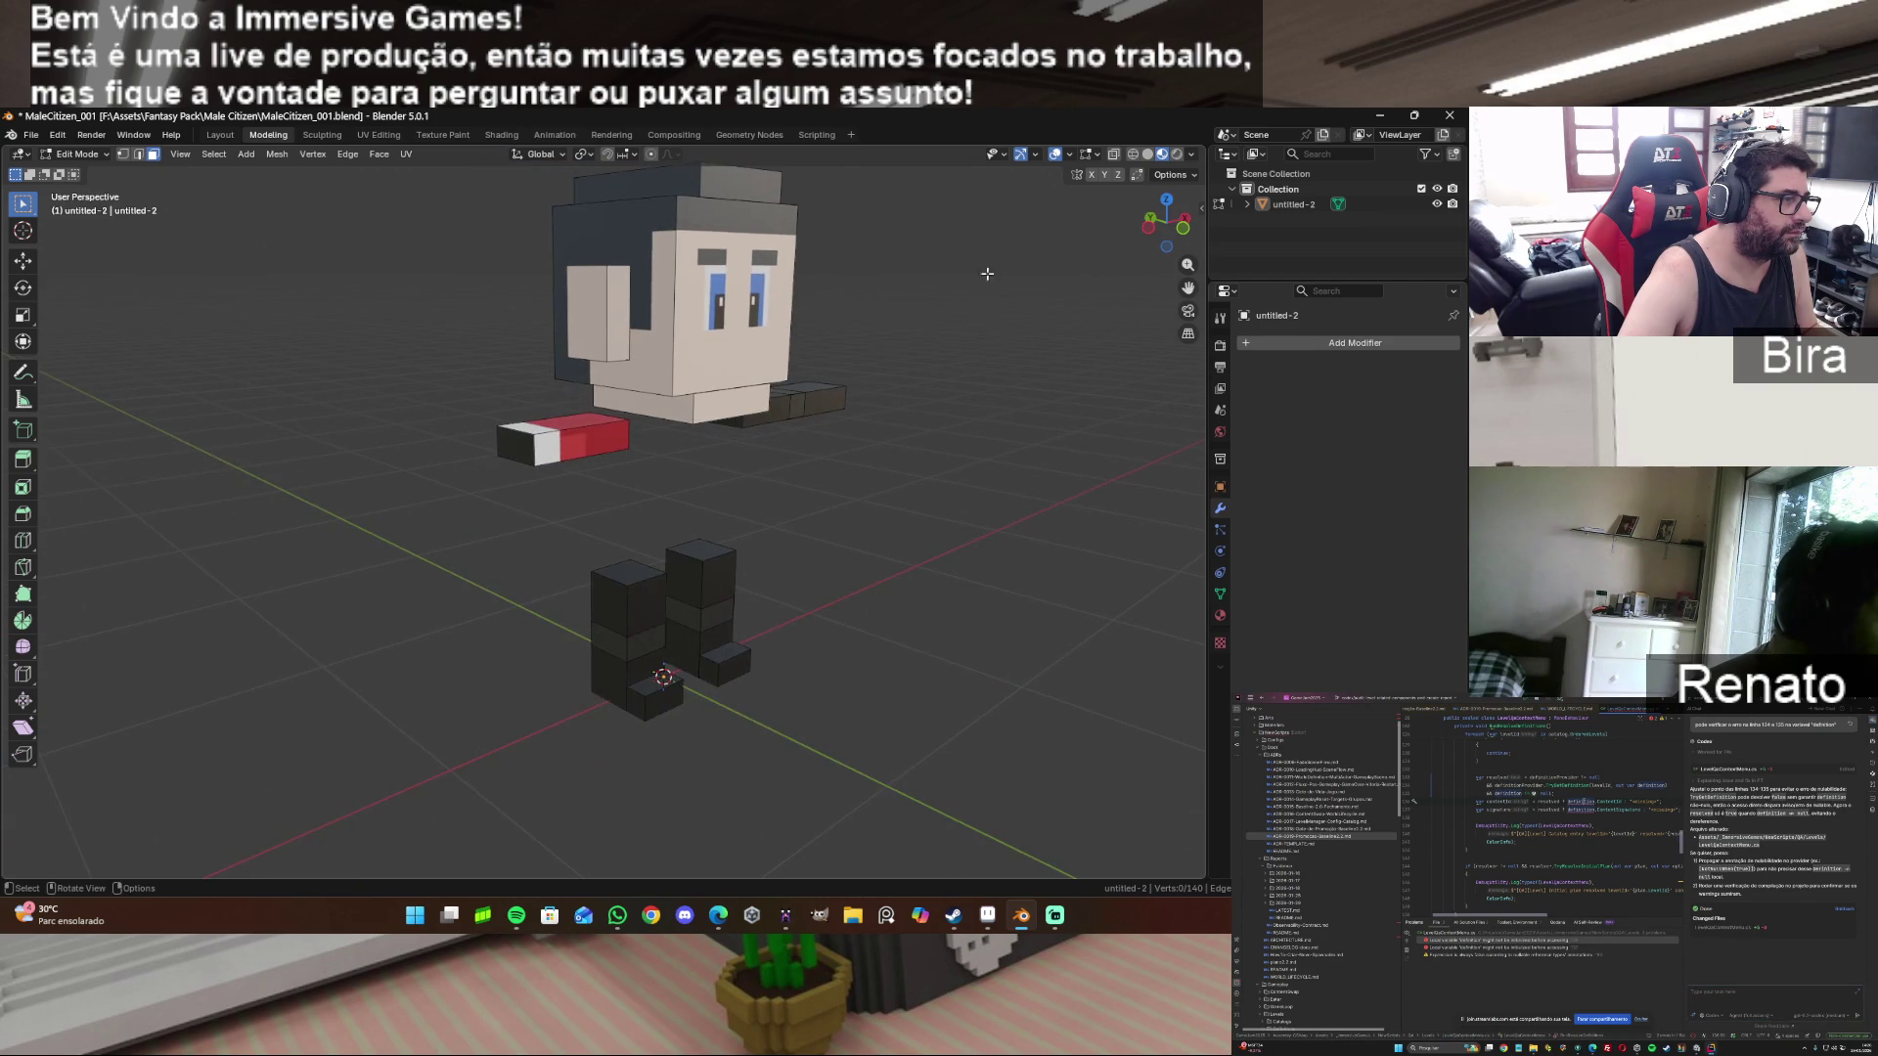
pyautogui.scroll(3, 624, 449)
pyautogui.scroll(2, 624, 449)
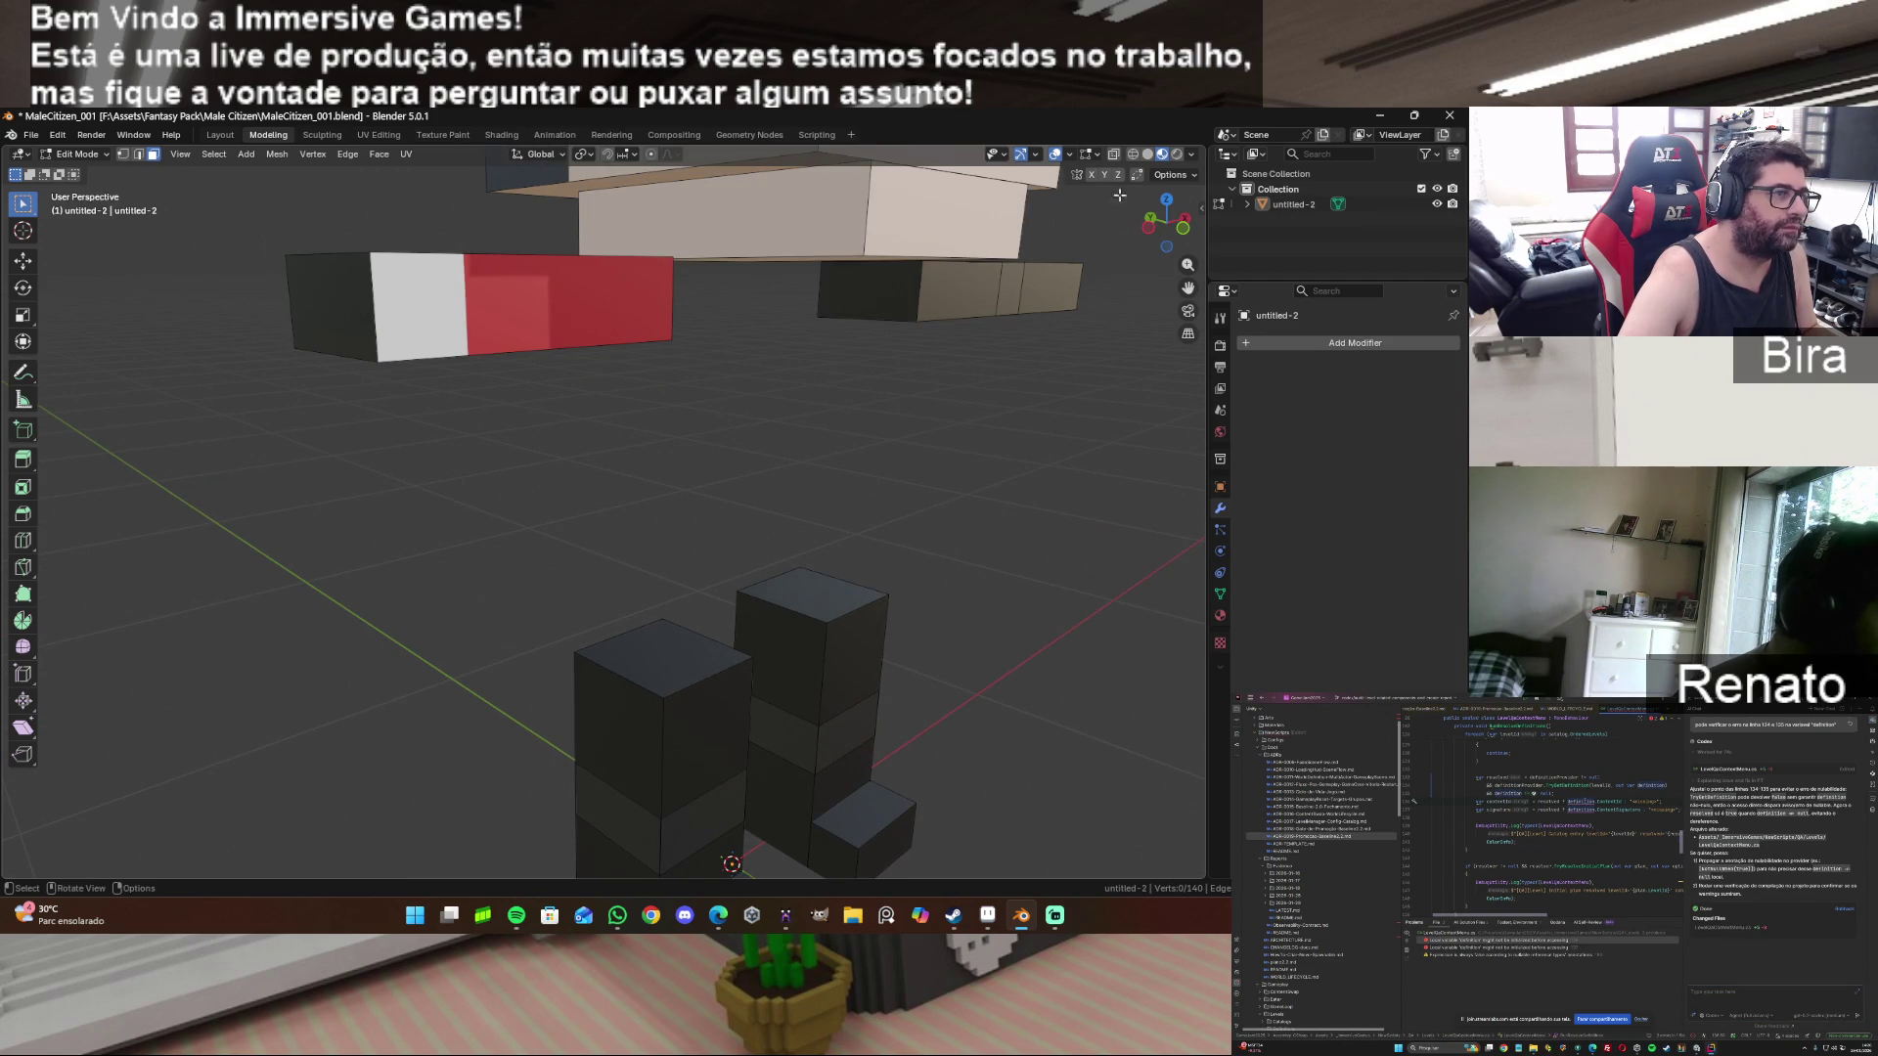
pyautogui.moveTo(1169, 202); pyautogui.dragTo(1166, 208)
pyautogui.scroll(-3, 1052, 315)
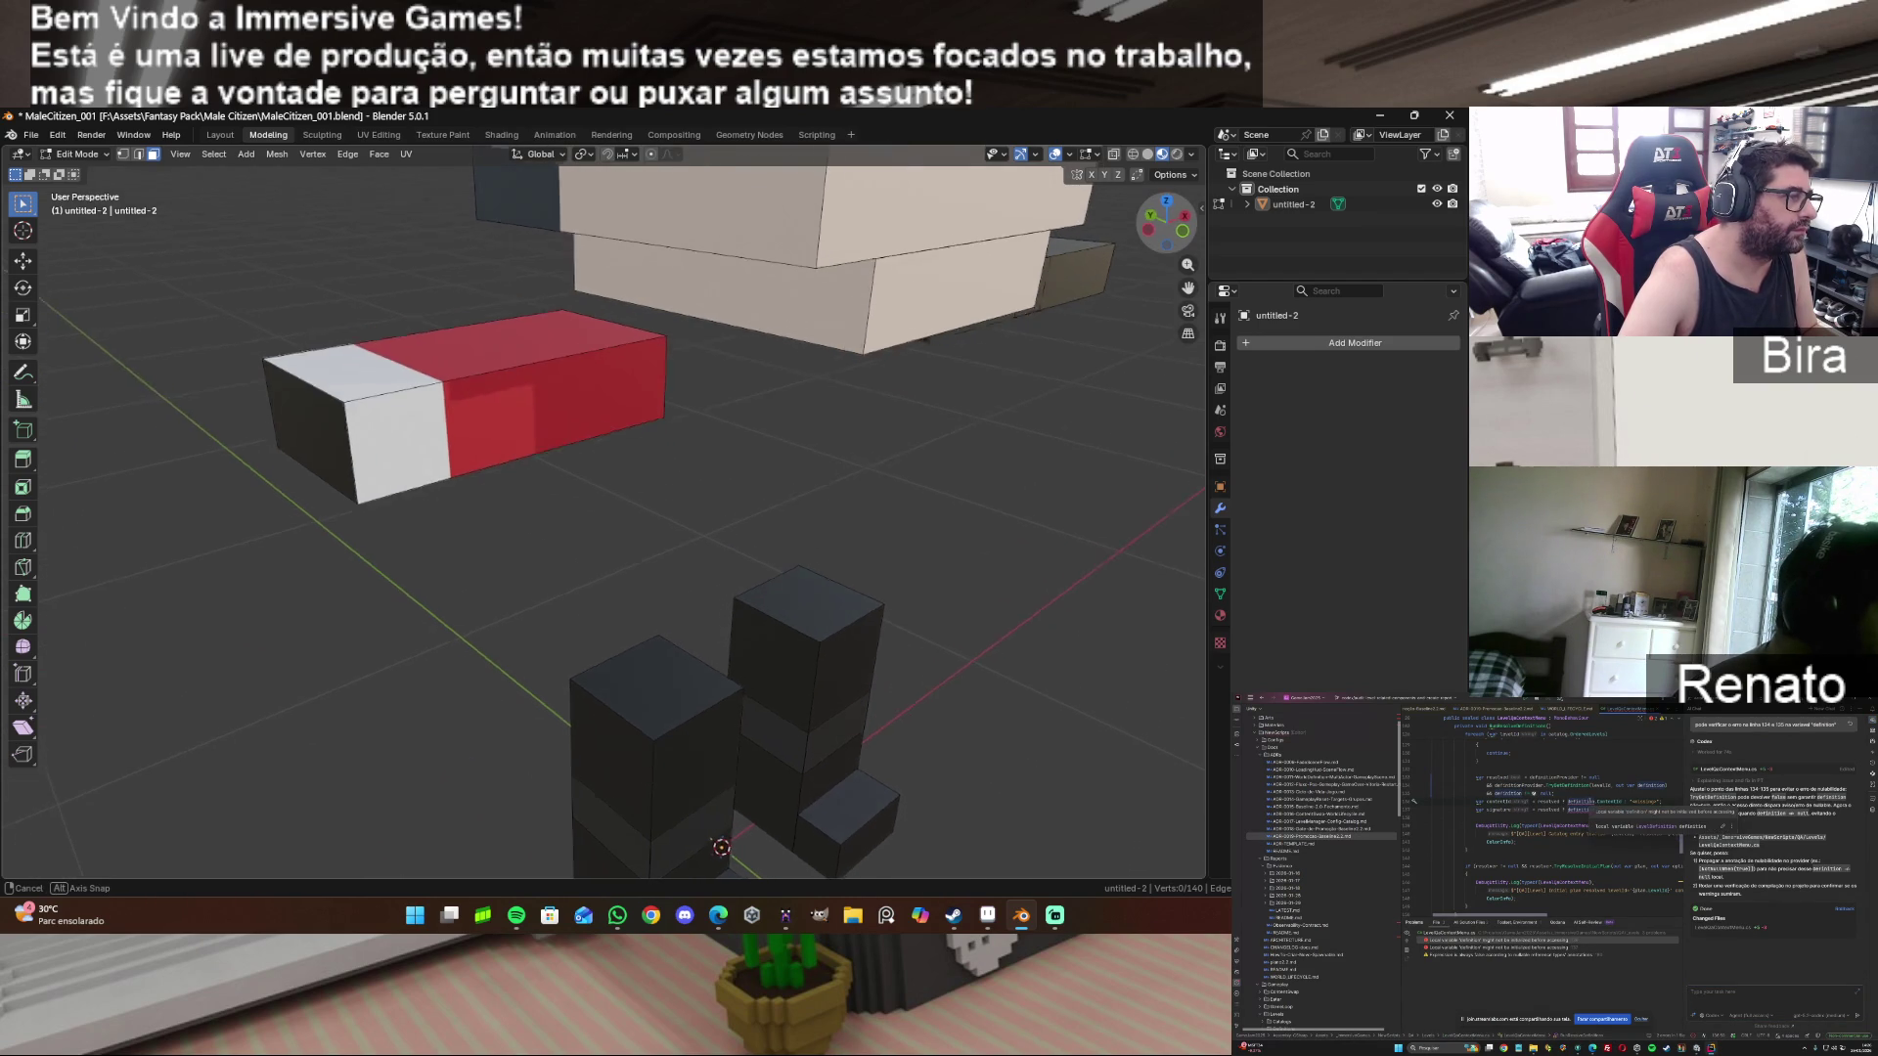
pyautogui.moveTo(978, 323); pyautogui.dragTo(1051, 315, button='middle')
pyautogui.click(1148, 155)
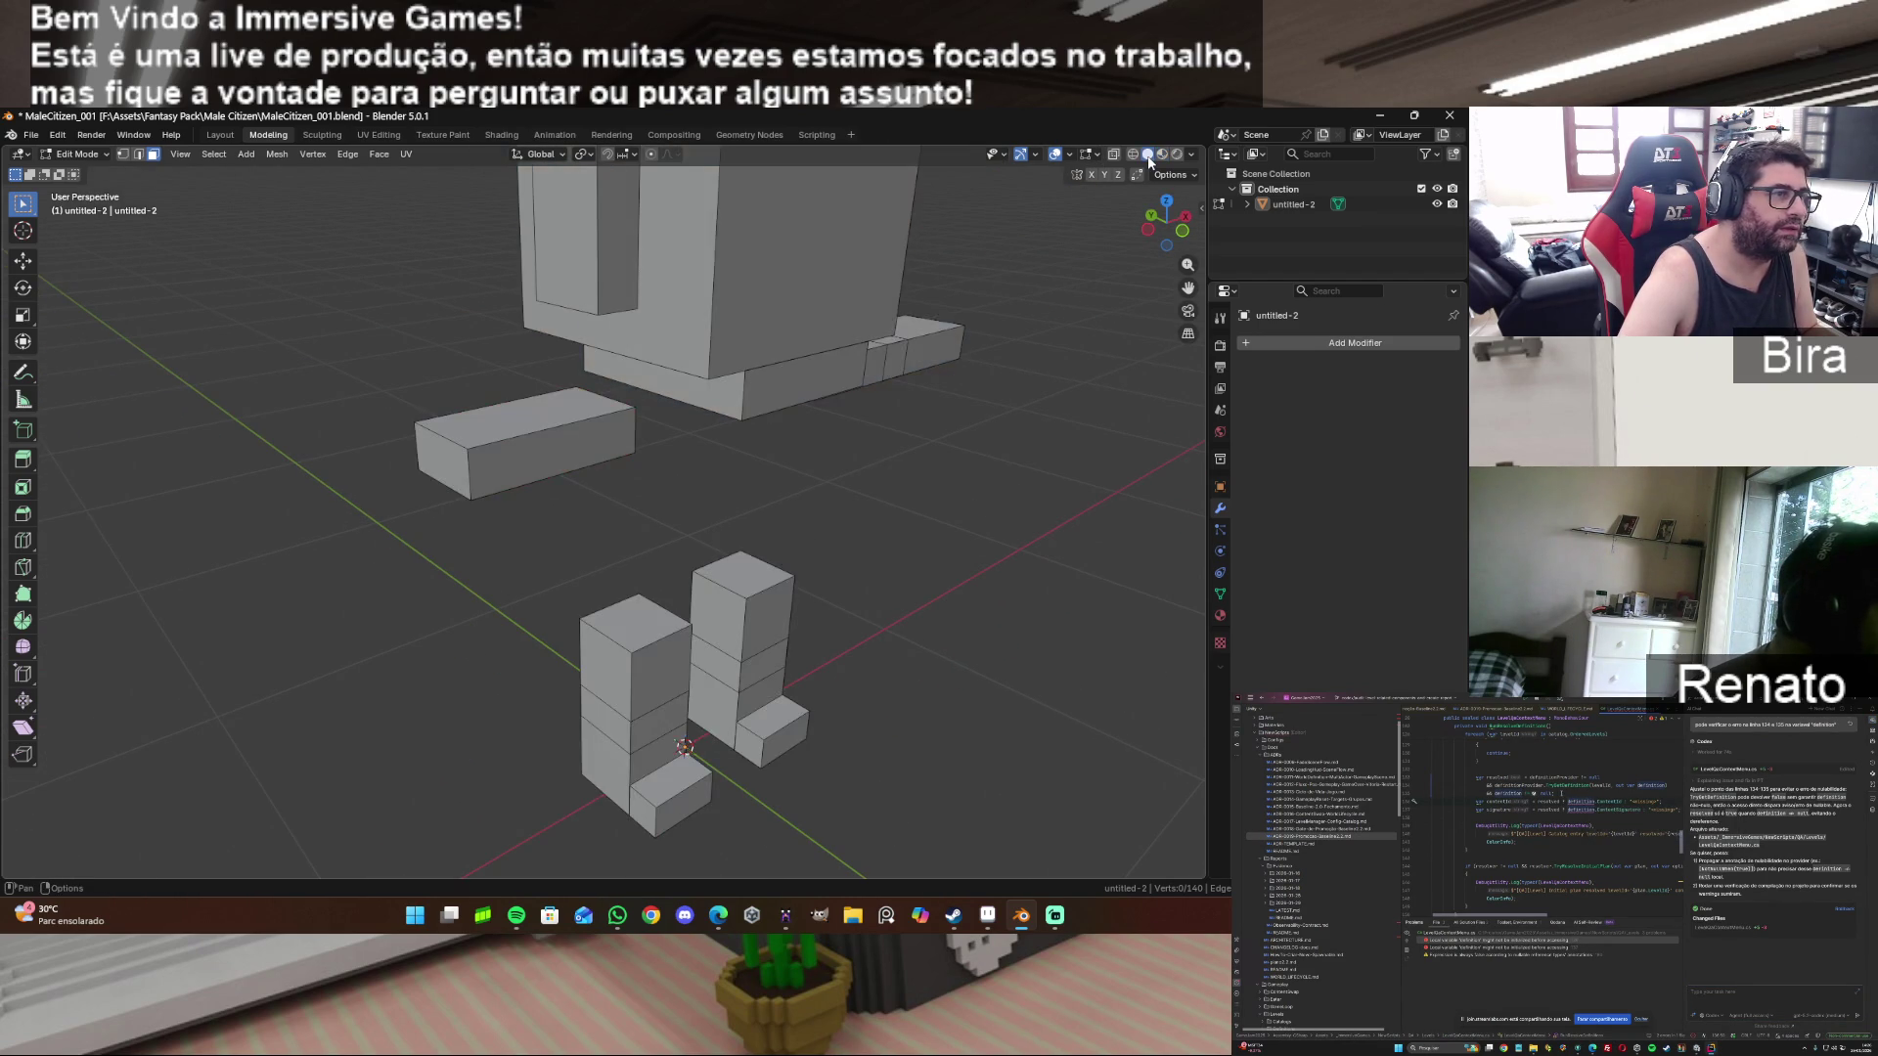
# Return to UV Editing and unwrap the arm block's white end face.
pyautogui.click(372, 134)
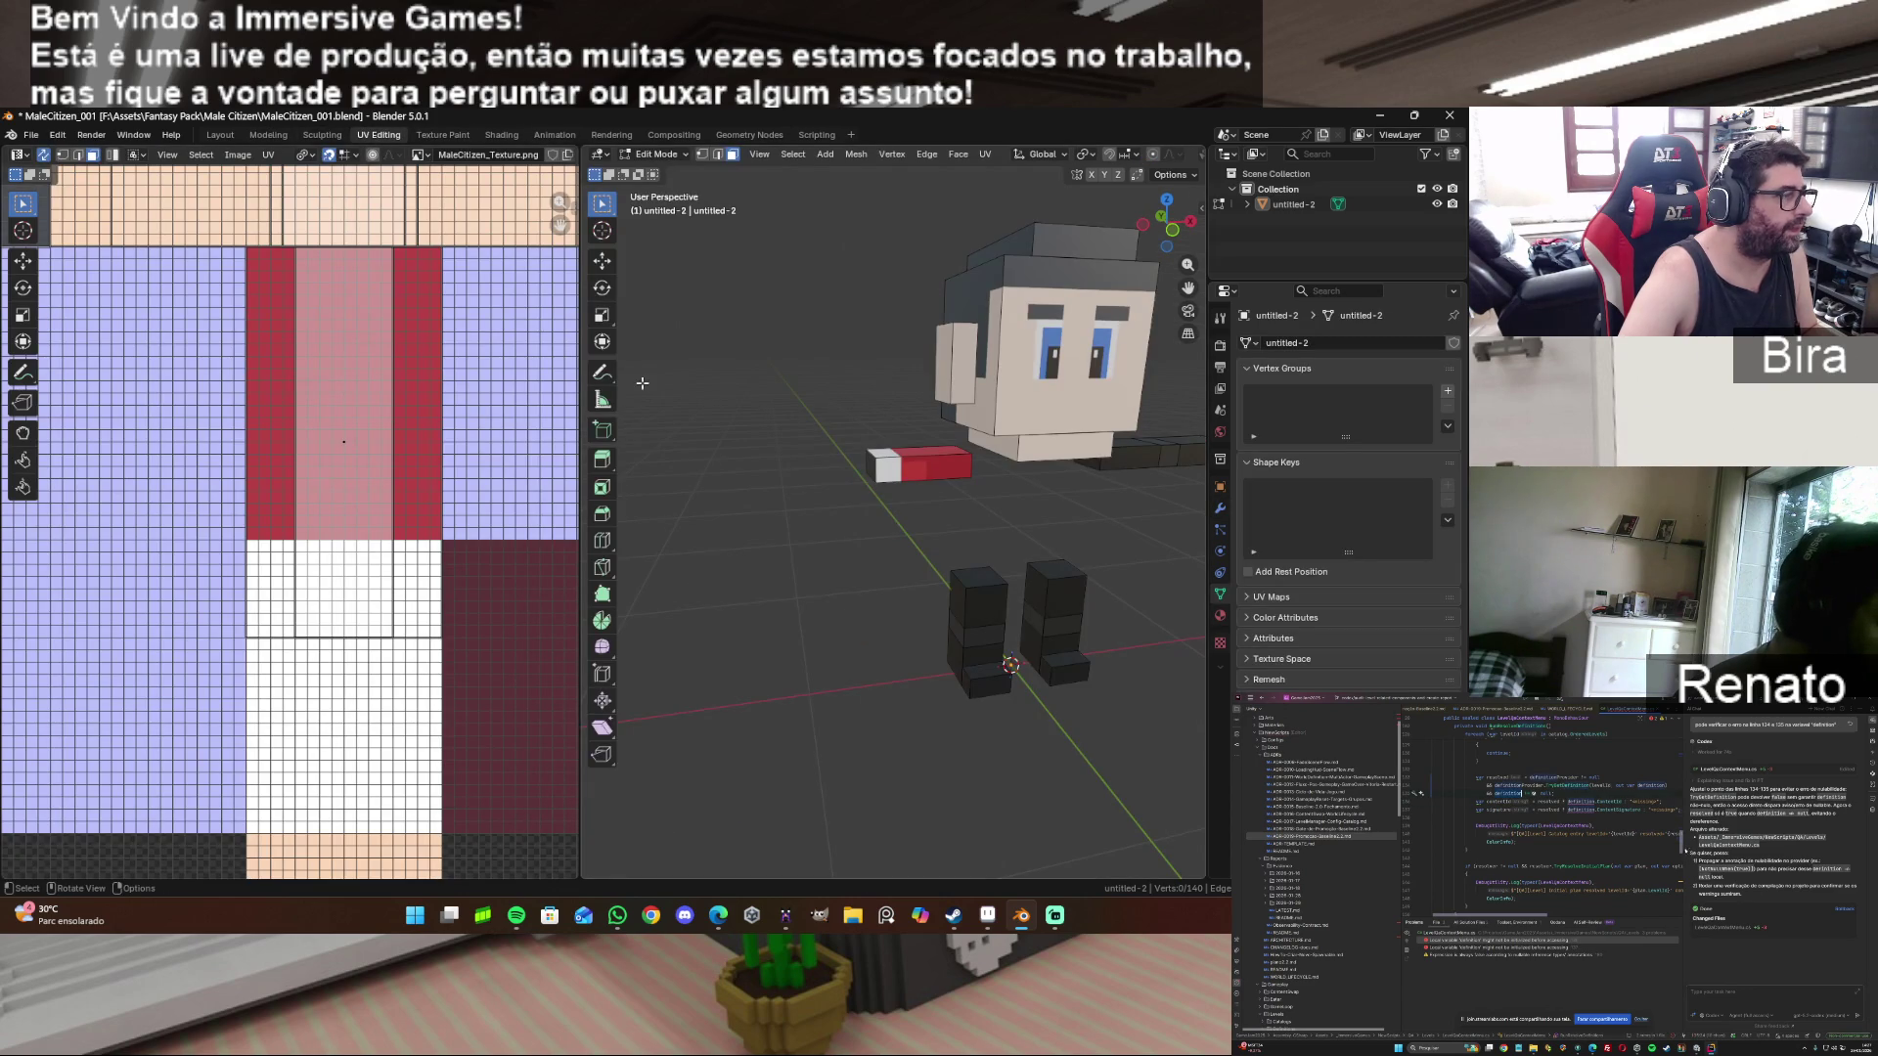
pyautogui.moveTo(1174, 235); pyautogui.dragTo(908, 458)
pyautogui.click(903, 462)
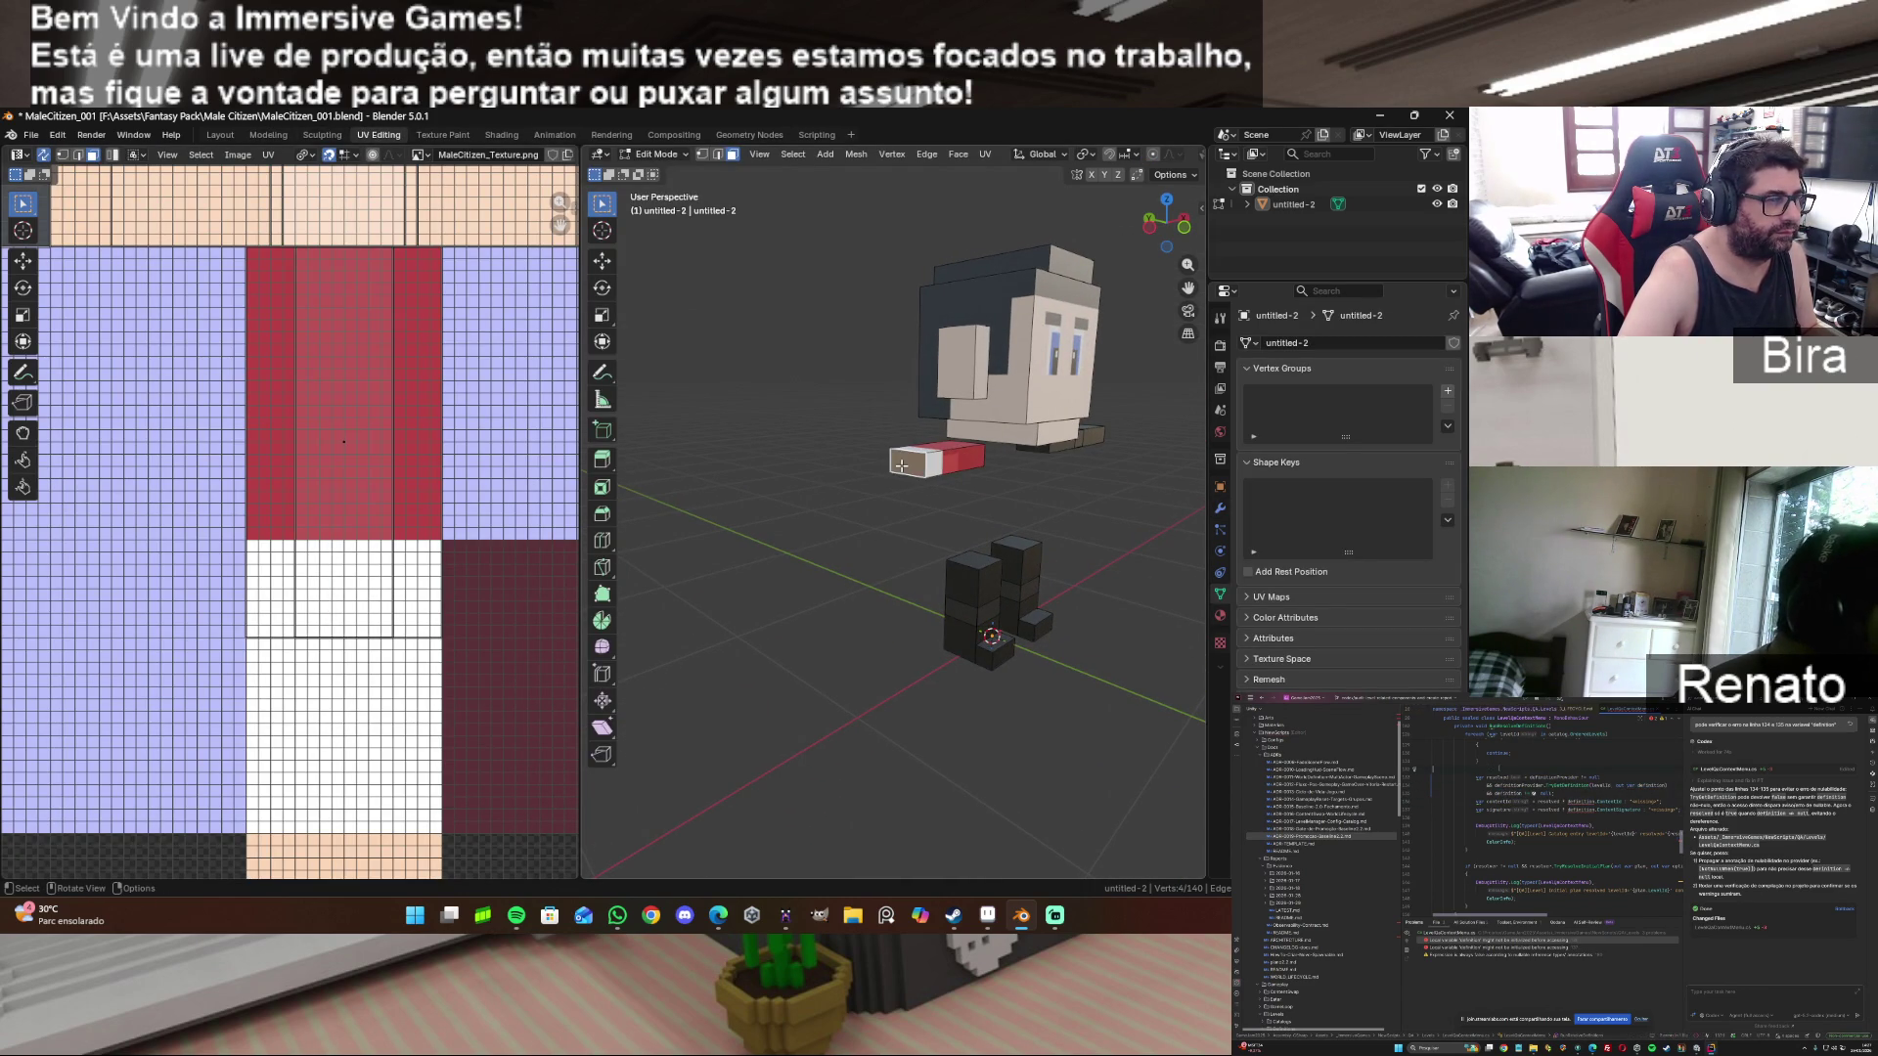
pyautogui.press('u')
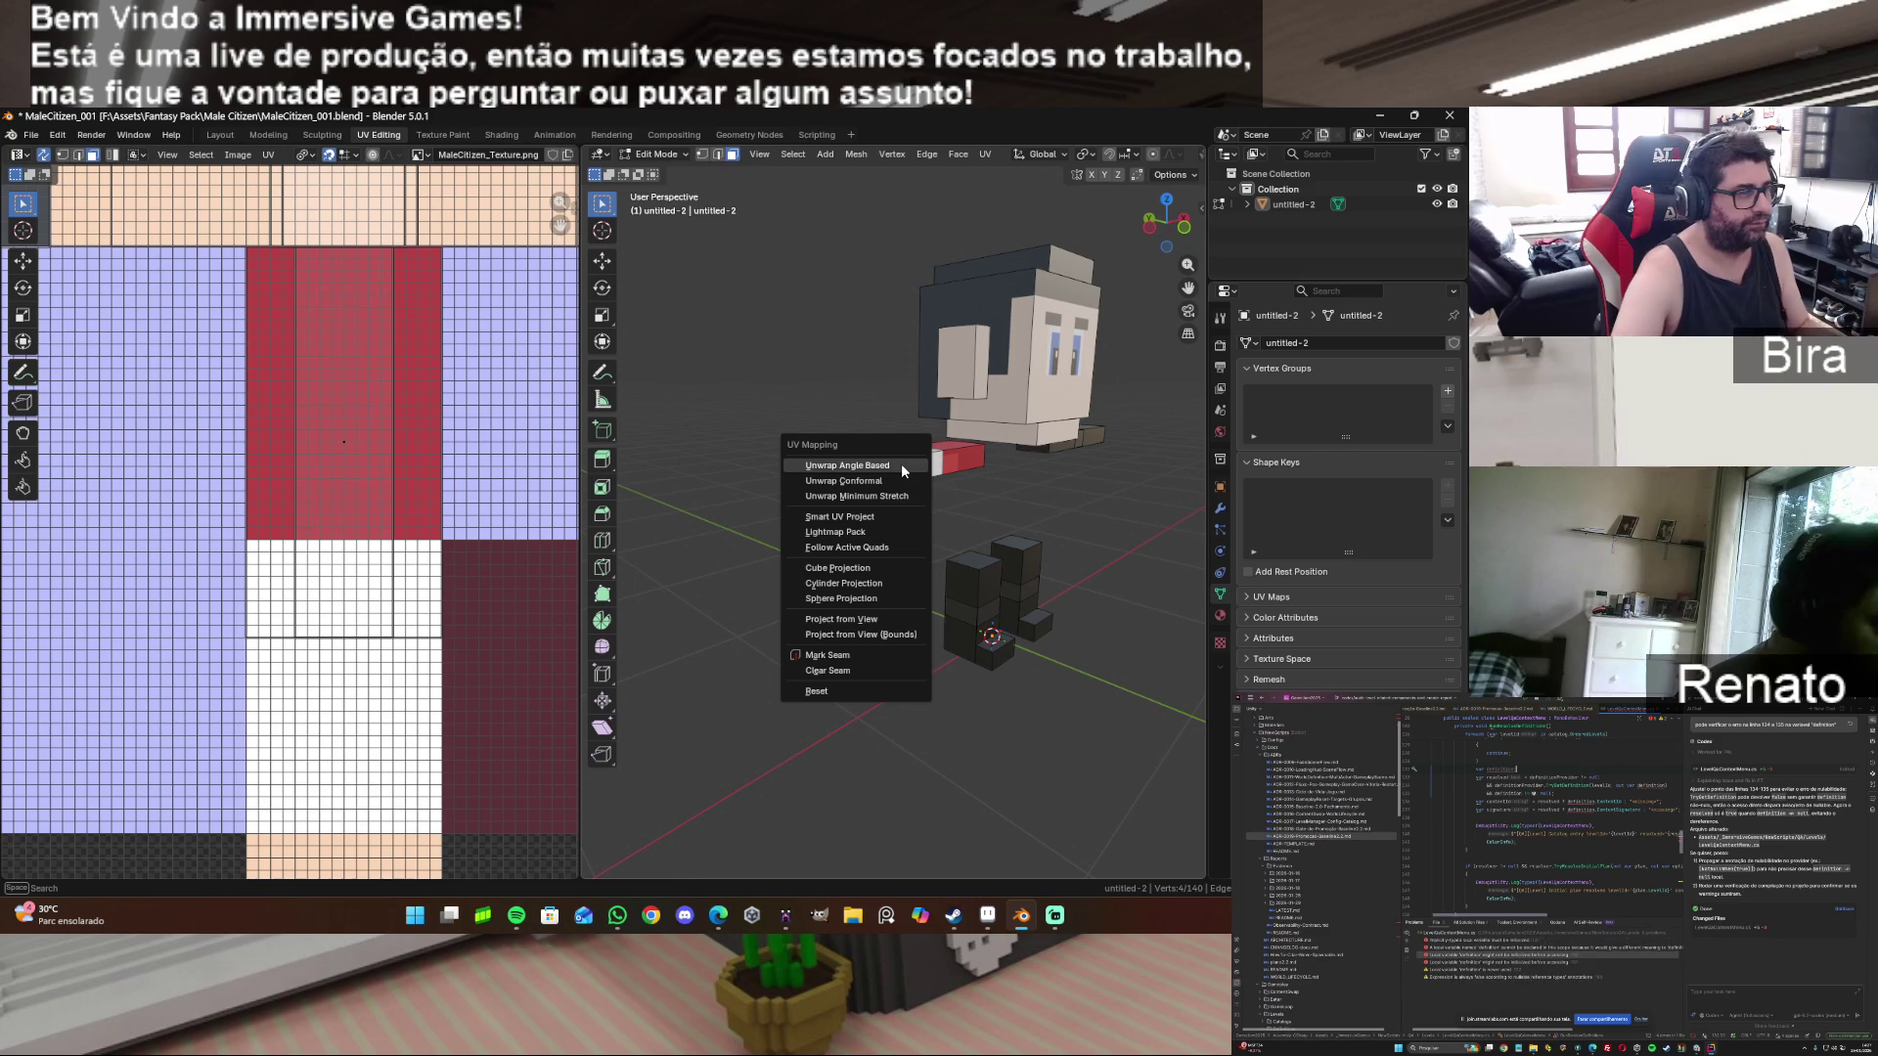
pyautogui.click(901, 463)
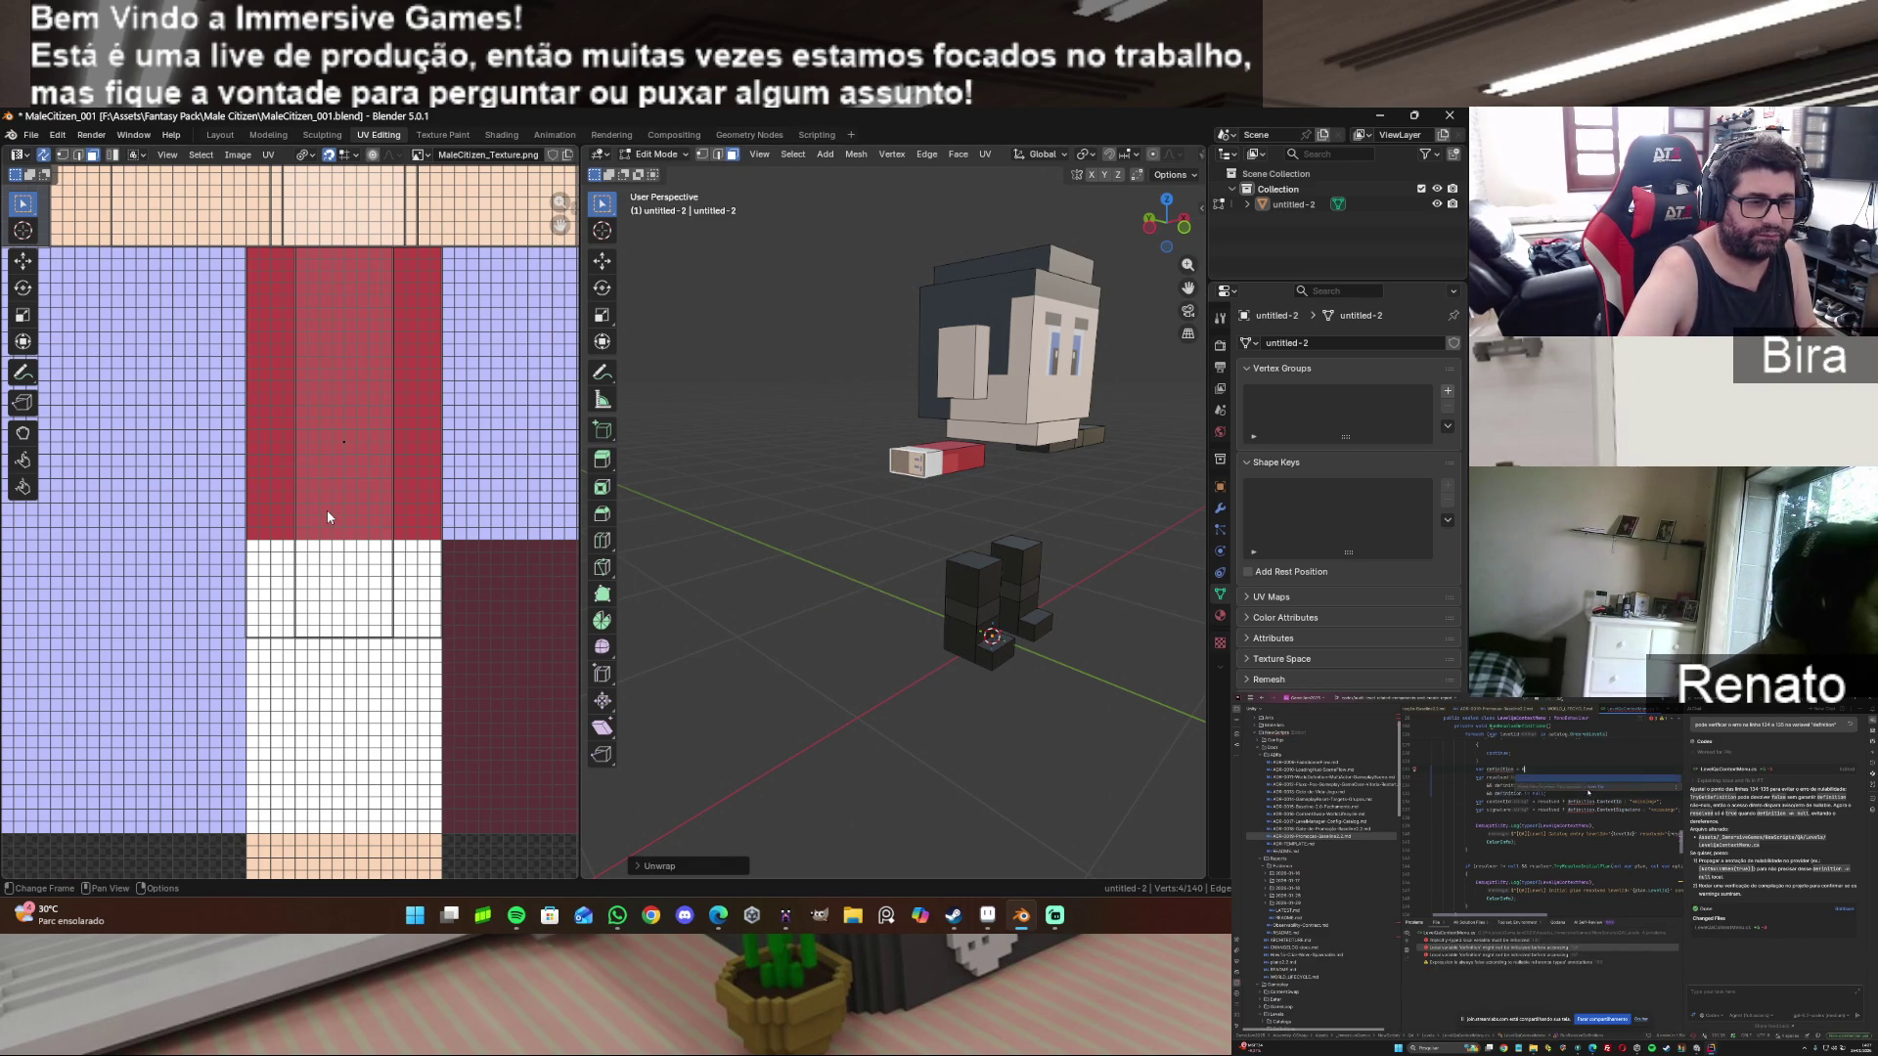
# Place the UV rectangle over the white area, shrunk, rotated 90° and pixel-snapped.
pyautogui.press('g')
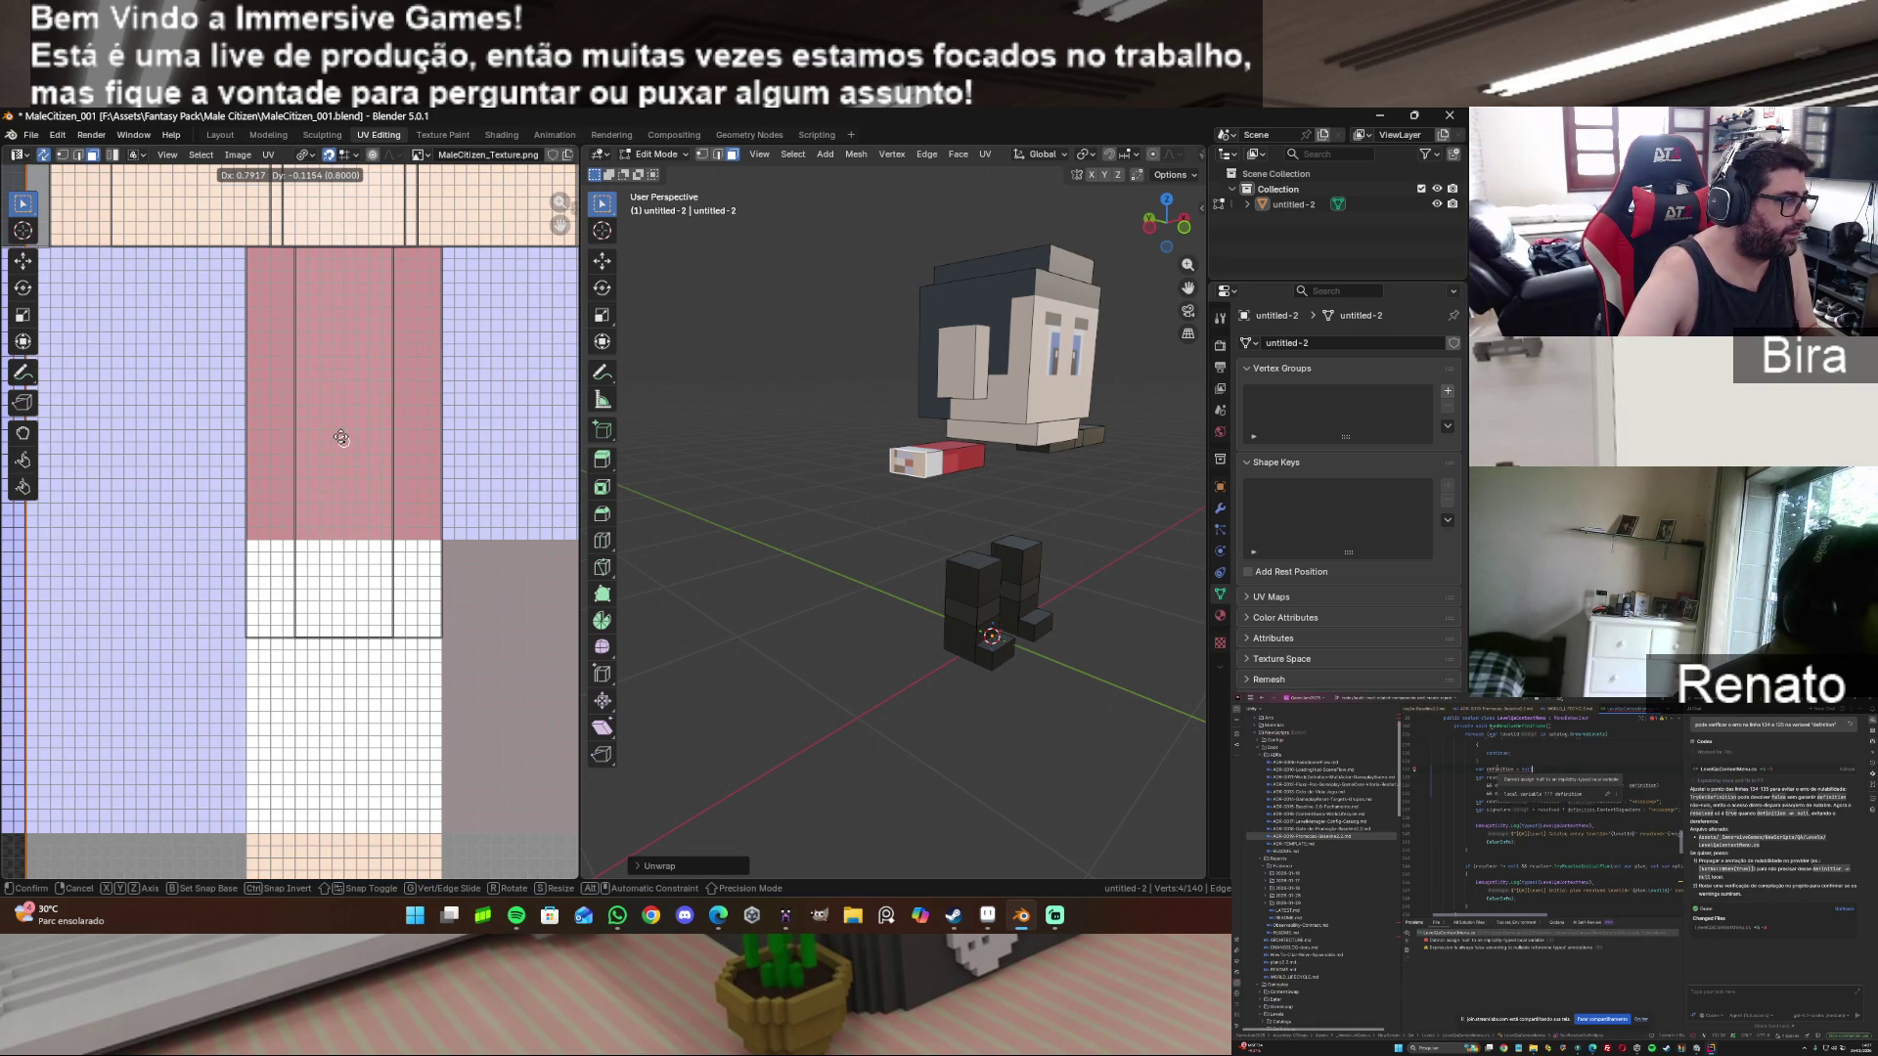
pyautogui.click(345, 589)
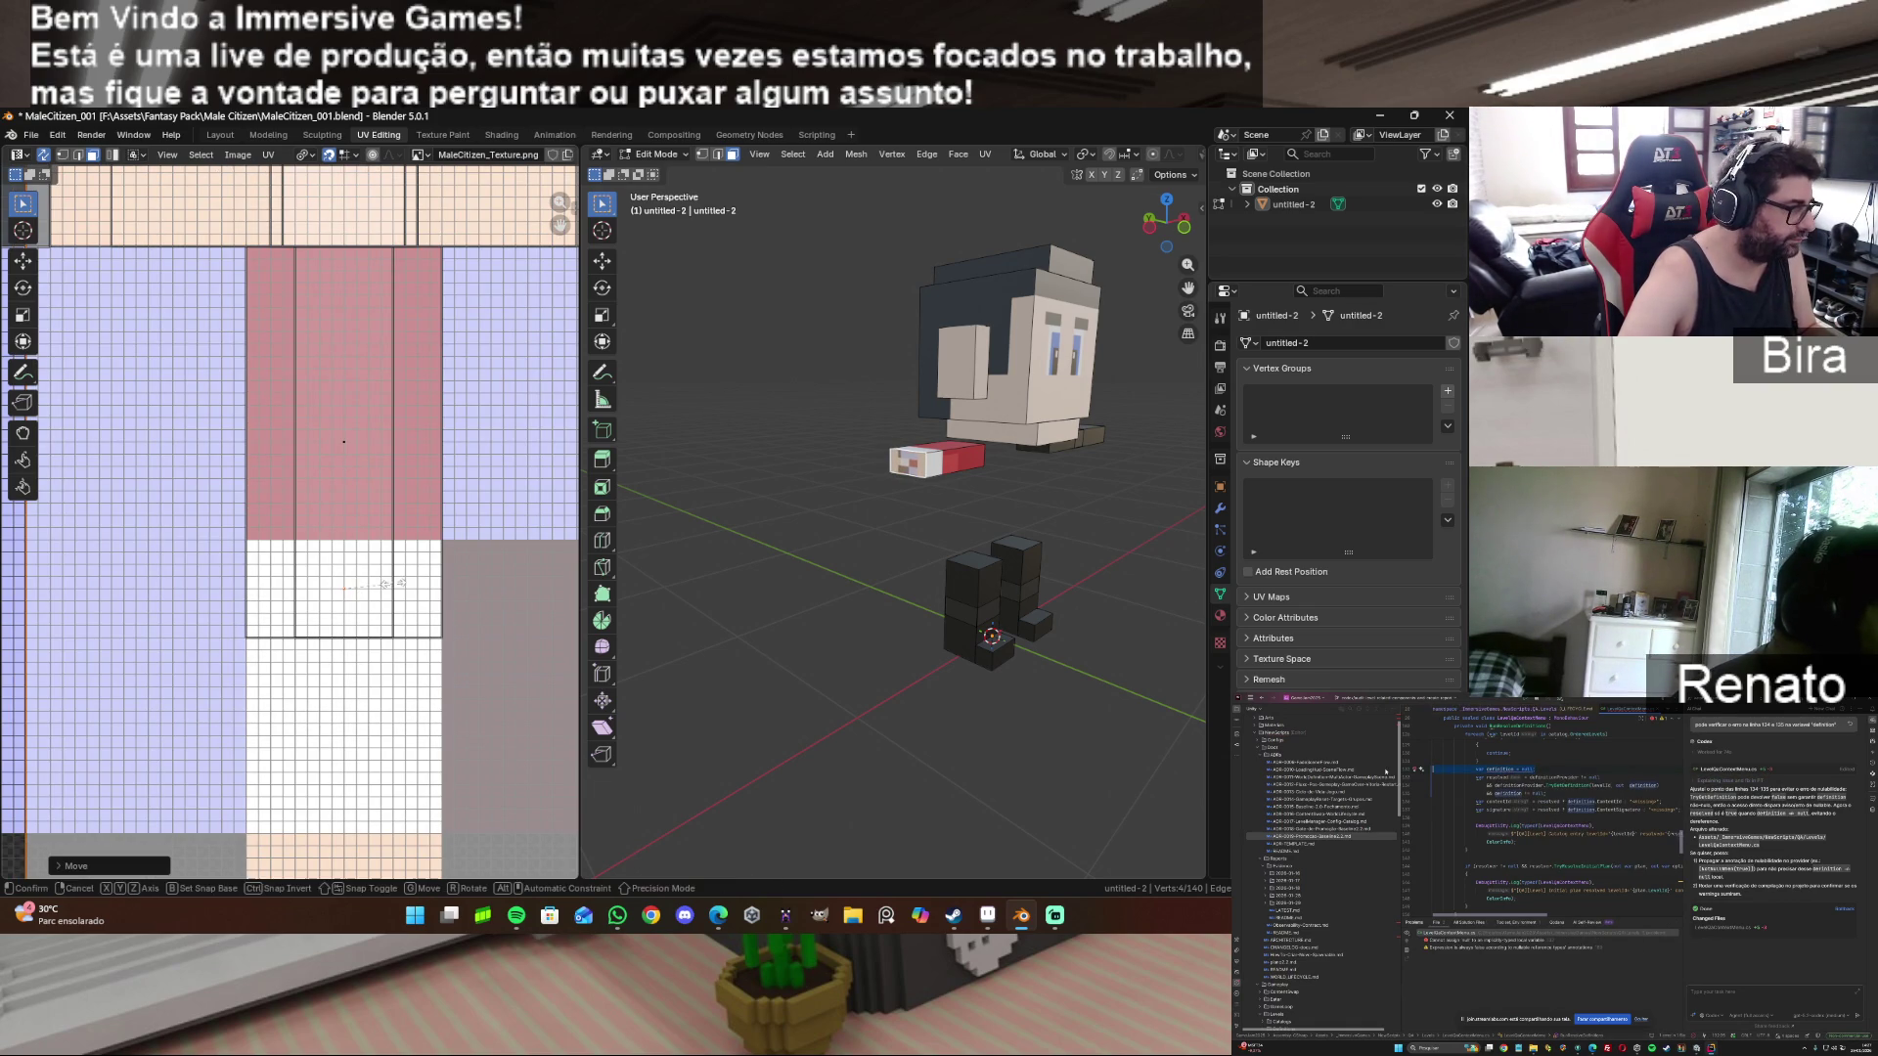
pyautogui.press('s')
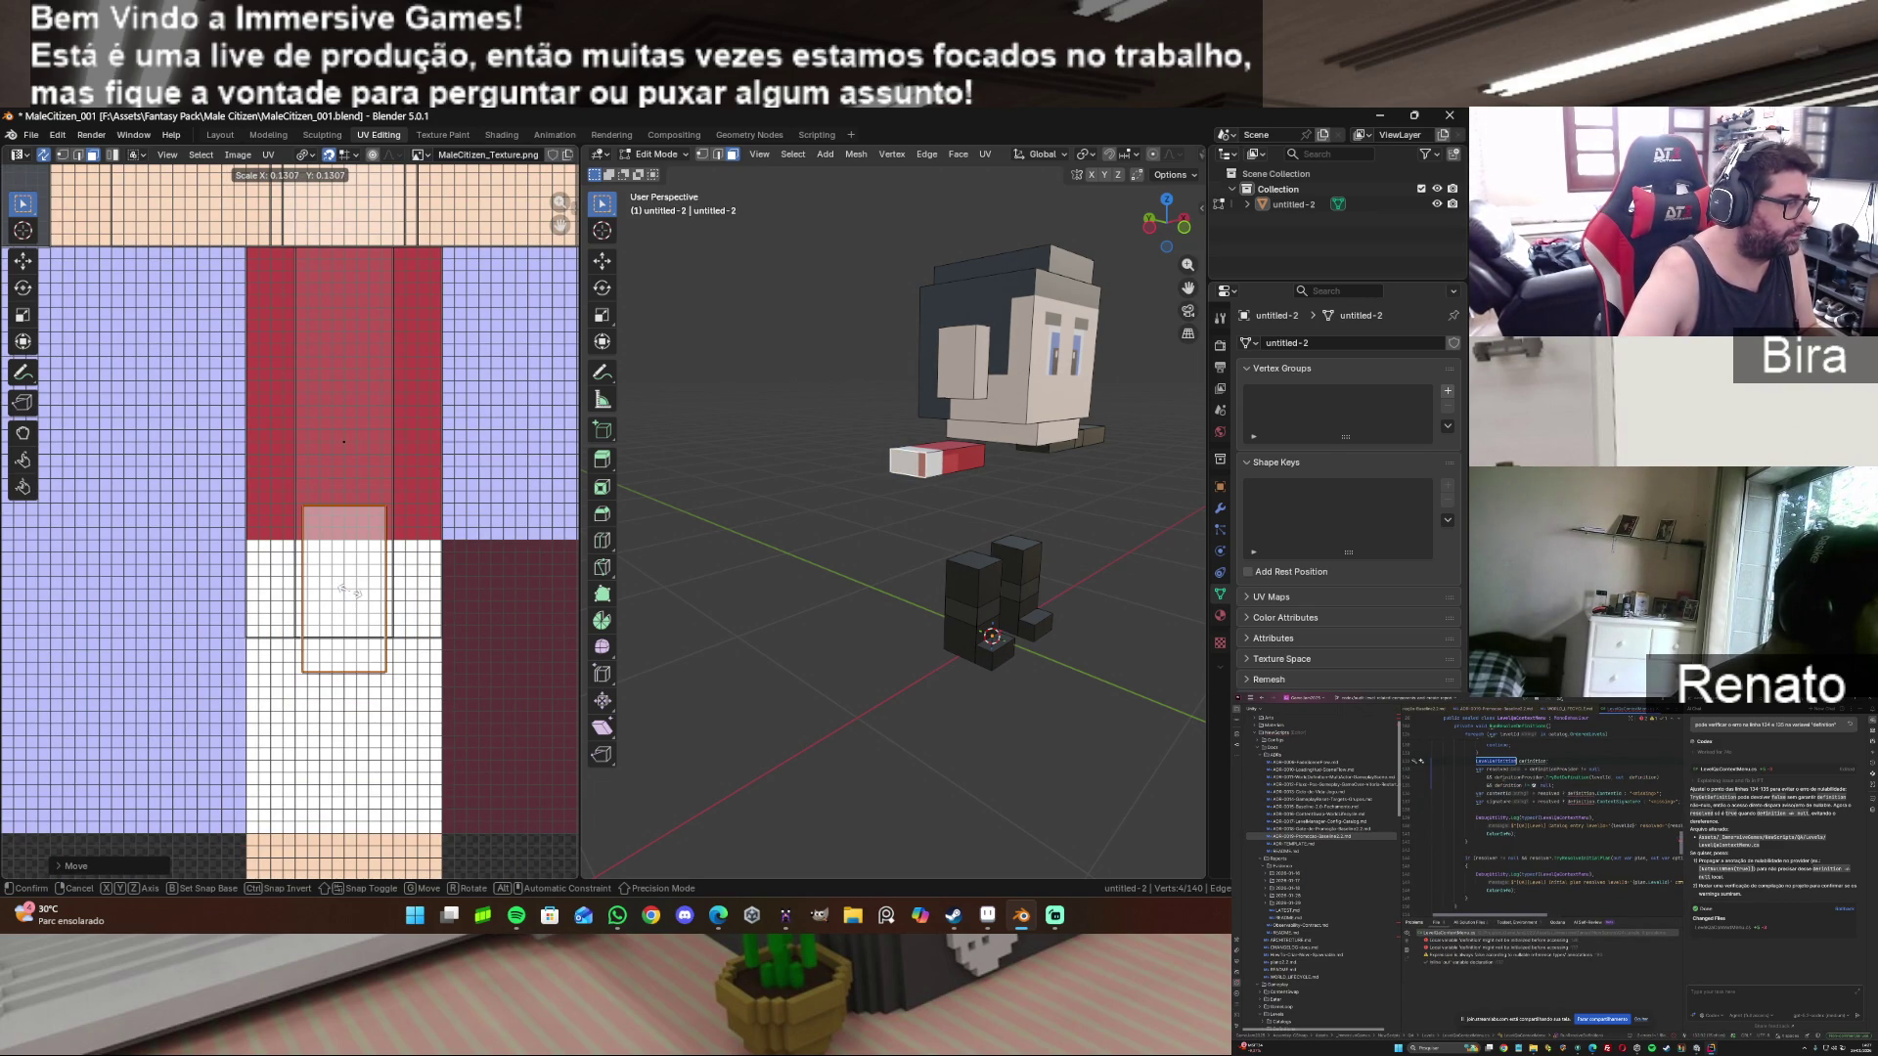
pyautogui.click(352, 599)
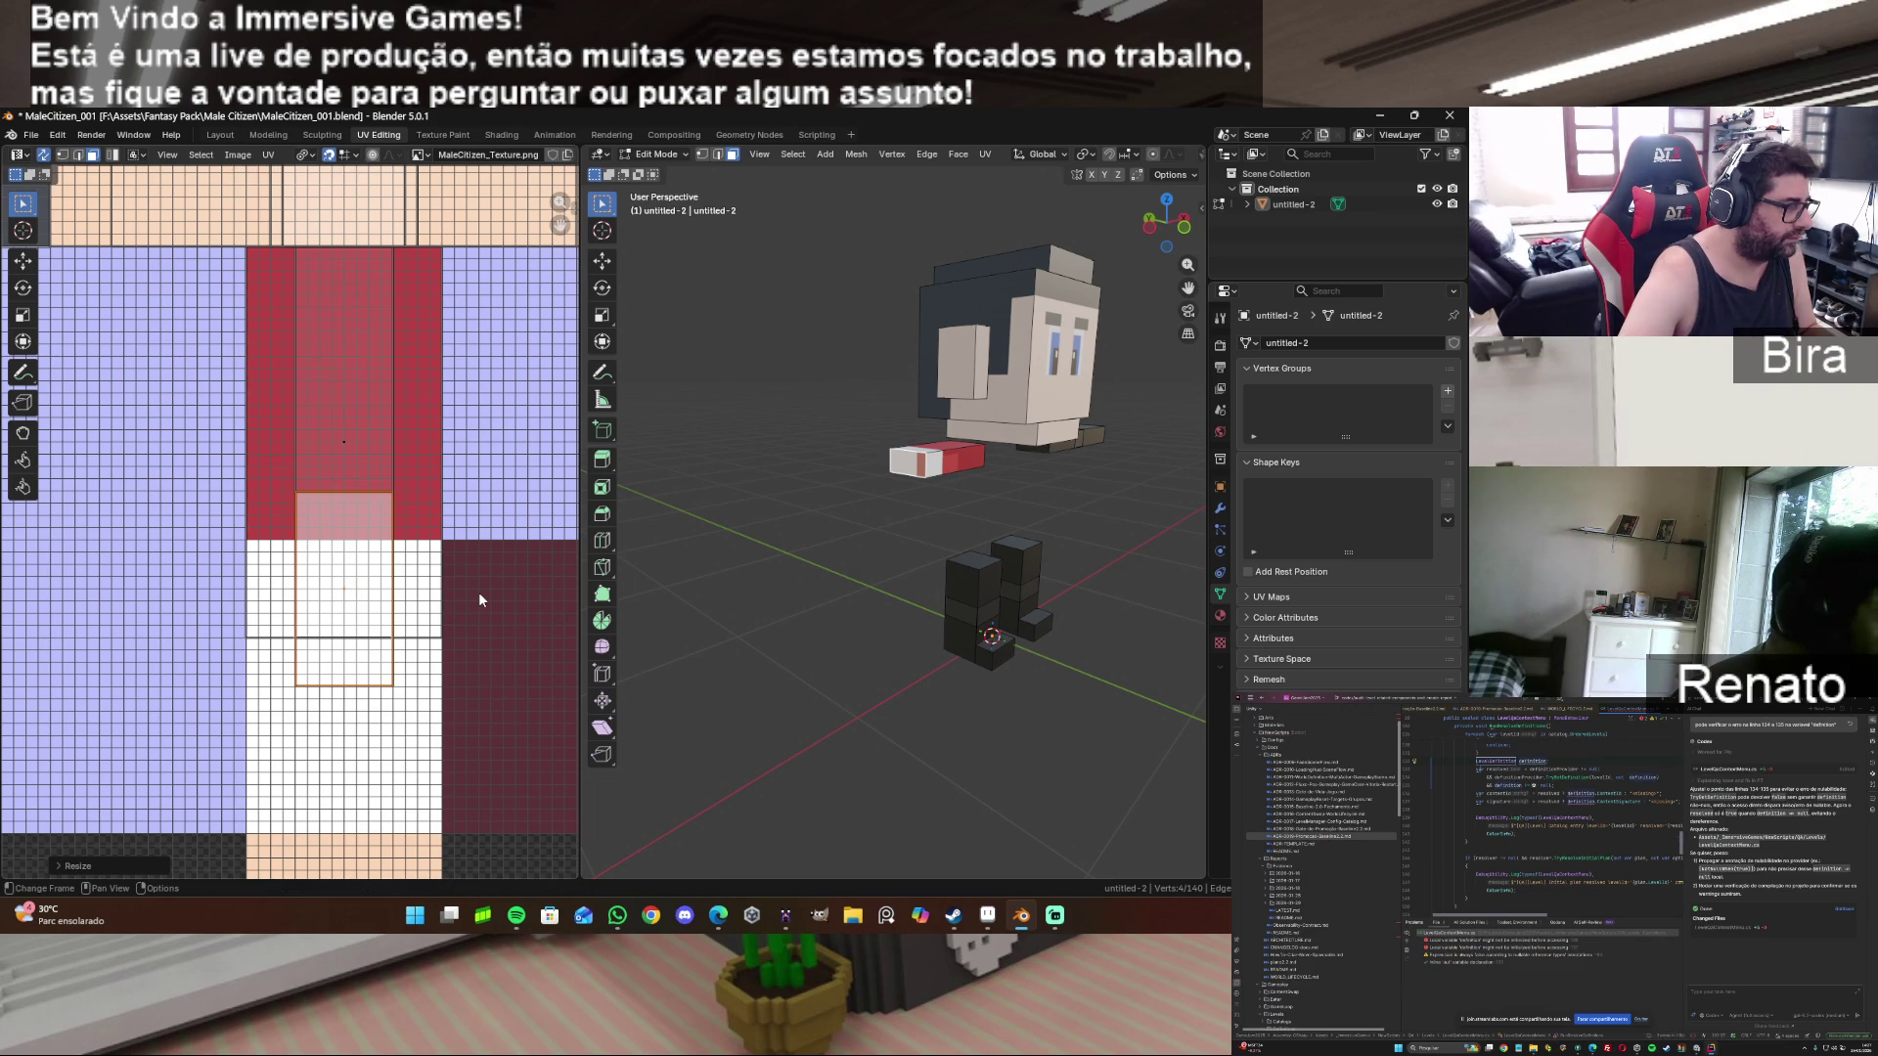
pyautogui.write('r90')
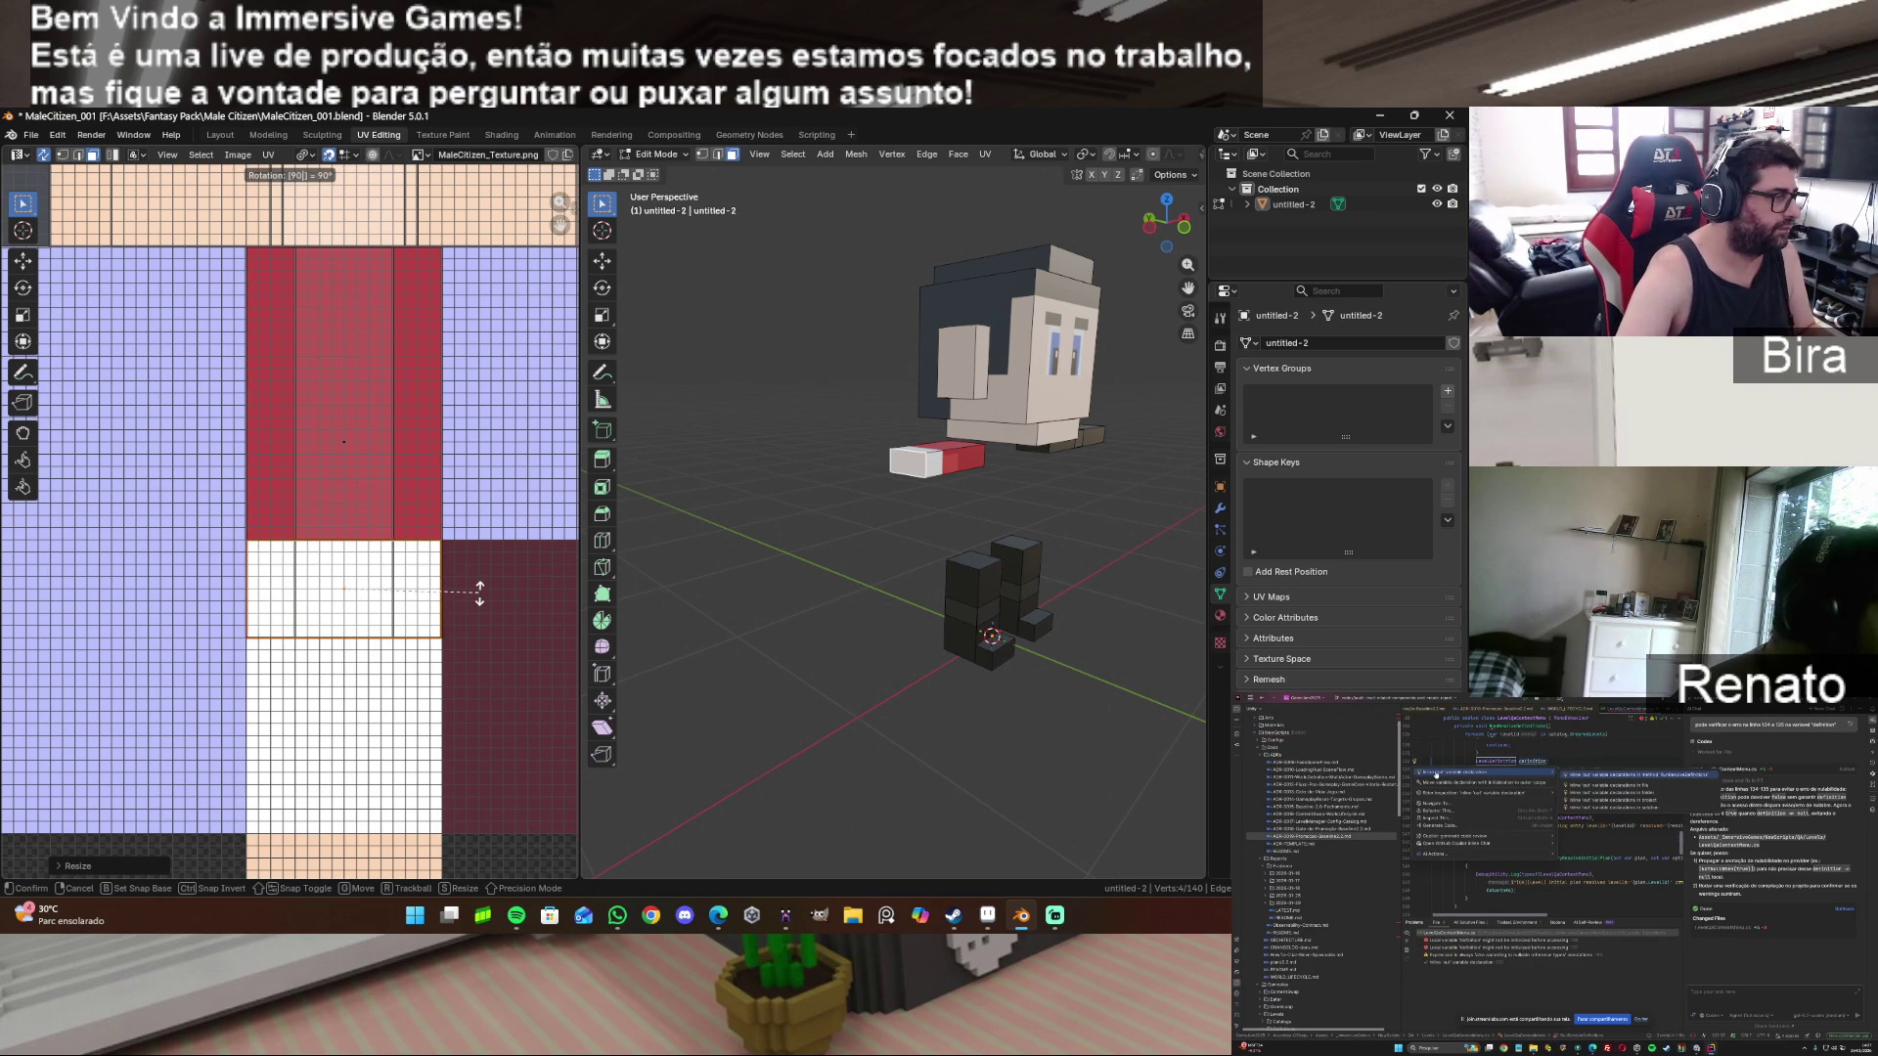
pyautogui.press('Return')
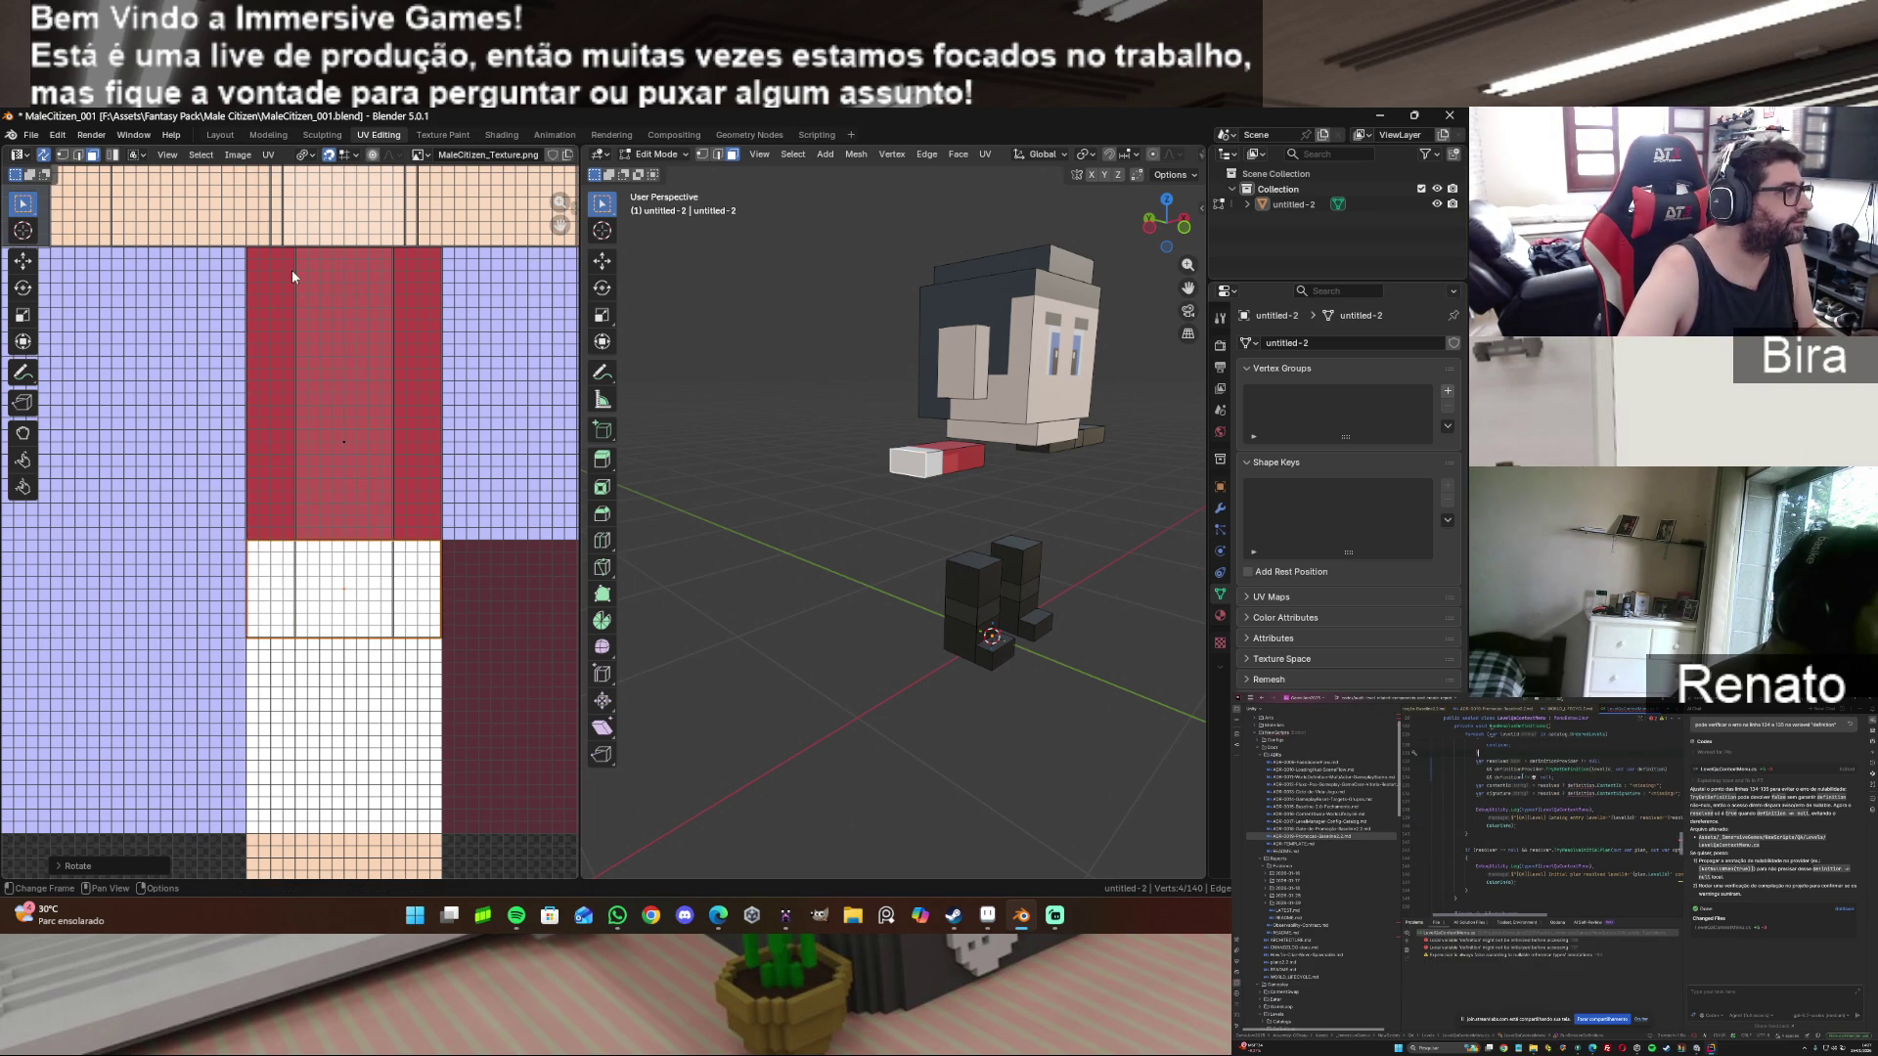
pyautogui.click(270, 155)
pyautogui.moveTo(372, 203)
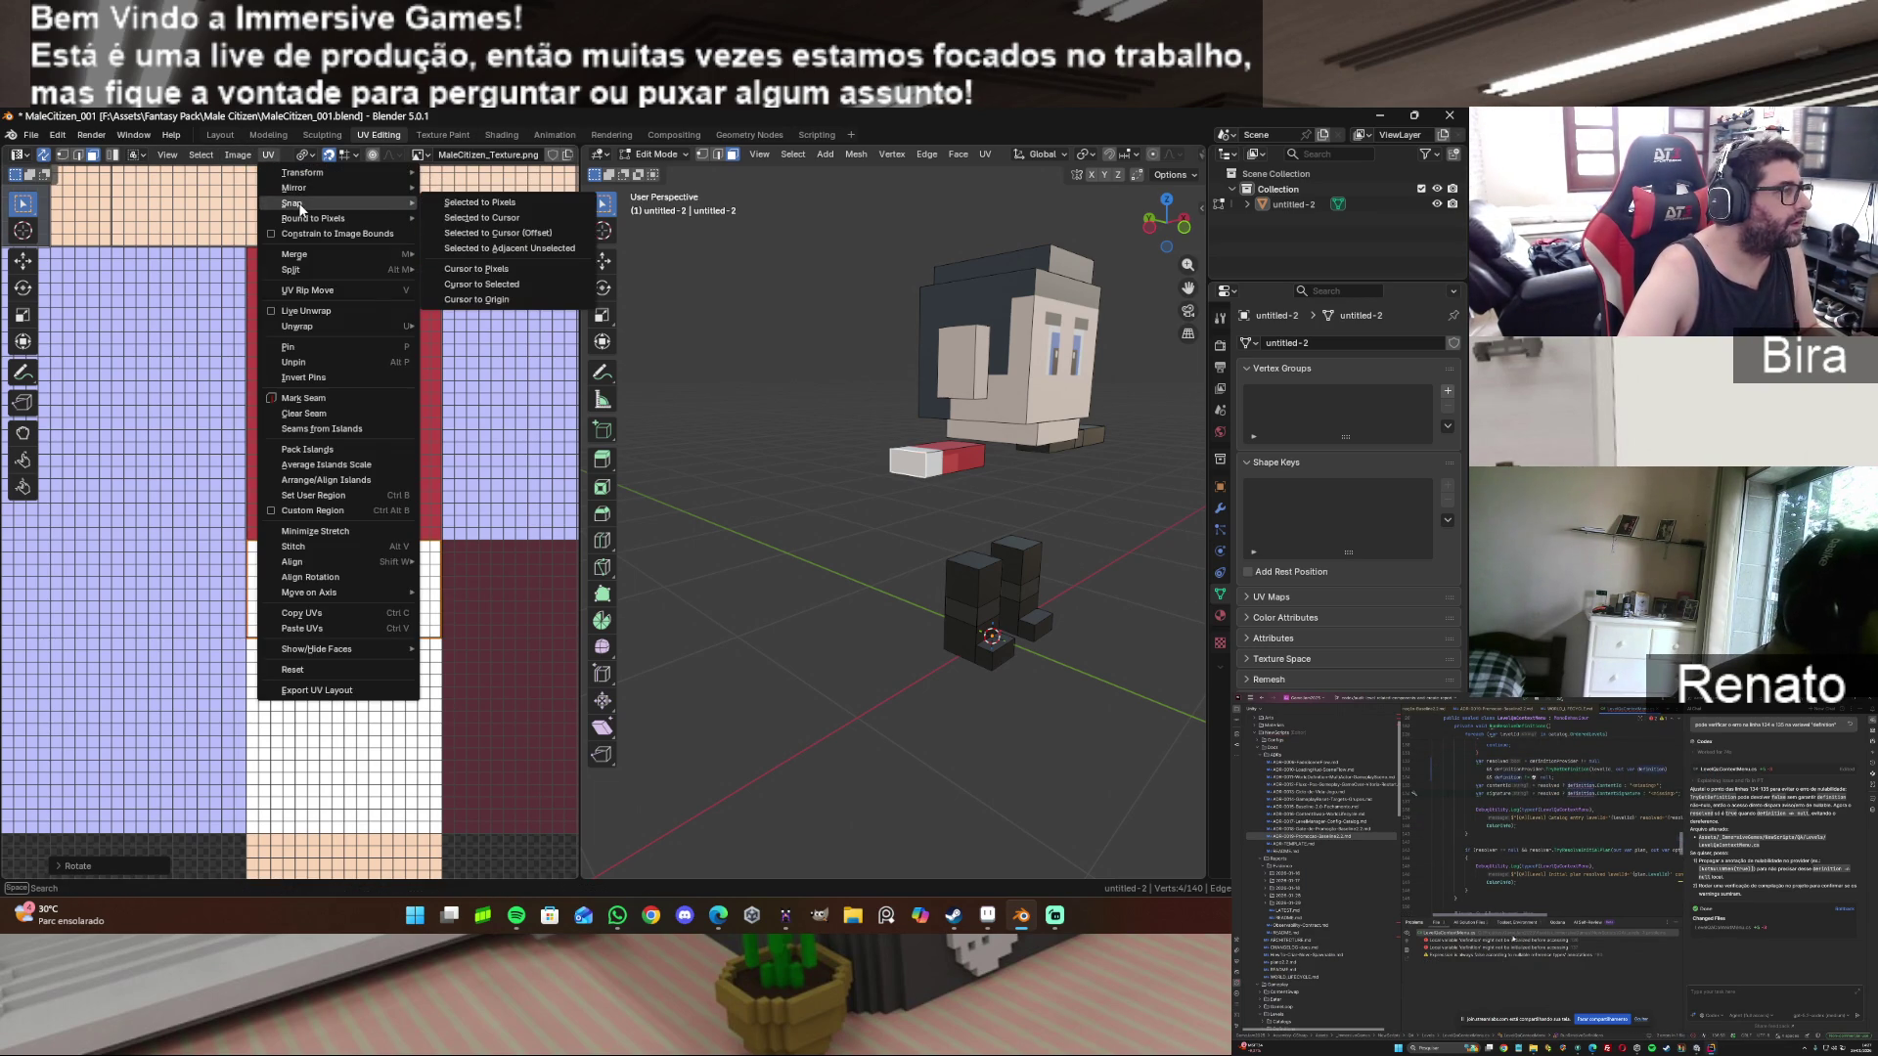
pyautogui.click(483, 203)
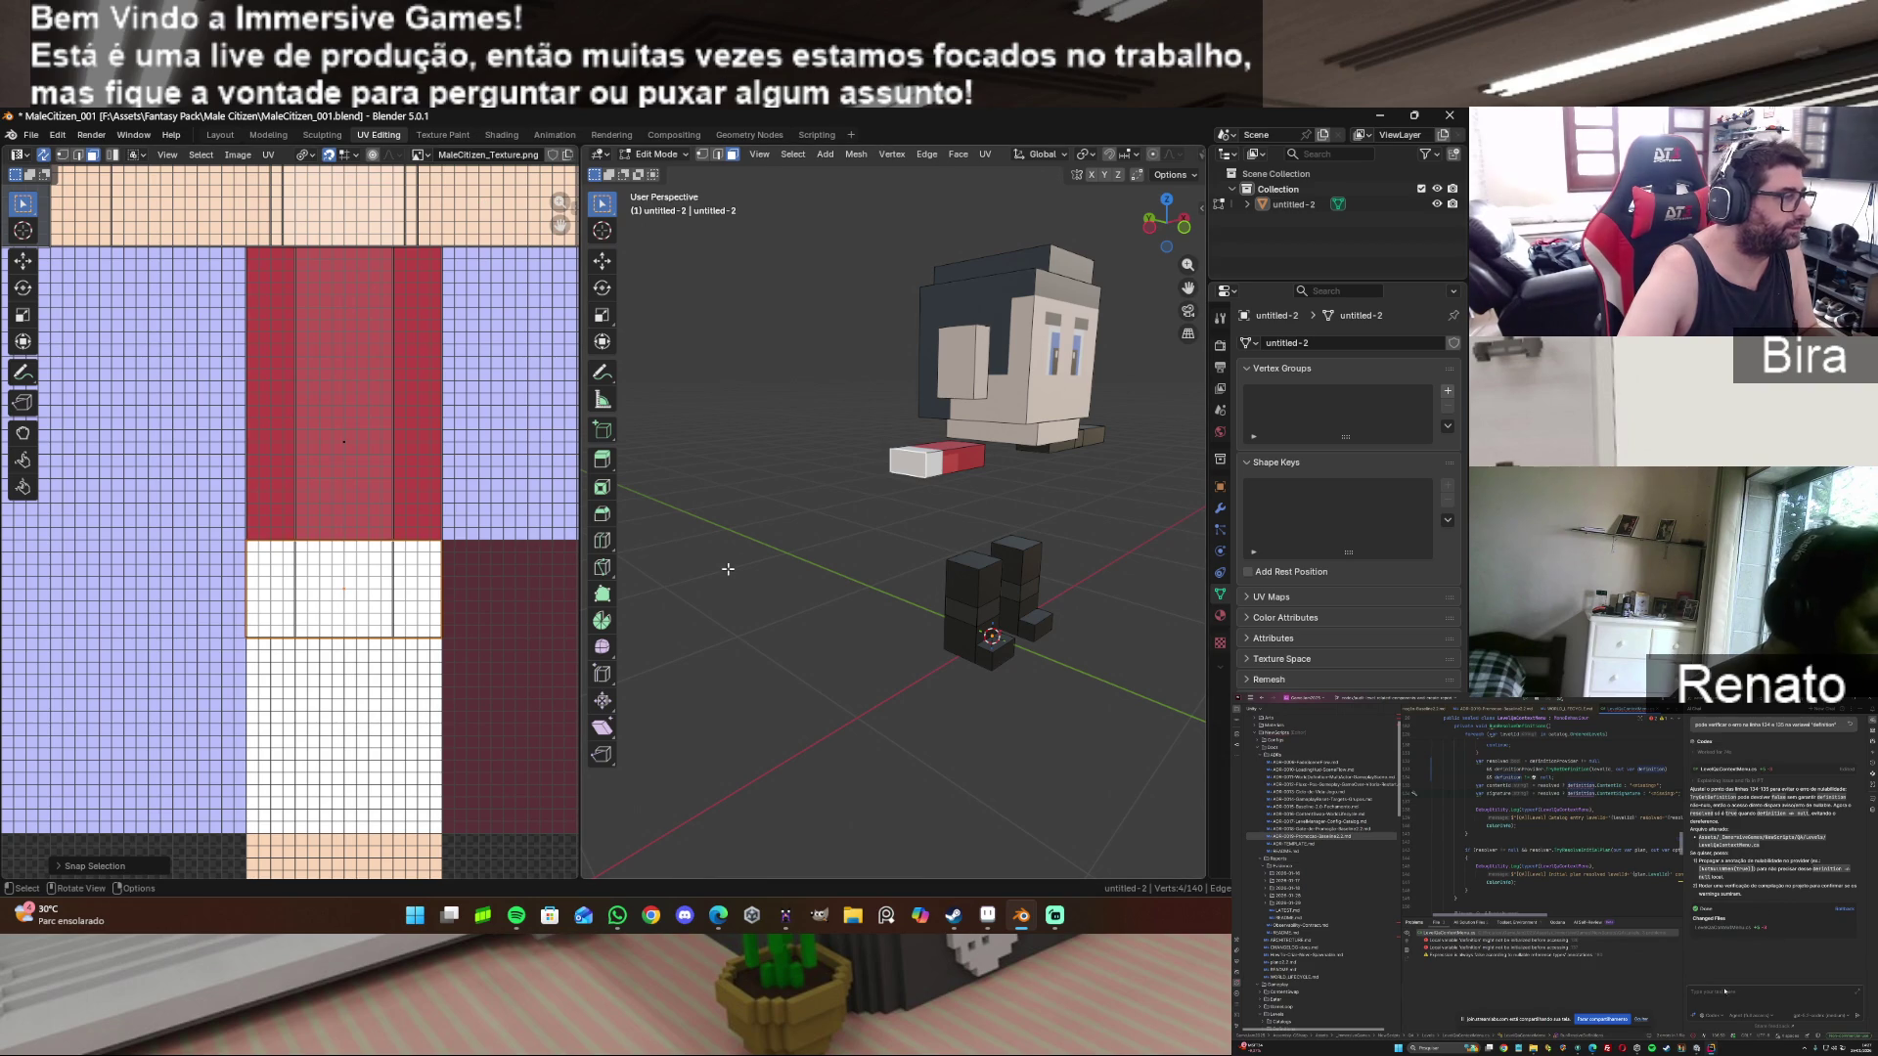
pyautogui.scroll(3, 920, 514)
pyautogui.moveTo(1190, 286); pyautogui.dragTo(1174, 338, button='middle')
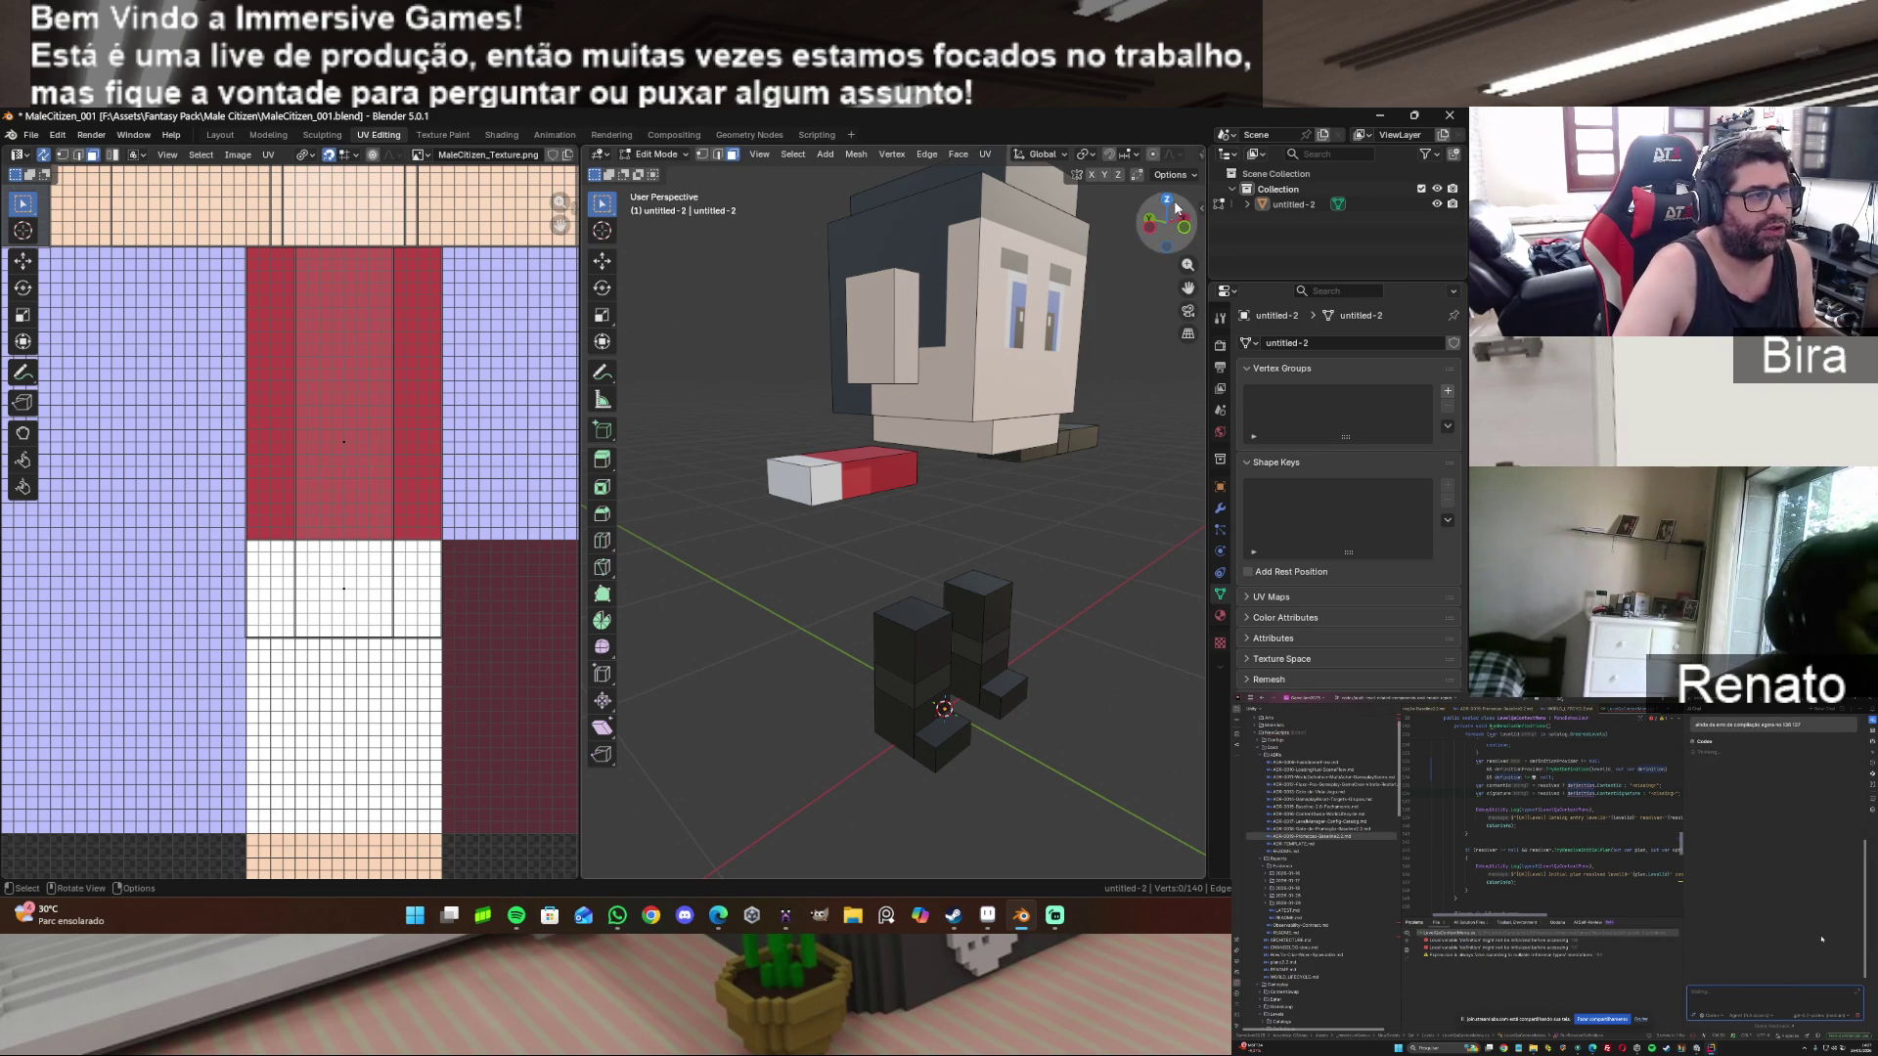
# Unwrap the arm block's underside face and move its island onto the lavender and peach tiles.
pyautogui.moveTo(1154, 235)
pyautogui.mouseDown()
pyautogui.moveTo(1169, 227)
pyautogui.moveTo(1154, 274)
pyautogui.moveTo(1156, 239)
pyautogui.mouseUp()
pyautogui.scroll(5, 1092, 389)
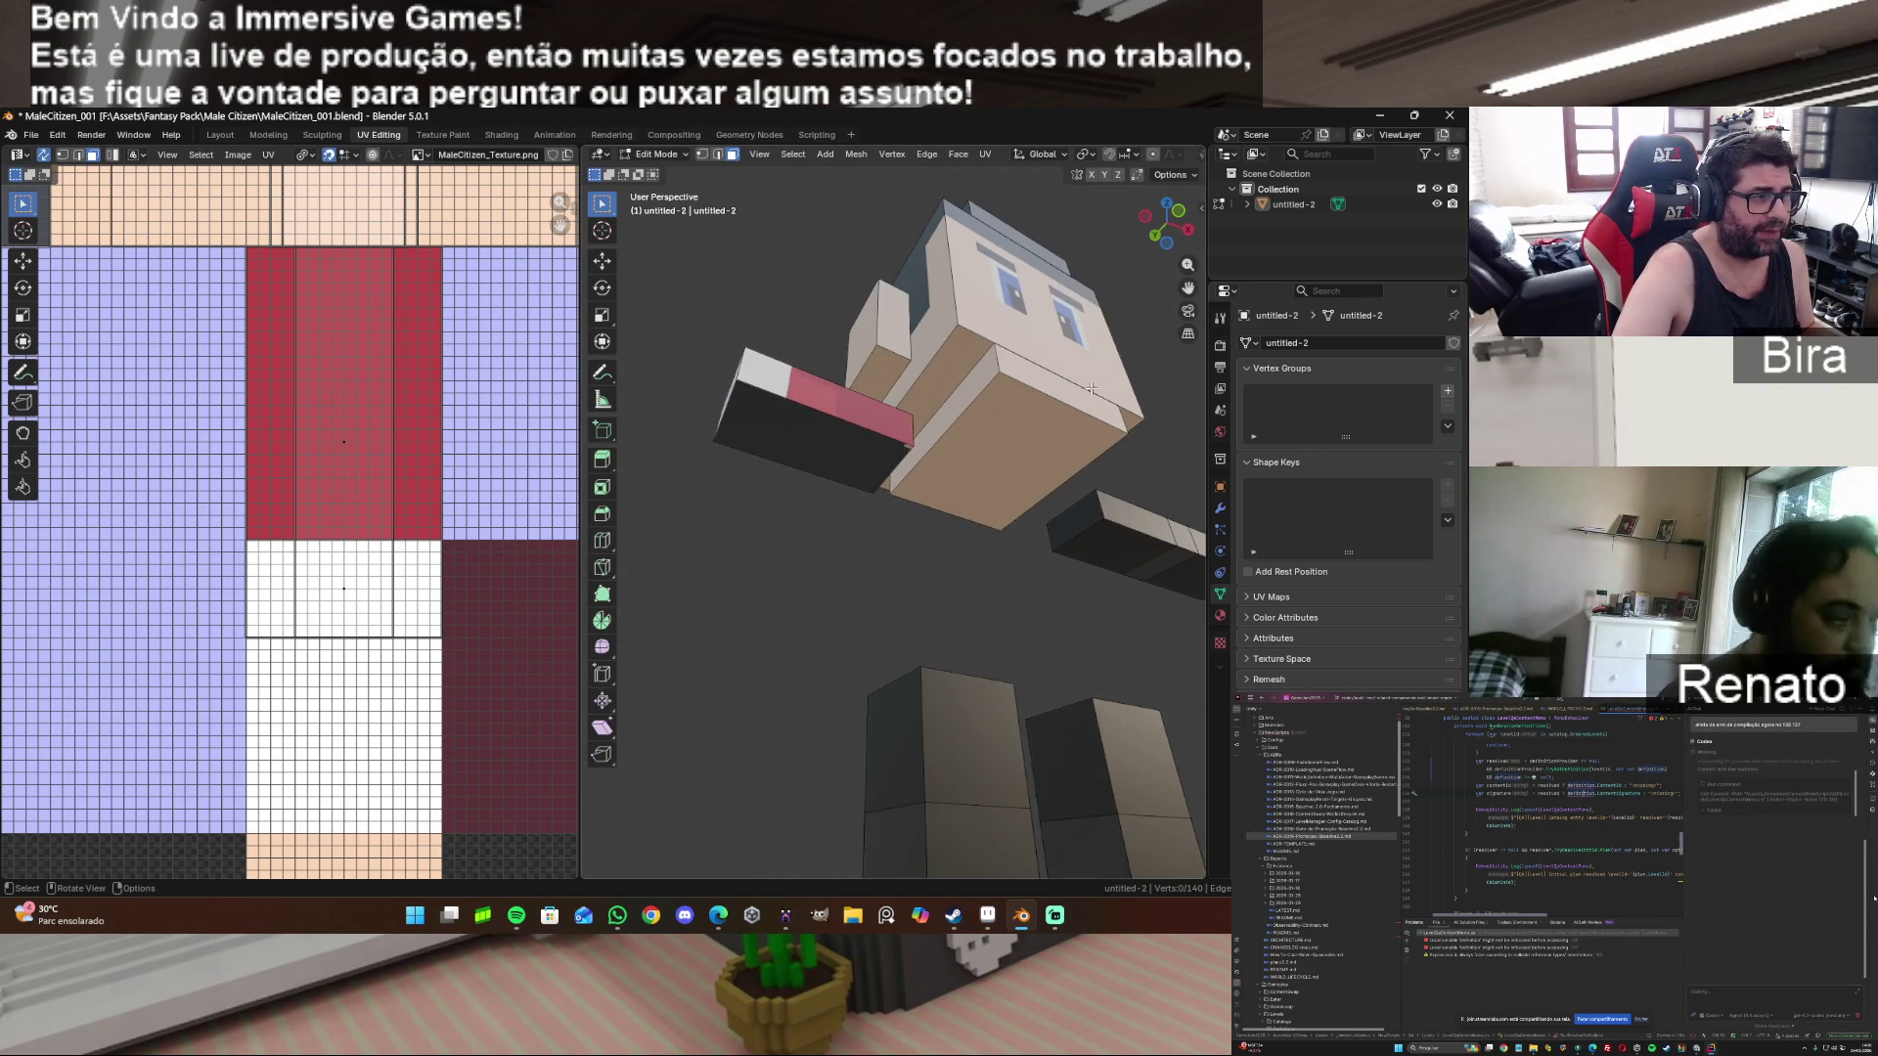
pyautogui.moveTo(1166, 213)
pyautogui.mouseDown()
pyautogui.moveTo(1192, 251)
pyautogui.moveTo(1180, 236)
pyautogui.mouseUp()
pyautogui.click(799, 448)
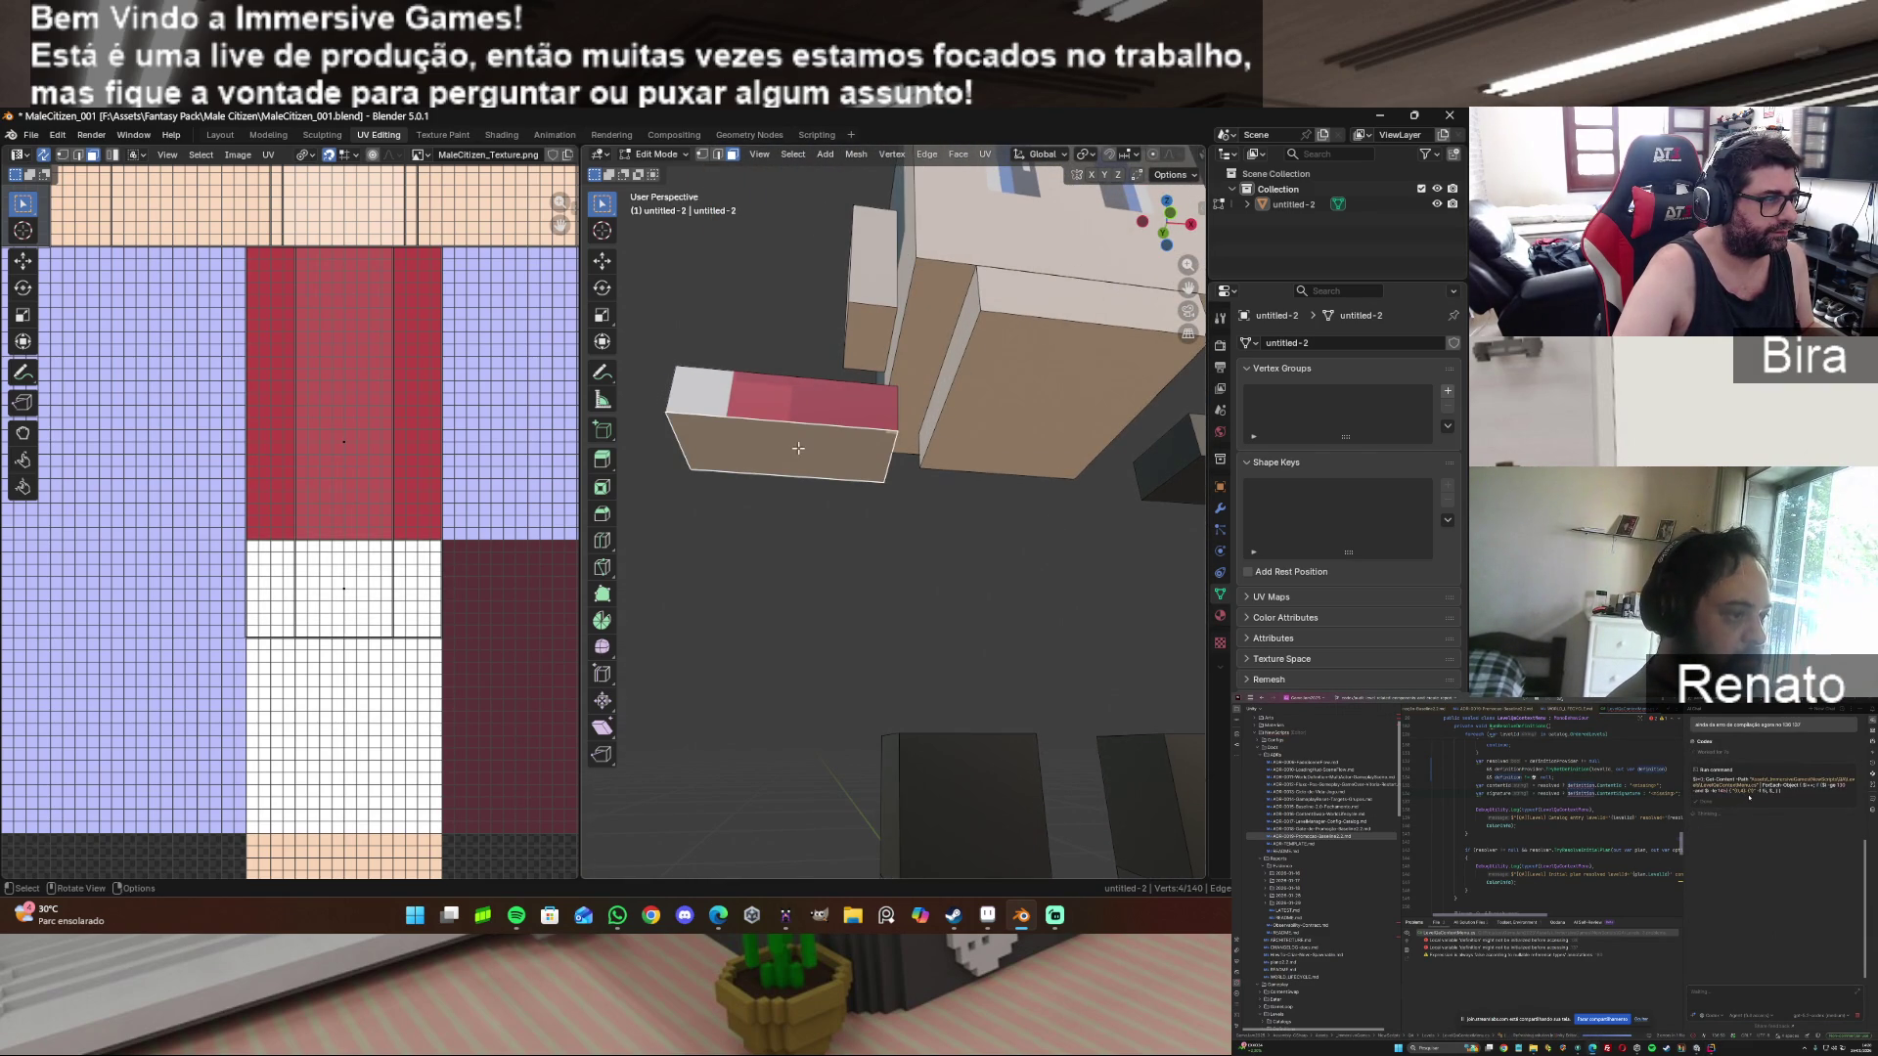
pyautogui.scroll(-2, 409, 561)
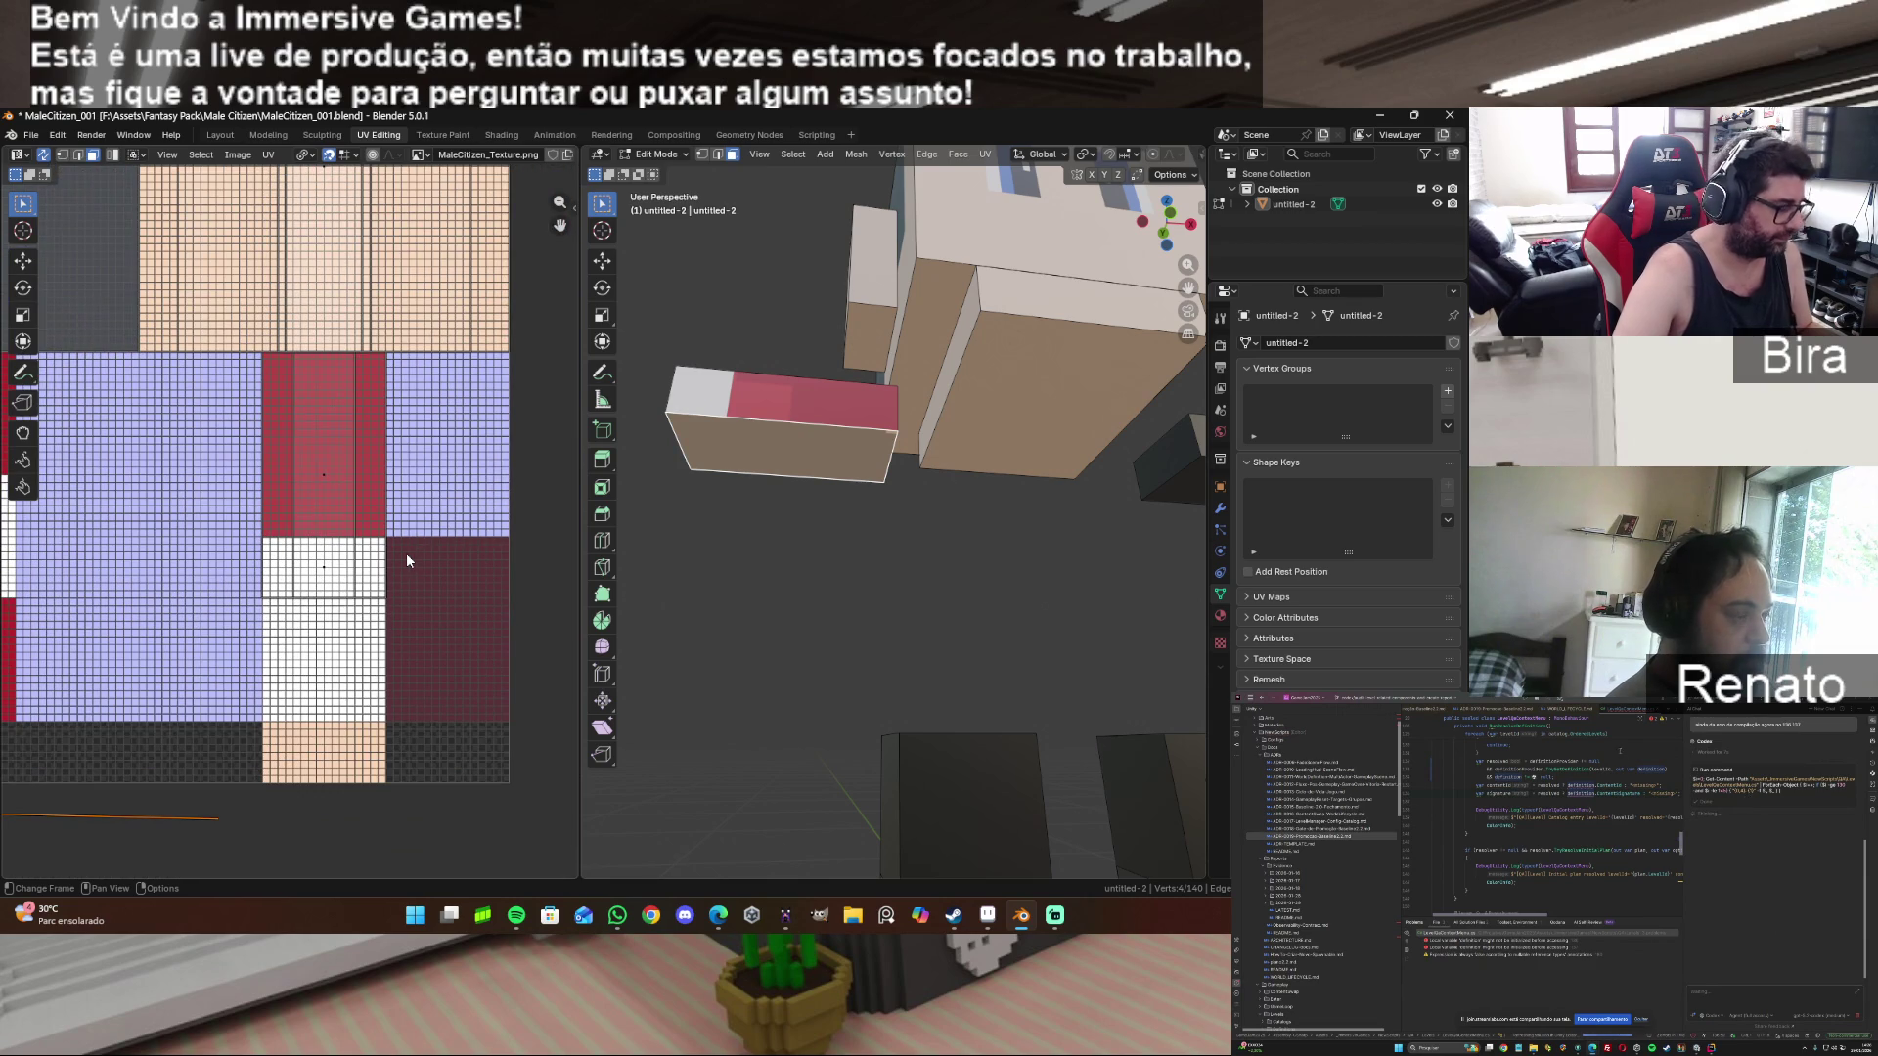
pyautogui.scroll(-1, 407, 560)
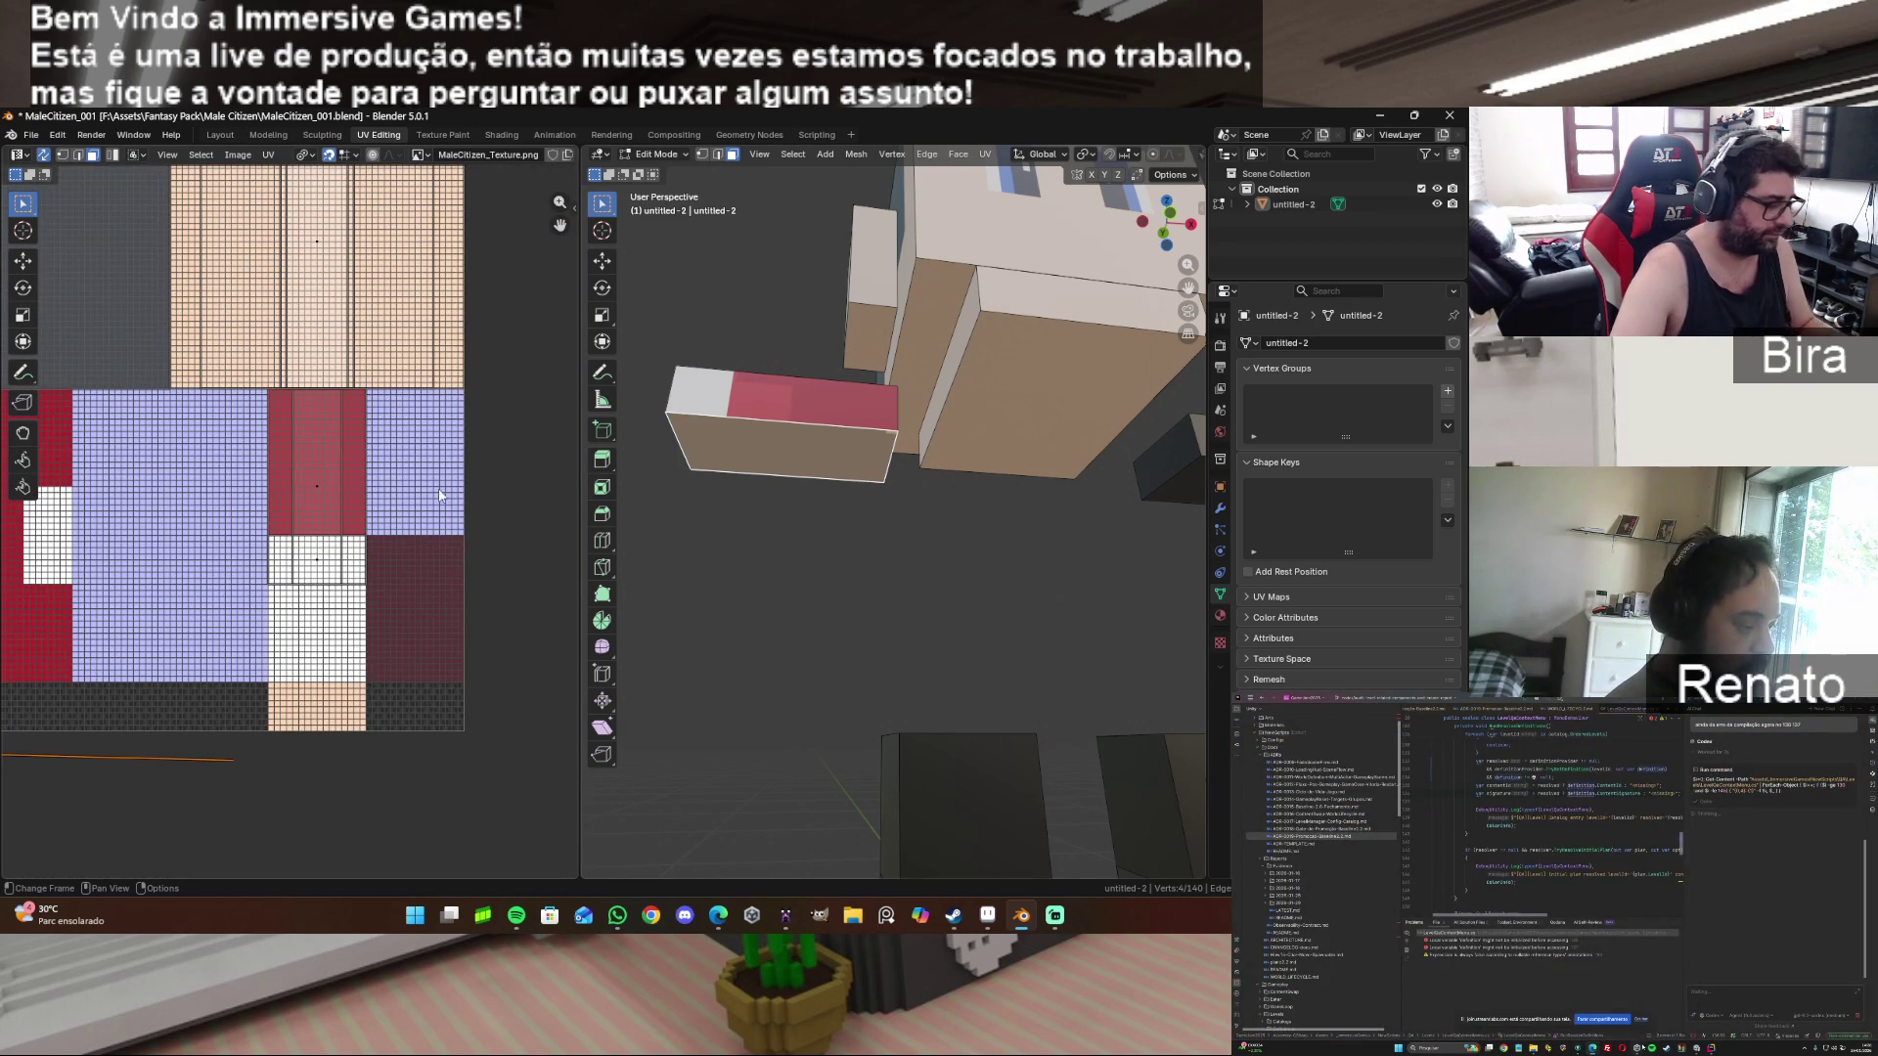
pyautogui.press('u')
pyautogui.click(803, 457)
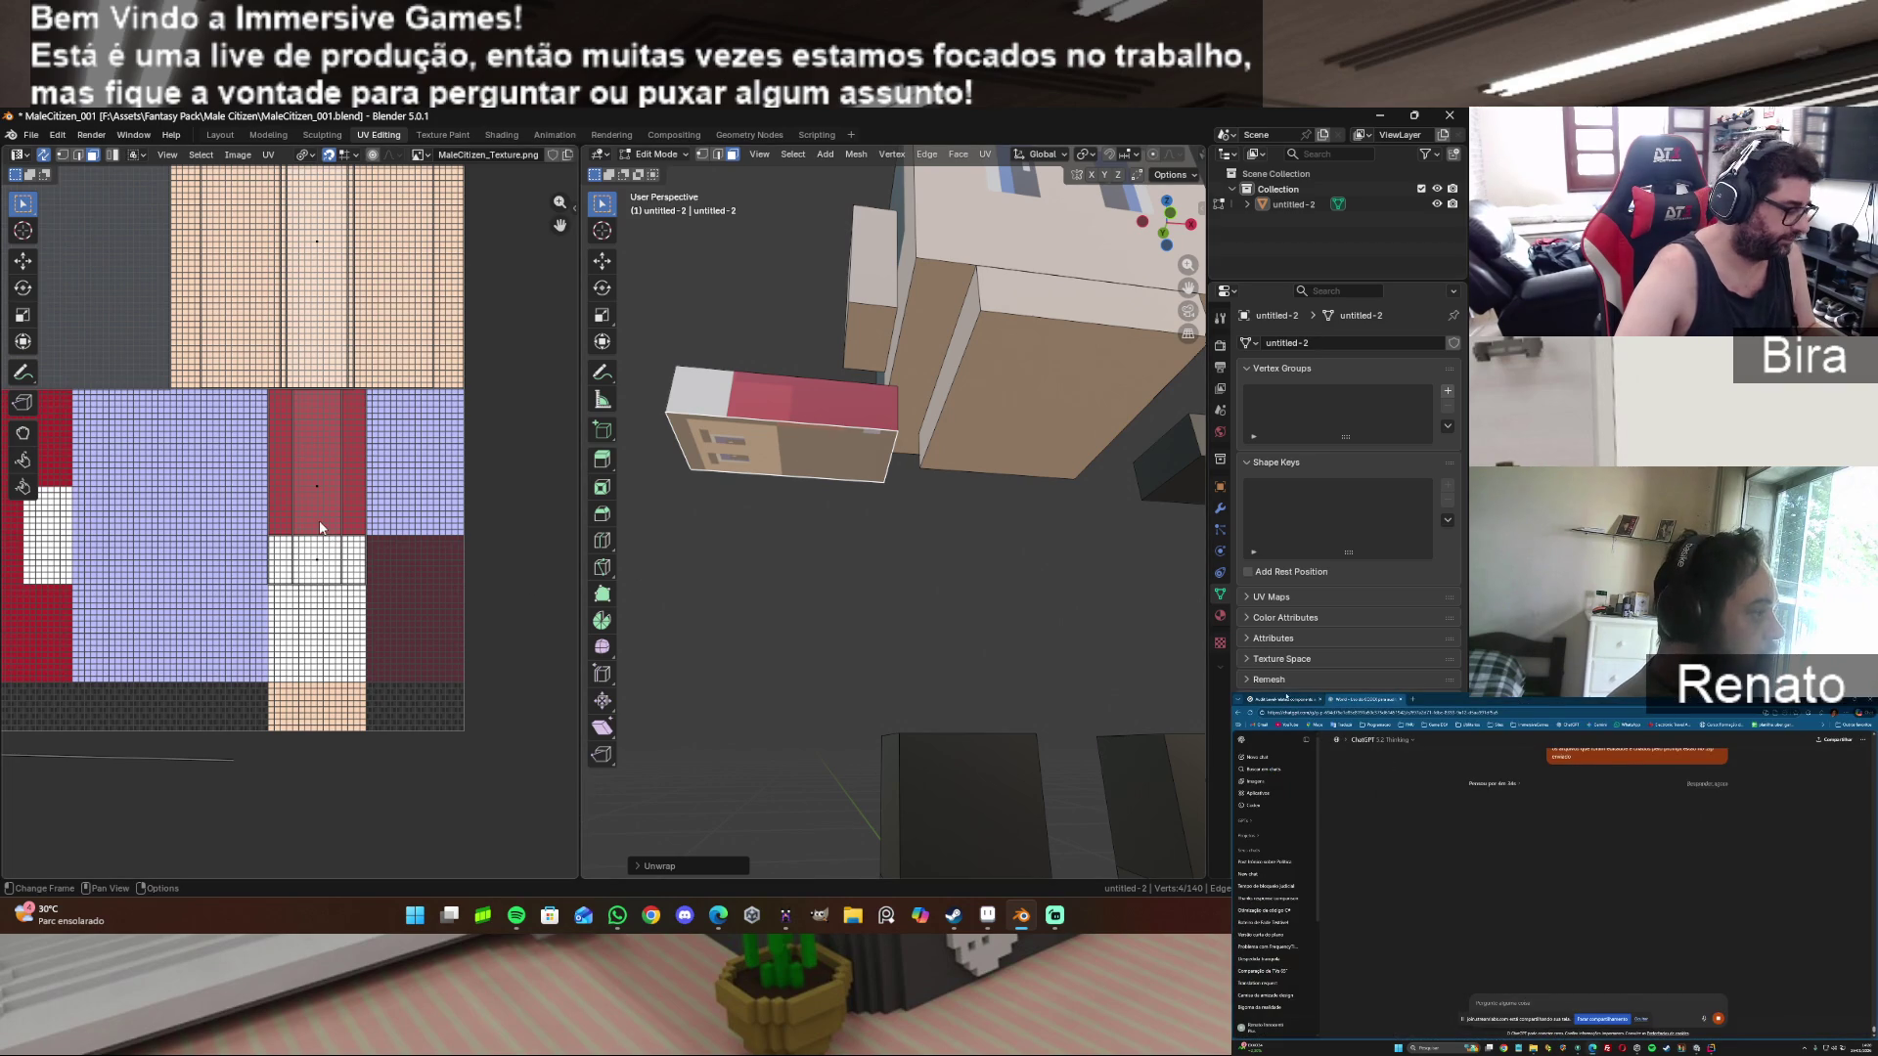
pyautogui.press('g')
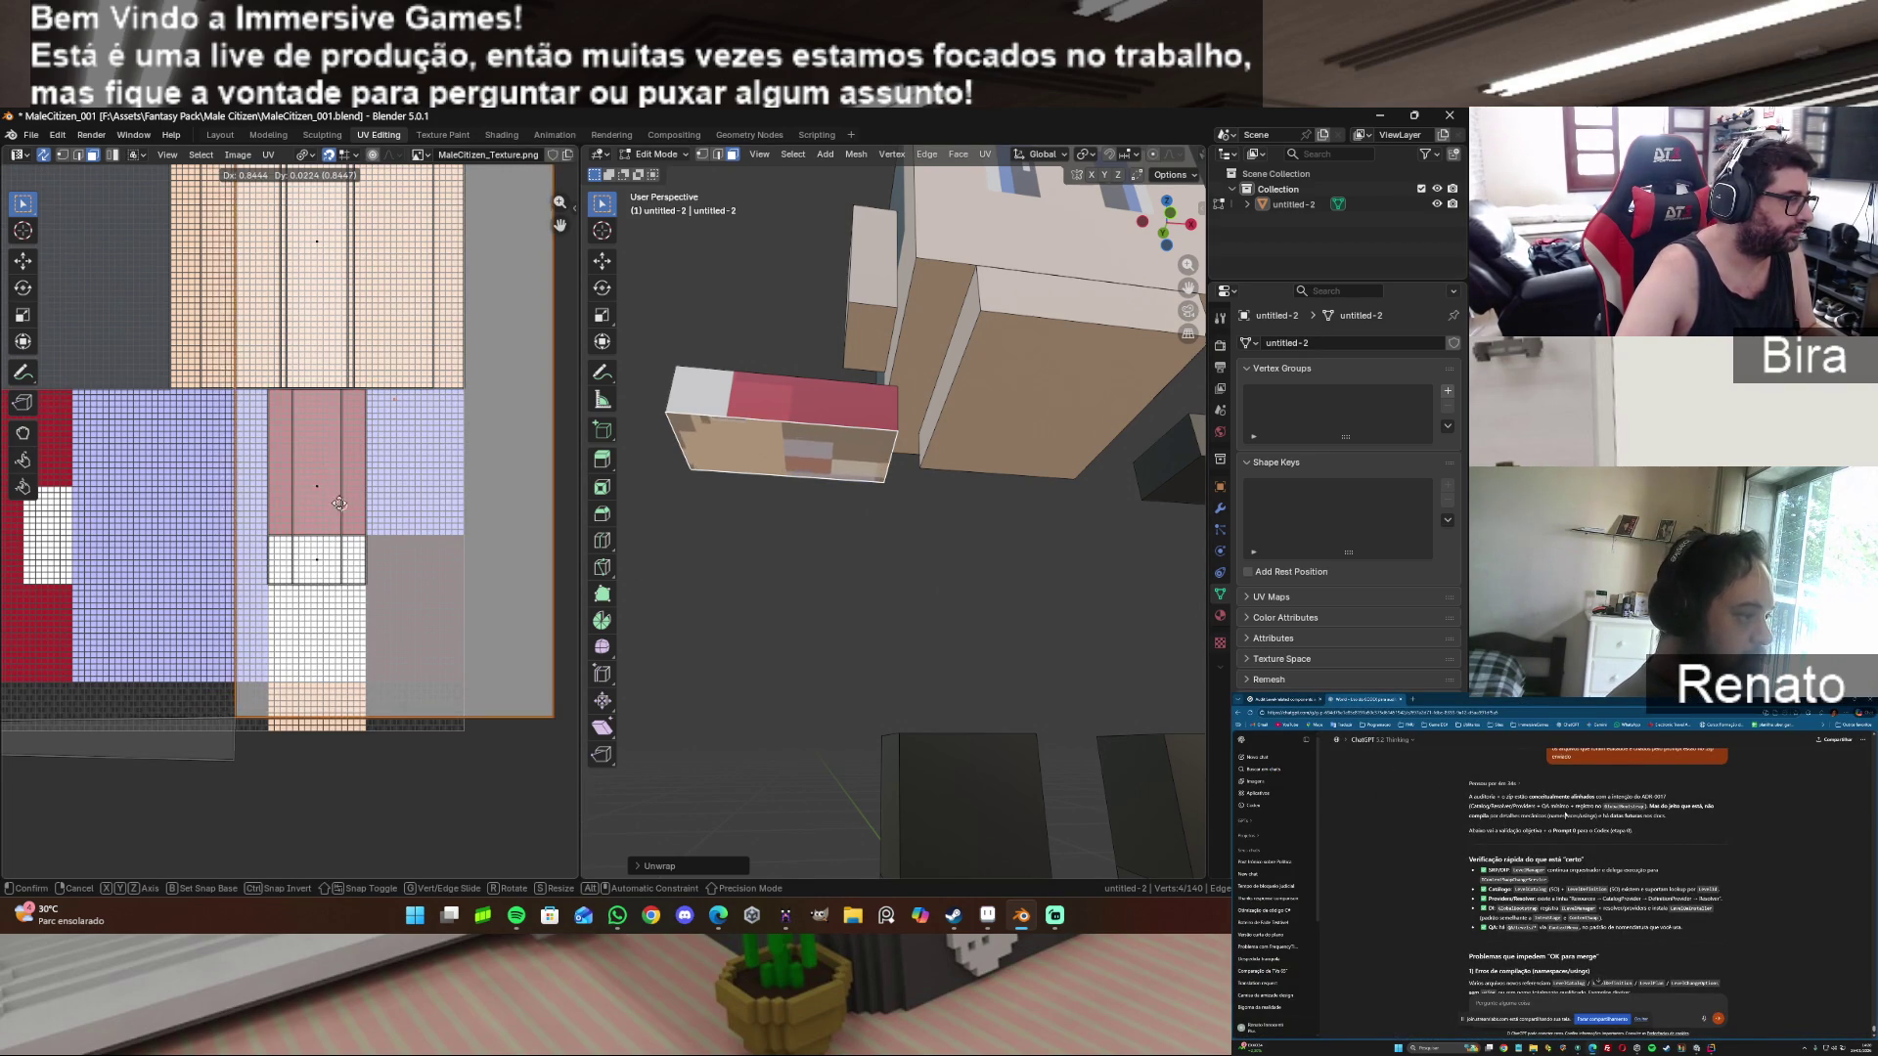
pyautogui.click(318, 486)
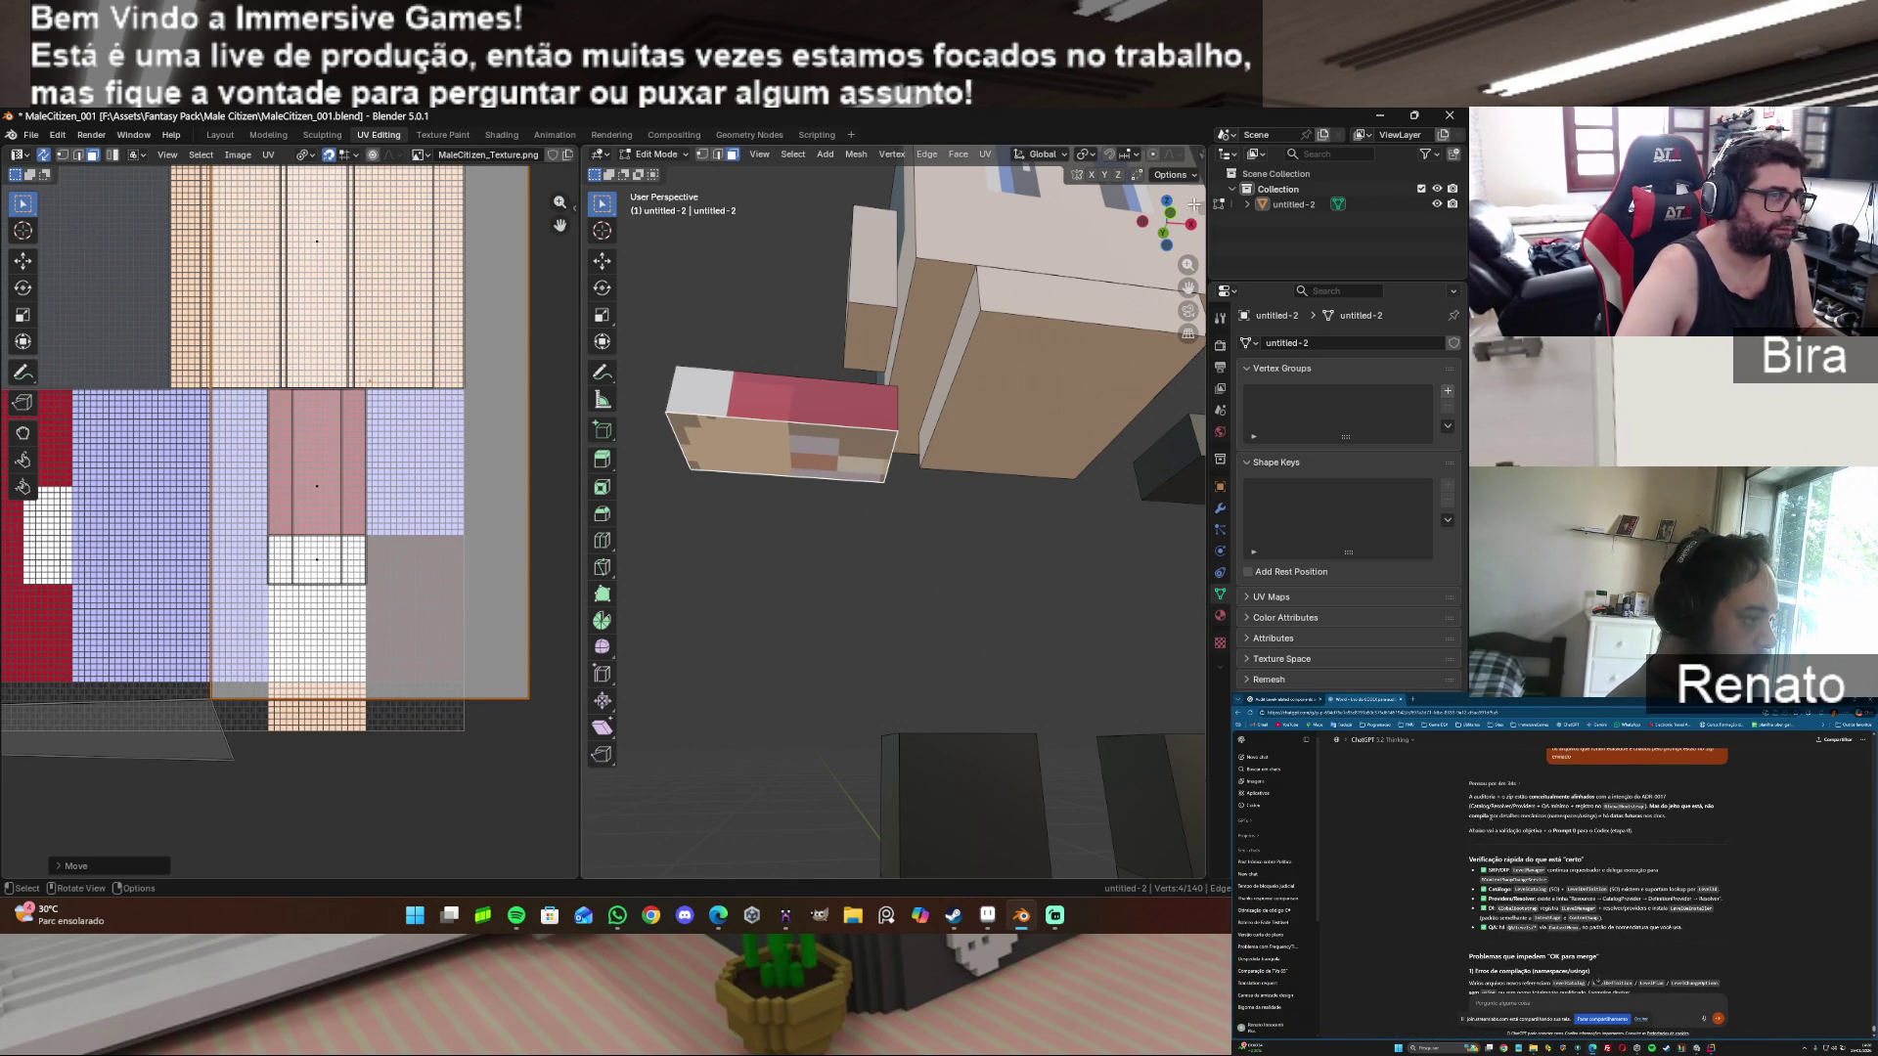
pyautogui.moveTo(1170, 215); pyautogui.dragTo(978, 326)
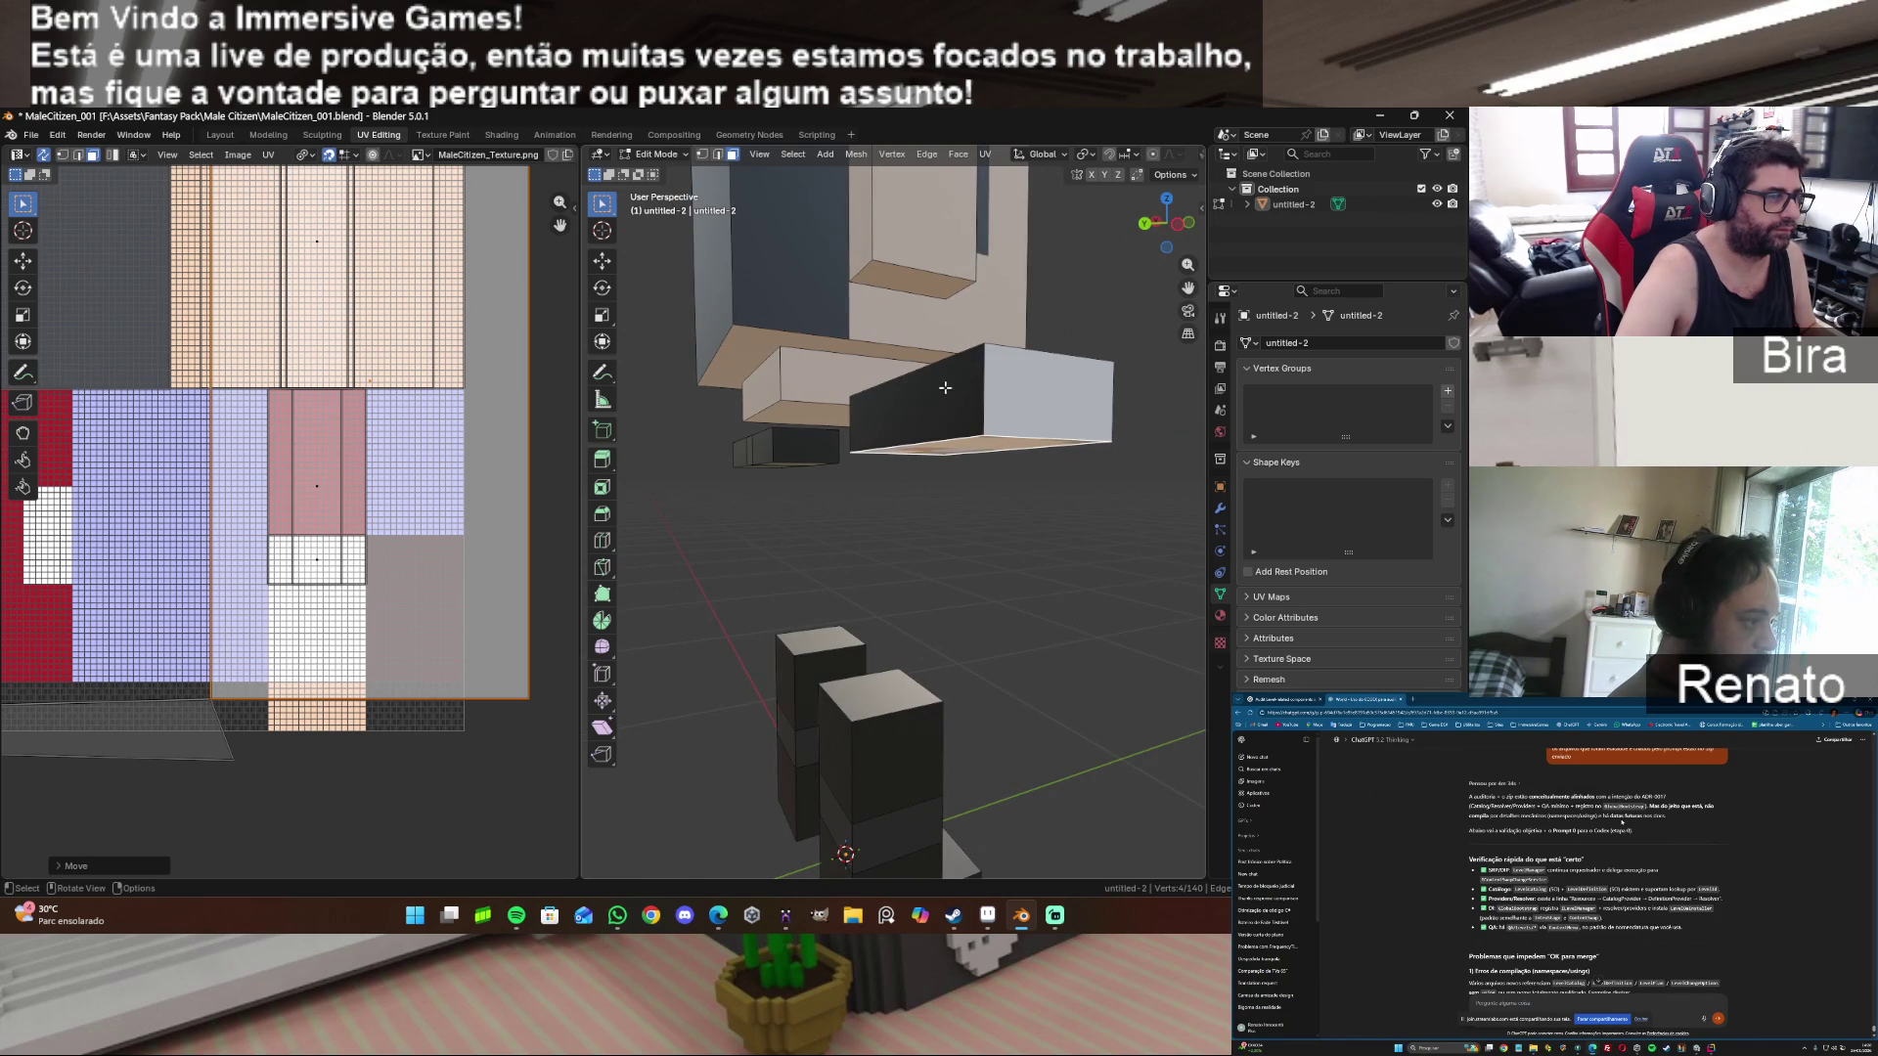
# Unwrap the arm block's side face and end face so both show the texture.
pyautogui.click(944, 398)
pyautogui.press('u')
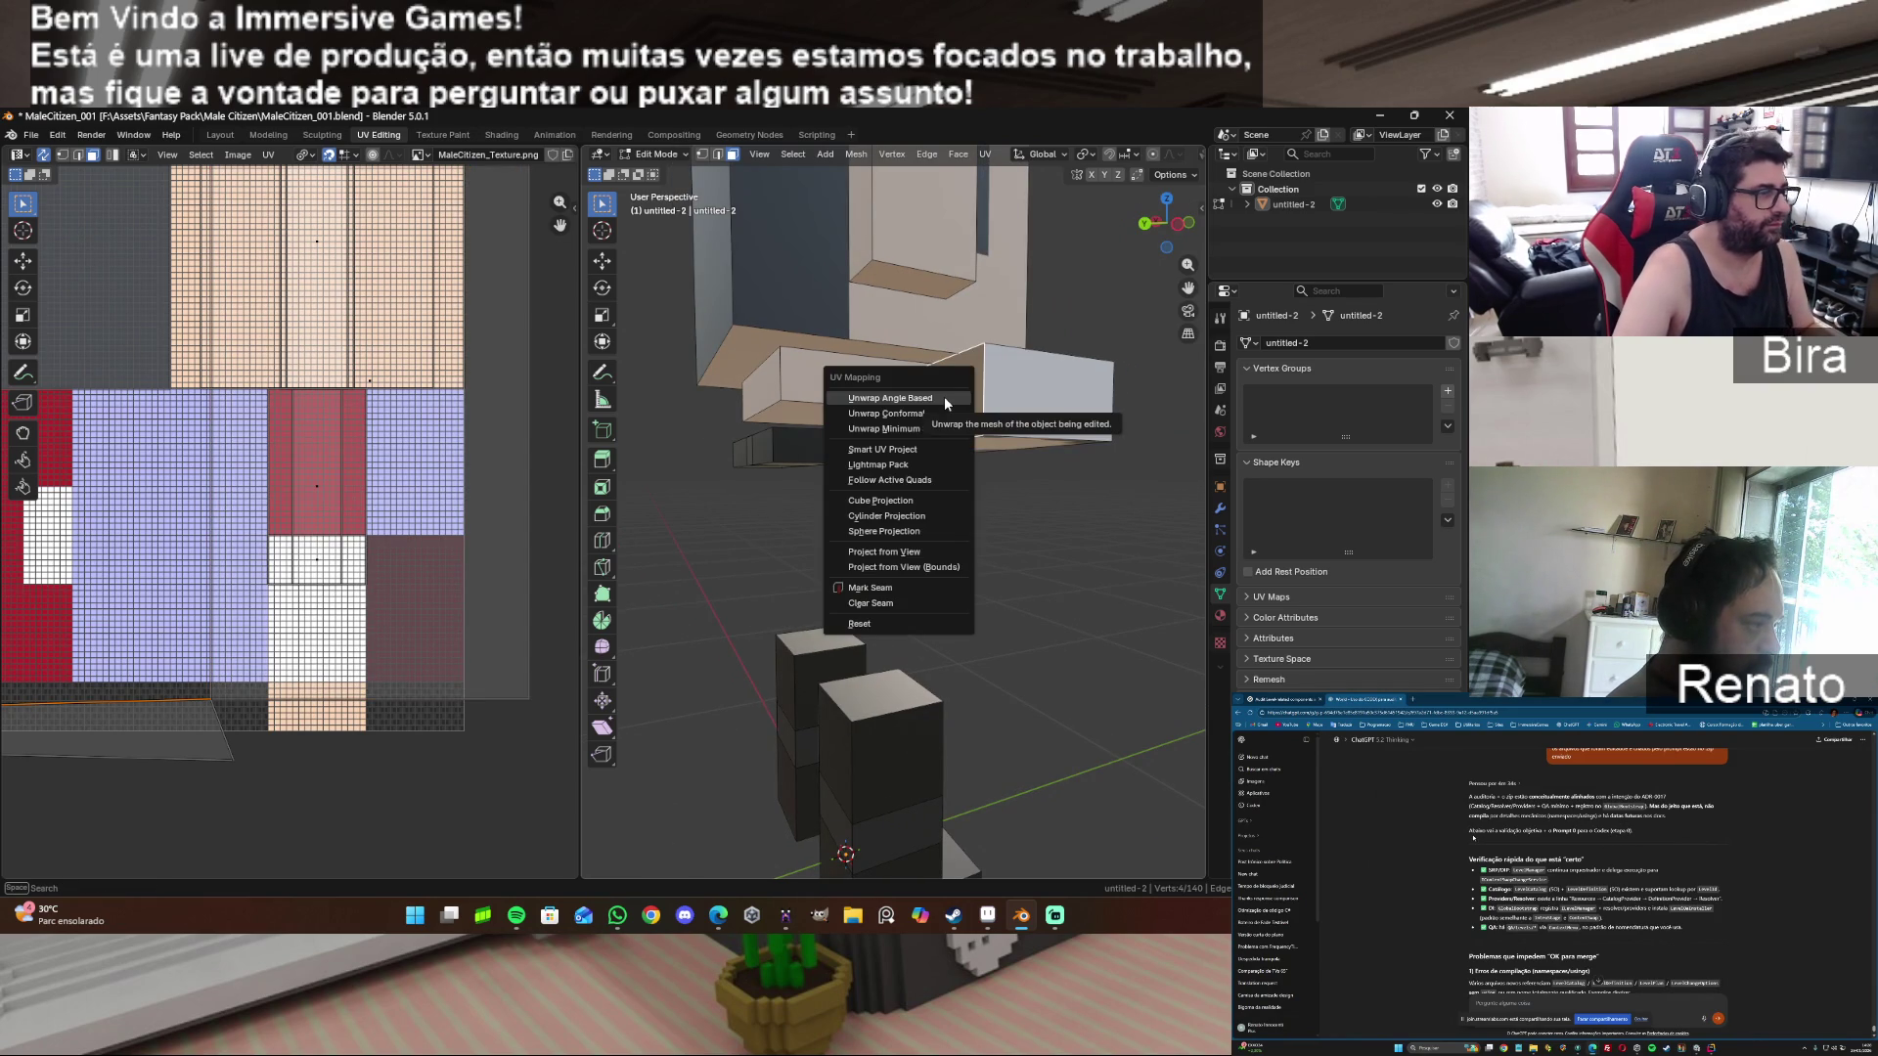
pyautogui.click(943, 397)
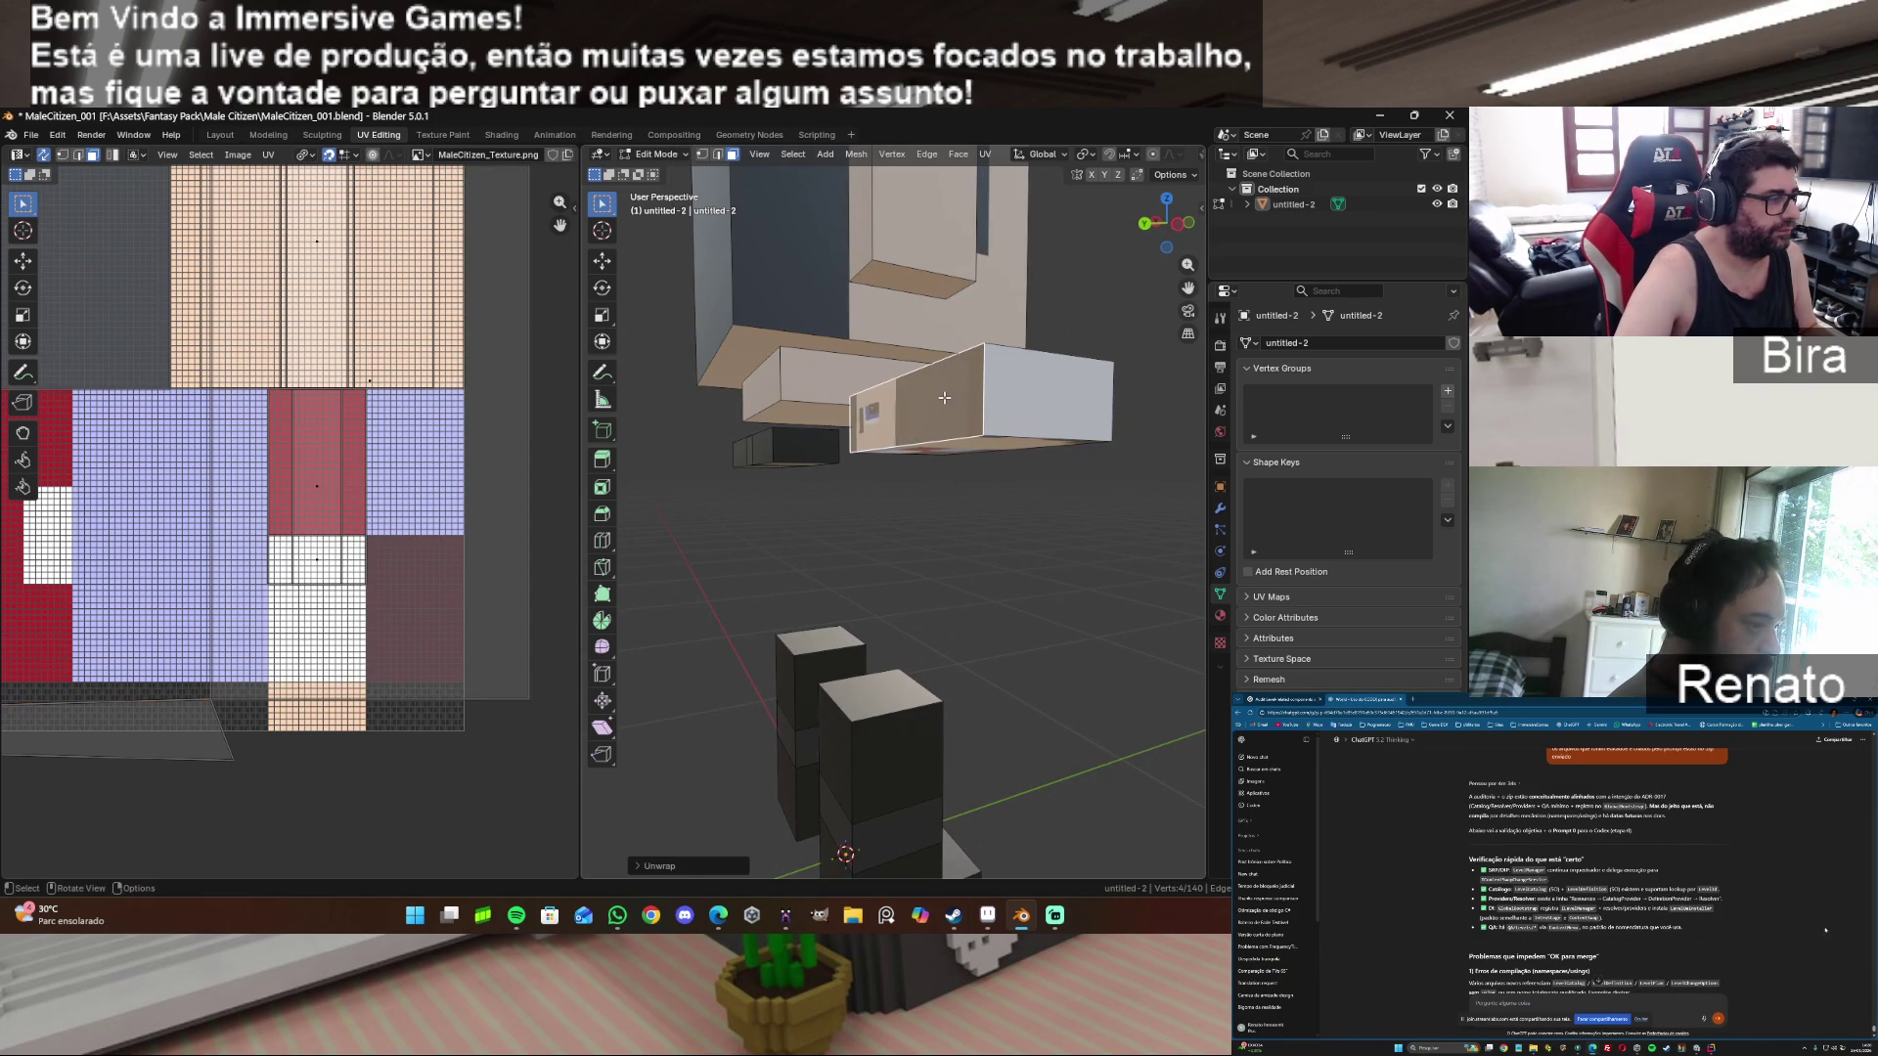
pyautogui.moveTo(1152, 241); pyautogui.dragTo(909, 430)
pyautogui.click(909, 430)
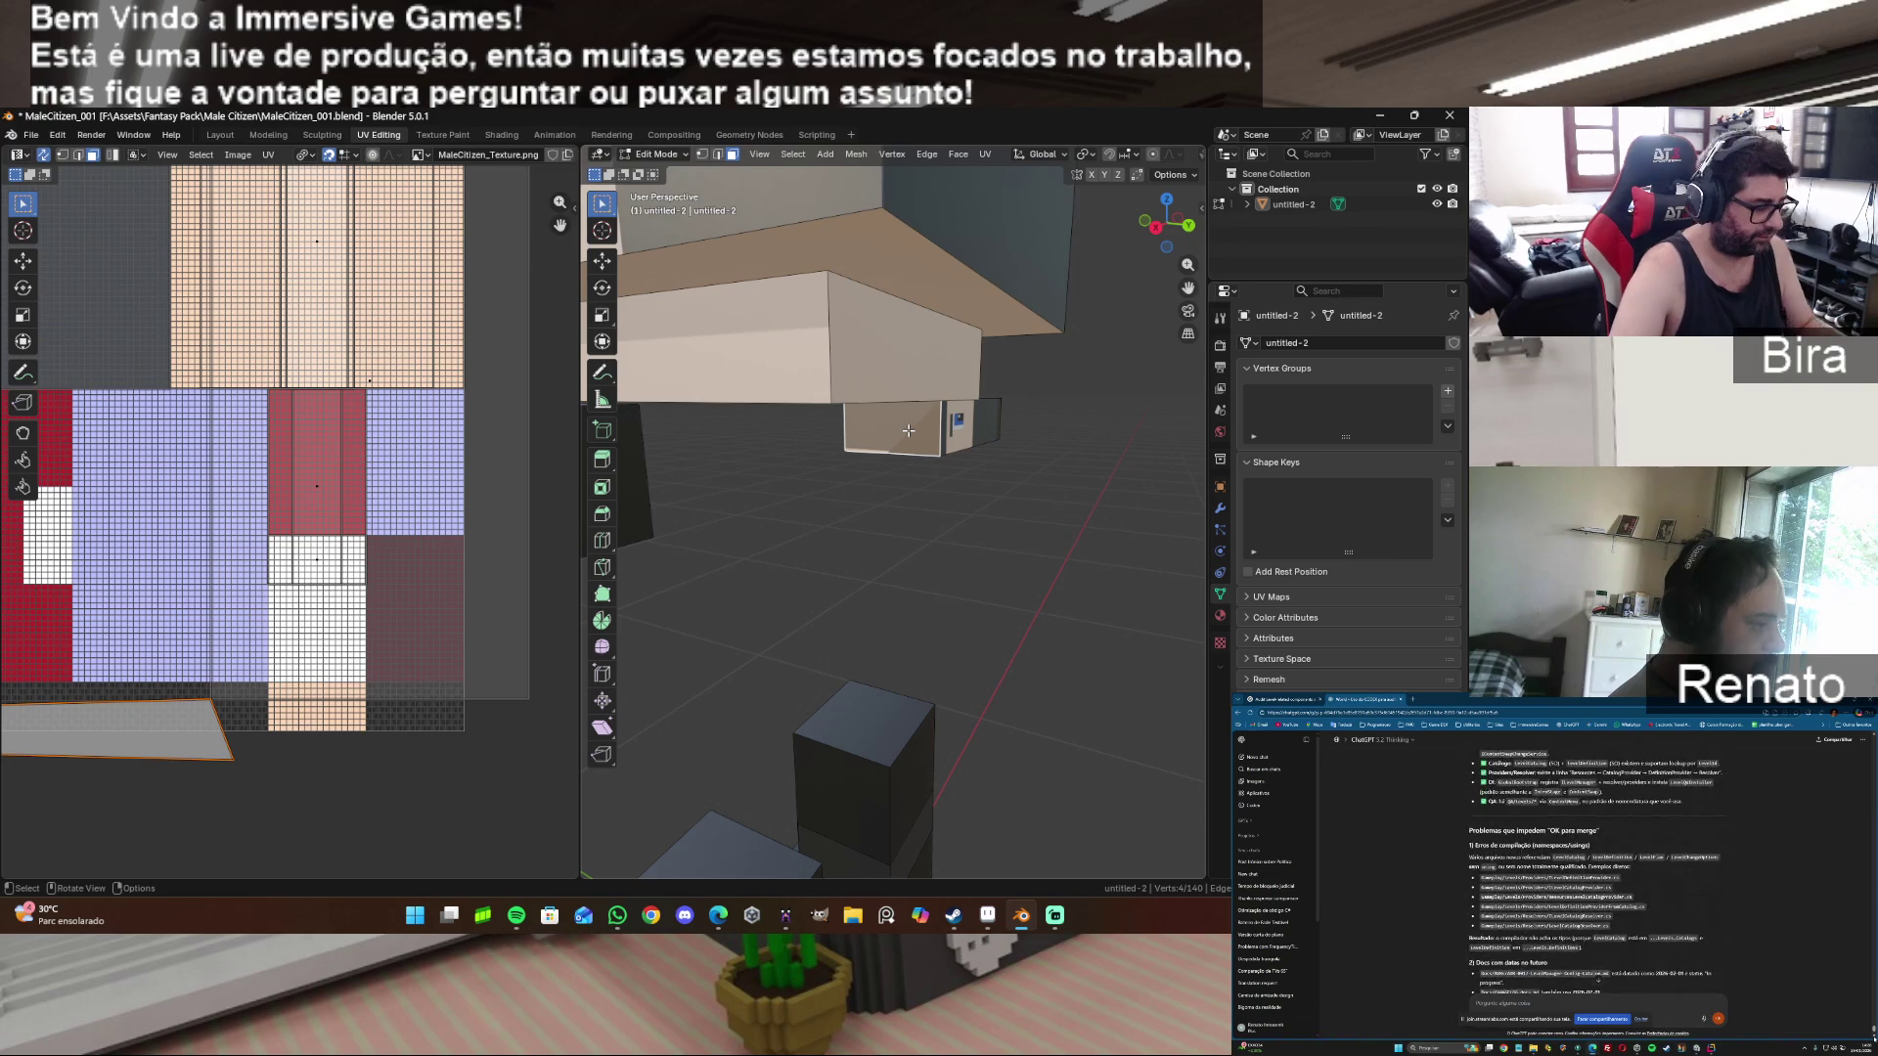
pyautogui.press('u')
pyautogui.click(908, 430)
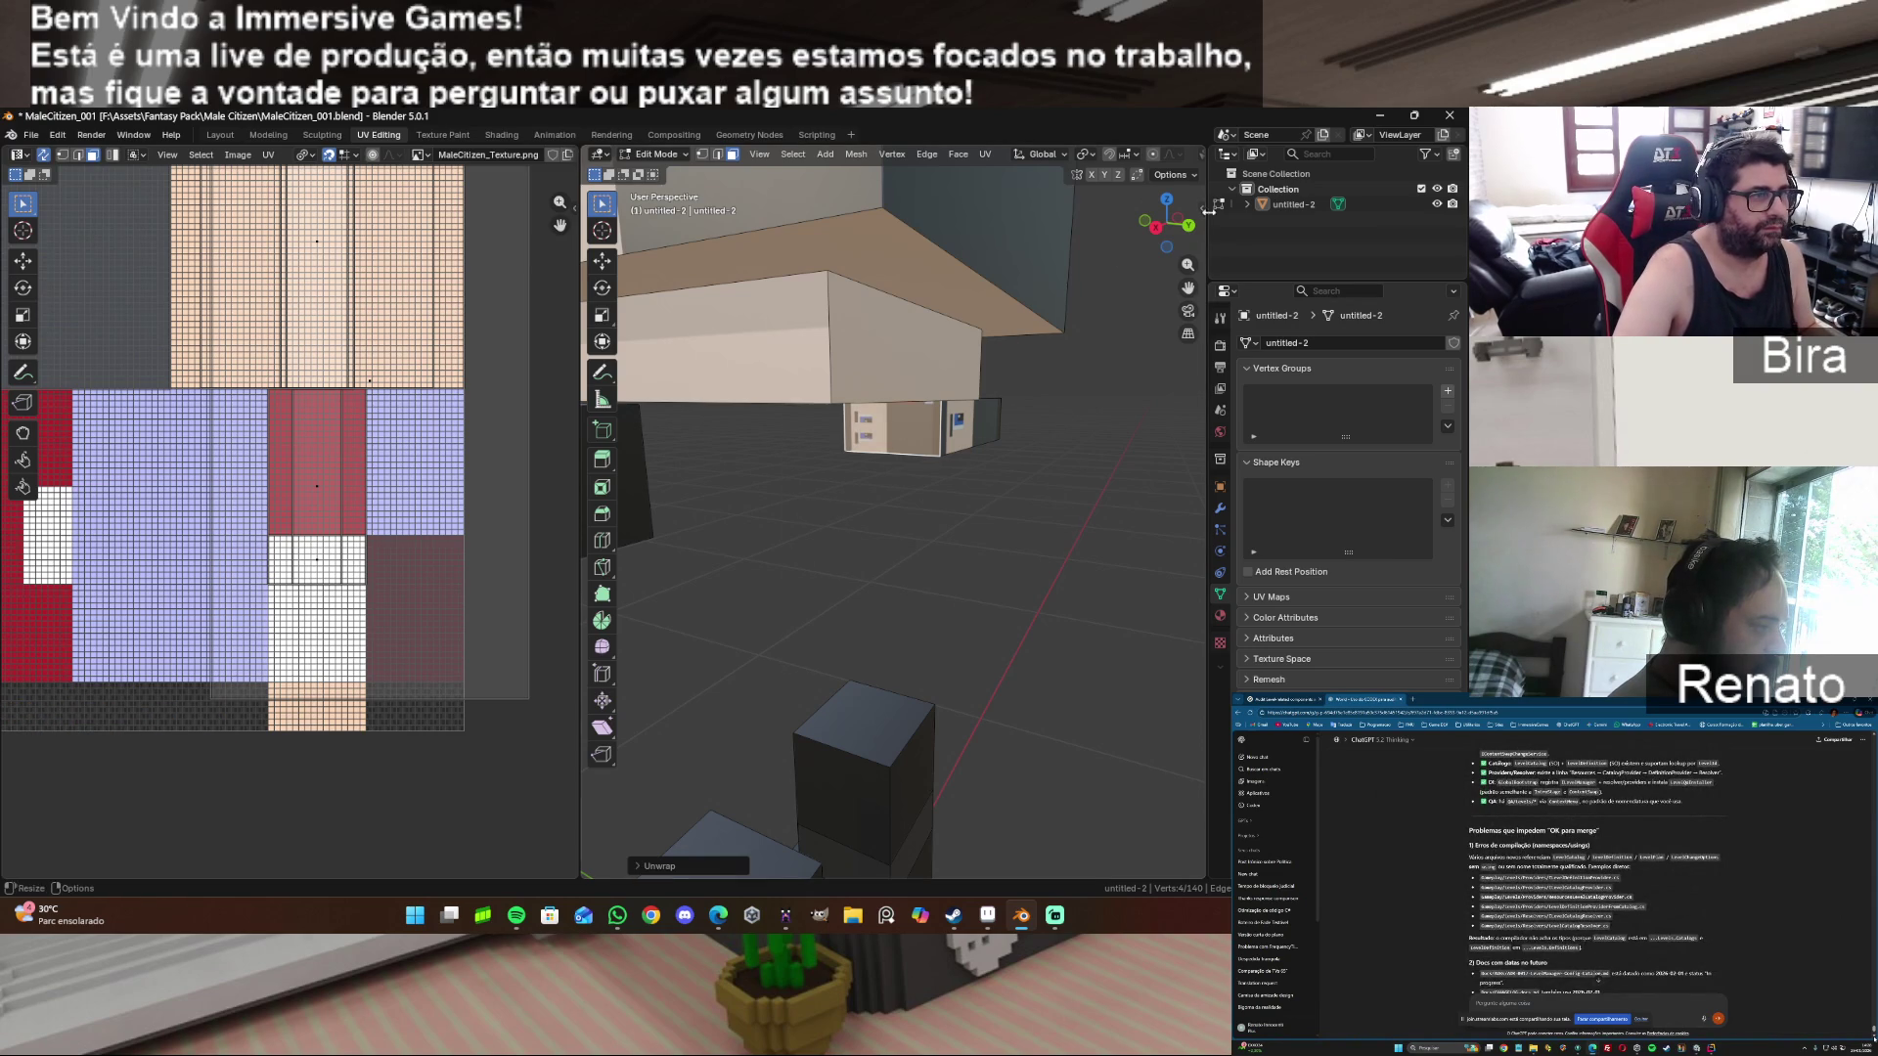
# Select the arm's bottom face and move its UV island up and left in the UV editor.
pyautogui.moveTo(1169, 227); pyautogui.dragTo(851, 395)
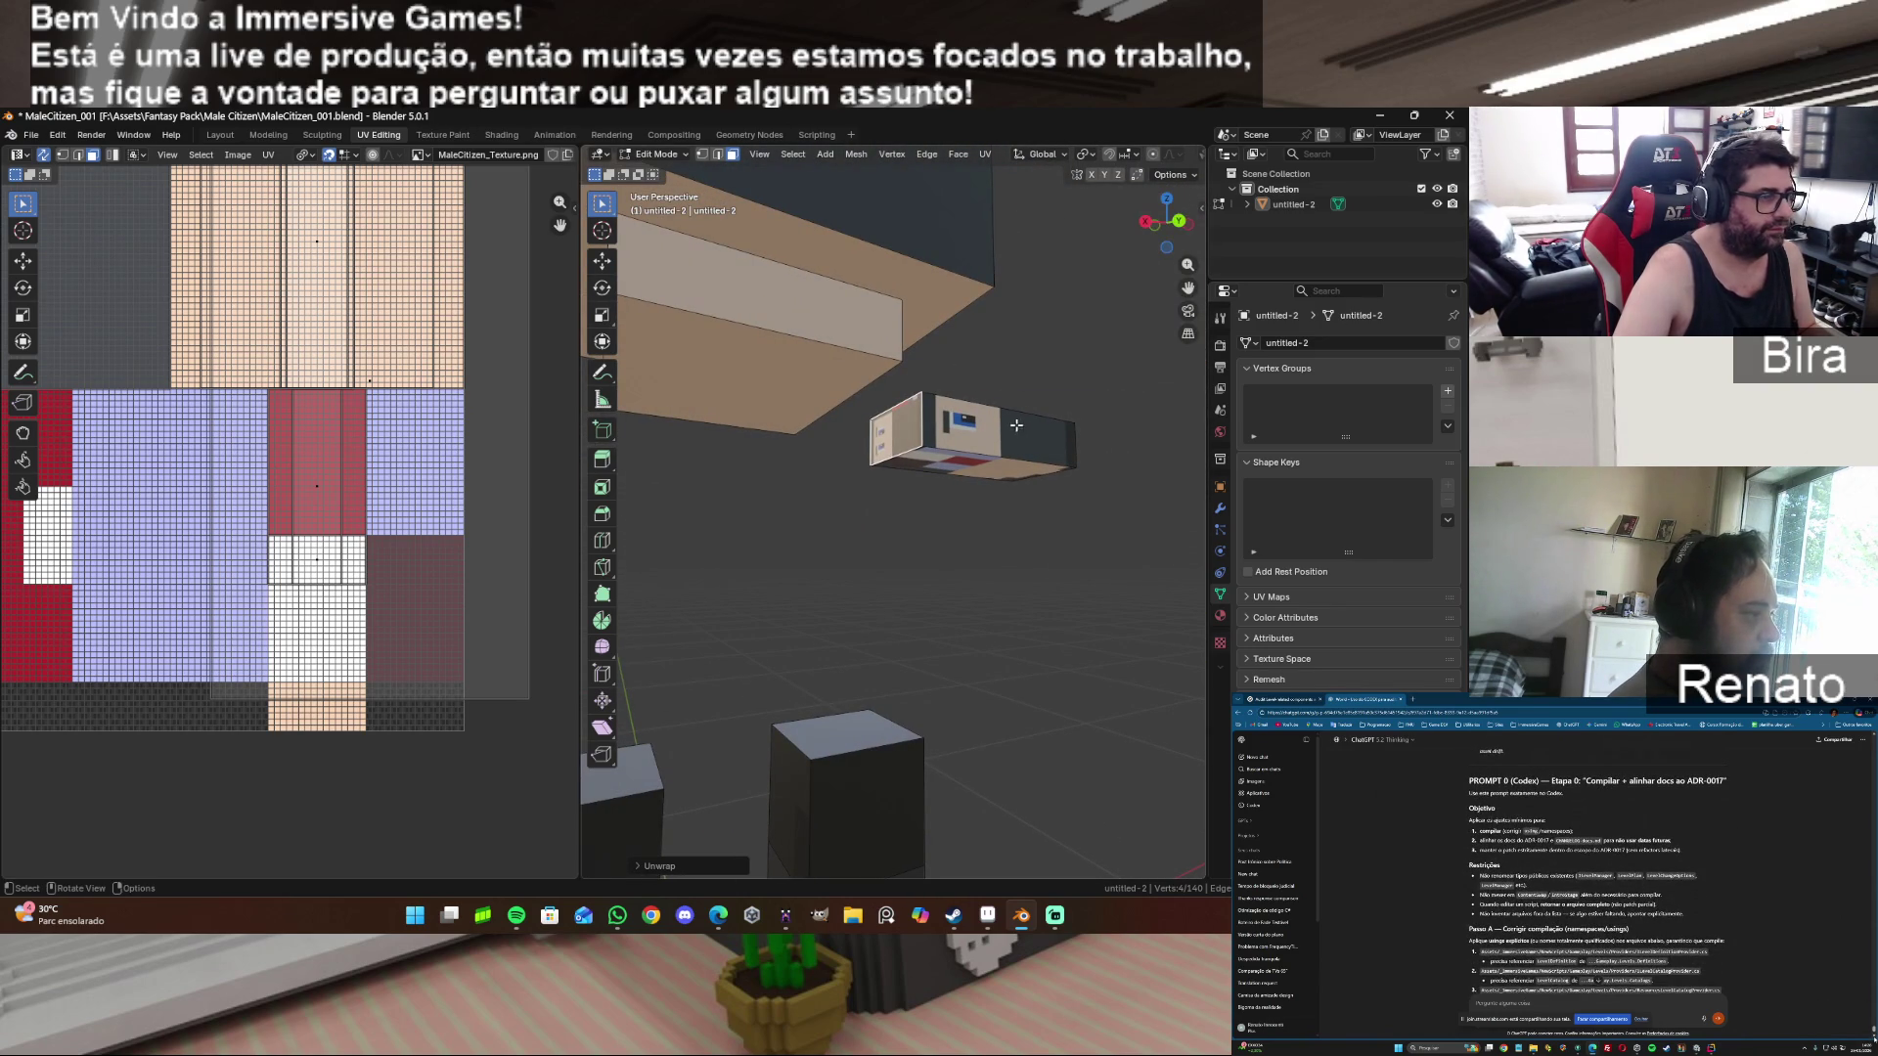
pyautogui.click(983, 466)
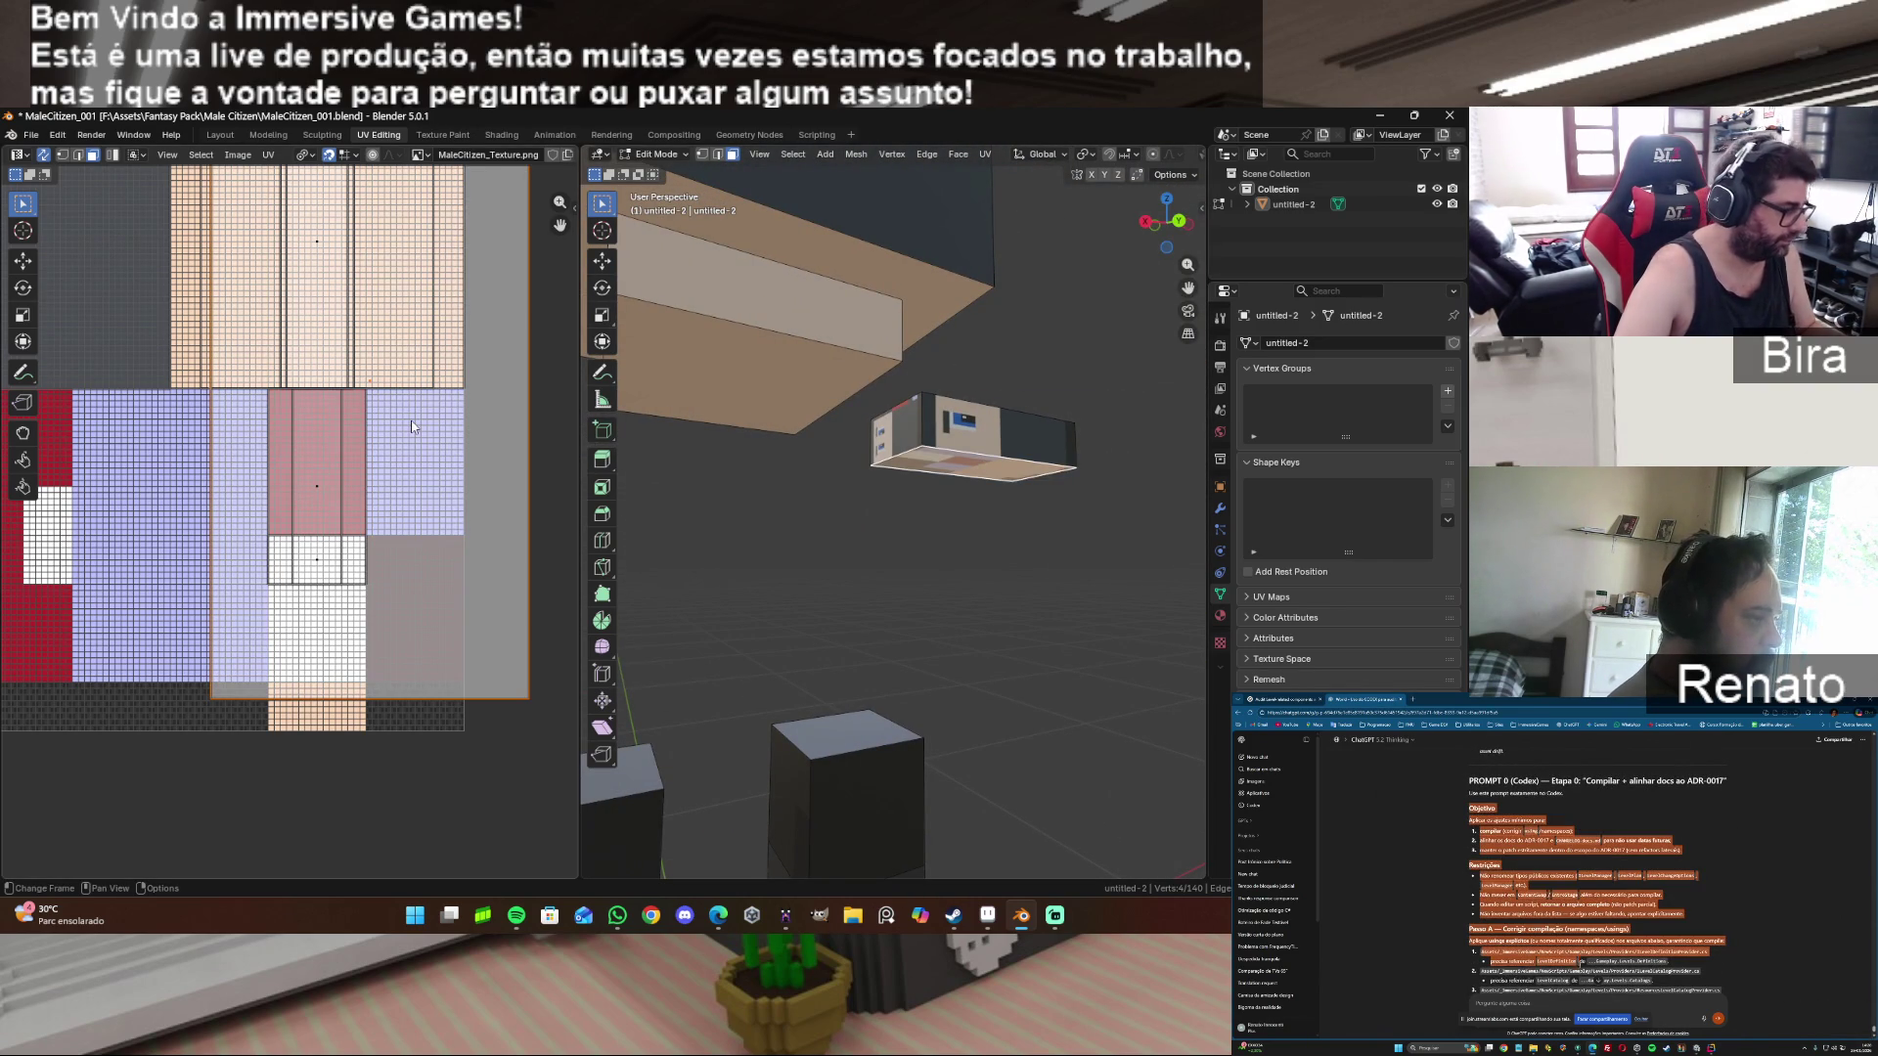
pyautogui.press('g')
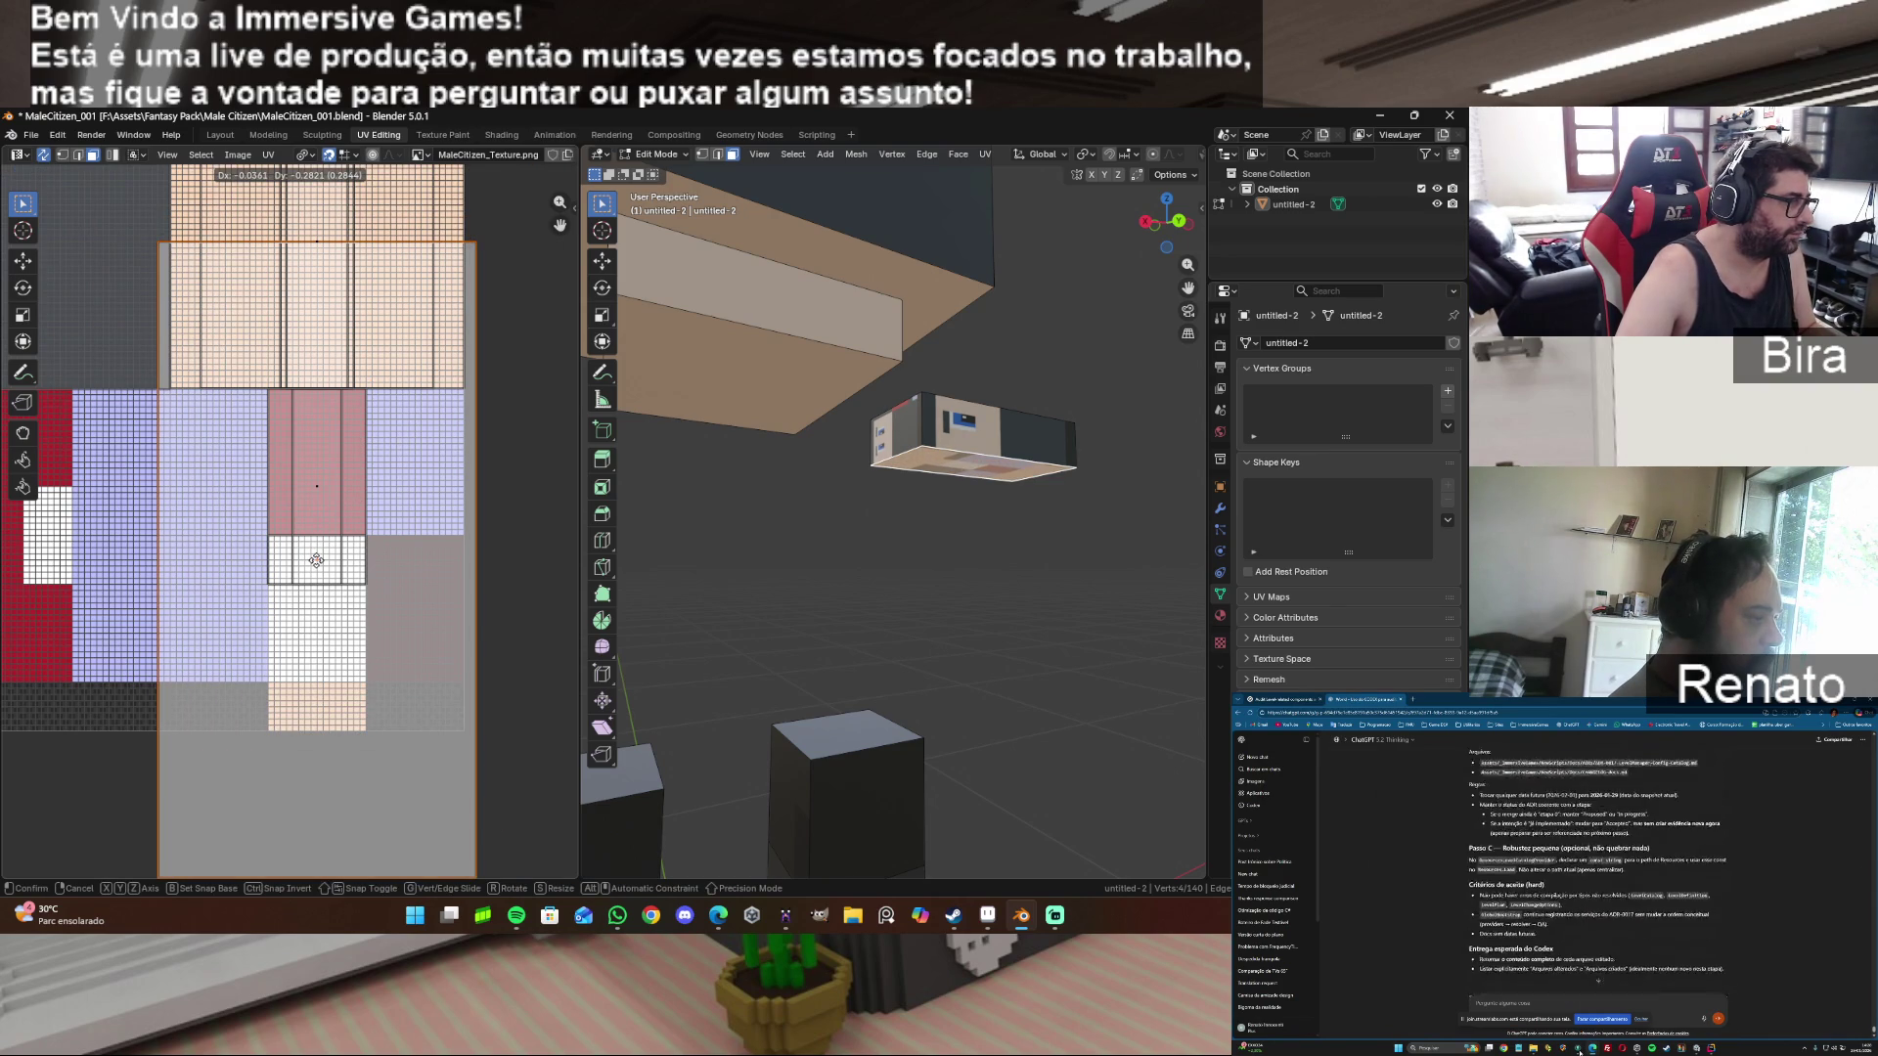
pyautogui.click(318, 558)
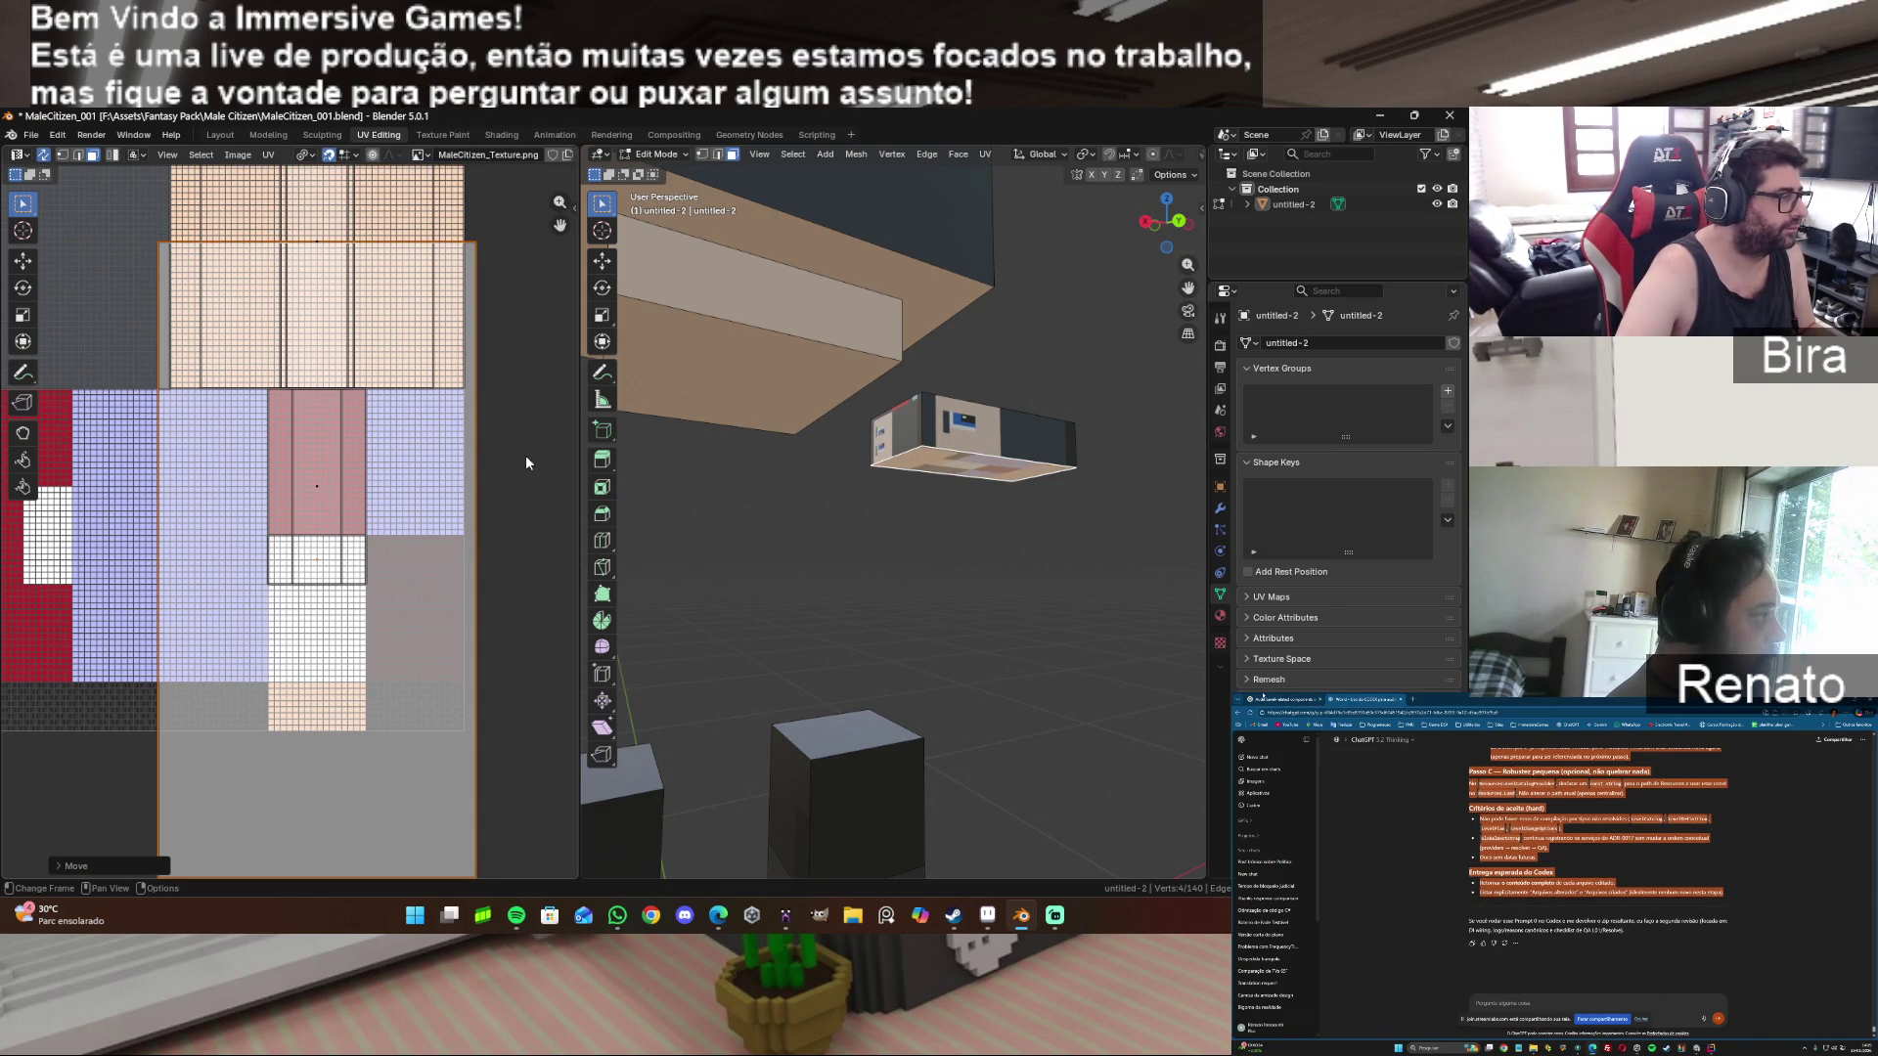
pyautogui.press('g')
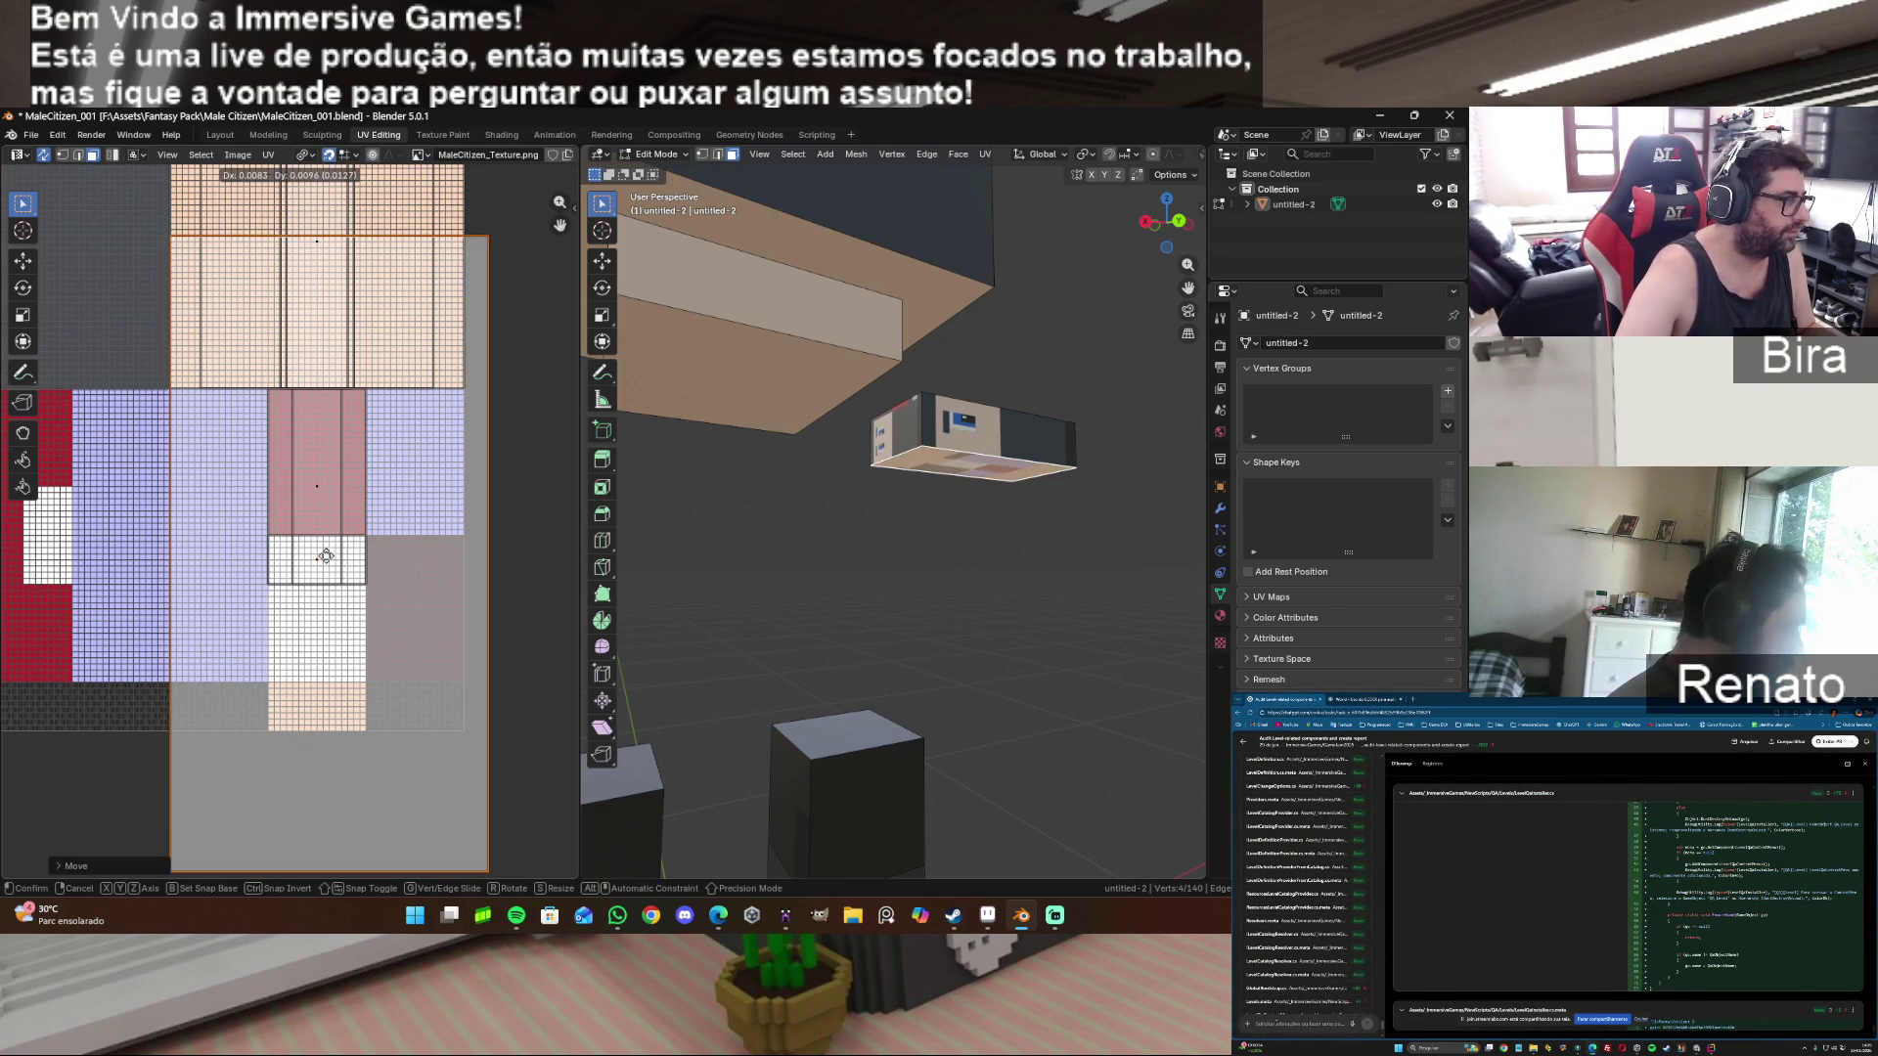
pyautogui.click(506, 415)
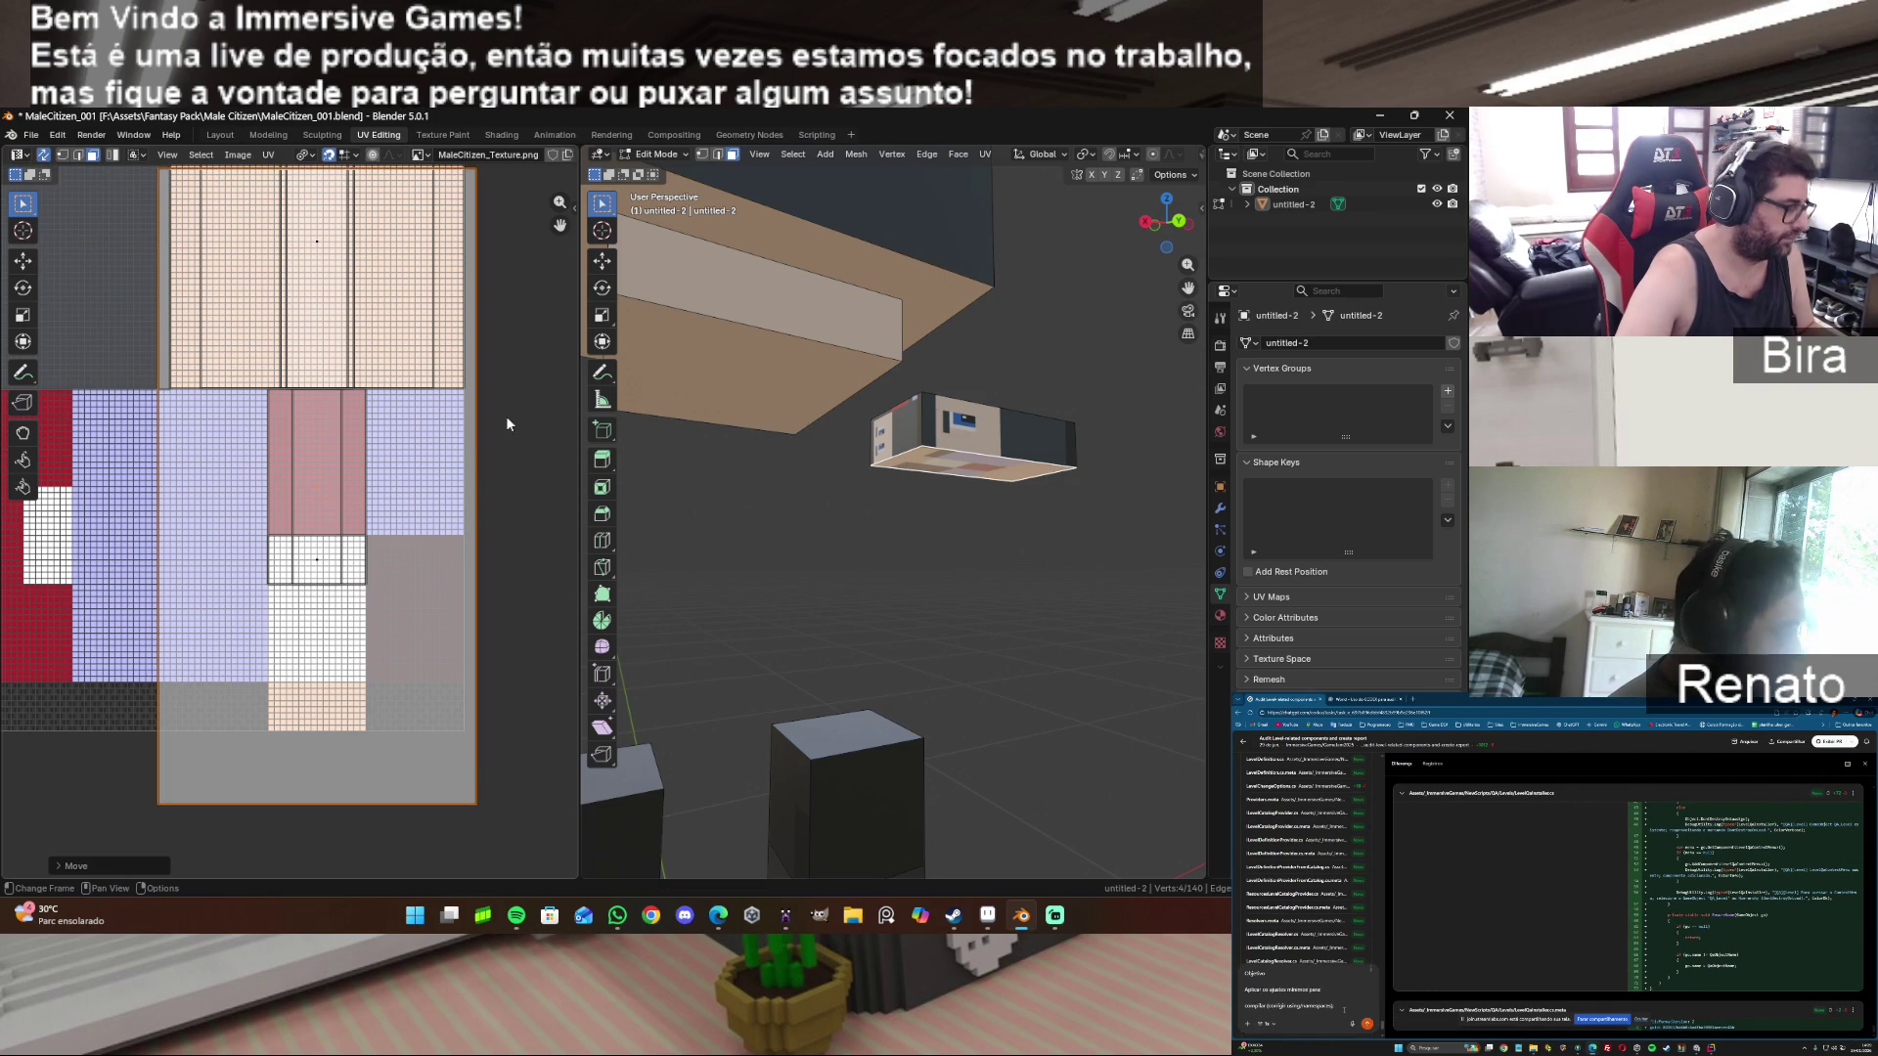
# Scale the bottom face's UV island, snap it to pixels, and rotate it 180°.
pyautogui.scroll(1, 506, 414)
pyautogui.press('s')
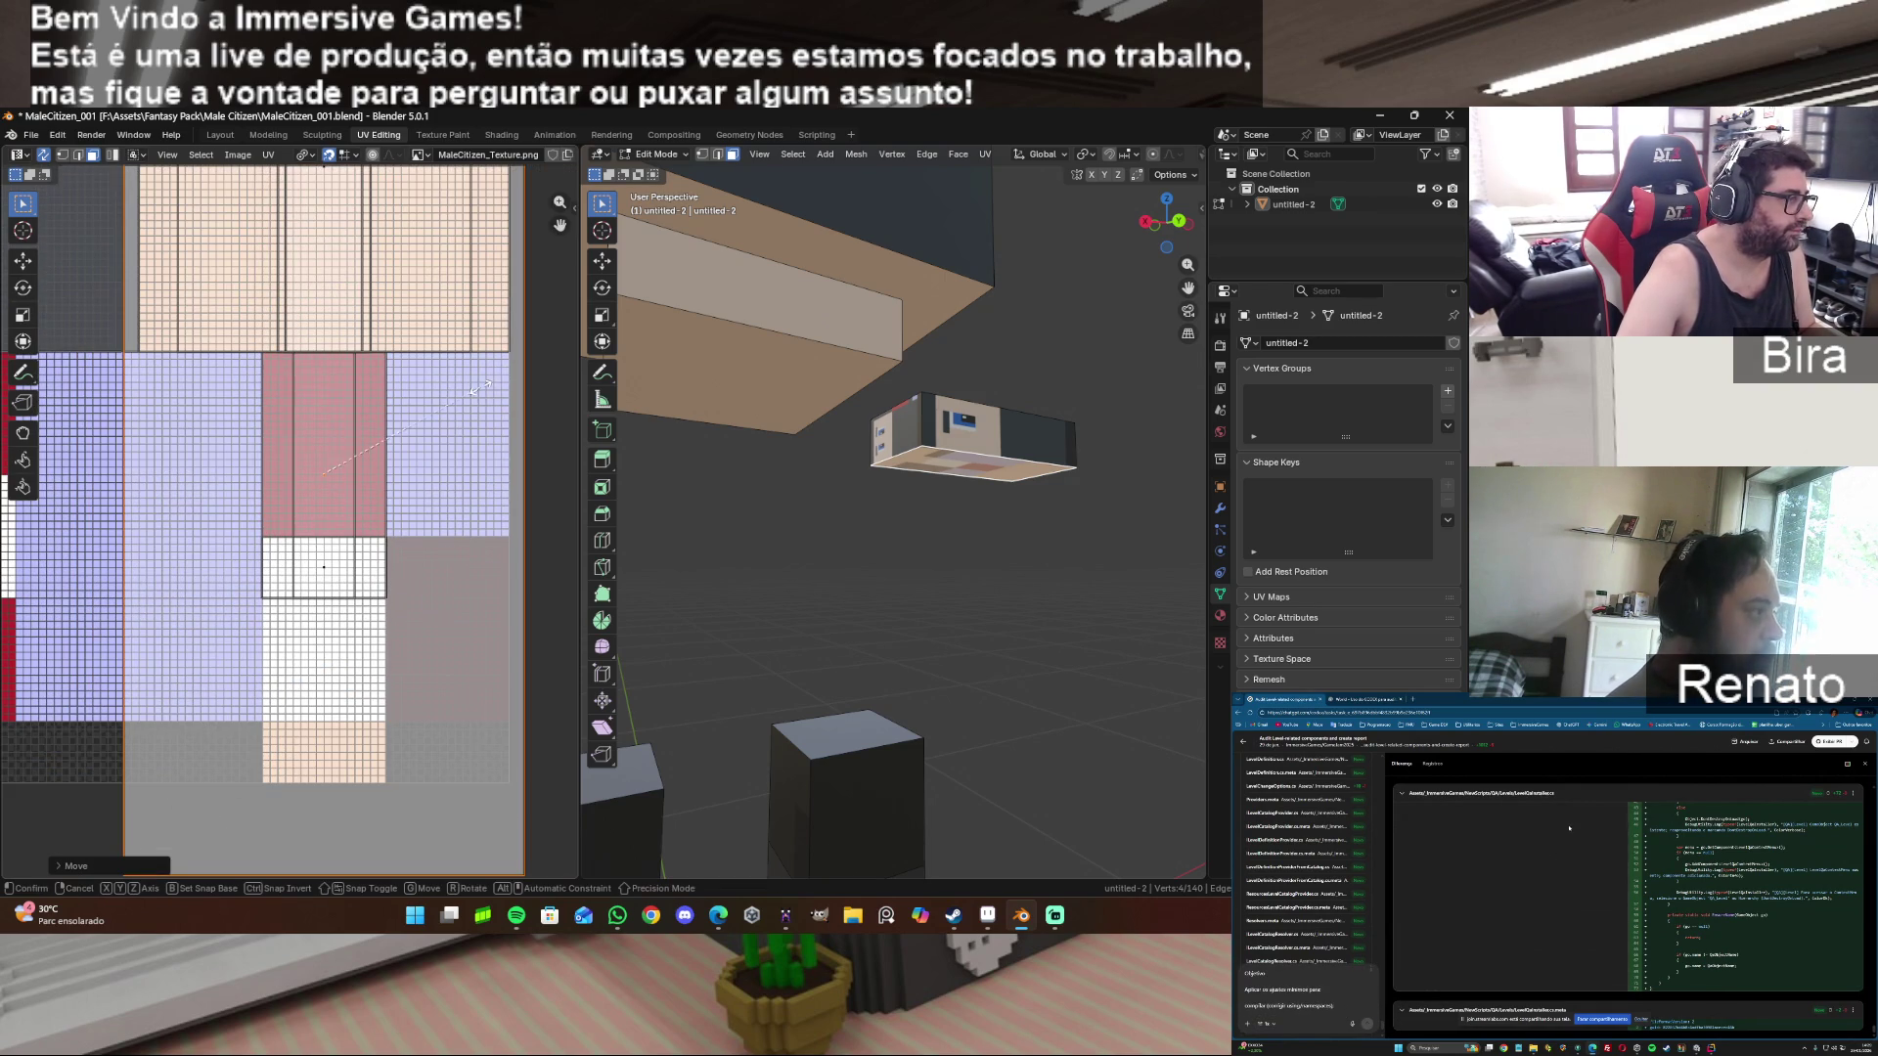
pyautogui.click(376, 462)
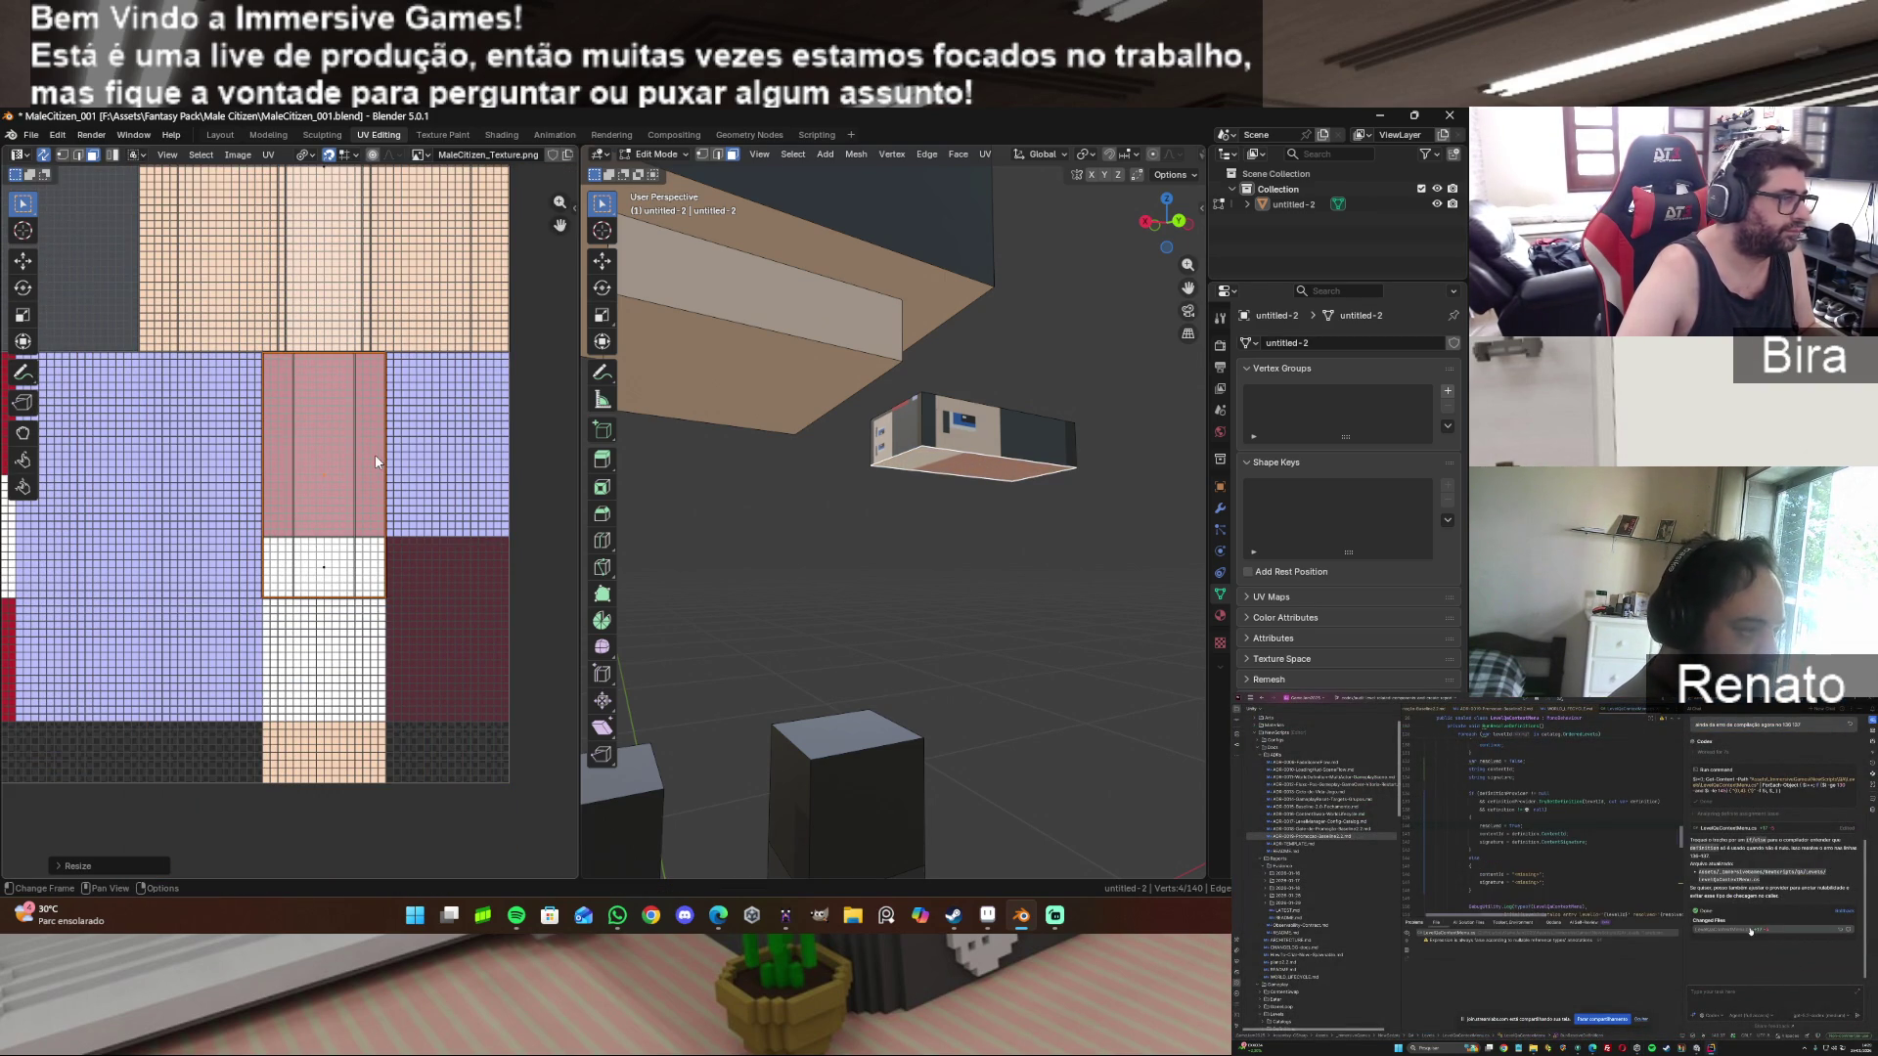
pyautogui.click(268, 155)
pyautogui.moveTo(299, 204)
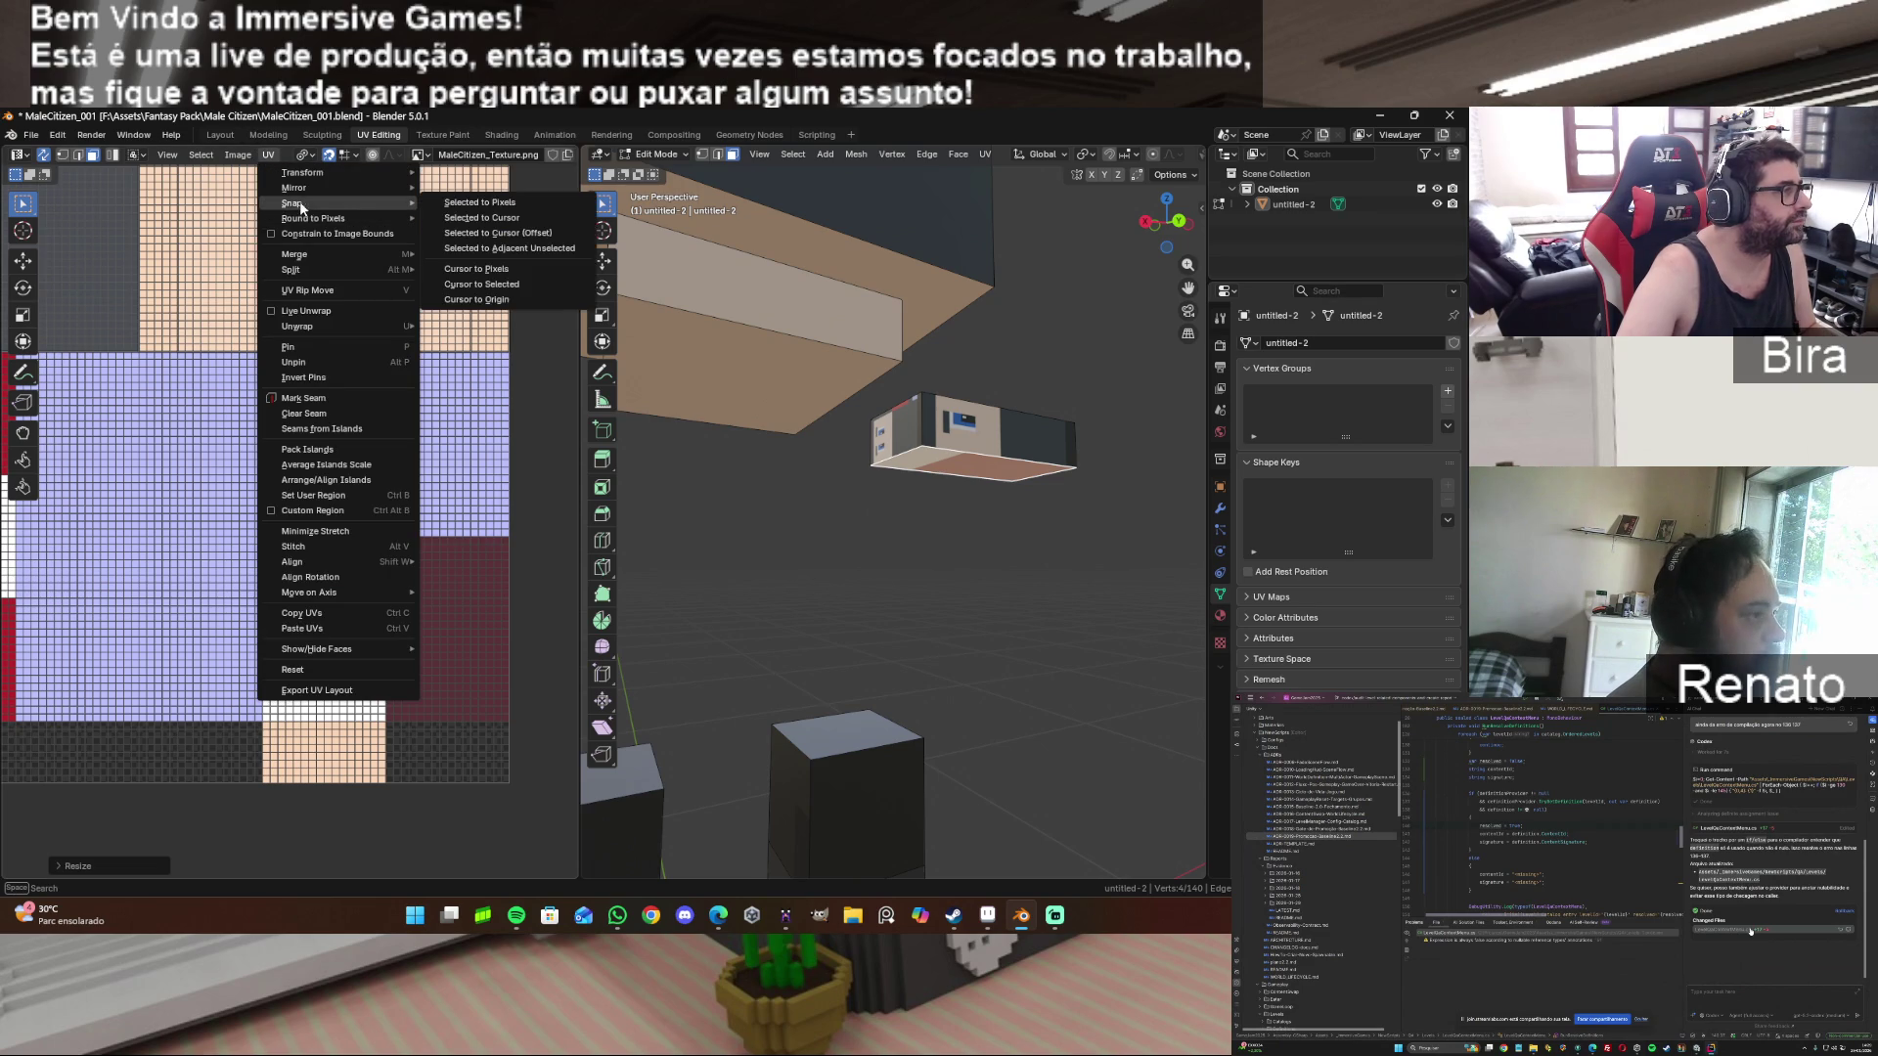
pyautogui.click(500, 205)
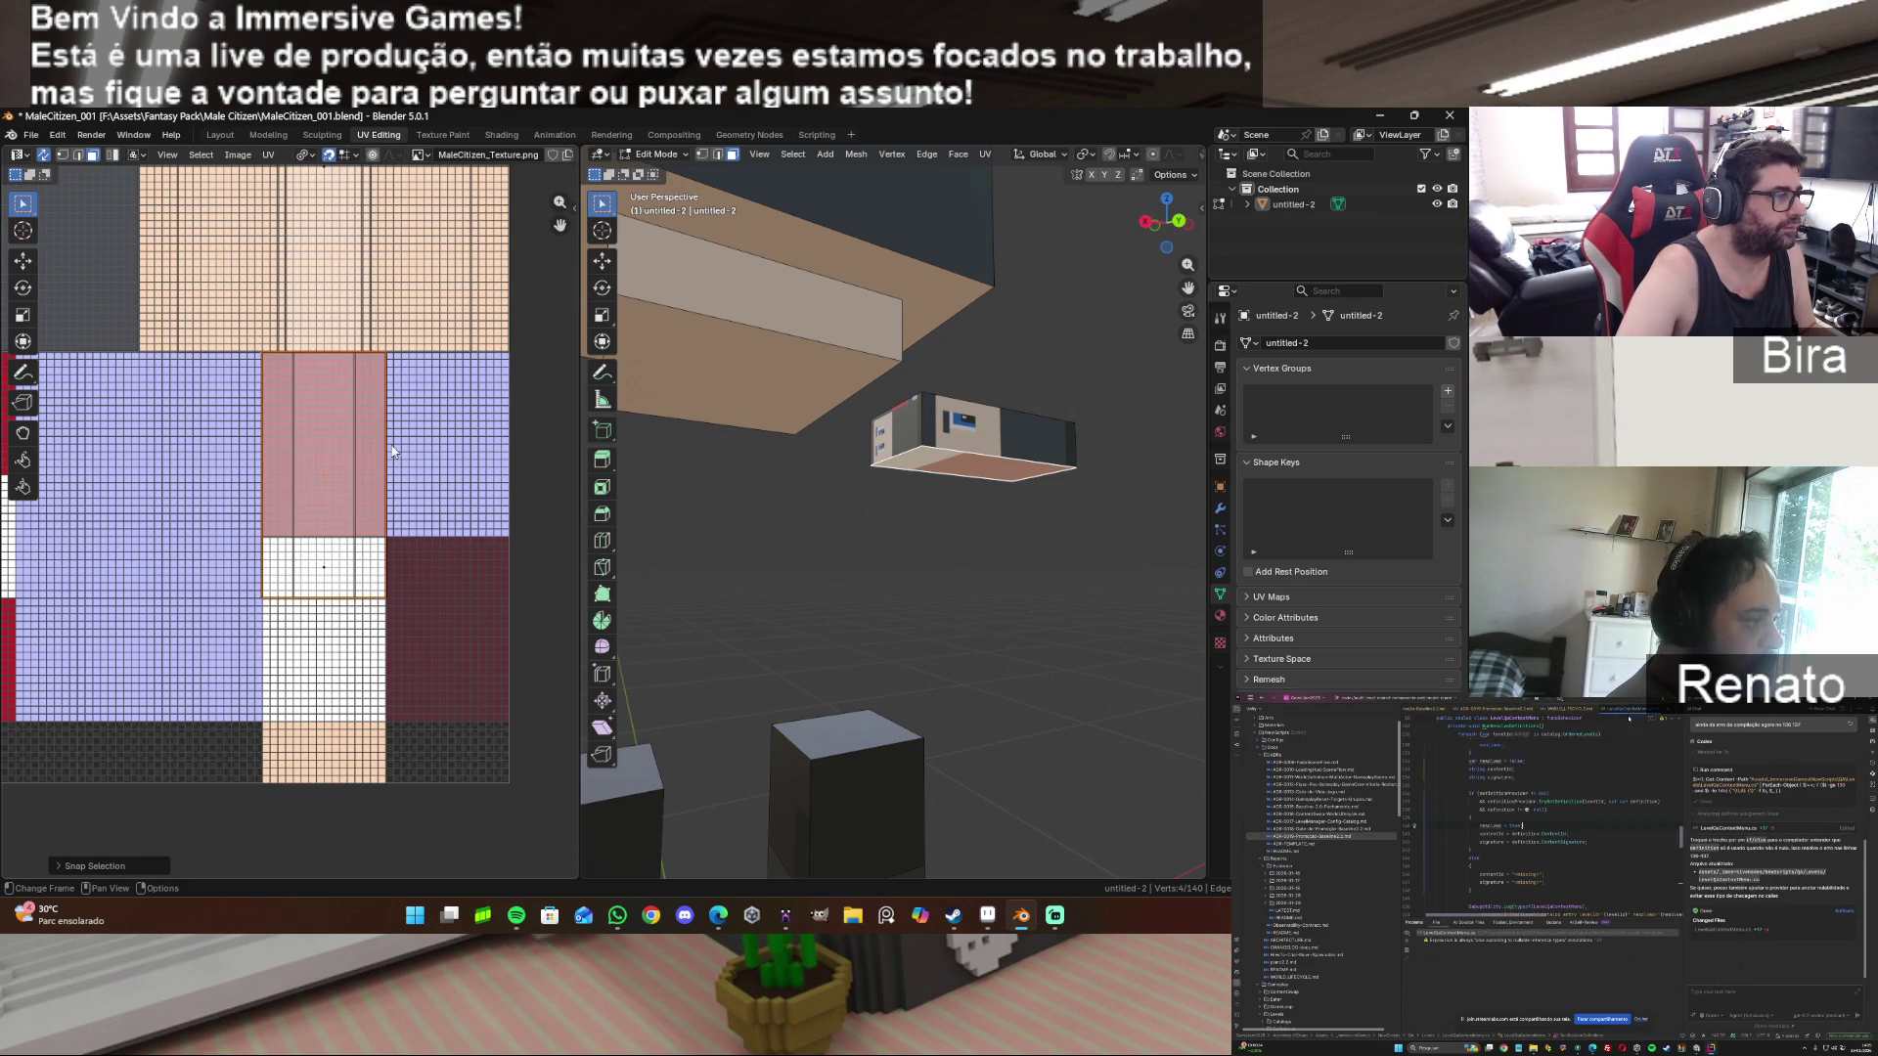
pyautogui.write('r180')
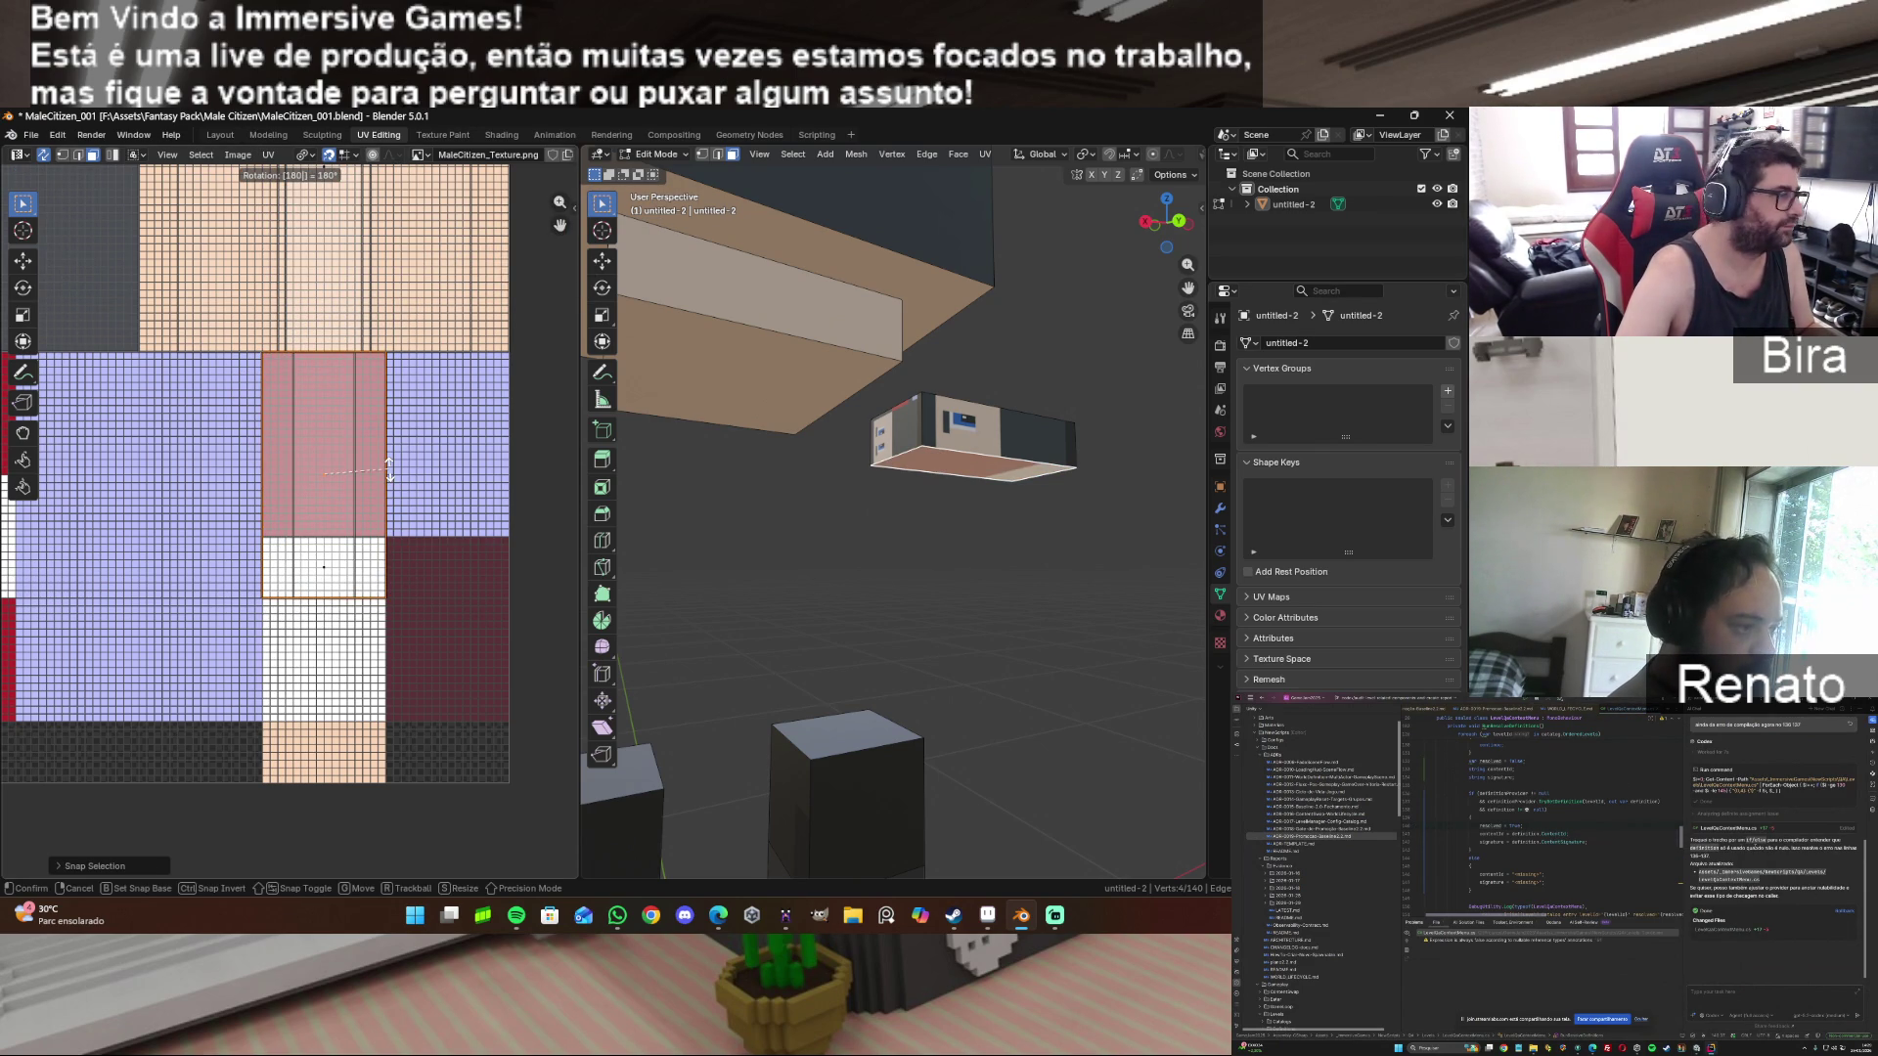
pyautogui.press('Return')
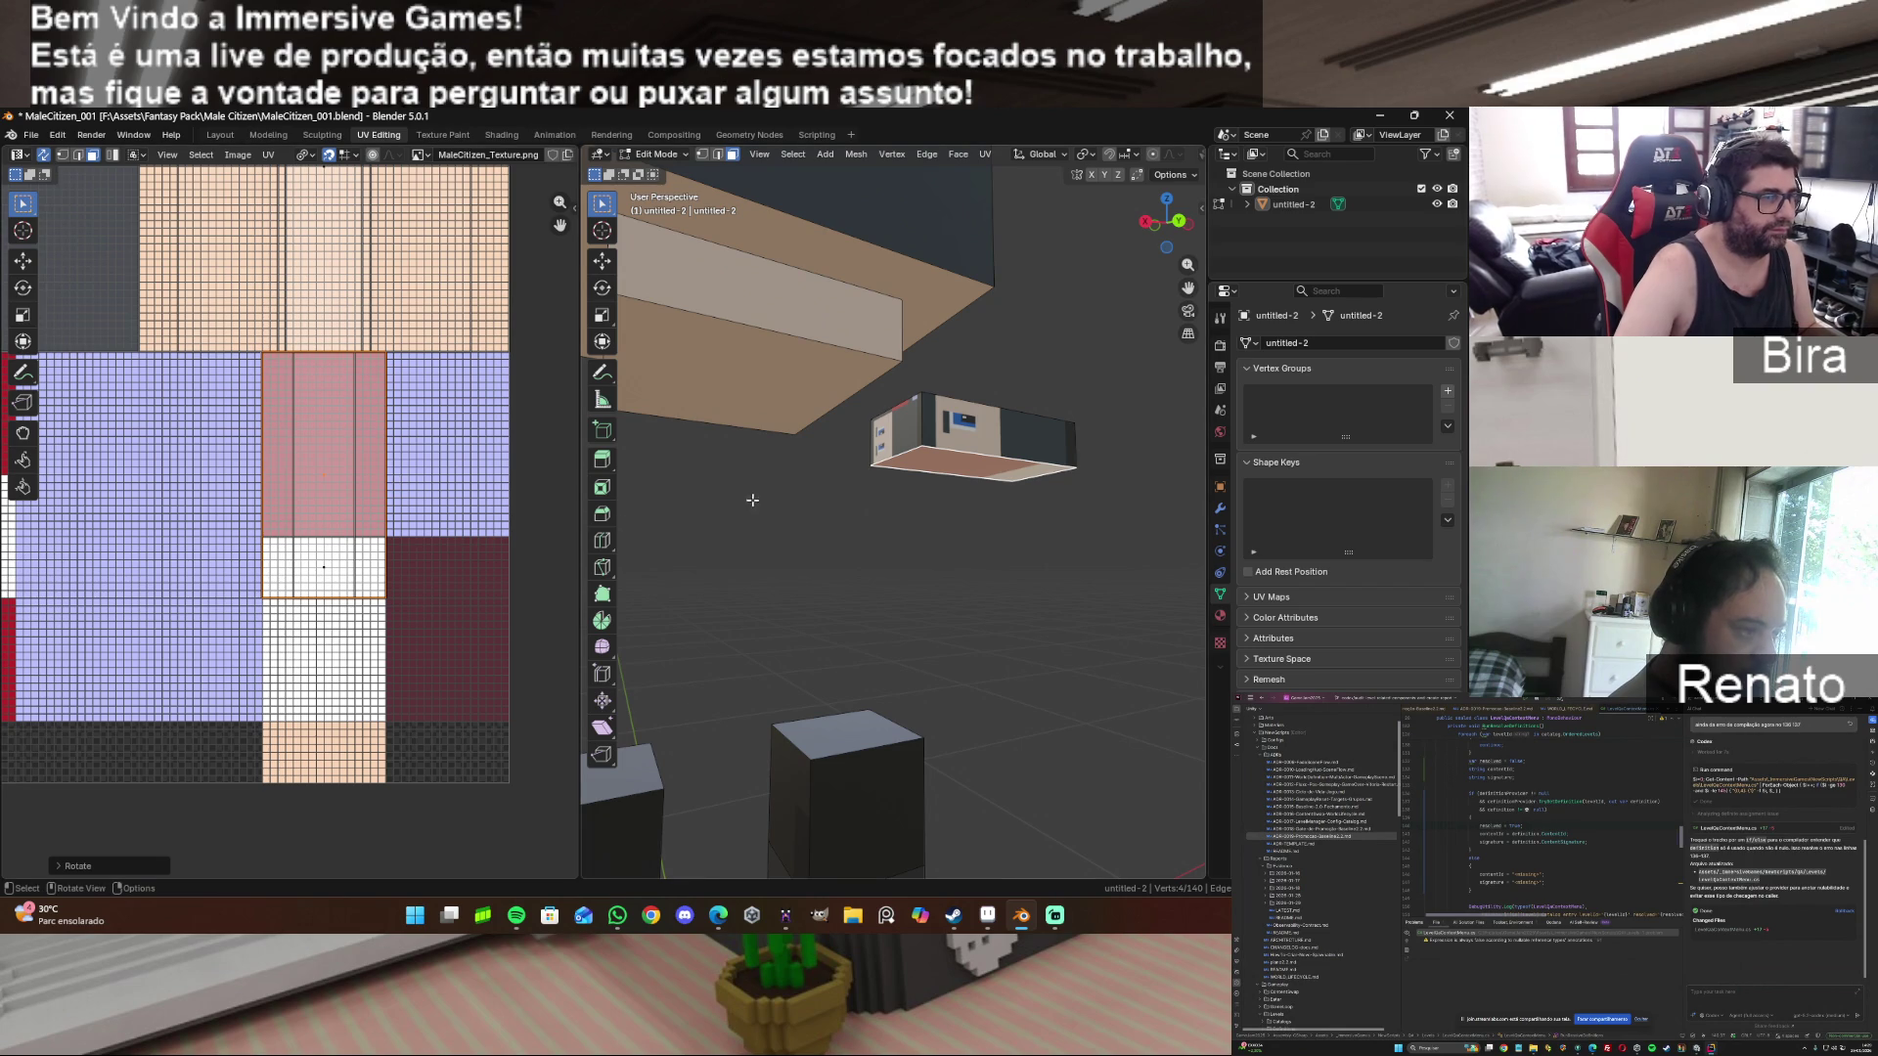
# Move the left face's UV island, rotate it 90°, and shrink it to about half size.
pyautogui.click(902, 441)
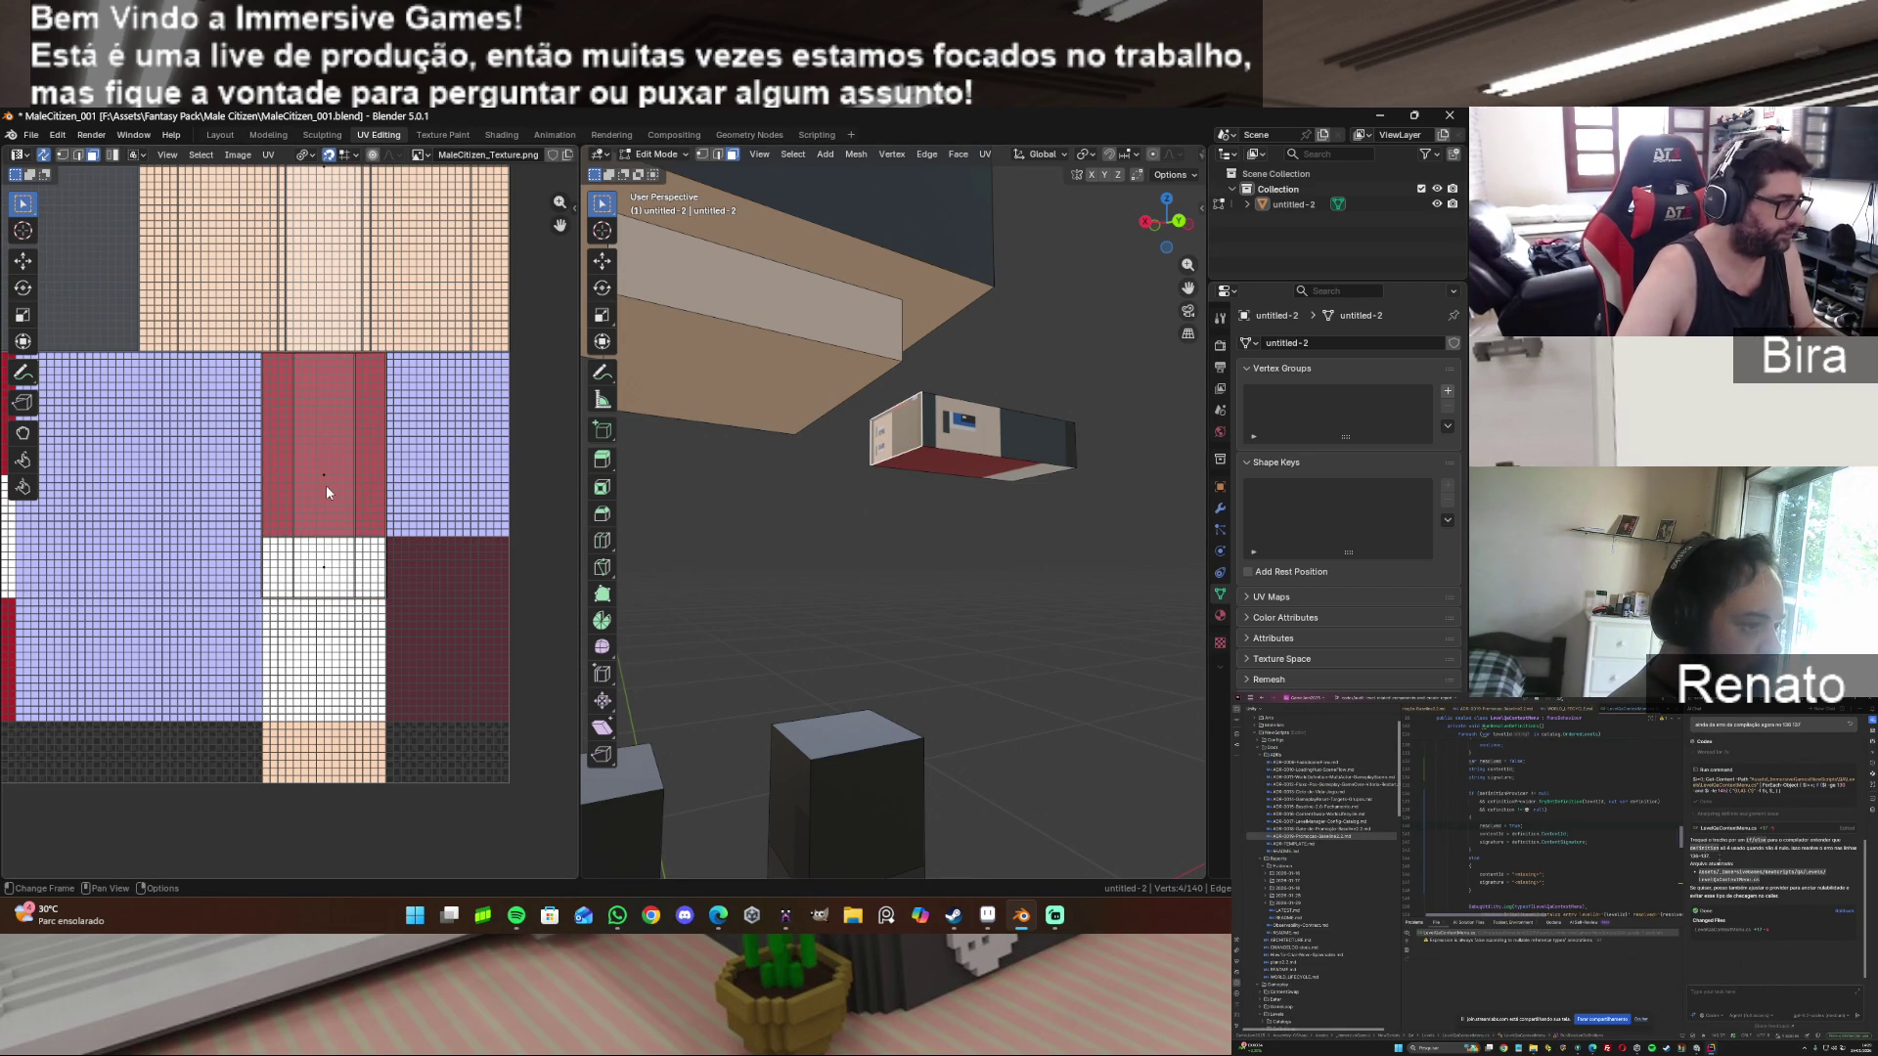
pyautogui.press('g')
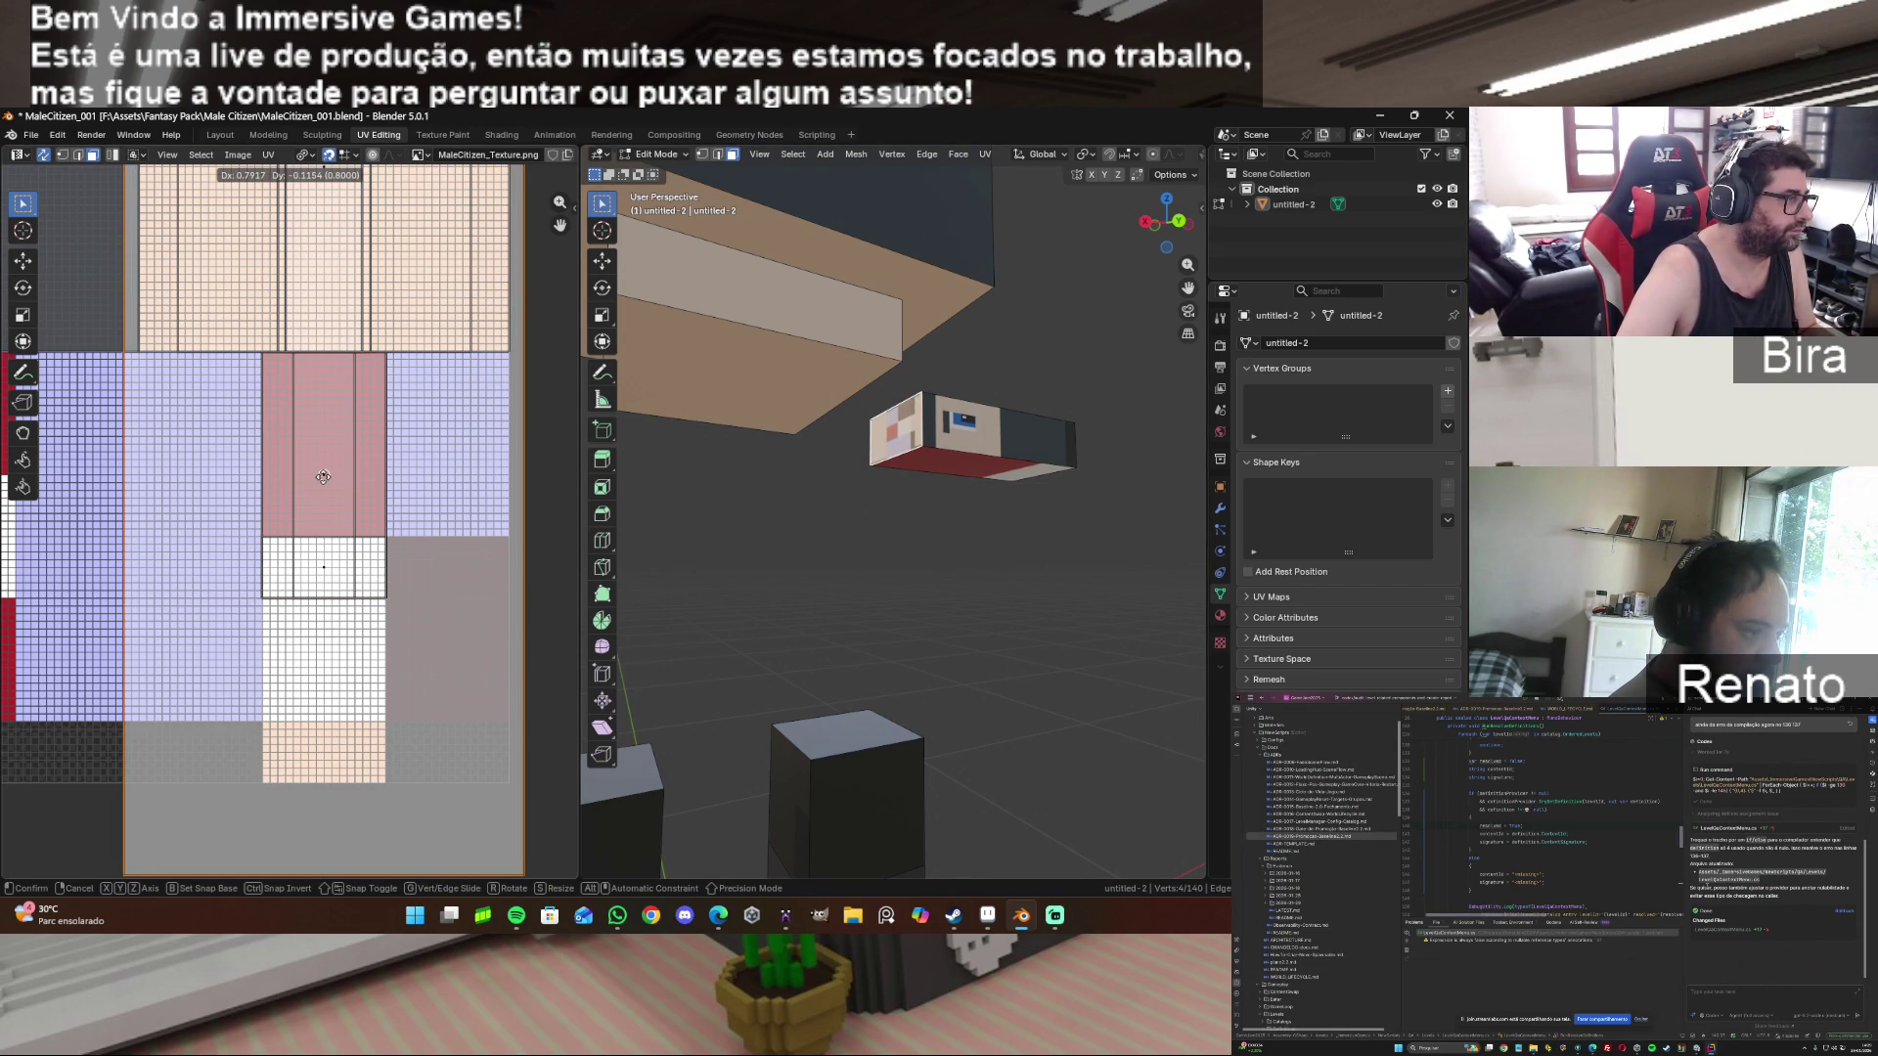
pyautogui.click(323, 476)
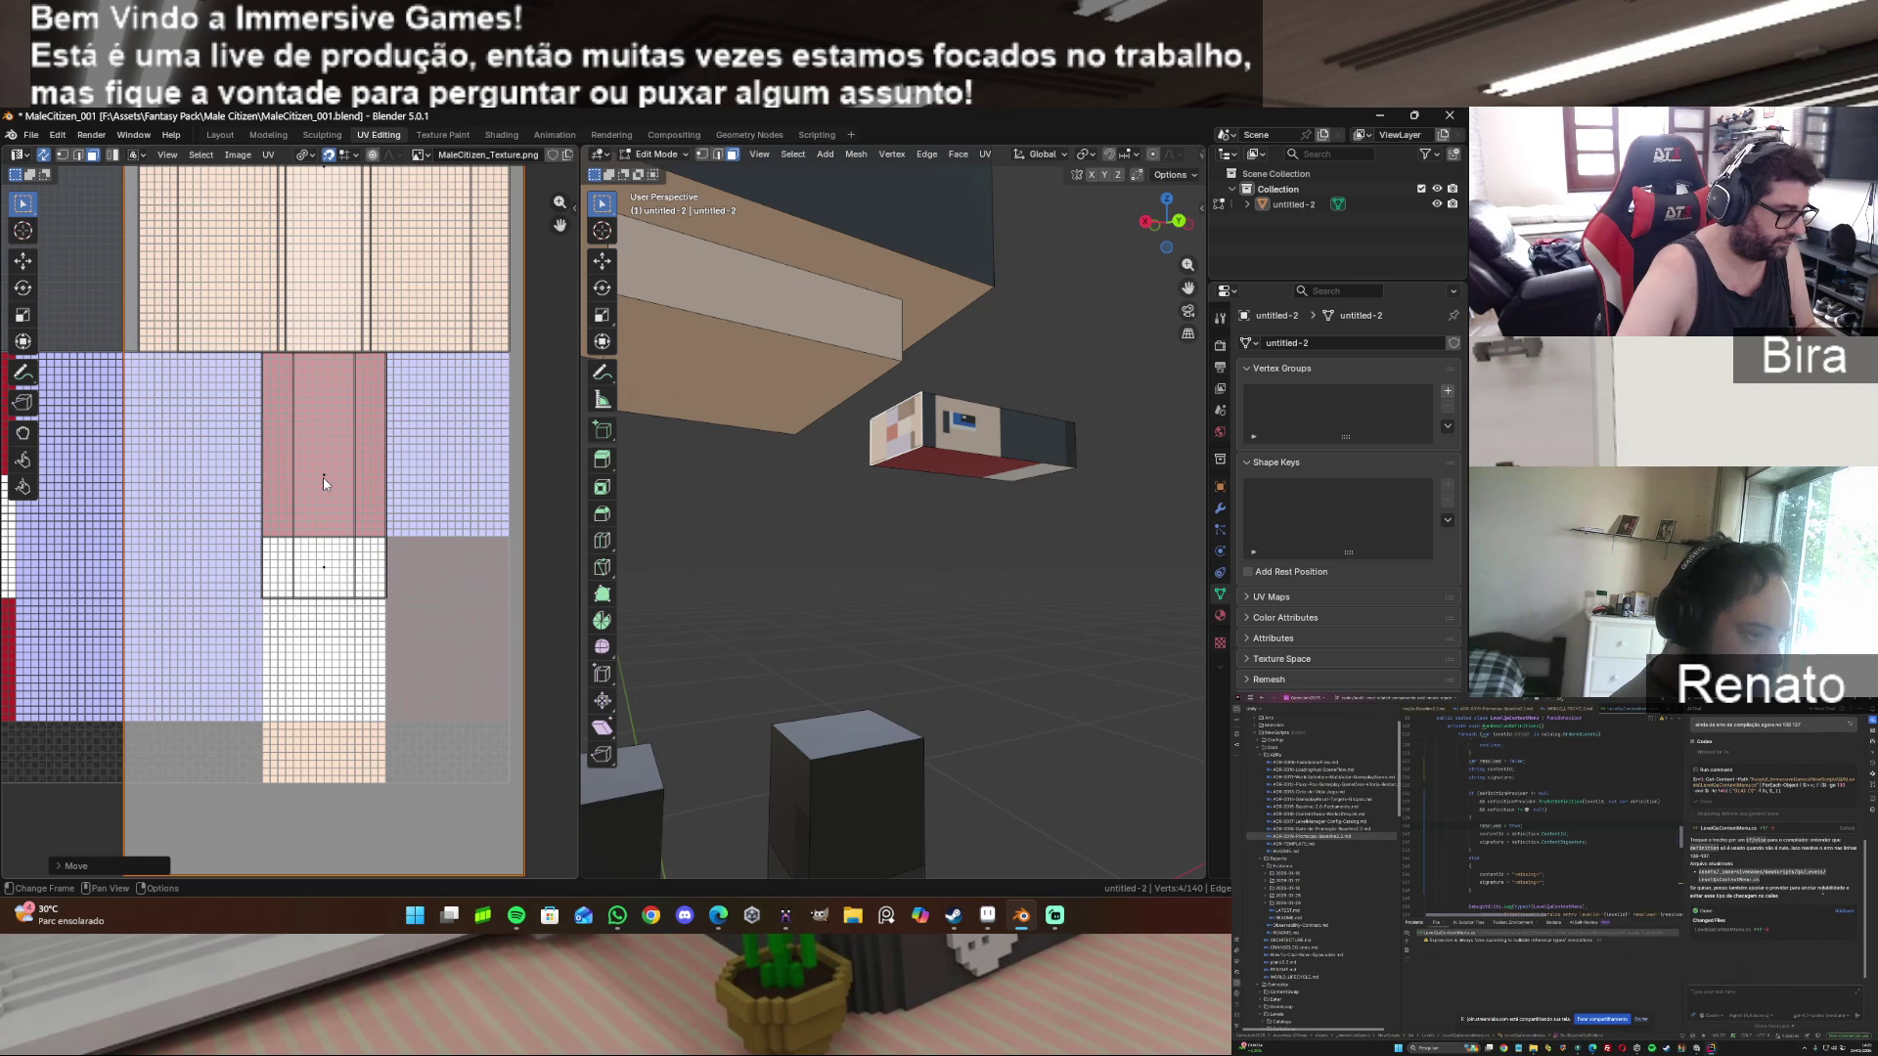
pyautogui.write('r90')
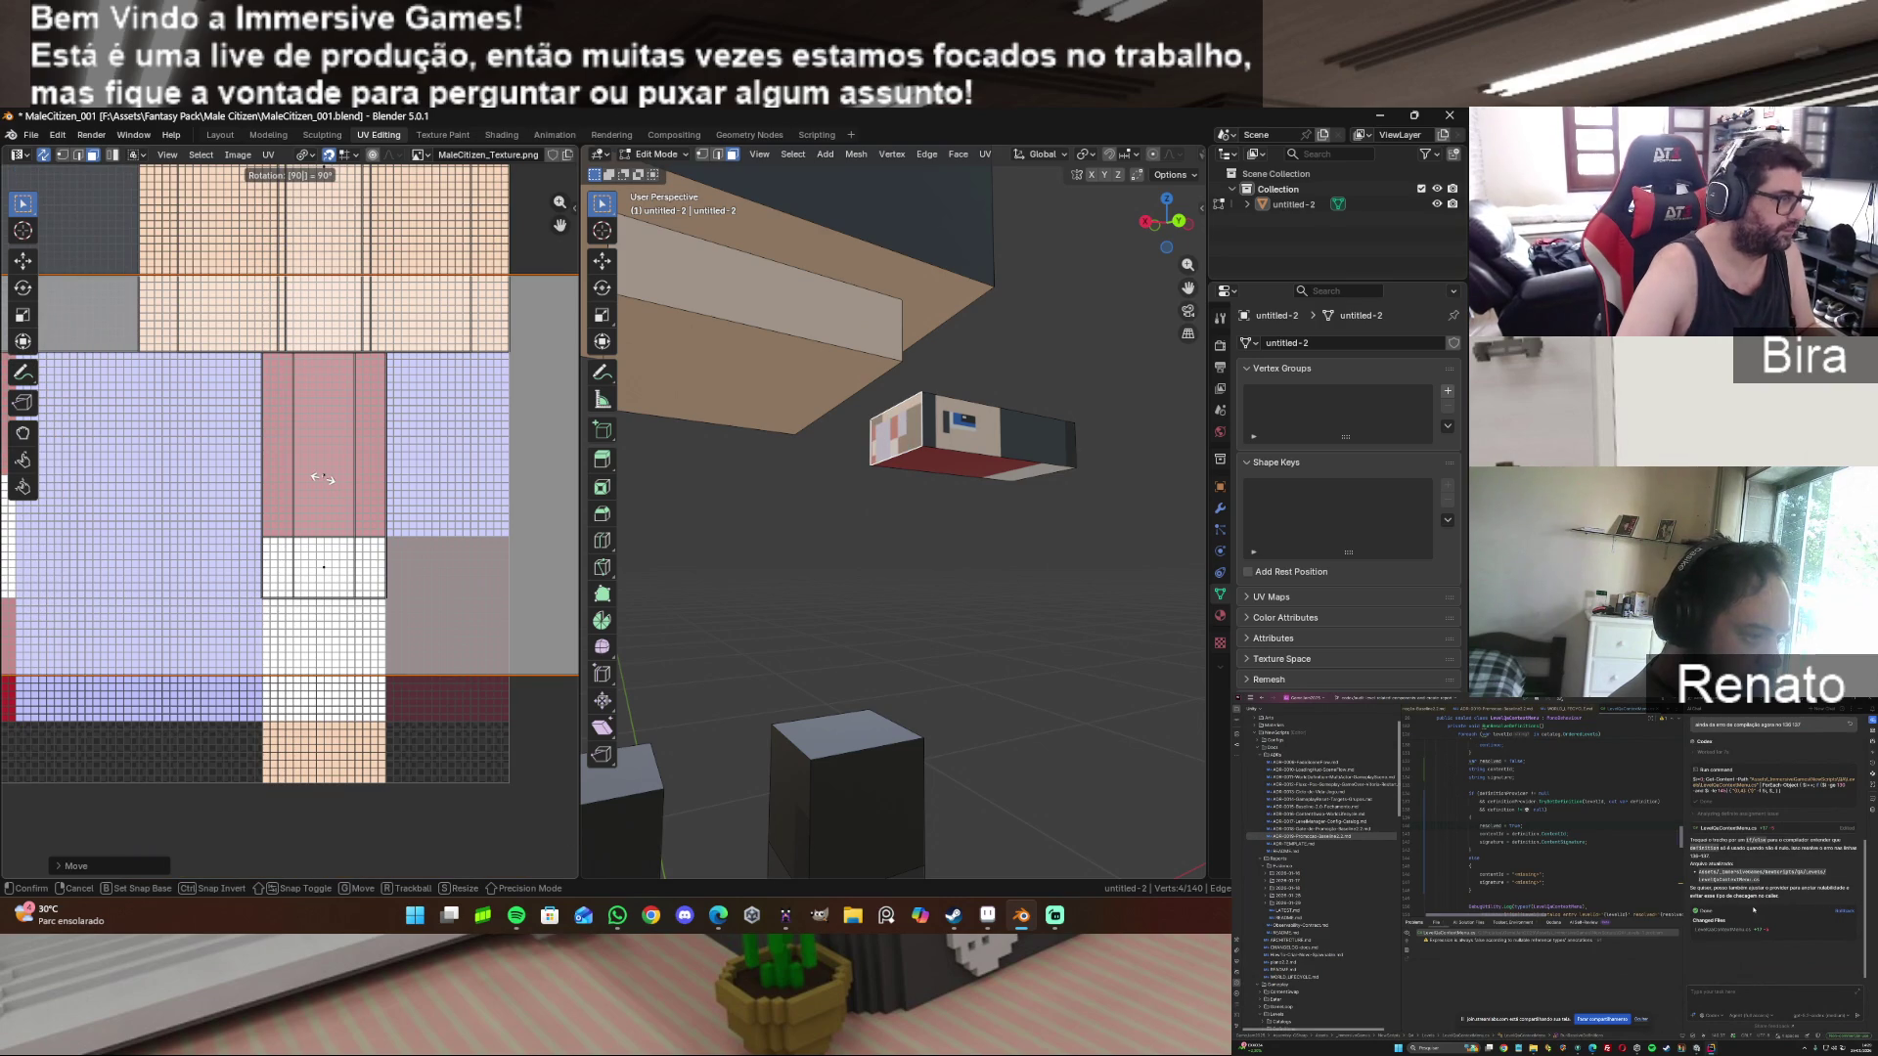
pyautogui.press('Return')
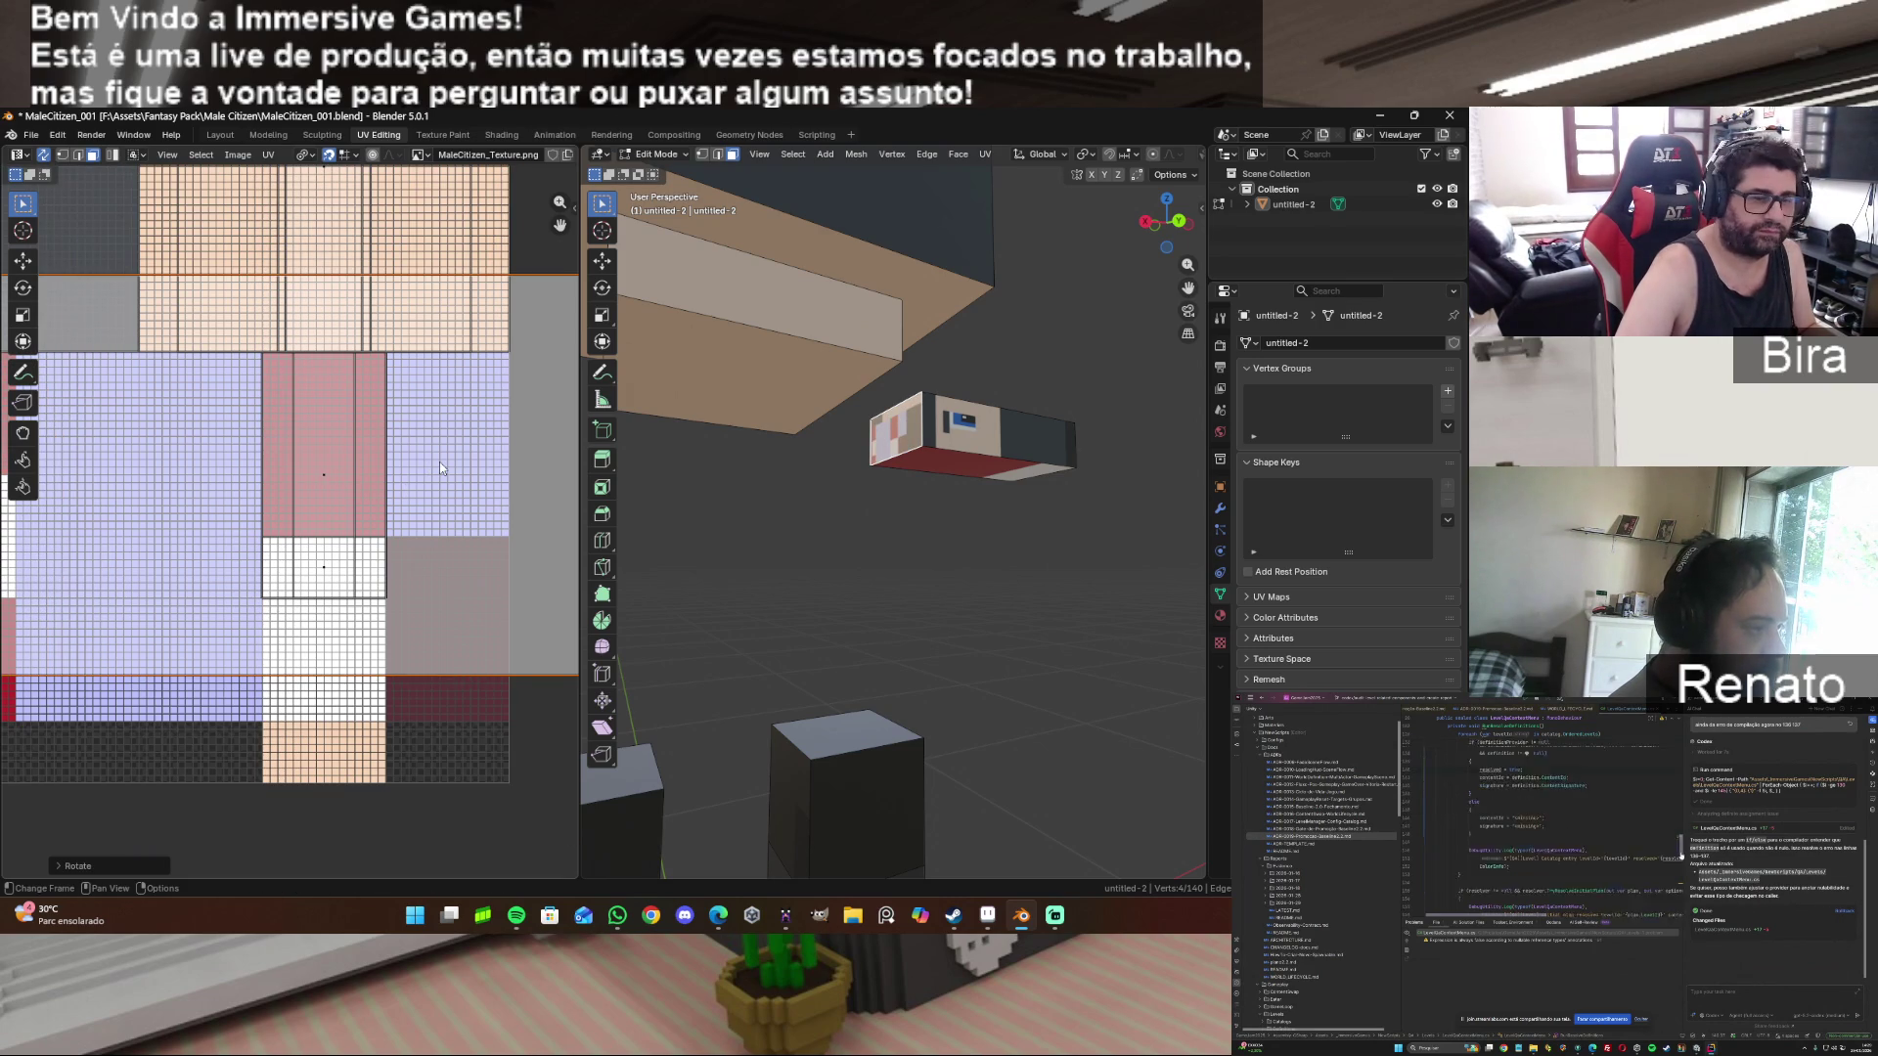
pyautogui.press('s')
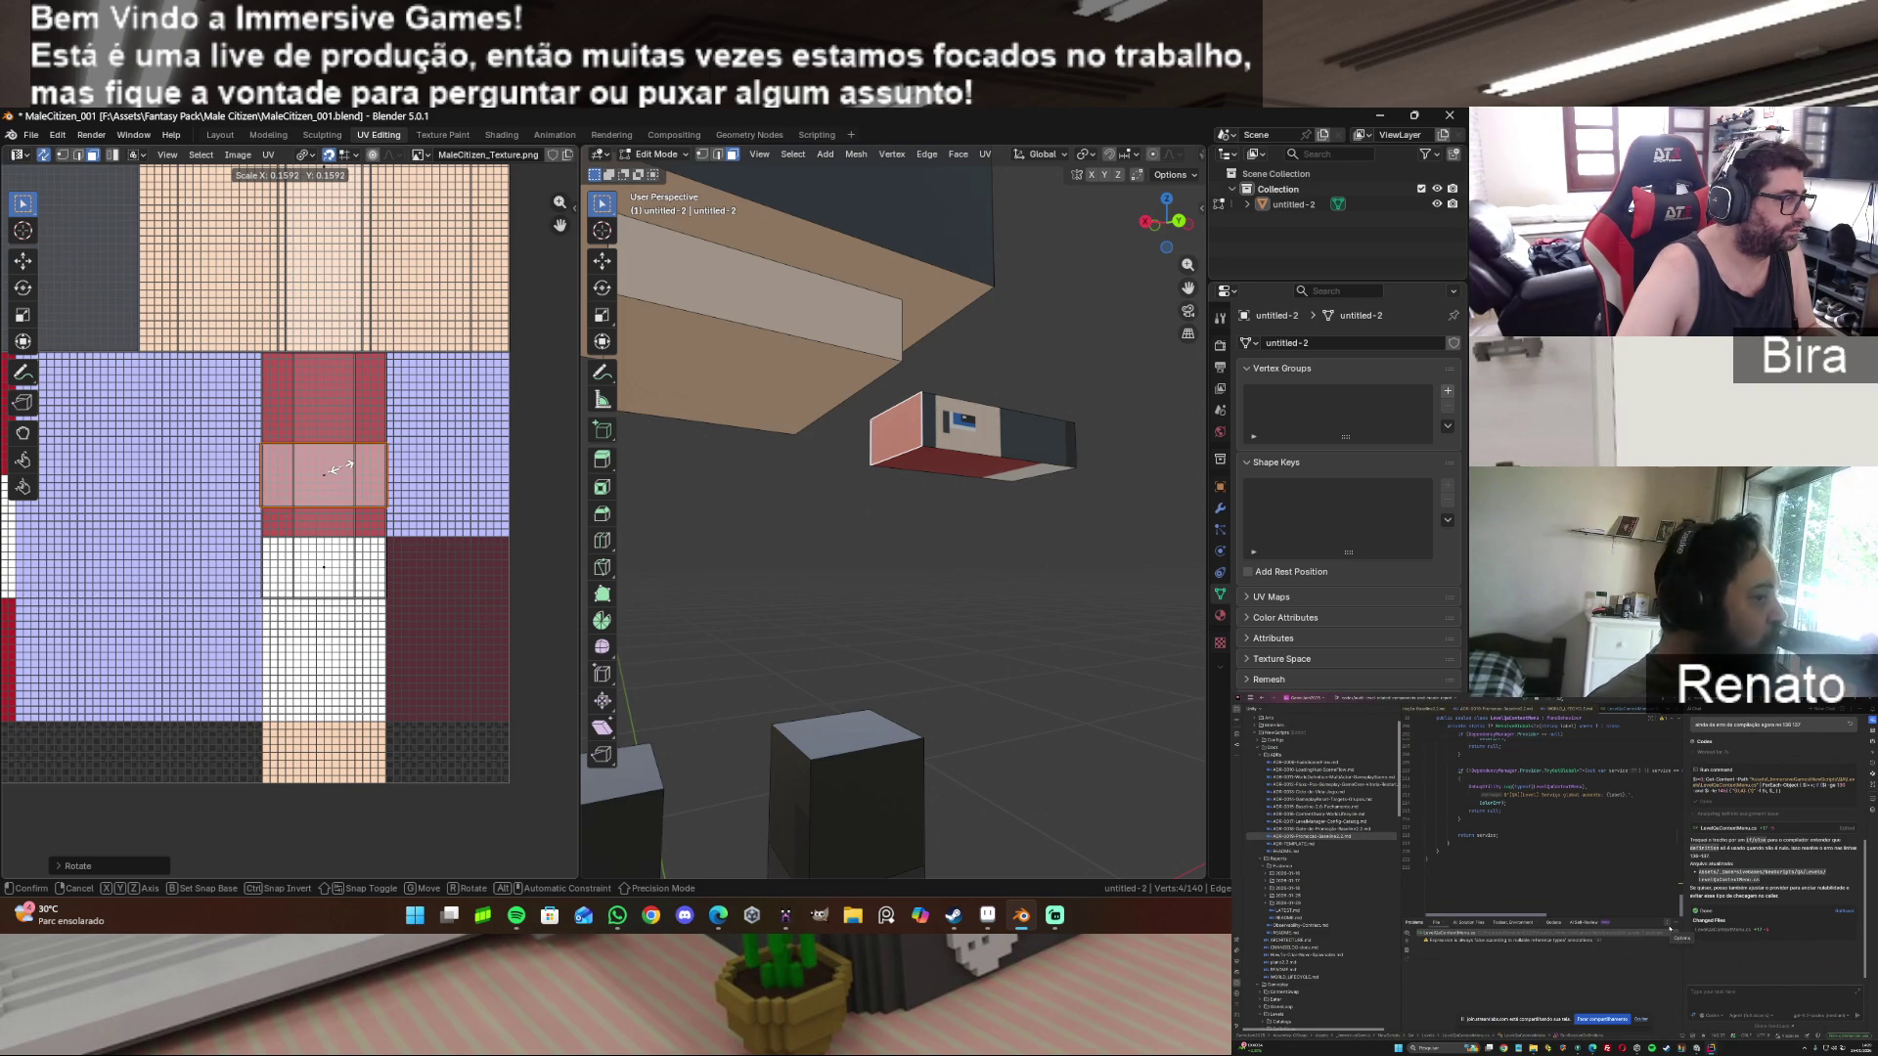
pyautogui.click(343, 466)
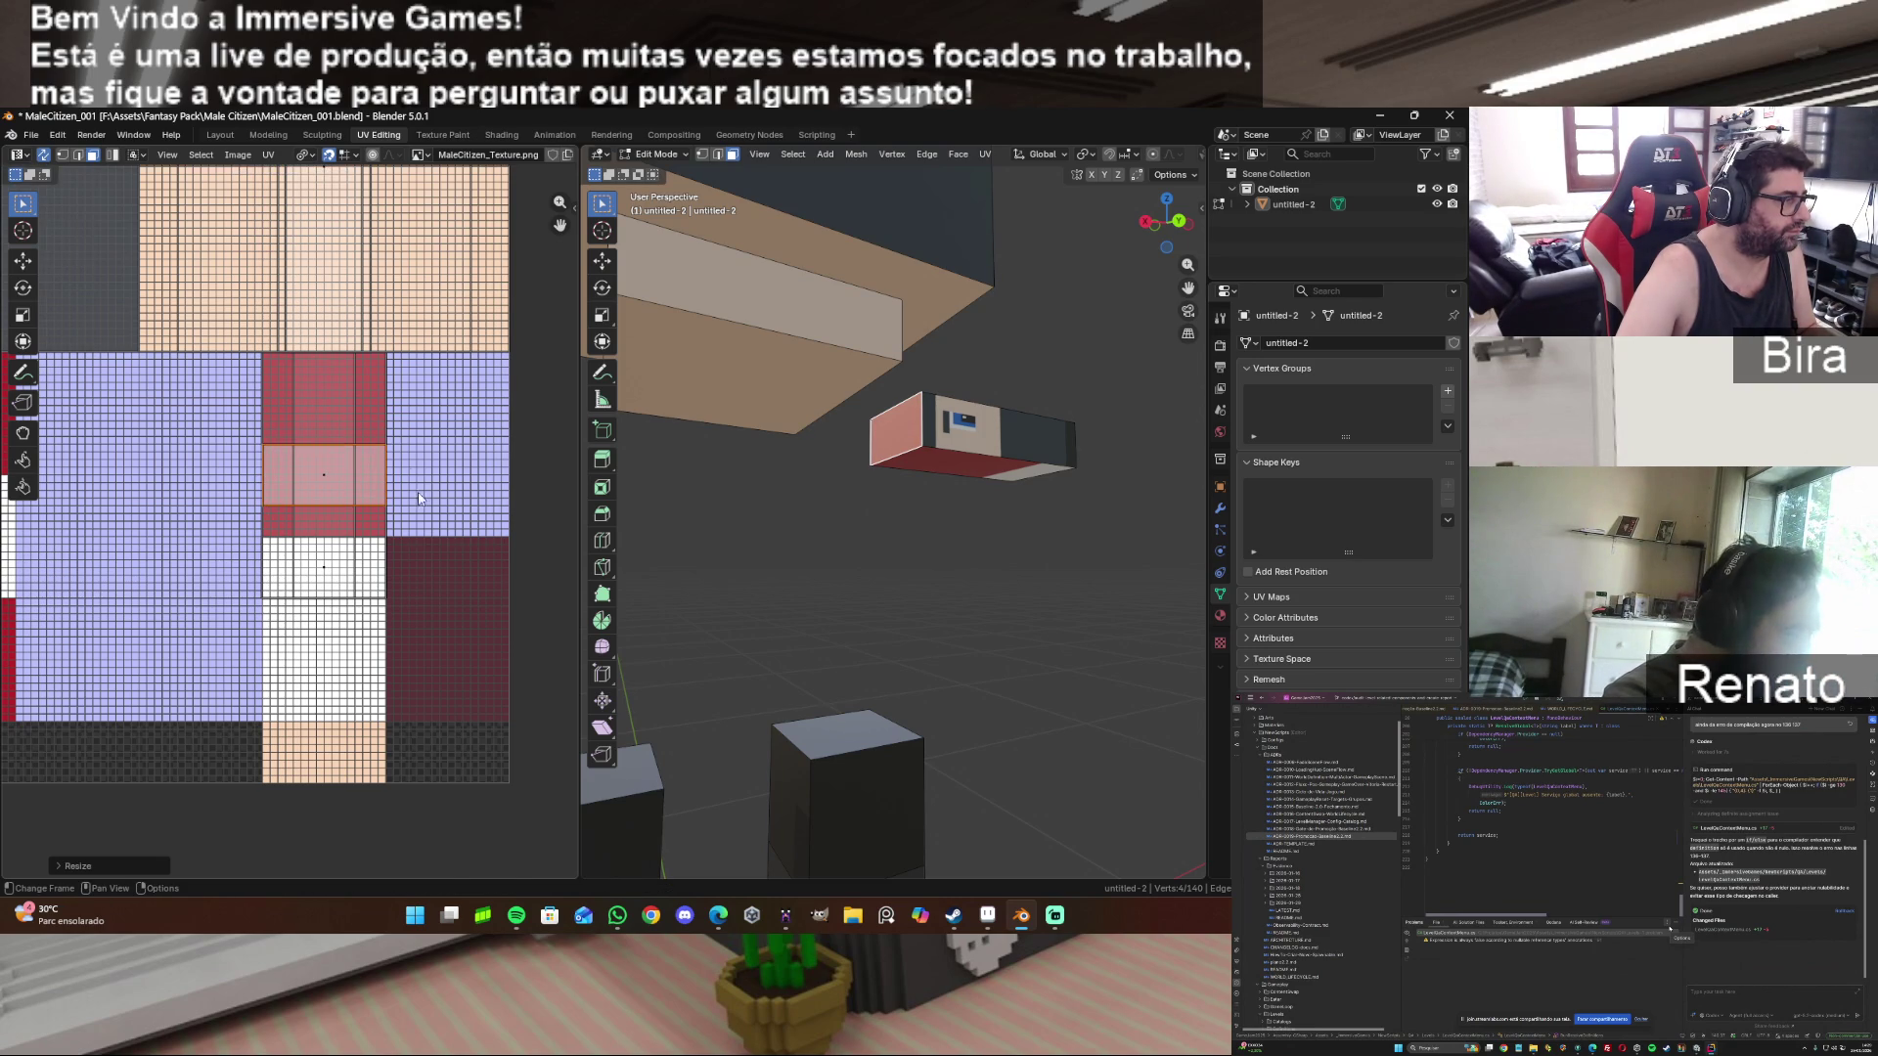
# Move the UV island straight up, snap it to pixels, then select the arm's underside face.
pyautogui.scroll(5, 417, 491)
pyautogui.moveTo(534, 226); pyautogui.dragTo(517, 309, button='middle')
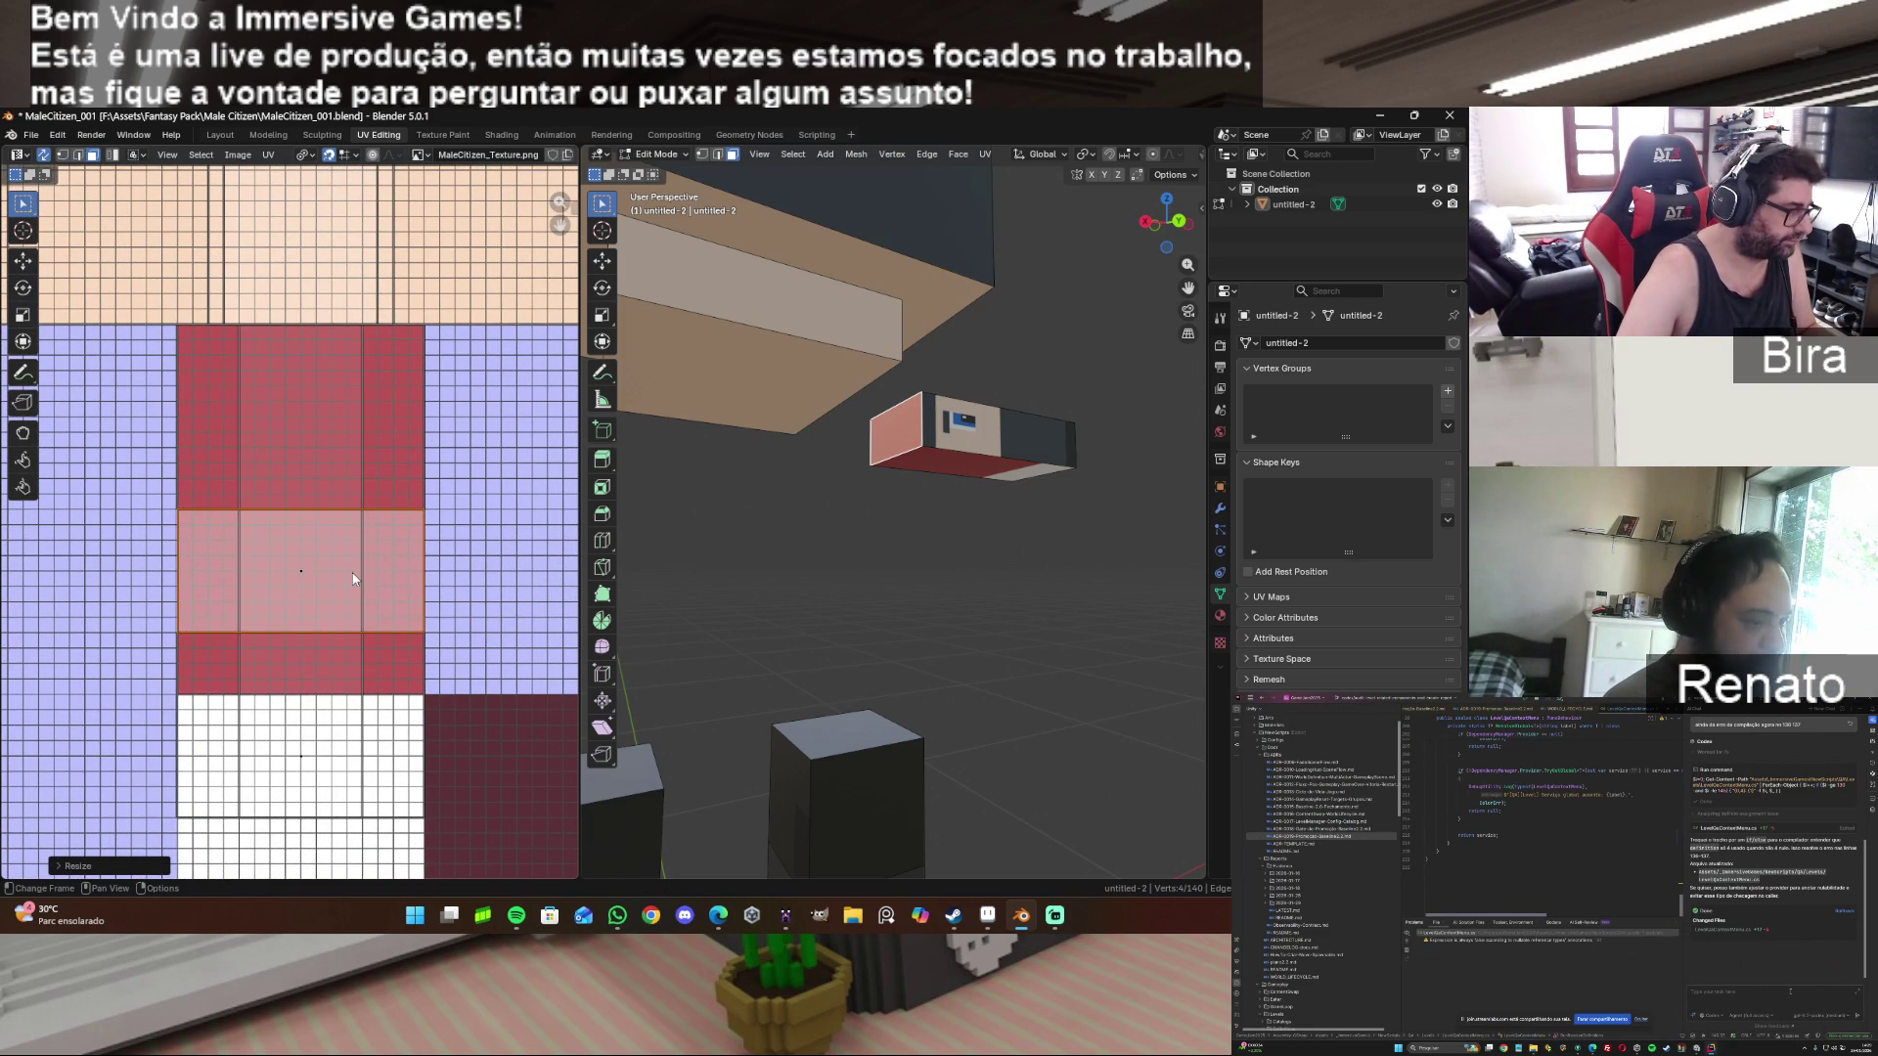
pyautogui.press('g')
pyautogui.press('y')
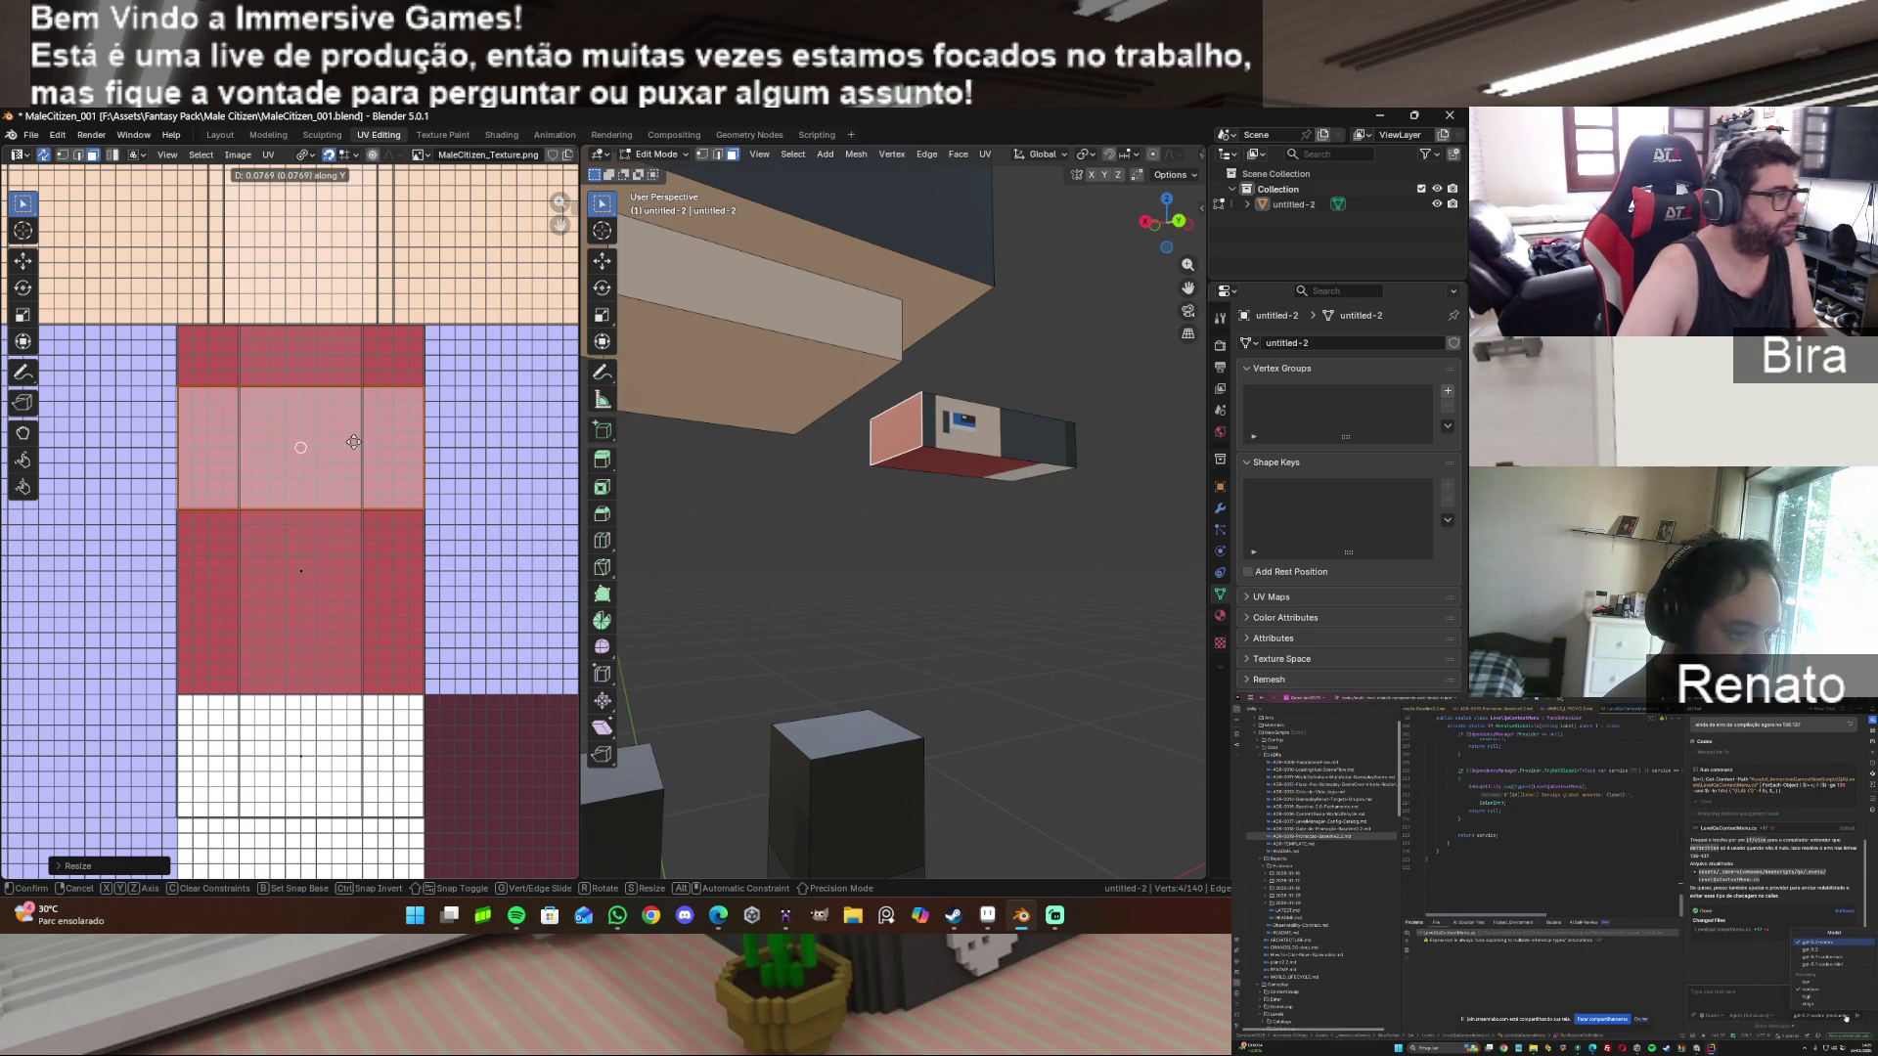
pyautogui.click(362, 385)
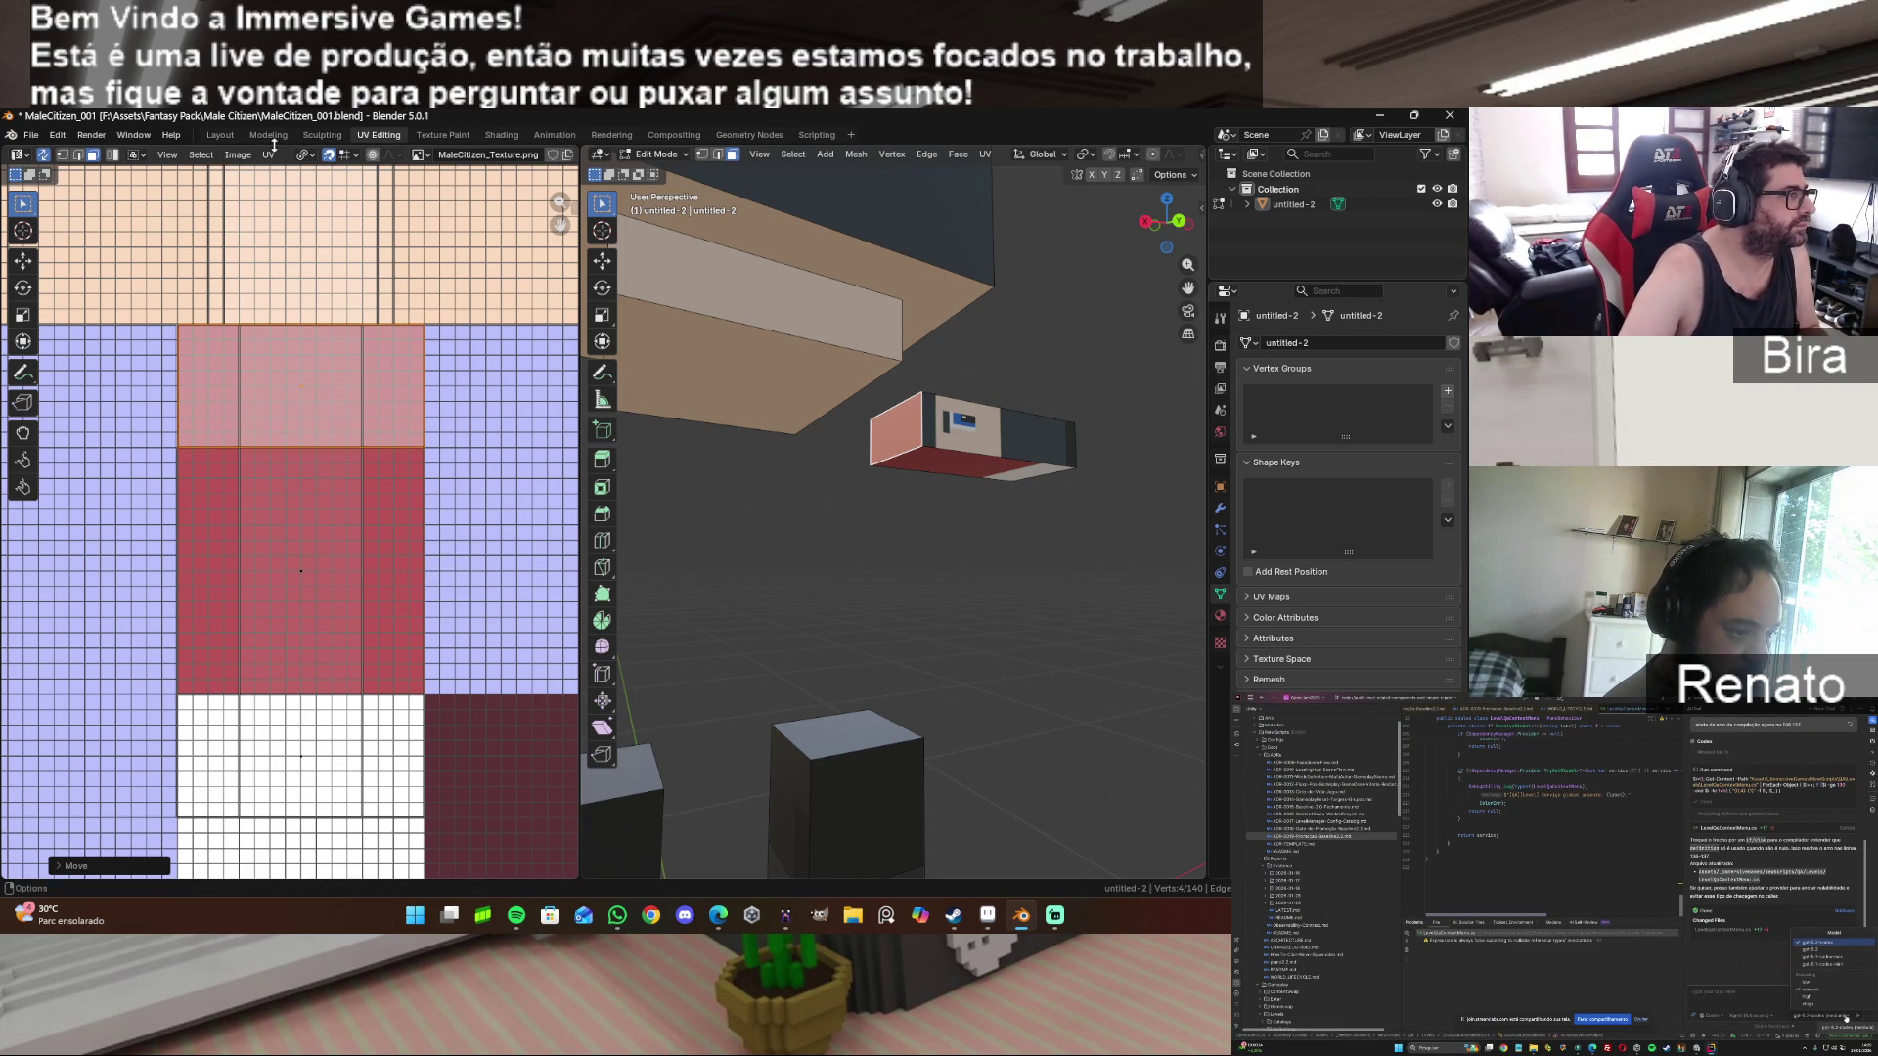
pyautogui.click(277, 157)
pyautogui.moveTo(333, 203)
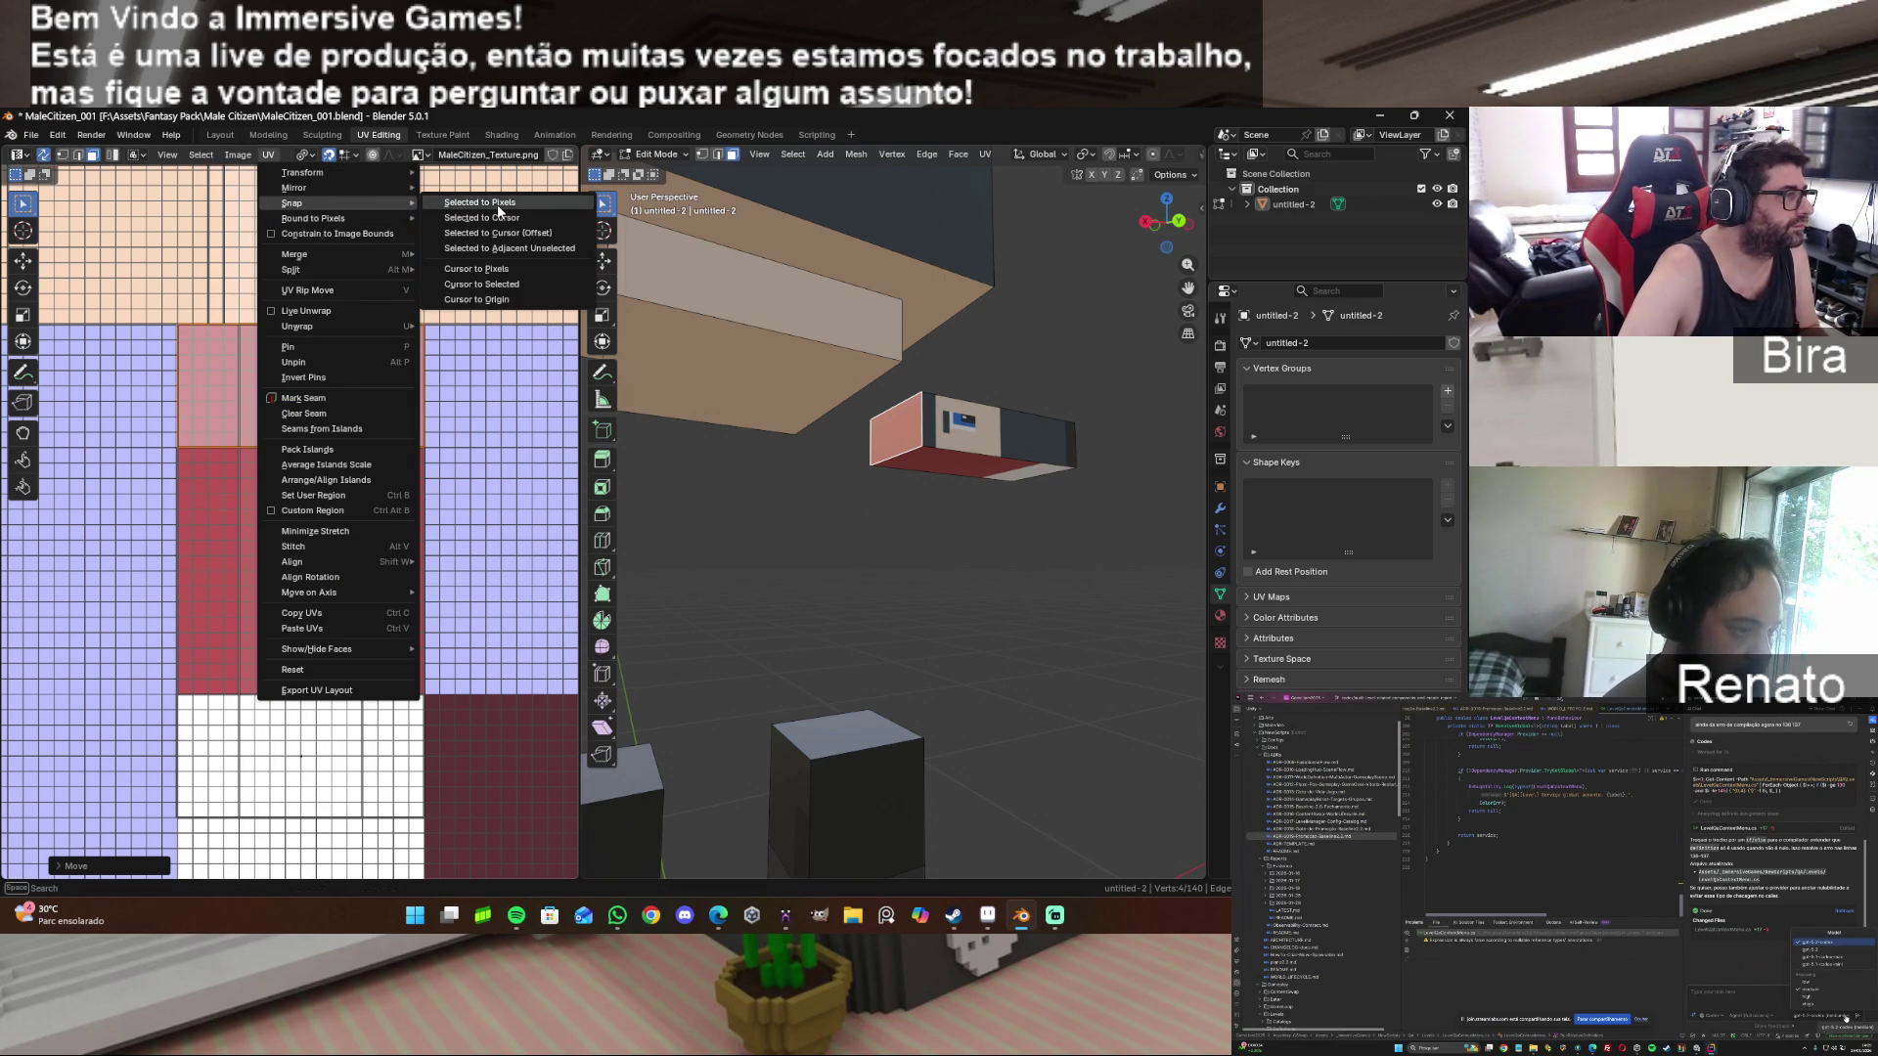
pyautogui.click(496, 204)
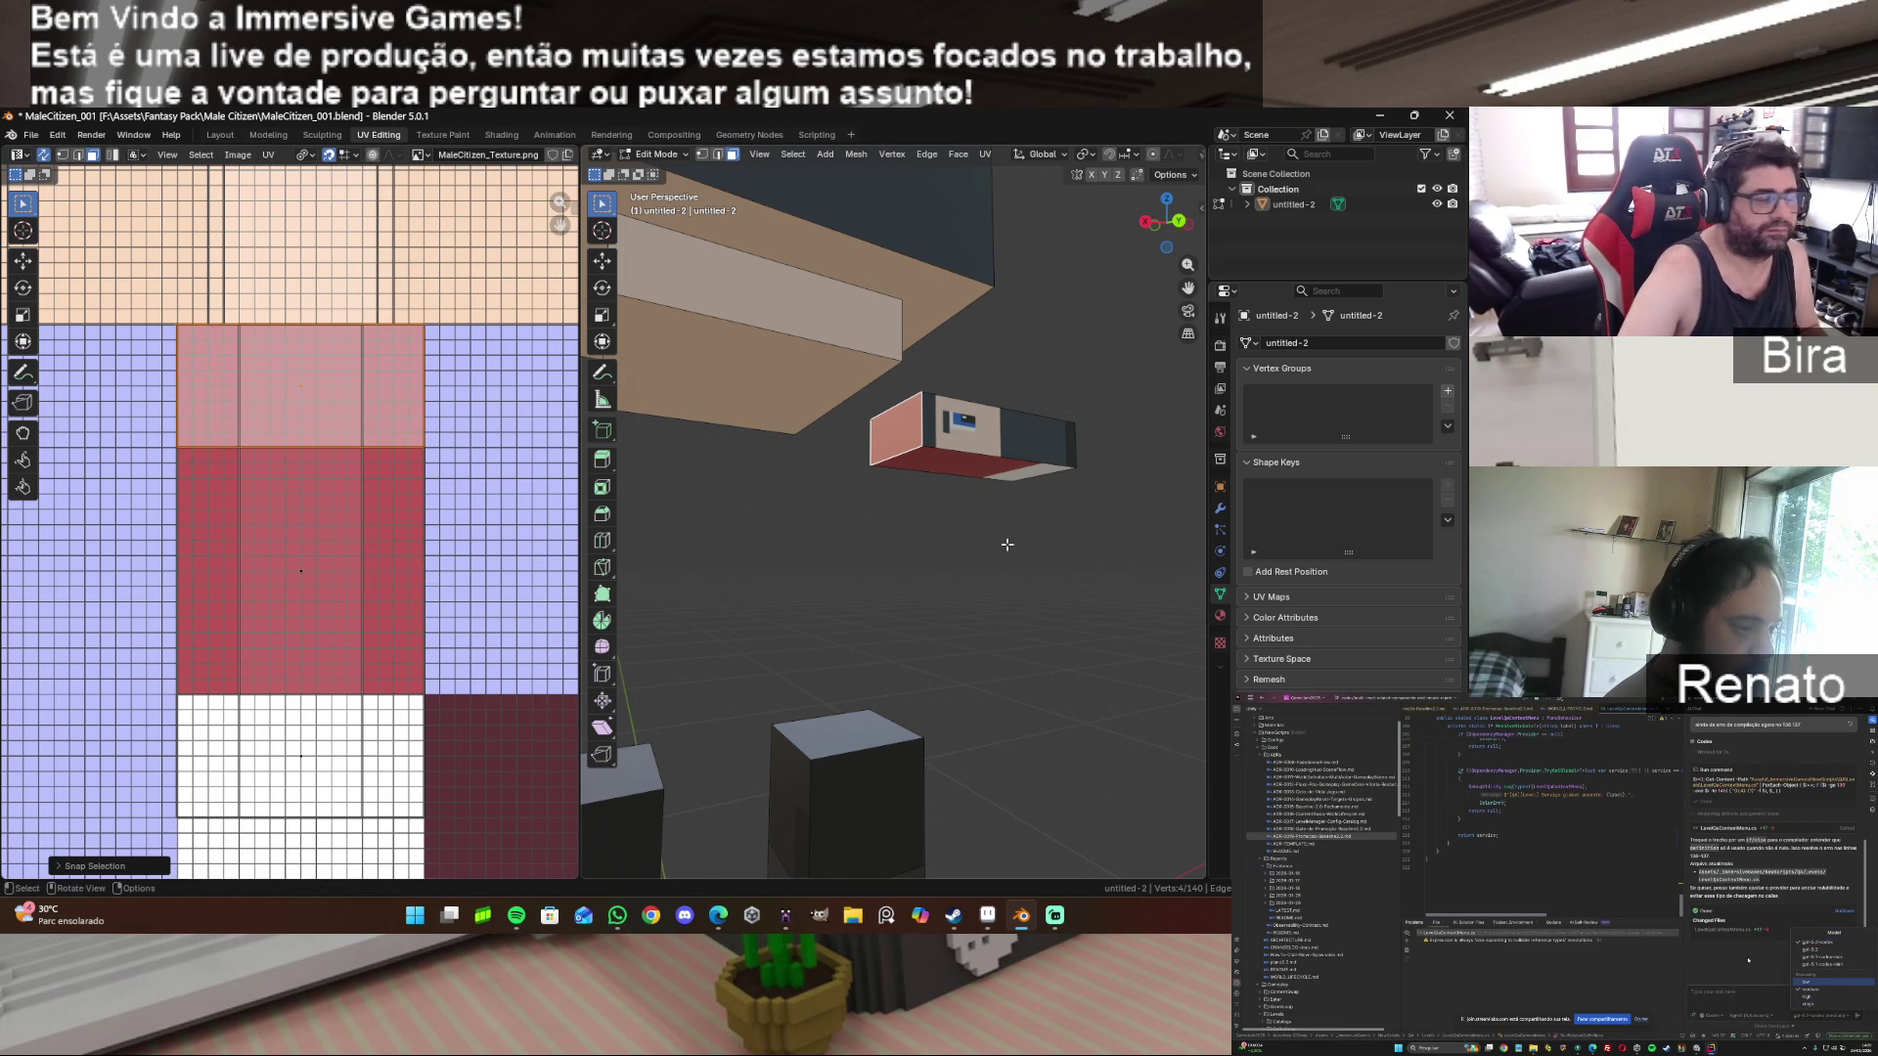
pyautogui.click(1021, 438)
pyautogui.moveTo(1195, 219)
pyautogui.mouseDown()
pyautogui.moveTo(1134, 289)
pyautogui.moveTo(1115, 269)
pyautogui.mouseUp()
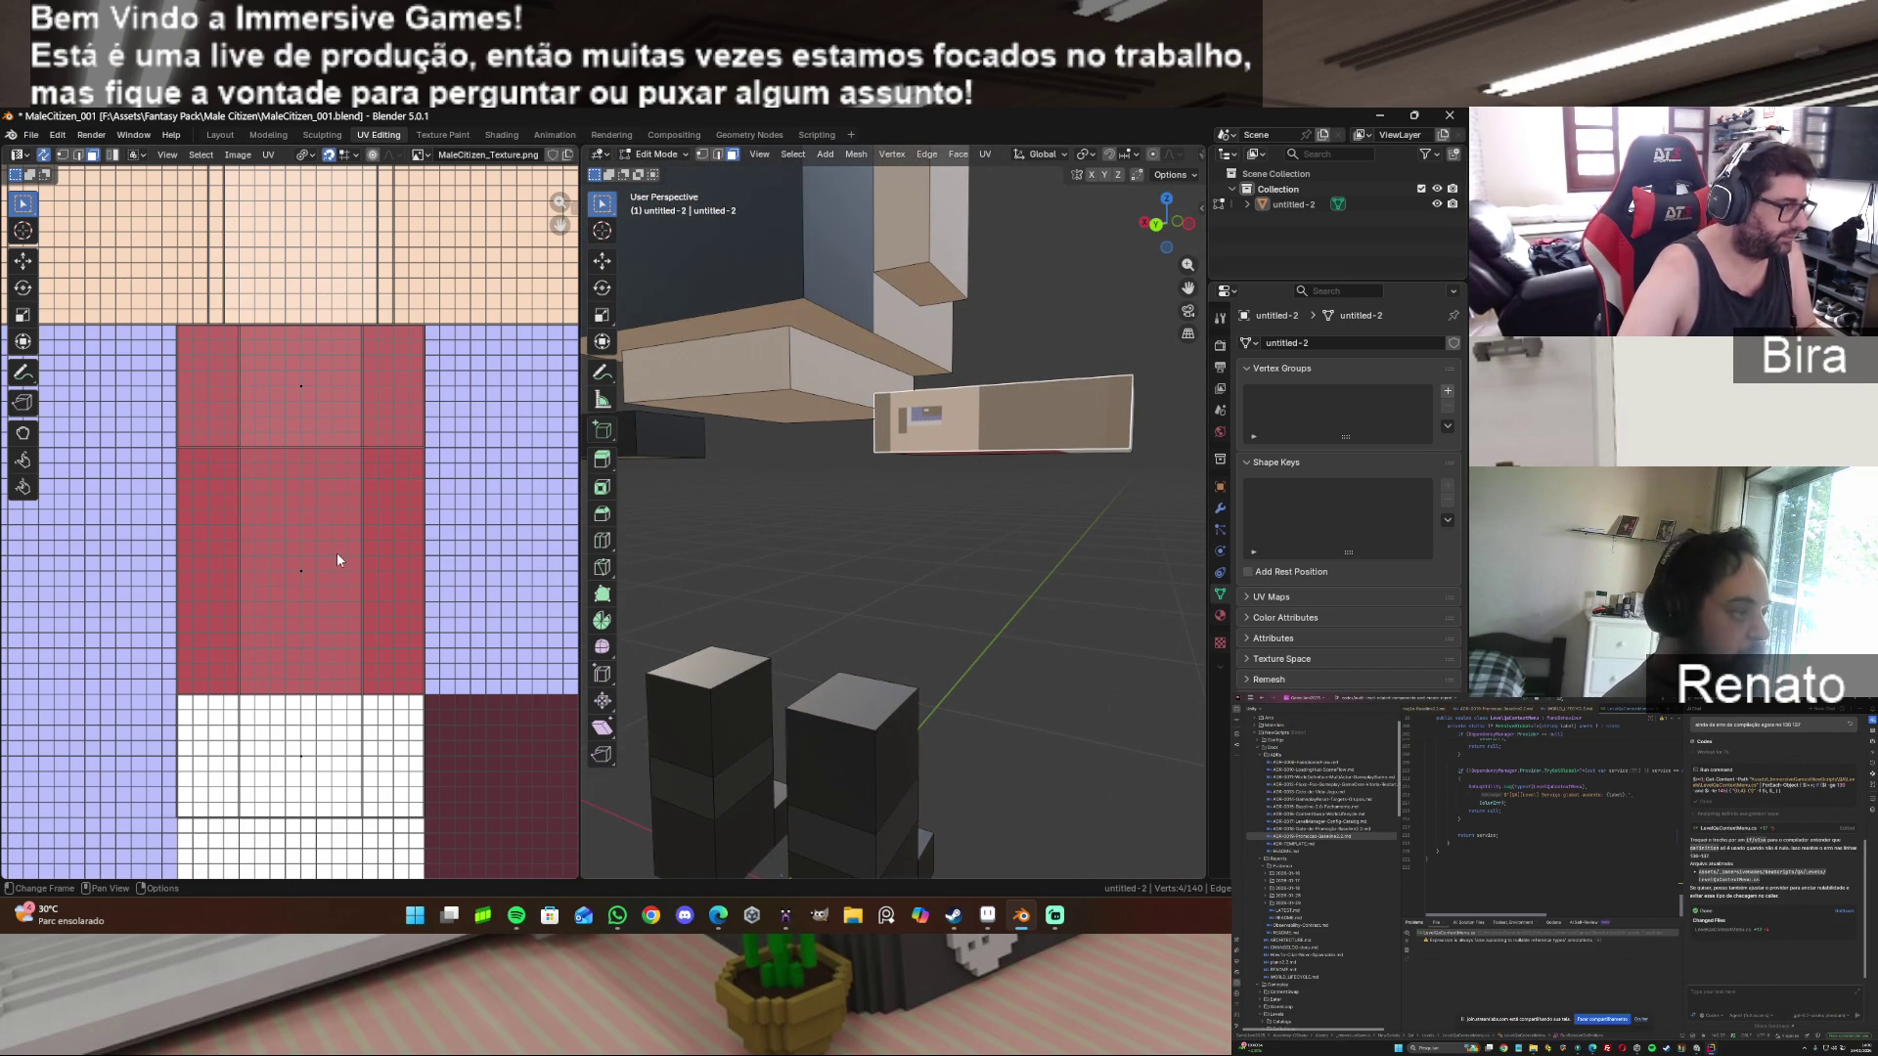
# Move and shrink the underside face's UVs onto the red tile, then snap them to pixels.
pyautogui.press('g')
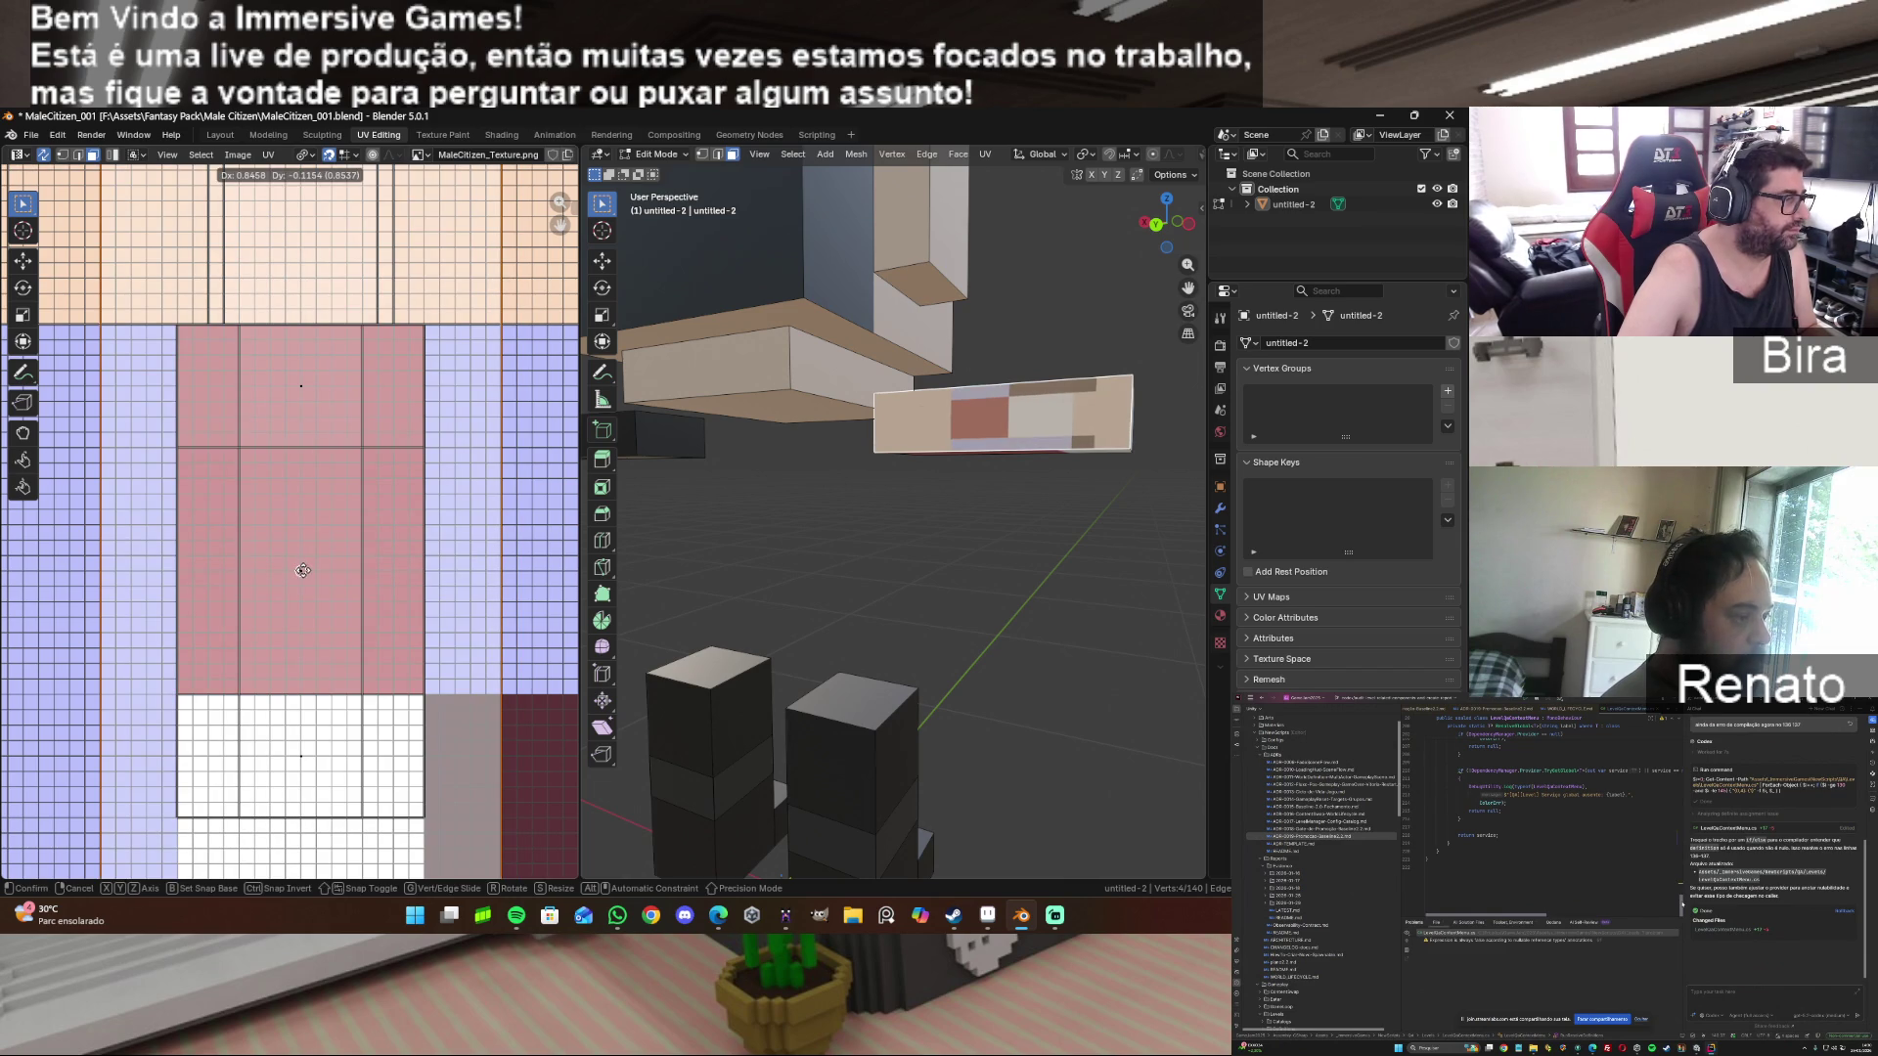
pyautogui.click(303, 570)
pyautogui.press('s')
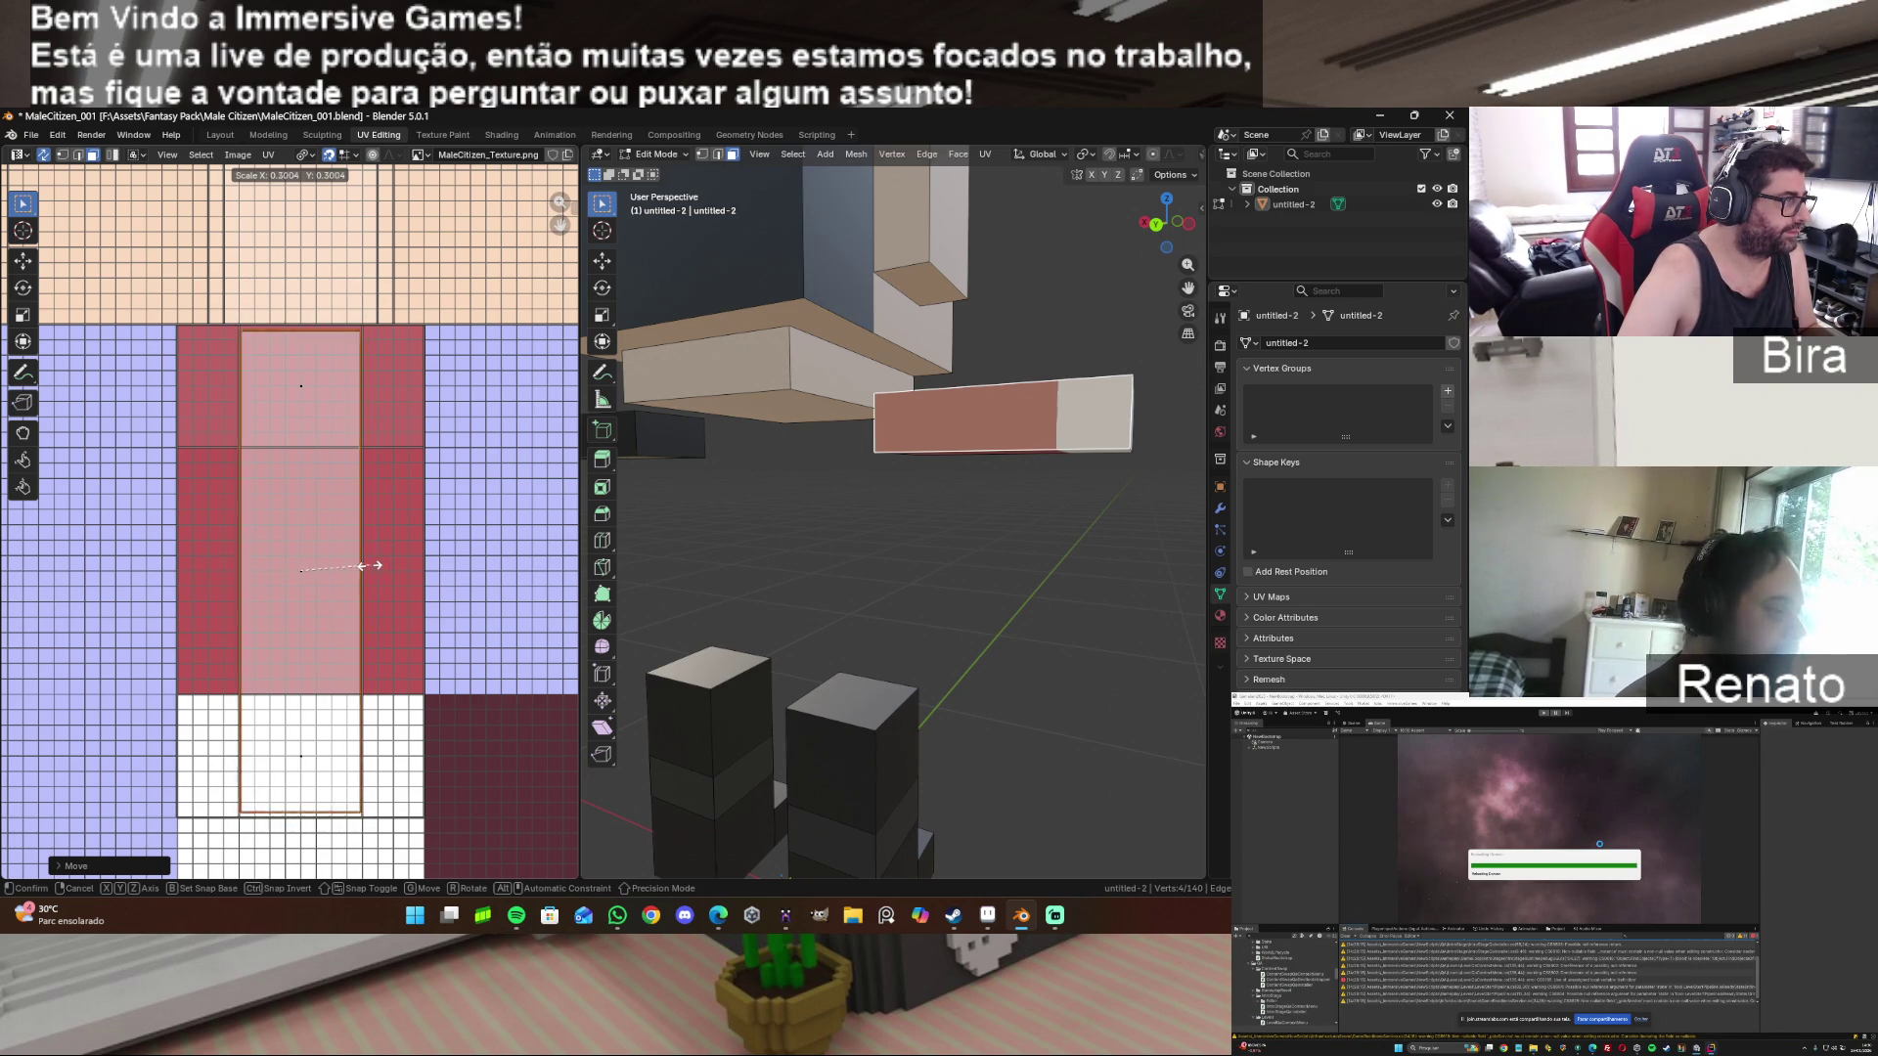
pyautogui.click(374, 566)
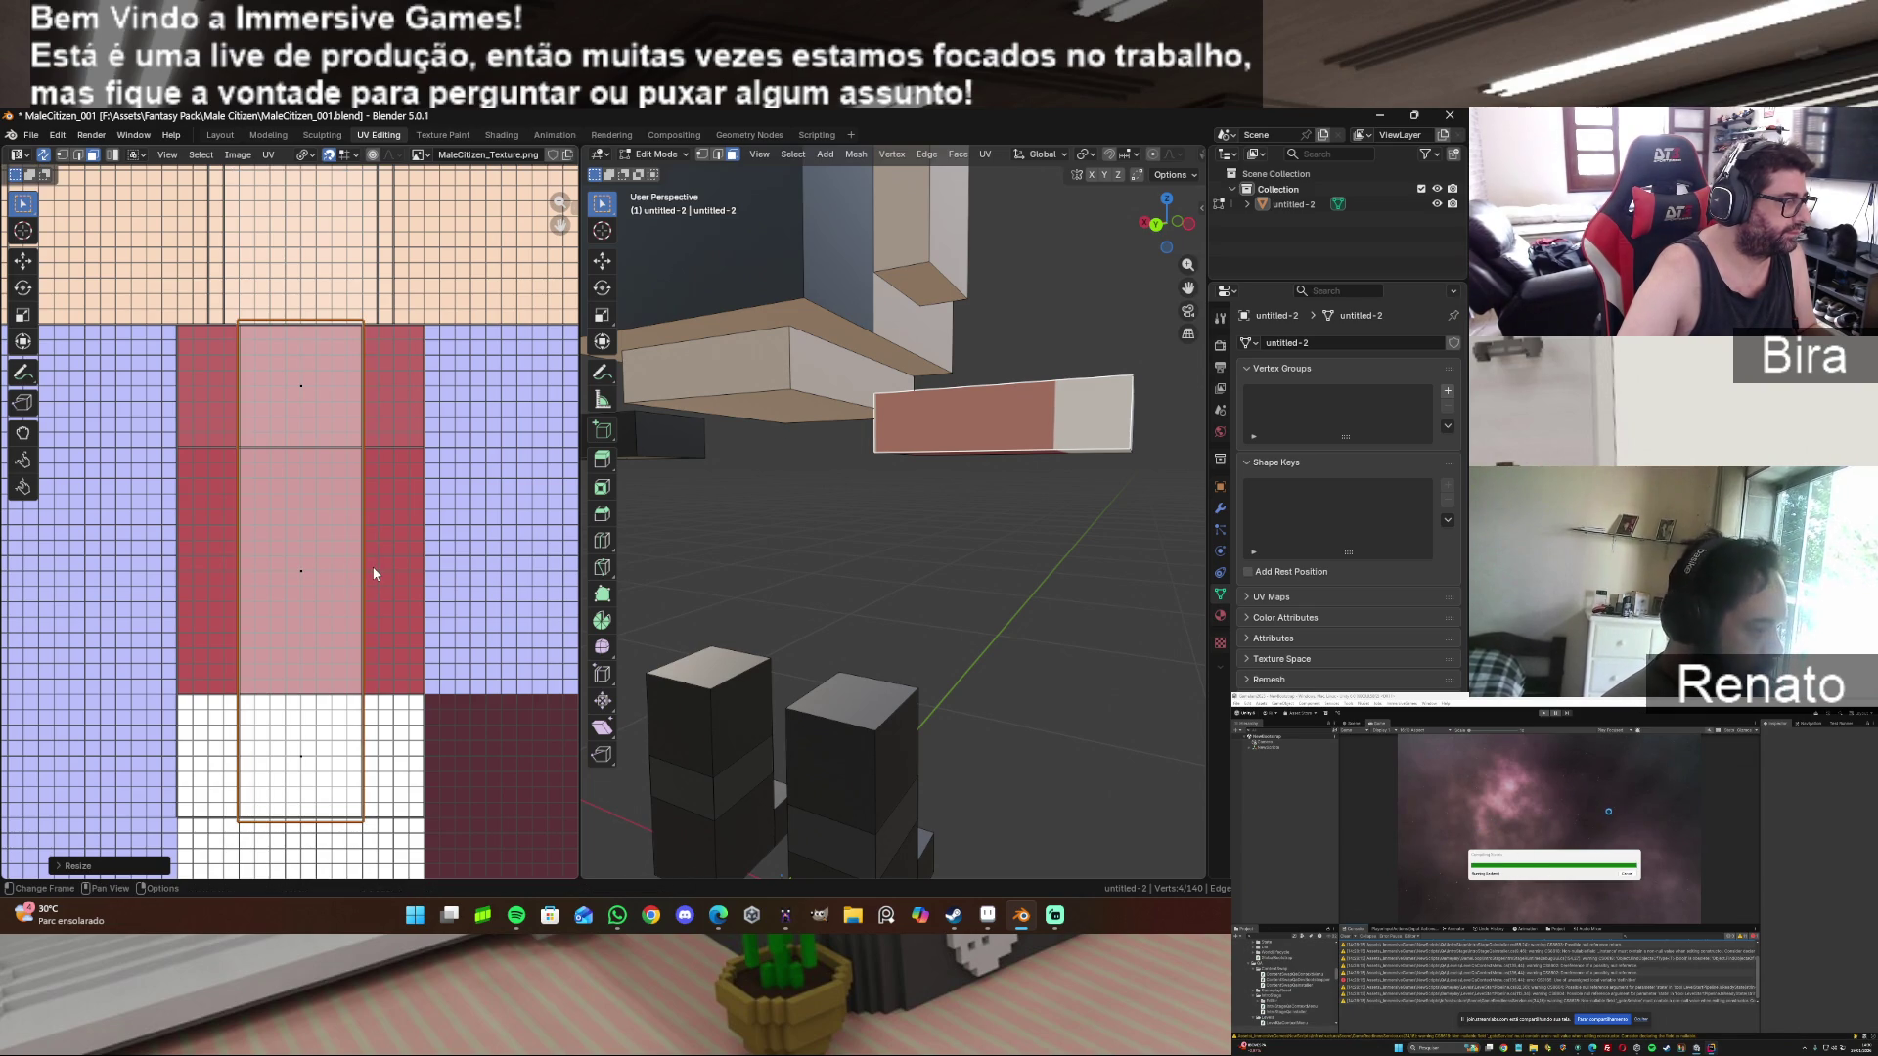
pyautogui.click(267, 155)
pyautogui.moveTo(386, 204)
pyautogui.click(463, 206)
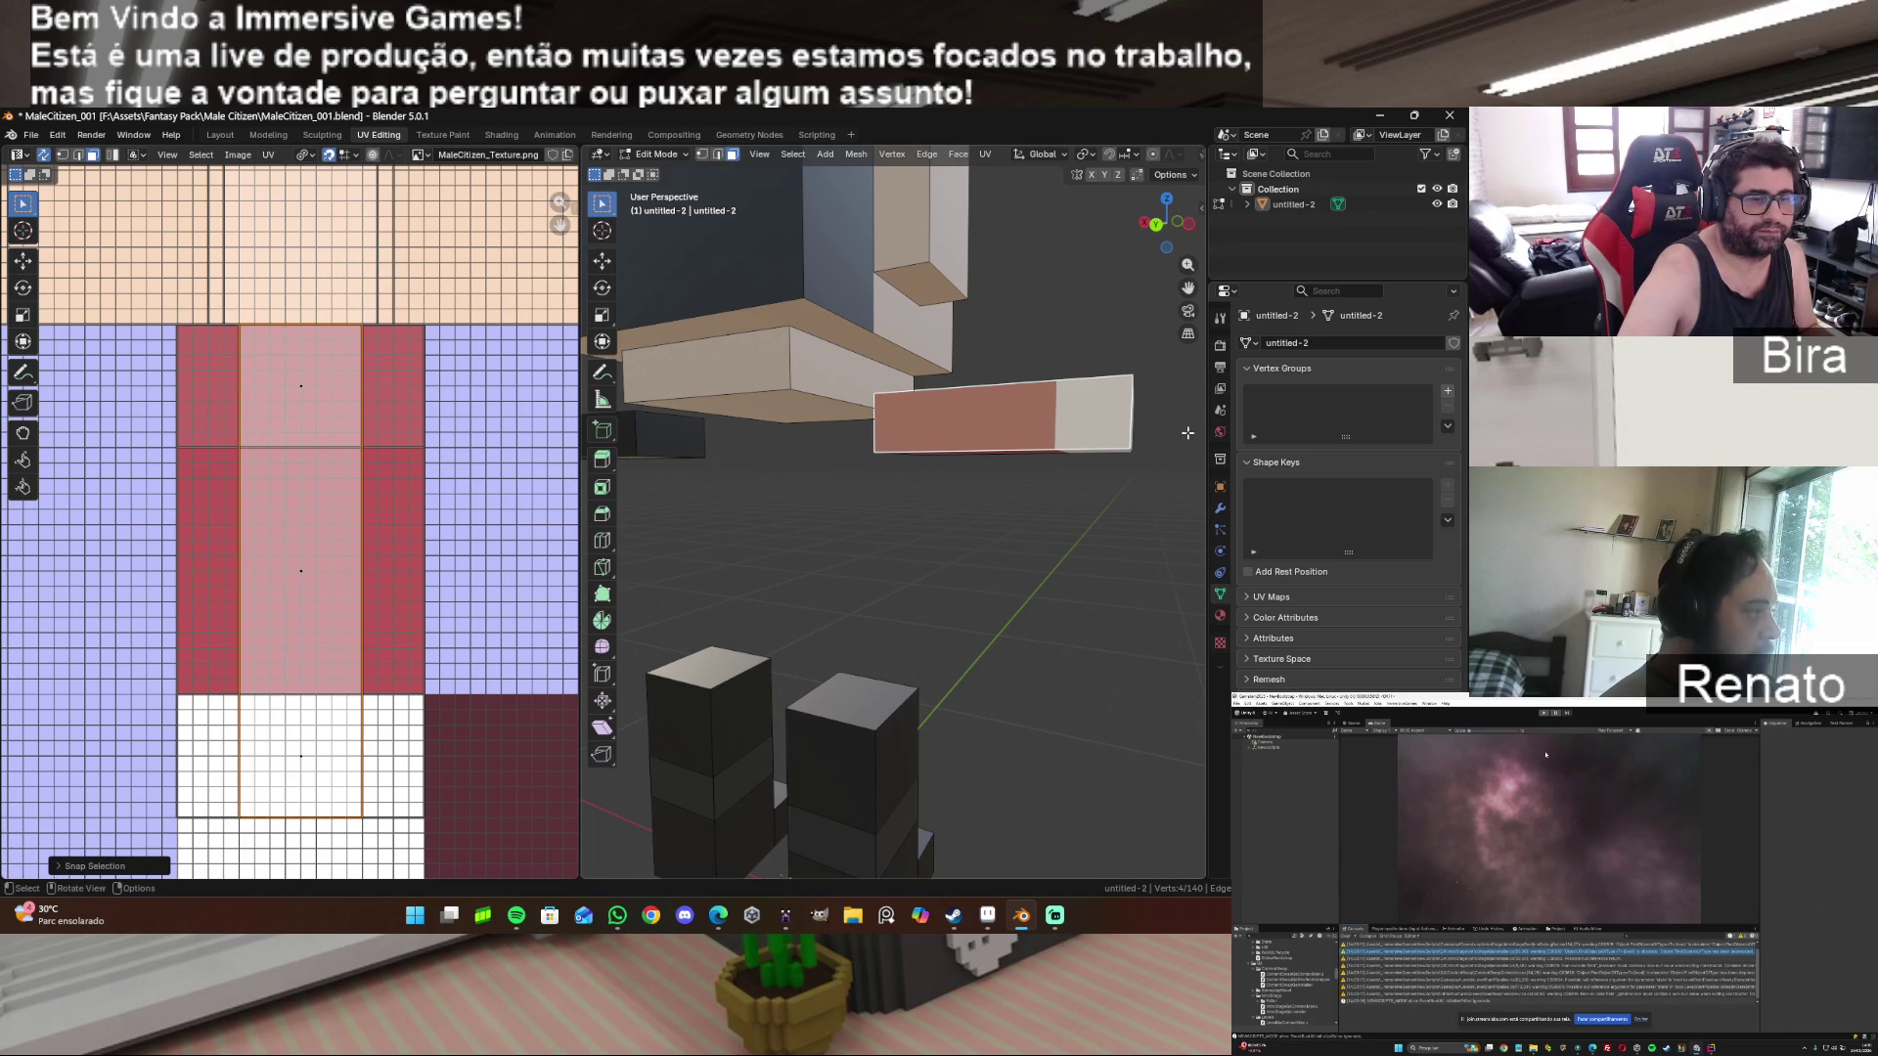
# Deselect the arm face and orbit to check the red sleeve with its white tip.
pyautogui.moveTo(1165, 231)
pyautogui.mouseDown()
pyautogui.moveTo(1071, 235)
pyautogui.moveTo(1081, 340)
pyautogui.mouseUp()
pyautogui.scroll(-1, 438, 530)
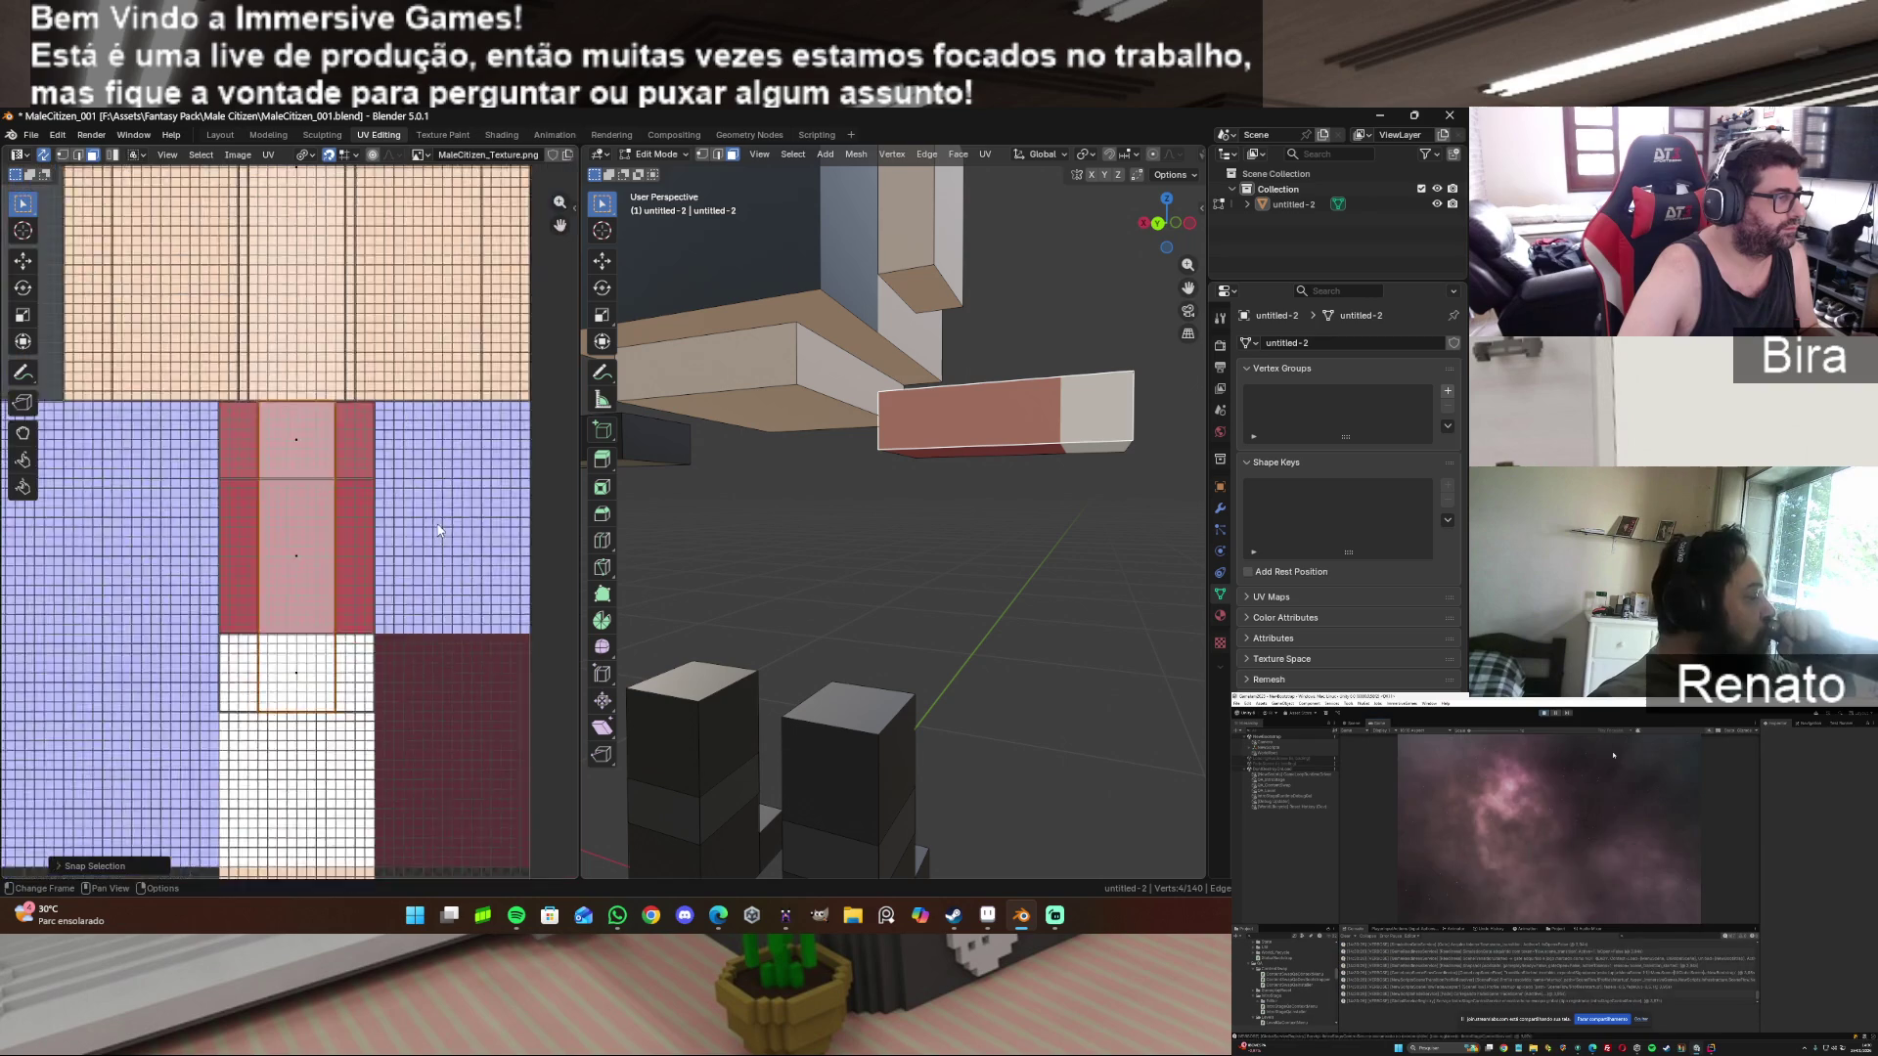
pyautogui.moveTo(559, 225); pyautogui.dragTo(403, 195)
pyautogui.click(1077, 533)
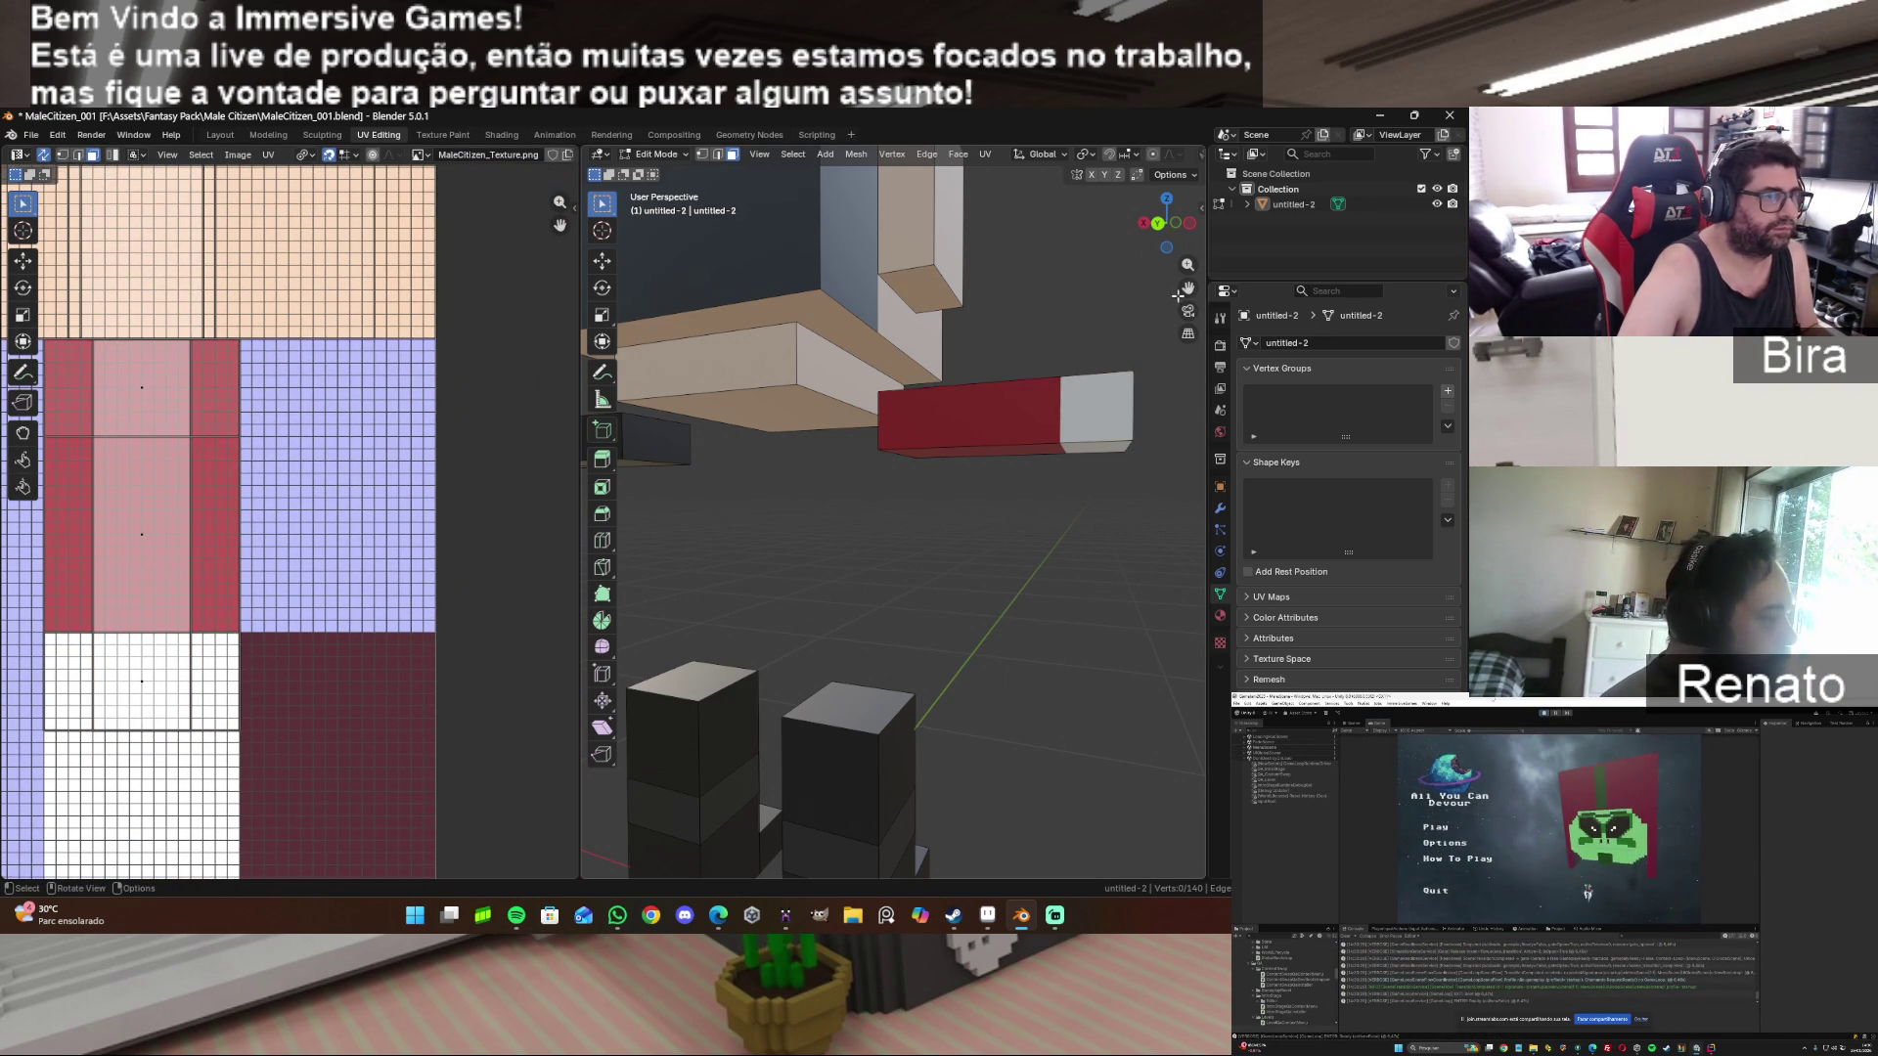
pyautogui.moveTo(1166, 223)
pyautogui.mouseDown()
pyautogui.moveTo(1146, 285)
pyautogui.moveTo(1125, 230)
pyautogui.mouseUp()
pyautogui.scroll(-1, 1059, 498)
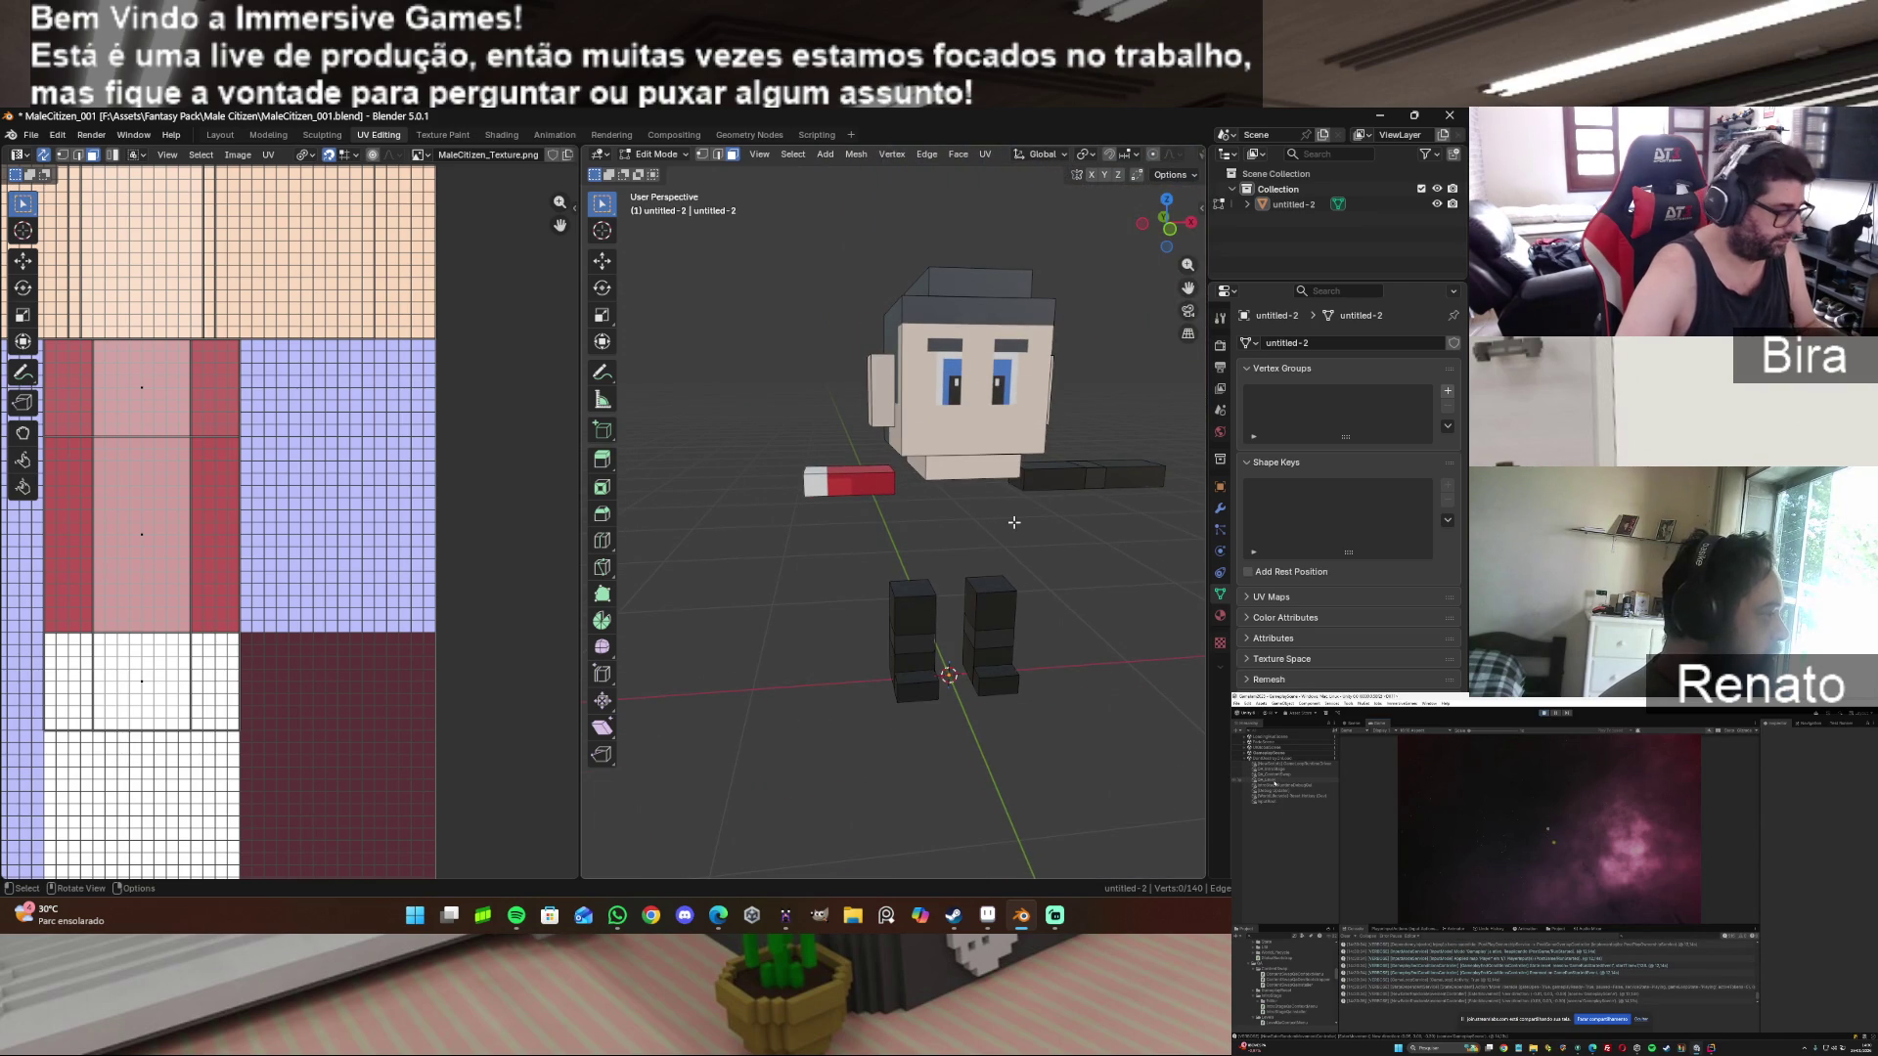
# Reveal the hidden torso and arms, clear the selection, enable Material Preview, and go to Shading.
pyautogui.hotkey('alt', 'h')
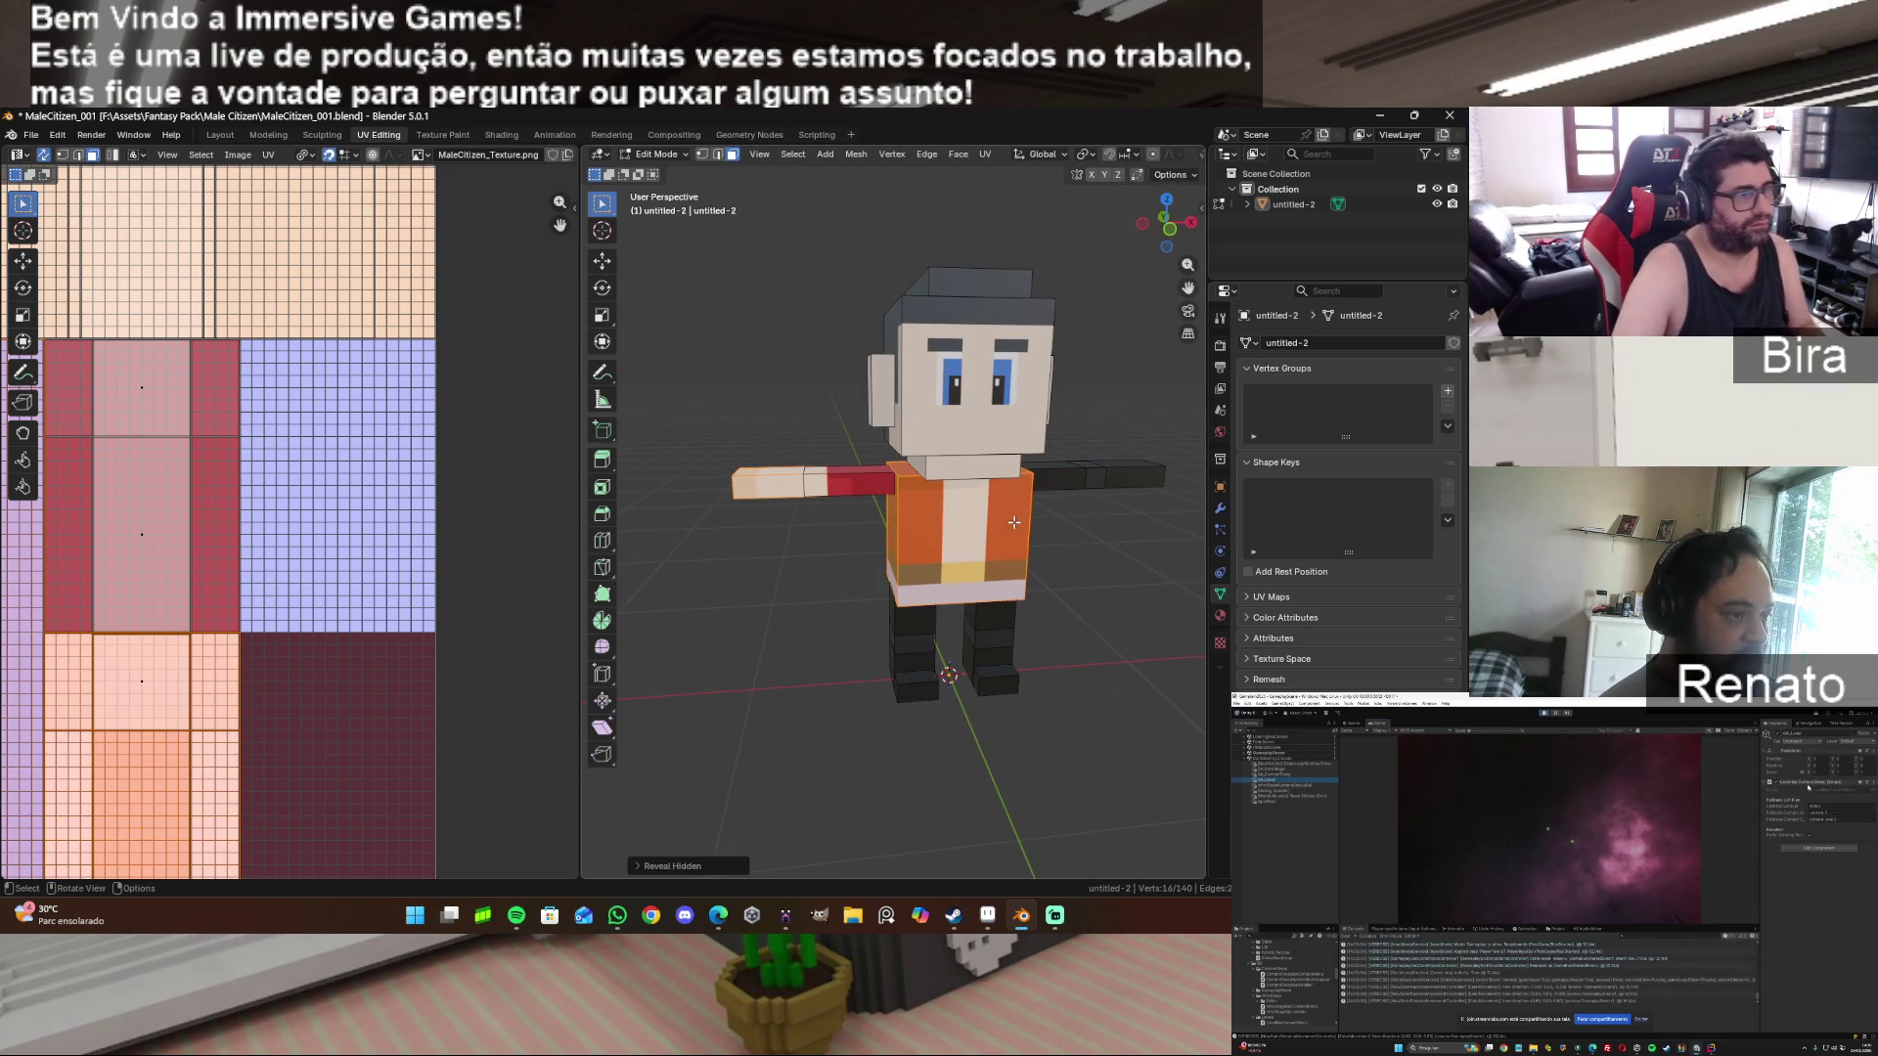
pyautogui.hotkey('alt', 'a')
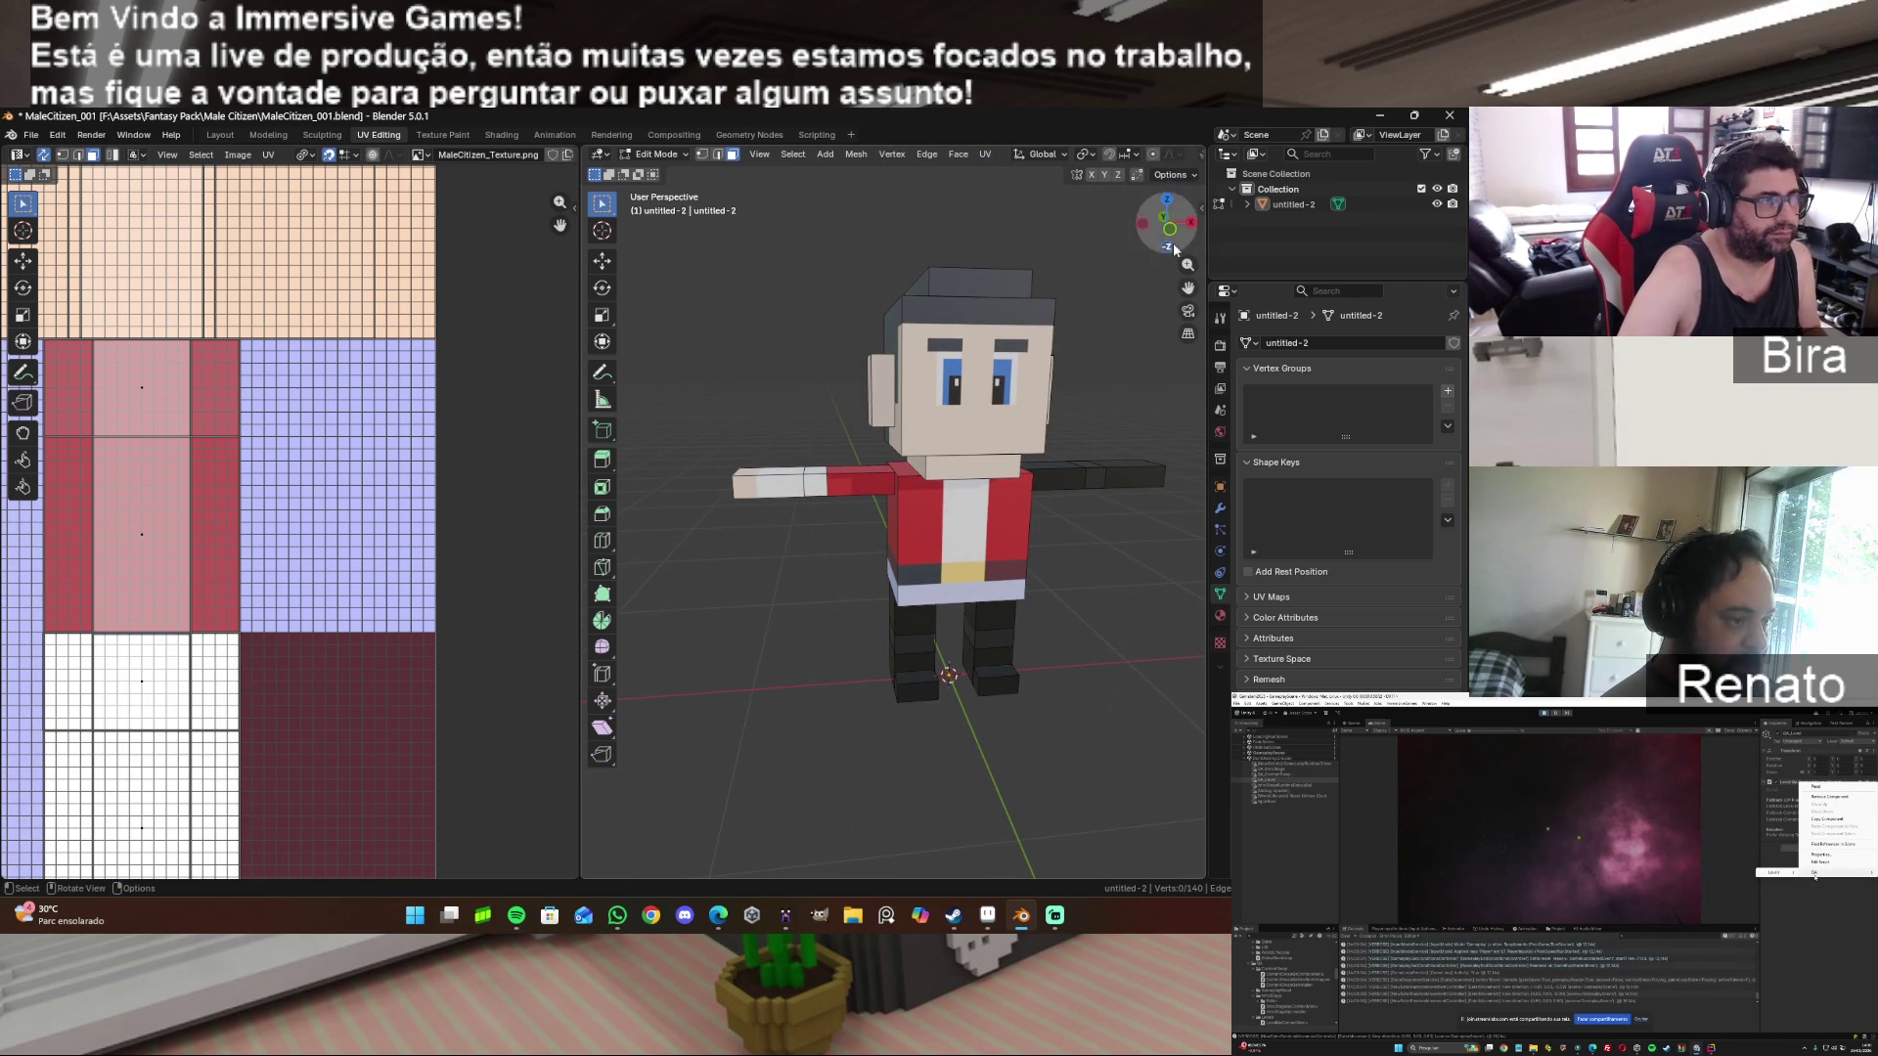
pyautogui.click(268, 135)
pyautogui.click(1162, 155)
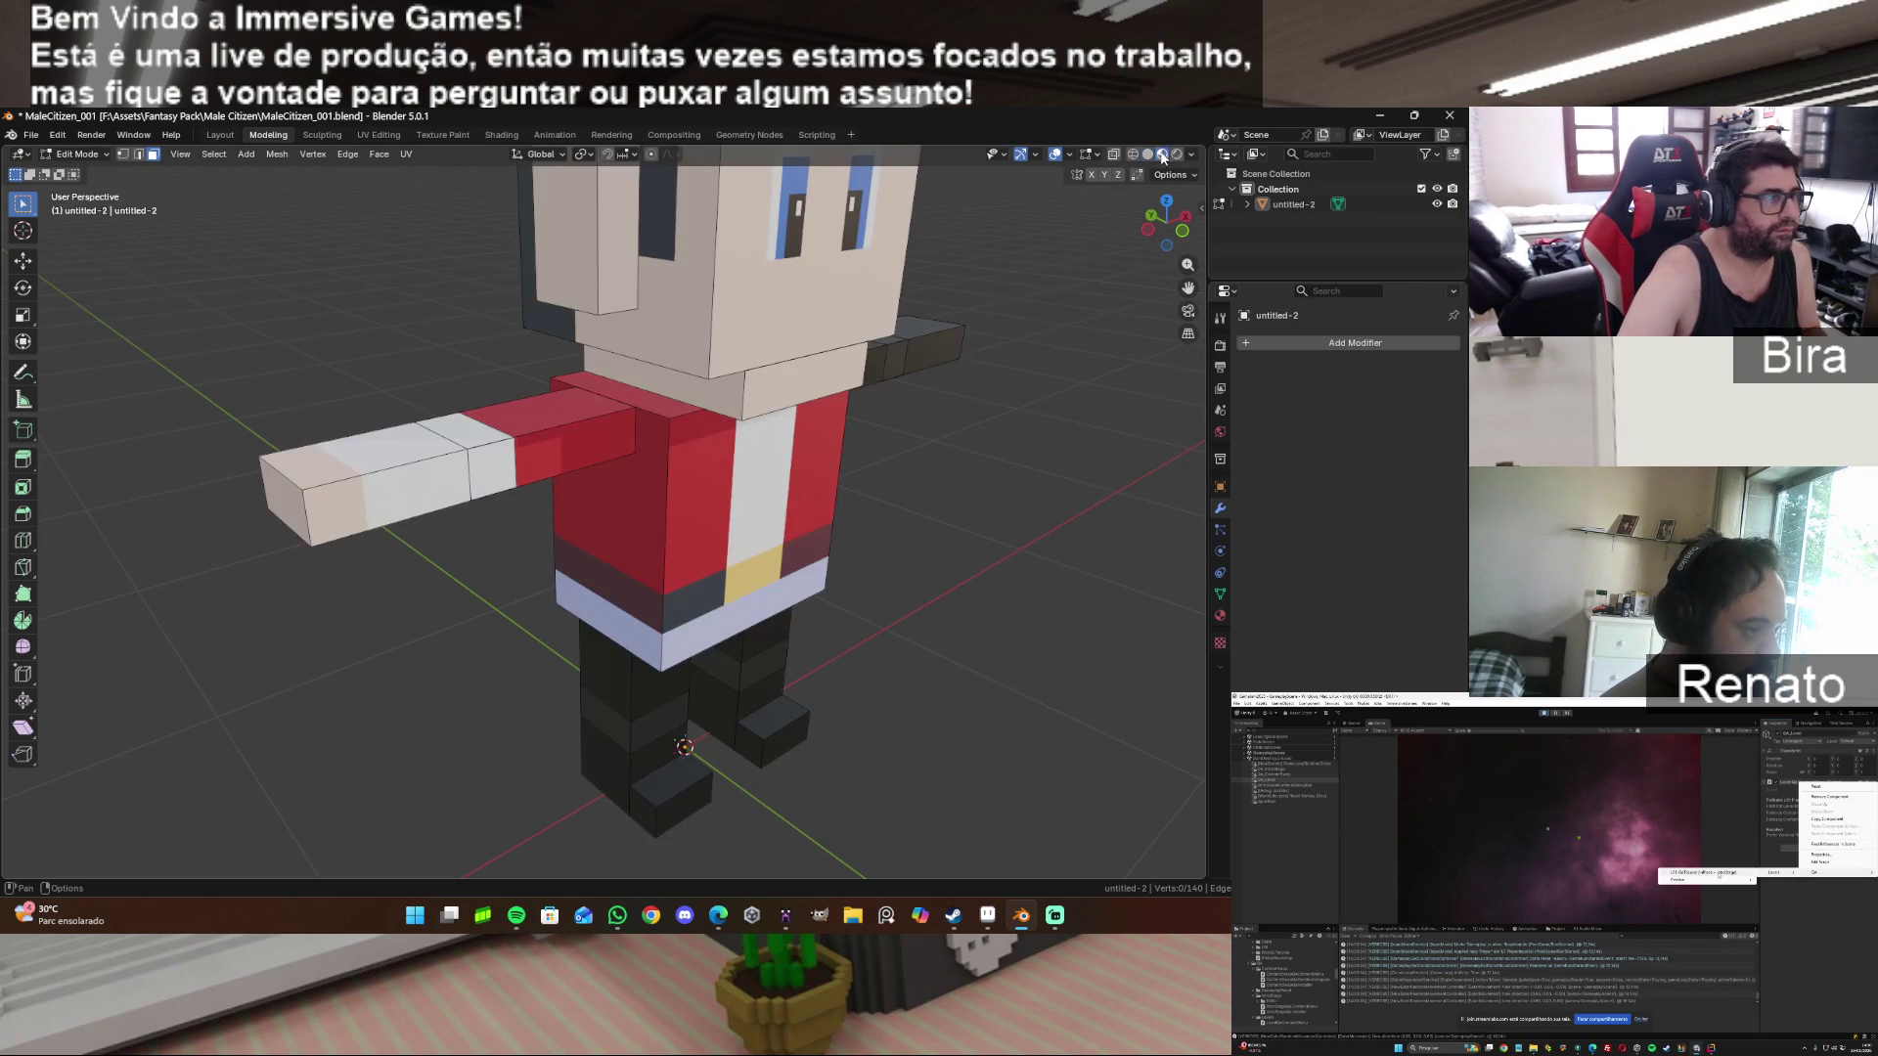
pyautogui.scroll(-3, 1070, 450)
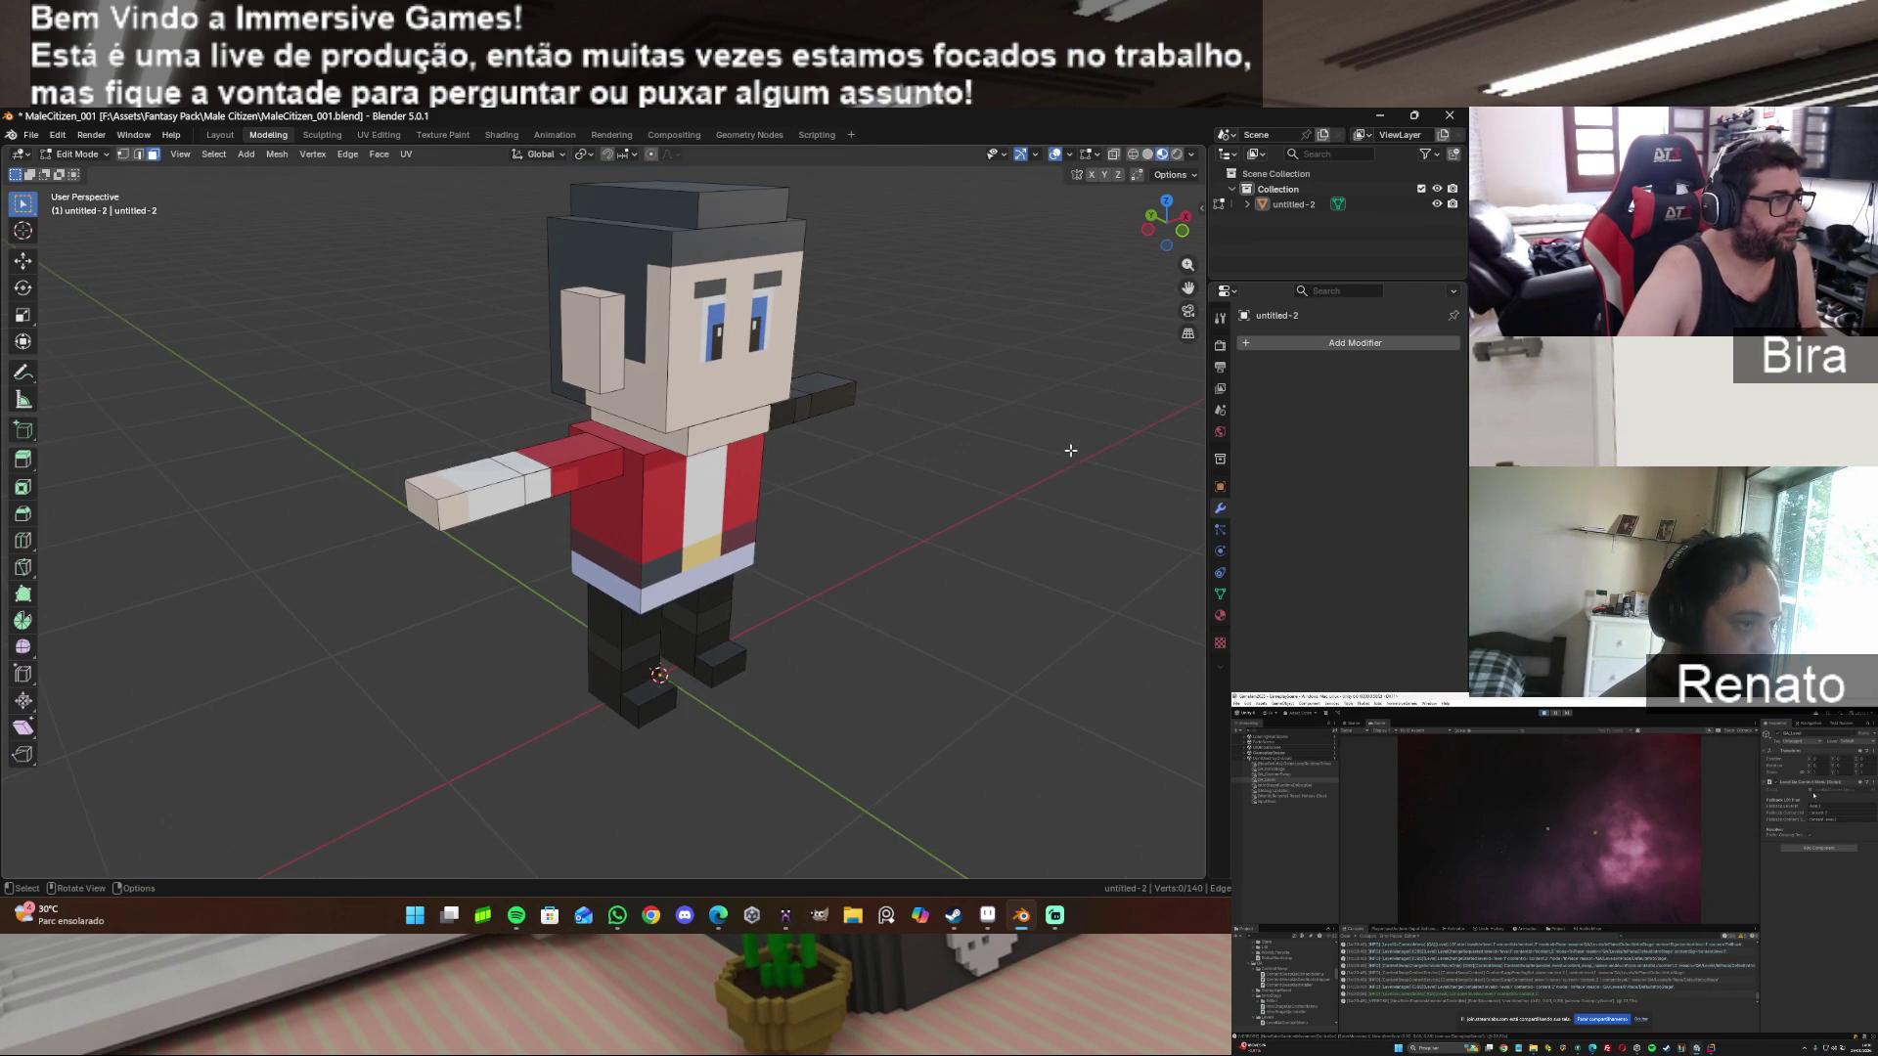
pyautogui.click(502, 135)
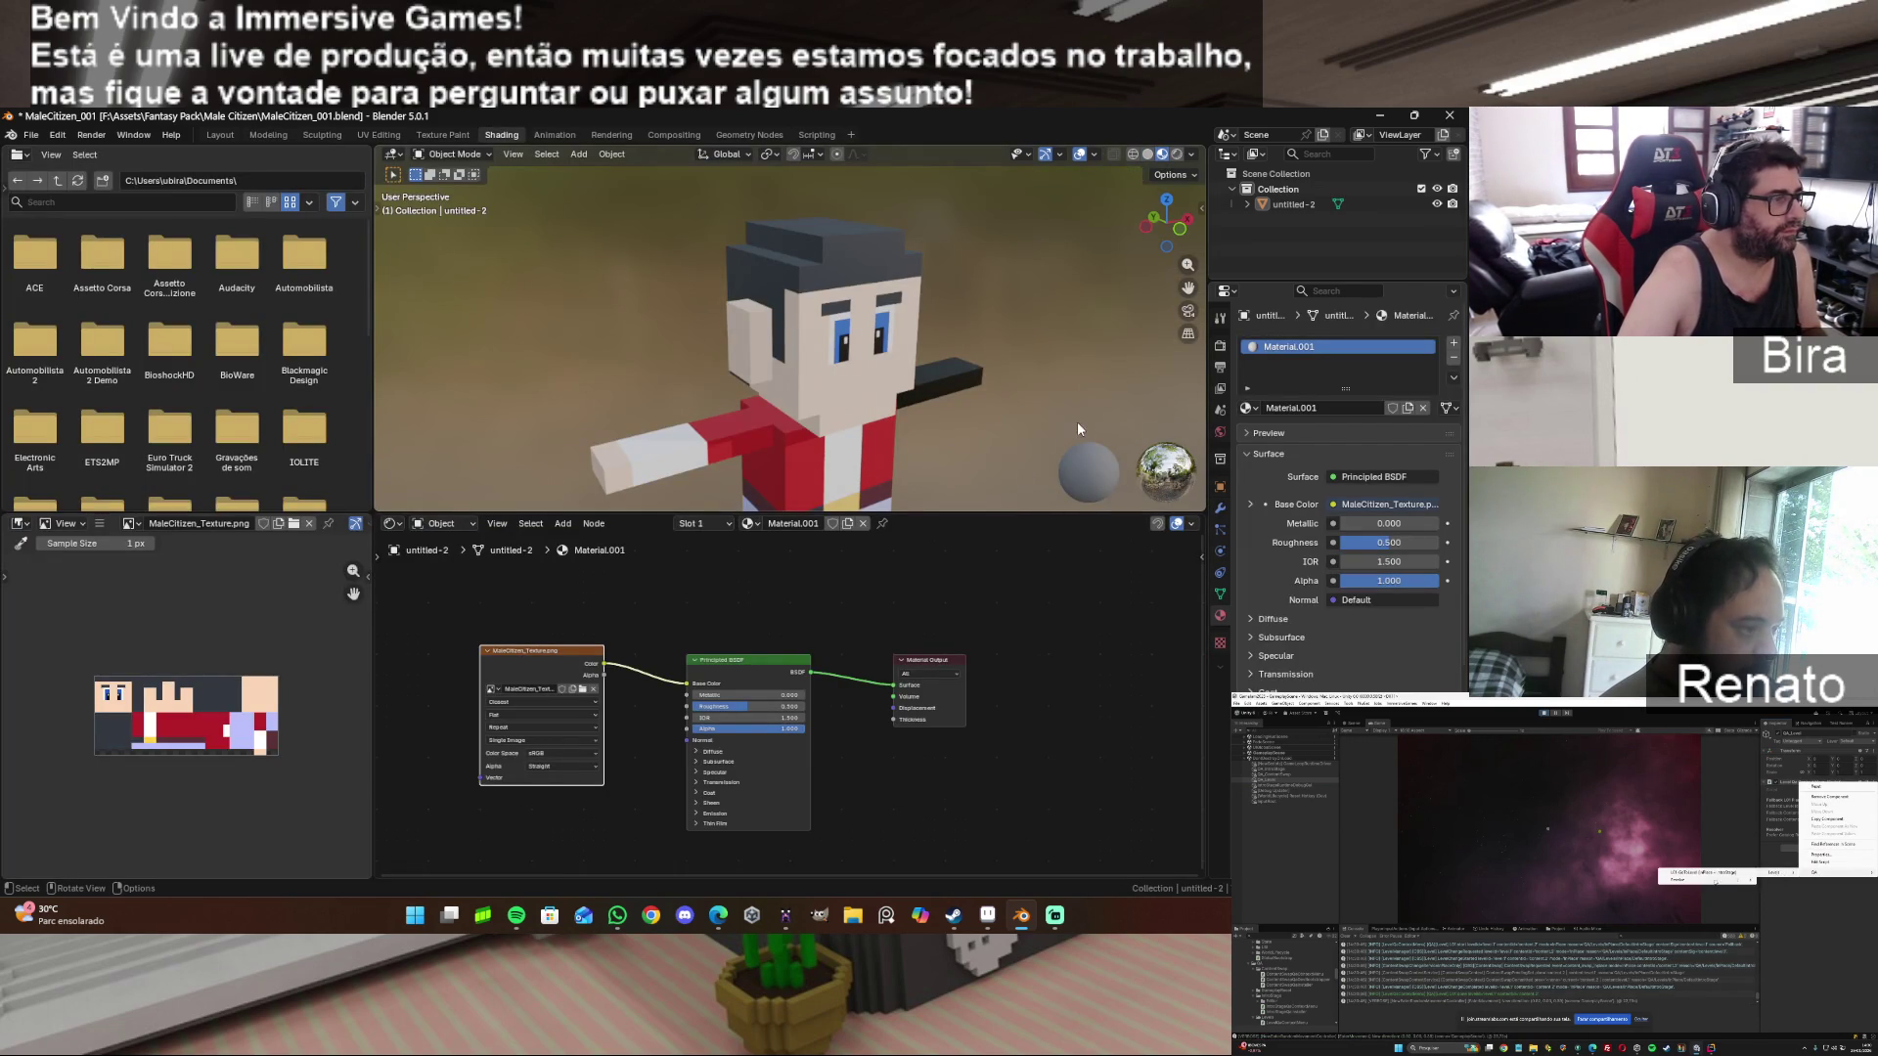
# Orbit and pan around the textured citizen, then bring MaleCitizen.aseprite to the front.
pyautogui.moveTo(1179, 227)
pyautogui.mouseDown()
pyautogui.moveTo(1145, 264)
pyautogui.moveTo(1183, 230)
pyautogui.moveTo(1154, 230)
pyautogui.moveTo(1169, 225)
pyautogui.mouseUp()
pyautogui.scroll(-3, 1068, 389)
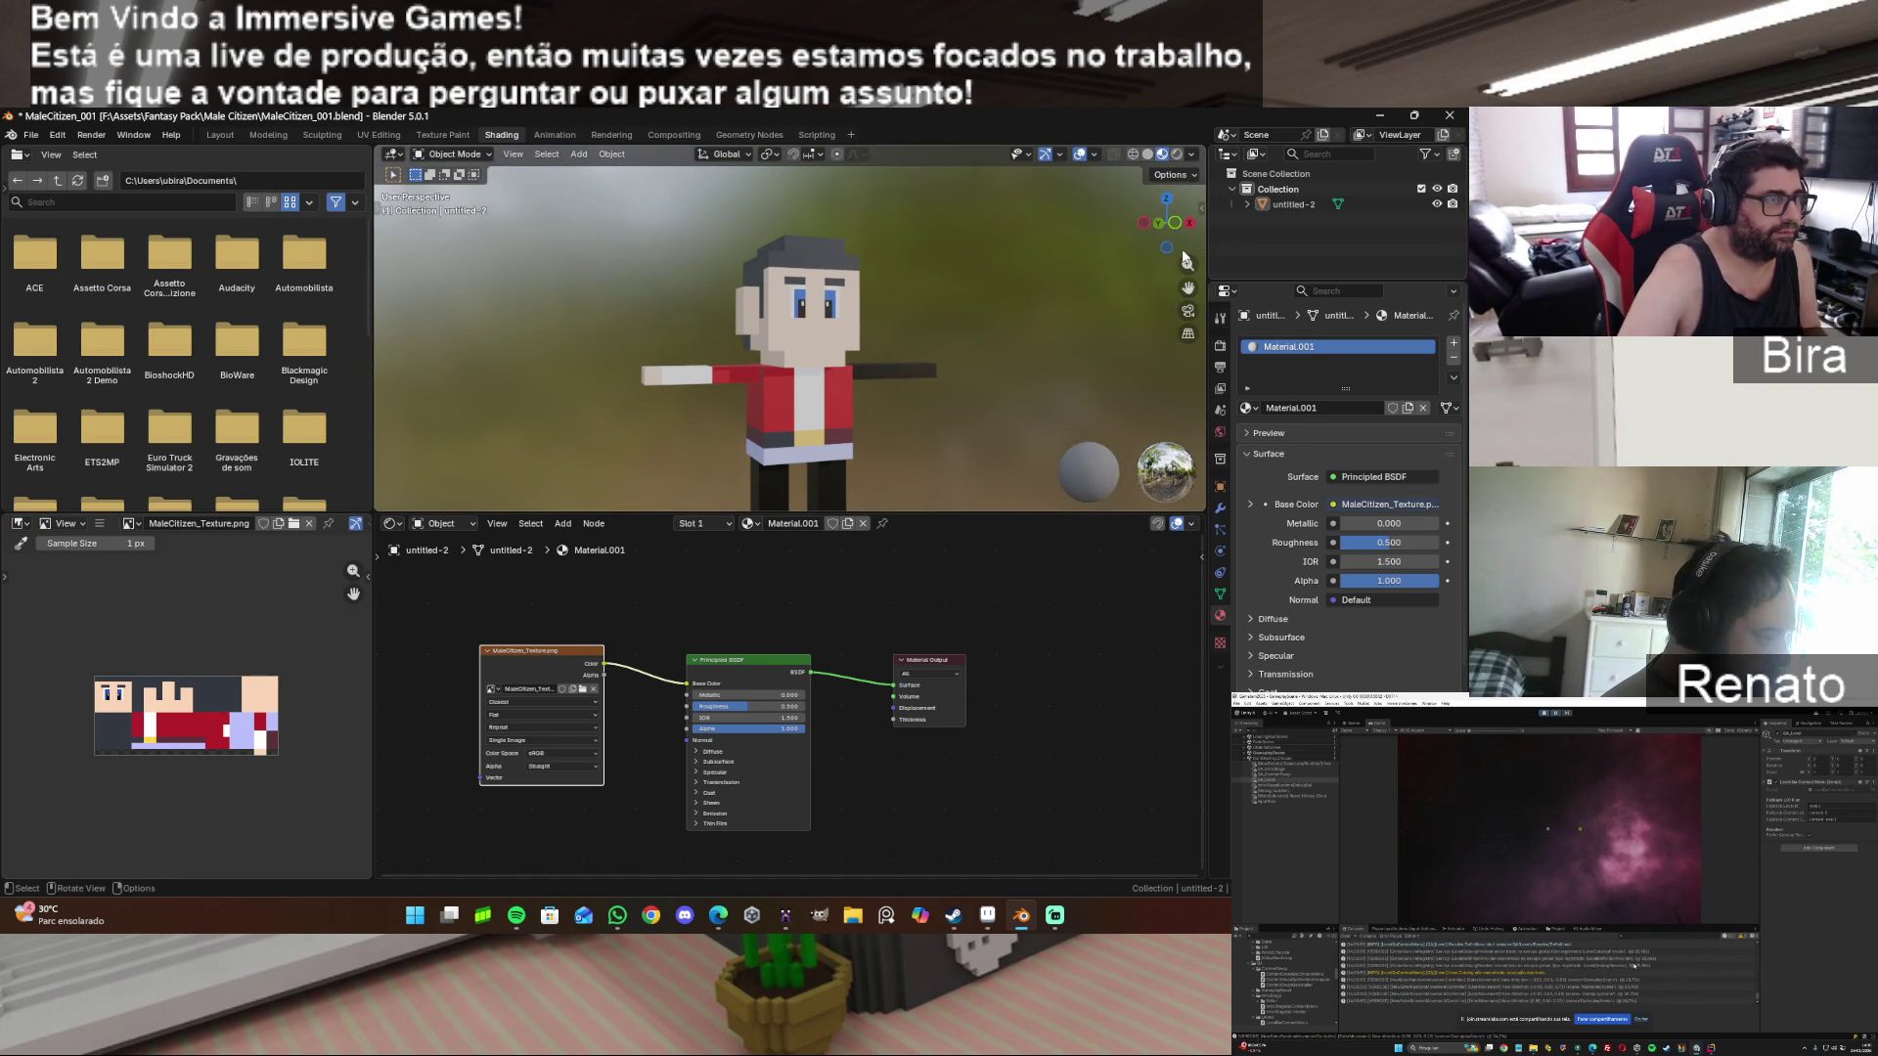
pyautogui.moveTo(1187, 288)
pyautogui.mouseDown()
pyautogui.moveTo(1149, 235)
pyautogui.moveTo(1198, 227)
pyautogui.moveTo(1169, 227)
pyautogui.mouseUp()
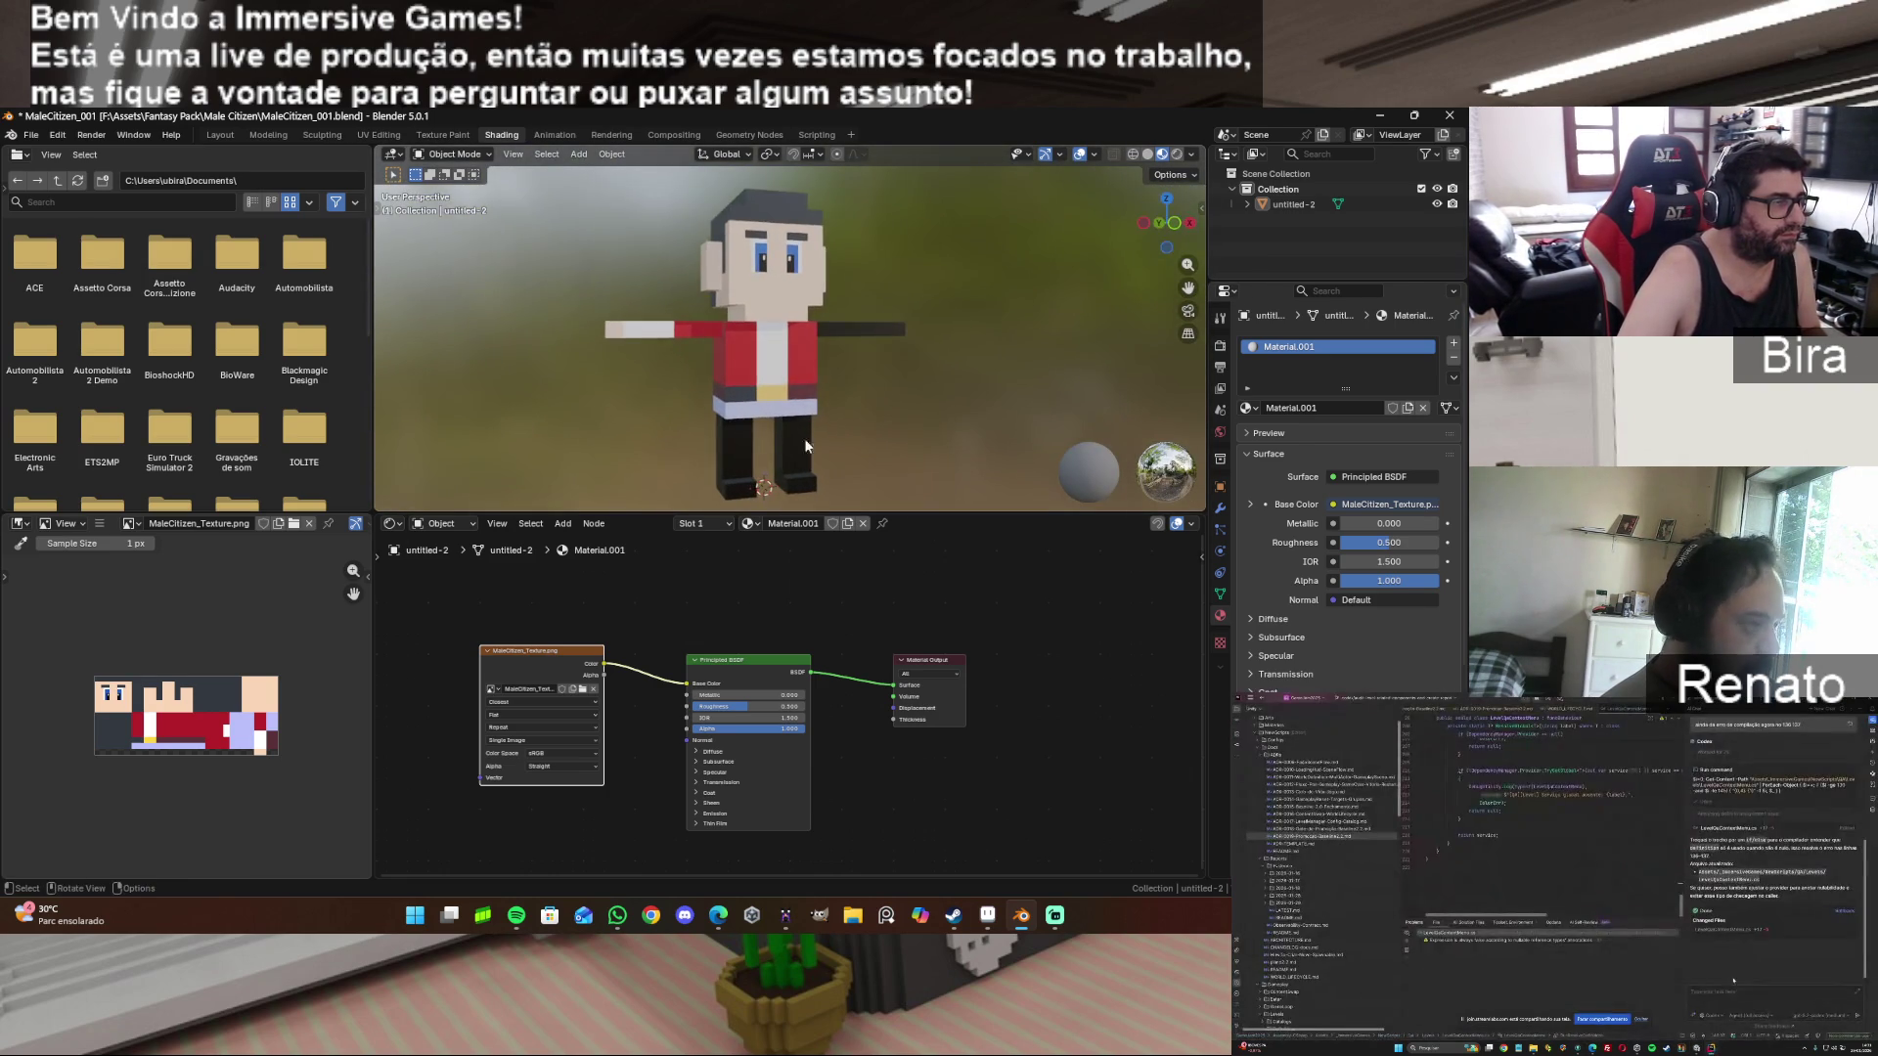
pyautogui.scroll(4, 756, 429)
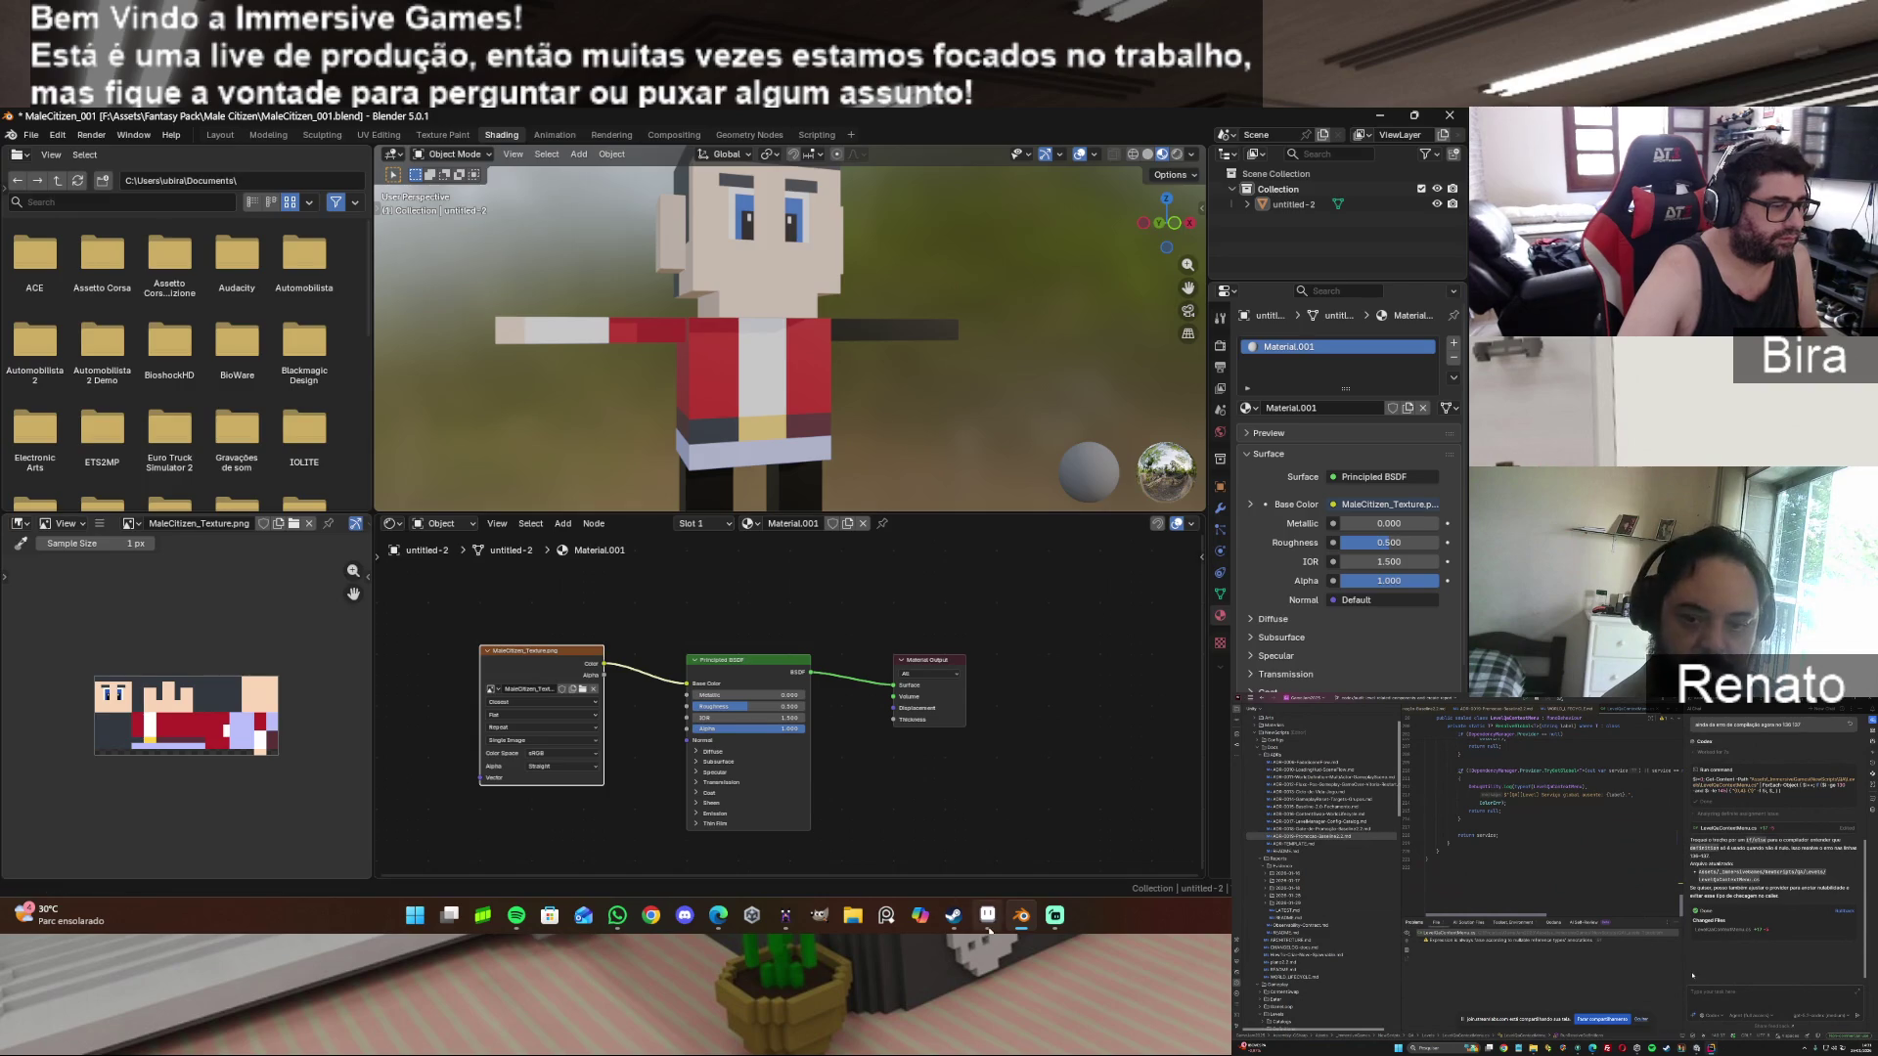
pyautogui.click(988, 927)
pyautogui.scroll(2, 774, 627)
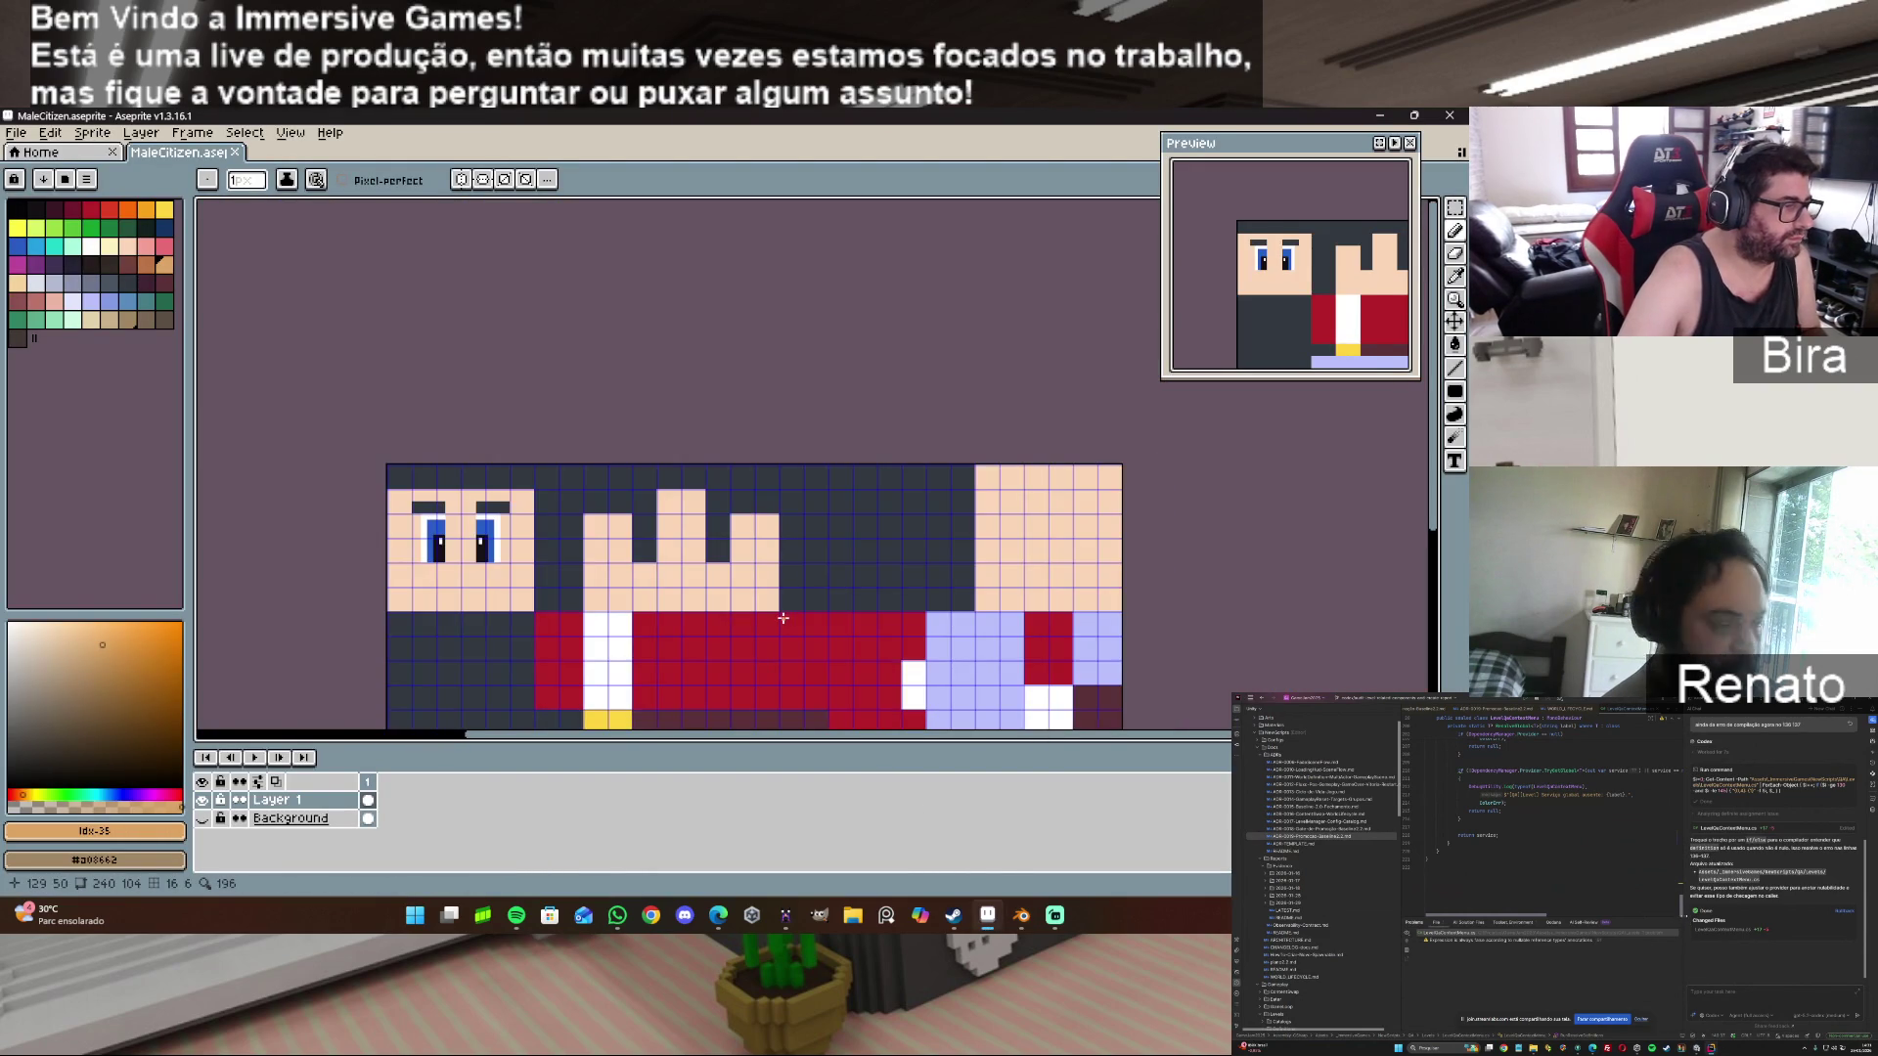
# Pick the dark maroon belt colour and fill the two cells left of the buckle with it.
pyautogui.moveTo(1434, 326); pyautogui.dragTo(1436, 450)
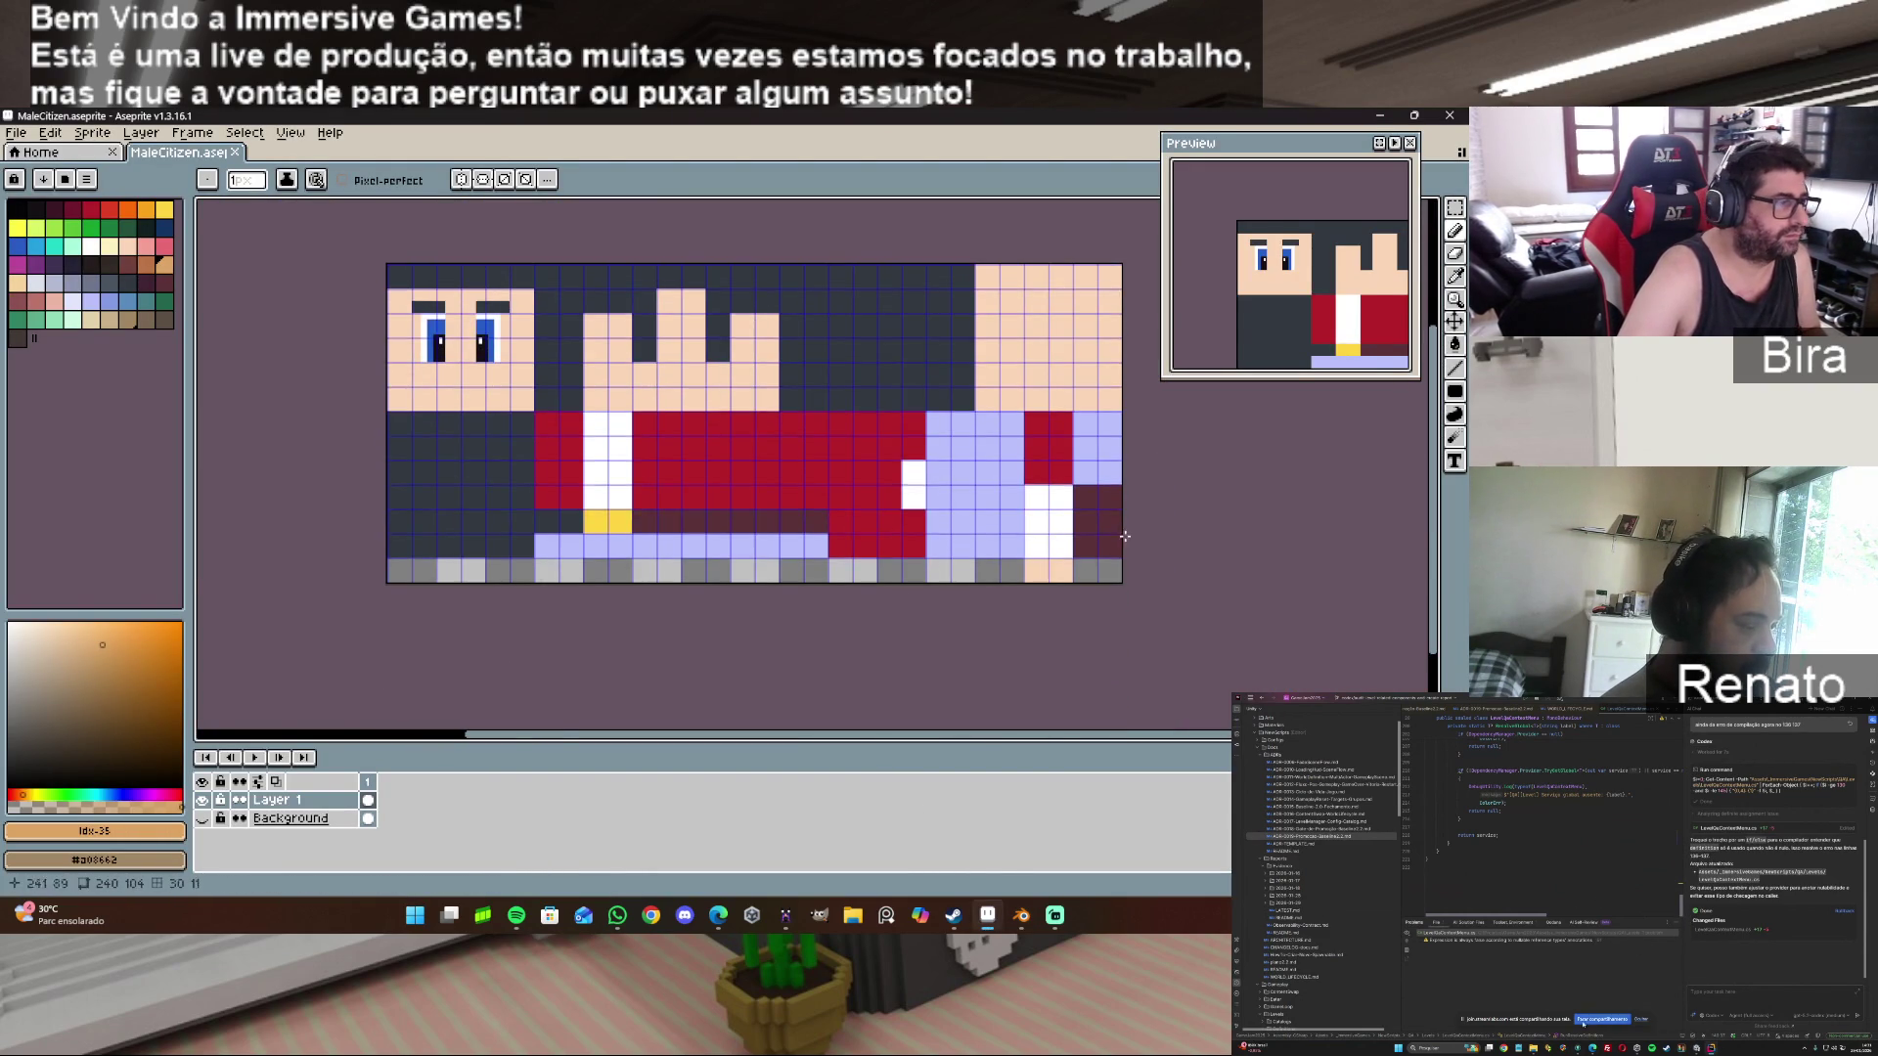
pyautogui.scroll(2, 558, 496)
pyautogui.scroll(-1, 558, 496)
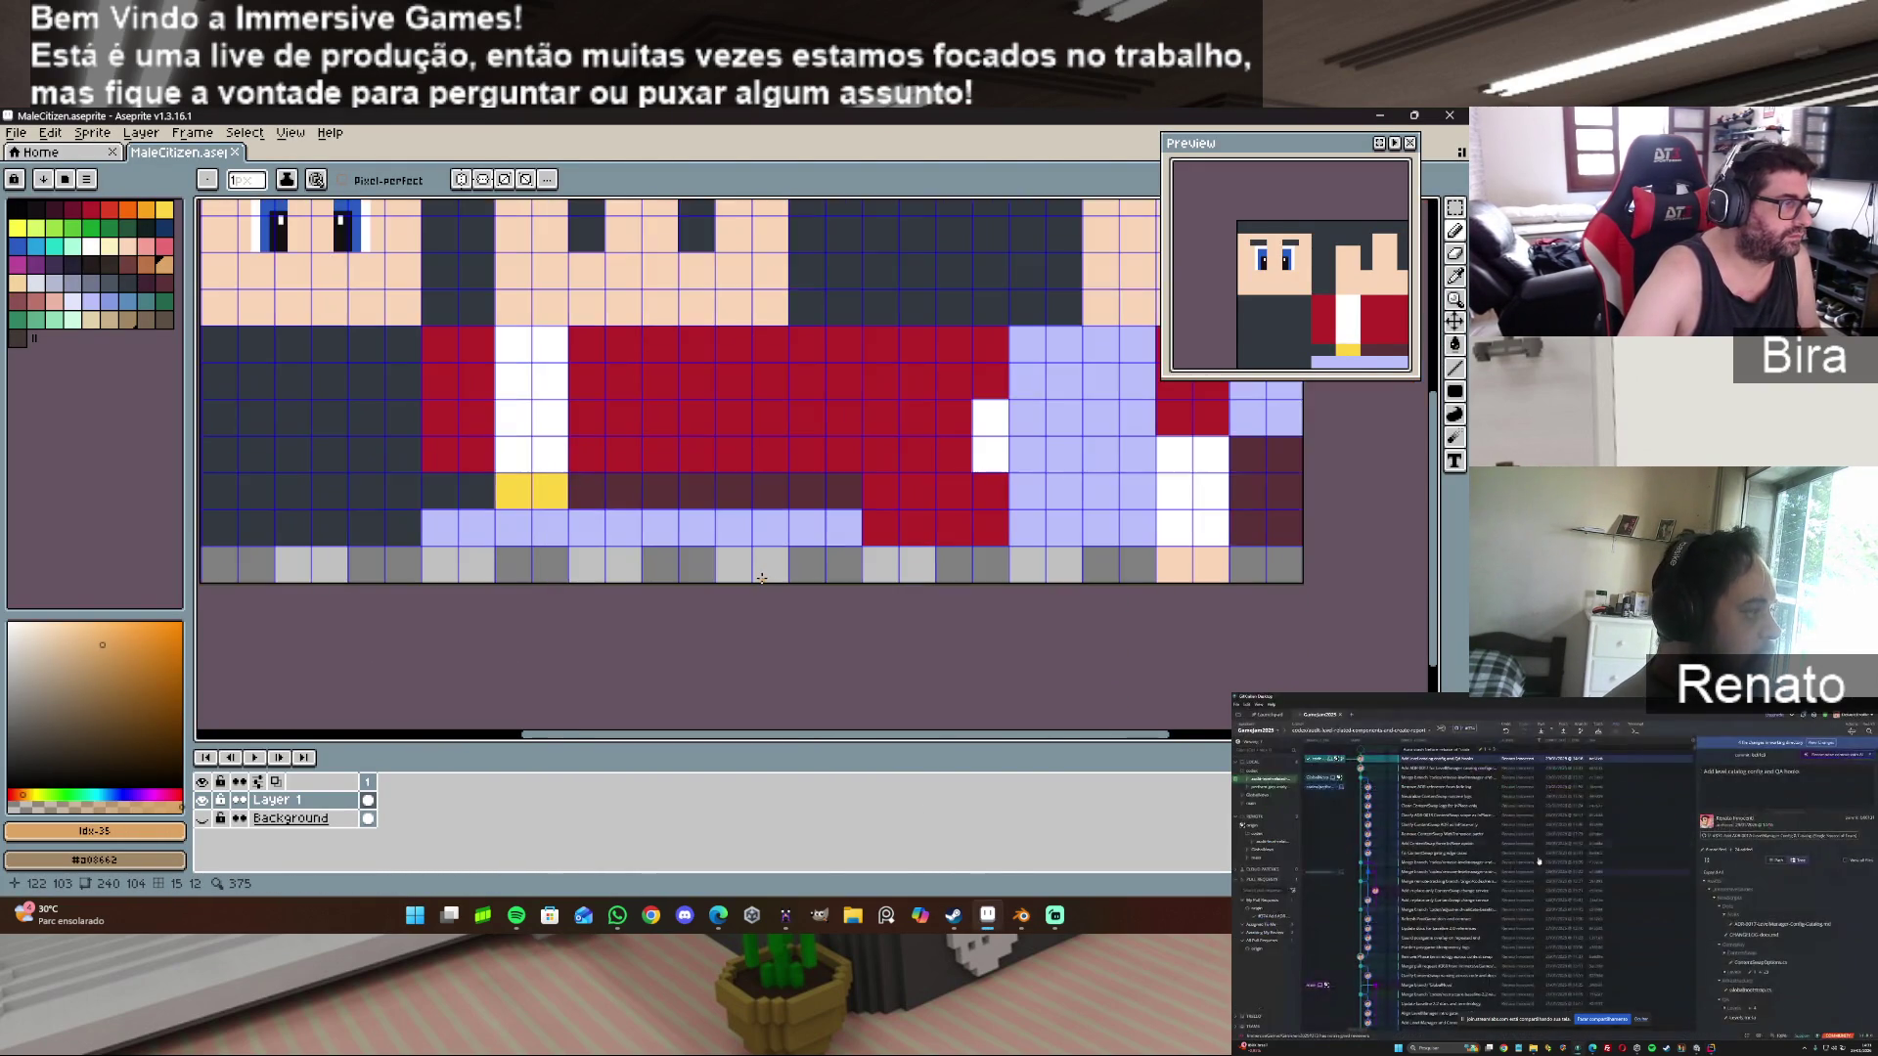
pyautogui.press('i')
pyautogui.click(590, 484)
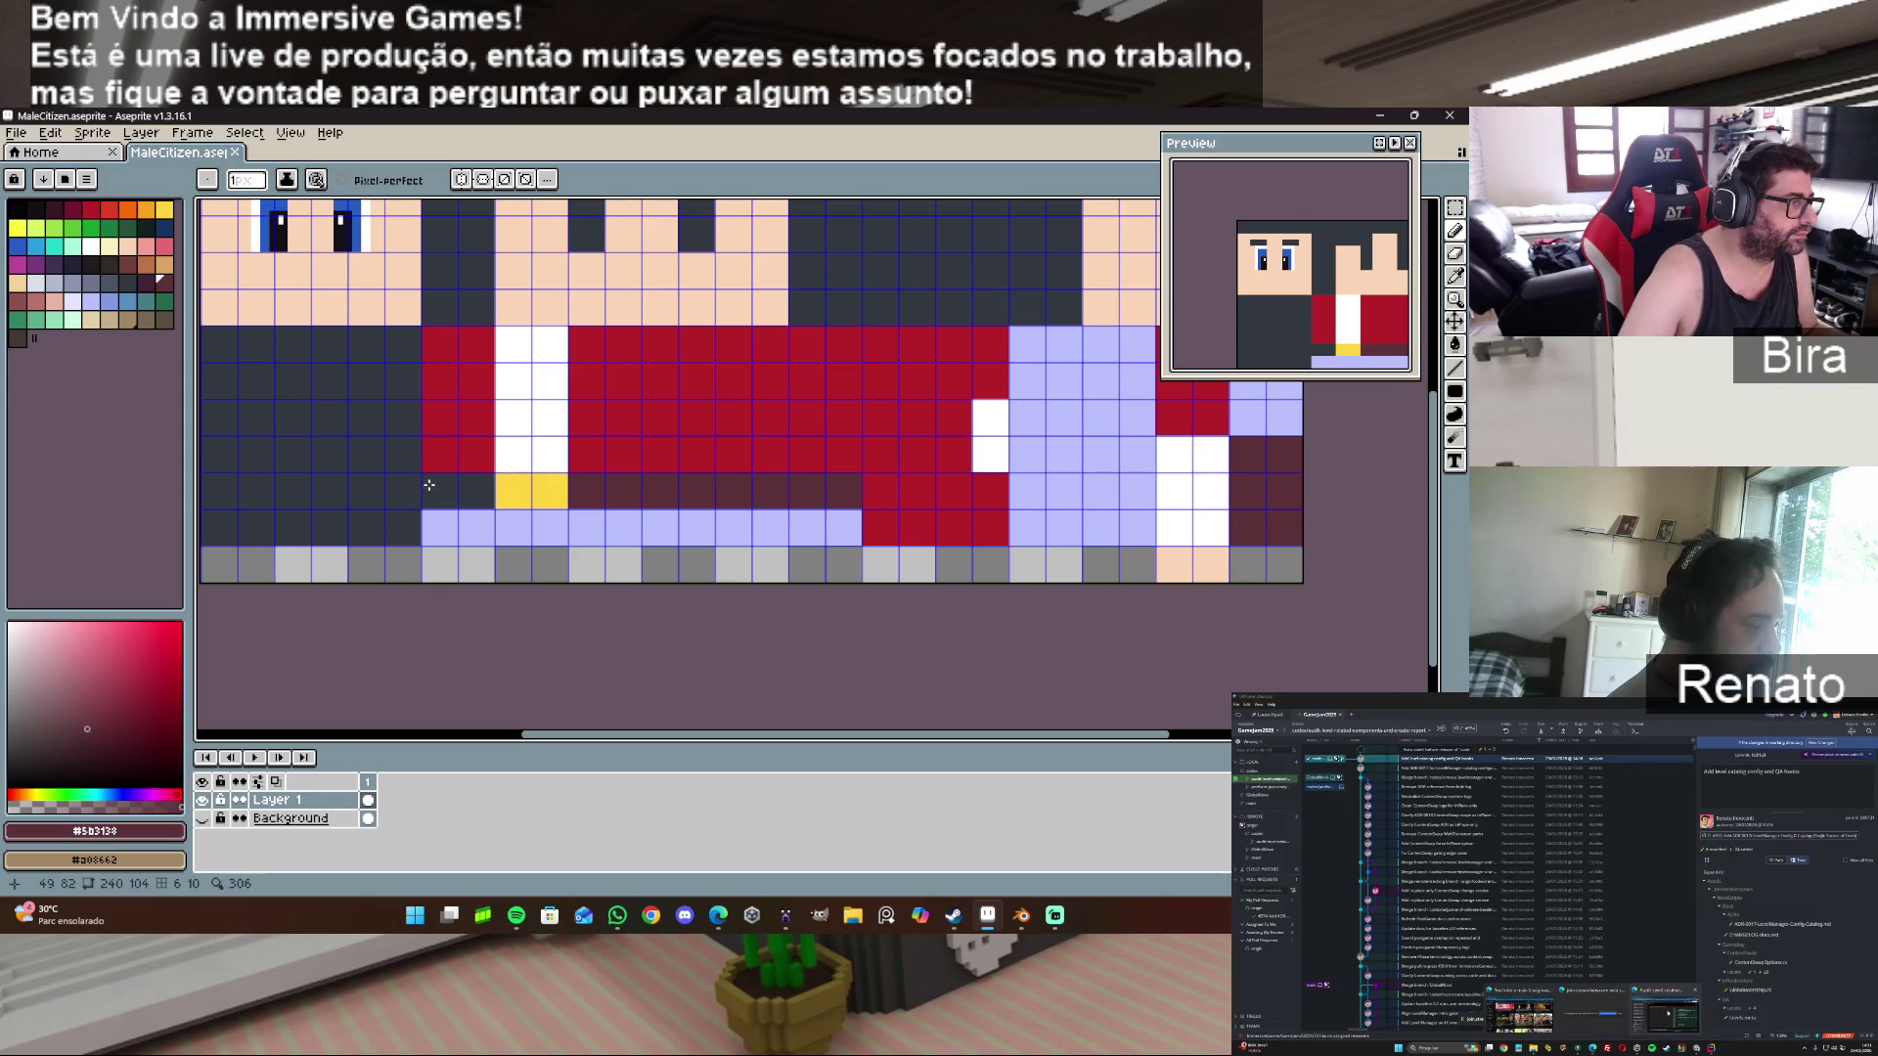
pyautogui.click(1456, 394)
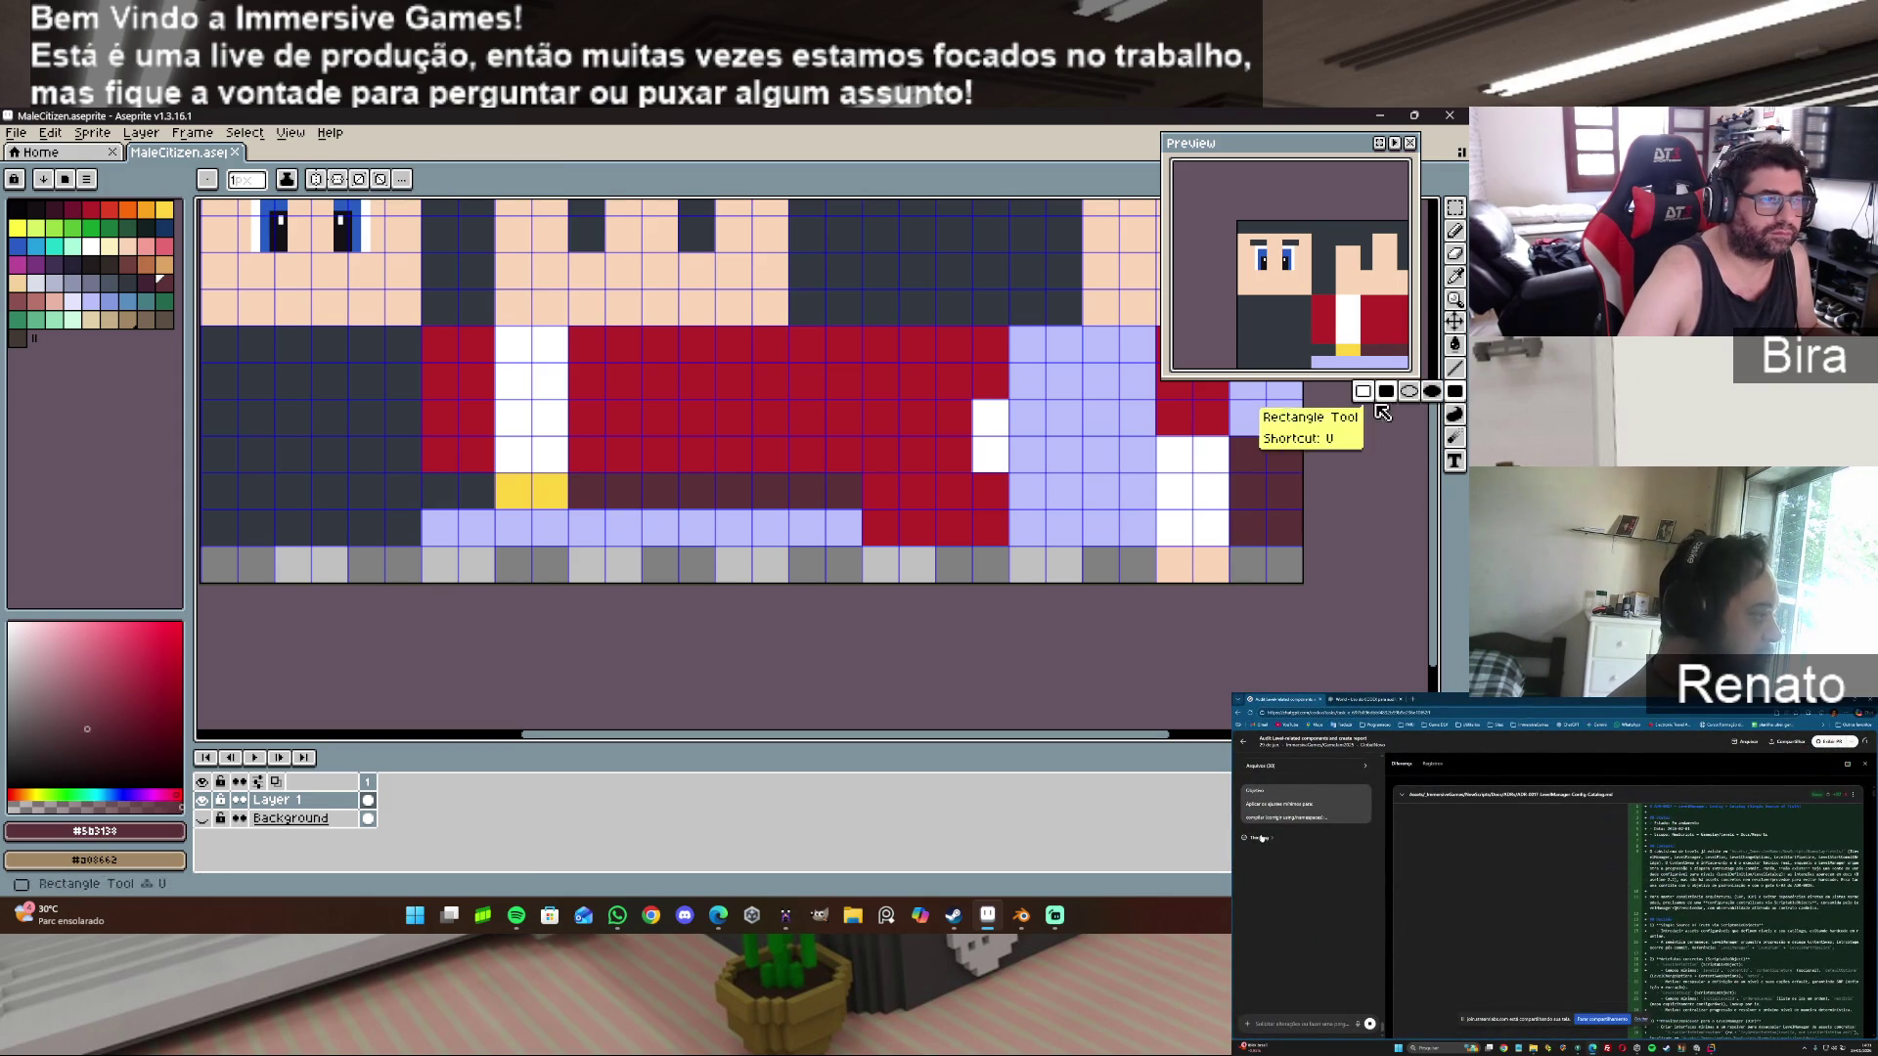
pyautogui.scroll(1, 472, 533)
pyautogui.scroll(1, 472, 533)
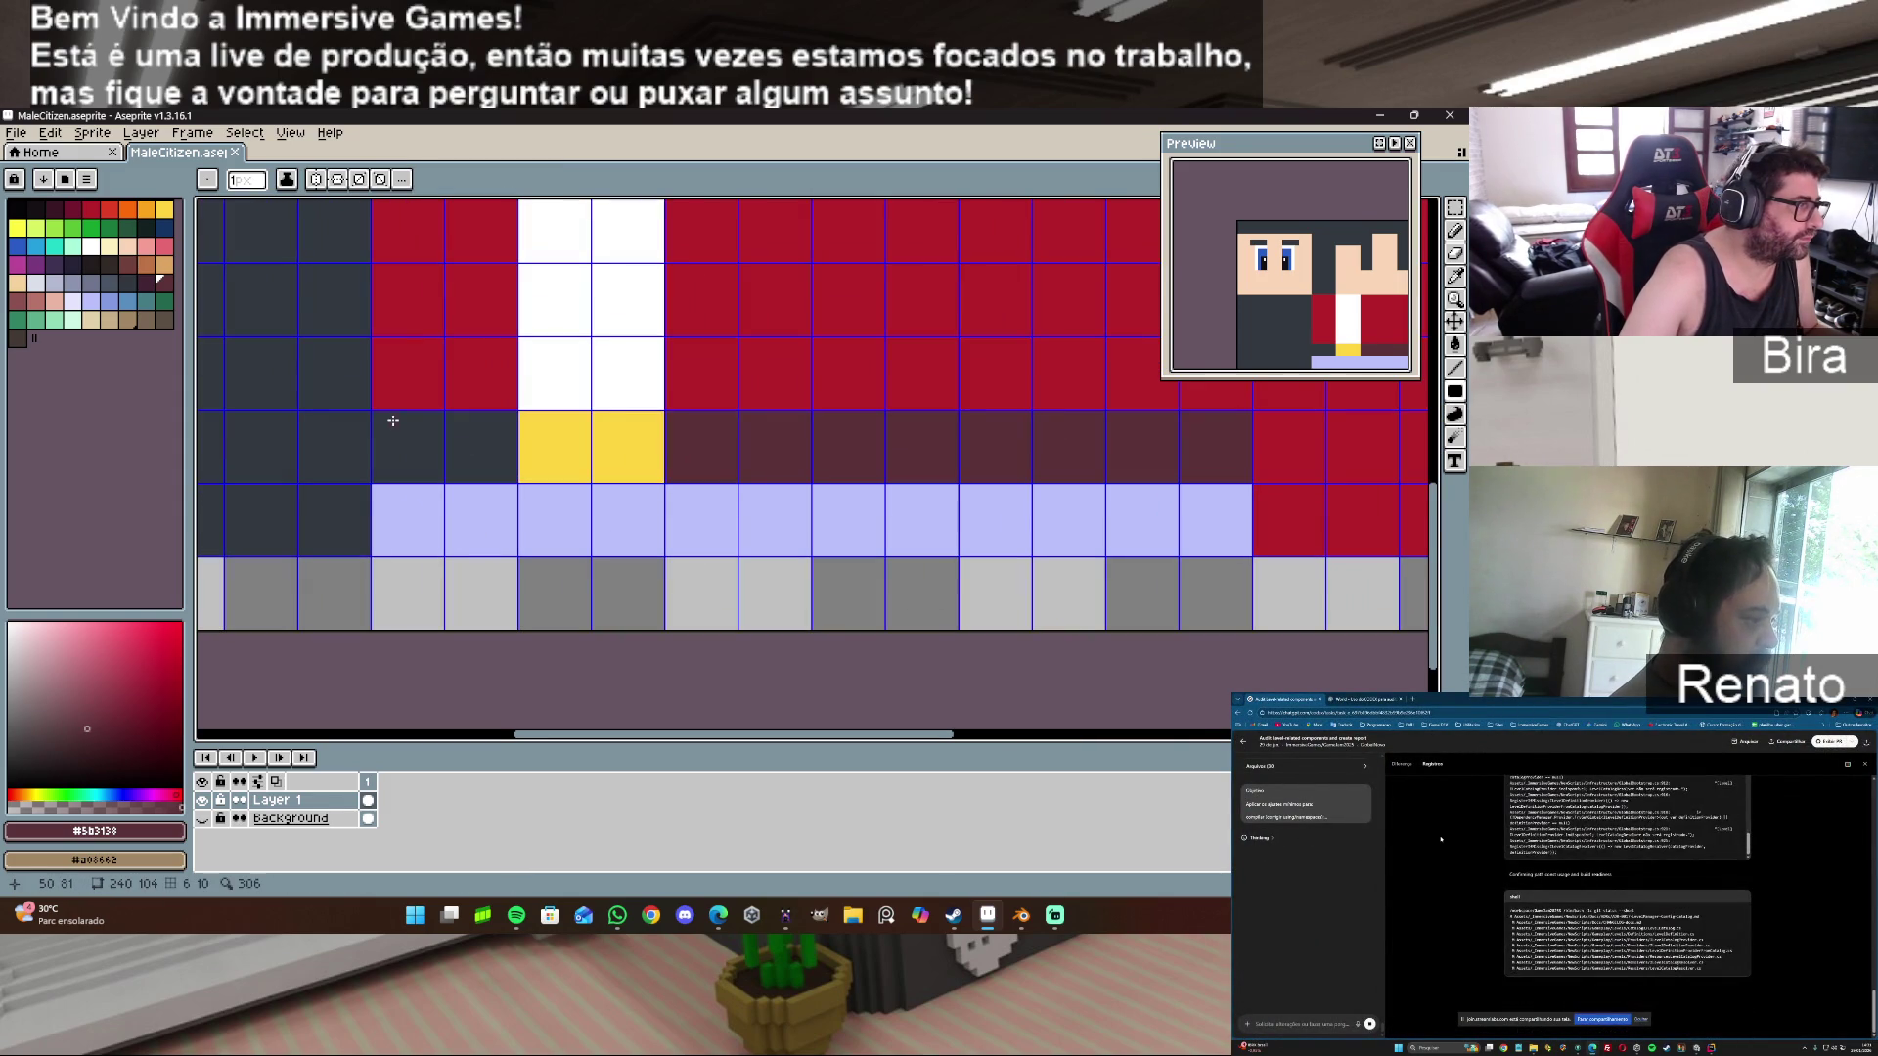
pyautogui.moveTo(374, 412); pyautogui.dragTo(374, 412)
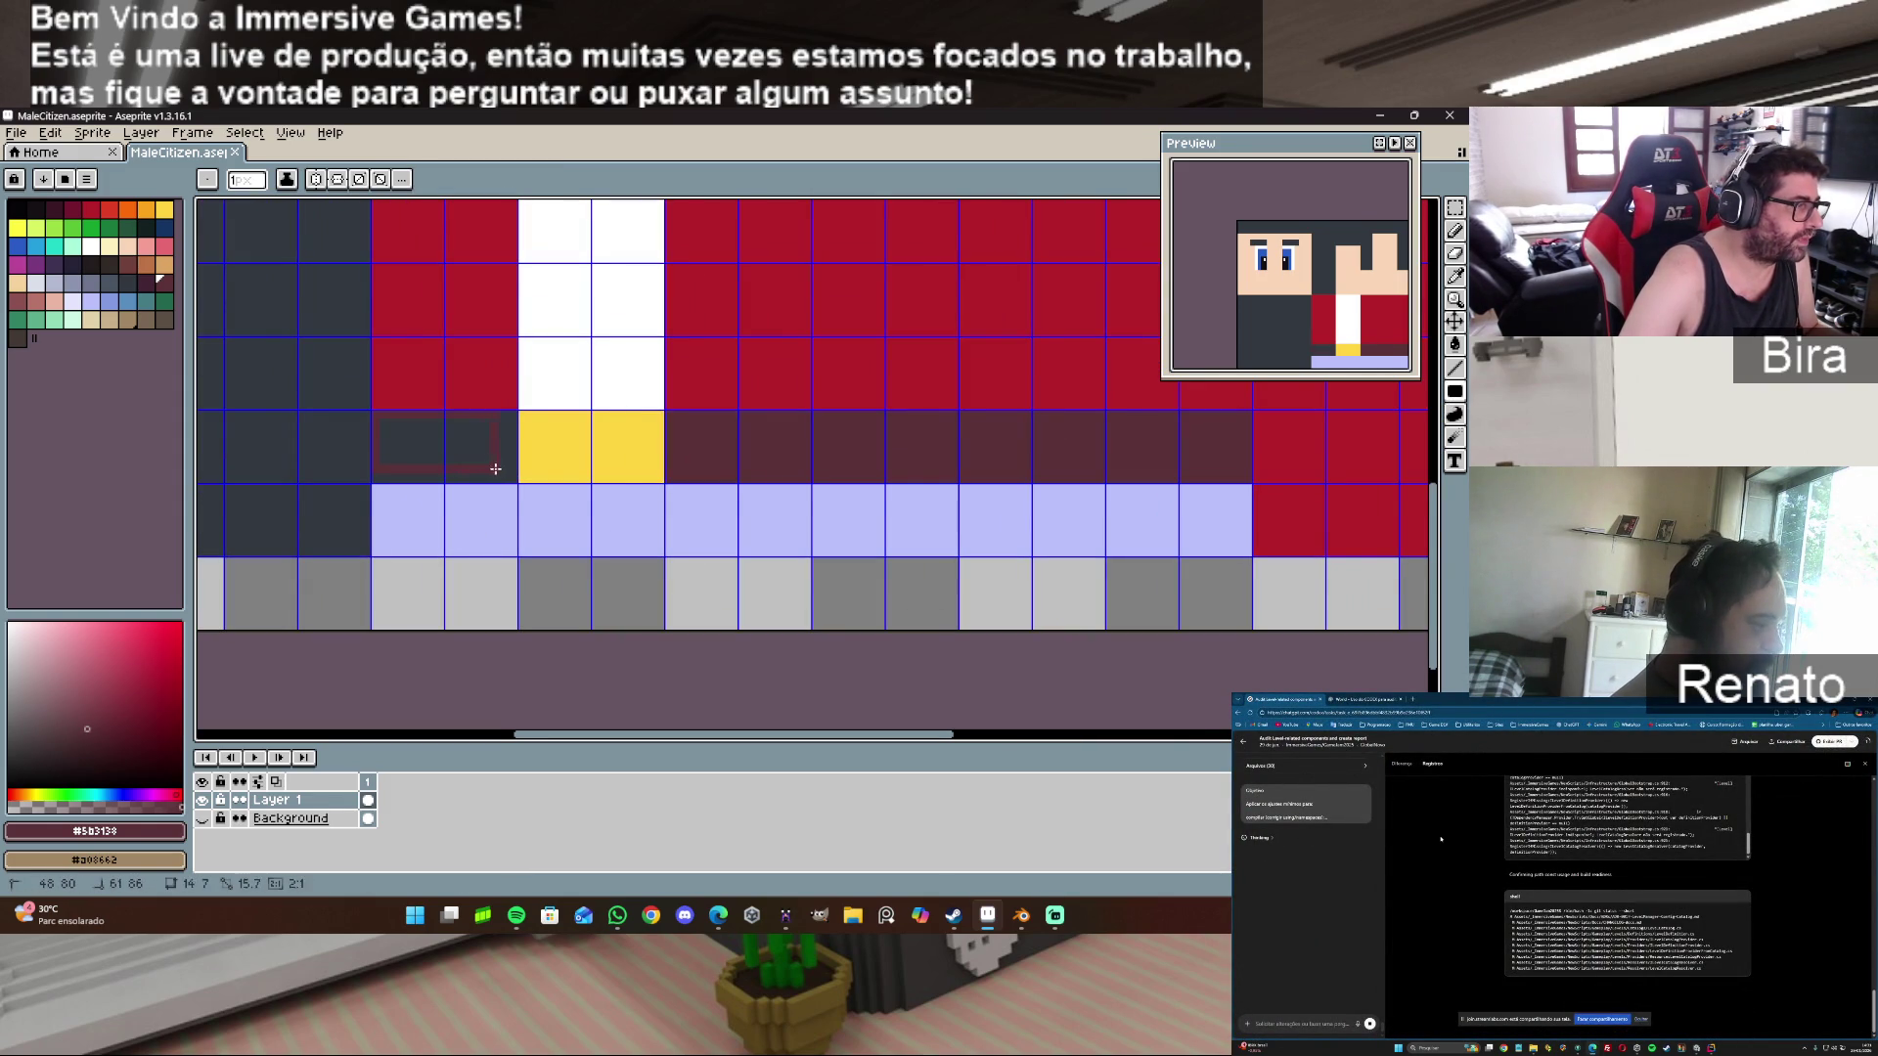
pyautogui.moveTo(515, 474); pyautogui.dragTo(514, 474)
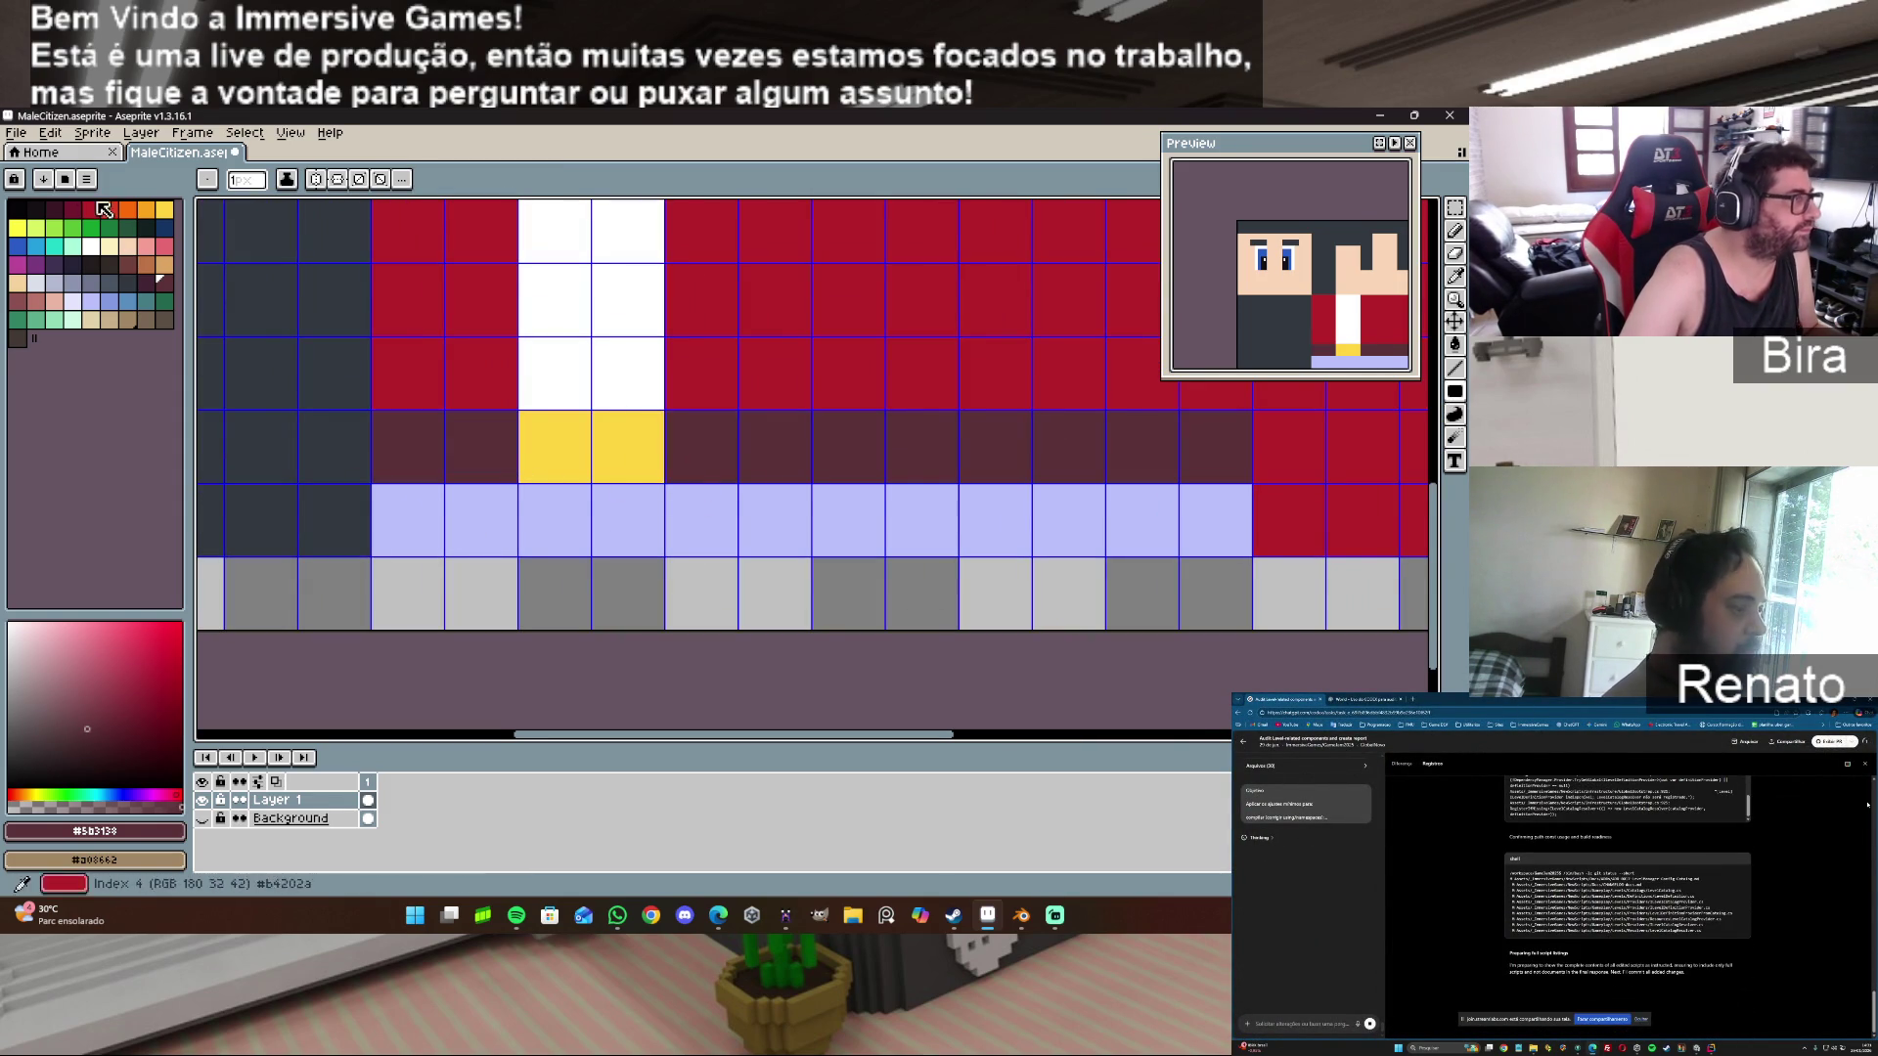
# Save the sprite and return to Blender.
pyautogui.click(16, 132)
pyautogui.click(70, 211)
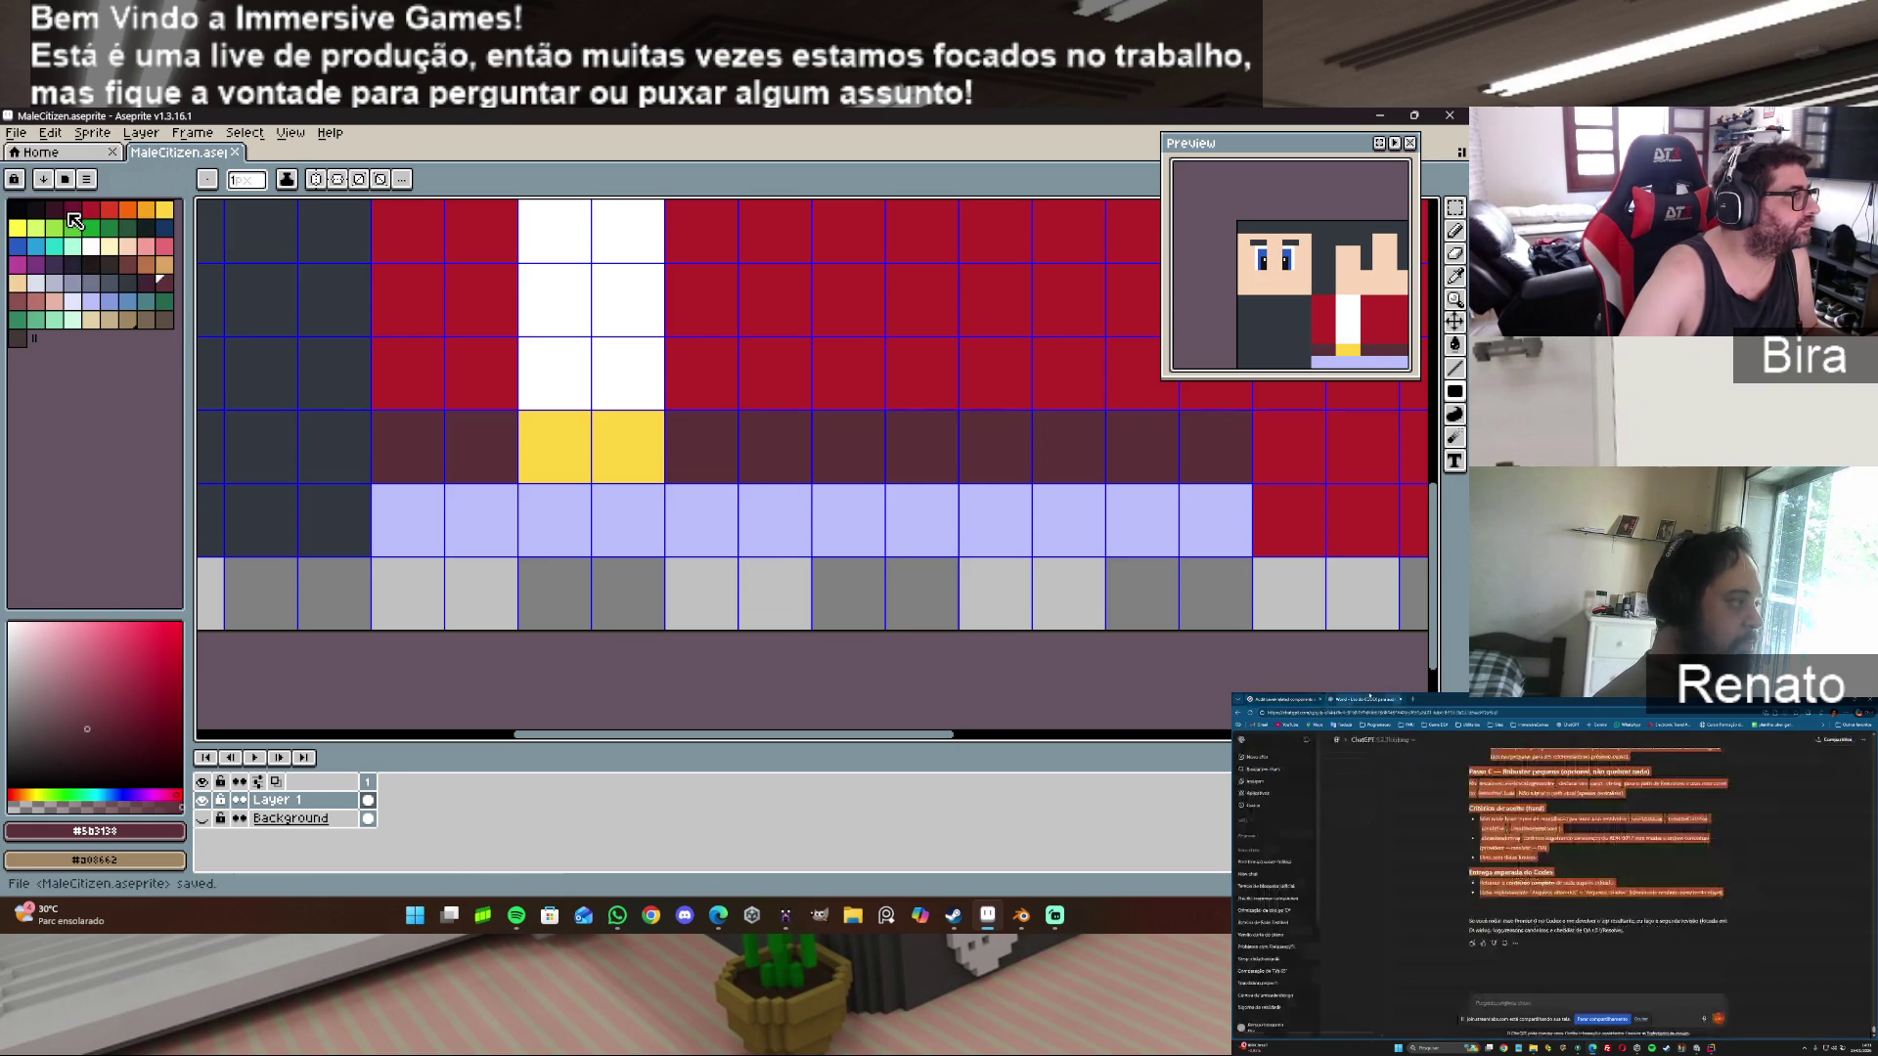
pyautogui.click(1021, 916)
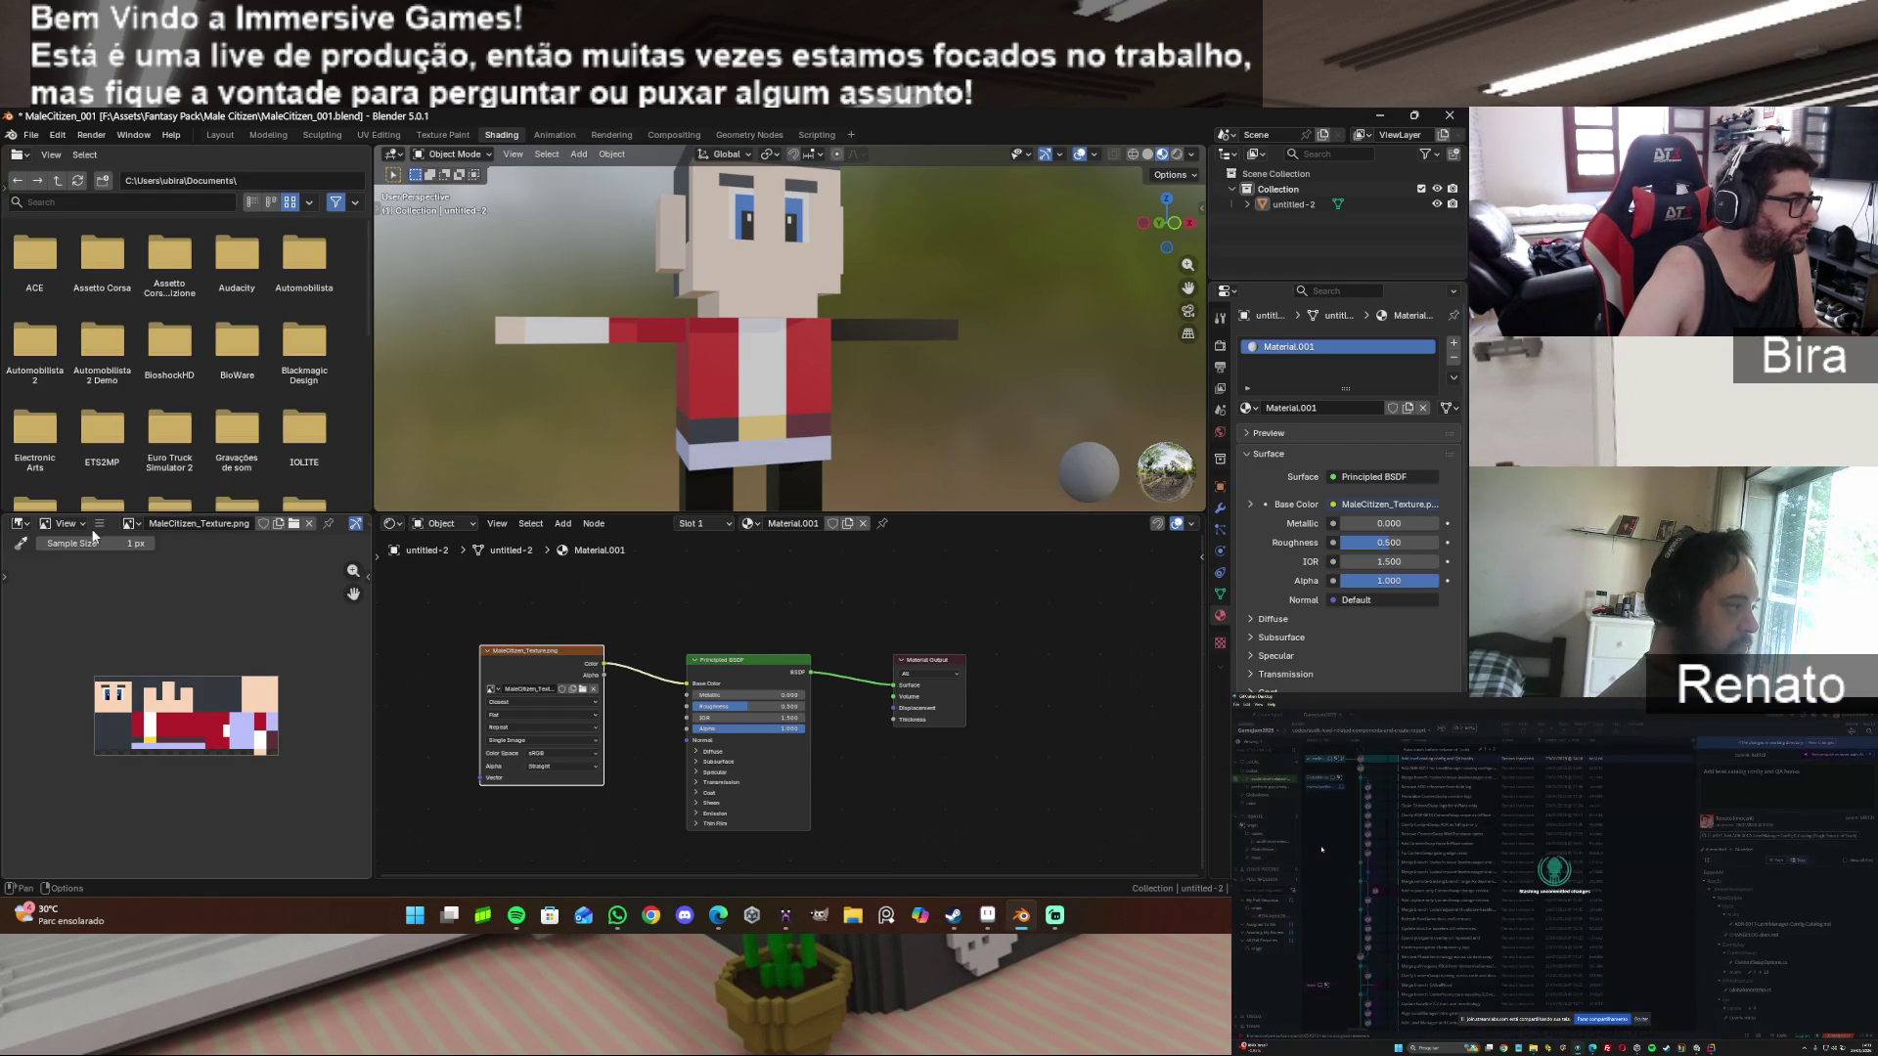
# Reload the texture in Blender's Image Editor, then bring Aseprite back to the front.
pyautogui.click(99, 525)
pyautogui.moveTo(139, 555)
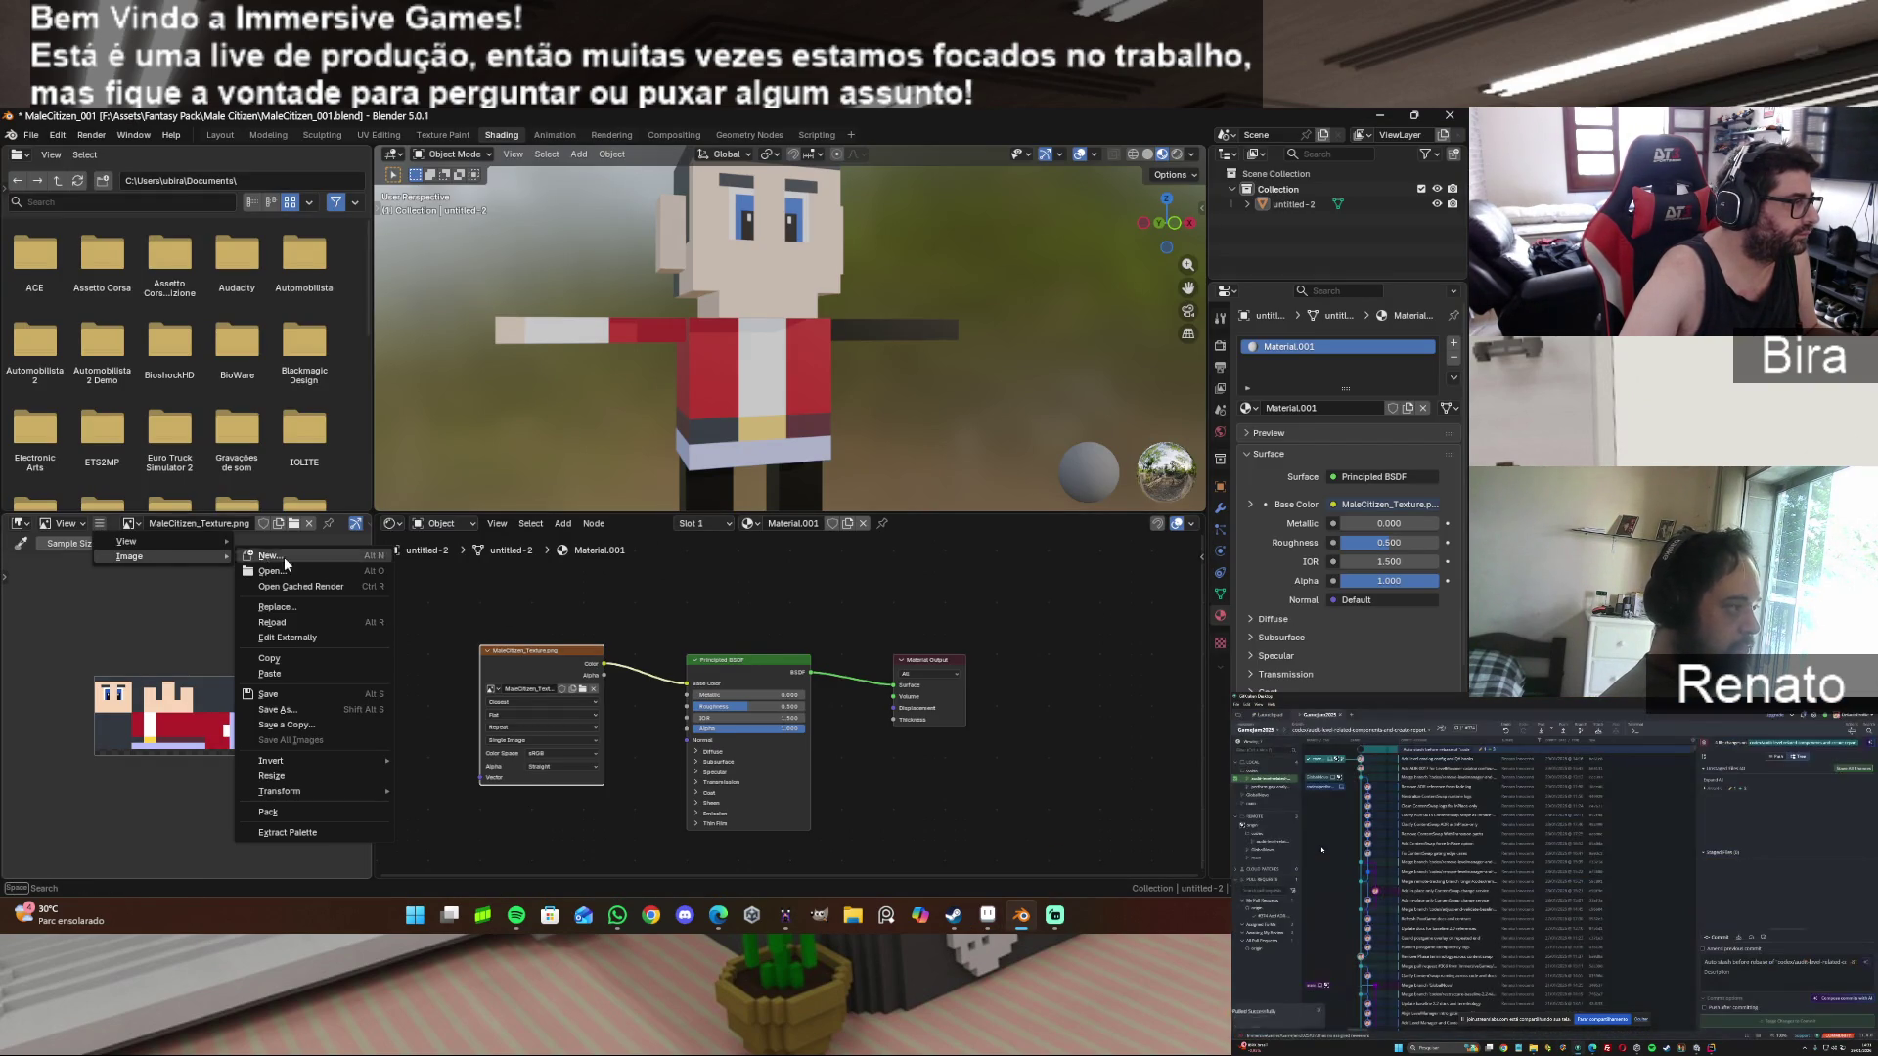
pyautogui.click(305, 624)
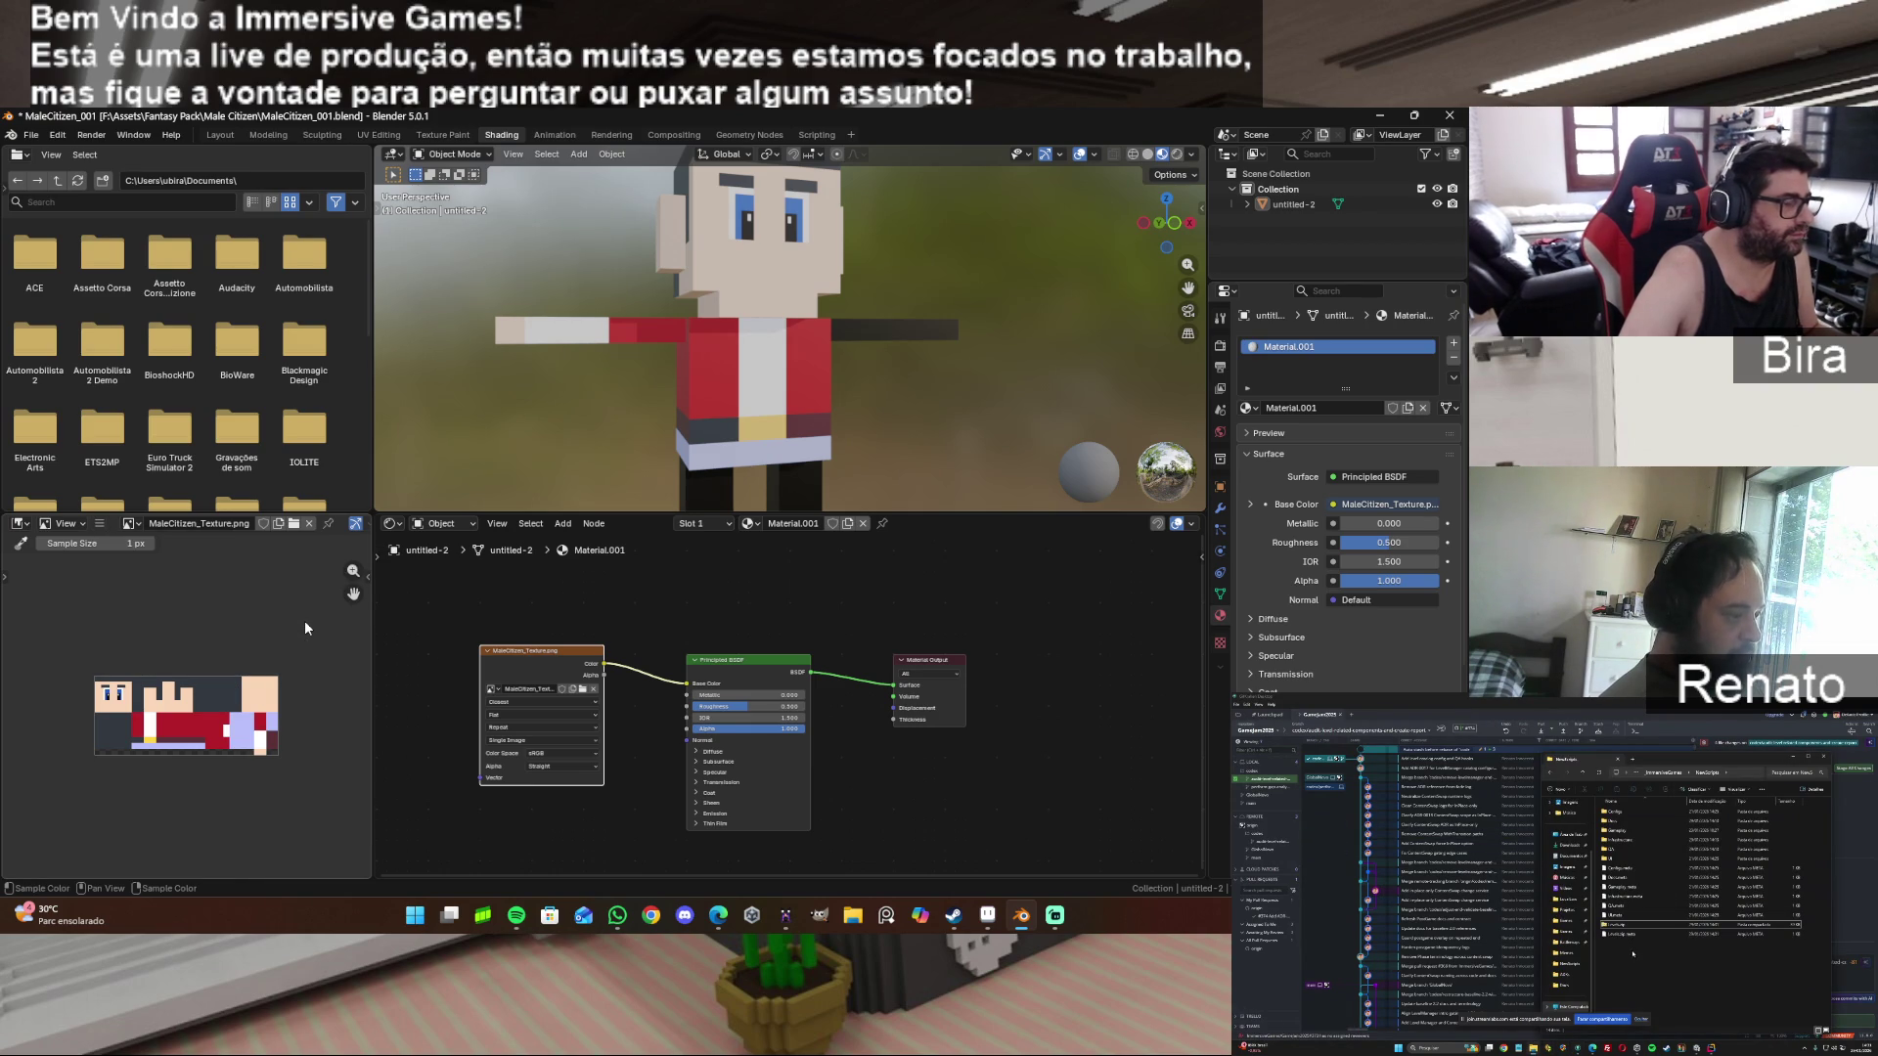
pyautogui.click(988, 915)
pyautogui.click(16, 132)
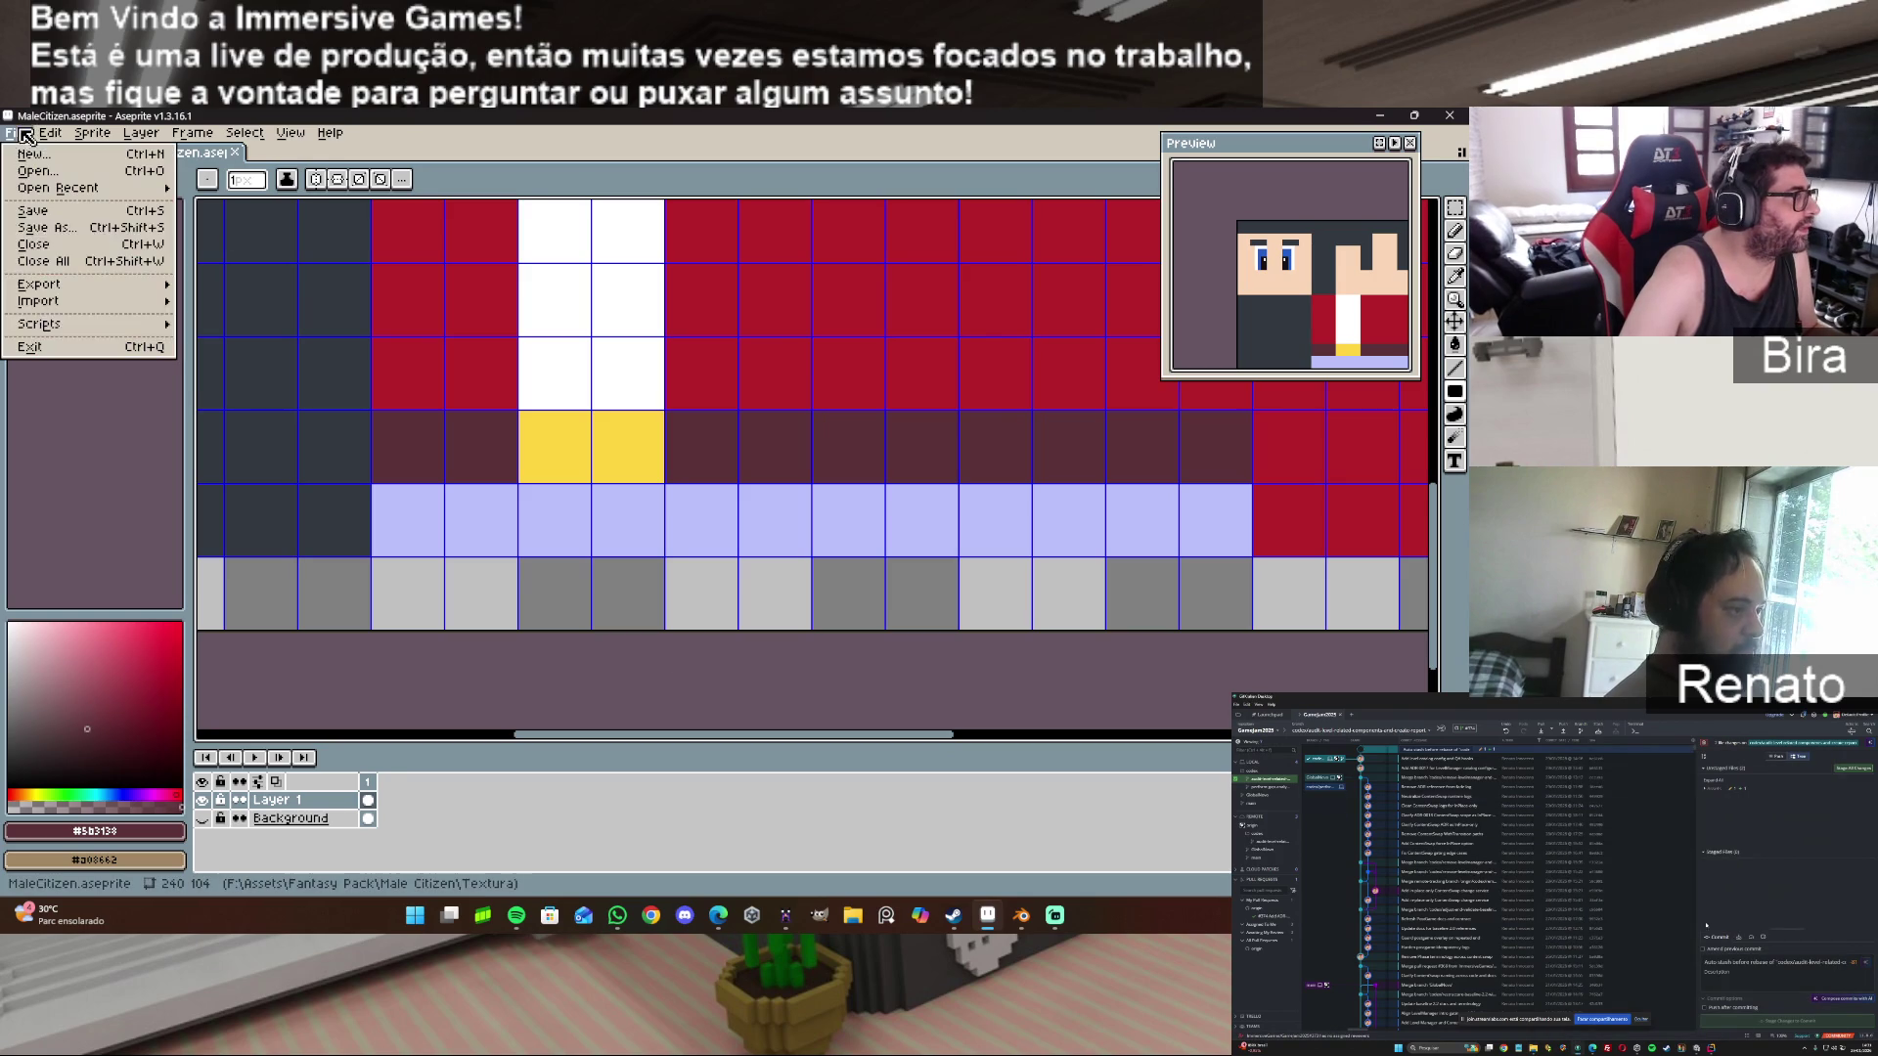
# Export the sprite over MaleCitizen_Texture.png, accepting the overwrite and PNG warning, then return to Blender.
pyautogui.moveTo(75, 292)
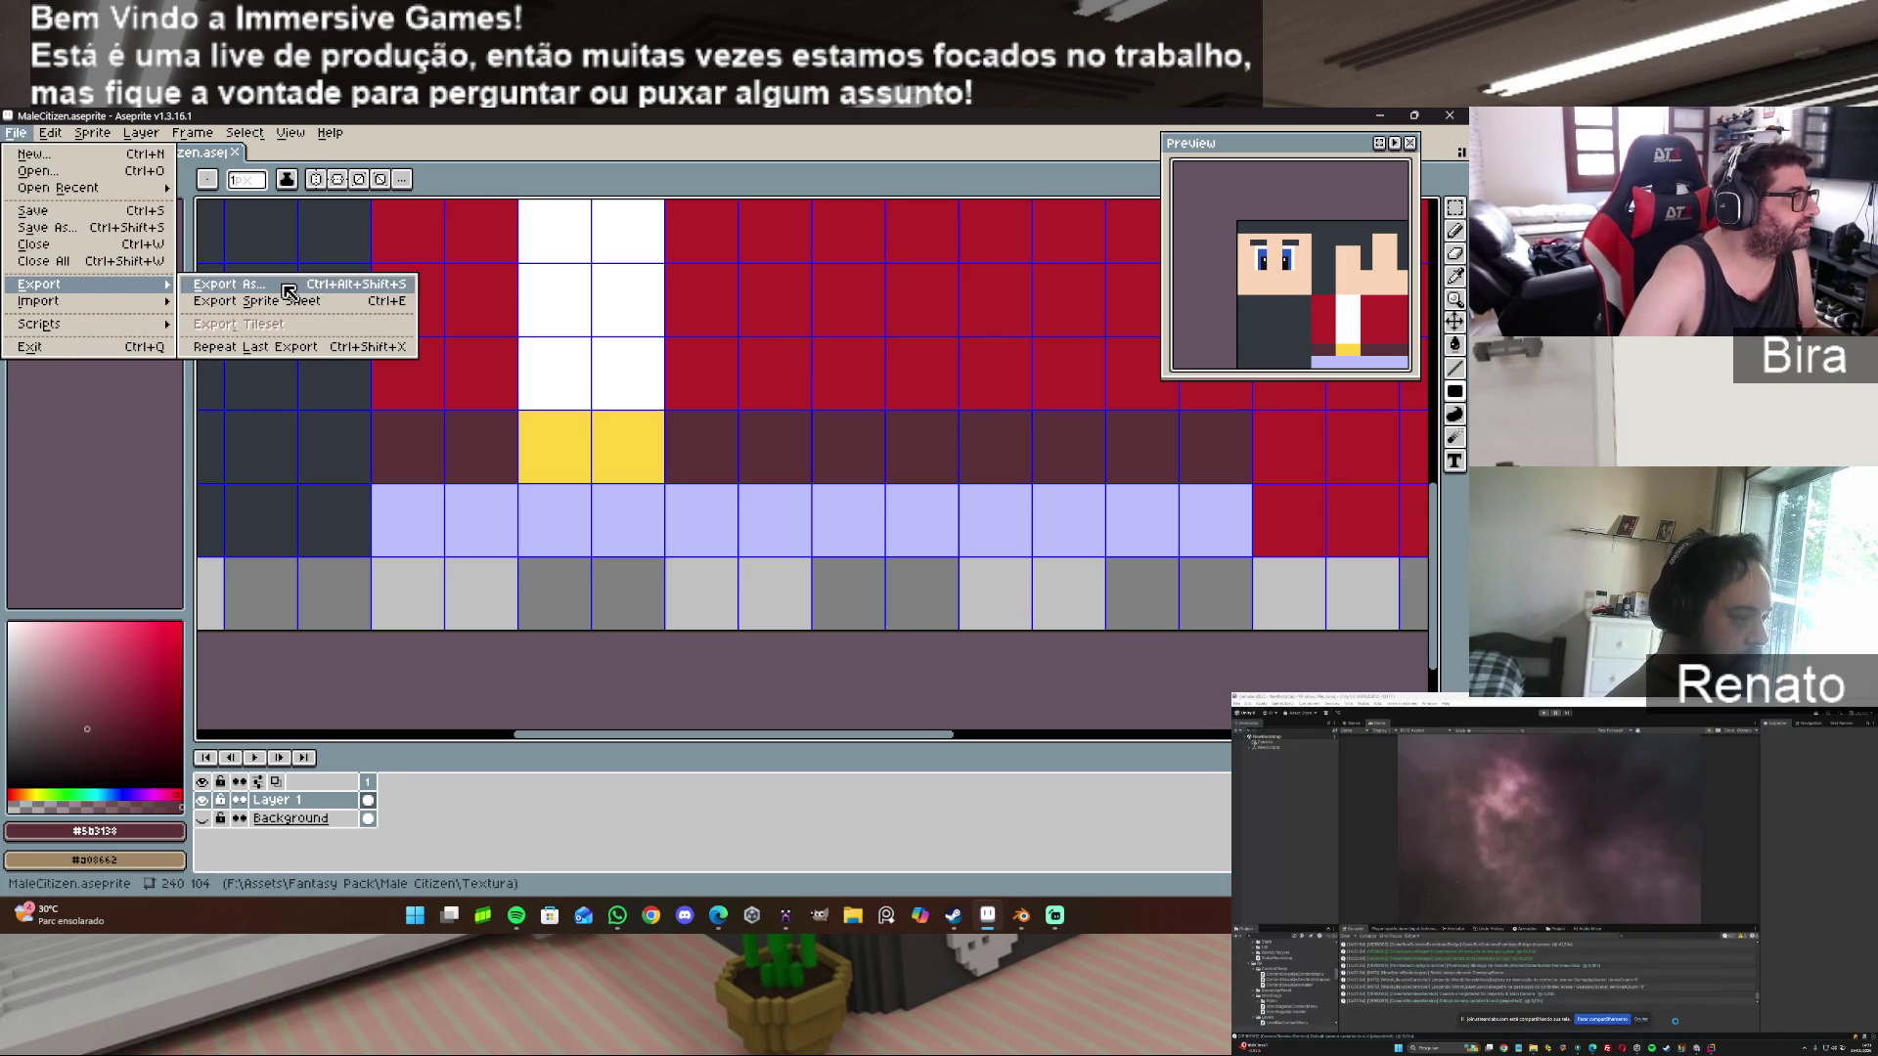
pyautogui.click(303, 284)
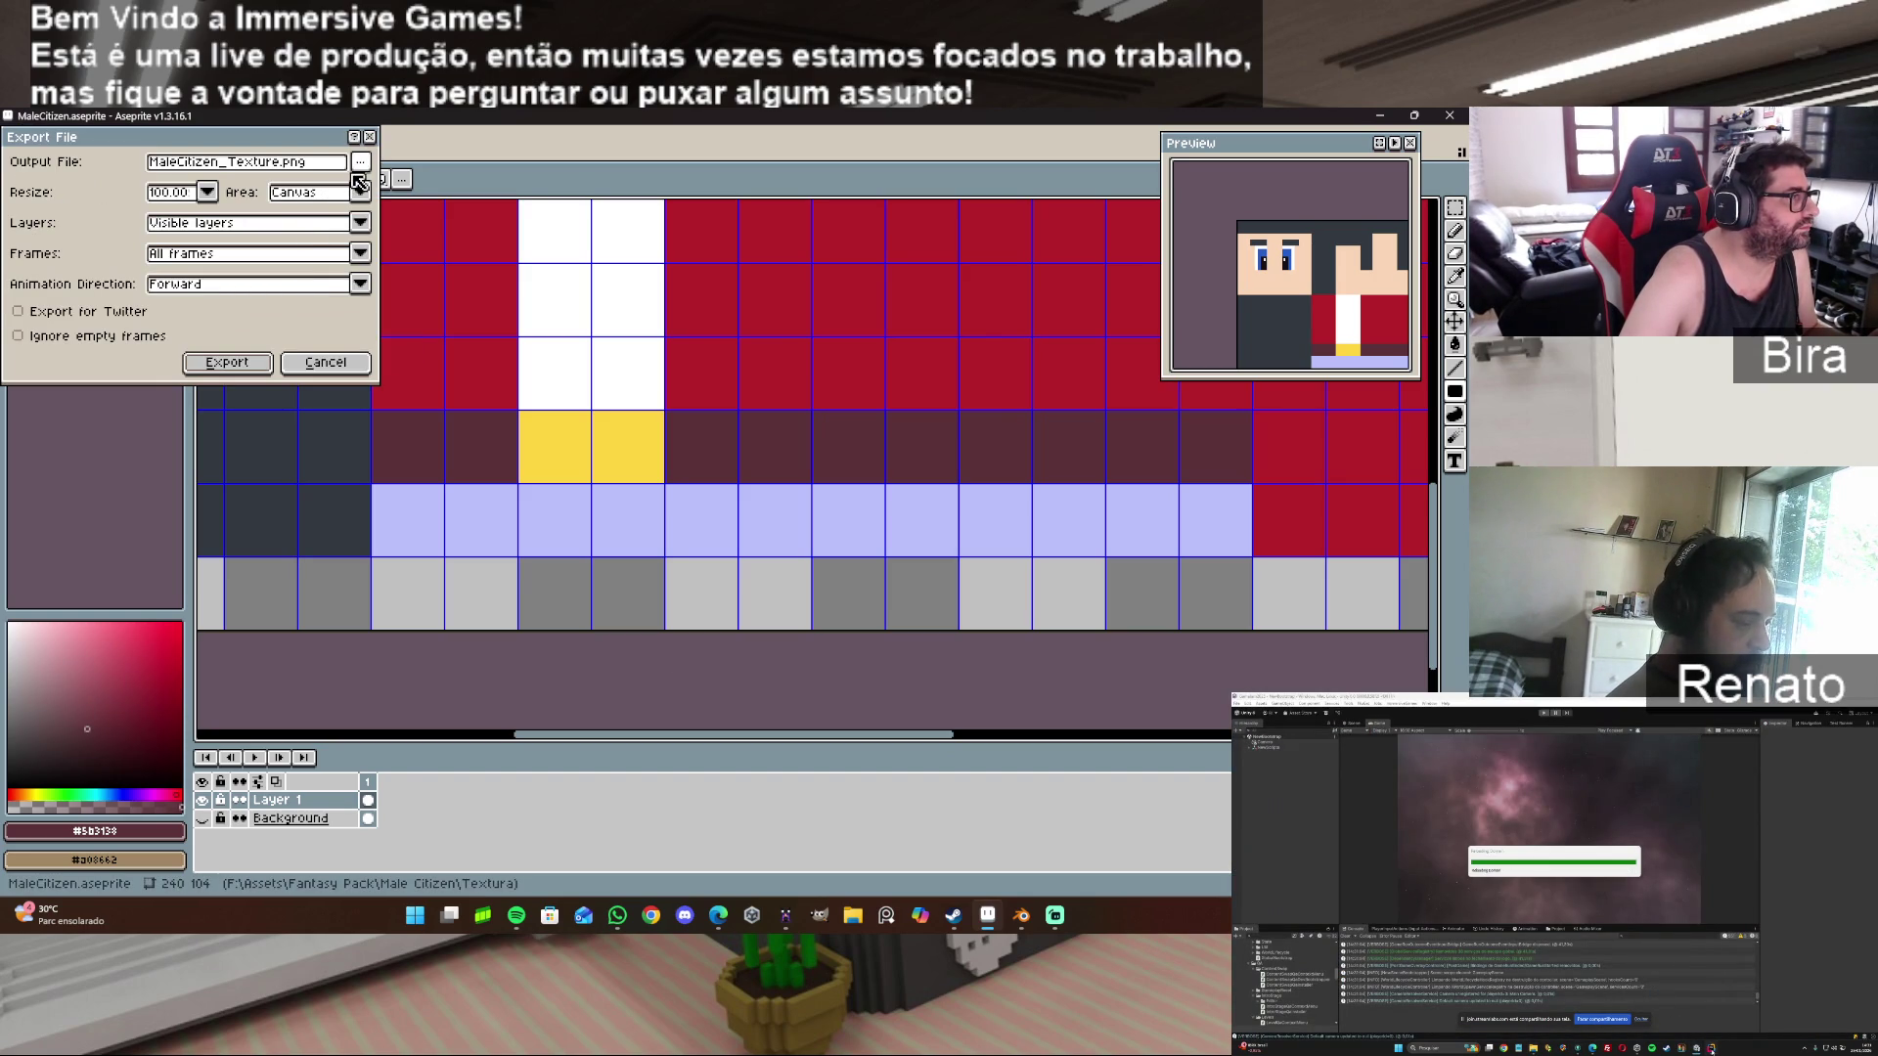
pyautogui.click(230, 363)
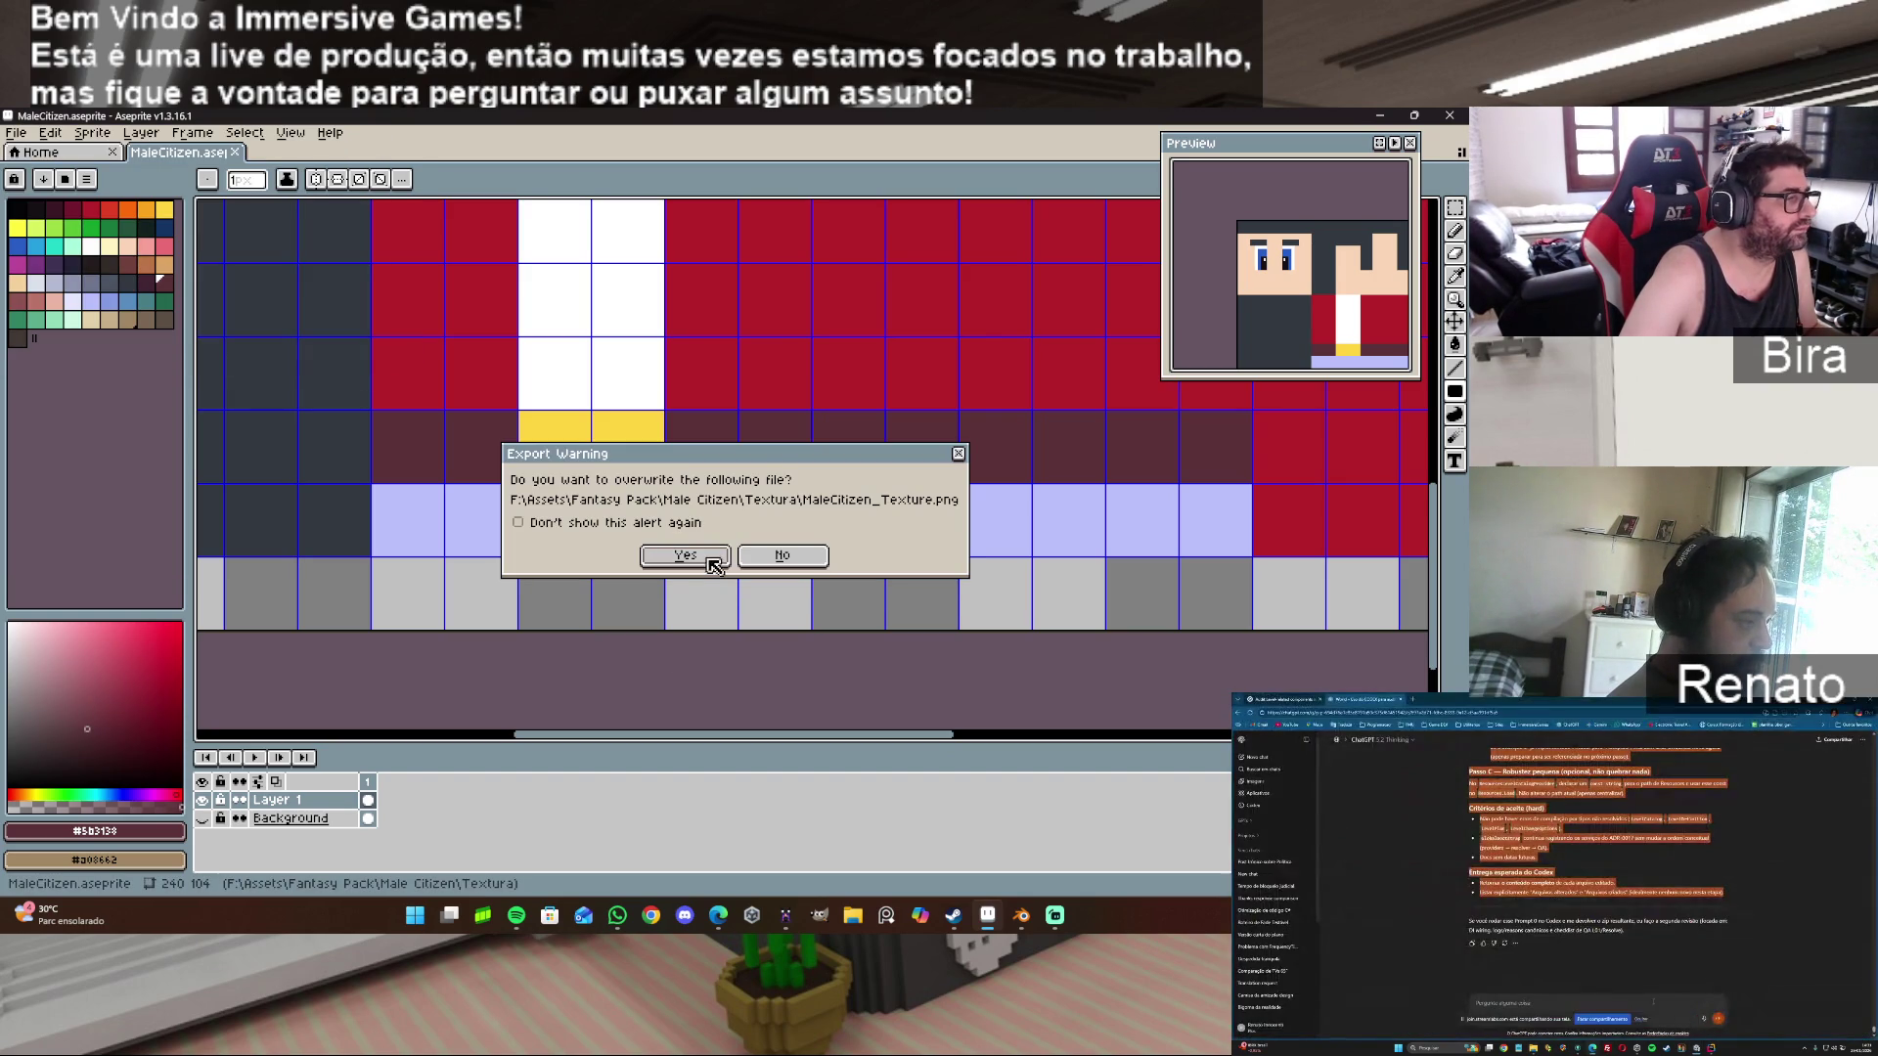
pyautogui.click(702, 560)
pyautogui.click(687, 591)
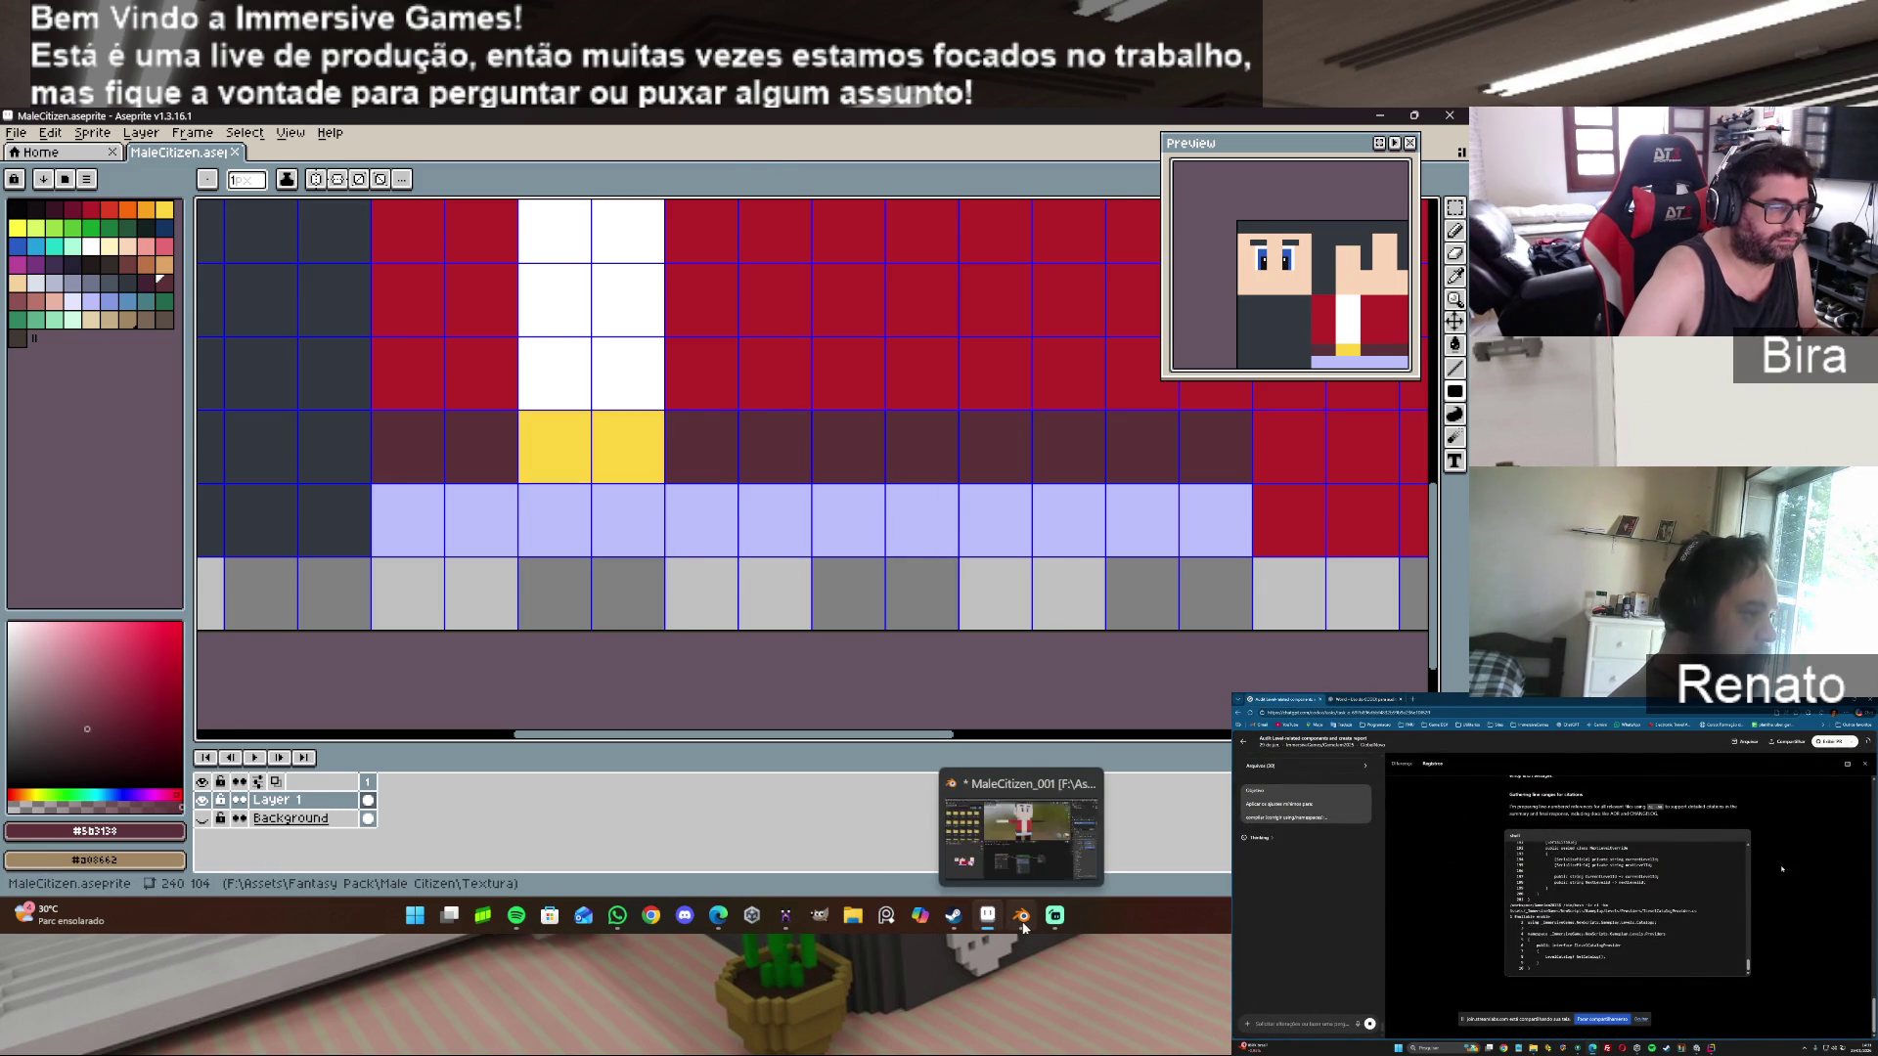
pyautogui.click(1022, 920)
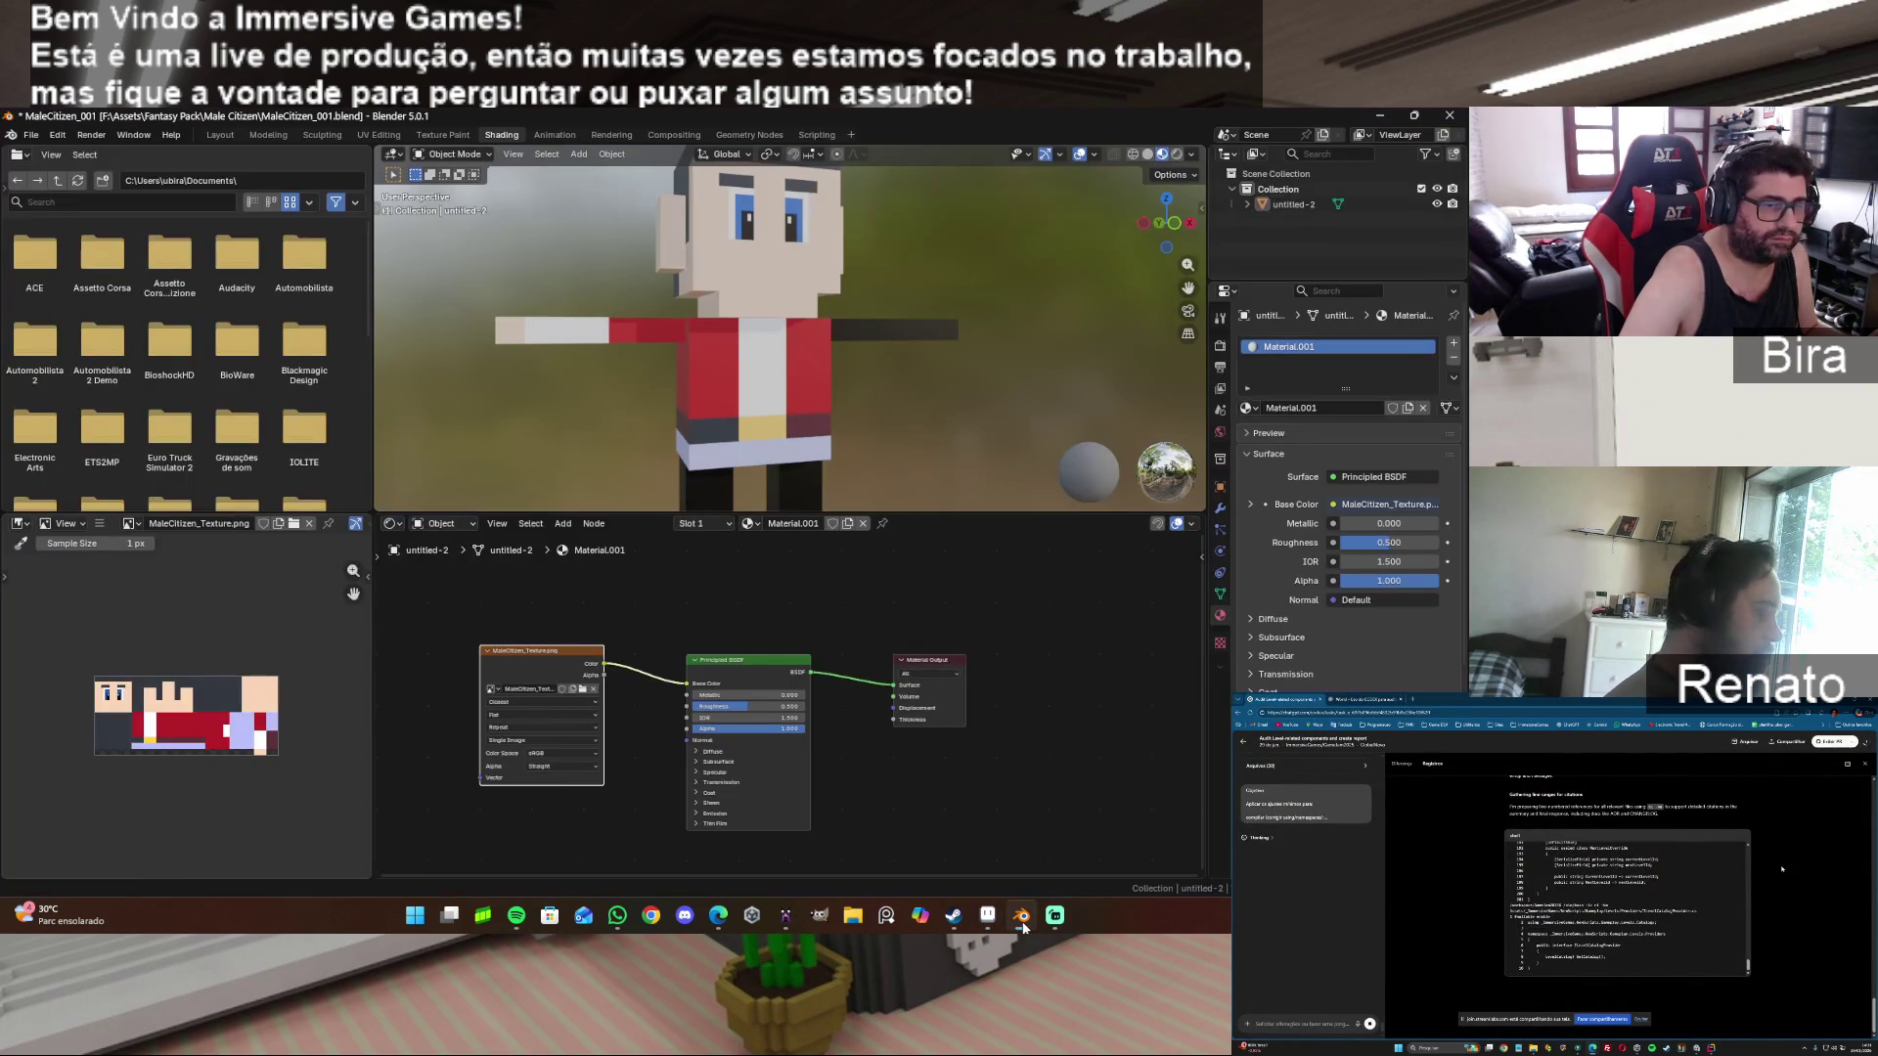
# Run Image > Reload on MaleCitizen_Texture.png in Blender, then switch back to Aseprite.
pyautogui.click(100, 525)
pyautogui.moveTo(123, 558)
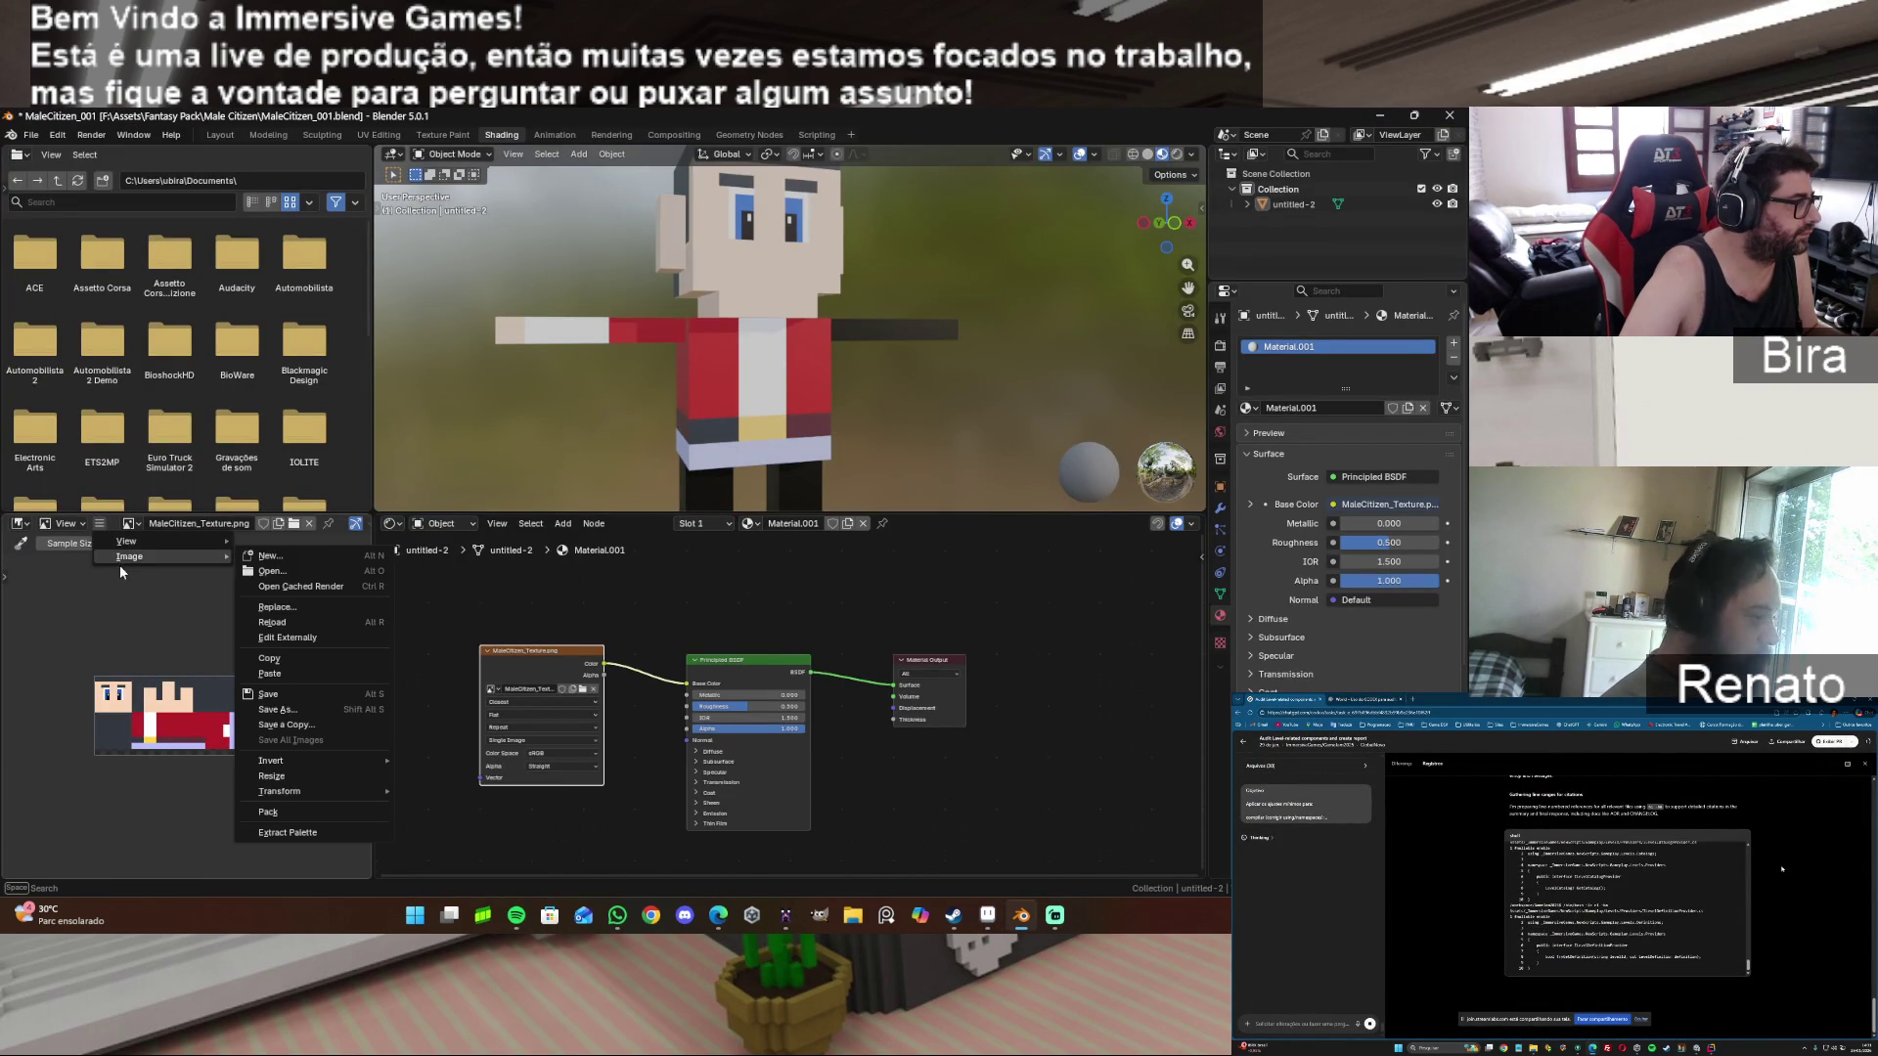
pyautogui.click(302, 620)
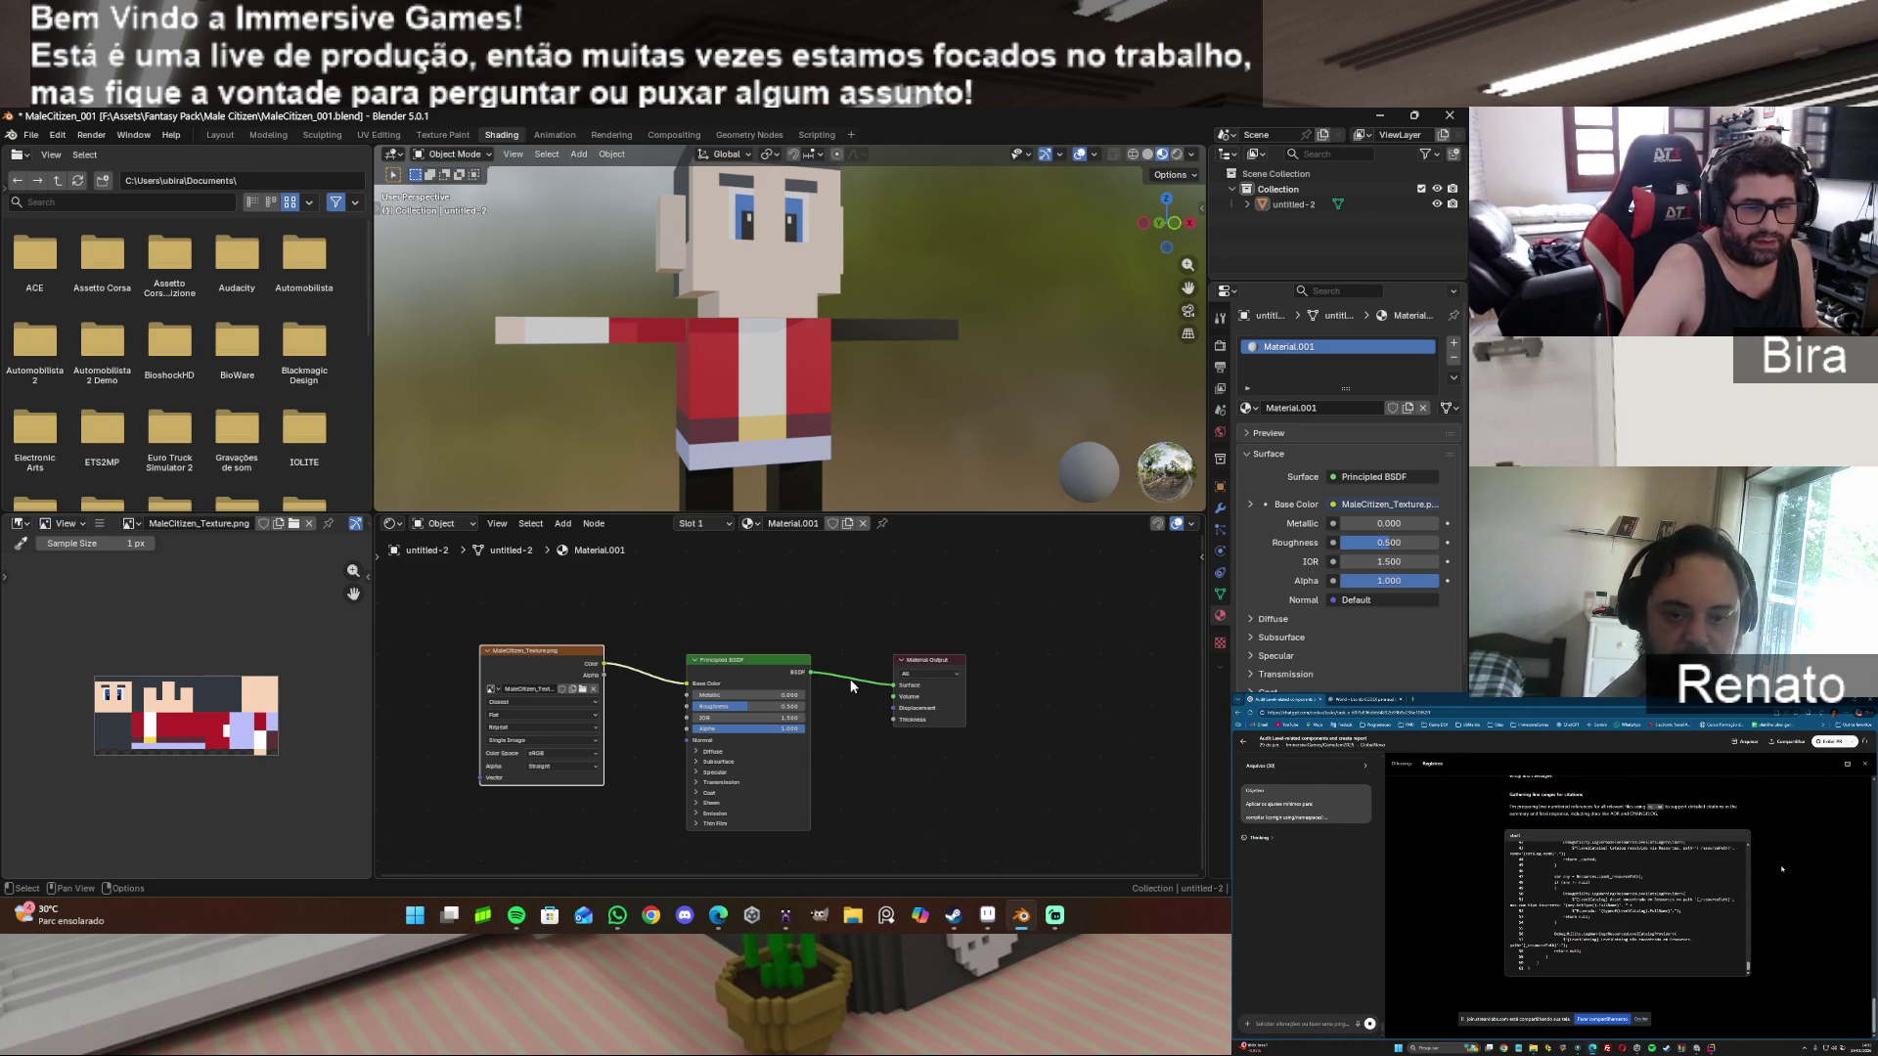
pyautogui.click(990, 916)
pyautogui.scroll(-8, 861, 528)
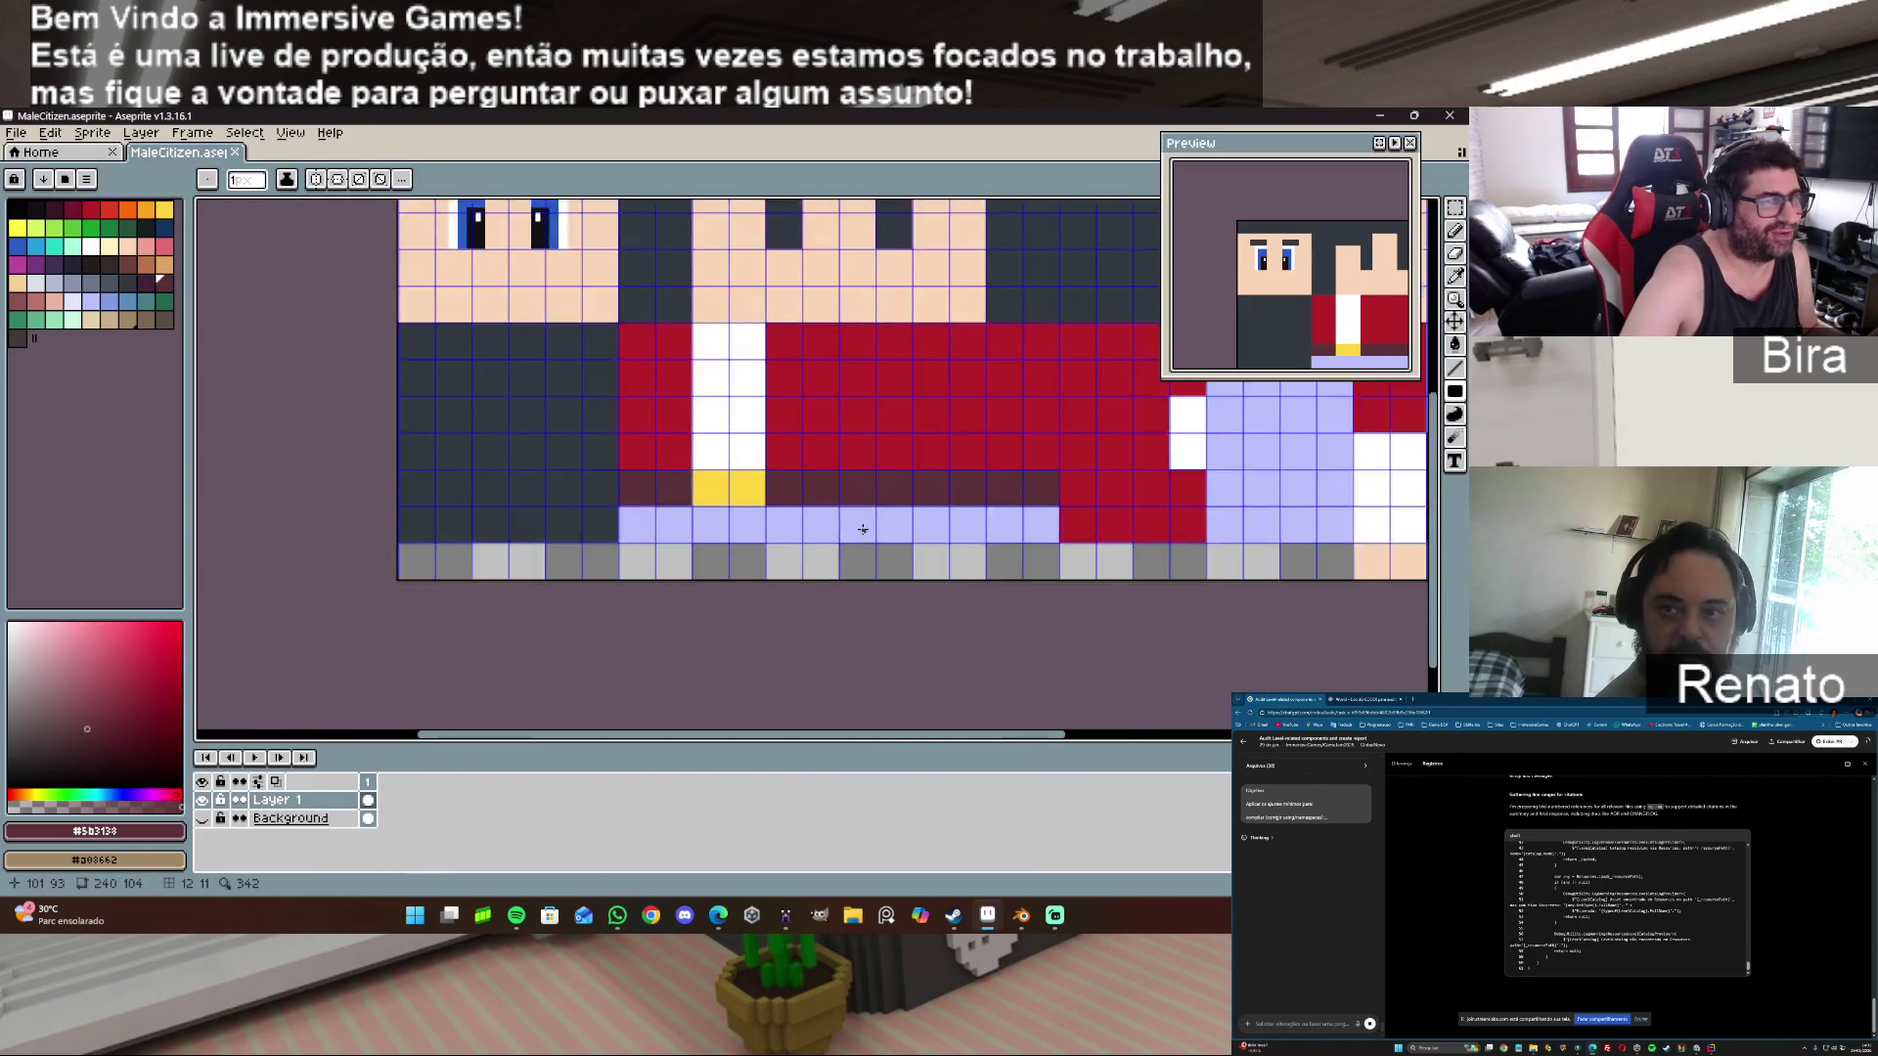
# Zoom out and pan over the whole texture sheet, then minimize Aseprite.
pyautogui.scroll(3, 863, 530)
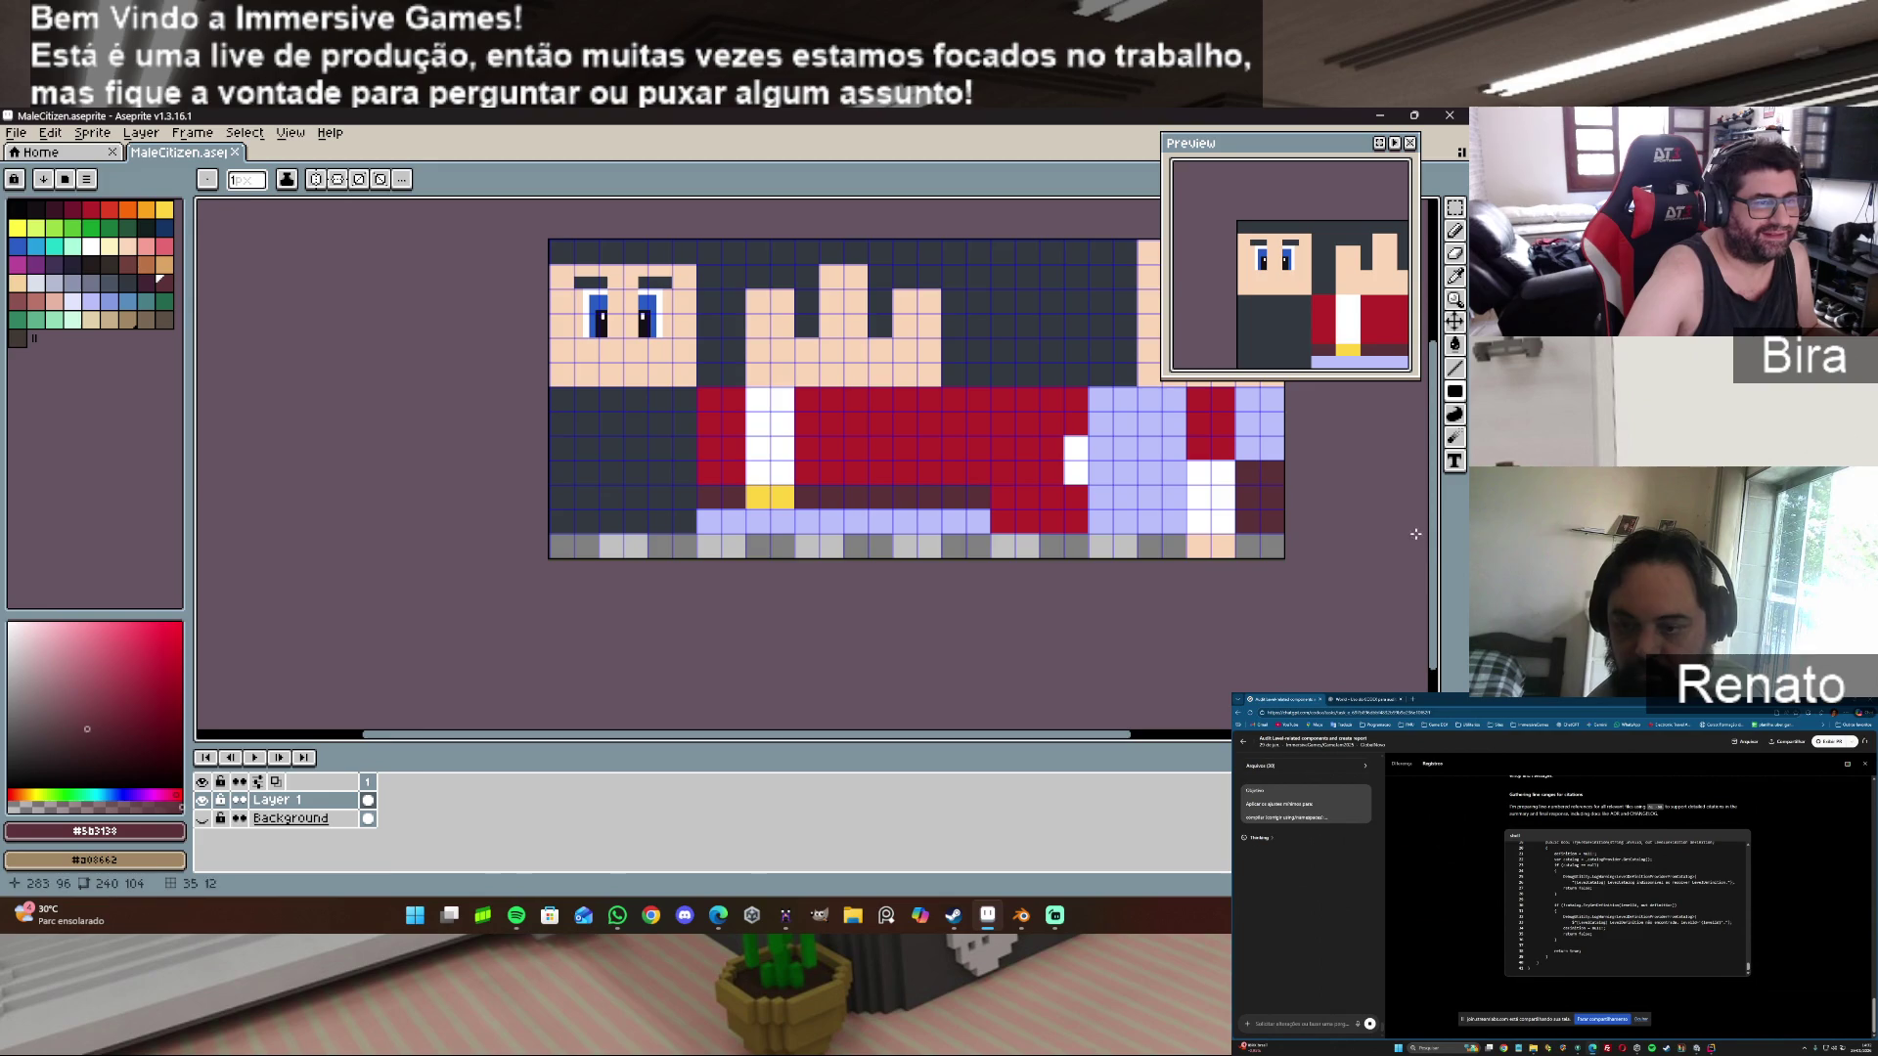
pyautogui.scroll(3, 1271, 577)
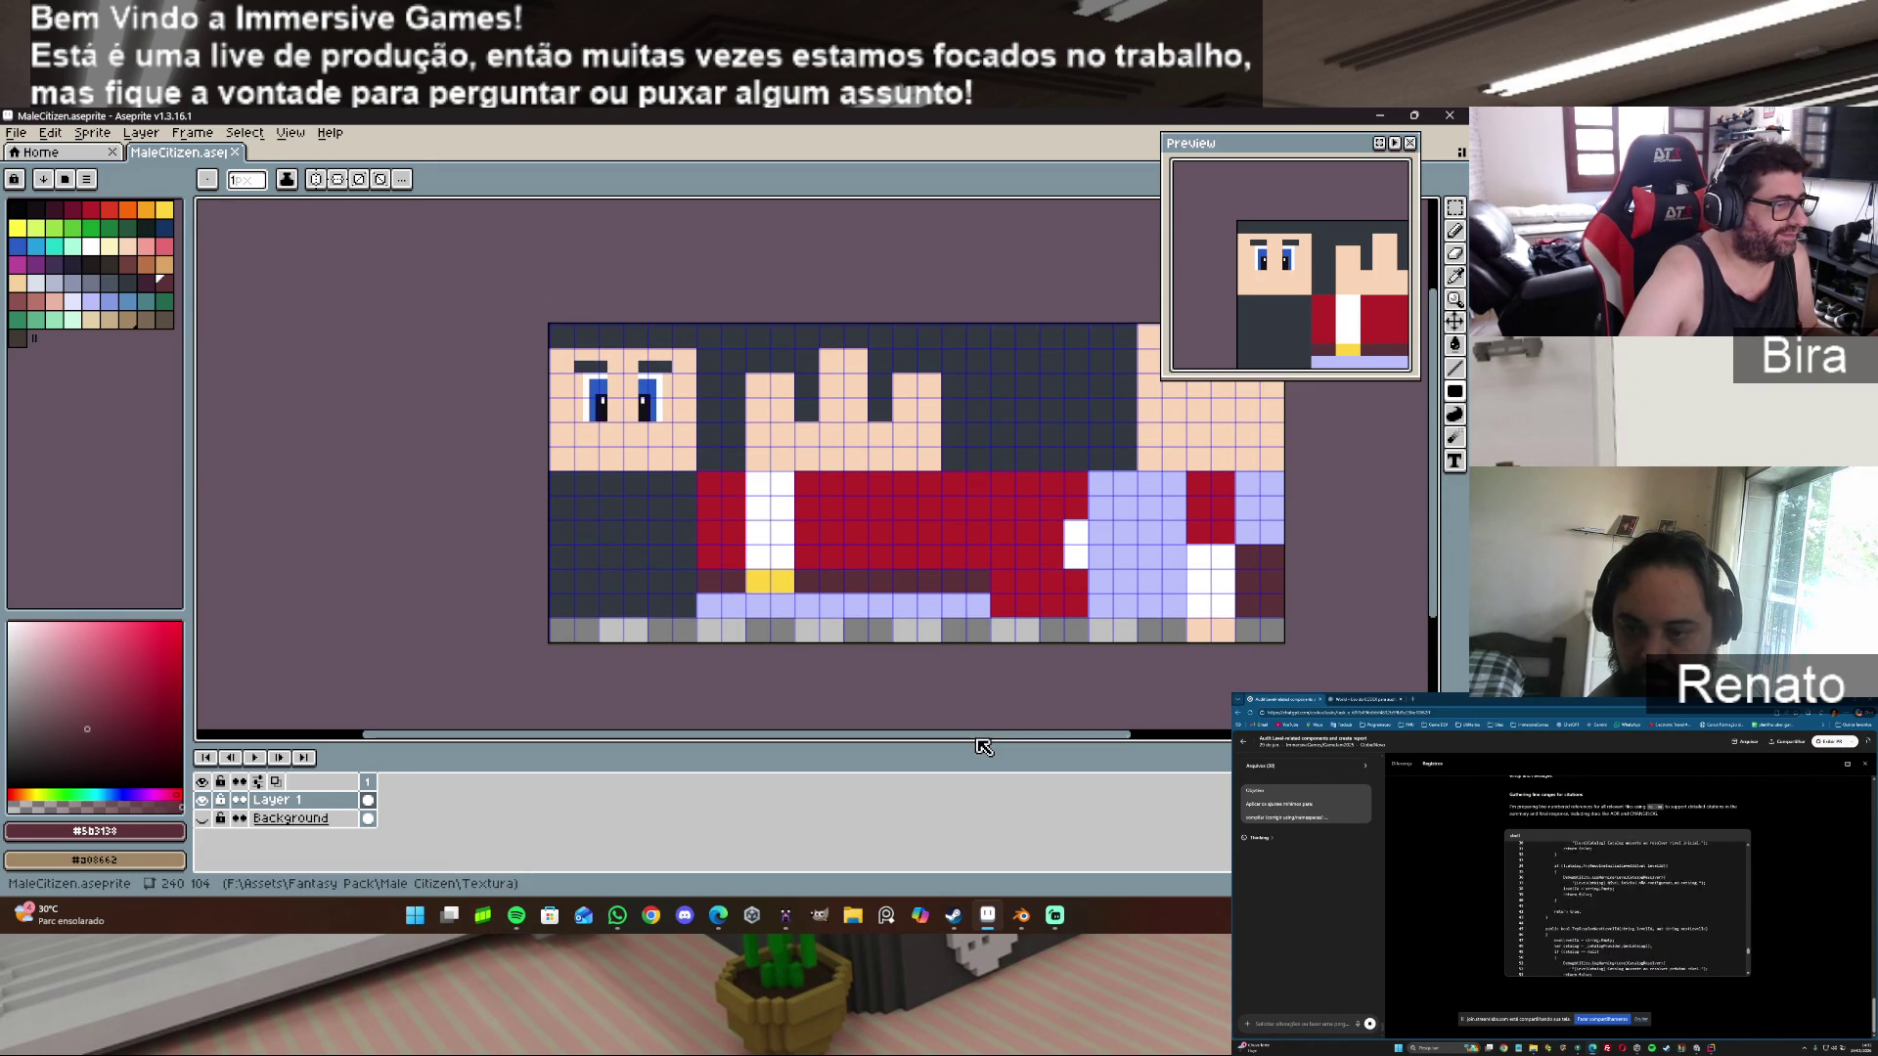
pyautogui.moveTo(1147, 731); pyautogui.dragTo(1154, 728)
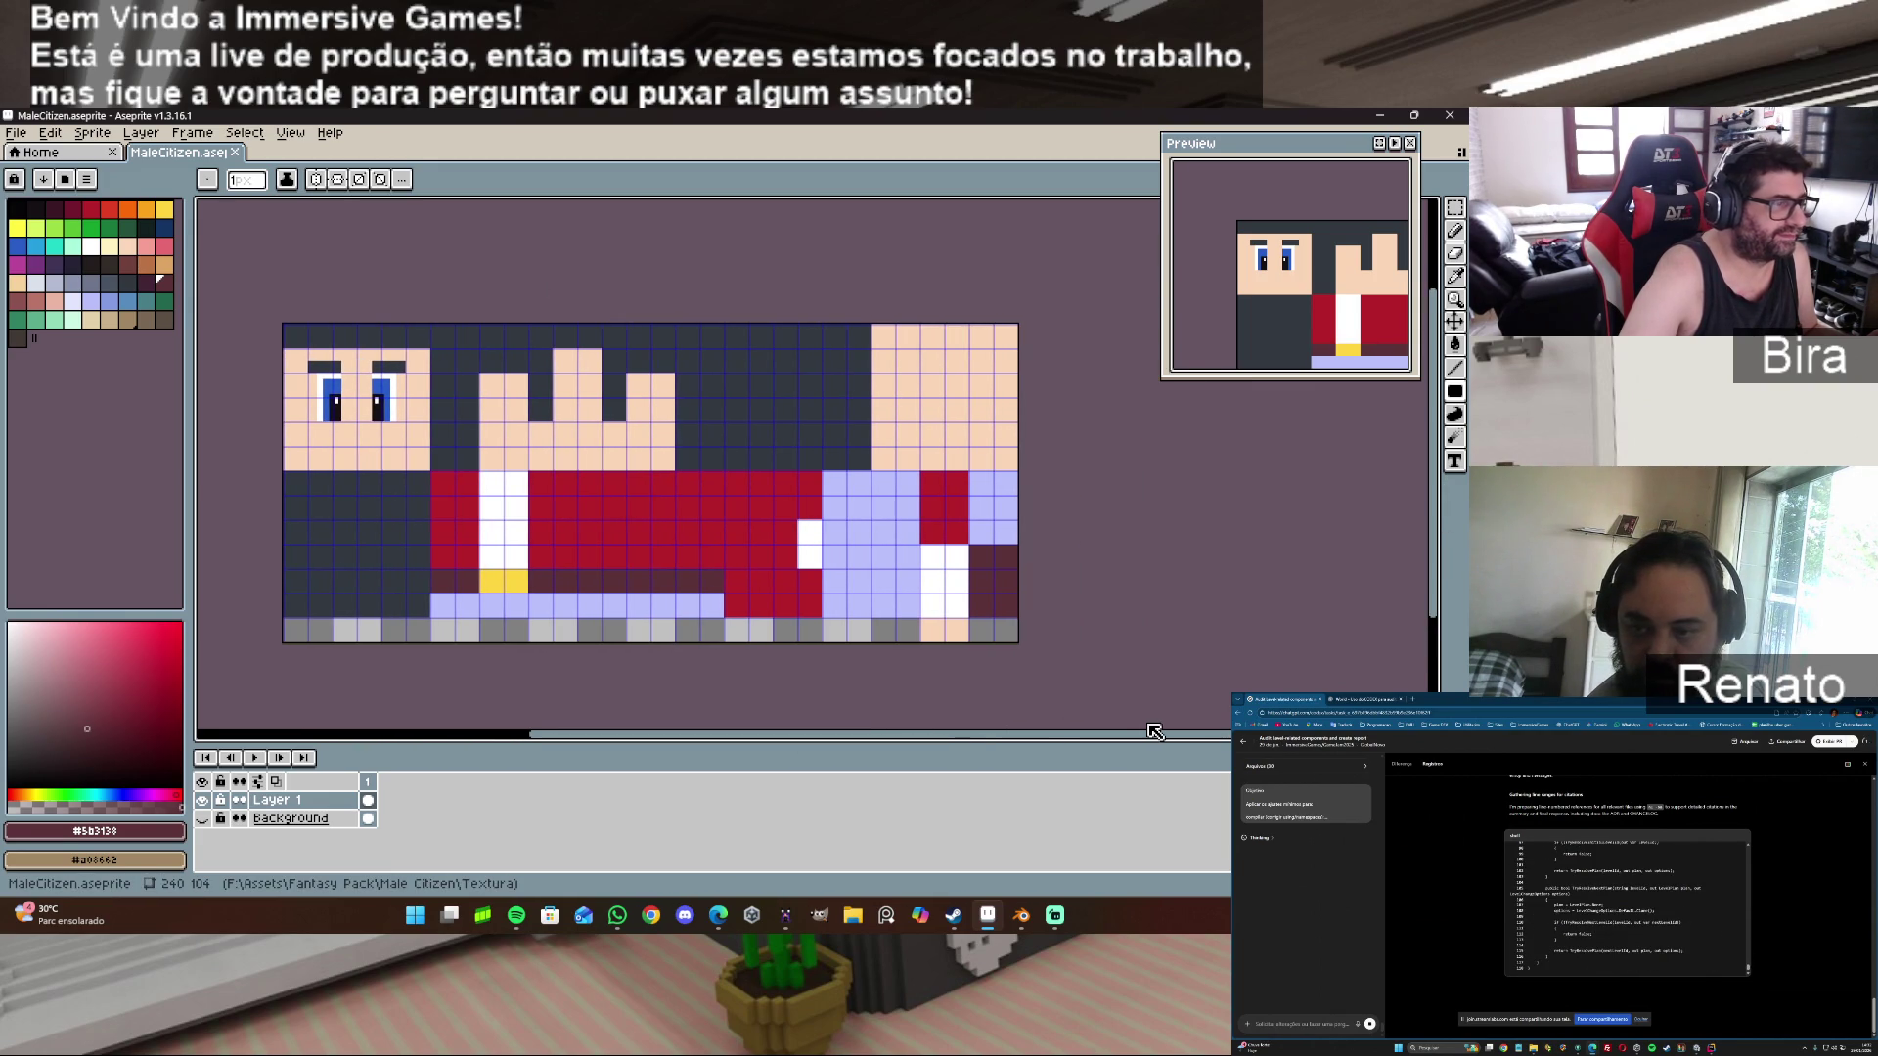
pyautogui.click(1380, 116)
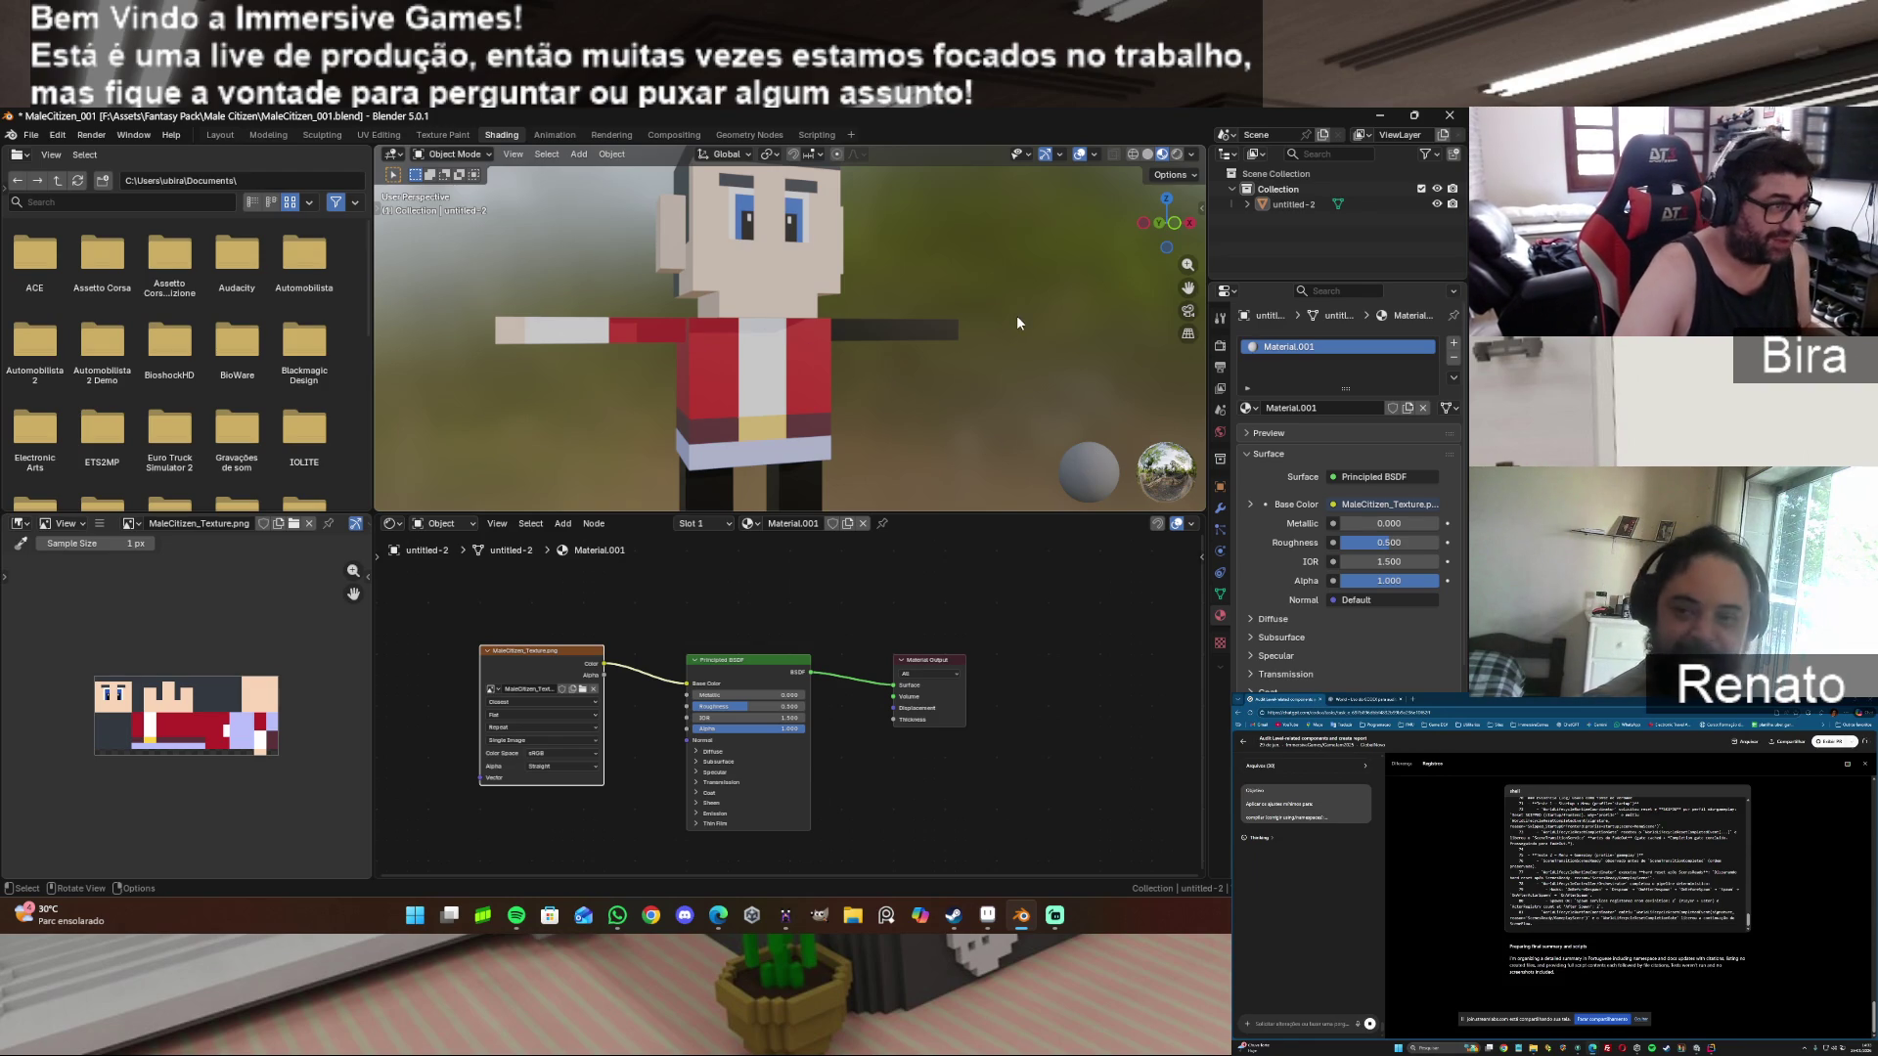
# Switch to UV Editing and frame the citizen's outstretched arm and torso up close.
pyautogui.click(389, 135)
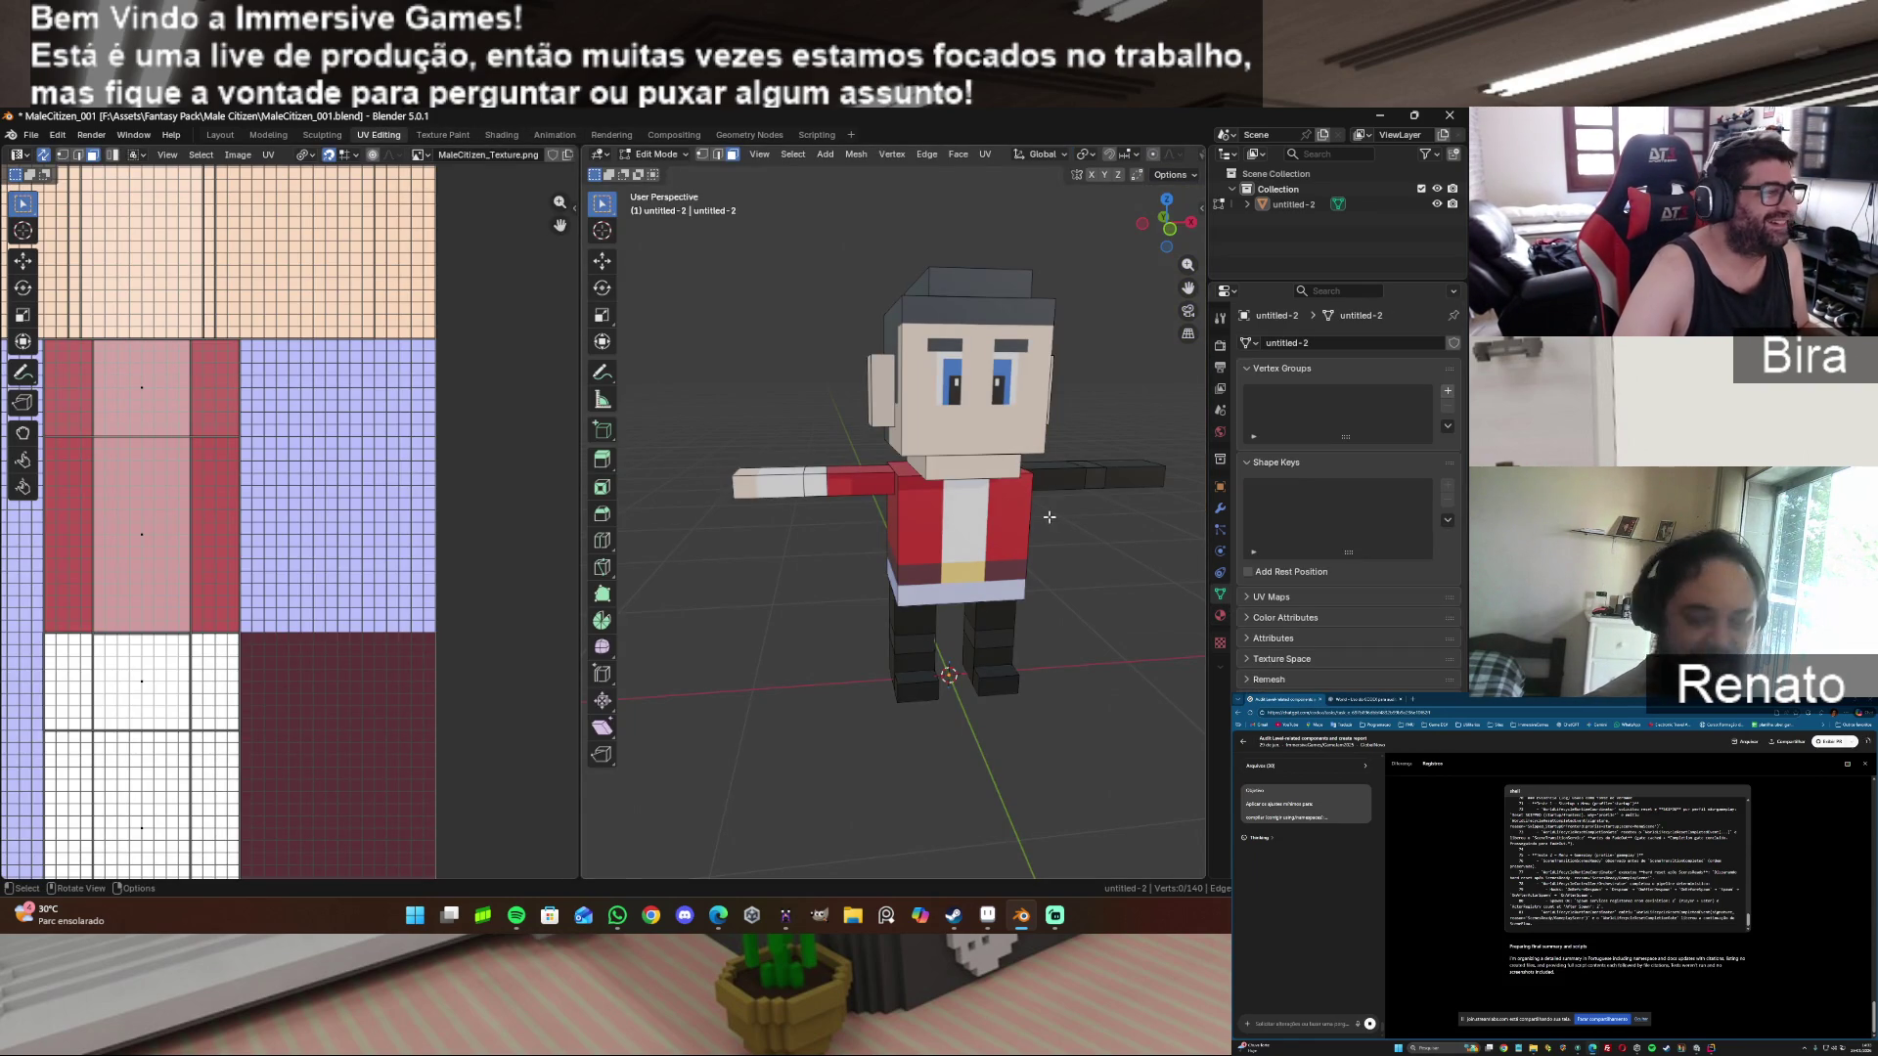
pyautogui.moveTo(1177, 239); pyautogui.dragTo(1085, 257)
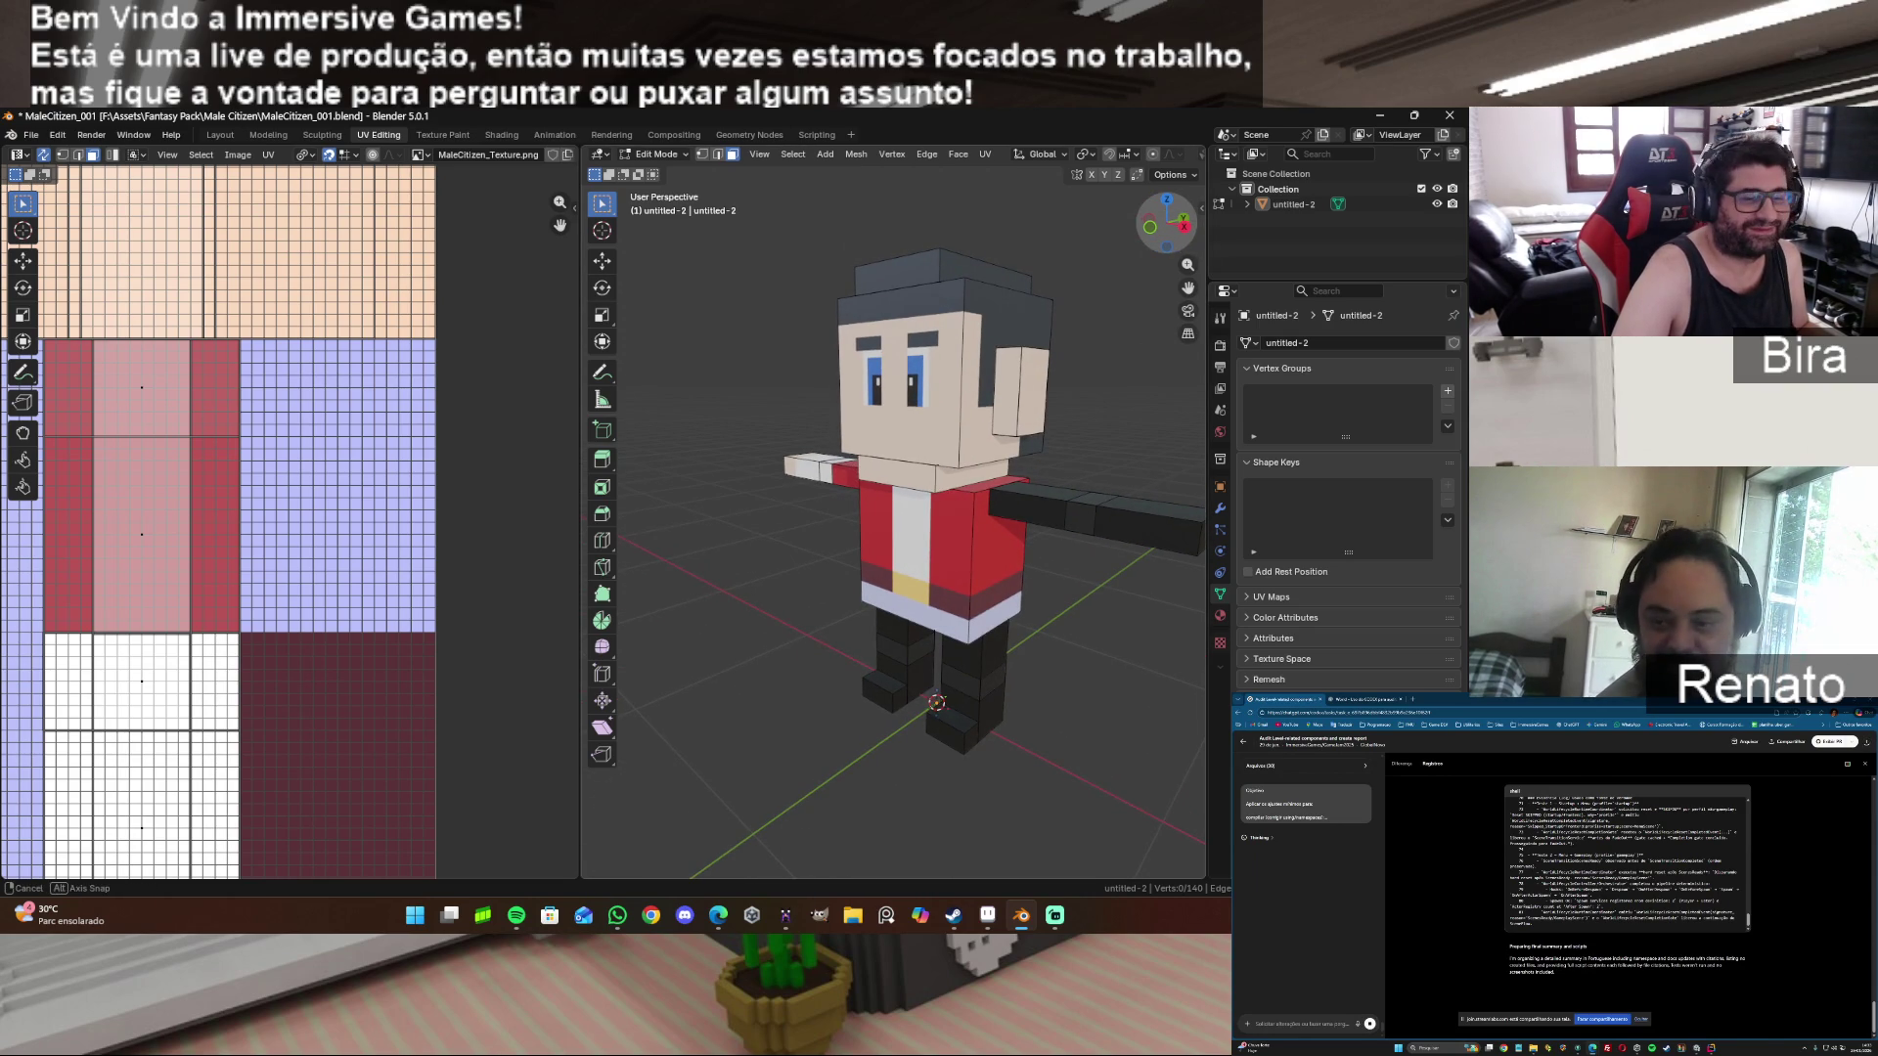
pyautogui.moveTo(1187, 288); pyautogui.dragTo(990, 280)
pyautogui.moveTo(1167, 223); pyautogui.dragTo(1191, 232)
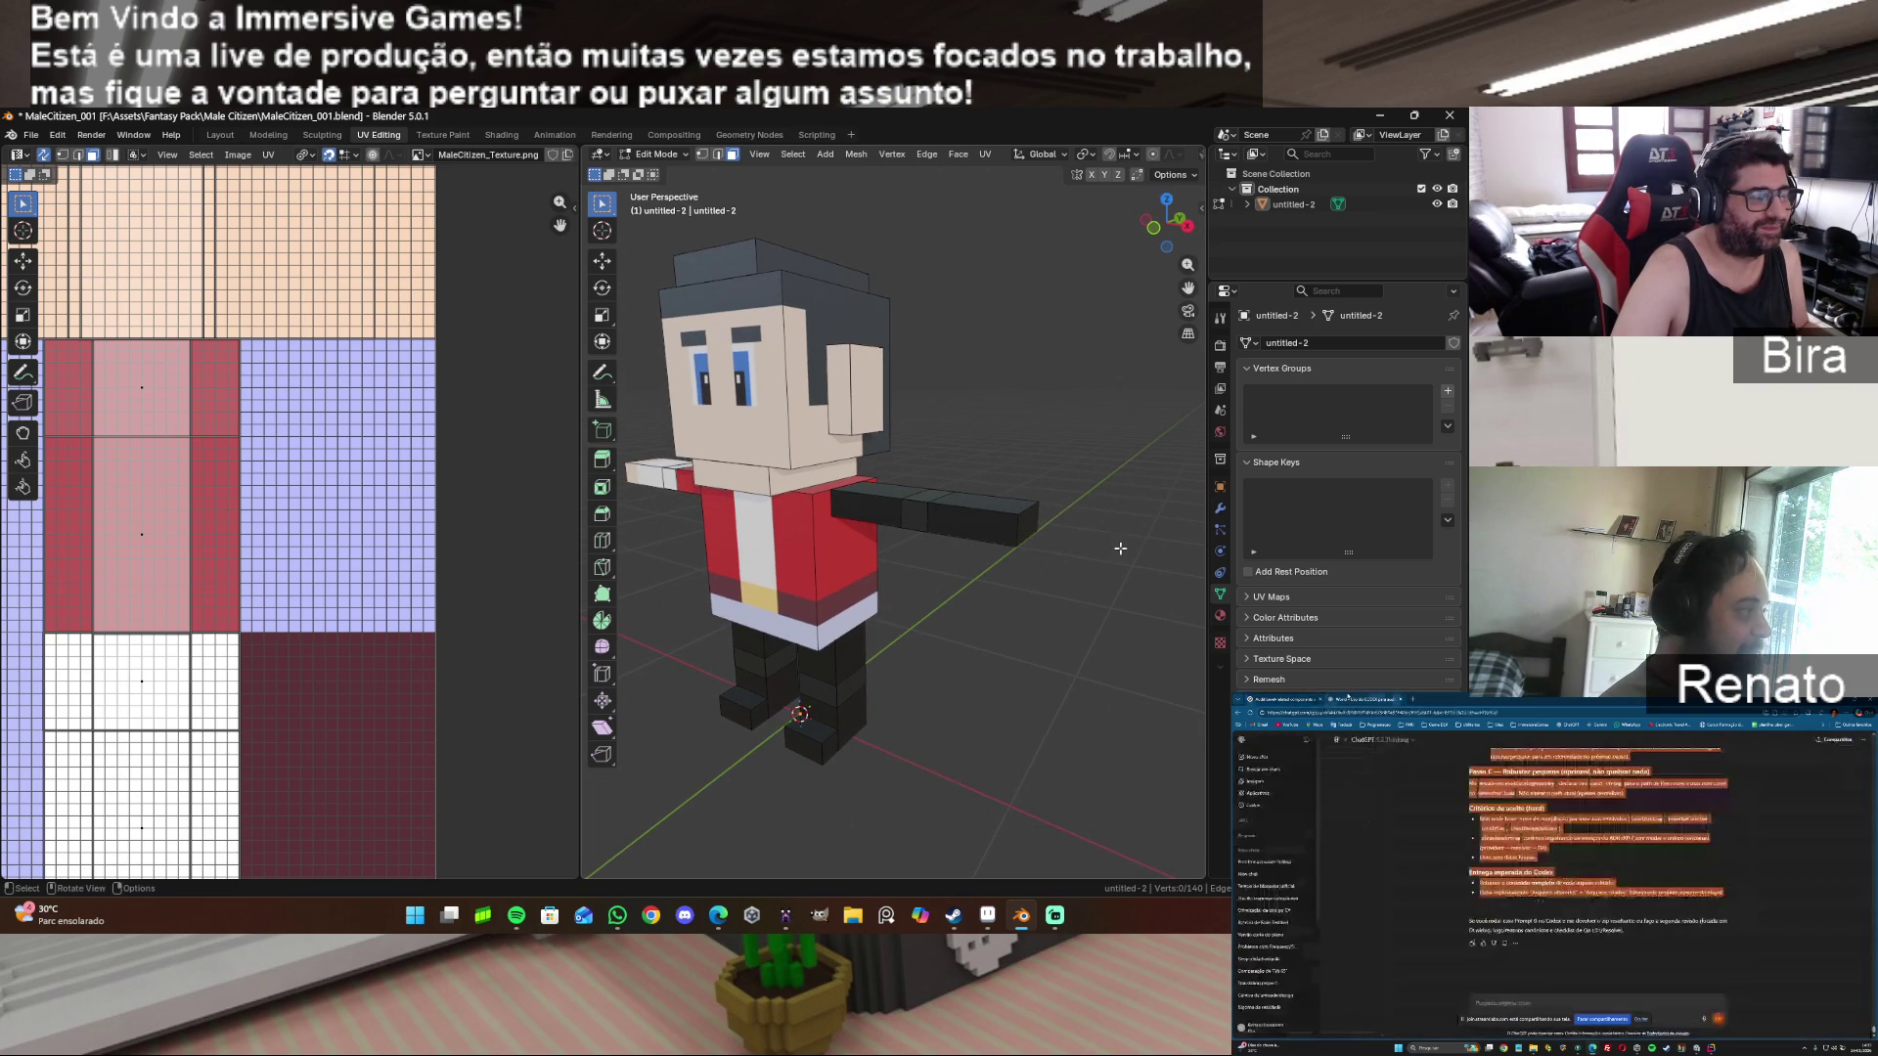
pyautogui.scroll(4, 1119, 549)
pyautogui.moveTo(1188, 287); pyautogui.dragTo(1131, 285)
pyautogui.moveTo(1166, 222); pyautogui.dragTo(1177, 227)
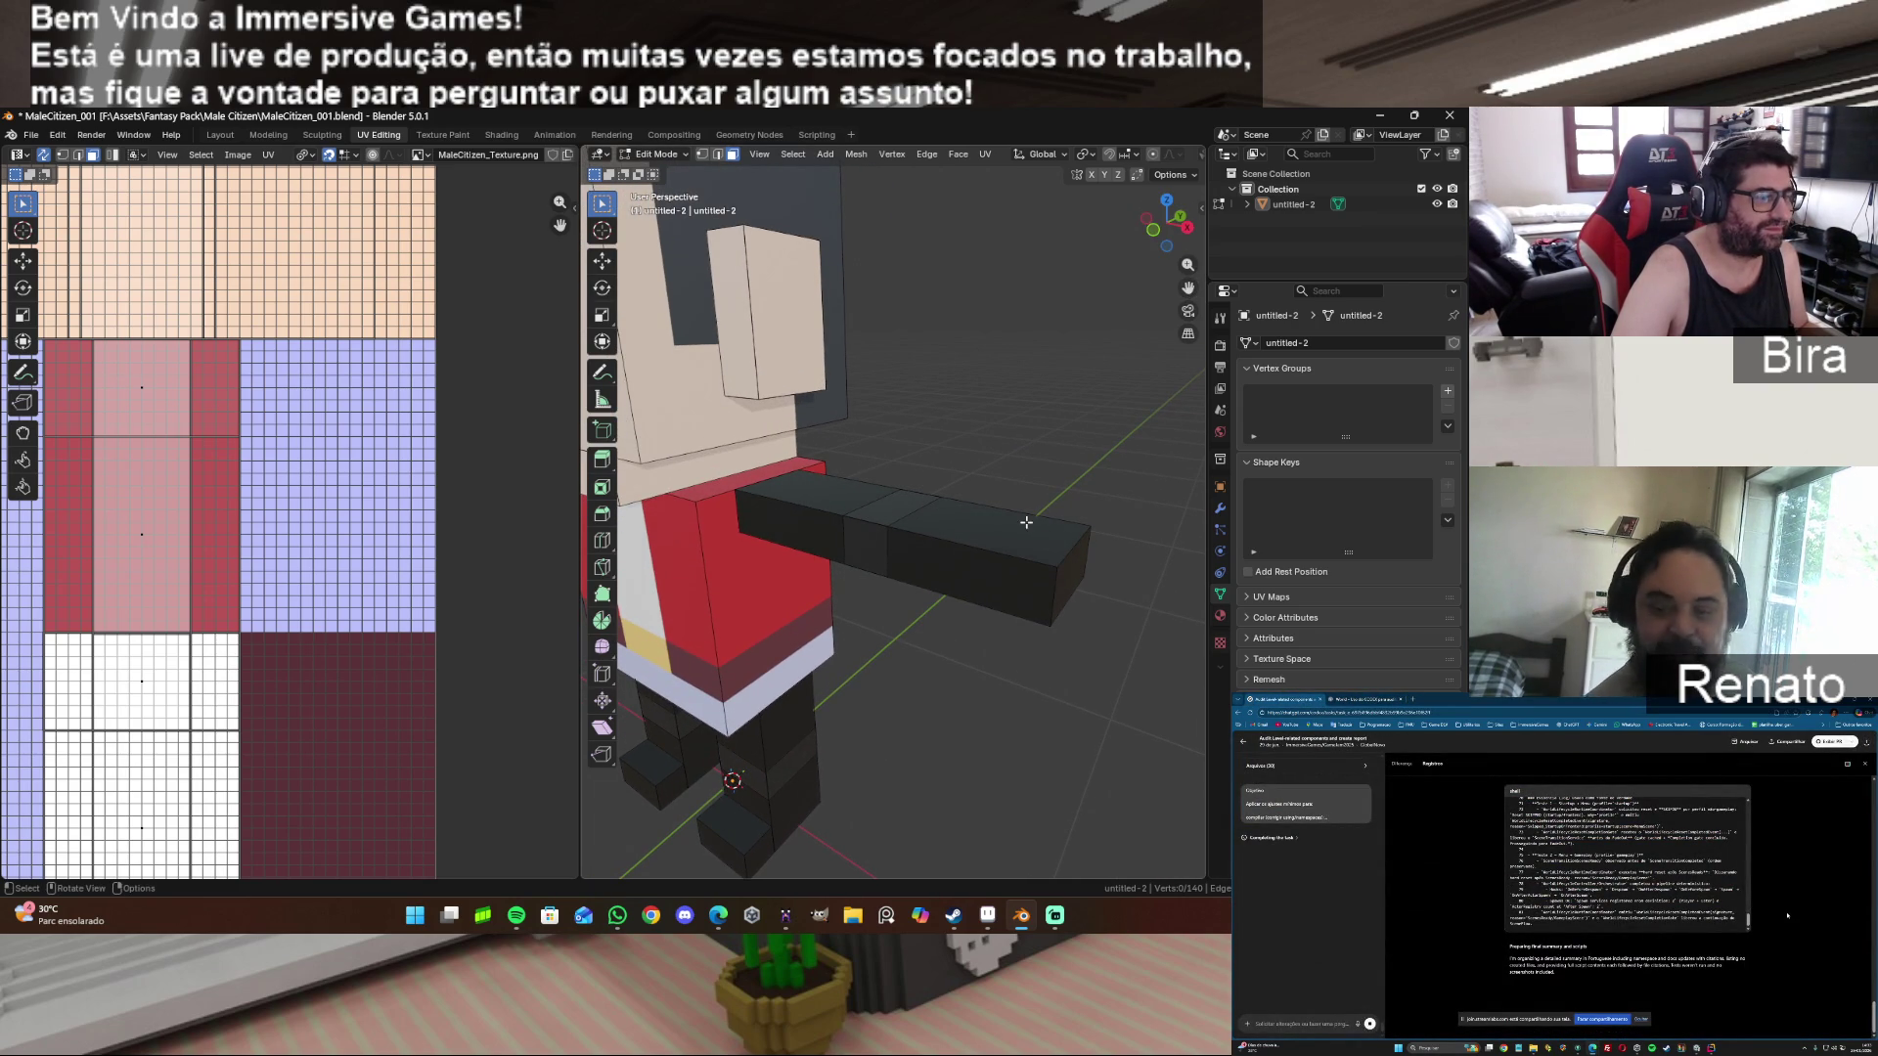
# Hide the forearm block, the red torso block and the head mesh.
pyautogui.press('l')
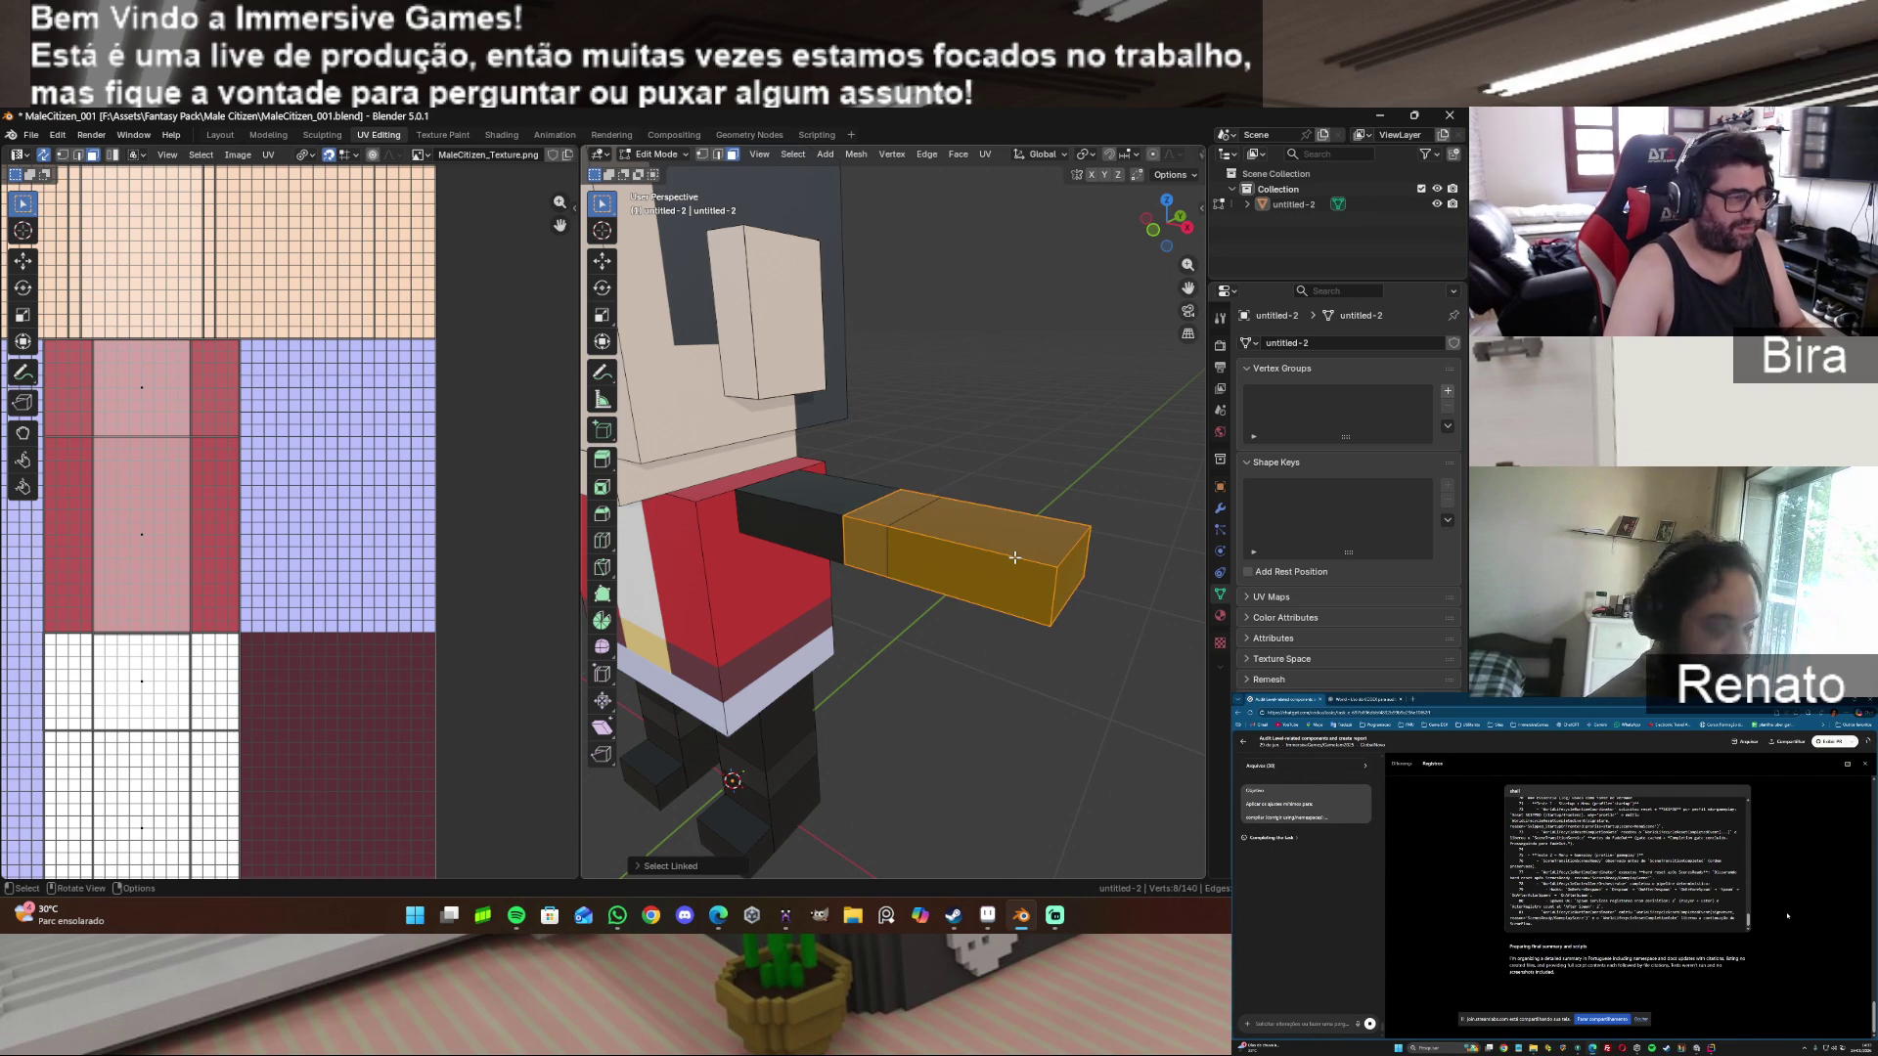
pyautogui.press('h')
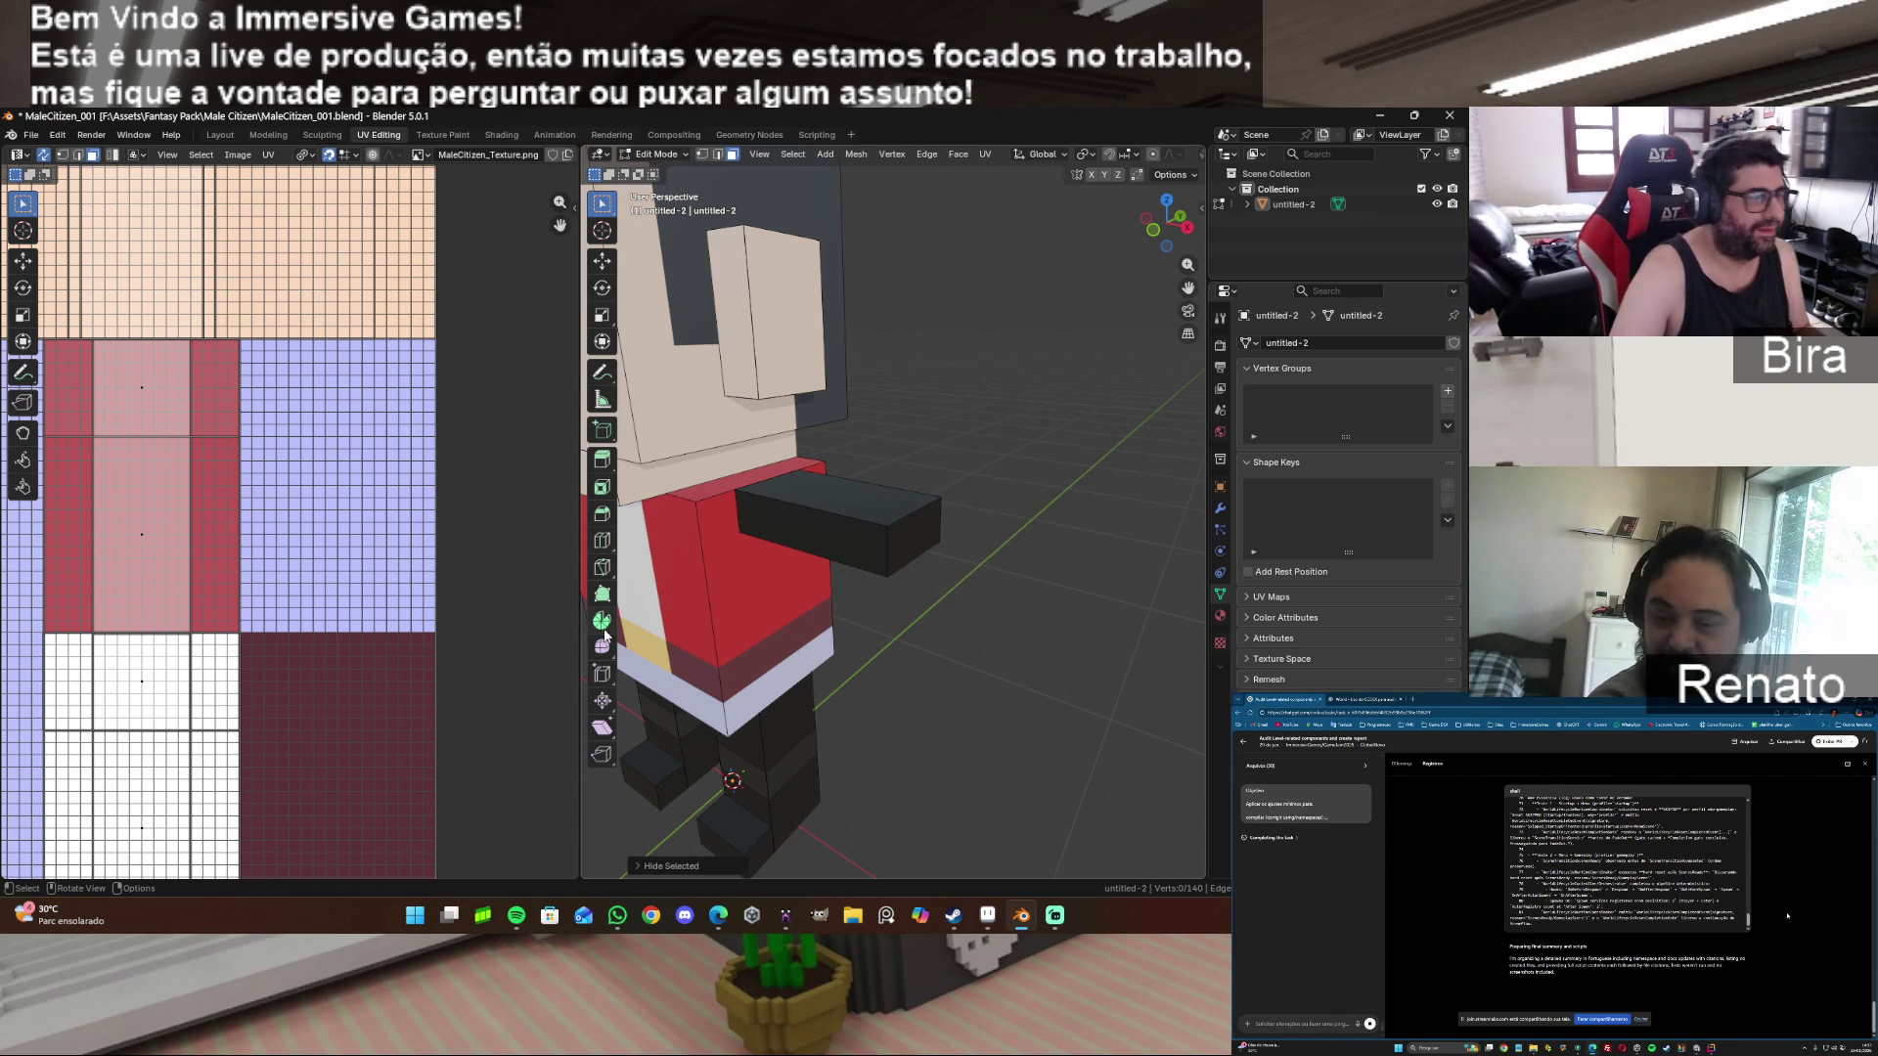
pyautogui.press('l')
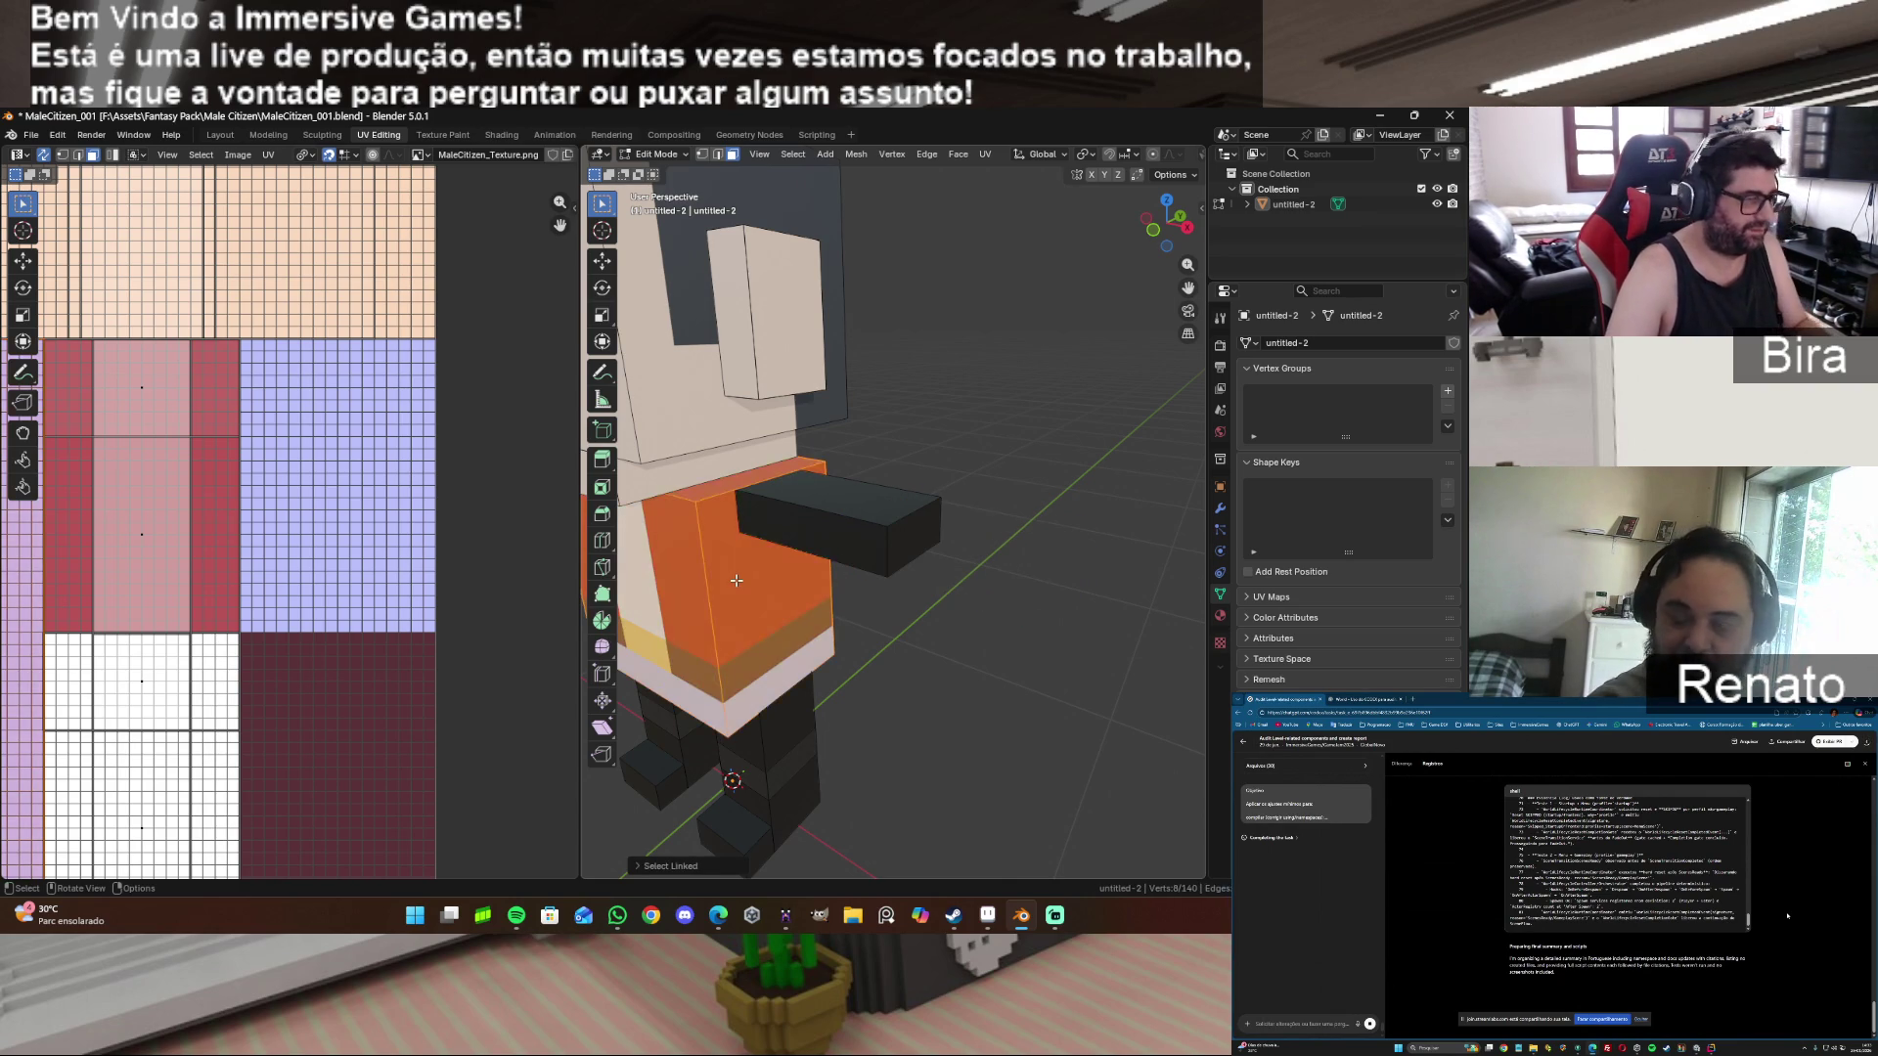
pyautogui.press('h')
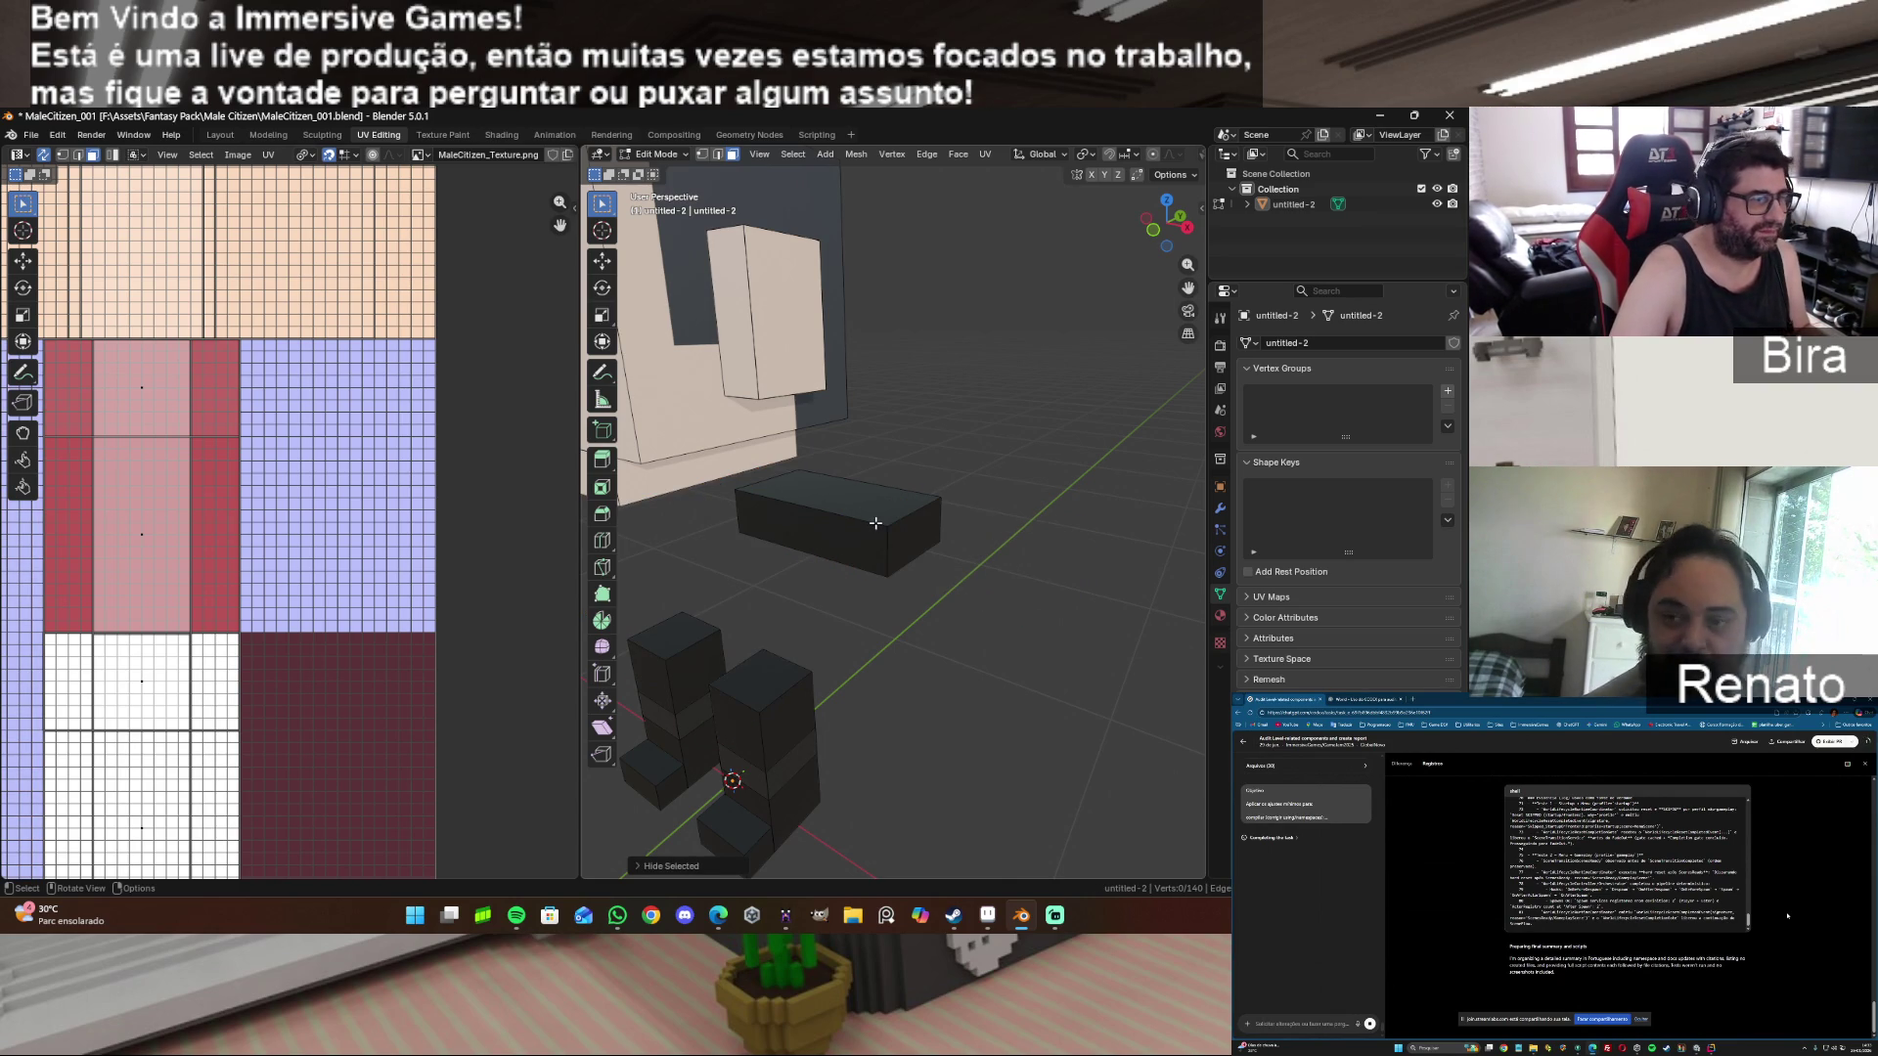
pyautogui.scroll(-4, 941, 427)
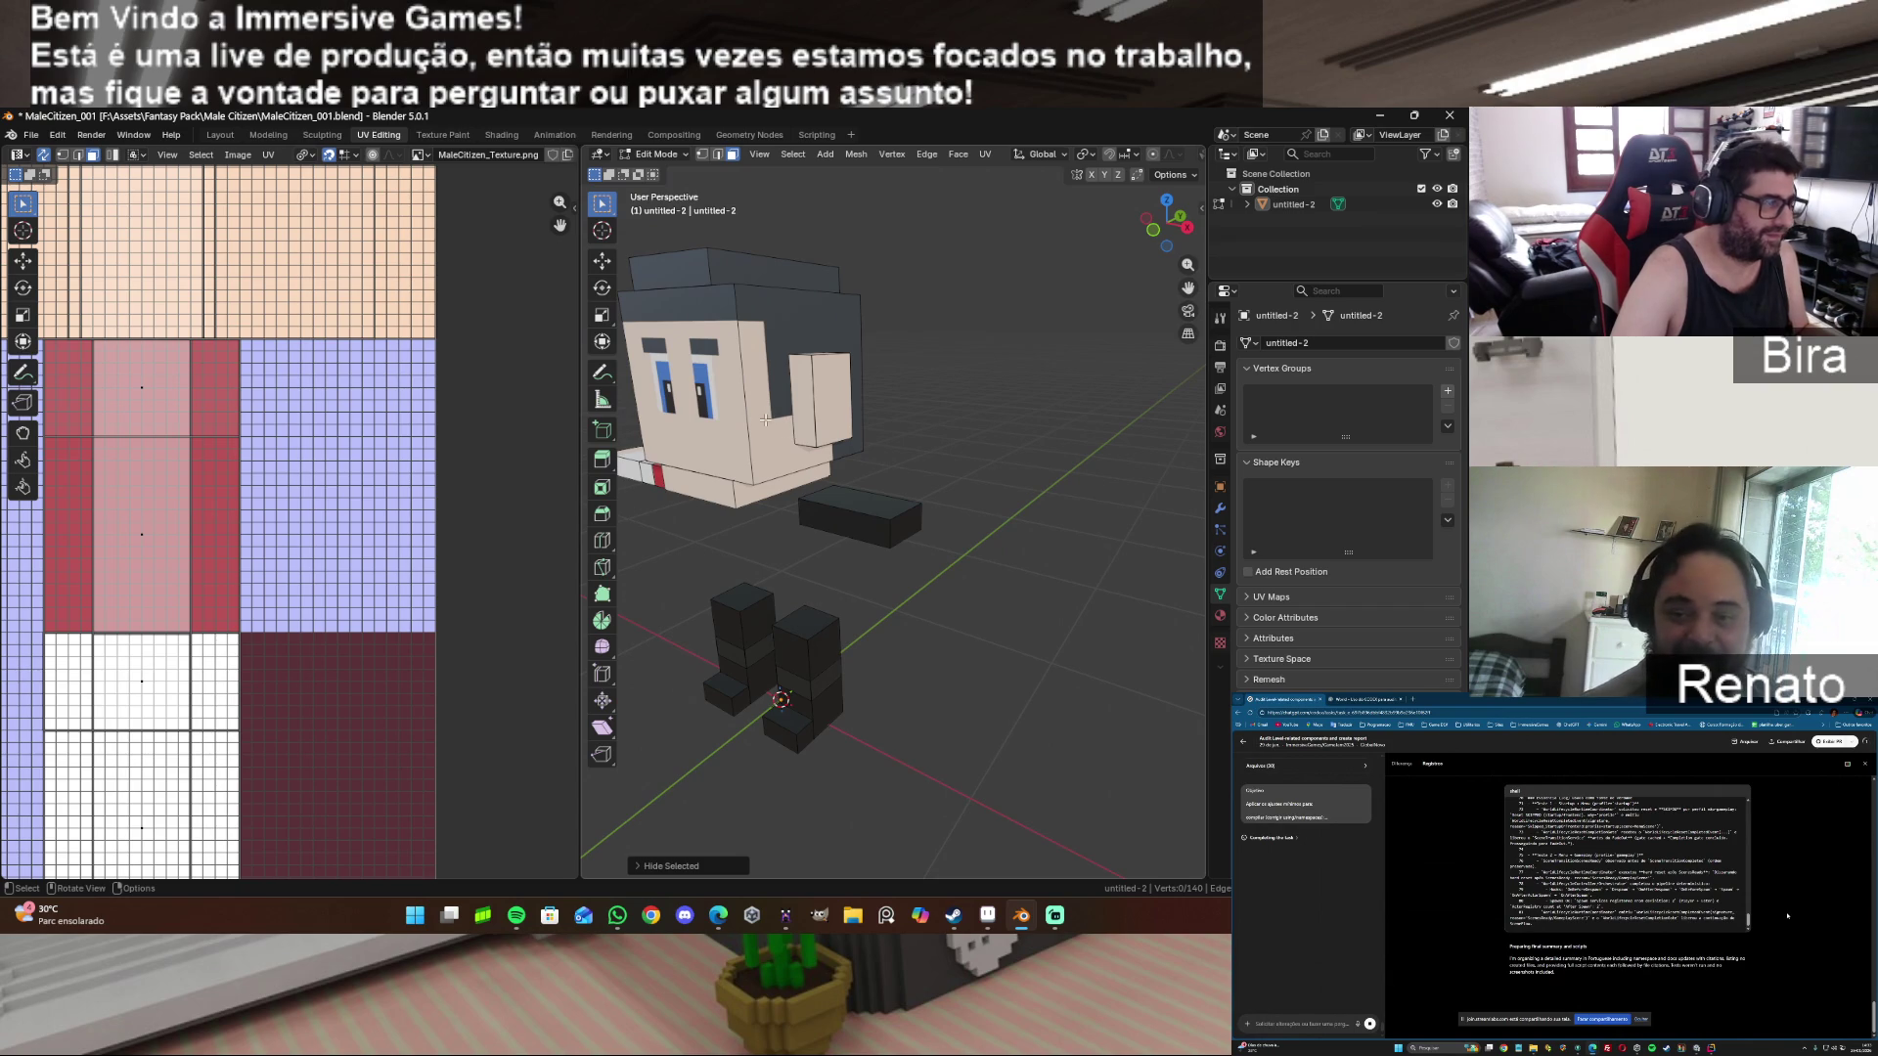
pyautogui.press('l')
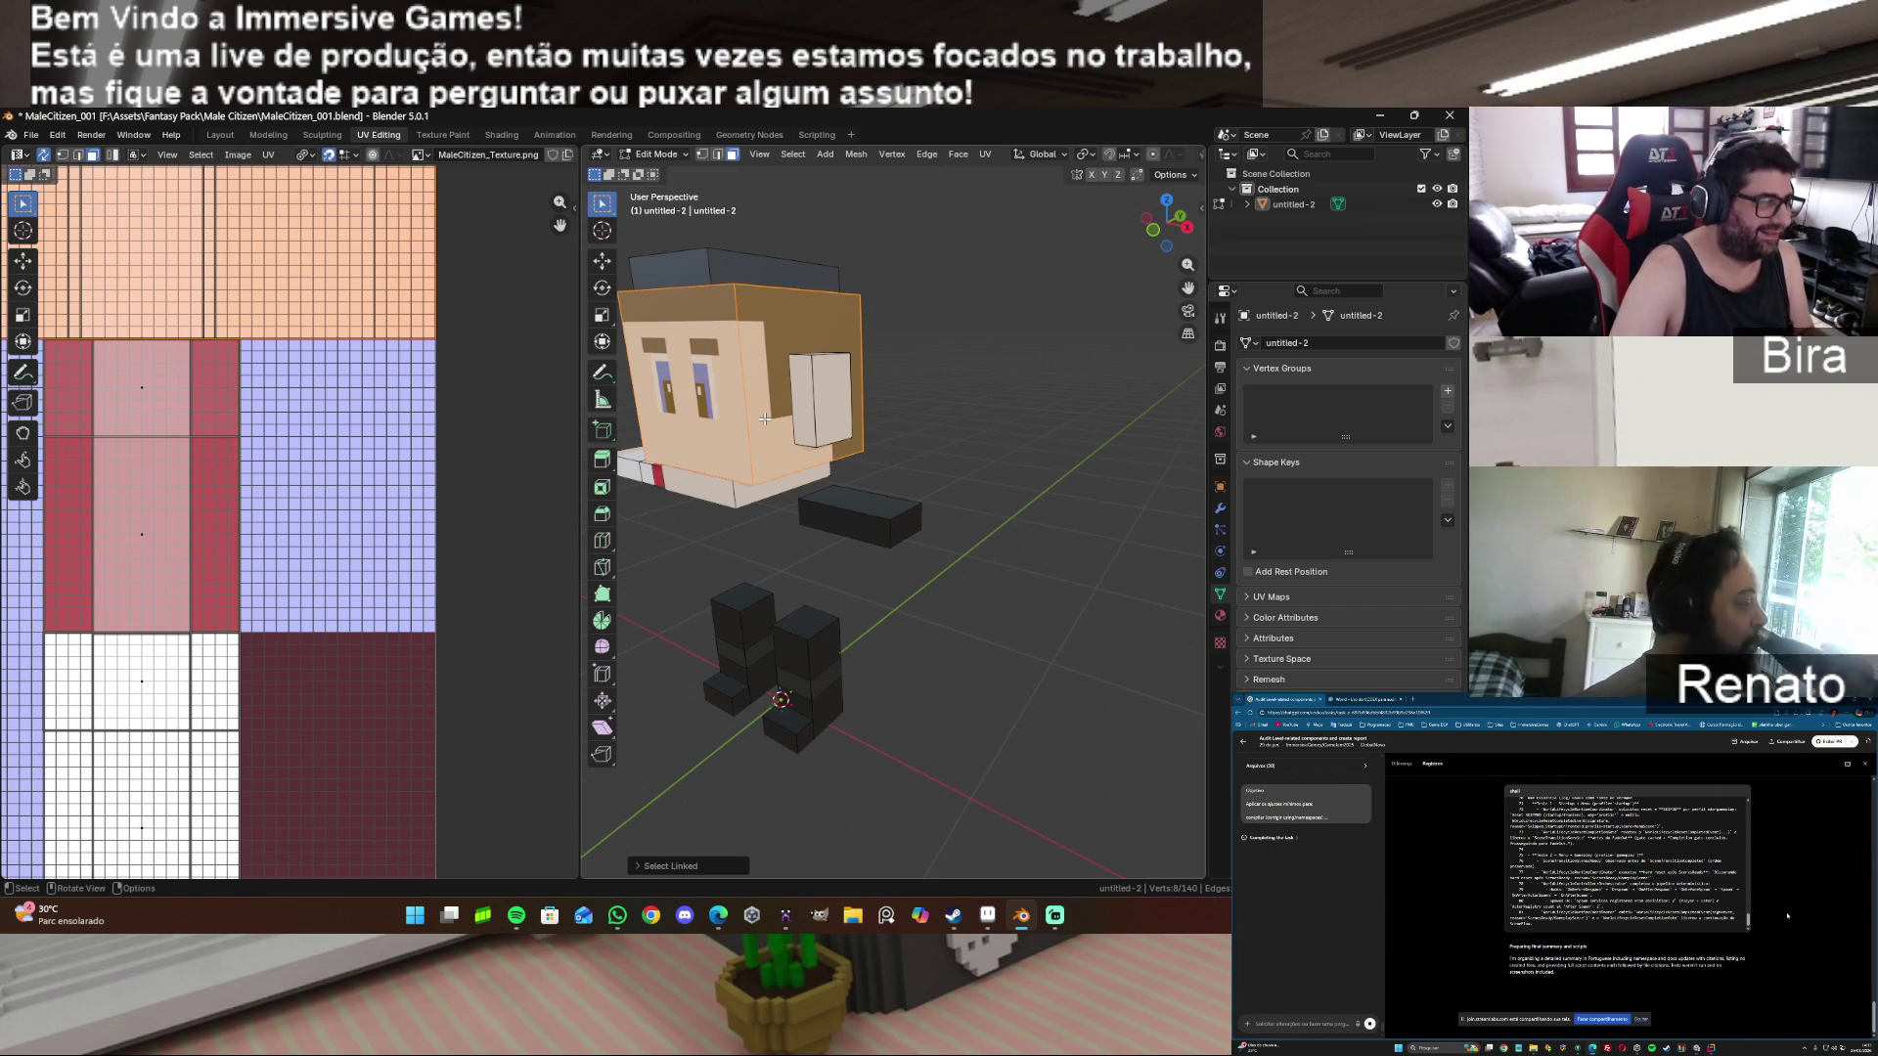
pyautogui.press('h')
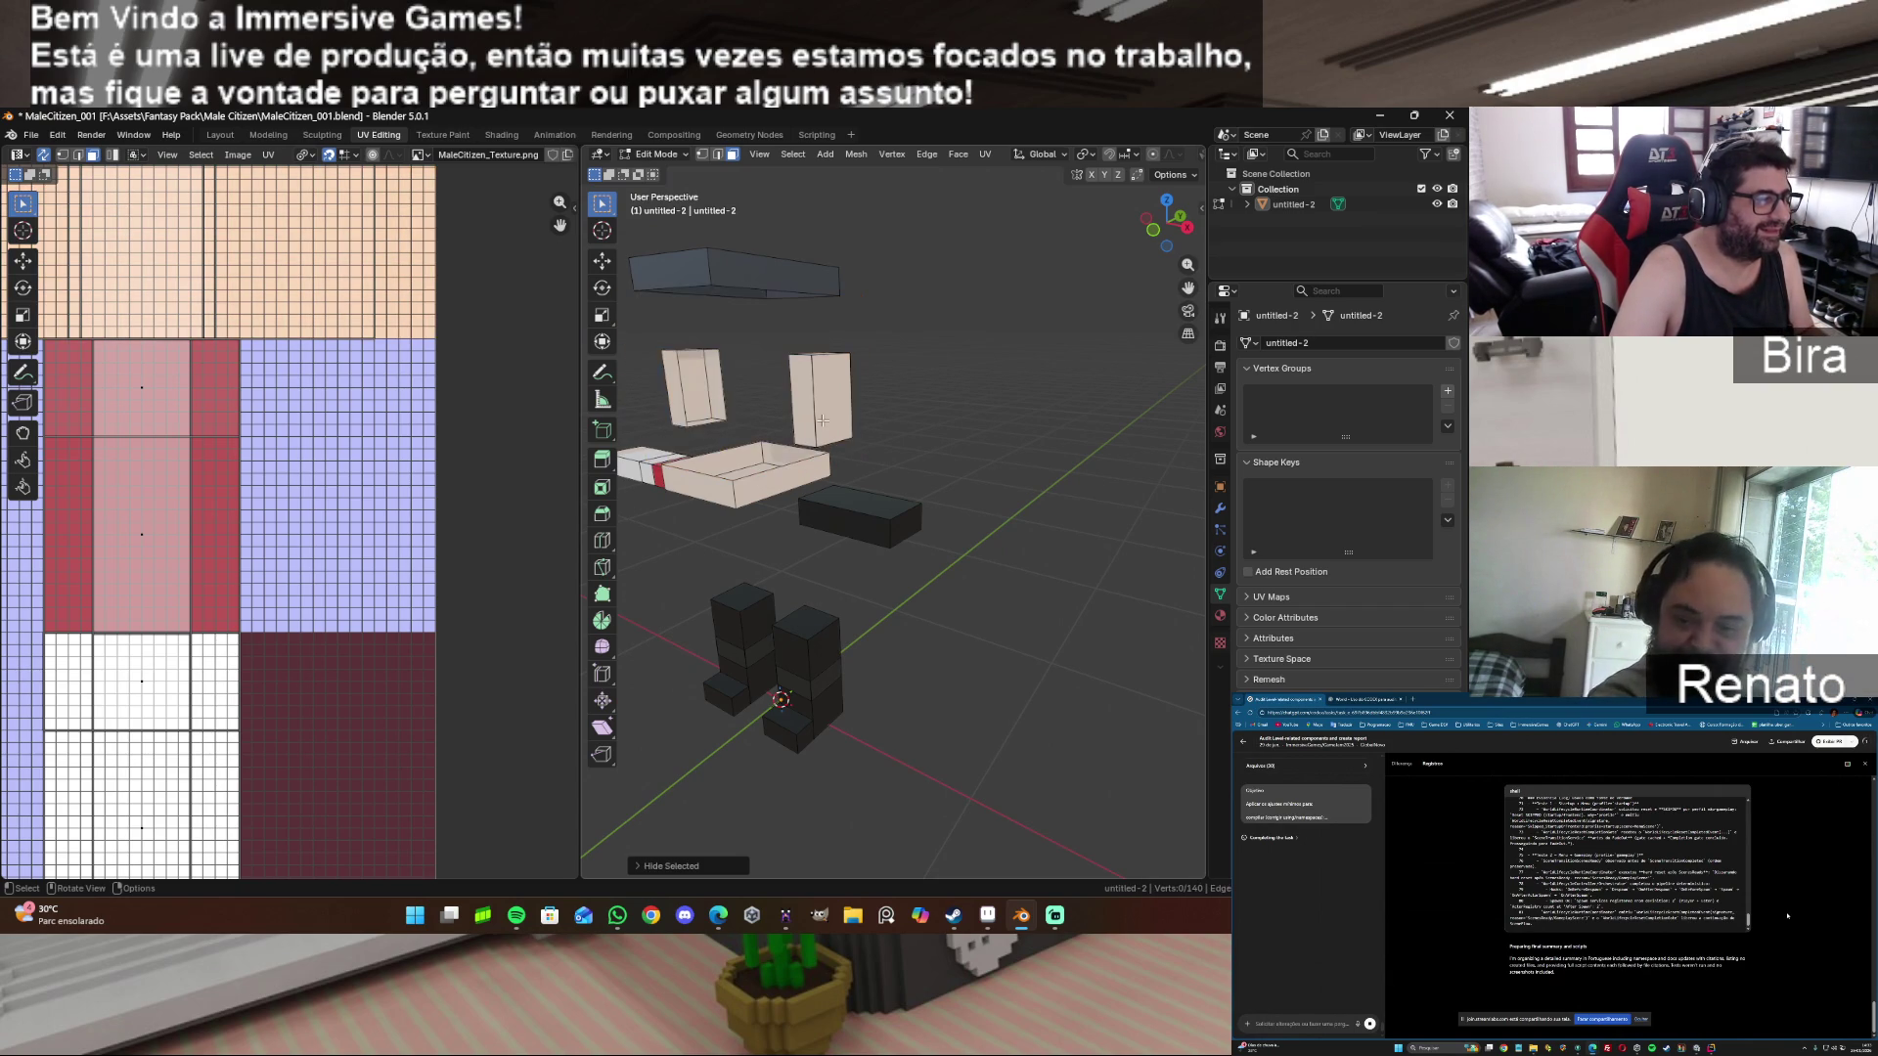
# Hide the inner box pieces, including the right upright box and the top flat box.
pyautogui.press('l')
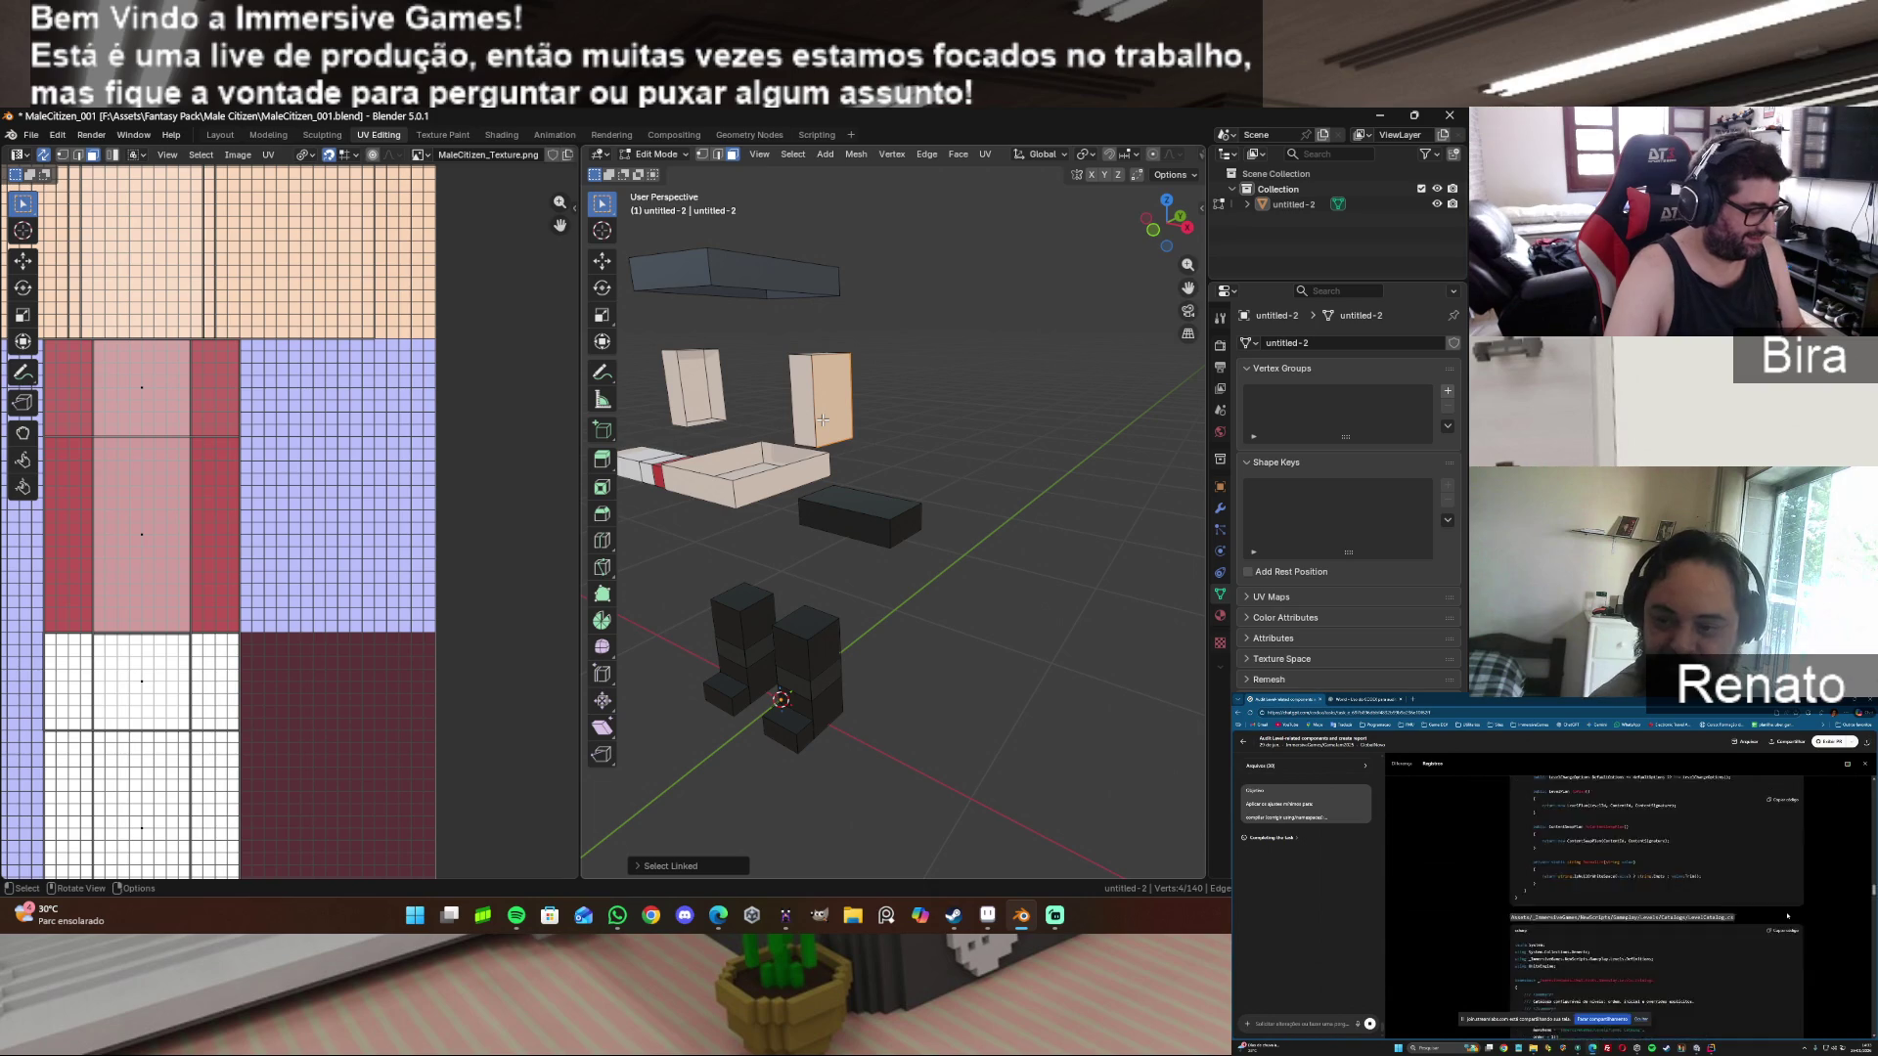
pyautogui.click(831, 410)
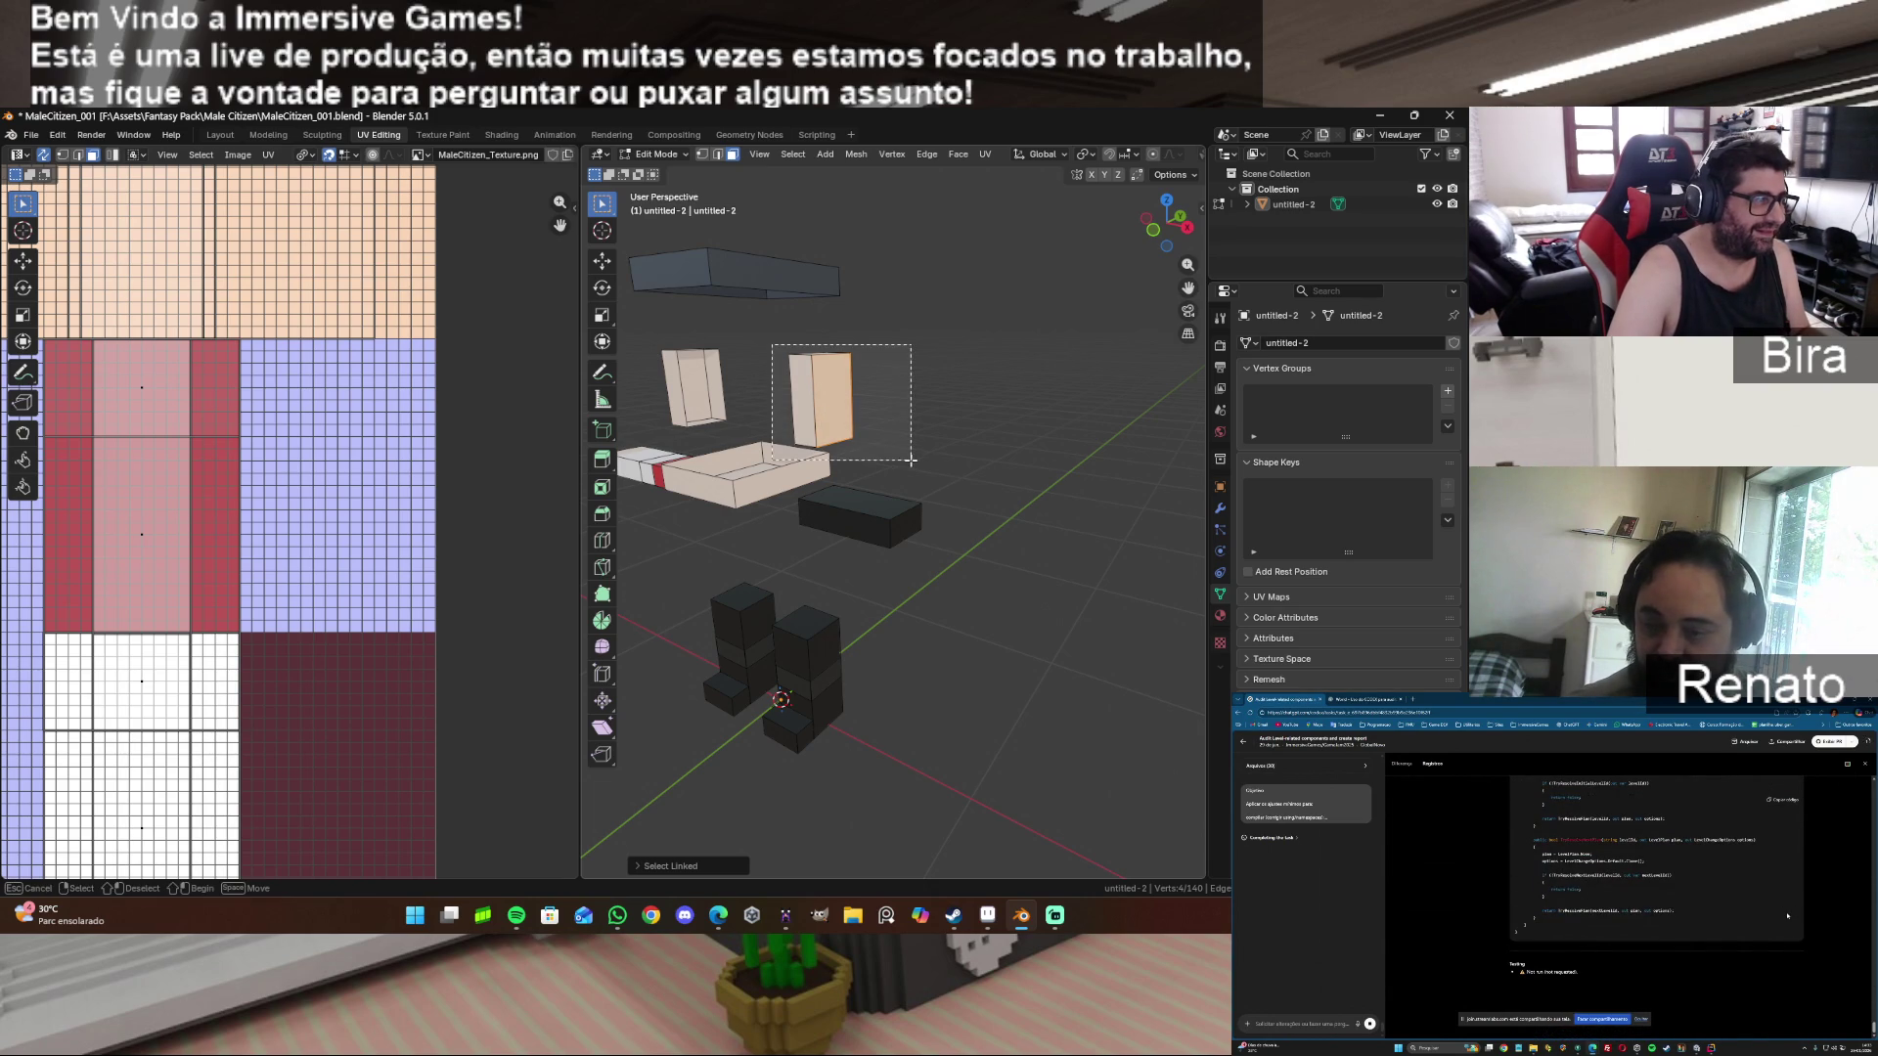
pyautogui.press('h')
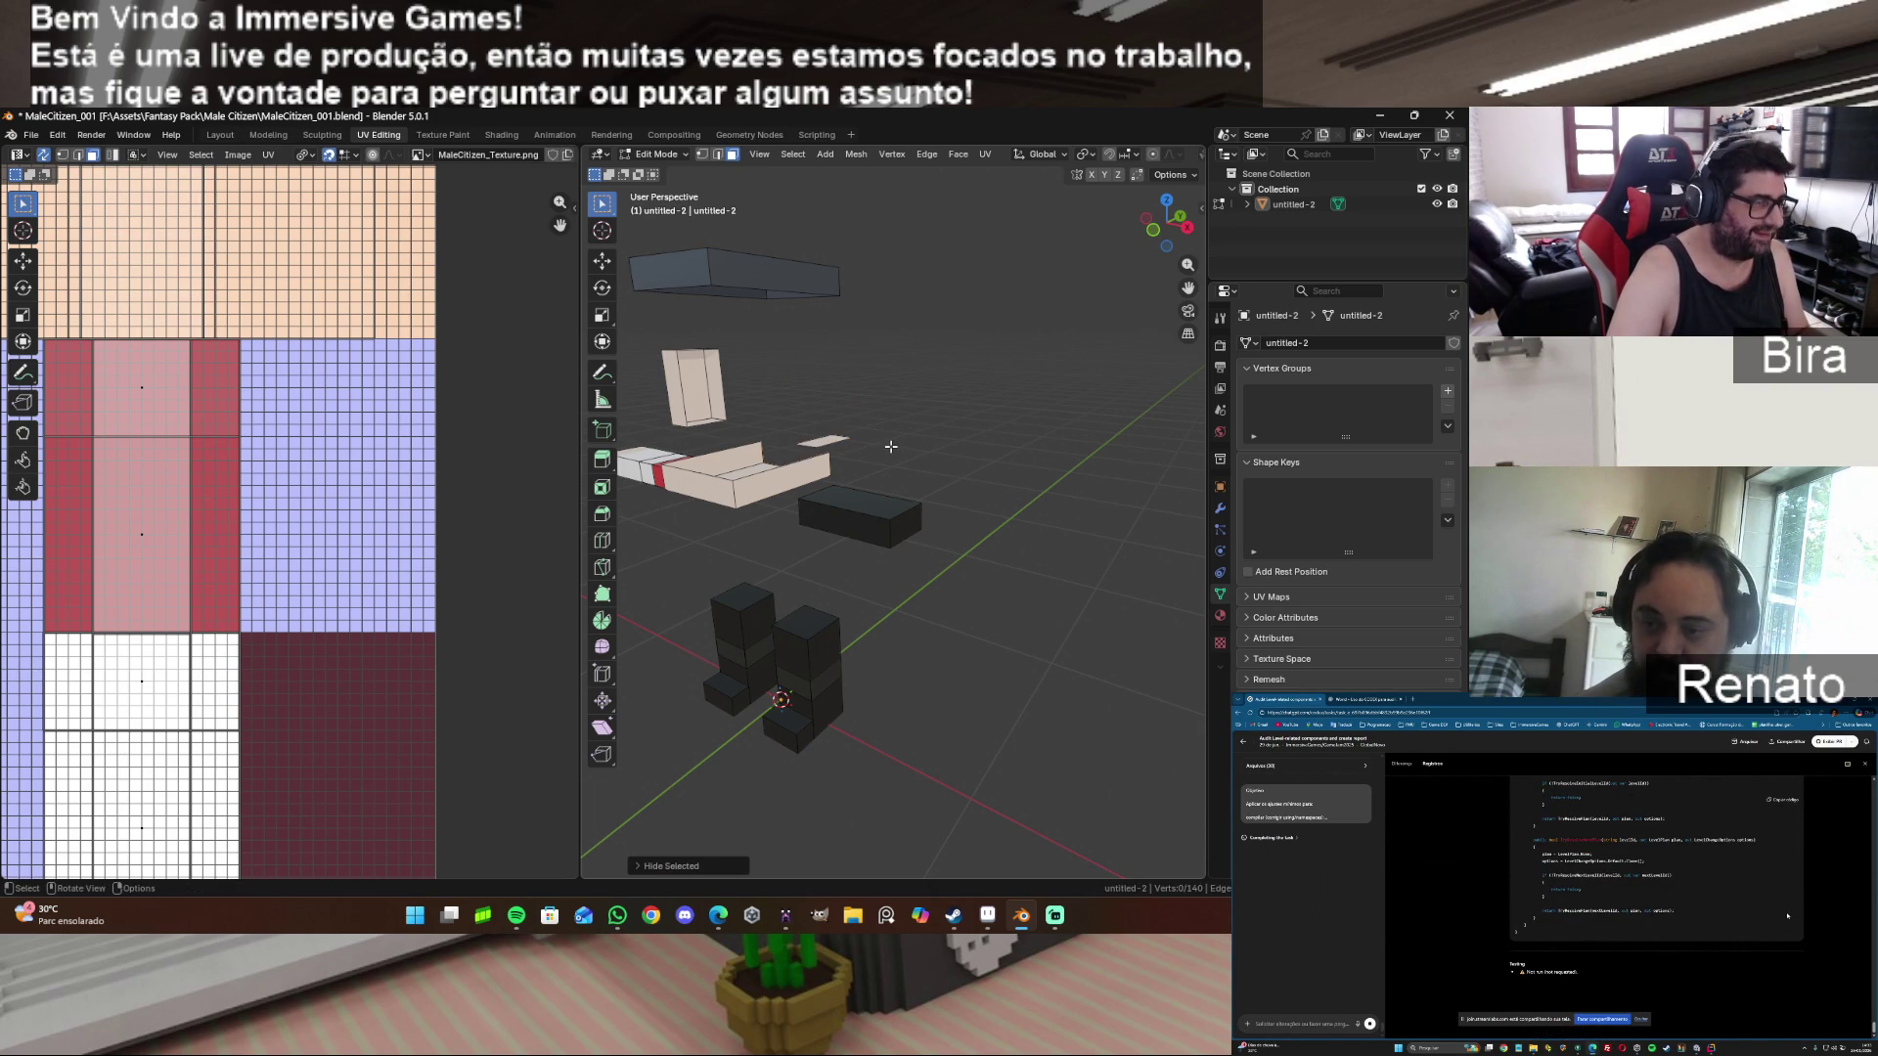
pyautogui.moveTo(867, 333); pyautogui.dragTo(859, 326, button='middle')
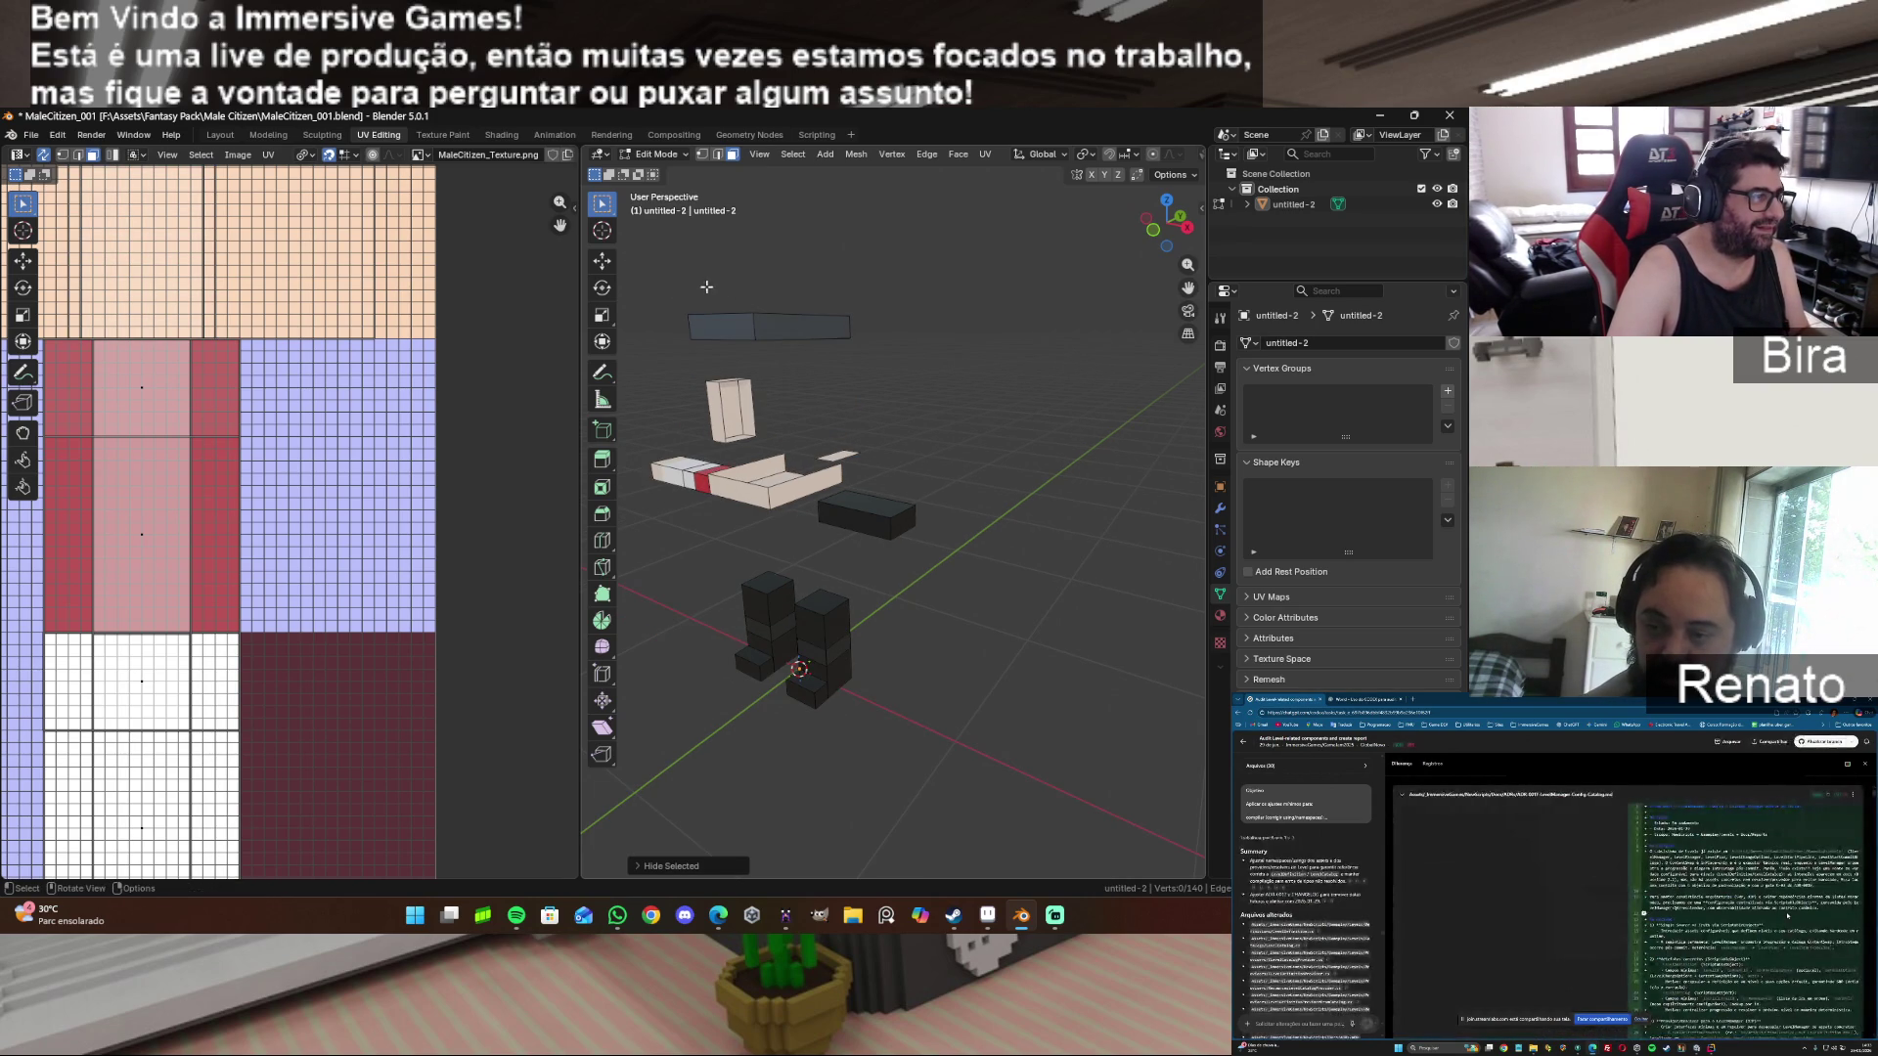
pyautogui.moveTo(677, 290); pyautogui.dragTo(897, 355)
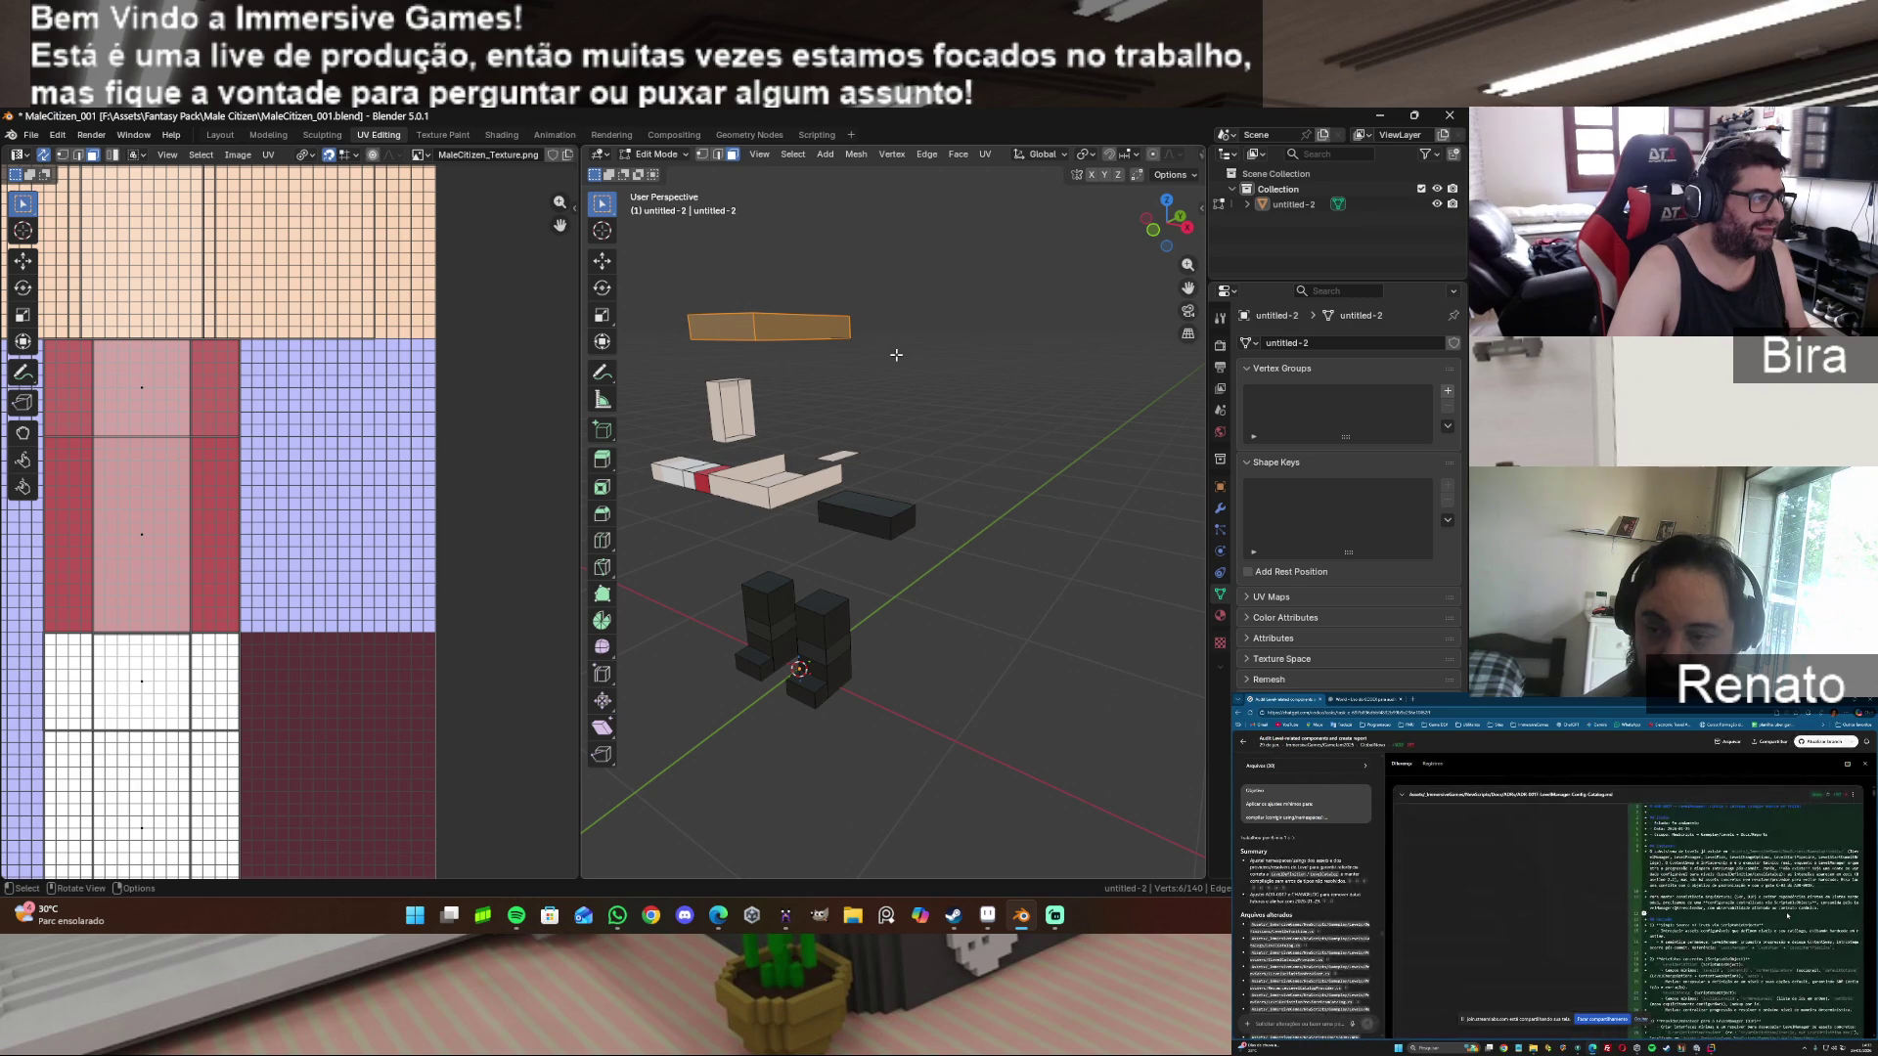
pyautogui.press('h')
pyautogui.moveTo(675, 294); pyautogui.dragTo(892, 366)
pyautogui.press('h')
# Hide the upright piece, the small flat piece and the connected piece beside it.
pyautogui.moveTo(704, 361); pyautogui.dragTo(785, 449)
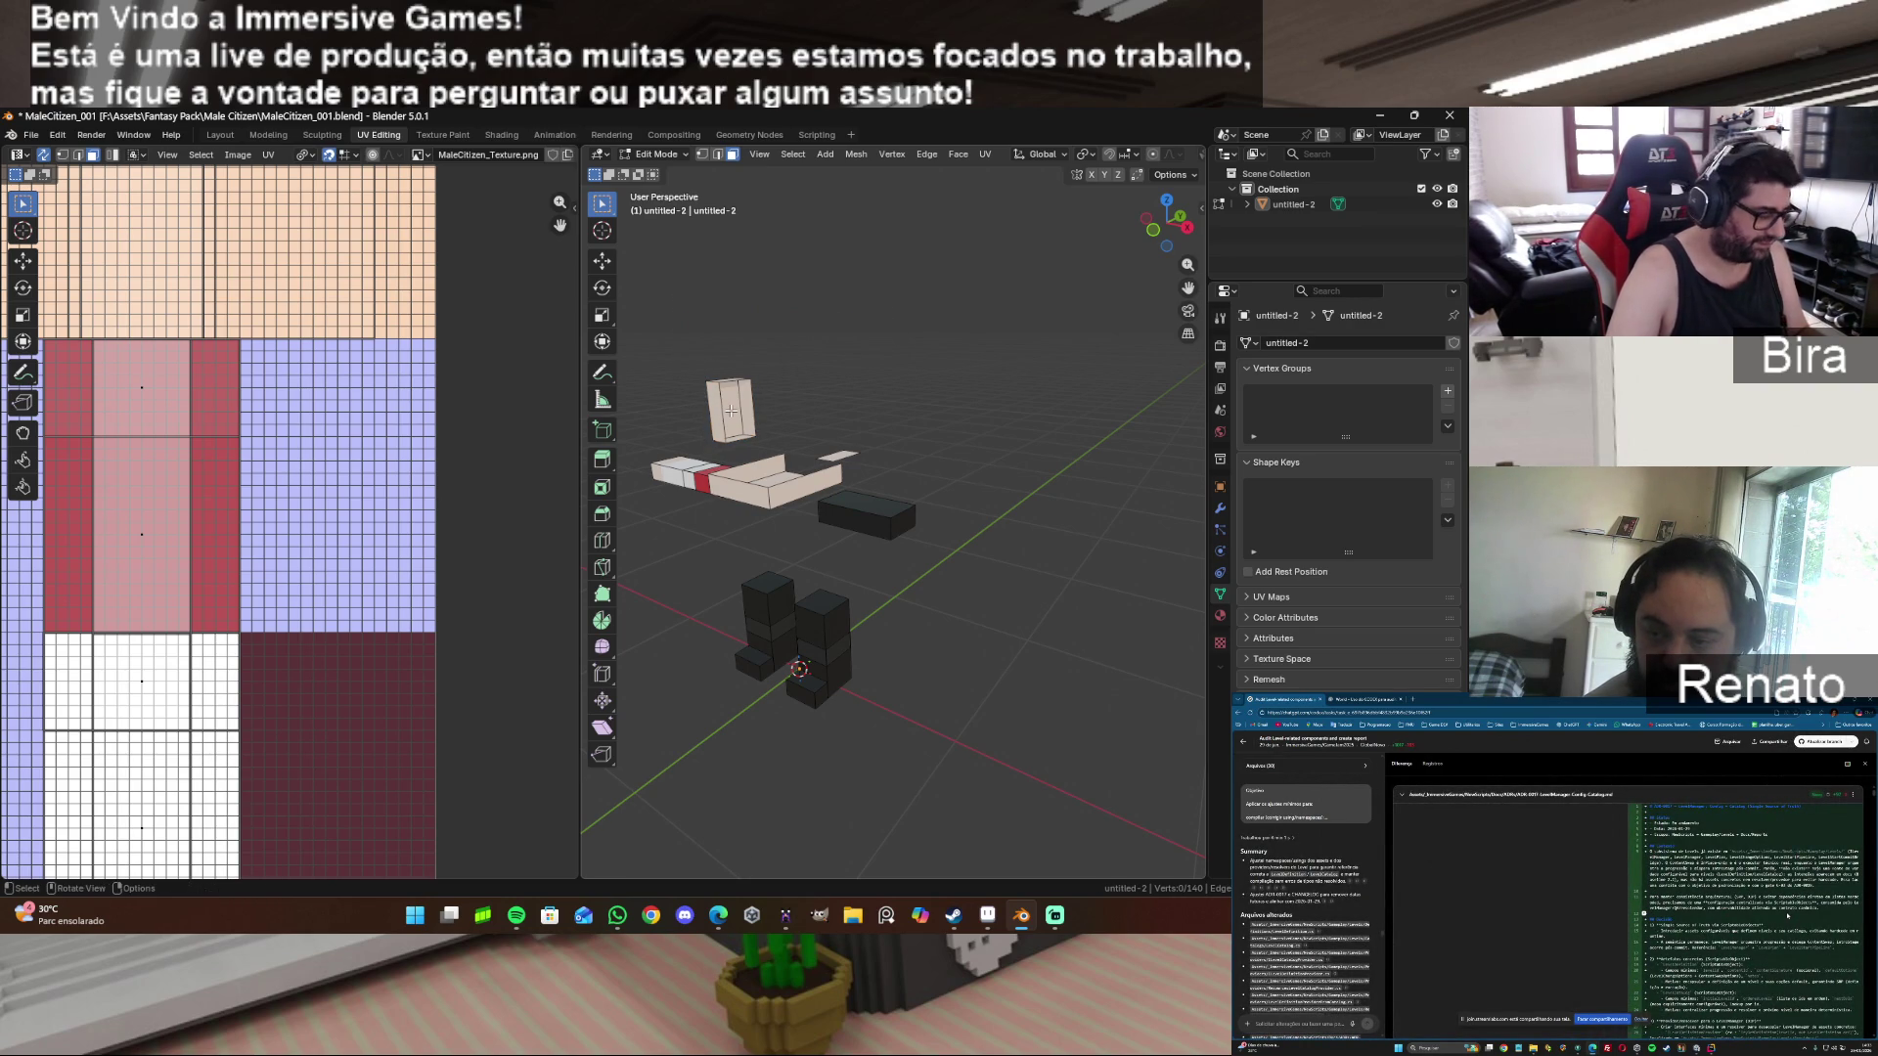
pyautogui.press('l')
pyautogui.press('h')
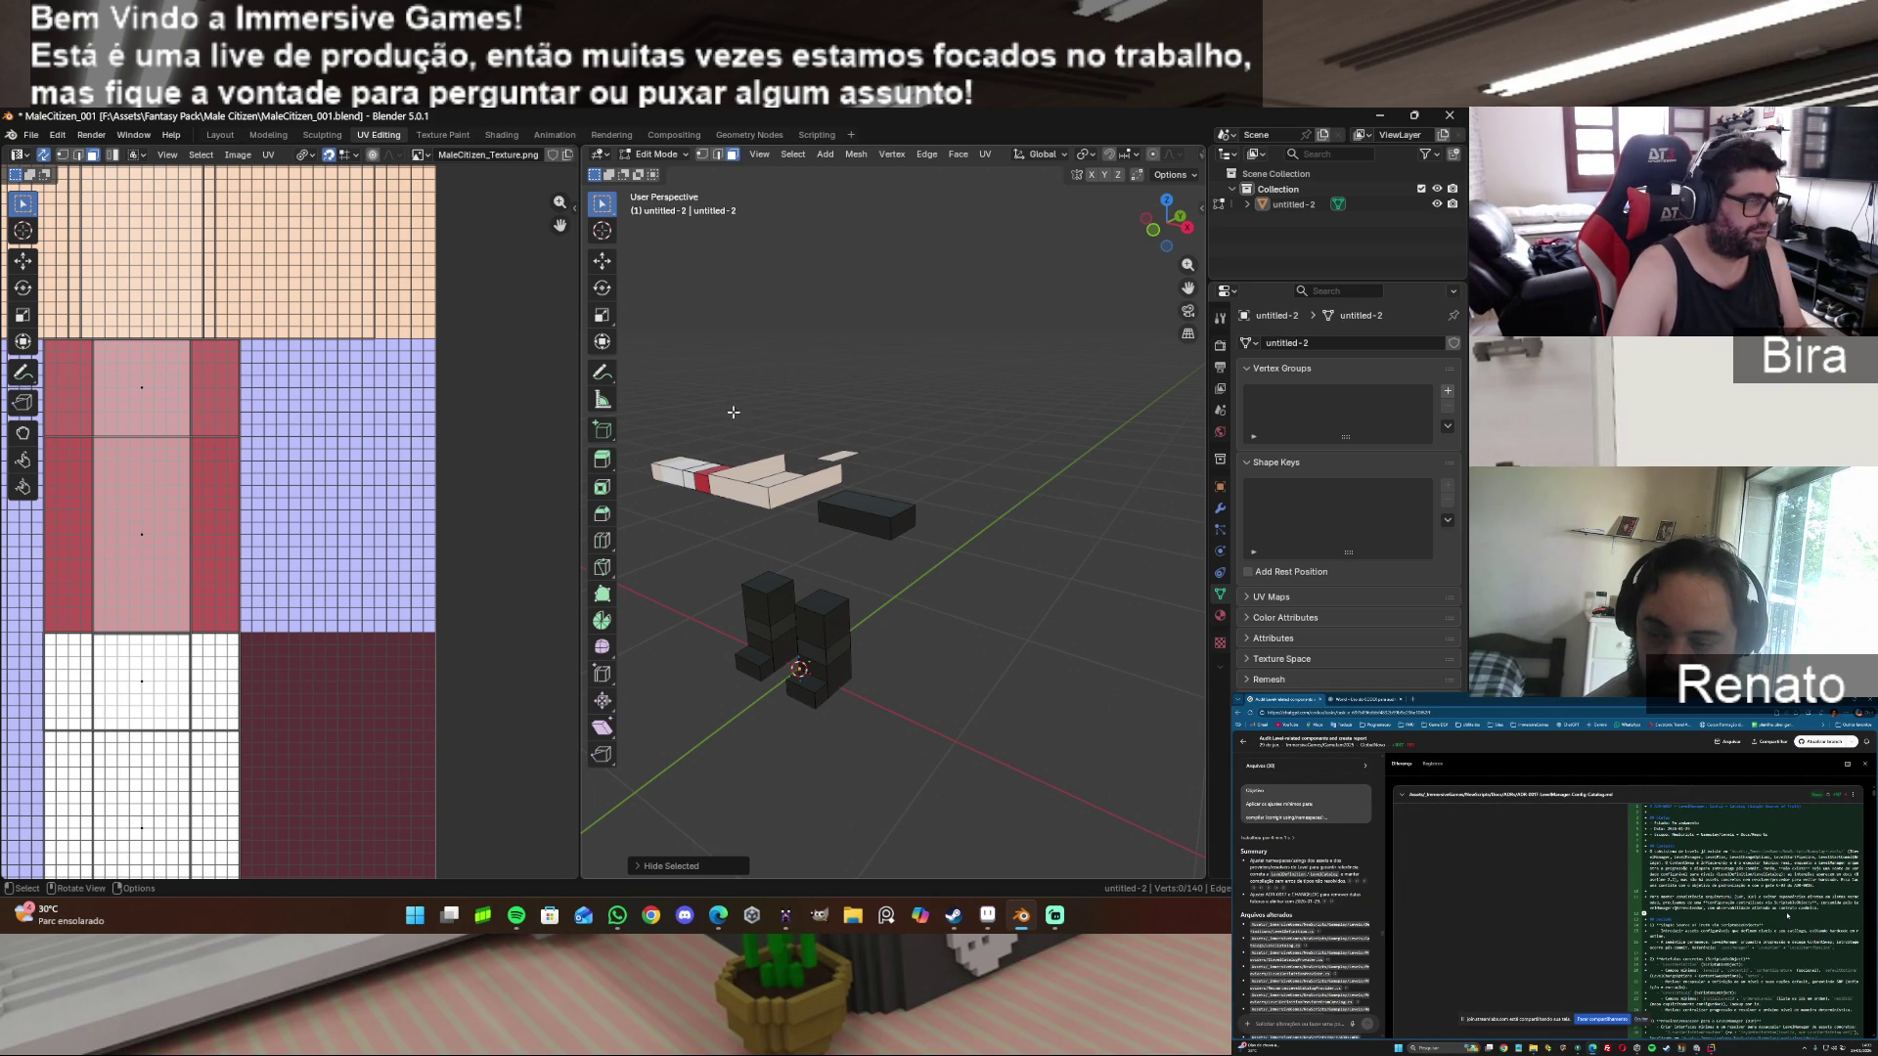
pyautogui.press('l')
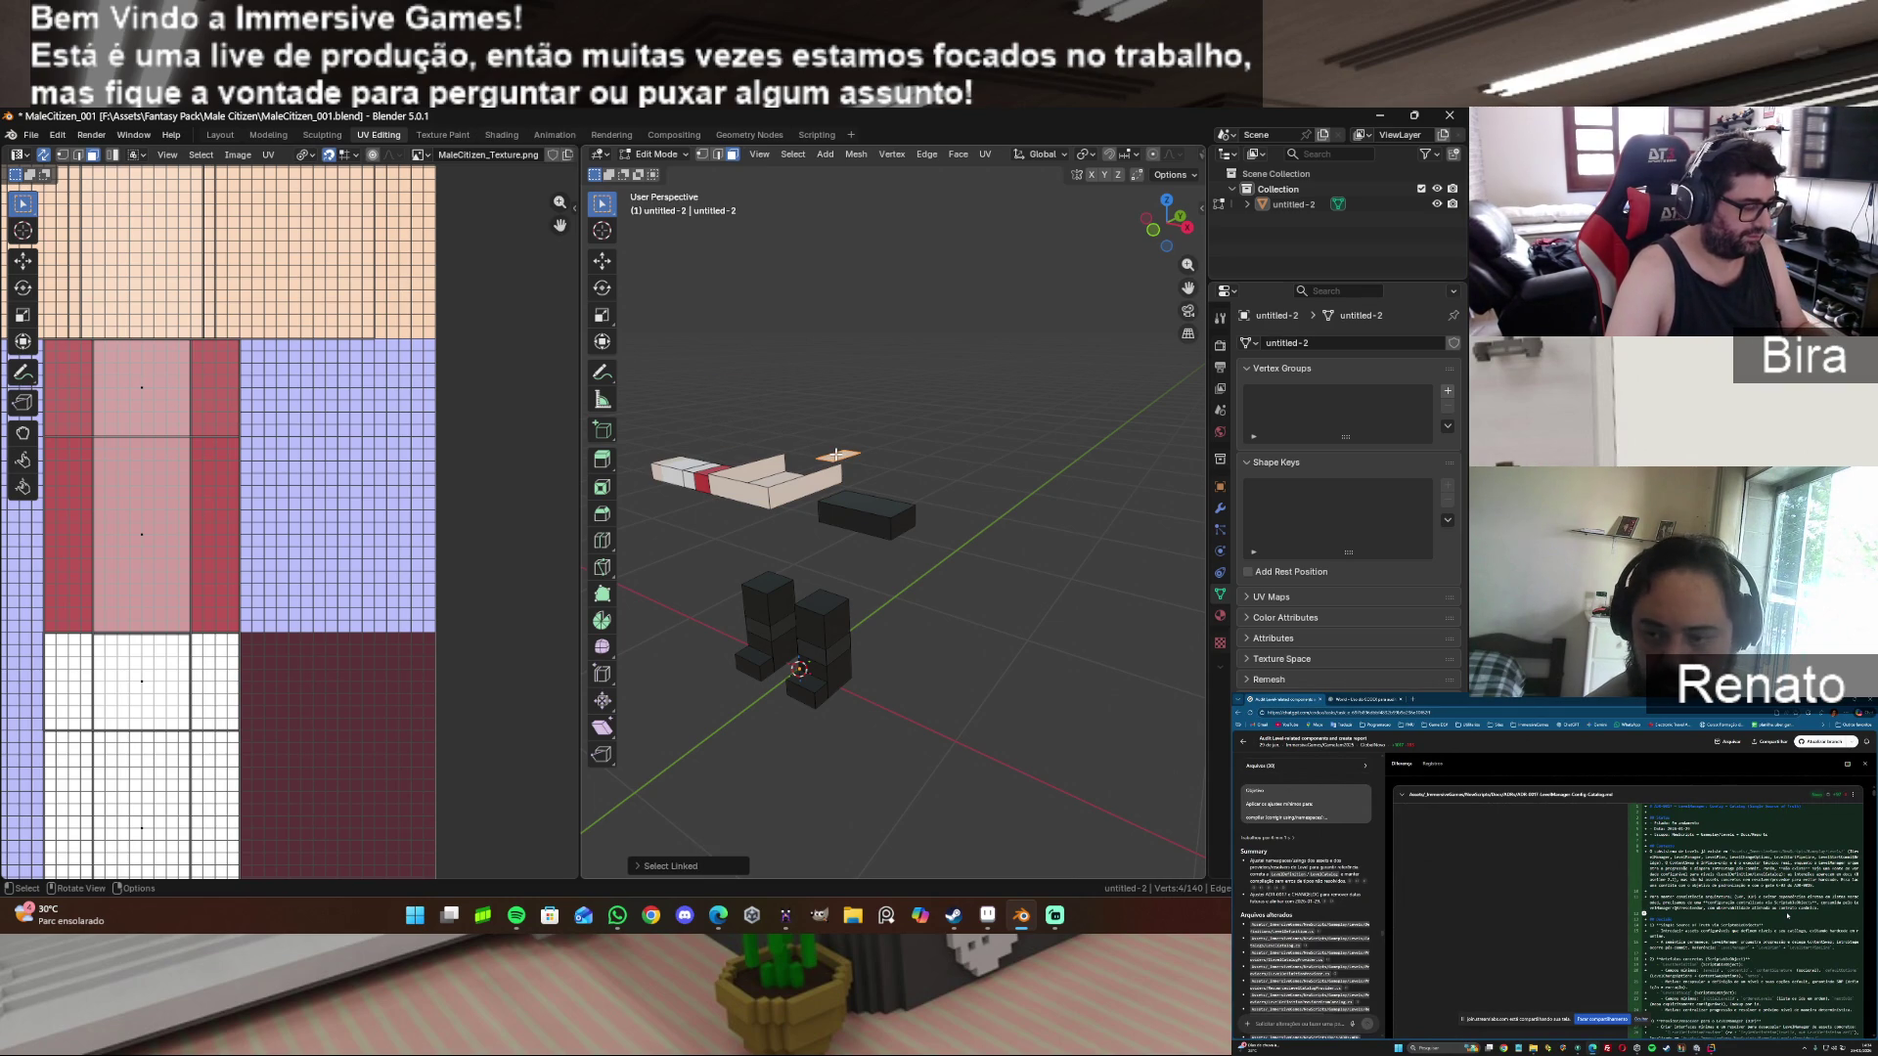
pyautogui.press('h')
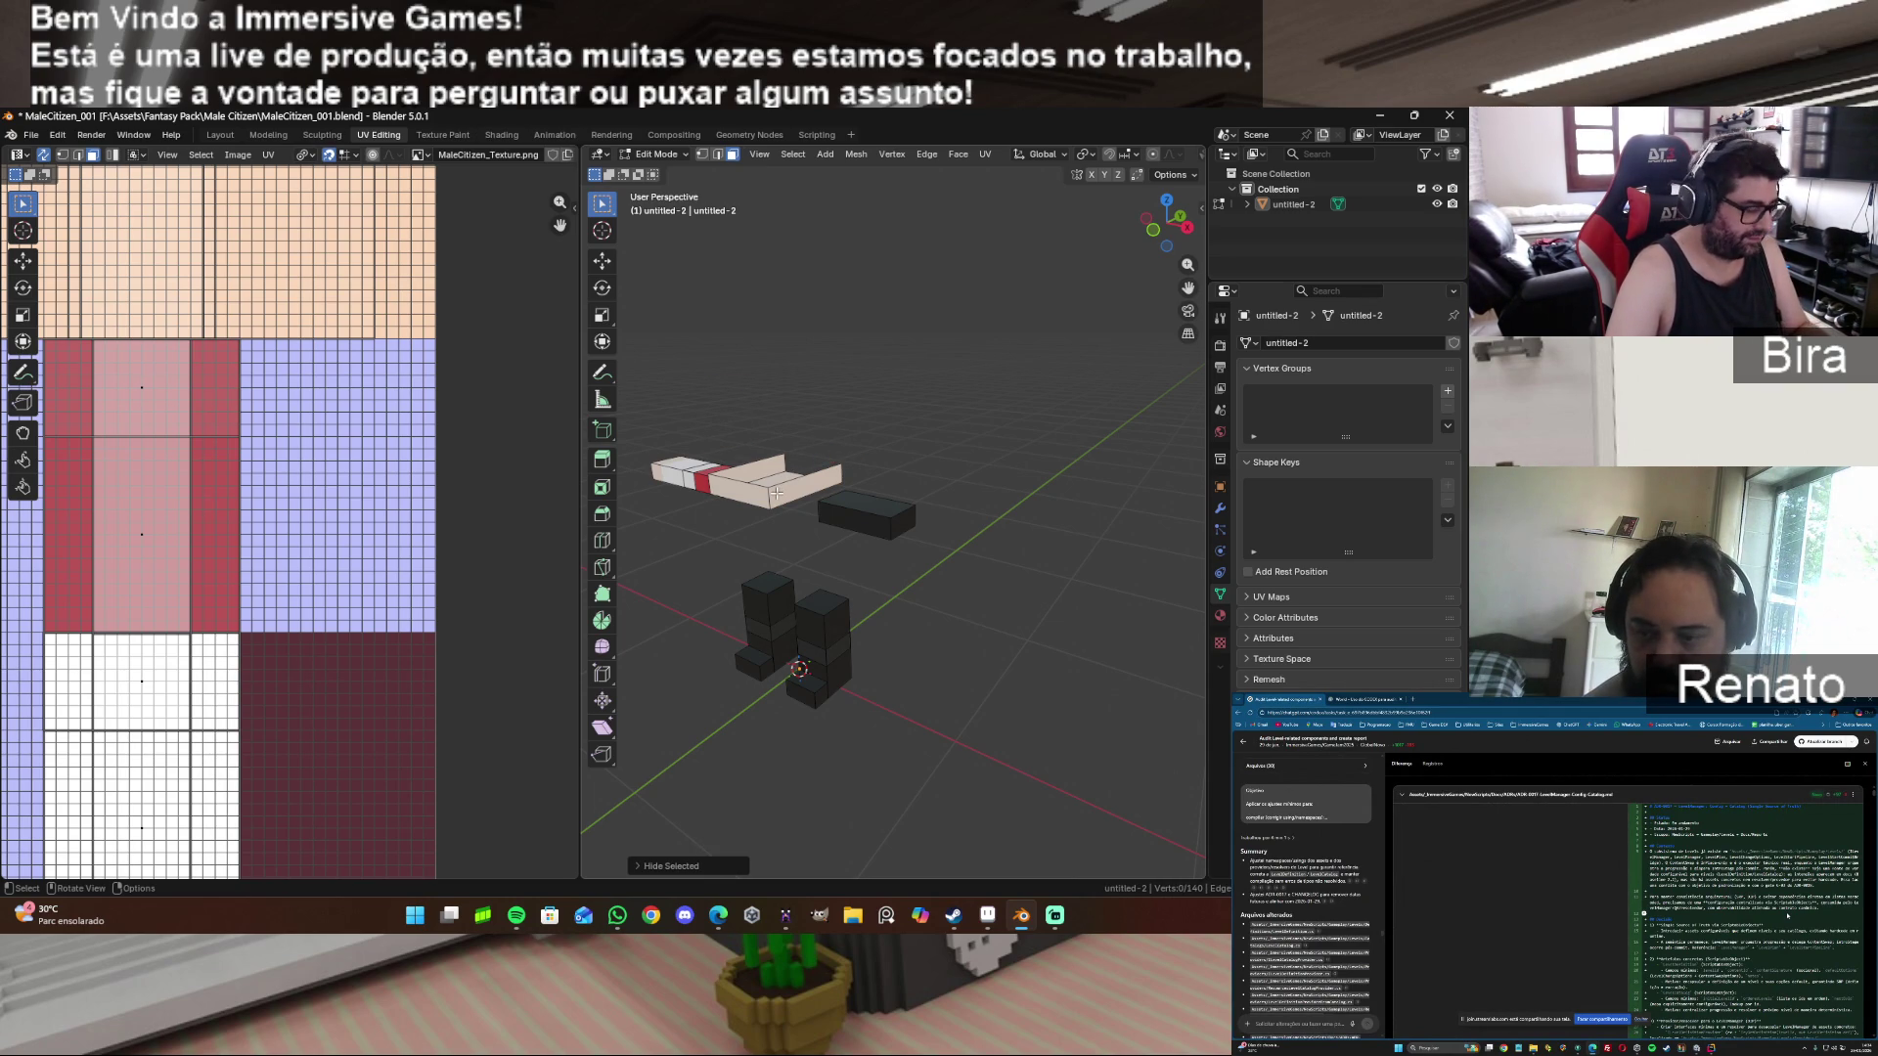
pyautogui.press('l')
pyautogui.press('h')
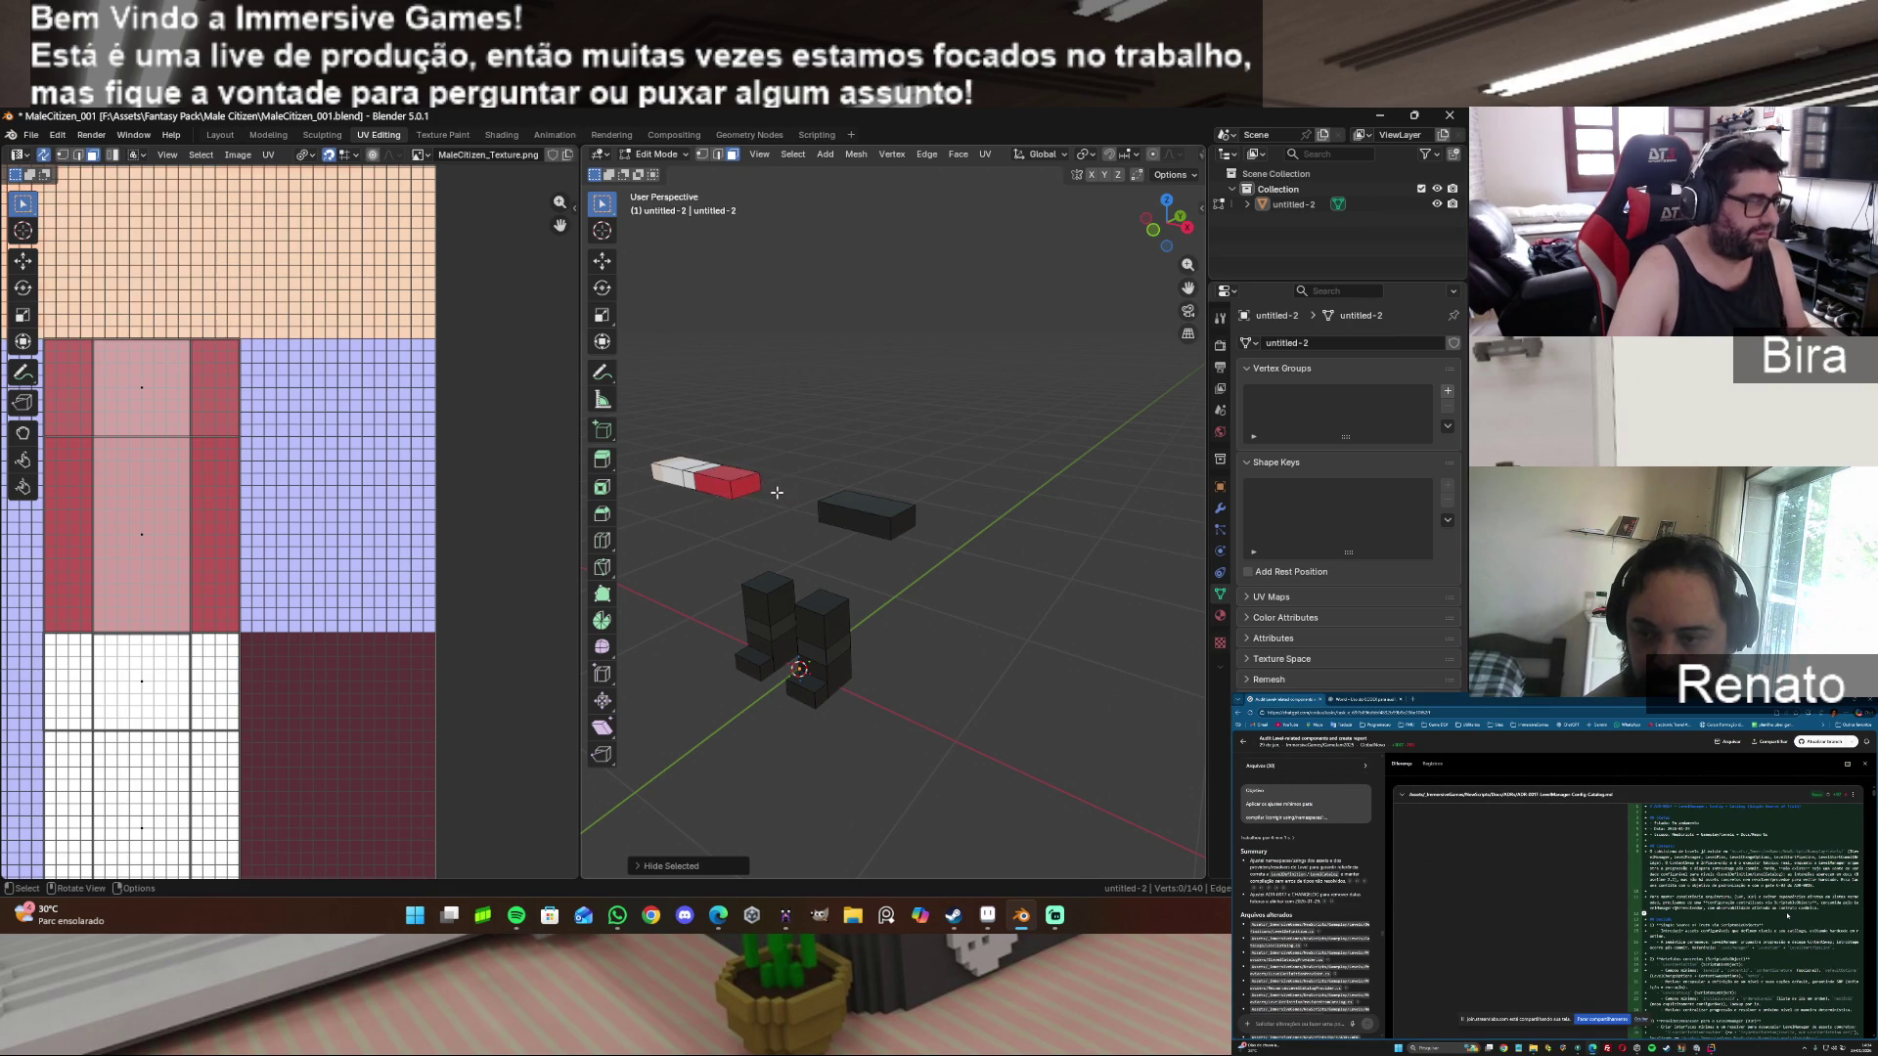
pyautogui.scroll(2, 901, 514)
pyautogui.scroll(2, 901, 514)
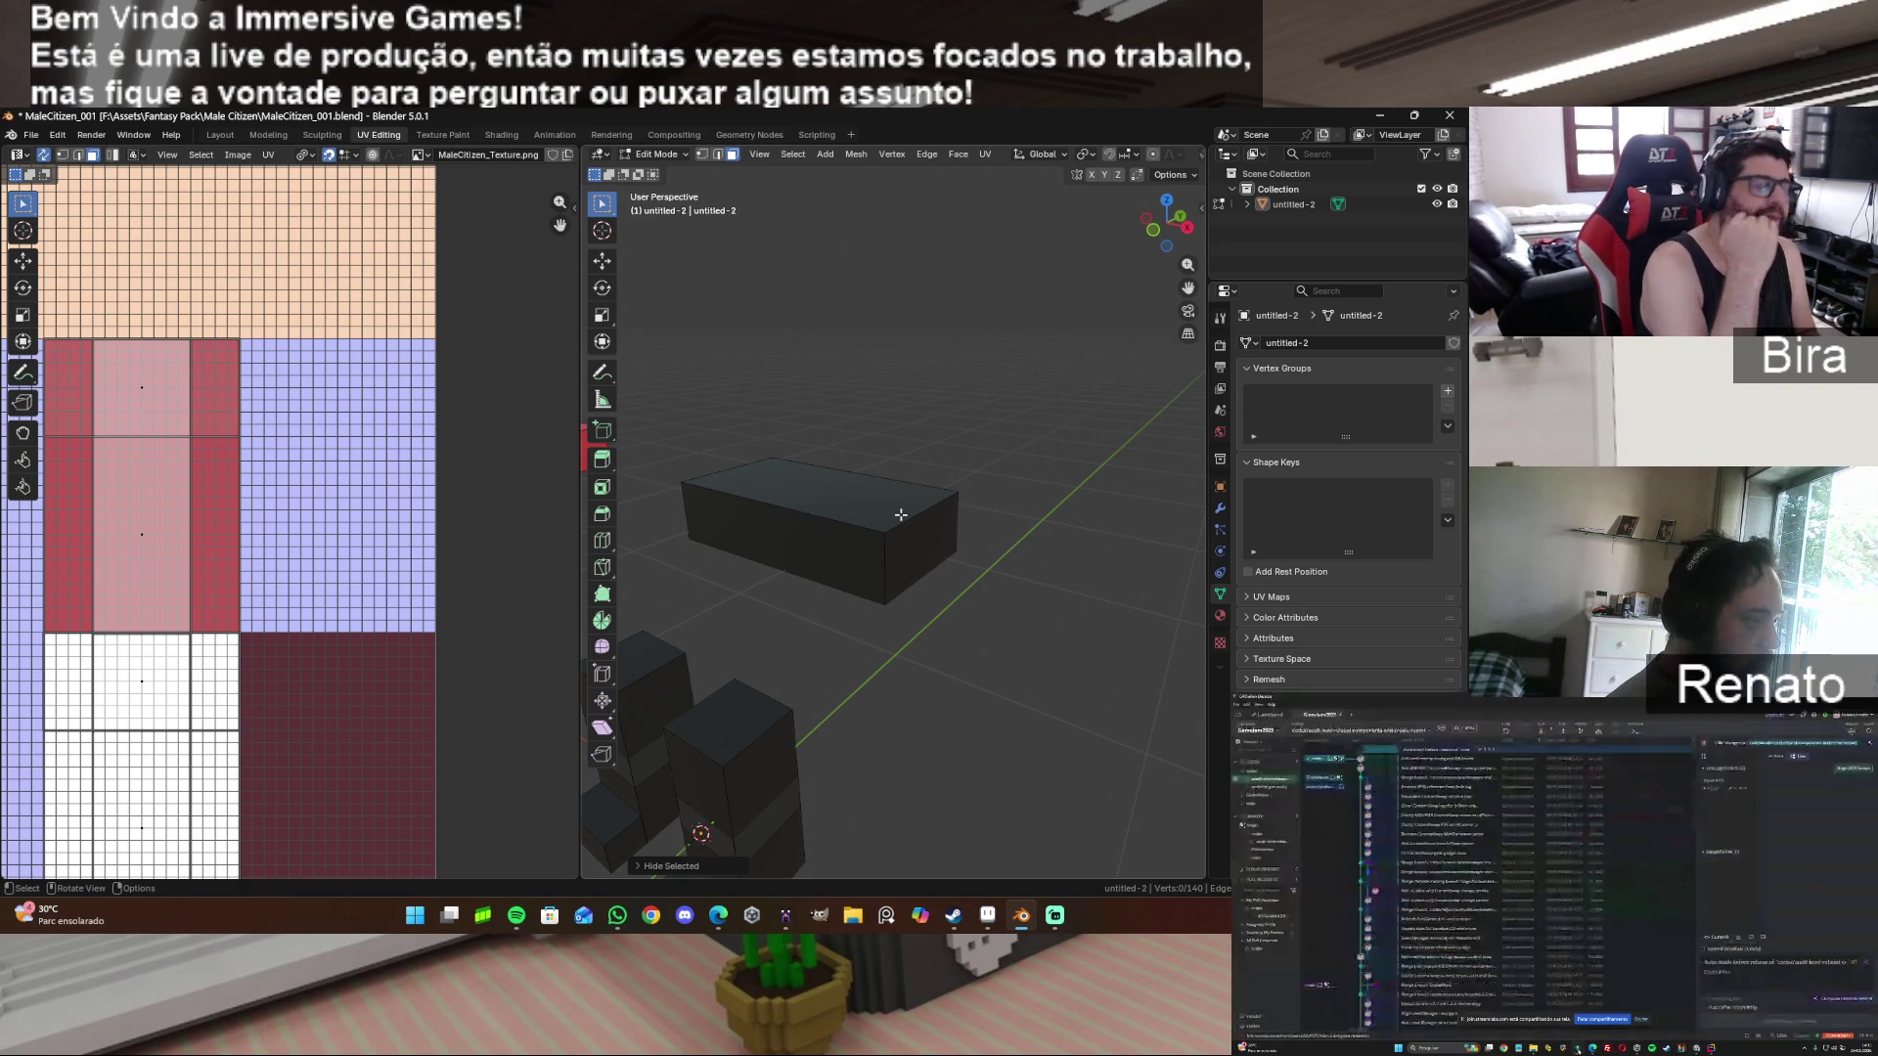
# Bring the Edge browser with the 'voxel characters' image results to the front.
pyautogui.click(728, 914)
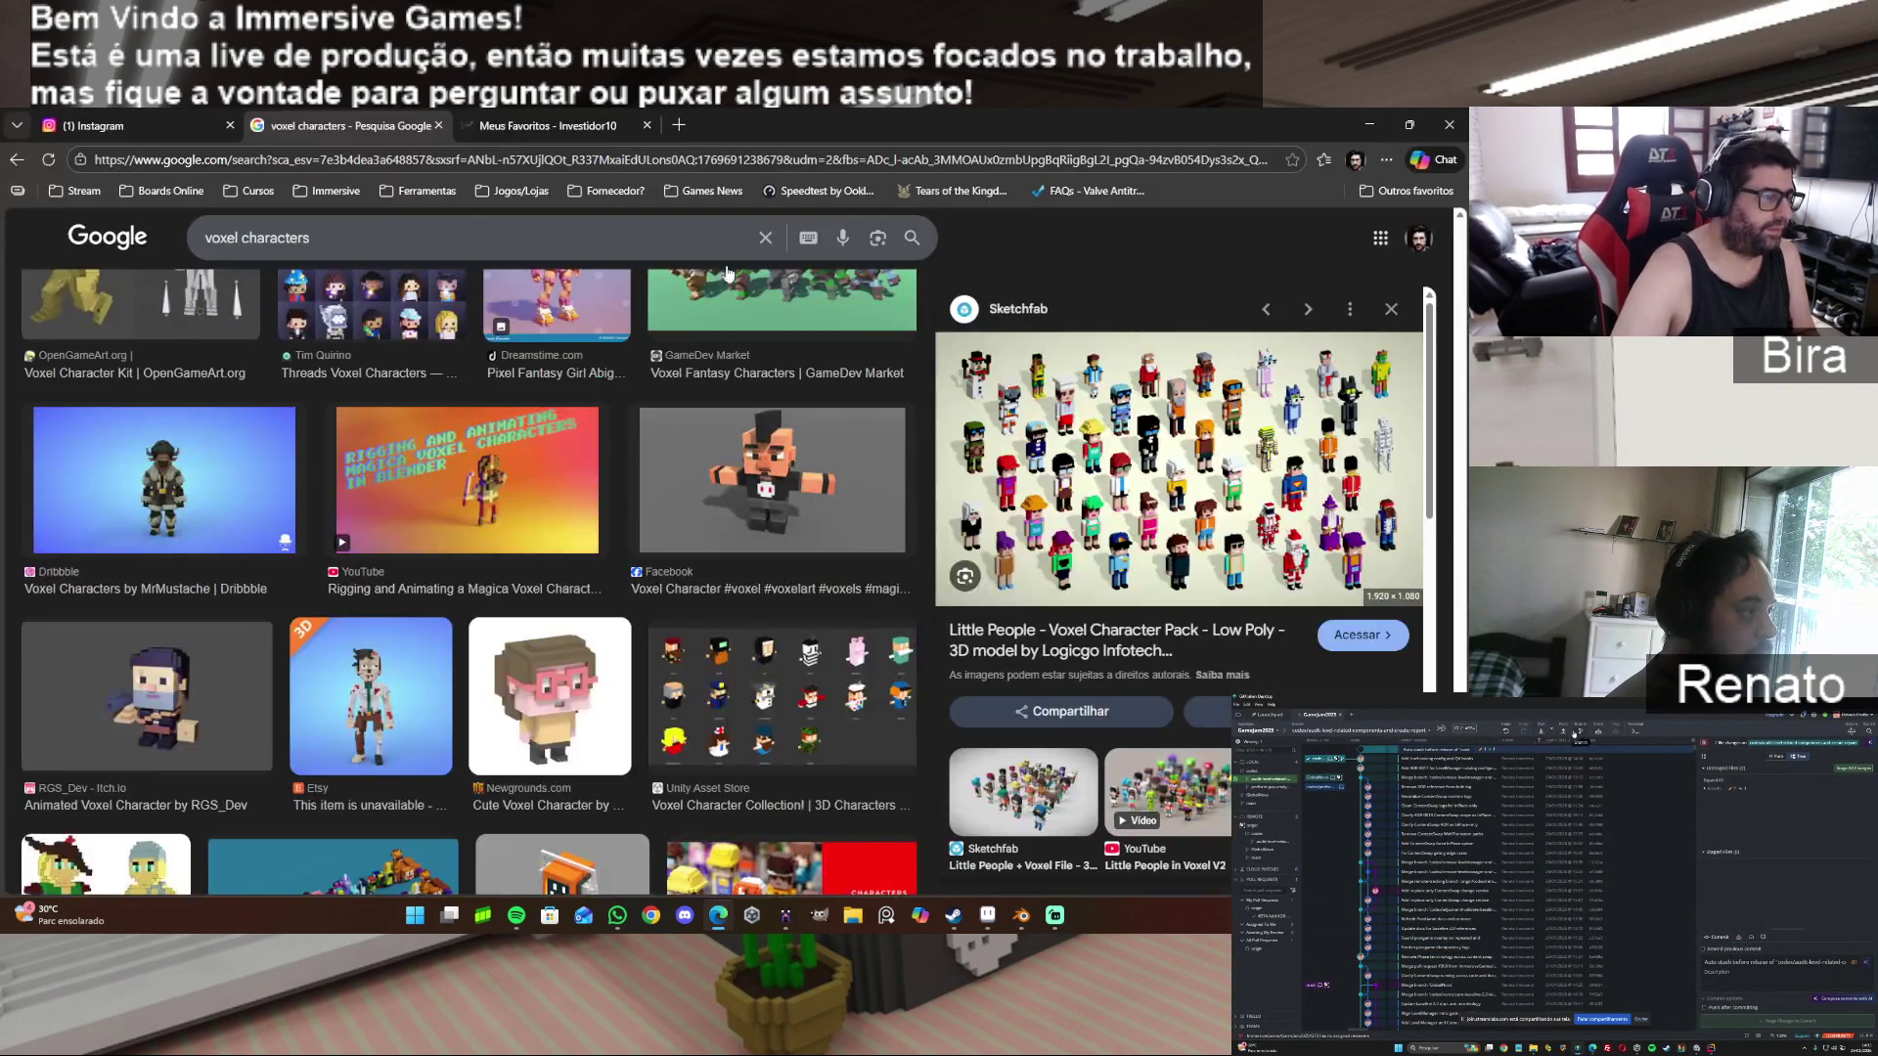
# Search Google for 'unity royalties' in a new tab and expand the AI overview.
pyautogui.click(676, 125)
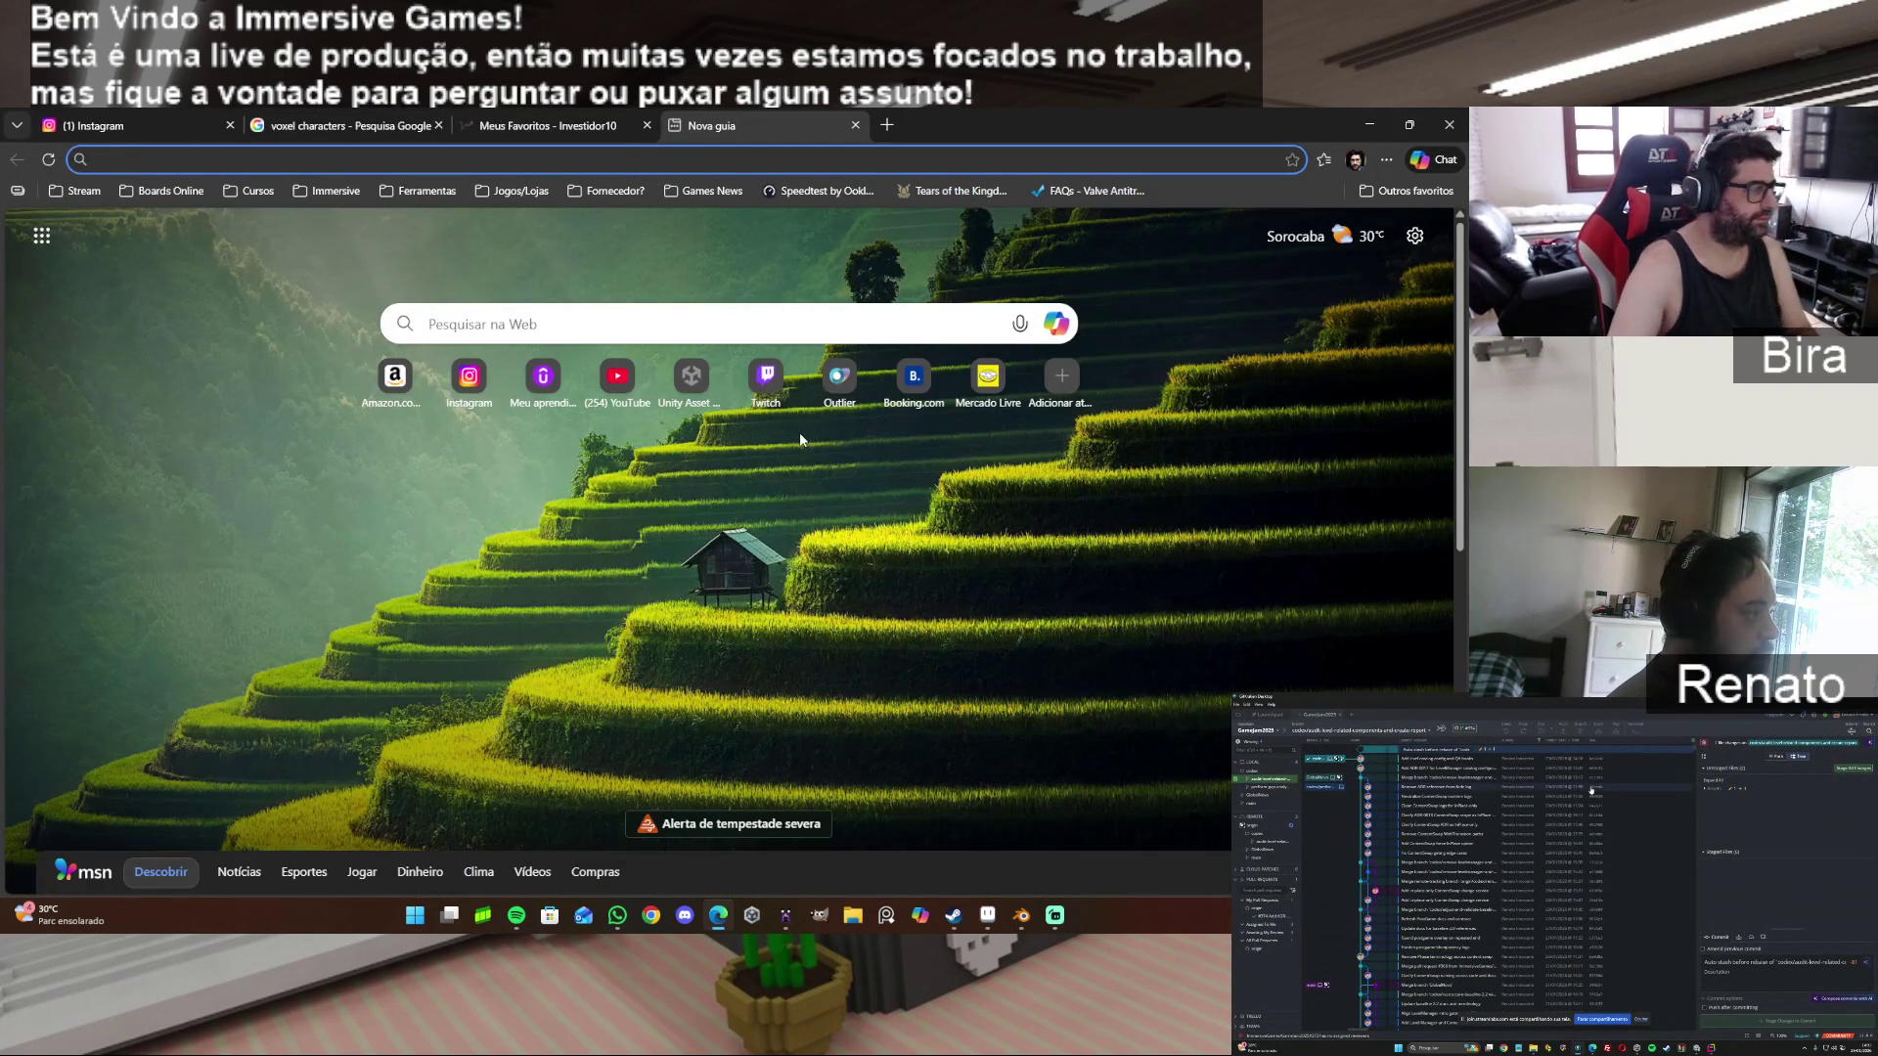
pyautogui.write('www.')
pyautogui.press('Return')
pyautogui.write('unity')
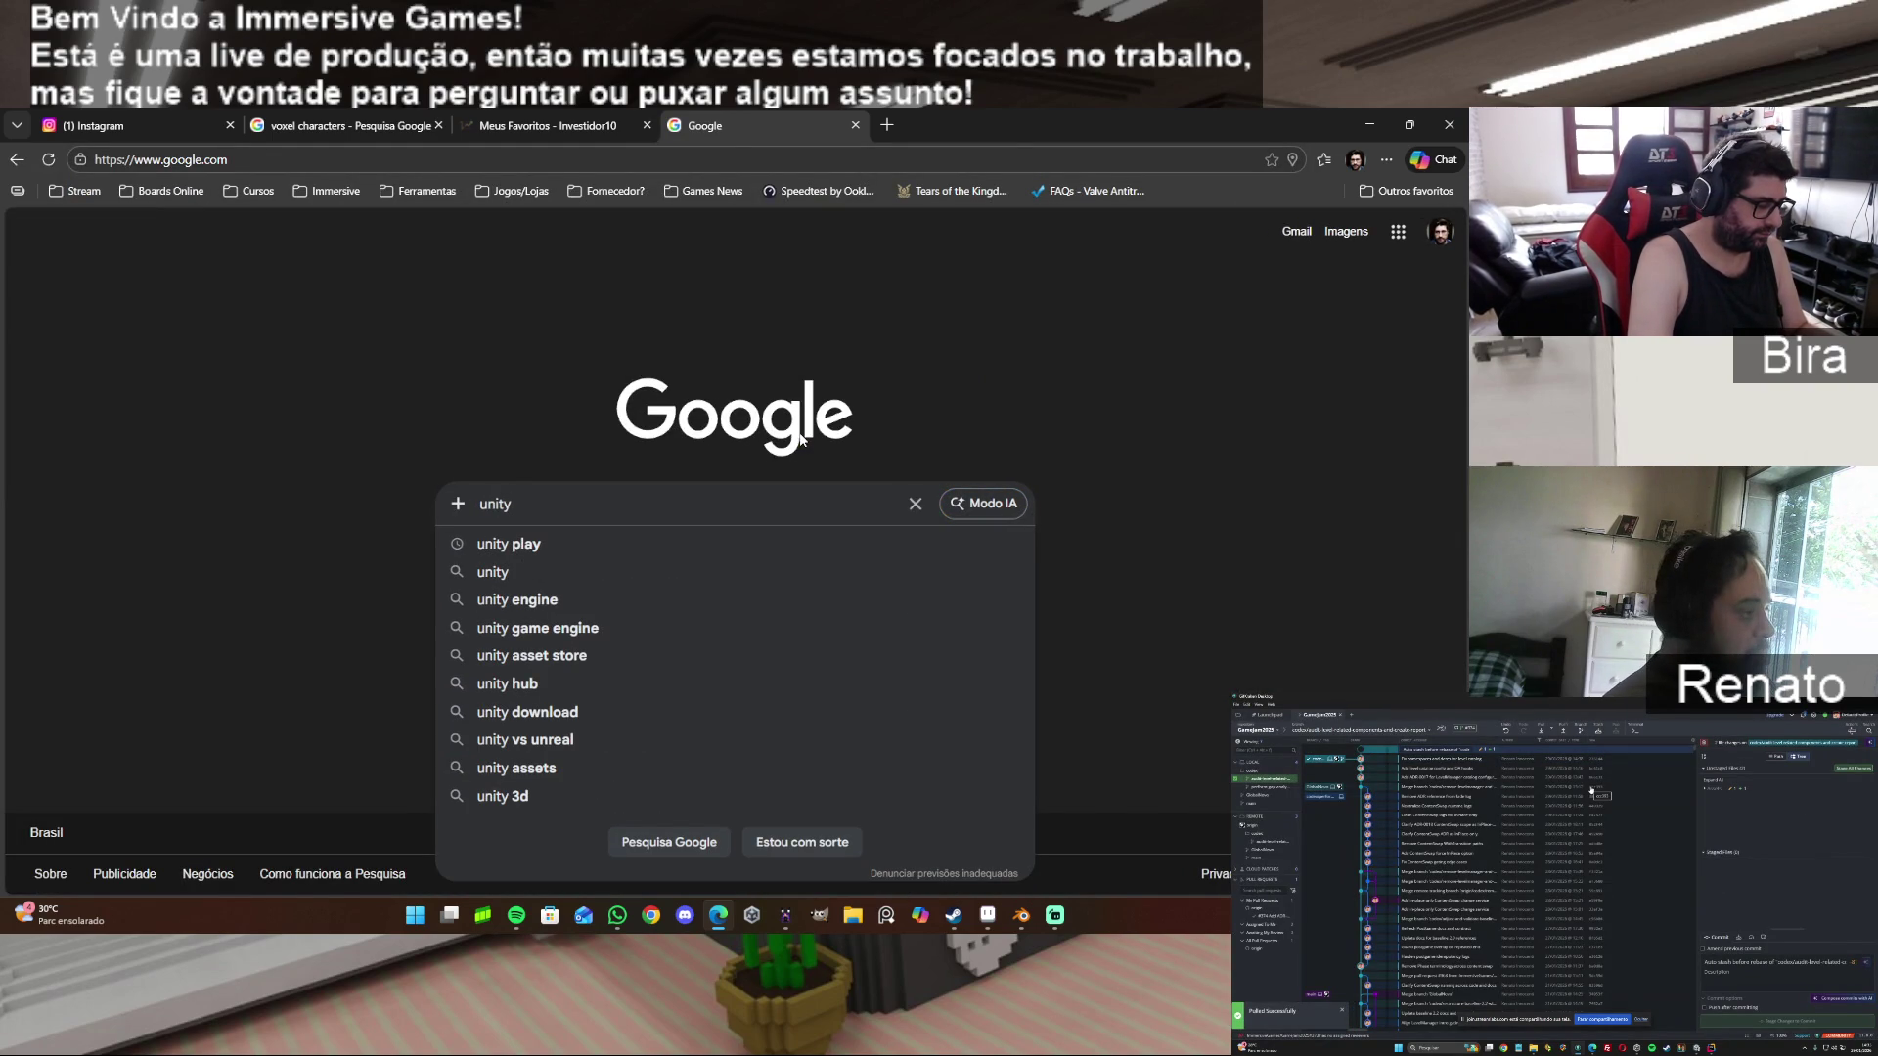
pyautogui.write(' royalties')
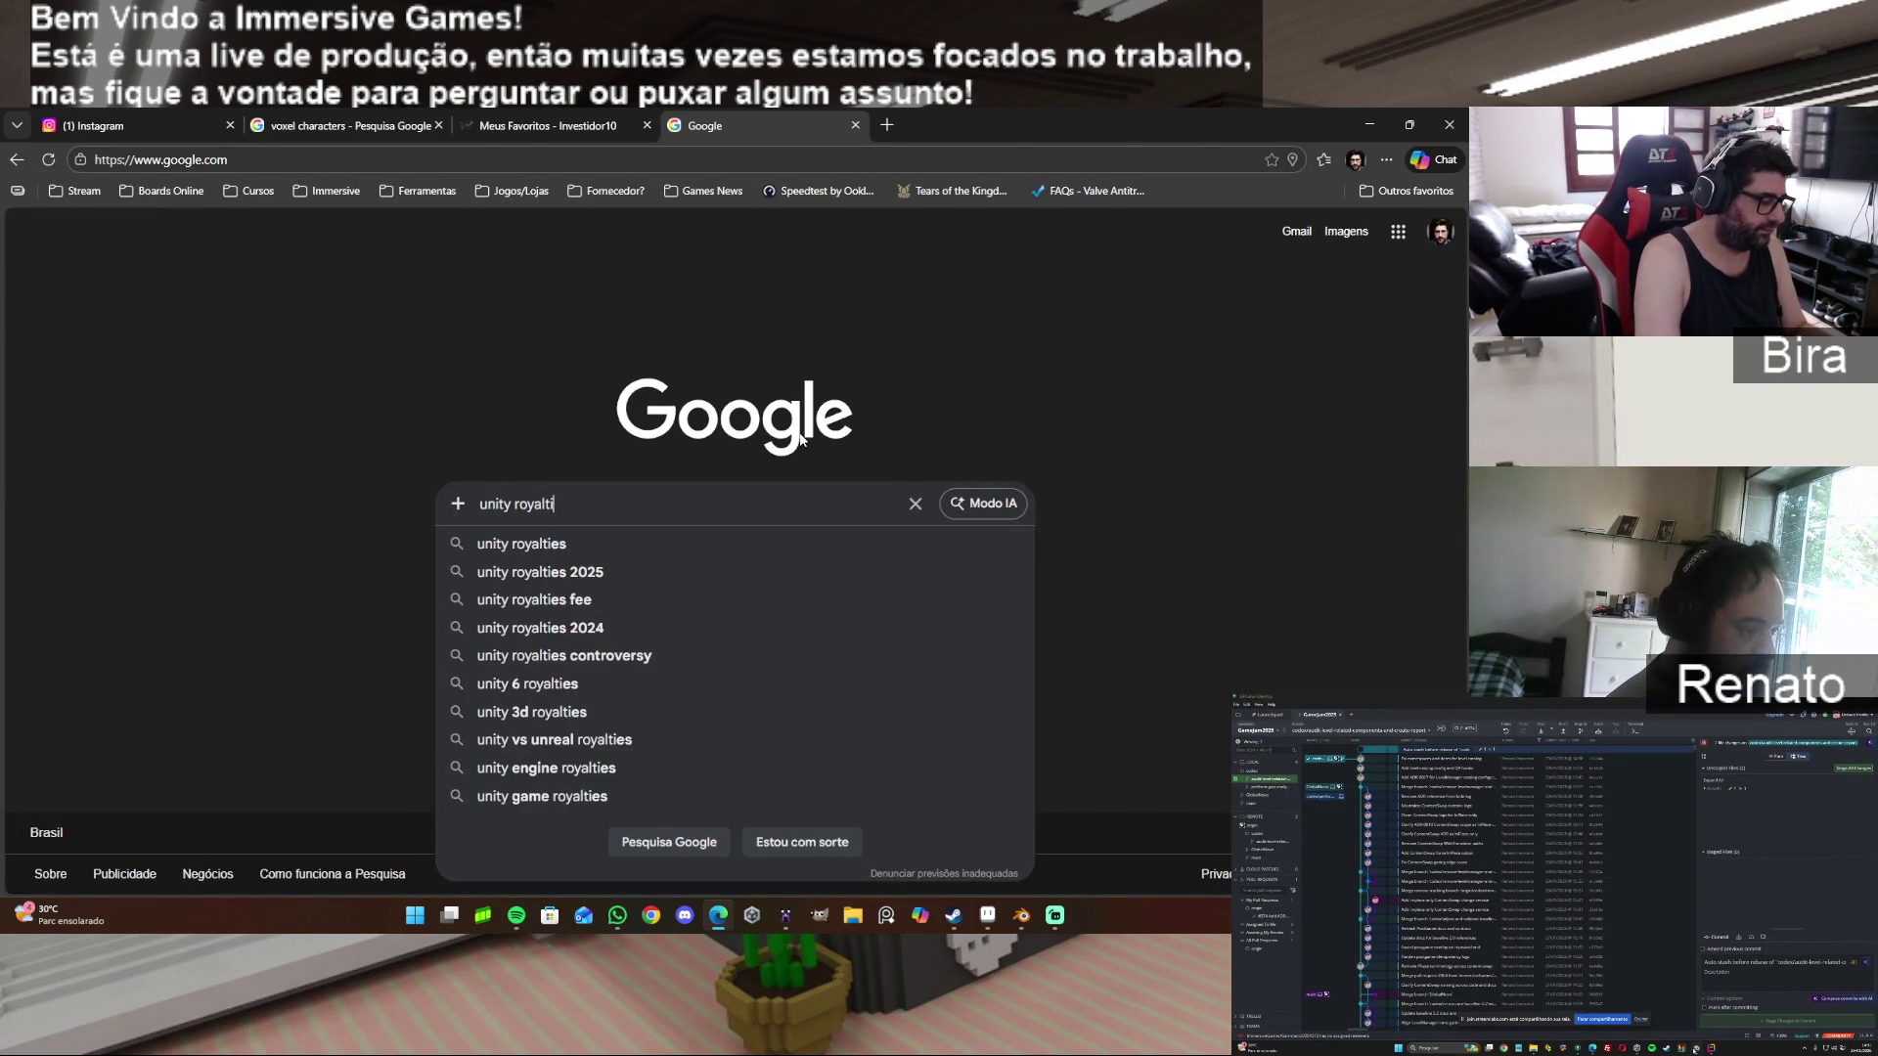
pyautogui.press('Return')
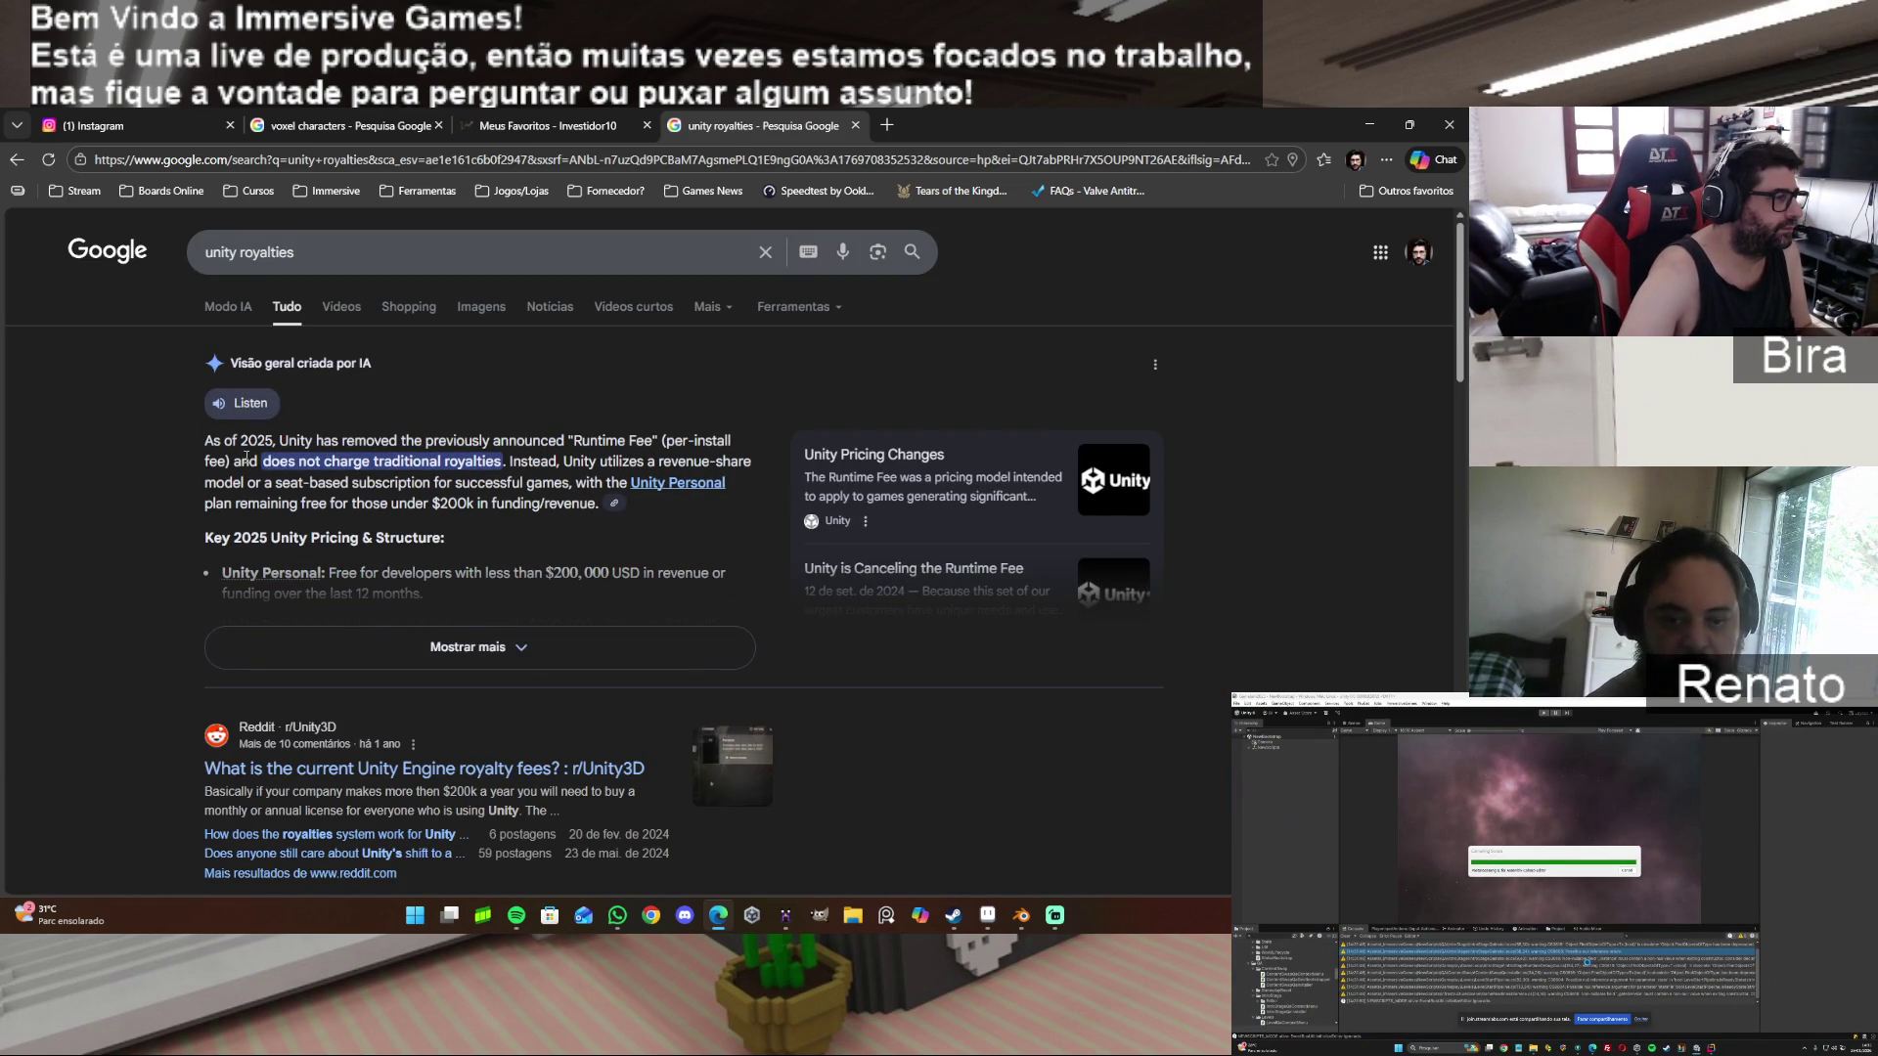
pyautogui.click(471, 650)
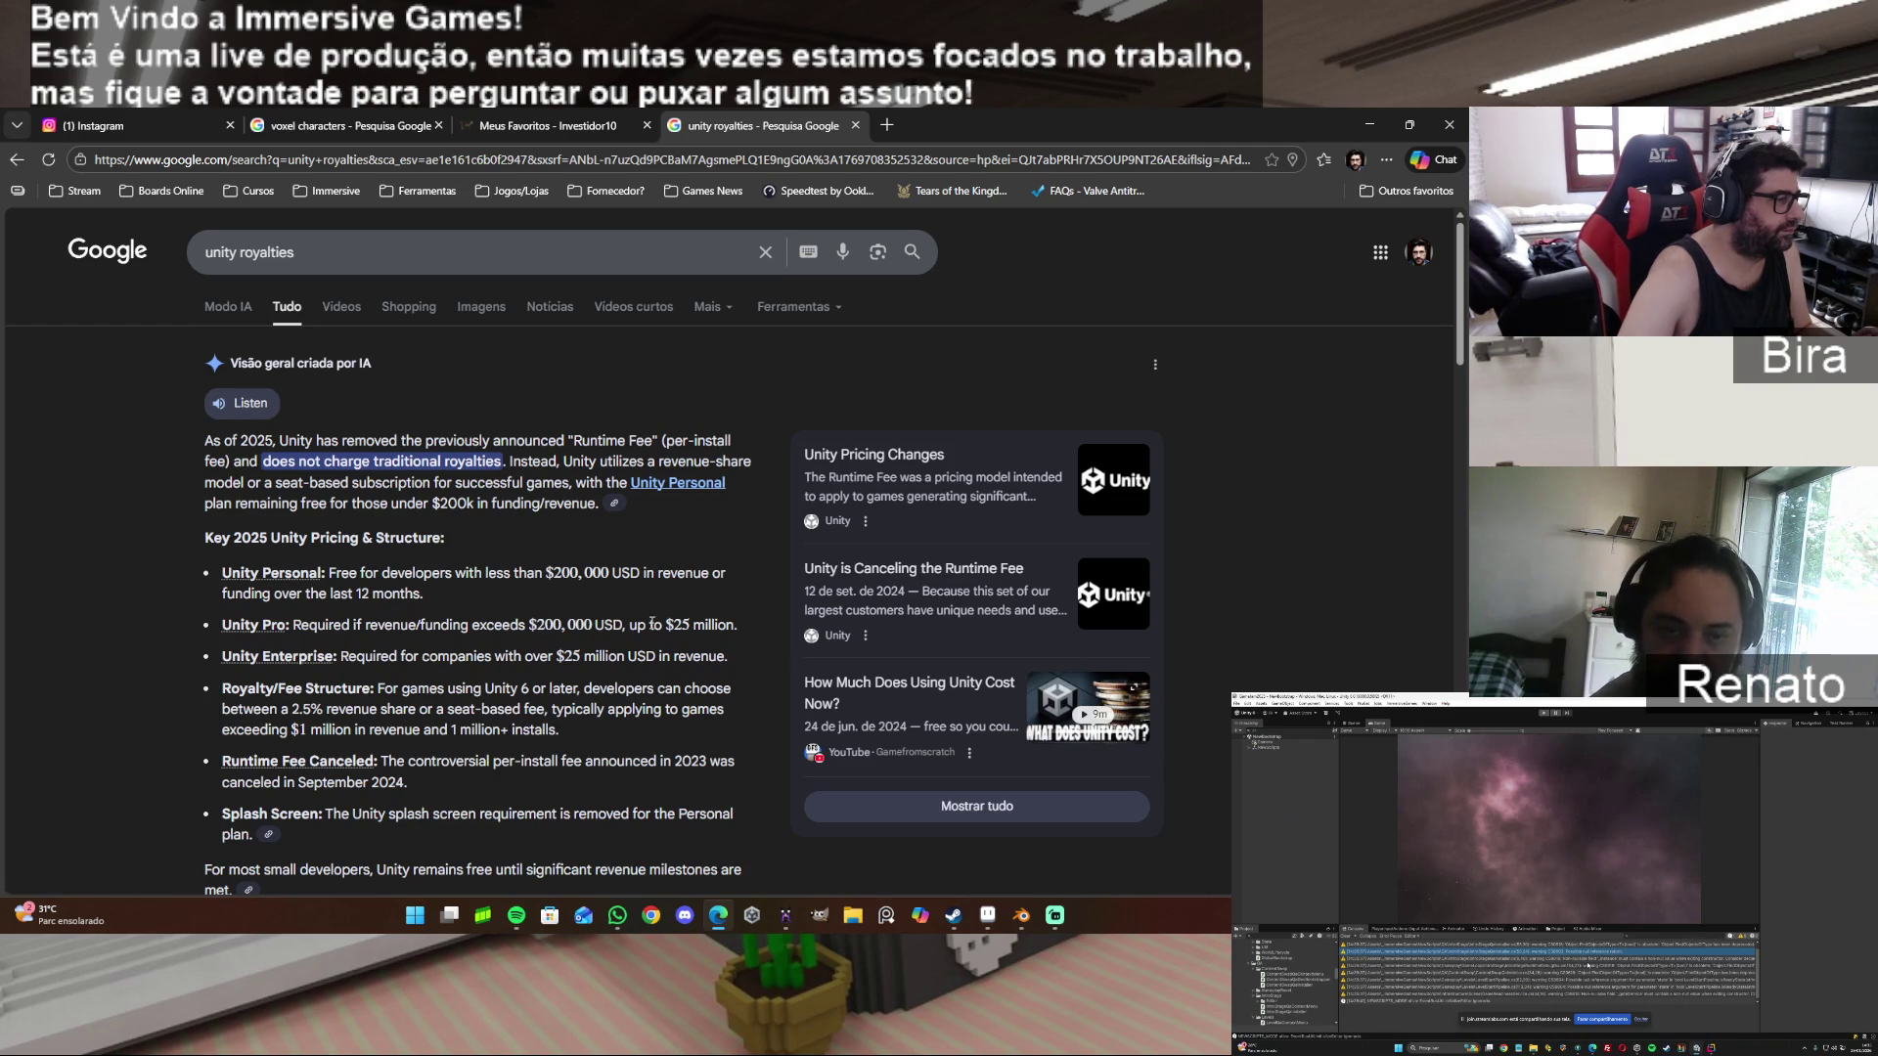
# Highlight the Unity Pro revenue limit, 2.5% revenue share and seat-based fee passages.
pyautogui.moveTo(494, 626); pyautogui.dragTo(729, 631)
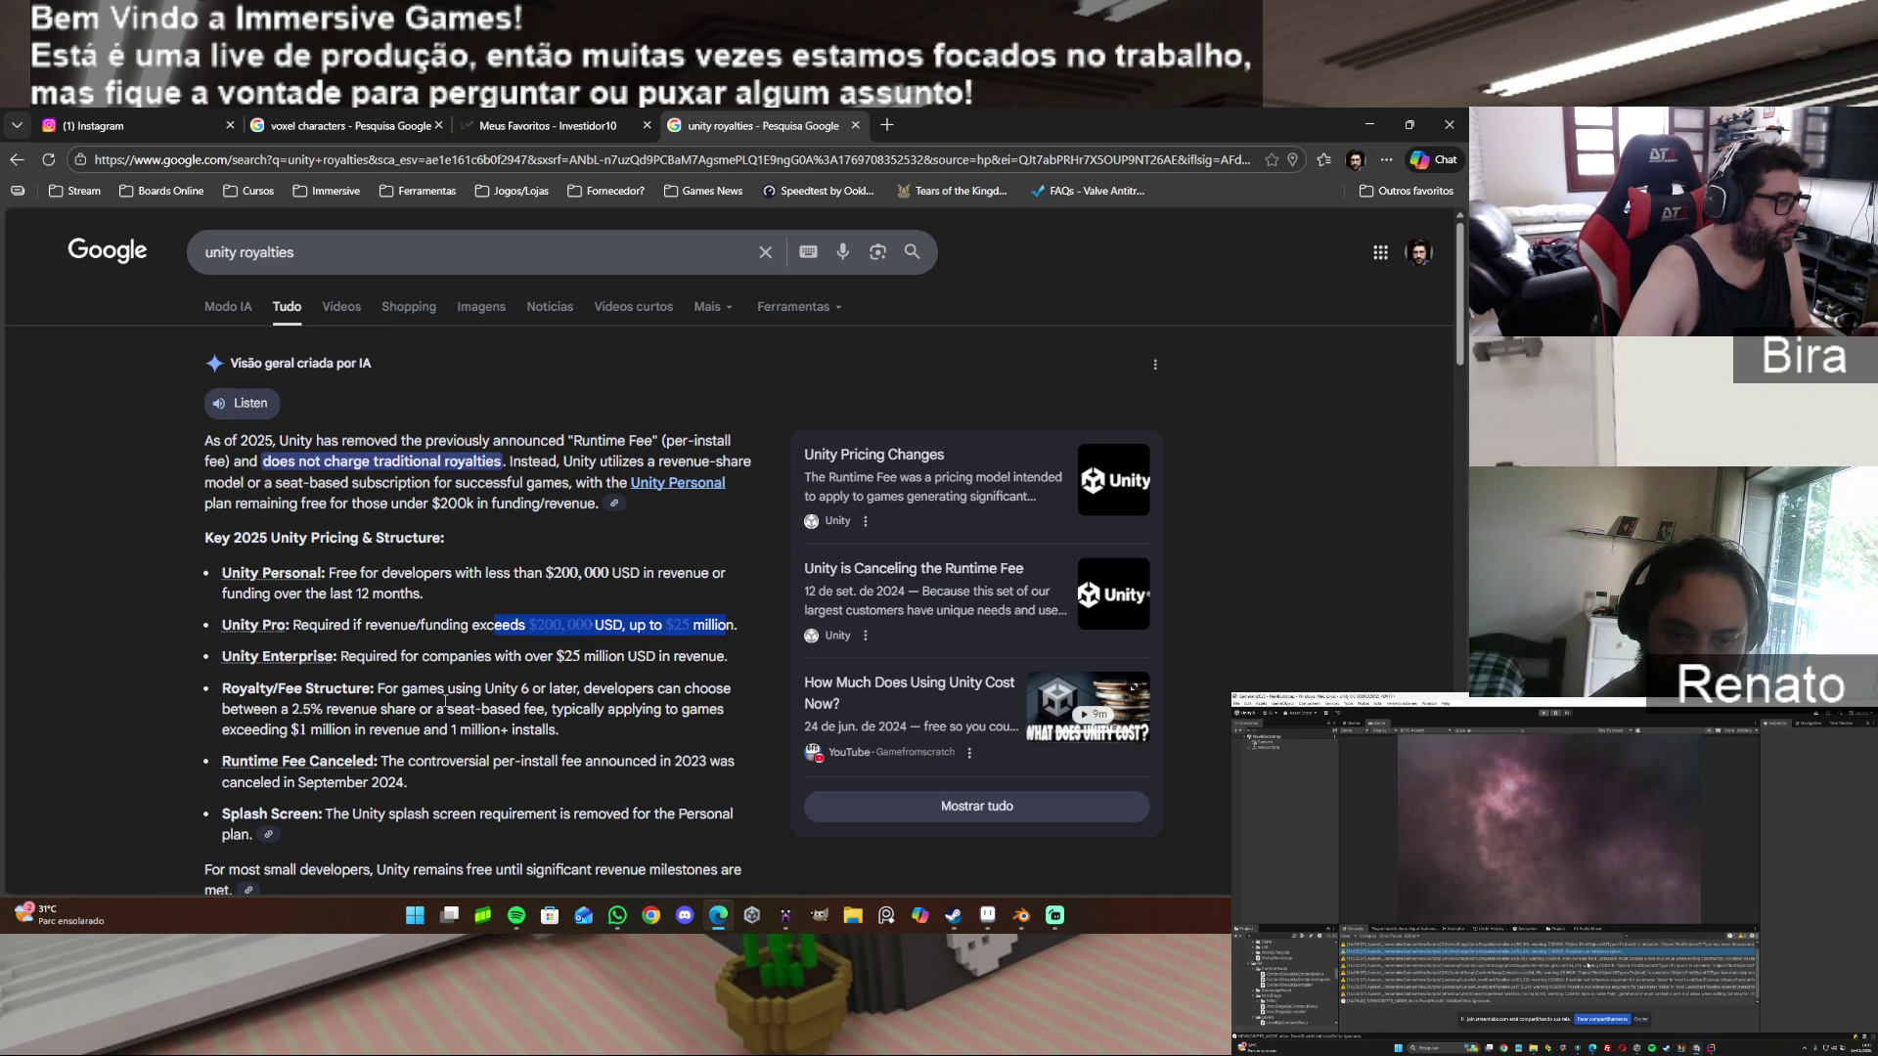
pyautogui.moveTo(296, 709); pyautogui.dragTo(439, 711)
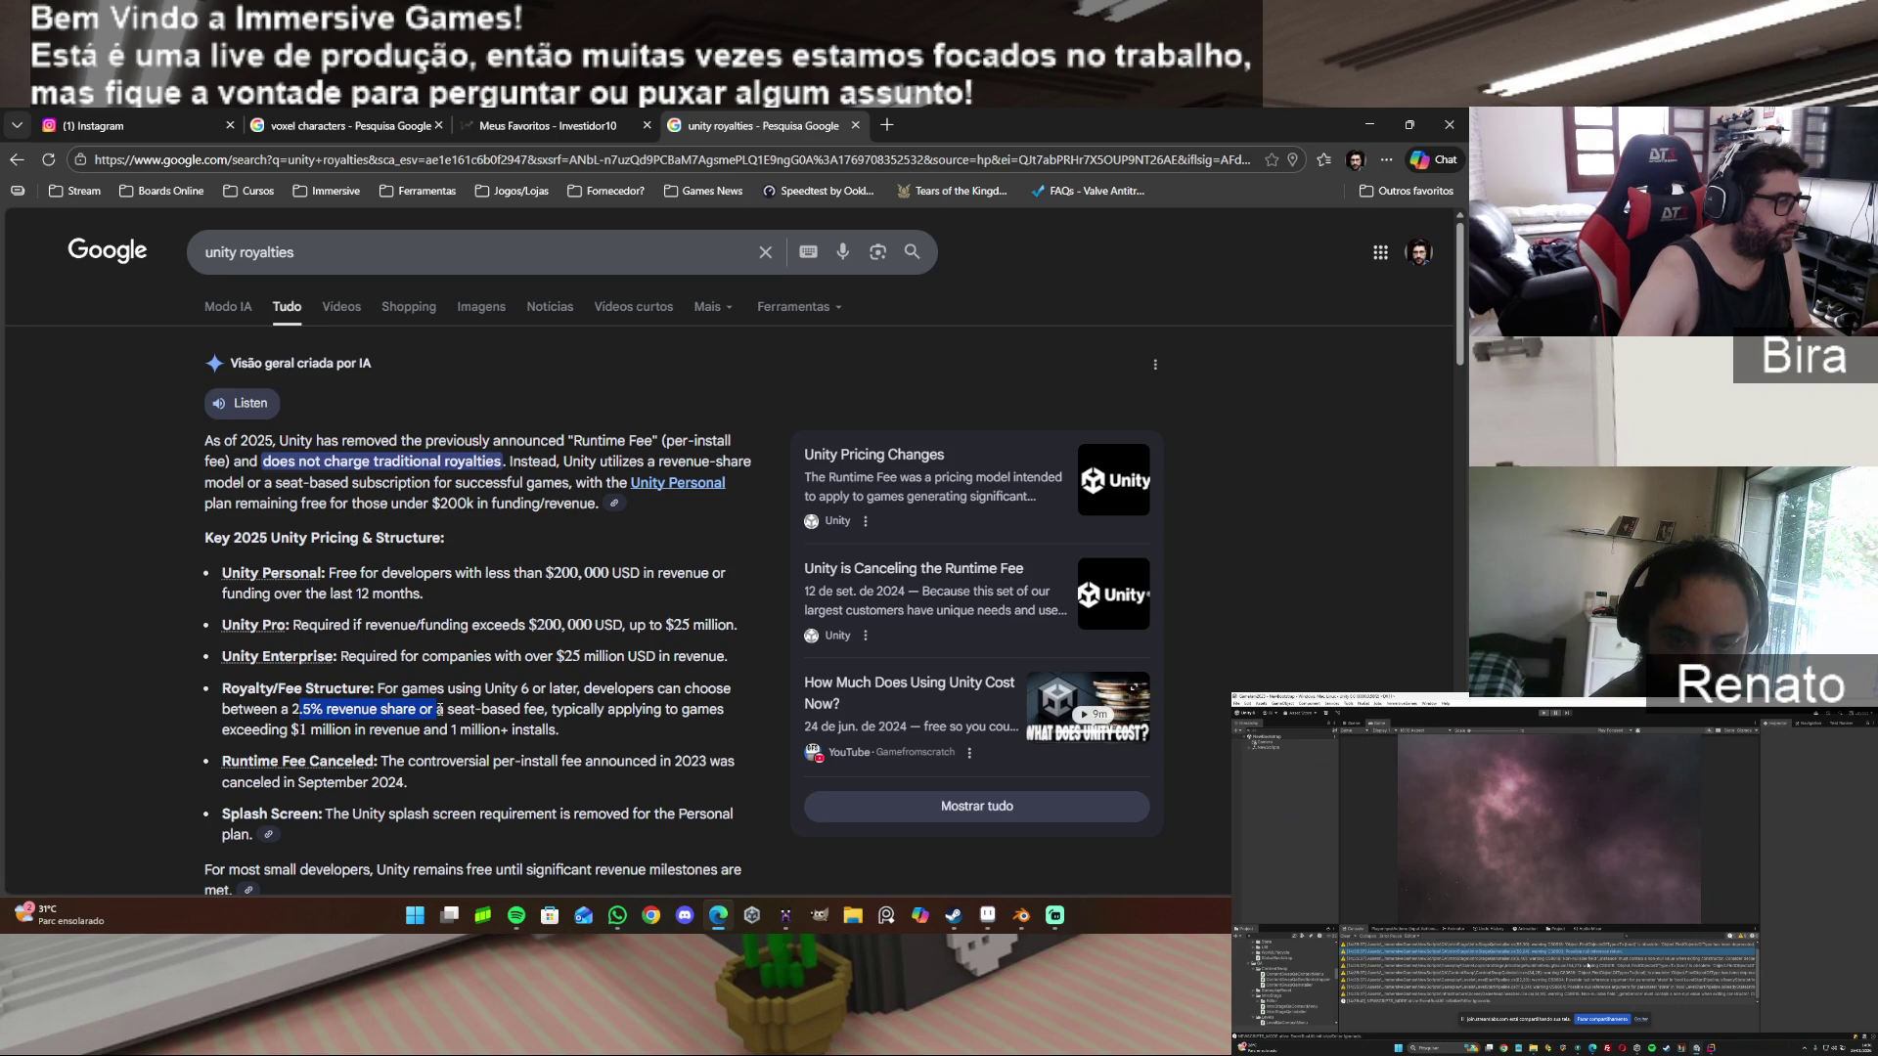
pyautogui.moveTo(439, 712); pyautogui.dragTo(583, 729)
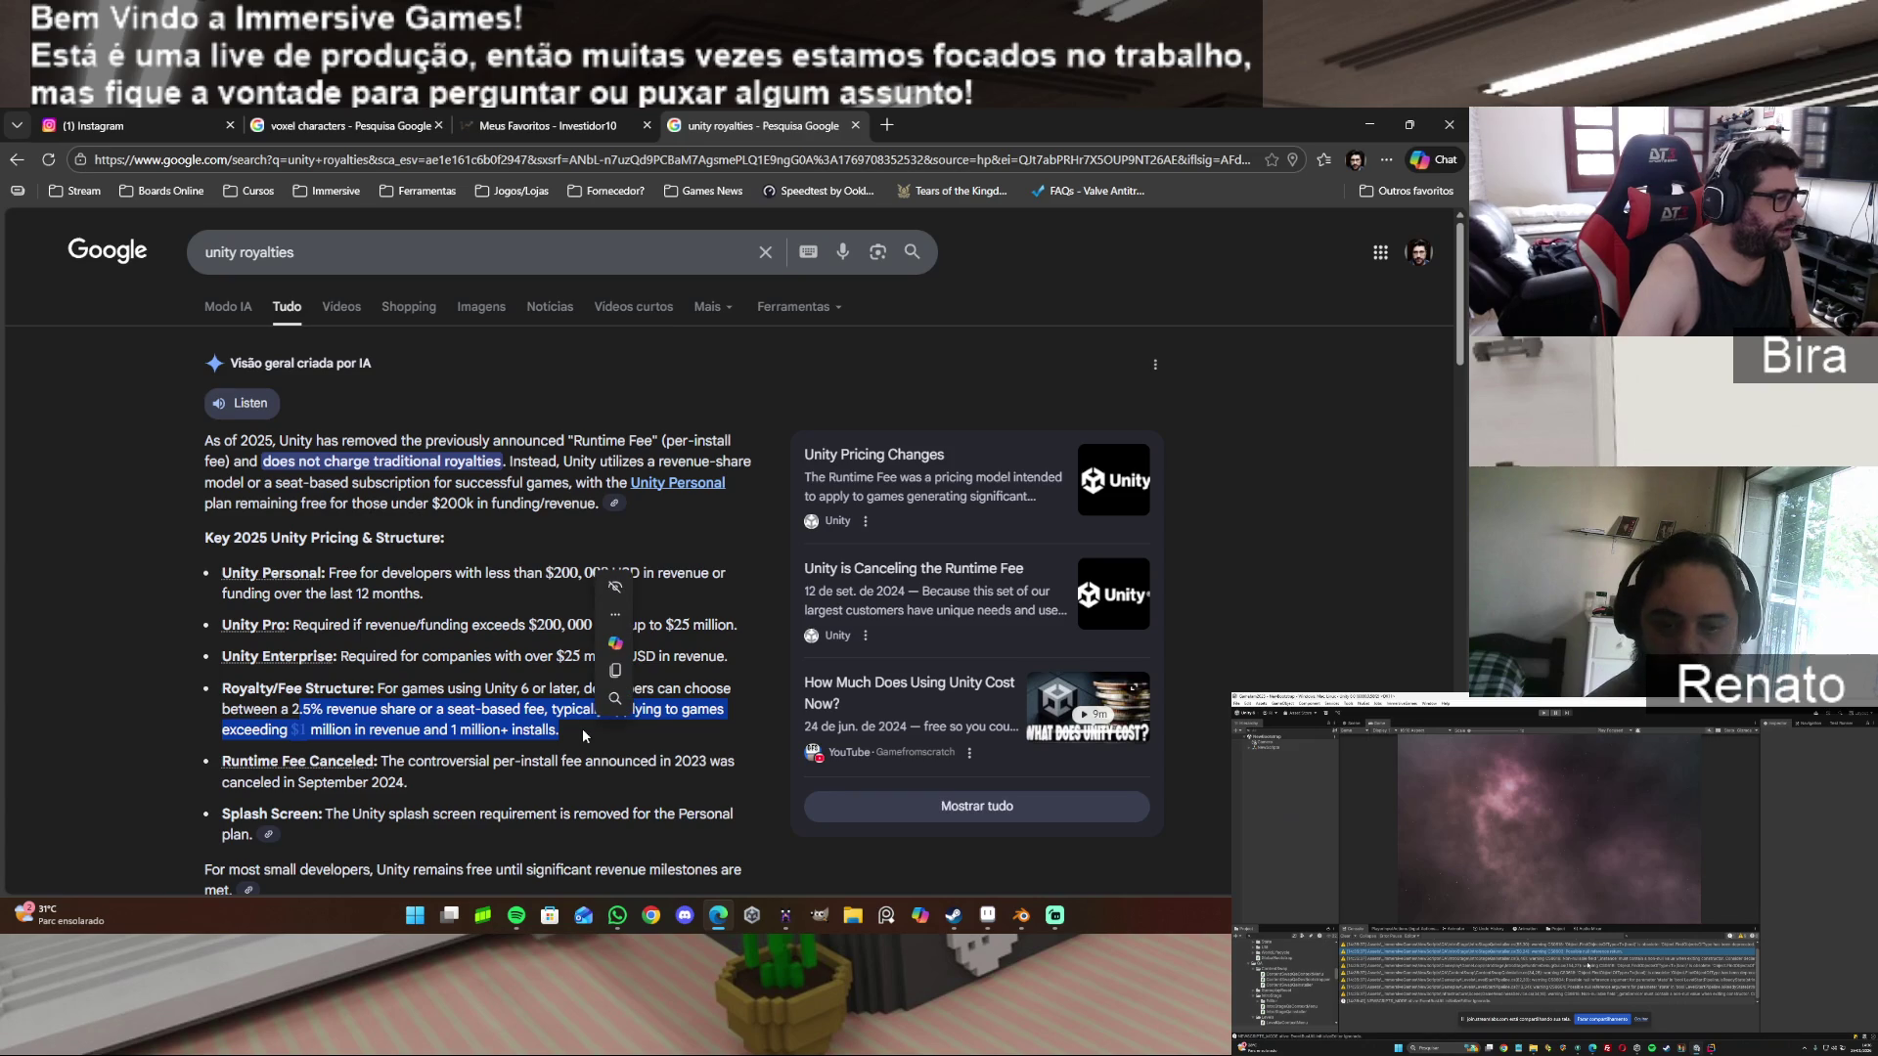
pyautogui.scroll(-1, 583, 728)
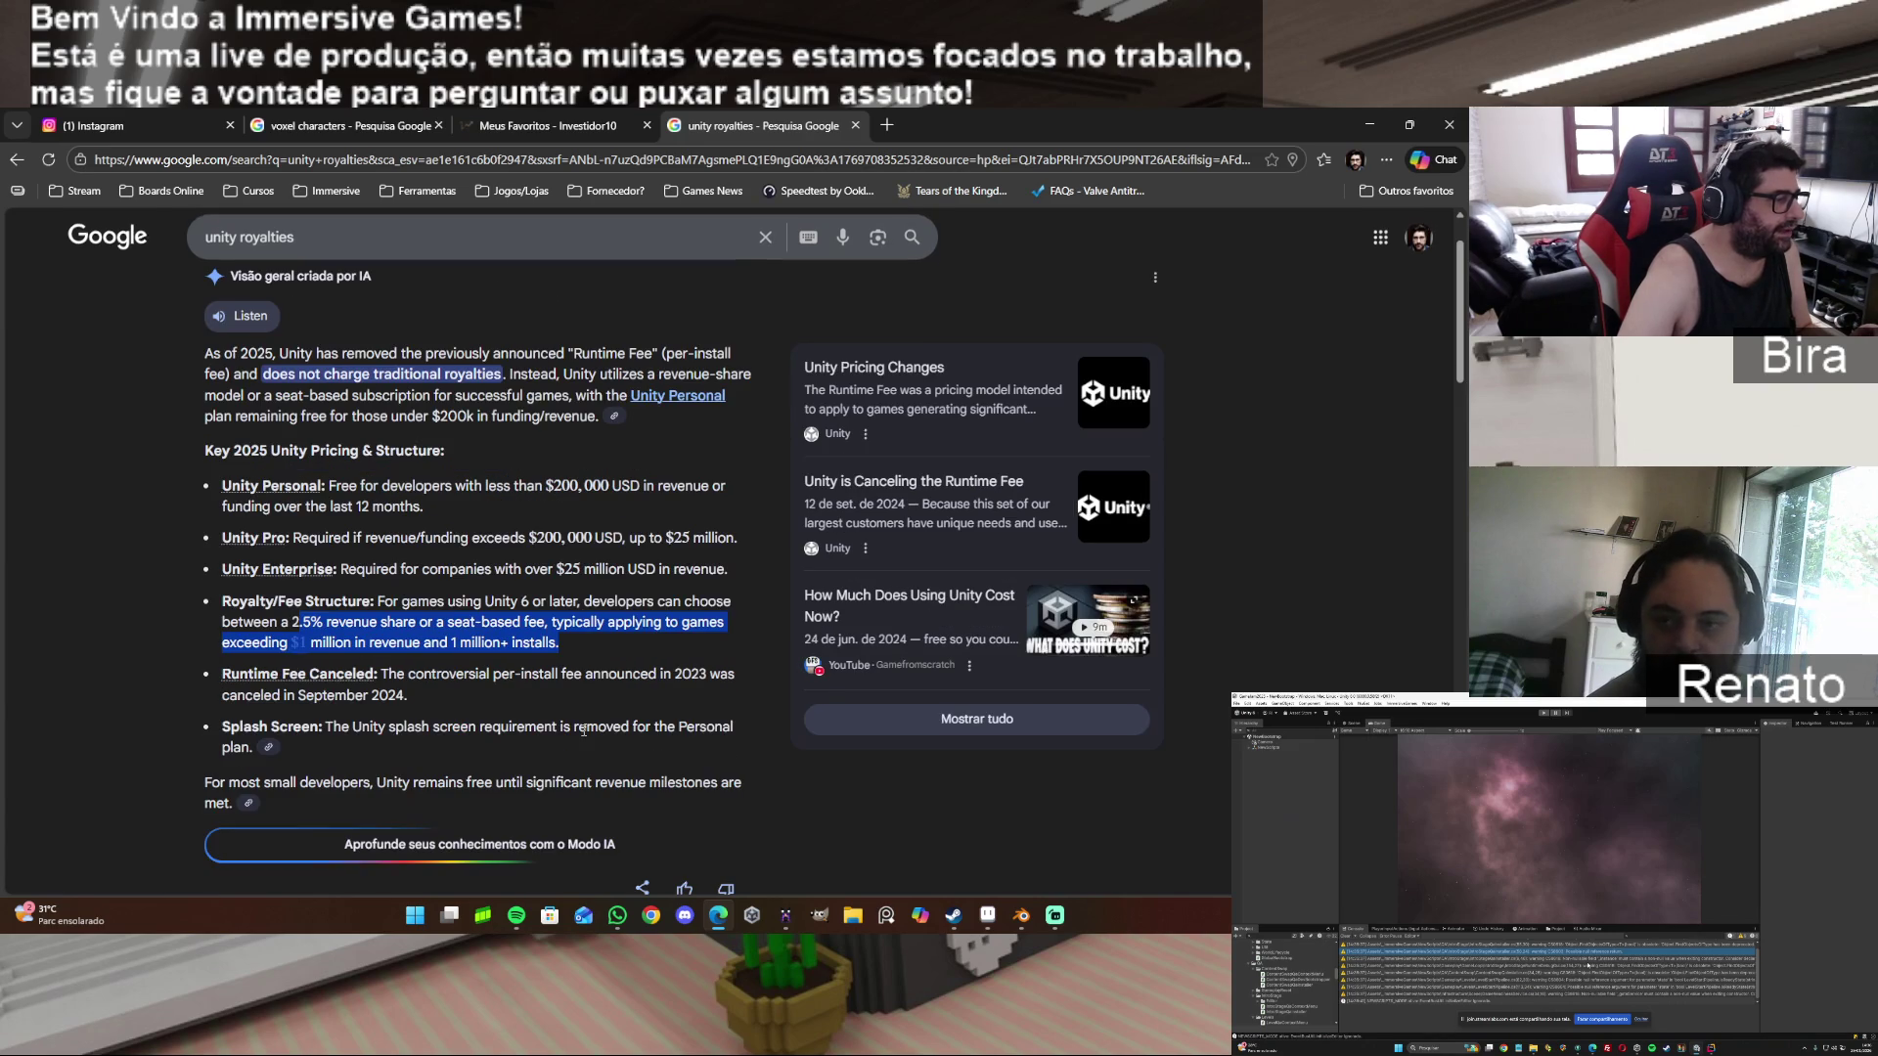
pyautogui.click(673, 660)
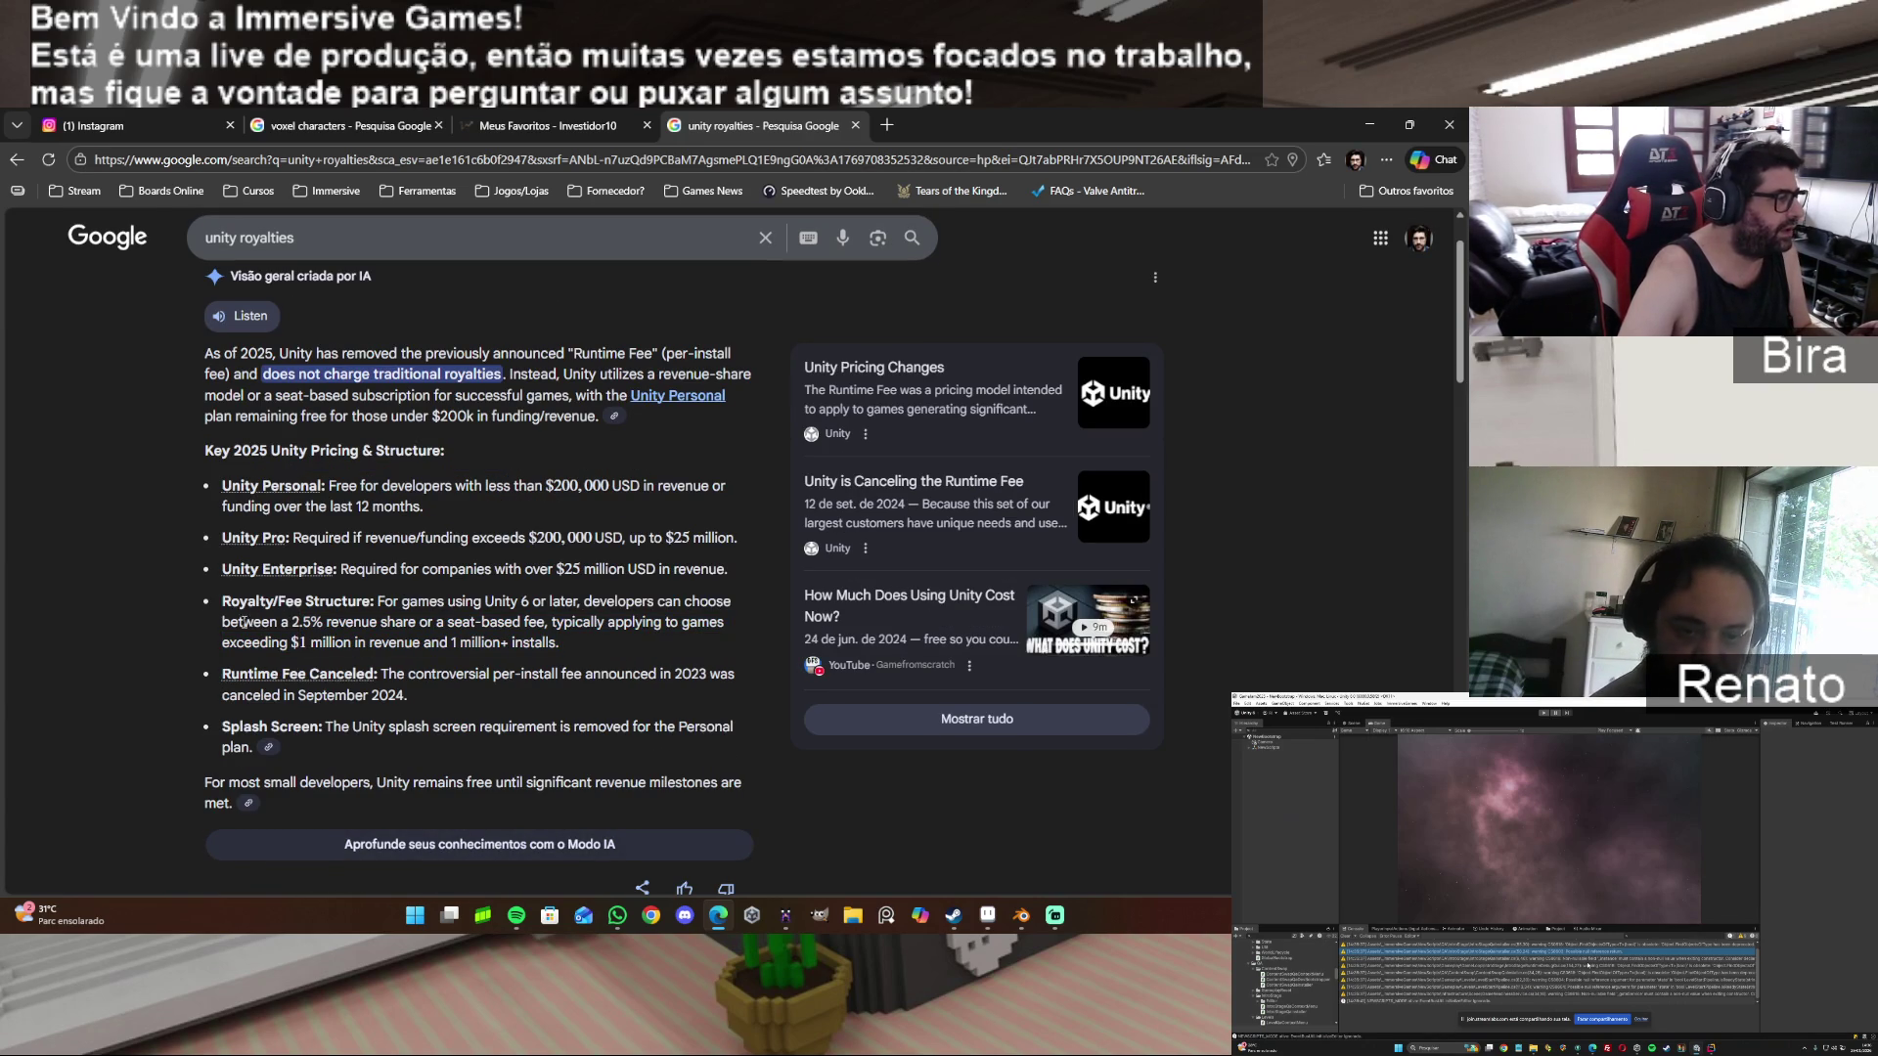
pyautogui.moveTo(261, 622)
pyautogui.mouseDown()
pyautogui.moveTo(382, 600)
pyautogui.moveTo(388, 623)
pyautogui.moveTo(417, 622)
pyautogui.mouseUp()
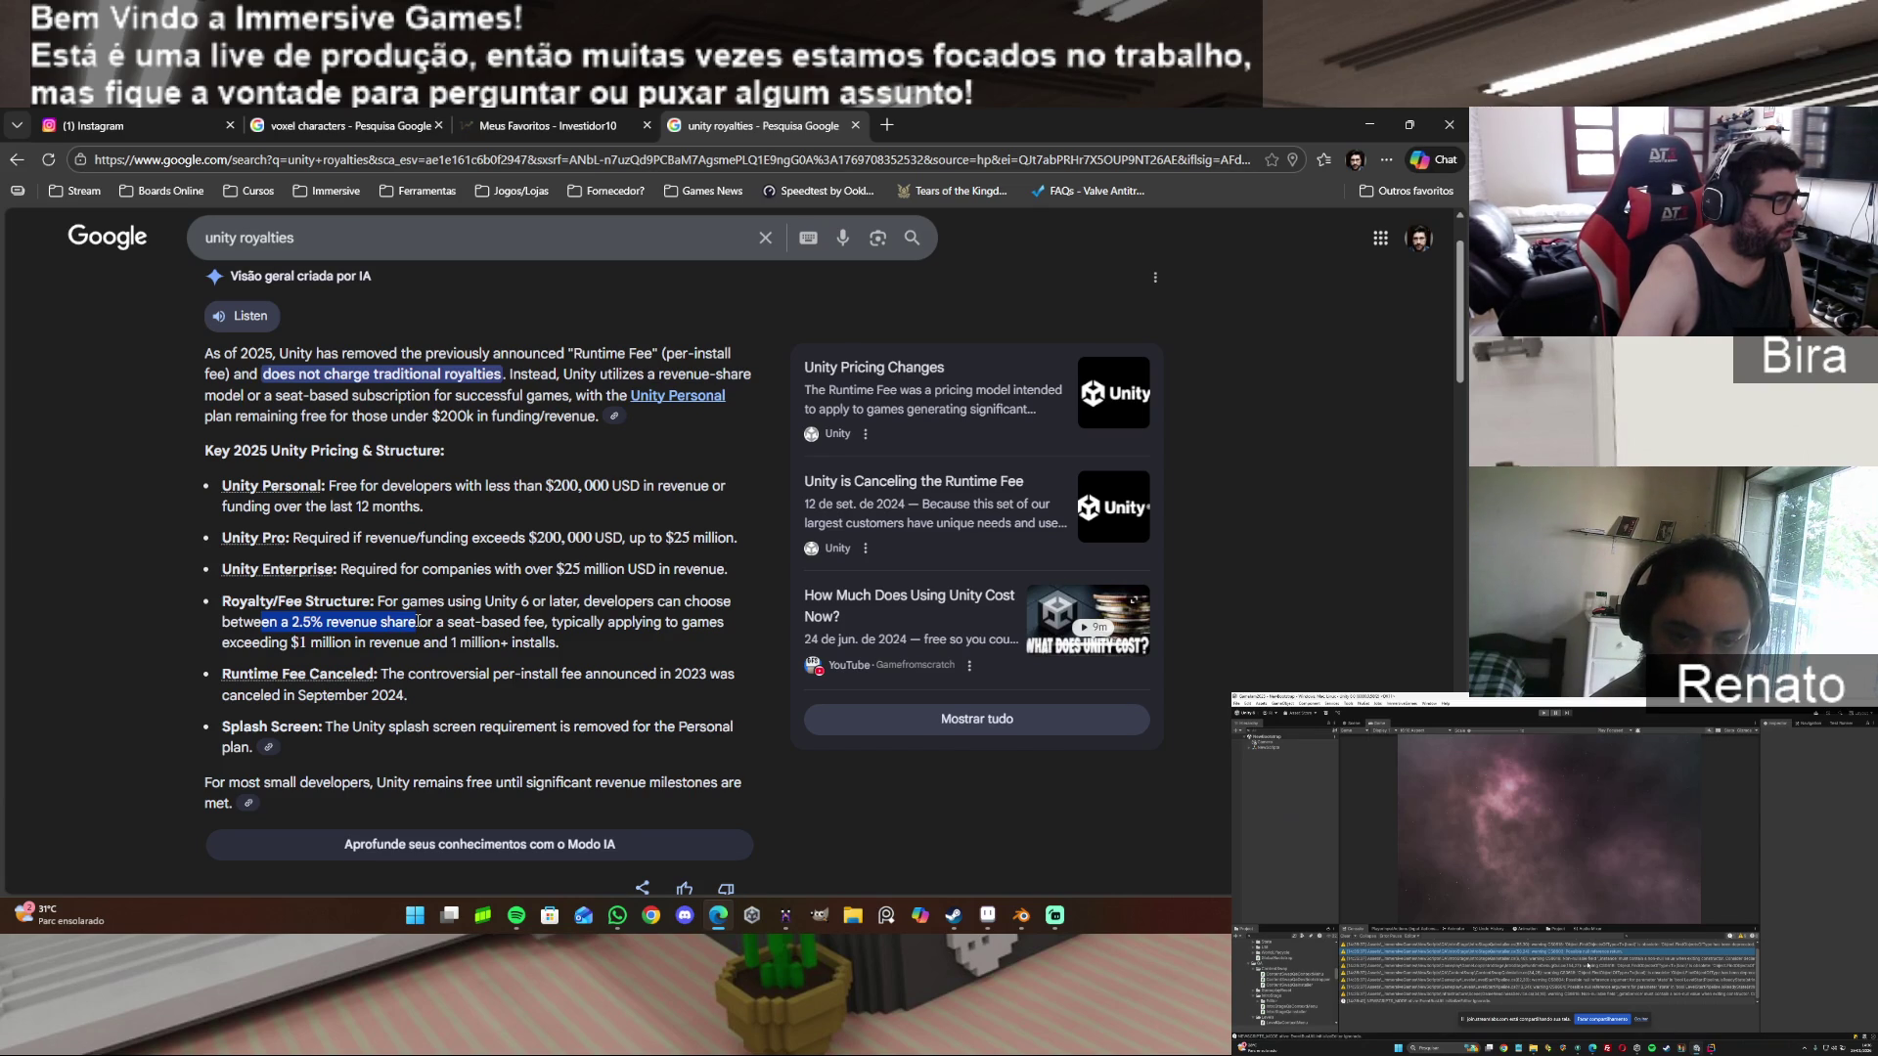
pyautogui.click(464, 623)
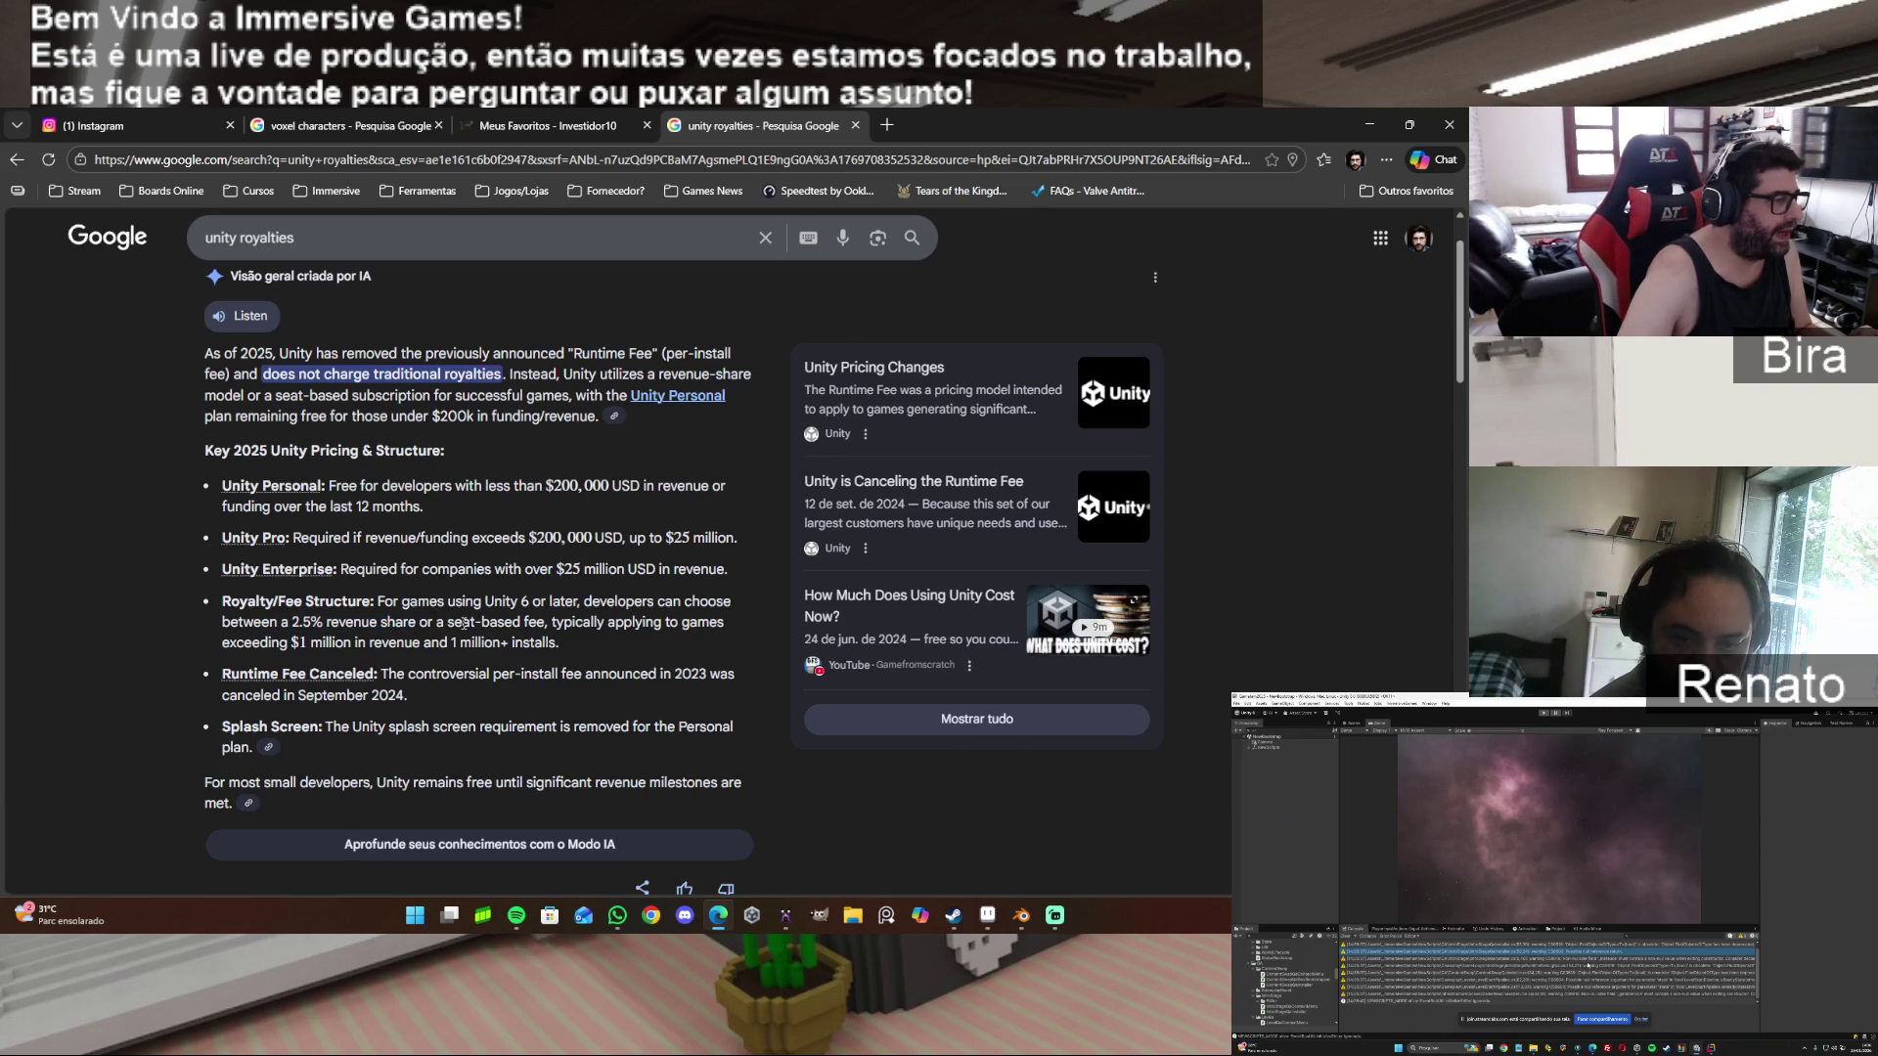
pyautogui.moveTo(447, 622); pyautogui.dragTo(549, 626)
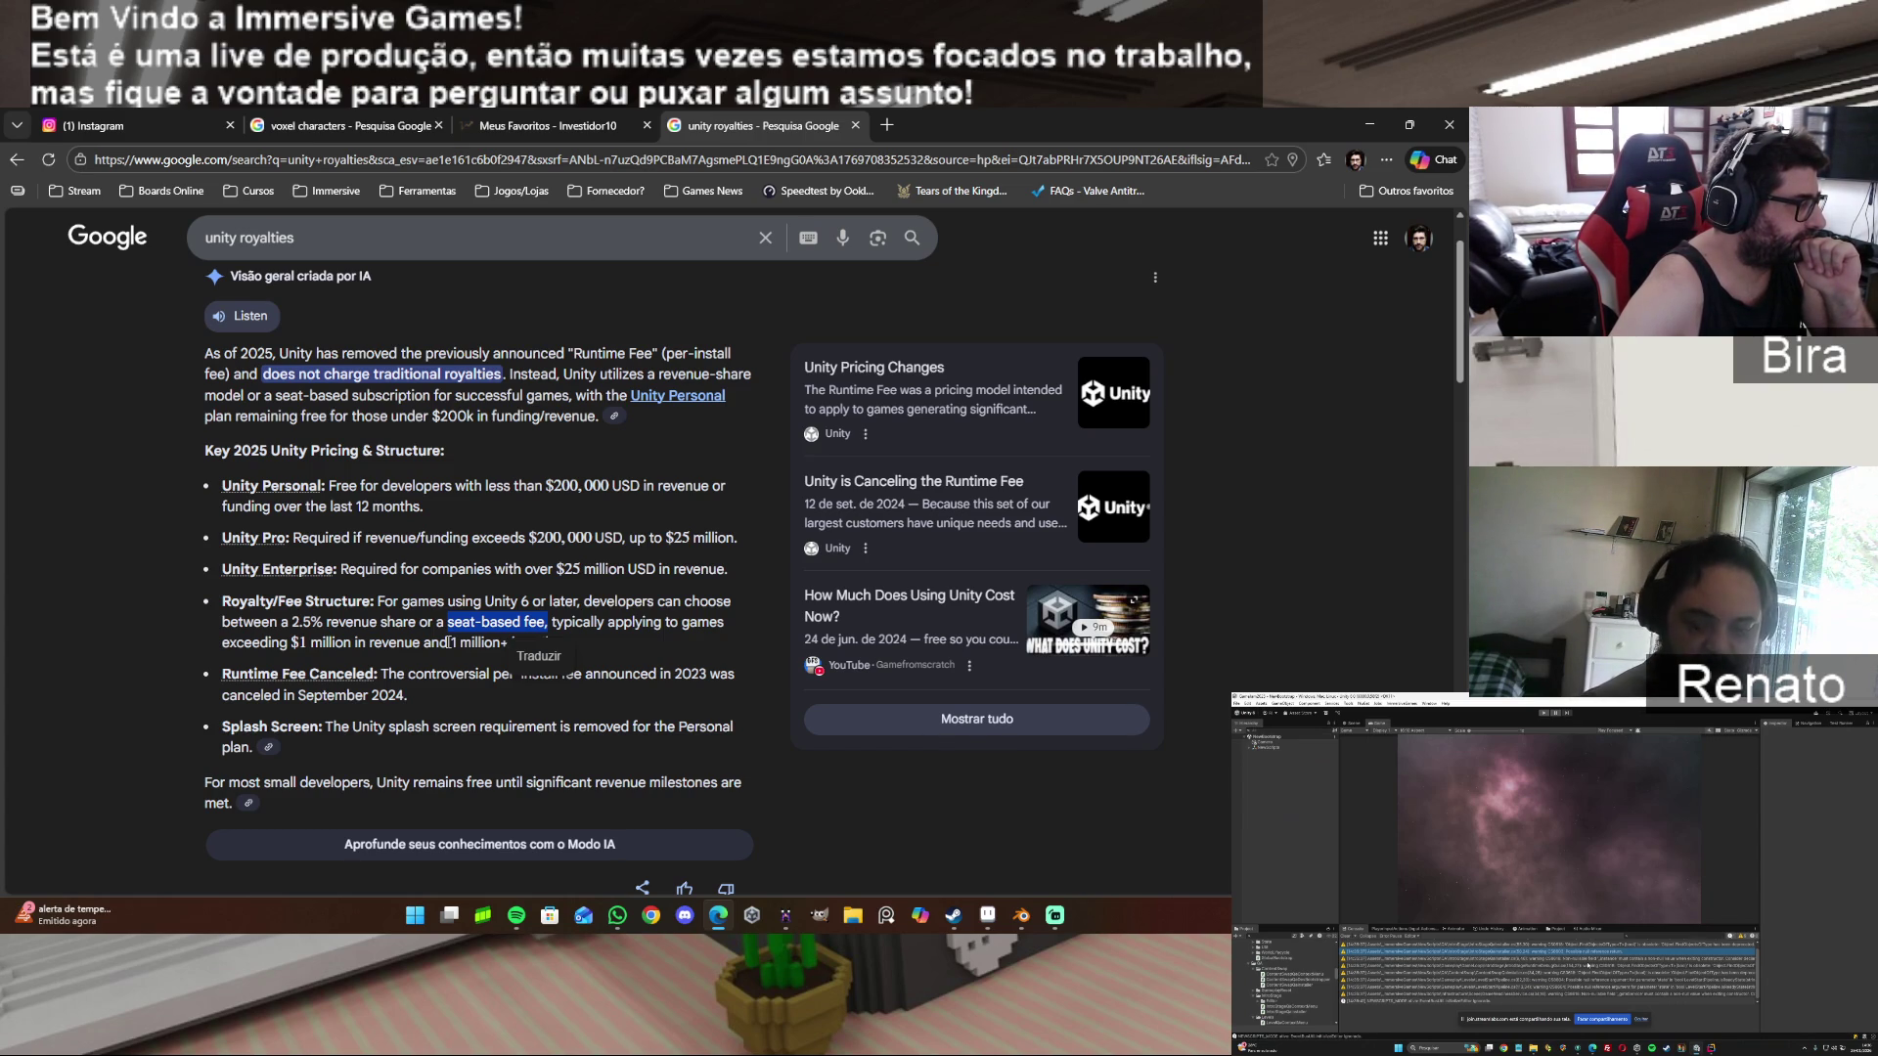
# Scroll down to Unity's own pages and open the Unity licensing terms result.
pyautogui.scroll(-7, 617, 667)
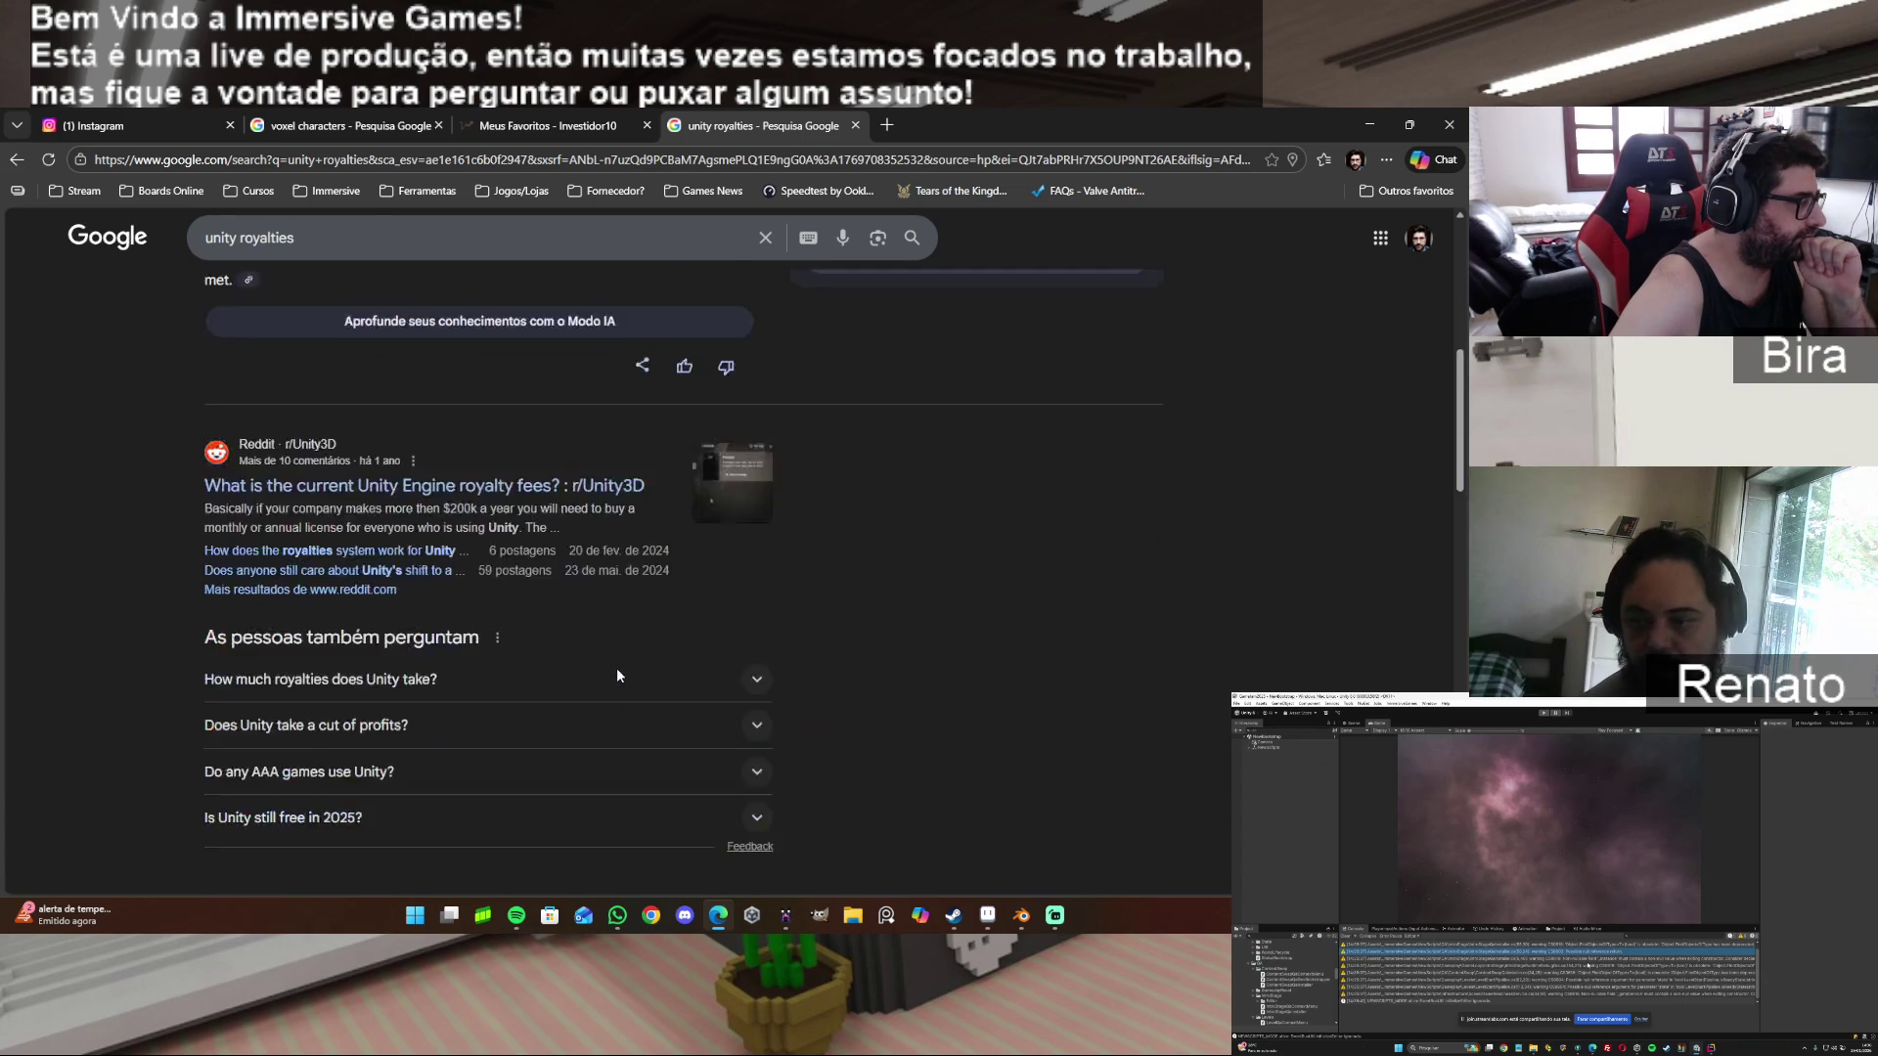
pyautogui.scroll(-2, 617, 673)
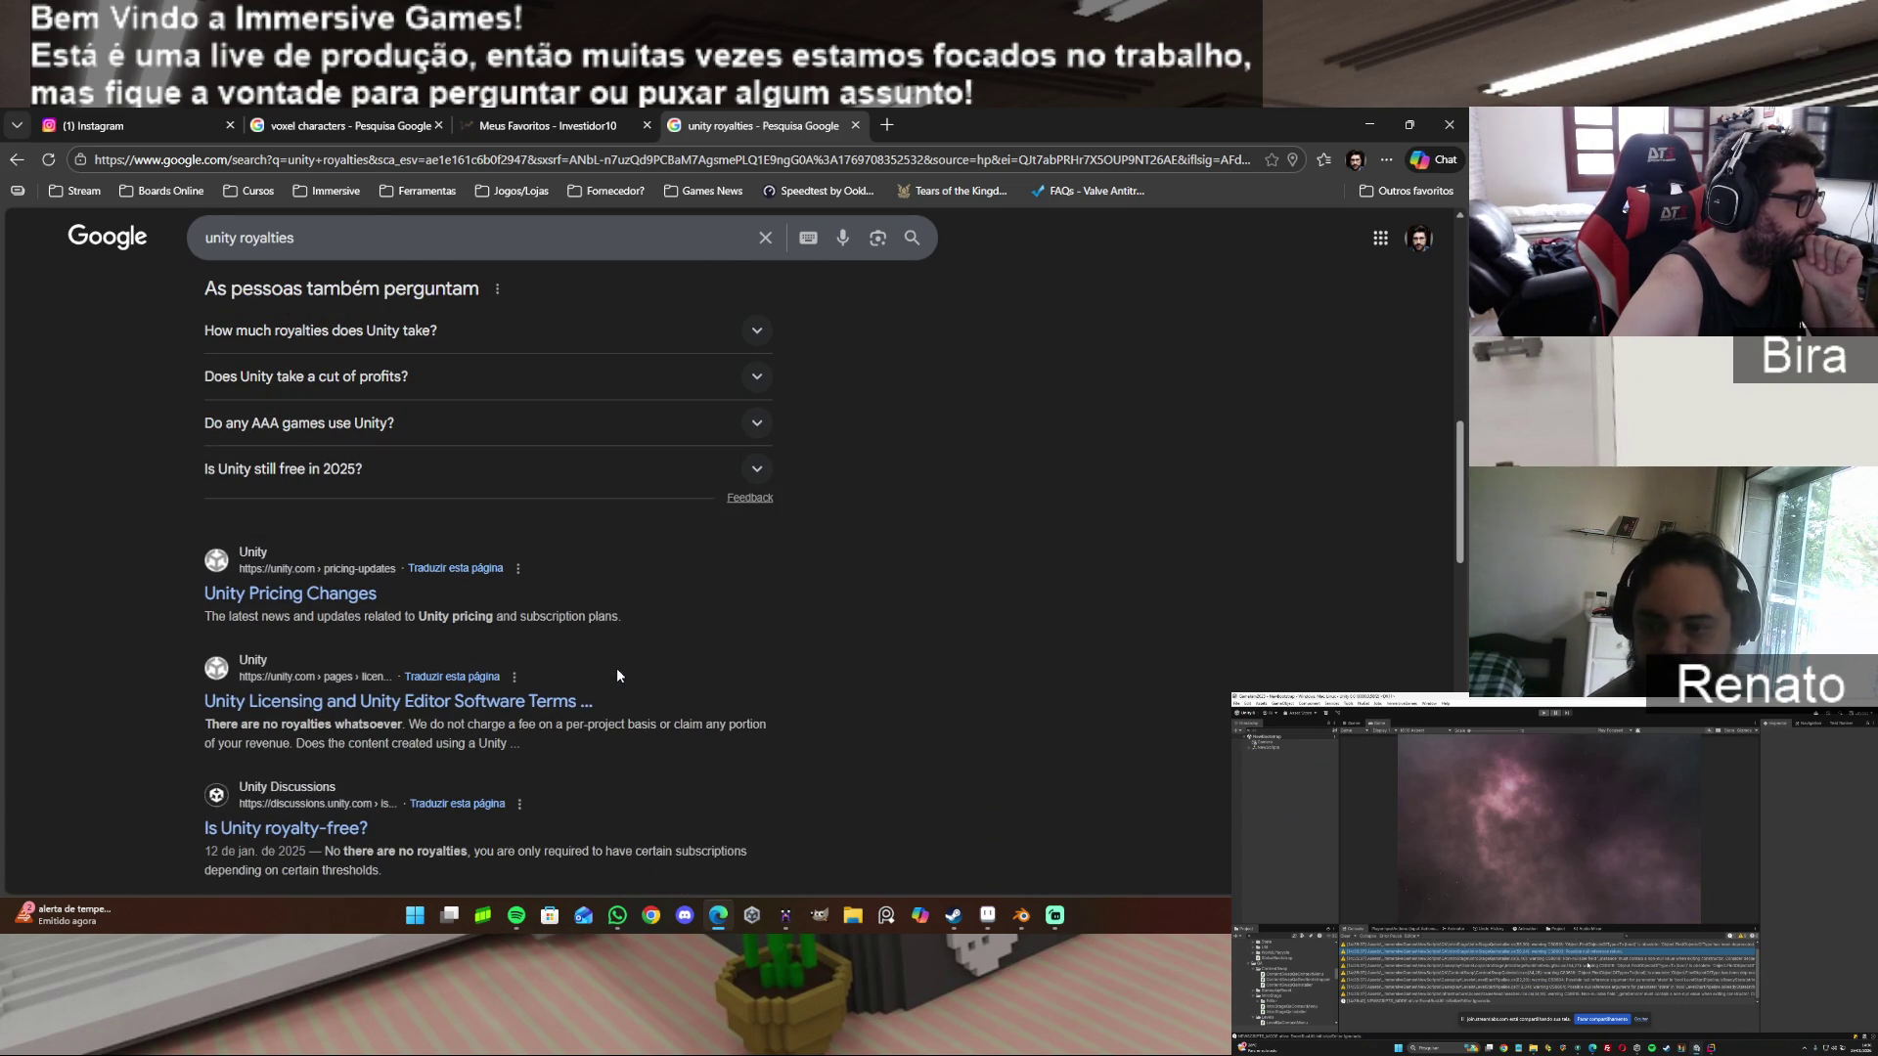
pyautogui.click(391, 704)
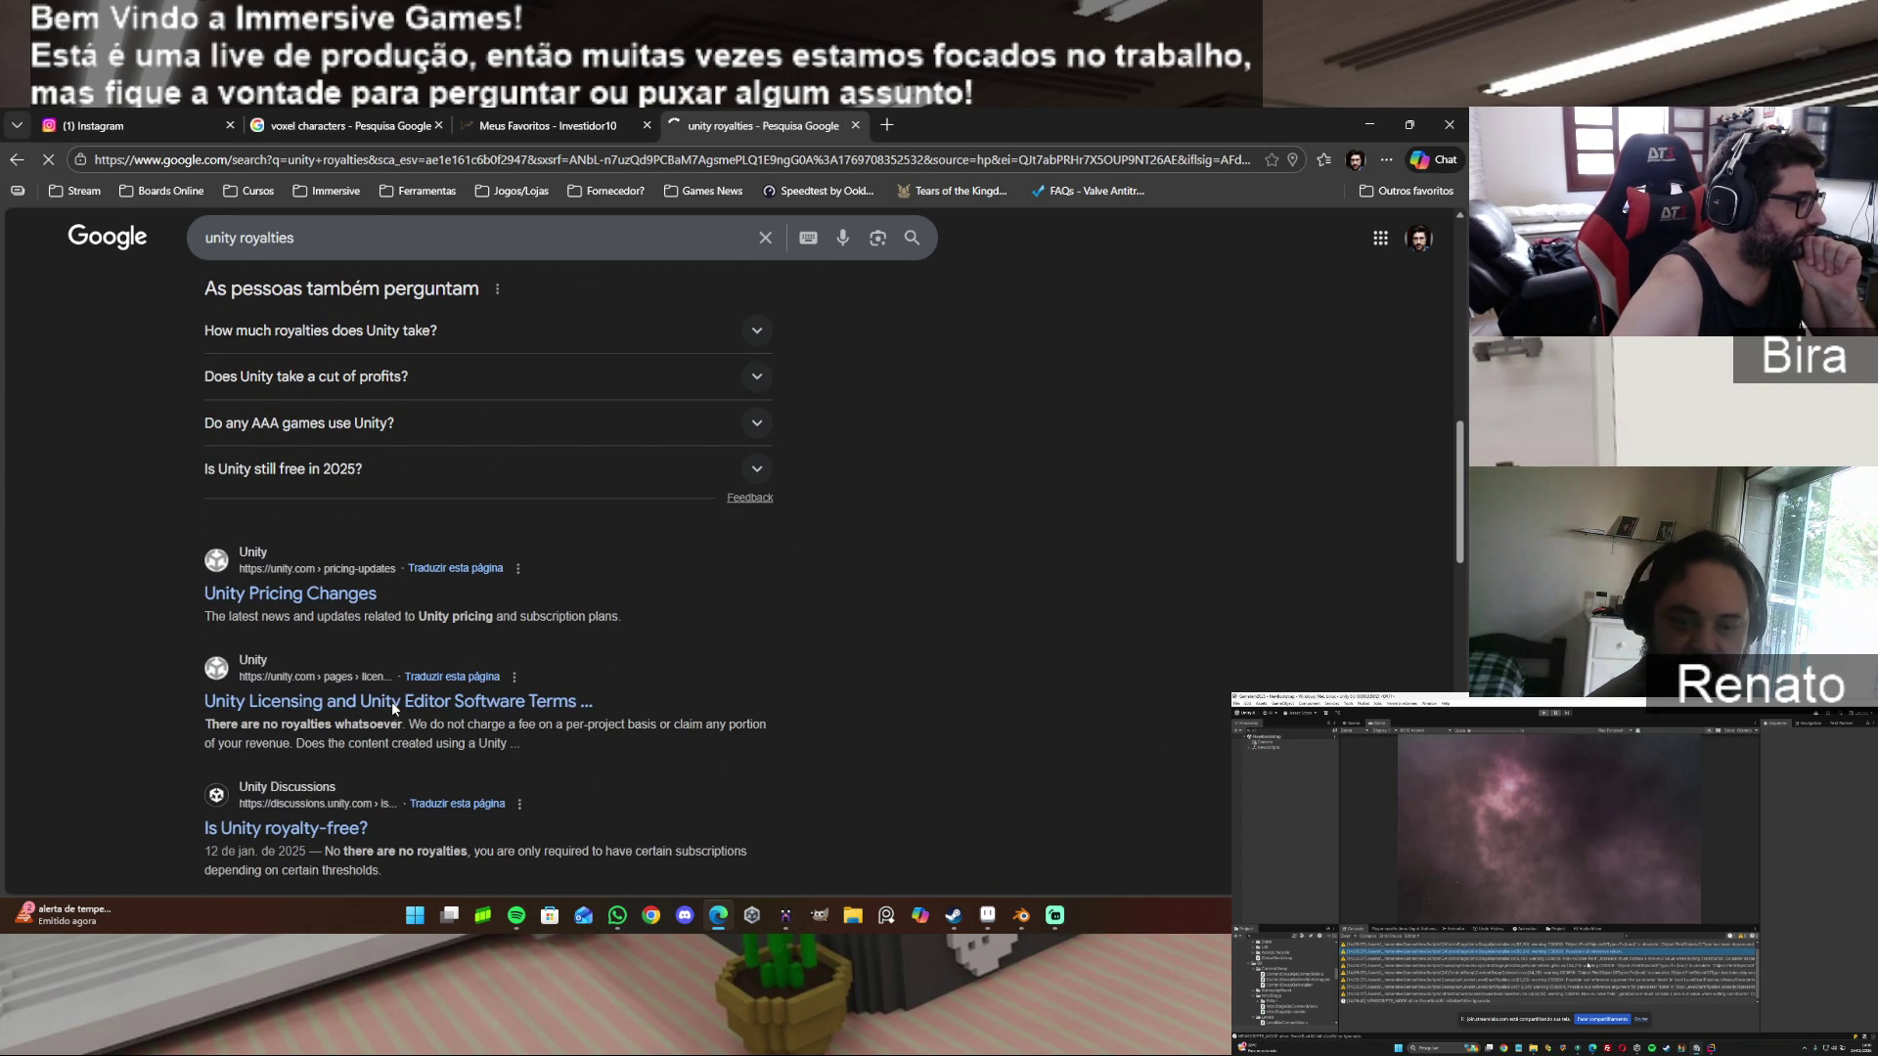
# Read the 'Limiares financeiros' section, highlighting the industry threshold and Unity Pro limit sentences.
pyautogui.scroll(-5, 717, 623)
pyautogui.scroll(-15, 750, 607)
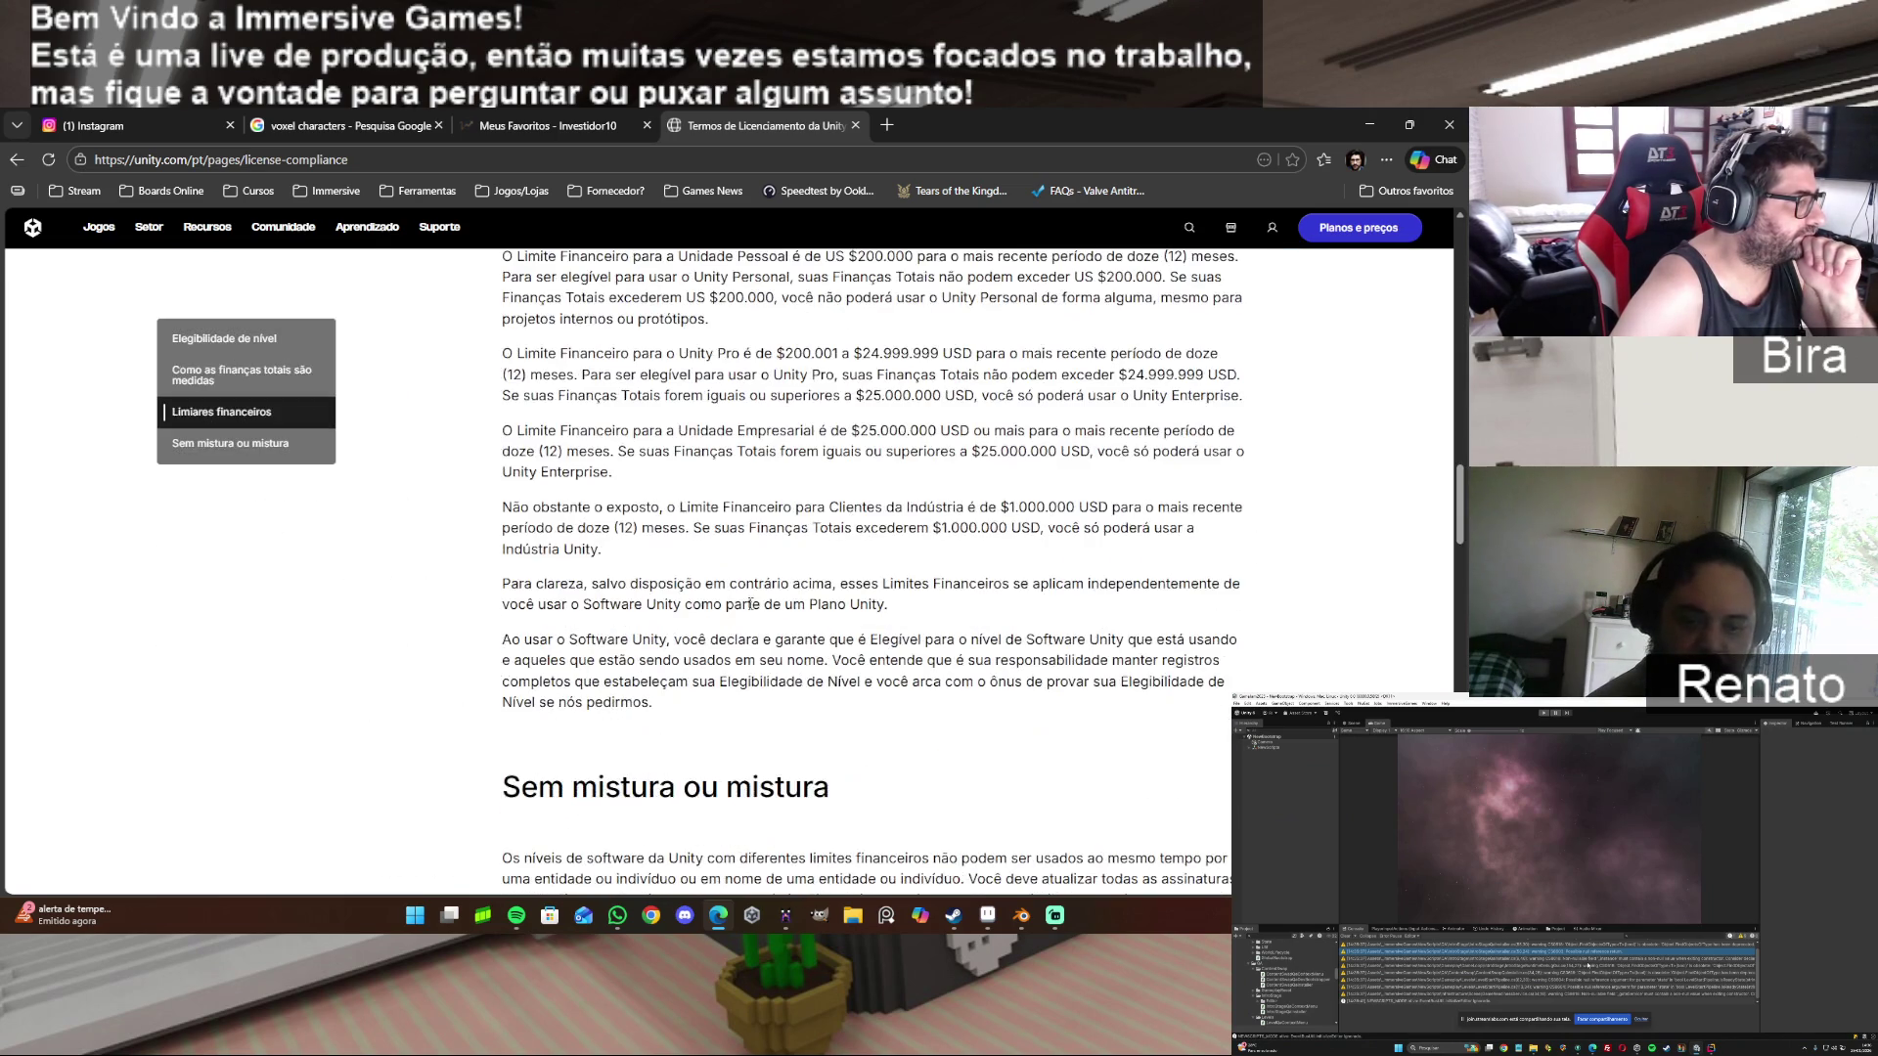
pyautogui.scroll(1, 751, 605)
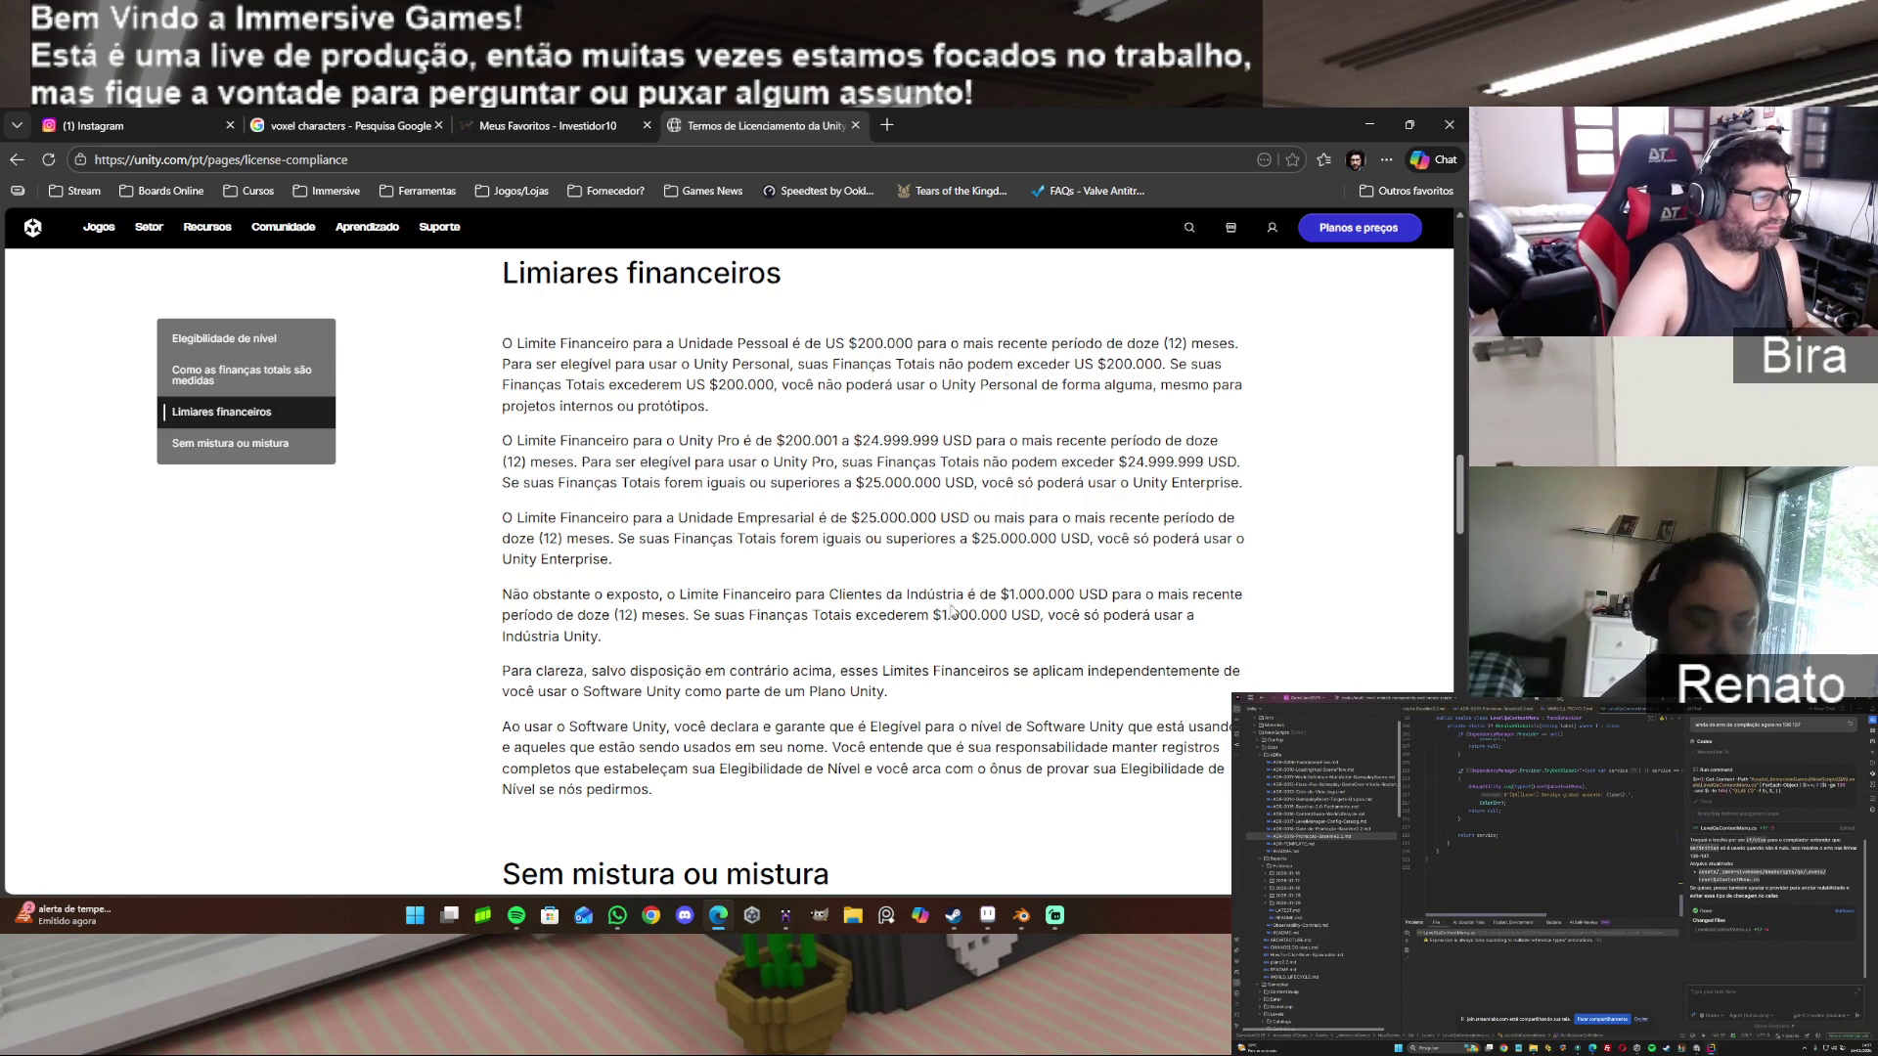
pyautogui.moveTo(638, 595)
pyautogui.mouseDown()
pyautogui.moveTo(1237, 623)
pyautogui.moveTo(898, 640)
pyautogui.mouseUp()
pyautogui.click(927, 460)
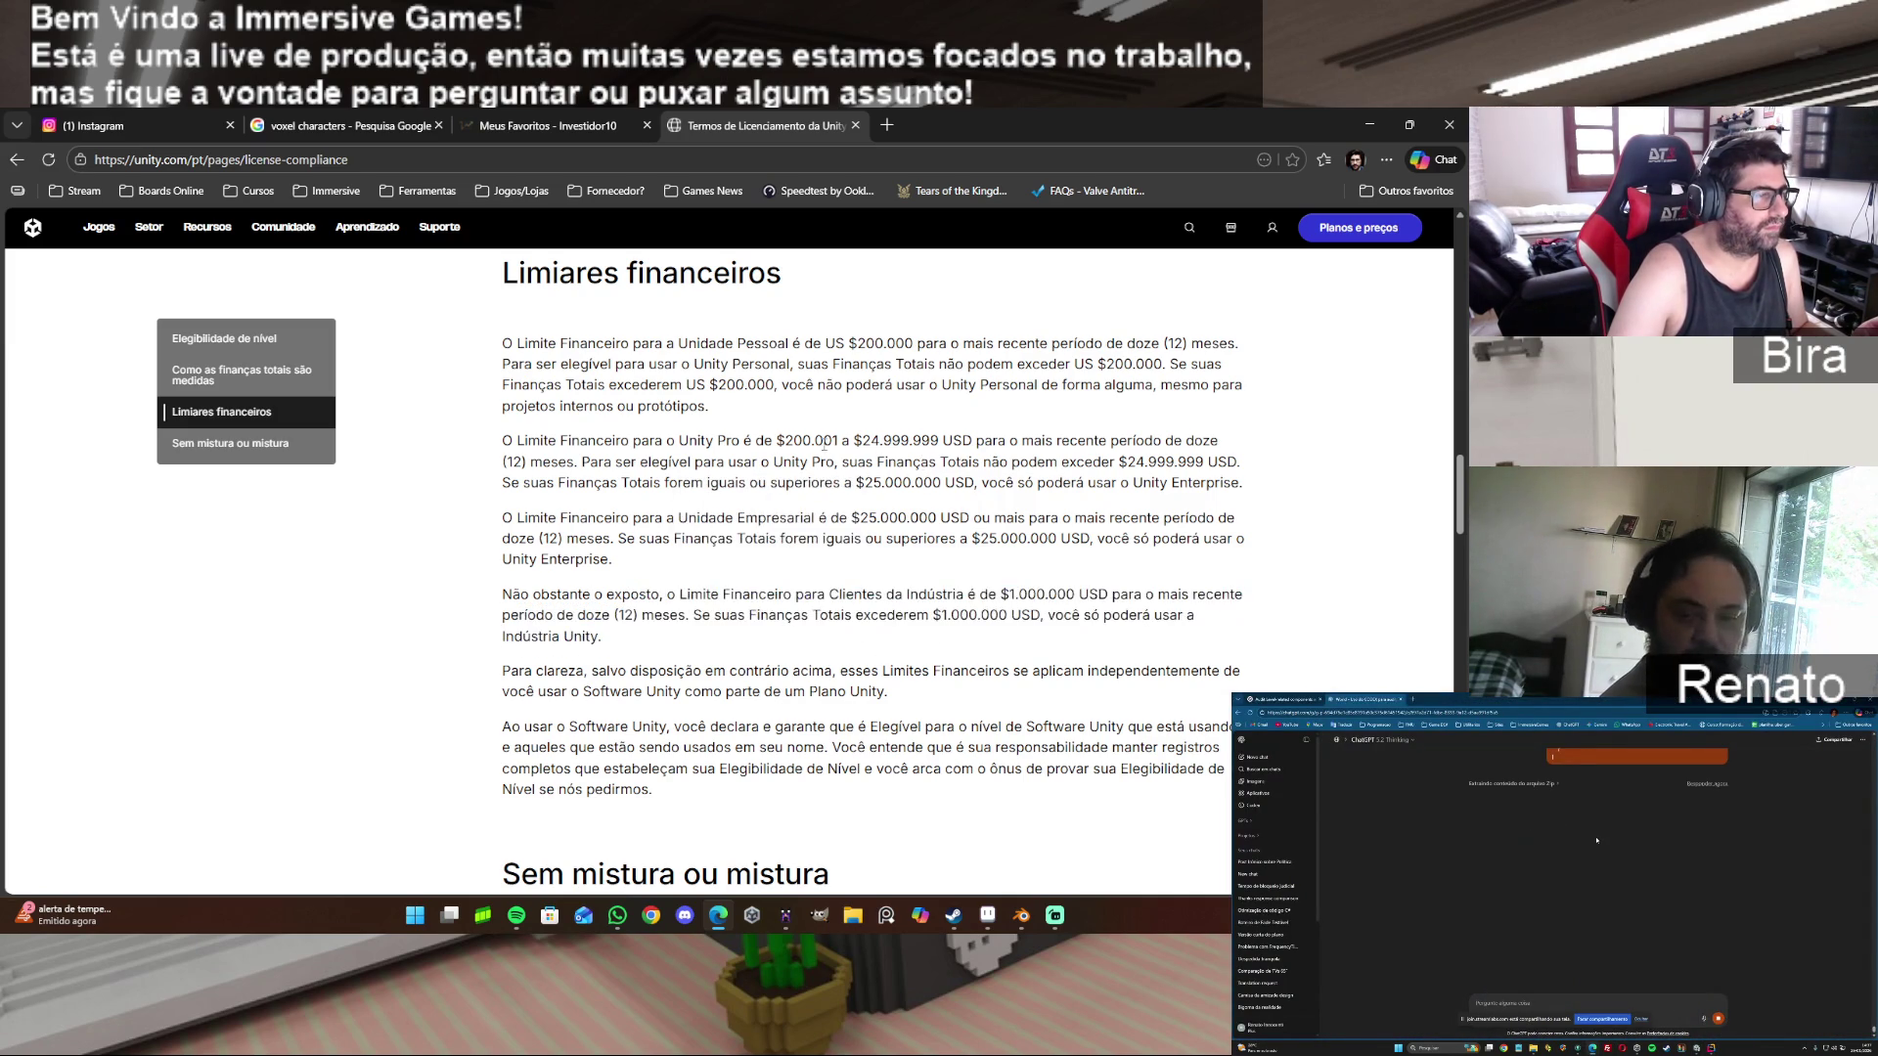
pyautogui.moveTo(528, 442)
pyautogui.mouseDown()
pyautogui.moveTo(874, 461)
pyautogui.moveTo(941, 441)
pyautogui.mouseUp()
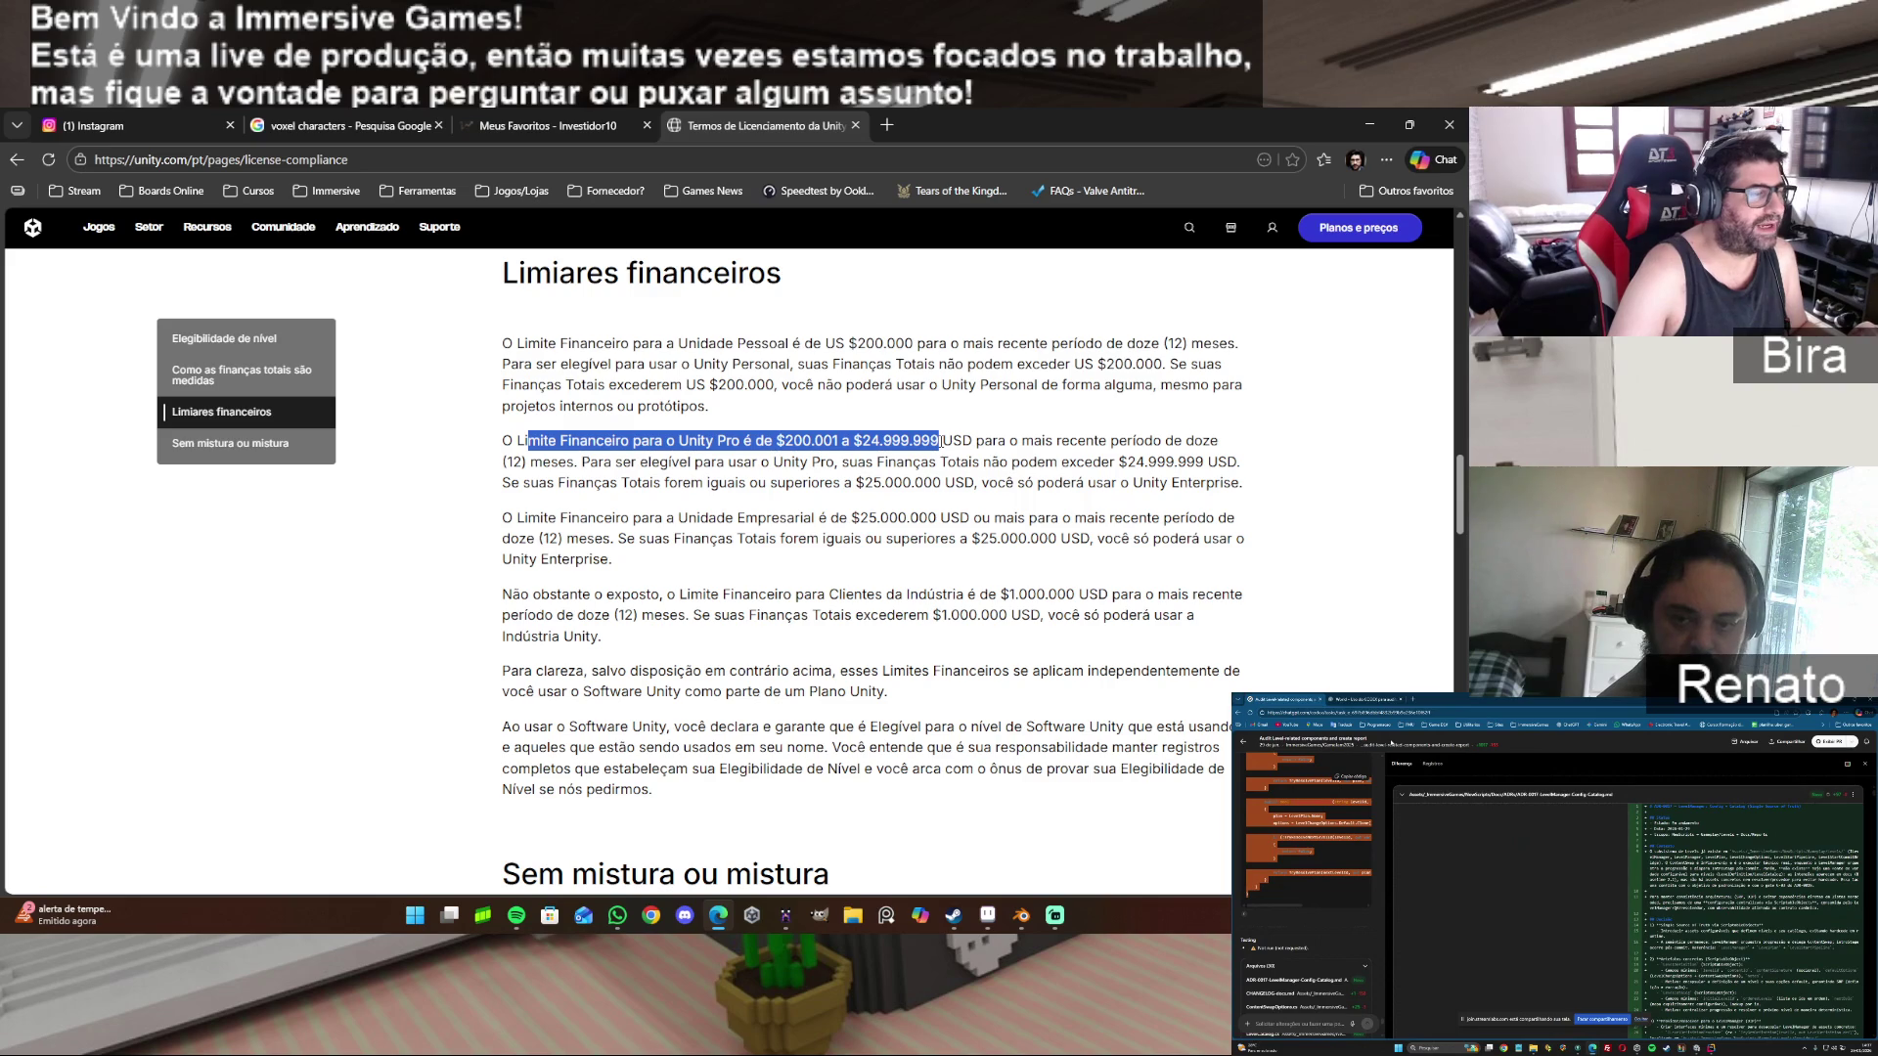
pyautogui.click(1034, 587)
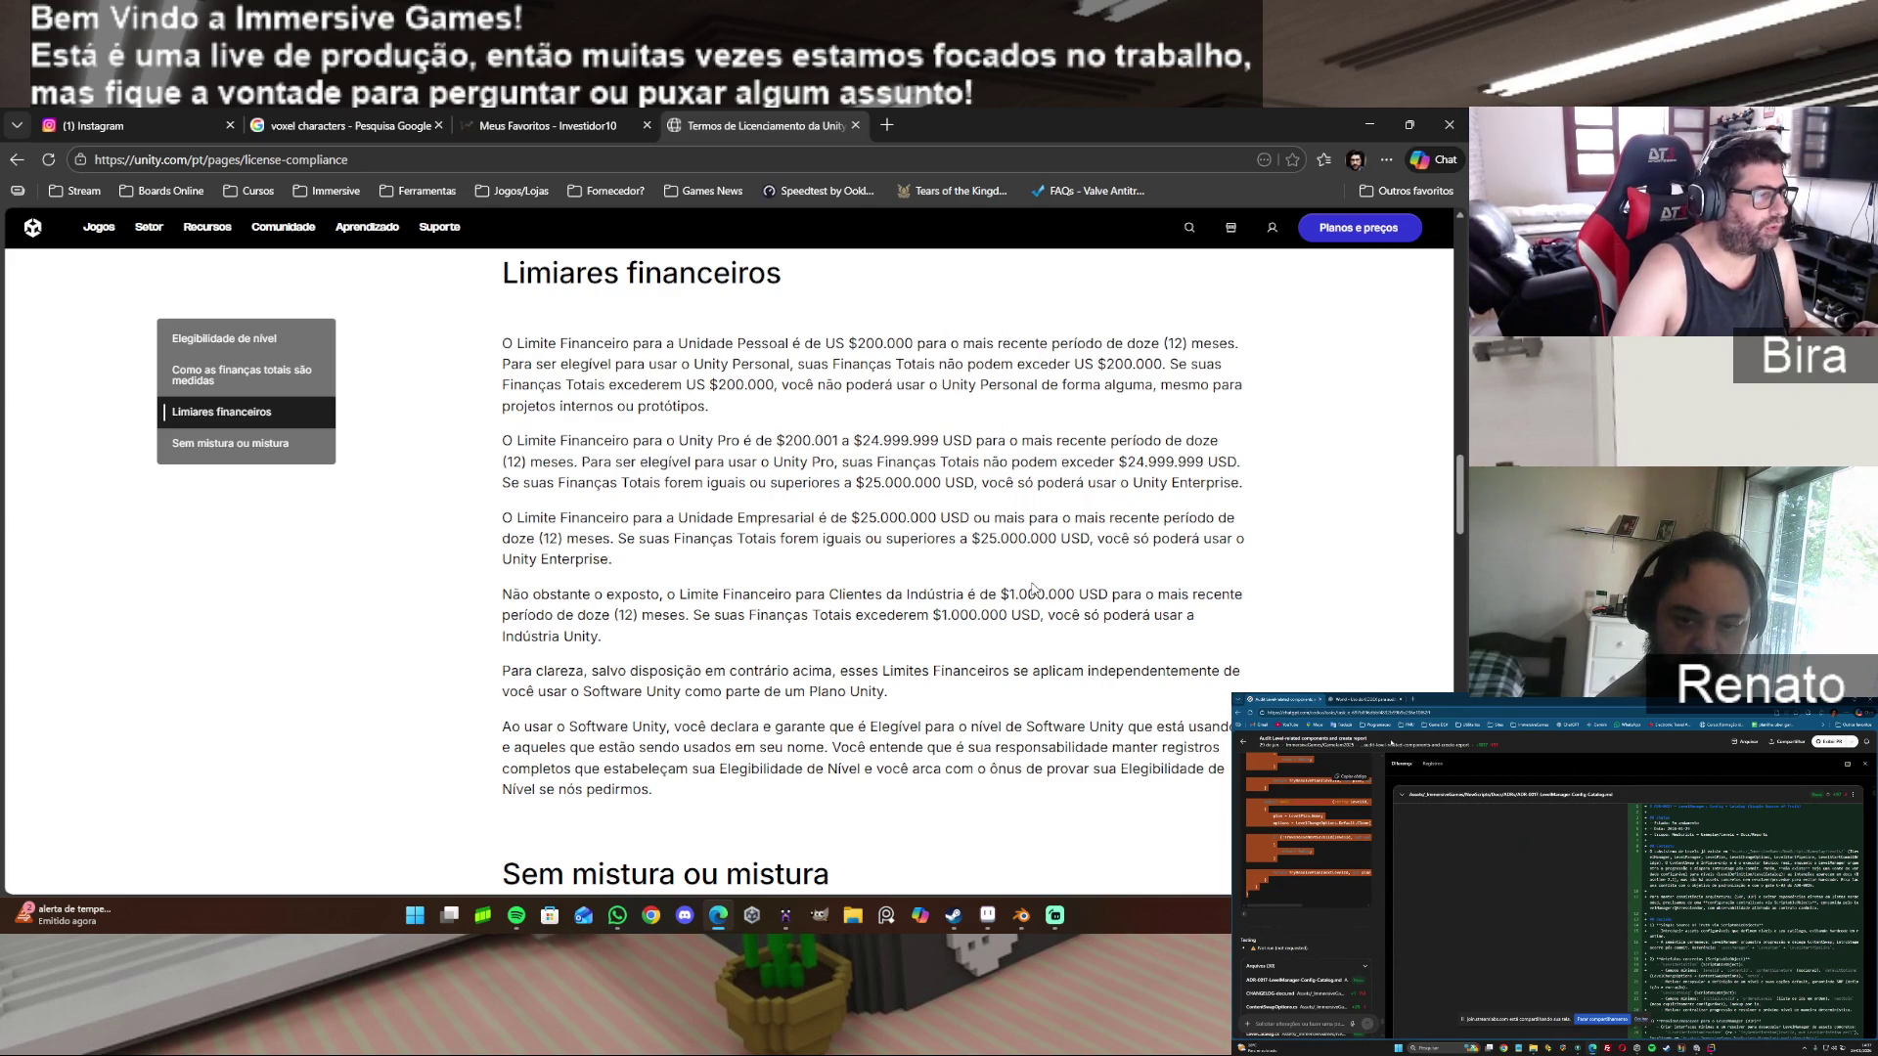